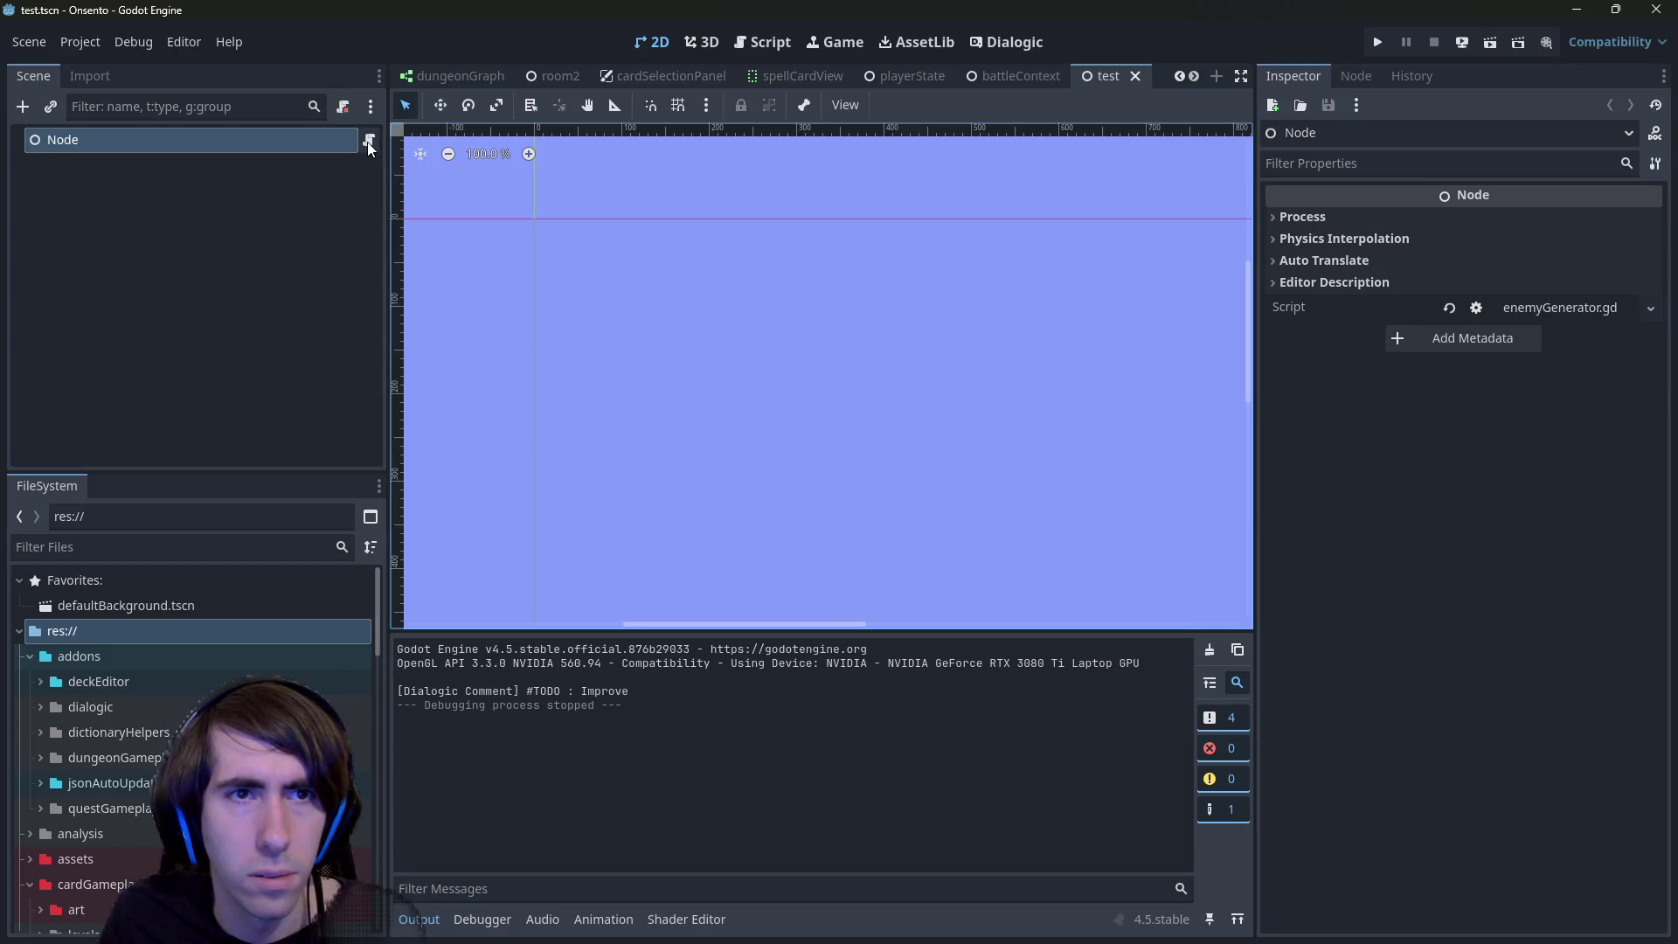
Read through enemyGenerator.gd down to its final 'return enemyData' on line 276
{"action": "left_click", "coordinate": [367, 141]}
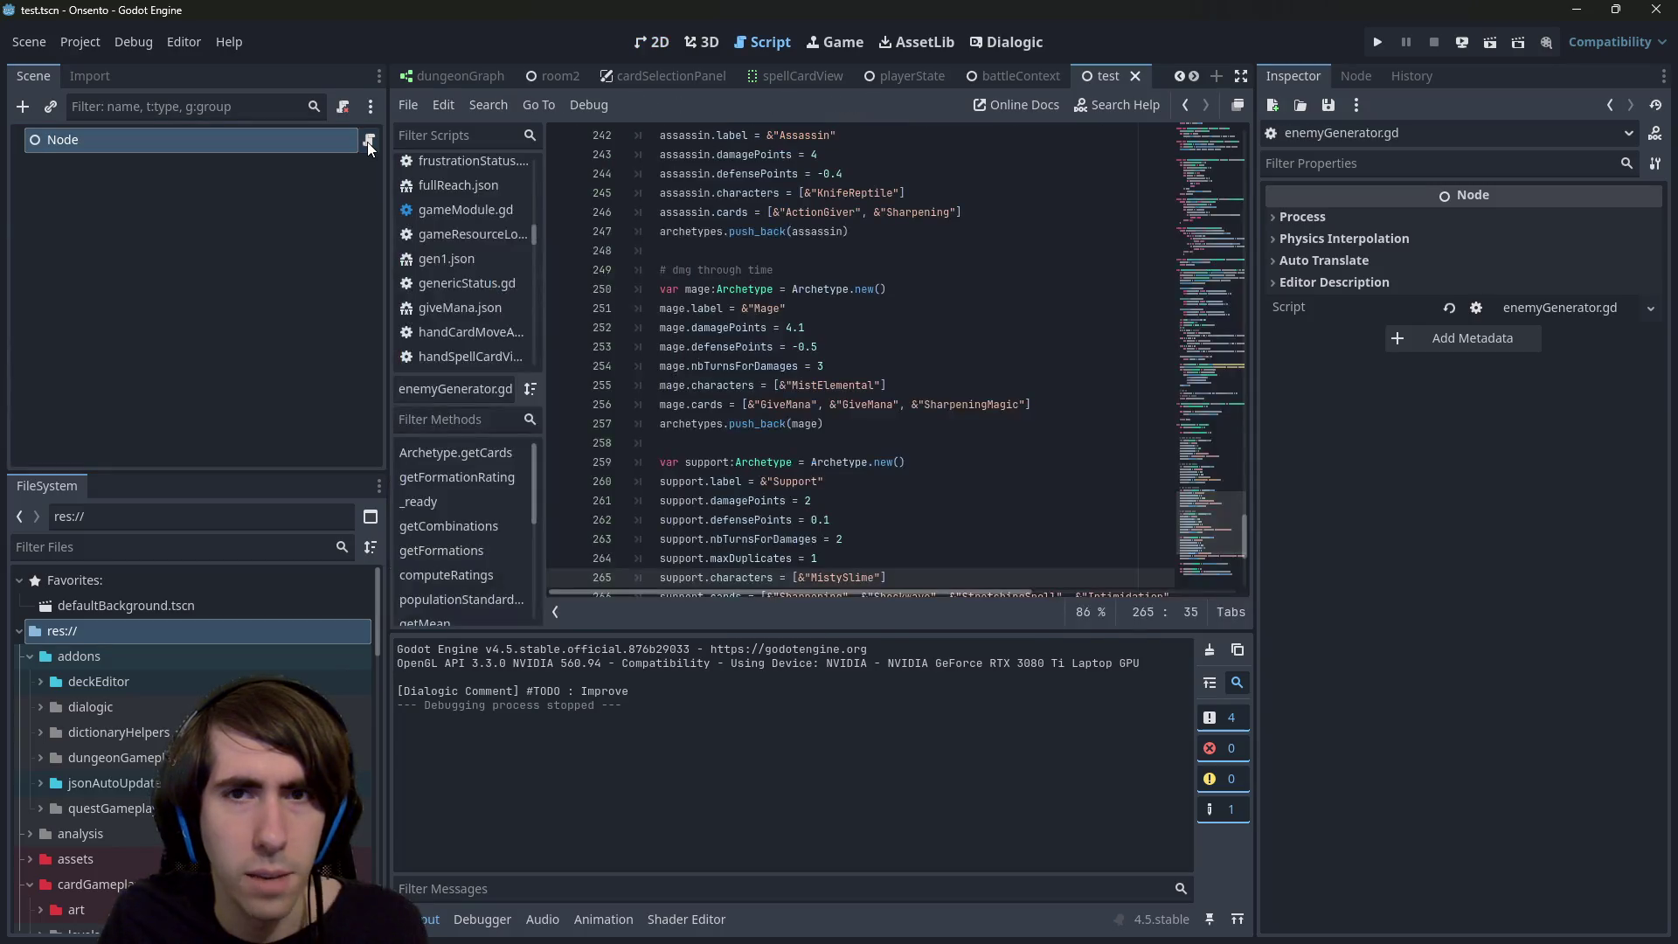
{"action": "scroll", "coordinate": [794, 287], "scroll_direction": "up", "scroll_amount": 2}
{"action": "scroll", "coordinate": [794, 287], "scroll_direction": "up", "scroll_amount": 20}
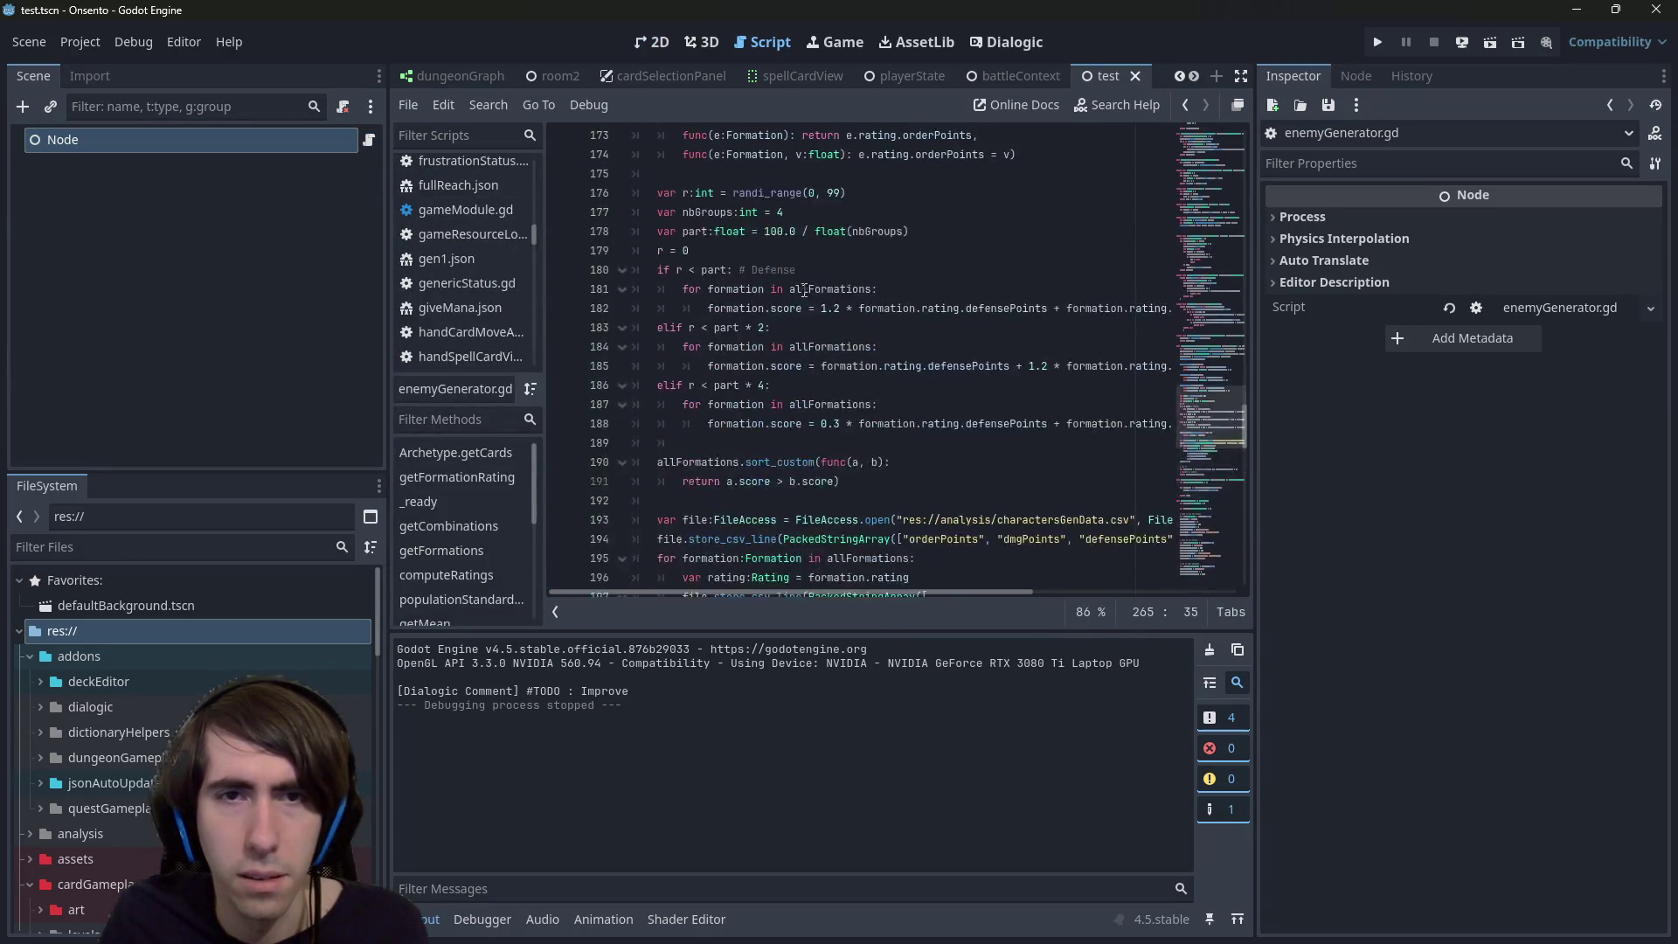
{"action": "scroll", "coordinate": [804, 295], "scroll_direction": "up", "scroll_amount": 6}
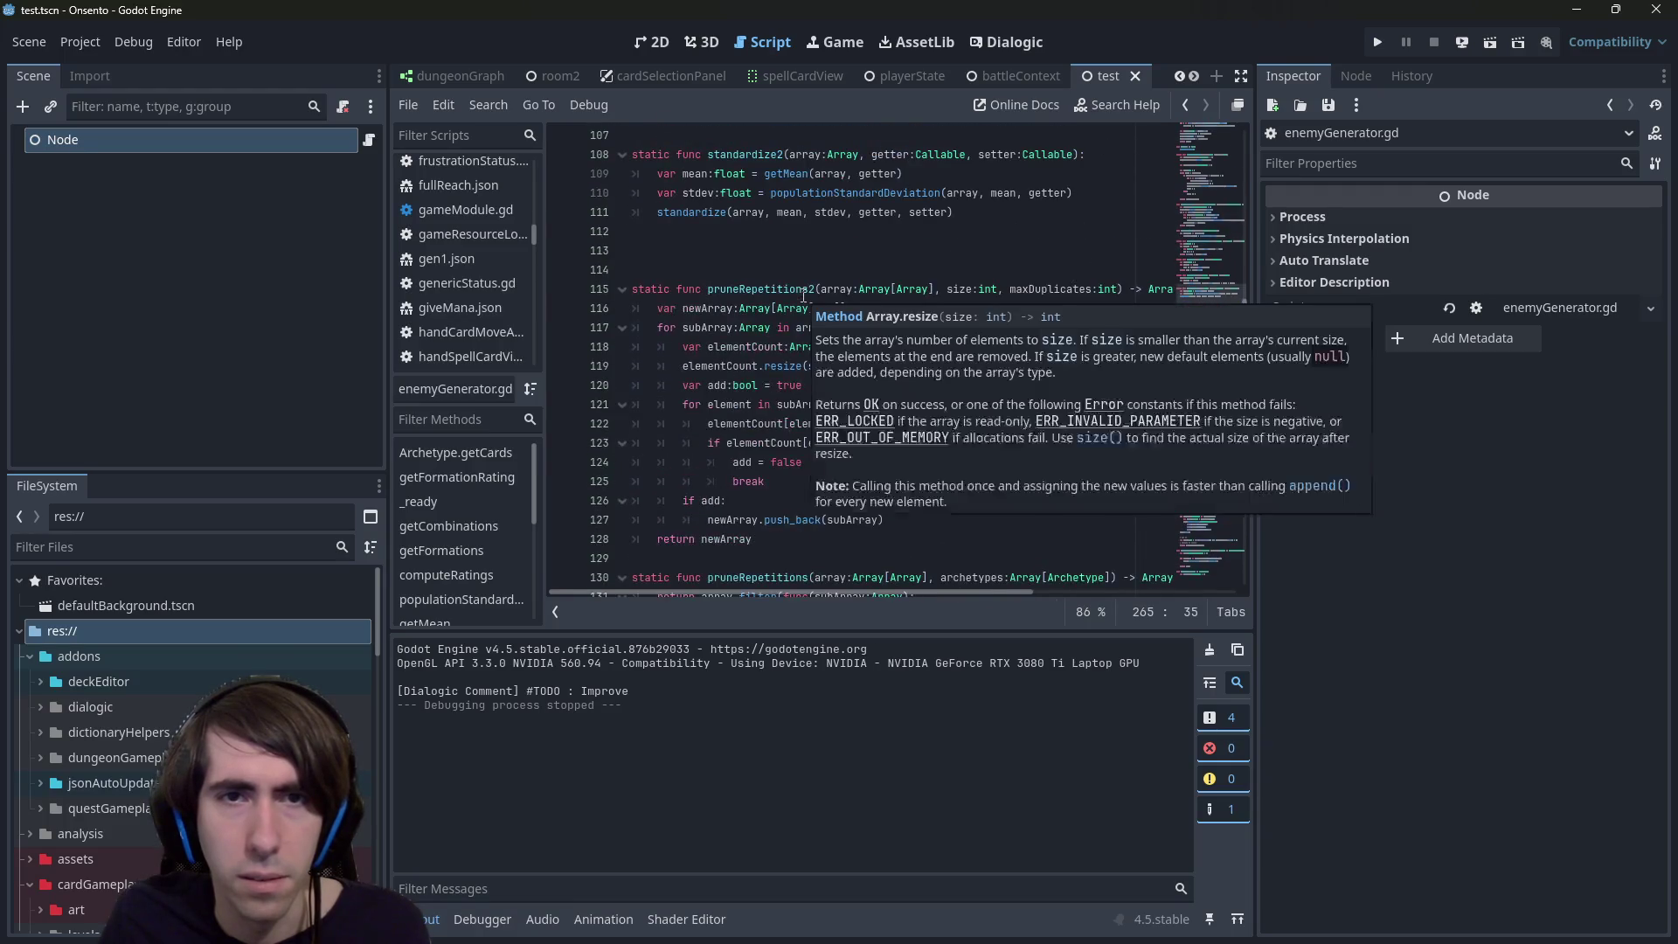
{"action": "scroll", "coordinate": [803, 295], "scroll_direction": "up", "scroll_amount": 6}
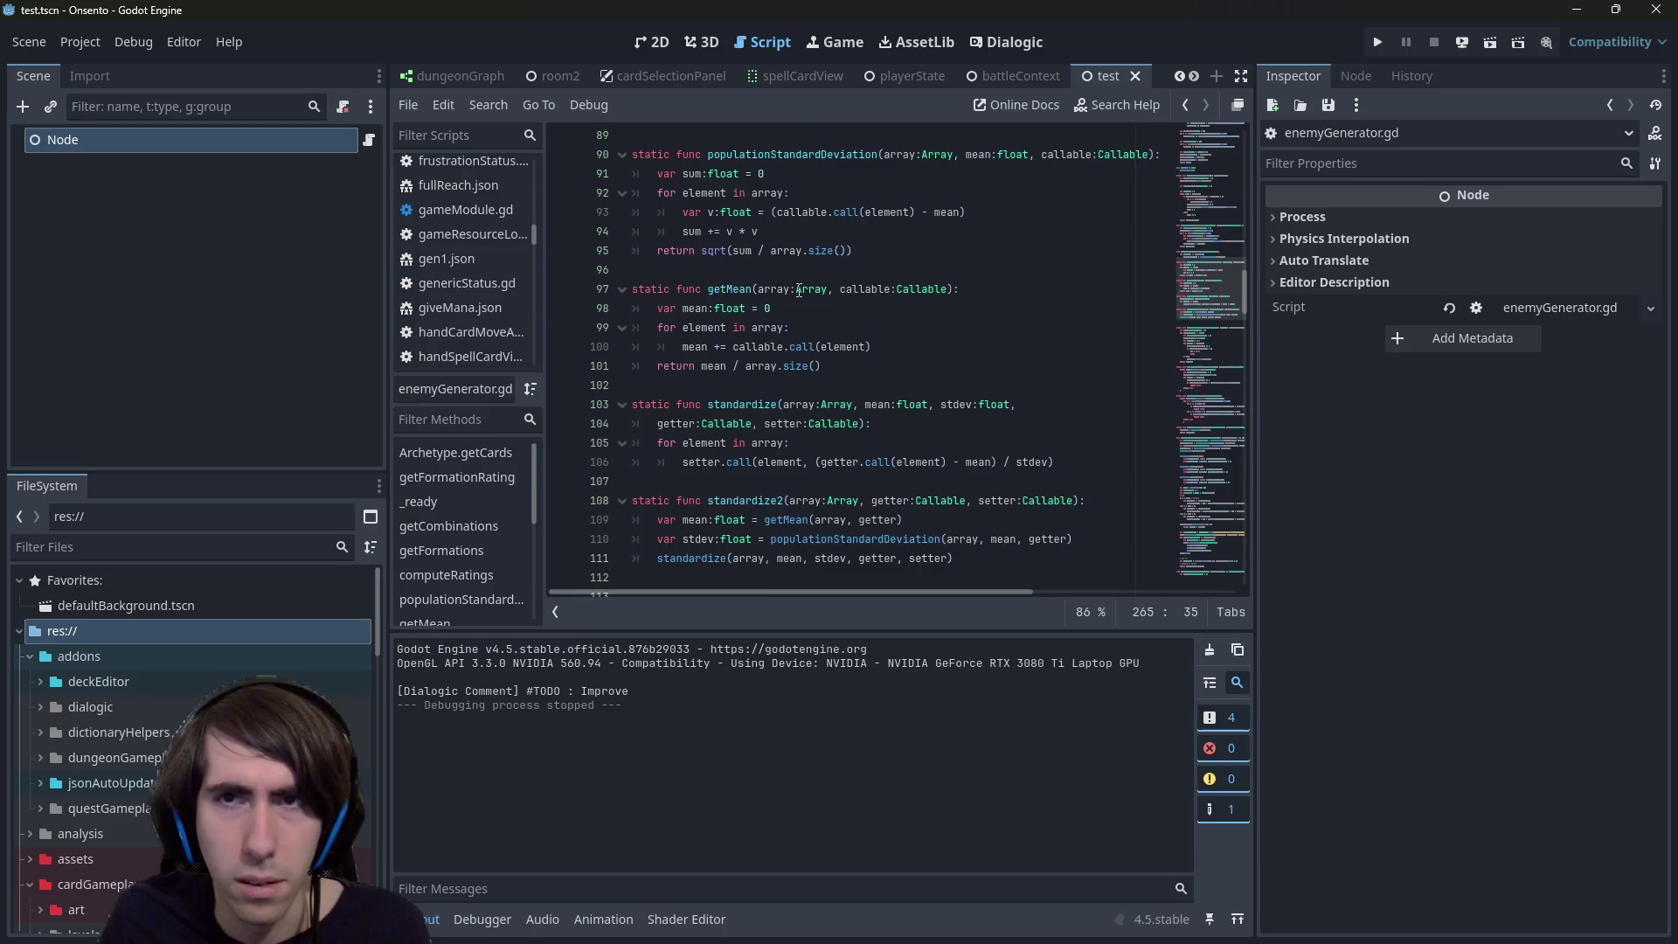
{"action": "scroll", "coordinate": [798, 290], "scroll_direction": "up", "scroll_amount": 5}
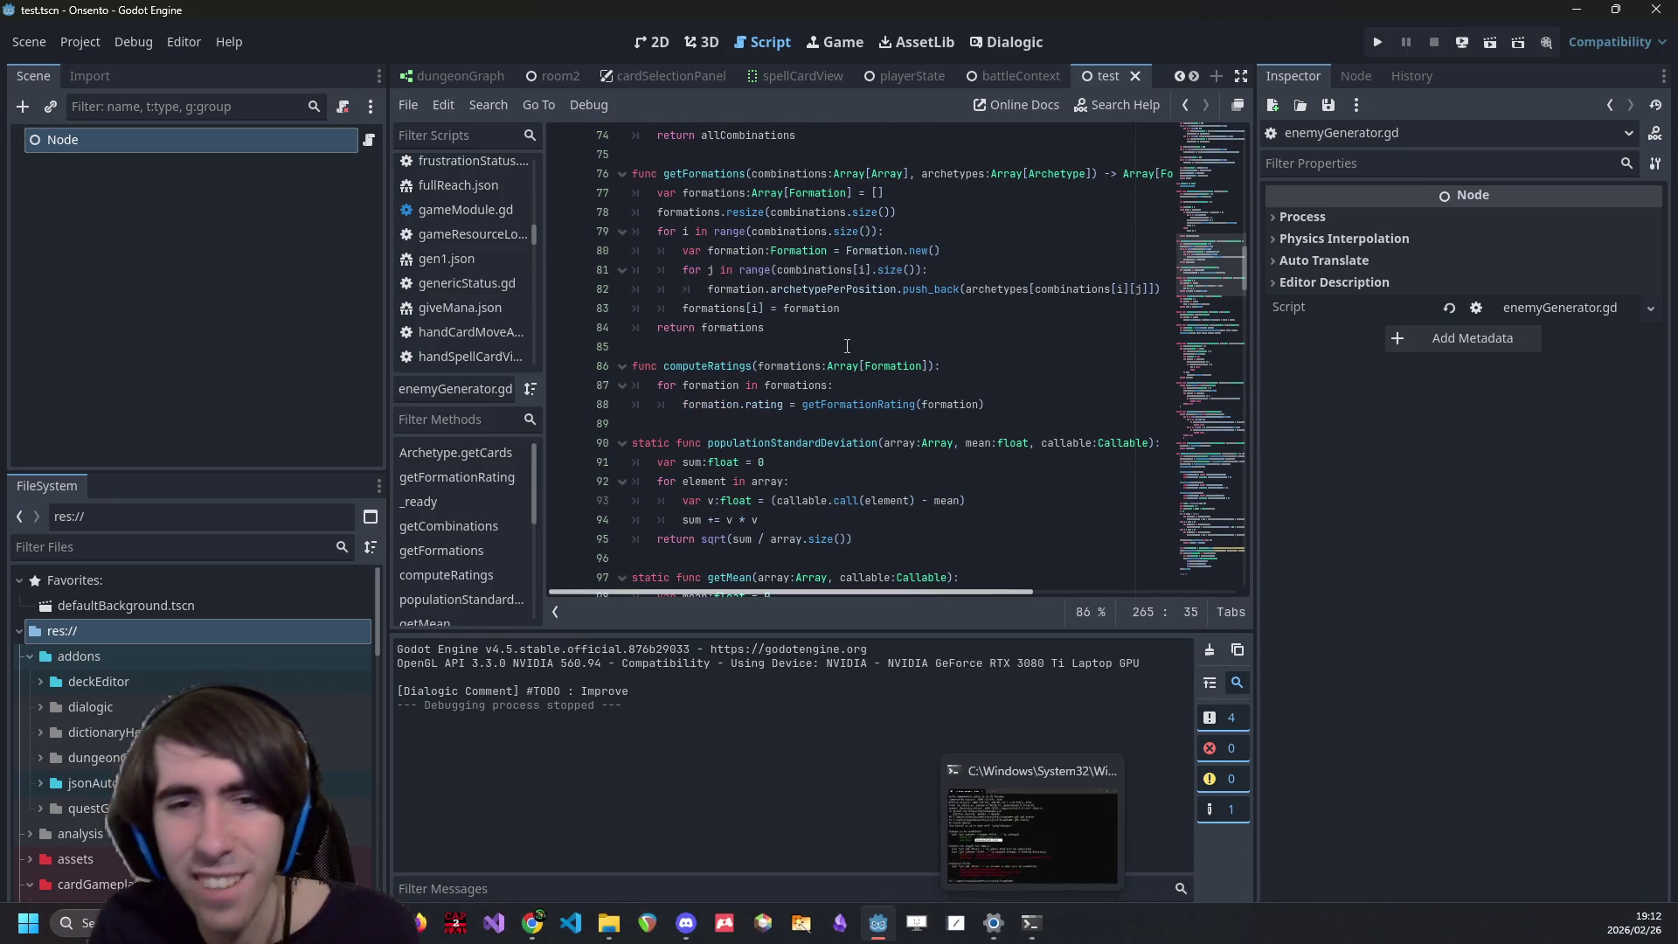
{"action": "scroll", "coordinate": [878, 362], "scroll_direction": "up", "scroll_amount": 7}
{"action": "mouse_move", "coordinate": [1136, 231]}
{"action": "left_mouse_down"}
{"action": "mouse_move", "coordinate": [1137, 349]}
{"action": "mouse_move", "coordinate": [1136, 307]}
{"action": "left_mouse_up"}
{"action": "mouse_move", "coordinate": [1206, 259]}
{"action": "left_mouse_down"}
{"action": "mouse_move", "coordinate": [1208, 170]}
{"action": "mouse_move", "coordinate": [1232, 569]}
{"action": "mouse_move", "coordinate": [1185, 575]}
{"action": "left_mouse_up"}
{"action": "left_click", "coordinate": [996, 512]}
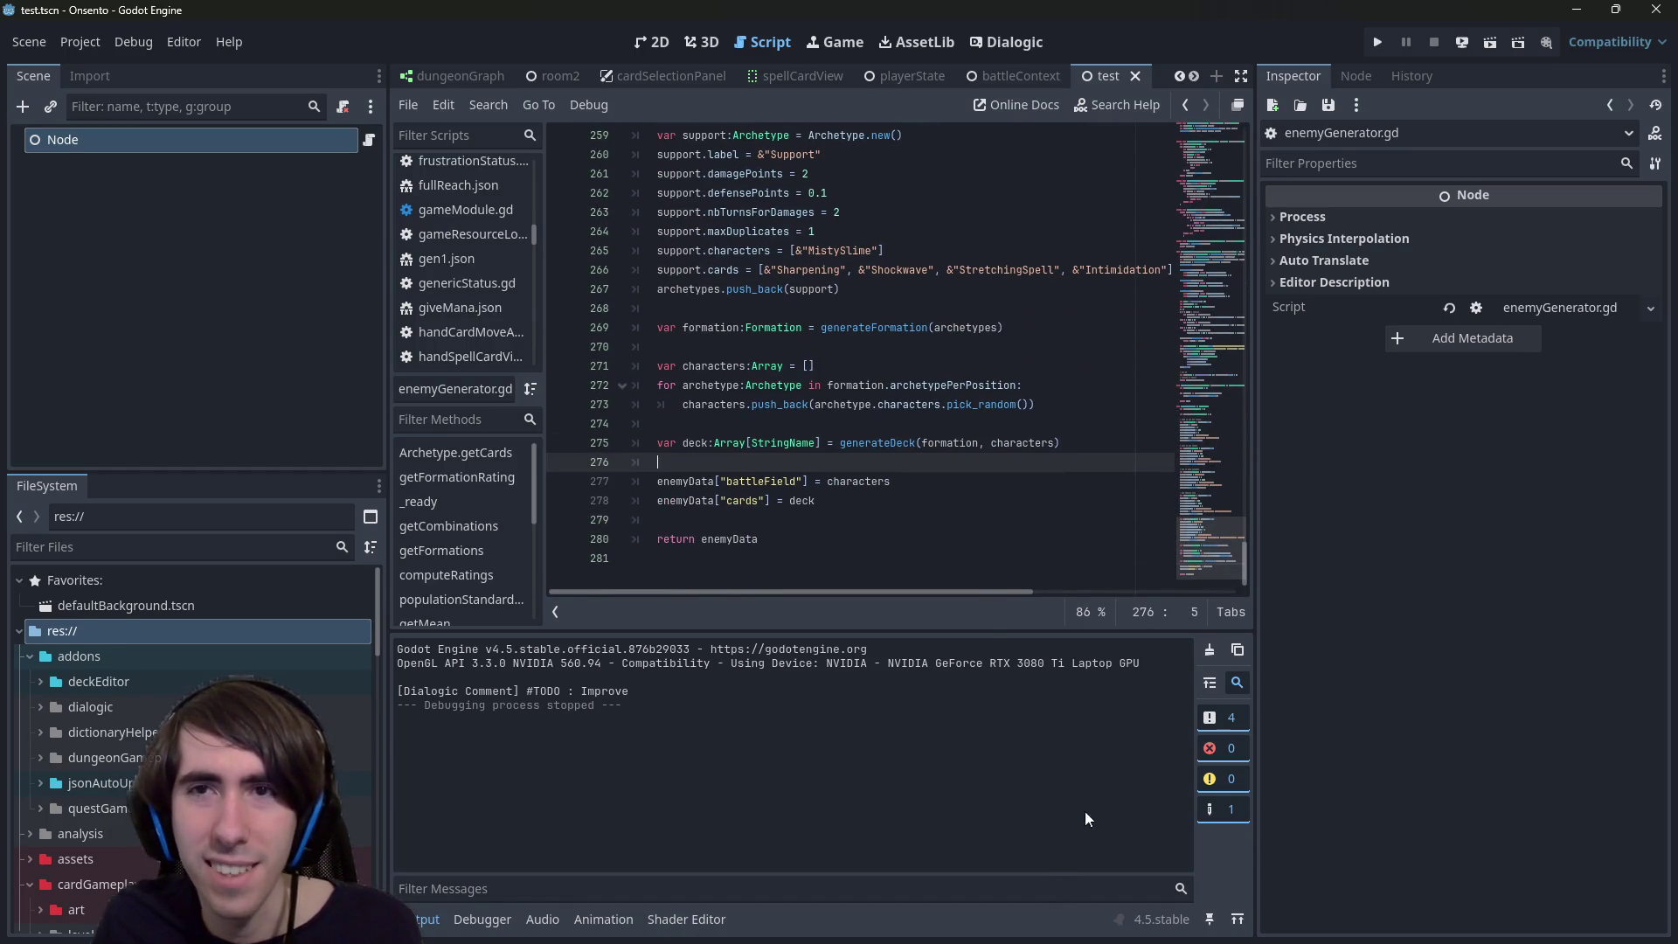
Unstage scenes/test.tscn with git reset and check git status
{"action": "left_click", "coordinate": [1032, 937]}
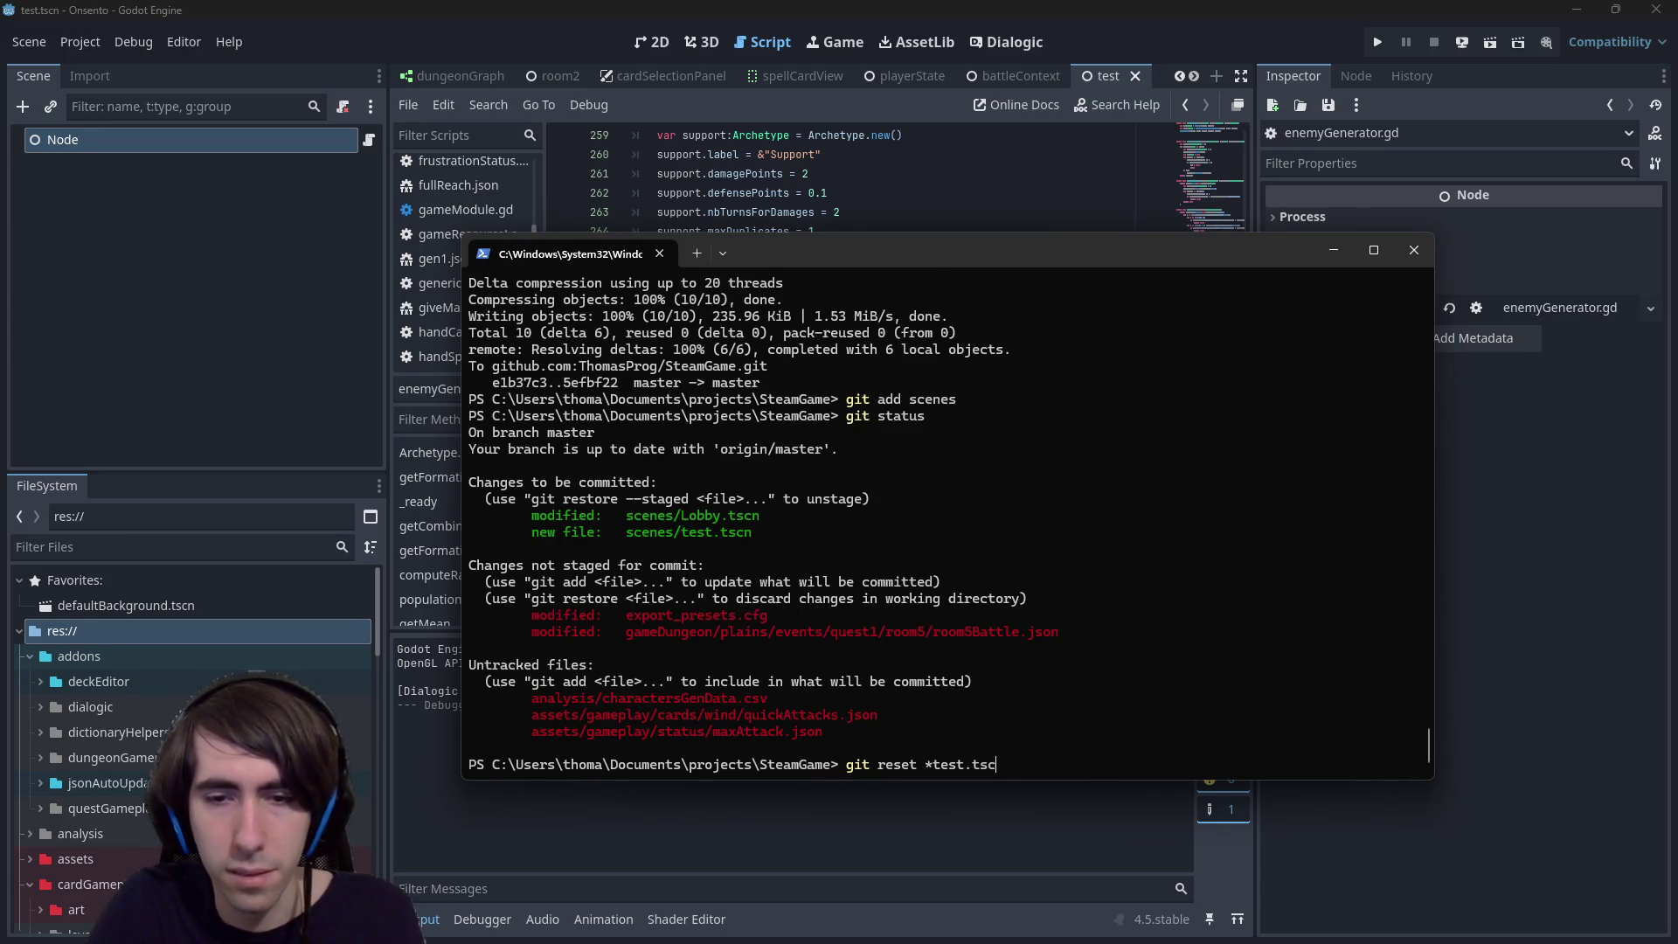
{"action": "type", "text": "n"}
{"action": "key", "text": "Return"}
{"action": "type", "text": "git "}
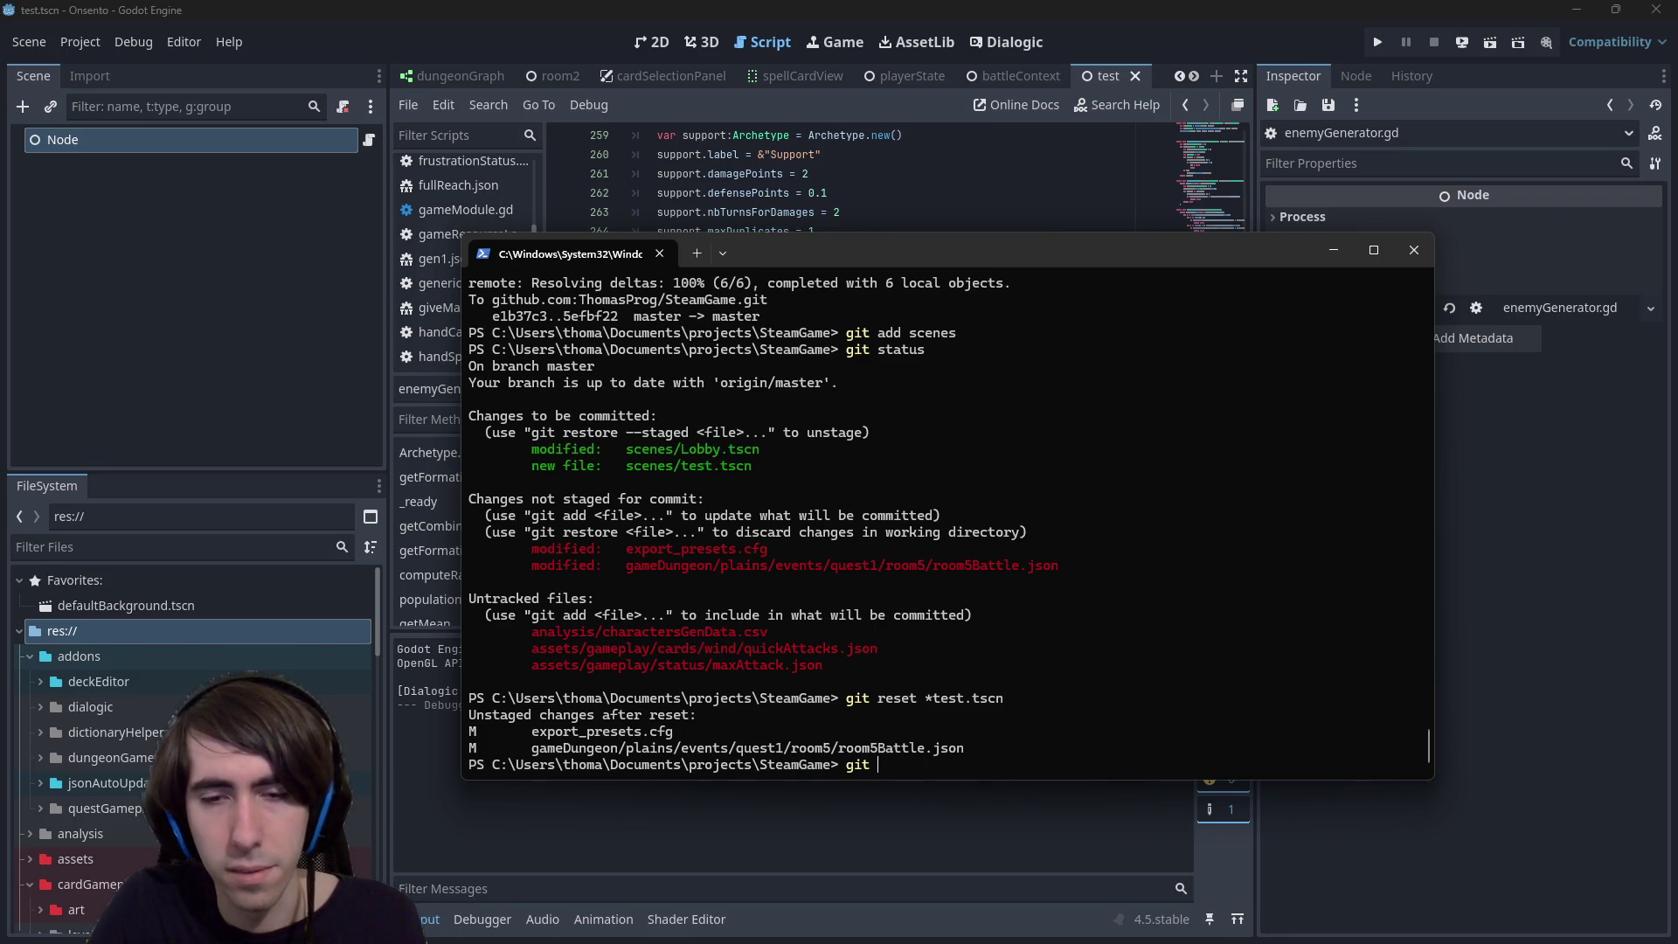
{"action": "type", "text": "statu"}
{"action": "key", "text": "Return"}
Commit the Lobby change with message '[hotfix] copyrights added to lobby'
{"action": "type", "text": "git commit -m \"[hotfix"}
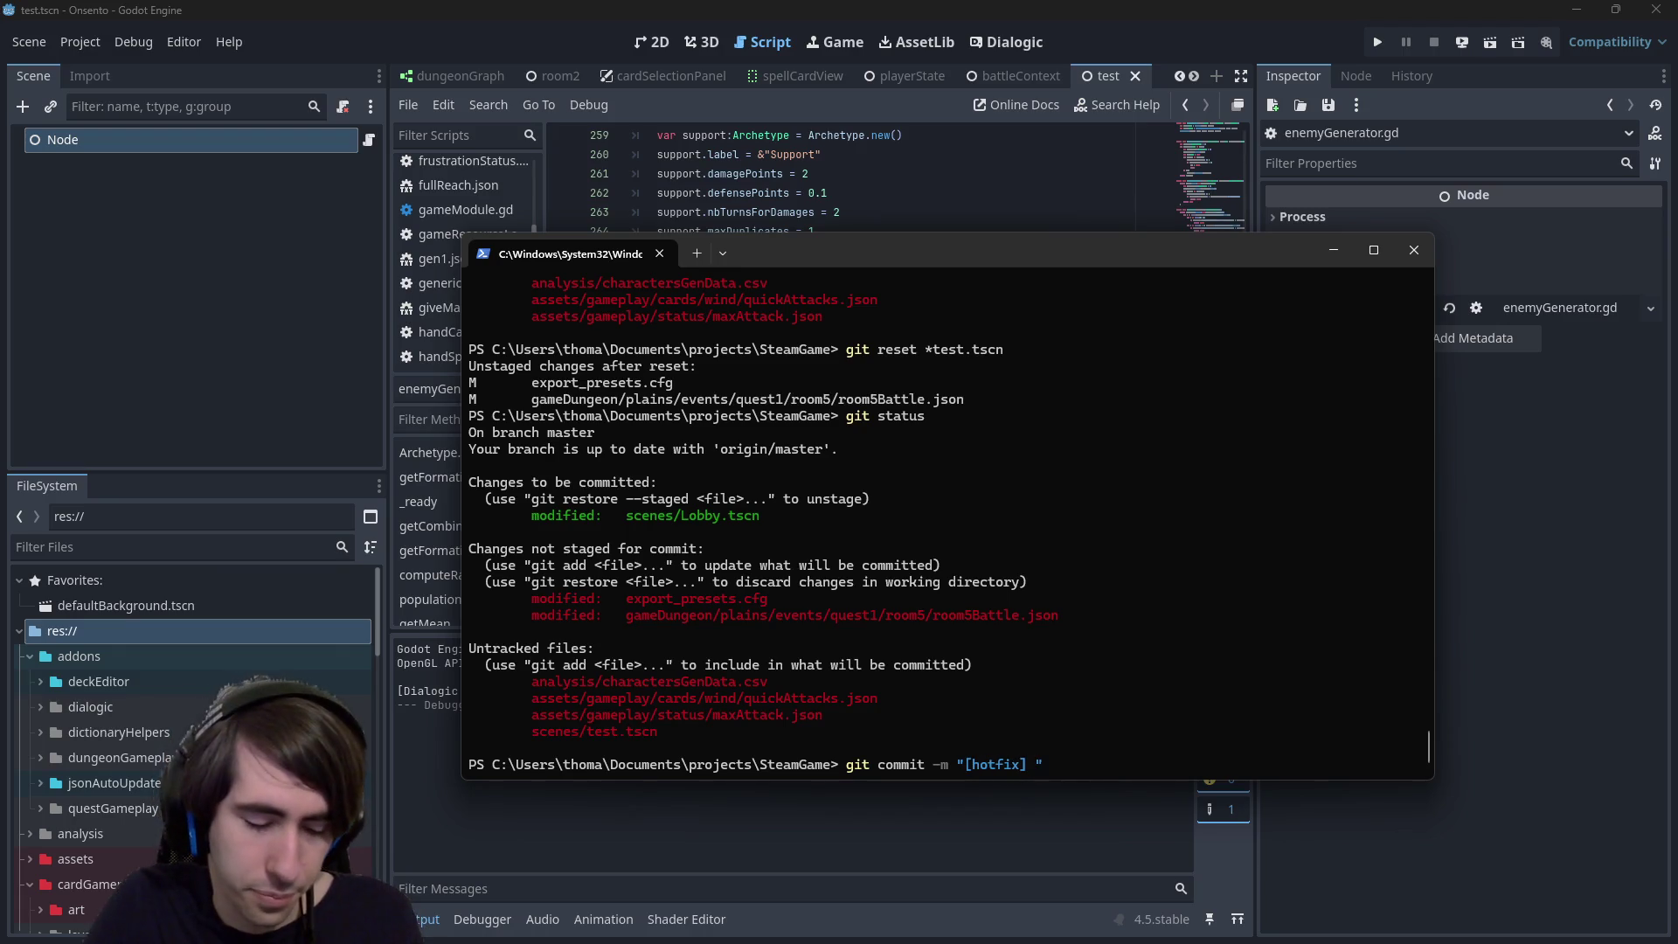
{"action": "type", "text": "copyrights added to "}
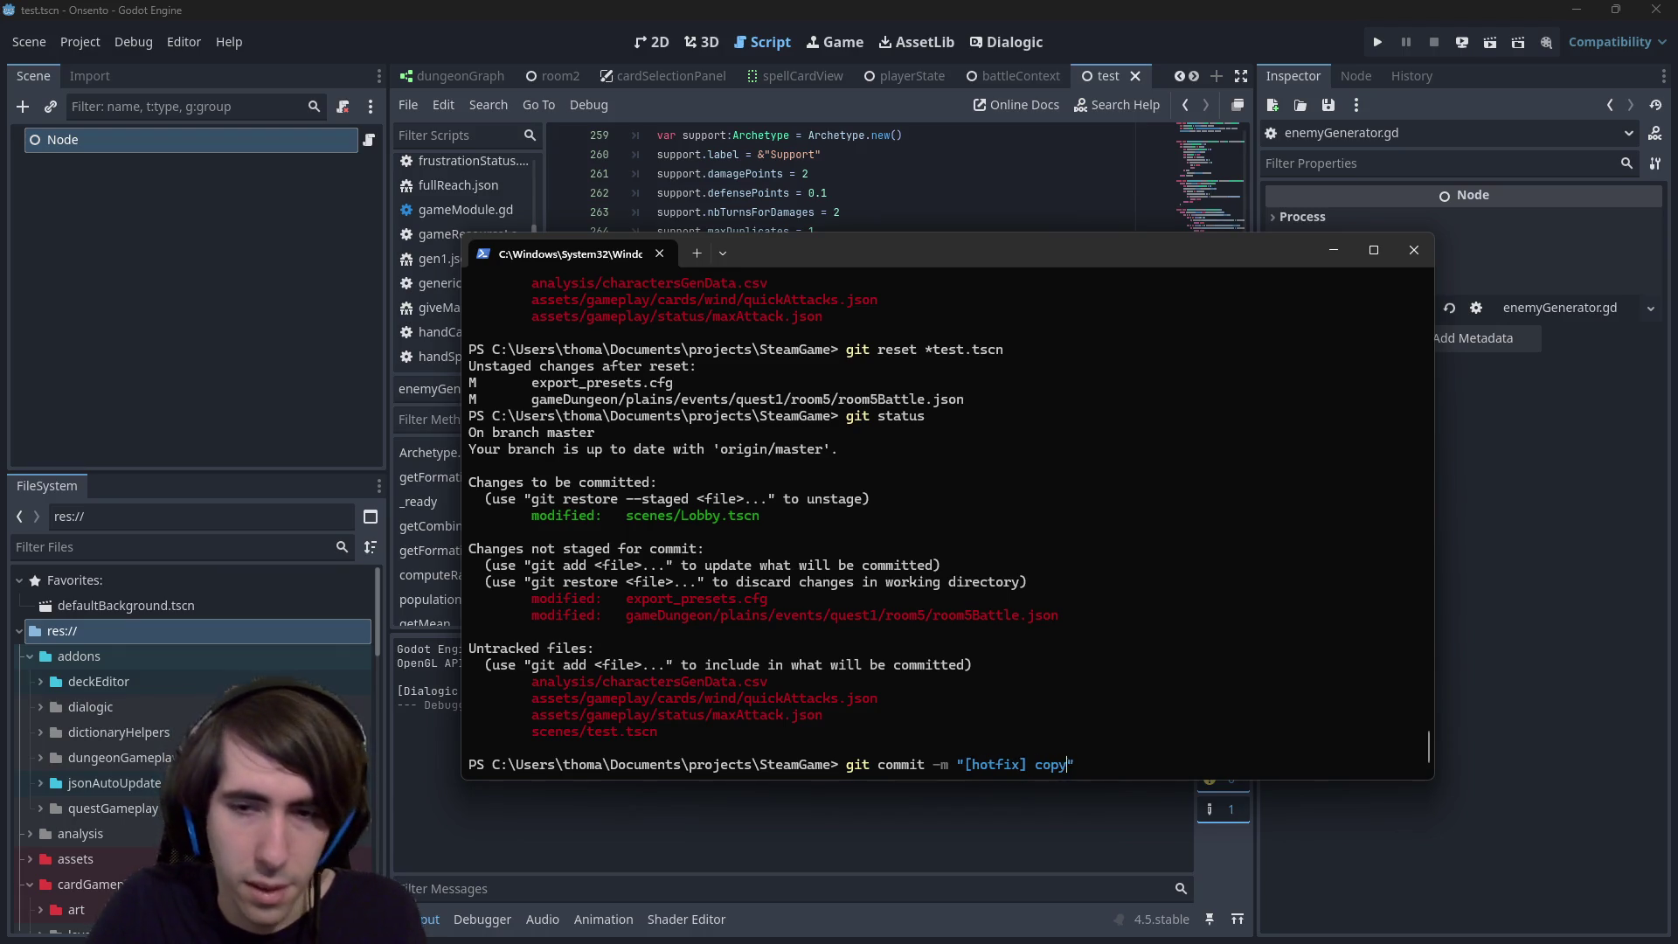
{"action": "type", "text": "lobby"}
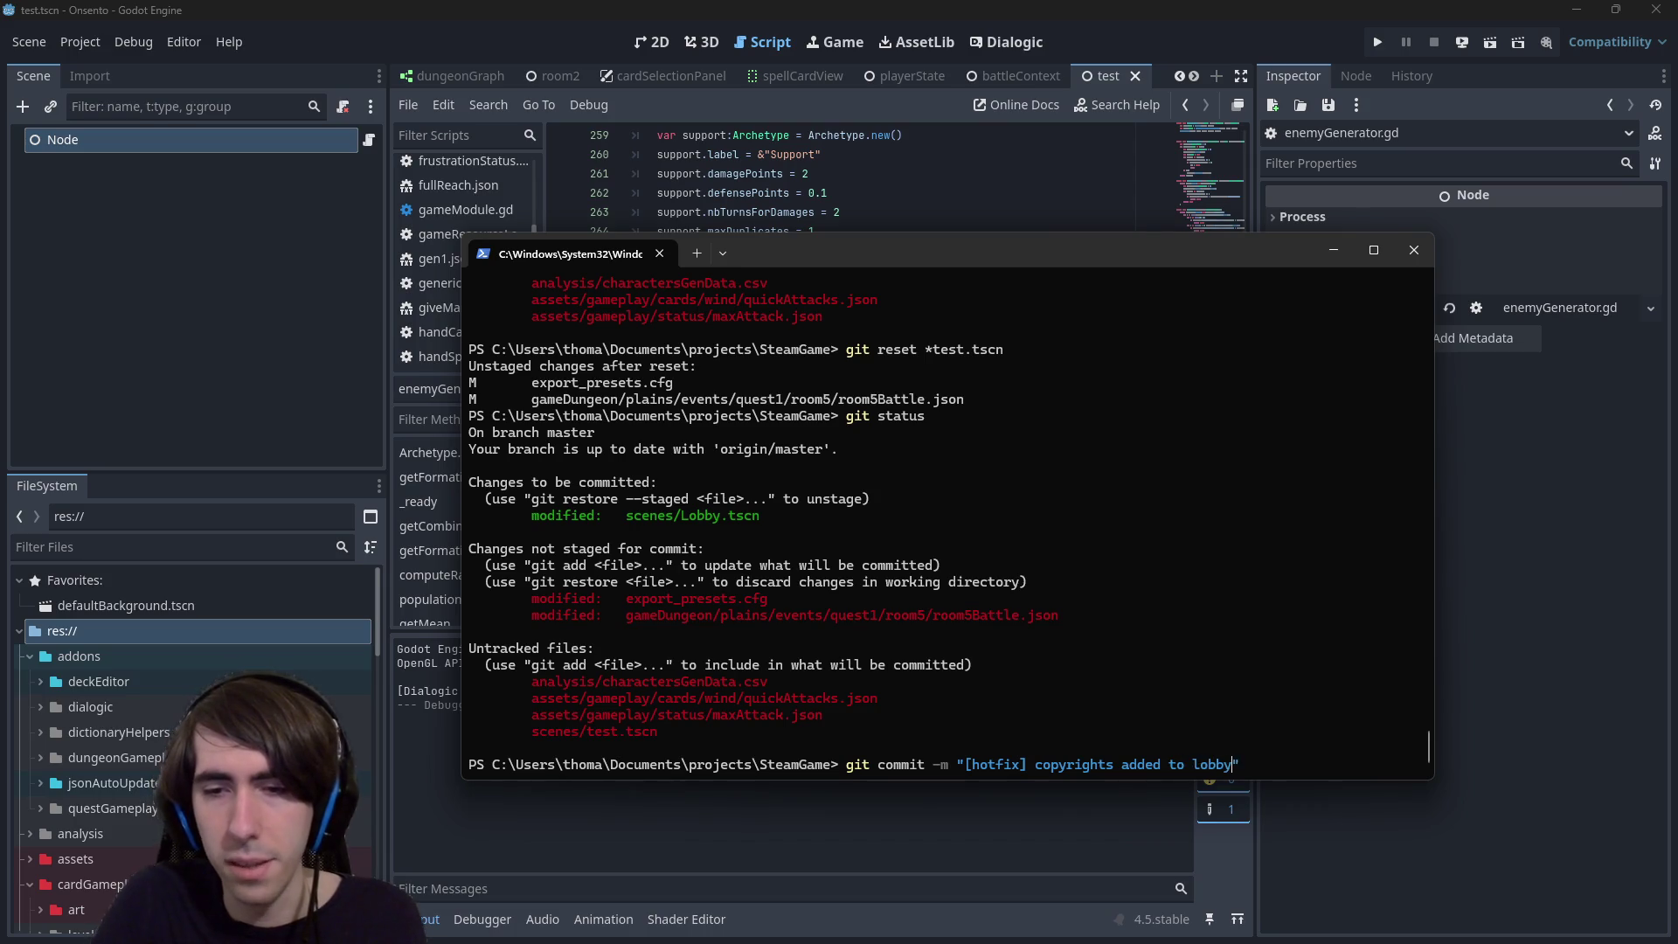
{"action": "key", "text": "Return"}
Check git status after the commit, inspect the listed files, and return to Godot
{"action": "type", "text": "git add"}
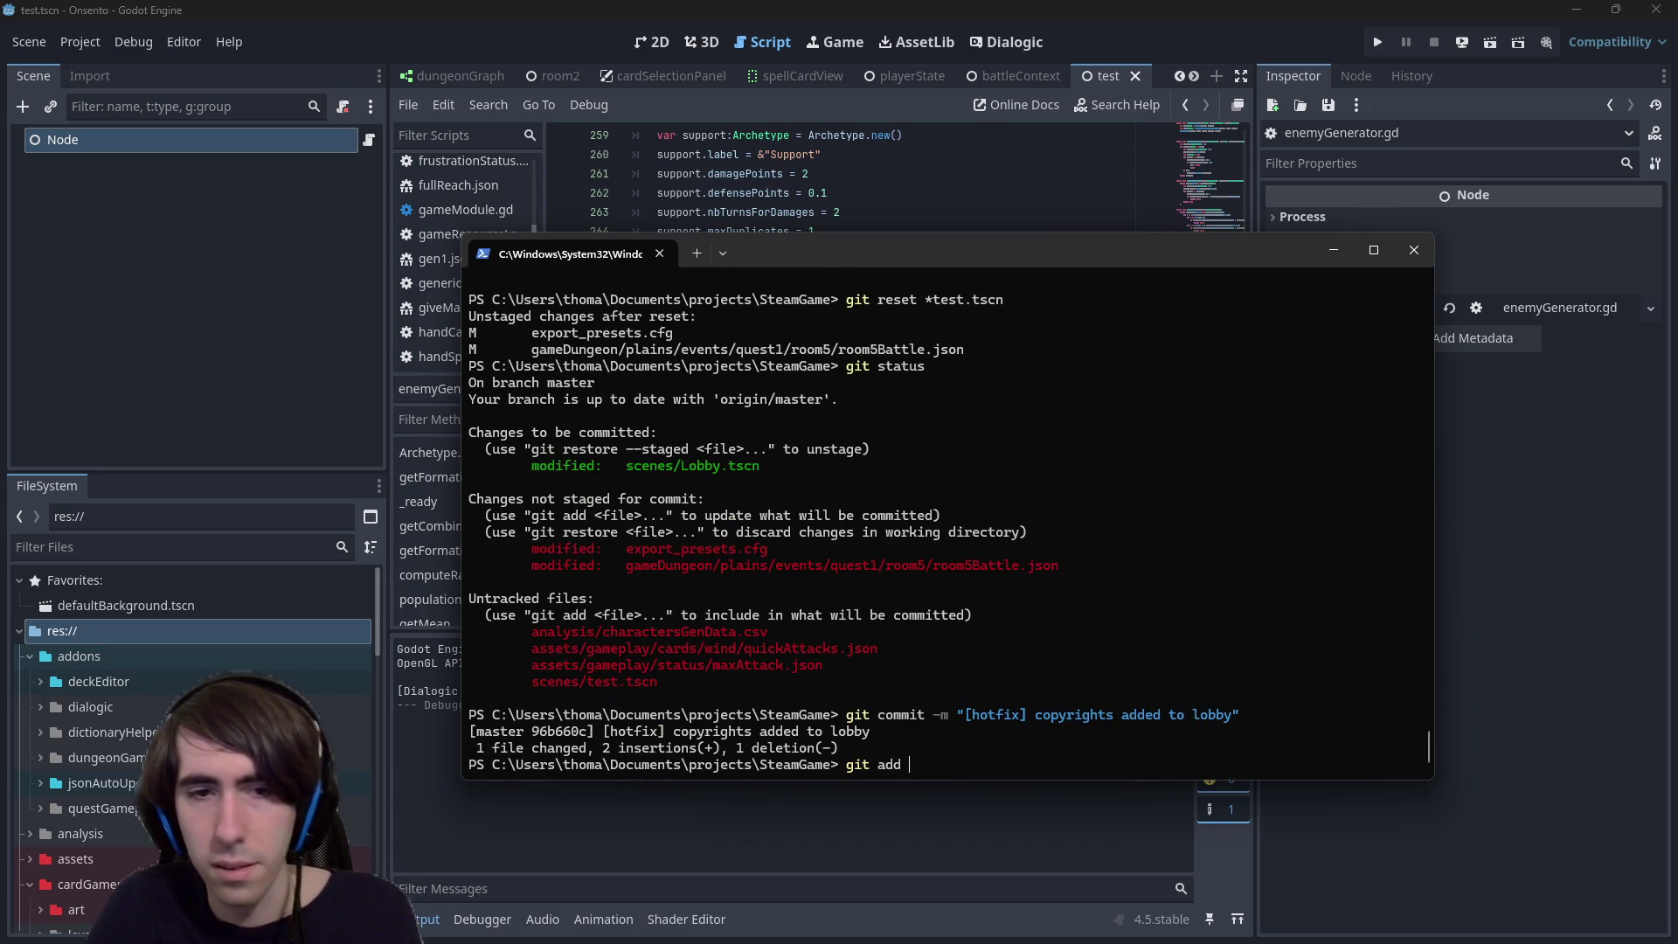
{"action": "key", "text": "BackSpace"}
{"action": "key", "text": "BackSpace"}
{"action": "key", "text": "BackSpace"}
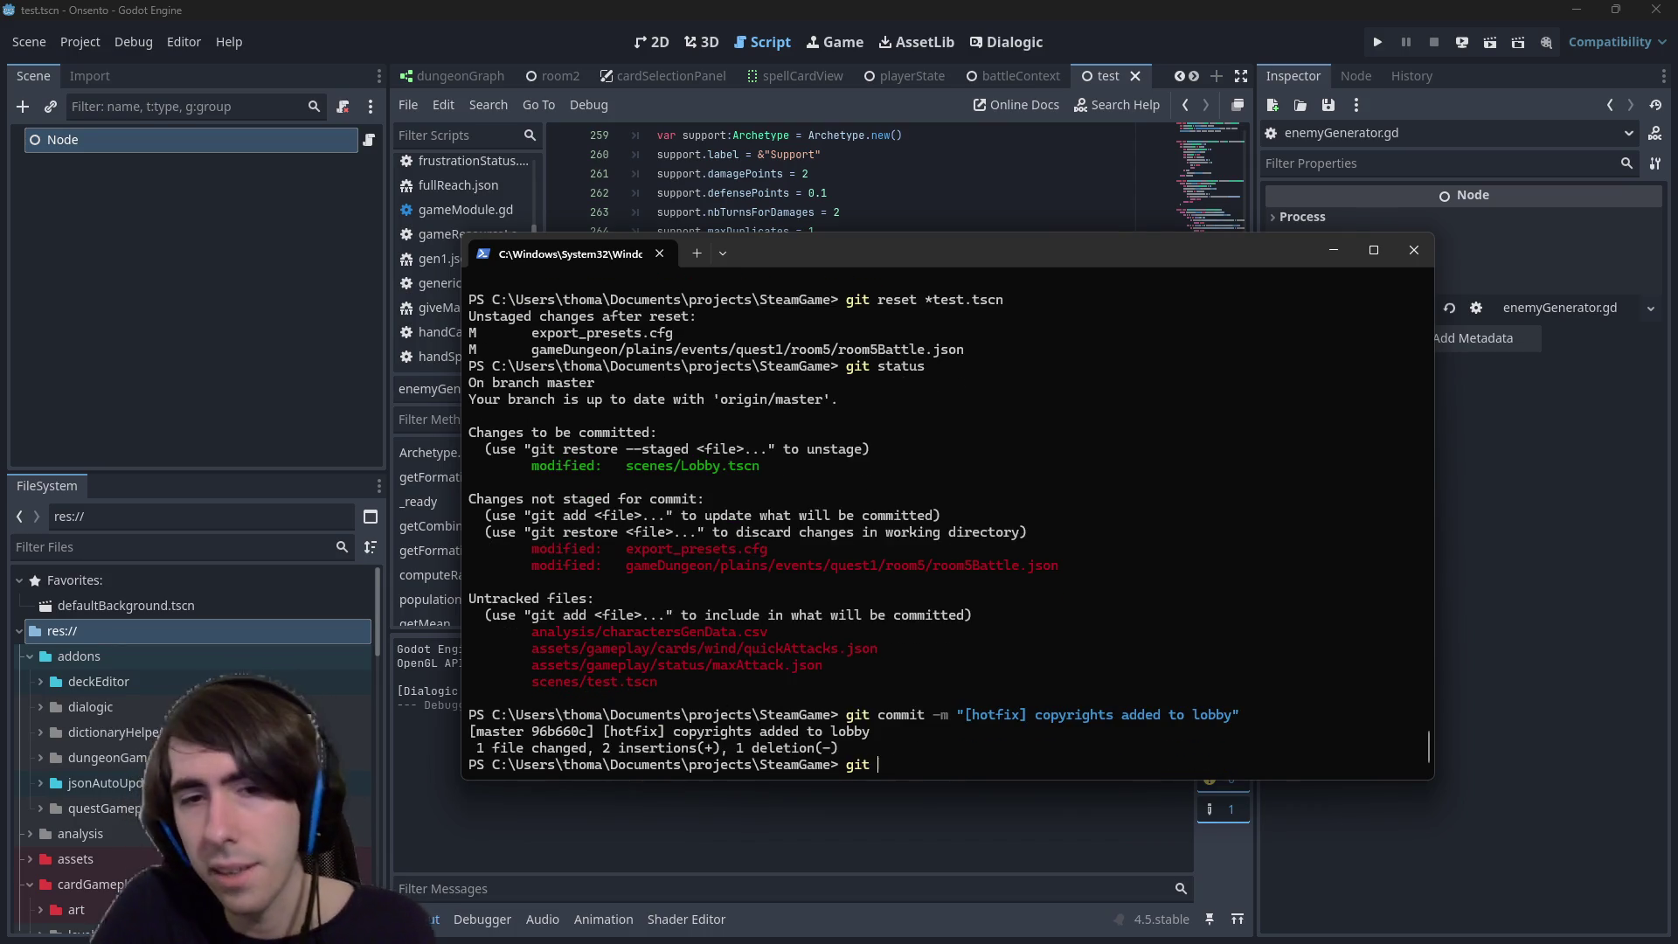
{"action": "type", "text": "tatus"}
{"action": "key", "text": "Return"}
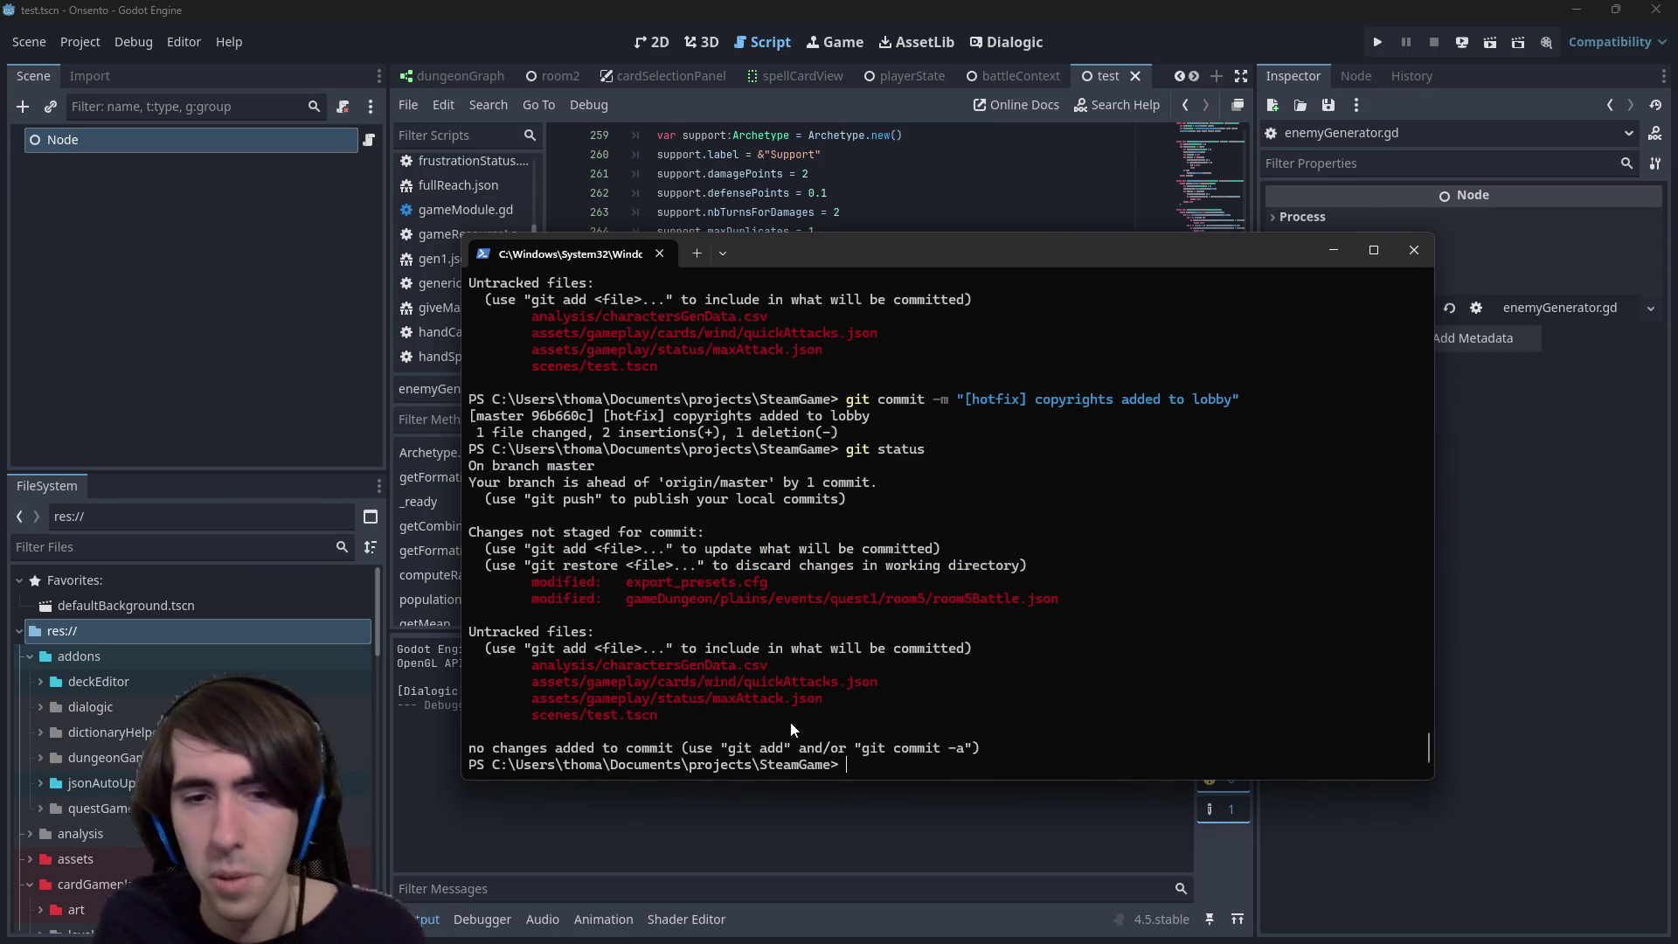
{"action": "left_click_drag", "start_coordinate": [811, 669], "coordinate": [773, 657]}
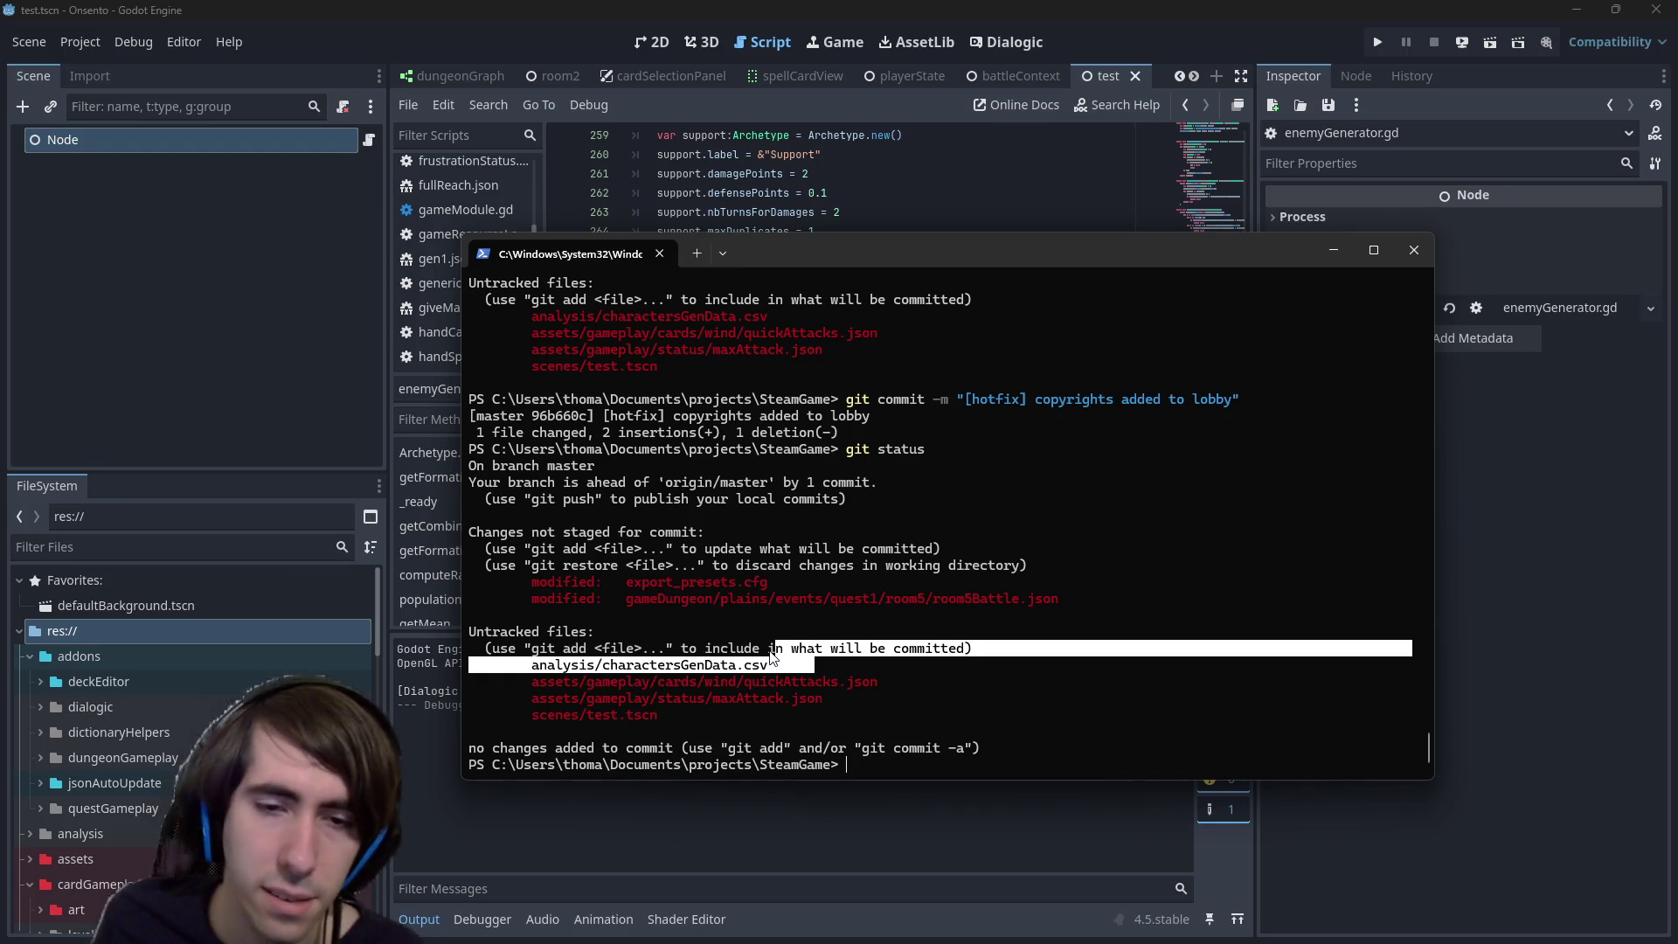
{"action": "left_click_drag", "start_coordinate": [878, 698], "coordinate": [465, 690]}
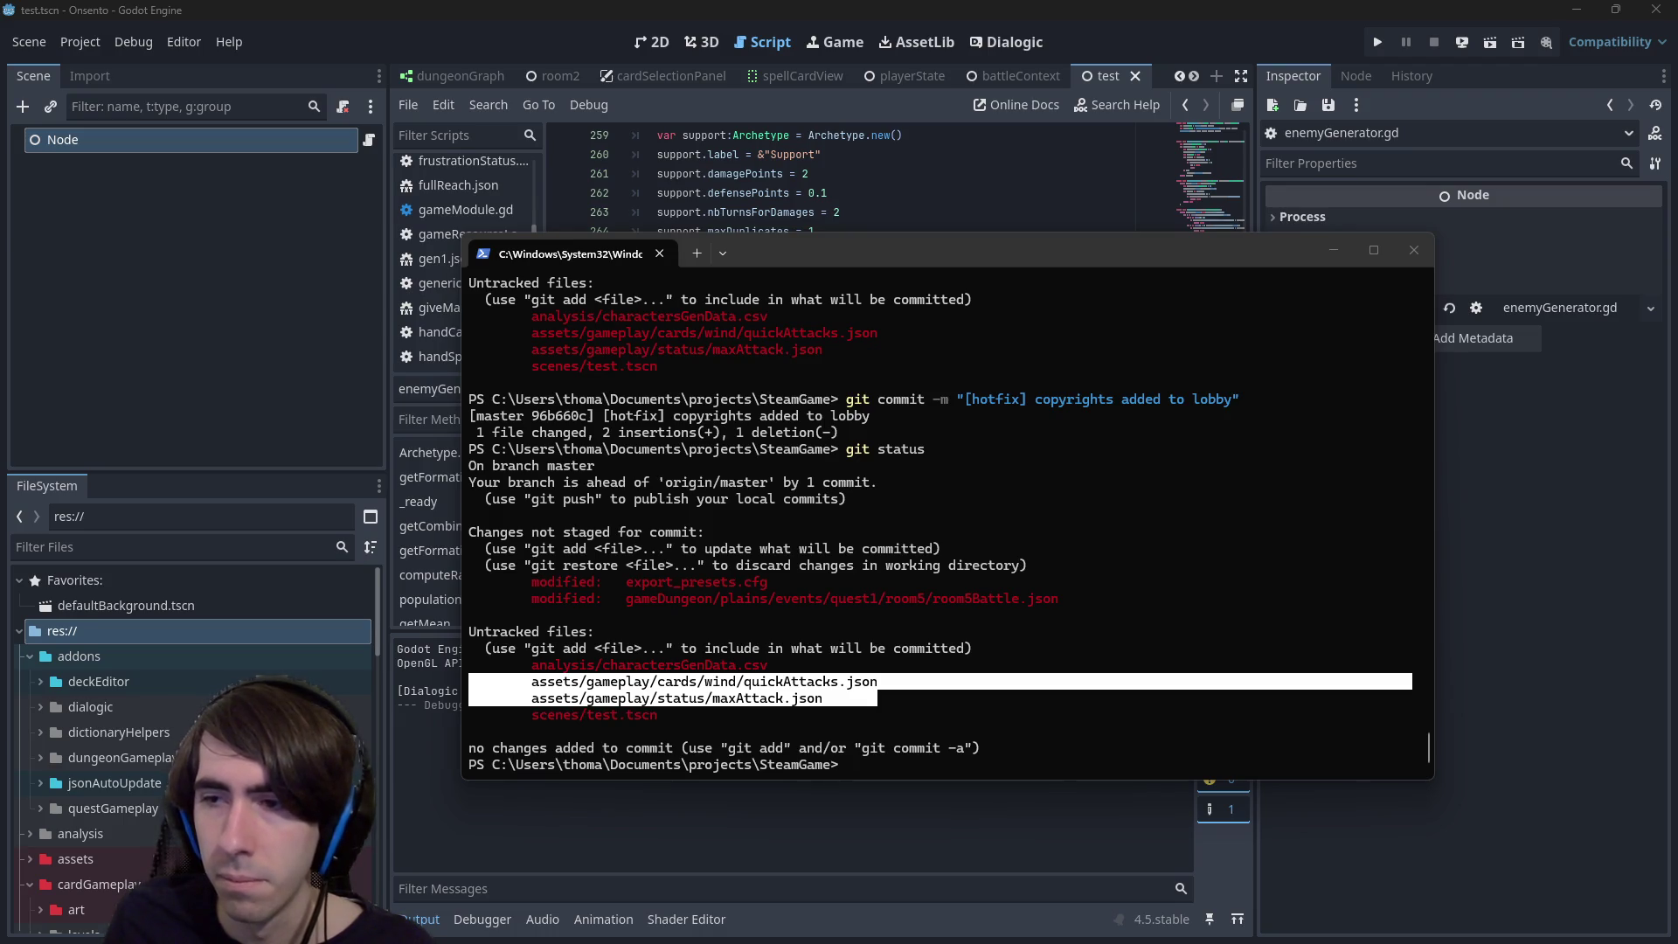
{"action": "left_click", "coordinate": [515, 9]}
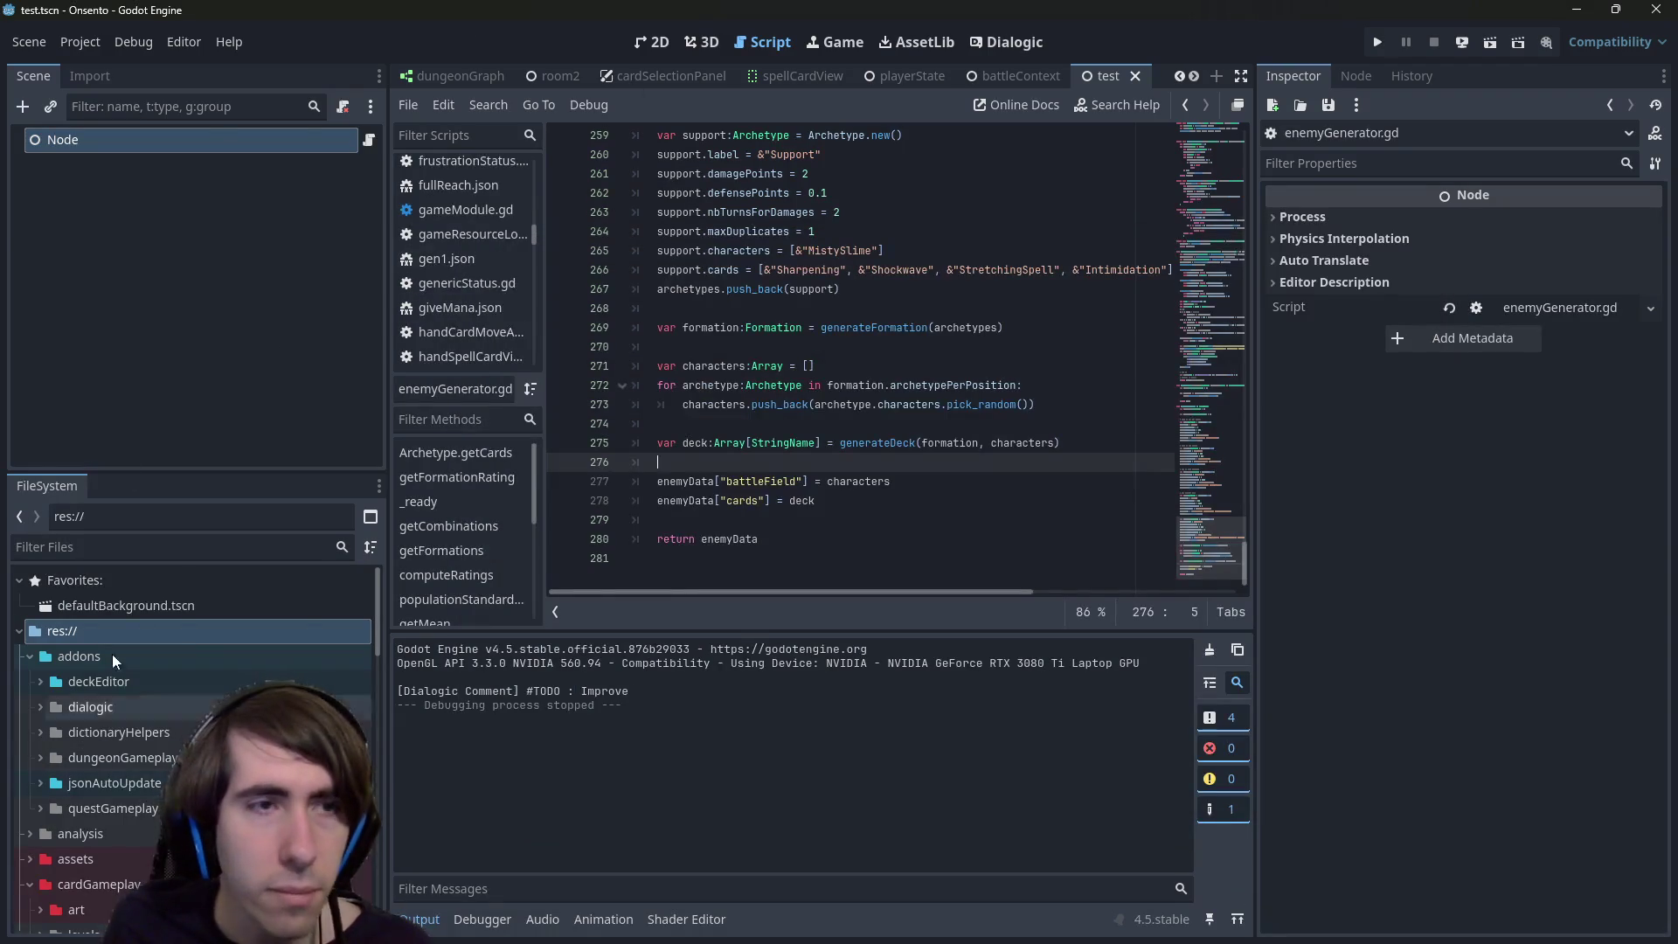
Open playerView2D.tscn from room2 and zoom out the 2D canvas to see the battle layout
{"action": "left_click", "coordinate": [922, 77]}
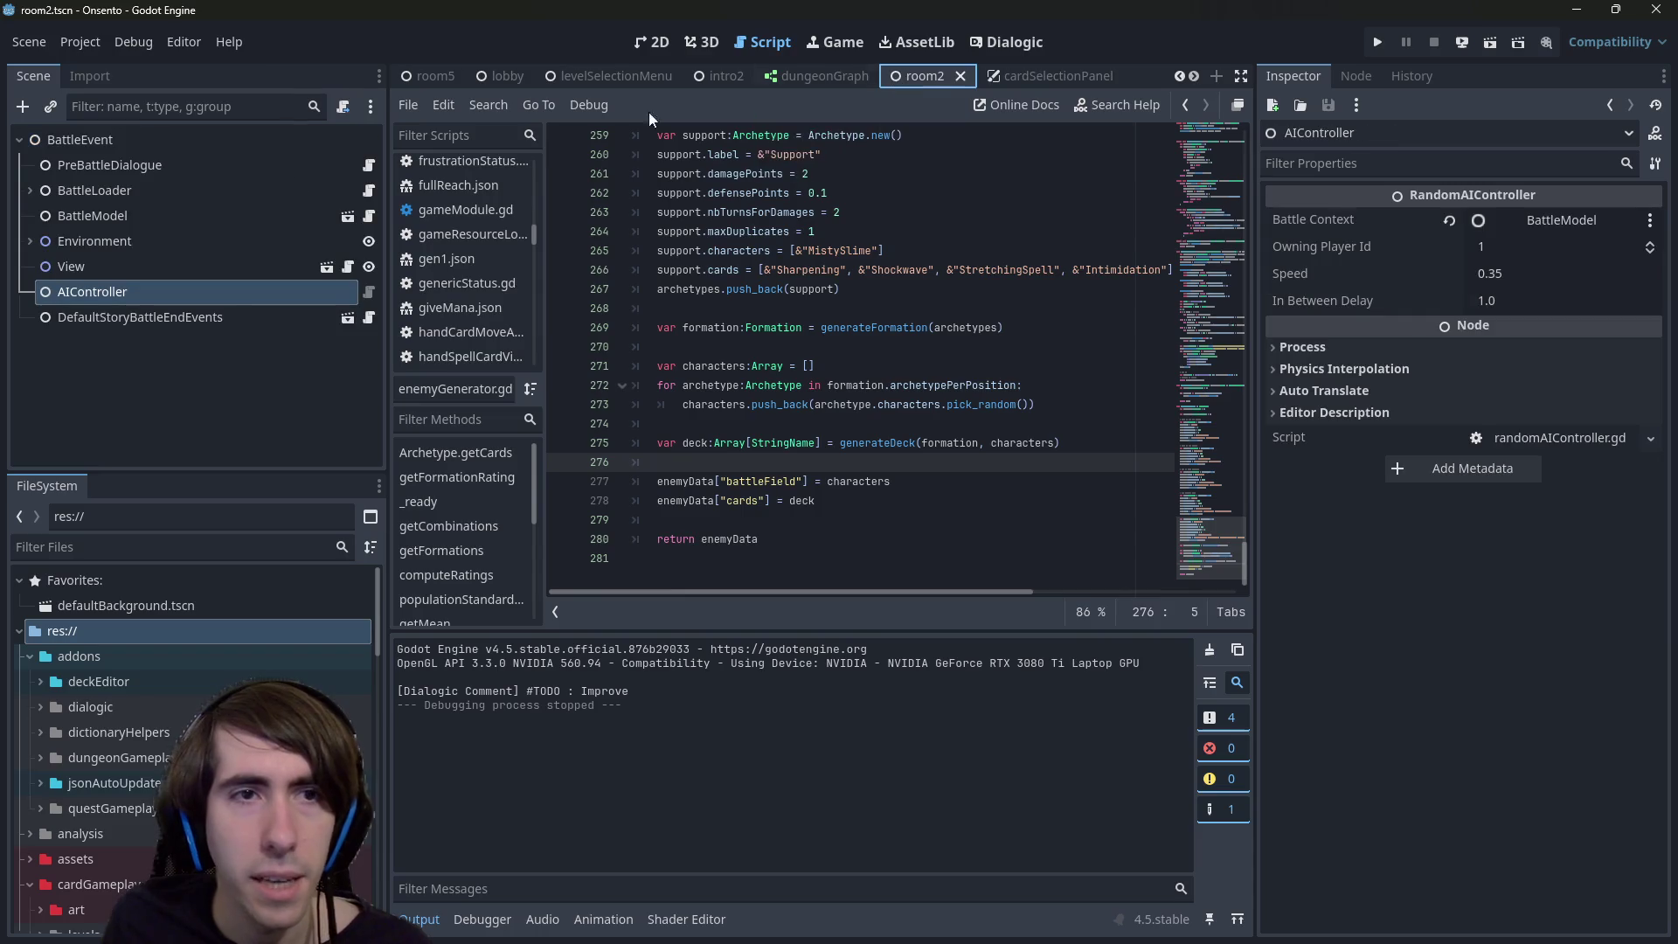
{"action": "left_click", "coordinate": [326, 267]}
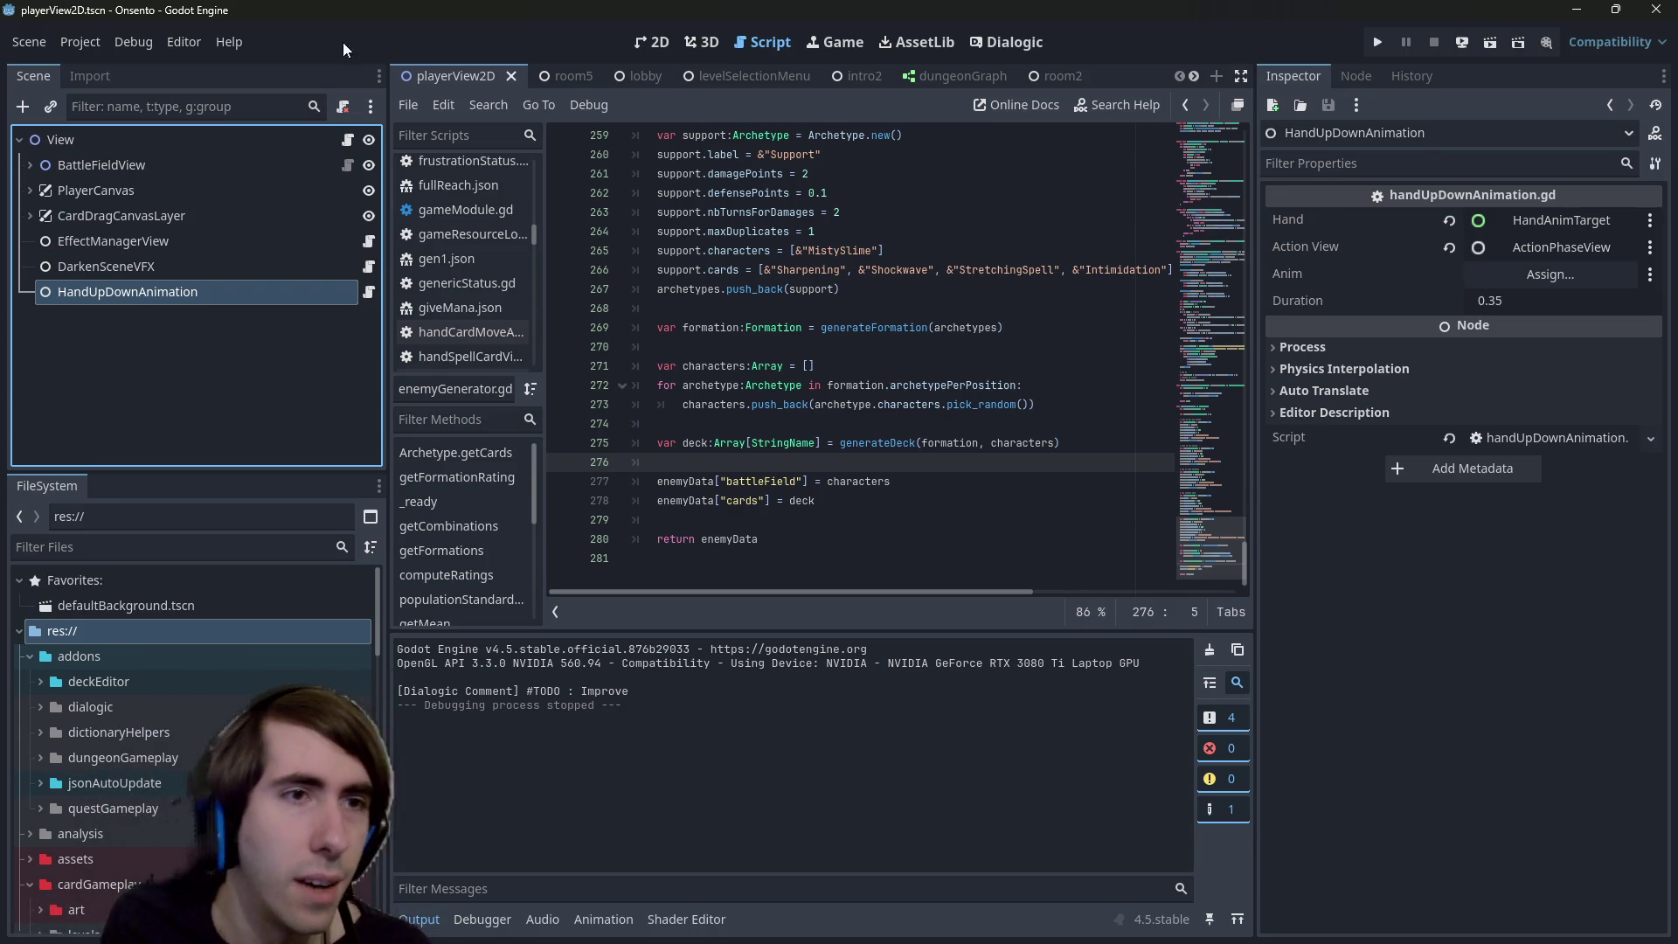
{"action": "left_click", "coordinate": [651, 42]}
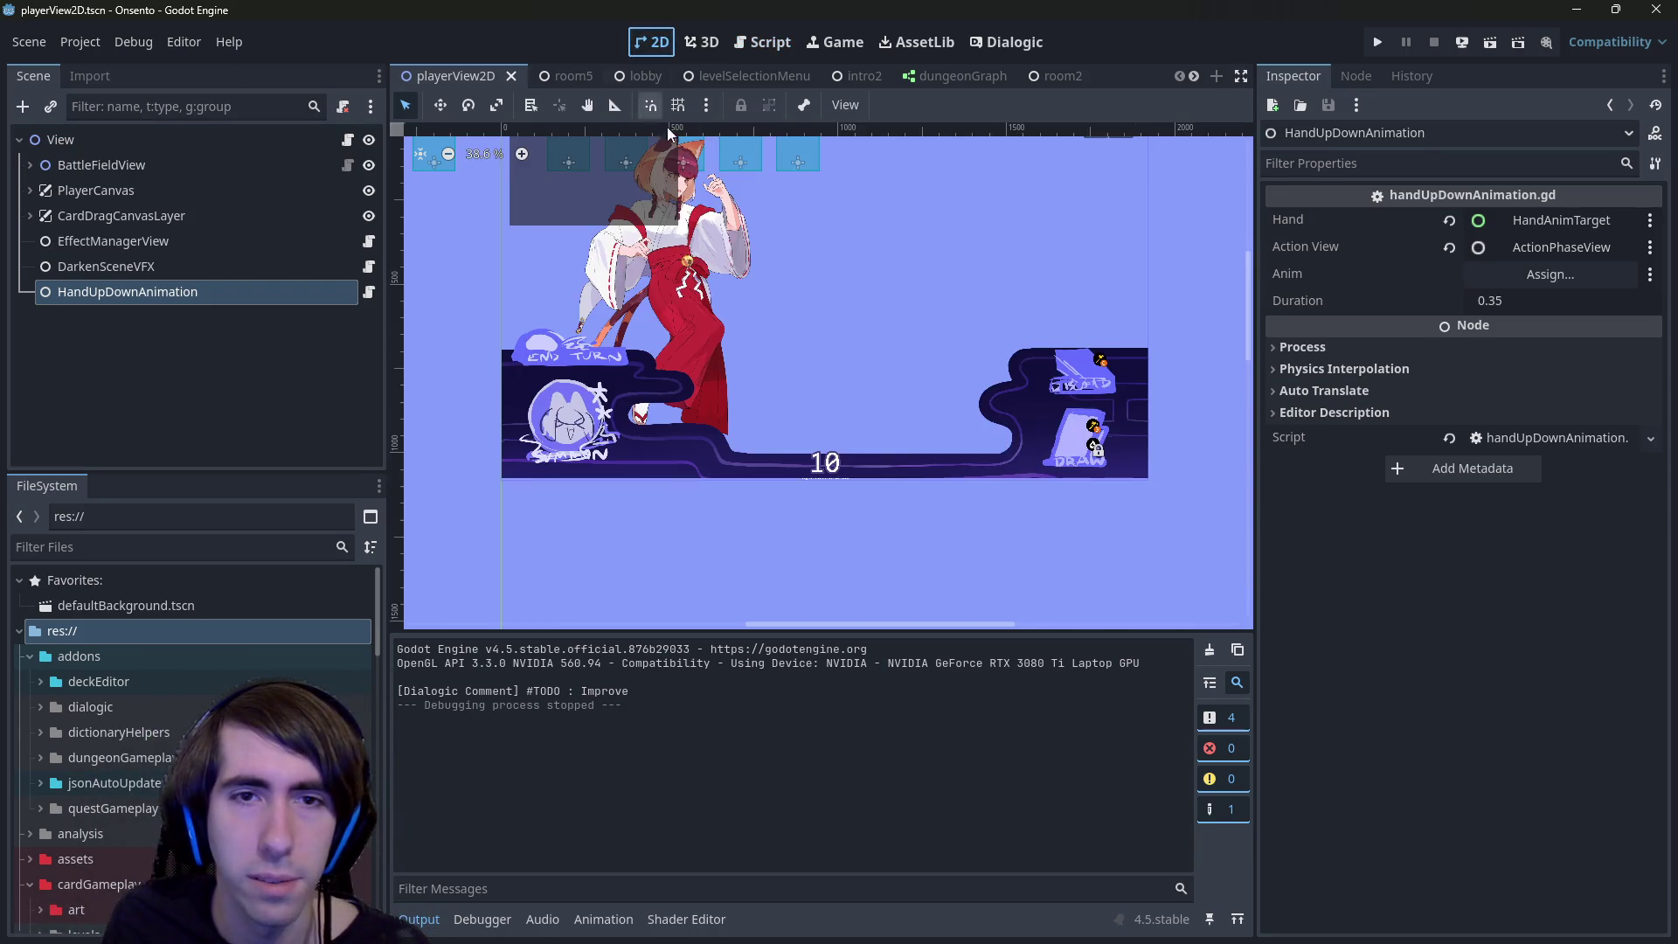
{"action": "scroll", "coordinate": [818, 405], "scroll_direction": "up", "scroll_amount": 3}
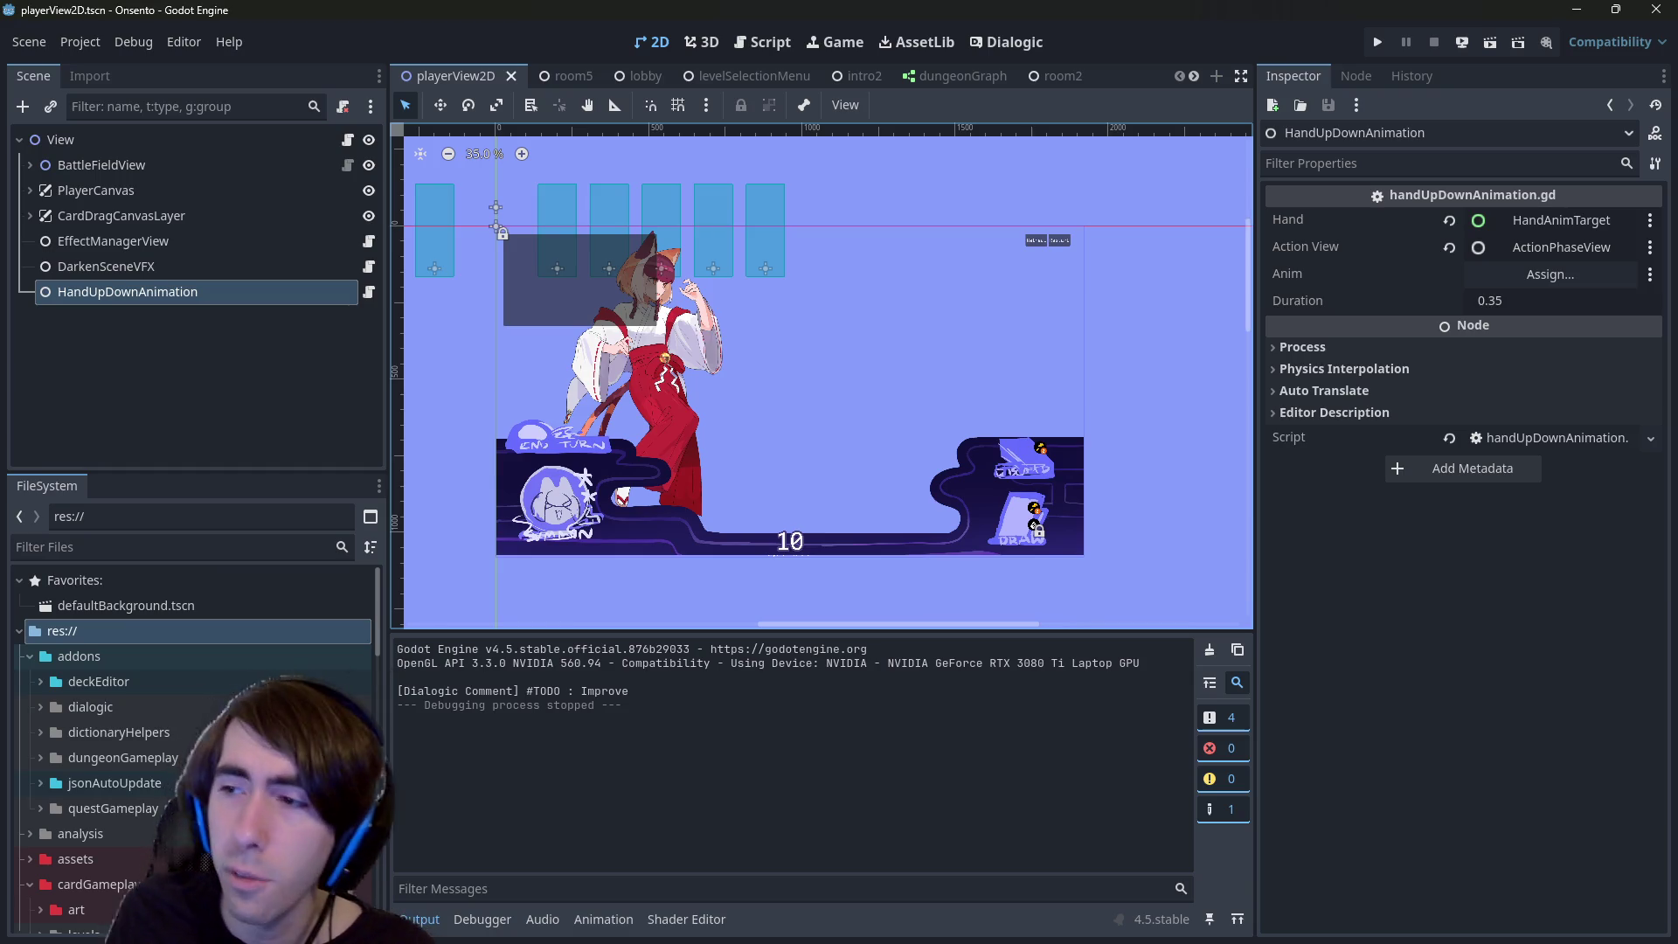
Expand the art folder in FileSystem and start, then cancel, a new folder
{"action": "double_click", "coordinate": [76, 654]}
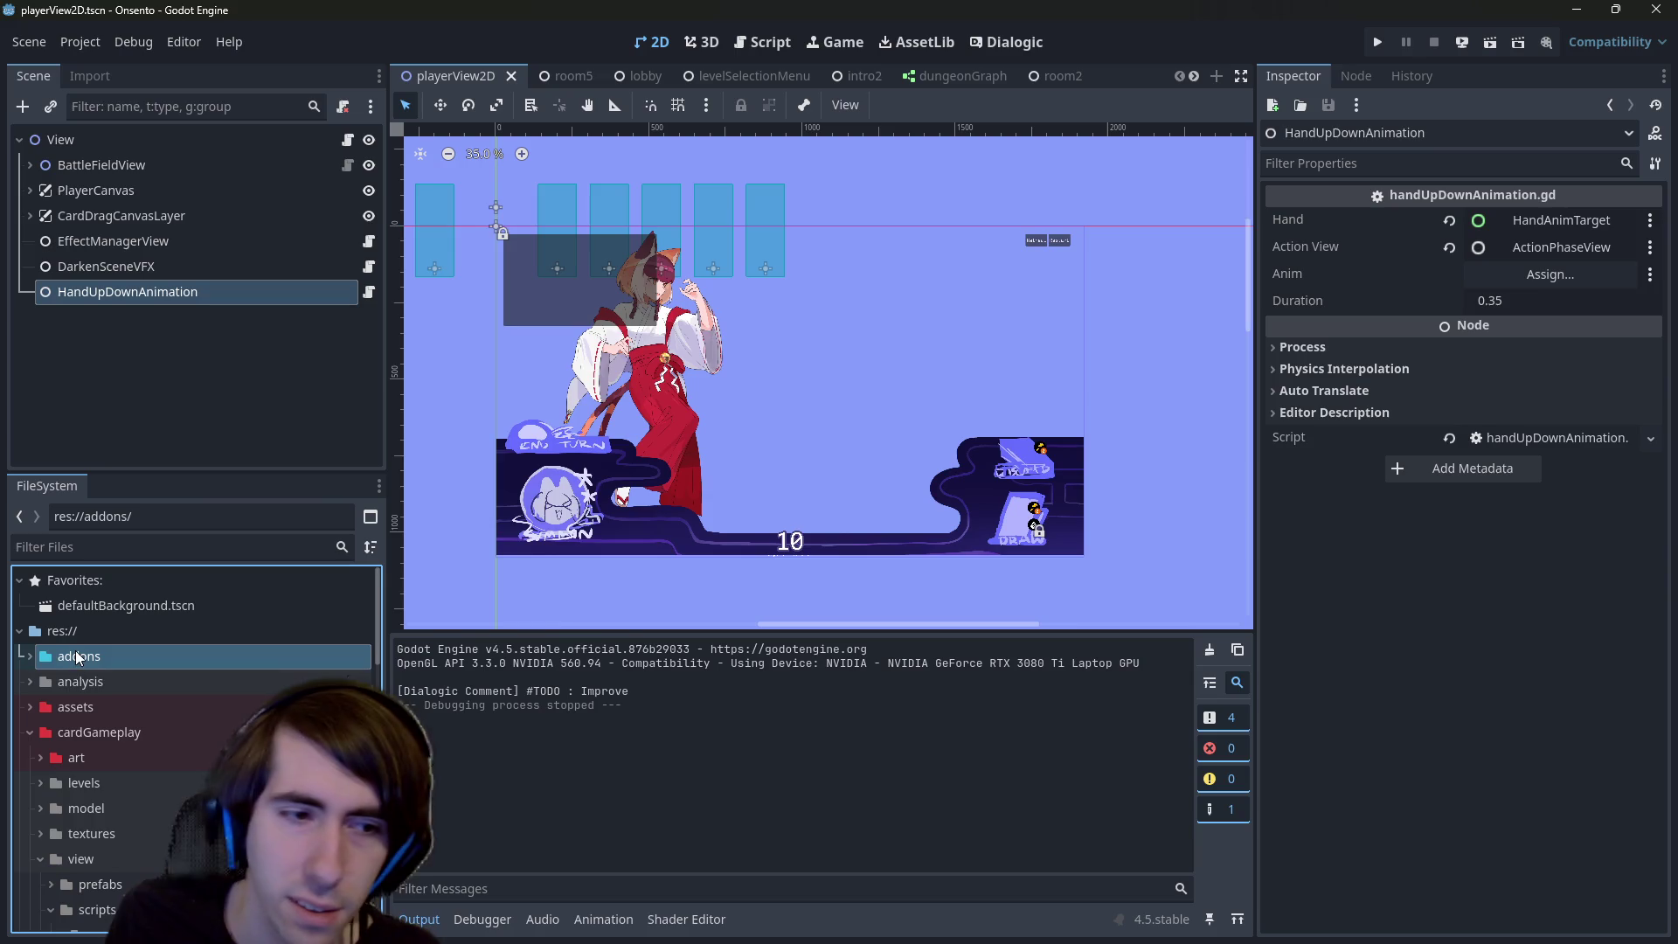
{"action": "double_click", "coordinate": [107, 757]}
{"action": "scroll", "coordinate": [107, 755], "scroll_direction": "down", "scroll_amount": 1}
{"action": "double_click", "coordinate": [115, 769]}
{"action": "double_click", "coordinate": [114, 769]}
{"action": "right_click", "coordinate": [109, 714]}
{"action": "mouse_move", "coordinate": [218, 574]}
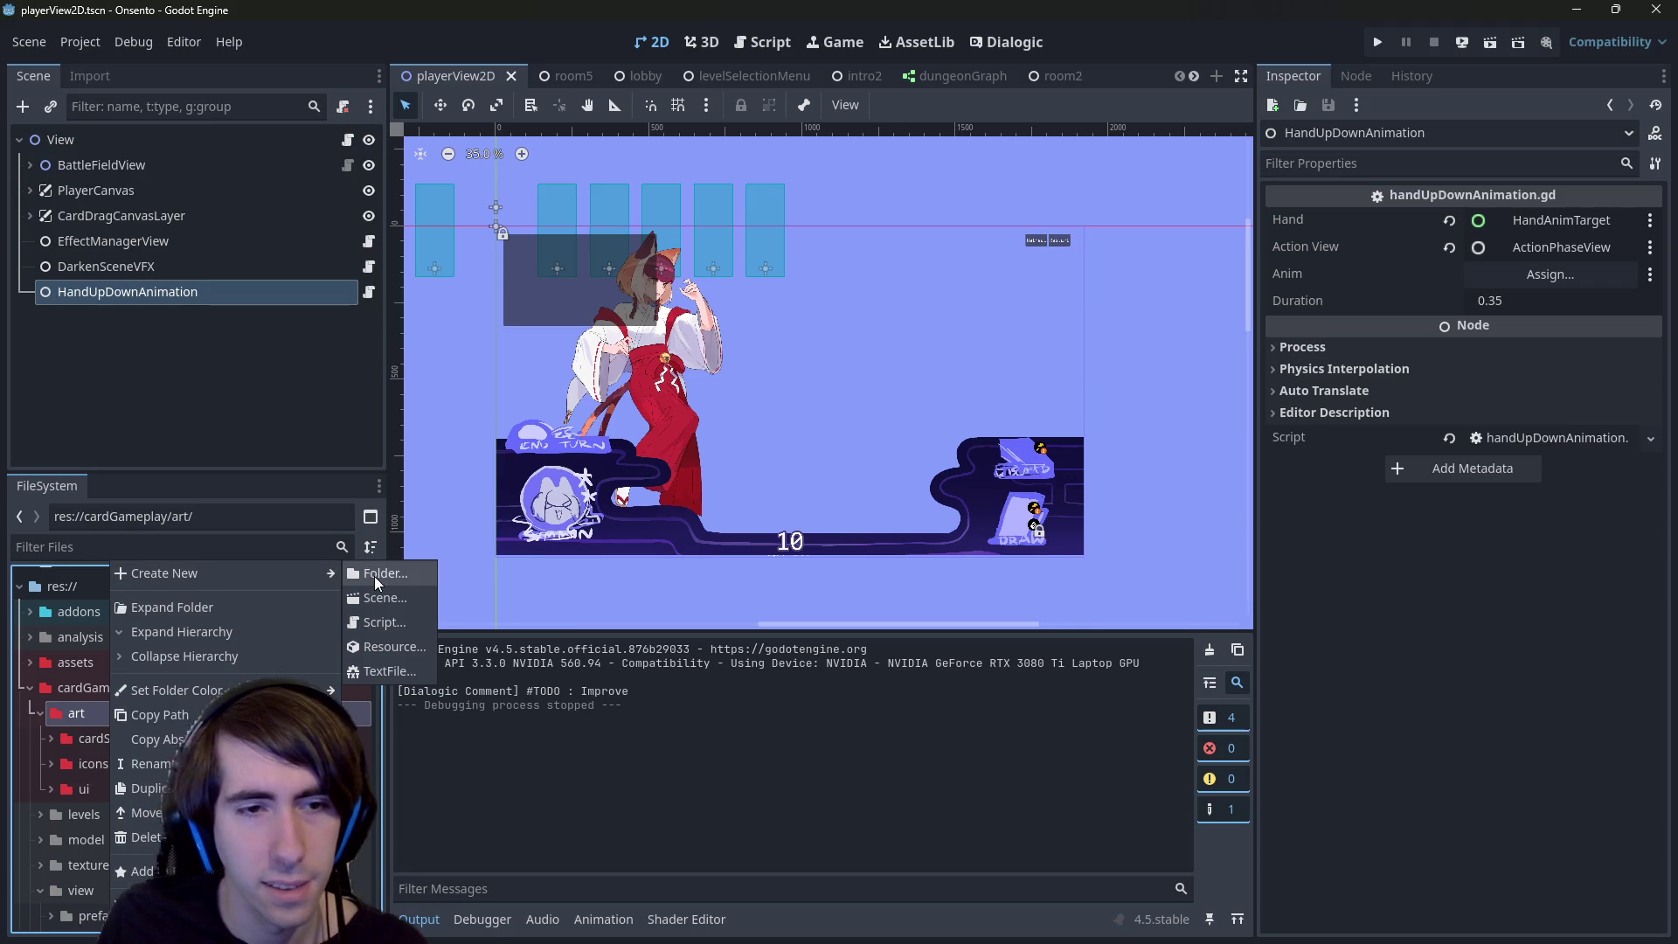
{"action": "left_click", "coordinate": [374, 575]}
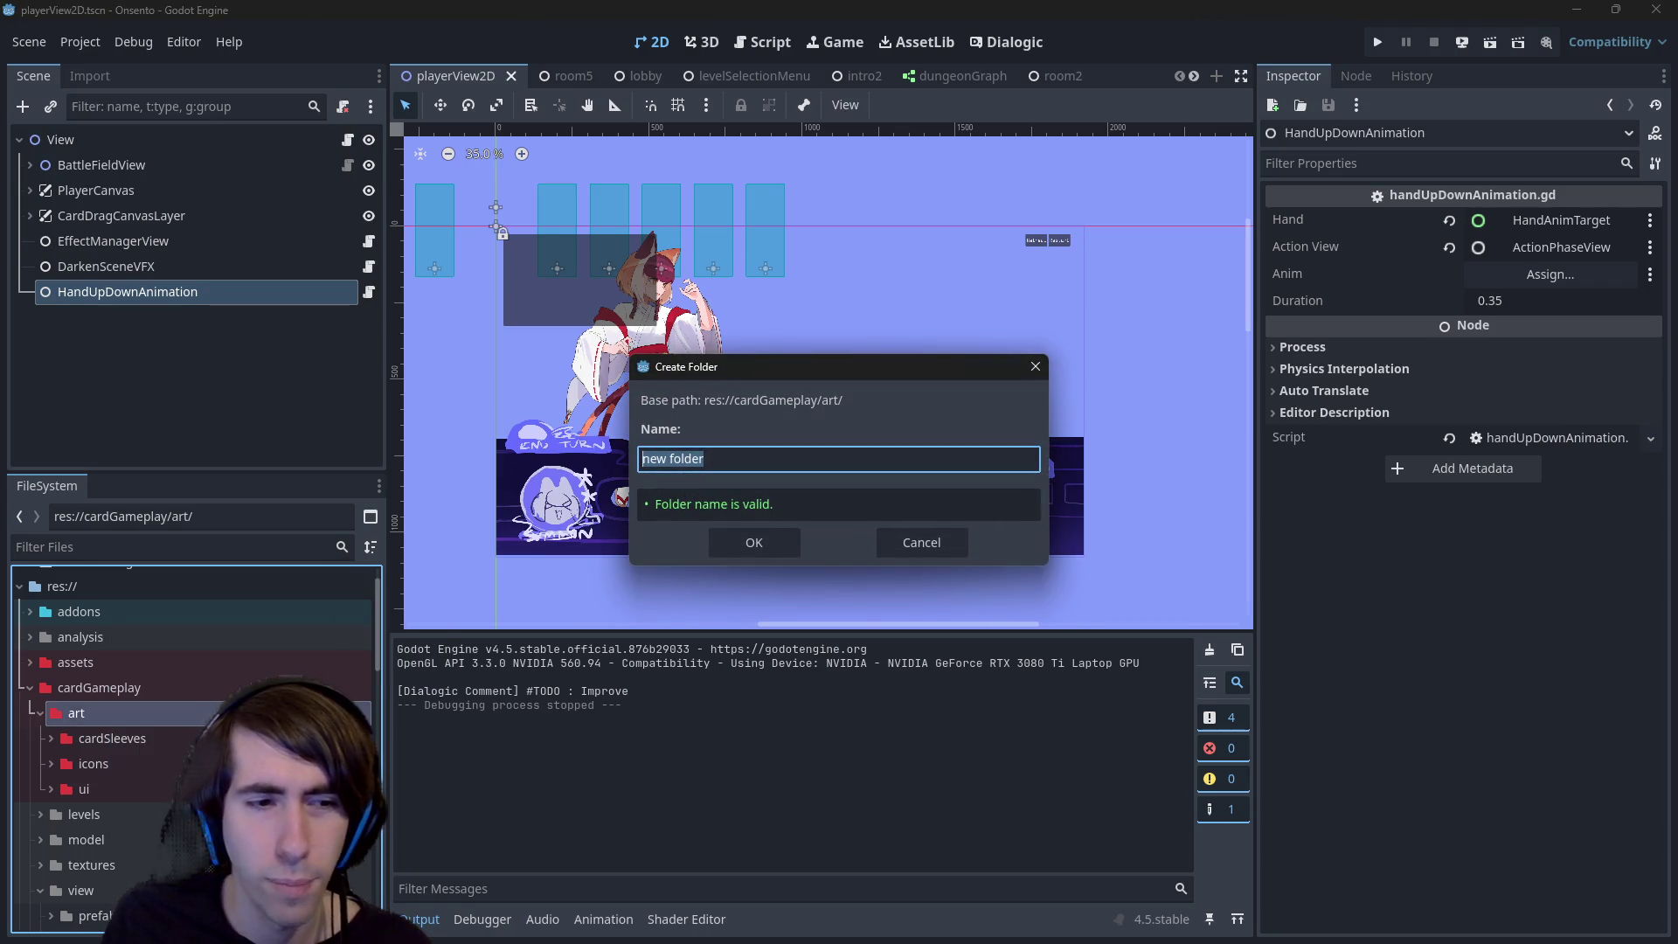
{"action": "left_click", "coordinate": [910, 540]}
Look through the contents of art's ui folder
{"action": "double_click", "coordinate": [191, 791]}
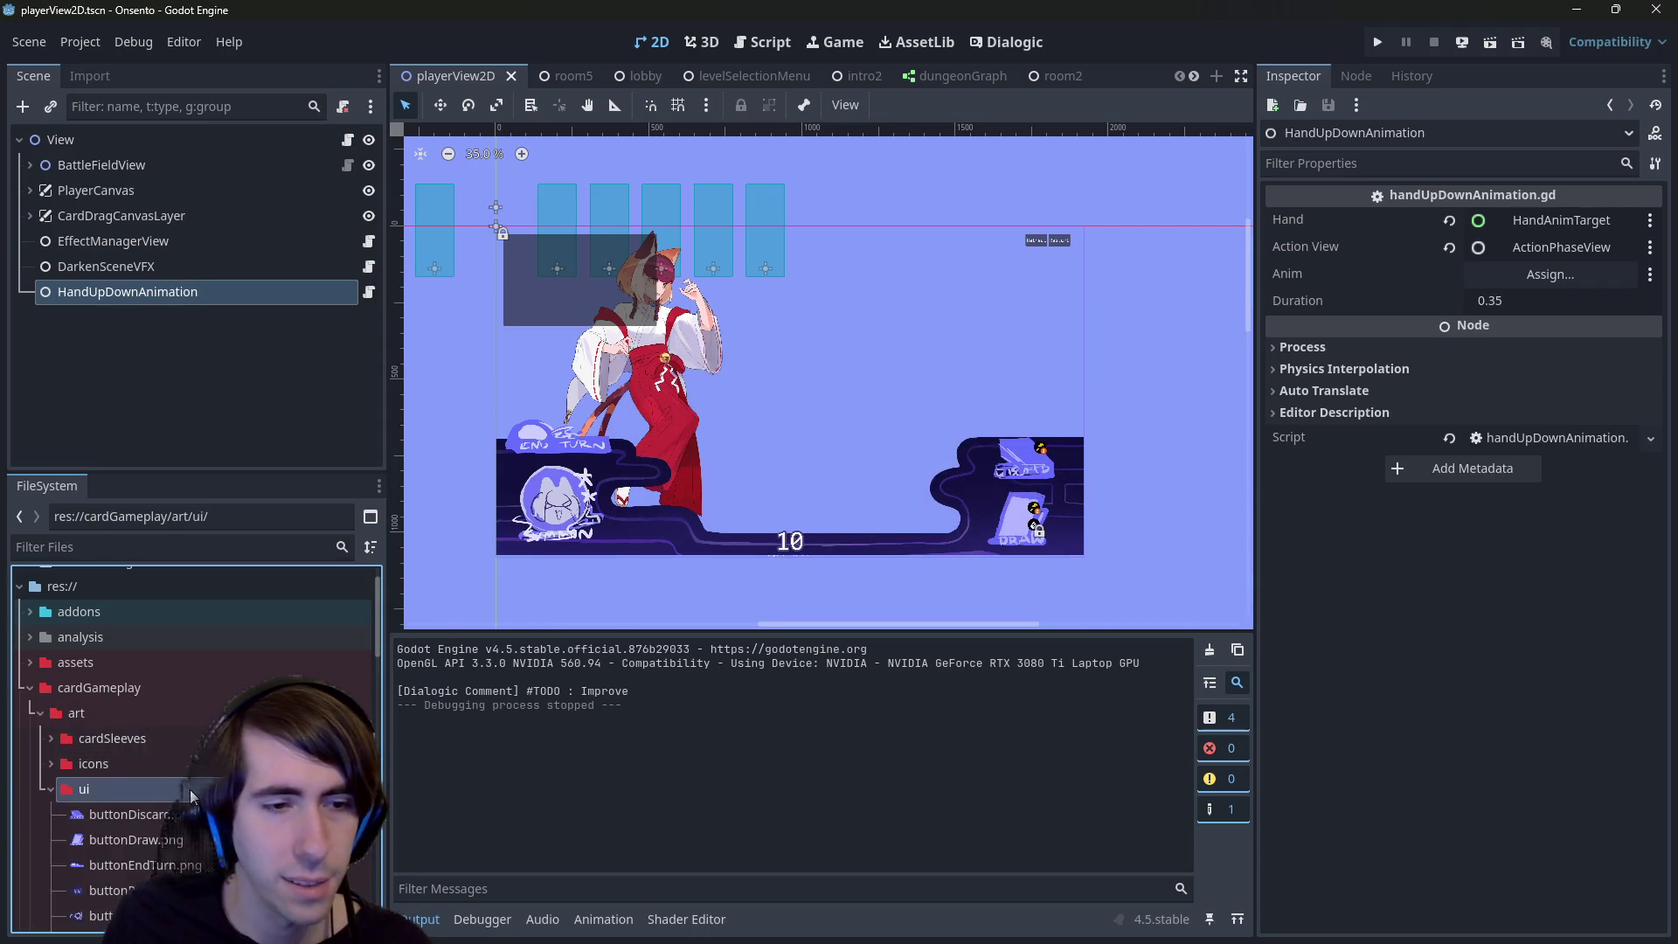
{"action": "scroll", "coordinate": [175, 743], "scroll_direction": "down", "scroll_amount": 5}
{"action": "scroll", "coordinate": [175, 699], "scroll_direction": "up", "scroll_amount": 3}
{"action": "double_click", "coordinate": [181, 698]}
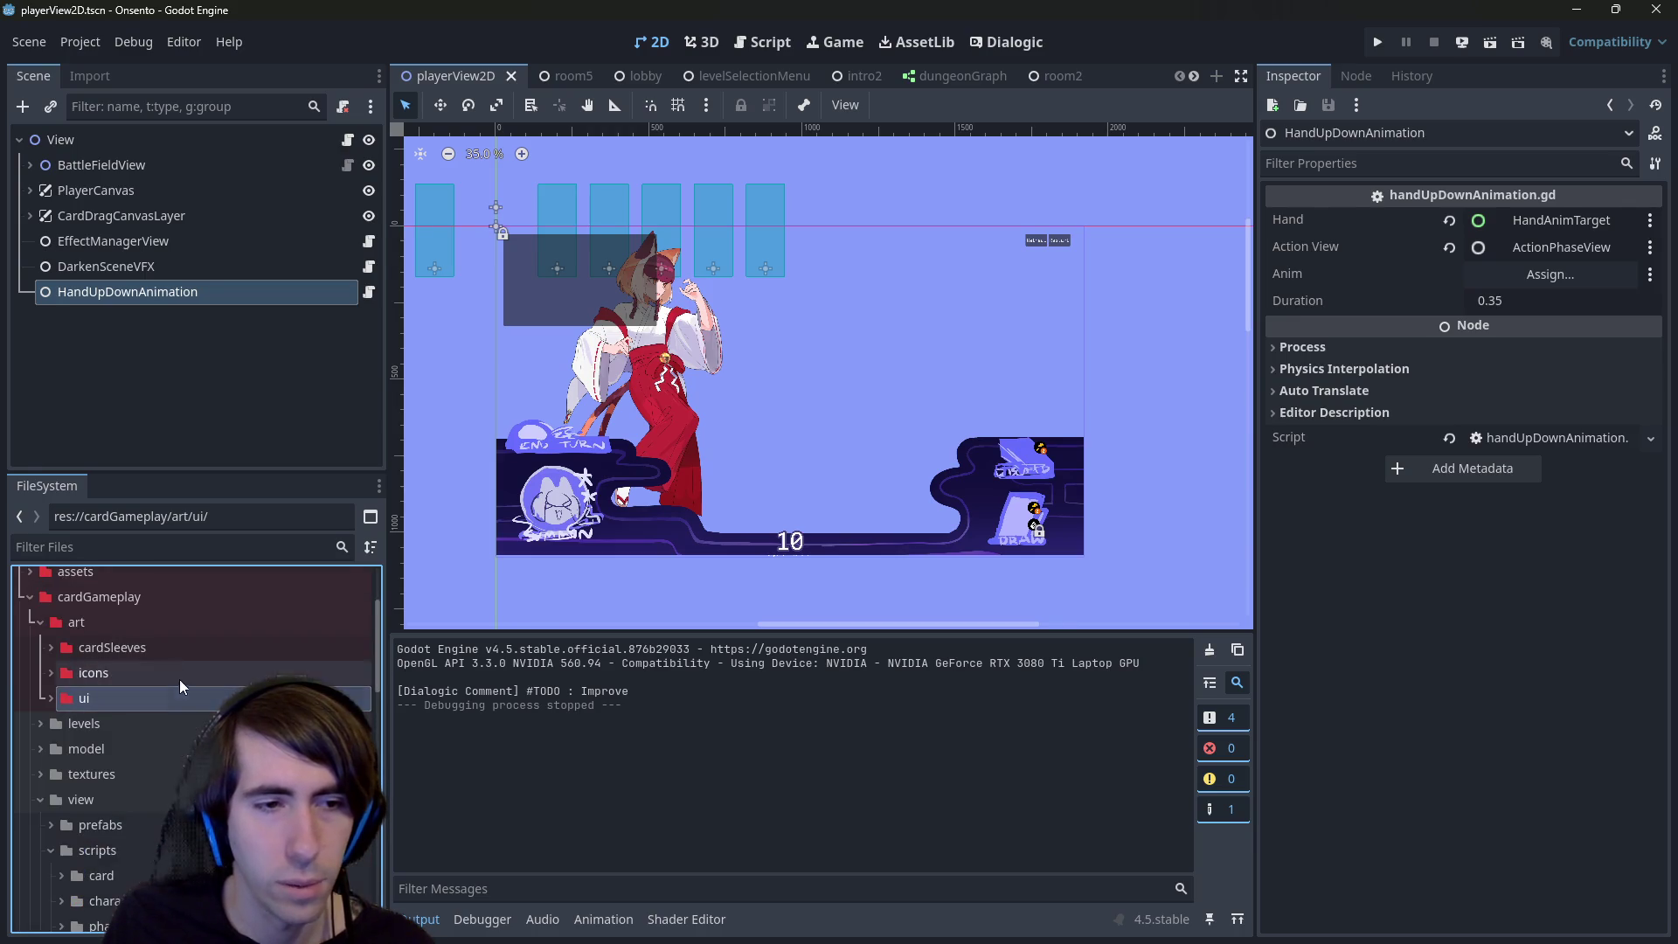
Create a new folder named 'cursors' inside cardGameplay/art
{"action": "right_click", "coordinate": [154, 619]}
{"action": "left_click", "coordinate": [458, 566]}
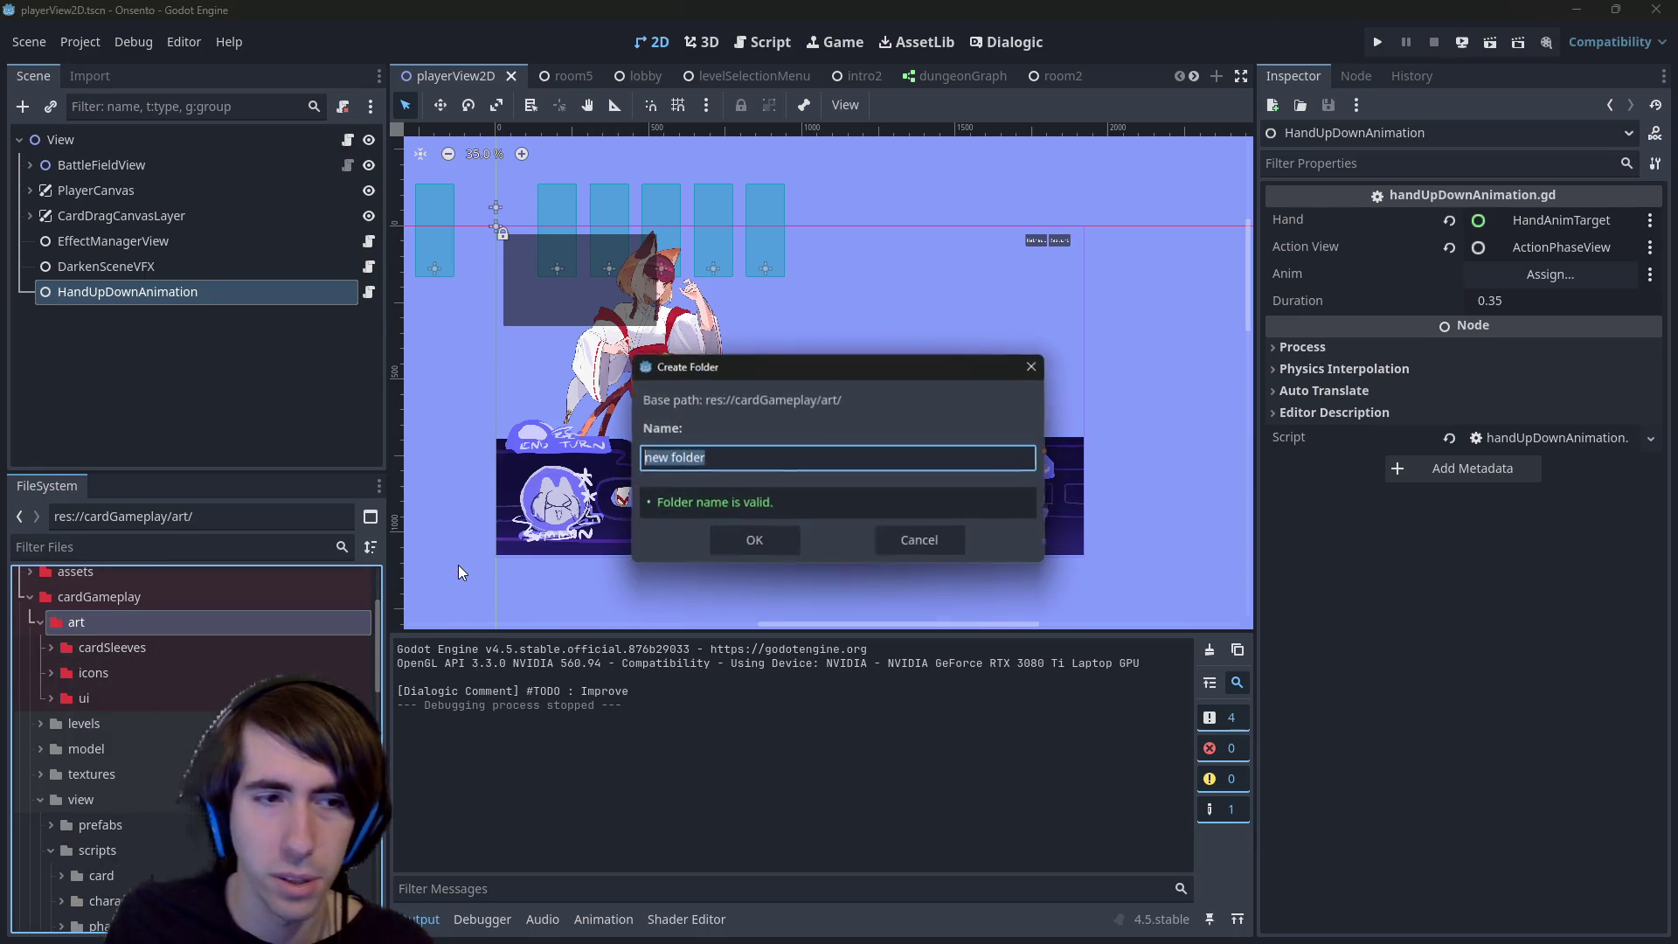
{"action": "type", "text": "mouse"}
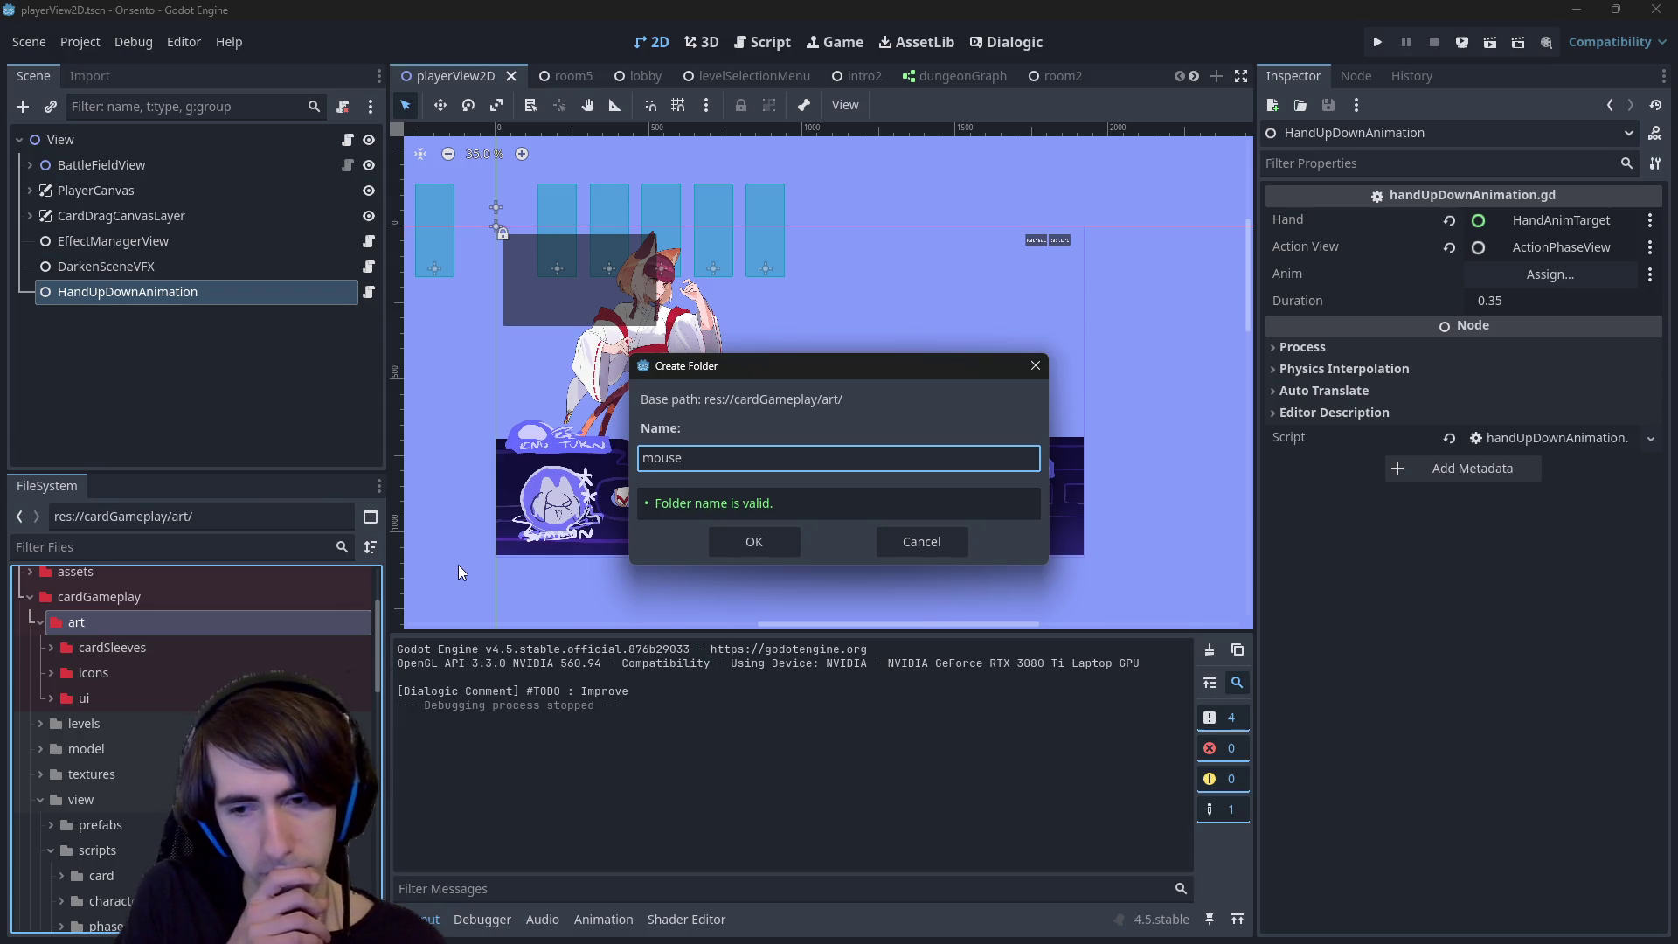
{"action": "key", "text": "BackSpace"}
{"action": "key", "text": "BackSpace"}
{"action": "key", "text": "BackSpace"}
{"action": "type", "text": "cursor"}
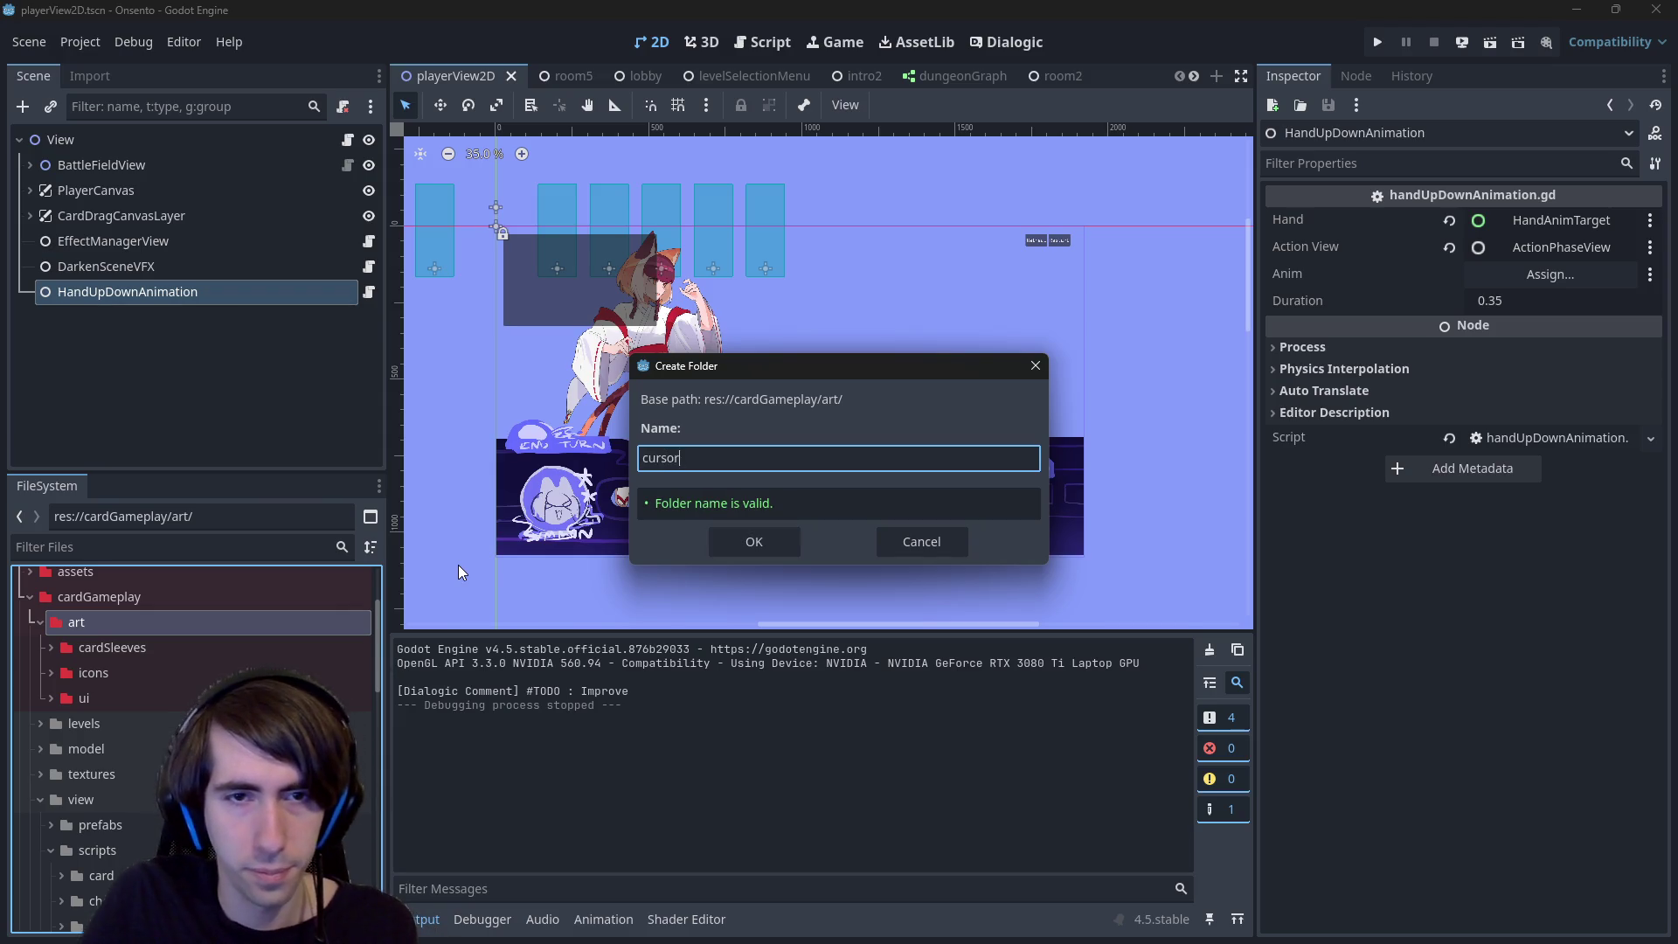
{"action": "type", "text": "s"}
{"action": "key", "text": "Return"}
Expand the cursors folder to show the imported convergence-target.png
{"action": "left_click", "coordinate": [130, 678]}
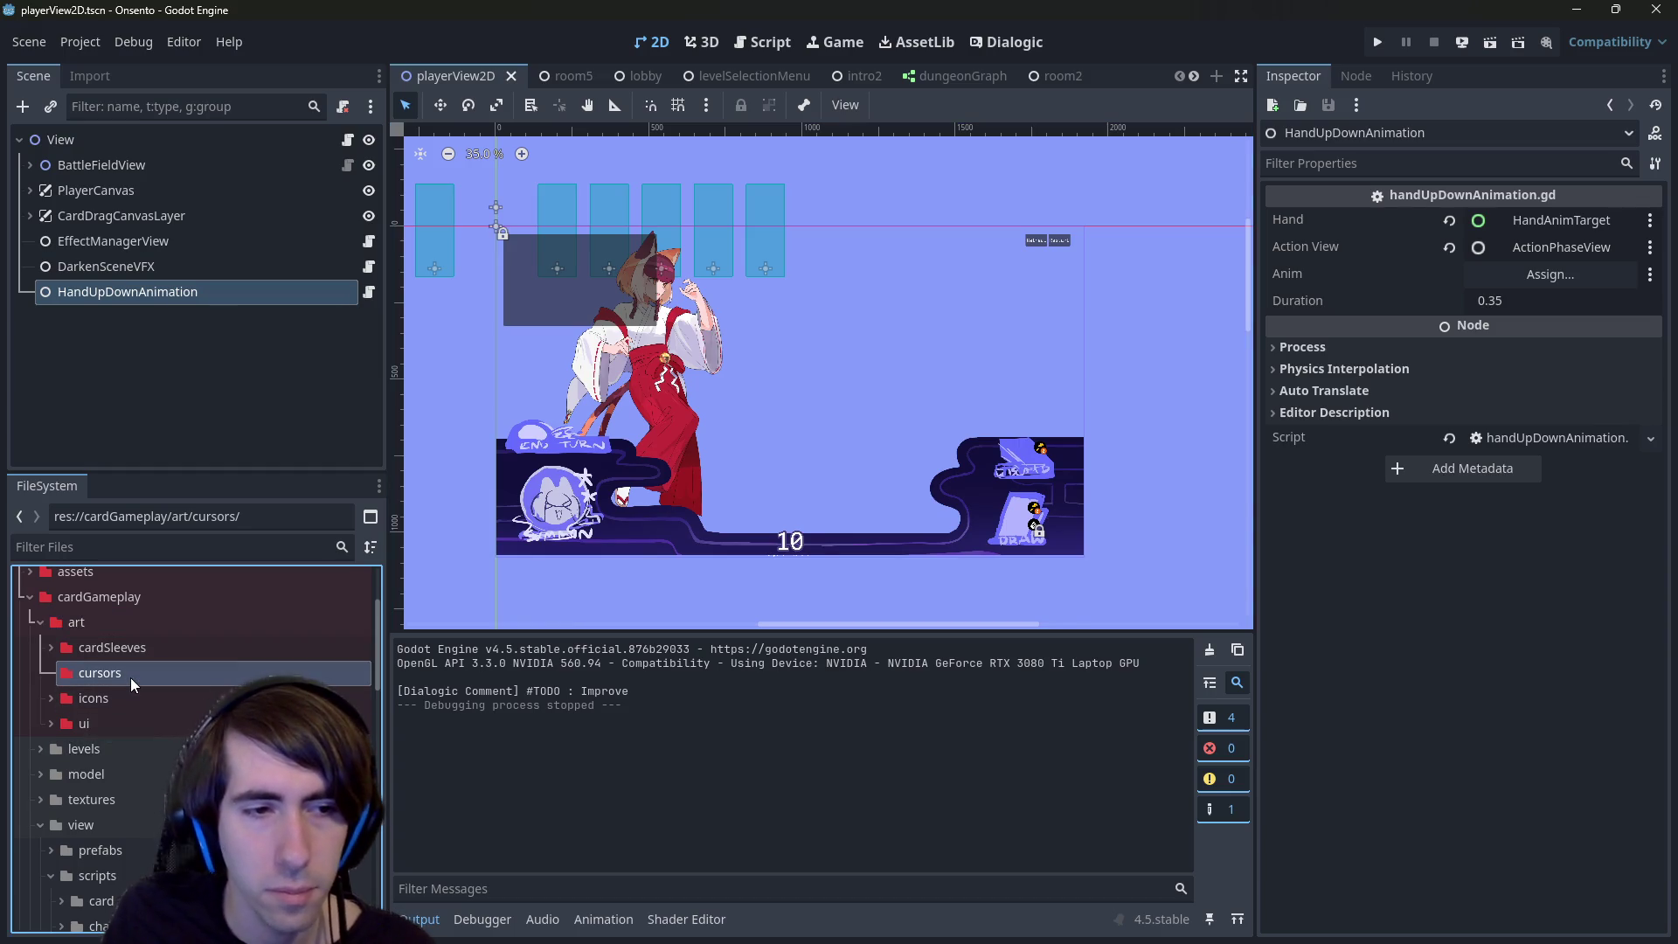
{"action": "right_click", "coordinate": [130, 678]}
{"action": "key", "text": "Escape"}
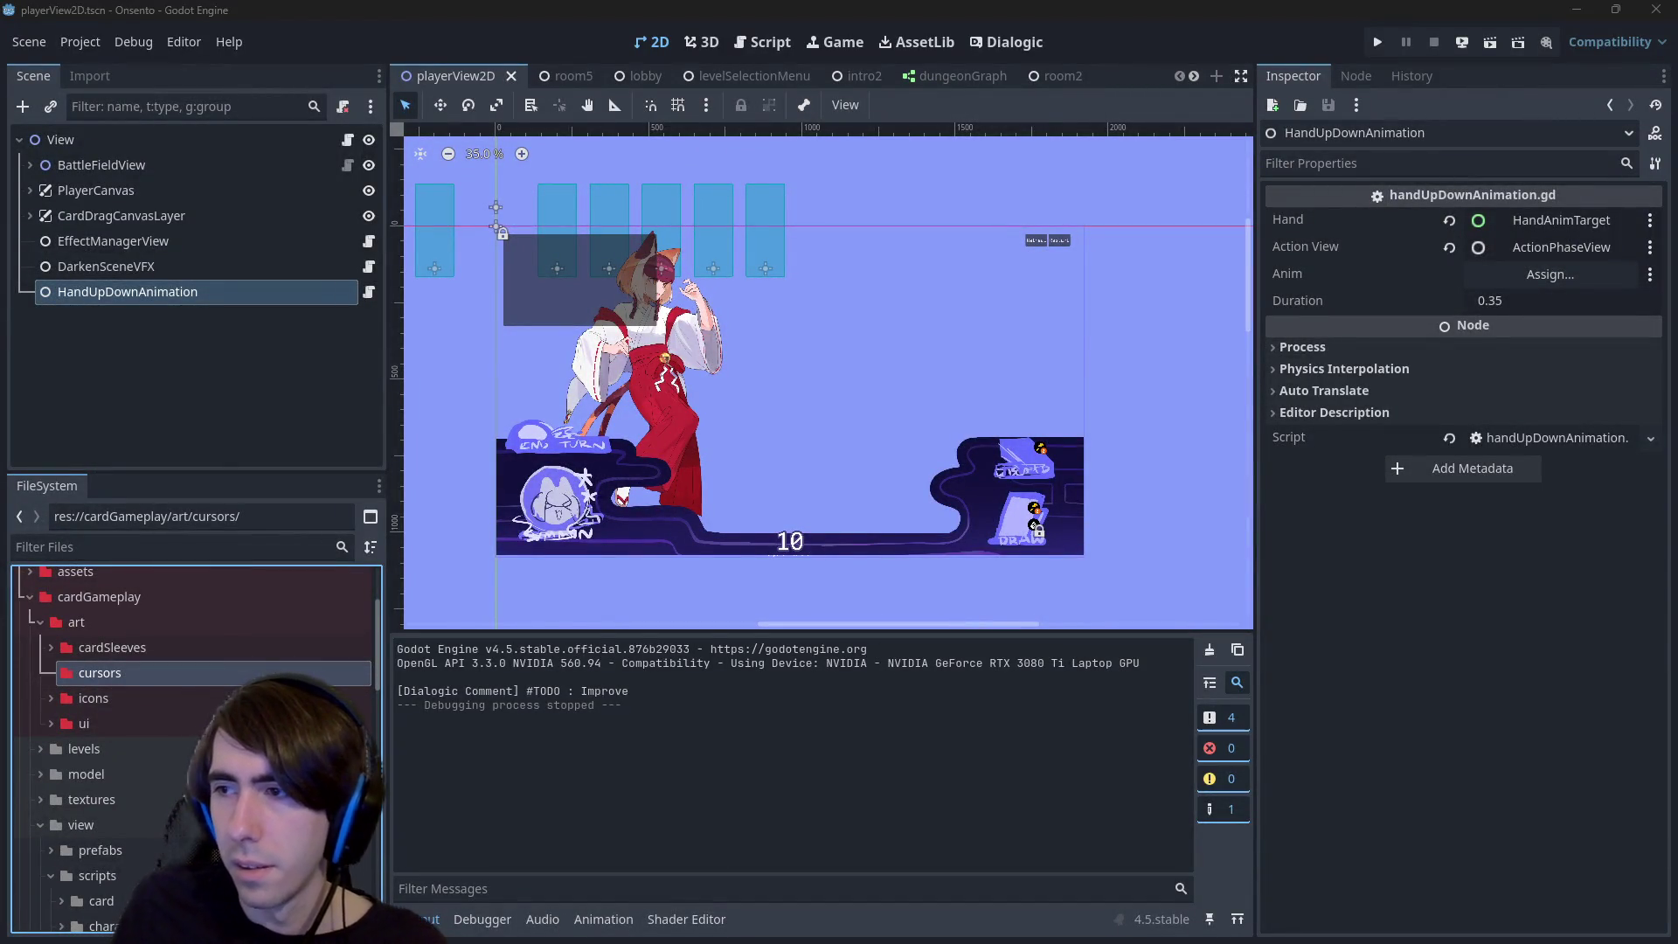
{"action": "double_click", "coordinate": [117, 668]}
Preview convergence-target.png, glance through Project Settings, then return to the script editor
{"action": "left_click", "coordinate": [143, 697]}
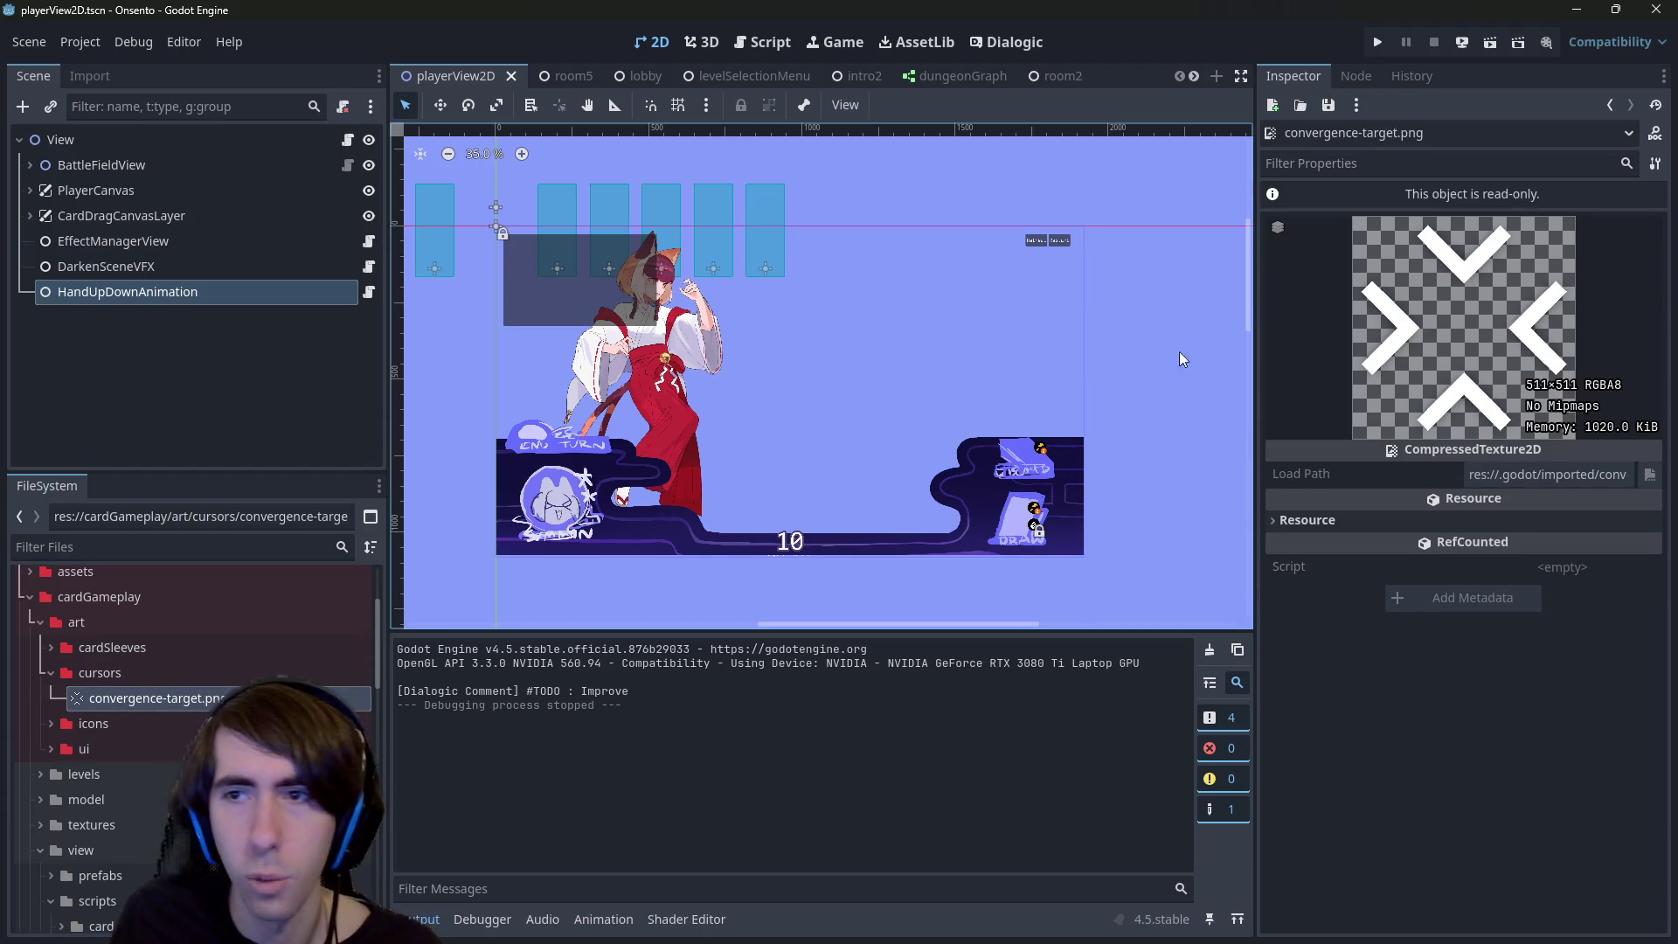
{"action": "mouse_move", "coordinate": [1382, 320]}
{"action": "left_mouse_down"}
{"action": "mouse_move", "coordinate": [525, 75]}
{"action": "mouse_move", "coordinate": [736, 48]}
{"action": "mouse_move", "coordinate": [715, 131]}
{"action": "mouse_move", "coordinate": [865, 122]}
{"action": "left_mouse_up"}
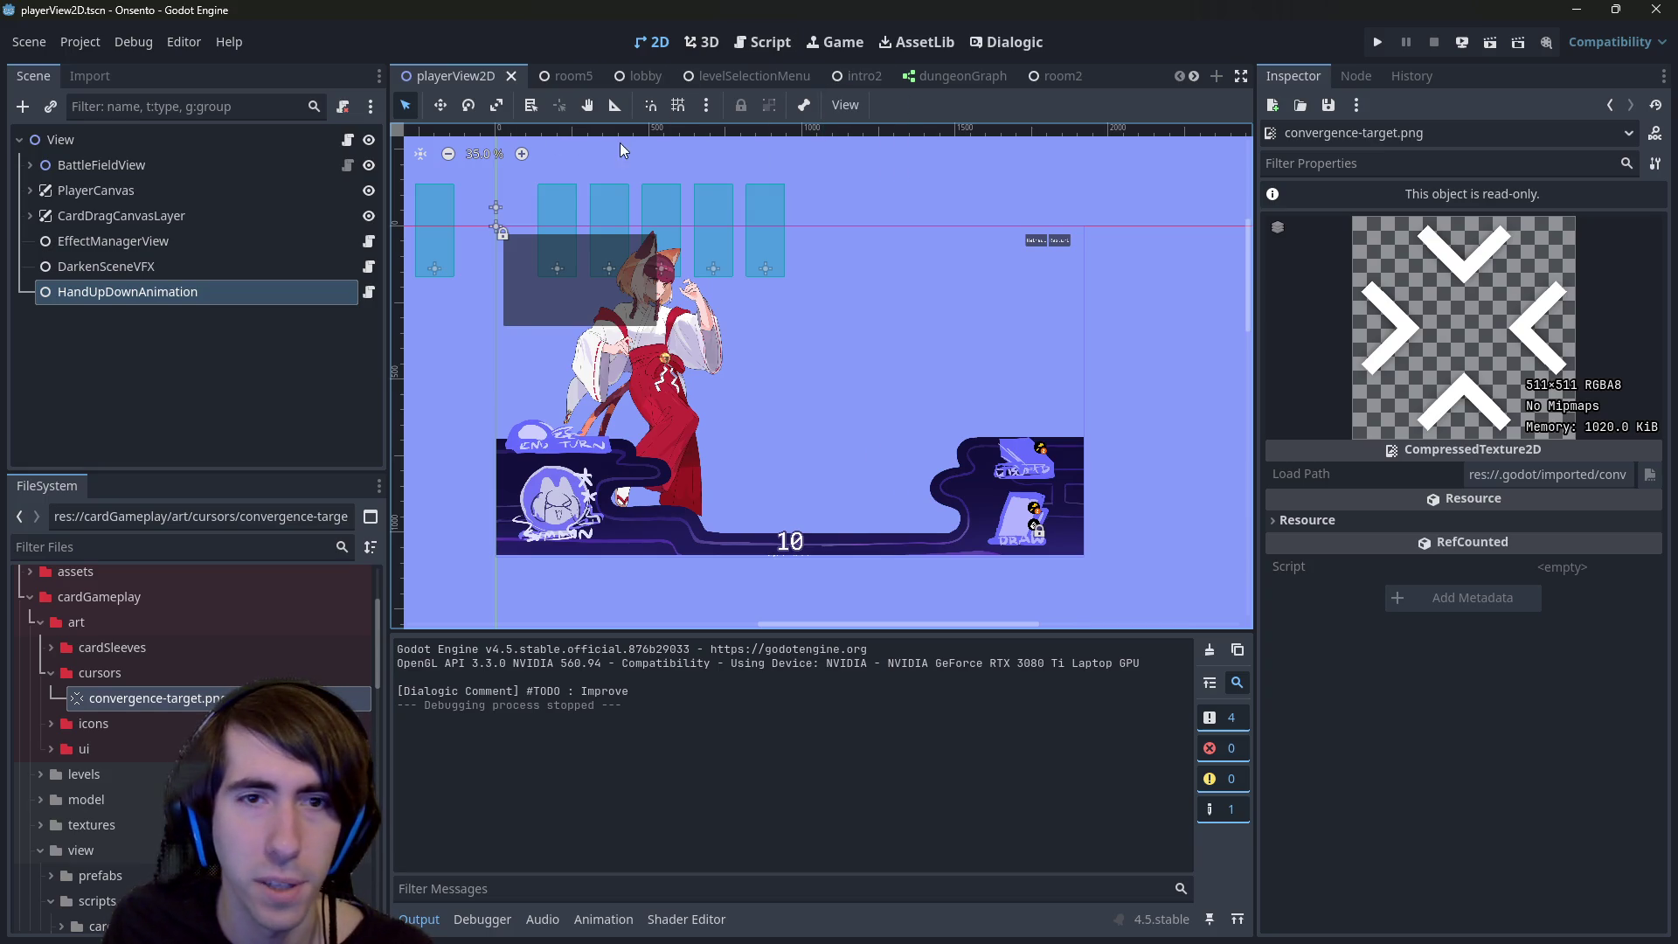
{"action": "left_click", "coordinate": [87, 44]}
{"action": "left_click", "coordinate": [99, 61]}
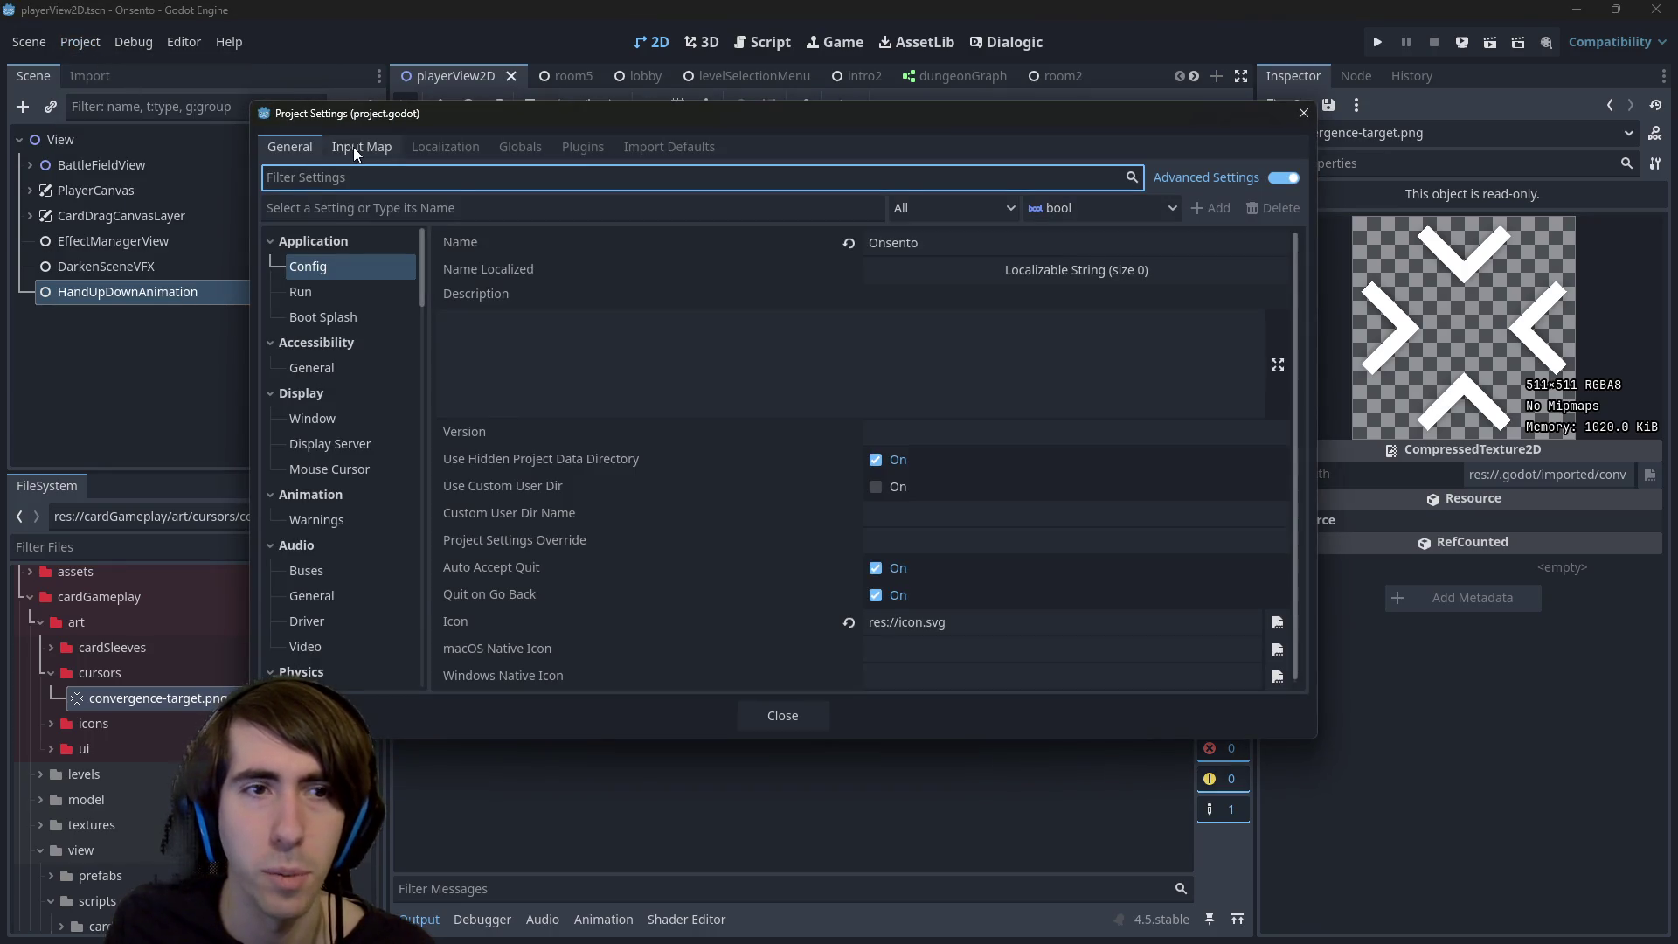
{"action": "scroll", "coordinate": [334, 638], "scroll_direction": "down", "scroll_amount": 10}
{"action": "scroll", "coordinate": [336, 614], "scroll_direction": "up", "scroll_amount": 7}
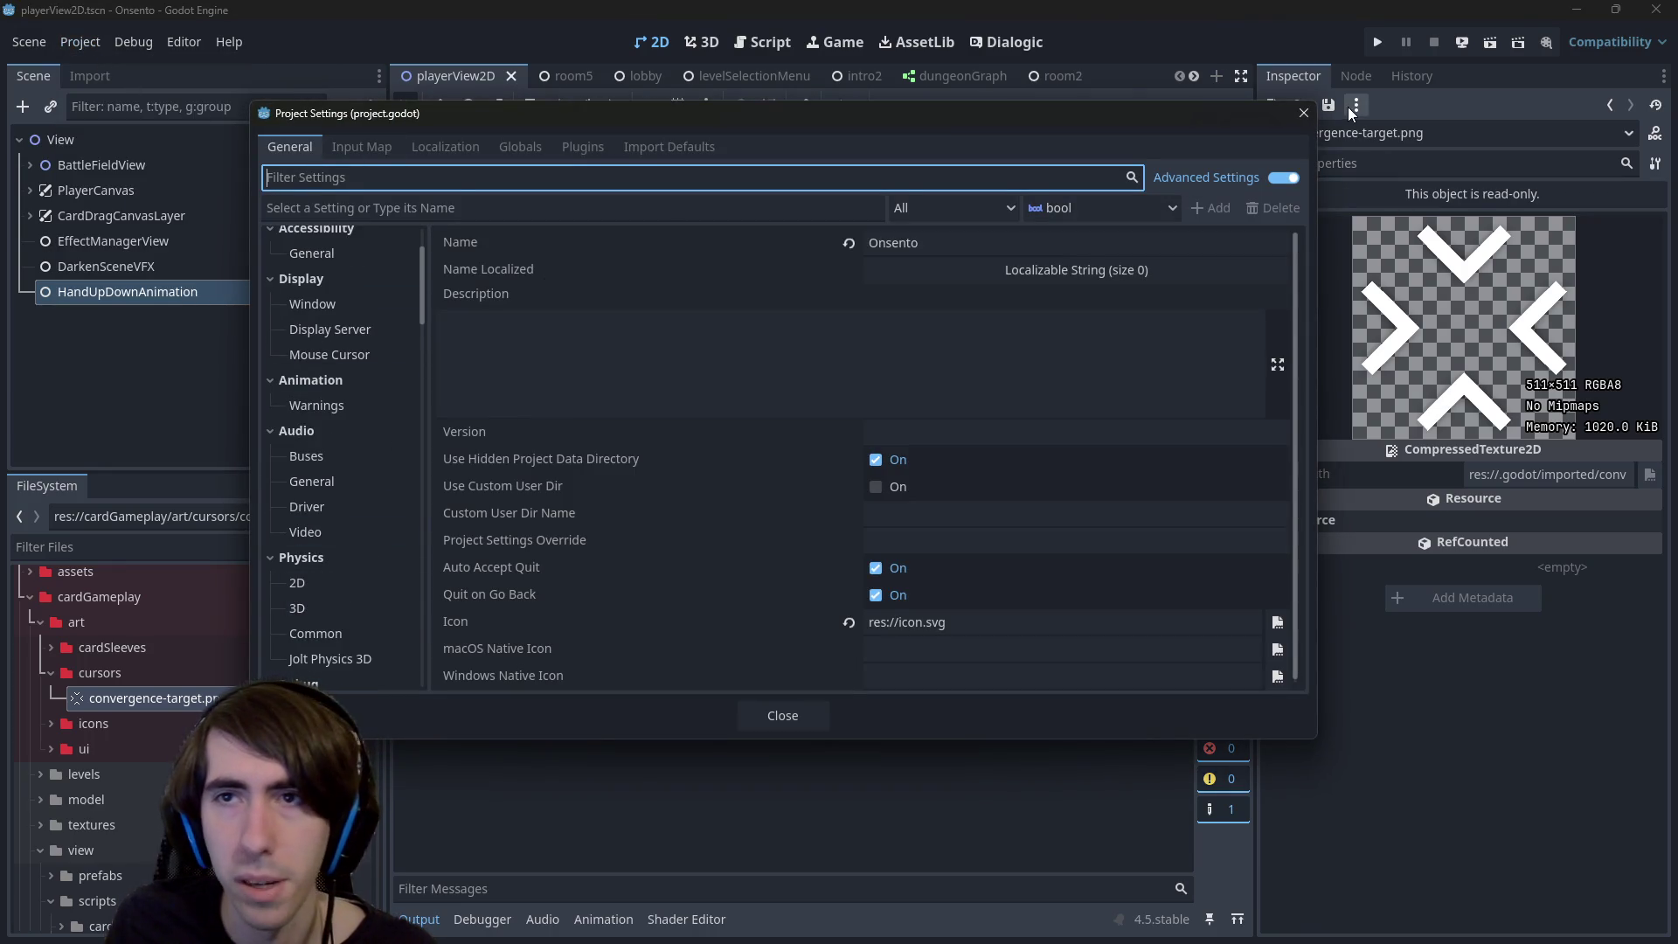
{"action": "left_click", "coordinate": [1304, 113]}
{"action": "left_click", "coordinate": [769, 43]}
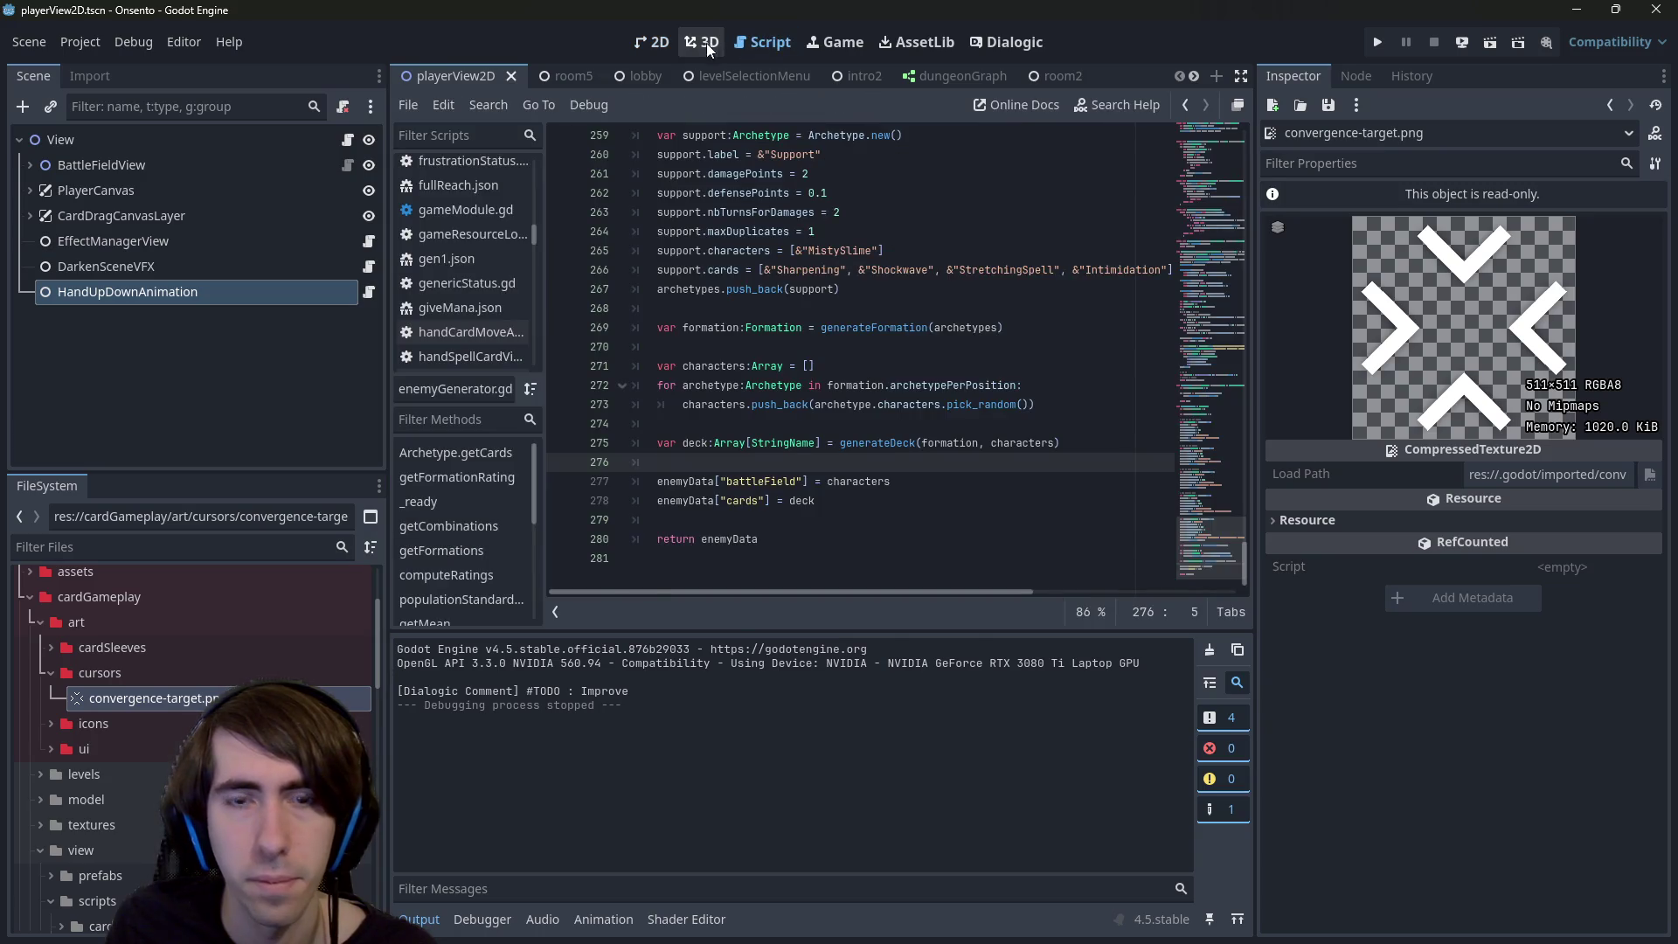
Open ActionPhaseView's script and review its actionManager variable of type ActionManager
{"action": "left_click", "coordinate": [651, 42]}
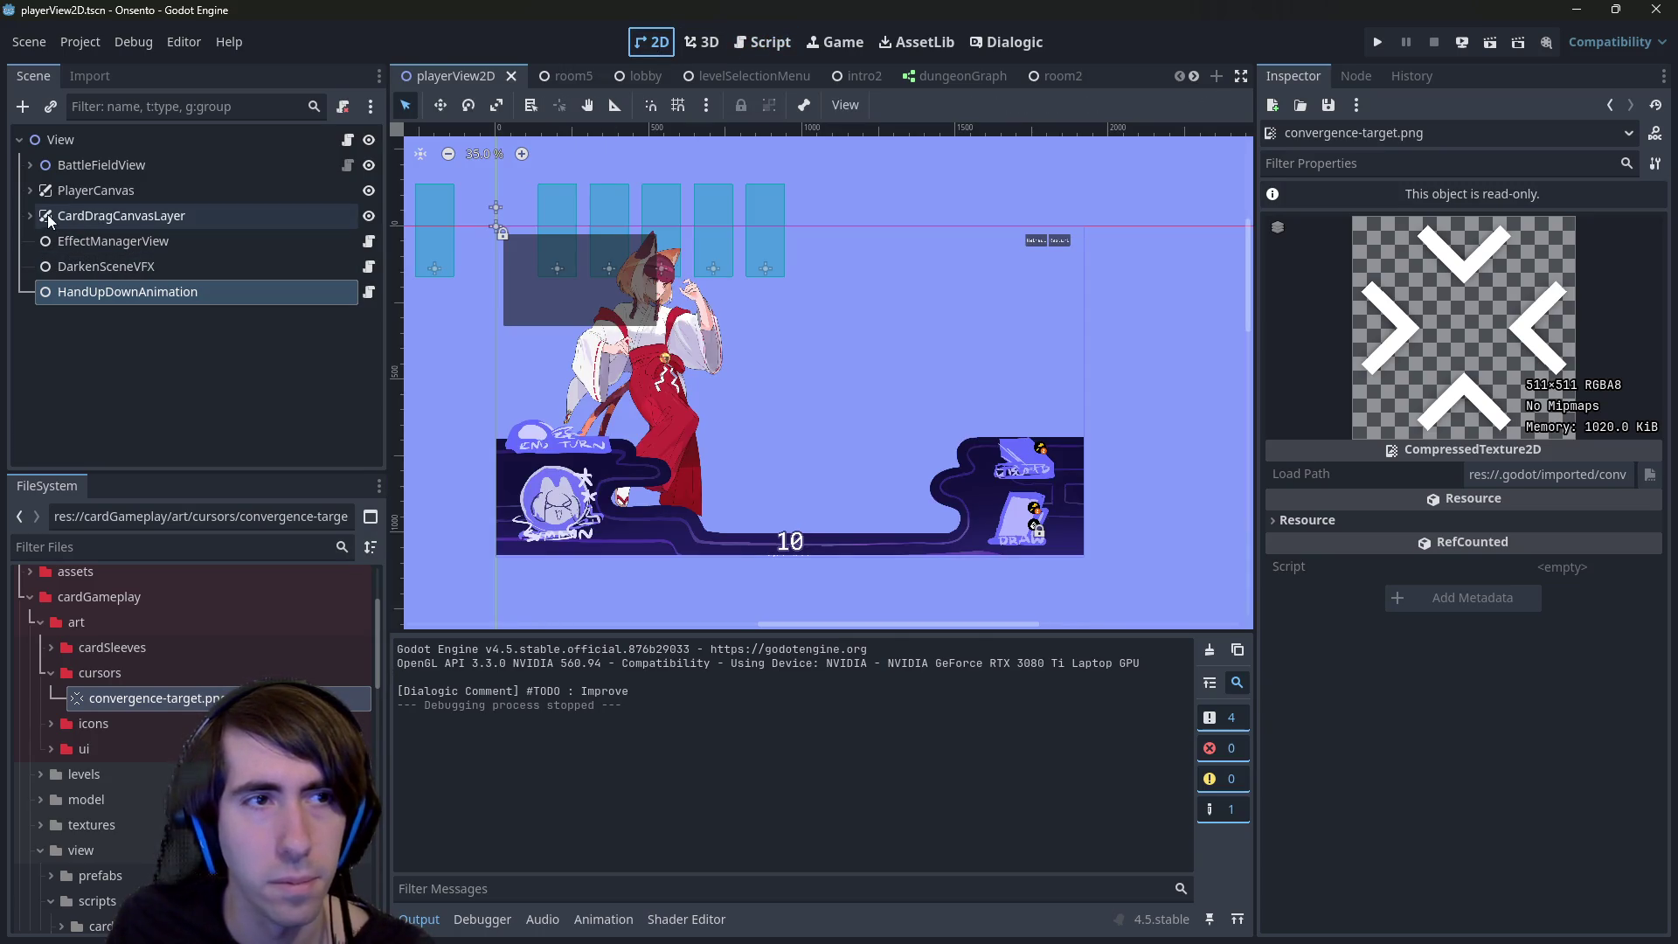
{"action": "left_click", "coordinate": [30, 165]}
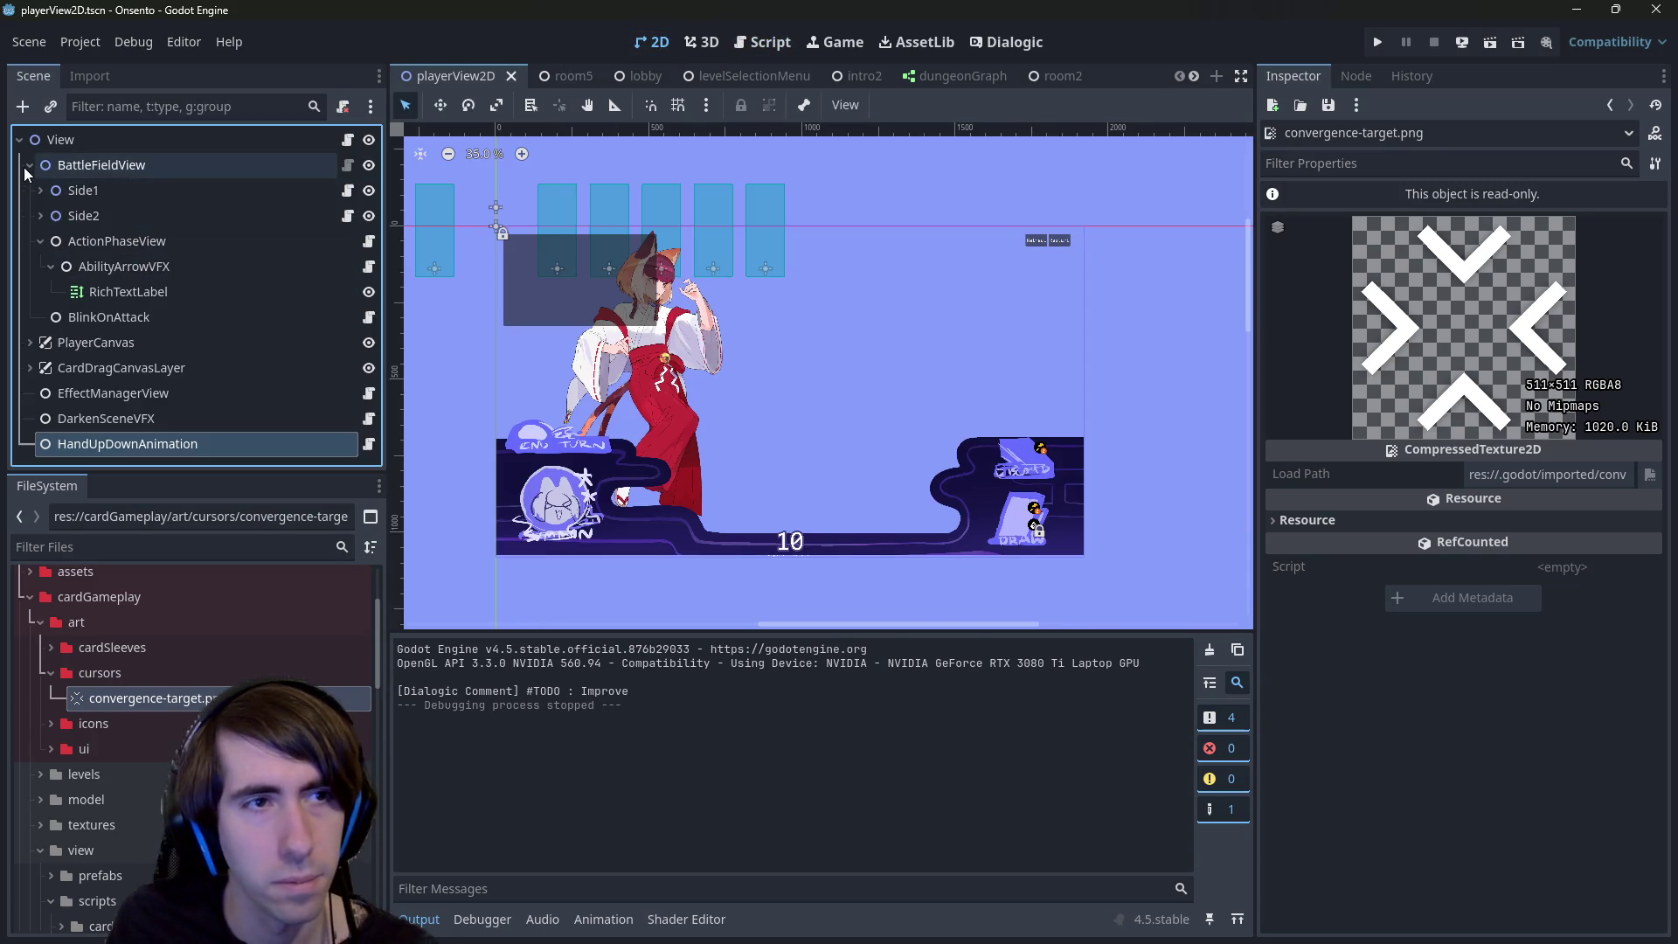
{"action": "left_click", "coordinate": [41, 239]}
{"action": "left_click", "coordinate": [180, 239]}
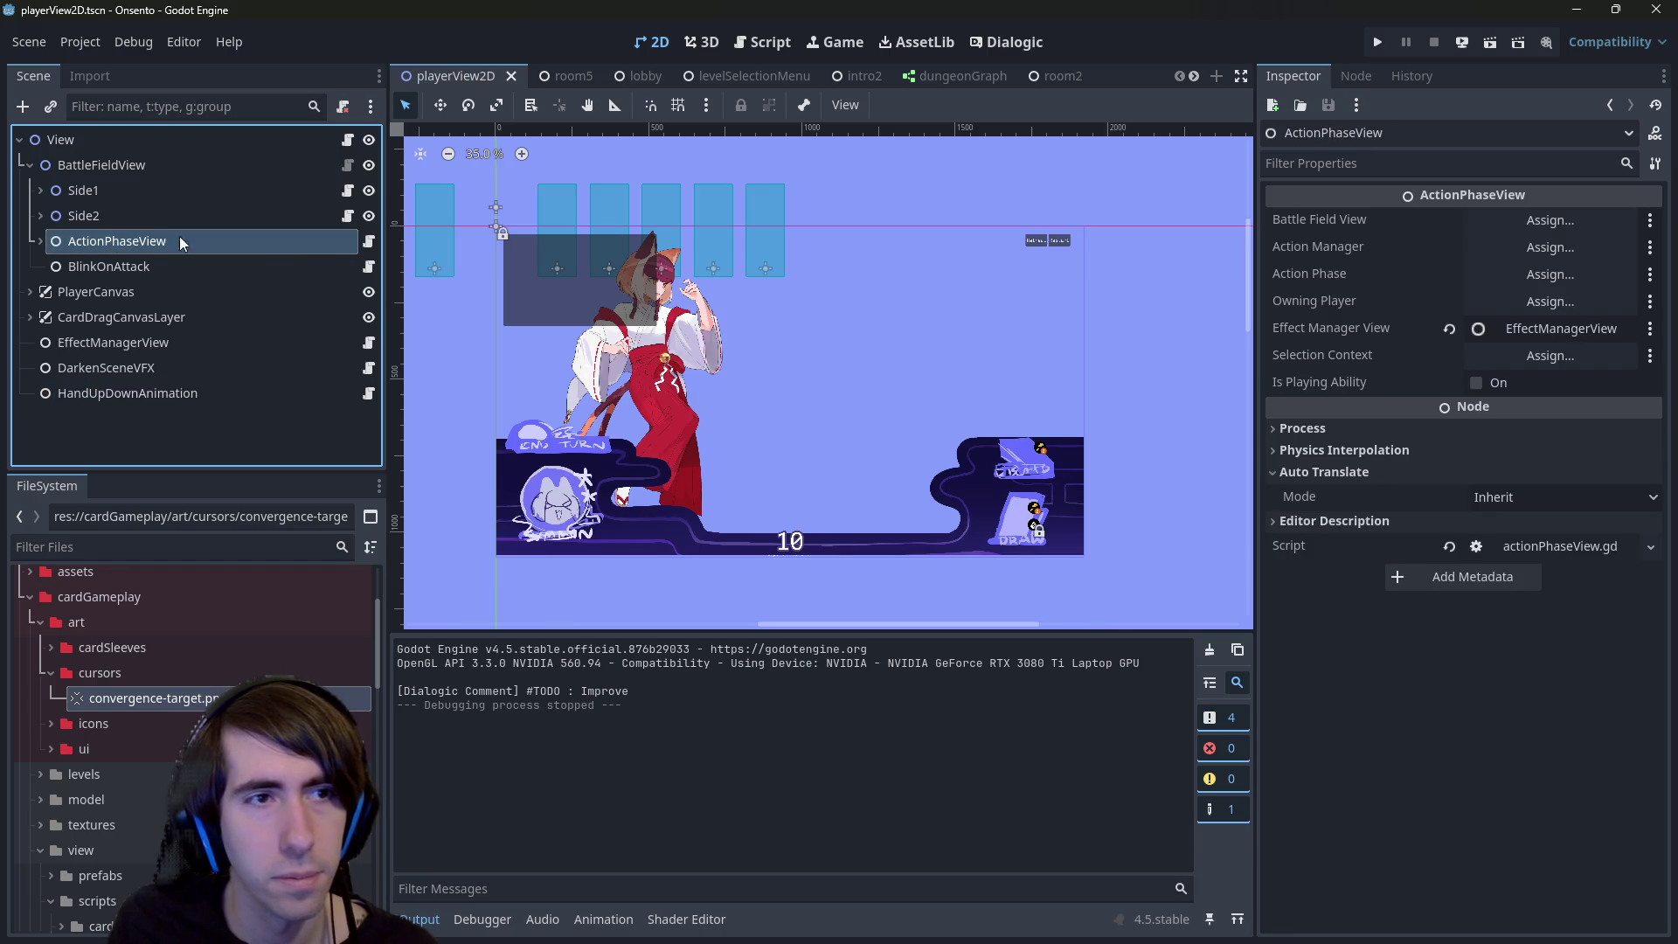
{"action": "left_click", "coordinate": [380, 245]}
{"action": "scroll", "coordinate": [892, 468], "scroll_direction": "down", "scroll_amount": 8}
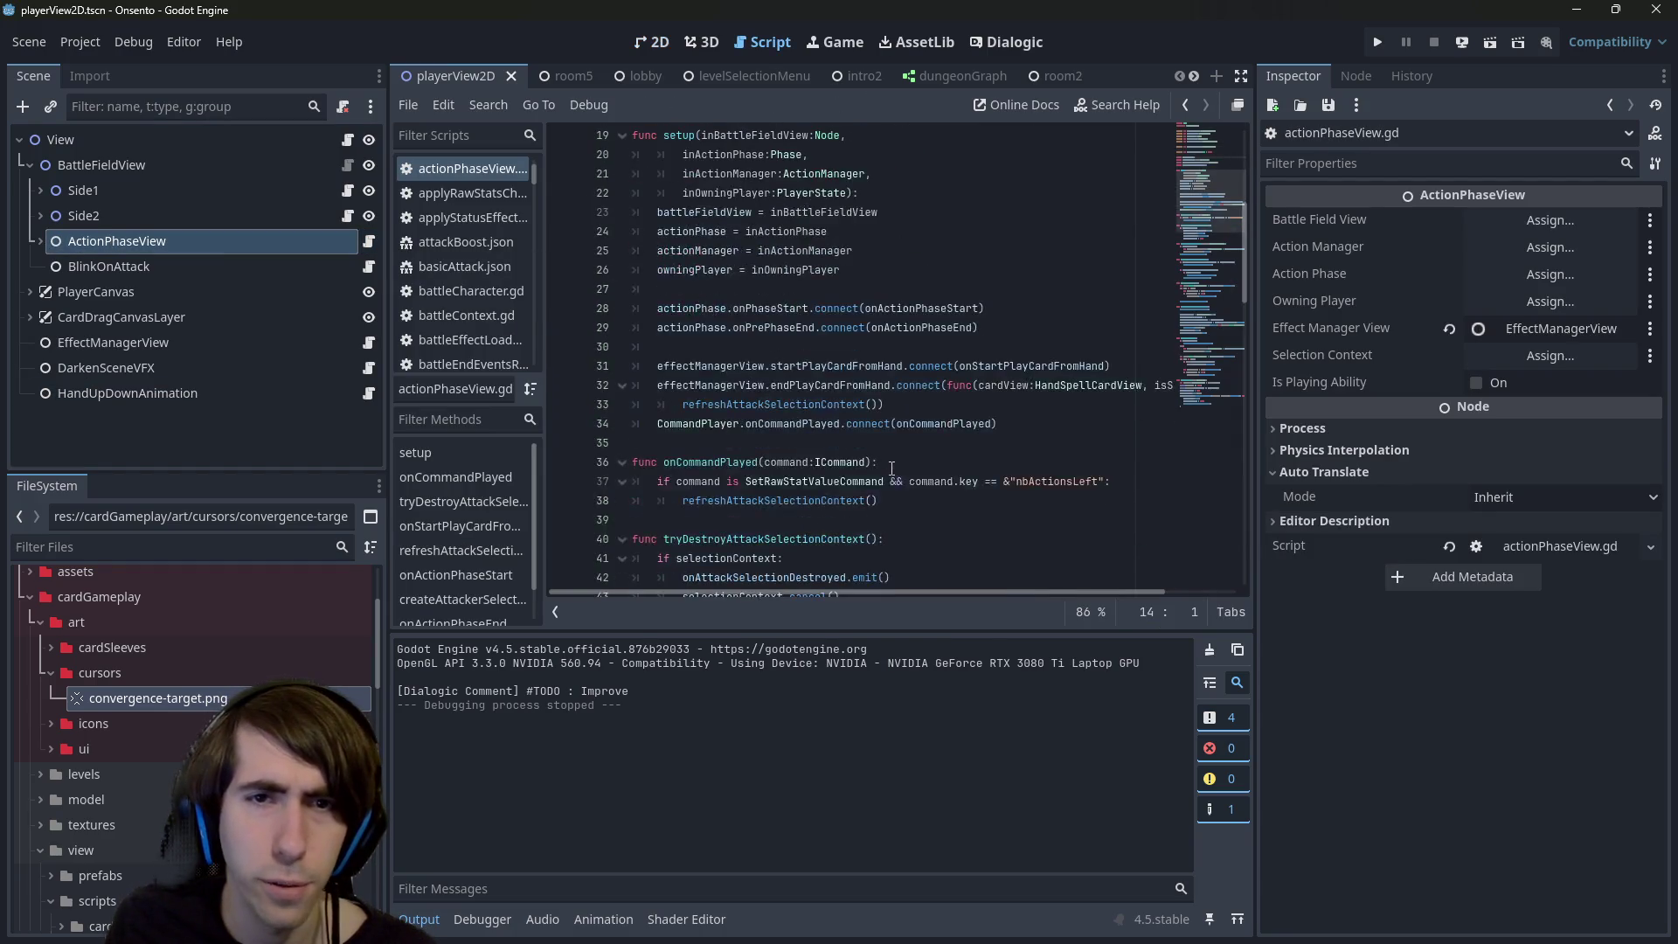
{"action": "scroll", "coordinate": [883, 468], "scroll_direction": "up", "scroll_amount": 6}
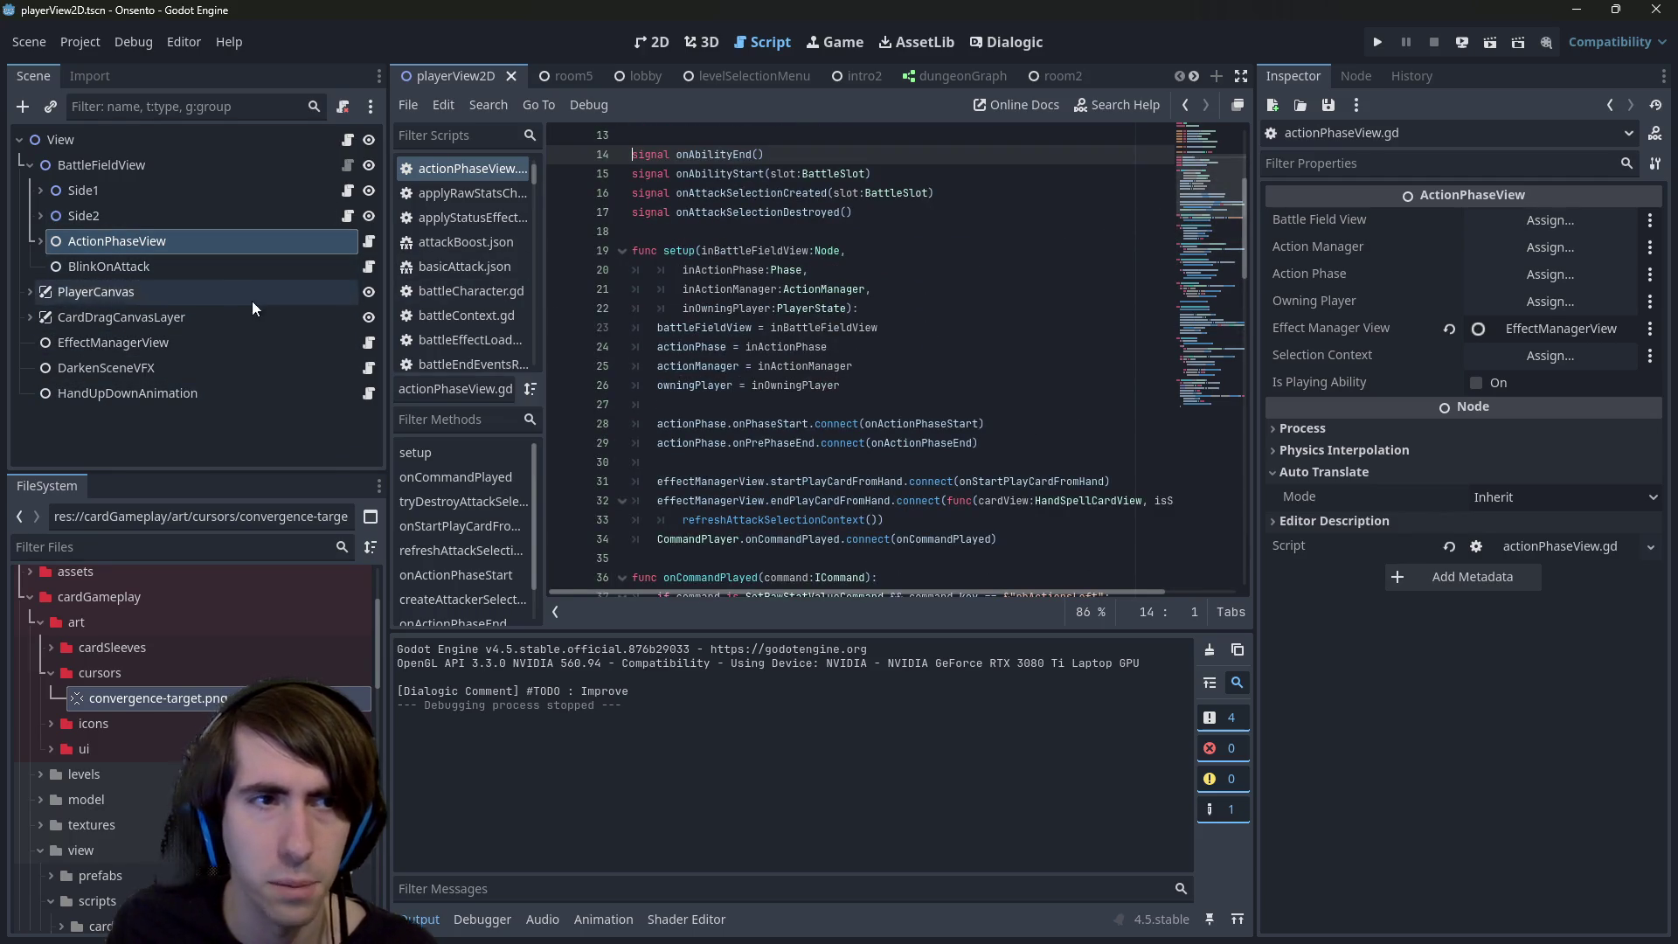
{"action": "left_click", "coordinate": [260, 394]}
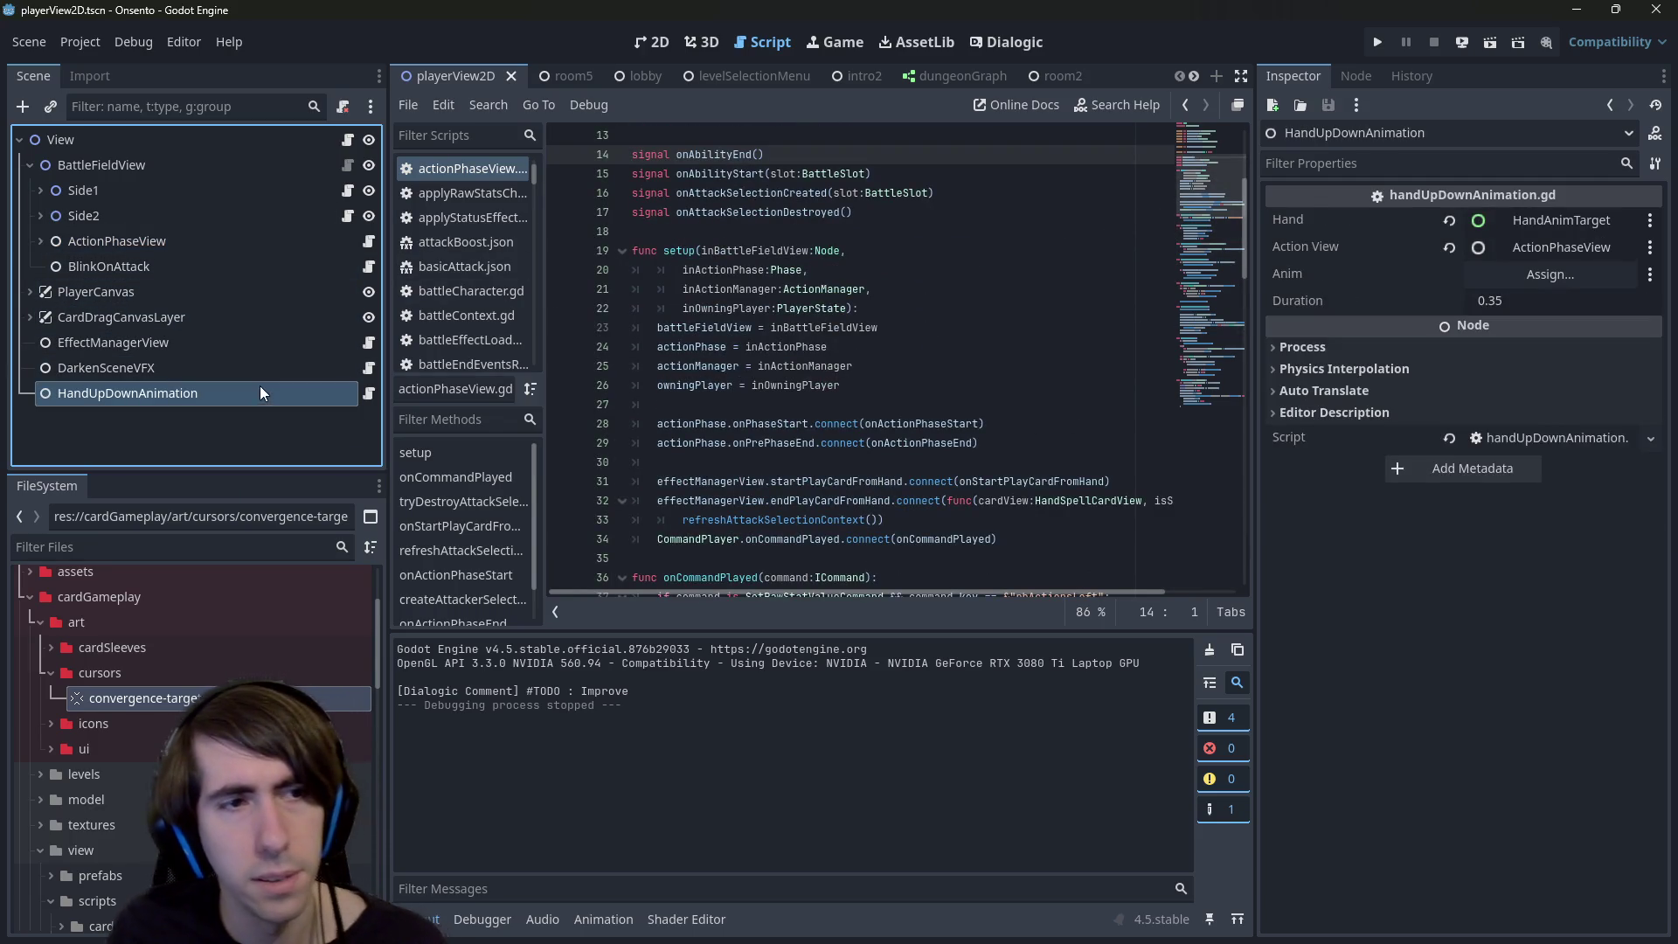
{"action": "scroll", "coordinate": [800, 333], "scroll_direction": "up", "scroll_amount": 4}
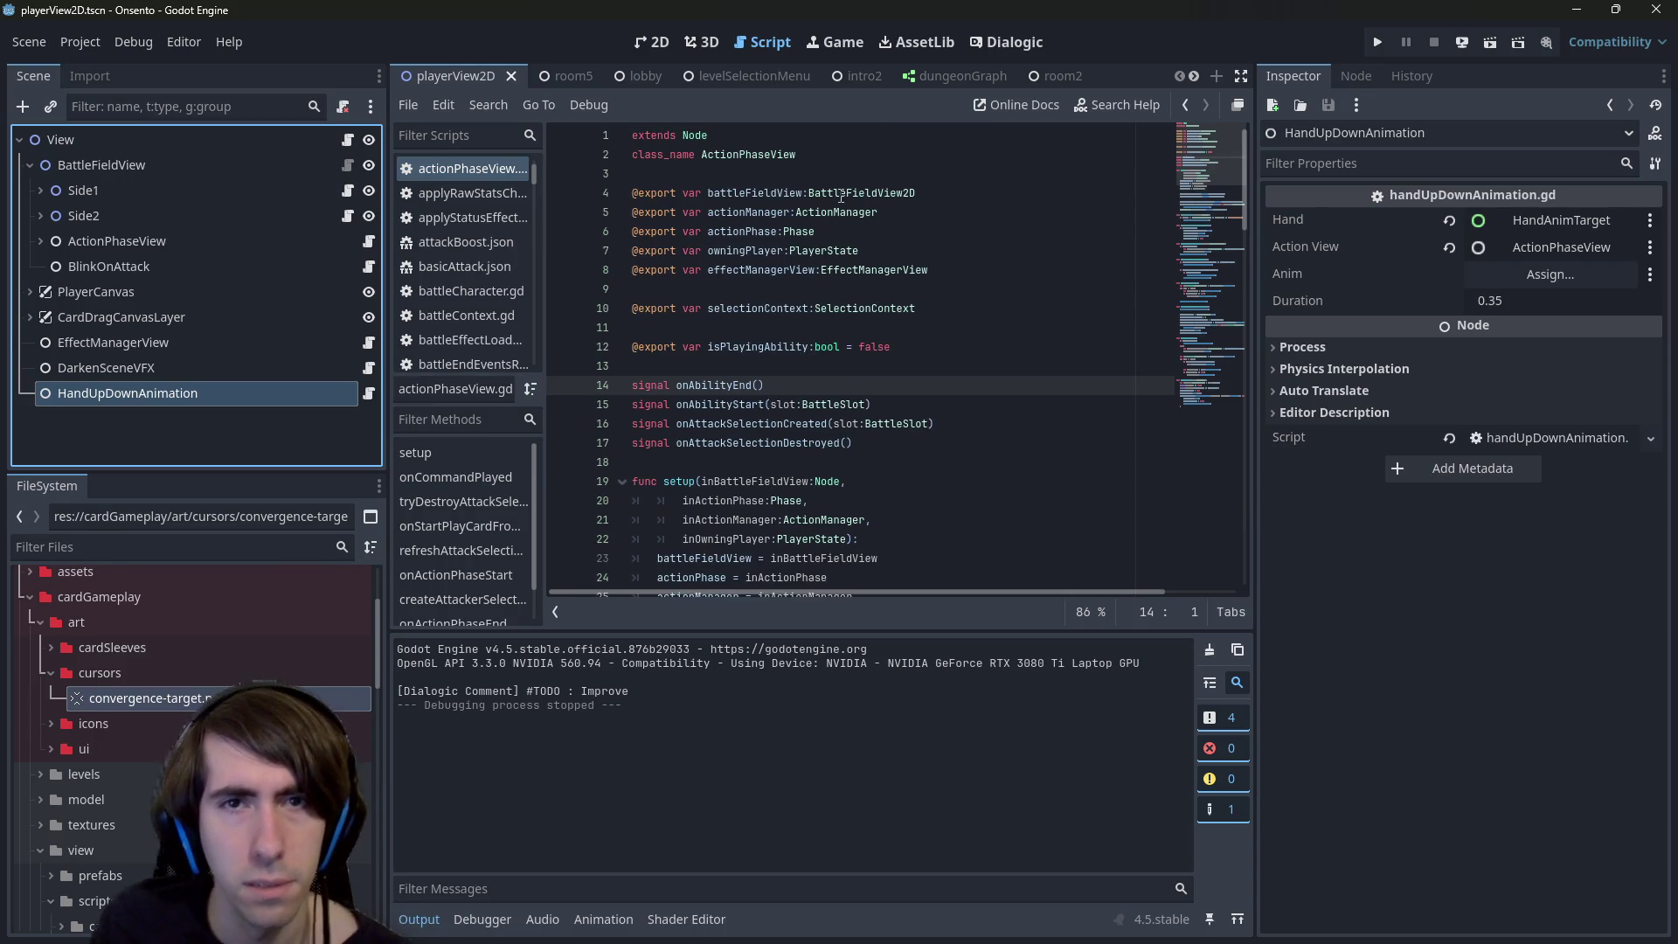
{"action": "double_click", "coordinate": [870, 212]}
{"action": "double_click", "coordinate": [749, 213]}
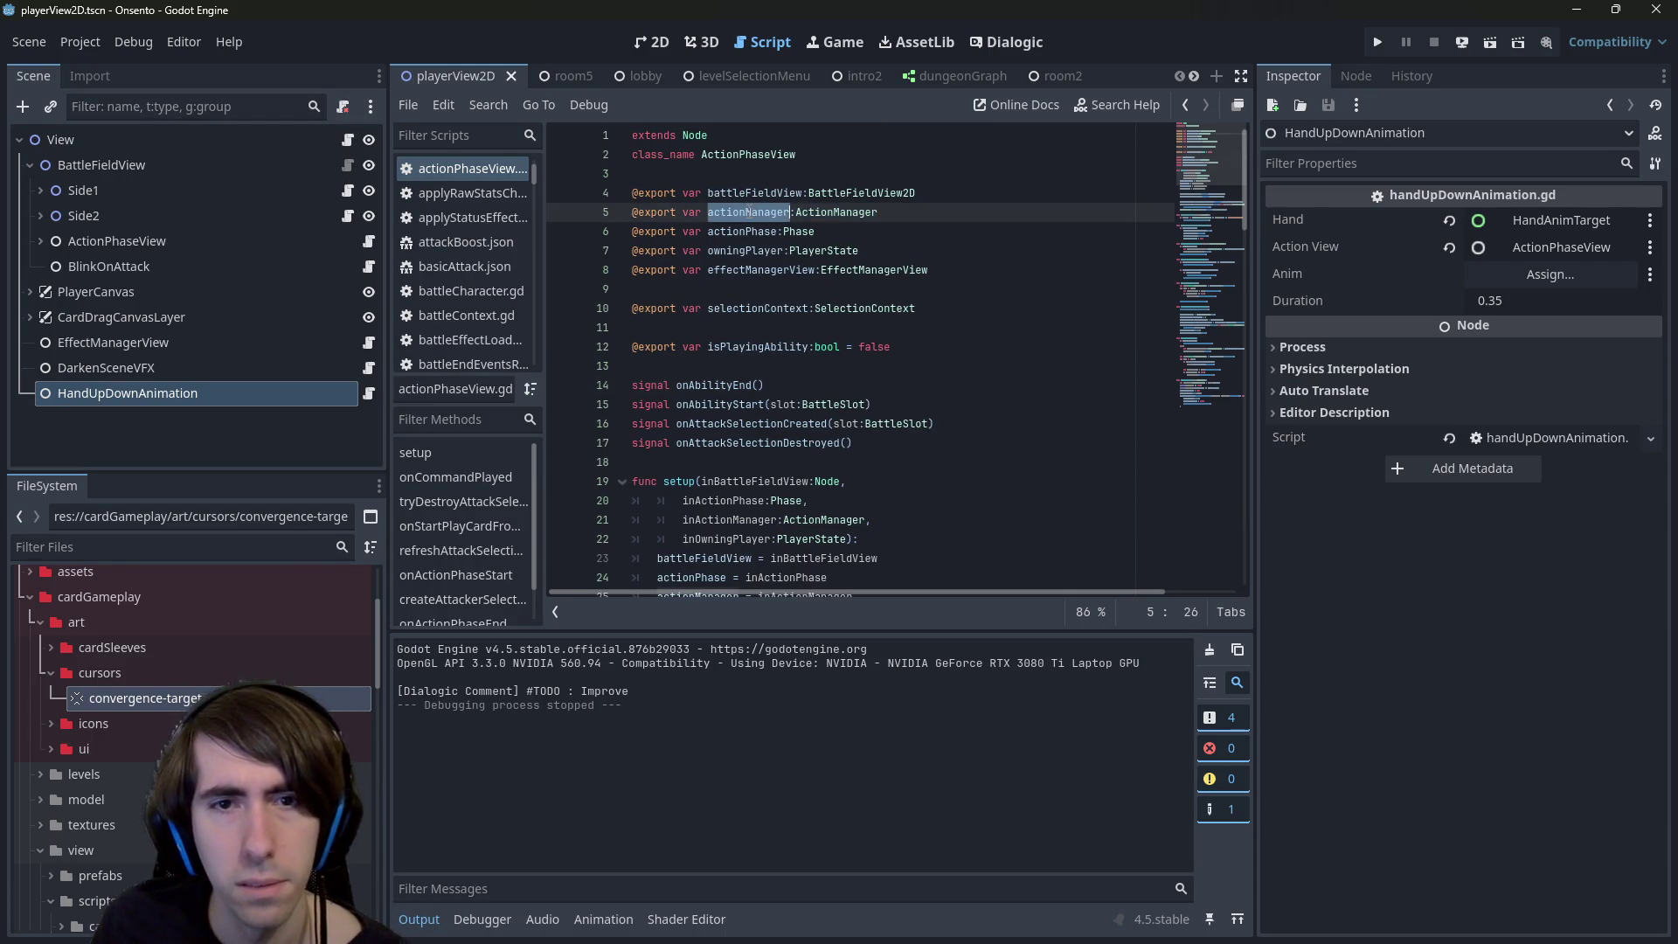
{"action": "scroll", "coordinate": [761, 262], "scroll_direction": "down", "scroll_amount": 5}
Open darkenSceneVfx.gd from DarkenSceneVFX and review its actionView reference
{"action": "left_click", "coordinate": [249, 375]}
{"action": "left_click", "coordinate": [369, 368]}
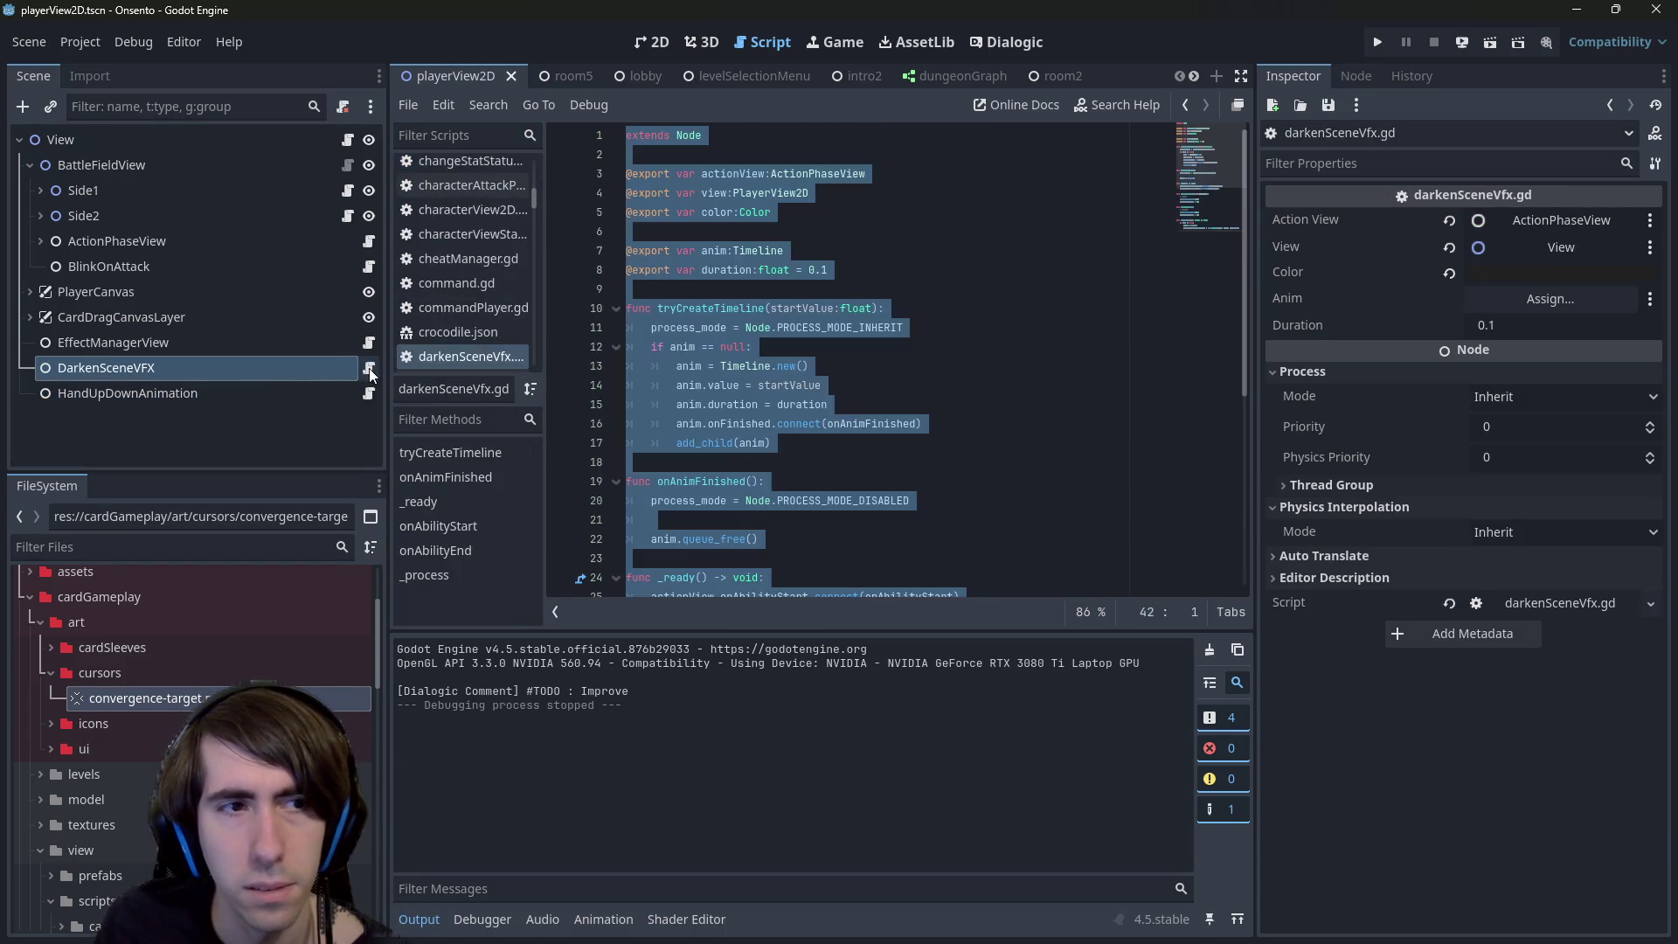
{"action": "left_click", "coordinate": [716, 311]}
{"action": "scroll", "coordinate": [725, 453], "scroll_direction": "down", "scroll_amount": 5}
{"action": "double_click", "coordinate": [717, 307]}
{"action": "scroll", "coordinate": [699, 302], "scroll_direction": "up", "scroll_amount": 3}
{"action": "scroll", "coordinate": [786, 375], "scroll_direction": "up", "scroll_amount": 2}
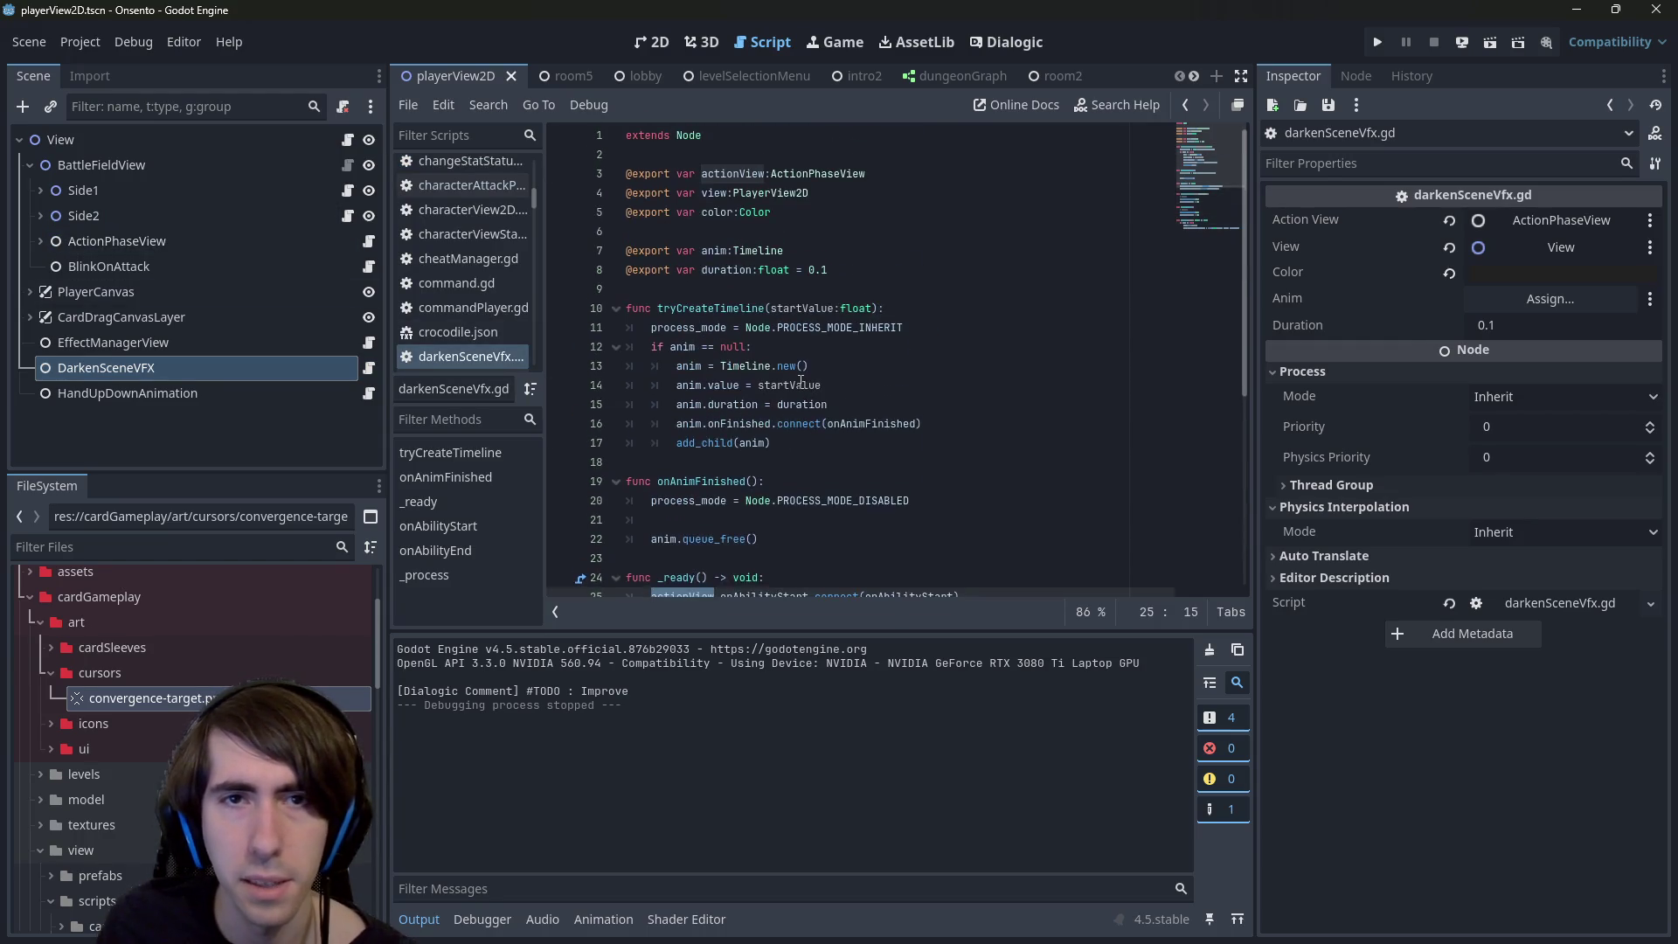
{"action": "left_click", "coordinate": [218, 240]}
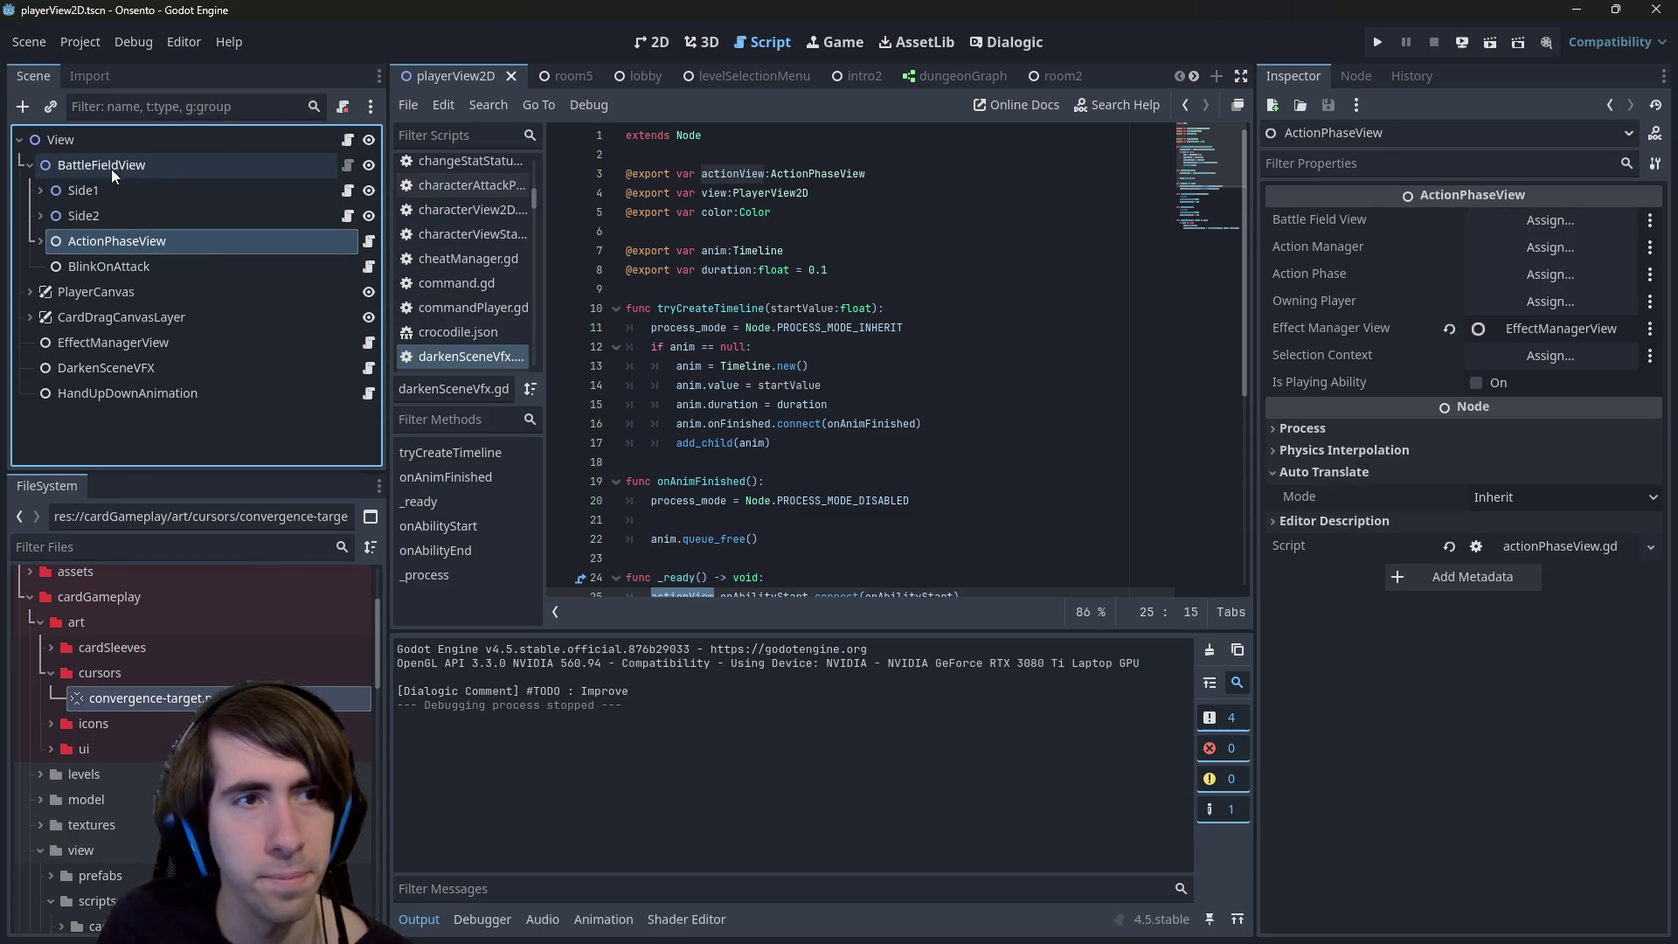
{"action": "left_click", "coordinate": [29, 166]}
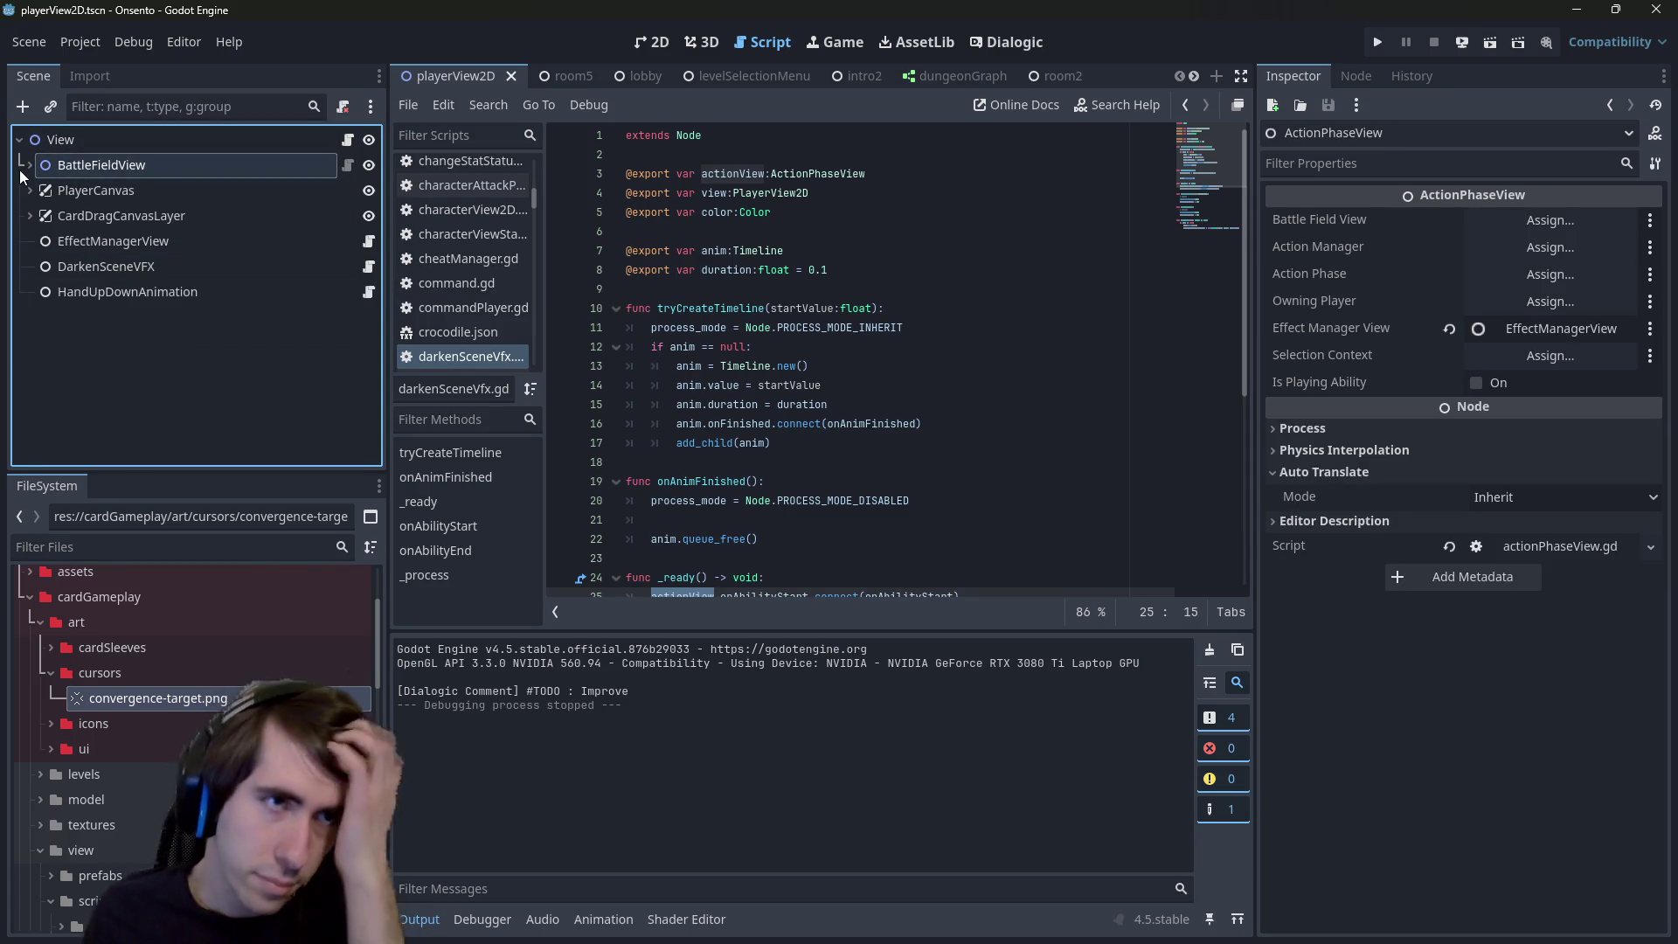
Add a Node under View named AttackAnimation holding DarkenSceneVFX and HandUpDownAnimation
{"action": "right_click", "coordinate": [93, 129]}
{"action": "left_click", "coordinate": [161, 166]}
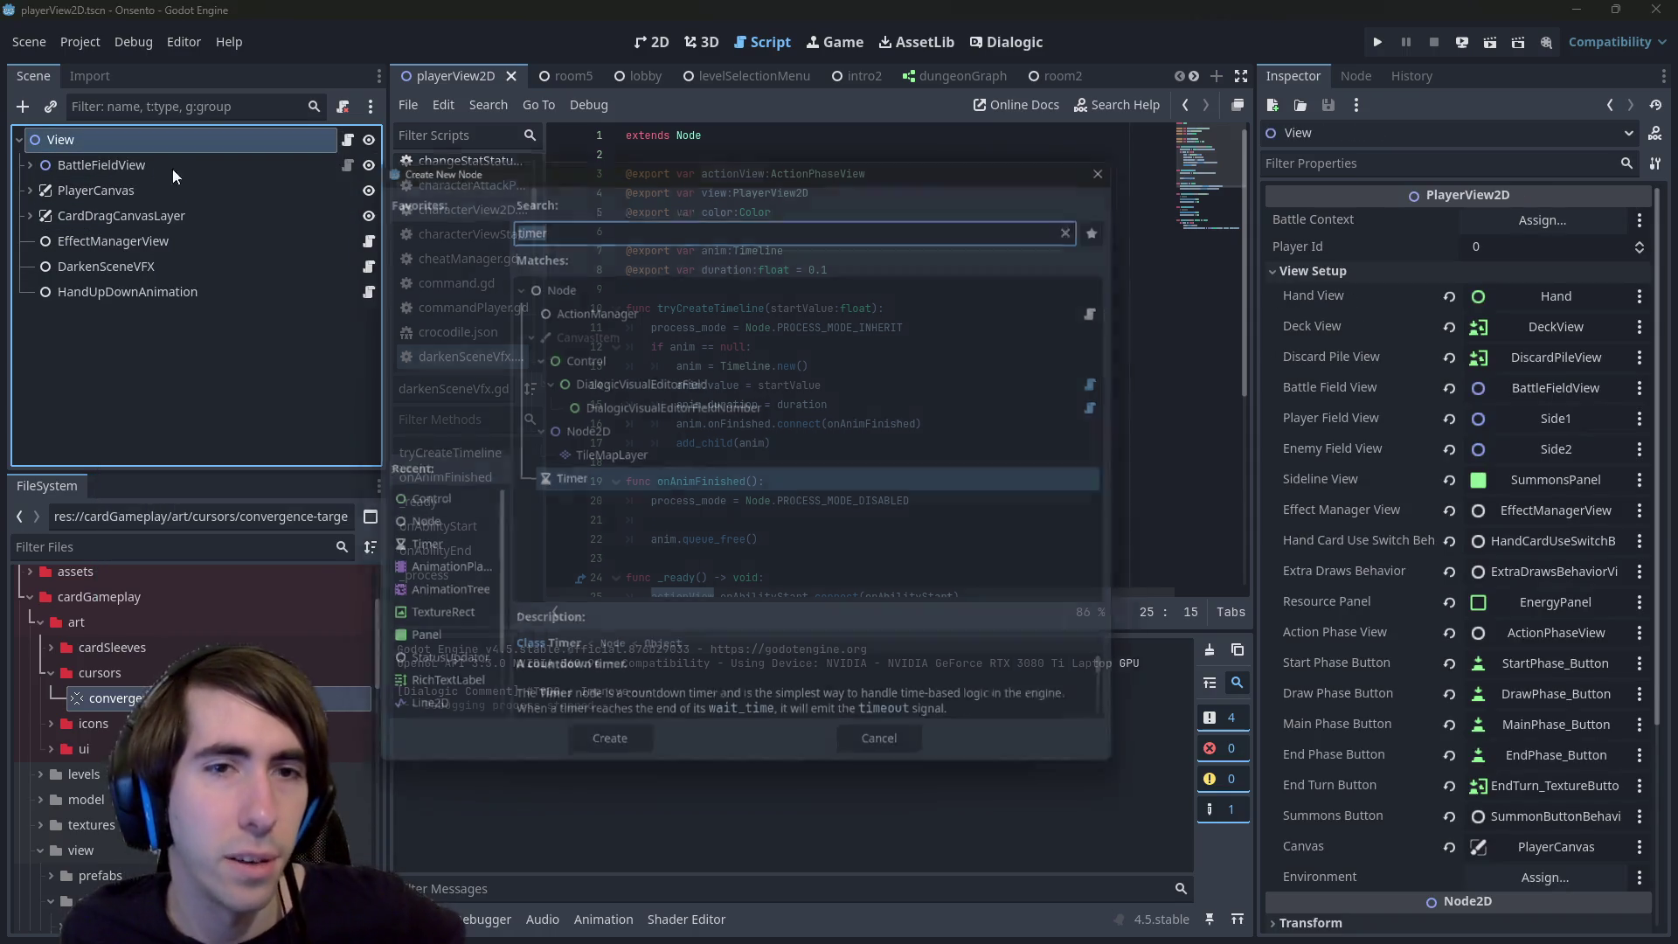
{"action": "left_click", "coordinate": [593, 279]}
{"action": "double_click", "coordinate": [591, 277]}
{"action": "left_click", "coordinate": [124, 291]}
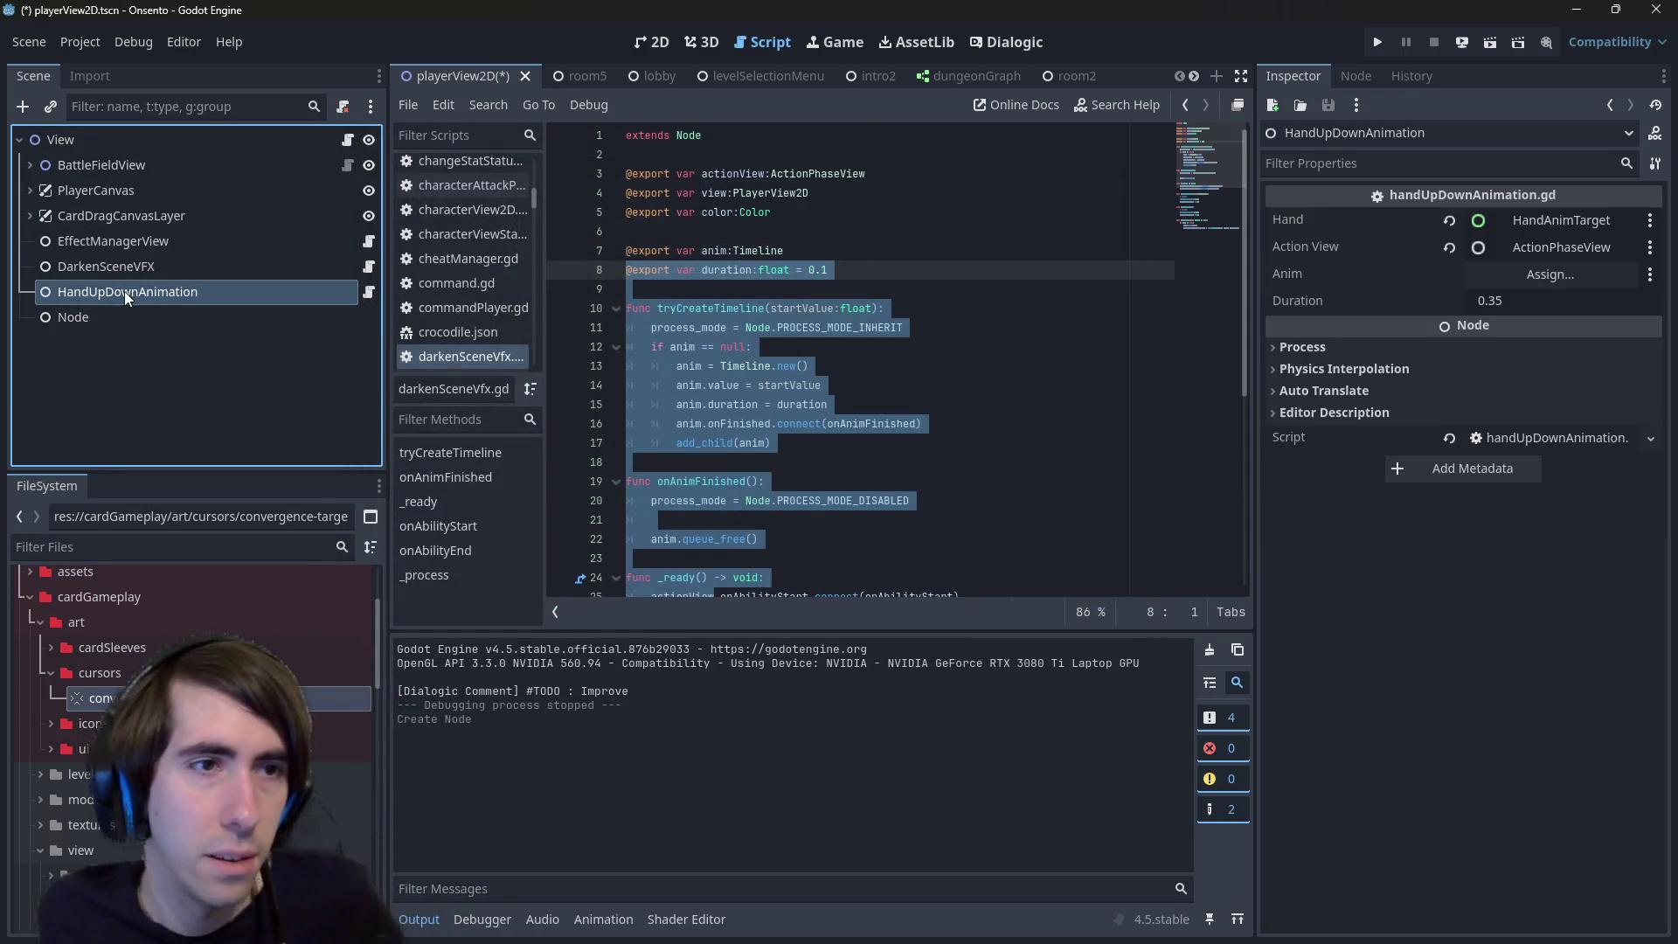
{"action": "left_click", "coordinate": [127, 259], "text": "ctrl"}
{"action": "mouse_move", "coordinate": [128, 257]}
{"action": "left_mouse_down"}
{"action": "mouse_move", "coordinate": [87, 330]}
{"action": "mouse_move", "coordinate": [103, 318]}
{"action": "left_mouse_up"}
{"action": "double_click", "coordinate": [99, 274]}
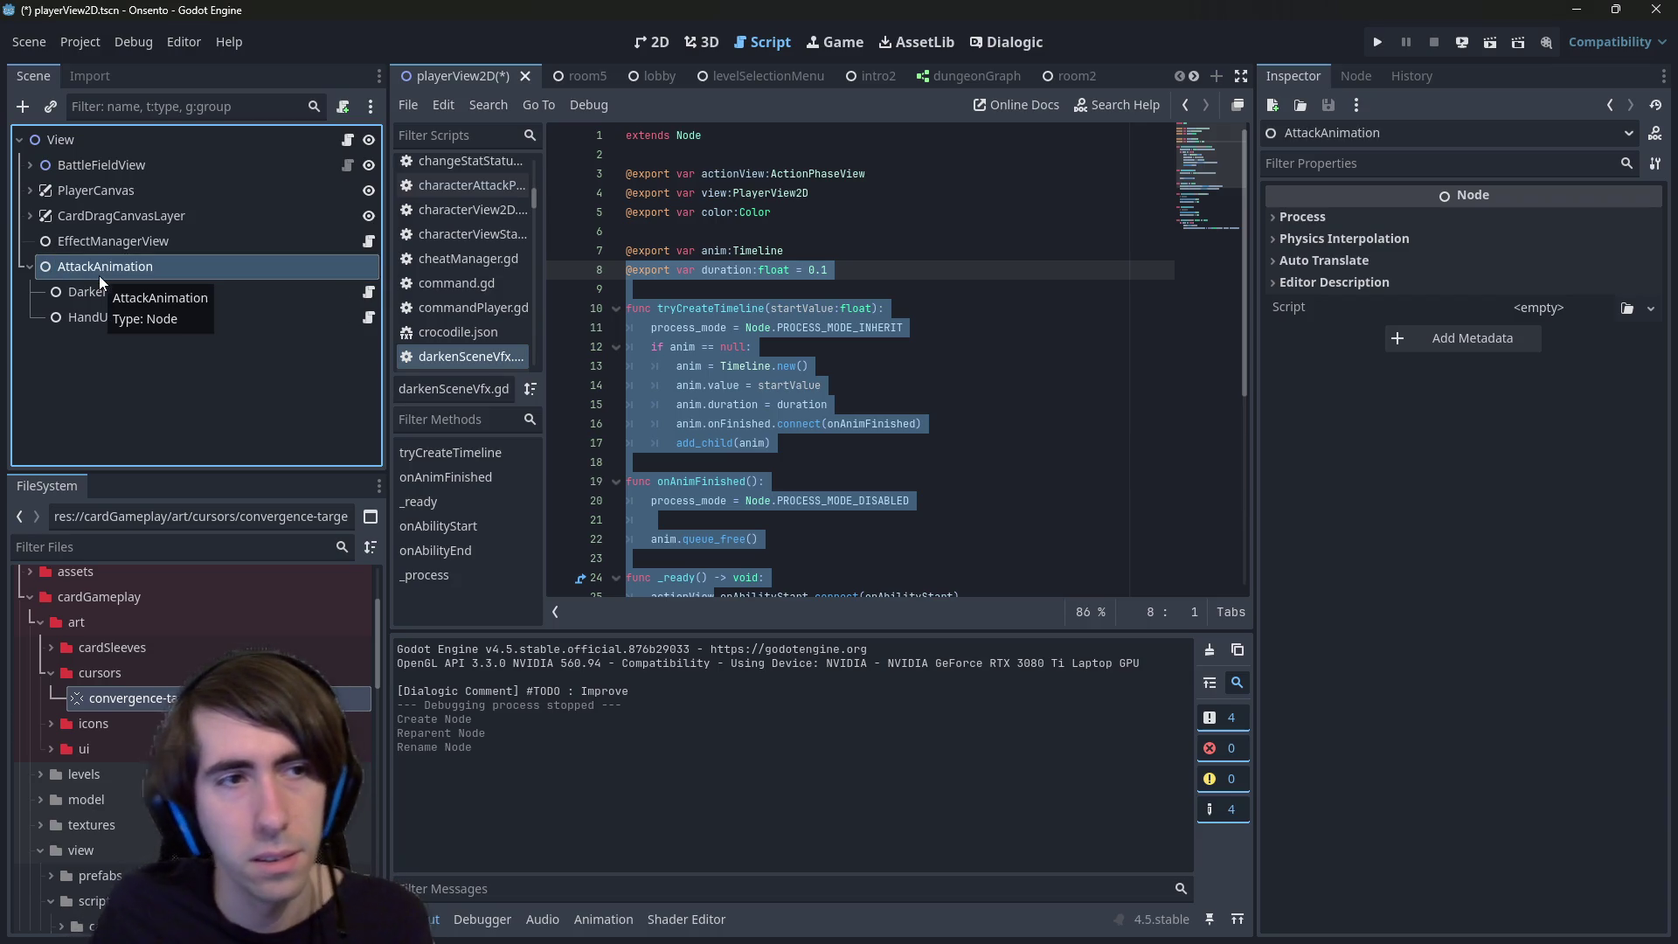
Add a child Node named ChangeToAttackCursor under AttackAnimation and save the scene
{"action": "right_click", "coordinate": [98, 275]}
{"action": "left_click", "coordinate": [134, 286]}
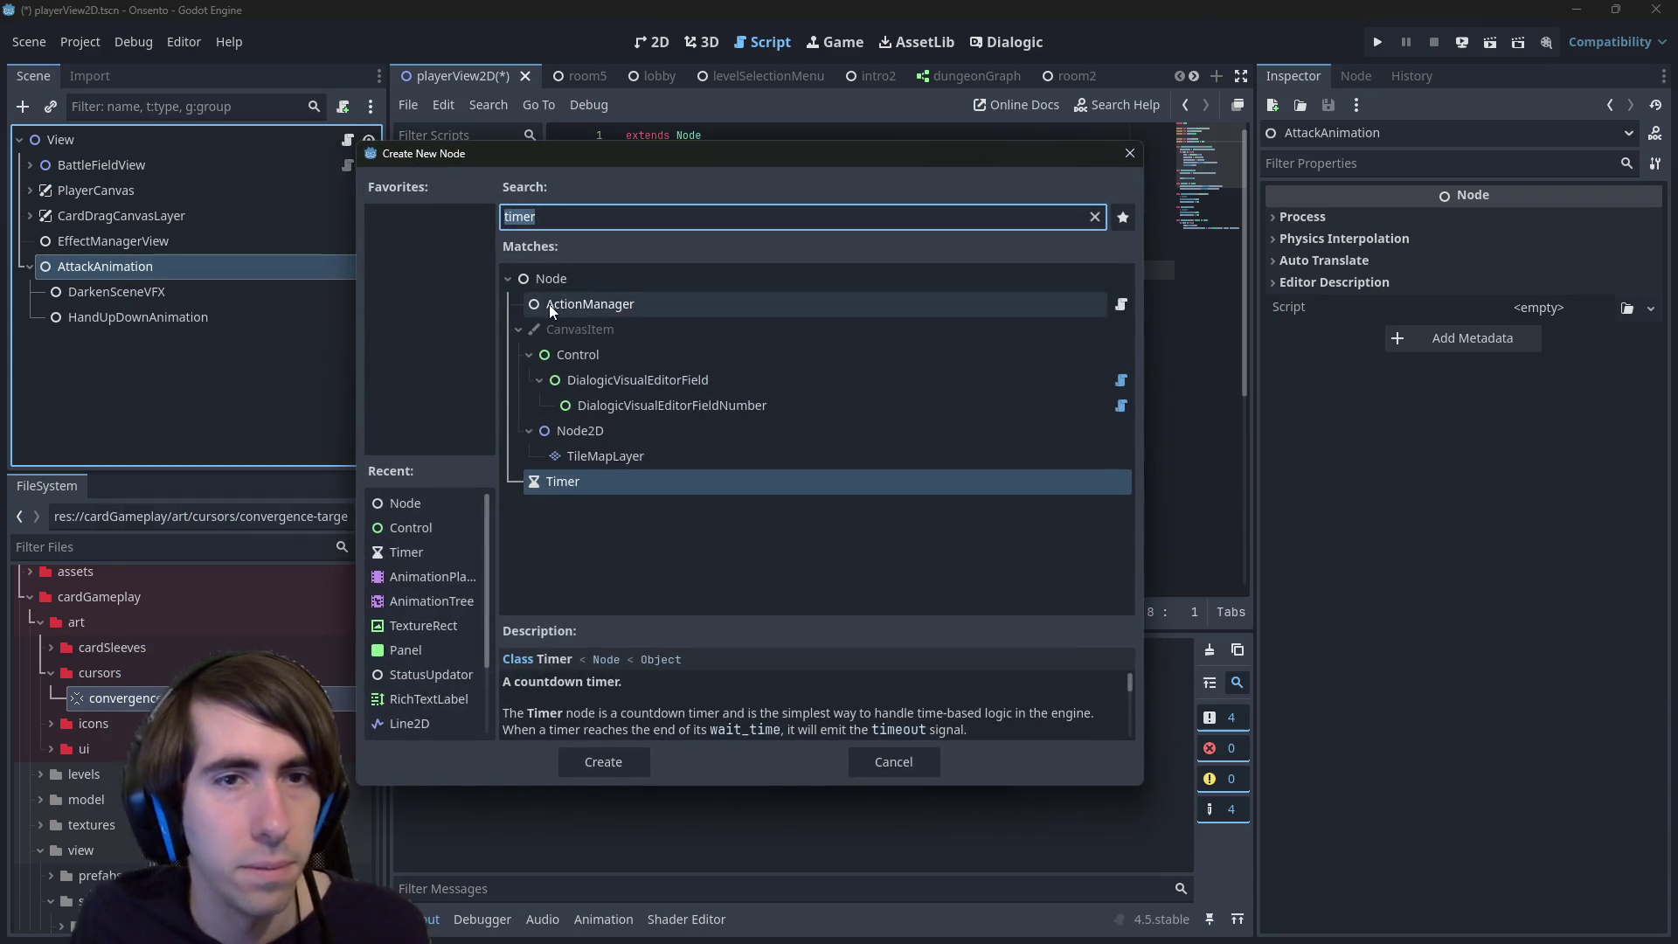
{"action": "left_click", "coordinate": [558, 278]}
{"action": "double_click", "coordinate": [557, 278]}
{"action": "double_click", "coordinate": [114, 341]}
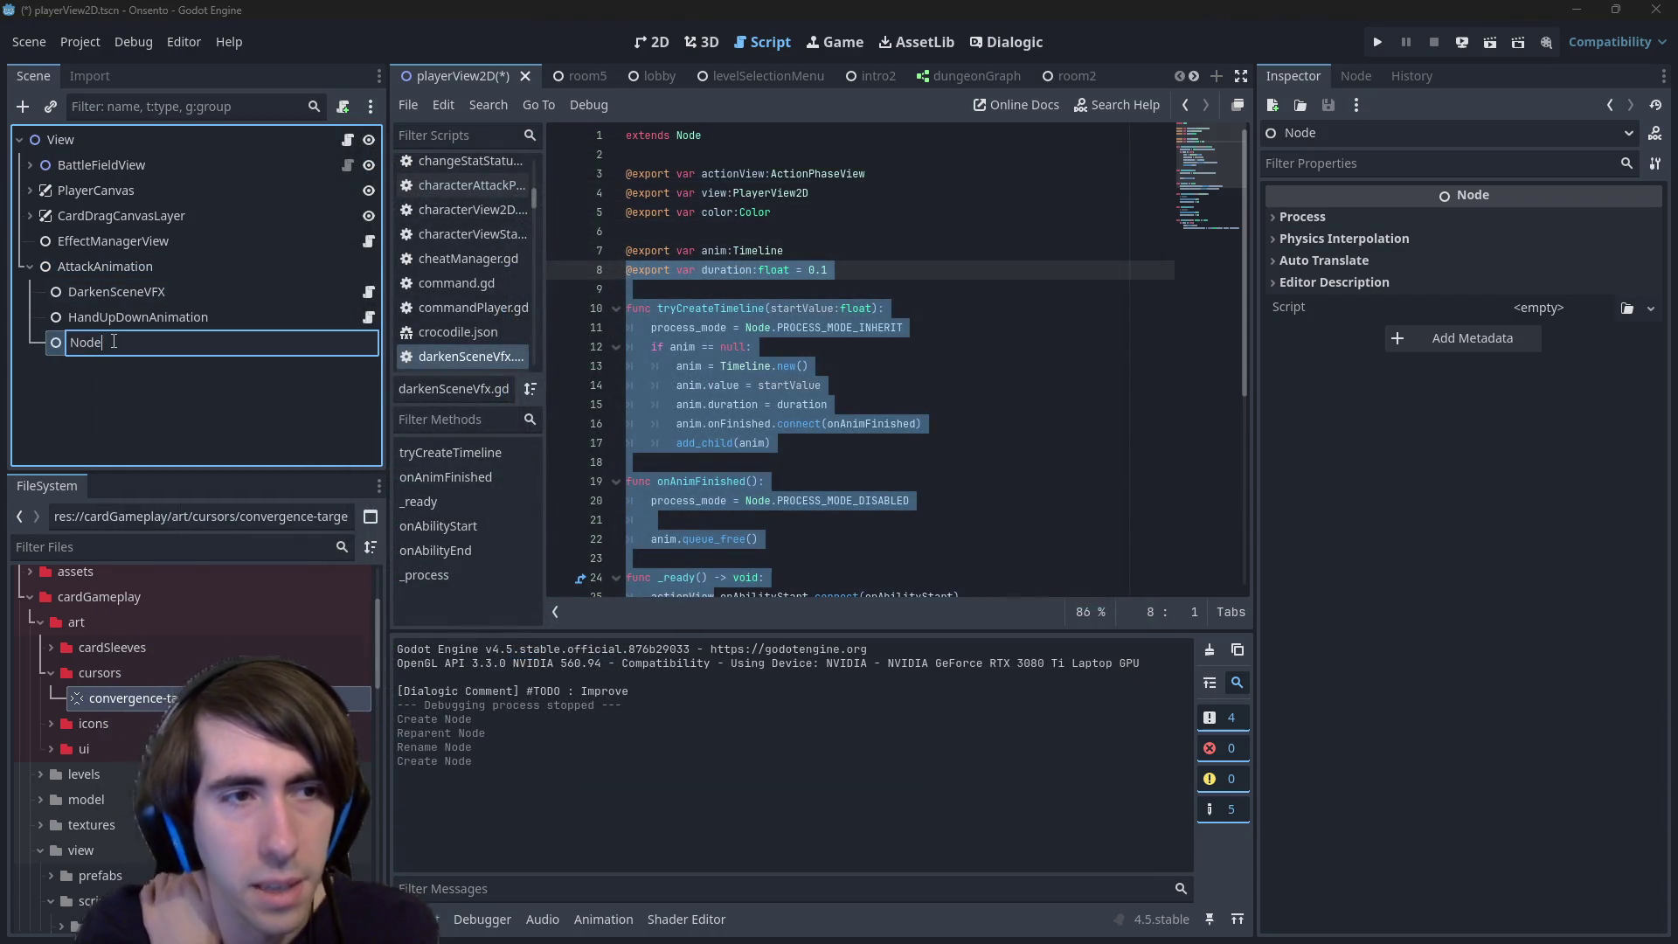
{"action": "type", "text": "Cha"}
{"action": "key", "text": "BackSpace"}
{"action": "key", "text": "BackSpace"}
{"action": "key", "text": "BackSpace"}
{"action": "type", "text": "CChangeToAtt"}
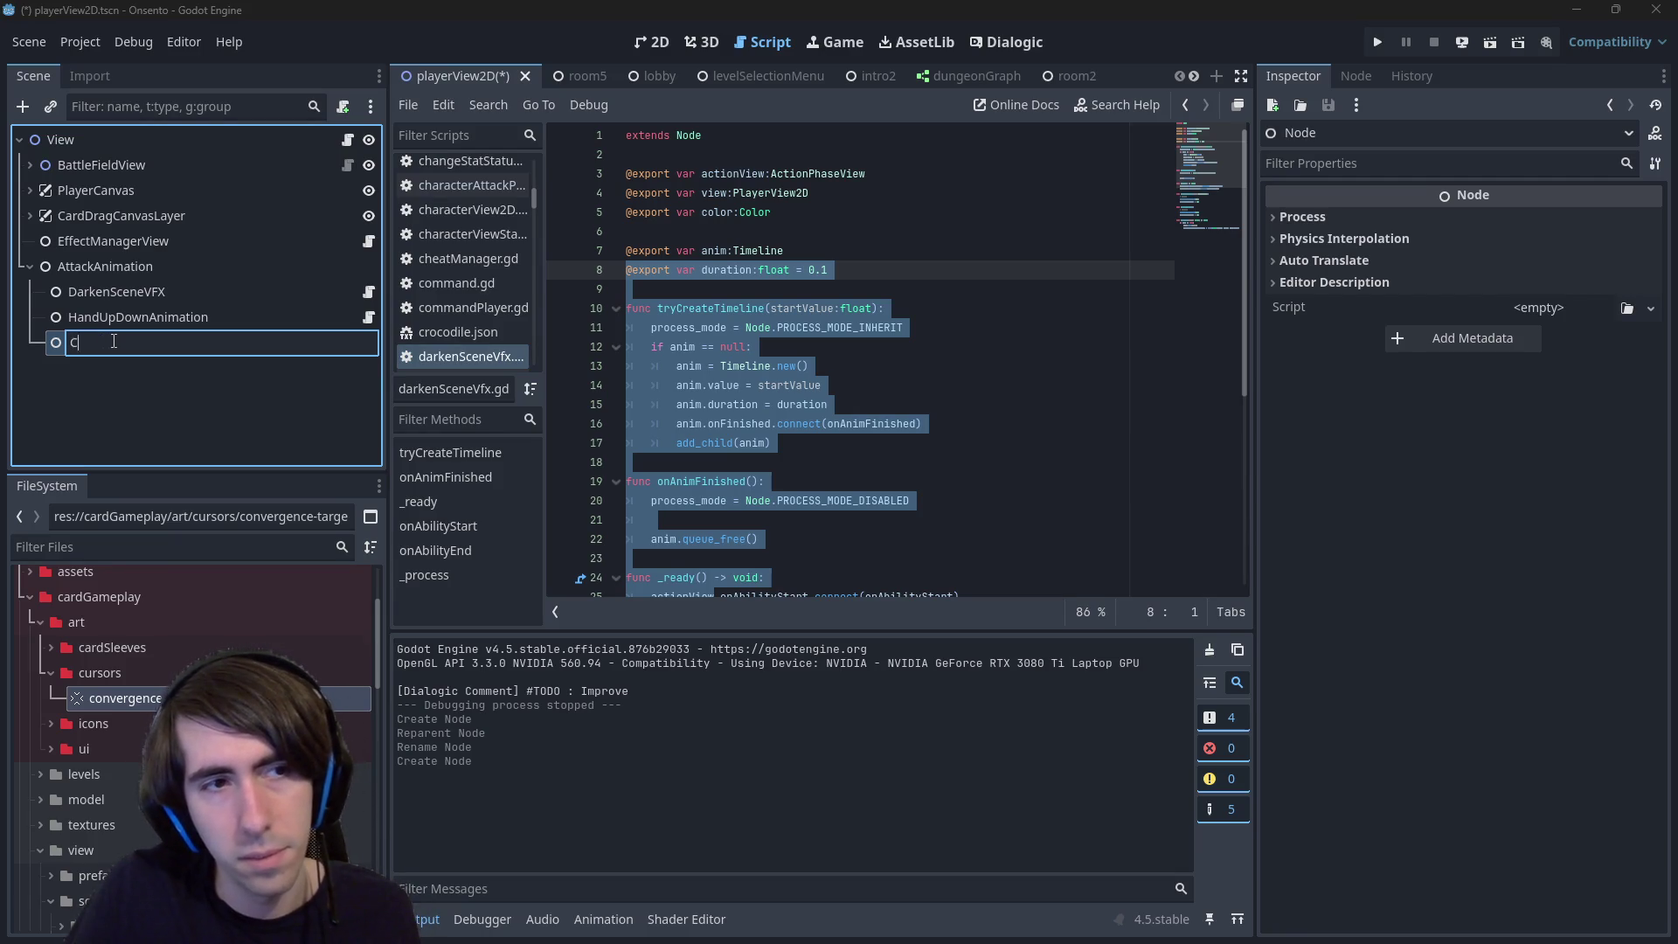
{"action": "type", "text": "ackCursor"}
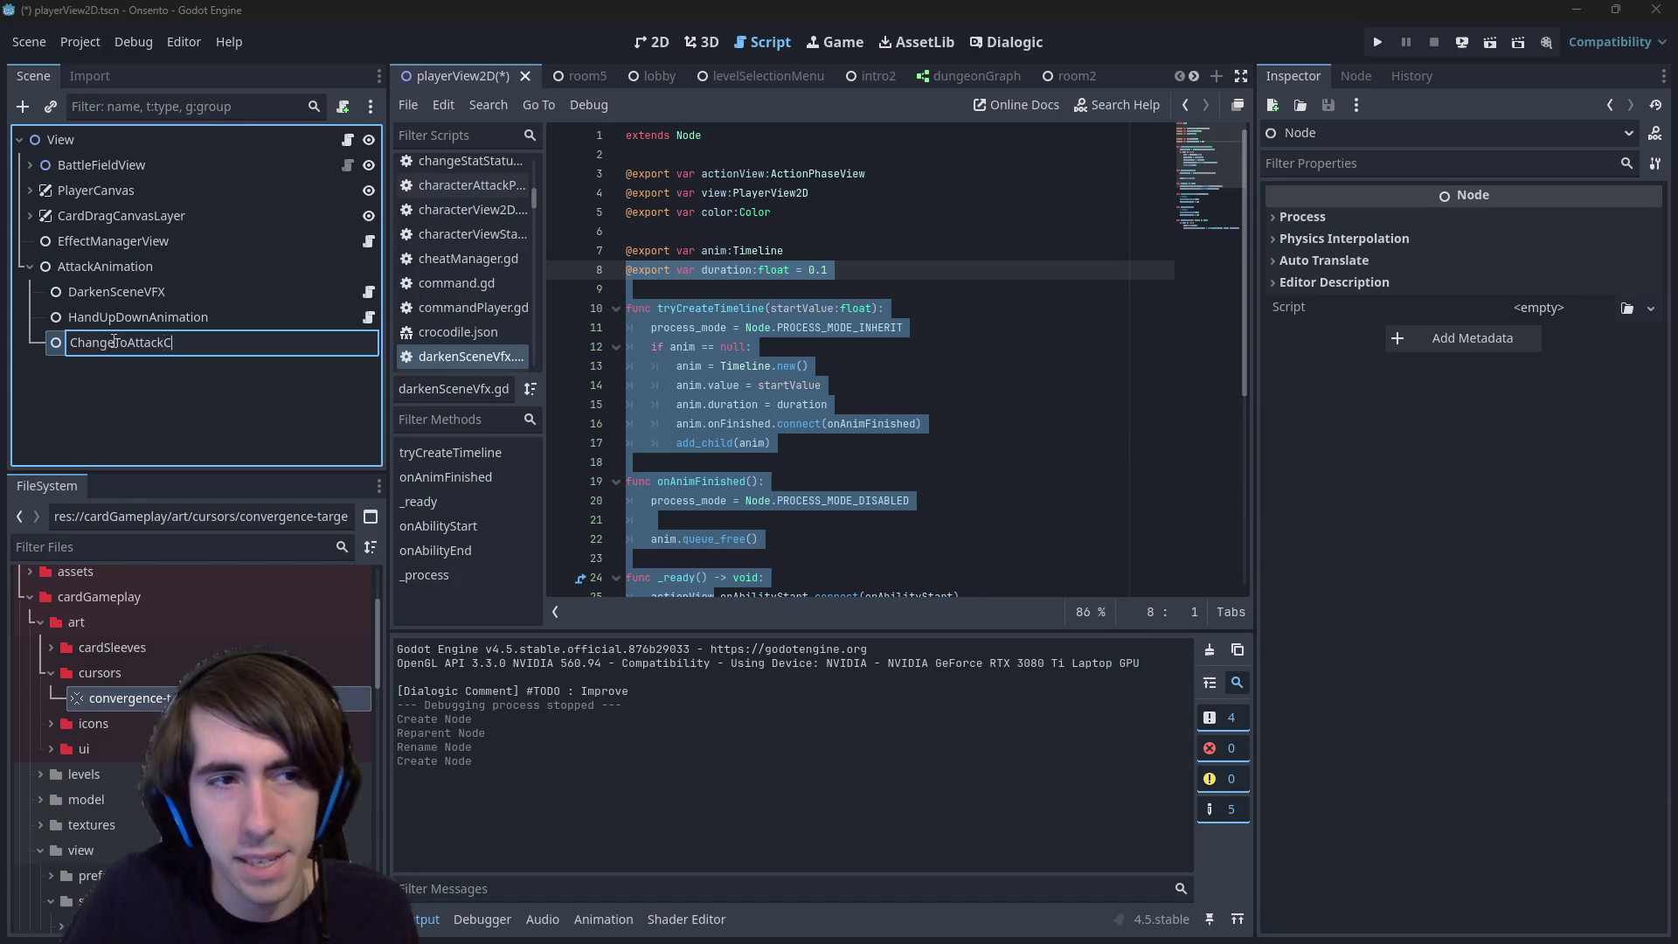
{"action": "key", "text": "Escape"}
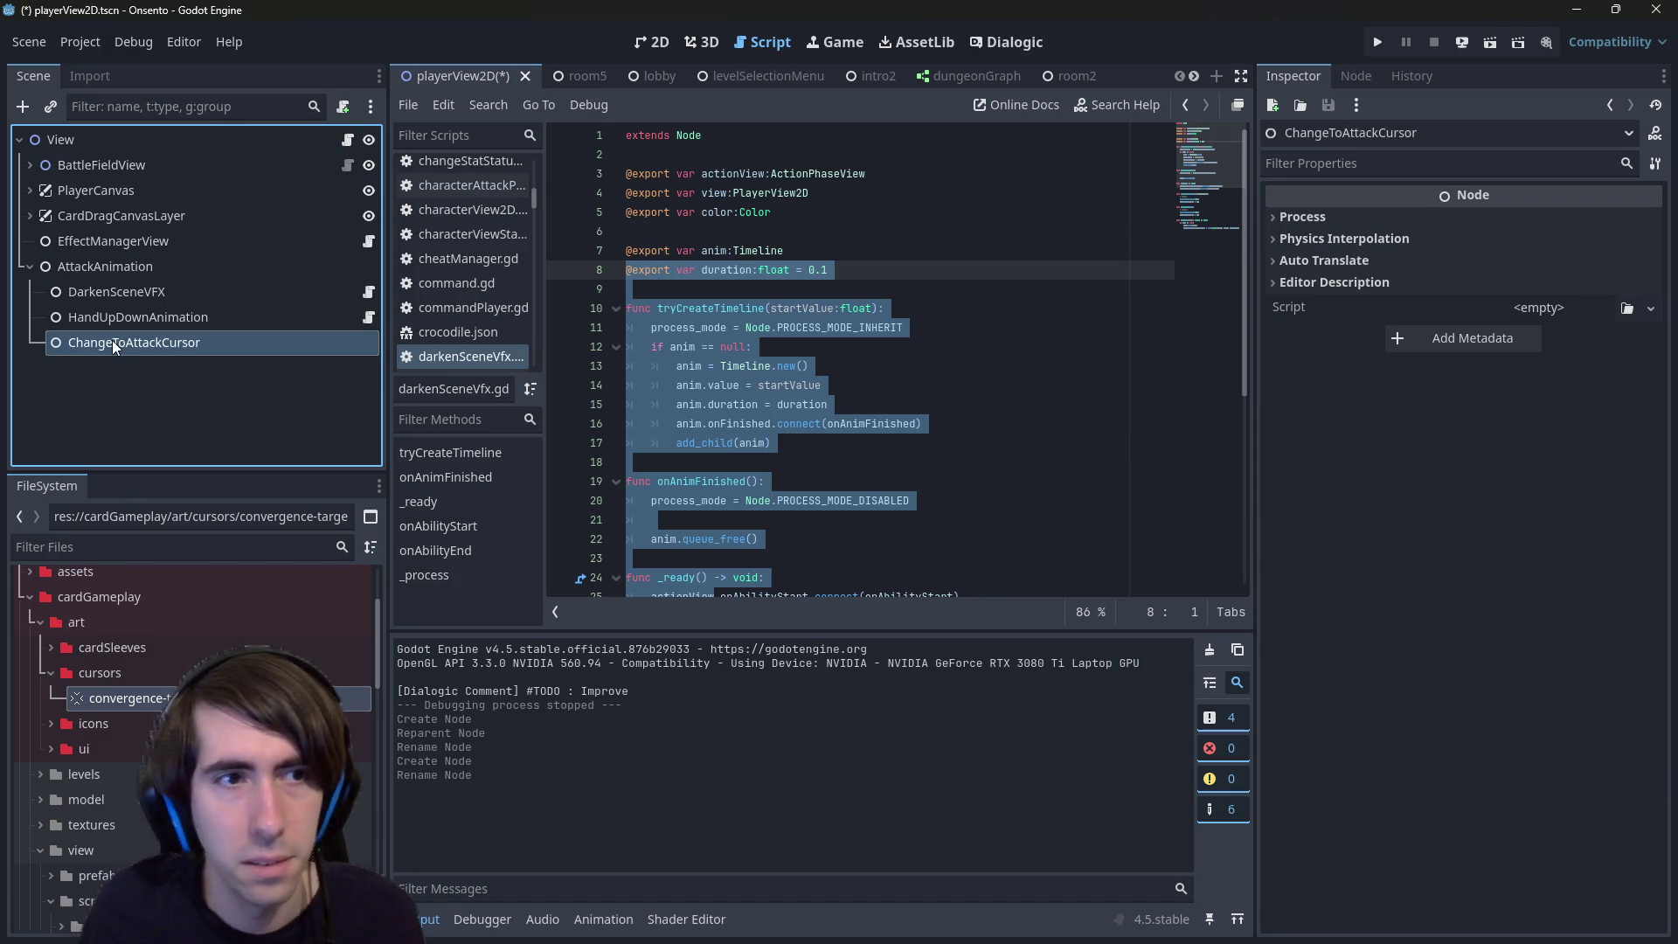
{"action": "key", "text": "ctrl+s"}
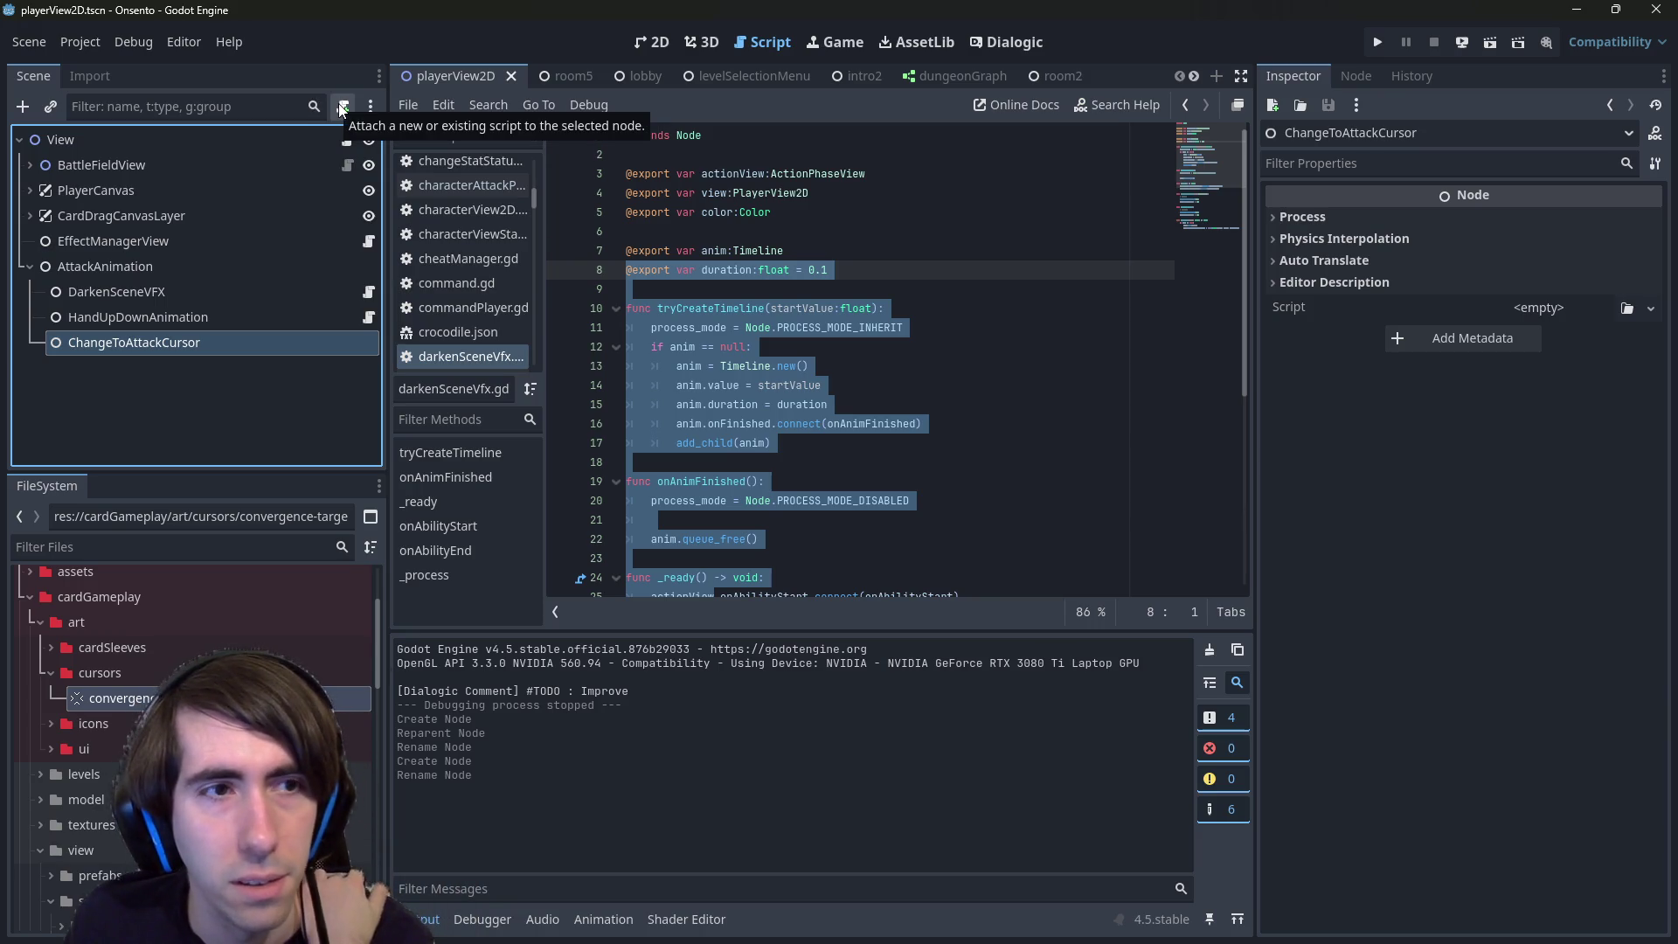
{"action": "left_click", "coordinate": [194, 266]}
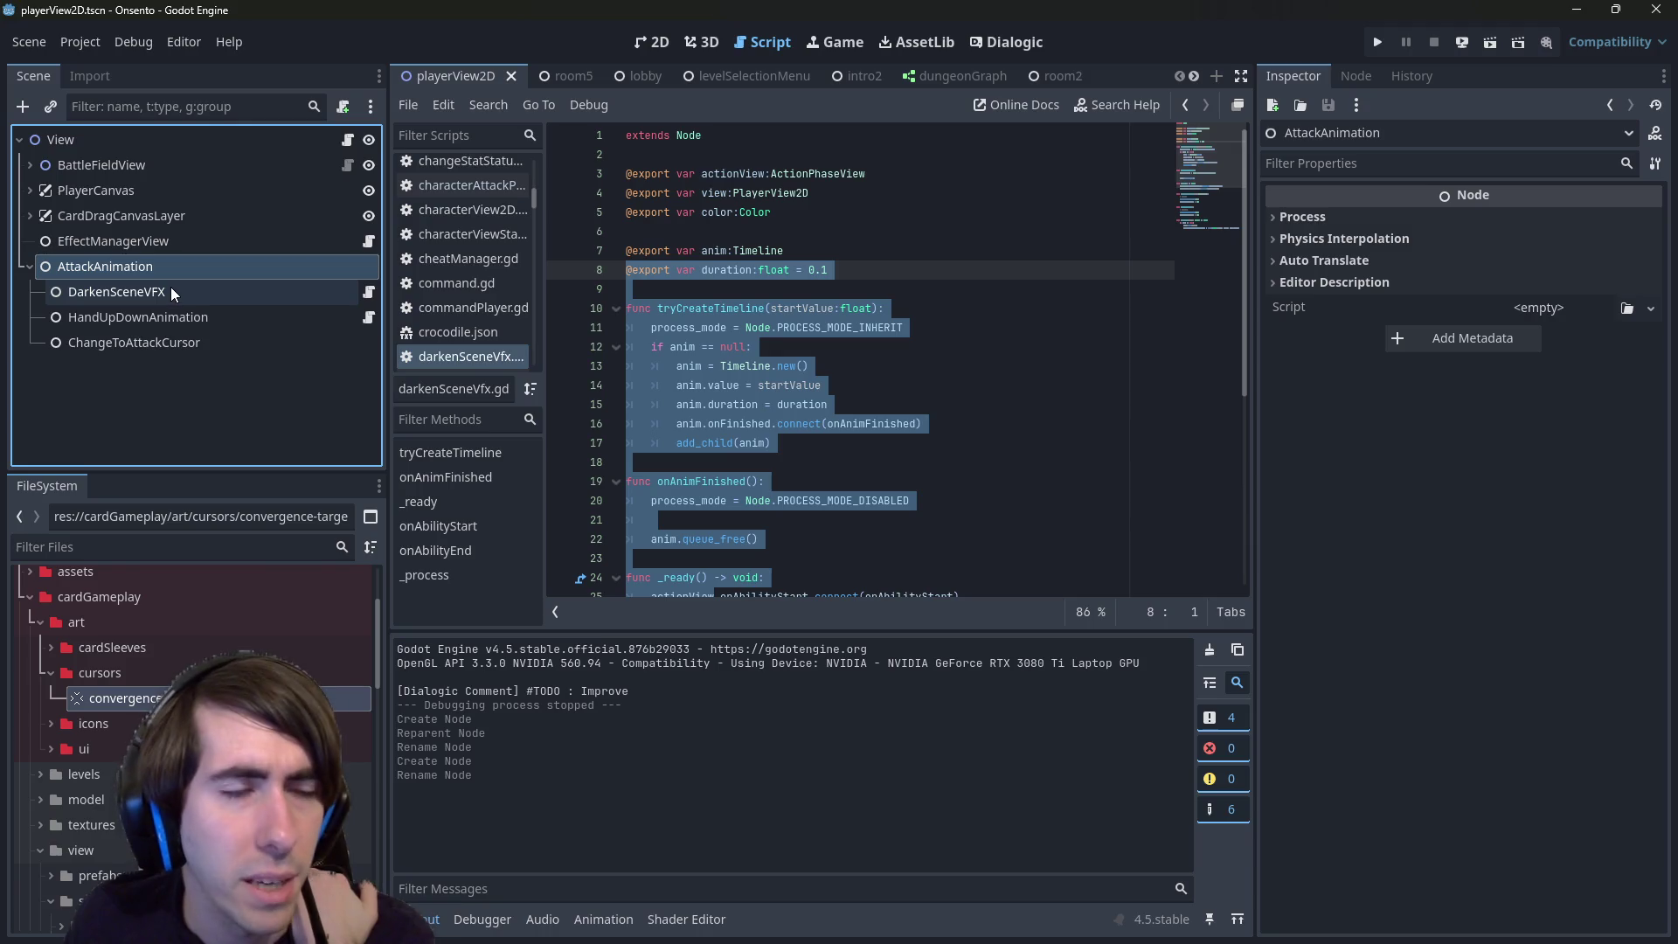
{"action": "left_click", "coordinate": [168, 291]}
{"action": "left_click", "coordinate": [190, 316]}
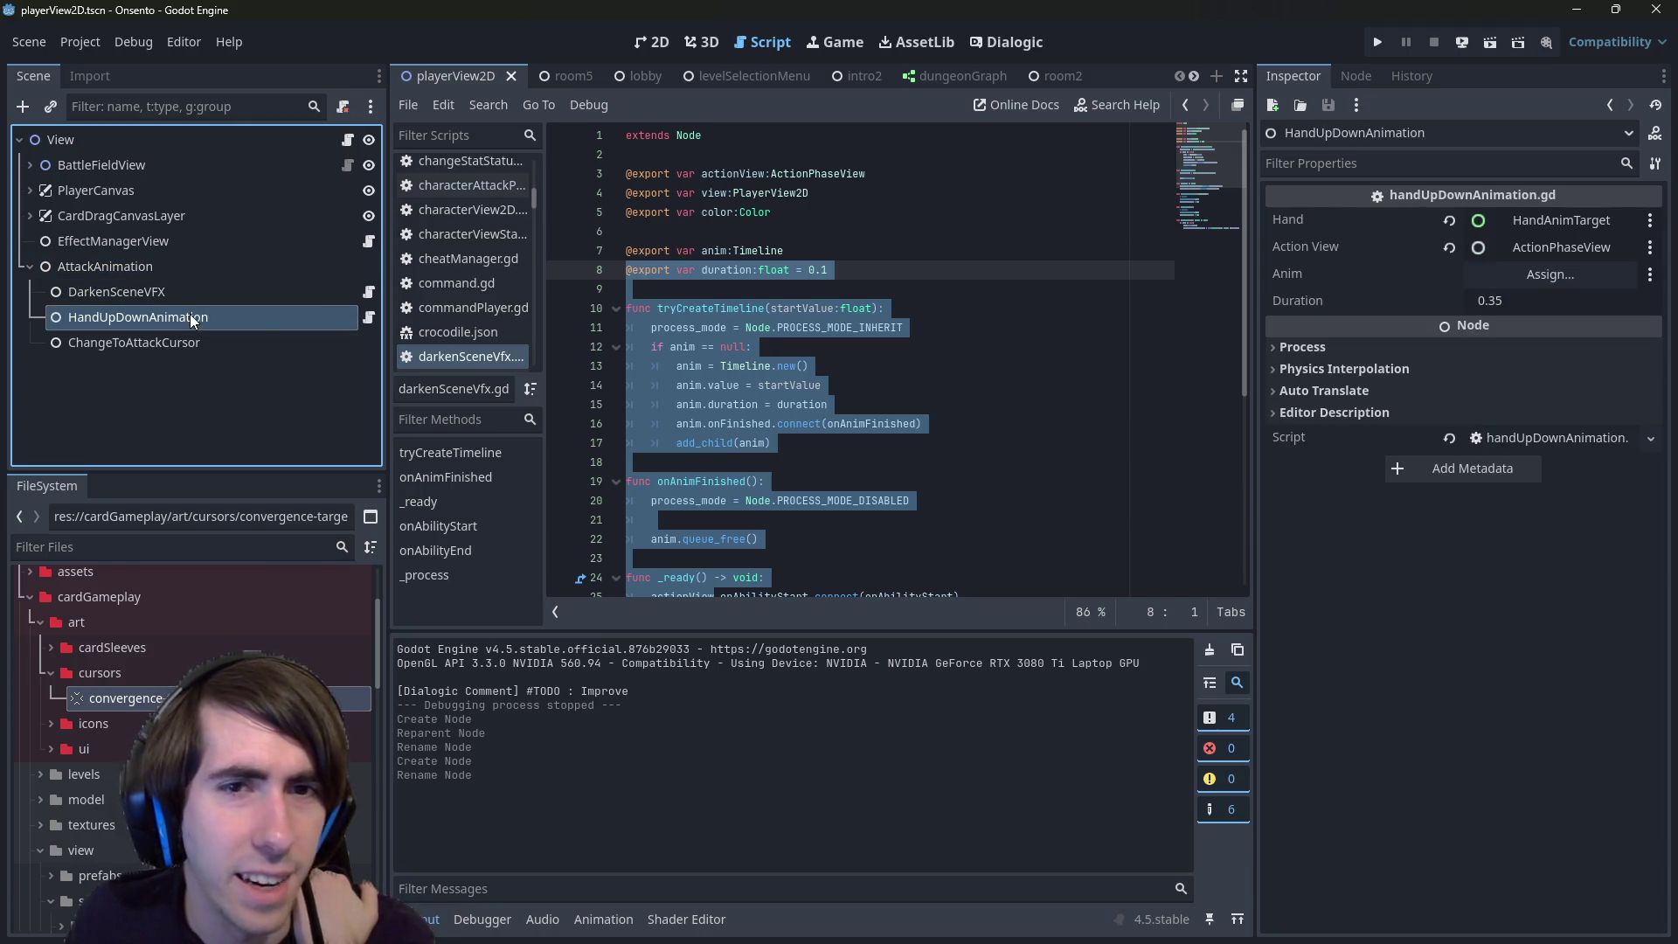
{"action": "left_click", "coordinate": [863, 459]}
{"action": "scroll", "coordinate": [863, 457], "scroll_direction": "down", "scroll_amount": 2}
{"action": "scroll", "coordinate": [861, 453], "scroll_direction": "down", "scroll_amount": 3}
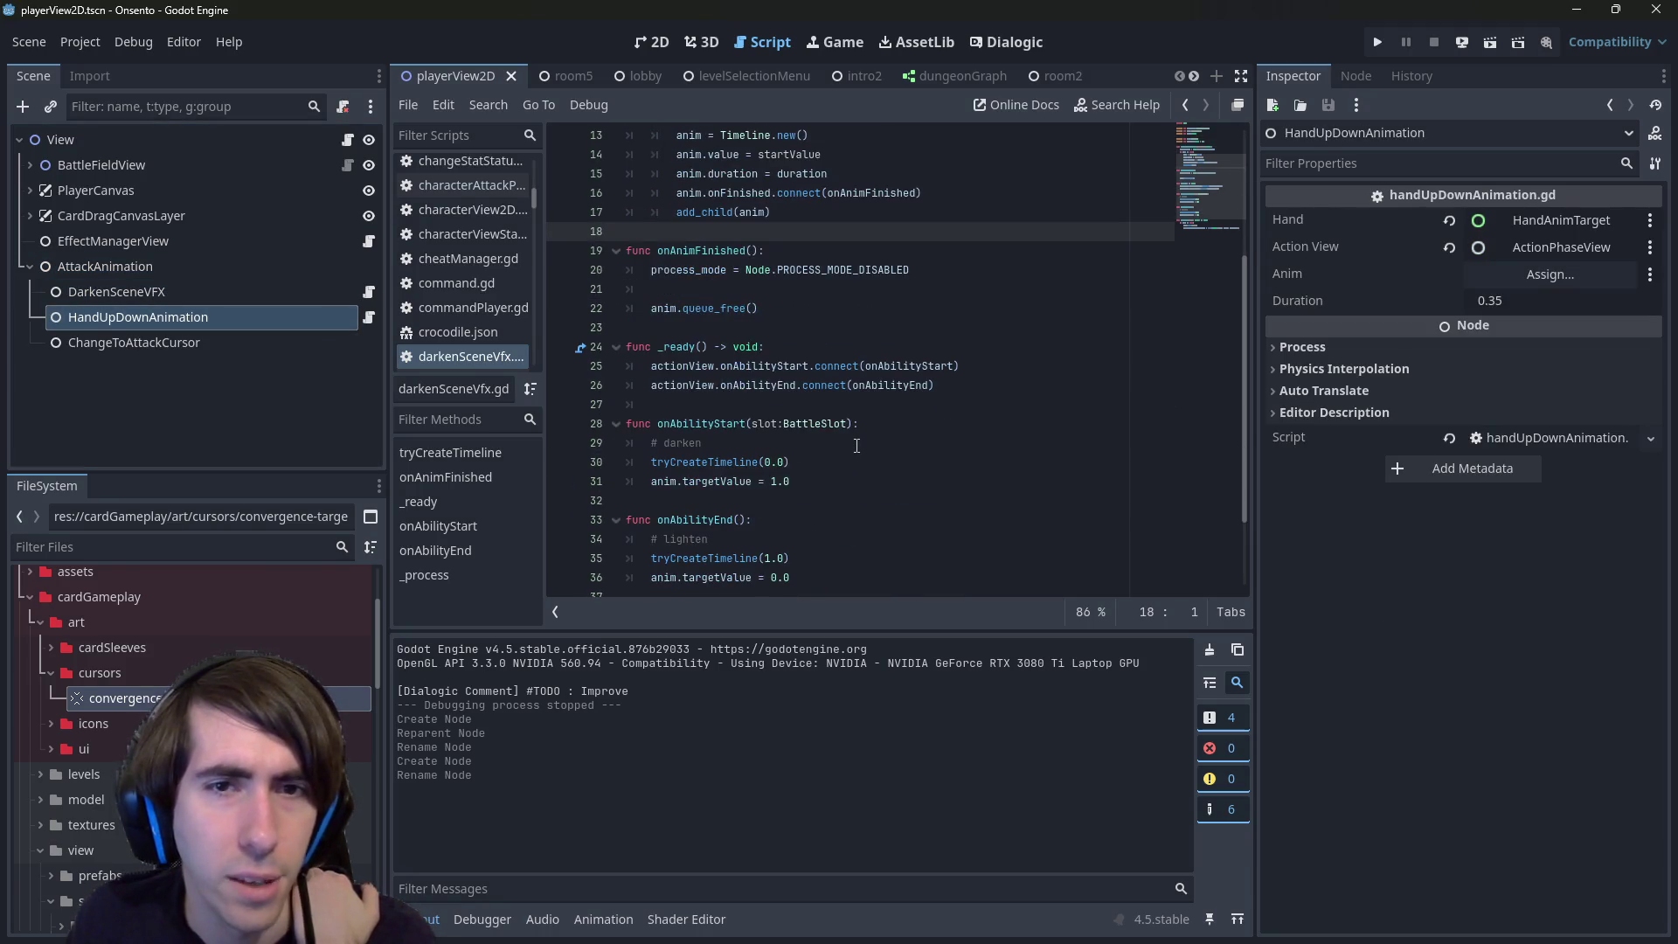
{"action": "scroll", "coordinate": [857, 445], "scroll_direction": "down", "scroll_amount": 2}
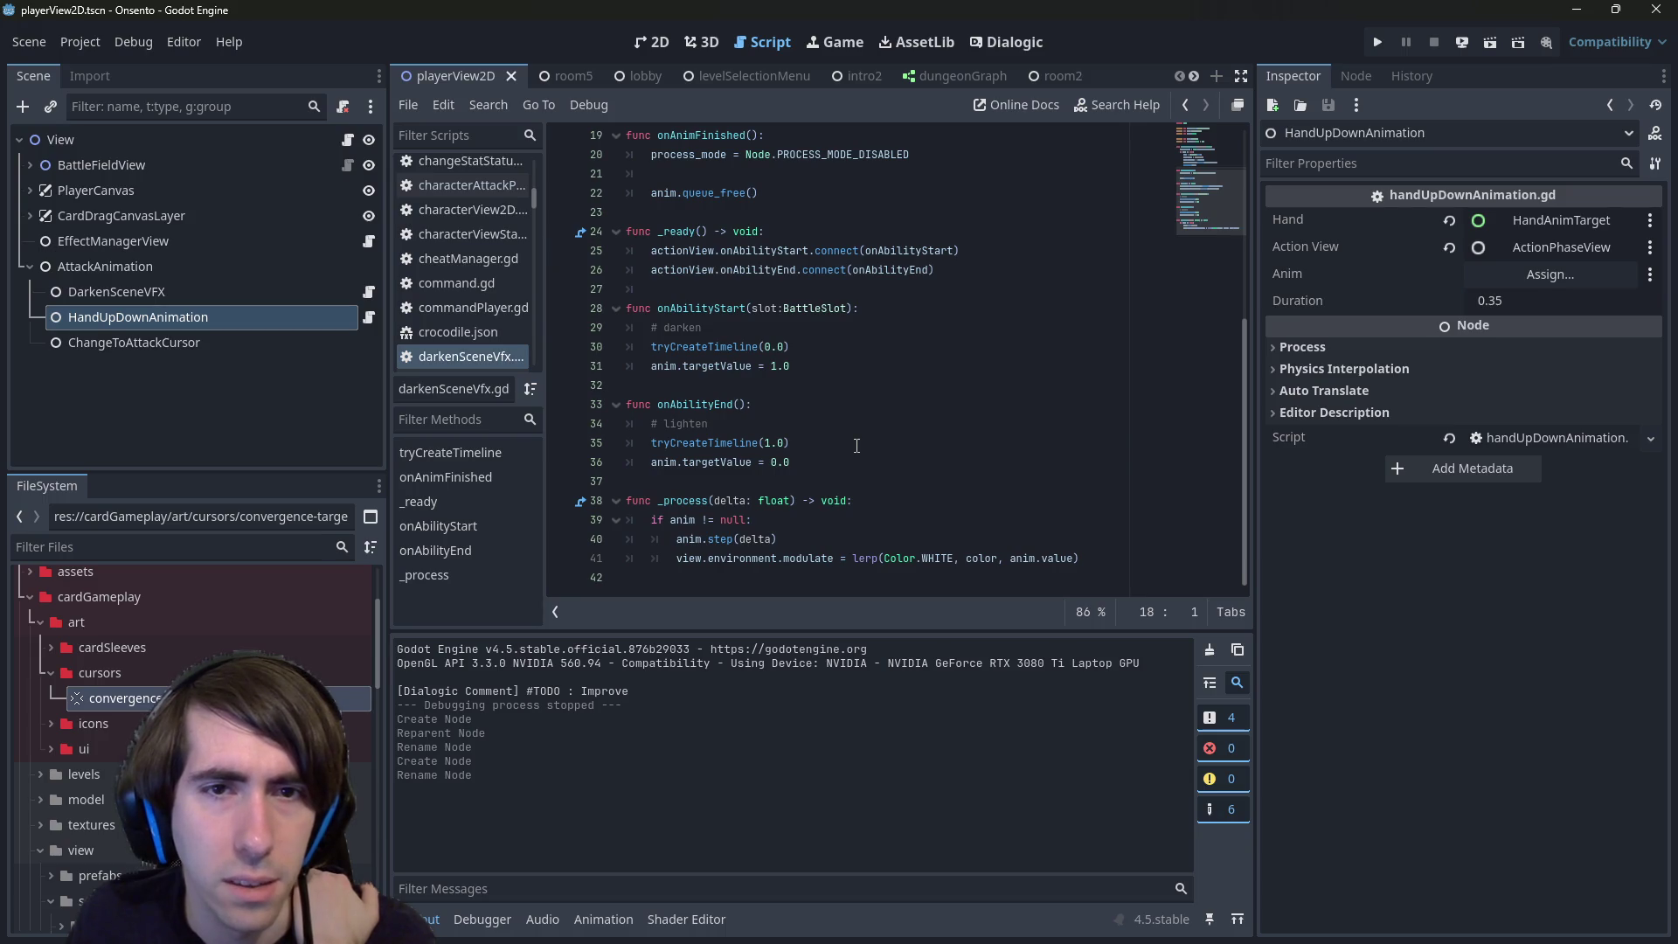
{"action": "scroll", "coordinate": [857, 446], "scroll_direction": "up", "scroll_amount": 3}
{"action": "mouse_move", "coordinate": [944, 443]}
{"action": "left_mouse_down"}
{"action": "mouse_move", "coordinate": [483, 413]}
{"action": "mouse_move", "coordinate": [605, 406]}
{"action": "left_mouse_up"}
{"action": "scroll", "coordinate": [604, 407], "scroll_direction": "up", "scroll_amount": 3}
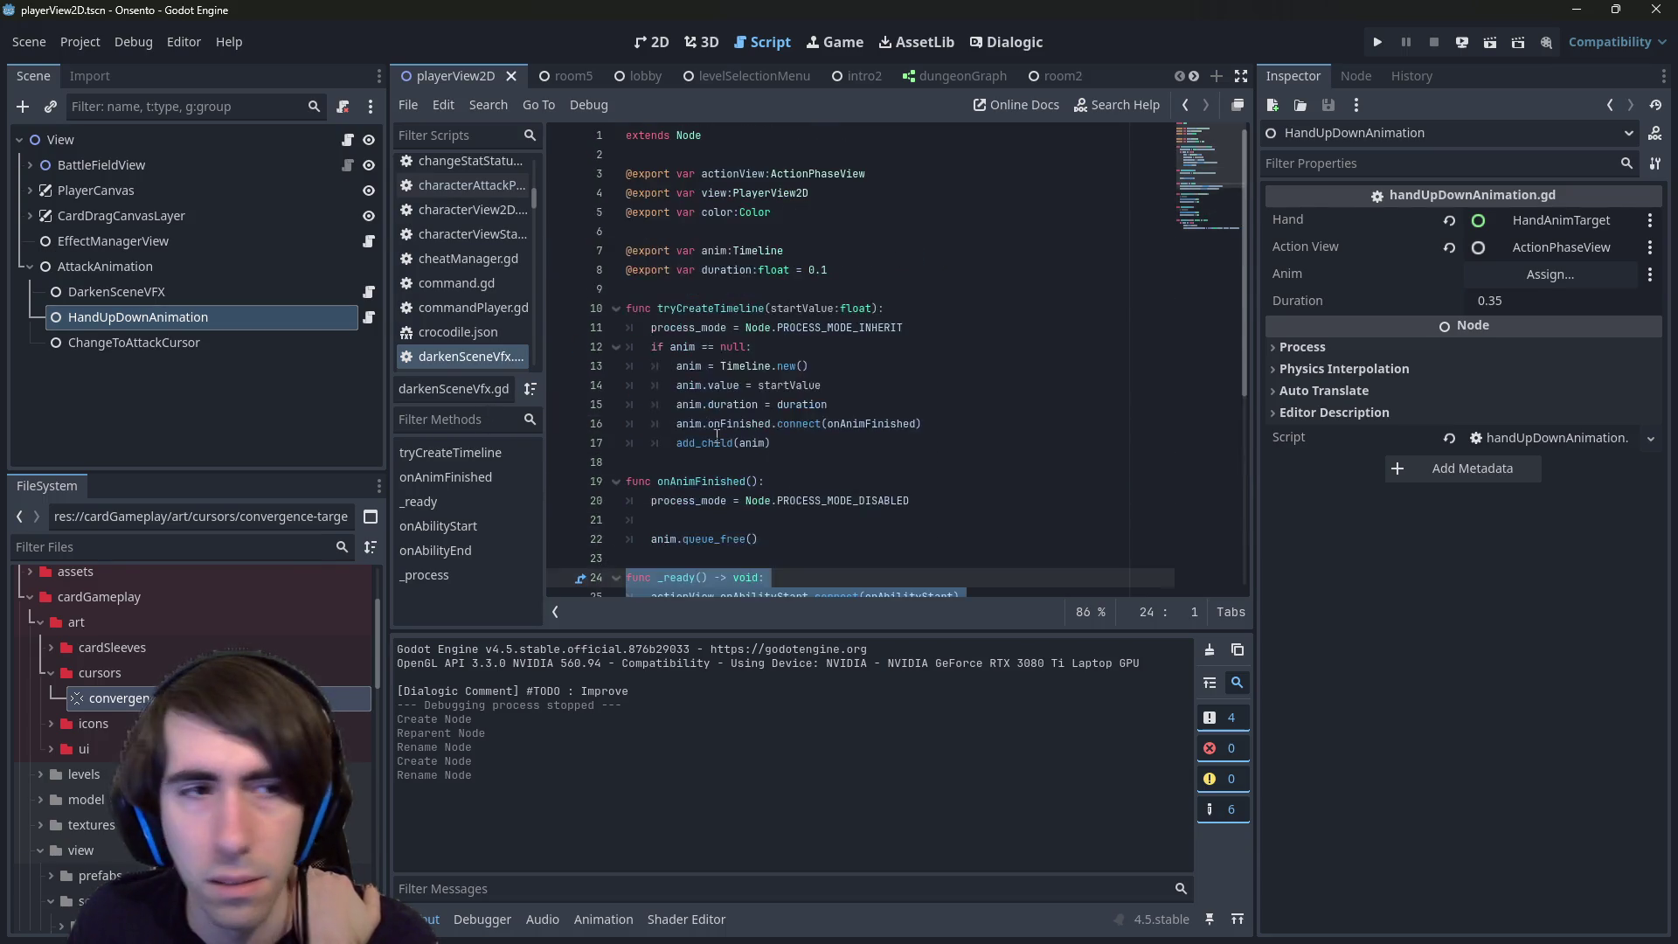
{"action": "left_click_drag", "start_coordinate": [175, 344], "coordinate": [173, 319]}
{"action": "left_click", "coordinate": [203, 350]}
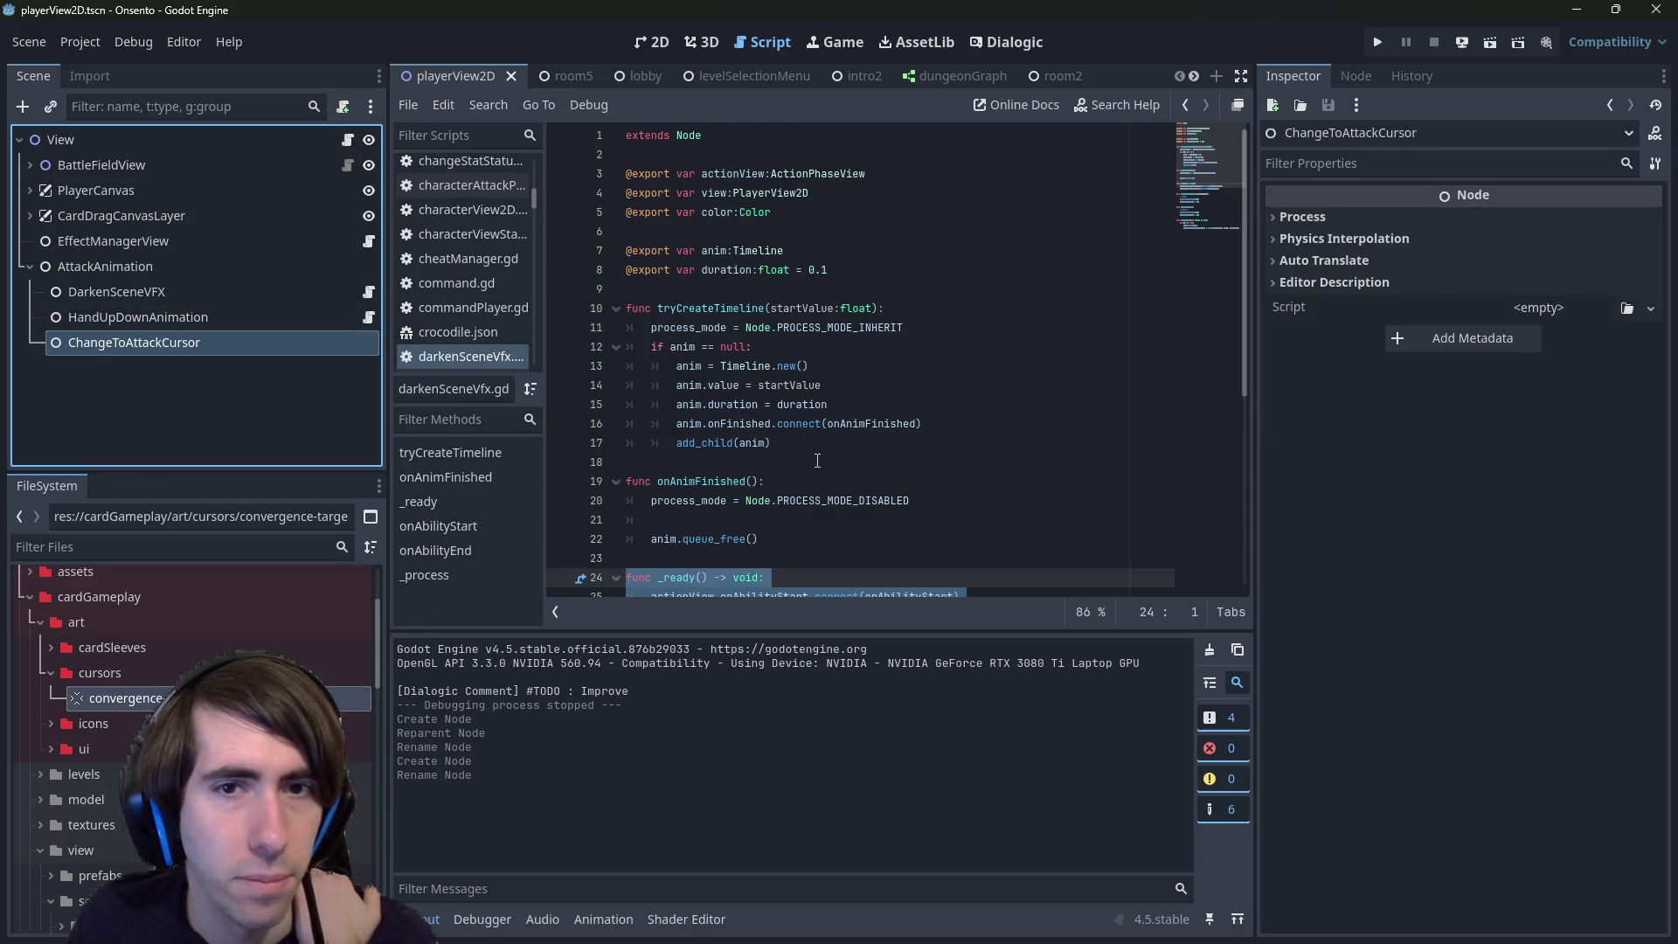
{"action": "scroll", "coordinate": [815, 438], "scroll_direction": "down", "scroll_amount": 5}
{"action": "scroll", "coordinate": [814, 434], "scroll_direction": "up", "scroll_amount": 4}
{"action": "scroll", "coordinate": [813, 434], "scroll_direction": "down", "scroll_amount": 1}
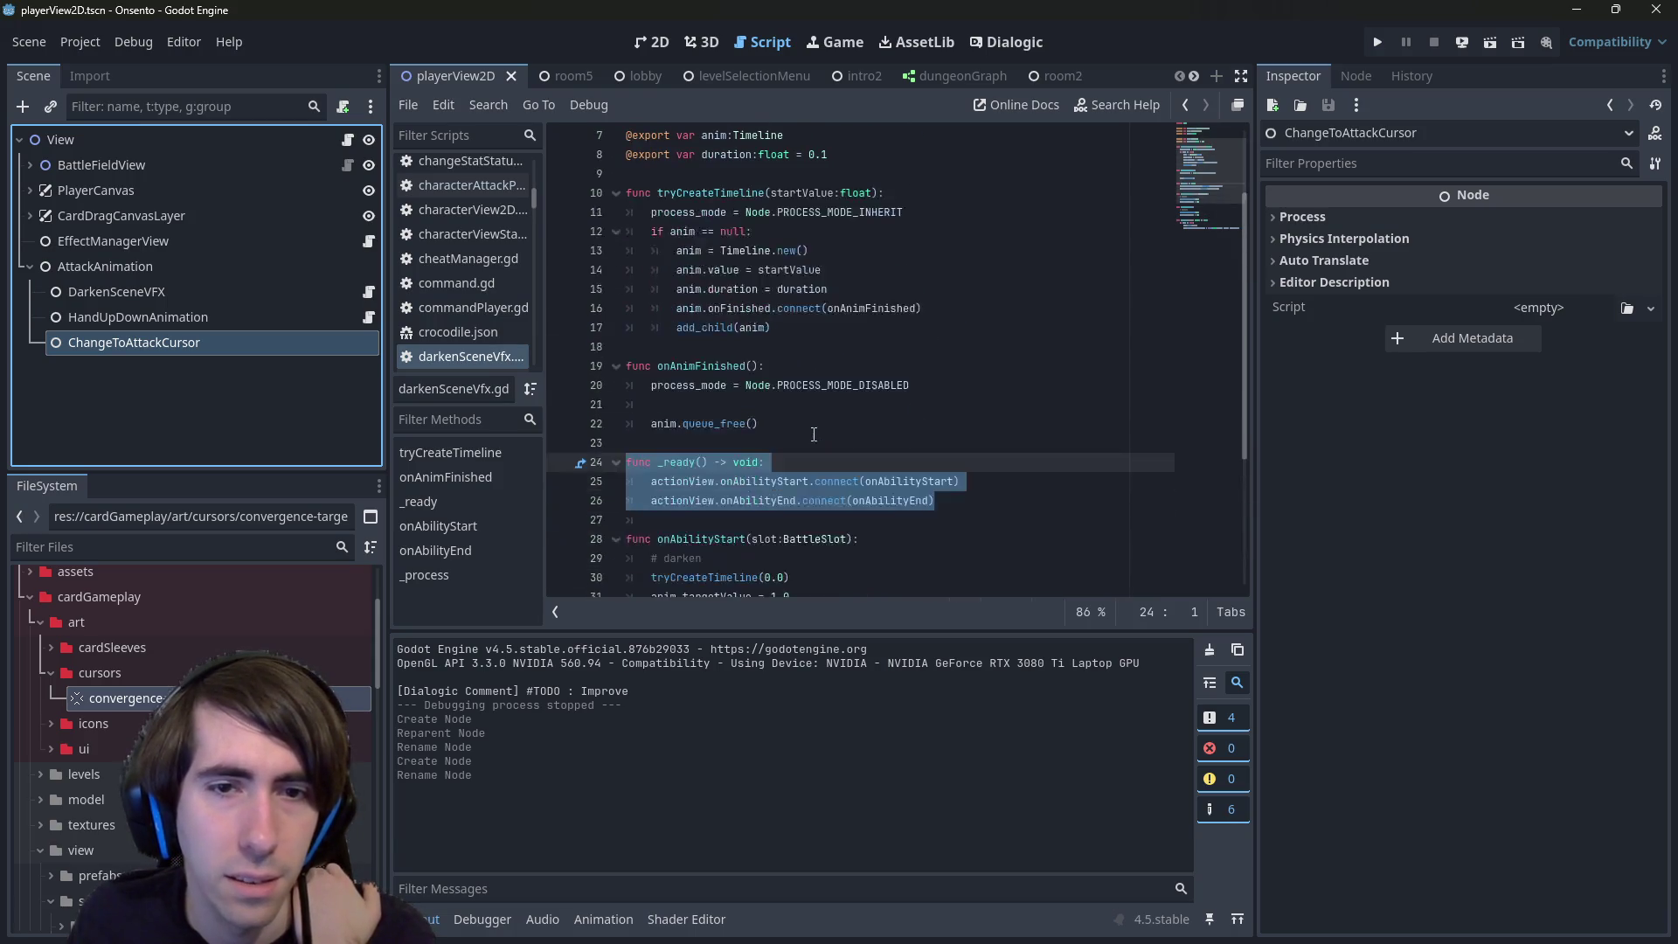
{"action": "left_click", "coordinate": [170, 294]}
{"action": "left_click", "coordinate": [187, 317]}
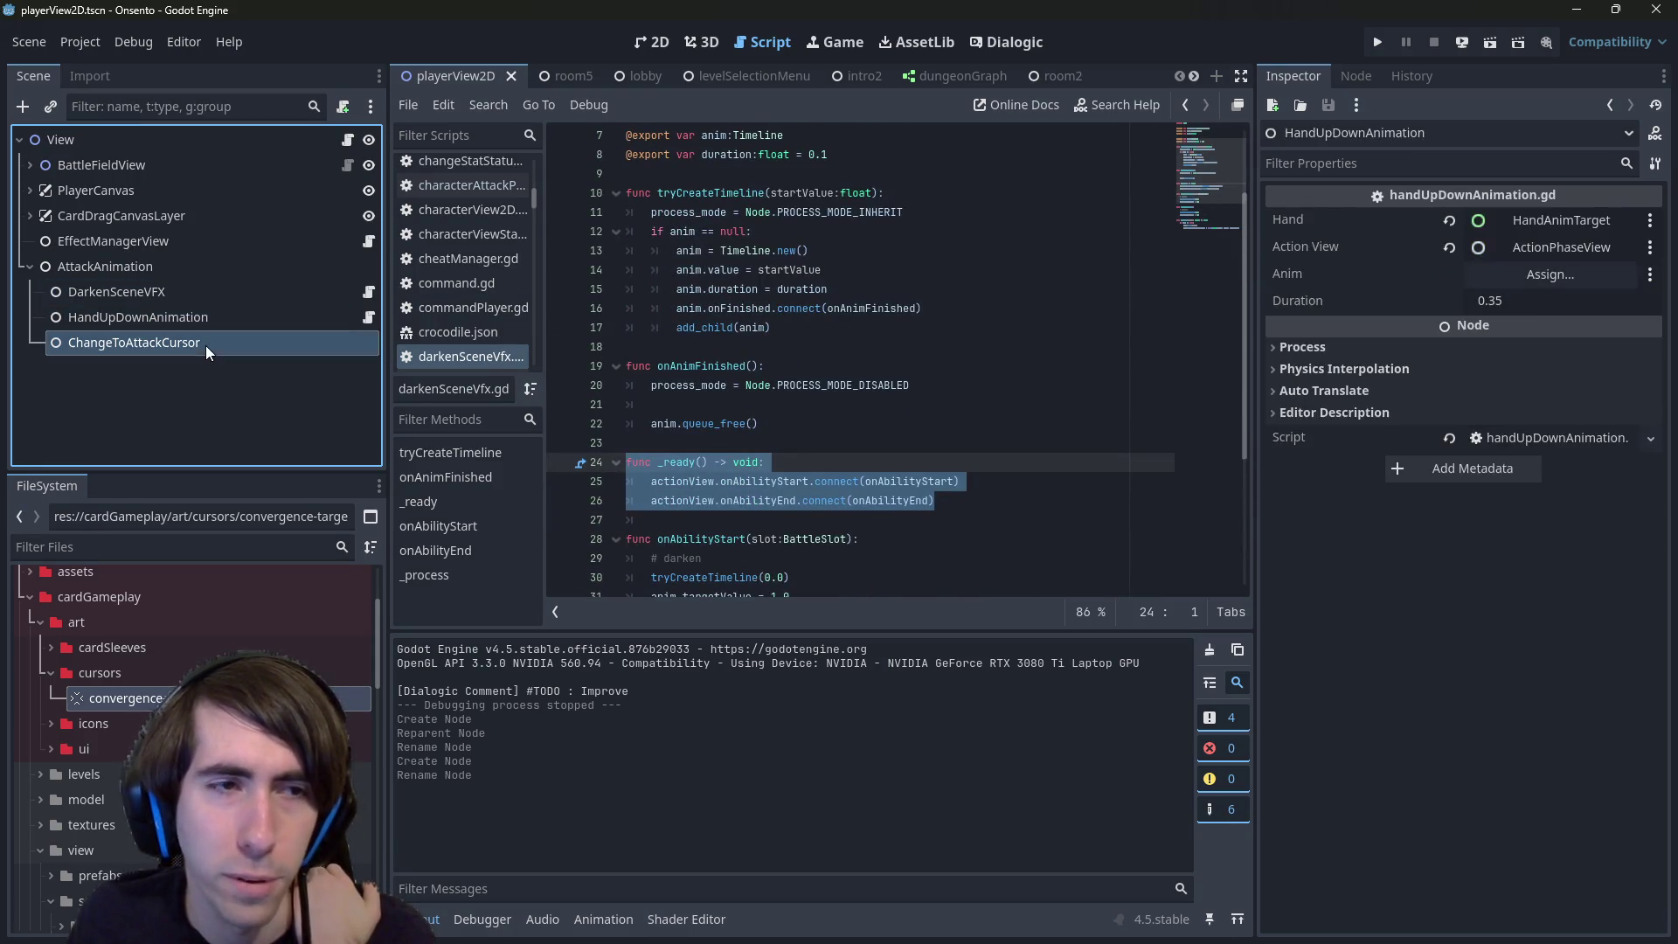
{"action": "left_click", "coordinate": [206, 342]}
{"action": "scroll", "coordinate": [796, 415], "scroll_direction": "down", "scroll_amount": 4}
{"action": "left_click", "coordinate": [255, 320]}
{"action": "left_click", "coordinate": [361, 344]}
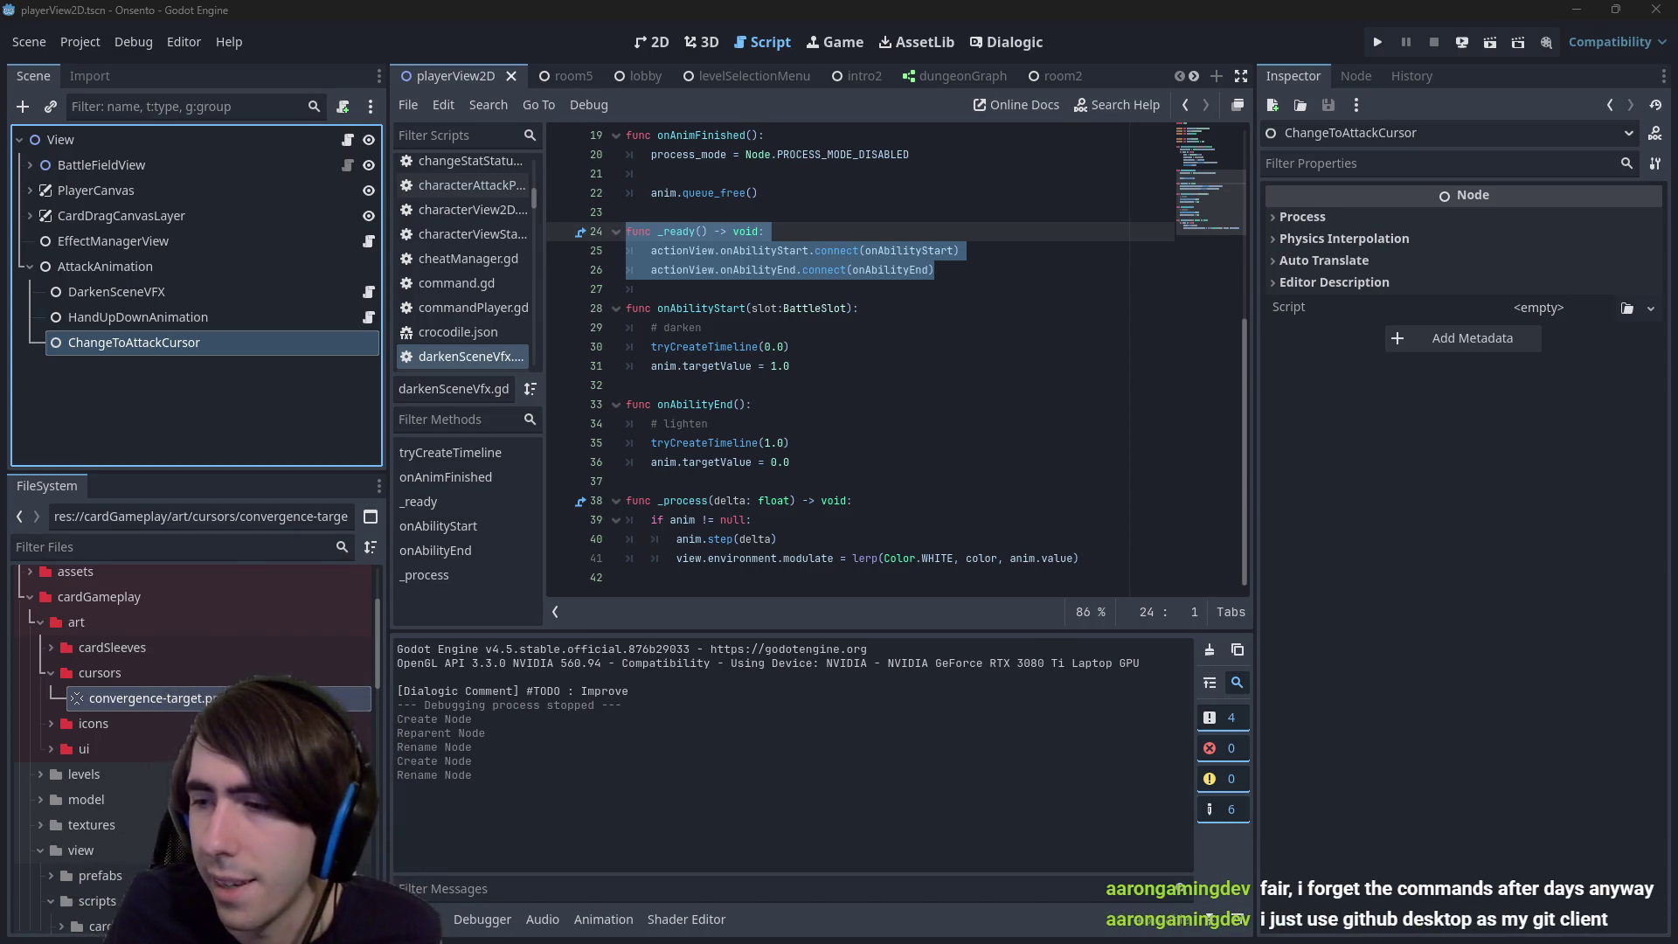
{"action": "key", "text": "alt+Tab"}
Run git pull in the terminal, which reports up to date, then return to Godot
{"action": "left_click", "coordinate": [1240, 558]}
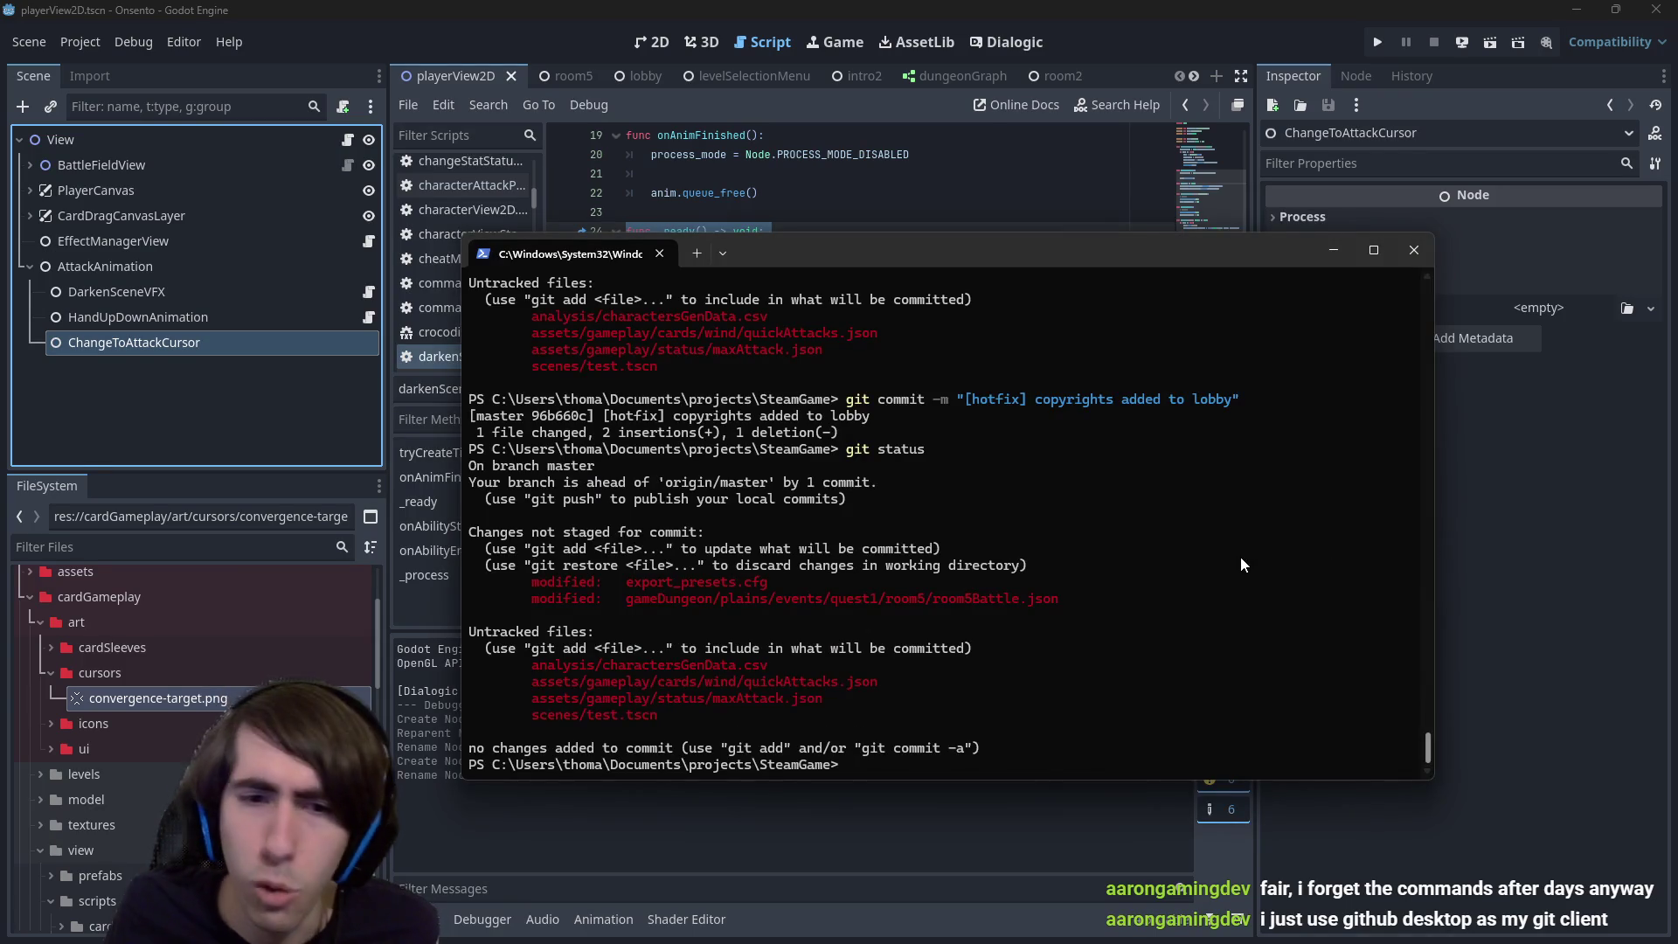
{"action": "mouse_move", "coordinate": [963, 250]}
{"action": "left_mouse_down"}
{"action": "mouse_move", "coordinate": [826, 180]}
{"action": "mouse_move", "coordinate": [868, 187]}
{"action": "left_mouse_up"}
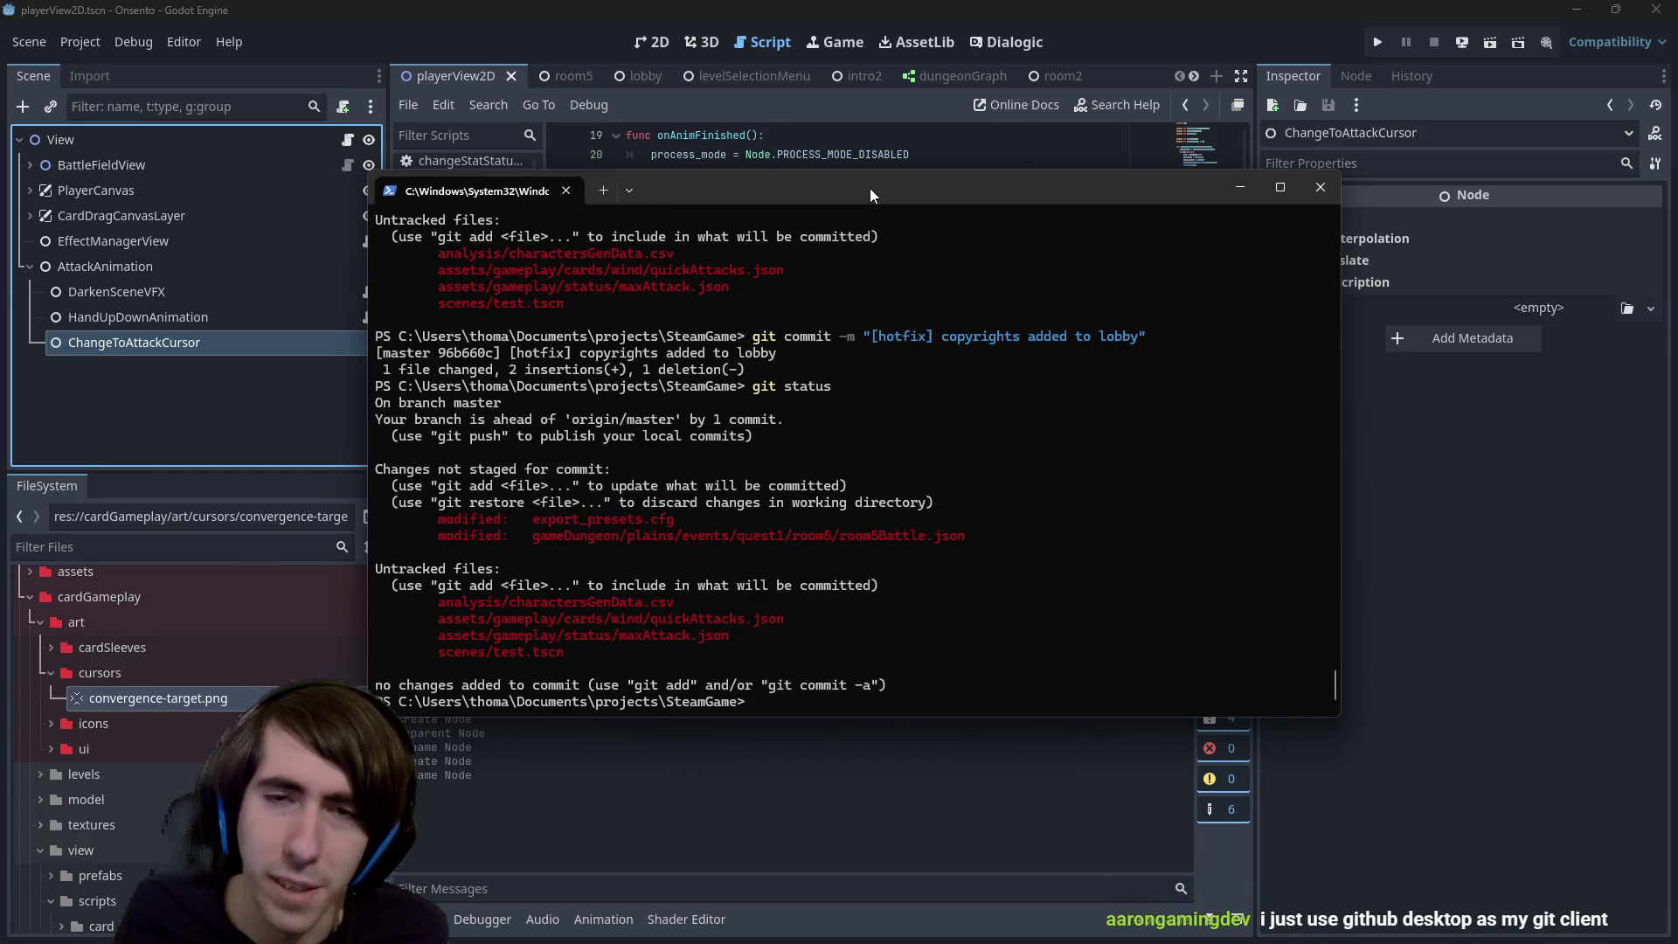
{"action": "type", "text": "git pull"}
{"action": "key", "text": "Return"}
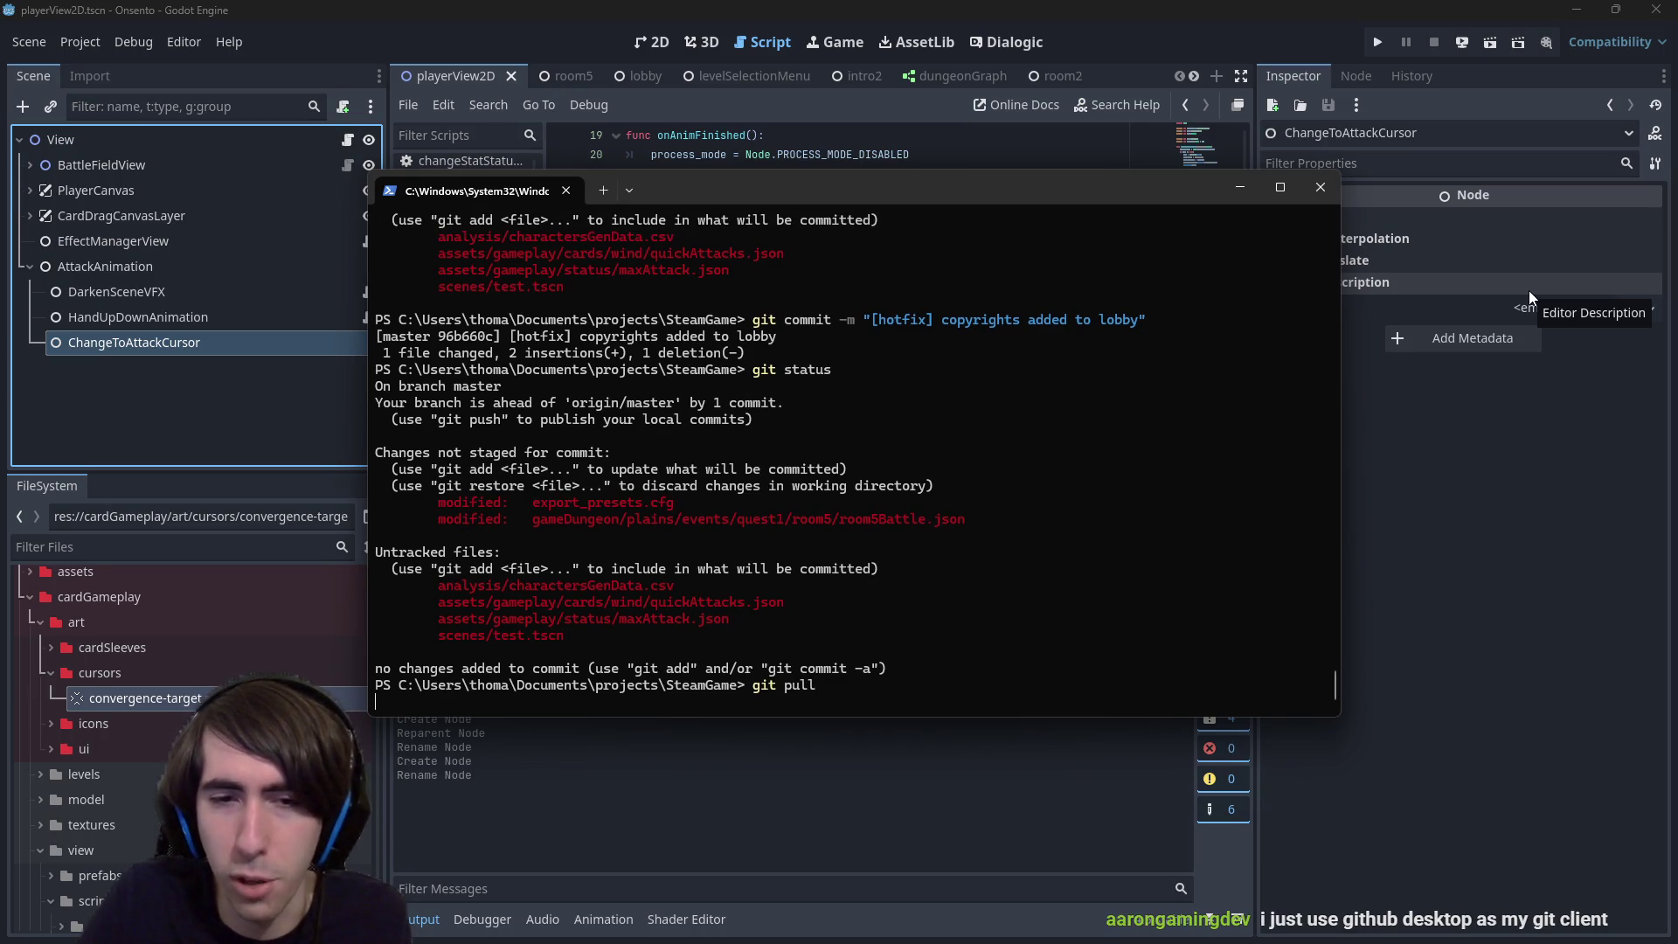
{"action": "type", "text": "git add commit -m \"\""}
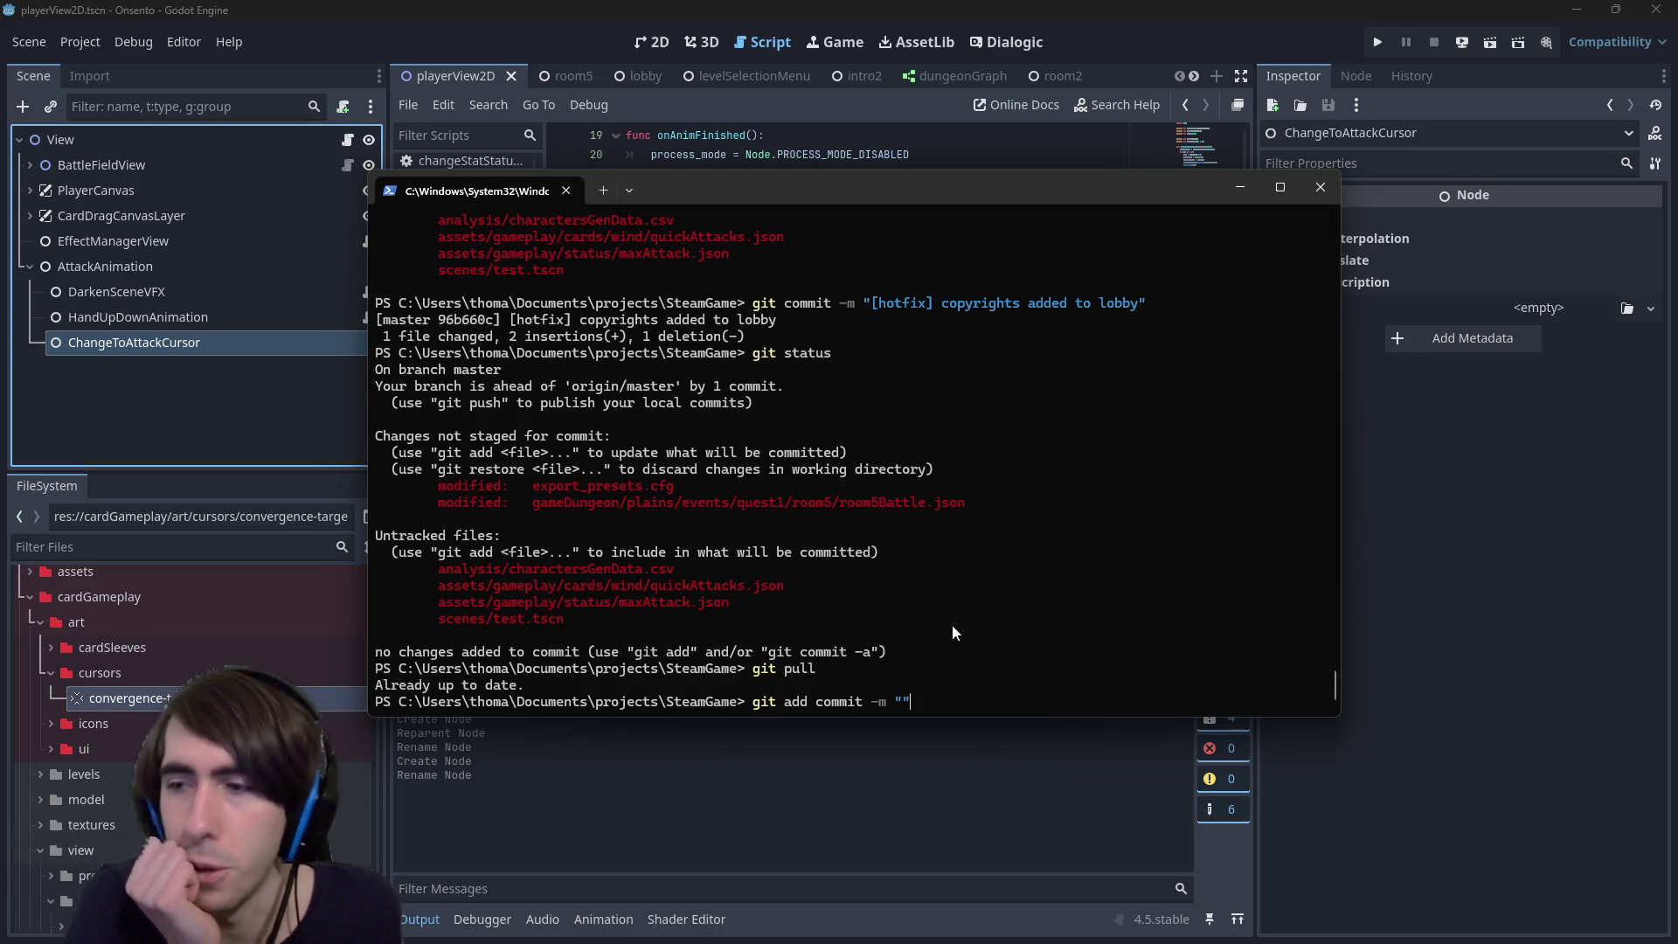
{"action": "key", "text": "alt+Tab"}
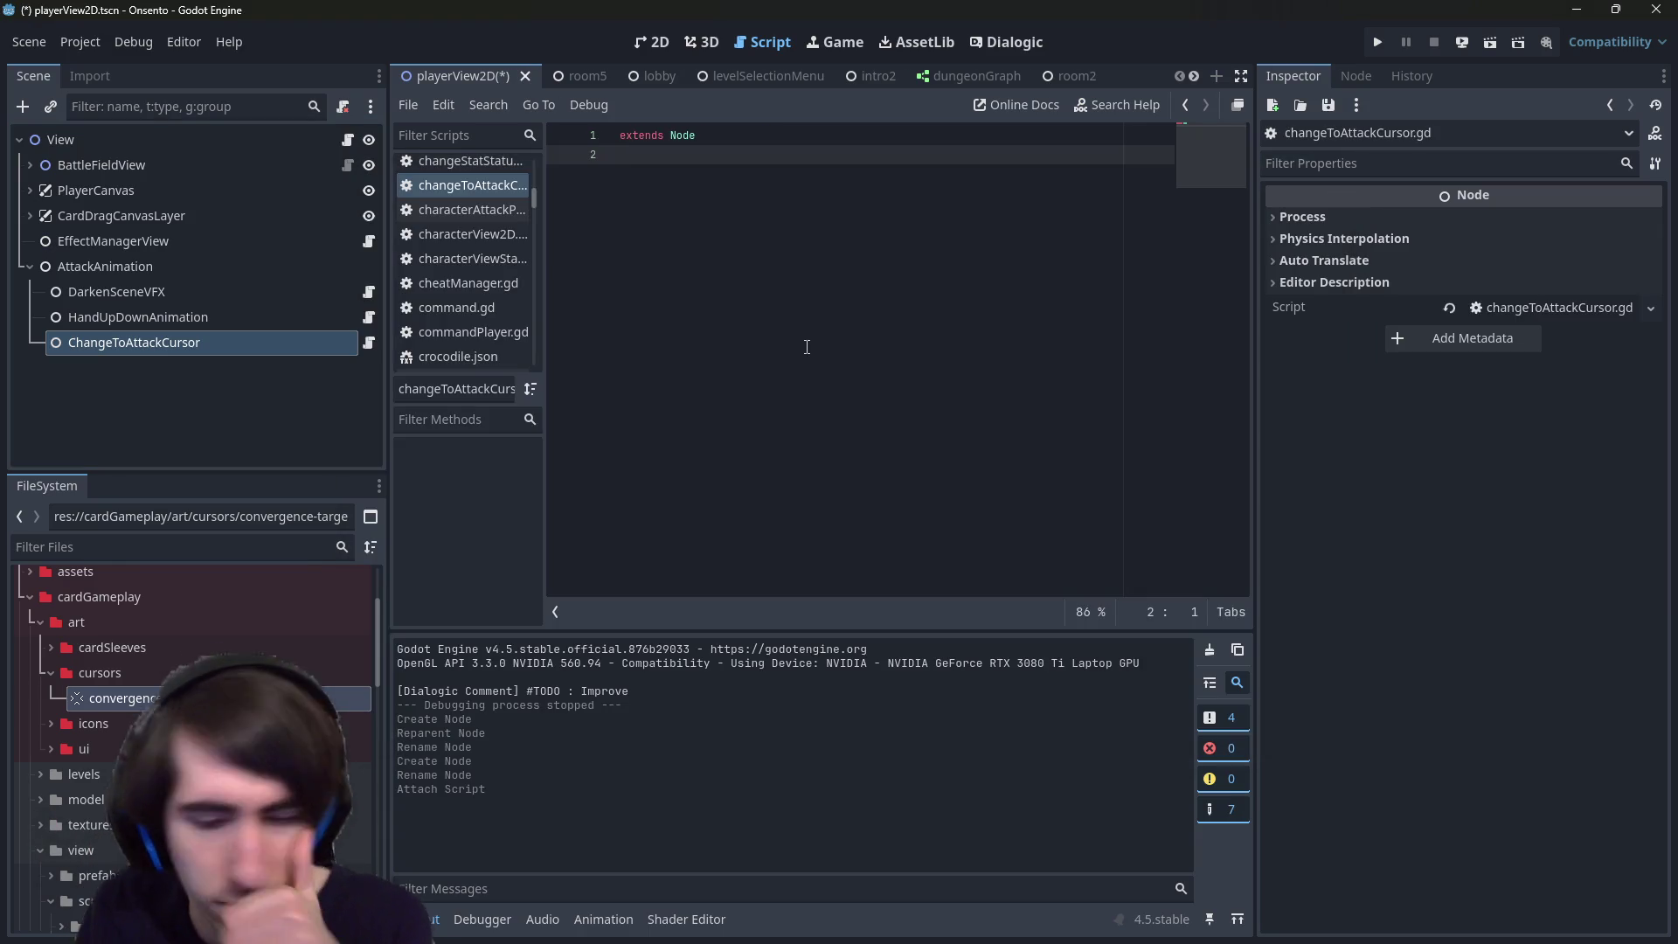
Copy the _ready connections and ability handler code from handUpDownAnimation.gd
{"action": "left_click", "coordinate": [807, 347]}
{"action": "left_click", "coordinate": [367, 316]}
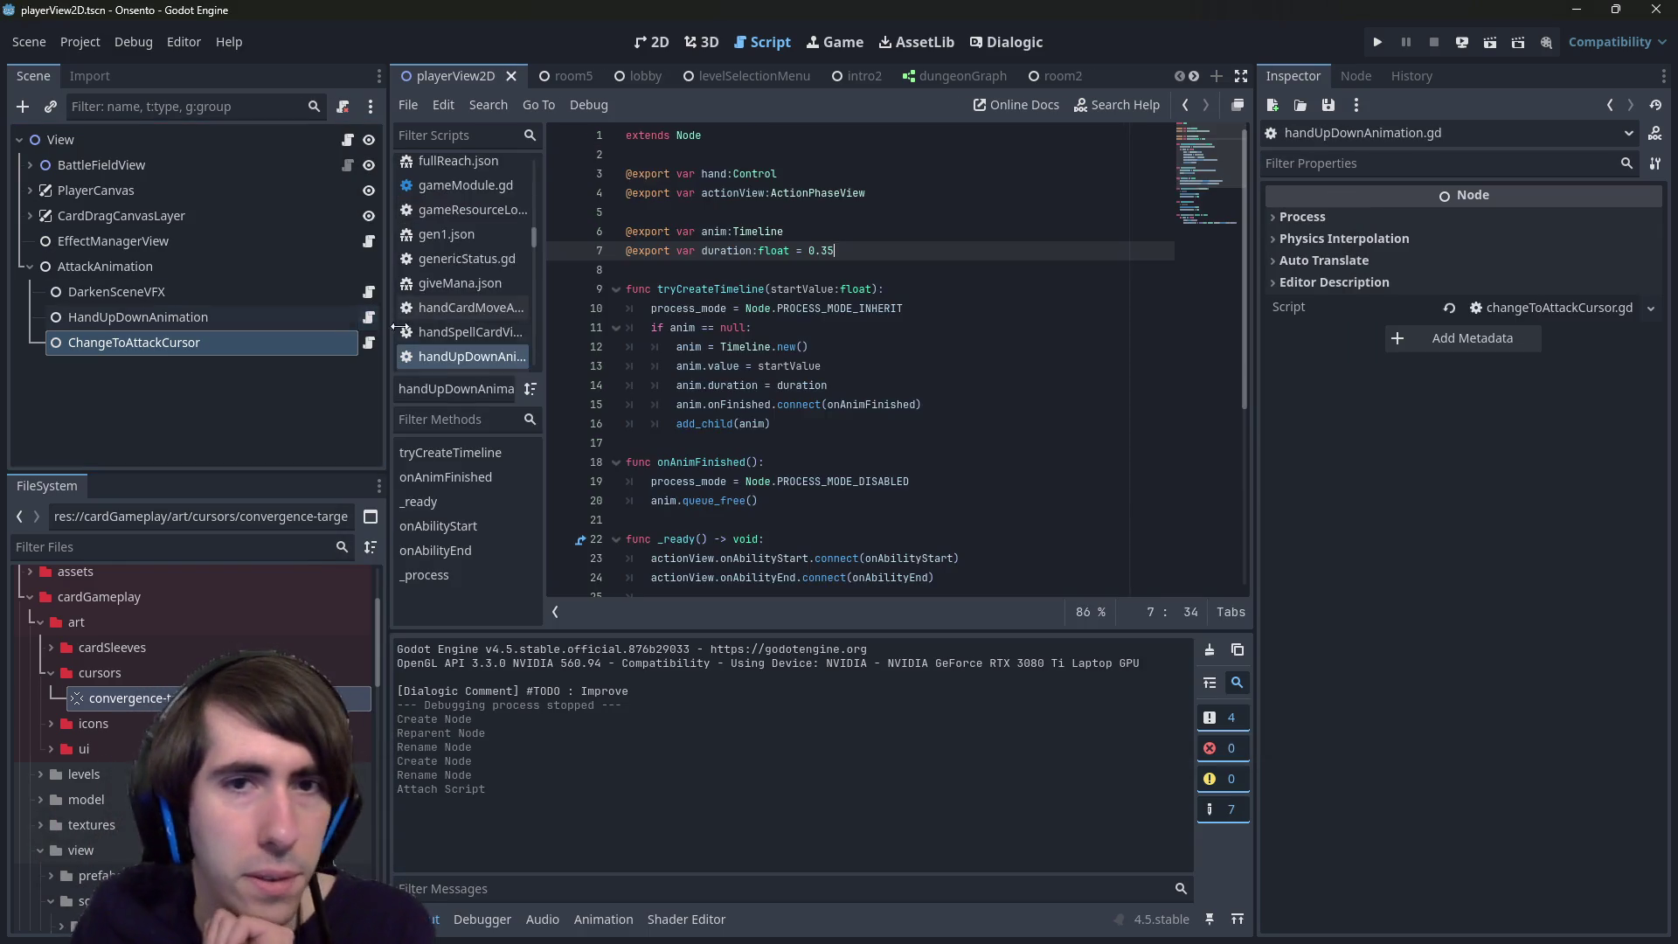
{"action": "scroll", "coordinate": [813, 439], "scroll_direction": "down", "scroll_amount": 5}
{"action": "scroll", "coordinate": [813, 439], "scroll_direction": "up", "scroll_amount": 4}
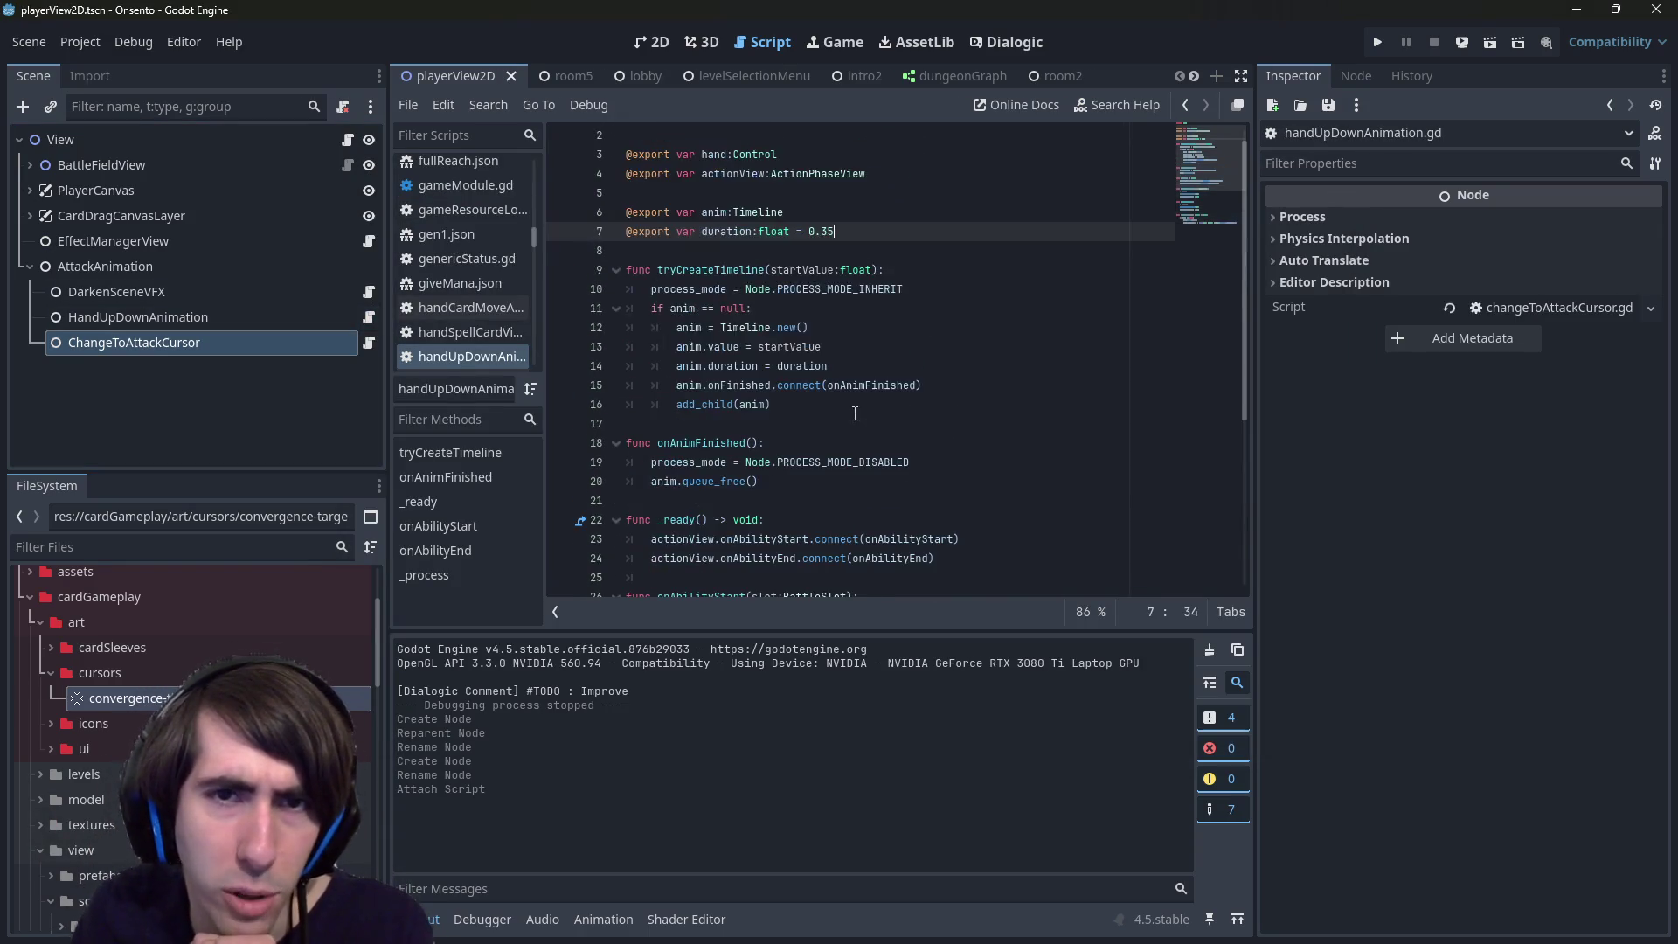
{"action": "scroll", "coordinate": [961, 446], "scroll_direction": "down", "scroll_amount": 2}
{"action": "left_click", "coordinate": [997, 452]}
{"action": "scroll", "coordinate": [884, 480], "scroll_direction": "down", "scroll_amount": 1}
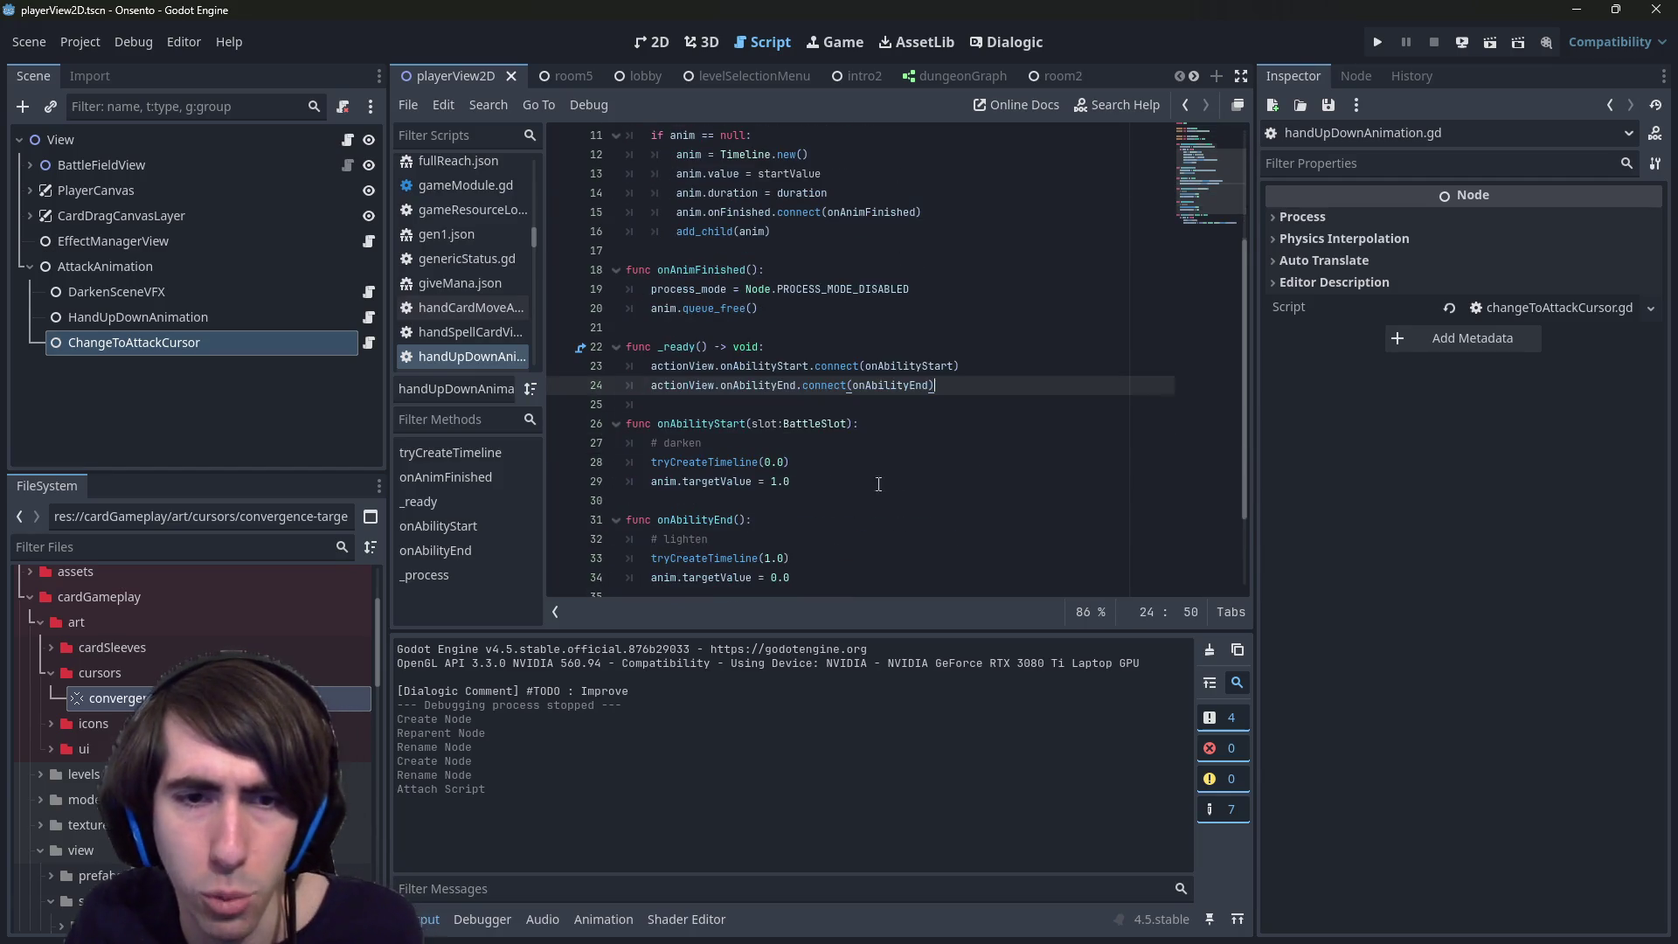
{"action": "scroll", "coordinate": [820, 551], "scroll_direction": "down", "scroll_amount": 1}
{"action": "mouse_move", "coordinate": [791, 519]}
{"action": "left_mouse_down"}
{"action": "mouse_move", "coordinate": [664, 365]}
{"action": "mouse_move", "coordinate": [626, 289]}
{"action": "left_mouse_up"}
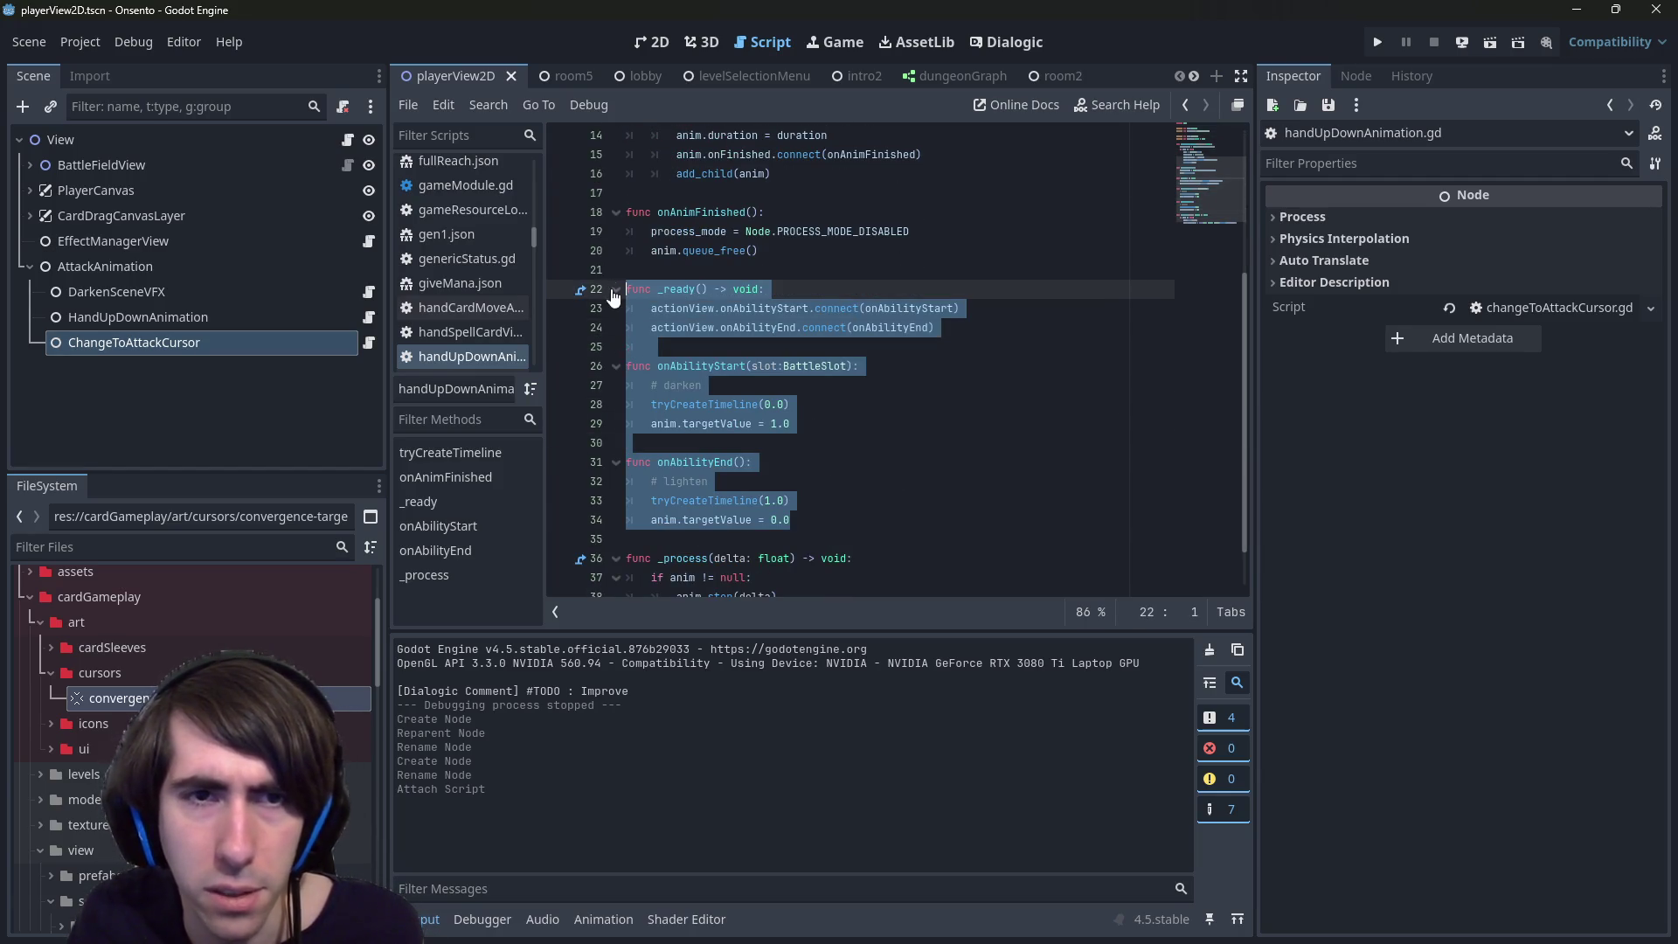
{"action": "key", "text": "ctrl+c"}
Paste the handler code into changeToAttackCursor.gd below extends Node and save
{"action": "left_click", "coordinate": [370, 344]}
{"action": "left_click", "coordinate": [734, 190]}
{"action": "key", "text": "ctrl+v"}
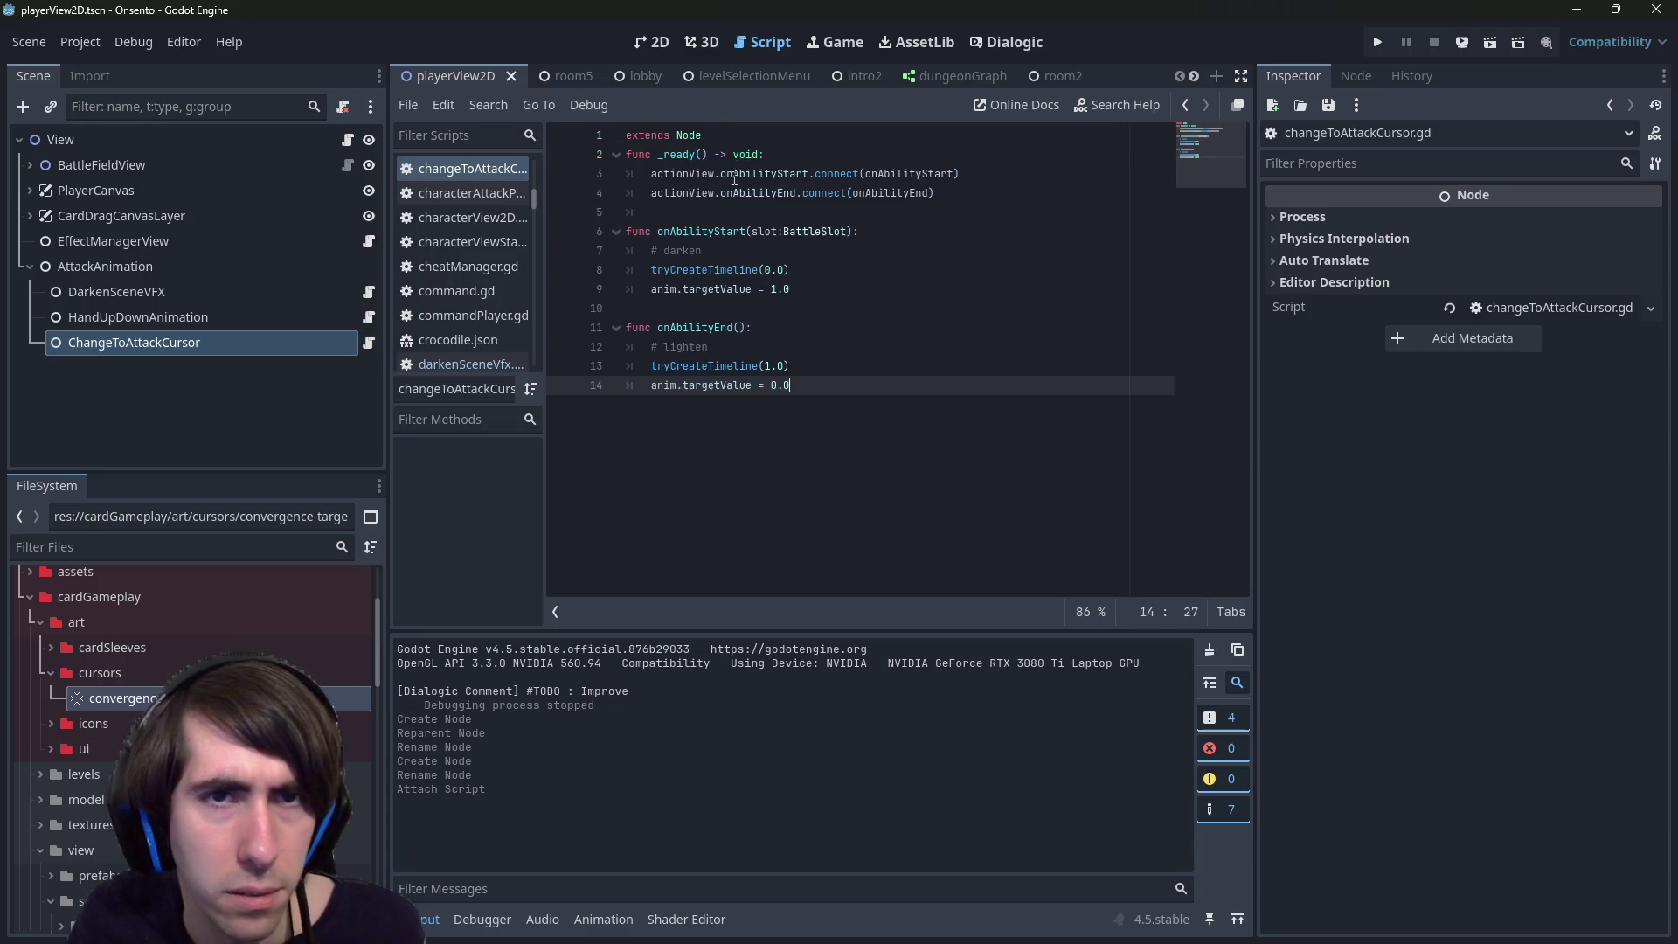
{"action": "left_click", "coordinate": [746, 139]}
{"action": "key", "text": "Return"}
{"action": "key", "text": "ctrl+s"}
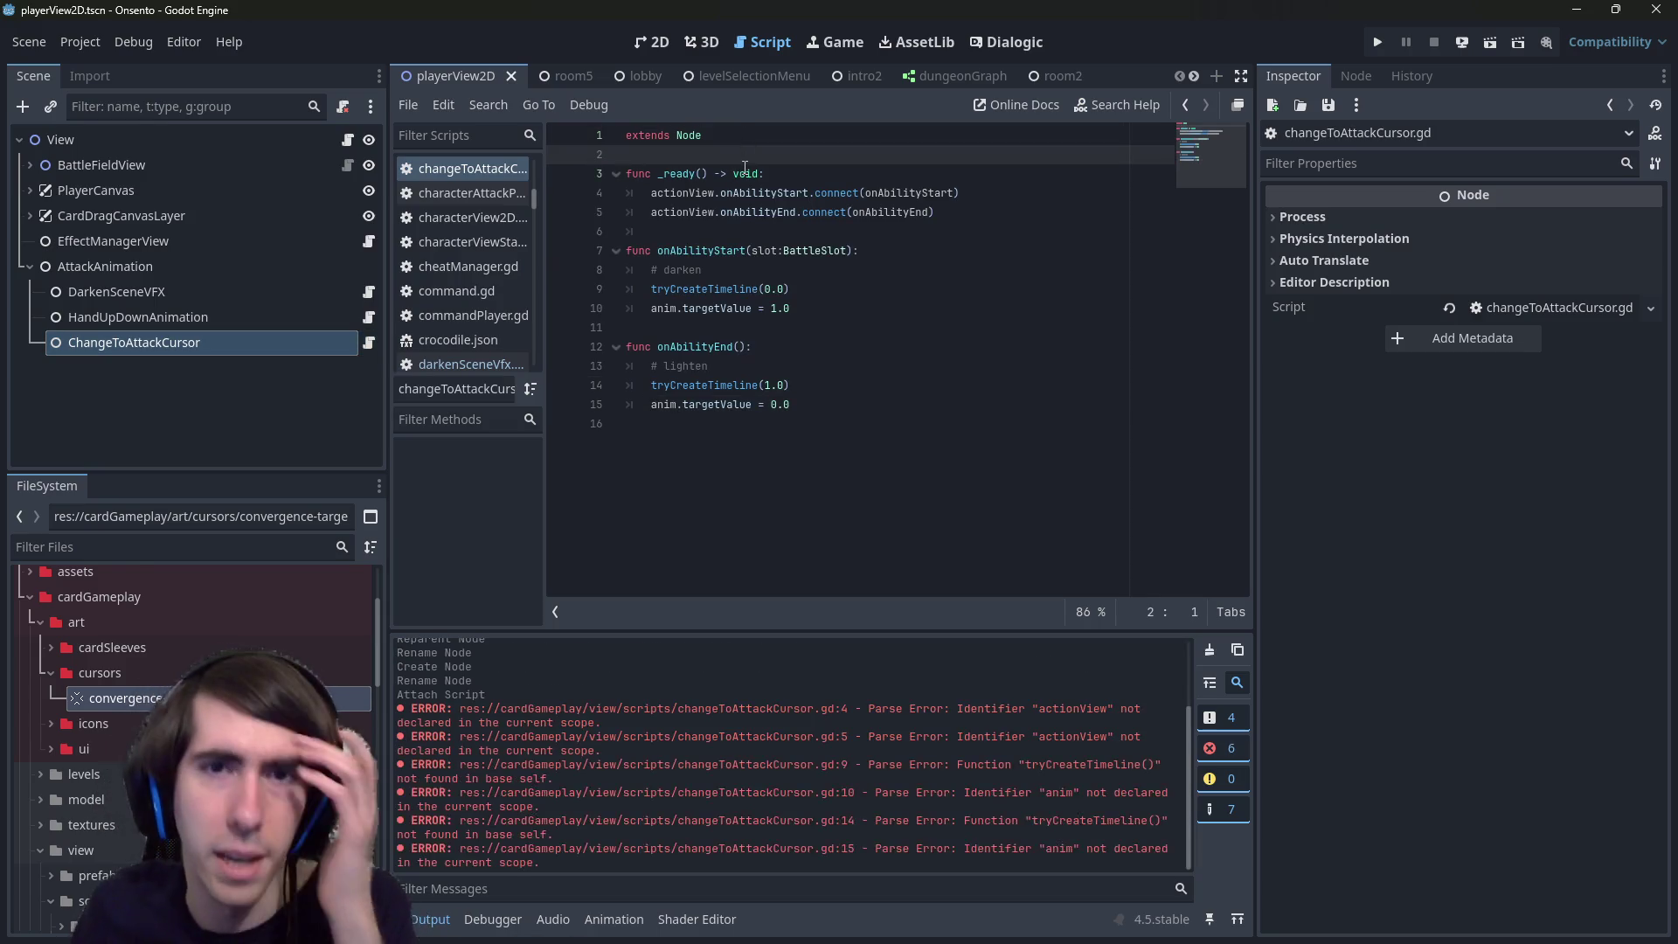
Add the exported actionView line from handUpDownAnimation.gd to changeToAttackCursor.gd and save
{"action": "left_click", "coordinate": [846, 302]}
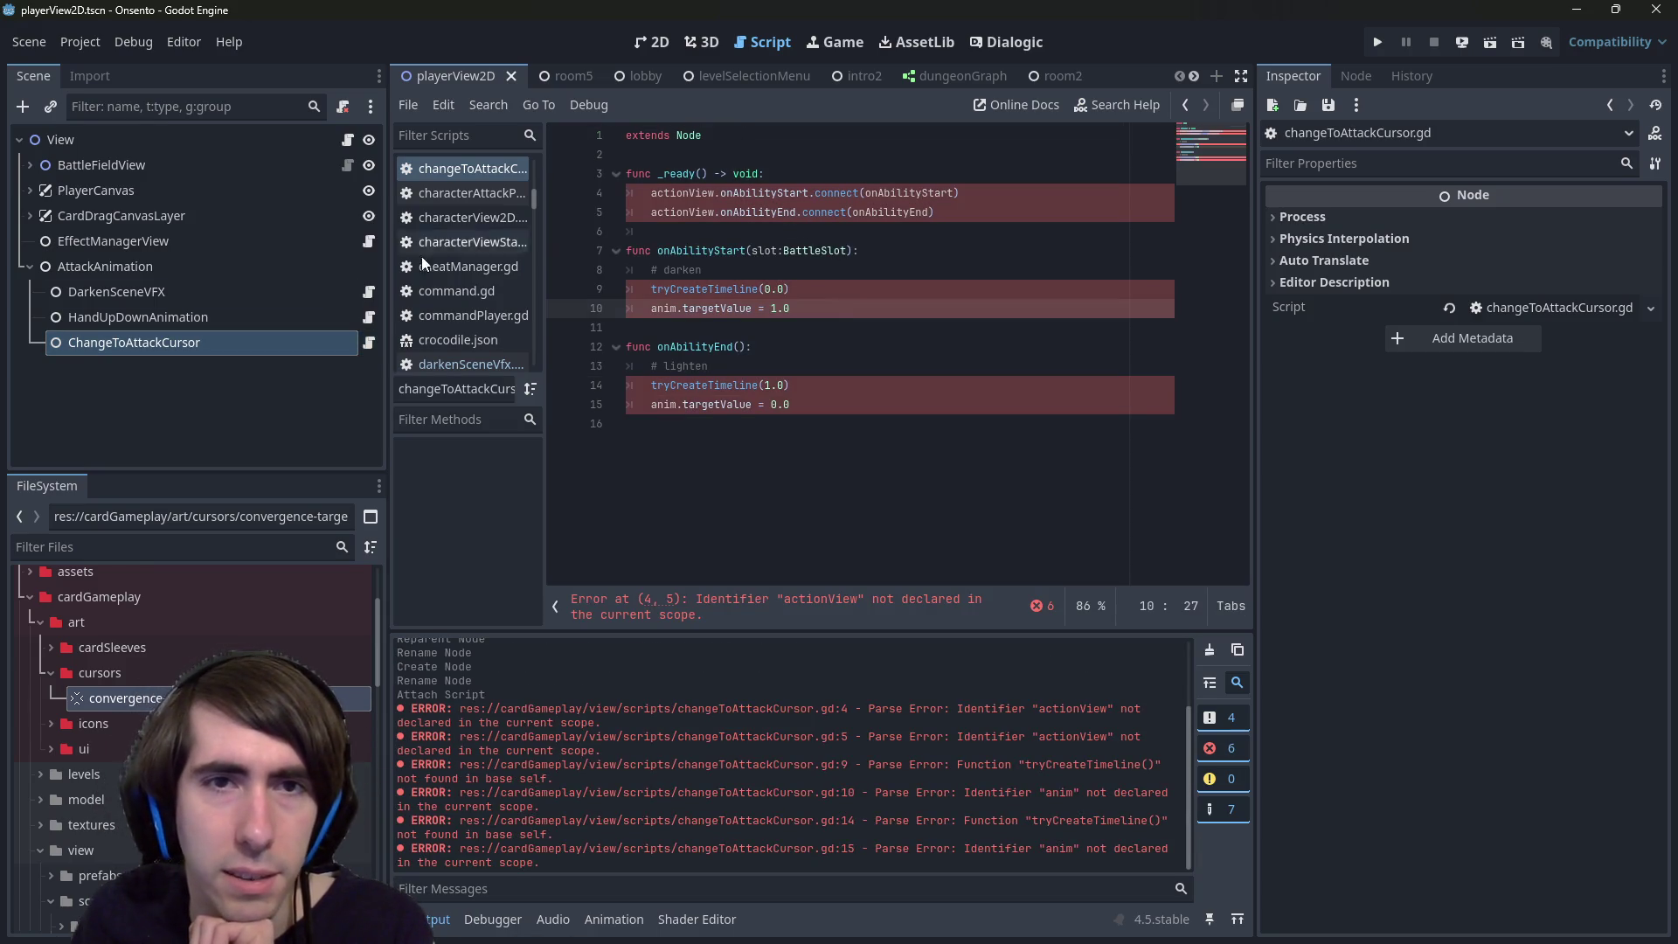
{"action": "left_click", "coordinate": [369, 316]}
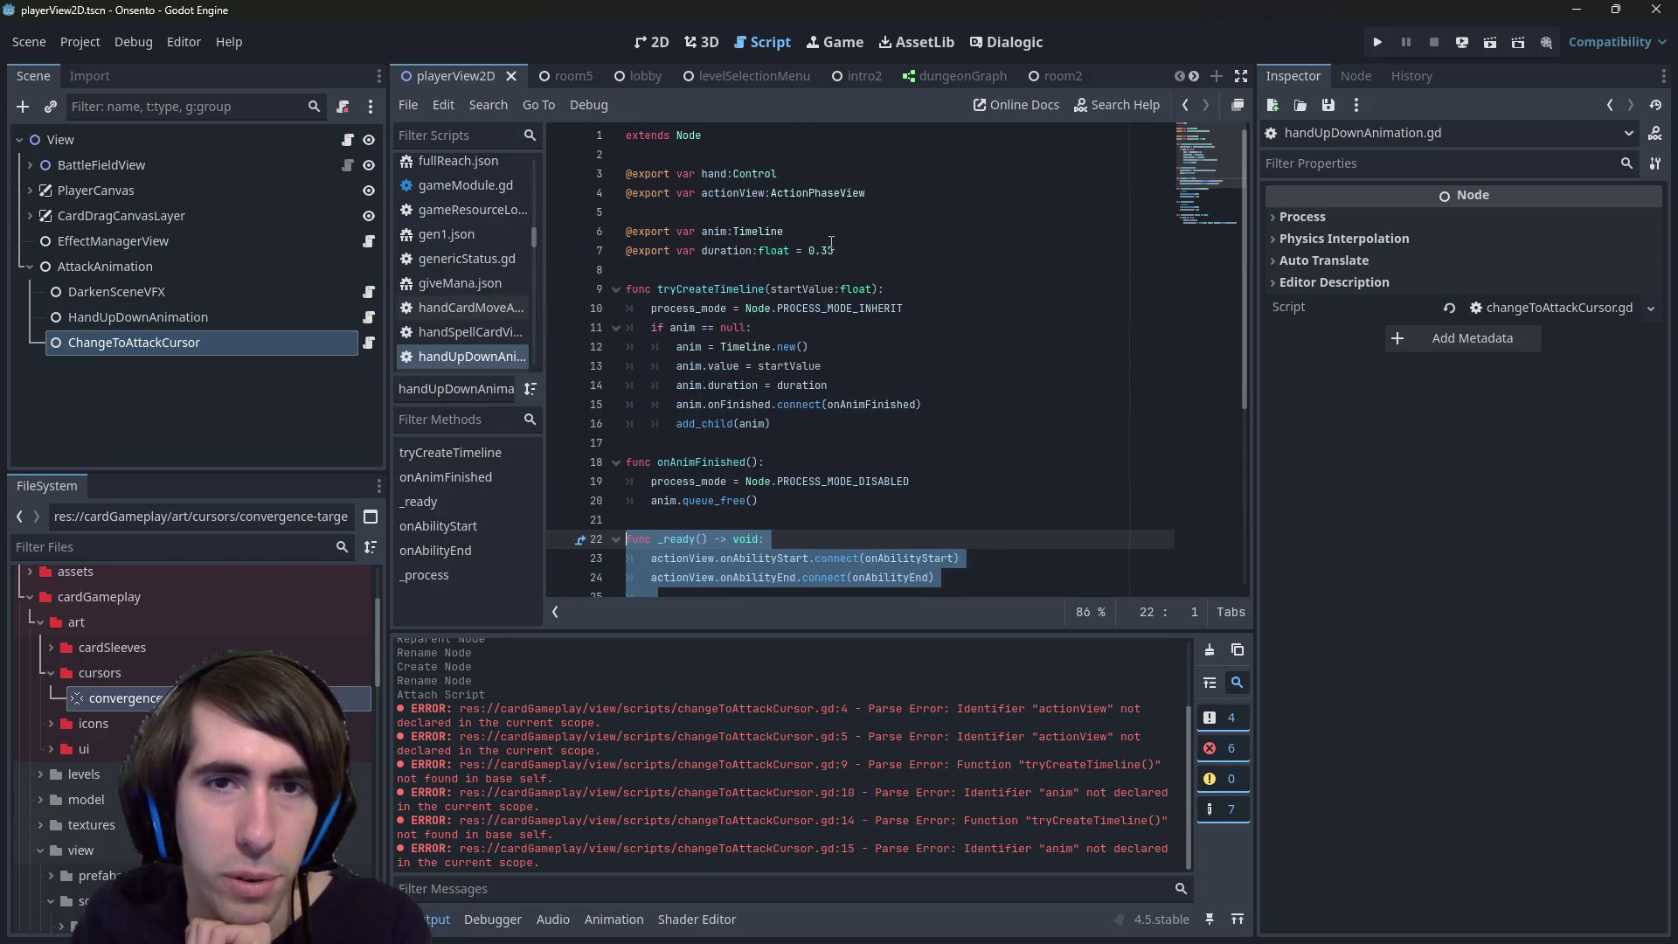
{"action": "triple_click", "coordinate": [743, 192]}
{"action": "left_click", "coordinate": [369, 342]}
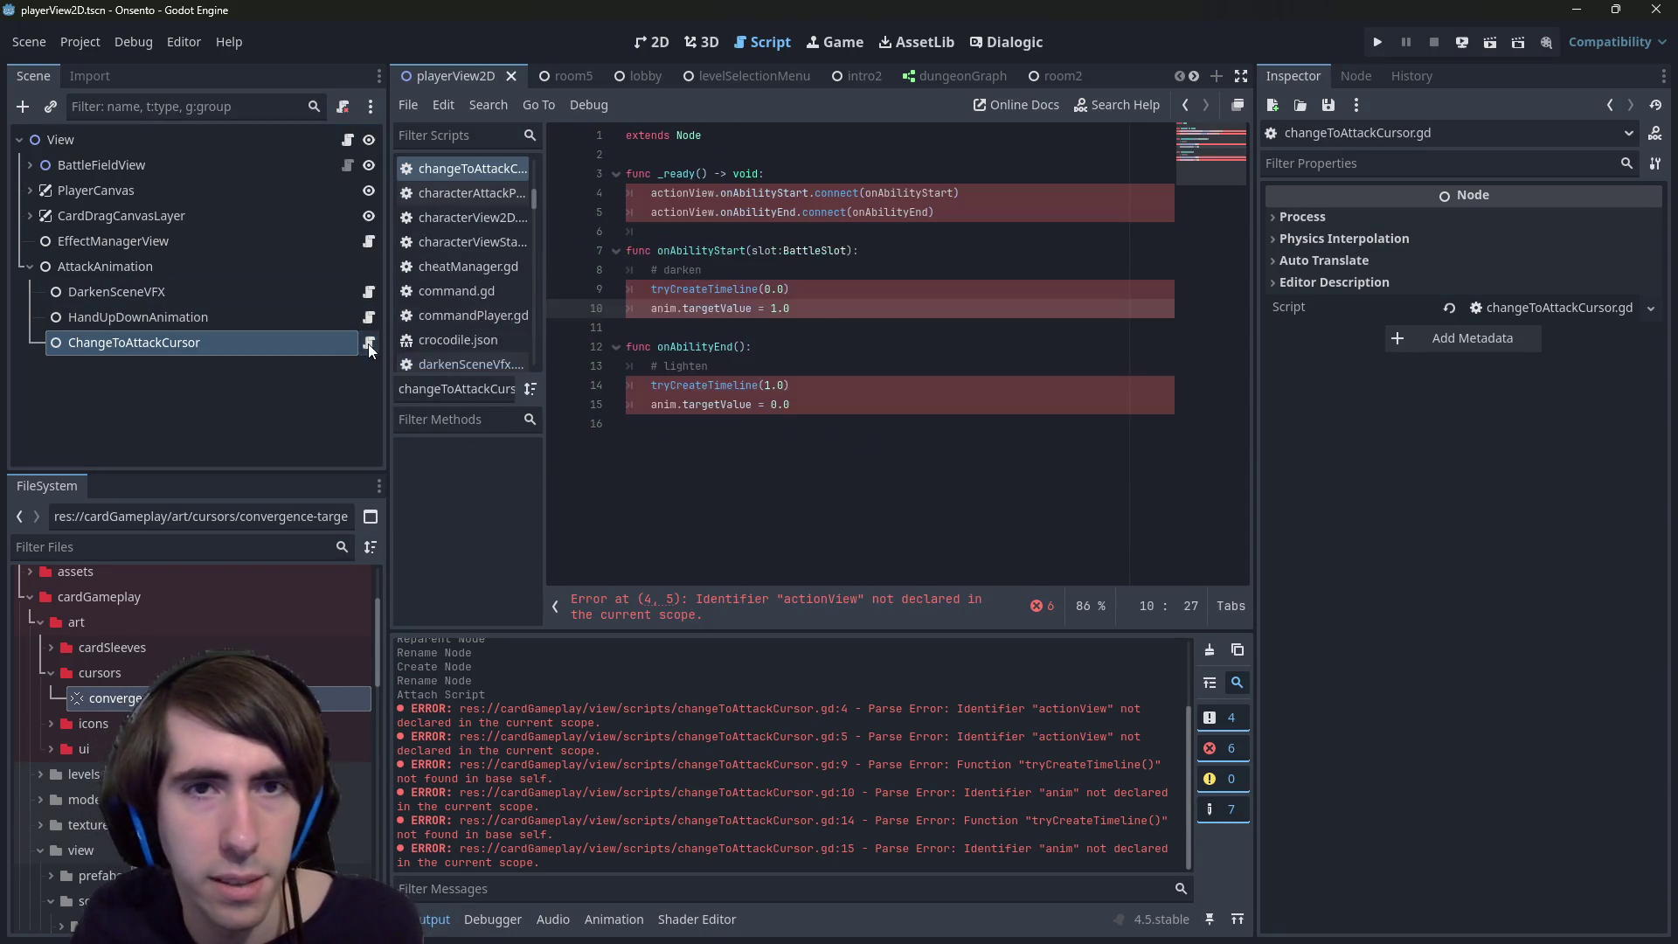
{"action": "key", "text": "ctrl+Home"}
{"action": "key", "text": "End"}
{"action": "key", "text": "Return"}
{"action": "key", "text": "Return"}
{"action": "key", "text": "ctrl+v"}
{"action": "key", "text": "ctrl+s"}
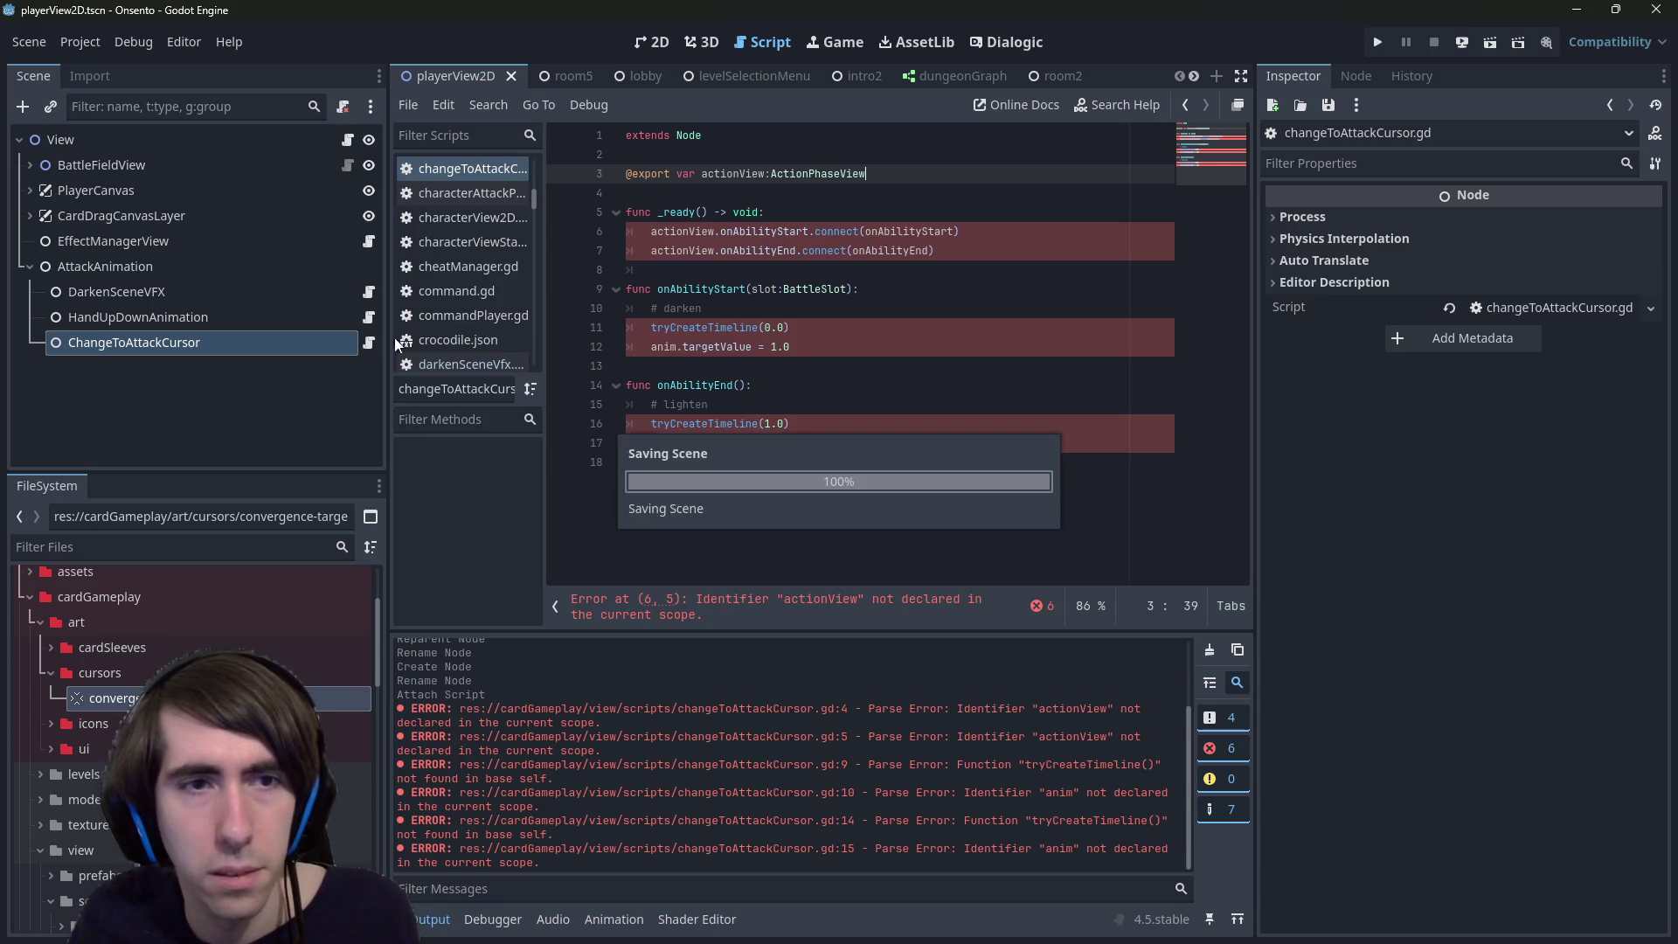
Delete the copied darken and lighten lines and give the empty handler a 'pass' body
{"action": "left_click_drag", "start_coordinate": [867, 347], "coordinate": [585, 308]}
{"action": "key", "text": "BackSpace"}
{"action": "mouse_move", "coordinate": [796, 403]}
{"action": "left_mouse_down"}
{"action": "mouse_move", "coordinate": [585, 384]}
{"action": "mouse_move", "coordinate": [578, 360]}
{"action": "left_mouse_up"}
{"action": "key", "text": "BackSpace"}
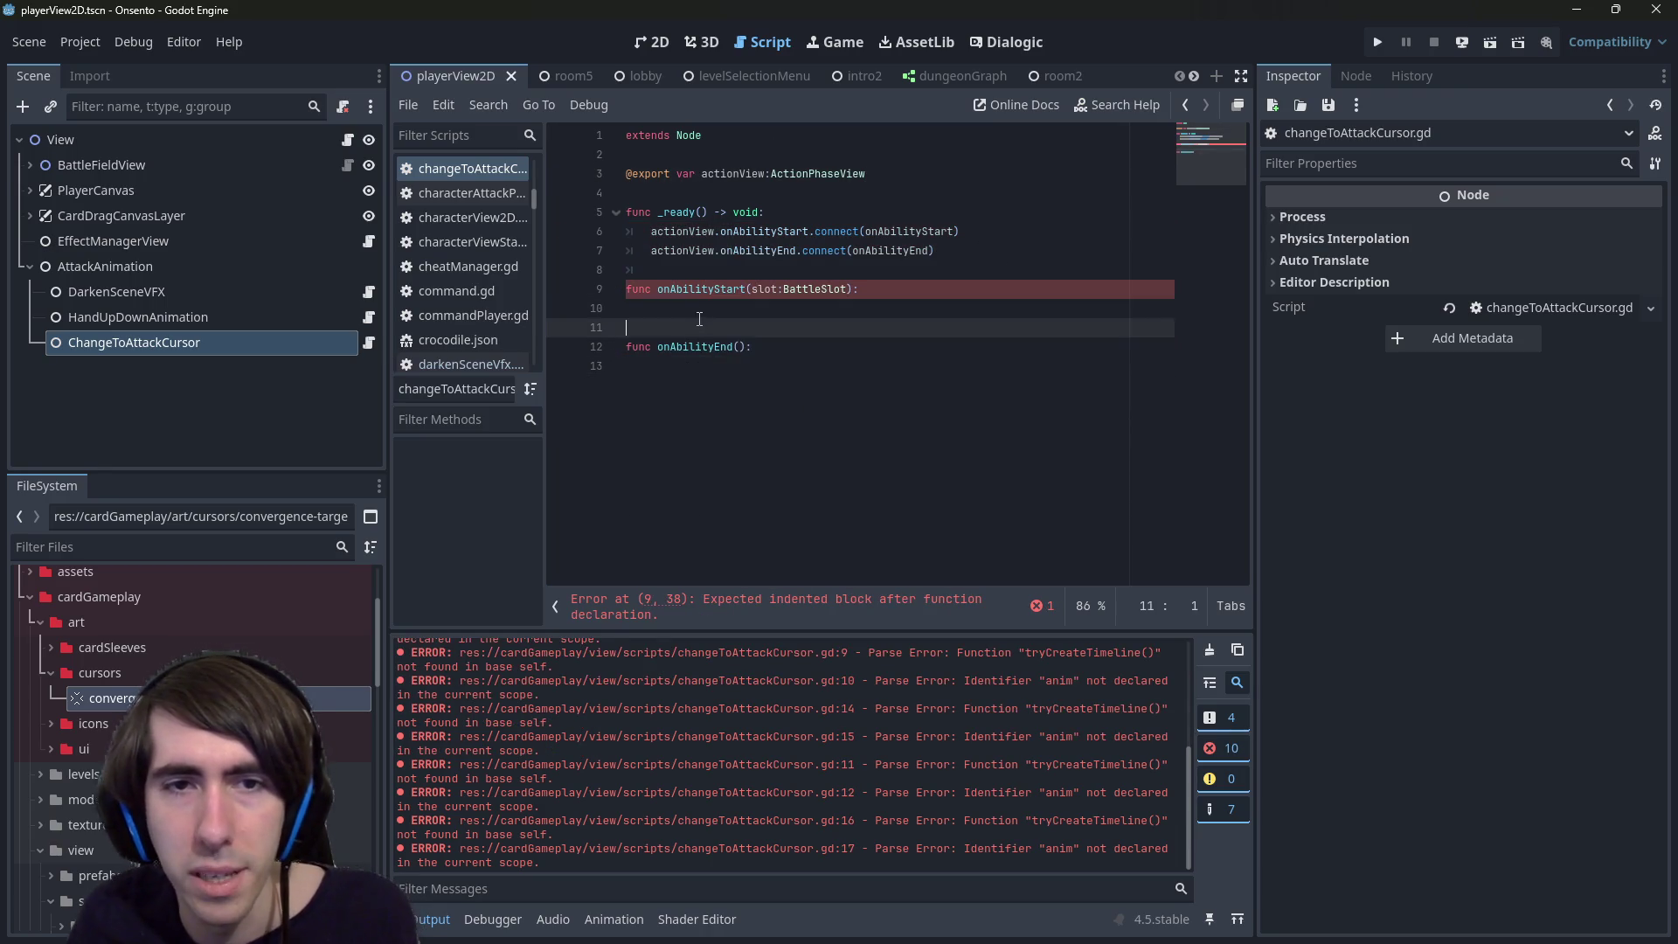
{"action": "left_click", "coordinate": [716, 308]}
{"action": "key", "text": "Tab"}
{"action": "key", "text": "Down"}
{"action": "key", "text": "Down"}
{"action": "key", "text": "Down"}
{"action": "key", "text": "Tab"}
{"action": "type", "text": "pass"}
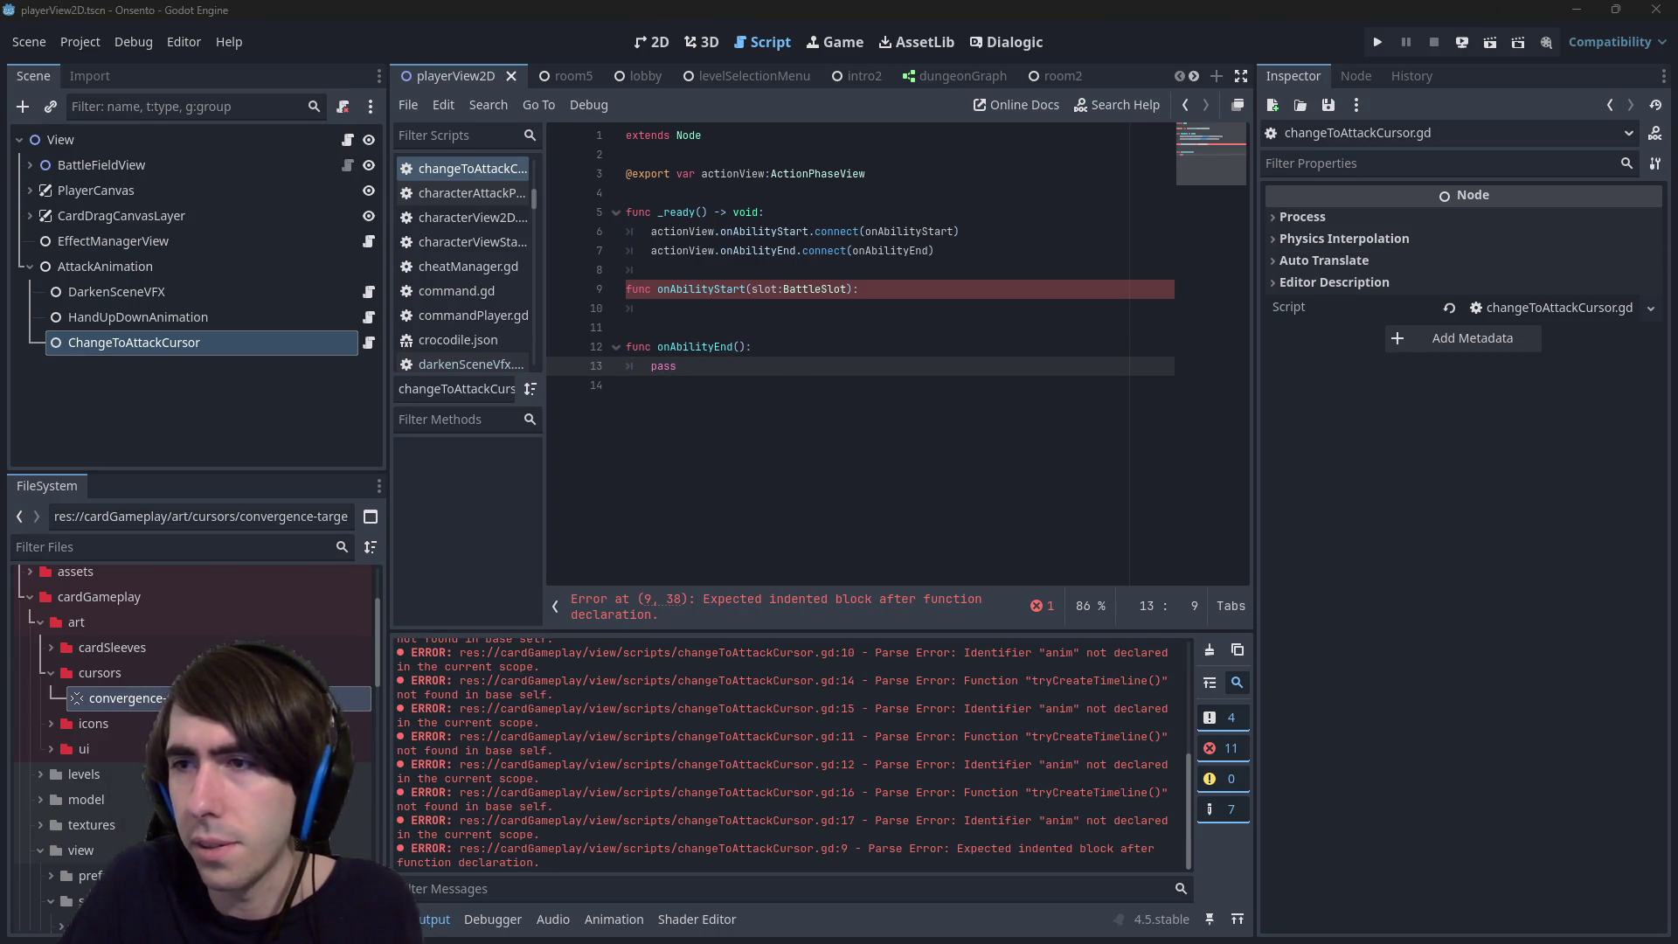
{"action": "key", "text": "alt+Tab"}
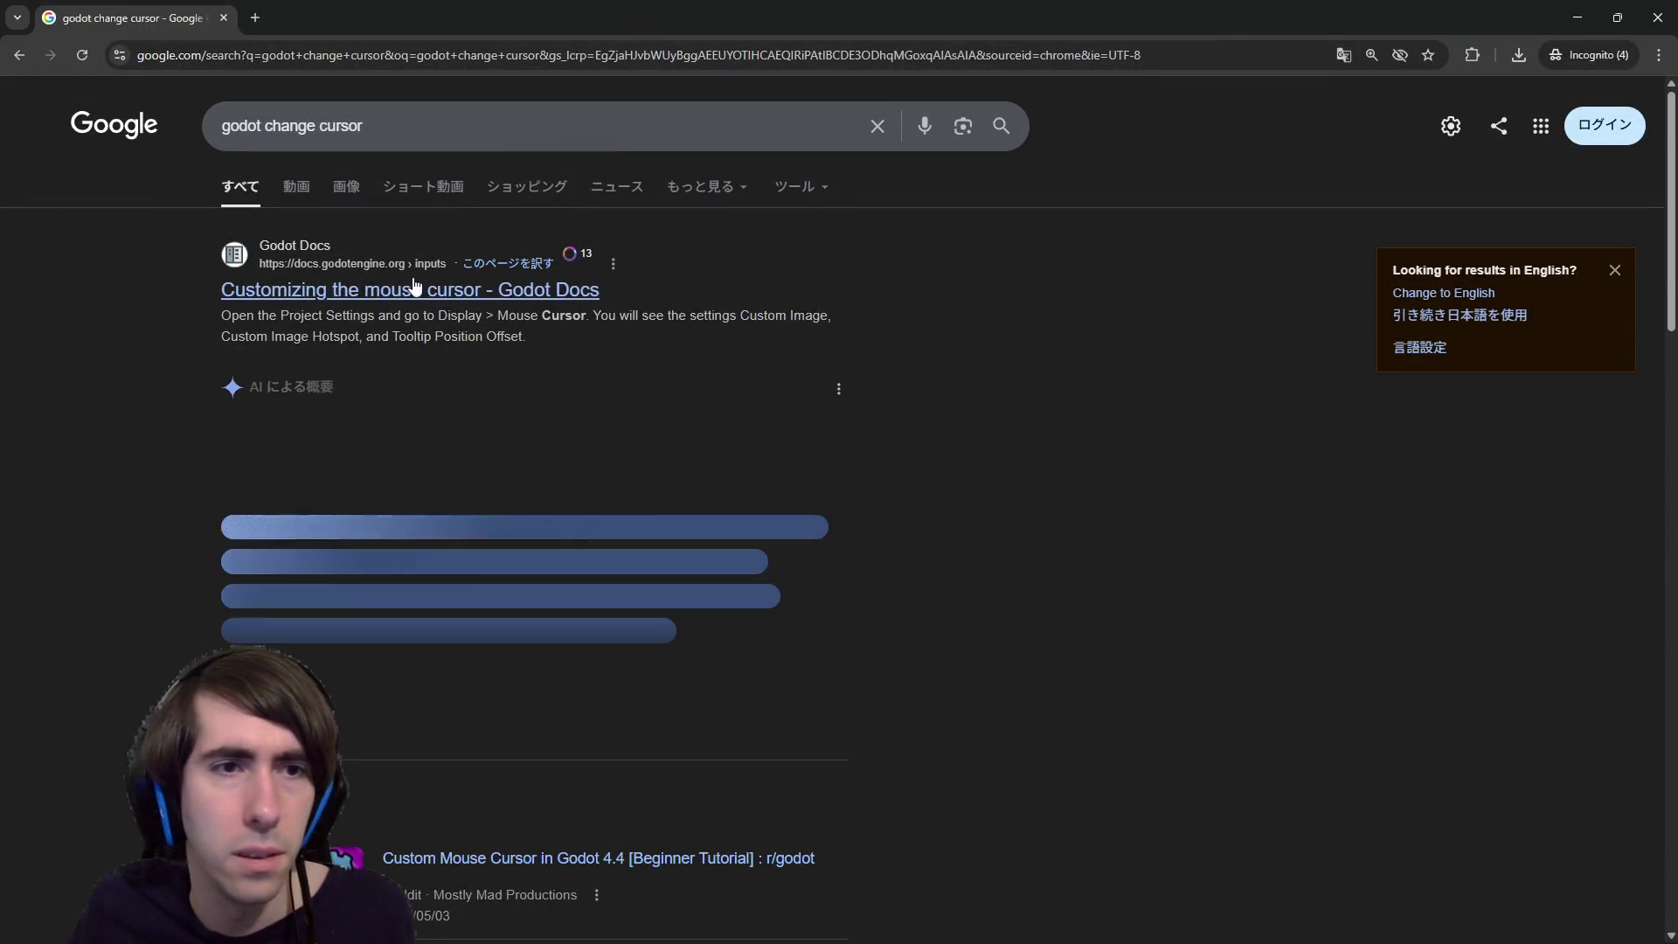
Read the 'Using a script' section of the 'Customizing the mouse cursor' docs, then return to Godot
{"action": "left_click", "coordinate": [364, 288]}
{"action": "scroll", "coordinate": [804, 511], "scroll_direction": "down", "scroll_amount": 5}
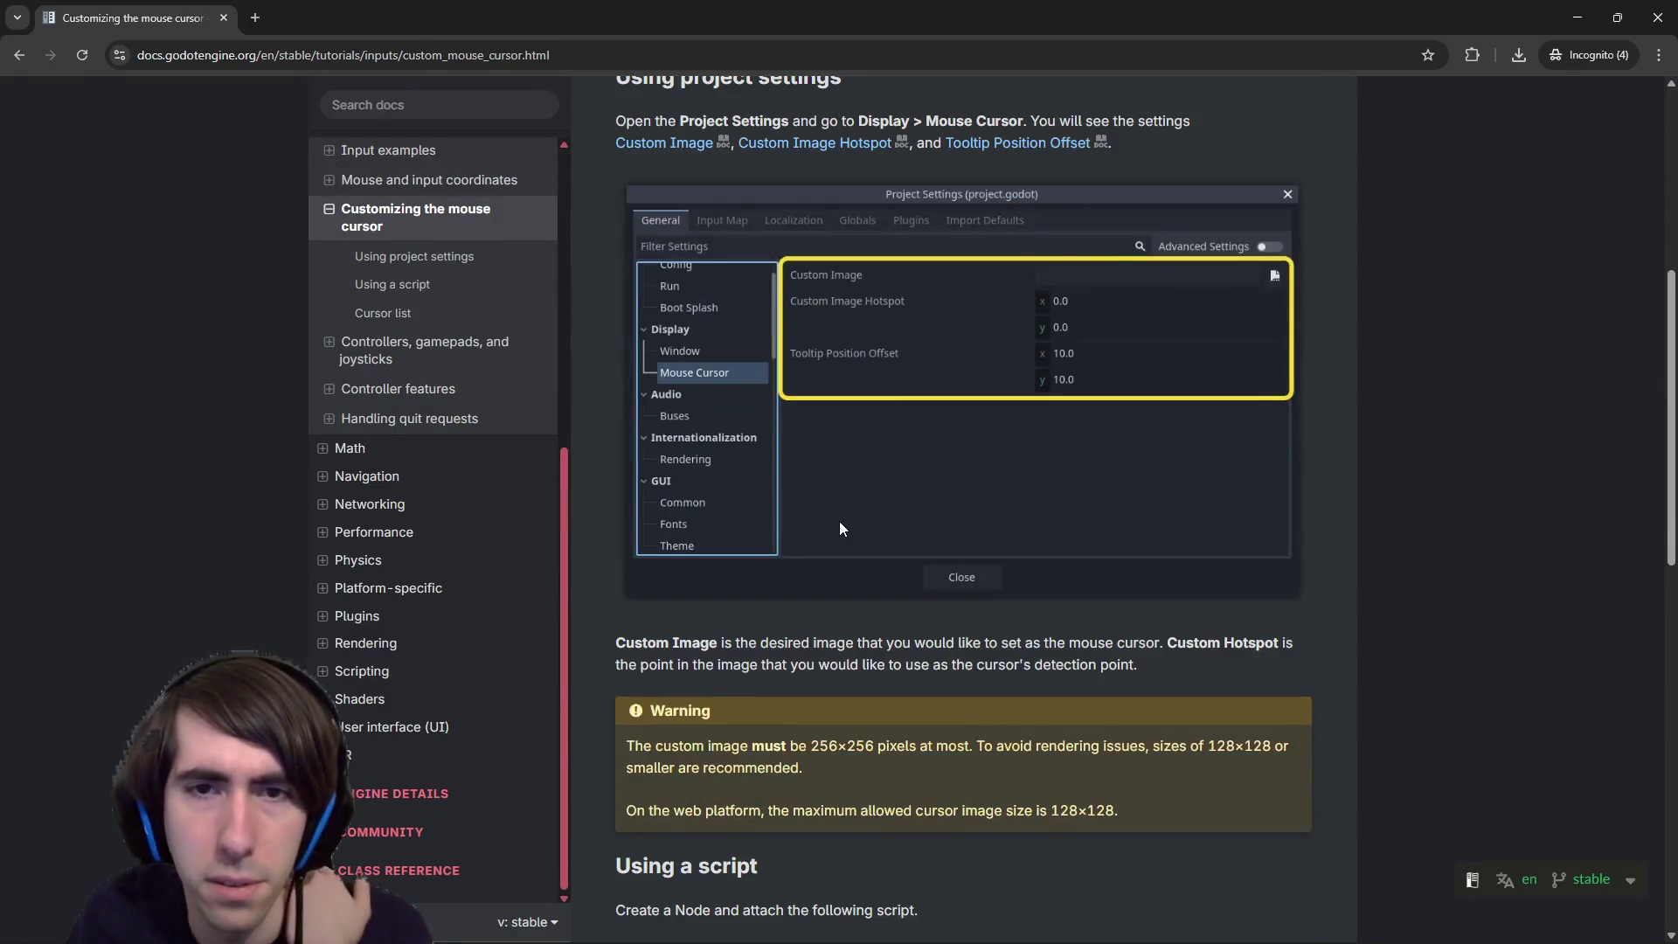
{"action": "scroll", "coordinate": [841, 528], "scroll_direction": "down", "scroll_amount": 7}
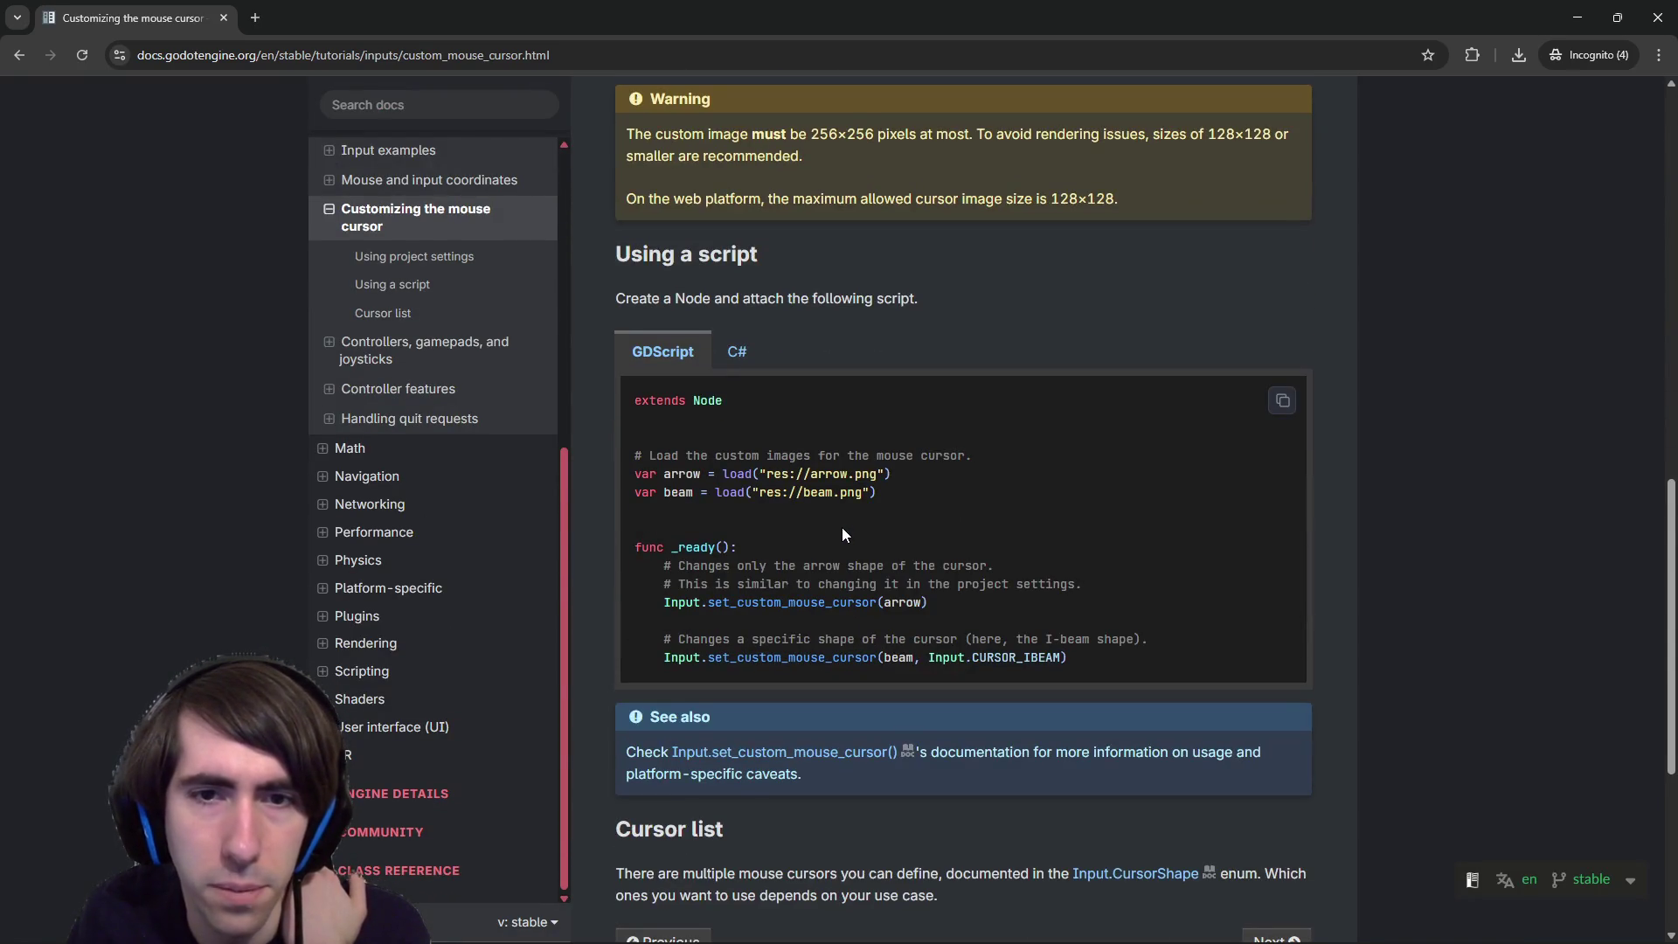
{"action": "scroll", "coordinate": [844, 531], "scroll_direction": "down", "scroll_amount": 1}
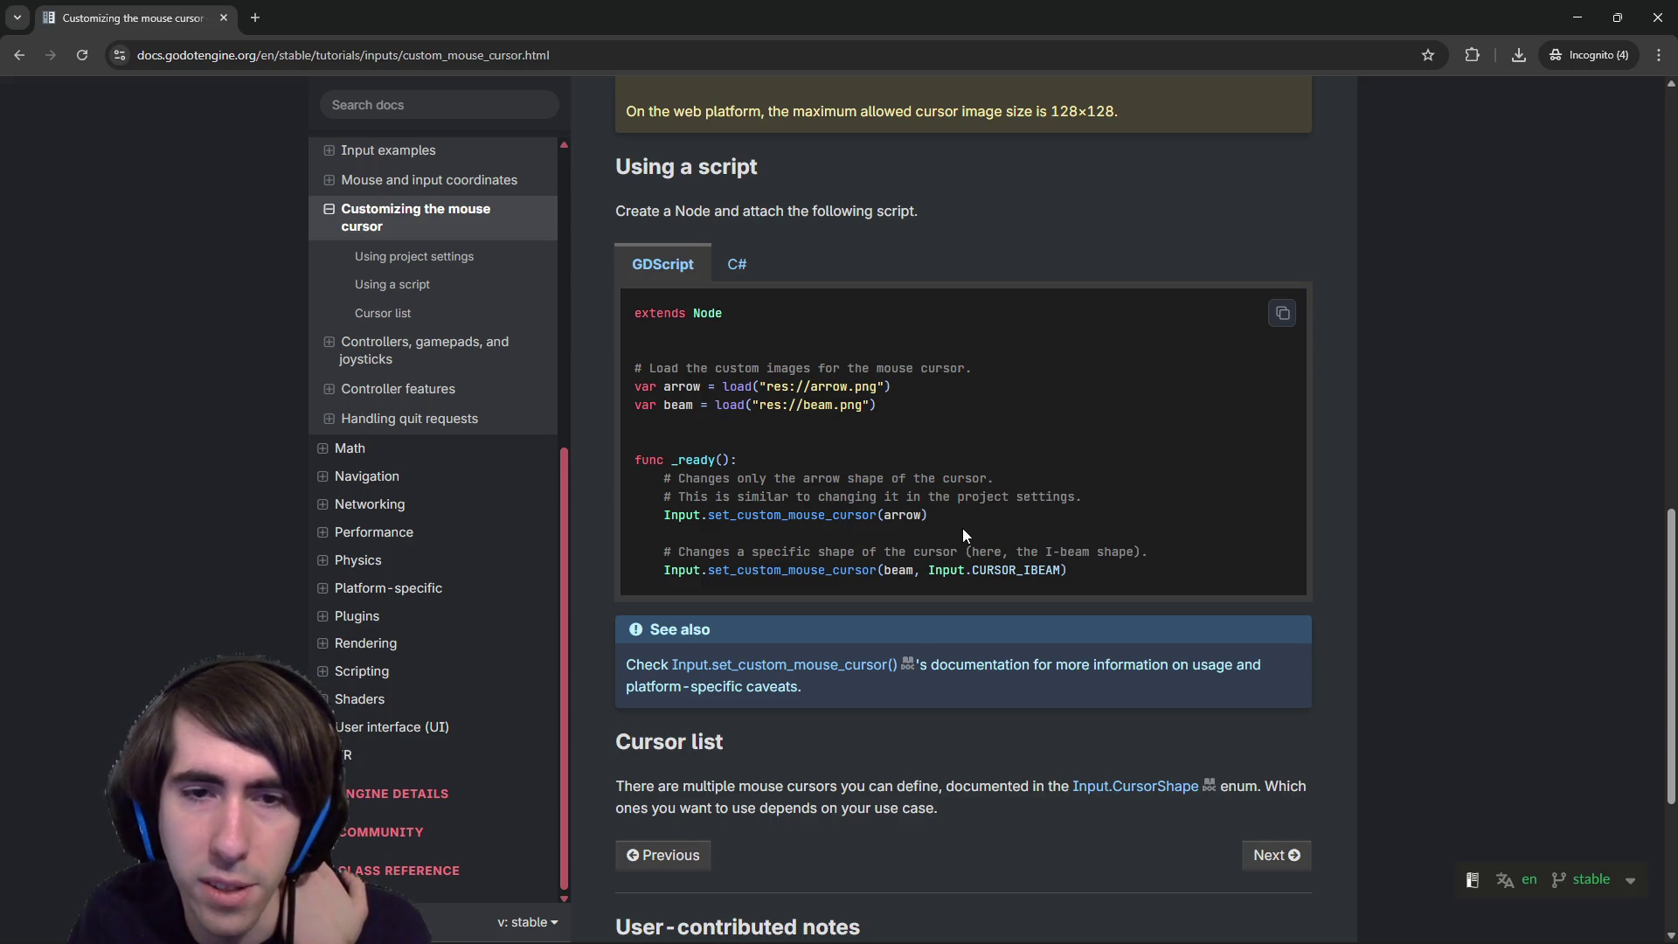
{"action": "key", "text": "alt+Tab"}
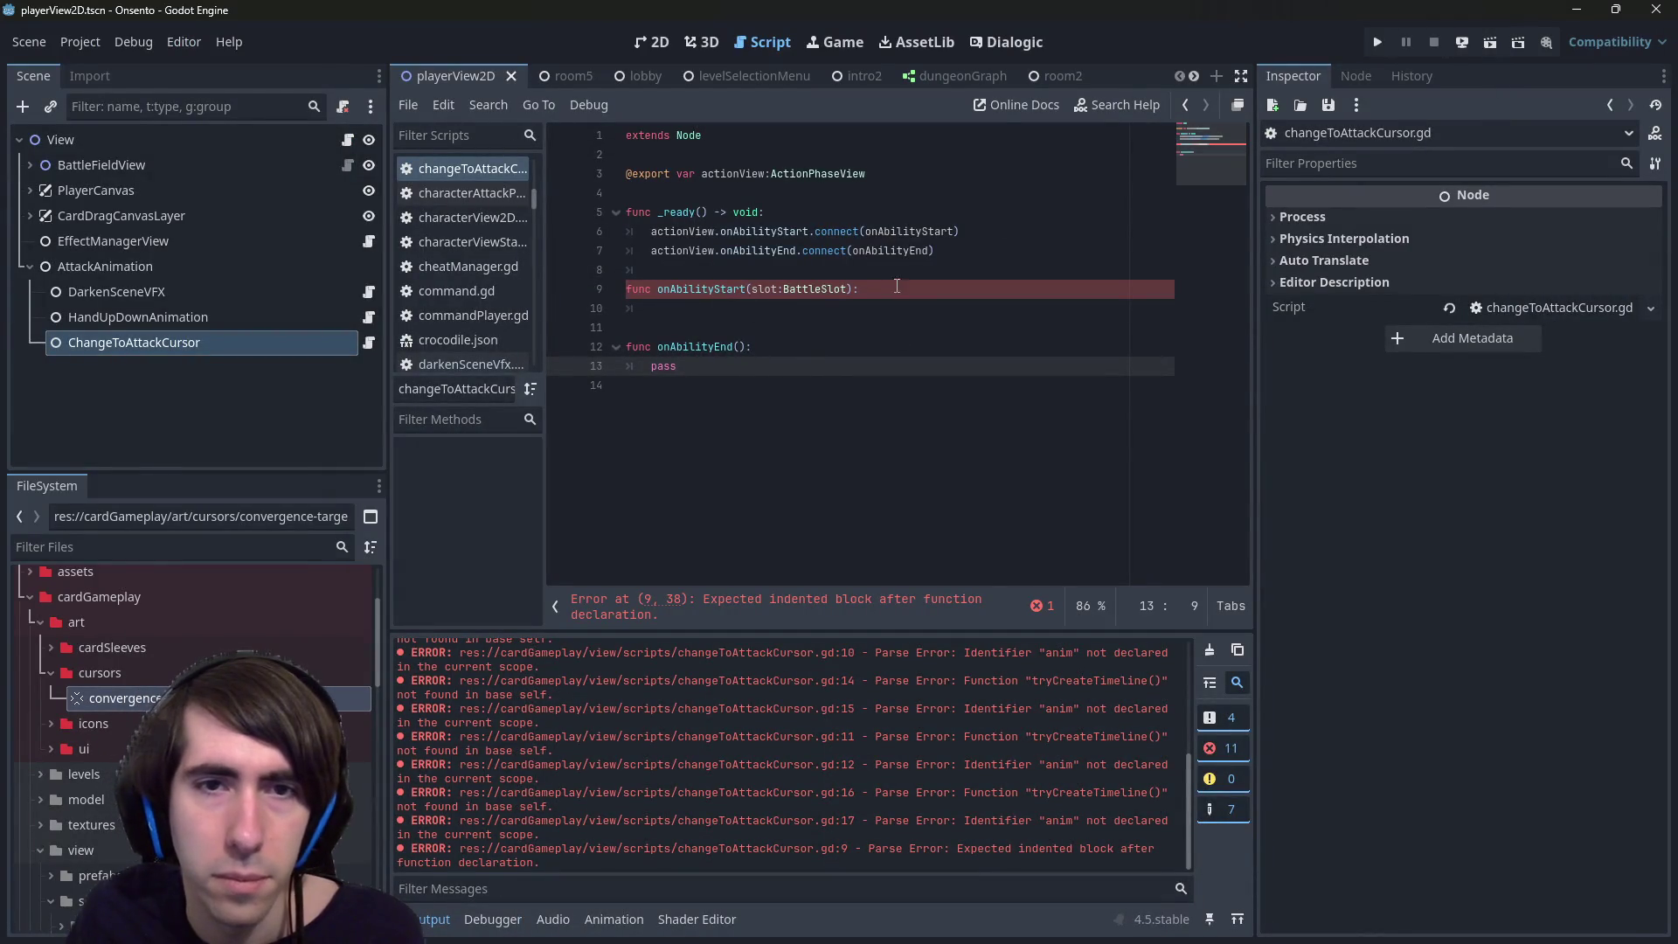
Add an Input.set_custom_mouse_cursor call inside onAbilityStart
{"action": "key", "text": "Up"}
{"action": "key", "text": "Up"}
{"action": "key", "text": "Up"}
{"action": "type", "text": "Input.set"}
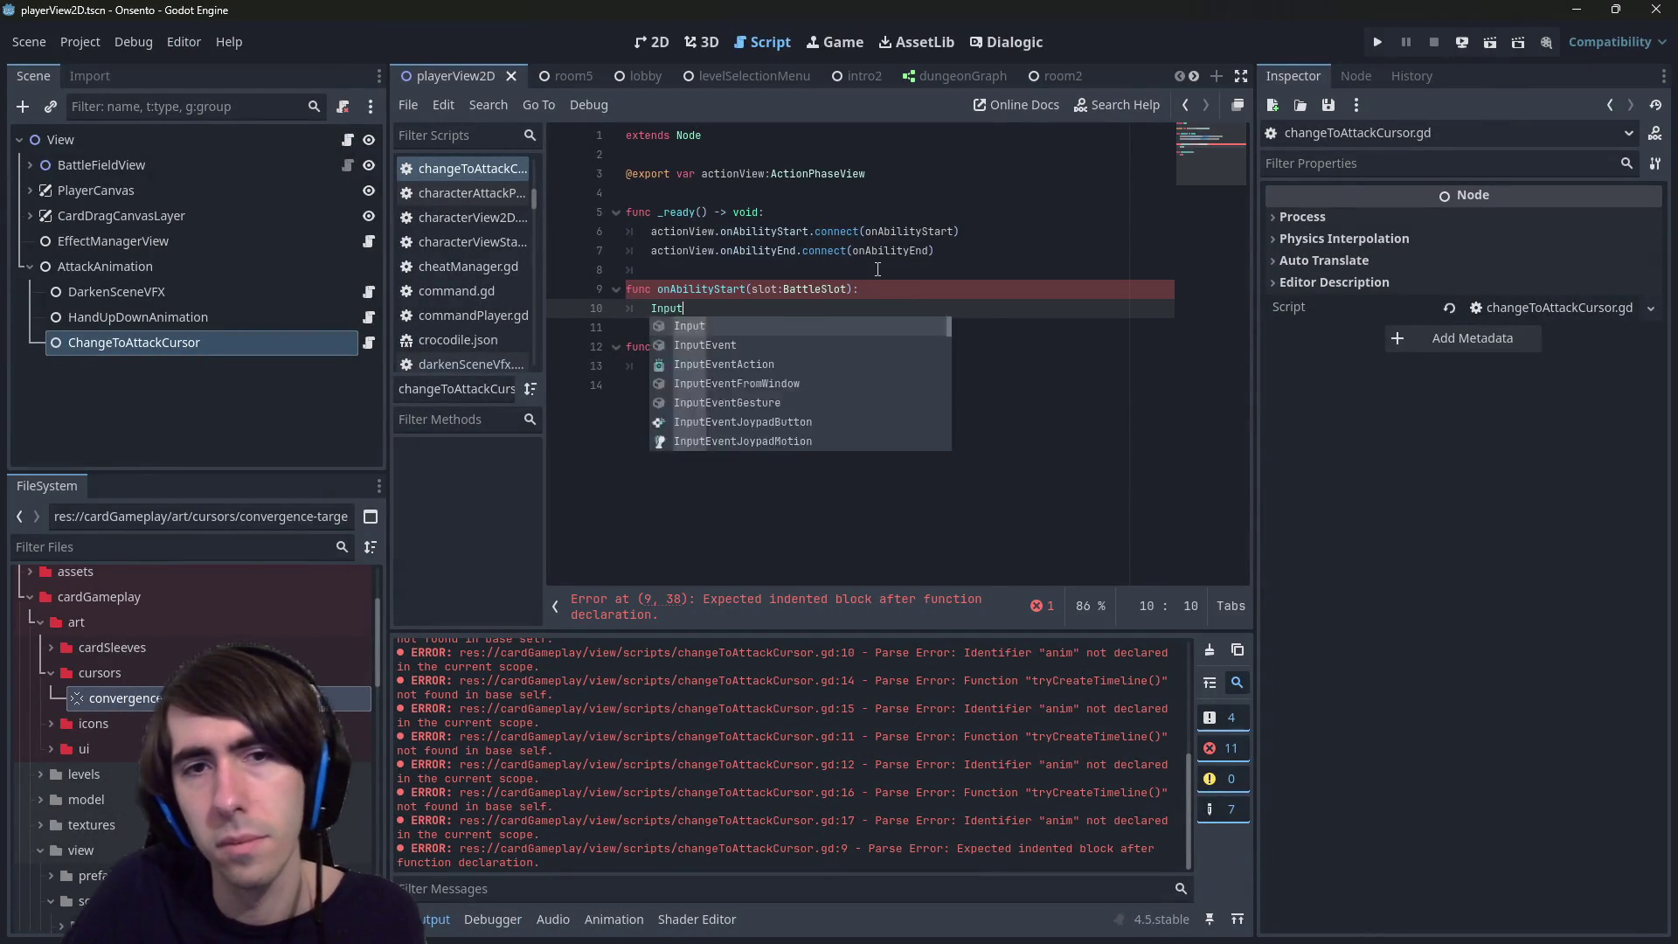
{"action": "type", "text": "_cust"}
{"action": "key", "text": "Return"}
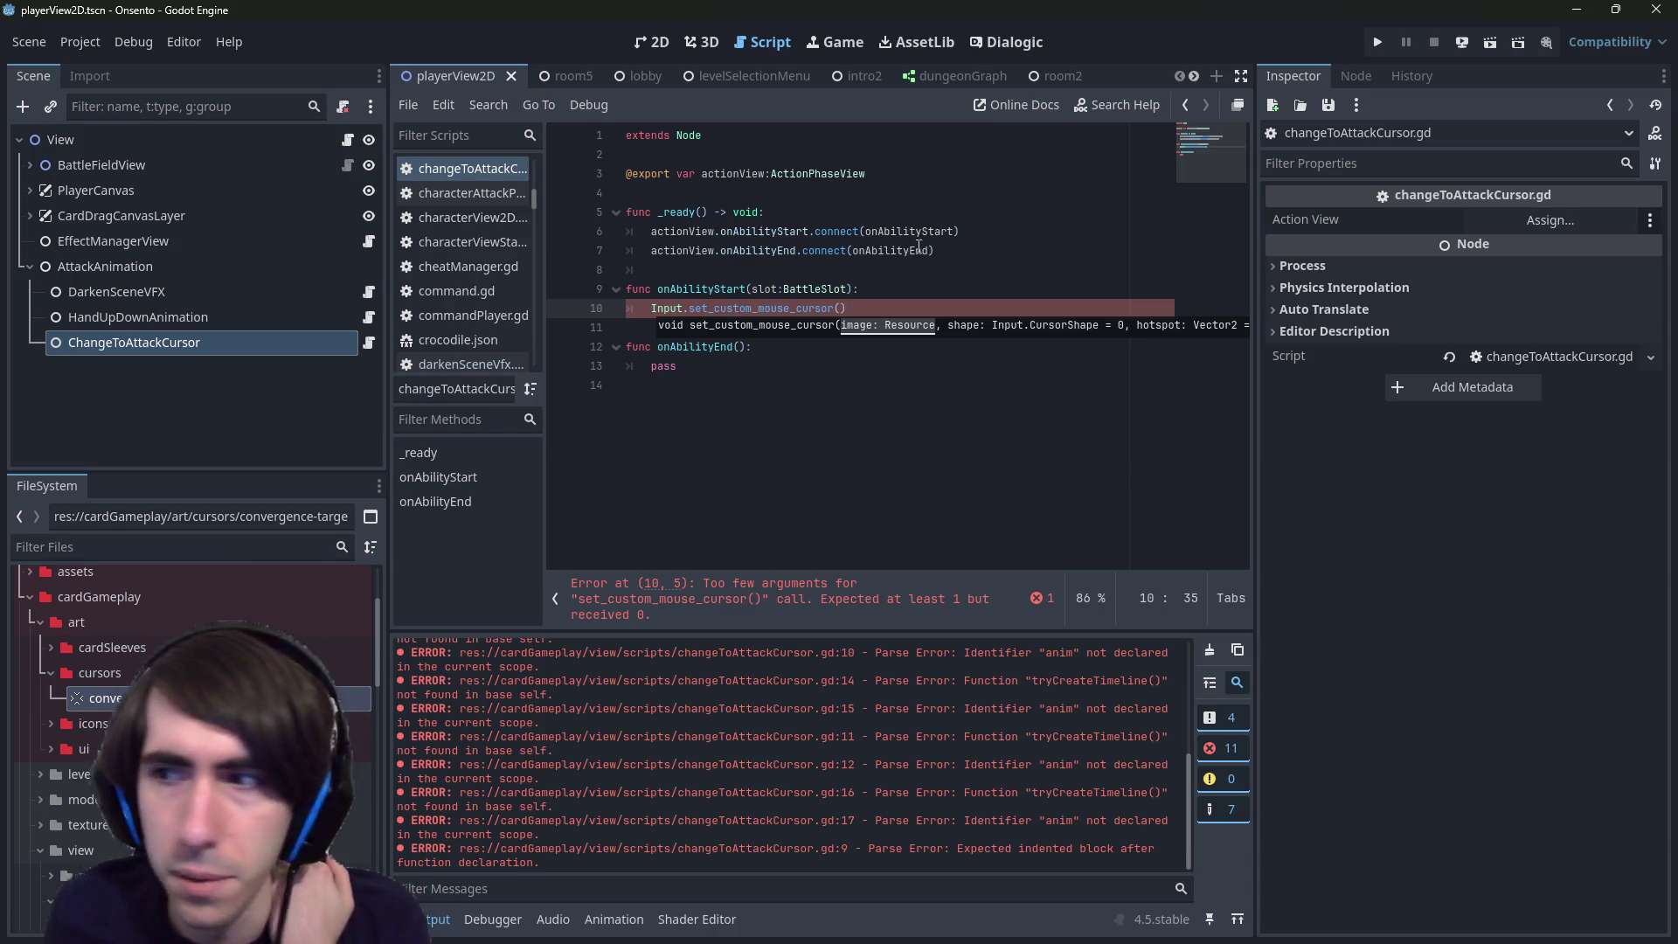
Export an attackCursor variable preloaded from convergence-target.png below actionView, and save
{"action": "left_click", "coordinate": [1008, 189]}
{"action": "key", "text": "Return"}
{"action": "key", "text": "Return"}
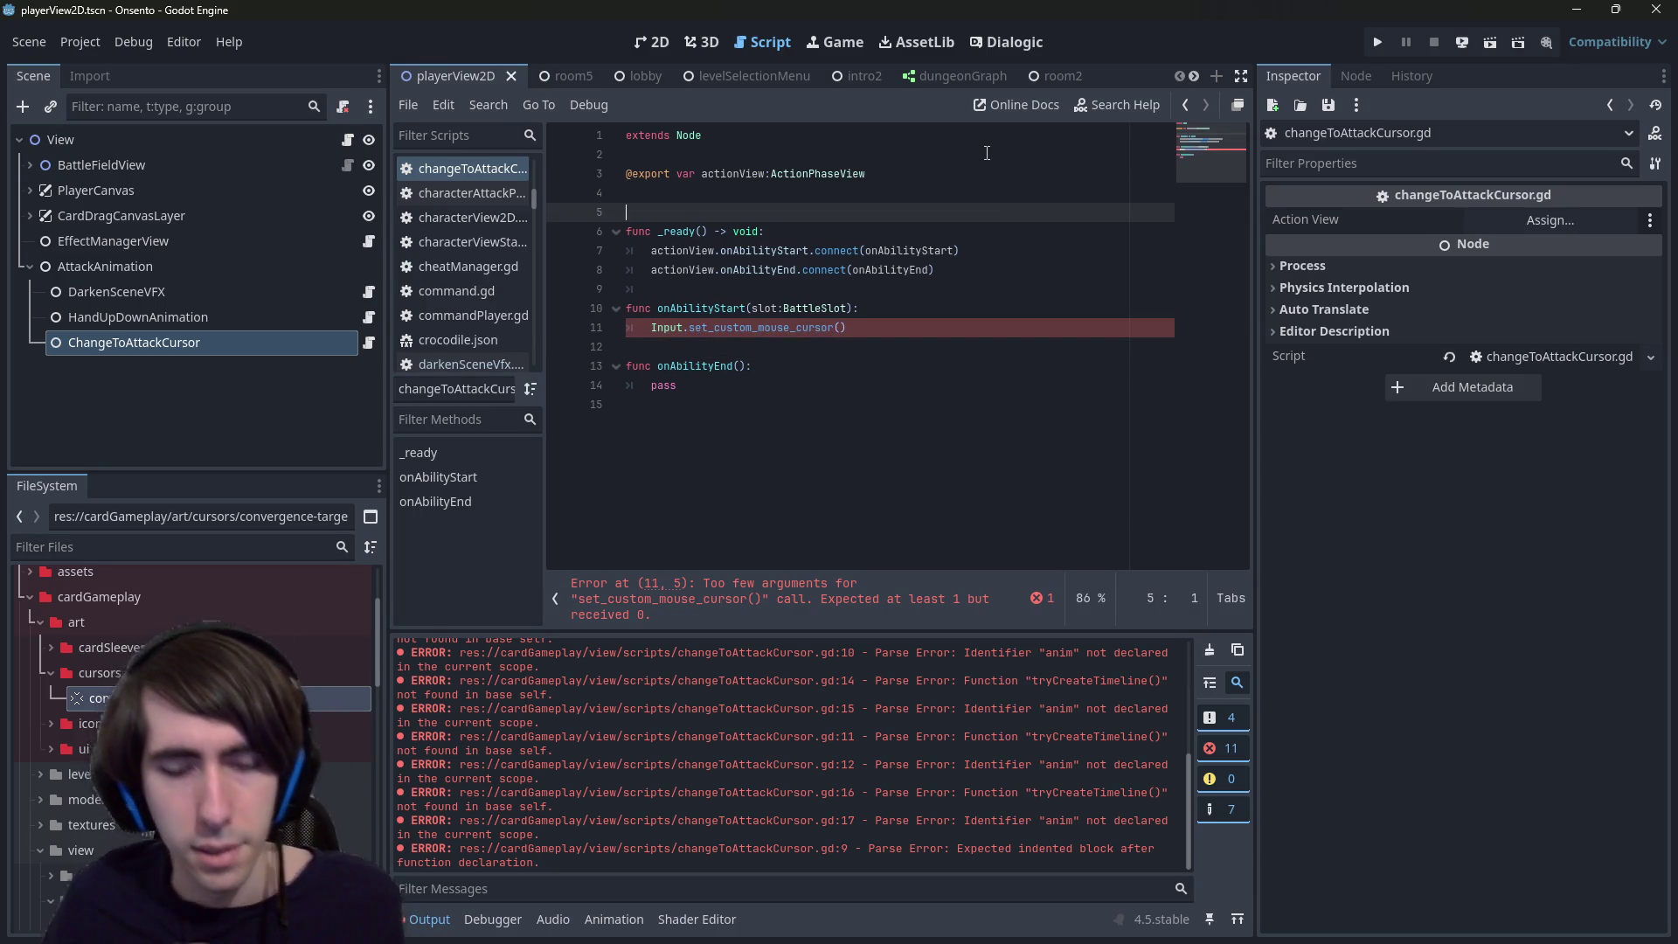
{"action": "type", "text": "@"}
{"action": "key", "text": "BackSpace"}
{"action": "key", "text": "BackSpace"}
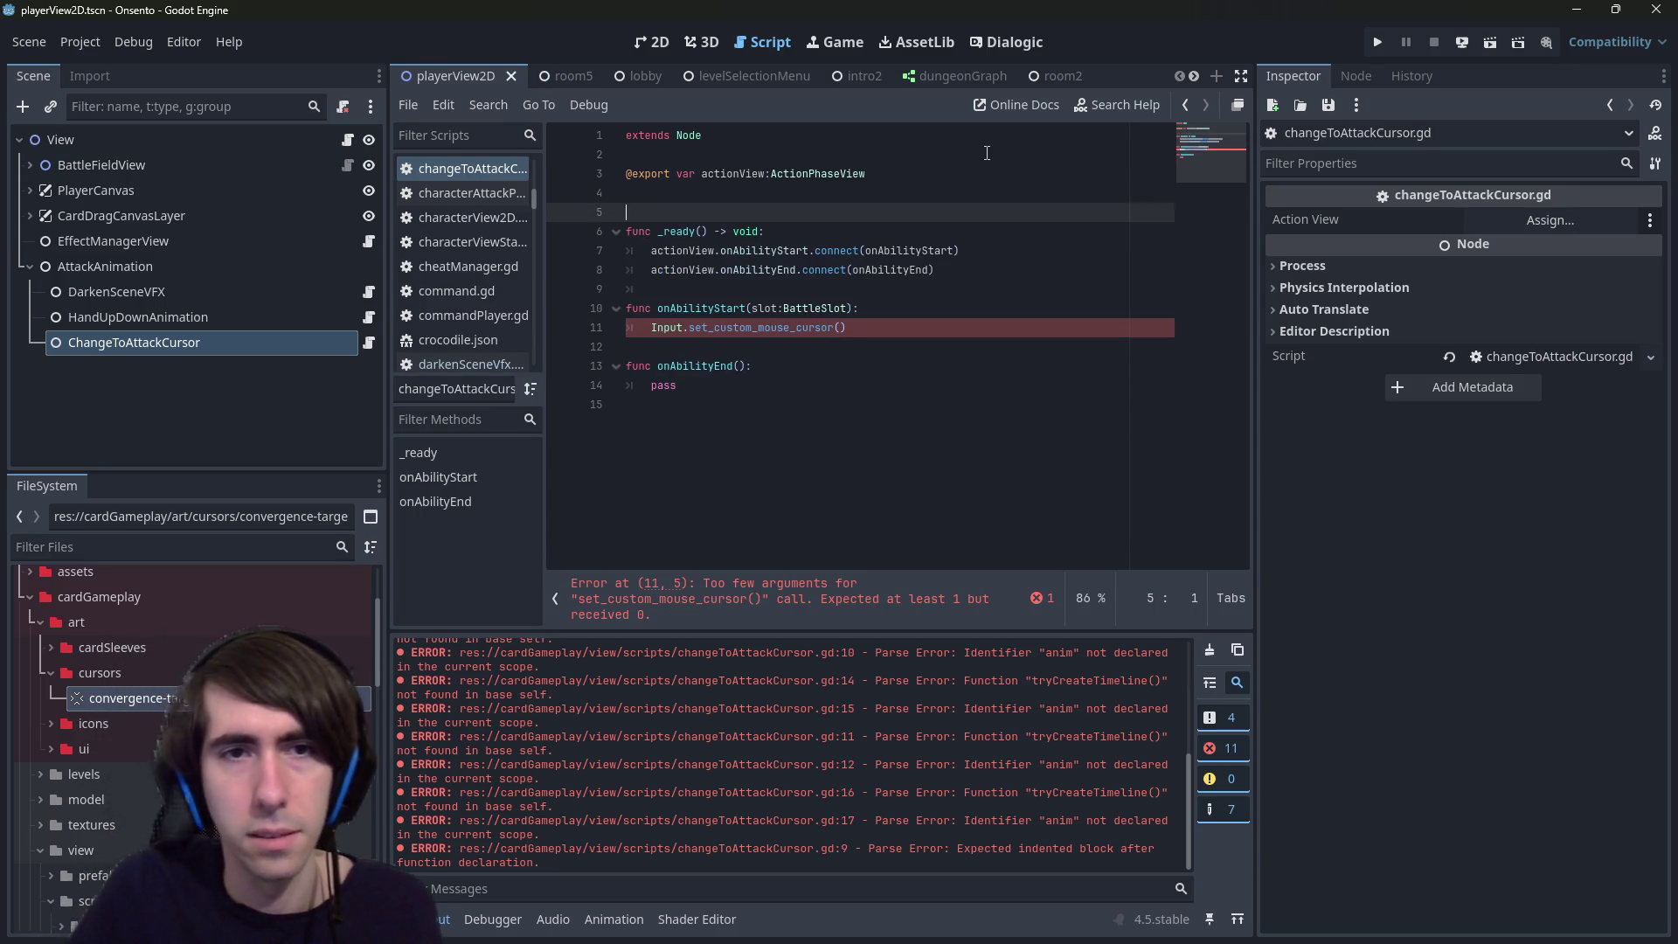
{"action": "key", "text": "Up"}
{"action": "type", "text": "@export var"}
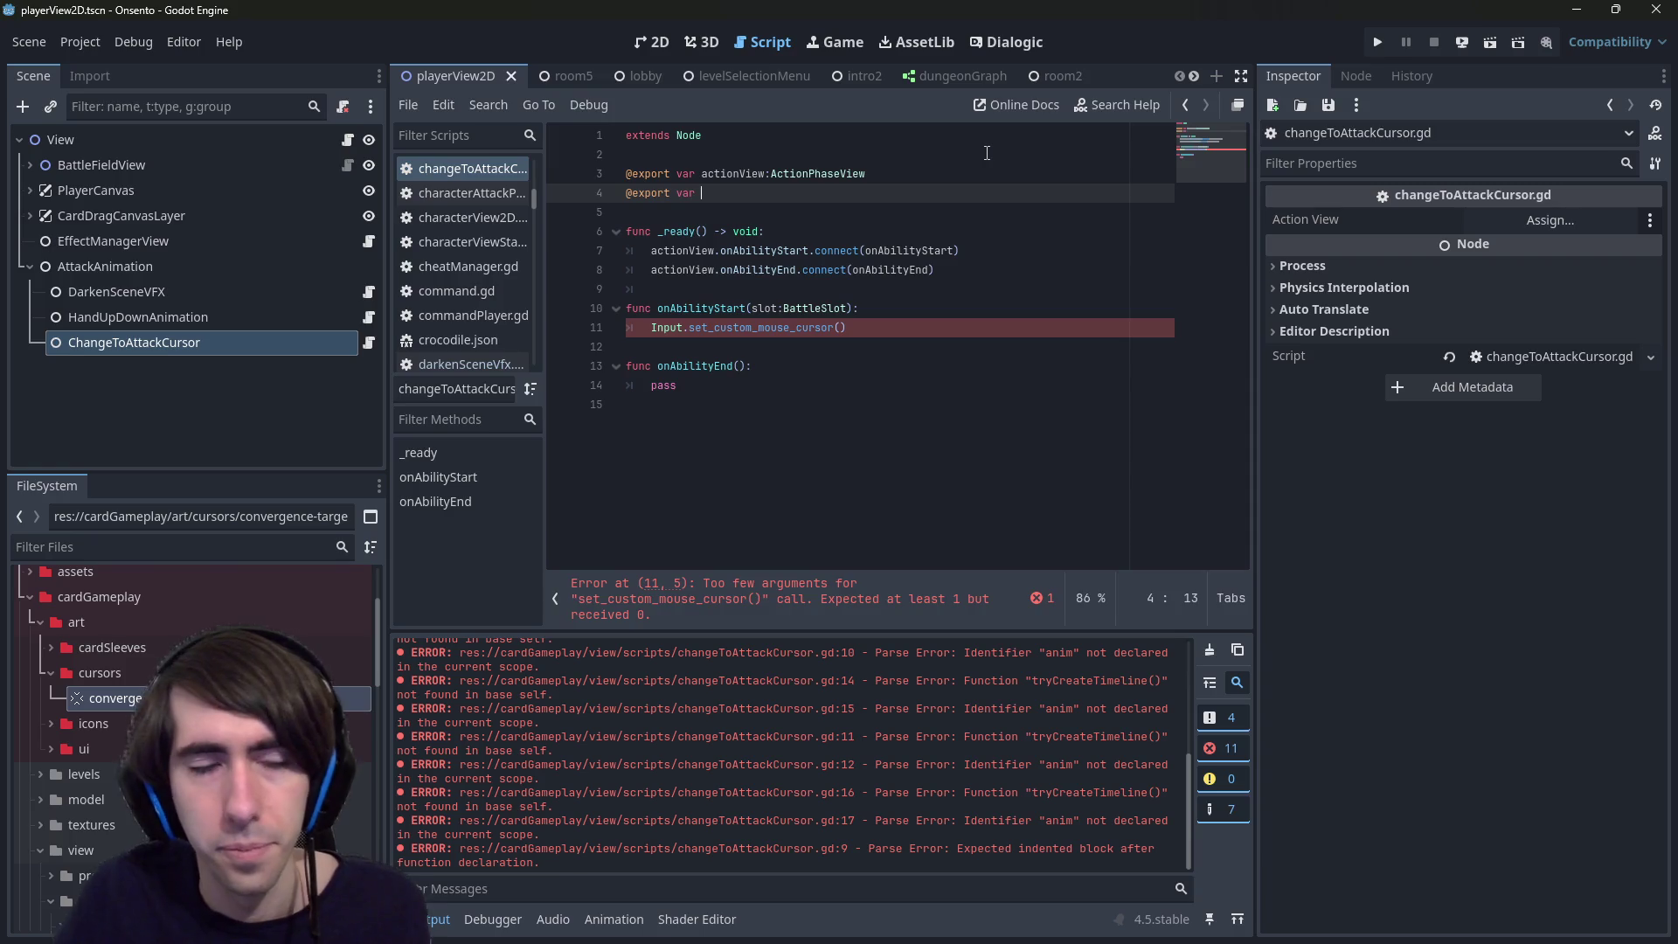
{"action": "type", "text": "attackCursor"}
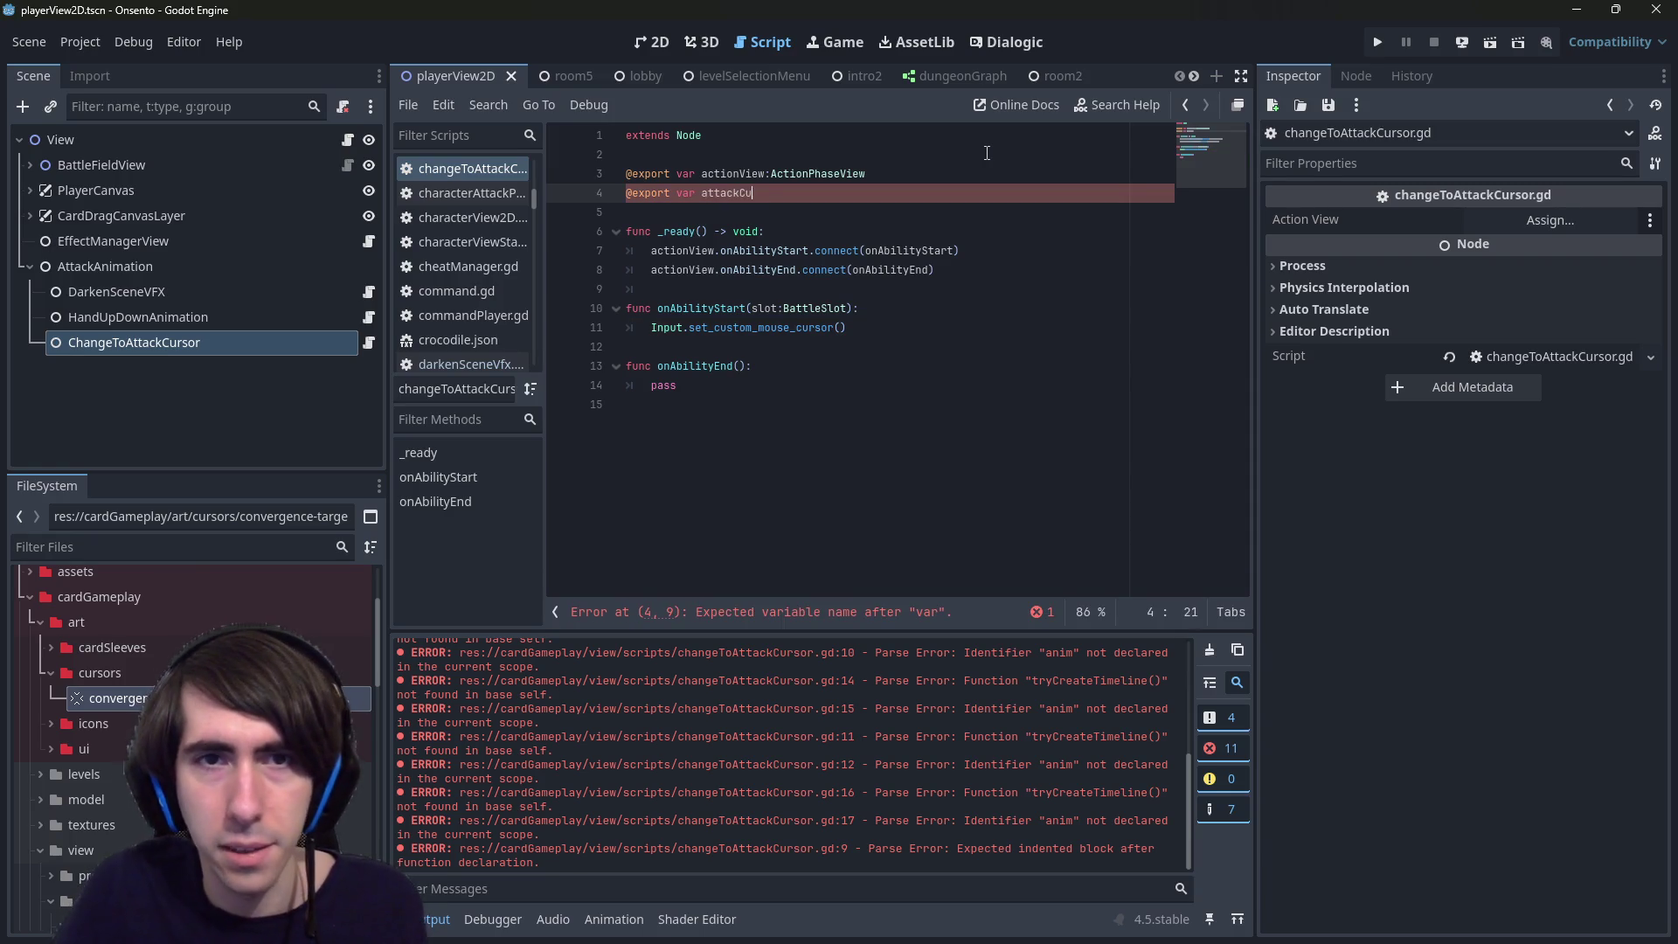
{"action": "type", "text": "mage = preload("}
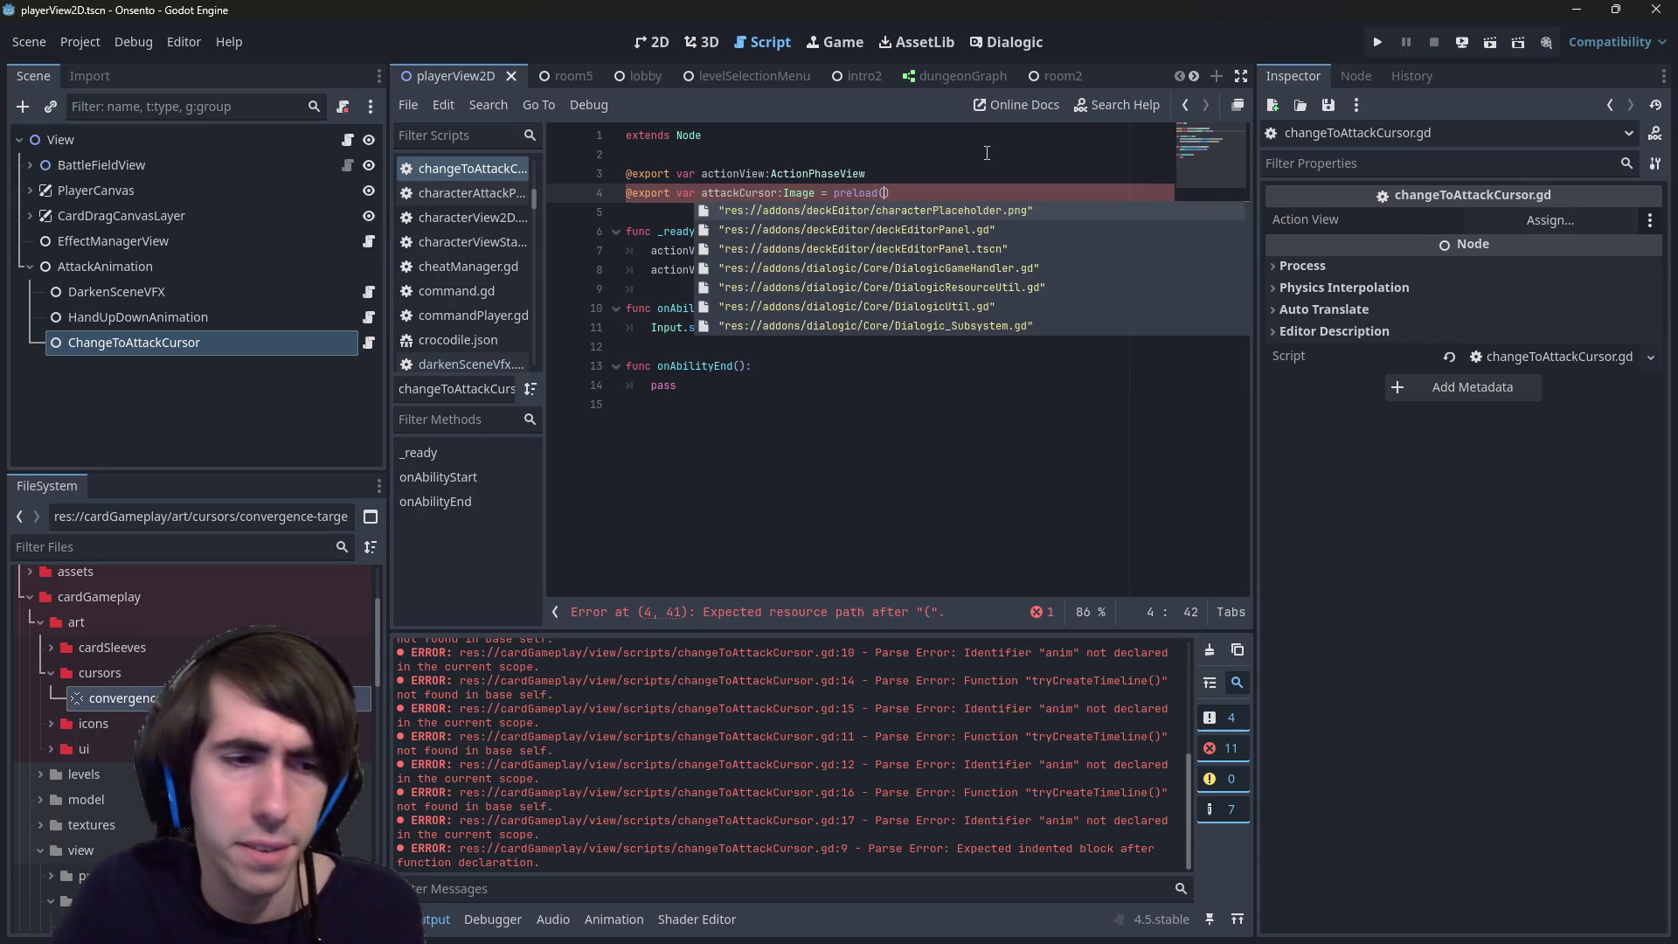
{"action": "type", "text": "convergence"}
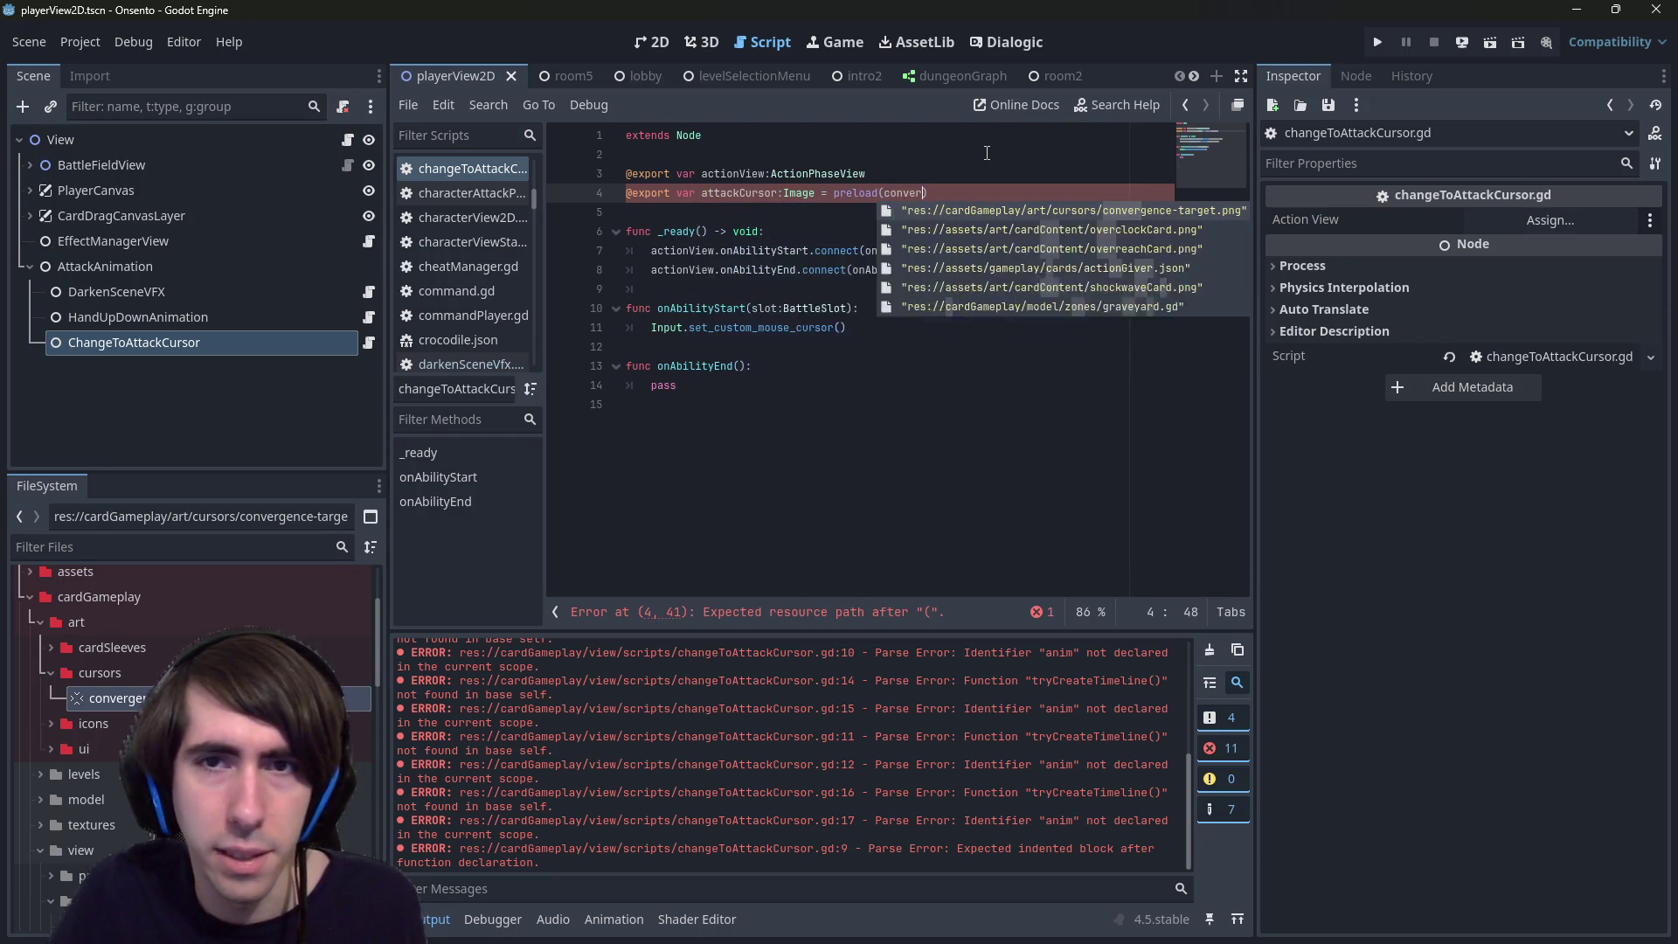
{"action": "key", "text": "Return"}
{"action": "key", "text": "ctrl+s"}
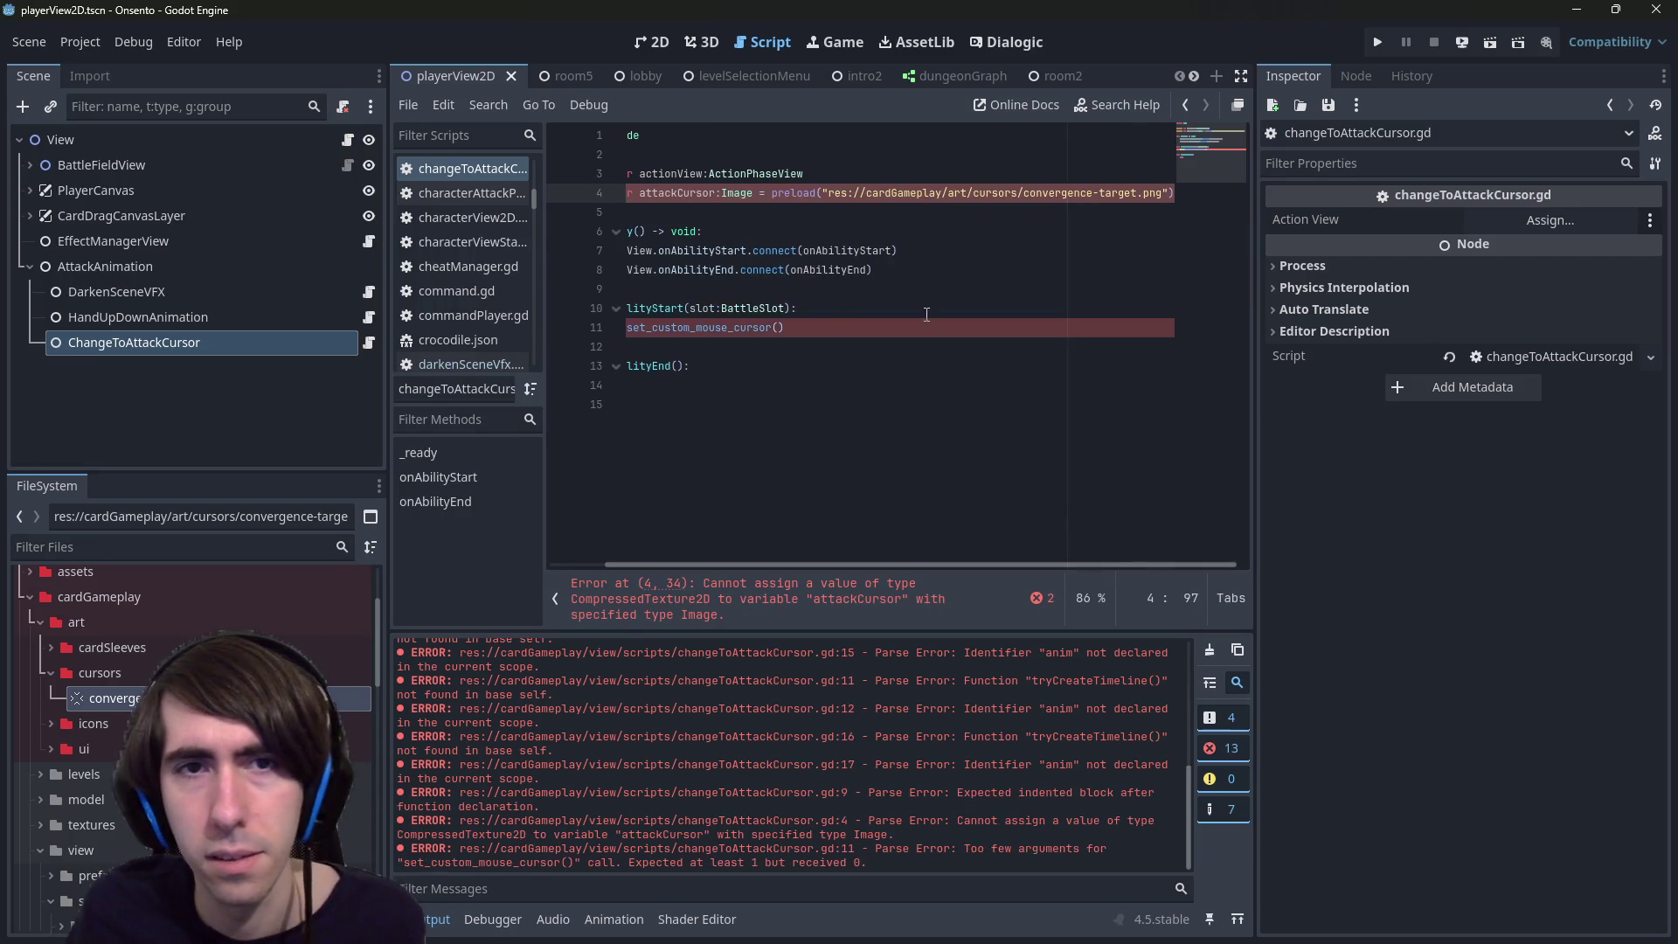
Fix the line 4 error by typing attackCursor as Texture2D, then view set_custom_mouse_cursor's documentation
{"action": "left_click_drag", "start_coordinate": [949, 250], "coordinate": [661, 220]}
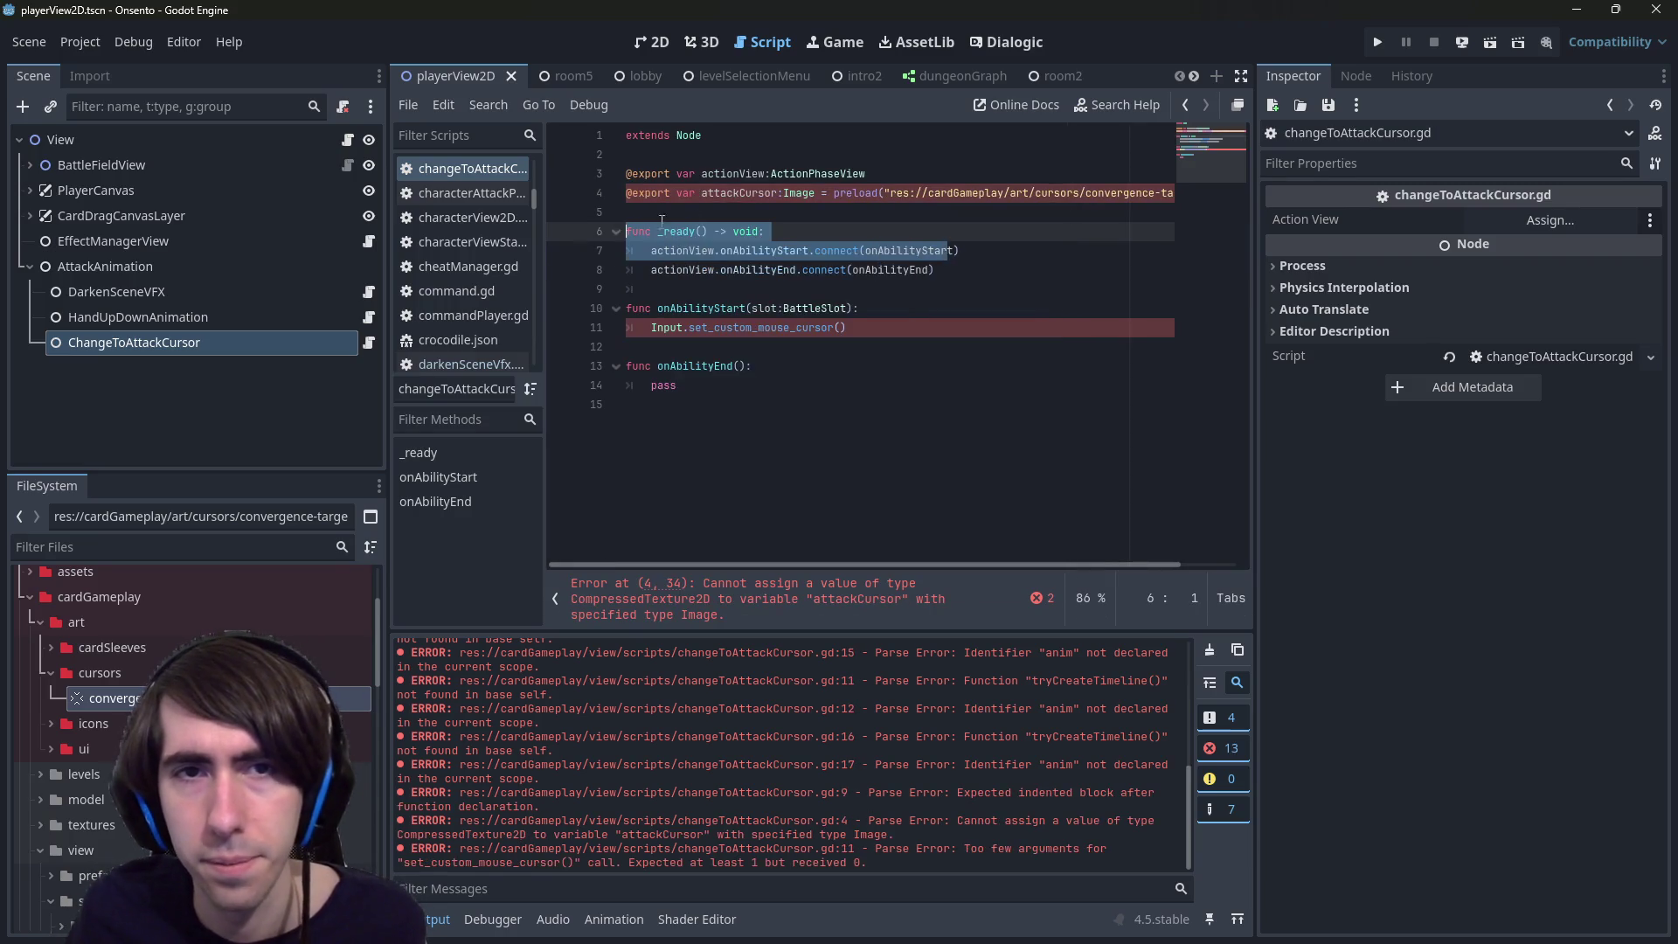
{"action": "double_click", "coordinate": [740, 193]}
{"action": "left_click", "coordinate": [906, 622]}
{"action": "double_click", "coordinate": [890, 599]}
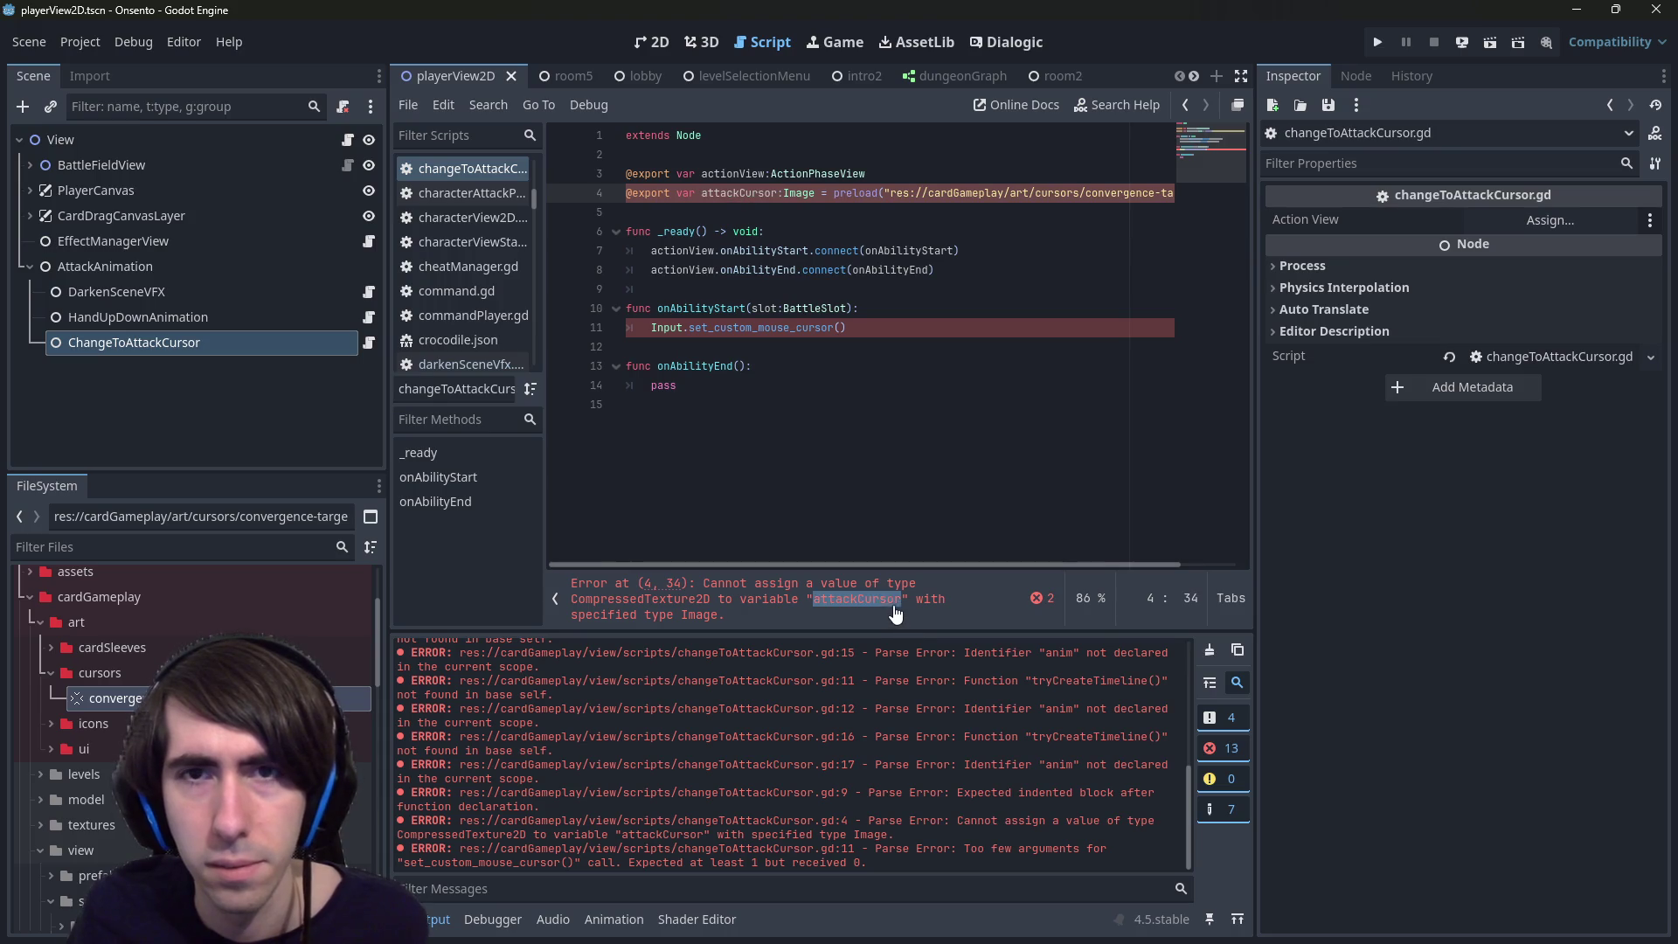
{"action": "double_click", "coordinate": [877, 193]}
{"action": "type", "text": "load"}
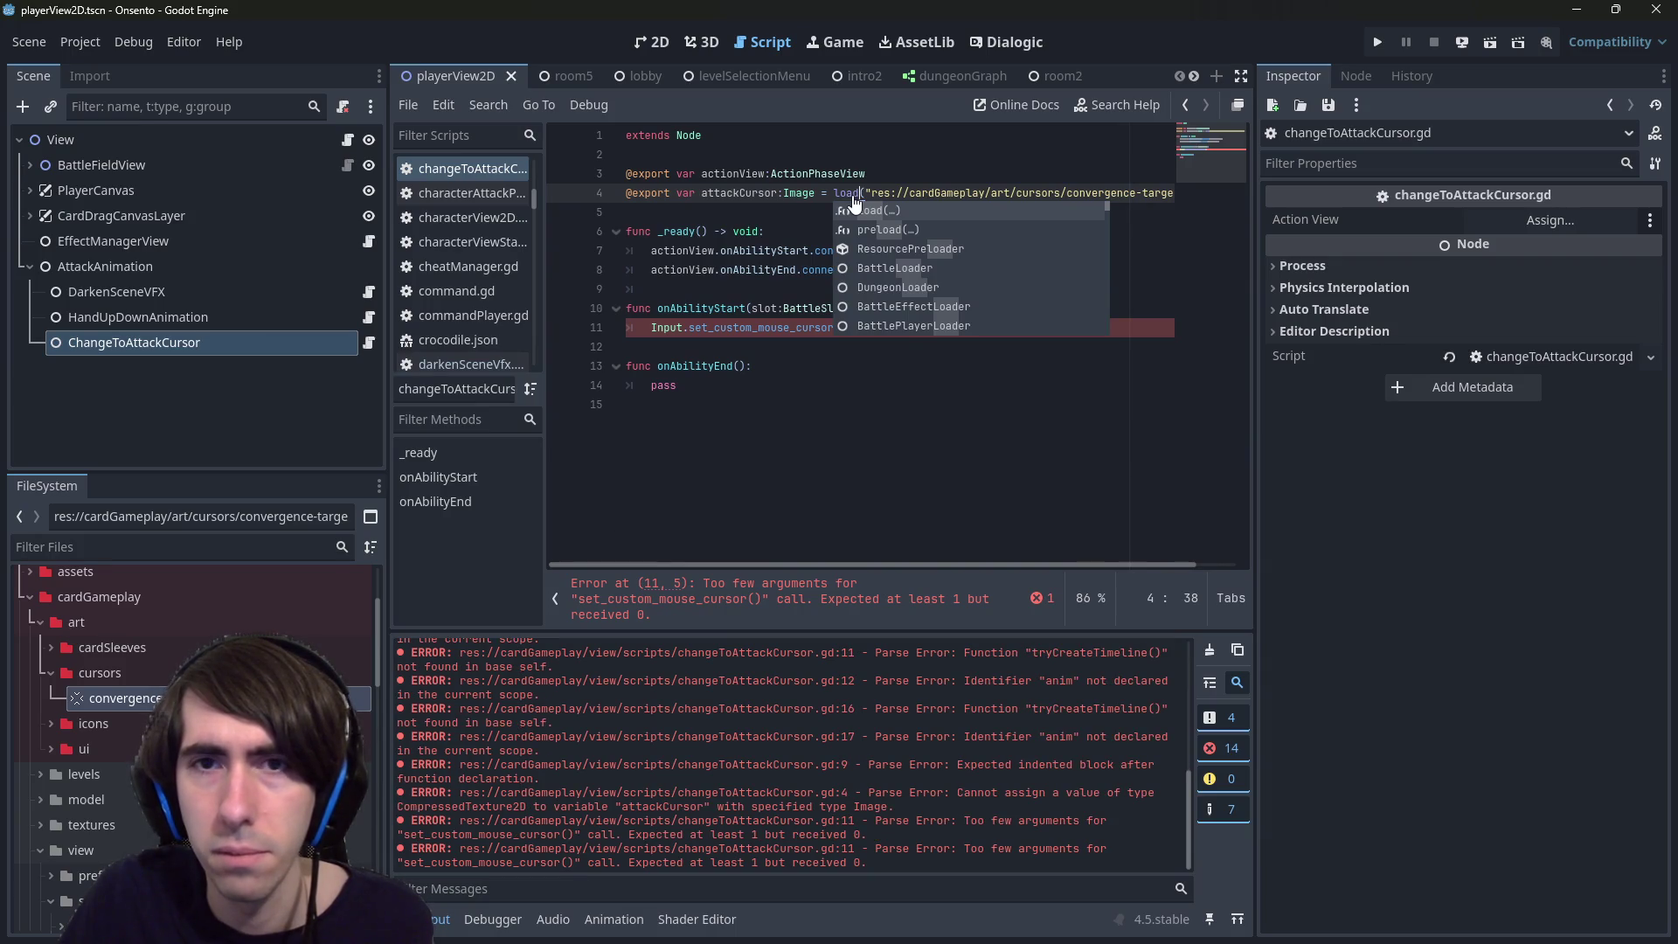
{"action": "key", "text": "ctrl+s"}
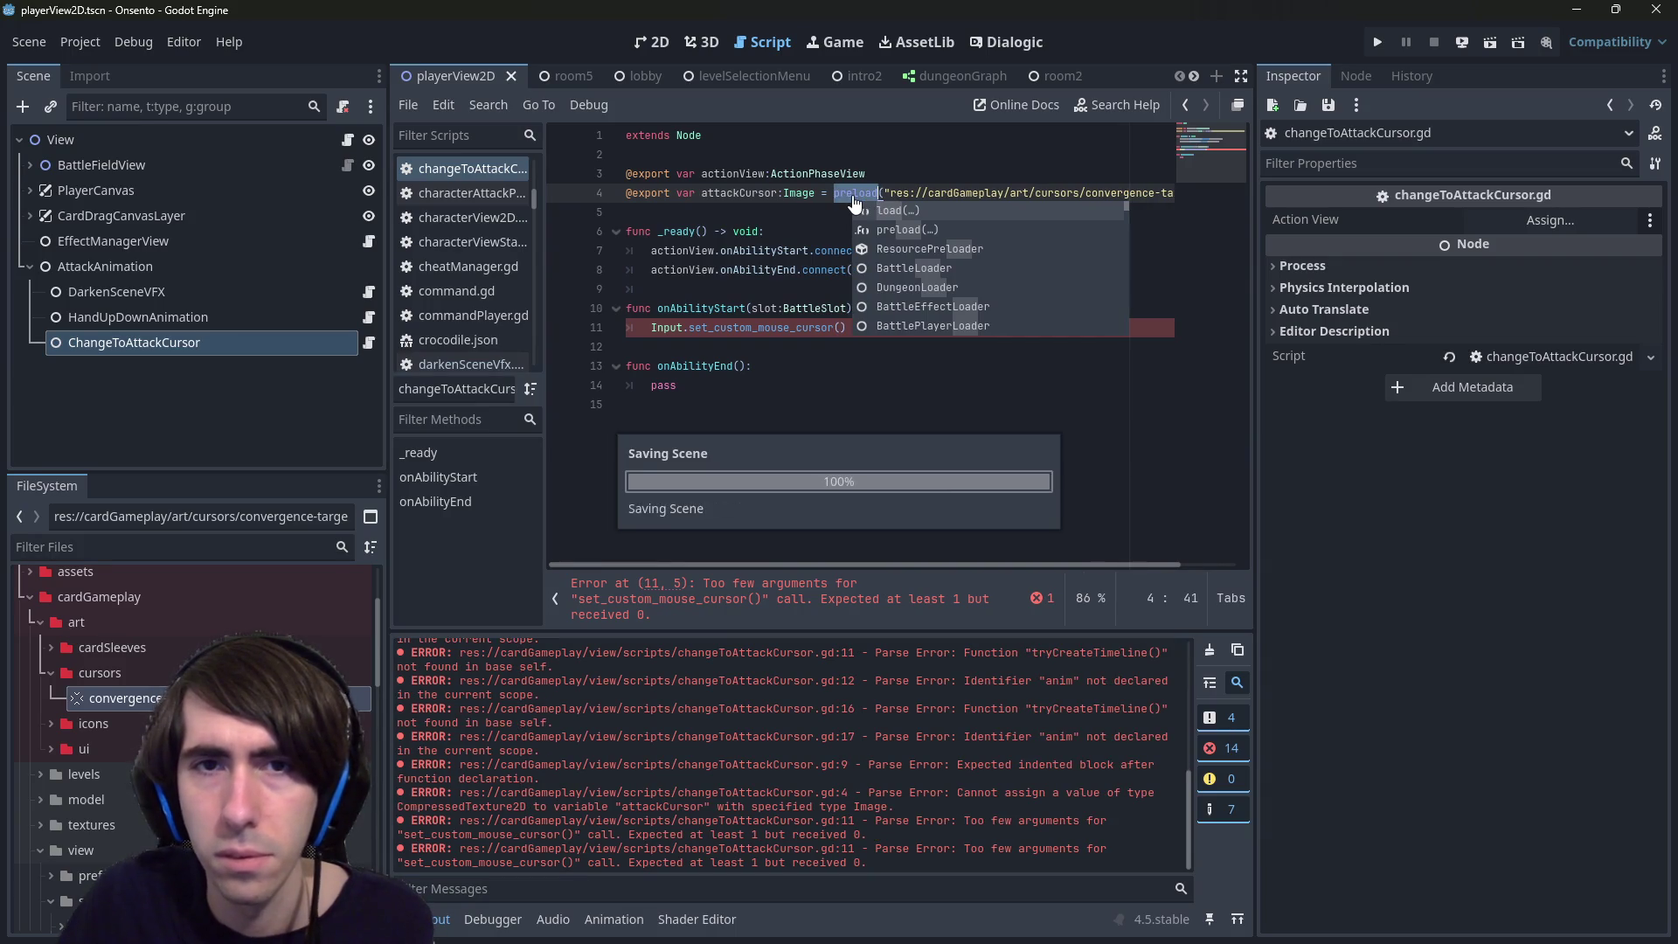
{"action": "key", "text": "ctrl+z"}
{"action": "key", "text": "BackSpace"}
{"action": "key", "text": "BackSpace"}
{"action": "key", "text": "BackSpace"}
{"action": "type", "text": "Texture2"}
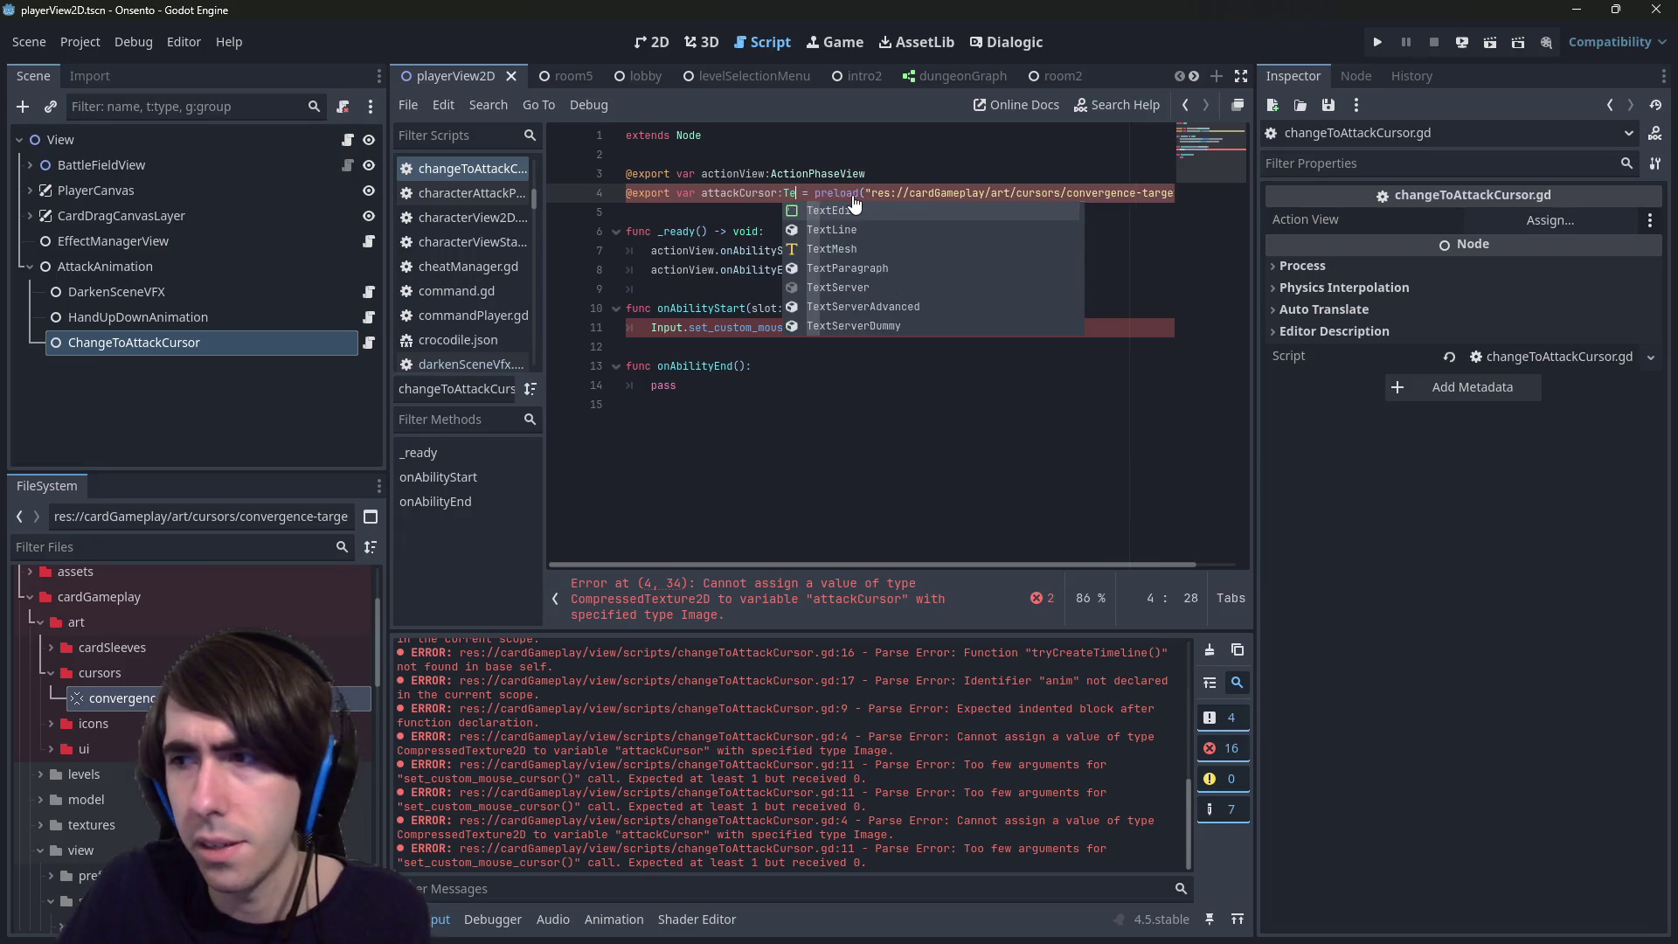
{"action": "type", "text": "D"}
{"action": "key", "text": "ctrl+s"}
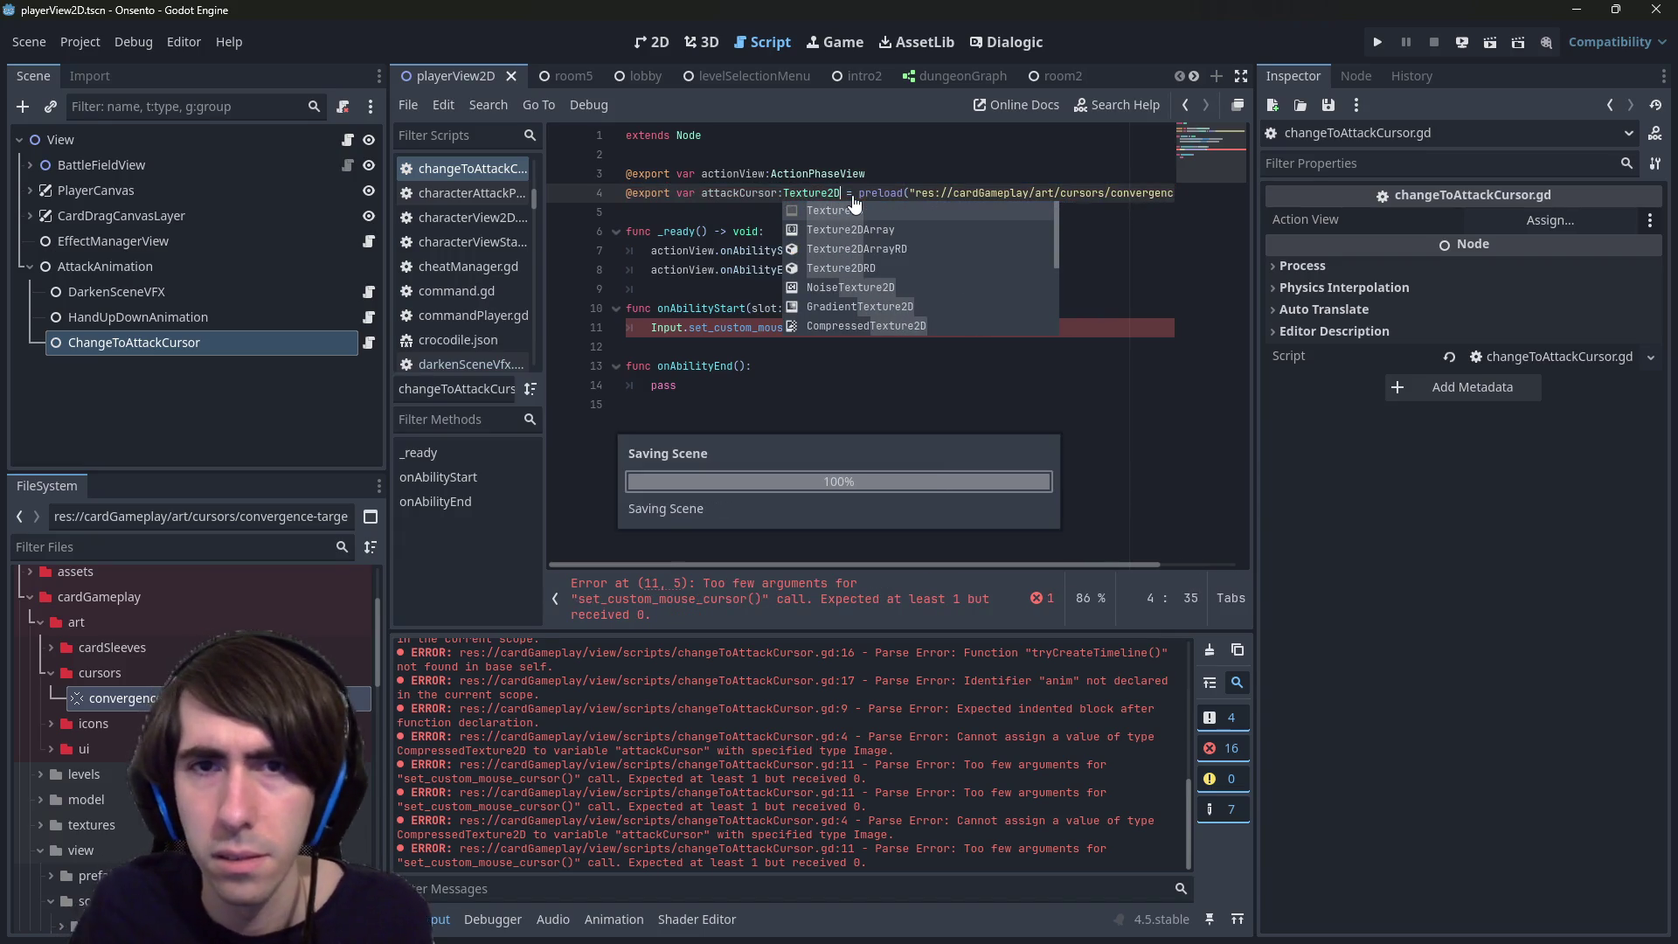
{"action": "double_click", "coordinate": [745, 198]}
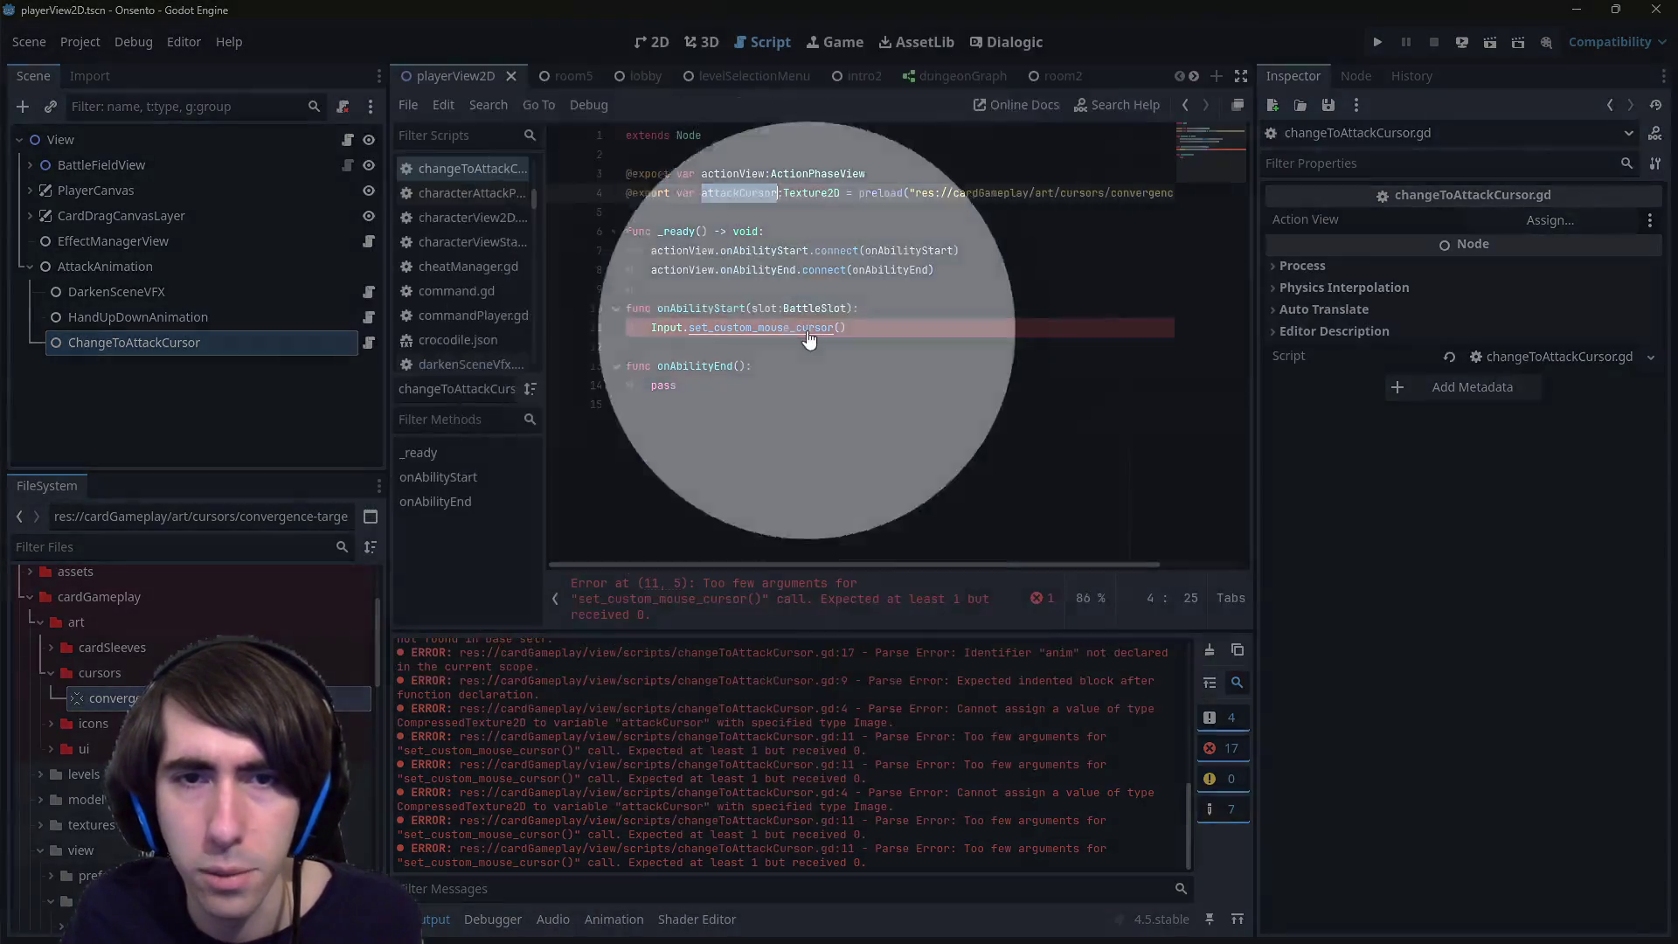
{"action": "left_click", "coordinate": [810, 331], "text": "ctrl"}
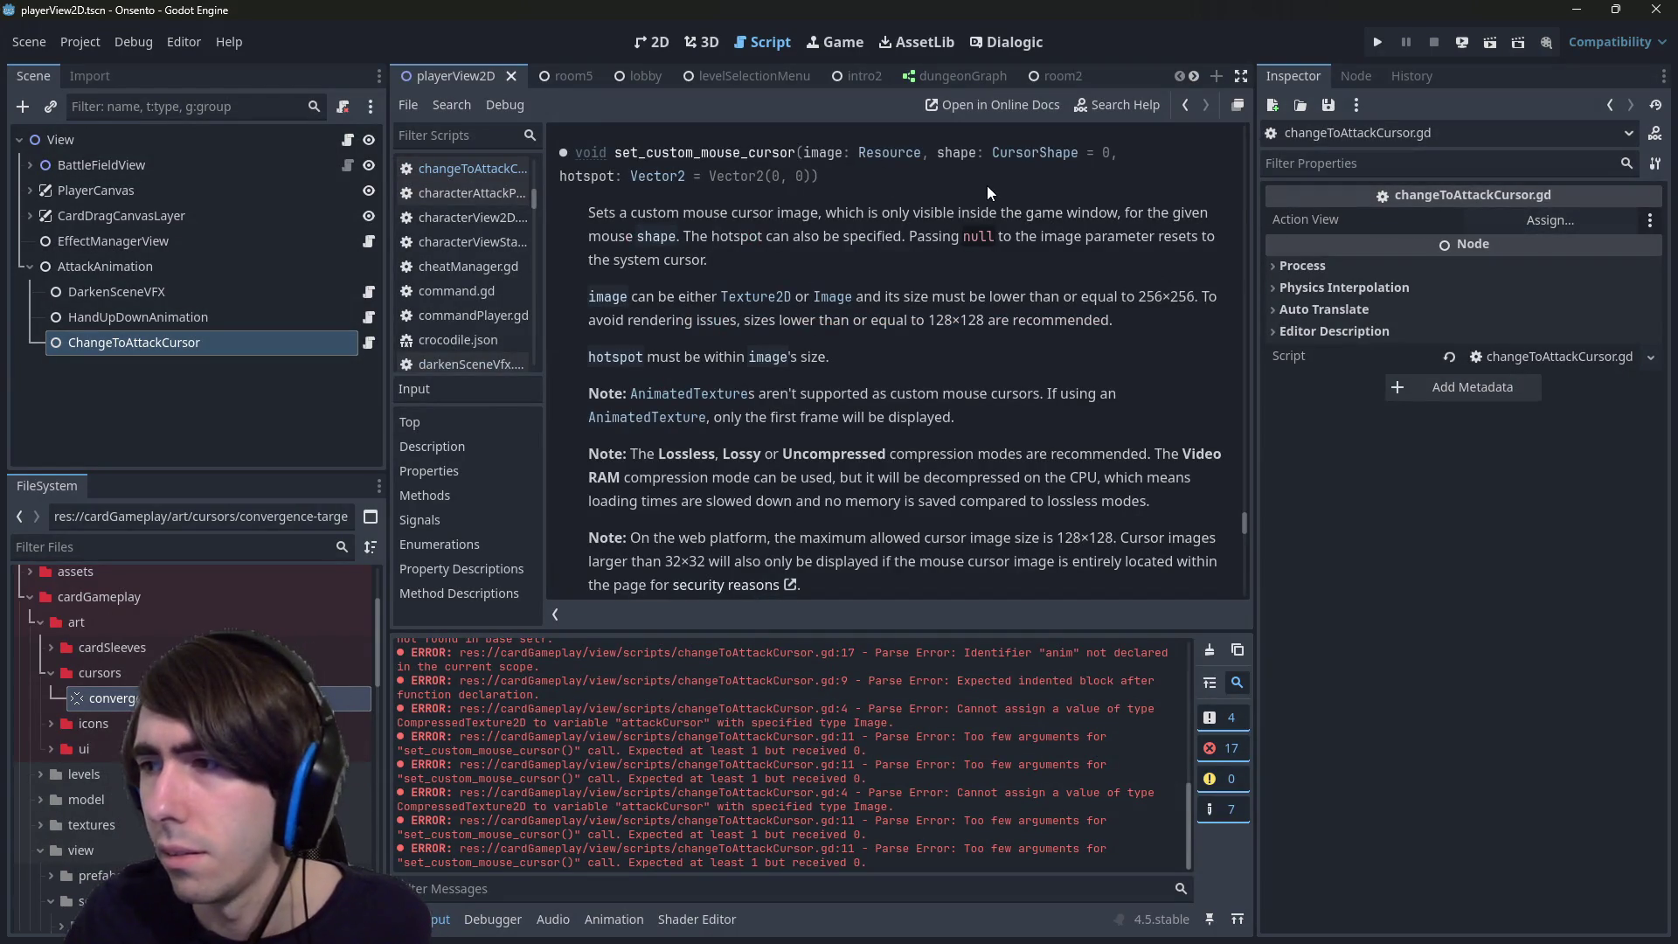
Return to changeToAttackCursor.gd, save to clear the error, and recheck the set_custom_mouse_cursor docs
{"action": "key", "text": "alt+Left"}
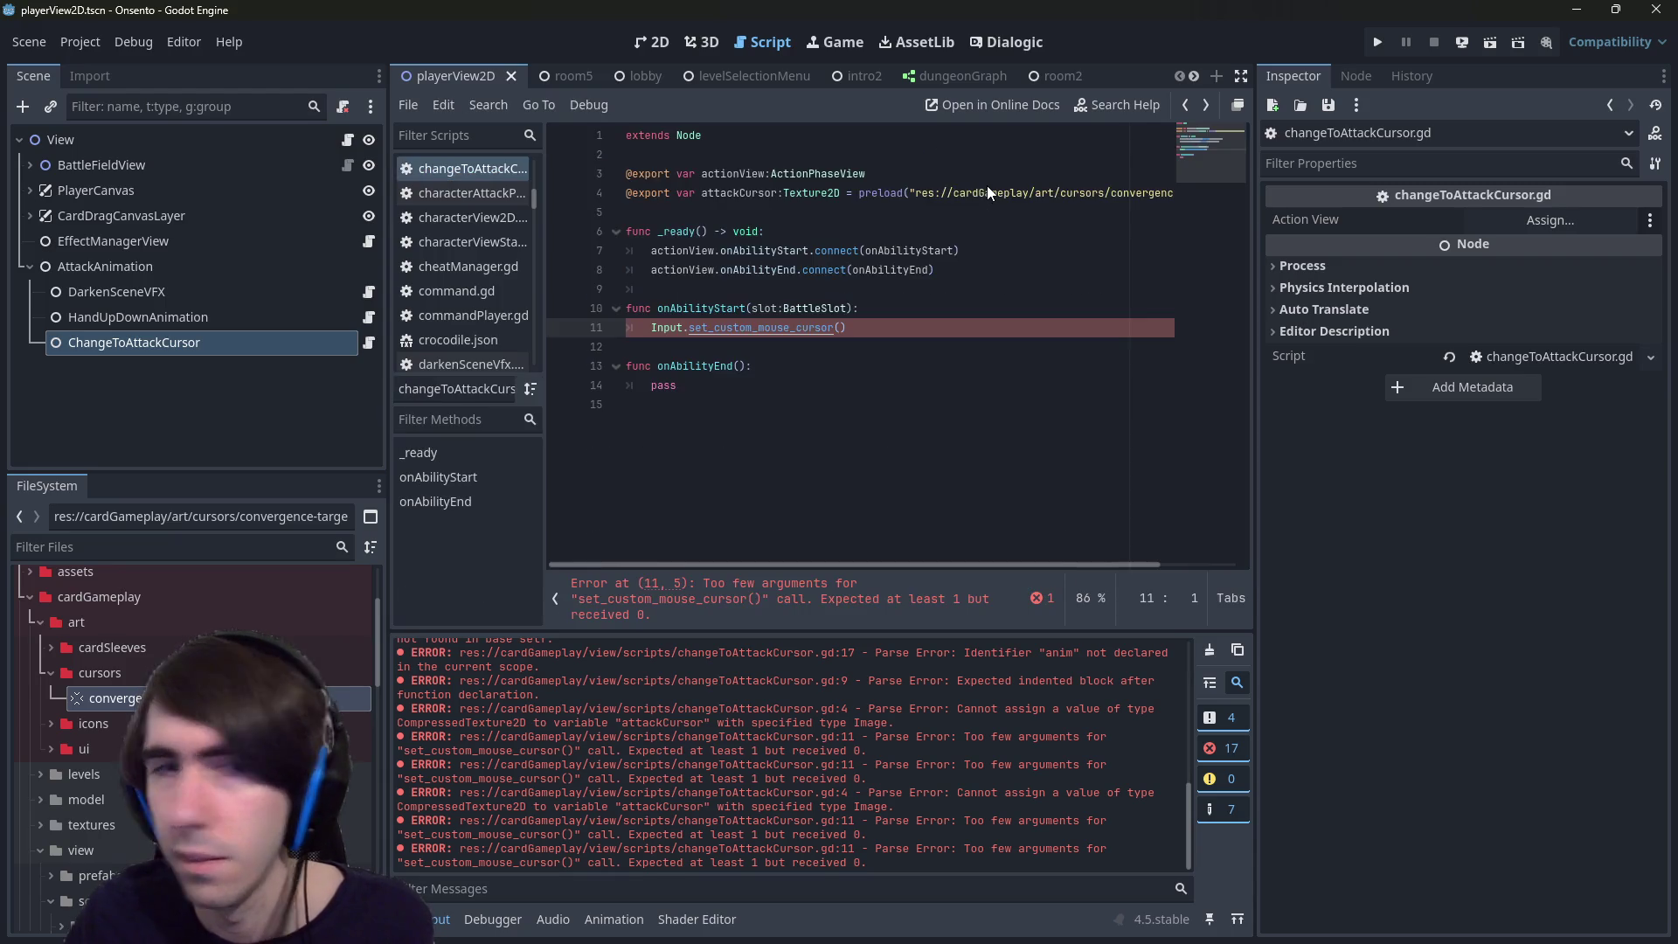
{"action": "key", "text": "ctrl+s"}
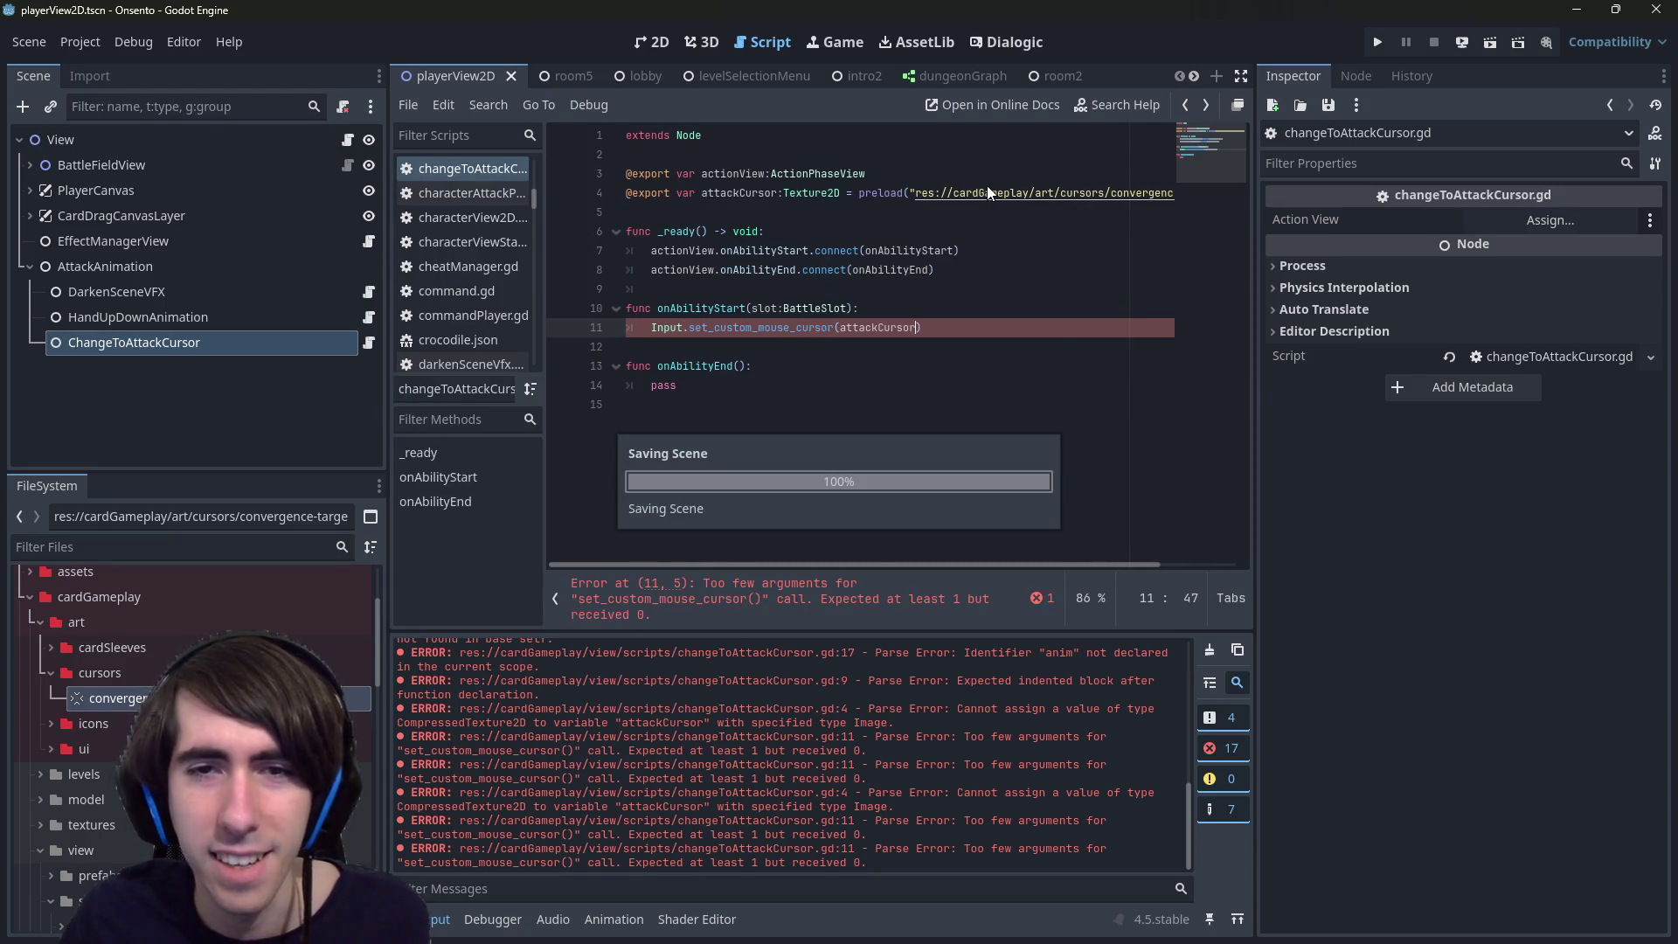
{"action": "left_click", "coordinate": [792, 329], "text": "ctrl"}
{"action": "scroll", "coordinate": [890, 161], "scroll_direction": "down", "scroll_amount": 3}
{"action": "scroll", "coordinate": [899, 184], "scroll_direction": "up", "scroll_amount": 4}
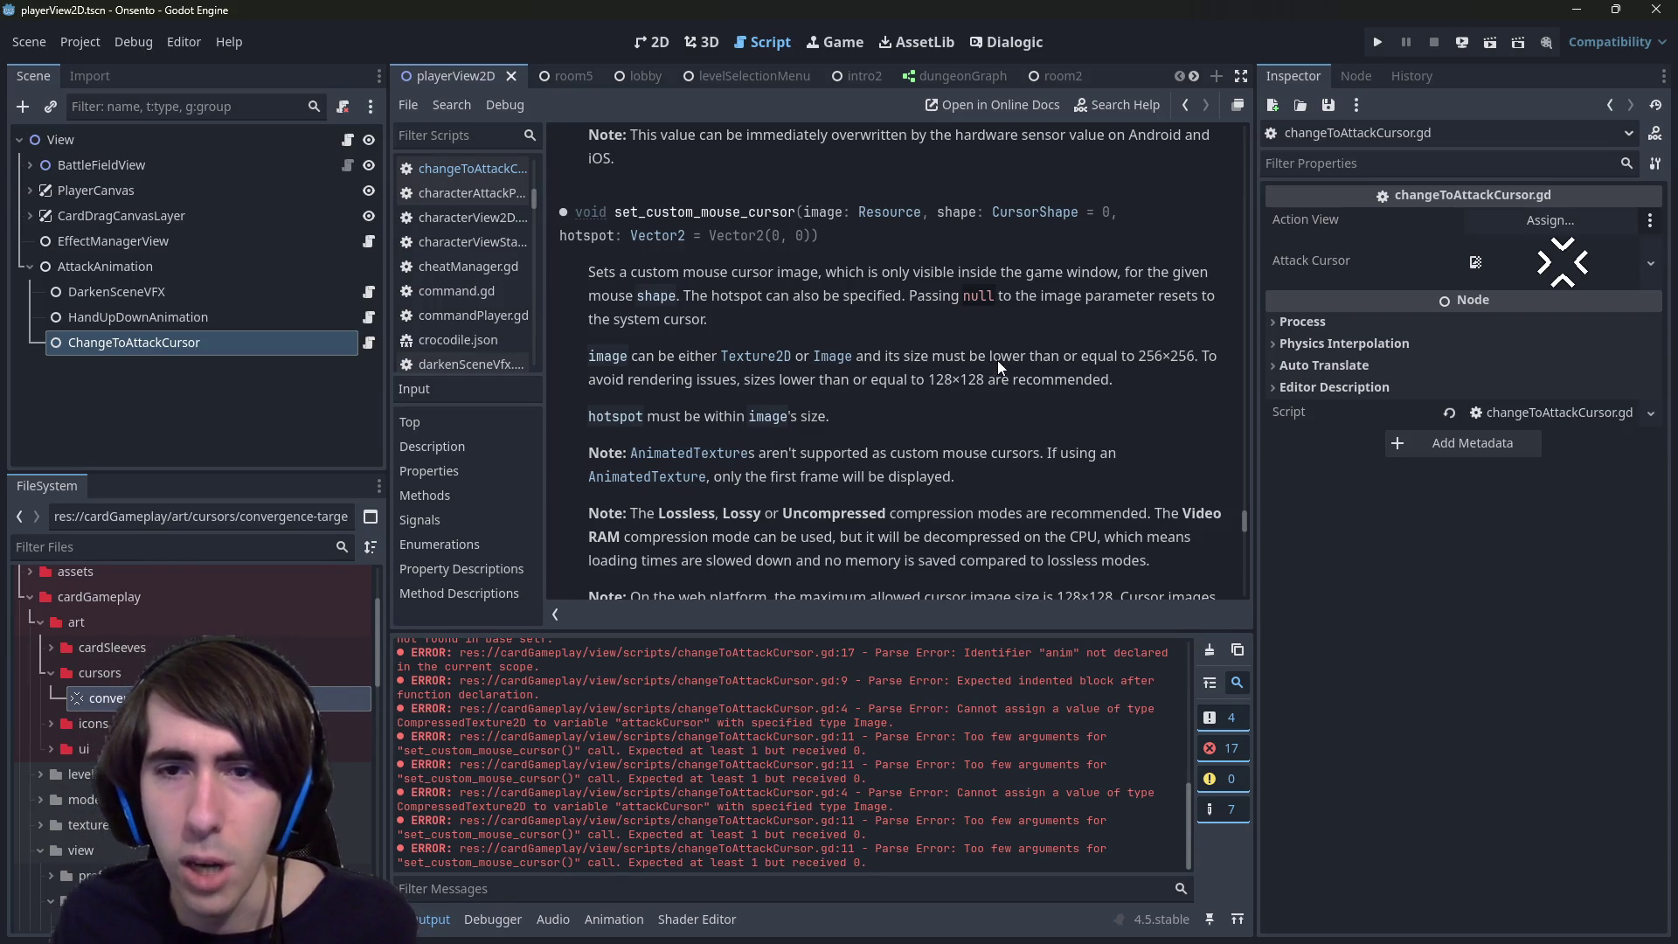
Preview the Attack Cursor texture in the Inspector, go back to the script, and open Project Settings
{"action": "left_click", "coordinate": [1580, 246]}
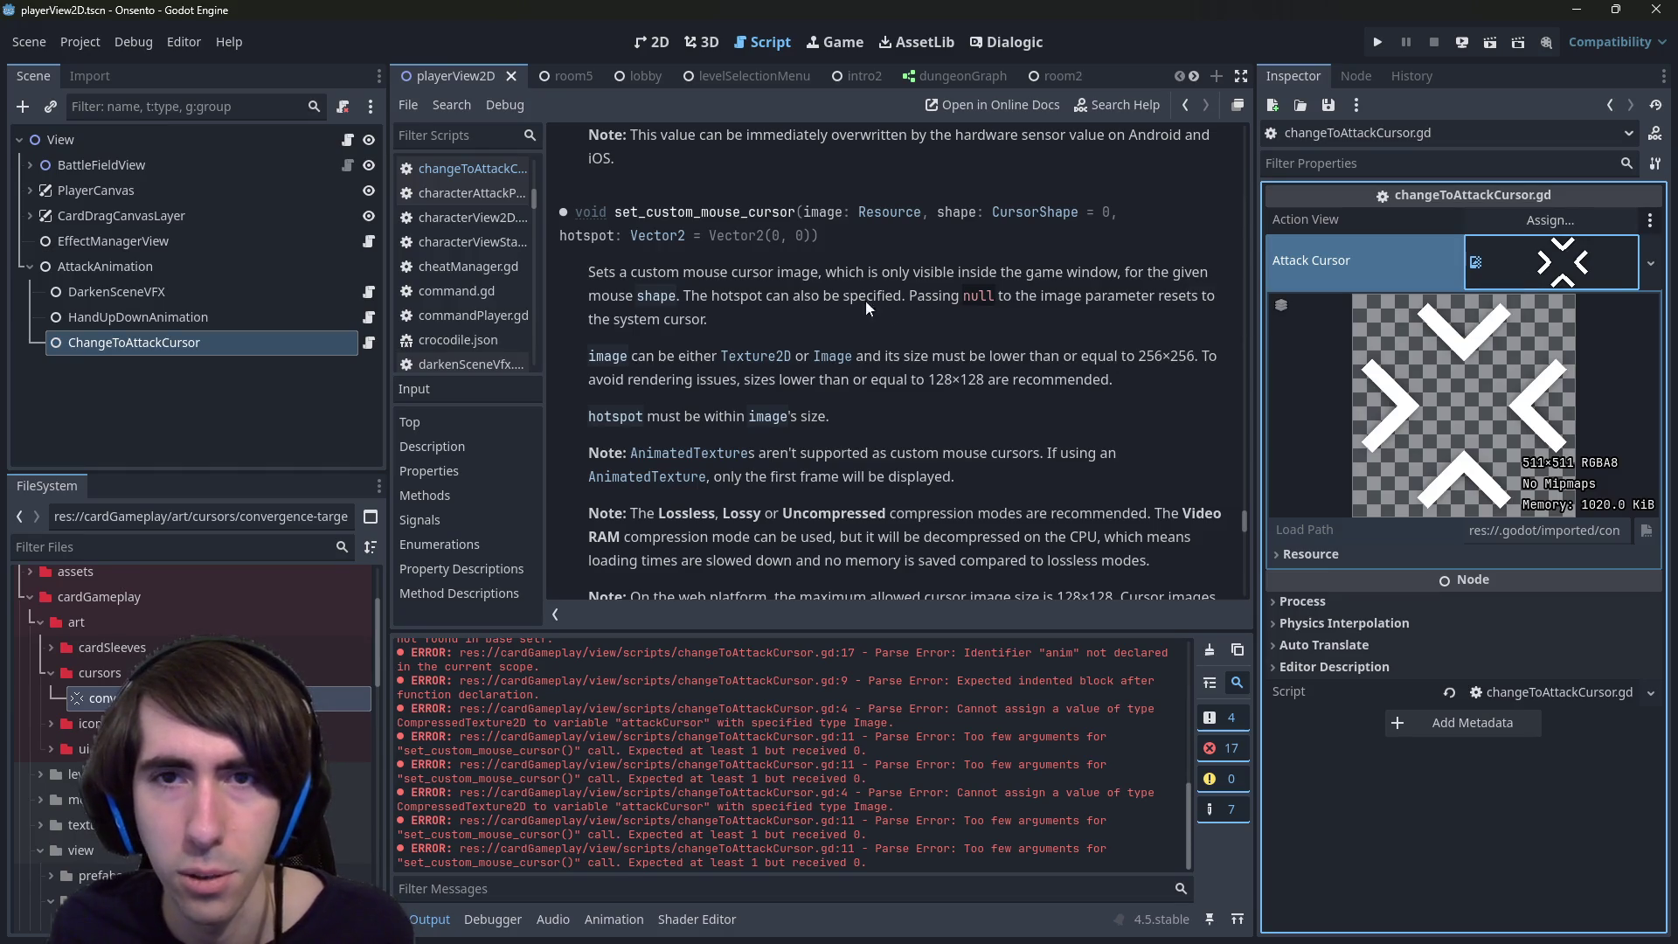
{"action": "left_click", "coordinate": [933, 305]}
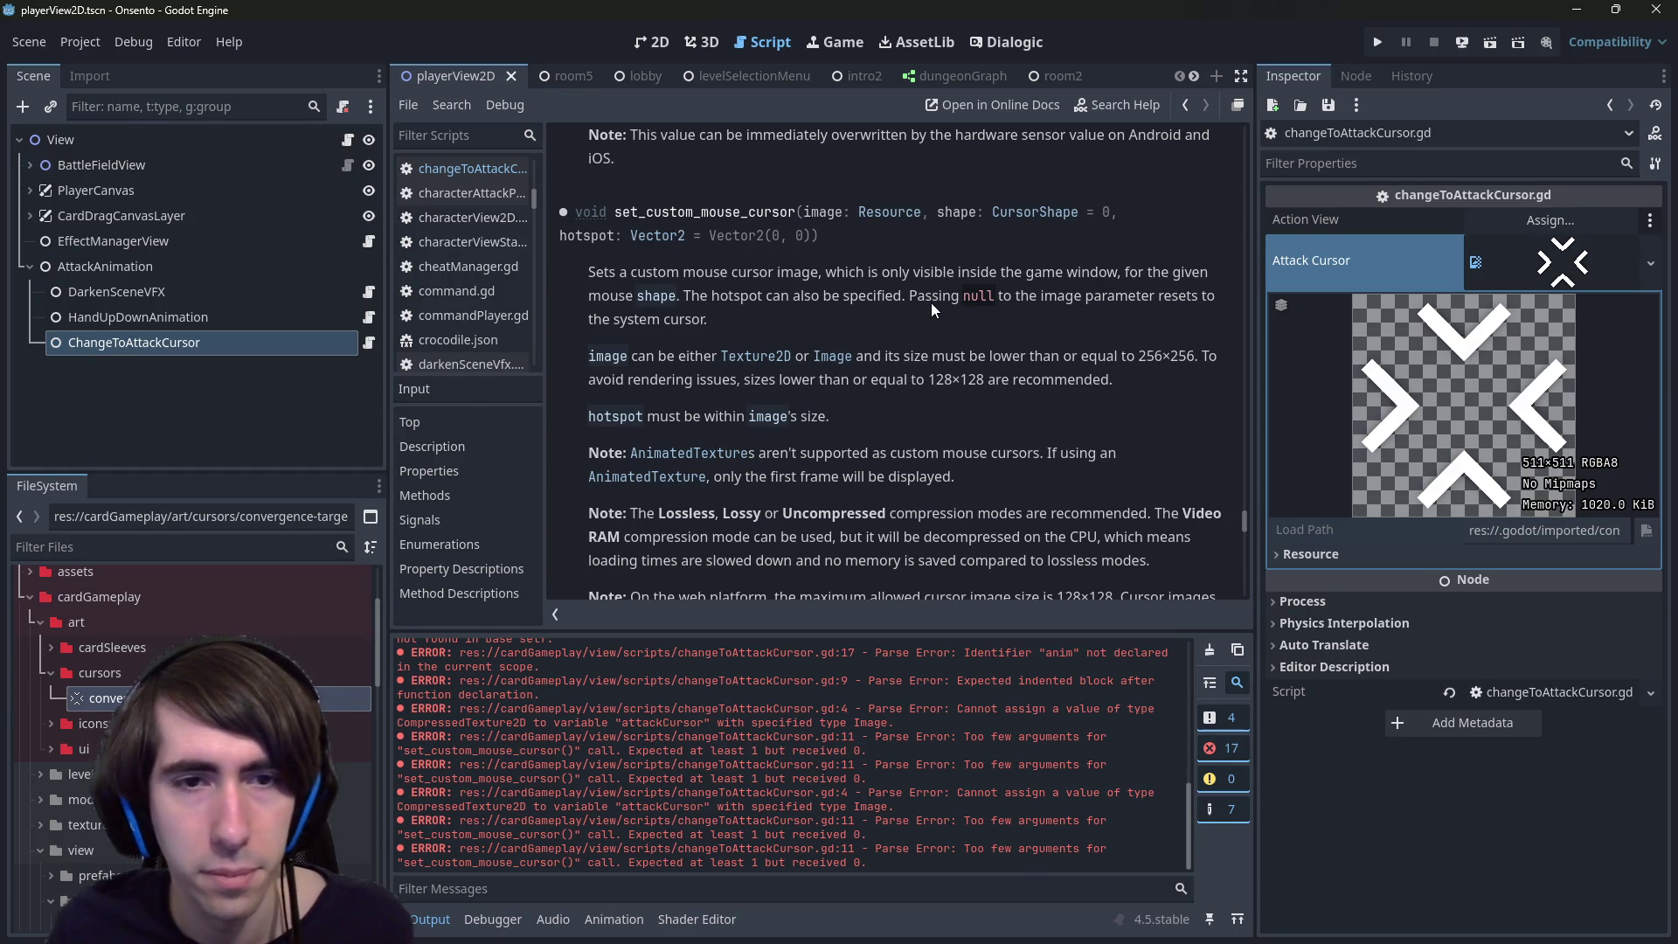
{"action": "key", "text": "alt+Left"}
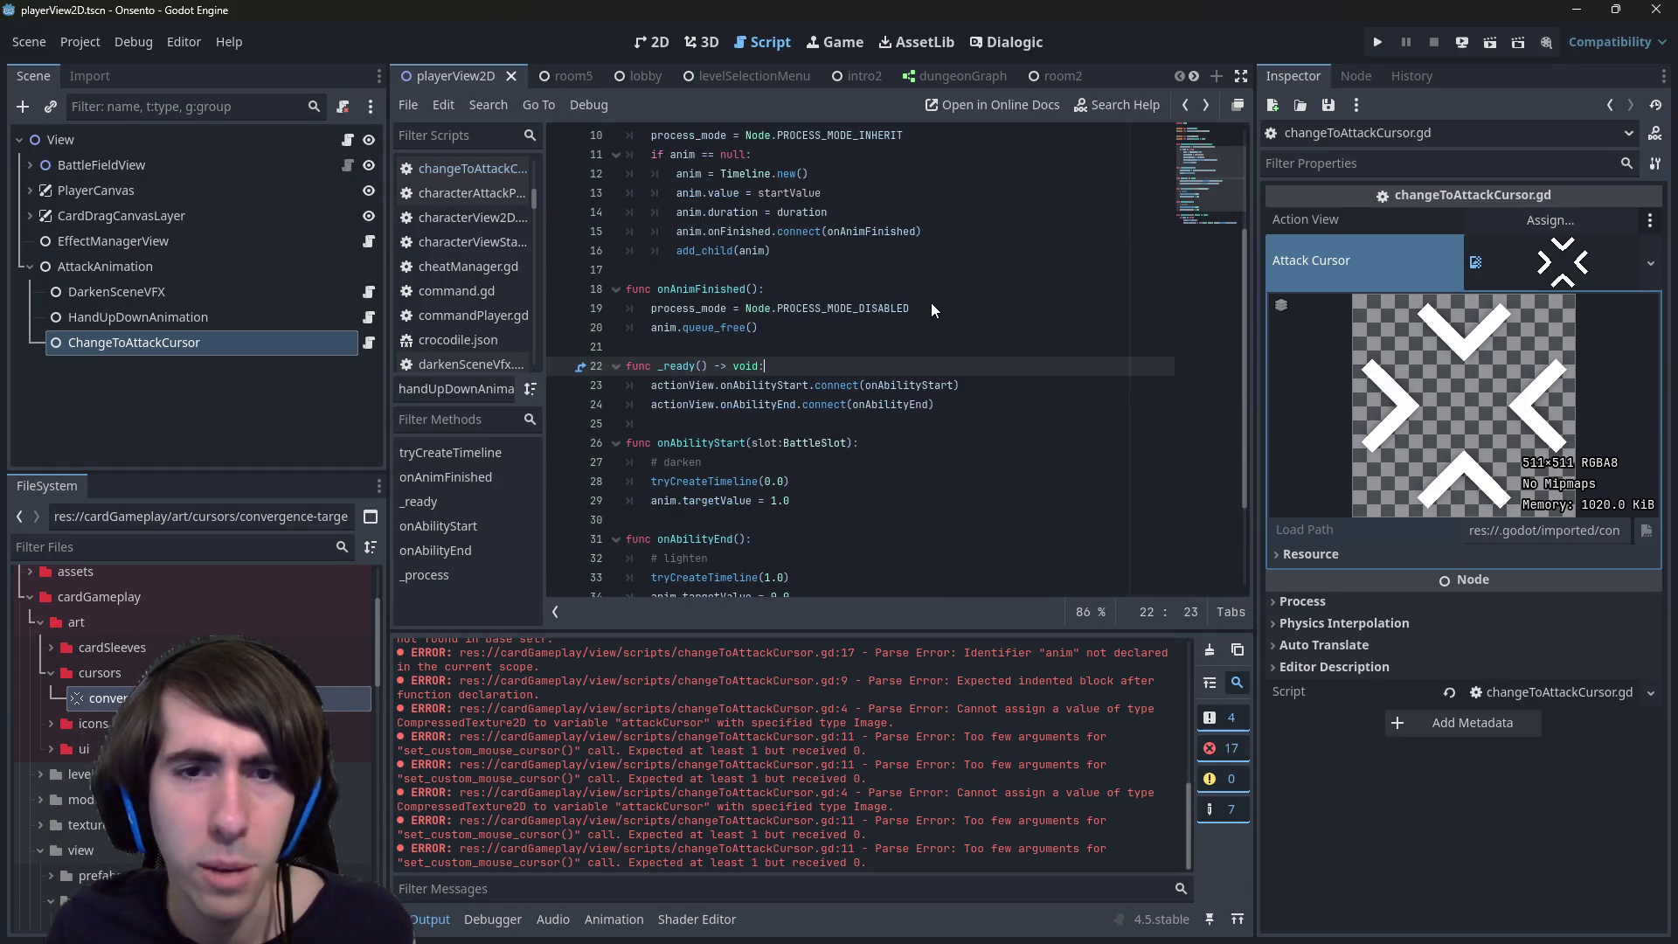
{"action": "key", "text": "alt+Right"}
{"action": "key", "text": "alt+Left"}
{"action": "key", "text": "alt+Right"}
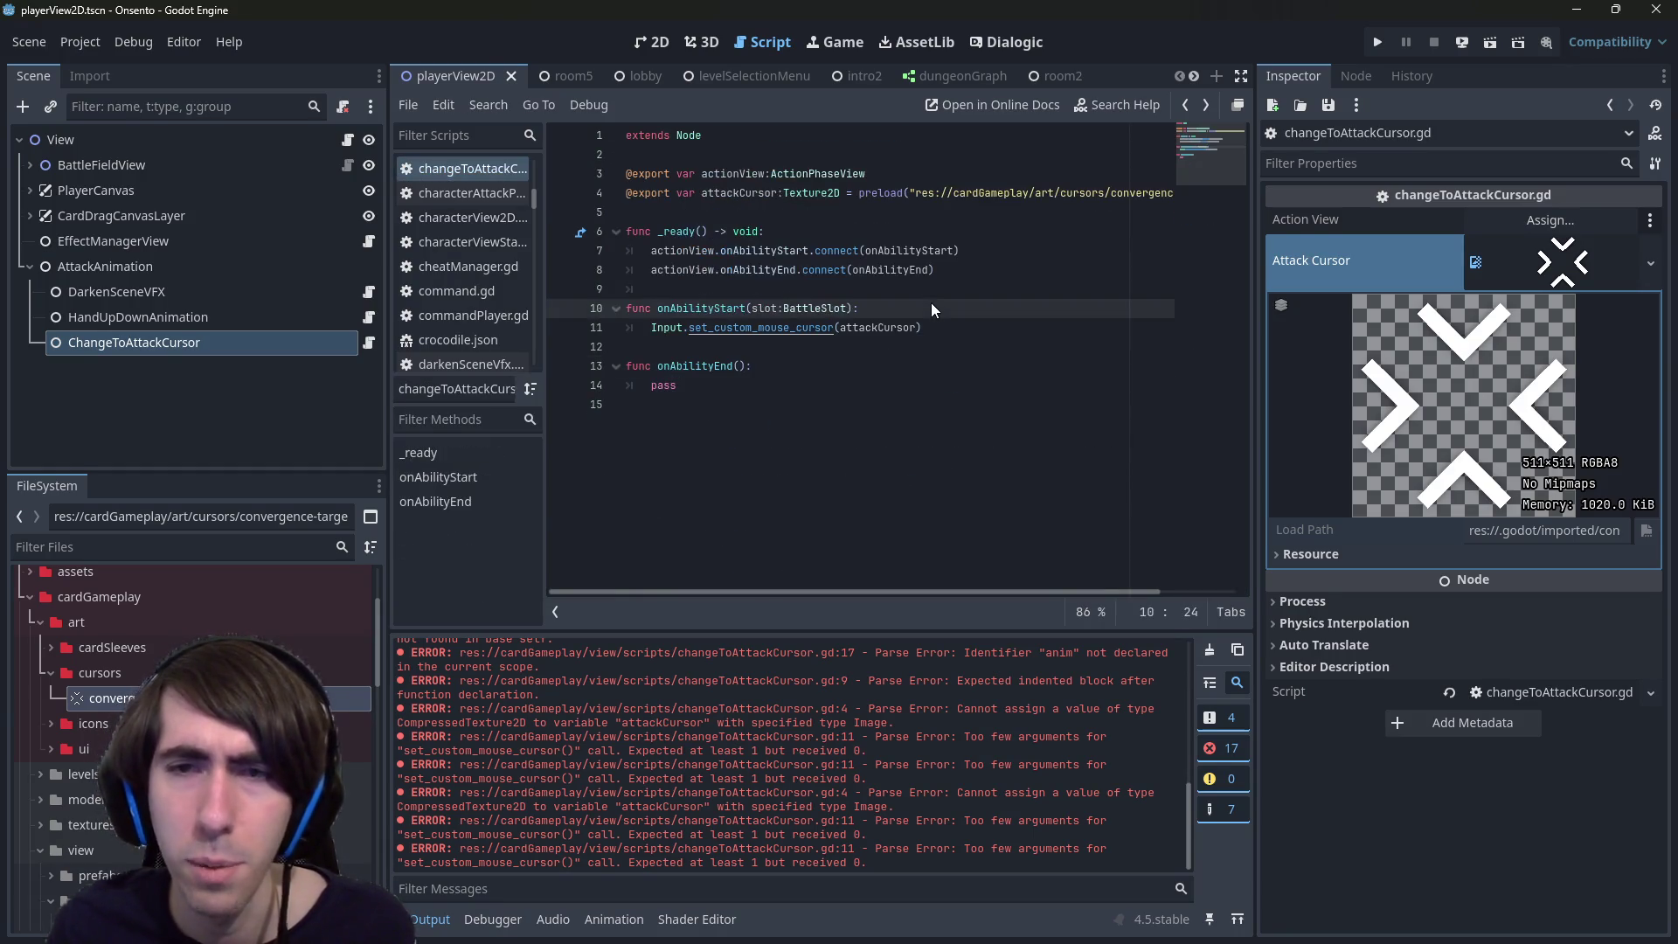
{"action": "key", "text": "alt+Right"}
{"action": "key", "text": "alt+Left"}
{"action": "key", "text": "alt+Left"}
{"action": "key", "text": "alt+Right"}
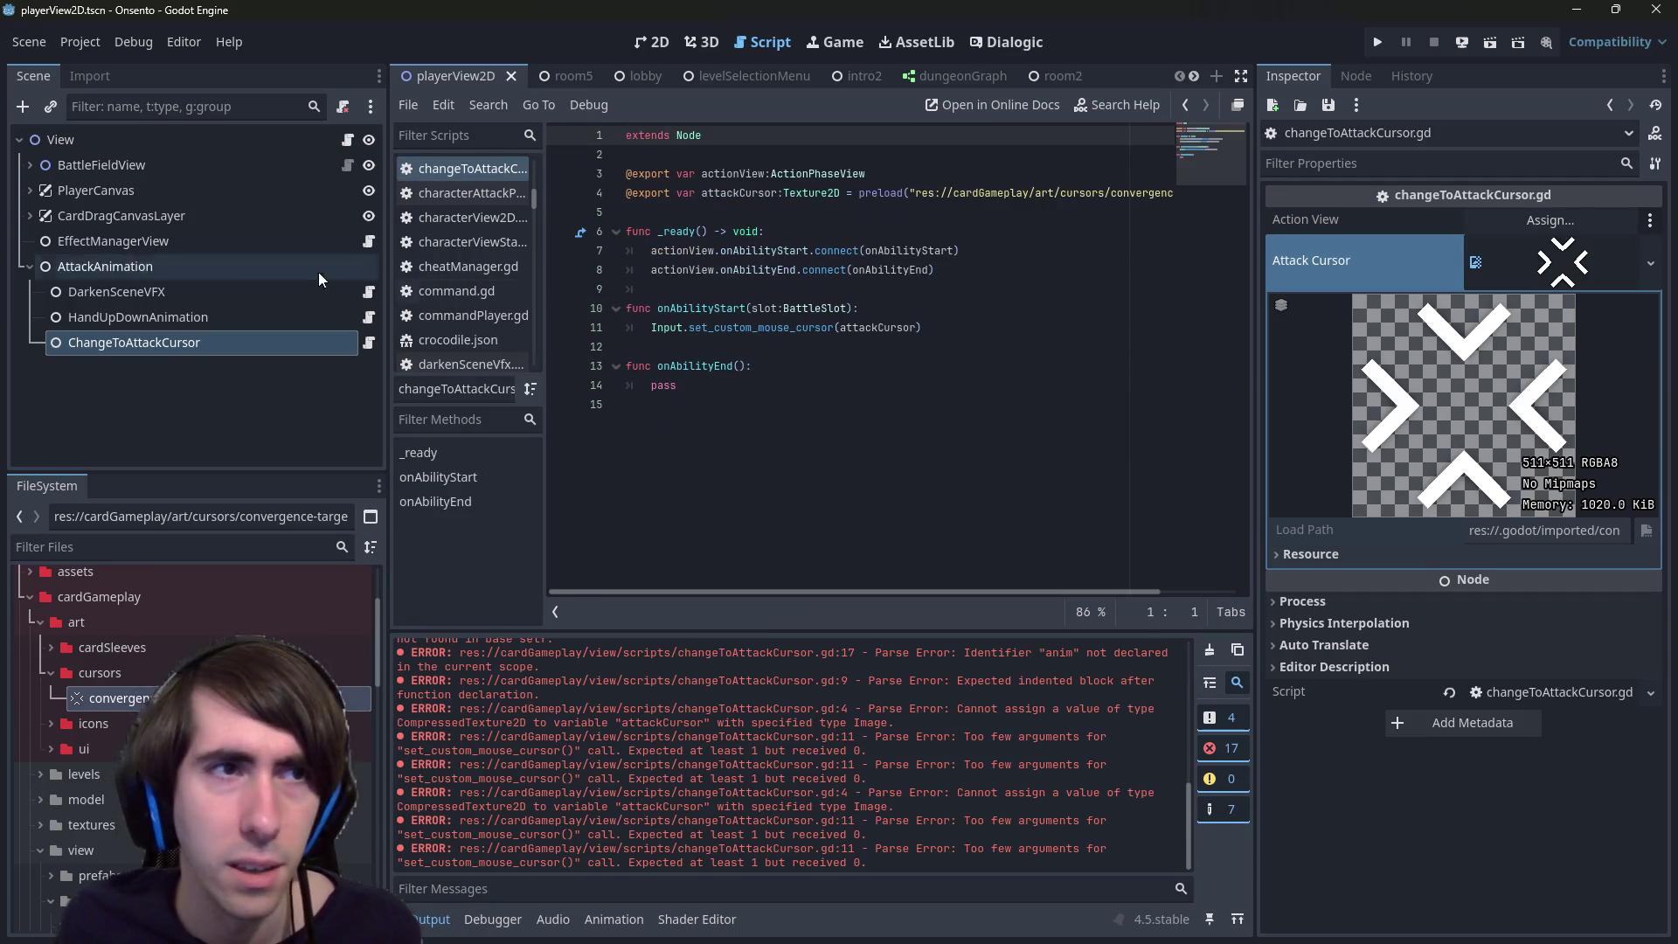
{"action": "left_click", "coordinate": [79, 42]}
{"action": "left_click", "coordinate": [96, 66]}
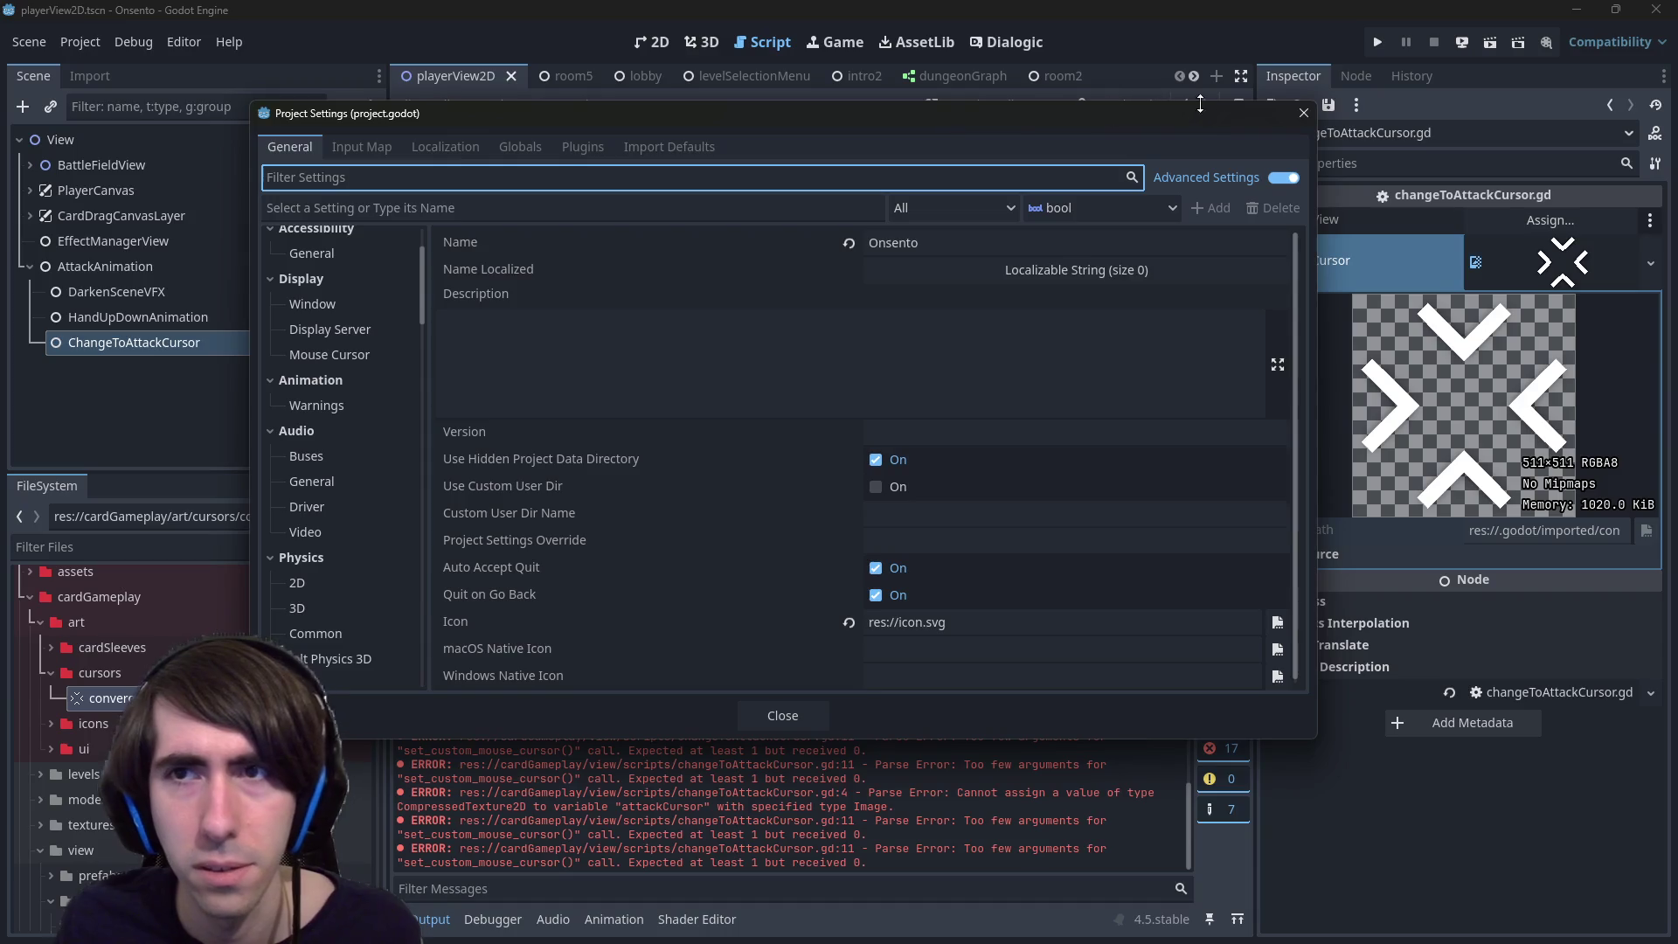
{"action": "left_click", "coordinate": [1303, 112]}
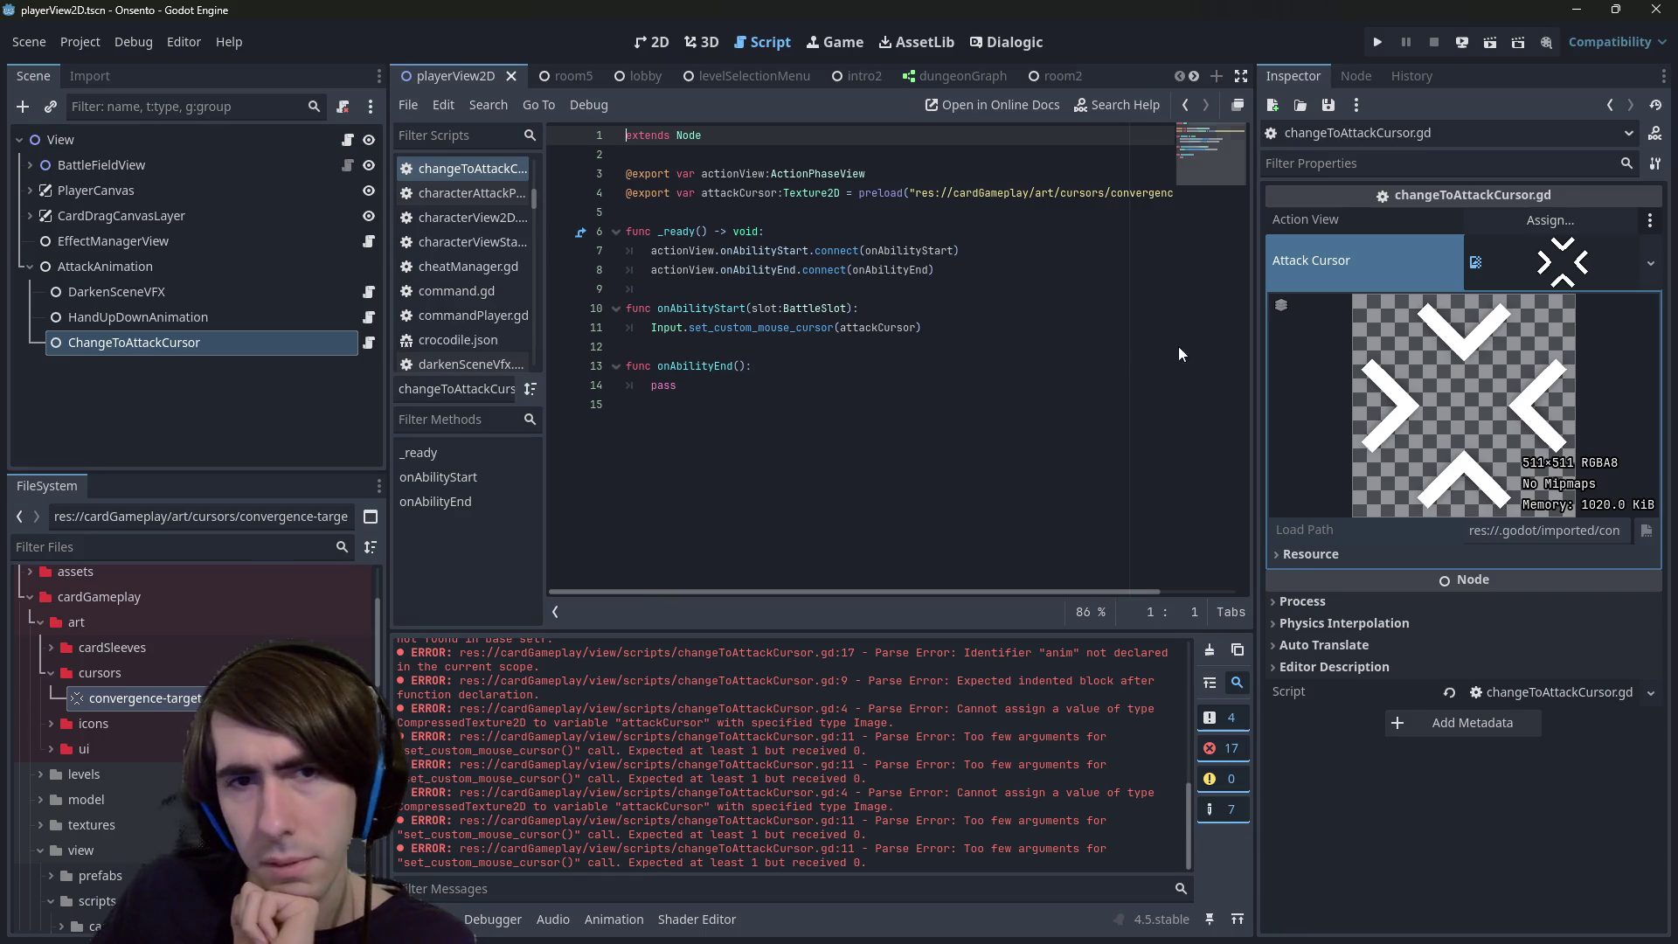
{"action": "mouse_move", "coordinate": [936, 327]}
{"action": "left_mouse_down"}
{"action": "mouse_move", "coordinate": [625, 329]}
{"action": "mouse_move", "coordinate": [563, 312]}
{"action": "left_mouse_up"}
Delete the onAbilityStart function from changeToAttackCursor.gd and save
{"action": "key", "text": "BackSpace"}
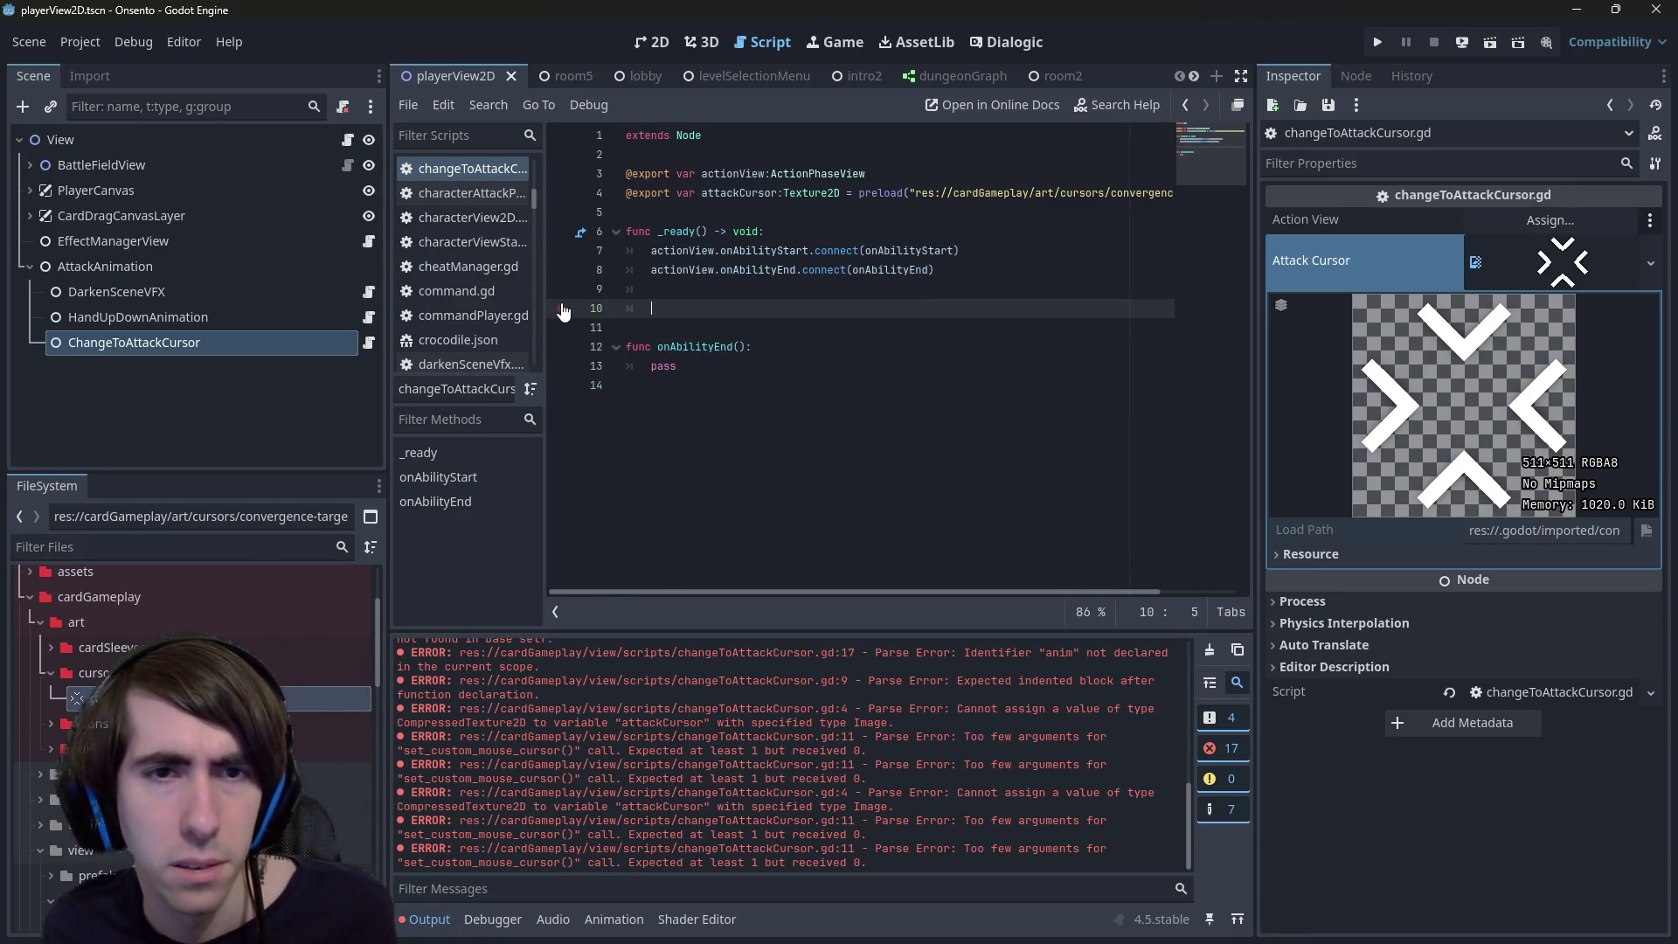
{"action": "key", "text": "ctrl+z"}
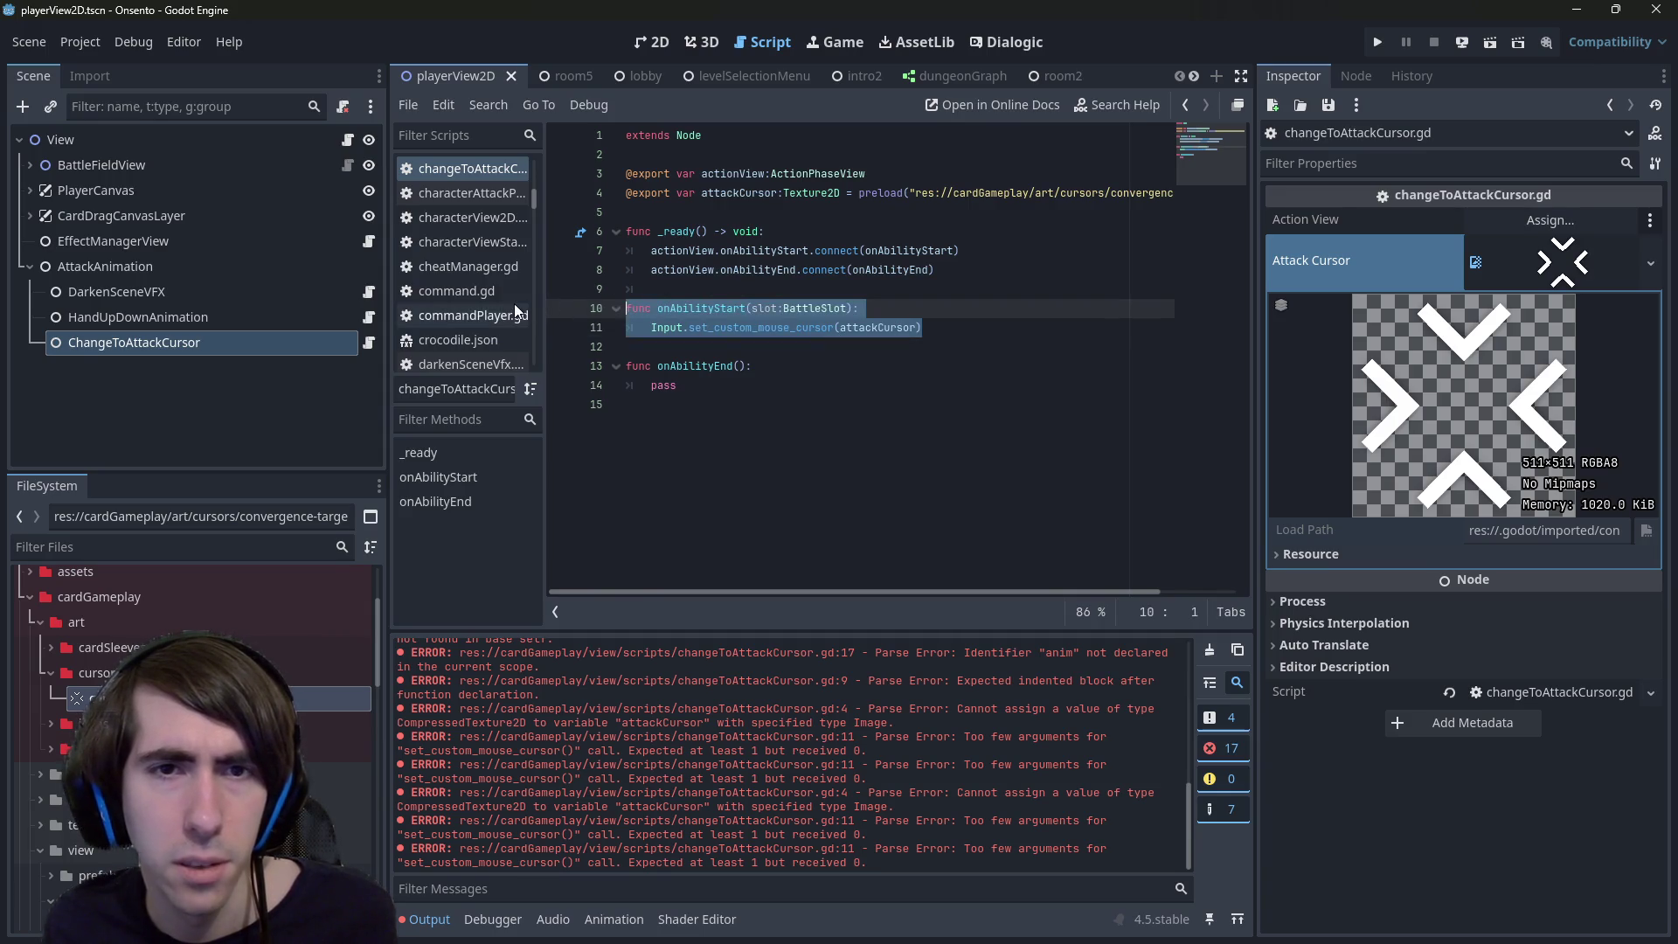
{"action": "key", "text": "BackSpace"}
{"action": "key", "text": "ctrl+s"}
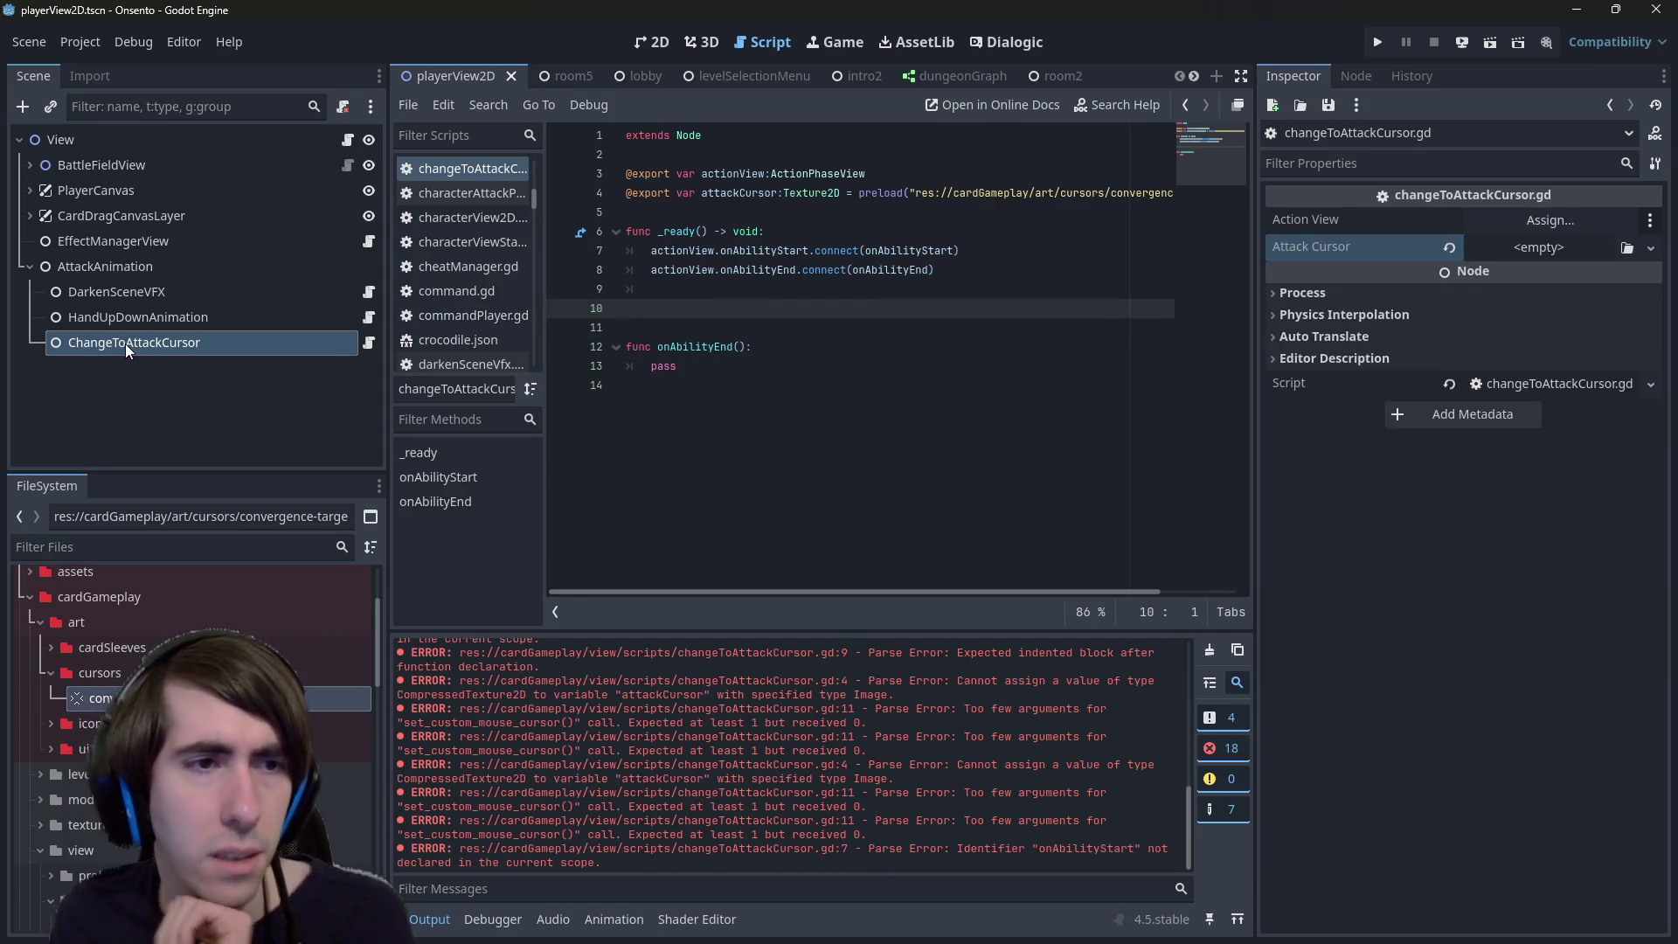
Expand CardDragCanvasLayer and start adding a child node under ChangeToAttackCursor
{"action": "left_click", "coordinate": [28, 217]}
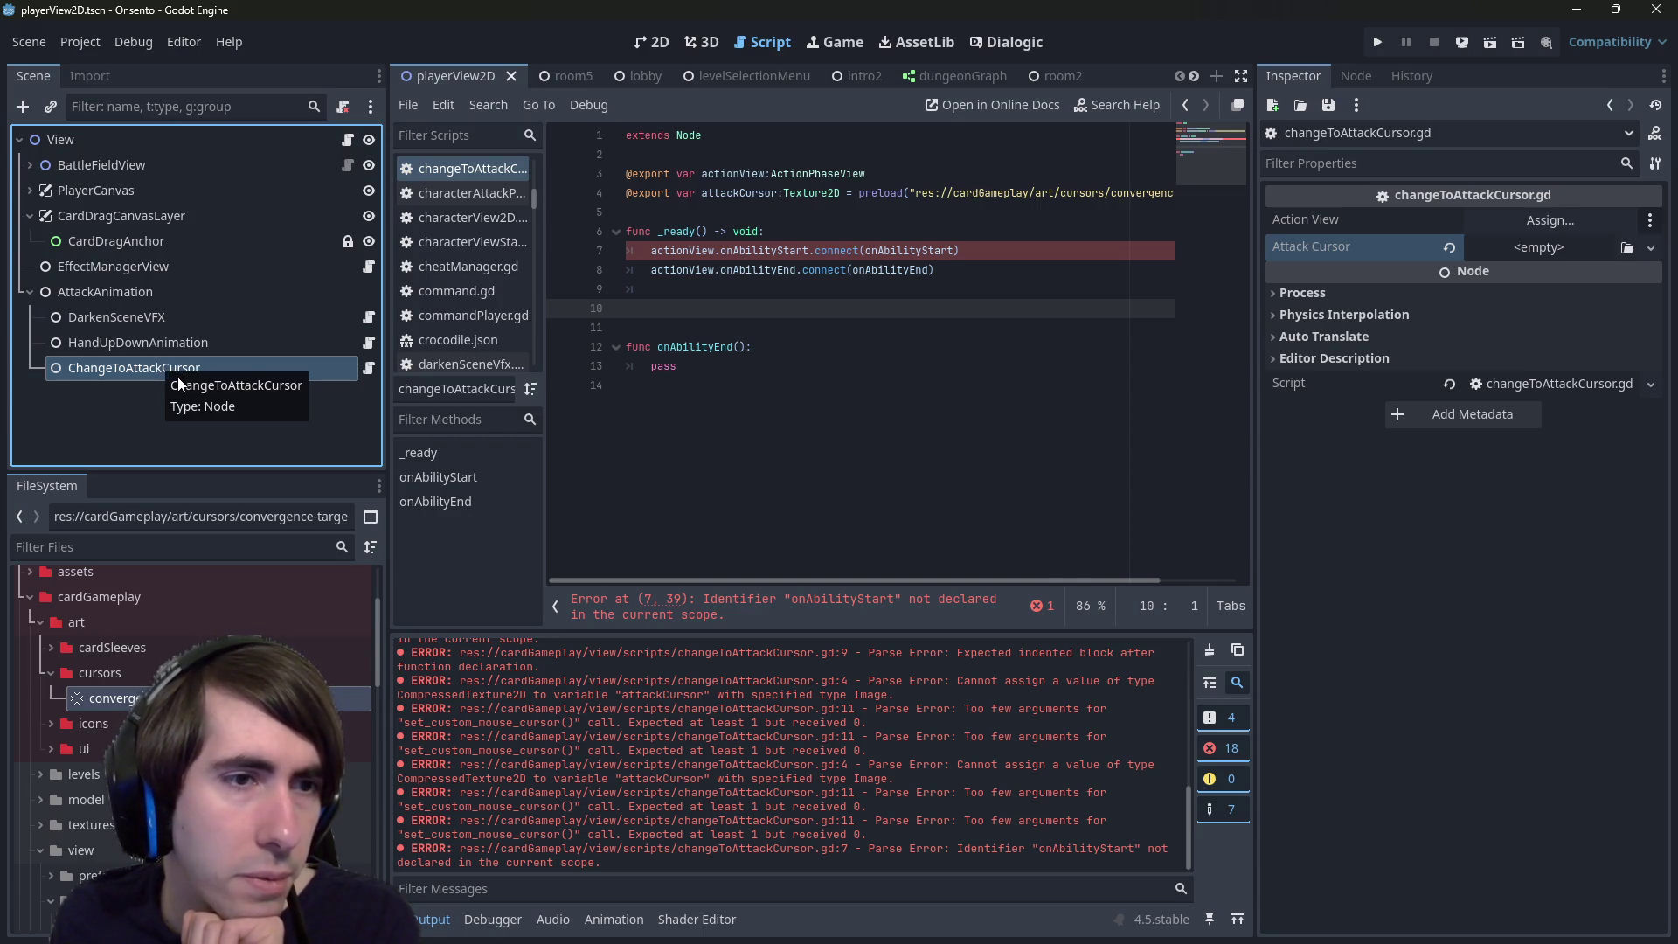
{"action": "right_click", "coordinate": [156, 370]}
{"action": "left_click", "coordinate": [196, 360]}
{"action": "key", "text": "ctrl+a"}
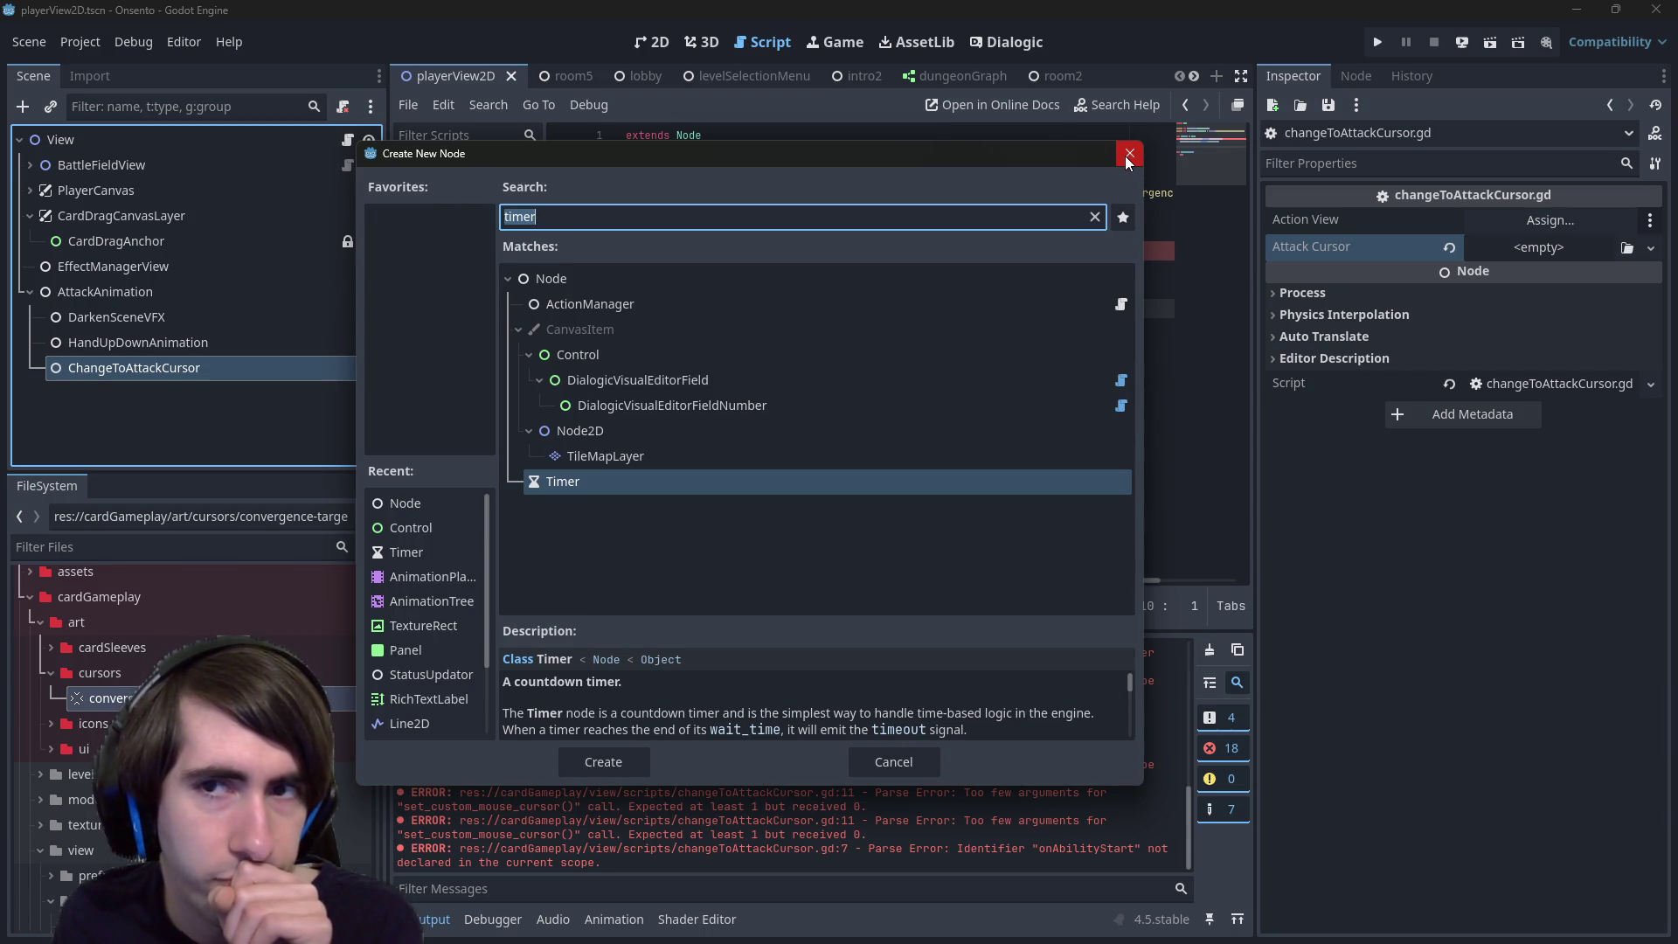
Cancel node creation, remove the blank line before onAbilityEnd, and save
{"action": "left_click", "coordinate": [1128, 158]}
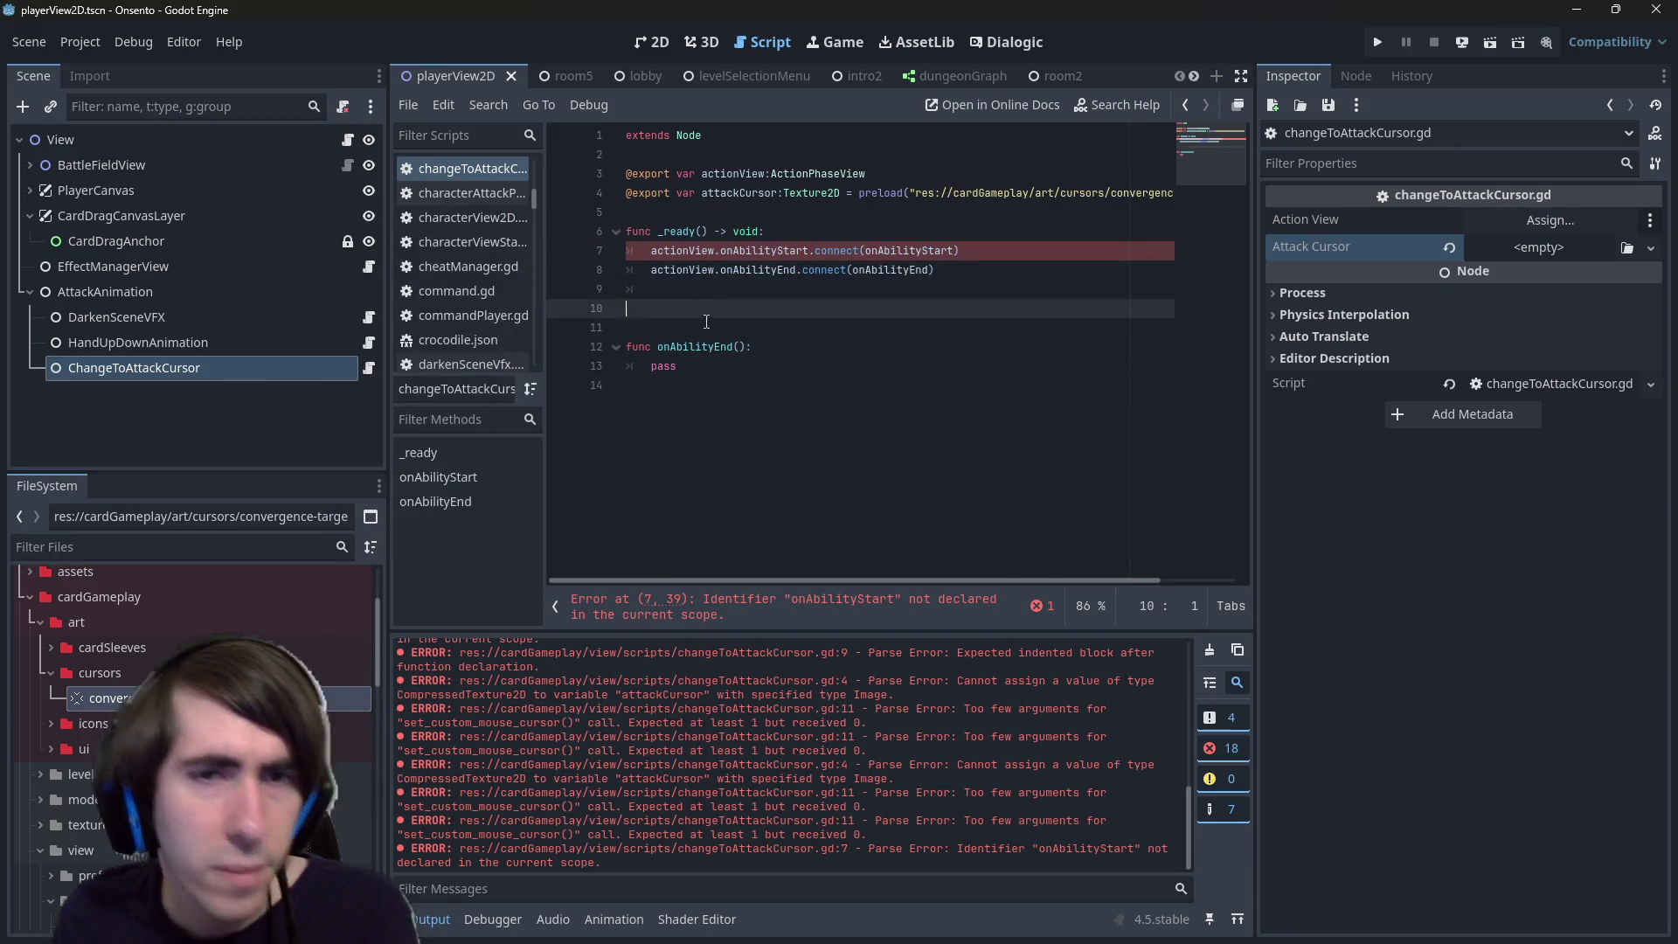
{"action": "key", "text": "Delete"}
{"action": "key", "text": "ctrl+s"}
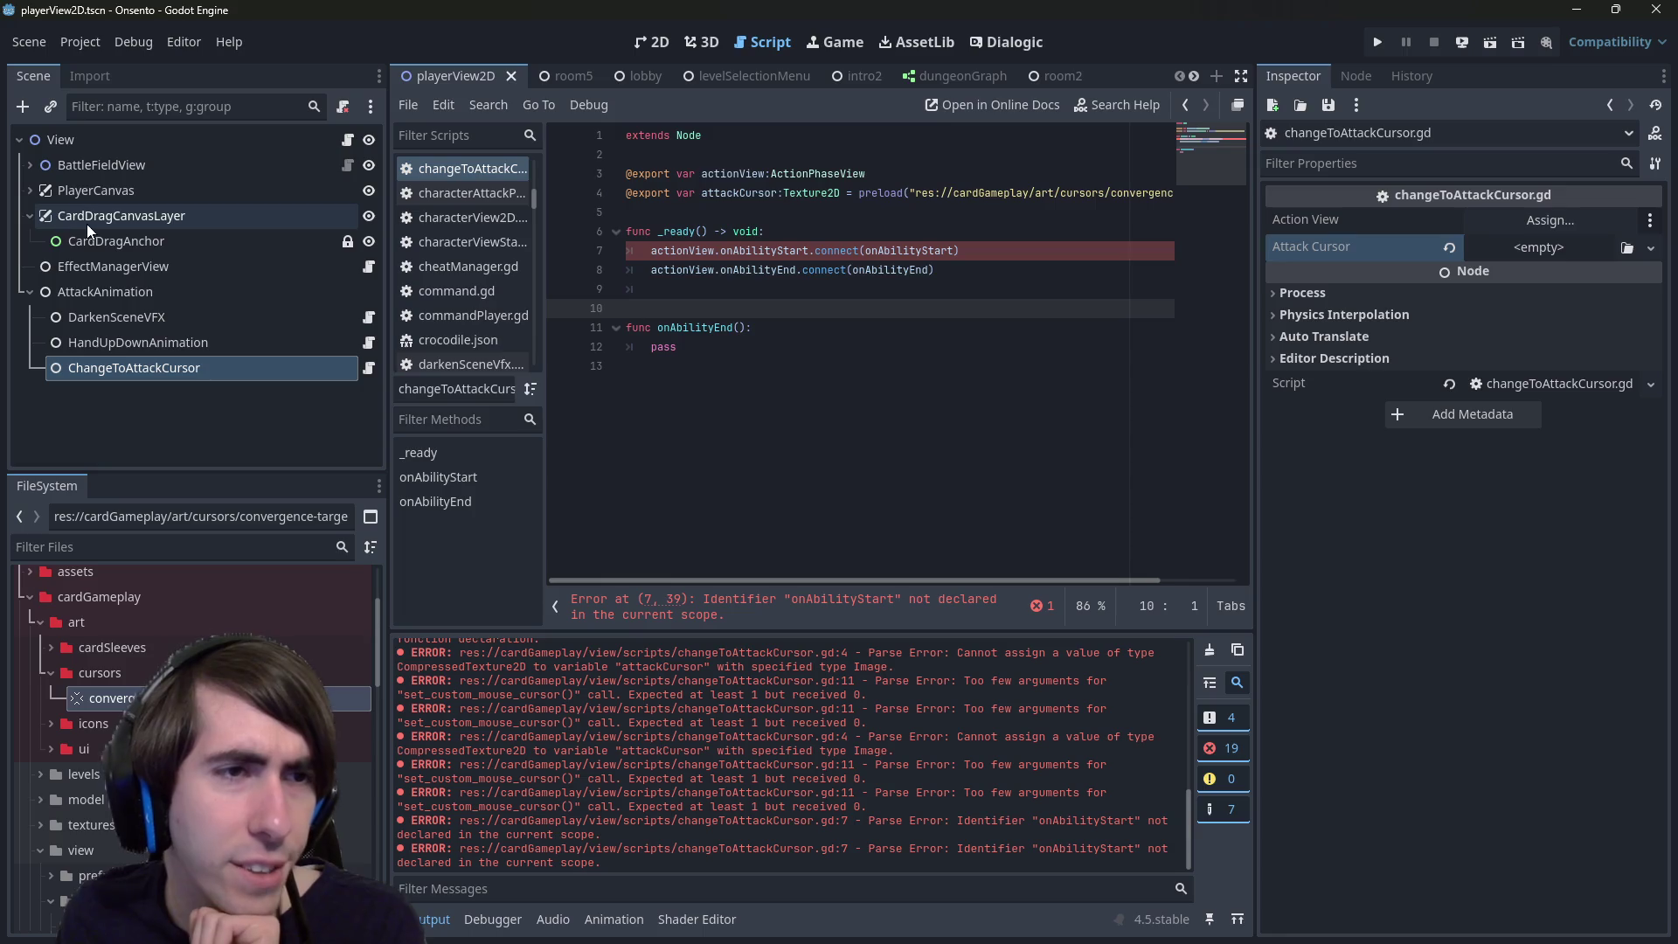
{"action": "left_click", "coordinate": [145, 236]}
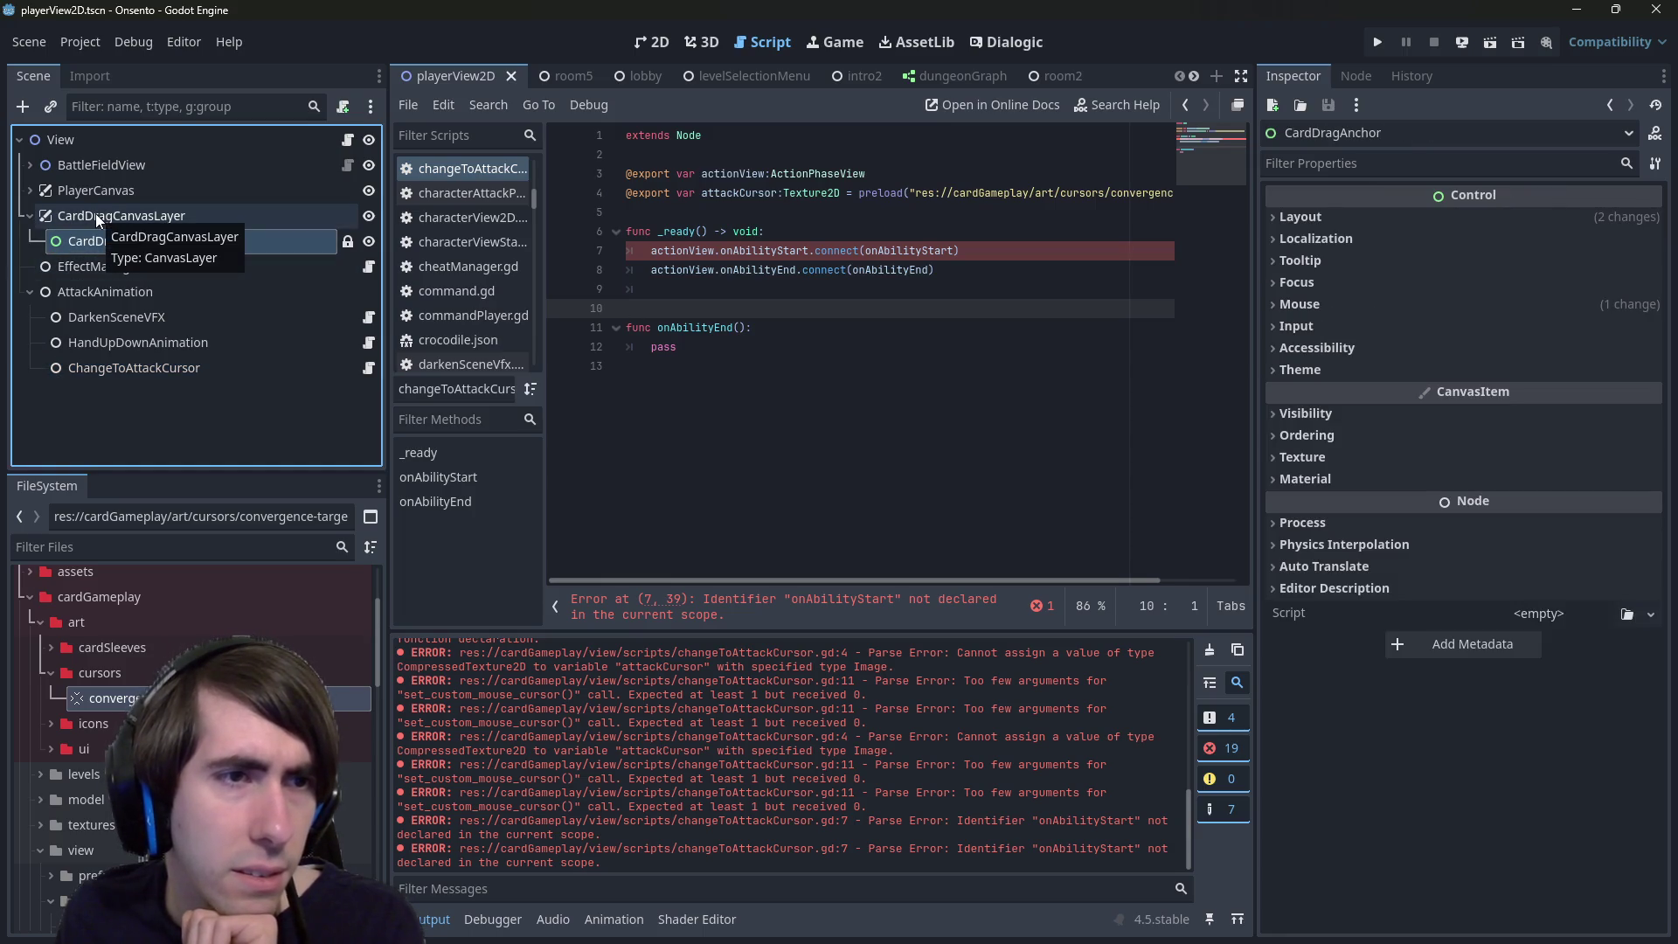
{"action": "left_click", "coordinate": [33, 194]}
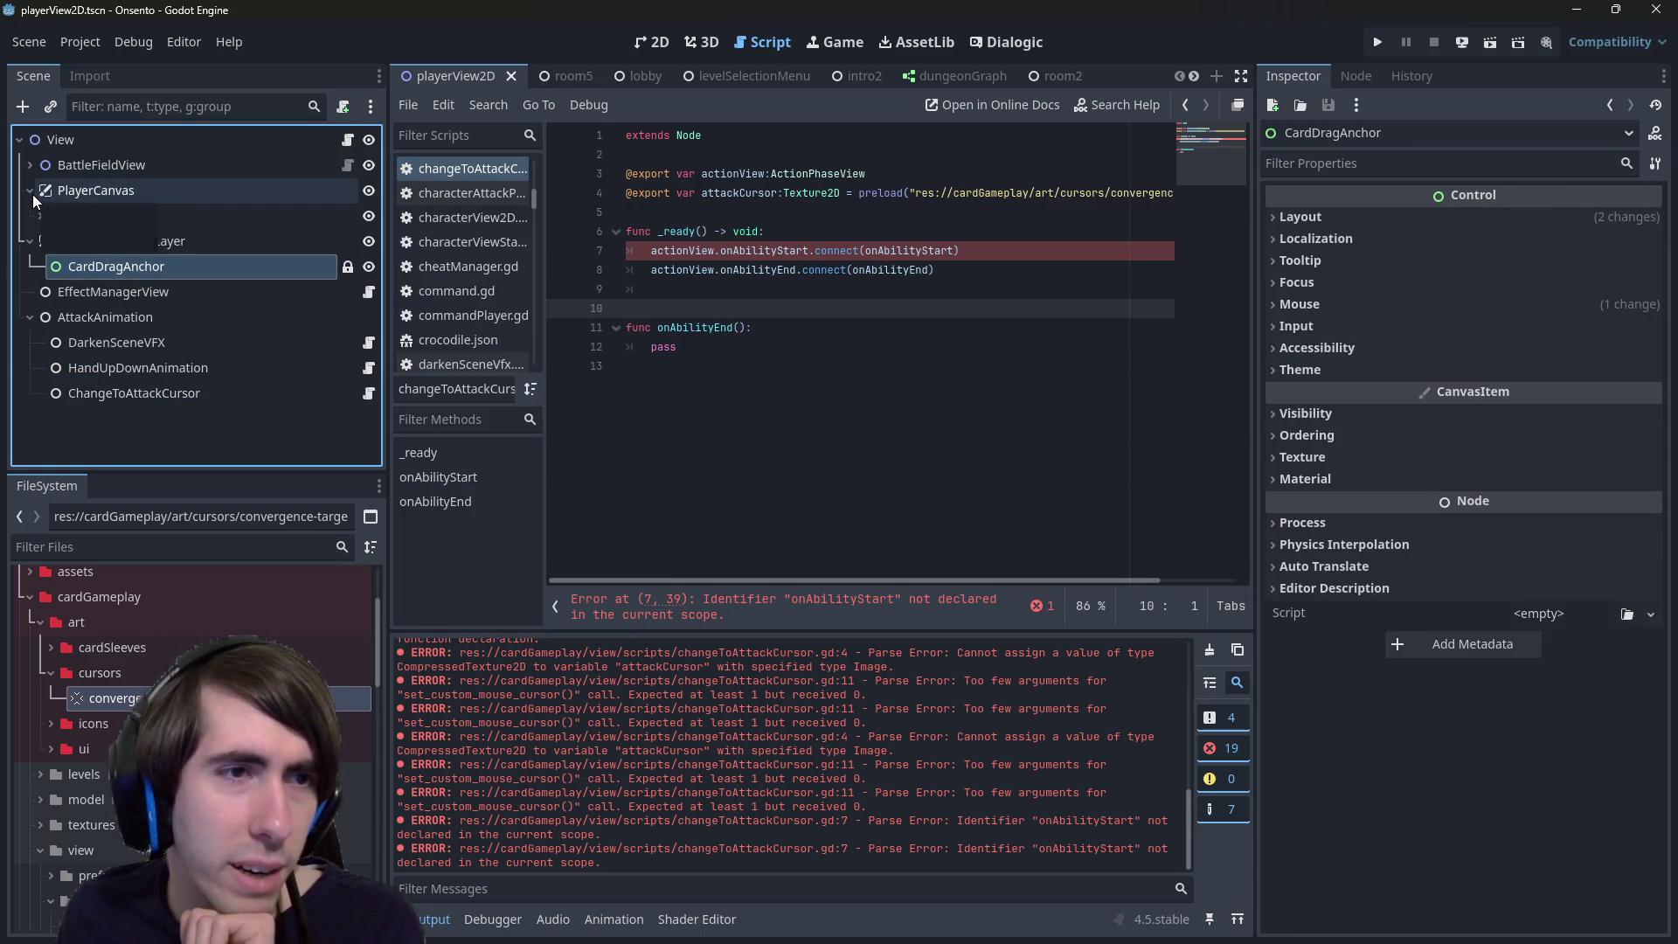
{"action": "left_click", "coordinate": [30, 195]}
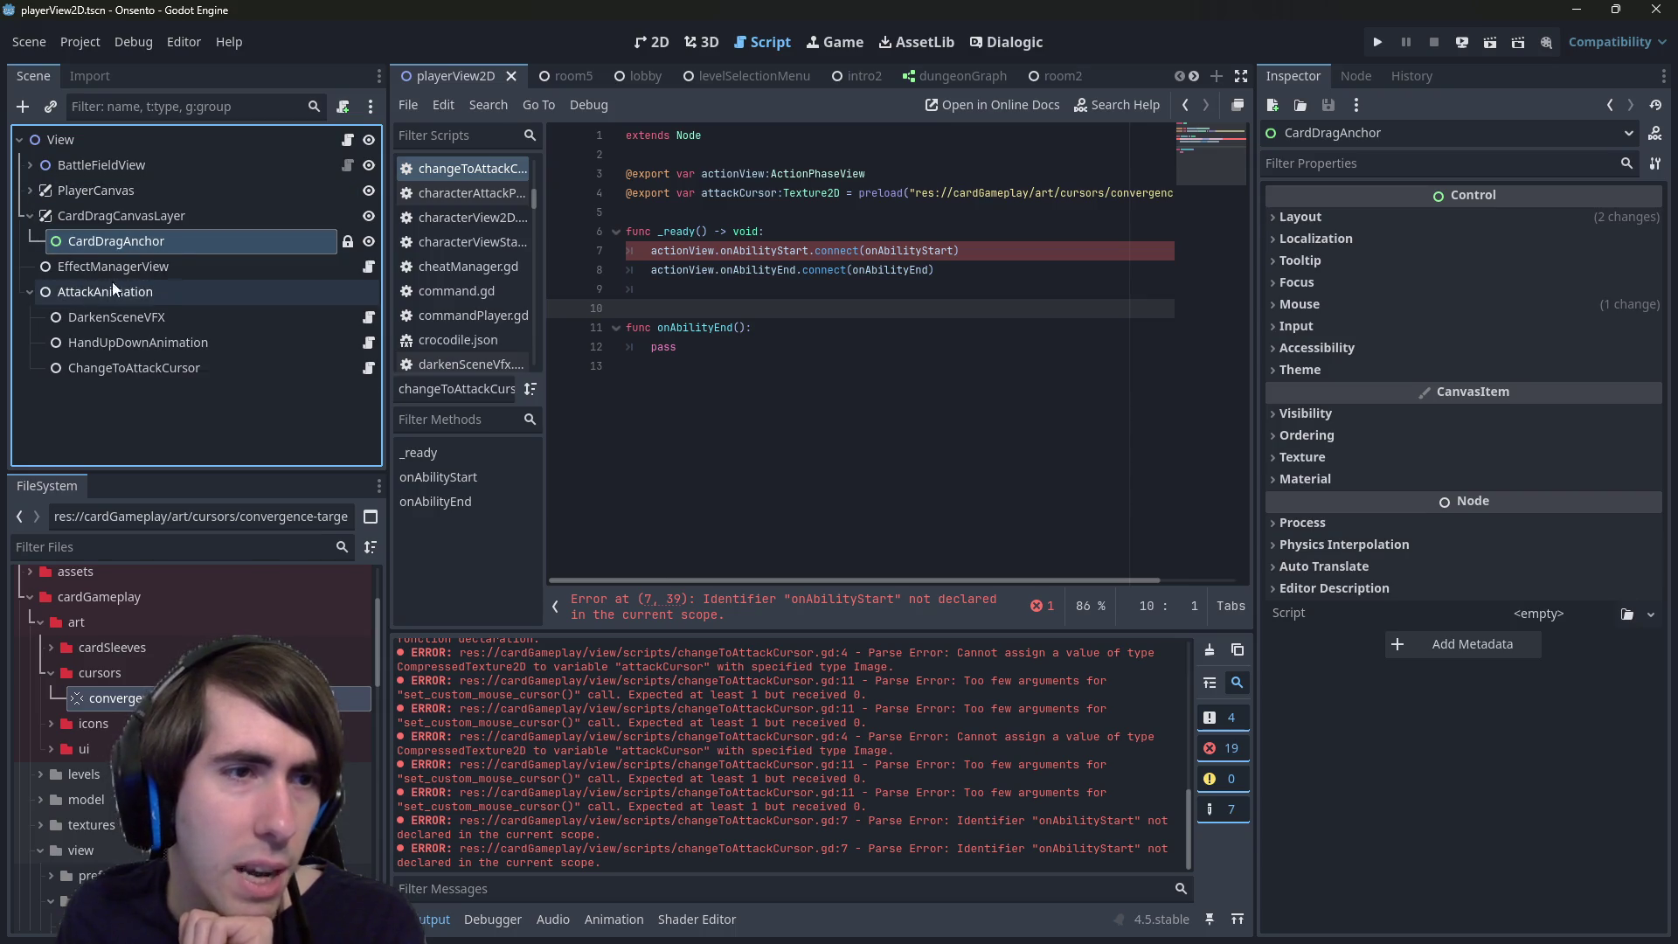
Add a CanvasLayer child under ChangeToAttackCursor and save
{"action": "right_click", "coordinate": [180, 369]}
{"action": "key", "text": "ctrl+a"}
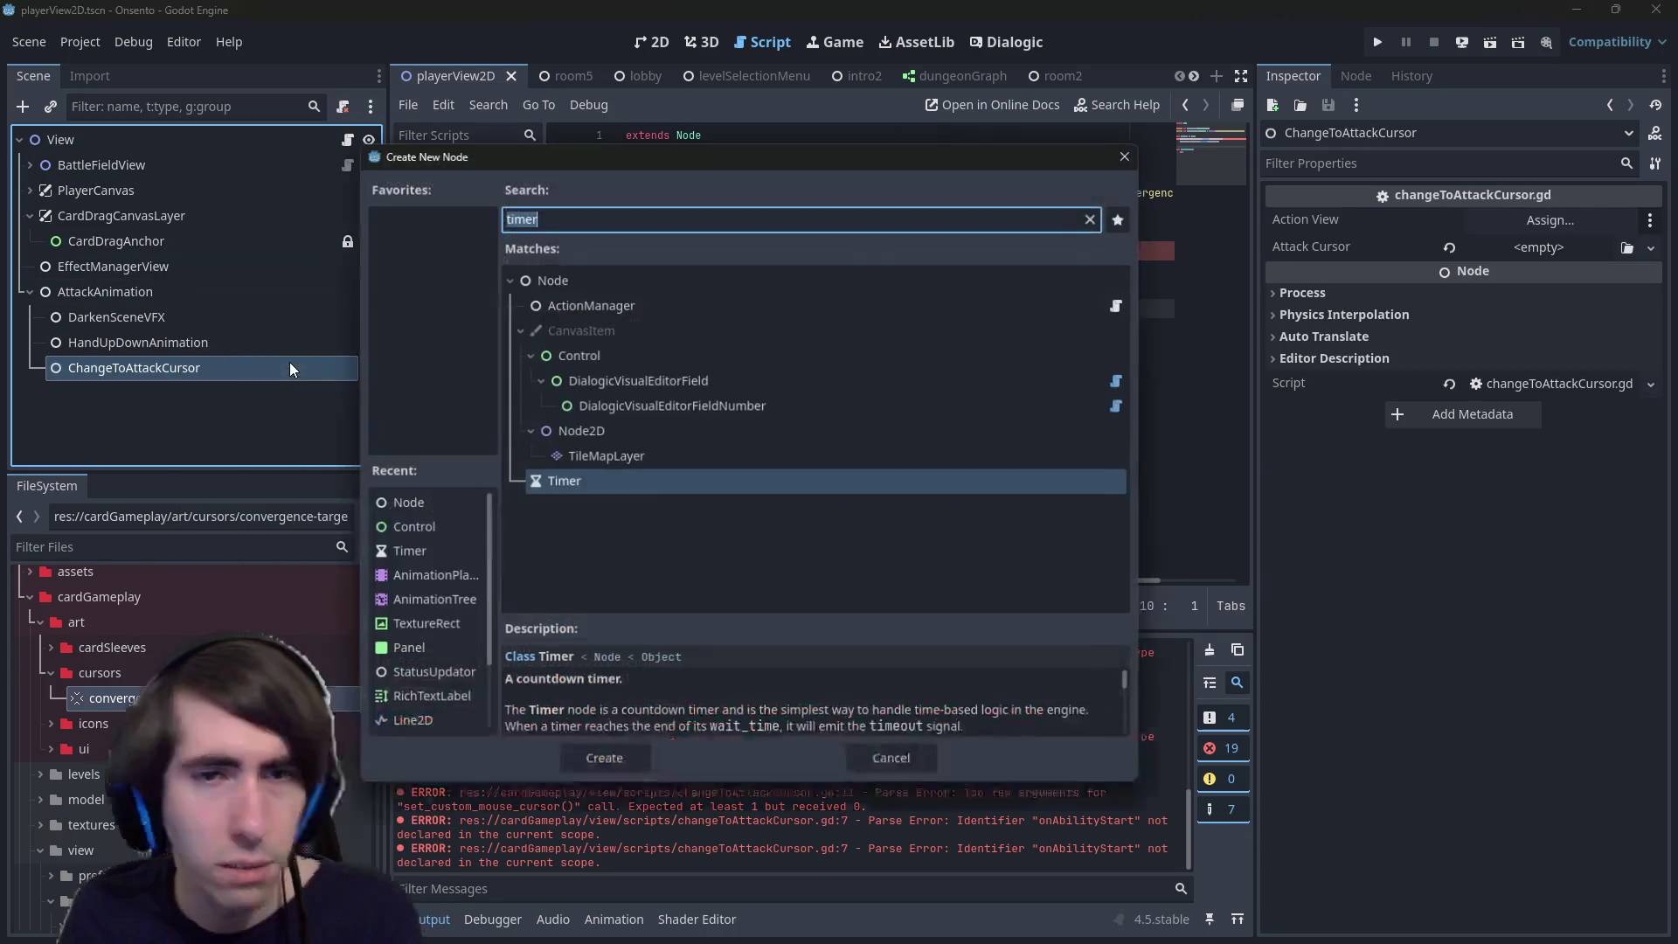
{"action": "type", "text": "canvas"}
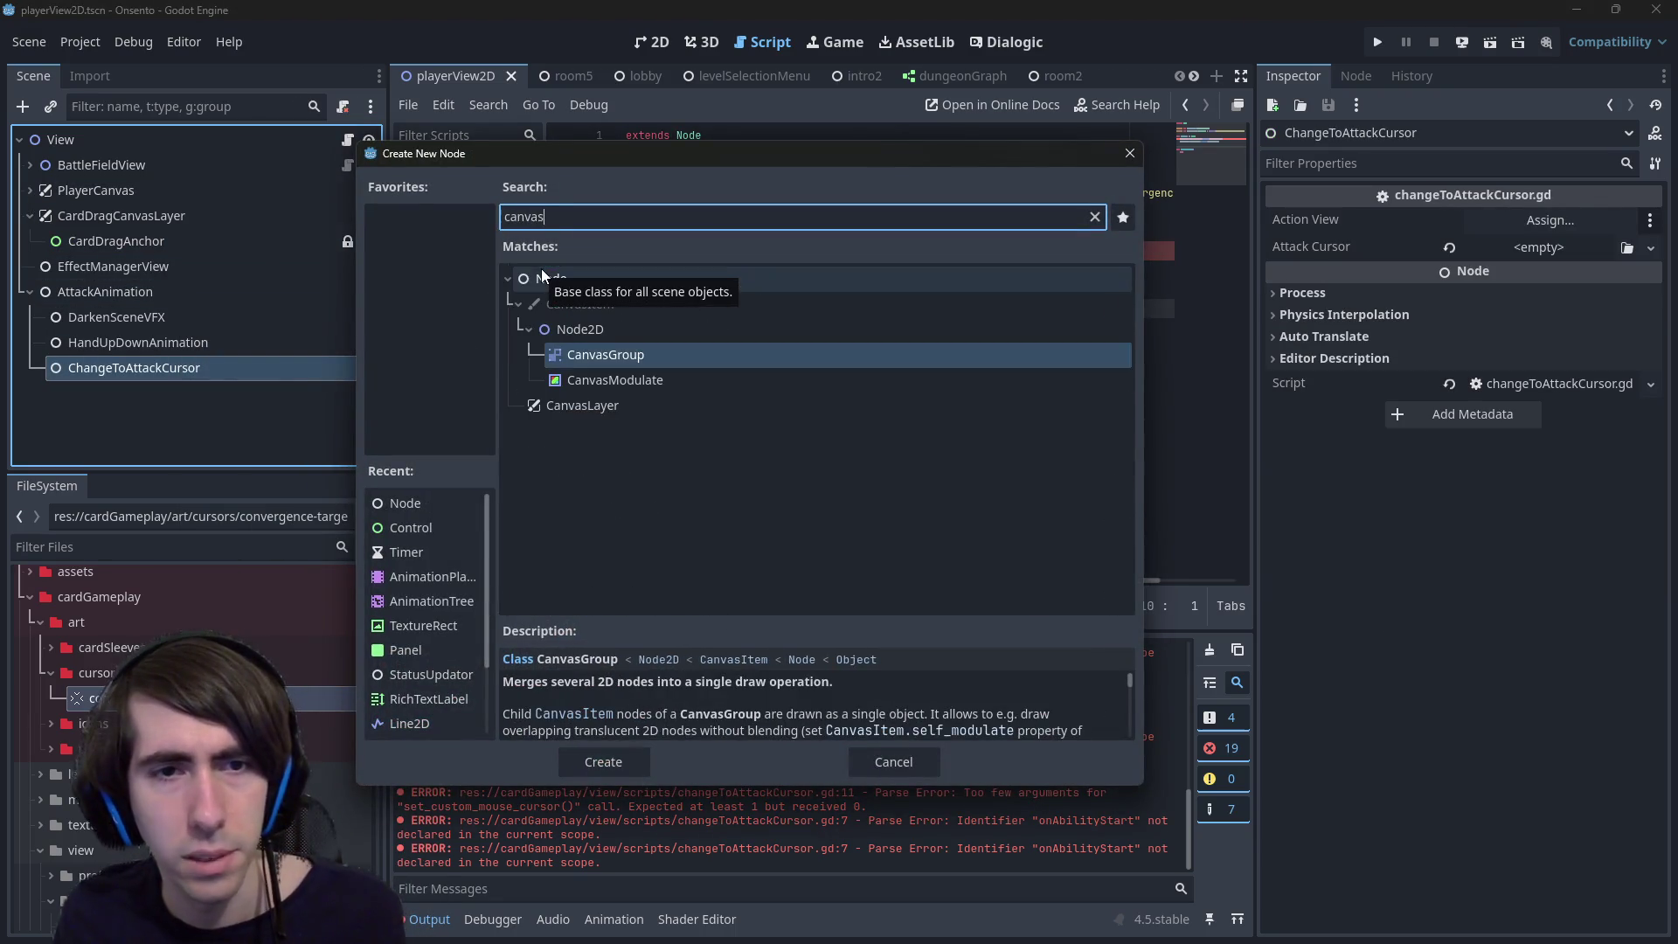
{"action": "double_click", "coordinate": [587, 408]}
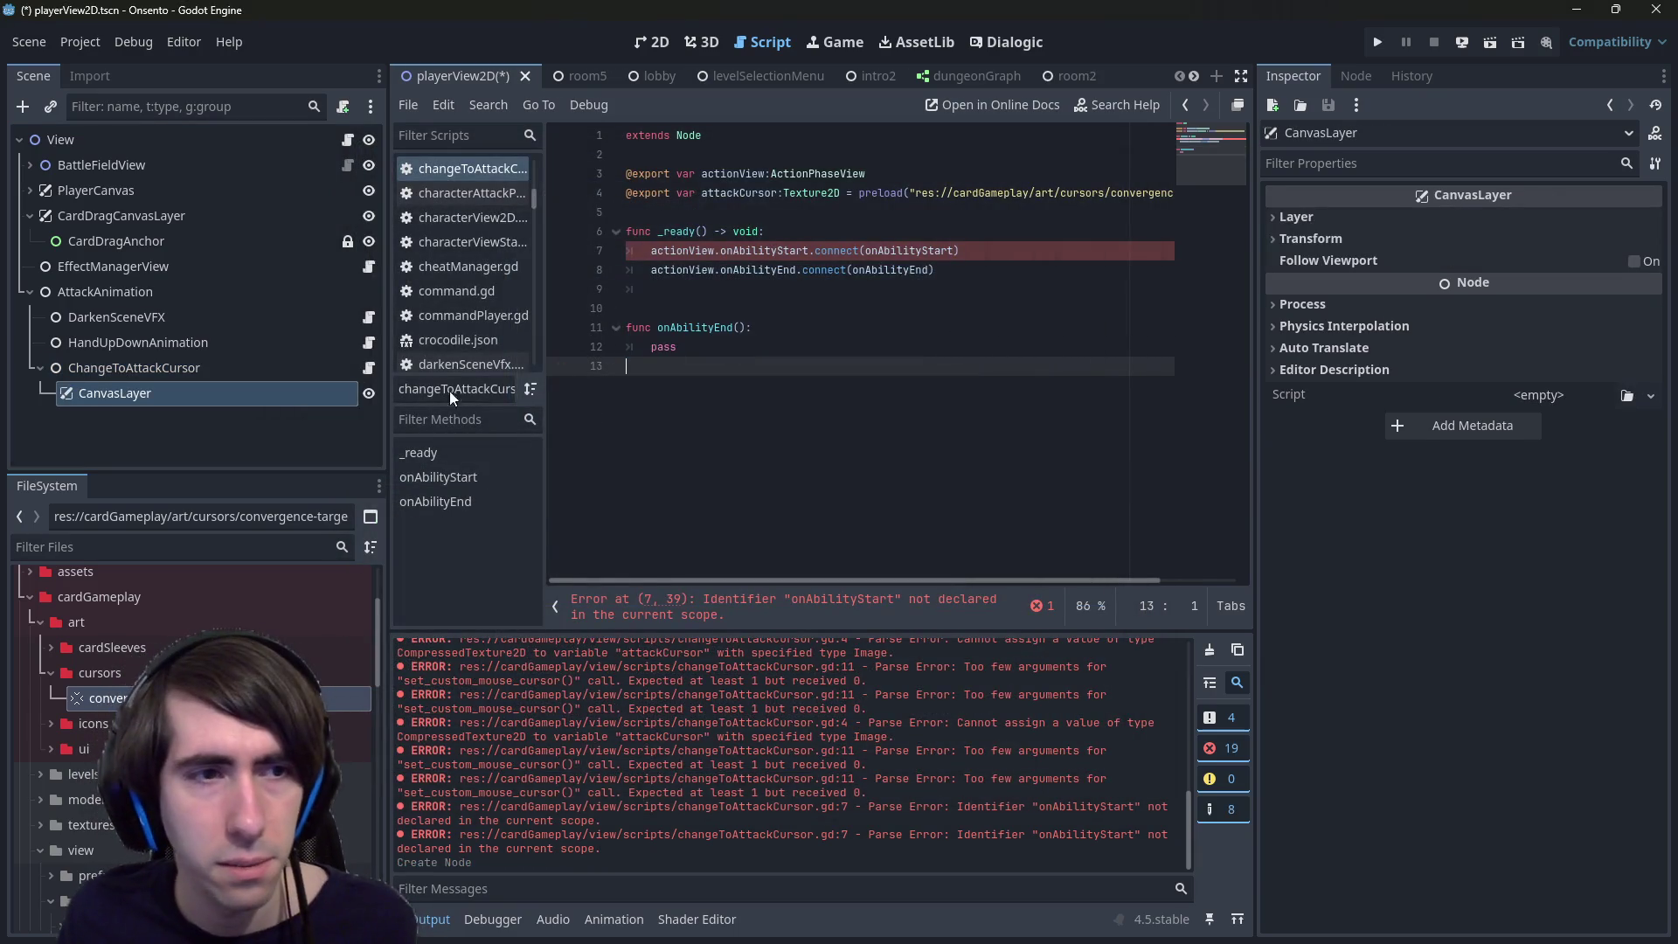
{"action": "key", "text": "ctrl+s"}
Add a TextureRect under CanvasLayer with convergence-target.png as its texture, and save
{"action": "right_click", "coordinate": [250, 388]}
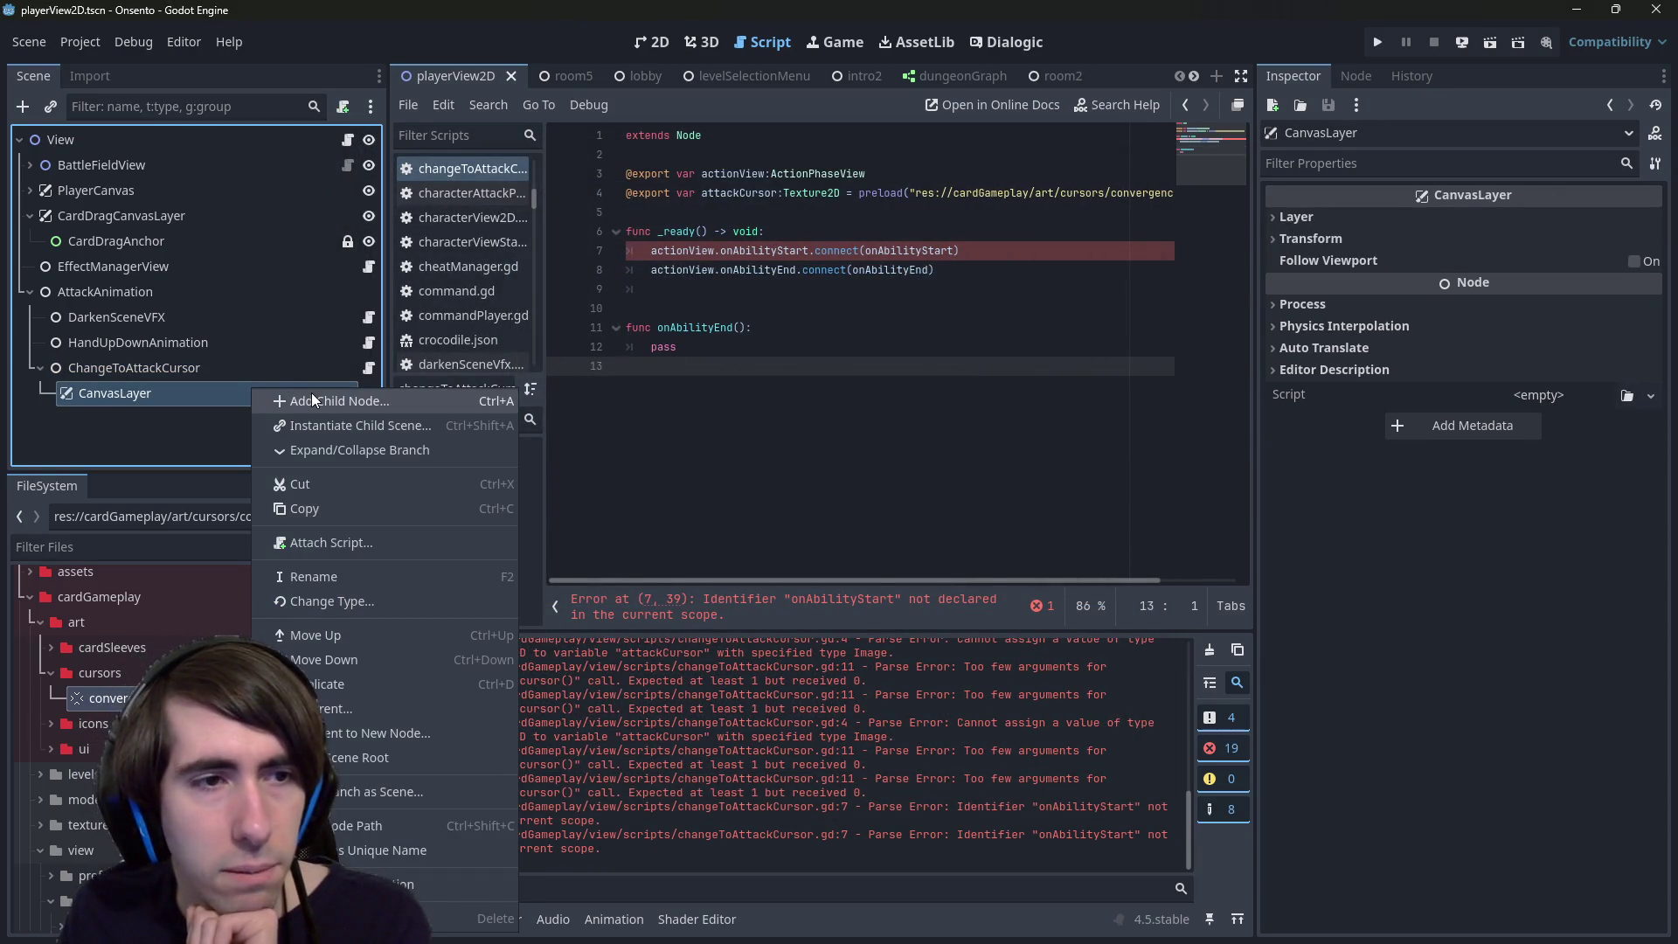
{"action": "left_click", "coordinate": [311, 391]}
{"action": "type", "text": "texturerect"}
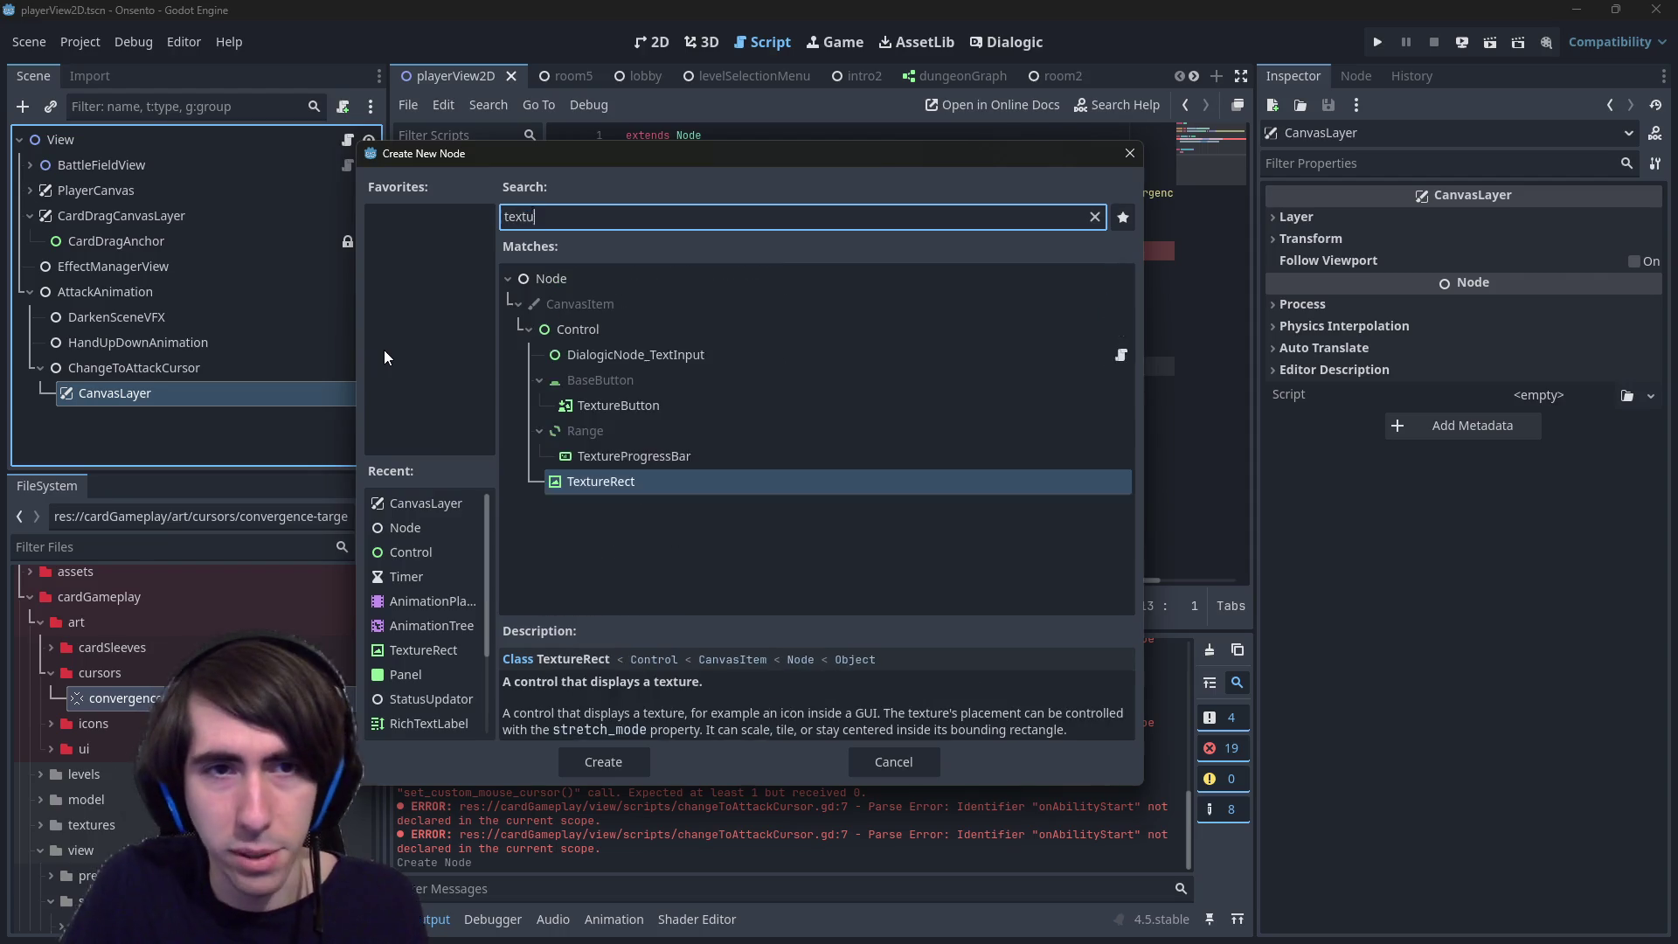
{"action": "key", "text": "Return"}
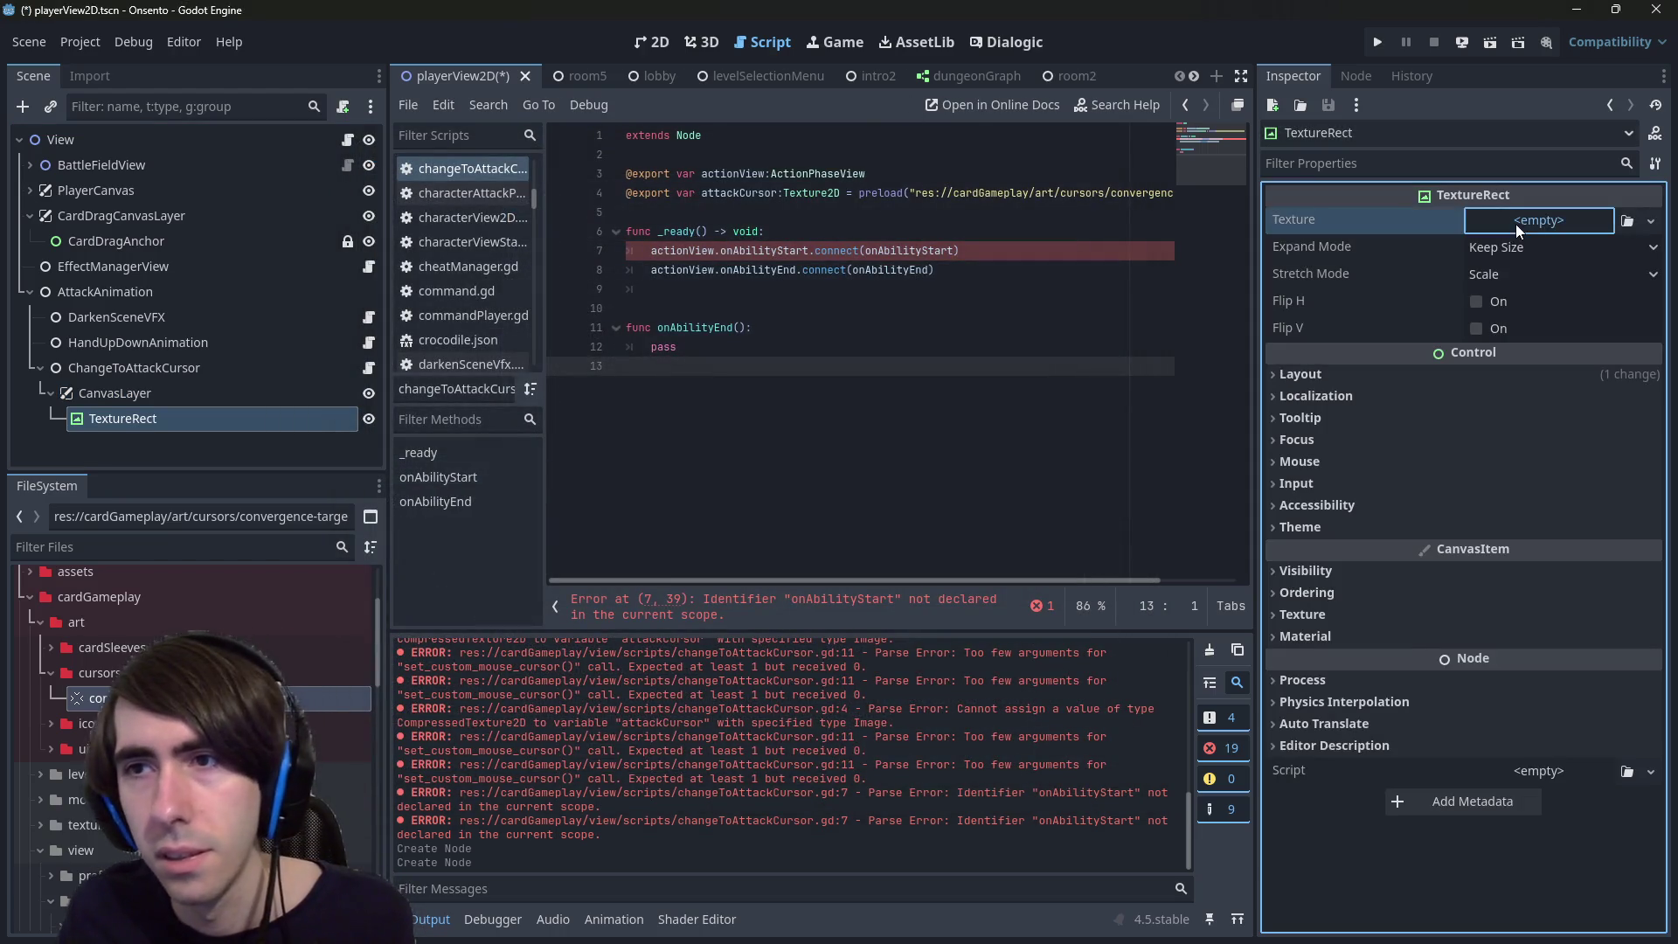
{"action": "left_click", "coordinate": [1515, 222]}
{"action": "mouse_move", "coordinate": [105, 698]}
{"action": "left_mouse_down"}
{"action": "mouse_move", "coordinate": [837, 500]}
{"action": "mouse_move", "coordinate": [1538, 226]}
{"action": "left_mouse_up"}
{"action": "key", "text": "ctrl+s"}
{"action": "mouse_move", "coordinate": [820, 208]}
{"action": "left_mouse_down"}
{"action": "mouse_move", "coordinate": [699, 175]}
{"action": "mouse_move", "coordinate": [626, 194]}
{"action": "left_mouse_up"}
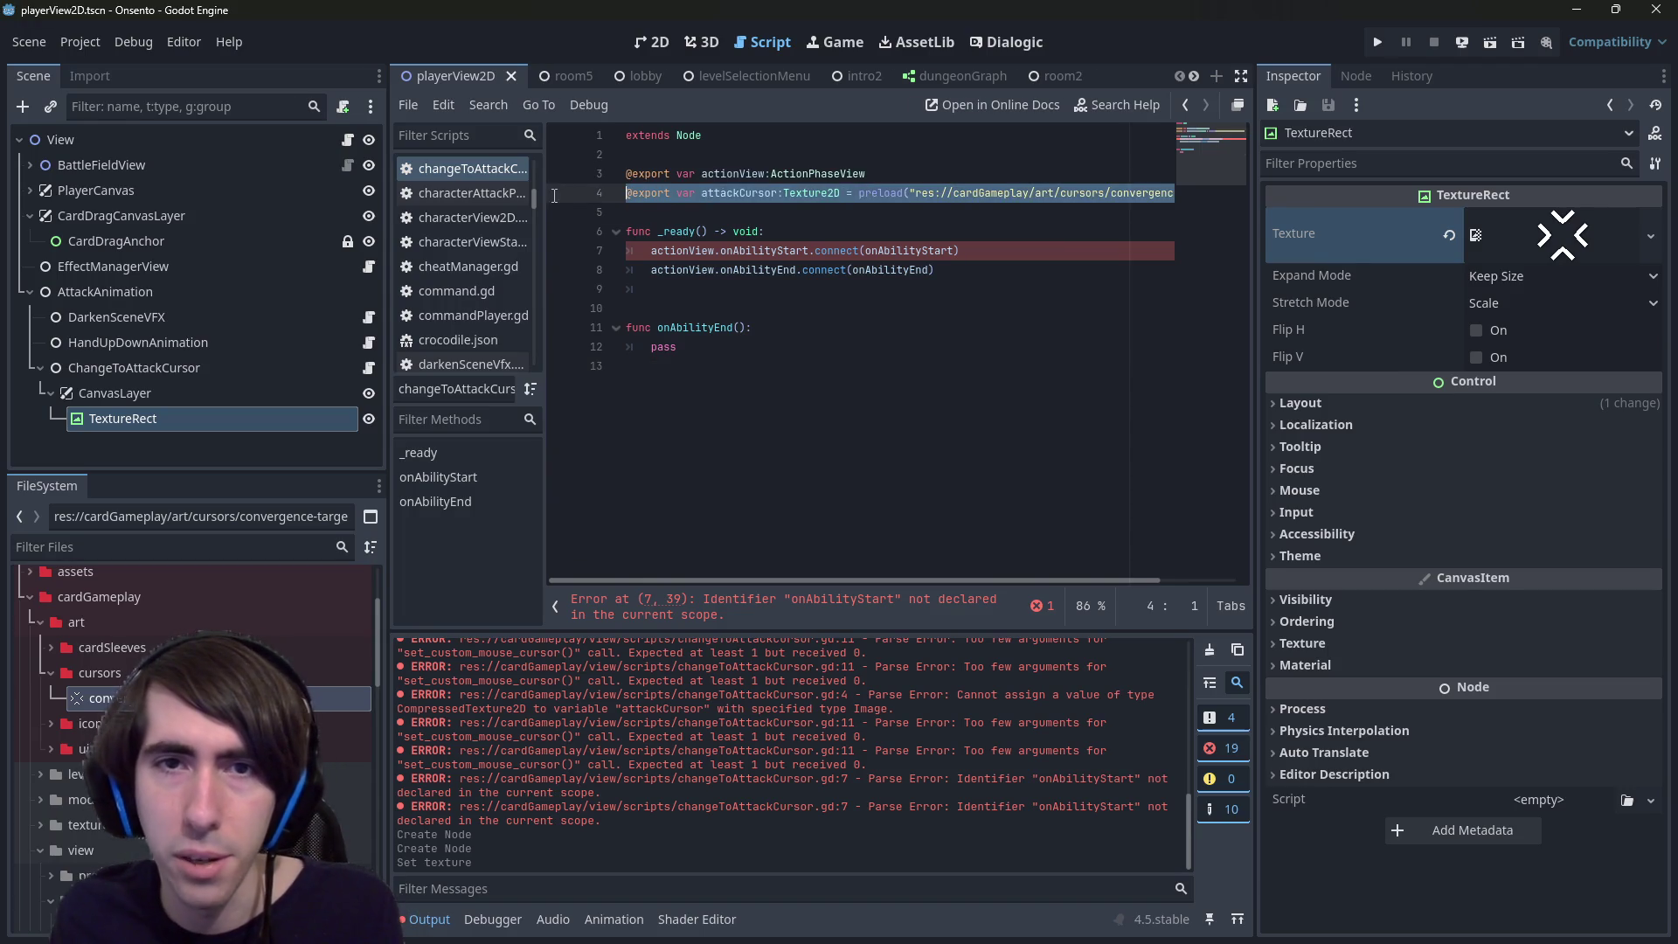
Change the exported attackCursor type from preloaded Texture2D to TextureRect and save
{"action": "key", "text": "BackSpace"}
{"action": "key", "text": "ctrl+z"}
{"action": "mouse_move", "coordinate": [816, 196]}
{"action": "left_mouse_down"}
{"action": "mouse_move", "coordinate": [774, 199]}
{"action": "mouse_move", "coordinate": [832, 214]}
{"action": "mouse_move", "coordinate": [784, 192]}
{"action": "left_mouse_up"}
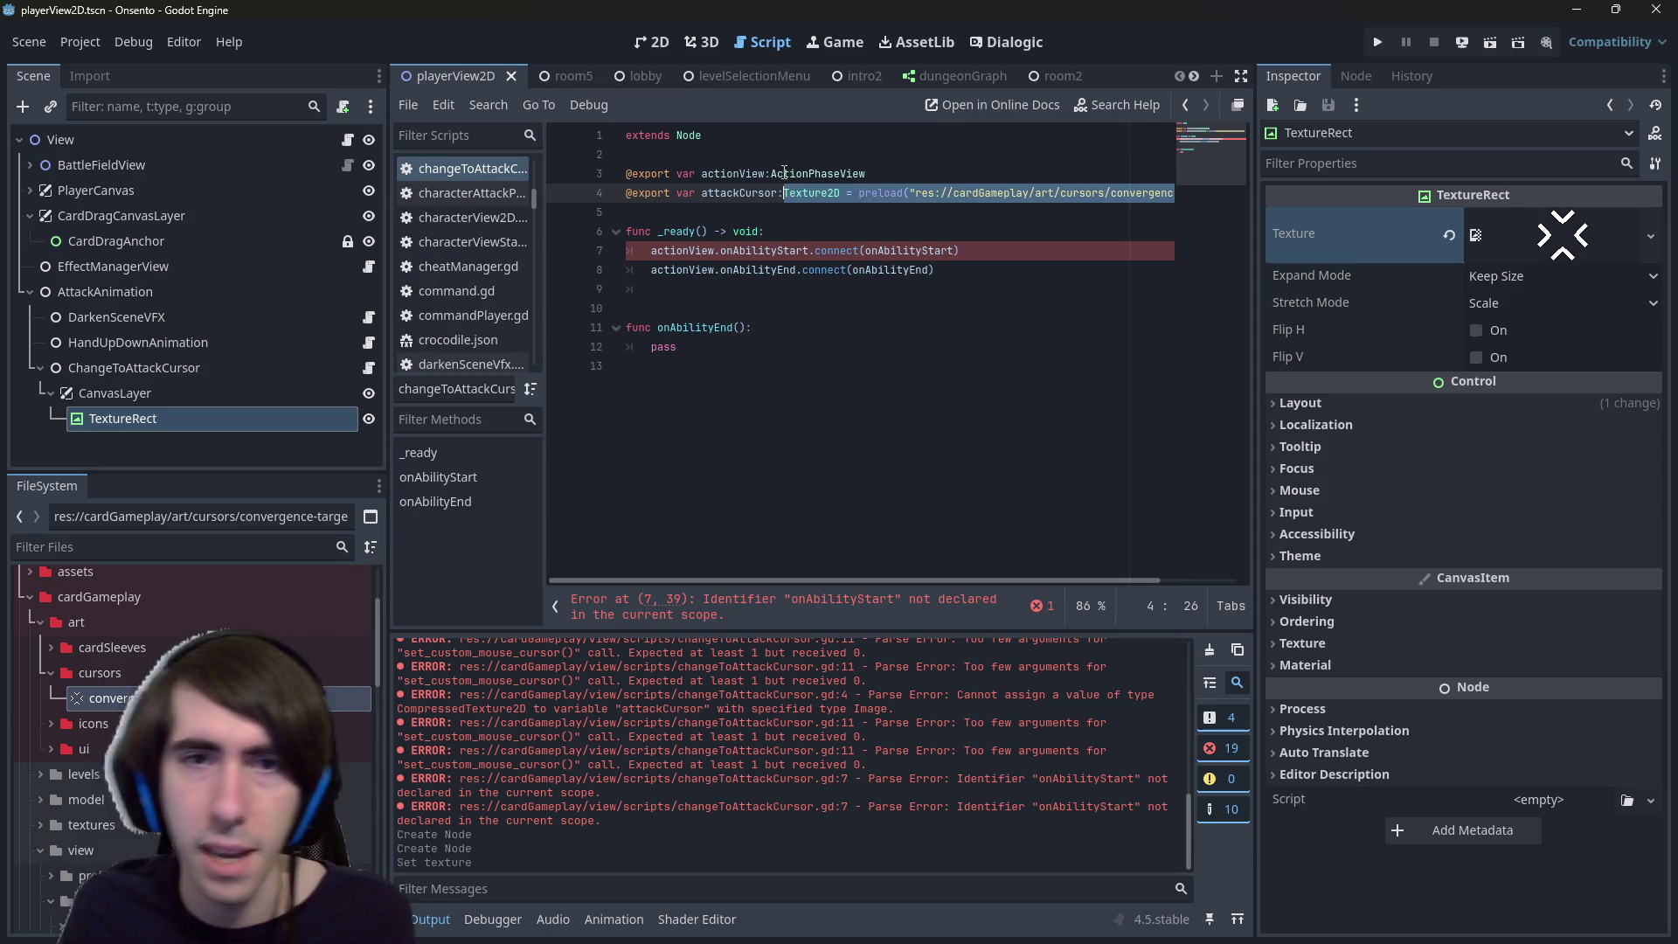
{"action": "type", "text": "Te"}
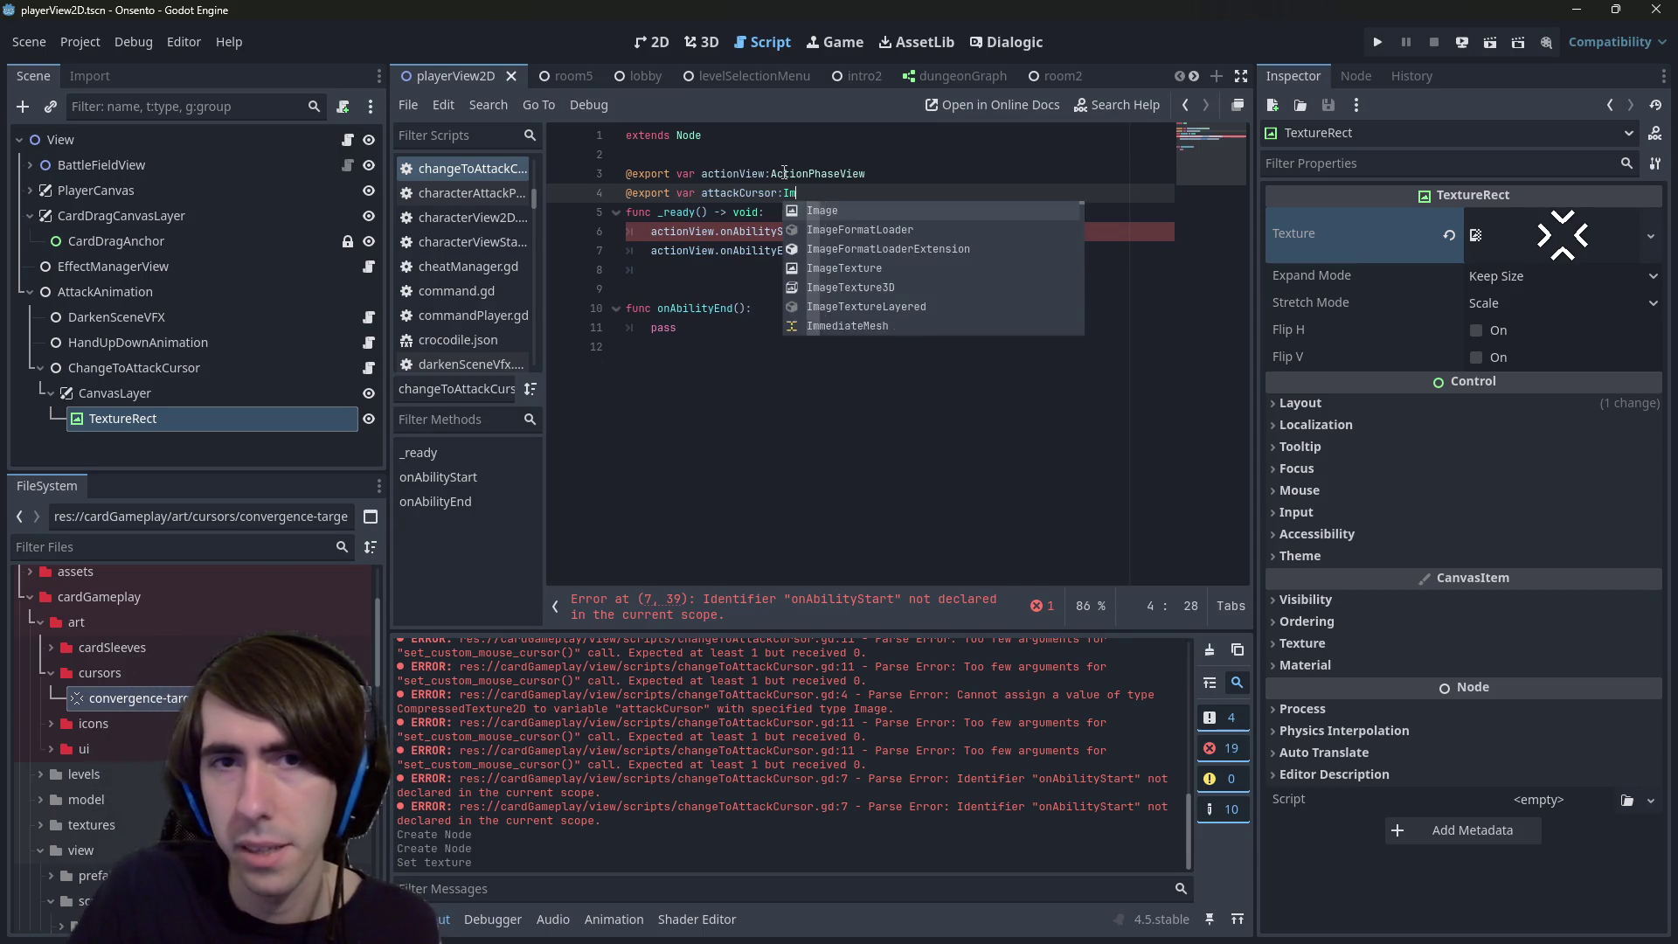
{"action": "type", "text": "xtureR"}
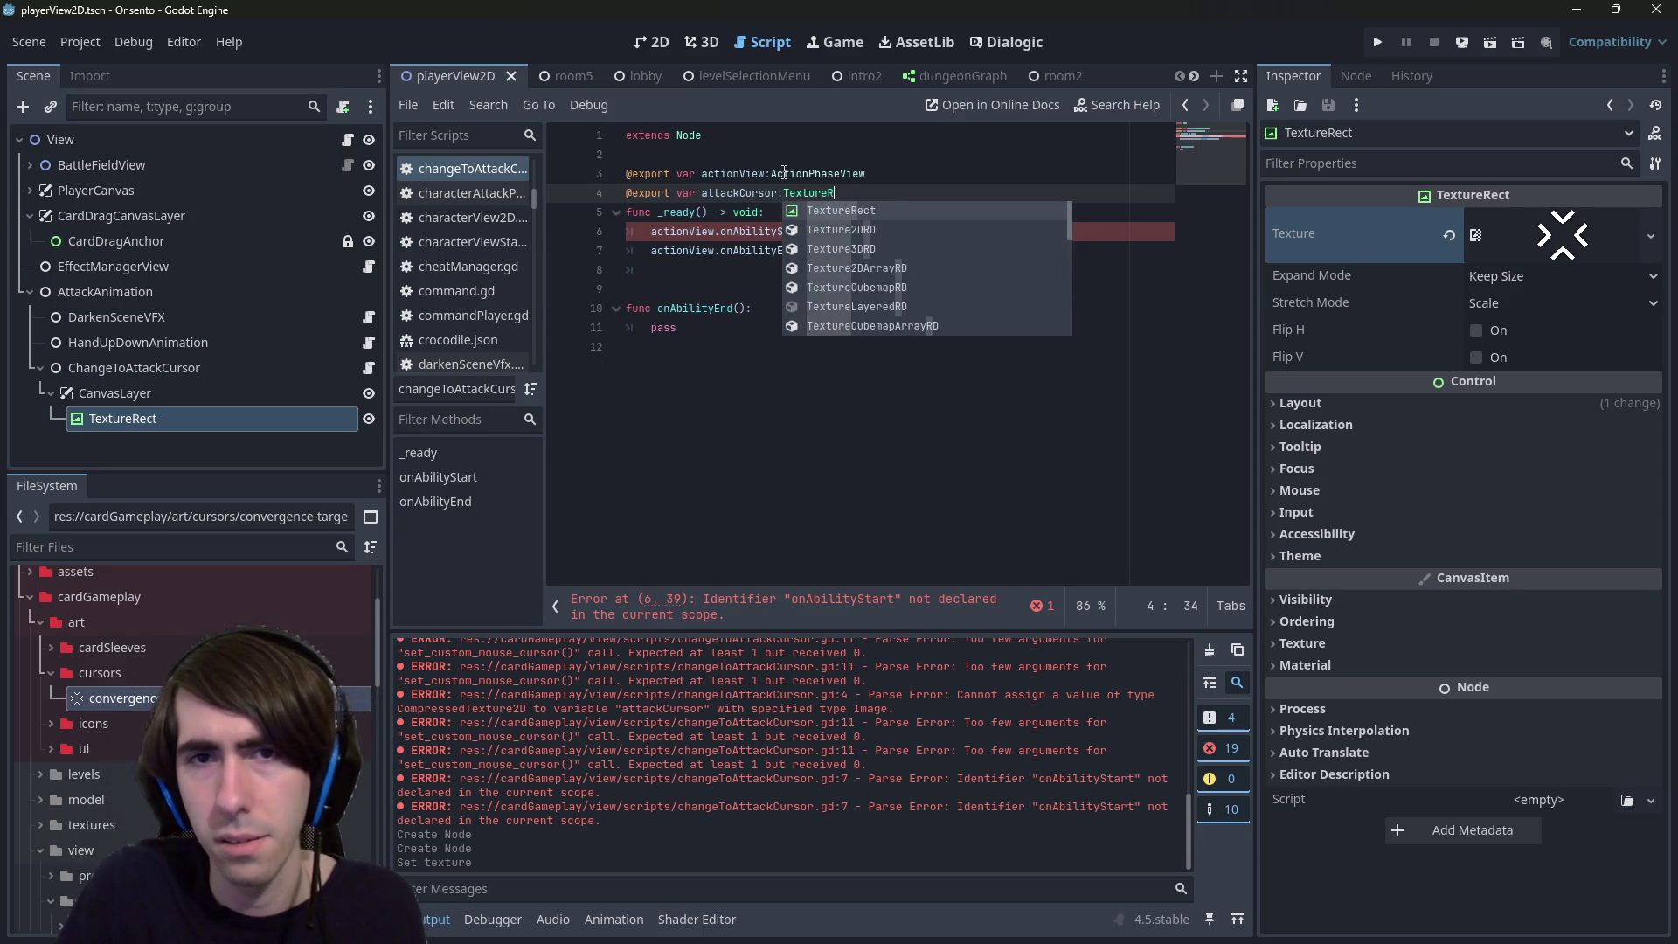
{"action": "key", "text": "Return"}
{"action": "key", "text": "Return"}
{"action": "key", "text": "ctrl+s"}
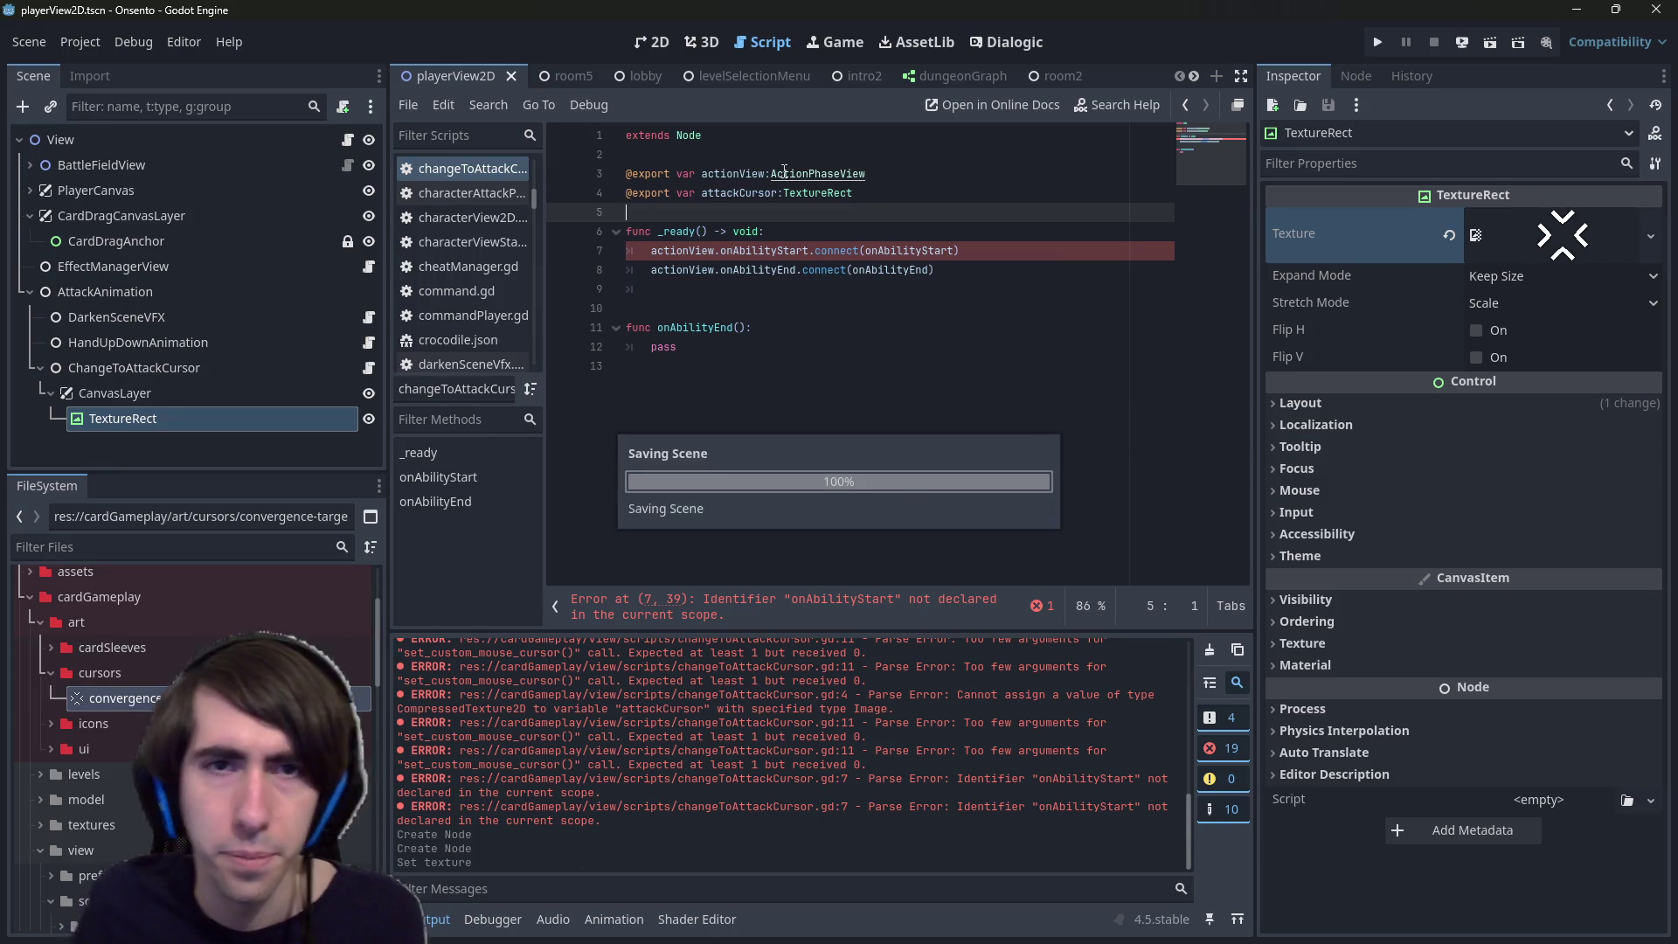
Insert a new empty line after onAbilityEnd for another function
{"action": "double_click", "coordinate": [734, 196]}
{"action": "left_click", "coordinate": [733, 383]}
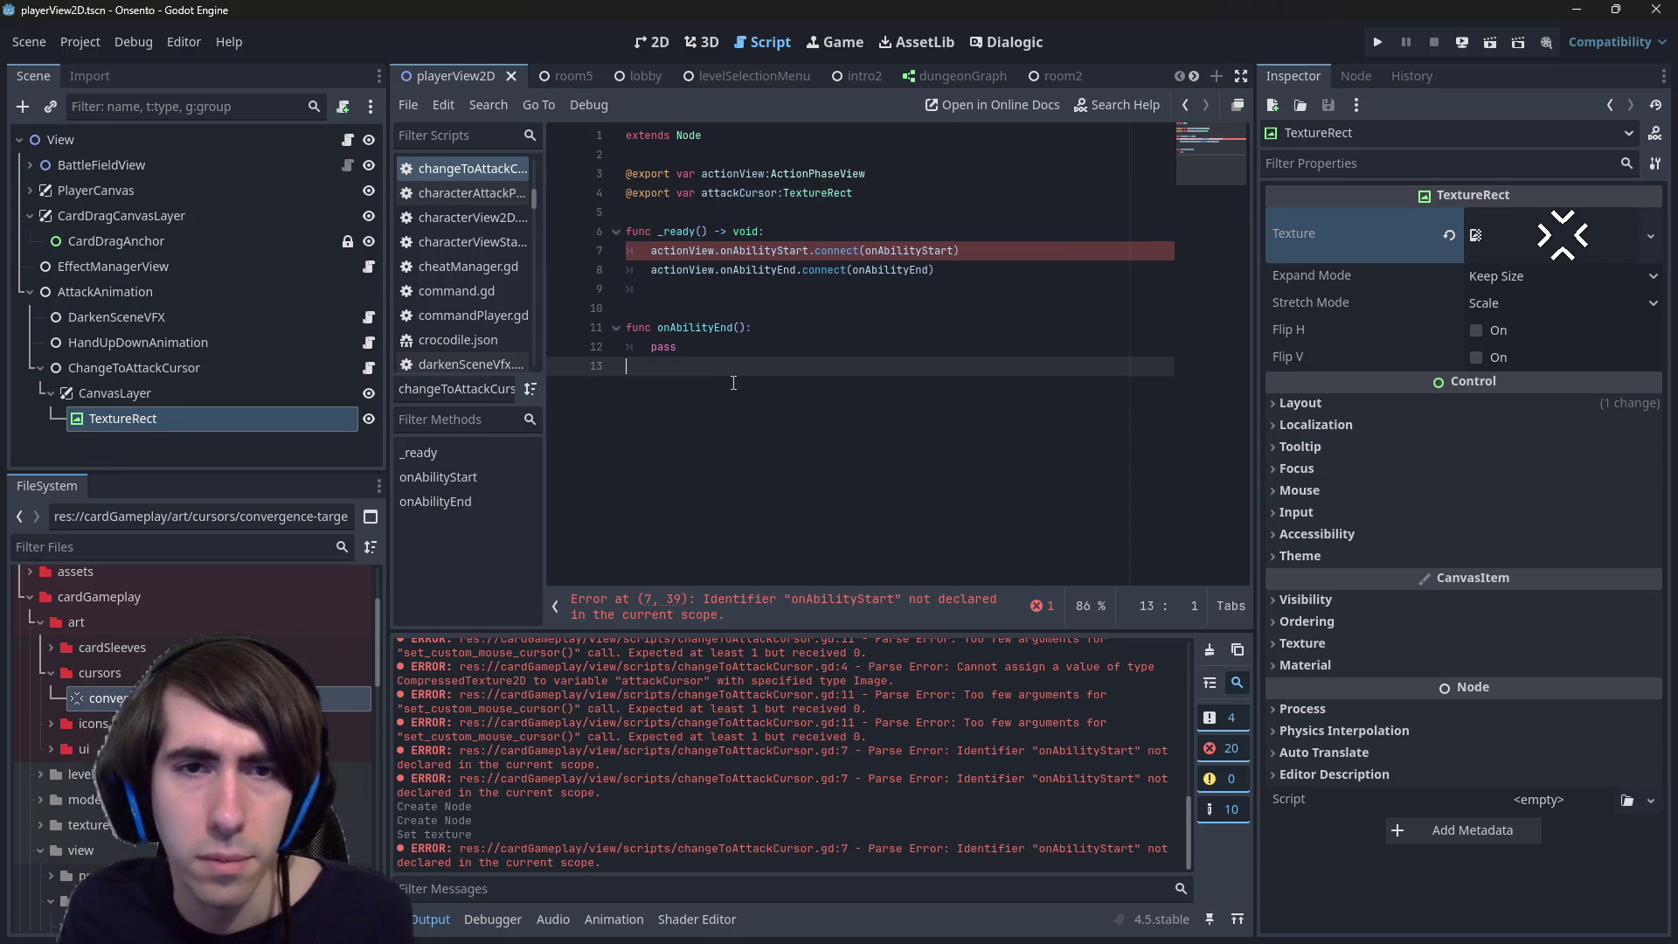
{"action": "key", "text": "Return"}
Add a _process function that begins assigning attackCursor.global_position
{"action": "type", "text": "func _process"}
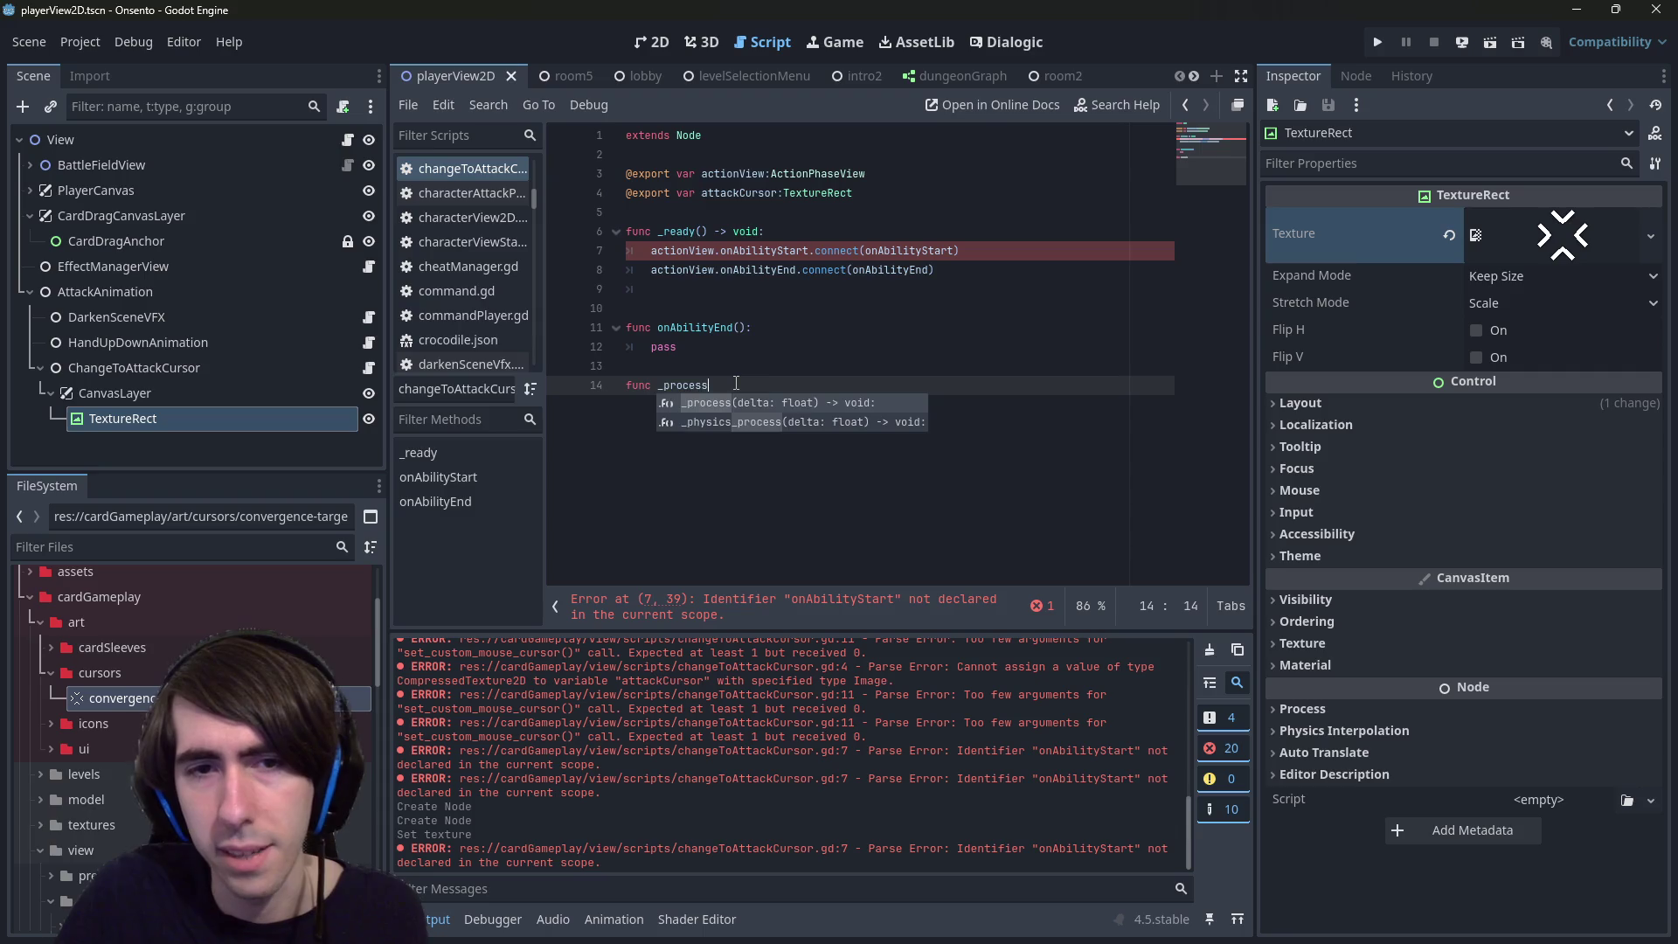
{"action": "key", "text": "Return"}
{"action": "key", "text": "Return"}
{"action": "type", "text": "attackCursor."}
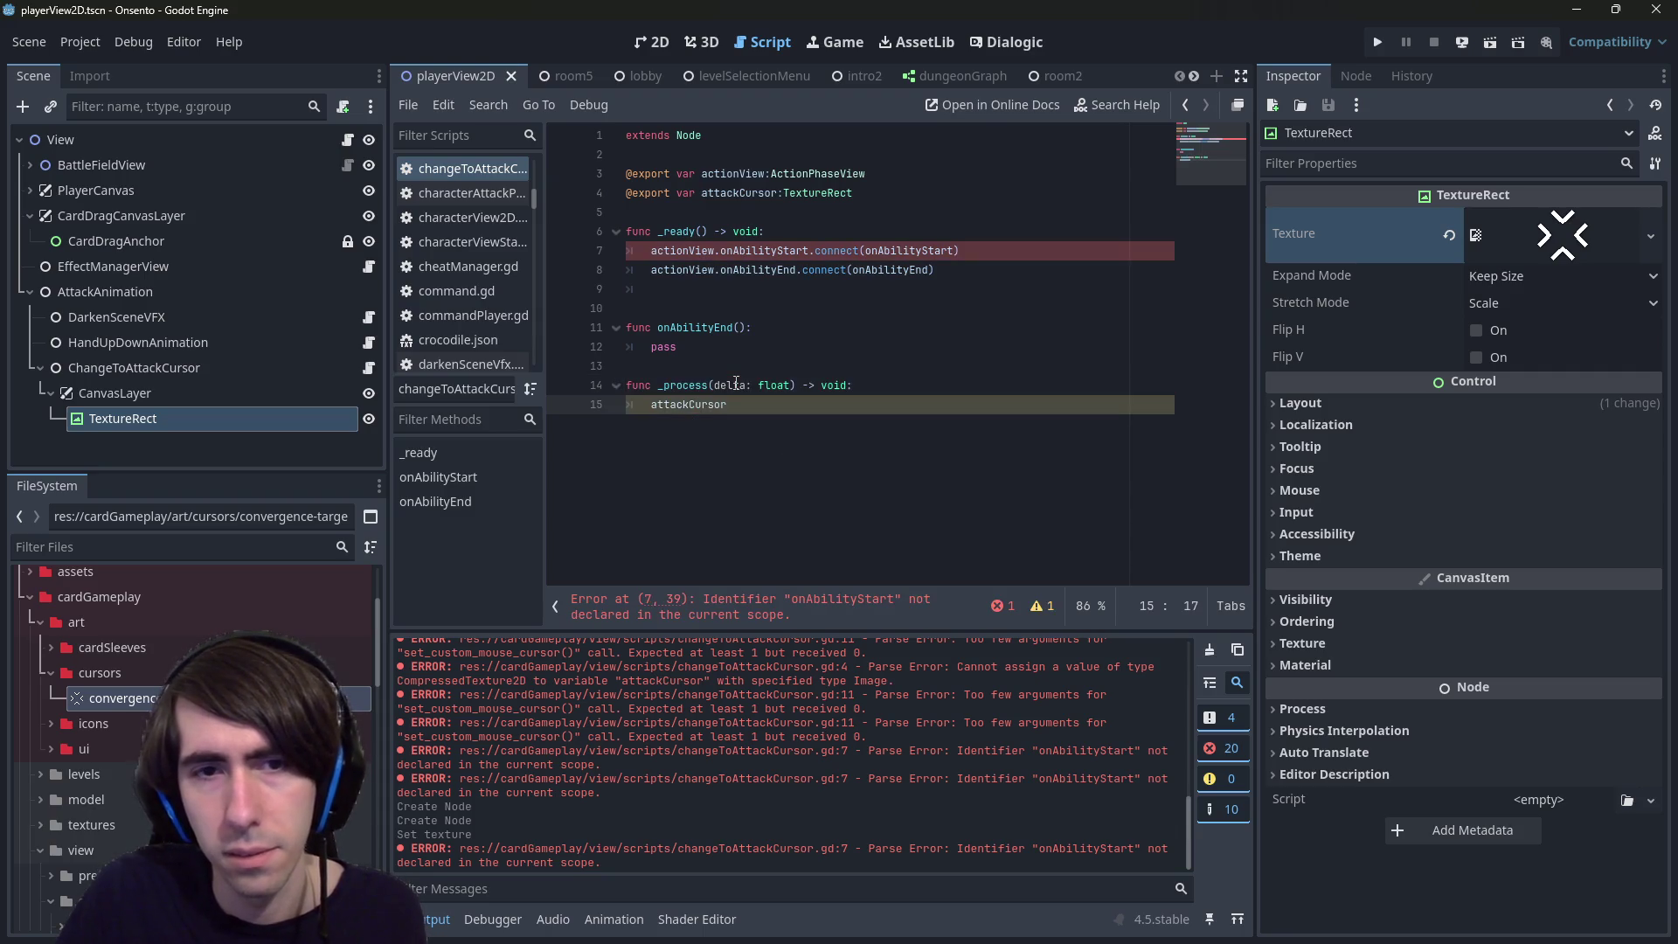
{"action": "type", "text": "glob"}
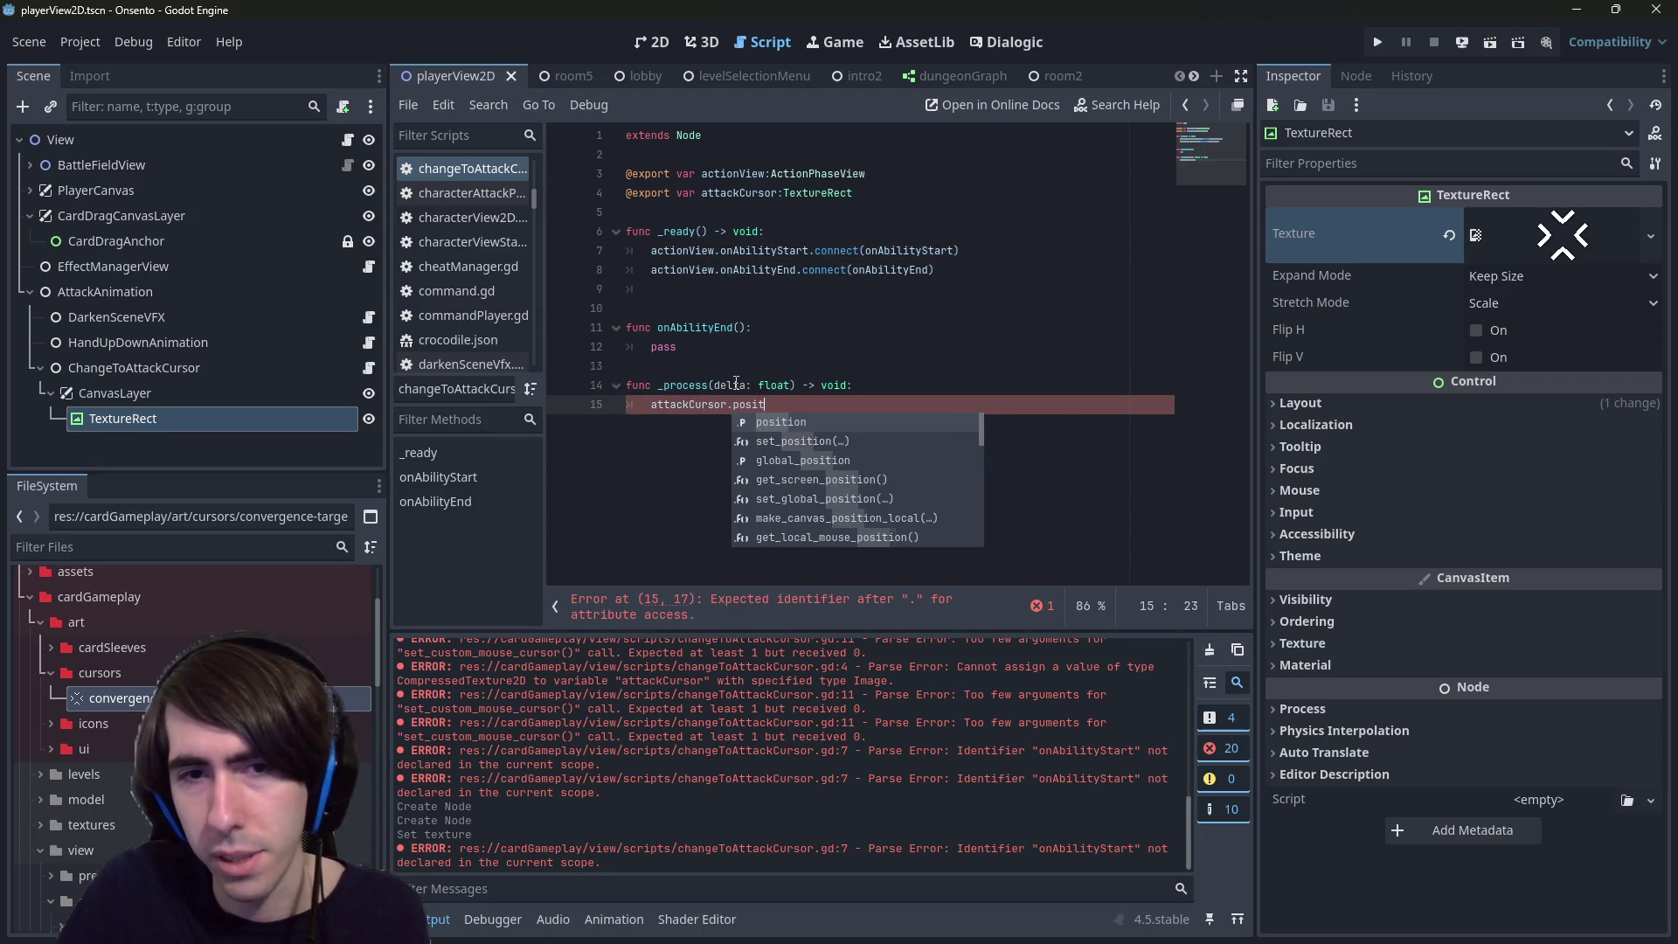
{"action": "key", "text": "Return"}
{"action": "type", "text": "="}
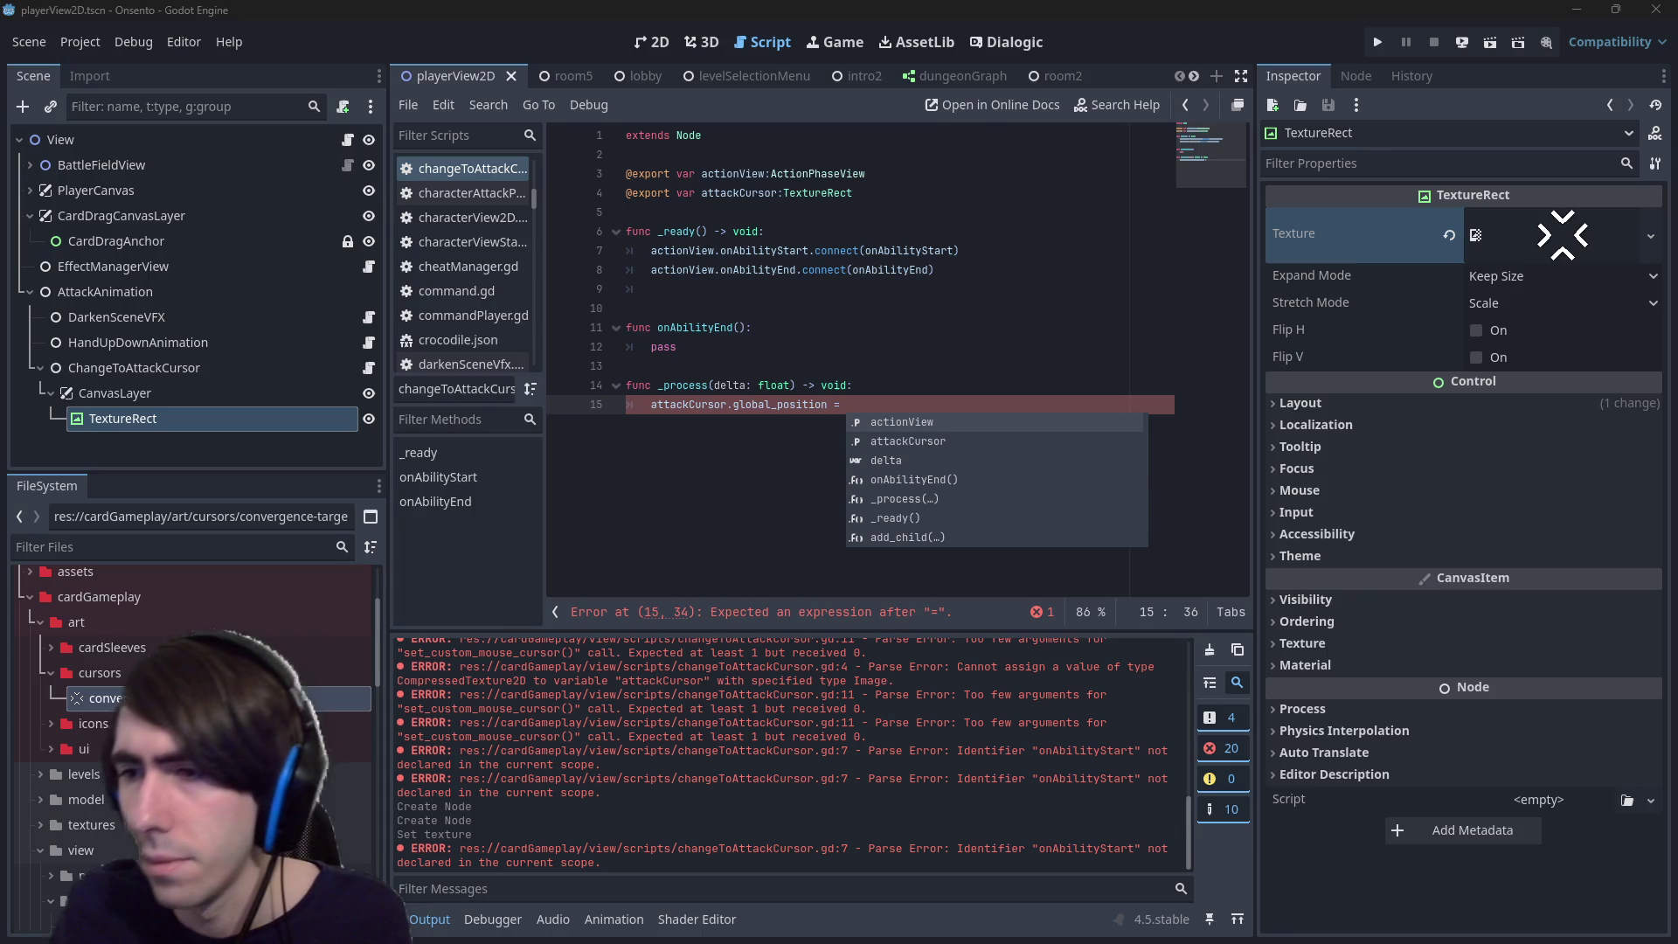
Look up how to get the mouse position, then start the value with get_viewport()
{"action": "key", "text": "alt+Tab"}
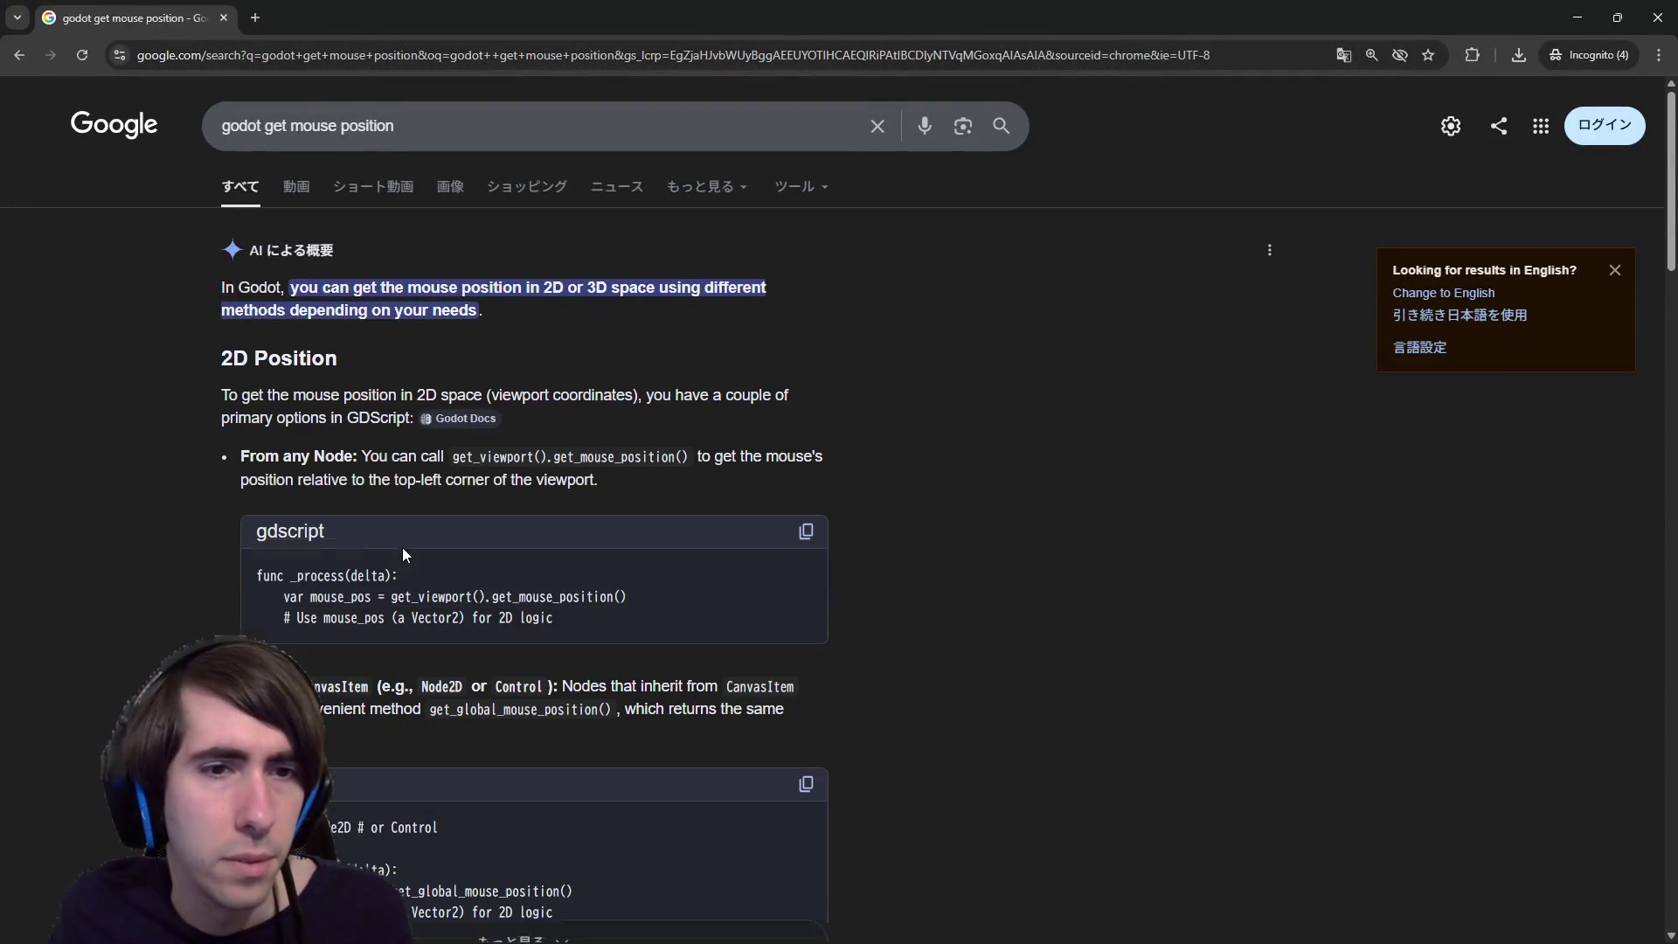
{"action": "left_click", "coordinate": [1658, 18]}
{"action": "type", "text": "get_view"}
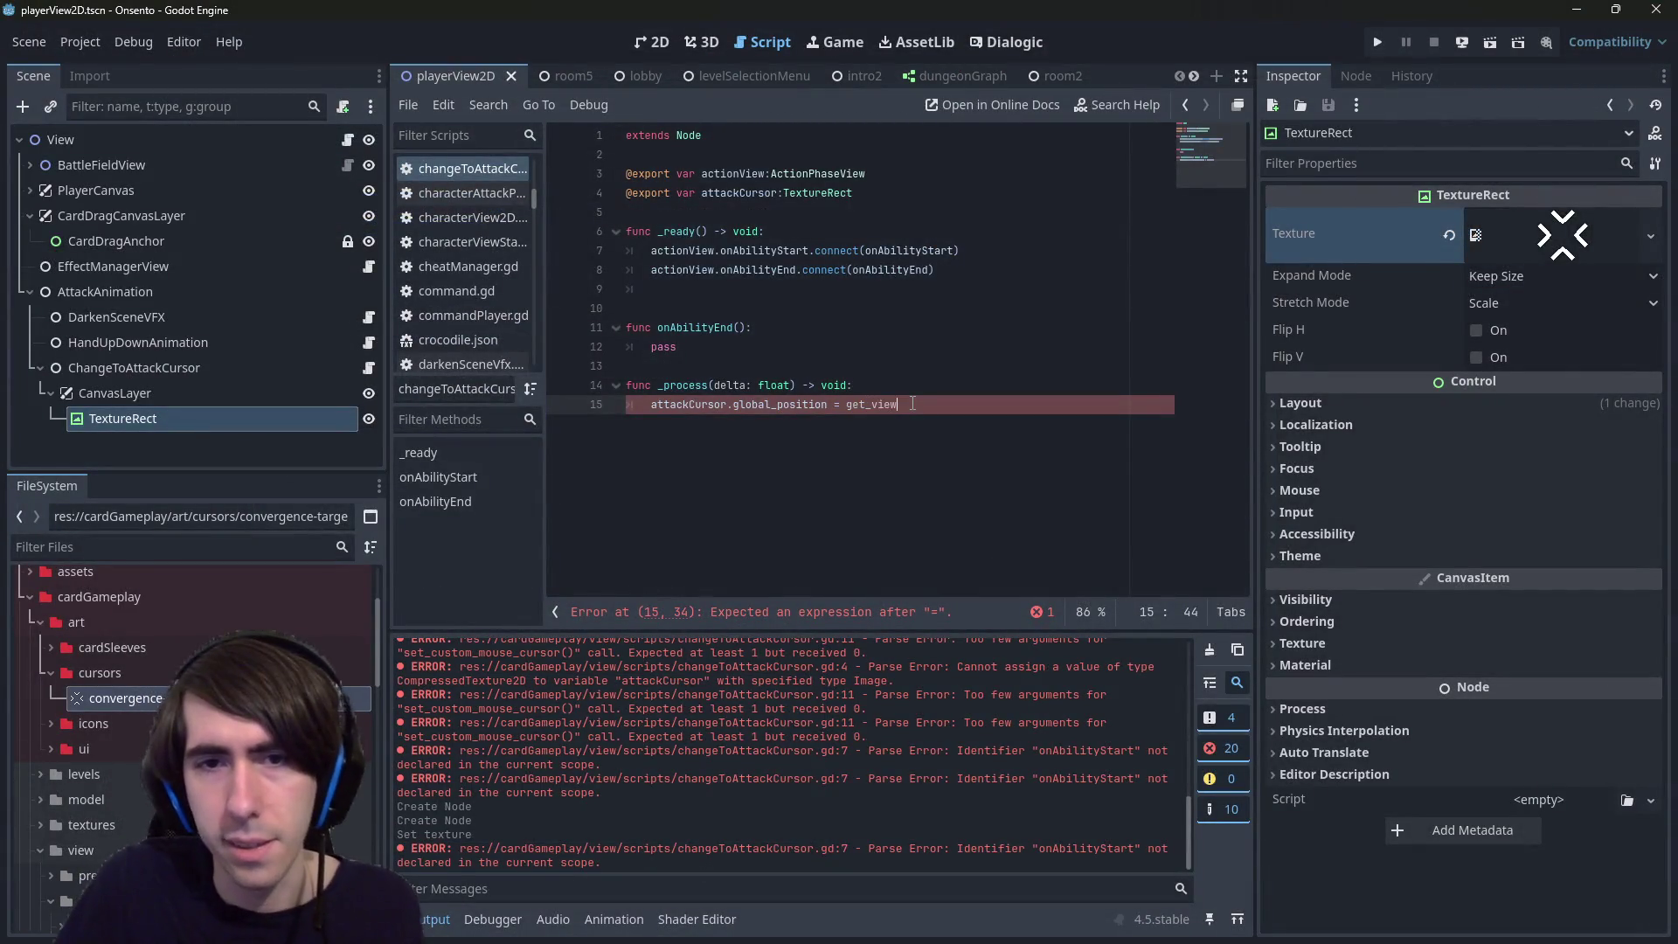
{"action": "key", "text": "Return"}
Complete the assignment as get_viewport().get_mouse_position()
{"action": "type", "text": ".get_mouse"}
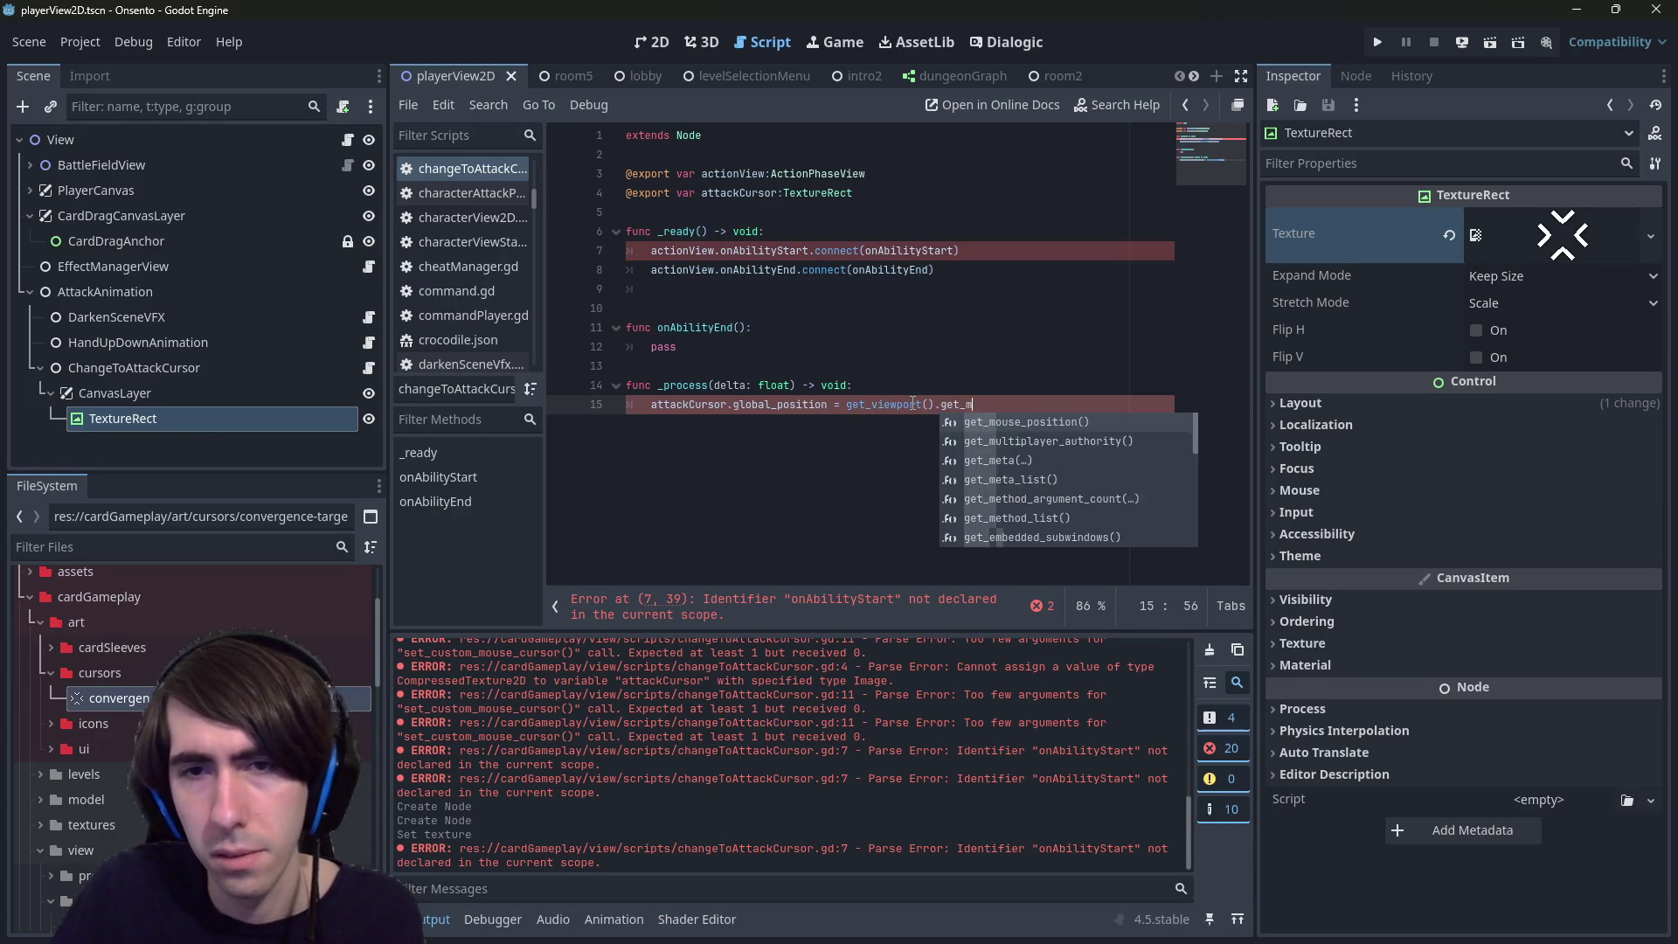
{"action": "key", "text": "Return"}
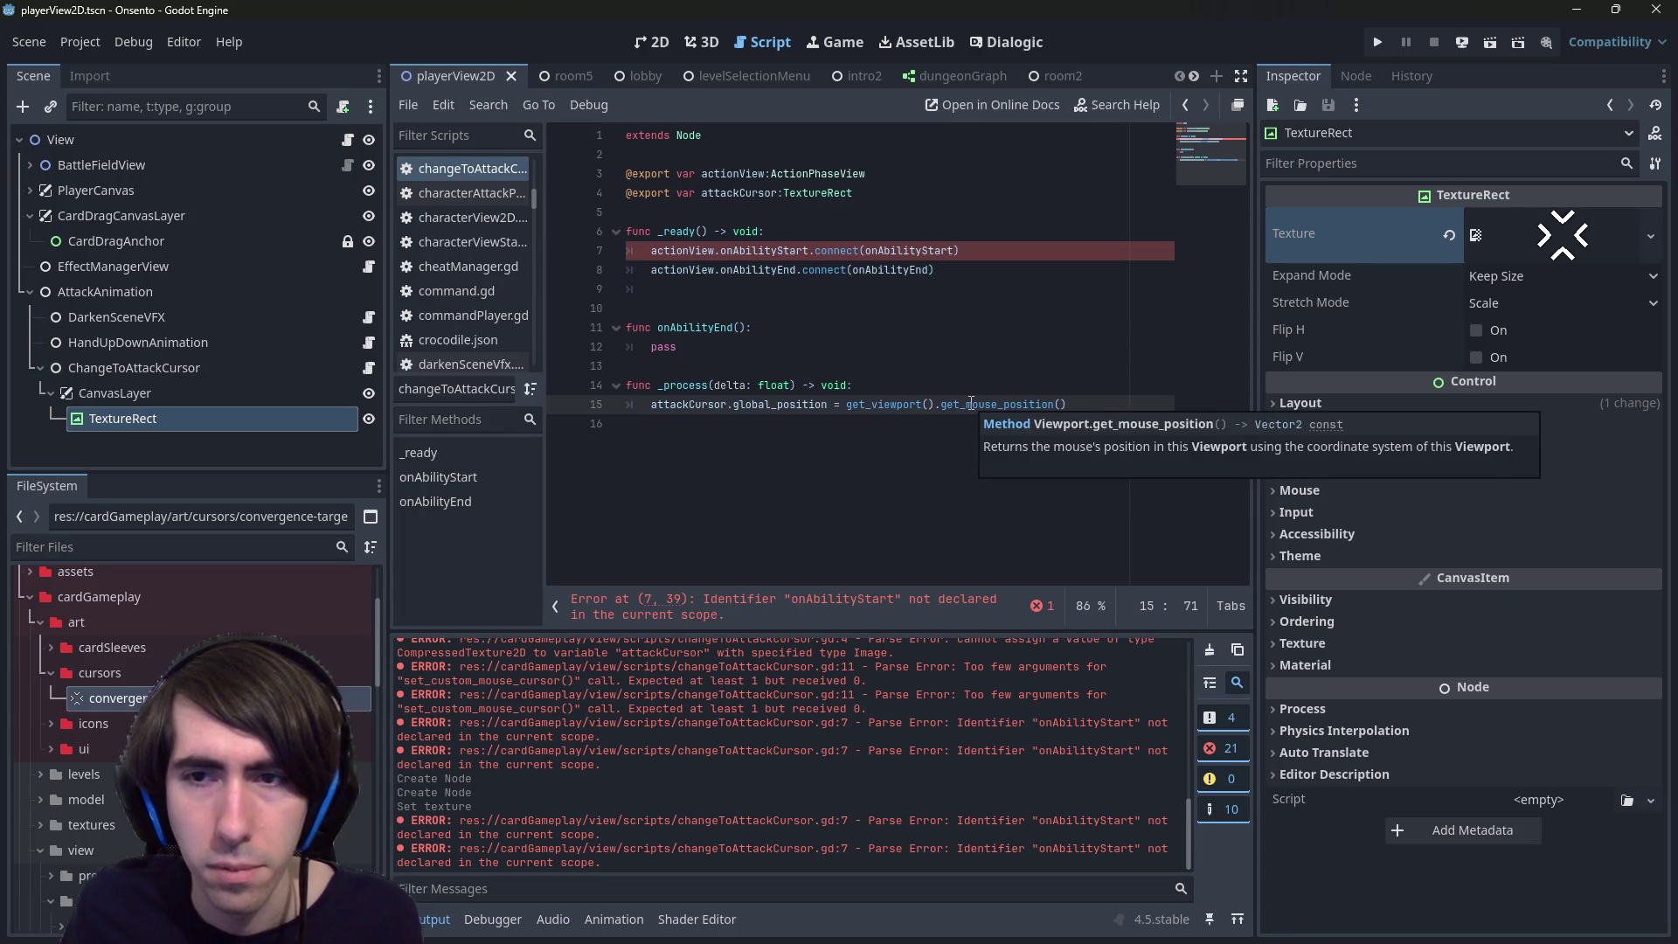
{"action": "left_click", "coordinate": [887, 607]}
Copy onAbilityEnd below _ready as an onAbilityStart function containing pass, and save
{"action": "key", "text": "ctrl+shift+Right"}
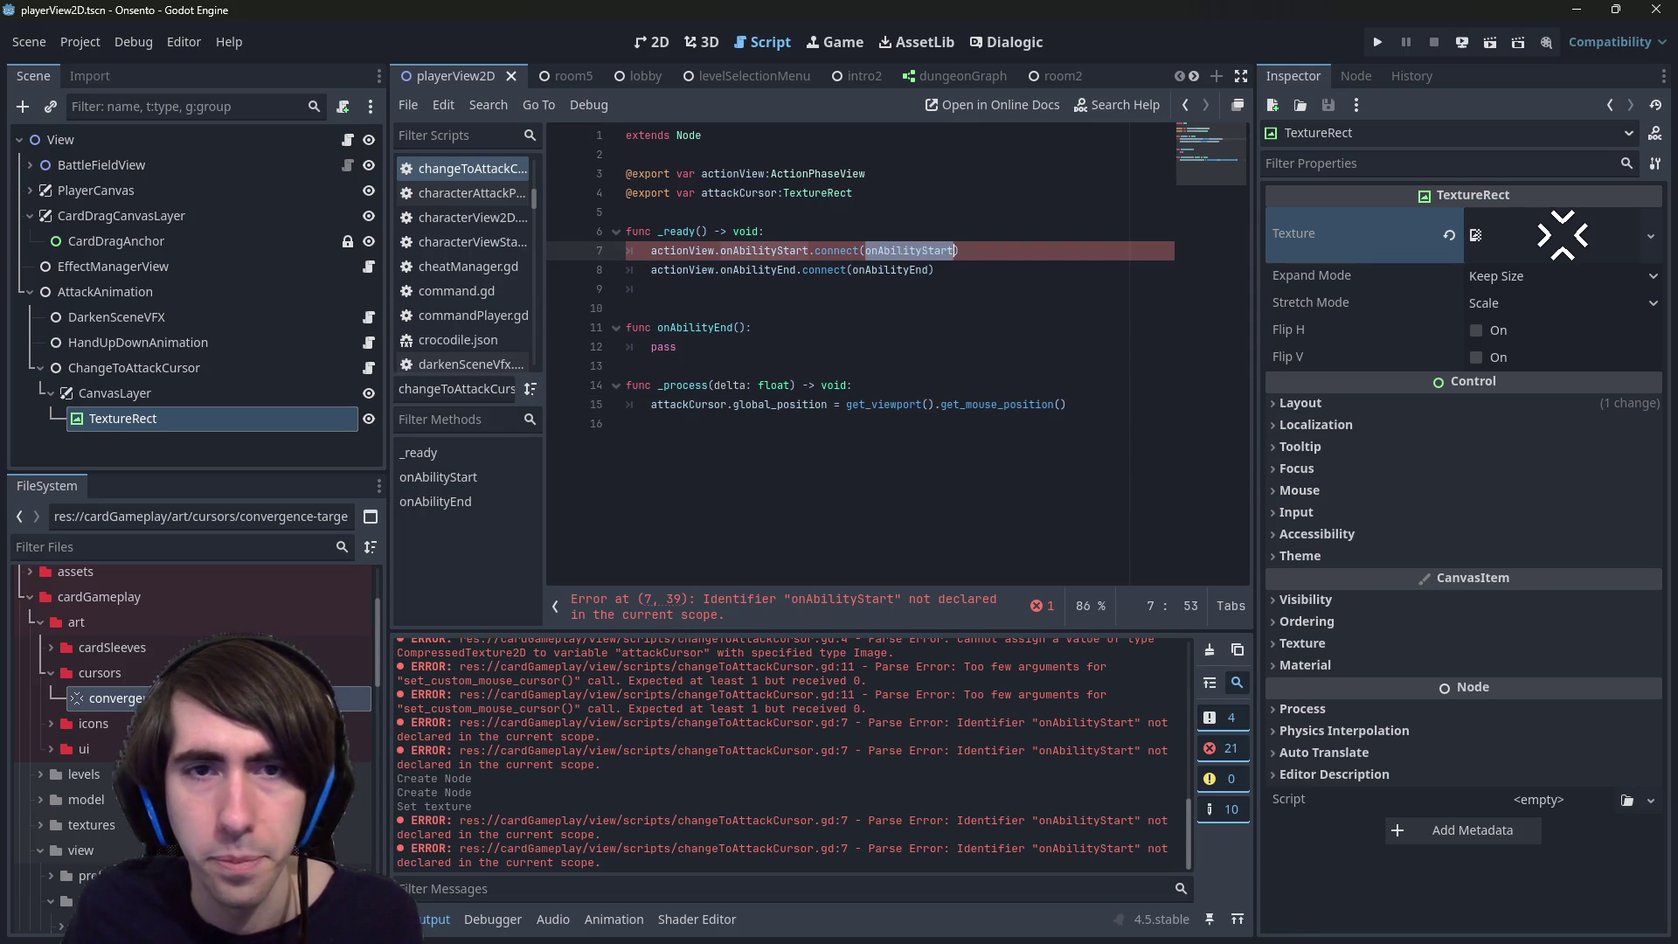
{"action": "left_click", "coordinate": [781, 341]}
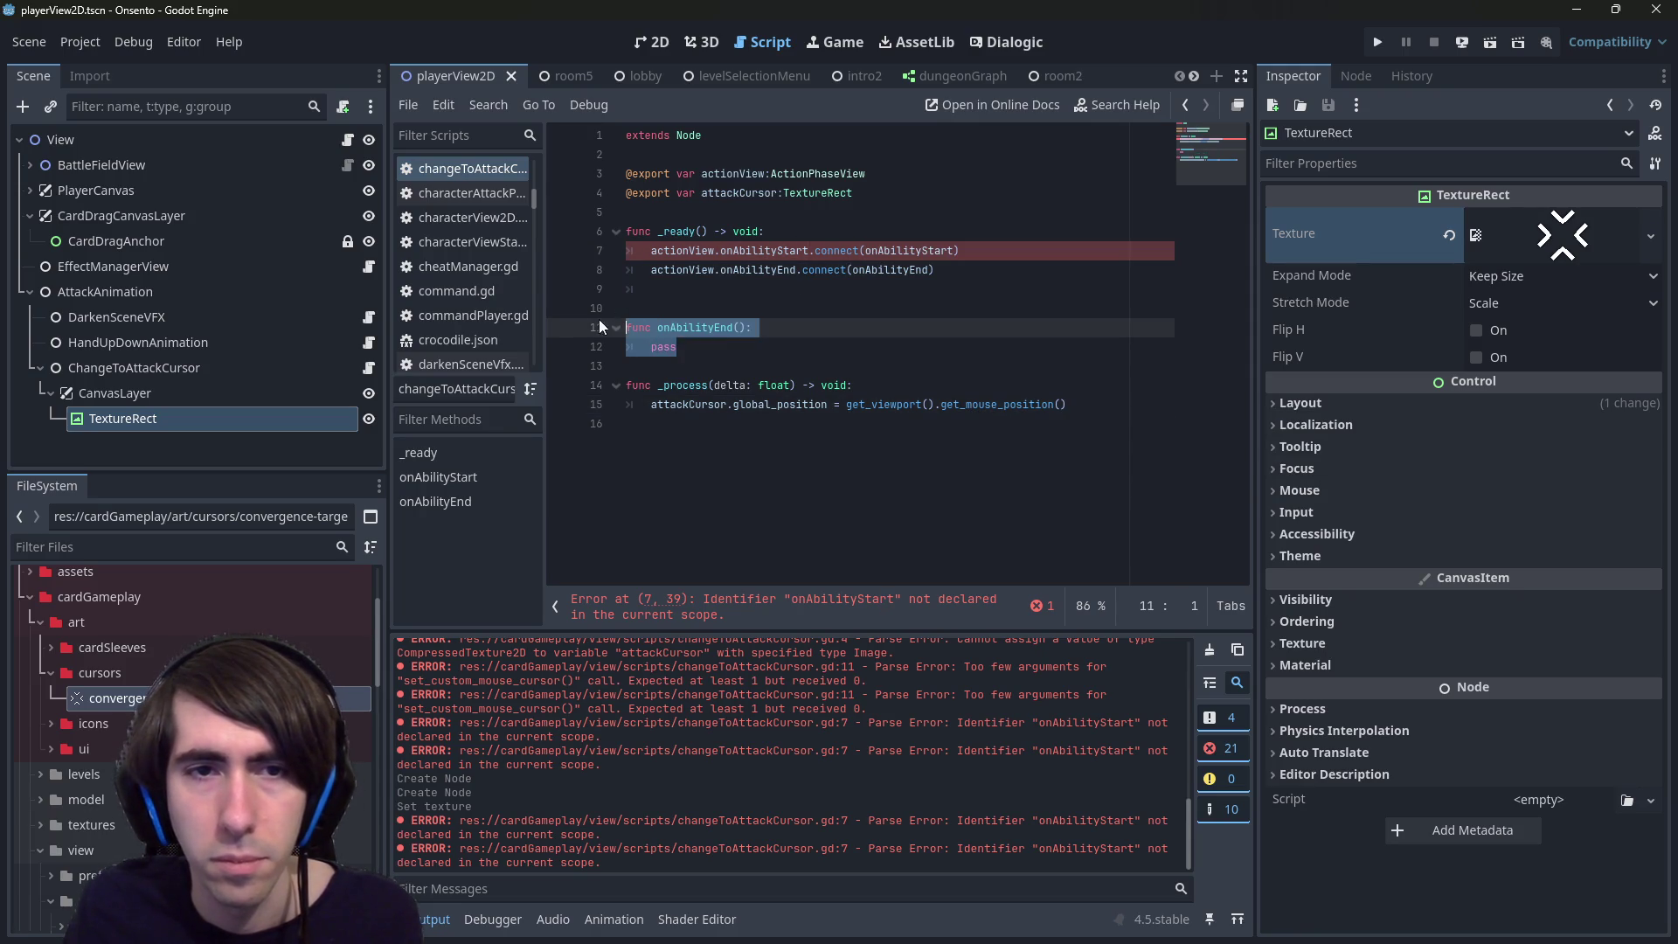
{"action": "left_click", "coordinate": [697, 296]}
{"action": "key", "text": "Return"}
{"action": "key", "text": "Up"}
{"action": "key", "text": "Down"}
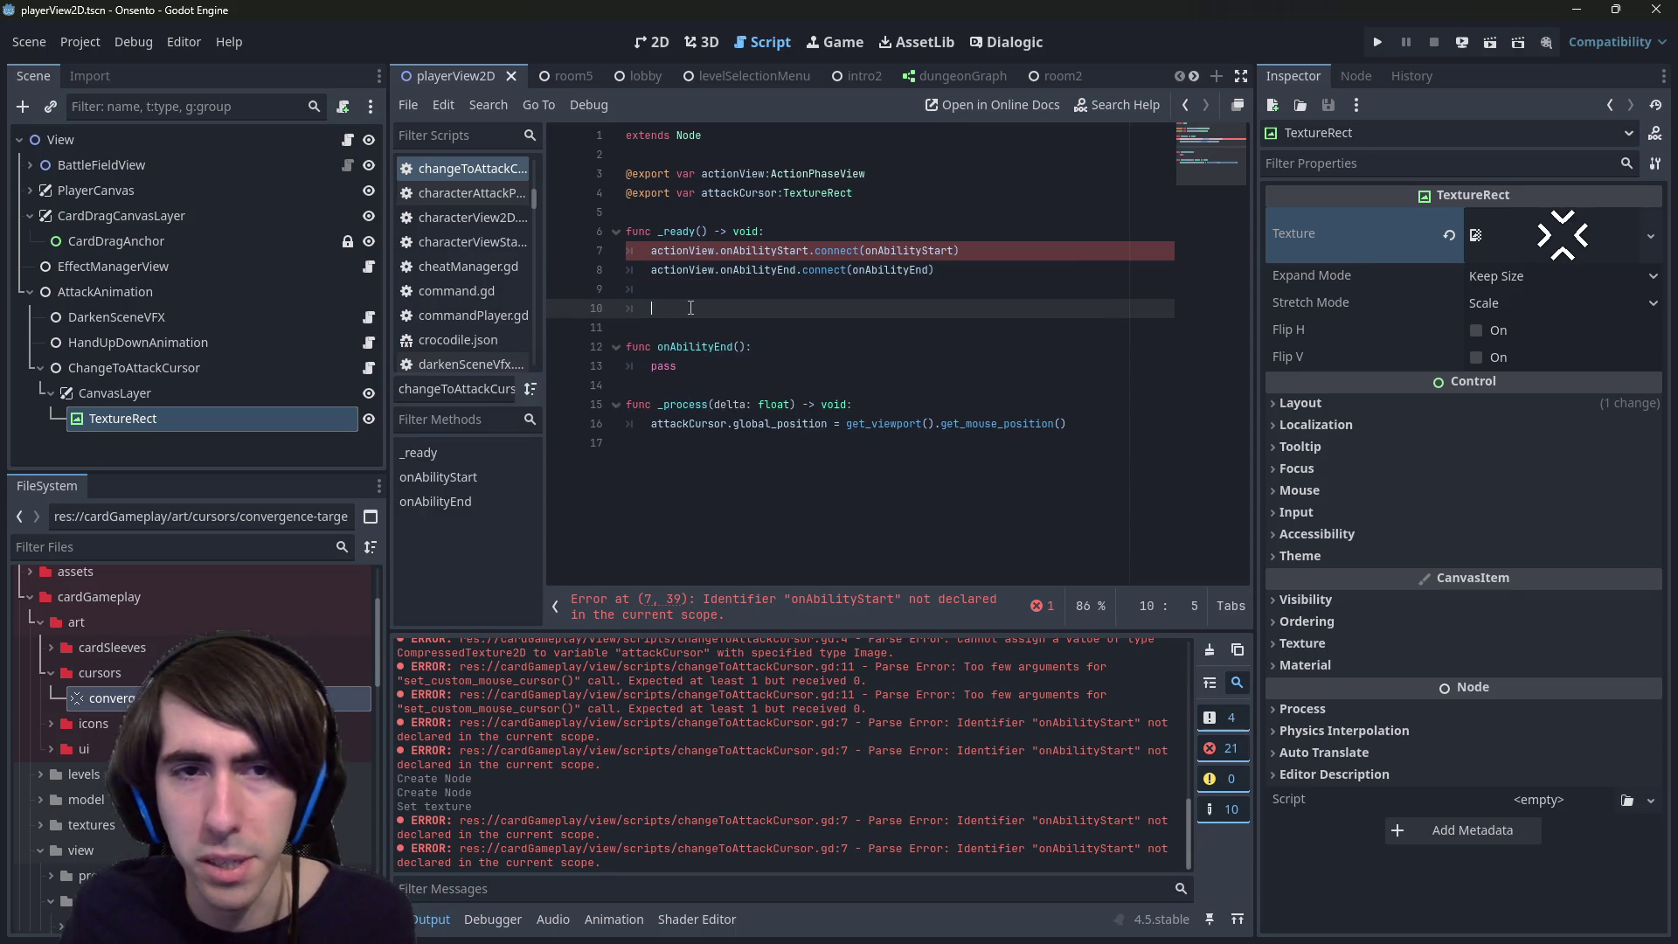
{"action": "key", "text": "ctrl+z"}
{"action": "key", "text": "ctrl+z"}
{"action": "key", "text": "ctrl+z"}
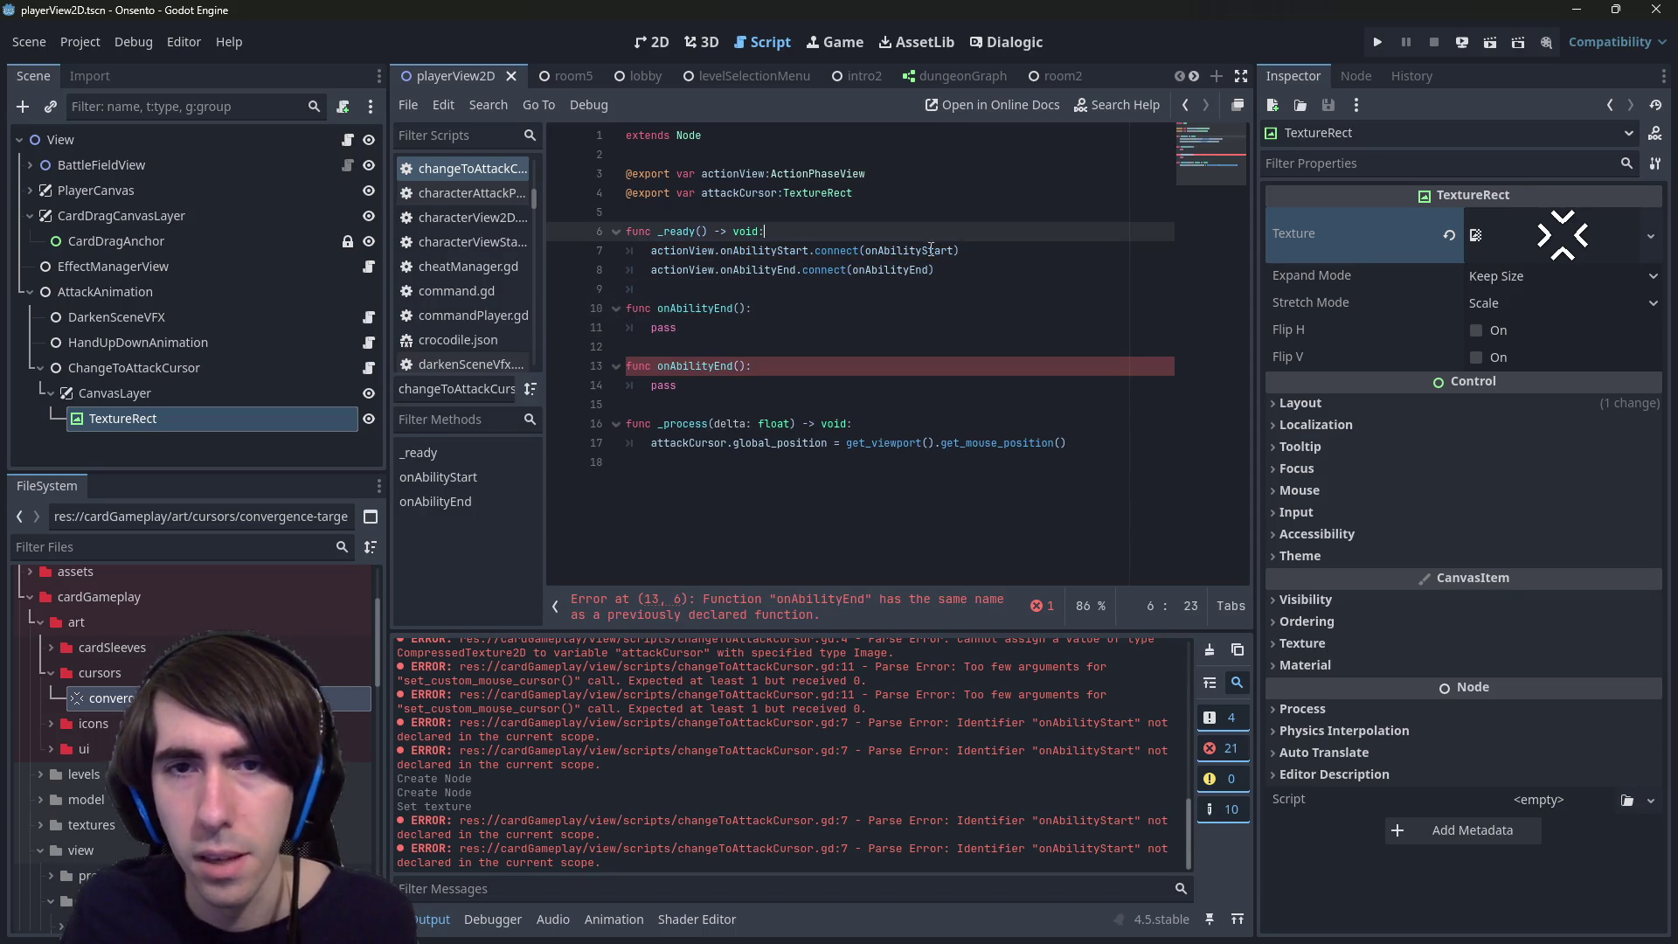
{"action": "key", "text": "ctrl+z"}
{"action": "key", "text": "ctrl+s"}
{"action": "key", "text": "ctrl+z"}
{"action": "key", "text": "ctrl+s"}
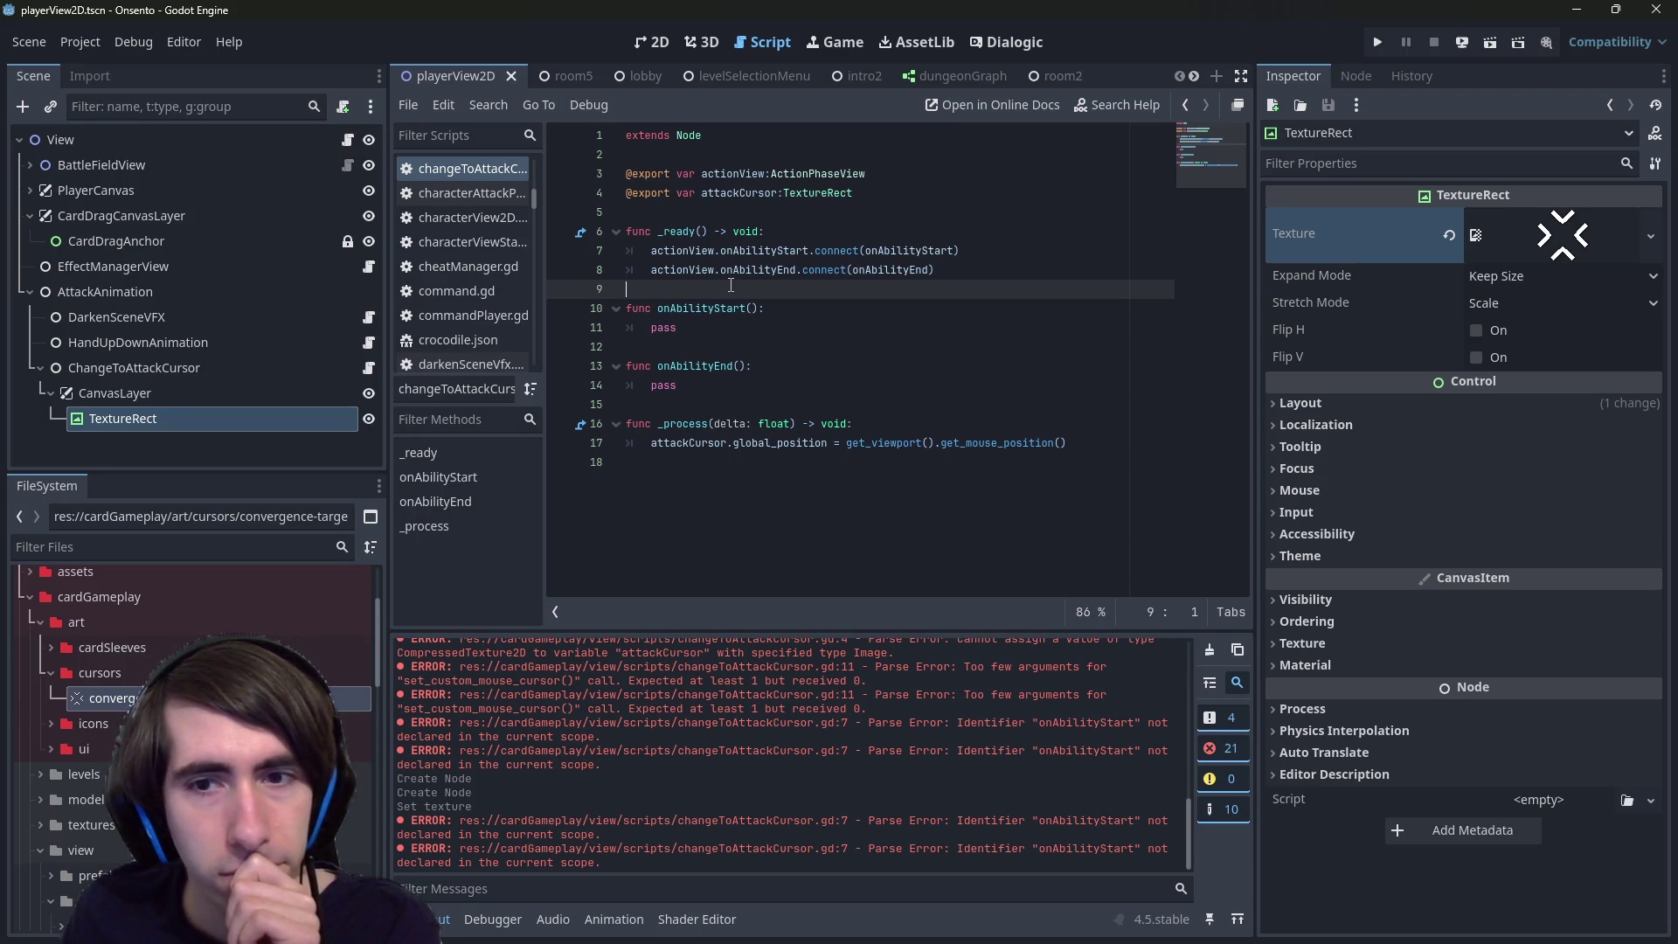
{"action": "left_click", "coordinate": [761, 444]}
Replace pass with visible = true in onAbilityStart and visible = false in onAbilityEnd, then save
{"action": "double_click", "coordinate": [761, 444]}
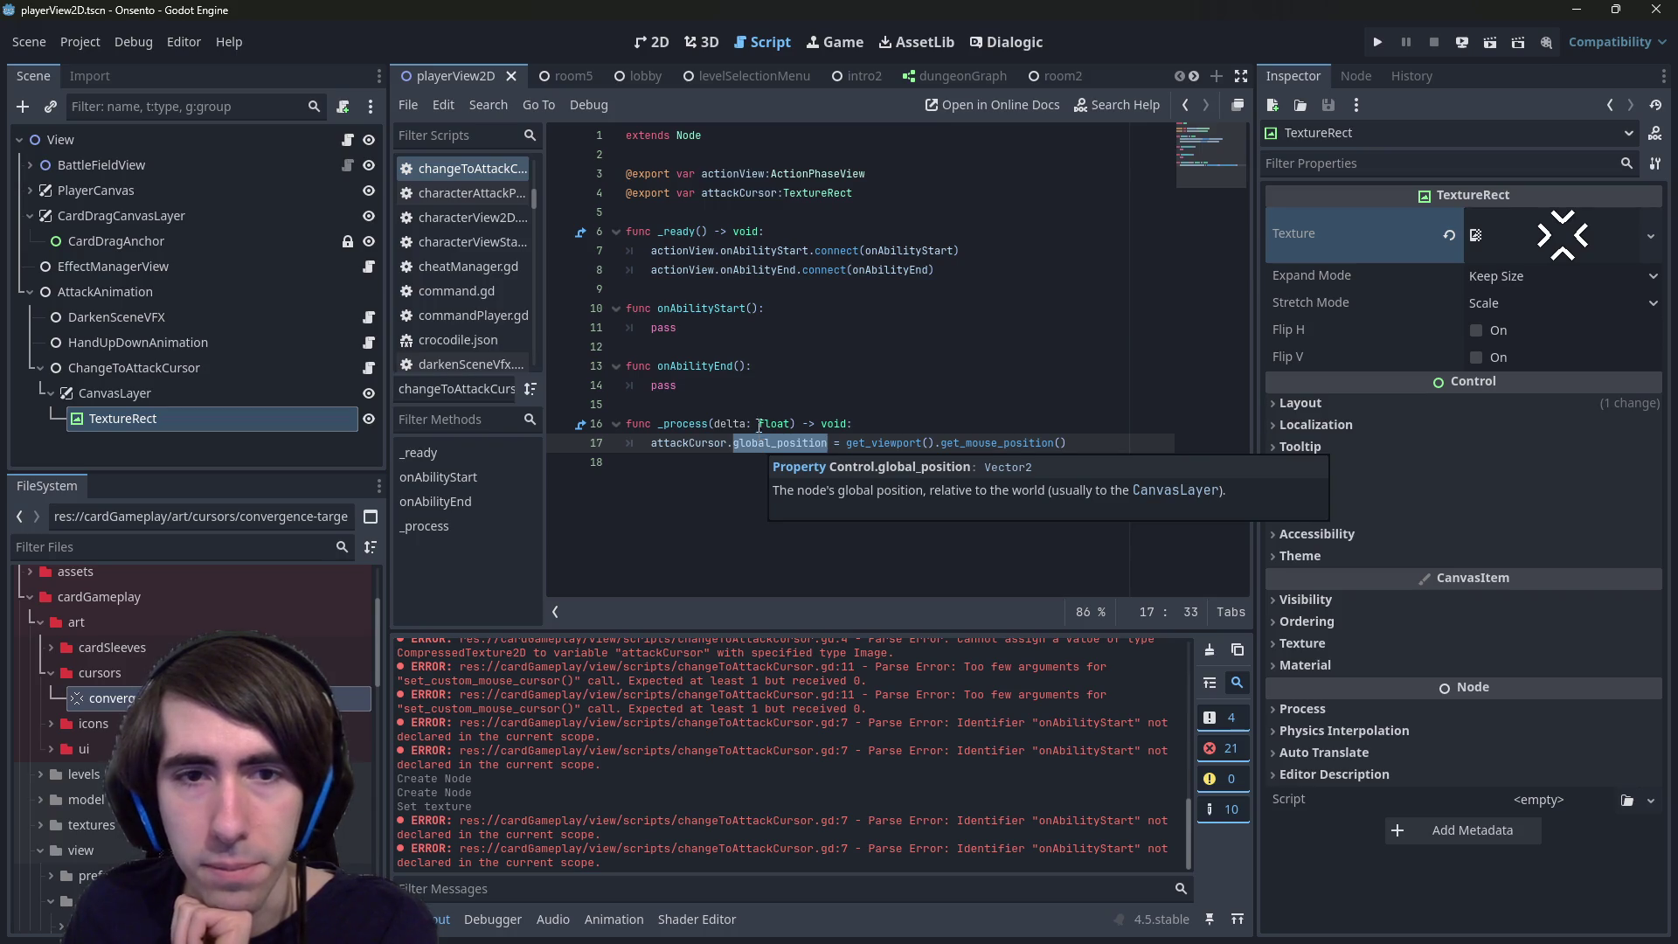
{"action": "left_click", "coordinate": [760, 384]}
{"action": "double_click", "coordinate": [664, 328]}
{"action": "type", "text": "visible_"}
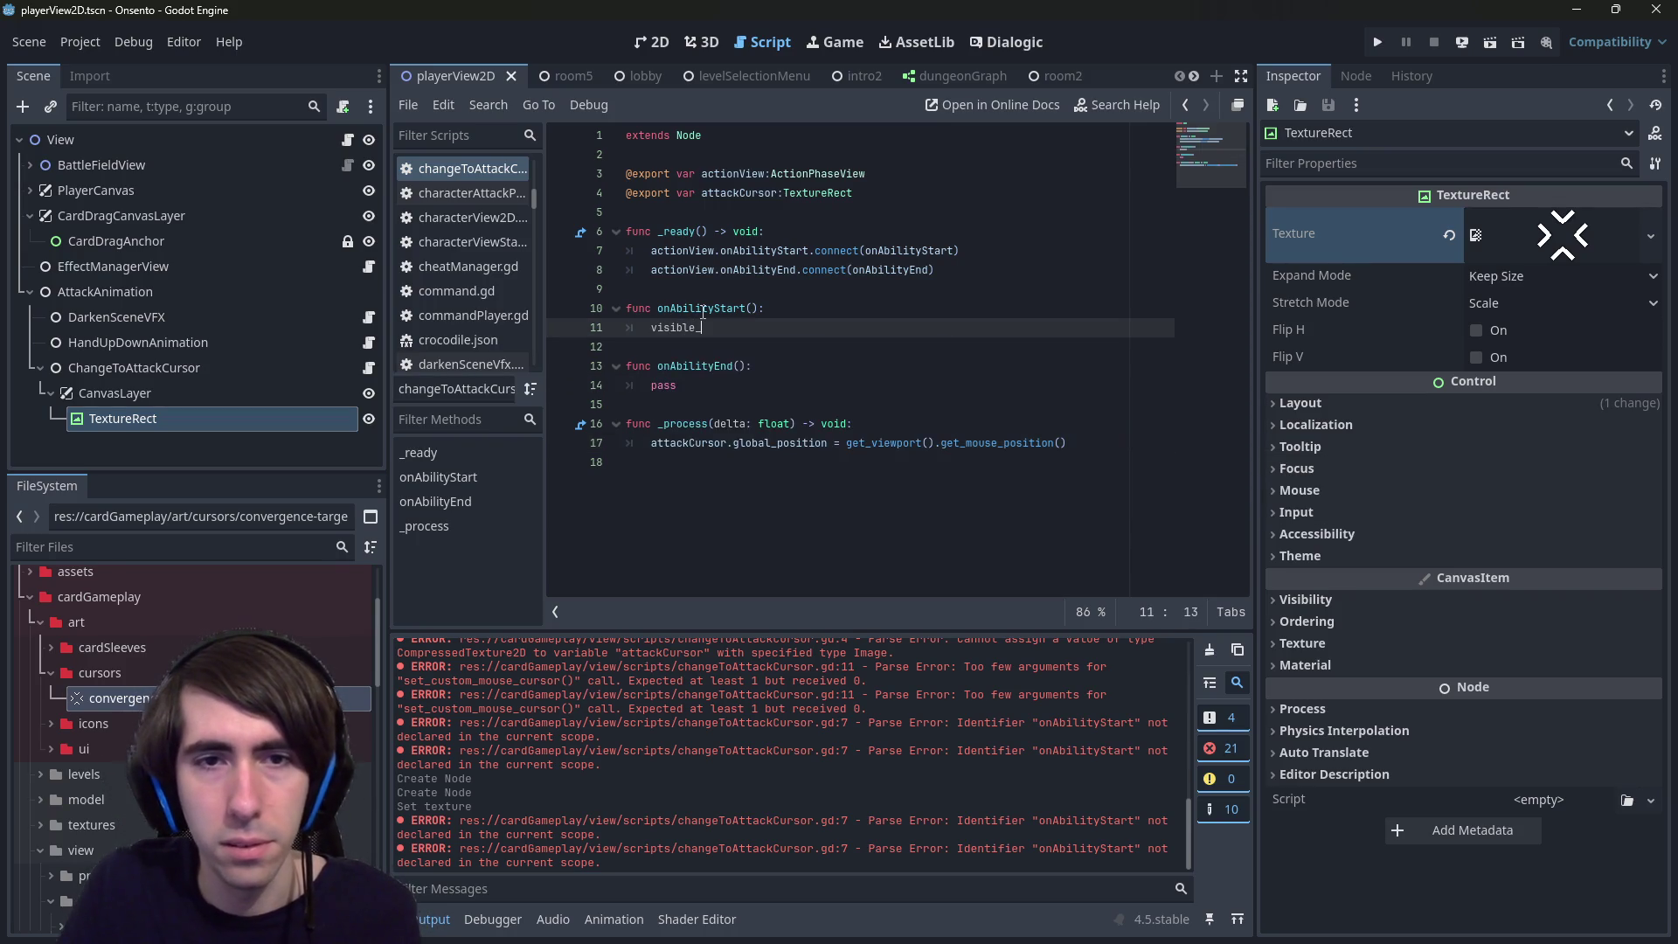
{"action": "type", "text": "true"}
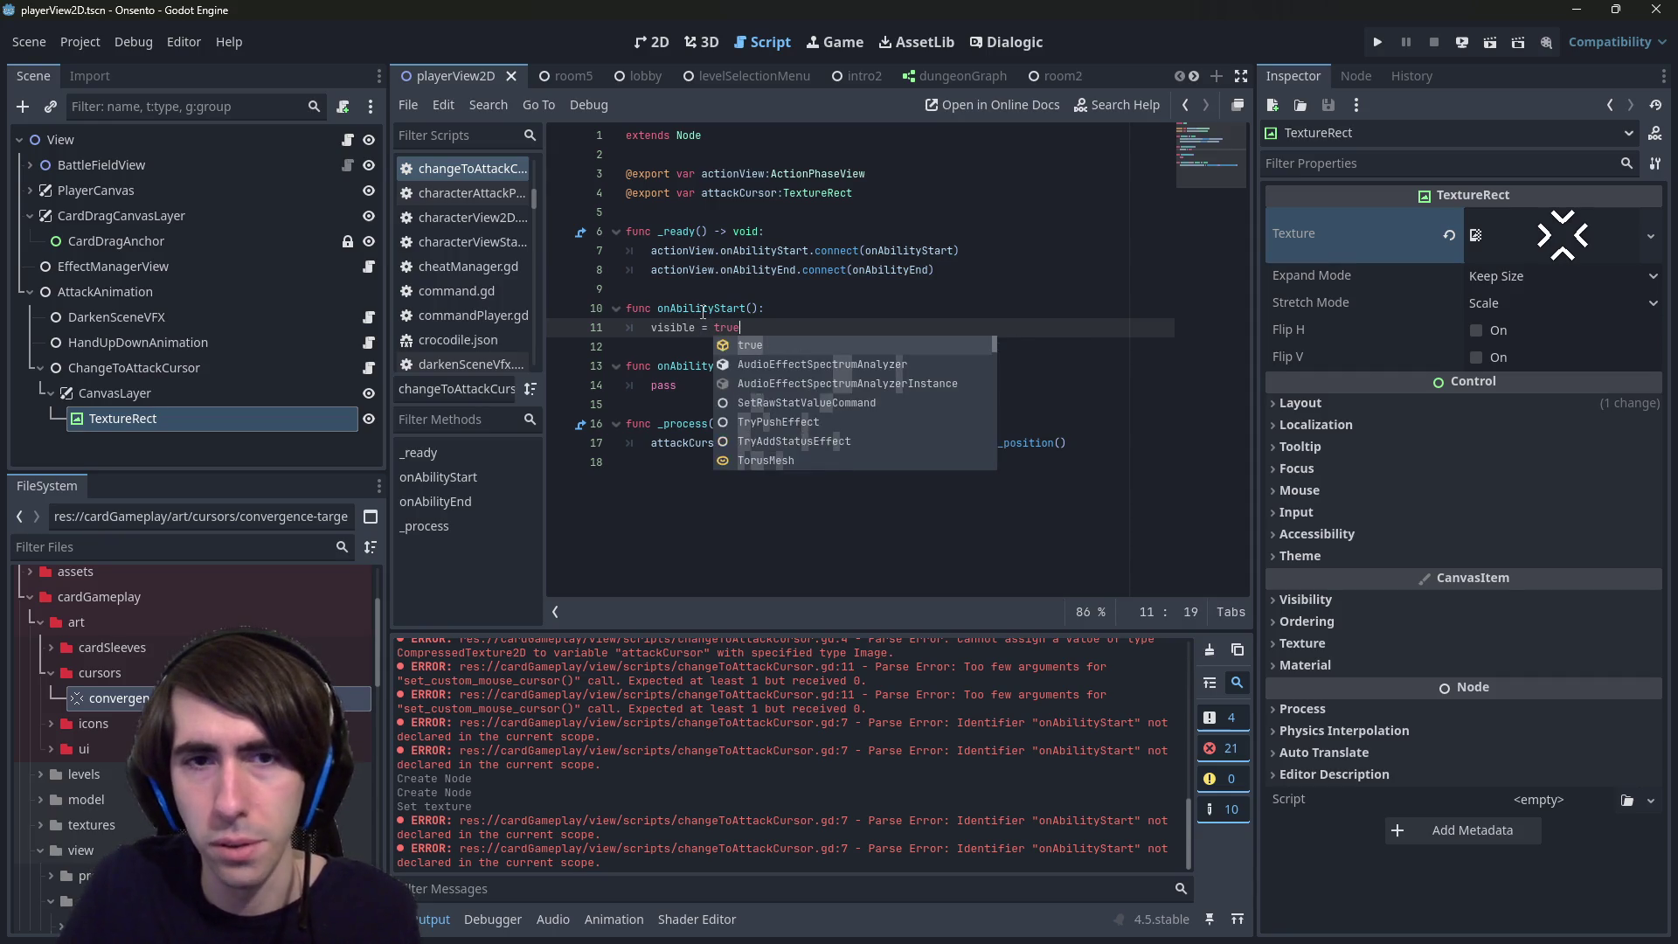
{"action": "key", "text": "ctrl+s"}
{"action": "key", "text": "shift+Home"}
{"action": "key", "text": "ctrl+c"}
{"action": "key", "text": "Down"}
{"action": "key", "text": "Down"}
{"action": "key", "text": "Down"}
{"action": "key", "text": "shift+End"}
{"action": "key", "text": "ctrl+v"}
{"action": "key", "text": "BackSpace"}
{"action": "key", "text": "BackSpace"}
{"action": "key", "text": "BackSpace"}
{"action": "type", "text": "false"}
{"action": "key", "text": "ctrl+s"}
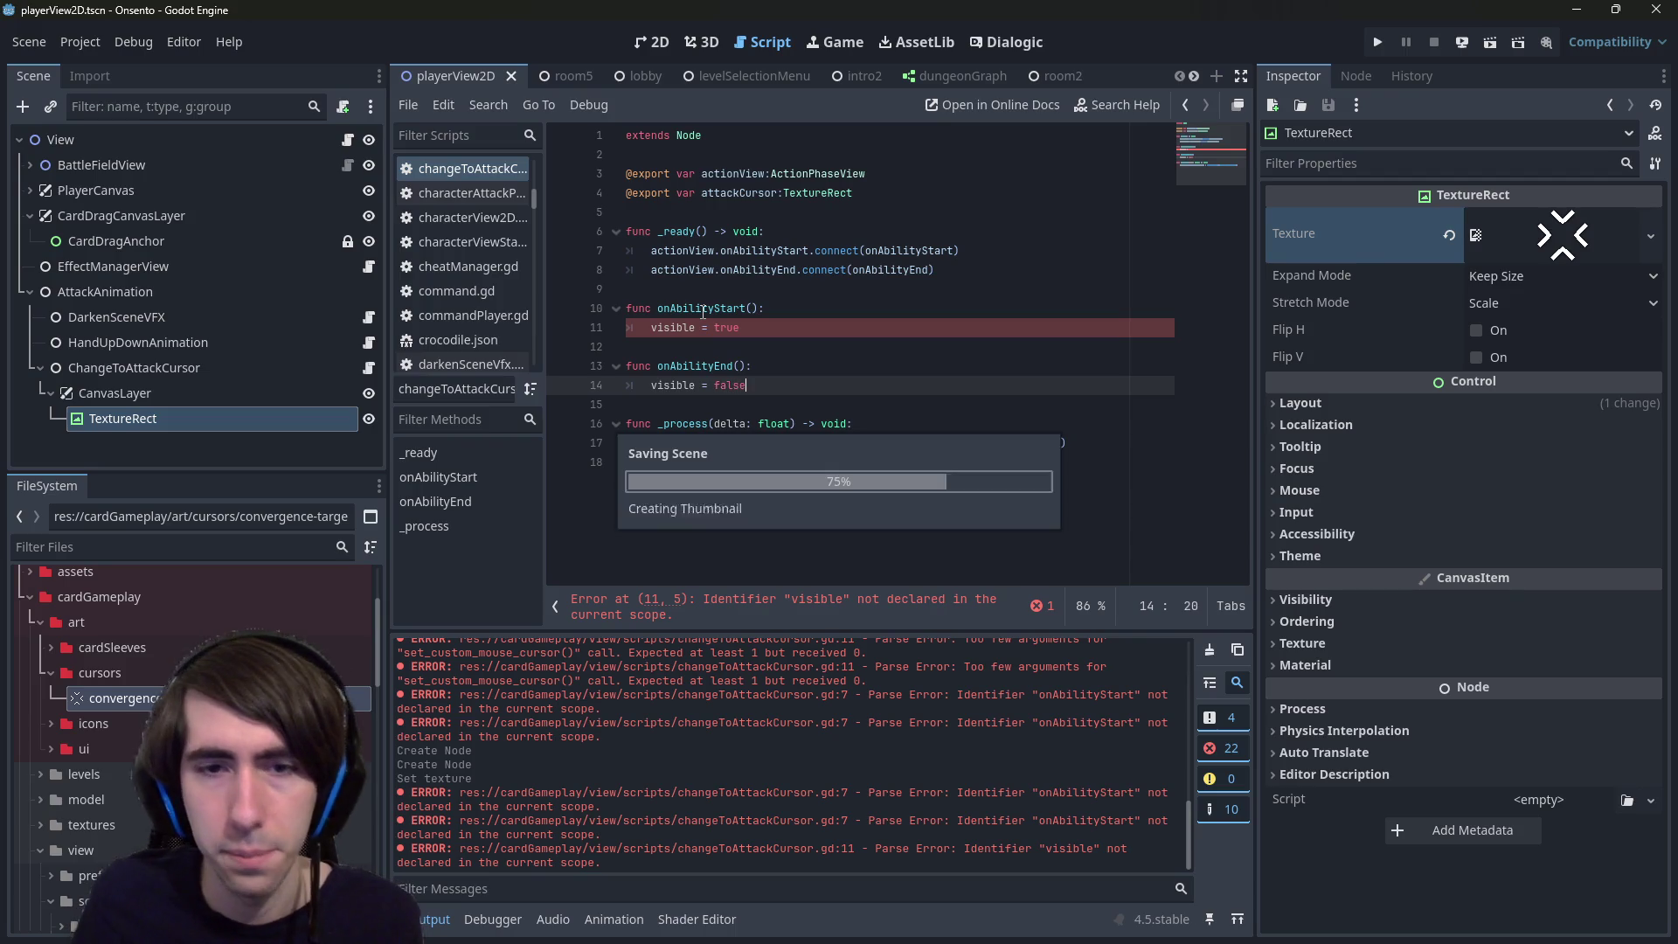
Prefix both visible assignments with attackCursor using two edit carets
{"action": "double_click", "coordinate": [741, 194]}
{"action": "key", "text": "ctrl+c"}
{"action": "left_click", "coordinate": [651, 328]}
{"action": "left_click", "coordinate": [651, 386], "text": "alt"}
{"action": "key", "text": "ctrl+v"}
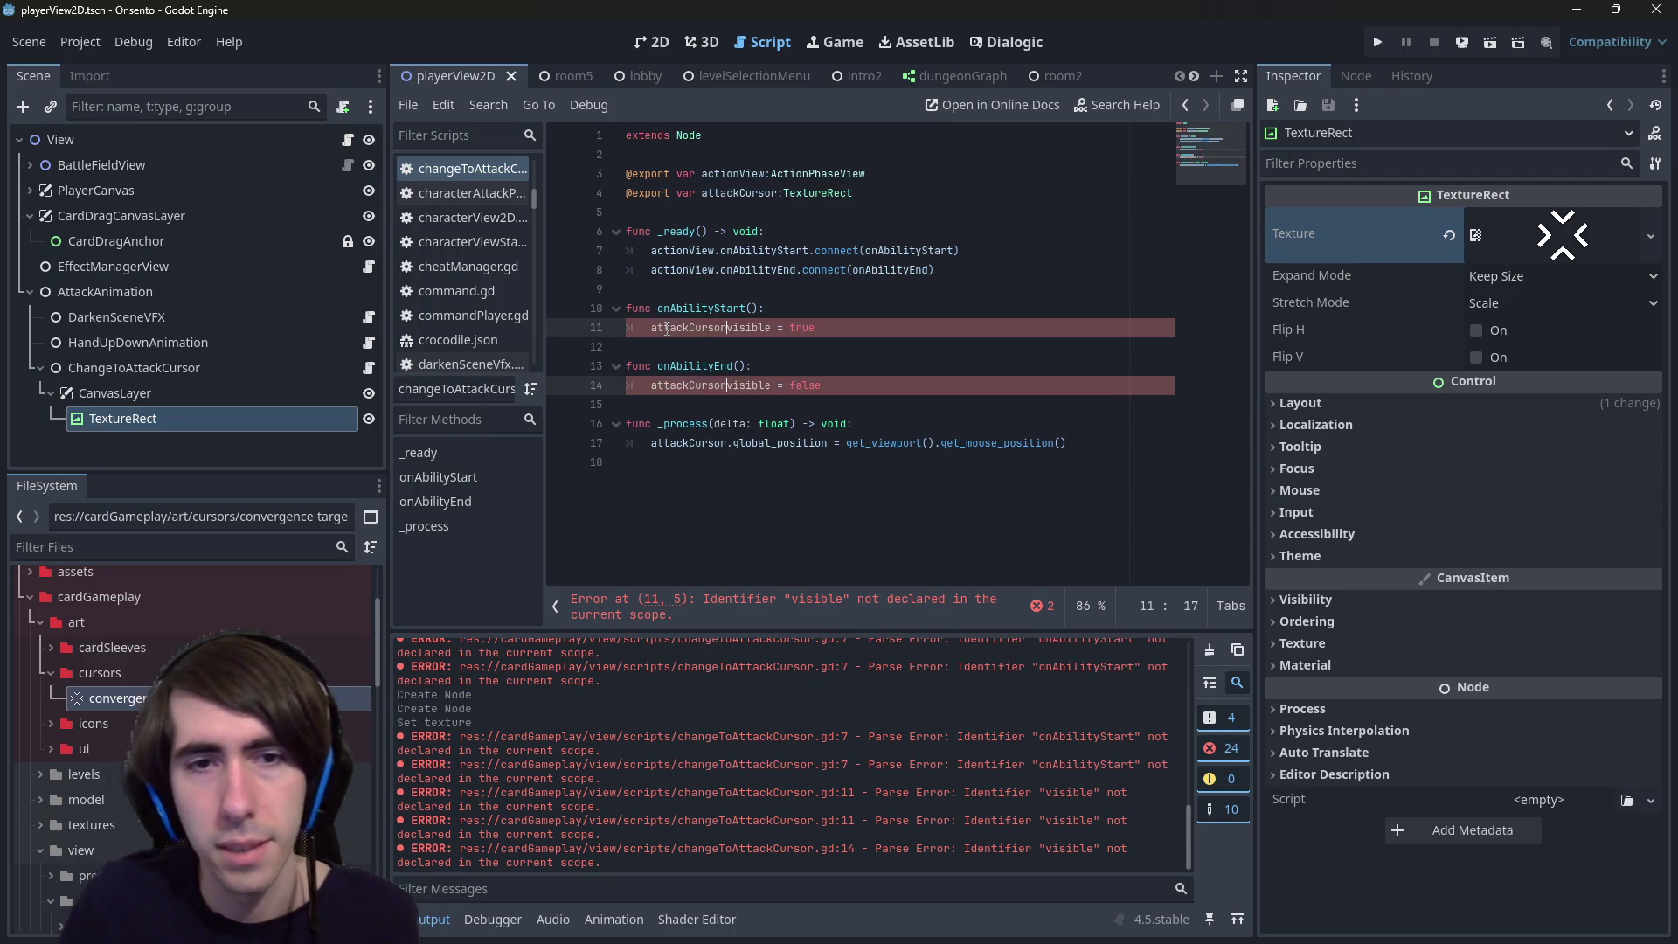
{"action": "type", "text": "."}
{"action": "left_click", "coordinate": [865, 332]}
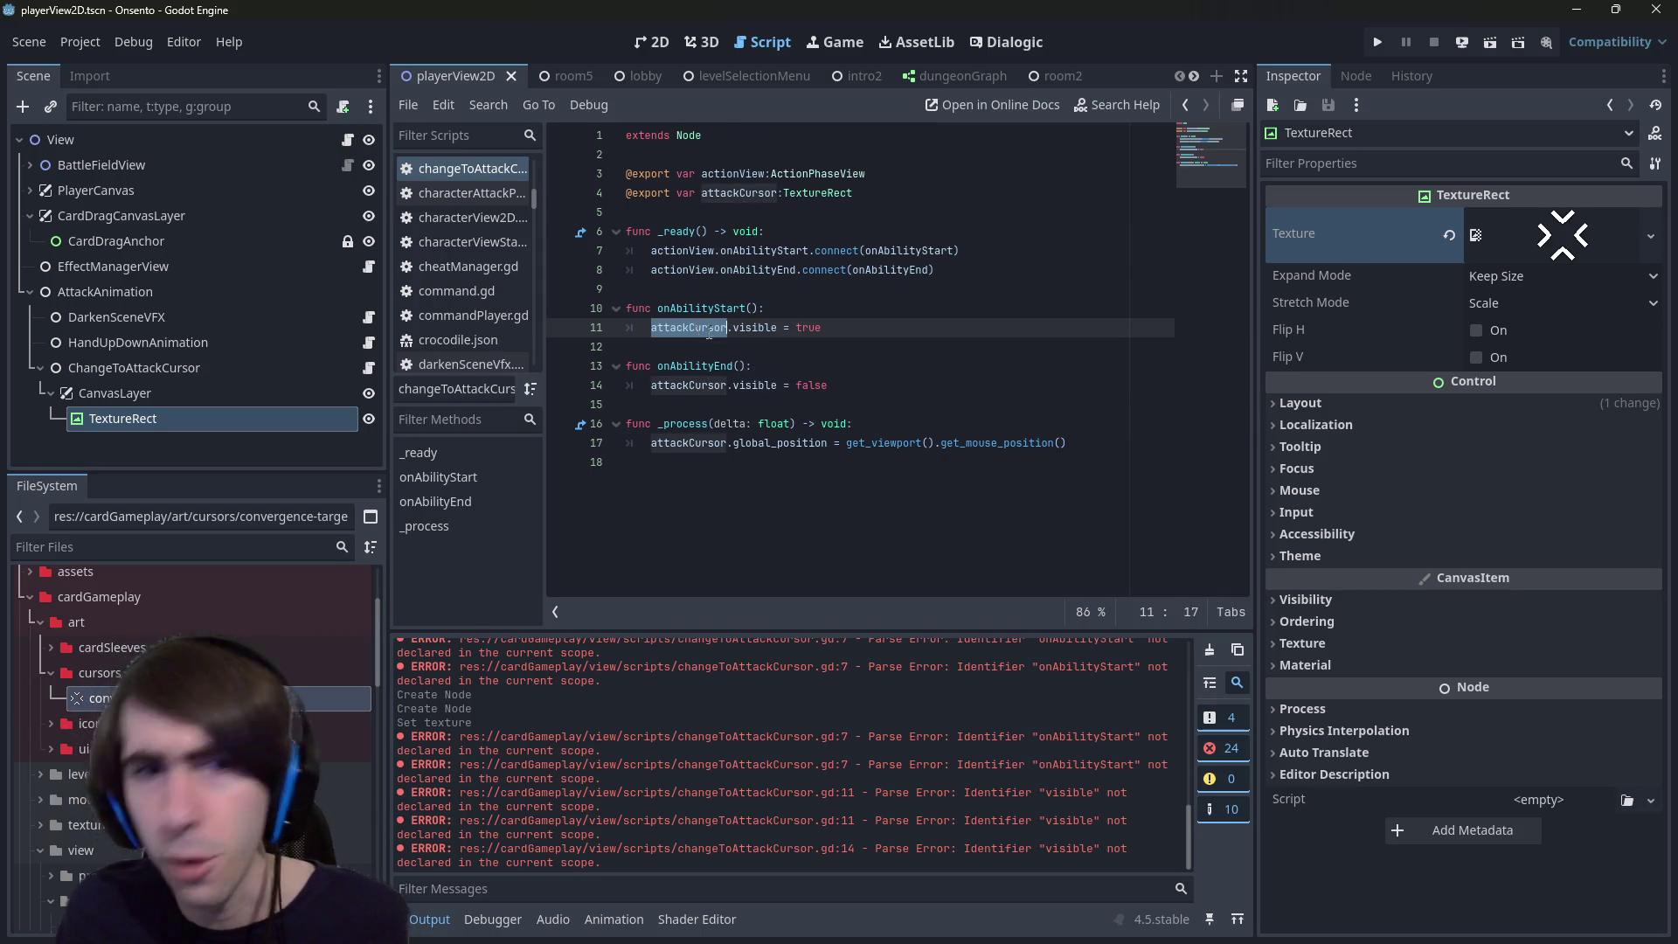
Add a process_mode = Node.PROCESS_MODE_DISABLED line inside onAbilityStart
{"action": "key", "text": "Return"}
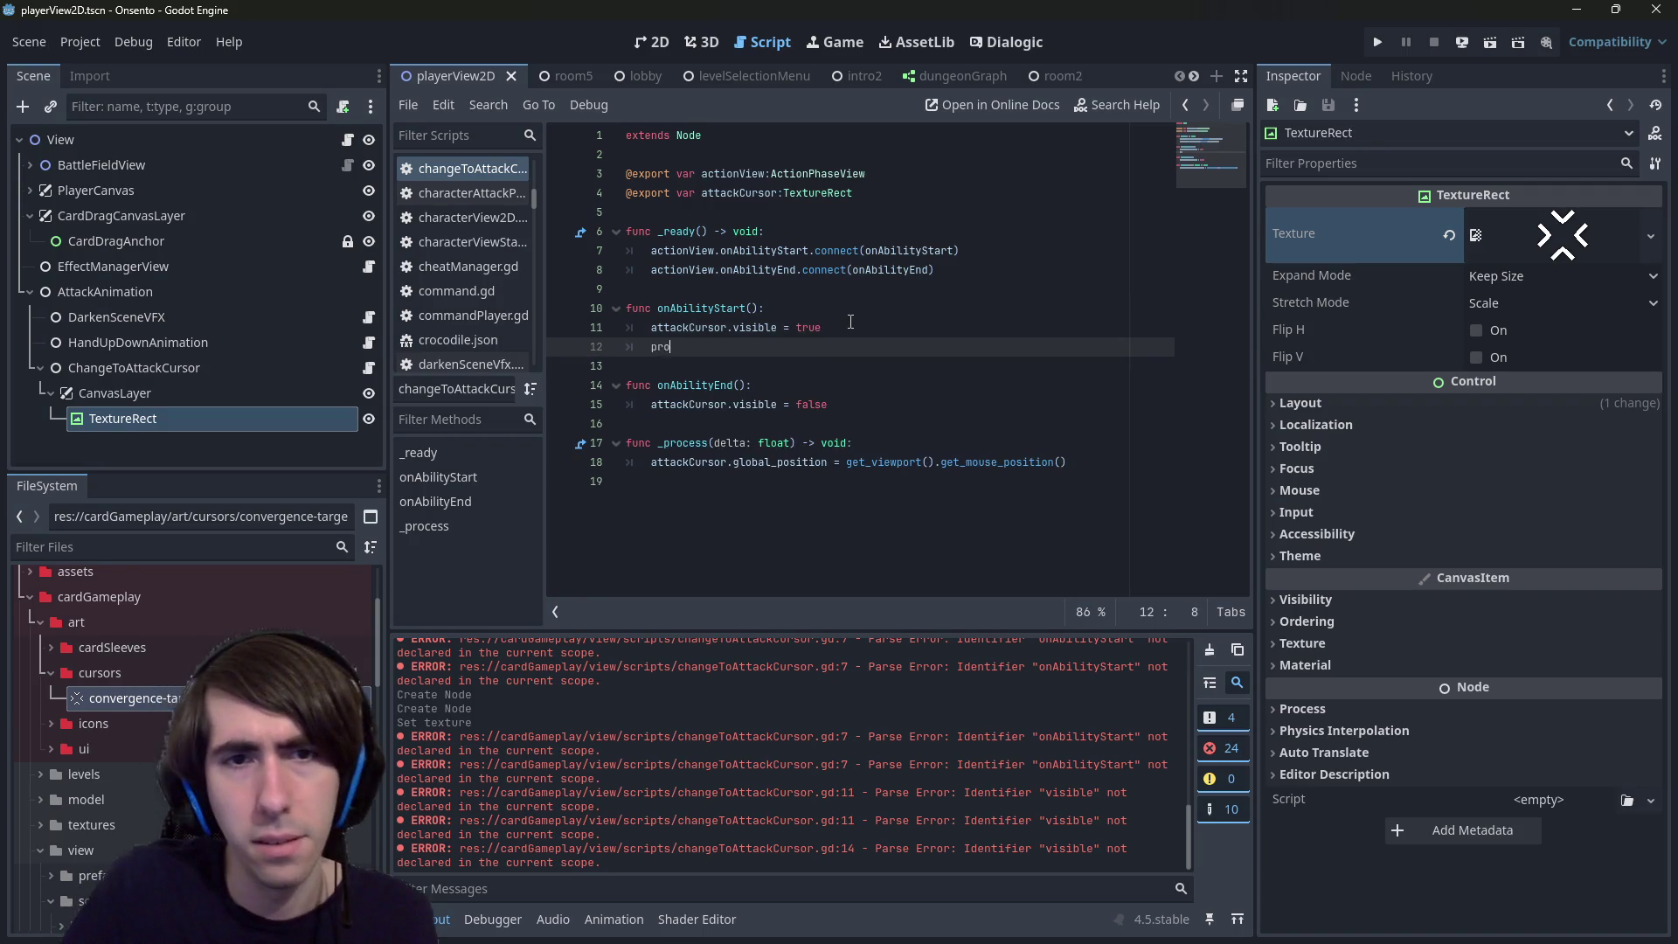
{"action": "type", "text": "cess_"}
{"action": "key", "text": "Return"}
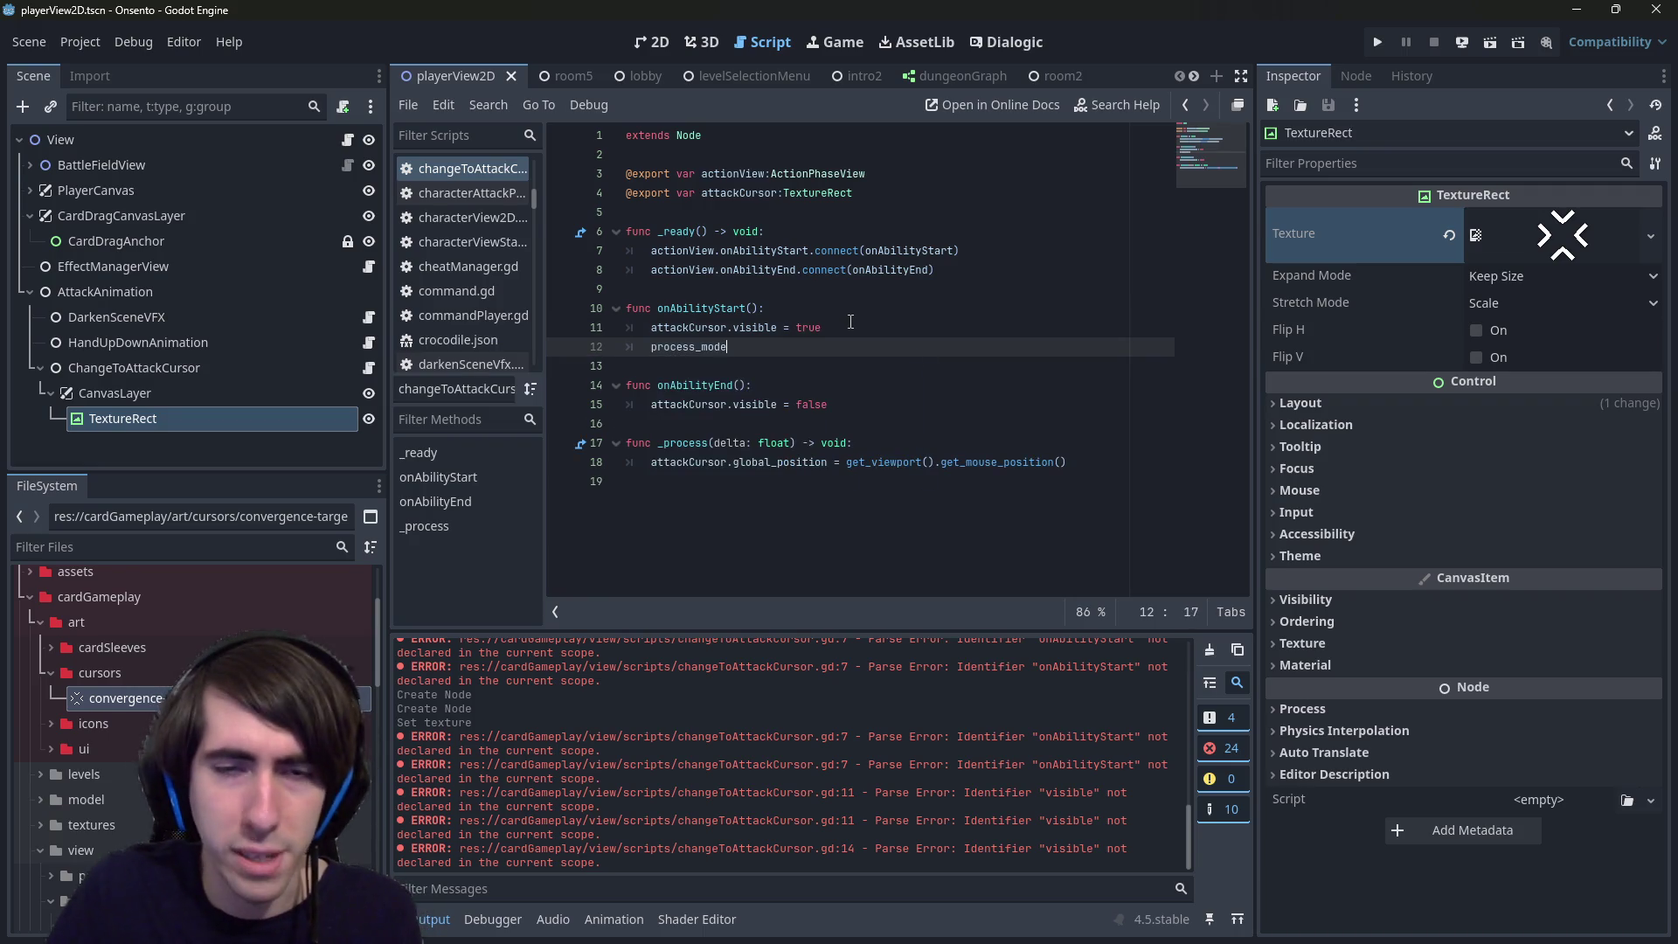
{"action": "type", "text": "="}
{"action": "key", "text": "Down"}
{"action": "key", "text": "Down"}
{"action": "key", "text": "Up"}
{"action": "key", "text": "Return"}
{"action": "key", "text": "ctrl+Left"}
{"action": "key", "text": "ctrl+Left"}
{"action": "key", "text": "ctrl+Left"}
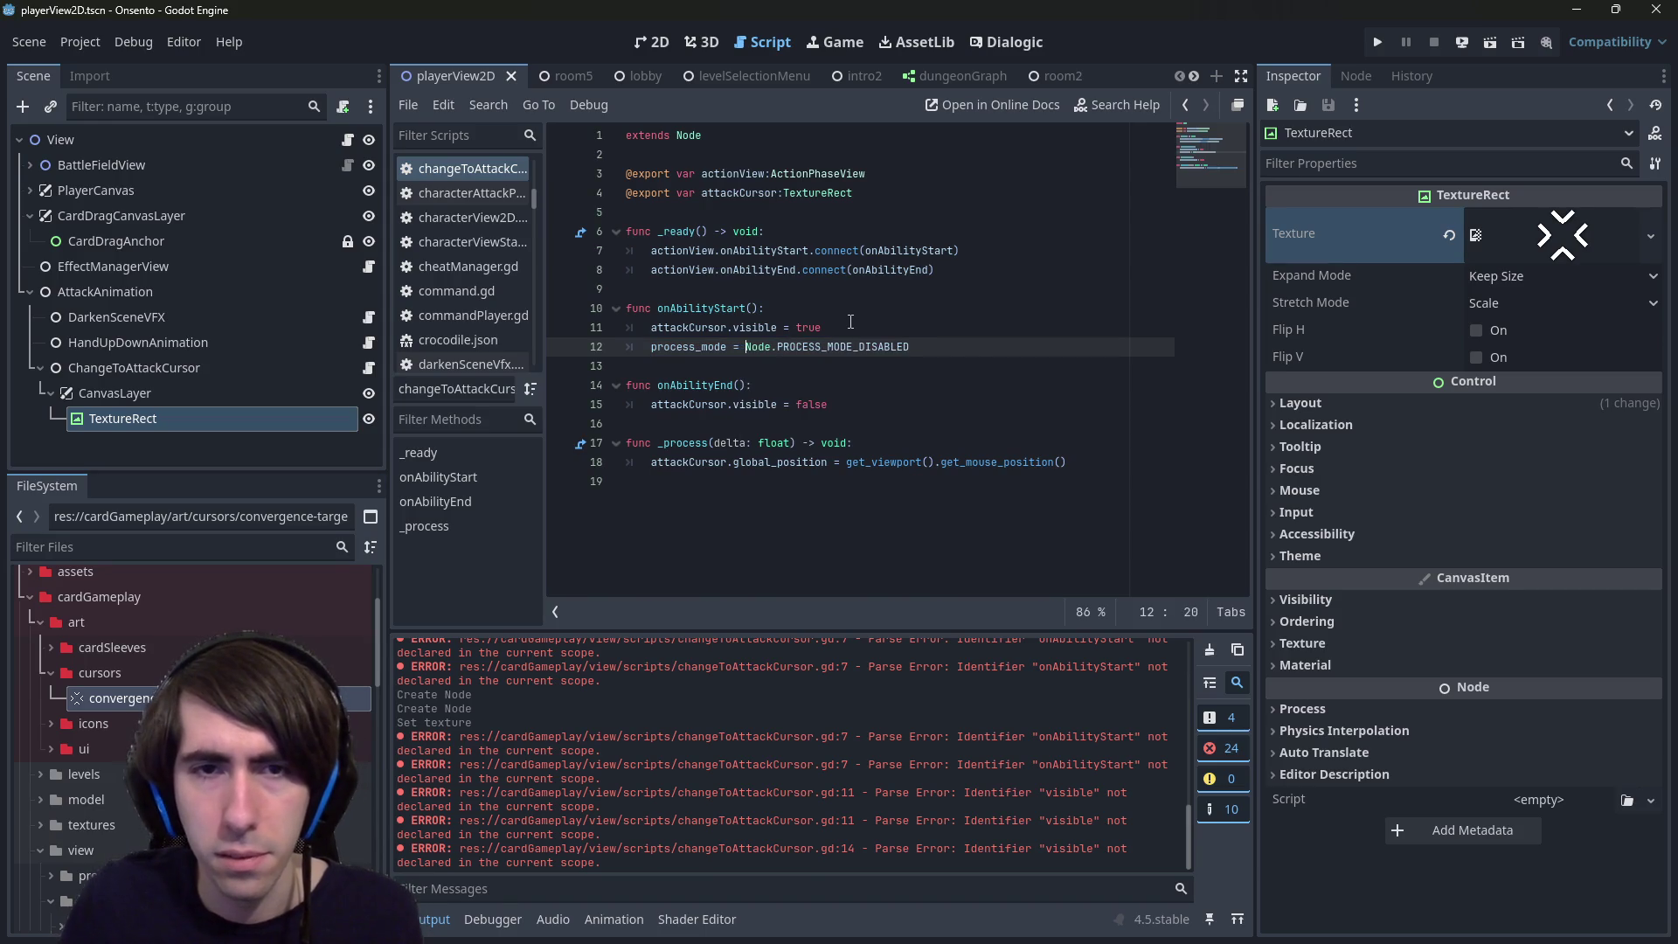
{"action": "key", "text": "ctrl+shift+Left"}
{"action": "key", "text": "ctrl+shift+Left"}
{"action": "key", "text": "ctrl+c"}
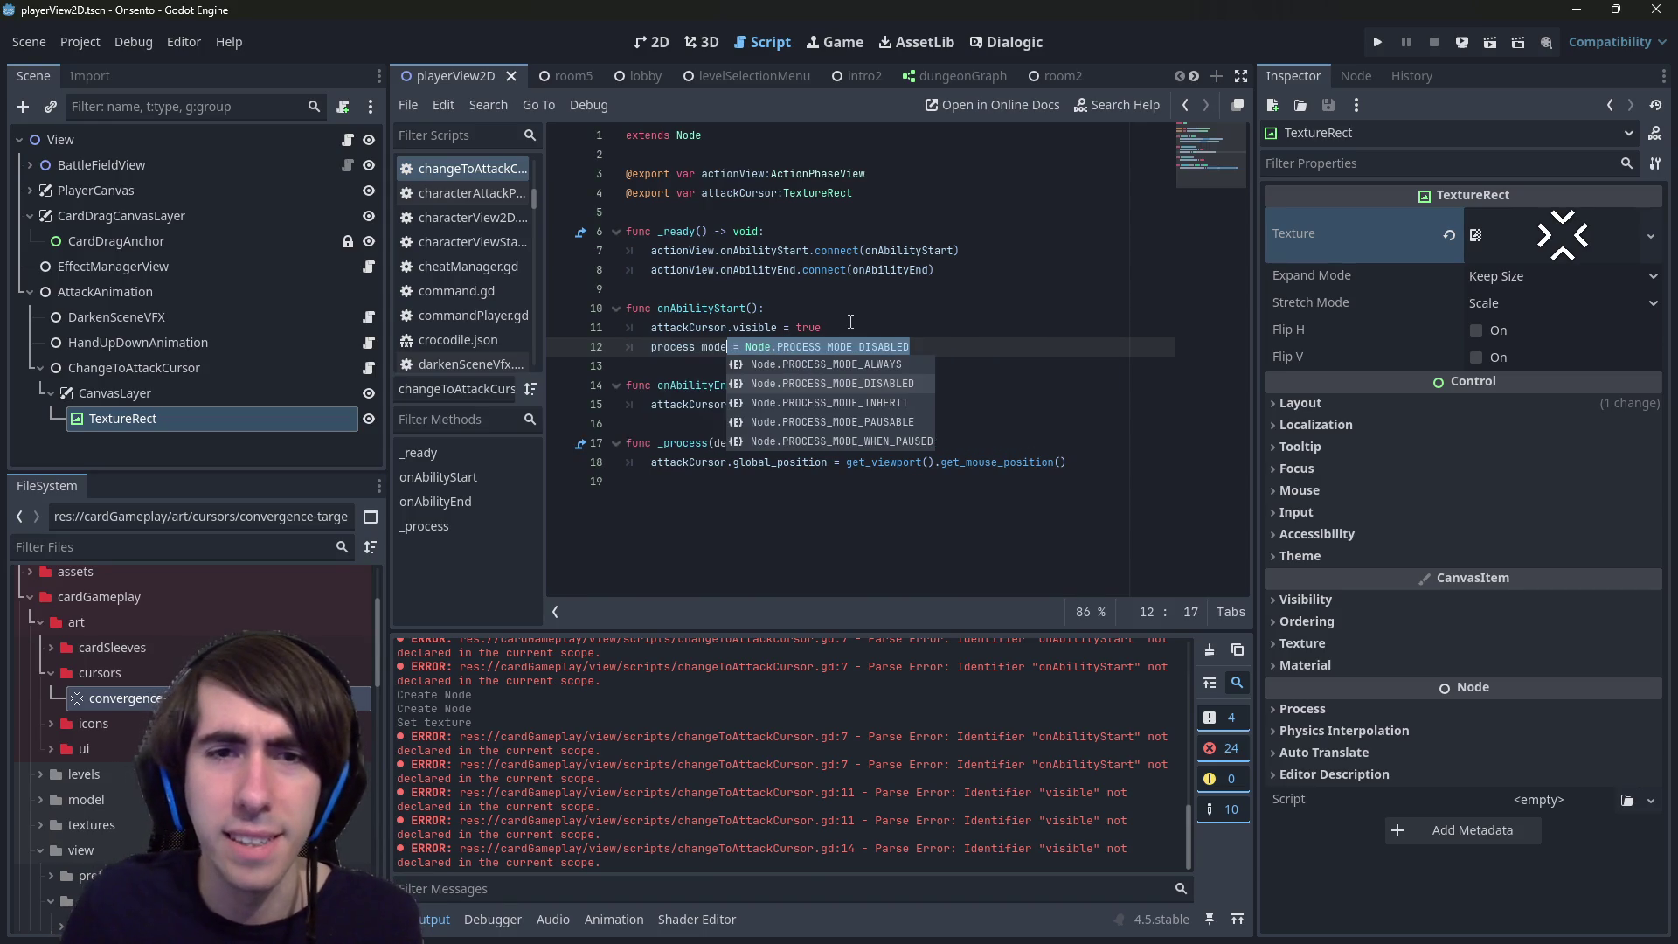
Copy the process_mode line into onAbilityEnd, switch onAbilityStart's value to PROCESS_MODE_INHERIT, and save
{"action": "left_click", "coordinate": [233, 385]}
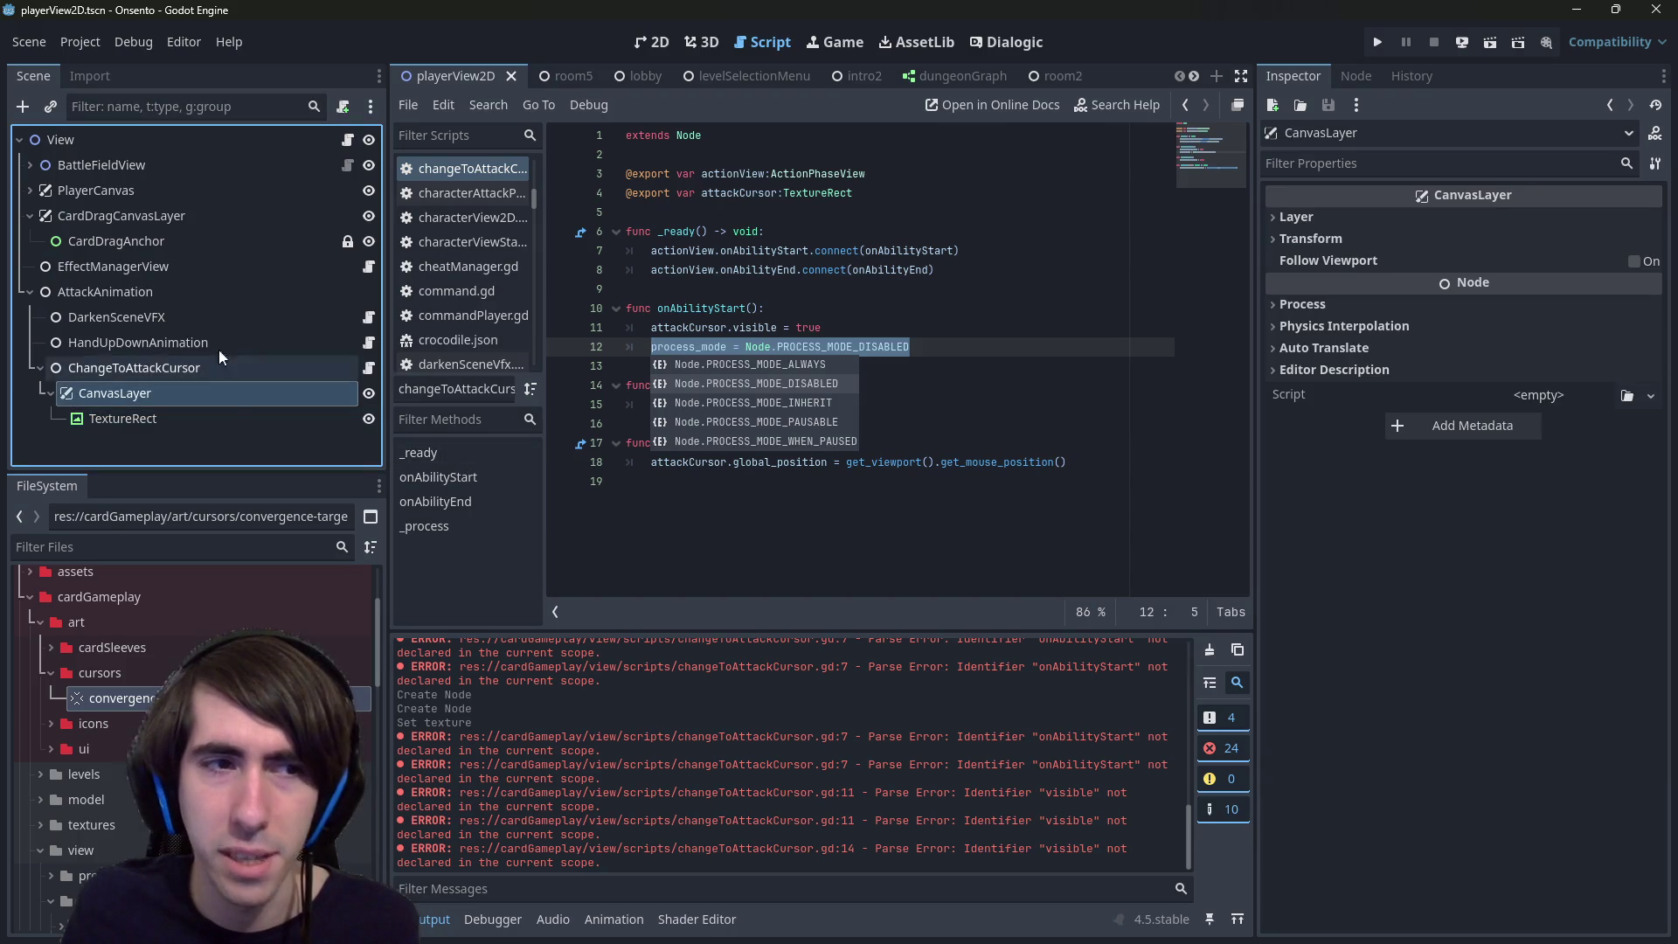
{"action": "left_click", "coordinate": [737, 535]}
{"action": "left_click", "coordinate": [860, 404]}
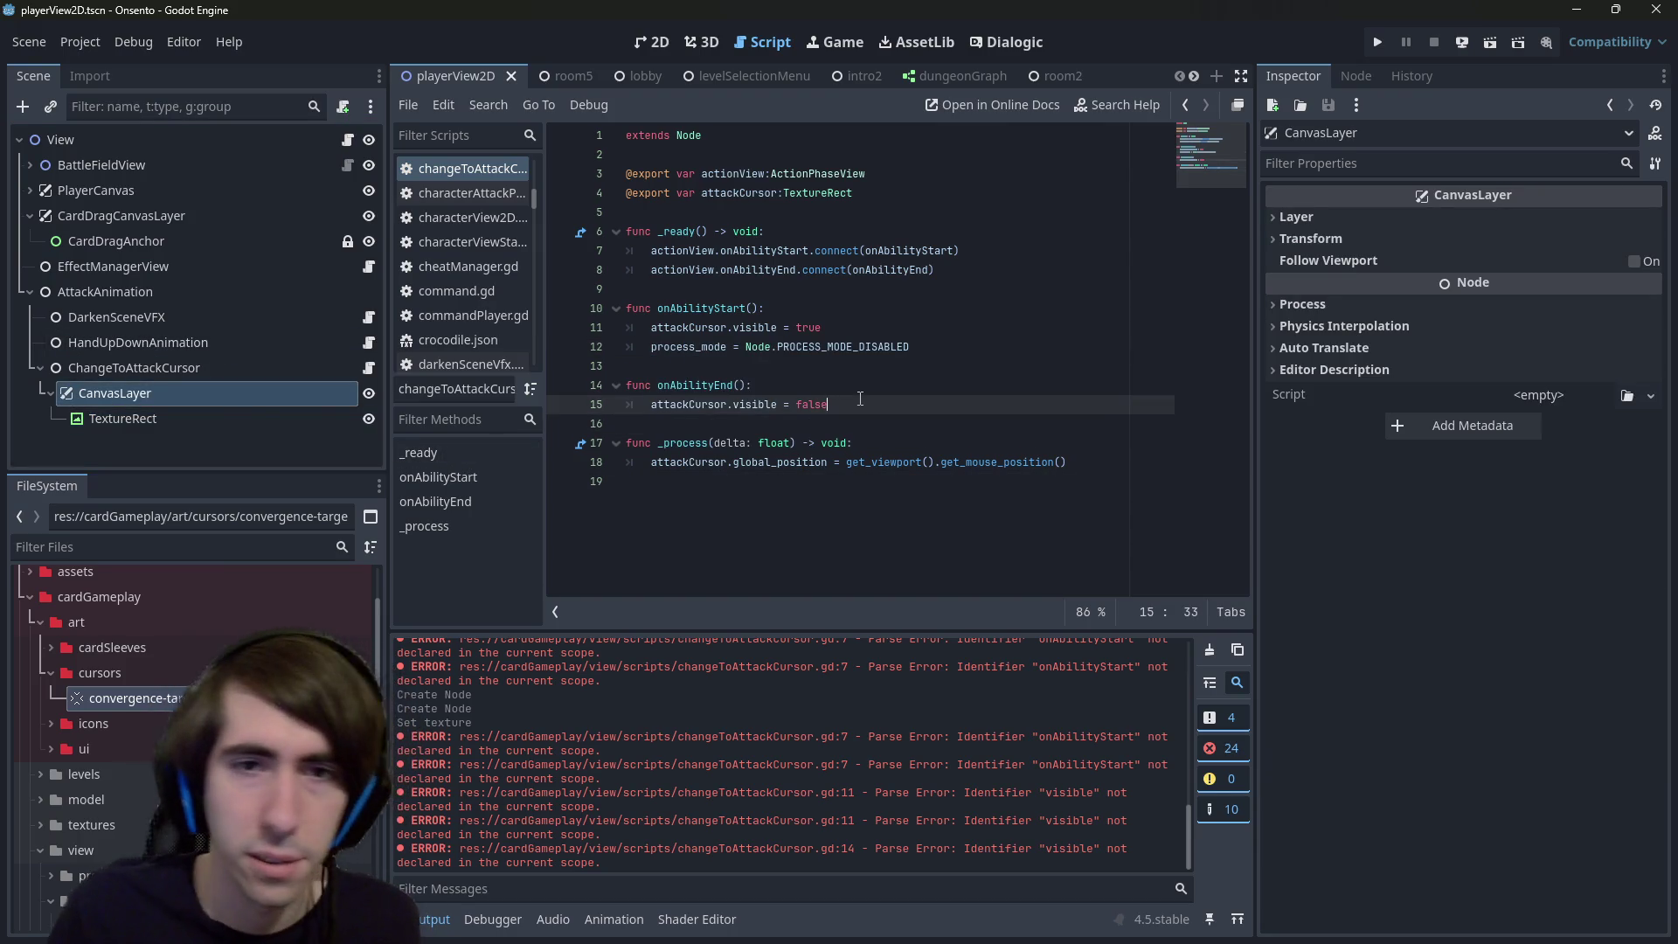
{"action": "key", "text": "Return"}
{"action": "key", "text": "ctrl+v"}
{"action": "key", "text": "ctrl+shift+Left"}
{"action": "key", "text": "BackSpace"}
{"action": "key", "text": "ctrl+z"}
{"action": "key", "text": "Up"}
{"action": "key", "text": "Up"}
{"action": "key", "text": "Up"}
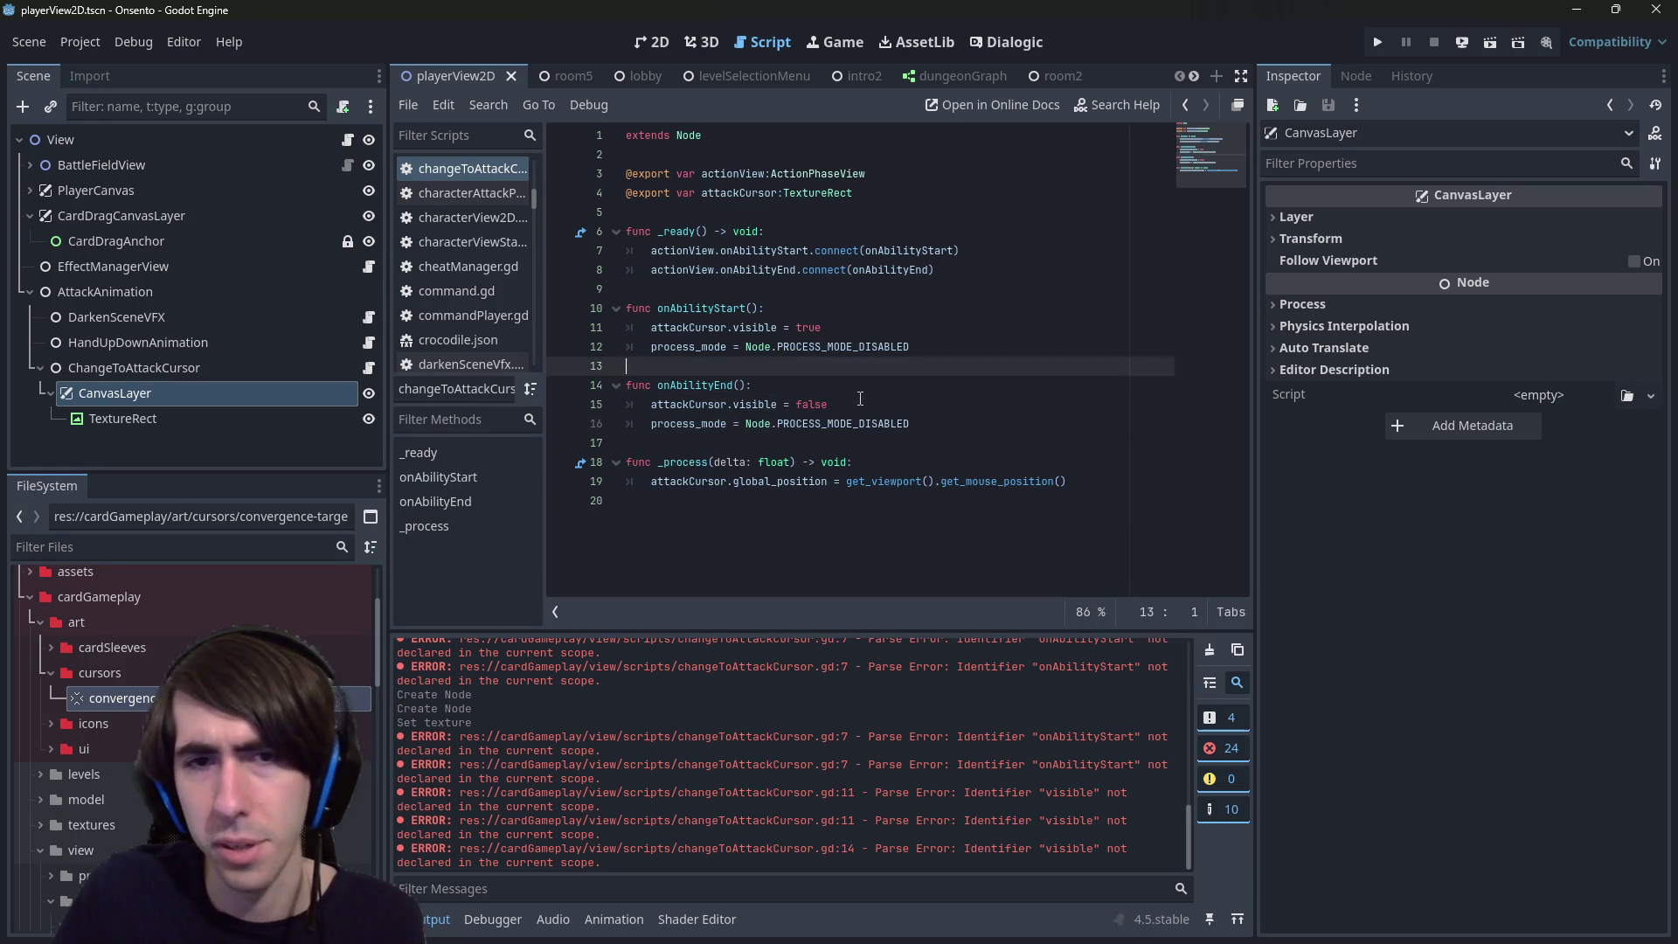
{"action": "key", "text": "ctrl+BackSpace"}
{"action": "type", "text": "inh"}
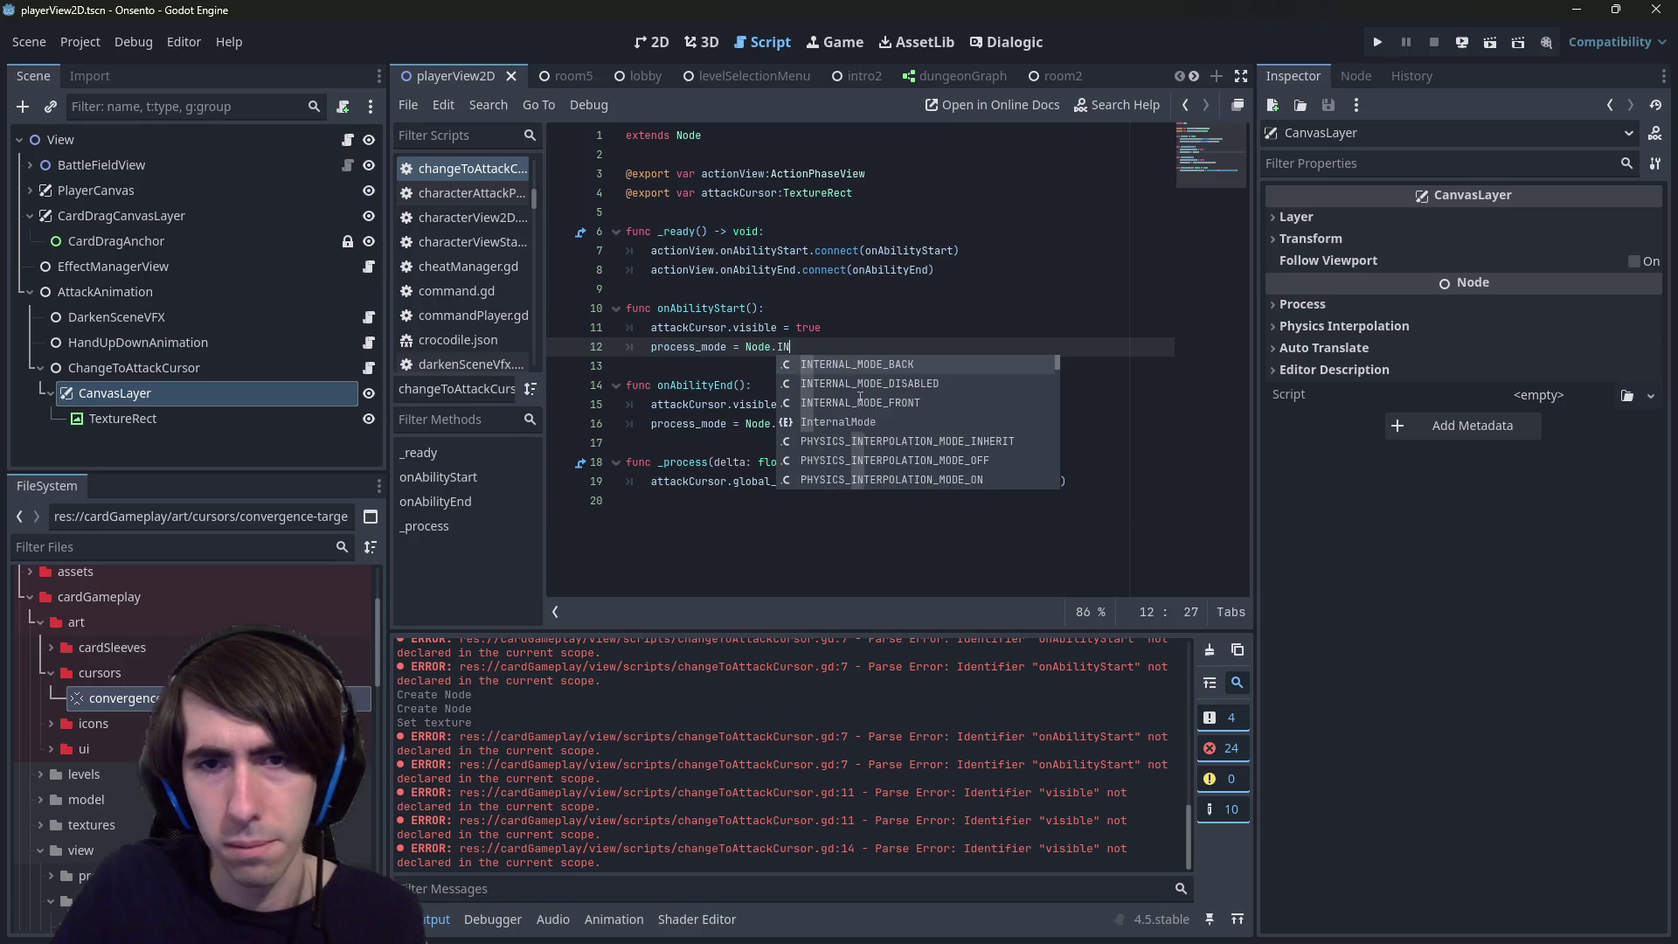
{"action": "key", "text": "Return"}
{"action": "key", "text": "ctrl+s"}
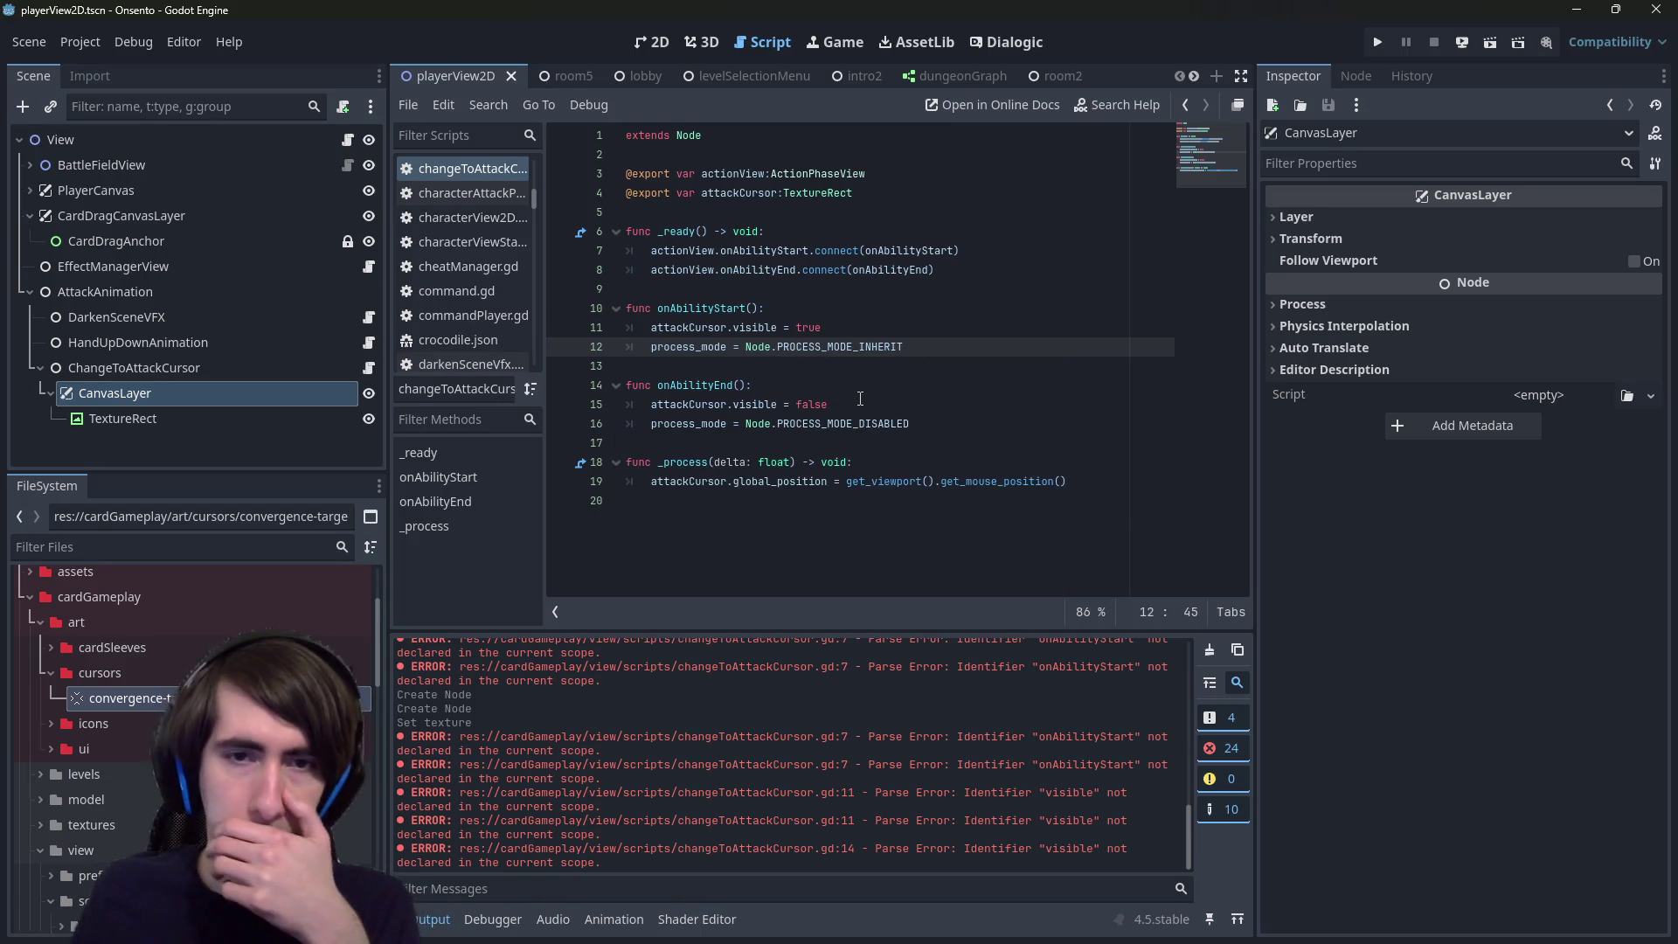
{"action": "left_click", "coordinate": [664, 443]}
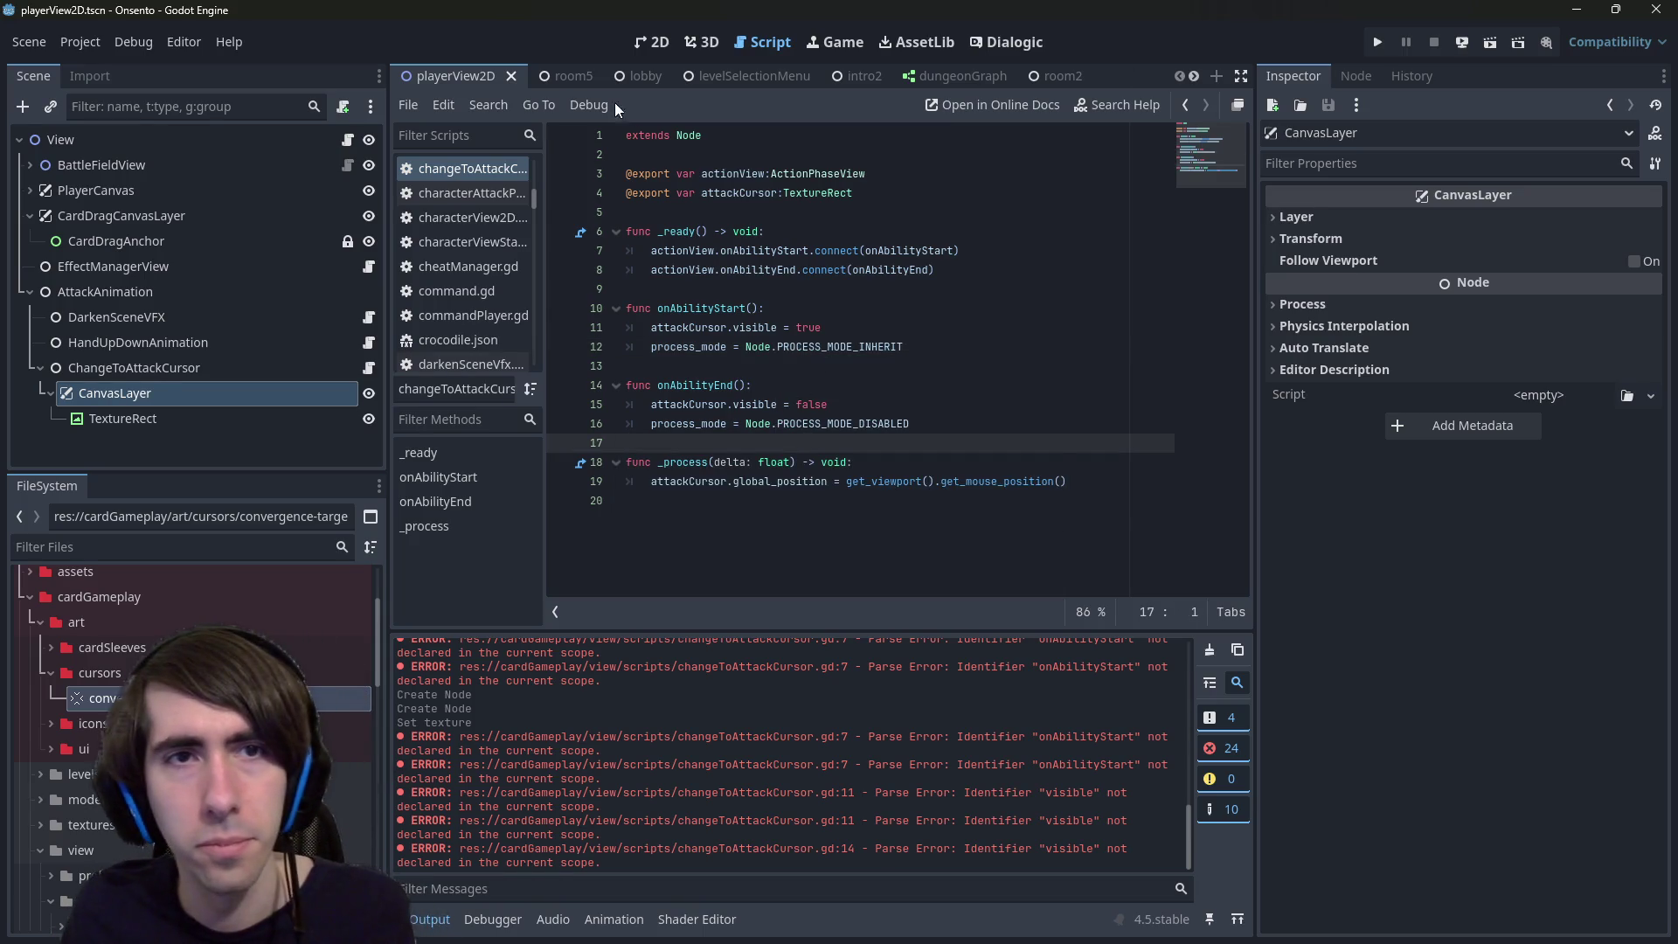
Open the View's playerView2D scene from room2 and select the ChangeToAttackCursor node
{"action": "left_click", "coordinate": [1024, 76]}
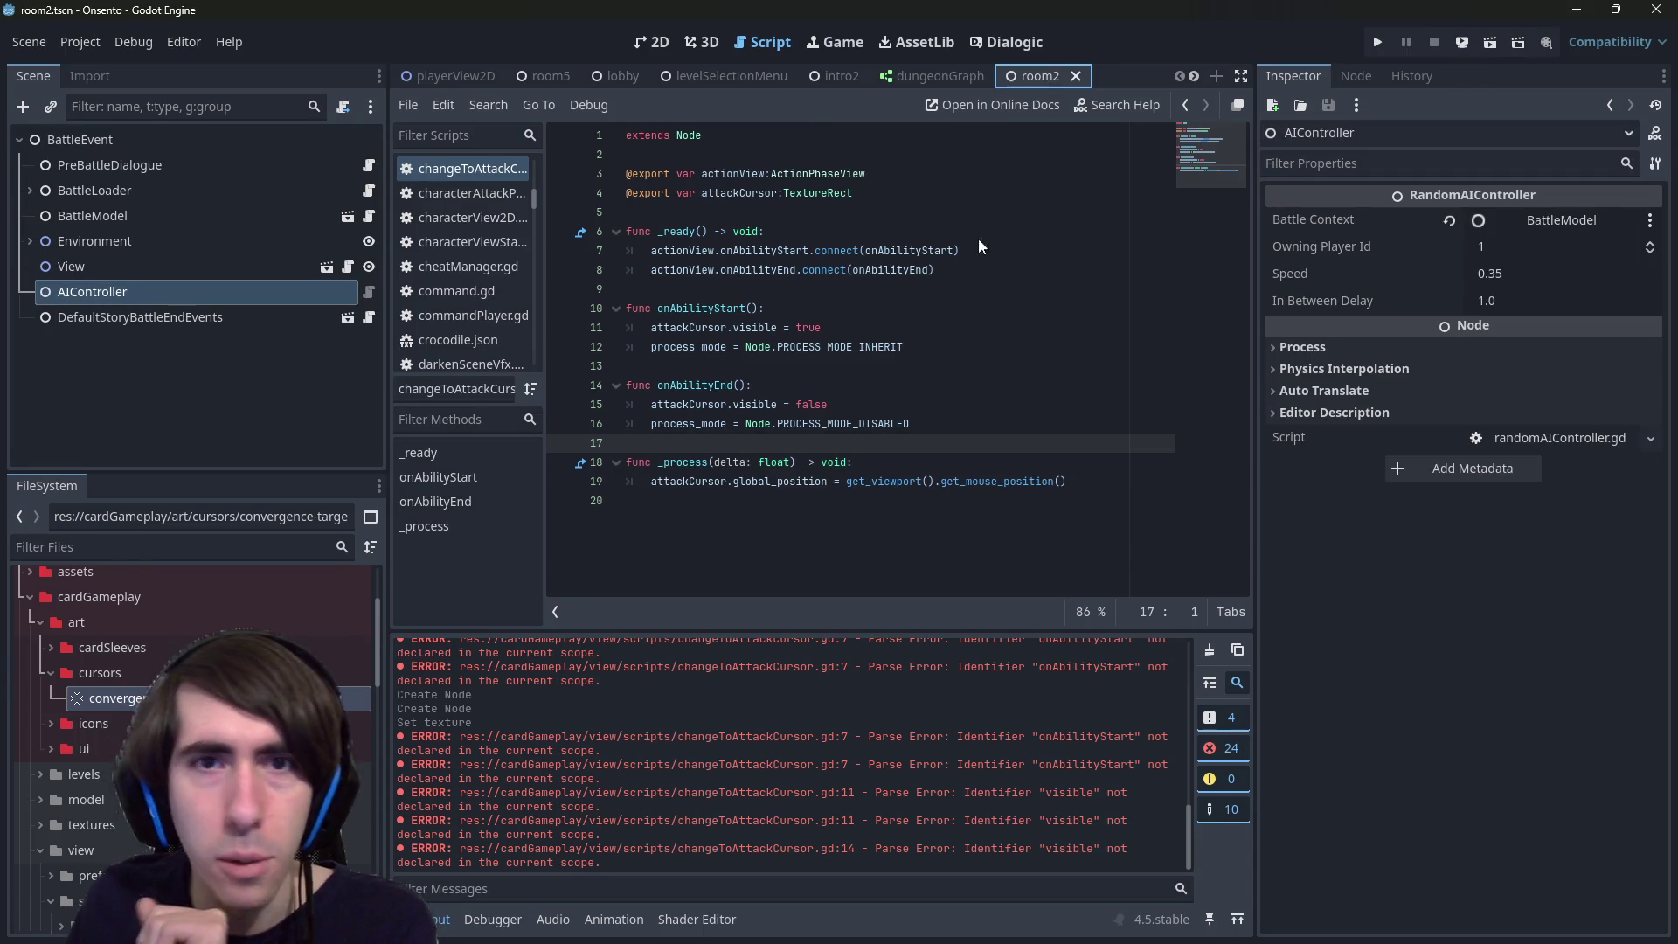
{"action": "left_click", "coordinate": [224, 248]}
{"action": "left_click", "coordinate": [316, 266]}
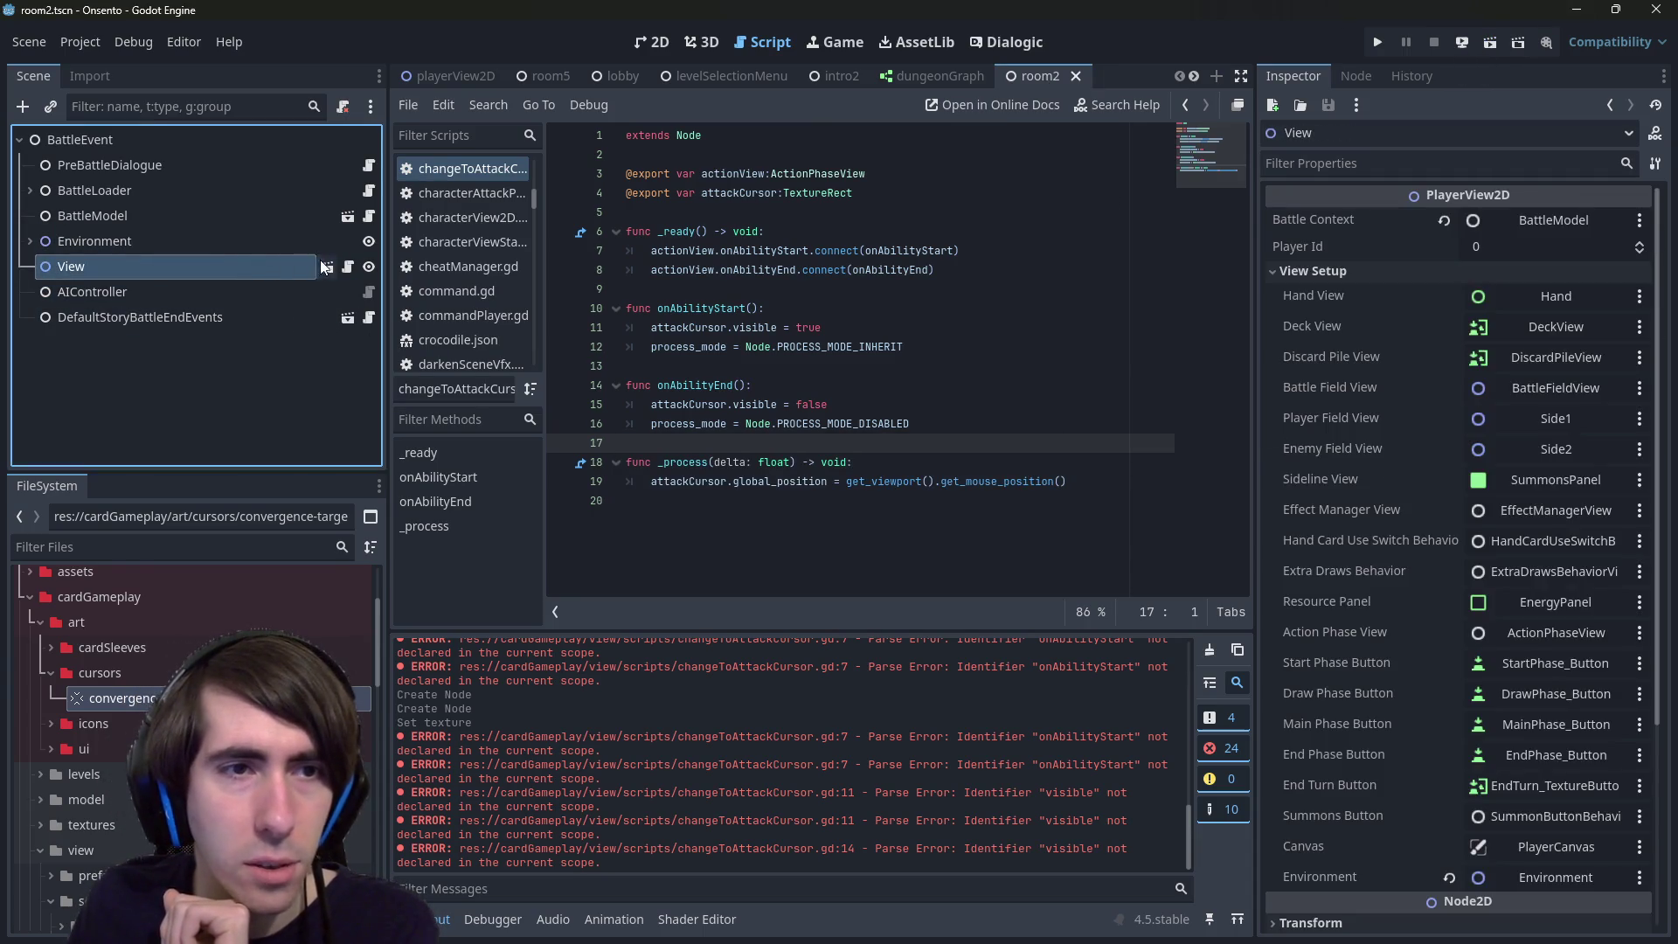
{"action": "left_click", "coordinate": [322, 266]}
{"action": "left_click", "coordinate": [199, 371]}
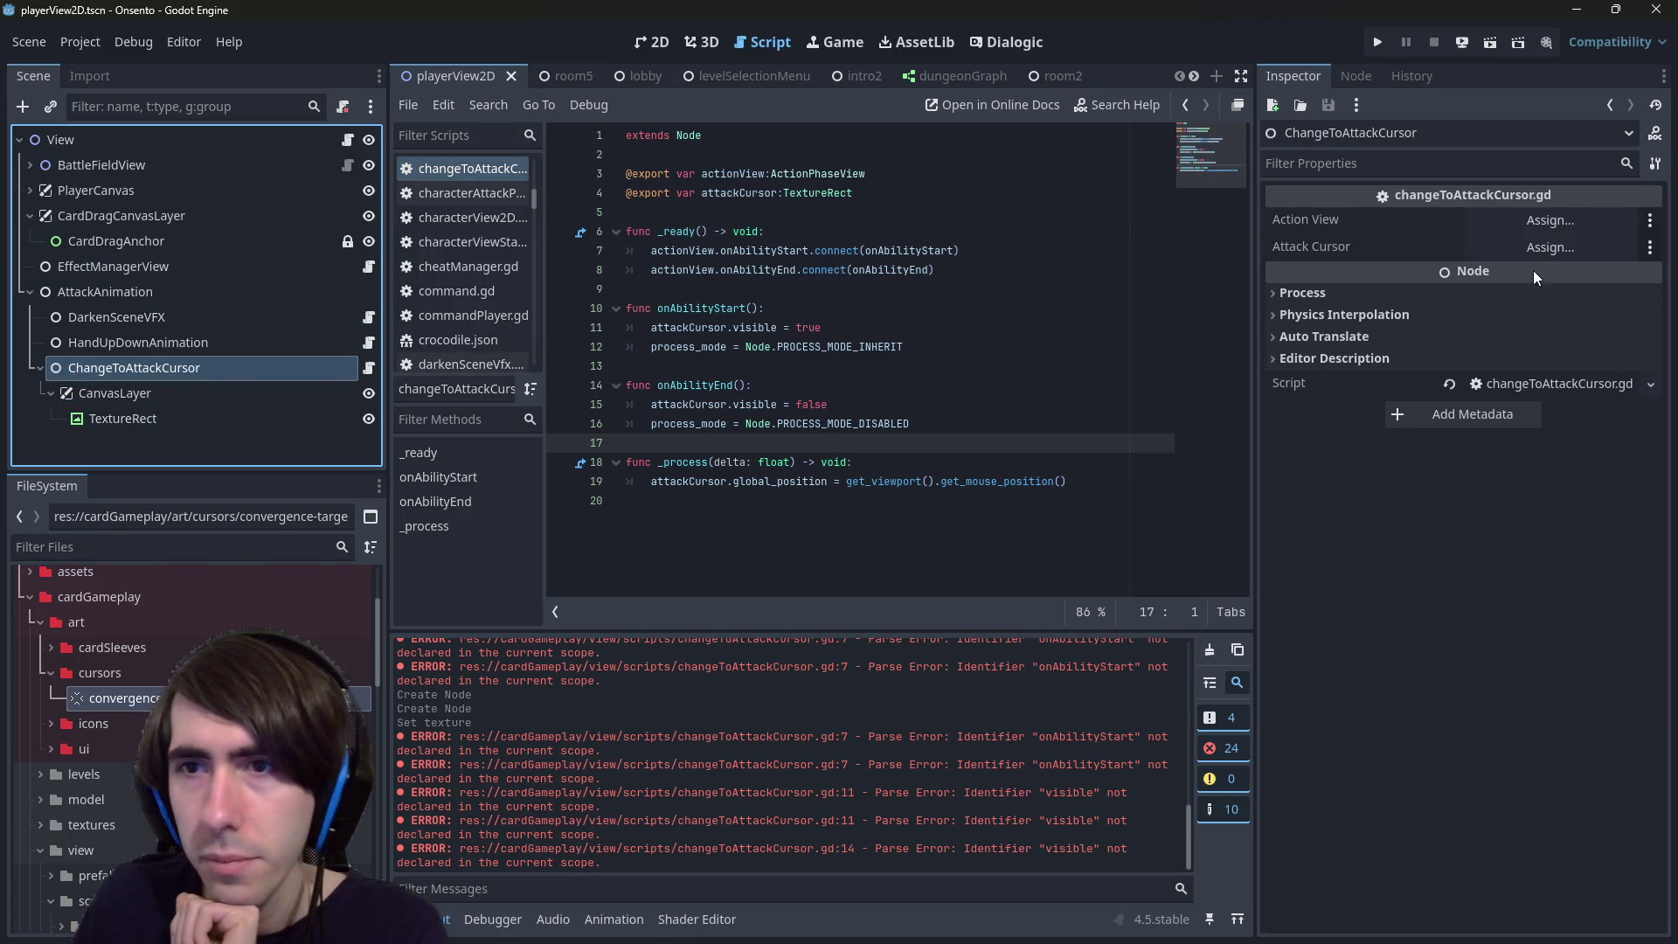
Assign ActionPhaseView as Action View and TextureRect as Attack Cursor, then save
{"action": "left_click", "coordinate": [1503, 217]}
{"action": "double_click", "coordinate": [816, 606]}
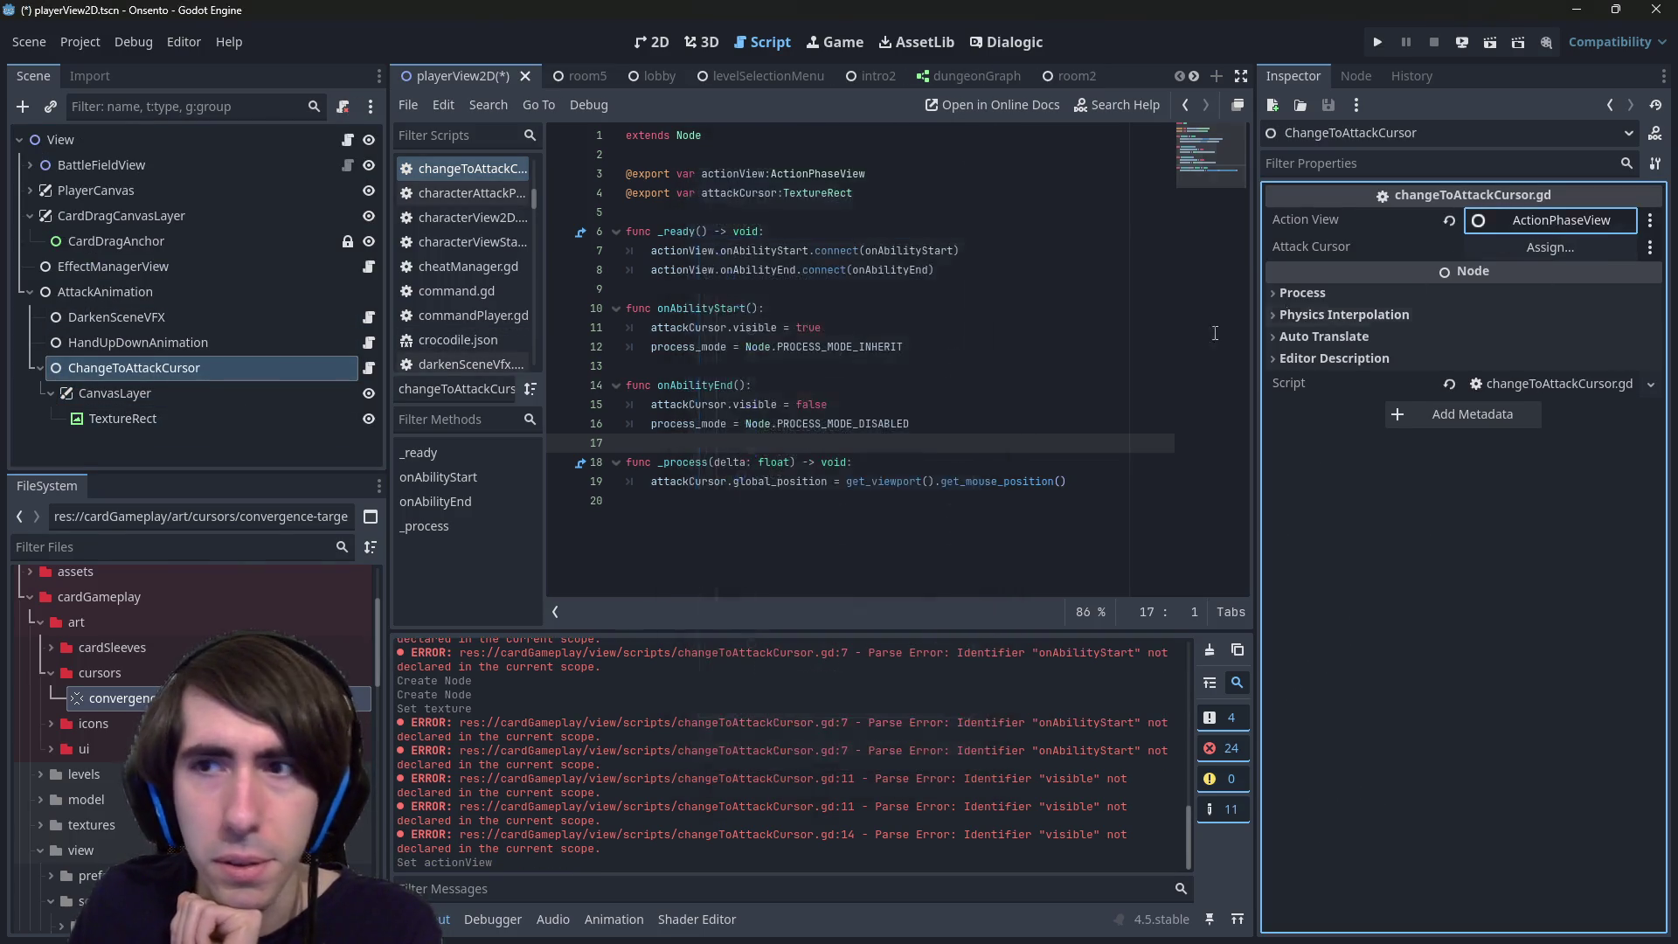
{"action": "left_click", "coordinate": [1506, 245]}
{"action": "scroll", "coordinate": [861, 682], "scroll_direction": "down", "scroll_amount": 5}
{"action": "scroll", "coordinate": [857, 685], "scroll_direction": "down", "scroll_amount": 3}
{"action": "double_click", "coordinate": [832, 699]}
{"action": "left_click", "coordinate": [787, 385]}
{"action": "key", "text": "ctrl+s"}
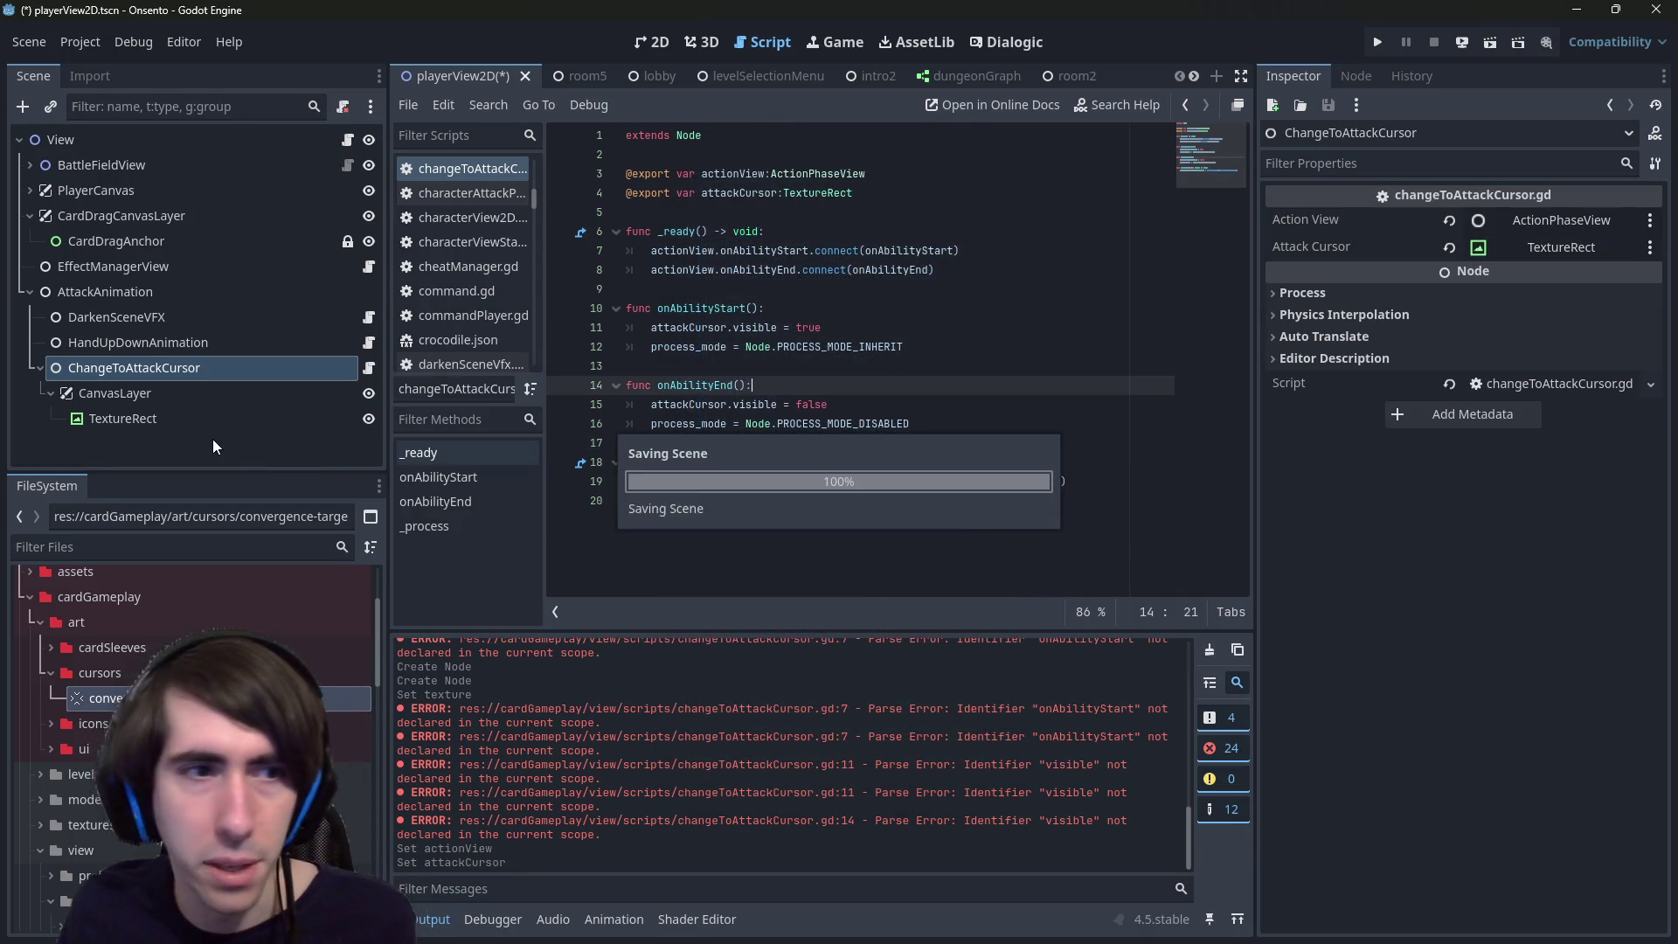
Rename TextureRect to CursorTextureRect, save the scene, and run the current scene
{"action": "left_click", "coordinate": [184, 418]}
{"action": "left_click", "coordinate": [184, 411]}
{"action": "key", "text": "Home"}
{"action": "type", "text": "Cursor"}
{"action": "key", "text": "Return"}
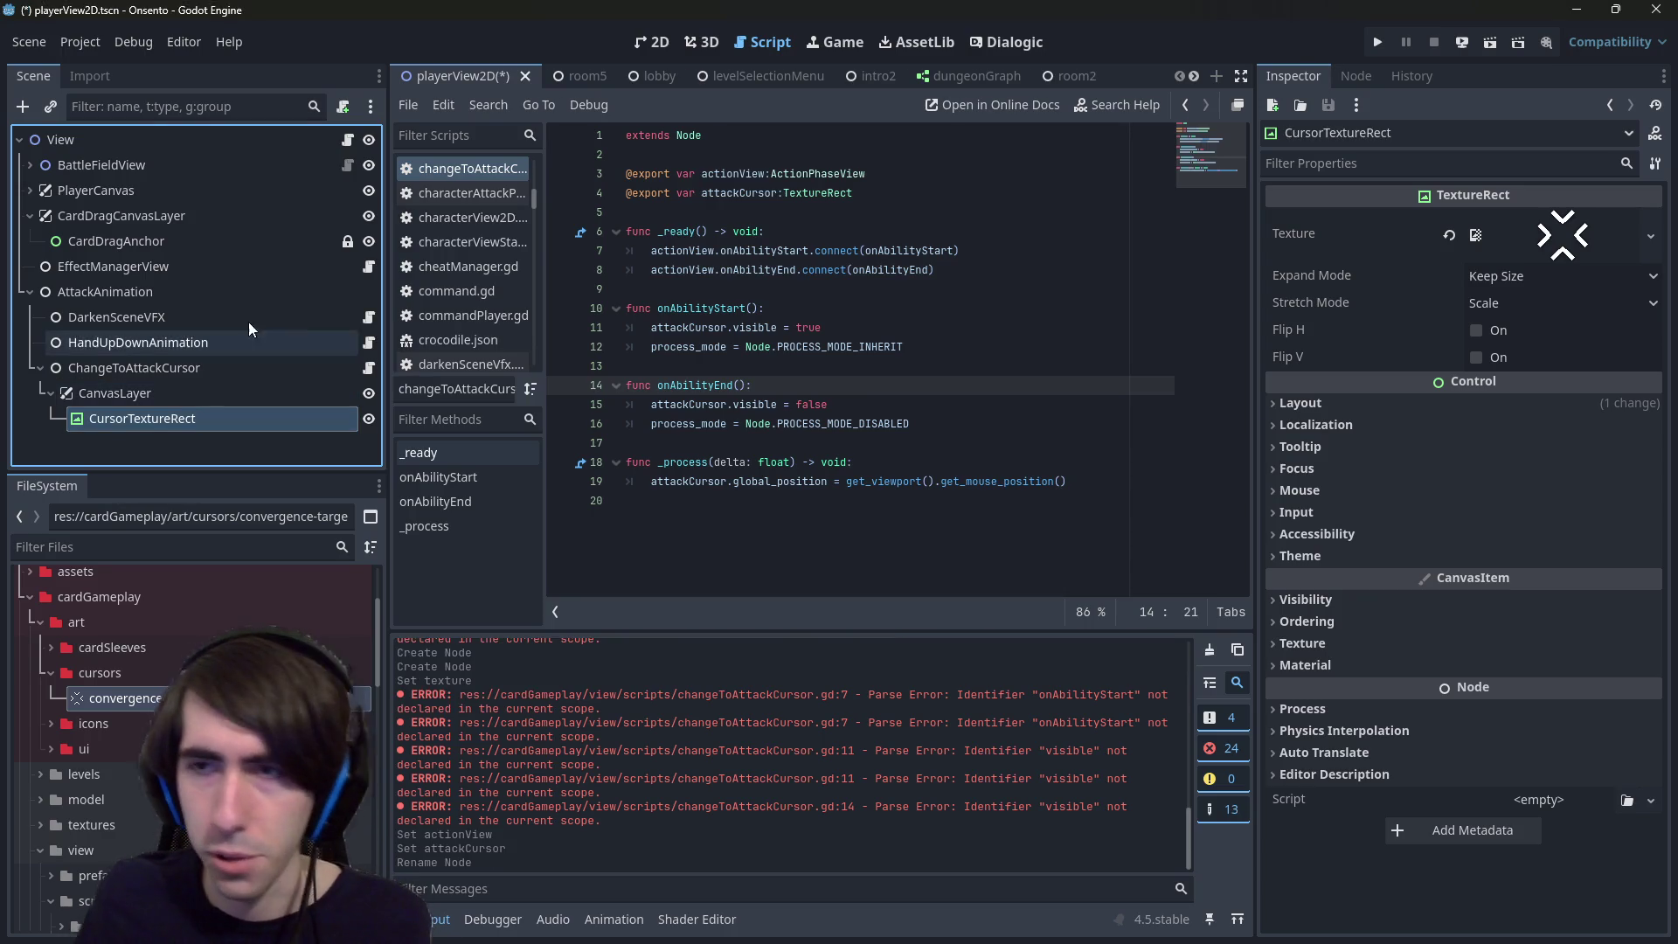
{"action": "left_click", "coordinate": [559, 367], "text": "shift"}
{"action": "left_click", "coordinate": [283, 368]}
{"action": "key", "text": "ctrl+s"}
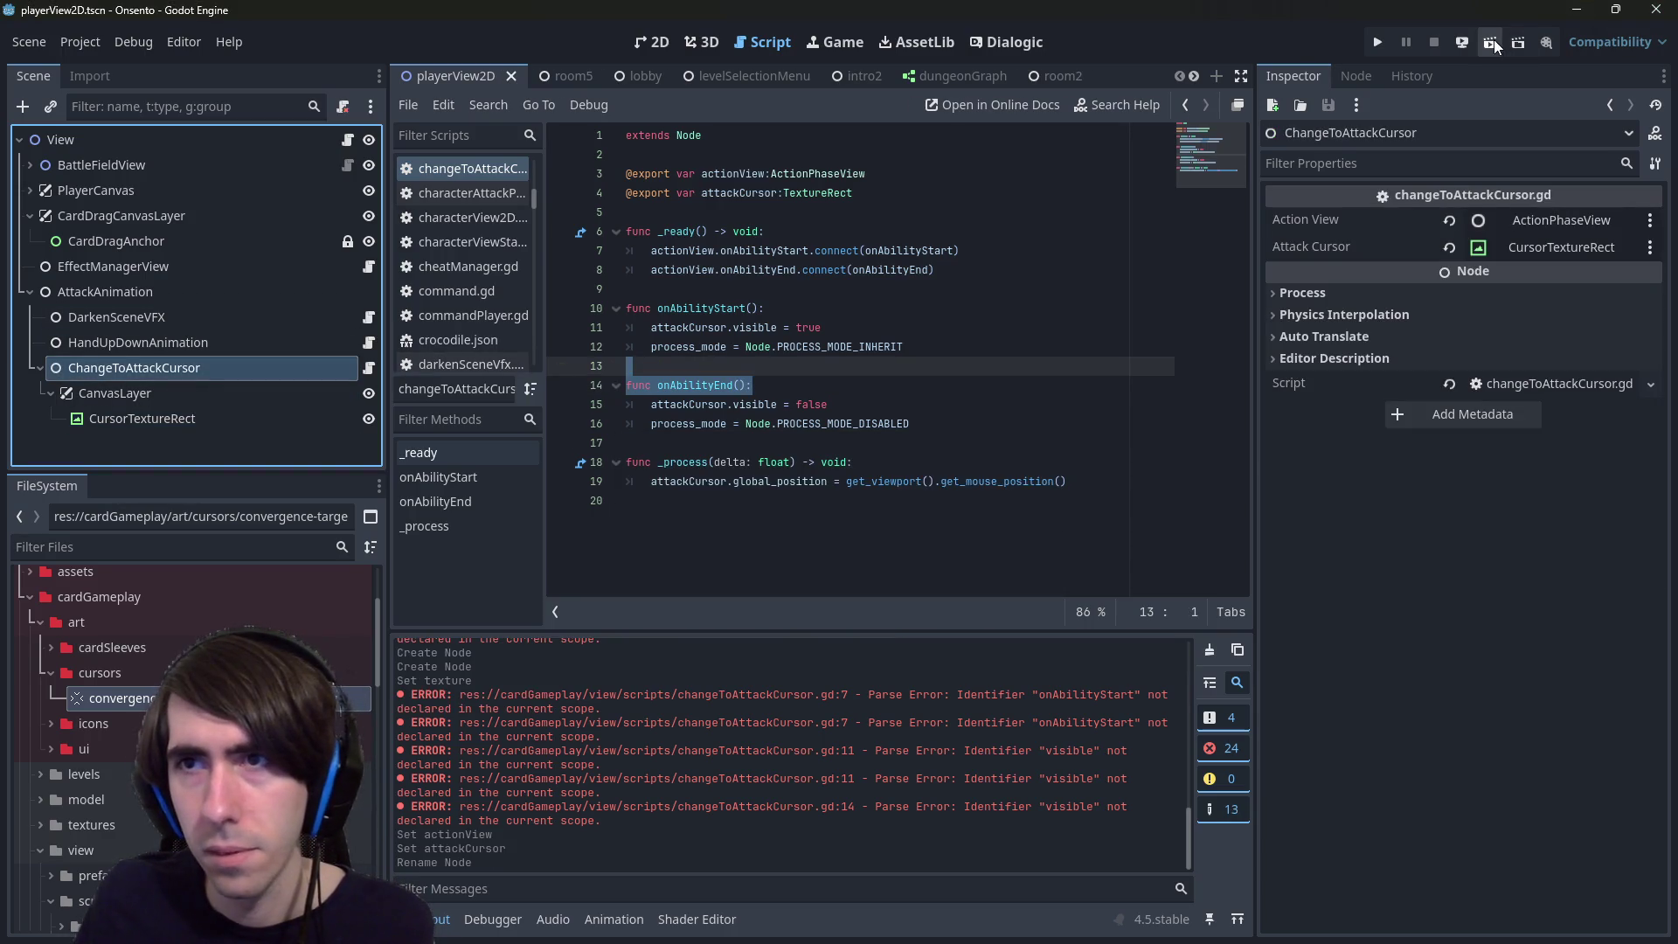
{"action": "left_click", "coordinate": [1493, 39]}
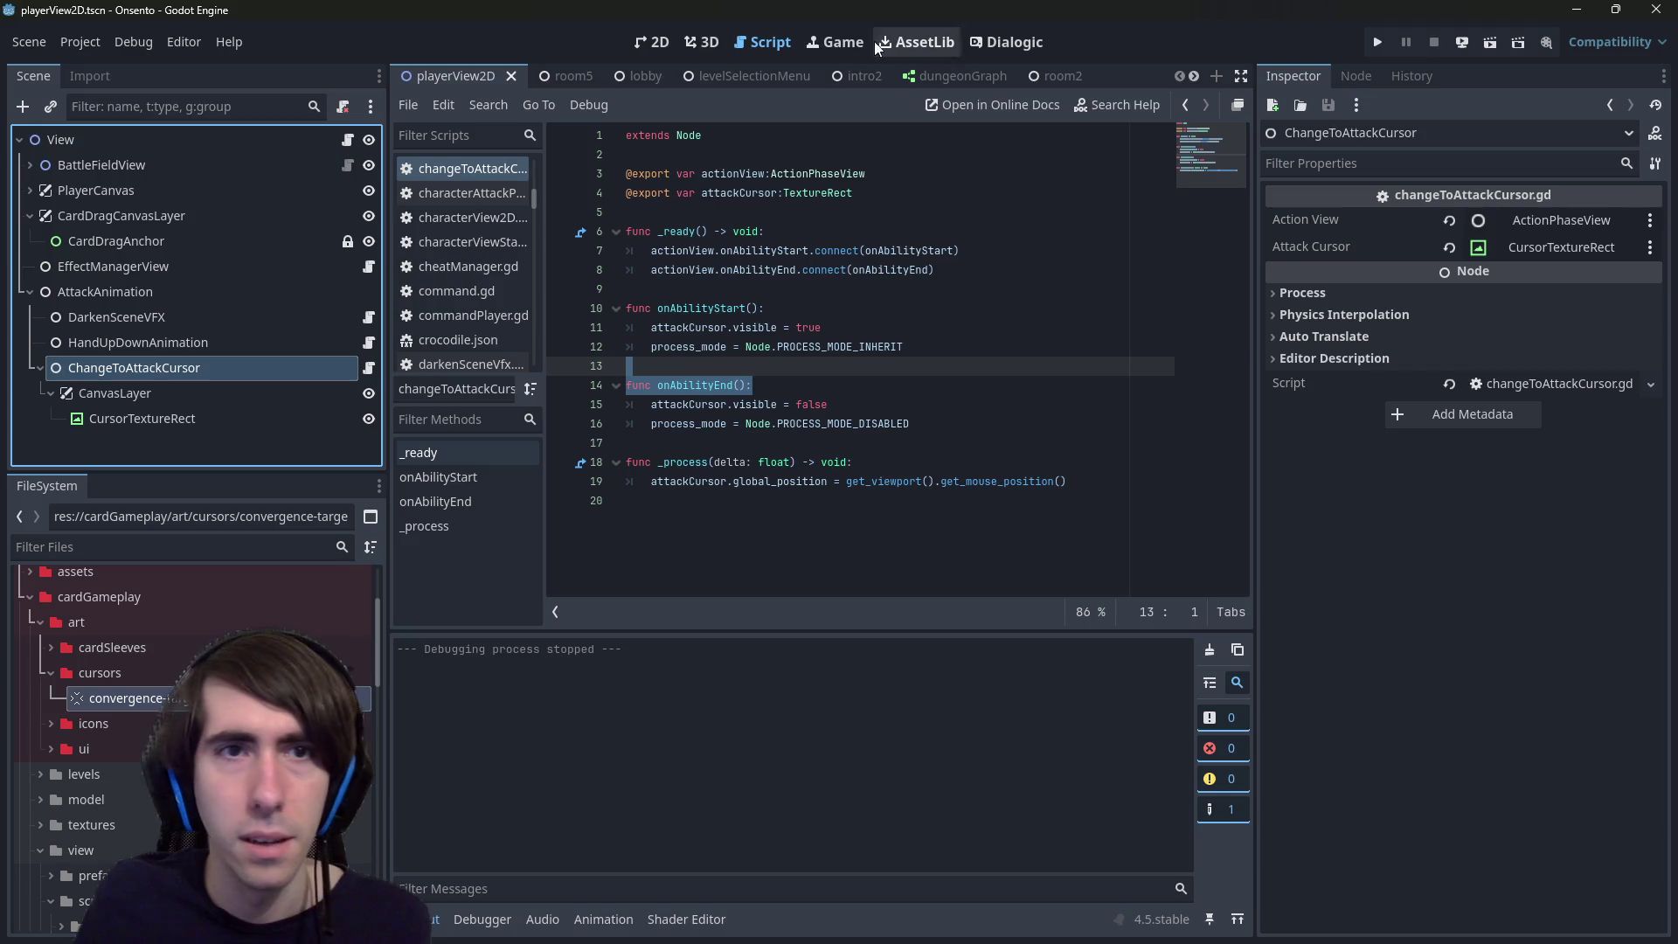
{"action": "left_click", "coordinate": [1053, 76]}
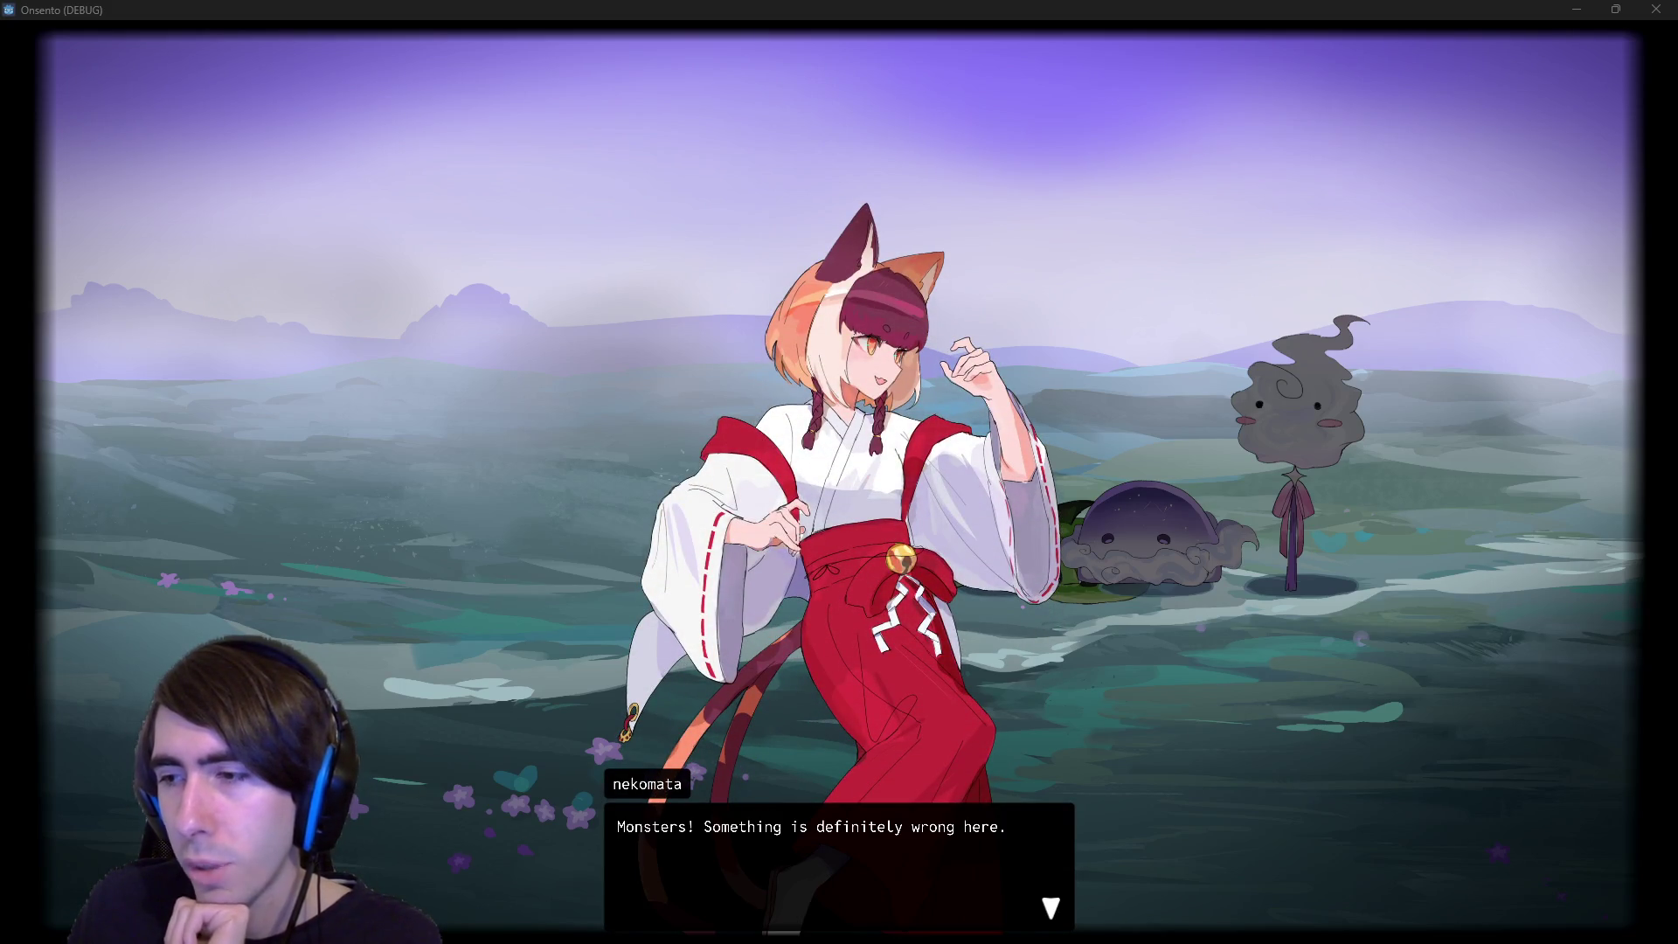
Advance the nekomata dialogue into the card battle, then close the Onsento game window
{"action": "key", "text": "space"}
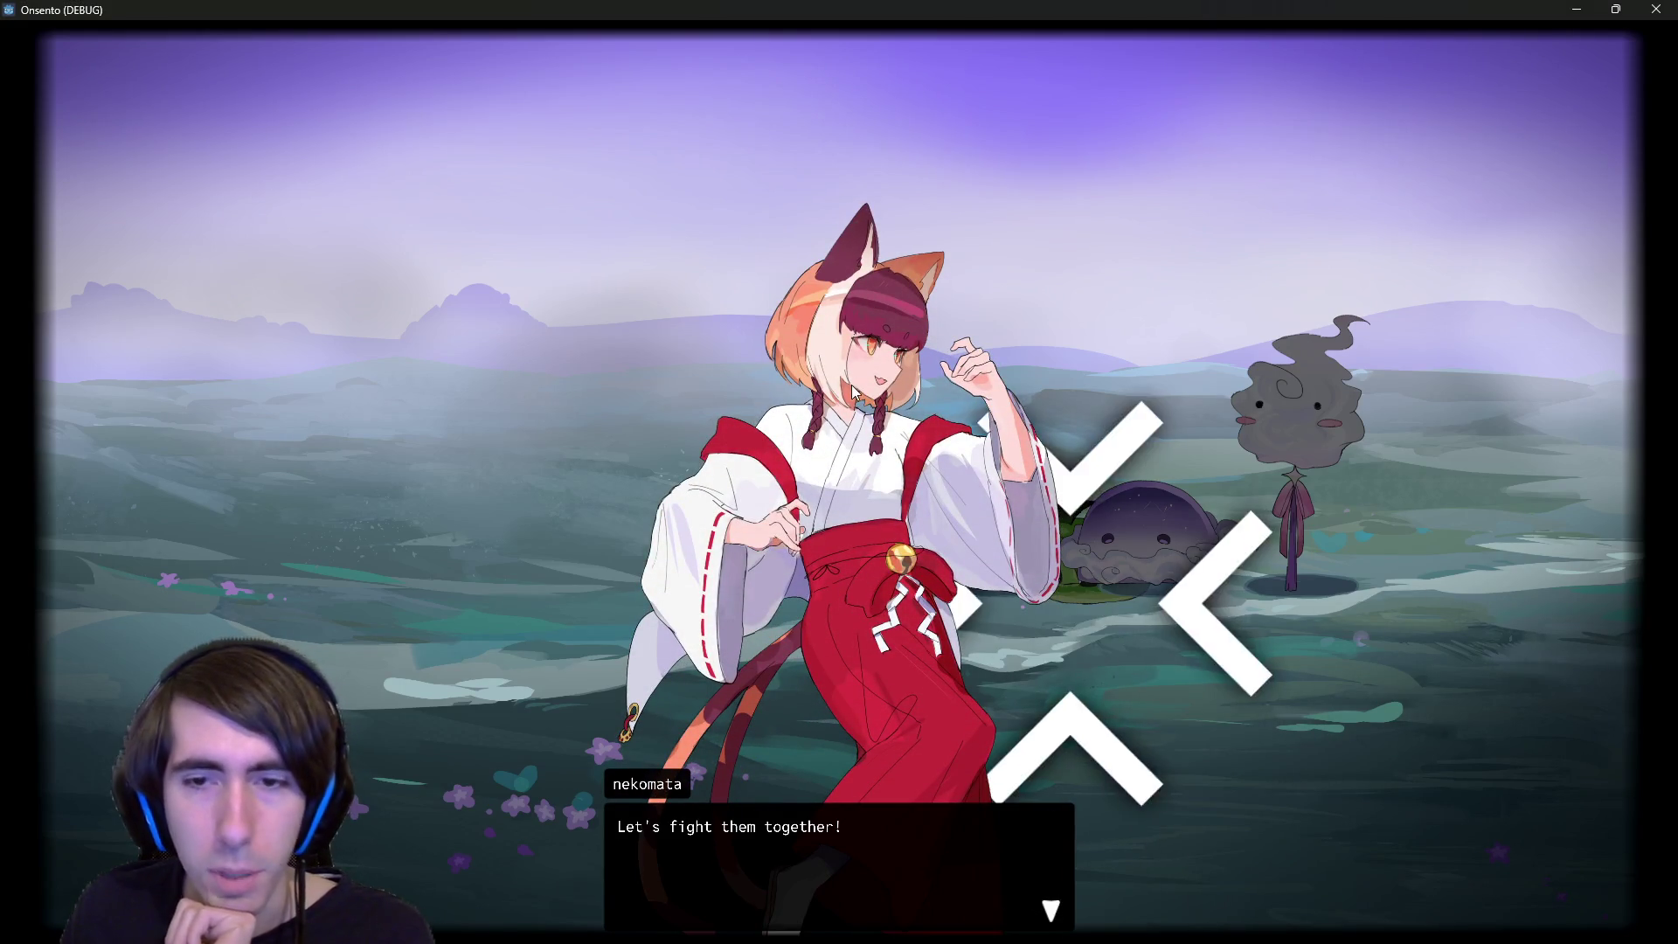
{"action": "left_click", "coordinate": [343, 272]}
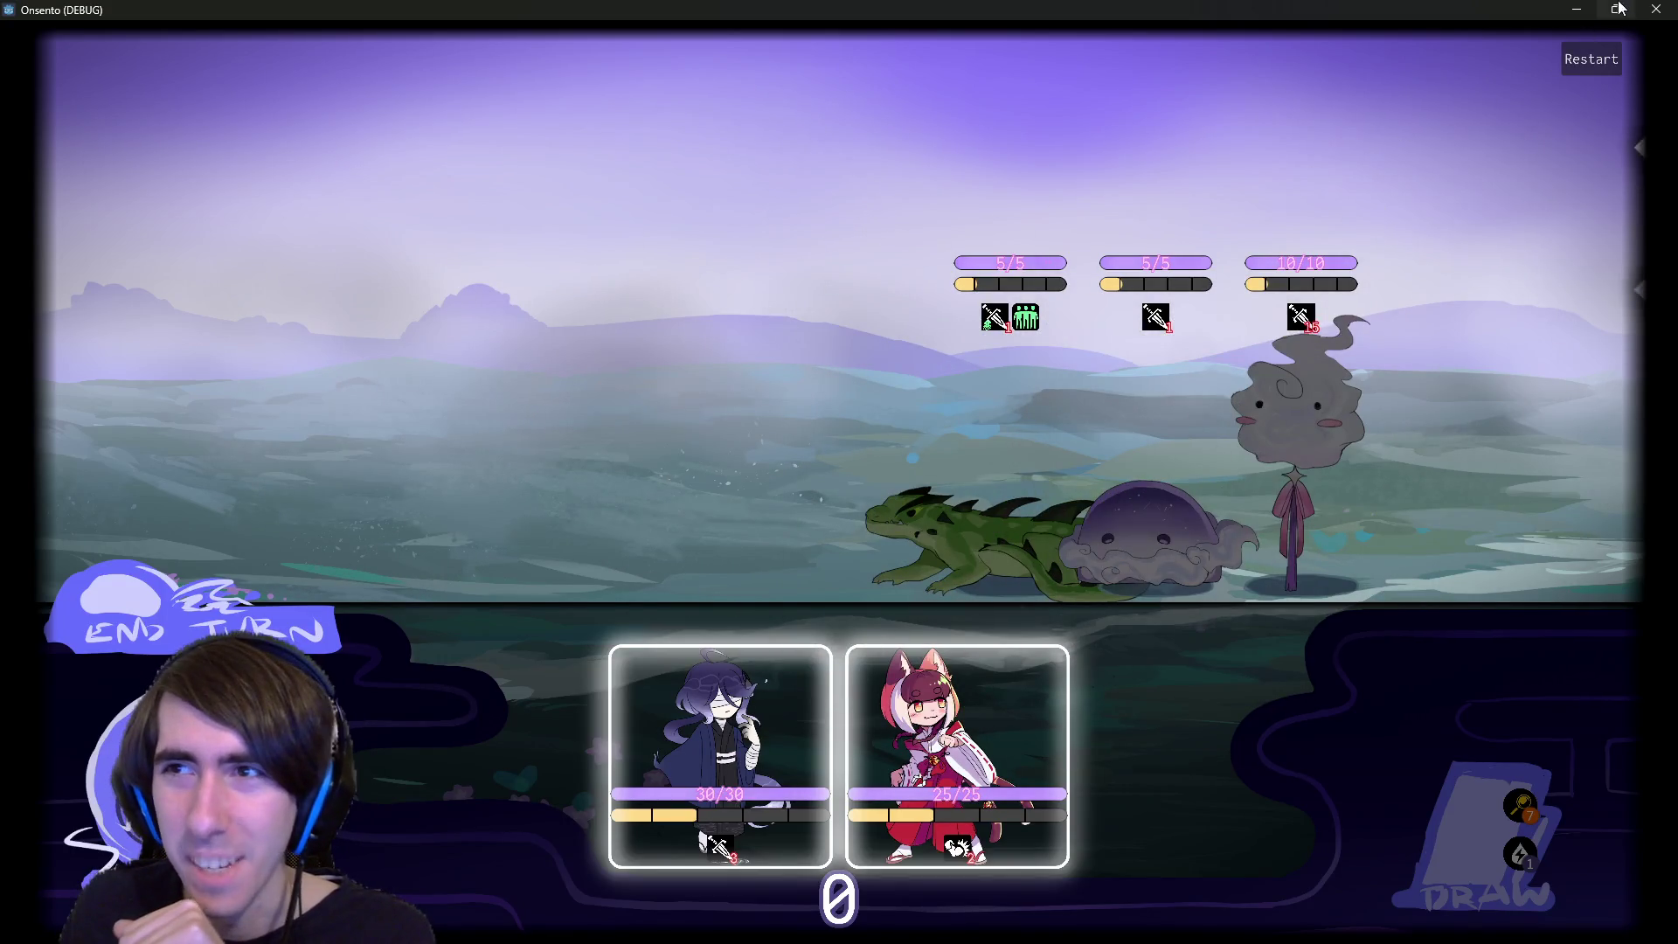
{"action": "left_click", "coordinate": [1656, 8]}
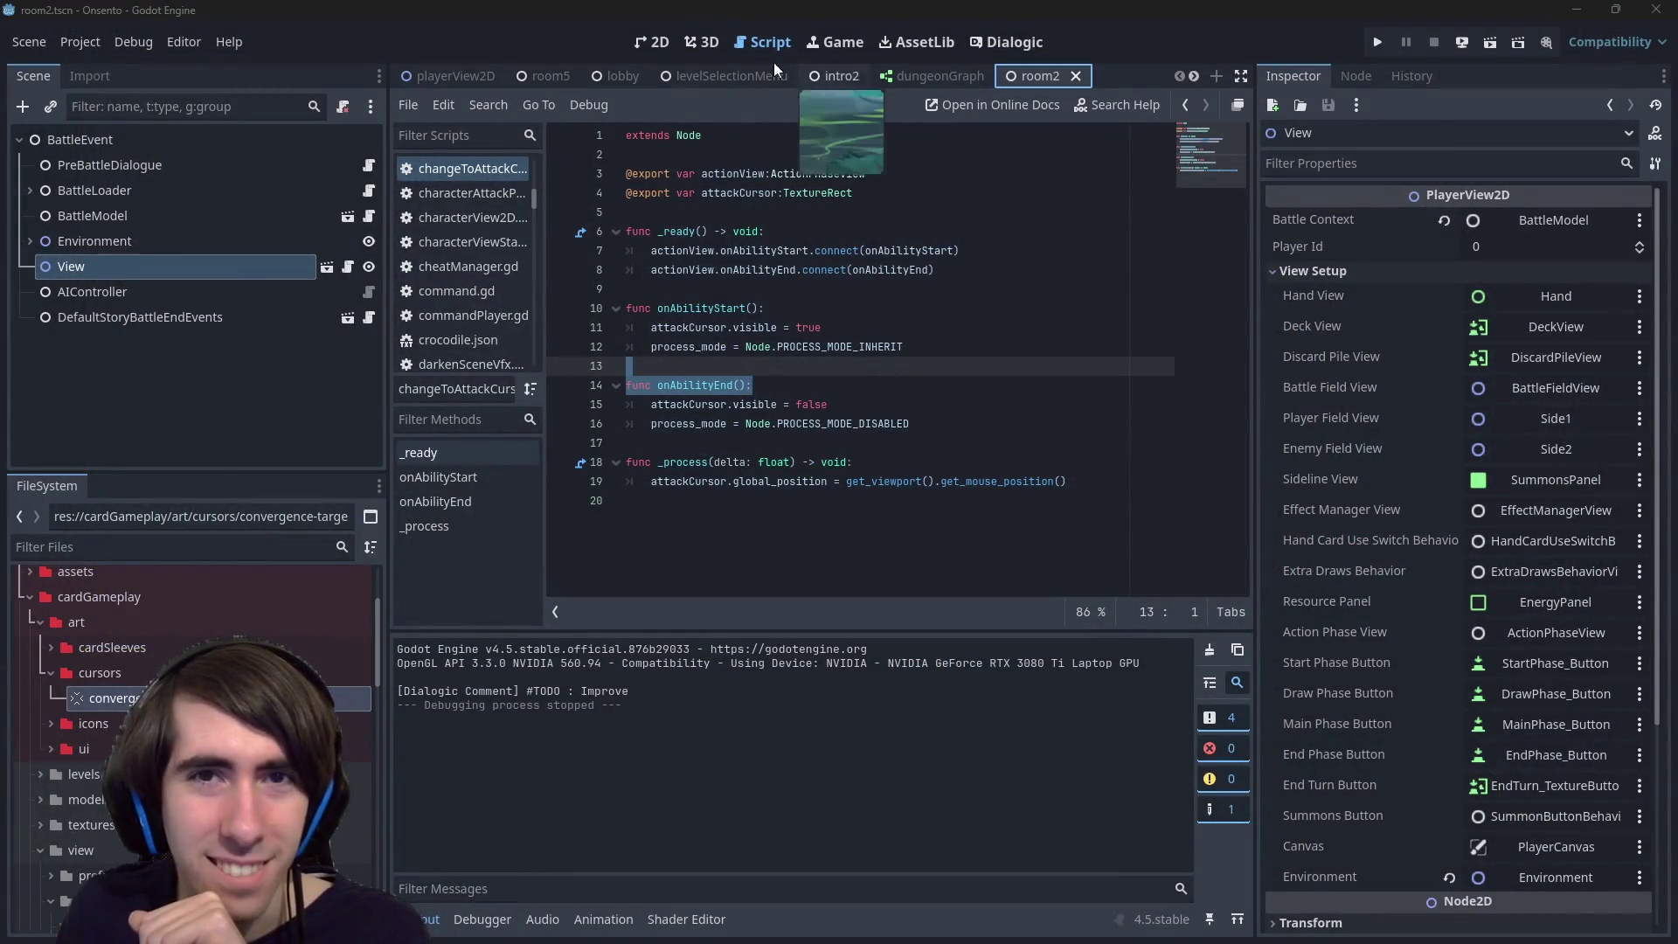
{"action": "left_click", "coordinate": [315, 325]}
In the ChangeToAttackCursor script, append '- attackCursor.size * 0.5' to line 19
{"action": "left_click", "coordinate": [338, 264]}
{"action": "left_click", "coordinate": [331, 264]}
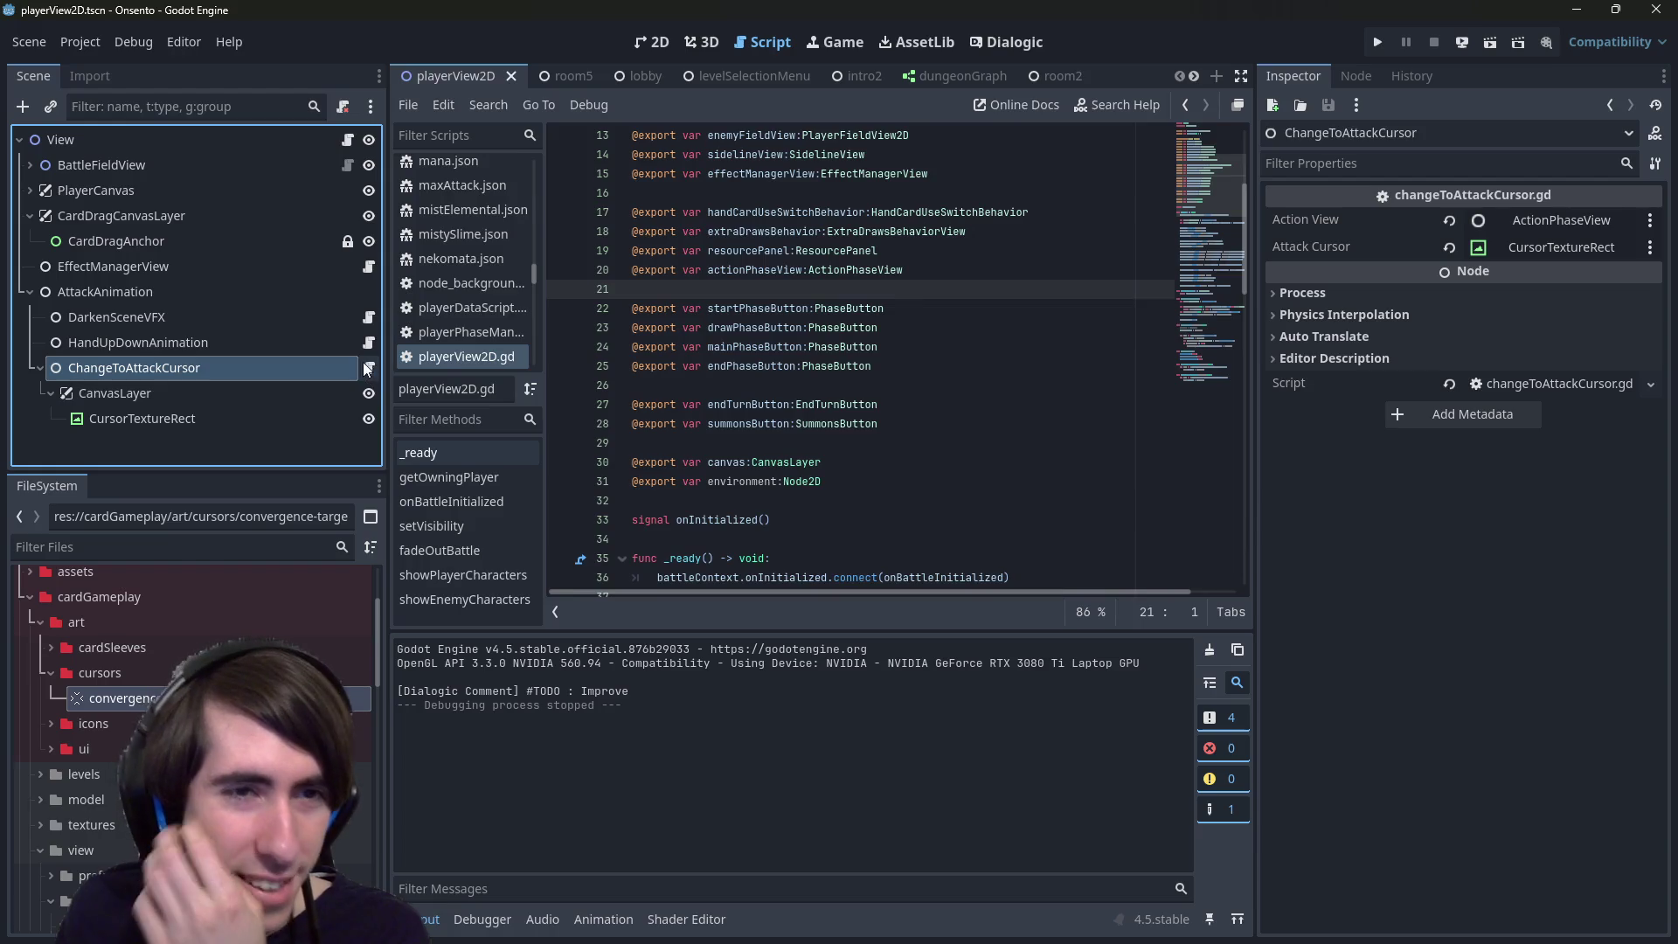
{"action": "left_click", "coordinate": [368, 368]}
{"action": "left_click", "coordinate": [1125, 478]}
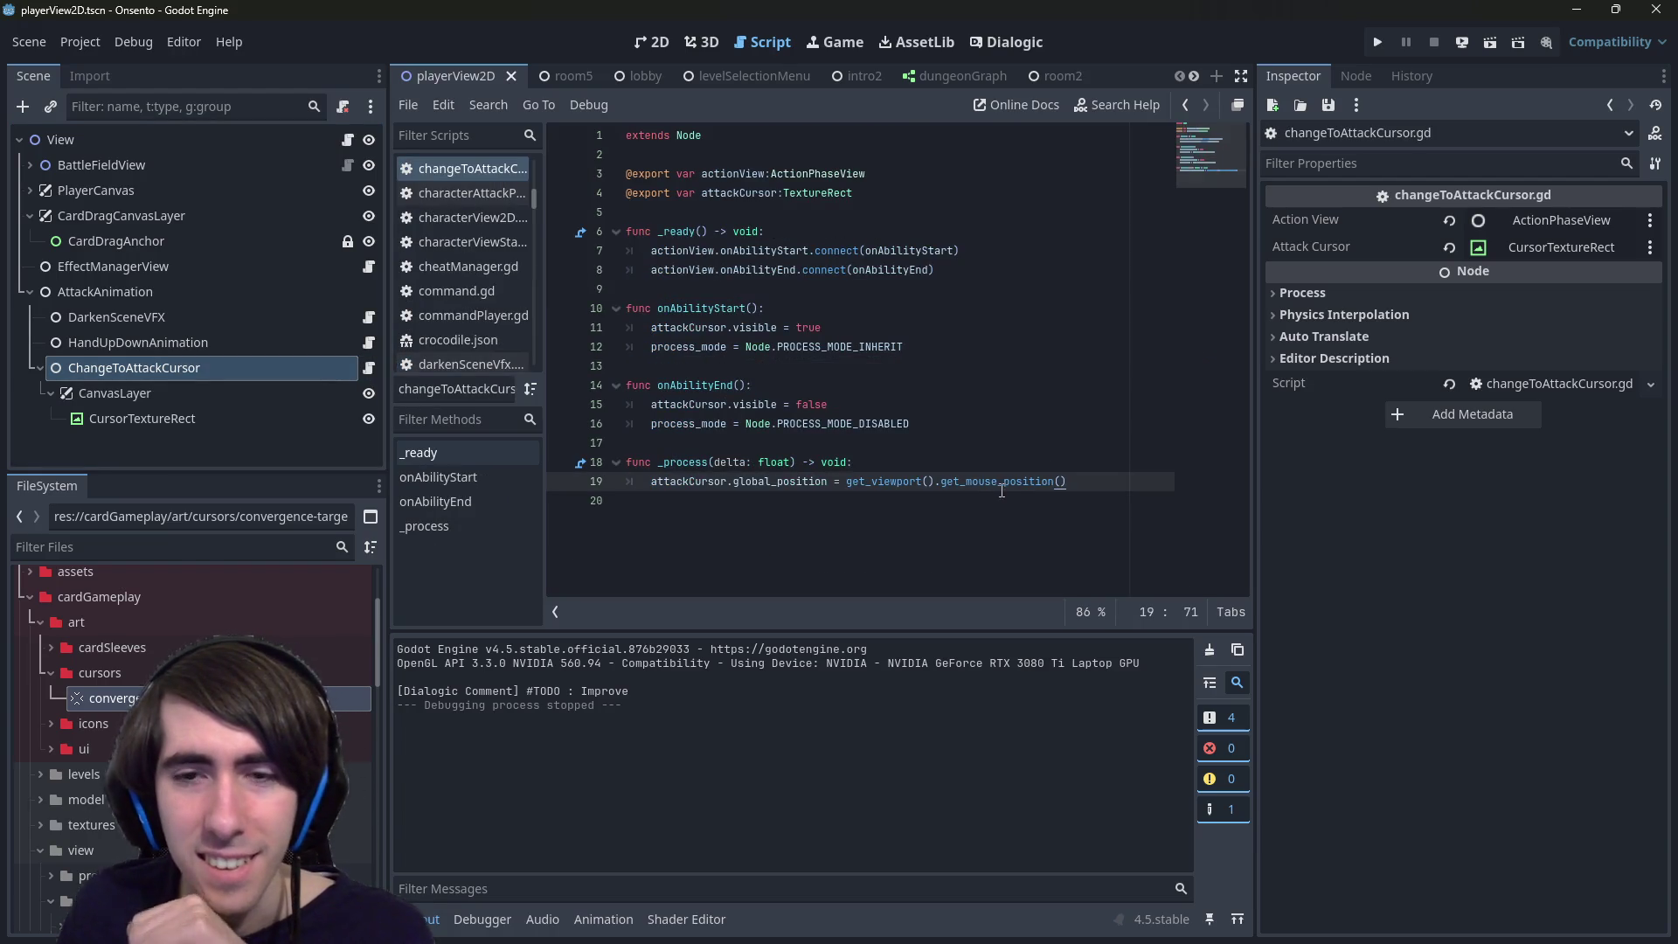
{"action": "double_click", "coordinate": [670, 481]}
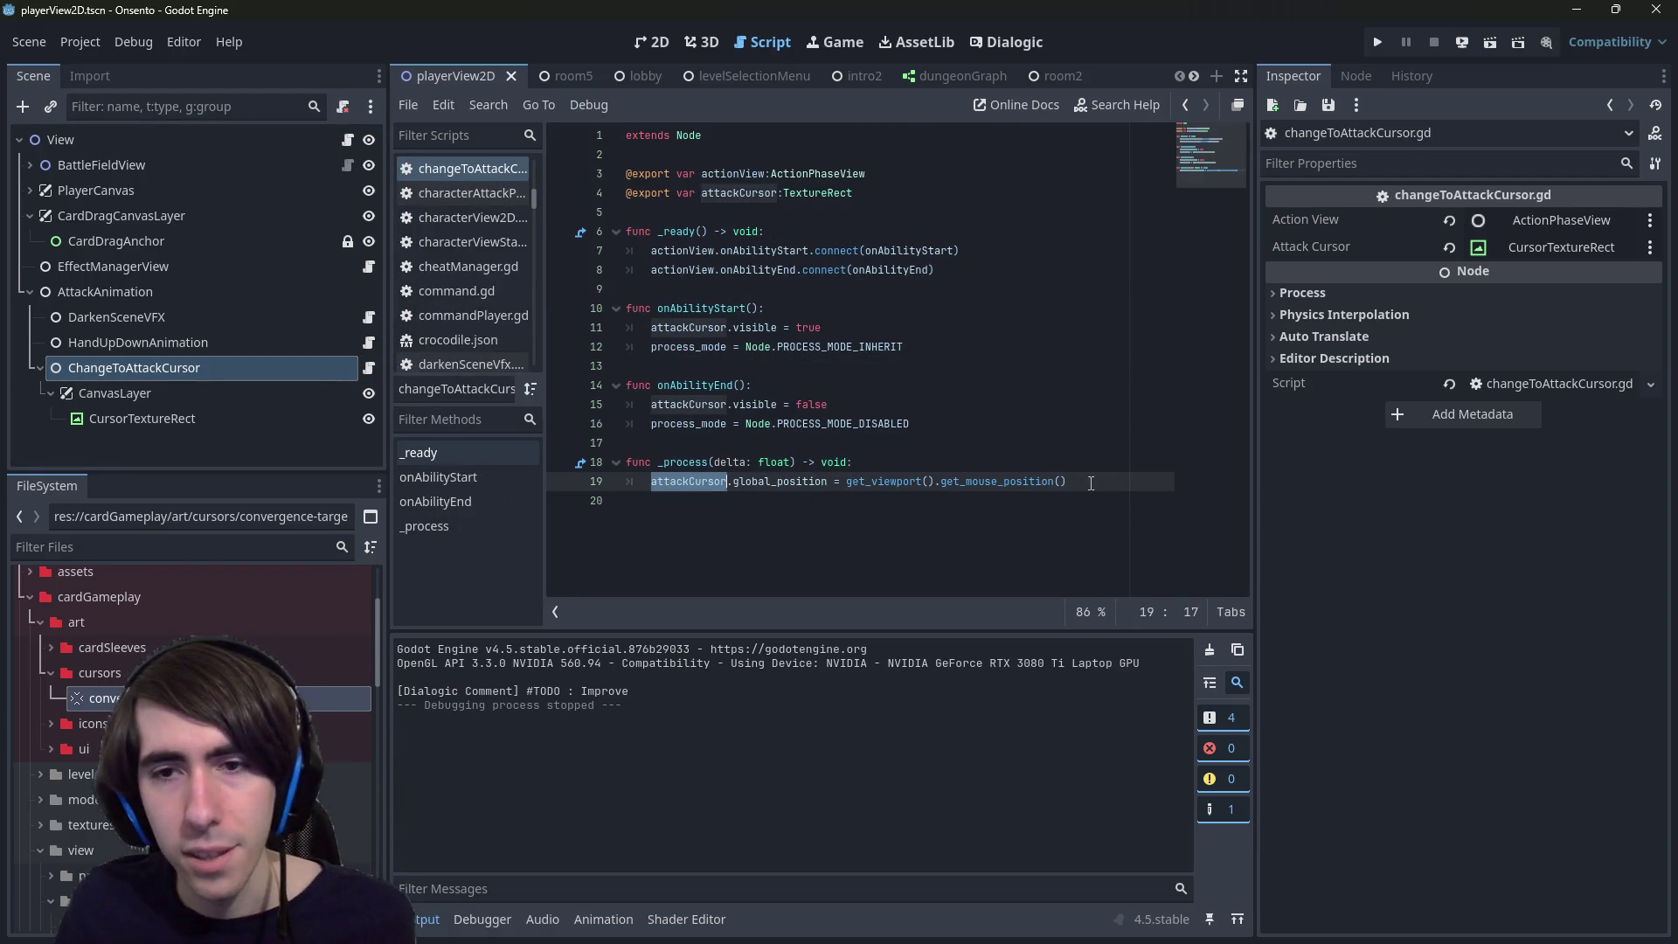
{"action": "left_click", "coordinate": [1099, 482]}
{"action": "type", "text": "- attackCursor."}
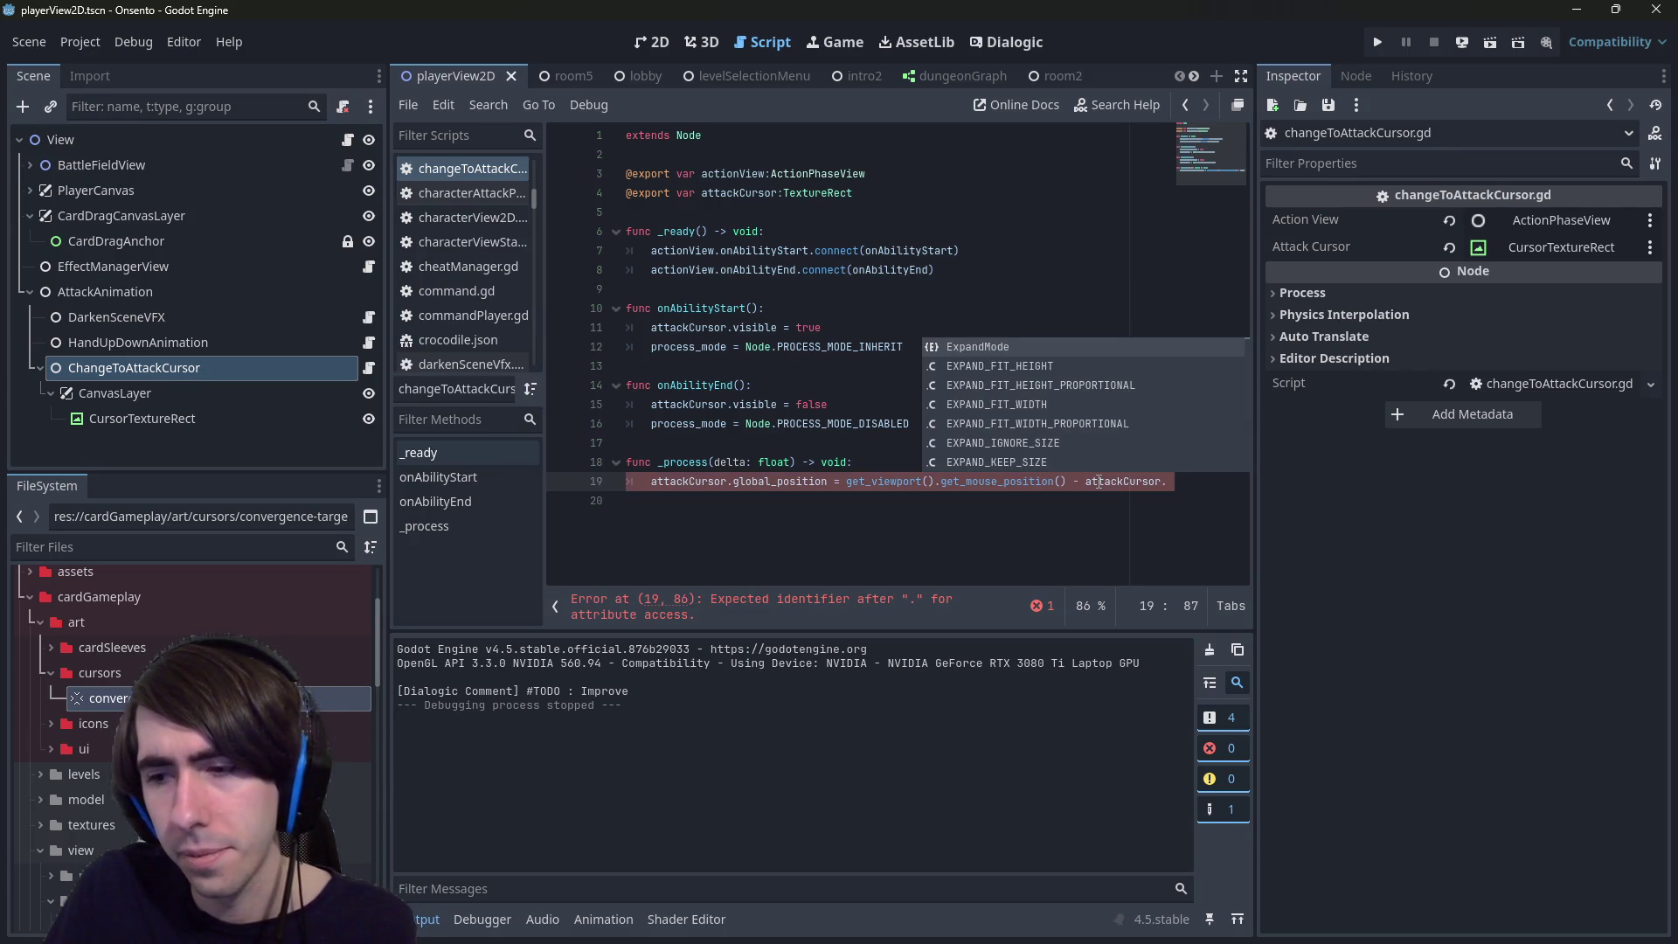
{"action": "type", "text": "size"}
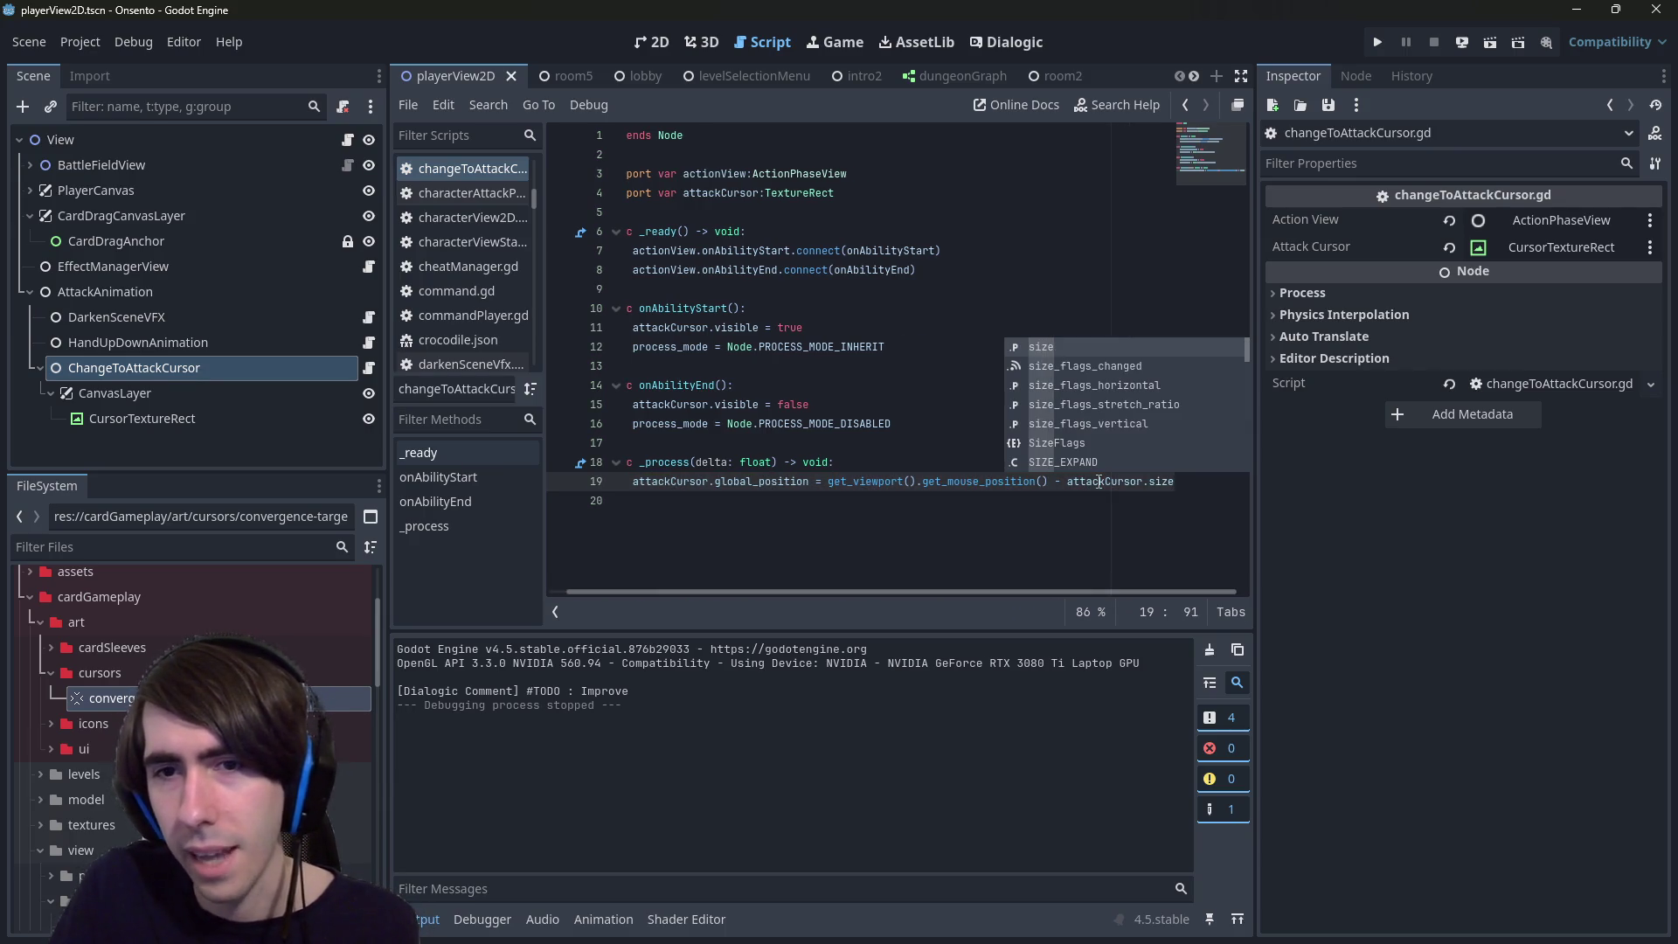
{"action": "type", "text": " * 0.5"}
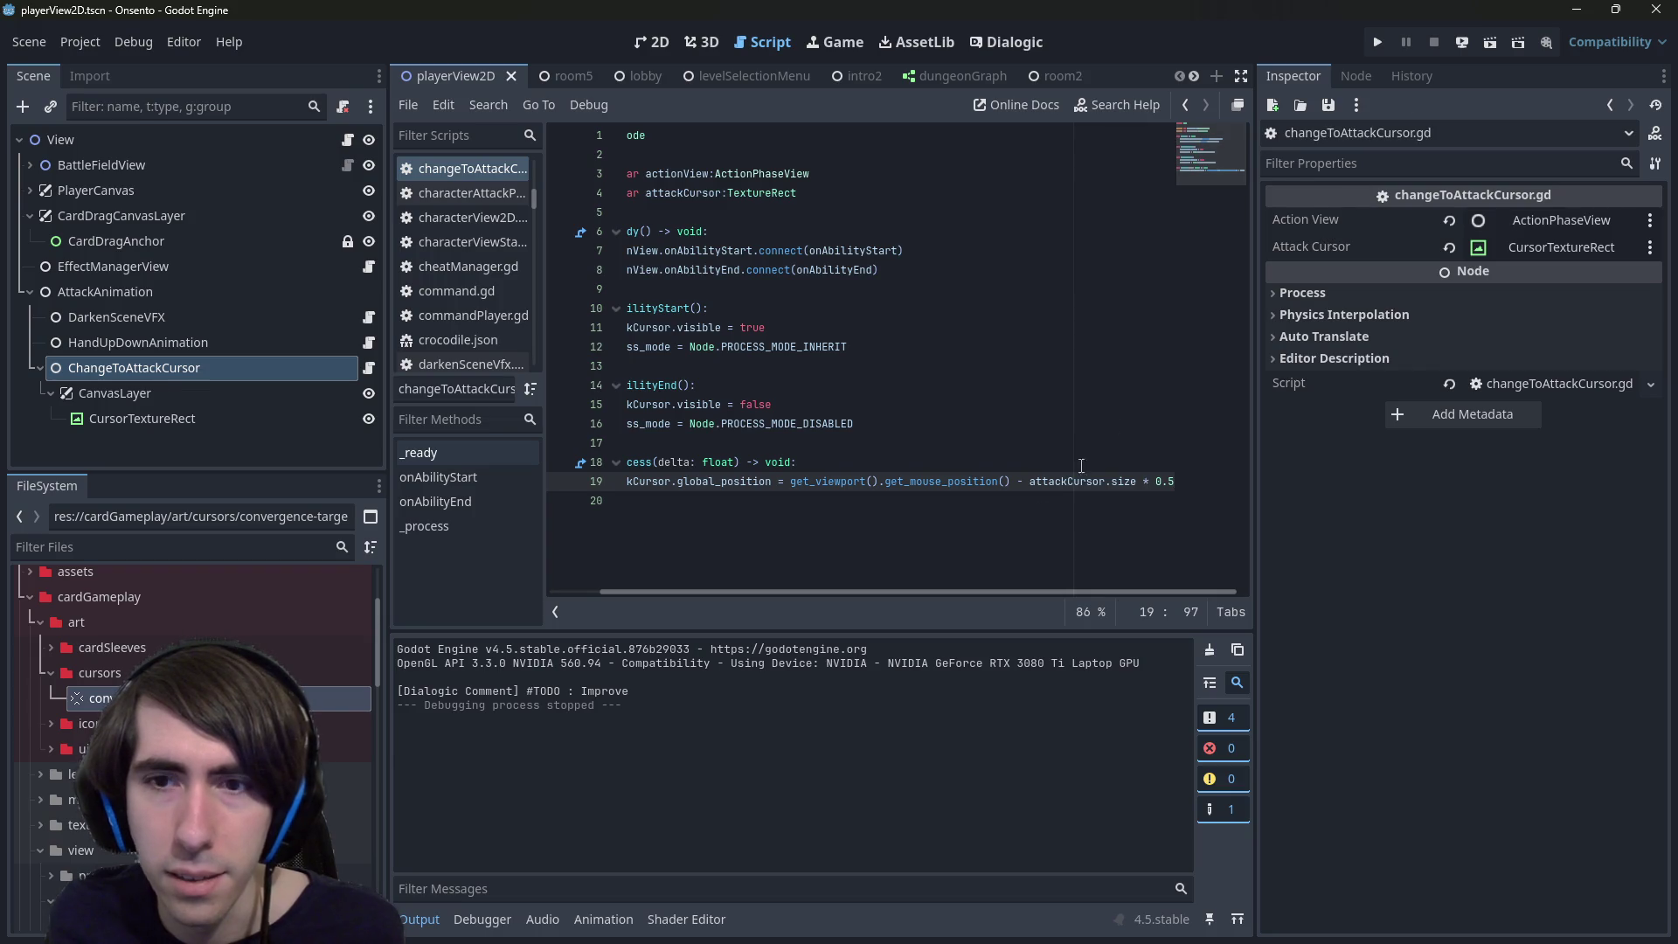
Inspect CursorTextureRect's layout size, position and expand mode options without changing them
{"action": "left_click", "coordinate": [142, 418]}
{"action": "left_click", "coordinate": [1391, 402]}
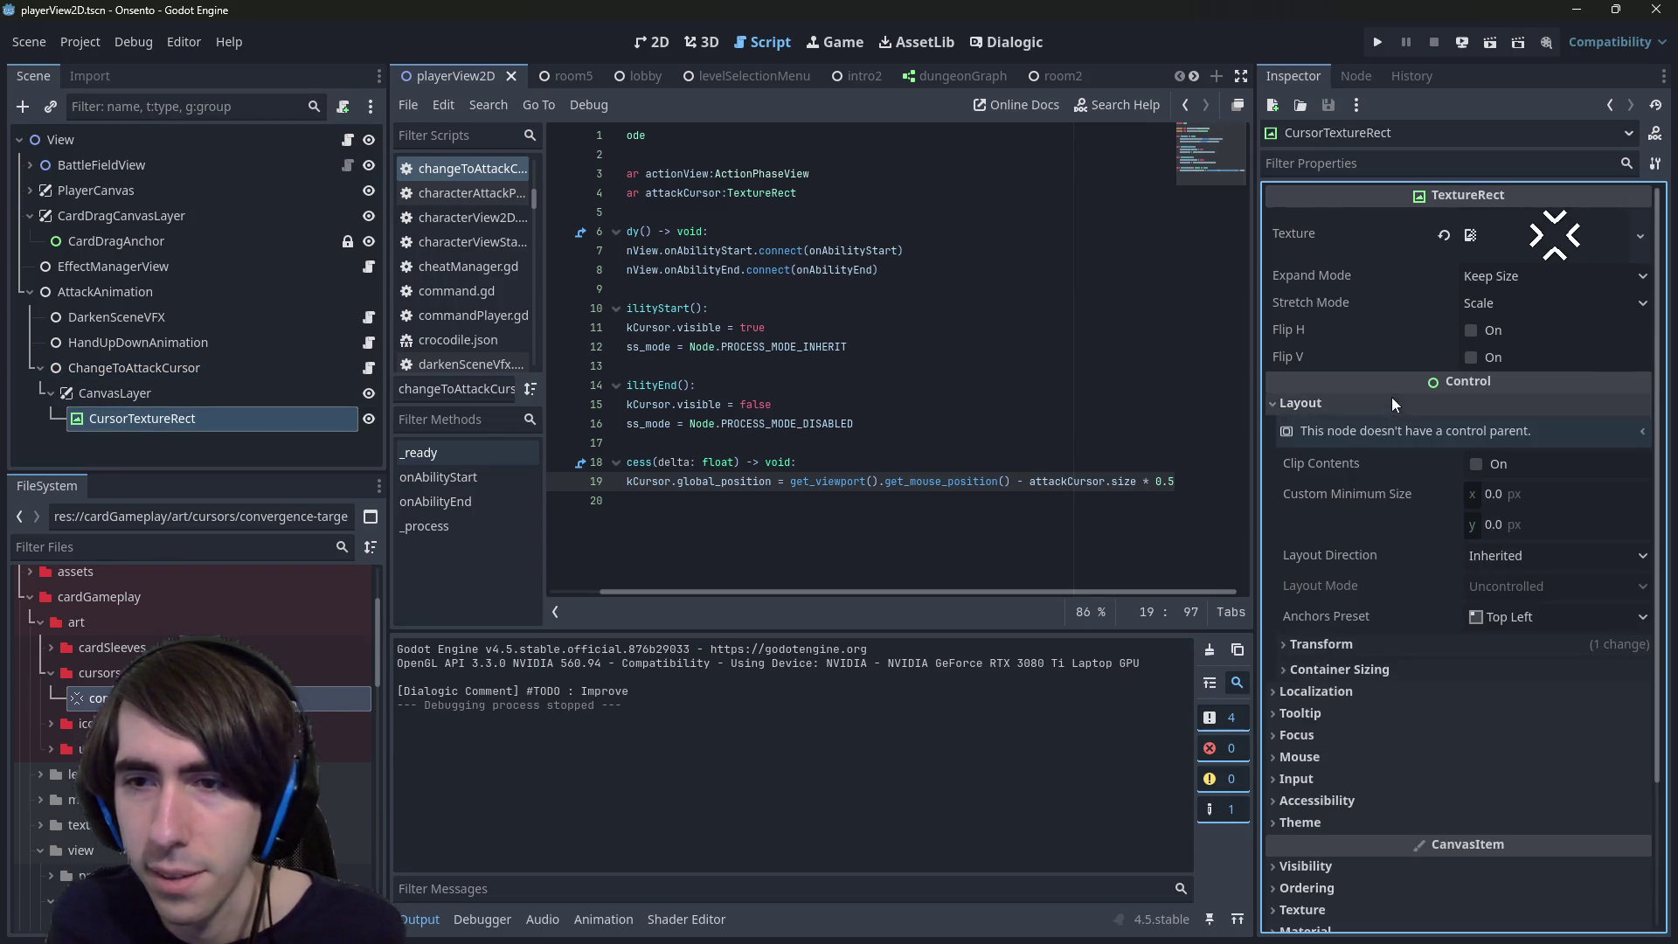
{"action": "left_click", "coordinate": [1362, 643]}
{"action": "scroll", "coordinate": [1362, 647], "scroll_direction": "down", "scroll_amount": 2}
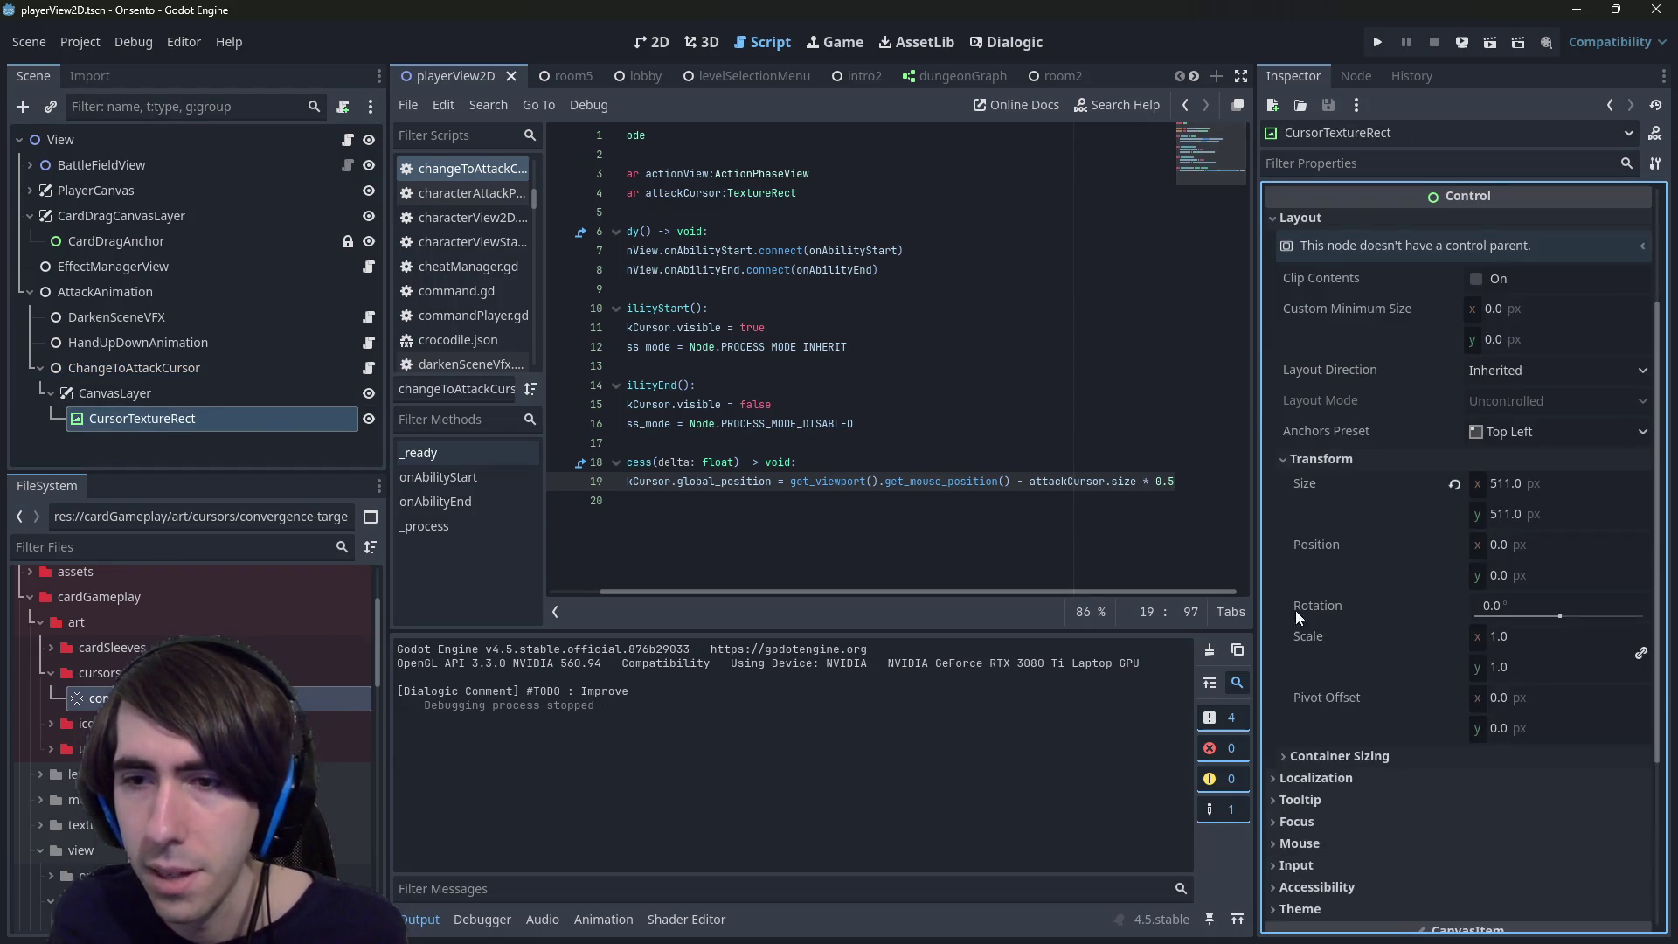
{"action": "left_click", "coordinate": [1046, 486]}
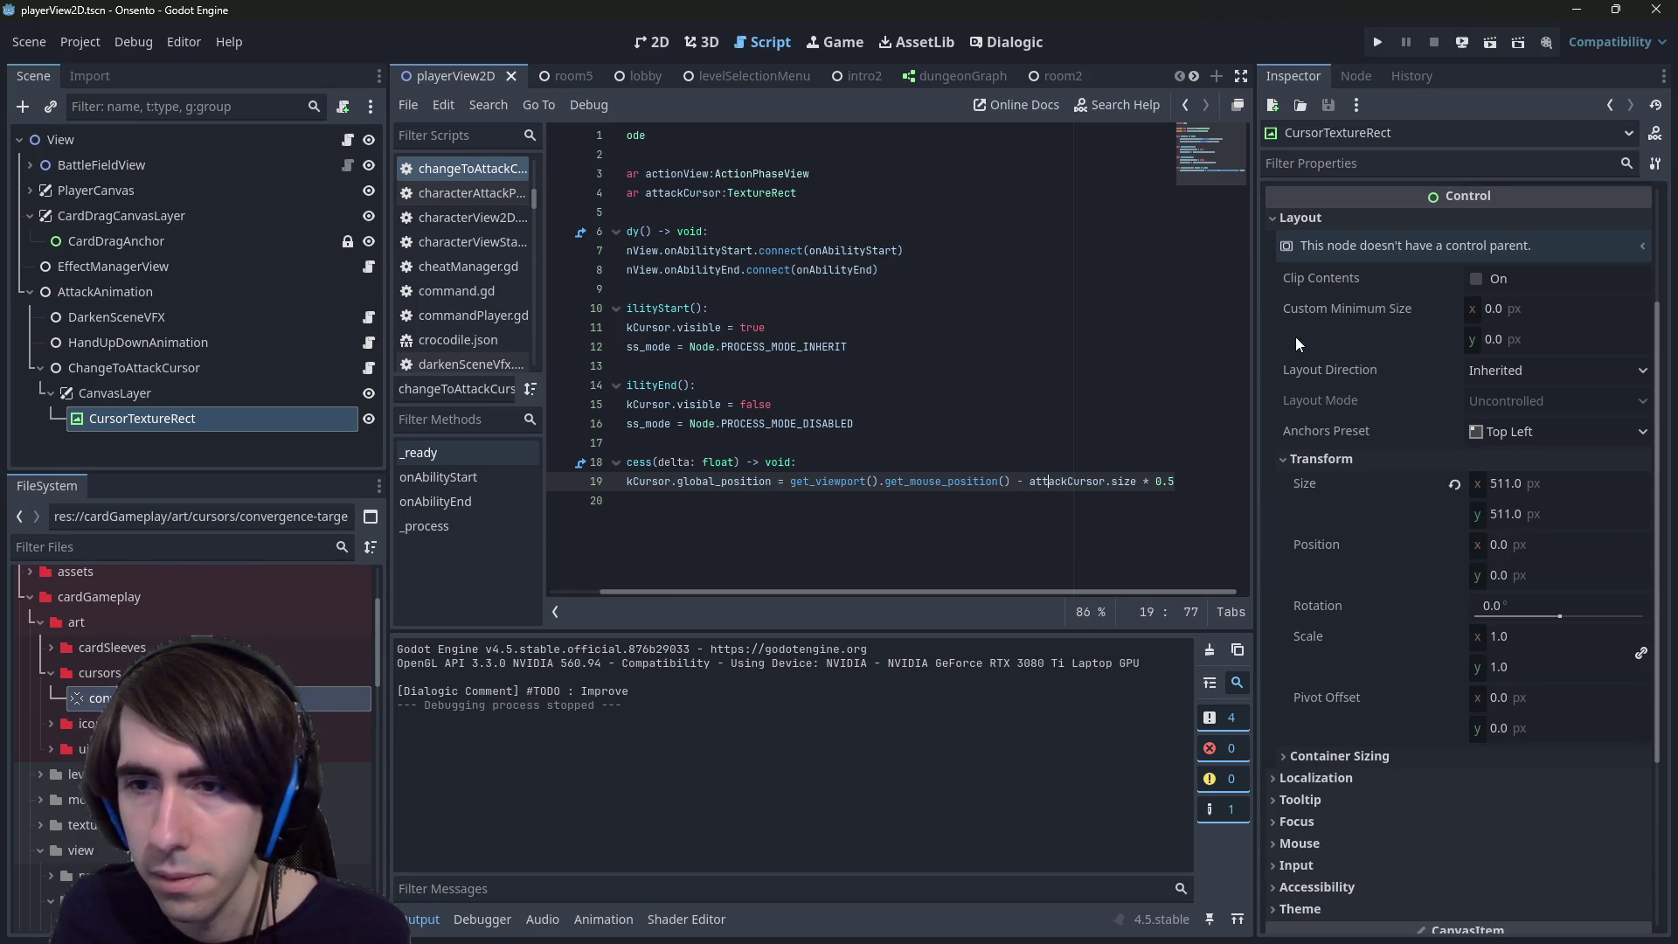
{"action": "left_click", "coordinate": [666, 40]}
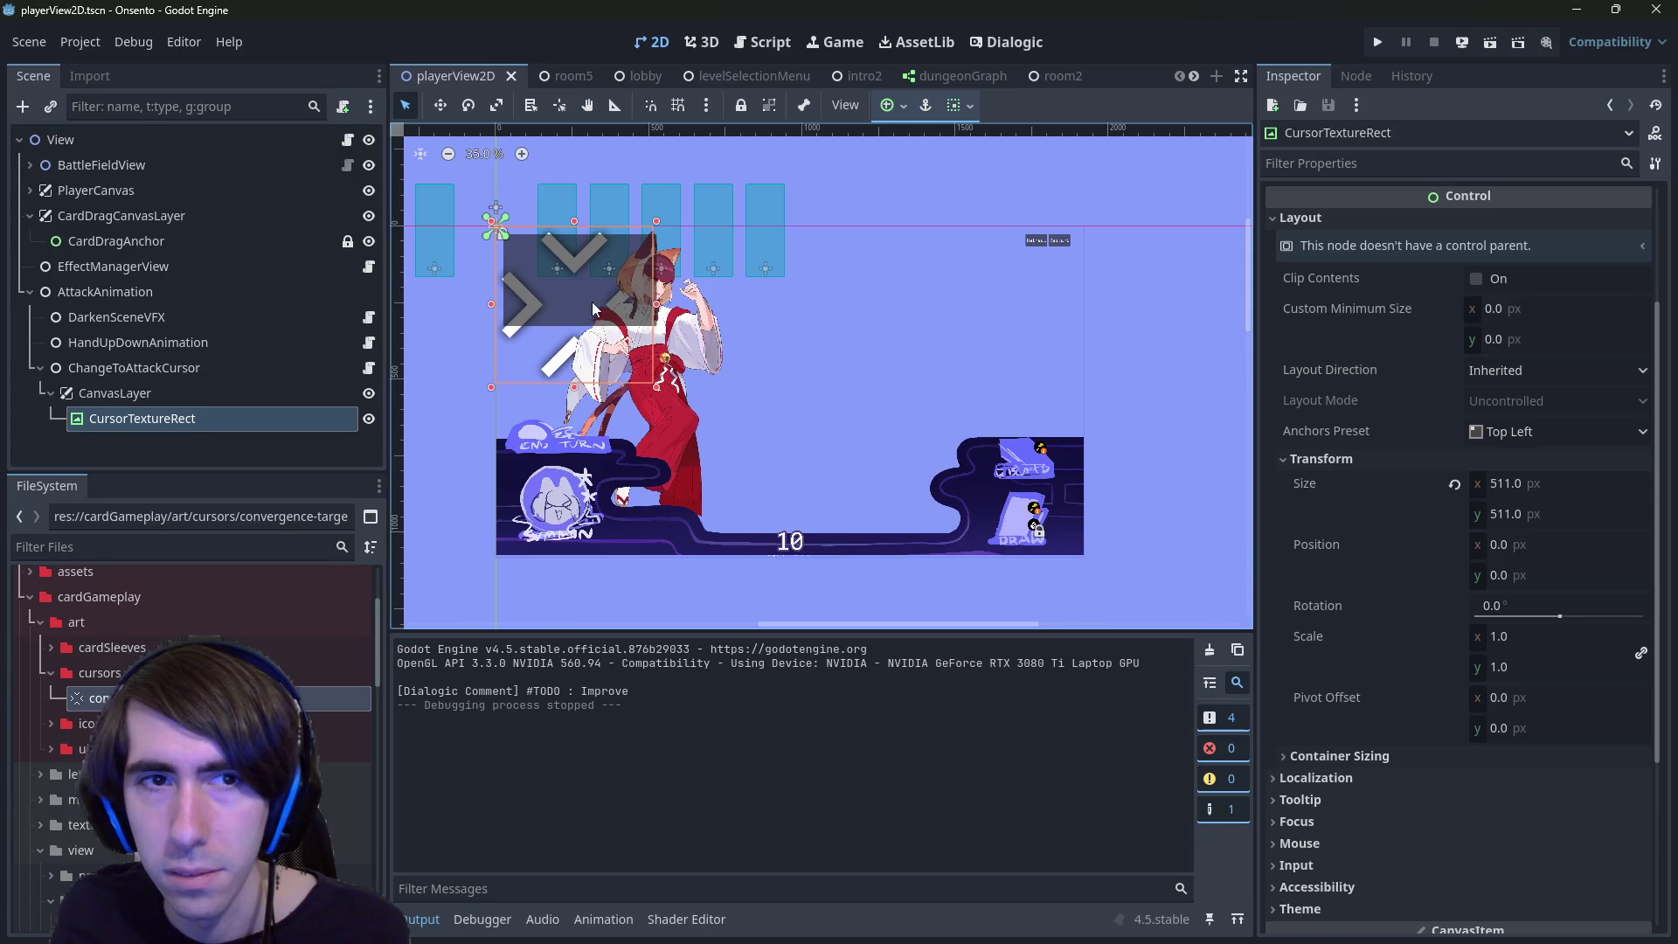
{"action": "scroll", "coordinate": [1502, 498], "scroll_direction": "up", "scroll_amount": 3}
{"action": "left_click", "coordinate": [1534, 277]}
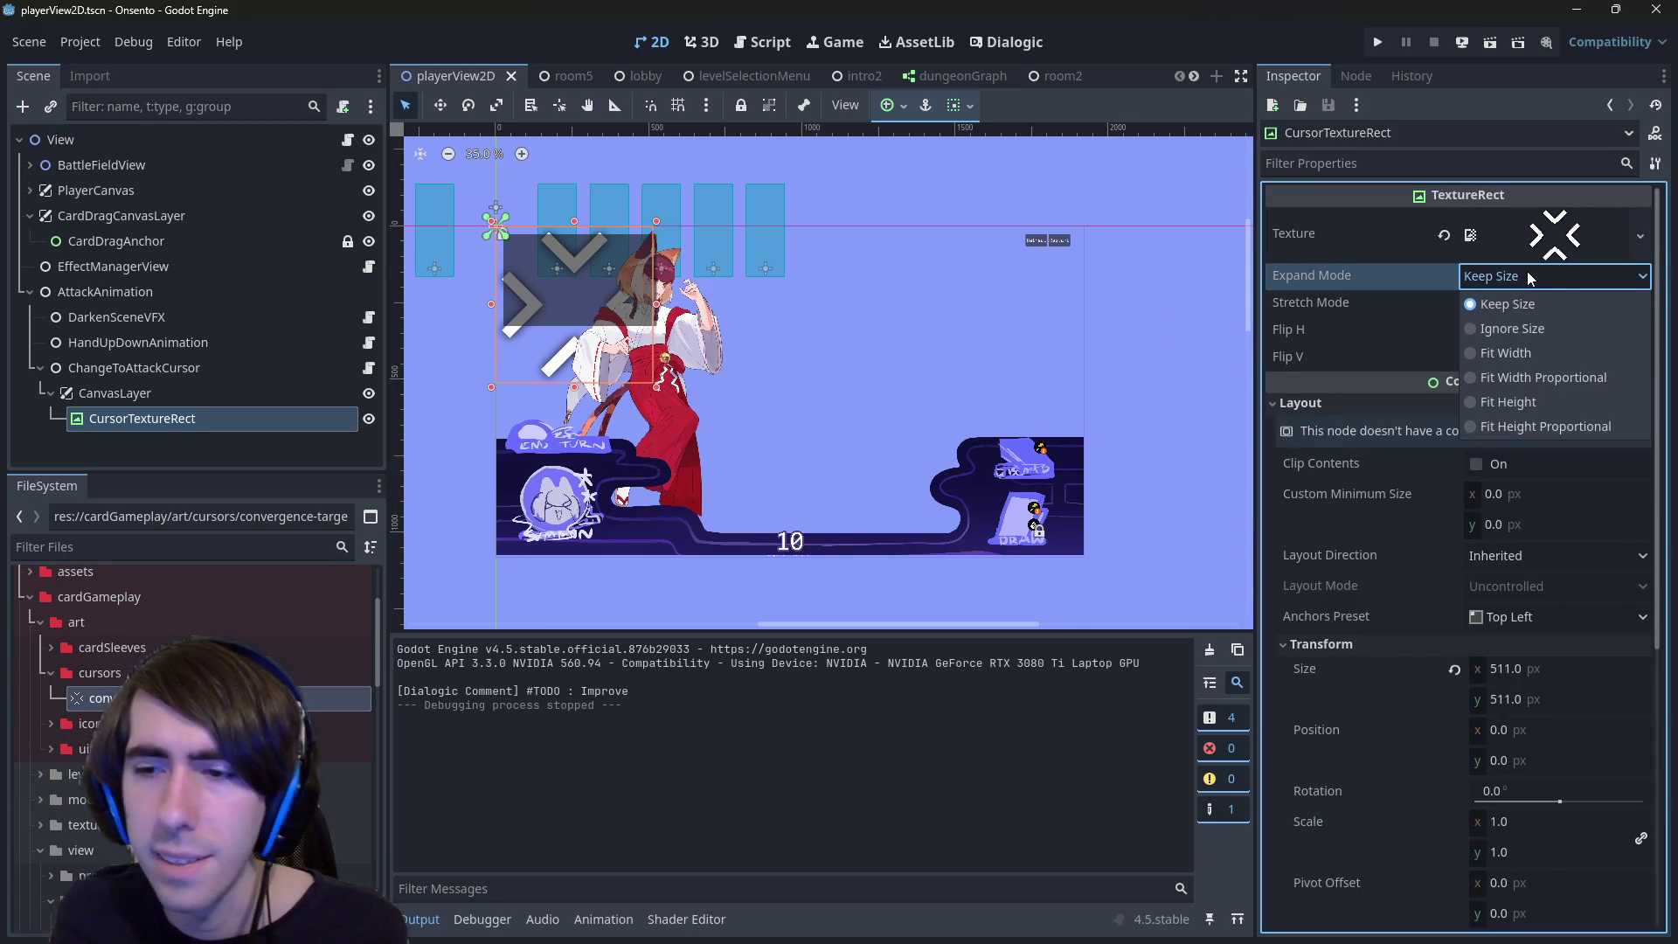
{"action": "left_click", "coordinate": [777, 51]}
{"action": "left_click", "coordinate": [776, 52]}
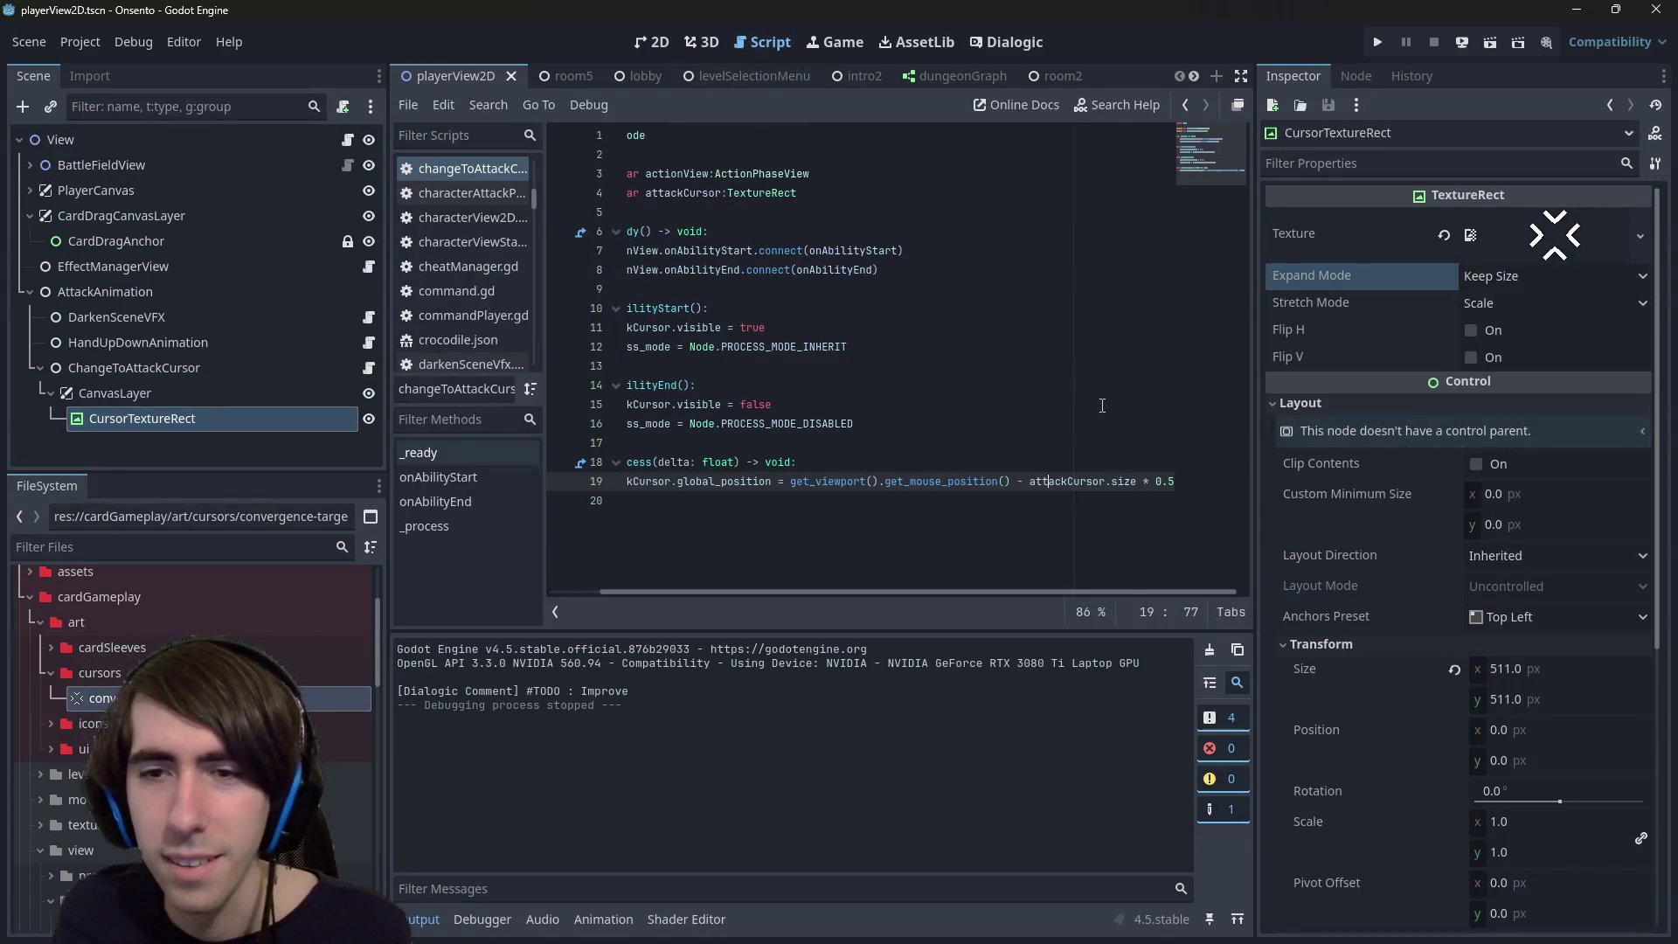
Append '* attackCursor.scale' to line 19 and select the whole line
{"action": "left_click_drag", "start_coordinate": [1029, 481], "coordinate": [1136, 481]}
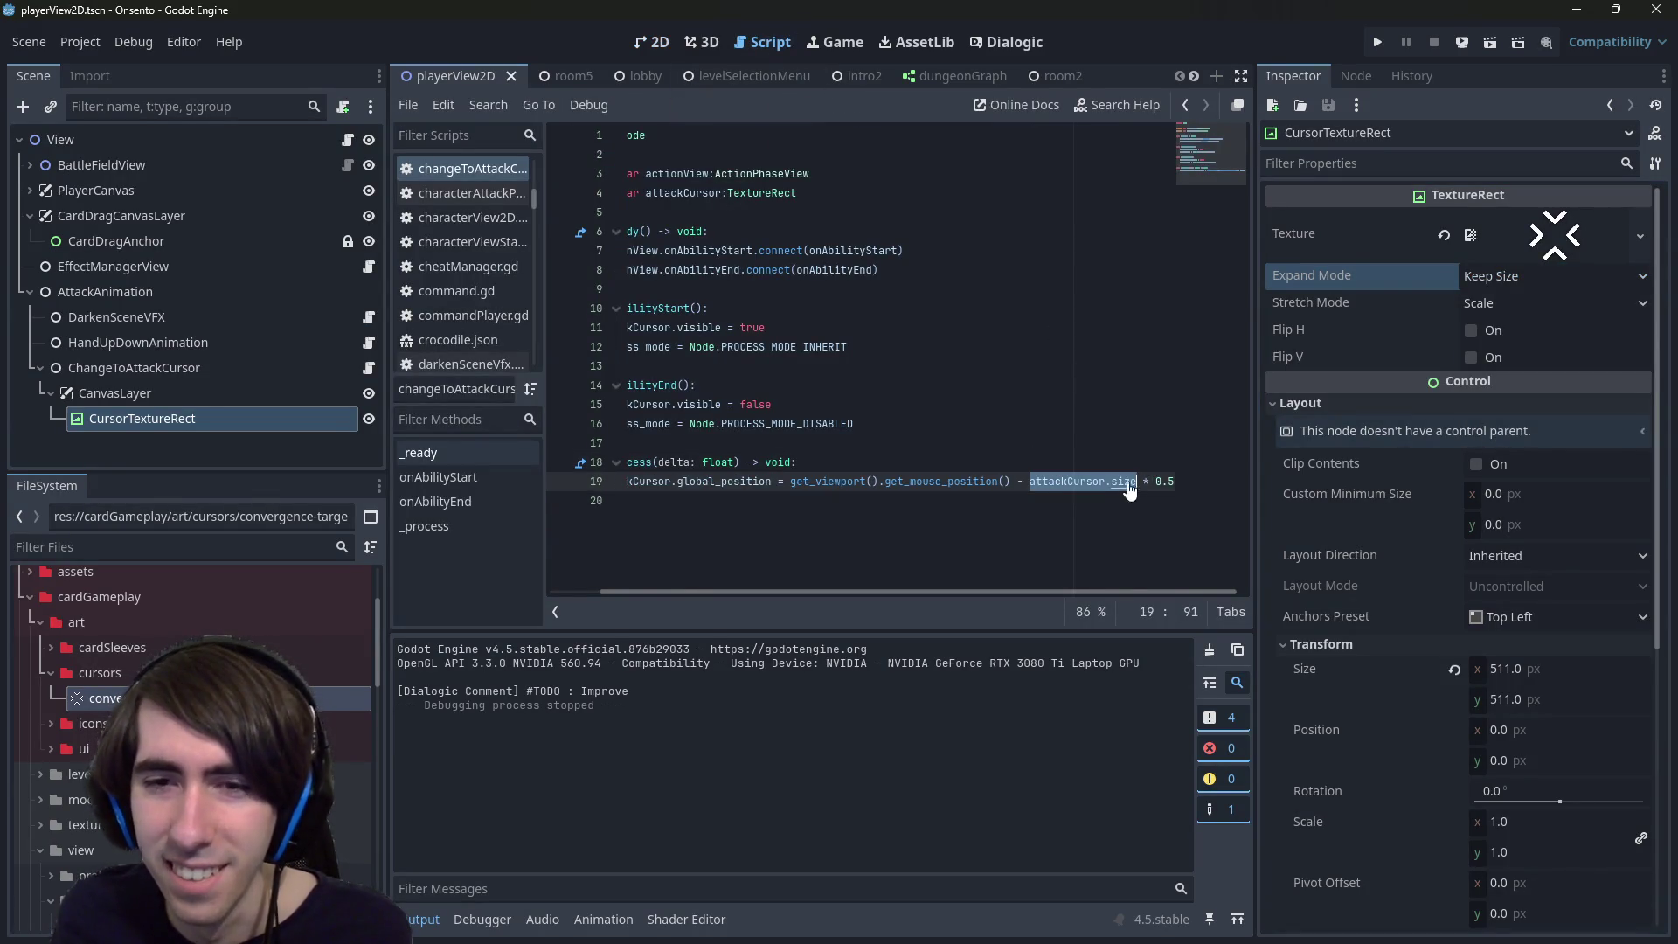
{"action": "left_click", "coordinate": [1175, 481]}
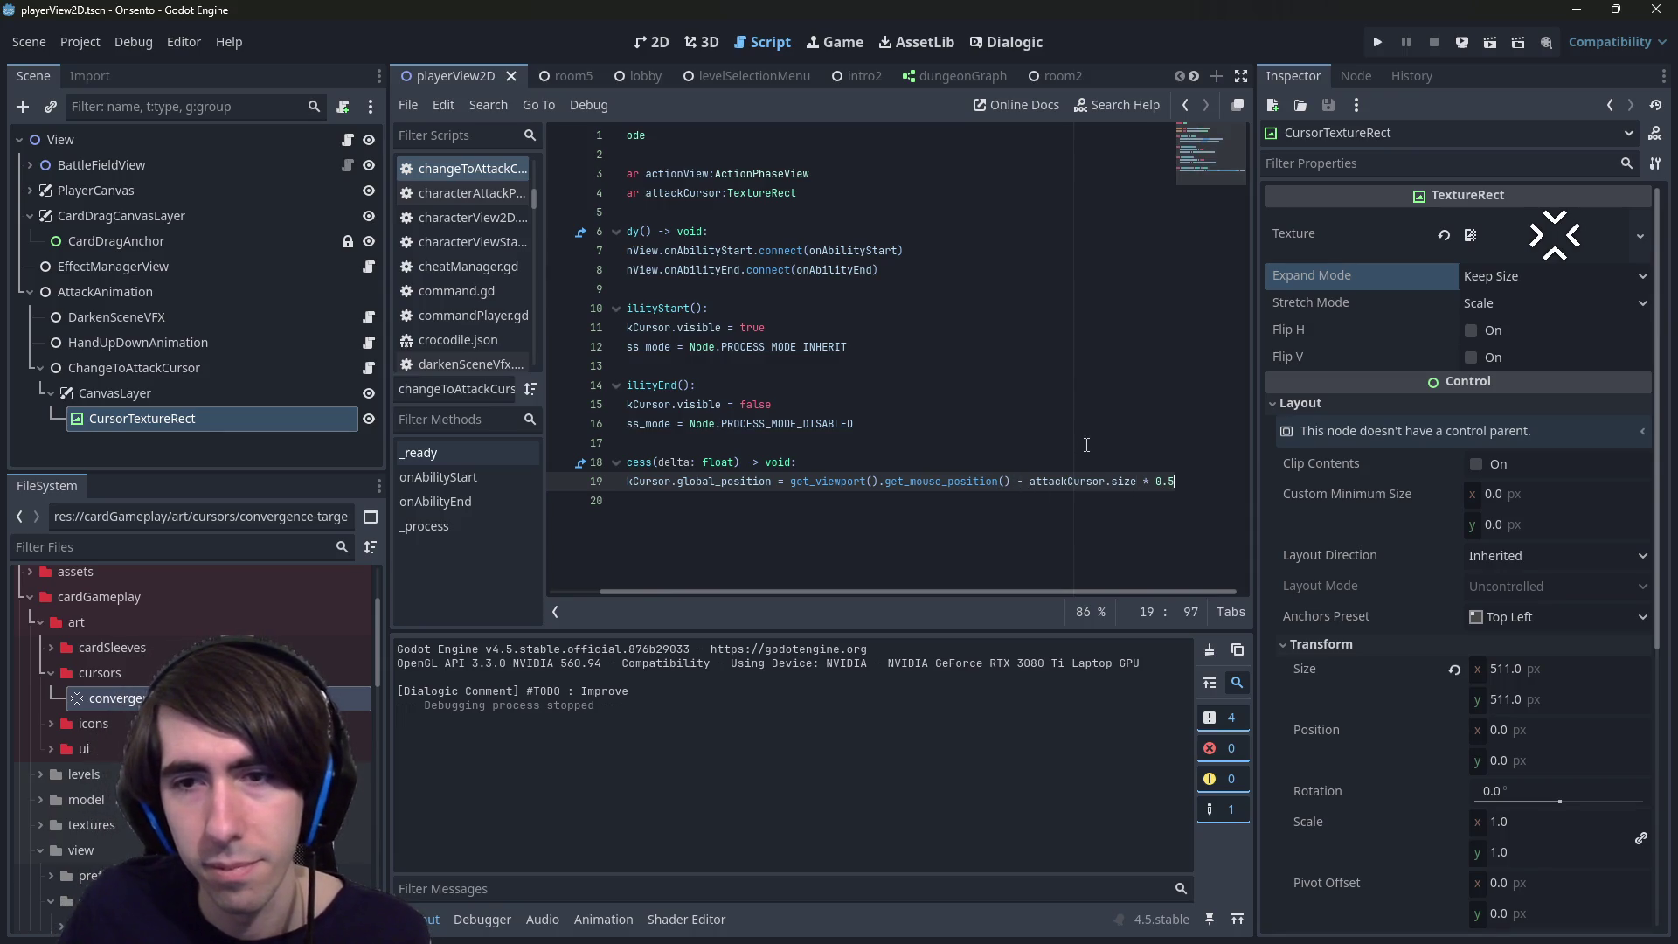
{"action": "type", "text": "* attackCursor.scale"}
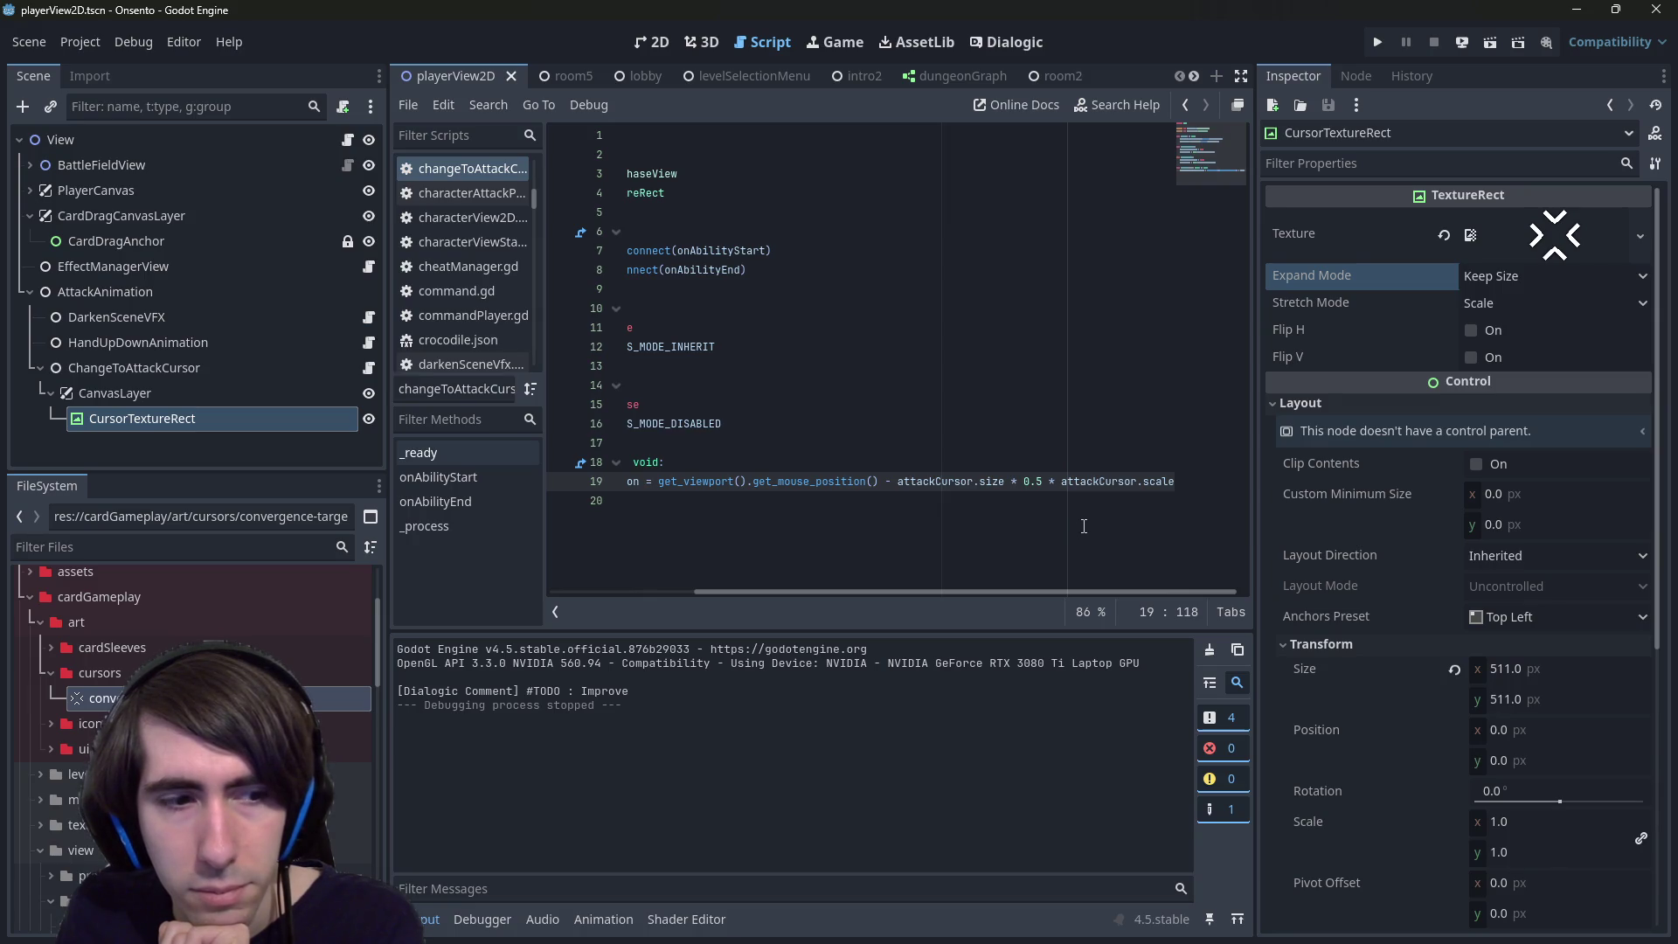
{"action": "left_click_drag", "start_coordinate": [1175, 481], "coordinate": [584, 489]}
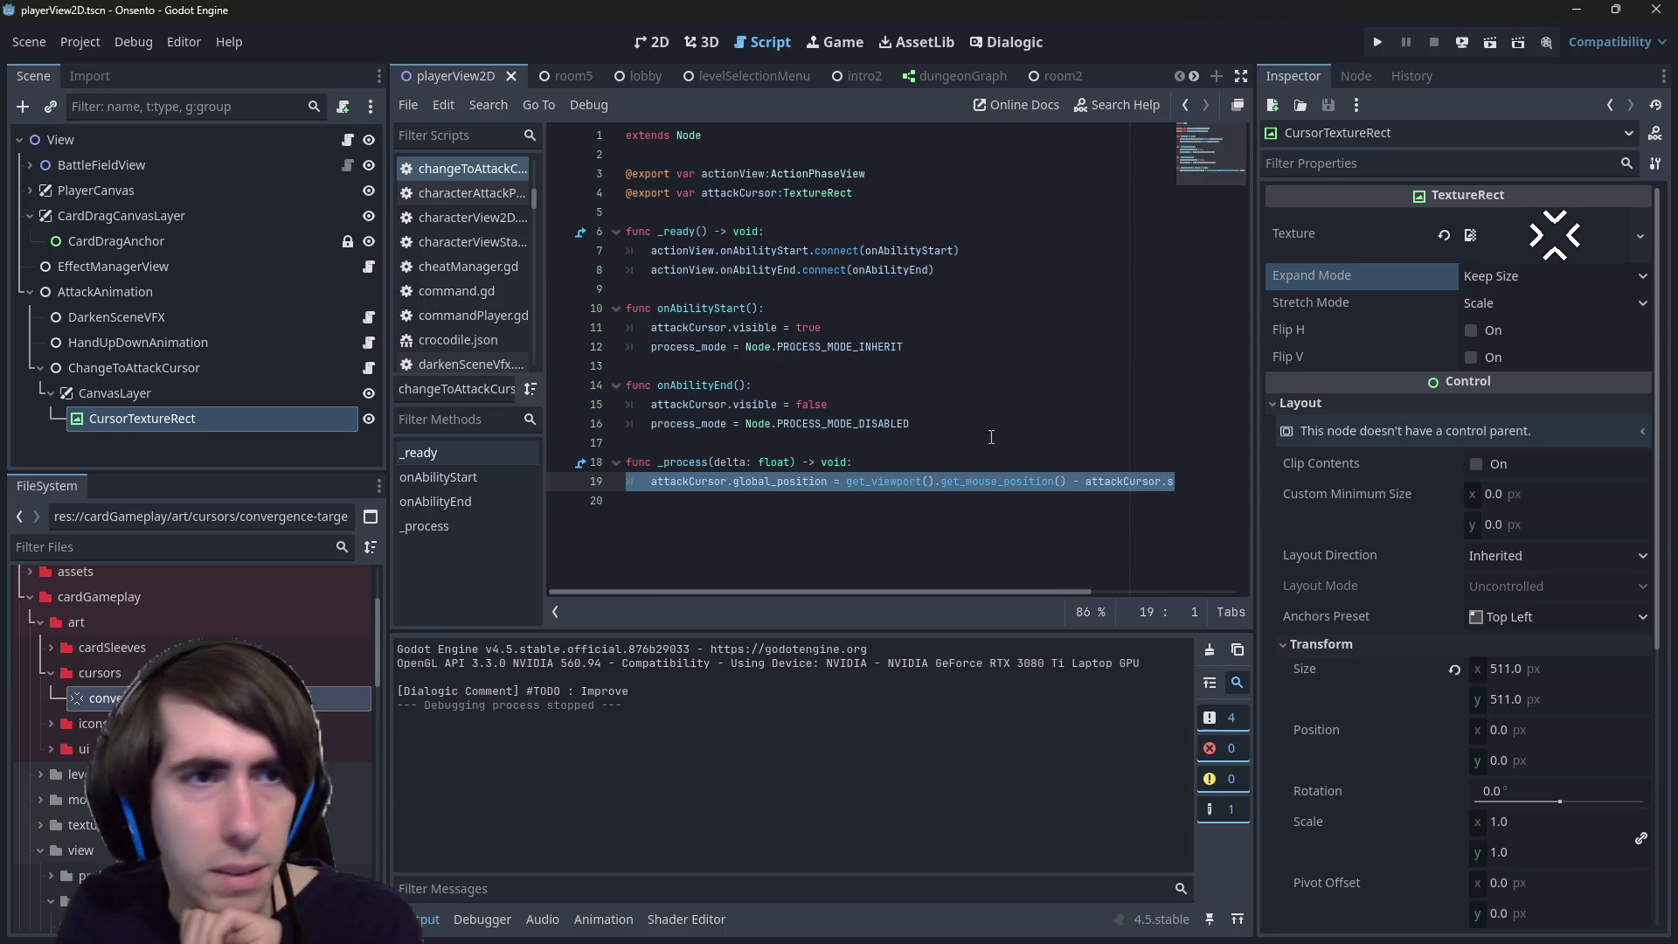
Set stretch mode to Keep Centered and expand mode to Ignore Size, centre-anchor the rect, and save
{"action": "left_click", "coordinate": [660, 48]}
{"action": "left_click", "coordinate": [1526, 302]}
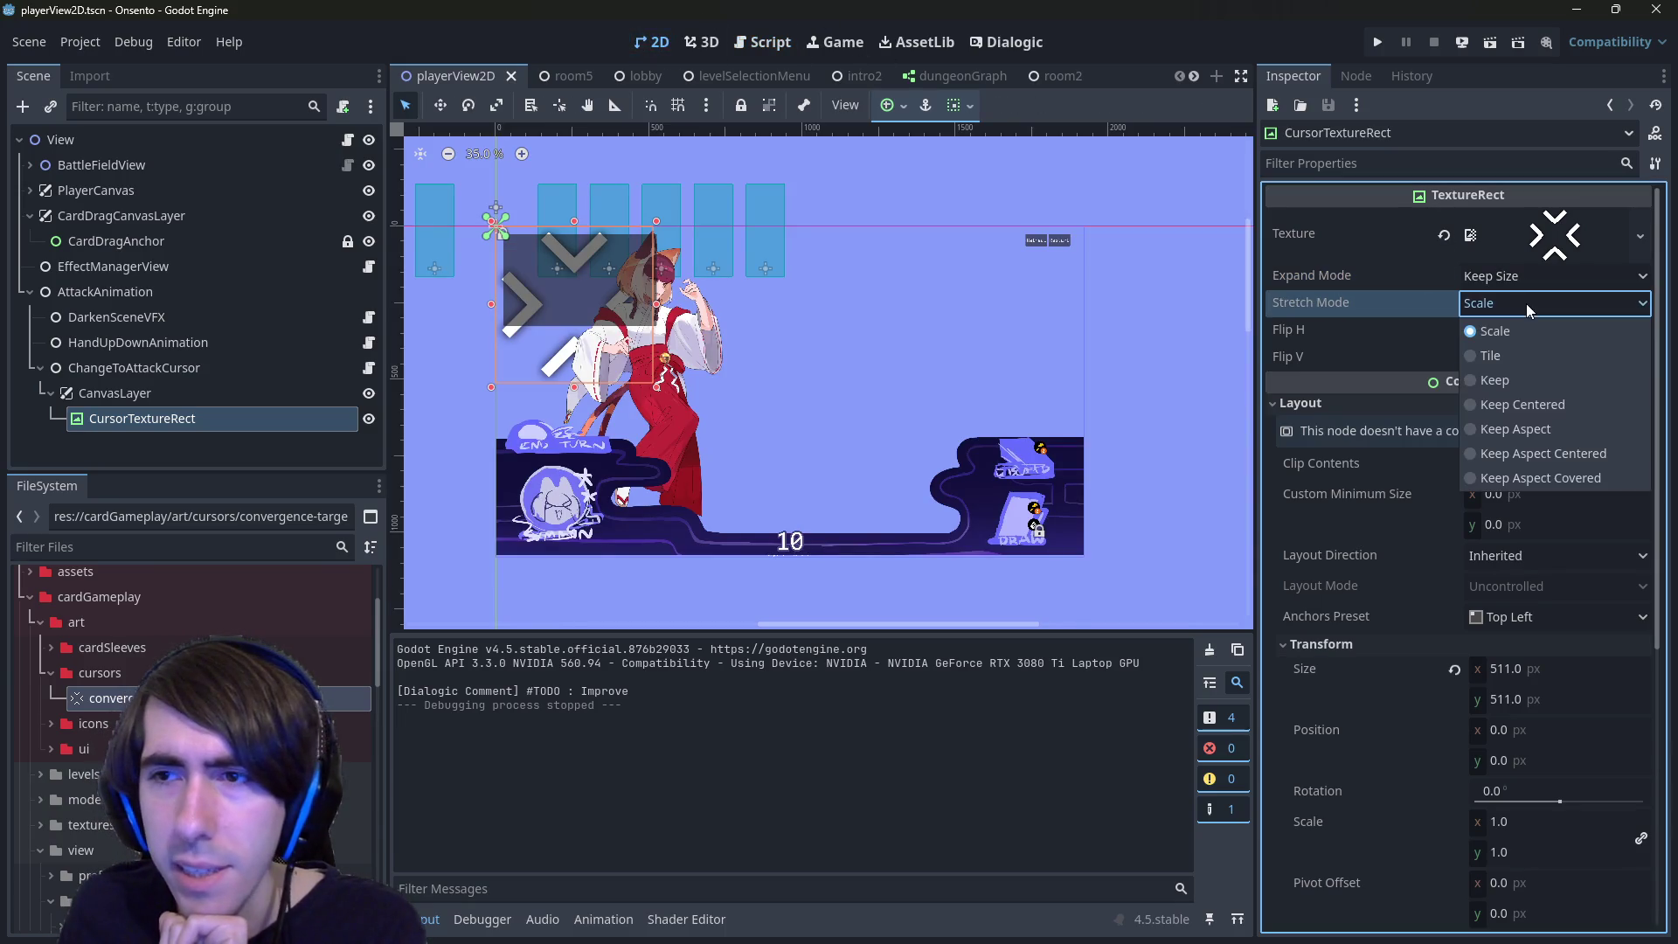
{"action": "left_click", "coordinate": [1530, 426]}
{"action": "left_click", "coordinate": [1530, 277]}
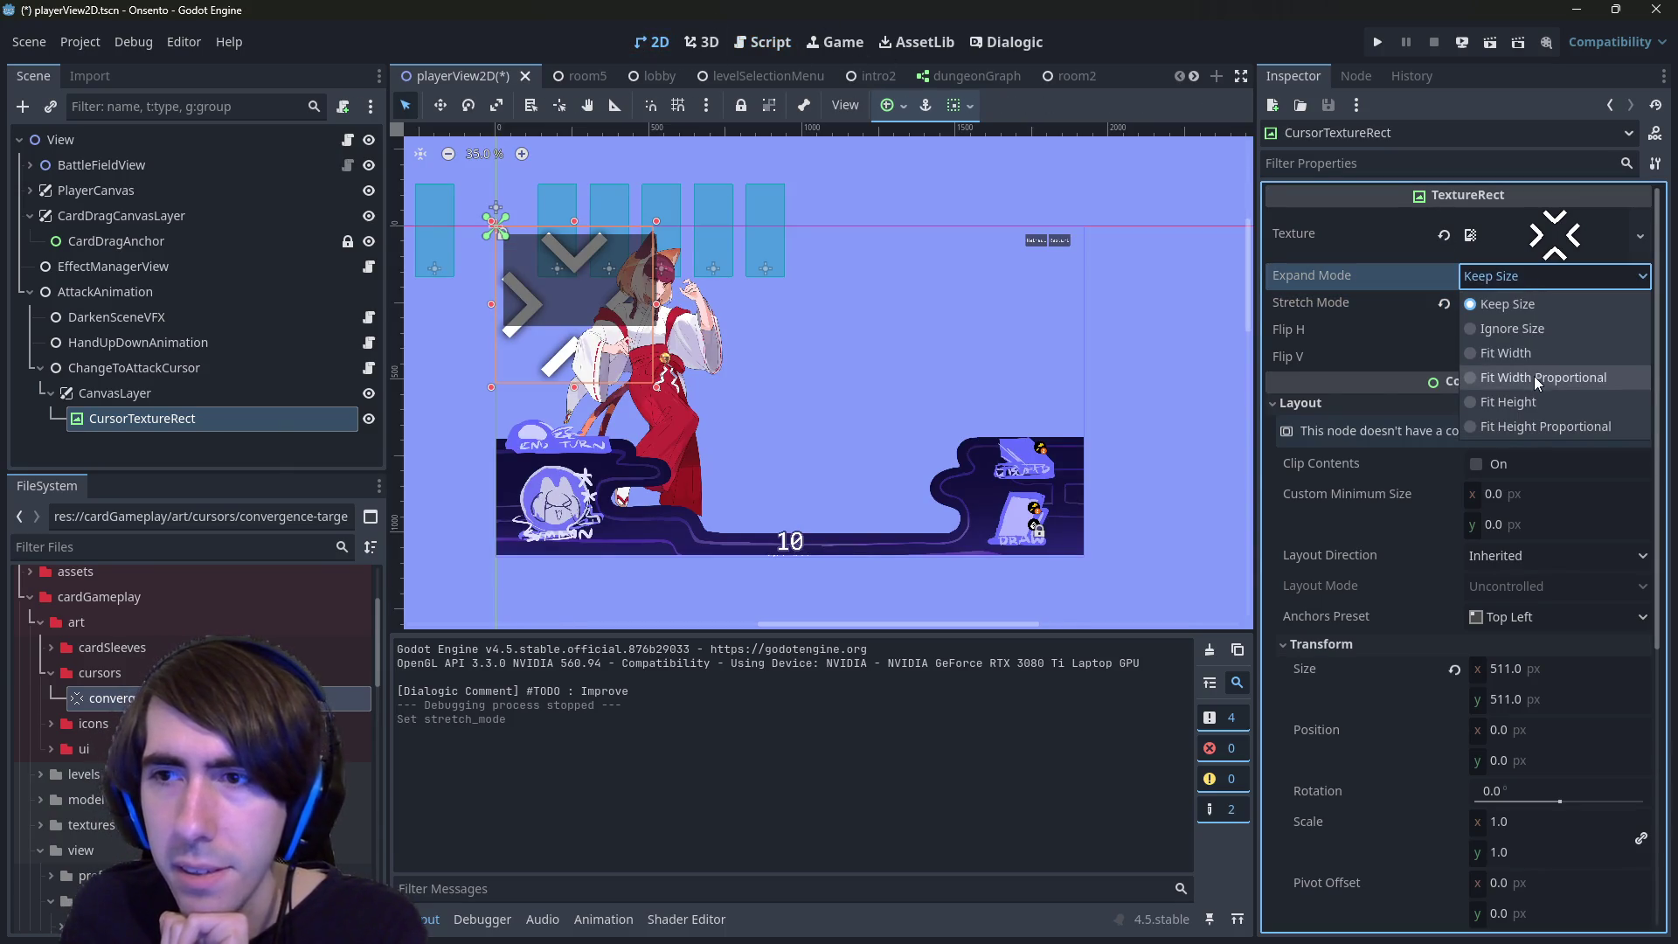
{"action": "left_click", "coordinate": [1537, 322]}
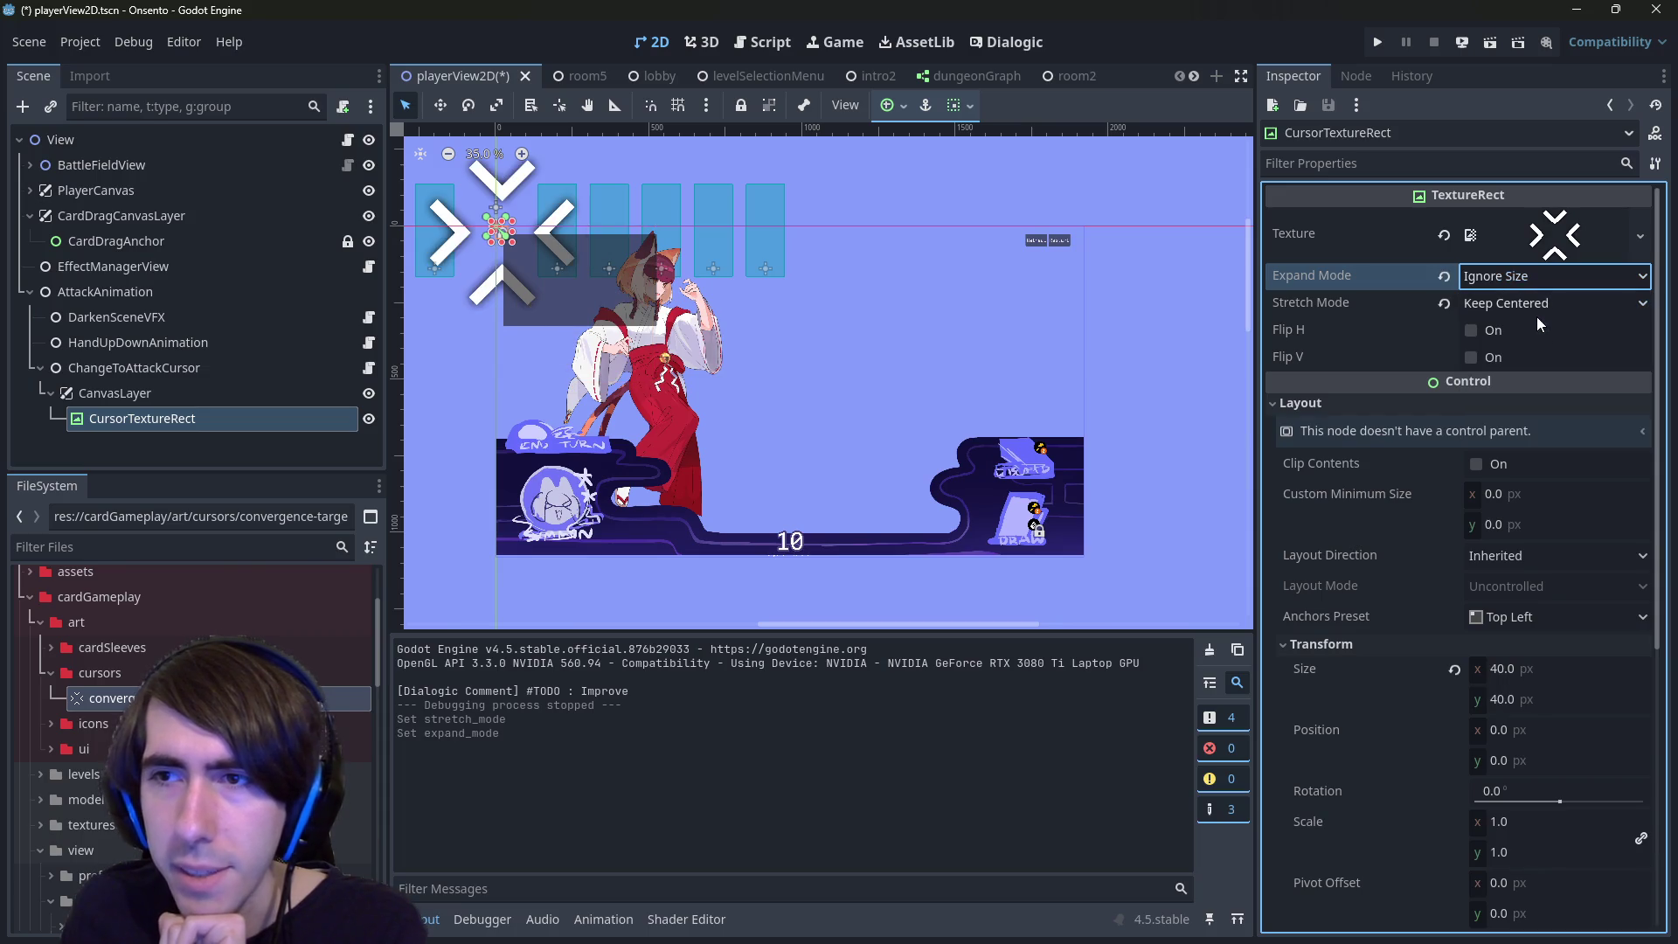
{"action": "left_click", "coordinate": [1505, 668]}
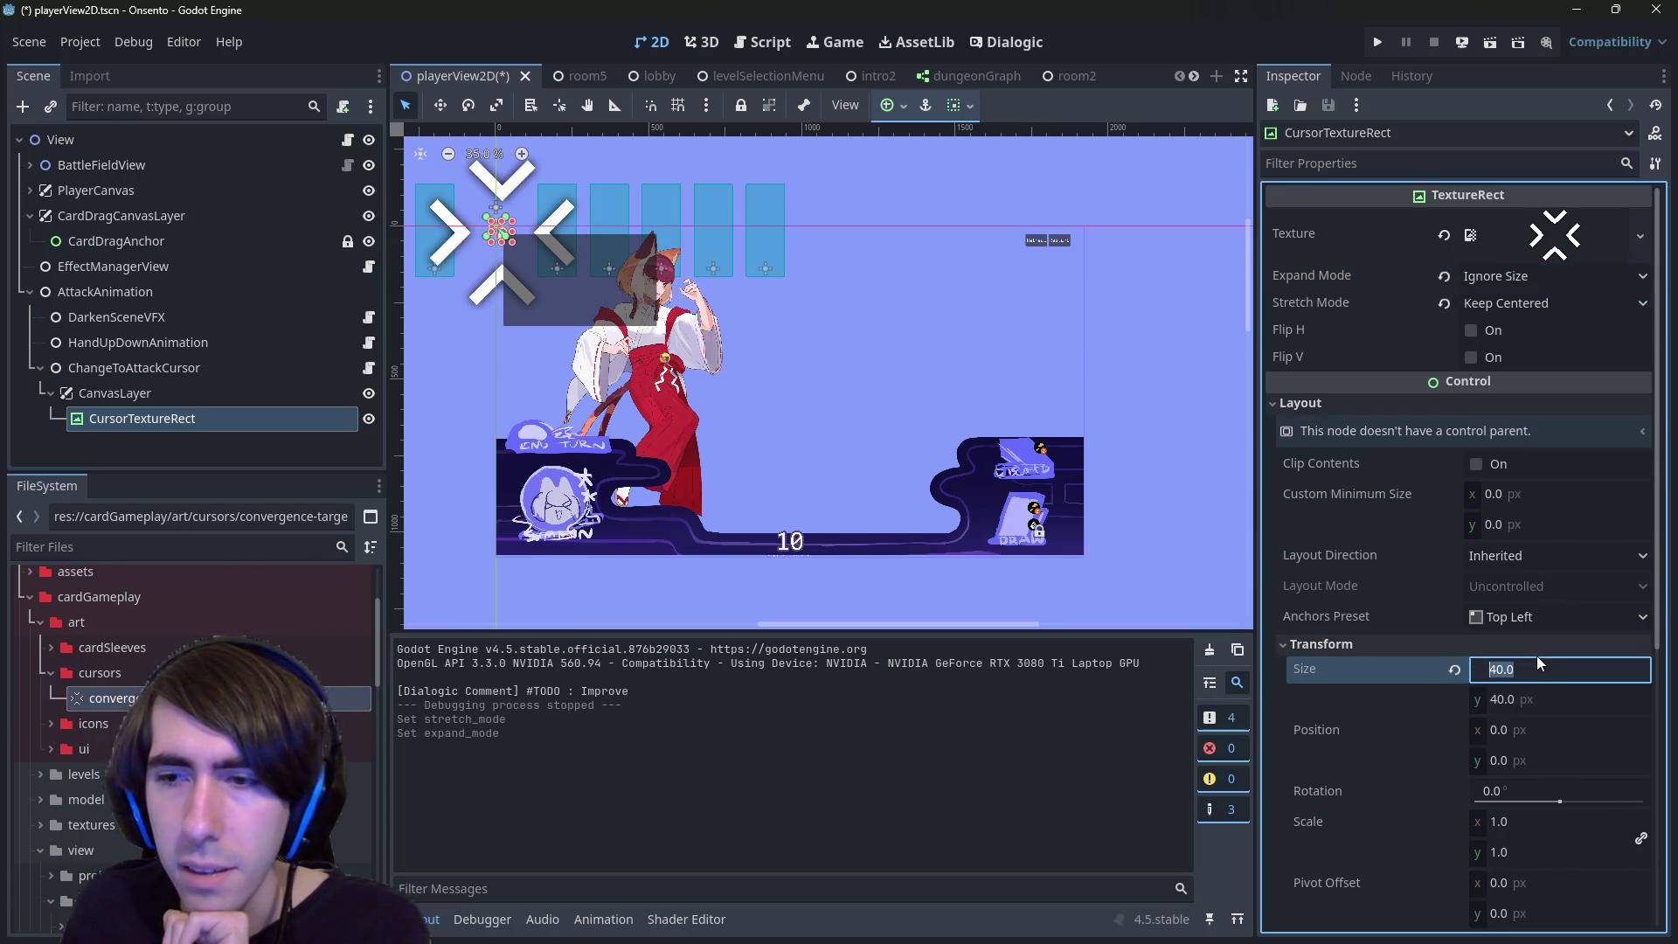
{"action": "left_click", "coordinate": [890, 106]}
{"action": "left_click", "coordinate": [930, 215]}
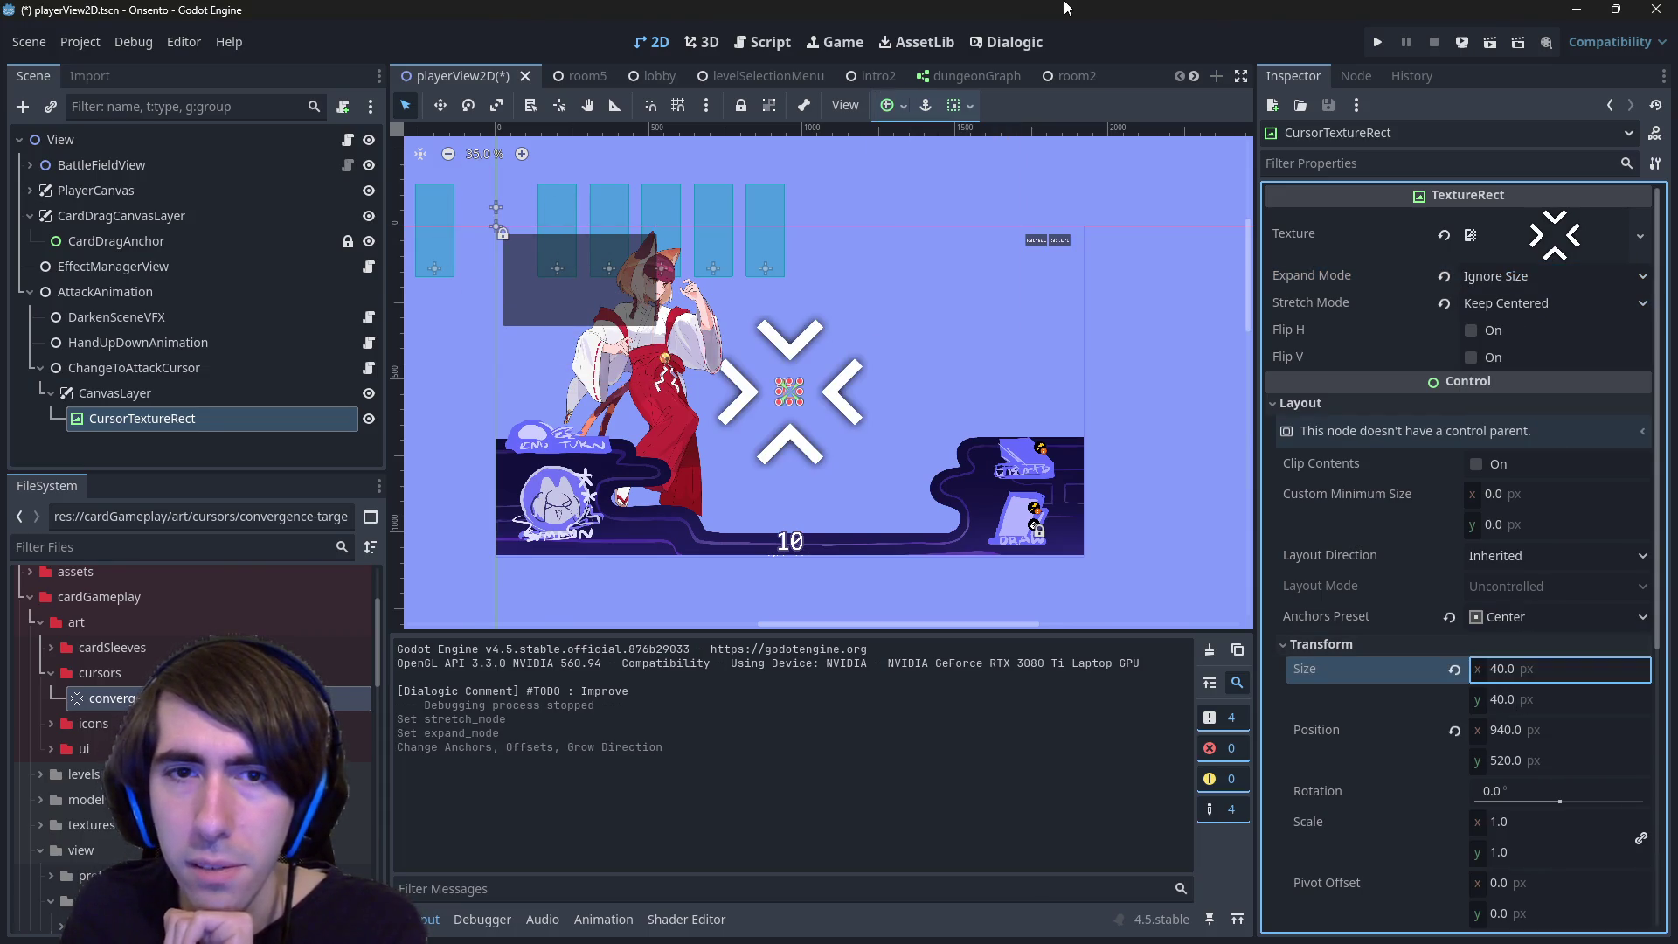
{"action": "key", "text": "ctrl+s"}
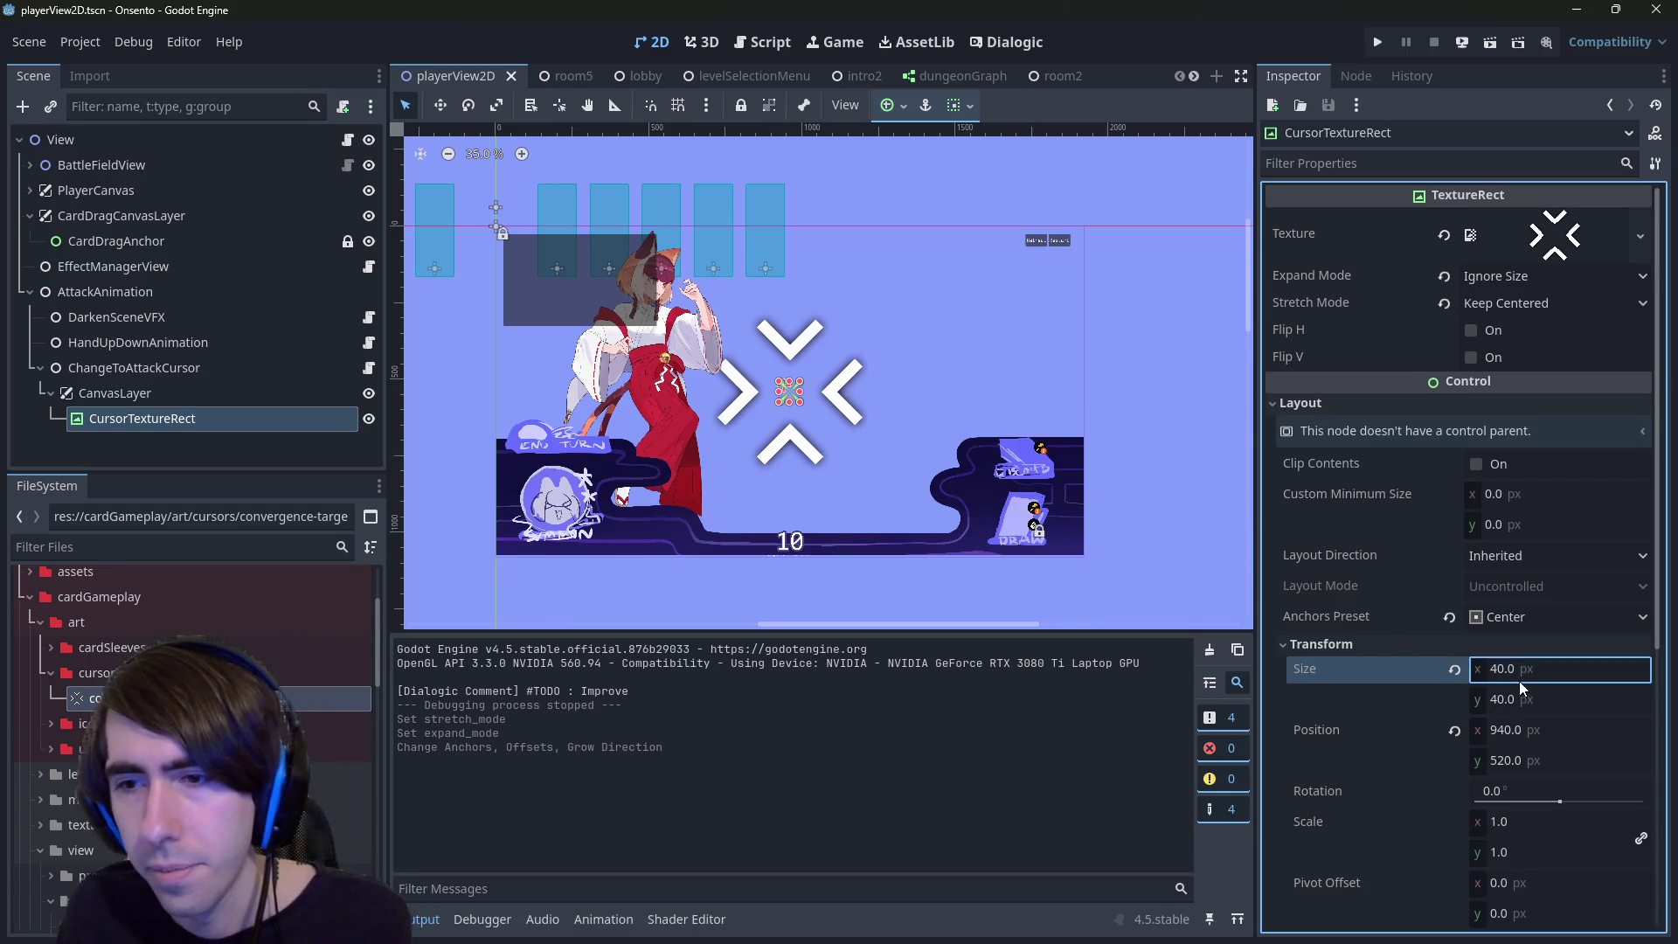
Try a width of 0, undo it, reset the rect's size, re-centre it and save
{"action": "left_click", "coordinate": [1521, 674]}
{"action": "type", "text": "0"}
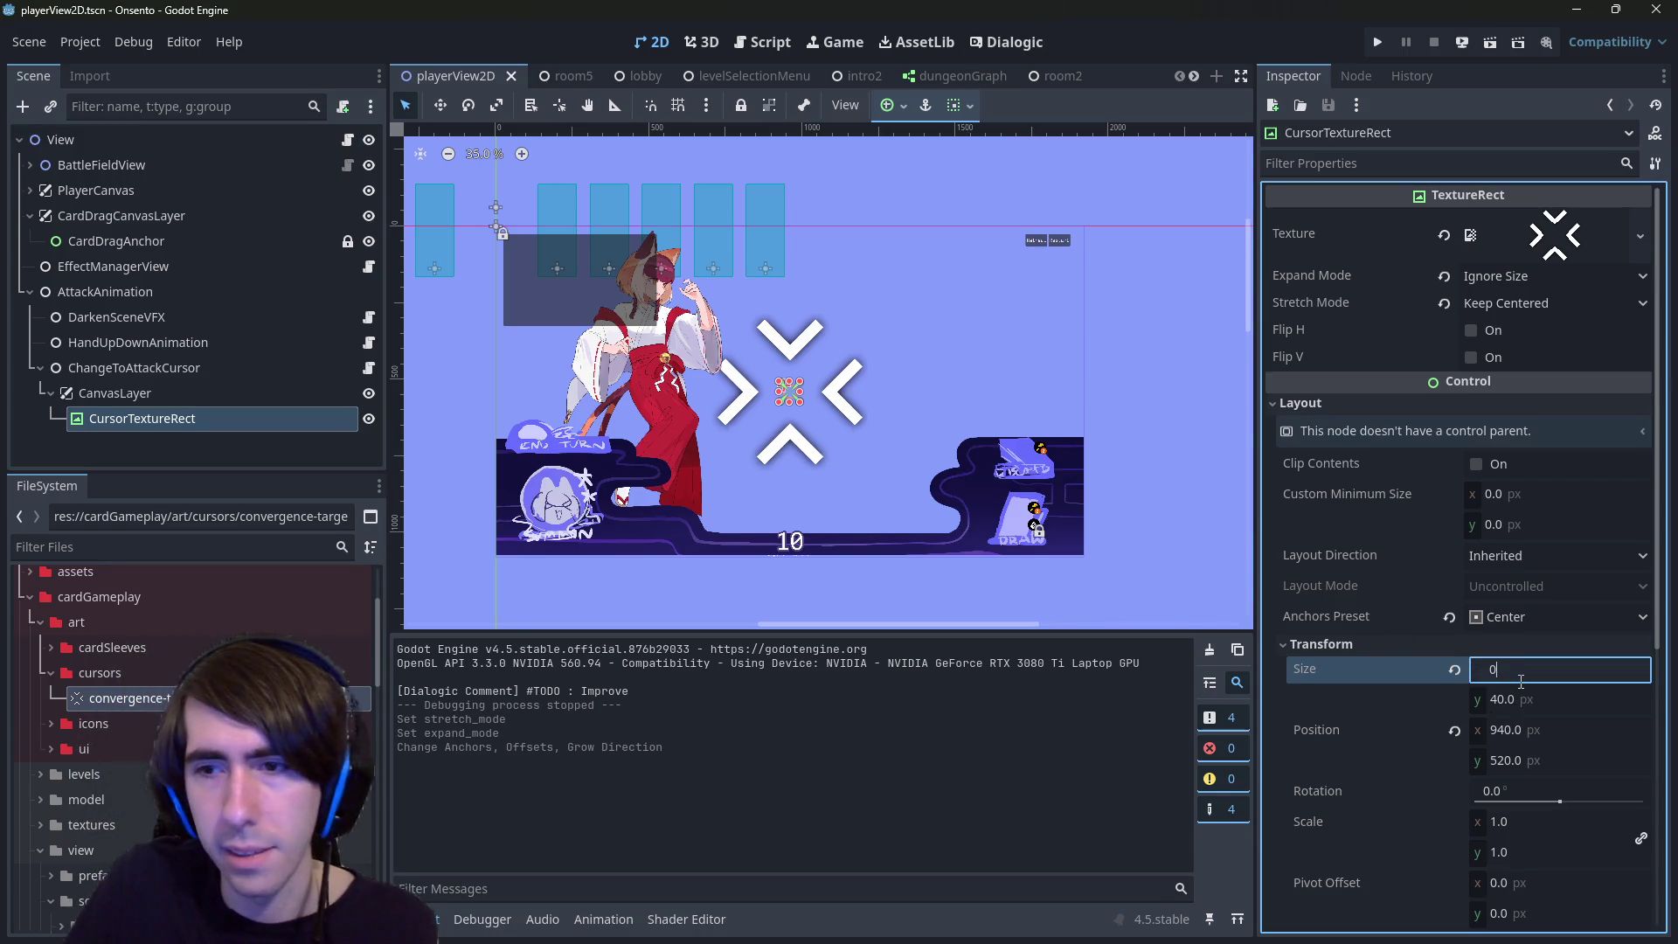
{"action": "key", "text": "Return"}
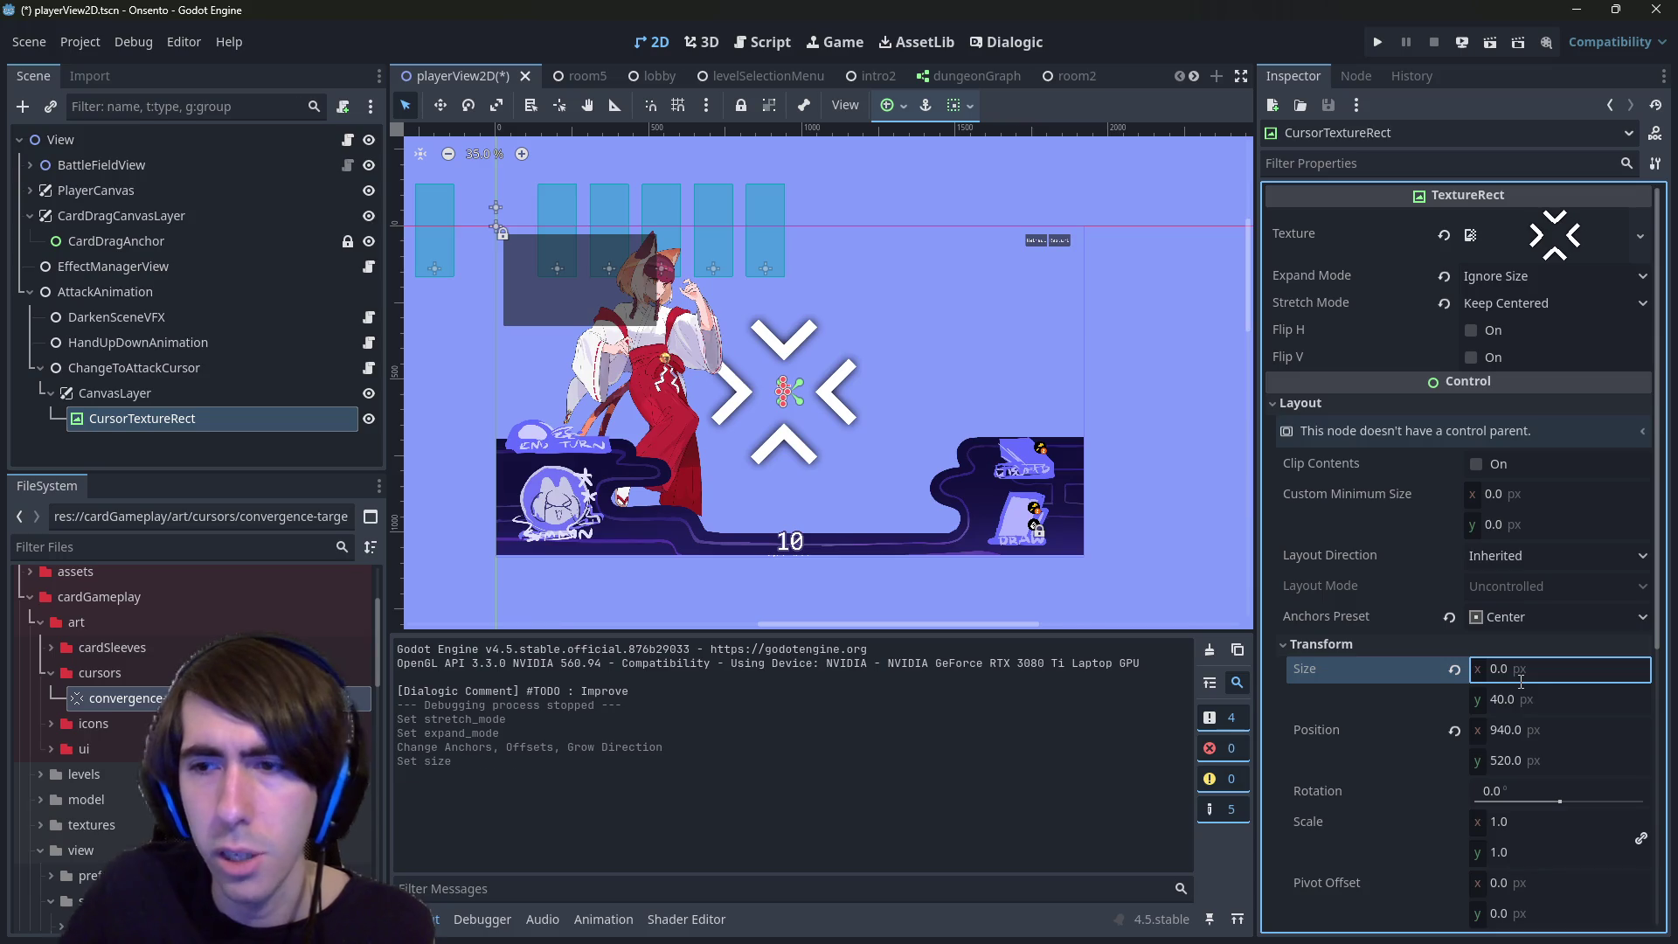
{"action": "key", "text": "ctrl+z"}
{"action": "left_click", "coordinate": [1455, 669]}
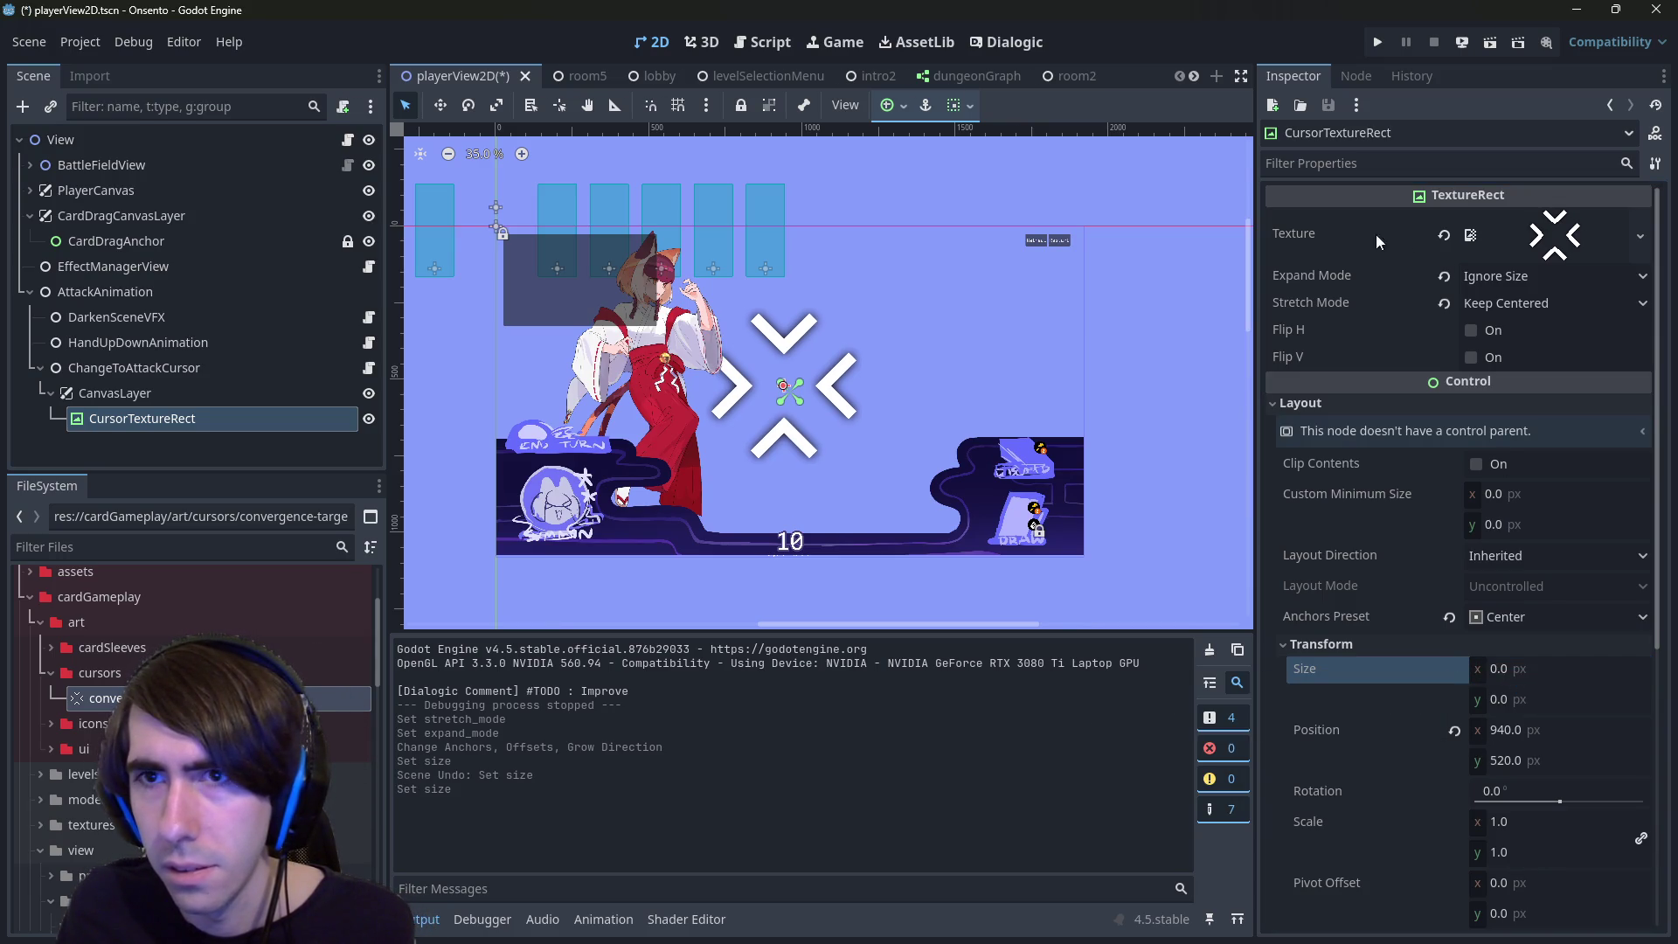
{"action": "left_click", "coordinate": [891, 106]}
{"action": "left_click", "coordinate": [930, 217]}
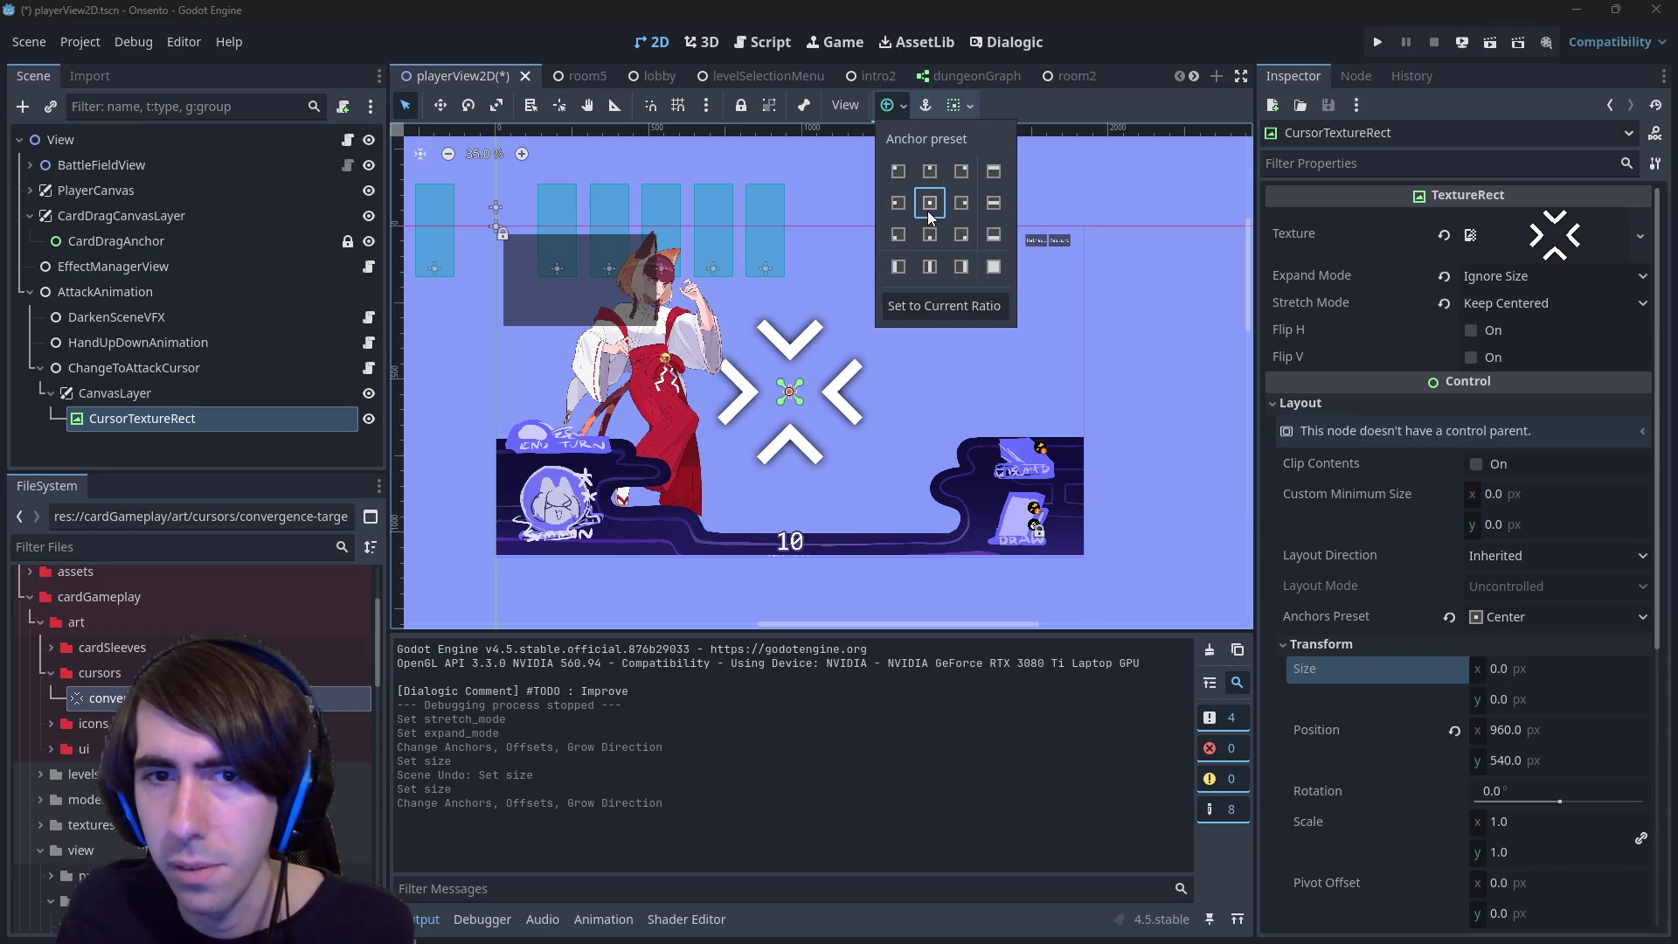
{"action": "key", "text": "ctrl+s"}
Check the stretch and expand mode lists unchanged and reselect CursorTextureRect
{"action": "left_click", "coordinate": [1559, 306]}
{"action": "left_click", "coordinate": [1553, 280]}
{"action": "left_click", "coordinate": [1553, 279]}
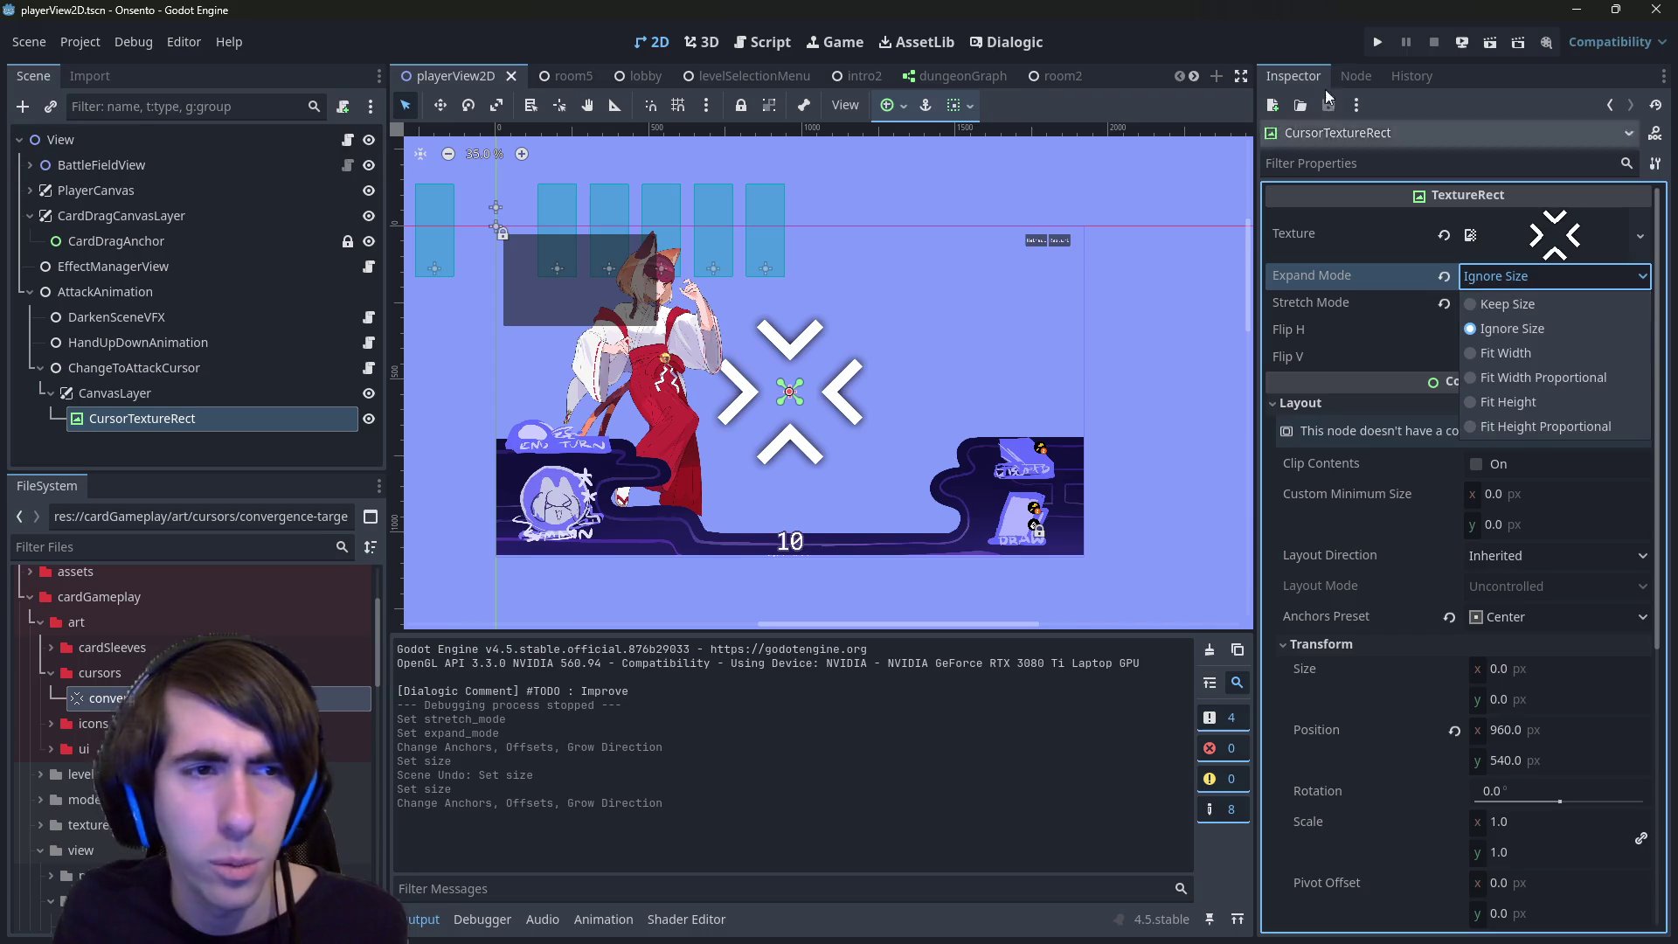
{"action": "key", "text": "Escape"}
{"action": "left_click", "coordinate": [182, 393]}
{"action": "left_click", "coordinate": [194, 417]}
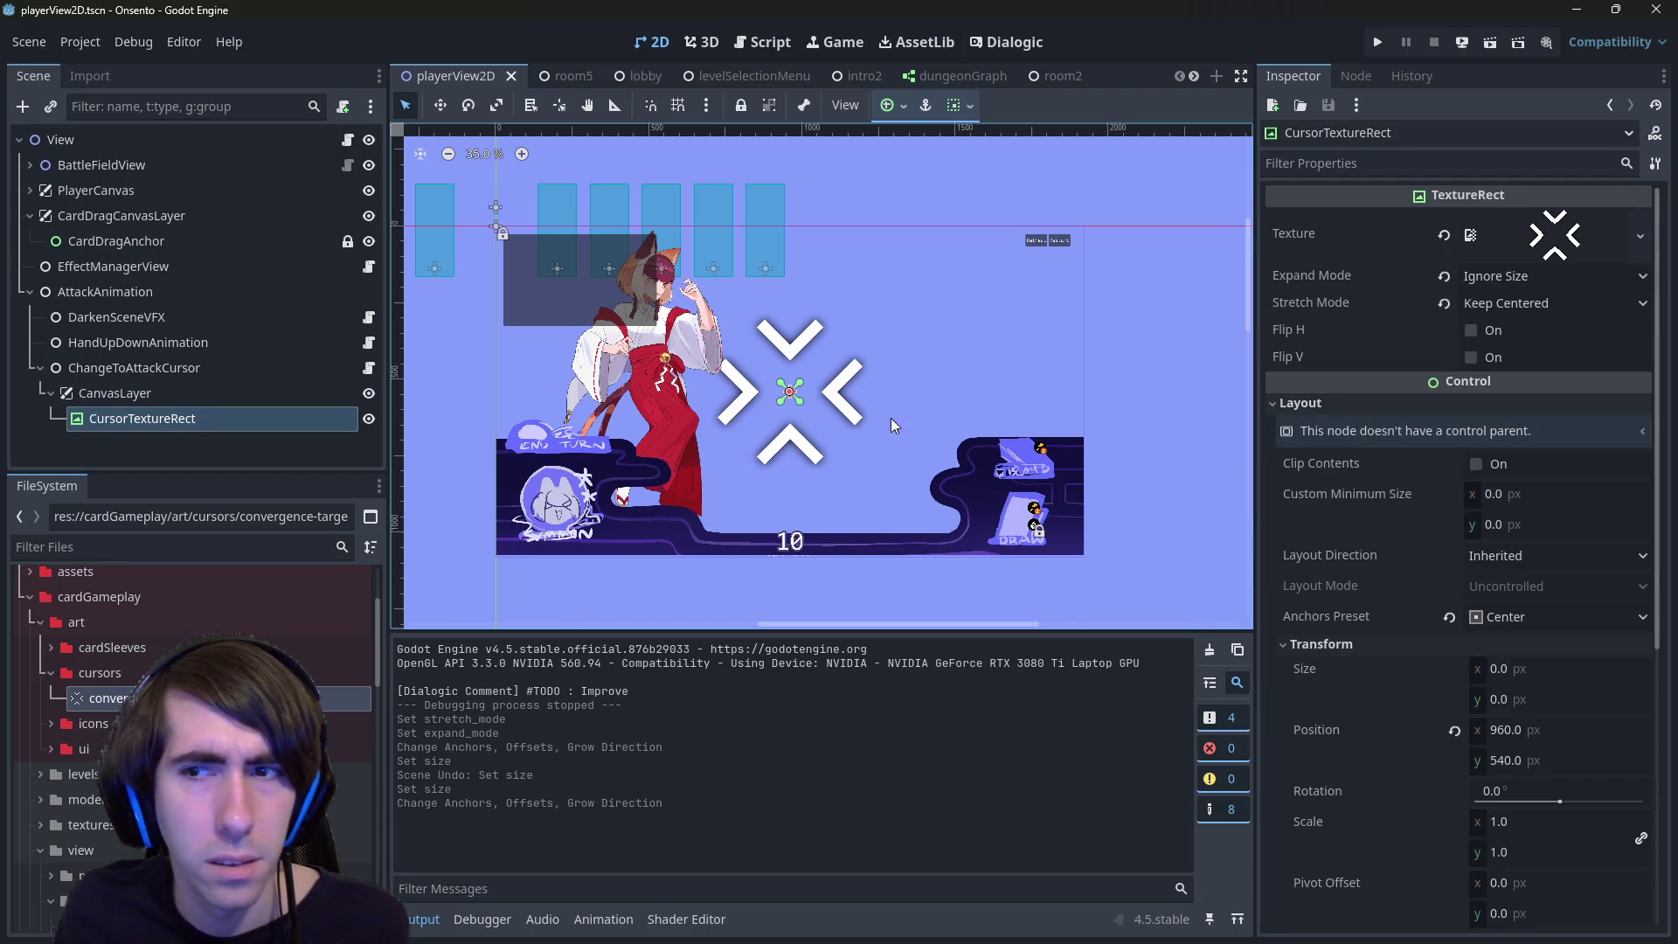
Try the Keep Size and Fit Width expand modes, settling back on Ignore Size
{"action": "left_click", "coordinate": [1529, 279]}
{"action": "left_click", "coordinate": [1511, 303]}
{"action": "left_click", "coordinate": [1509, 278]}
{"action": "left_click", "coordinate": [1516, 330]}
{"action": "left_click", "coordinate": [1521, 282]}
{"action": "left_click", "coordinate": [1528, 361]}
{"action": "left_click", "coordinate": [1509, 278]}
{"action": "left_click", "coordinate": [1528, 330]}
Preview the cursor texture and set stretch mode to Keep Aspect Centered
{"action": "left_click", "coordinate": [1528, 242]}
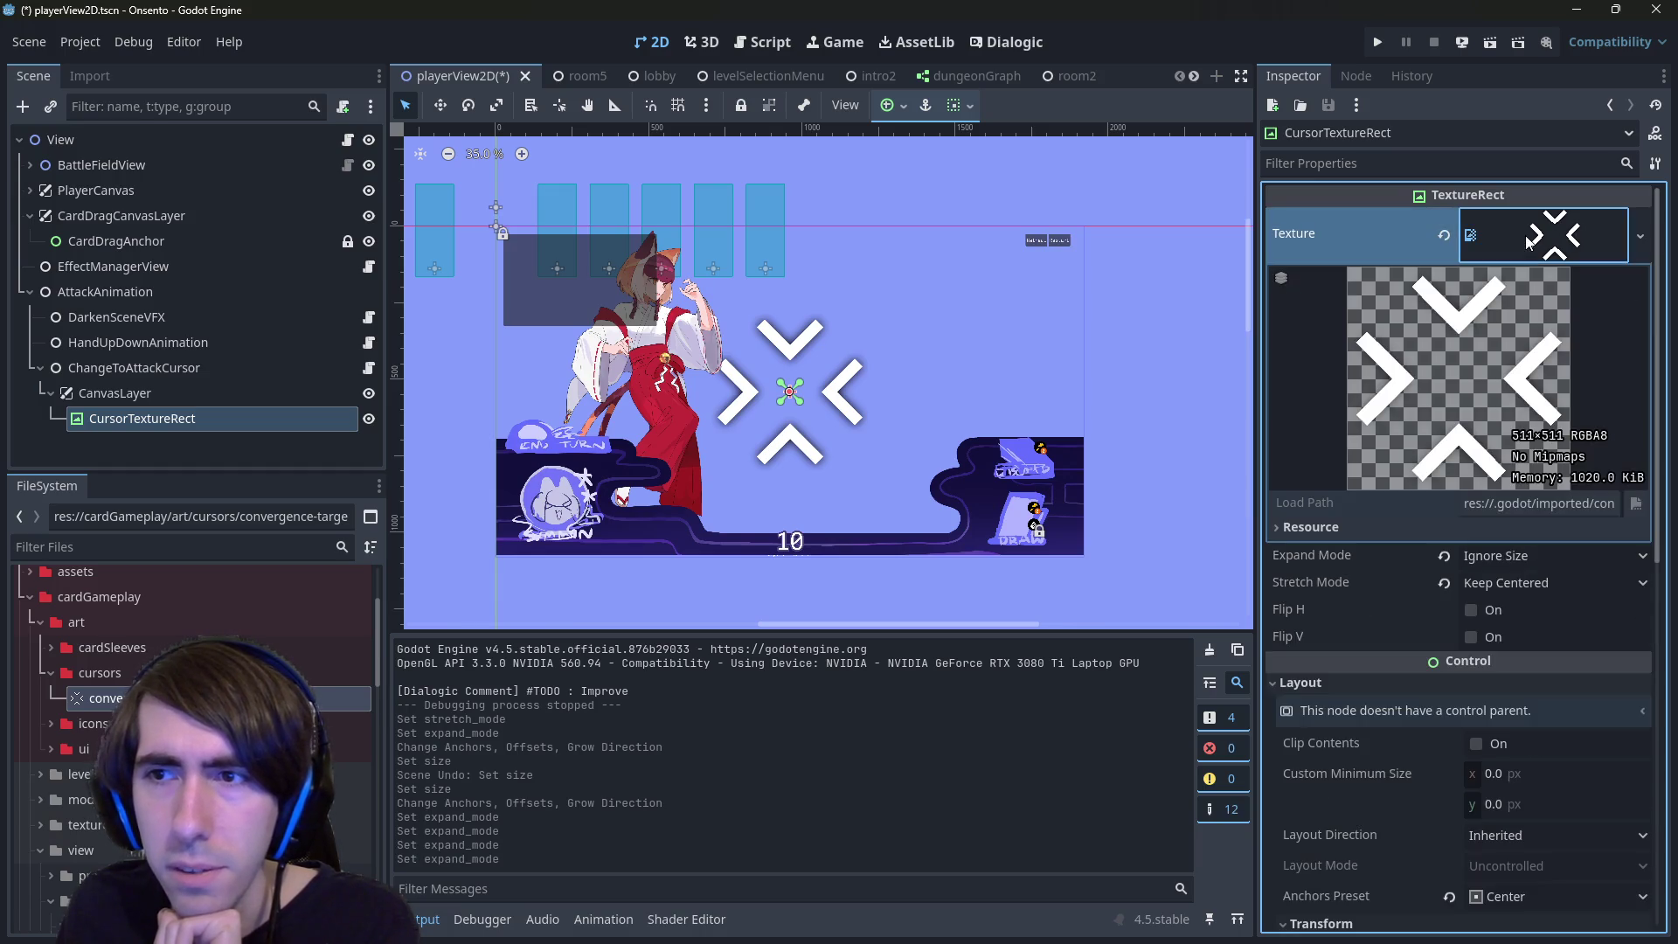
{"action": "left_click", "coordinate": [1526, 242]}
{"action": "left_click", "coordinate": [1521, 276]}
{"action": "key", "text": "Escape"}
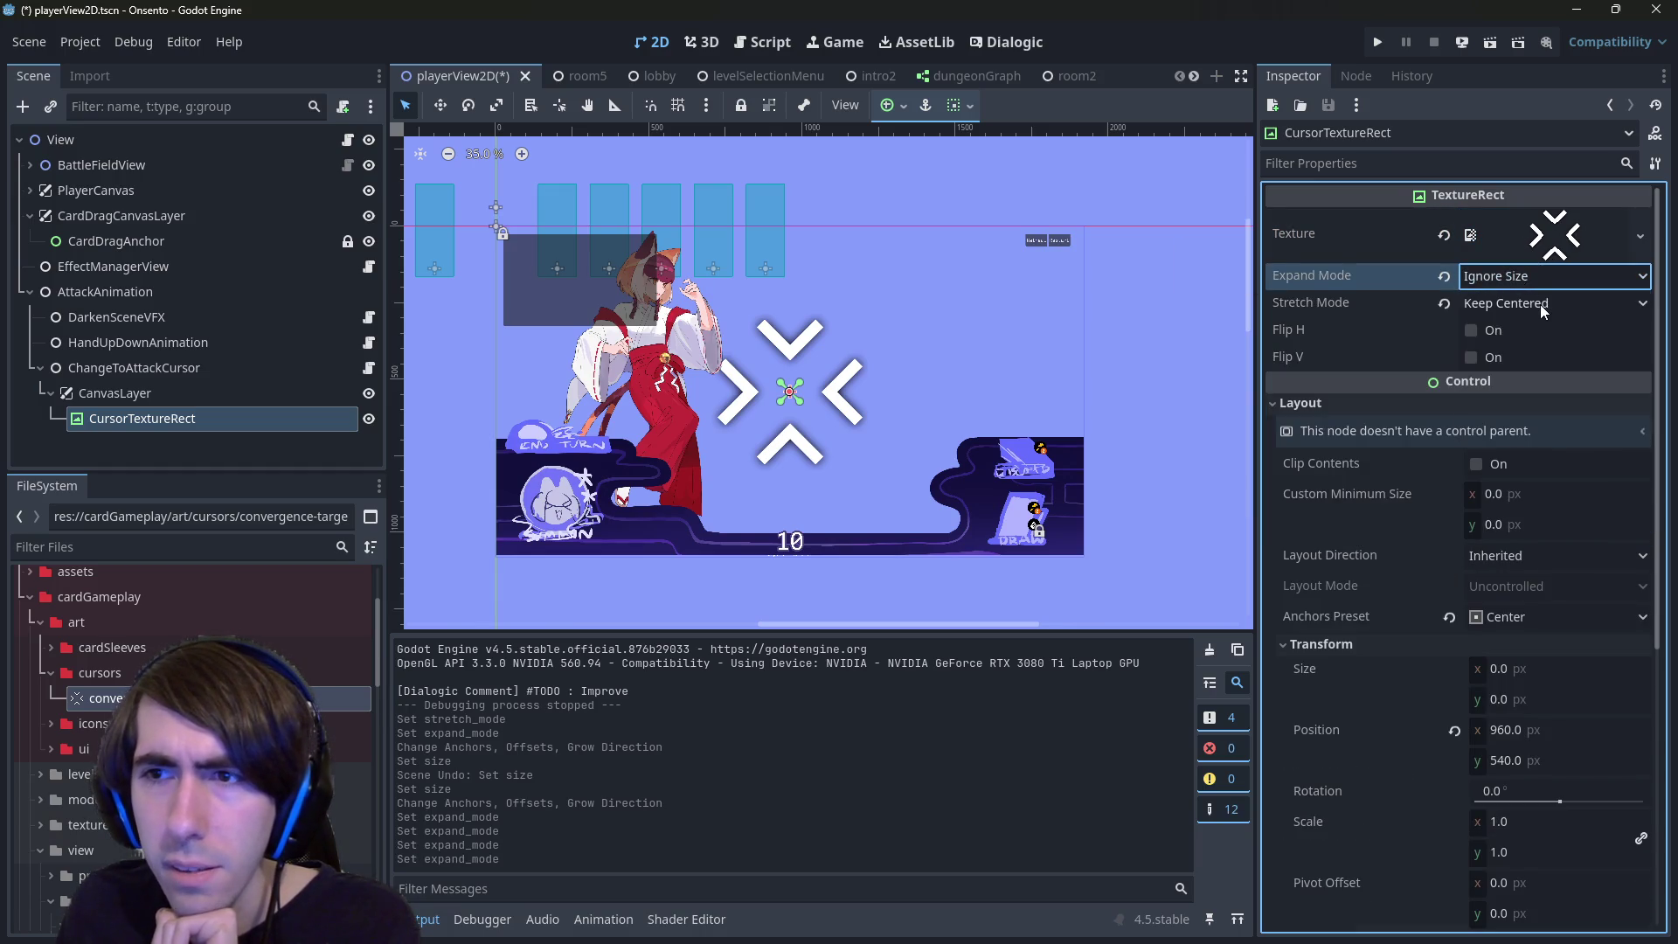
{"action": "left_click", "coordinate": [1535, 303]}
{"action": "left_click", "coordinate": [1543, 423]}
{"action": "left_click", "coordinate": [1536, 305]}
{"action": "left_click", "coordinate": [1571, 451]}
{"action": "left_click", "coordinate": [1547, 276]}
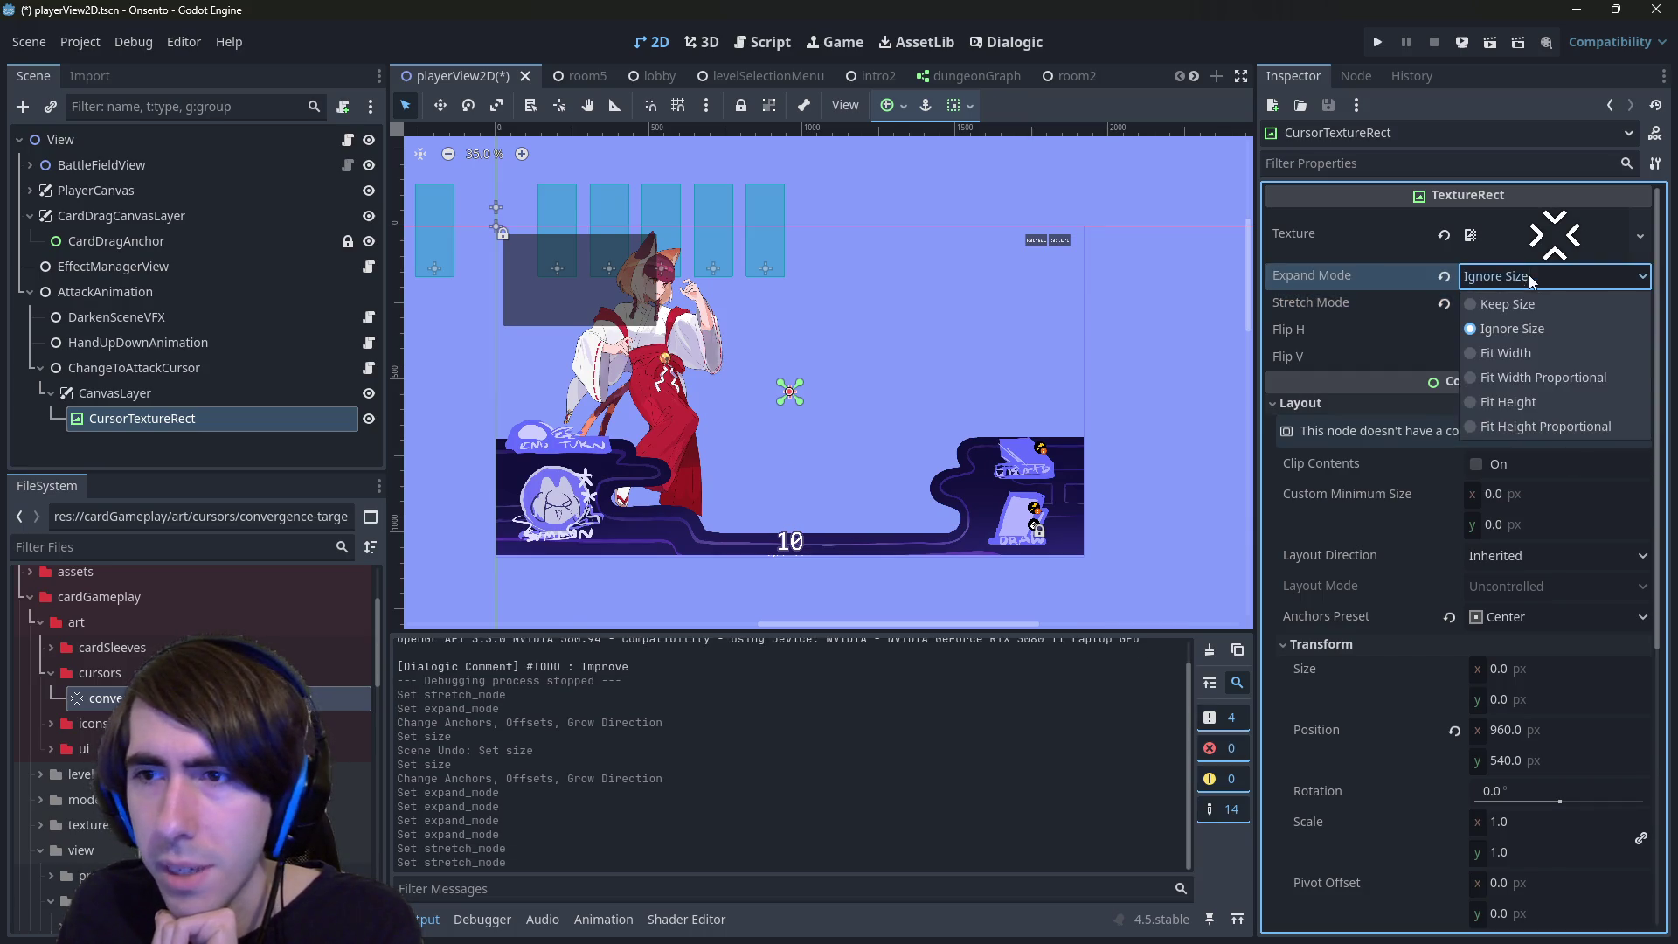
{"action": "key", "text": "Escape"}
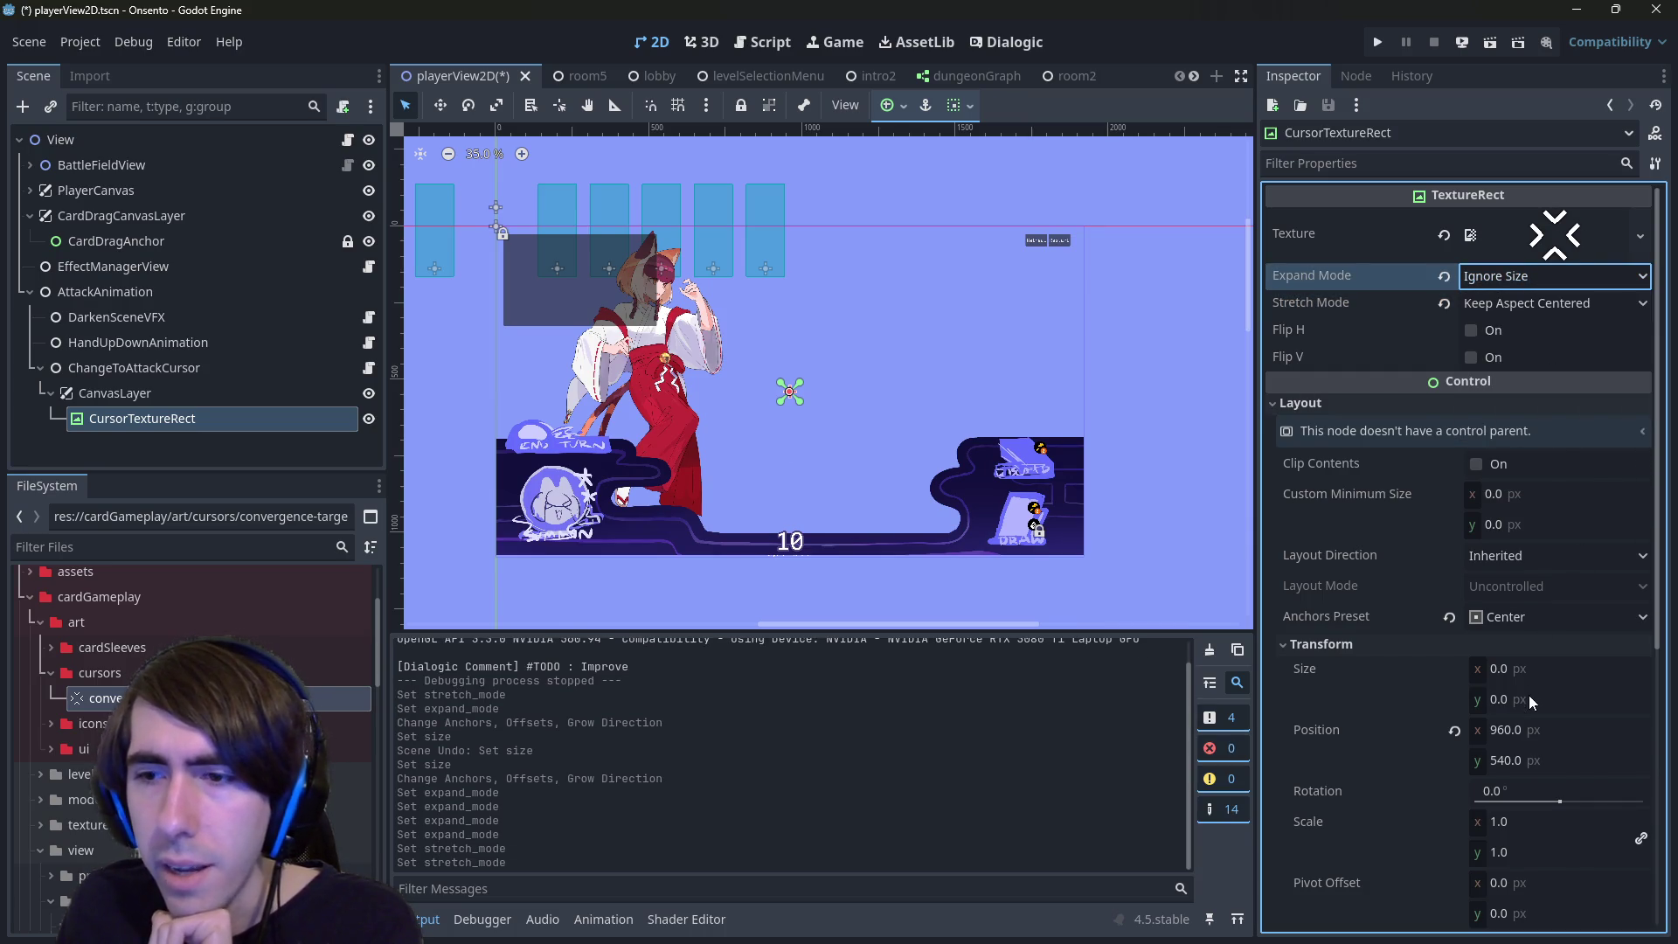
Resize the rect to 300×300, apply the Center anchor preset, and save
{"action": "left_click", "coordinate": [1528, 664]}
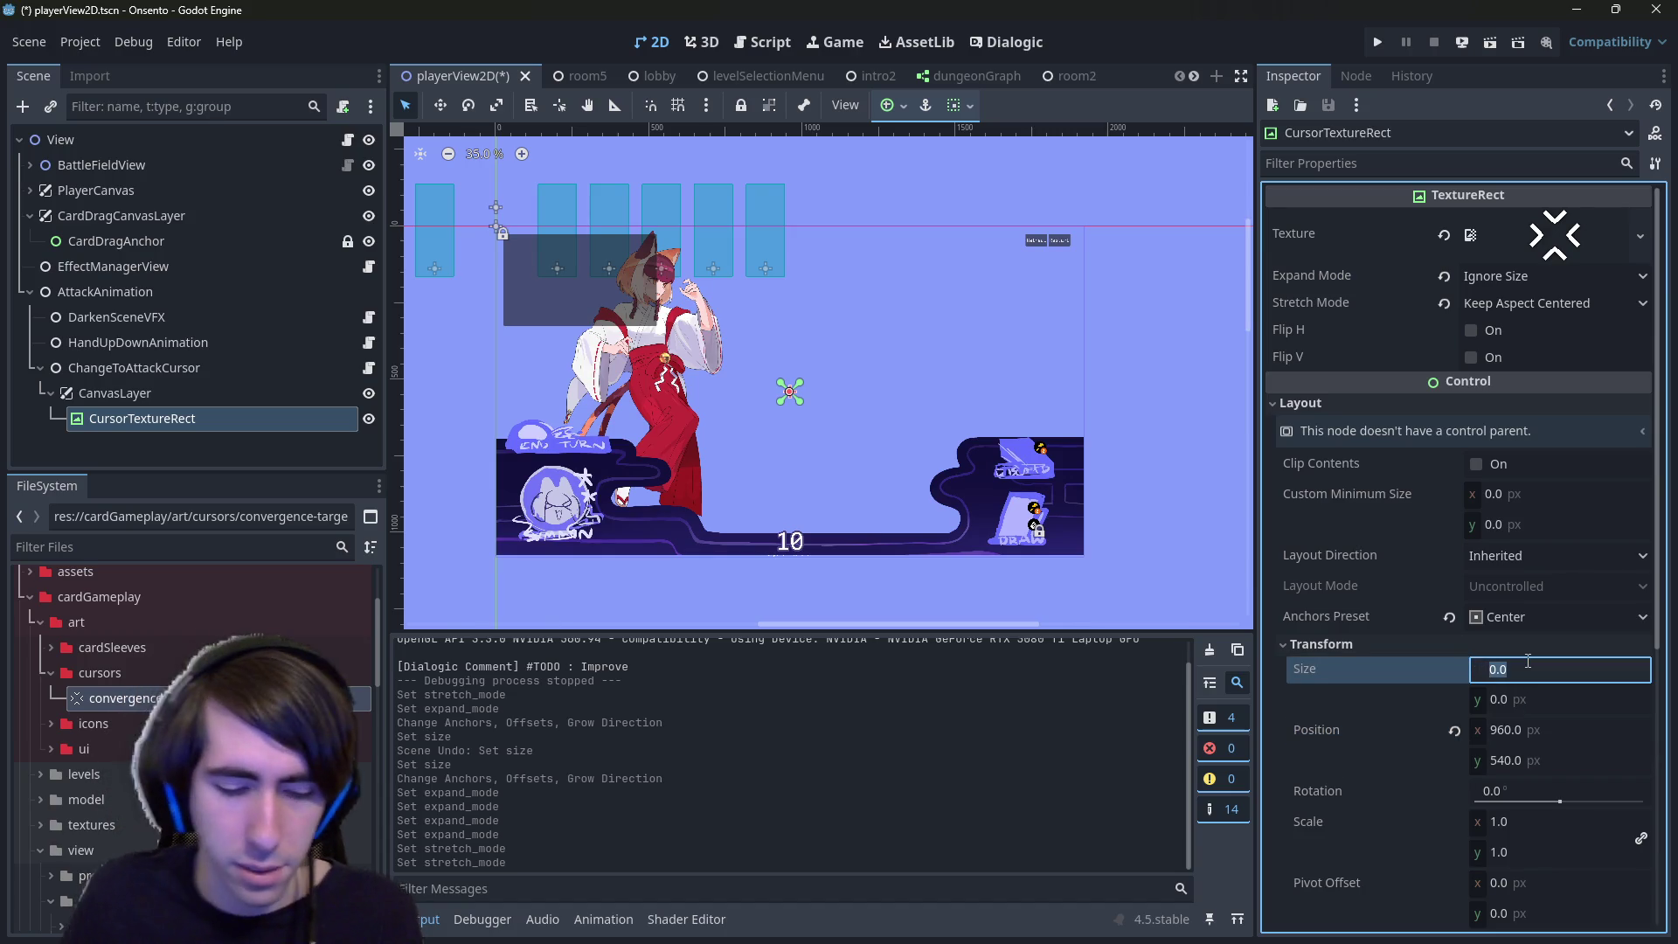
{"action": "type", "text": "3"}
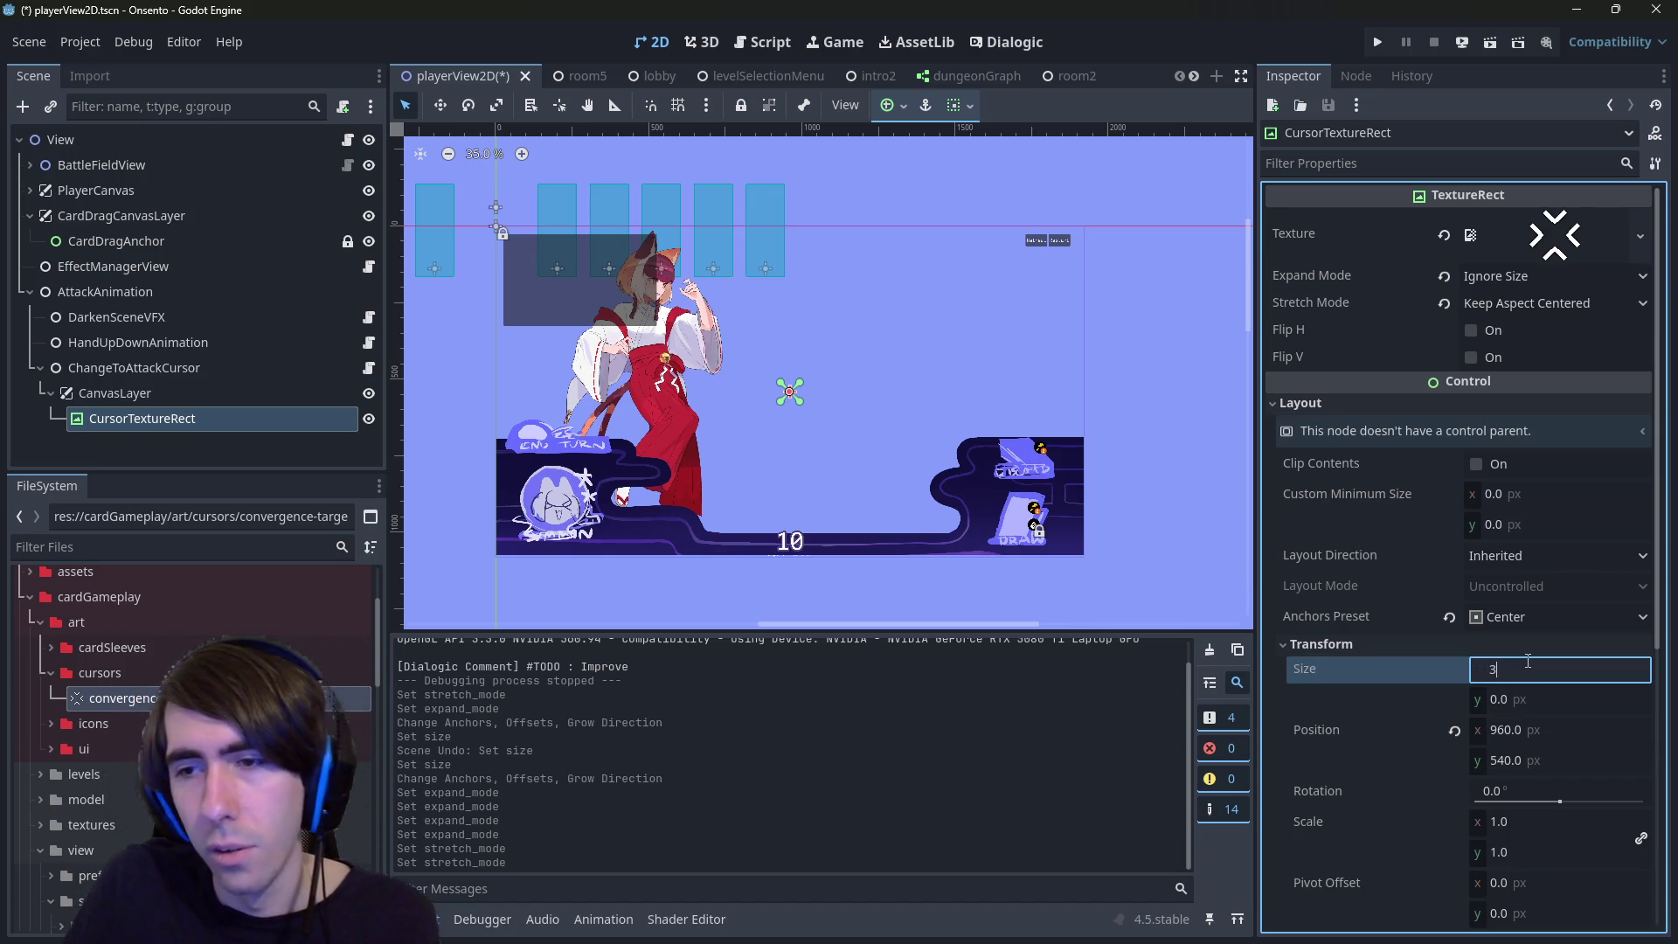
{"action": "type", "text": "00"}
{"action": "key", "text": "Tab"}
{"action": "key", "text": "Return"}
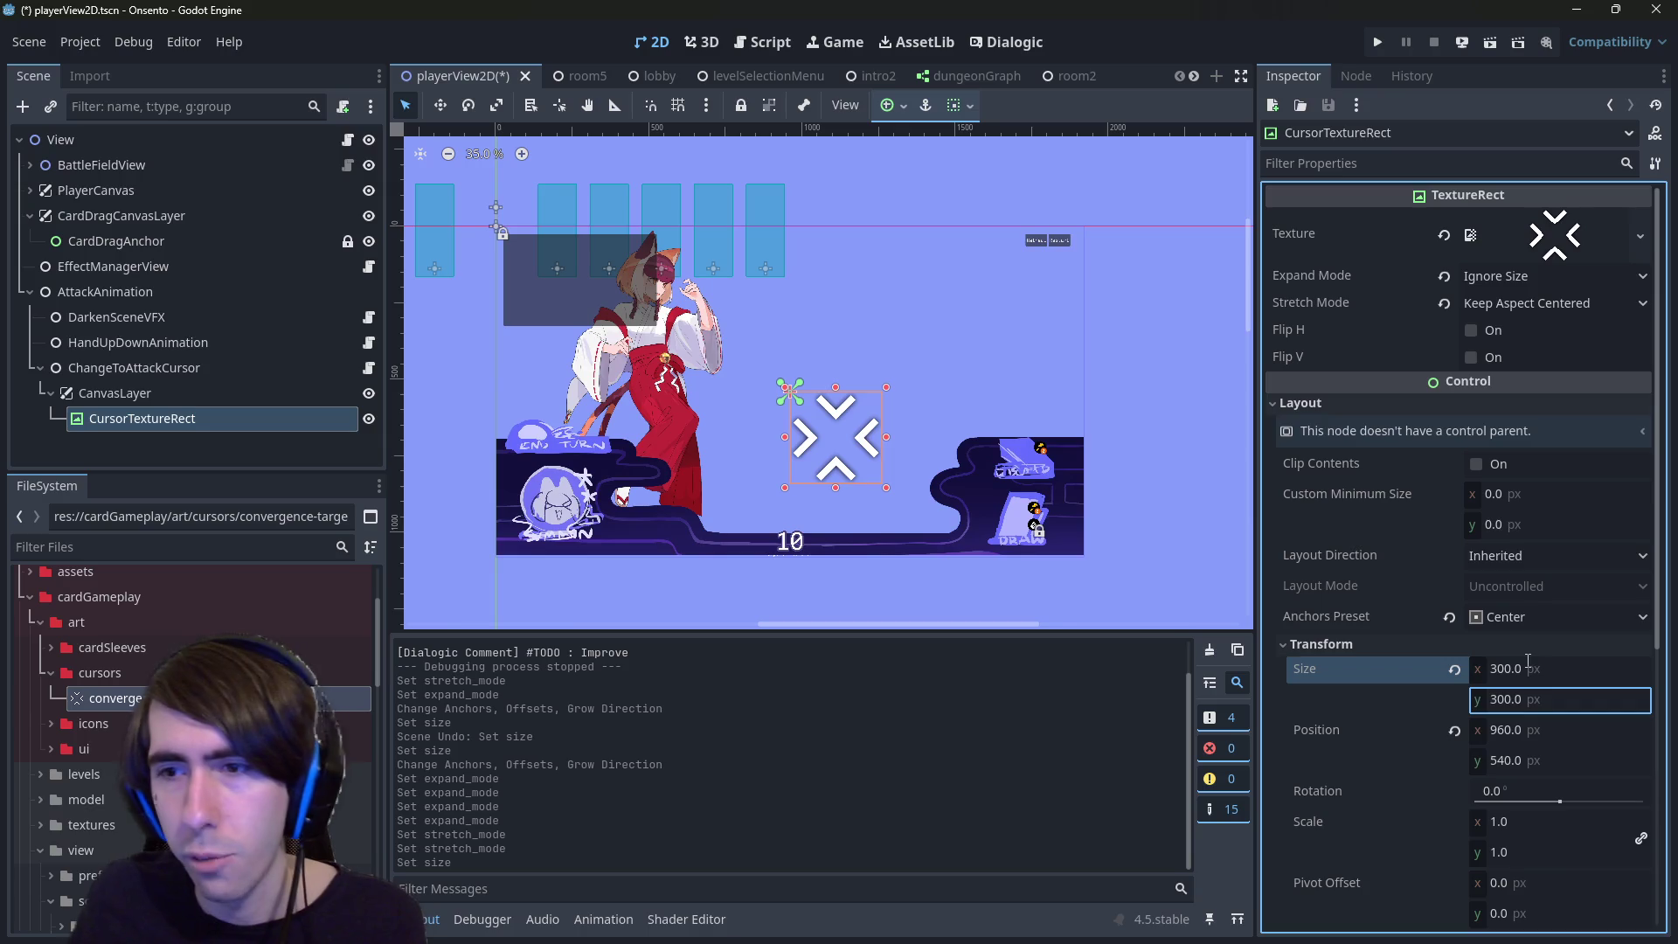
{"action": "left_click", "coordinate": [1525, 730]}
{"action": "left_click", "coordinate": [891, 105]}
{"action": "left_click", "coordinate": [929, 203]}
{"action": "key", "text": "ctrl+s"}
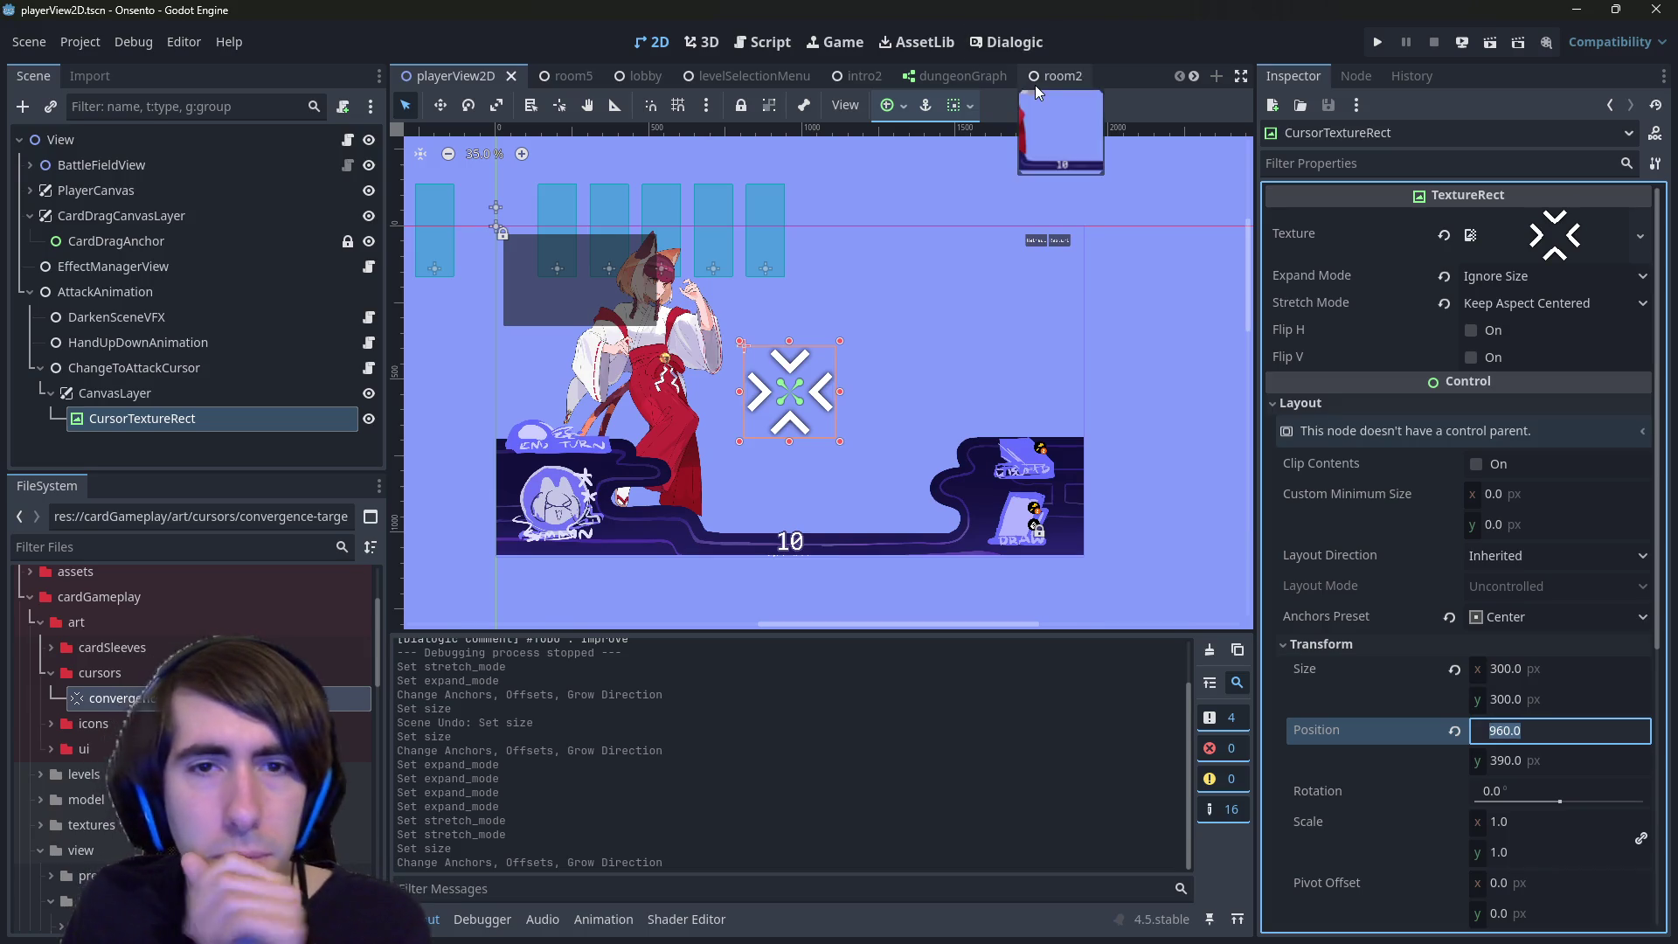
Hide the cursor rect, then run the room2 scene
{"action": "left_click", "coordinate": [369, 418]}
{"action": "left_click", "coordinate": [1040, 76]}
{"action": "left_click", "coordinate": [1490, 42]}
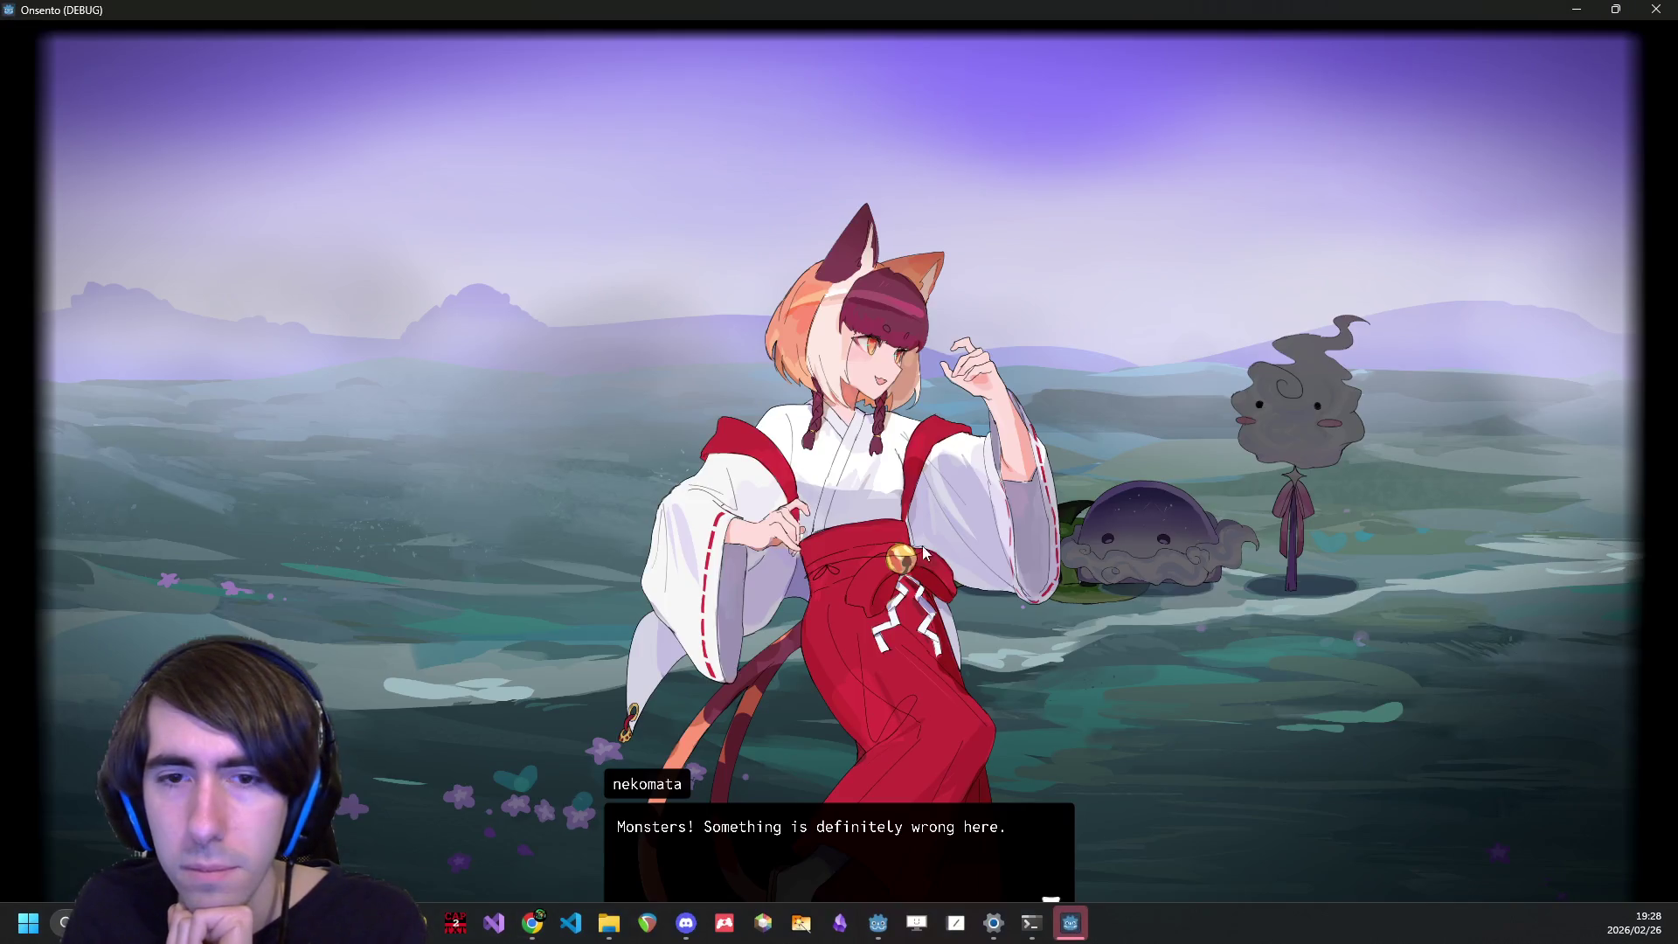
Skip the pre-battle dialogue, start and cancel a party character's targeting, then close the game
{"action": "left_click", "coordinate": [924, 552]}
{"action": "left_click", "coordinate": [822, 629]}
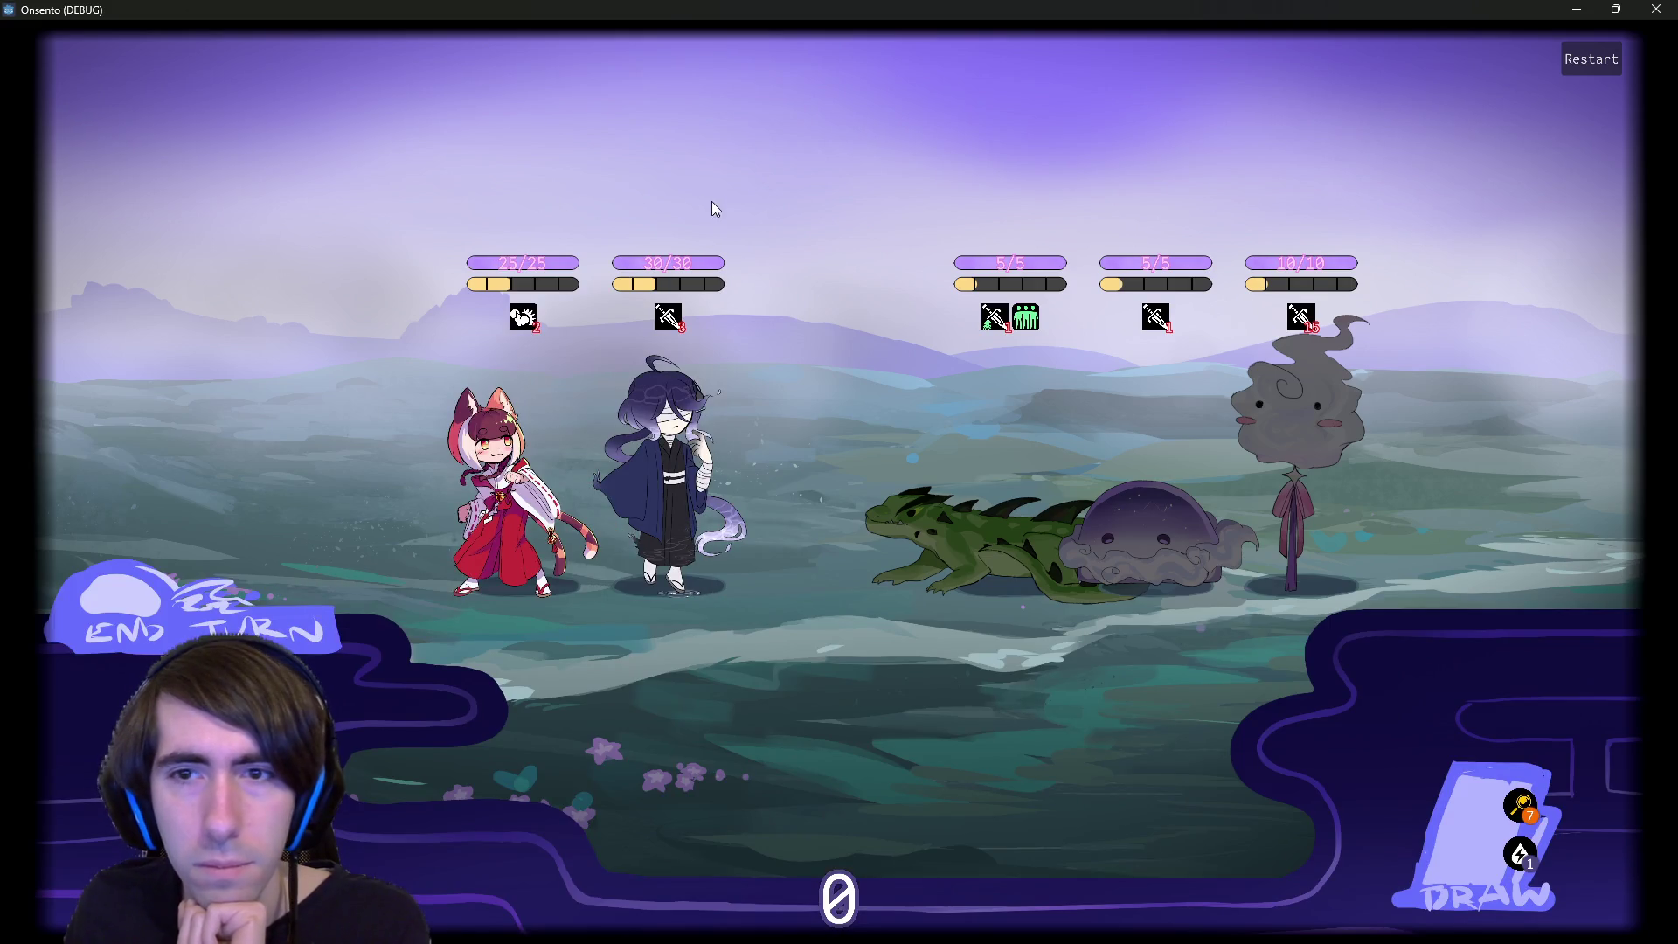
{"action": "left_click", "coordinate": [673, 442]}
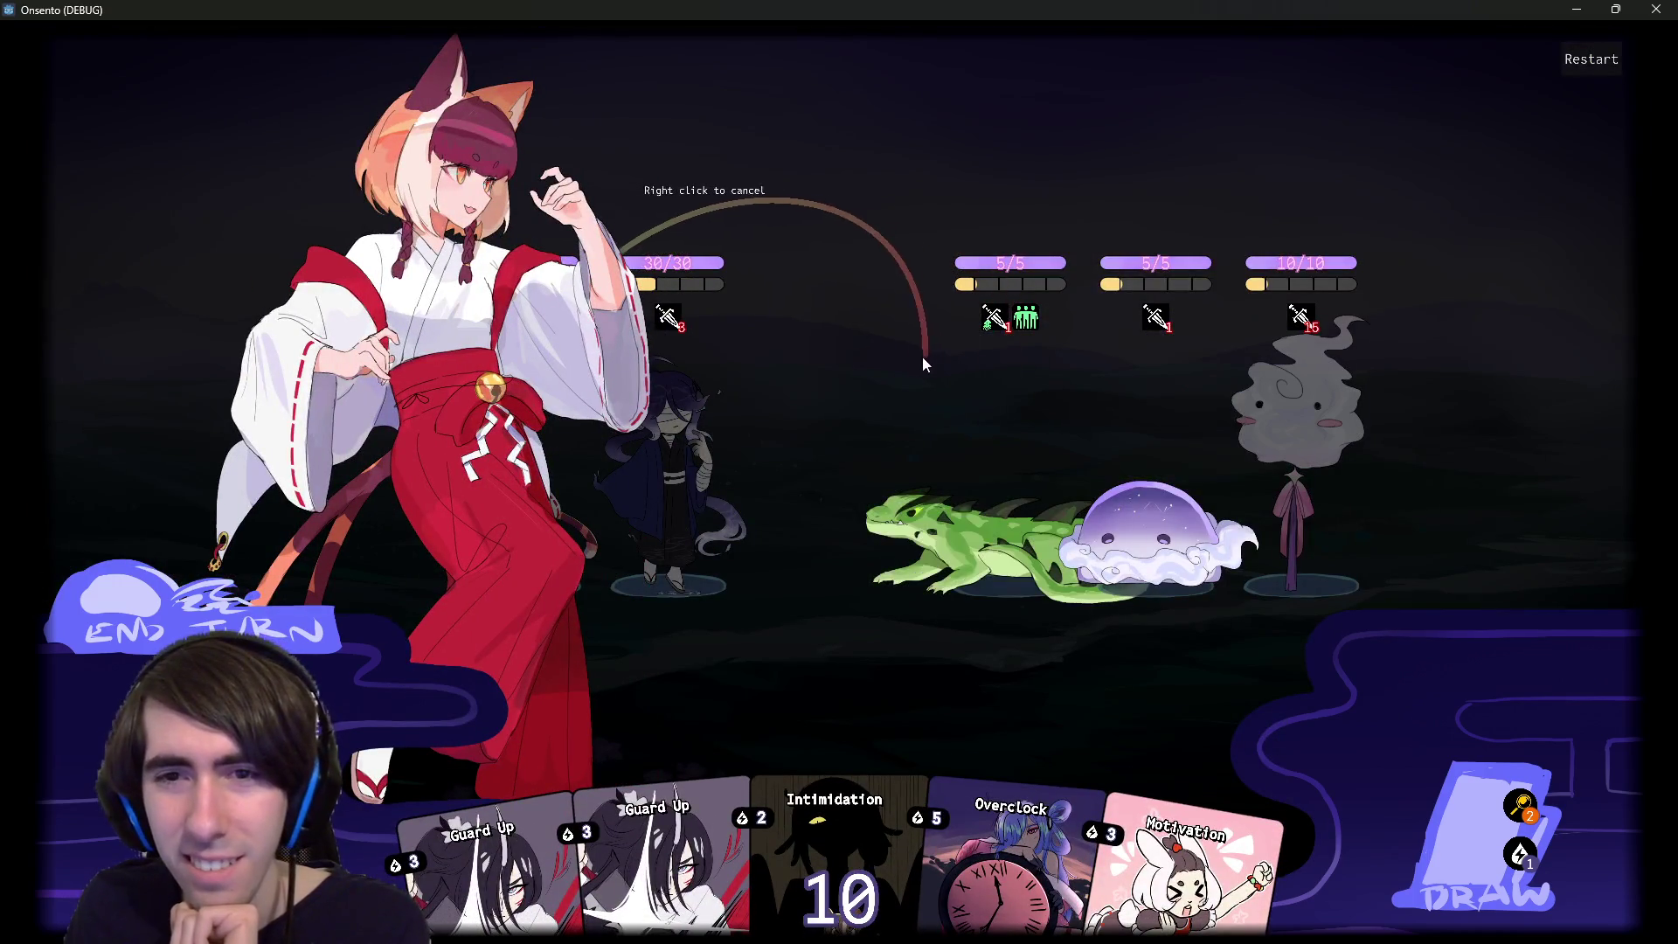
{"action": "right_click", "coordinate": [879, 228]}
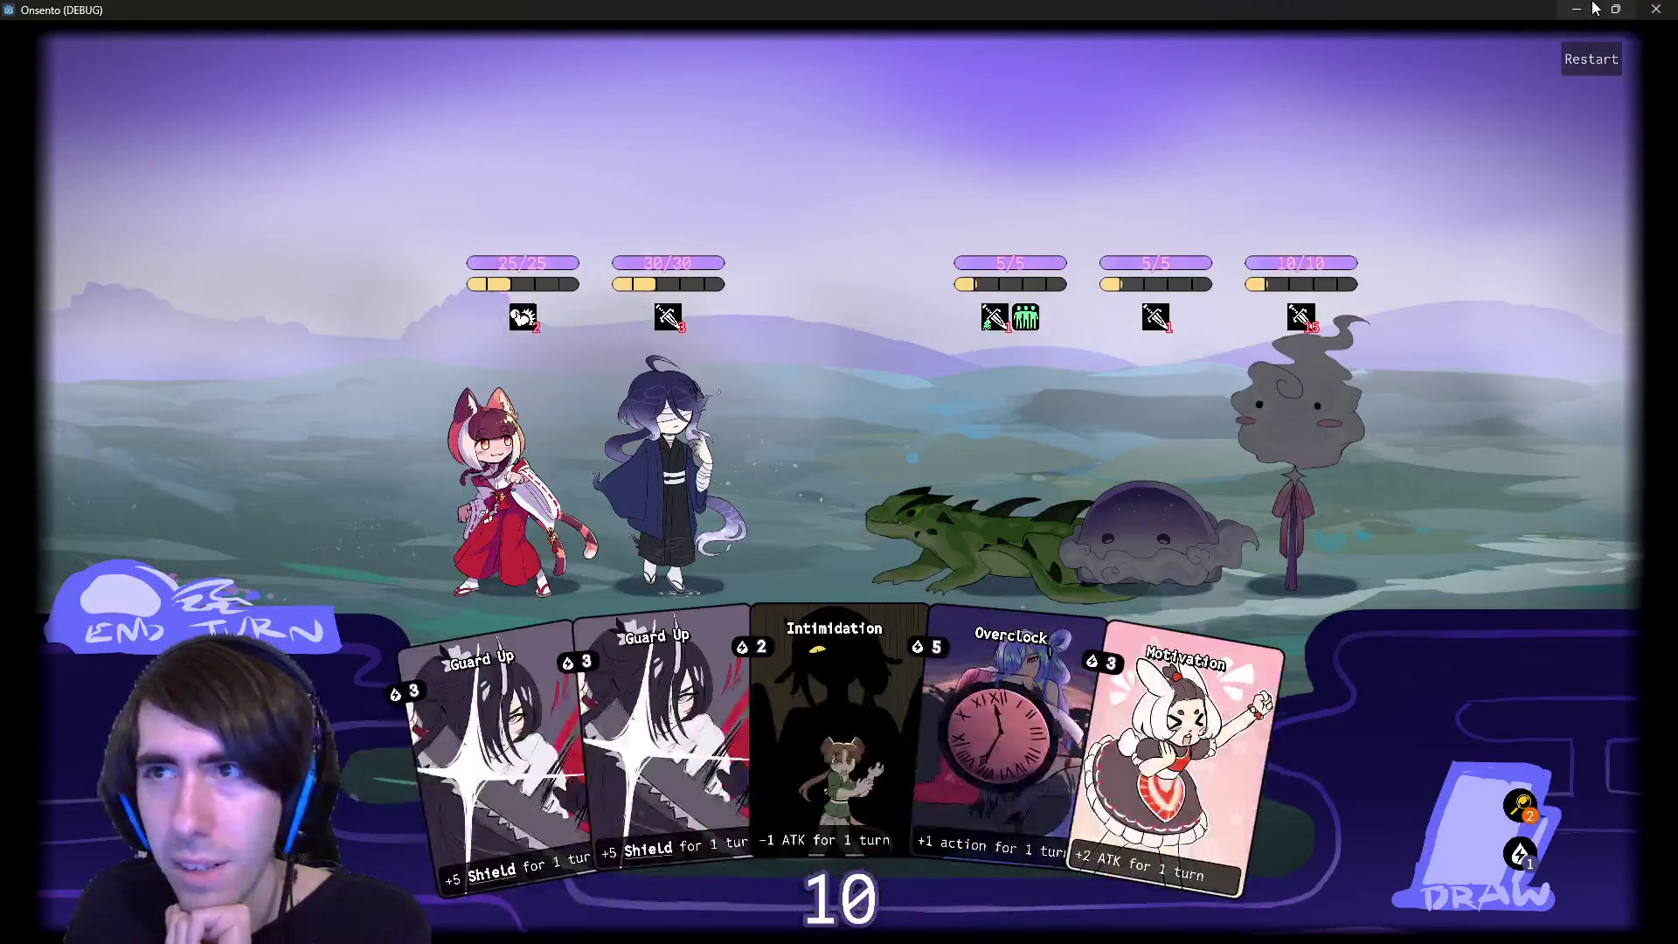
{"action": "left_click", "coordinate": [1657, 9]}
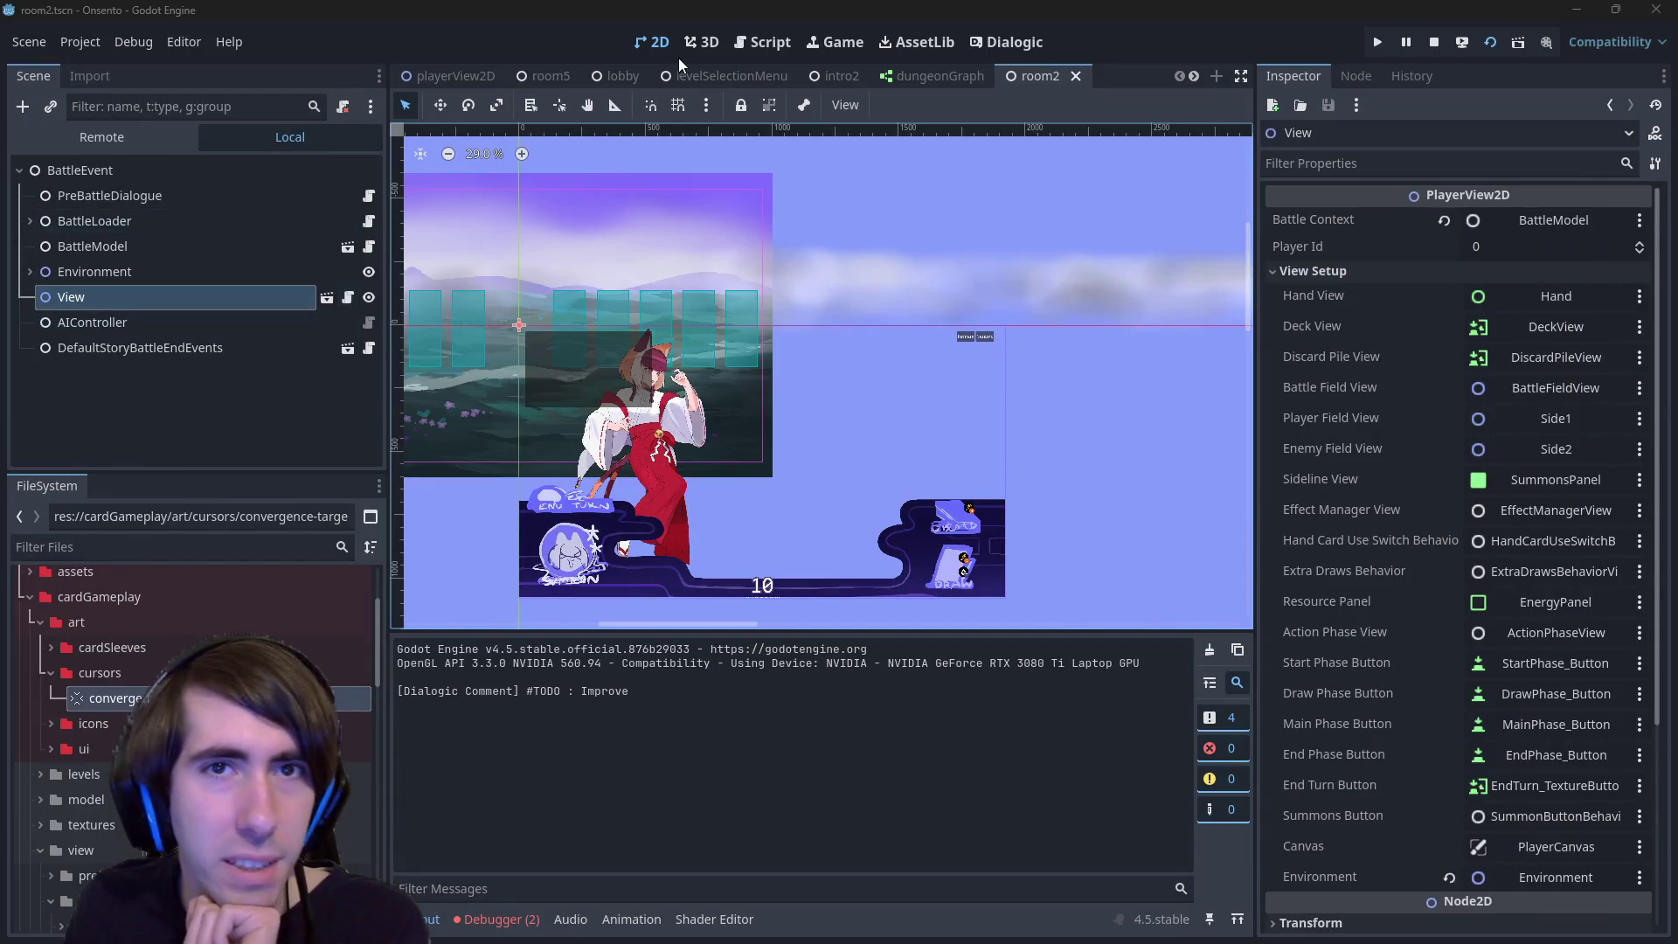
Set breakpoints on lines 11 and 15 of the cursor script and run the game to hit them
{"action": "left_click", "coordinate": [754, 42]}
{"action": "left_click", "coordinate": [697, 500]}
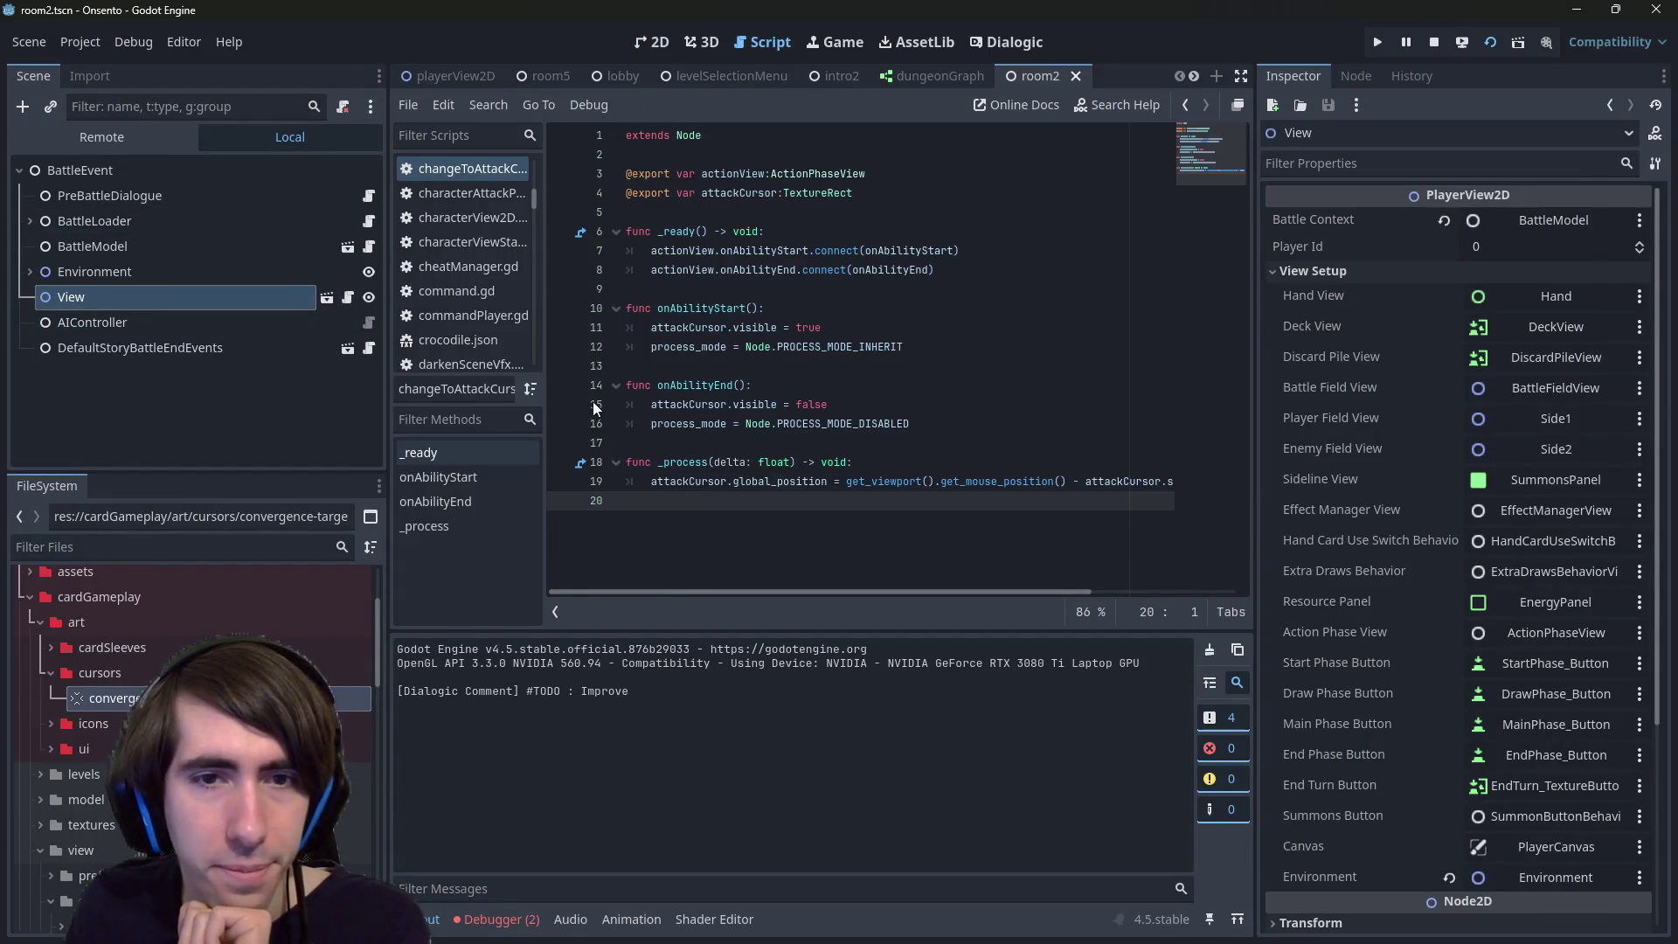
{"action": "left_click", "coordinate": [561, 327]}
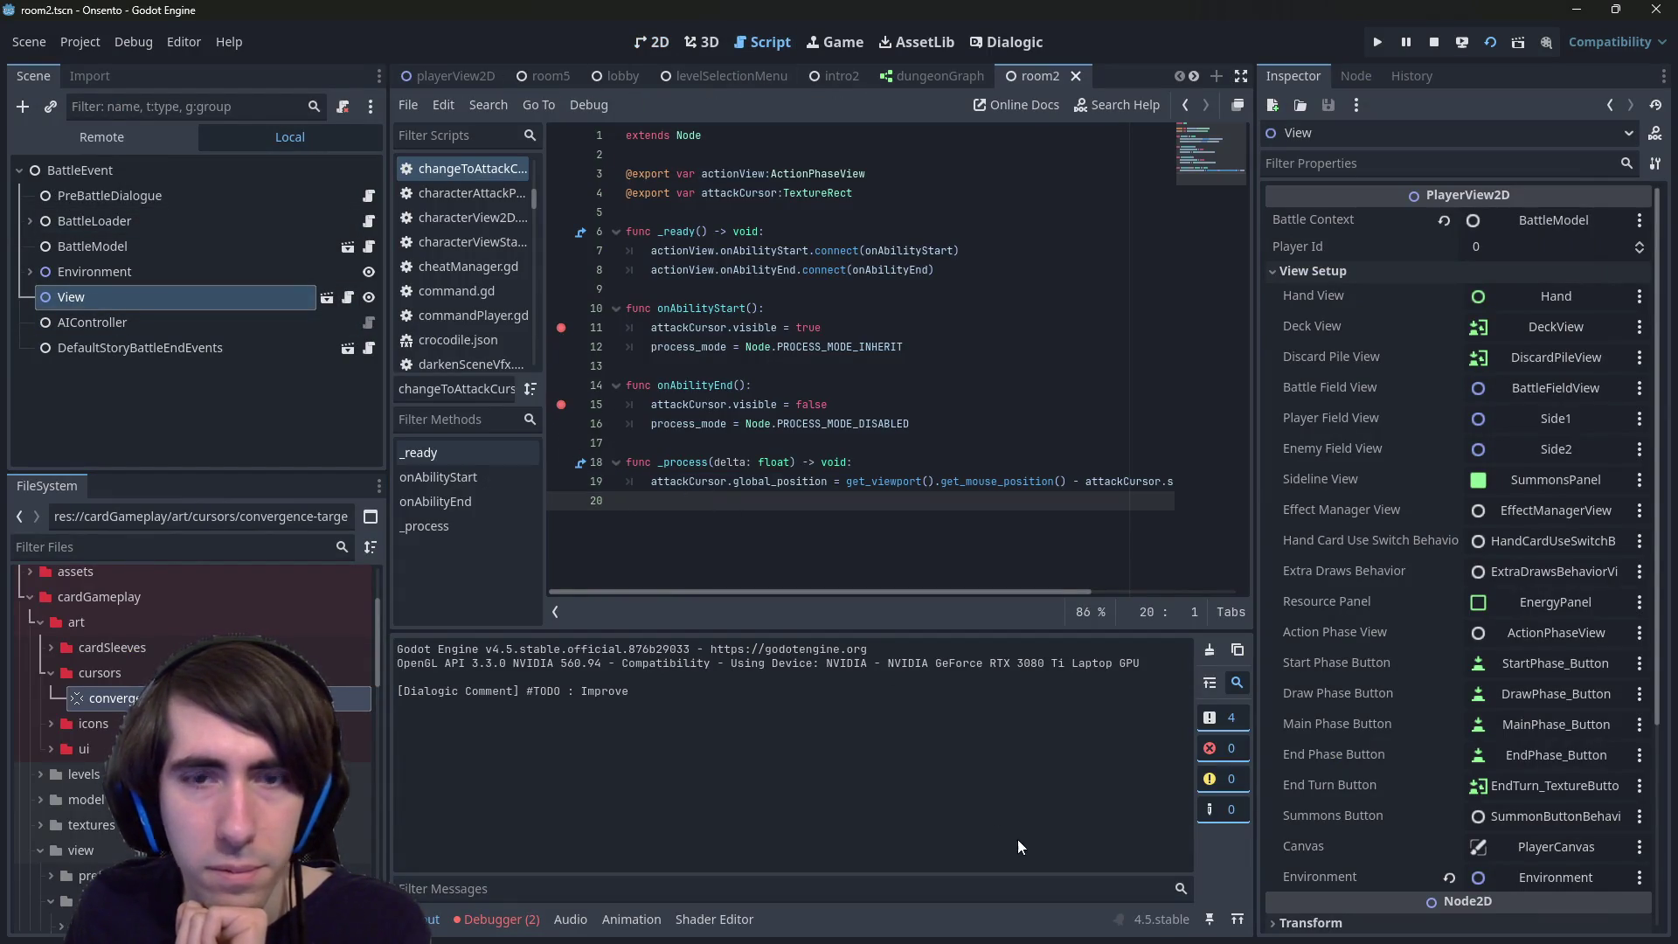
{"action": "key", "text": "F5"}
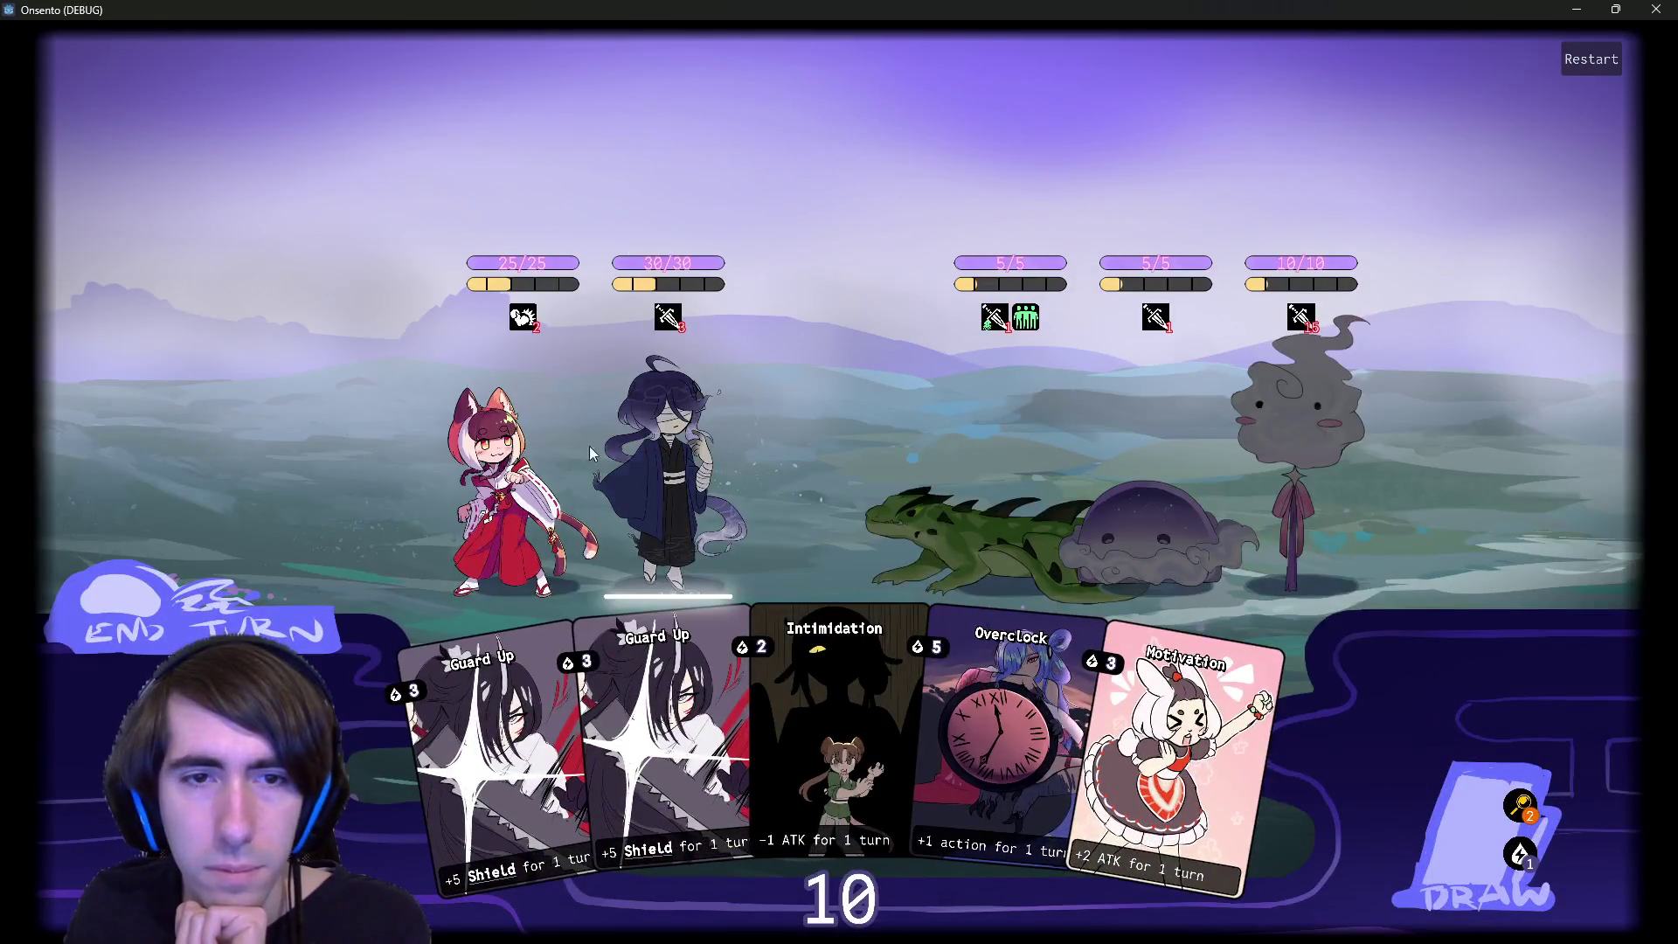
{"action": "left_click", "coordinate": [611, 450]}
{"action": "left_click", "coordinate": [906, 416]}
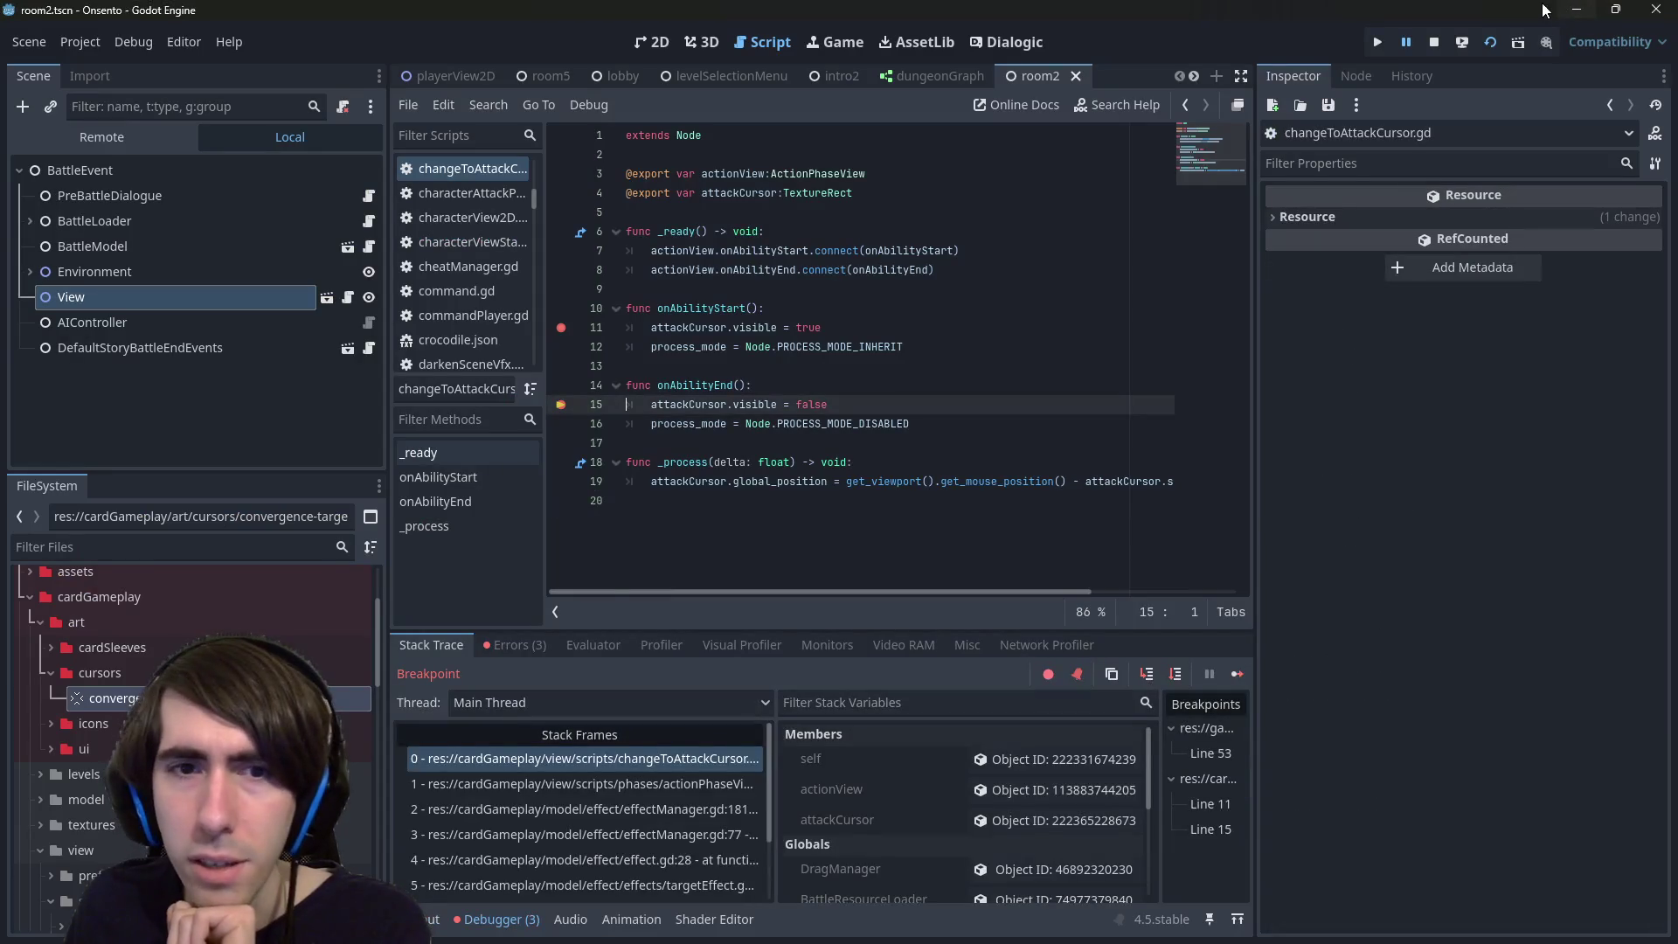
{"action": "double_click", "coordinate": [938, 251]}
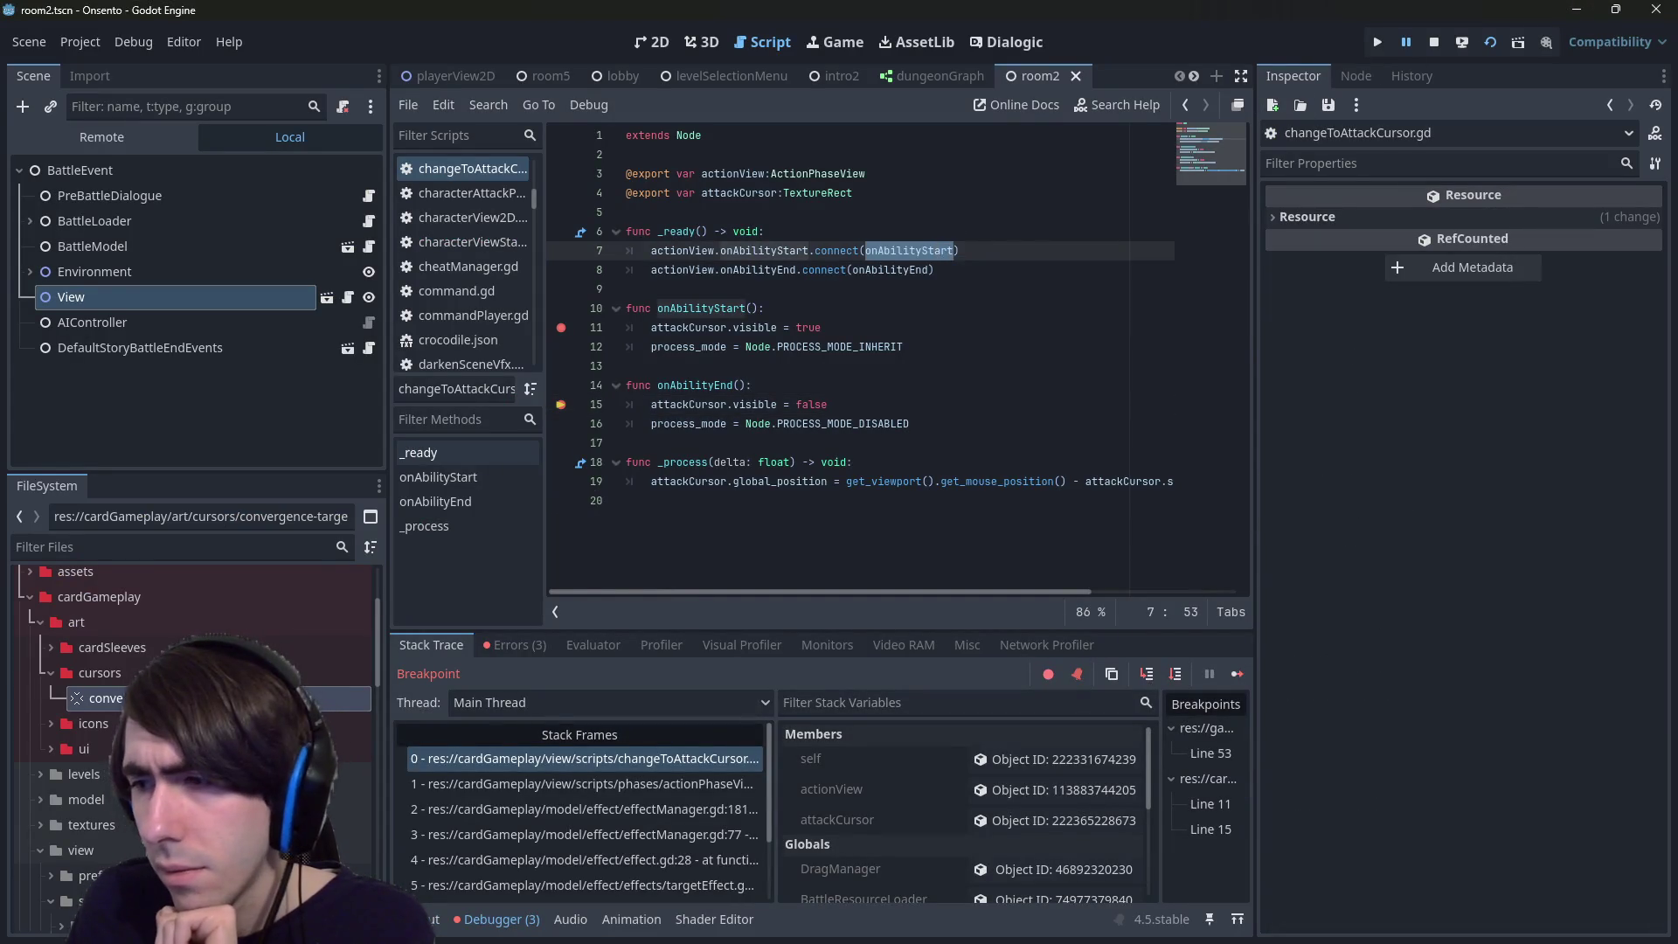
Continue from the breakpoint, trigger targeting again, and open the debugger's Errors list
{"action": "key", "text": "F12"}
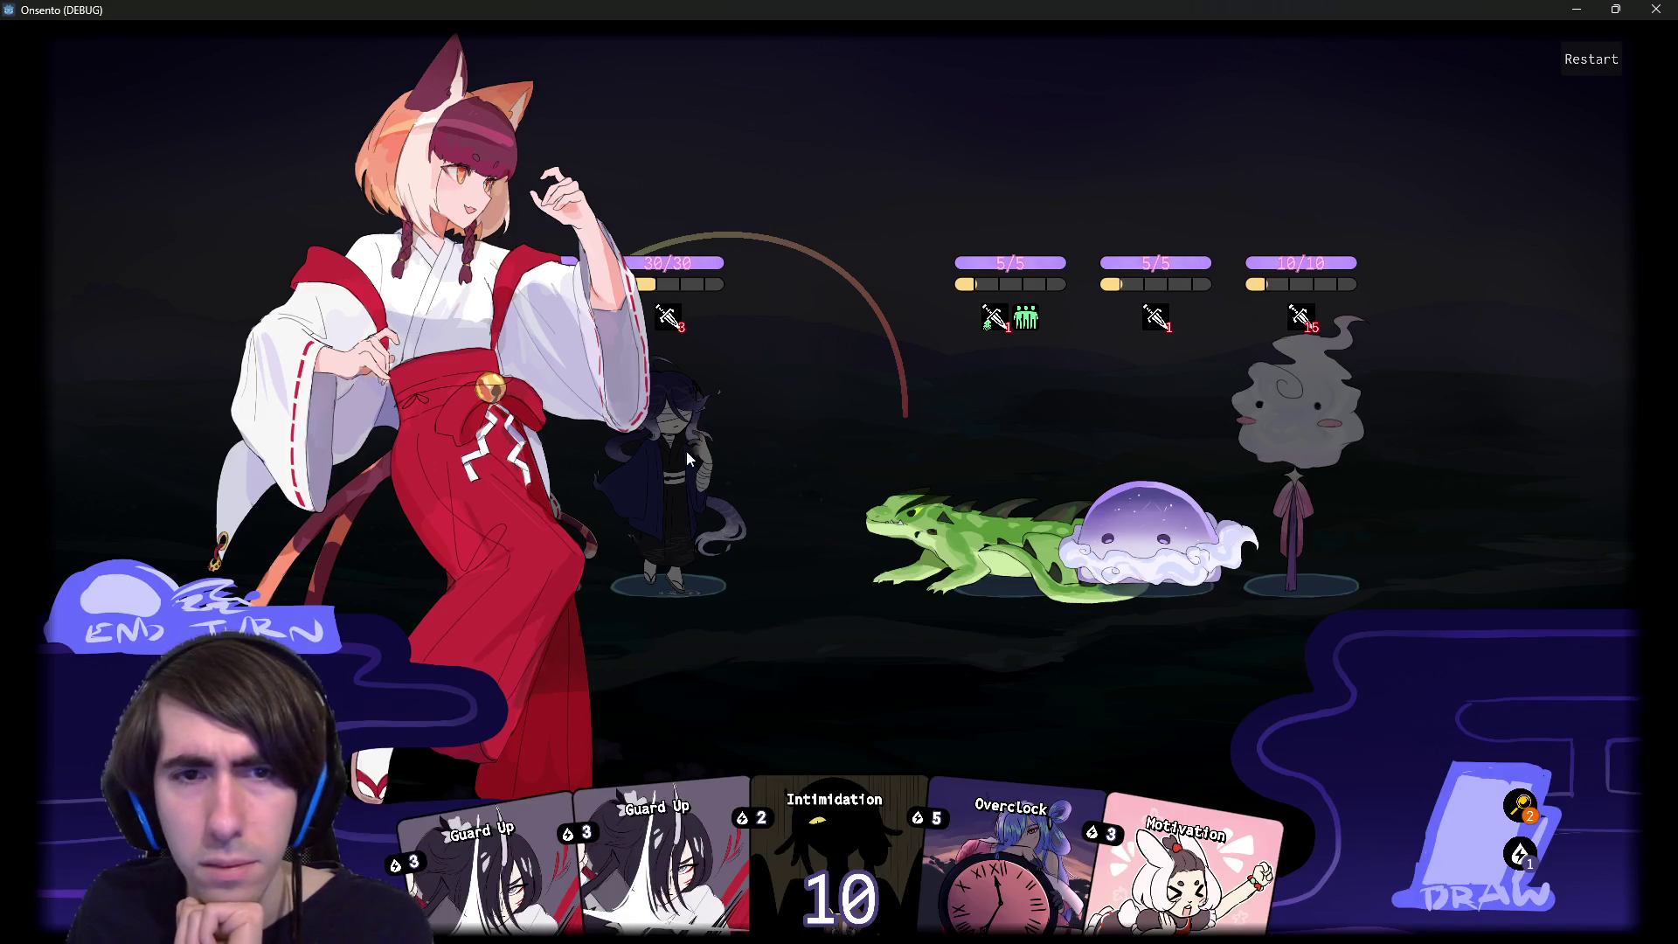
{"action": "left_click", "coordinate": [1577, 8]}
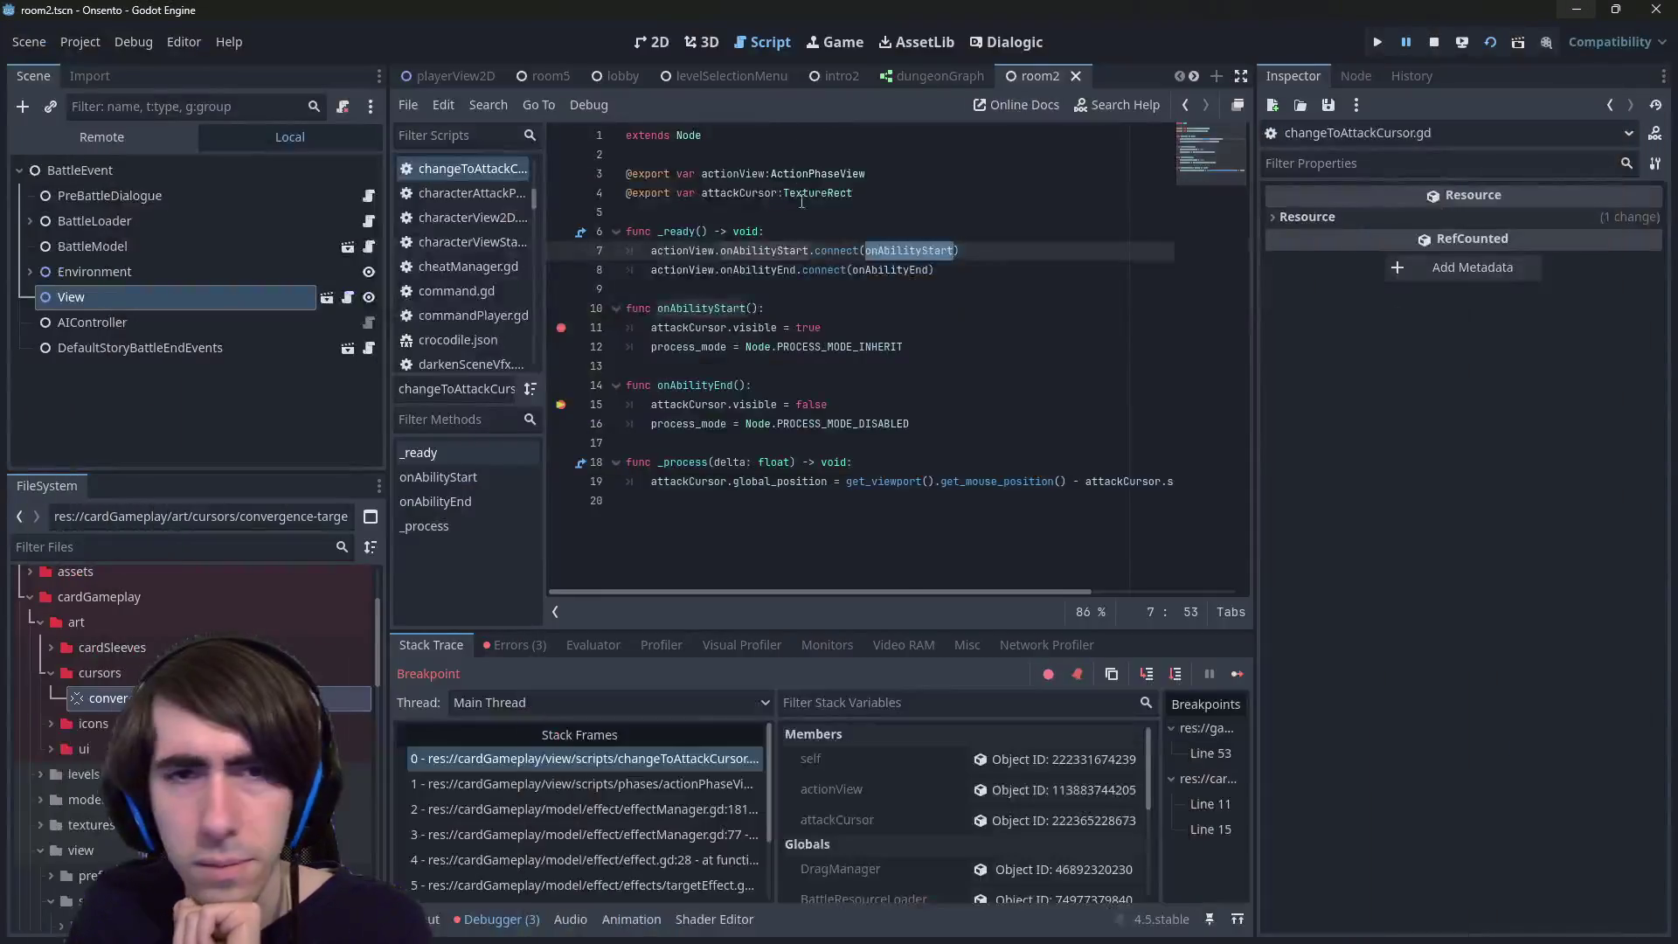
{"action": "left_click", "coordinate": [1241, 675]}
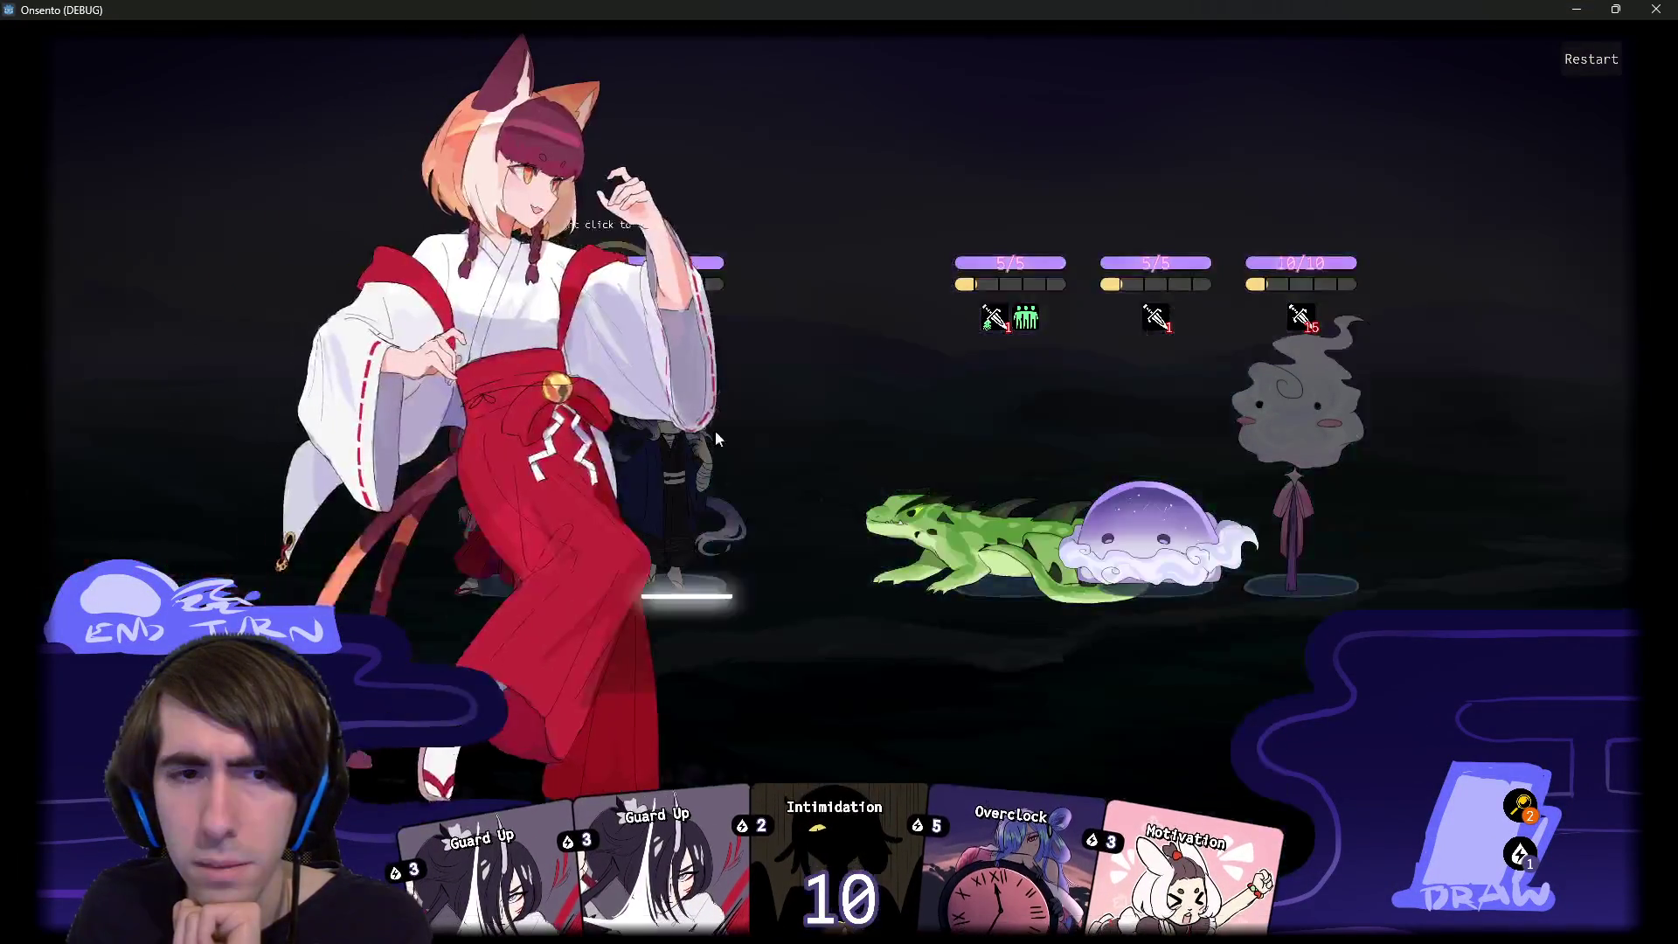
{"action": "left_click", "coordinate": [910, 402]}
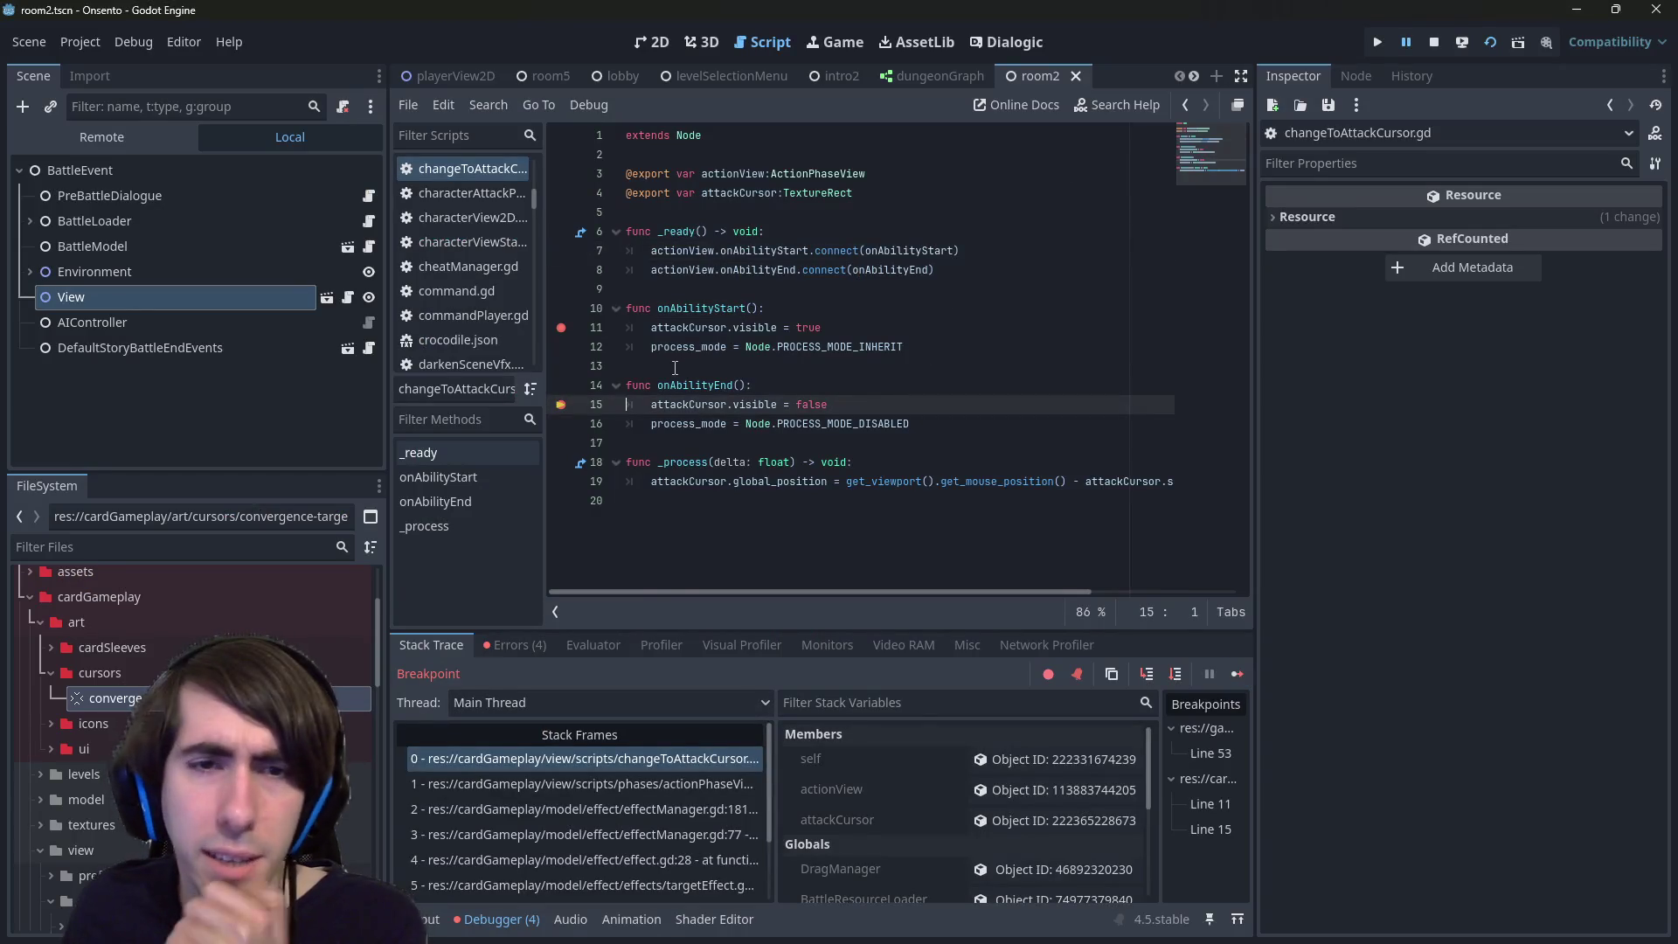
{"action": "double_click", "coordinate": [708, 309]}
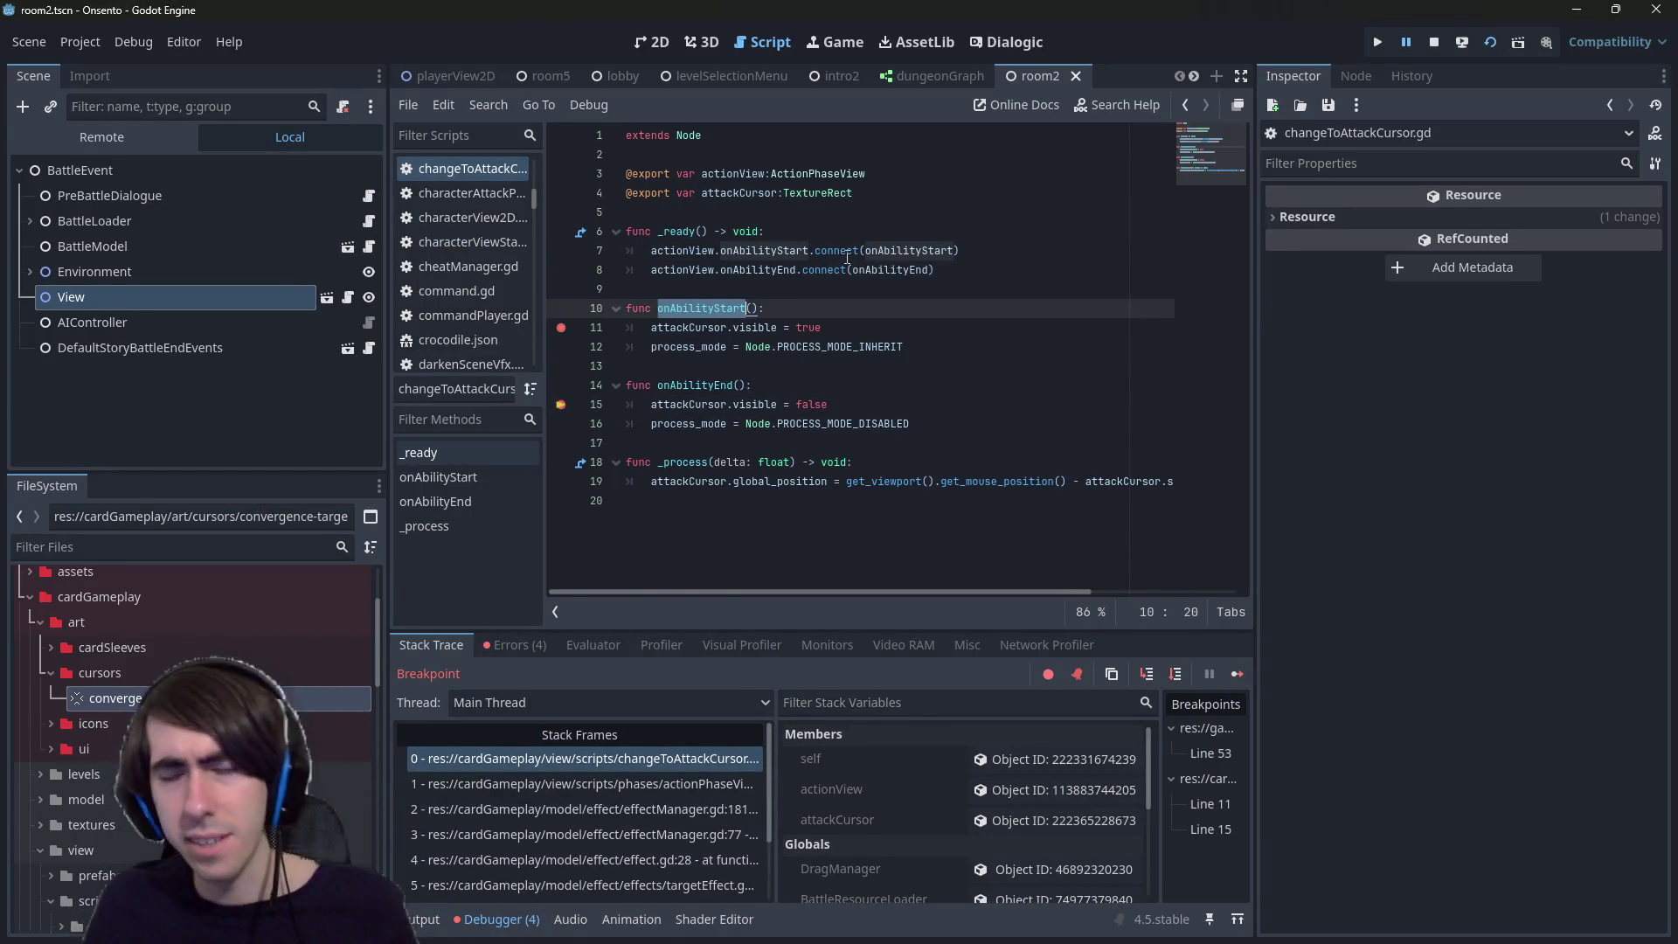
{"action": "left_click", "coordinate": [512, 645]}
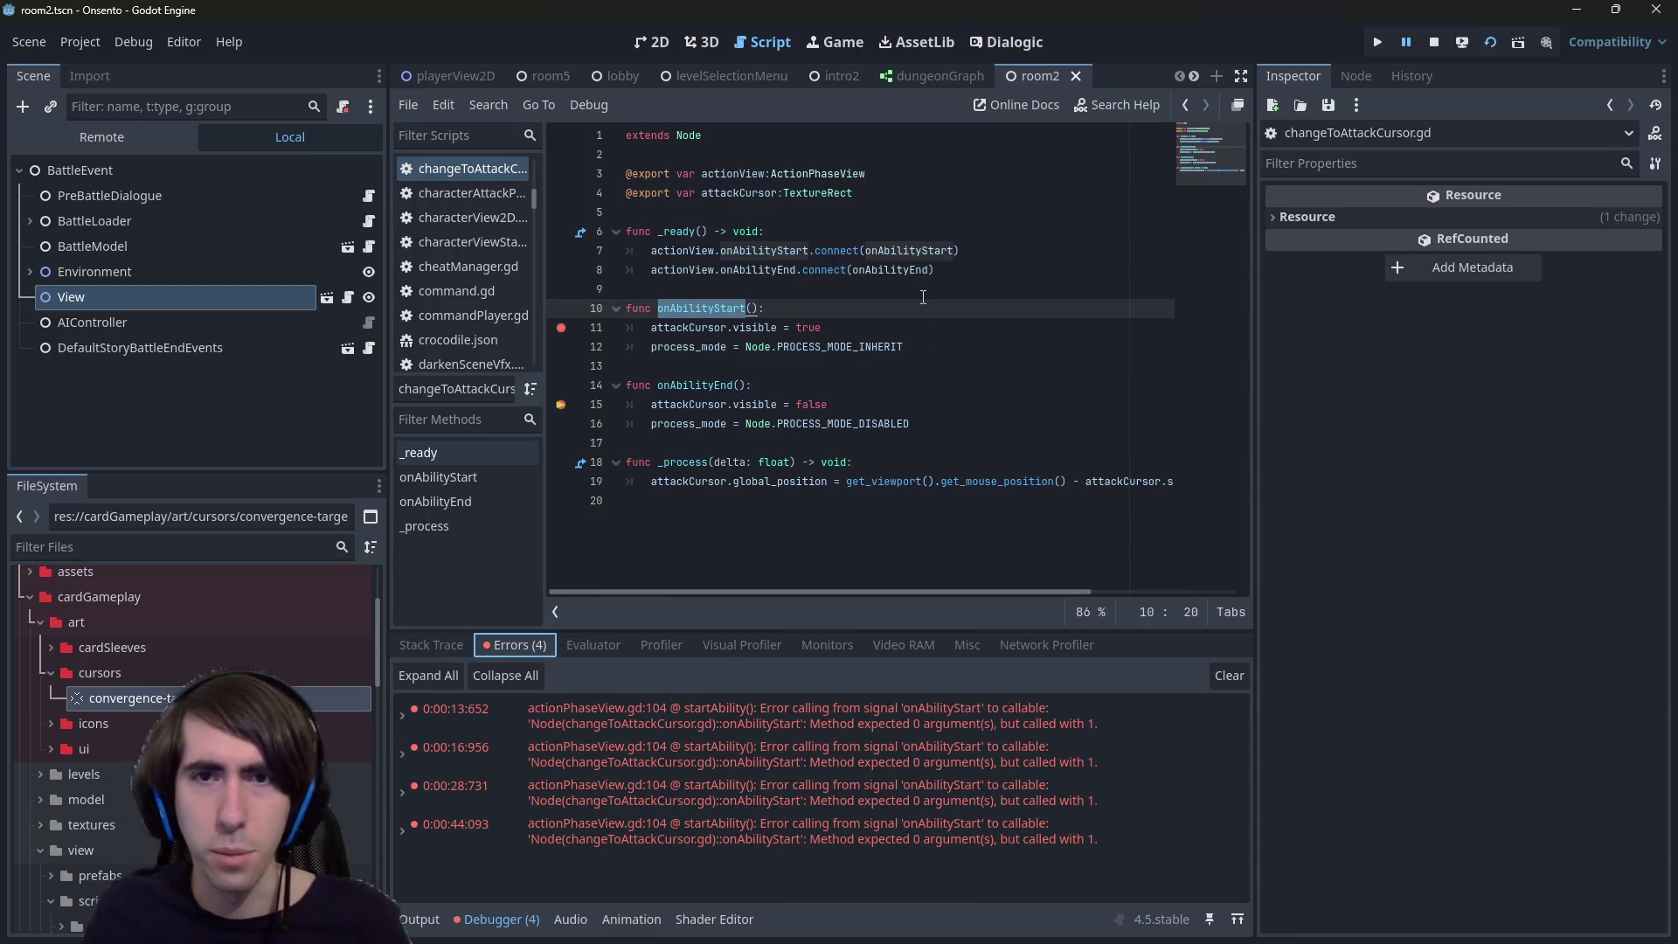
Copy slot:BattleSlot from the onAbilityStart signal definition into the script's onAbilityStart()
{"action": "left_click", "coordinate": [925, 252], "text": "ctrl"}
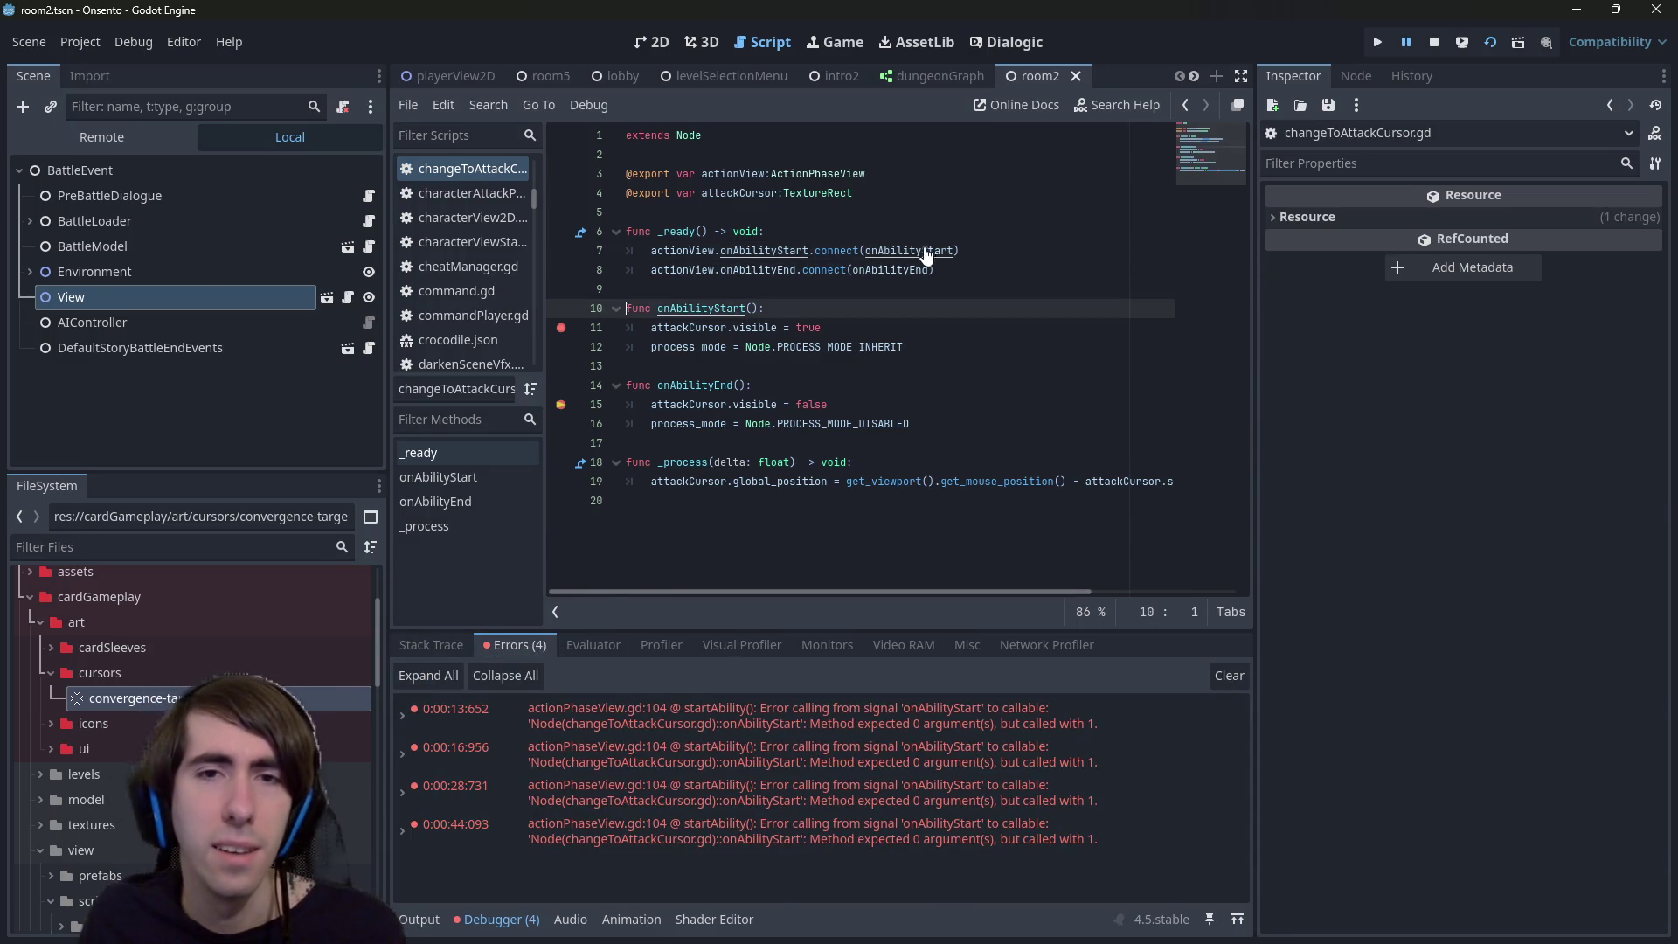
{"action": "left_click", "coordinate": [770, 256], "text": "ctrl"}
{"action": "left_click_drag", "start_coordinate": [783, 347], "coordinate": [867, 346]}
{"action": "key", "text": "ctrl+c"}
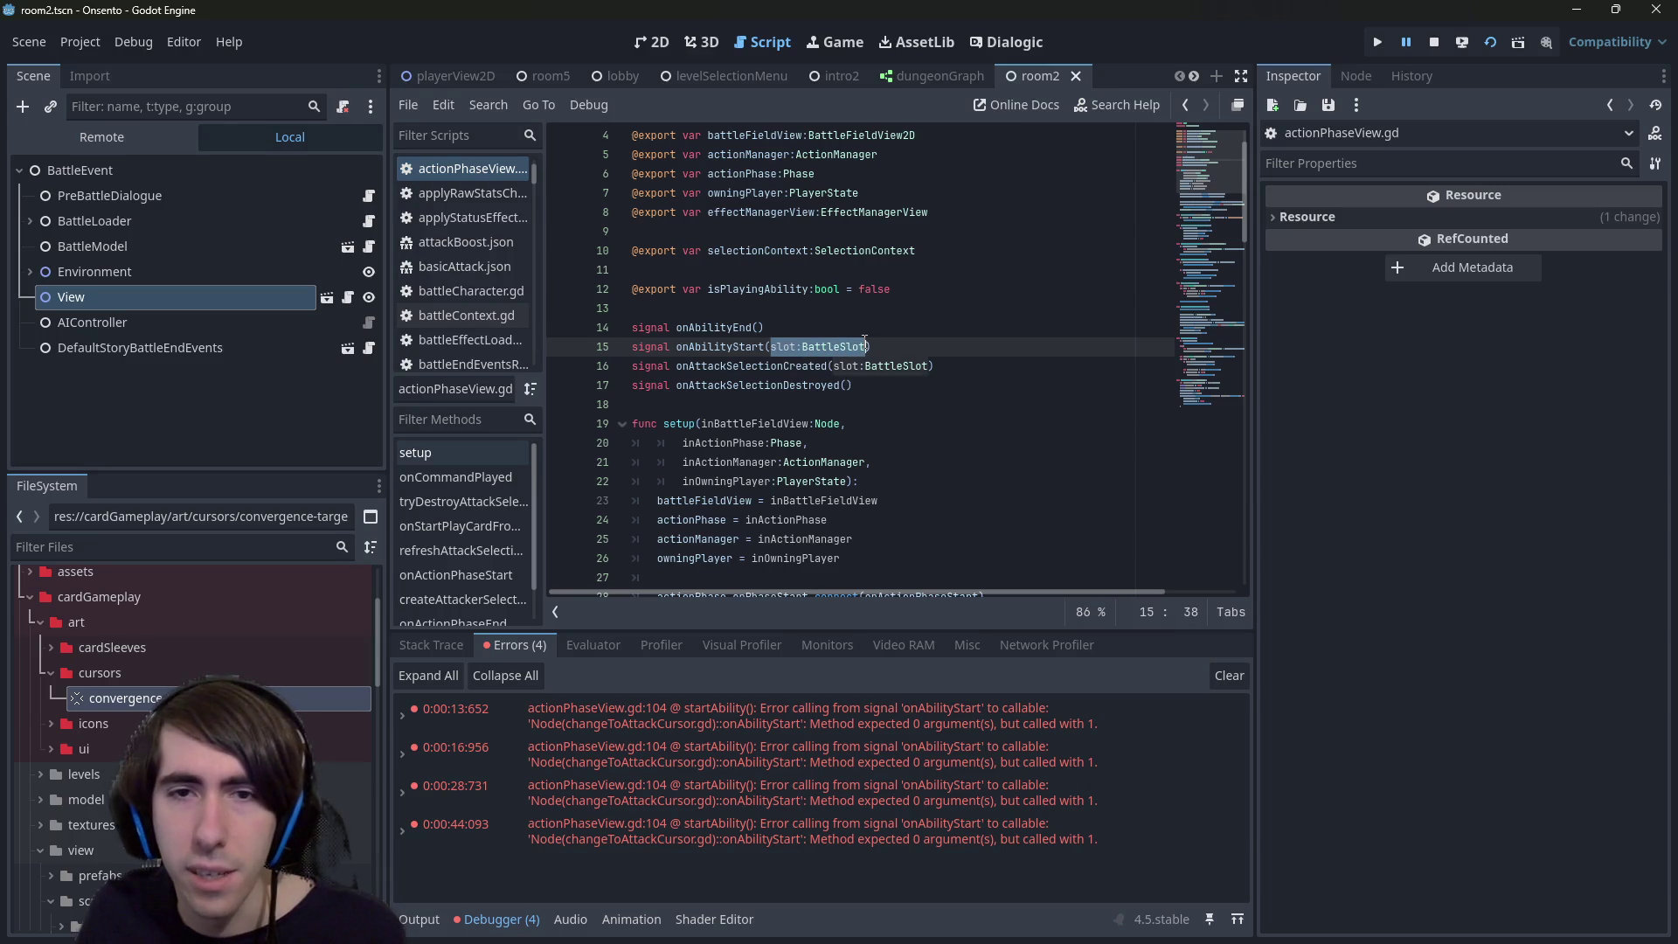
{"action": "key", "text": "alt+Left"}
{"action": "key", "text": "alt+Left"}
{"action": "key", "text": "alt+Left"}
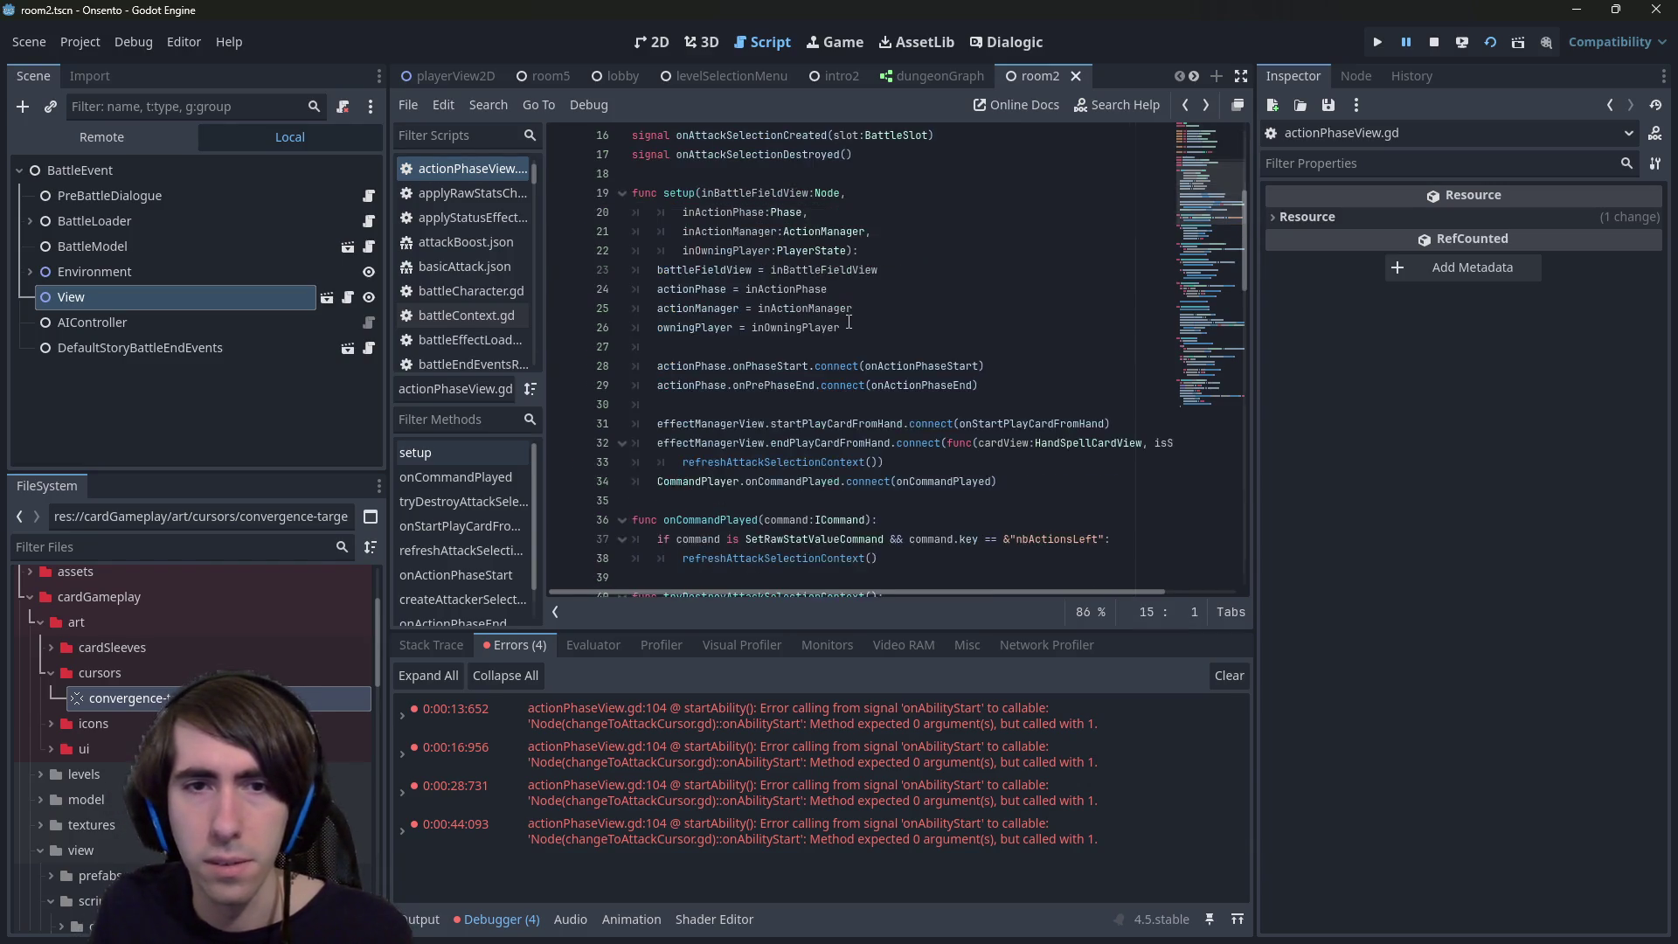
{"action": "left_click", "coordinate": [758, 308]}
{"action": "key", "text": "ctrl+v"}
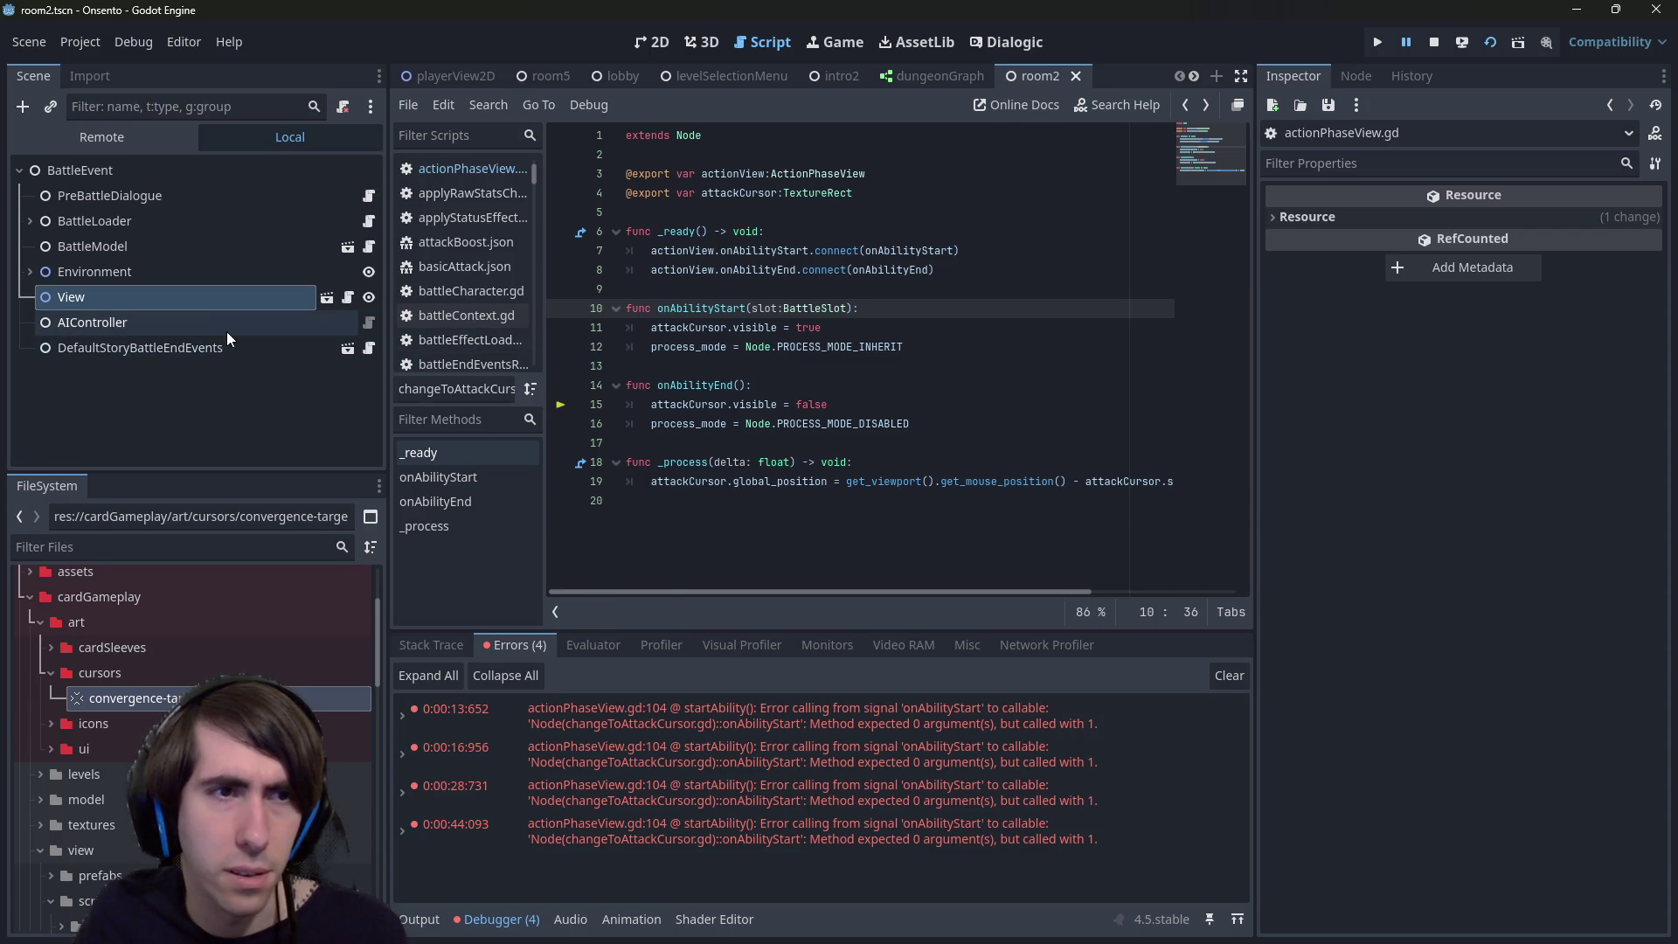
Open the playerView2D scene from the View node in room2
{"action": "left_click", "coordinate": [323, 300]}
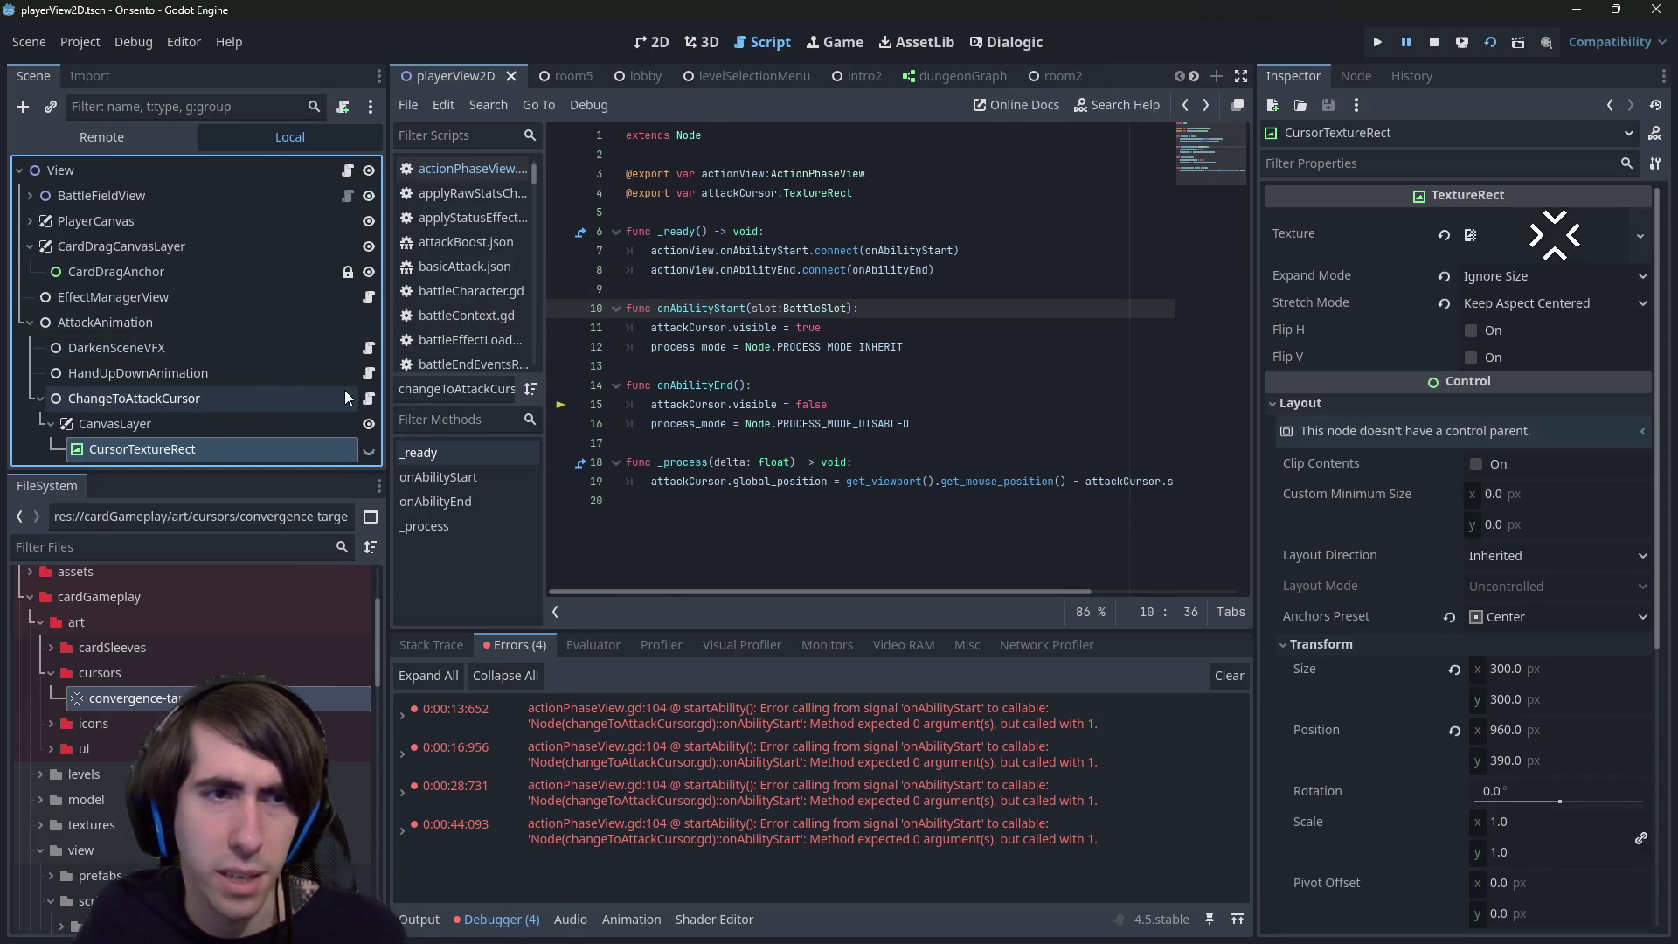
{"action": "left_click", "coordinate": [368, 373]}
{"action": "scroll", "coordinate": [767, 408], "scroll_direction": "down", "scroll_amount": 4}
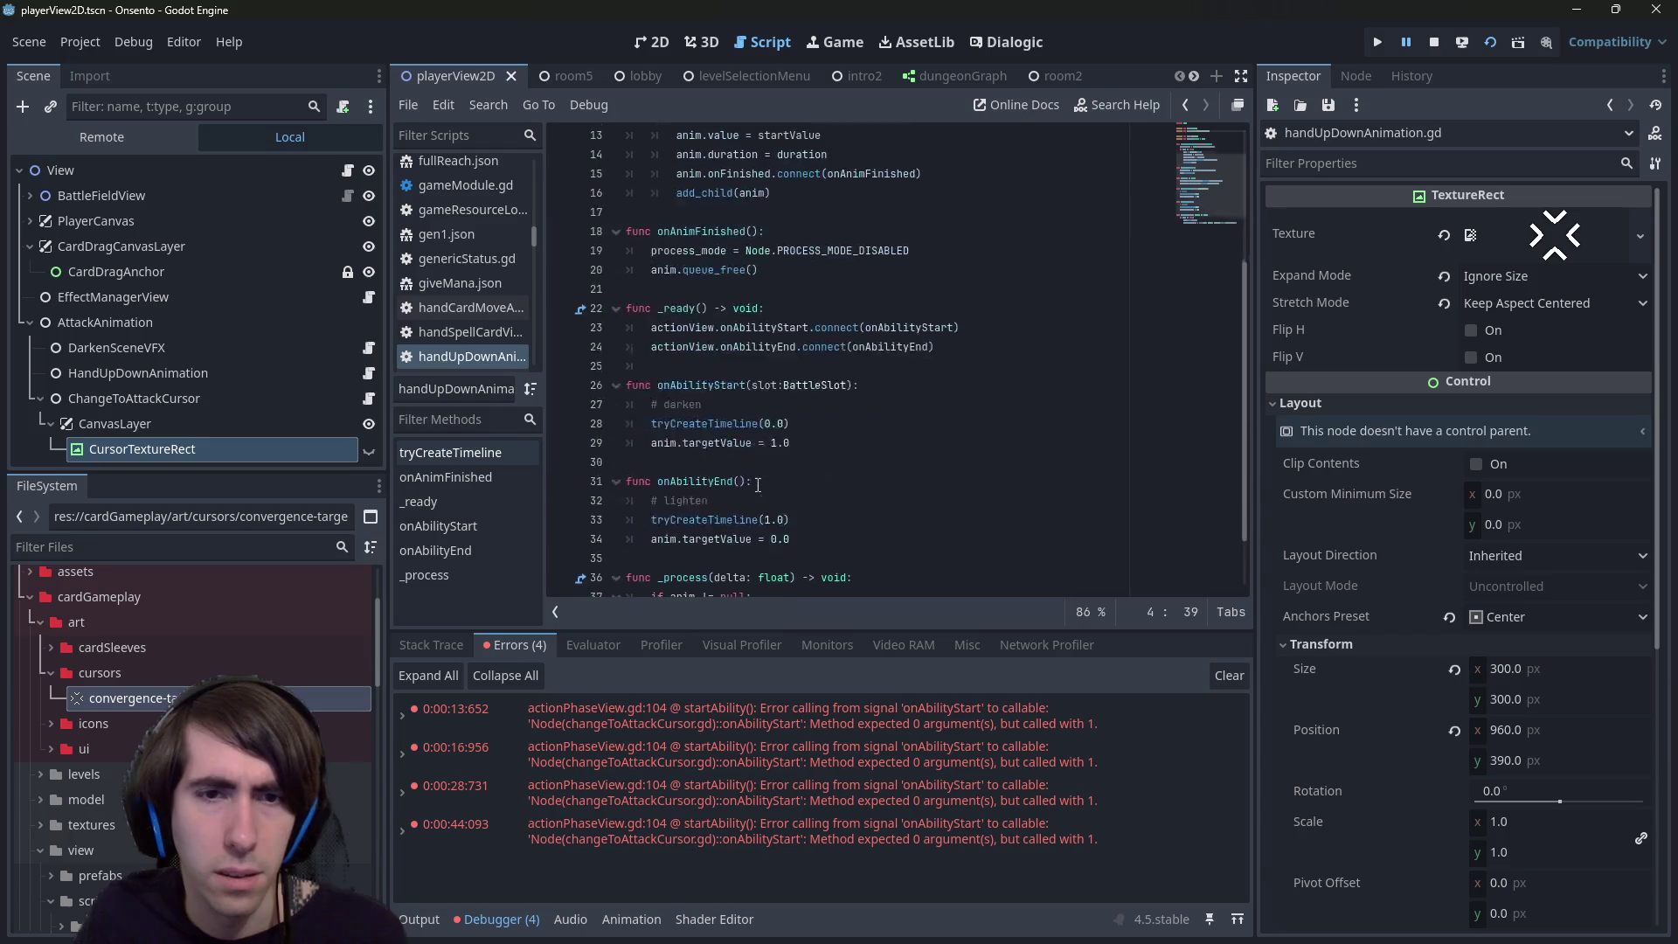
{"action": "left_click", "coordinate": [786, 288]}
{"action": "left_click", "coordinate": [1049, 76]}
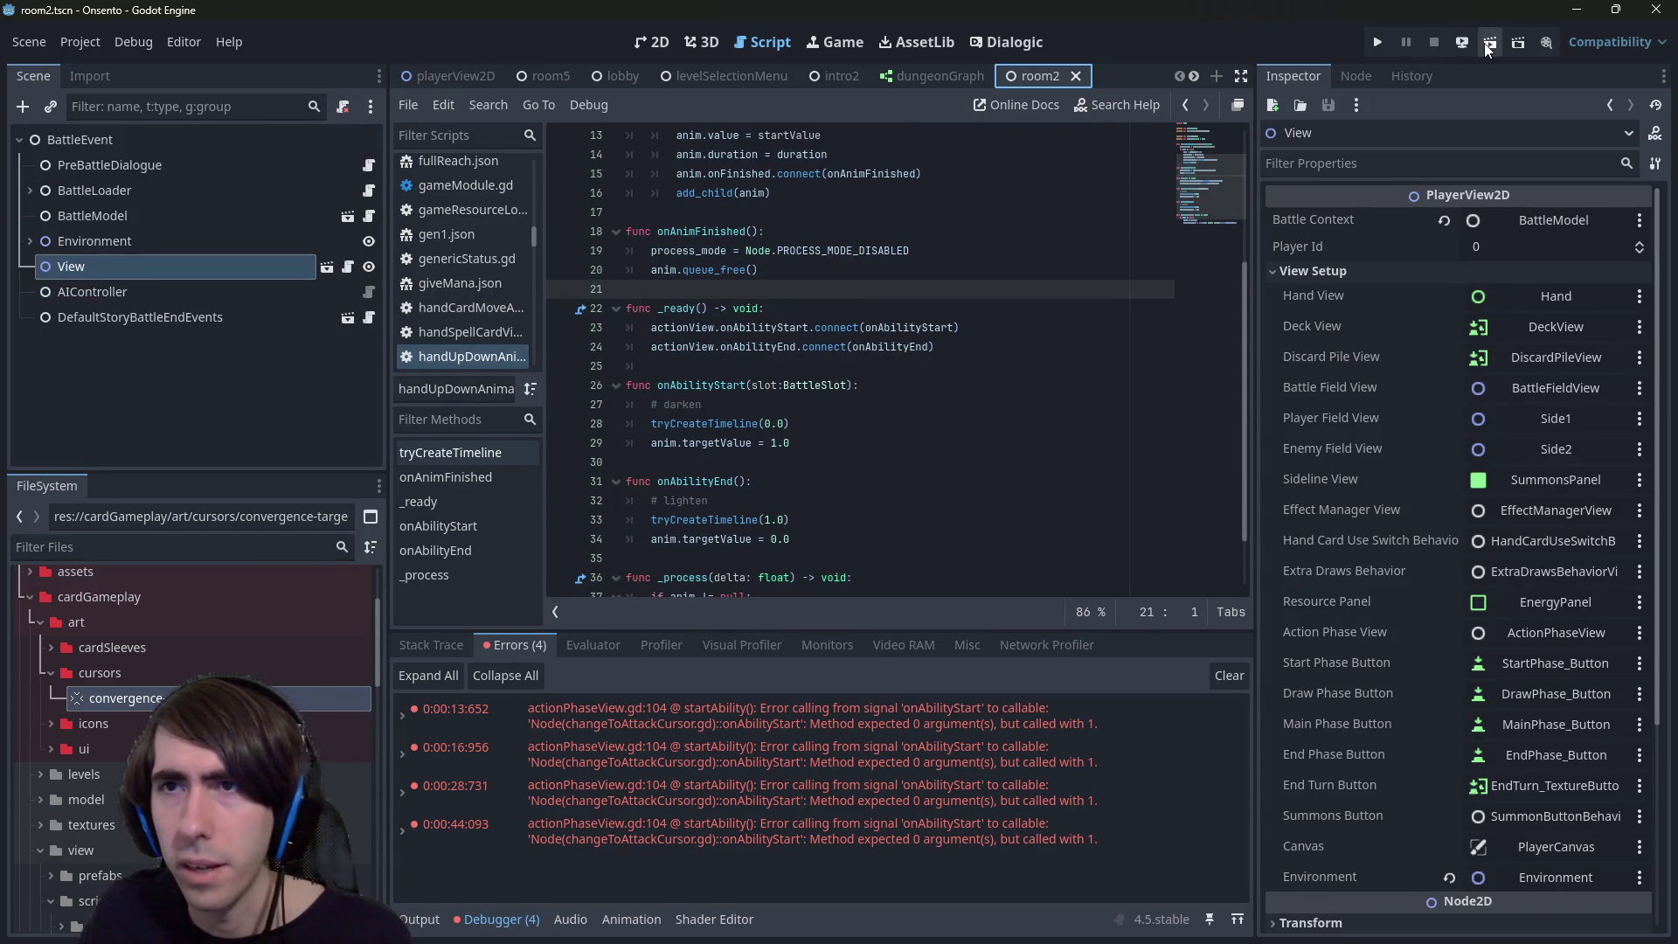
{"action": "left_click", "coordinate": [327, 297]}
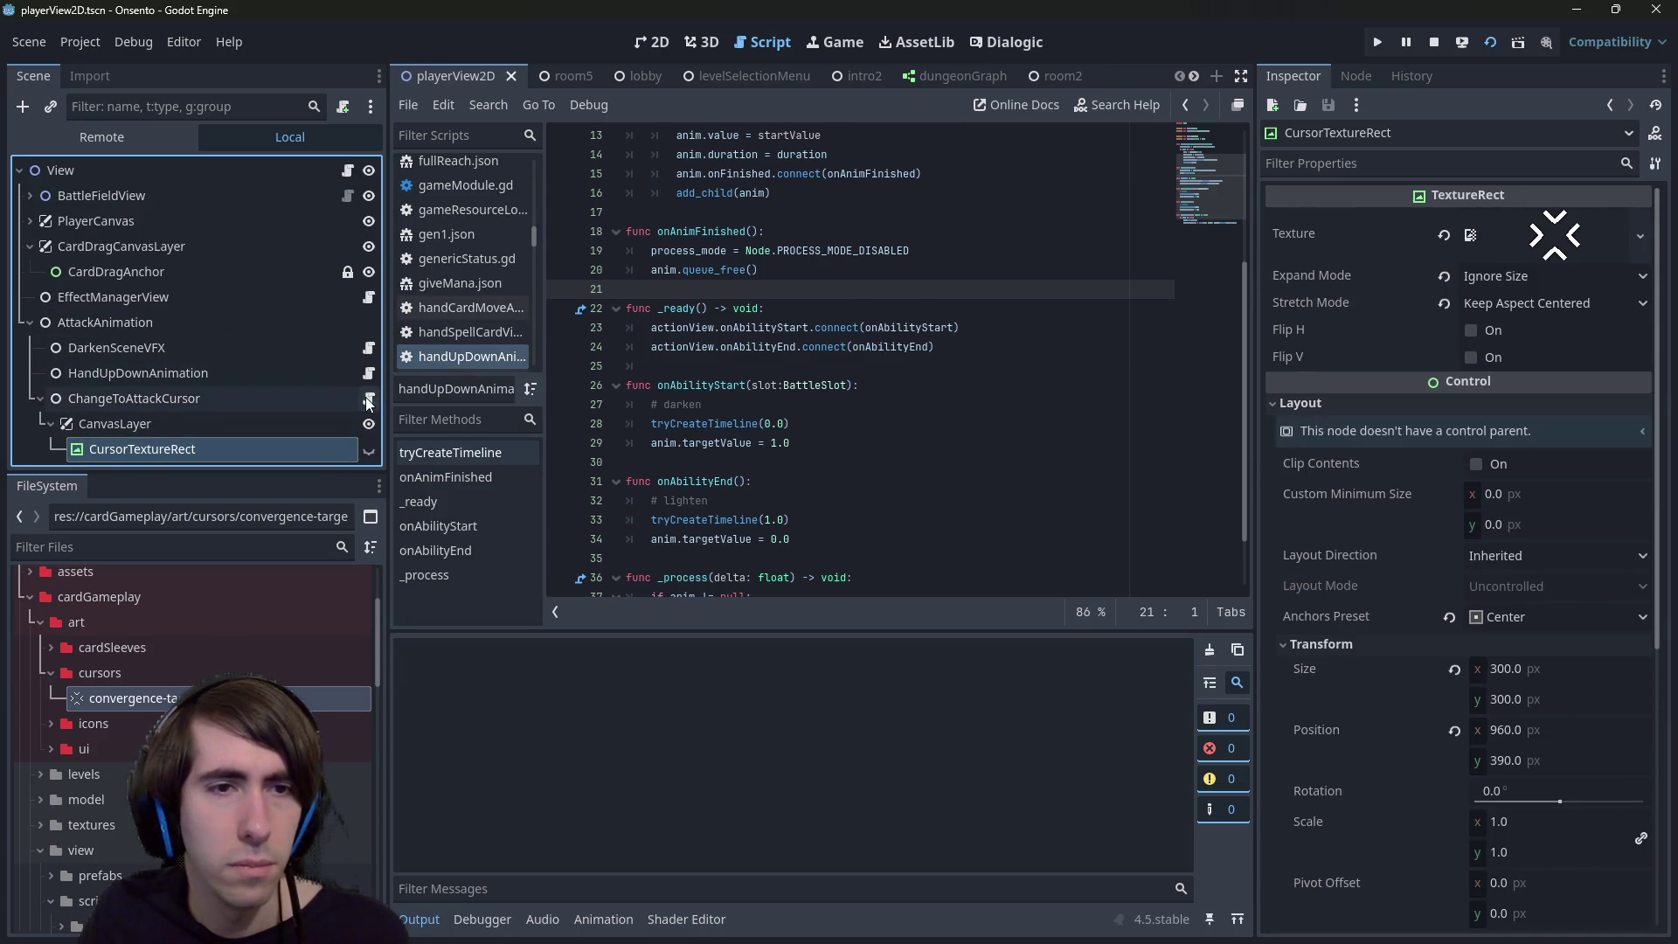
Open ChangeToAttackCursor's script, test ability targeting in the game, cancel it, and stop the run
{"action": "left_click", "coordinate": [367, 398]}
{"action": "left_click", "coordinate": [968, 404]}
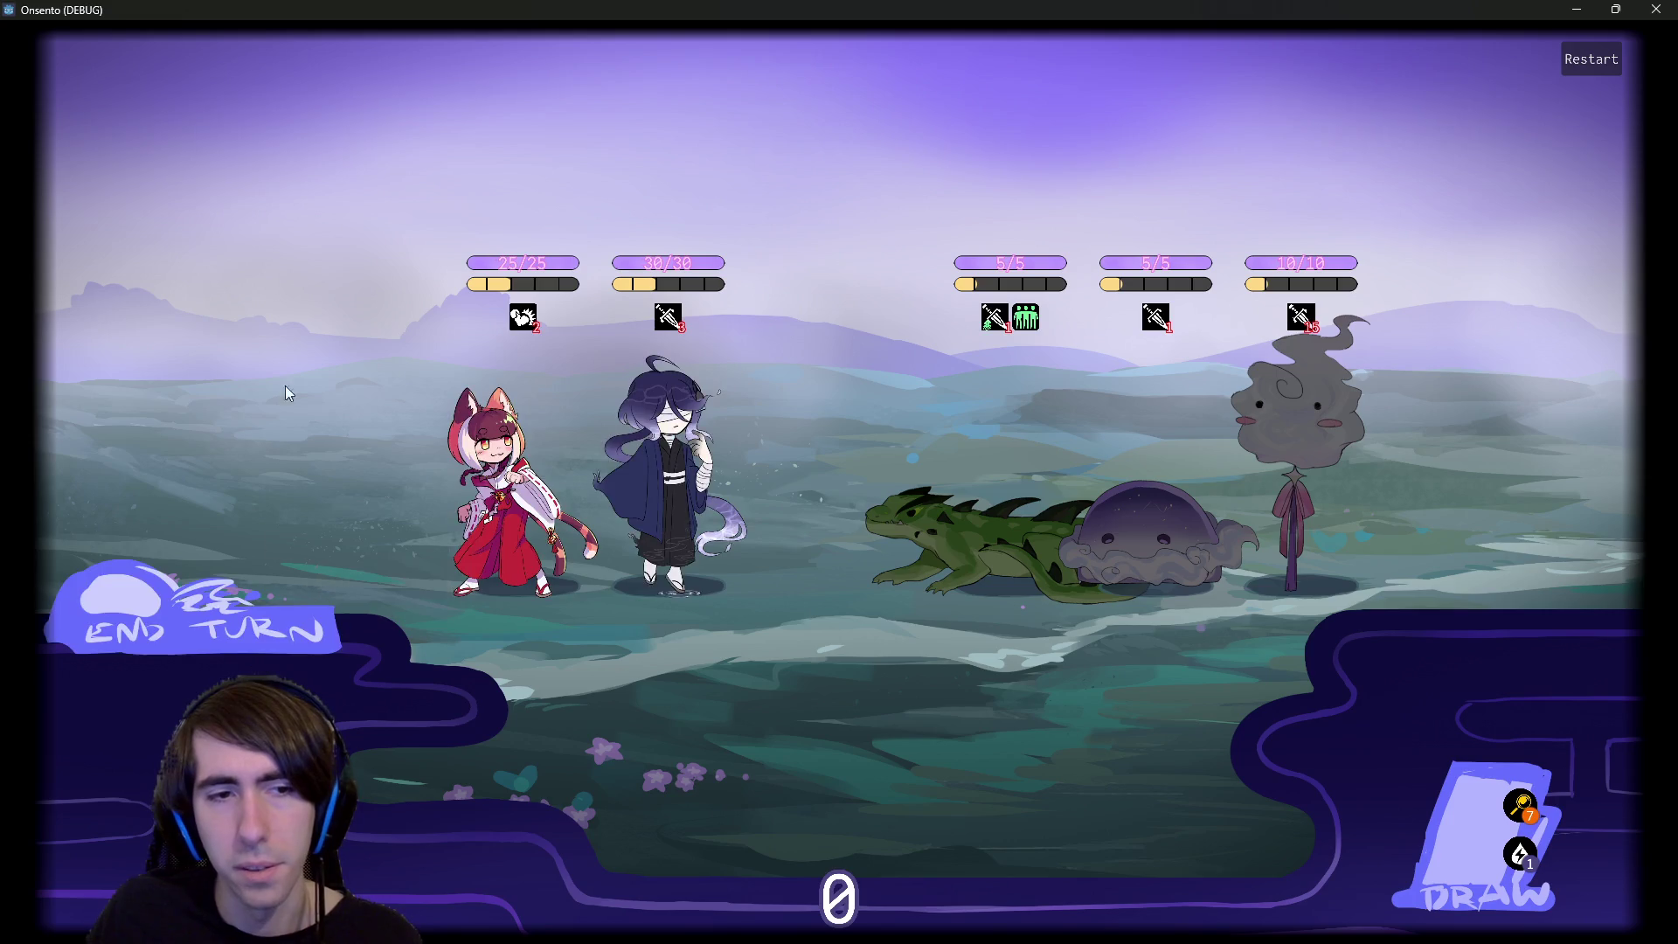
{"action": "left_click", "coordinate": [591, 482]}
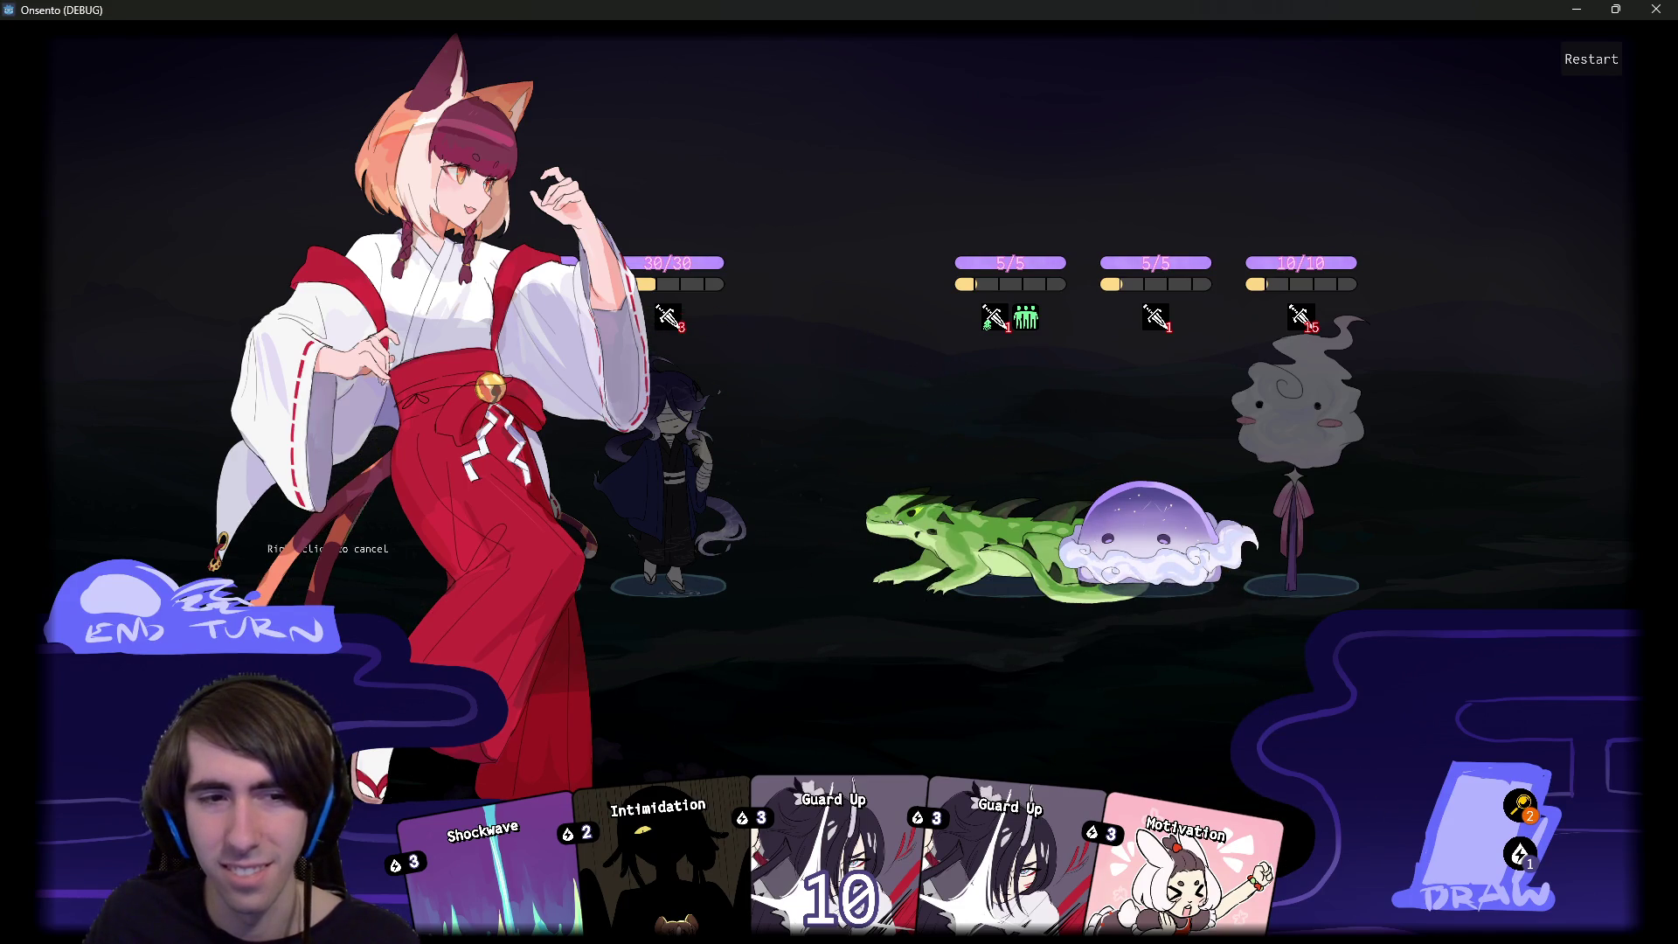
{"action": "right_click", "coordinate": [1311, 559]}
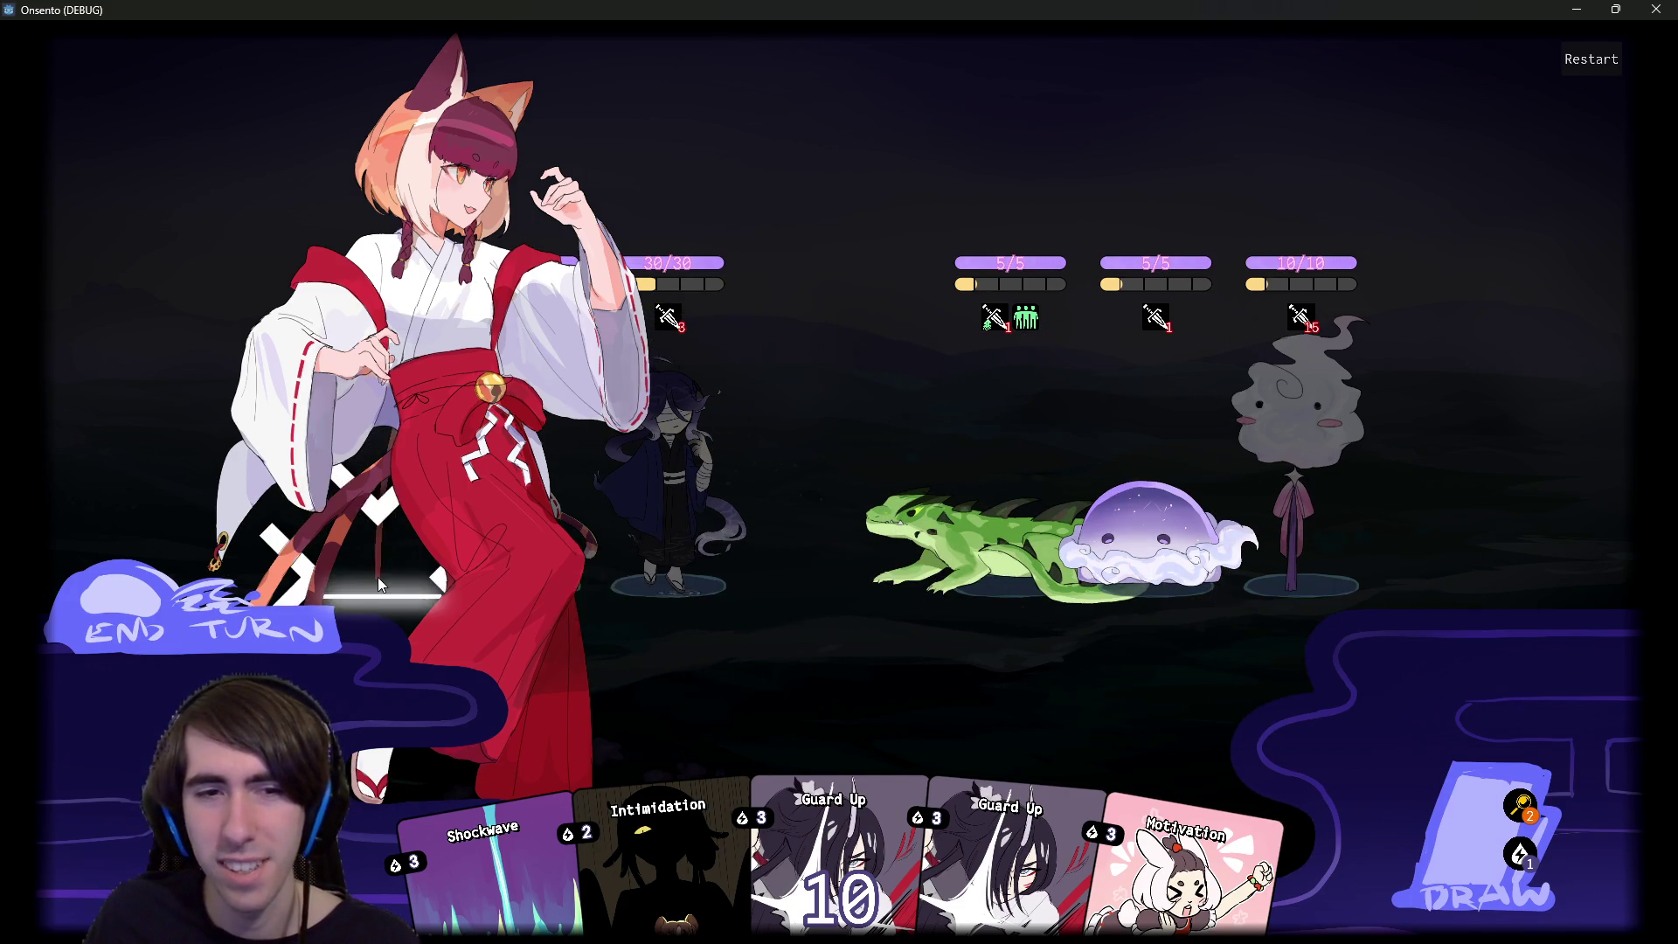
{"action": "left_click", "coordinate": [1656, 9]}
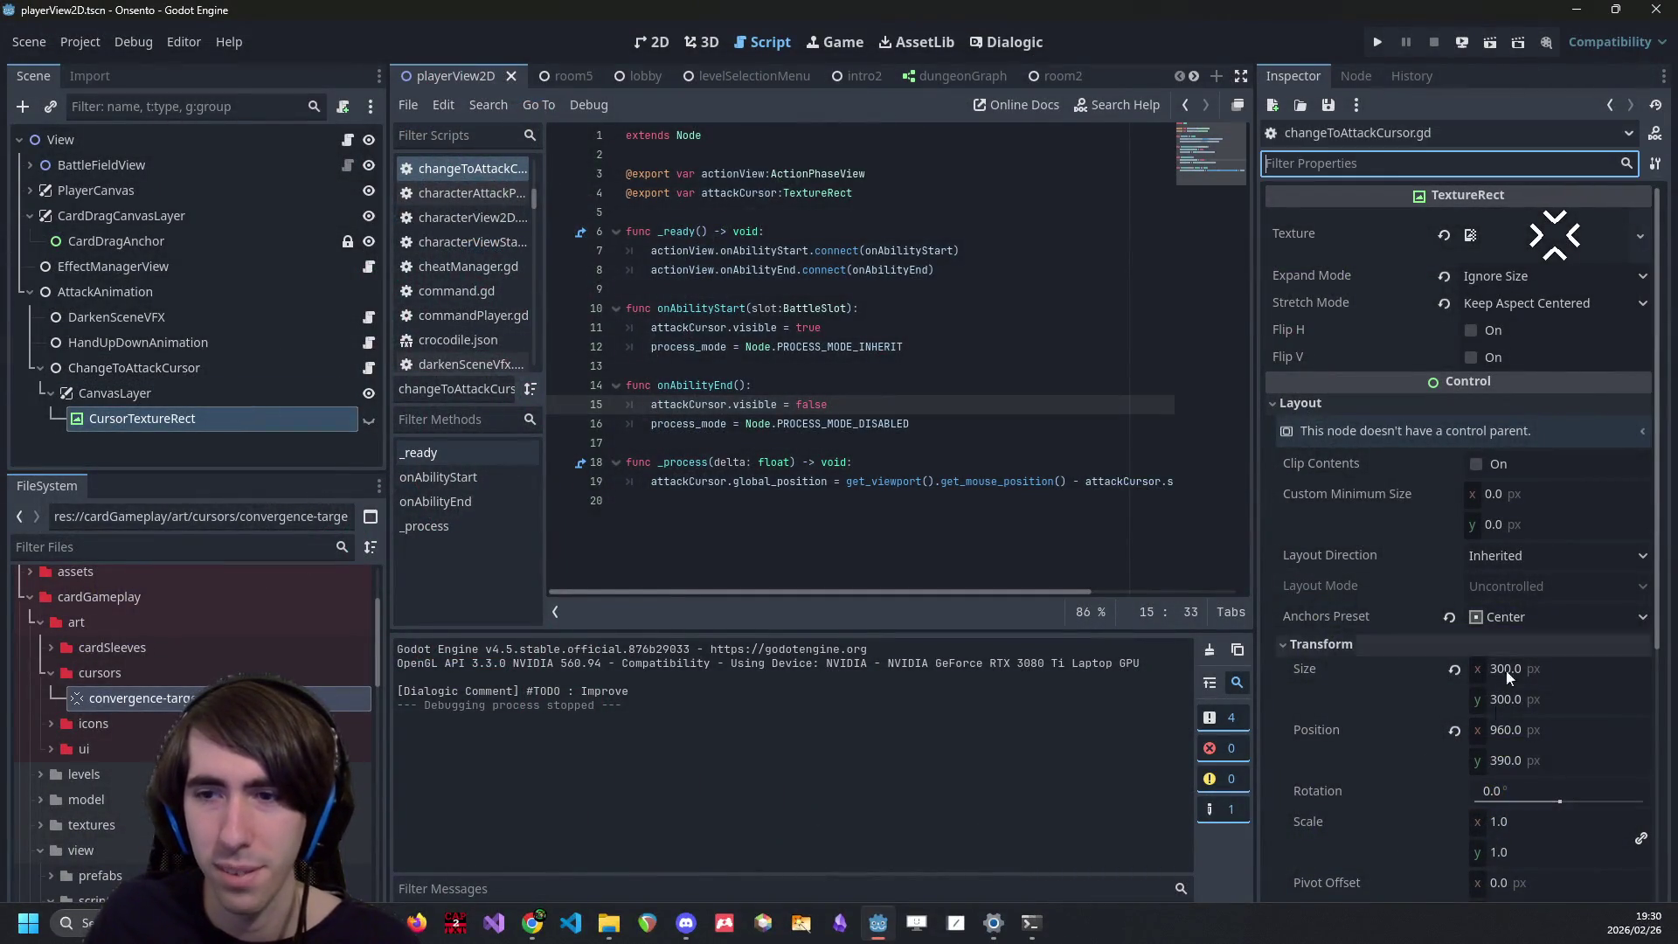
Change the CanvasLayer's Layer from 1 to 10, save, and return to the cursor script
{"action": "left_click", "coordinate": [323, 395]}
{"action": "left_click", "coordinate": [1378, 218]}
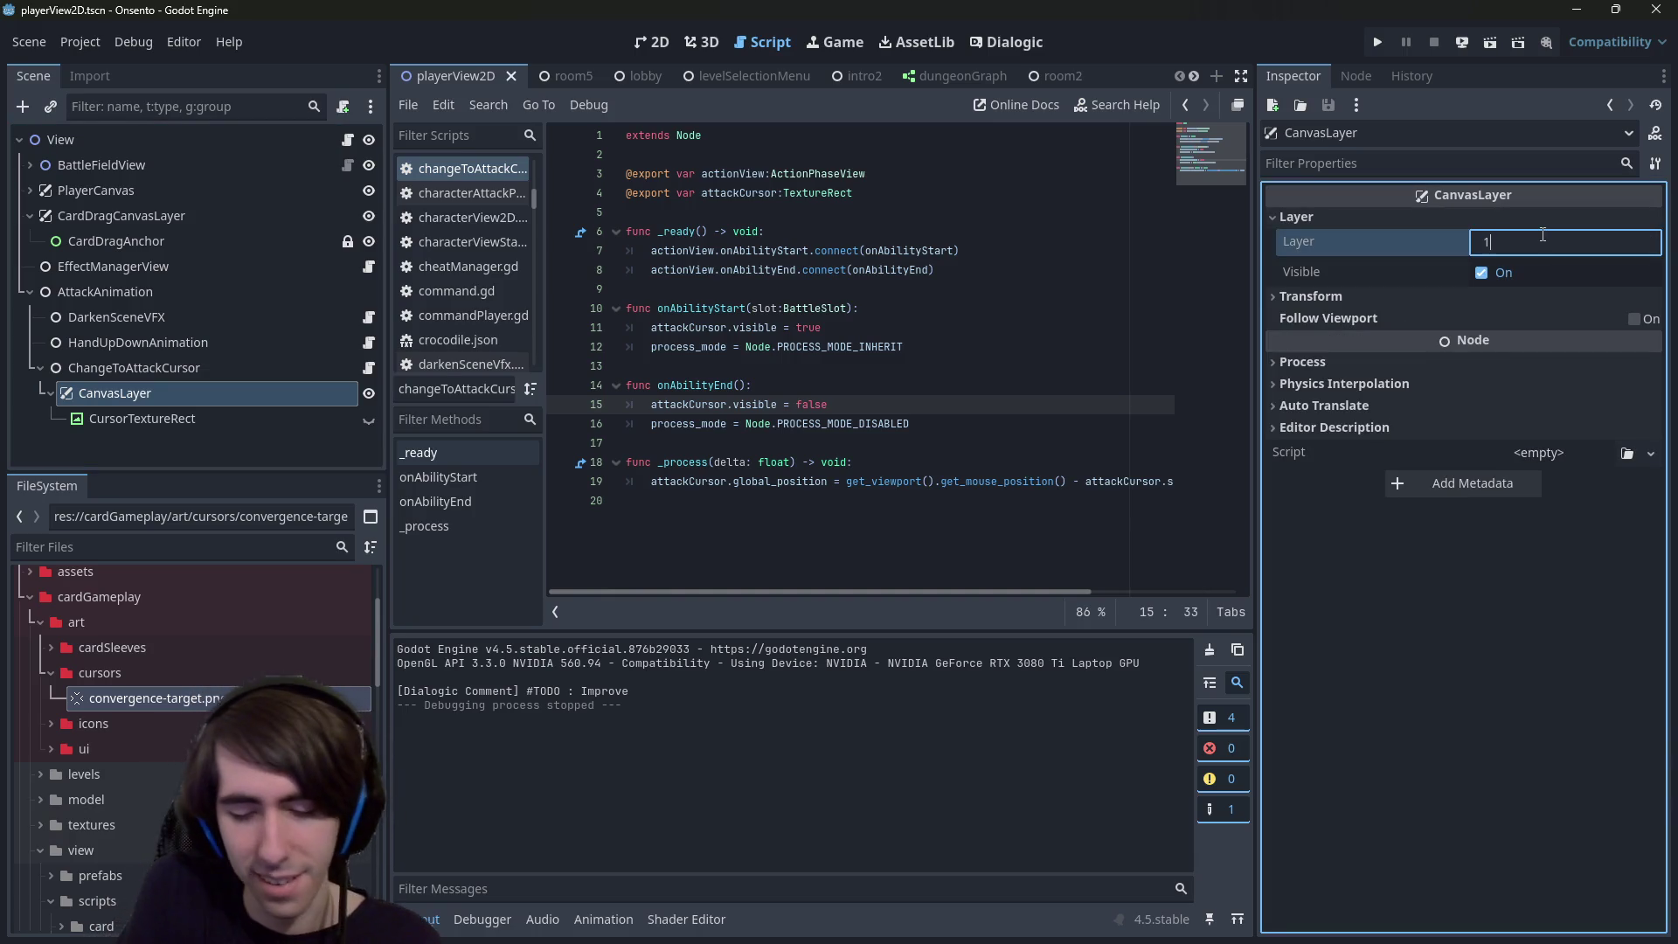
{"action": "key", "text": "Return"}
{"action": "key", "text": "ctrl+s"}
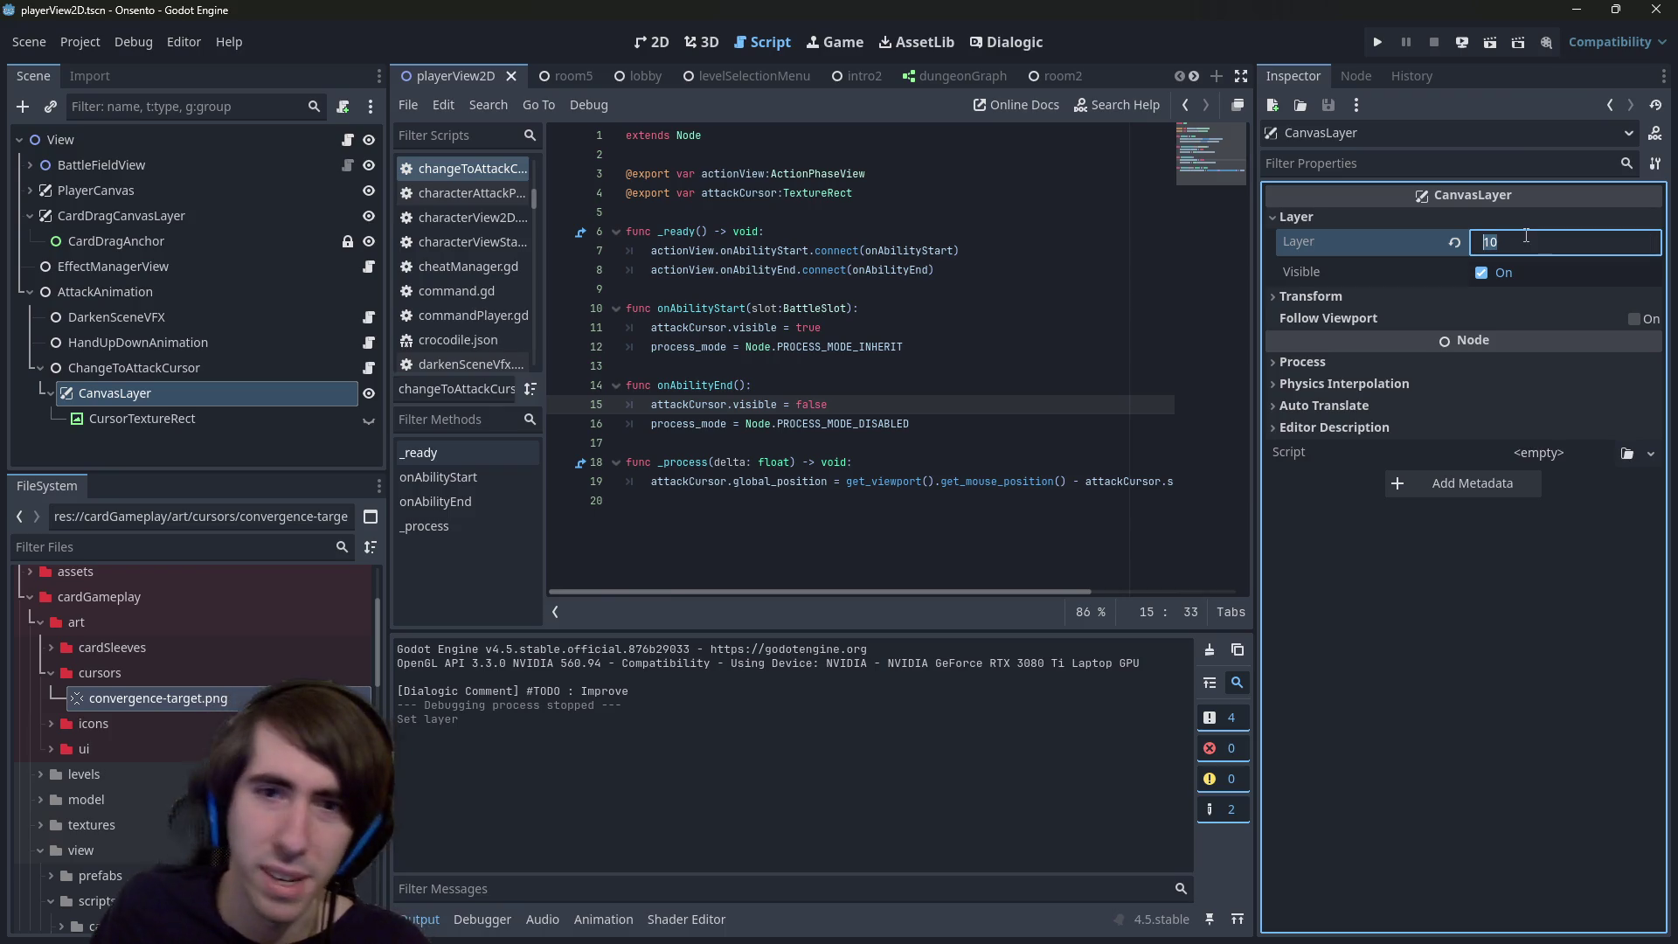
{"action": "left_click", "coordinate": [719, 567]}
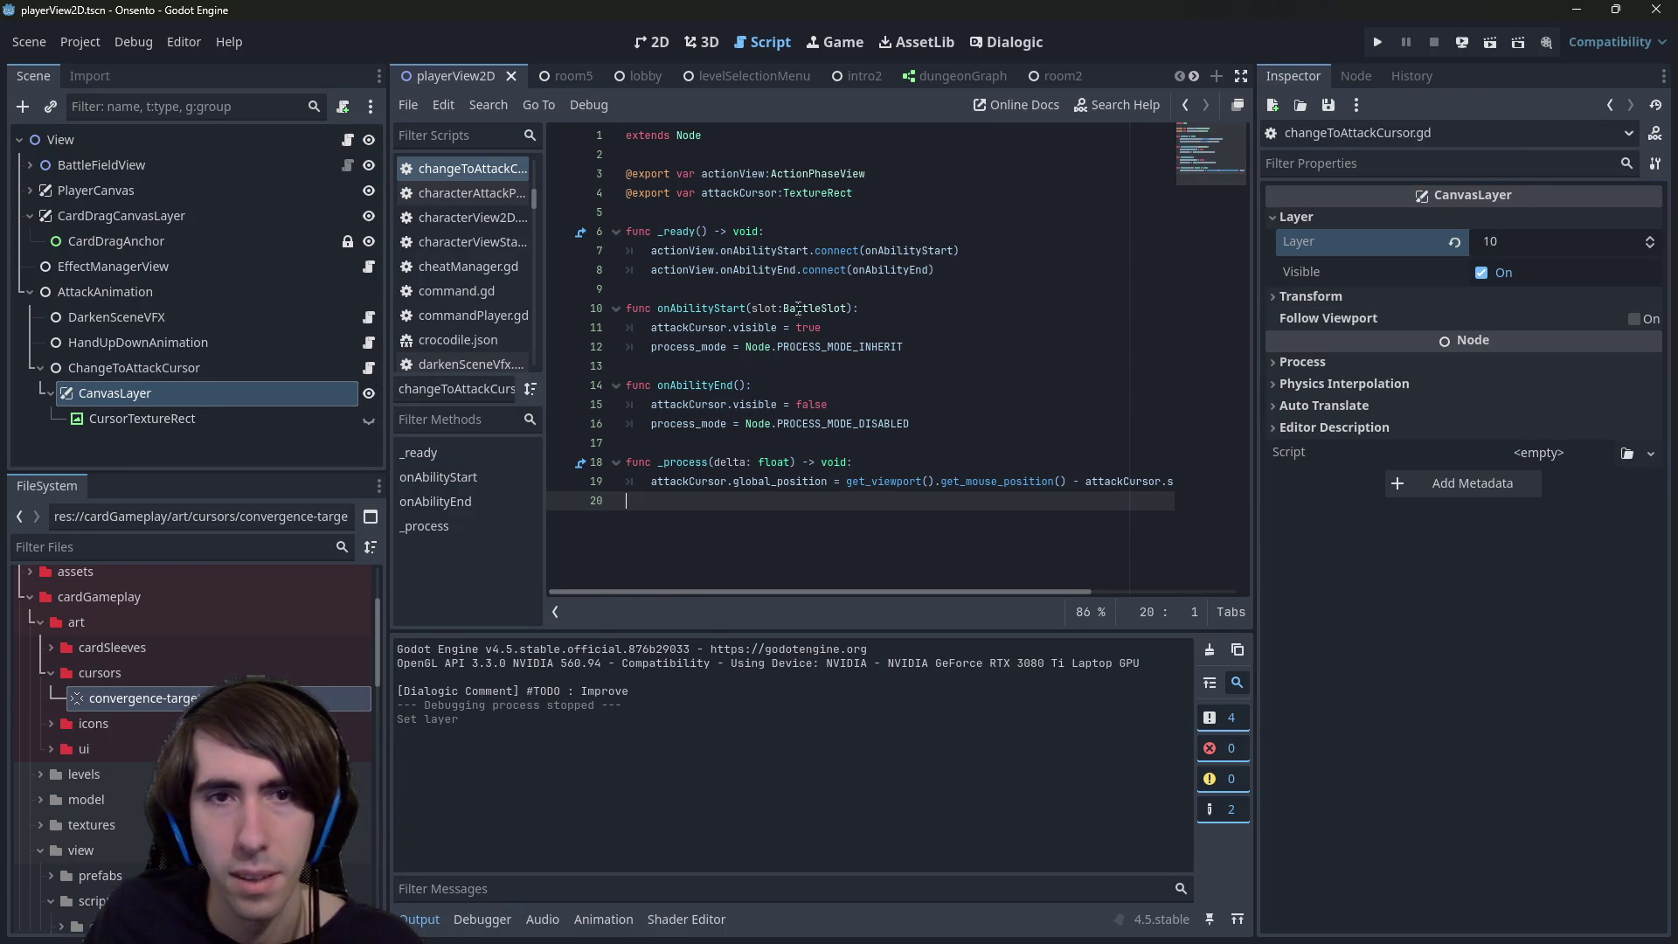
{"action": "left_click", "coordinate": [964, 325]}
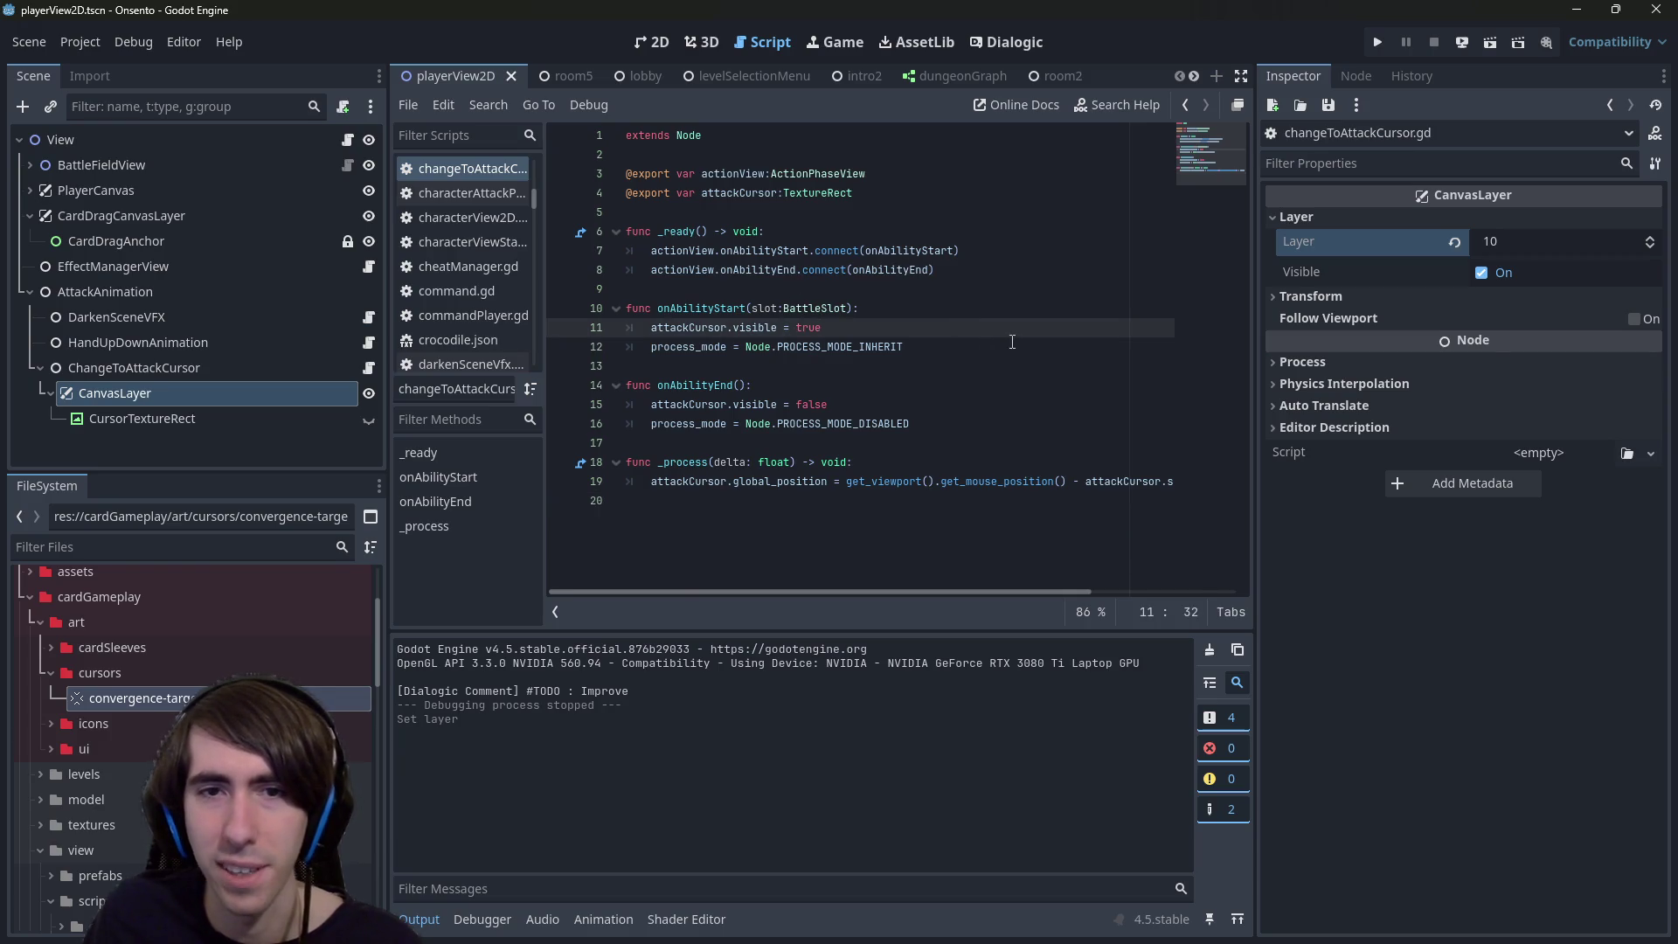
Add Input.mouse_mode = MOUSE_MODE_HIDDEN to onAbilityStart
{"action": "left_click", "coordinate": [959, 341]}
{"action": "key", "text": "Return"}
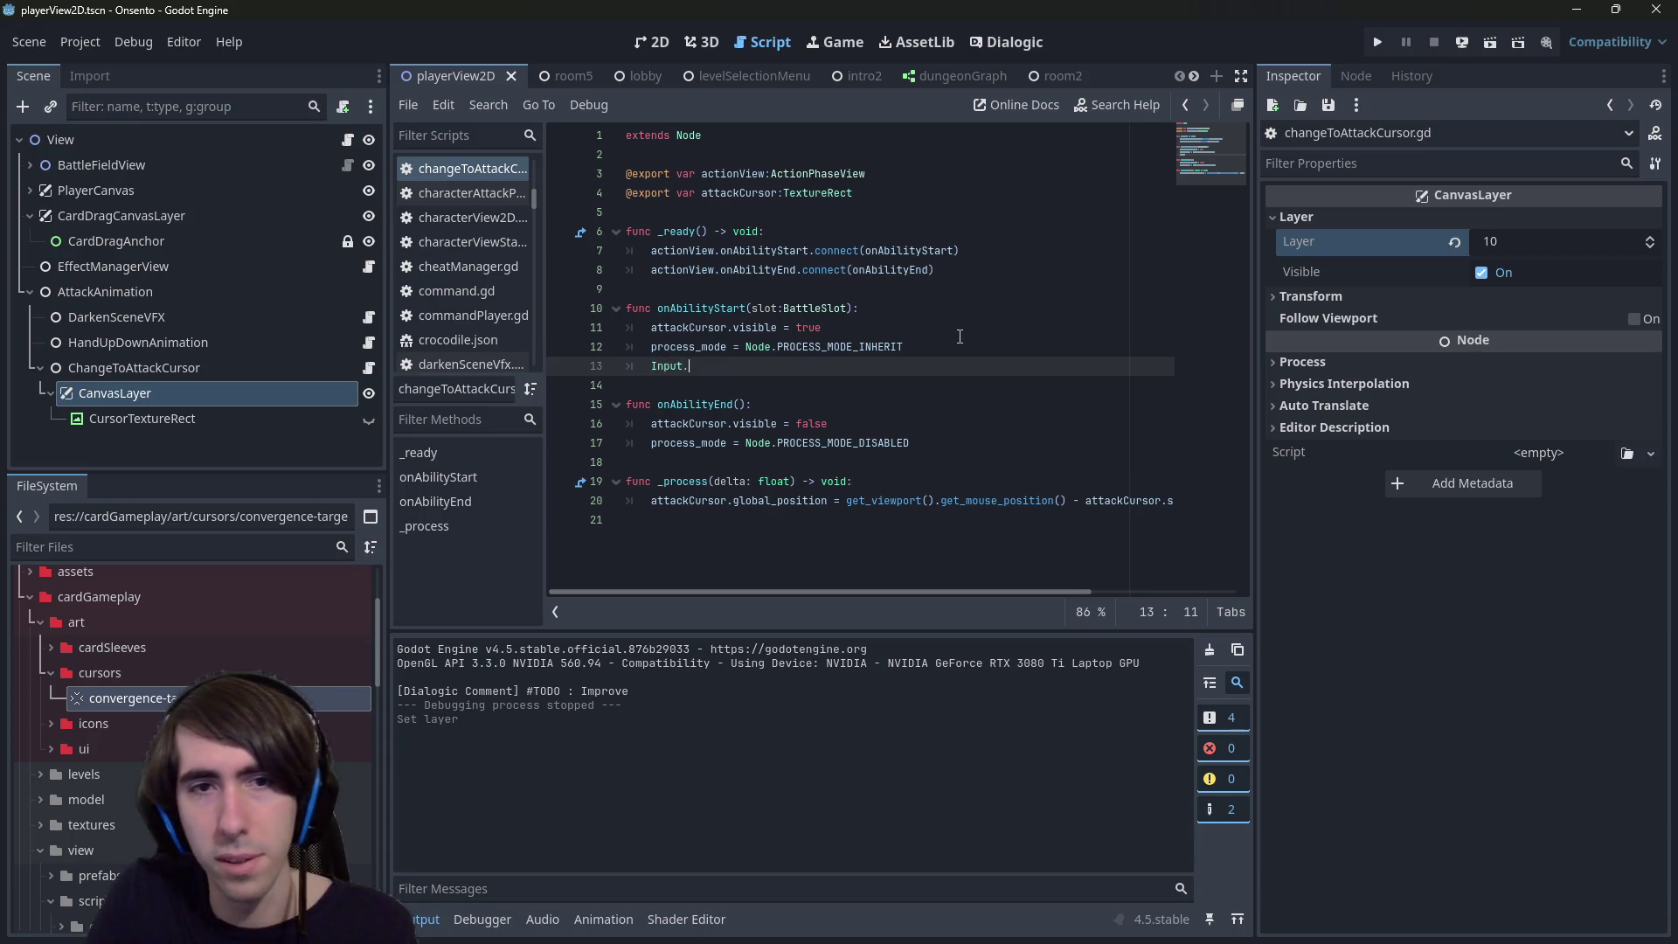
{"action": "type", "text": "cursor"}
{"action": "key", "text": "Up"}
{"action": "key", "text": "Return"}
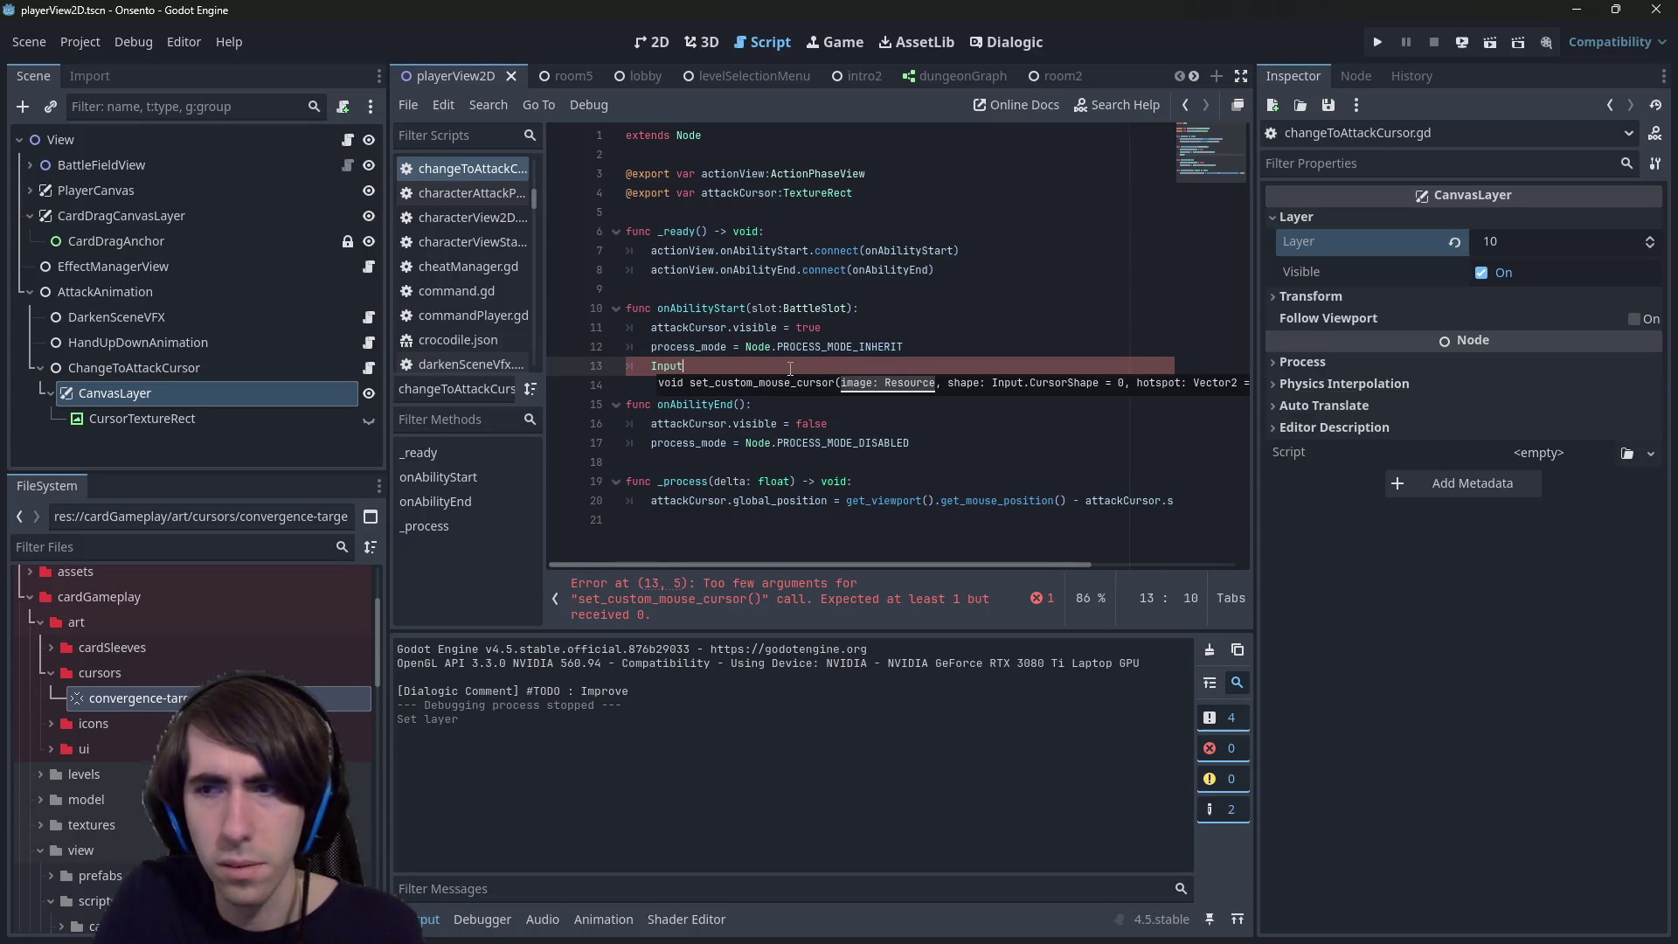
{"action": "type", "text": "."}
{"action": "type", "text": "s"}
{"action": "key", "text": "BackSpace"}
{"action": "key", "text": "BackSpace"}
{"action": "type", "text": "mouse_mode"}
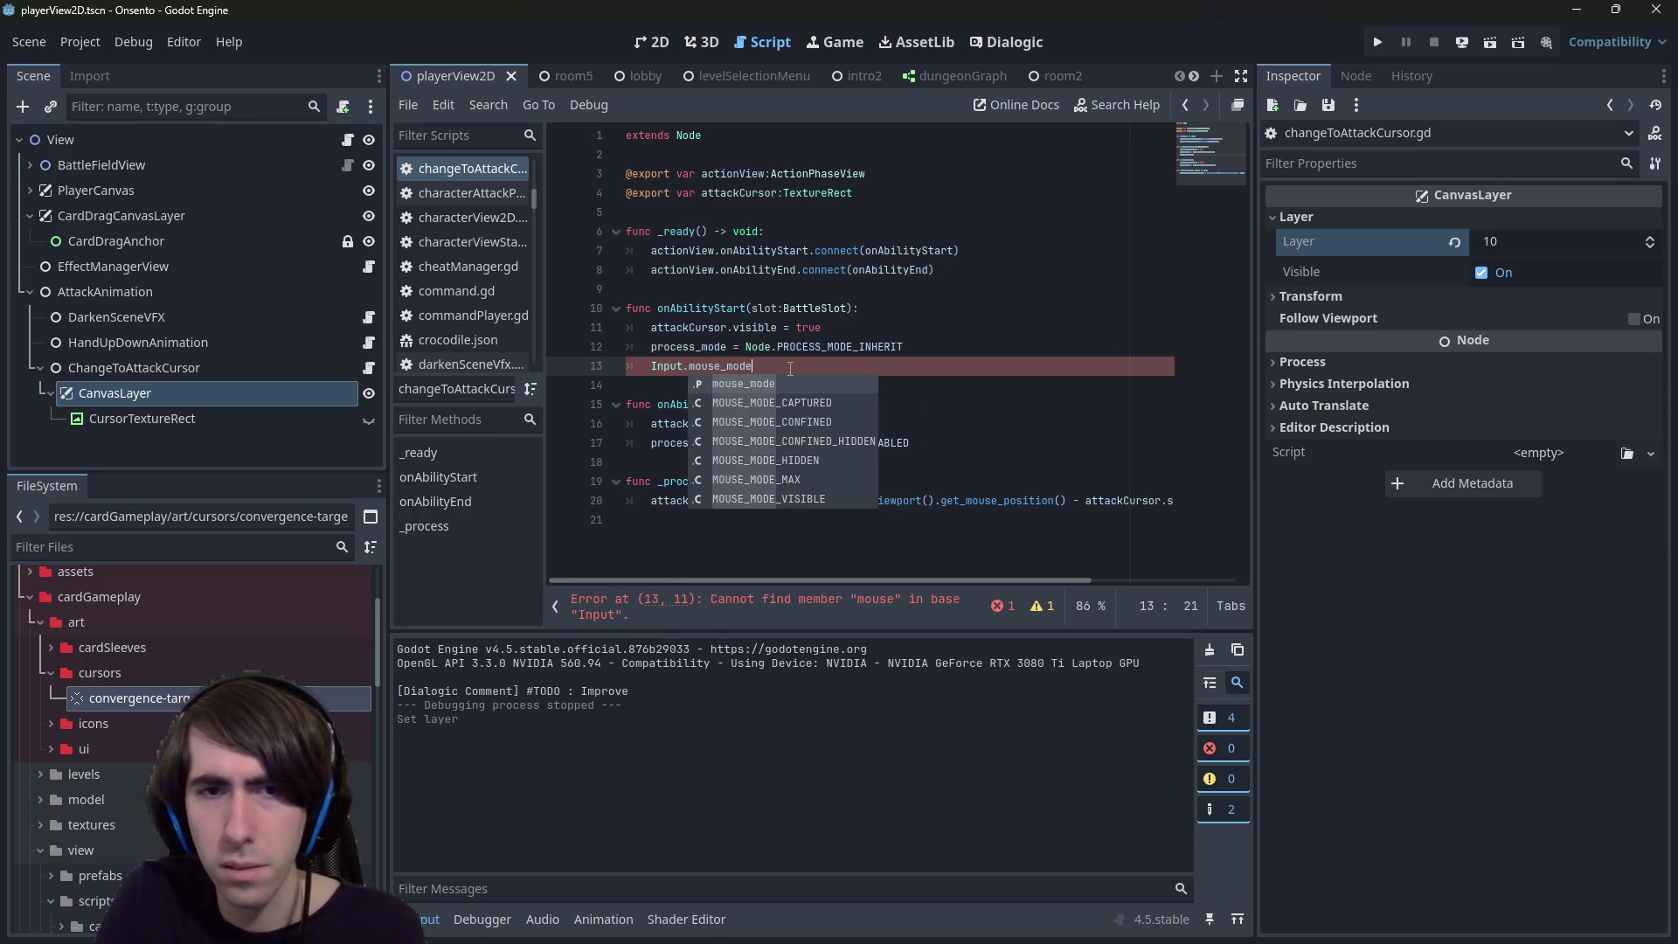
{"action": "key", "text": "Escape"}
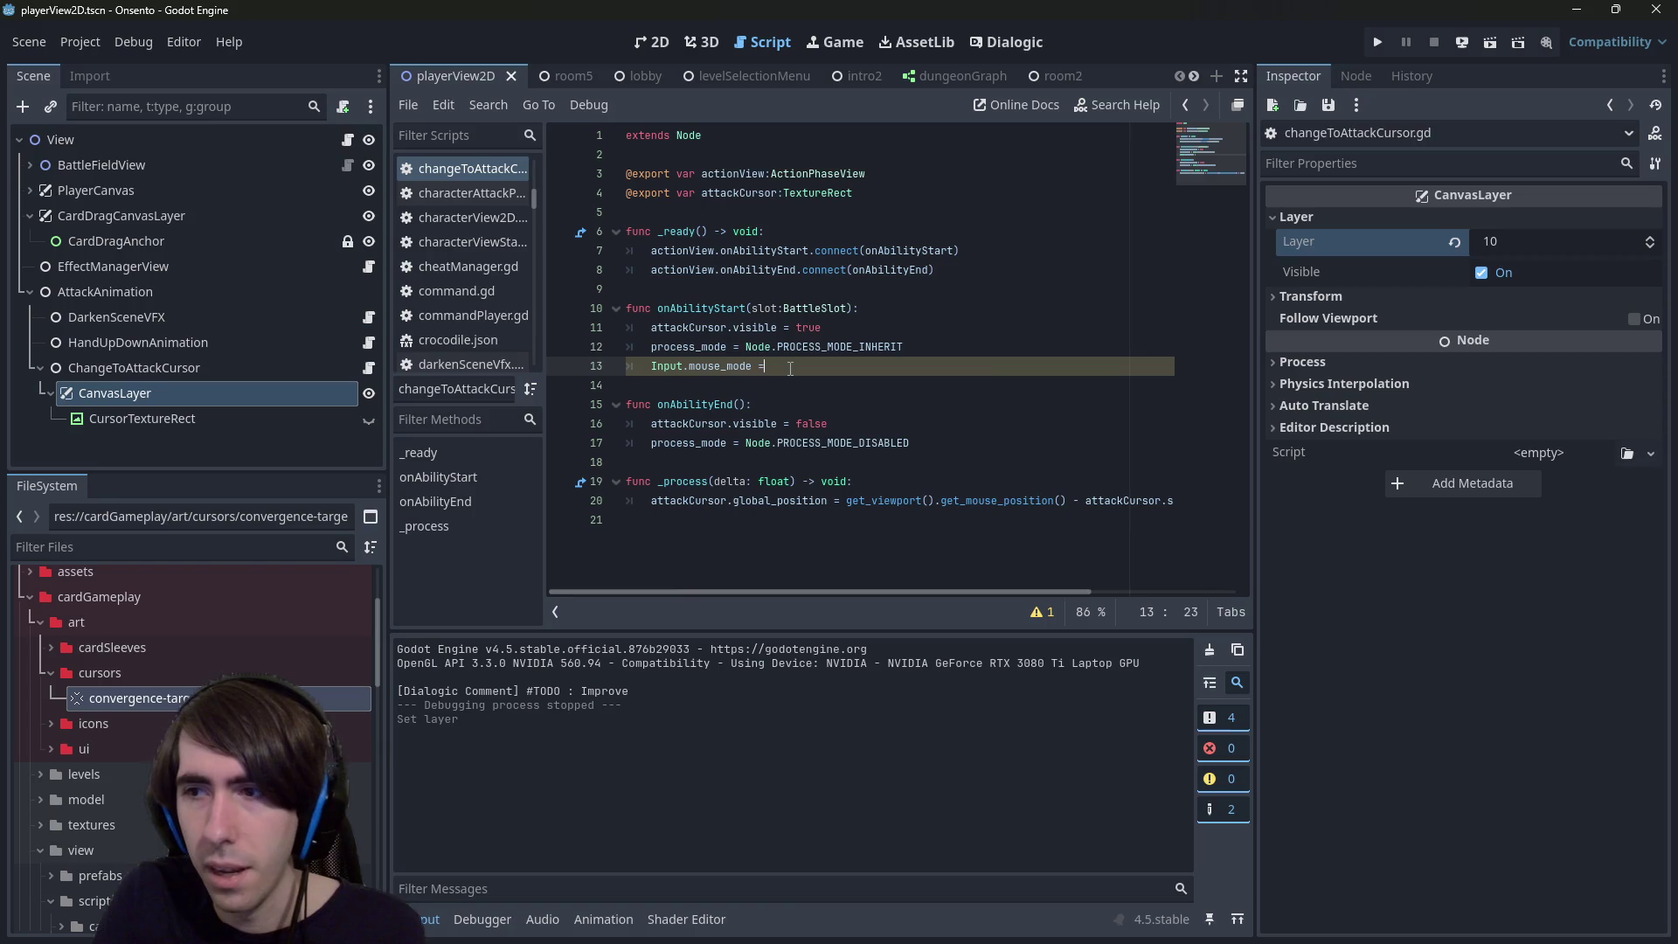
{"action": "type", "text": "H"}
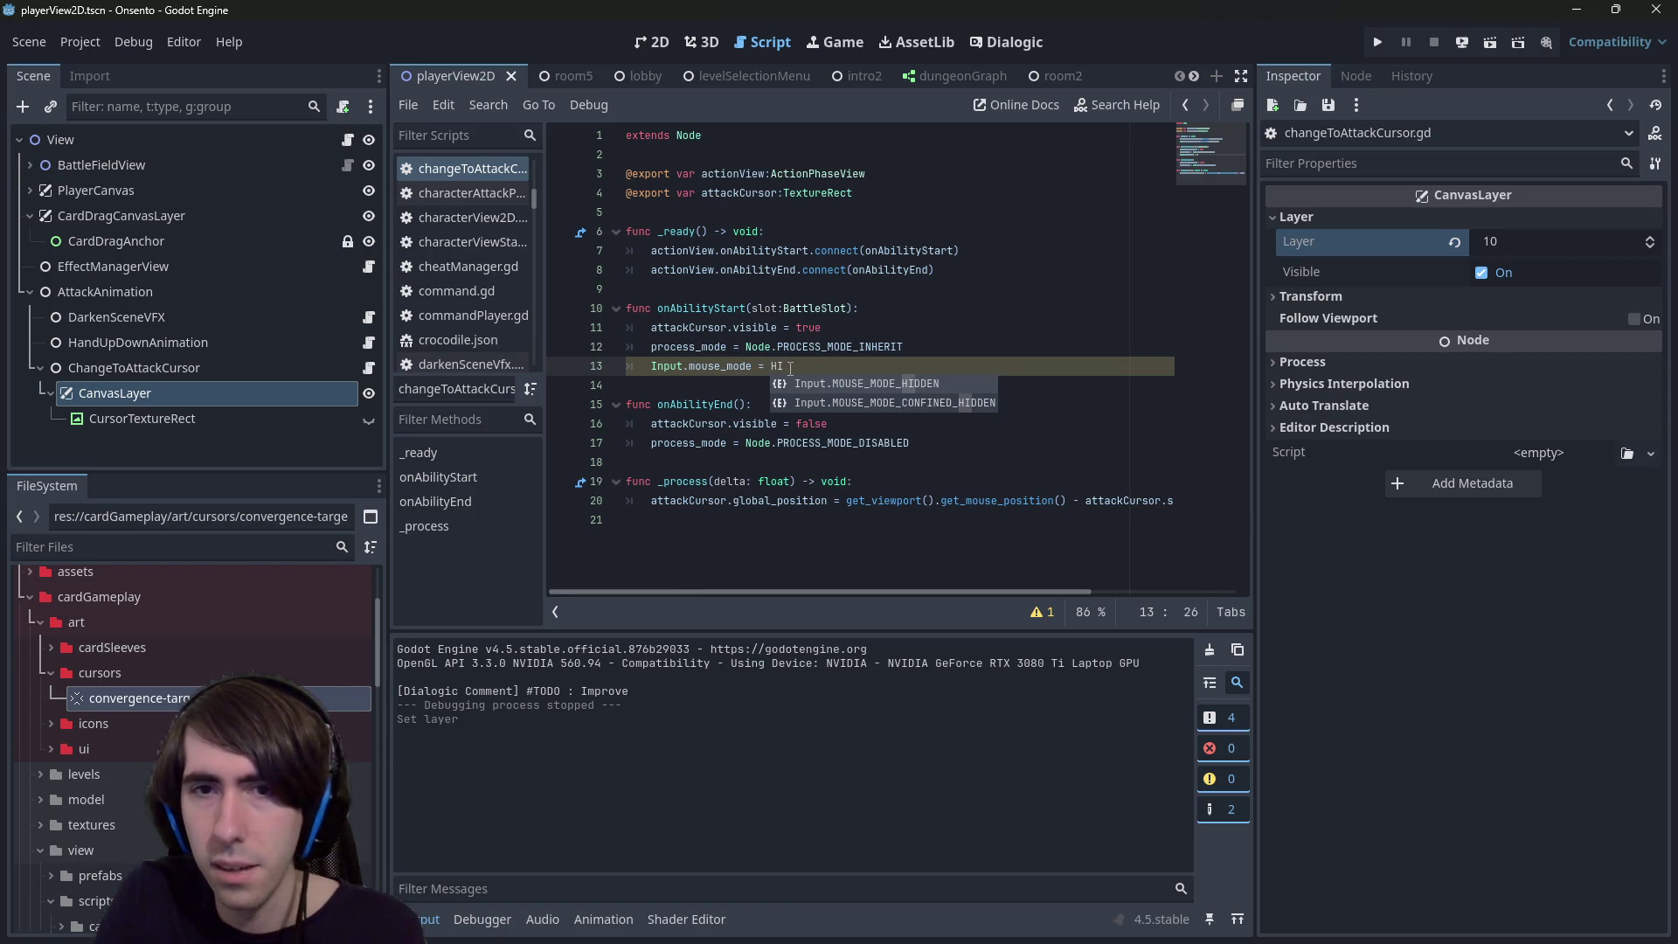
{"action": "key", "text": "BackSpace"}
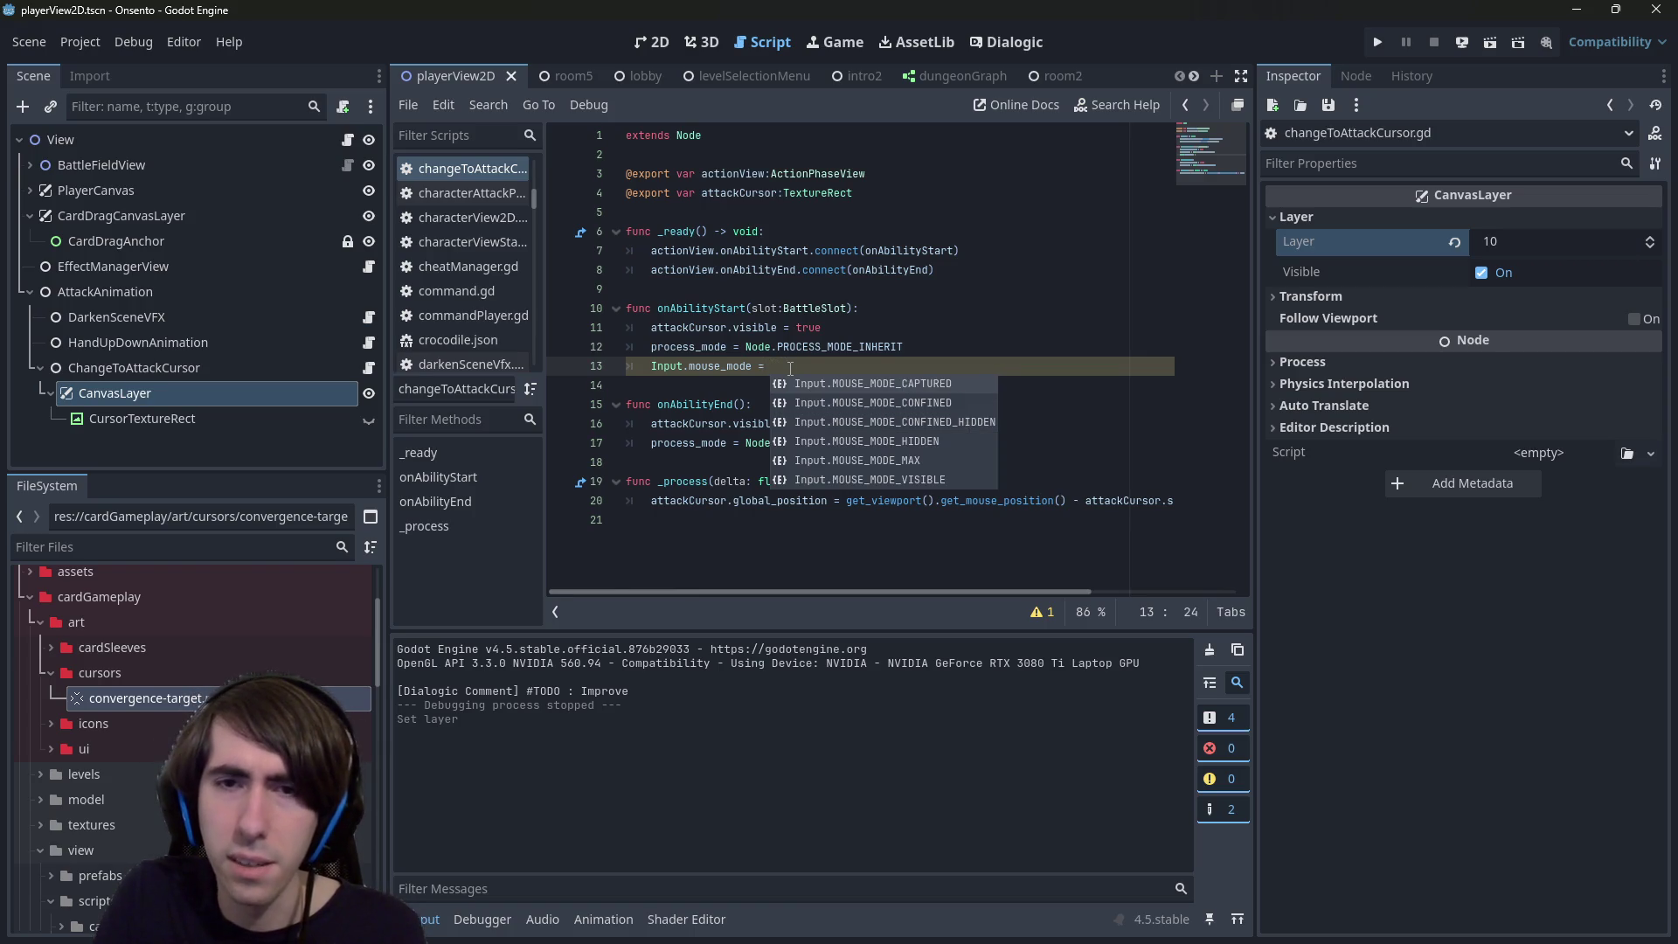
{"action": "type", "text": "HI"}
{"action": "key", "text": "Return"}
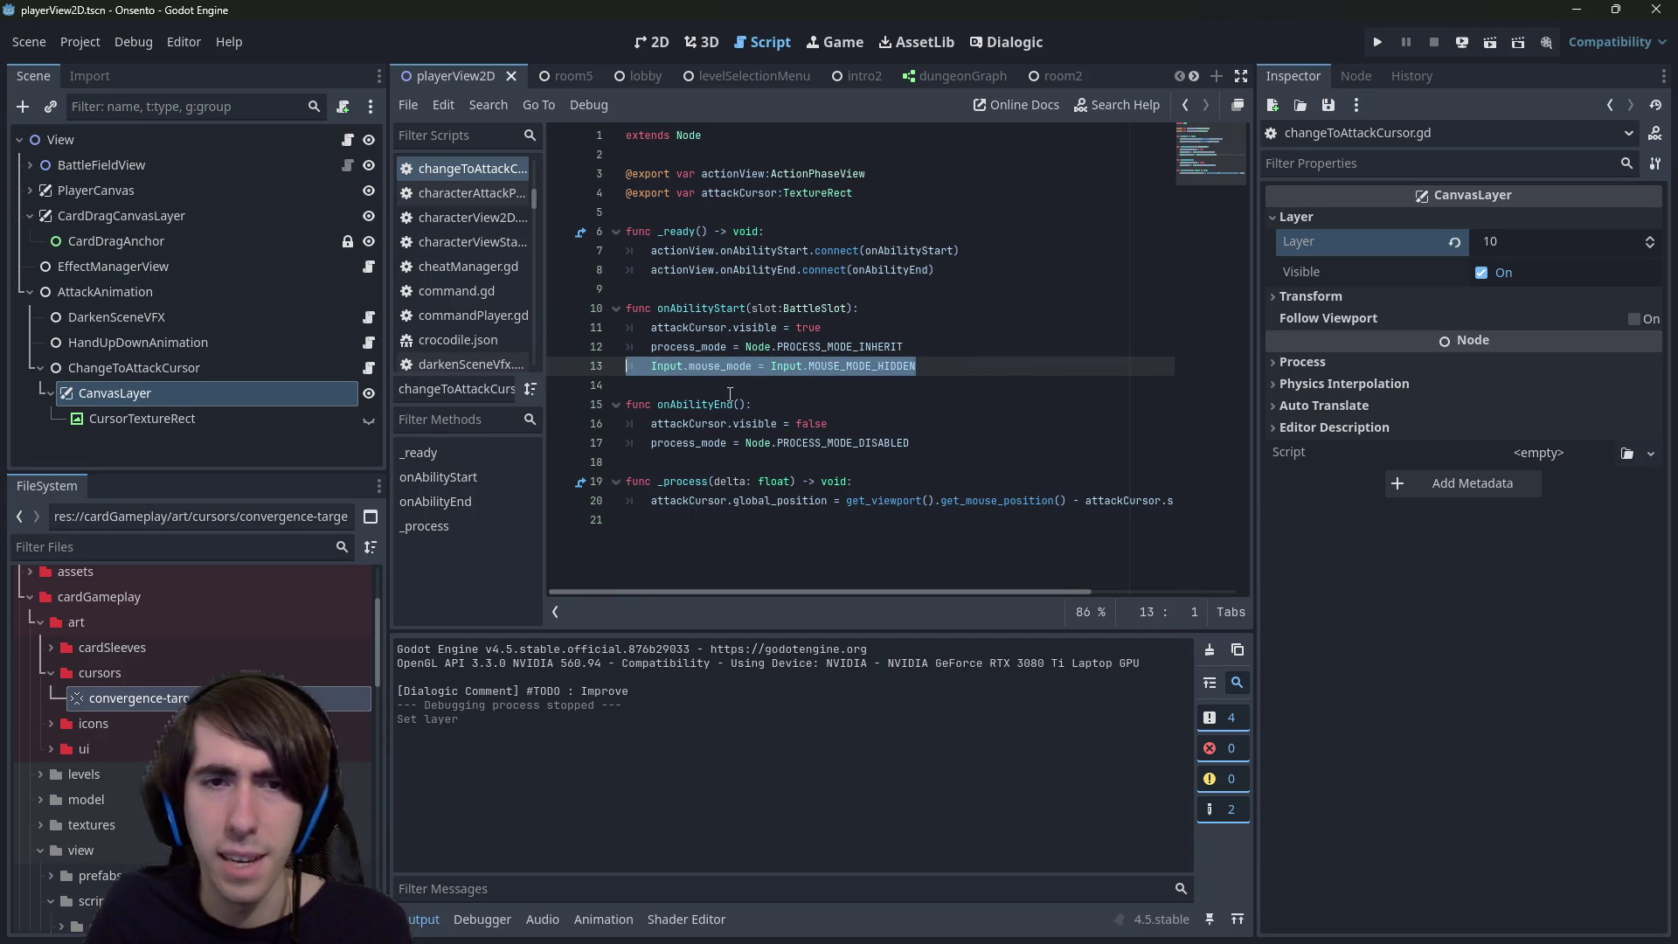
Add Input.mouse_mode = MOUSE_MODE_VISIBLE to onAbilityEnd, save, and run room2
{"action": "left_click", "coordinate": [994, 445]}
{"action": "key", "text": "Return"}
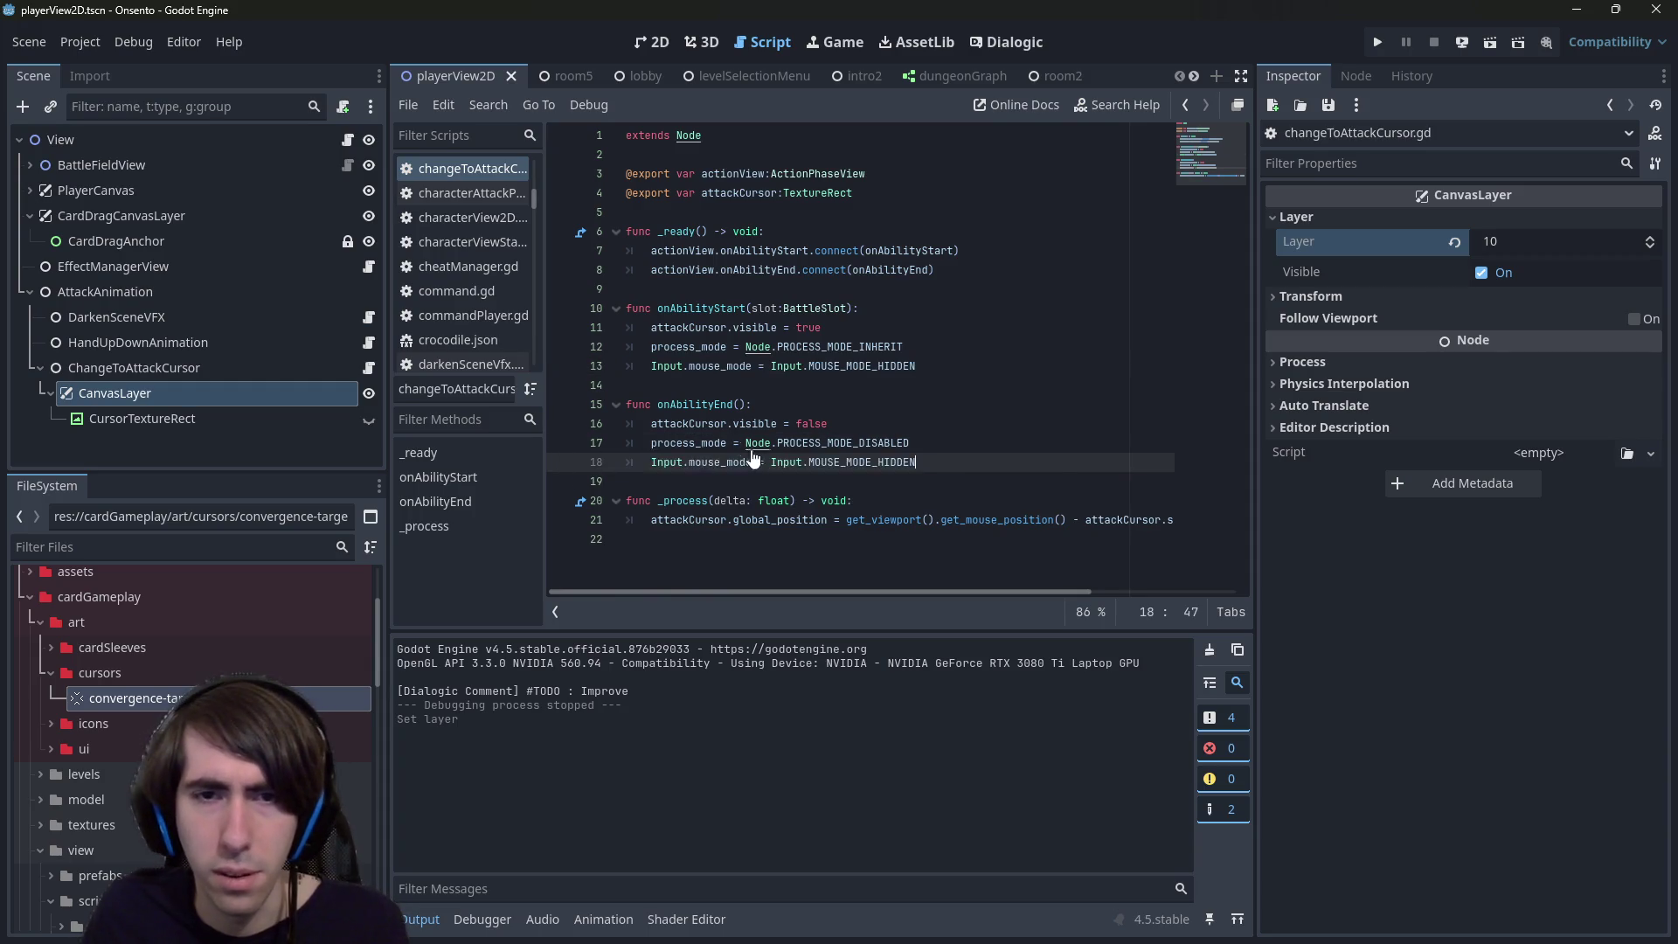
{"action": "left_click", "coordinate": [879, 461]}
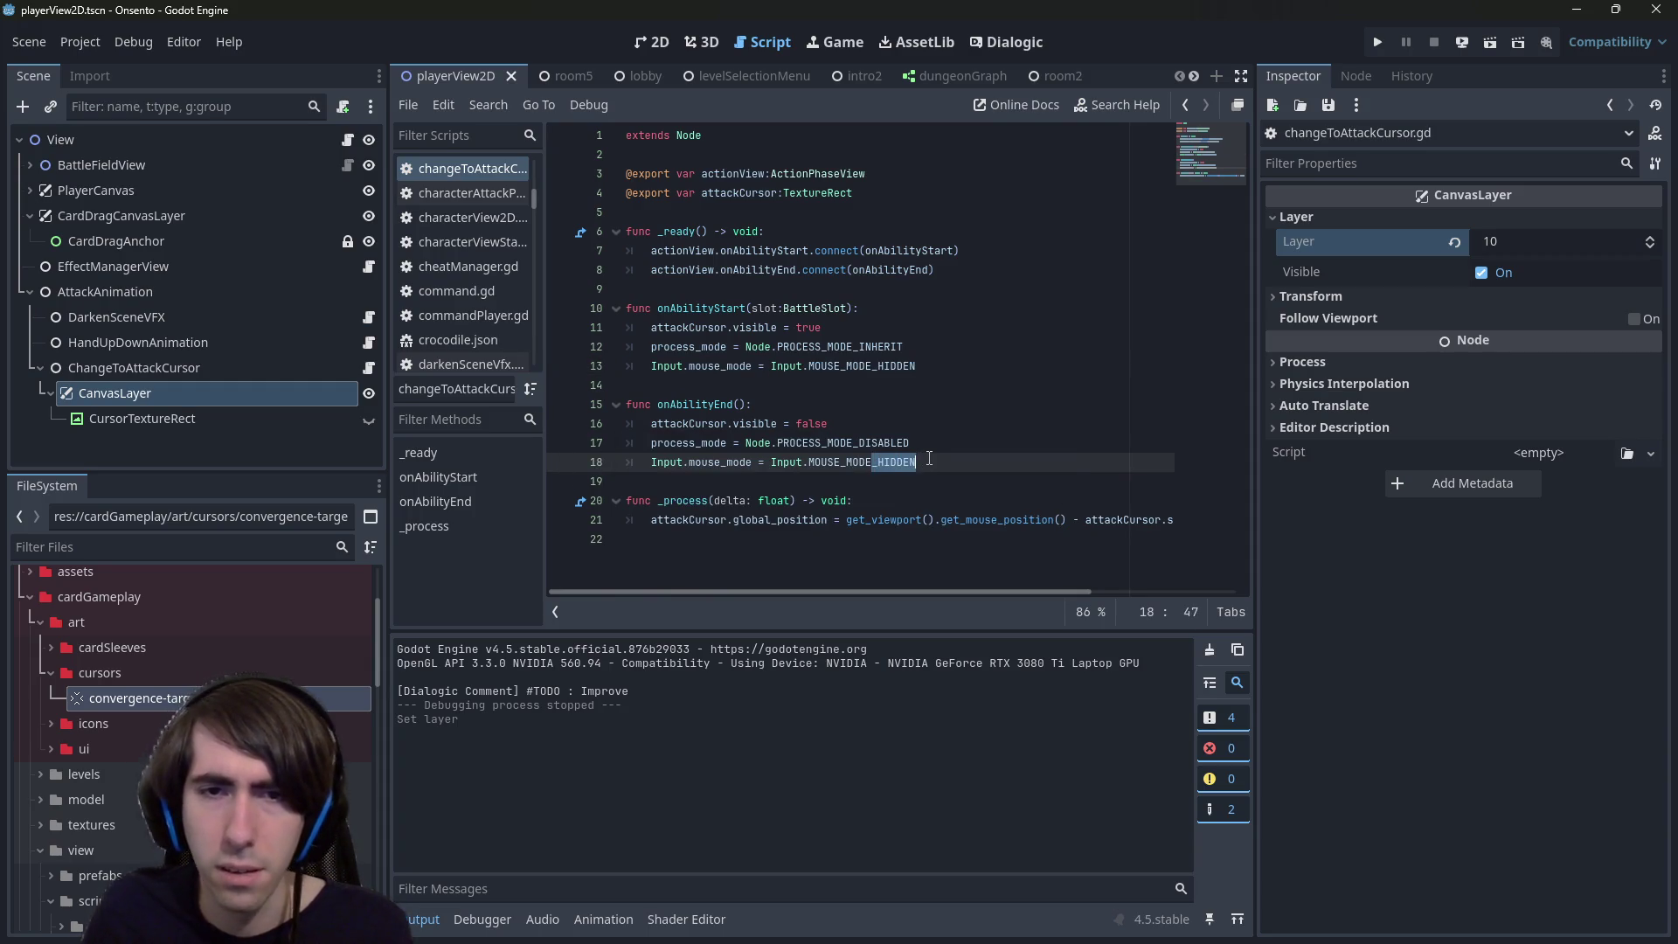
{"action": "type", "text": "VISIBL"}
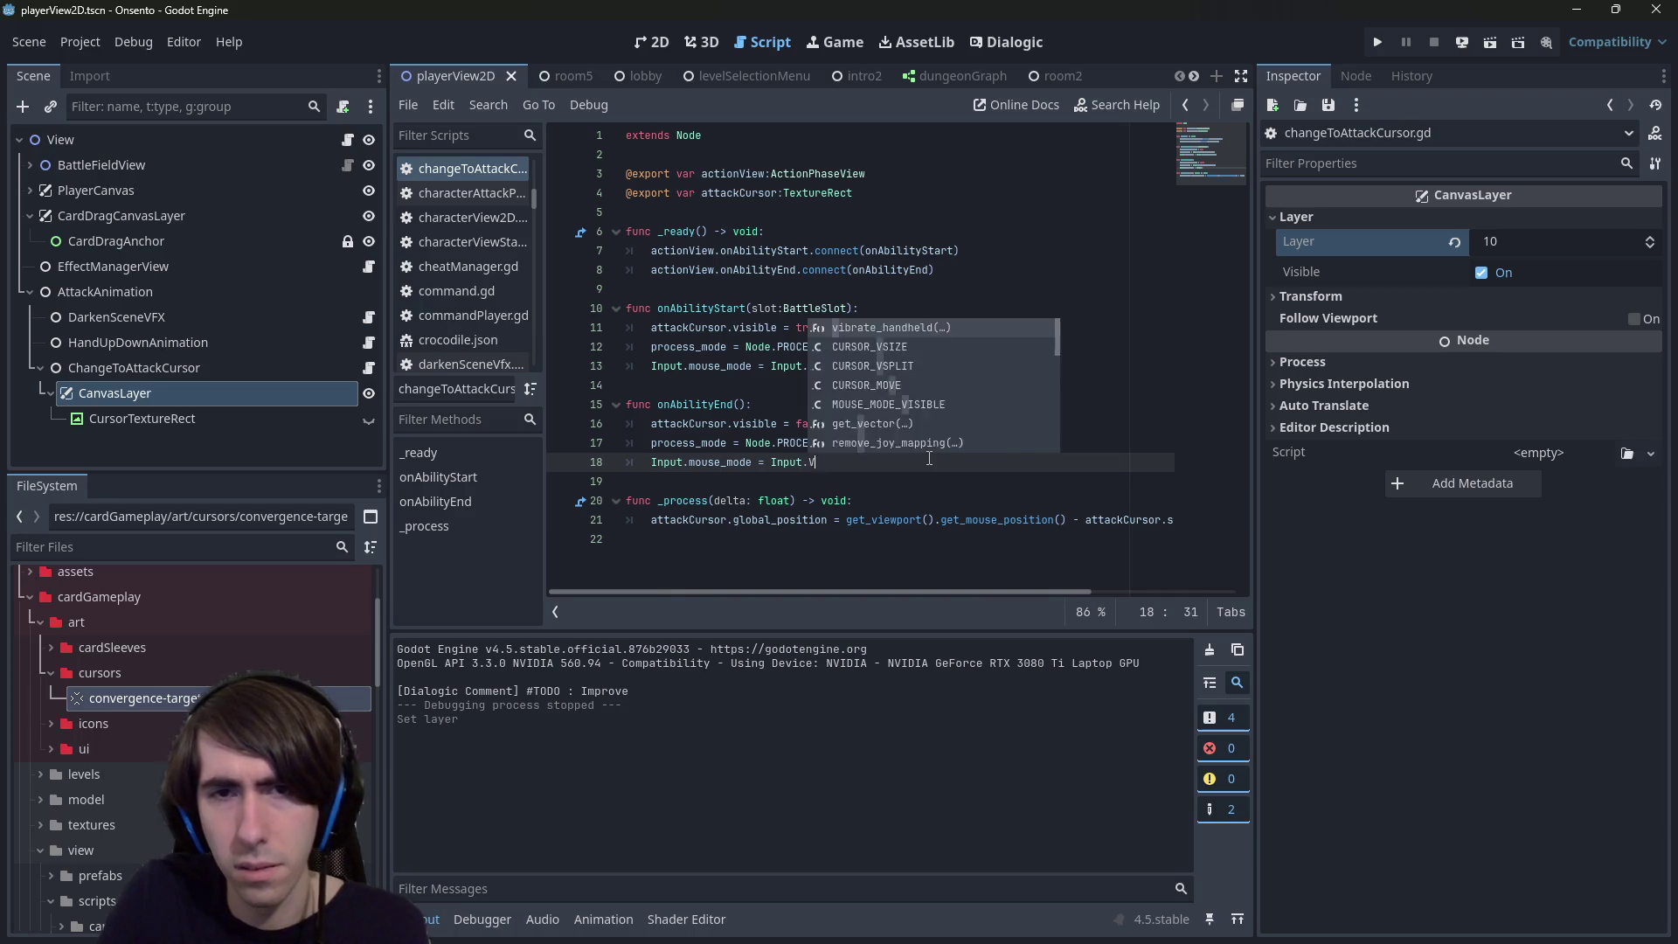
{"action": "key", "text": "ctrl+s"}
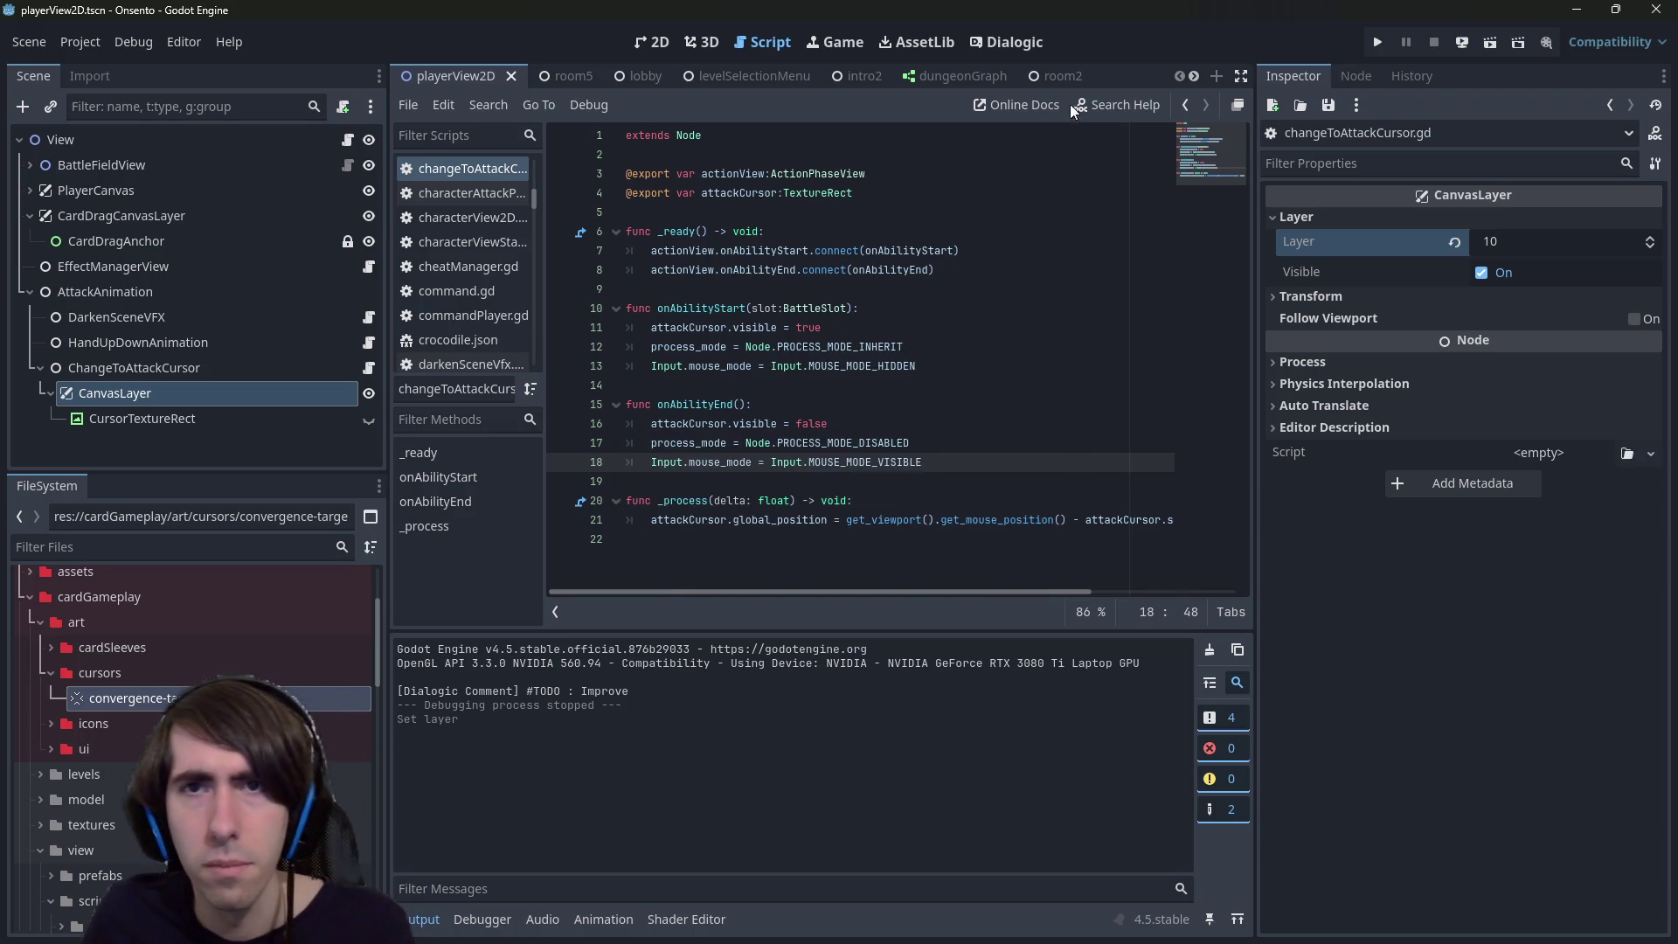
{"action": "left_click", "coordinate": [1040, 76]}
{"action": "left_click", "coordinate": [1489, 43]}
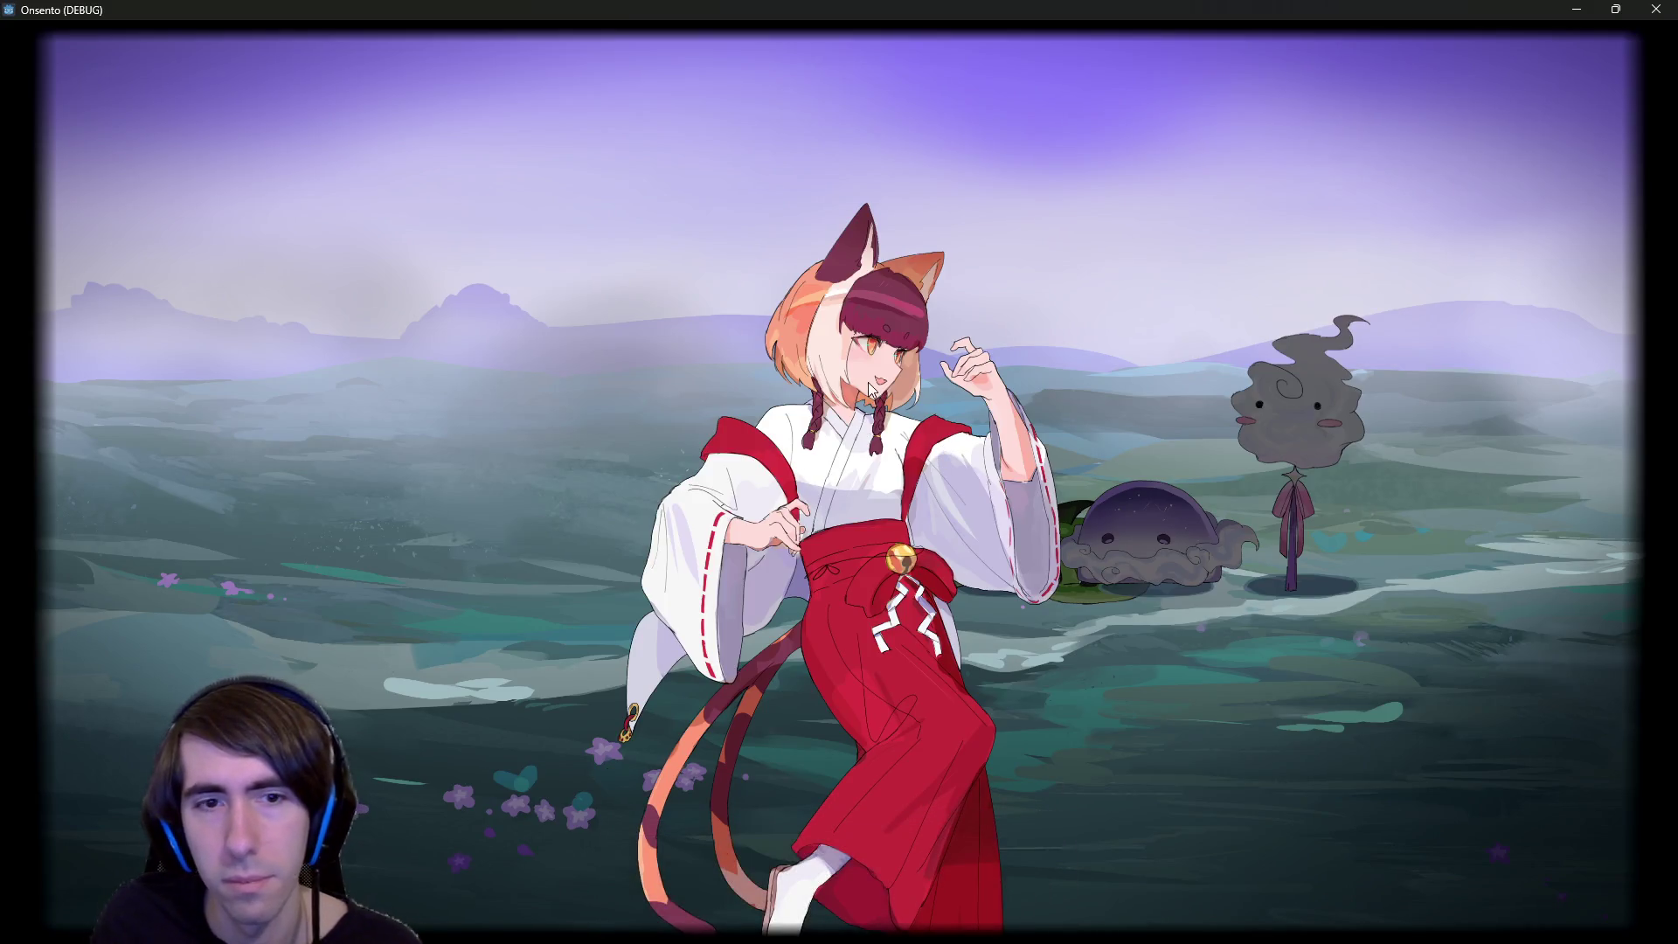
Place two character cards on the battlefield, then start and cancel fox-girl targeting twice
{"action": "mouse_move", "coordinate": [720, 751]}
{"action": "left_mouse_down"}
{"action": "mouse_move", "coordinate": [638, 491]}
{"action": "mouse_move", "coordinate": [664, 463]}
{"action": "left_mouse_up"}
{"action": "left_click_drag", "start_coordinate": [839, 752], "coordinate": [525, 489]}
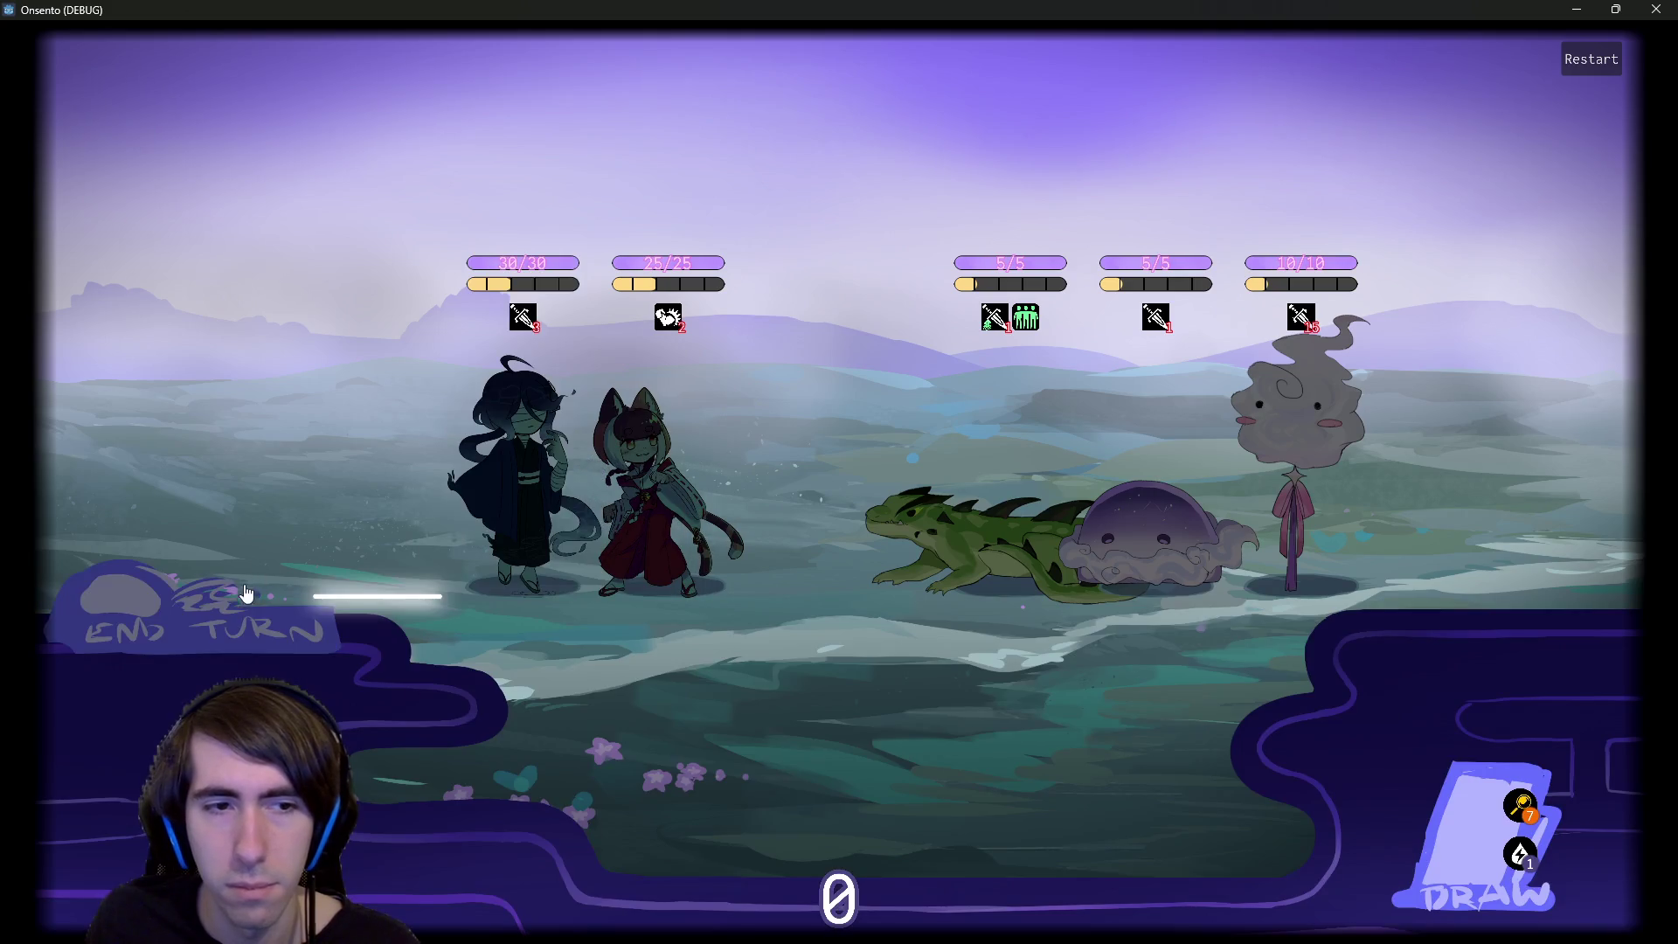
{"action": "left_click", "coordinate": [664, 489]}
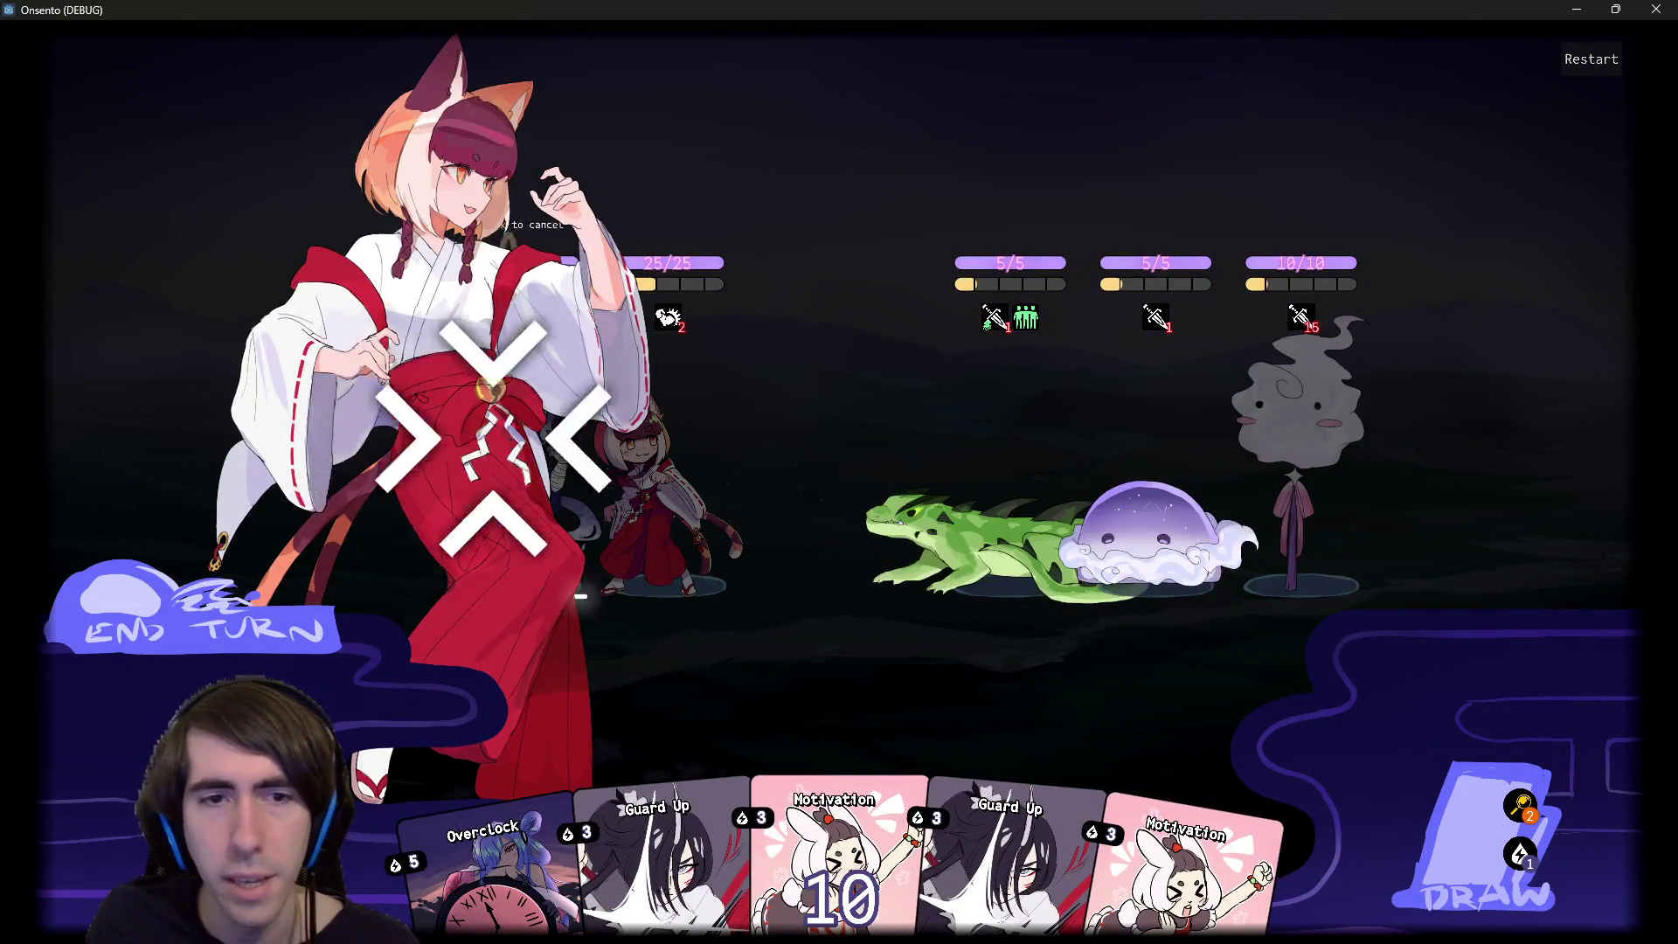
{"action": "right_click", "coordinate": [457, 449]}
{"action": "left_click", "coordinate": [655, 481]}
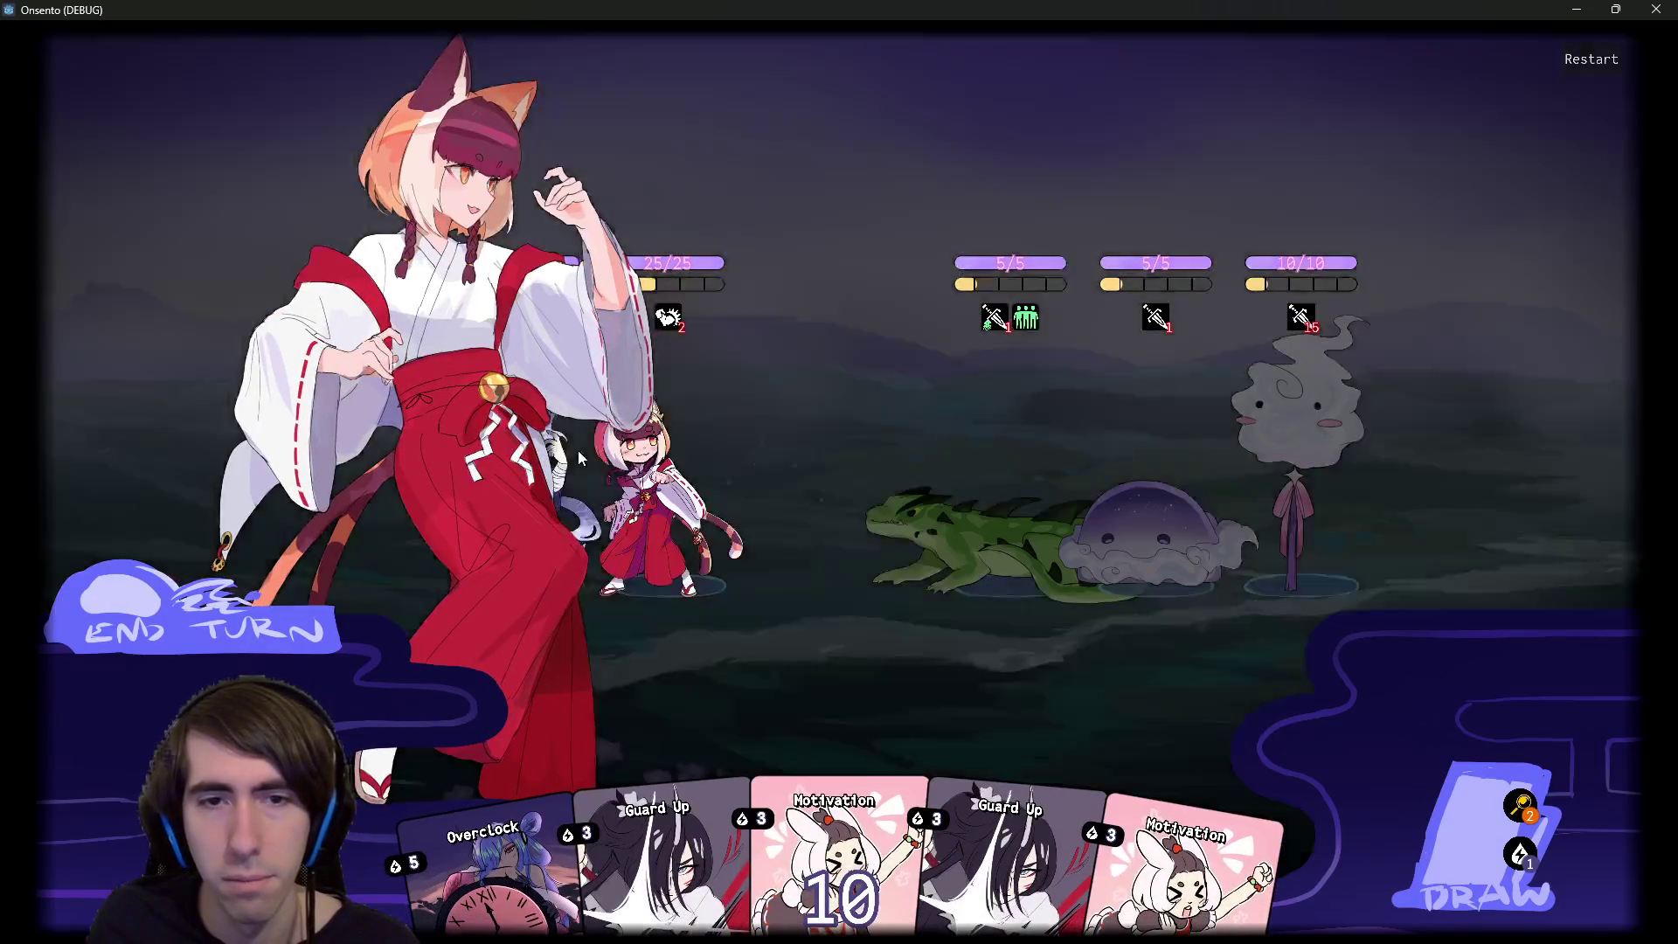
{"action": "right_click", "coordinate": [526, 486]}
Keep testing targeting with the fox-girl and cat-girl, then close the game window
{"action": "left_click", "coordinate": [651, 489]}
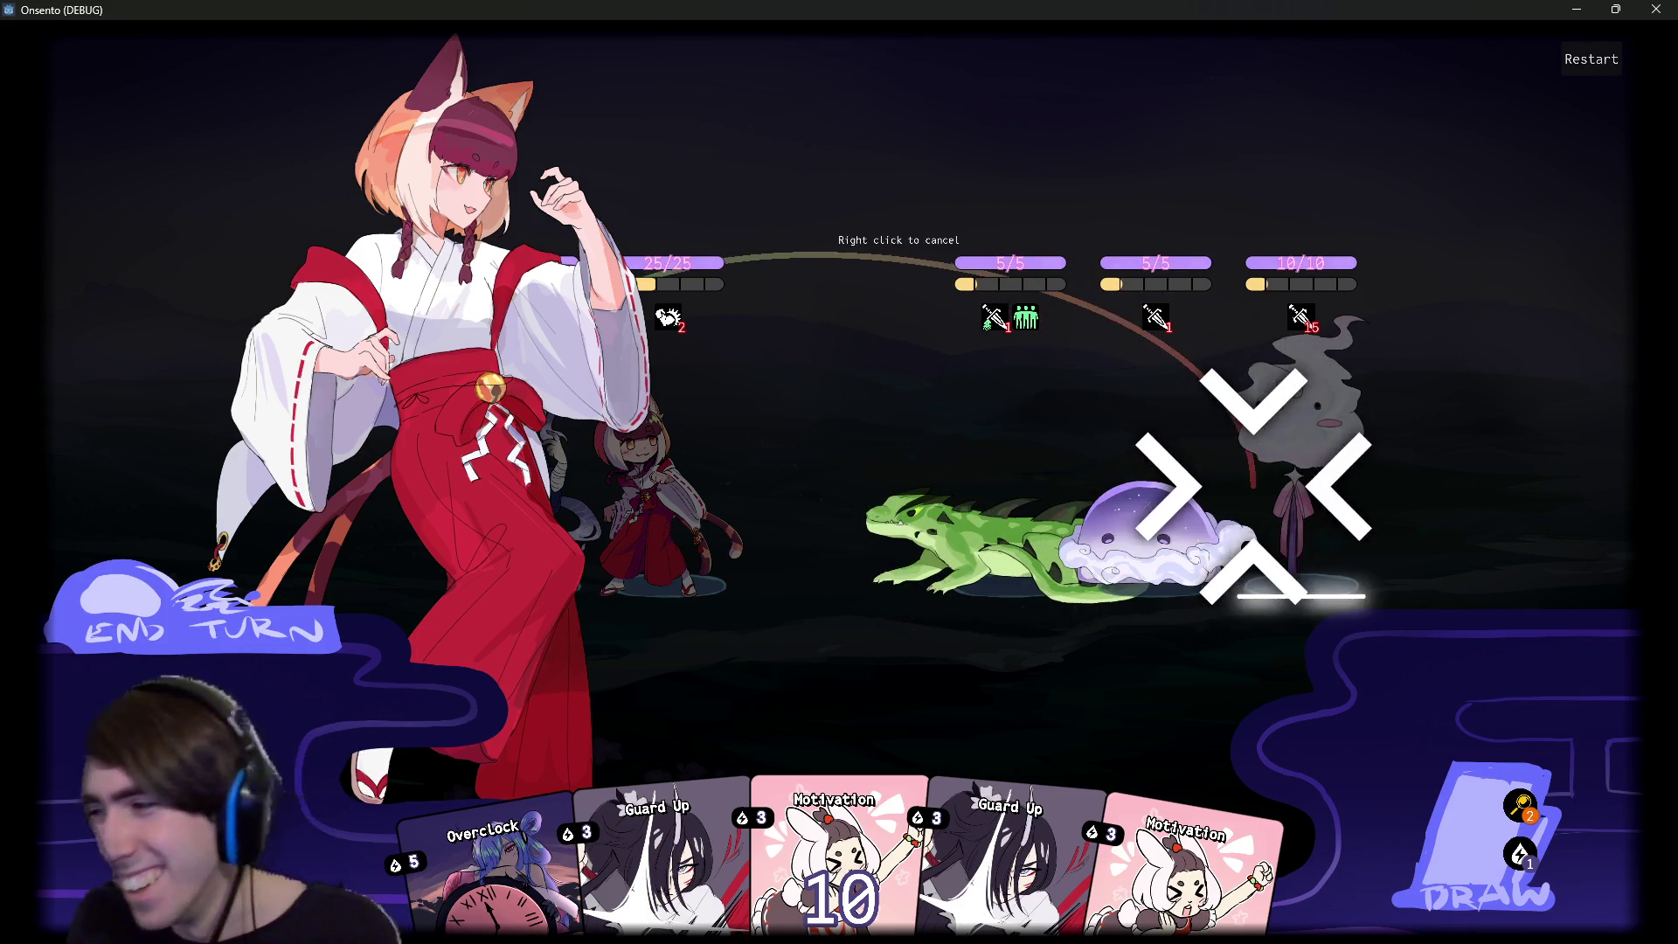
{"action": "right_click", "coordinate": [695, 498]}
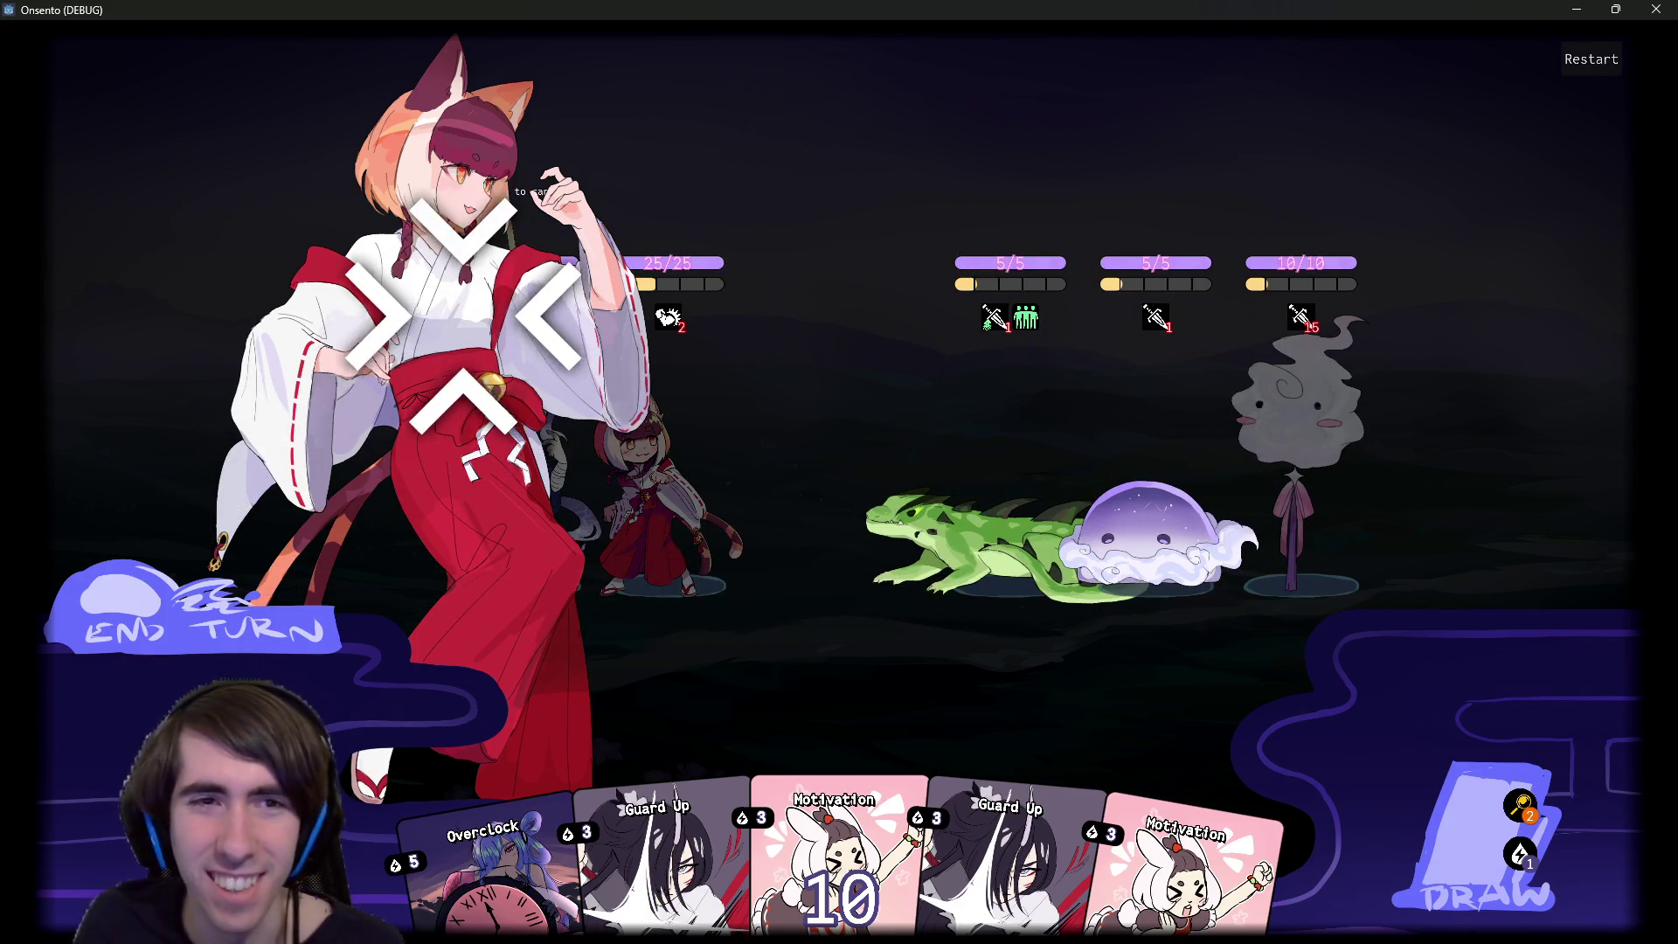
{"action": "left_click", "coordinate": [487, 337]}
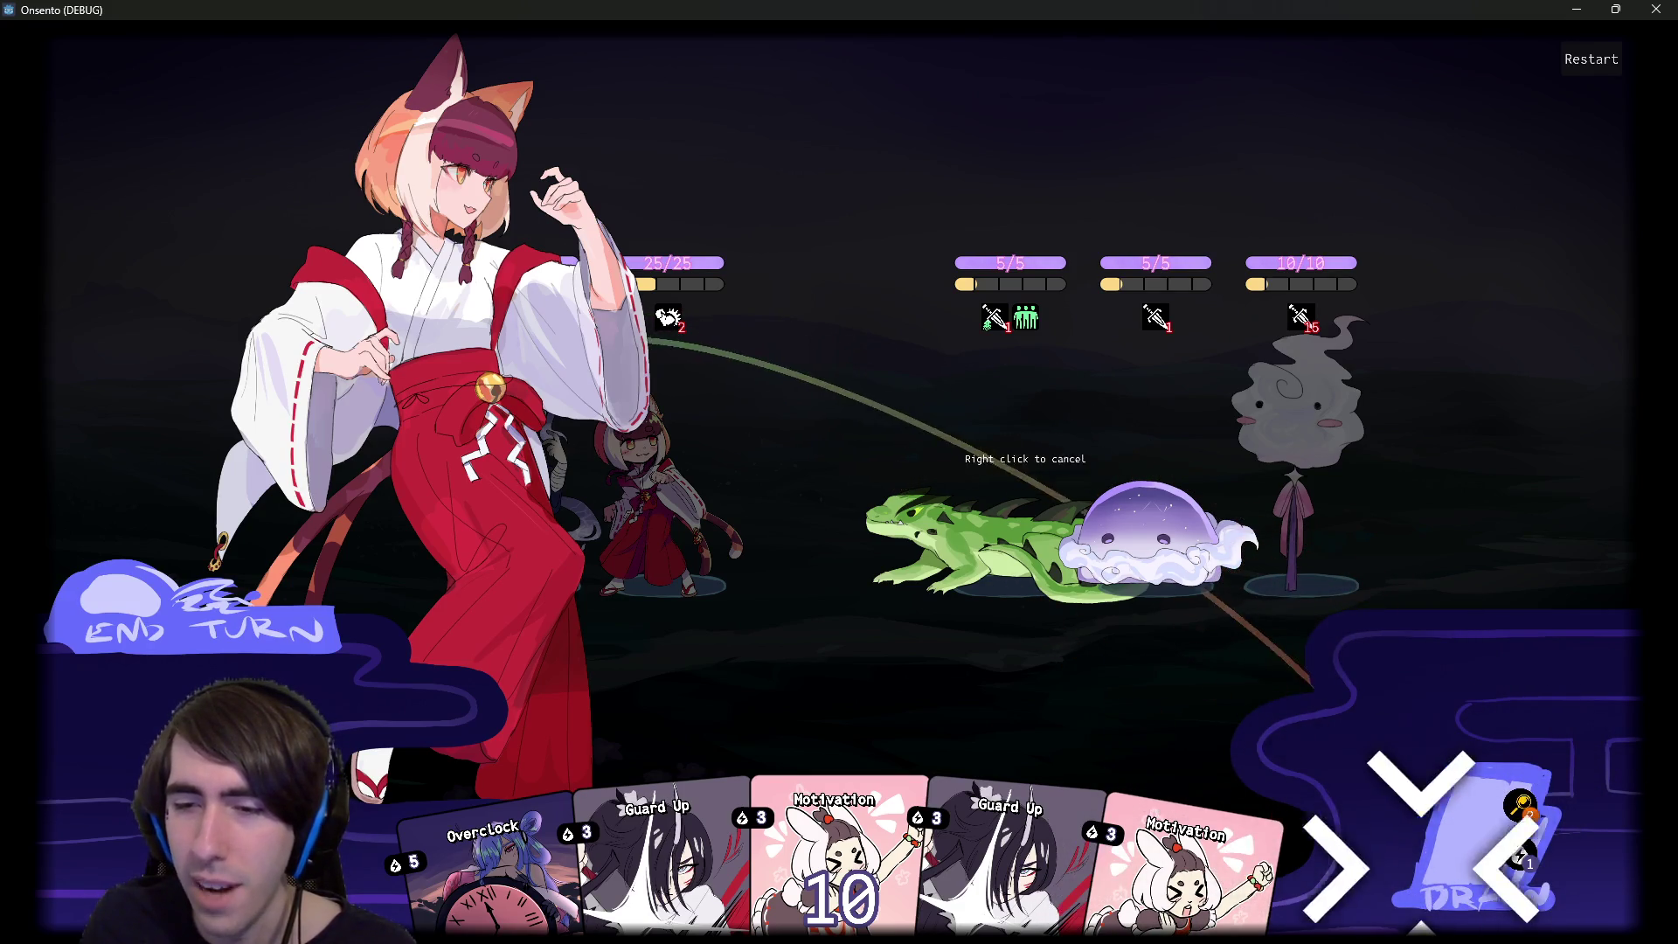
{"action": "right_click", "coordinate": [1119, 502]}
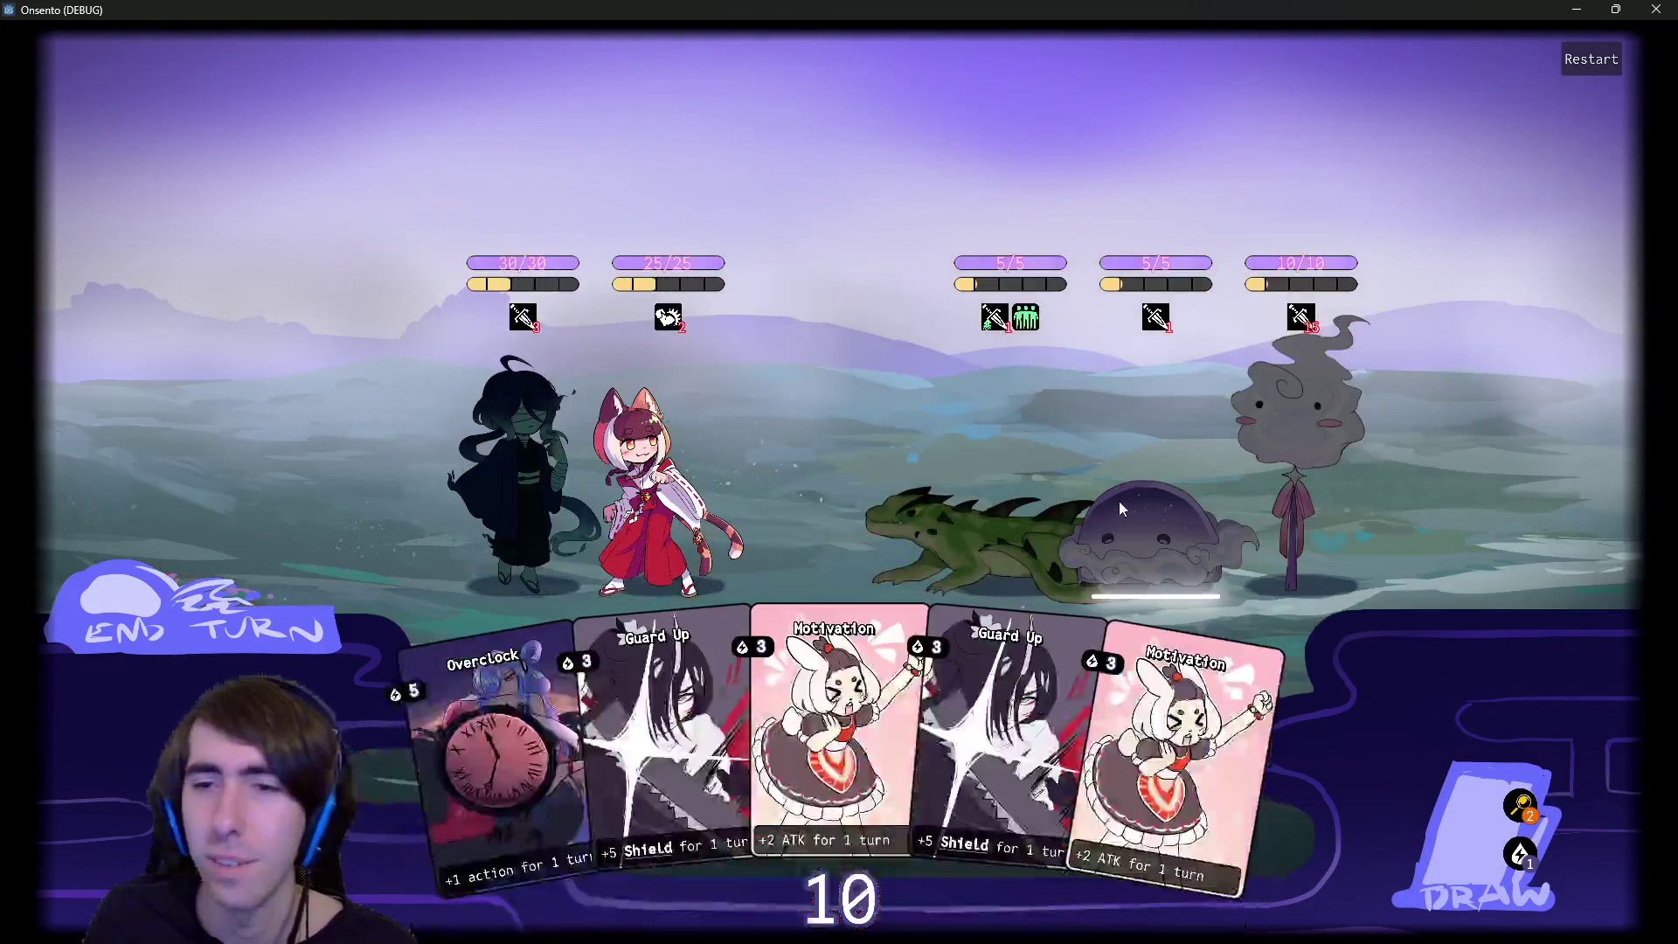
{"action": "left_click", "coordinate": [680, 424]}
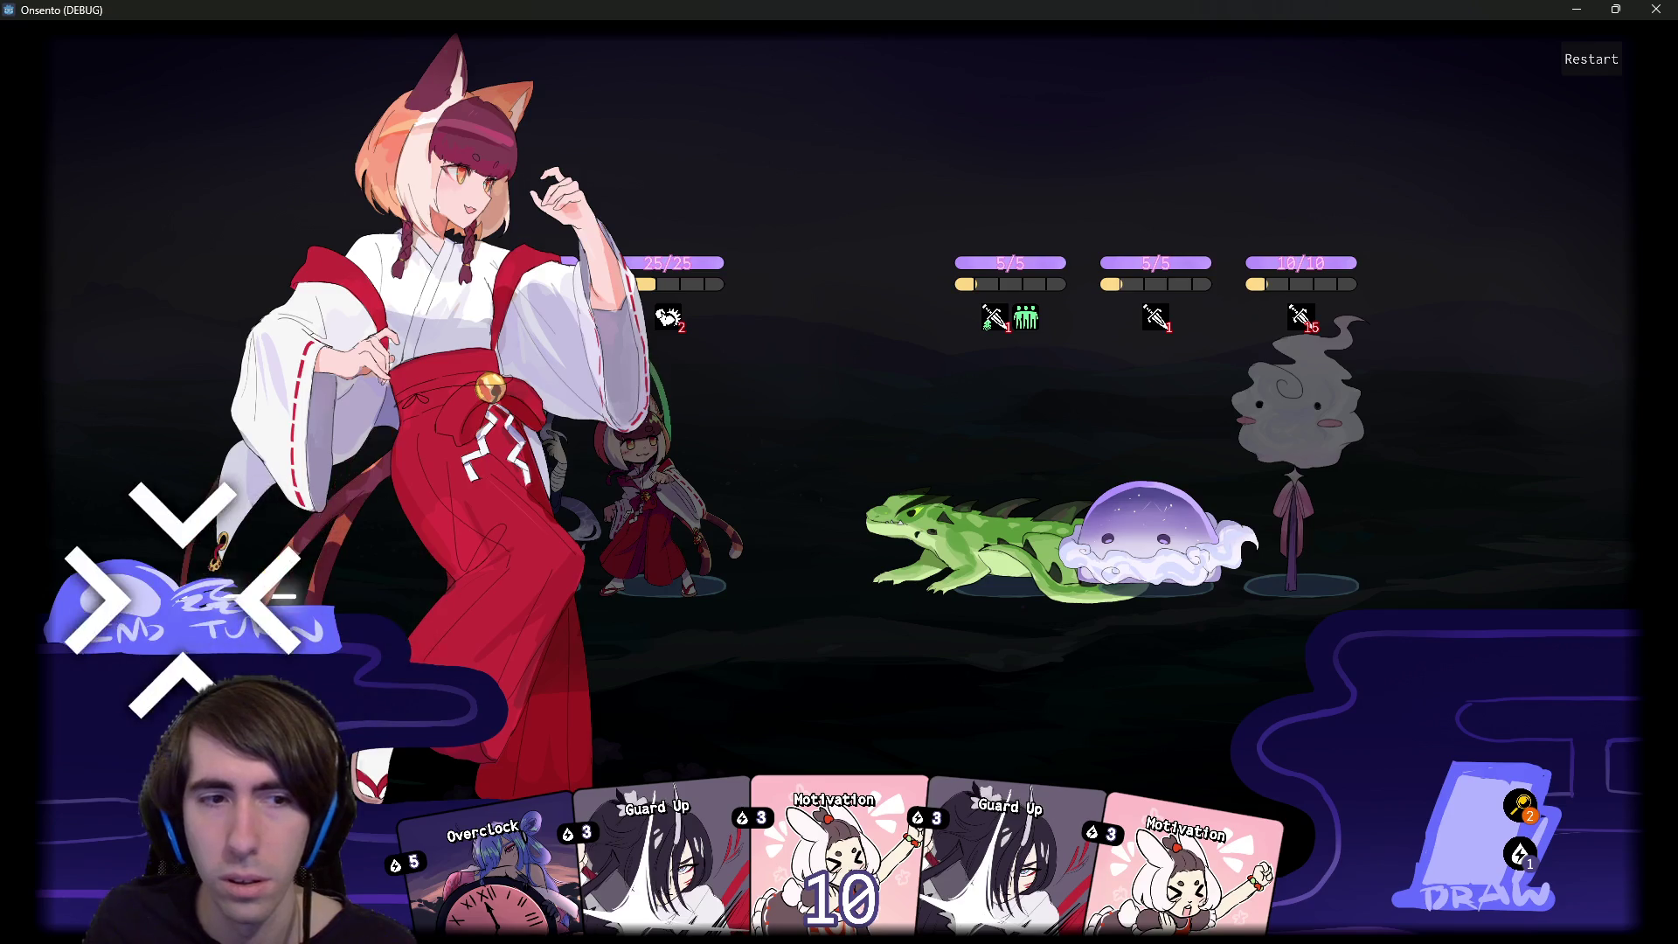
{"action": "right_click", "coordinate": [176, 592]}
{"action": "left_click", "coordinate": [1665, 8]}
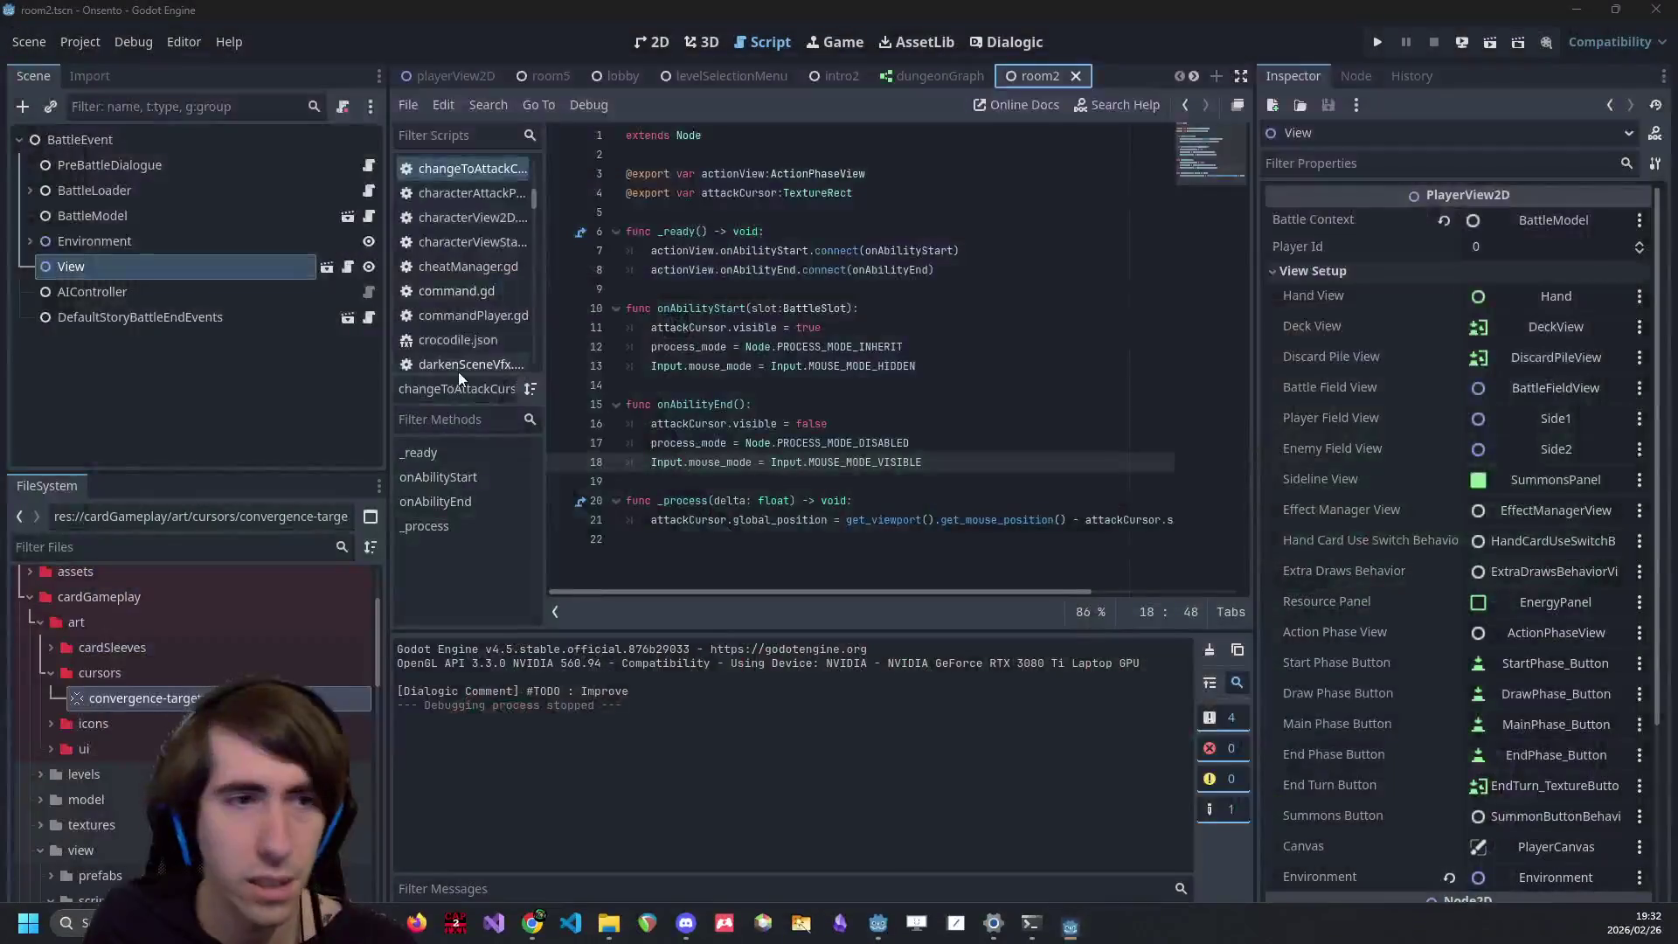
Open the playerView2D scene in the 2D view and select the CursorTextureRect node
{"action": "left_click", "coordinate": [674, 39]}
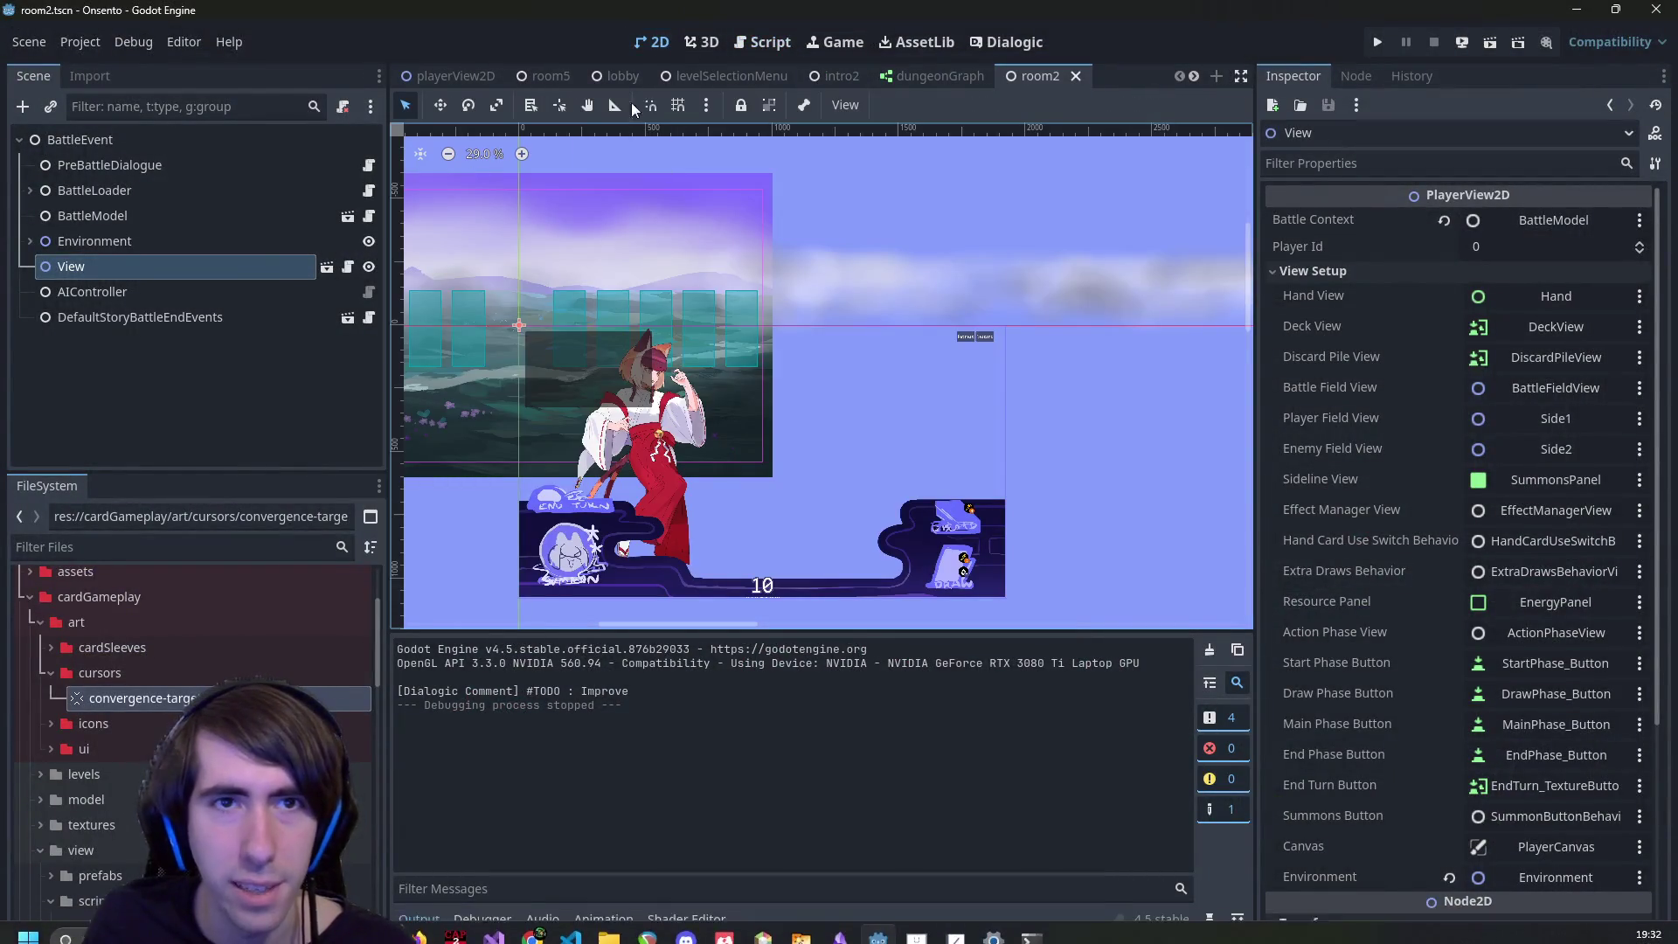
{"action": "left_click", "coordinate": [326, 267]}
{"action": "left_click", "coordinate": [202, 417]}
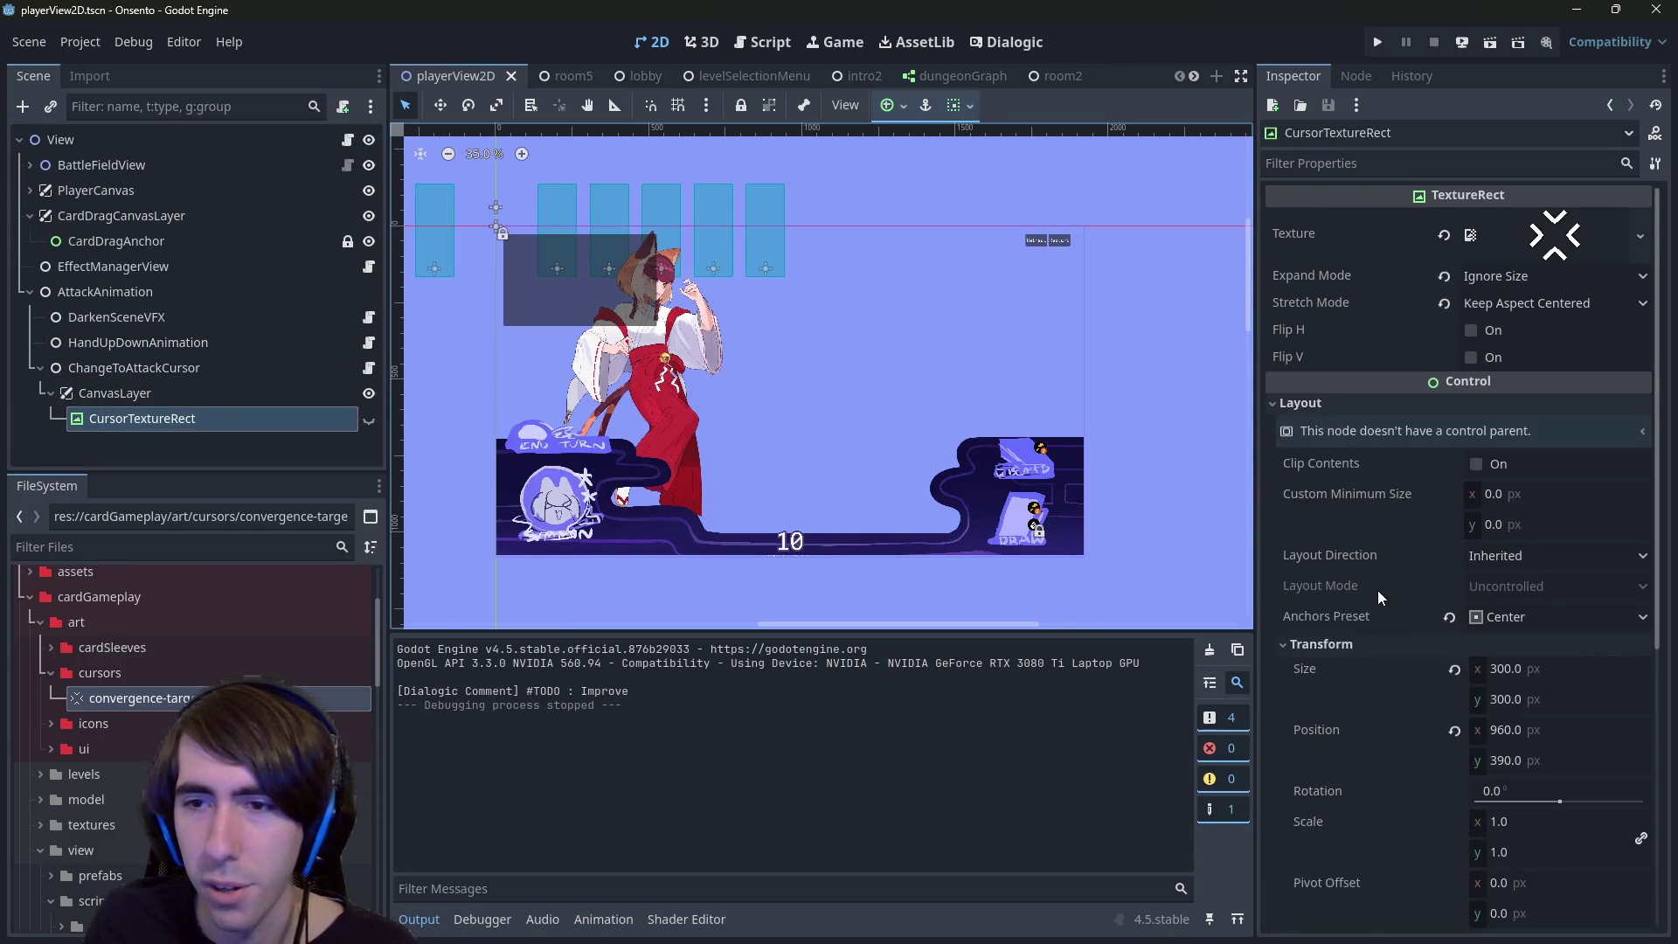
Set CursorTextureRect's Mouse Filter to Ignore and save the playerView2D scene
{"action": "scroll", "coordinate": [1379, 595], "scroll_direction": "down", "scroll_amount": 5}
{"action": "left_click", "coordinate": [1344, 692]}
{"action": "left_click", "coordinate": [1333, 682]}
{"action": "left_click", "coordinate": [1333, 682]}
{"action": "scroll", "coordinate": [1334, 682], "scroll_direction": "down", "scroll_amount": 3}
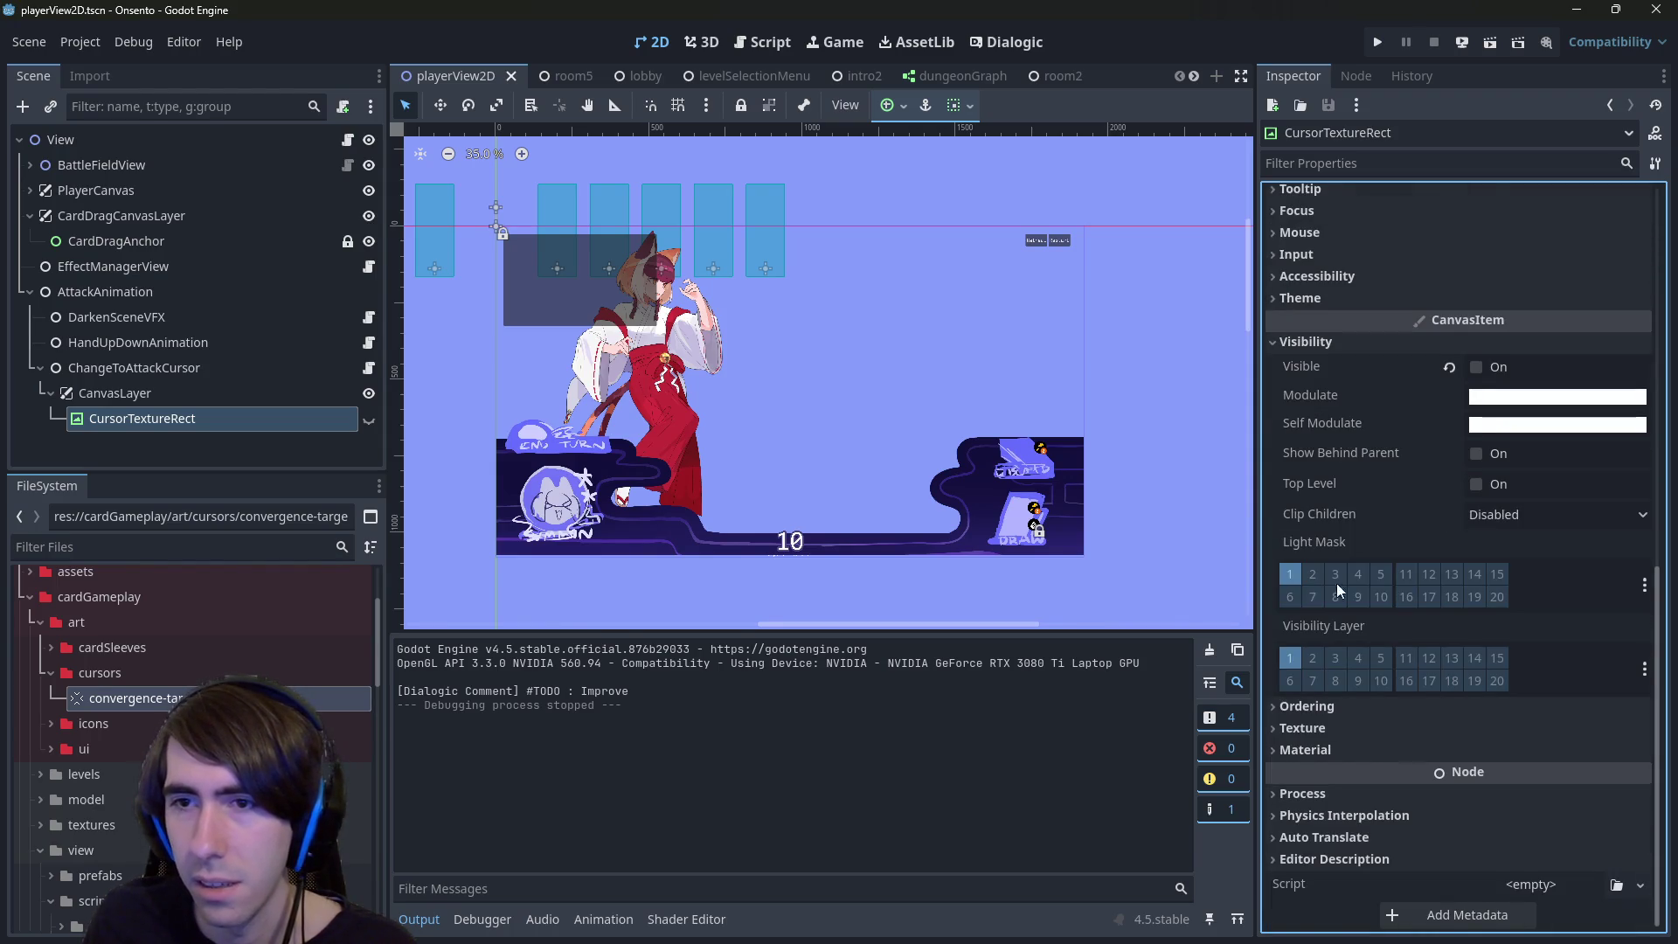
{"action": "scroll", "coordinate": [1333, 542], "scroll_direction": "up", "scroll_amount": 2}
{"action": "left_click", "coordinate": [1335, 429]}
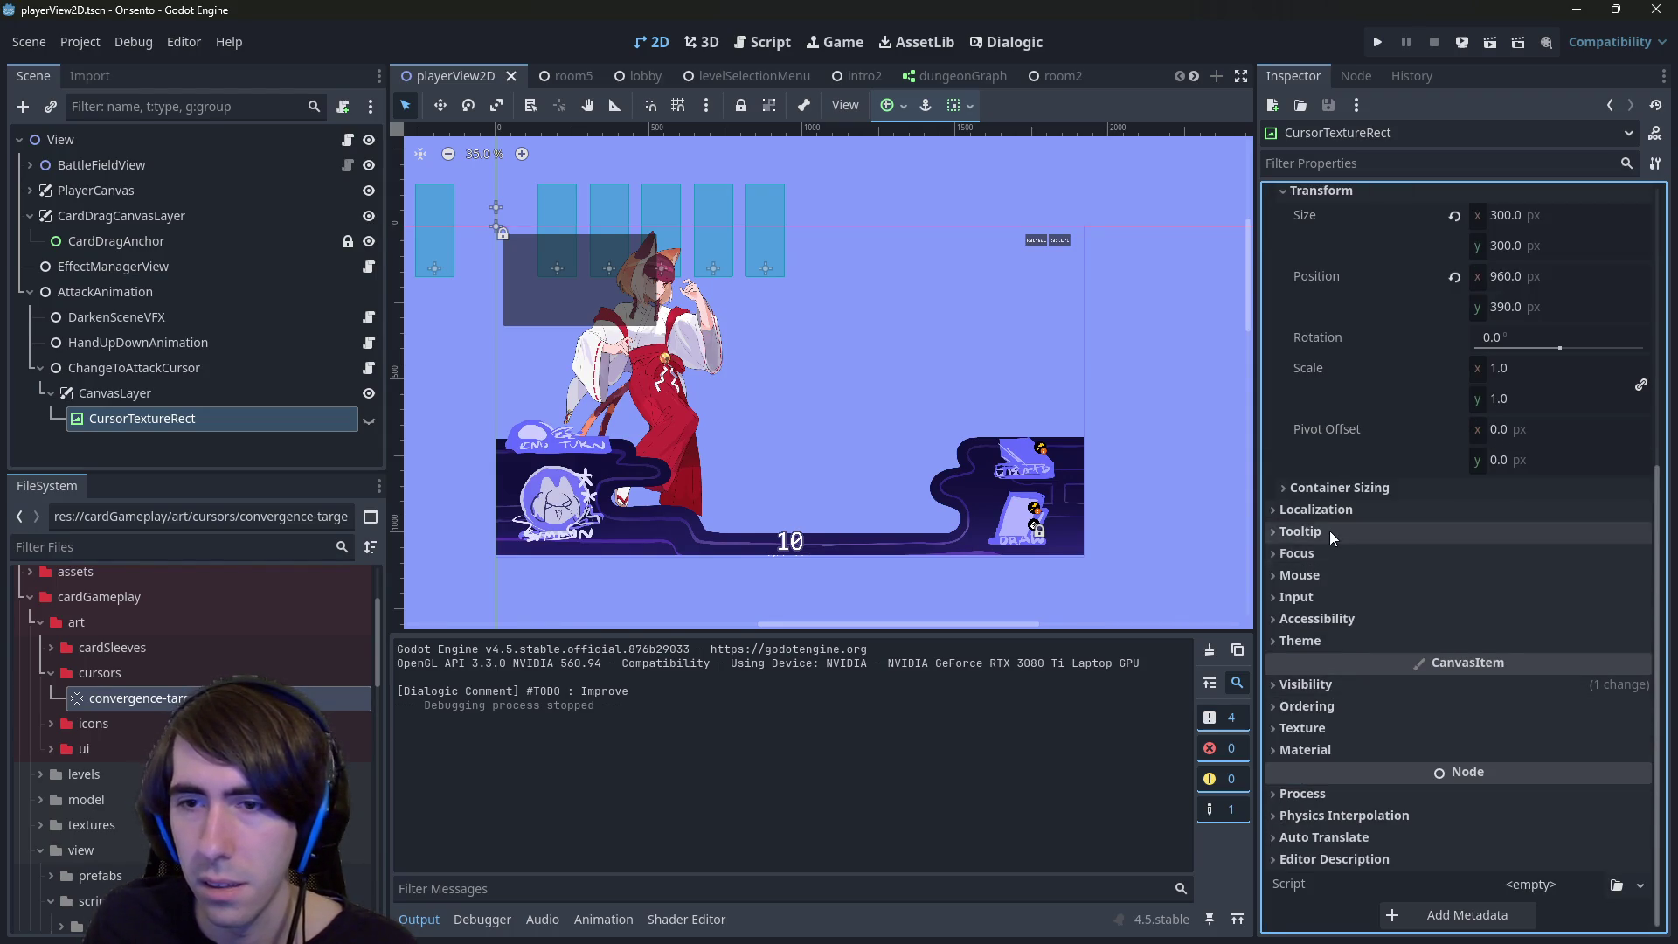
{"action": "left_click", "coordinate": [1325, 567]}
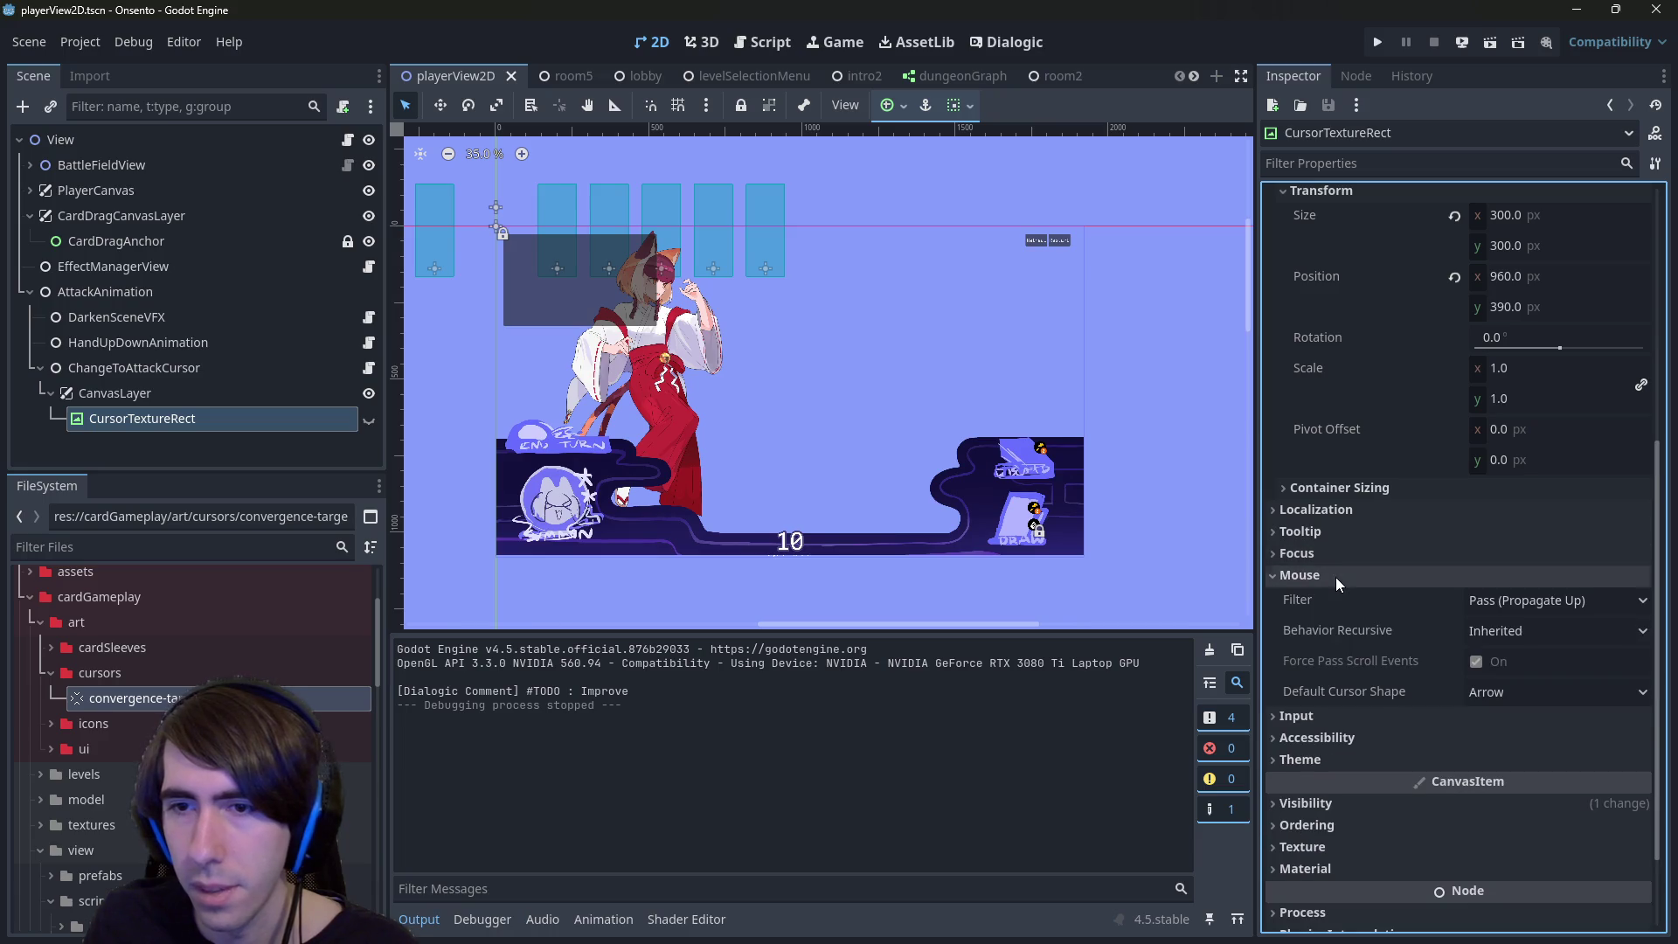
{"action": "left_click", "coordinate": [1507, 601]}
{"action": "left_click", "coordinate": [1506, 677]}
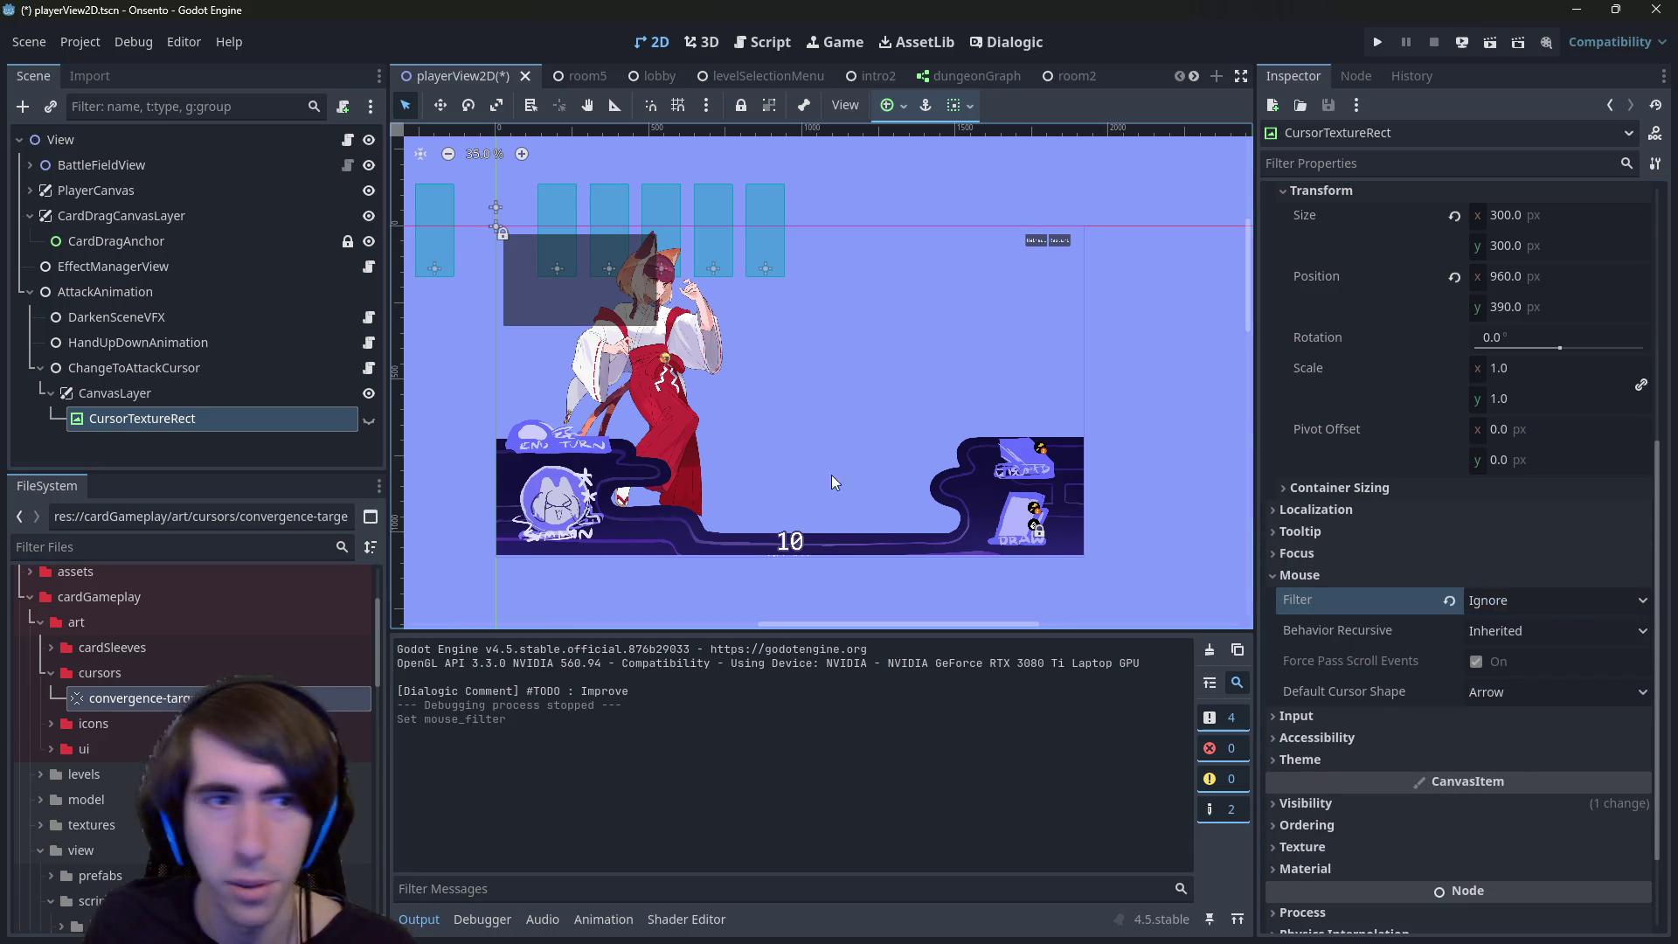
{"action": "left_click", "coordinate": [254, 394]}
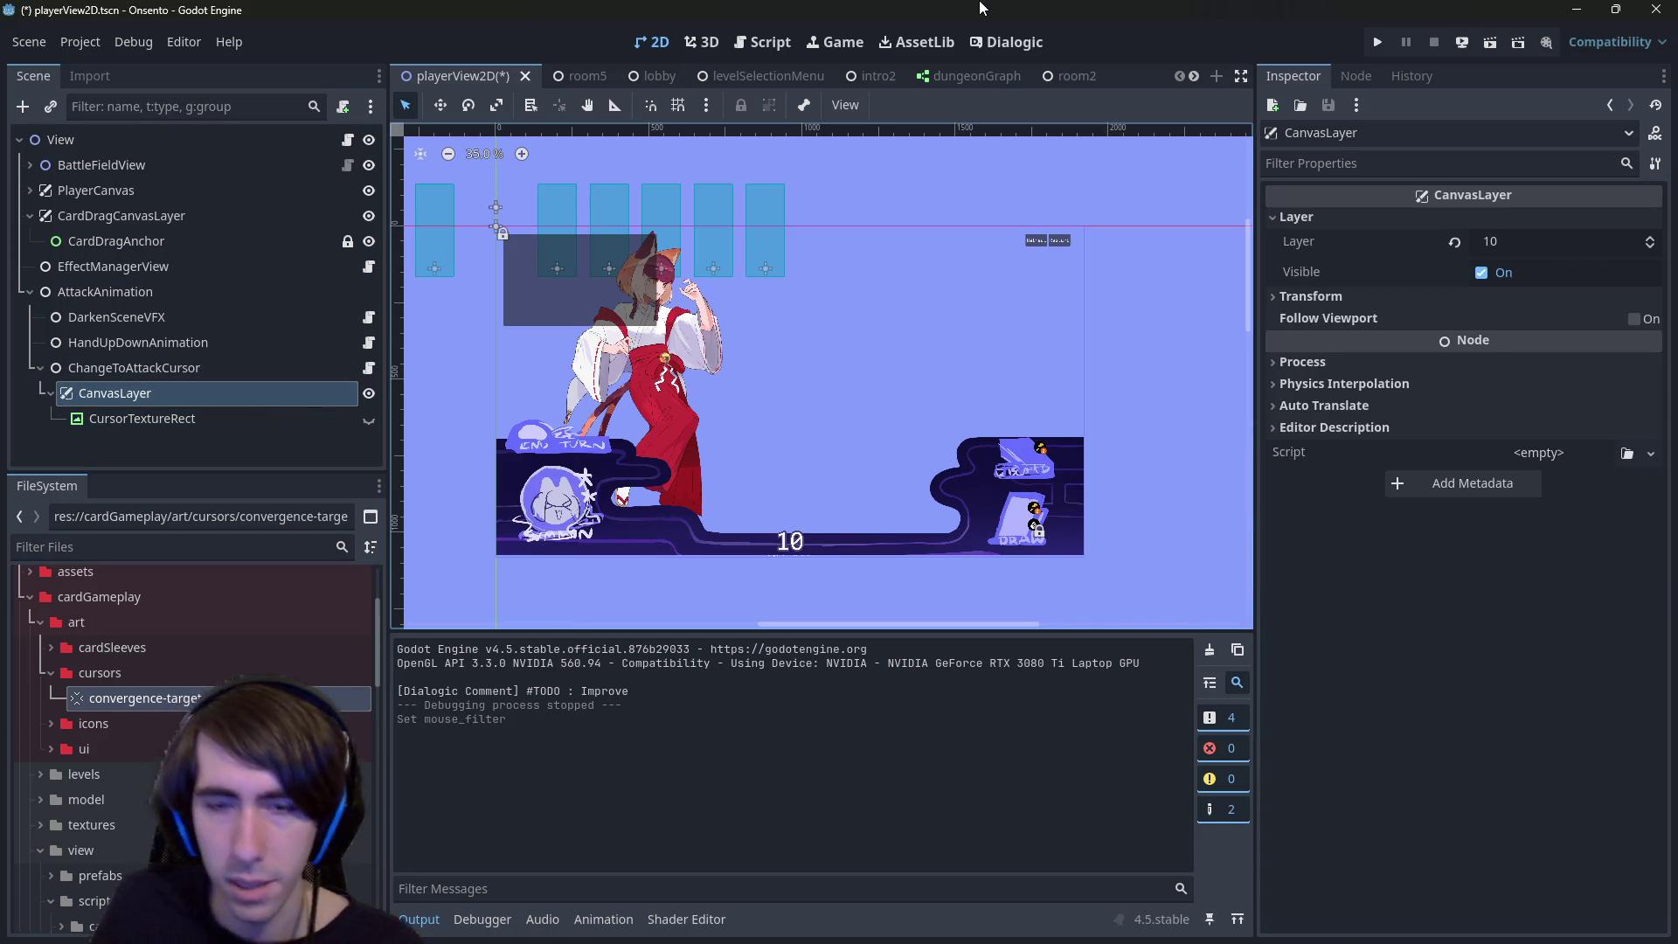
{"action": "key", "text": "ctrl+s"}
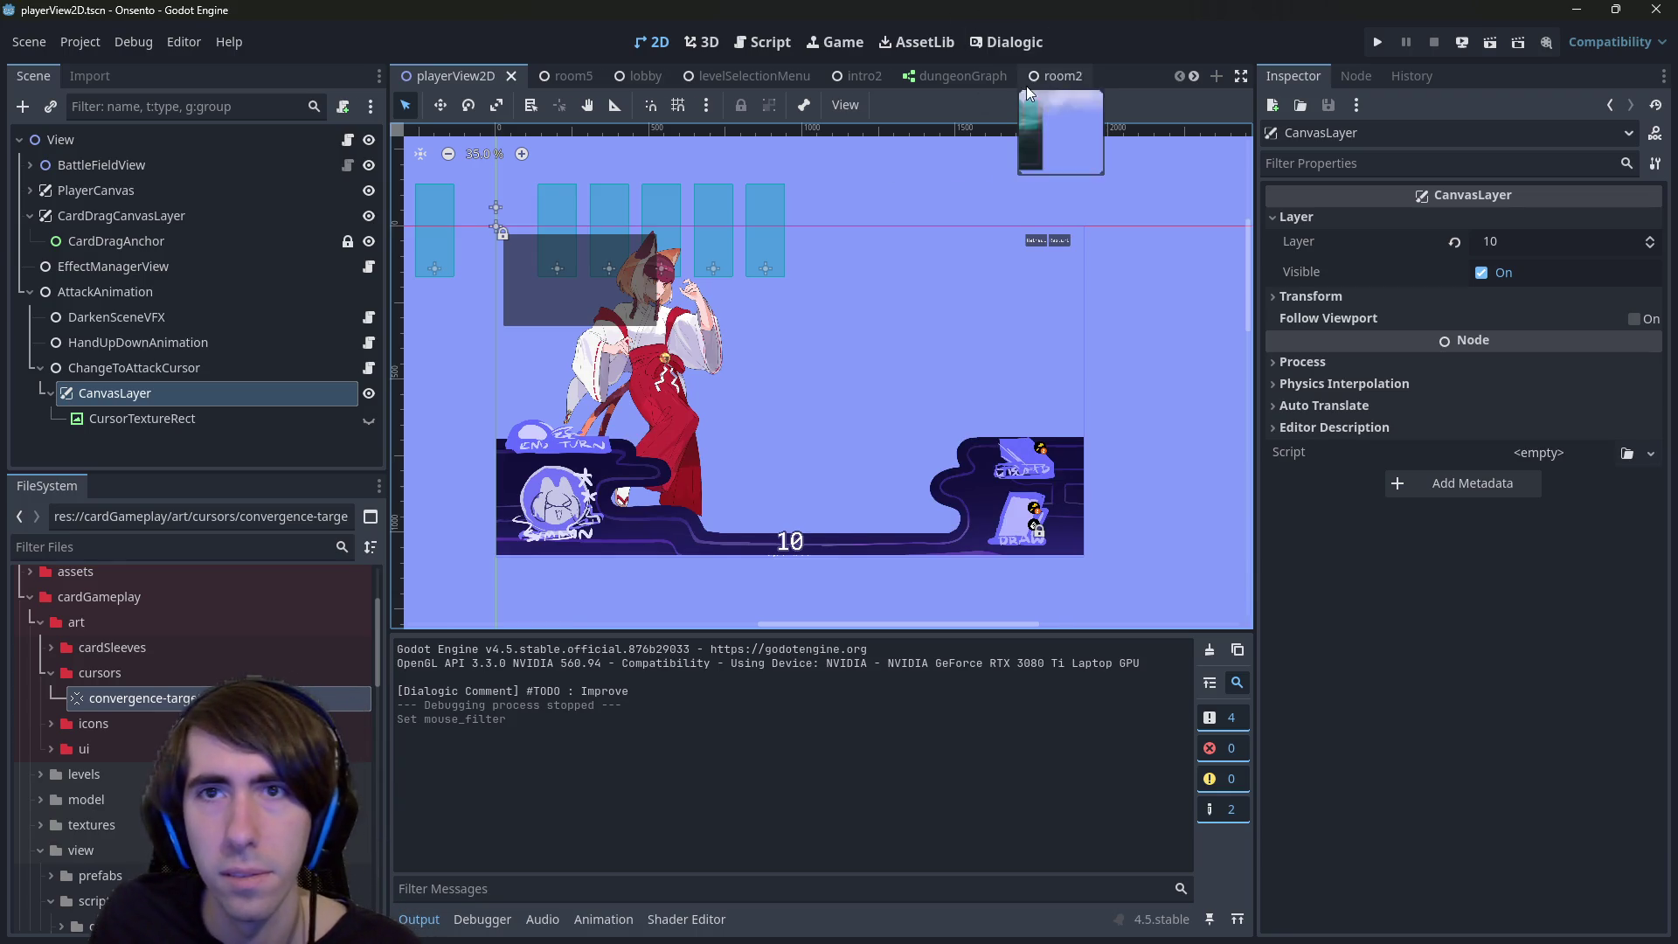
Run the room2 scene briefly, then stop the game
{"action": "left_click", "coordinate": [1028, 84]}
{"action": "left_click", "coordinate": [1491, 52]}
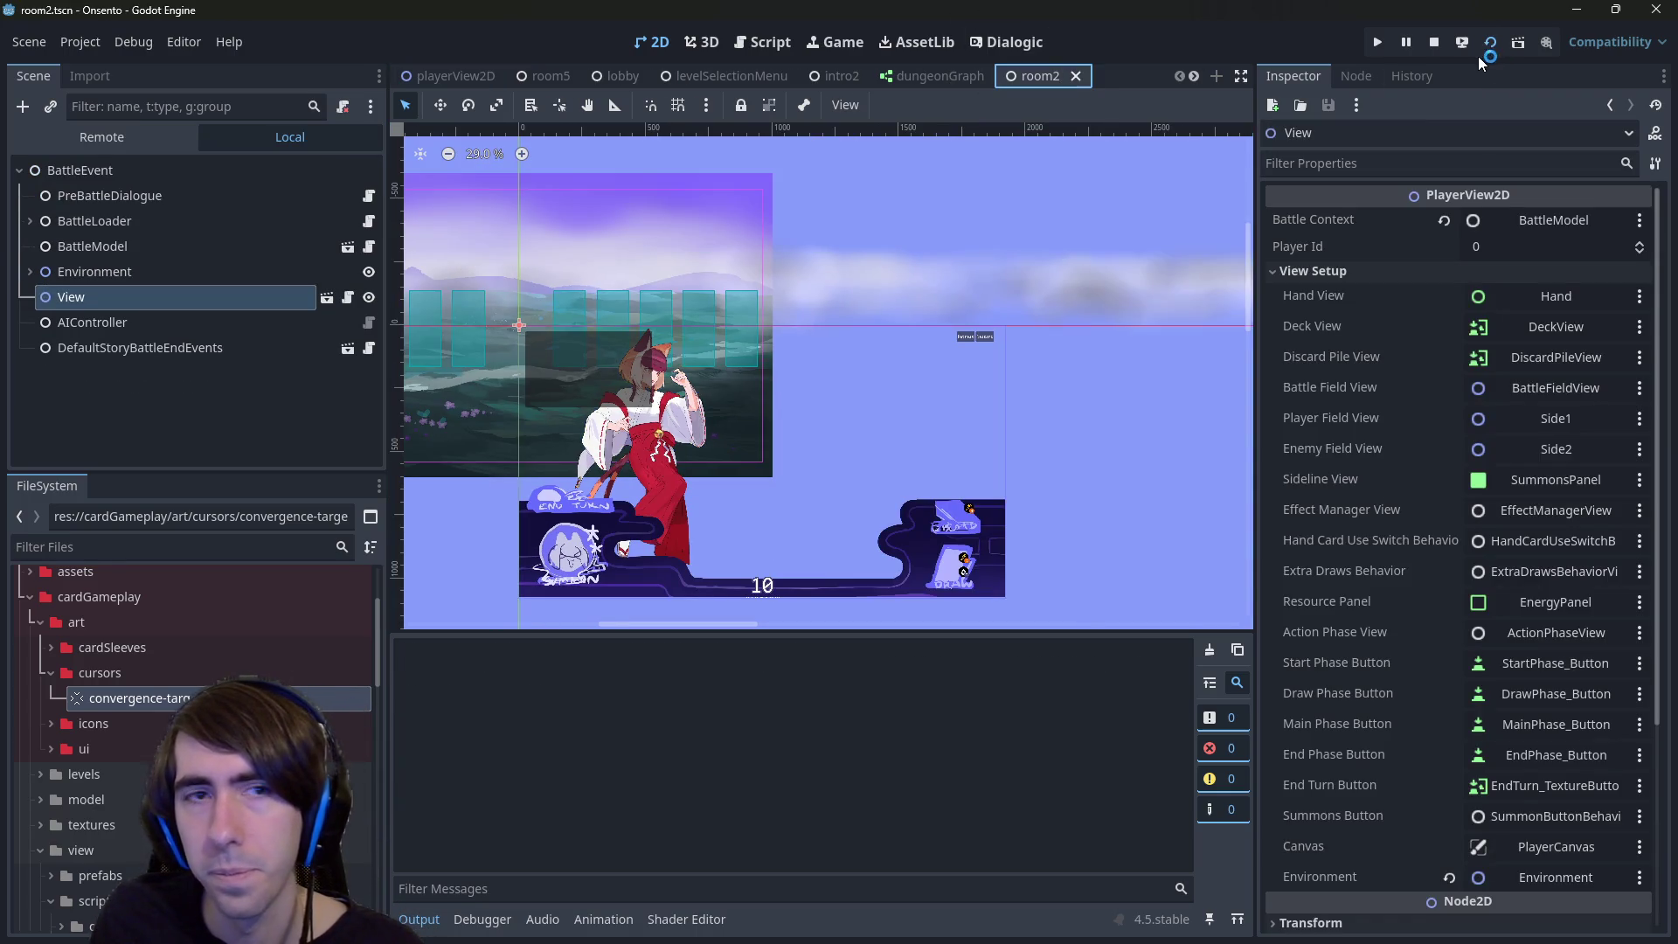
{"action": "left_click", "coordinate": [1433, 42]}
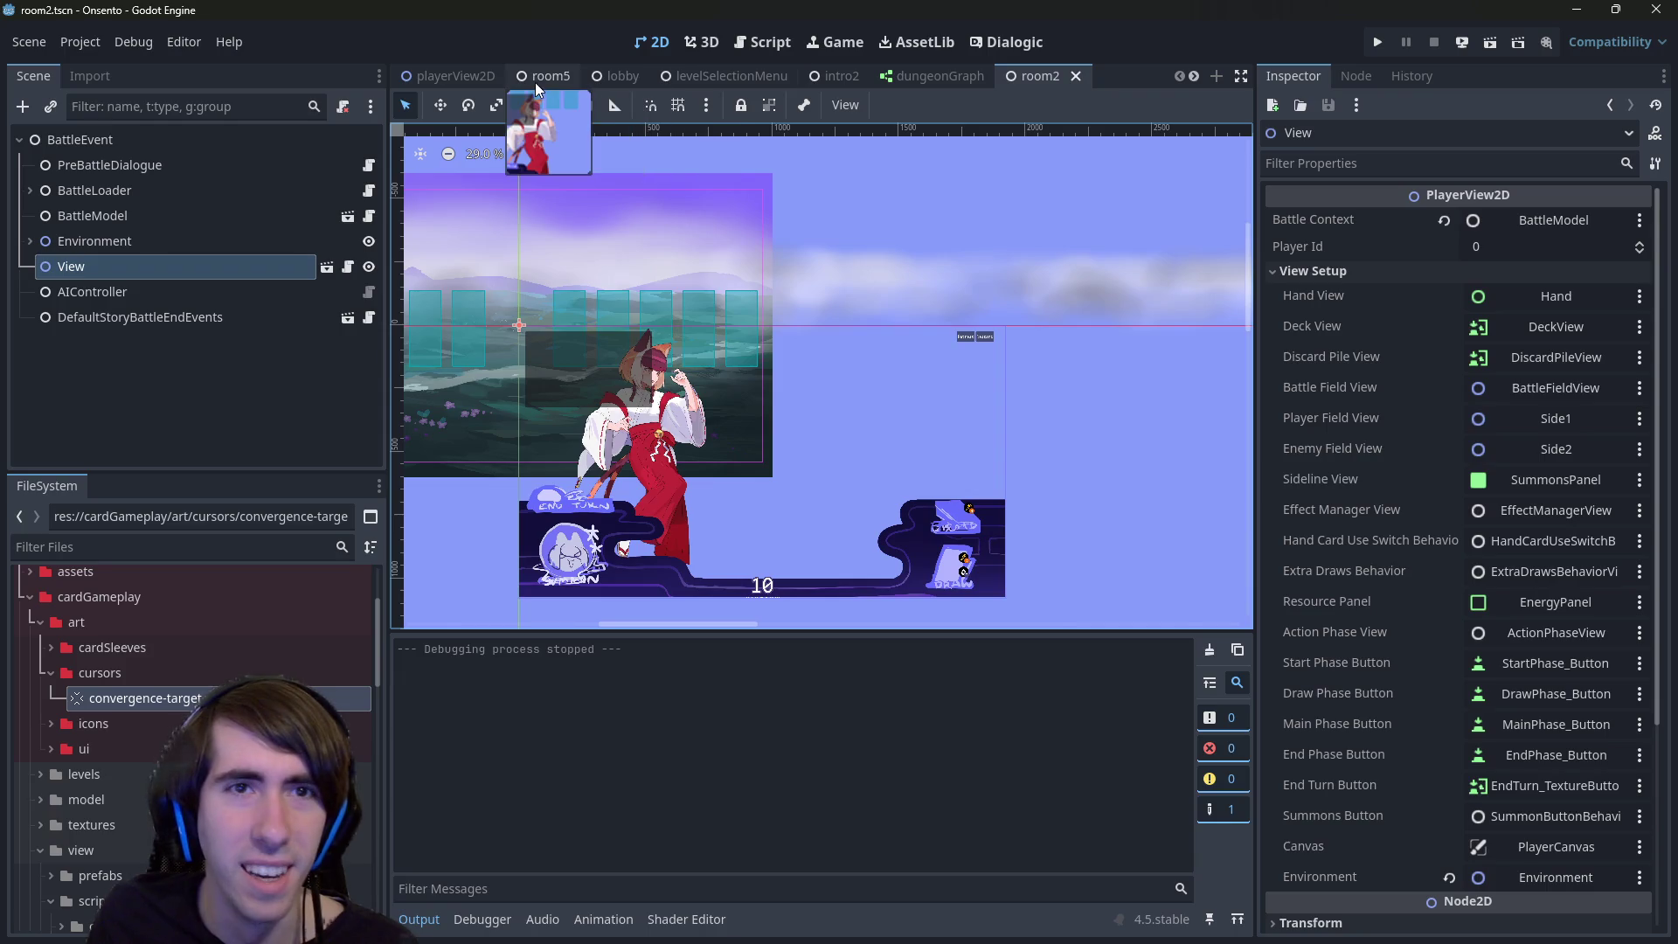
Resize CursorTextureRect to 150 x 150 in playerView2D, save, and relaunch room2
{"action": "left_click", "coordinate": [329, 264]}
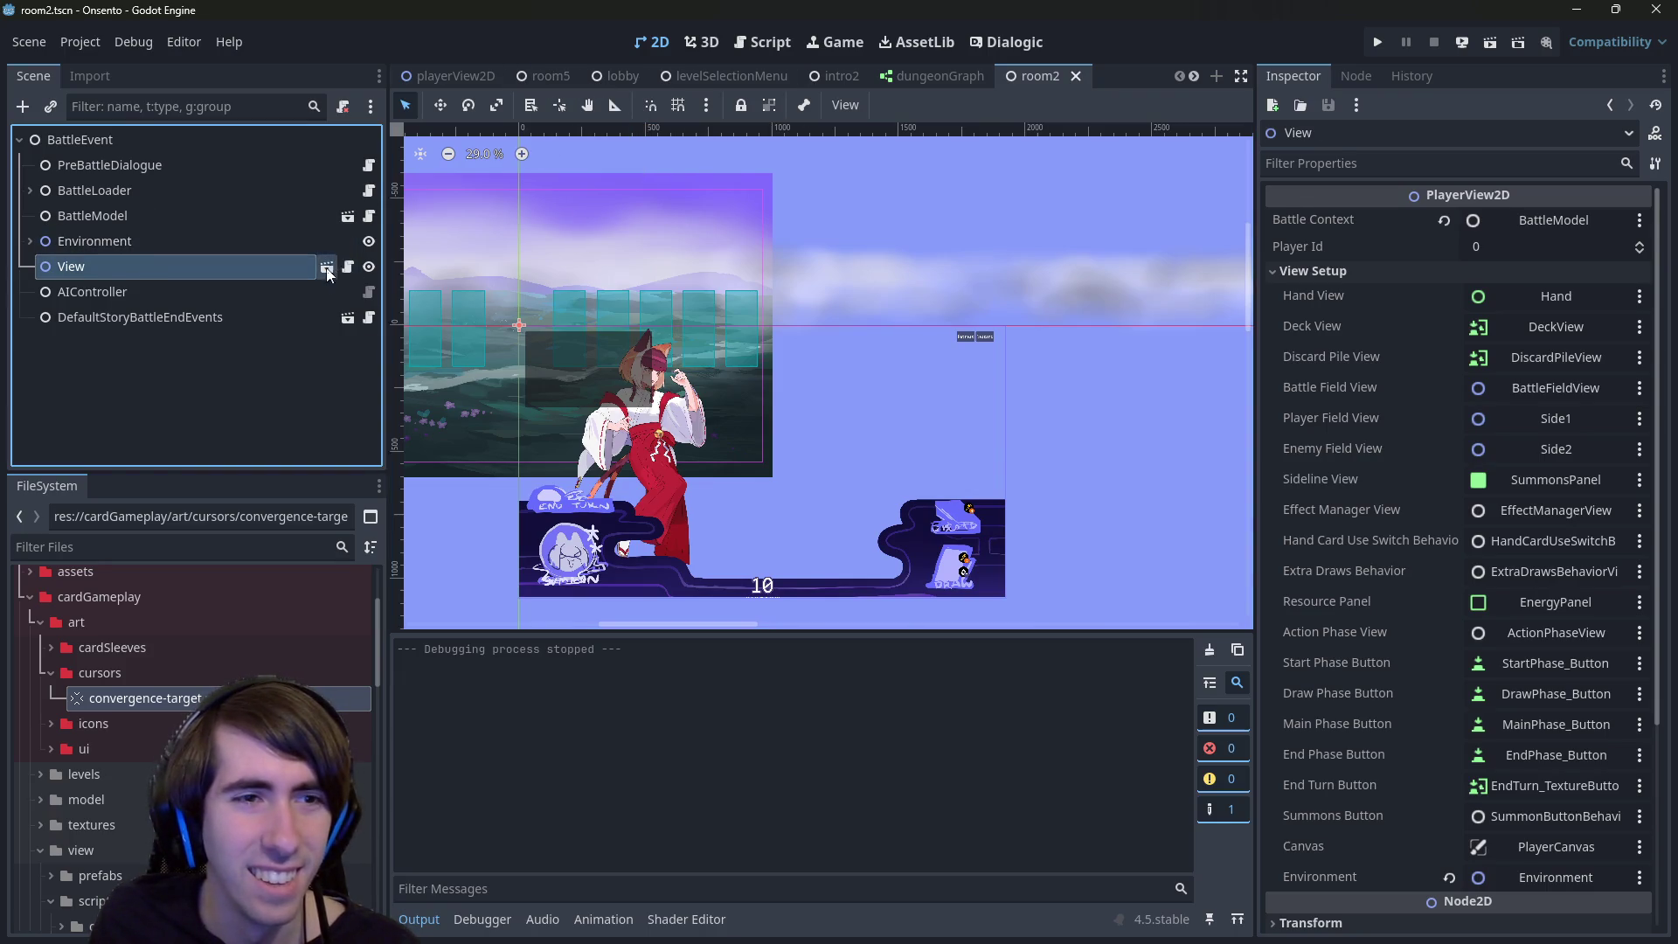
{"action": "left_click", "coordinate": [327, 266]}
{"action": "left_click", "coordinate": [210, 416]}
{"action": "scroll", "coordinate": [1516, 341], "scroll_direction": "up", "scroll_amount": 2}
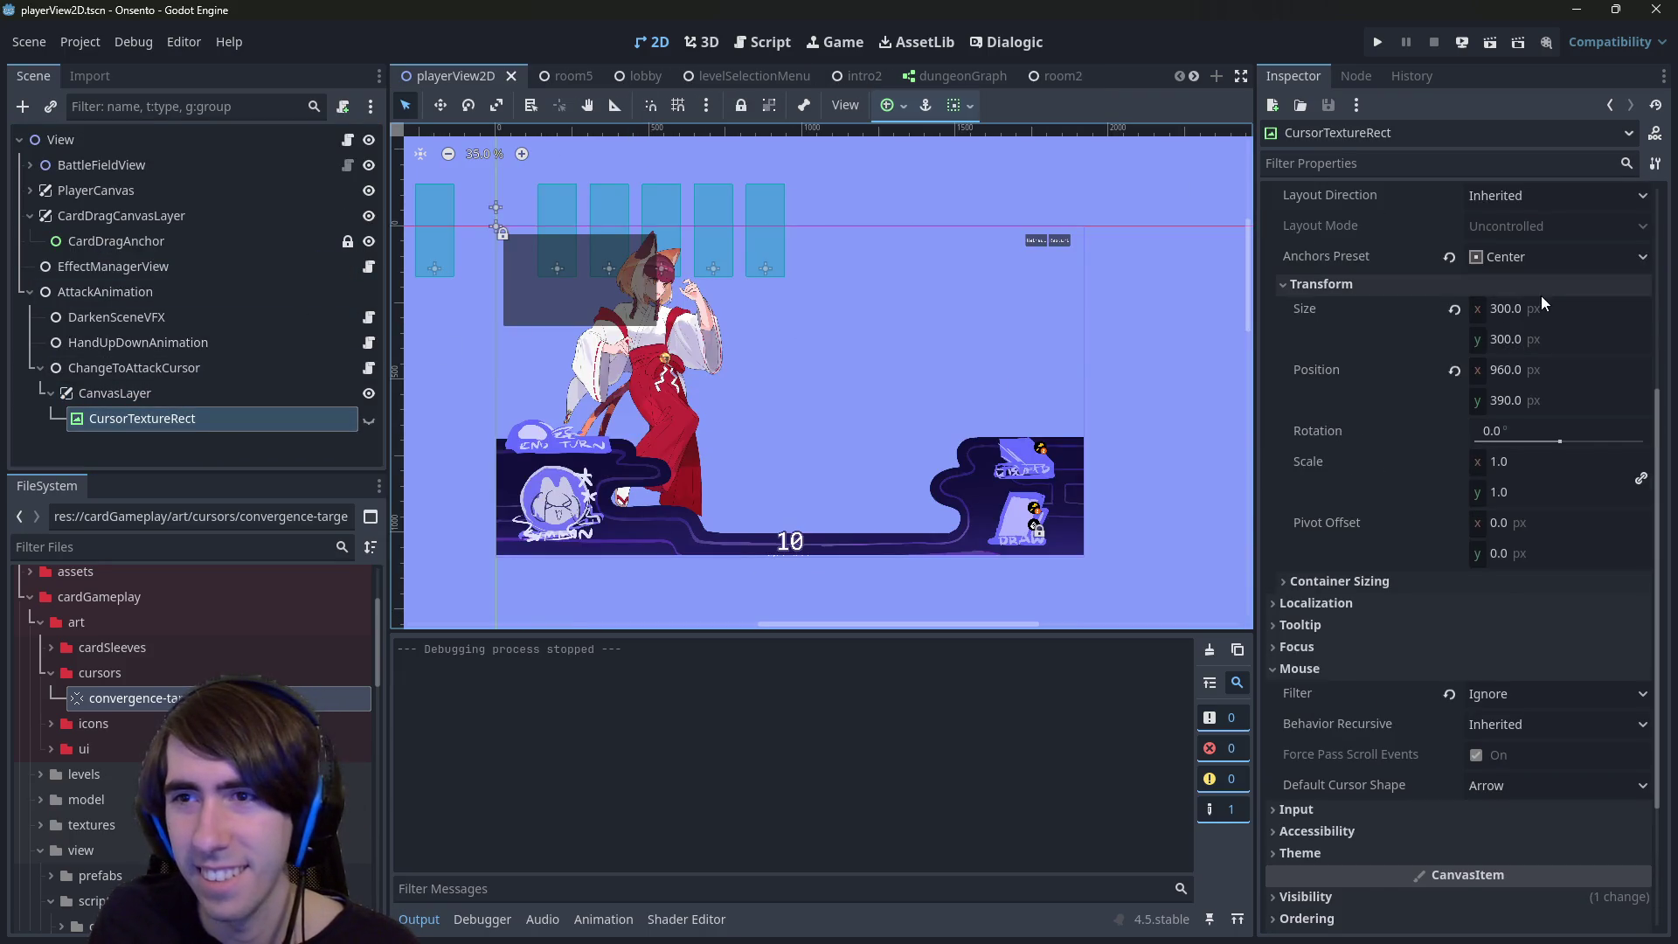
{"action": "left_click", "coordinate": [1559, 301]}
{"action": "type", "text": "50"}
{"action": "key", "text": "Tab"}
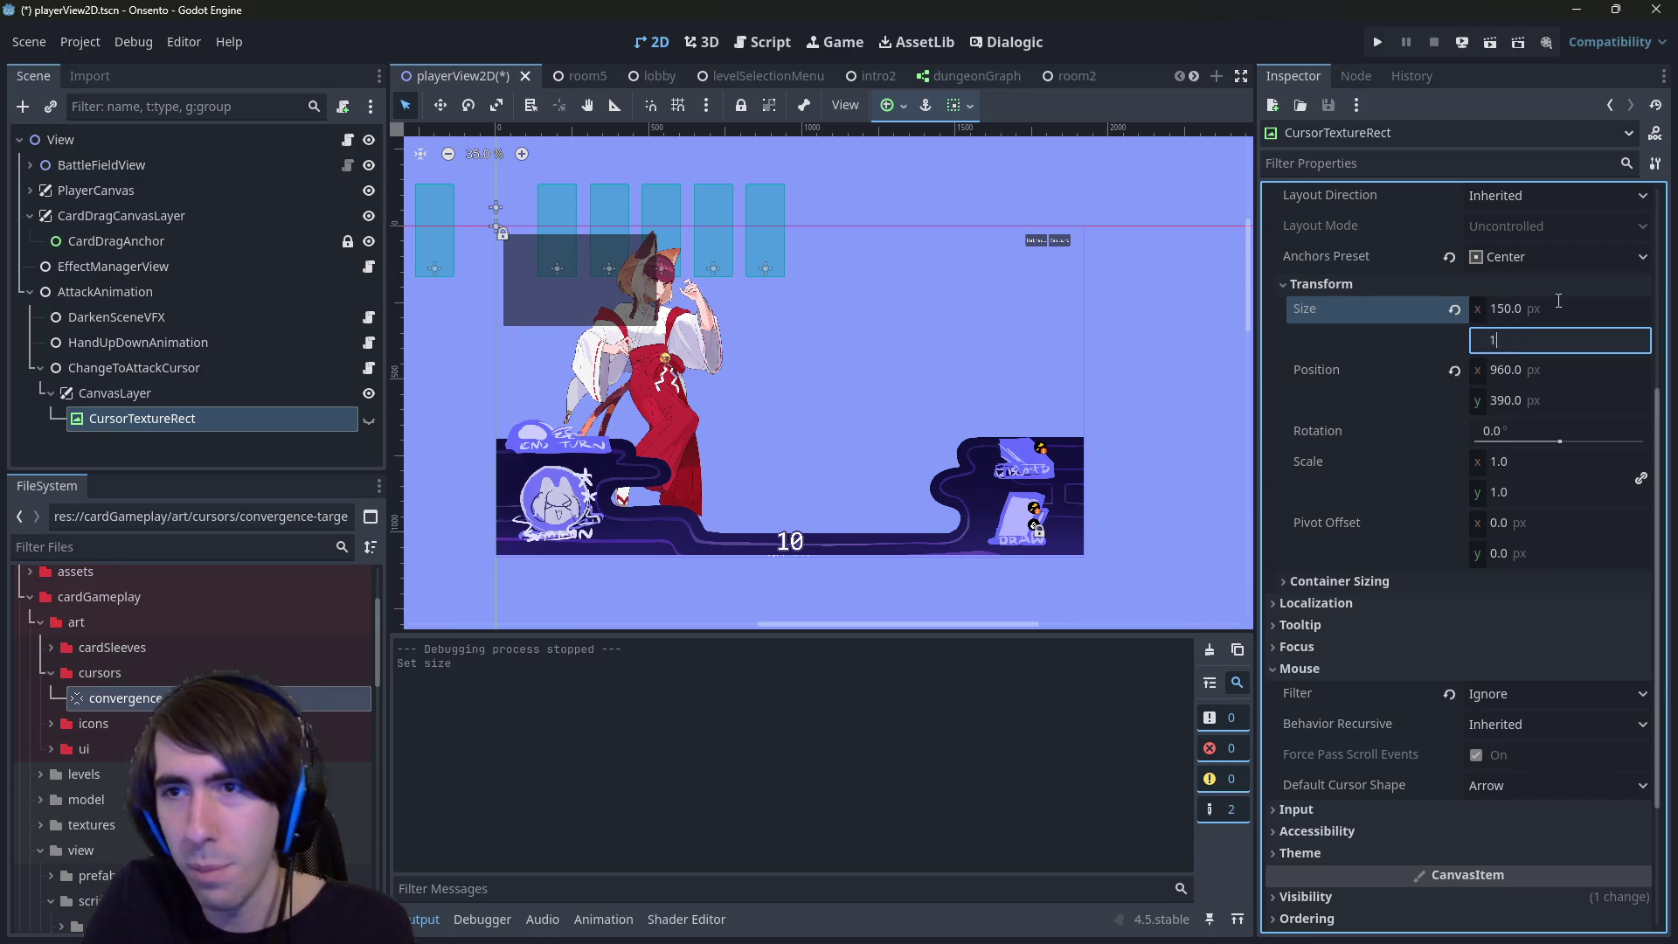
{"action": "key", "text": "ctrl+s"}
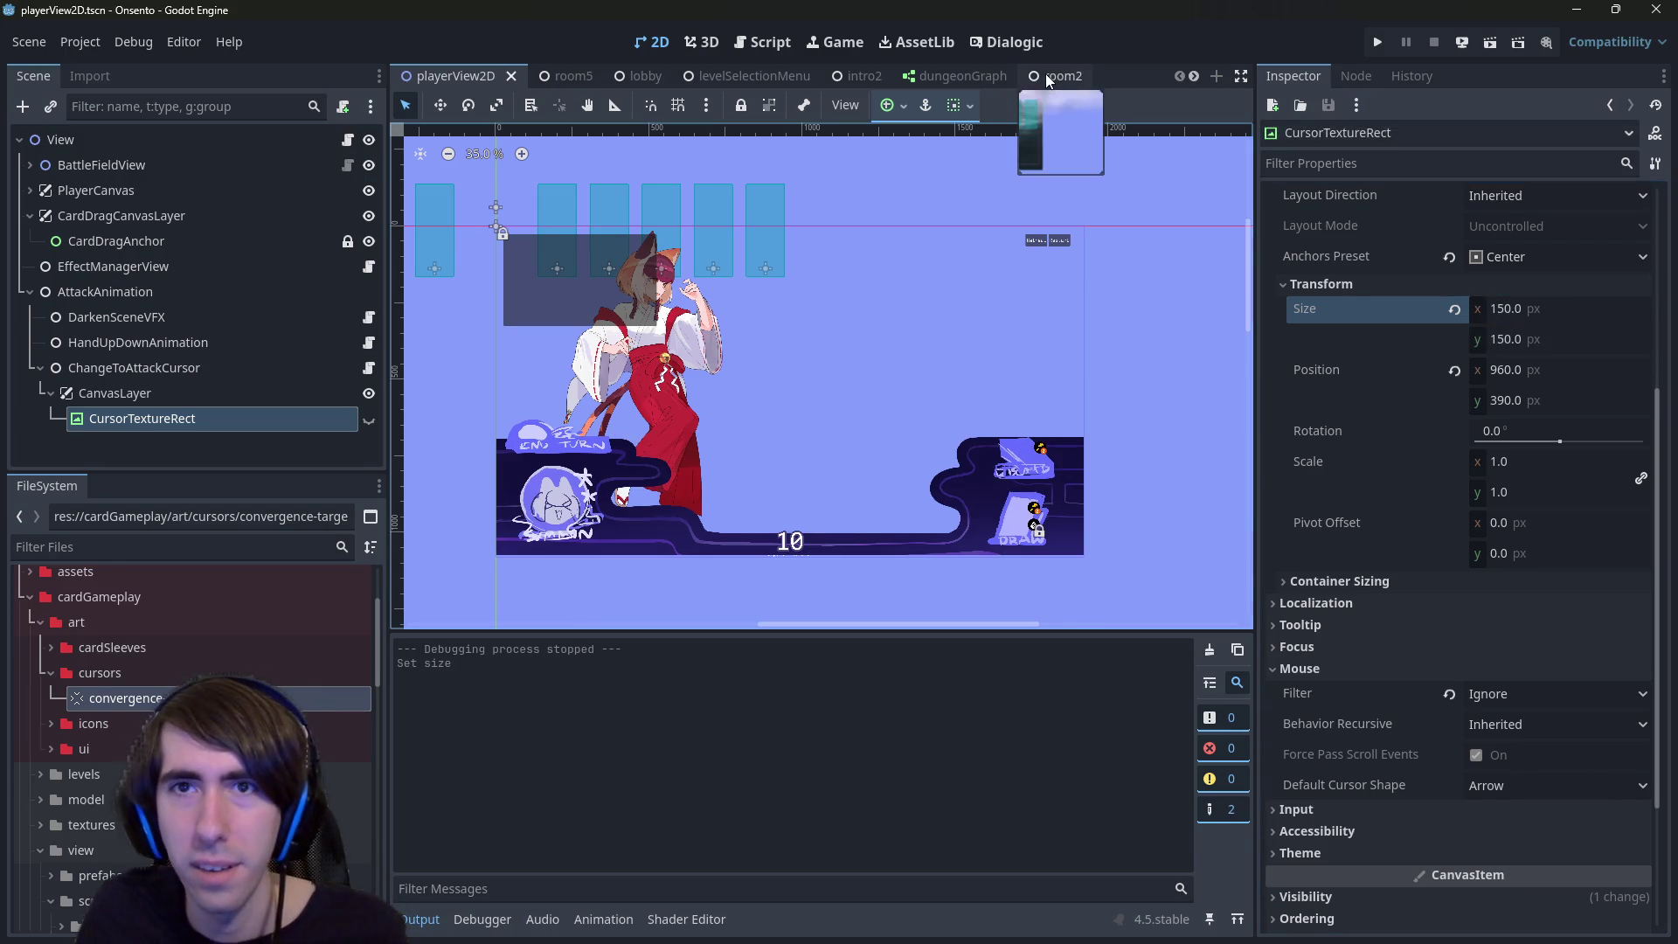
{"action": "left_click", "coordinate": [1045, 74]}
{"action": "left_click", "coordinate": [1489, 40]}
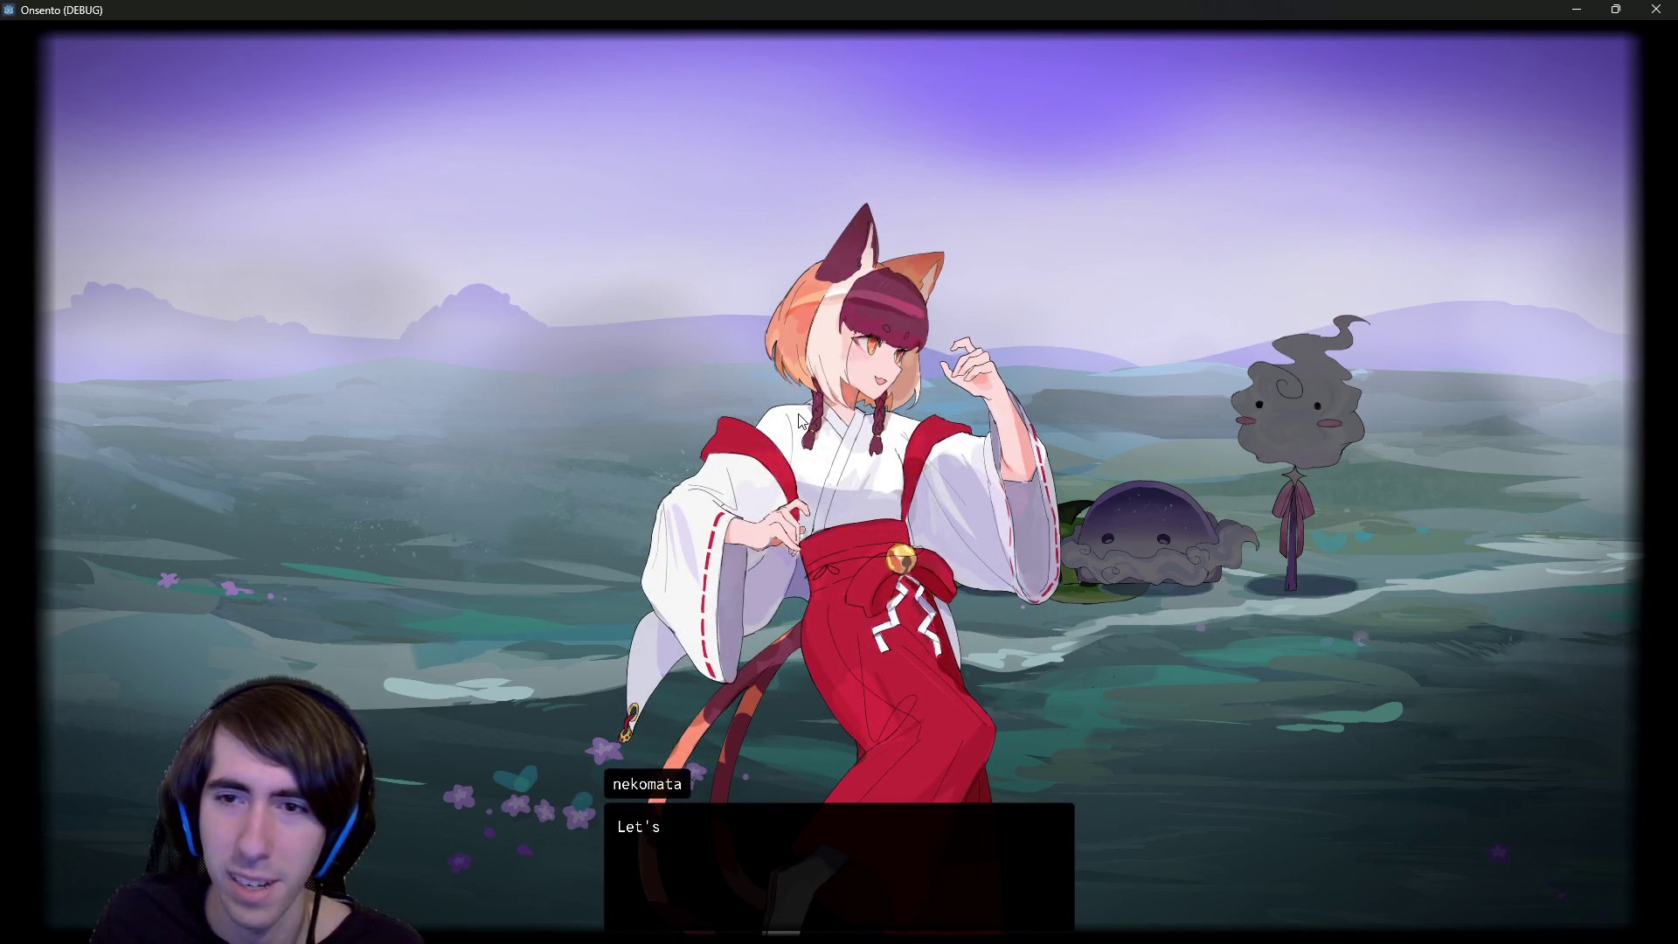
Skip the dialogue, place both character cards, and aim the fox-girl's reticle at enemies
{"action": "left_click", "coordinate": [799, 422]}
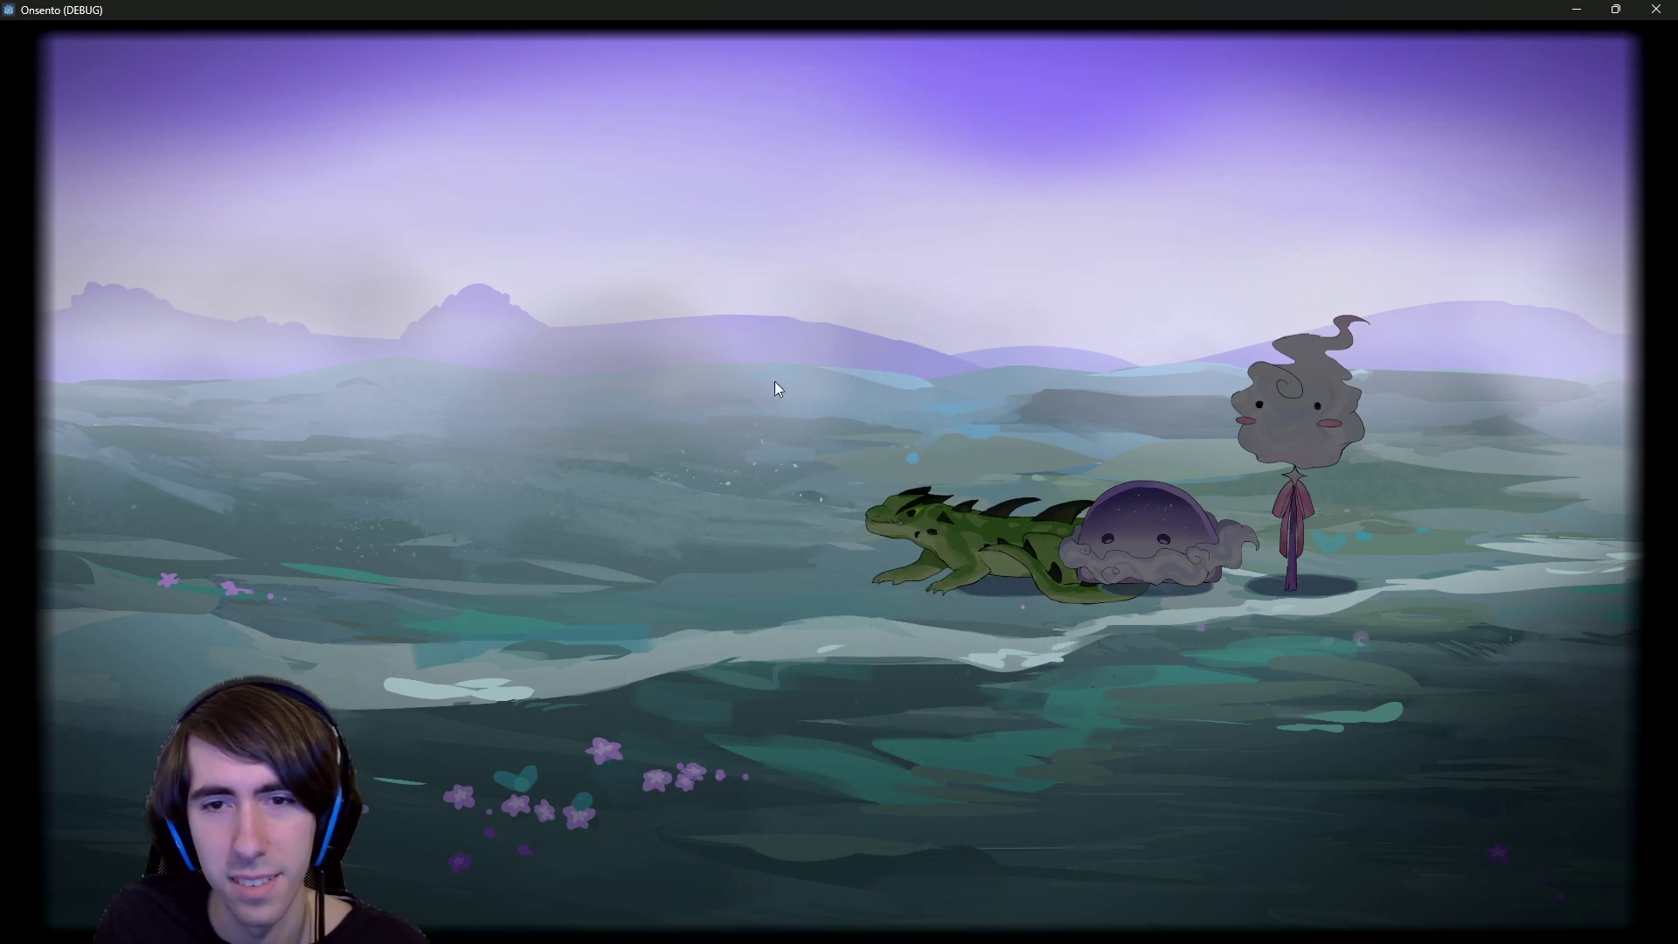
{"action": "left_click_drag", "start_coordinate": [740, 579], "coordinate": [699, 551]}
{"action": "left_click_drag", "start_coordinate": [769, 673], "coordinate": [517, 542]}
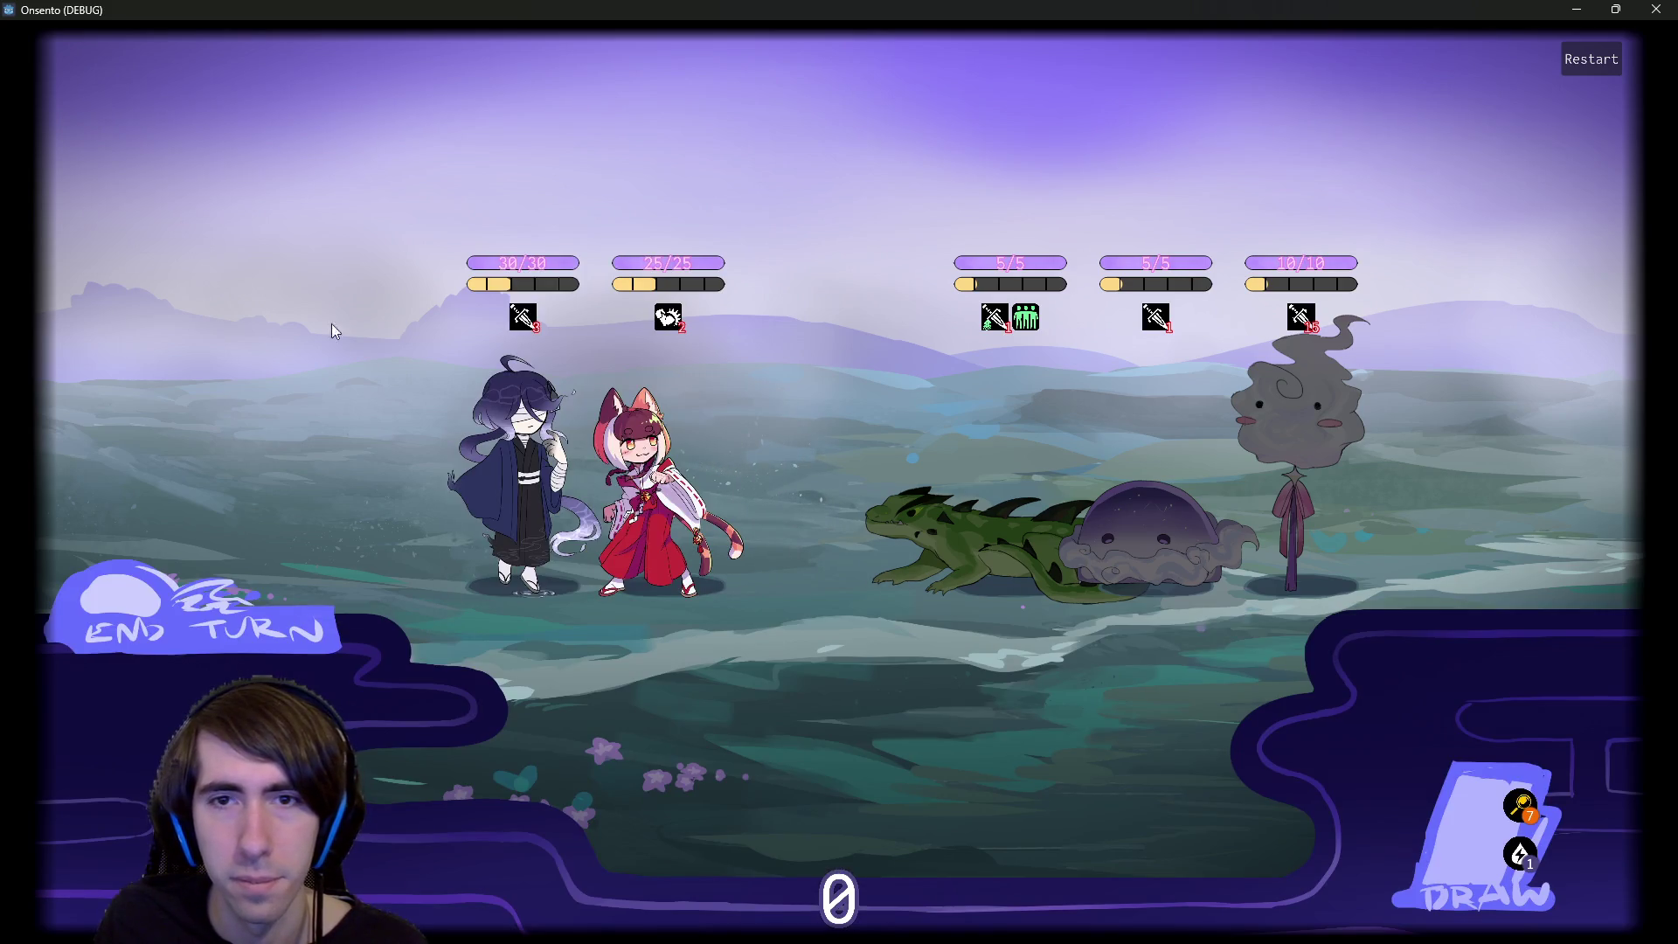
{"action": "left_click", "coordinate": [690, 489]}
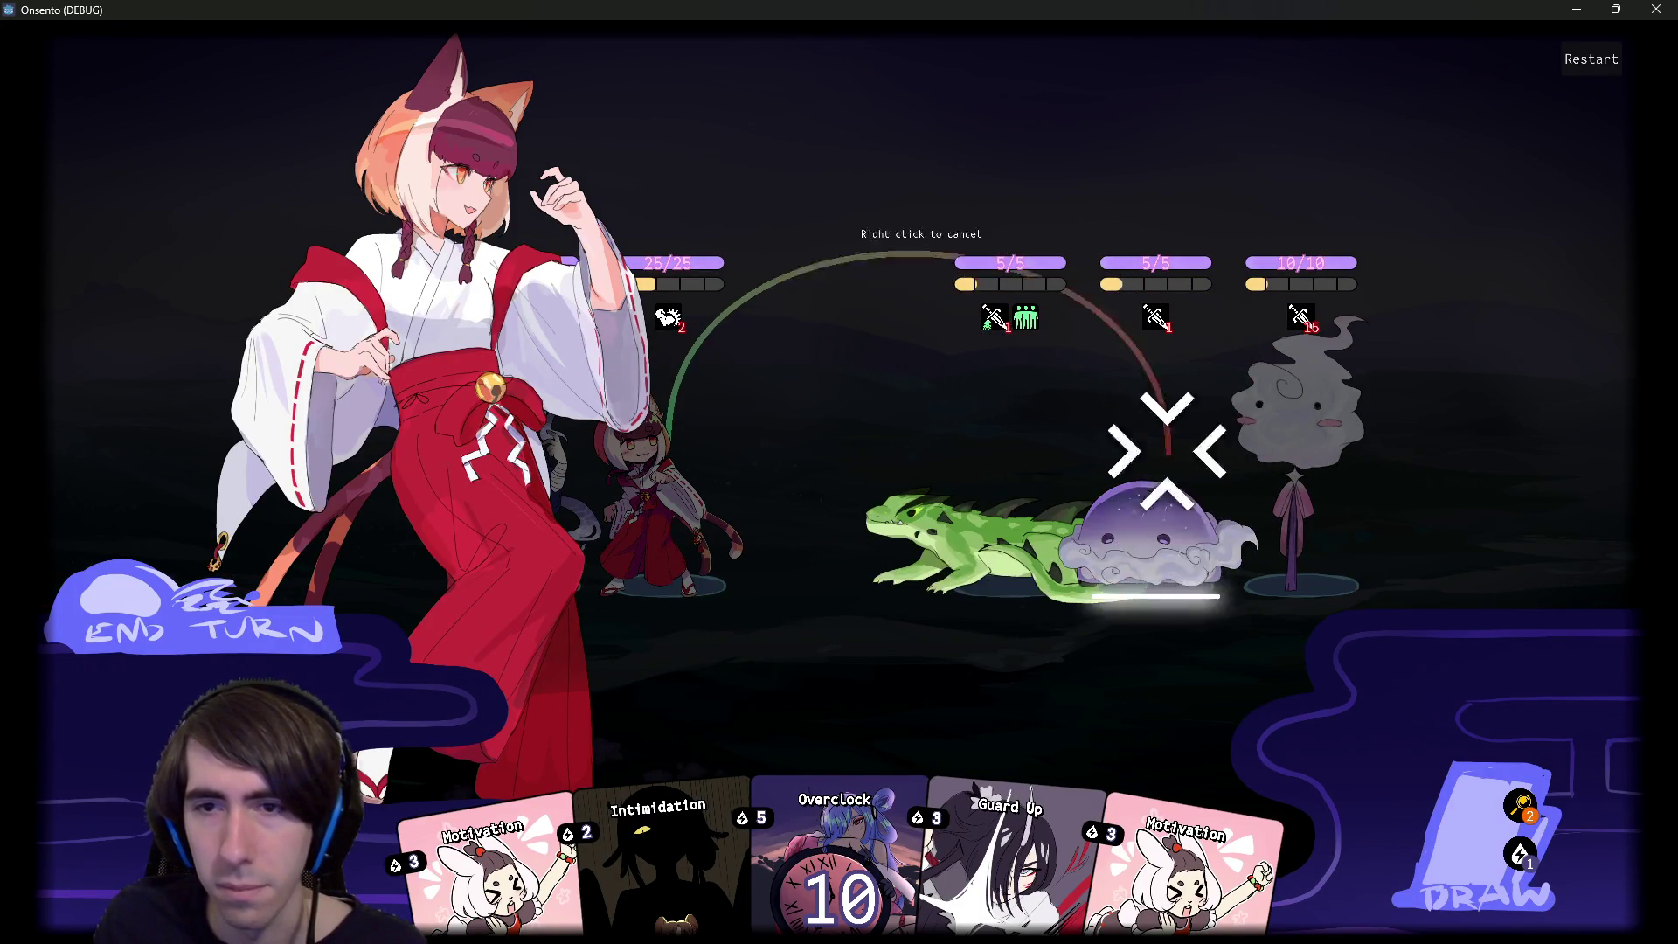
{"action": "mouse_move", "coordinate": [1307, 281]}
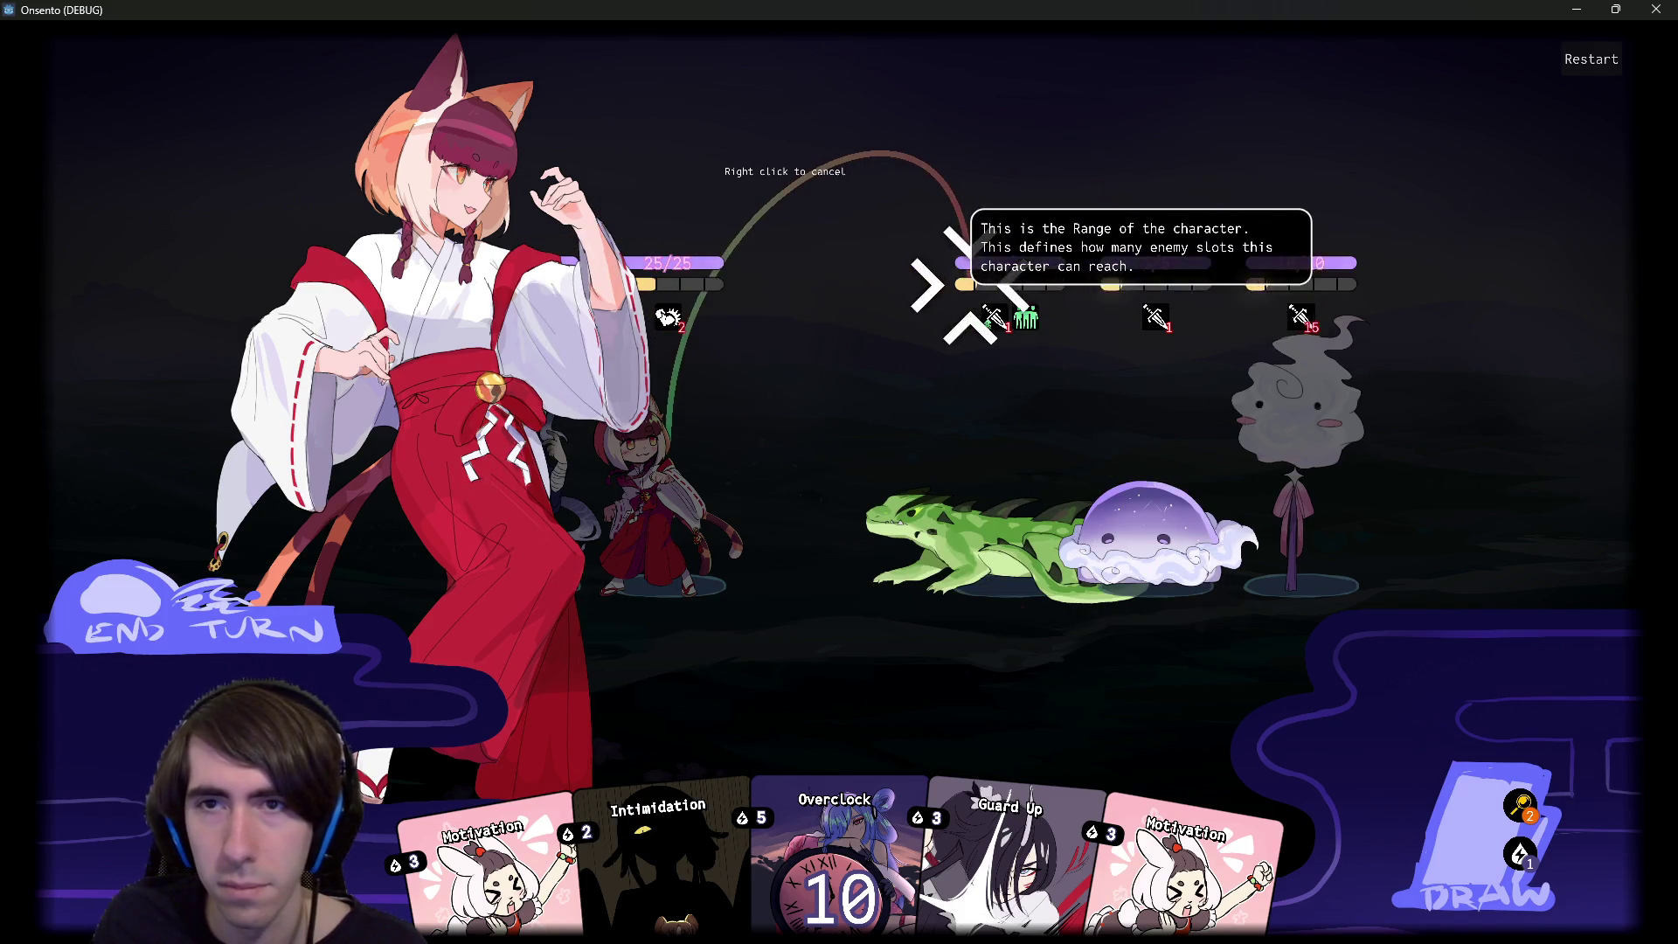
{"action": "mouse_move", "coordinate": [1003, 265]}
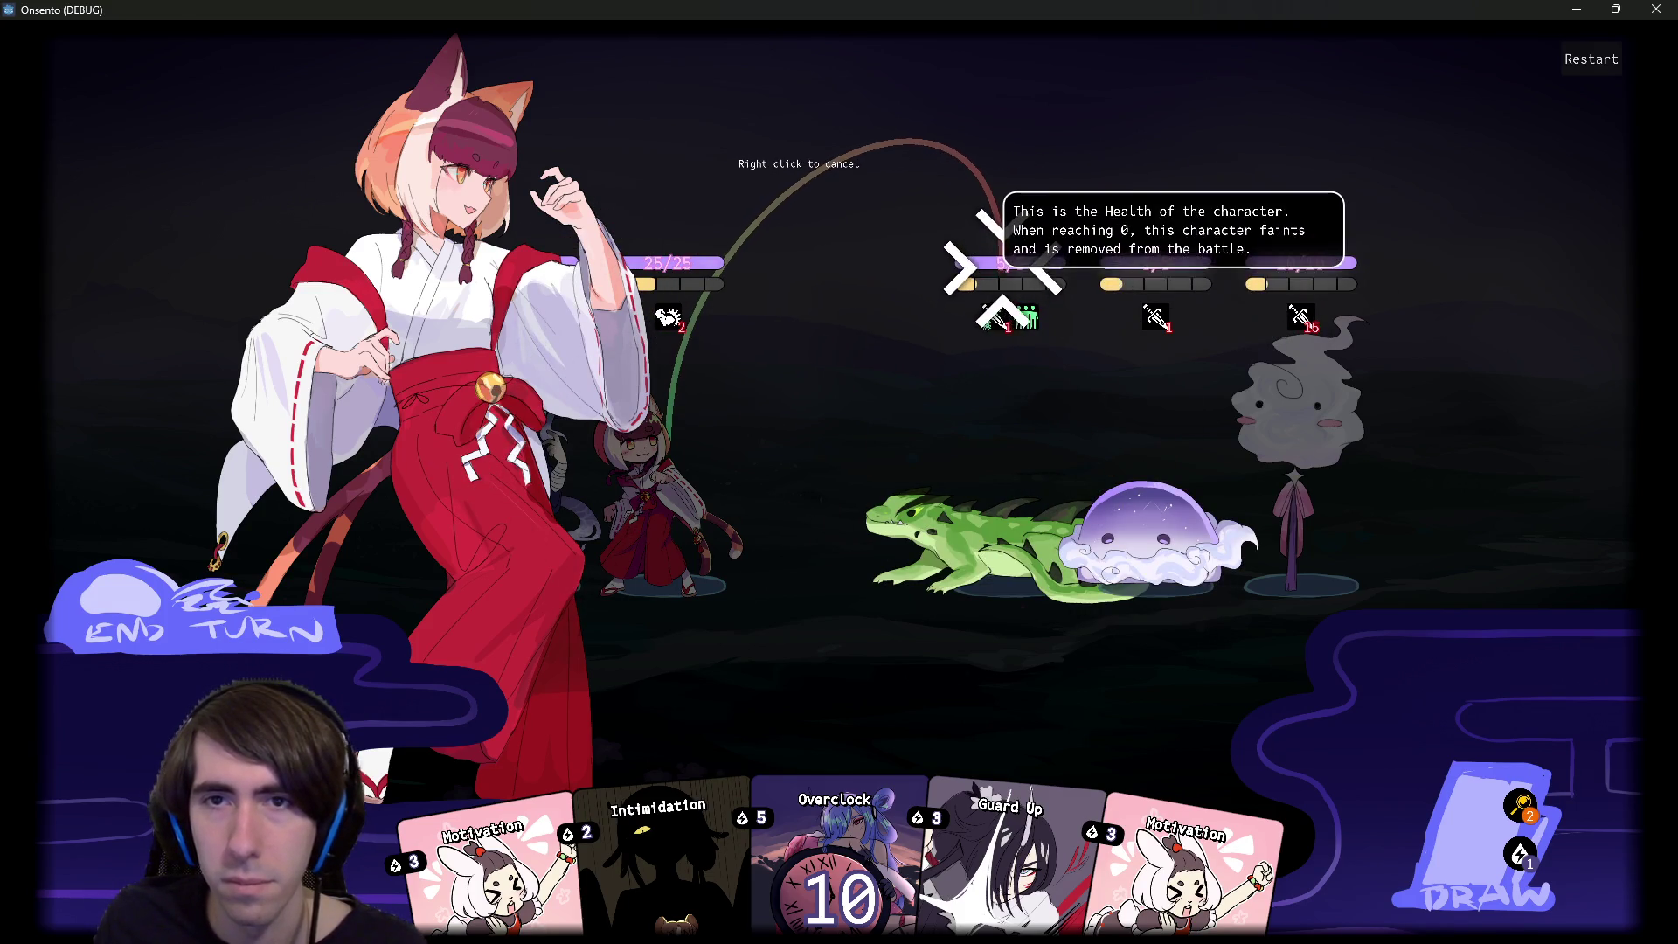
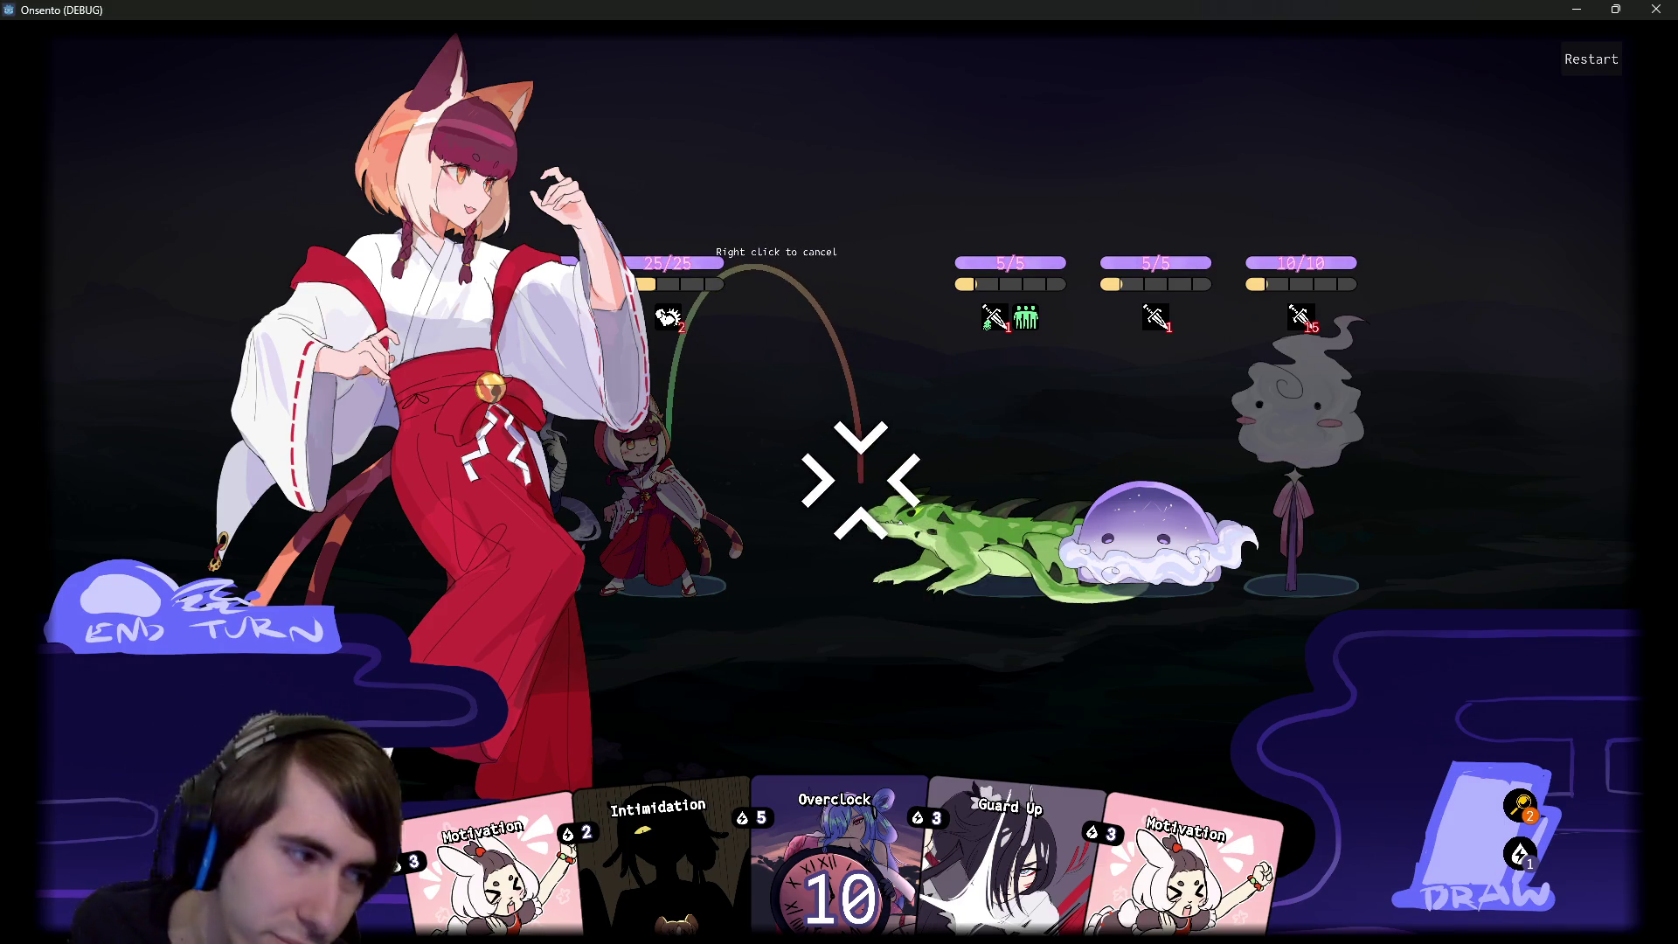
Cancel the pending card target and close the Onsento debug window
{"action": "right_click", "coordinate": [948, 480]}
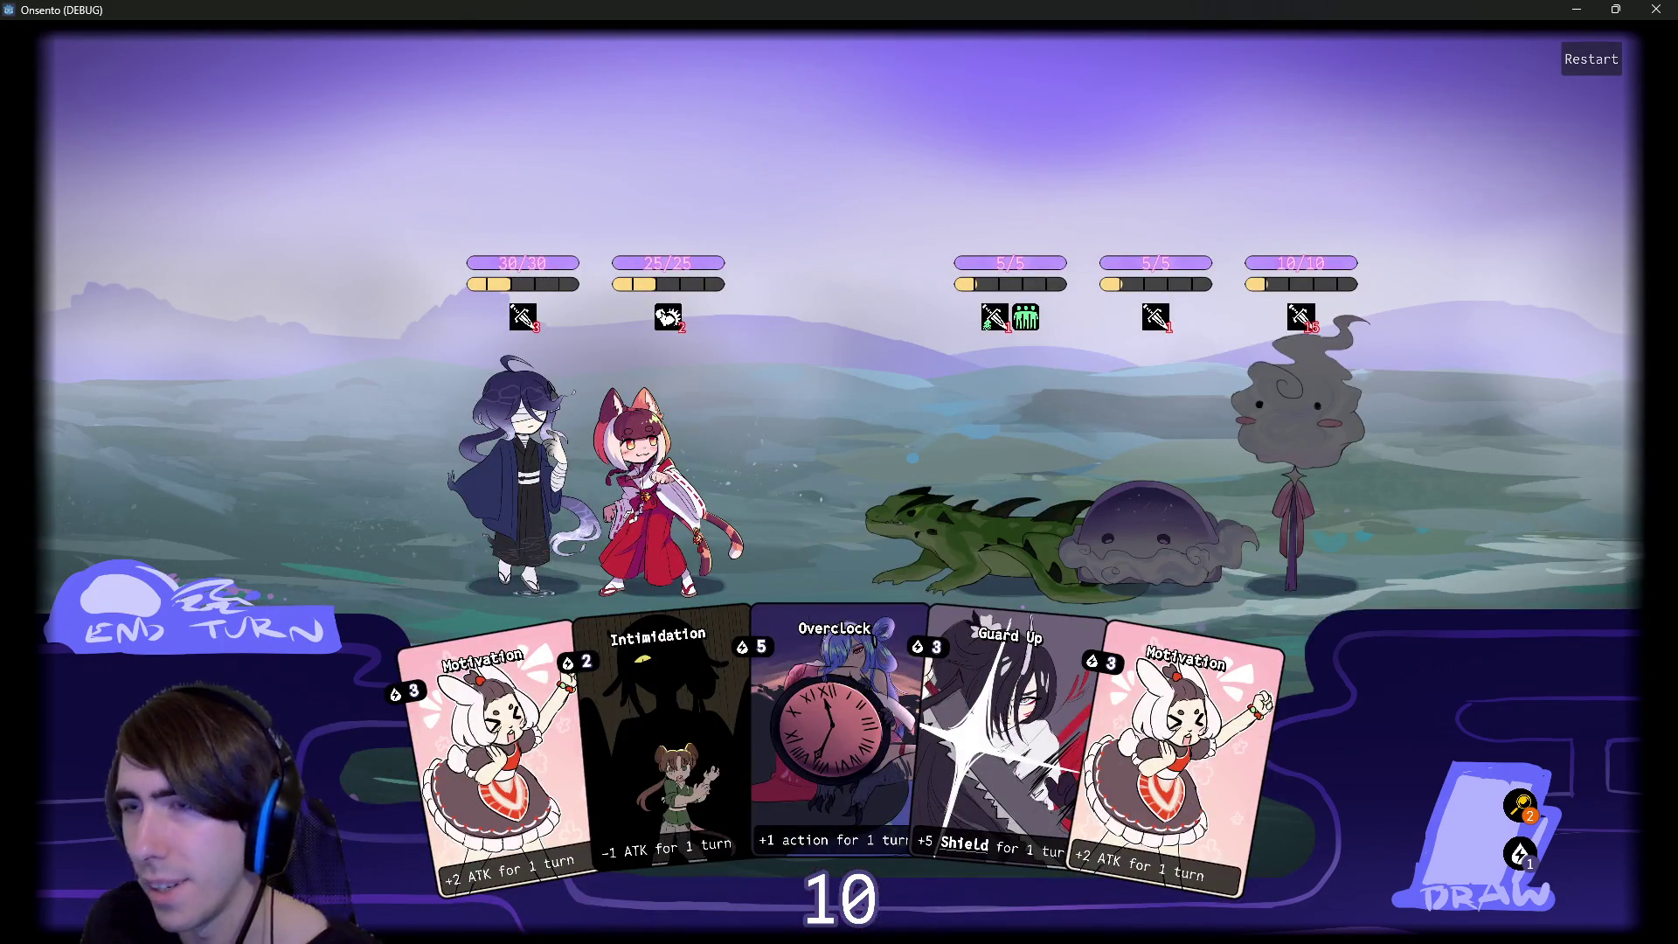
{"action": "left_click", "coordinate": [1649, 8]}
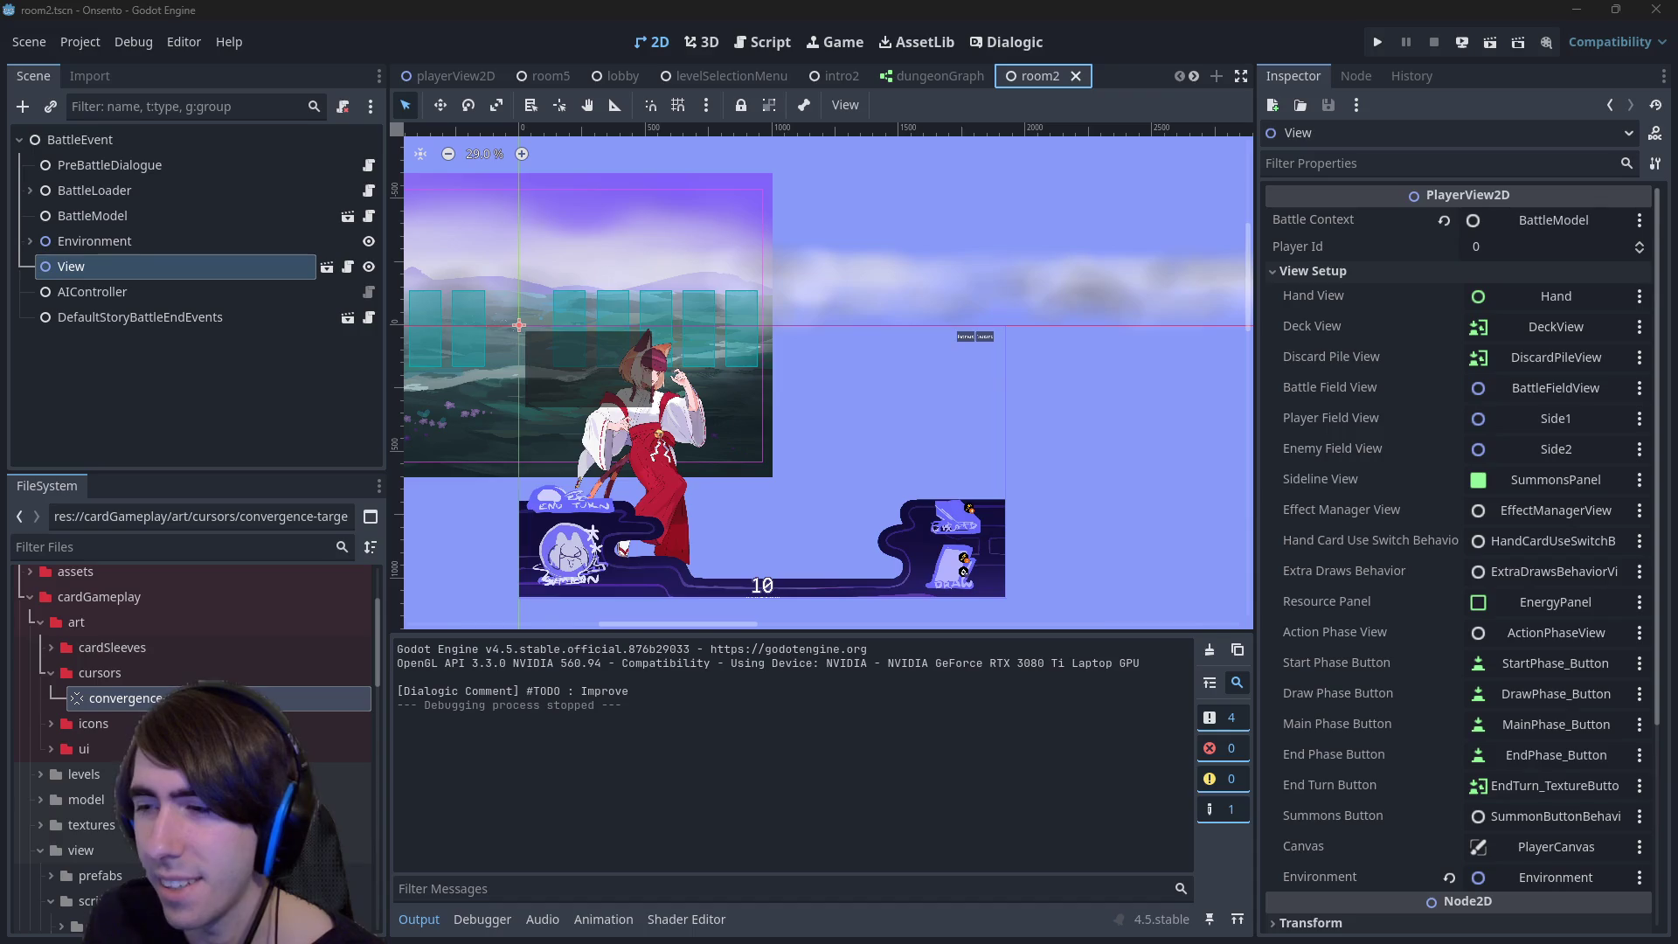
Switch to Chrome and show the 'chaos zero nightmare' Google Images results tab
{"action": "key", "text": "alt+Tab"}
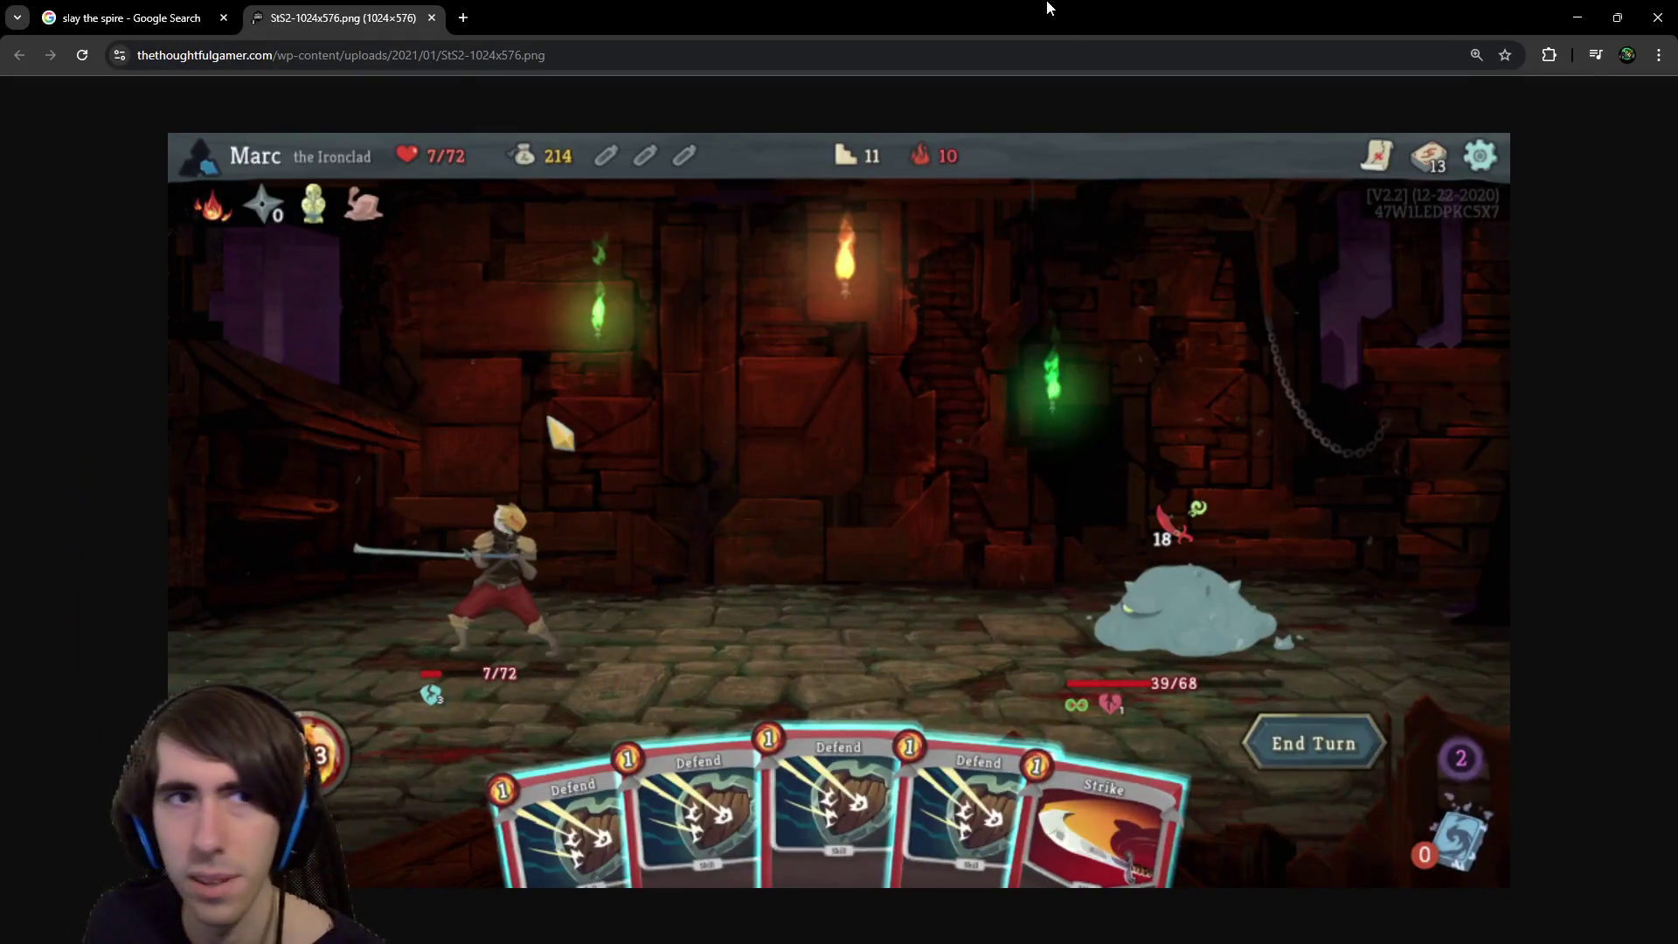
{"action": "left_click", "coordinate": [1578, 17]}
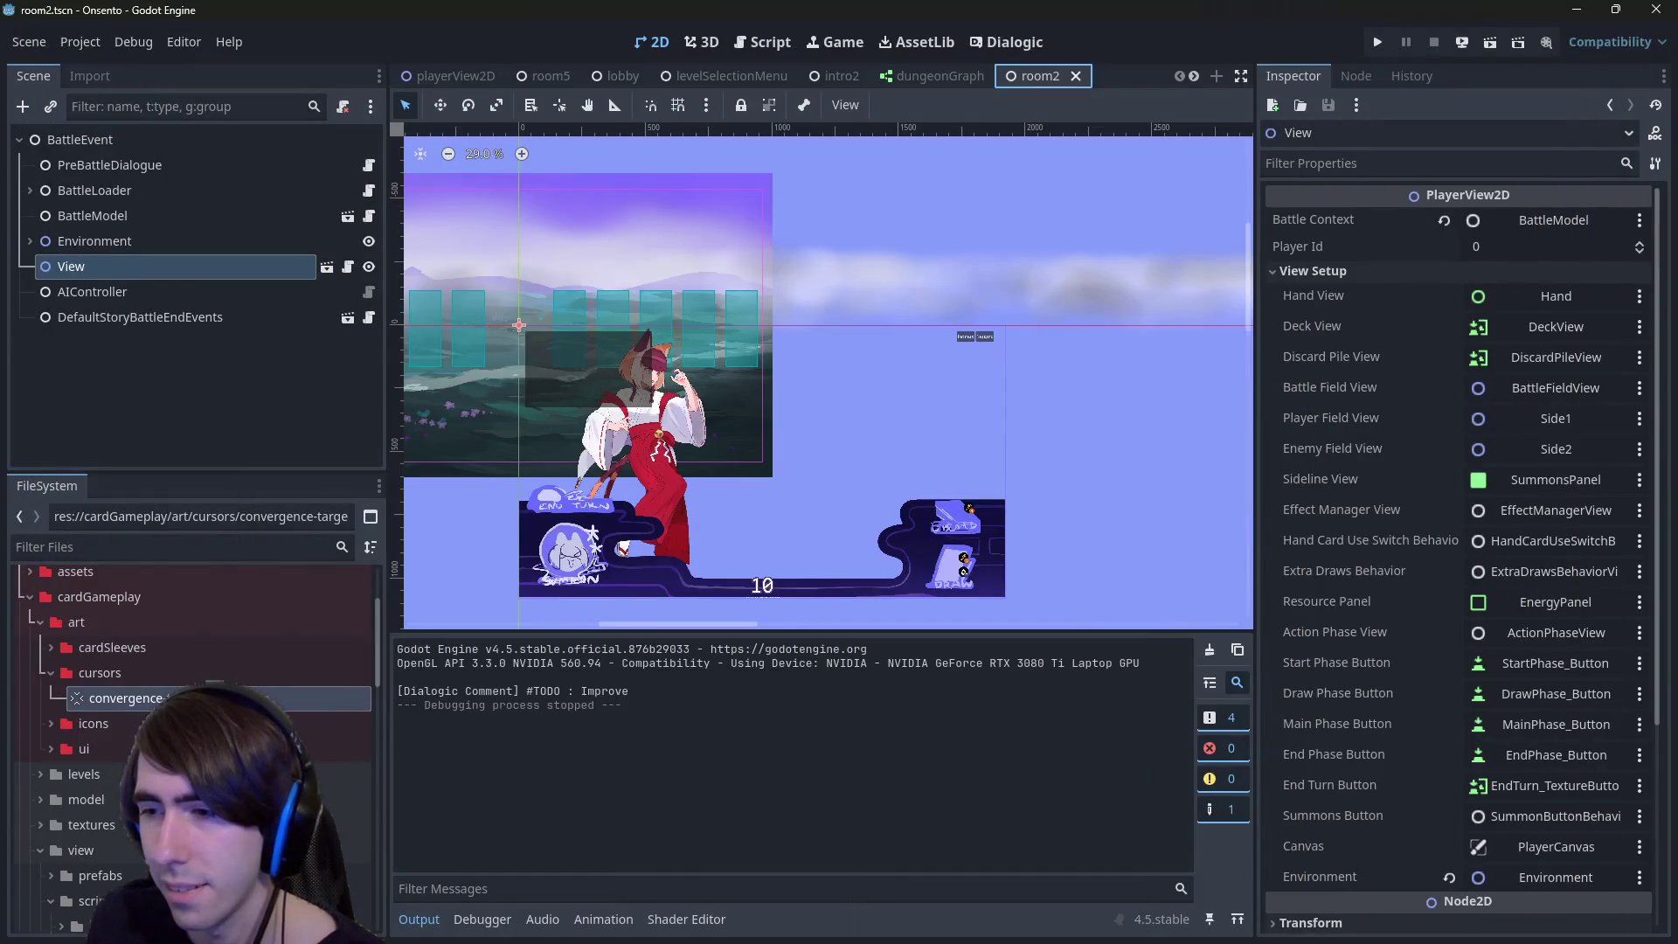
{"action": "key", "text": "alt+Tab"}
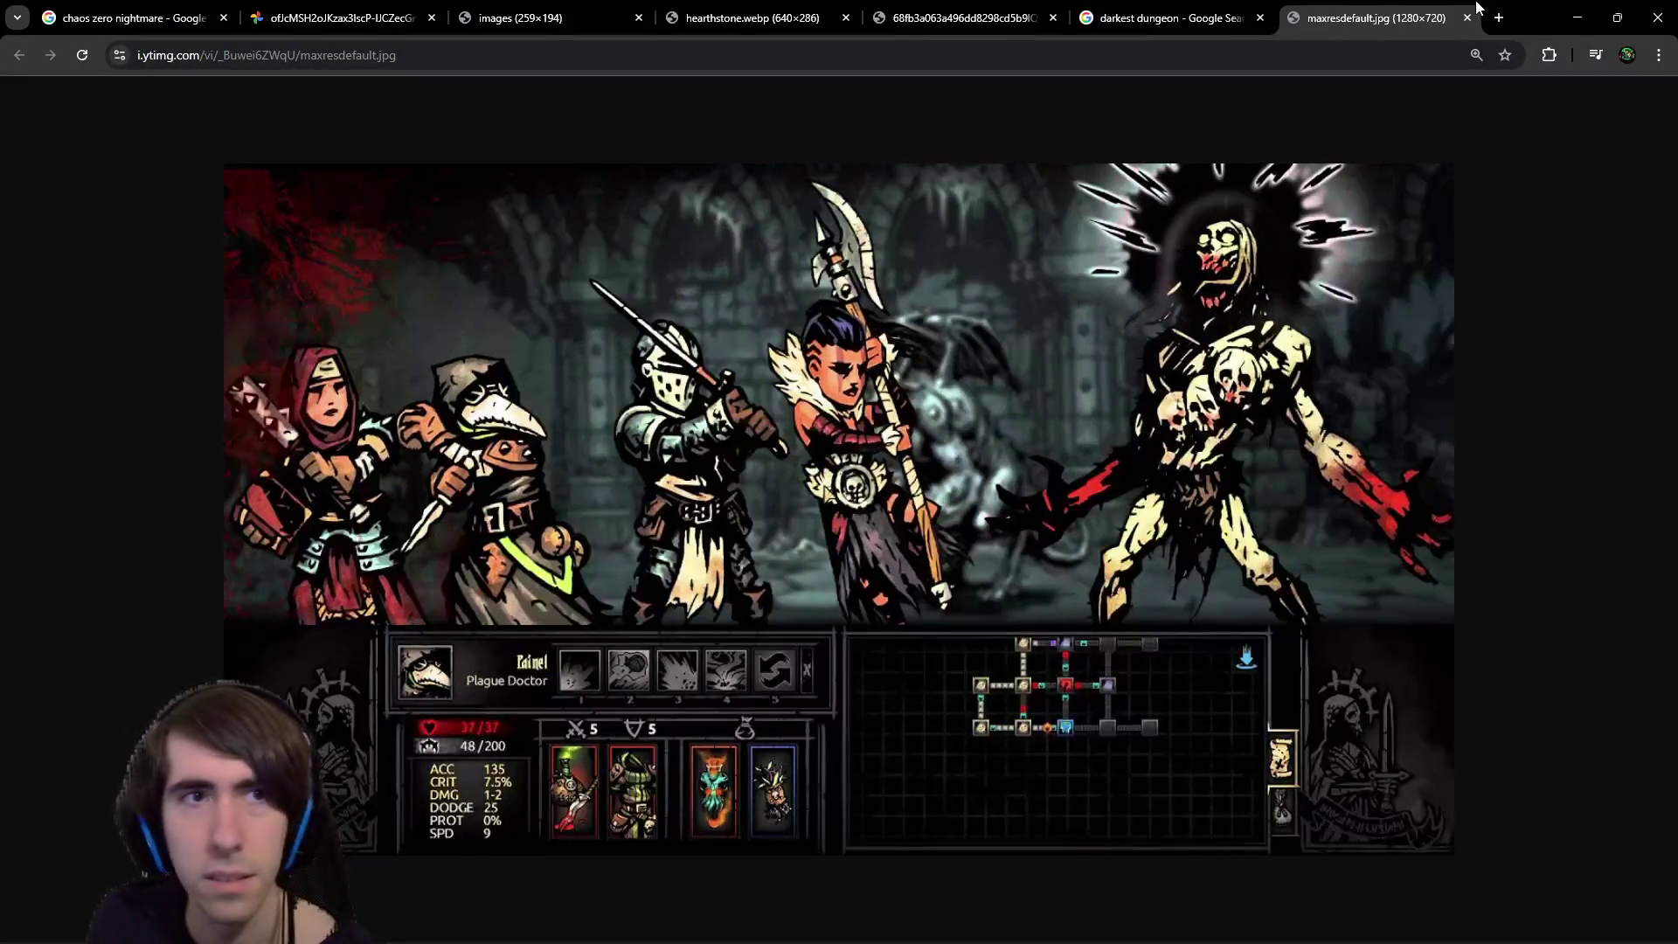
{"action": "left_click", "coordinate": [199, 7]}
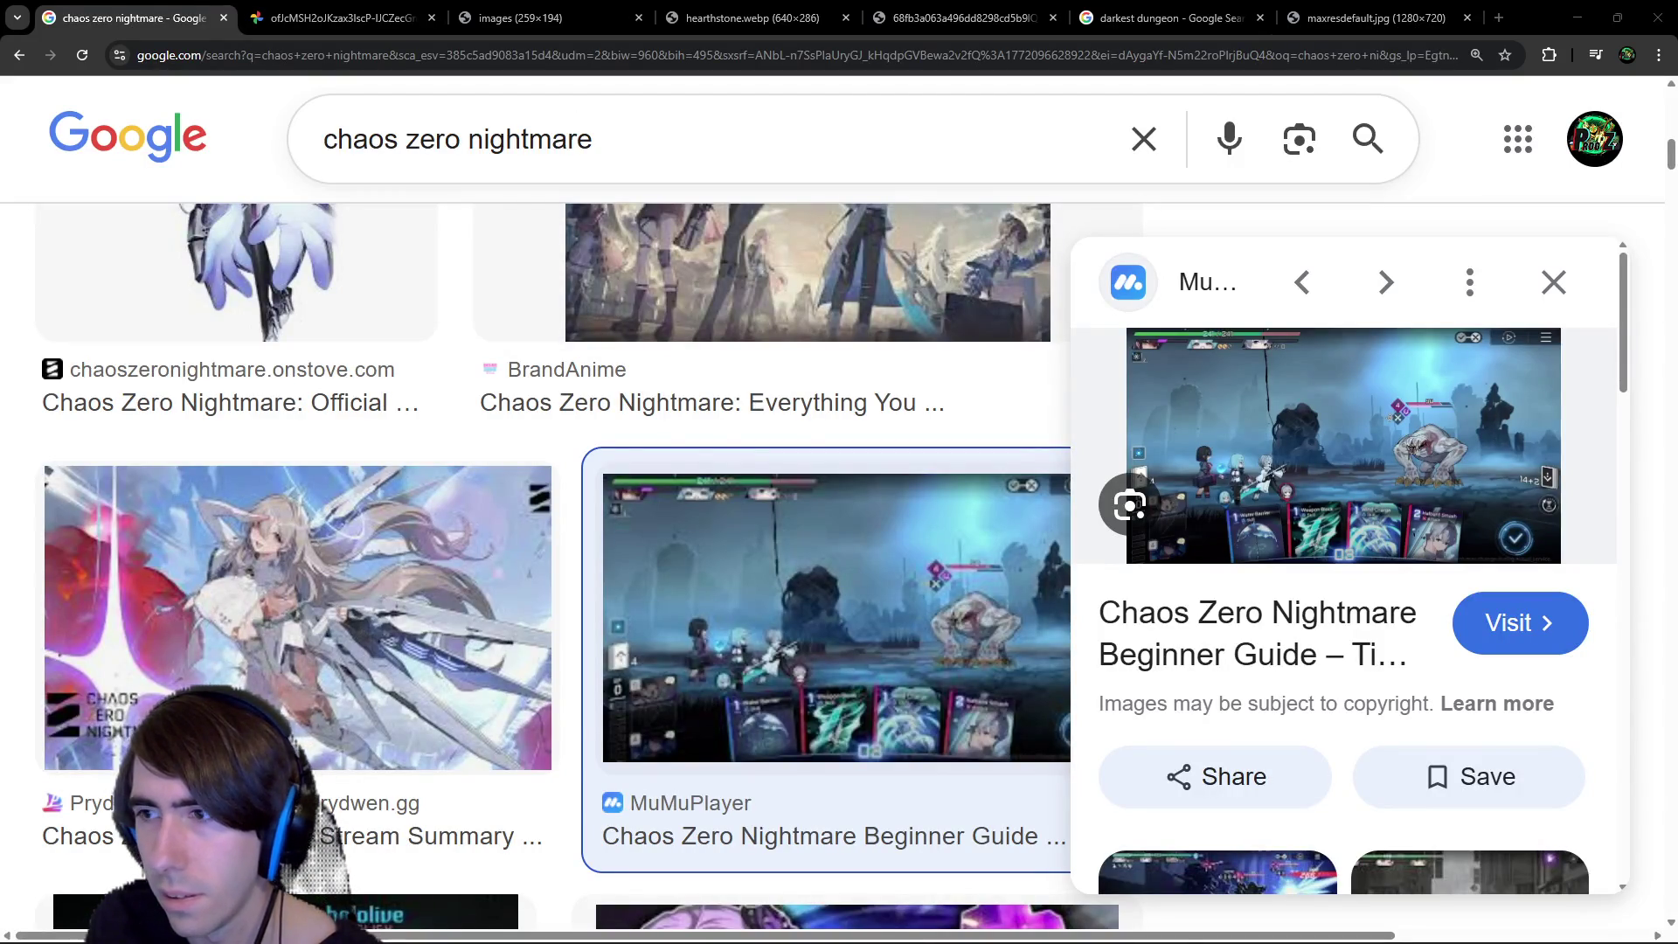
{"action": "key", "text": "alt+Tab"}
{"action": "double_click", "coordinate": [682, 344]}
{"action": "left_click", "coordinate": [681, 344]}
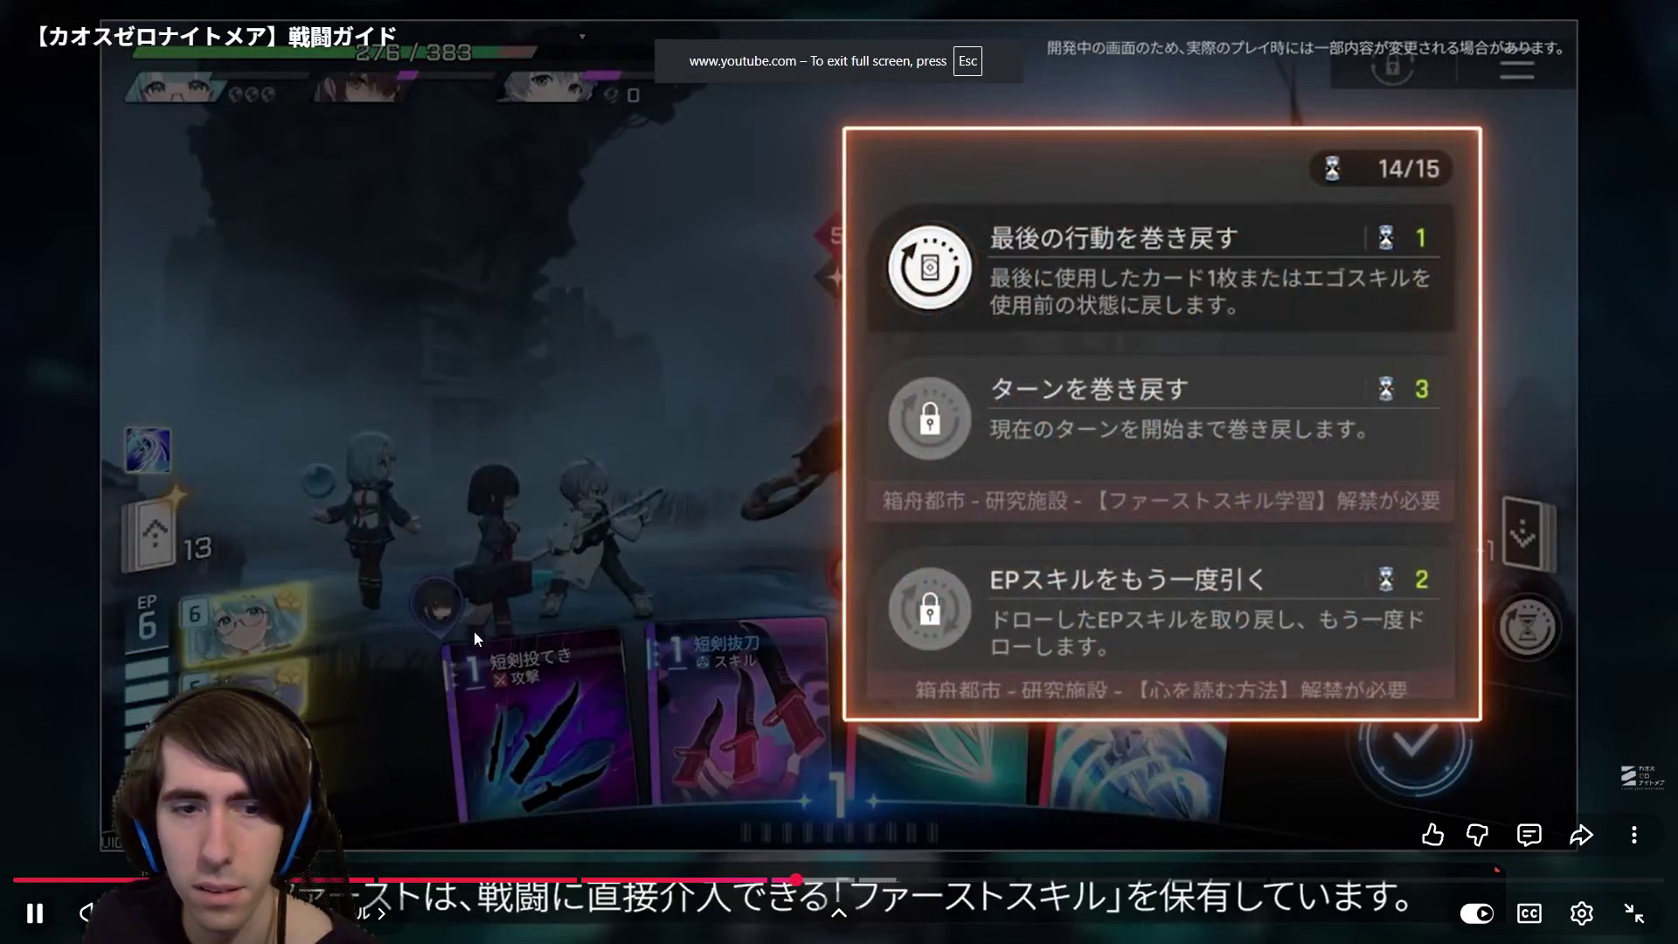
{"action": "left_click", "coordinate": [871, 879]}
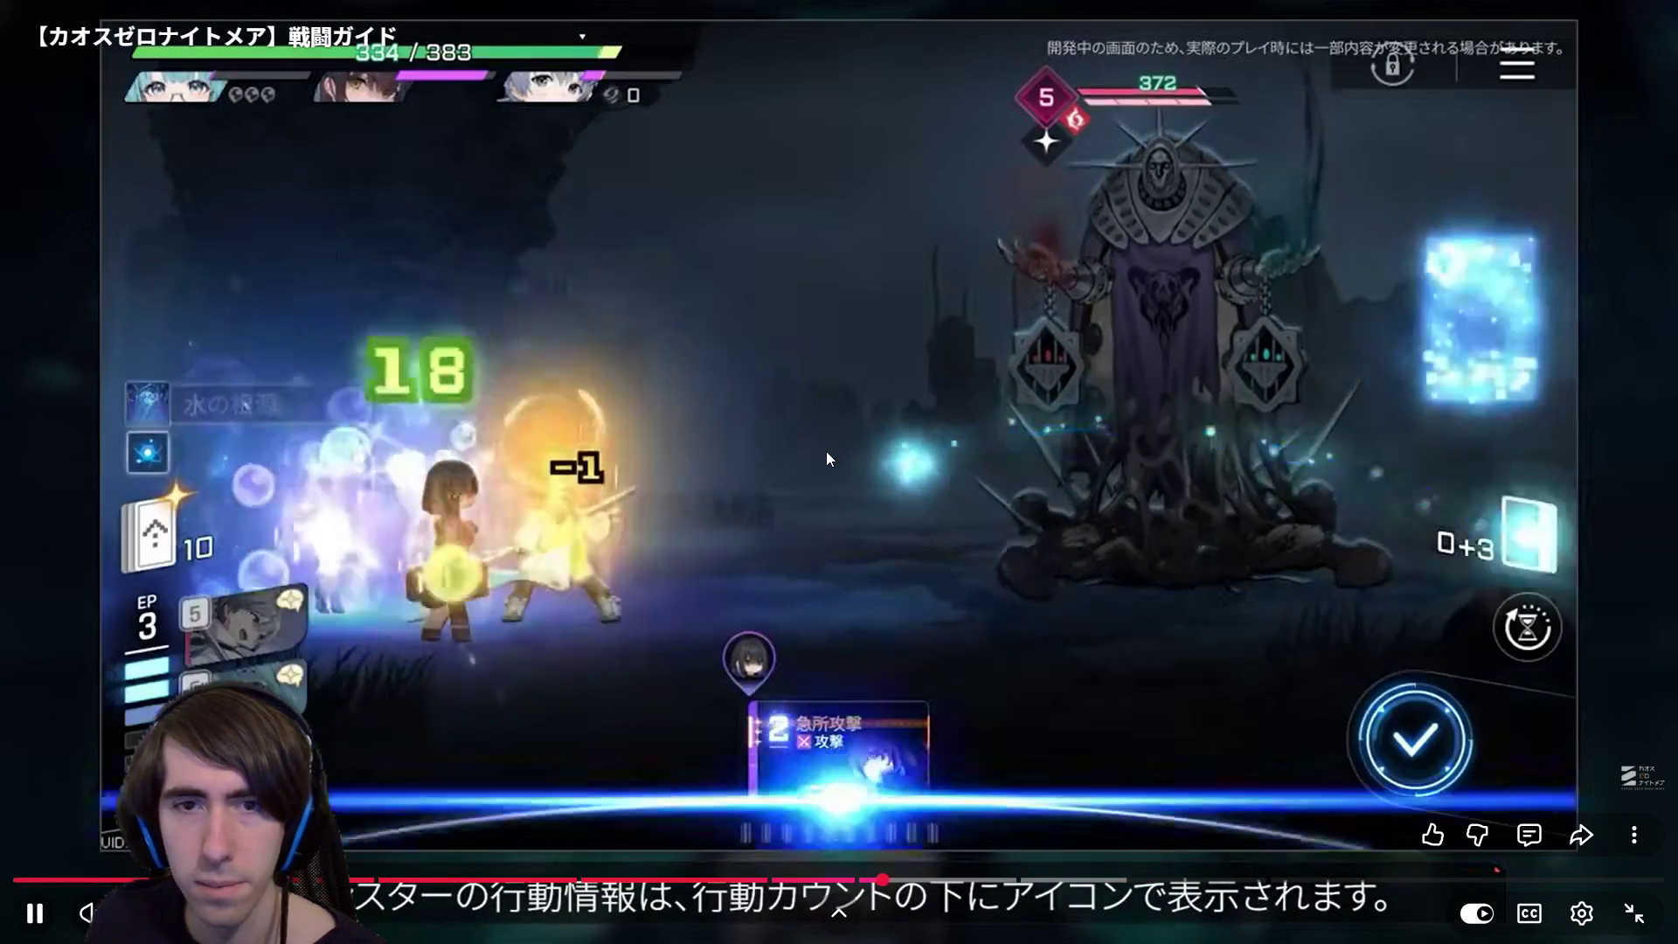
{"action": "left_click", "coordinate": [790, 445]}
{"action": "left_click", "coordinate": [790, 446]}
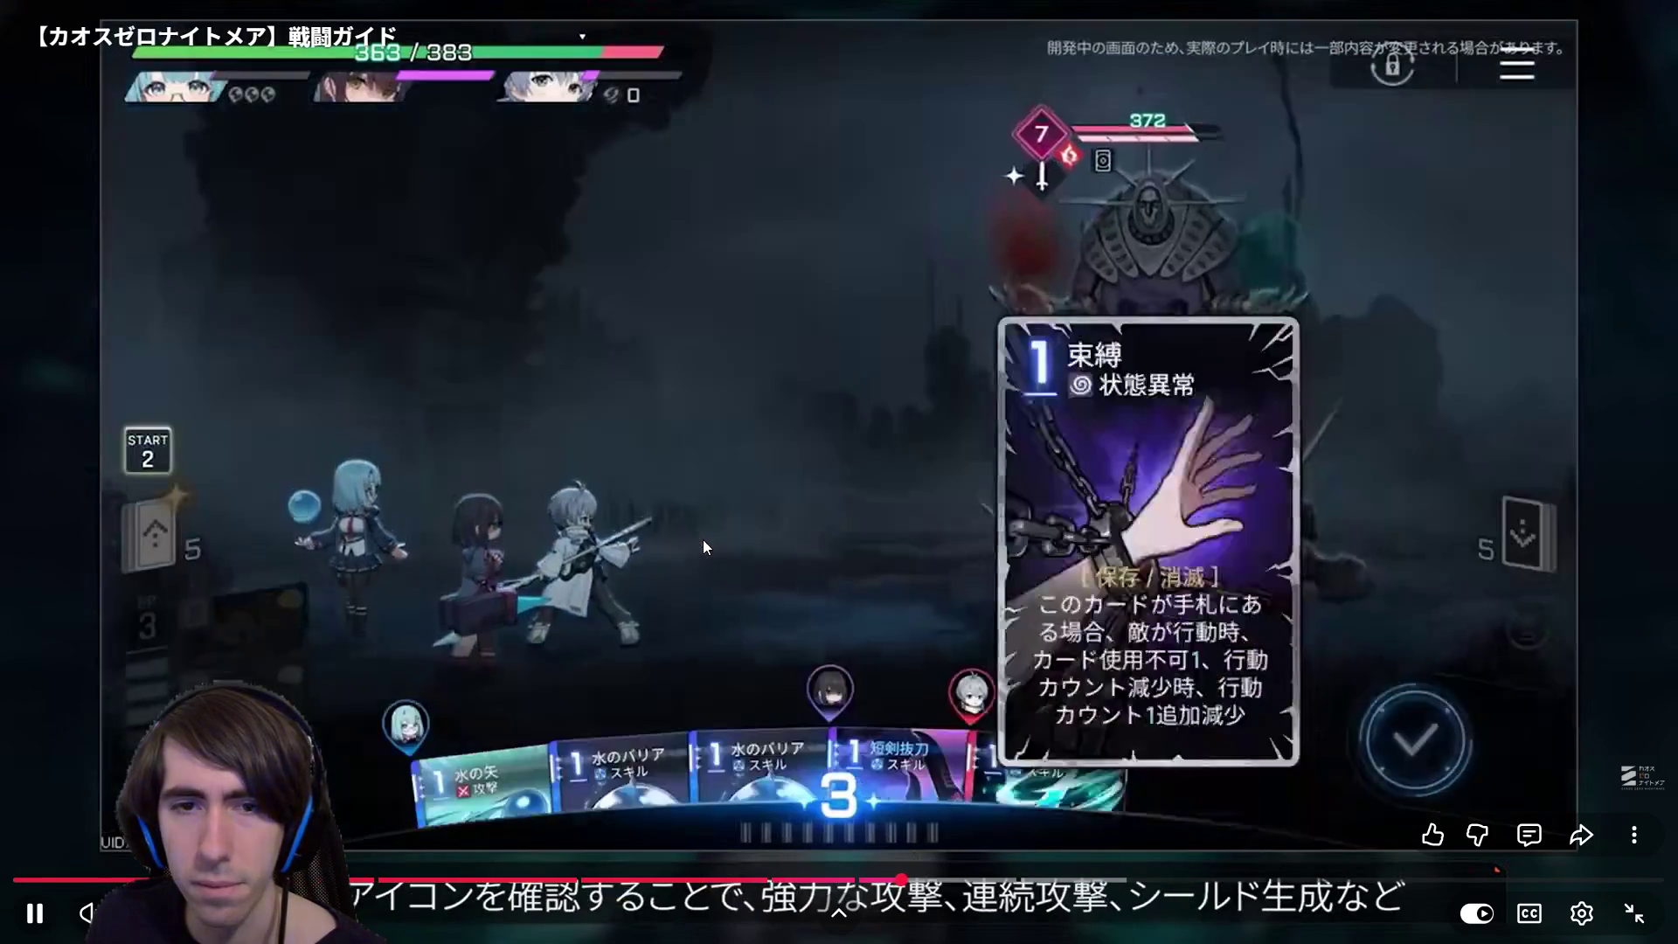
{"action": "left_click", "coordinate": [702, 548]}
{"action": "left_click", "coordinate": [702, 547]}
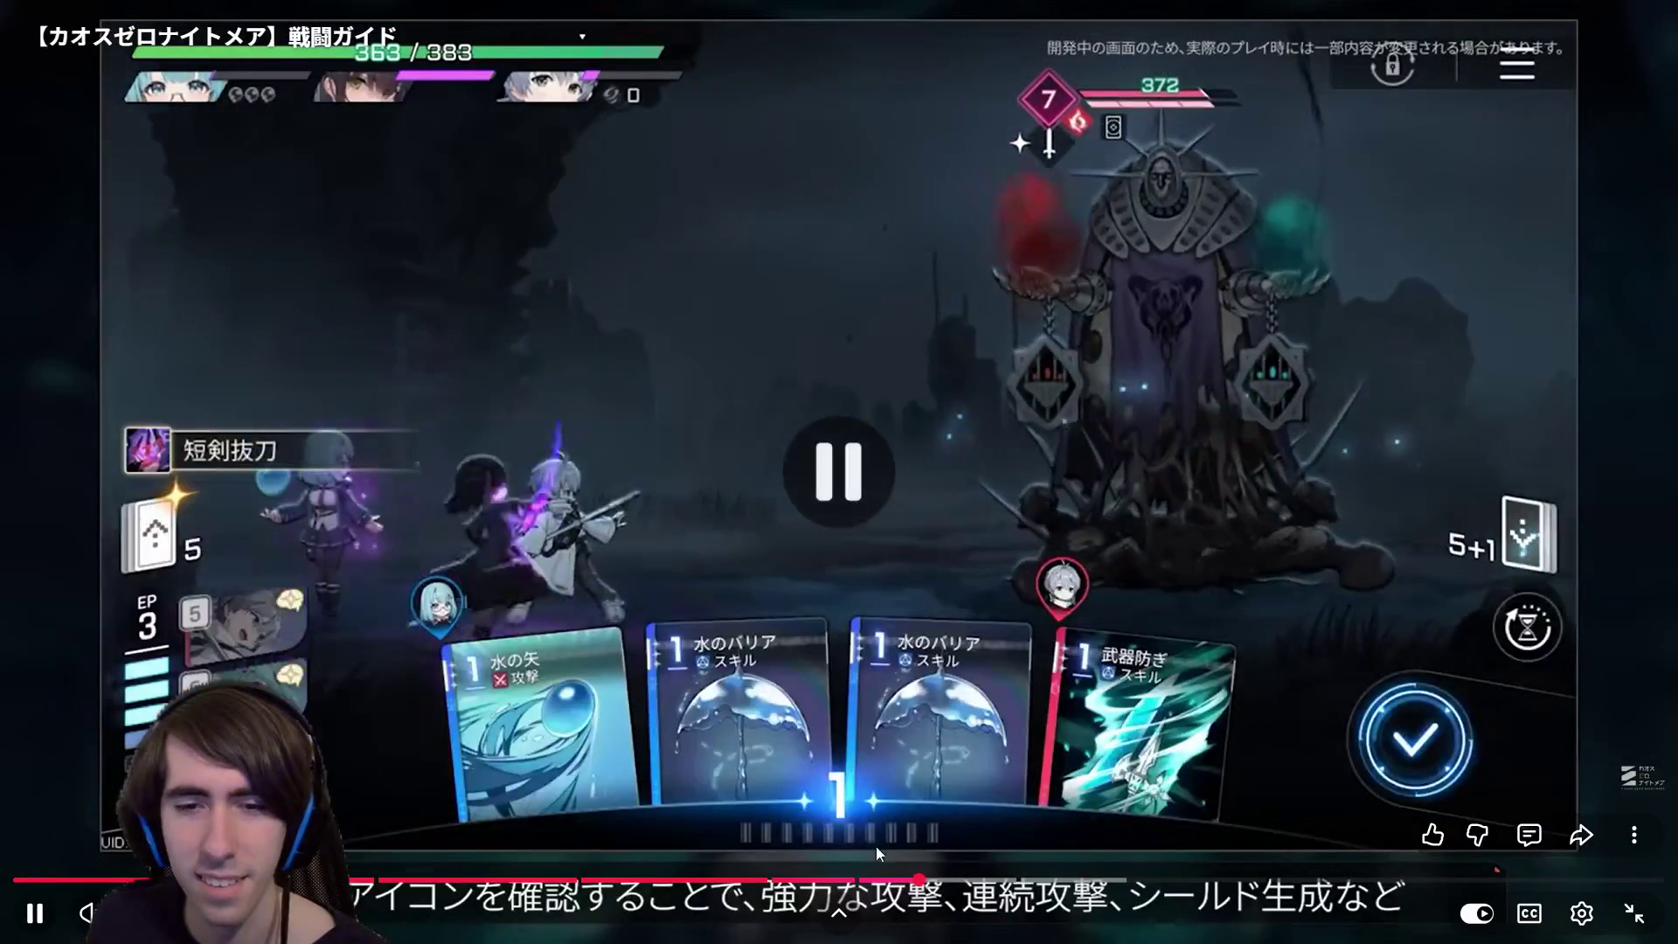
{"action": "left_click", "coordinate": [551, 635]}
{"action": "left_click", "coordinate": [551, 635]}
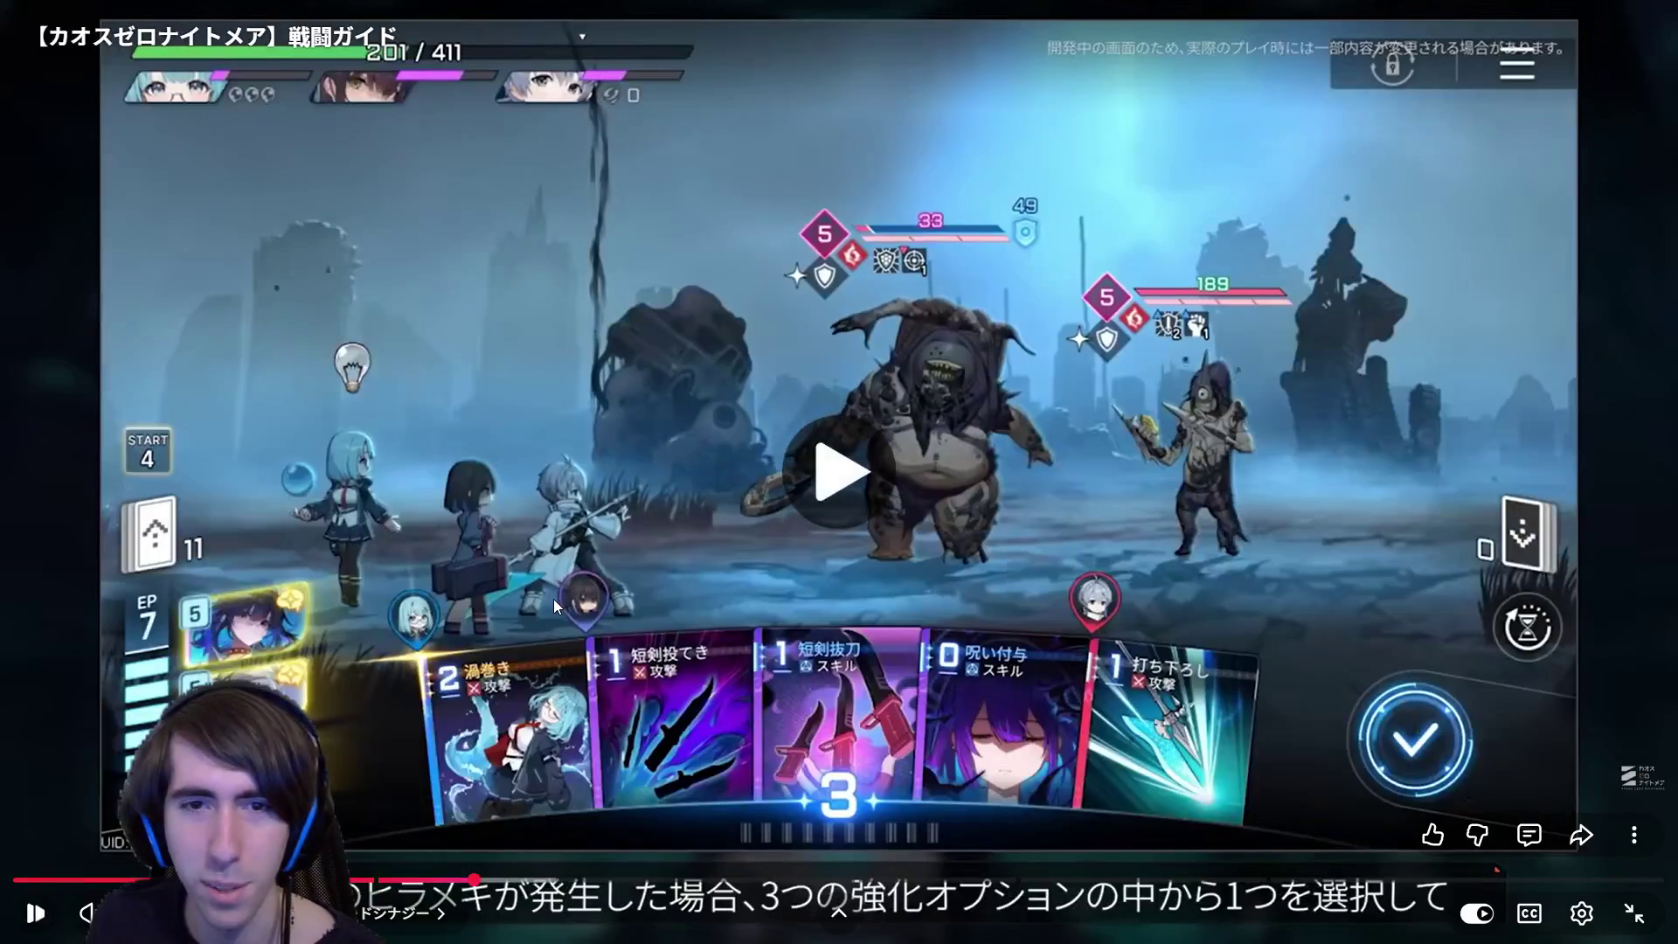
{"action": "left_click_drag", "start_coordinate": [472, 864], "coordinate": [208, 879]}
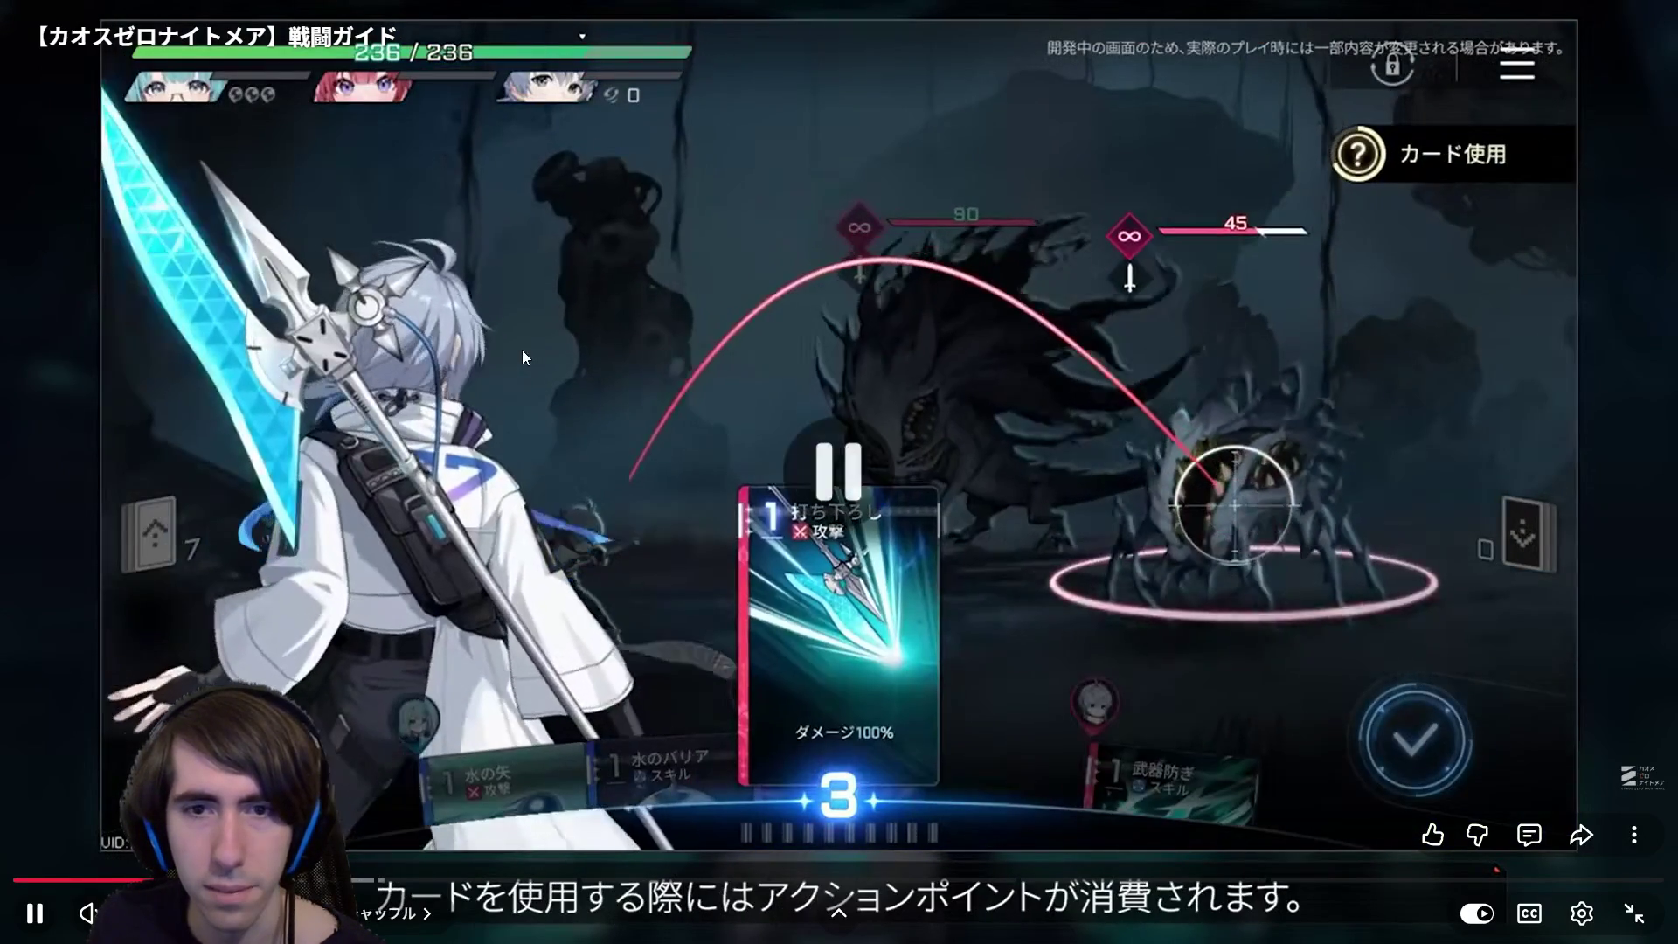
{"action": "left_click", "coordinate": [523, 357]}
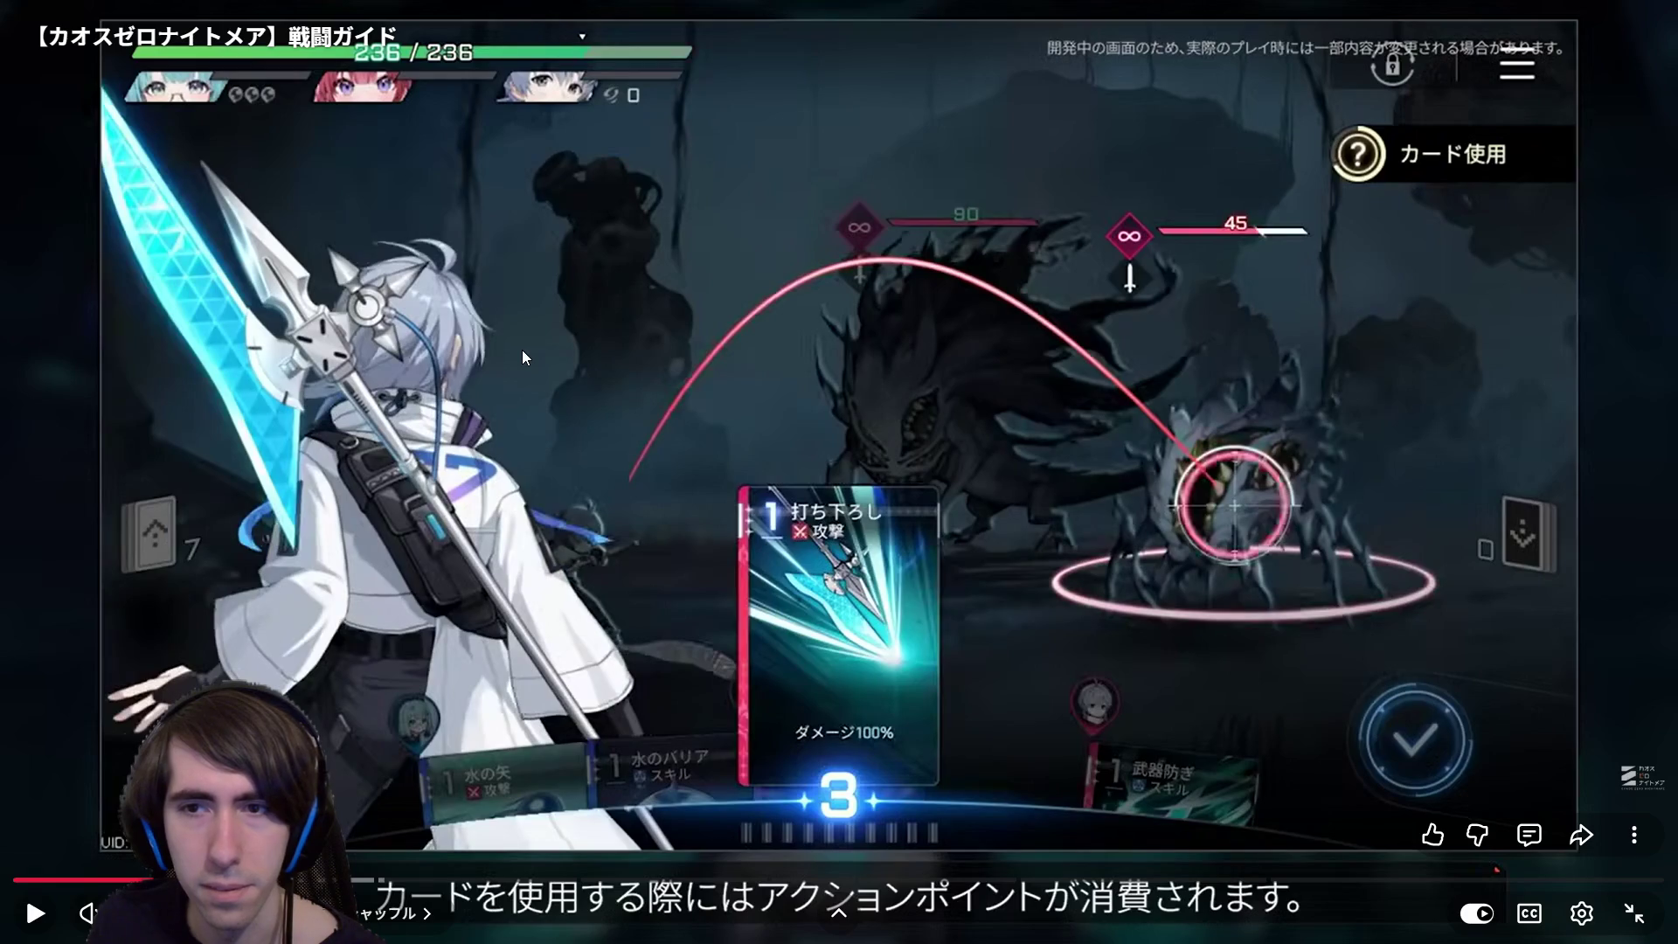
{"action": "left_click", "coordinate": [493, 370]}
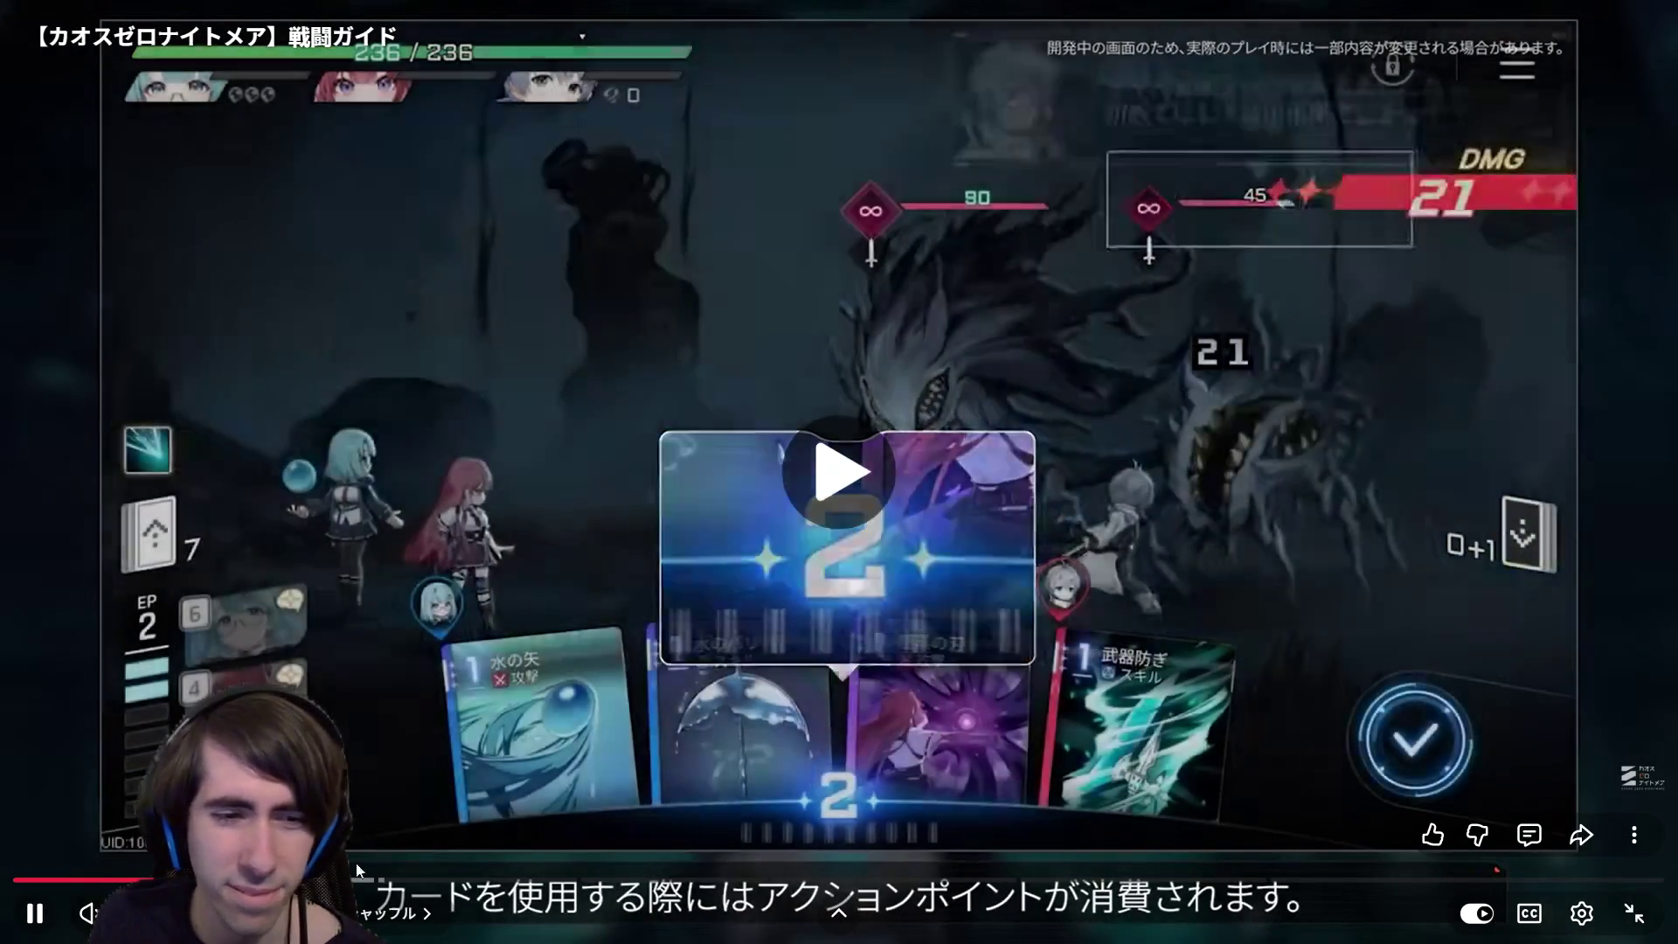
{"action": "left_click_drag", "start_coordinate": [455, 880], "coordinate": [387, 881]}
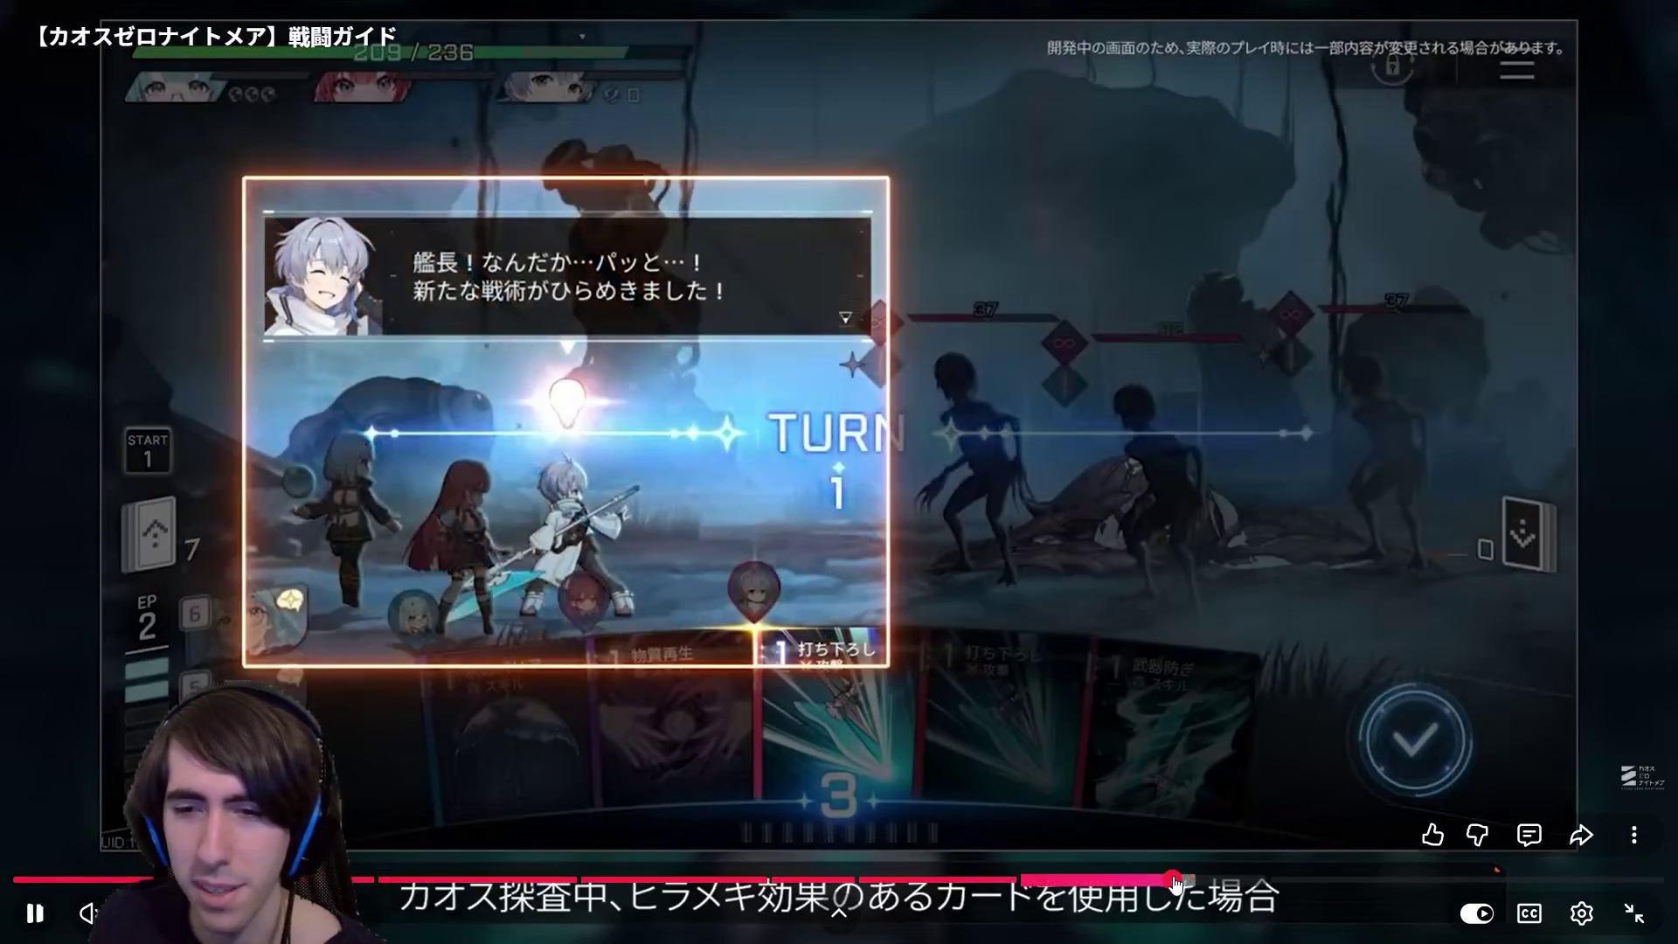
{"action": "left_click", "coordinate": [1175, 883]}
{"action": "left_click_drag", "start_coordinate": [1176, 883], "coordinate": [1354, 881]}
{"action": "double_click", "coordinate": [893, 423]}
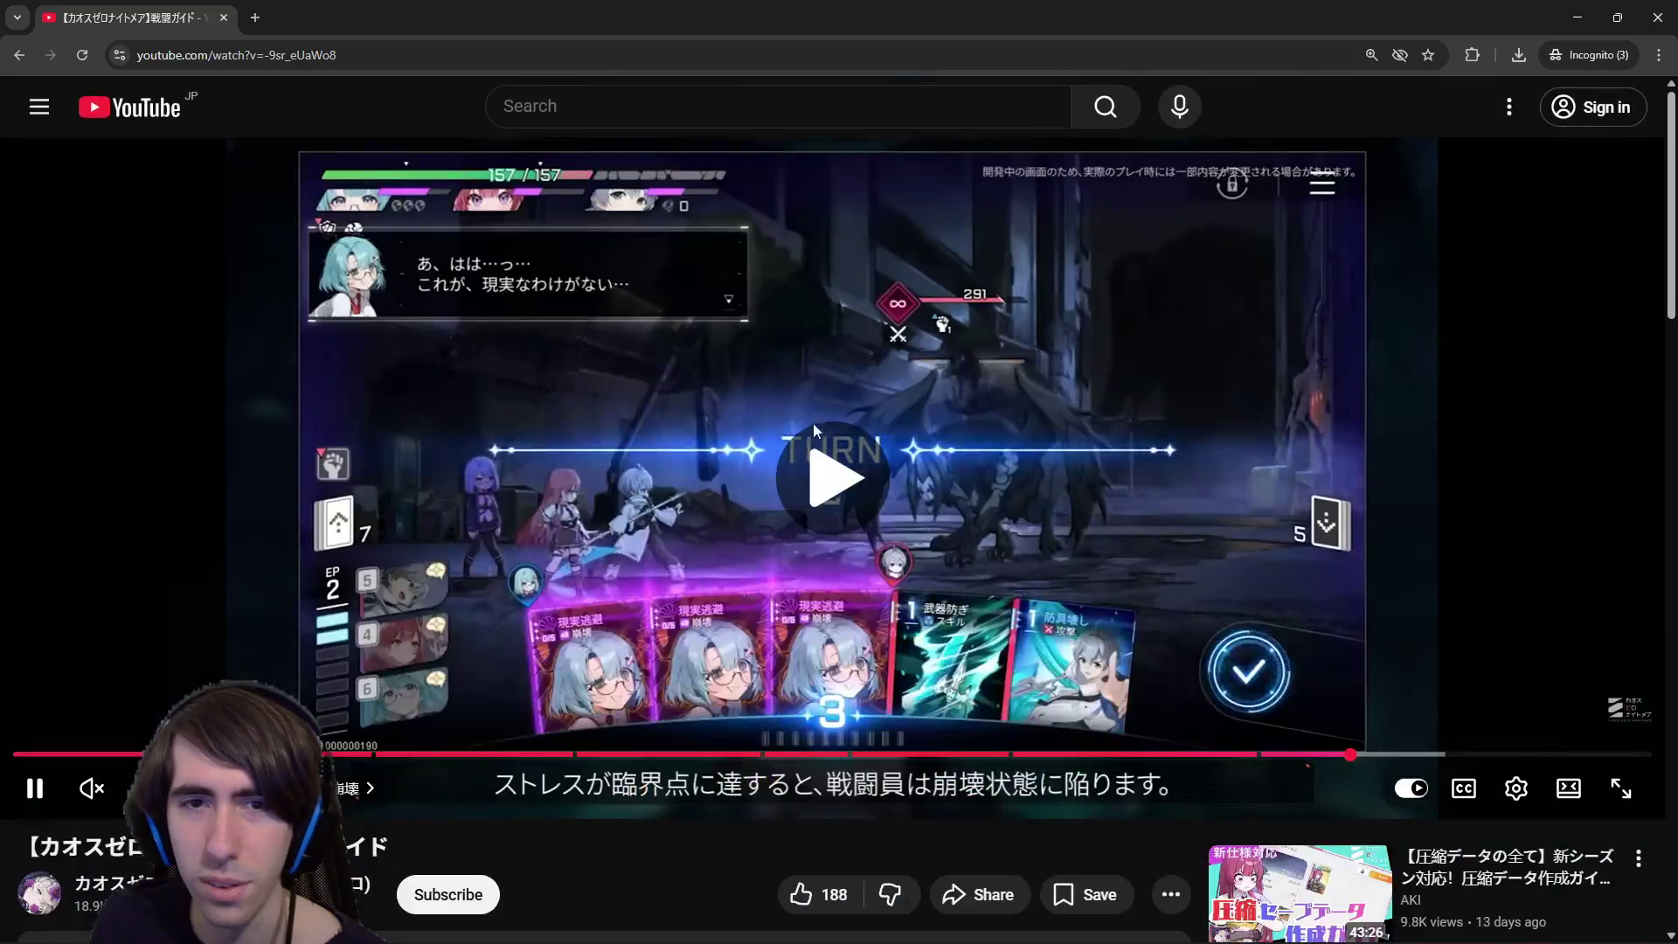
{"action": "key", "text": "alt+Tab"}
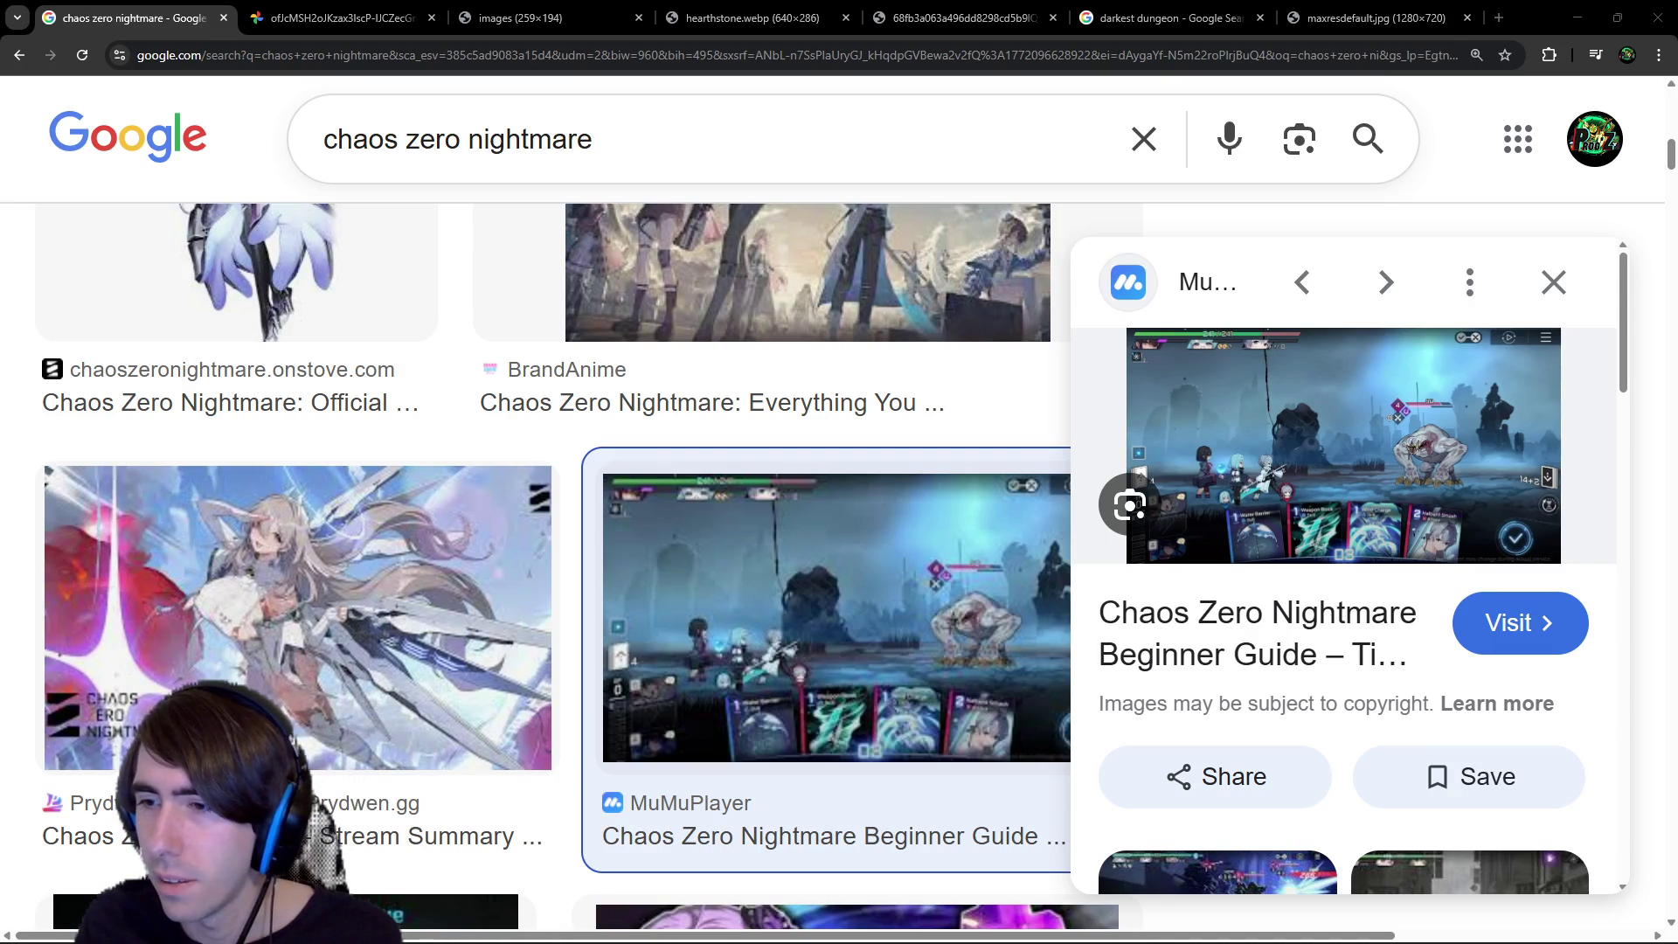
{"action": "key", "text": "alt+Tab"}
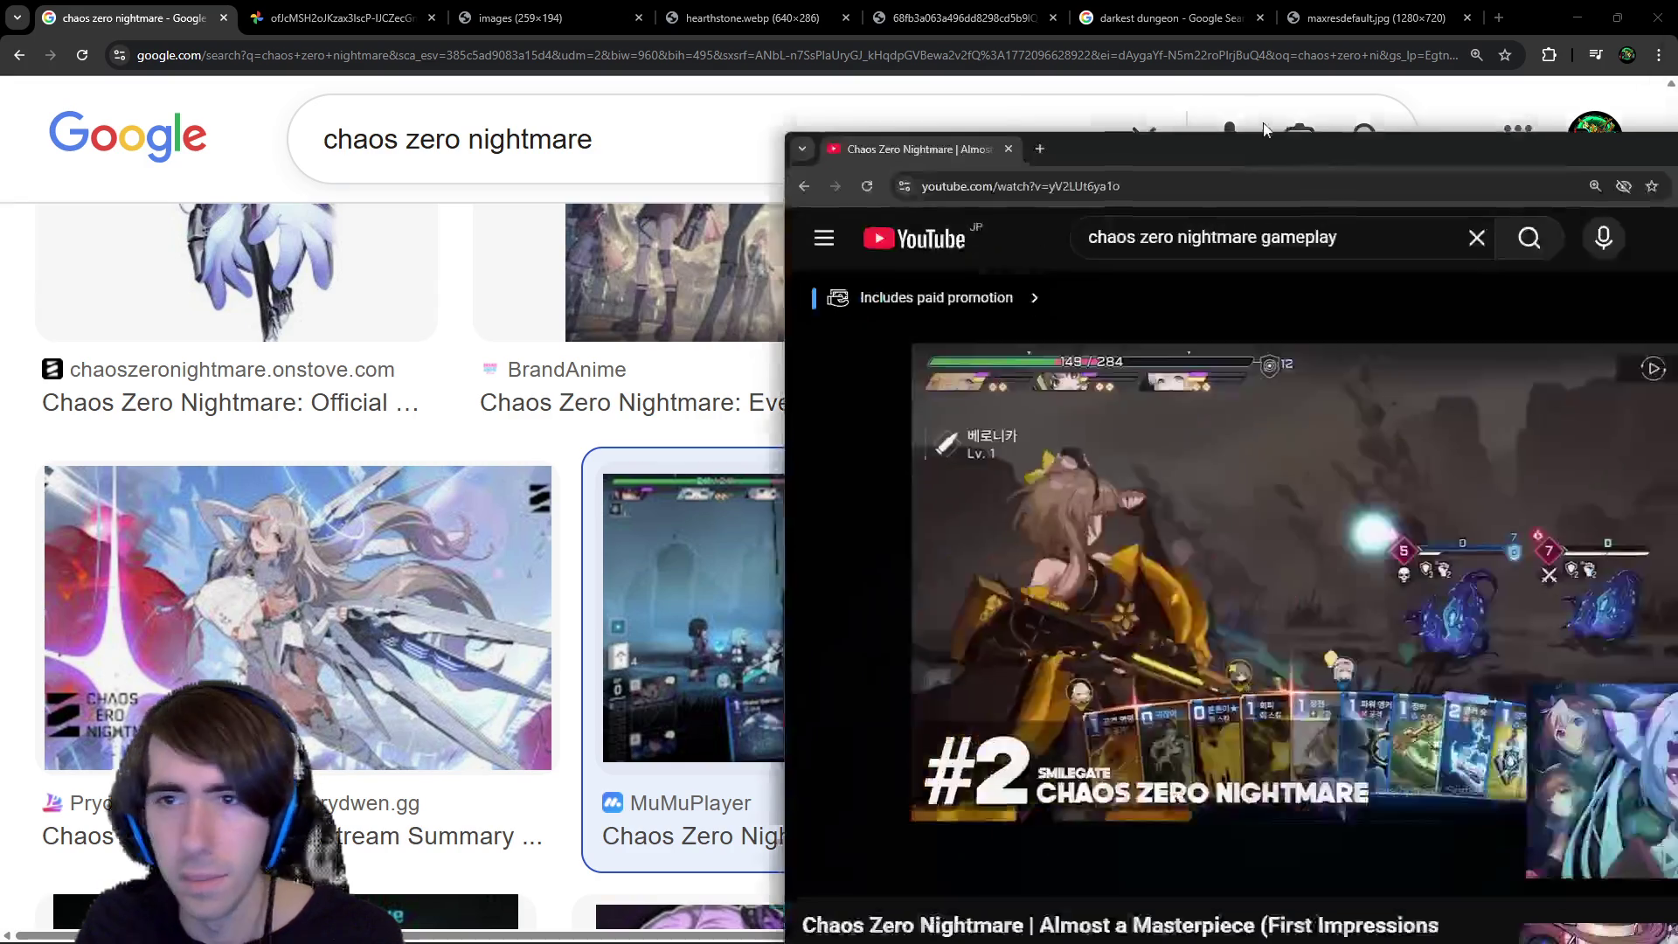
Watch the gameplay video full screen, skipping through battle, boss-fight, partner list and dialogue scenes
{"action": "double_click", "coordinate": [858, 353]}
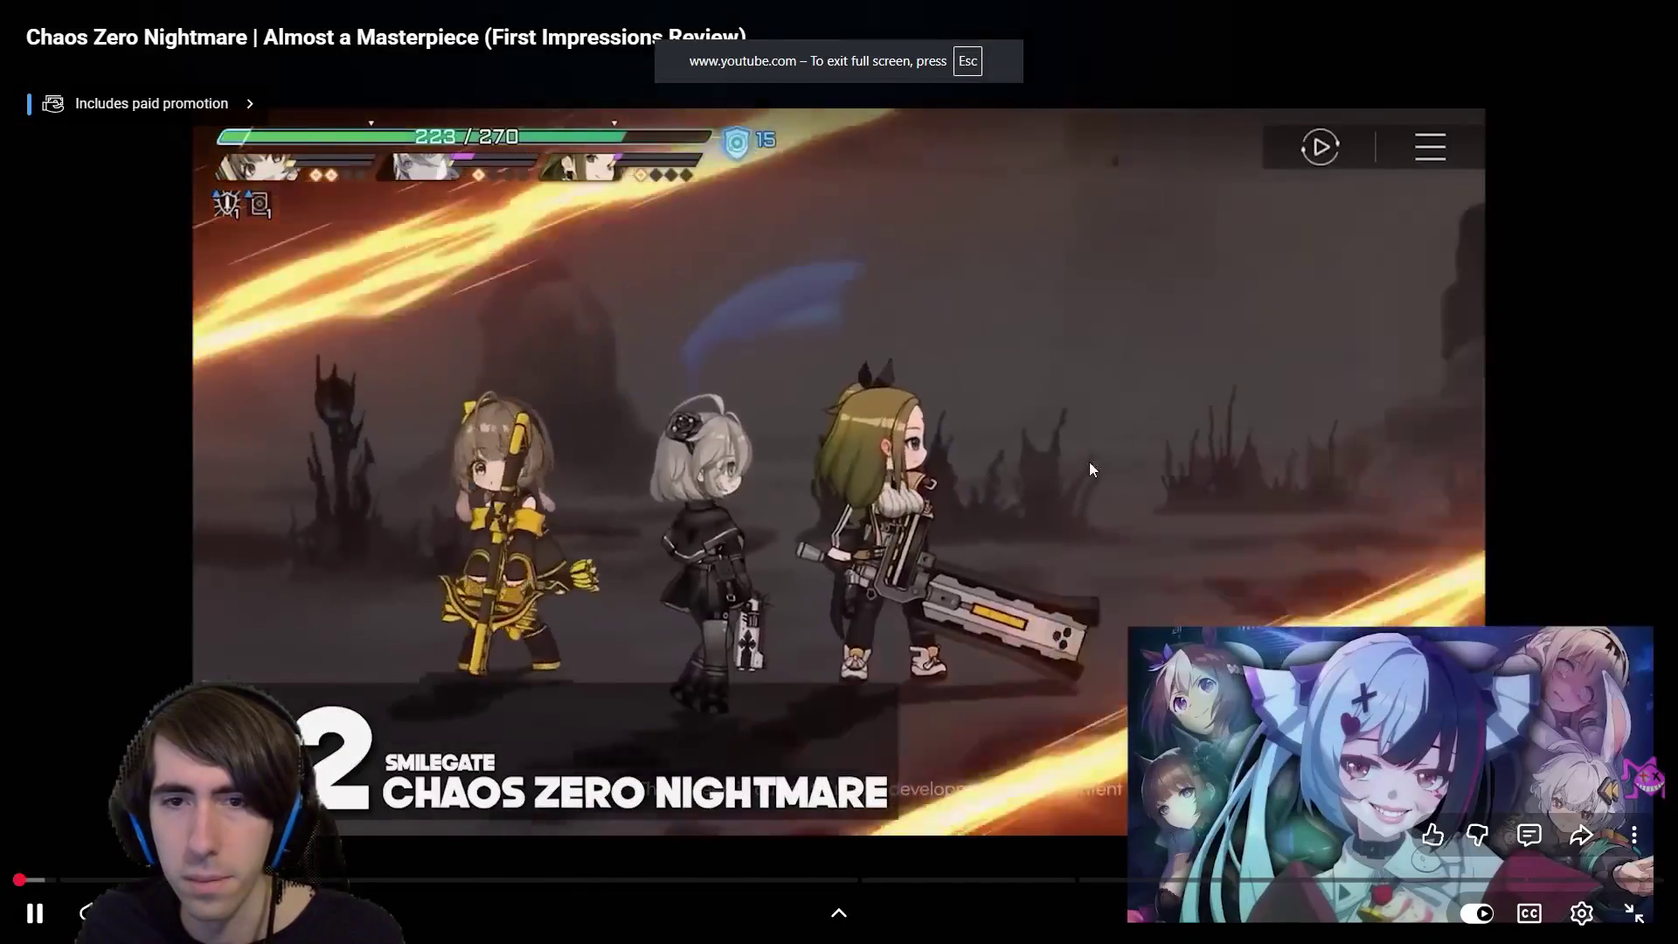
{"action": "left_click", "coordinate": [1037, 879]}
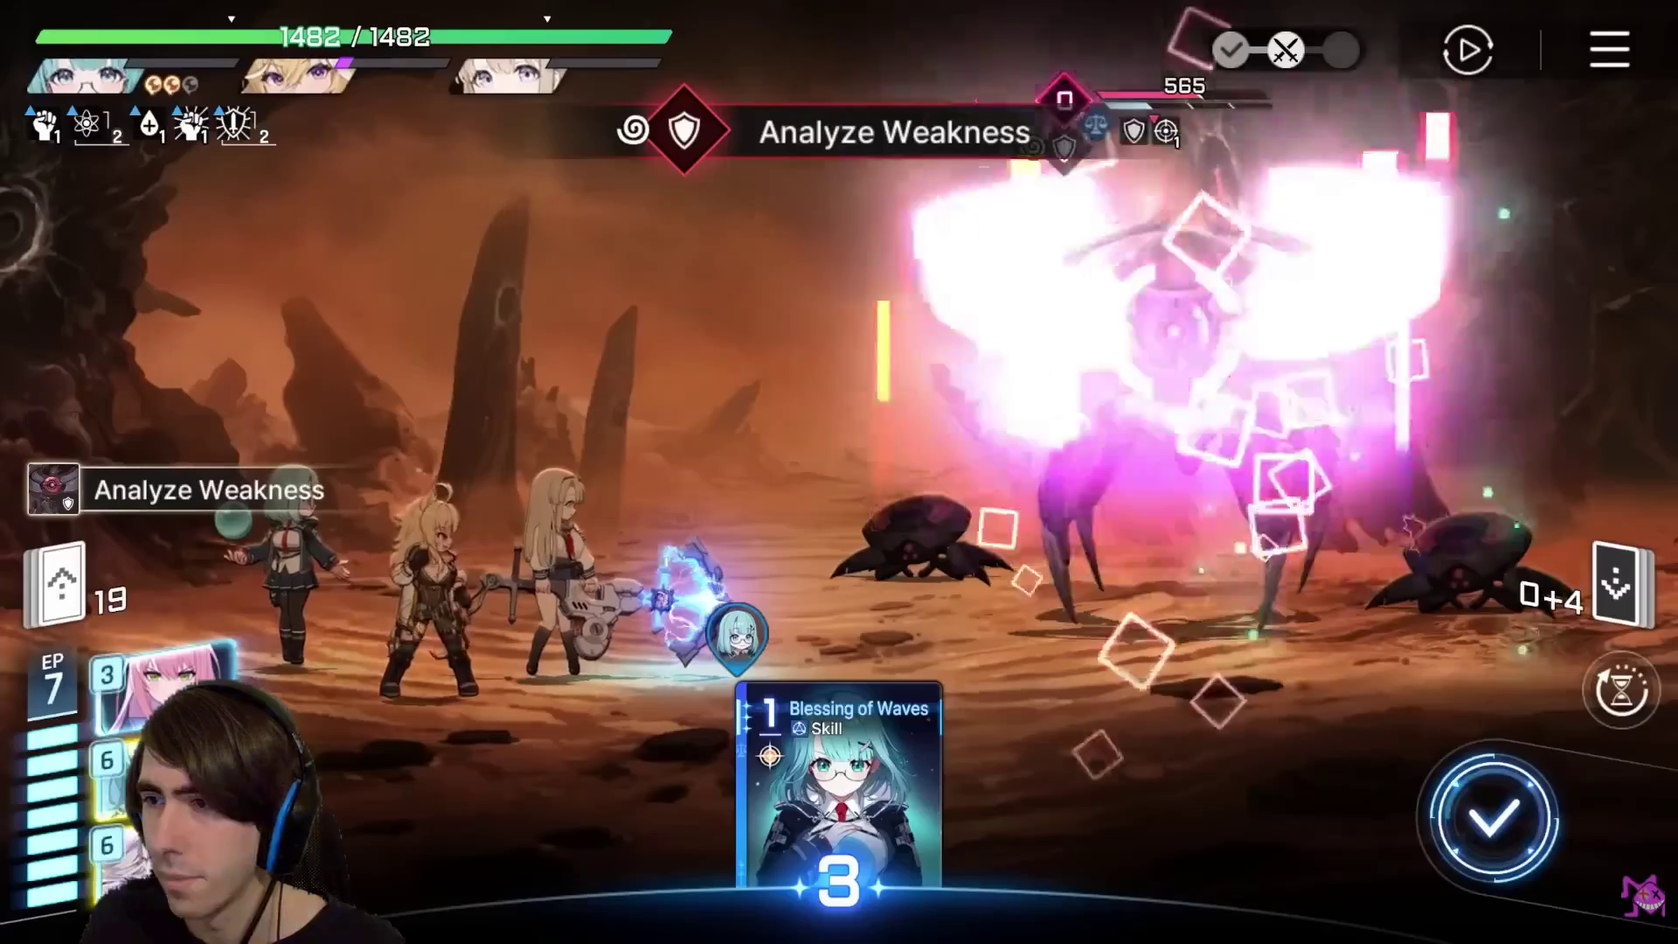
{"action": "mouse_move", "coordinate": [891, 308]}
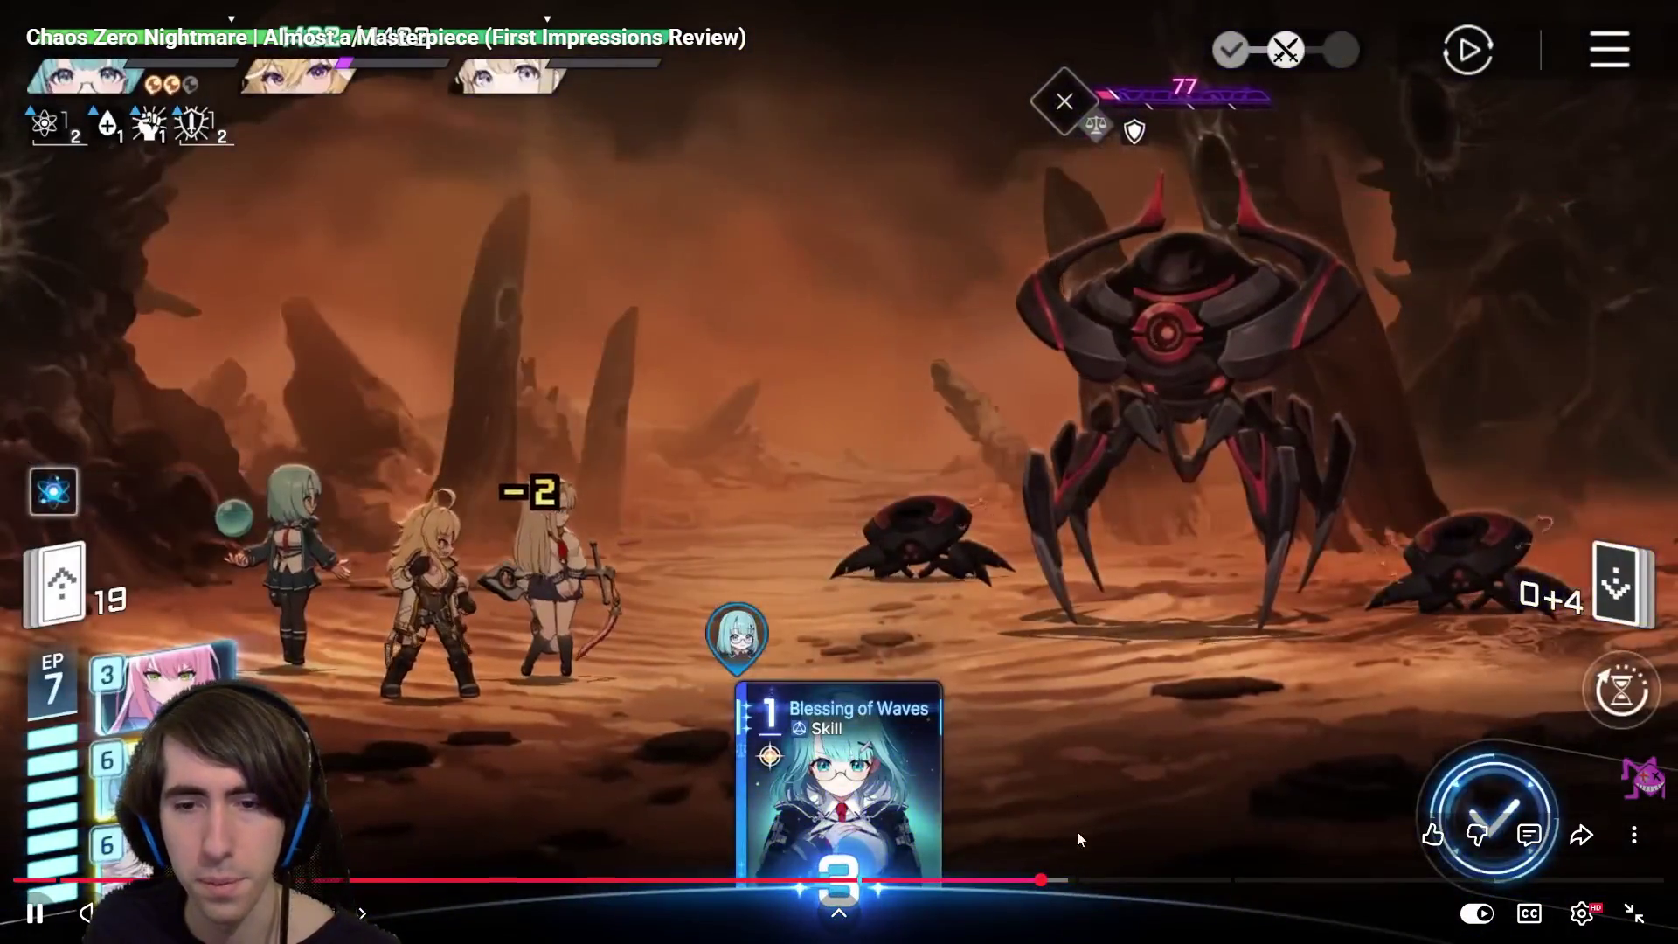
{"action": "mouse_move", "coordinate": [1054, 880]}
{"action": "left_mouse_down"}
{"action": "mouse_move", "coordinate": [1134, 885]}
{"action": "mouse_move", "coordinate": [584, 881]}
{"action": "mouse_move", "coordinate": [616, 883]}
{"action": "left_mouse_up"}
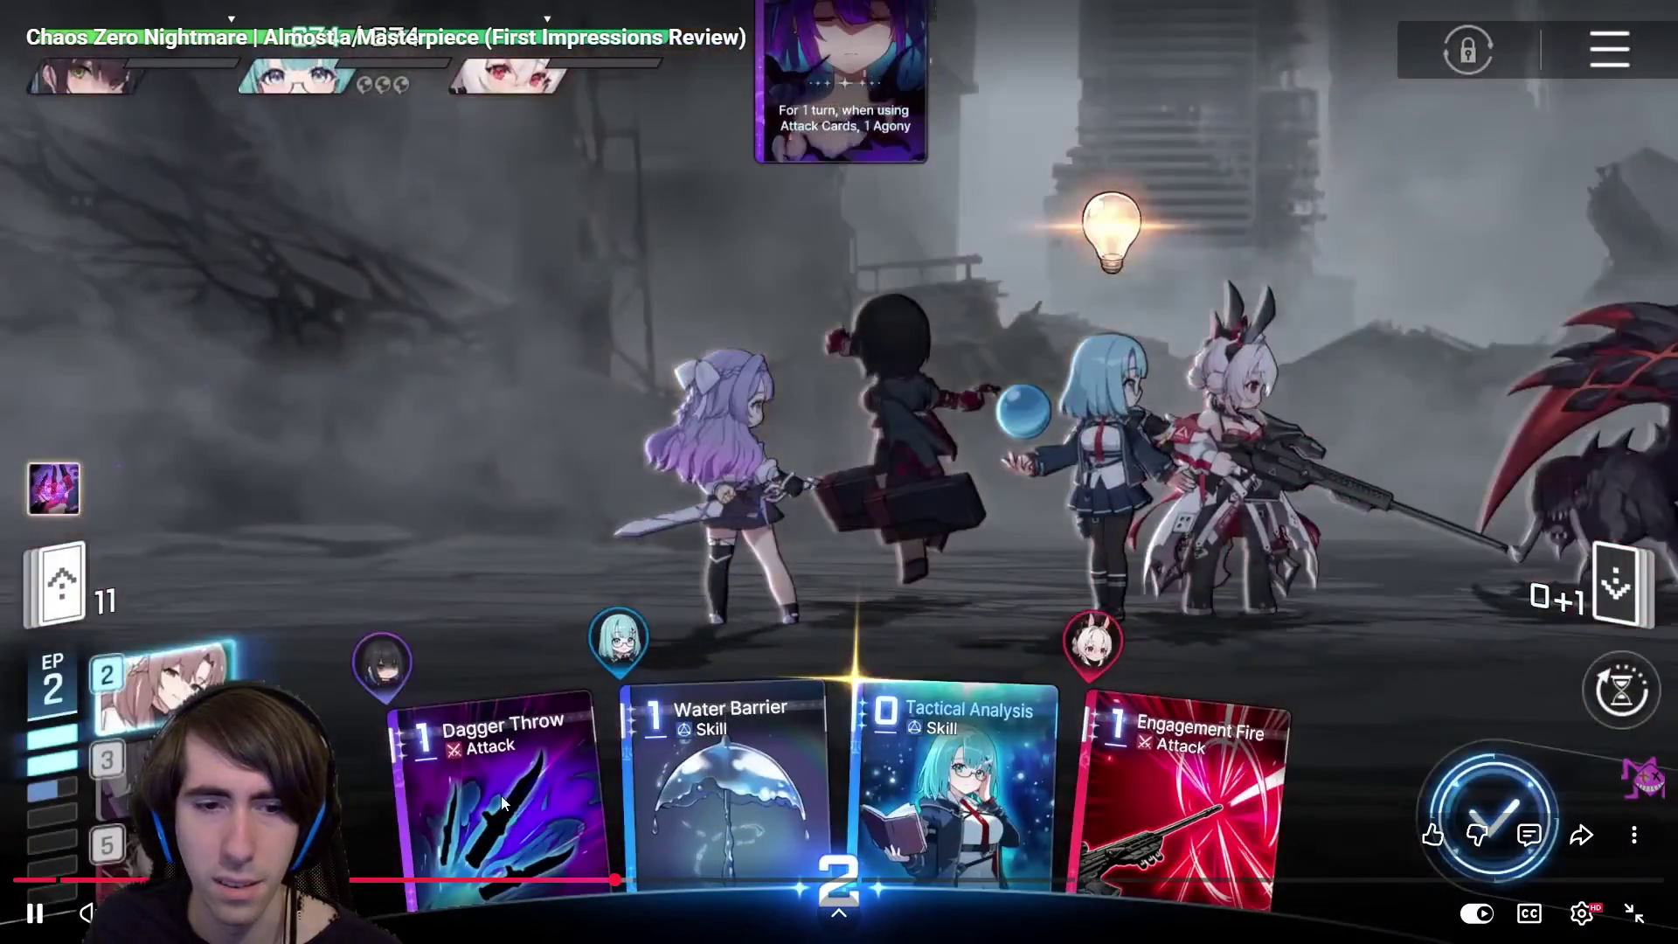
{"action": "left_click_drag", "start_coordinate": [617, 880], "coordinate": [210, 881]}
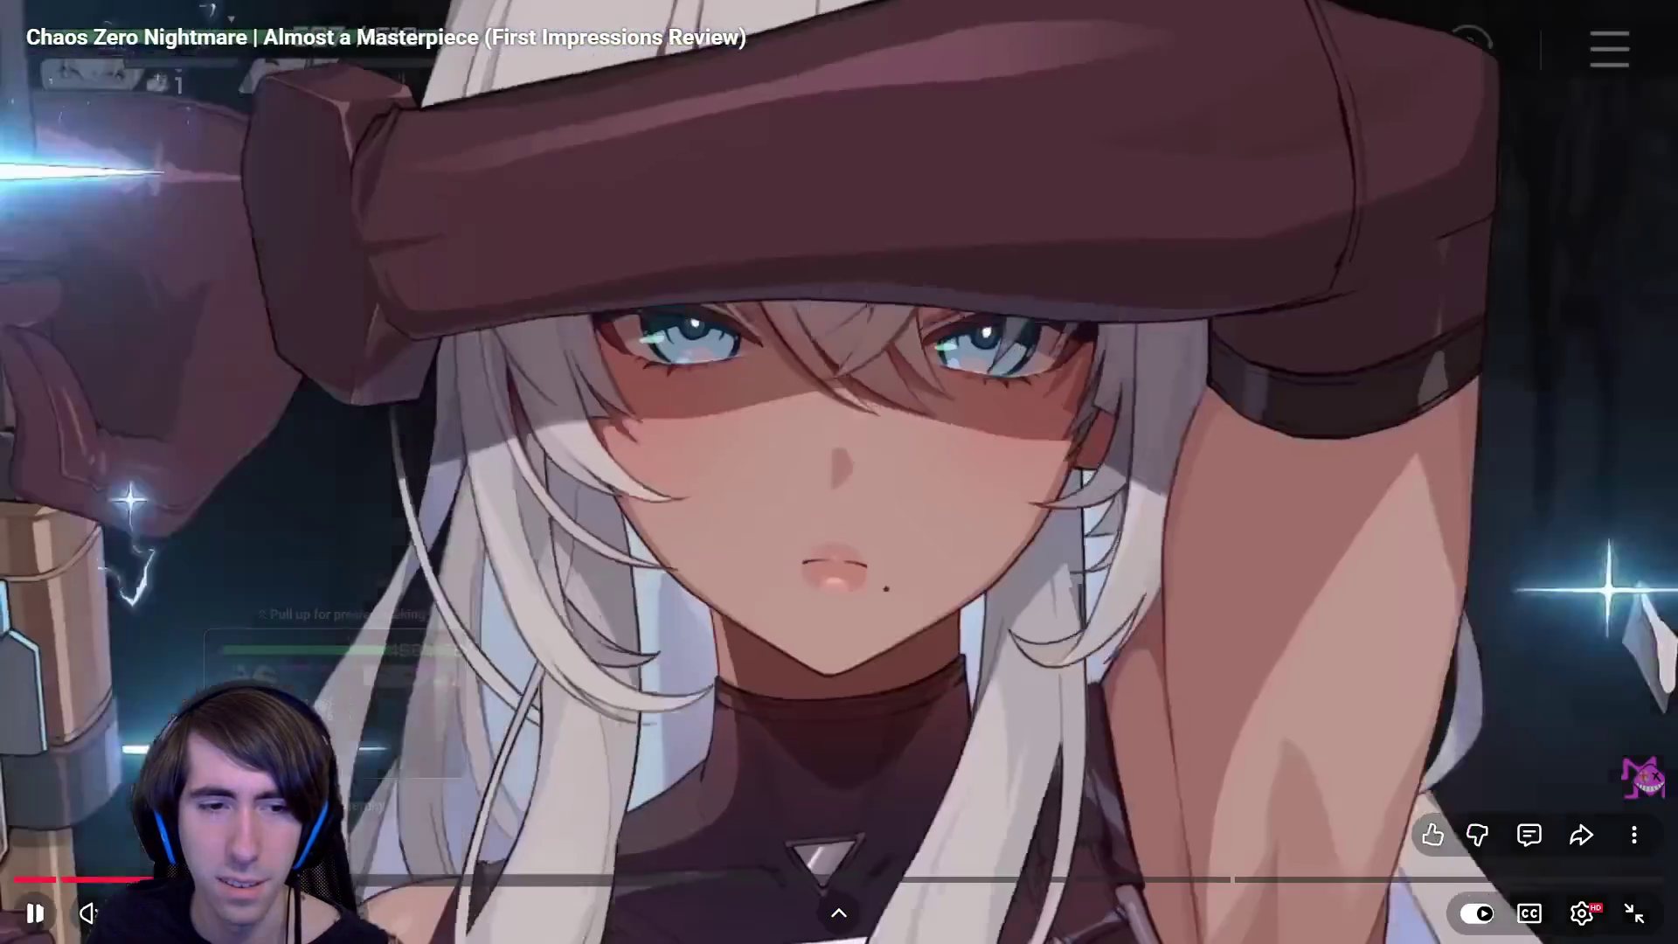
{"action": "left_click_drag", "start_coordinate": [386, 880], "coordinate": [574, 885]}
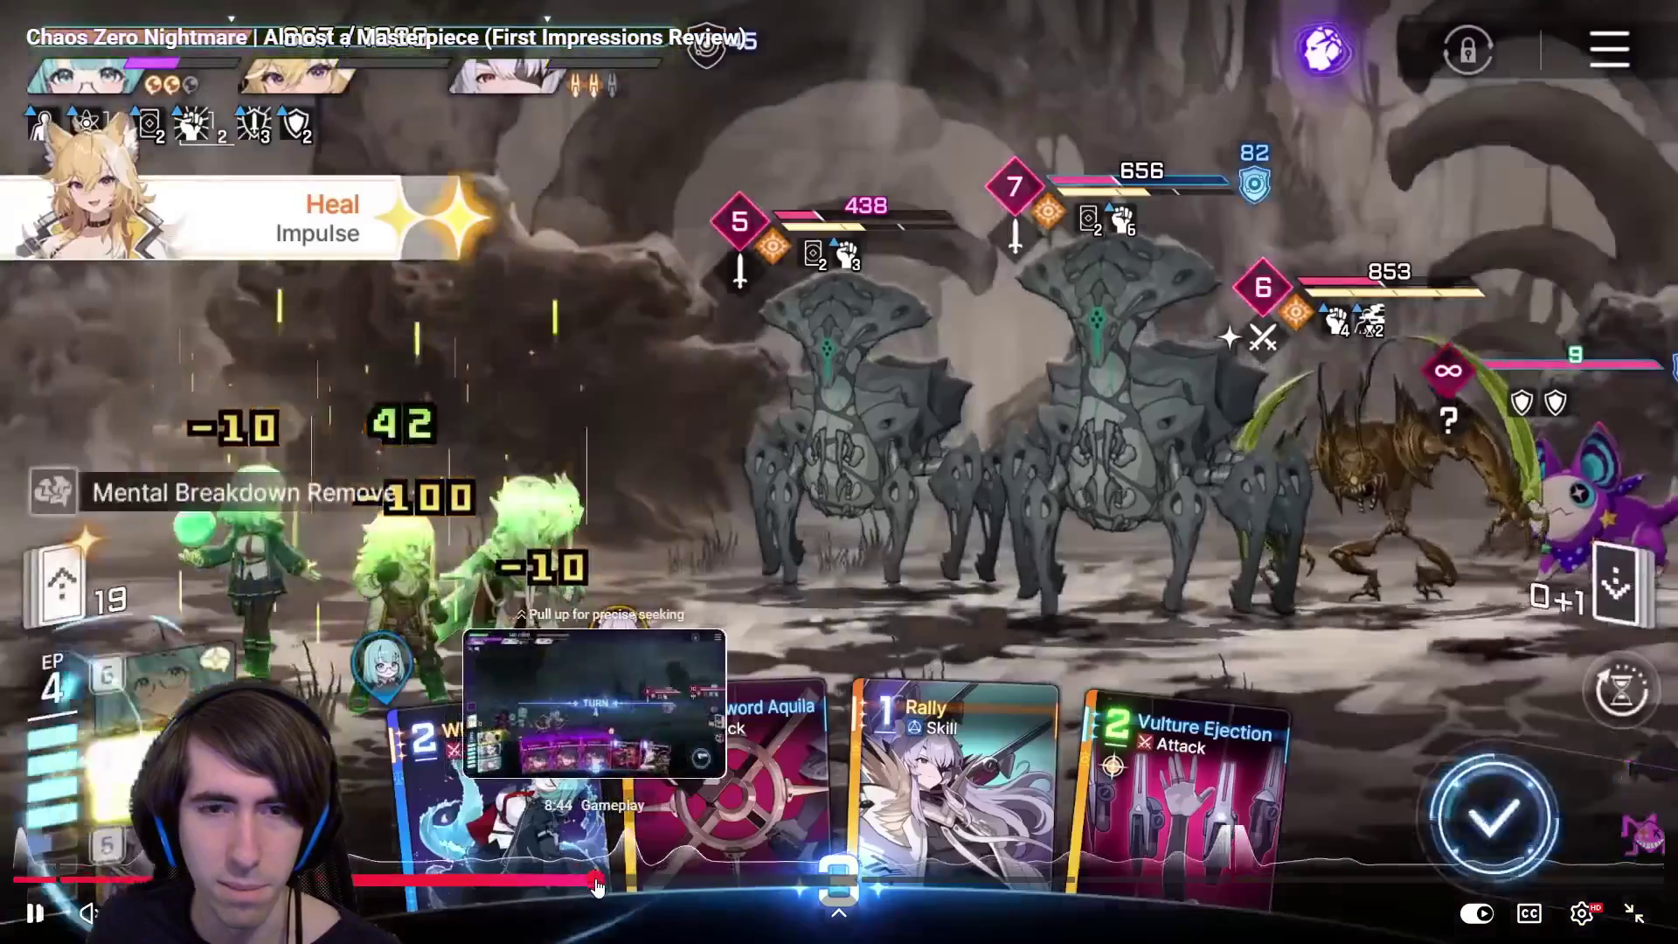
{"action": "left_click", "coordinate": [601, 886]}
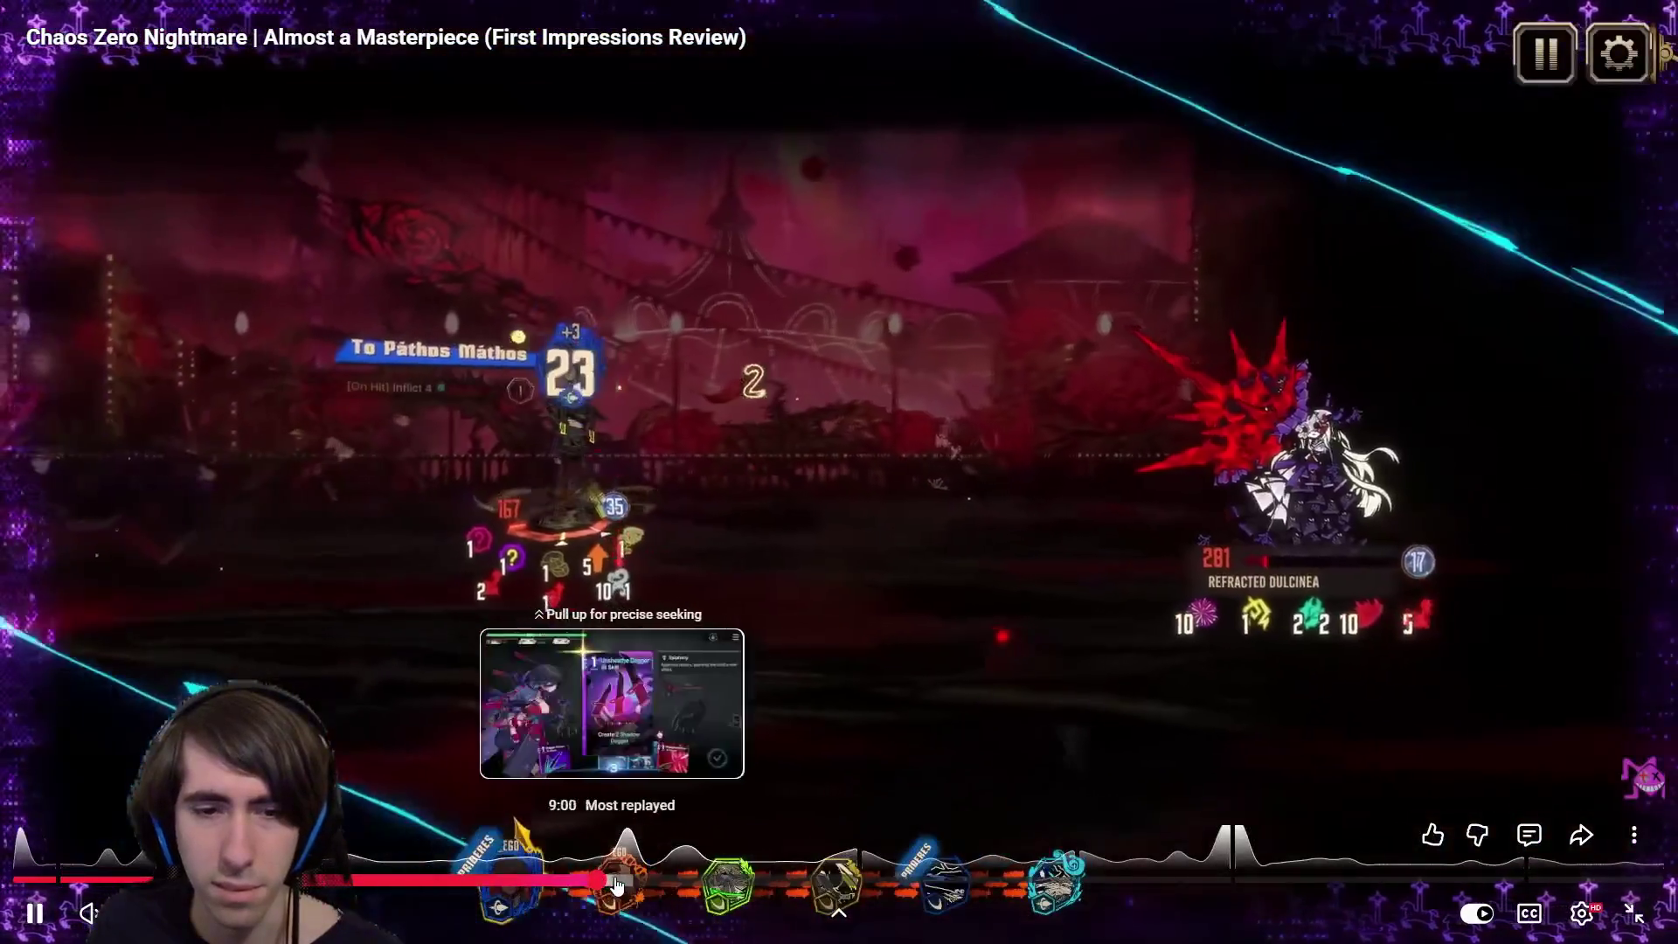
{"action": "left_click", "coordinate": [620, 883]}
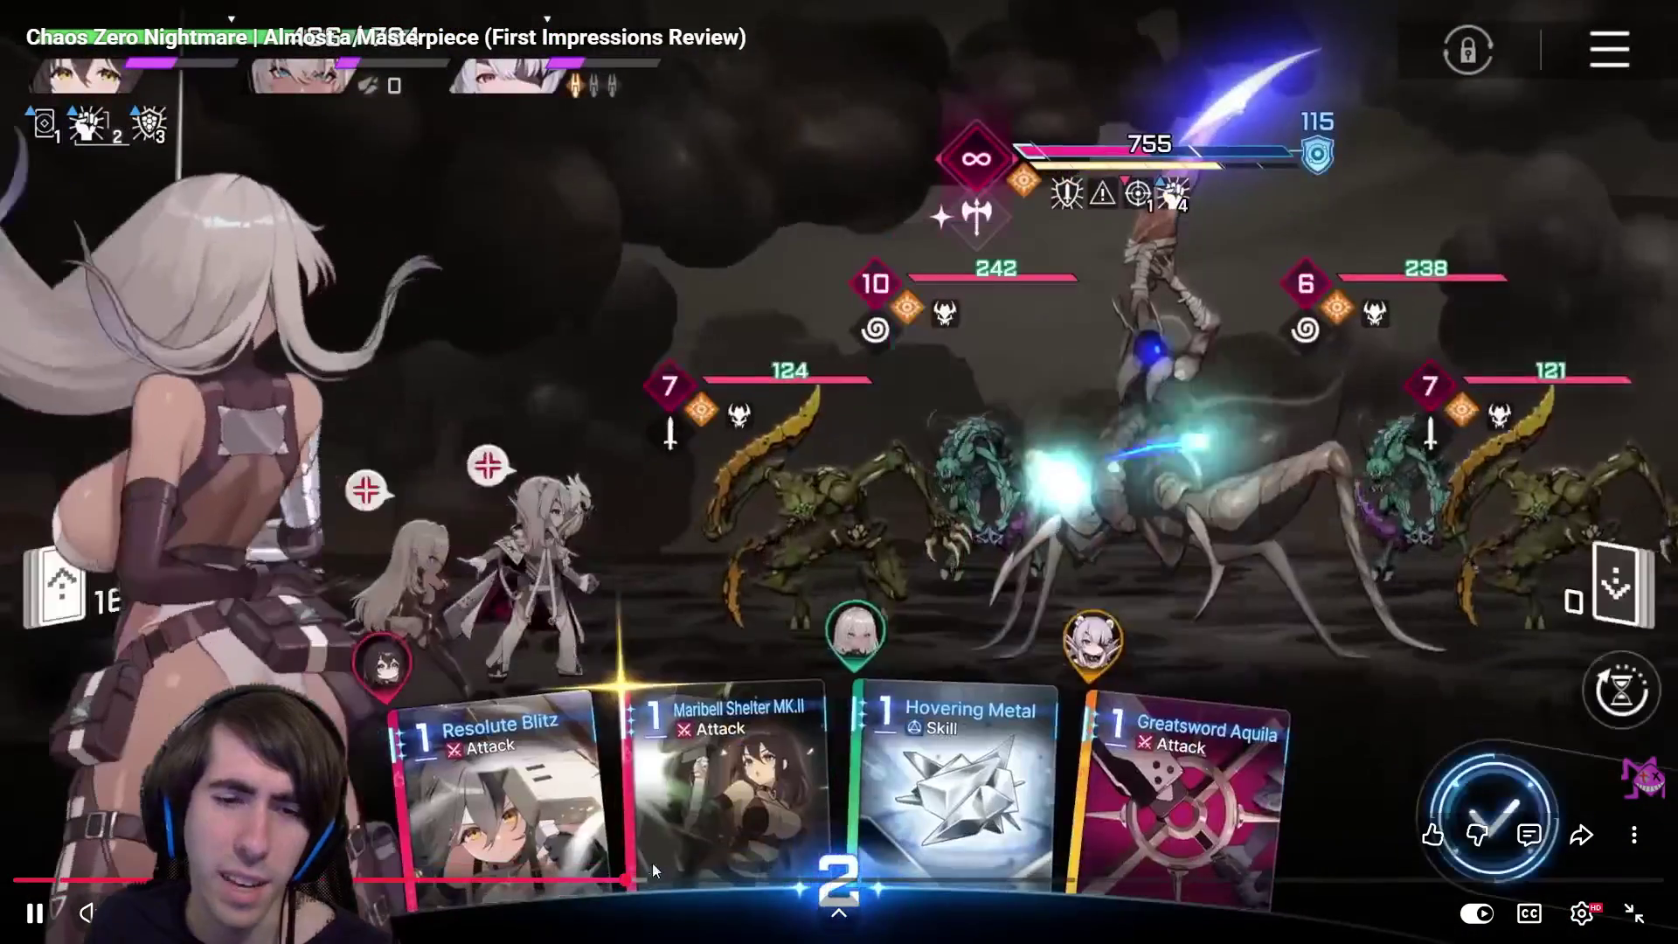
{"action": "left_click", "coordinate": [676, 881]}
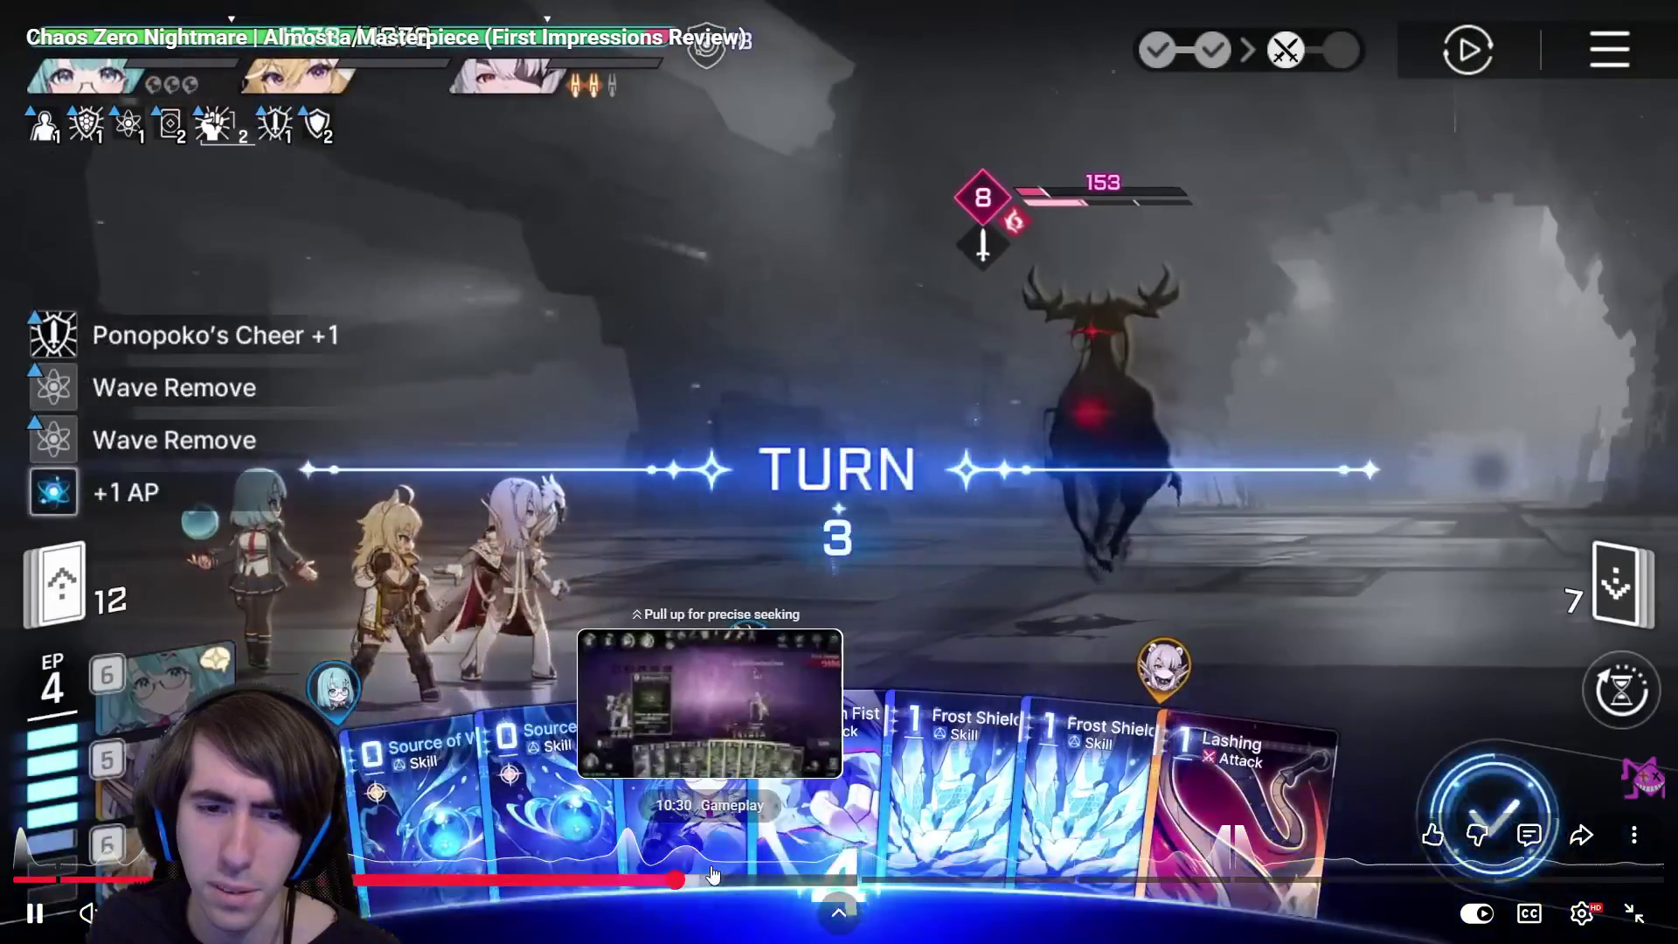
{"action": "left_click", "coordinate": [712, 877]}
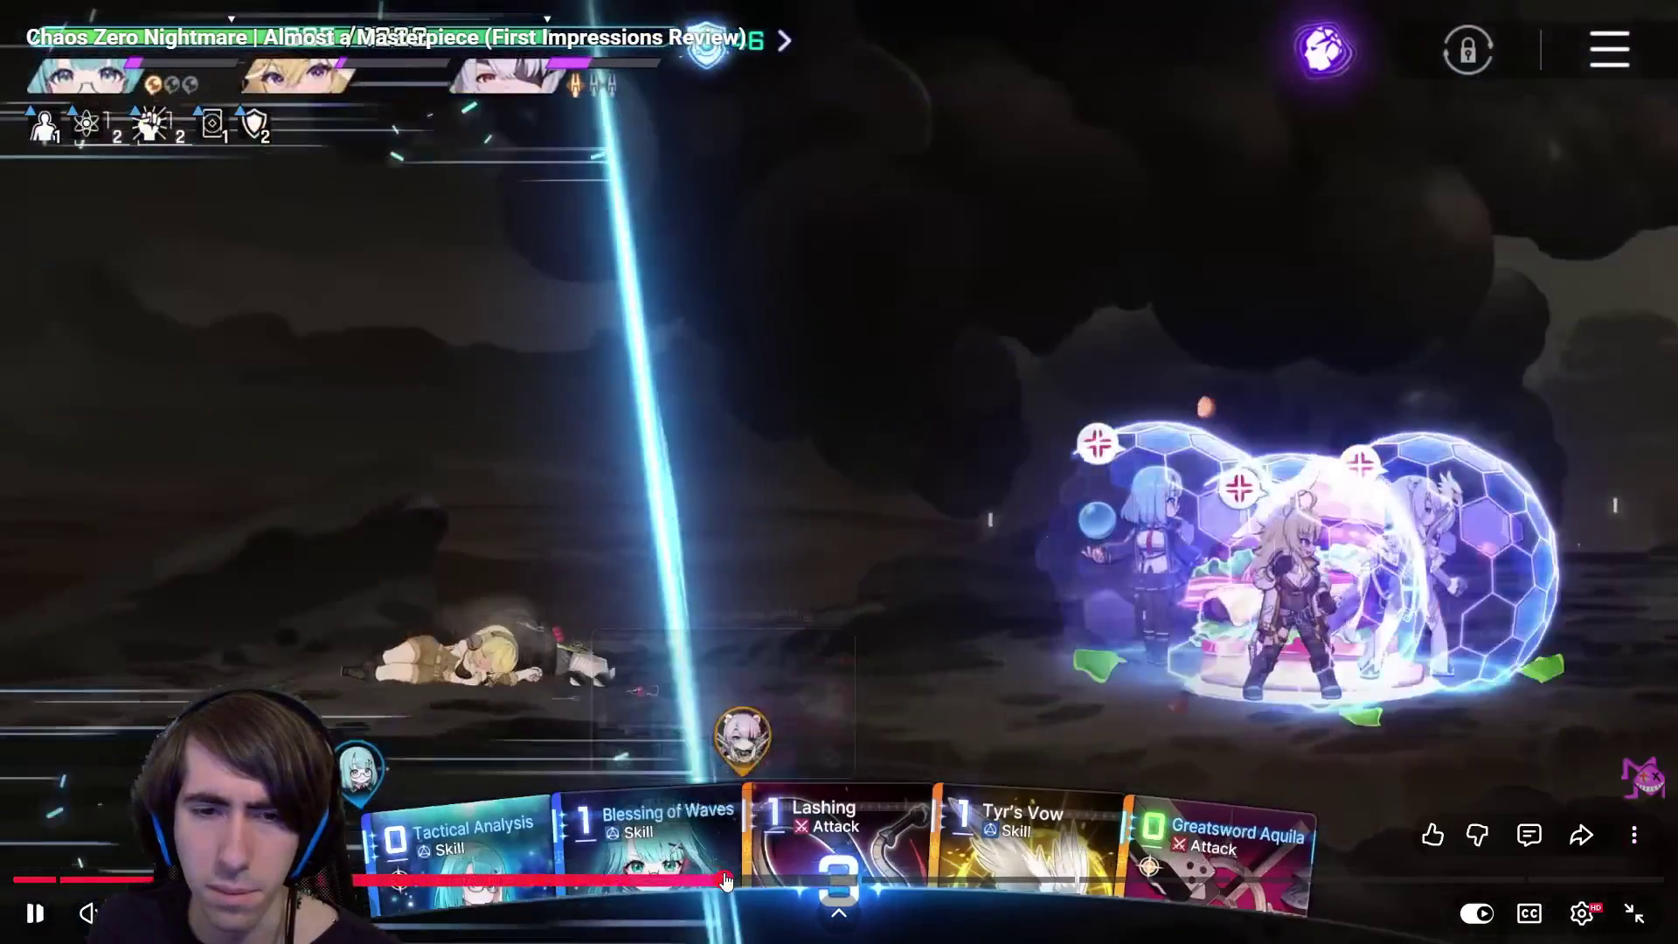
{"action": "left_click", "coordinate": [770, 879]}
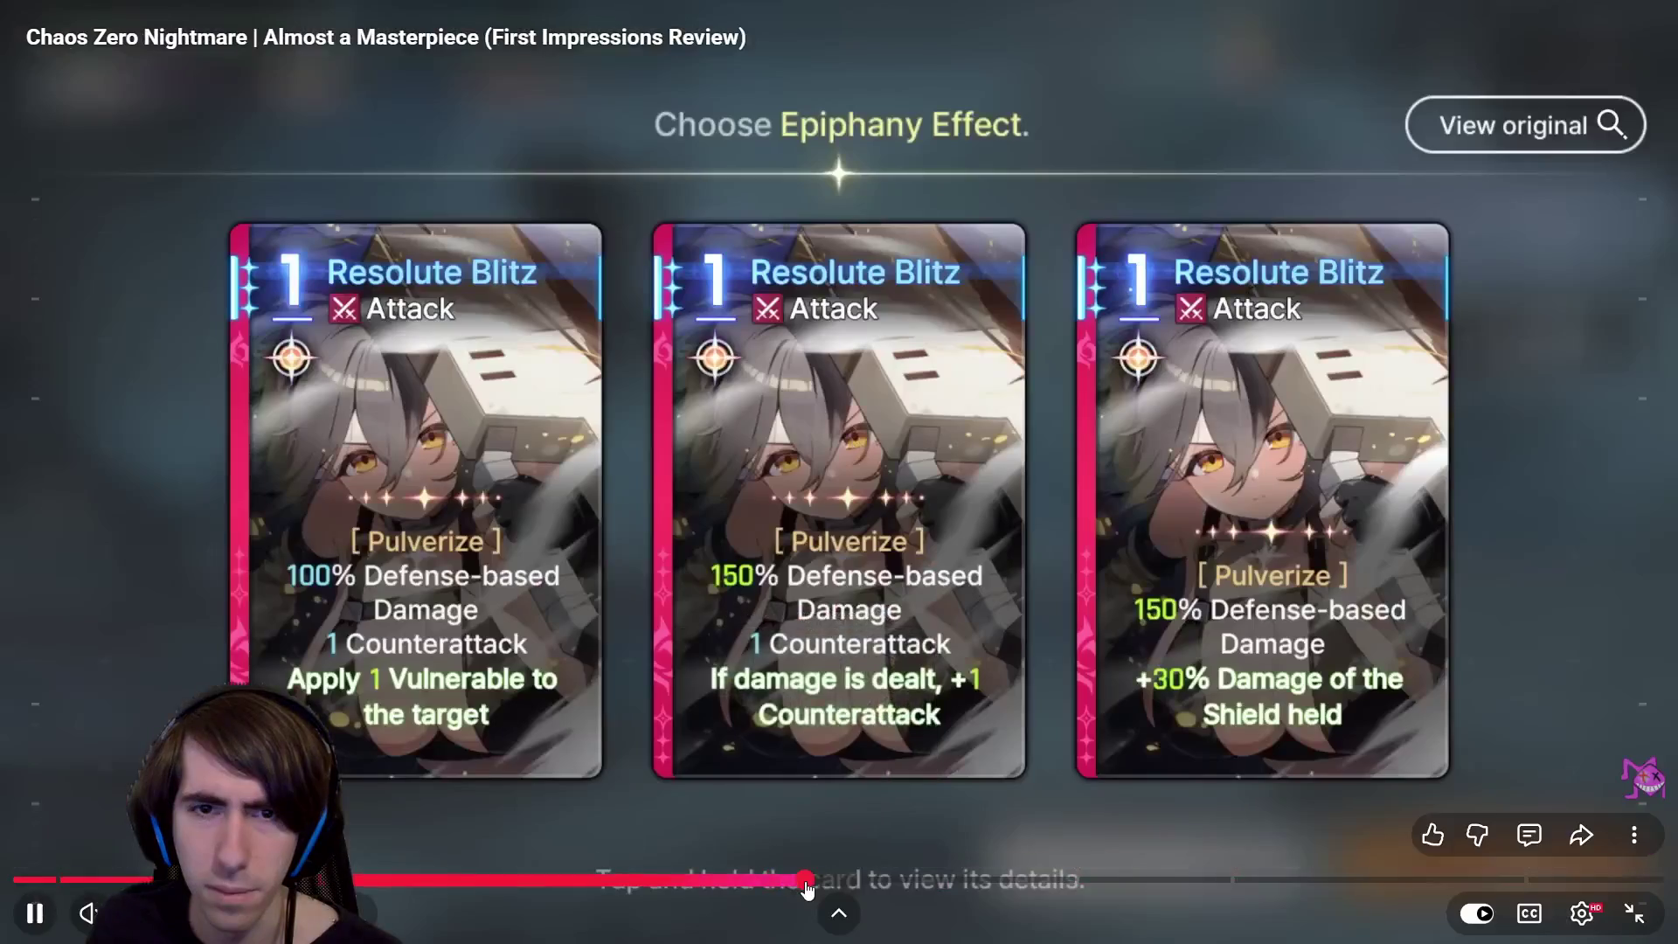
{"action": "left_click", "coordinate": [827, 881]}
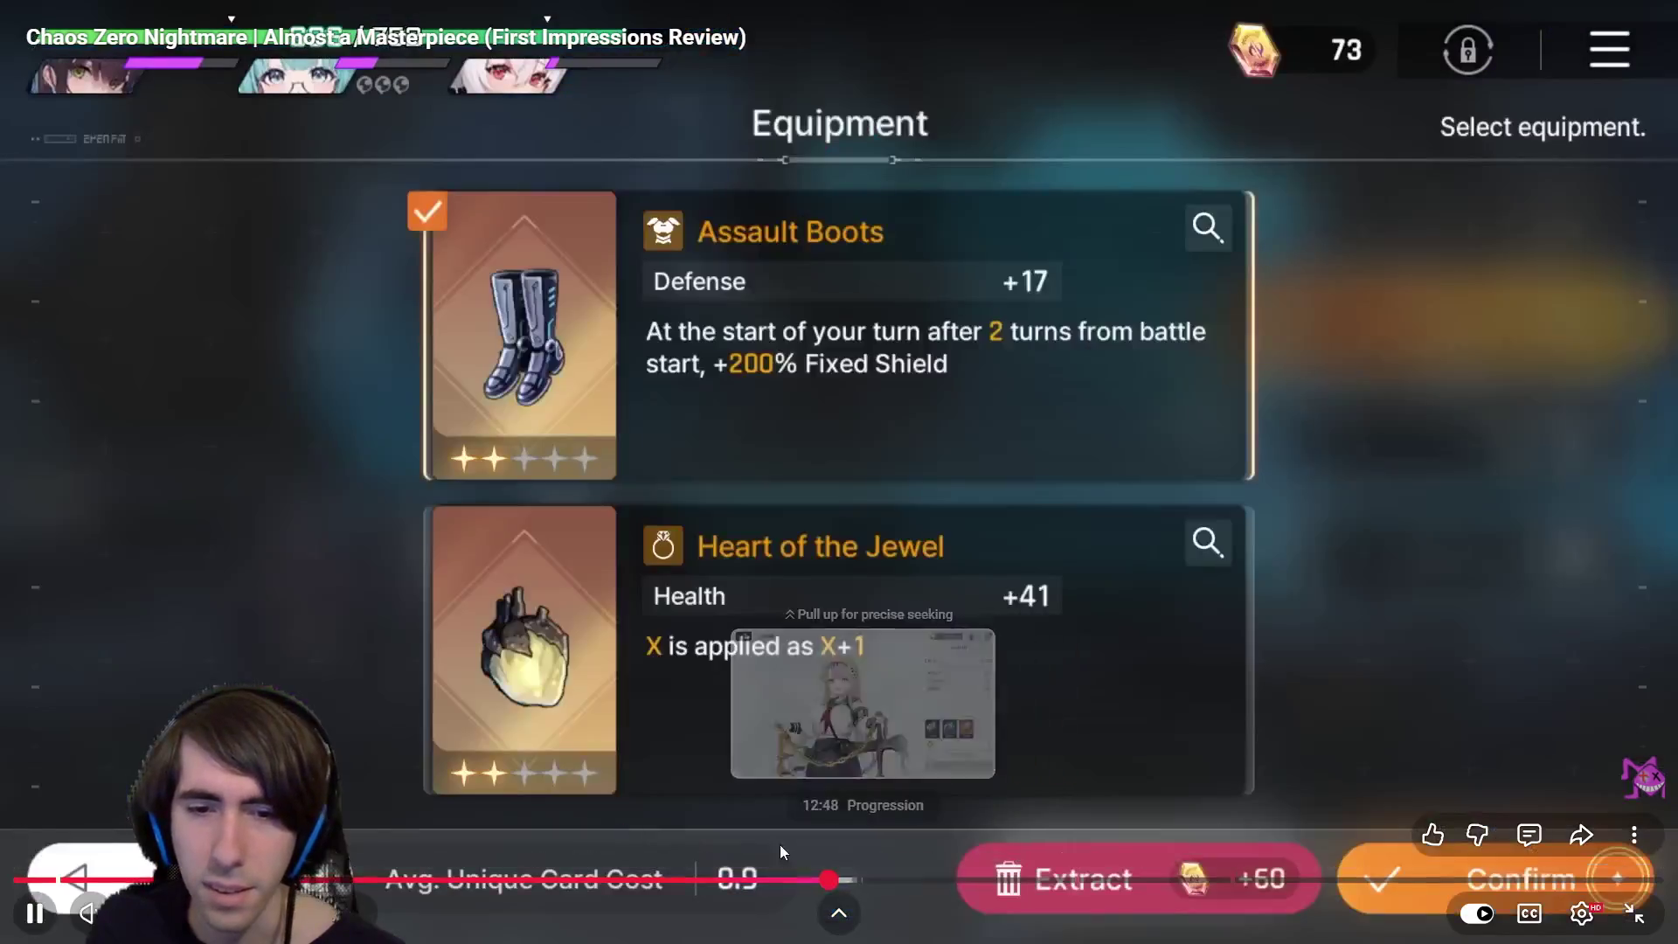
Pause the video, leave full screen, and minimize YouTube and Chrome after viewing the Darkest Dungeon tab
{"action": "left_click", "coordinate": [748, 580]}
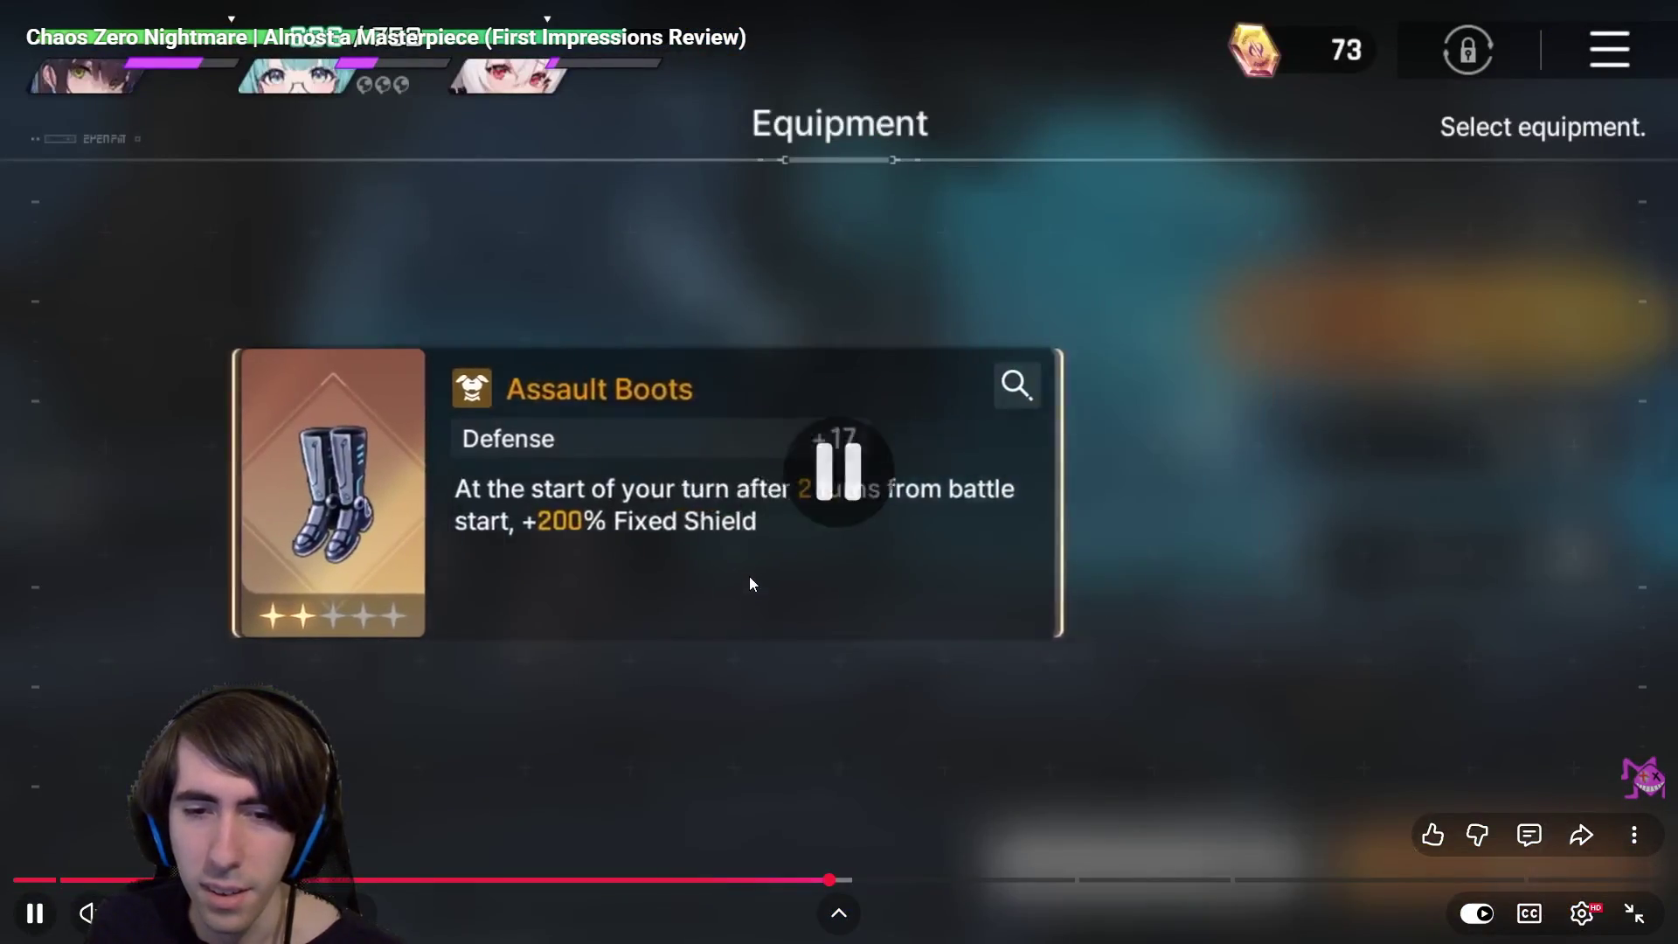
{"action": "key", "text": "Escape"}
{"action": "left_click", "coordinate": [1578, 17]}
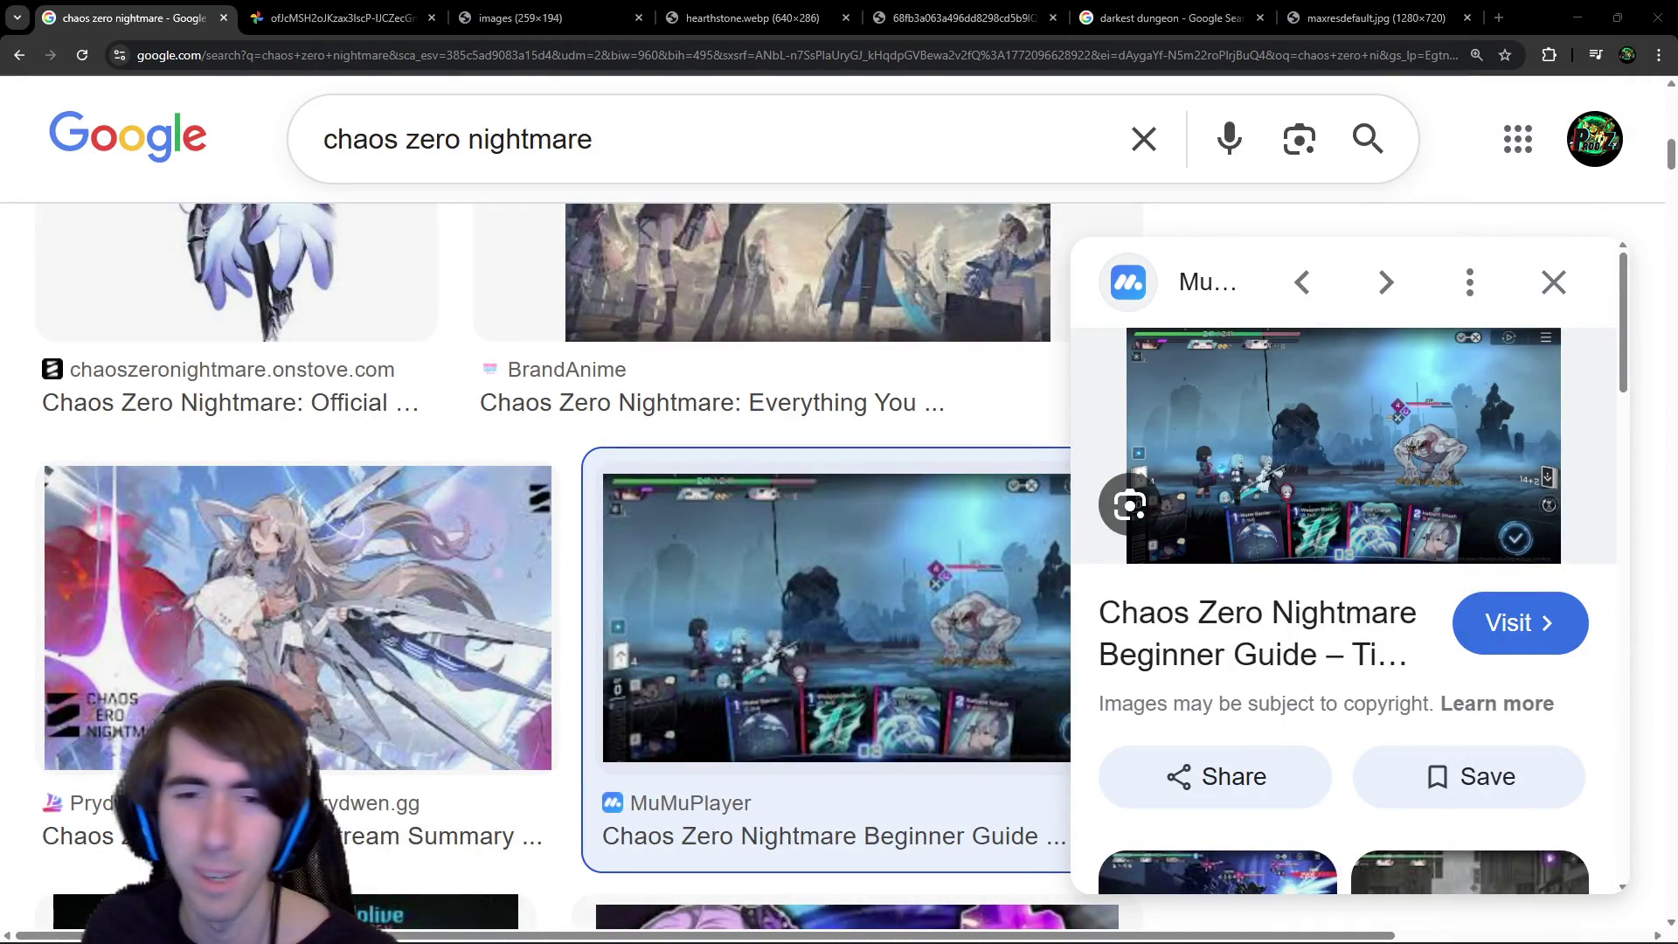
{"action": "scroll", "coordinate": [1192, 449], "scroll_direction": "down", "scroll_amount": 1}
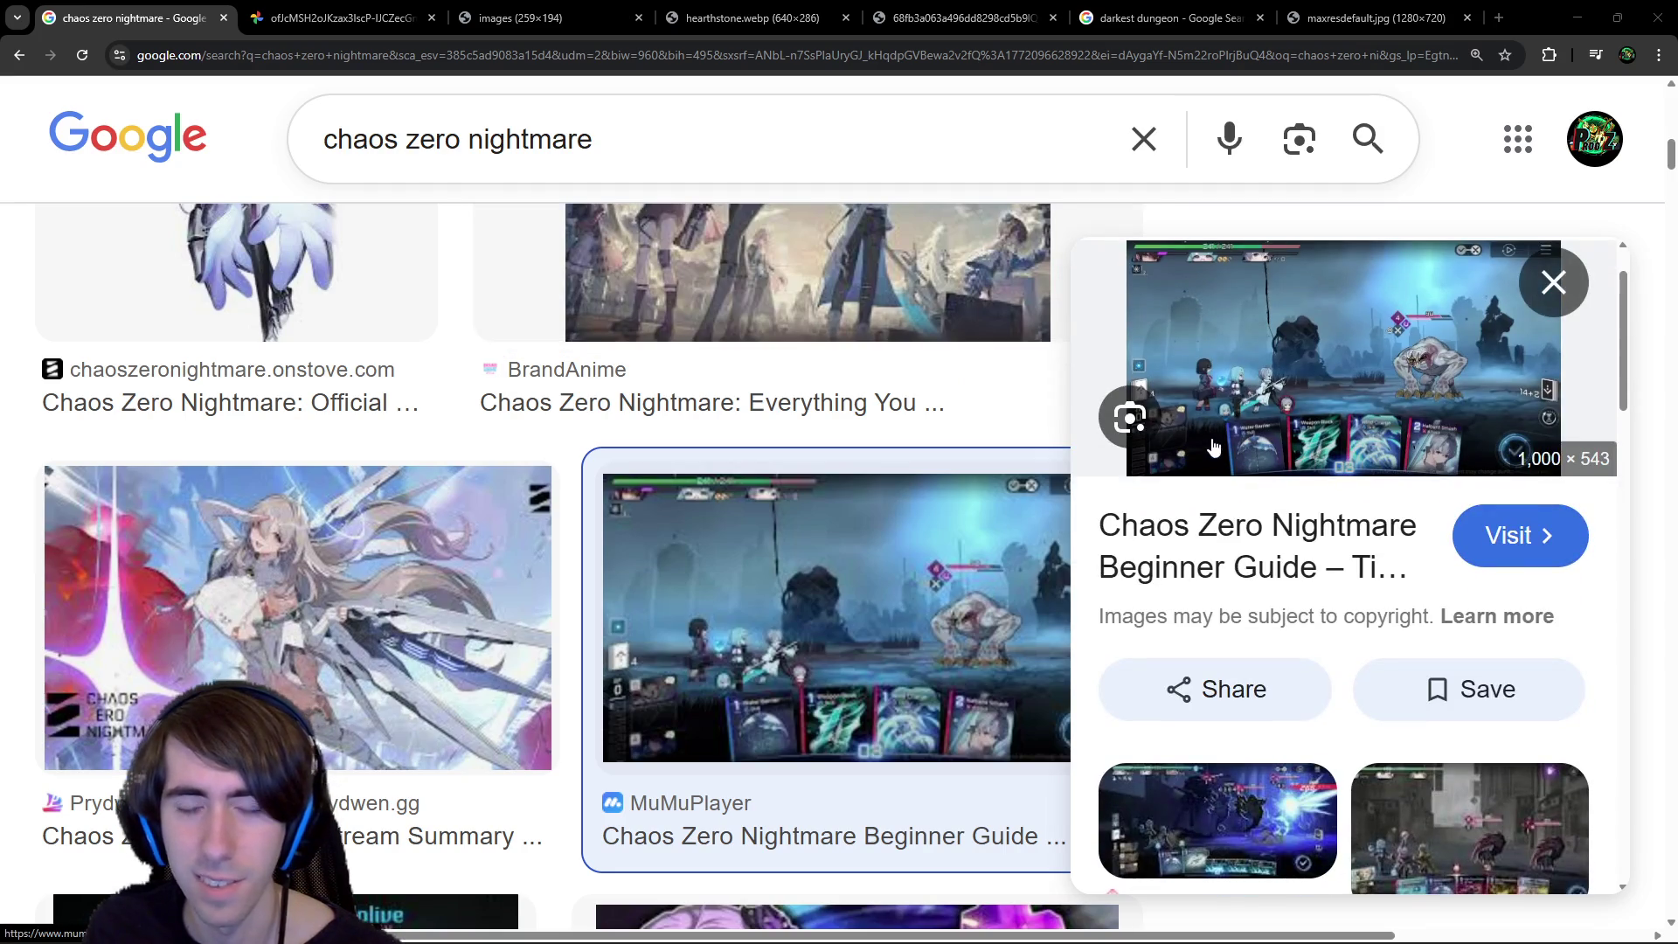
{"action": "scroll", "coordinate": [1211, 448], "scroll_direction": "down", "scroll_amount": 5}
{"action": "scroll", "coordinate": [1211, 447], "scroll_direction": "up", "scroll_amount": 6}
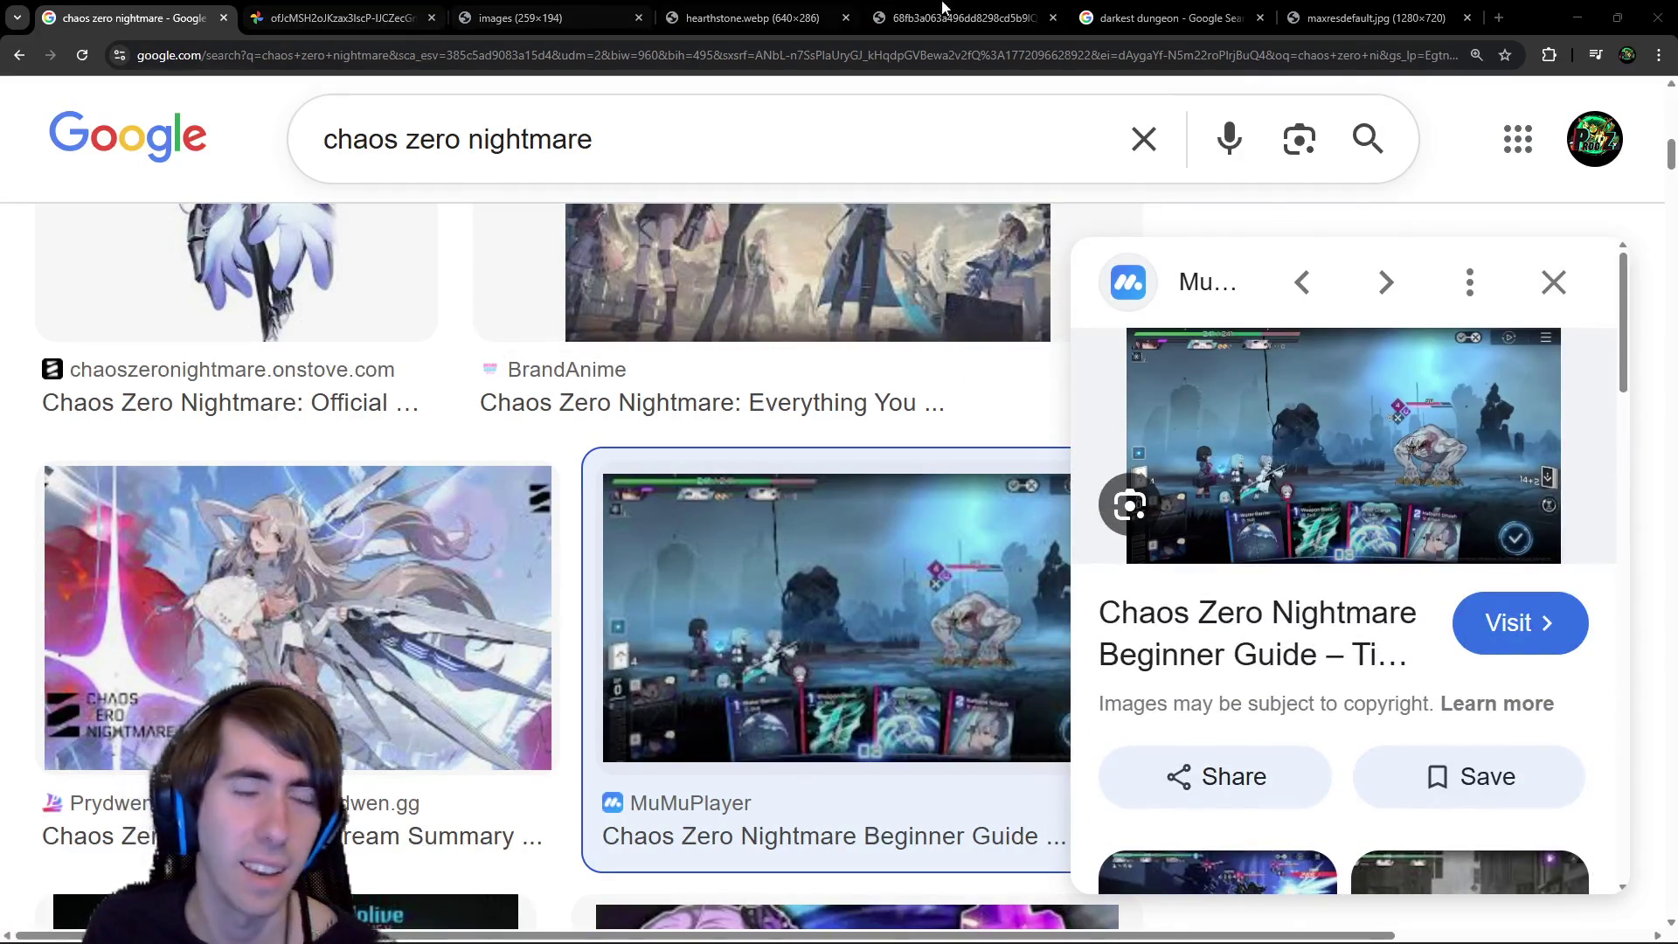
{"action": "left_click", "coordinate": [1428, 9]}
{"action": "left_click", "coordinate": [1577, 18]}
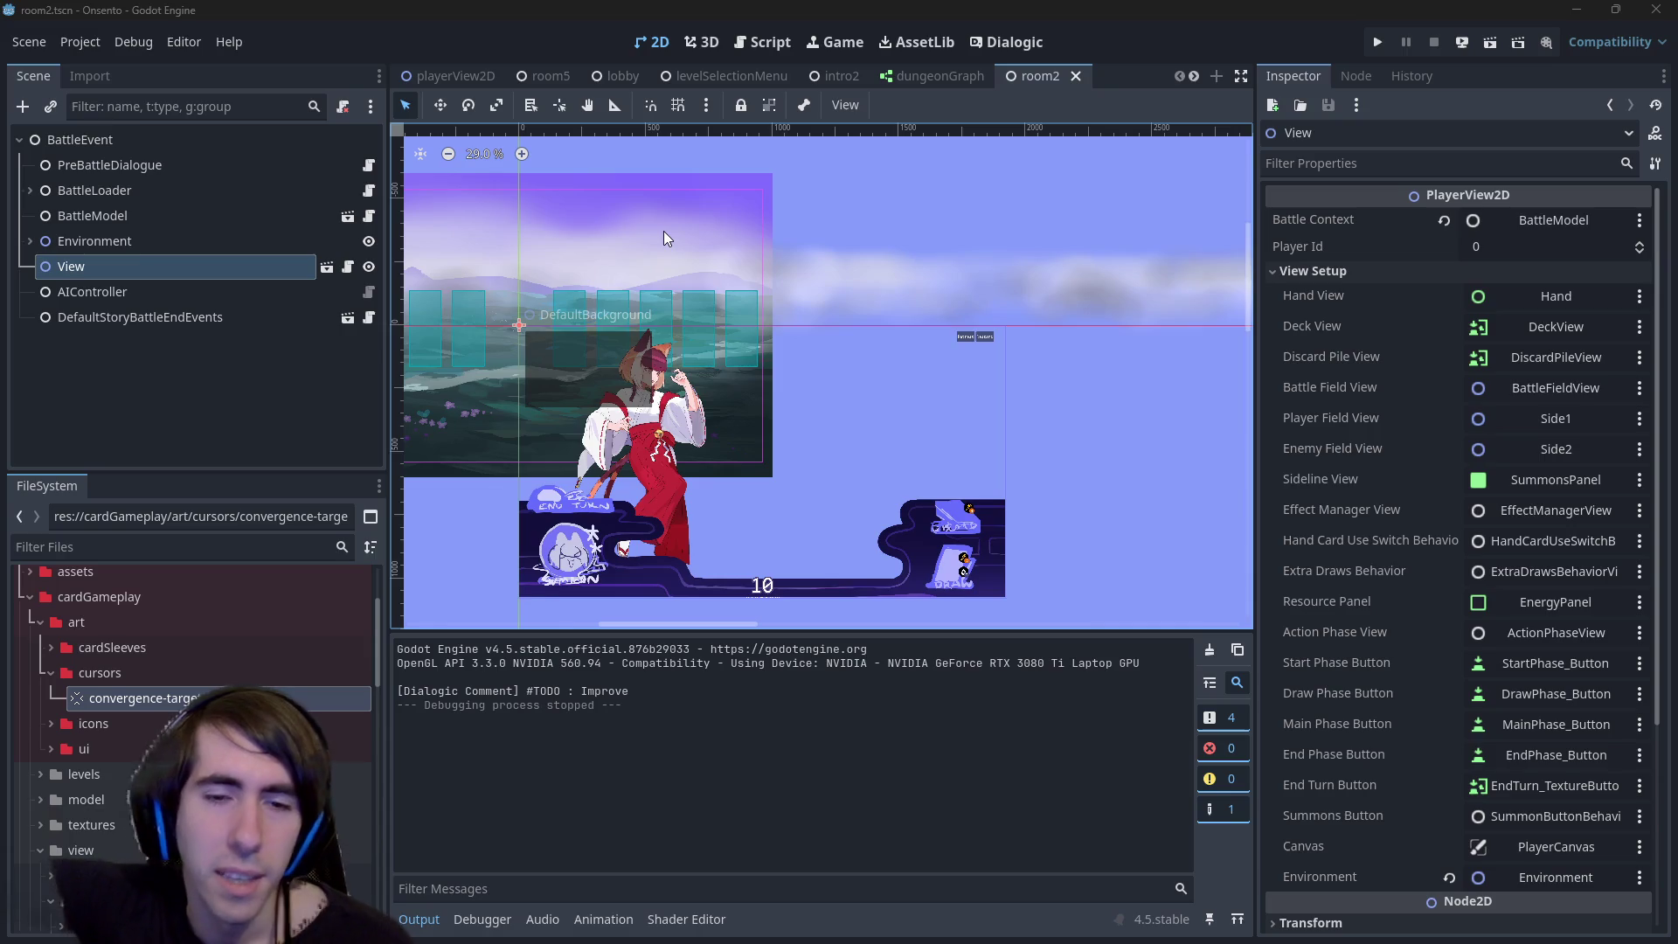
Check BattleModel under BattleLoader, then open playerView2D and select its BattleFieldView node
{"action": "mouse_move", "coordinate": [698, 72]}
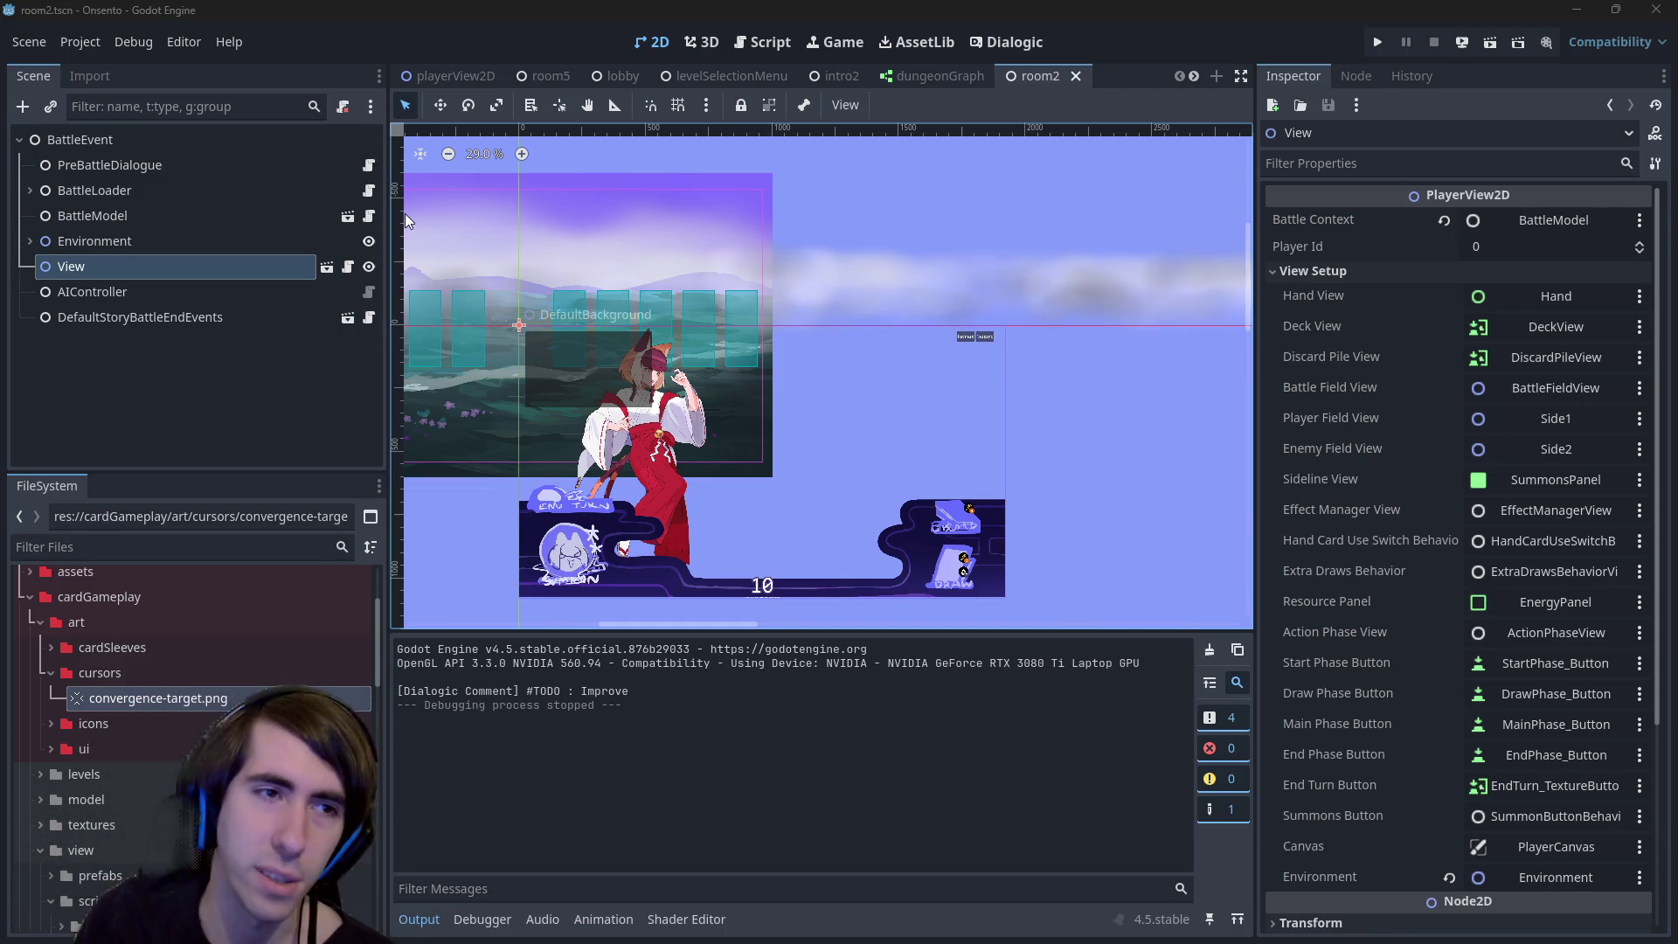
{"action": "left_click", "coordinate": [25, 190]}
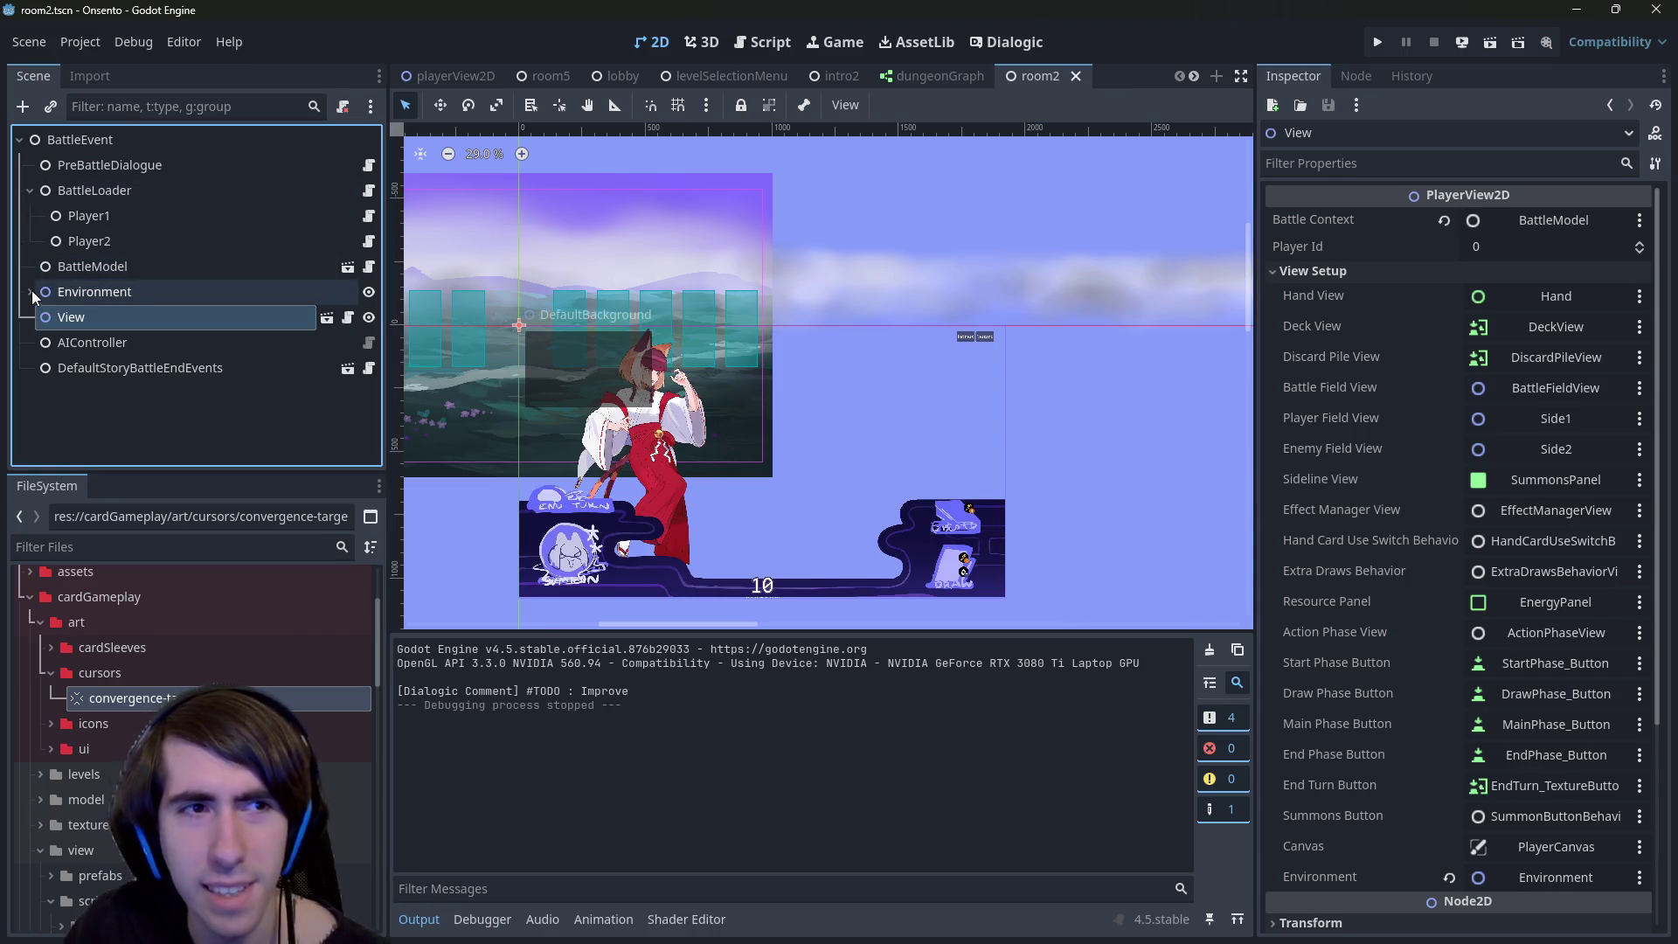
{"action": "left_click", "coordinate": [230, 264]}
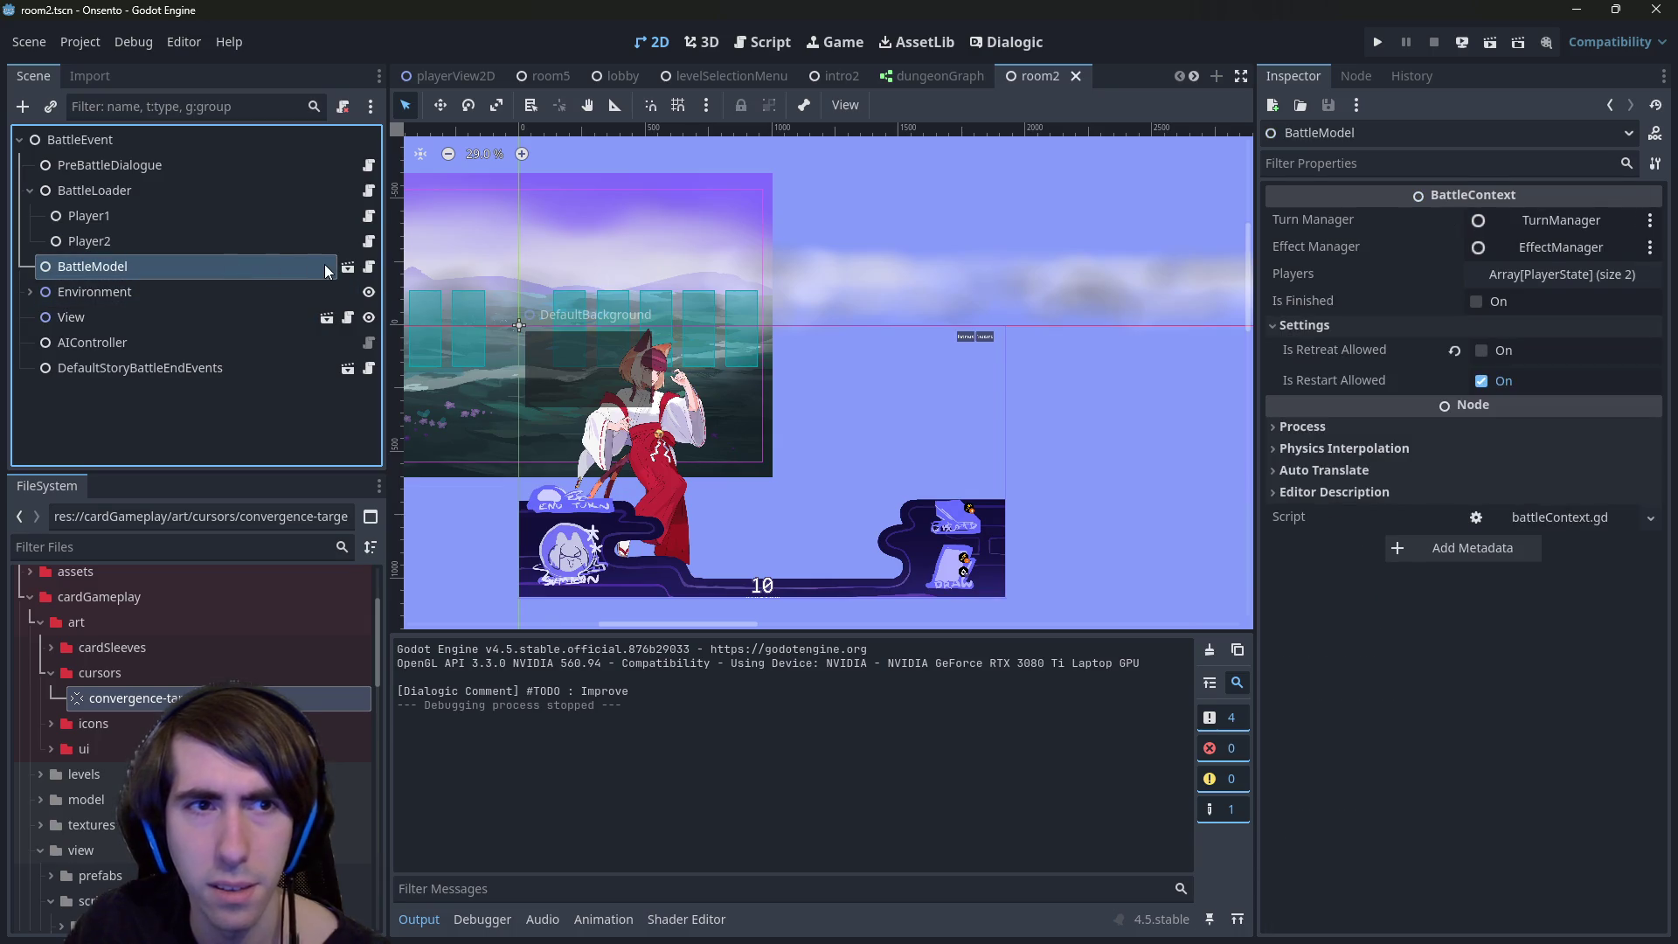
{"action": "left_click", "coordinate": [327, 317]}
{"action": "left_click", "coordinate": [296, 168]}
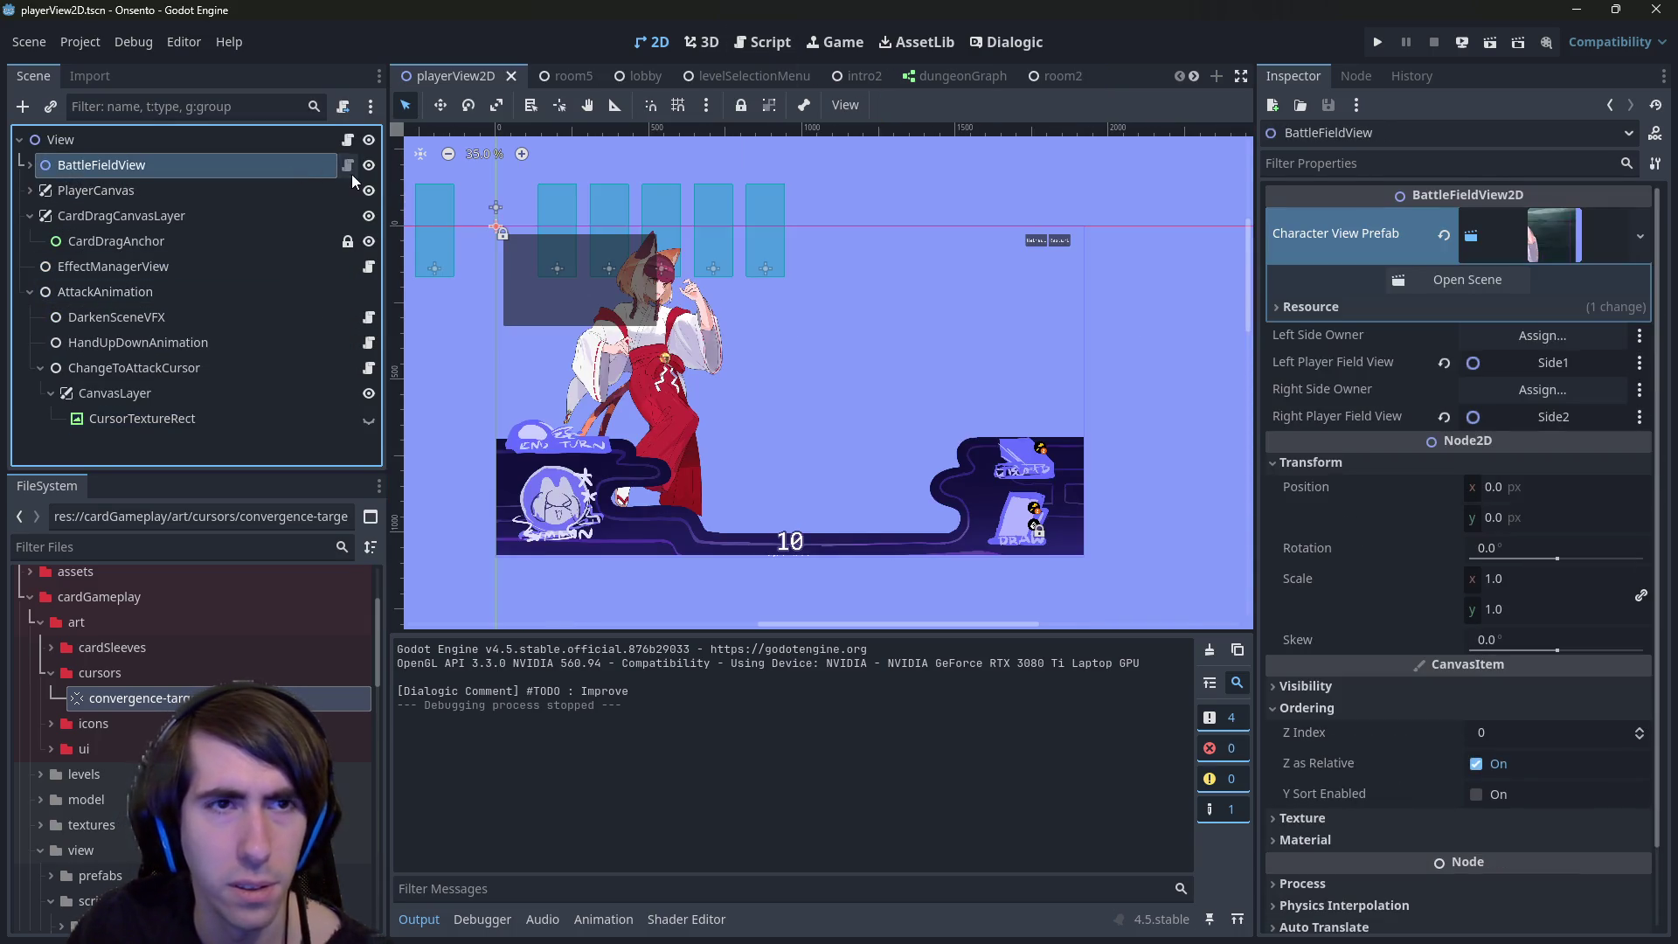
Expand BattleFieldView and open the ActionPhaseView node's script
{"action": "left_click", "coordinate": [30, 165]}
{"action": "left_click", "coordinate": [94, 221]}
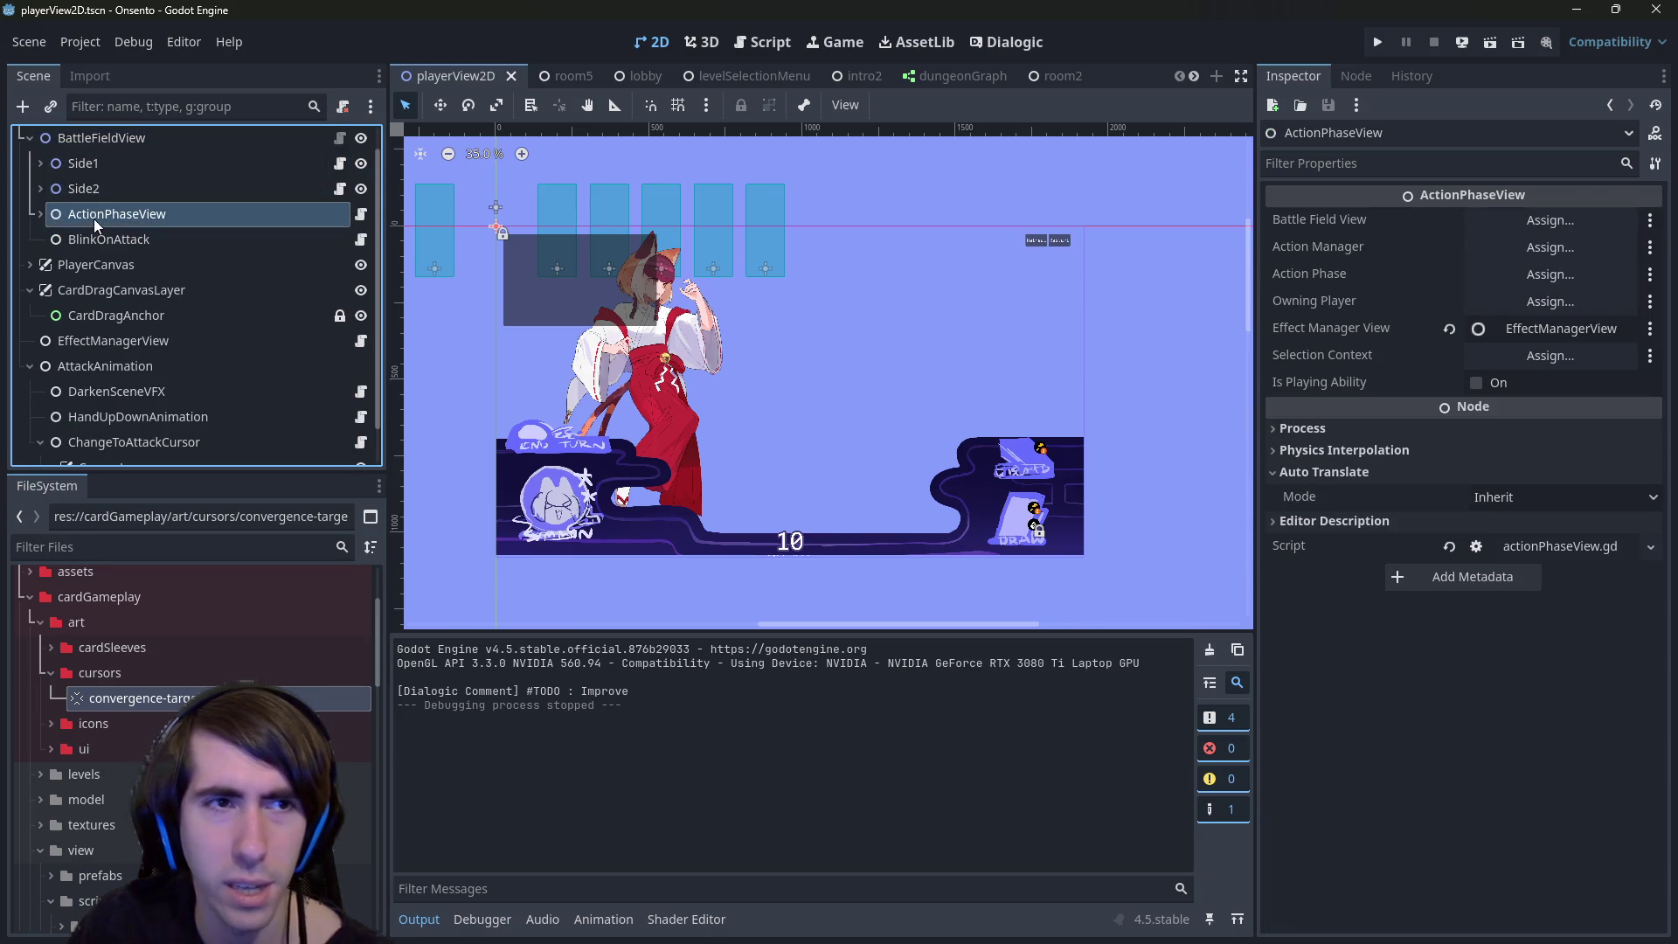
{"action": "scroll", "coordinate": [187, 220], "scroll_direction": "up", "scroll_amount": 1}
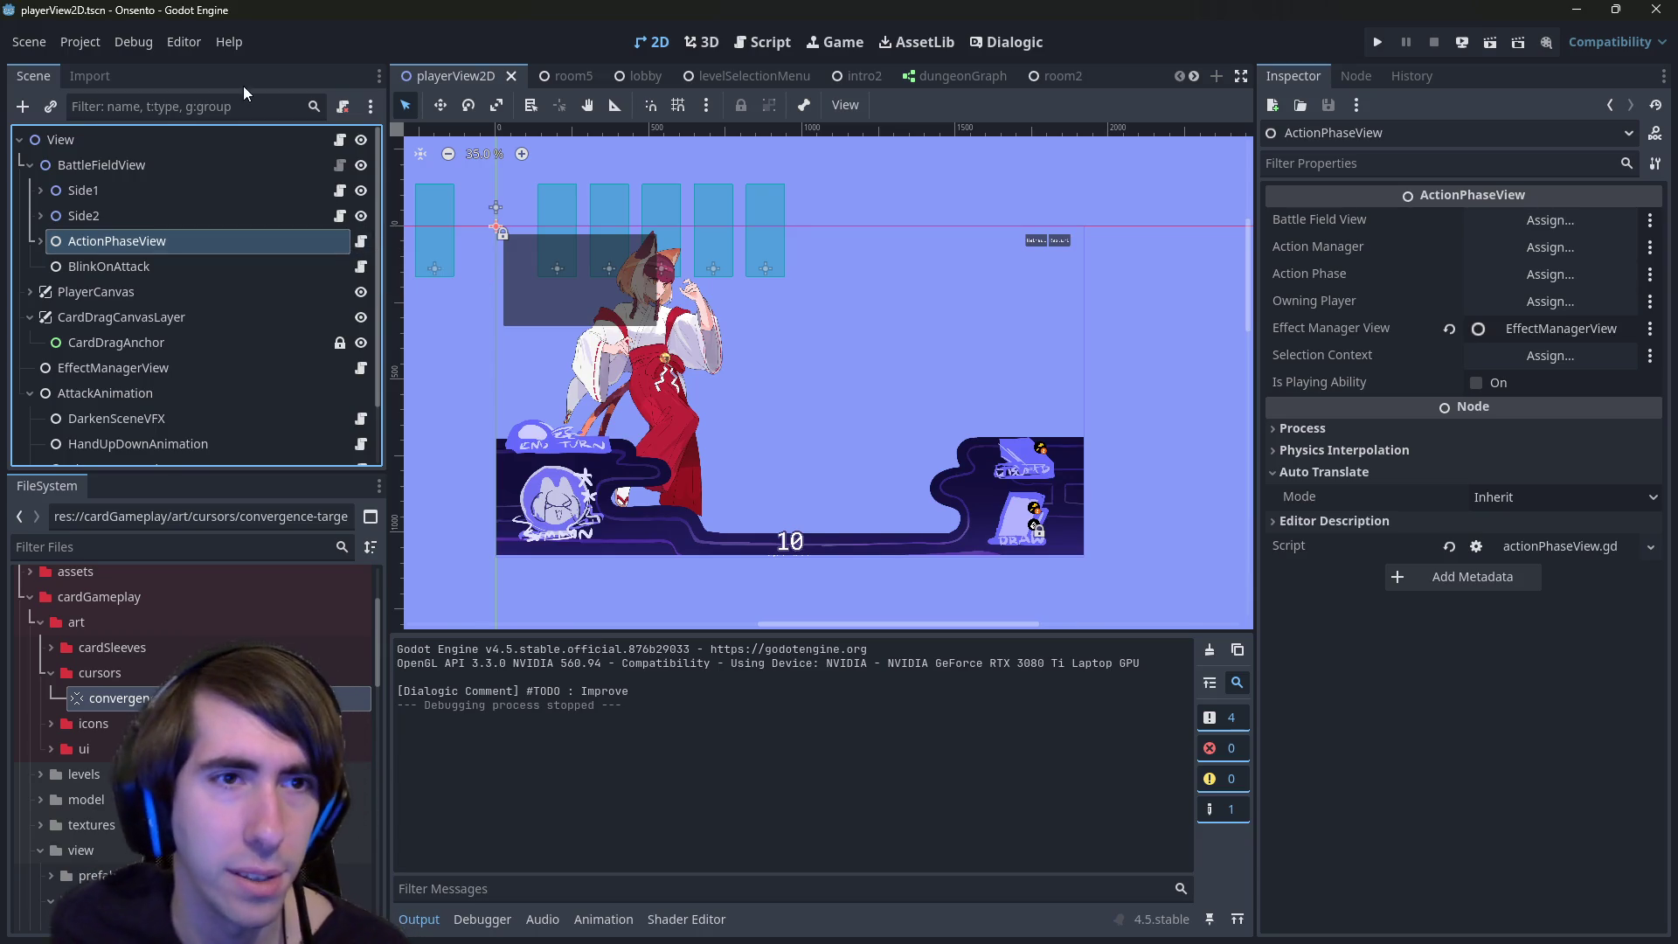
{"action": "left_click", "coordinate": [40, 242]}
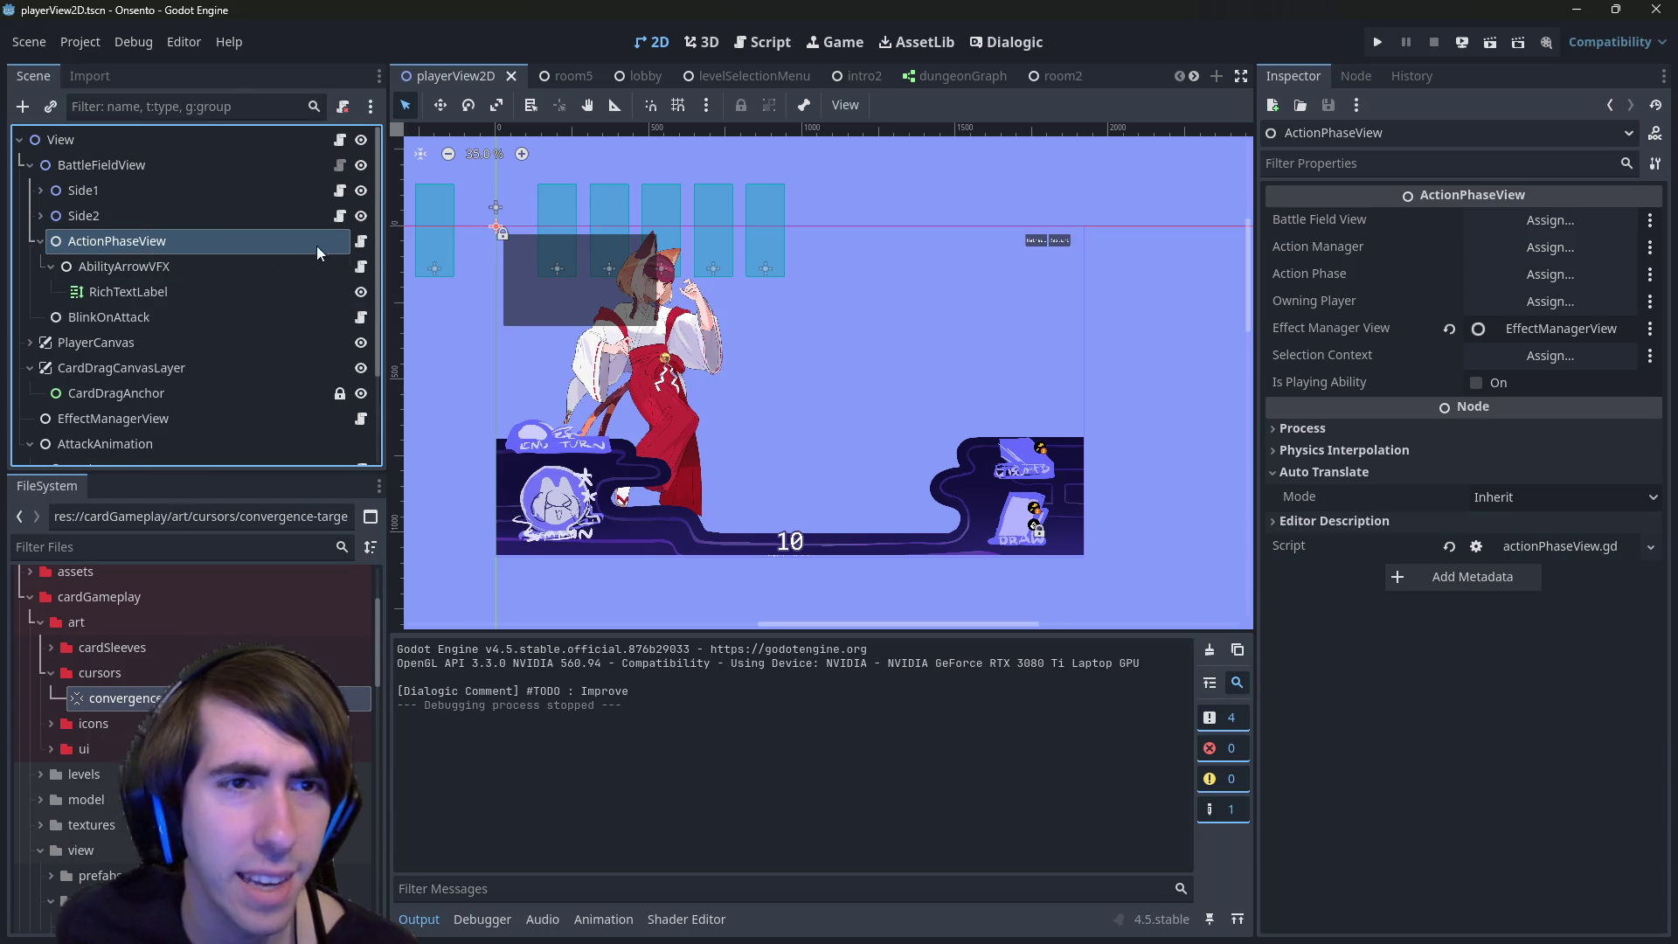
{"action": "left_click", "coordinate": [361, 241]}
{"action": "scroll", "coordinate": [858, 308], "scroll_direction": "up", "scroll_amount": 5}
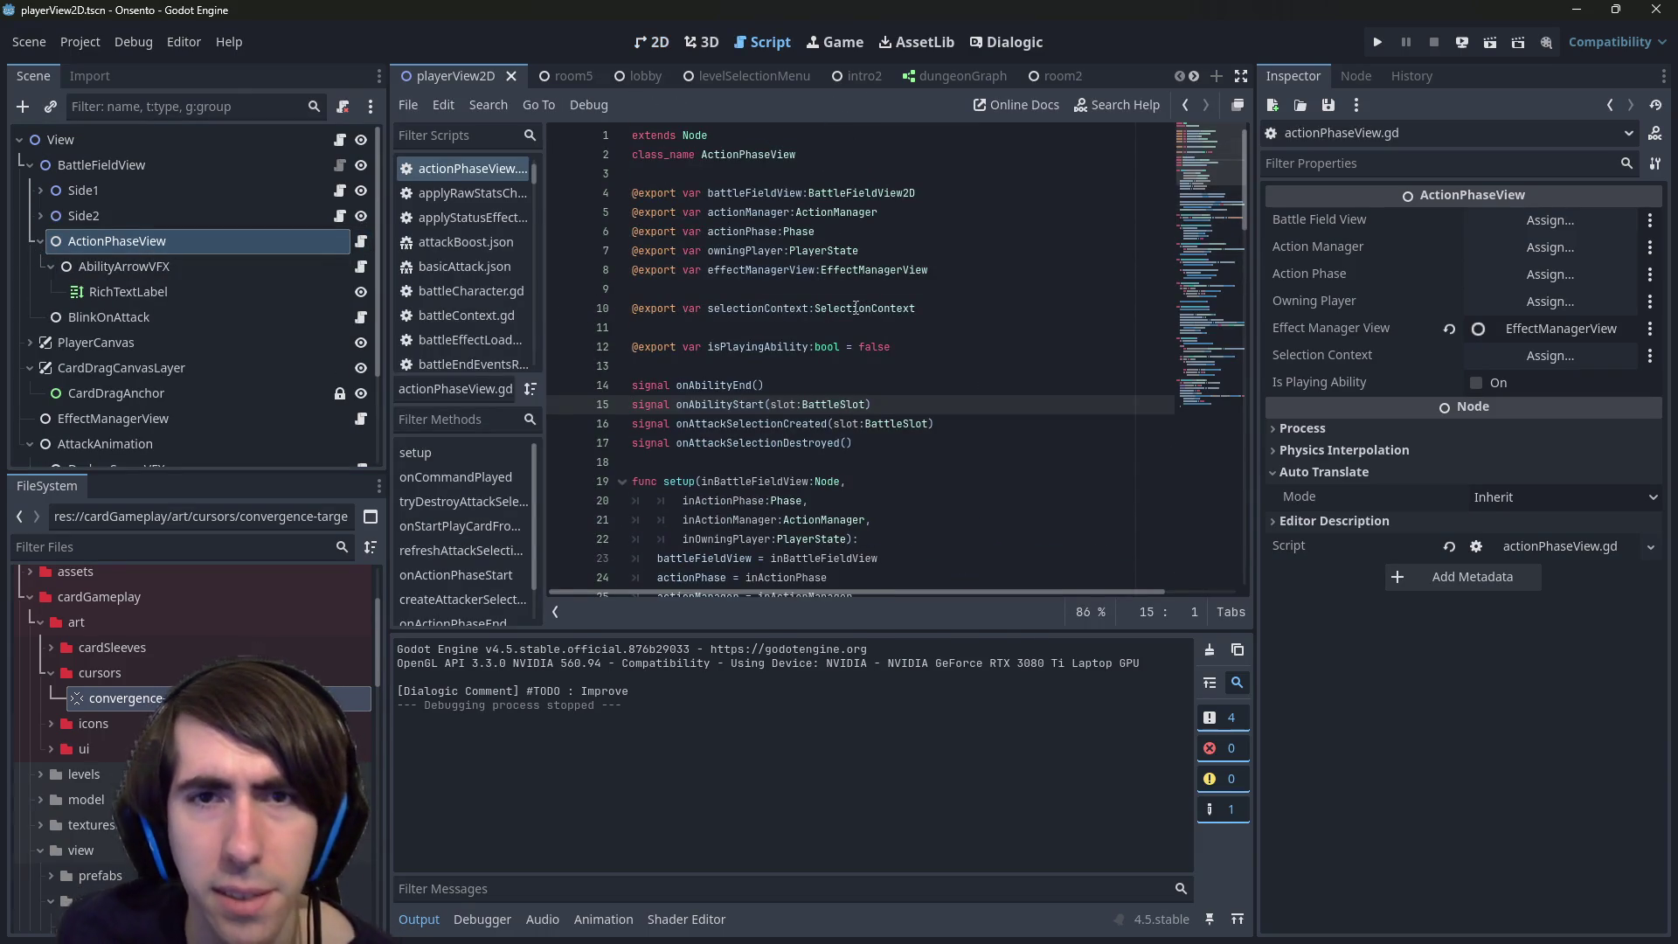
Search the script for selectionContext and jump to the SelectionContext class definition
{"action": "double_click", "coordinate": [789, 308]}
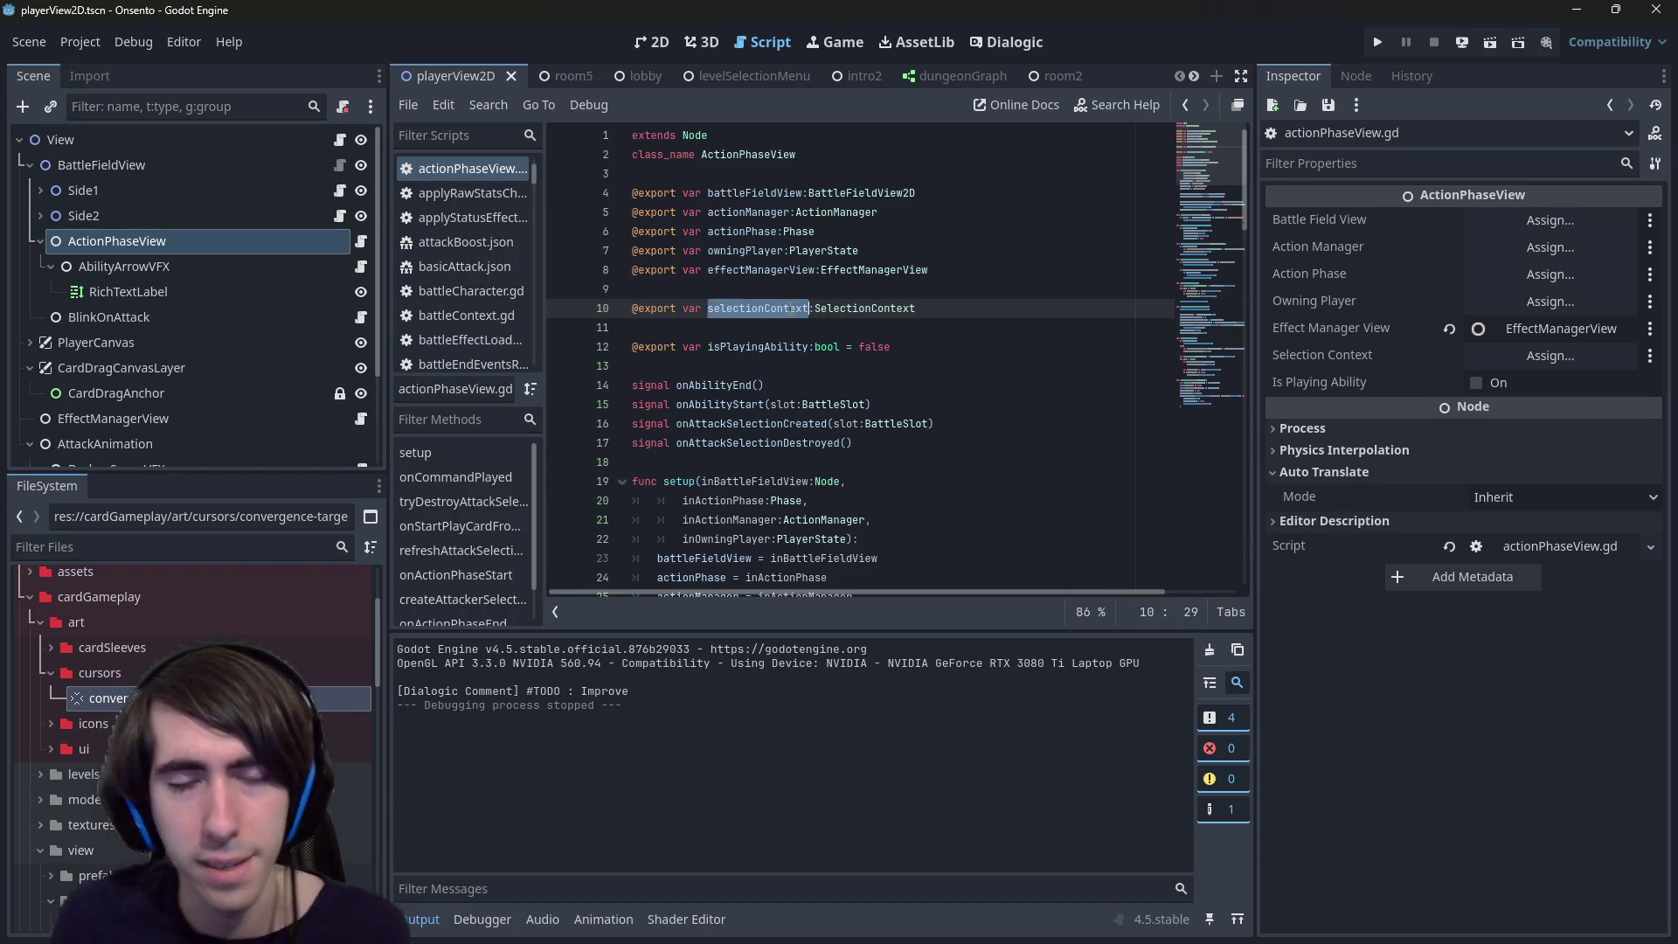
{"action": "key", "text": "ctrl+f"}
{"action": "key", "text": "Return"}
{"action": "key", "text": "Return"}
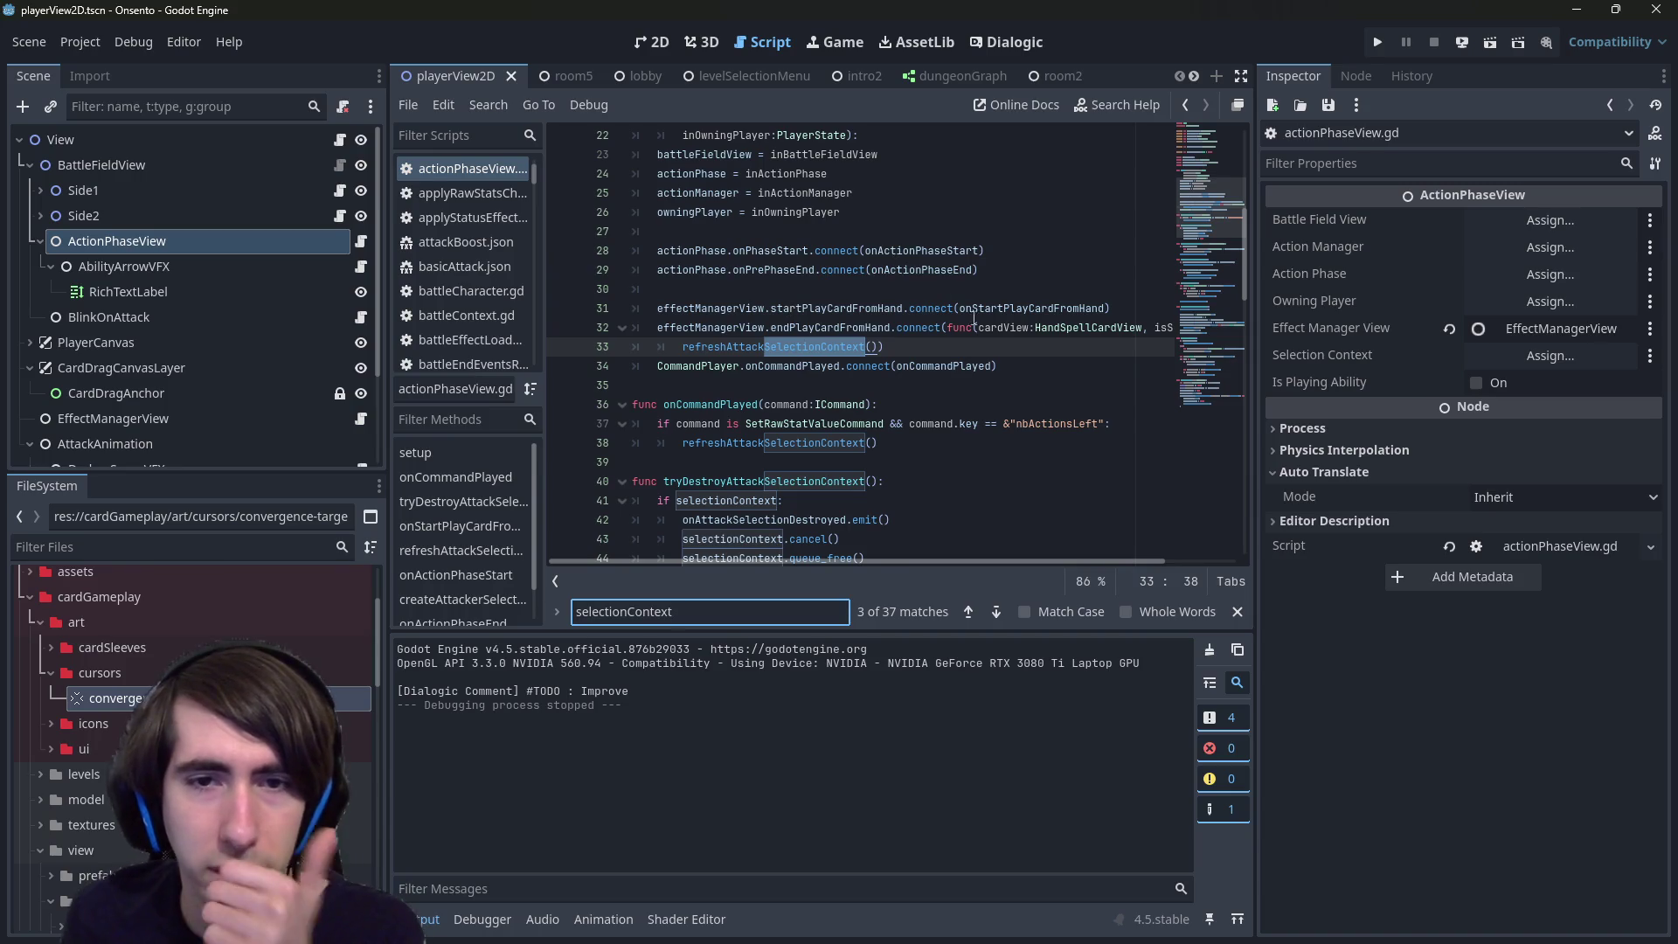
{"action": "scroll", "coordinate": [790, 307], "scroll_direction": "down", "scroll_amount": 6}
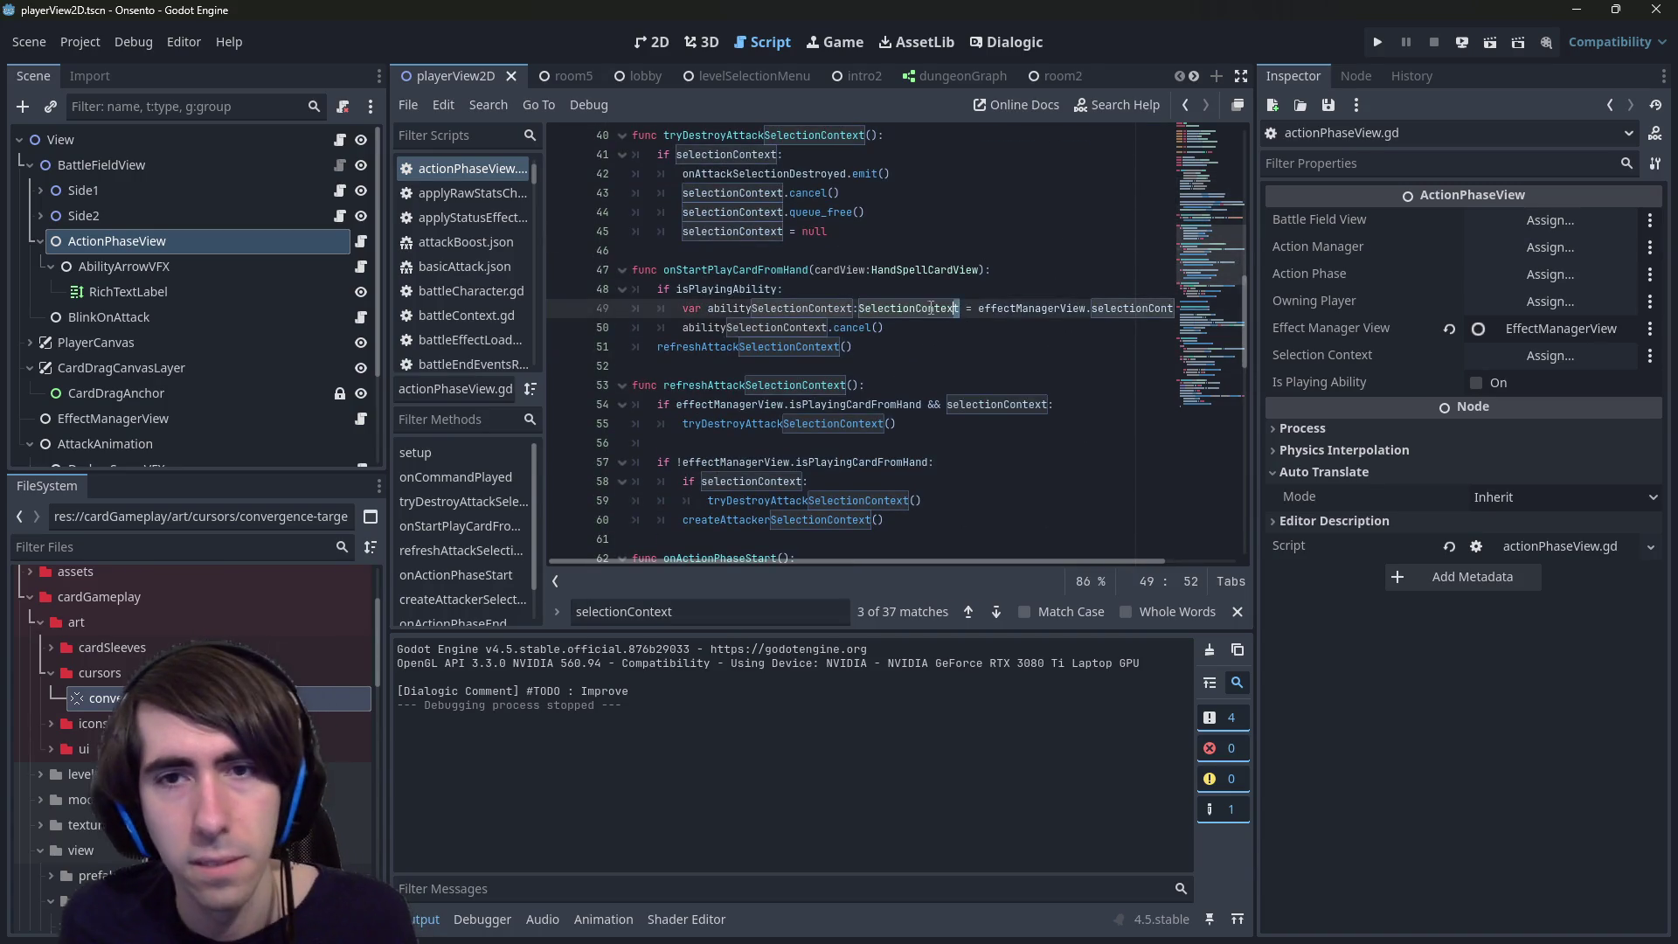
{"action": "left_click", "coordinate": [930, 307], "text": "ctrl"}
Review onTryUnselect, potentialSlotTargets and targetSlotViews in selectionContext.gd, then open ChangeToAttackCursor's script
{"action": "scroll", "coordinate": [930, 308], "scroll_direction": "down", "scroll_amount": 2}
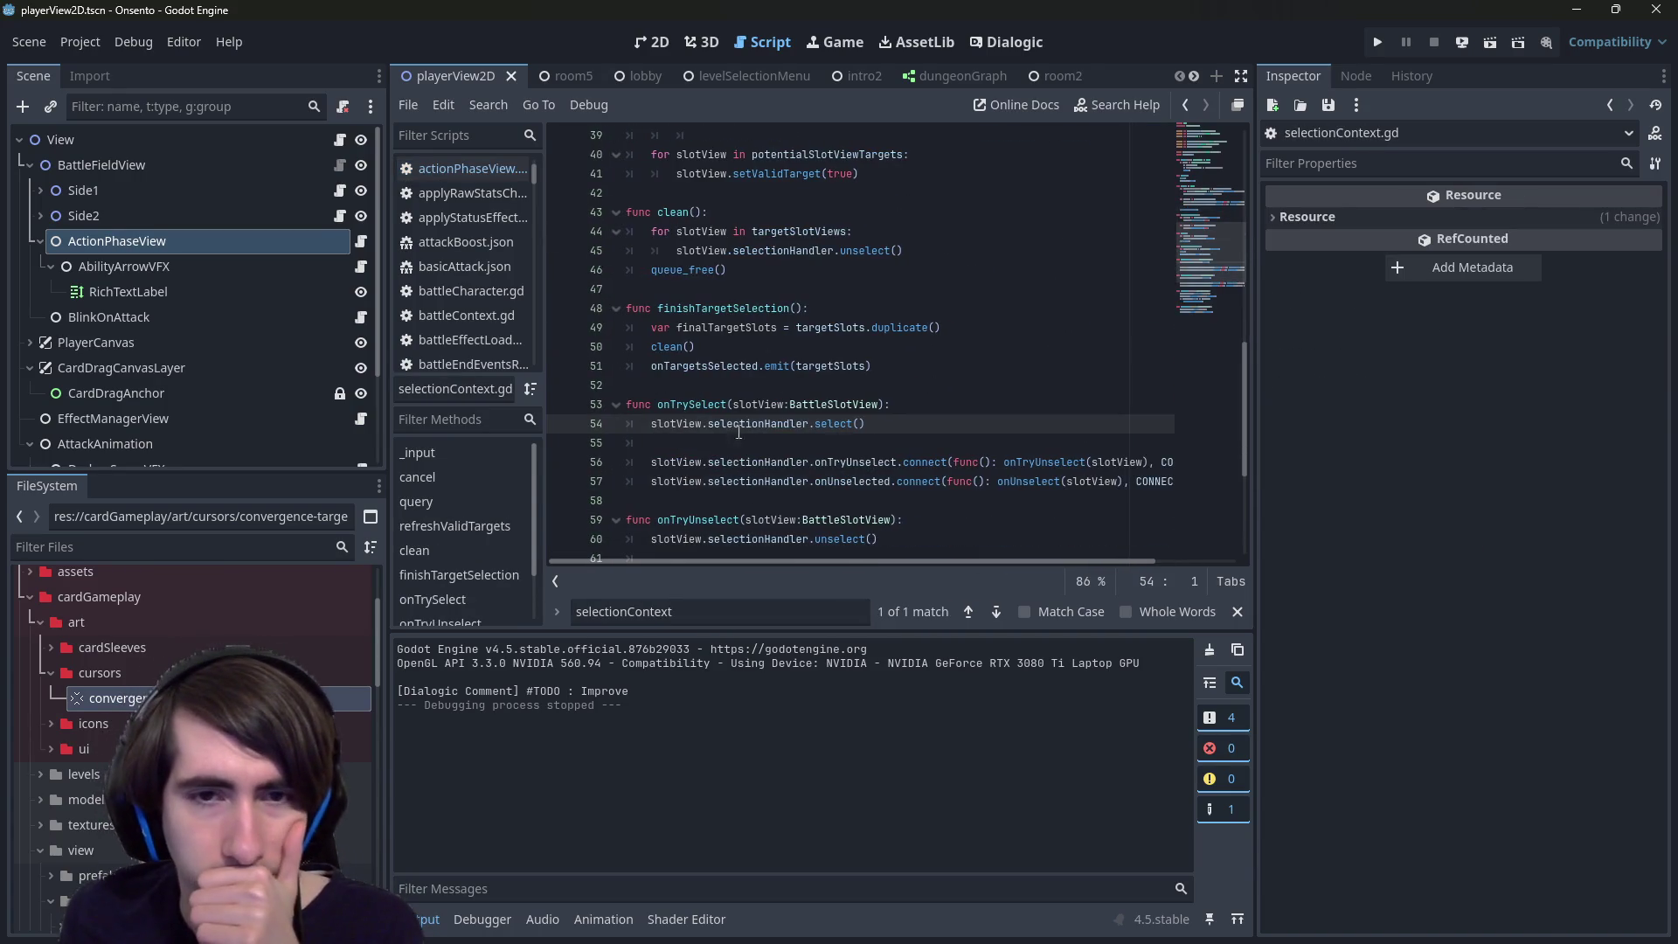
{"action": "double_click", "coordinate": [852, 461]}
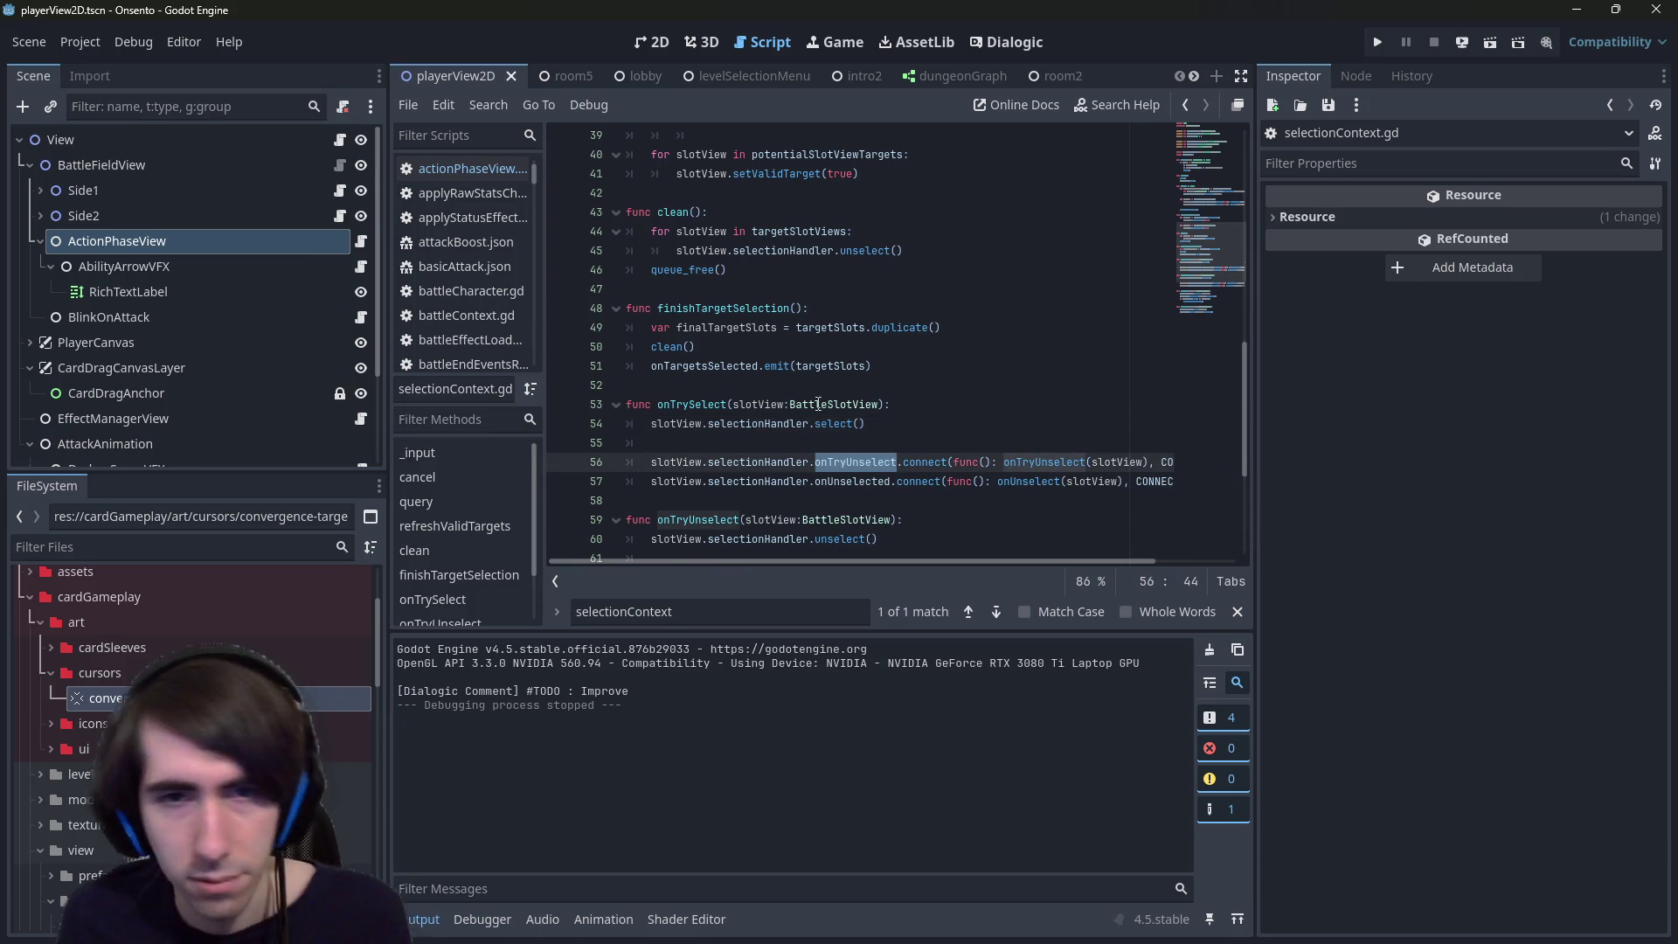
{"action": "key", "text": "ctrl+Home"}
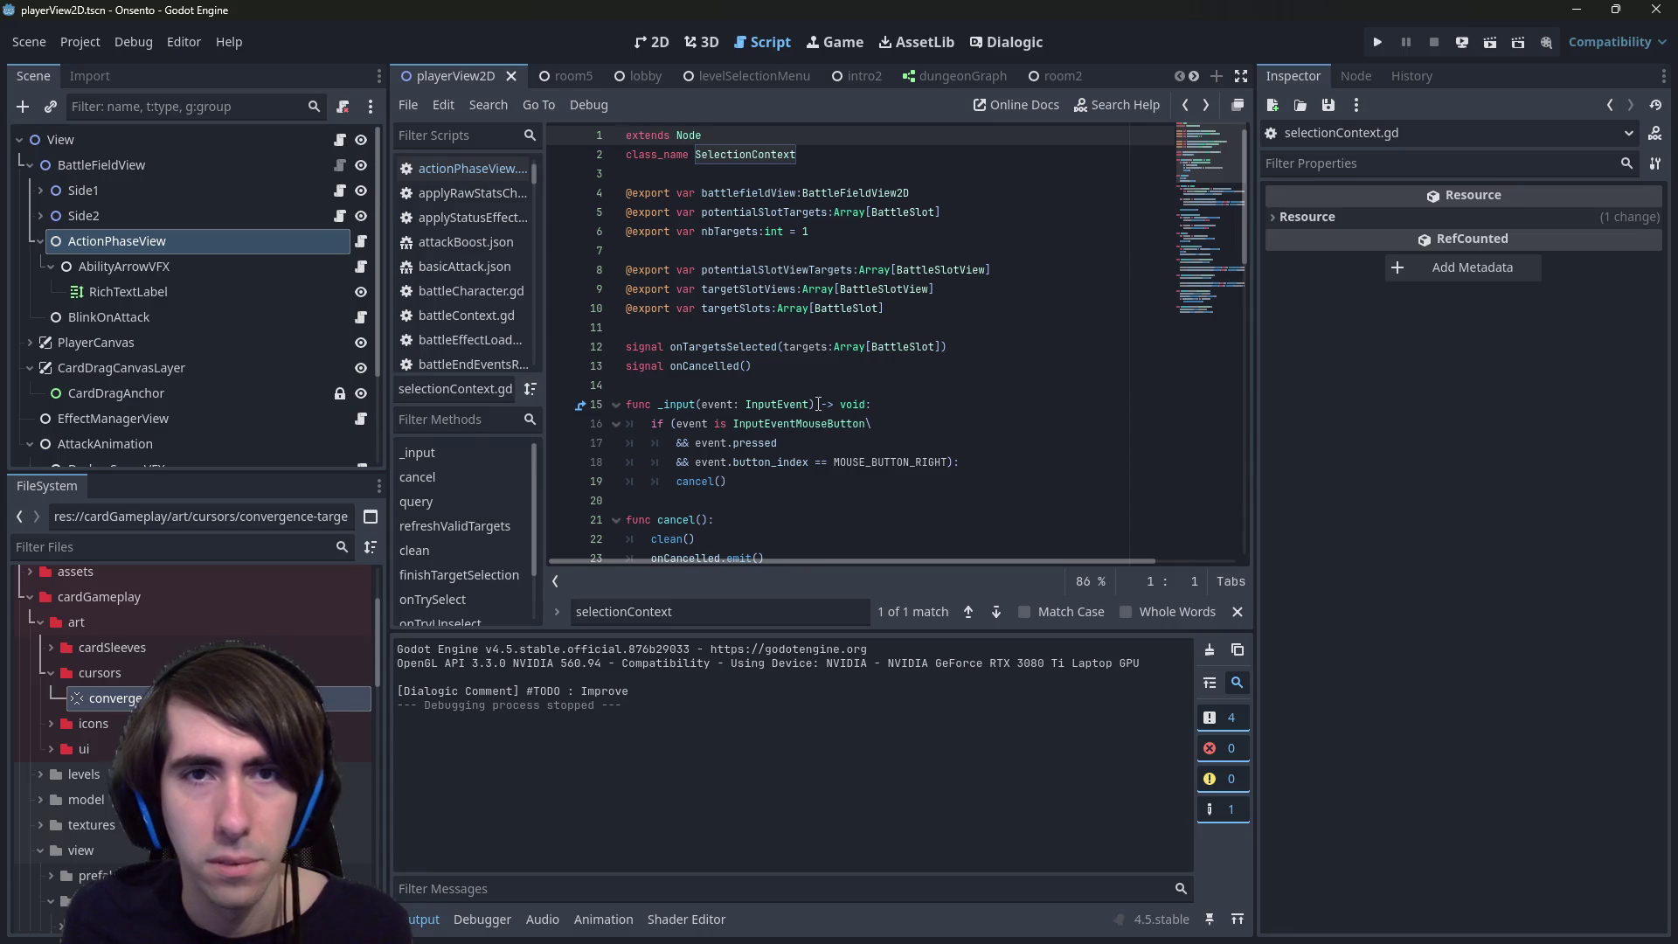
{"action": "double_click", "coordinate": [786, 212]}
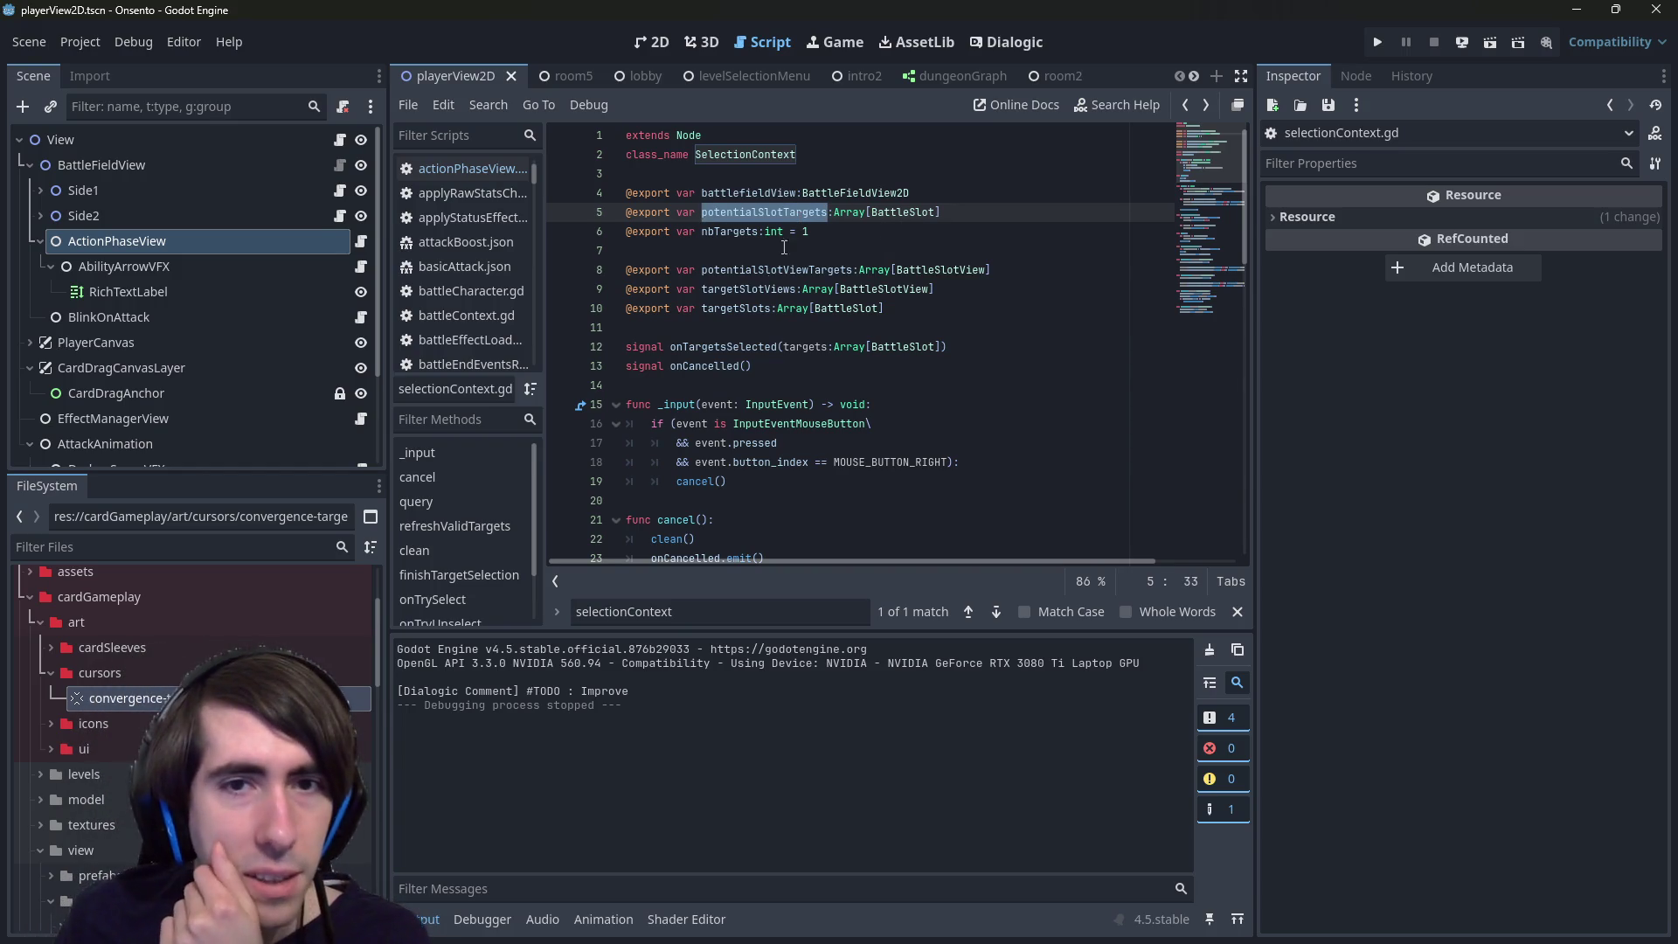
{"action": "double_click", "coordinate": [760, 287]}
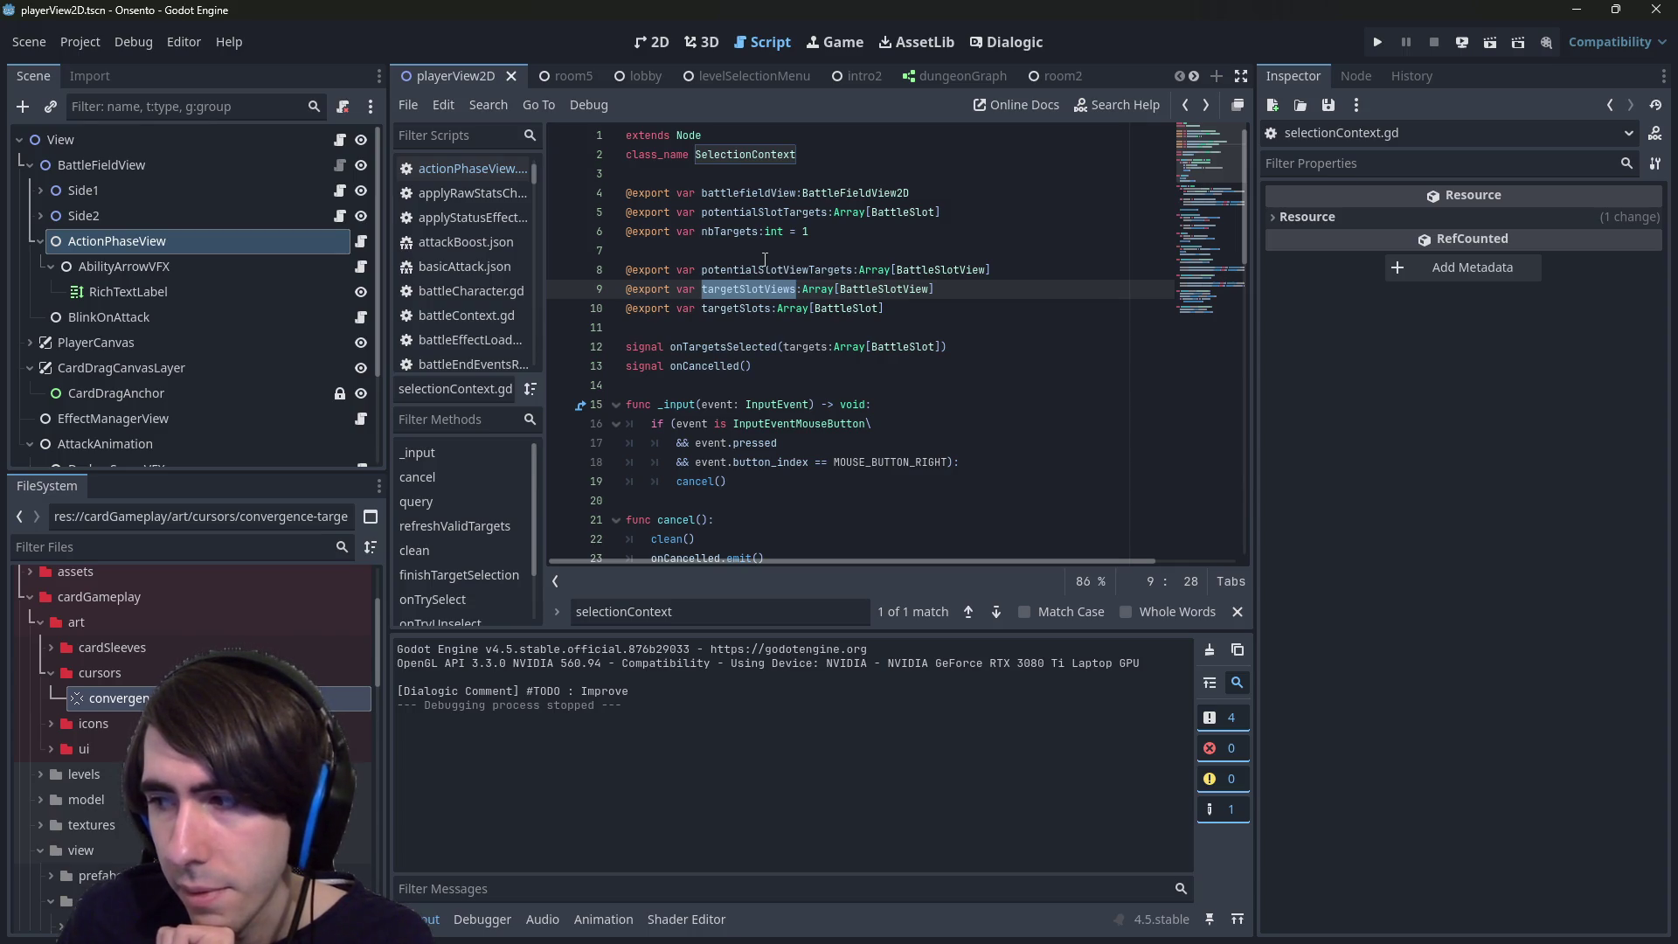
{"action": "scroll", "coordinate": [210, 324], "scroll_direction": "down", "scroll_amount": 3}
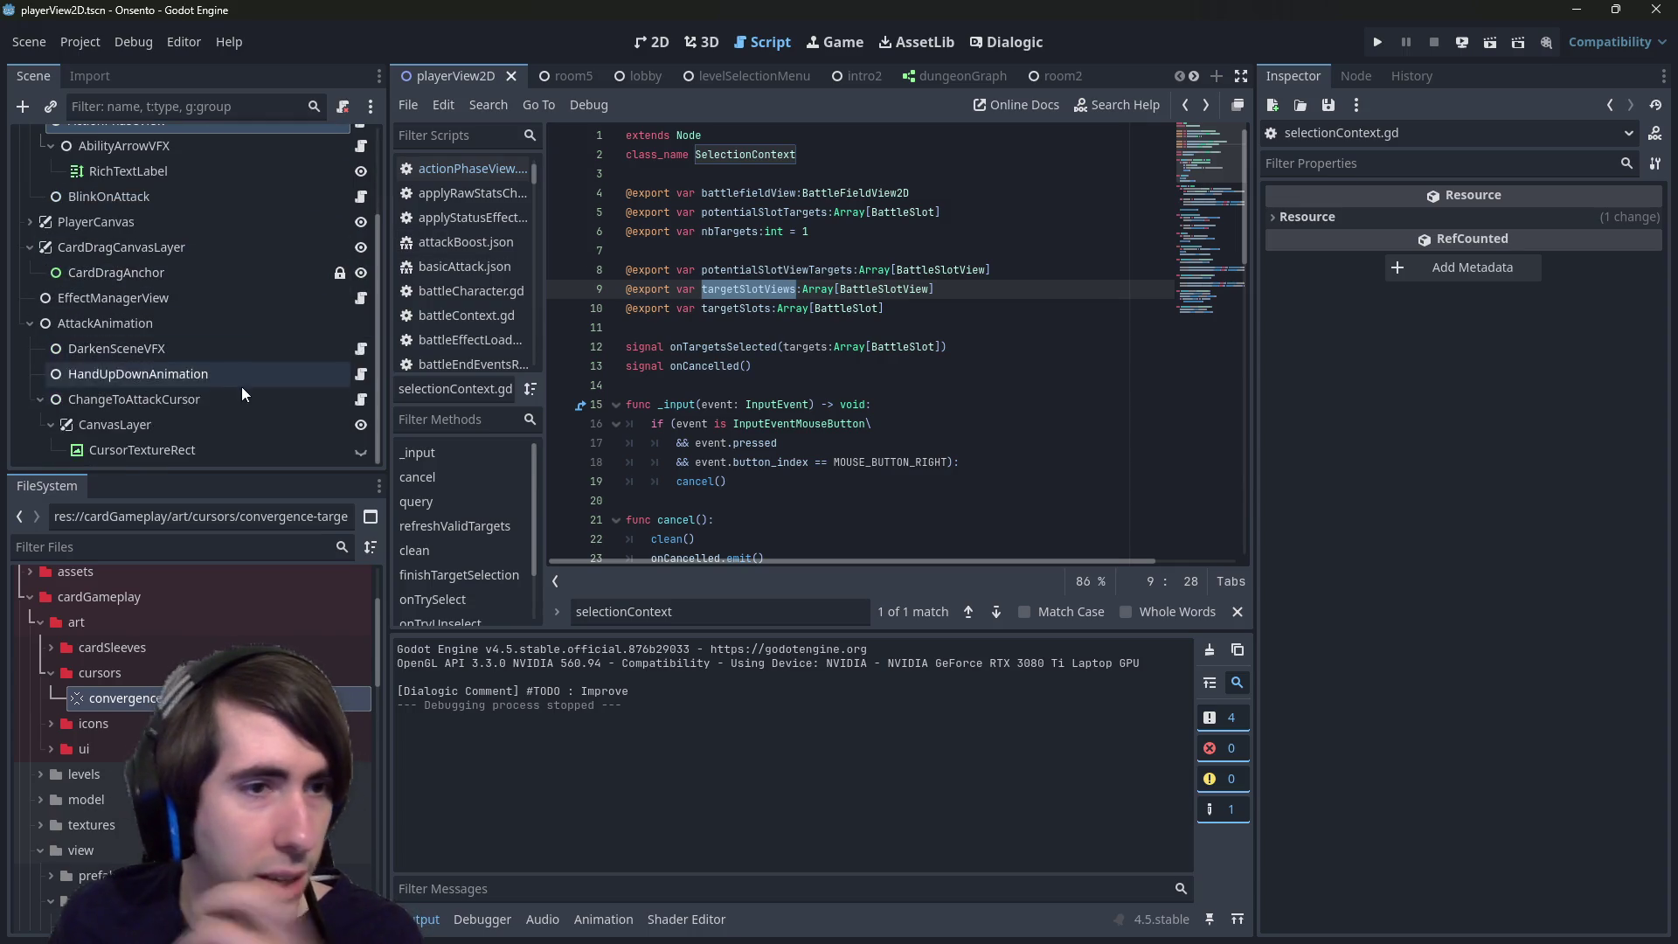
{"action": "left_click", "coordinate": [360, 400]}
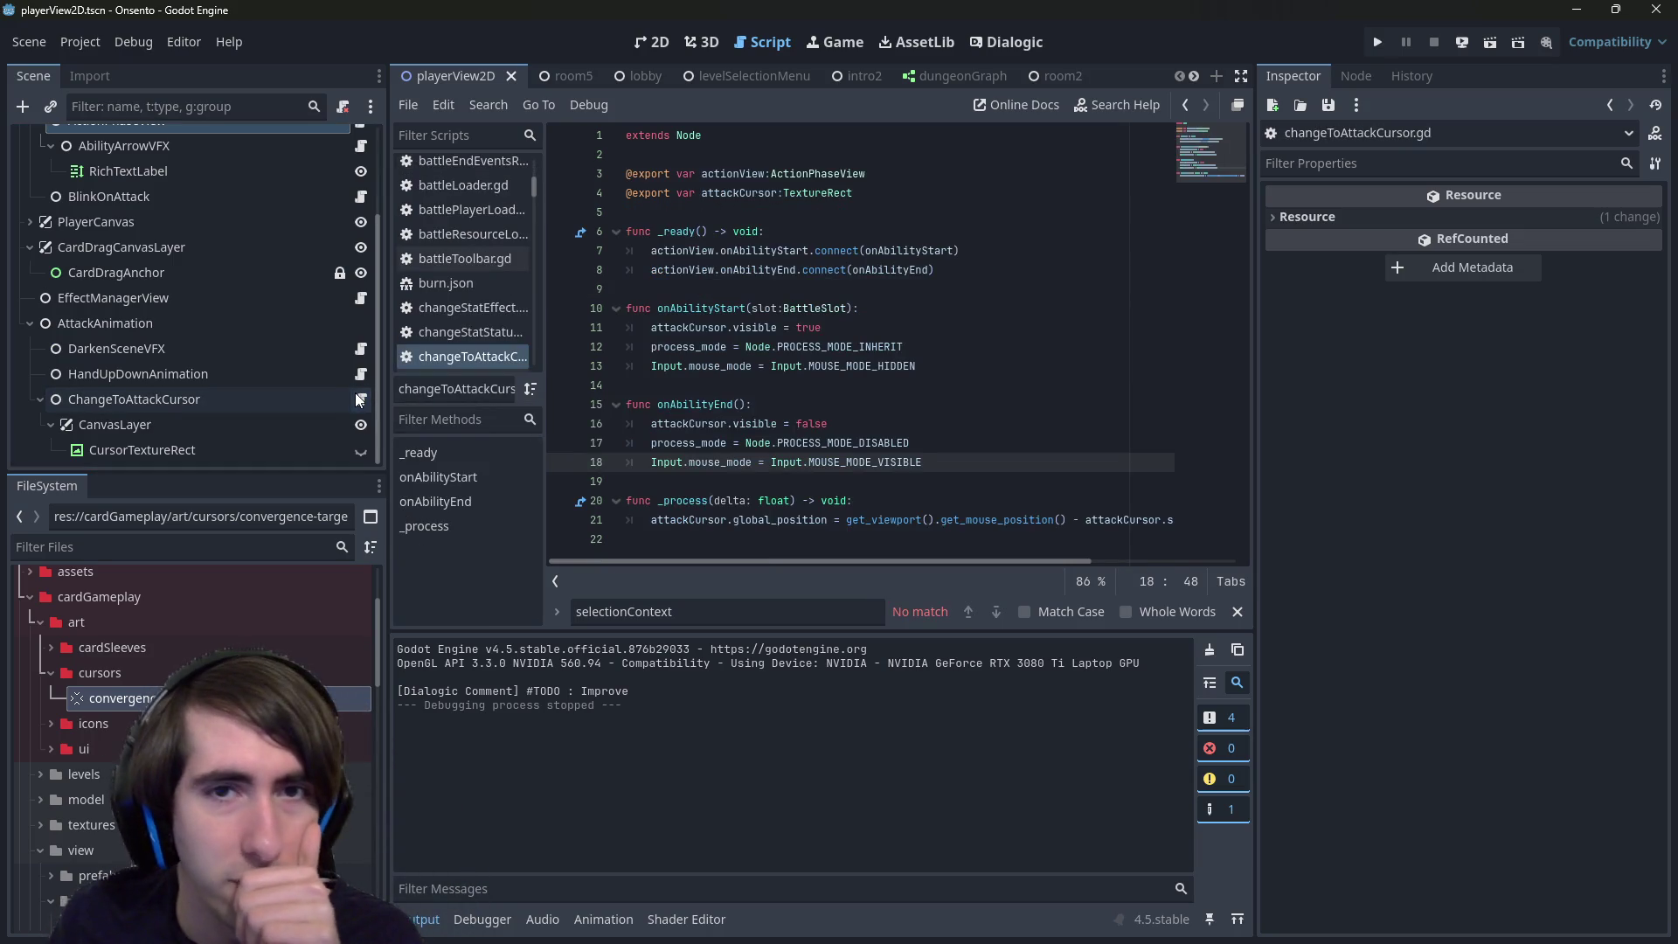
Add an actionView.selectionContext.potentialSlotViewTargets line inside _process in changeToAttackCursor.gd
{"action": "double_click", "coordinate": [733, 174]}
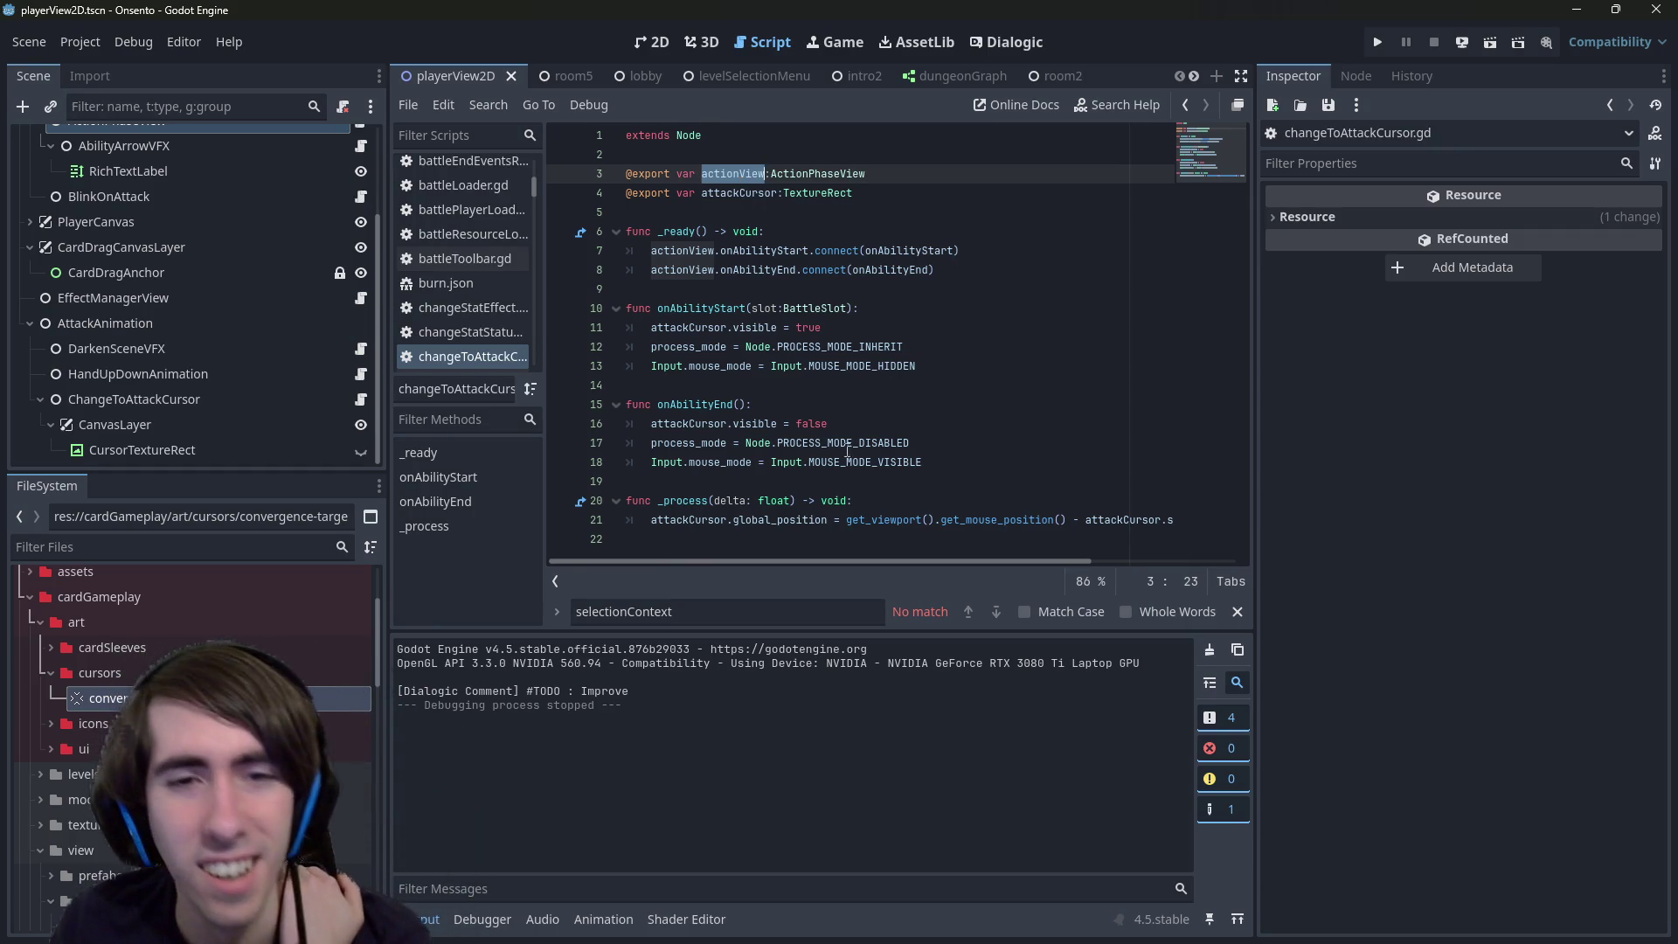
{"action": "left_click", "coordinate": [773, 537]}
{"action": "scroll", "coordinate": [774, 537], "scroll_direction": "down", "scroll_amount": 1}
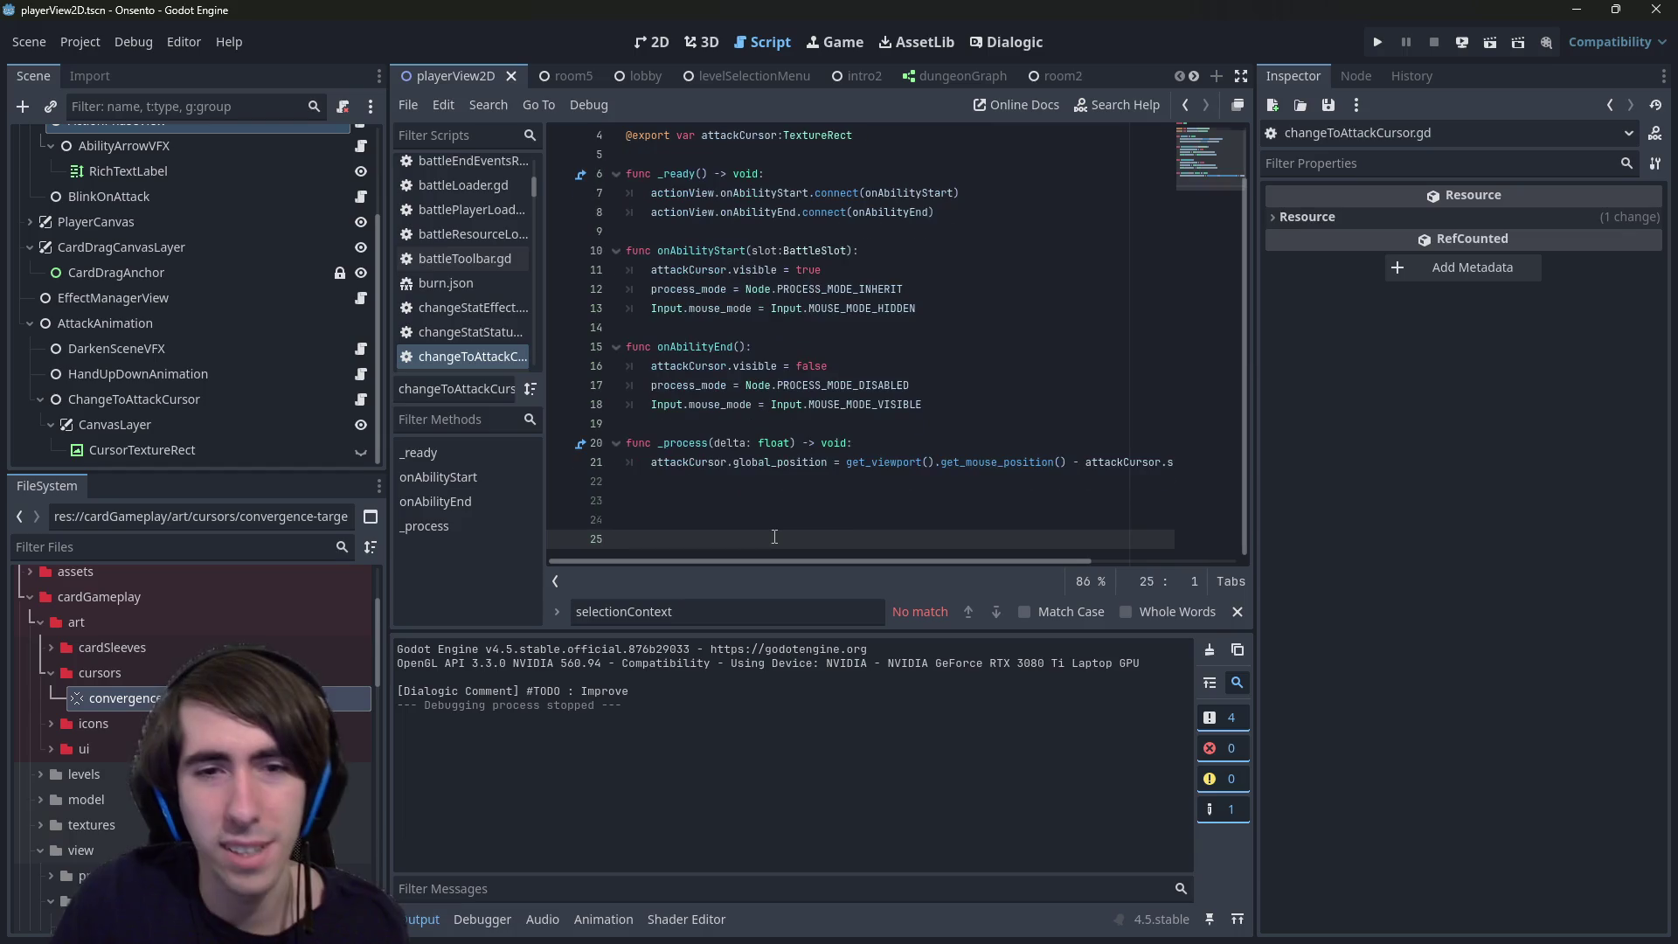
{"action": "key", "text": "Return"}
{"action": "type", "text": "actionView."}
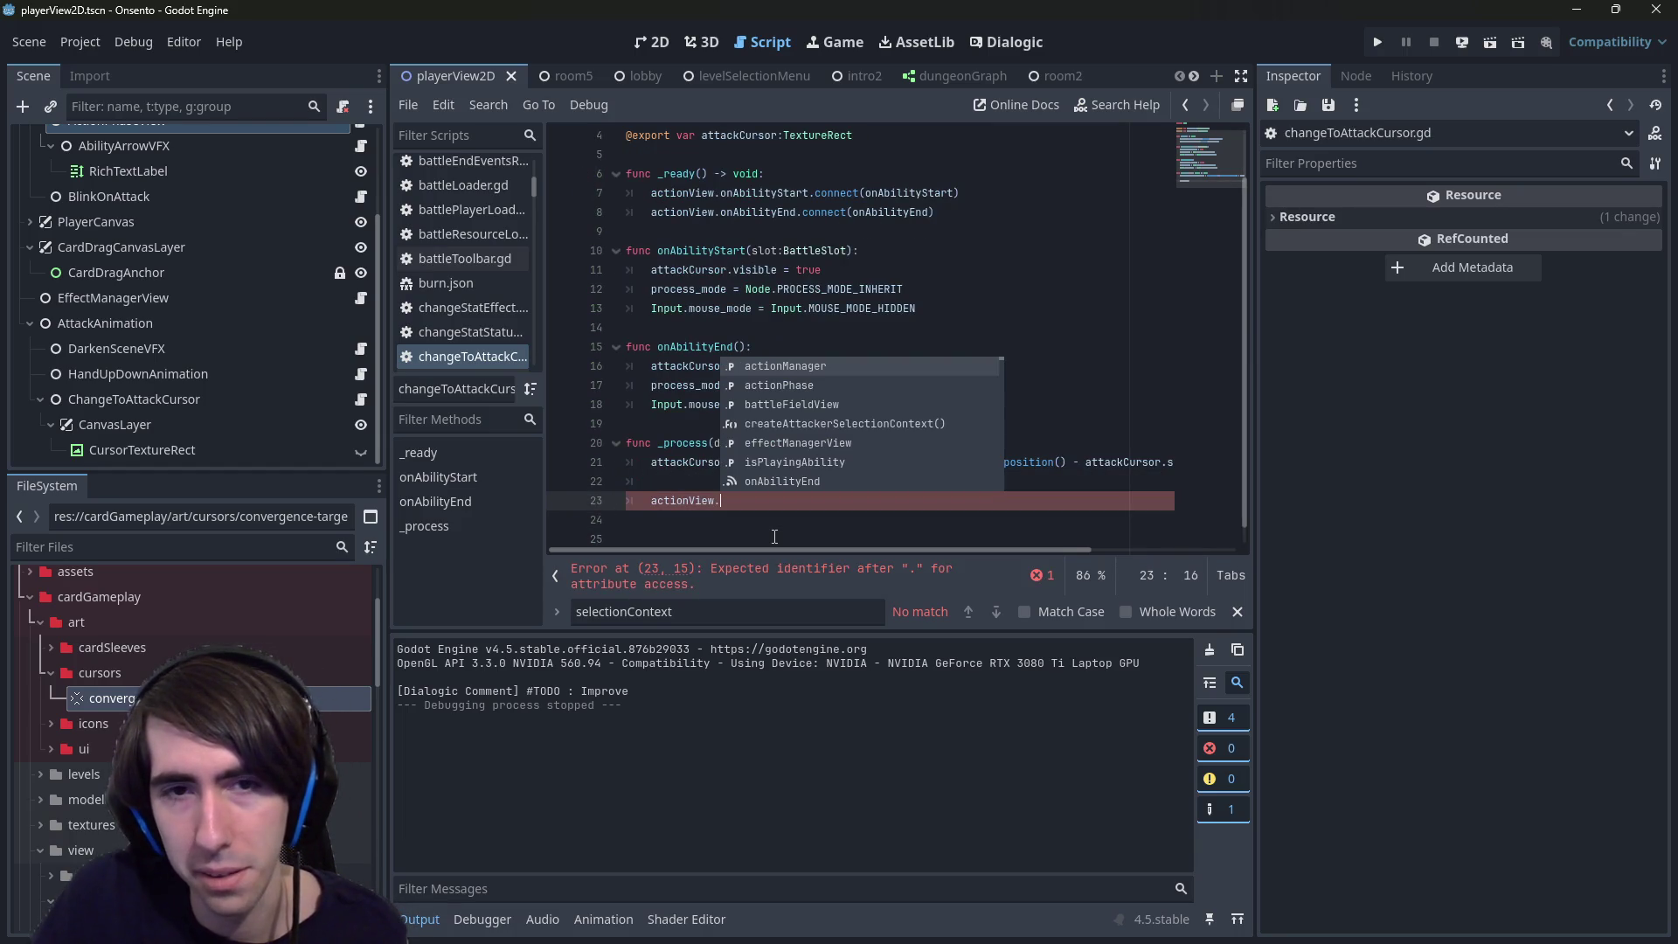
{"action": "type", "text": "selectionContext."}
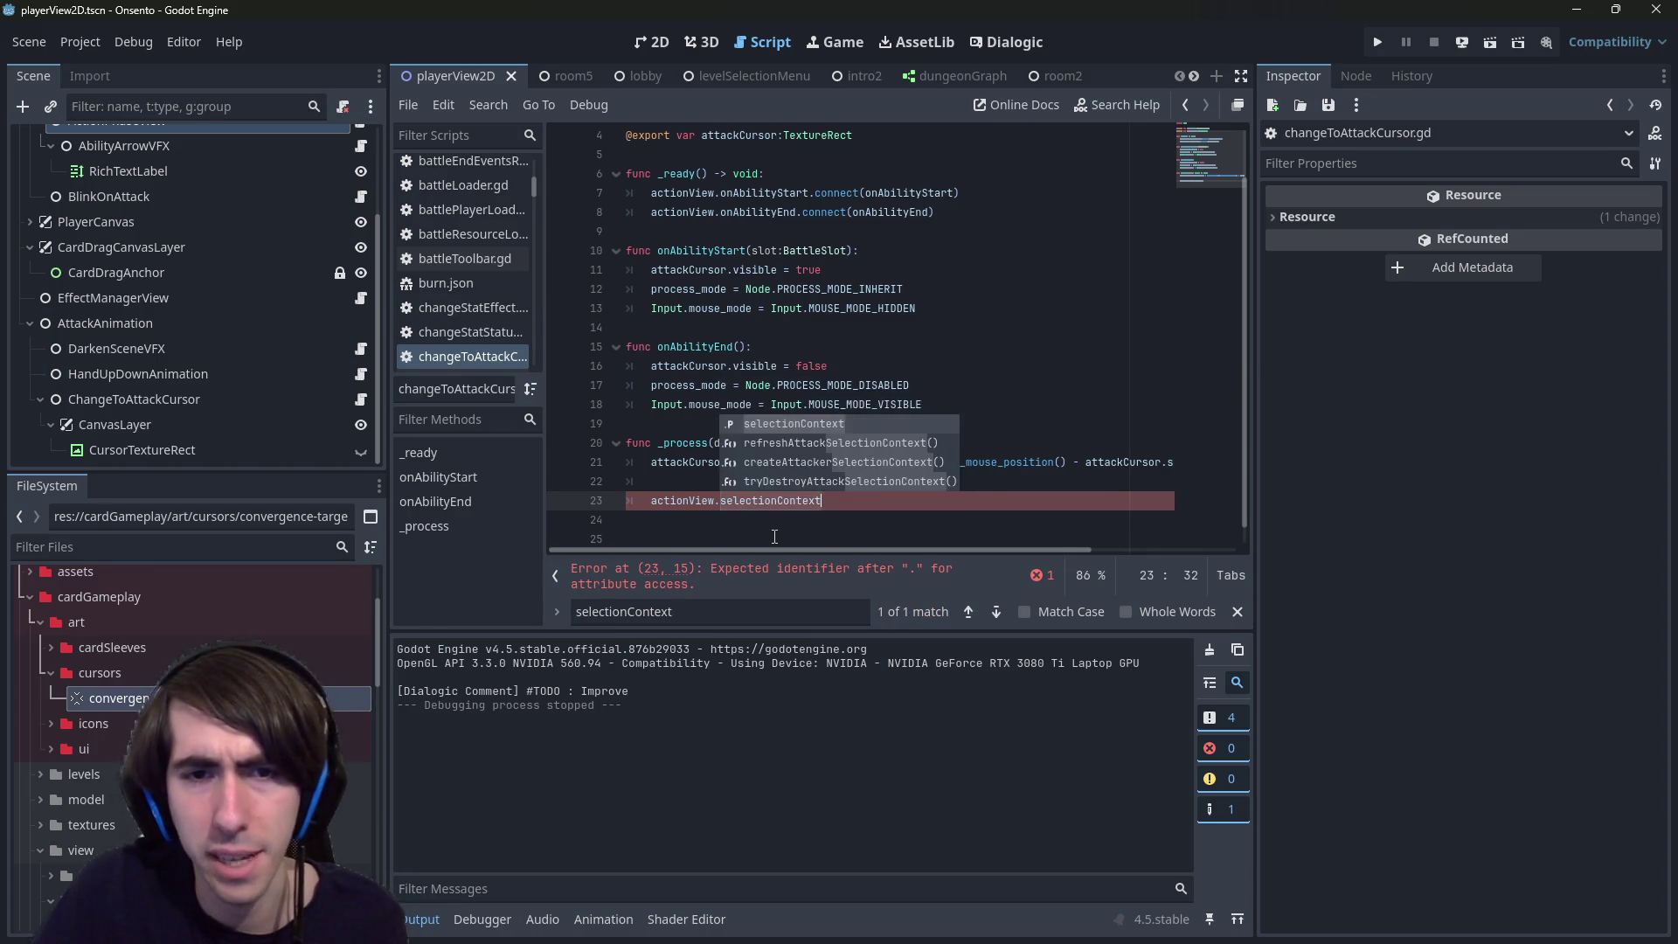
{"action": "type", "text": "potentia"}
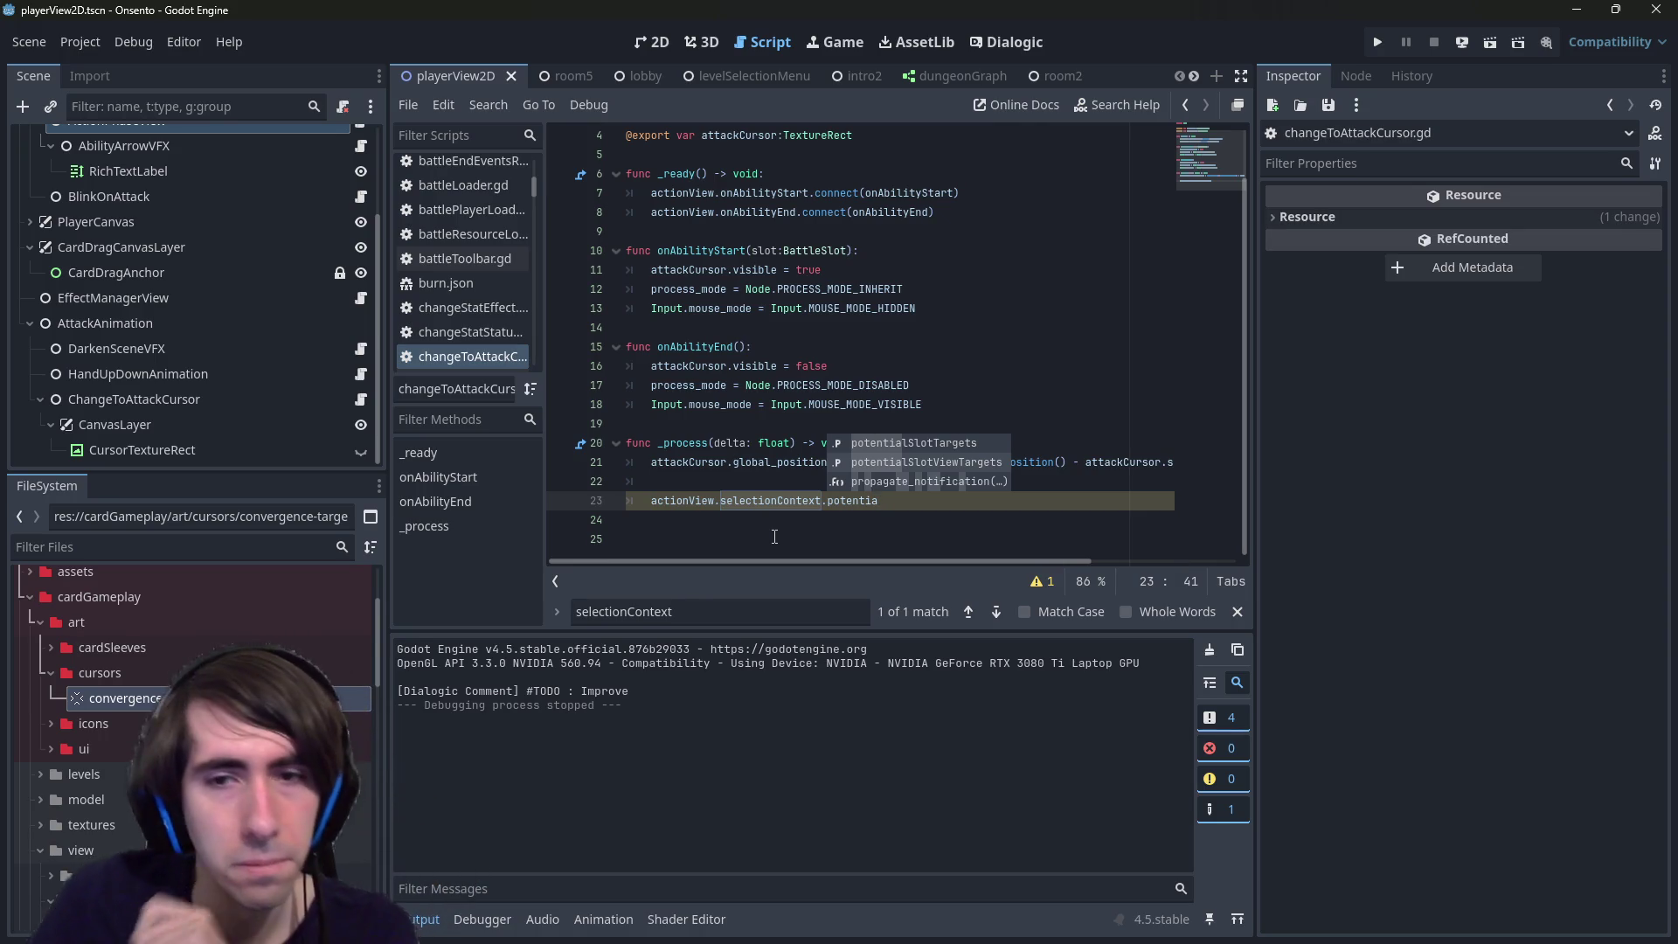
{"action": "key", "text": "Down"}
{"action": "key", "text": "Return"}
{"action": "type", "text": "."}
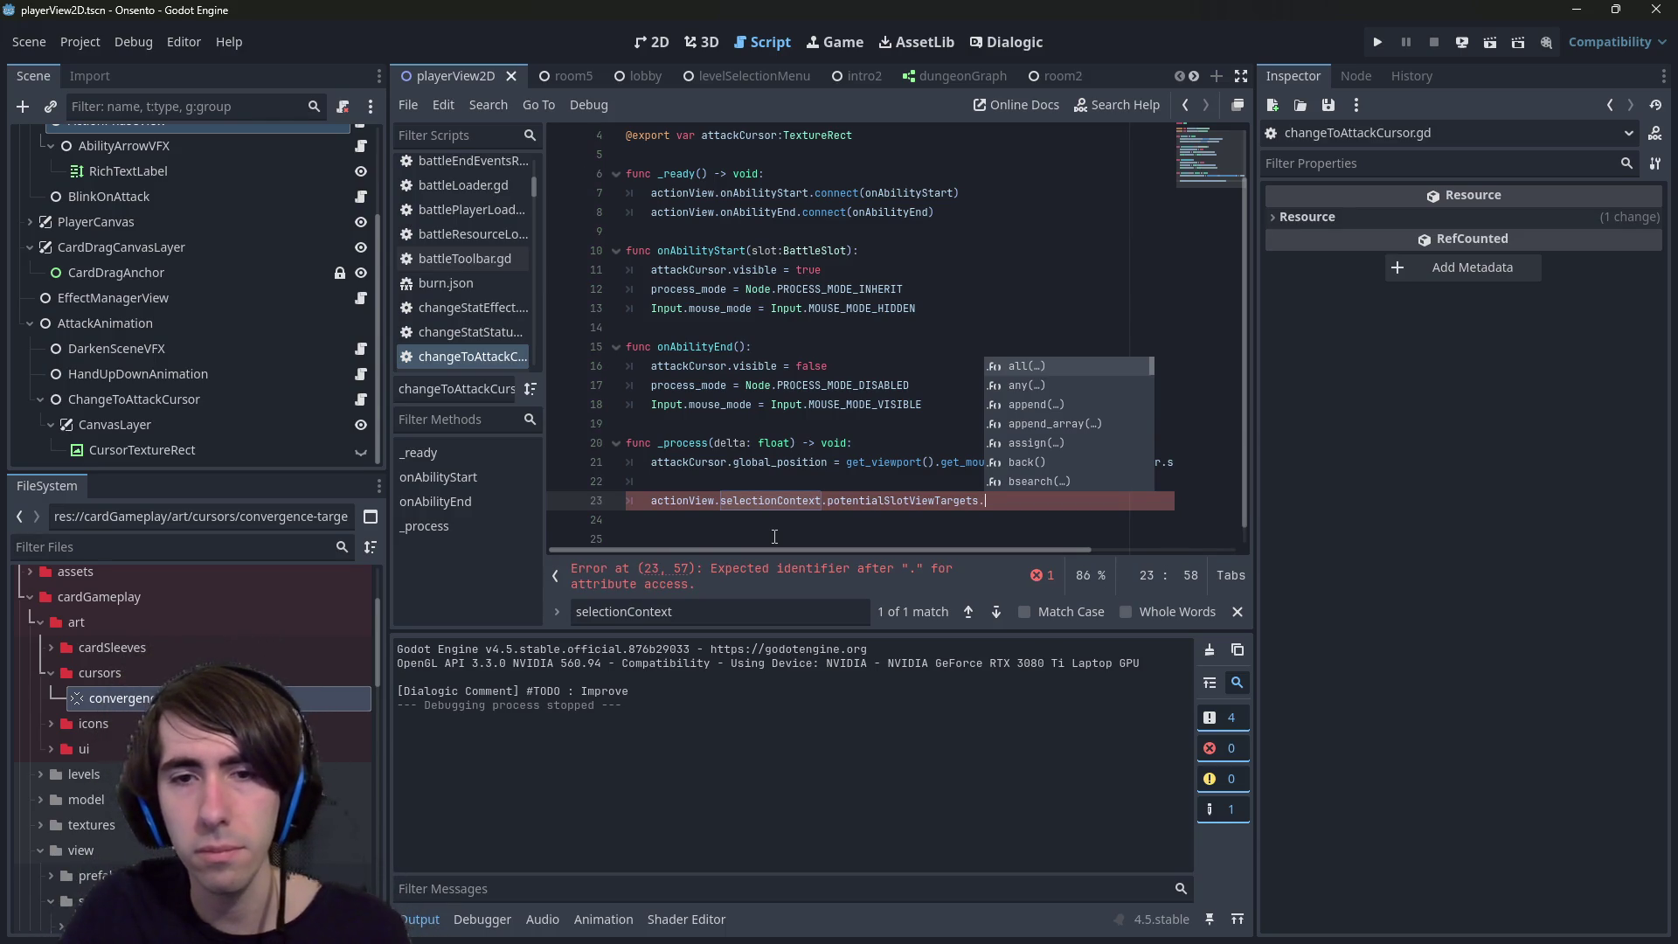
{"action": "key", "text": "BackSpace"}
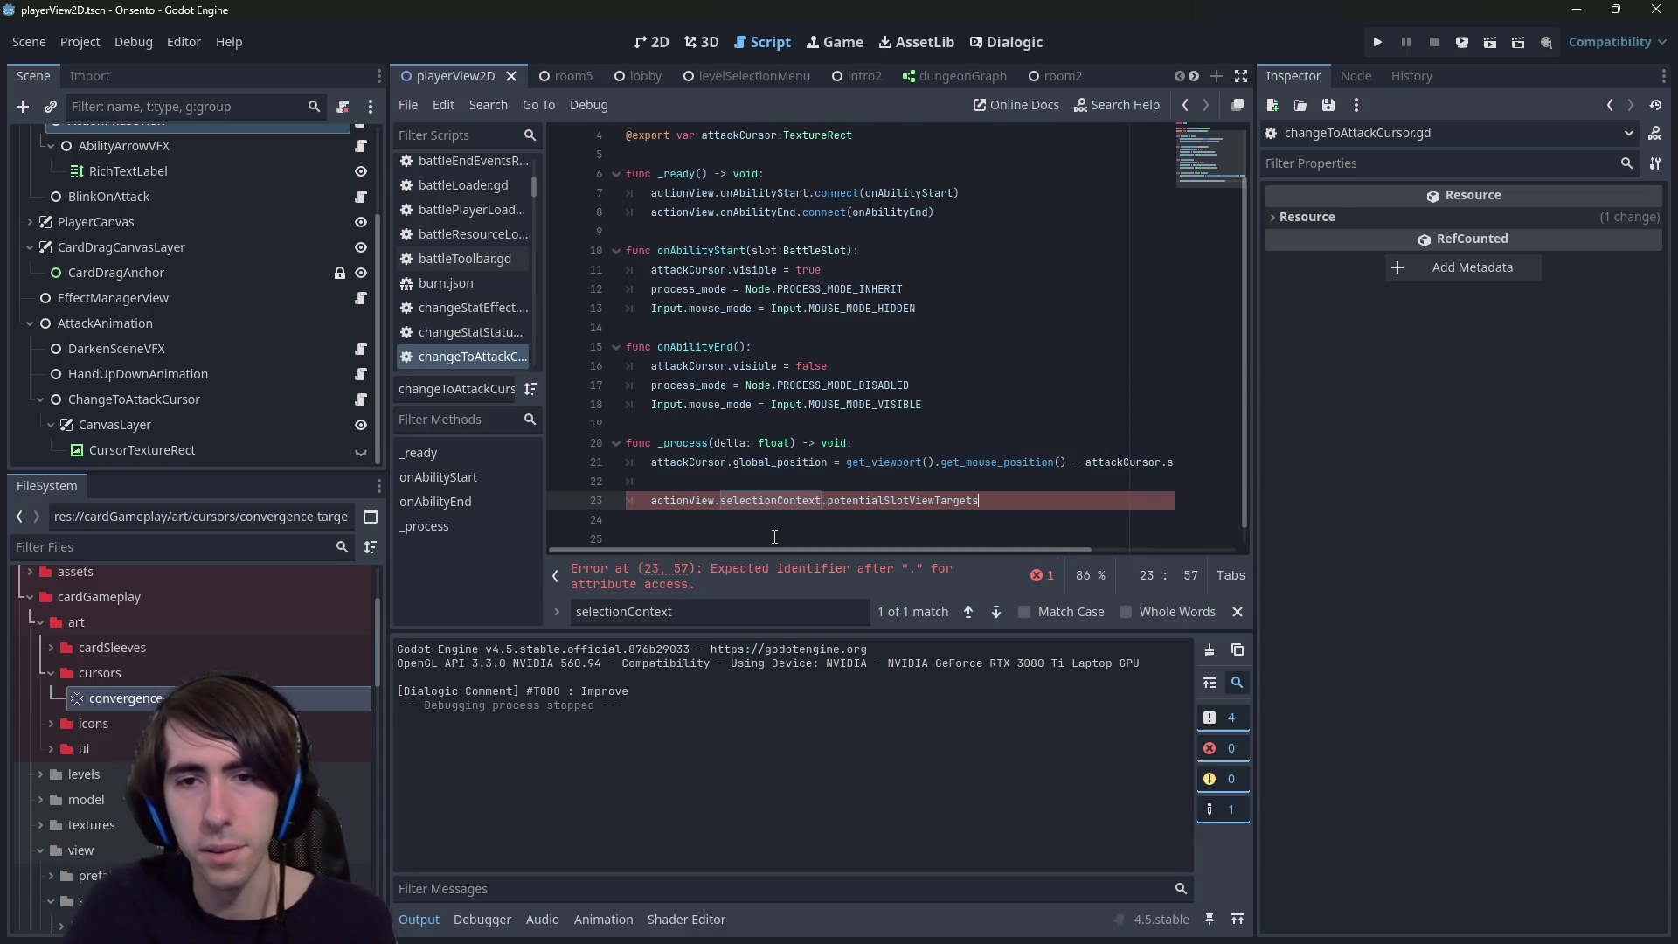
Confirm potentialSlotViewTargets holds BattleSlotView items, turn line 23 into a 'for slotView in' loop, and save
{"action": "left_click", "coordinate": [884, 506], "text": "ctrl"}
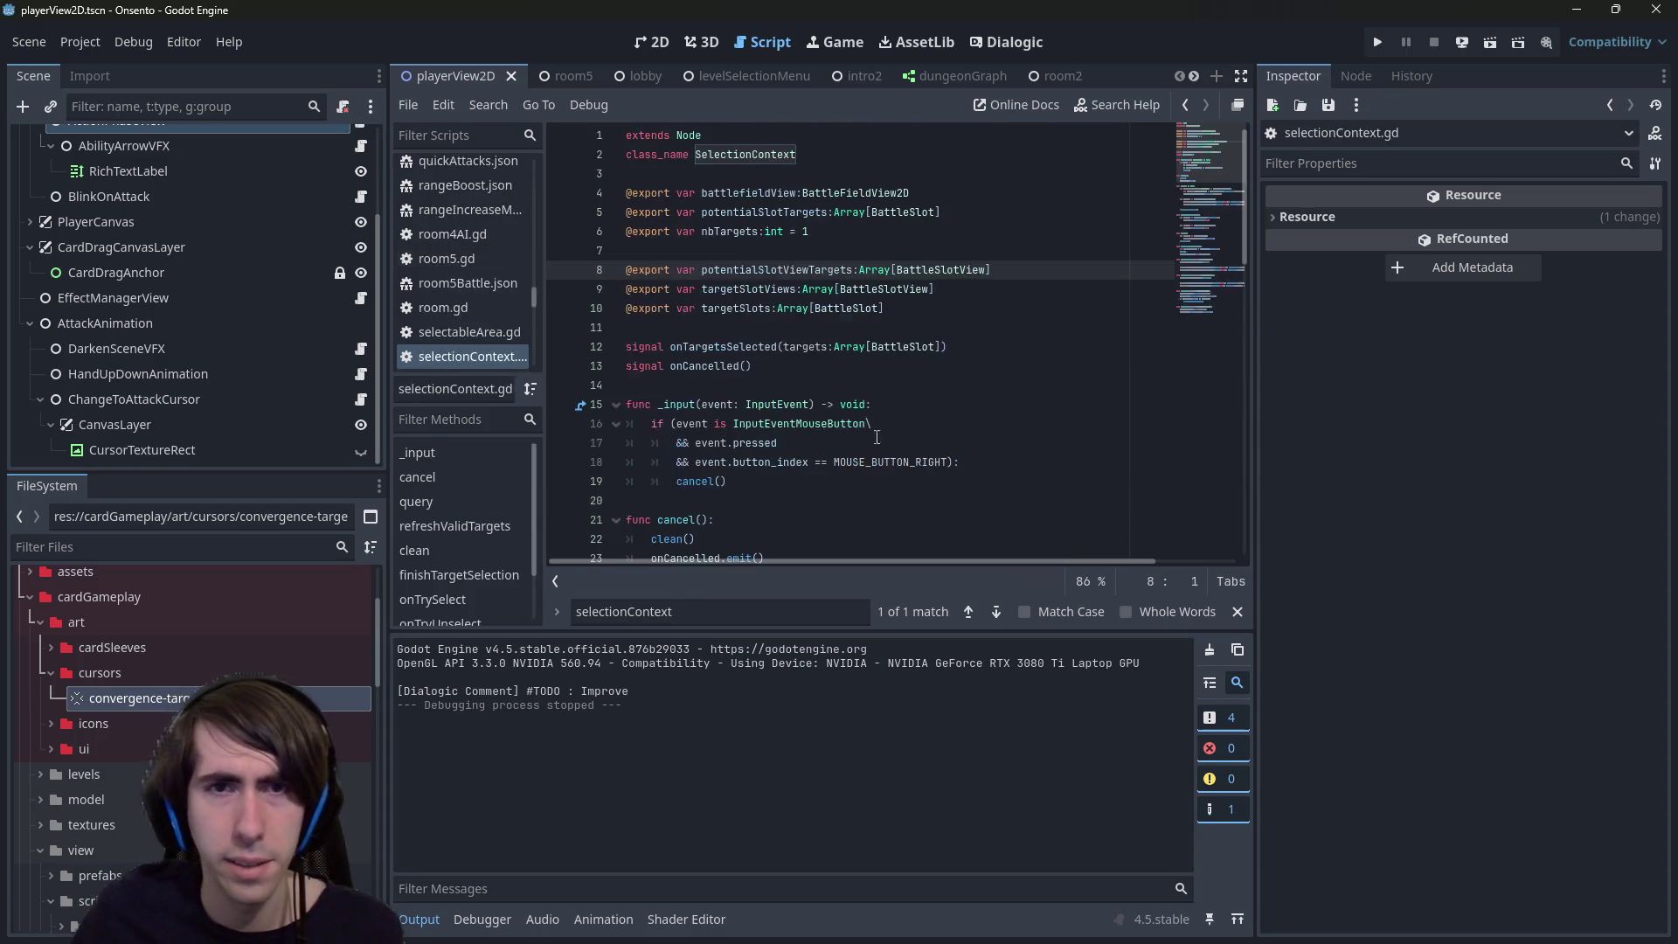
{"action": "double_click", "coordinate": [928, 278]}
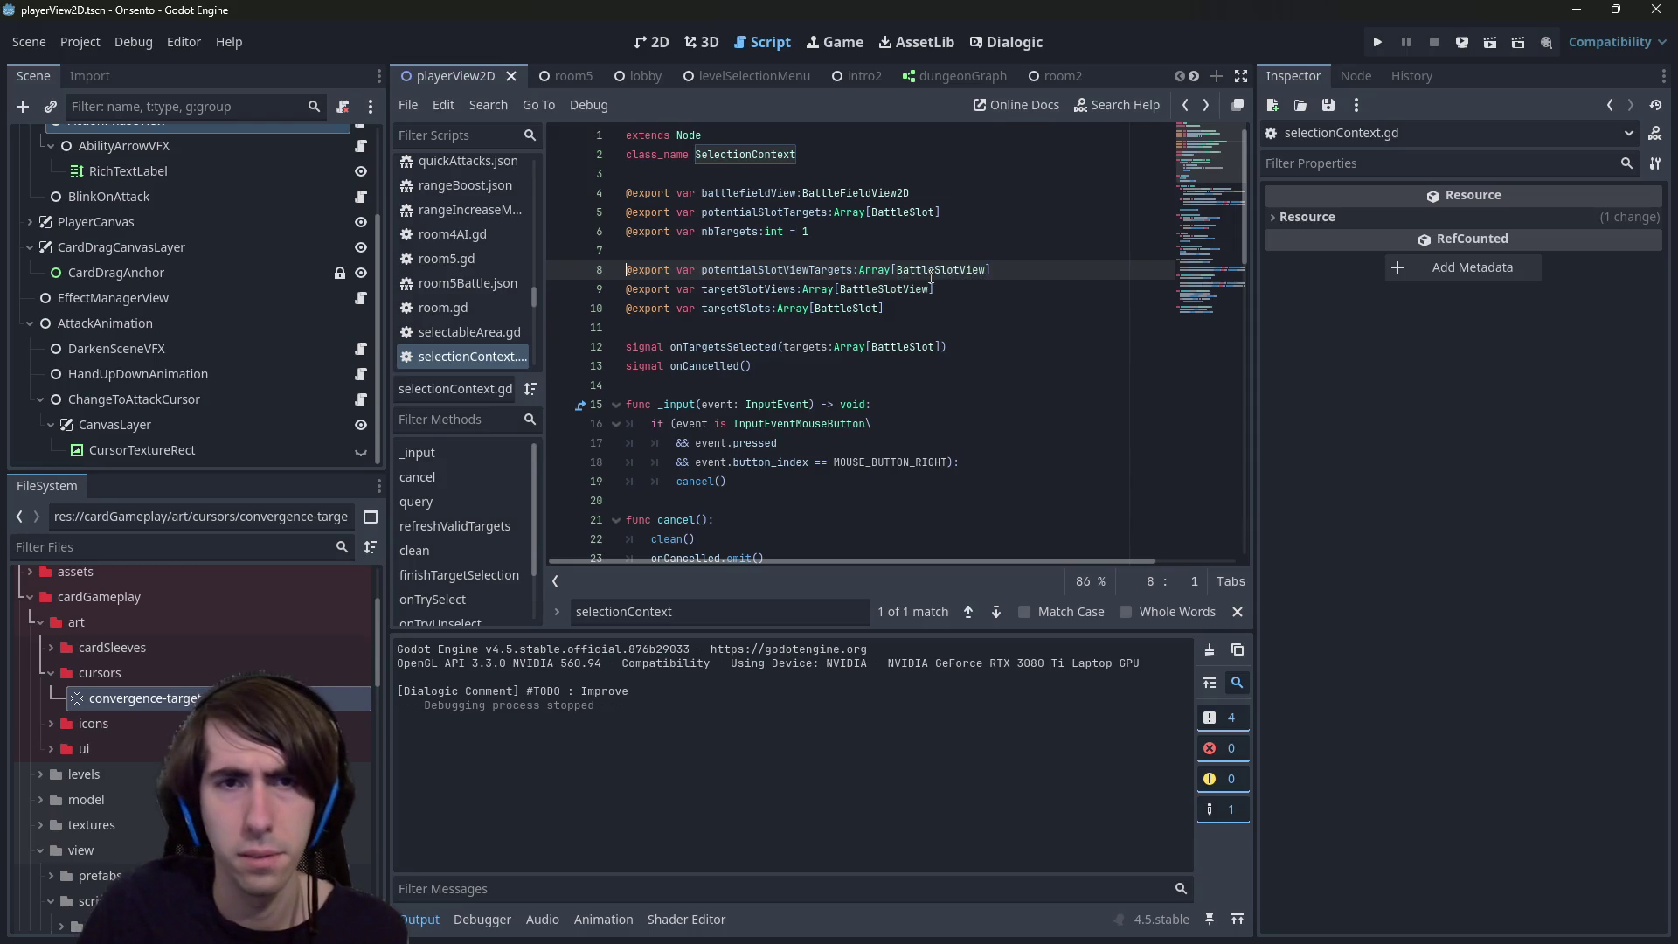
{"action": "key", "text": "alt+Left"}
{"action": "key", "text": "Home"}
{"action": "type", "text": "for slotView in"}
{"action": "key", "text": "End"}
{"action": "type", "text": ":"}
{"action": "key", "text": "Return"}
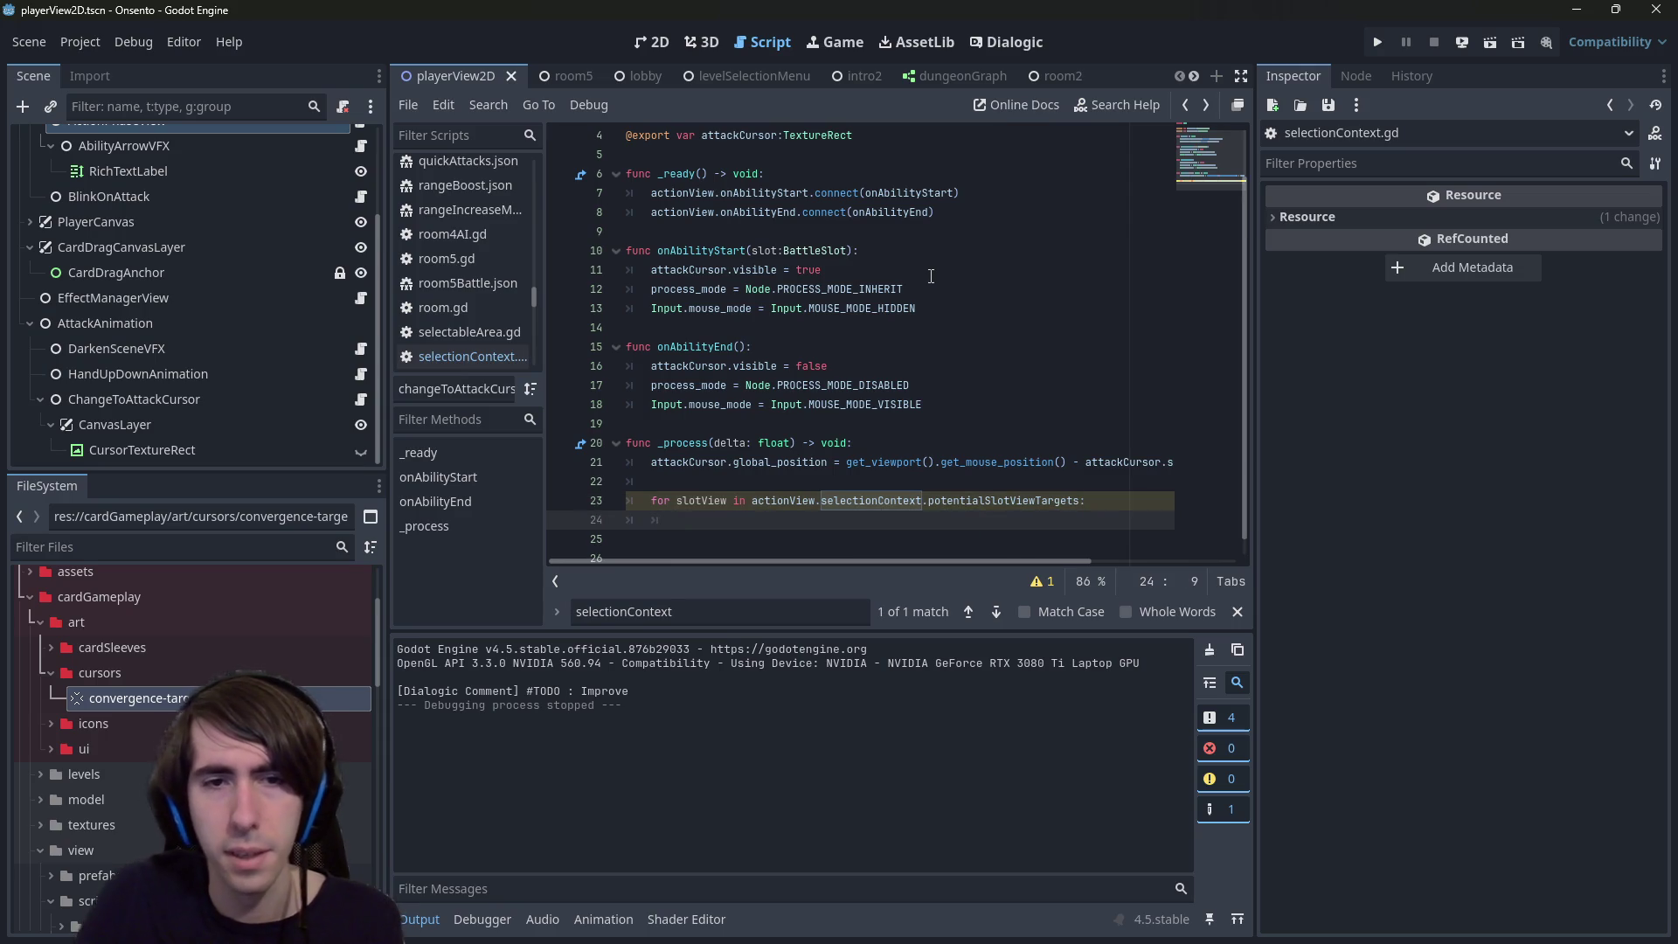
{"action": "key", "text": "BackSpace"}
{"action": "key", "text": "ctrl+Left"}
{"action": "key", "text": "ctrl+Left"}
{"action": "key", "text": "ctrl+Left"}
{"action": "key", "text": "ctrl+s"}
Start the loop body with slotView and open the BattleSlotView class definition
{"action": "key", "text": "End"}
{"action": "key", "text": "Return"}
{"action": "type", "text": "slotView"}
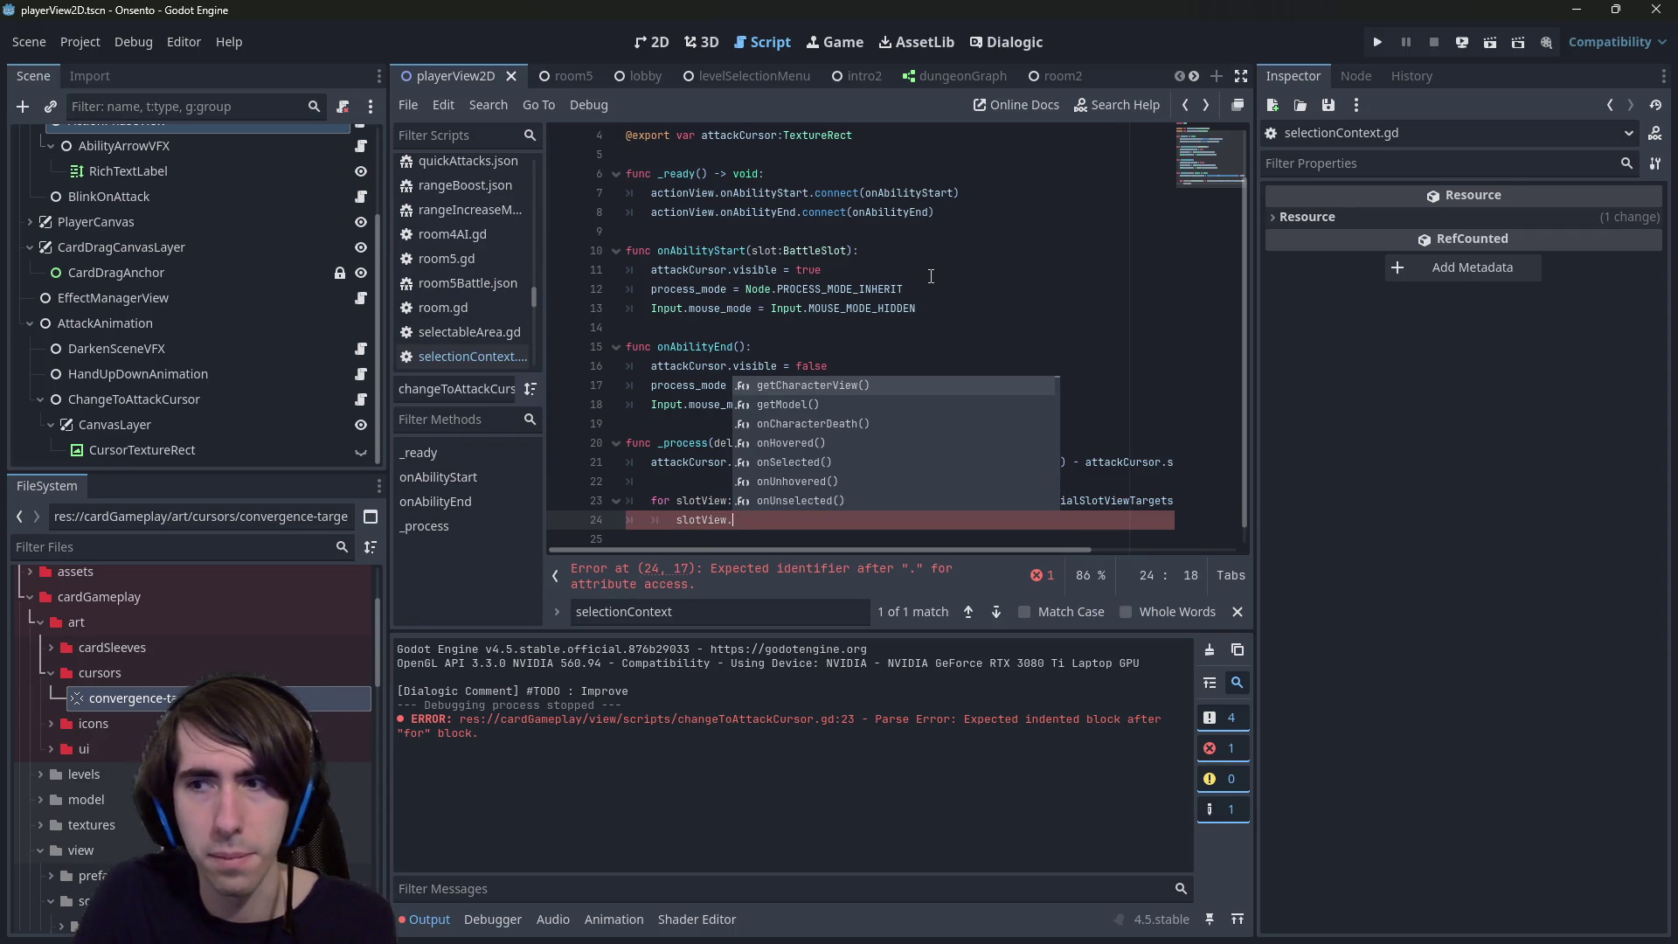
{"action": "key", "text": "BackSpace"}
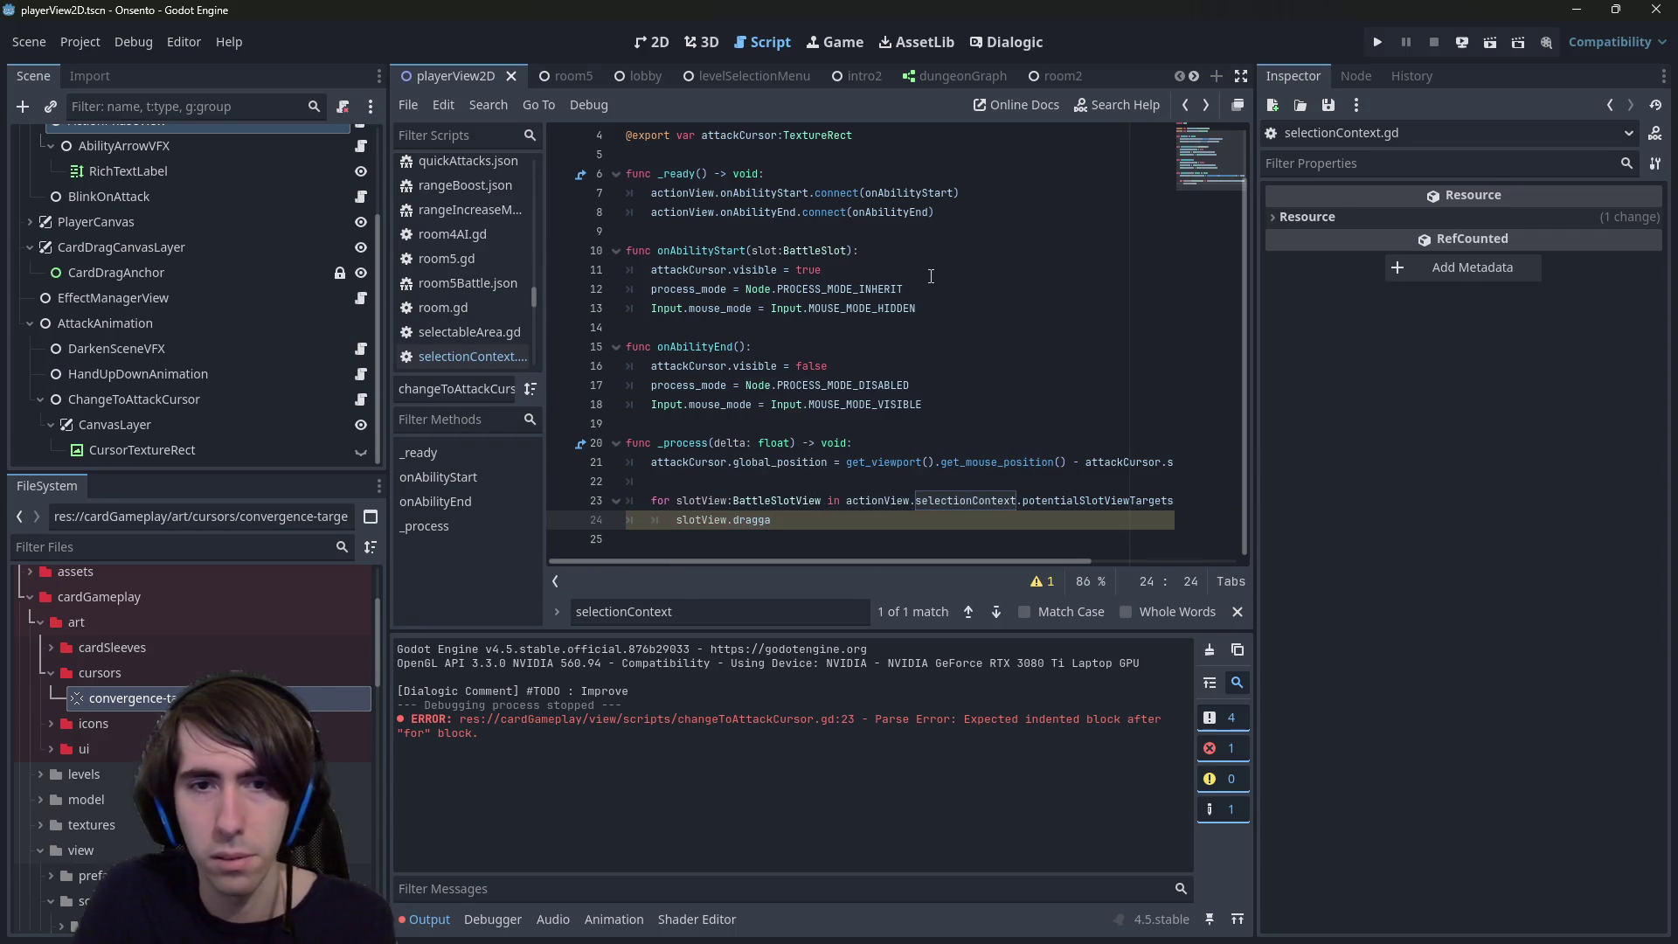
{"action": "left_click", "coordinate": [776, 500], "text": "ctrl"}
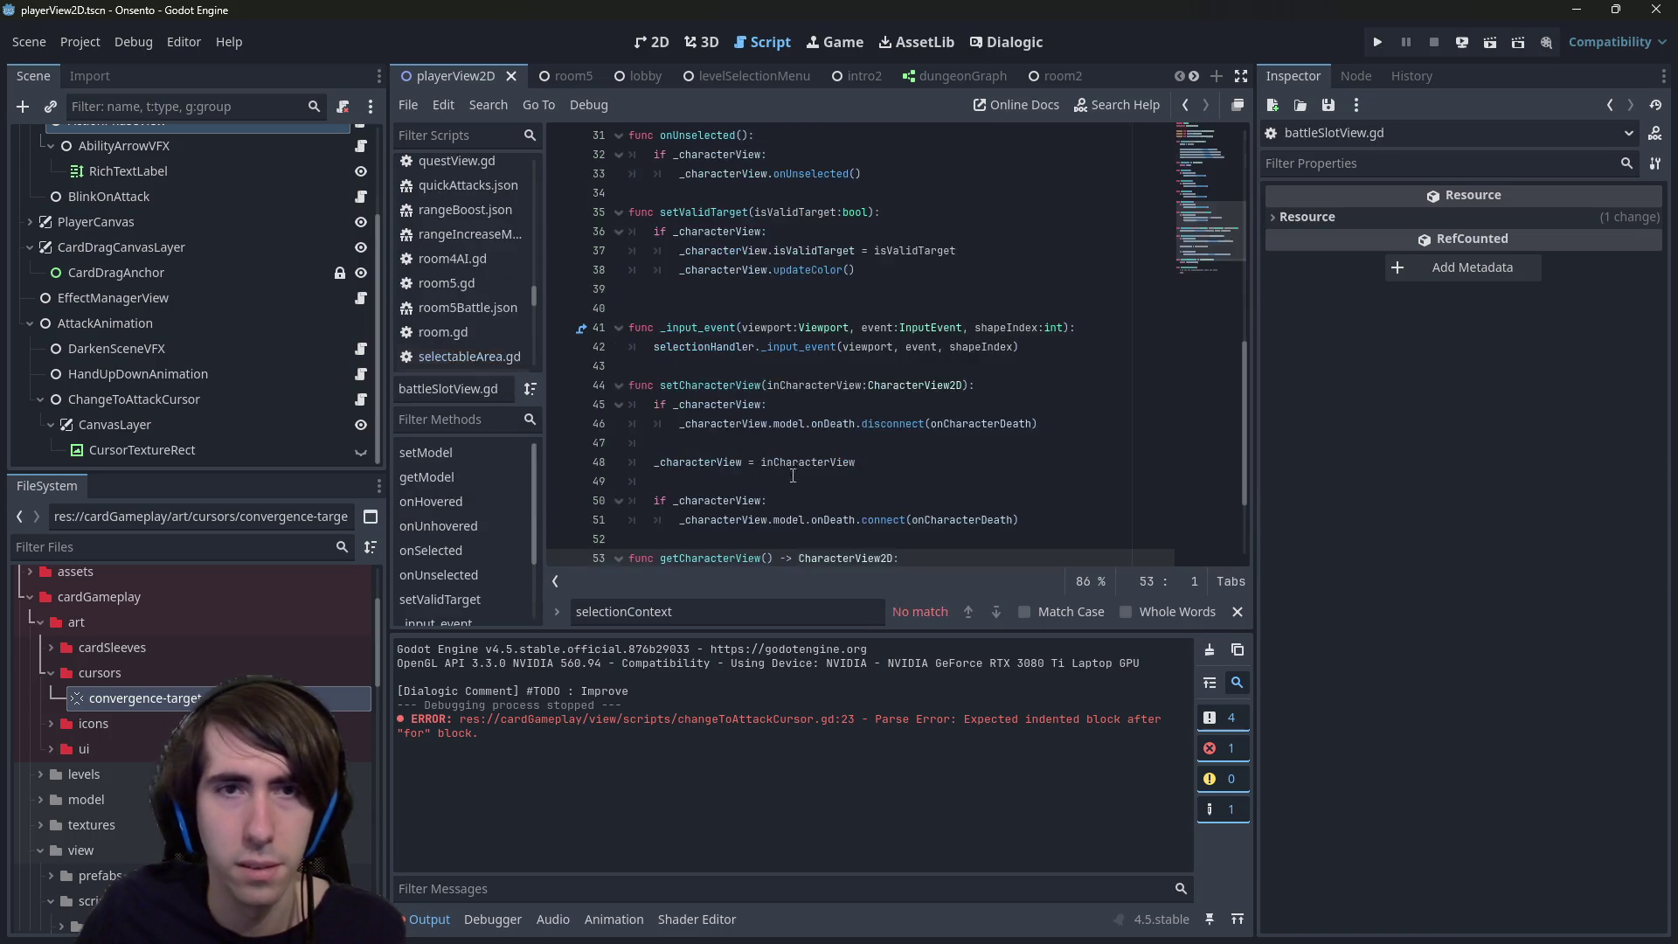
Open the CharacterView2D script from battleSlotView.gd
{"action": "scroll", "coordinate": [790, 378], "scroll_direction": "up", "scroll_amount": 5}
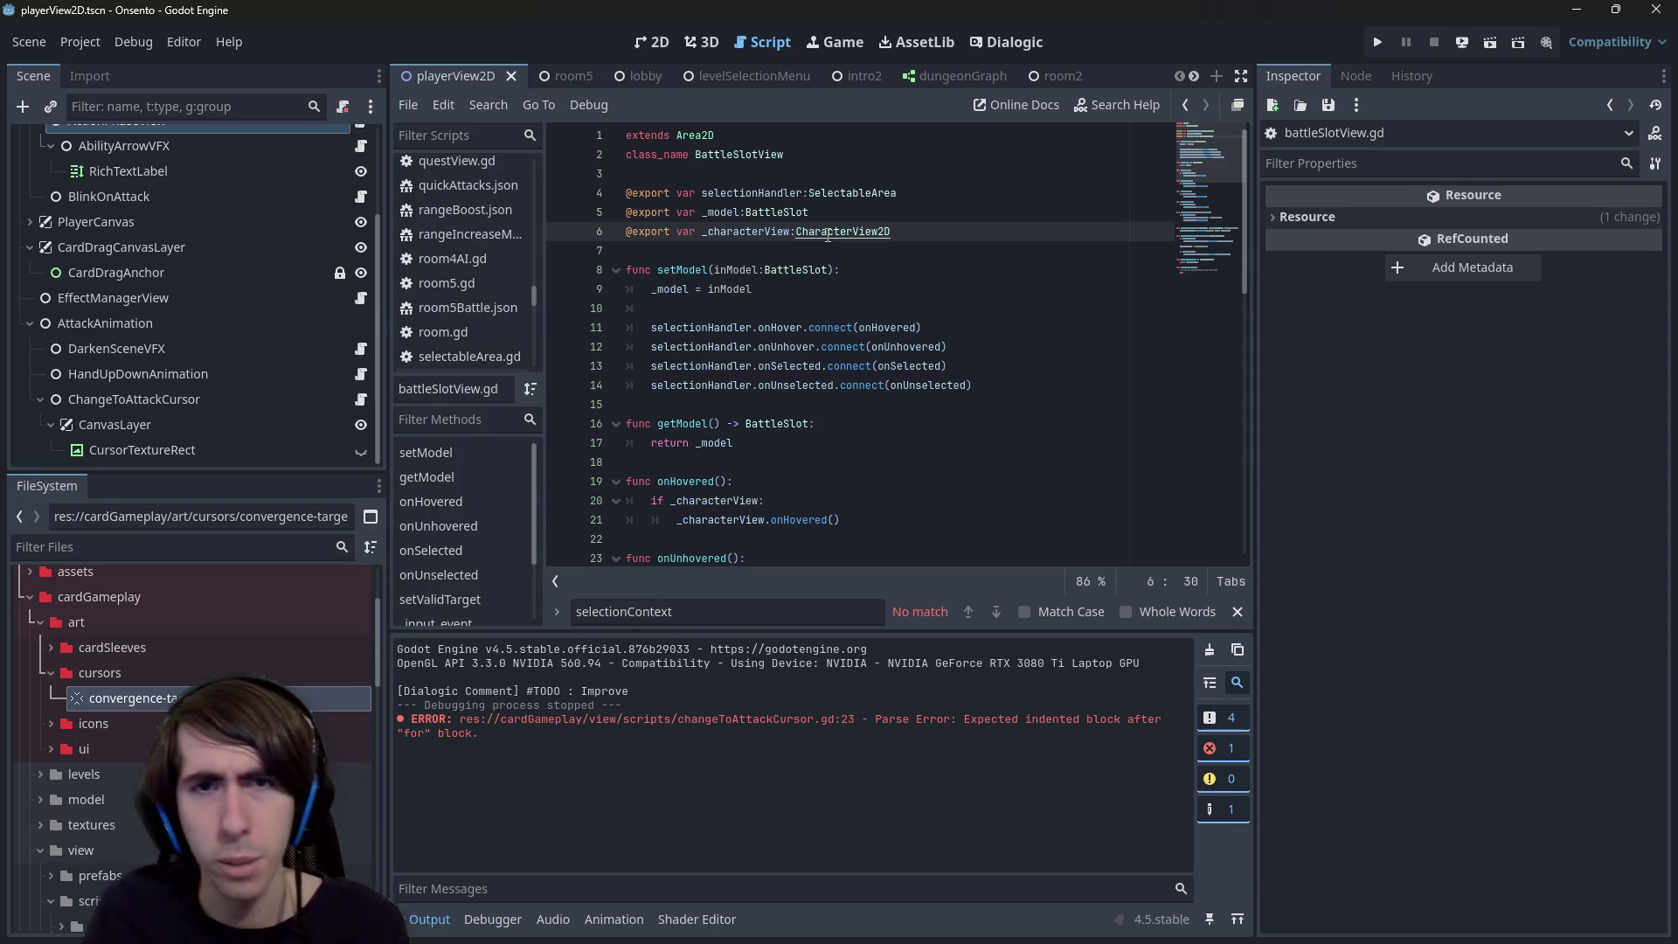
{"action": "left_click", "coordinate": [793, 232], "text": "ctrl"}
{"action": "scroll", "coordinate": [828, 236], "scroll_direction": "up", "scroll_amount": 5}
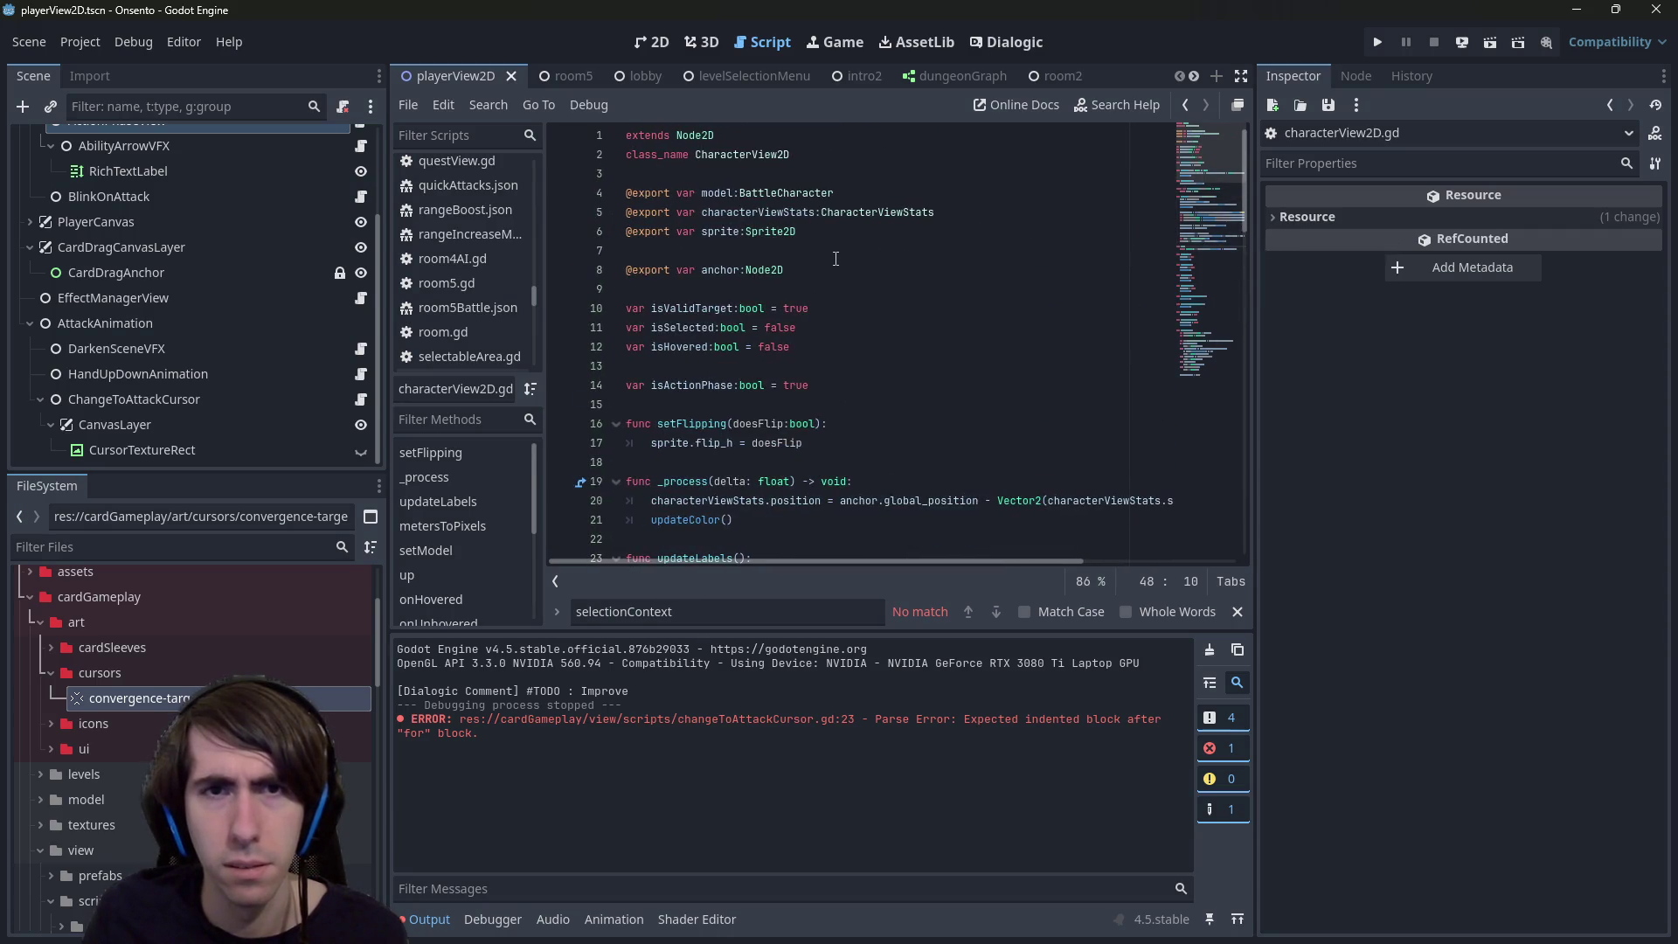
{"action": "left_click", "coordinate": [825, 251]}
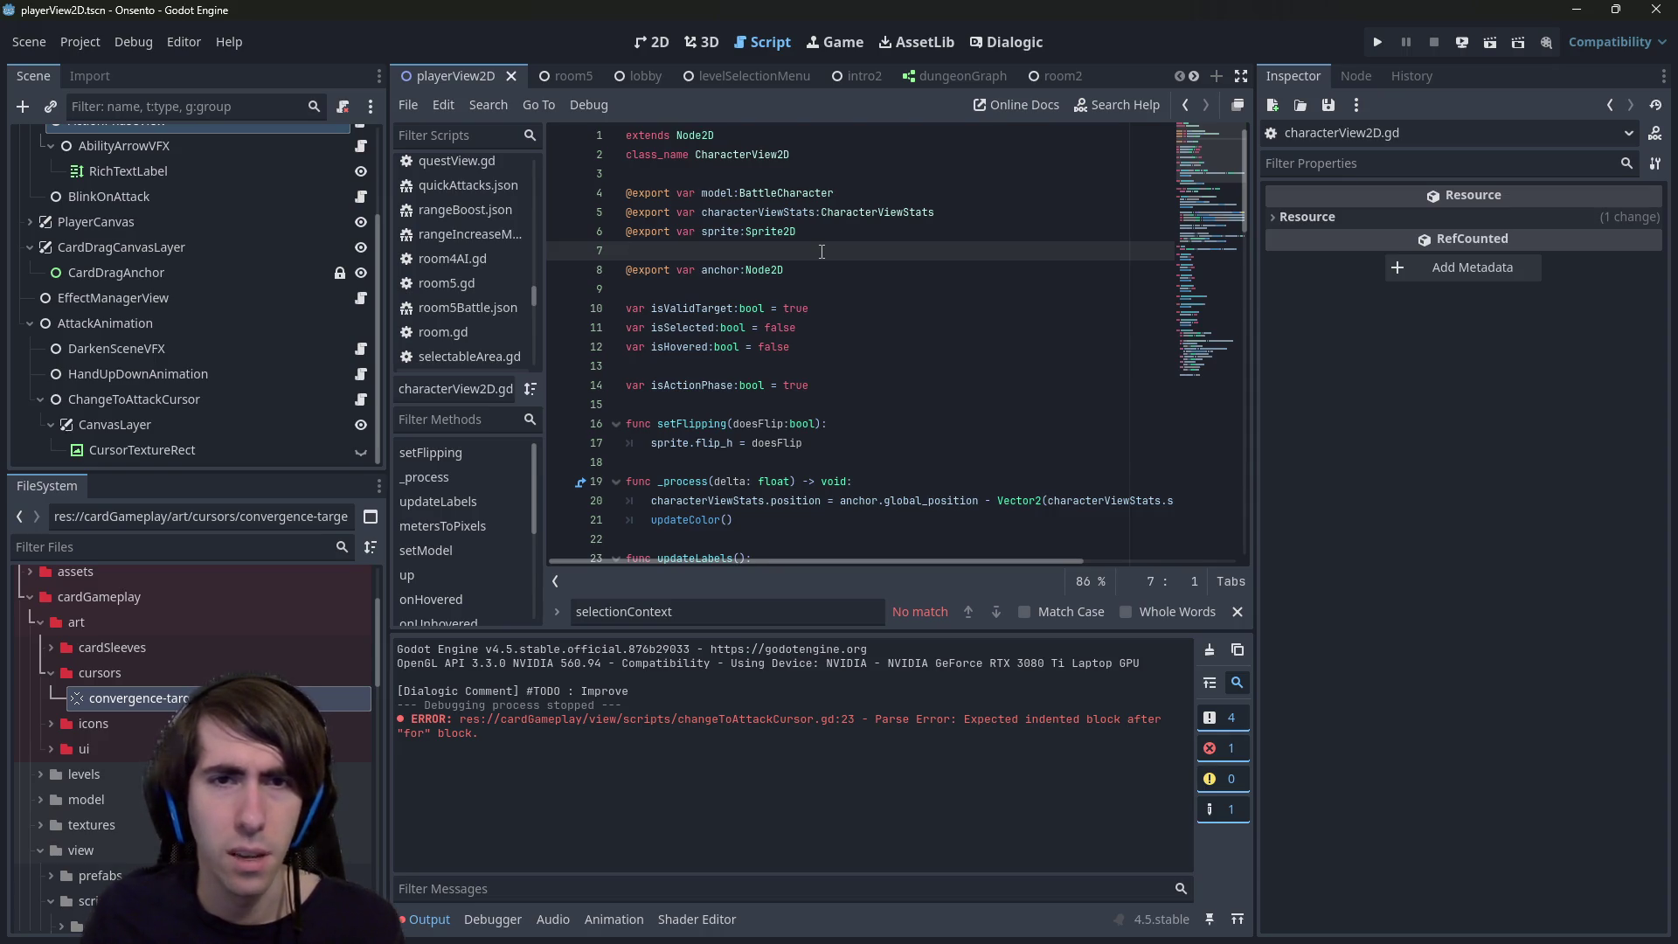
Search characterView2D.gd for isSelected and onSelected, then start a Find in Files for onSelected
{"action": "left_click", "coordinate": [679, 327]}
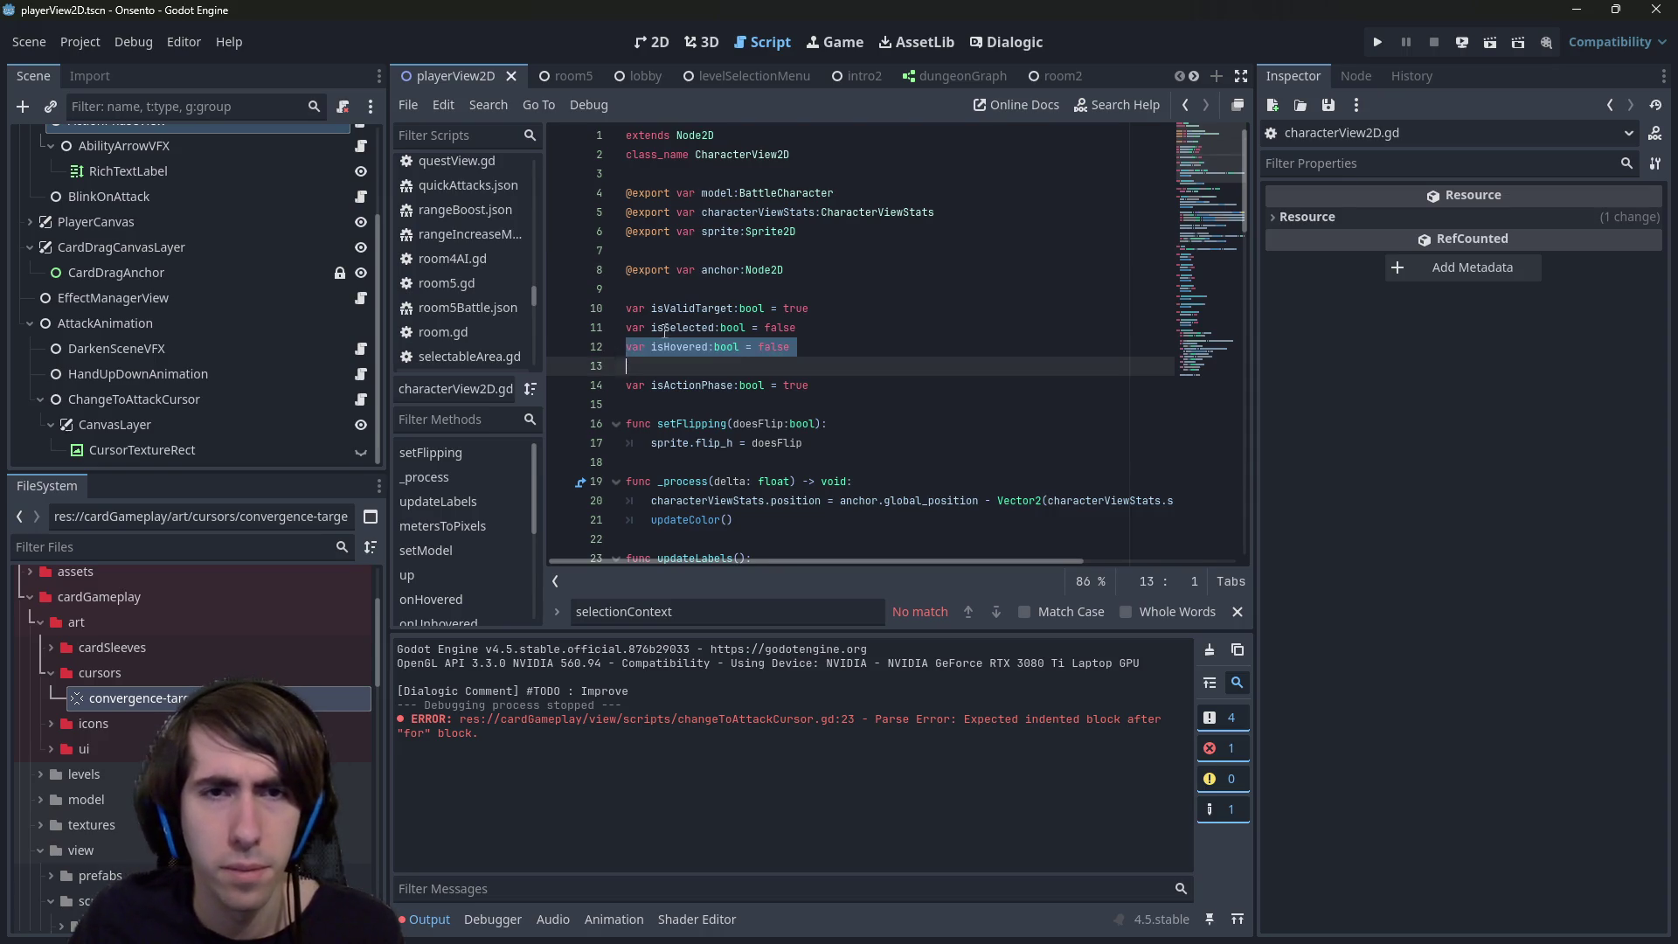
{"action": "double_click", "coordinate": [679, 327]}
{"action": "key", "text": "ctrl+f"}
{"action": "key", "text": "Return"}
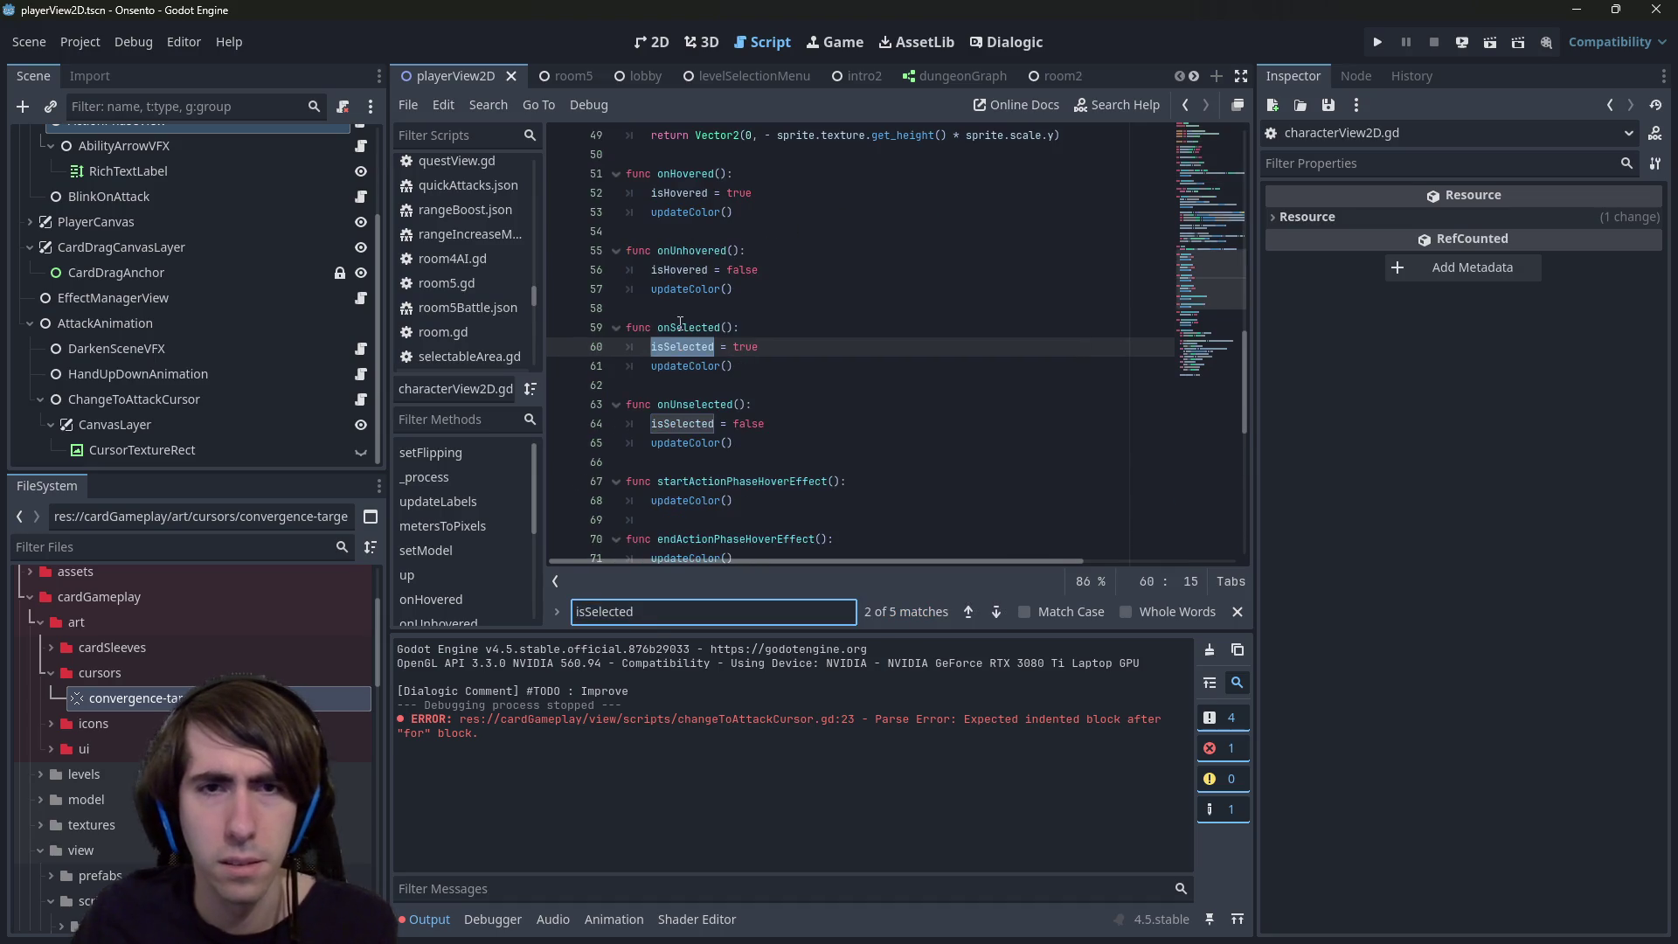
{"action": "double_click", "coordinate": [681, 325]}
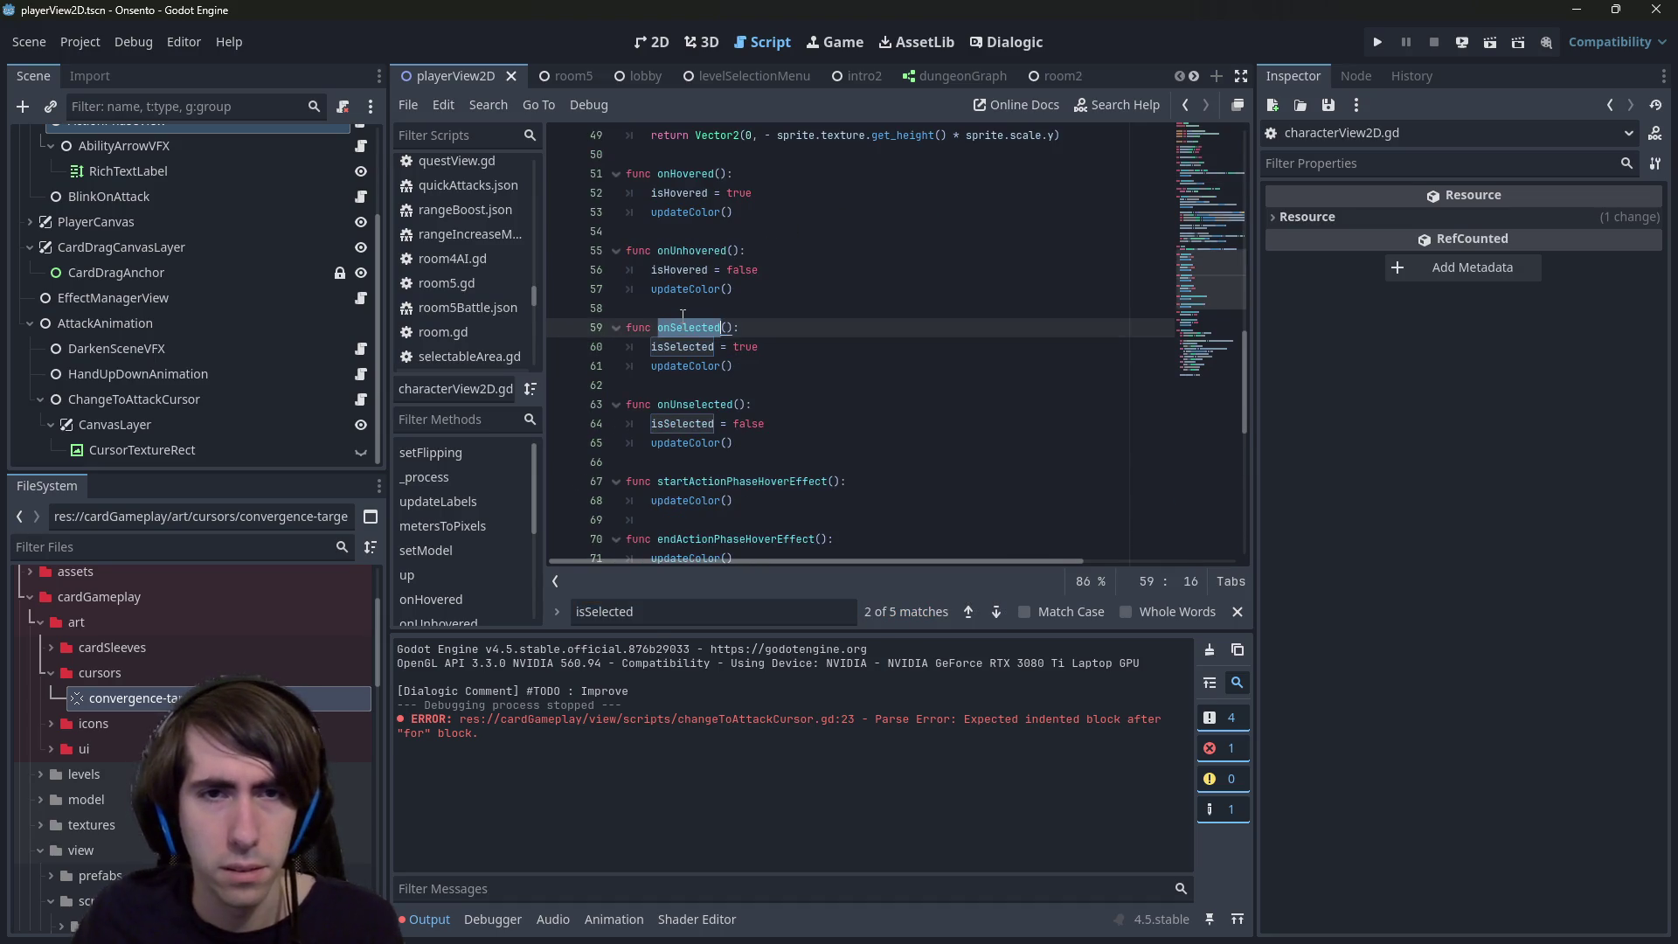
{"action": "key", "text": "ctrl+f"}
{"action": "key", "text": "ctrl+shift+f"}
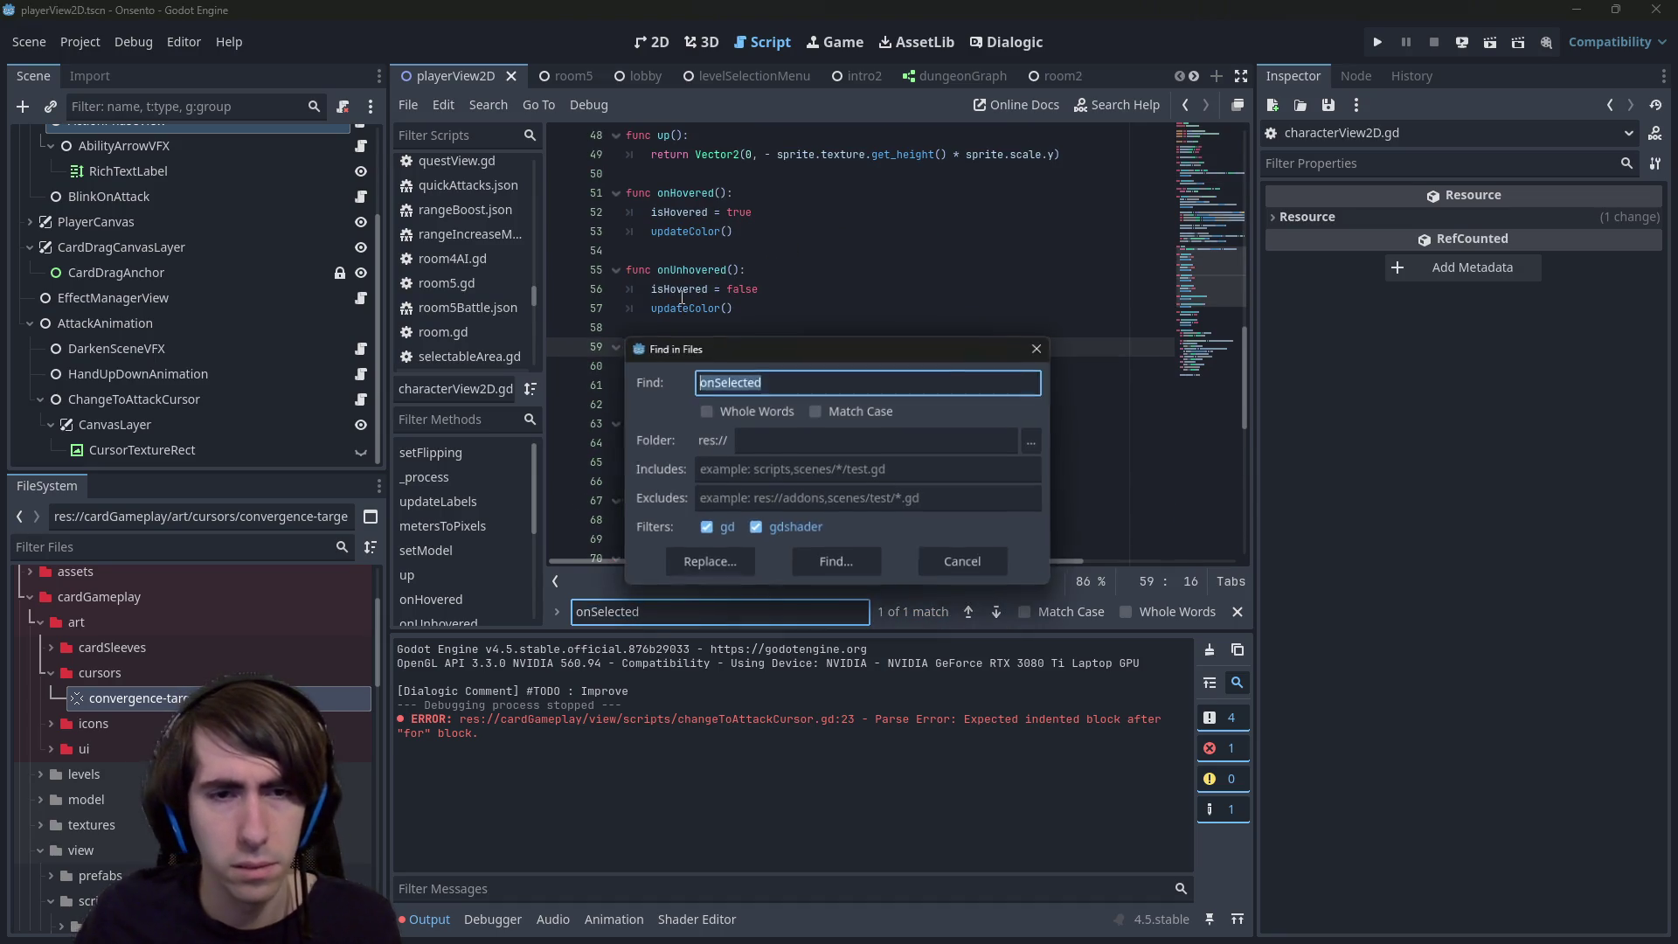
Search the whole project for onSelected, then refine the search to 'onSelected()'
{"action": "key", "text": "Return"}
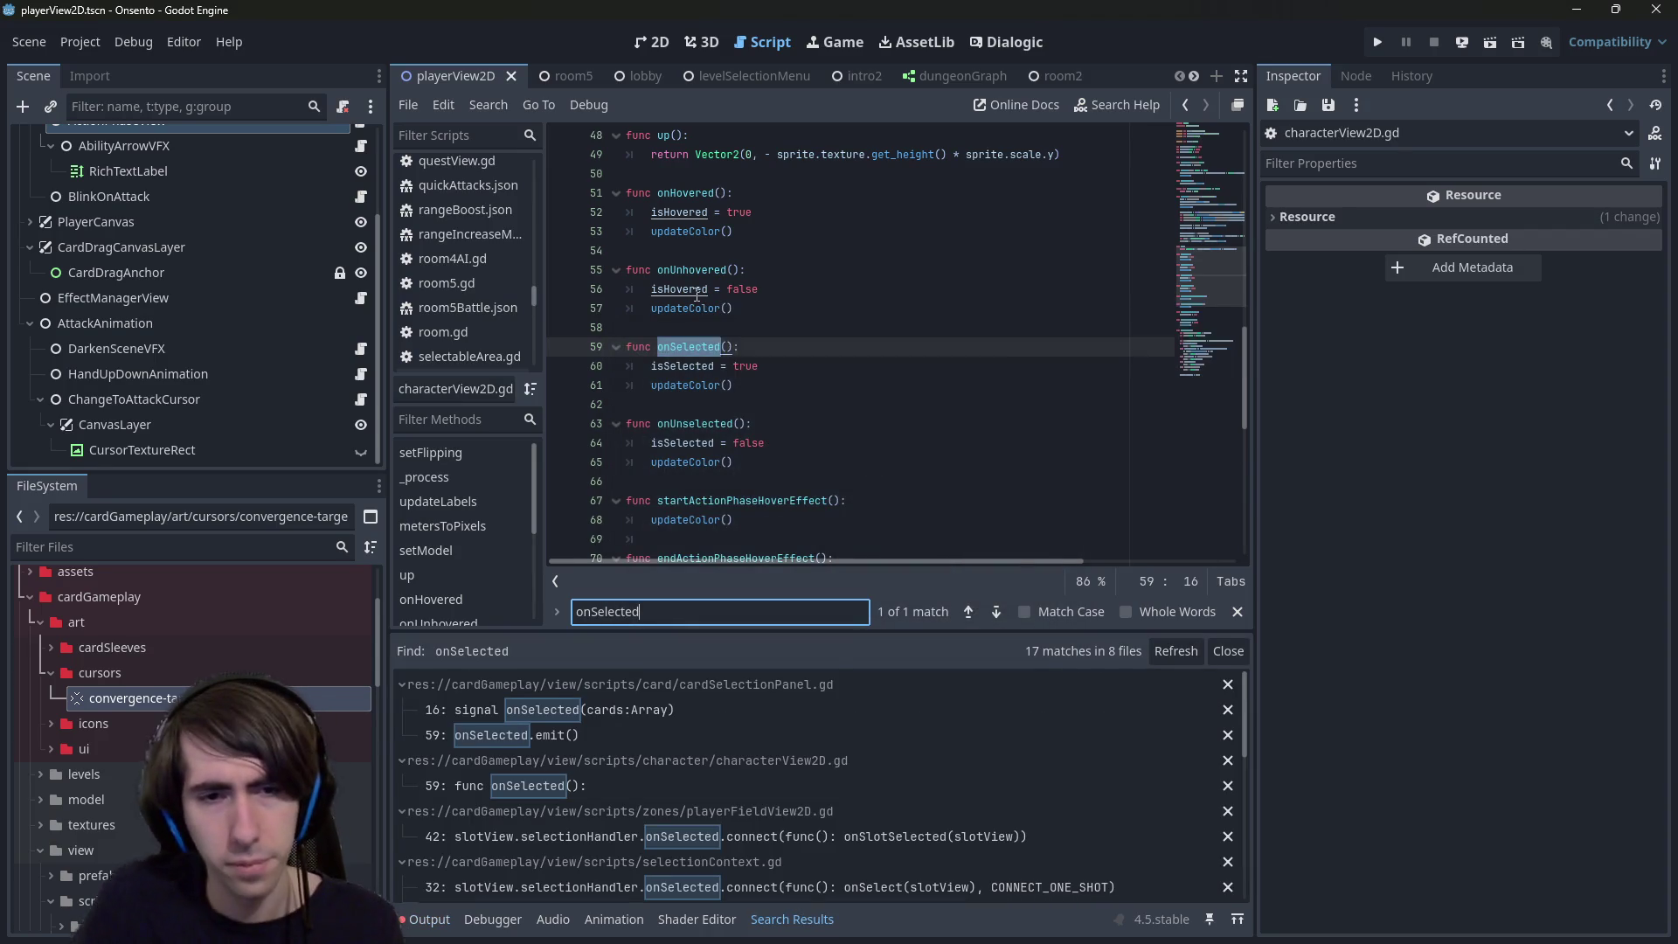
{"action": "key", "text": "ctrl+shift+f"}
{"action": "key", "text": "End"}
{"action": "type", "text": "()"}
{"action": "key", "text": "Return"}
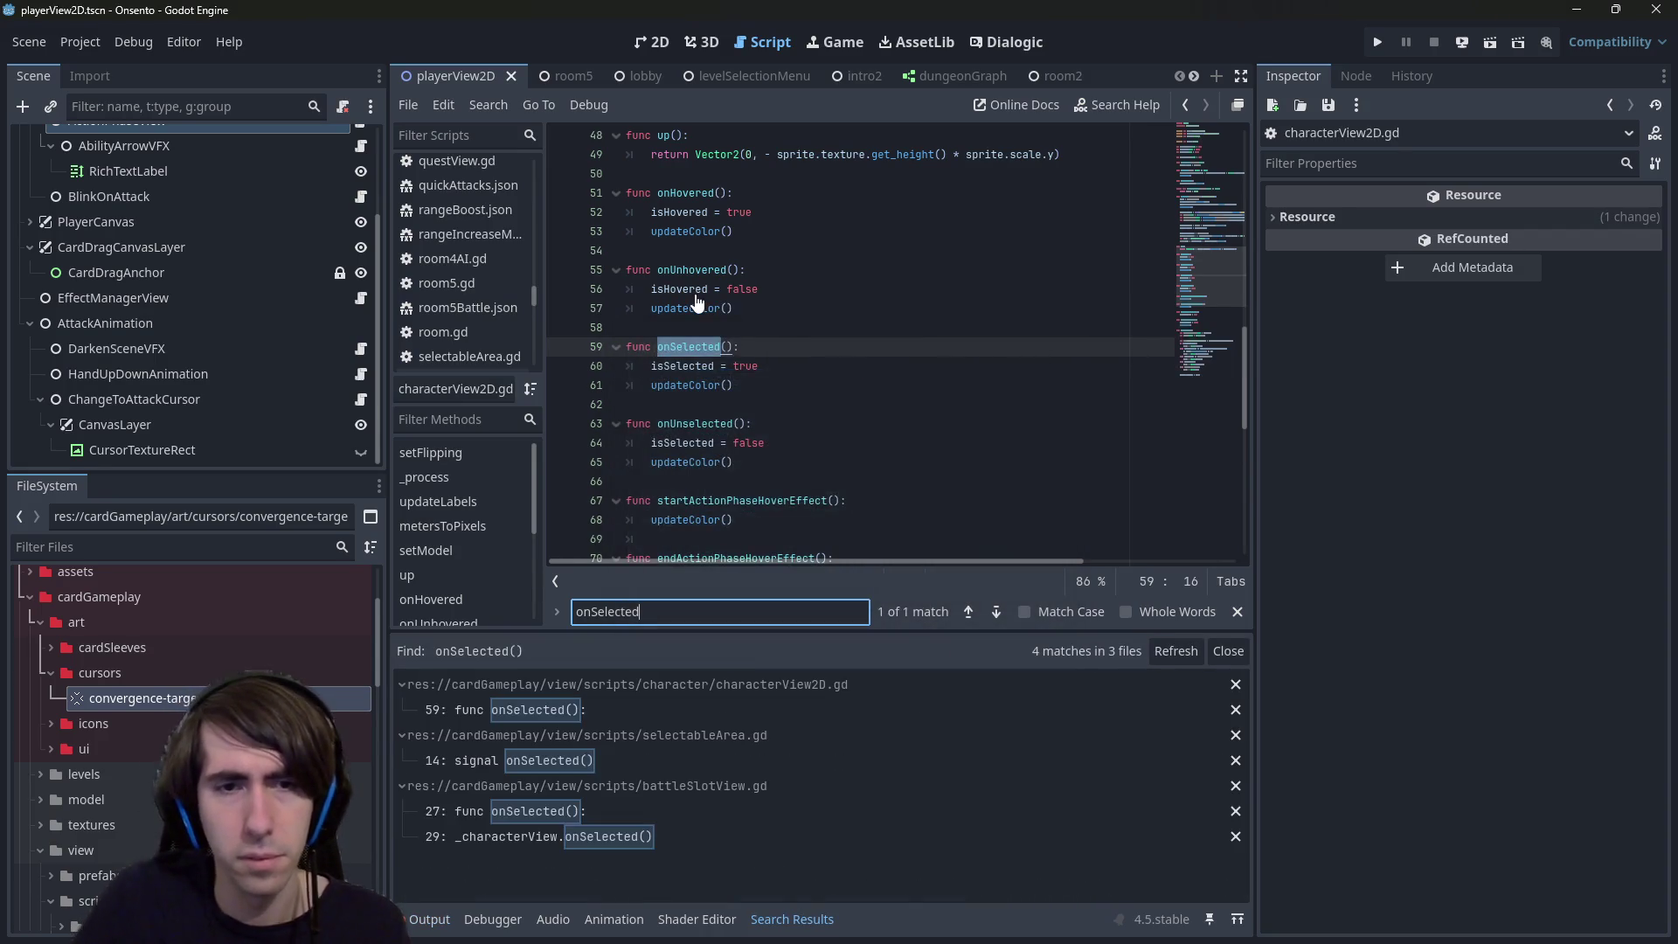
Open the selectableArea.gd and battleSlotView.gd results and inspect the selectionHandler and SelectableArea class
{"action": "left_click", "coordinate": [647, 753]}
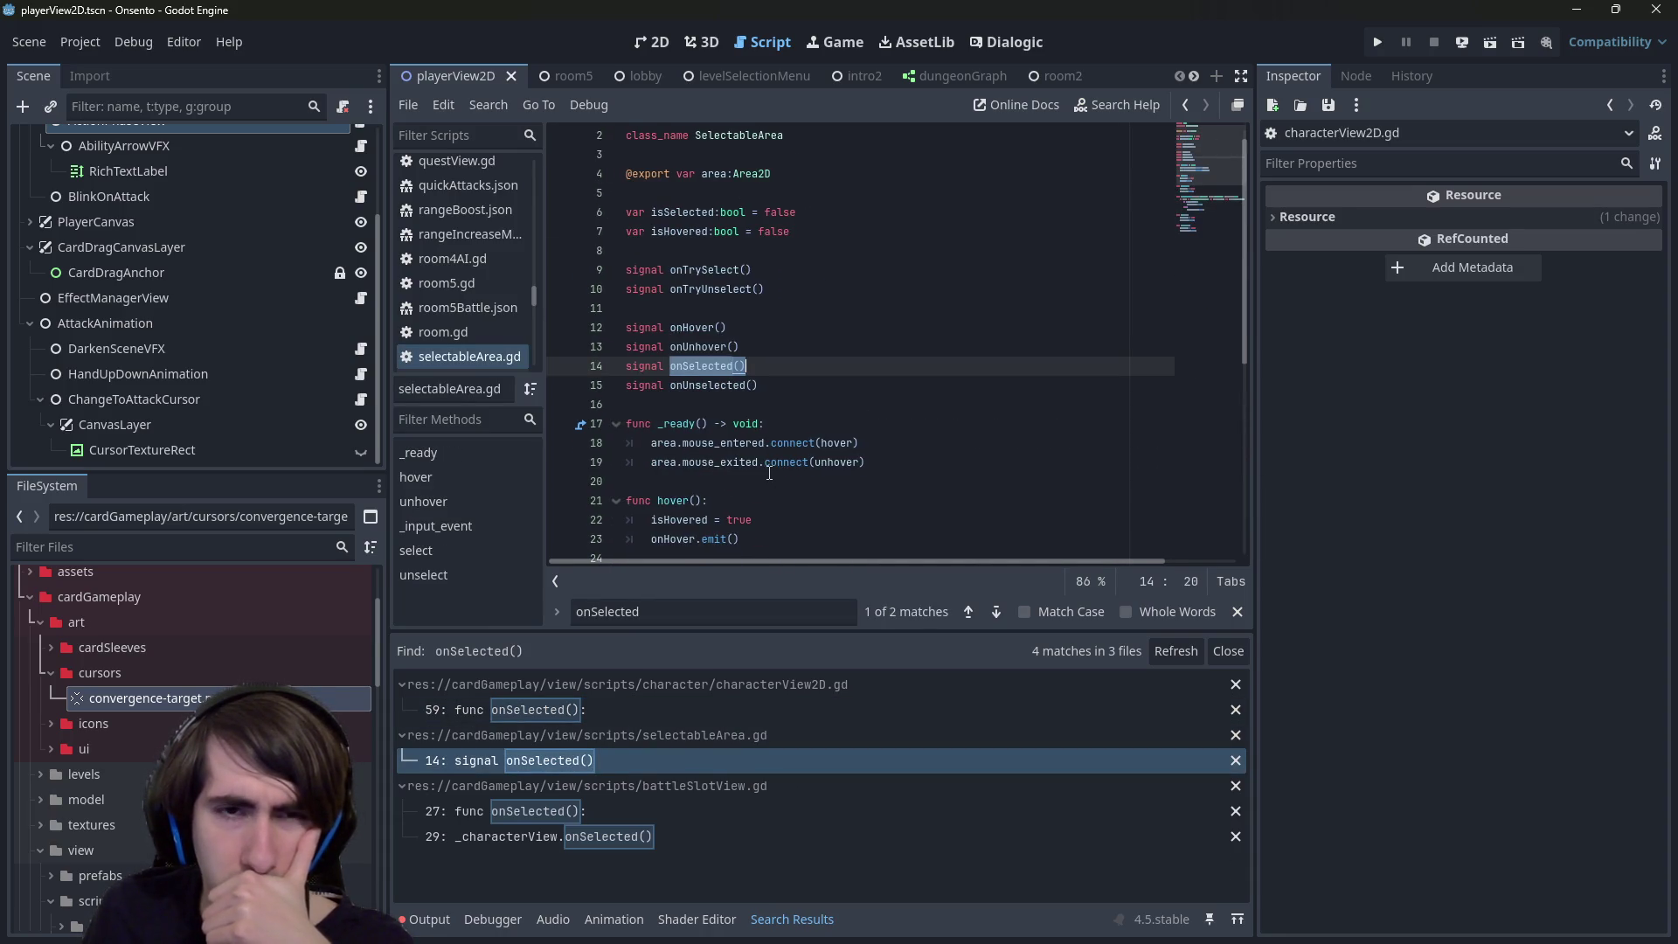
{"action": "scroll", "coordinate": [769, 473], "scroll_direction": "up", "scroll_amount": 1}
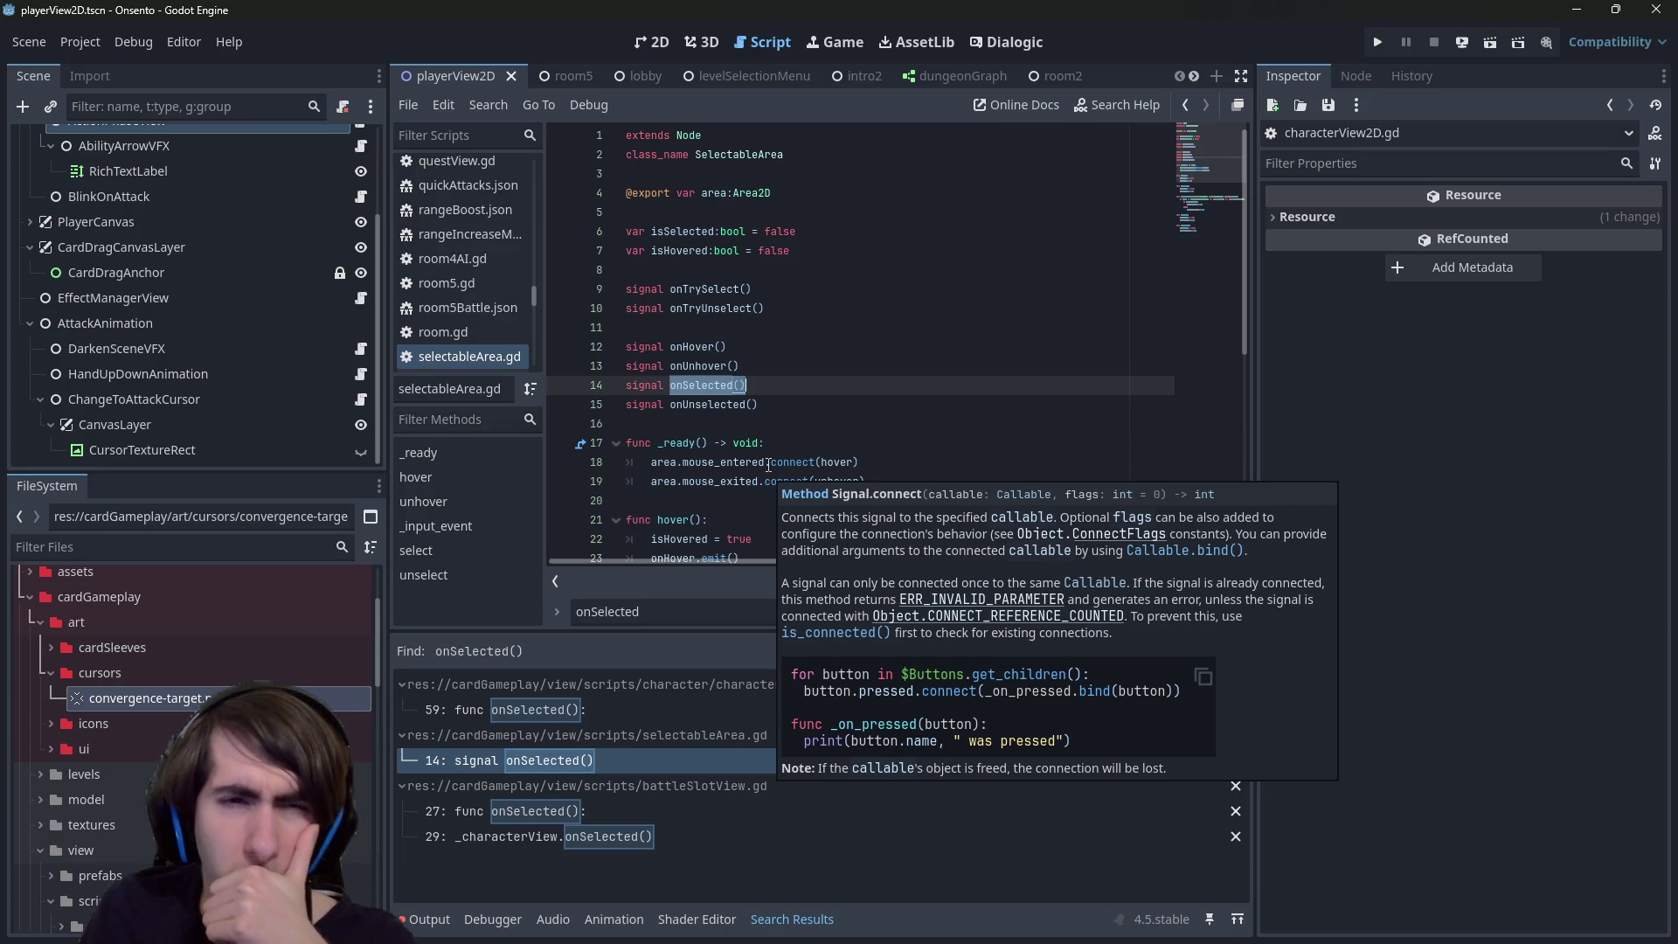
{"action": "scroll", "coordinate": [810, 452], "scroll_direction": "down", "scroll_amount": 1}
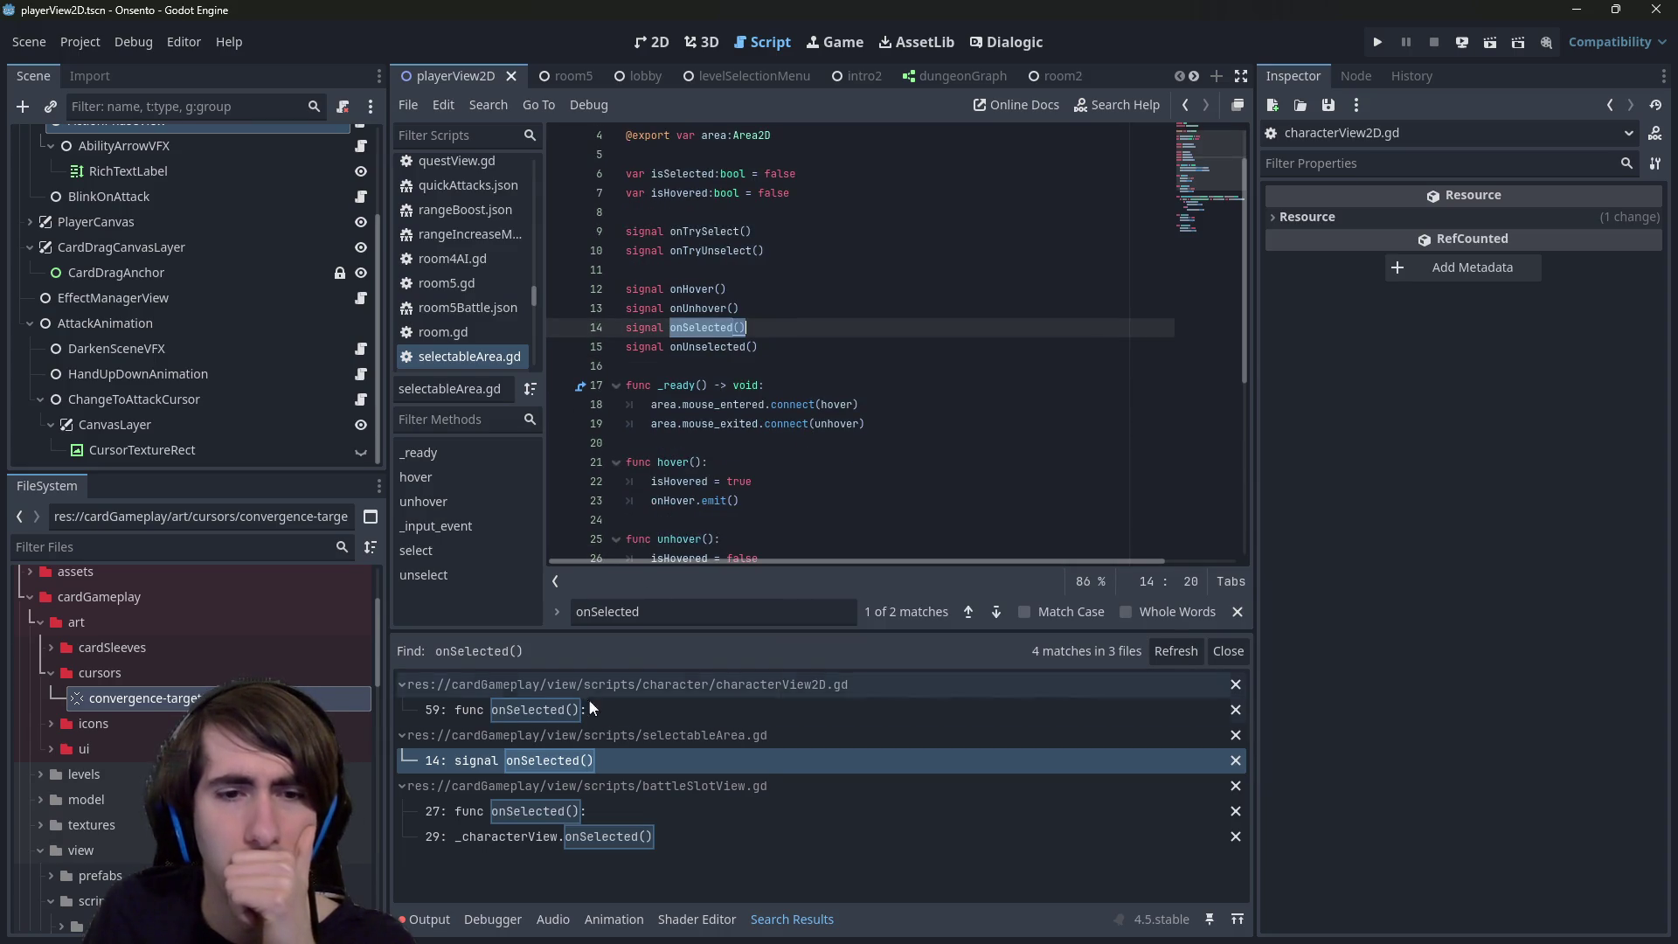
{"action": "left_click", "coordinate": [670, 821]}
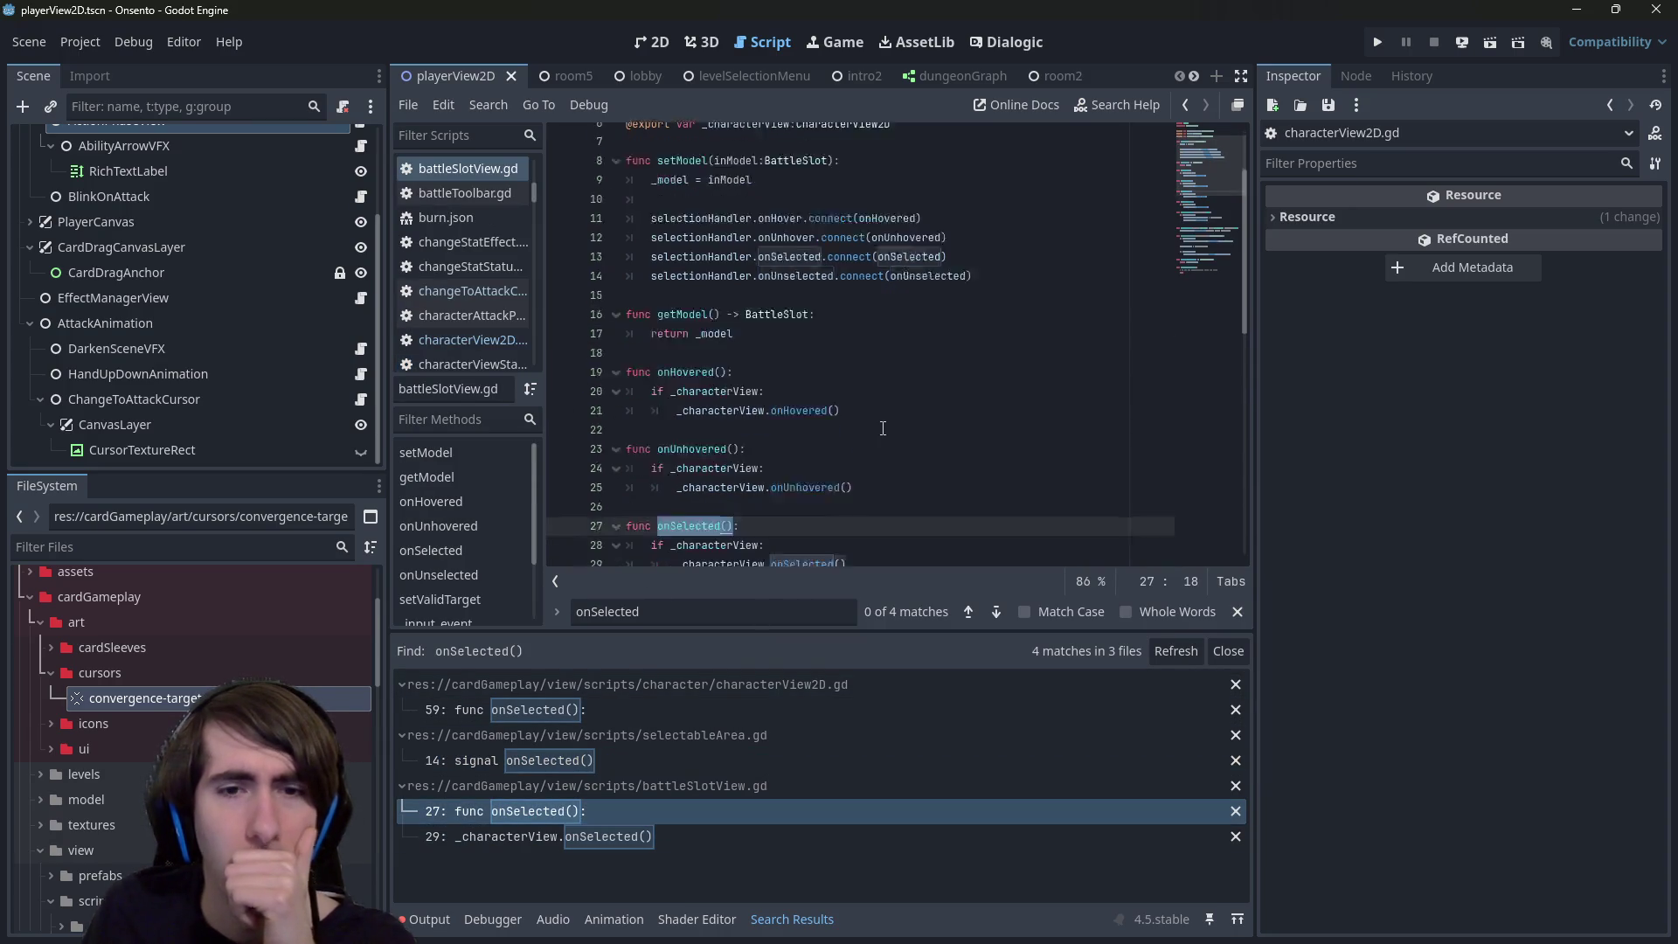
{"action": "left_click", "coordinate": [870, 423]}
{"action": "scroll", "coordinate": [871, 420], "scroll_direction": "up", "scroll_amount": 3}
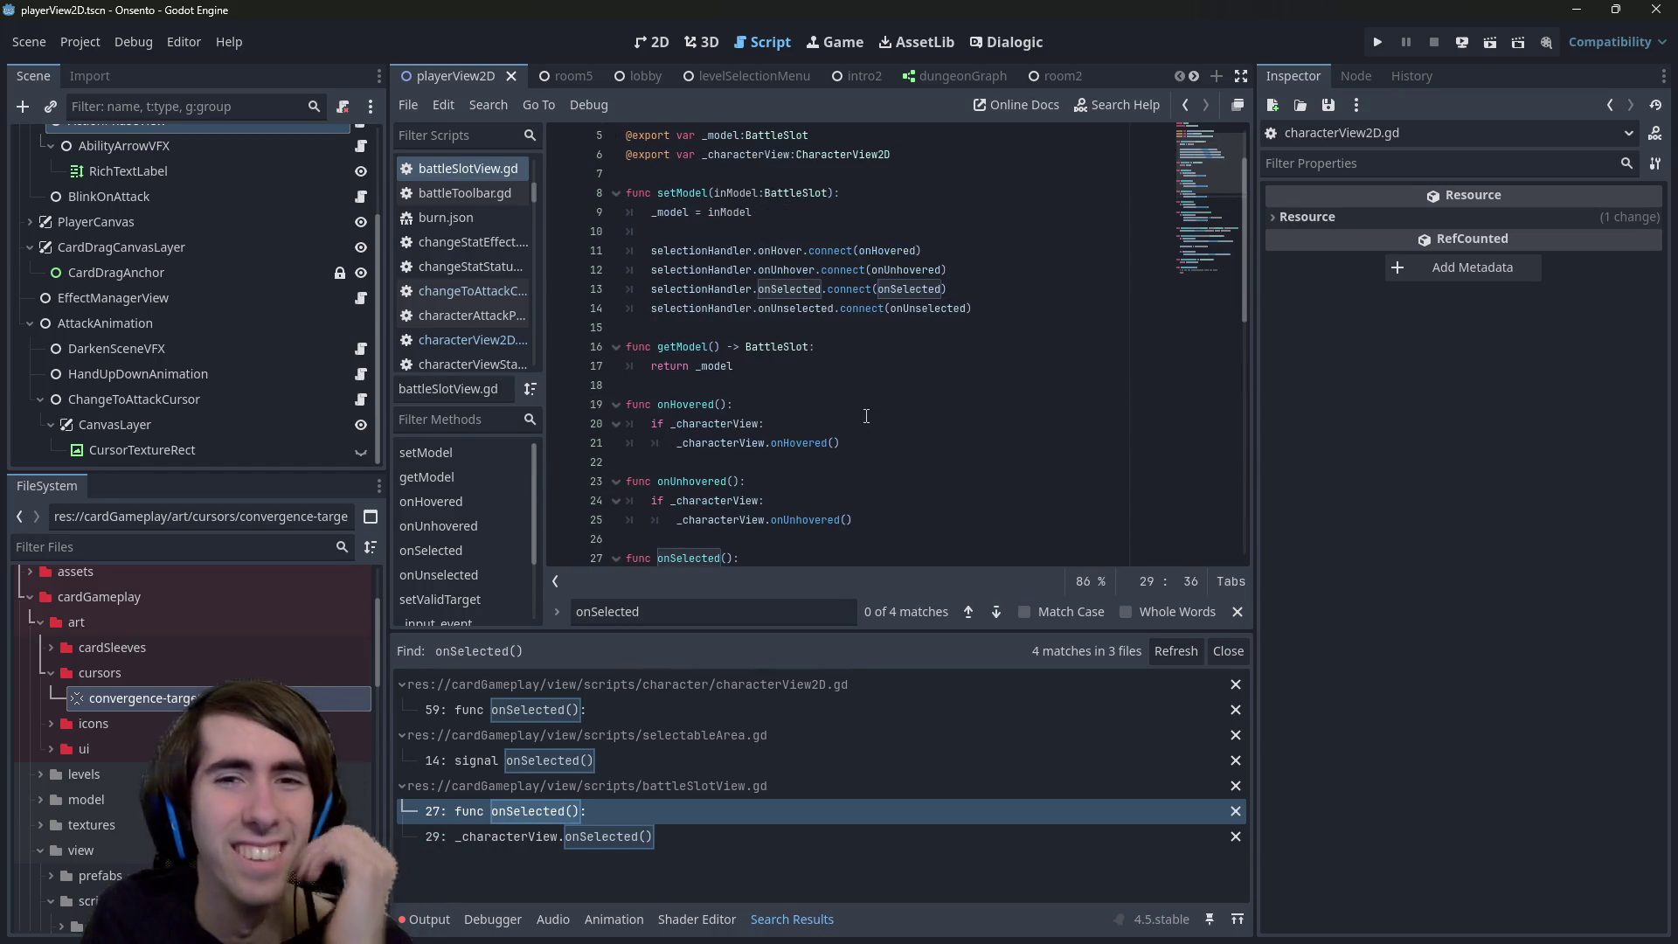
{"action": "left_click", "coordinate": [1008, 316]}
{"action": "double_click", "coordinate": [675, 288]}
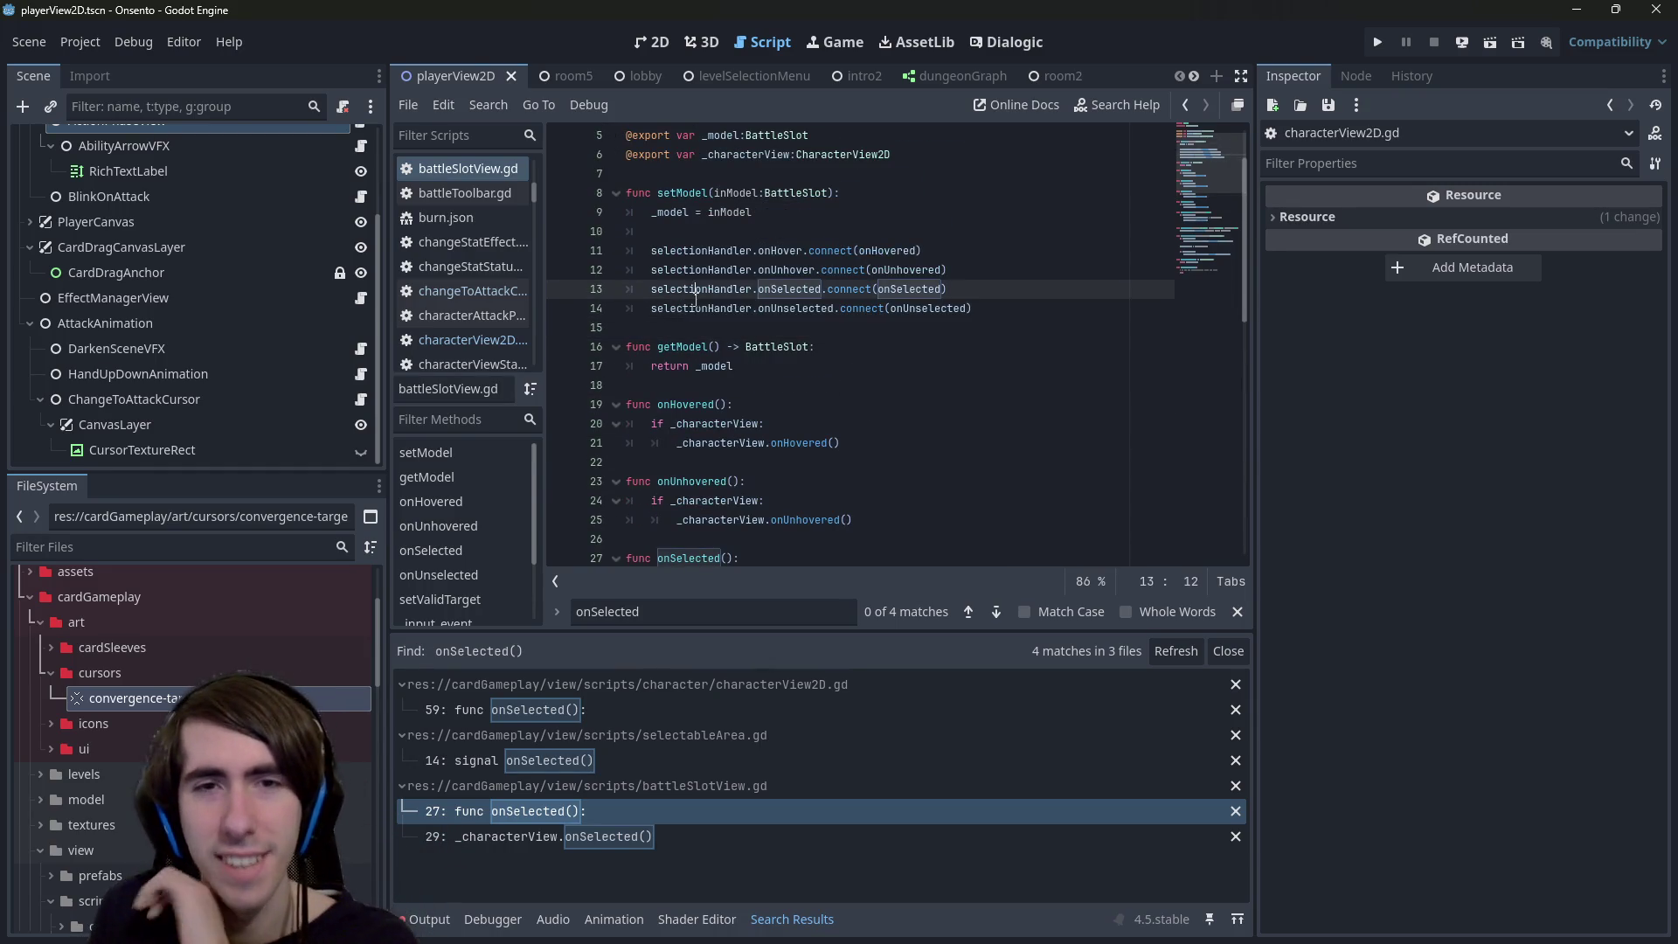
{"action": "scroll", "coordinate": [691, 292], "scroll_direction": "up", "scroll_amount": 2}
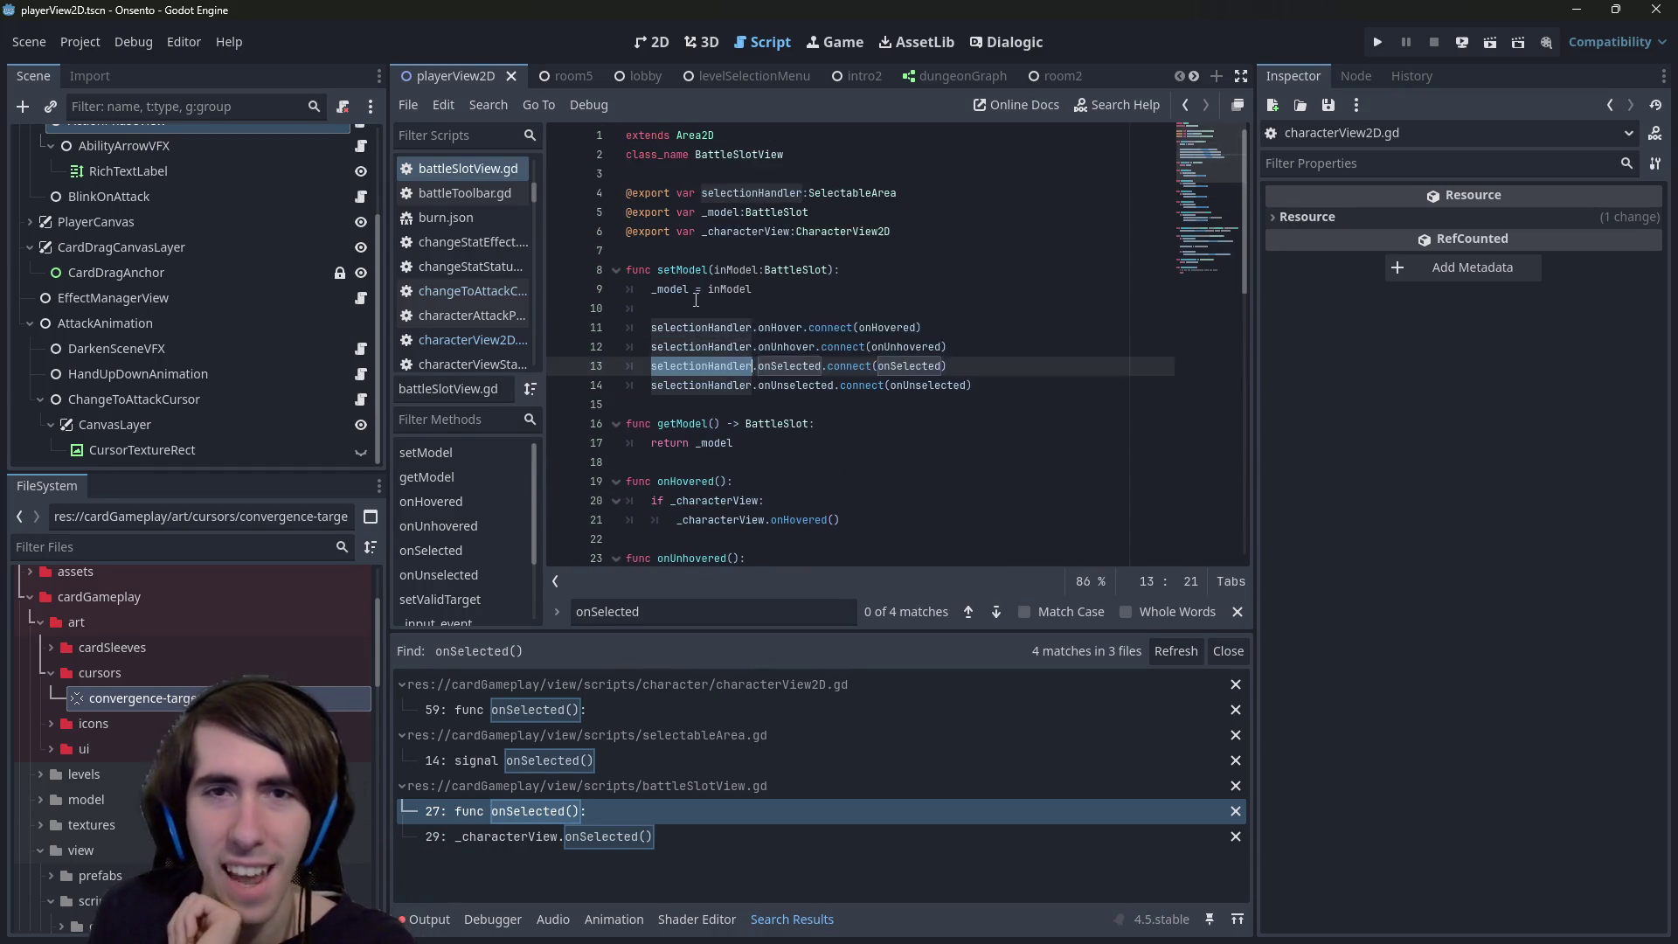
{"action": "left_click", "coordinate": [855, 193], "text": "ctrl"}
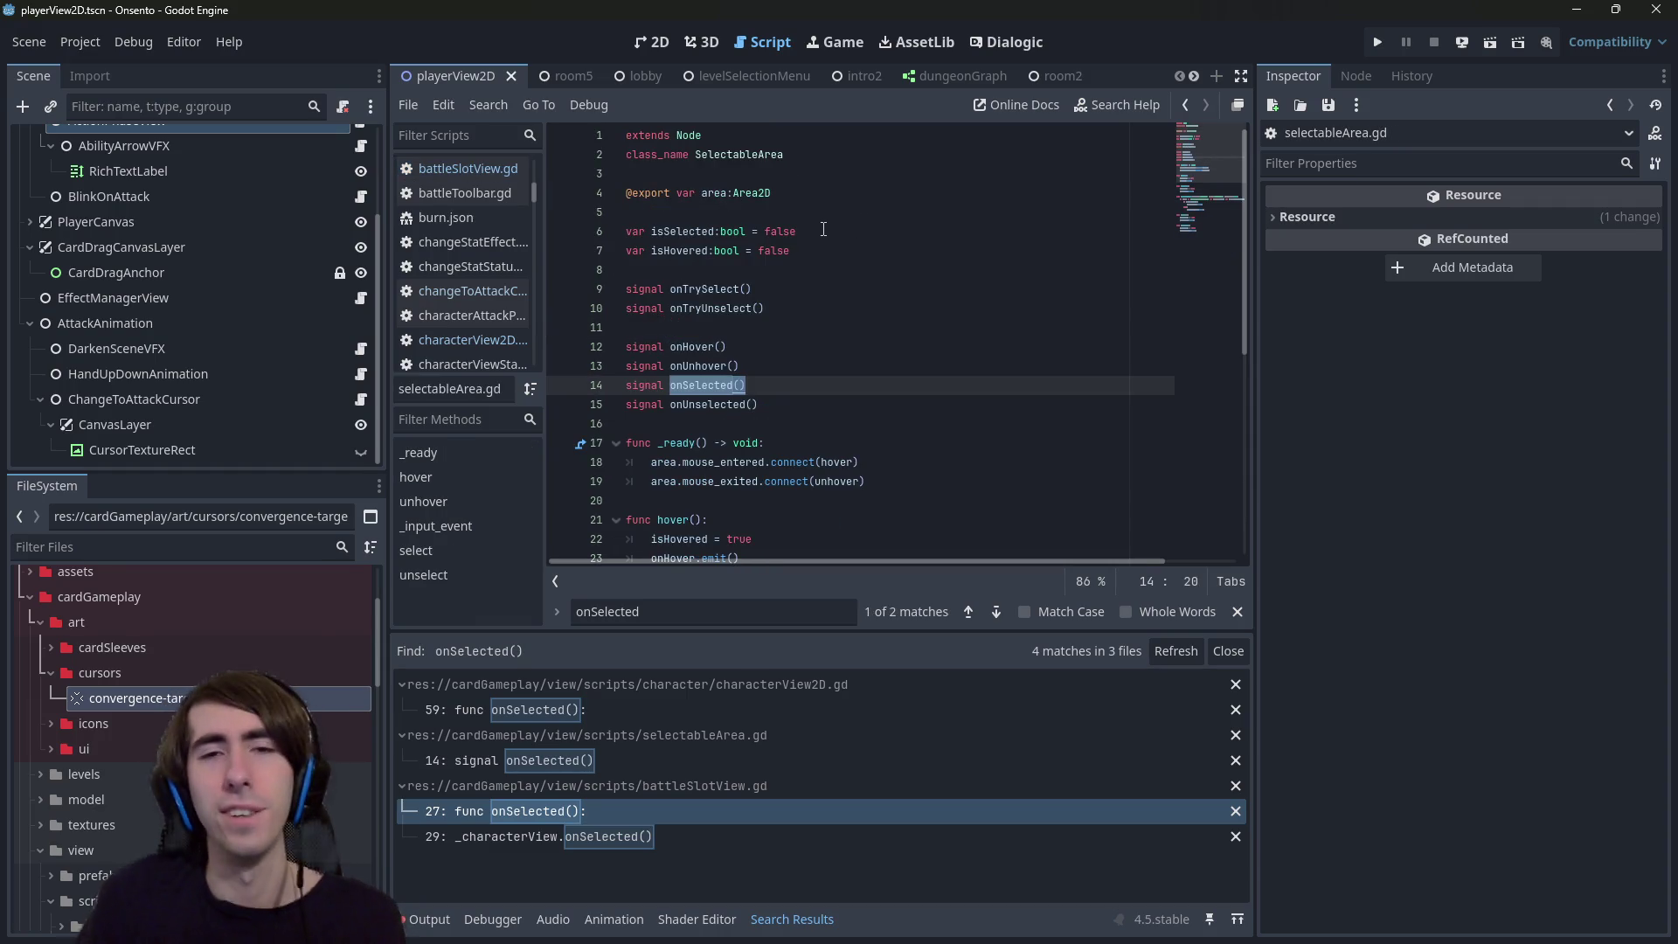
{"action": "key", "text": "alt+Left"}
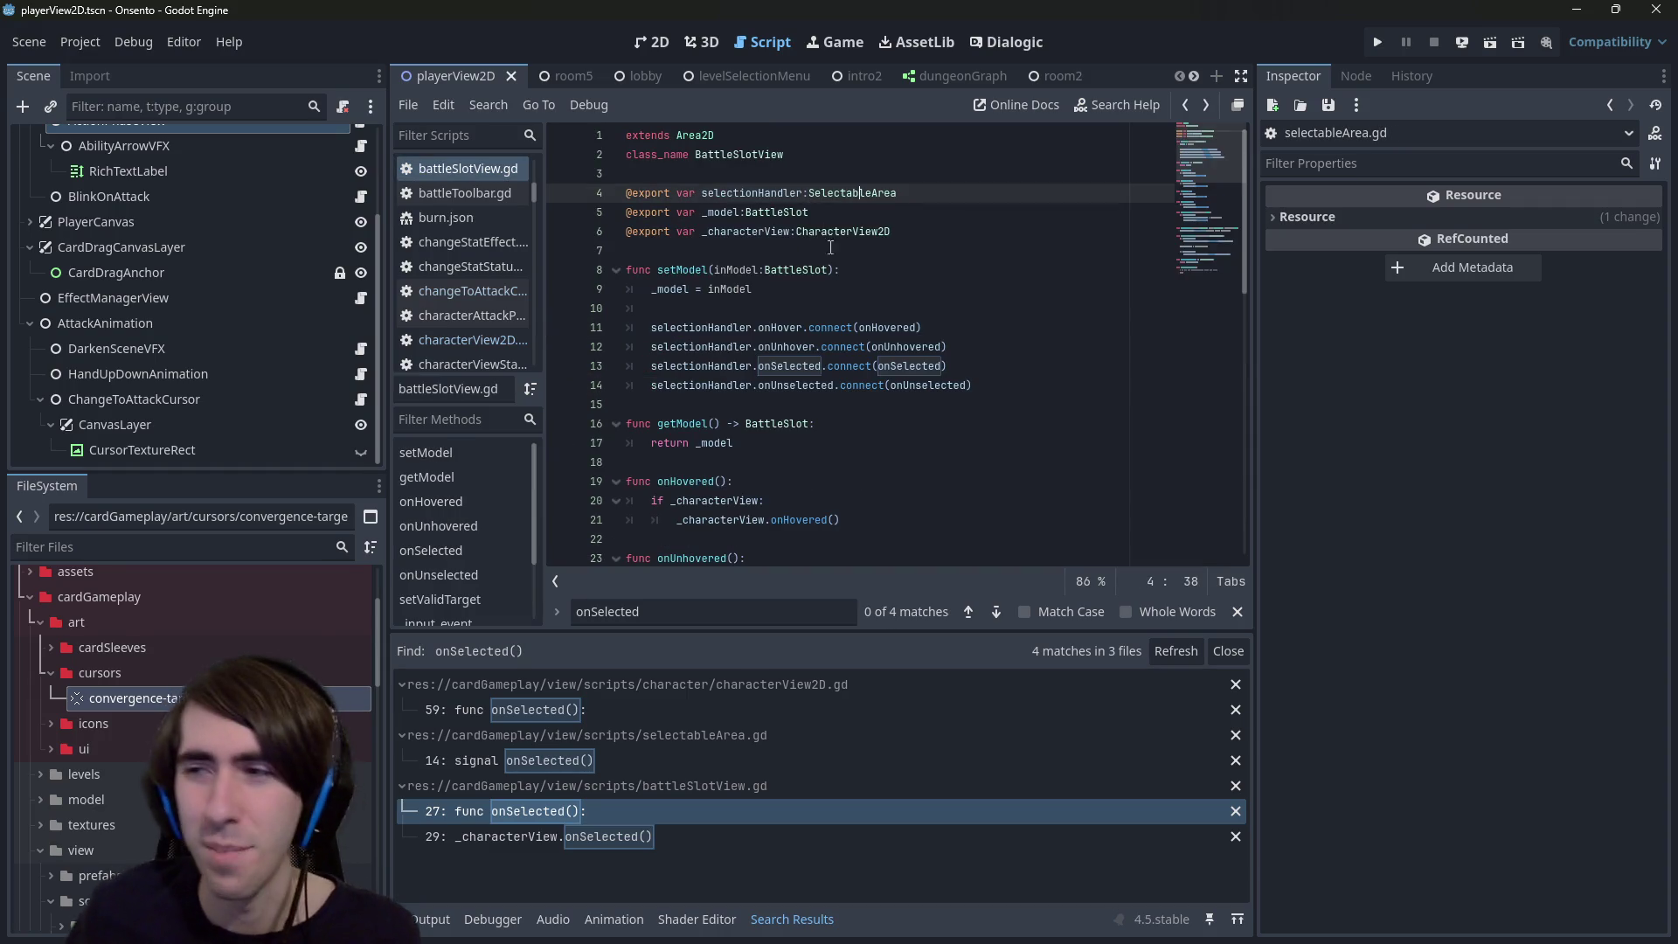
Select the selectionHandler connection lines in battleSlotView.gd, settling on the onHover and onUnhover lines
{"action": "mouse_move", "coordinate": [974, 385]}
{"action": "left_mouse_down"}
{"action": "mouse_move", "coordinate": [626, 367]}
{"action": "mouse_move", "coordinate": [418, 378]}
{"action": "left_mouse_up"}
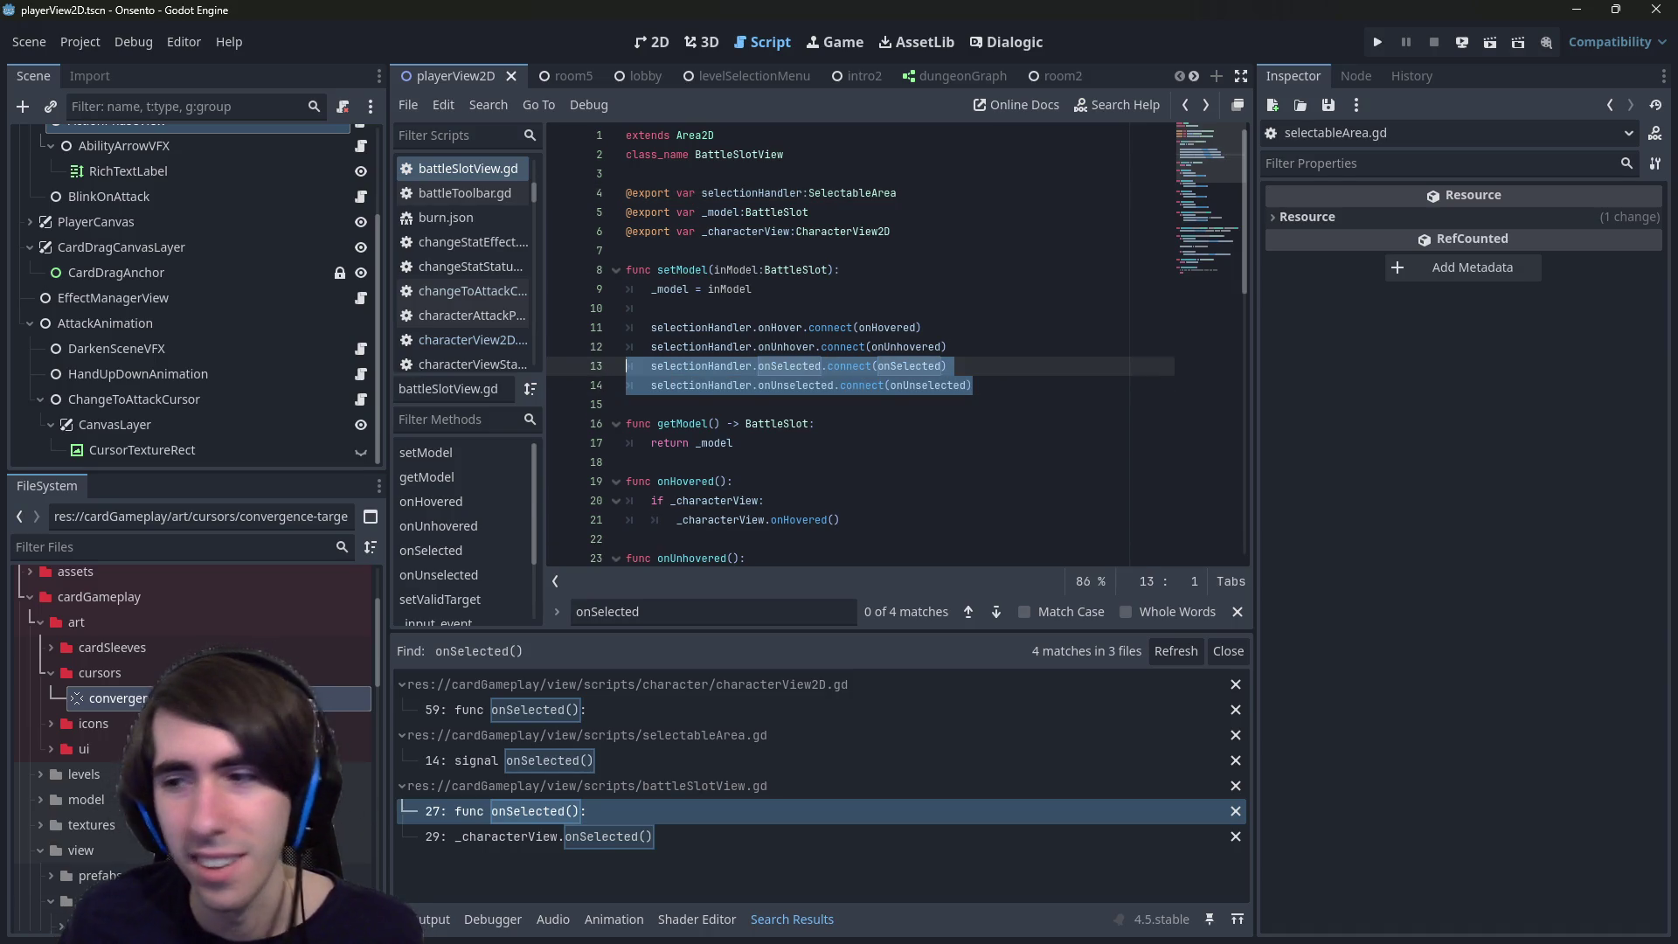
{"action": "key", "text": "alt+Tab"}
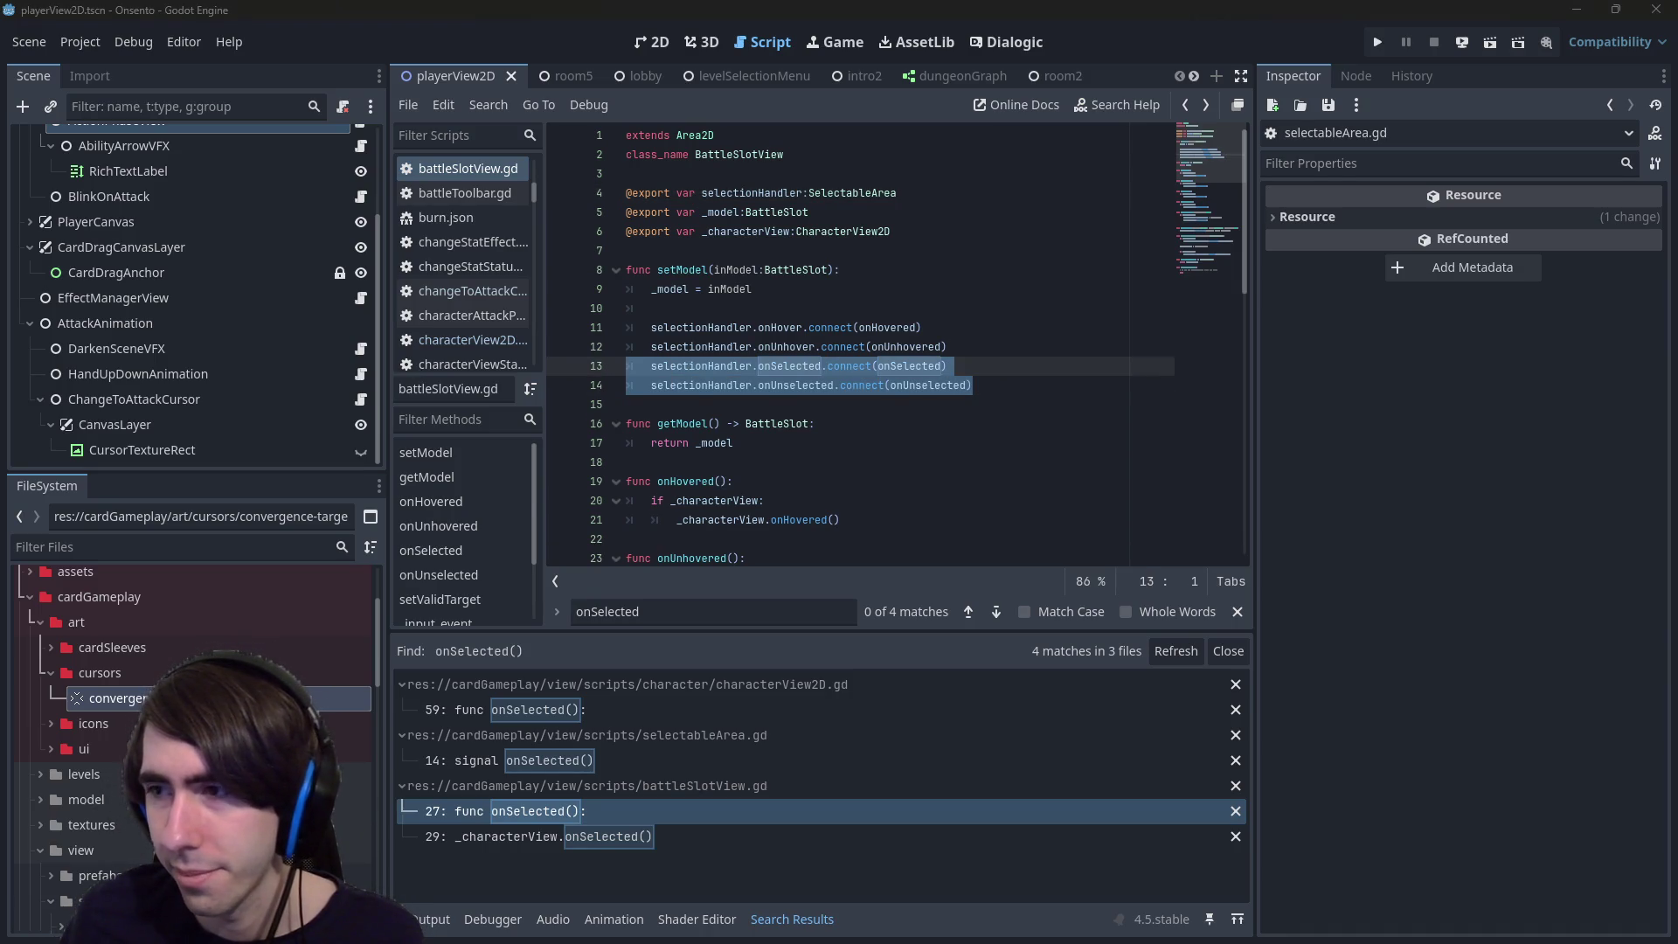
{"action": "key", "text": "alt+Tab"}
{"action": "left_click", "coordinate": [1040, 367]}
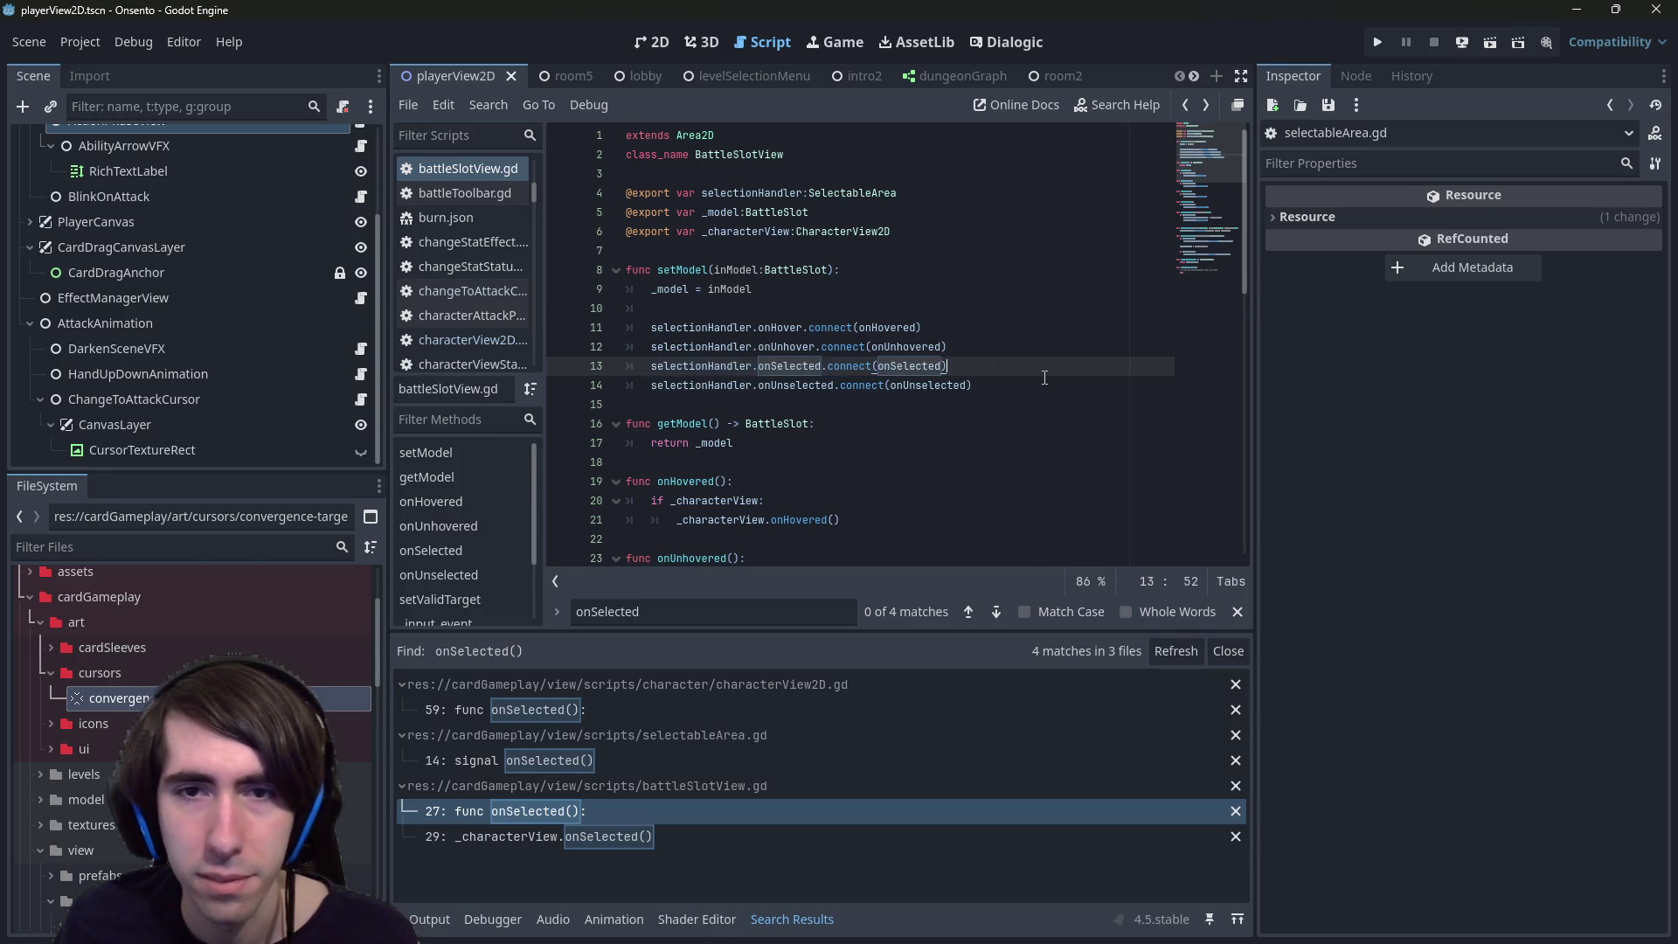
{"action": "left_click_drag", "start_coordinate": [1005, 386], "coordinate": [626, 327]}
{"action": "left_click_drag", "start_coordinate": [948, 347], "coordinate": [570, 342]}
{"action": "left_click", "coordinate": [973, 385]}
{"action": "left_click", "coordinate": [626, 327], "text": "shift"}
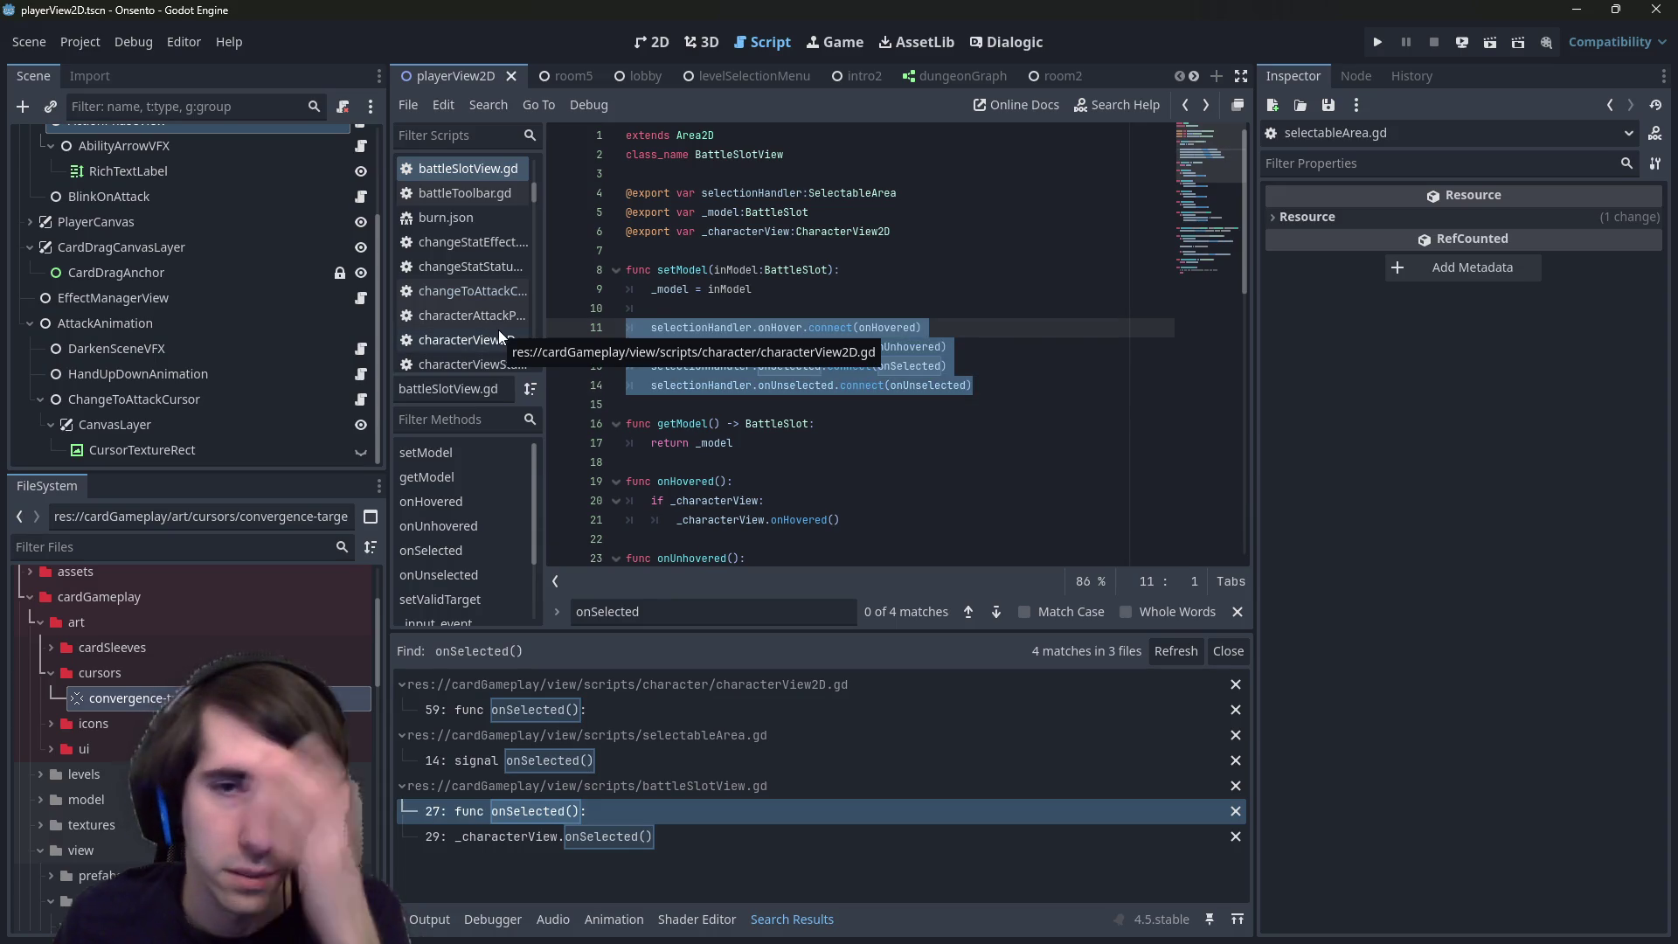
{"action": "left_click", "coordinate": [1102, 386]}
{"action": "left_click_drag", "start_coordinate": [953, 347], "coordinate": [612, 328]}
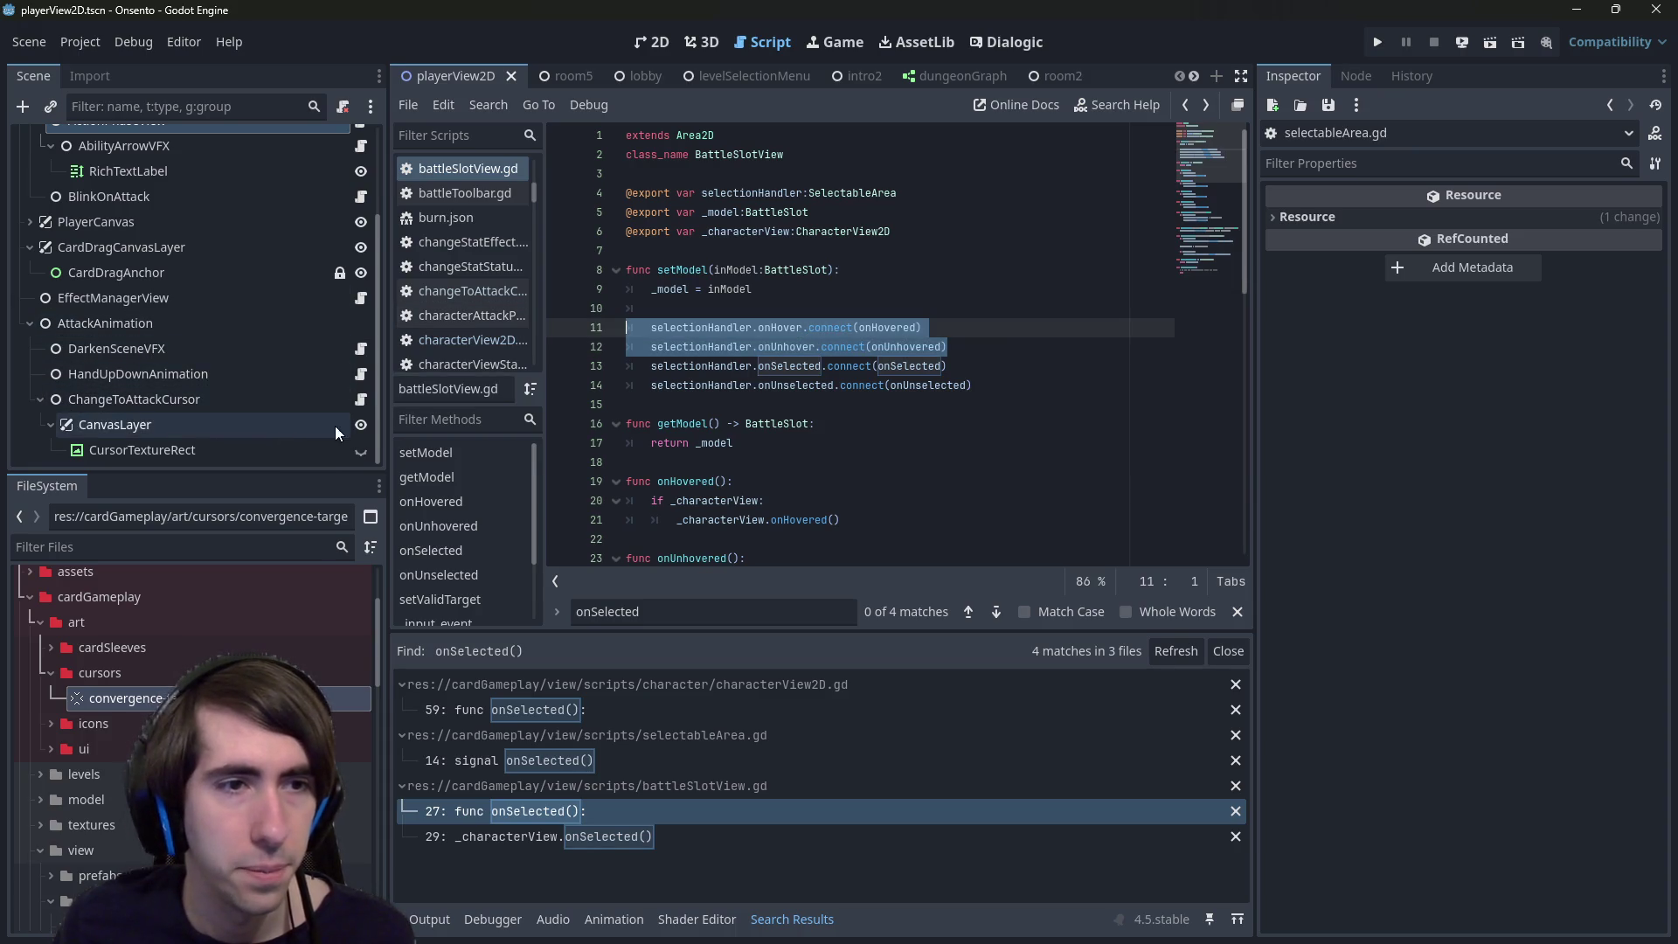
Paste the hover connections into the loop in changeToAttackCursor.gd and attach onHover to slotView
{"action": "left_click", "coordinate": [360, 399]}
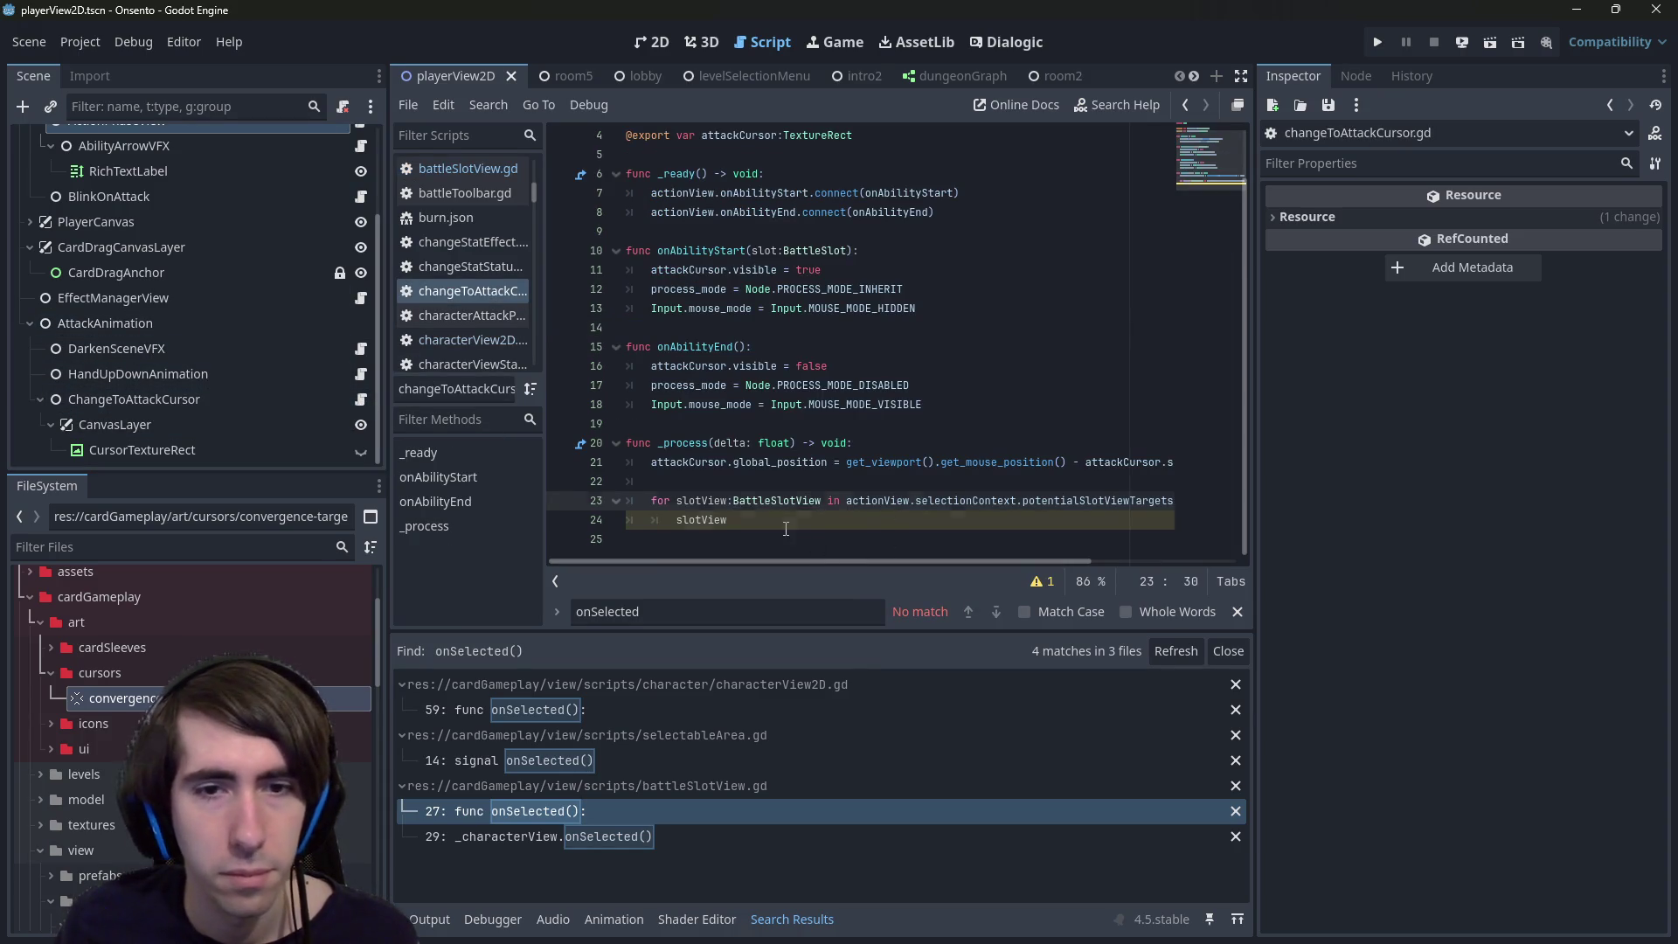
{"action": "key", "text": "ctrl+v"}
{"action": "key", "text": "ctrl+s"}
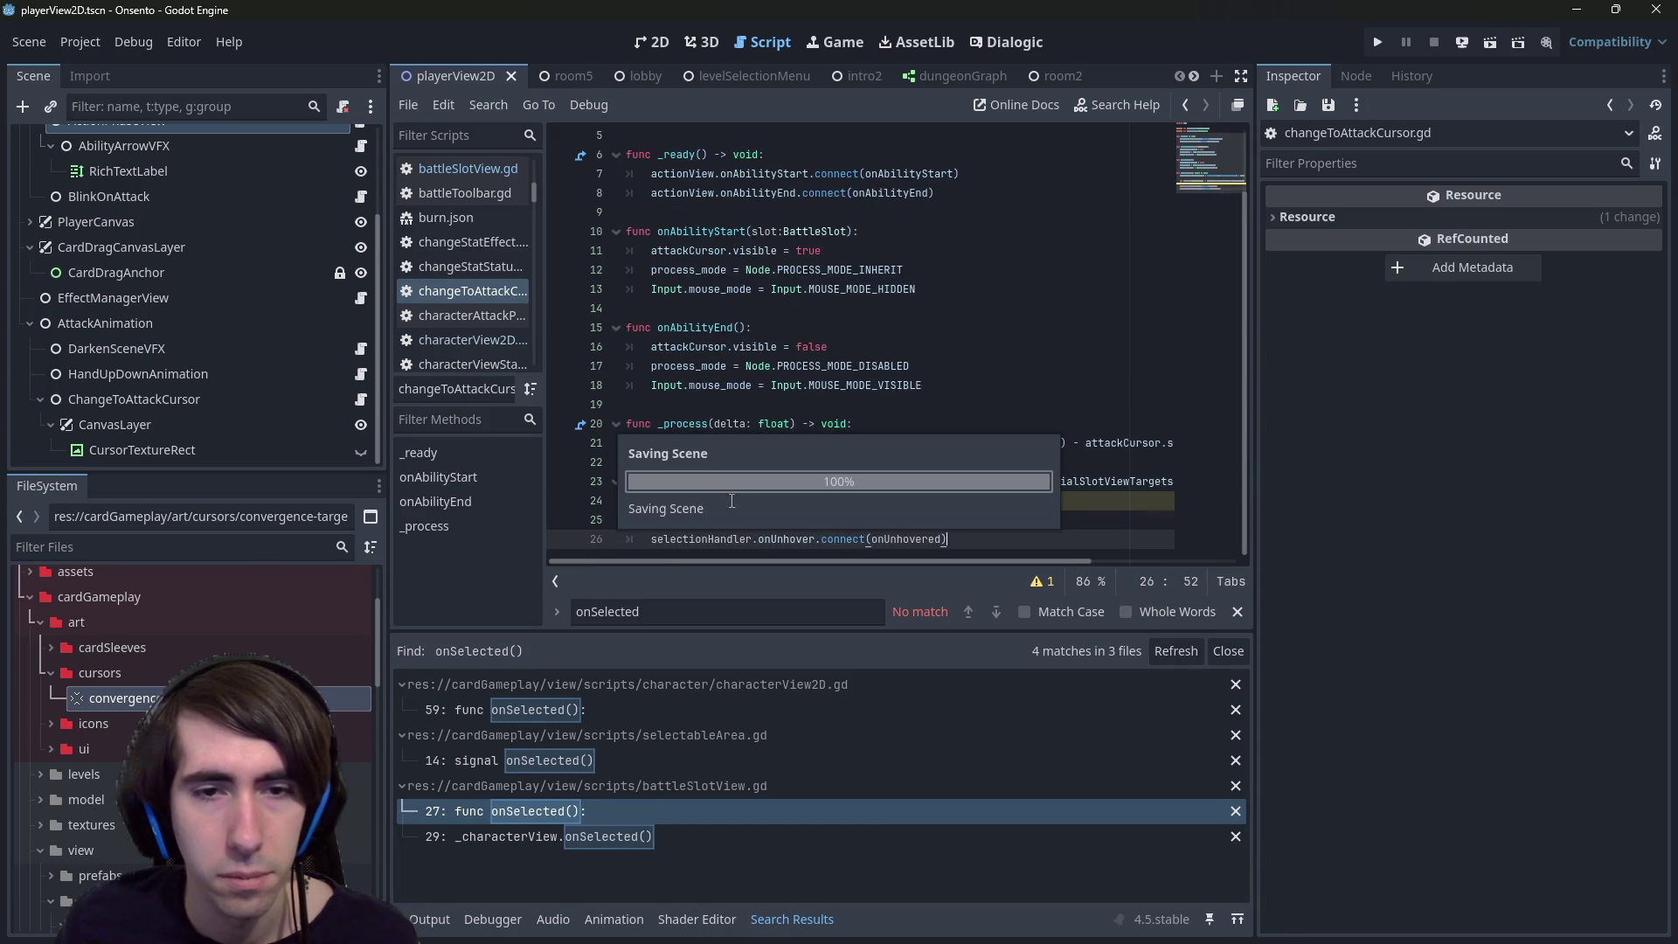
{"action": "left_click", "coordinate": [653, 521]}
{"action": "key", "text": "BackSpace"}
{"action": "key", "text": "BackSpace"}
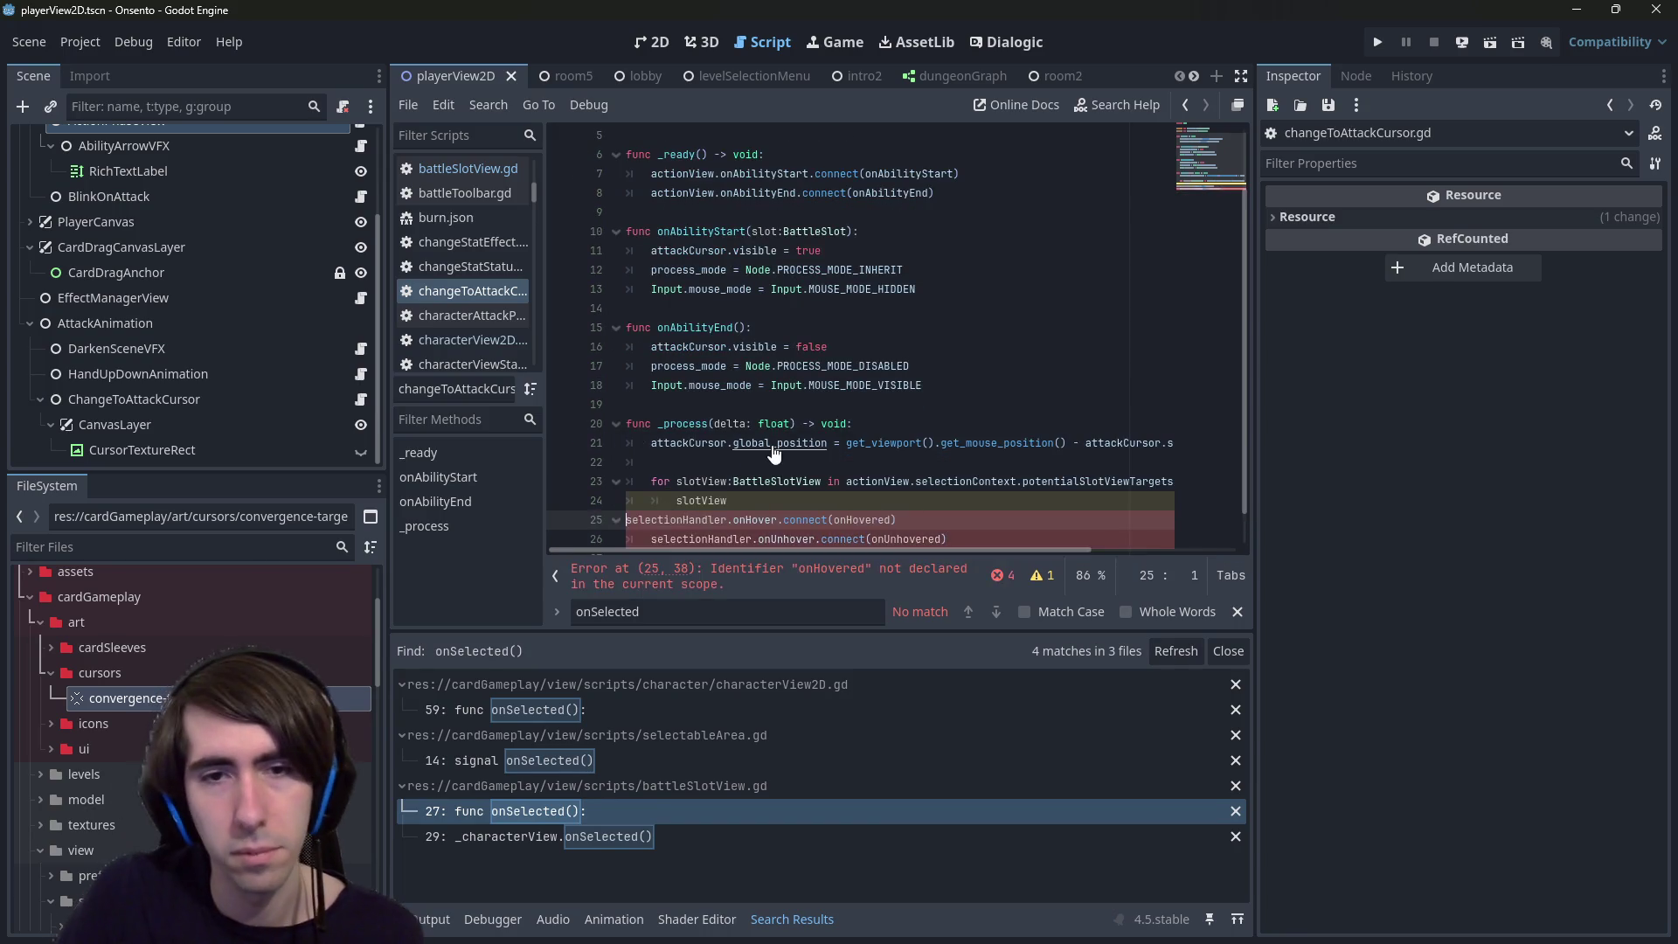
{"action": "type", "text": "."}
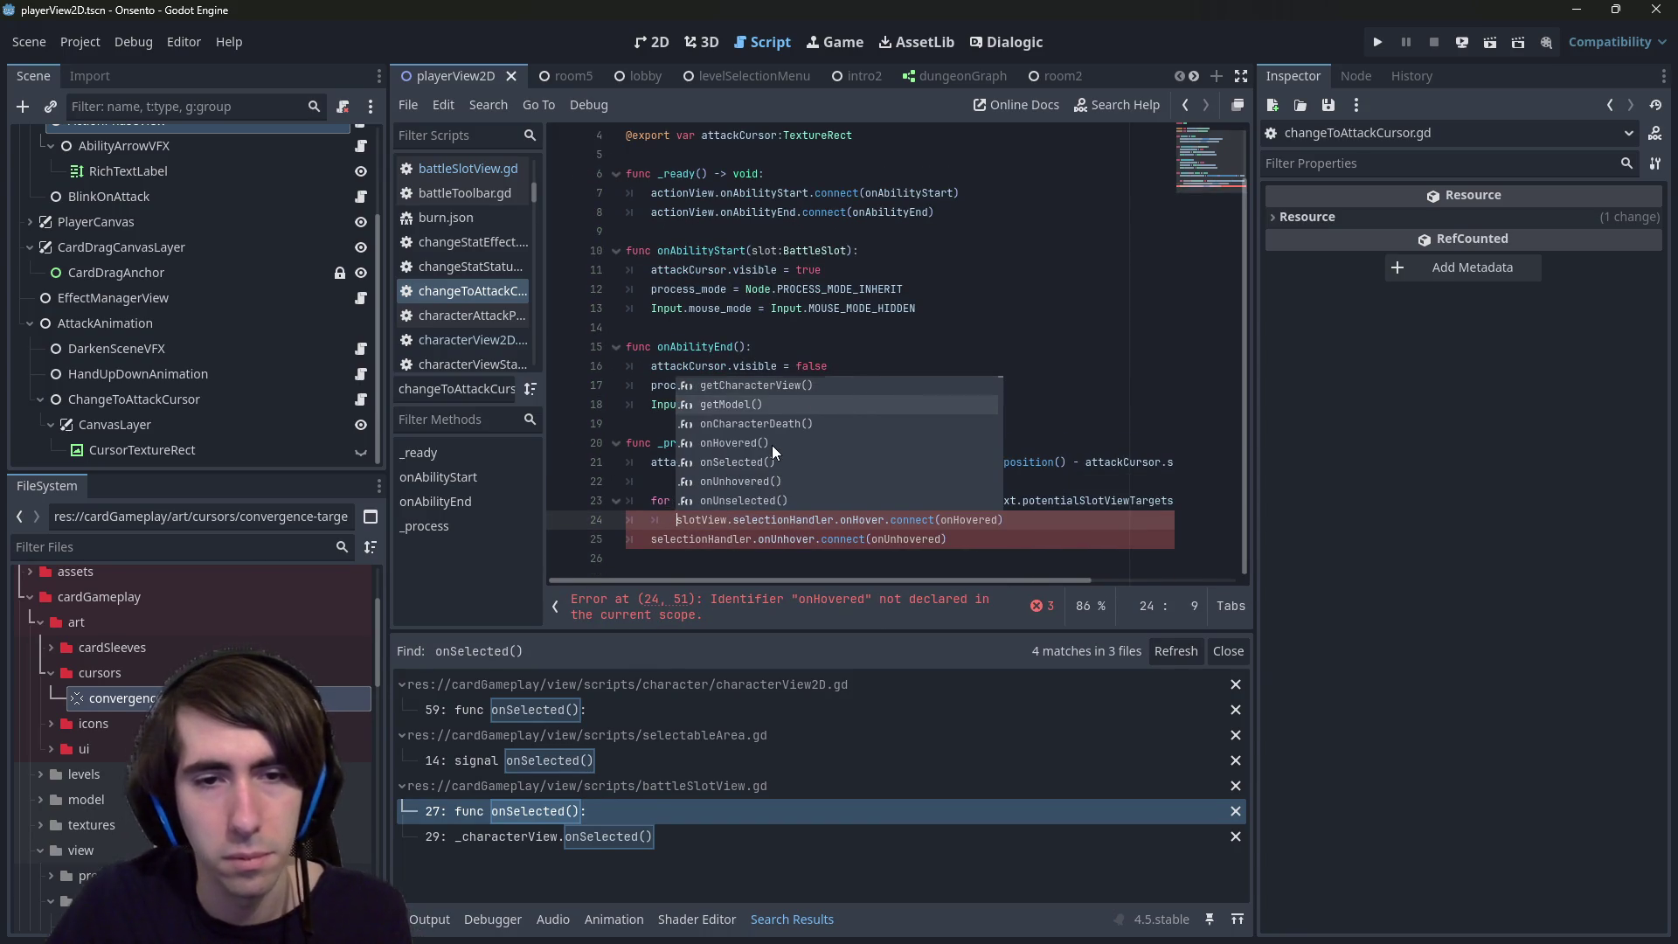
{"action": "key", "text": "Escape"}
Indent the onUnhover connection into the loop with a slotView. prefix and save
{"action": "key", "text": "Home"}
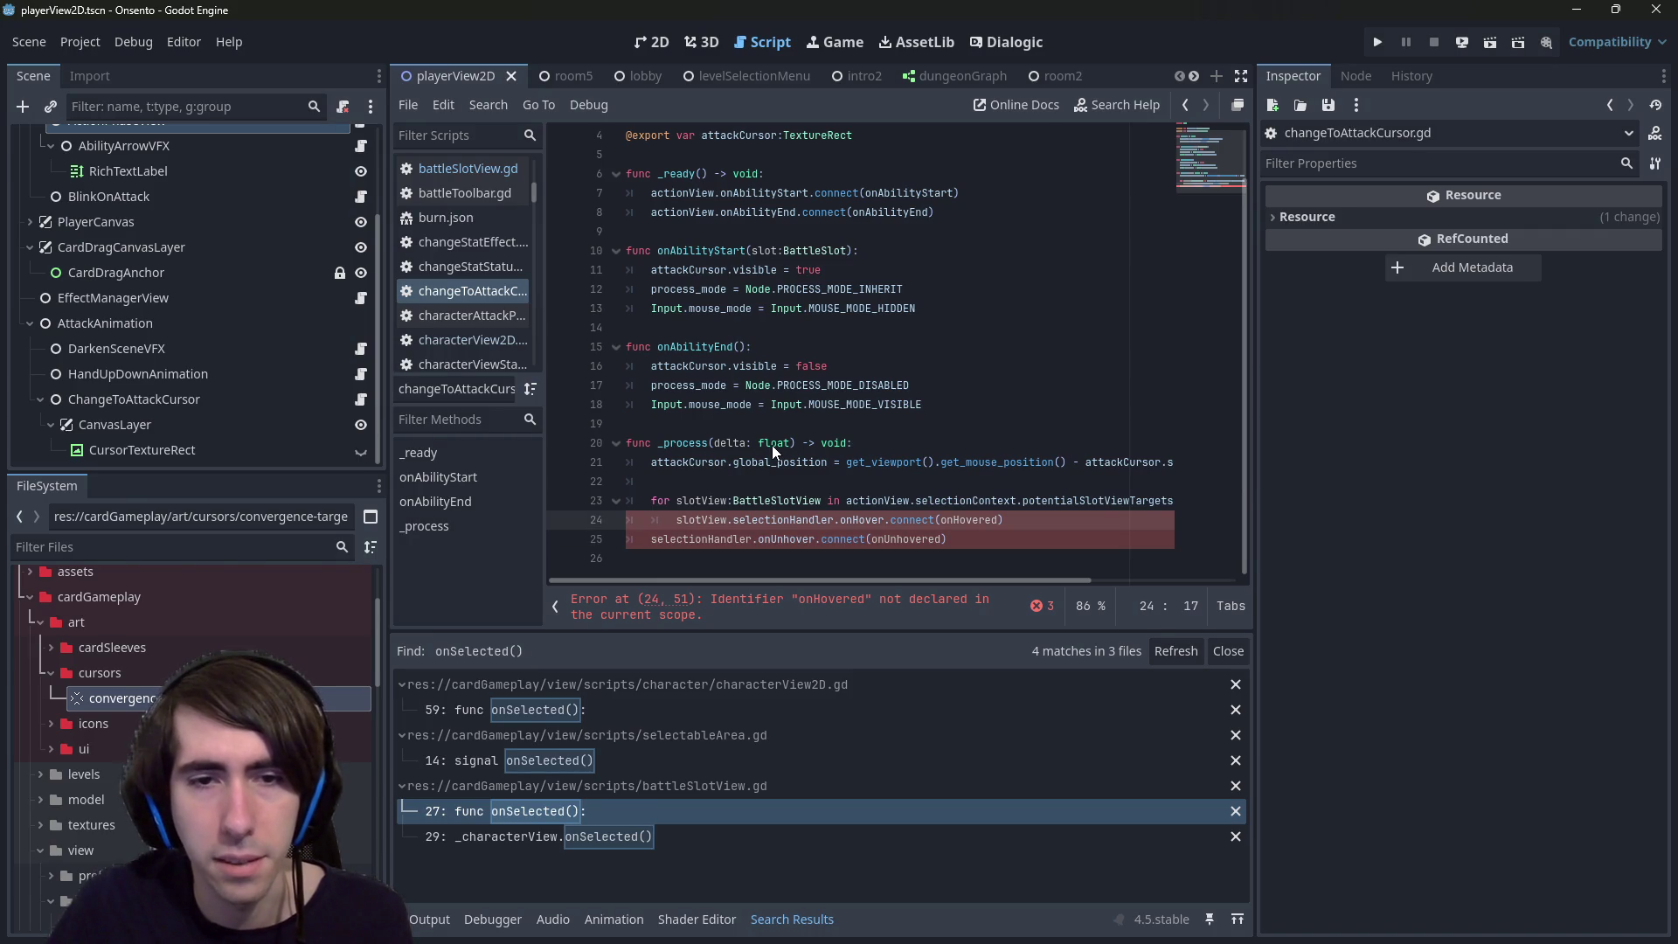
{"action": "key", "text": "Down"}
{"action": "key", "text": "Home"}
{"action": "key", "text": "Tab"}
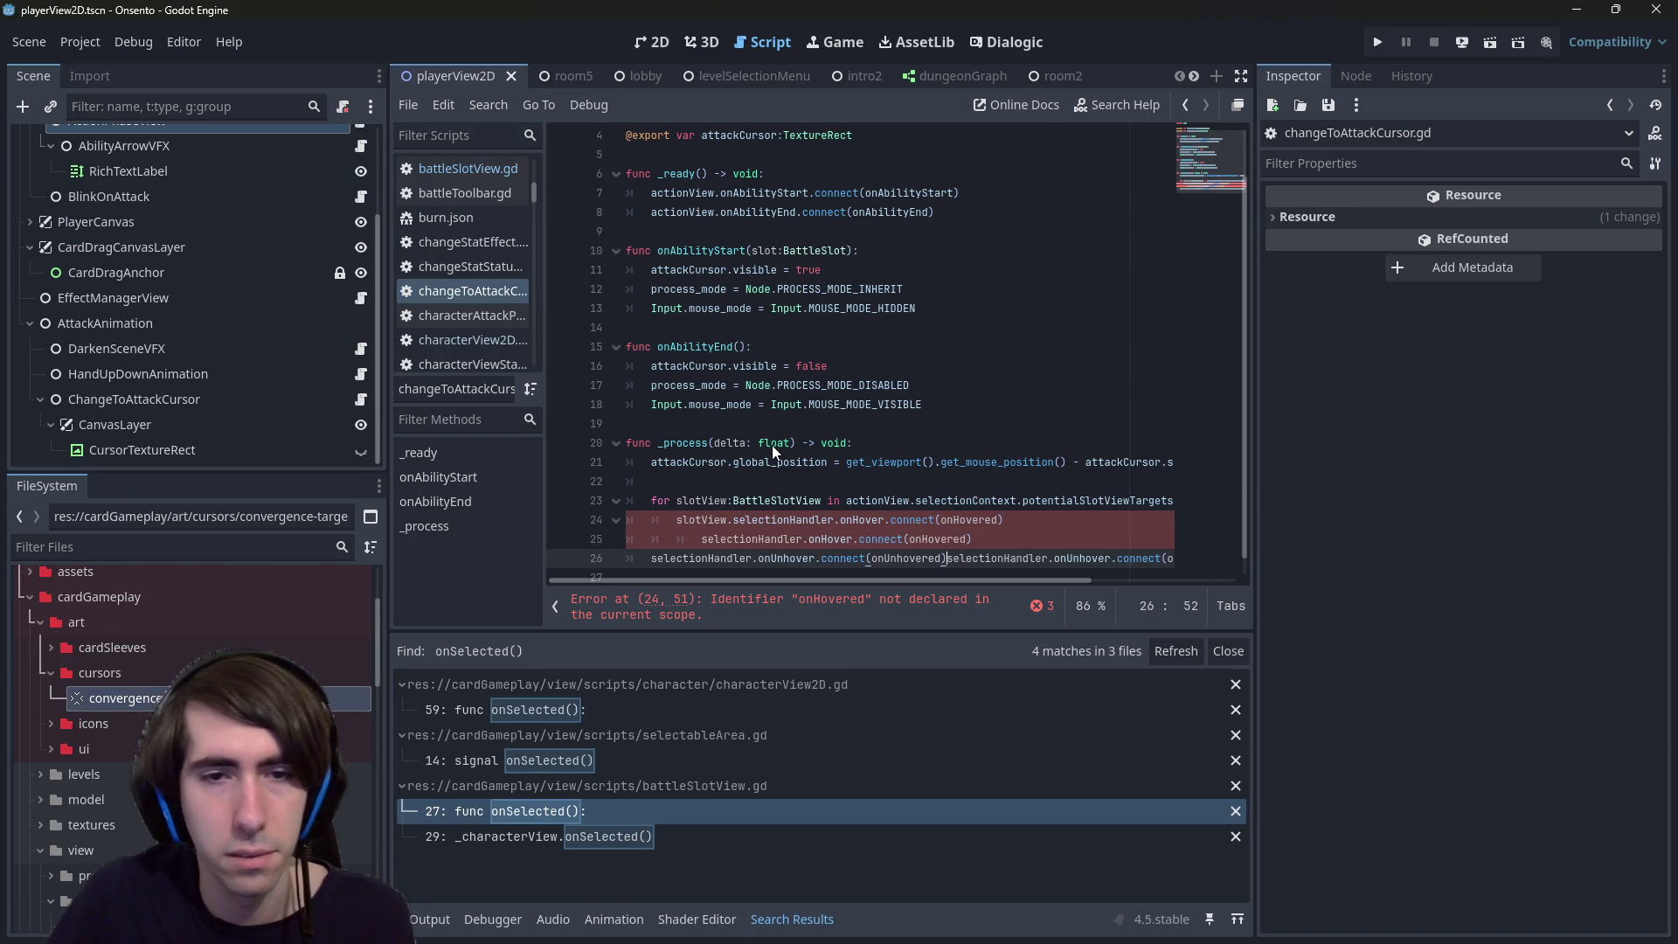
{"action": "type", "text": "slotView."}
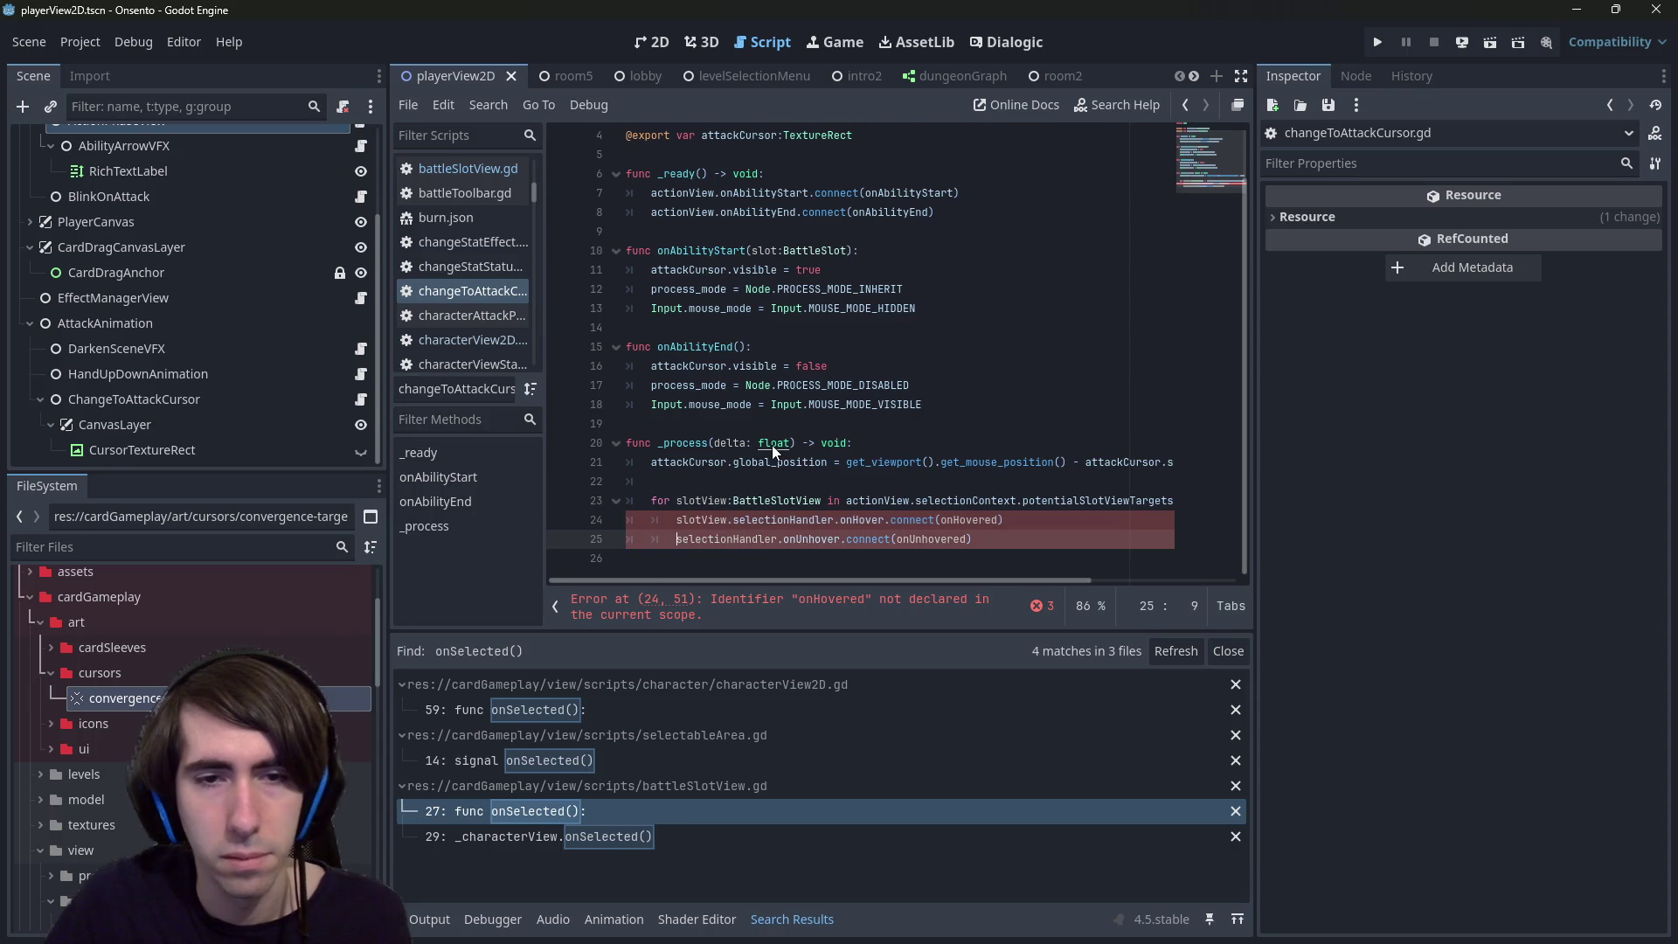
{"action": "key", "text": "ctrl+s"}
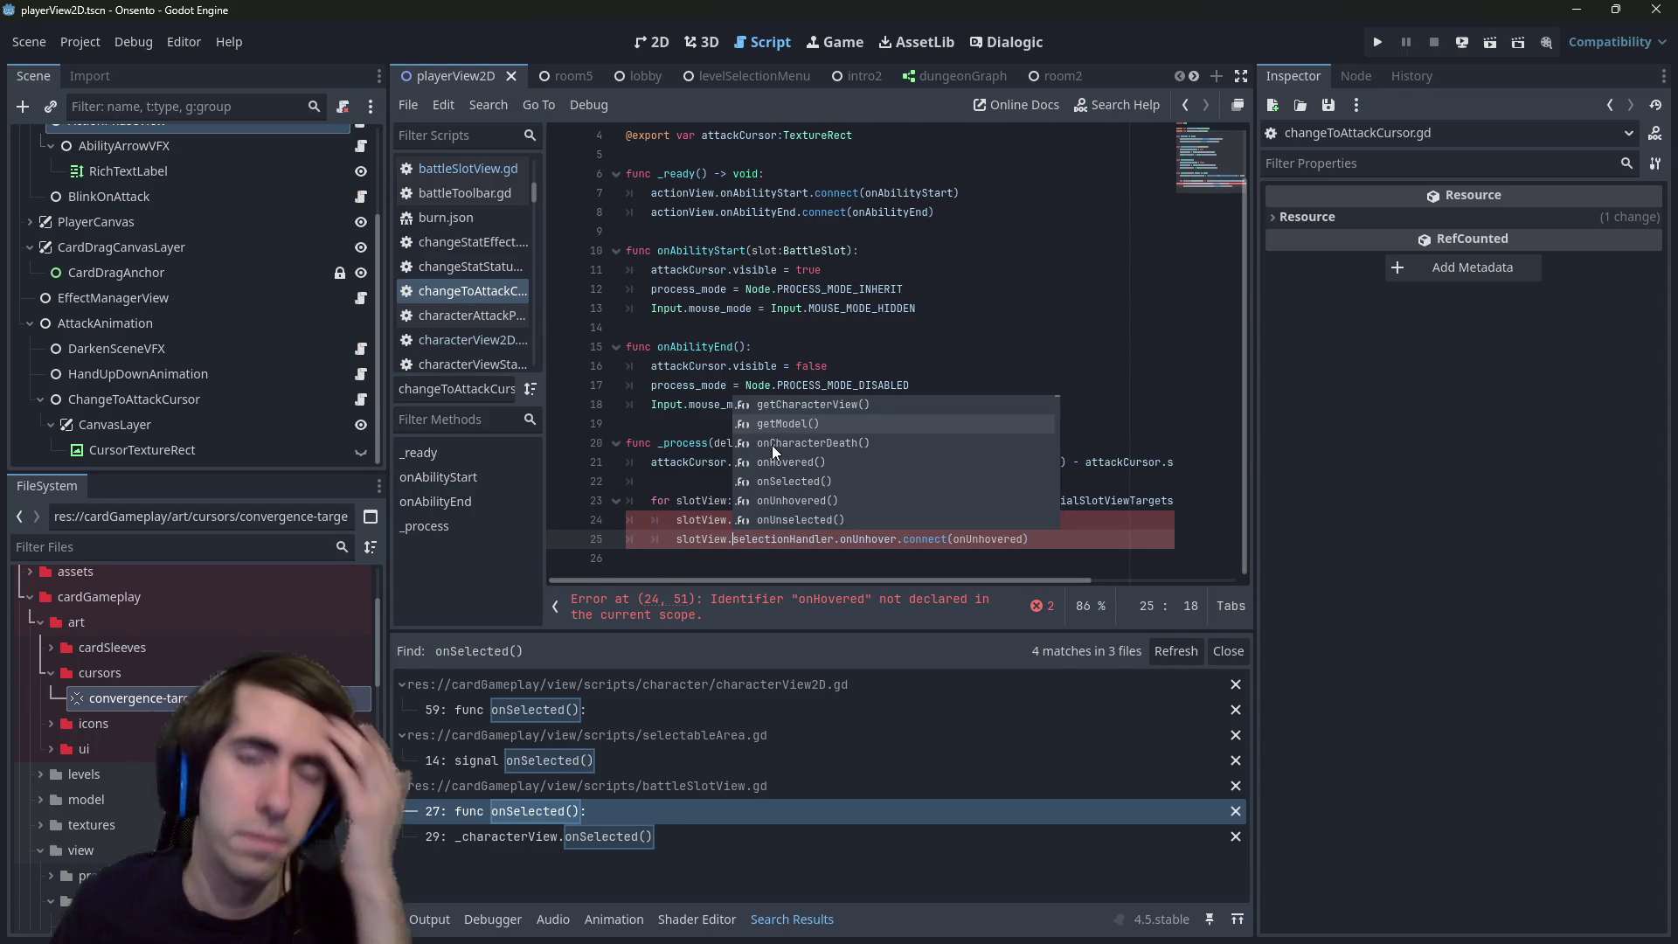
{"action": "left_click", "coordinate": [651, 519]}
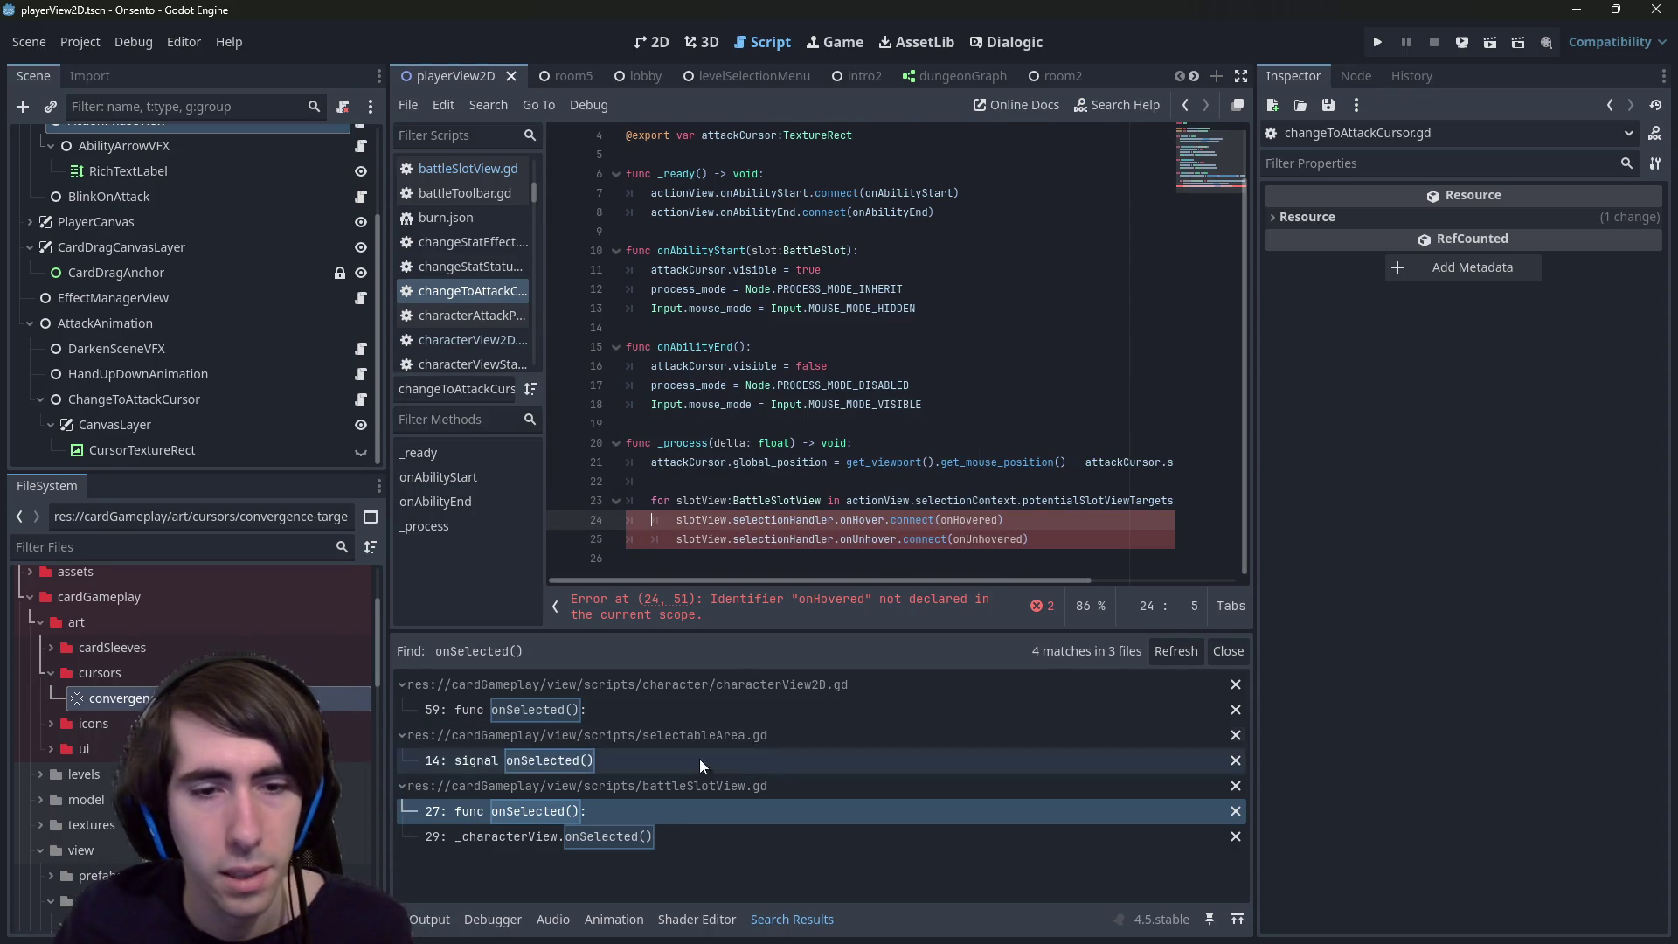
Cut onHovered and onUnhovered from battleSlotView.gd and paste them at line 26 of changeToAttackCursor.gd
{"action": "left_click", "coordinate": [687, 810]}
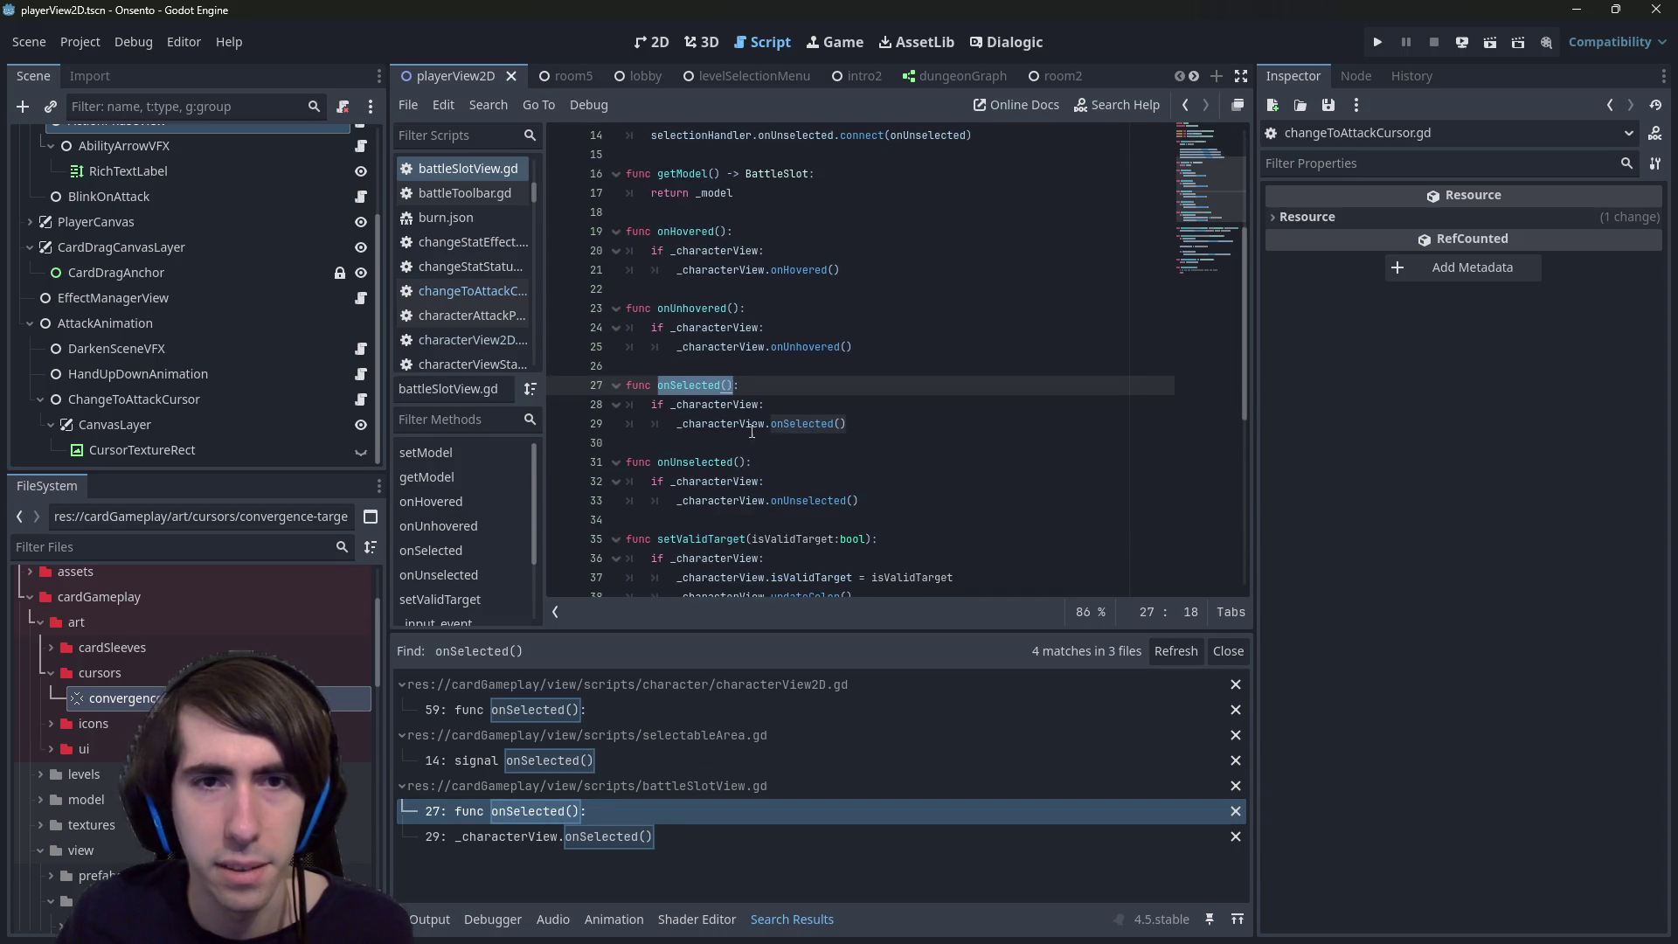
{"action": "left_click_drag", "start_coordinate": [904, 347], "coordinate": [551, 236]}
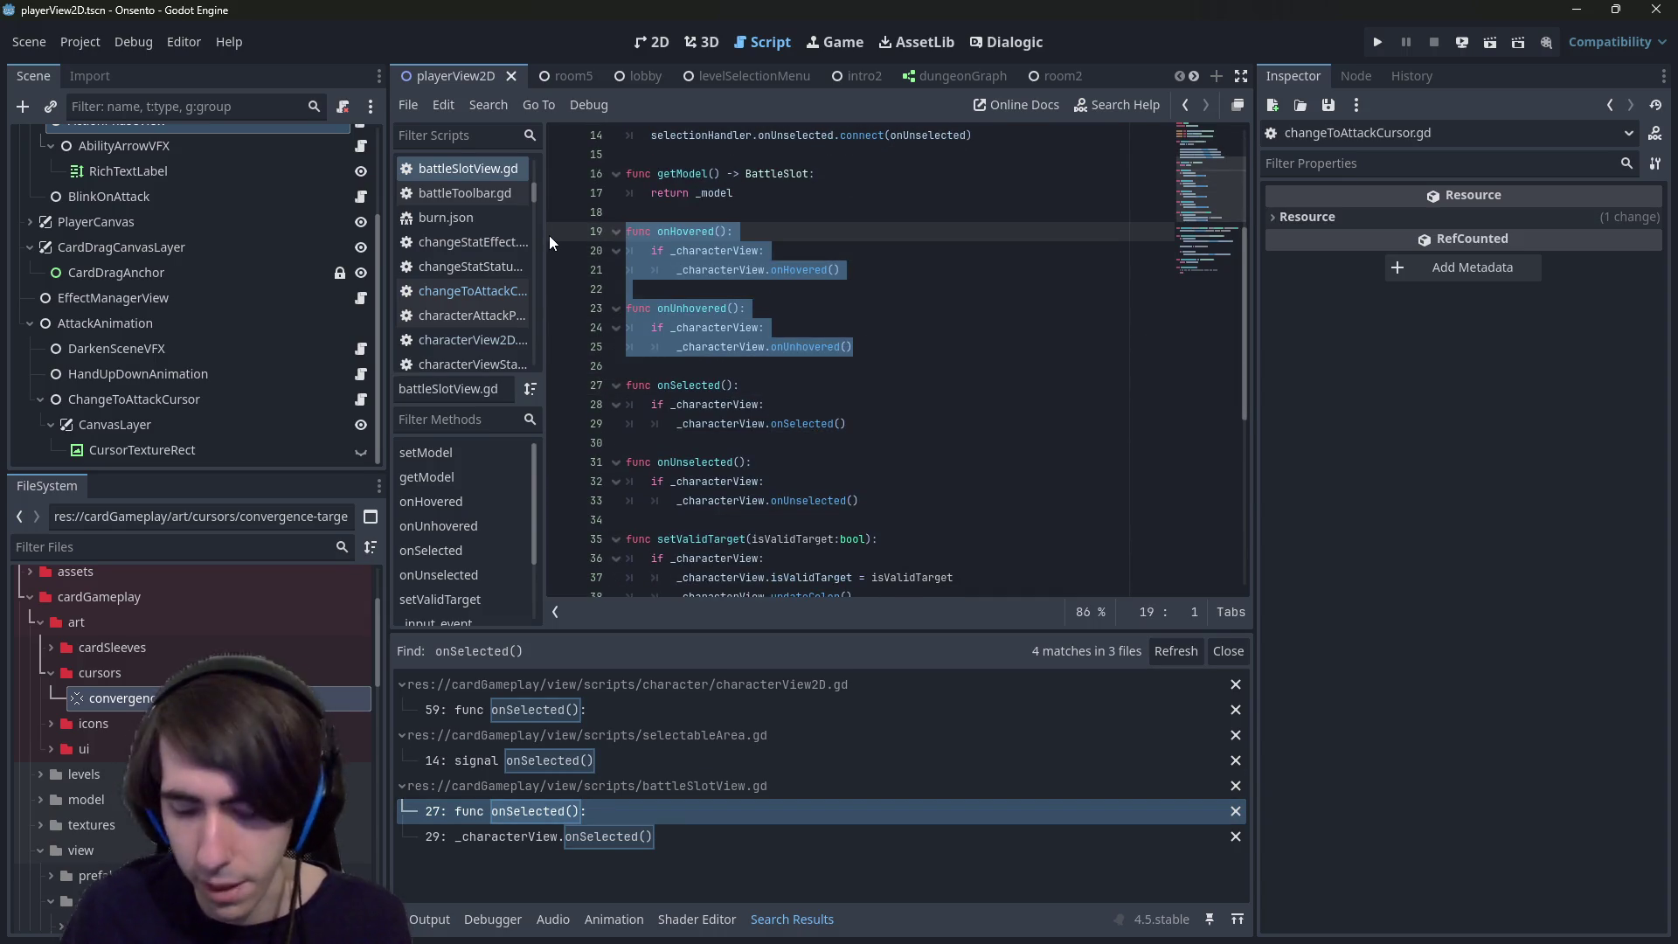
{"action": "key", "text": "ctrl+x"}
{"action": "key", "text": "alt+Left"}
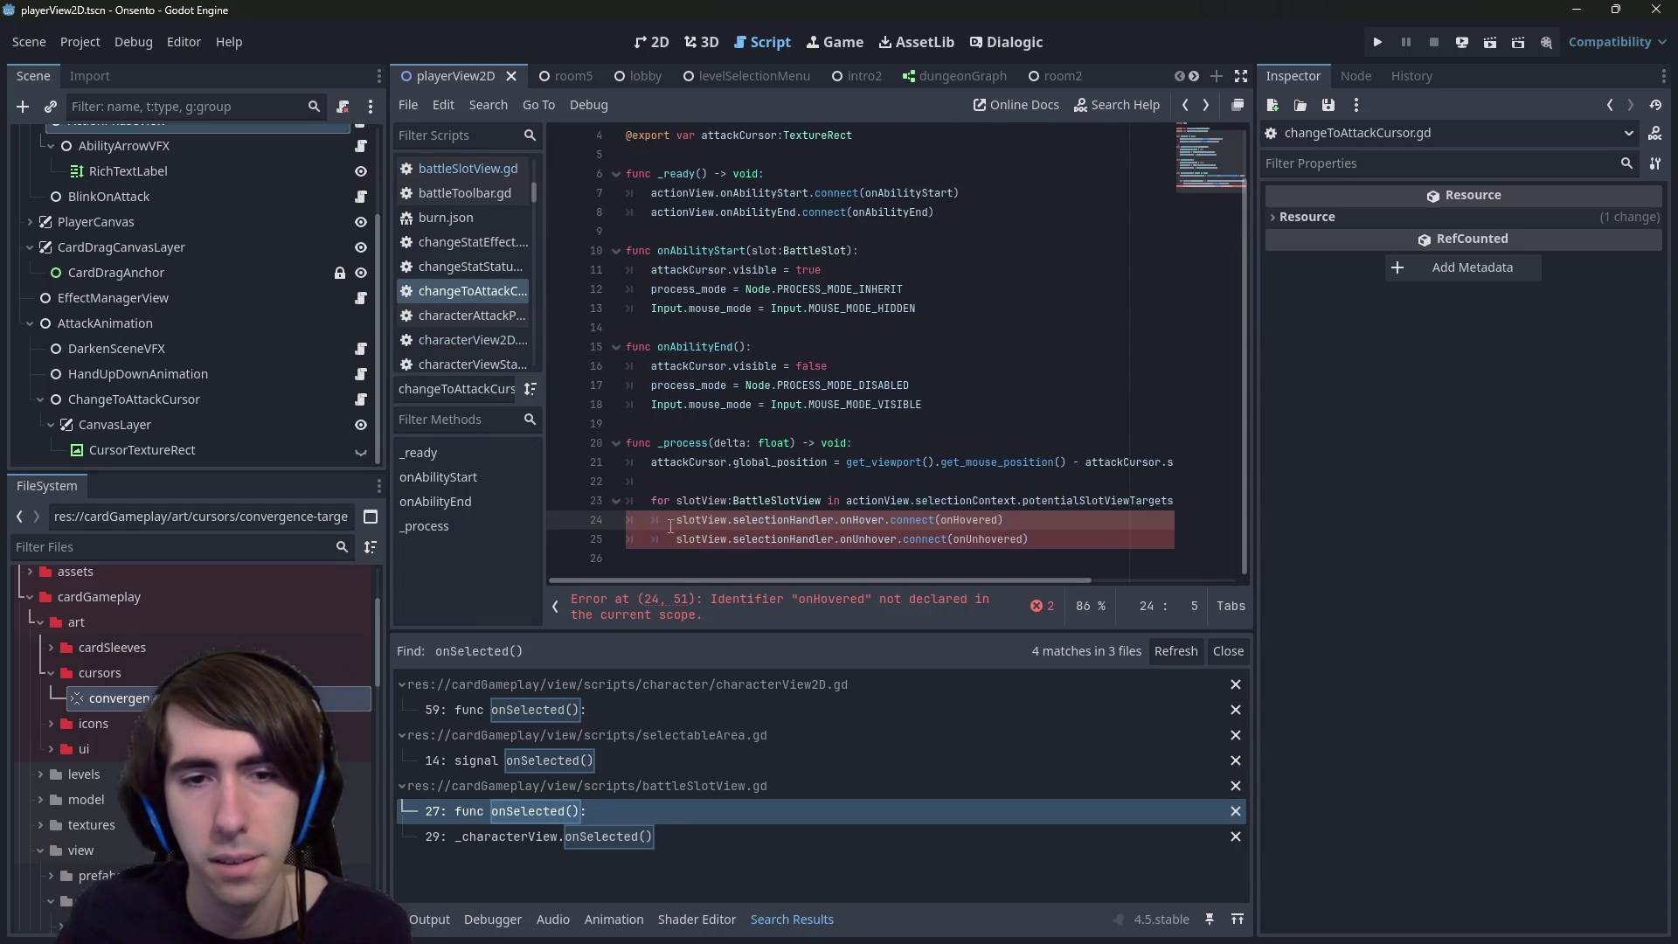
{"action": "left_click", "coordinate": [685, 568]}
{"action": "key", "text": "ctrl+v"}
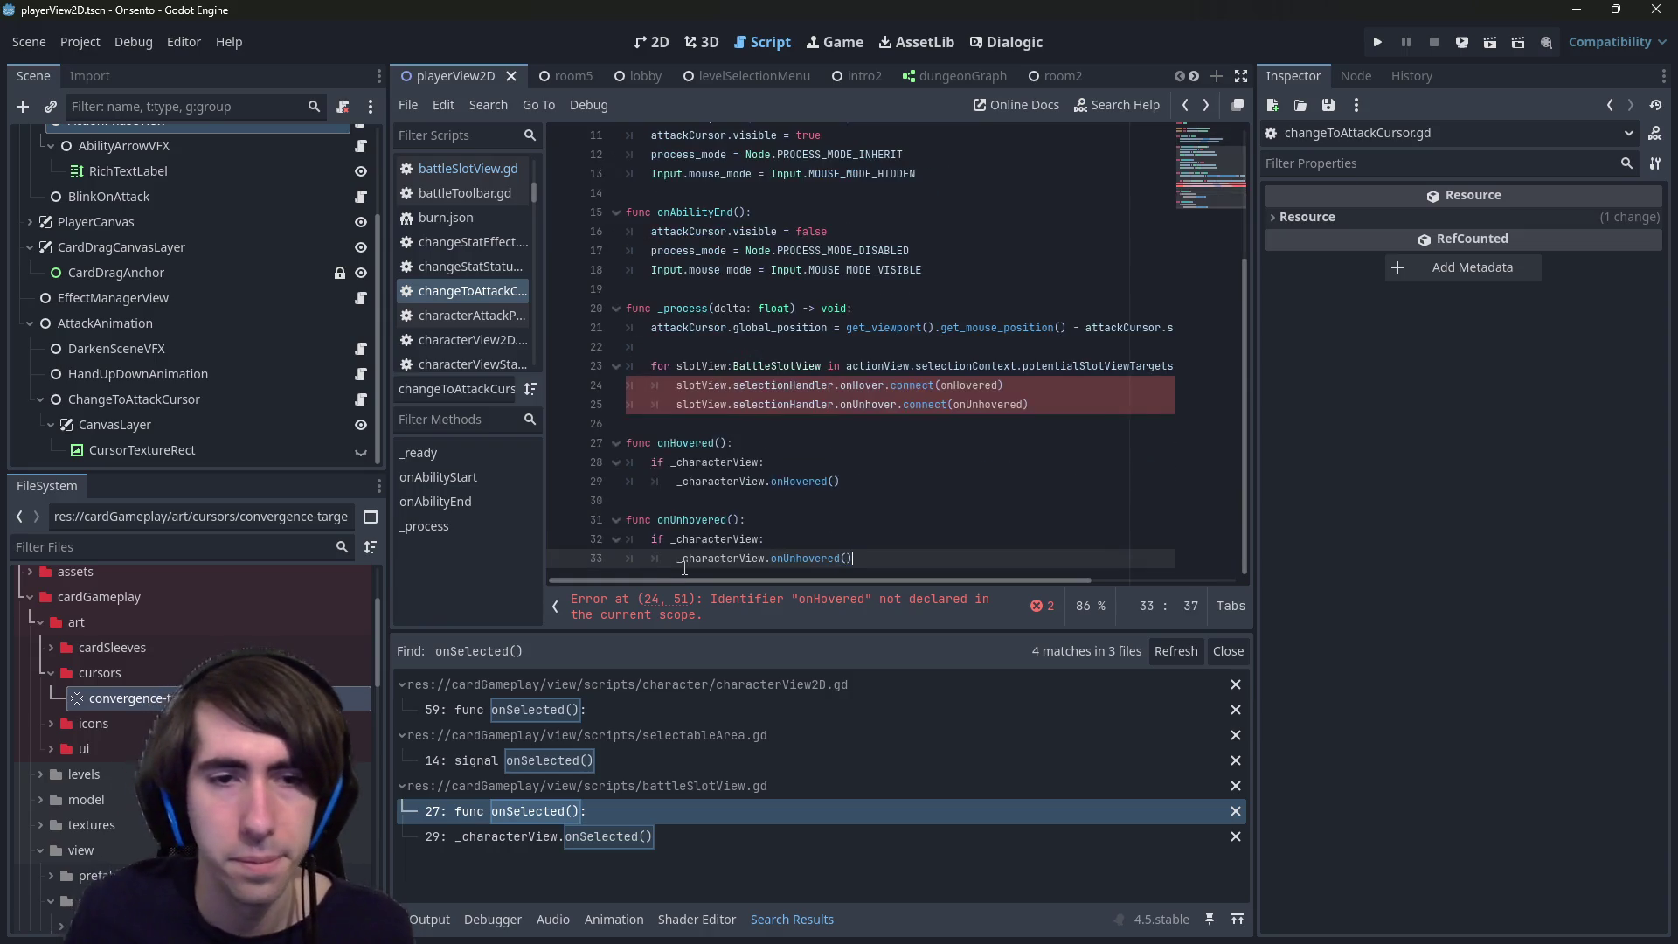
{"action": "double_click", "coordinate": [733, 463]}
{"action": "scroll", "coordinate": [743, 446], "scroll_direction": "up", "scroll_amount": 3}
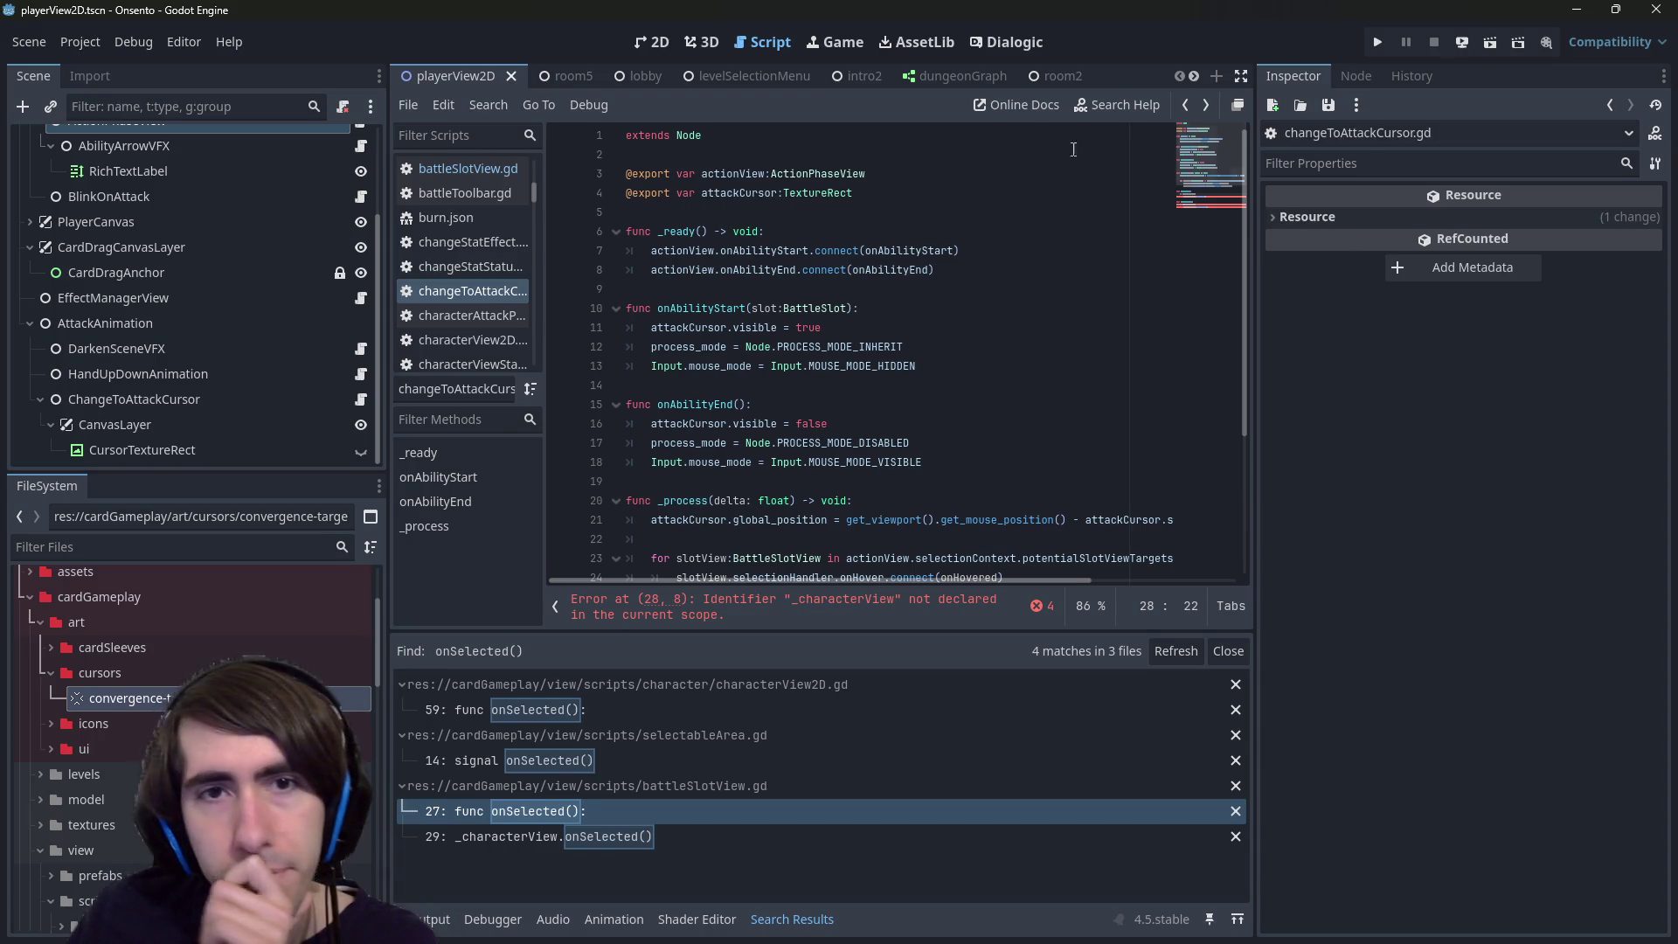
{"action": "double_click", "coordinate": [734, 173]}
{"action": "scroll", "coordinate": [786, 307], "scroll_direction": "down", "scroll_amount": 4}
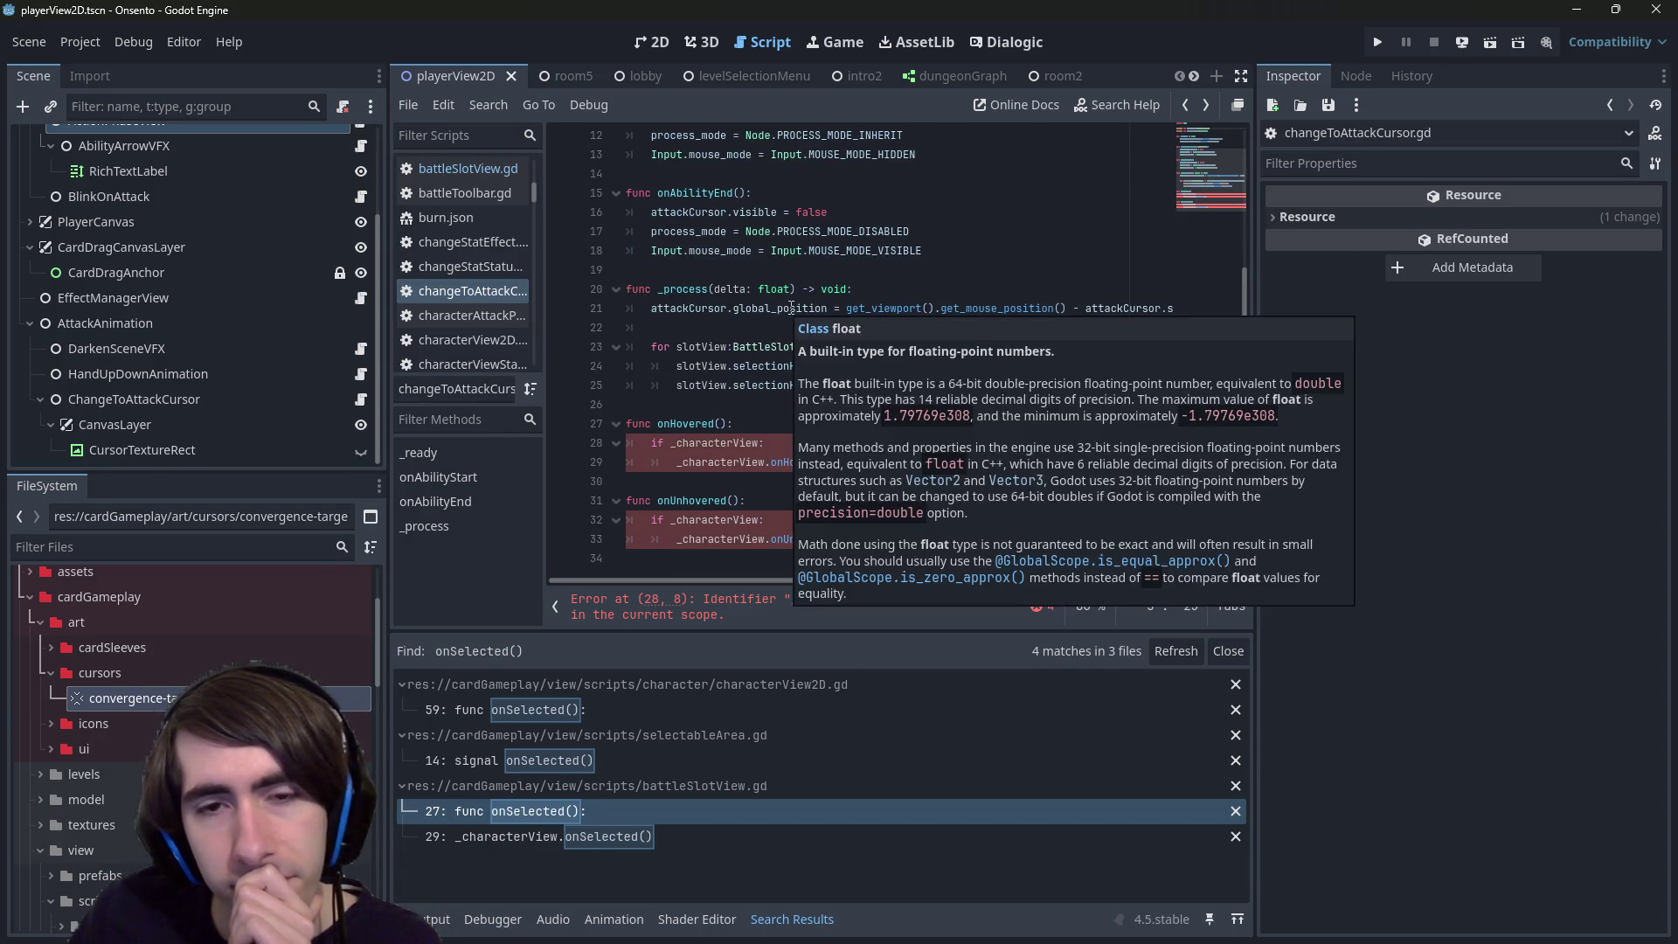
{"action": "double_click", "coordinate": [732, 443]}
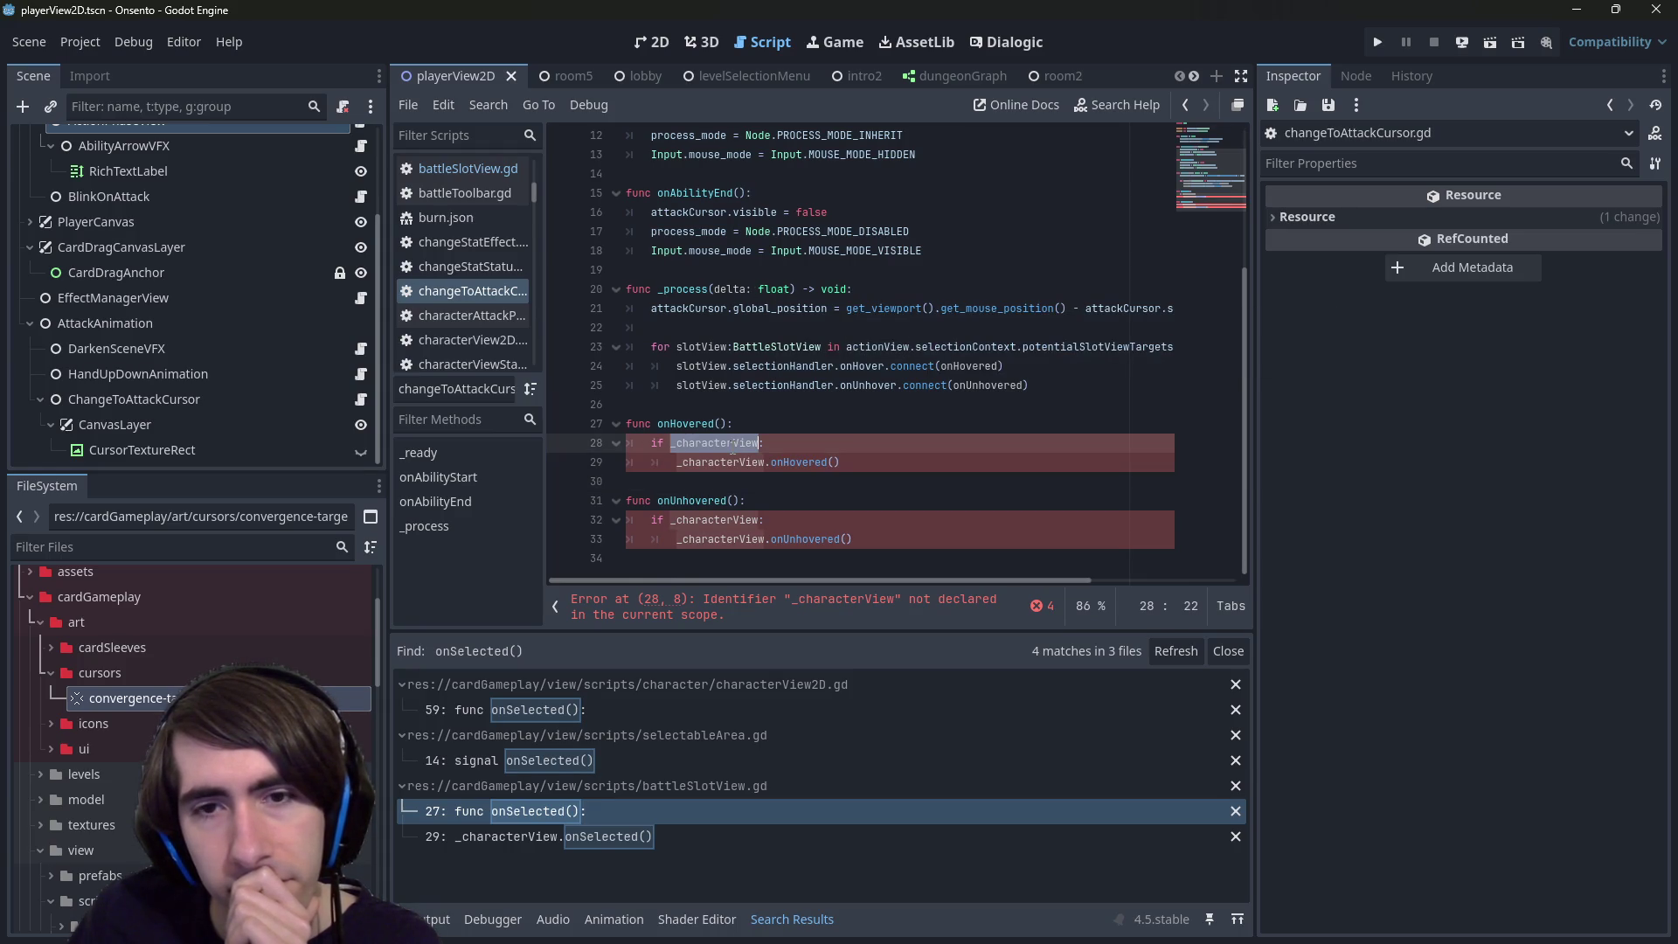
{"action": "scroll", "coordinate": [733, 443], "scroll_direction": "up", "scroll_amount": 3}
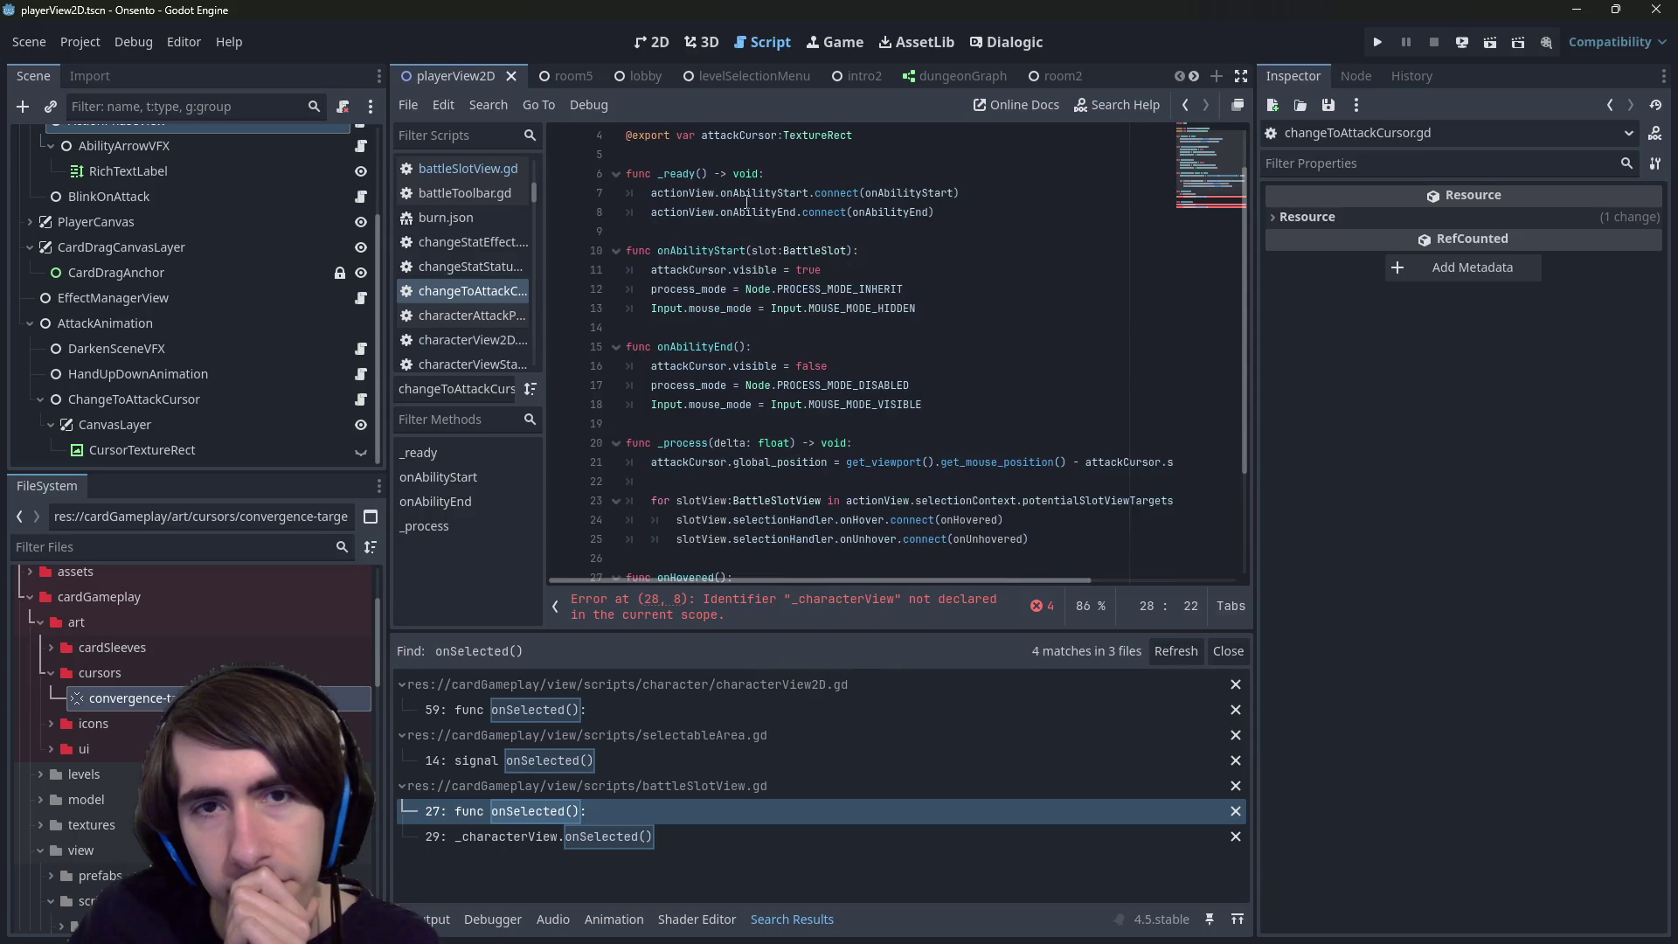
{"action": "scroll", "coordinate": [746, 202], "scroll_direction": "down", "scroll_amount": 3}
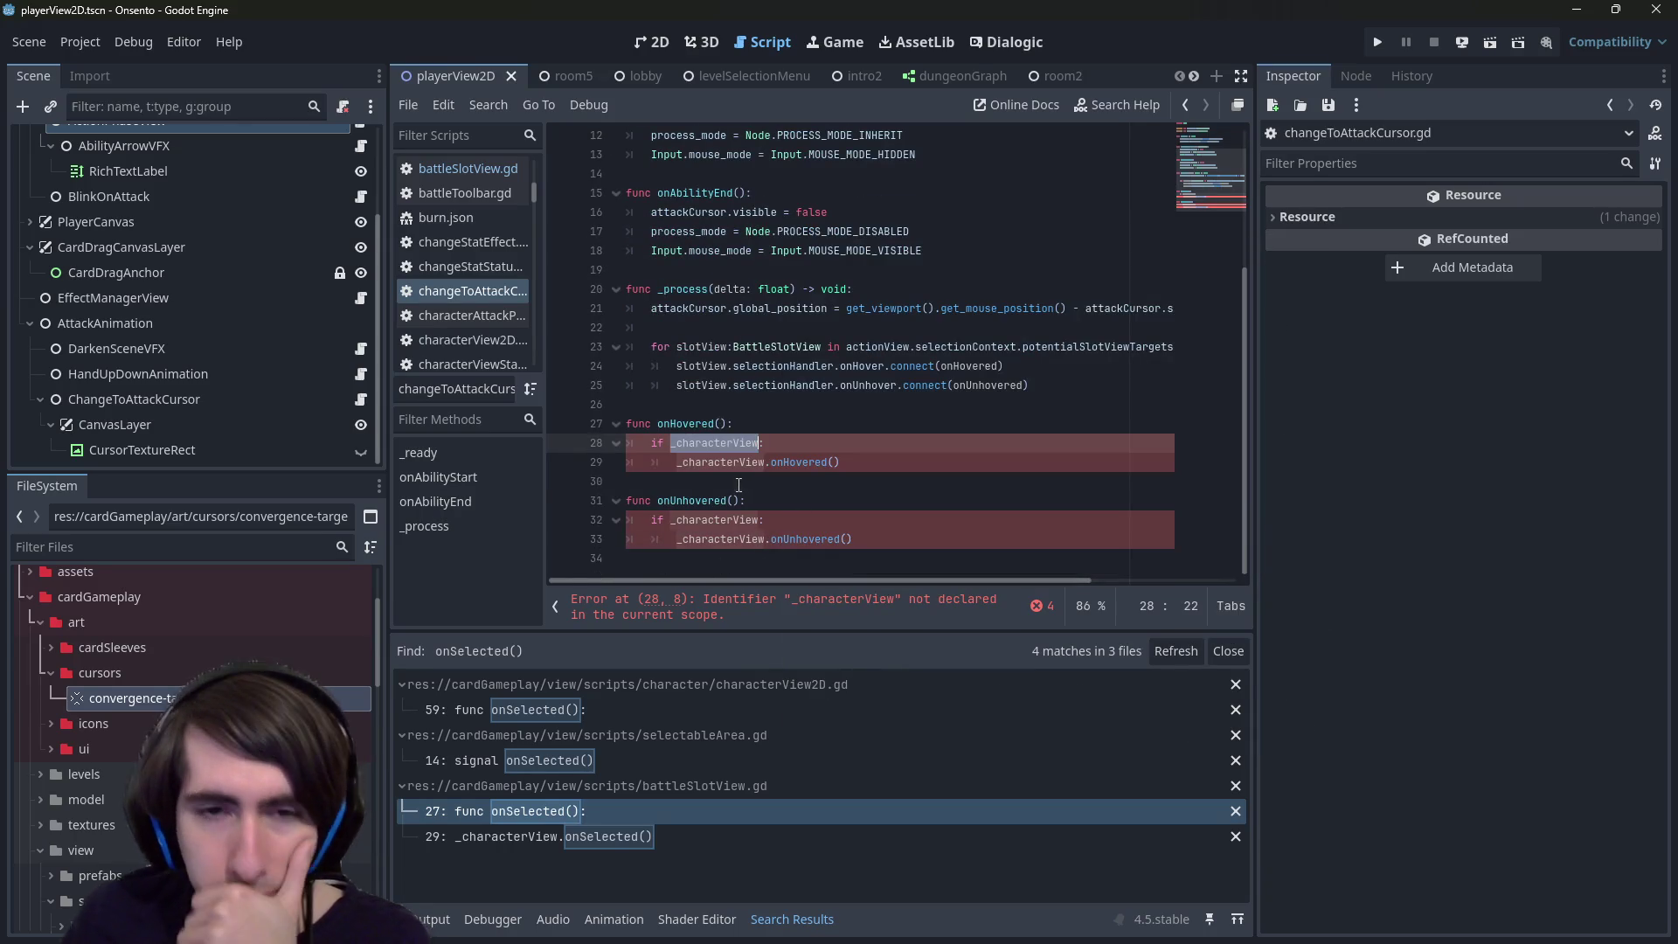
{"action": "left_click", "coordinate": [820, 463]}
{"action": "left_click", "coordinate": [820, 471]}
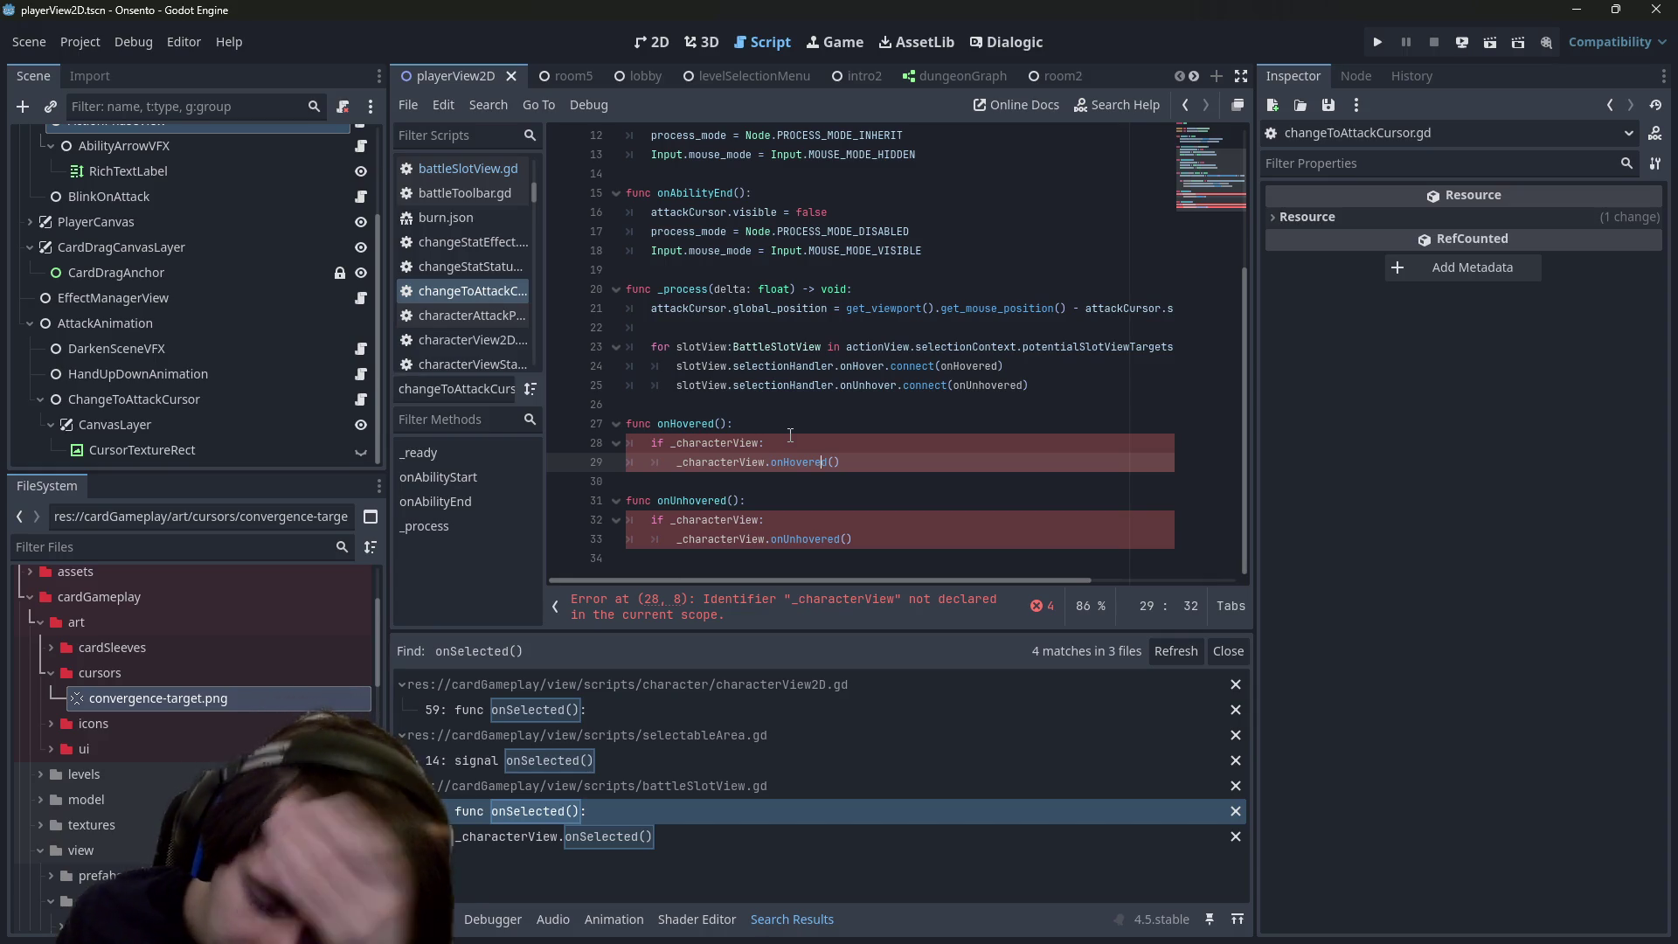
{"action": "double_click", "coordinate": [709, 442]}
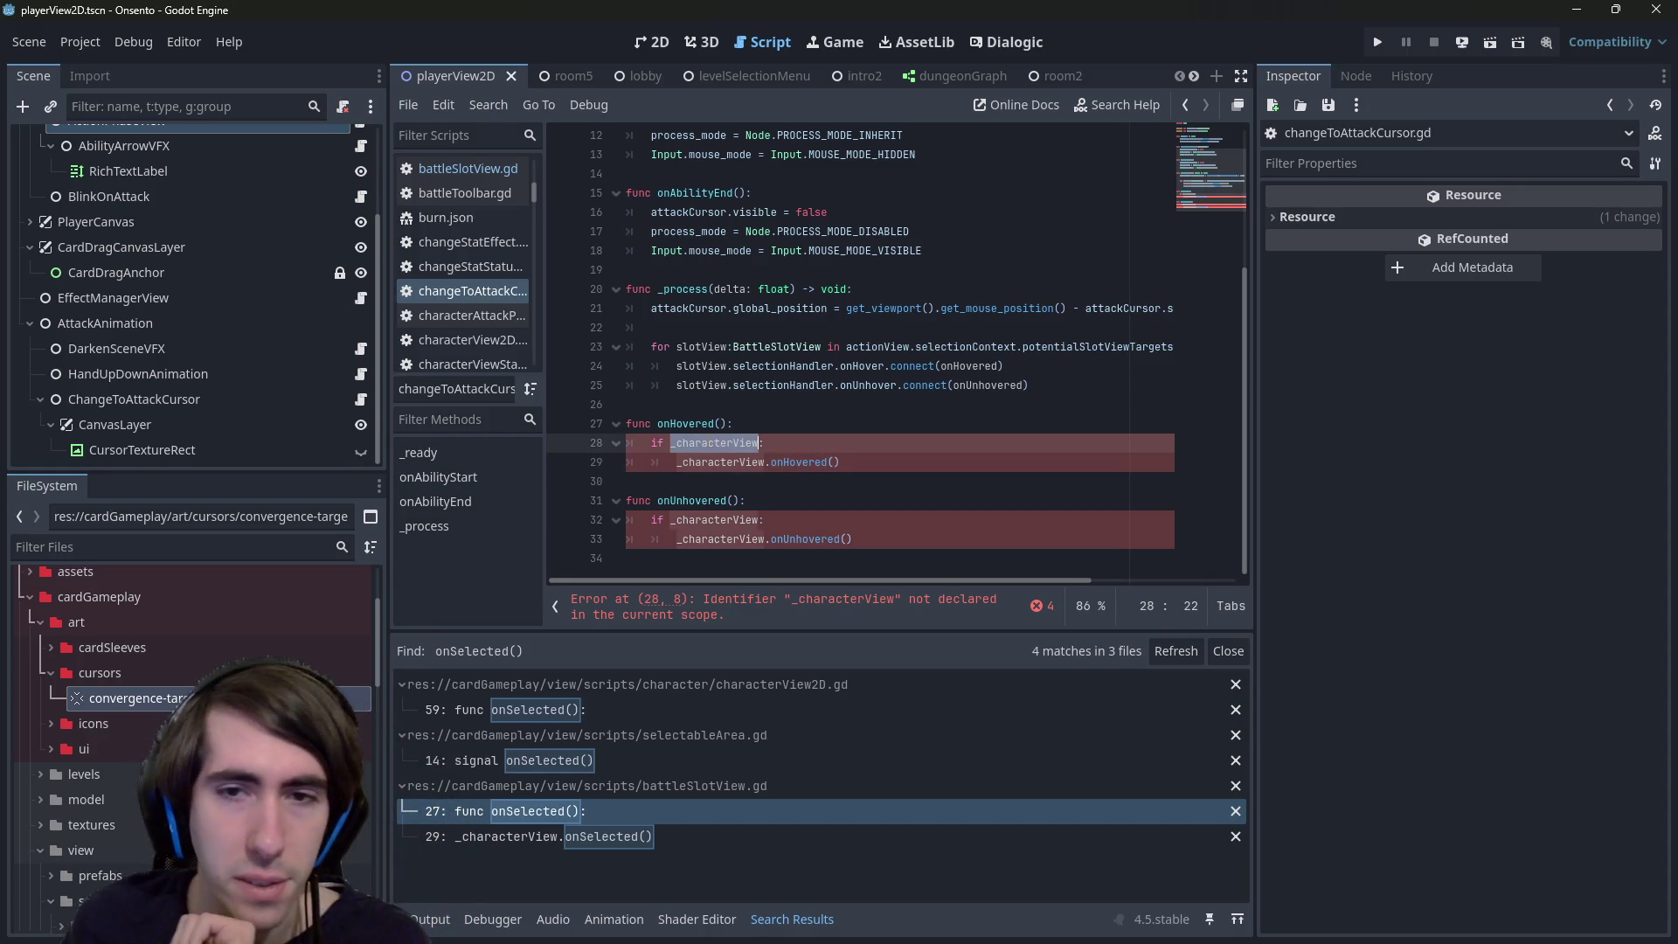
{"action": "scroll", "coordinate": [710, 442], "scroll_direction": "up", "scroll_amount": 4}
{"action": "double_click", "coordinate": [749, 195]}
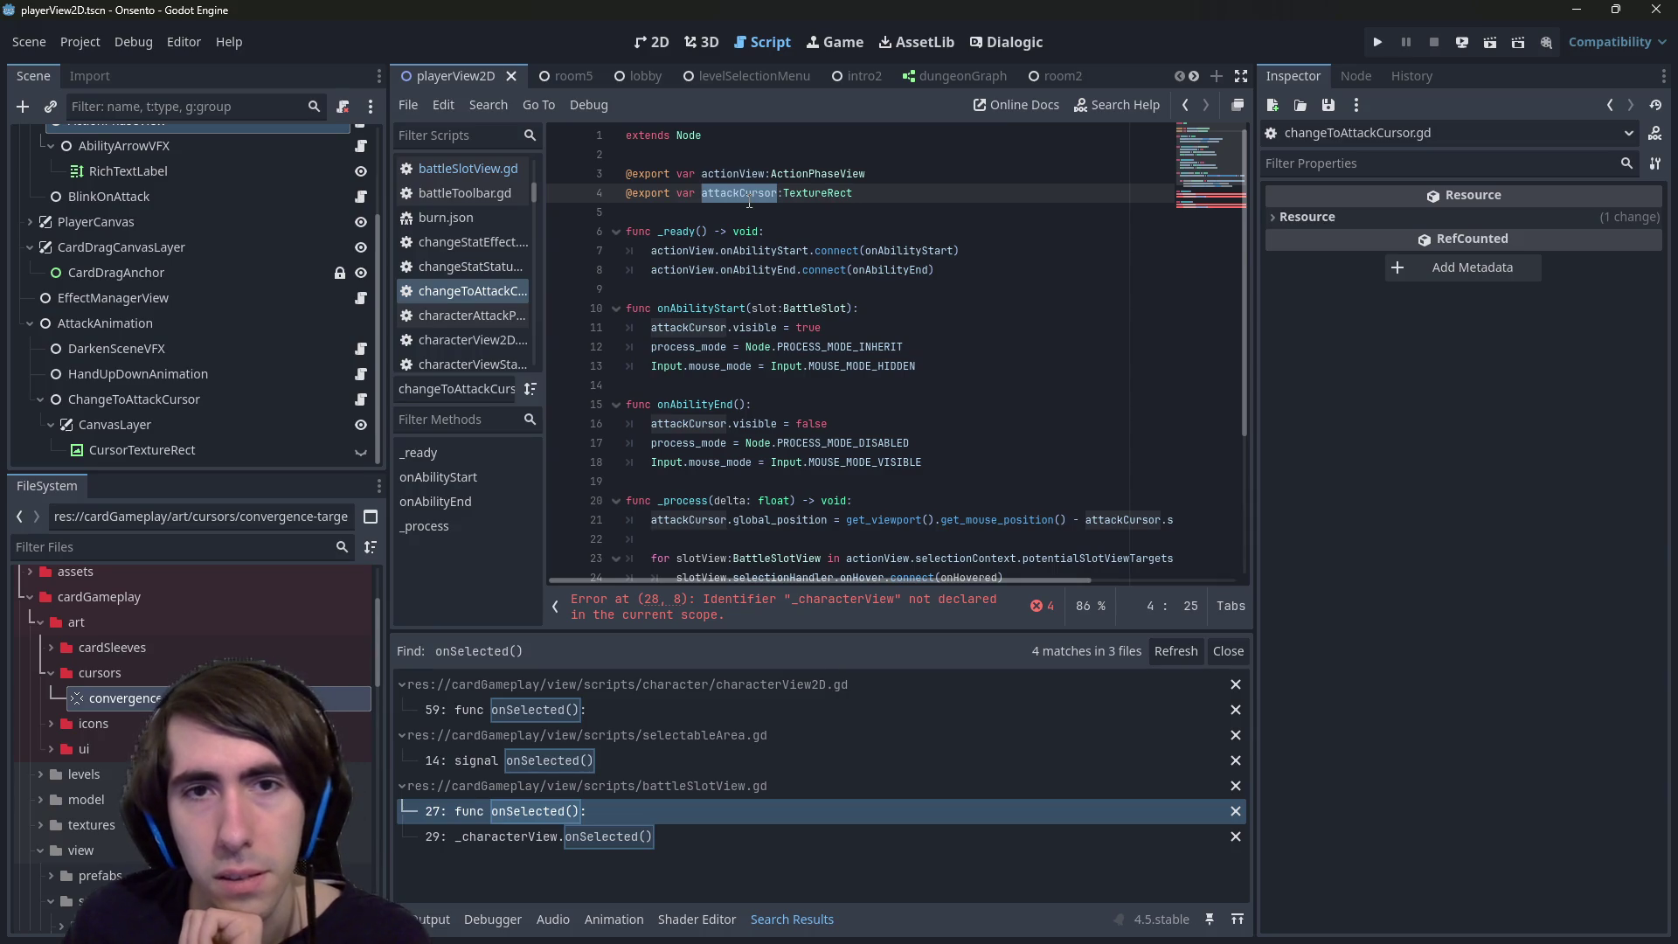
{"action": "left_click", "coordinate": [669, 40]}
{"action": "left_click", "coordinate": [764, 42]}
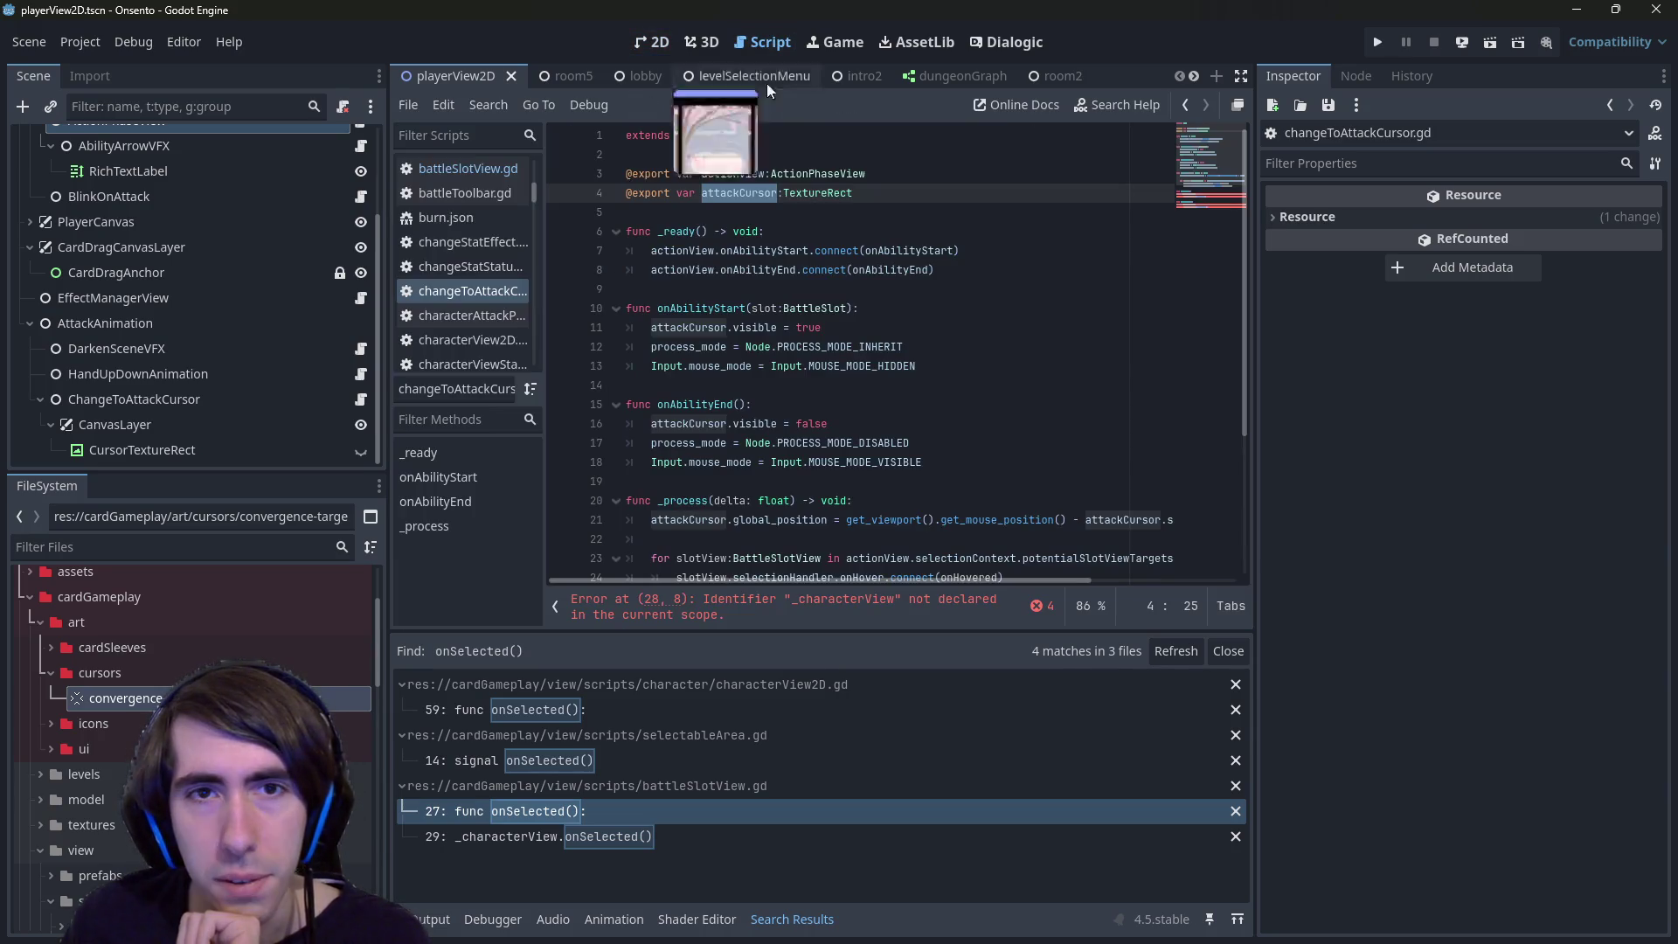
{"action": "scroll", "coordinate": [779, 370], "scroll_direction": "down", "scroll_amount": 4}
{"action": "double_click", "coordinate": [709, 443]}
{"action": "left_click_drag", "start_coordinate": [810, 449], "coordinate": [546, 437]}
Replace the _characterView check in onHovered with attackCursor.modulate = cursorSelectionColor
{"action": "key", "text": "BackSpace"}
{"action": "key", "text": "Tab"}
{"action": "type", "text": "attackCursor.modul"}
{"action": "key", "text": "Return"}
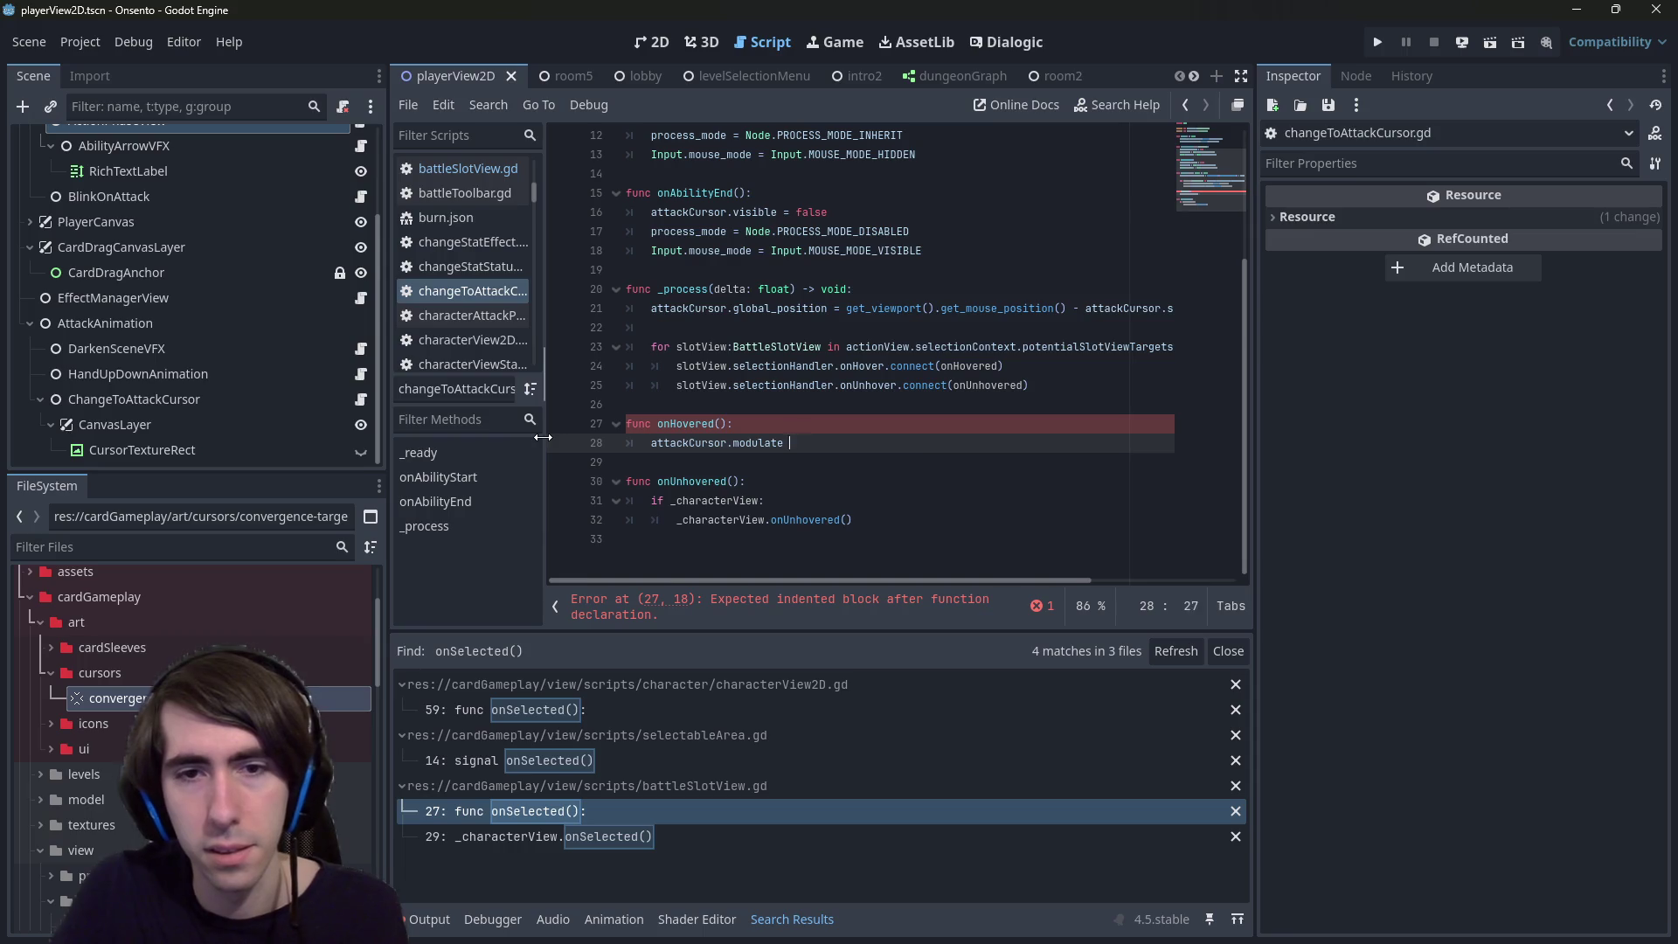
{"action": "type", "text": "= Color."}
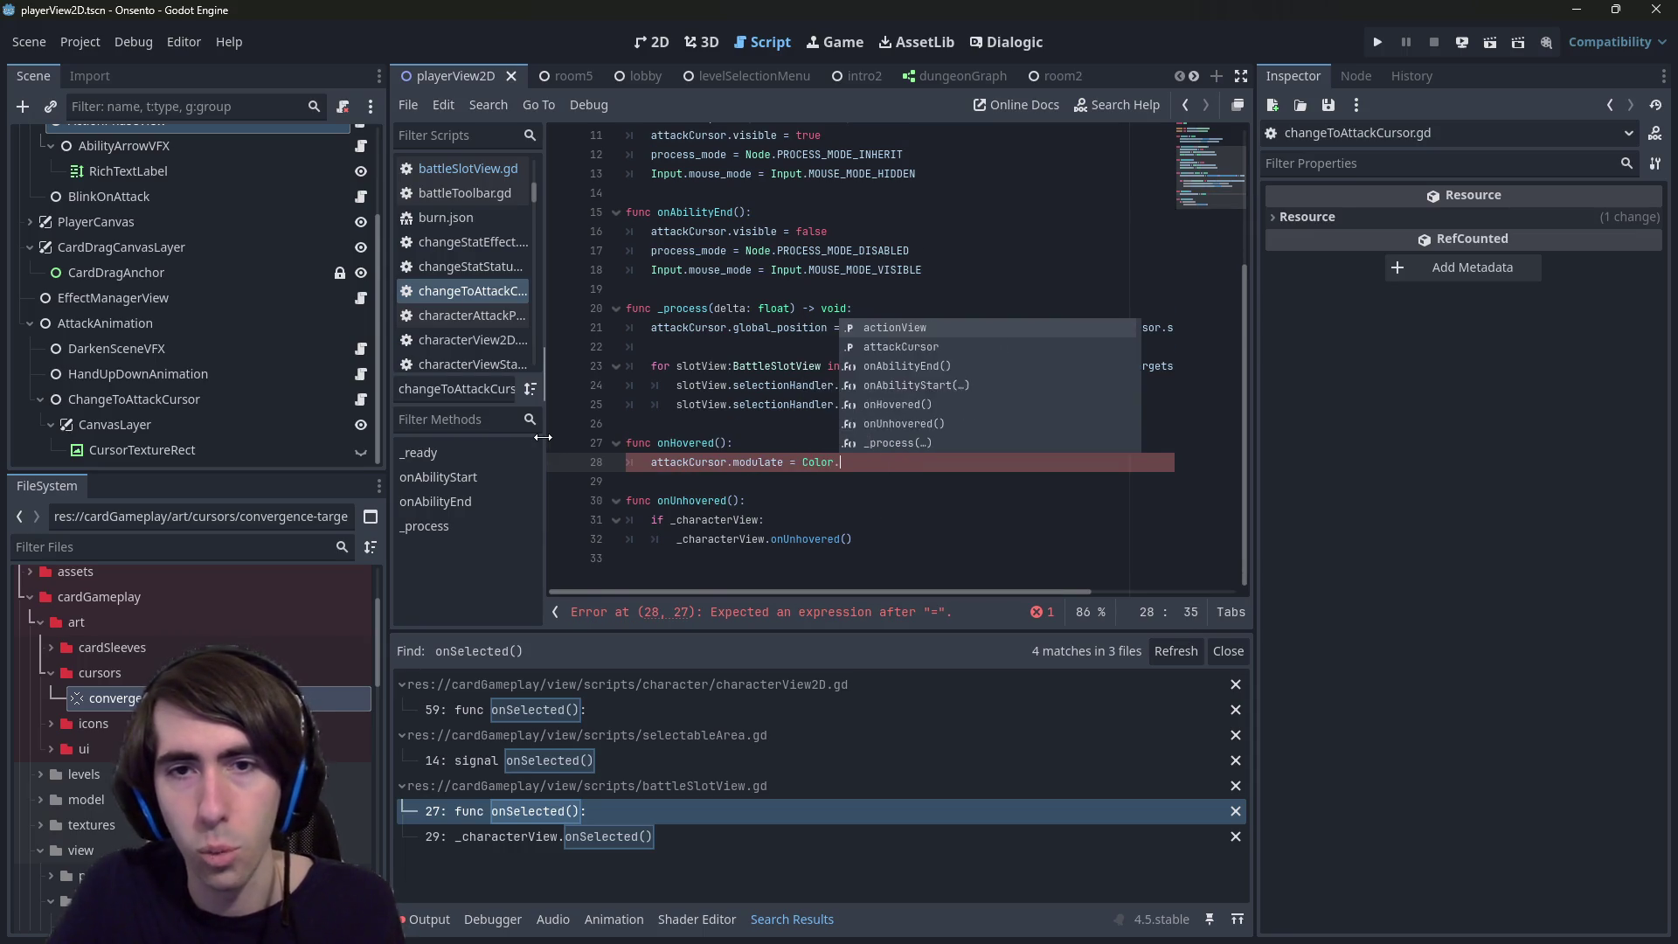
{"action": "key", "text": "BackSpace"}
{"action": "key", "text": "BackSpace"}
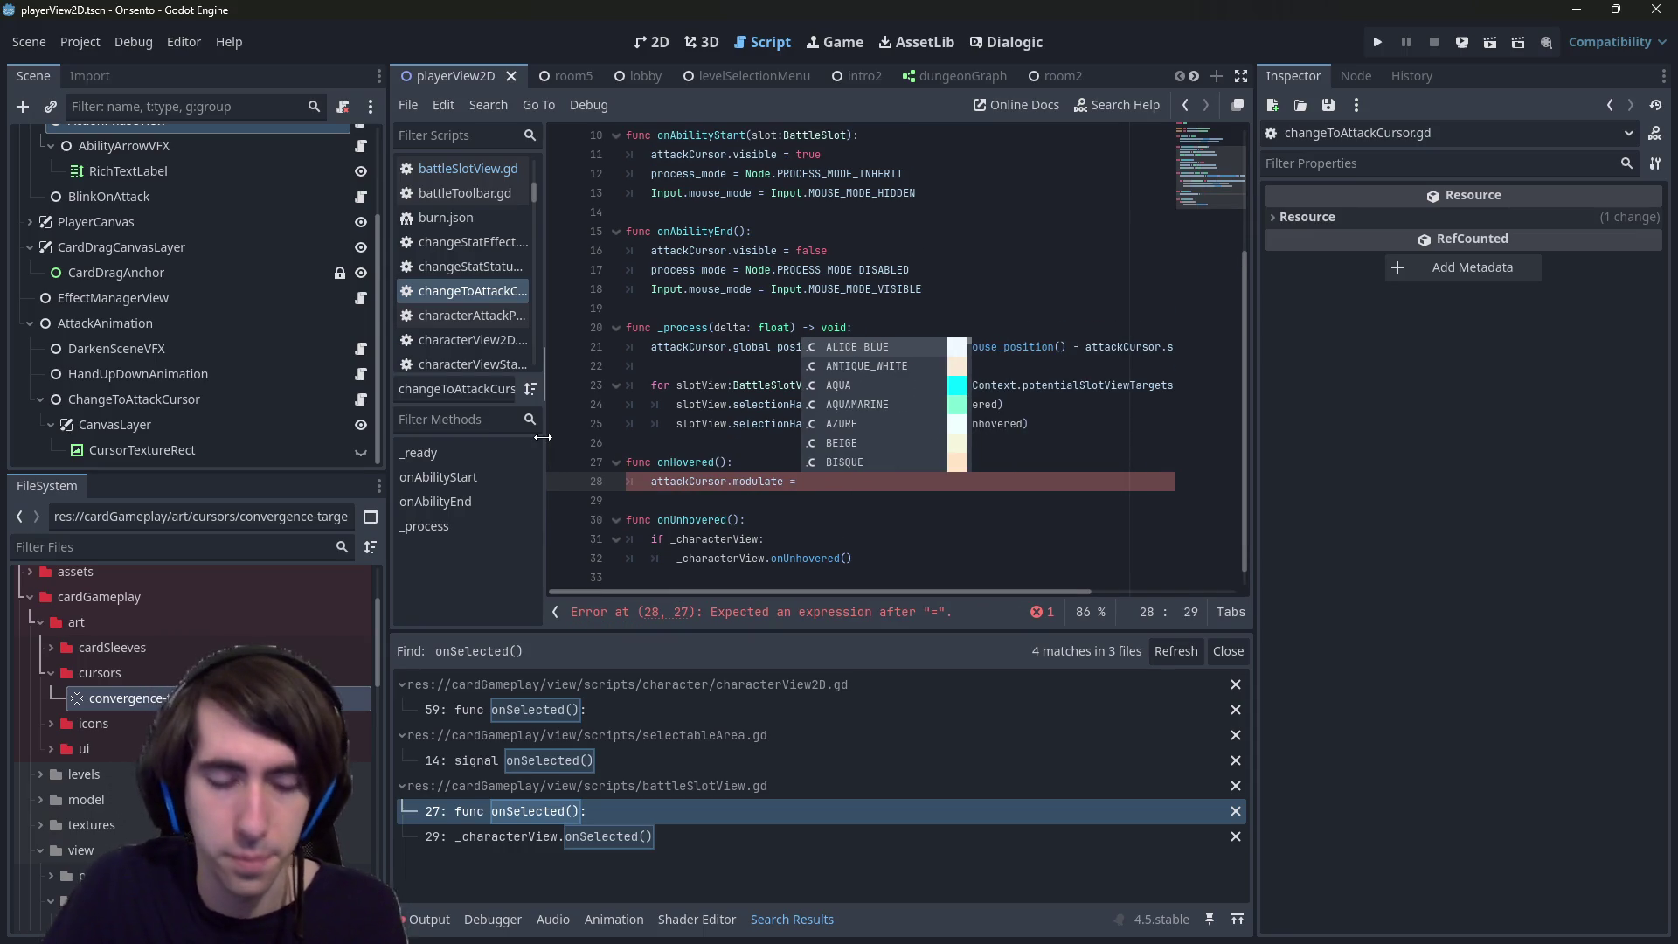
{"action": "type", "text": "cursorSelection"}
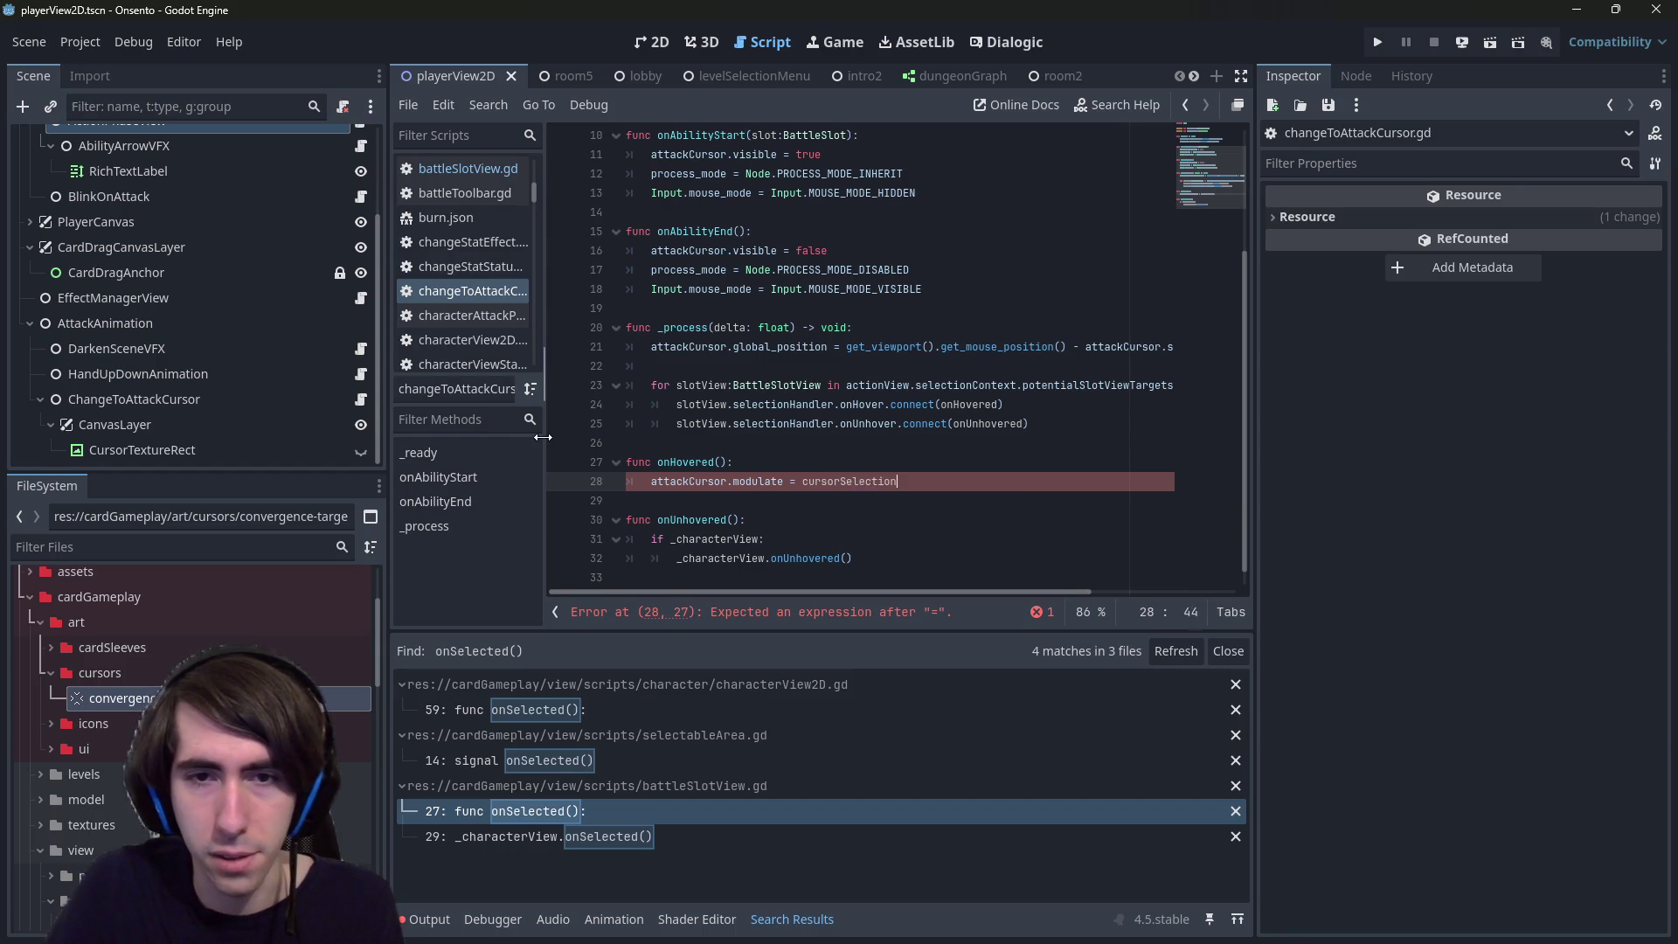
{"action": "key", "text": "ctrl+shift+Left"}
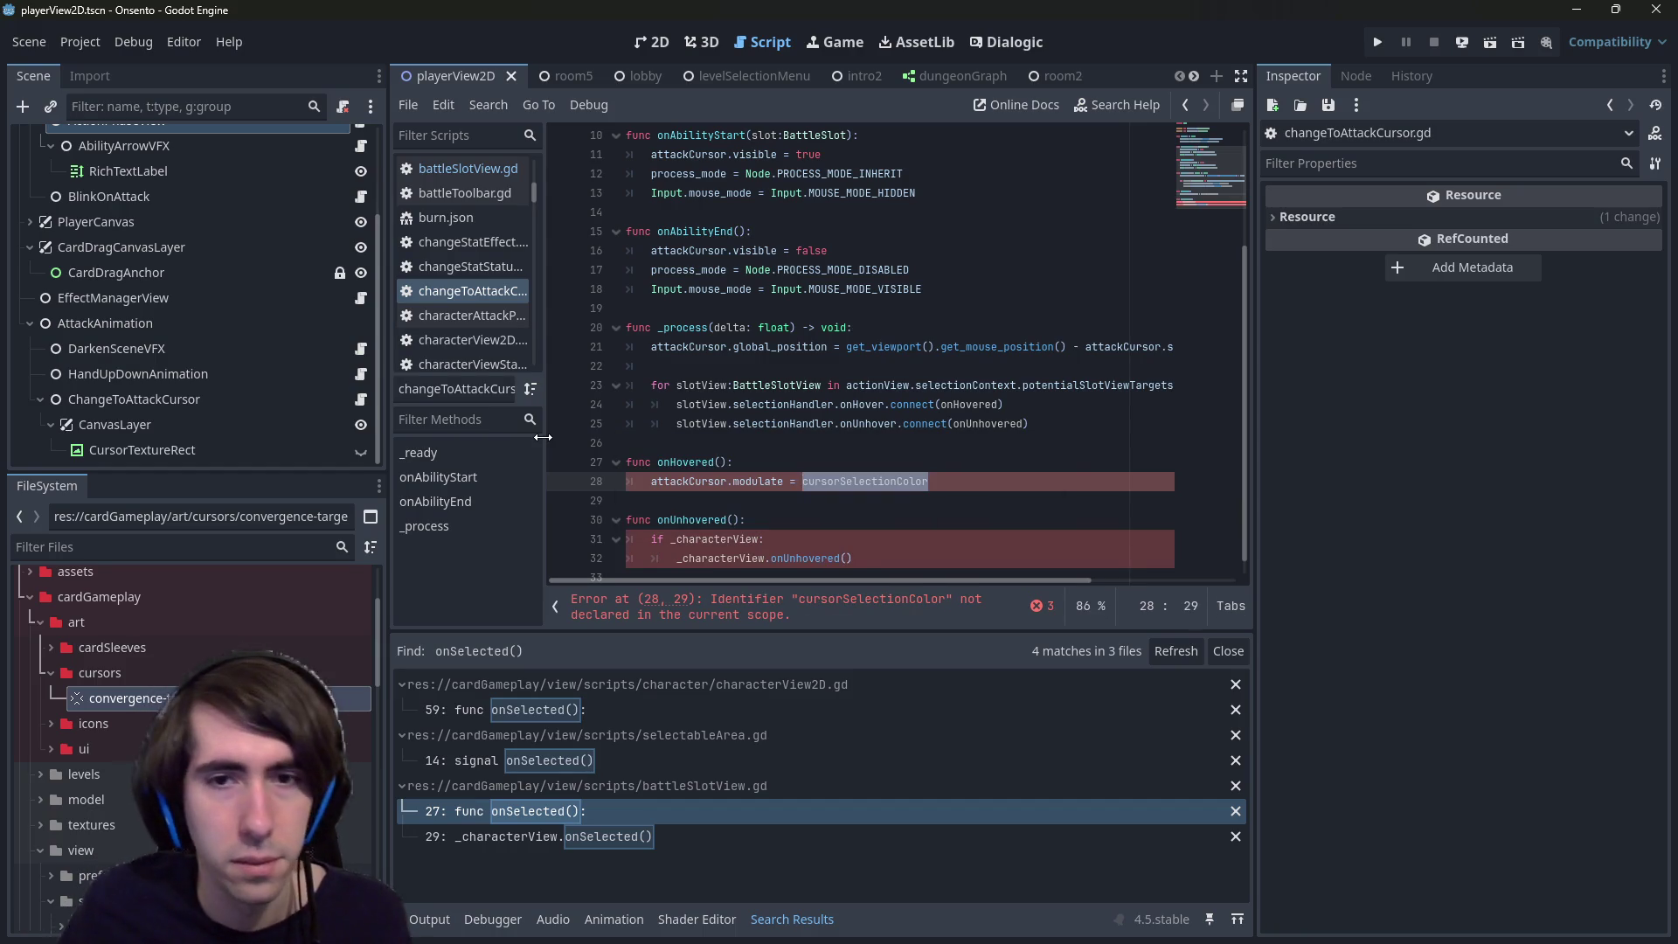
{"action": "scroll", "coordinate": [787, 350], "scroll_direction": "up", "scroll_amount": 3}
{"action": "left_click", "coordinate": [865, 211]}
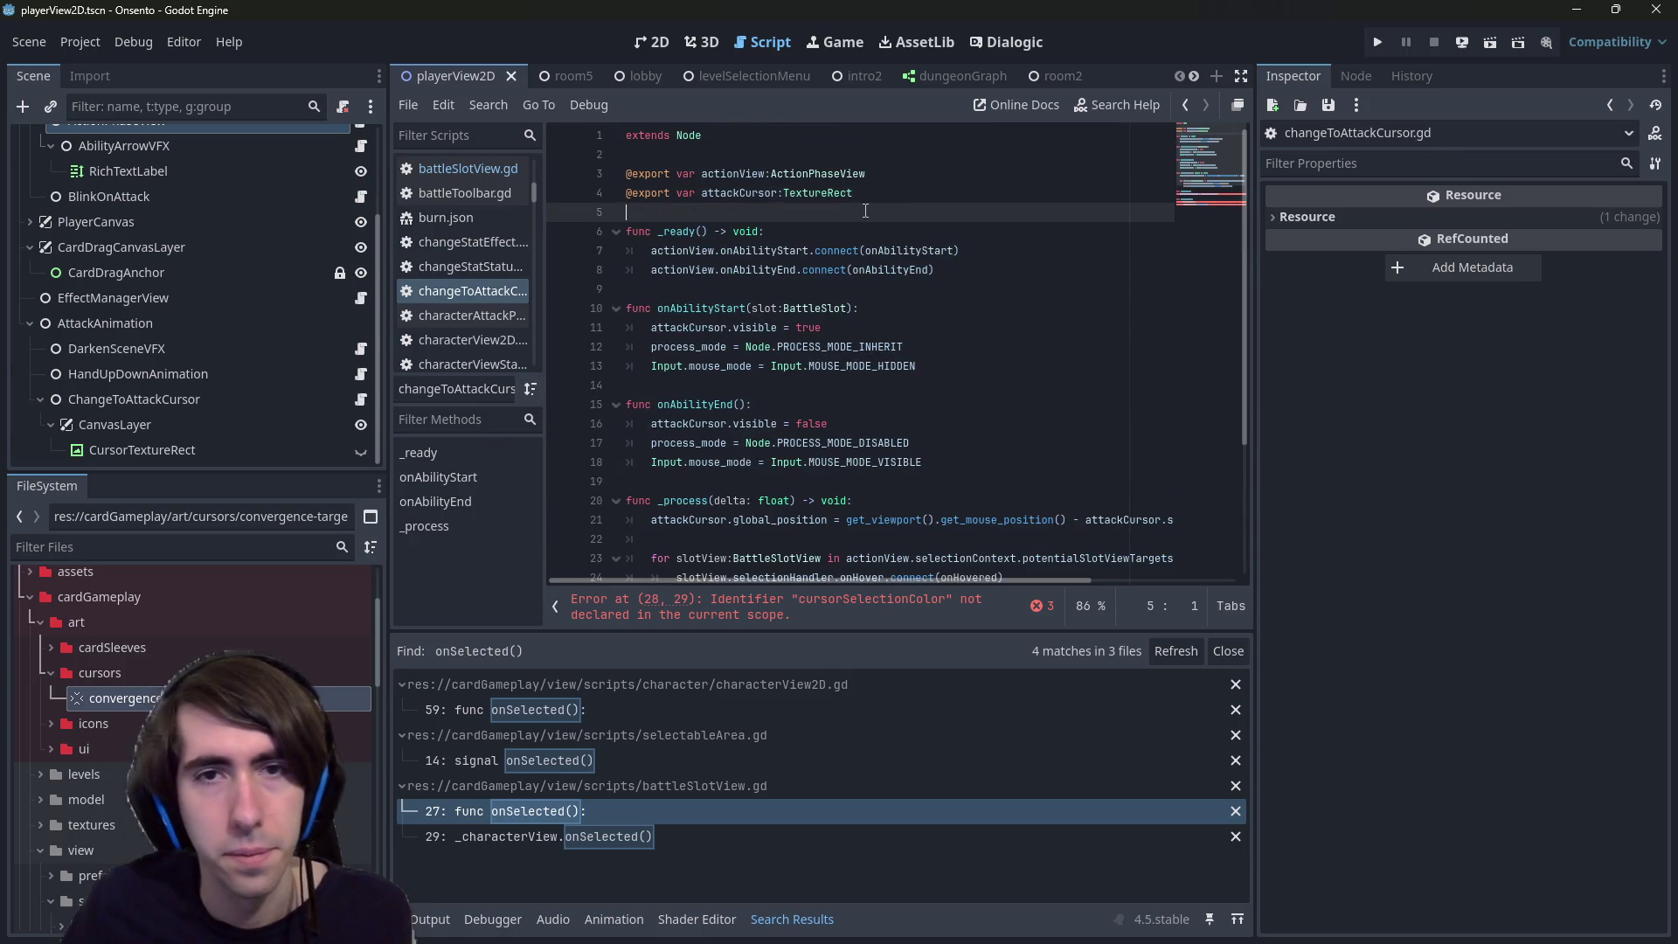
{"action": "key", "text": "ctrl+v"}
{"action": "scroll", "coordinate": [865, 253], "scroll_direction": "down", "scroll_amount": 4}
Rename cursorSelectionColor to cursorHoverColor in the onHovered modulate line
{"action": "left_click", "coordinate": [898, 462]}
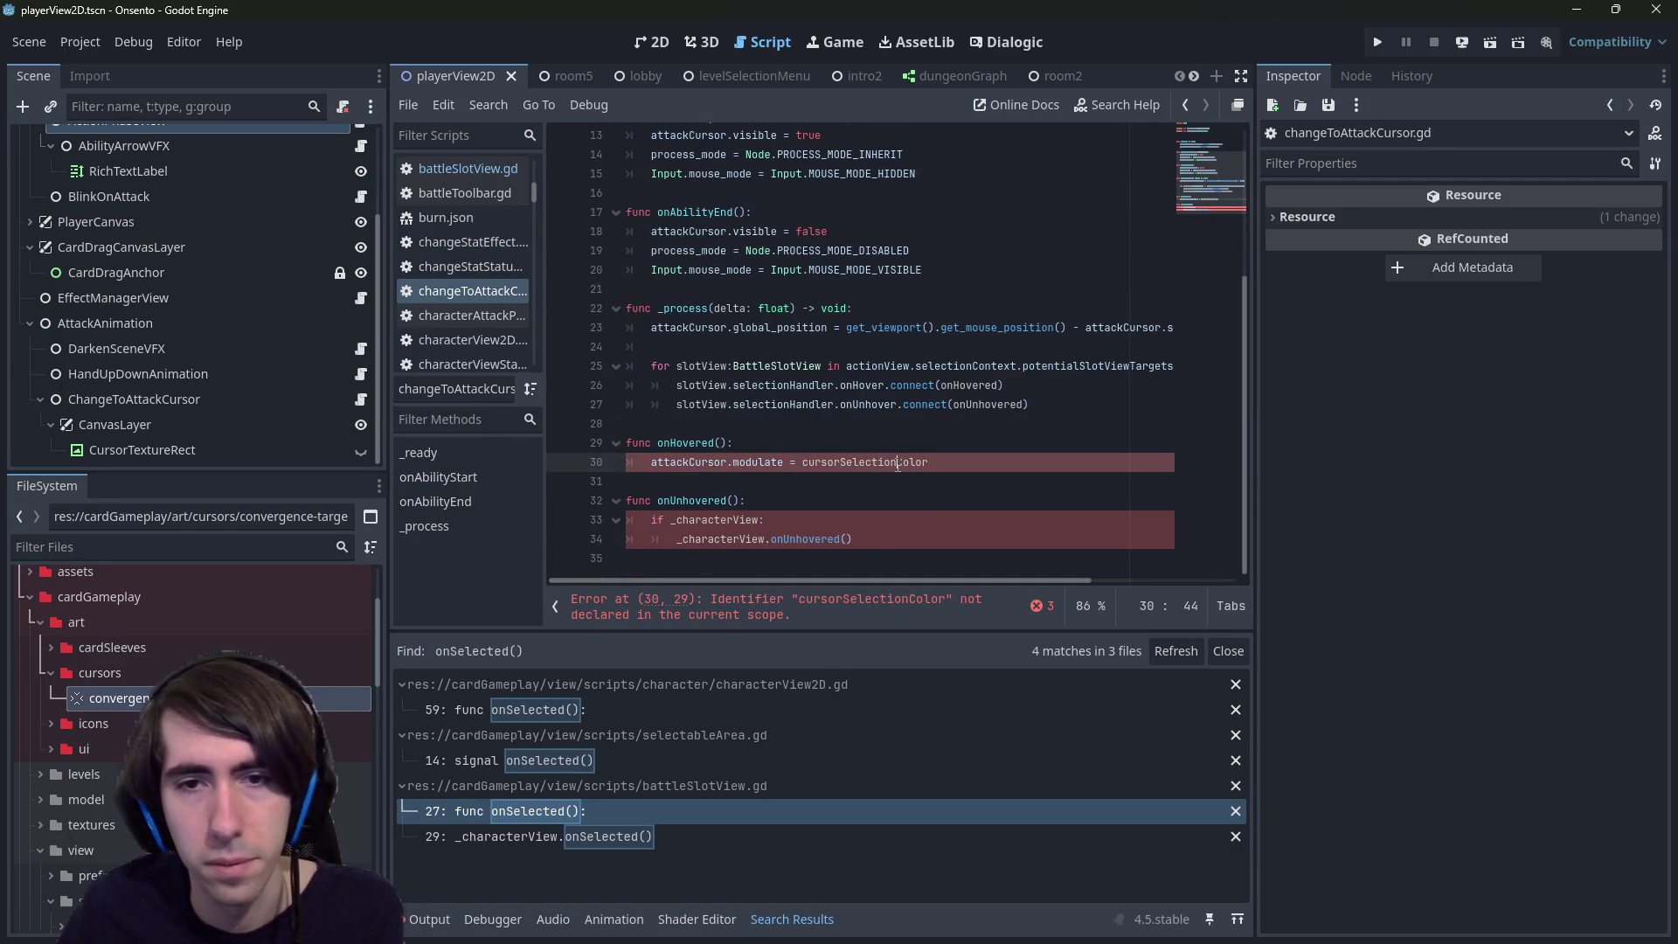
{"action": "left_click_drag", "start_coordinate": [897, 462], "coordinate": [841, 462]}
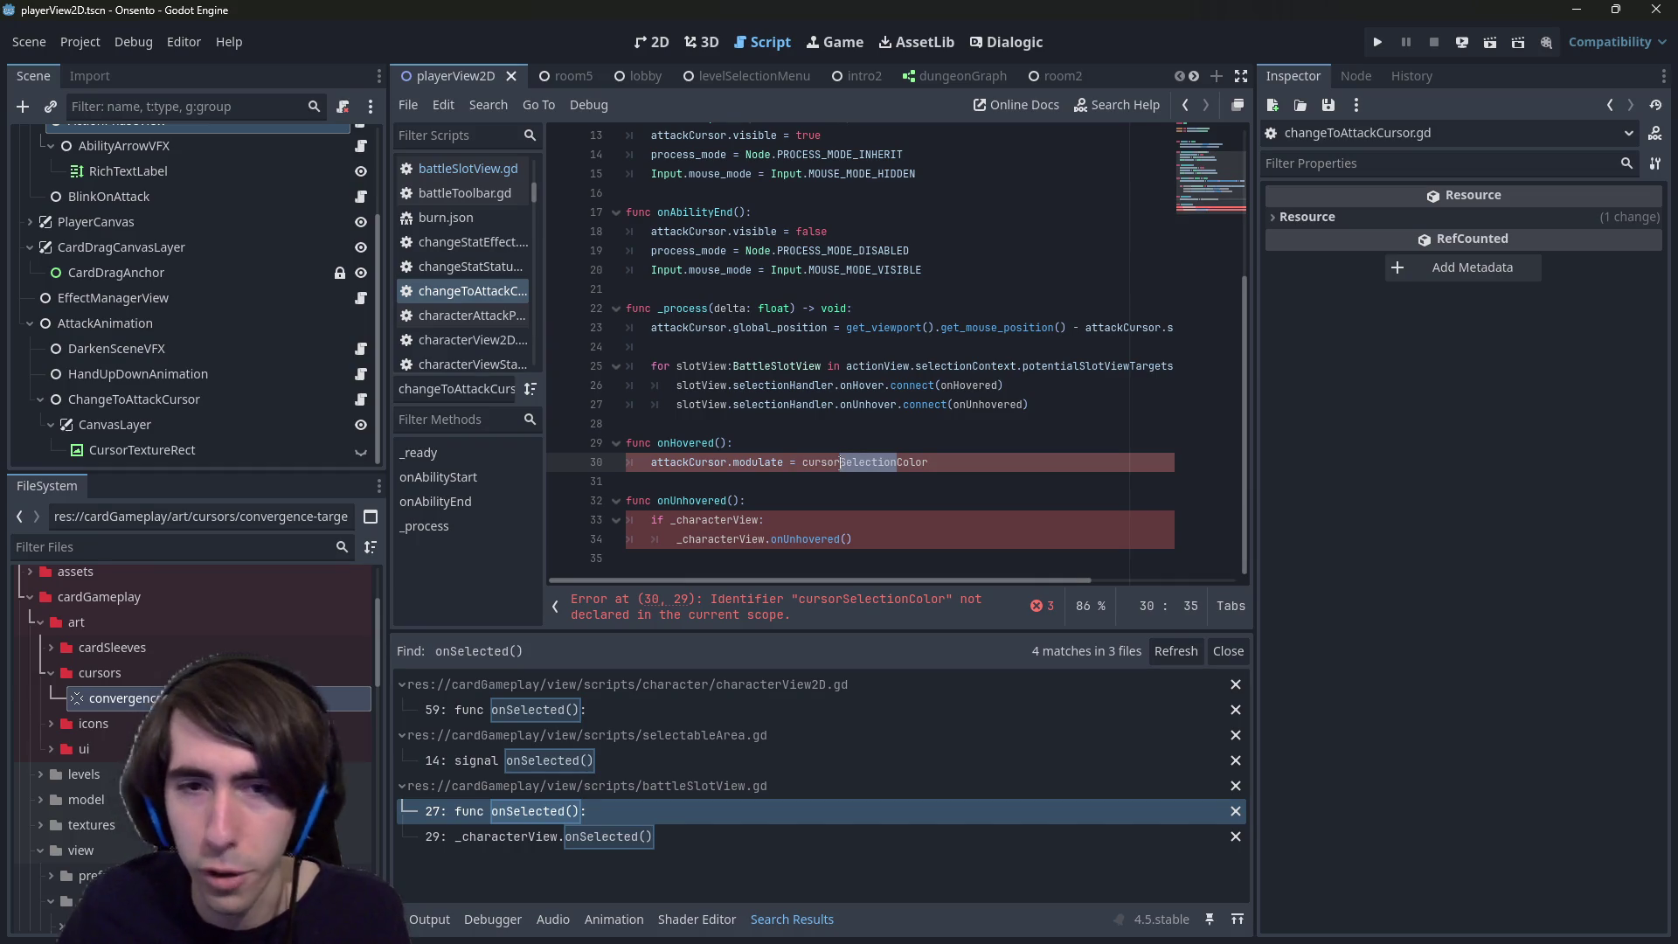
{"action": "type", "text": "Hoe"}
{"action": "key", "text": "BackSpace"}
{"action": "key", "text": "BackSpace"}
{"action": "type", "text": "ver"}
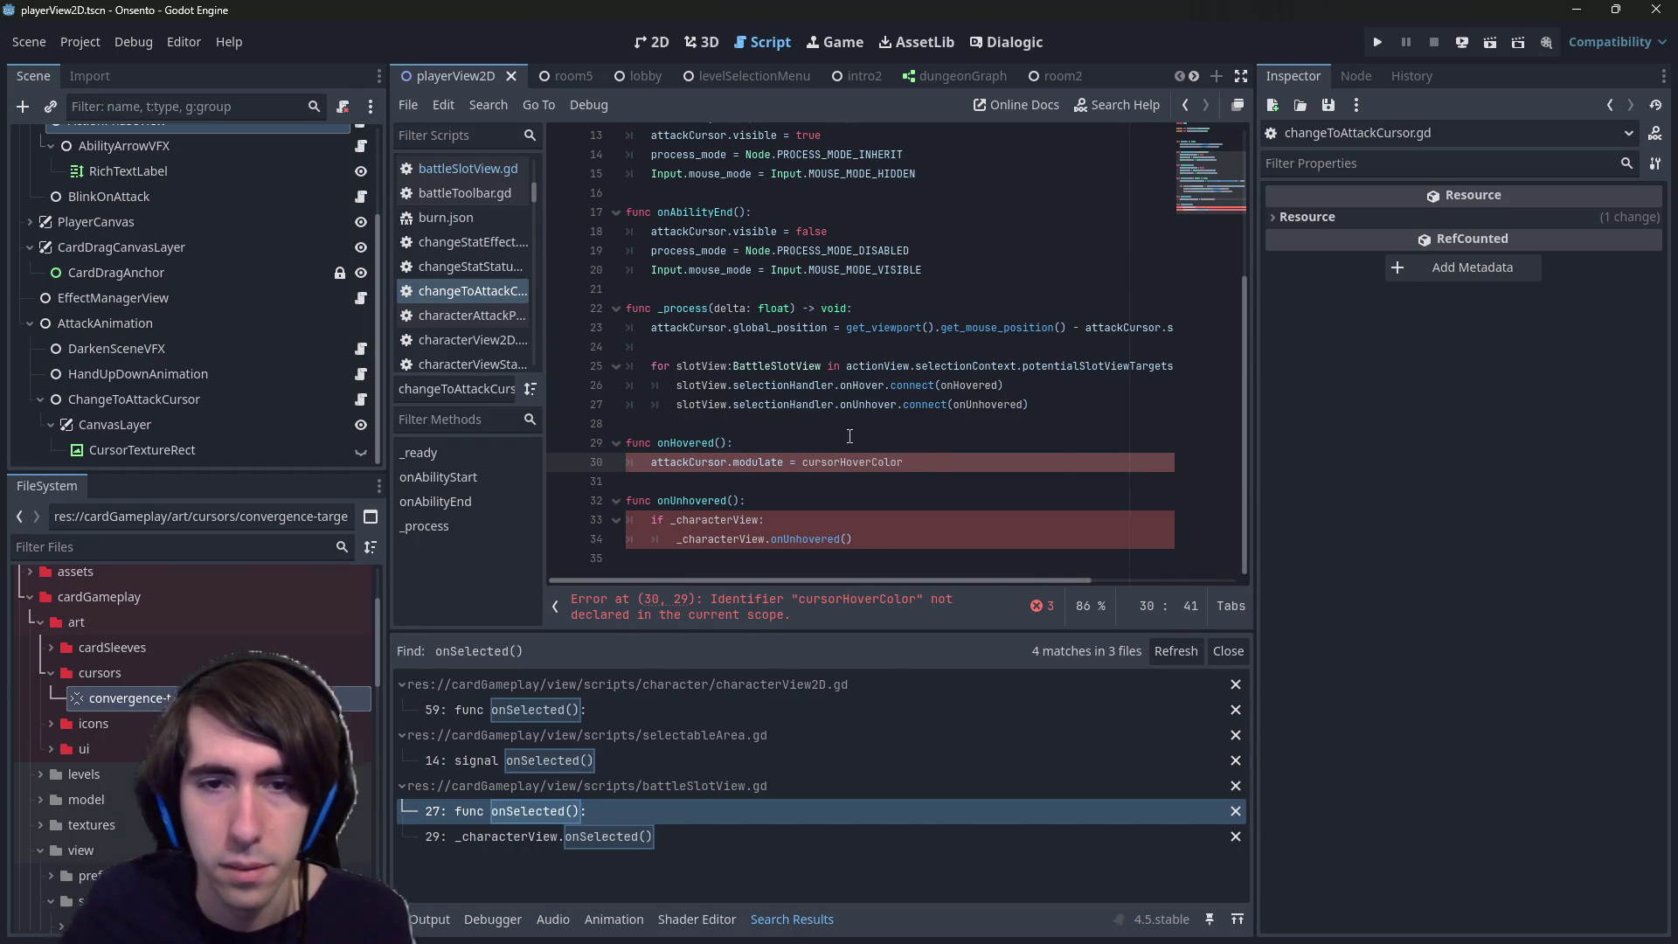
{"action": "scroll", "coordinate": [793, 189], "scroll_direction": "up", "scroll_amount": 4}
{"action": "scroll", "coordinate": [882, 329], "scroll_direction": "down", "scroll_amount": 4}
Declare var cursorDefaultColor and var cursorHoverColor below the exports
{"action": "double_click", "coordinate": [877, 463]}
{"action": "scroll", "coordinate": [877, 463], "scroll_direction": "up", "scroll_amount": 4}
{"action": "left_click", "coordinate": [725, 228]}
{"action": "type", "text": "var cursorHoverColor"}
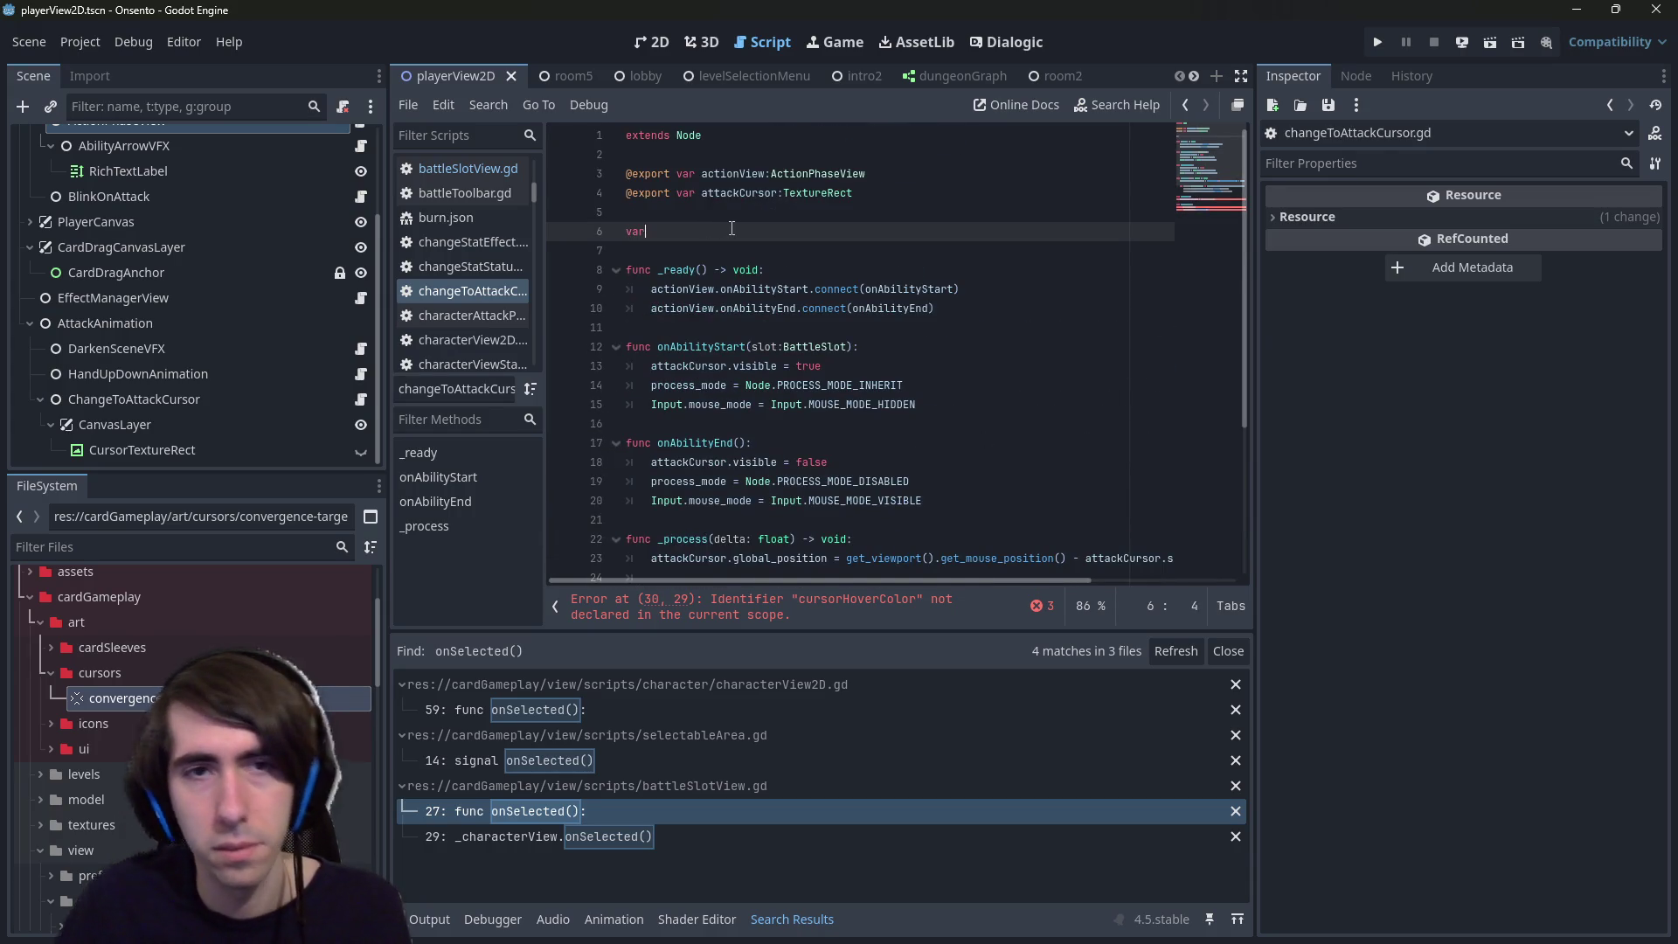
{"action": "key", "text": "Up"}
{"action": "key", "text": "Return"}
{"action": "type", "text": "var cursorDefaultColo"}
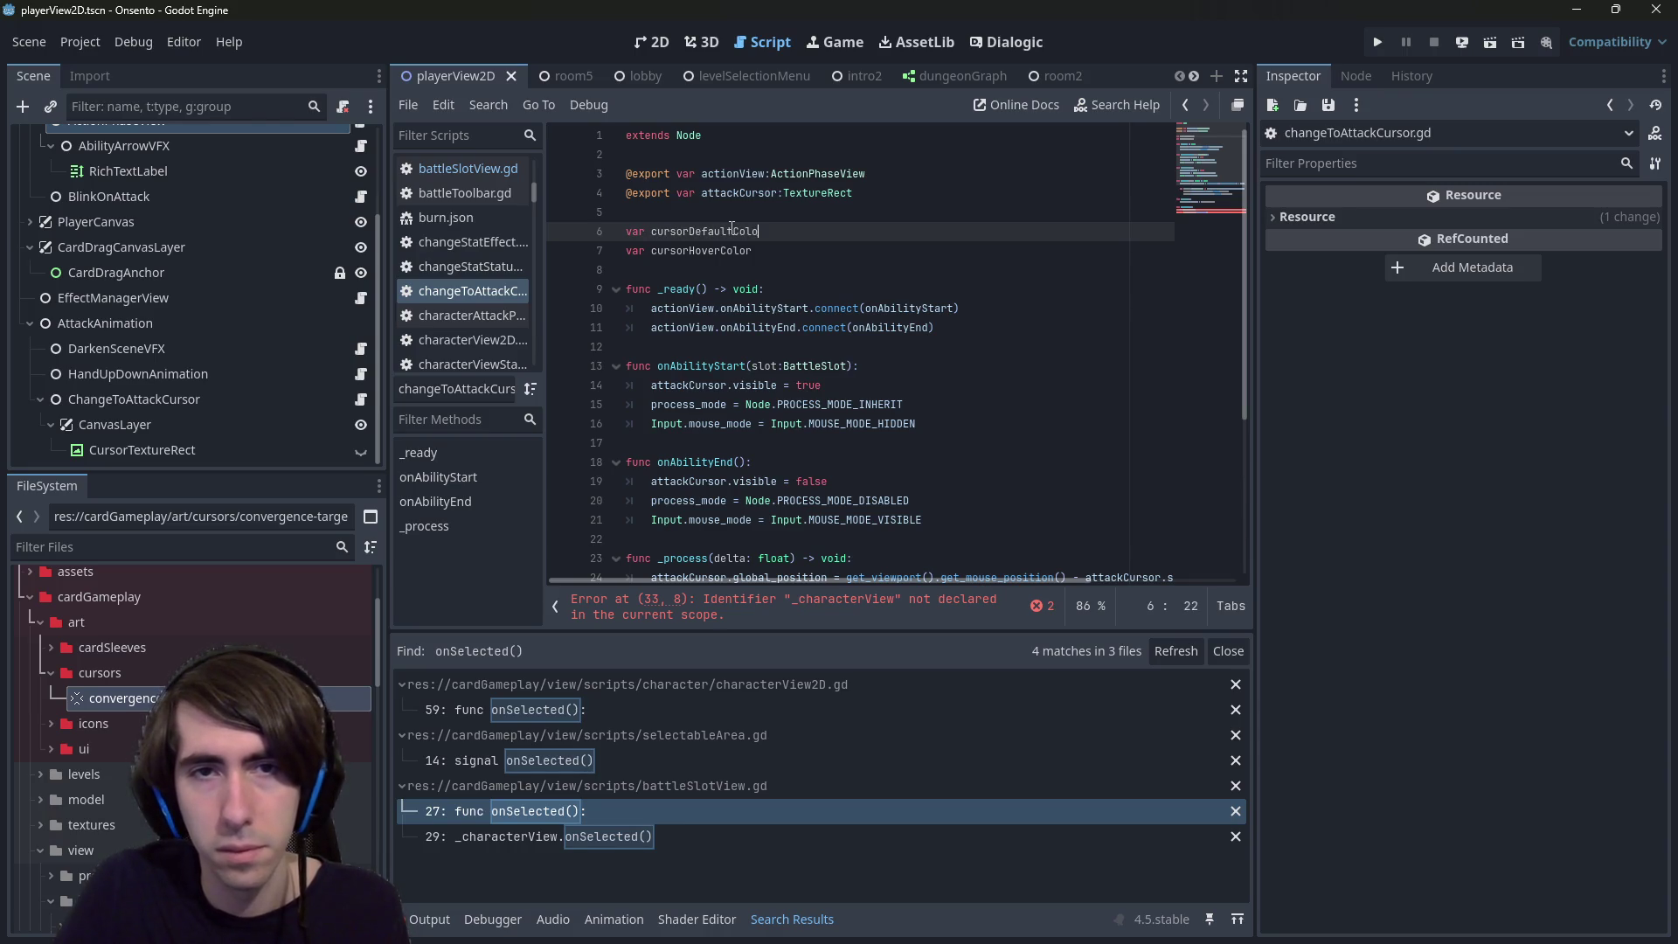
{"action": "type", "text": "r"}
{"action": "key", "text": "Down"}
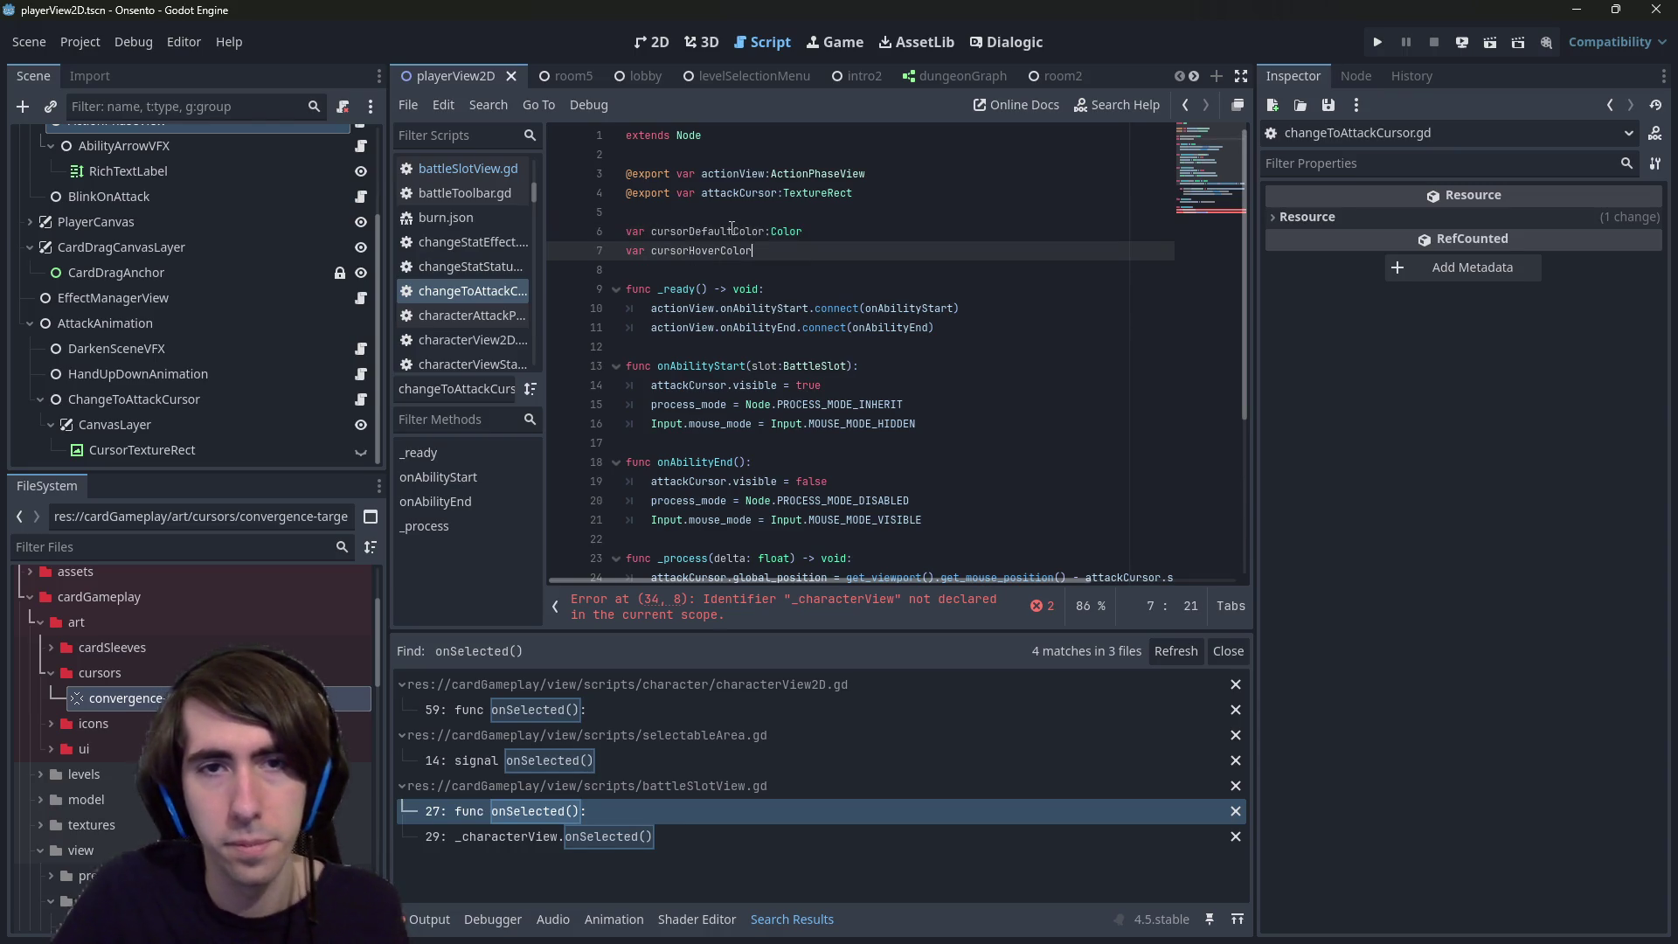
{"action": "type", "text": ":Color"}
{"action": "key", "text": "Escape"}
{"action": "key", "text": "Up"}
{"action": "key", "text": "Home"}
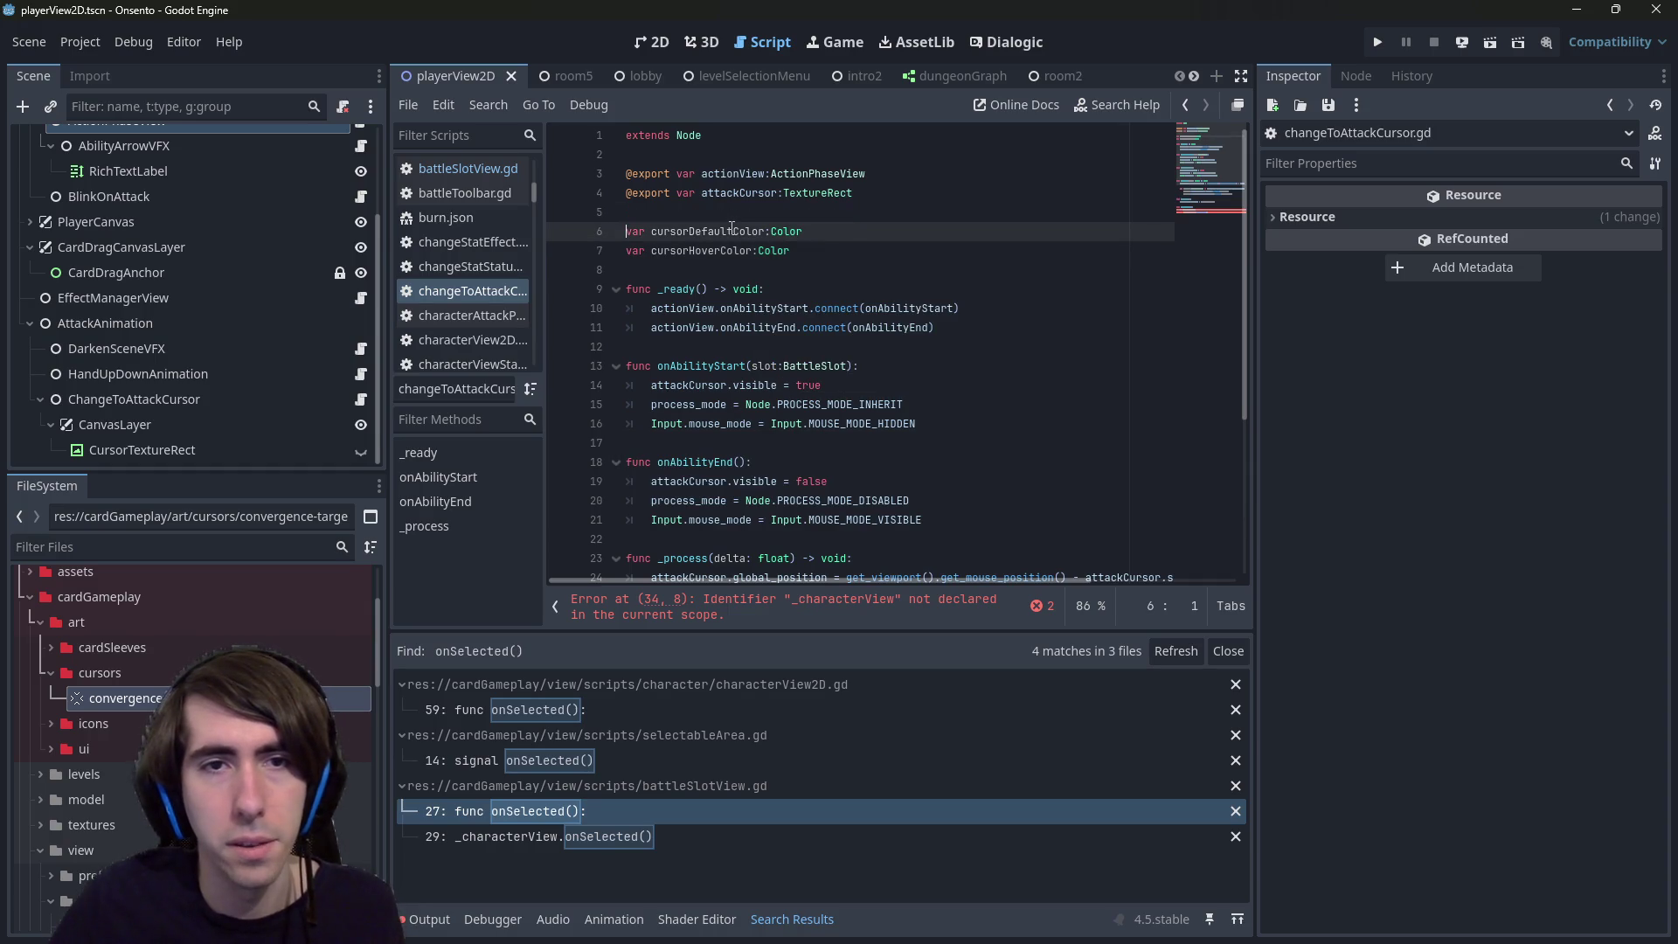
{"action": "key", "text": "ctrl+shift+Right"}
{"action": "key", "text": "ctrl+d"}
{"action": "key", "text": "Left"}
{"action": "type", "text": "@export"}
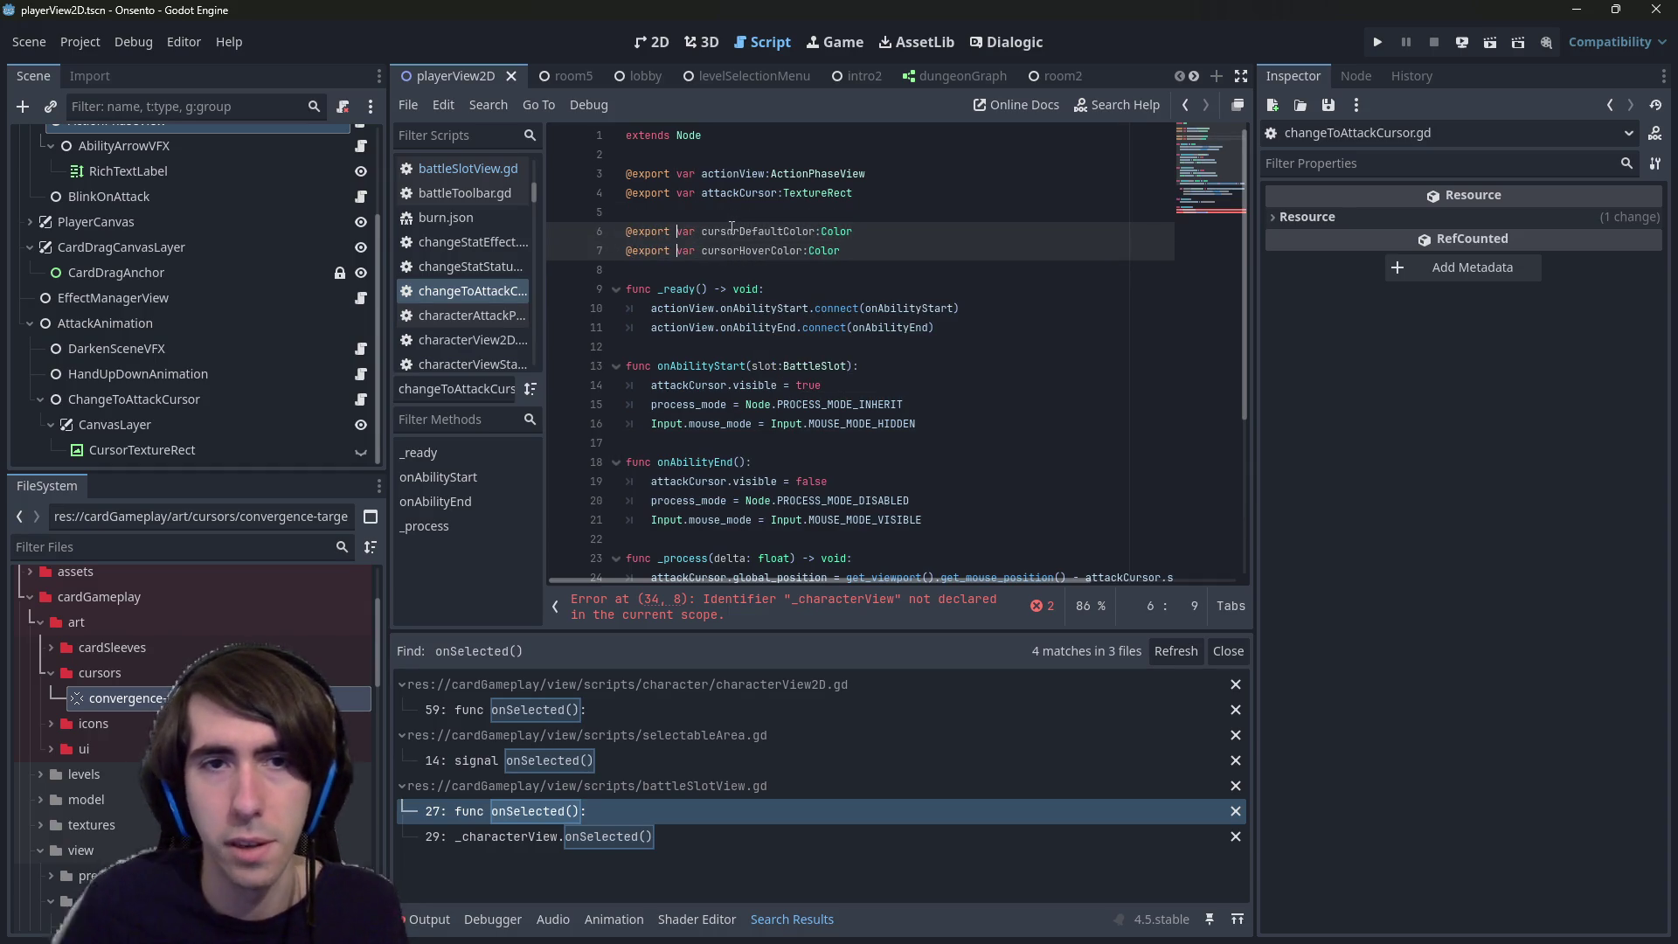
{"action": "key", "text": "ctrl+s"}
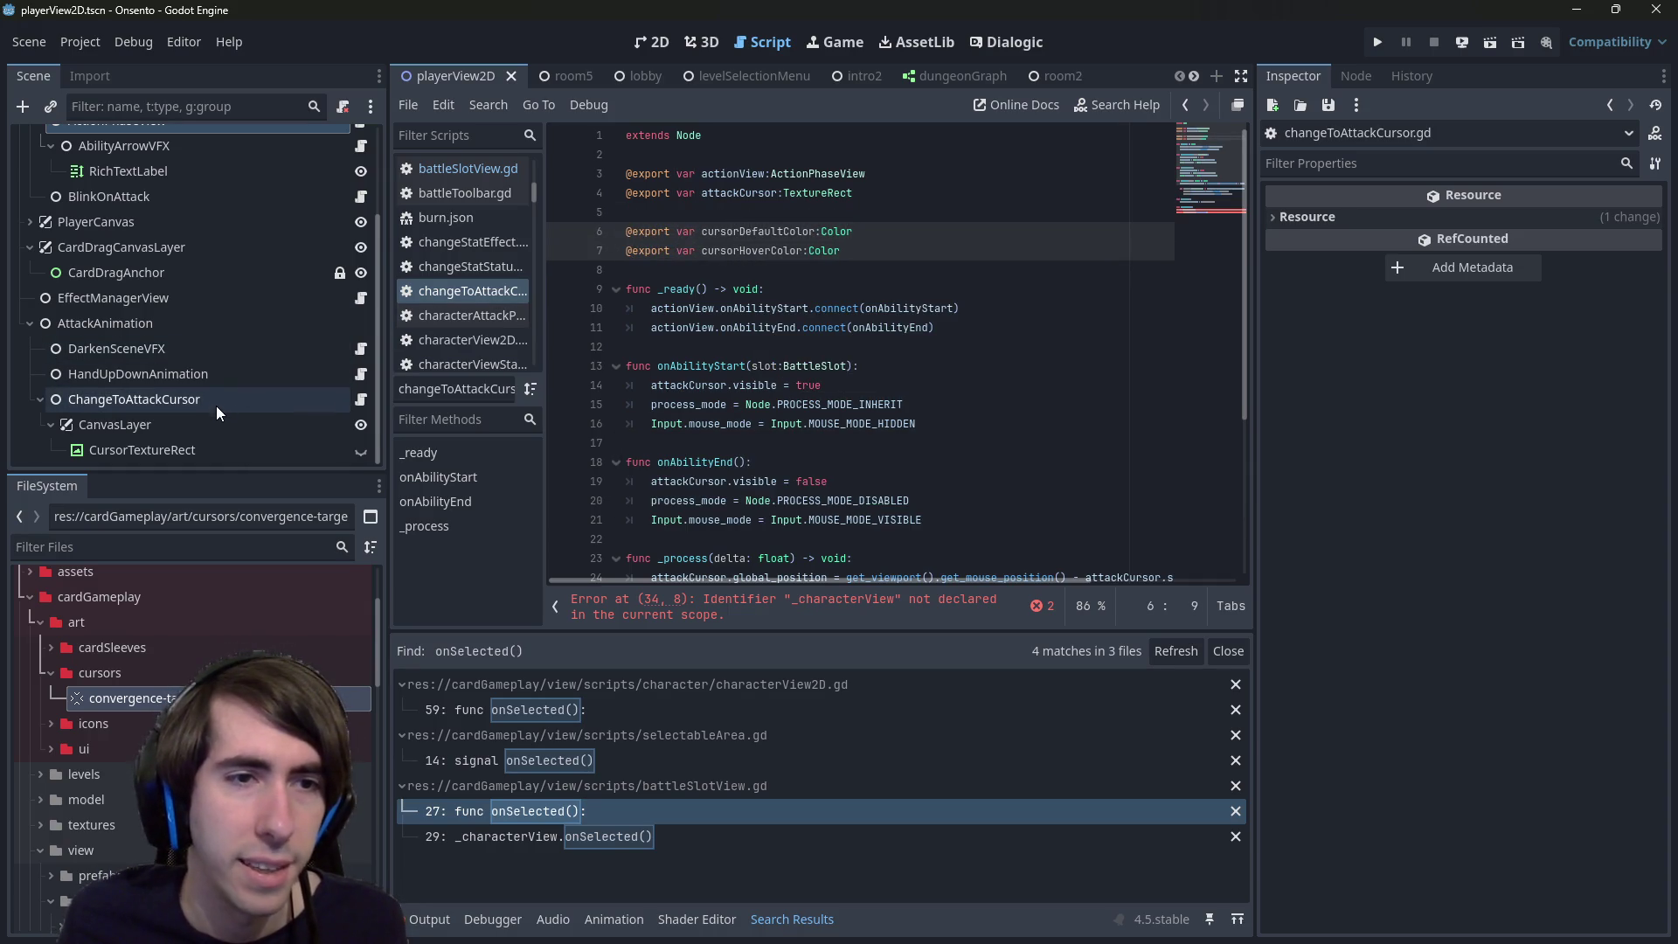
Replace the leftover _characterView check in onUnhovered with a copy of the modulate line
{"action": "left_click", "coordinate": [217, 403]}
{"action": "scroll", "coordinate": [857, 505], "scroll_direction": "down", "scroll_amount": 4}
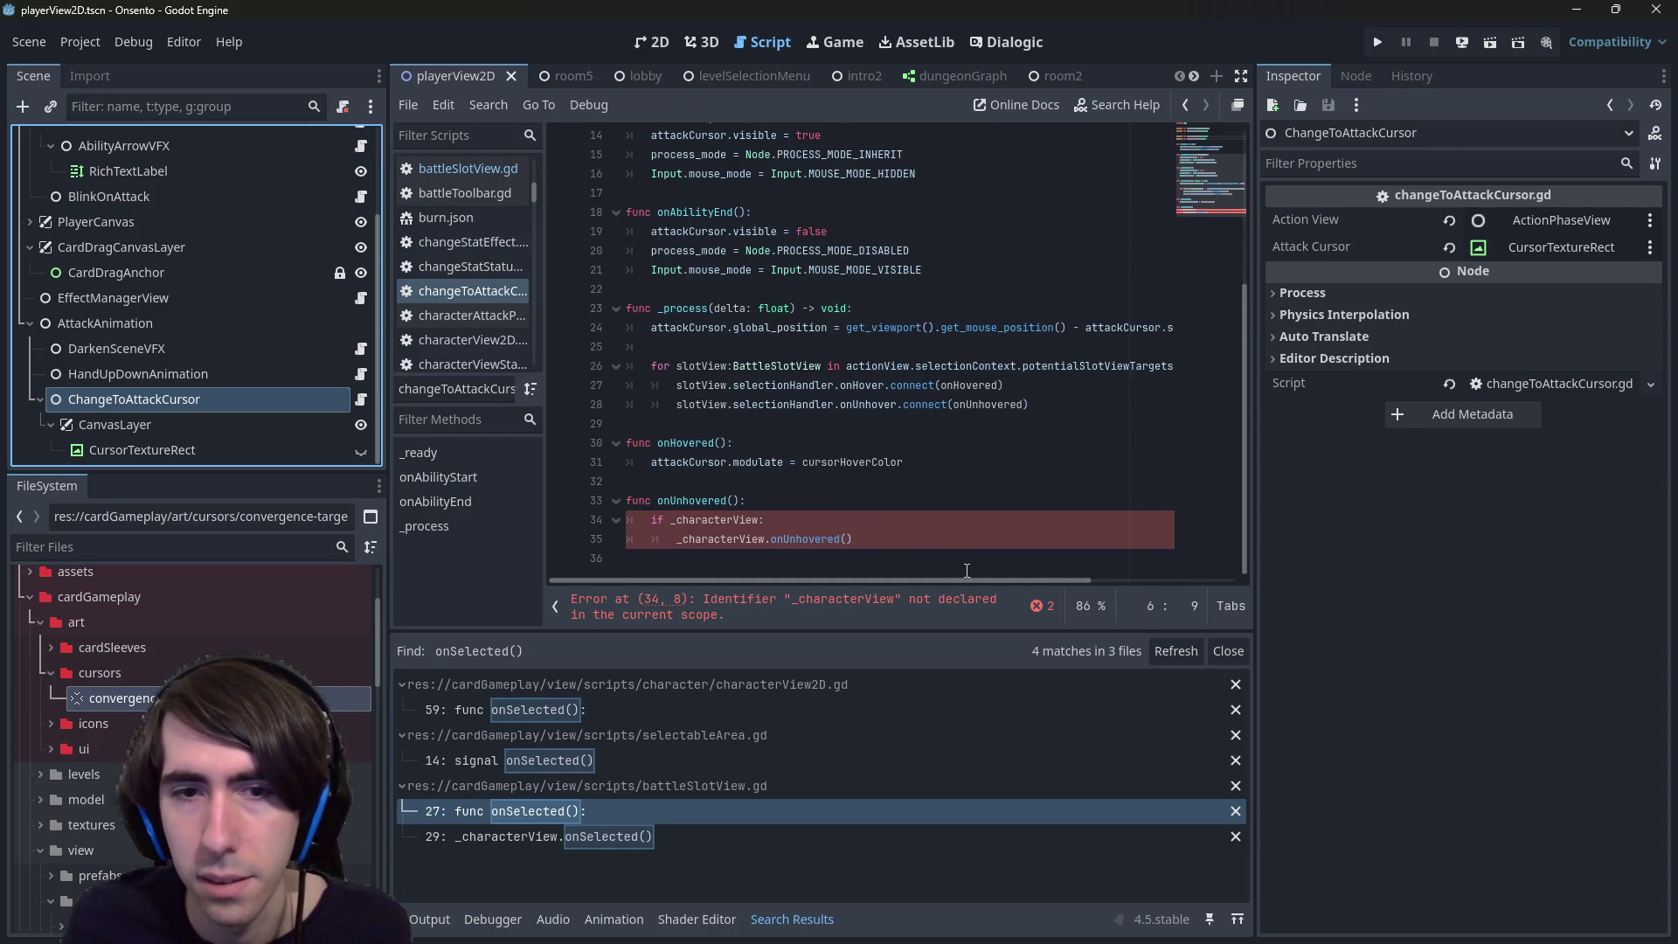
{"action": "left_click_drag", "start_coordinate": [973, 571], "coordinate": [650, 519]}
{"action": "left_click_drag", "start_coordinate": [904, 461], "coordinate": [626, 461]}
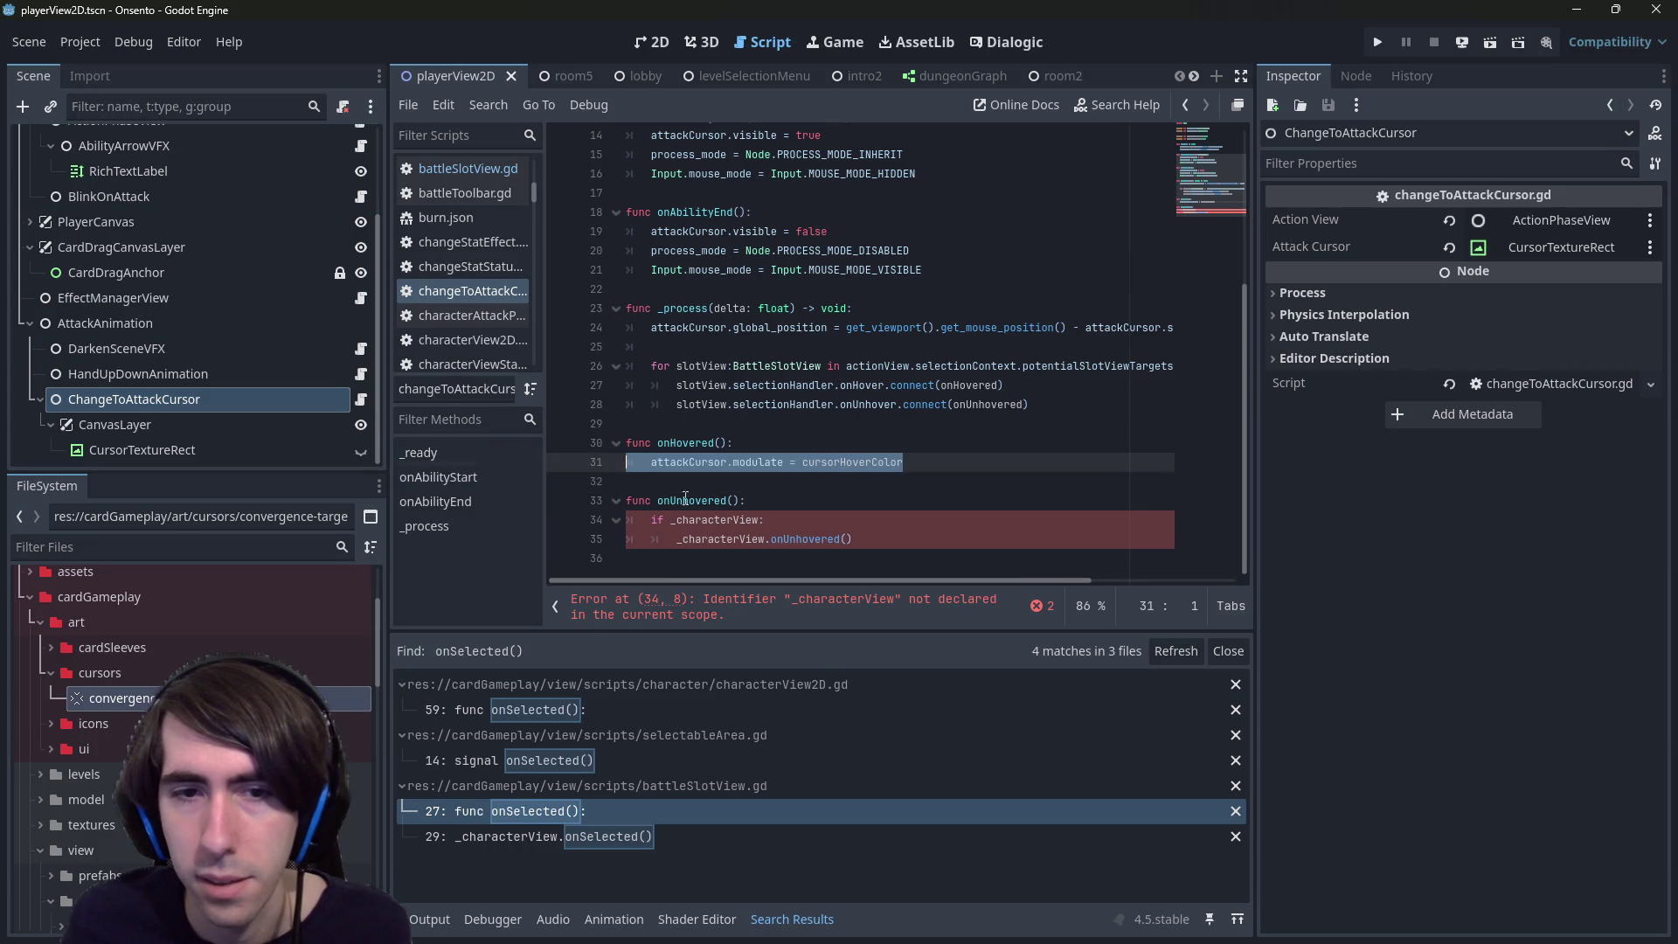
{"action": "key", "text": "ctrl+c"}
{"action": "left_click_drag", "start_coordinate": [856, 539], "coordinate": [626, 519]}
{"action": "key", "text": "ctrl+v"}
Change the onUnhovered modulate value from cursorHoverColor to cursorDefaultColor
{"action": "scroll", "coordinate": [734, 262], "scroll_direction": "up", "scroll_amount": 5}
{"action": "left_click", "coordinate": [734, 251]}
{"action": "double_click", "coordinate": [733, 232]}
{"action": "scroll", "coordinate": [787, 394], "scroll_direction": "down", "scroll_amount": 4}
{"action": "double_click", "coordinate": [835, 539]}
{"action": "type", "text": "Def"}
{"action": "key", "text": "Return"}
Inspect the Cursor Hover Color and Cursor Default Color values in the Inspector without changing them
{"action": "left_click", "coordinate": [1581, 296]}
{"action": "left_click", "coordinate": [1518, 278]}
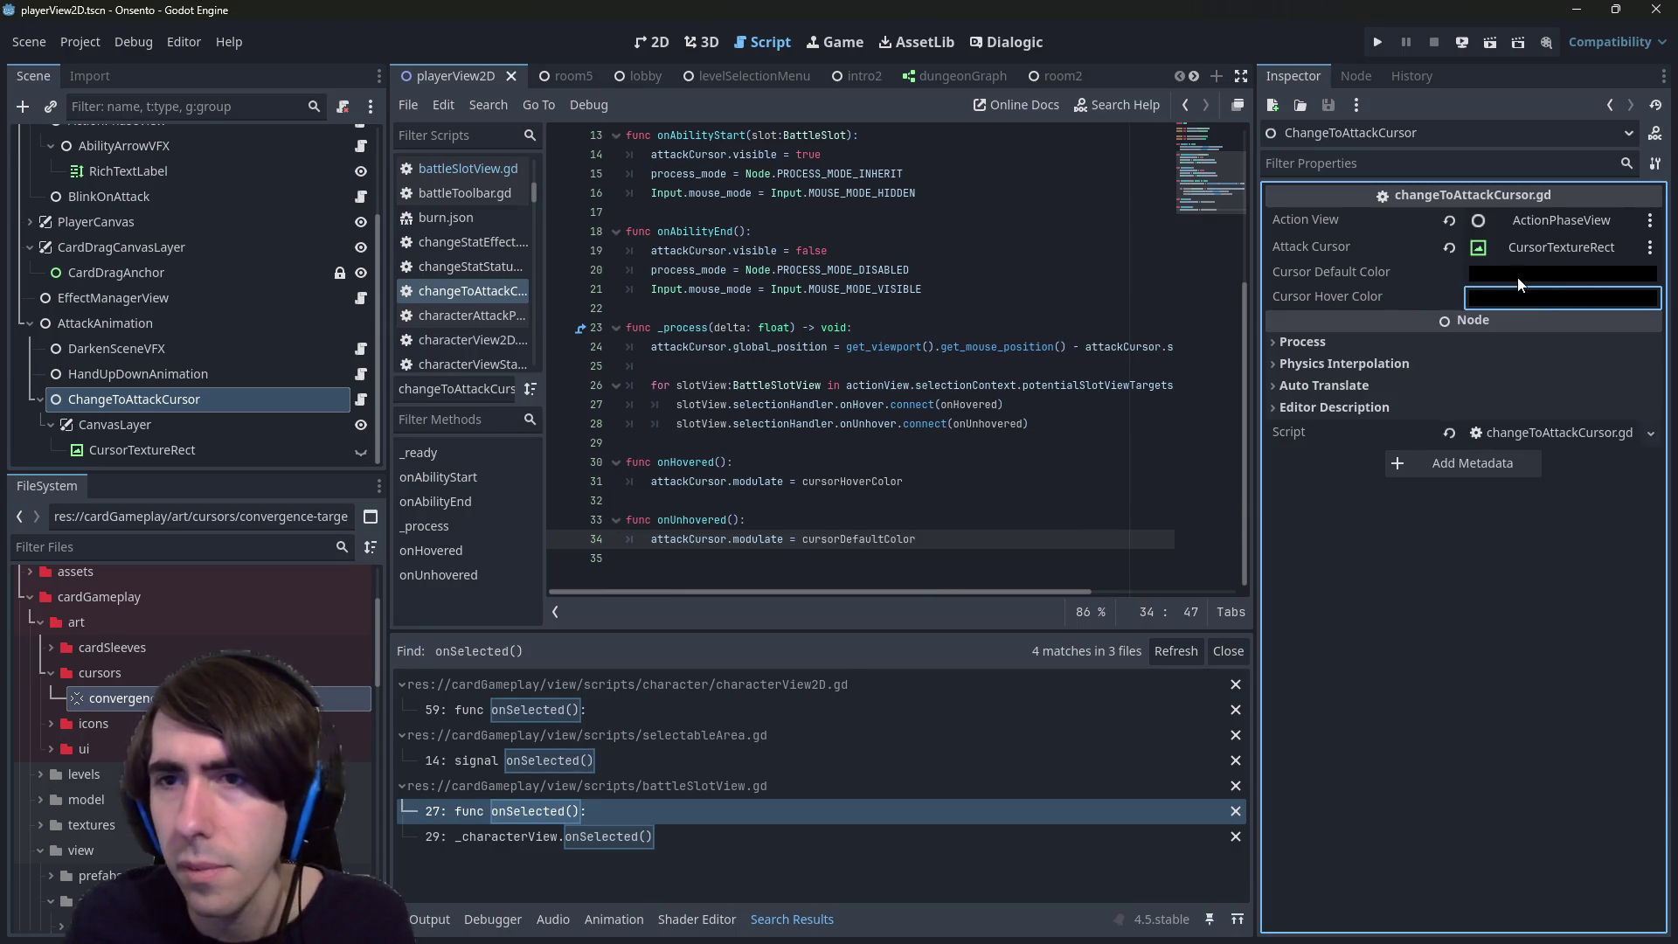
{"action": "left_click", "coordinate": [1518, 276]}
{"action": "left_click_drag", "start_coordinate": [1654, 343], "coordinate": [1658, 301]}
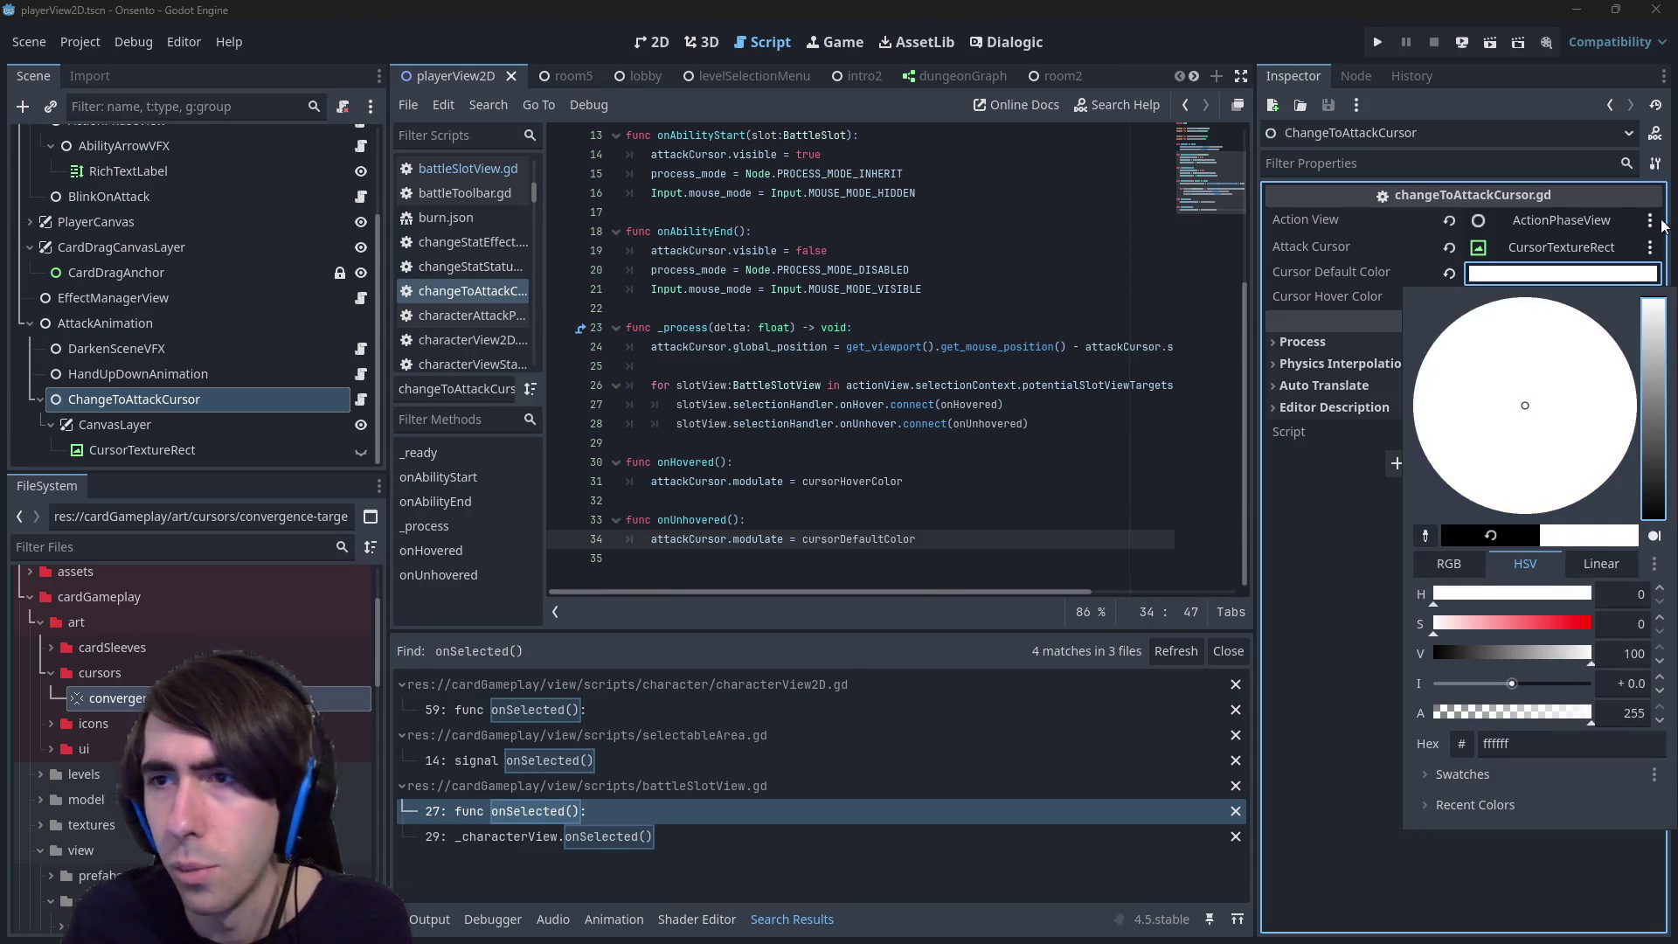
{"action": "key", "text": "Escape"}
Default cursorDefaultColor to Color.WHITE and cursorHoverColor to Color.DARK_RED, then save
{"action": "scroll", "coordinate": [860, 222], "scroll_direction": "up", "scroll_amount": 4}
{"action": "left_click", "coordinate": [860, 223]}
{"action": "type", "text": "= Color.WHIT"}
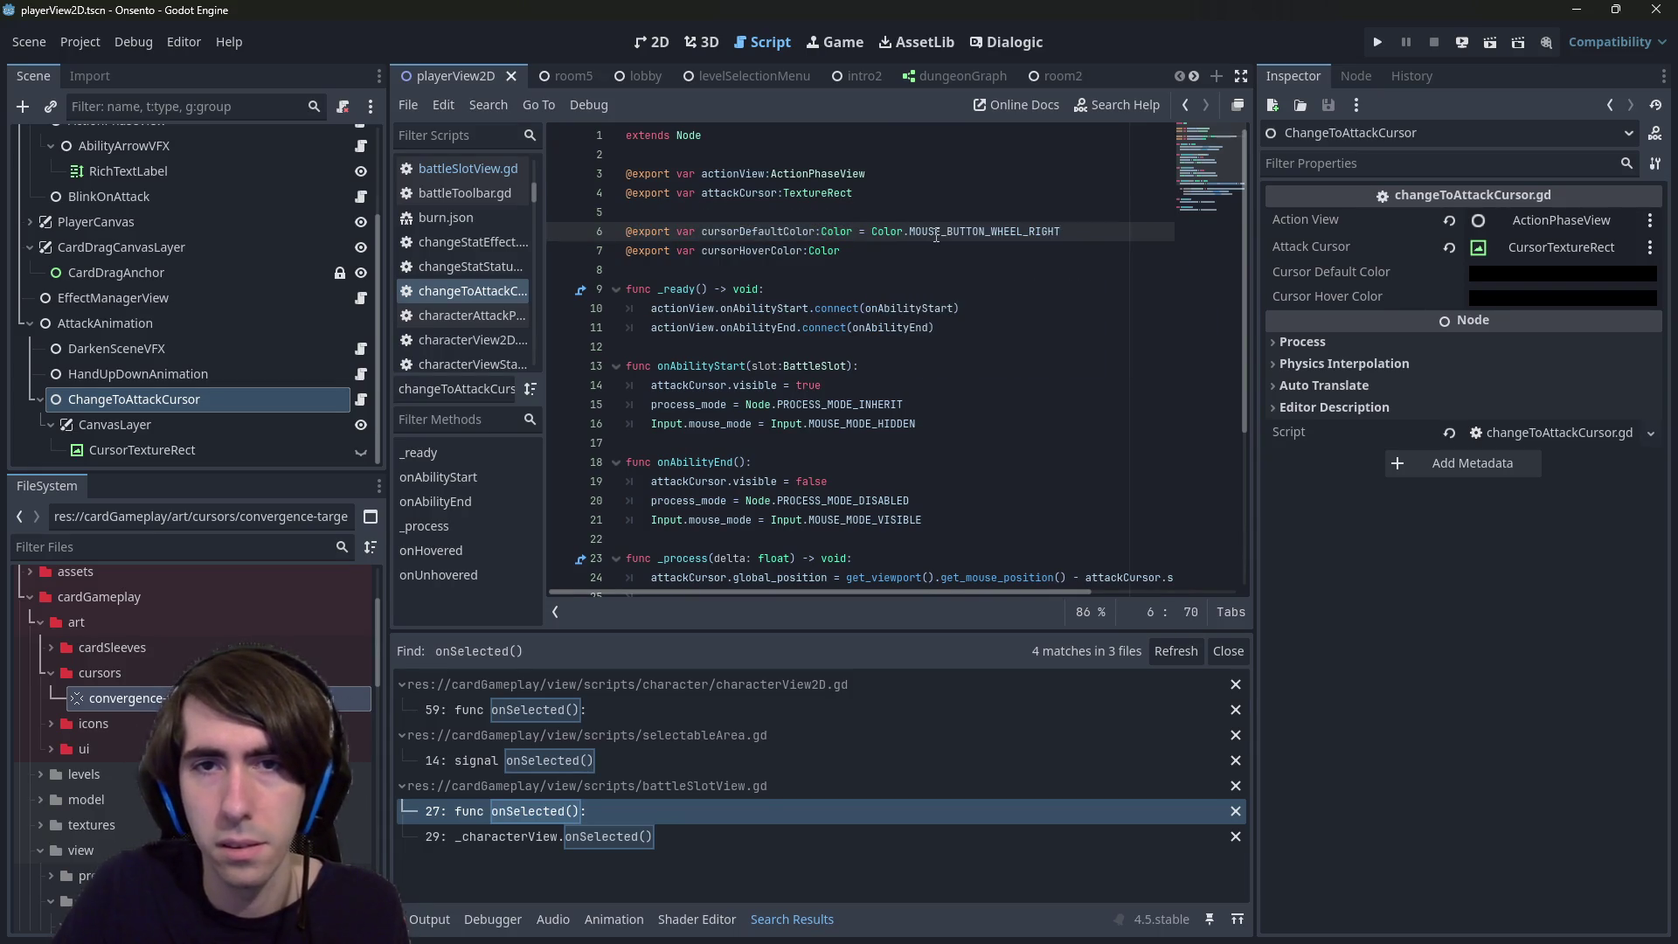
{"action": "type", "text": "E"}
{"action": "key", "text": "Escape"}
{"action": "key", "text": "Down"}
{"action": "type", "text": "="}
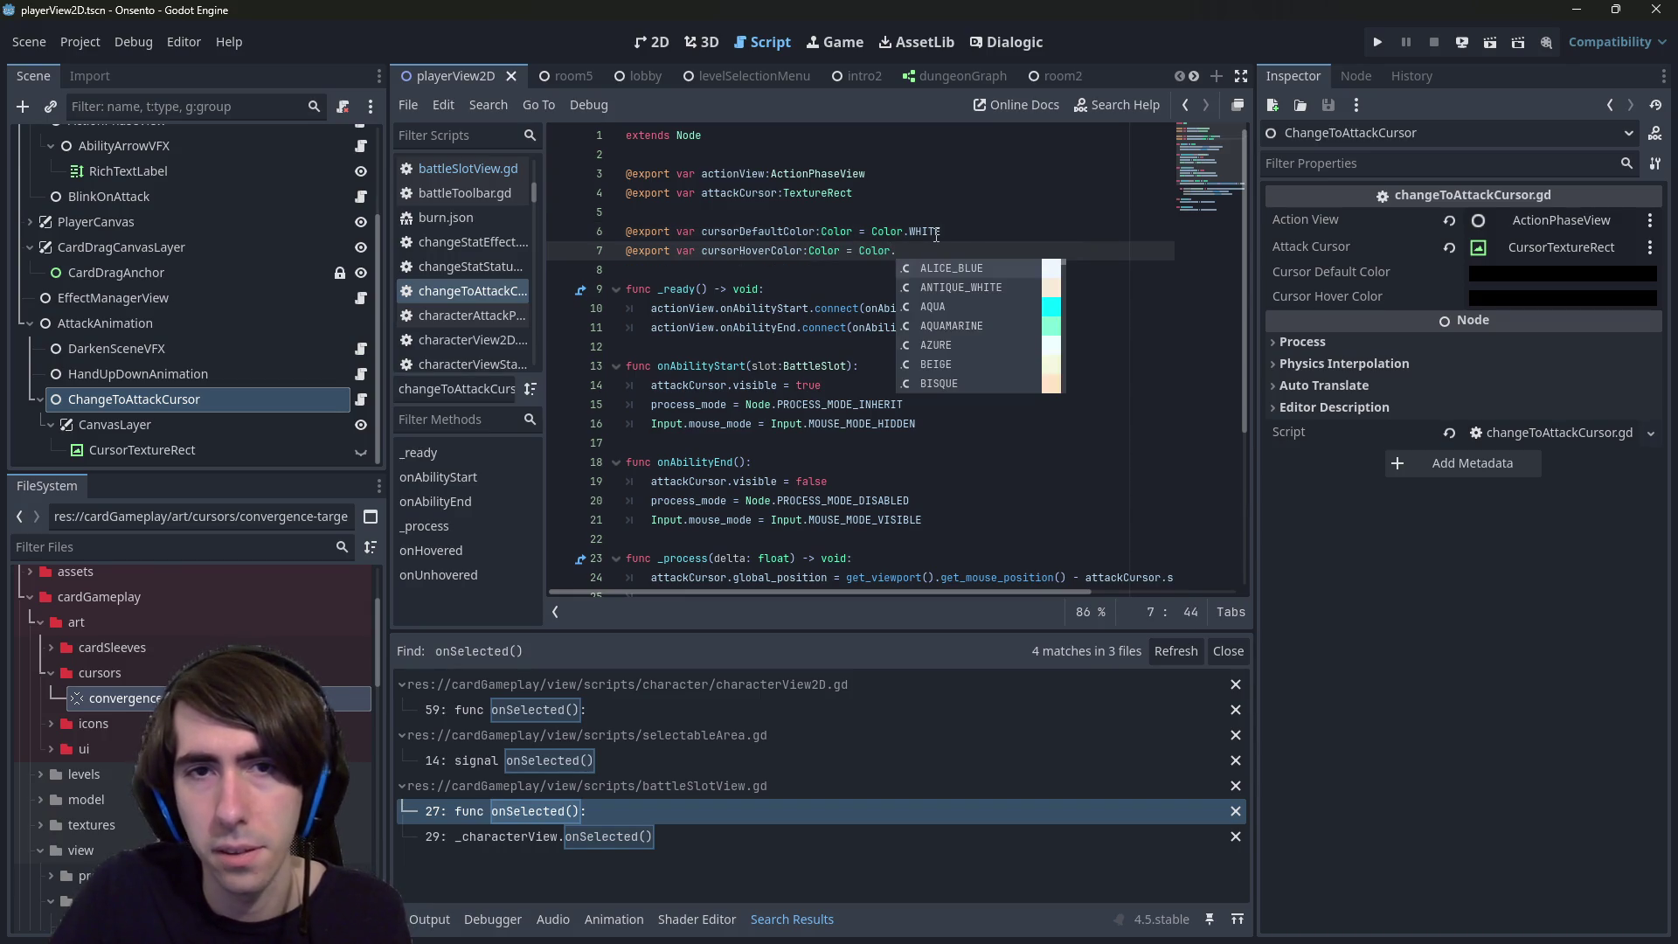
{"action": "type", "text": "dark_red"}
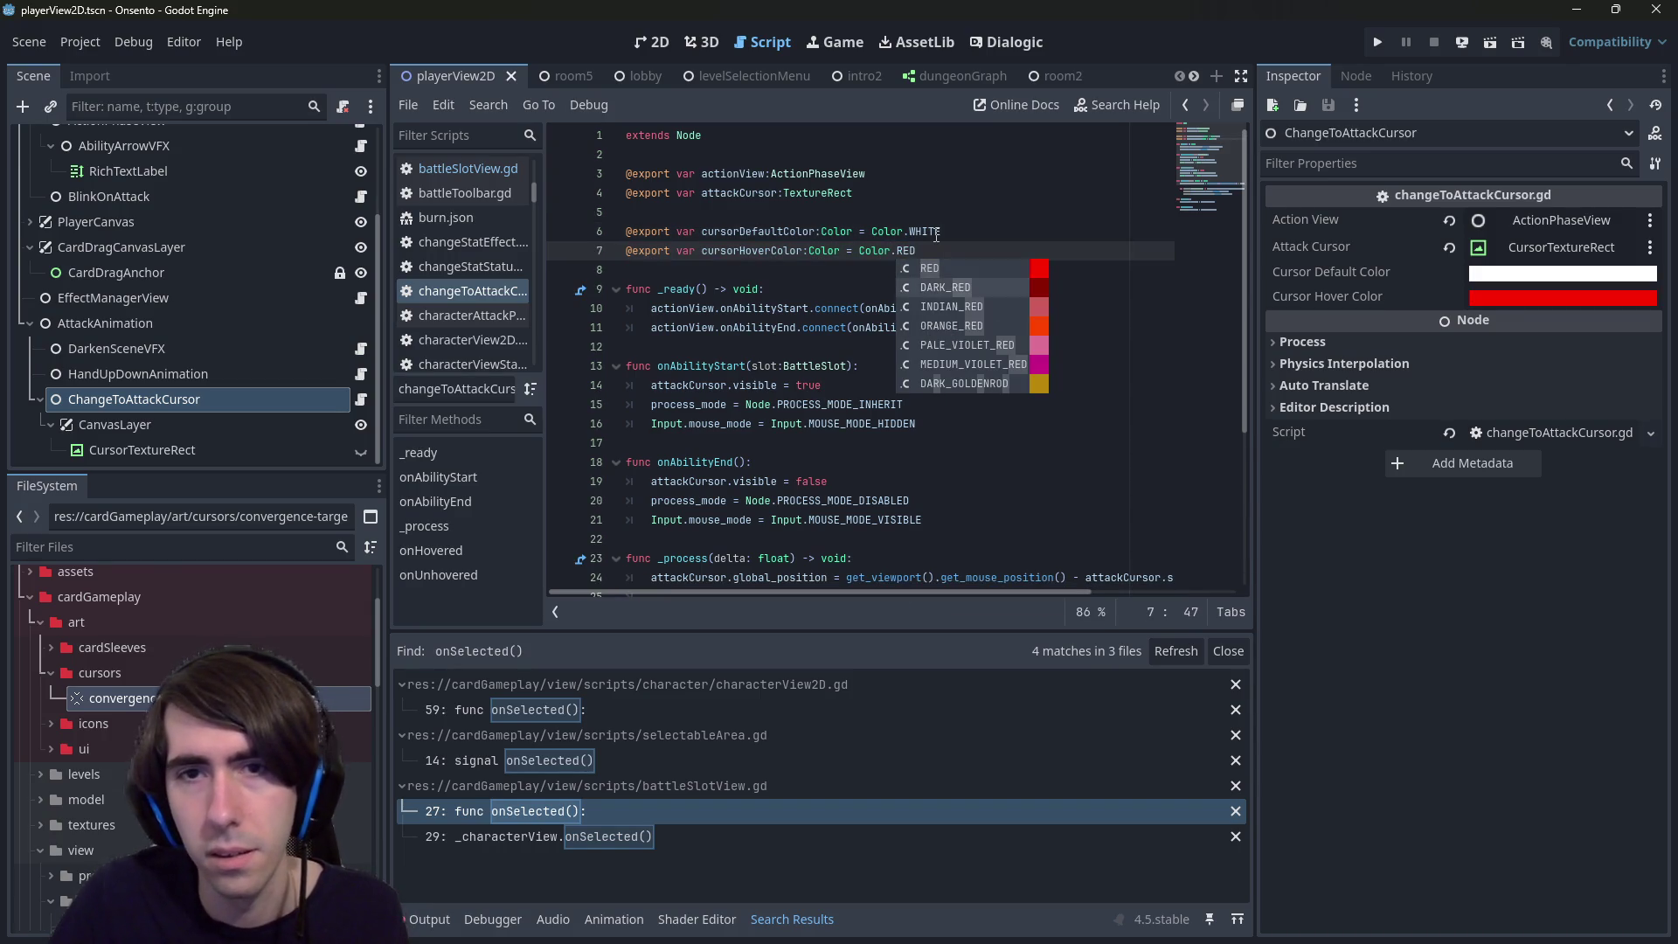
{"action": "key", "text": "Return"}
{"action": "key", "text": "ctrl+s"}
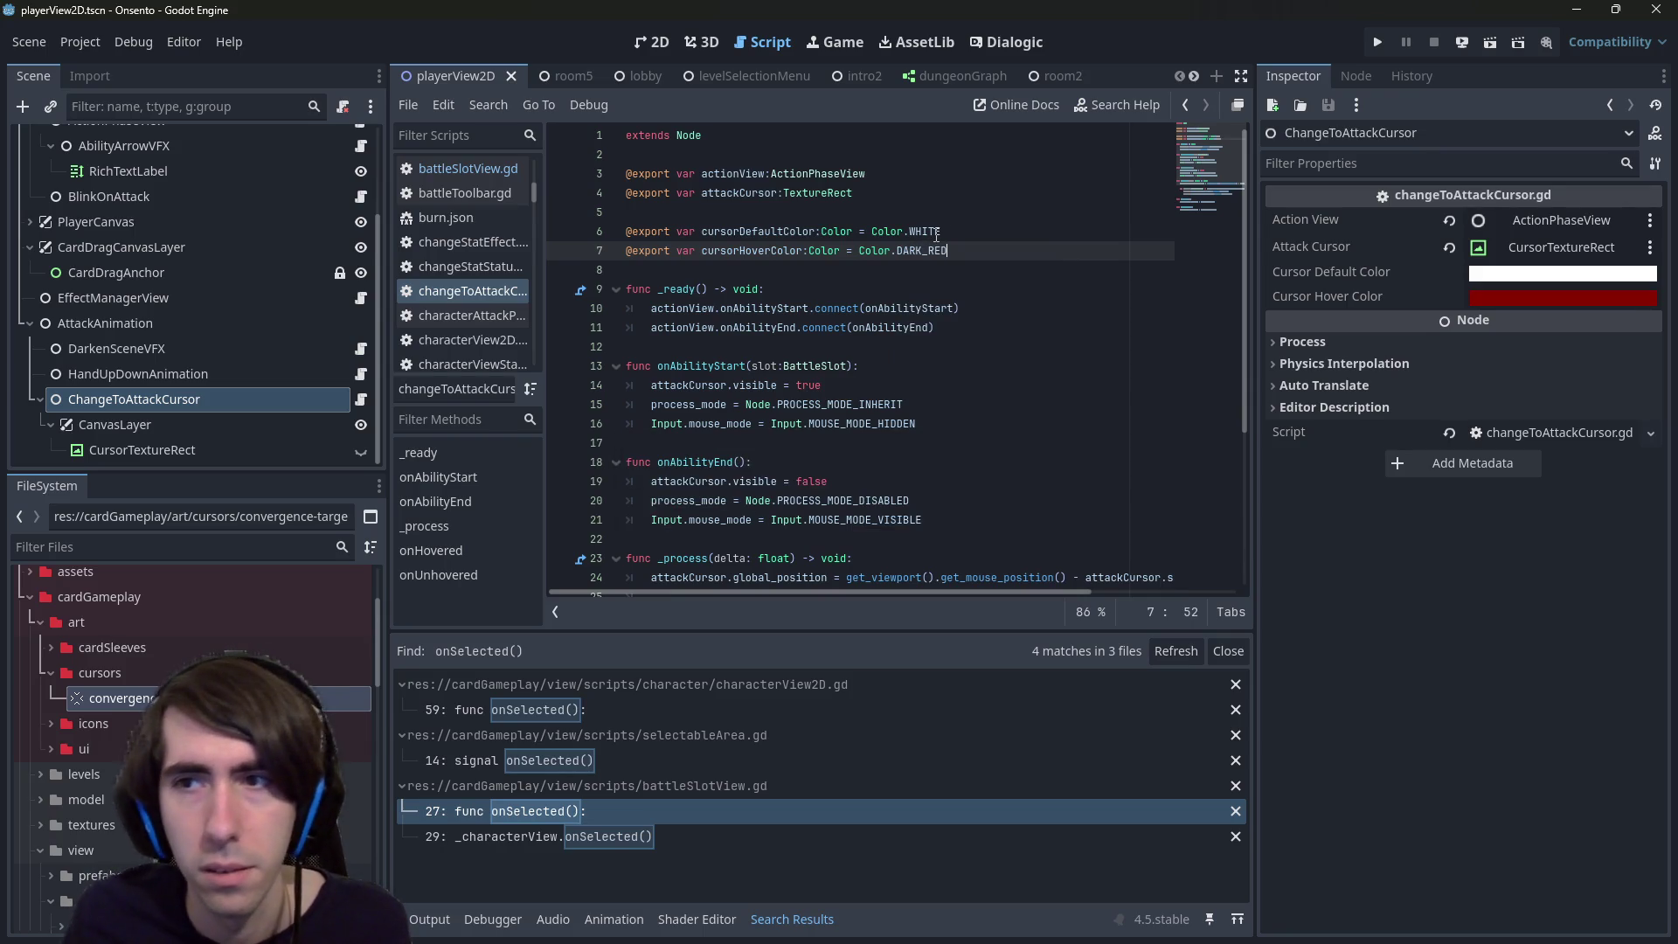
{"action": "scroll", "coordinate": [977, 287], "scroll_direction": "down", "scroll_amount": 3}
{"action": "scroll", "coordinate": [861, 405], "scroll_direction": "down", "scroll_amount": 2}
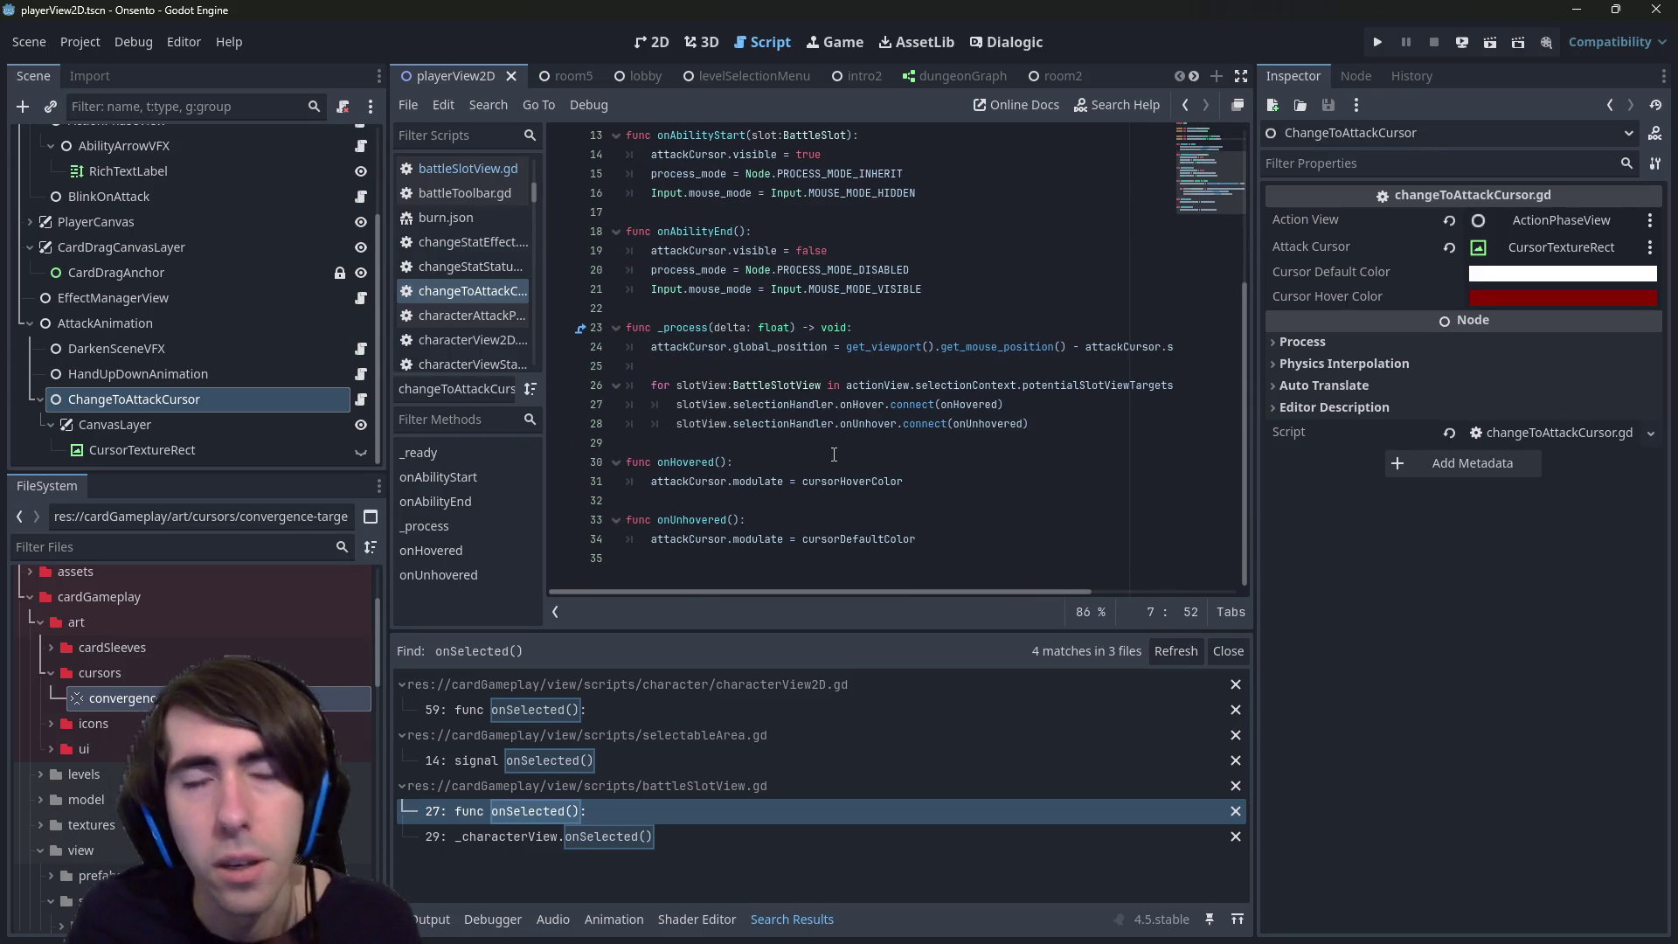
{"action": "left_click", "coordinate": [865, 481]}
Add attackCursor.scale = Vector2(0.5, 0.5) to onHovered
{"action": "key", "text": "Return"}
{"action": "type", "text": "attackCursor"}
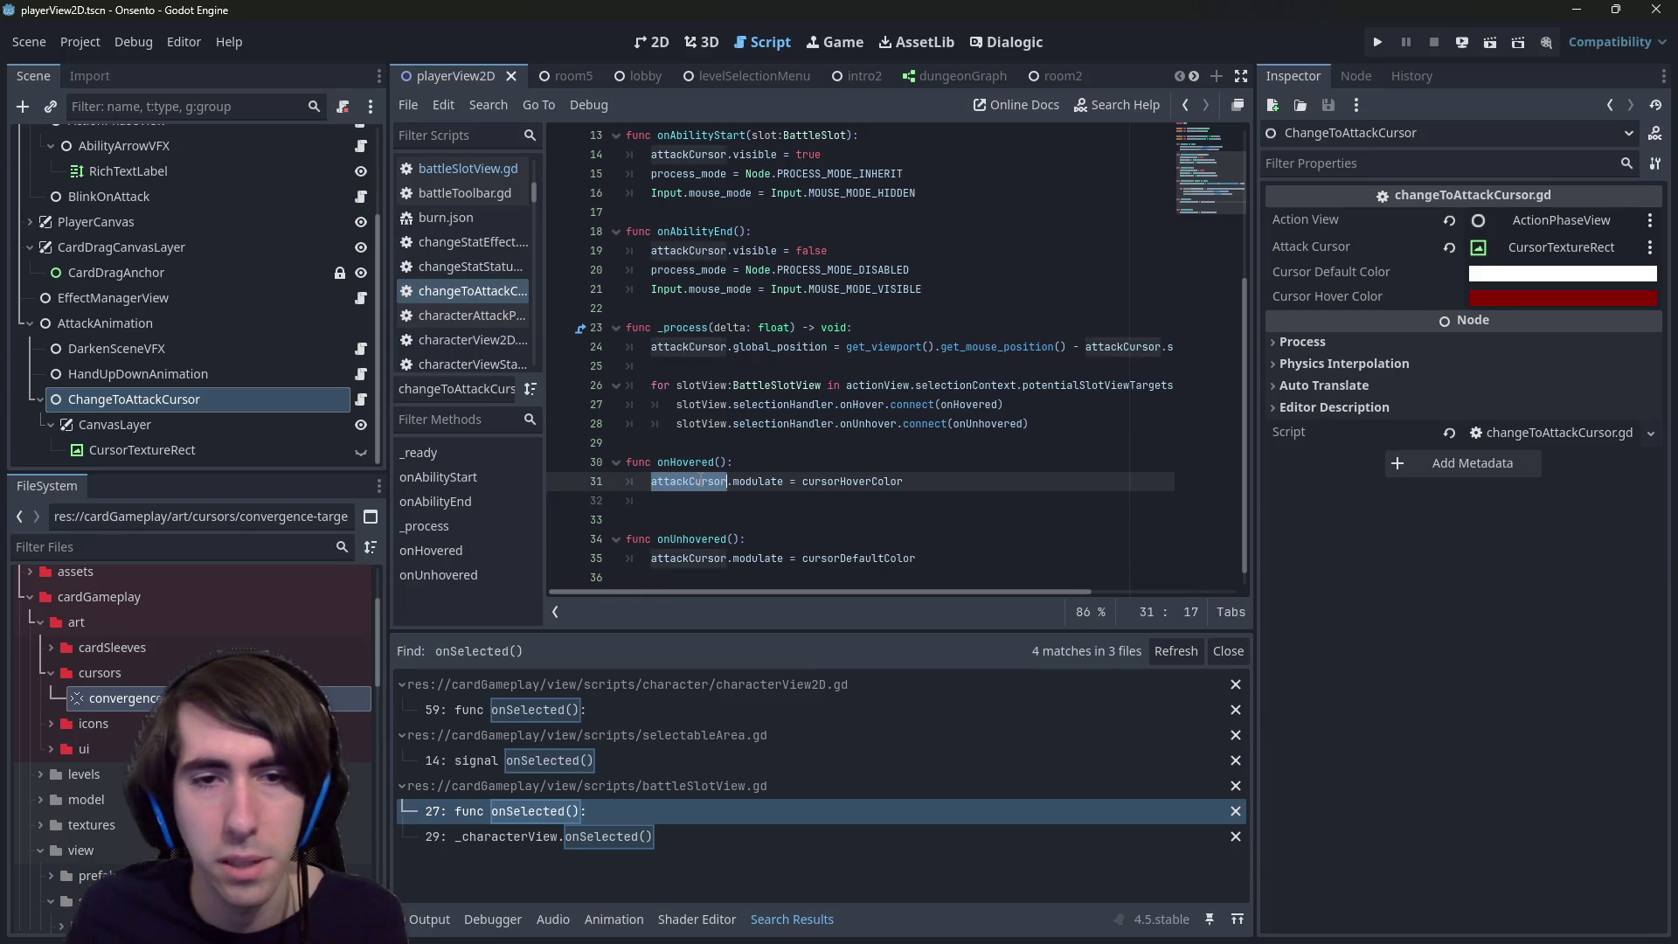
{"action": "type", "text": ".scale"}
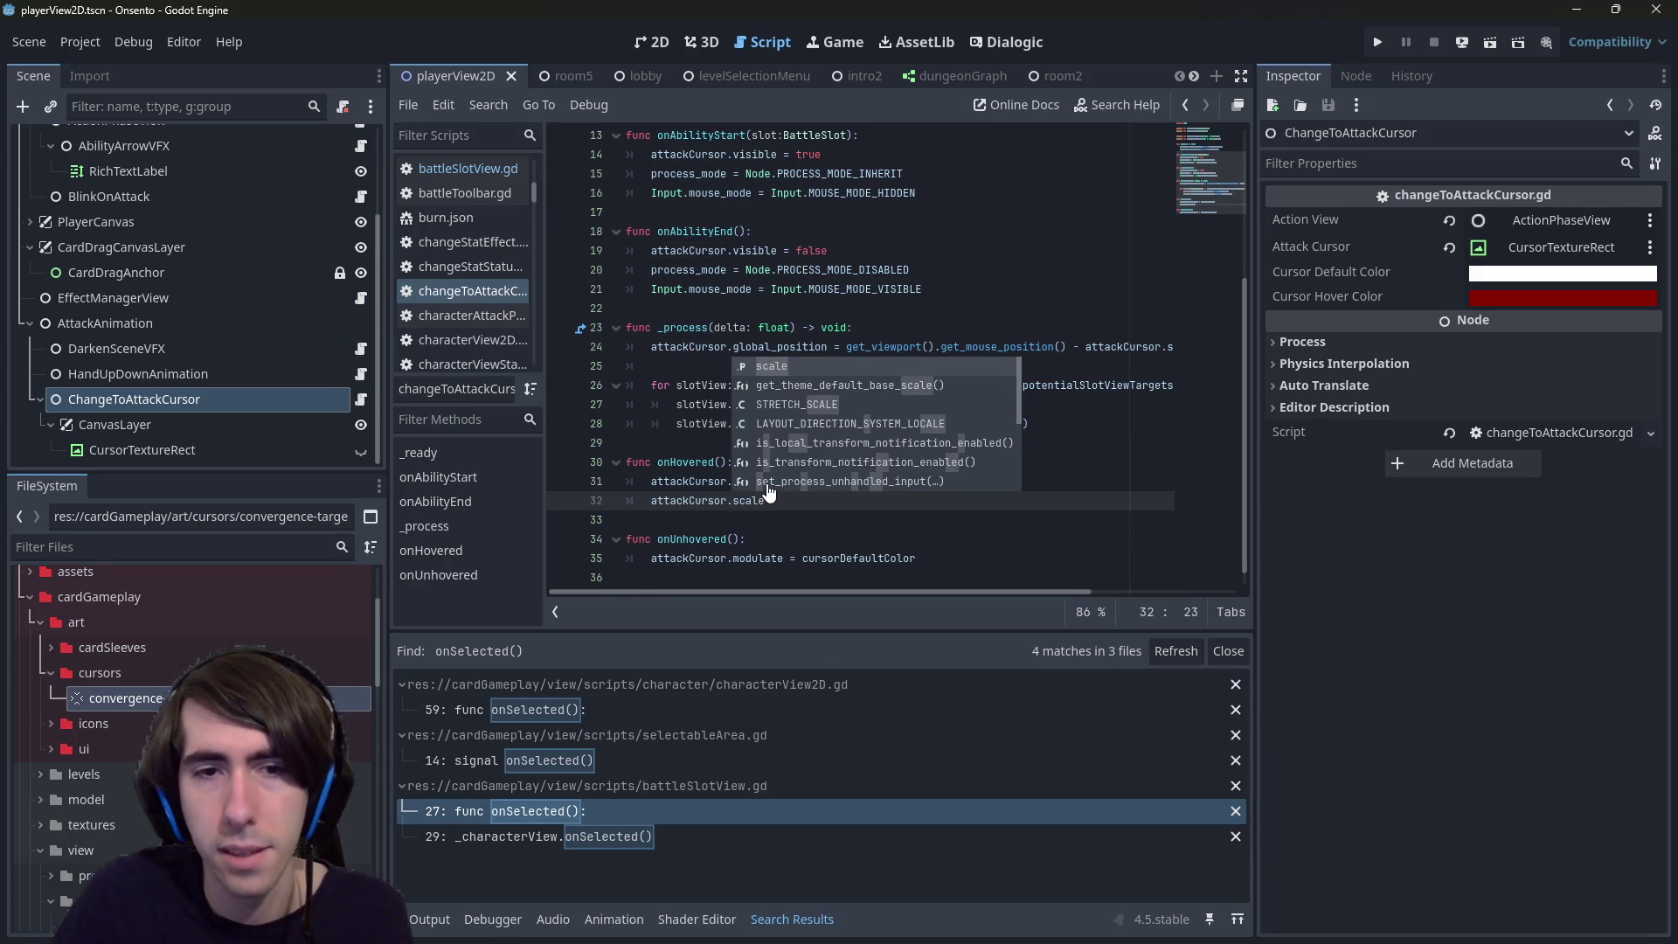
{"action": "type", "text": " = Ve"}
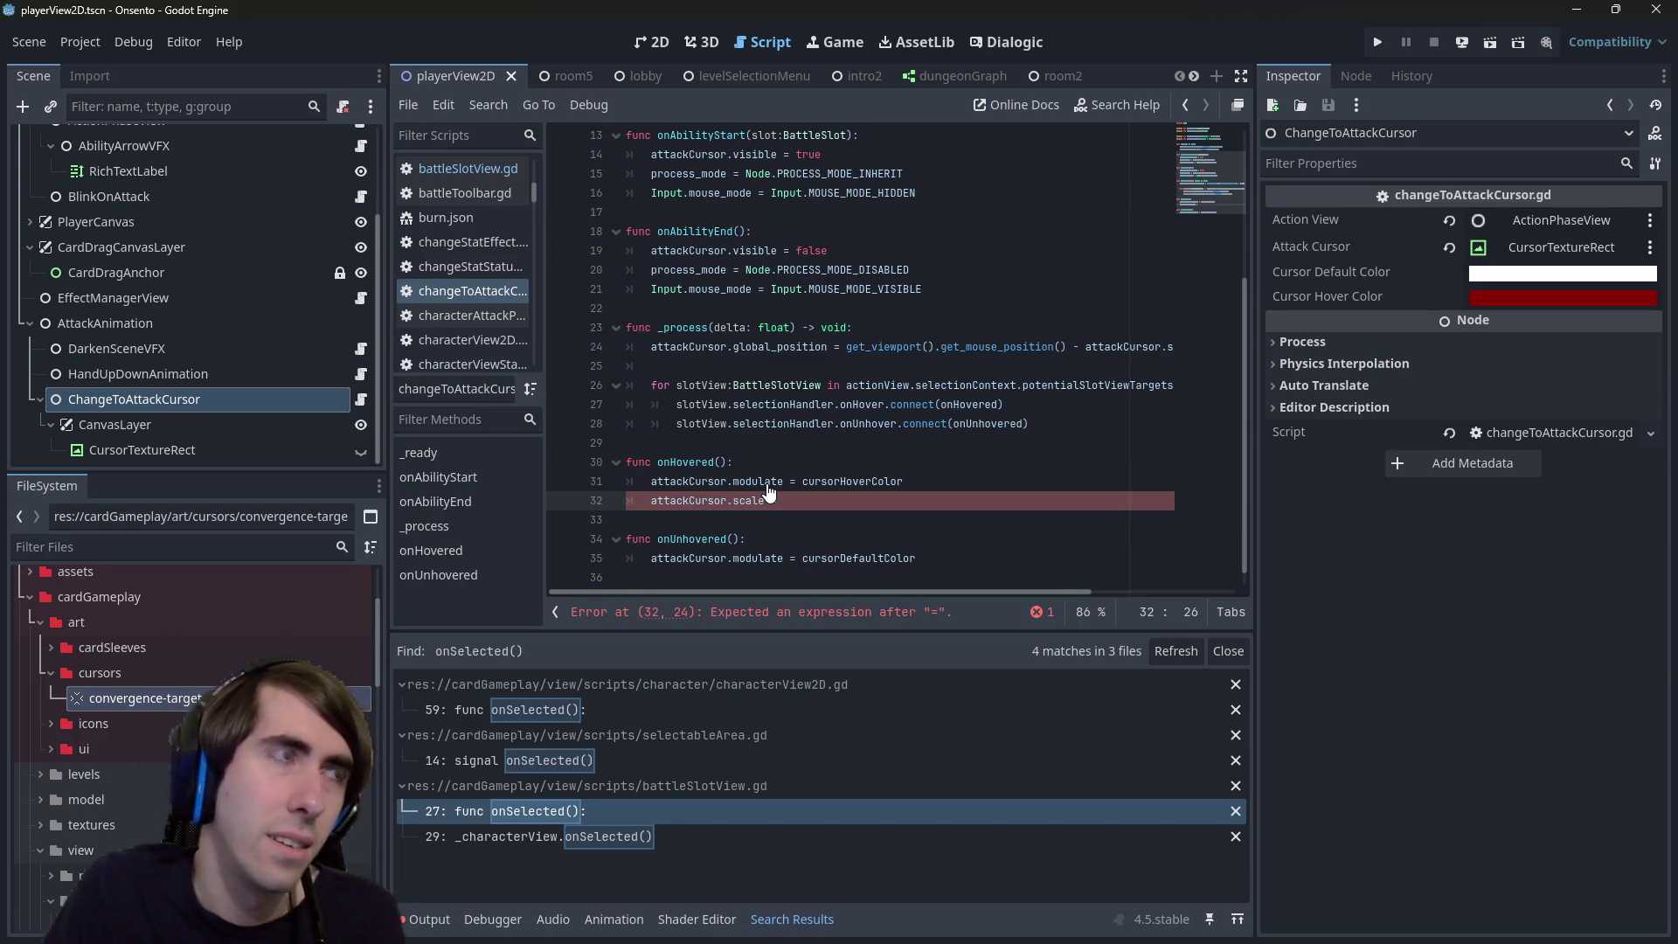
{"action": "type", "text": "ctor2(0."}
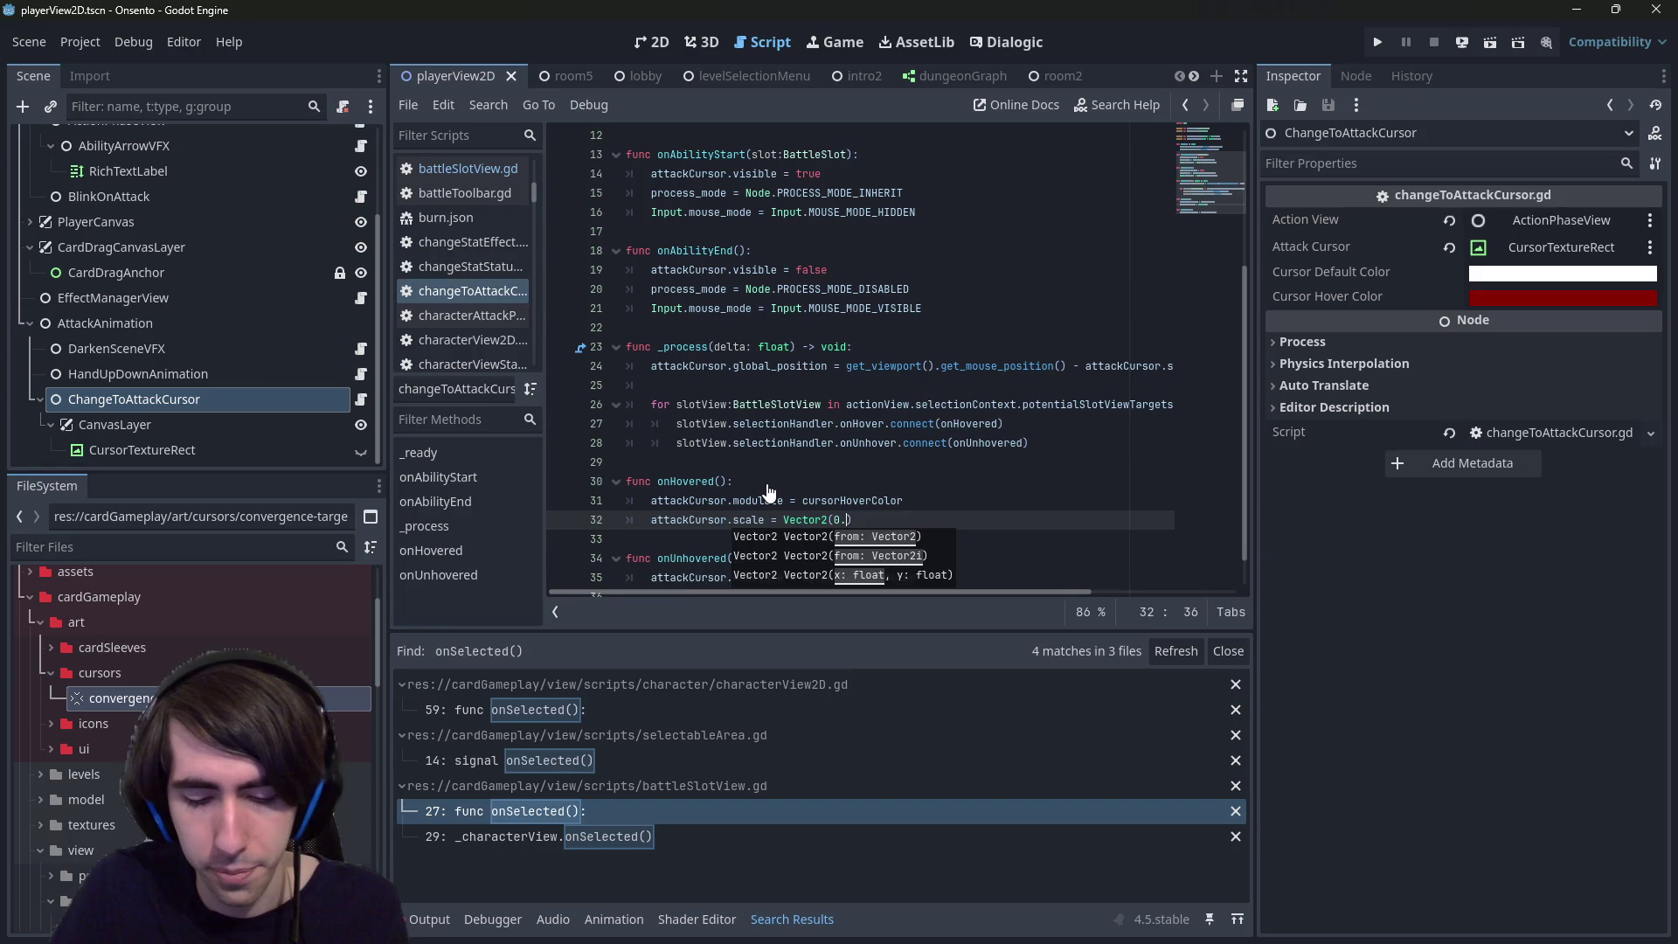
{"action": "type", "text": "8, 0.8"}
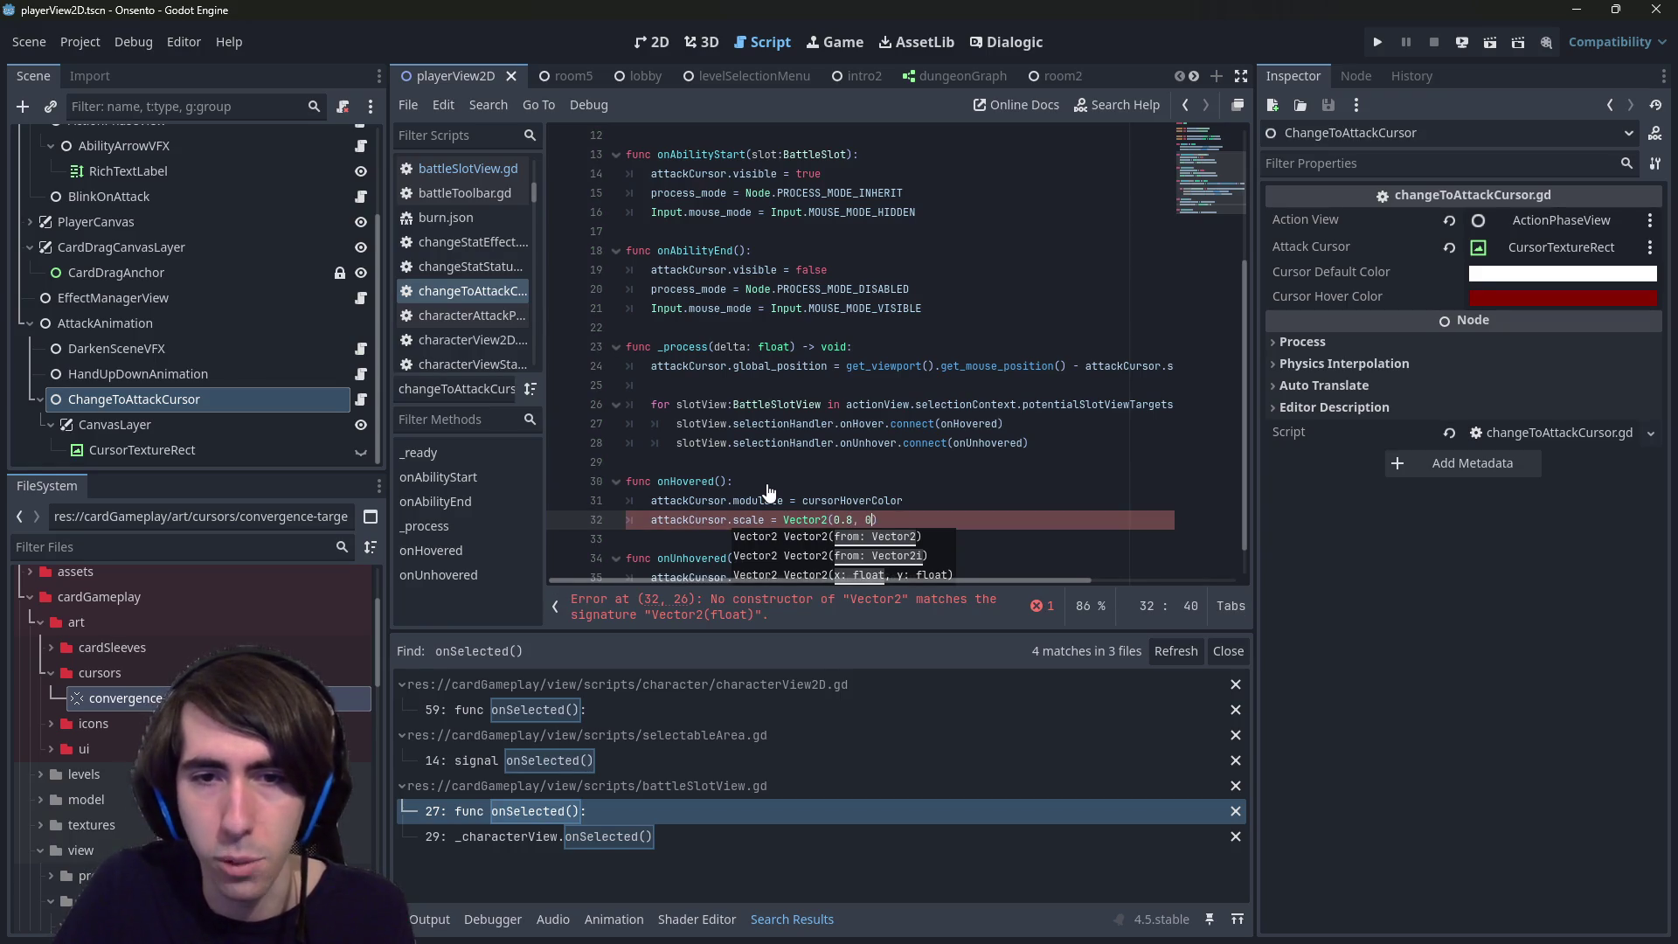
{"action": "key", "text": "BackSpace"}
{"action": "type", "text": "6"}
{"action": "key", "text": "Left"}
{"action": "key", "text": "Left"}
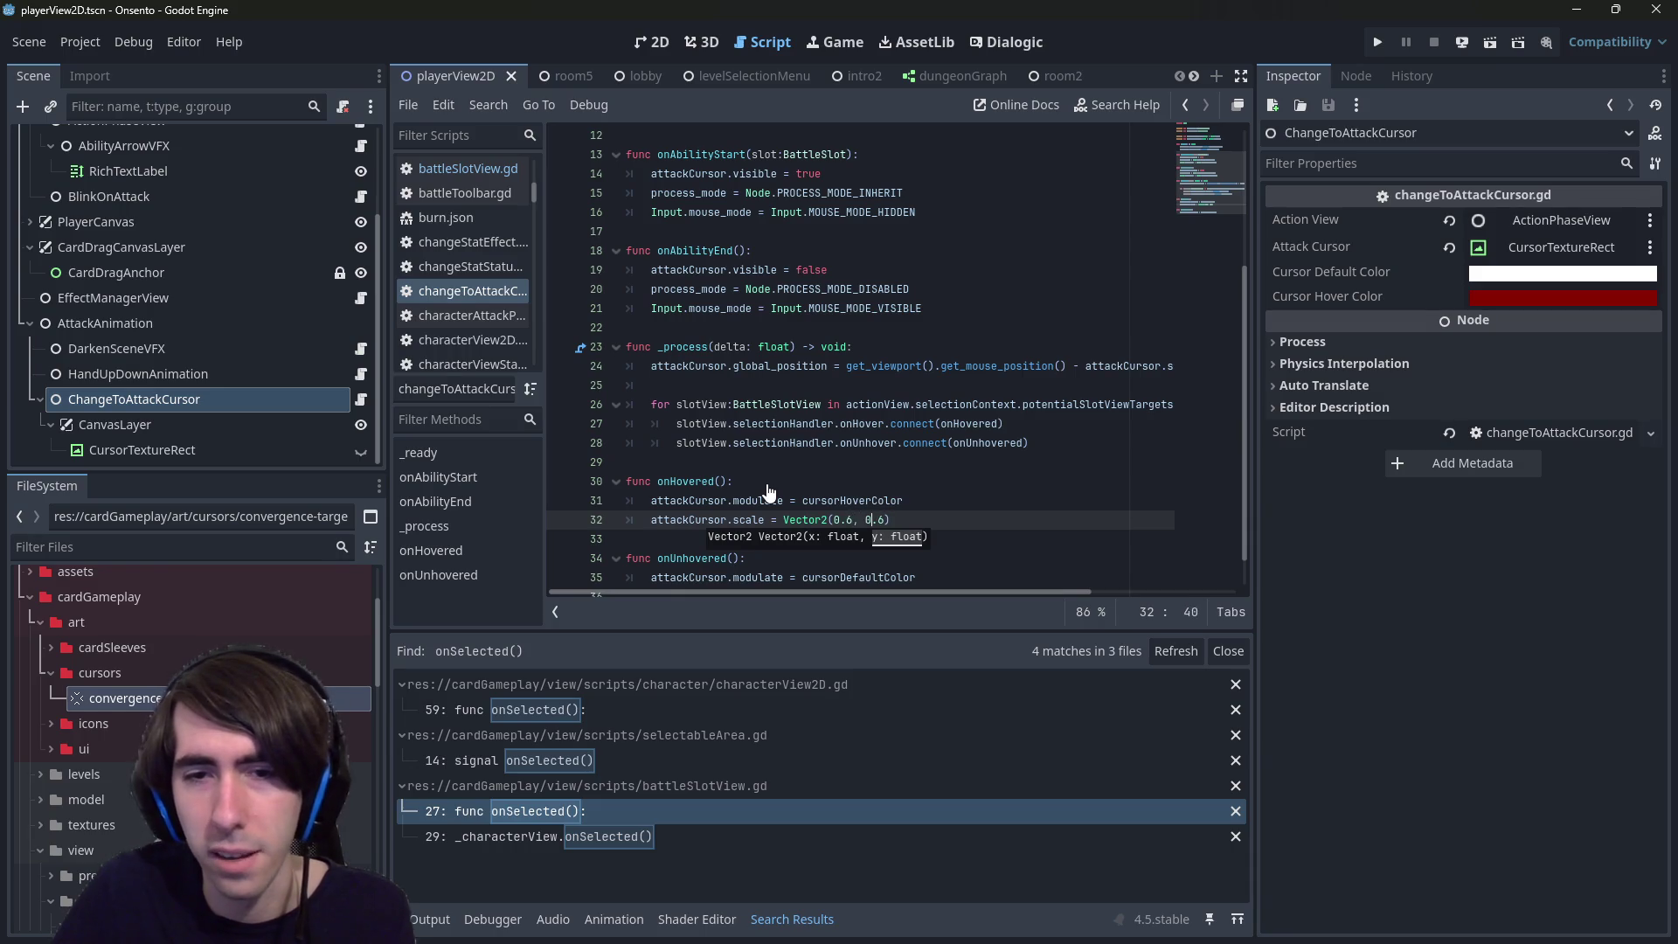
{"action": "key", "text": "Left"}
{"action": "key", "text": "Left"}
{"action": "key", "text": "BackSpace"}
{"action": "type", "text": "5"}
{"action": "key", "text": "Right"}
{"action": "key", "text": "Right"}
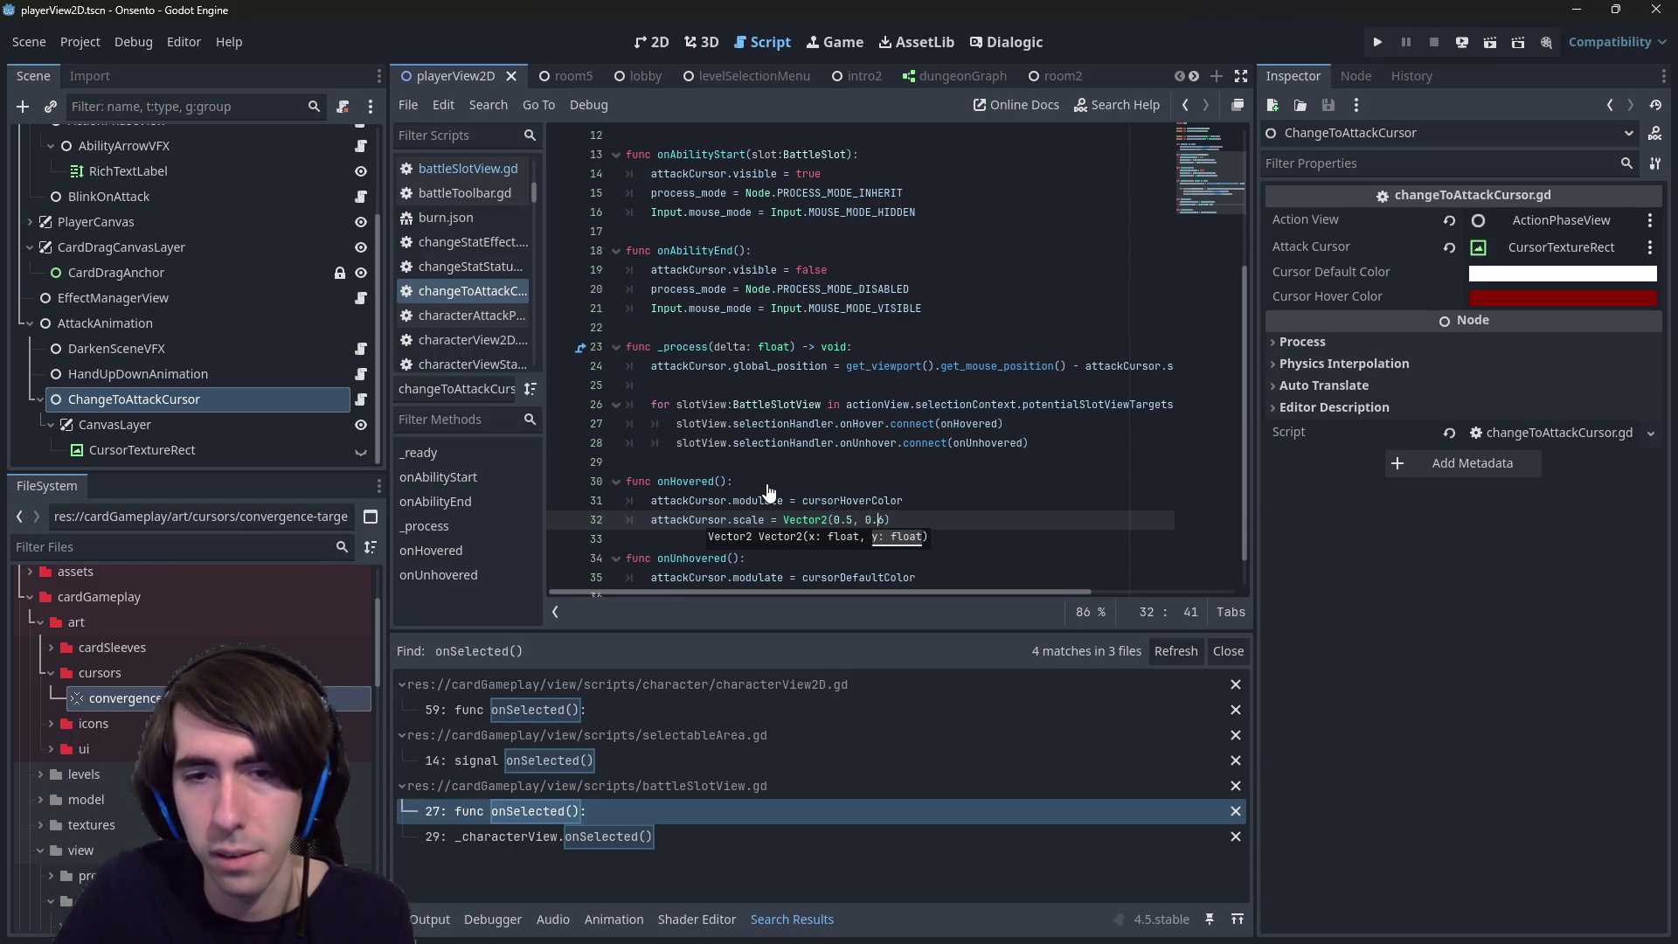
Paste the scale line into the end of onUnhovered
{"action": "scroll", "coordinate": [927, 479], "scroll_direction": "down", "scroll_amount": 1}
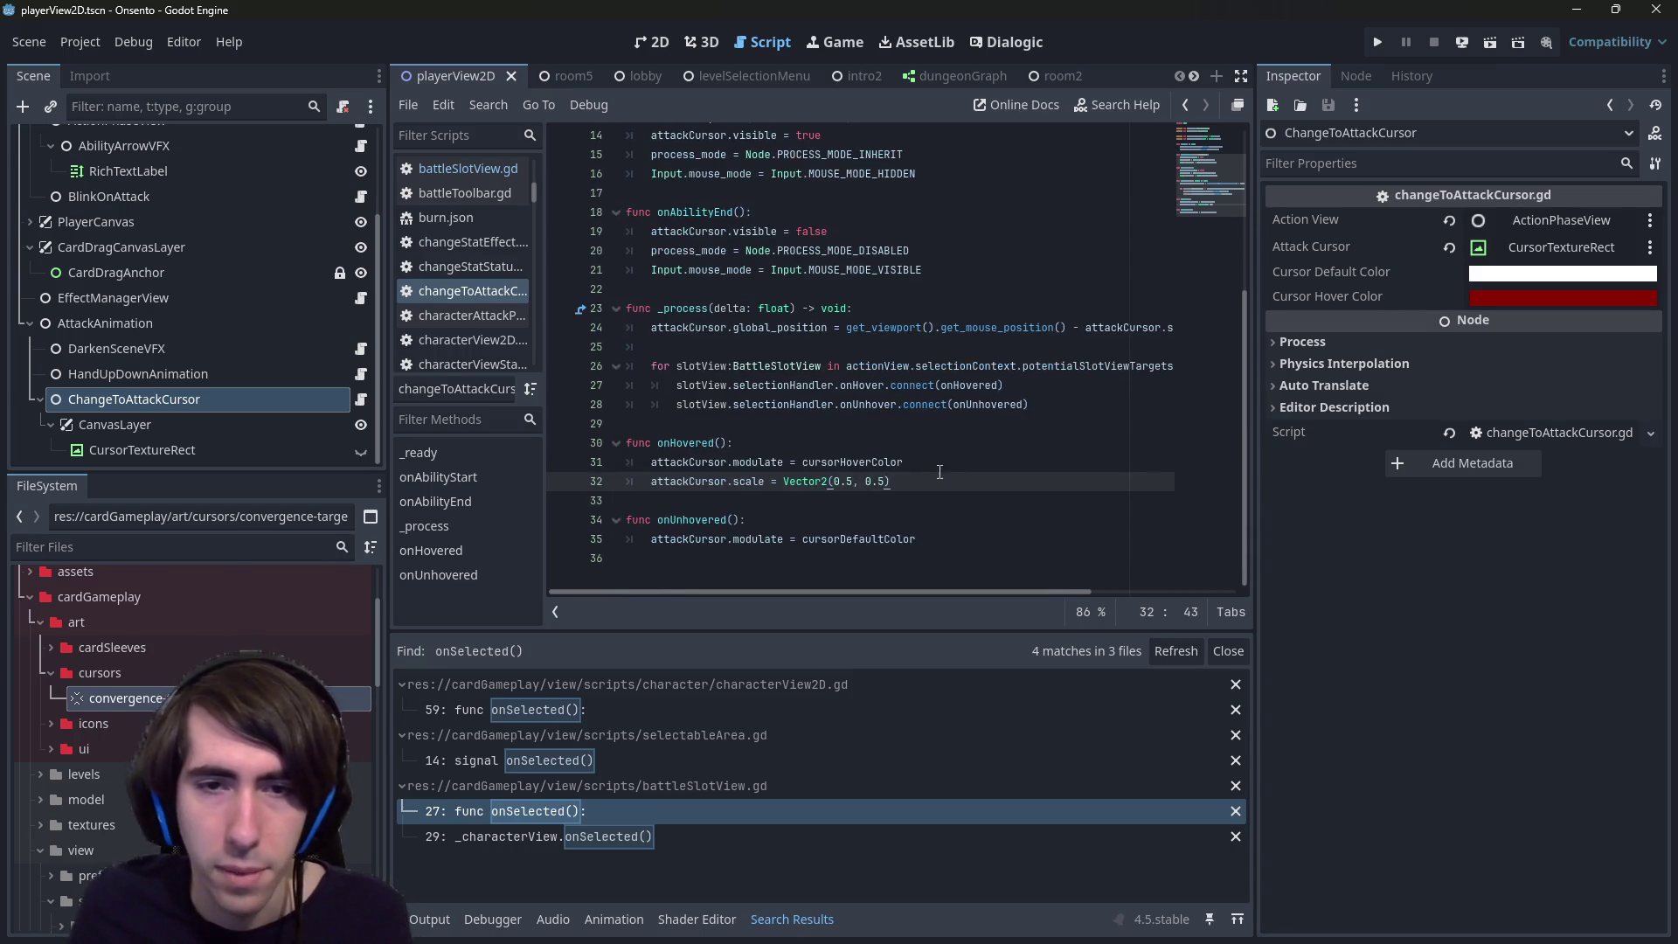
{"action": "left_click", "coordinate": [710, 573]}
{"action": "scroll", "coordinate": [710, 572], "scroll_direction": "up", "scroll_amount": 1}
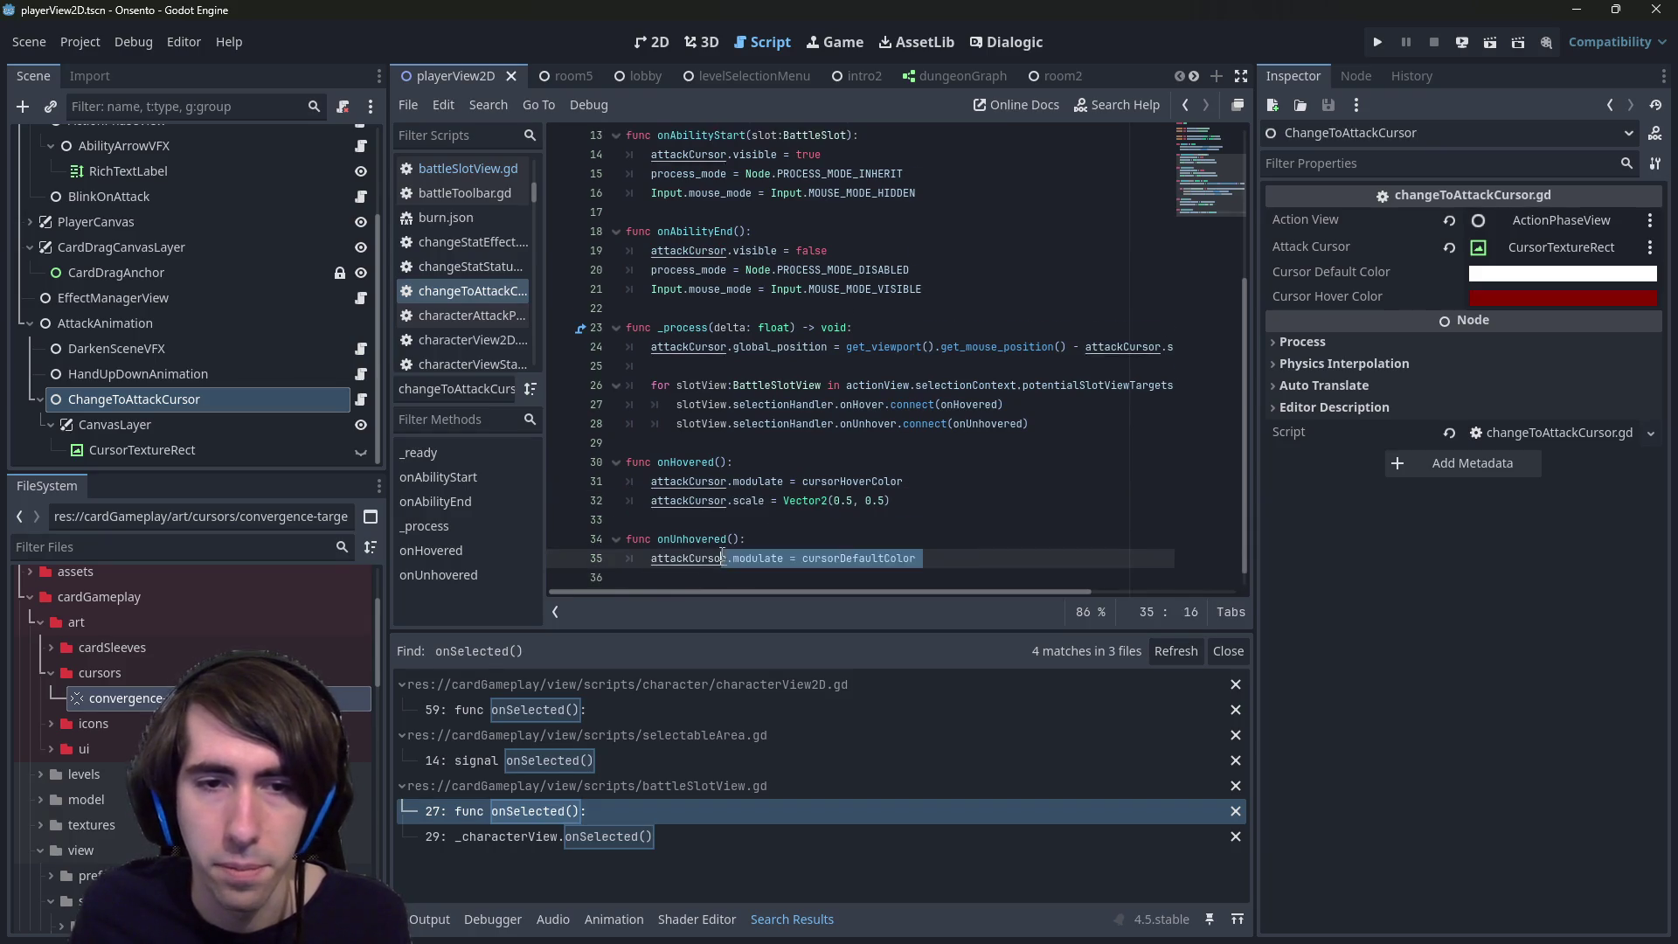
{"action": "type", "text": "attackCursor.scale = Vector2(0.5, 0.5)"}
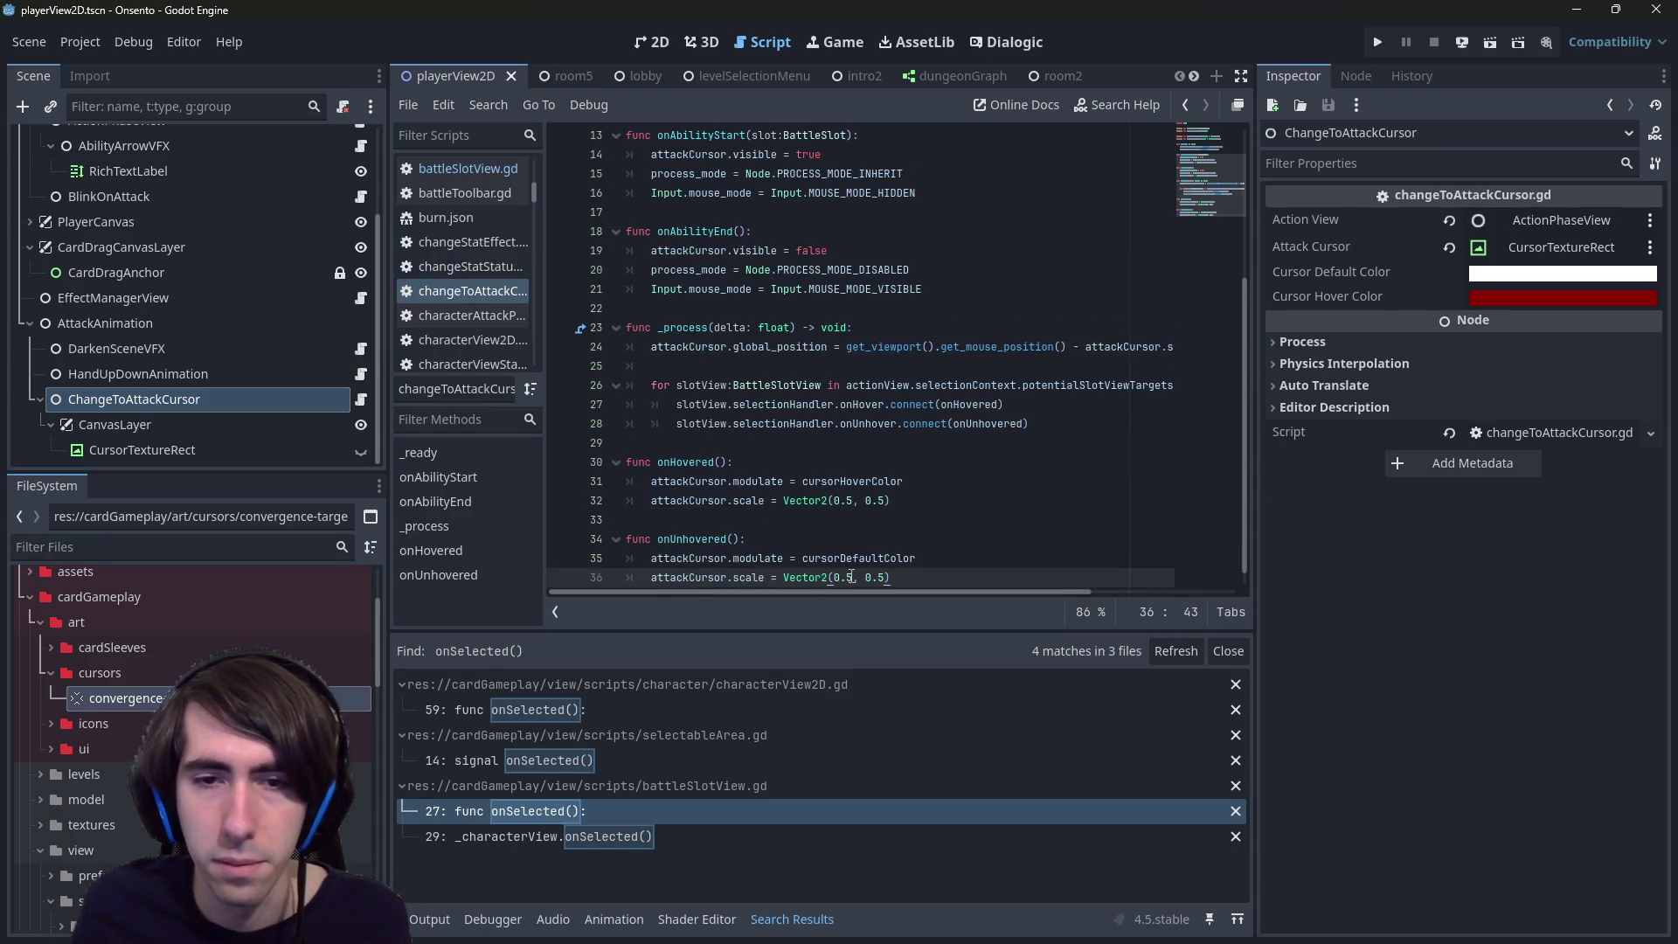
{"action": "left_click_drag", "start_coordinate": [851, 577], "coordinate": [830, 577]}
Rewrite the onHovered scale as Vector2.ONE * 0.5 and save
{"action": "left_click", "coordinate": [830, 500]}
{"action": "type", "text": ".ONE * 0.5"}
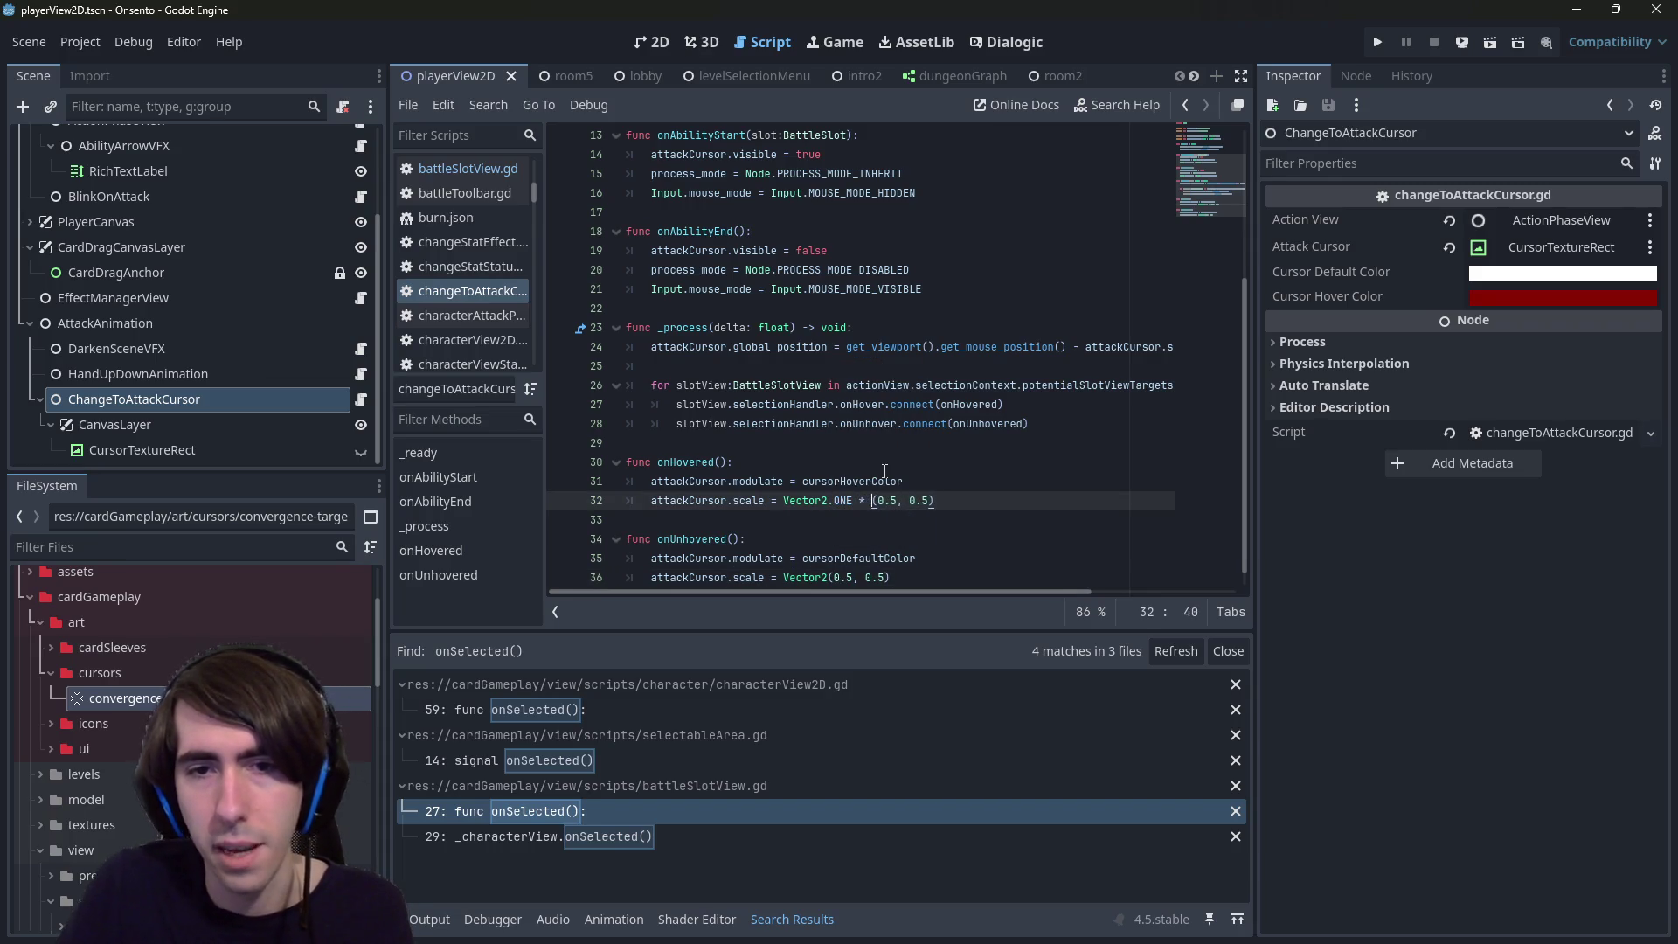
{"action": "key", "text": "shift+Right"}
{"action": "key", "text": "shift+Right"}
{"action": "key", "text": "shift+Right"}
{"action": "key", "text": "BackSpace"}
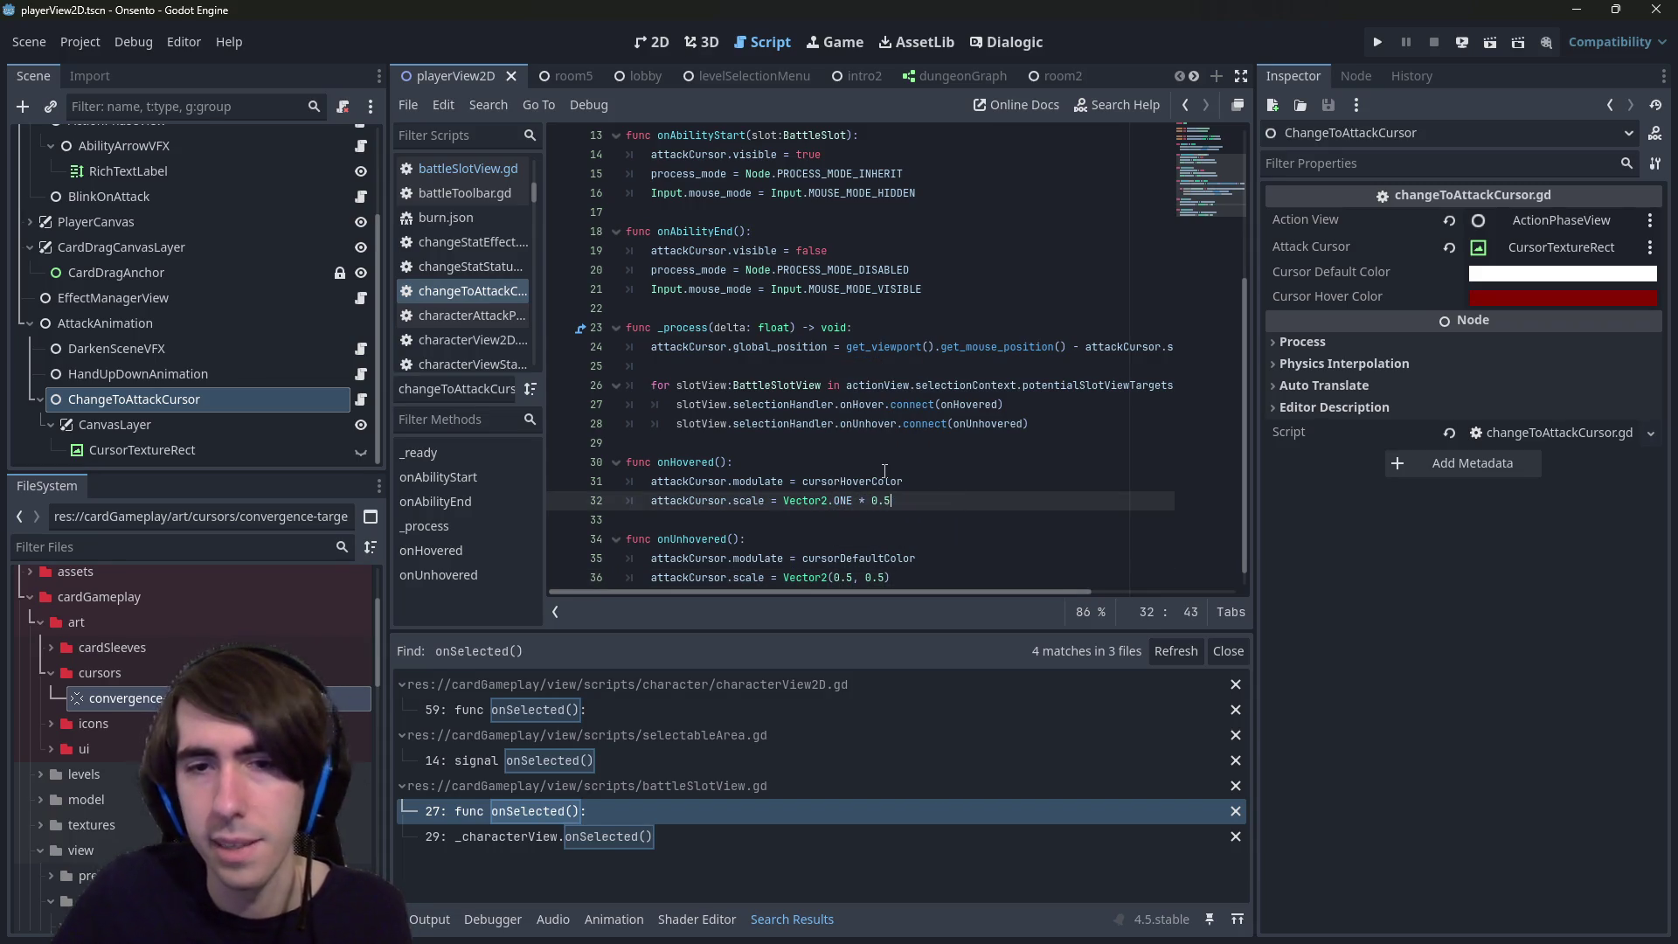
{"action": "key", "text": "ctrl+s"}
Set the onUnhovered scale to Vector2.ONE, save, and switch to the room2 scene
{"action": "scroll", "coordinate": [866, 513], "scroll_direction": "down", "scroll_amount": 1}
{"action": "left_click_drag", "start_coordinate": [889, 463], "coordinate": [784, 464]}
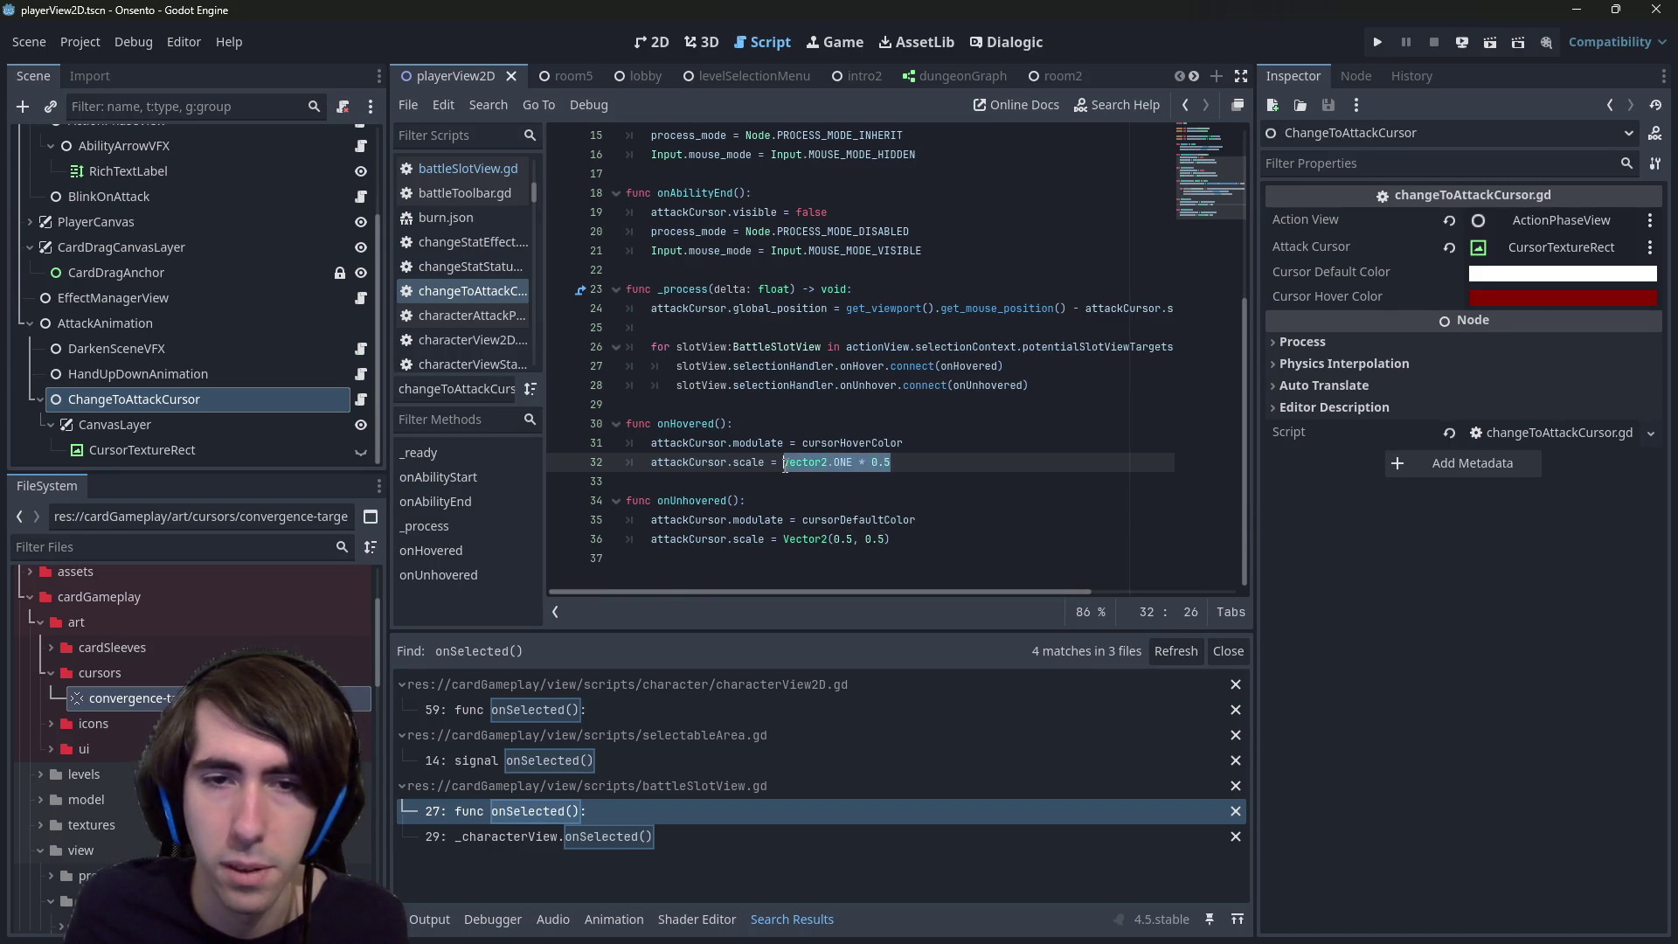
{"action": "key", "text": "ctrl+c"}
{"action": "left_click_drag", "start_coordinate": [890, 538], "coordinate": [783, 538]}
{"action": "key", "text": "ctrl+v"}
{"action": "key", "text": "ctrl+s"}
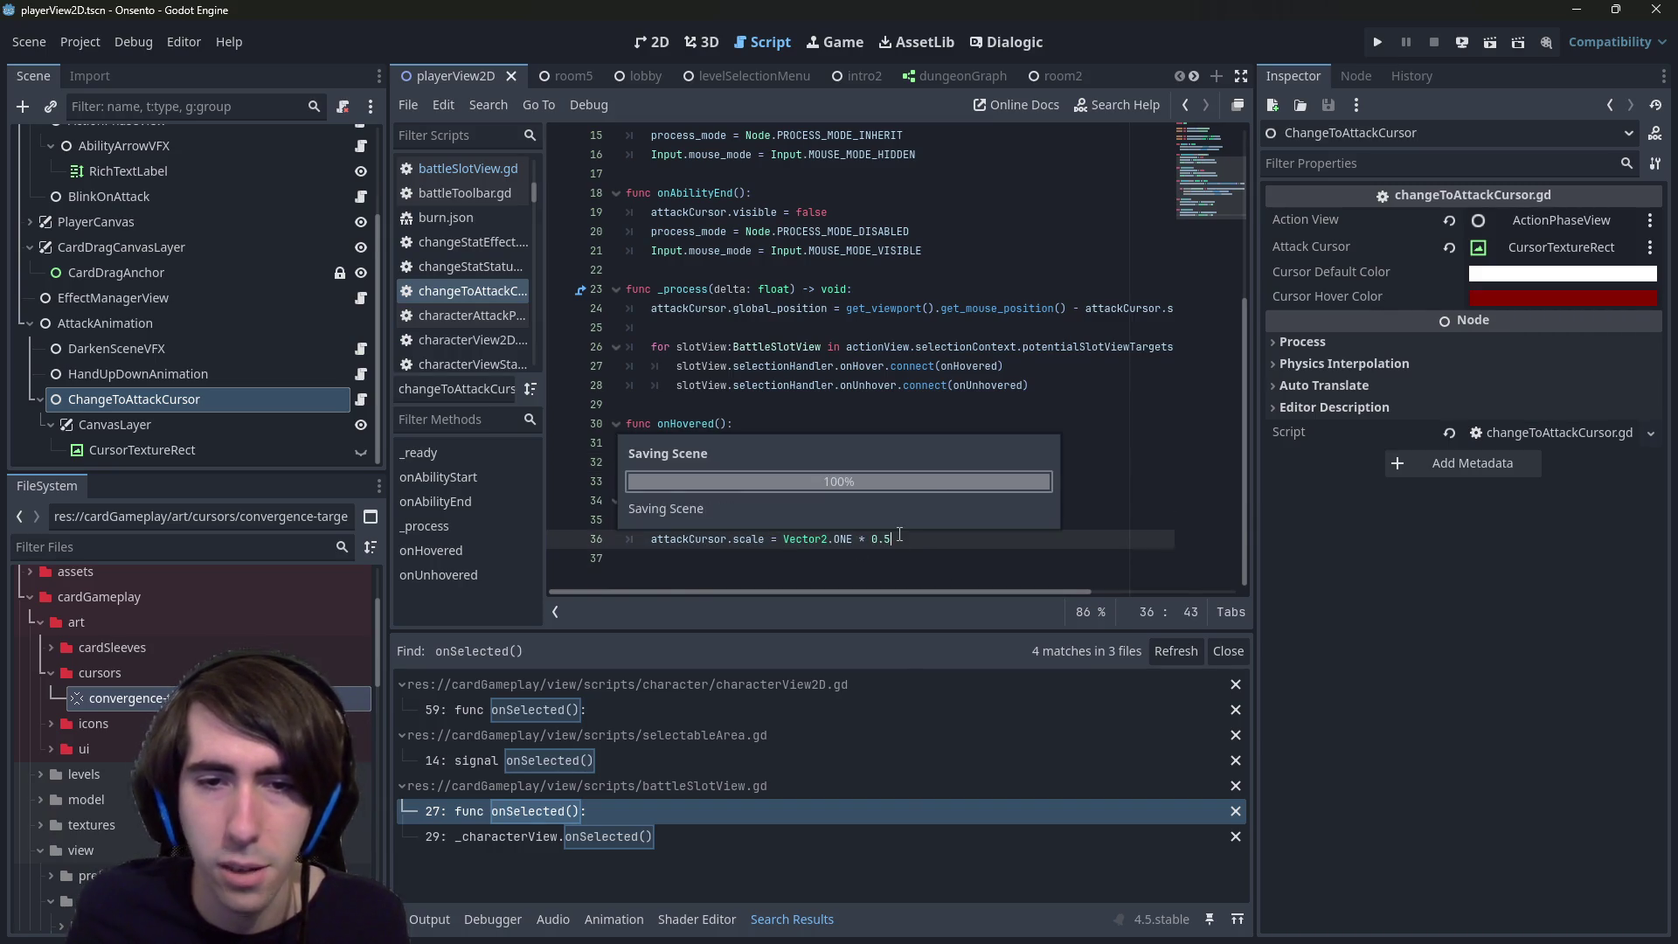
{"action": "key", "text": "BackSpace"}
{"action": "key", "text": "ctrl+s"}
{"action": "left_click", "coordinate": [1058, 79]}
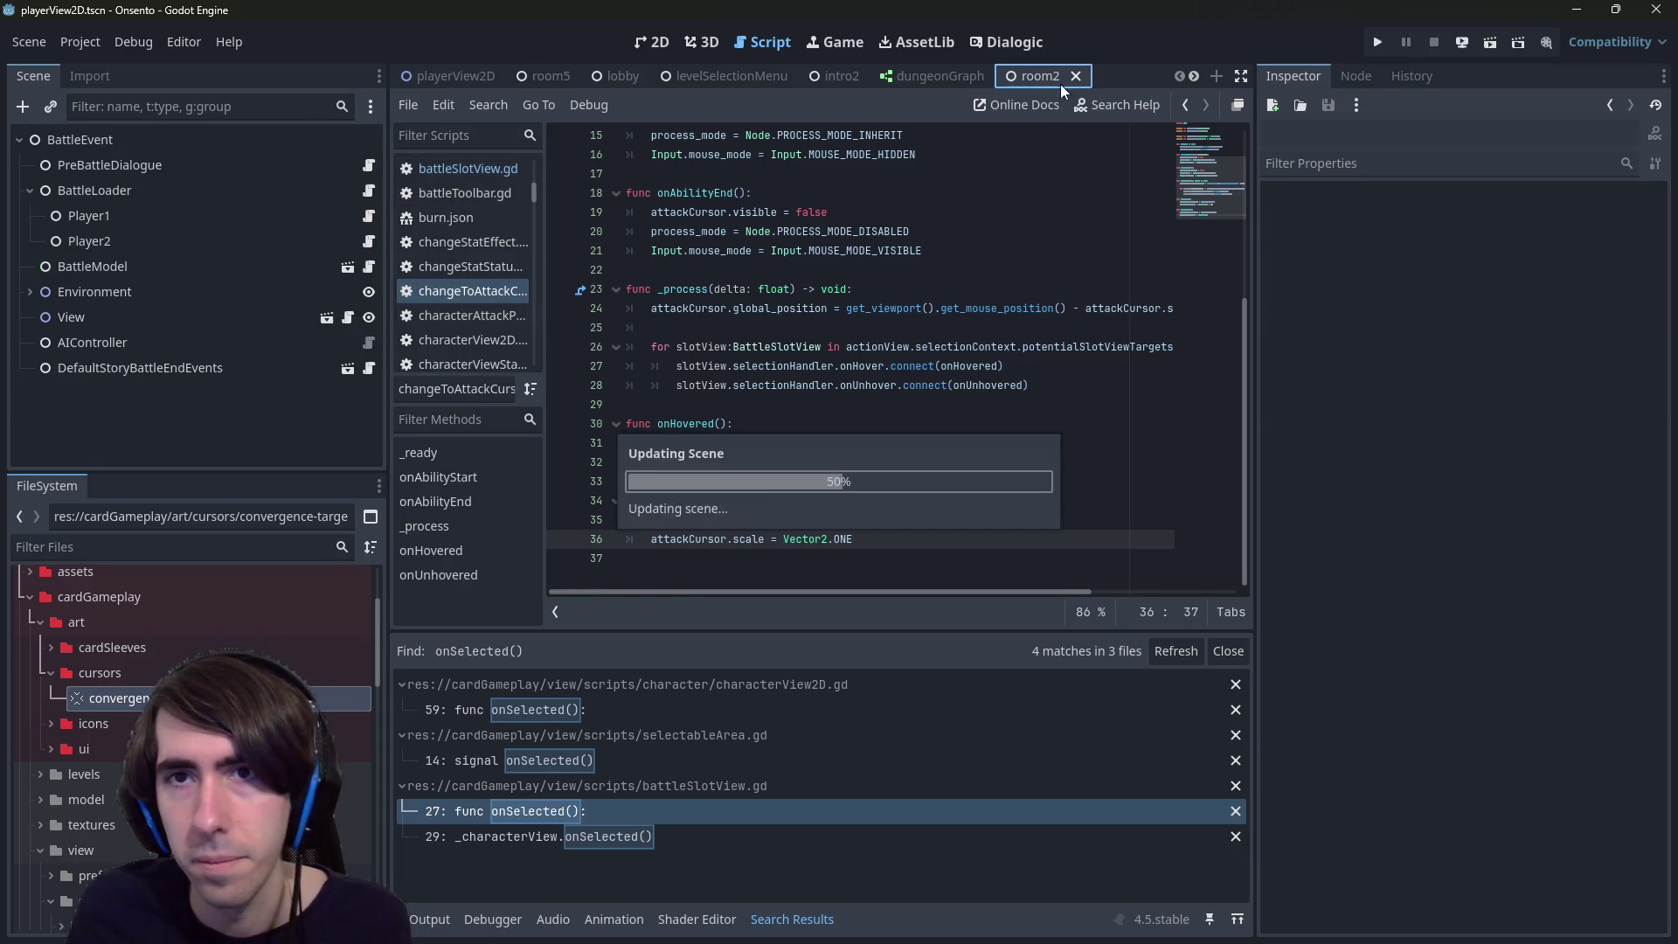
Run room2, skip the opening dialogue, and drag both character cards onto the battlefield
{"action": "left_click", "coordinate": [1490, 42]}
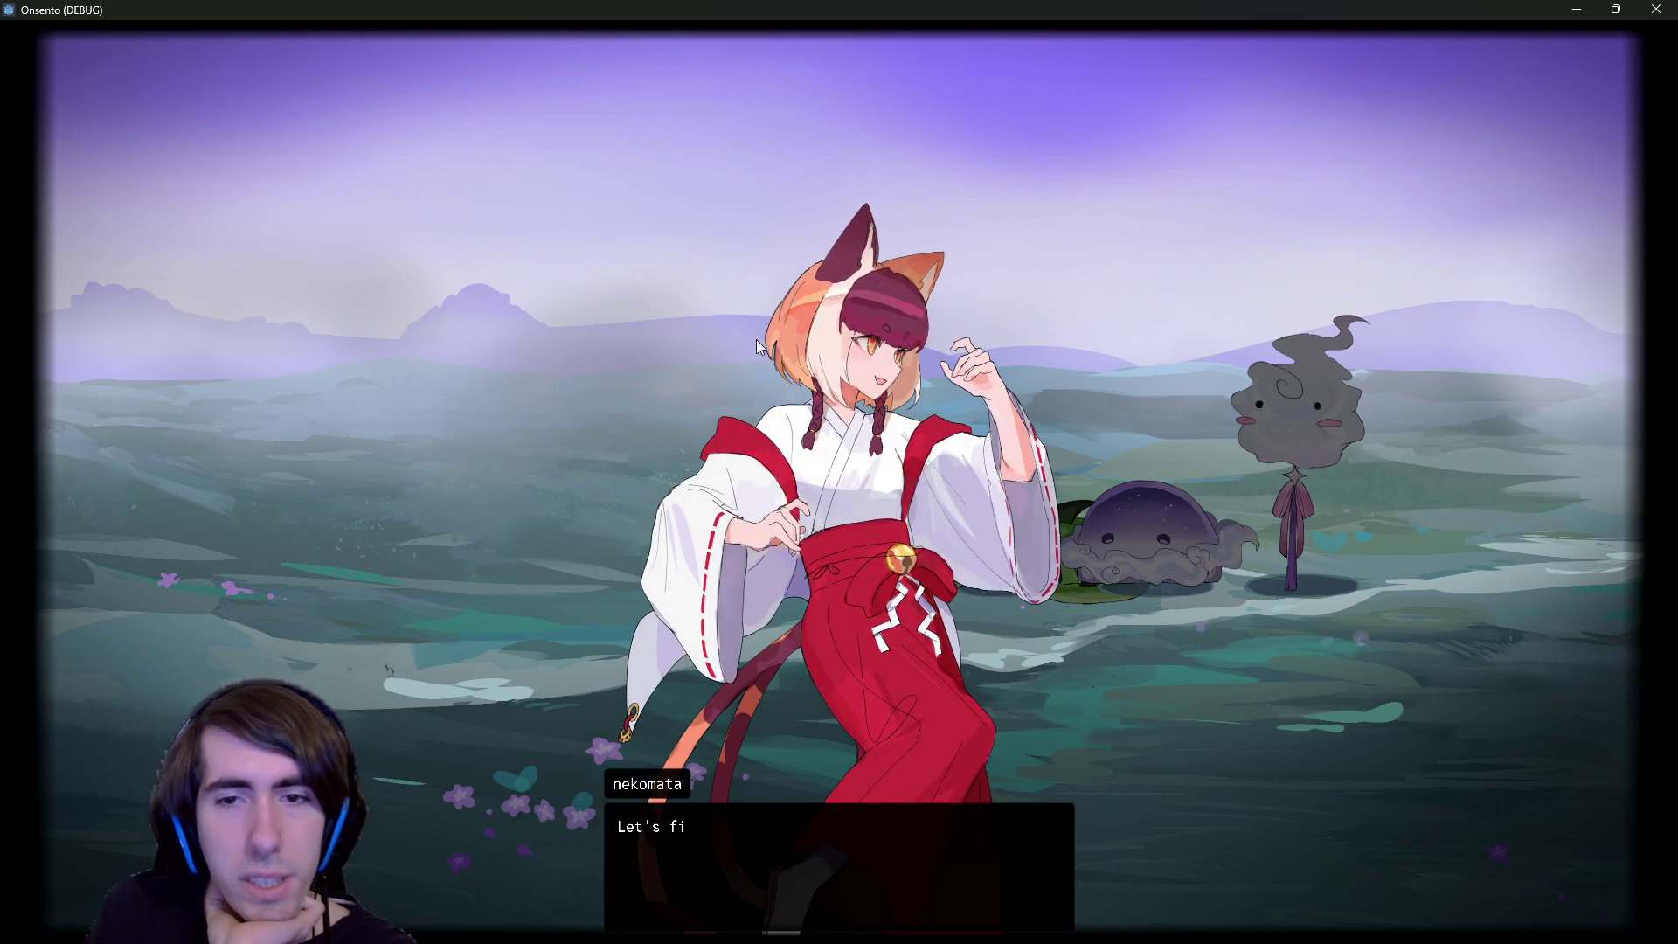
{"action": "left_click", "coordinate": [783, 332]}
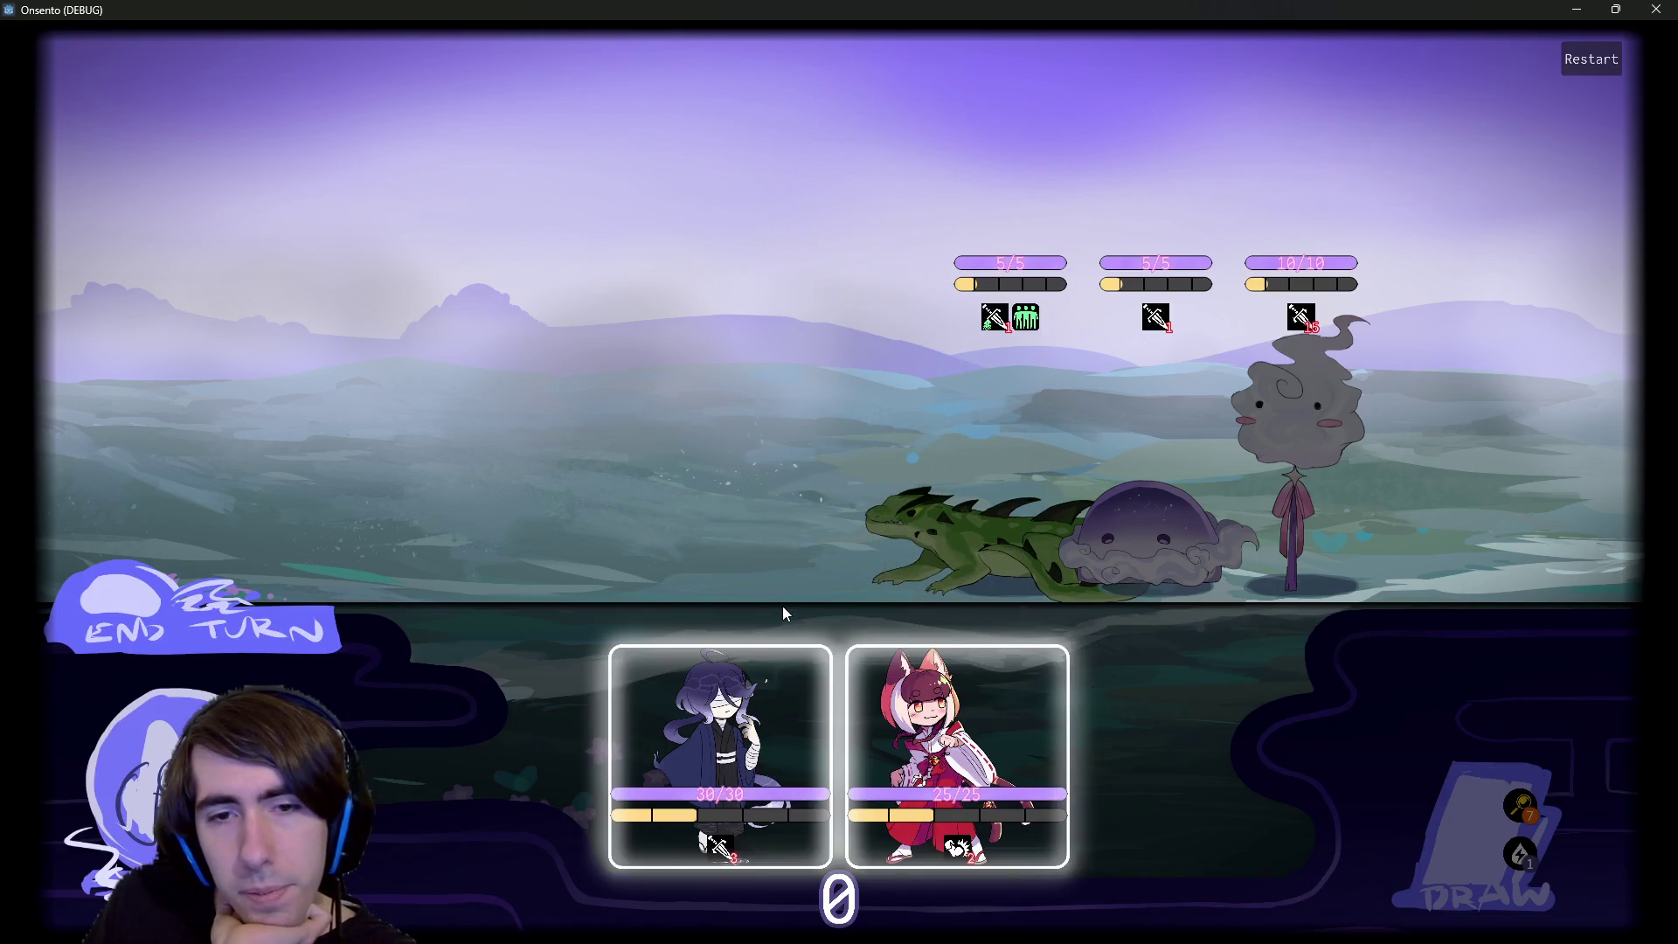
{"action": "left_click_drag", "start_coordinate": [957, 756], "coordinate": [652, 516]}
{"action": "left_click_drag", "start_coordinate": [720, 756], "coordinate": [516, 531]}
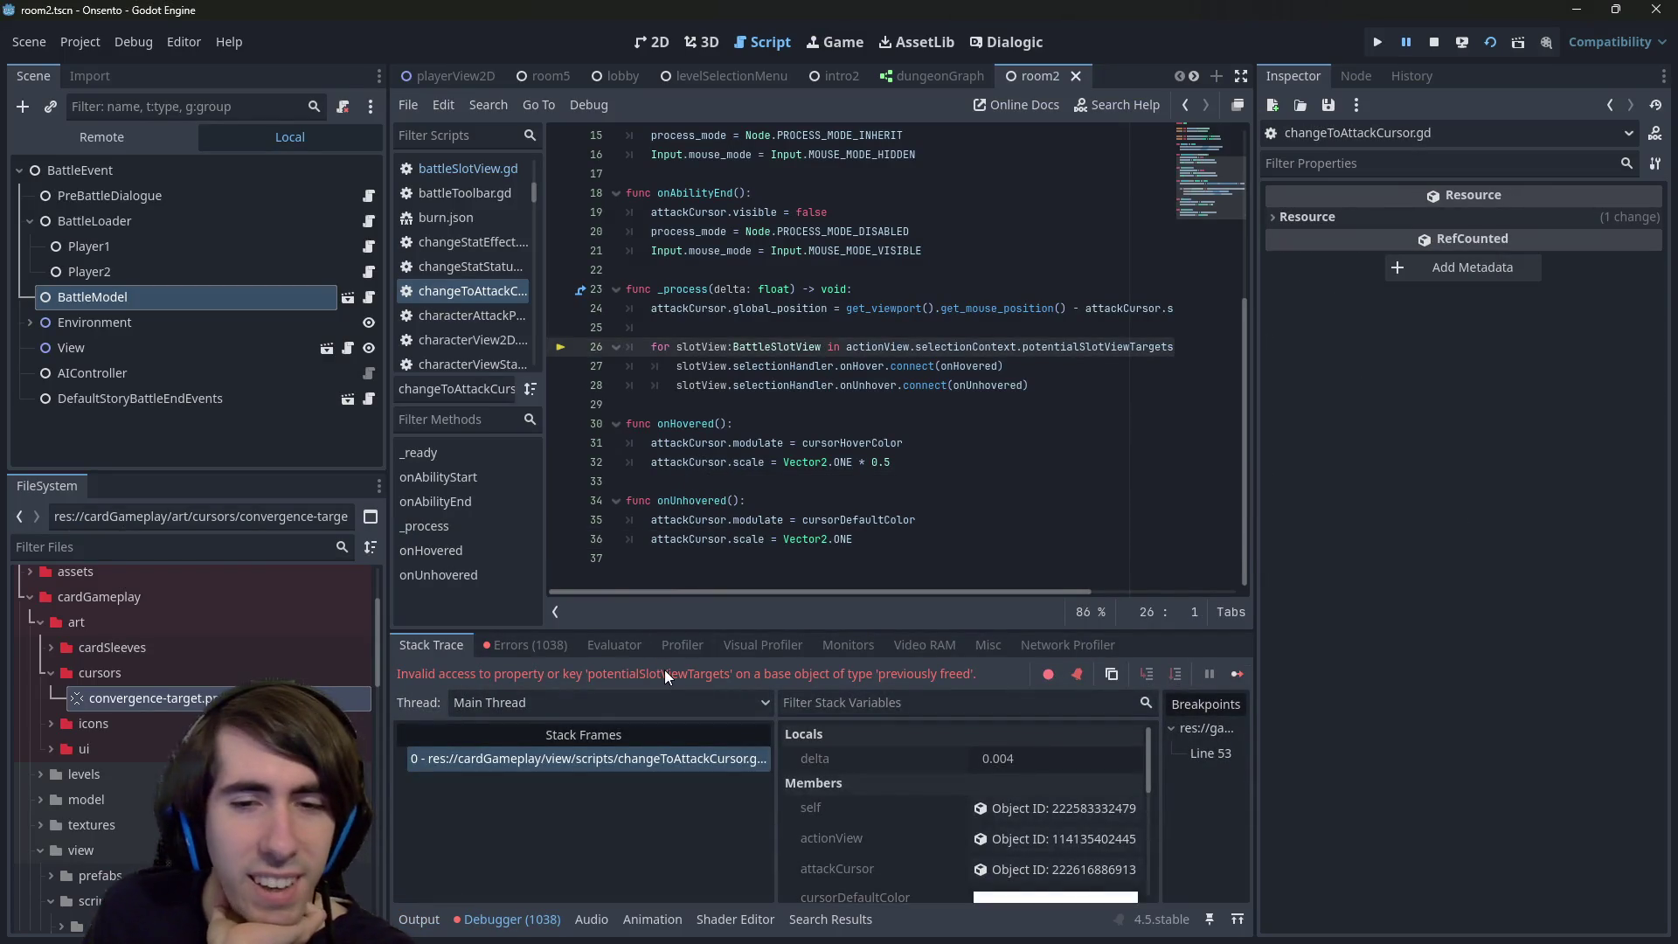
Inspect the failing potentialSlotViewTargets loop on line 26, then jump to selectionContext's declaration in actionPhaseView.gd
{"action": "scroll", "coordinate": [913, 441], "scroll_direction": "up", "scroll_amount": 1}
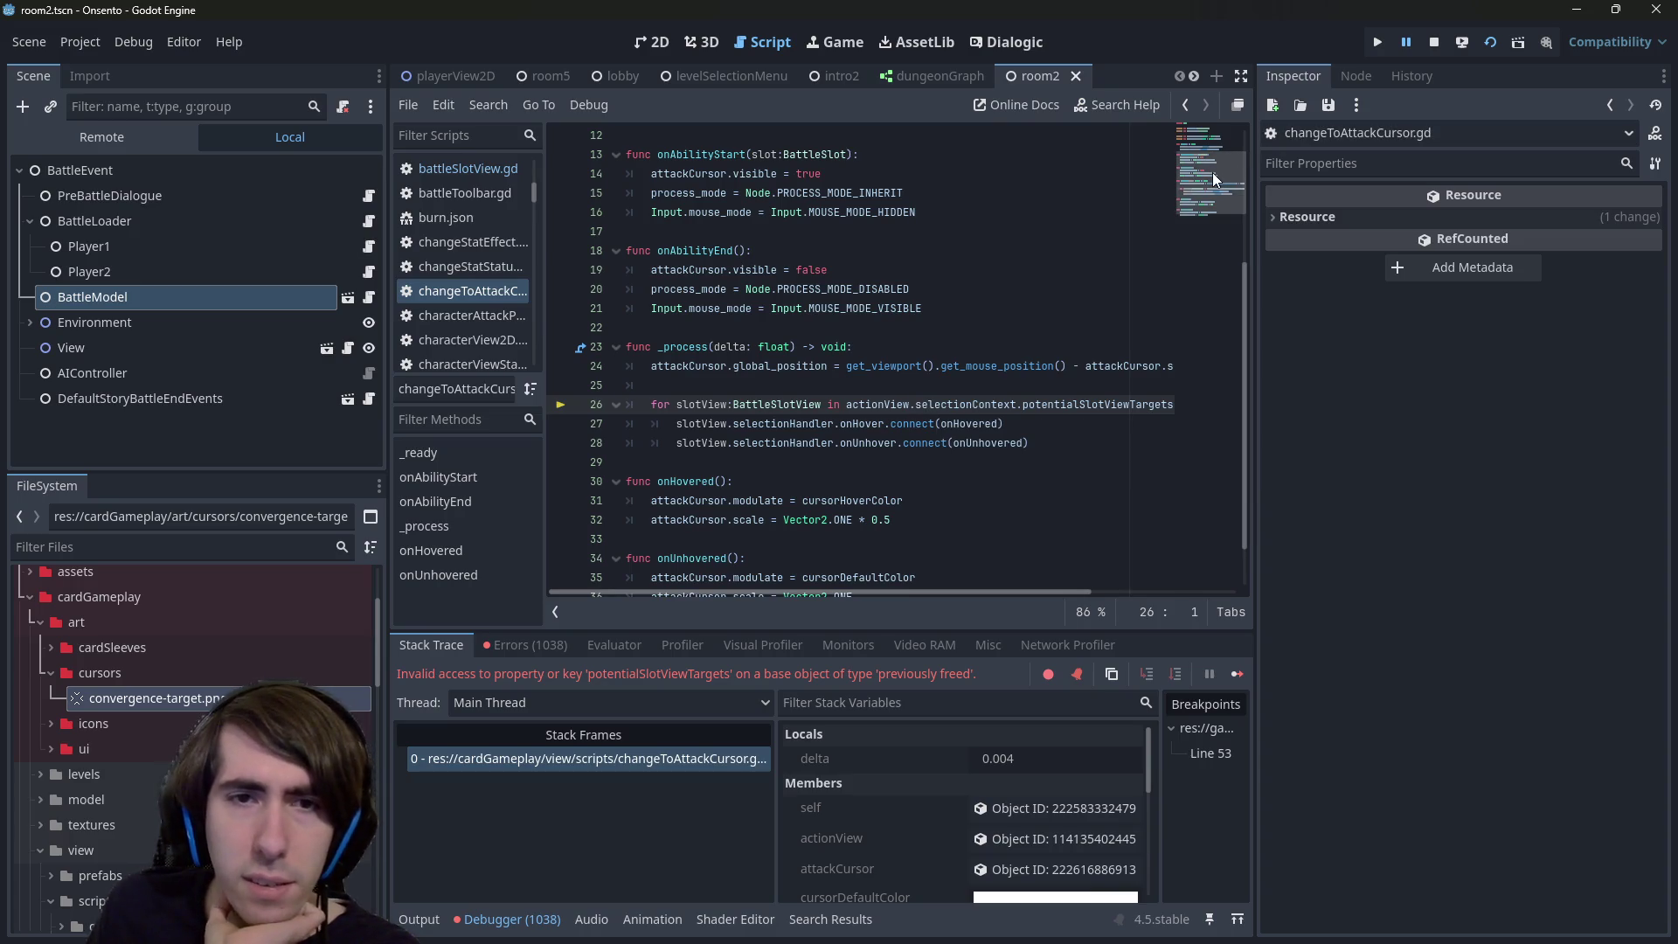
{"action": "left_click", "coordinate": [852, 308]}
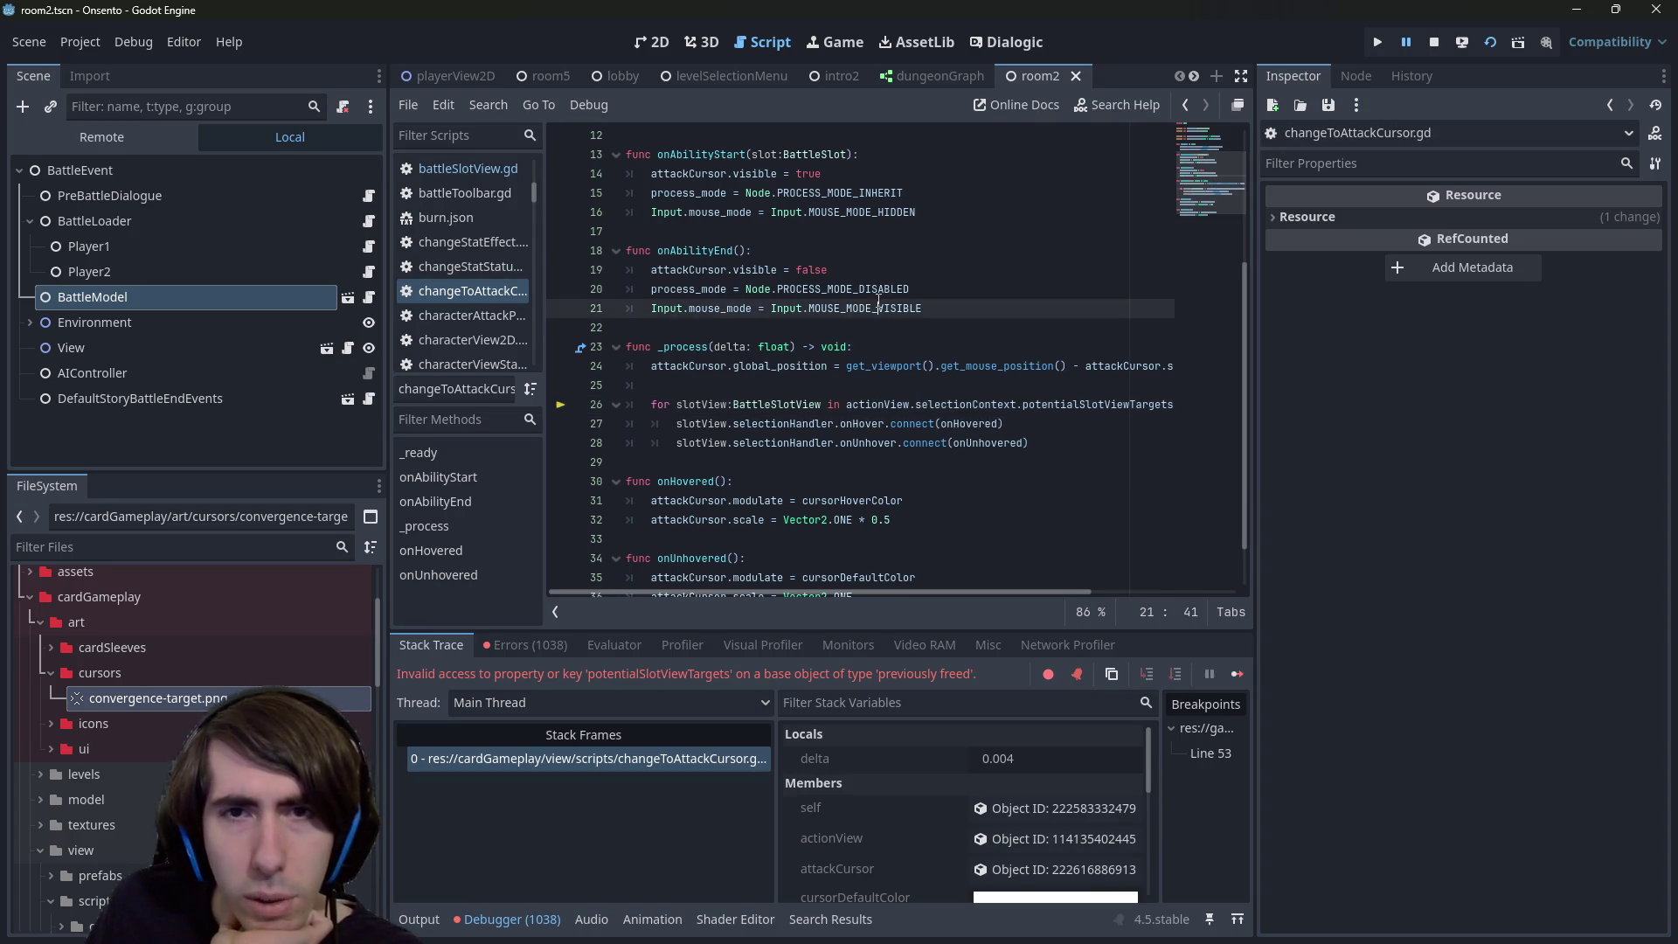
{"action": "double_click", "coordinate": [850, 210]}
{"action": "scroll", "coordinate": [850, 207], "scroll_direction": "up", "scroll_amount": 2}
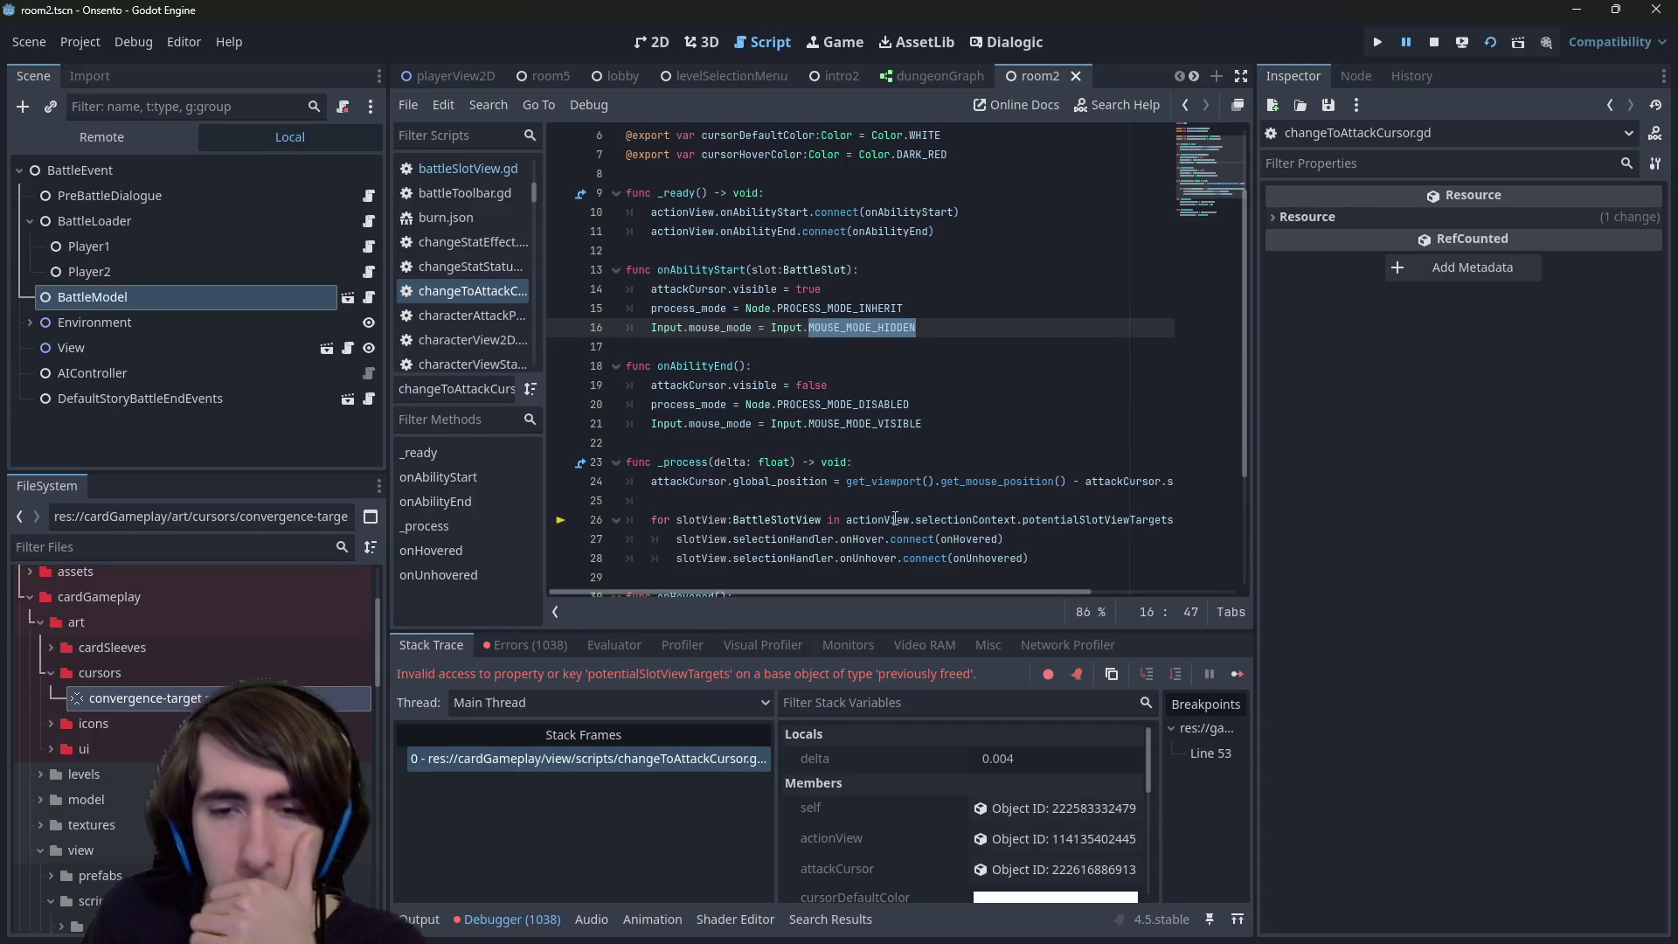
{"action": "mouse_move", "coordinate": [895, 519]}
{"action": "left_click", "coordinate": [1070, 483]}
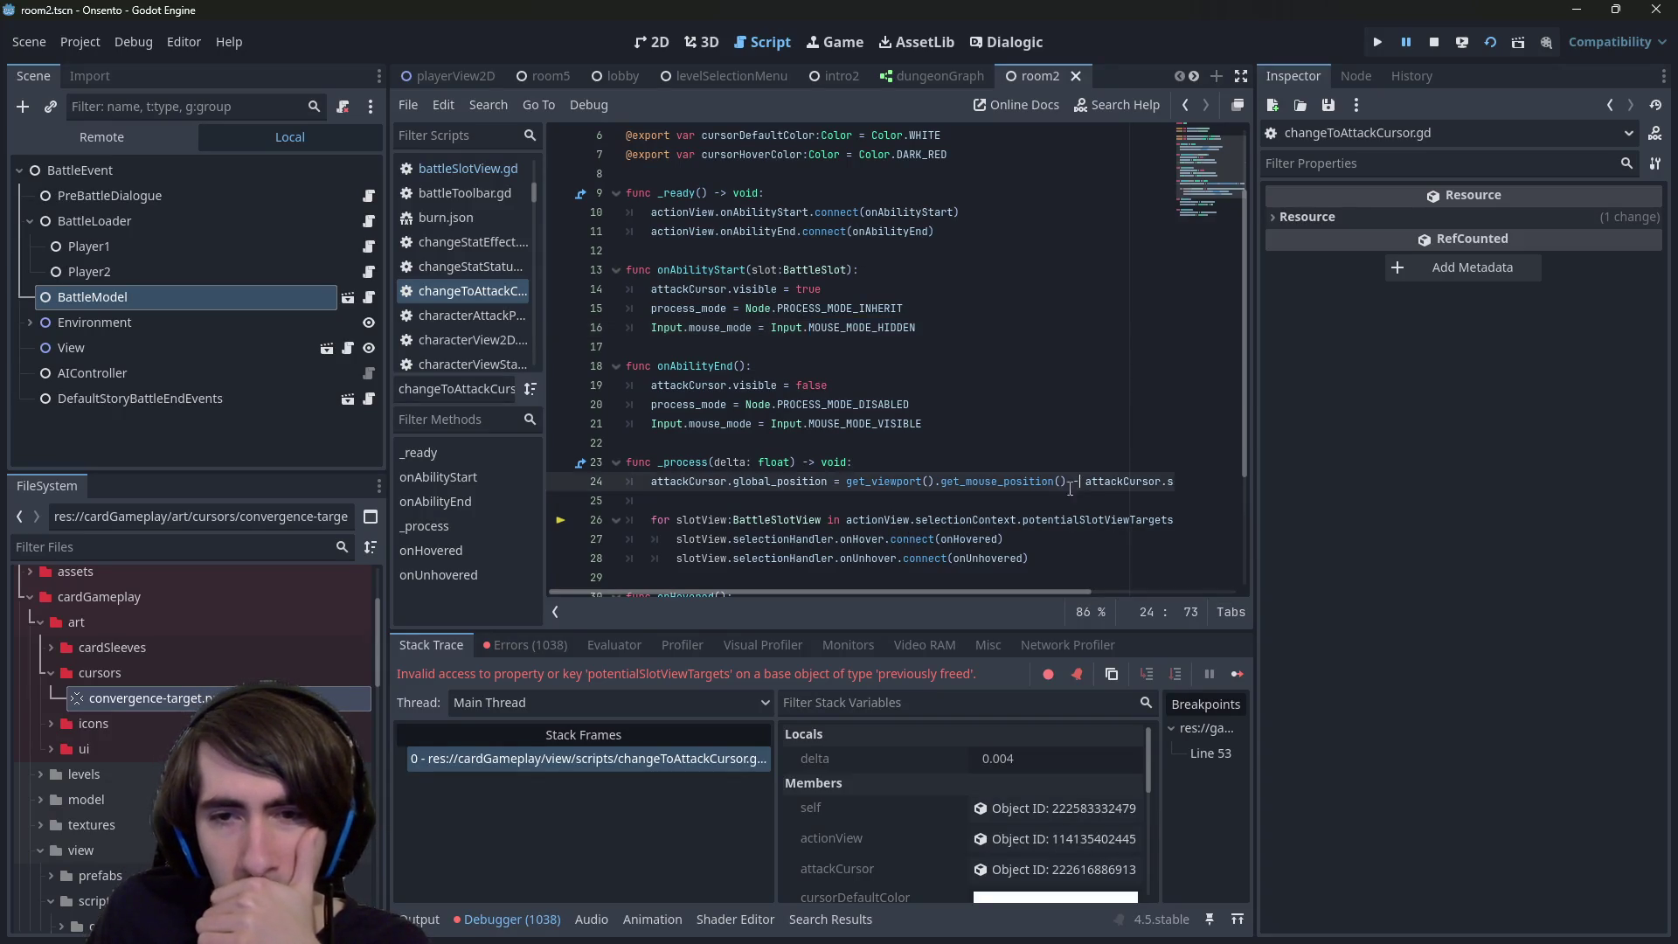
{"action": "left_click", "coordinate": [1001, 522]}
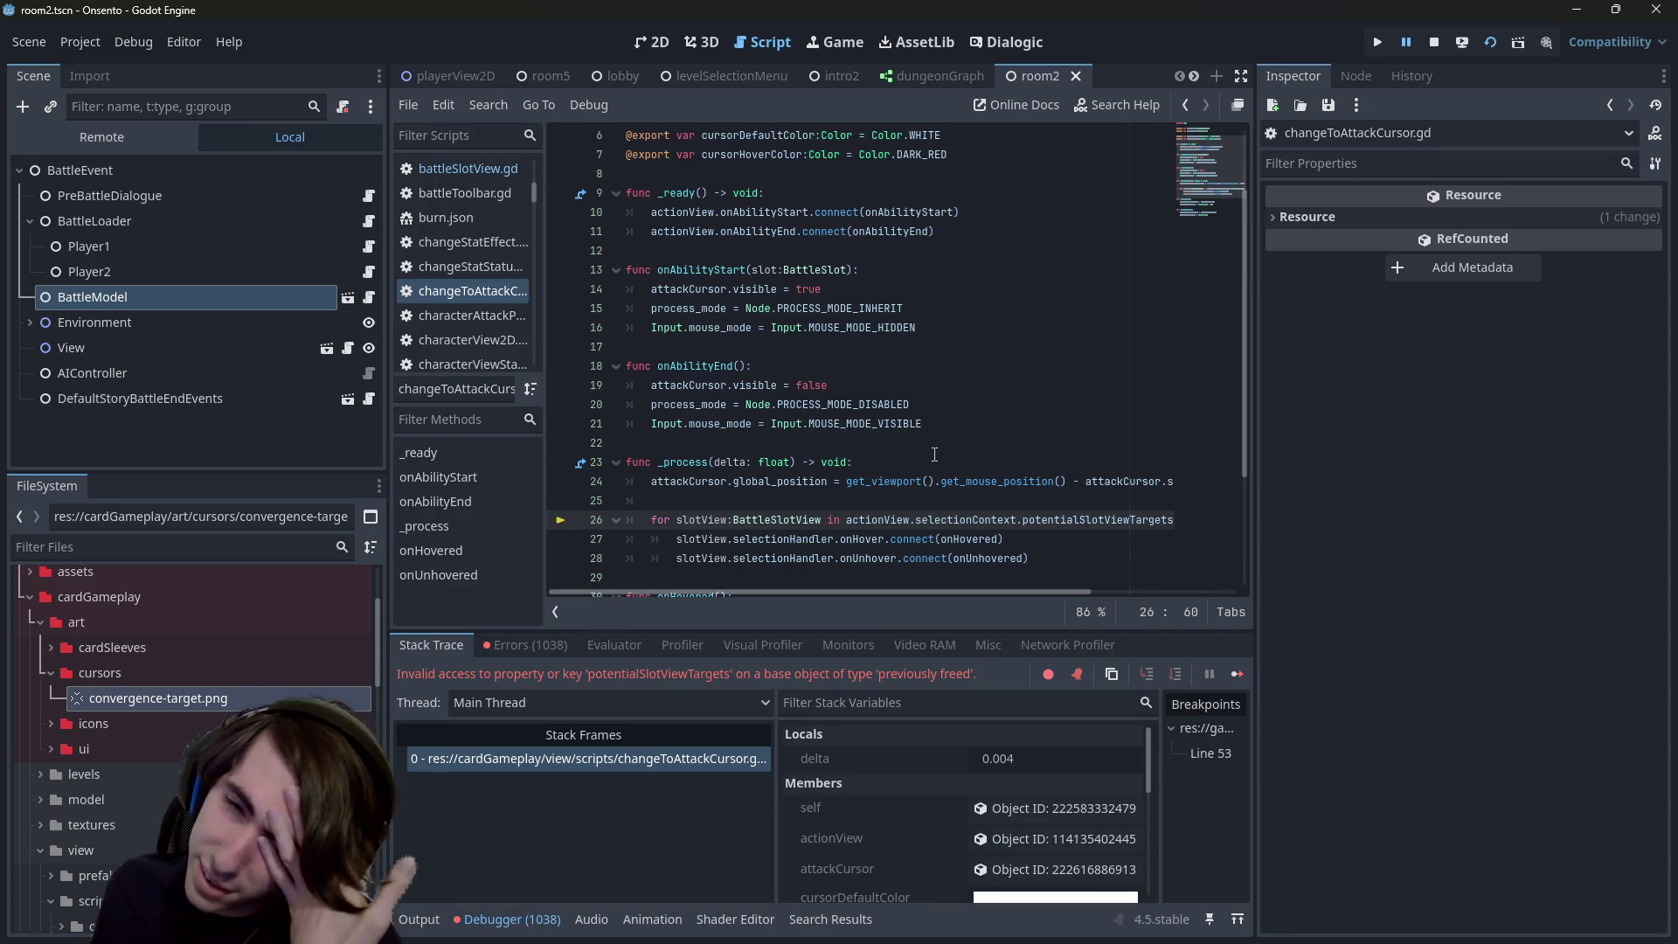
{"action": "left_click", "coordinate": [949, 521]}
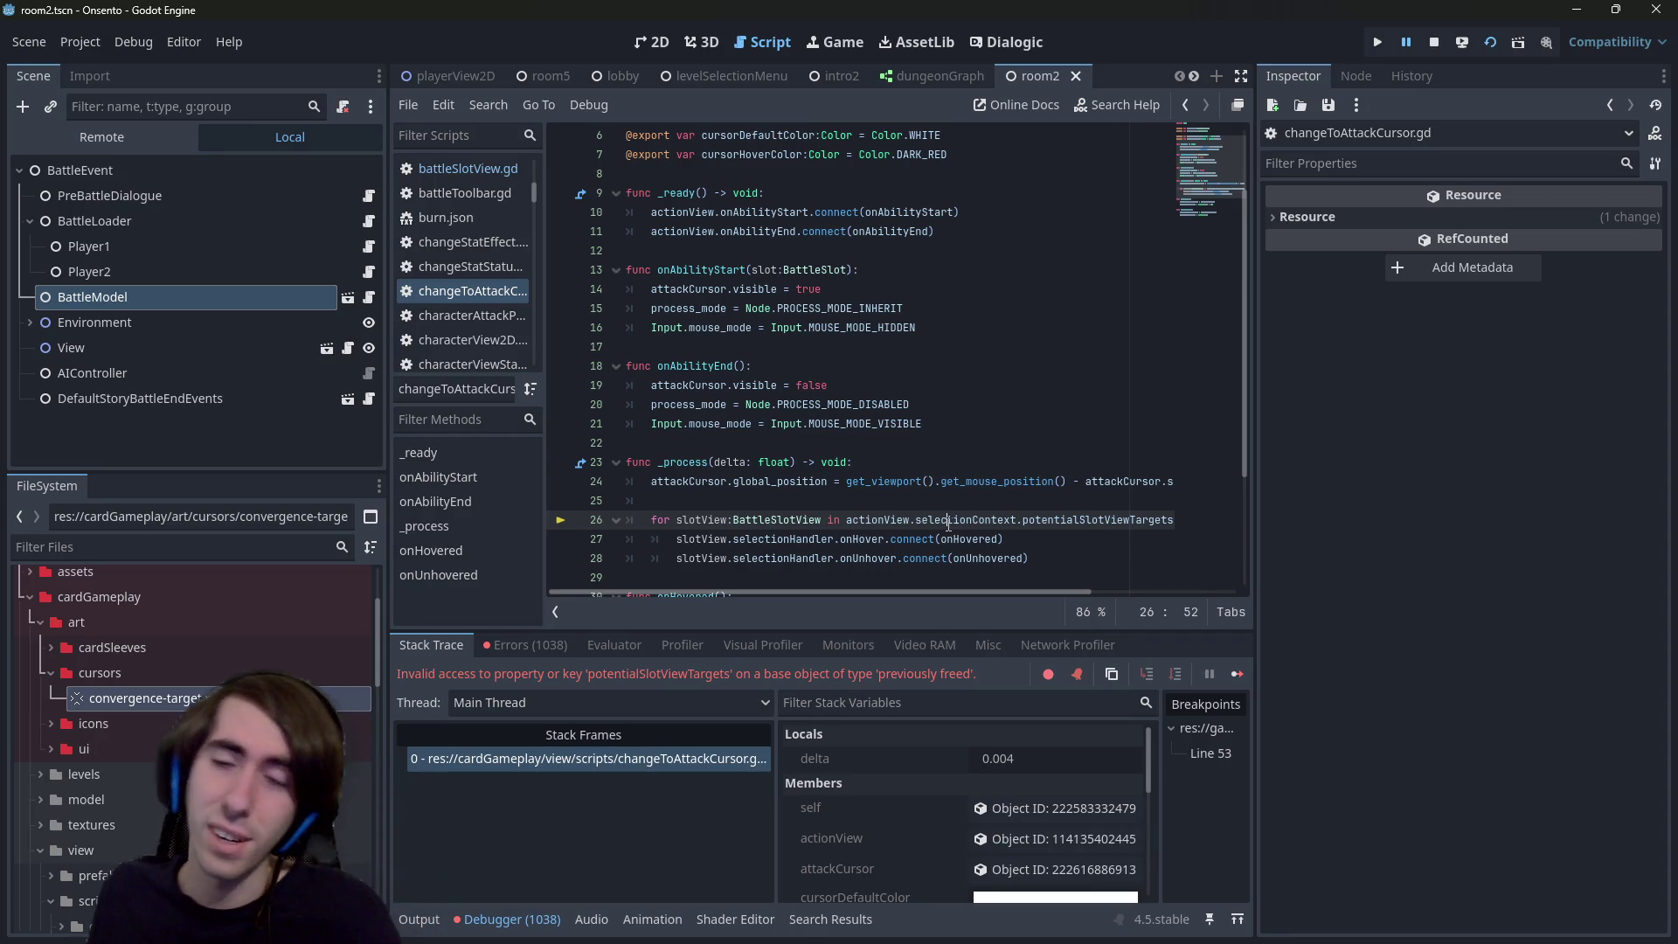
{"action": "left_click", "coordinate": [939, 518], "text": "ctrl"}
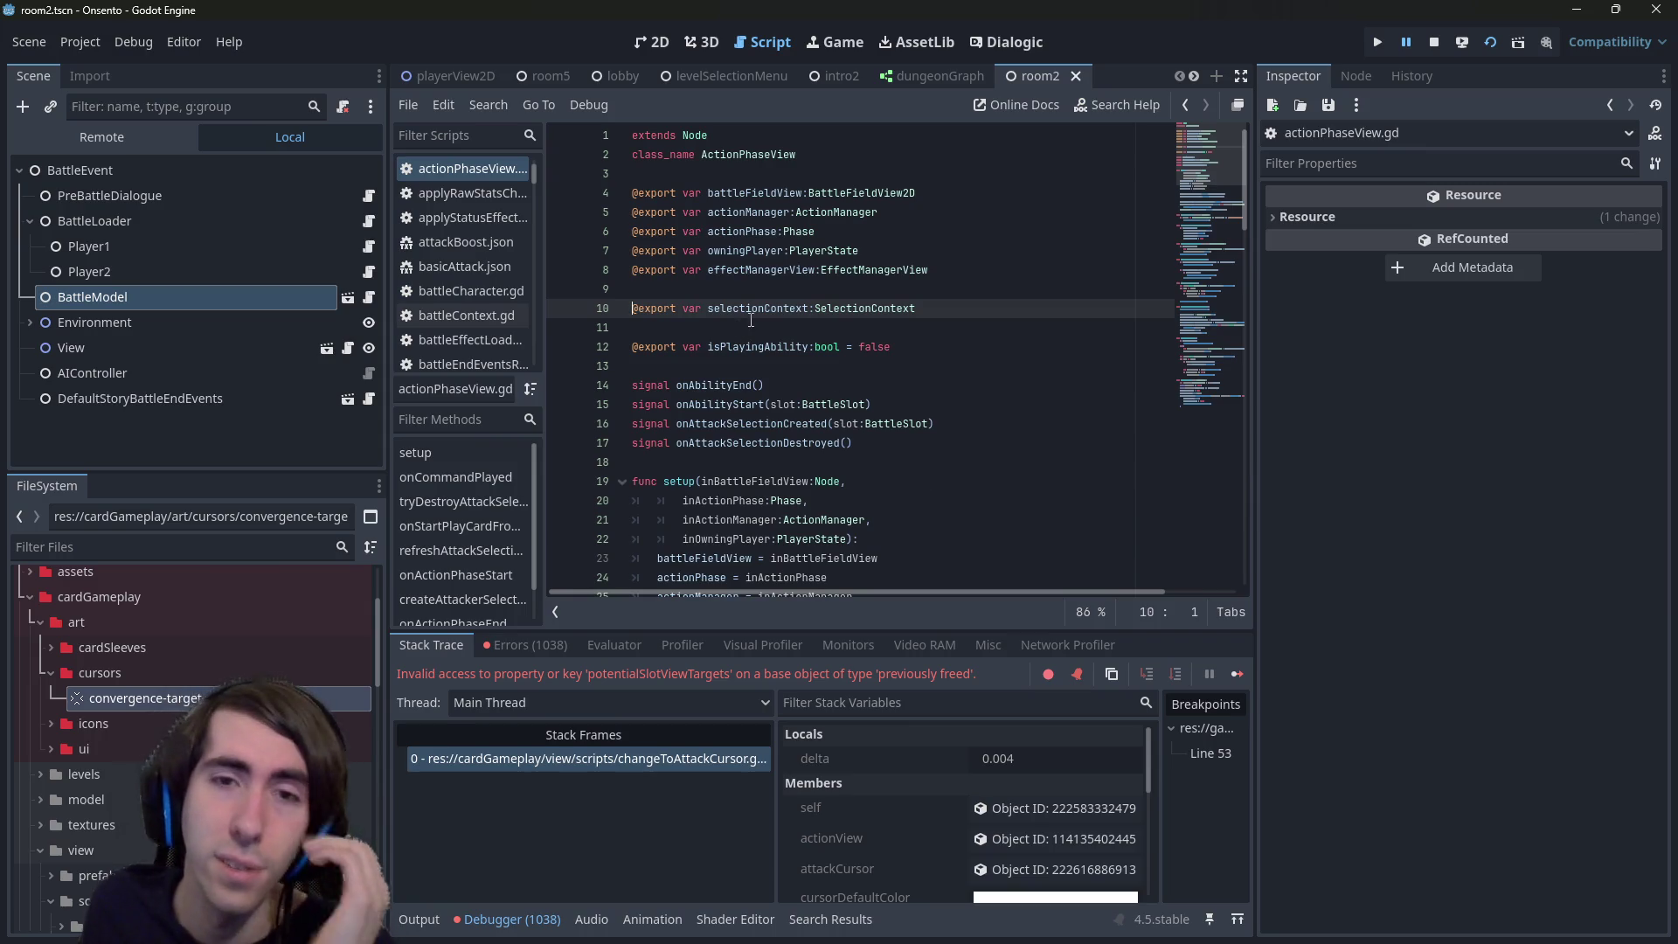
Search selectionContext and examine the refreshAttackSelectionContext calls on lines 33 and 38
{"action": "double_click", "coordinate": [774, 309]}
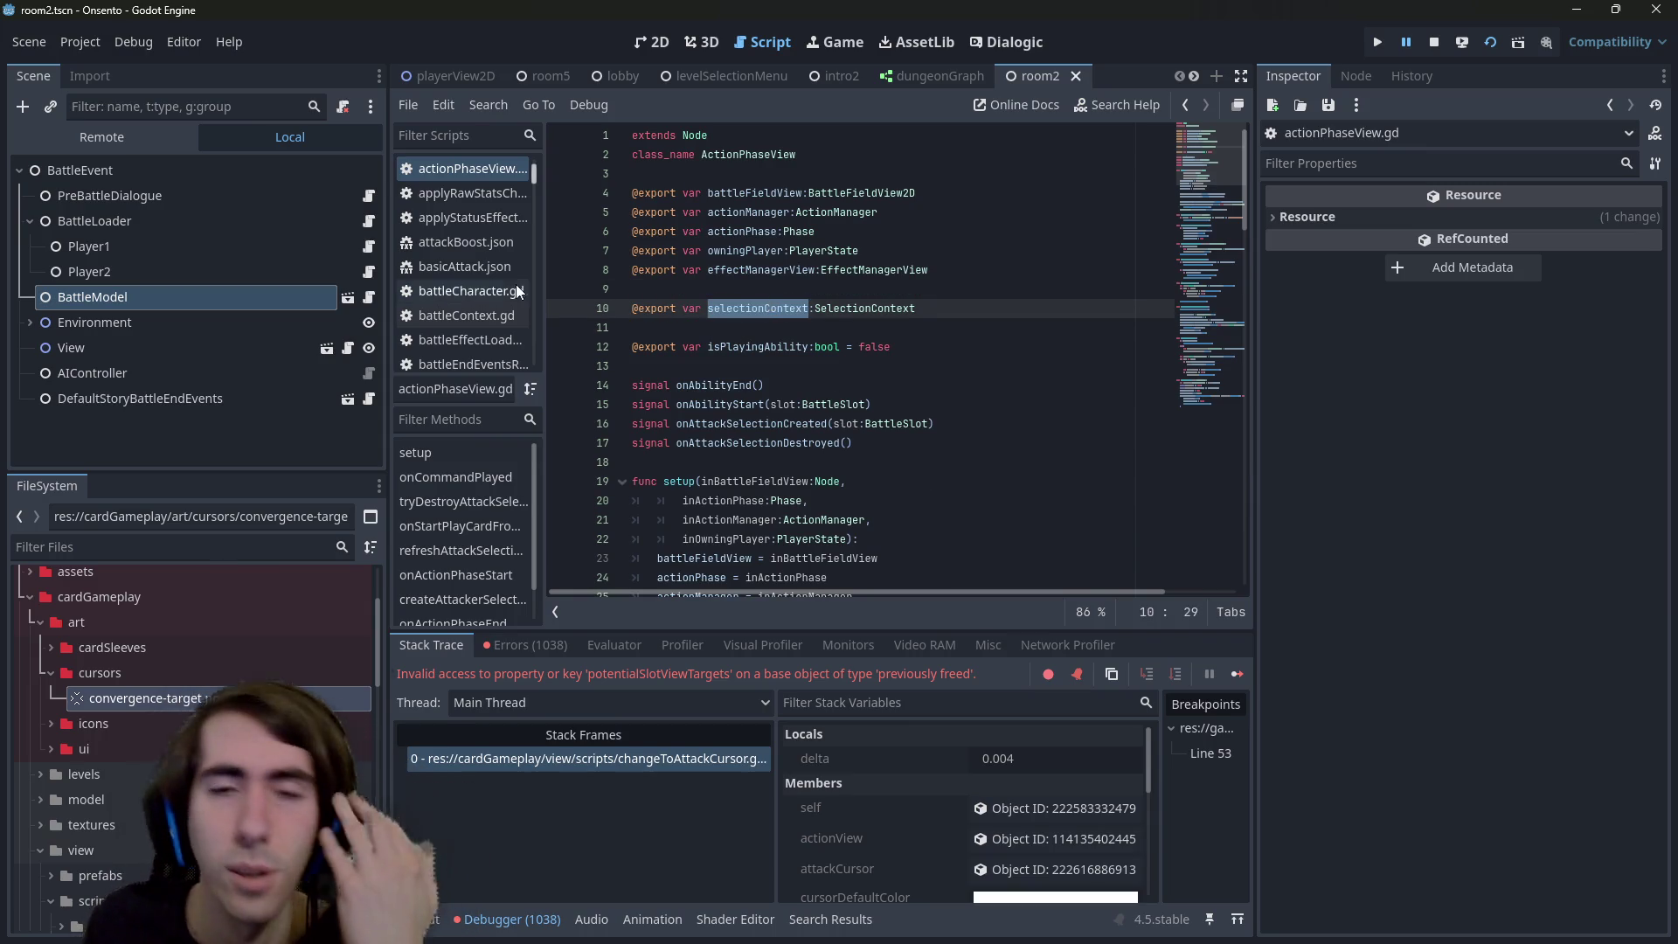
{"action": "scroll", "coordinate": [874, 367], "scroll_direction": "down", "scroll_amount": 5}
{"action": "scroll", "coordinate": [773, 274], "scroll_direction": "up", "scroll_amount": 5}
{"action": "key", "text": "ctrl+f"}
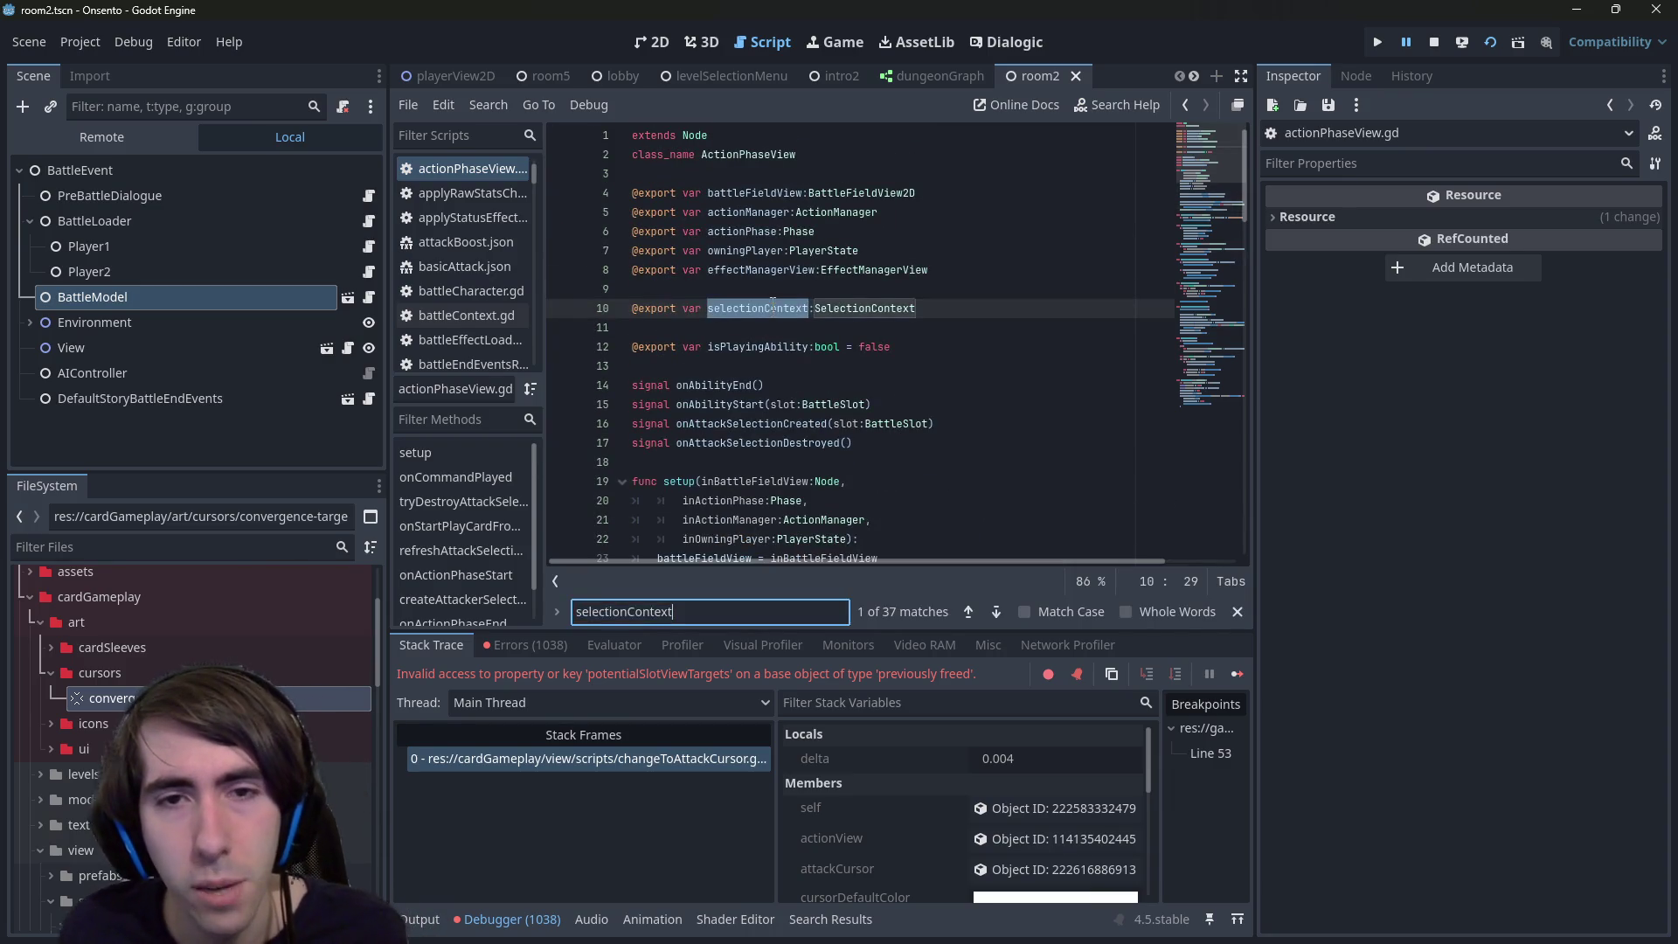
{"action": "key", "text": "Return"}
{"action": "key", "text": "Return"}
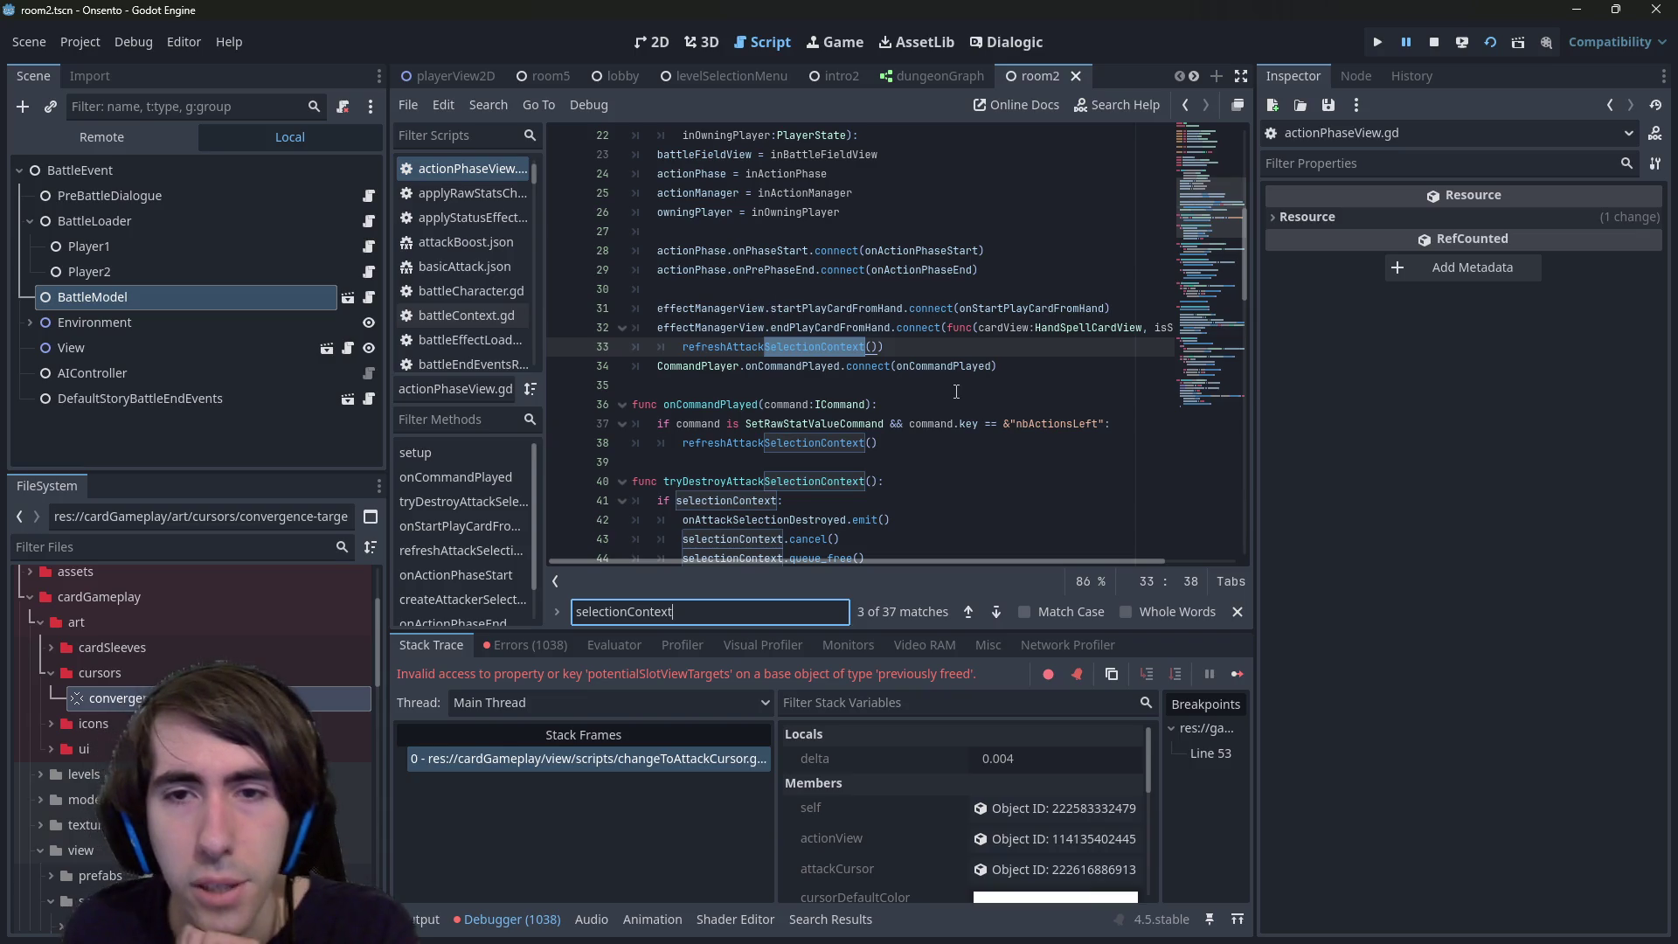
{"action": "double_click", "coordinate": [805, 348]}
{"action": "scroll", "coordinate": [805, 354], "scroll_direction": "down", "scroll_amount": 1}
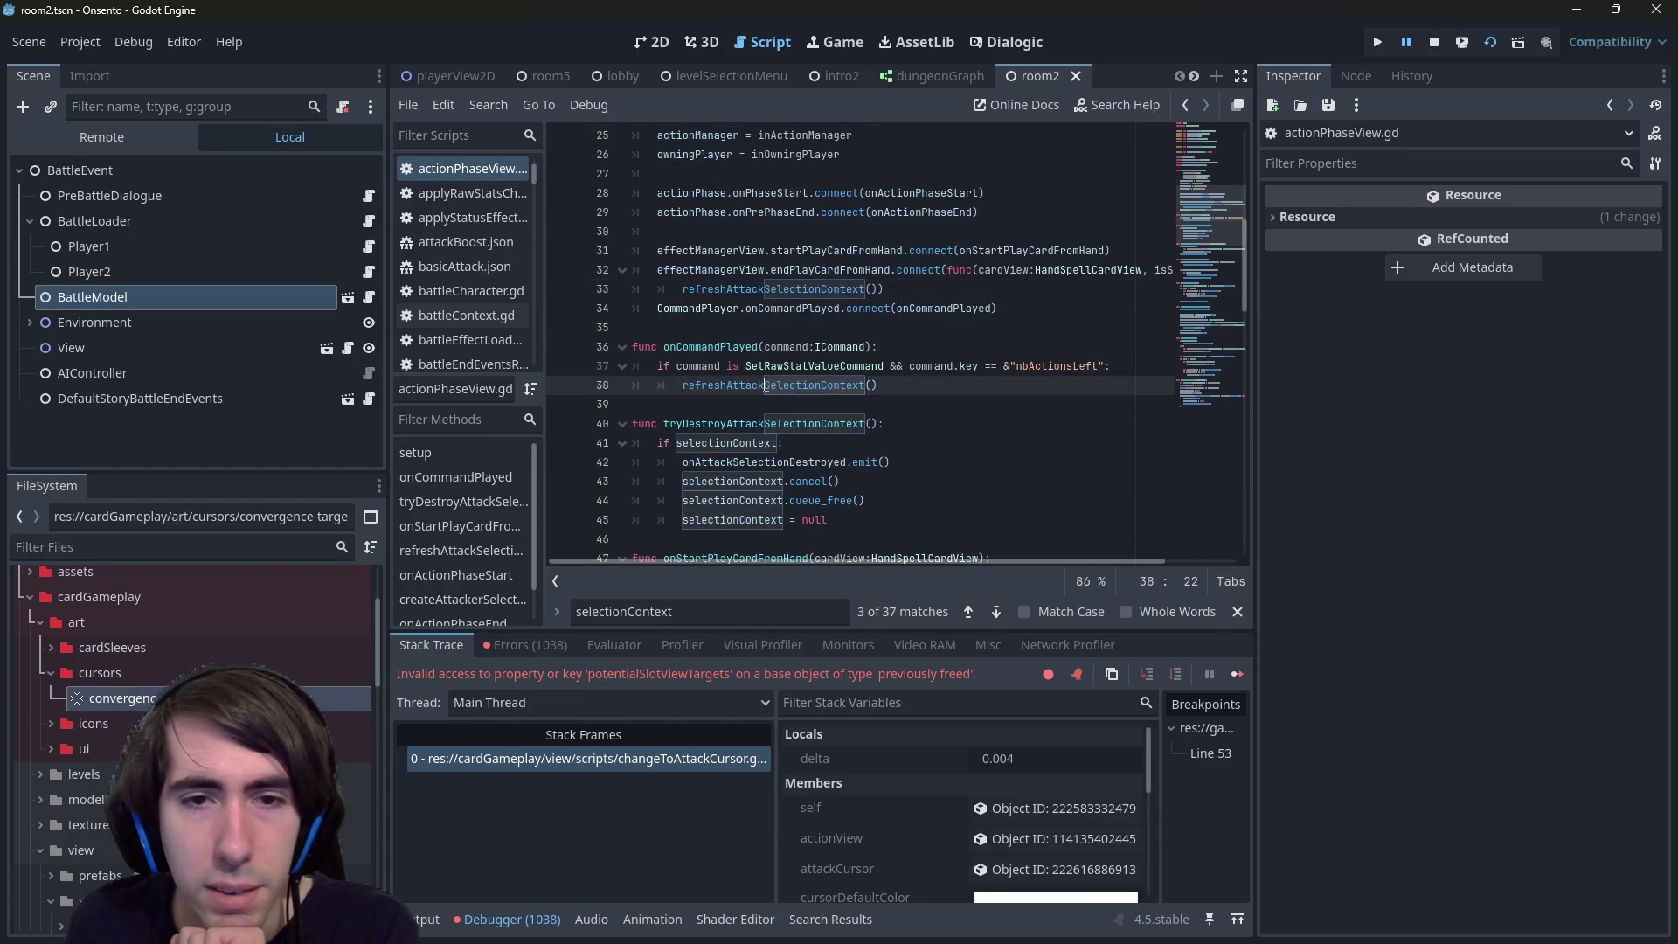
{"action": "double_click", "coordinate": [773, 384]}
Examine tryDestroyAttackSelectionContext, onStartPlayCardFromHand, refreshAttackSelectionContext and the createAttackerSelectionContext call on line 60
{"action": "scroll", "coordinate": [748, 368], "scroll_direction": "down", "scroll_amount": 1}
{"action": "double_click", "coordinate": [748, 368]}
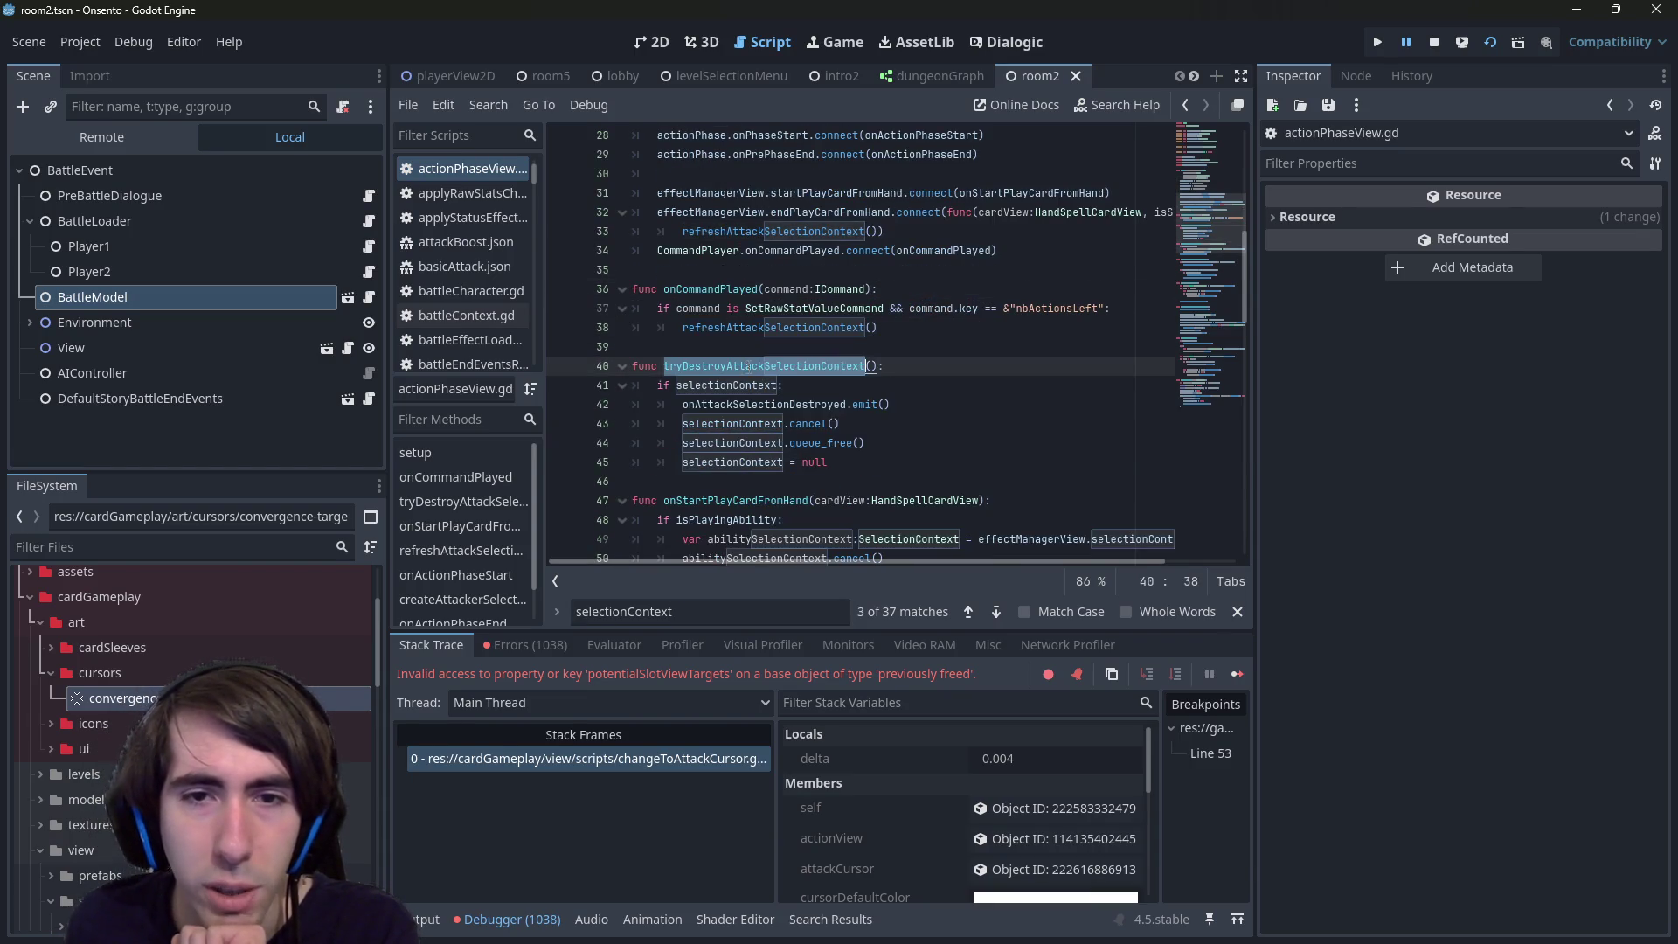
{"action": "scroll", "coordinate": [760, 349], "scroll_direction": "down", "scroll_amount": 5}
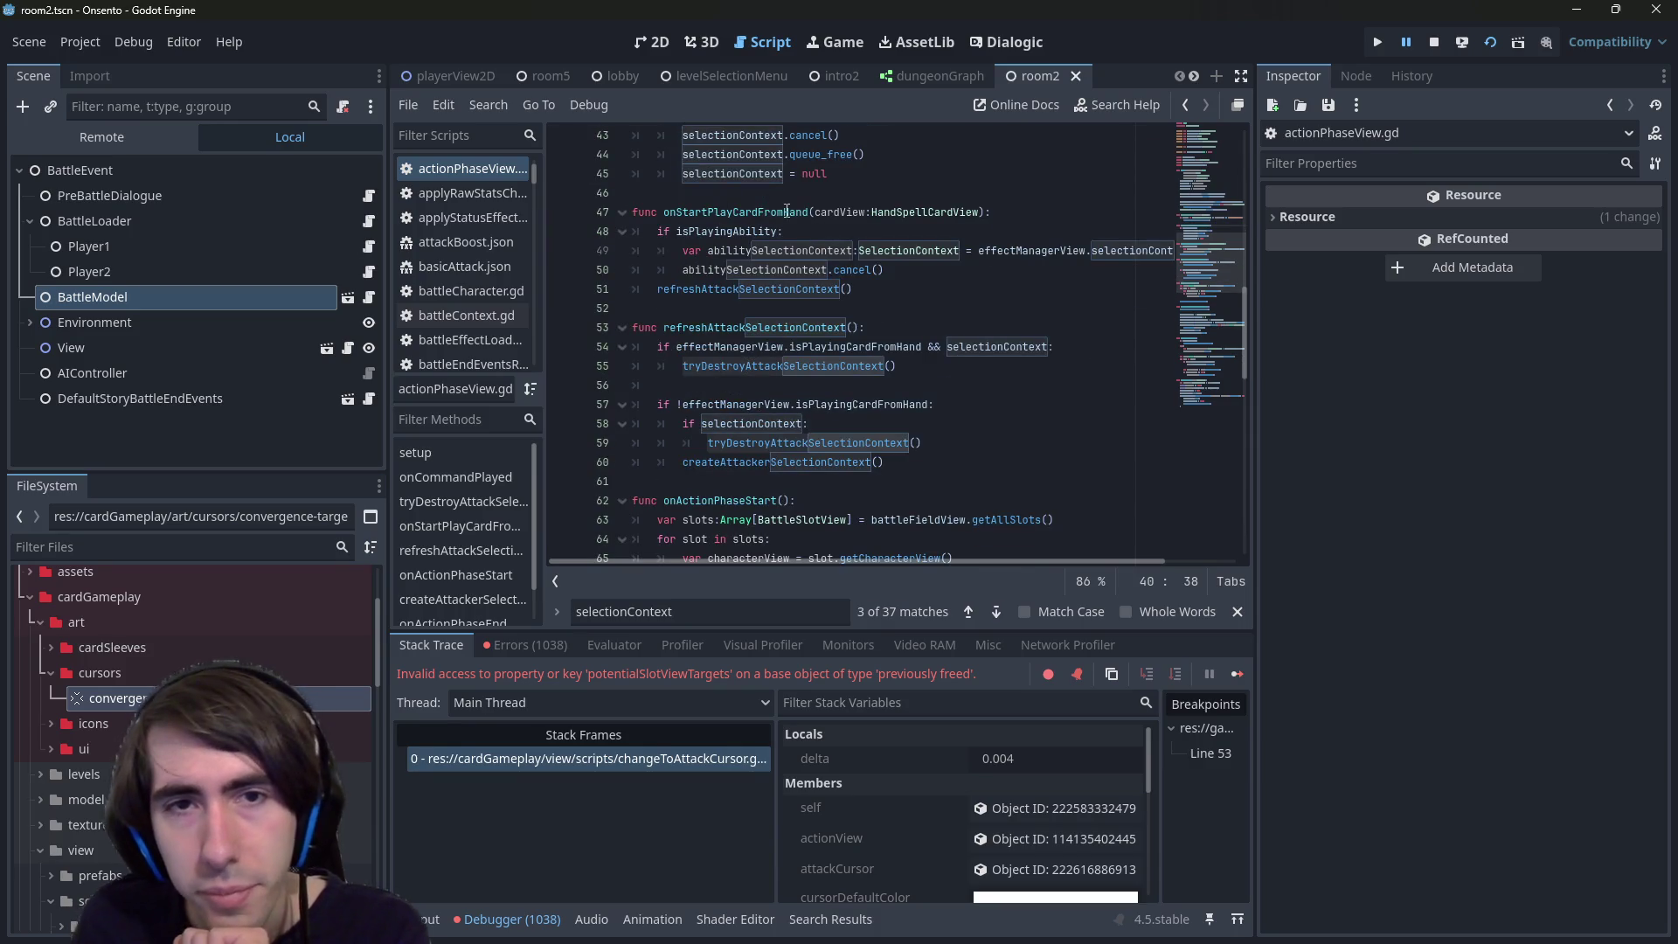
{"action": "double_click", "coordinate": [784, 212]}
{"action": "scroll", "coordinate": [787, 211], "scroll_direction": "down", "scroll_amount": 2}
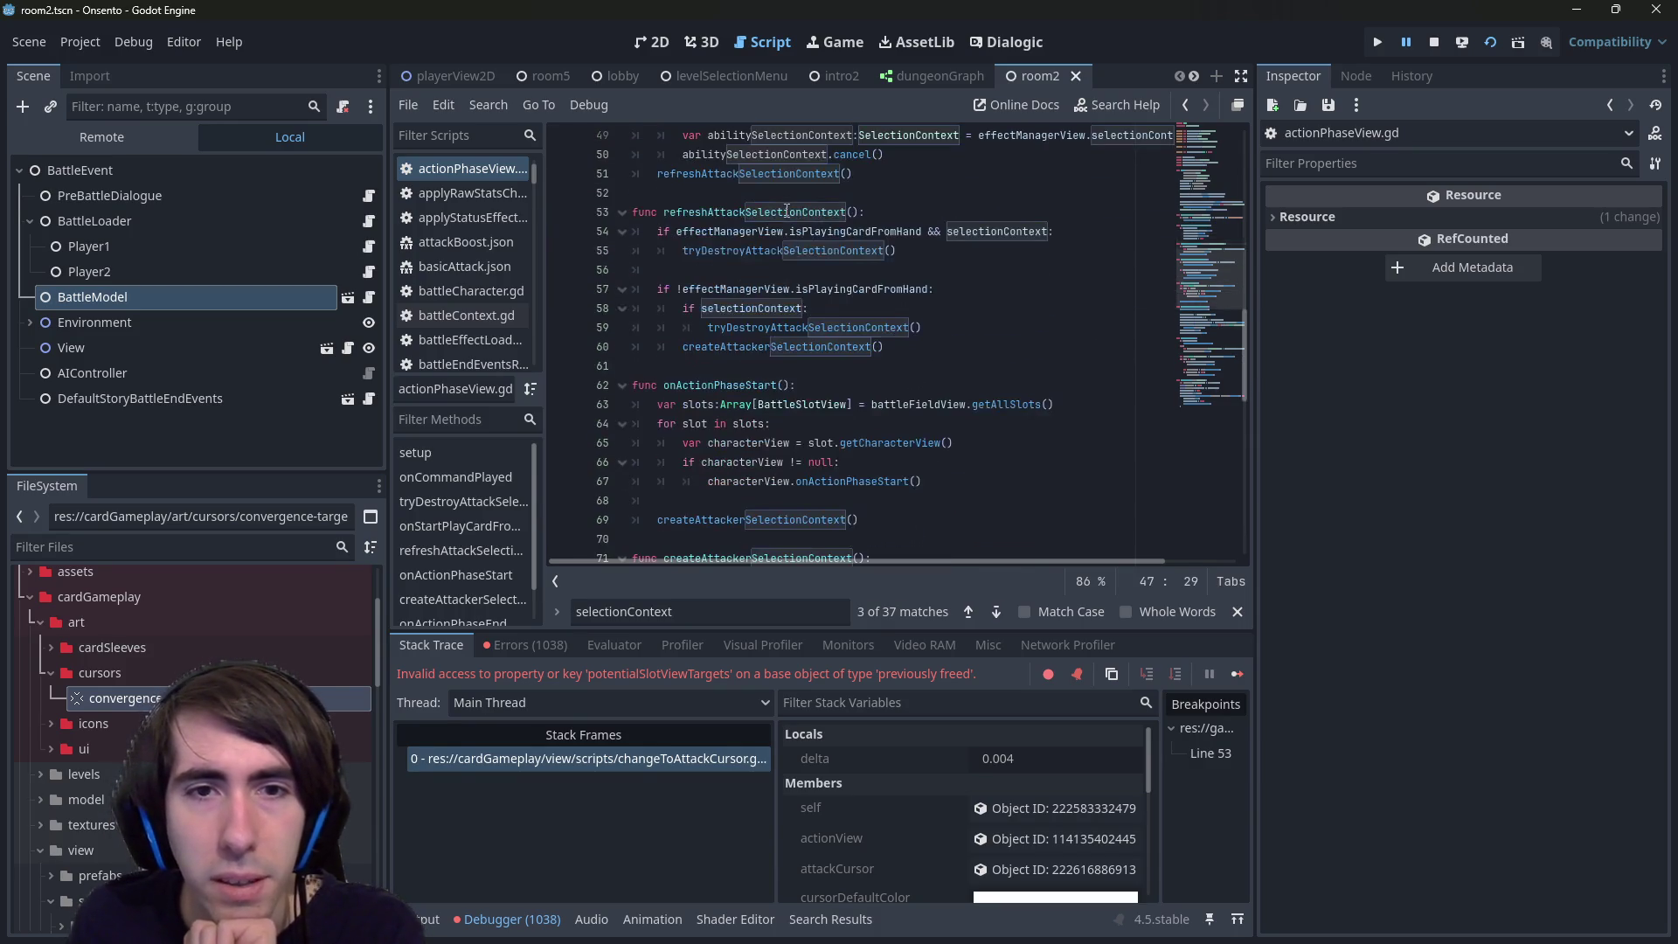
{"action": "double_click", "coordinate": [787, 211]}
{"action": "scroll", "coordinate": [786, 210], "scroll_direction": "down", "scroll_amount": 3}
{"action": "double_click", "coordinate": [785, 173]}
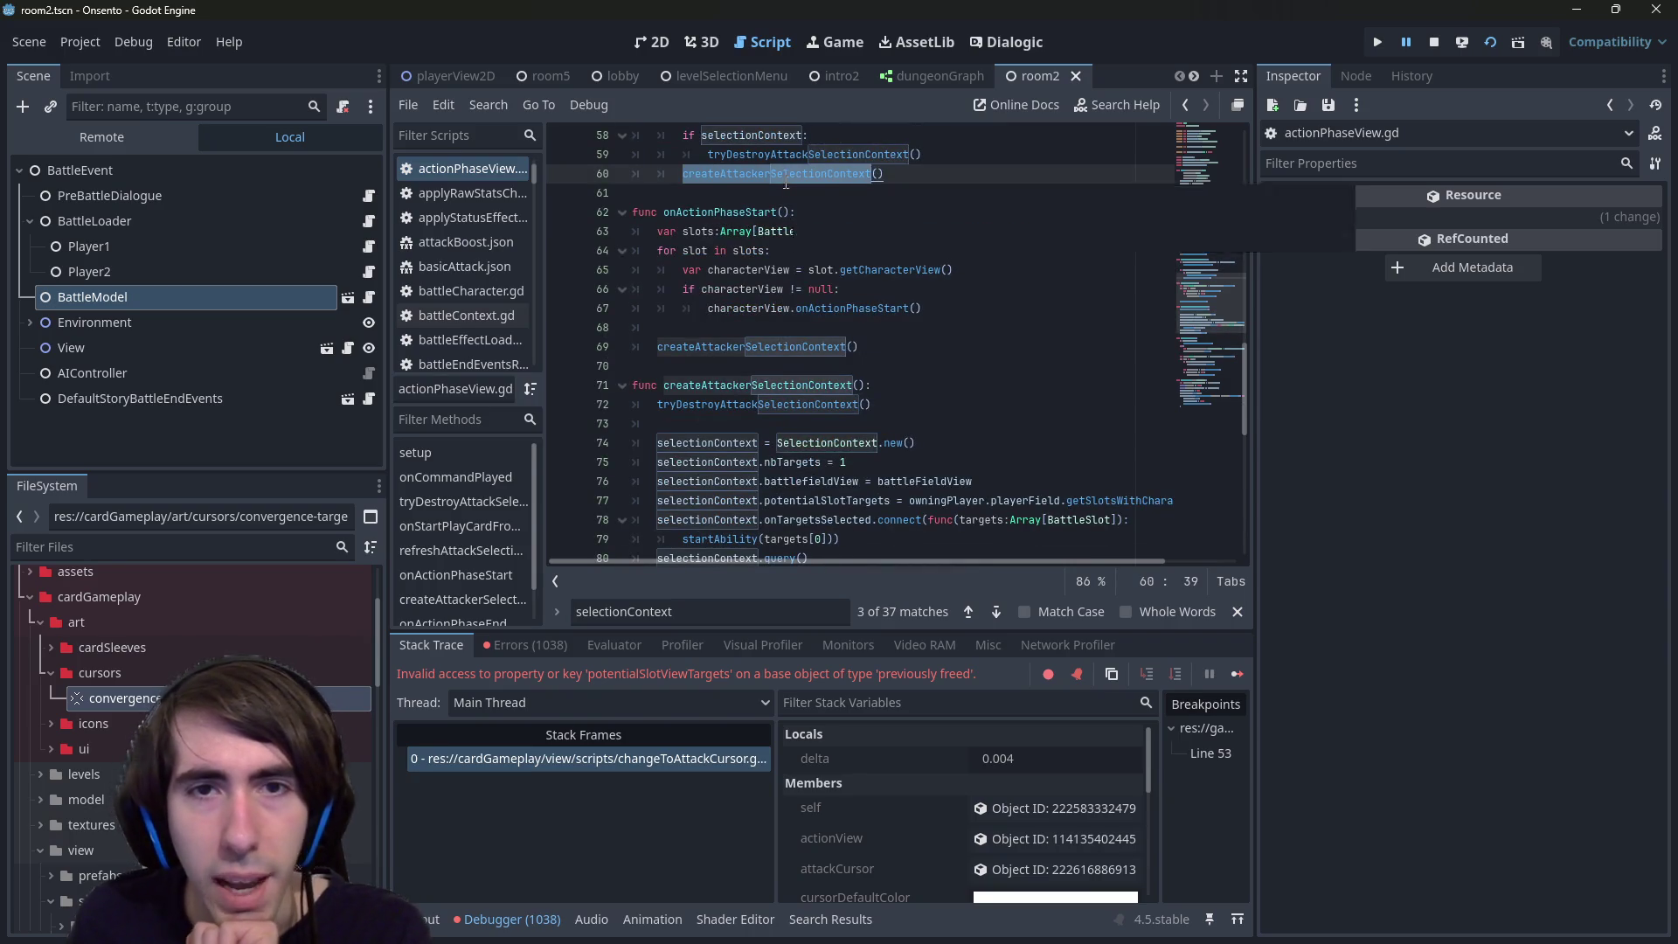
Inspect startAbility and its onTryStartAbility call around lines 105-108
{"action": "scroll", "coordinate": [837, 241], "scroll_direction": "up", "scroll_amount": 3}
{"action": "scroll", "coordinate": [831, 283], "scroll_direction": "down", "scroll_amount": 2}
{"action": "scroll", "coordinate": [826, 280], "scroll_direction": "up", "scroll_amount": 2}
{"action": "scroll", "coordinate": [824, 274], "scroll_direction": "down", "scroll_amount": 1}
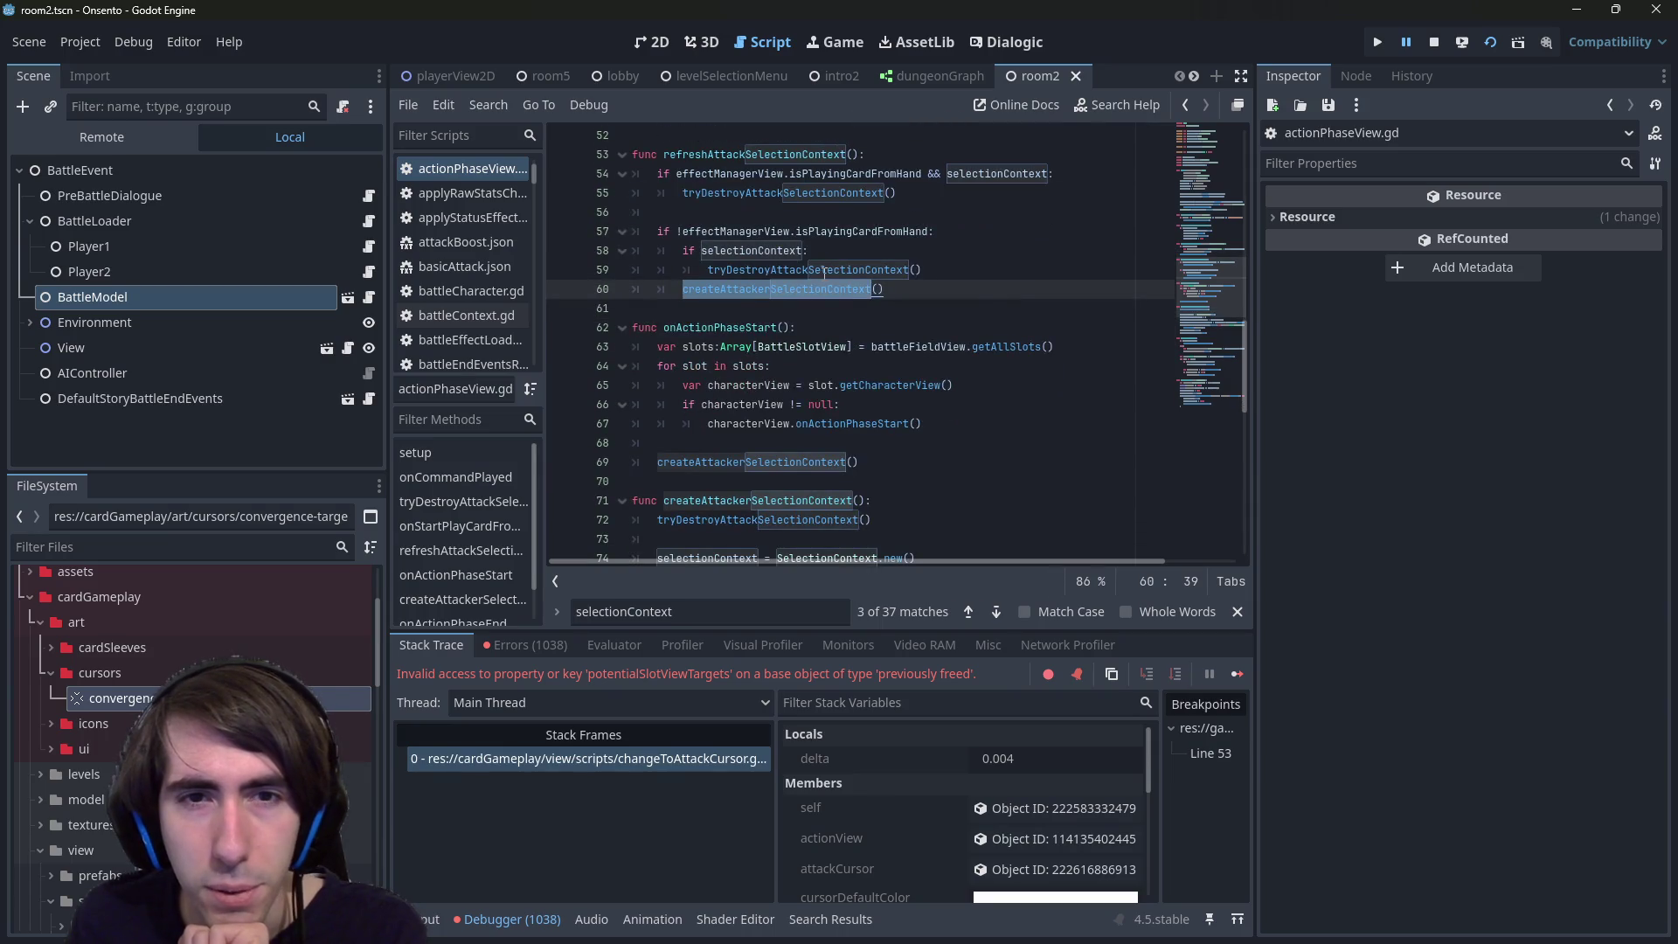
{"action": "scroll", "coordinate": [825, 273], "scroll_direction": "down", "scroll_amount": 2}
{"action": "scroll", "coordinate": [824, 274], "scroll_direction": "down", "scroll_amount": 2}
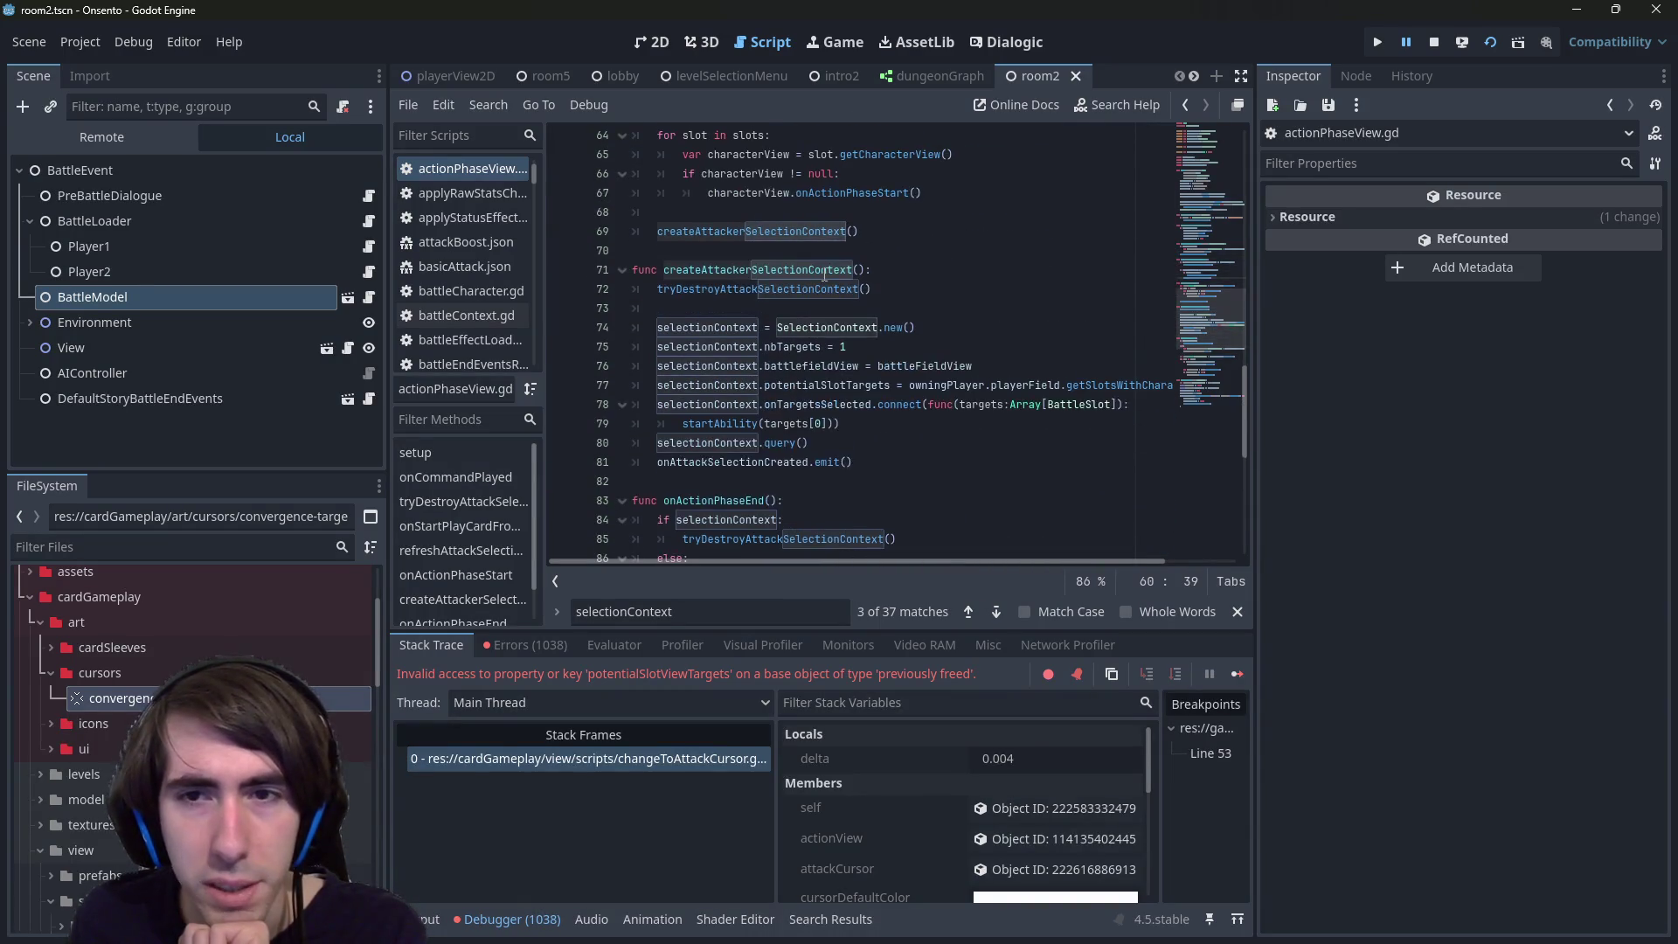
{"action": "scroll", "coordinate": [928, 492], "scroll_direction": "down", "scroll_amount": 3}
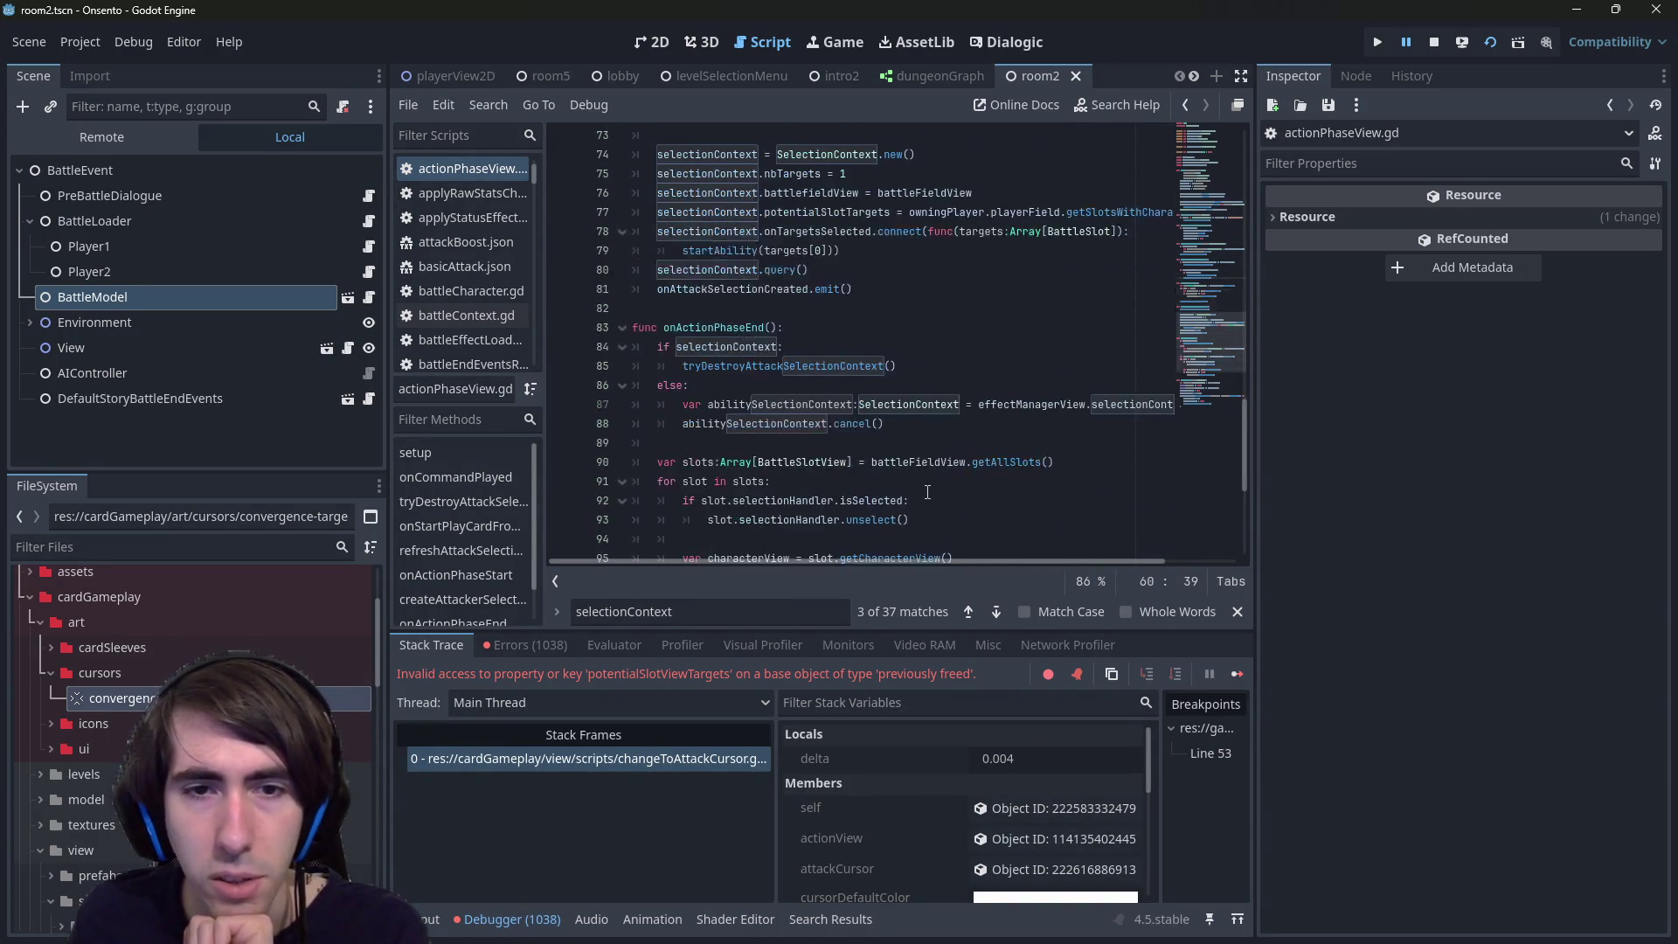
{"action": "scroll", "coordinate": [927, 487], "scroll_direction": "down", "scroll_amount": 6}
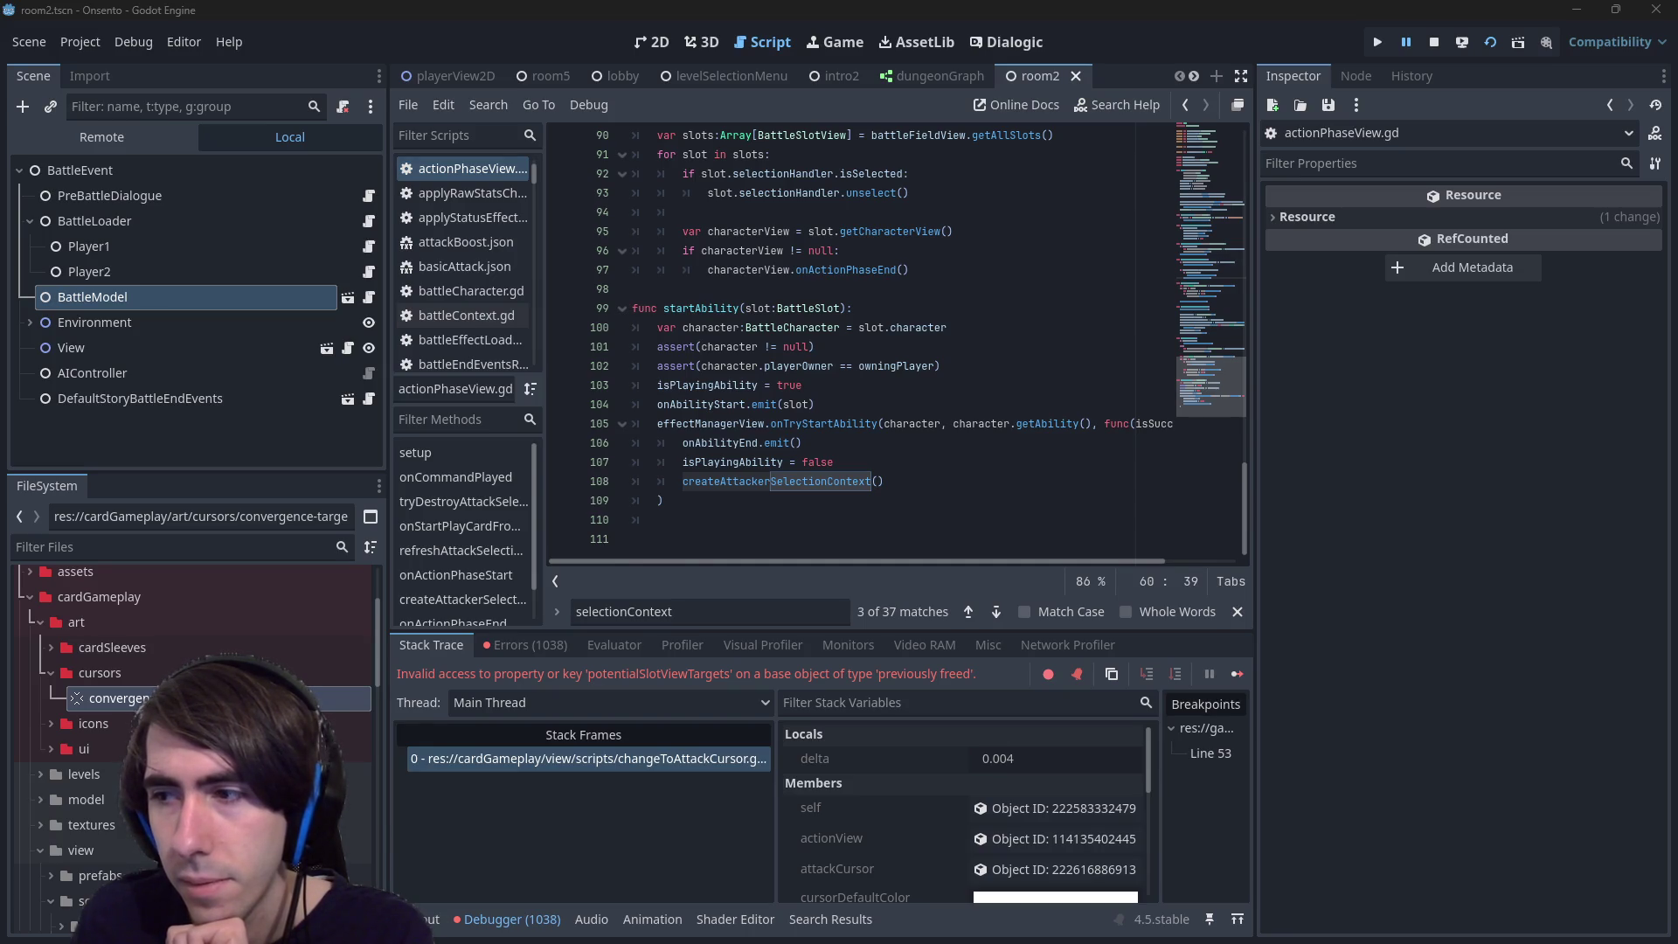
{"action": "left_click", "coordinate": [876, 461]}
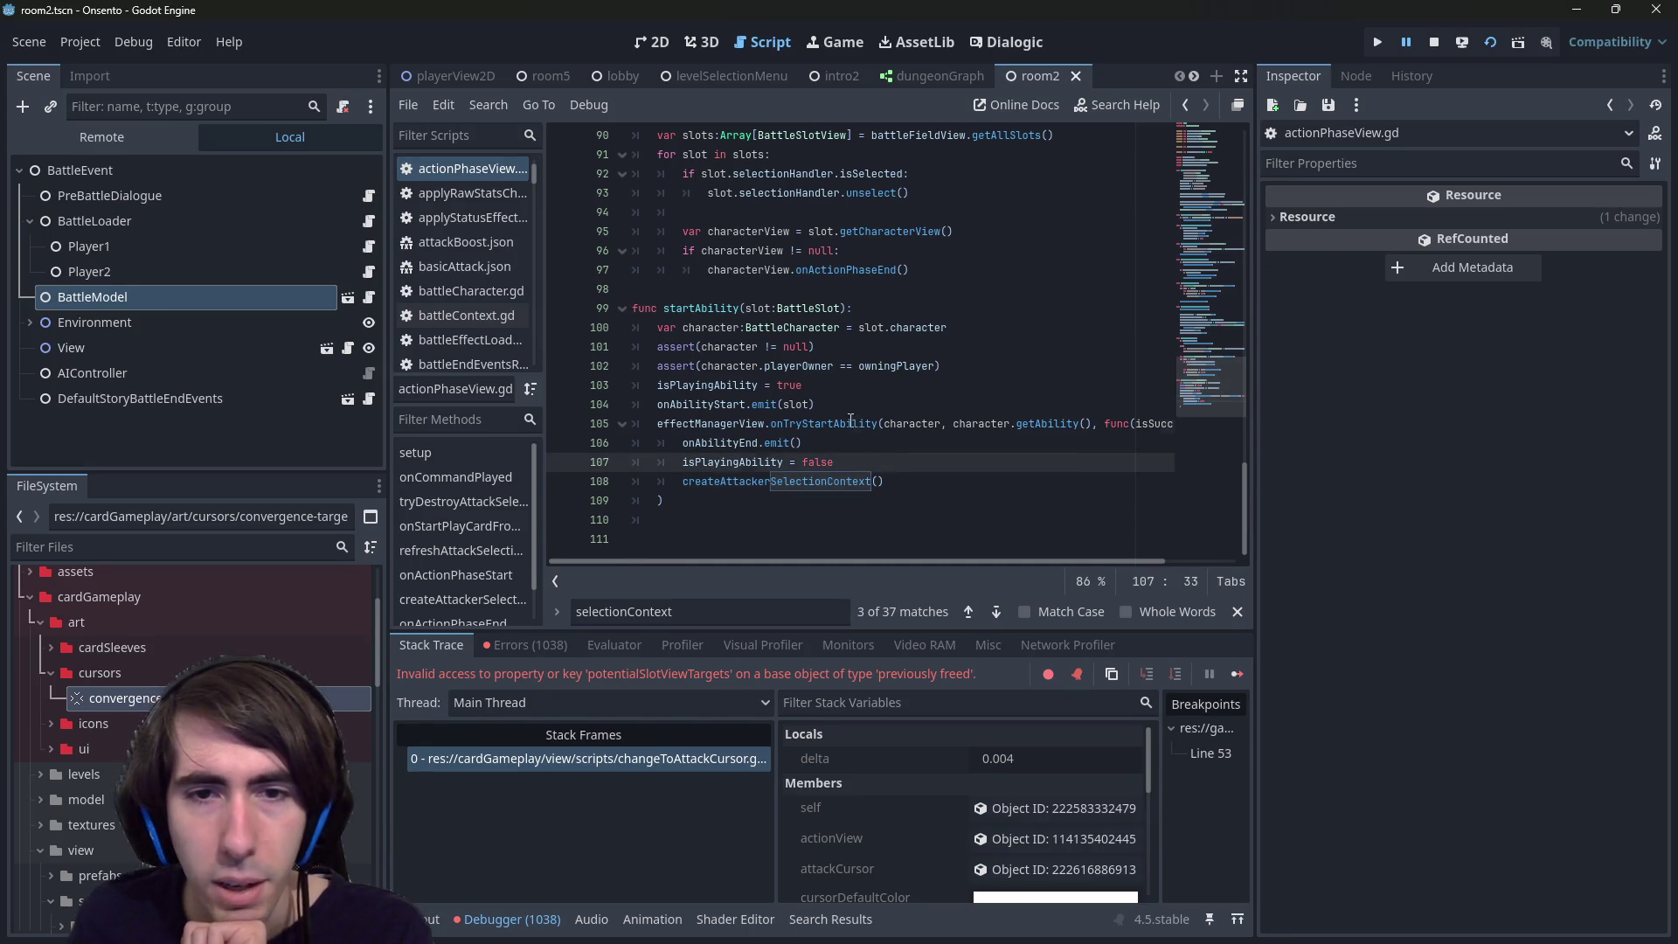
{"action": "double_click", "coordinate": [850, 423]}
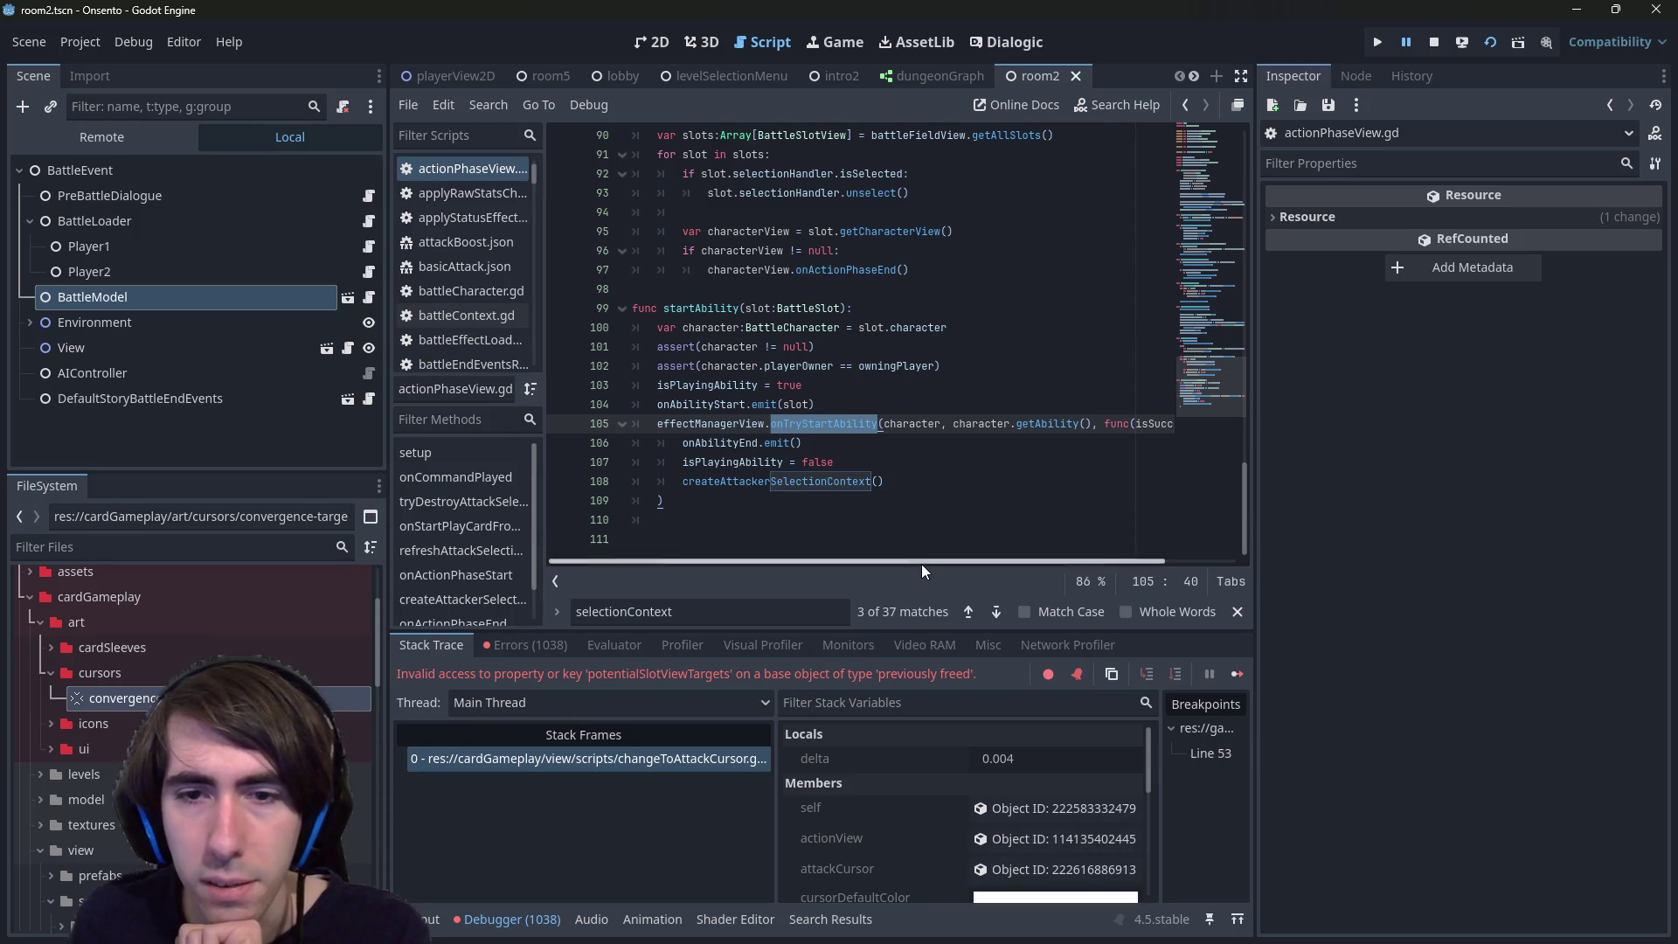
{"action": "left_click_drag", "start_coordinate": [922, 564], "coordinate": [1156, 538]}
{"action": "scroll", "coordinate": [1148, 545], "scroll_direction": "left", "scroll_amount": 2}
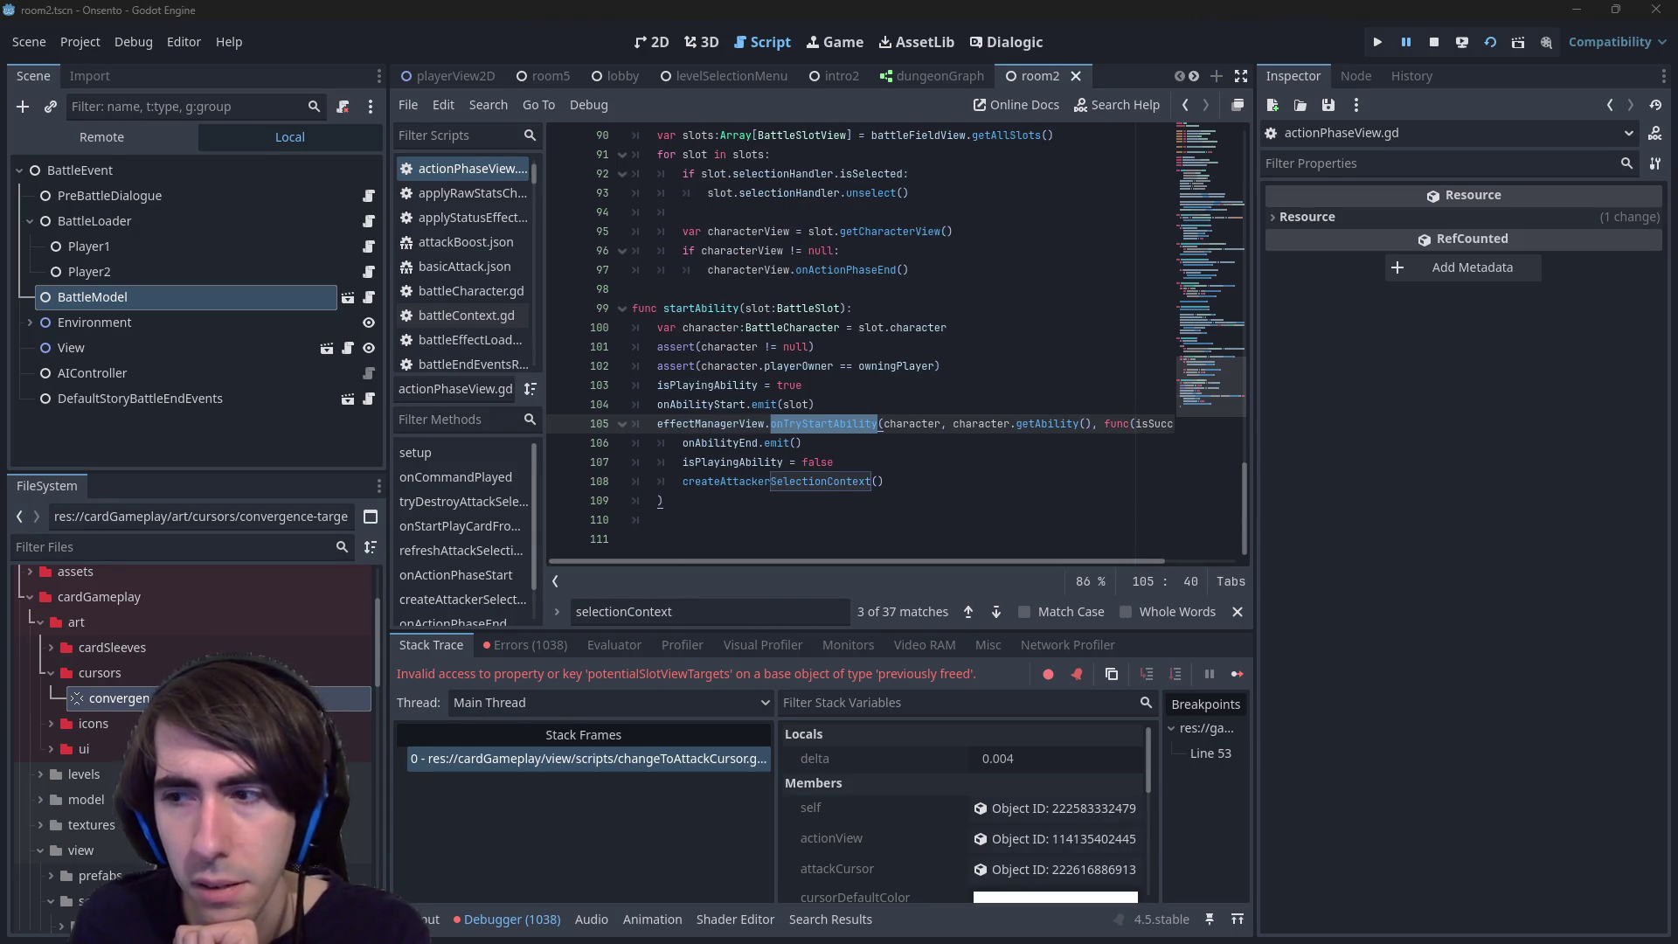
{"action": "key", "text": "Down"}
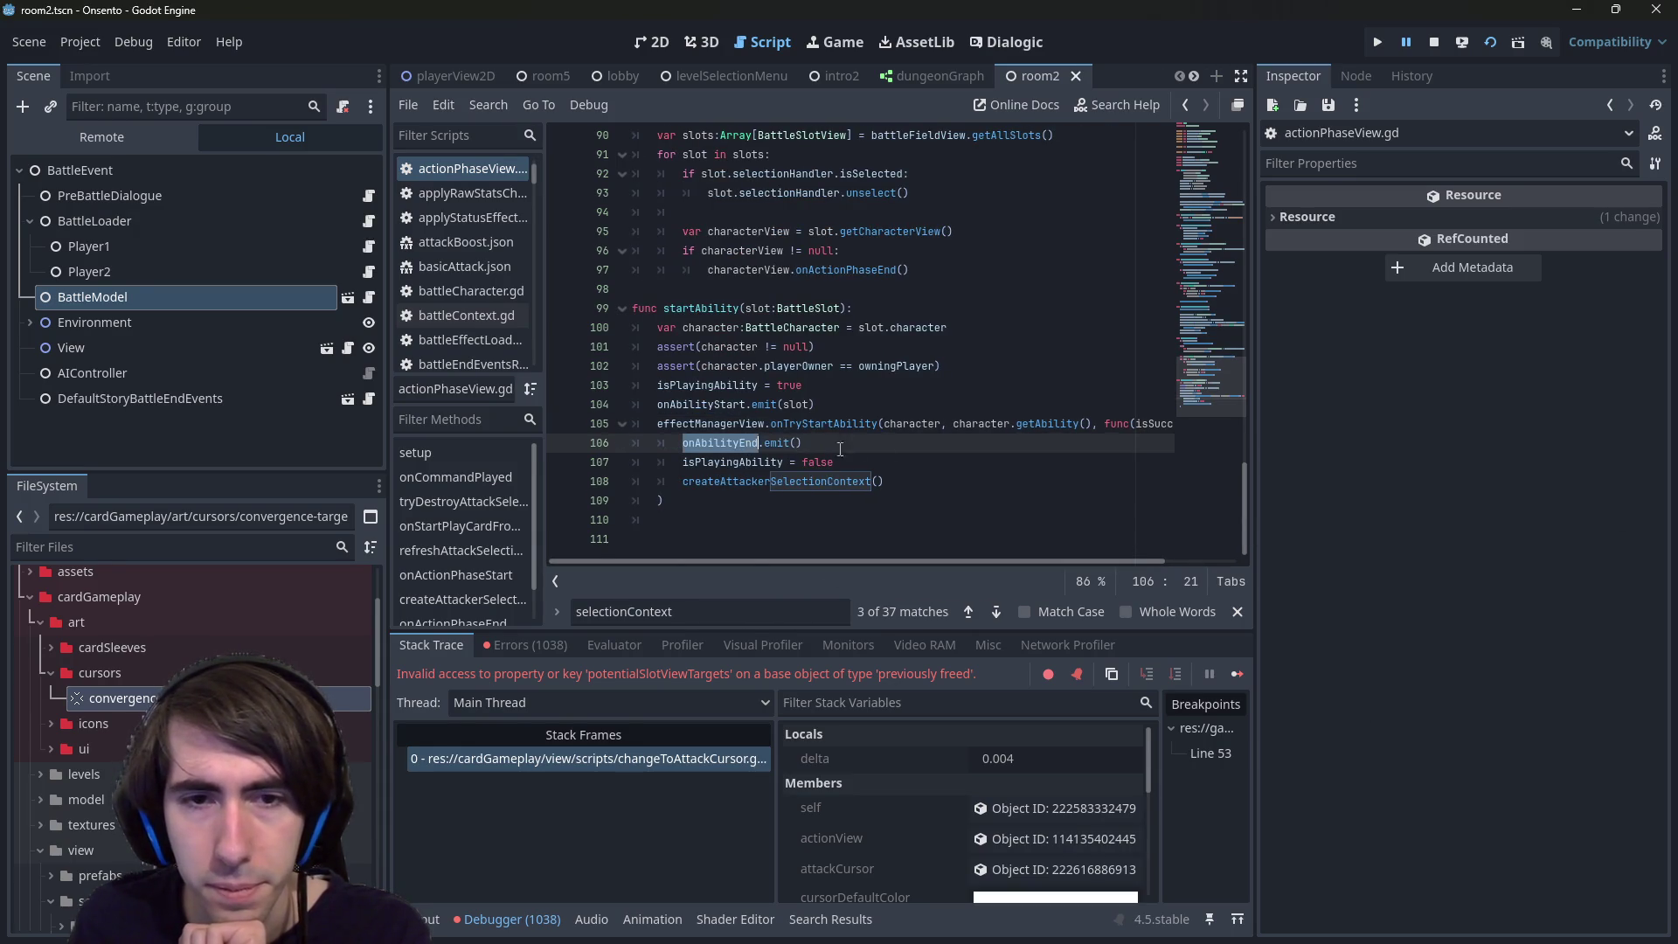
{"action": "left_click", "coordinate": [936, 484]}
{"action": "mouse_move", "coordinate": [928, 560]}
{"action": "left_mouse_down"}
{"action": "mouse_move", "coordinate": [1116, 562]}
{"action": "mouse_move", "coordinate": [890, 549]}
{"action": "left_mouse_up"}
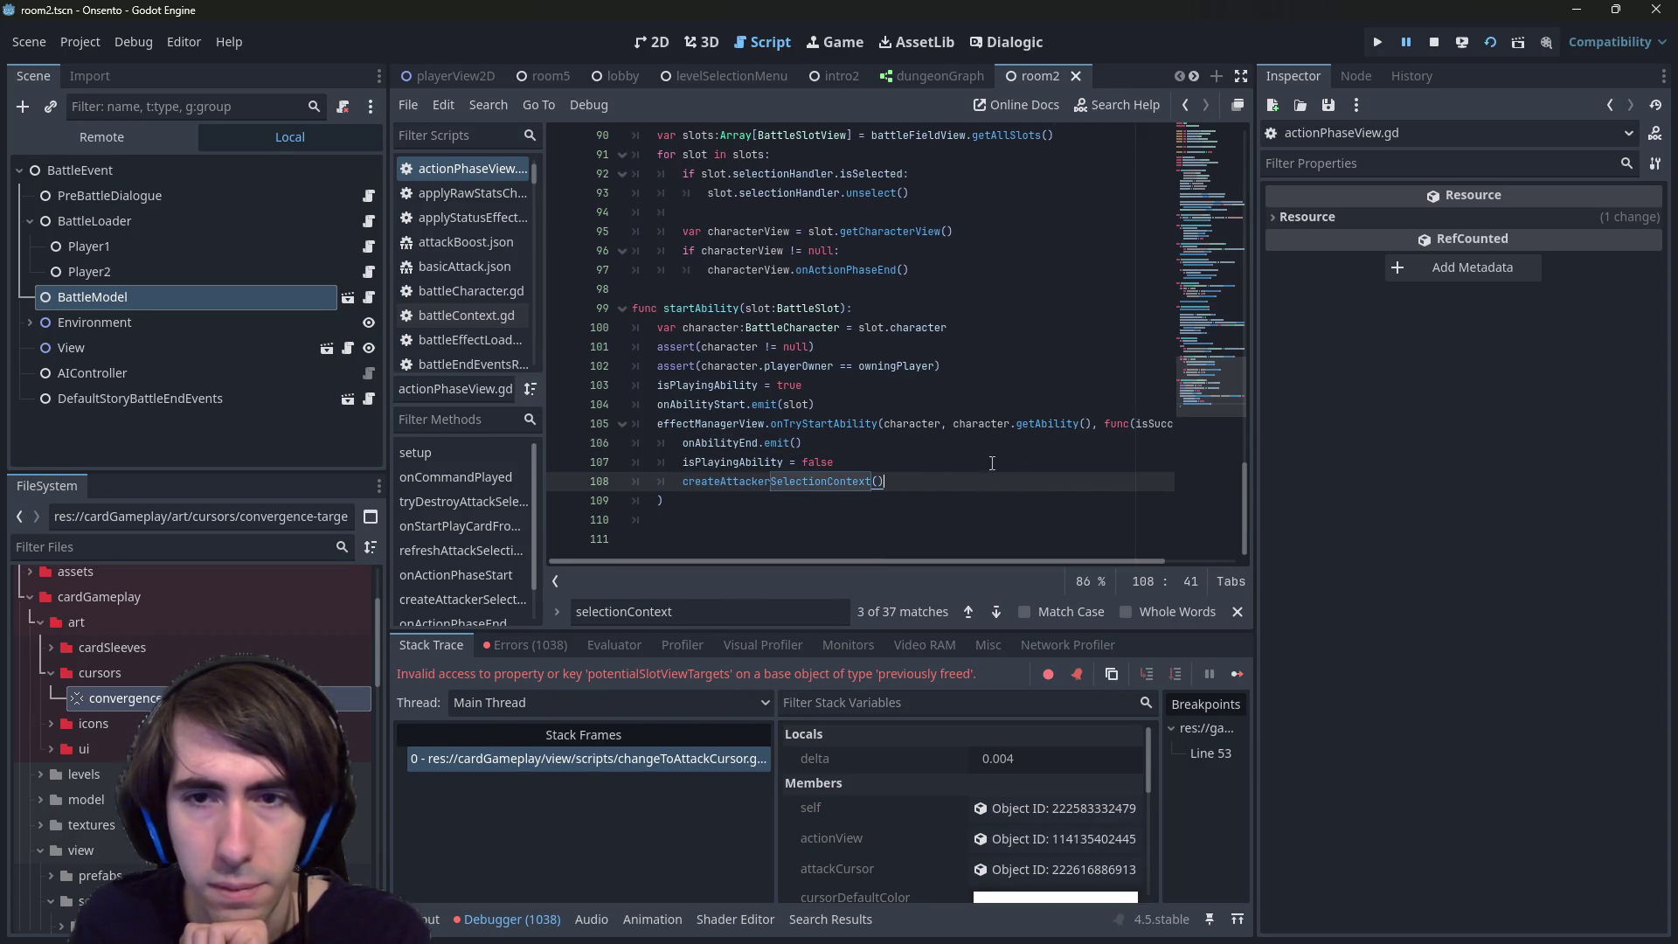
{"action": "mouse_move", "coordinate": [824, 427]}
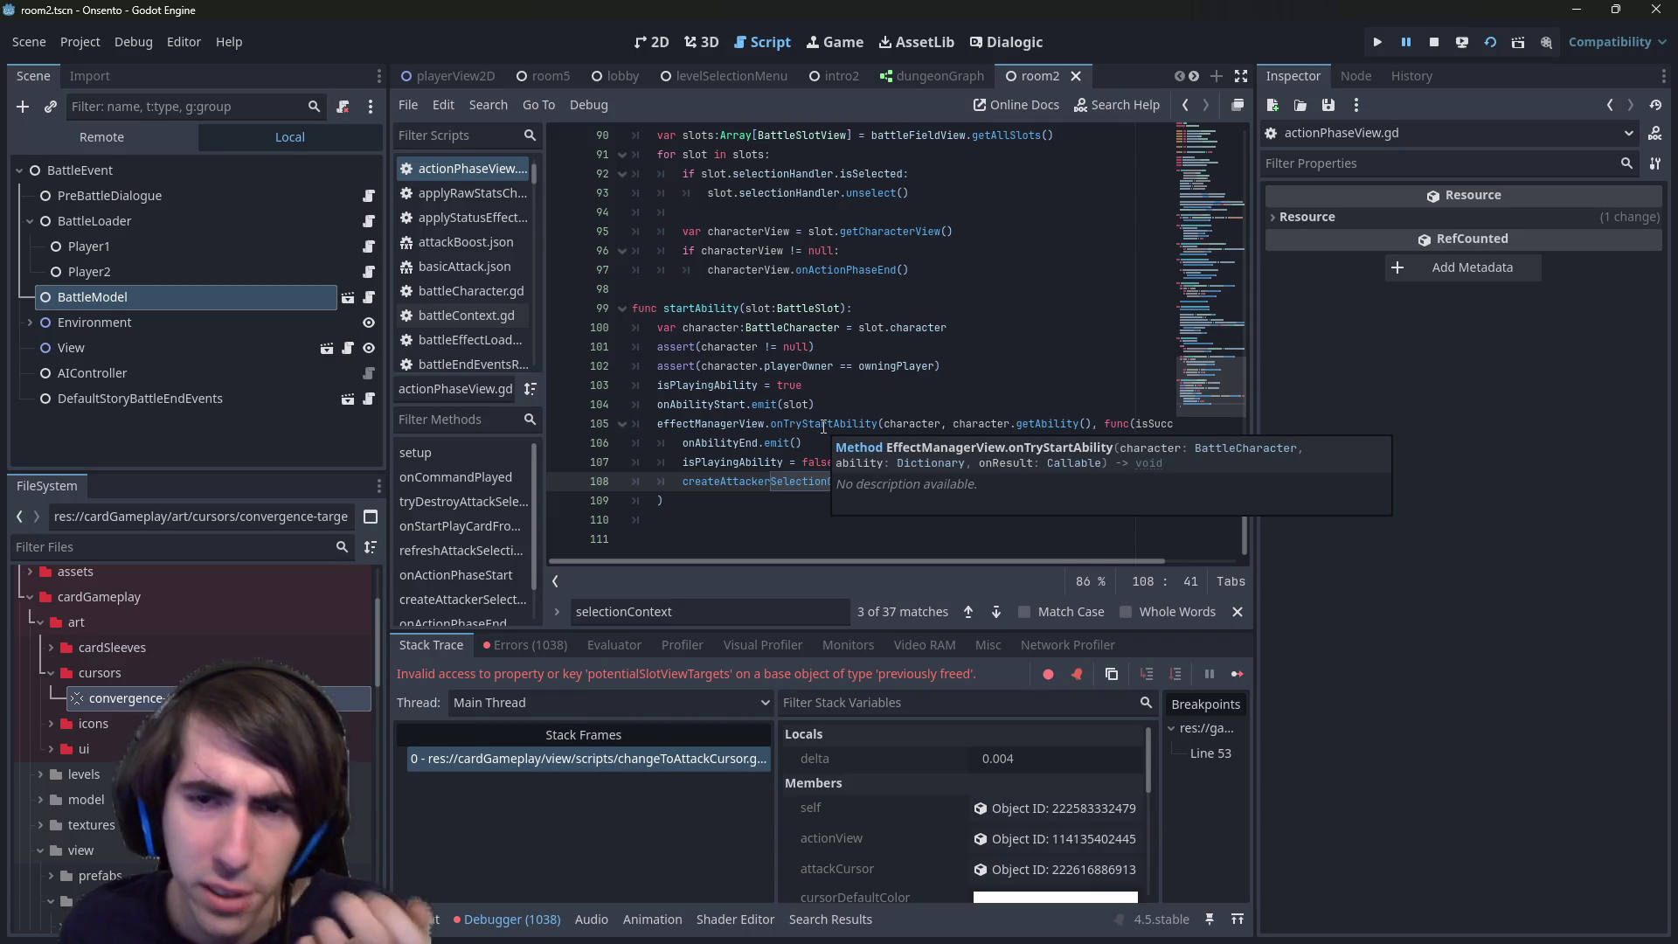
{"action": "left_click", "coordinate": [823, 425]}
Jump to the onTryStartAbility definition and inspect its character and ability parameters
{"action": "left_click", "coordinate": [823, 425], "text": "ctrl"}
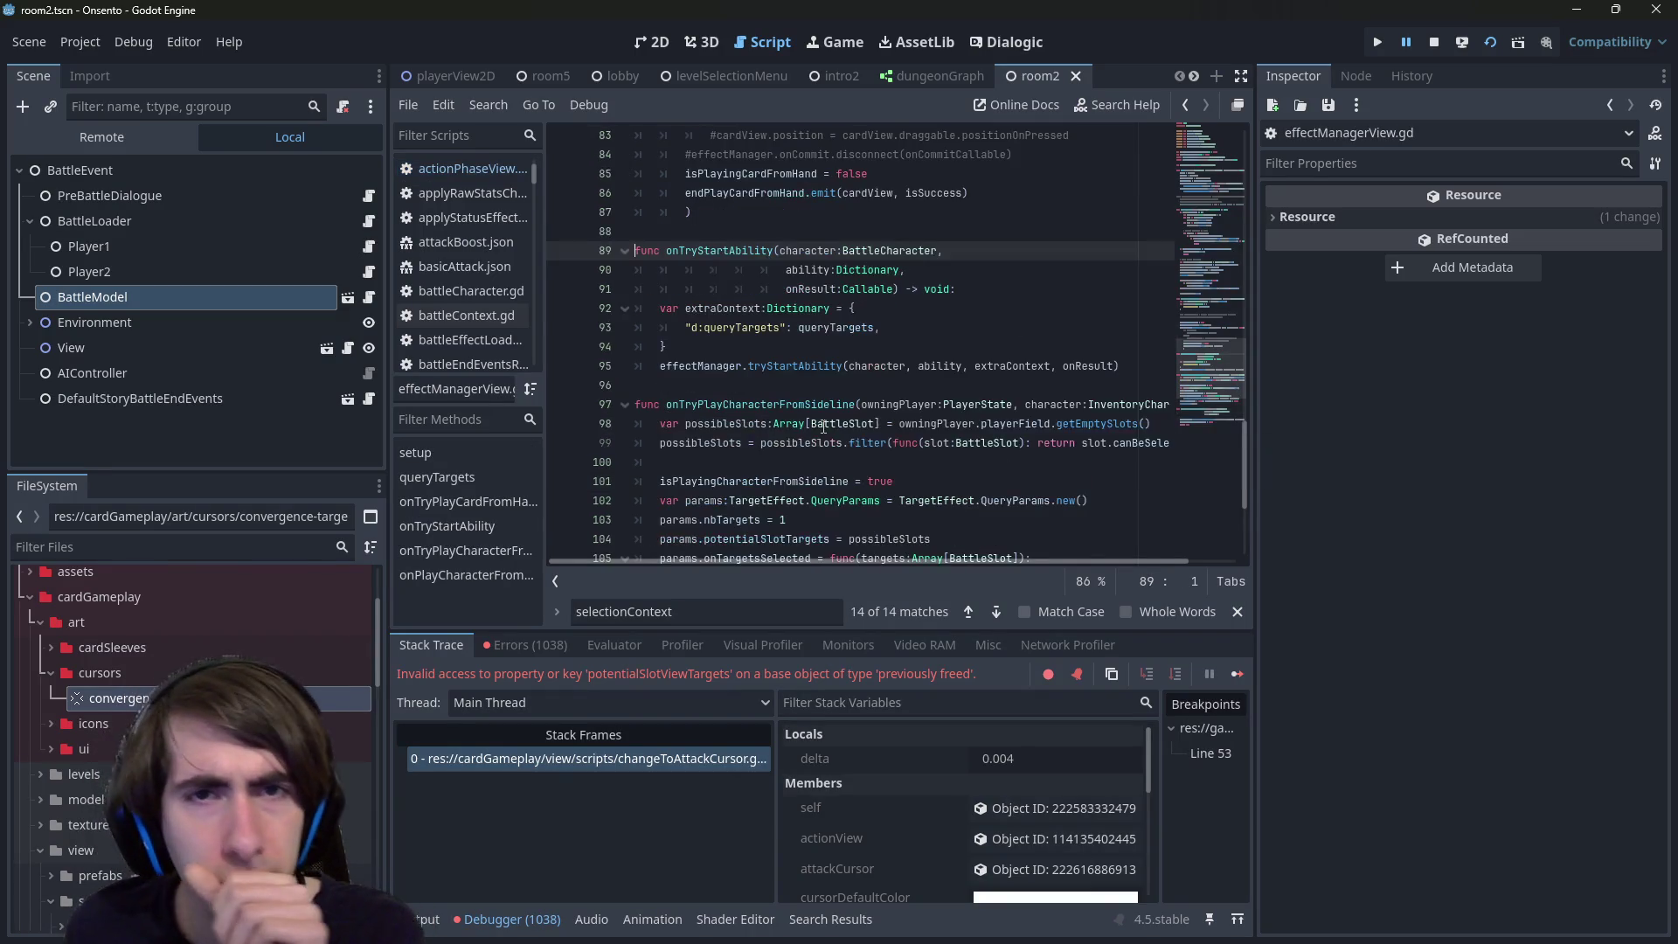
{"action": "left_click", "coordinate": [935, 325]}
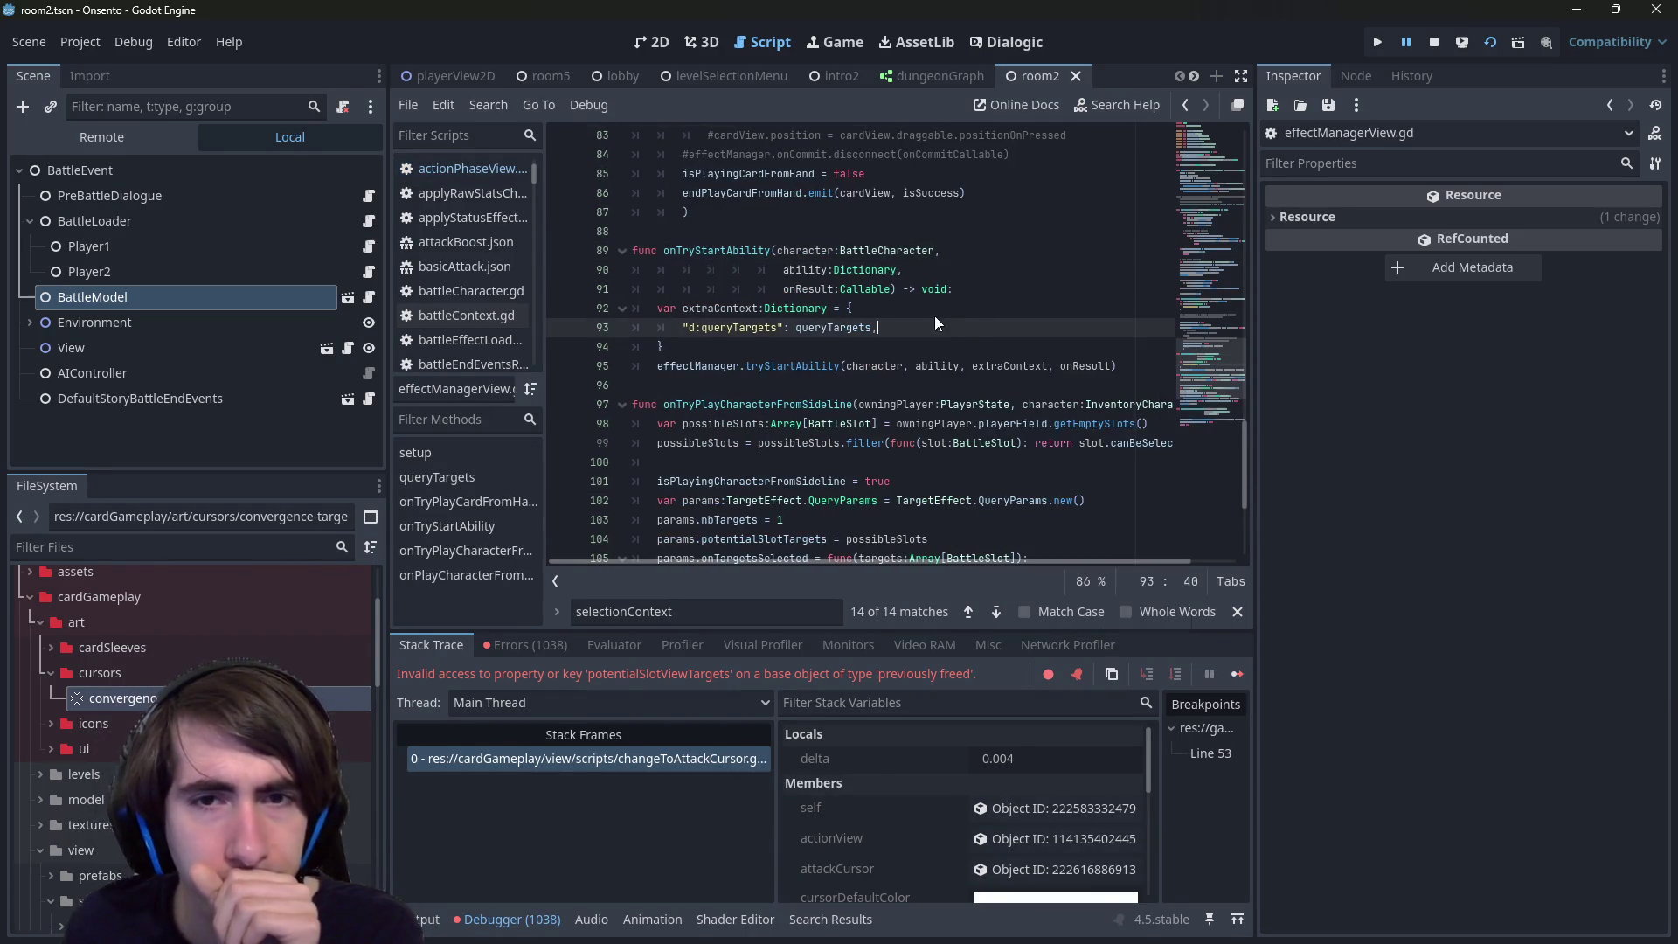
{"action": "double_click", "coordinate": [781, 252]}
{"action": "double_click", "coordinate": [804, 271]}
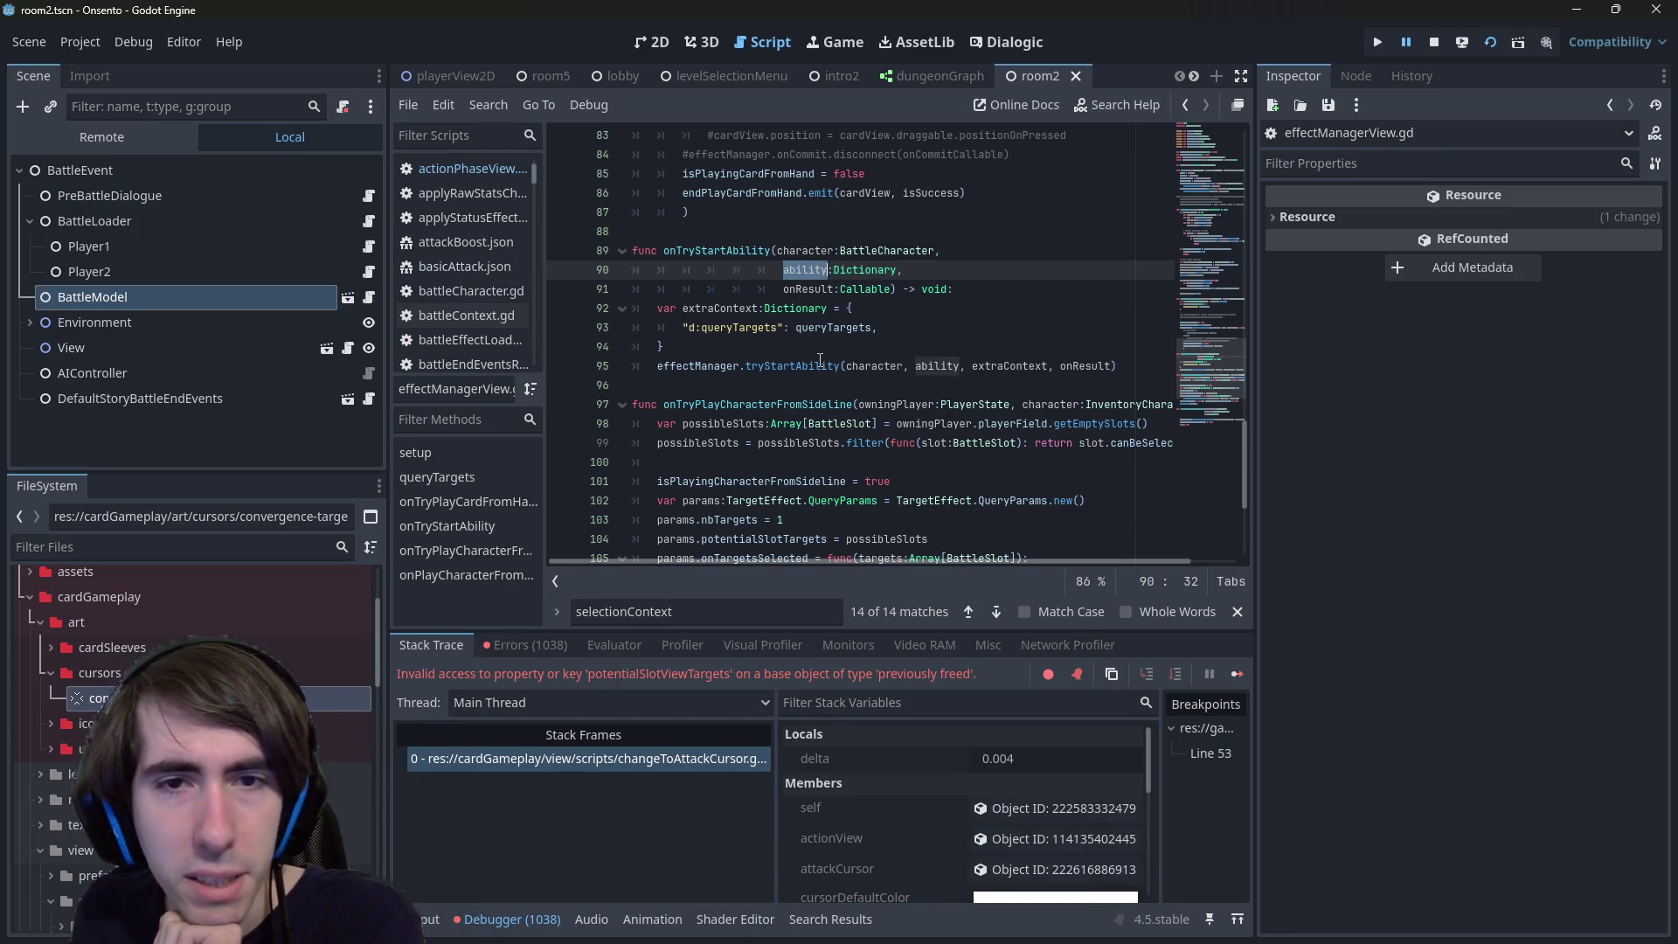
Follow the tryStartAbility call into effectManager.gd and select its IEffect.EffectContext return type
{"action": "left_click", "coordinate": [760, 365]}
{"action": "left_click", "coordinate": [761, 364], "text": "ctrl"}
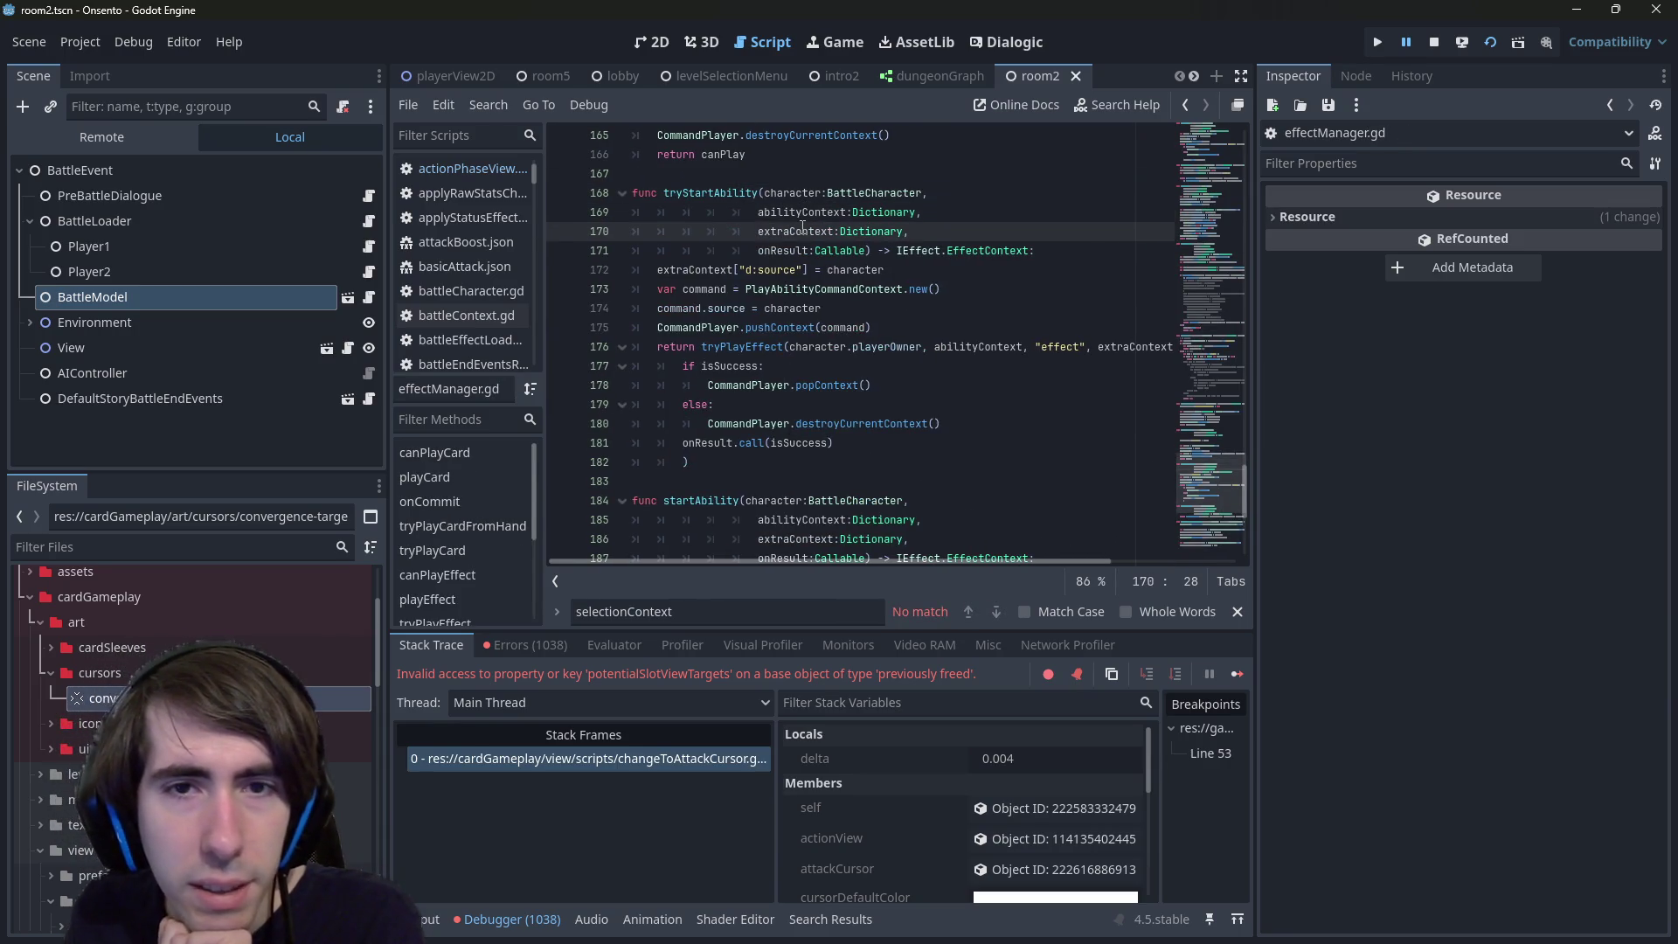
{"action": "double_click", "coordinate": [803, 252]}
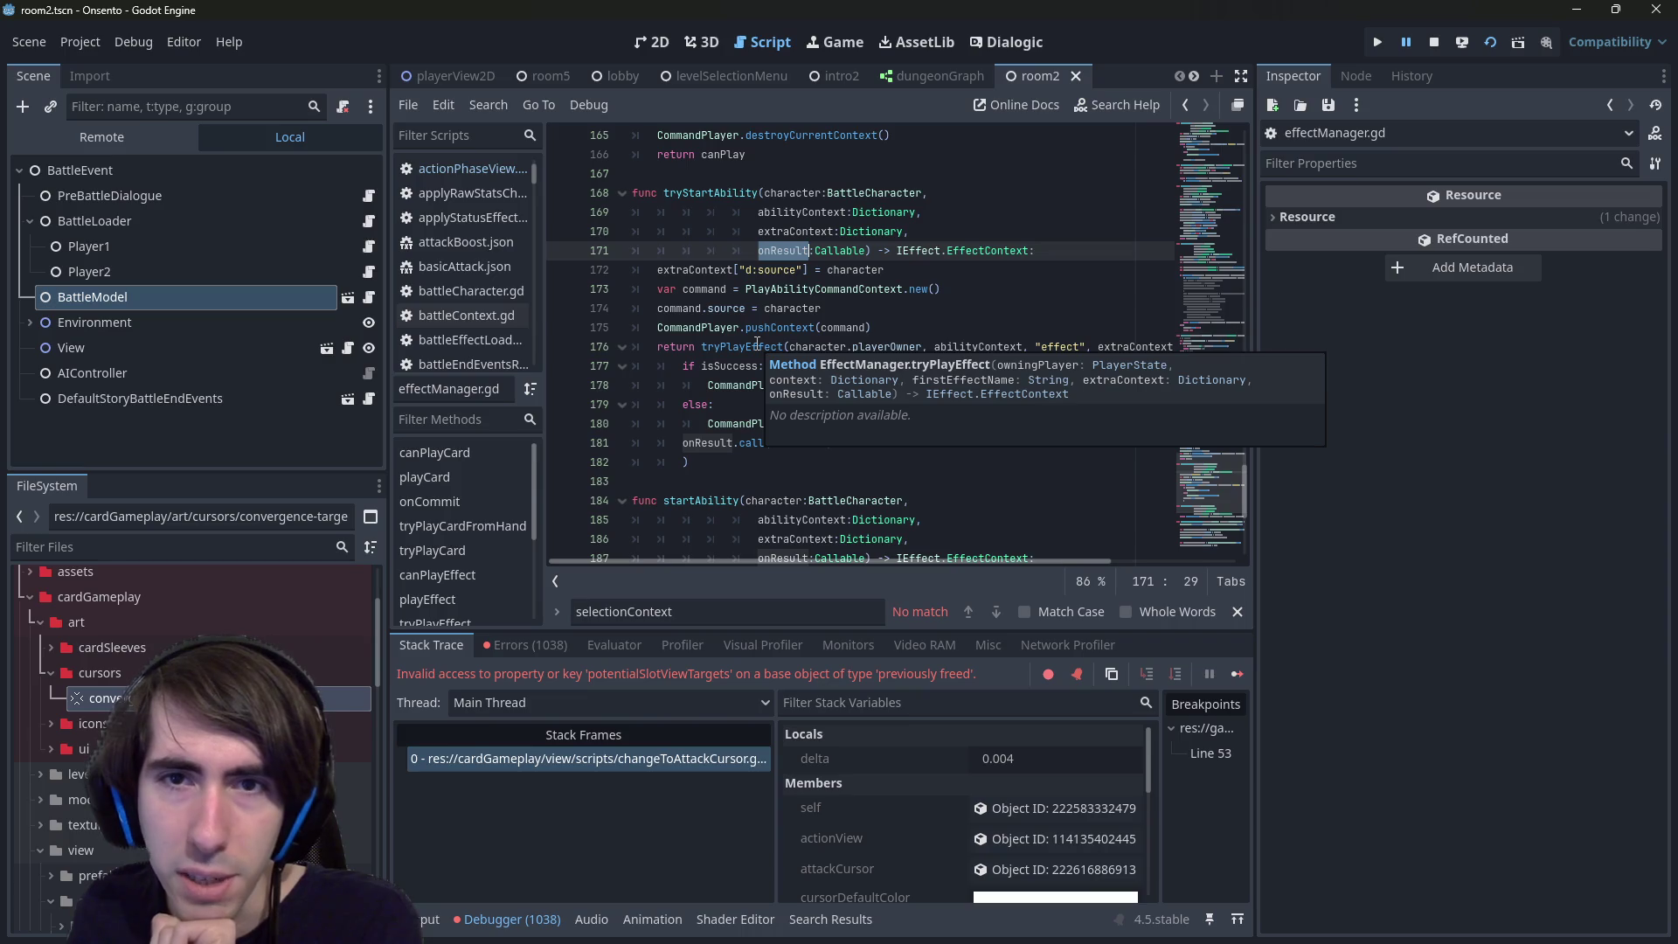
{"action": "left_click_drag", "start_coordinate": [897, 251], "coordinate": [1031, 251]}
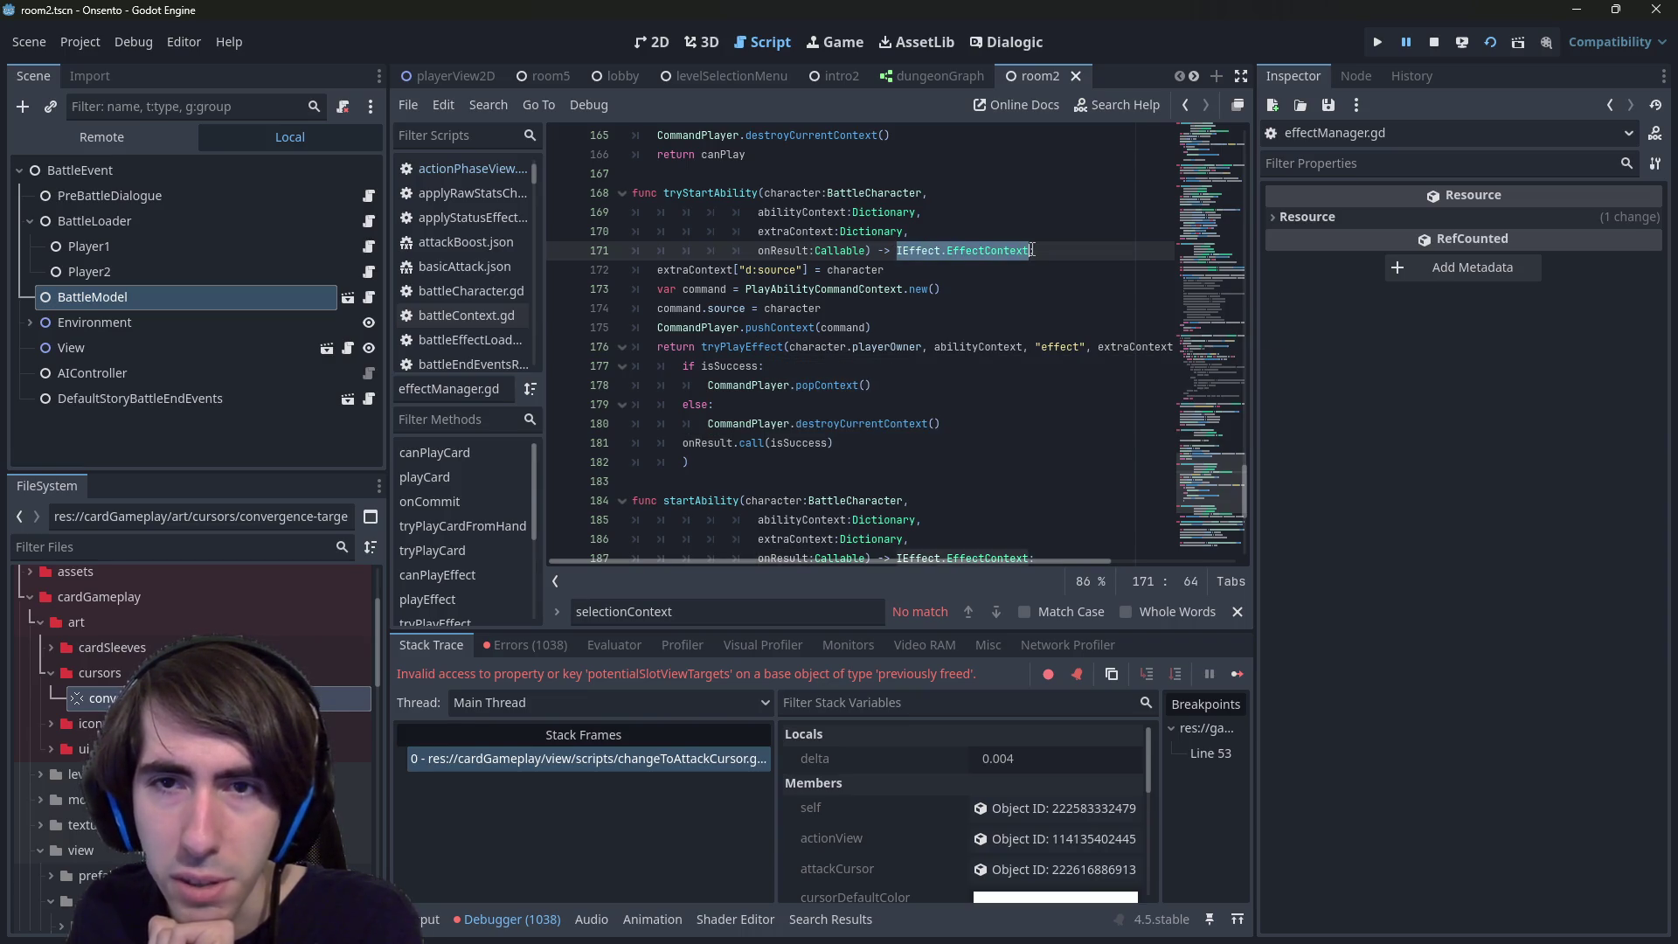
{"action": "key", "text": "ctrl+Home"}
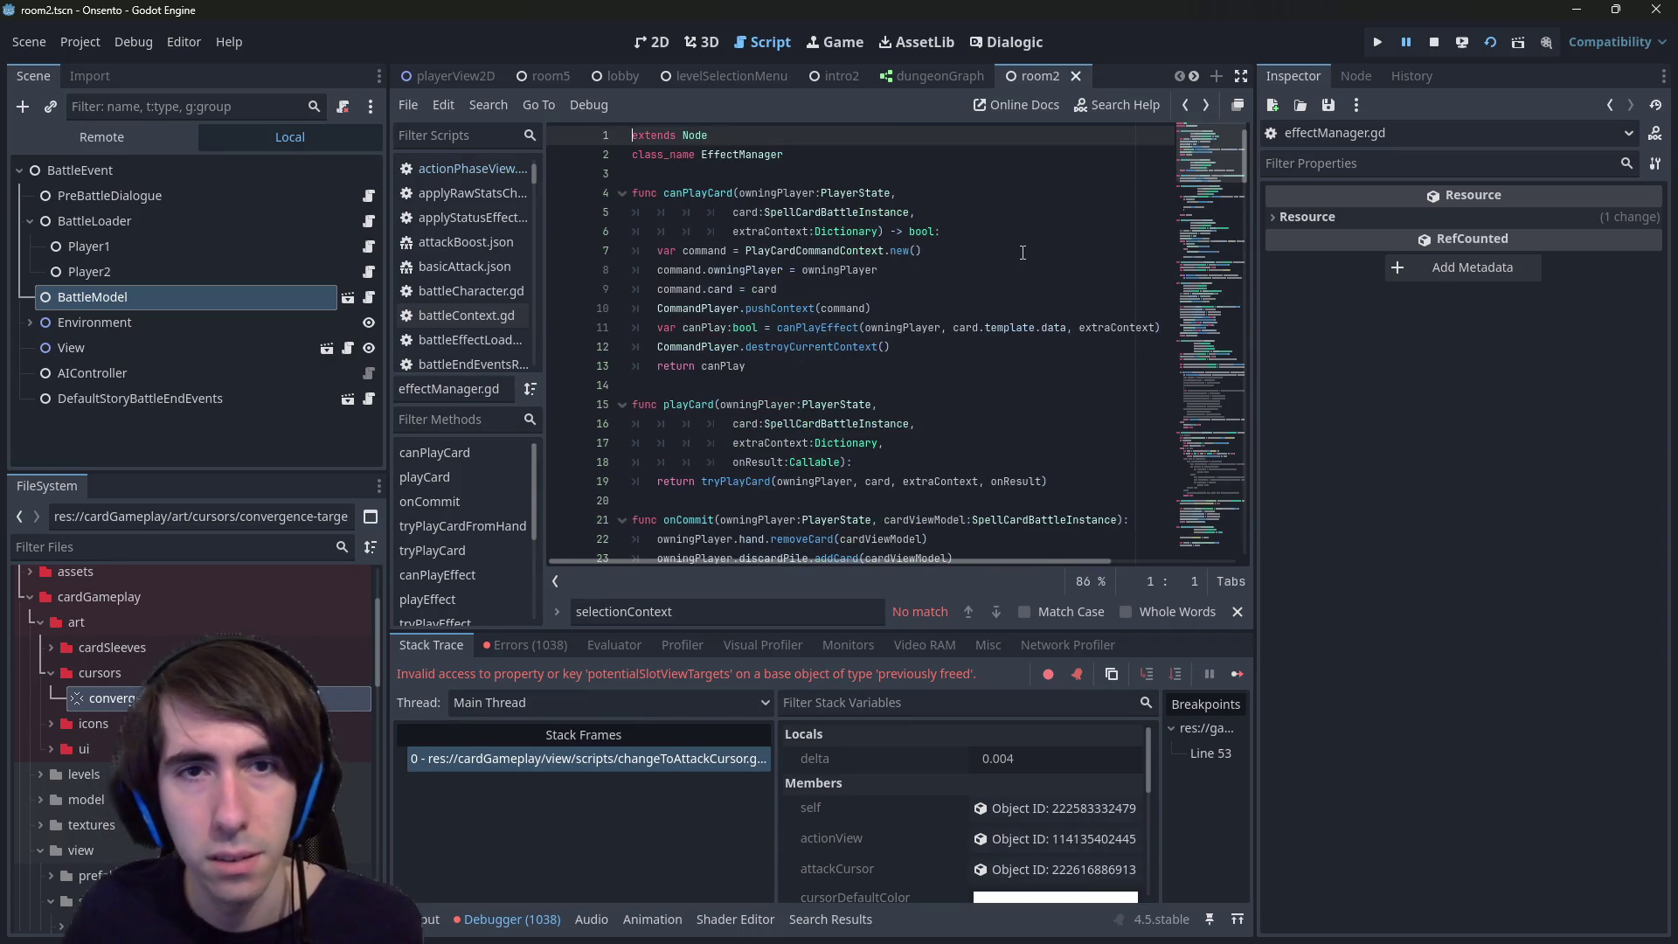
Review the IEffect.EffectContext class in effect.gd, comparing it with tryStartAbility
{"action": "left_click", "coordinate": [954, 253], "text": "ctrl"}
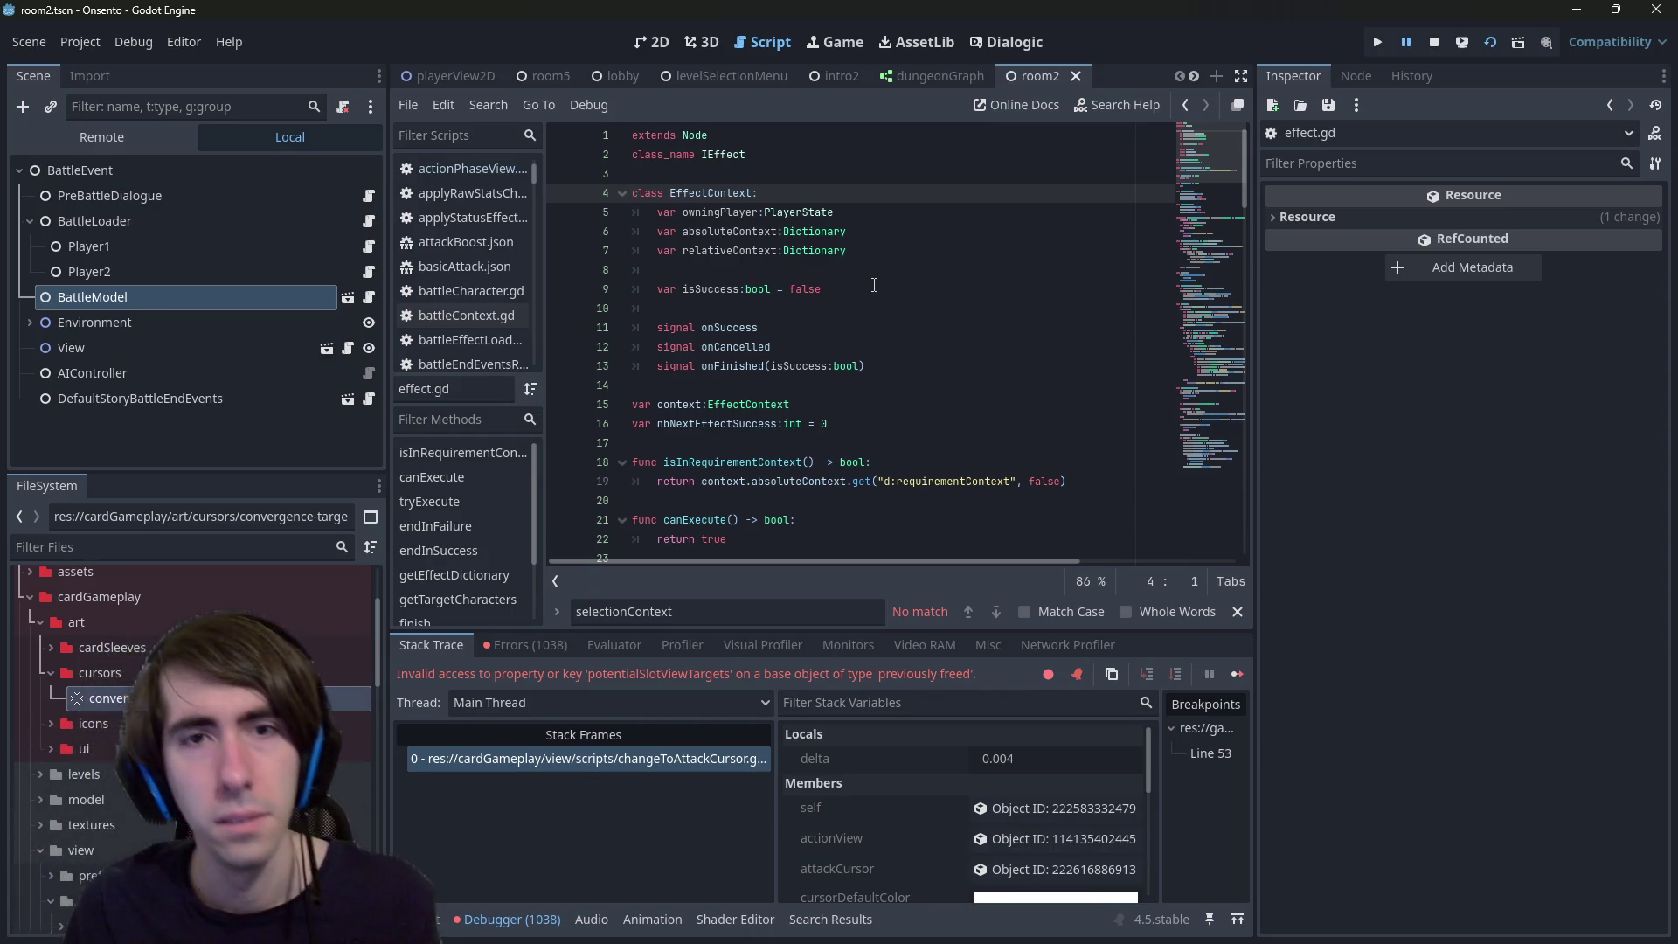
{"action": "key", "text": "alt+Left"}
{"action": "key", "text": "alt+Right"}
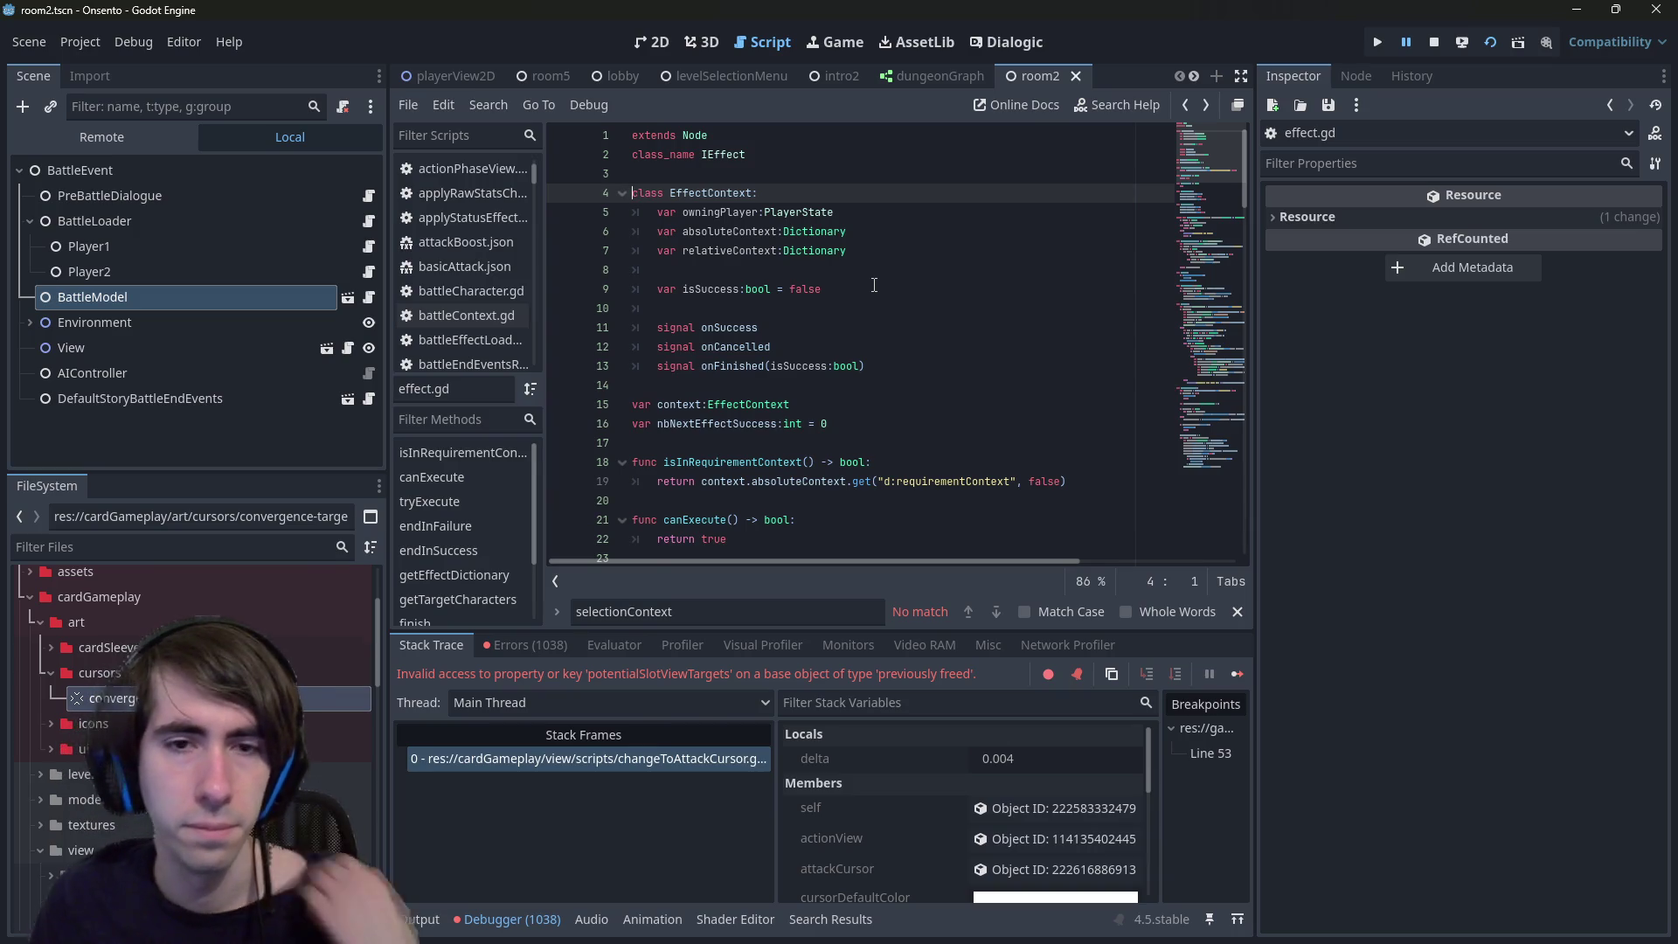
{"action": "key", "text": "alt+Left"}
Navigate back through history to onTryStartAbility in effectManagerView.gd
{"action": "key", "text": "alt+Right"}
{"action": "key", "text": "alt+Left"}
{"action": "key", "text": "alt+Left"}
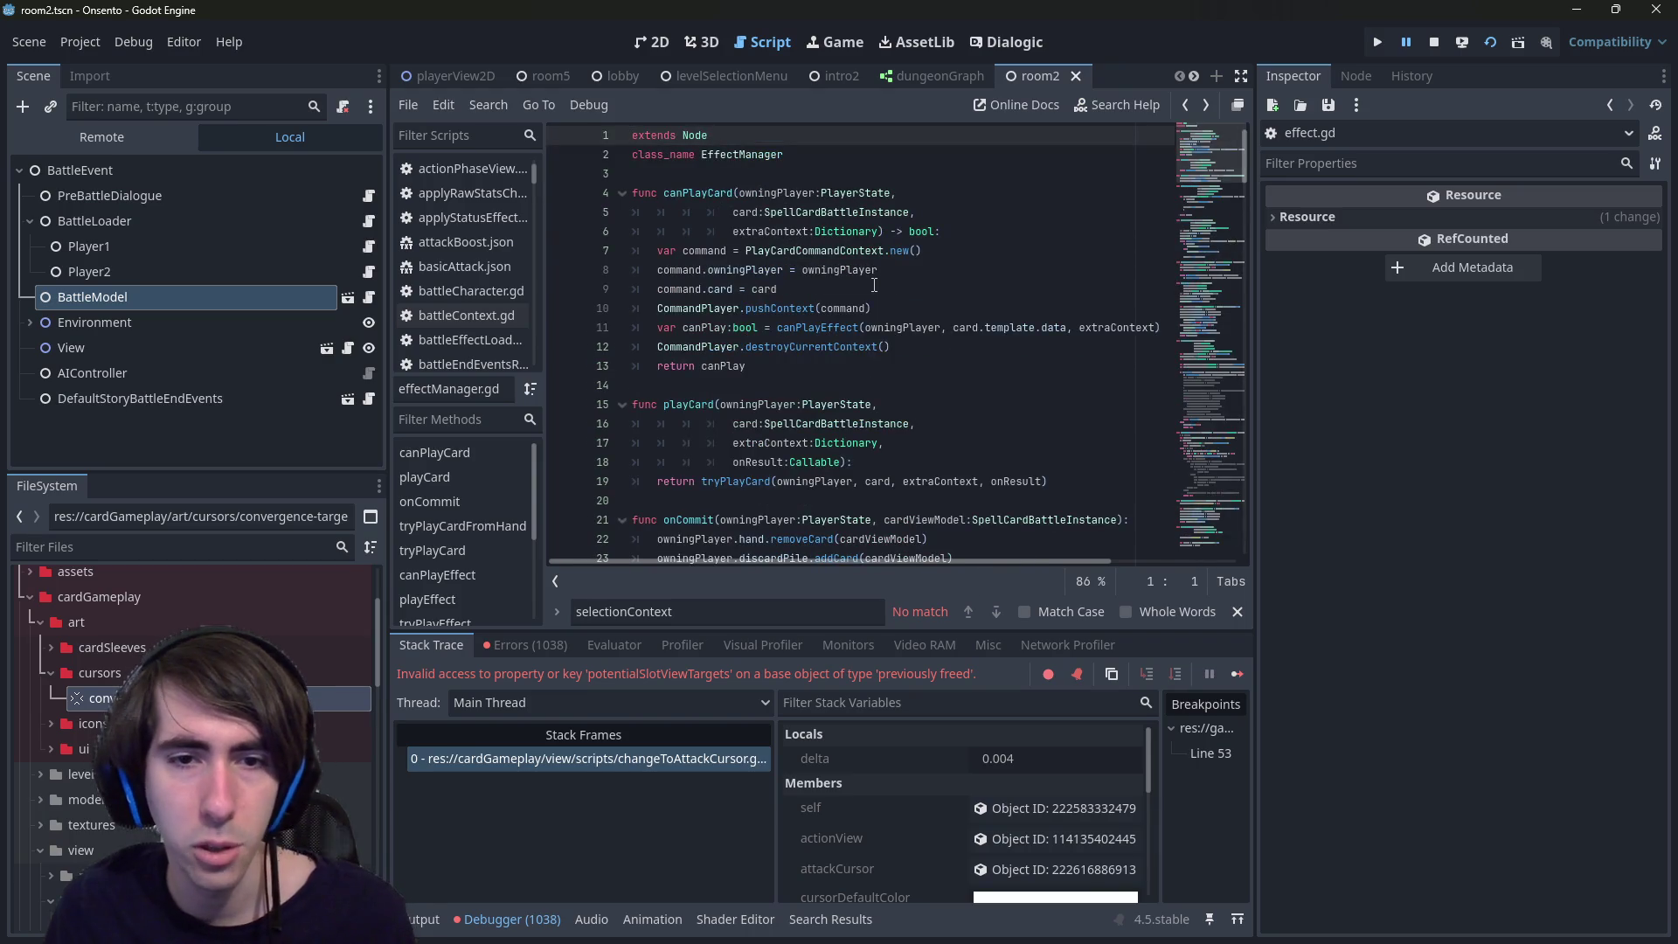
{"action": "key", "text": "alt+Left"}
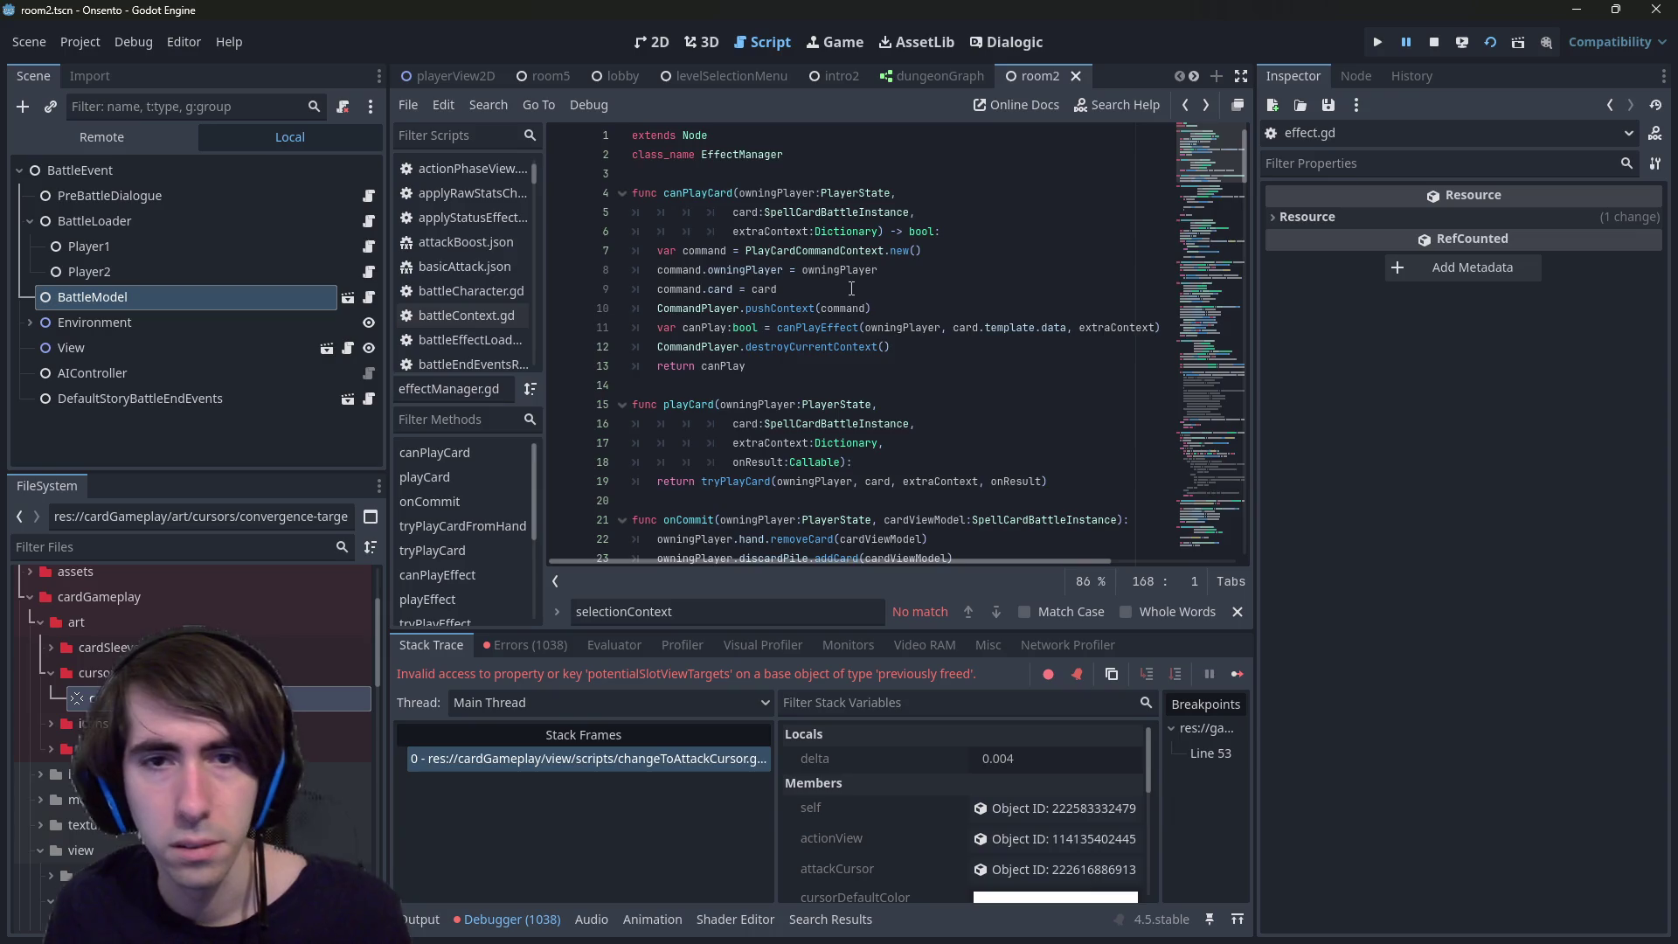
{"action": "key", "text": "alt+Left"}
{"action": "key", "text": "alt+Left"}
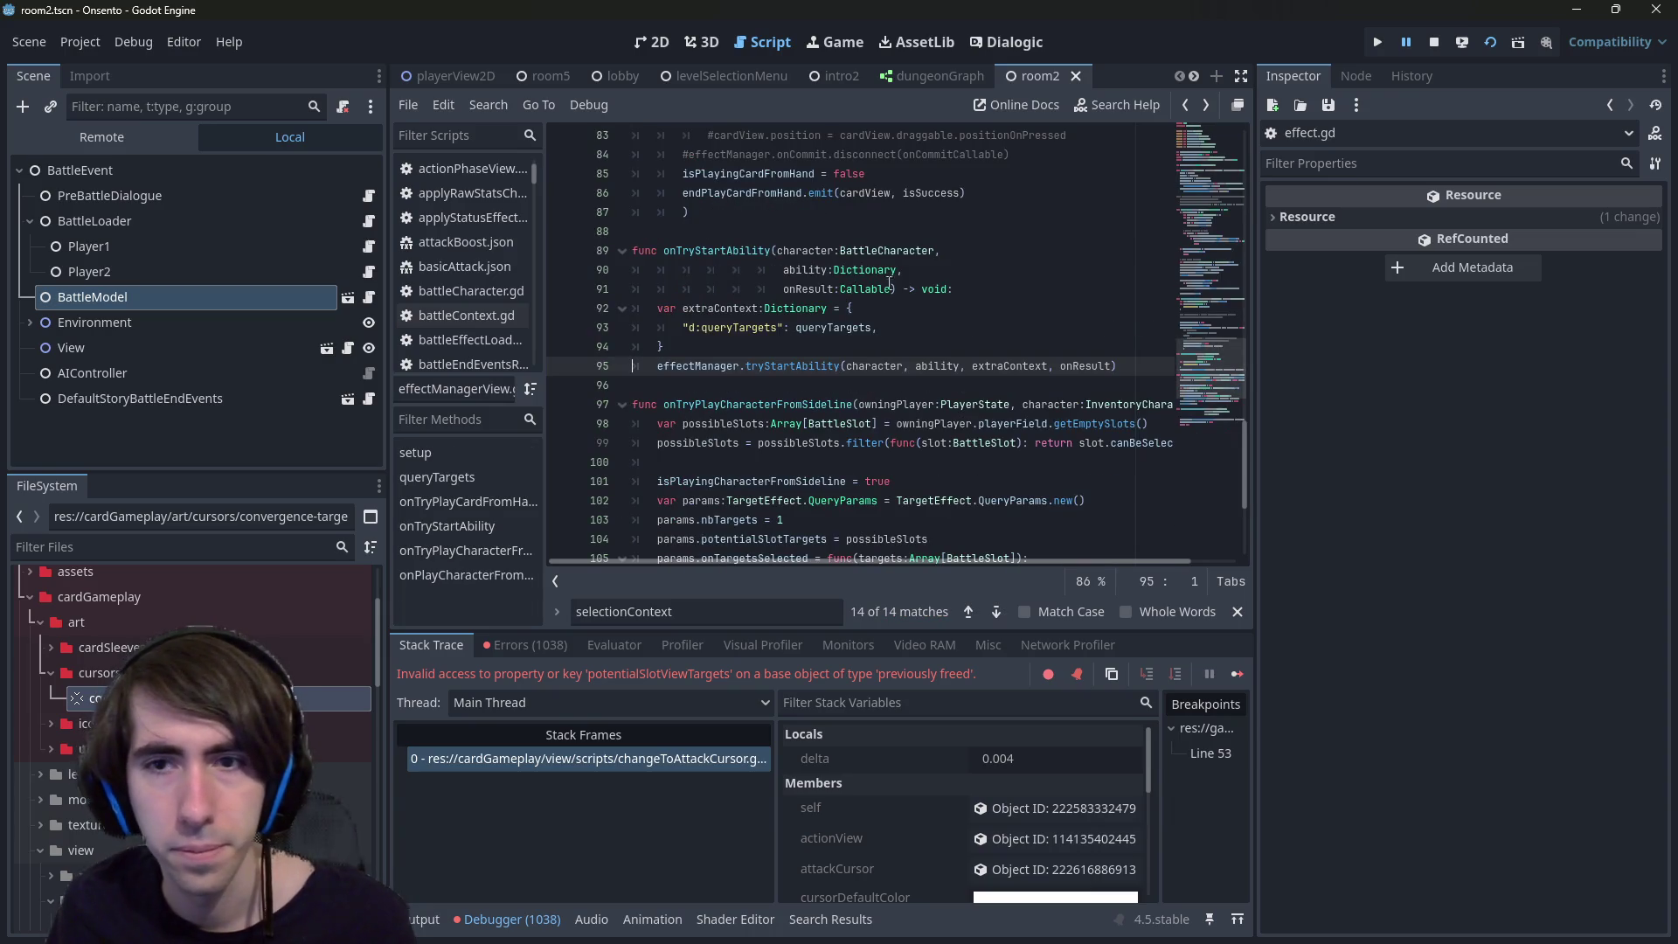
Make onTryStartAbility return the tryStartAbility result, typed IEffect.EffectContext instead of void
{"action": "double_click", "coordinate": [809, 370]}
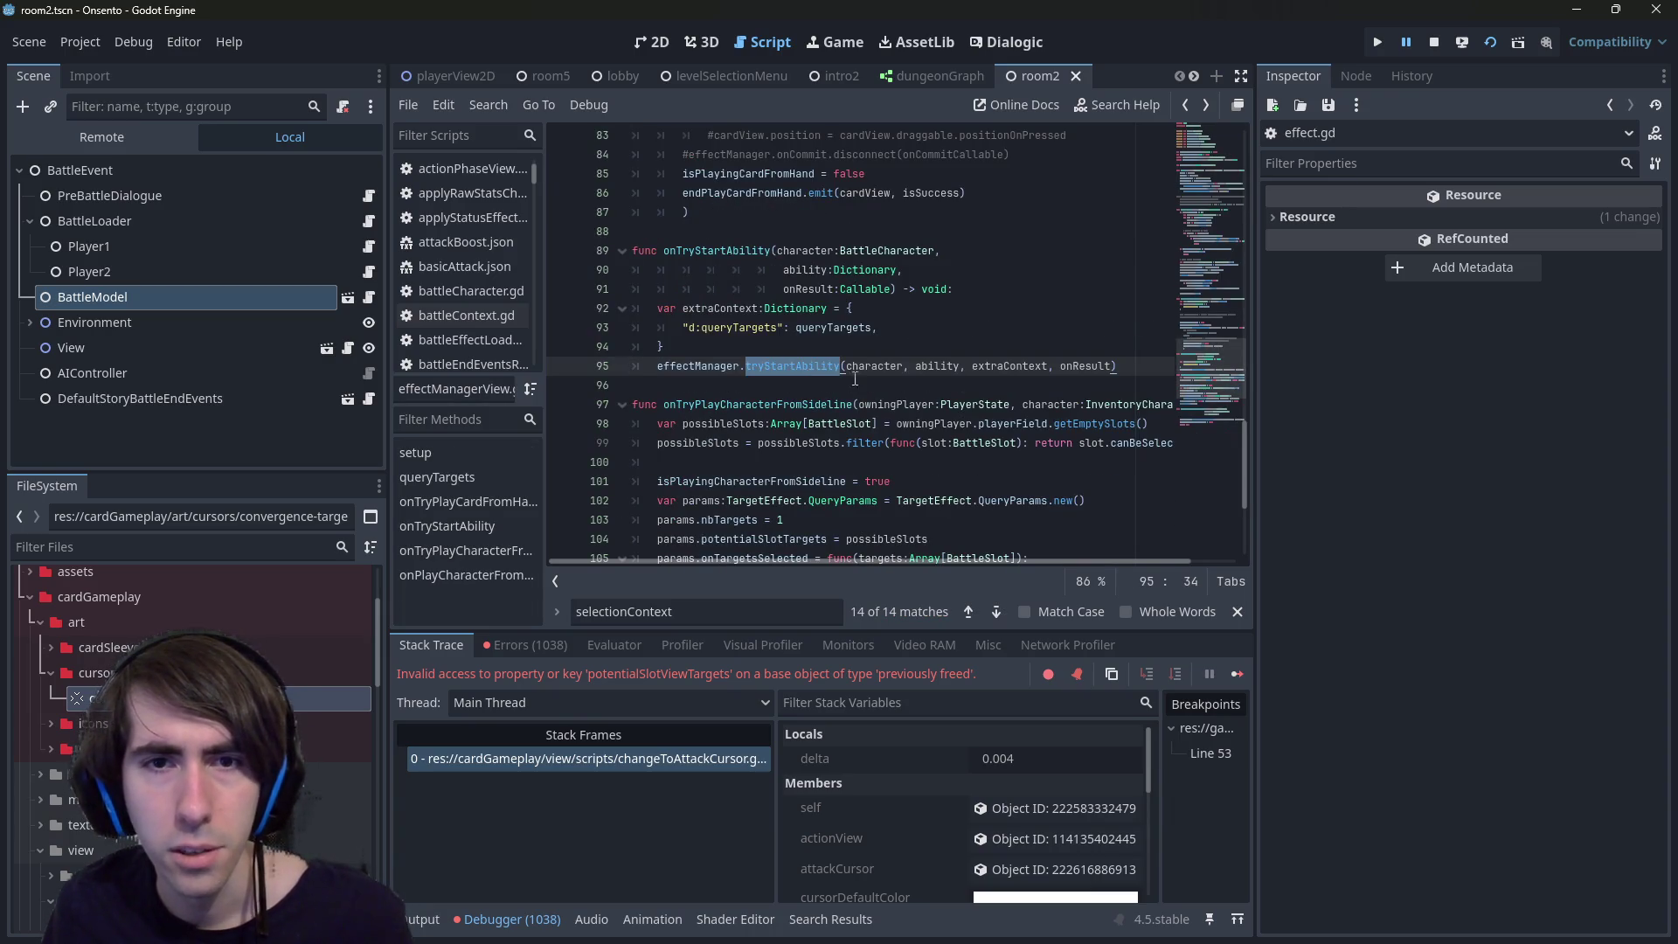
{"action": "mouse_move", "coordinate": [801, 372]}
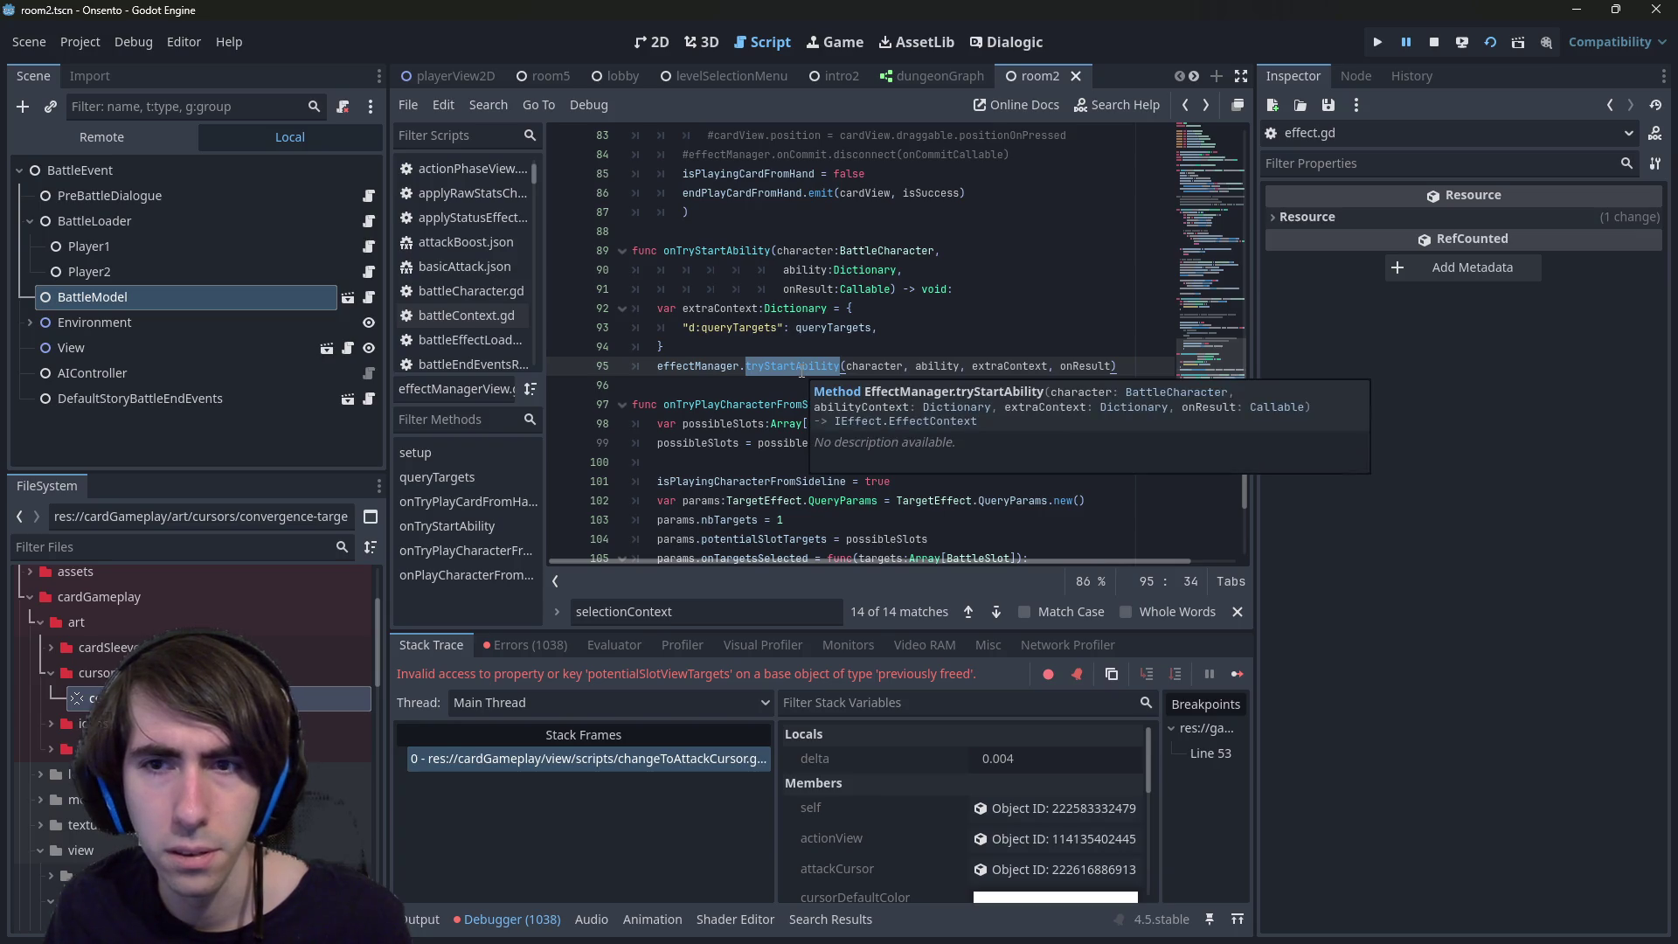
{"action": "key", "text": "Home"}
{"action": "type", "text": "return"}
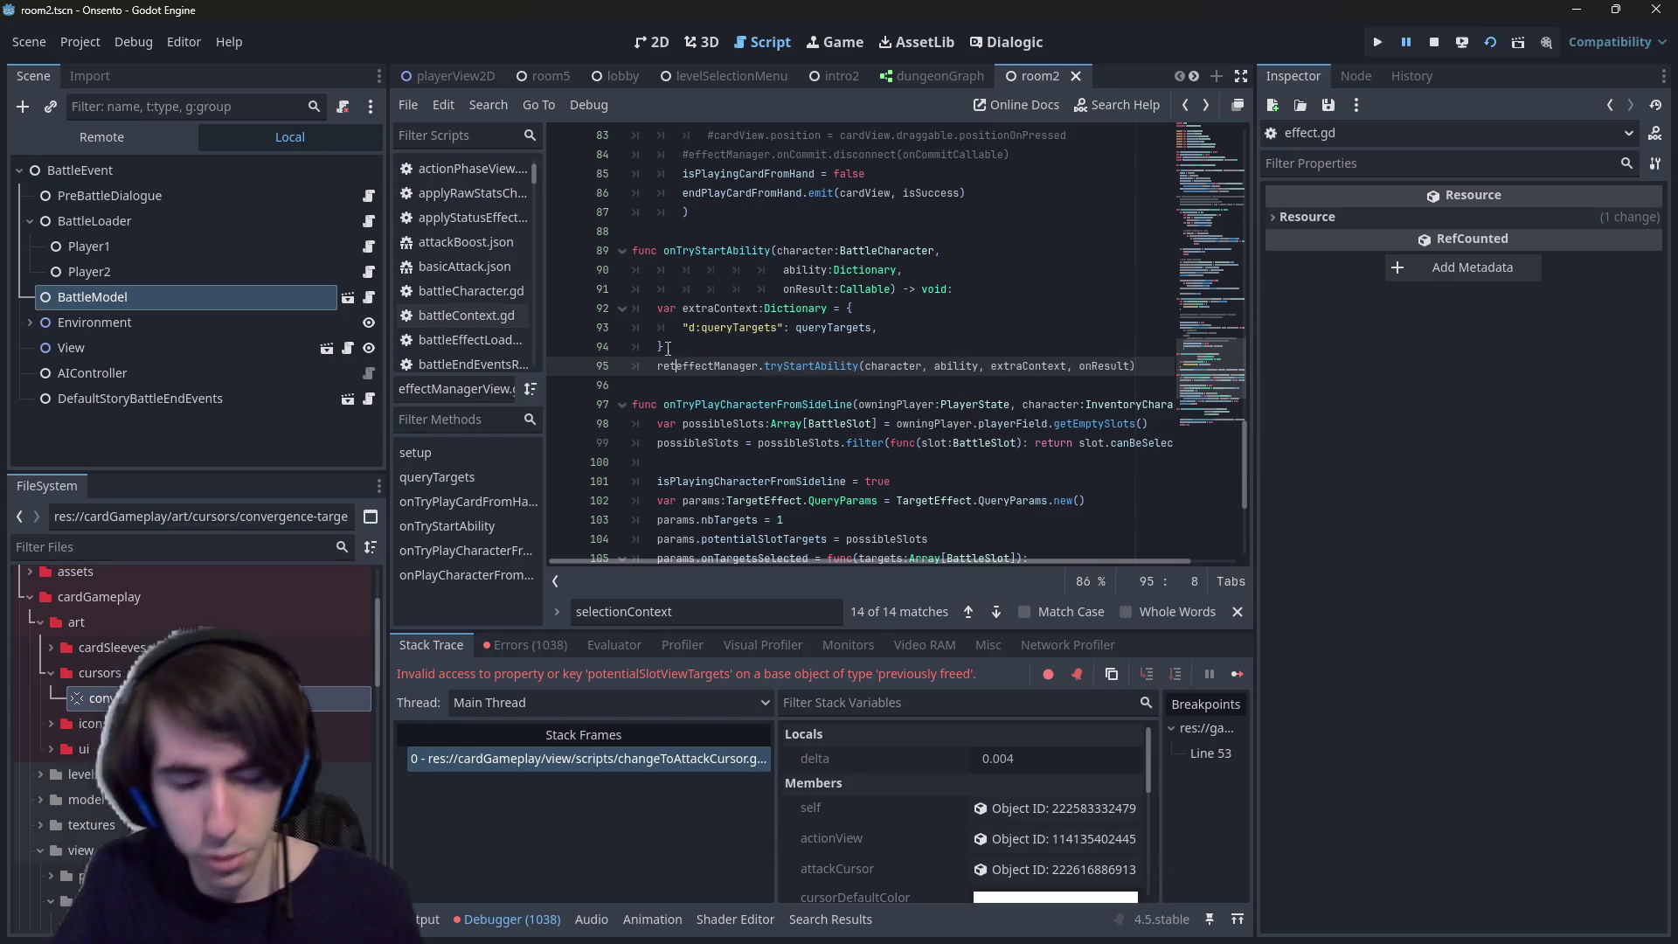
{"action": "key", "text": "ctrl+s"}
{"action": "double_click", "coordinate": [935, 289]}
{"action": "type", "text": "IEffect.EffectContext"}
{"action": "key", "text": "ctrl+s"}
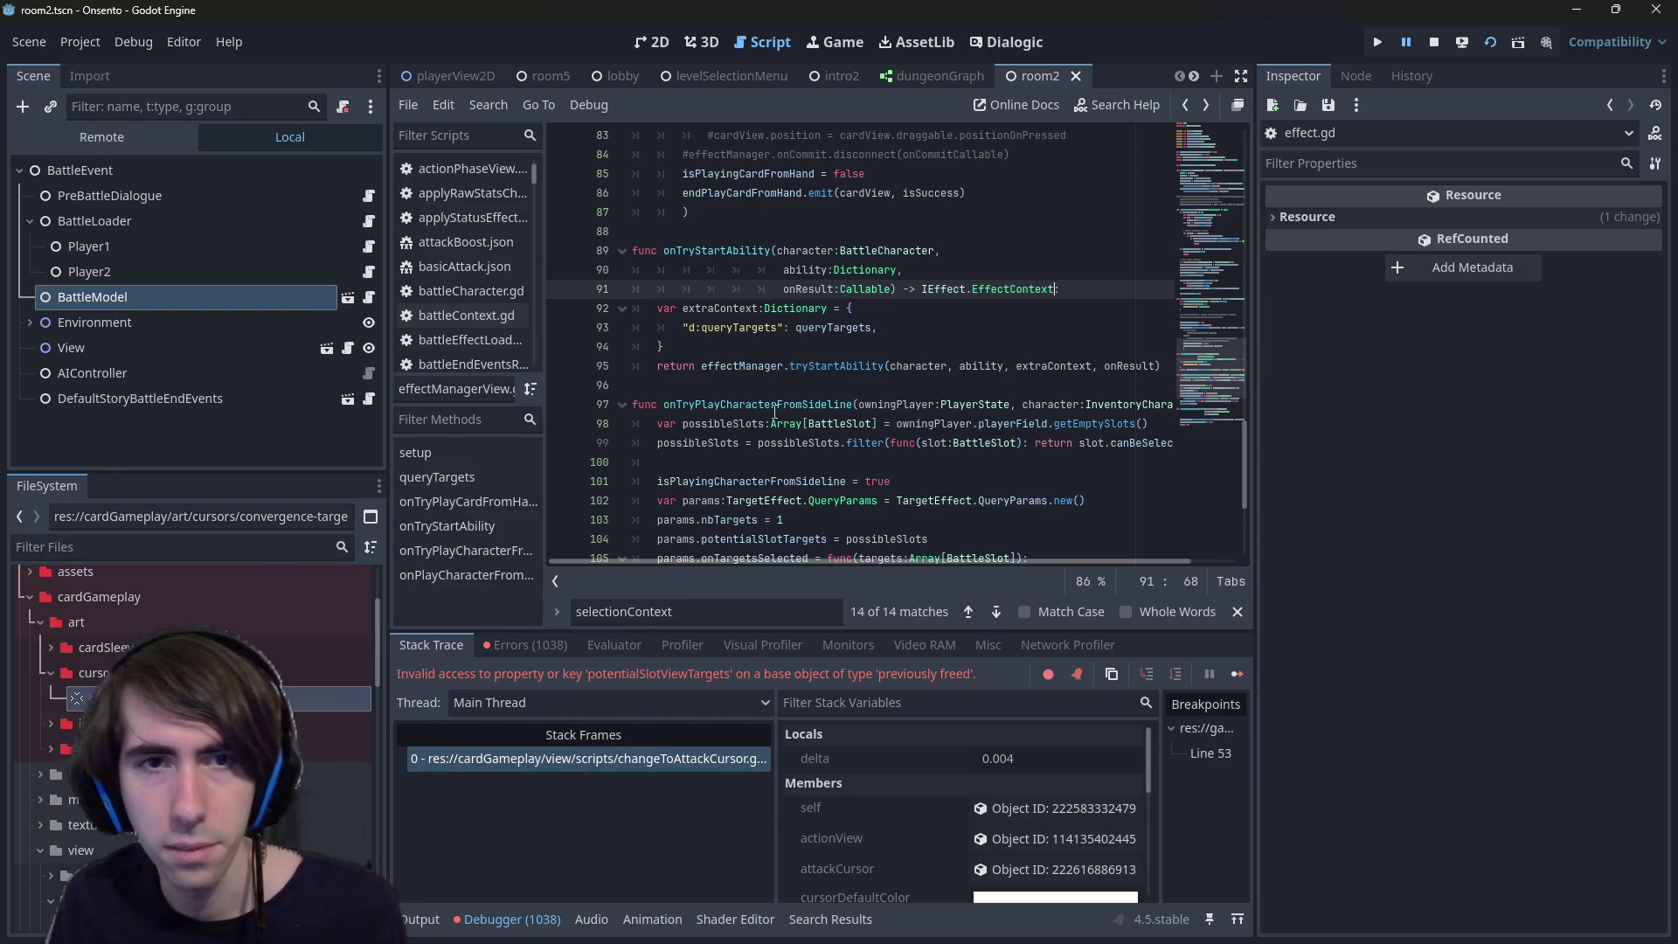
In startAbility, store the onTryStartAbility call in variable effectContext:IEffect.EffectContext
{"action": "key", "text": "ctrl+Home"}
{"action": "key", "text": "alt+Left"}
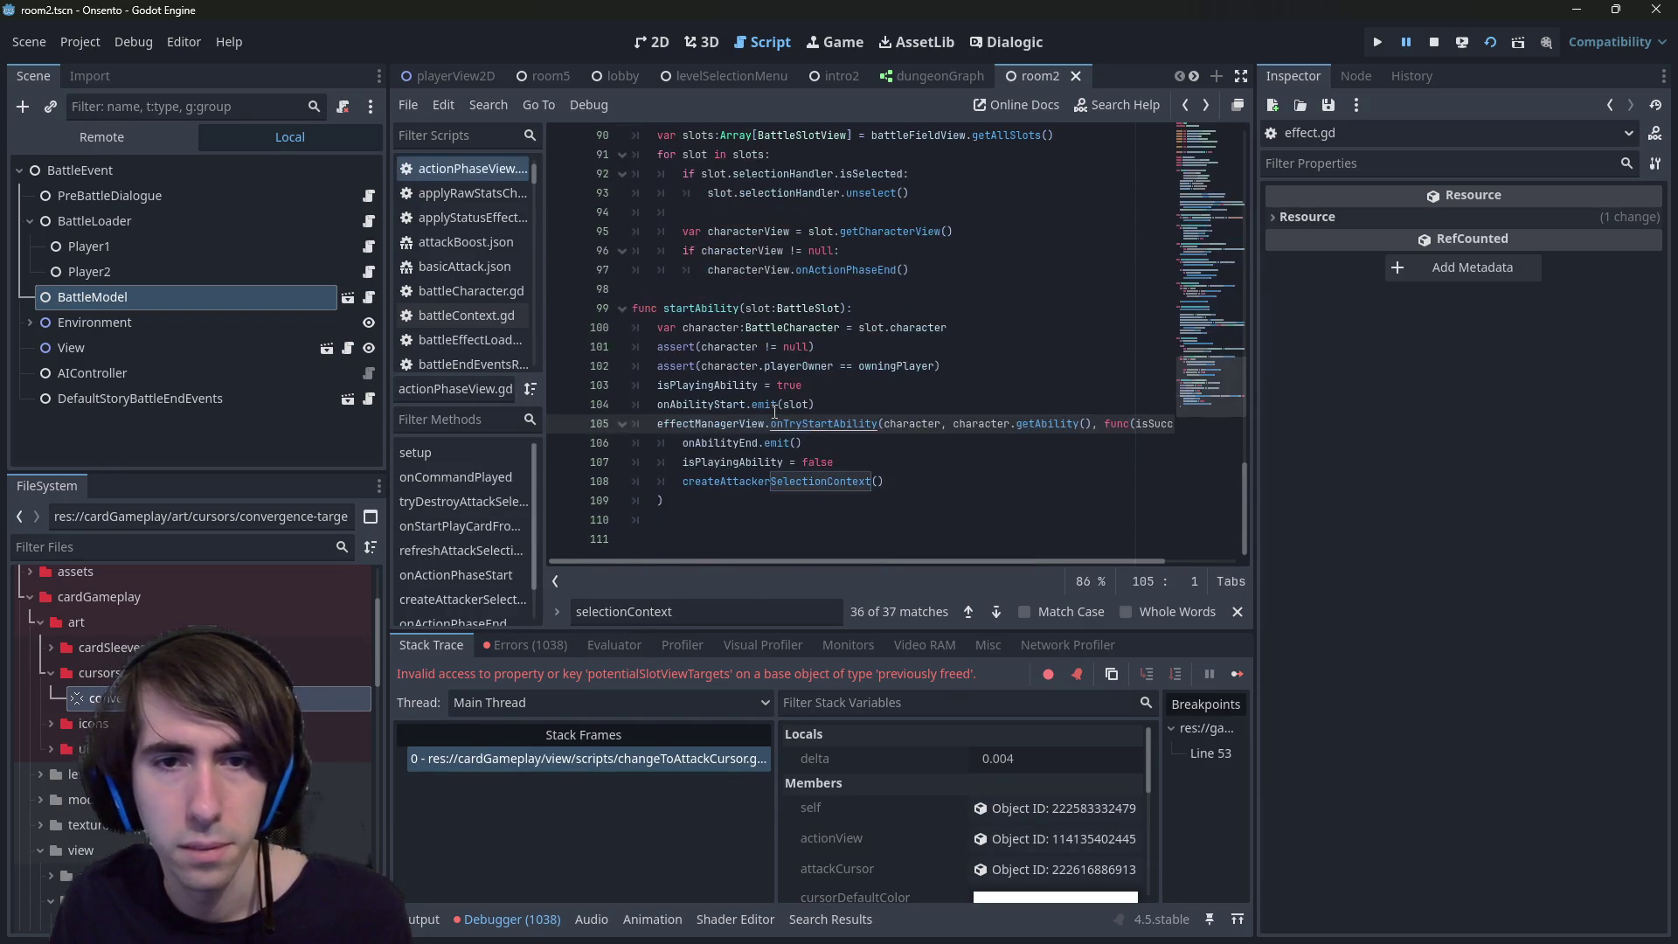
{"action": "left_click", "coordinate": [791, 424], "text": "ctrl"}
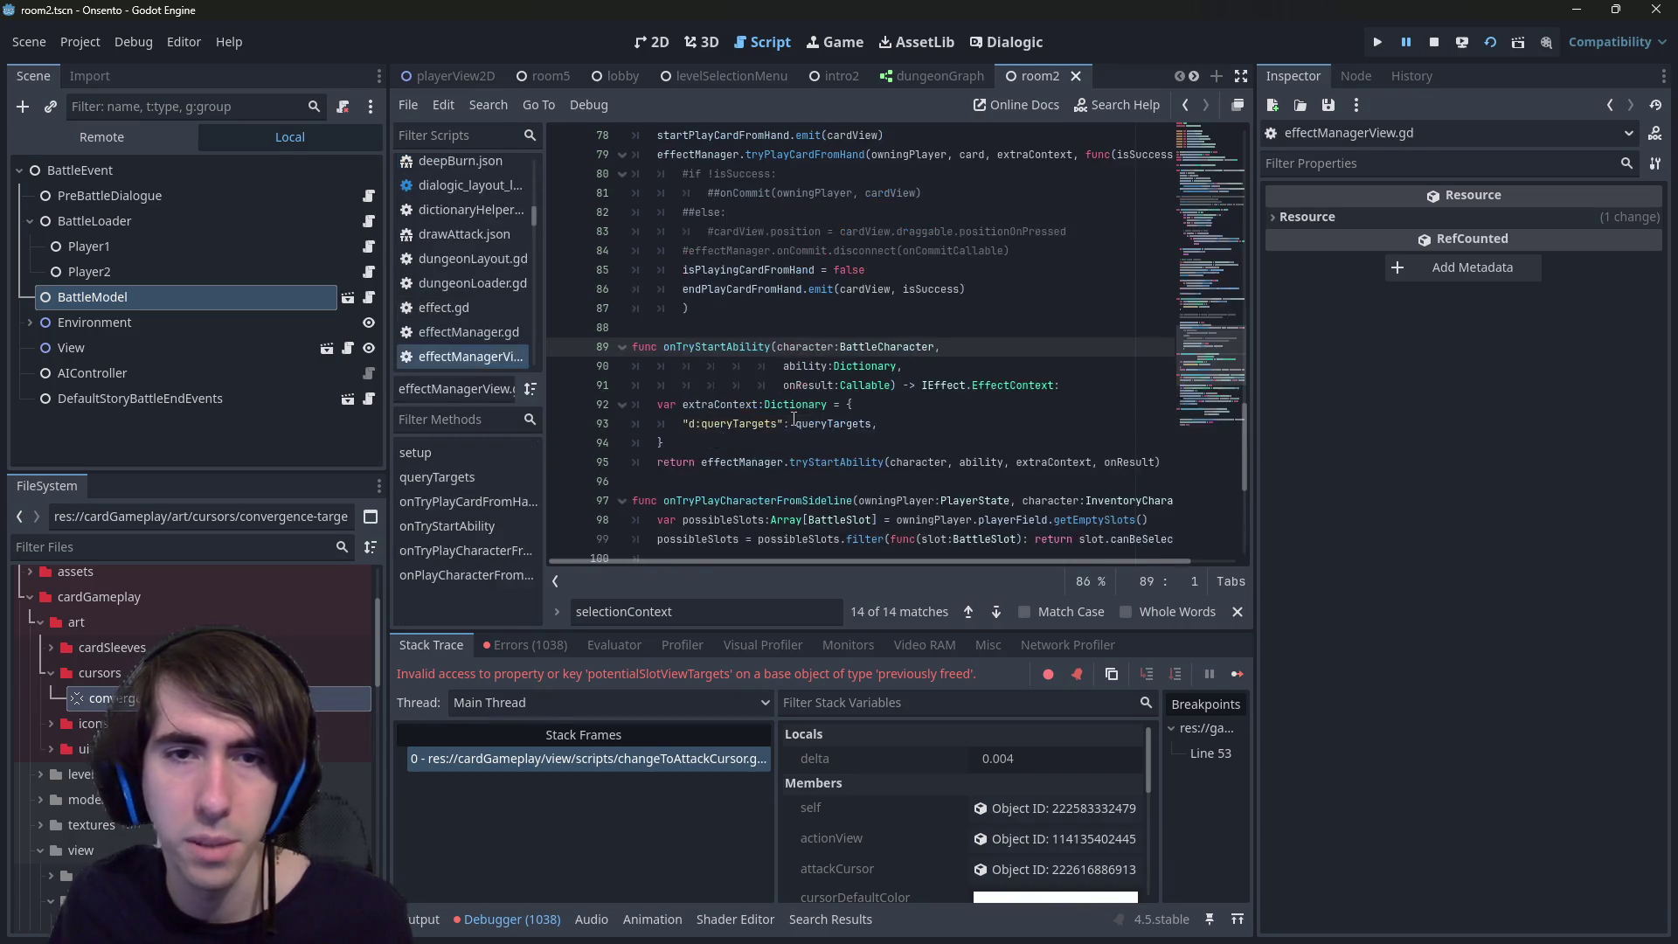
{"action": "key", "text": "alt+Left"}
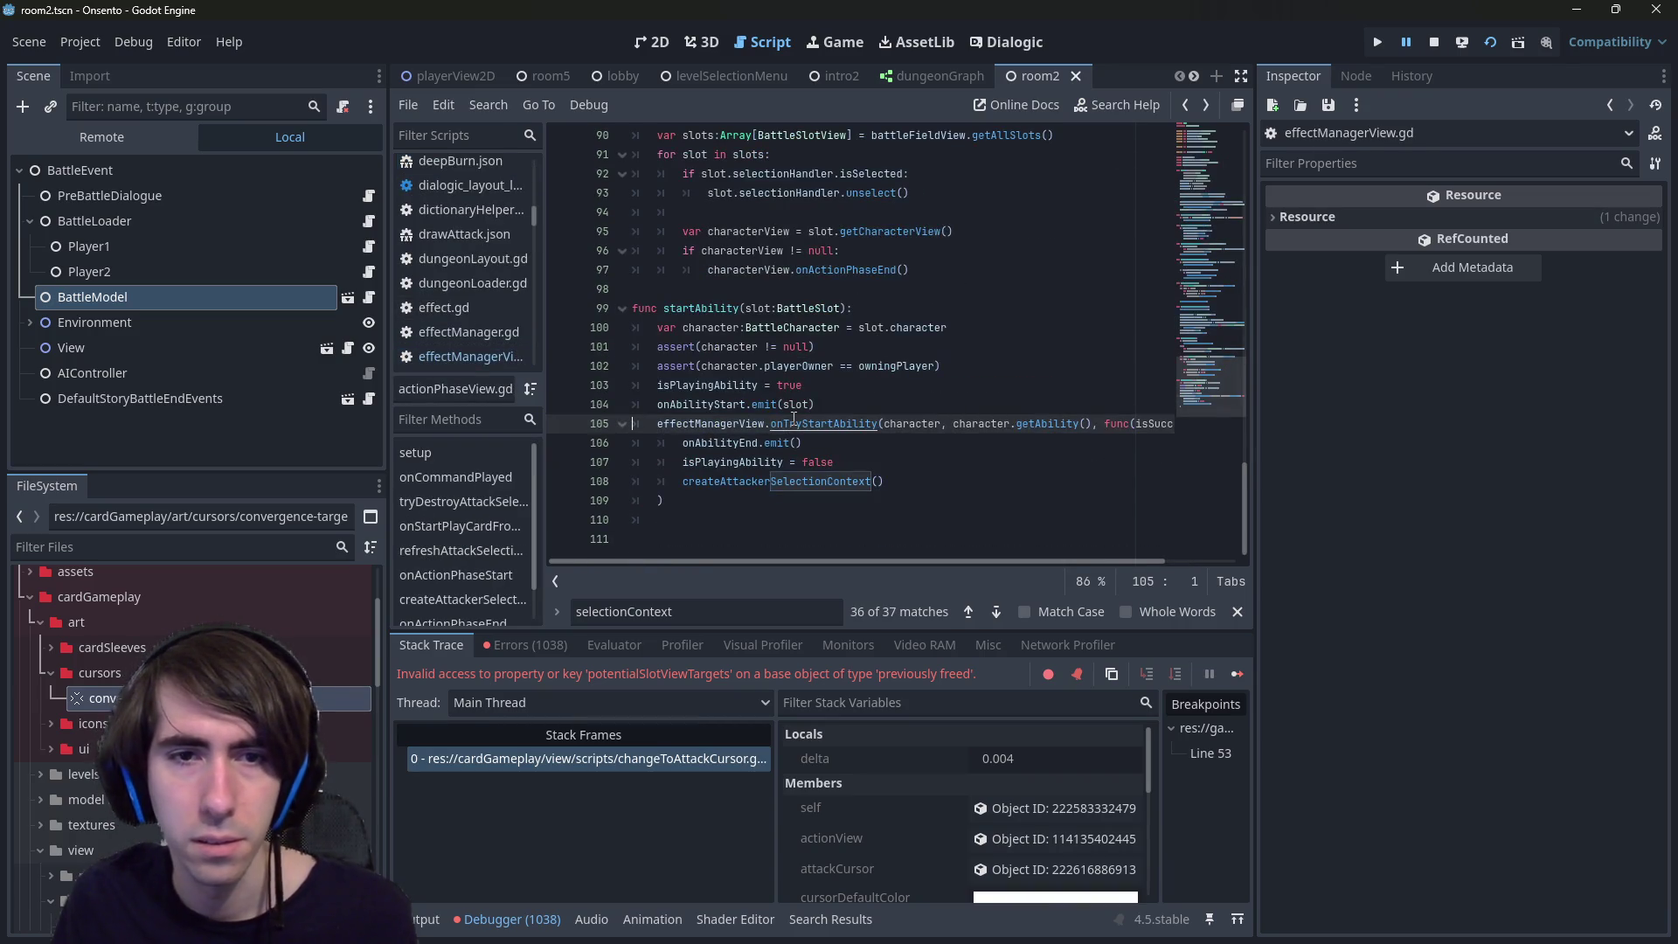
{"action": "key", "text": "ctrl+Right"}
{"action": "type", "text": "context ="}
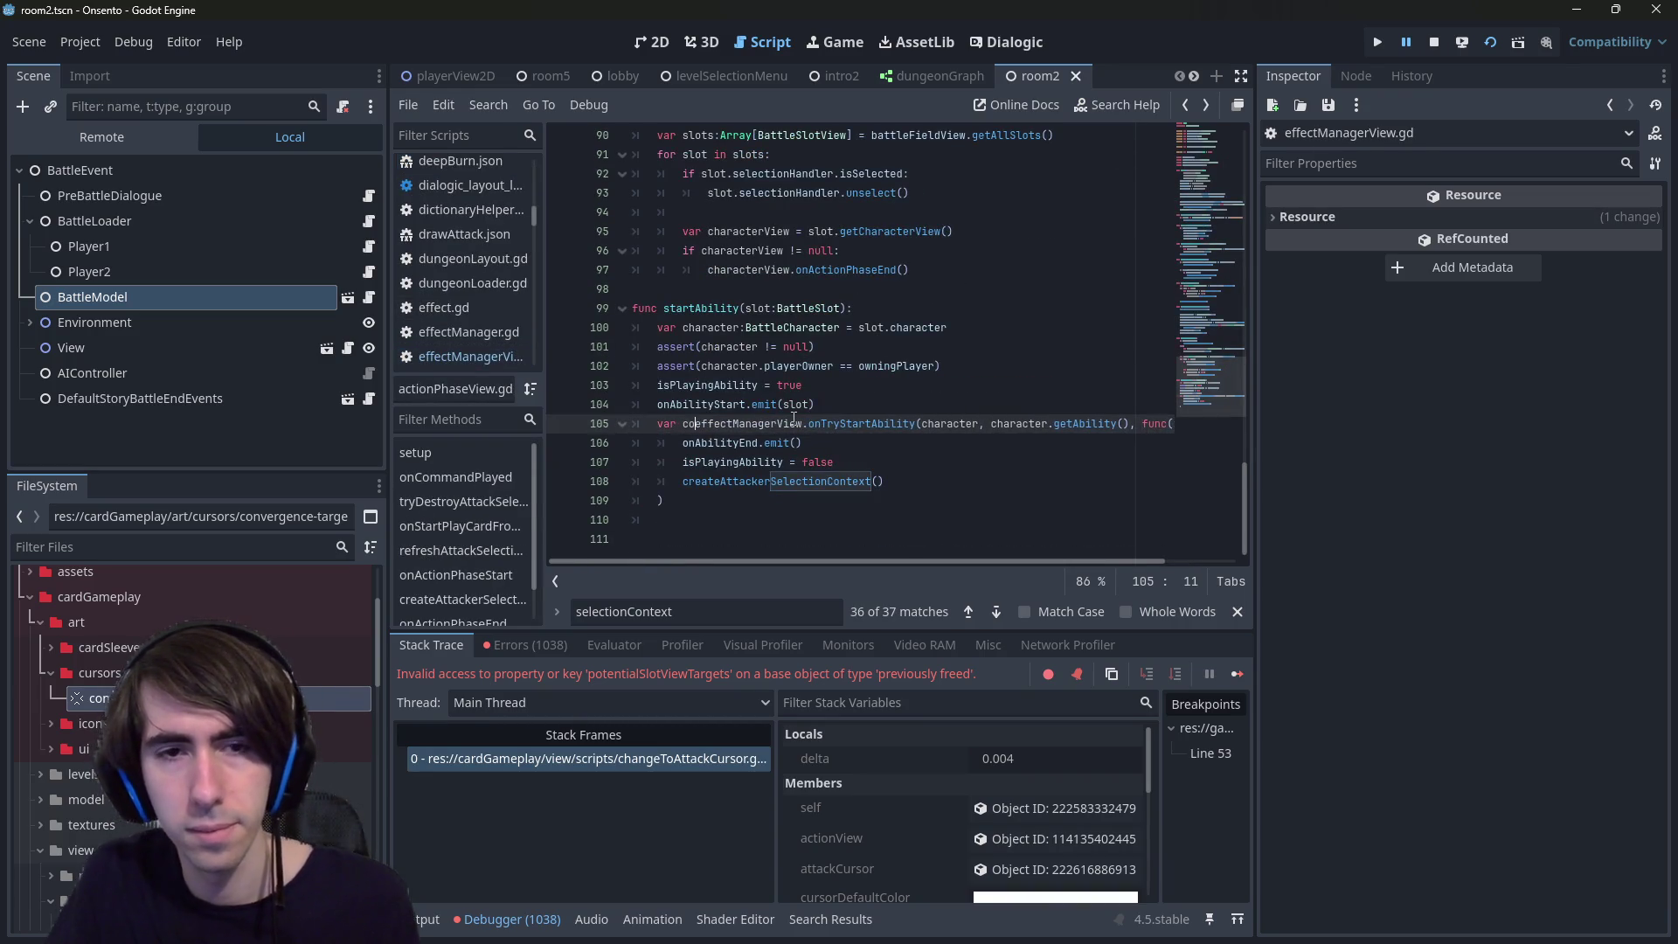
{"action": "key", "text": "Left"}
{"action": "key", "text": "BackSpace"}
{"action": "key", "text": "BackSpace"}
{"action": "key", "text": "BackSpace"}
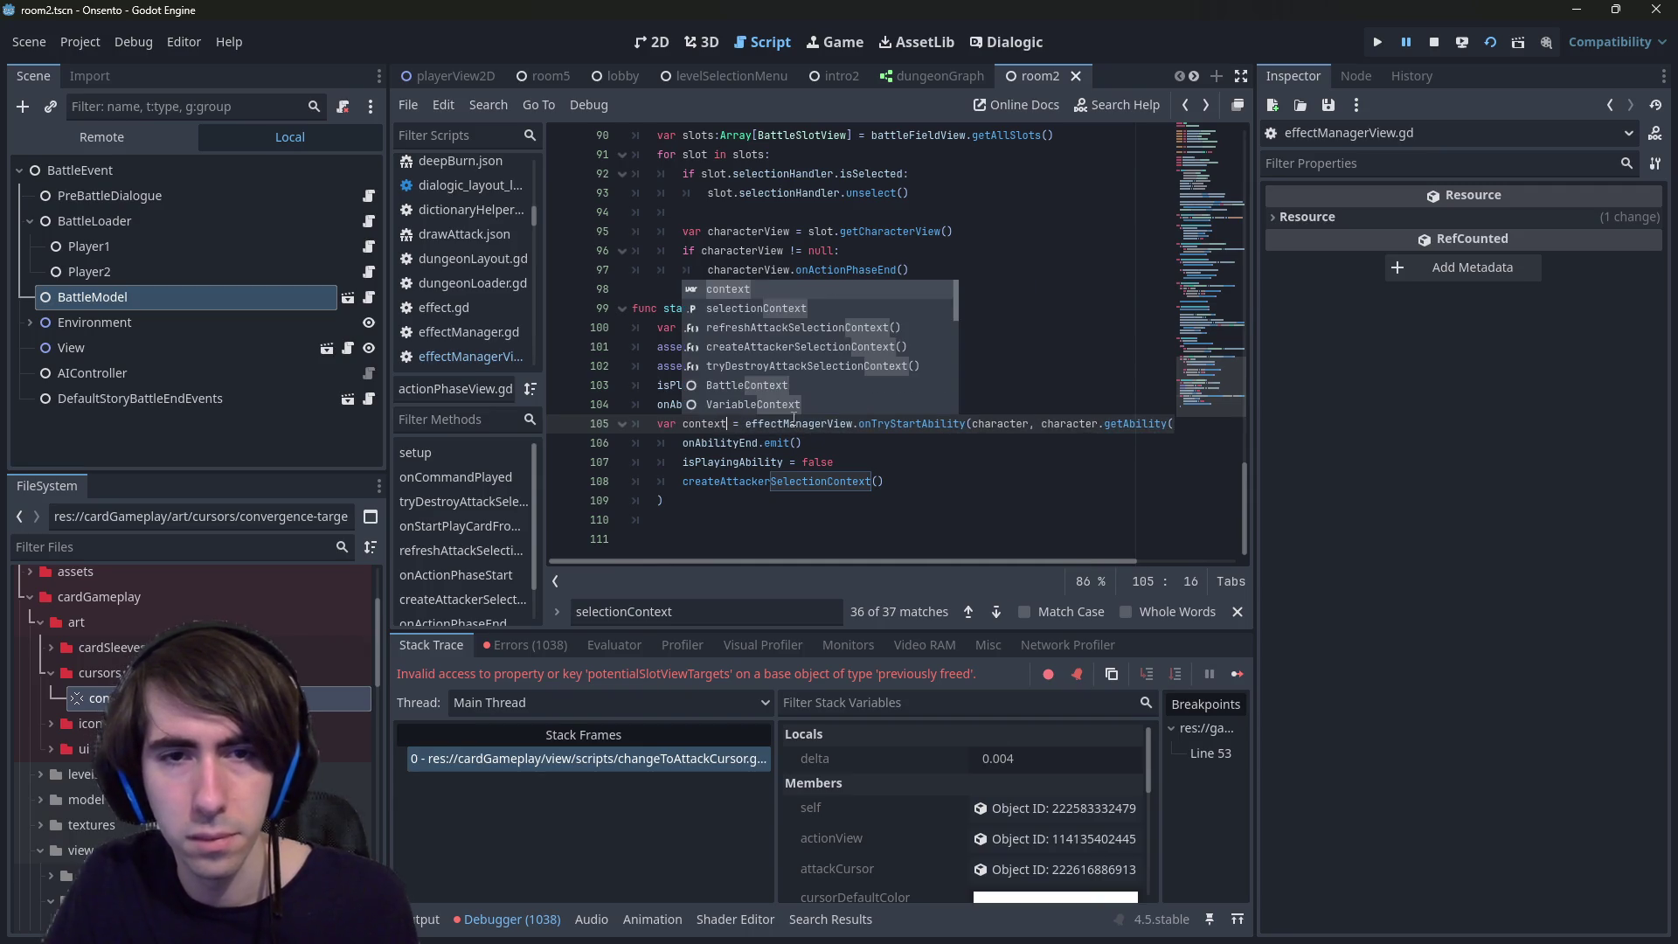
{"action": "type", "text": "effectContext:IEffect.EffectContext"}
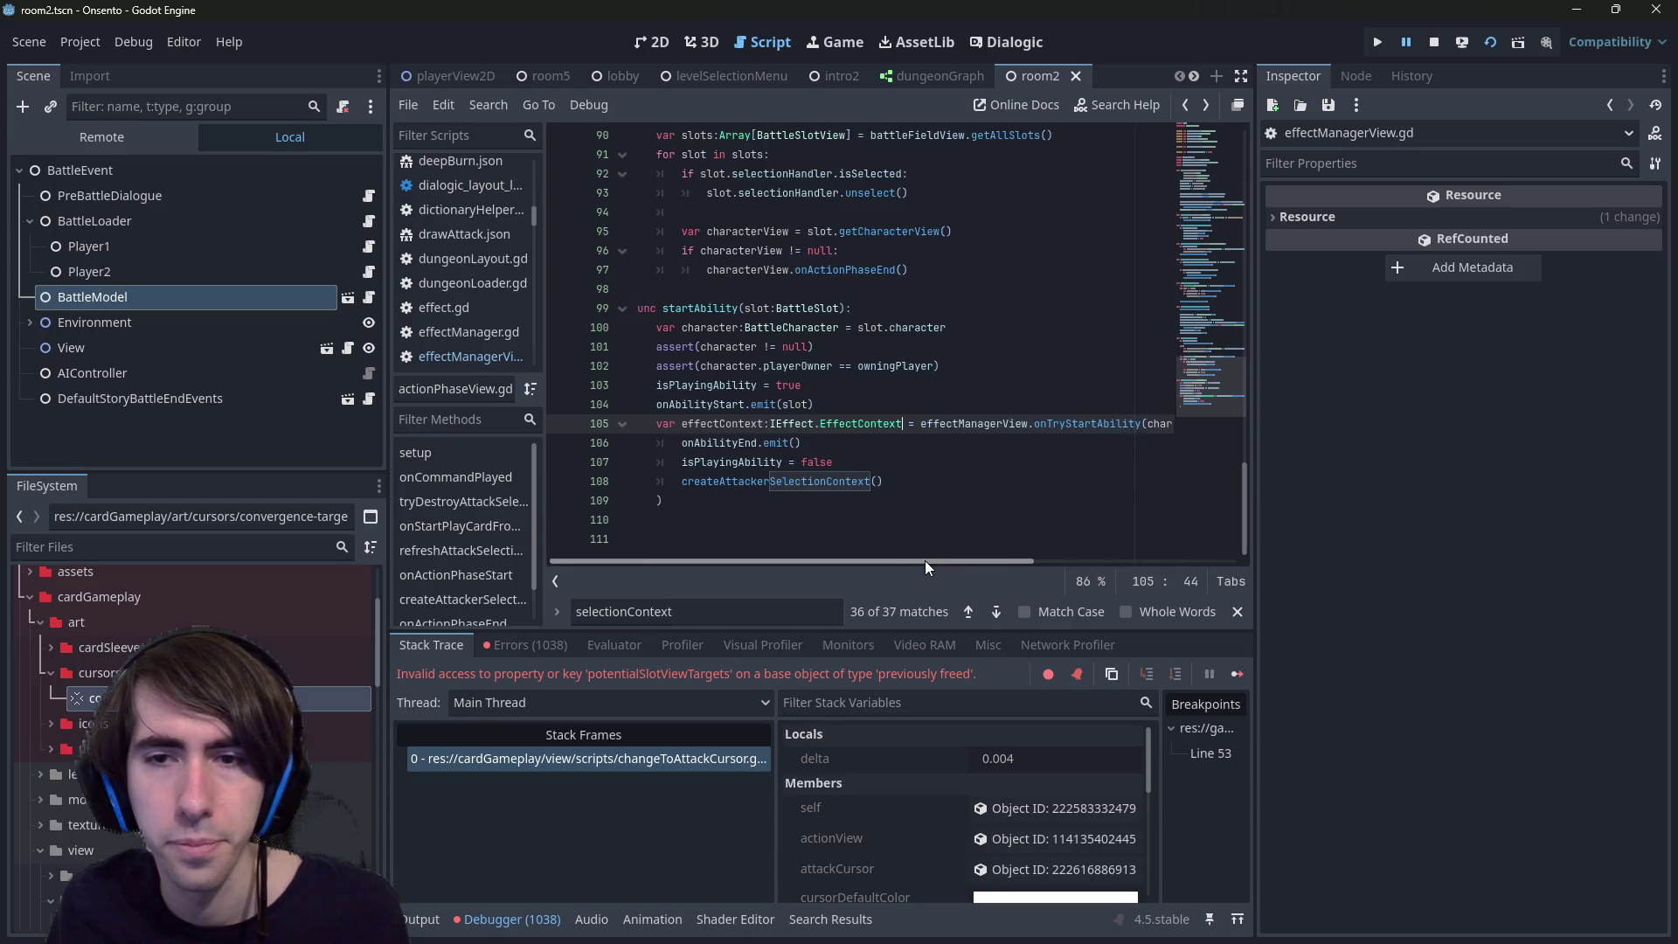
Move the func(isSuccess) callback argument onto its own line and save
{"action": "left_click_drag", "start_coordinate": [921, 559], "coordinate": [1171, 565]}
{"action": "left_click", "coordinate": [1073, 423]}
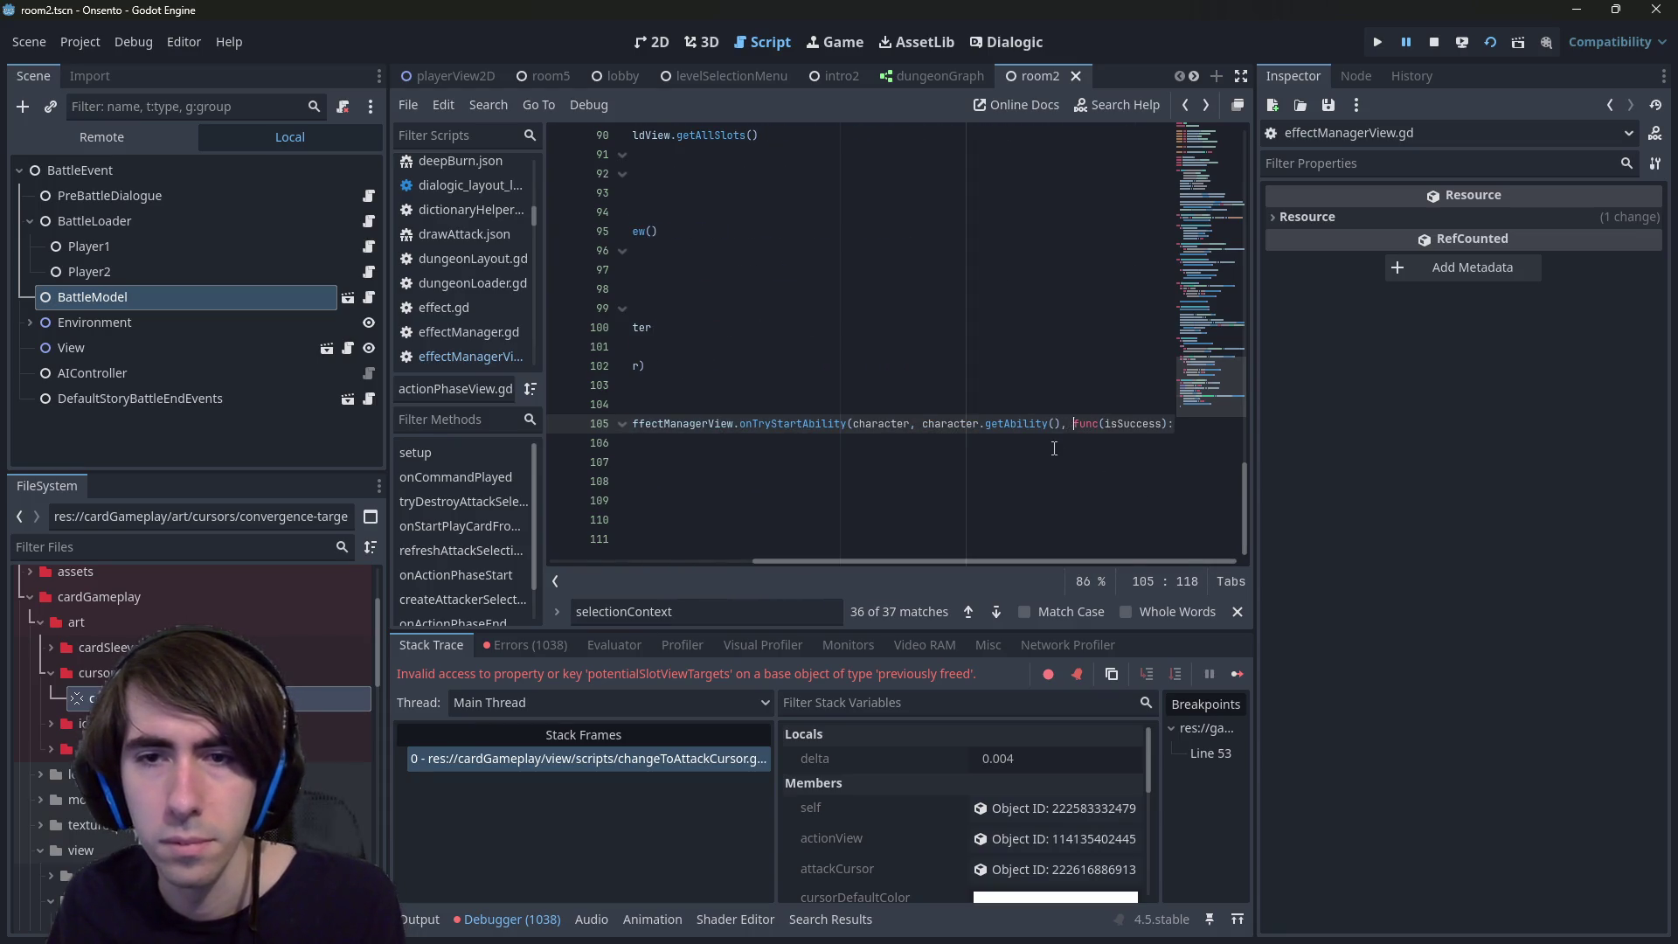
{"action": "key", "text": "Return"}
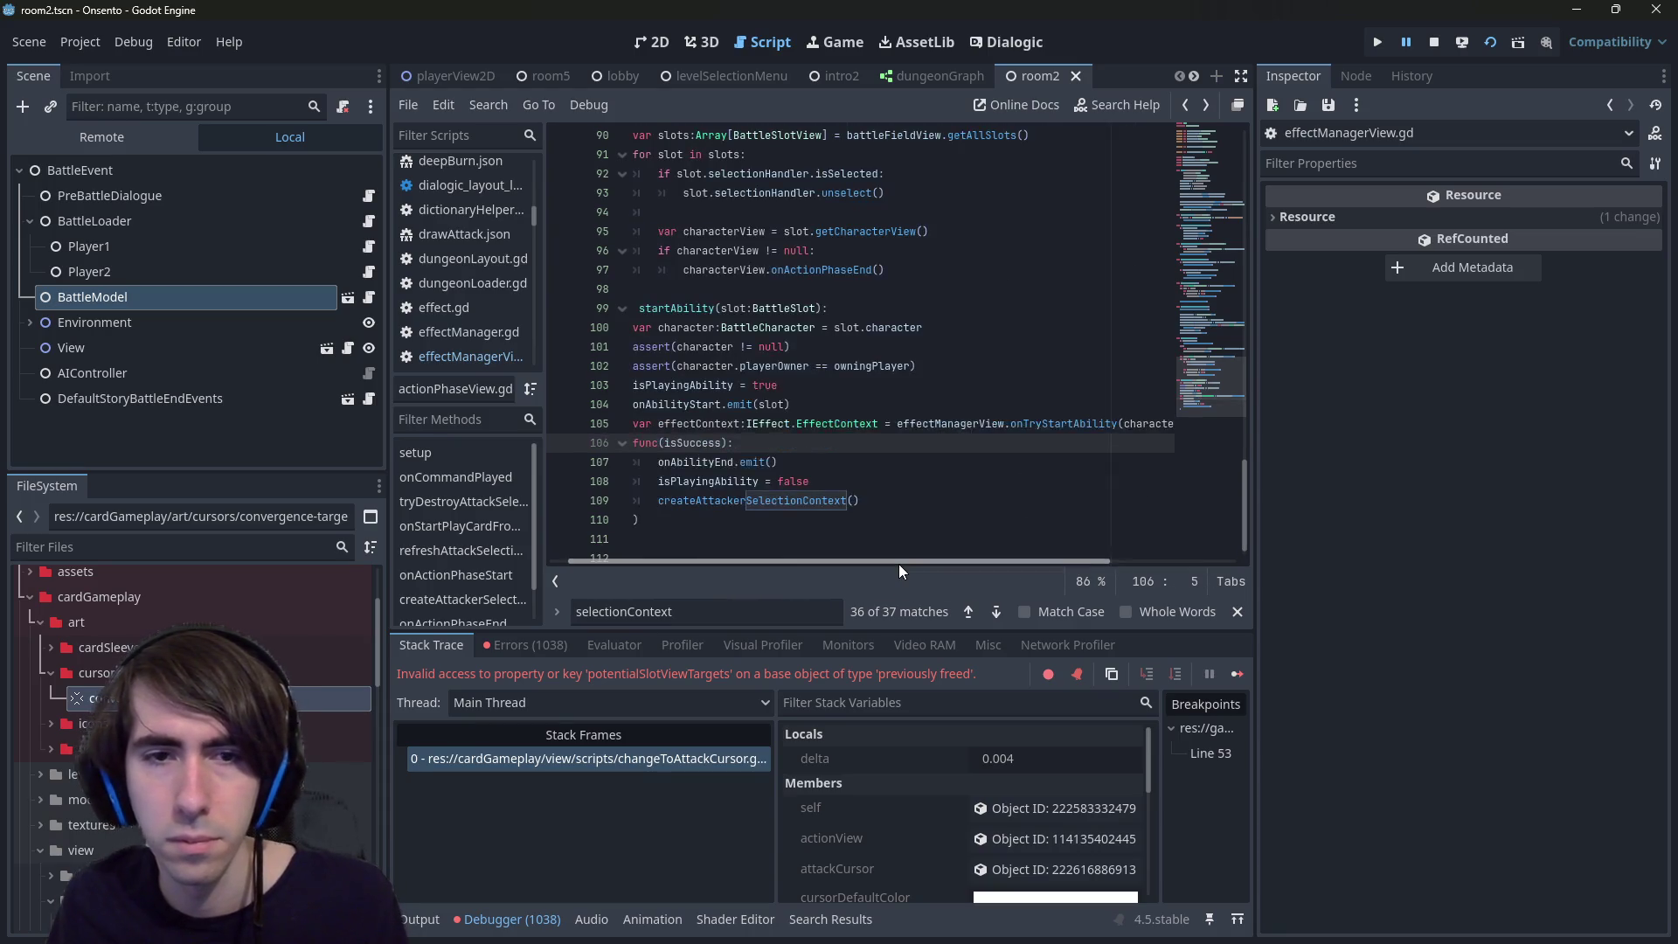
{"action": "key", "text": "ctrl+s"}
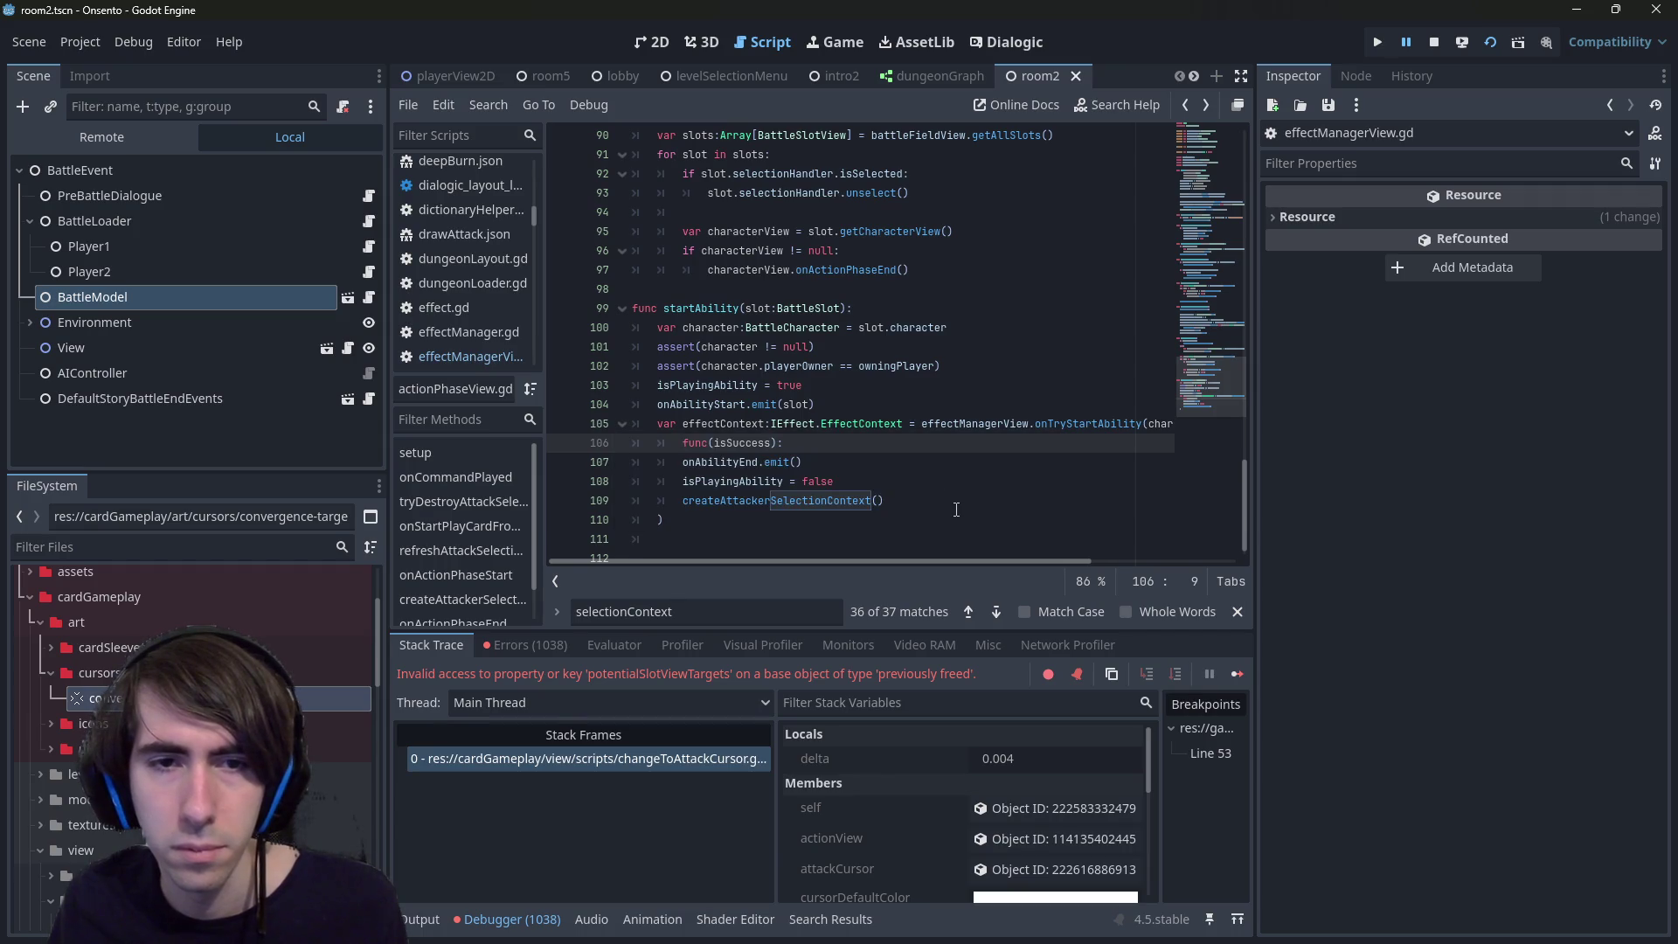
{"action": "left_click_drag", "start_coordinate": [910, 501], "coordinate": [635, 443]}
{"action": "left_click", "coordinate": [839, 463]}
{"action": "key", "text": "ctrl+s"}
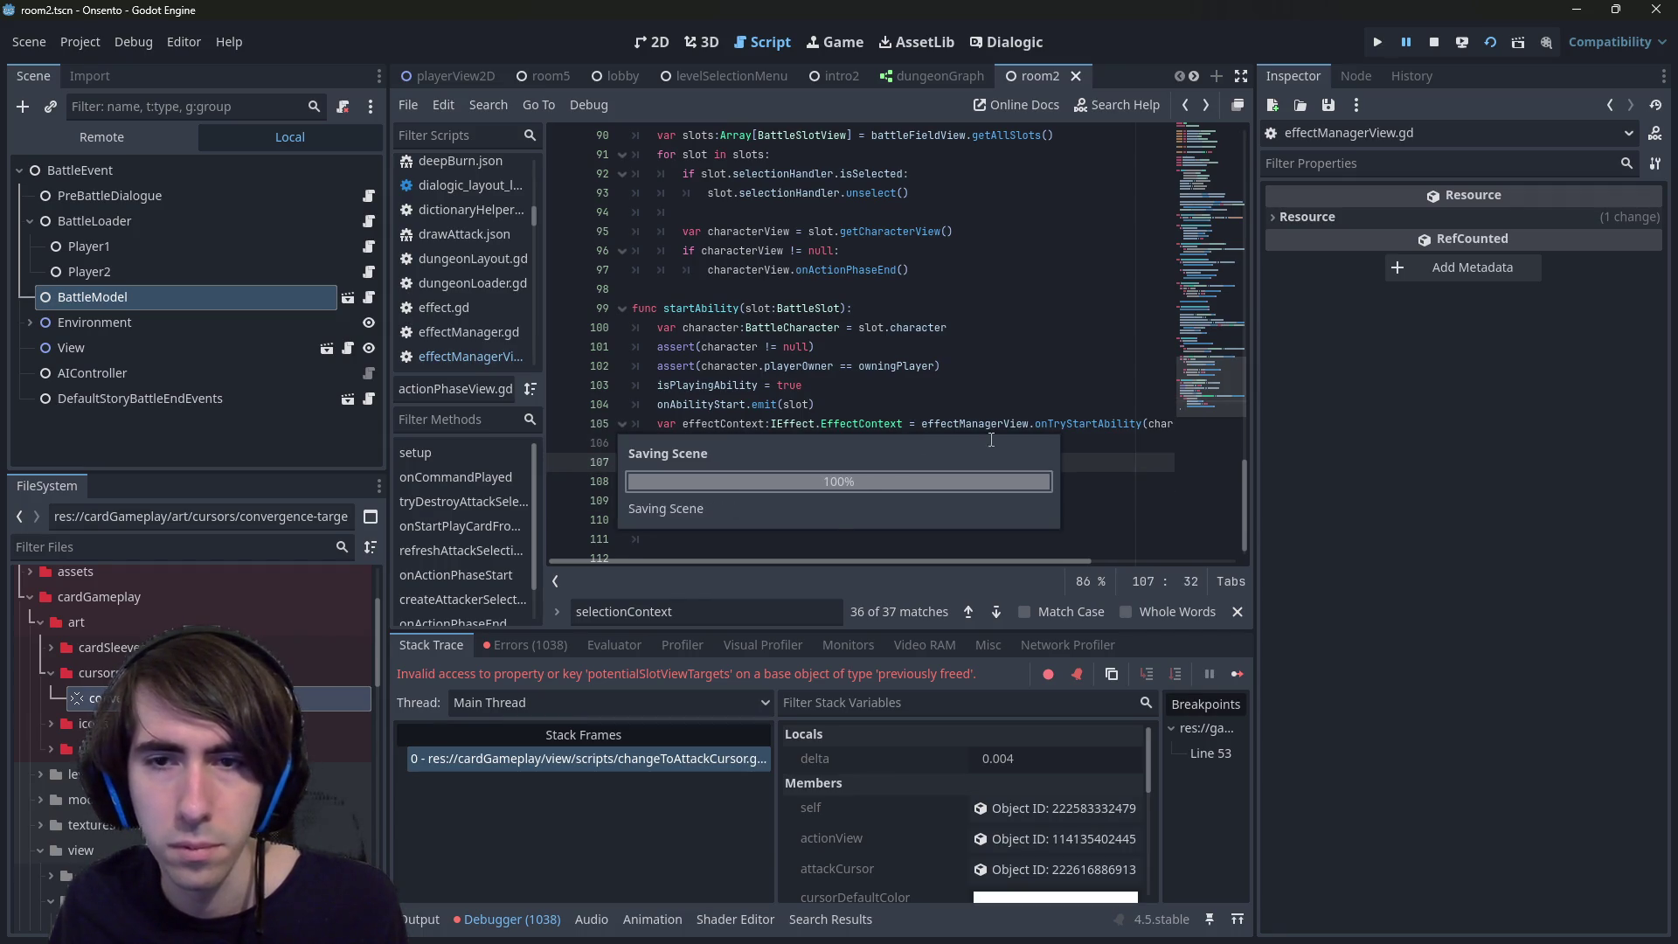
Put the getAbility and character arguments on separate lines as well
{"action": "left_click_drag", "start_coordinate": [916, 561], "coordinate": [1134, 551]}
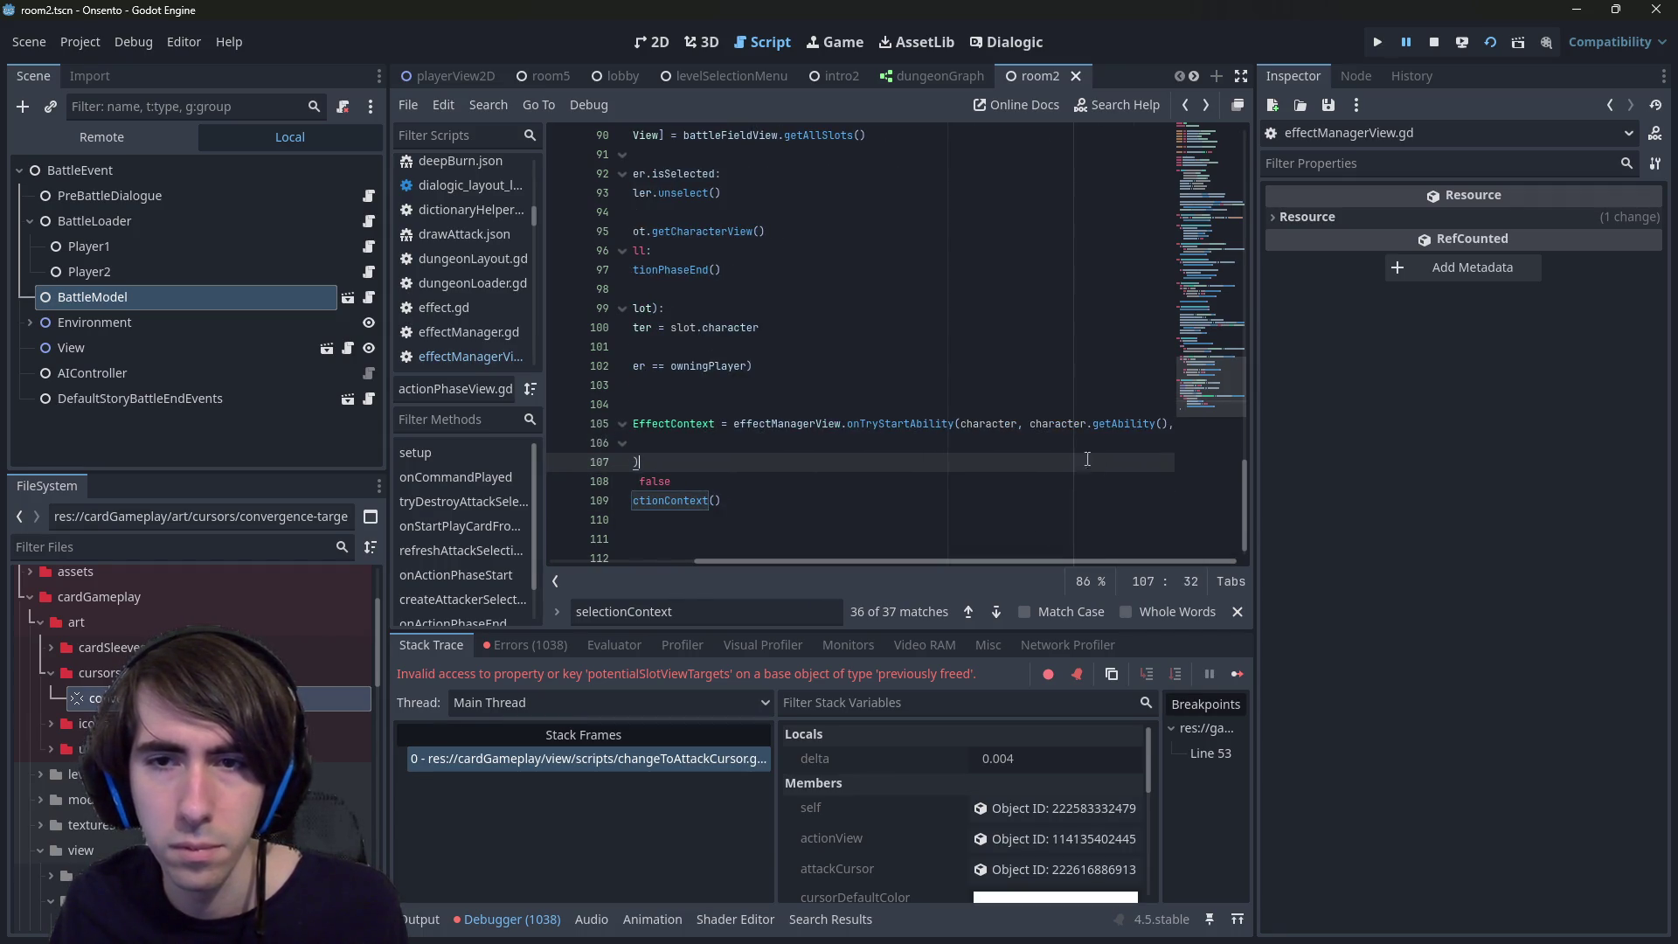
{"action": "left_click", "coordinate": [1029, 423]}
{"action": "key", "text": "Return"}
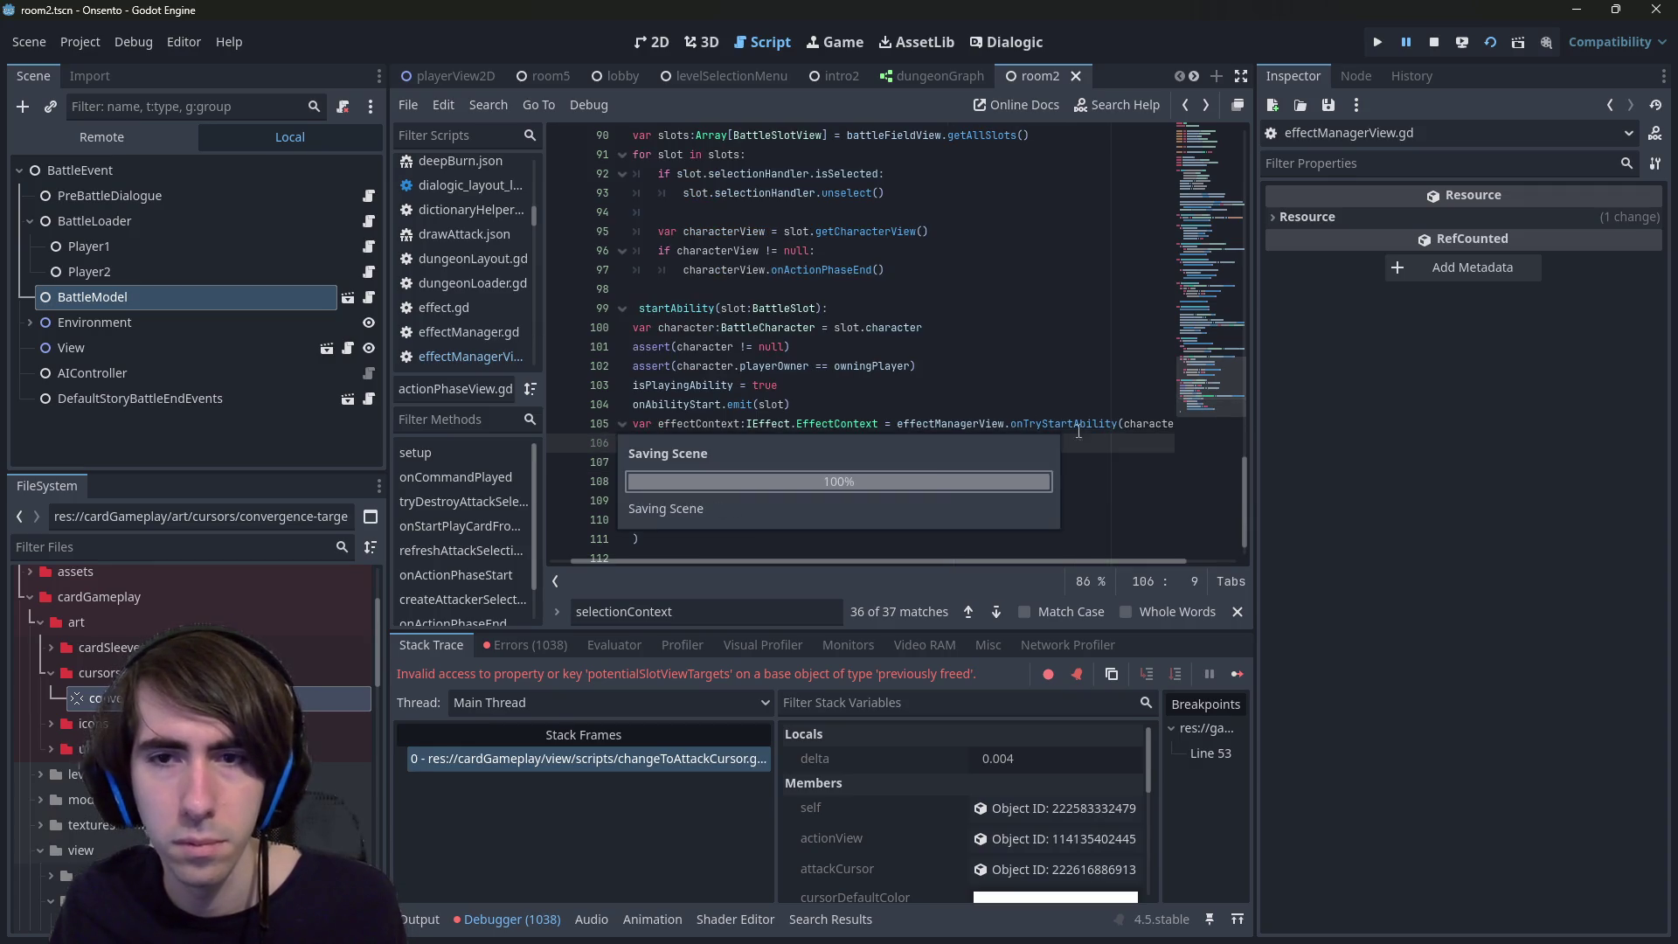
{"action": "left_click", "coordinate": [1123, 423]}
{"action": "key", "text": "Return"}
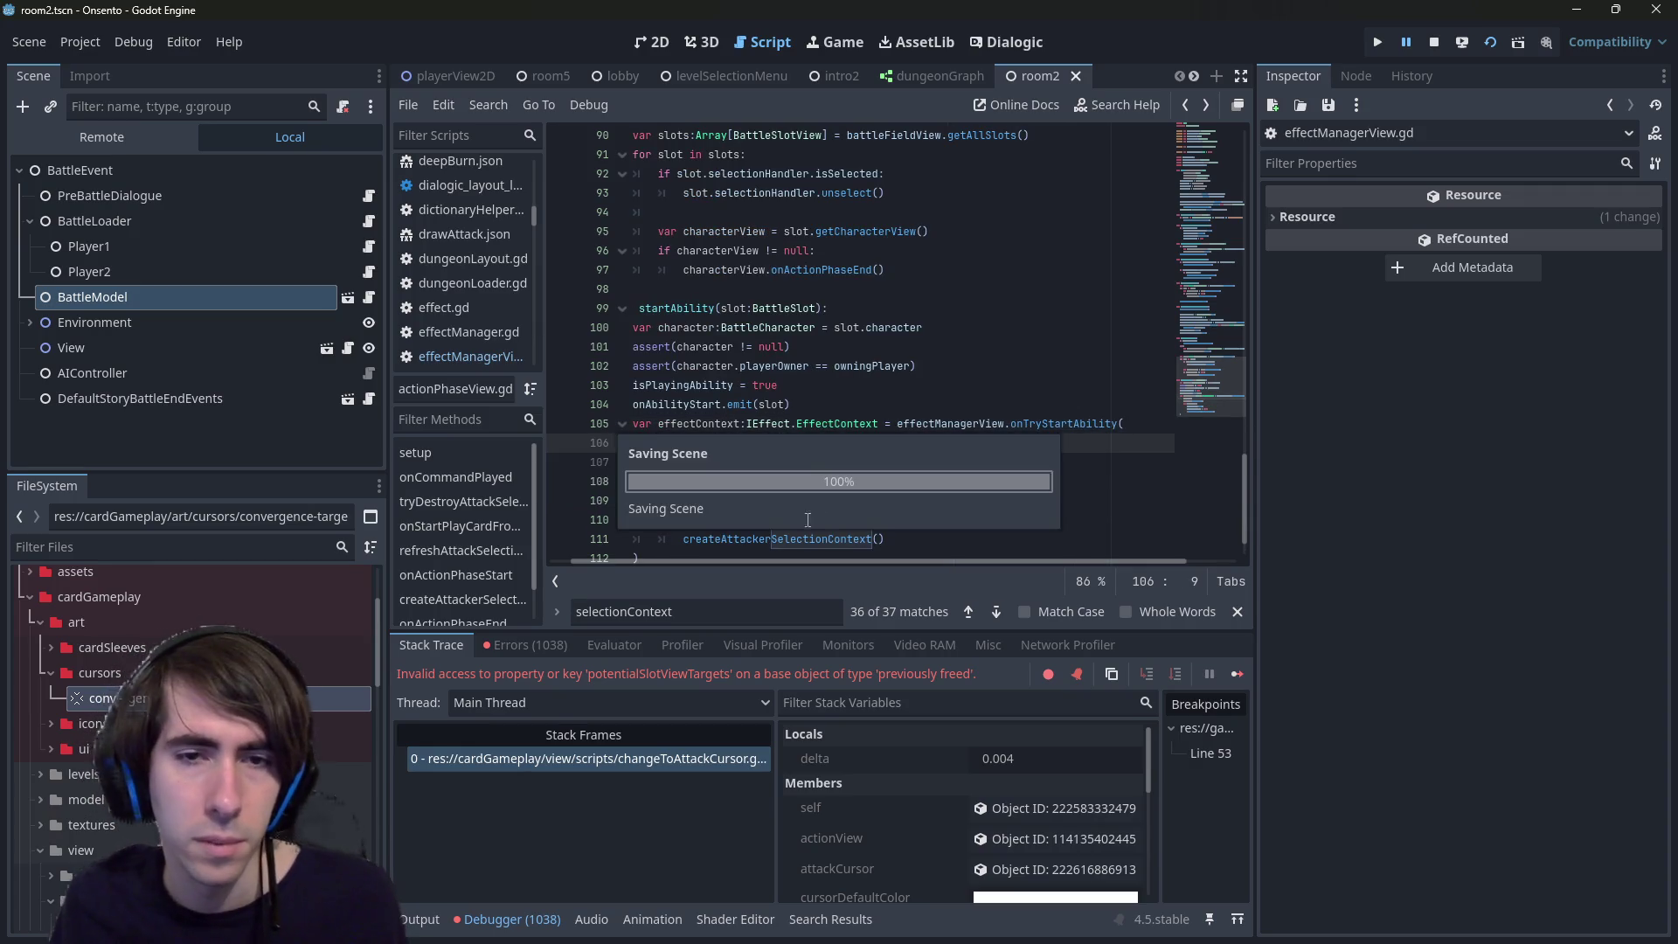
{"action": "scroll", "coordinate": [787, 394], "scroll_direction": "down", "scroll_amount": 1}
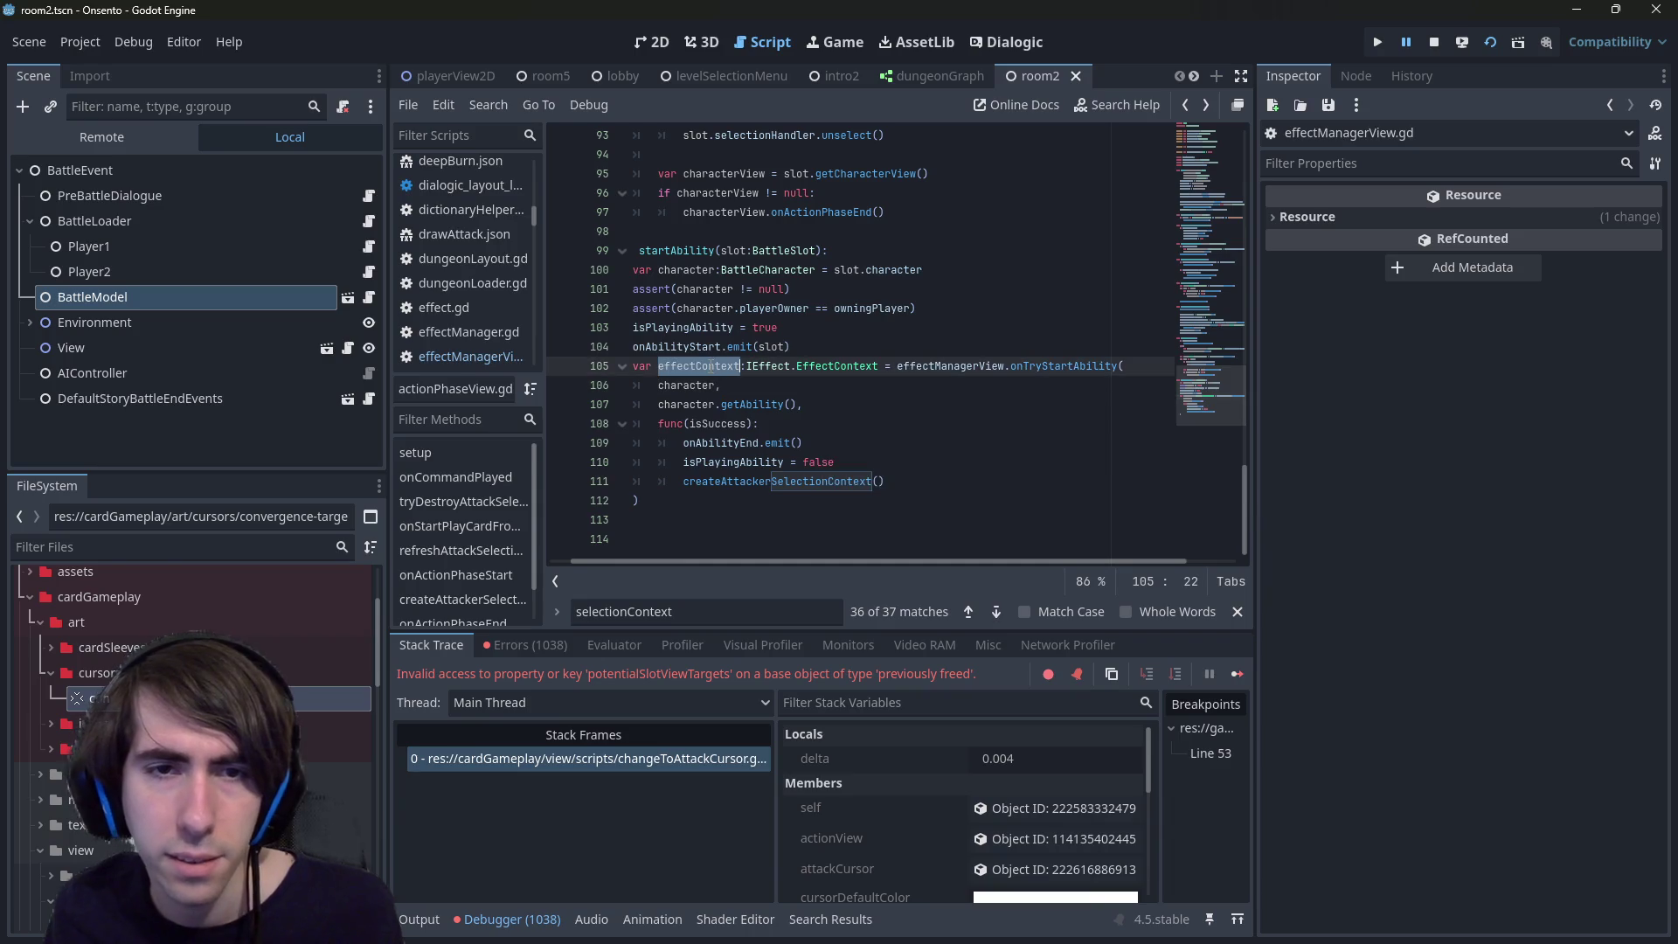
{"action": "left_click", "coordinate": [1062, 367], "text": "ctrl"}
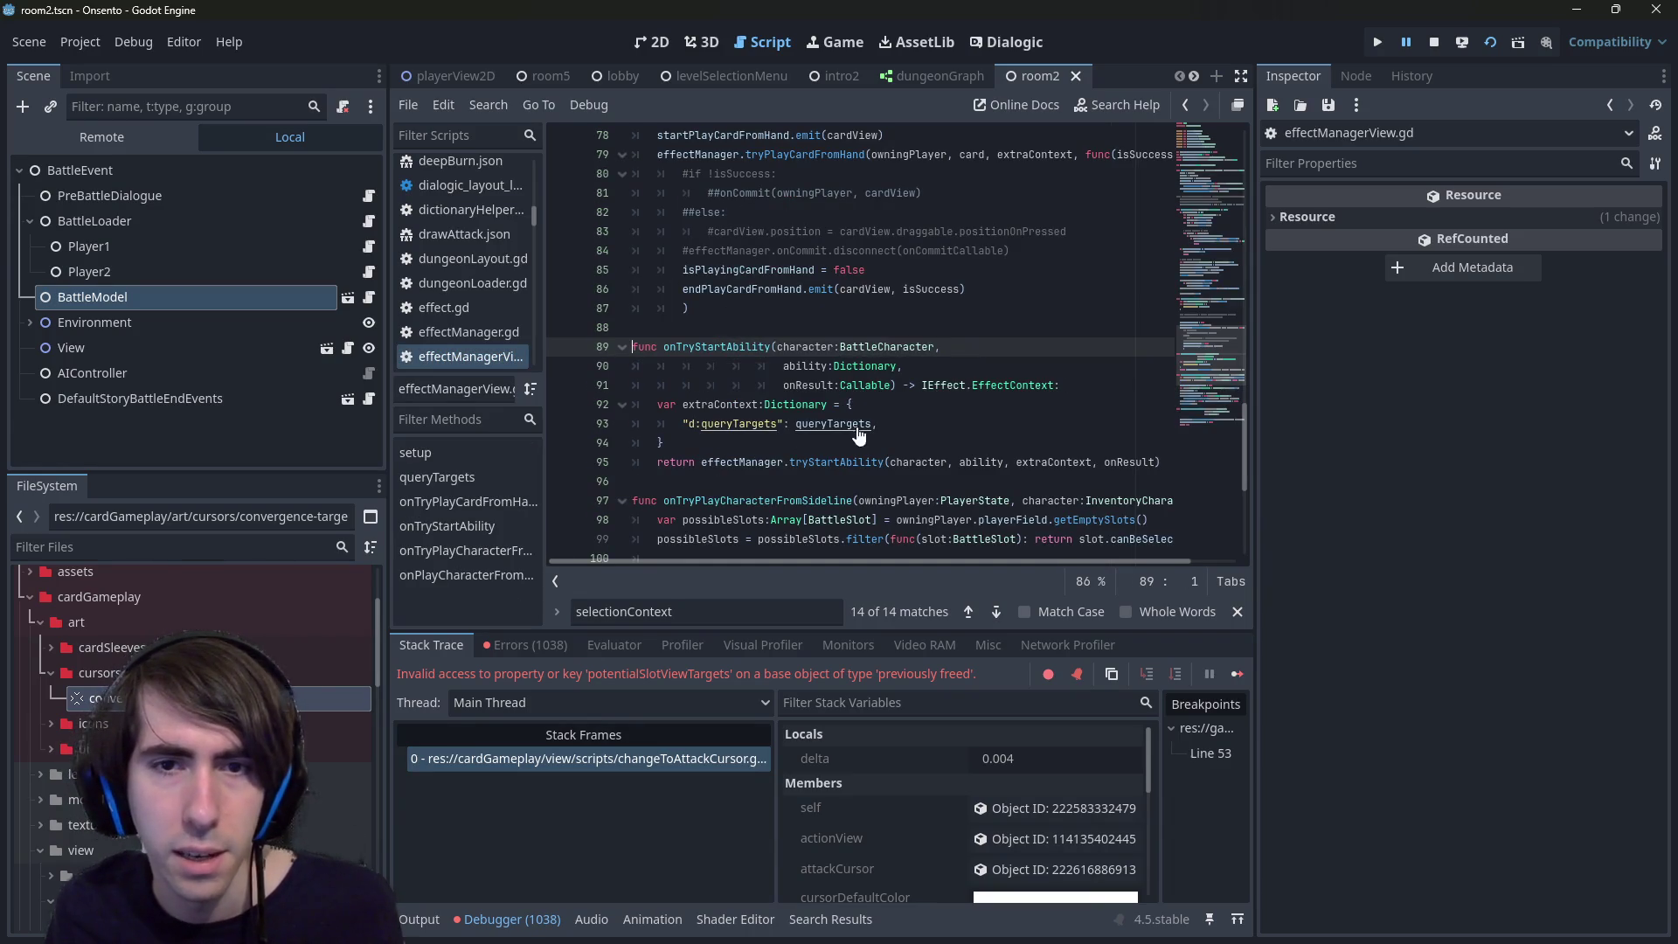
Trace onResult in tryStartAbility and follow it into the tryPlayEffect definition
{"action": "left_click", "coordinate": [849, 462], "text": "ctrl"}
{"action": "scroll", "coordinate": [843, 393], "scroll_direction": "down", "scroll_amount": 2}
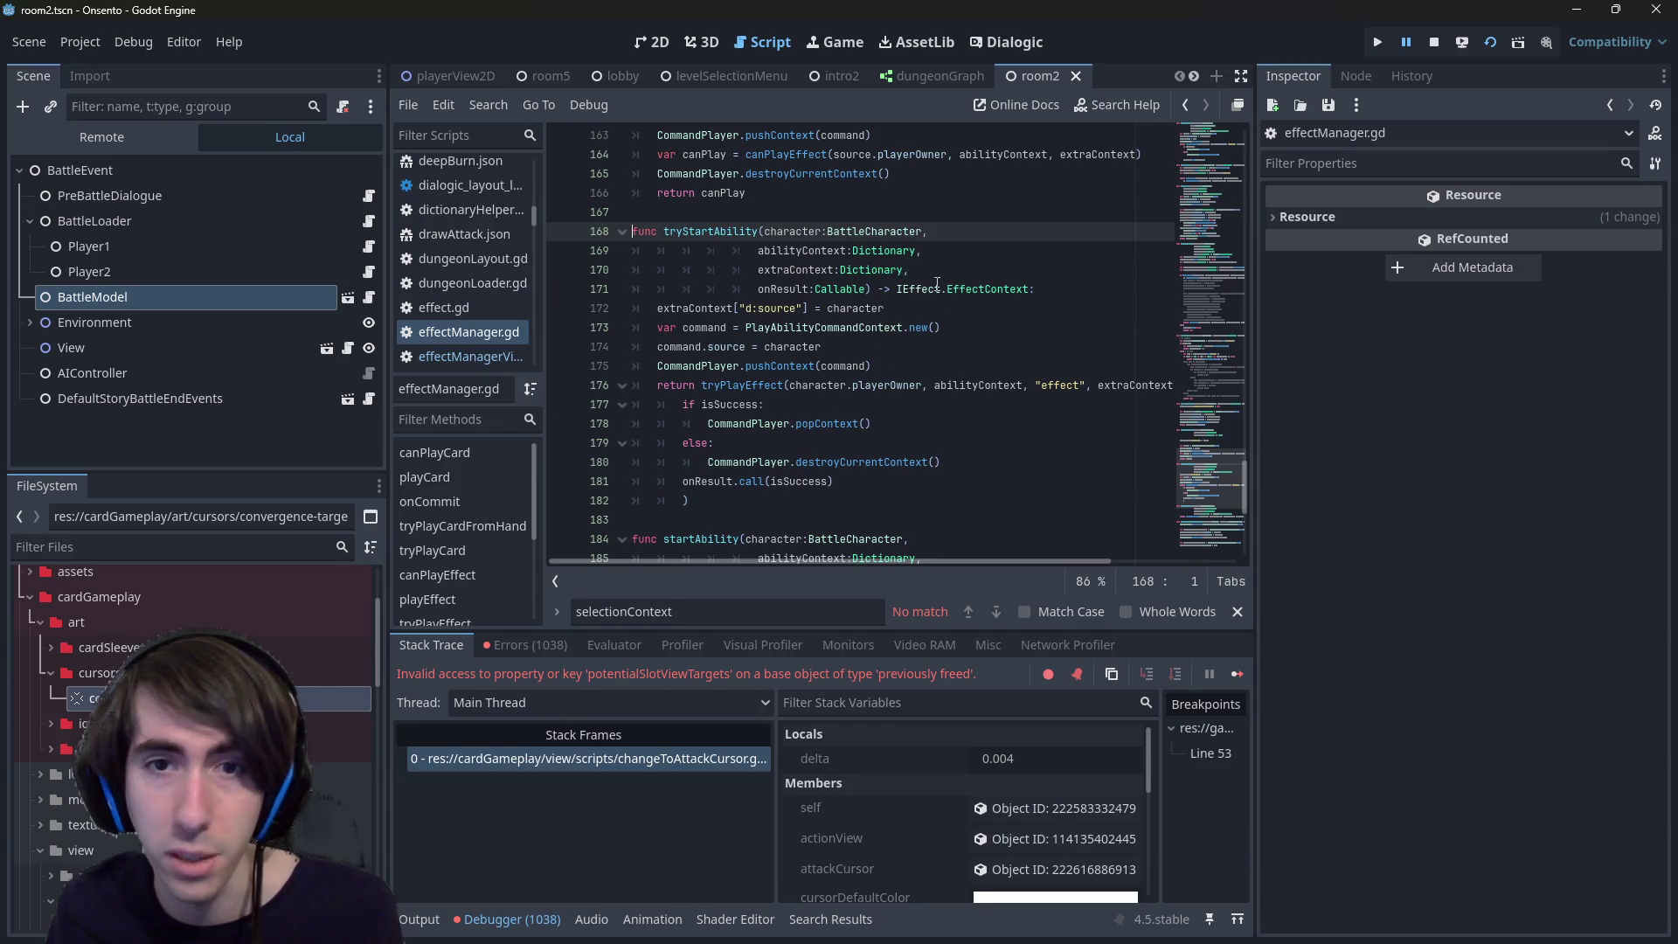
{"action": "double_click", "coordinate": [780, 289]}
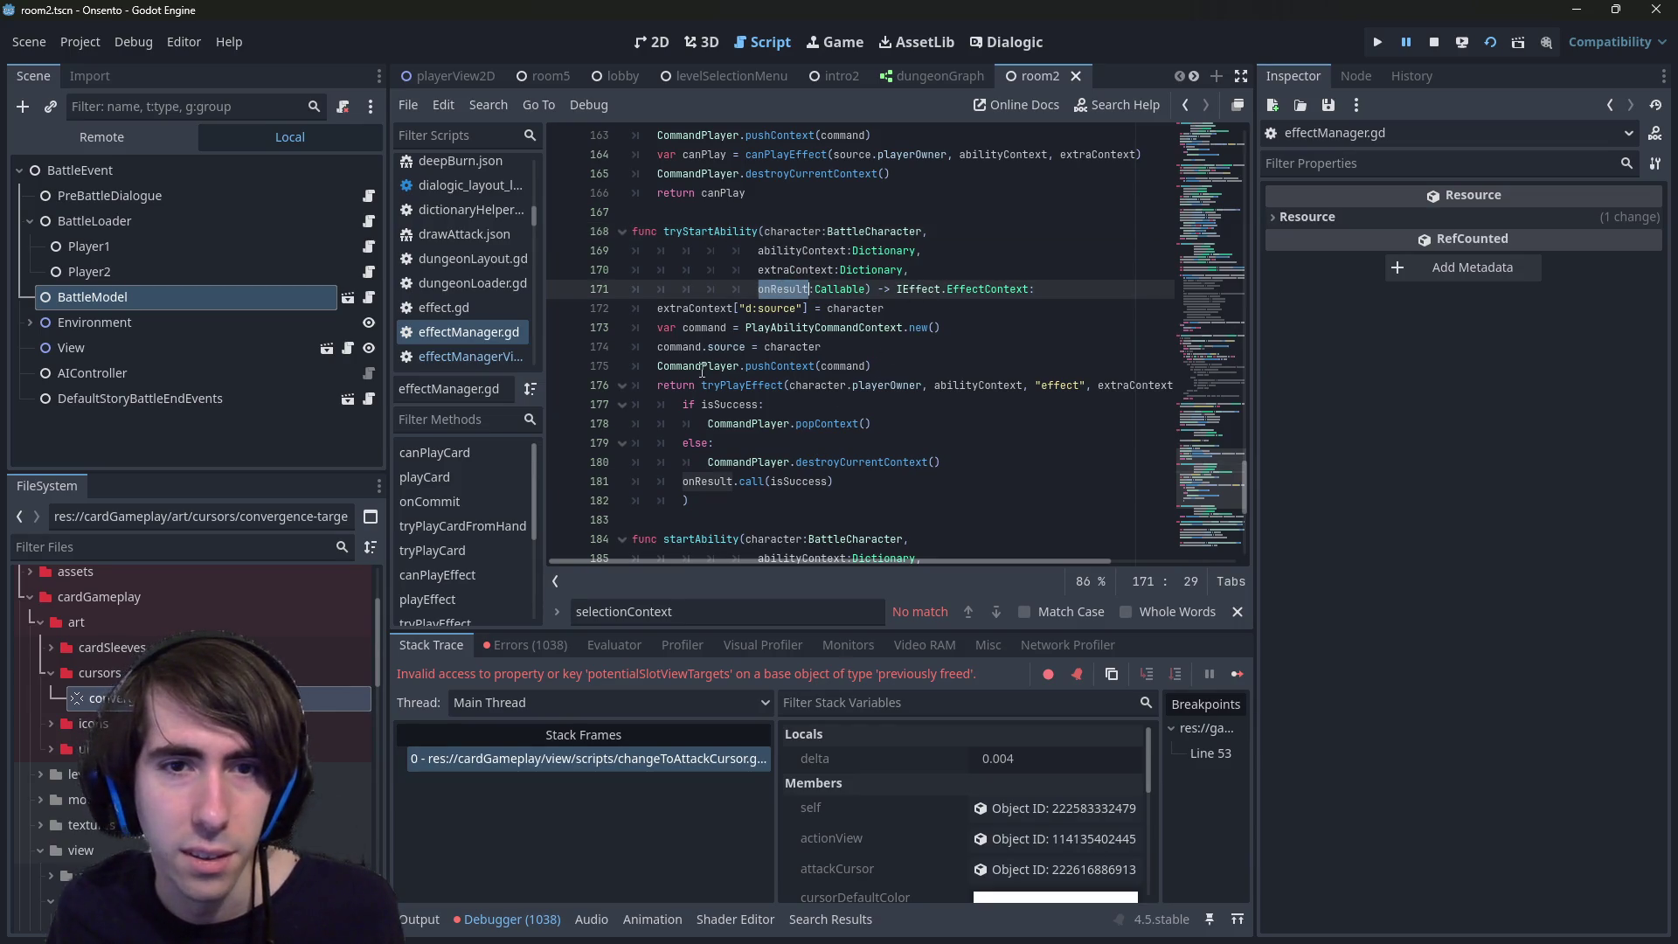
{"action": "left_click", "coordinate": [743, 384]}
{"action": "left_click", "coordinate": [743, 385], "text": "ctrl"}
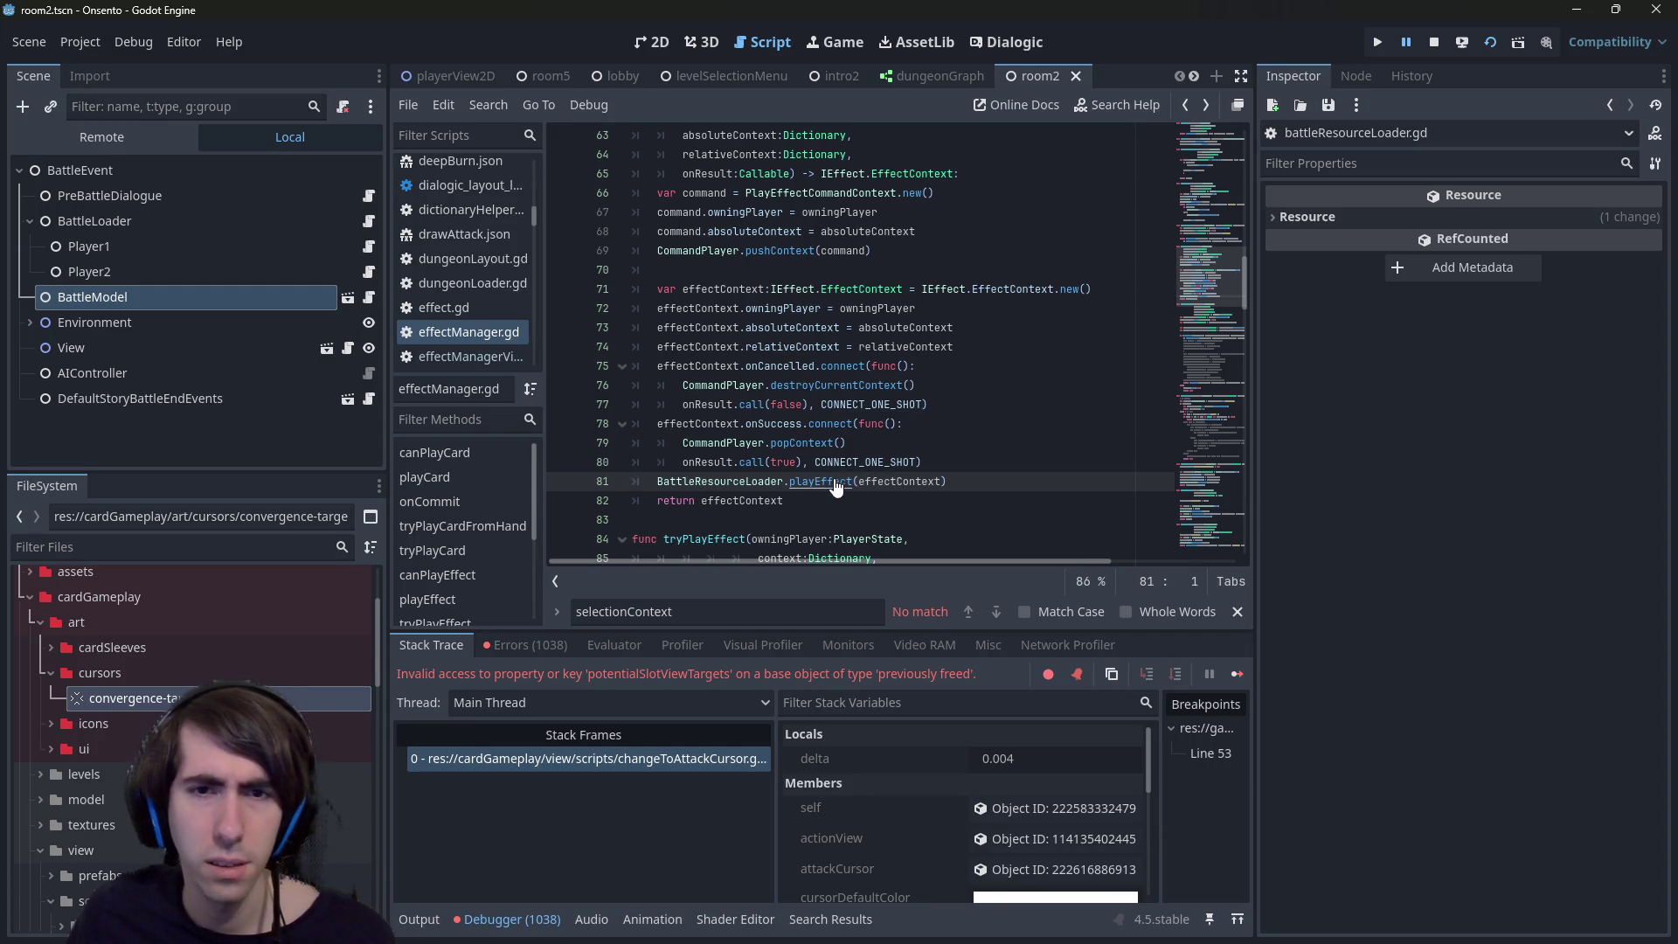
Follow playEffect into instantiateEffect and inspect its context and relativeContext usages
{"action": "left_click", "coordinate": [835, 482], "text": "ctrl"}
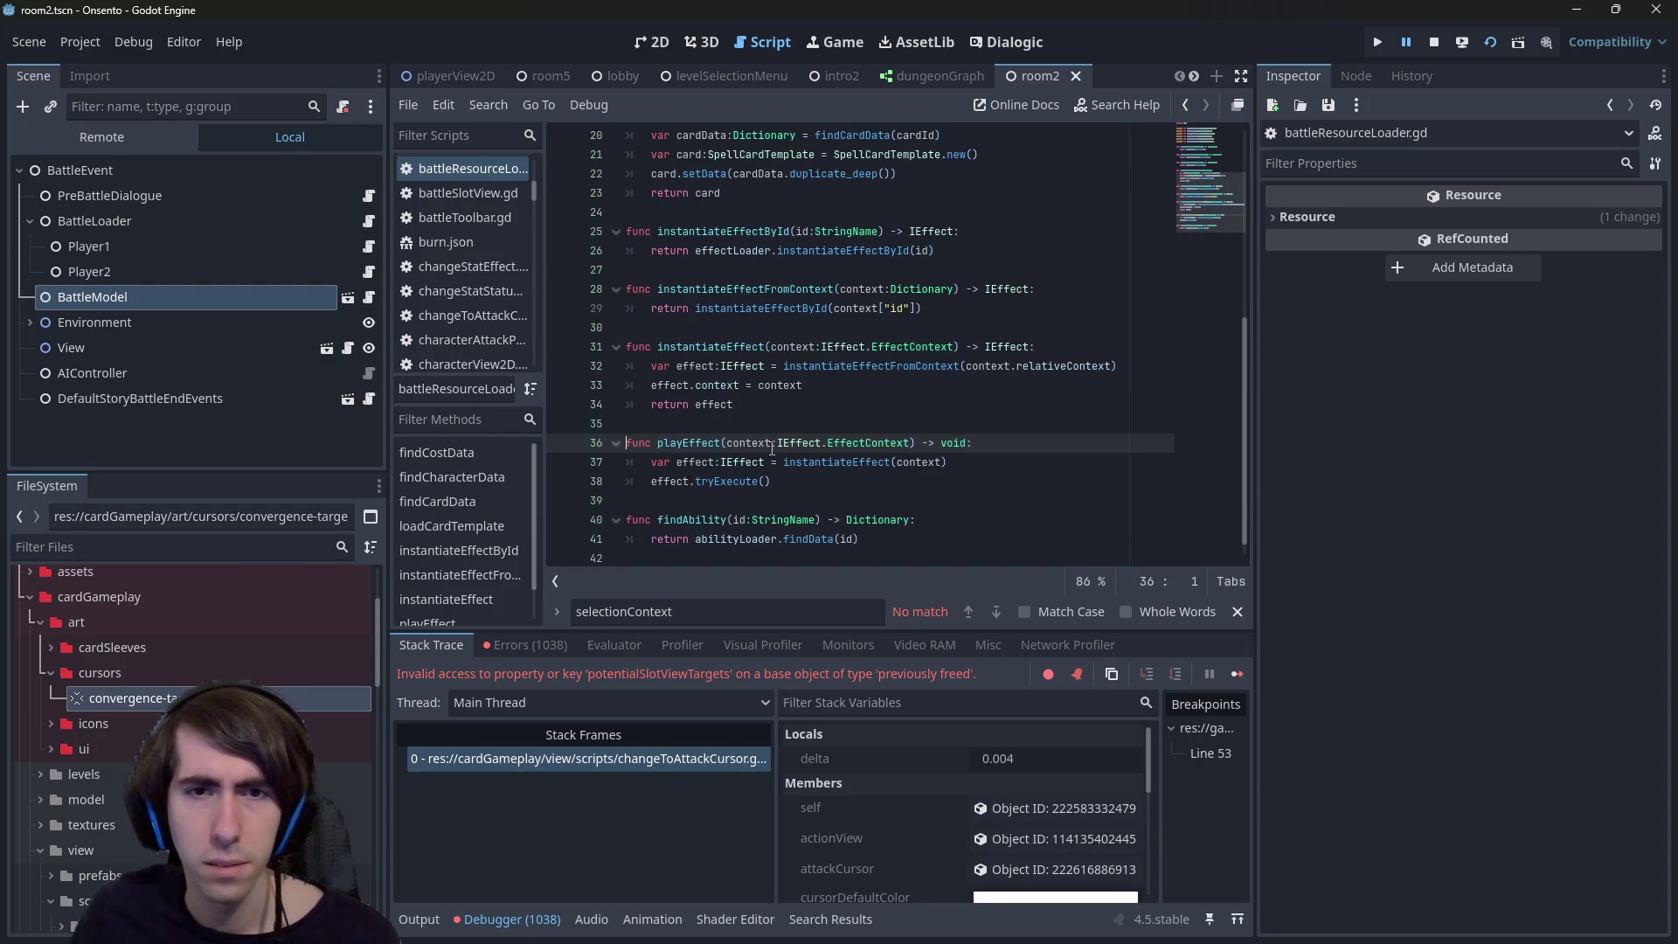
{"action": "left_click", "coordinate": [838, 476], "text": "ctrl"}
{"action": "double_click", "coordinate": [812, 348]}
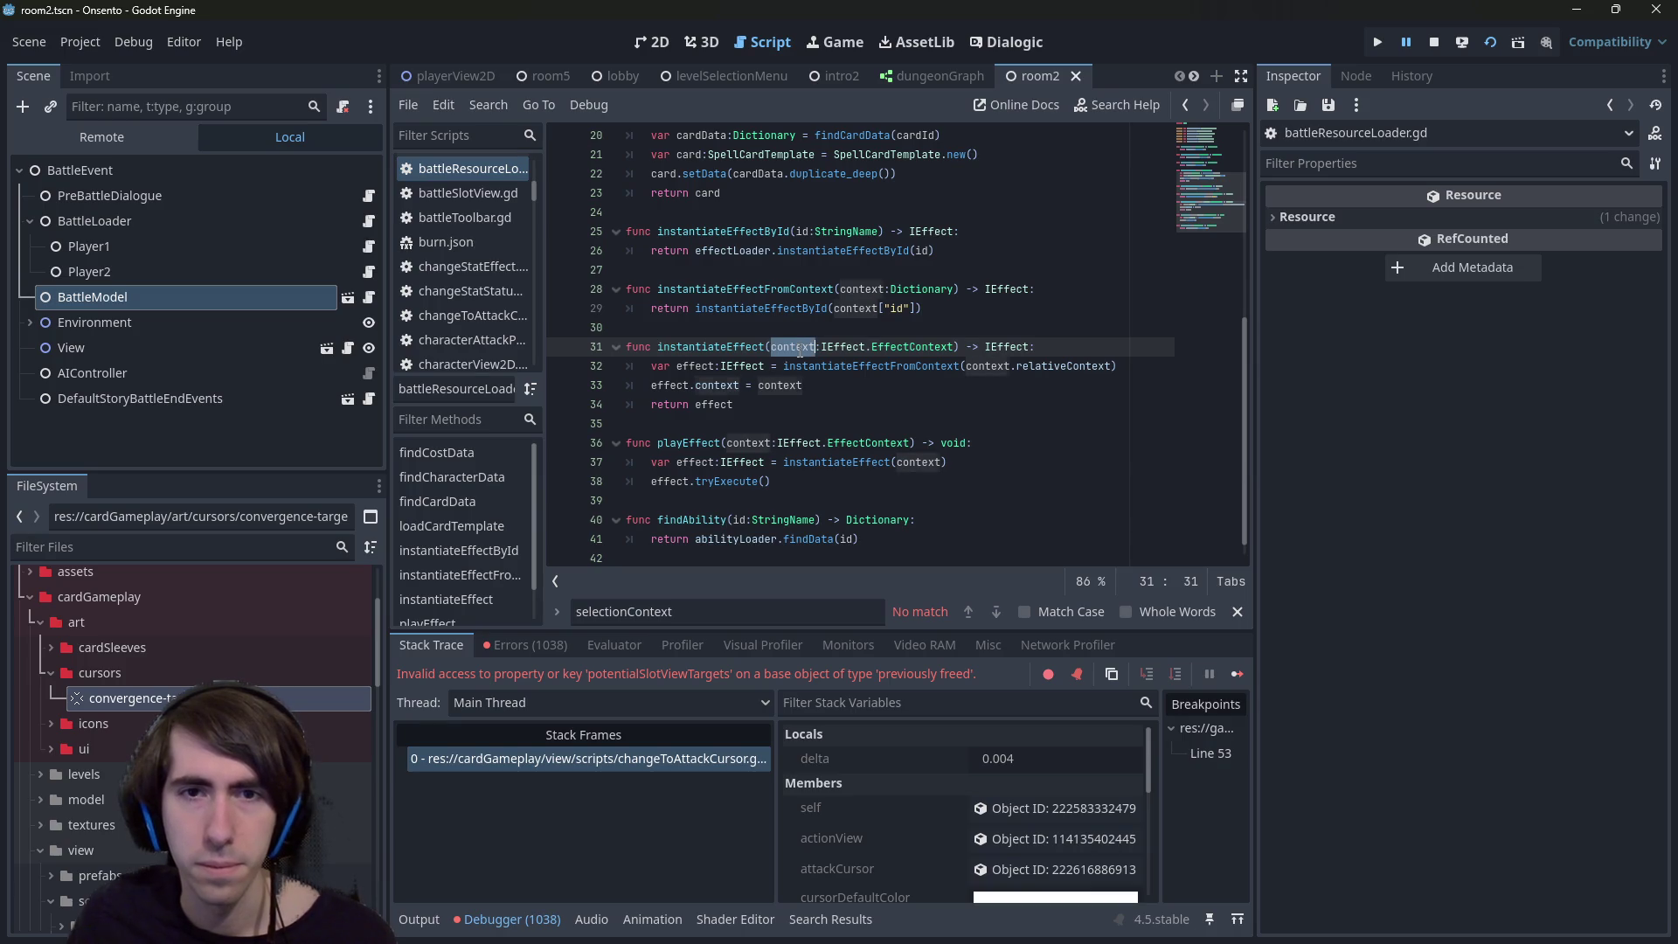
{"action": "double_click", "coordinate": [1073, 365]}
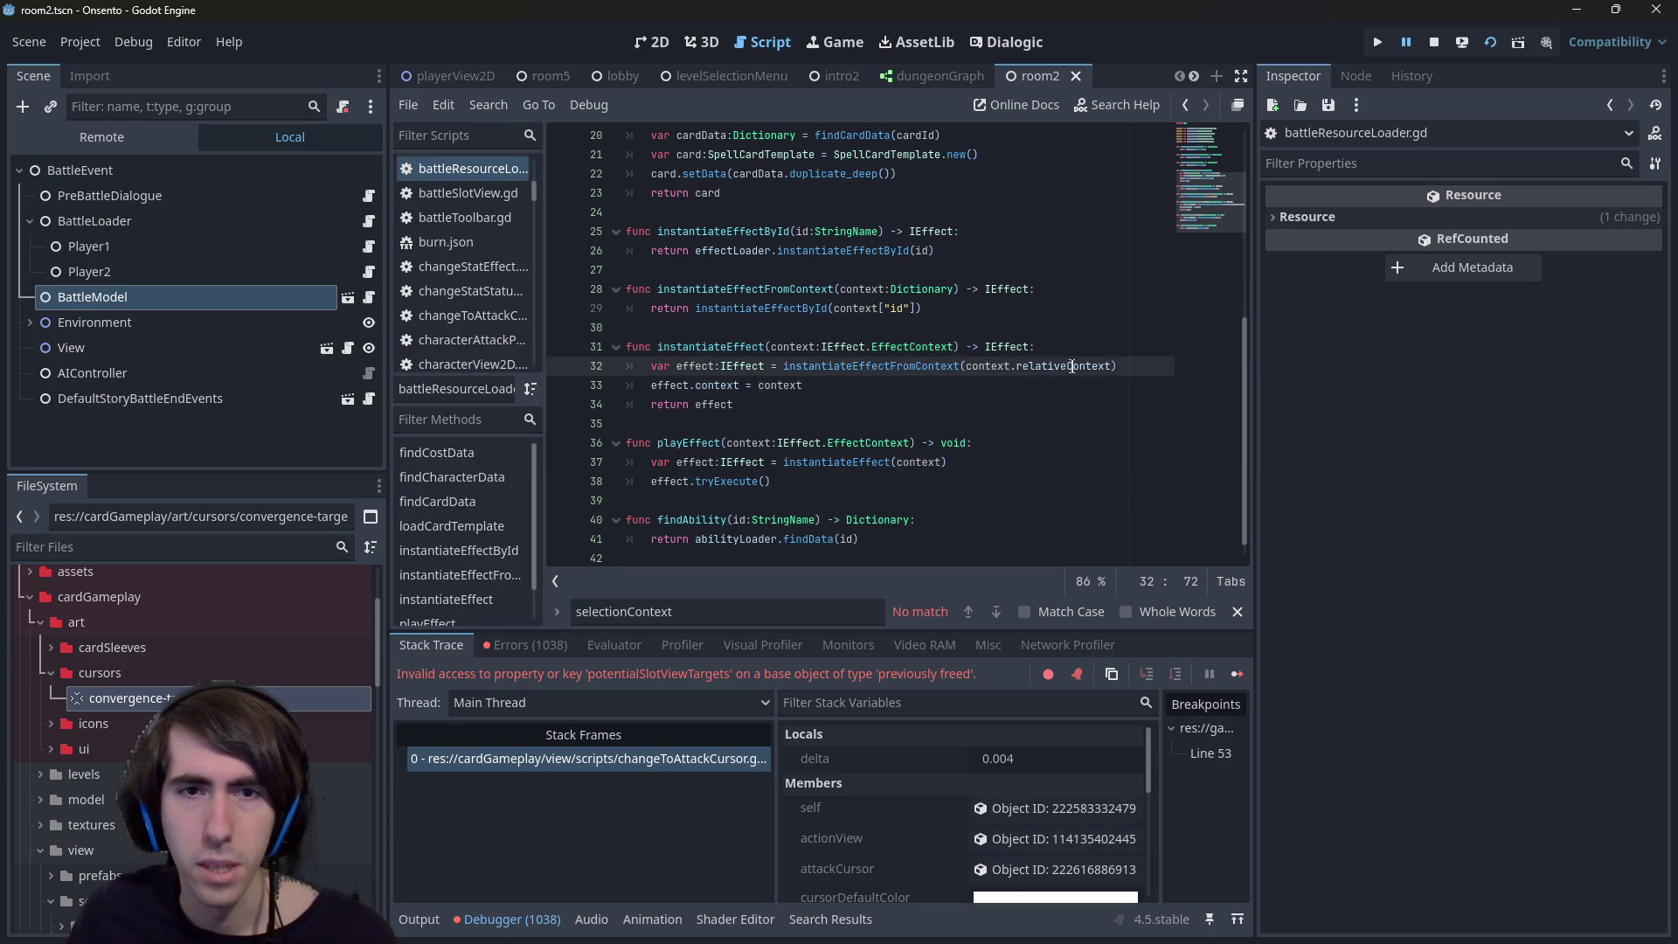
{"action": "double_click", "coordinate": [883, 368]}
Inspect instantiateEffectById, the IEffect type and context usages in battleResourceLoader.gd
{"action": "scroll", "coordinate": [886, 437], "scroll_direction": "up", "scroll_amount": 2}
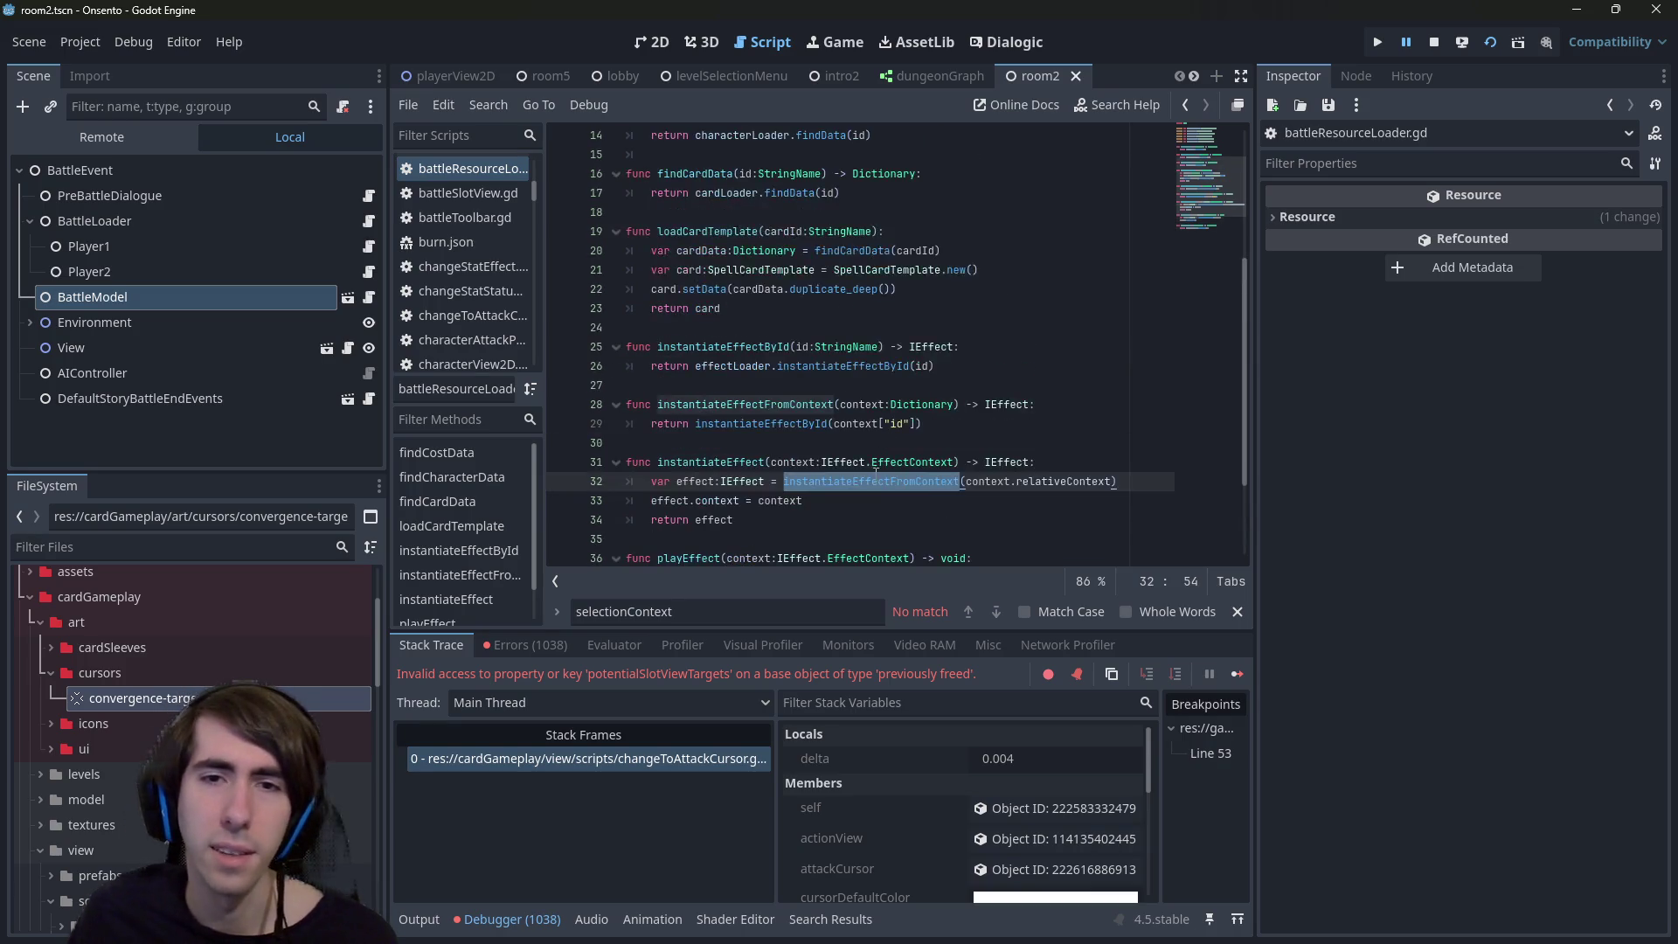
{"action": "scroll", "coordinate": [886, 437], "scroll_direction": "down", "scroll_amount": 1}
{"action": "double_click", "coordinate": [760, 365]}
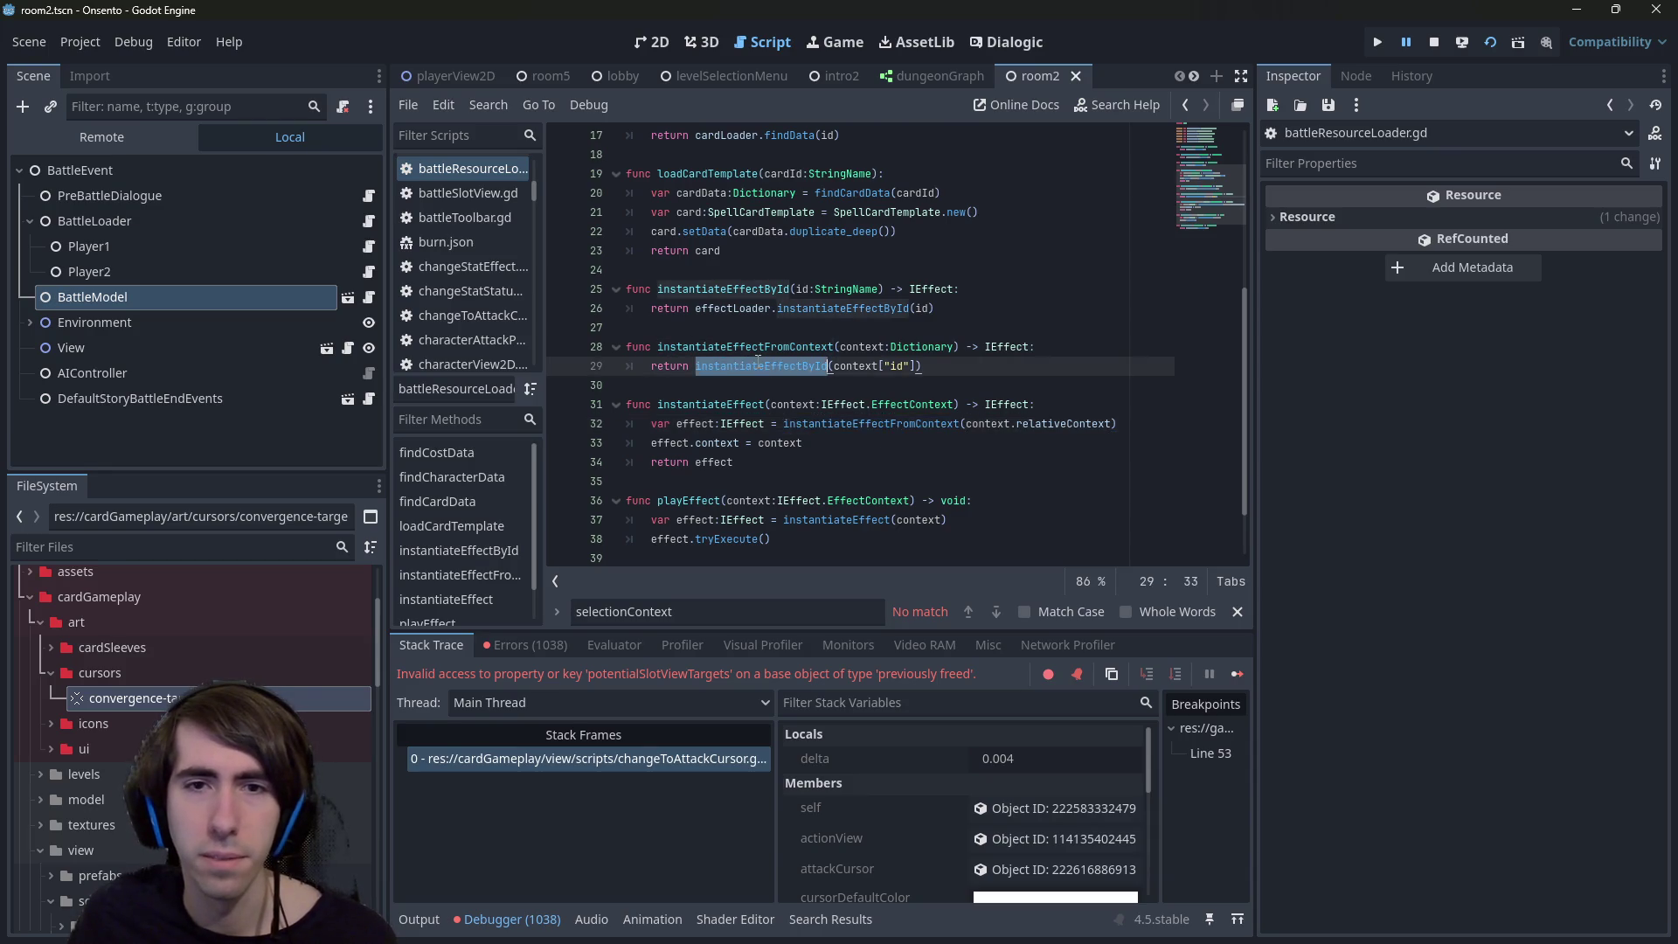
{"action": "scroll", "coordinate": [796, 450], "scroll_direction": "up", "scroll_amount": 2}
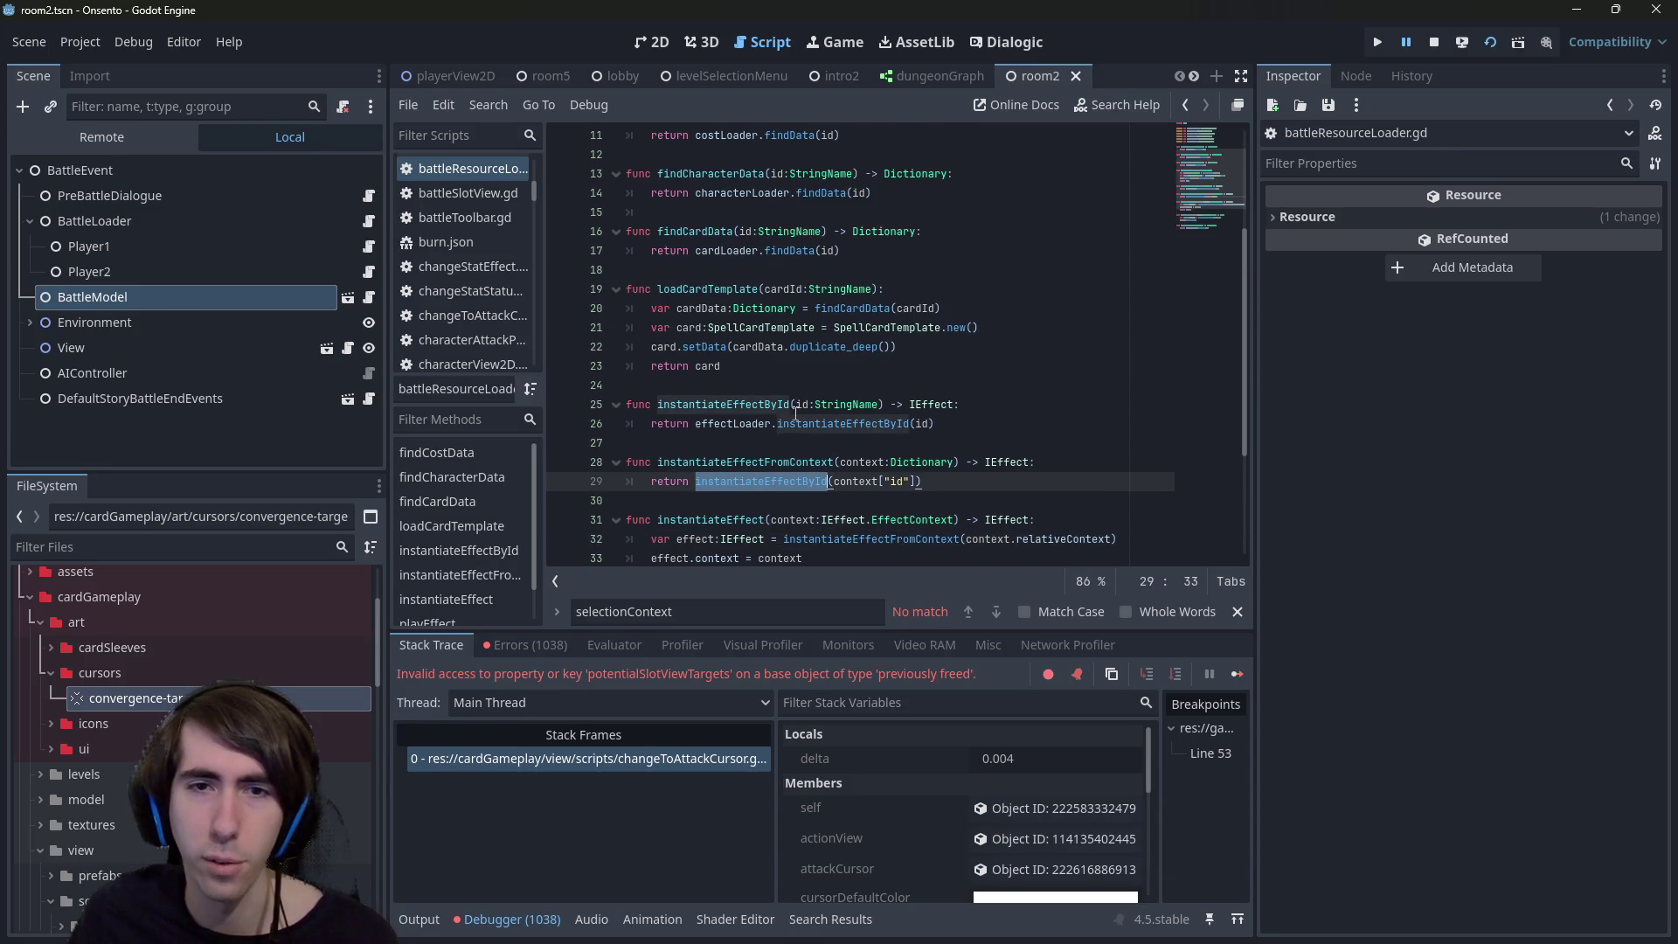
{"action": "left_click", "coordinate": [795, 425]}
{"action": "double_click", "coordinate": [798, 480]}
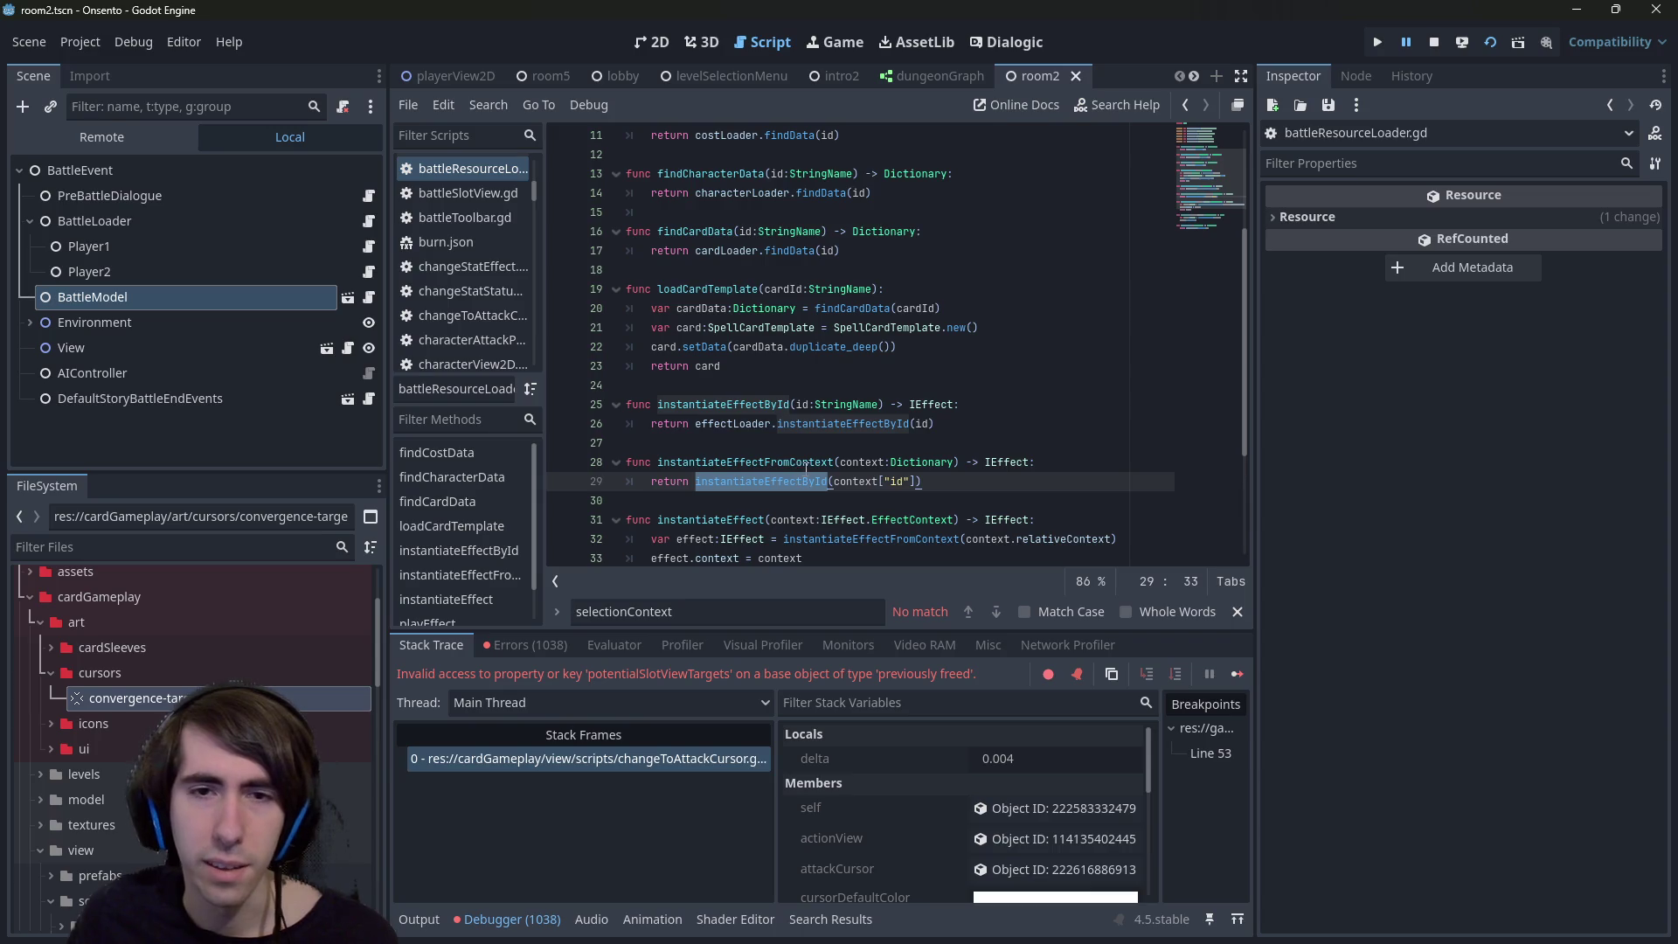
{"action": "scroll", "coordinate": [792, 472], "scroll_direction": "up", "scroll_amount": 2}
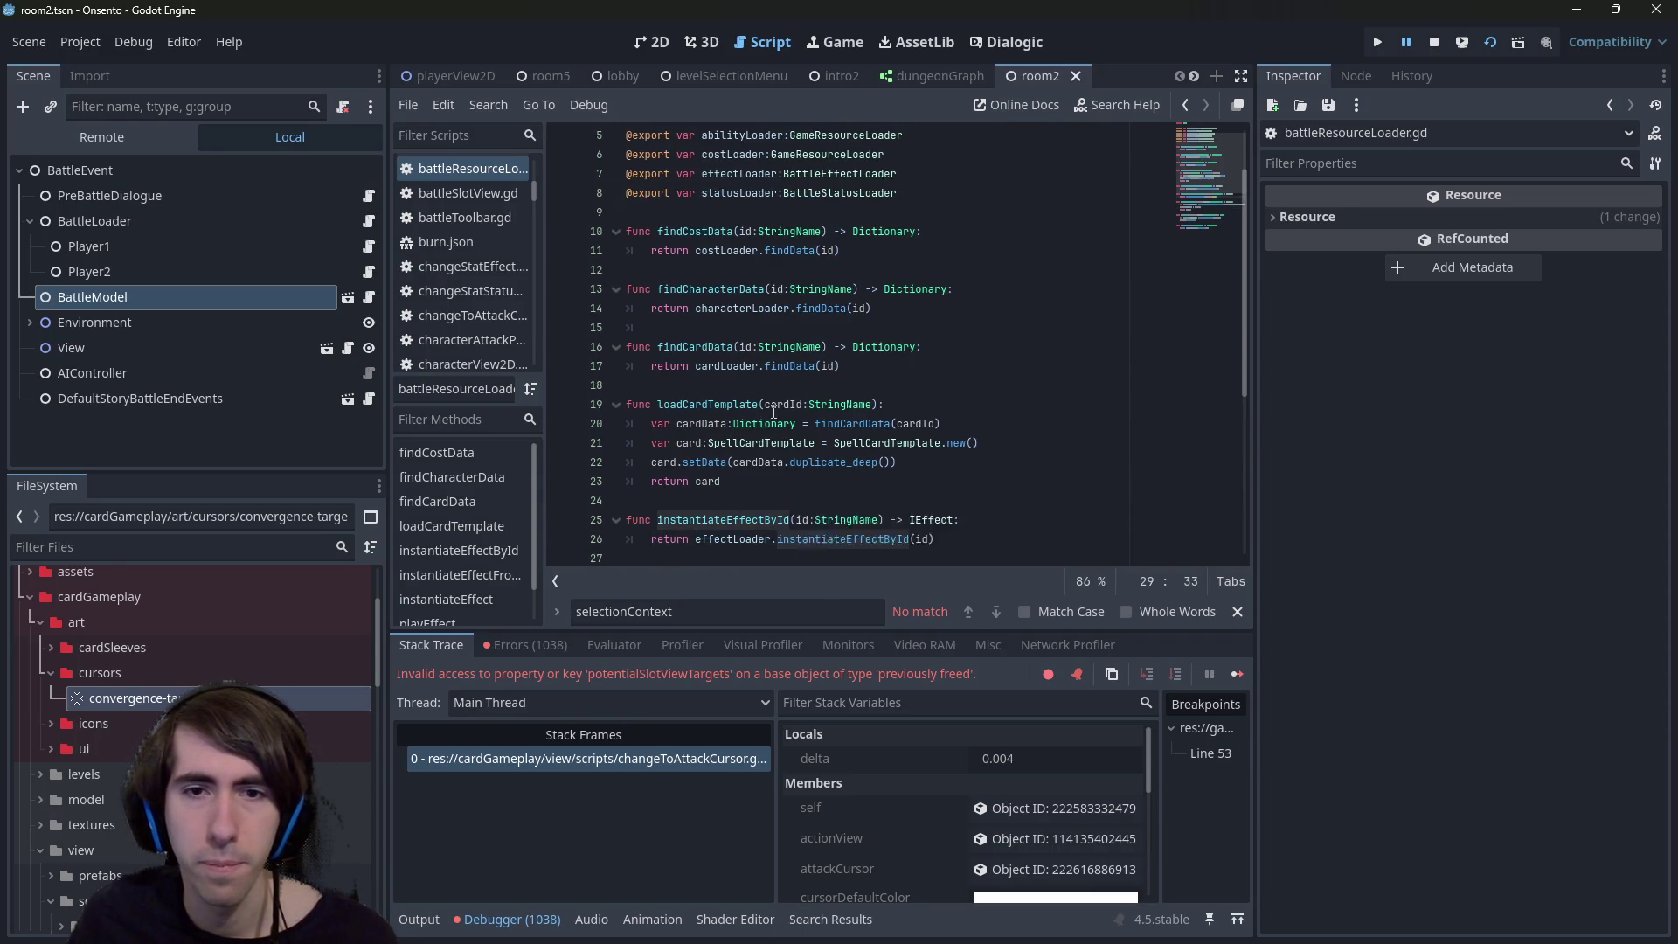
{"action": "scroll", "coordinate": [773, 411], "scroll_direction": "down", "scroll_amount": 3}
{"action": "double_click", "coordinate": [741, 480]}
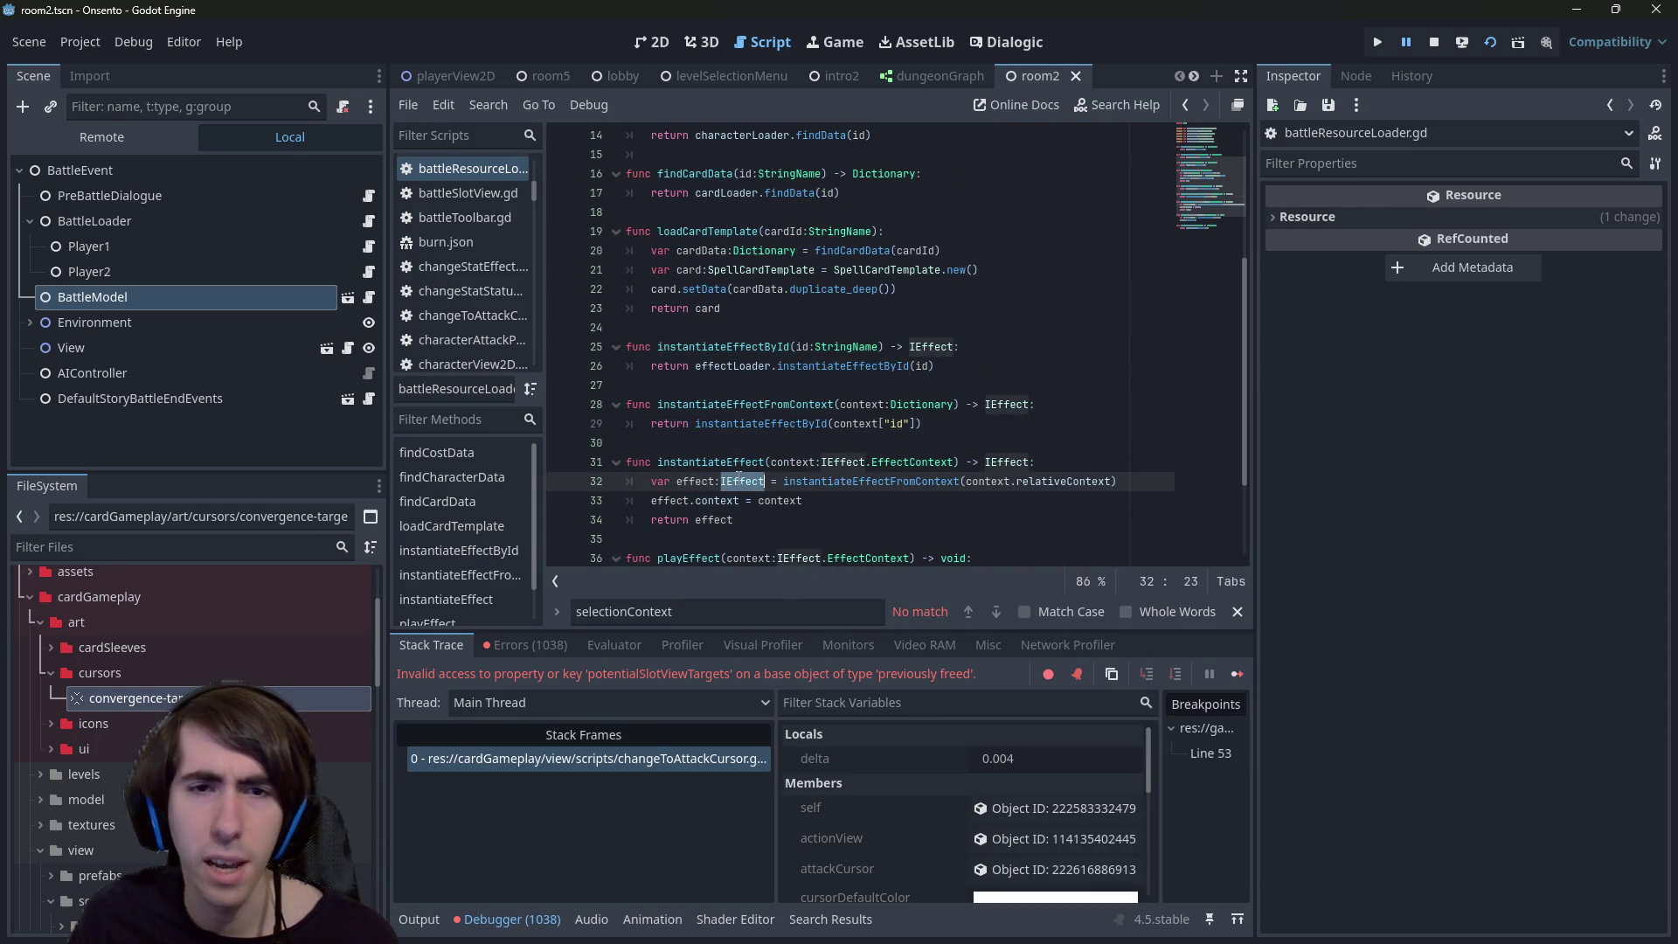
{"action": "double_click", "coordinate": [726, 495]}
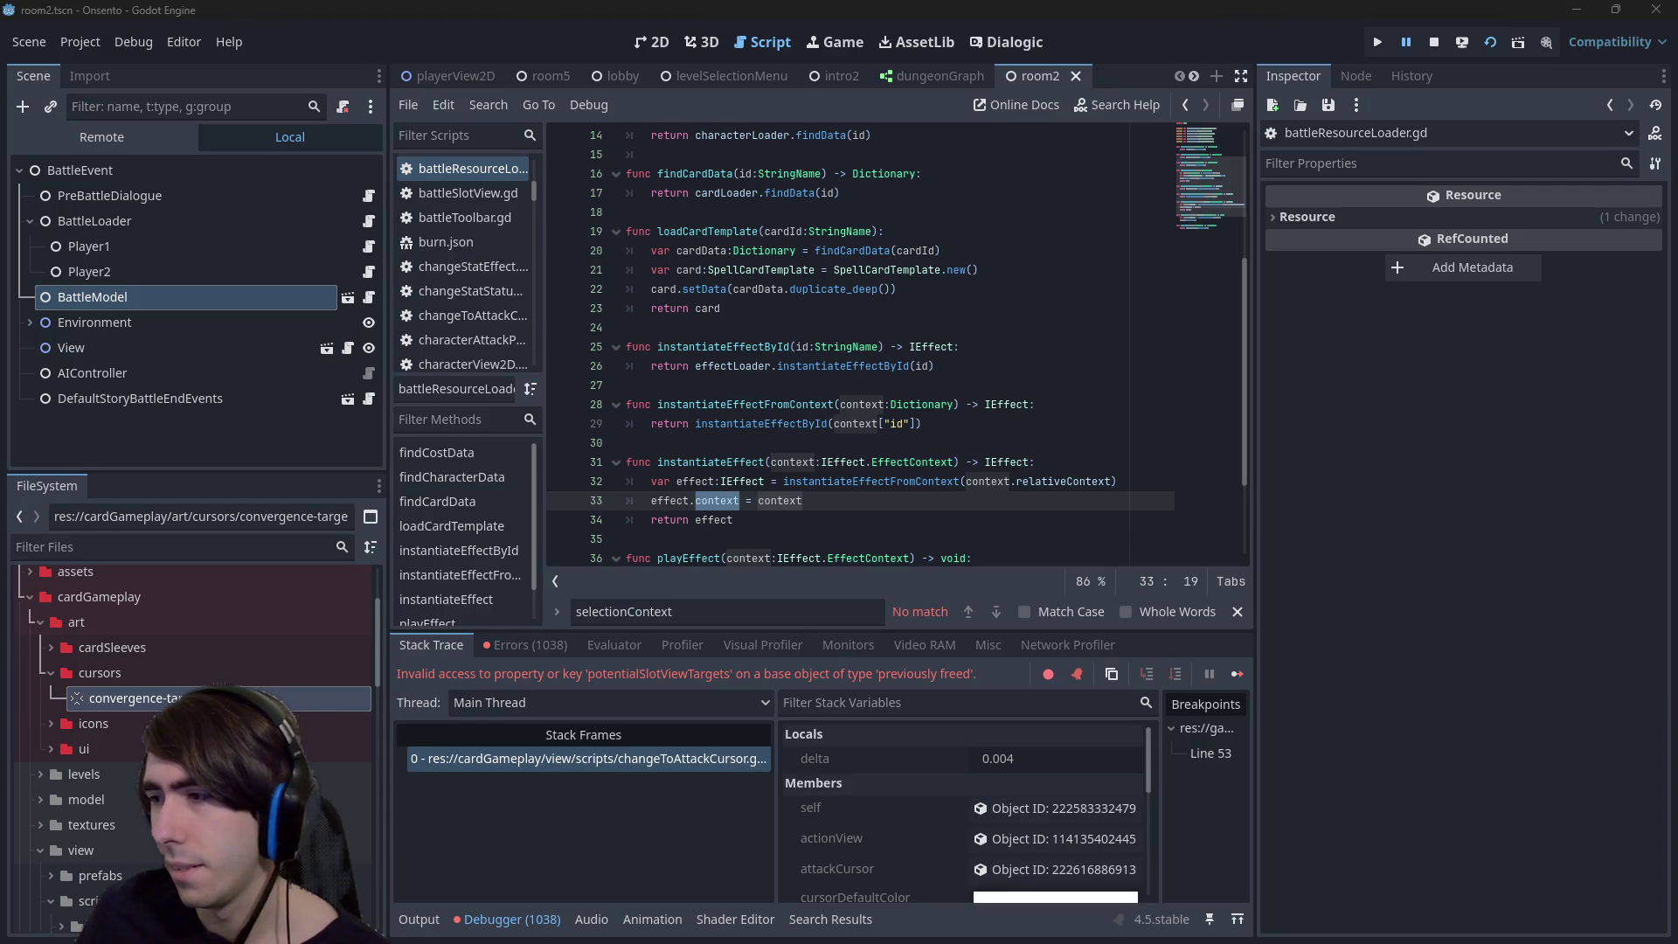
Start a new 'context.effect' line after the context assignment and jump to EffectContext
{"action": "left_click", "coordinate": [855, 501]}
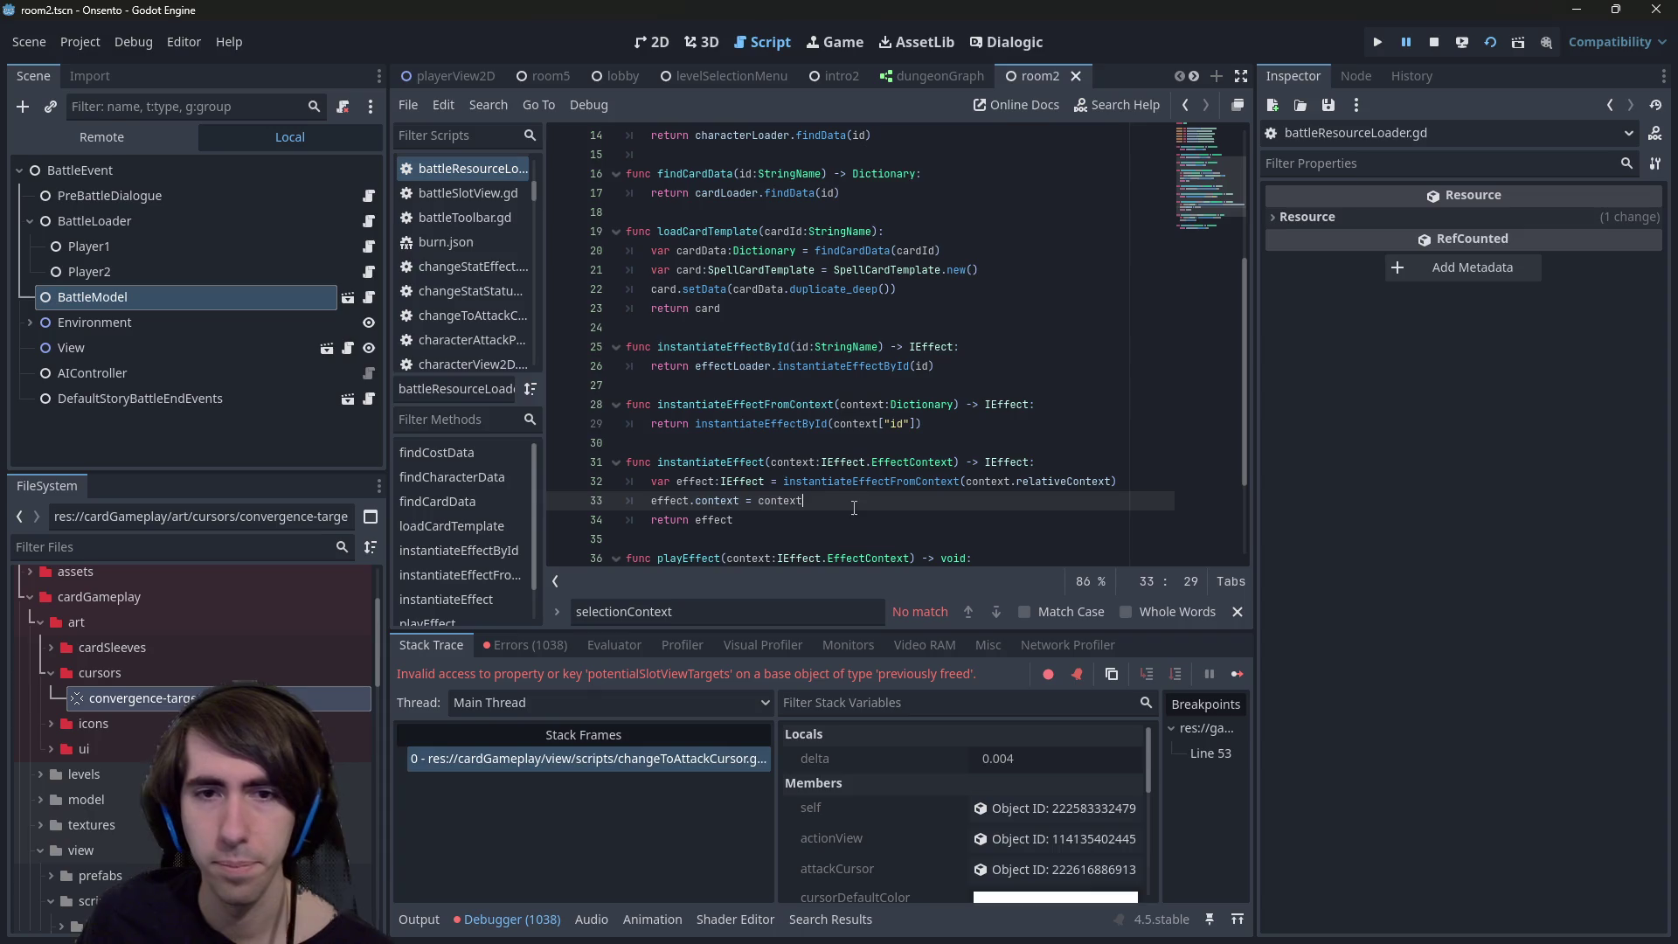
{"action": "key", "text": "Return"}
{"action": "type", "text": "context.effect"}
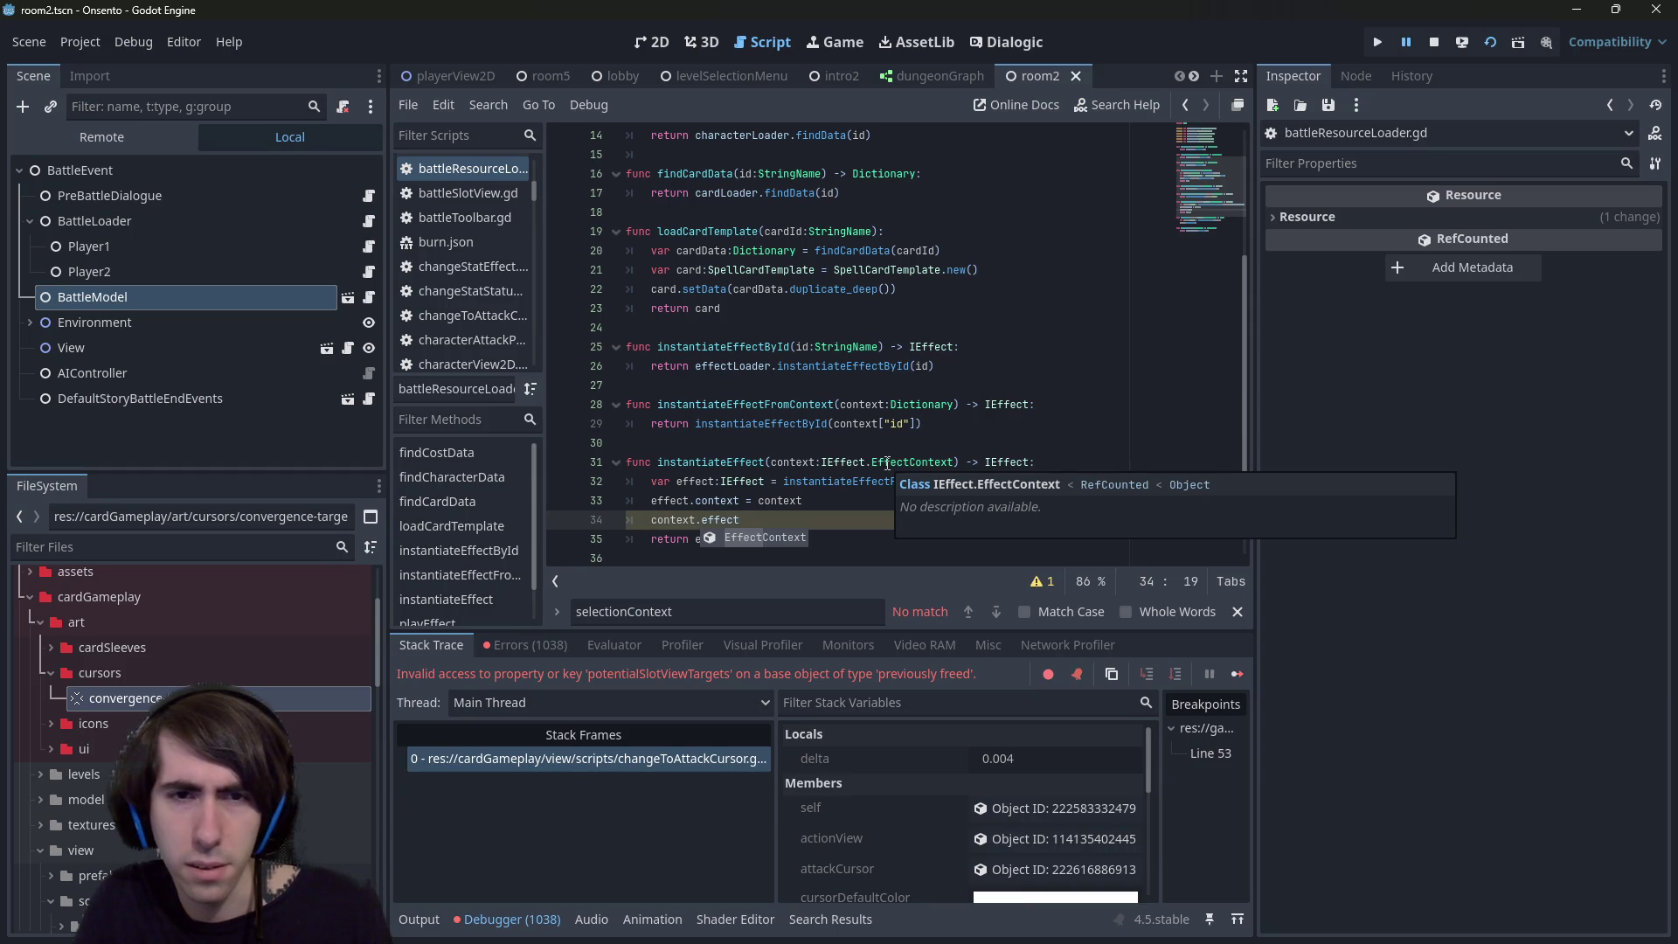
{"action": "left_click", "coordinate": [887, 463], "text": "ctrl"}
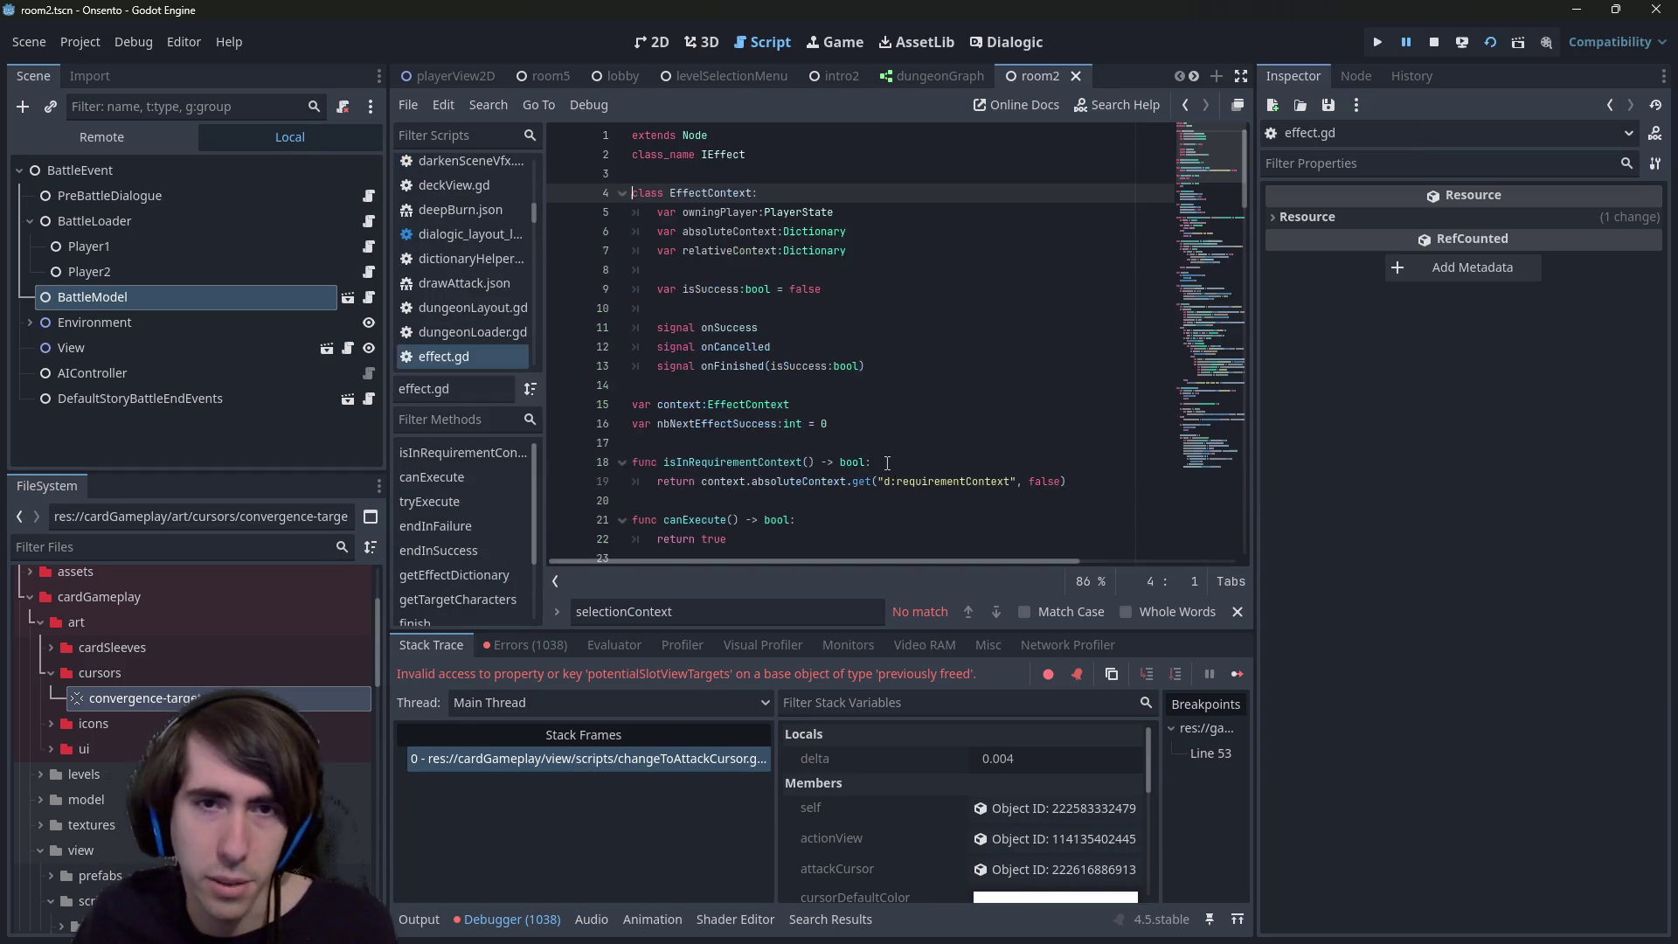
Declare 'var effects:Array[IEffect] = []' in EffectContext, then go back to battleResourceLoader.gd
{"action": "left_click", "coordinate": [861, 366]}
{"action": "left_click", "coordinate": [838, 192]}
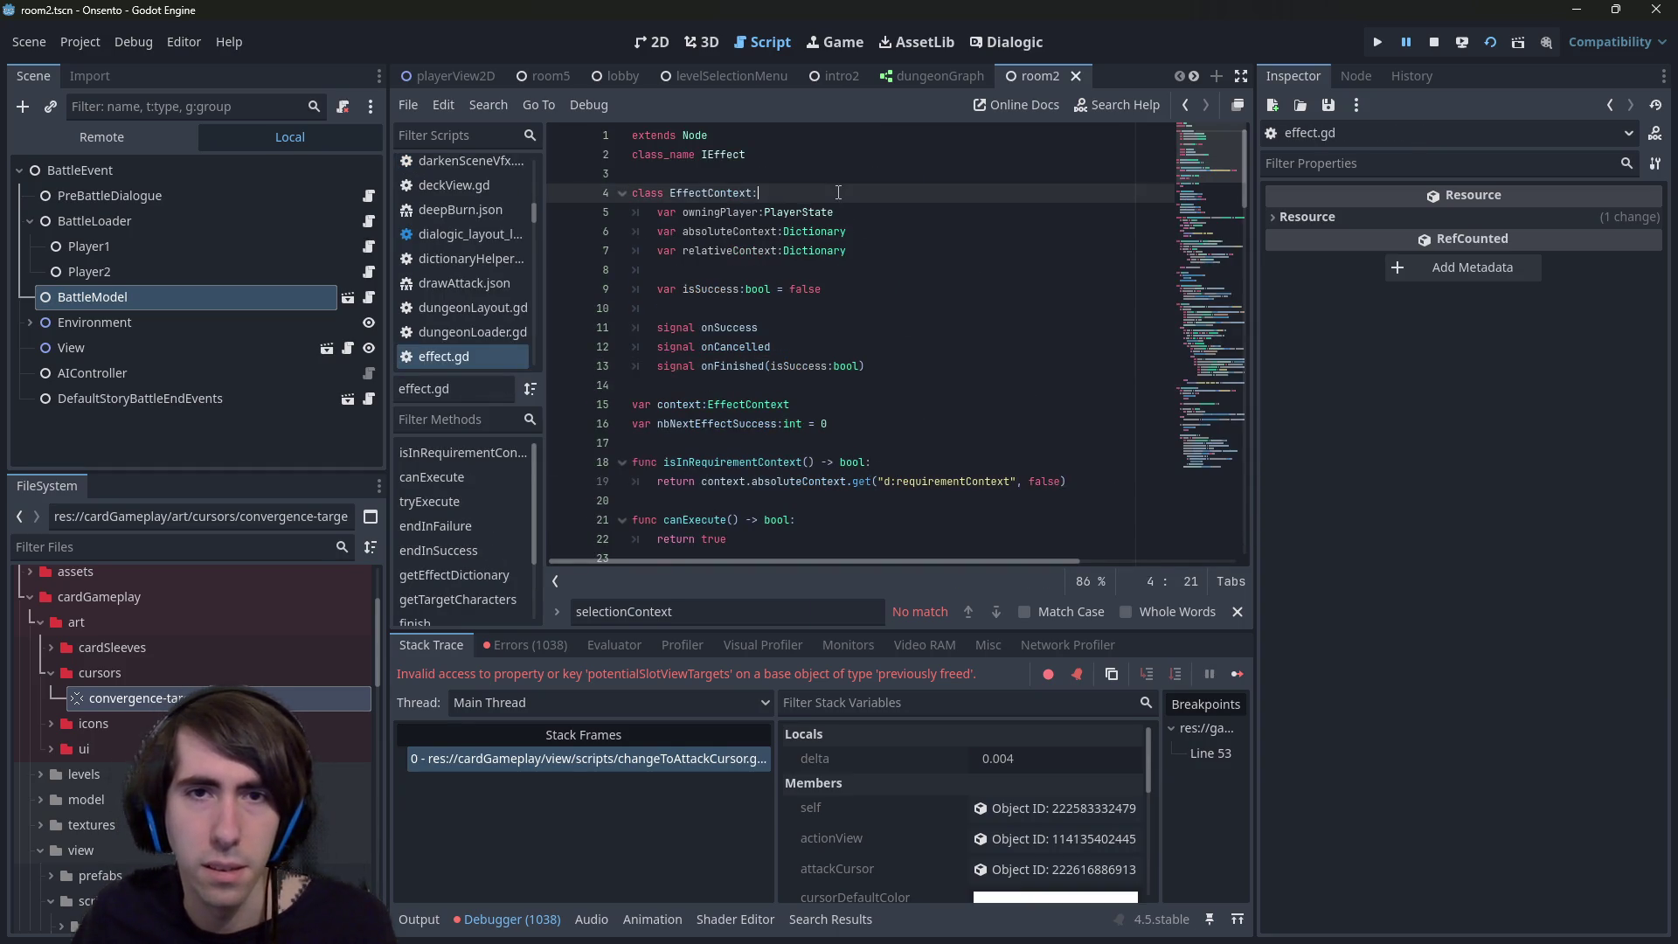
{"action": "key", "text": "Return"}
{"action": "type", "text": "var effects"}
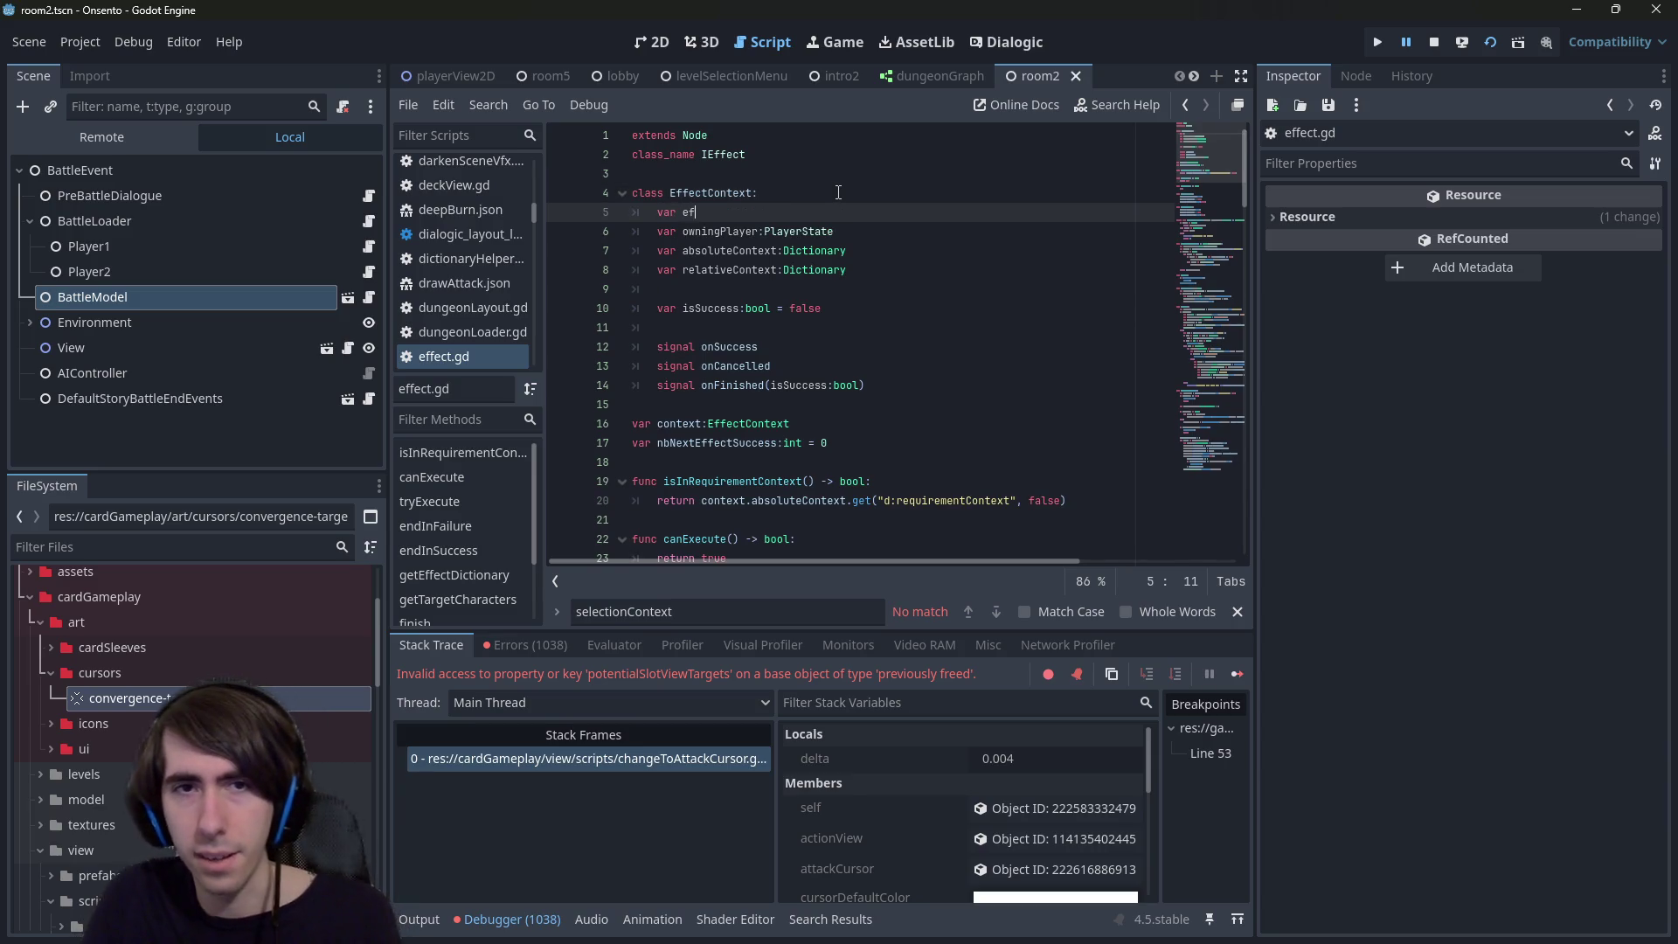
{"action": "type", "text": ":Array["}
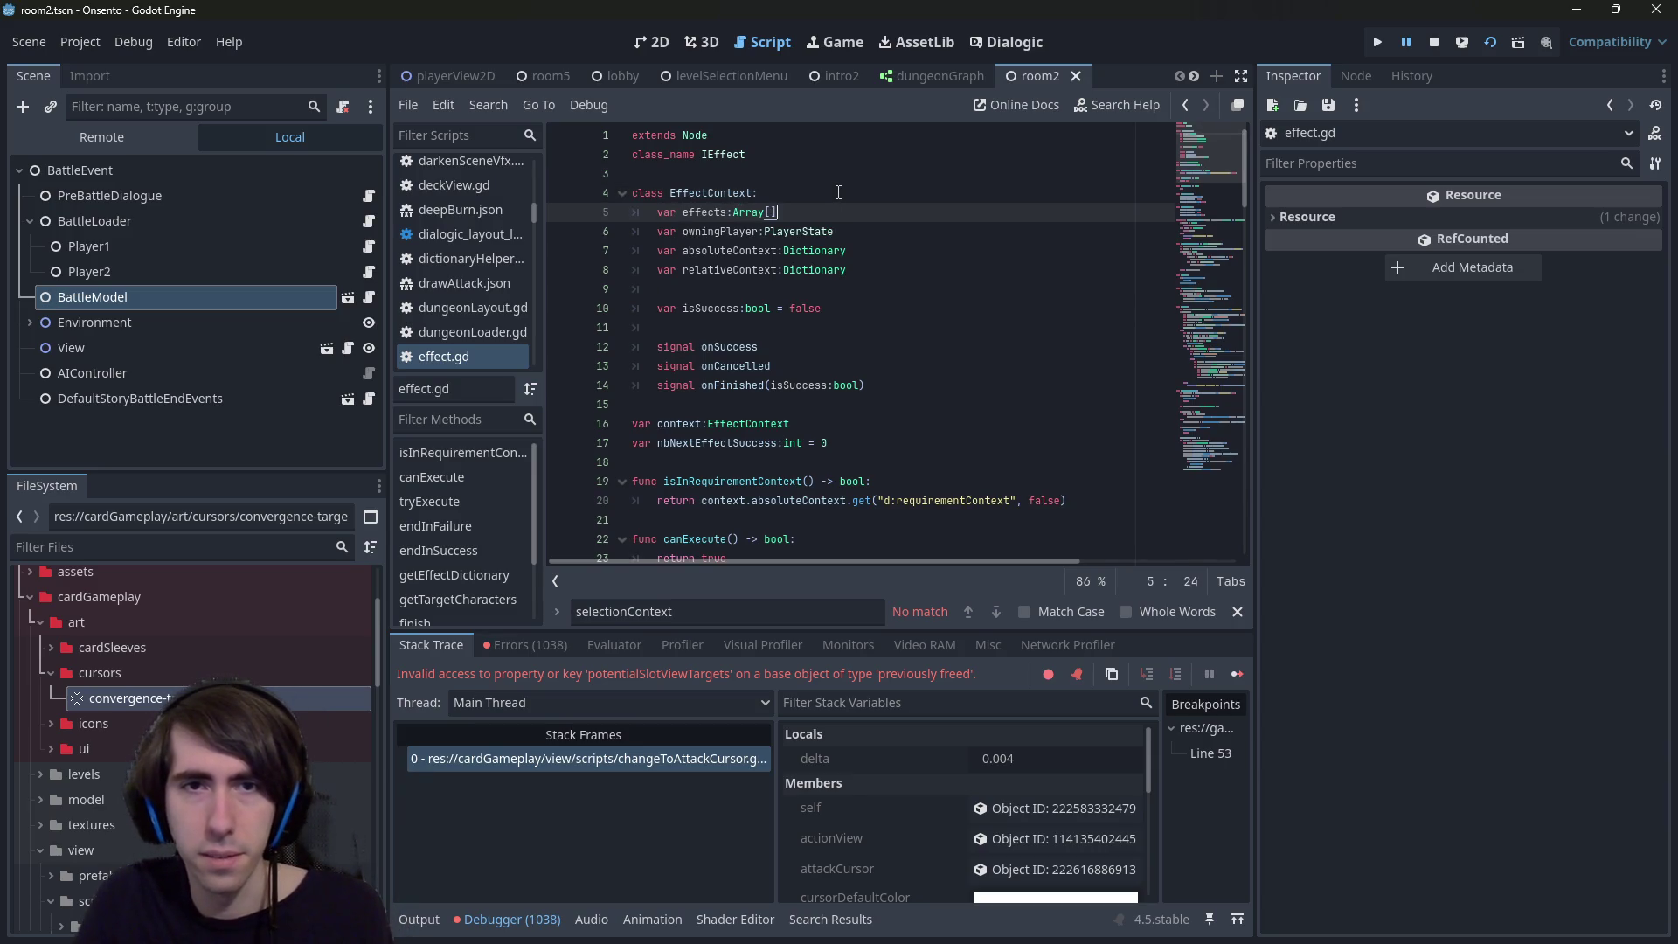
{"action": "type", "text": "IEffect]"}
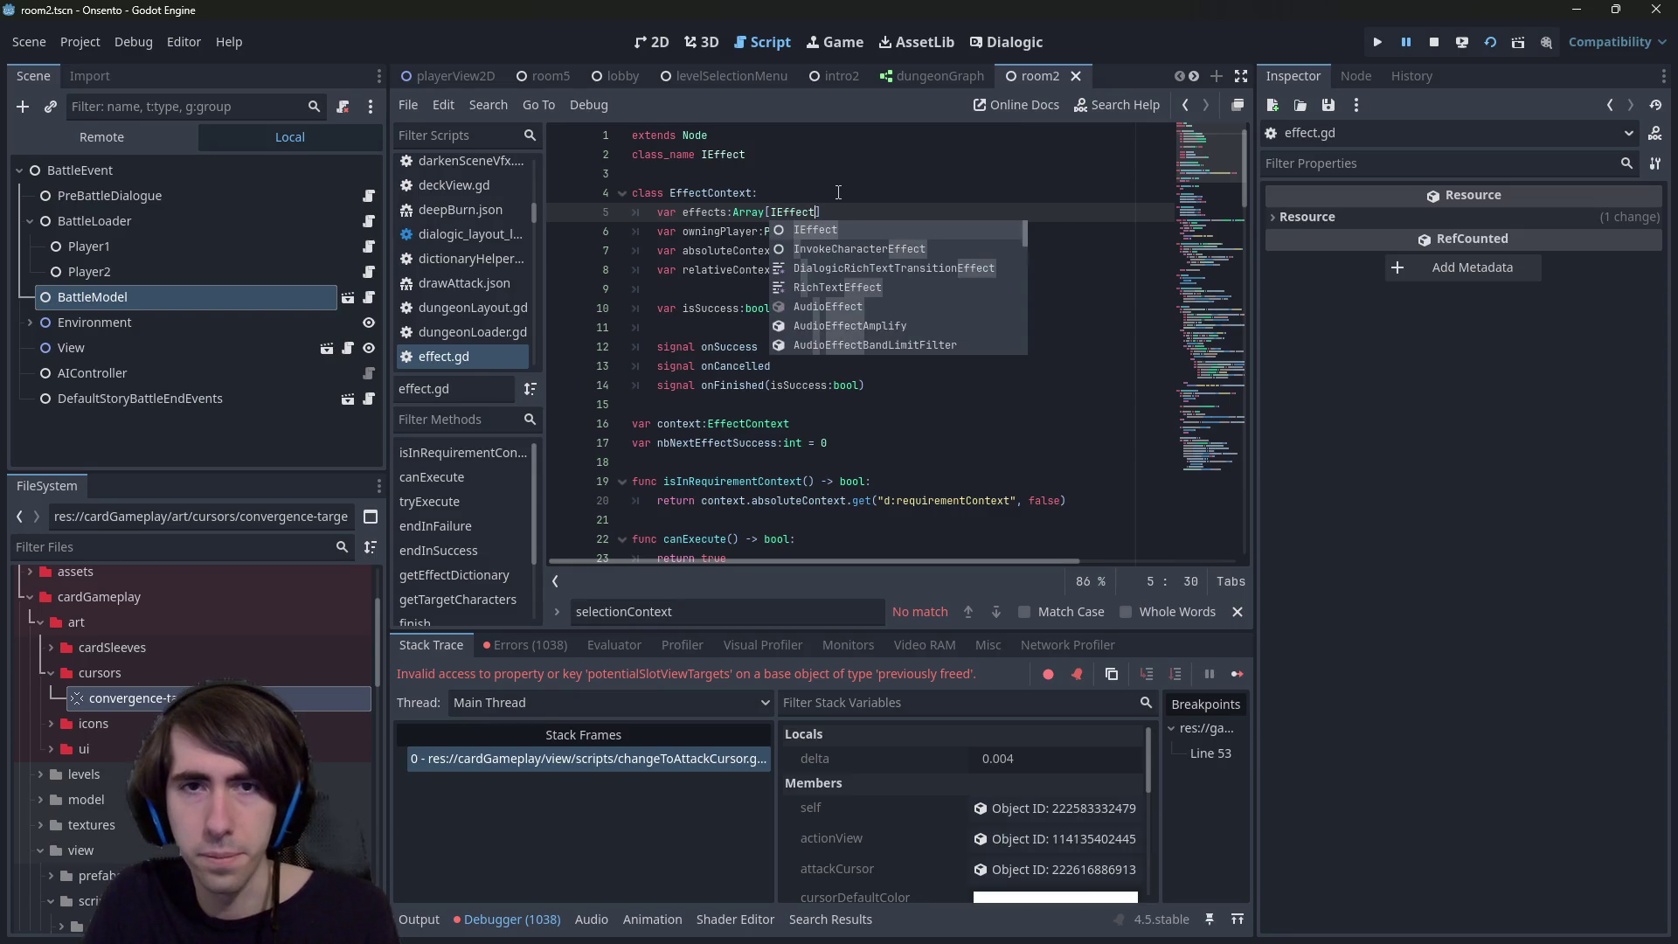
{"action": "type", "text": " = []"}
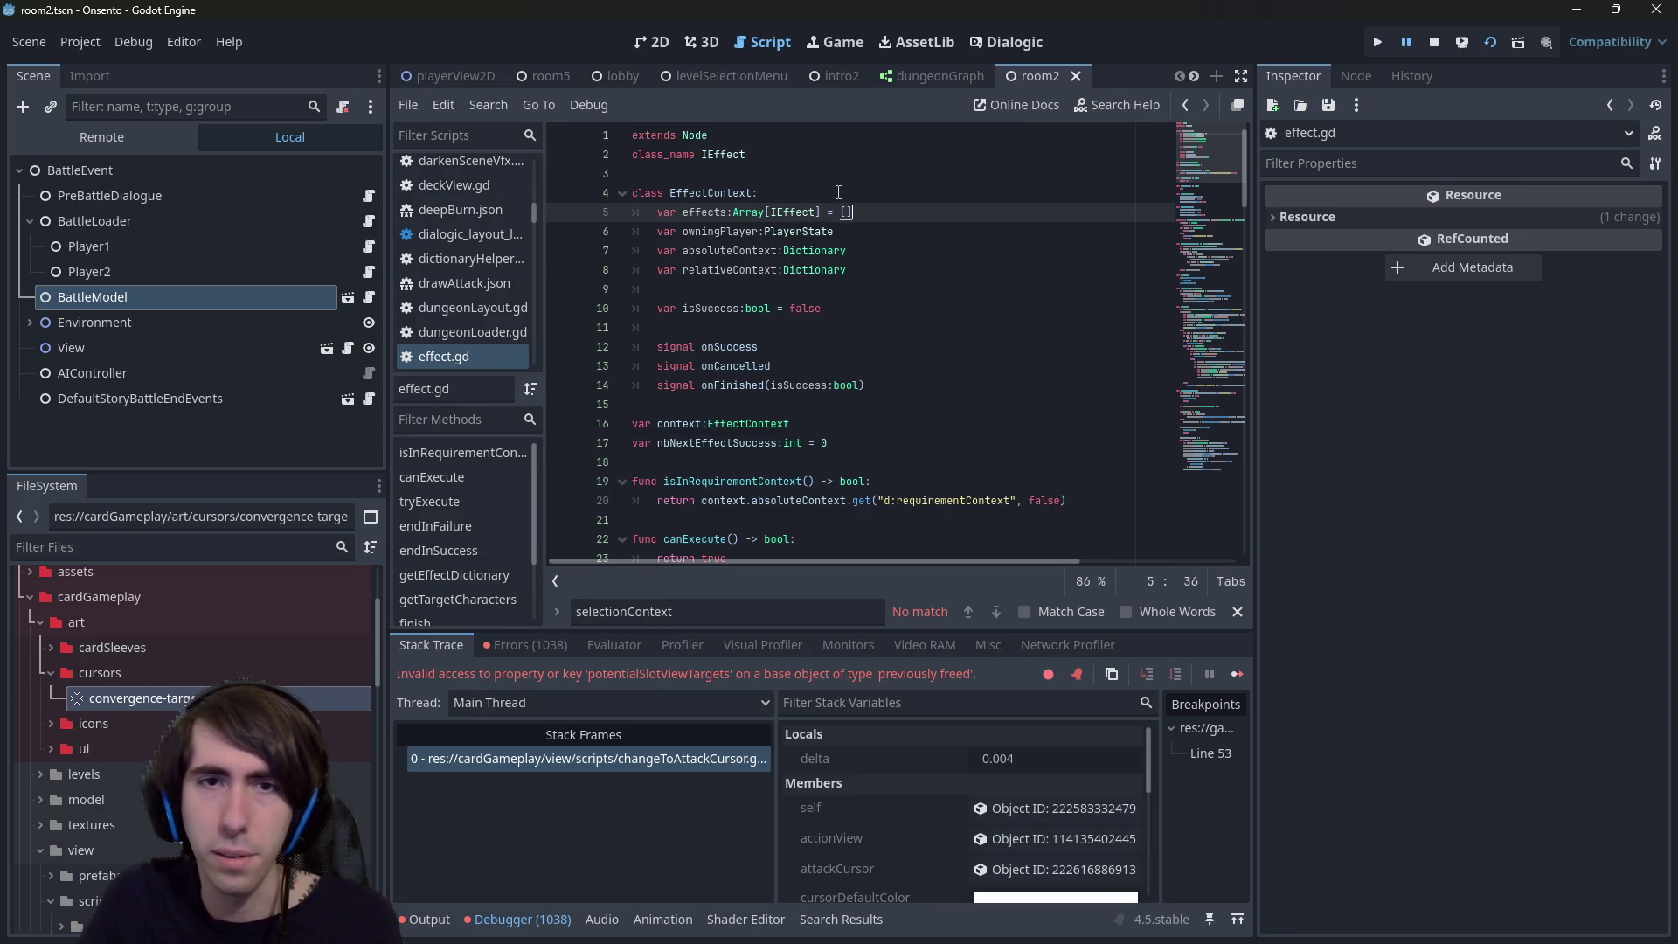
{"action": "key", "text": "alt+Left"}
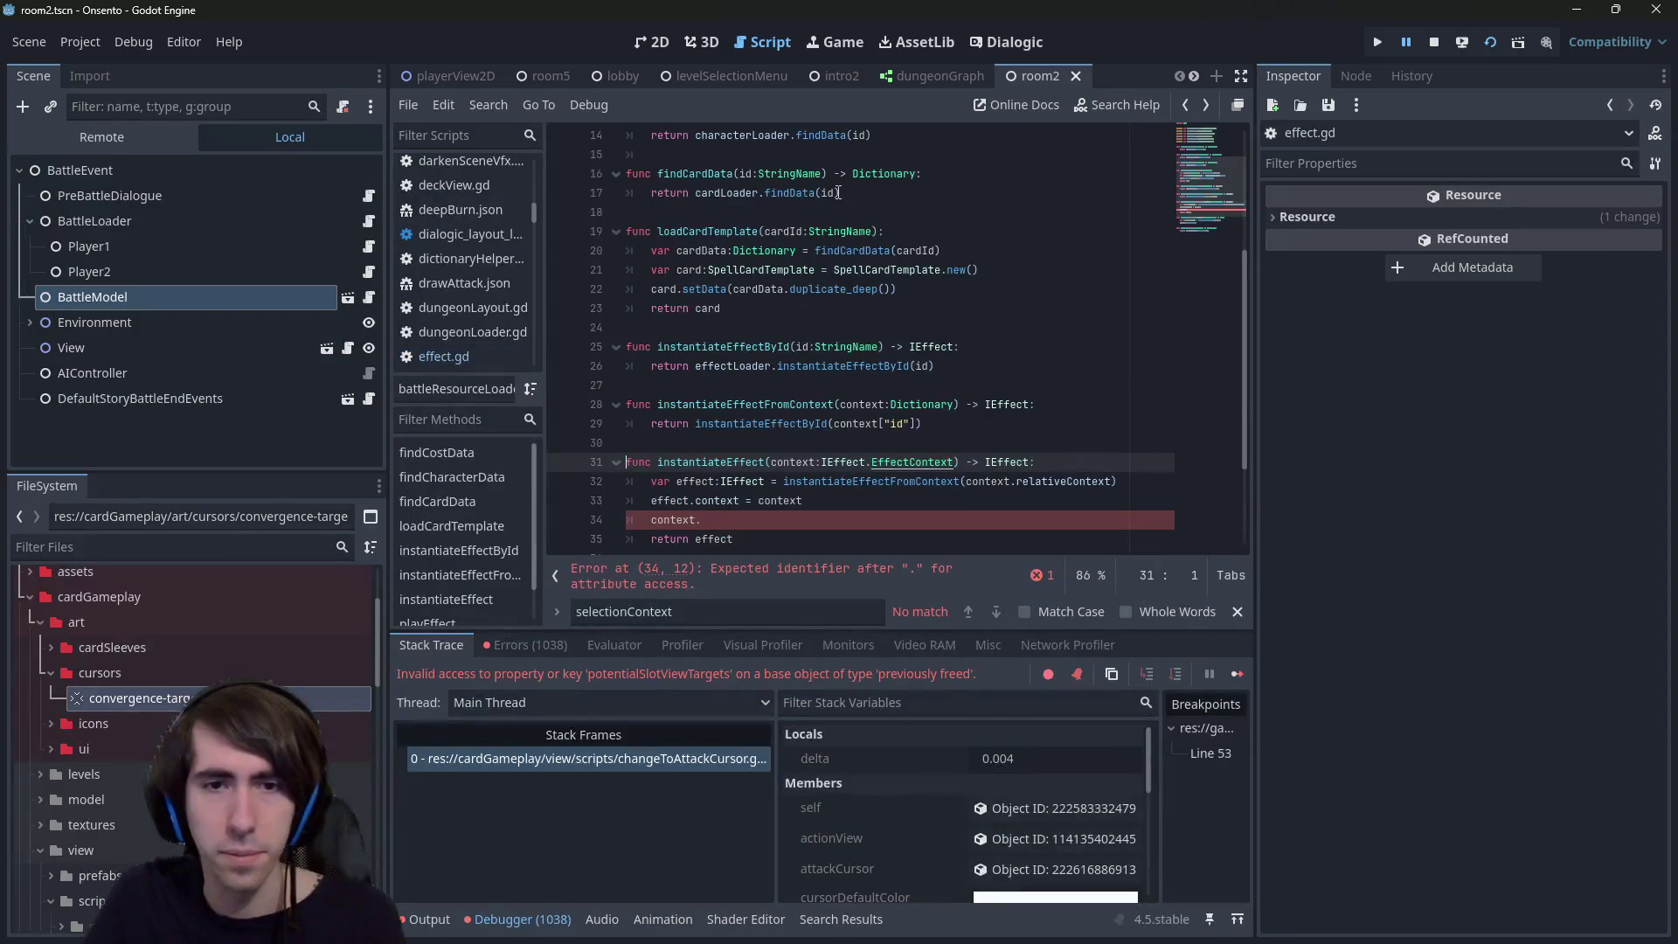
Complete line 34 as context.effects.push_back(effect) using autocomplete
{"action": "key", "text": "Down"}
{"action": "key", "text": "Down"}
{"action": "key", "text": "Down"}
{"action": "key", "text": "End"}
{"action": "type", "text": "eff"}
{"action": "key", "text": "Return"}
{"action": "type", "text": ".pu"}
{"action": "key", "text": "Return"}
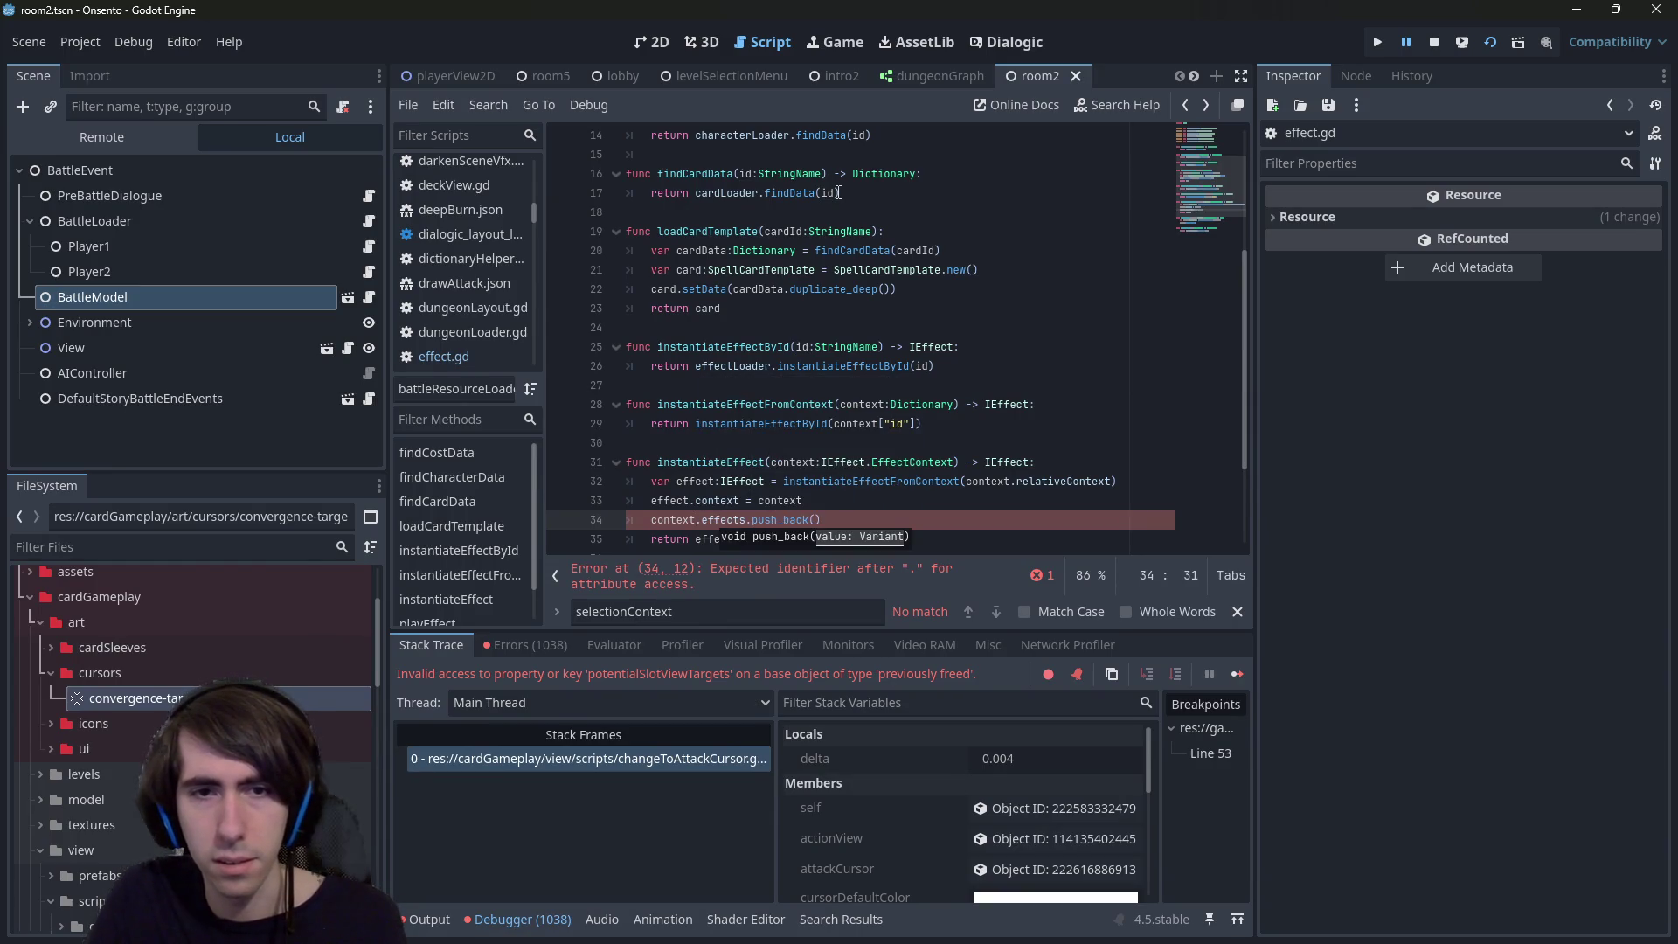
{"action": "type", "text": "effect"}
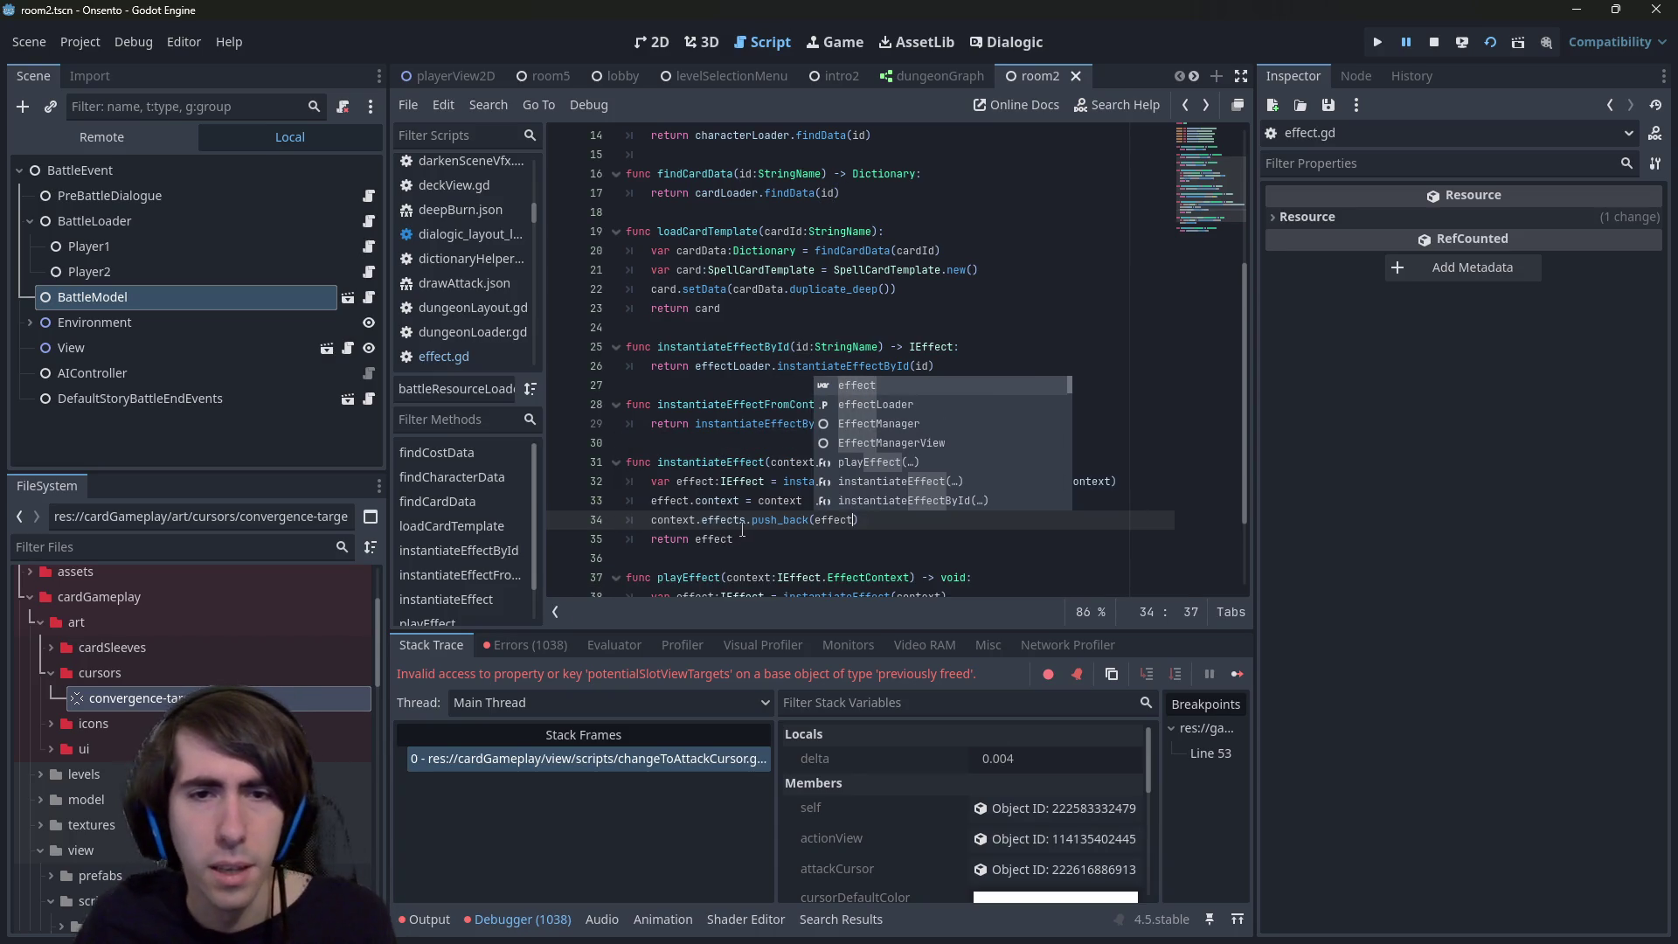
{"action": "left_click", "coordinate": [743, 530]}
Review context and instantiateEffectById around the new line, then return to effect.gd
{"action": "double_click", "coordinate": [717, 501]}
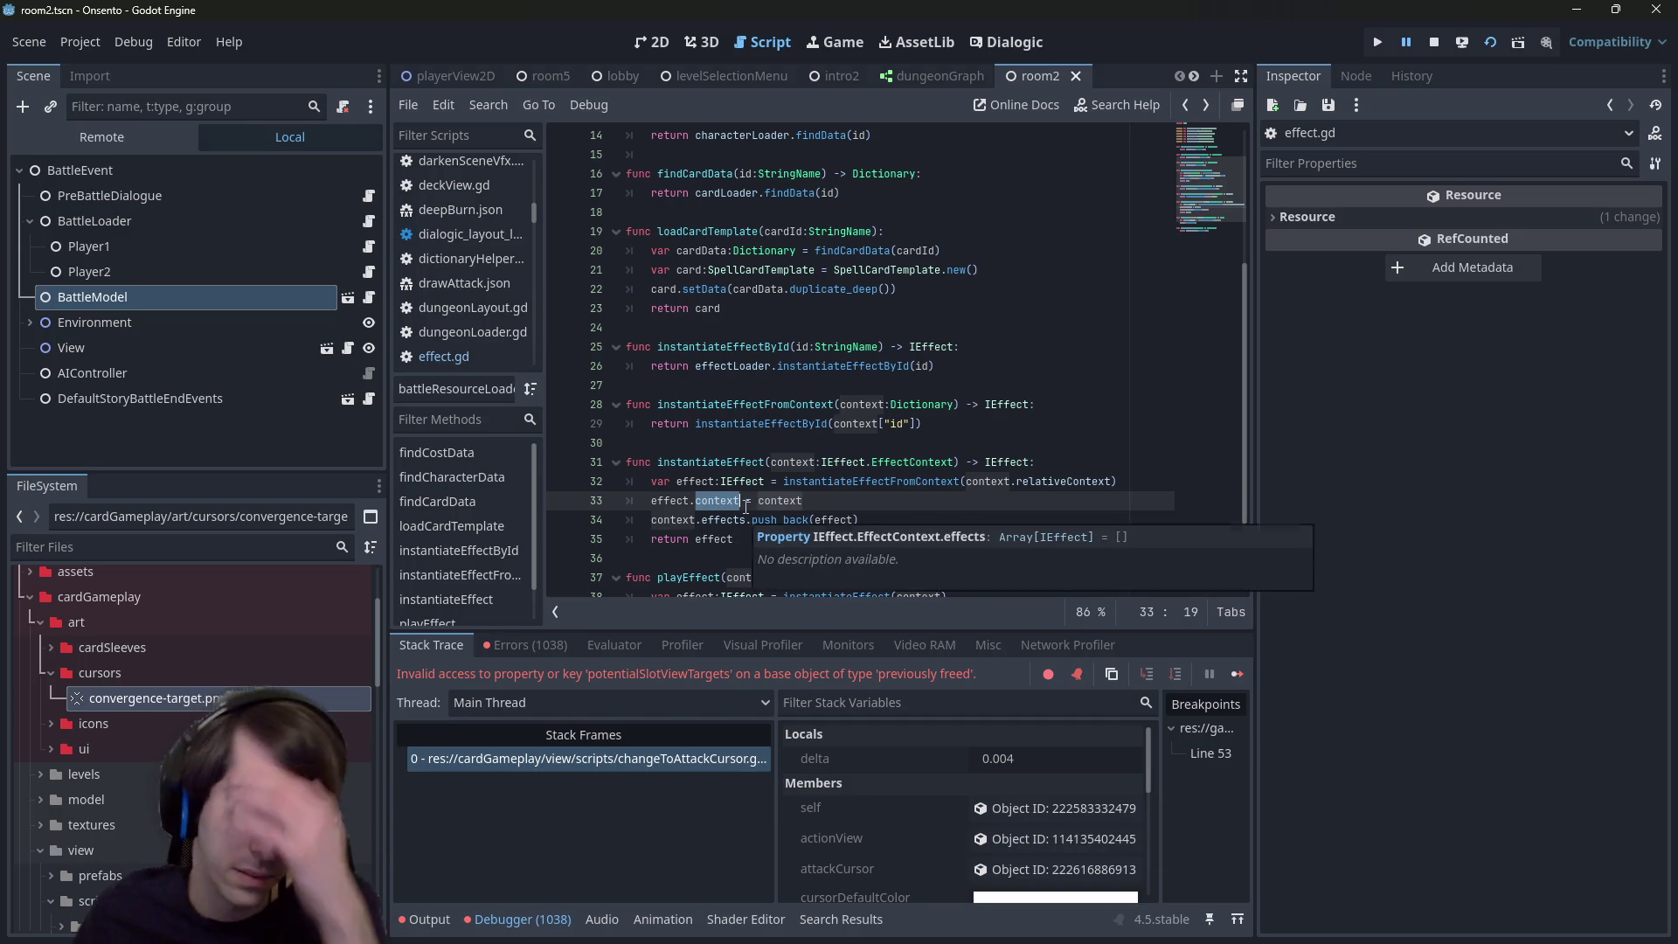
{"action": "double_click", "coordinate": [760, 424]}
{"action": "scroll", "coordinate": [777, 346], "scroll_direction": "down", "scroll_amount": 1}
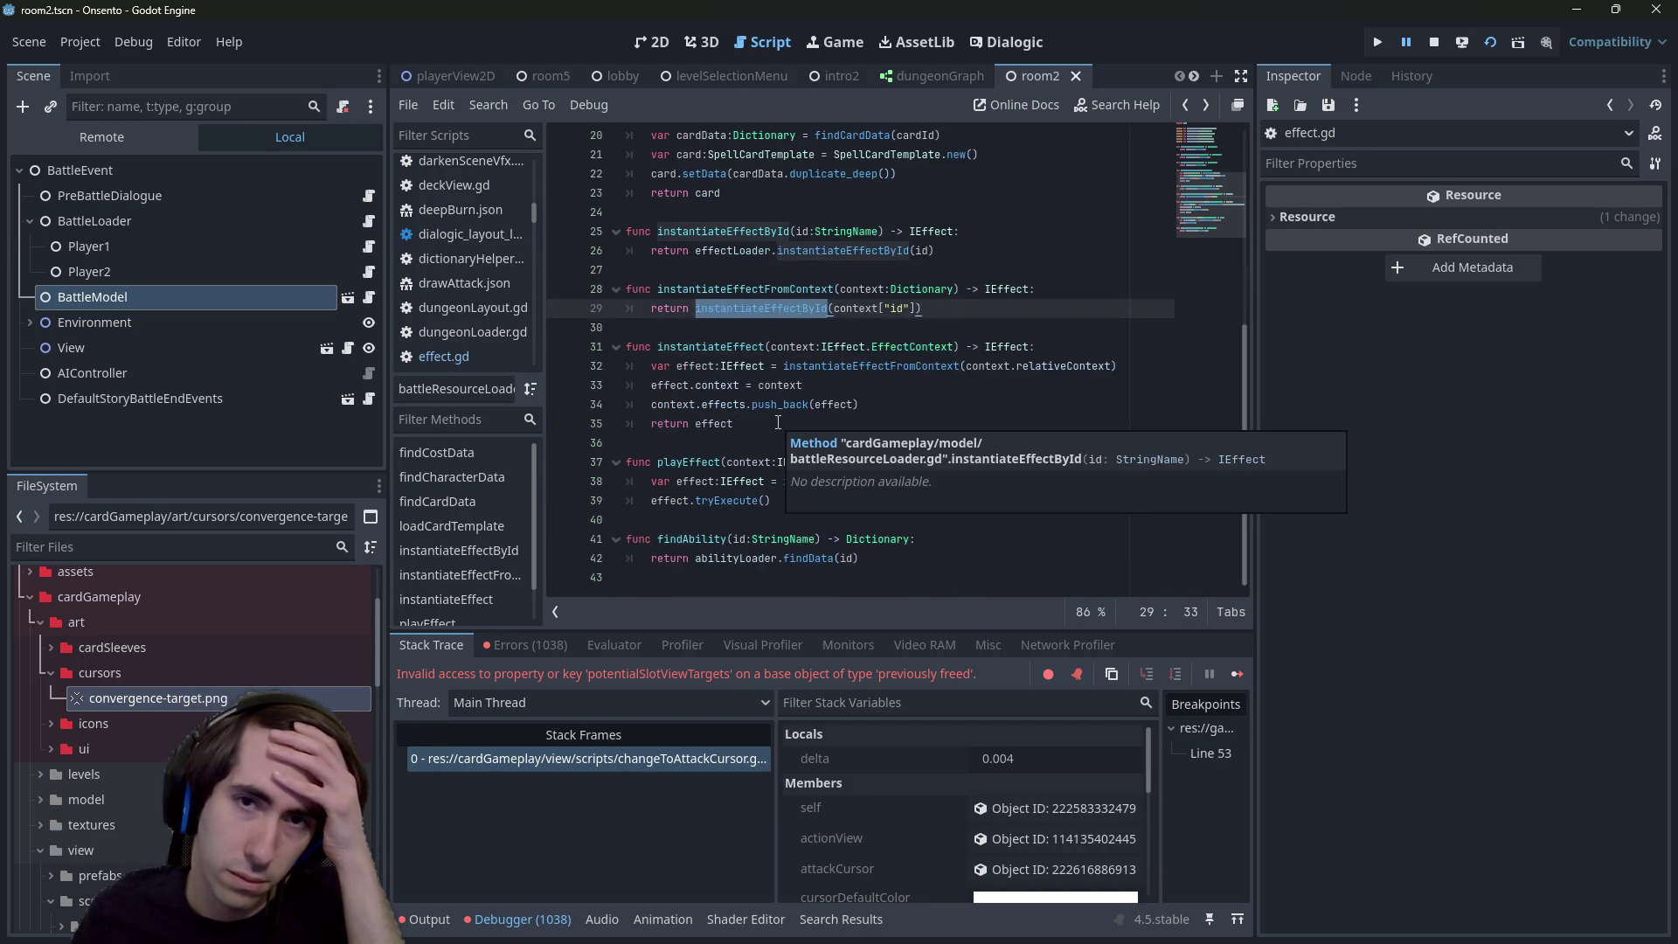
{"action": "double_click", "coordinate": [817, 306]}
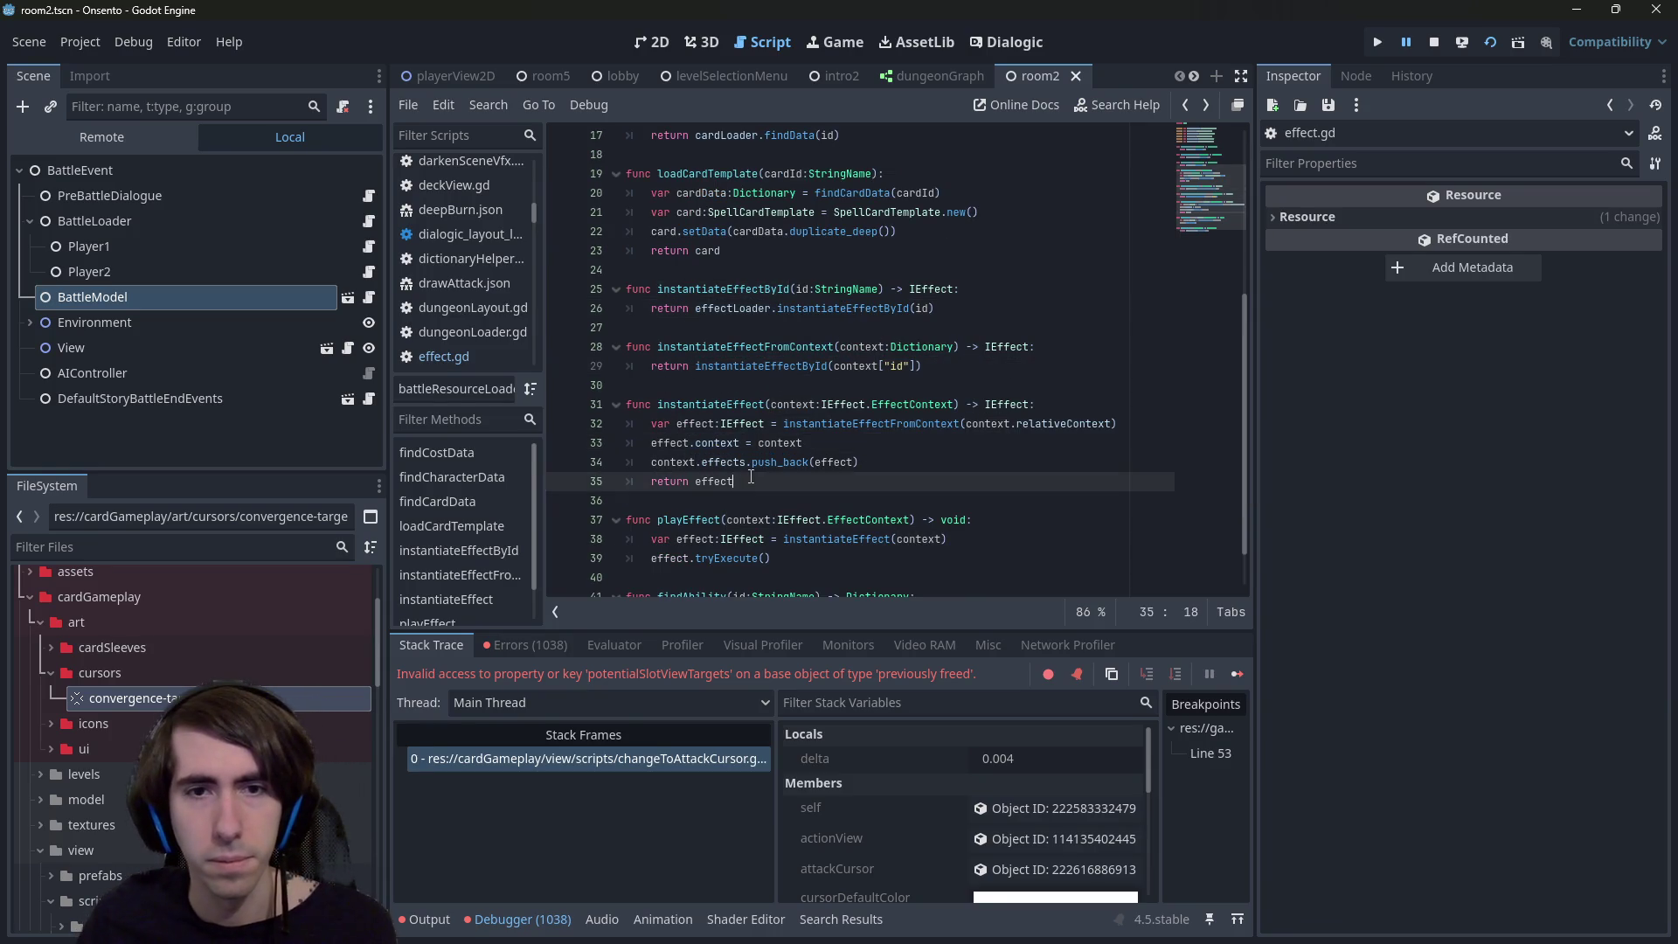
{"action": "left_click", "coordinate": [878, 455]}
{"action": "left_click", "coordinate": [766, 463]}
{"action": "left_click", "coordinate": [722, 424], "text": "ctrl"}
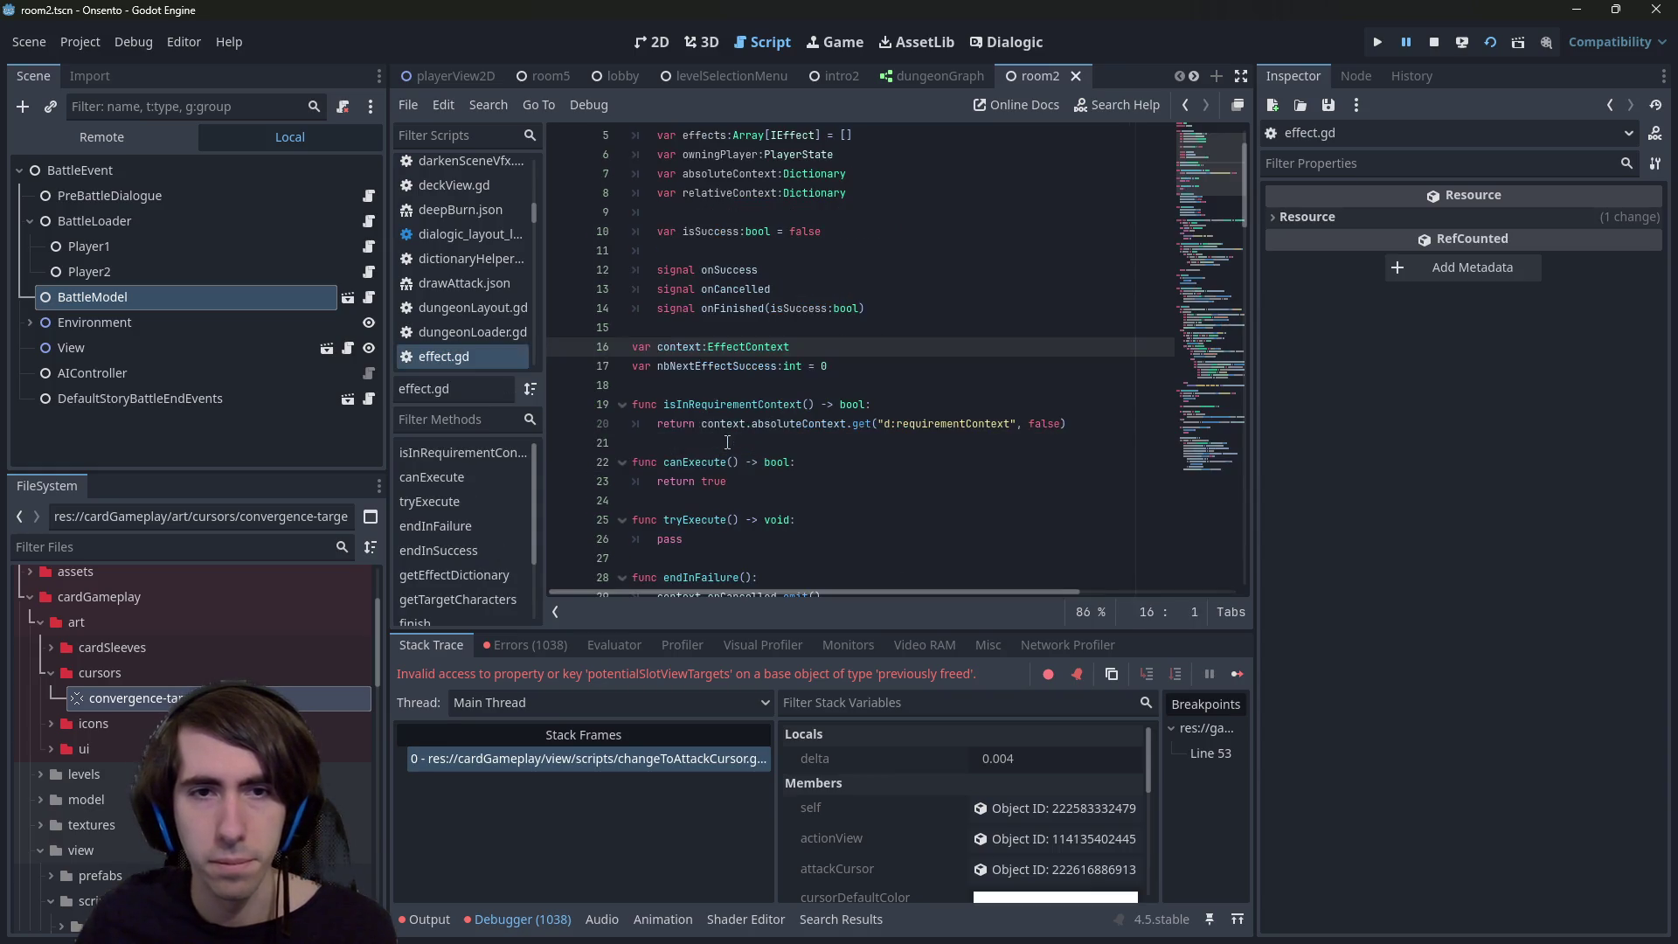
{"action": "double_click", "coordinate": [681, 346]}
{"action": "scroll", "coordinate": [693, 354], "scroll_direction": "up", "scroll_amount": 2}
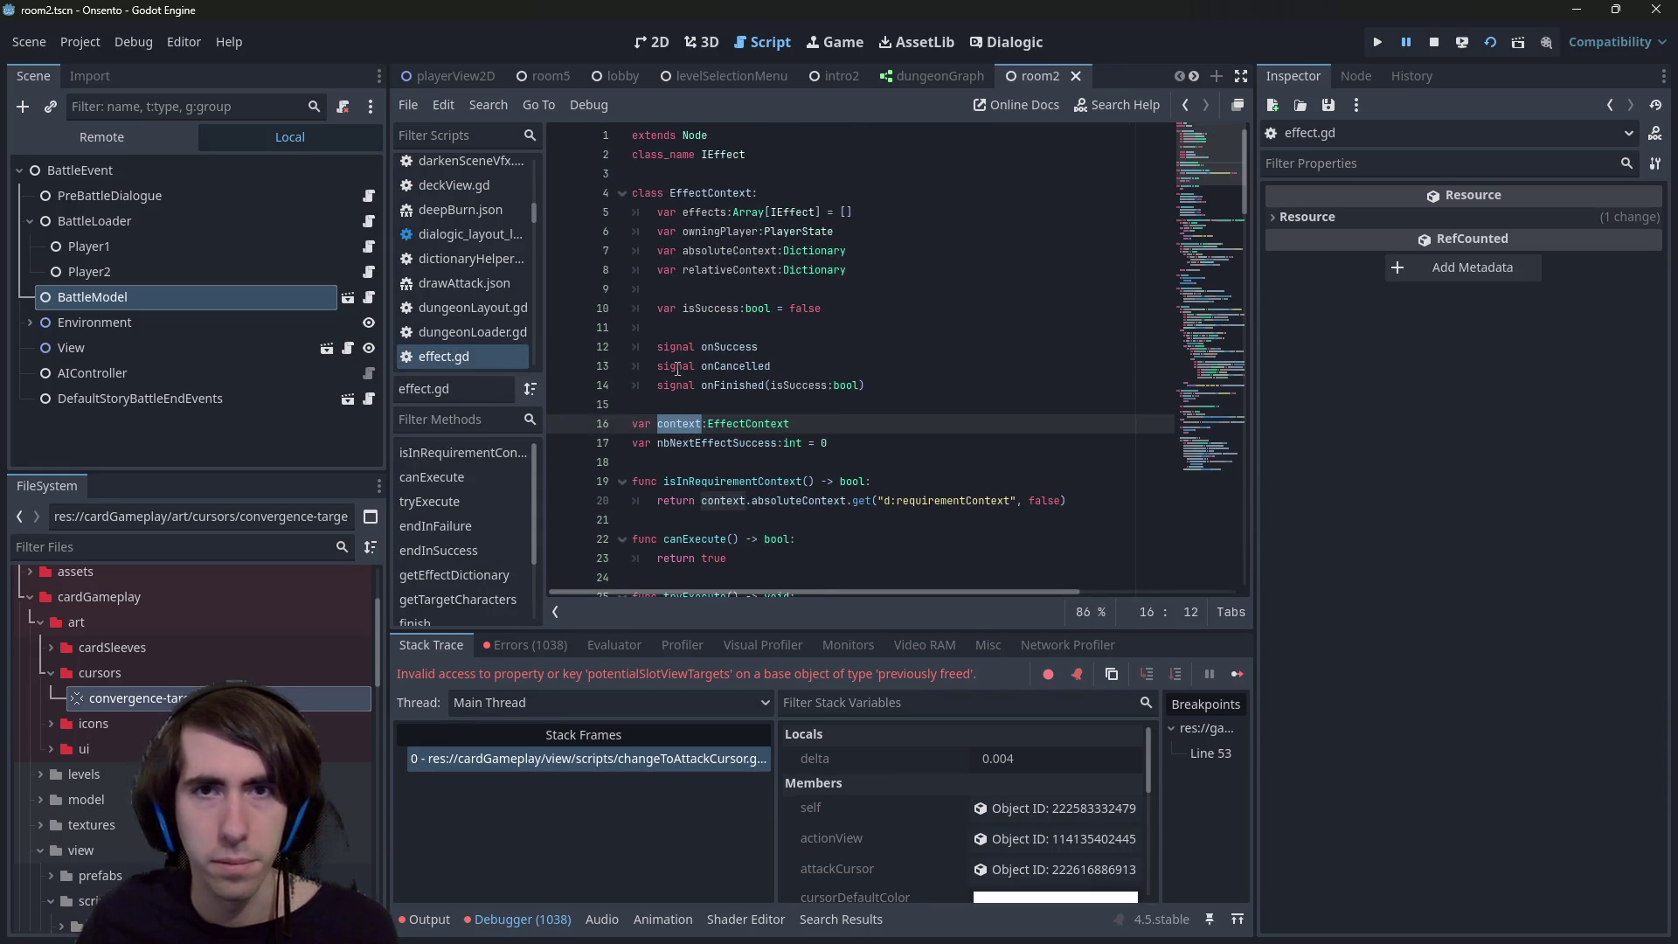
{"action": "left_click_drag", "start_coordinate": [708, 308], "coordinate": [657, 211]}
{"action": "left_click", "coordinate": [708, 307]}
{"action": "double_click", "coordinate": [698, 418]}
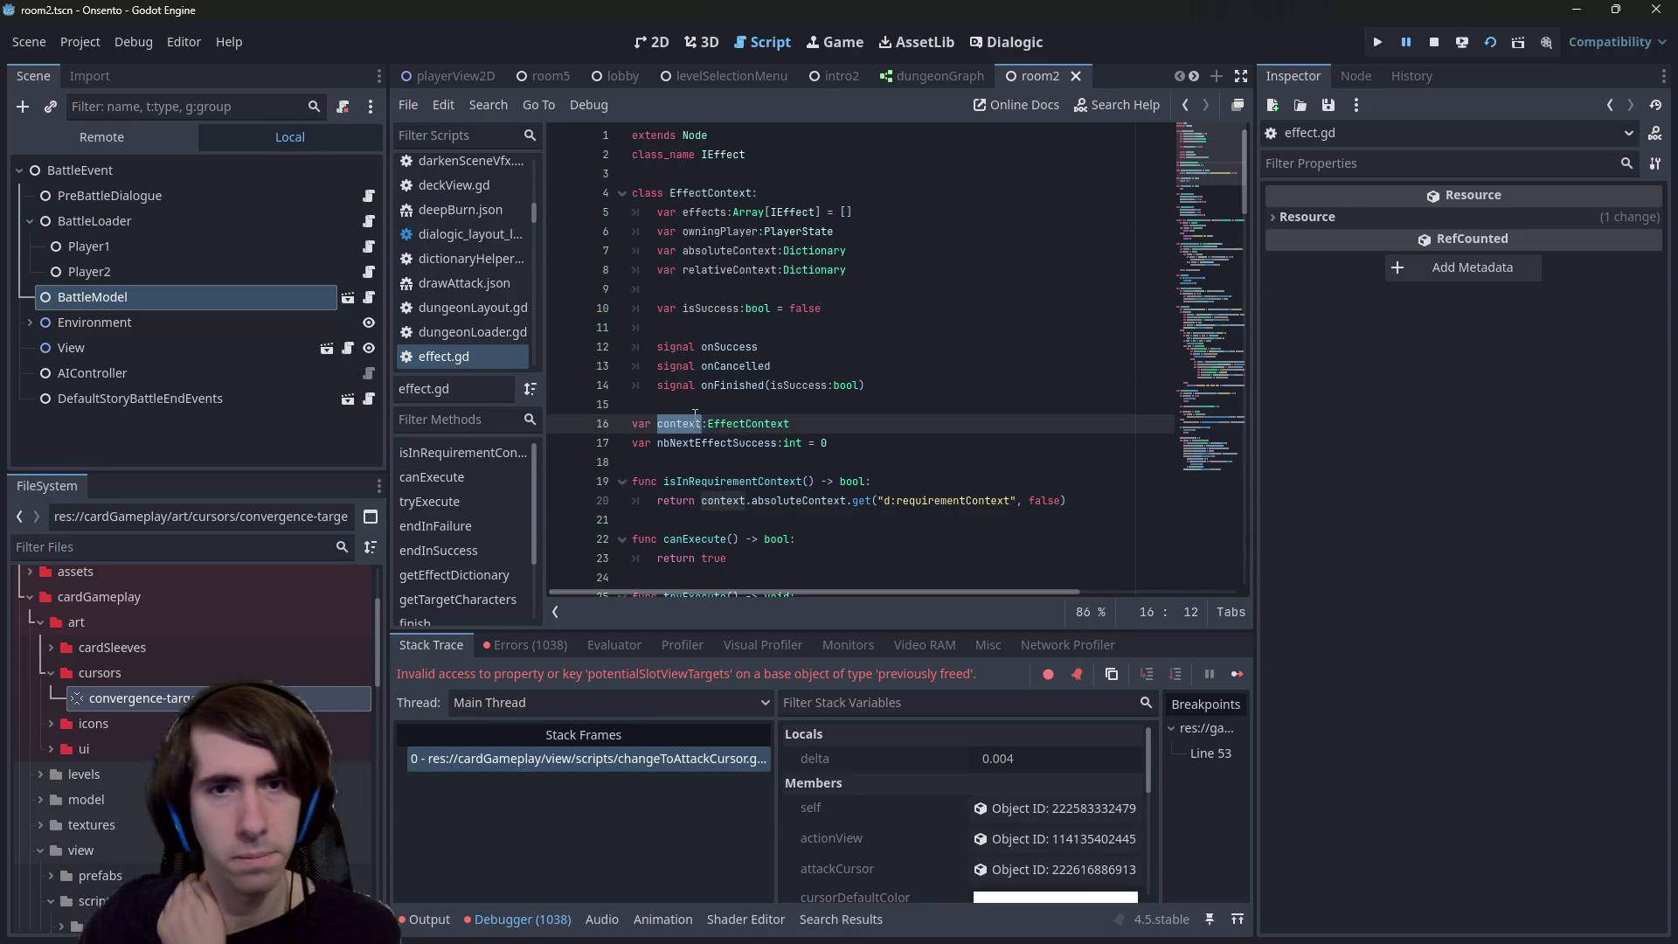
{"action": "scroll", "coordinate": [695, 414], "scroll_direction": "down", "scroll_amount": 3}
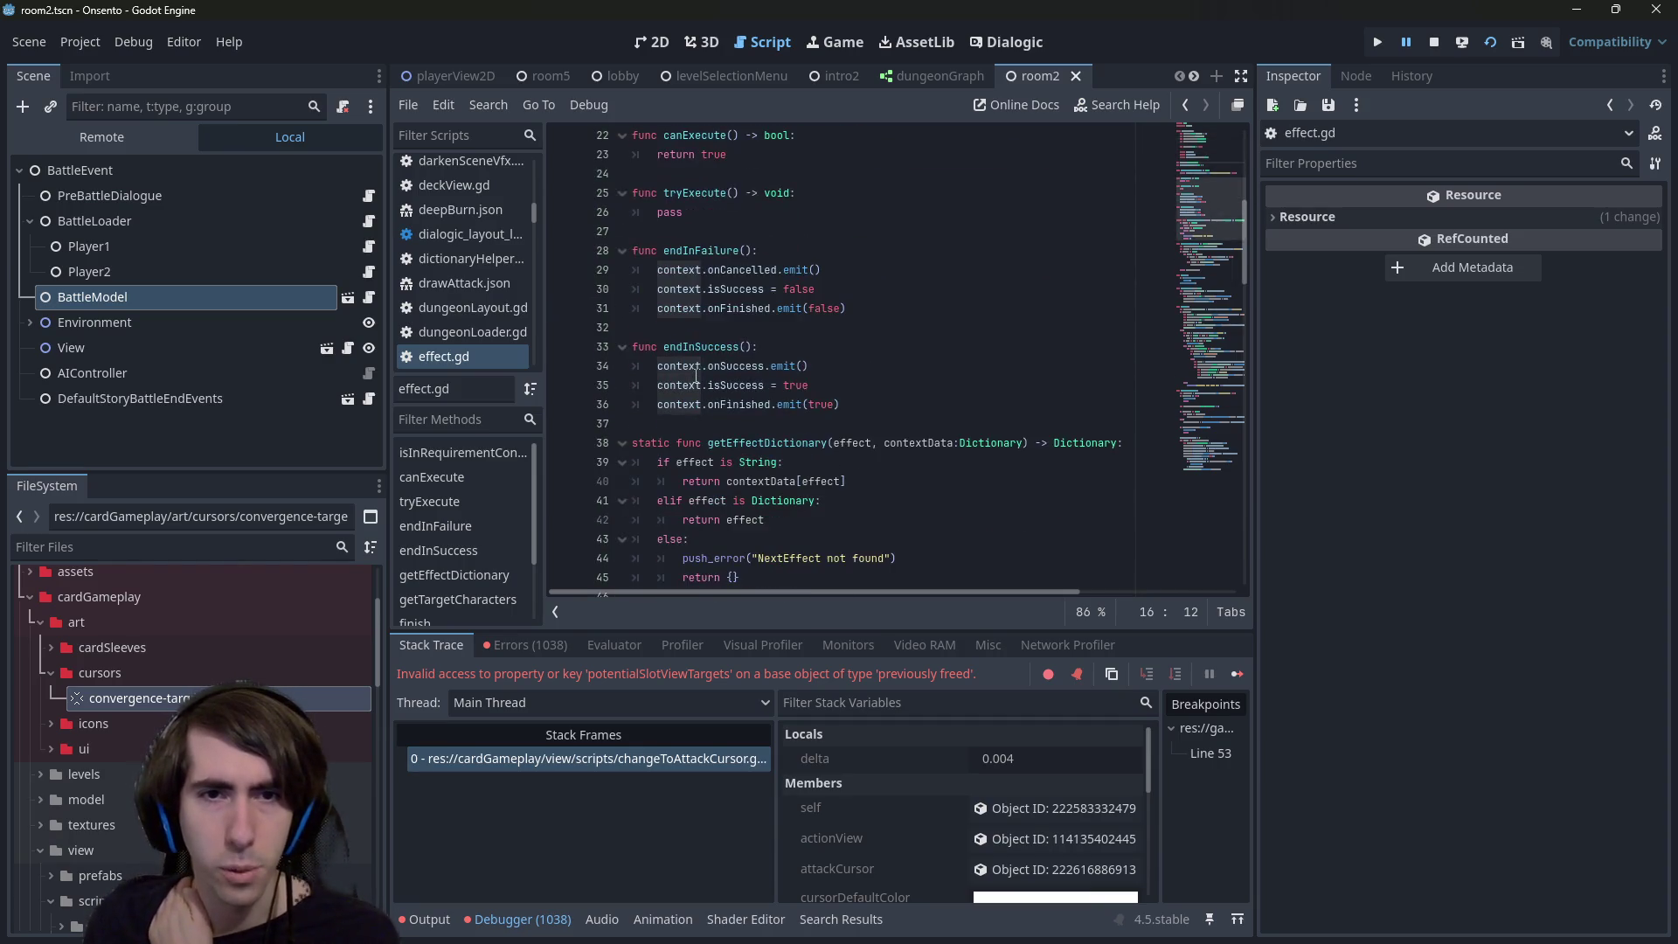
{"action": "scroll", "coordinate": [708, 378], "scroll_direction": "up", "scroll_amount": 3}
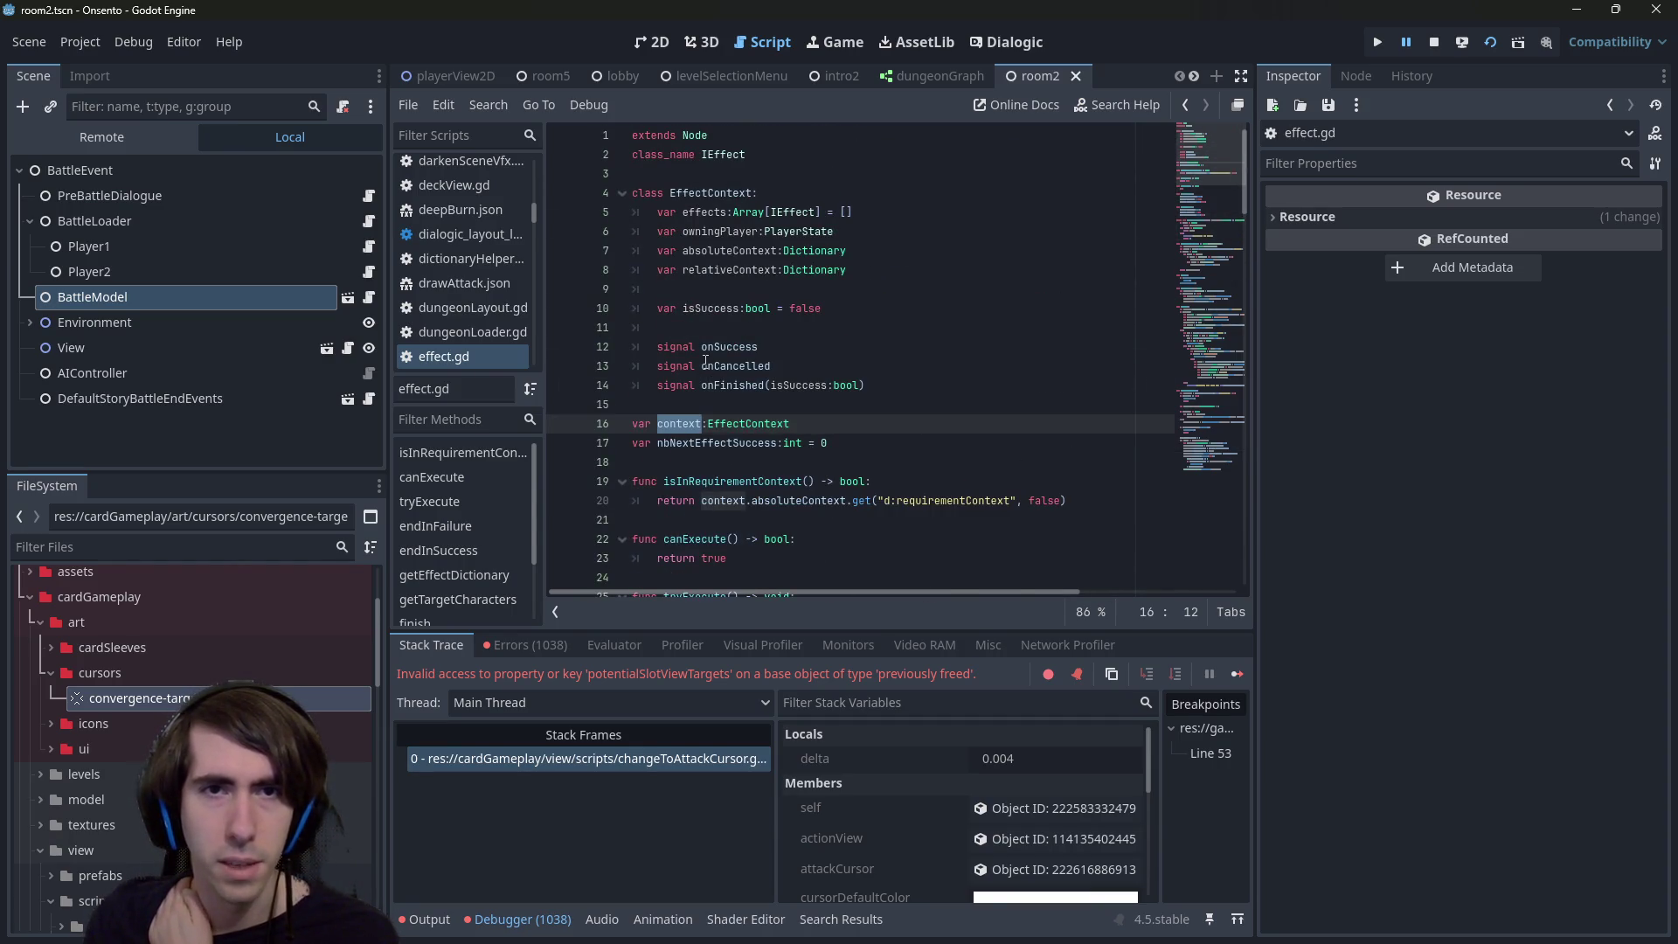
{"action": "scroll", "coordinate": [708, 376], "scroll_direction": "down", "scroll_amount": 10}
{"action": "scroll", "coordinate": [708, 372], "scroll_direction": "up", "scroll_amount": 9}
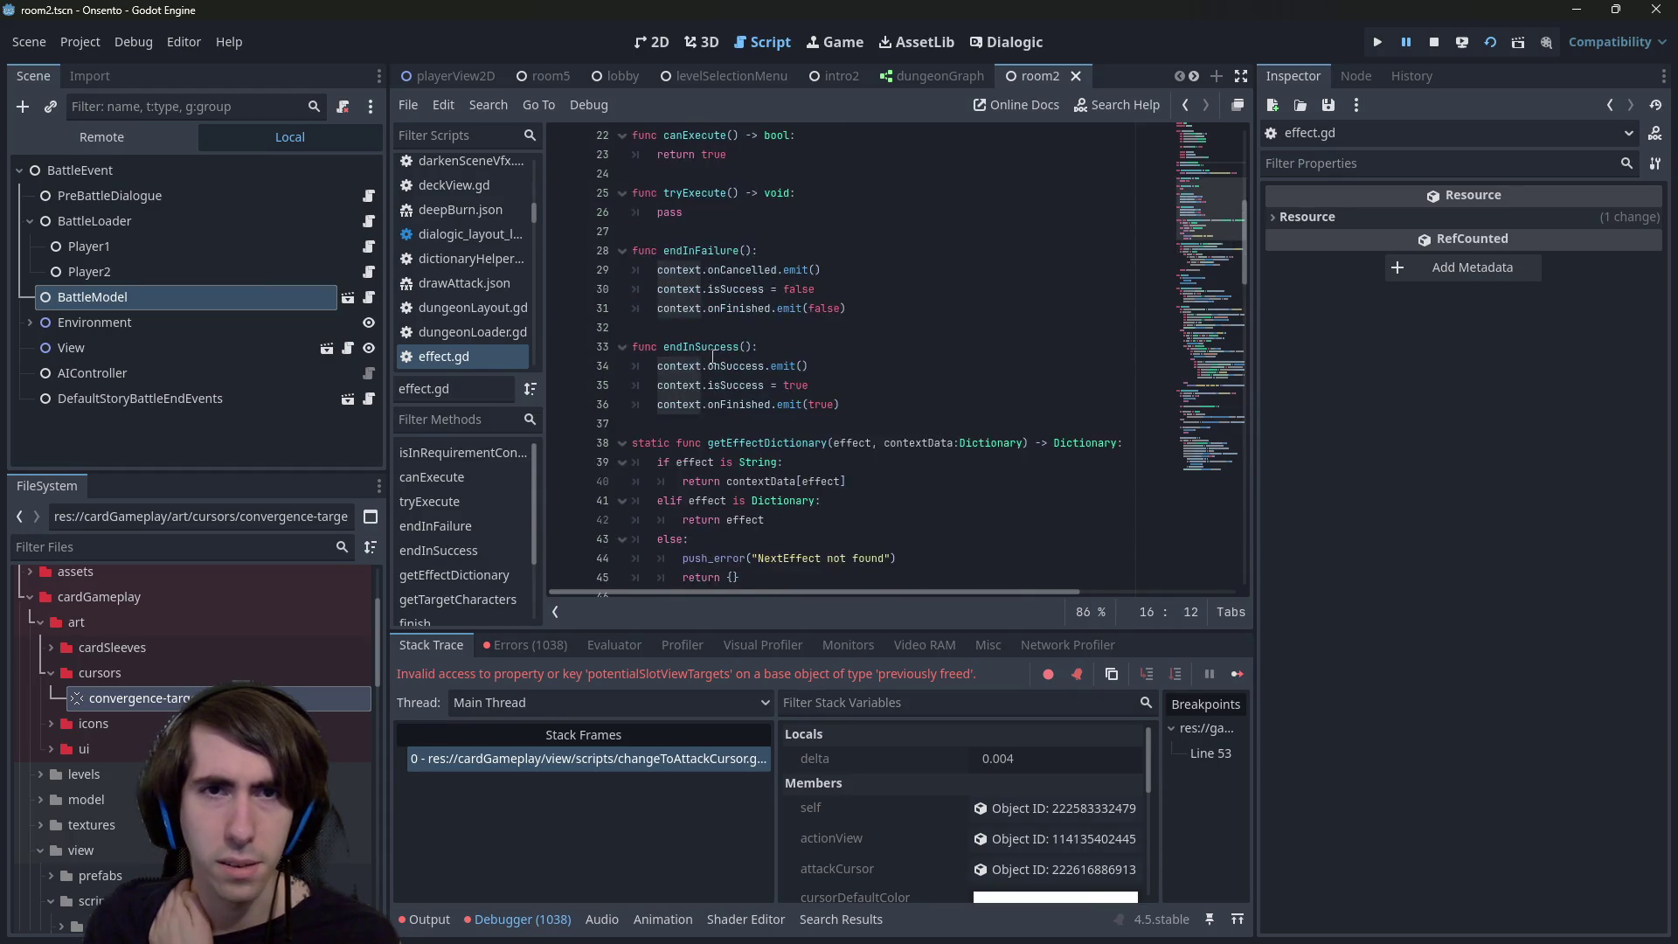
{"action": "scroll", "coordinate": [726, 367], "scroll_direction": "down", "scroll_amount": 5}
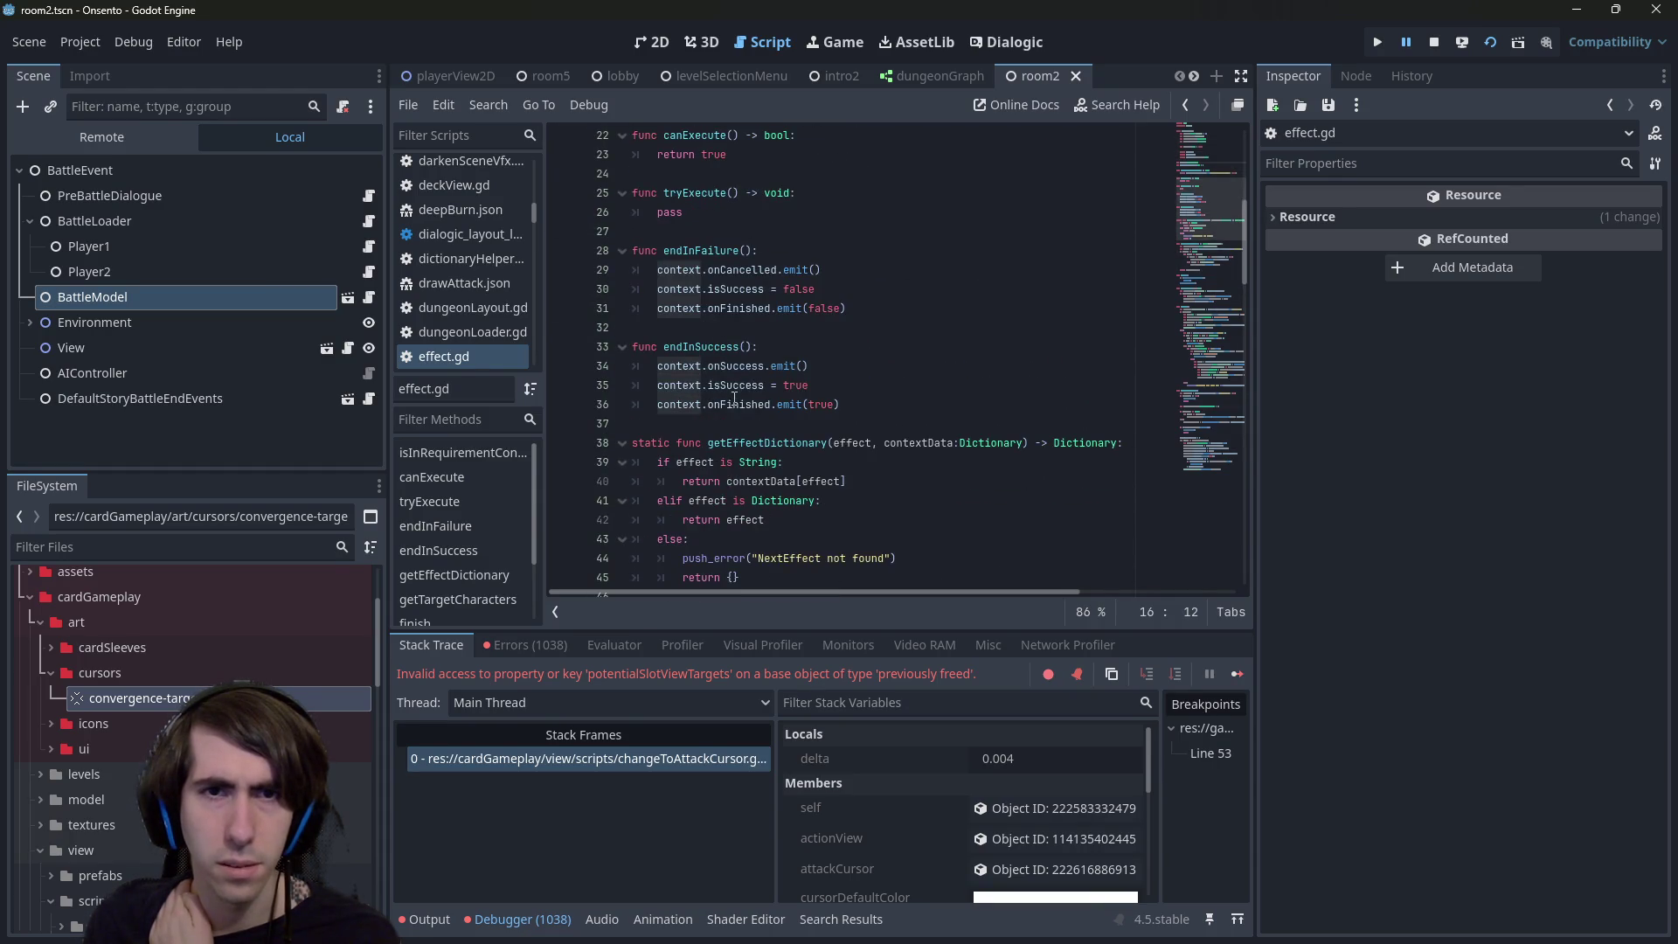
{"action": "scroll", "coordinate": [733, 385], "scroll_direction": "down", "scroll_amount": 10}
{"action": "scroll", "coordinate": [733, 384], "scroll_direction": "up", "scroll_amount": 5}
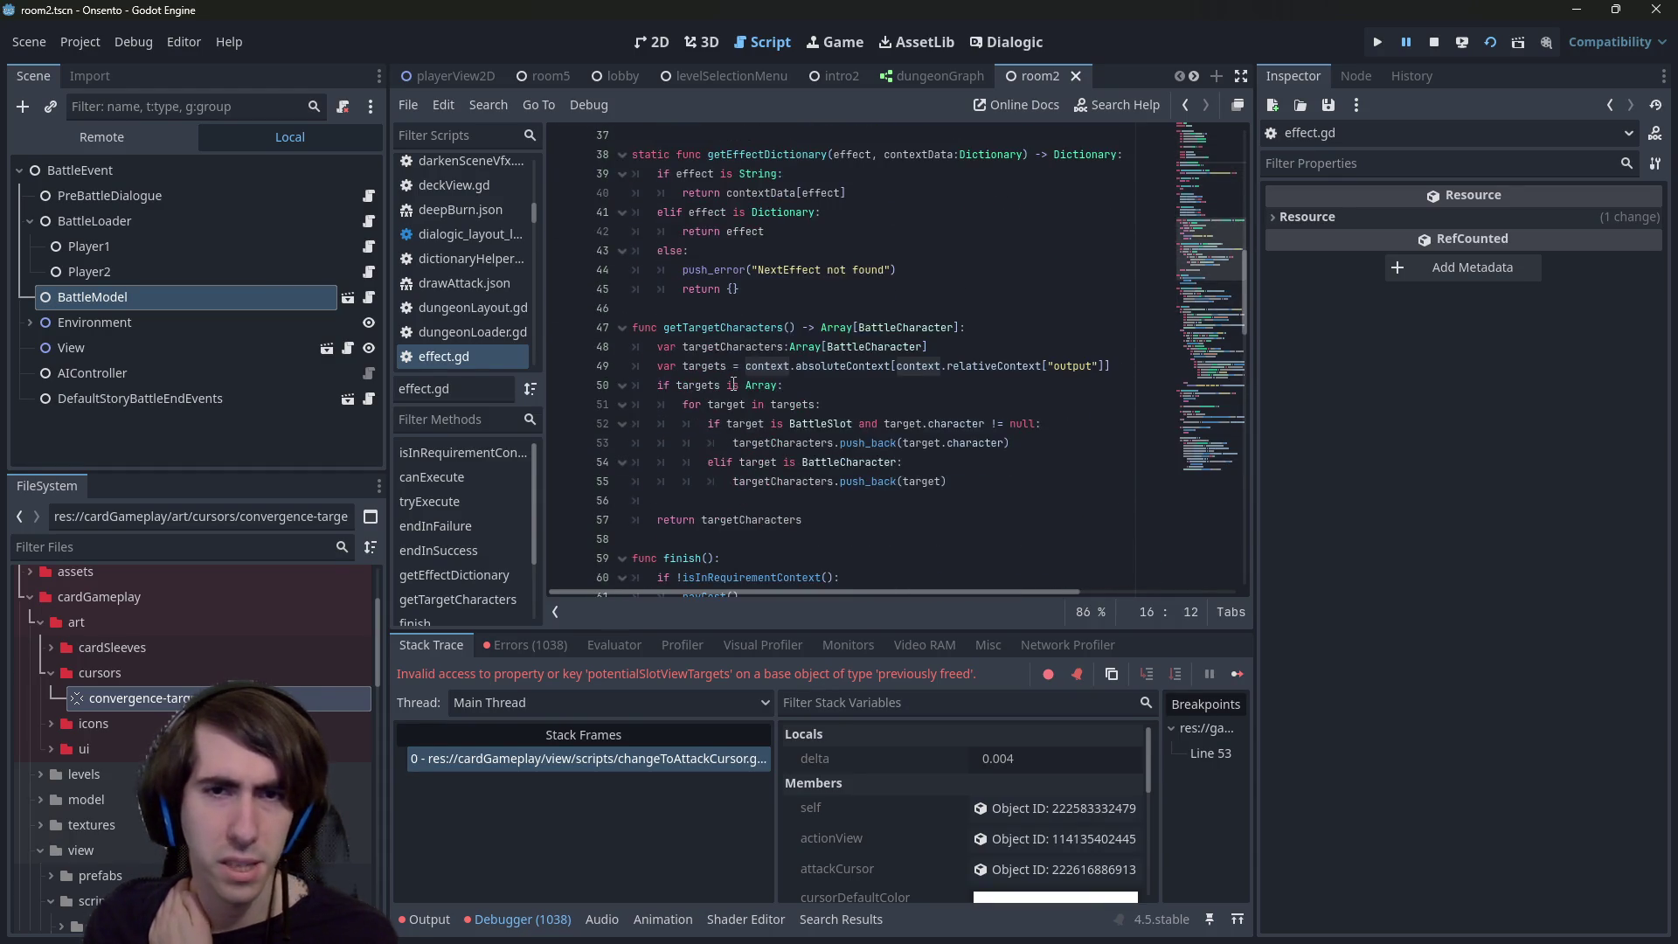
{"action": "scroll", "coordinate": [732, 384], "scroll_direction": "down", "scroll_amount": 9}
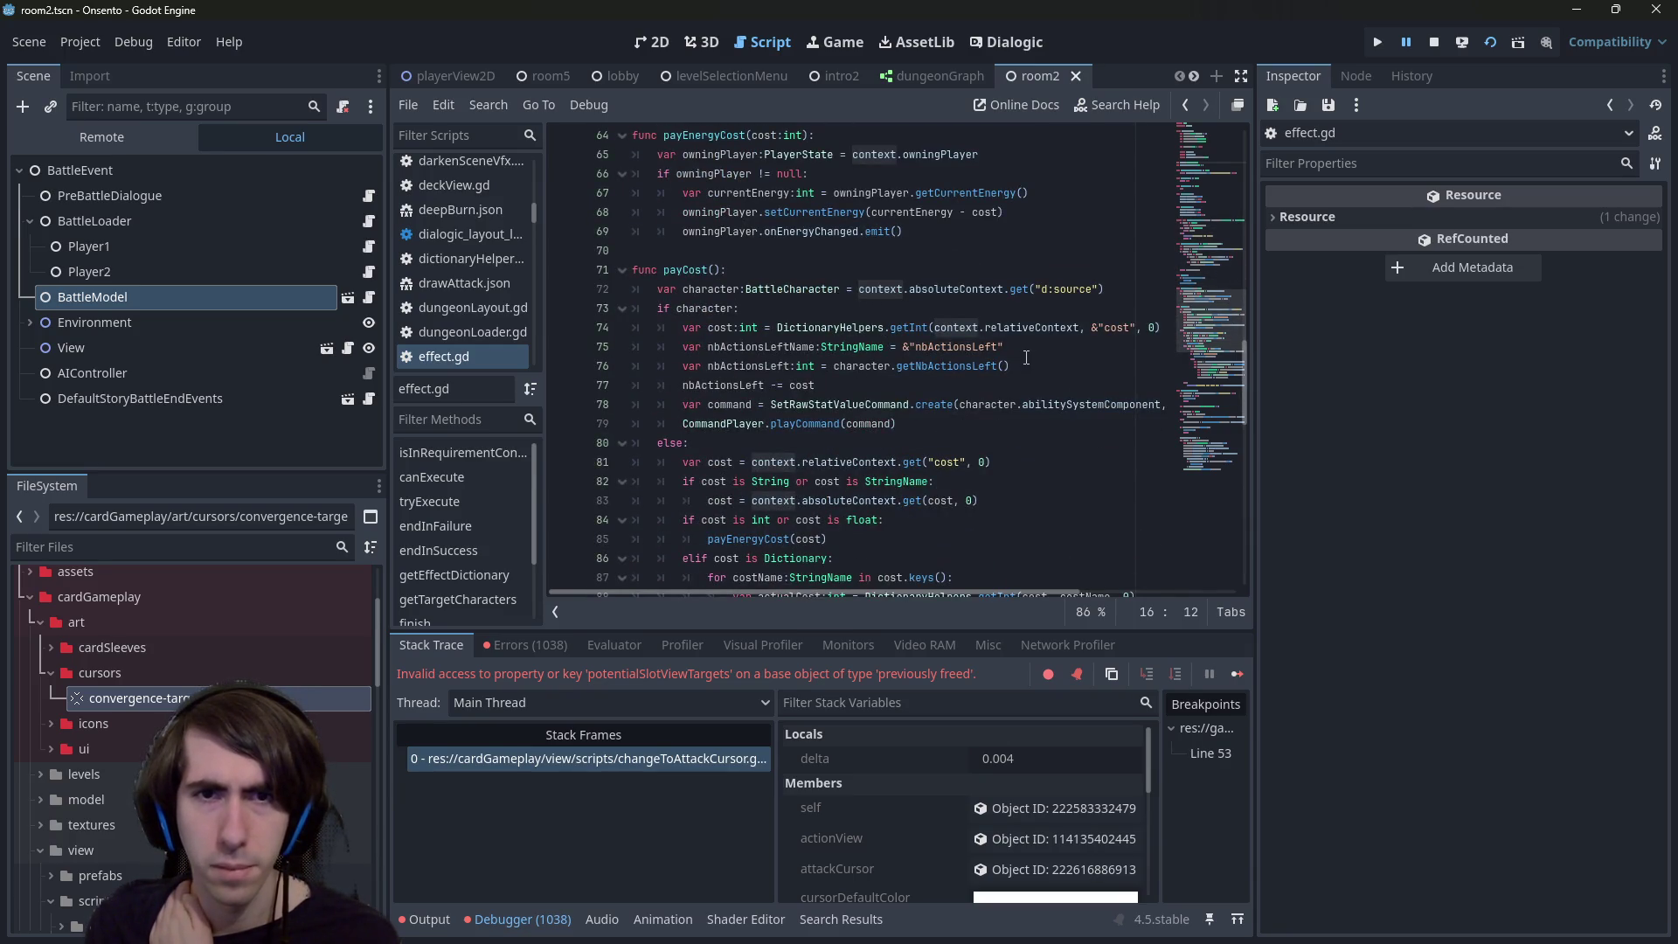
{"action": "scroll", "coordinate": [1027, 357], "scroll_direction": "down", "scroll_amount": 4}
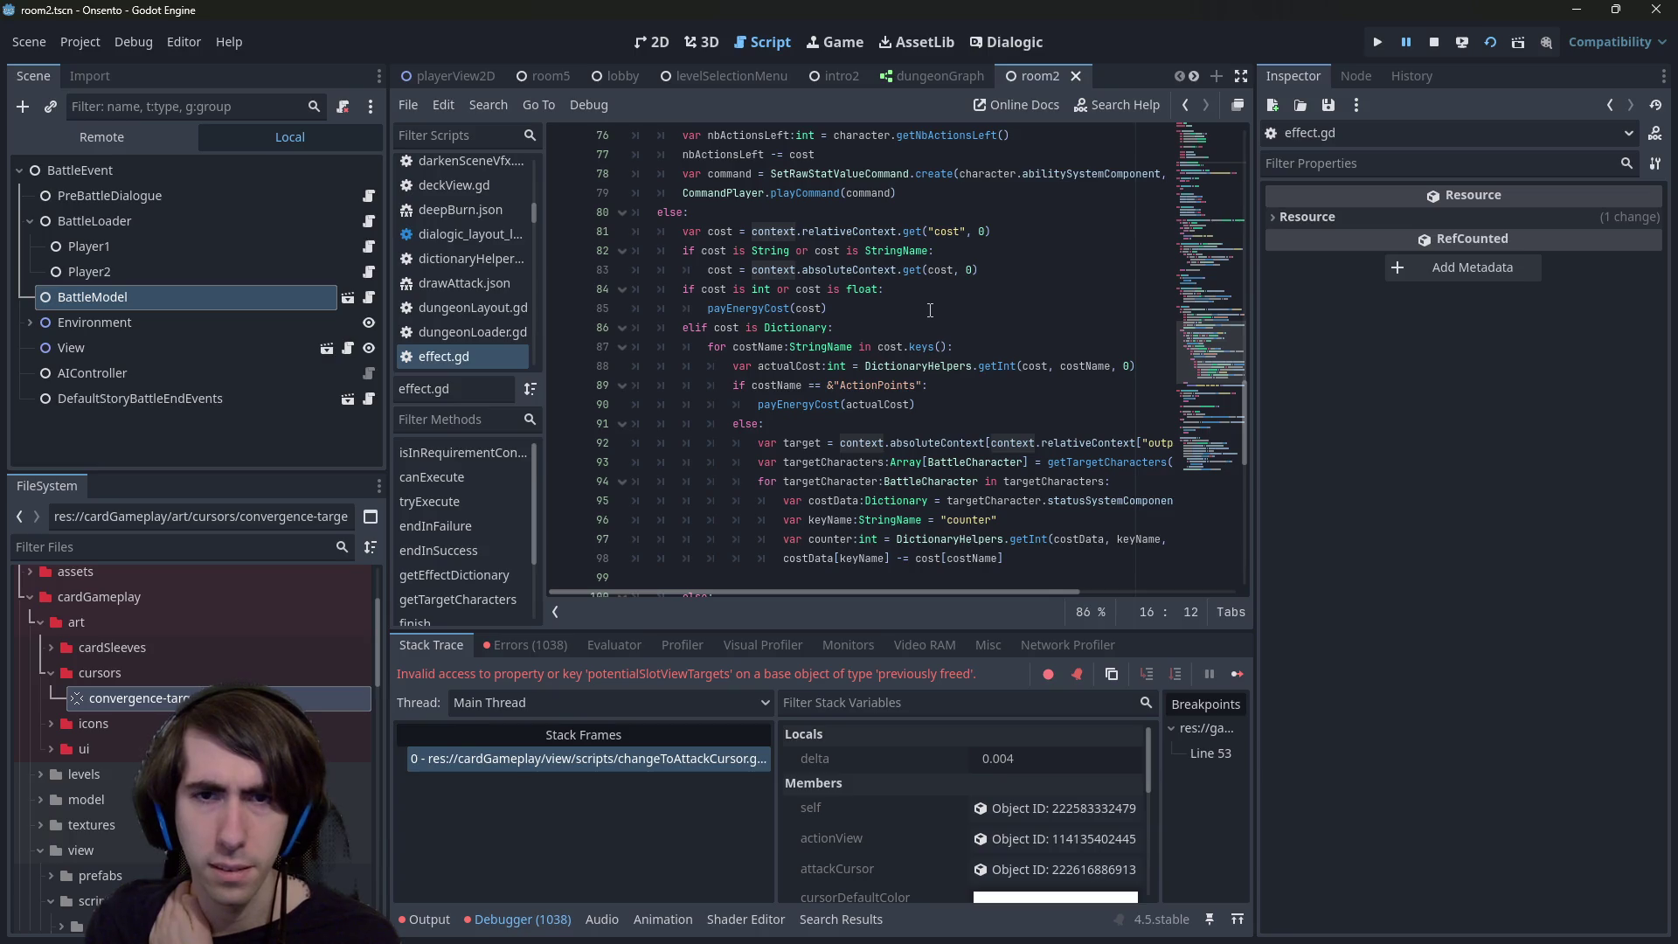
{"action": "scroll", "coordinate": [829, 464], "scroll_direction": "down", "scroll_amount": 3}
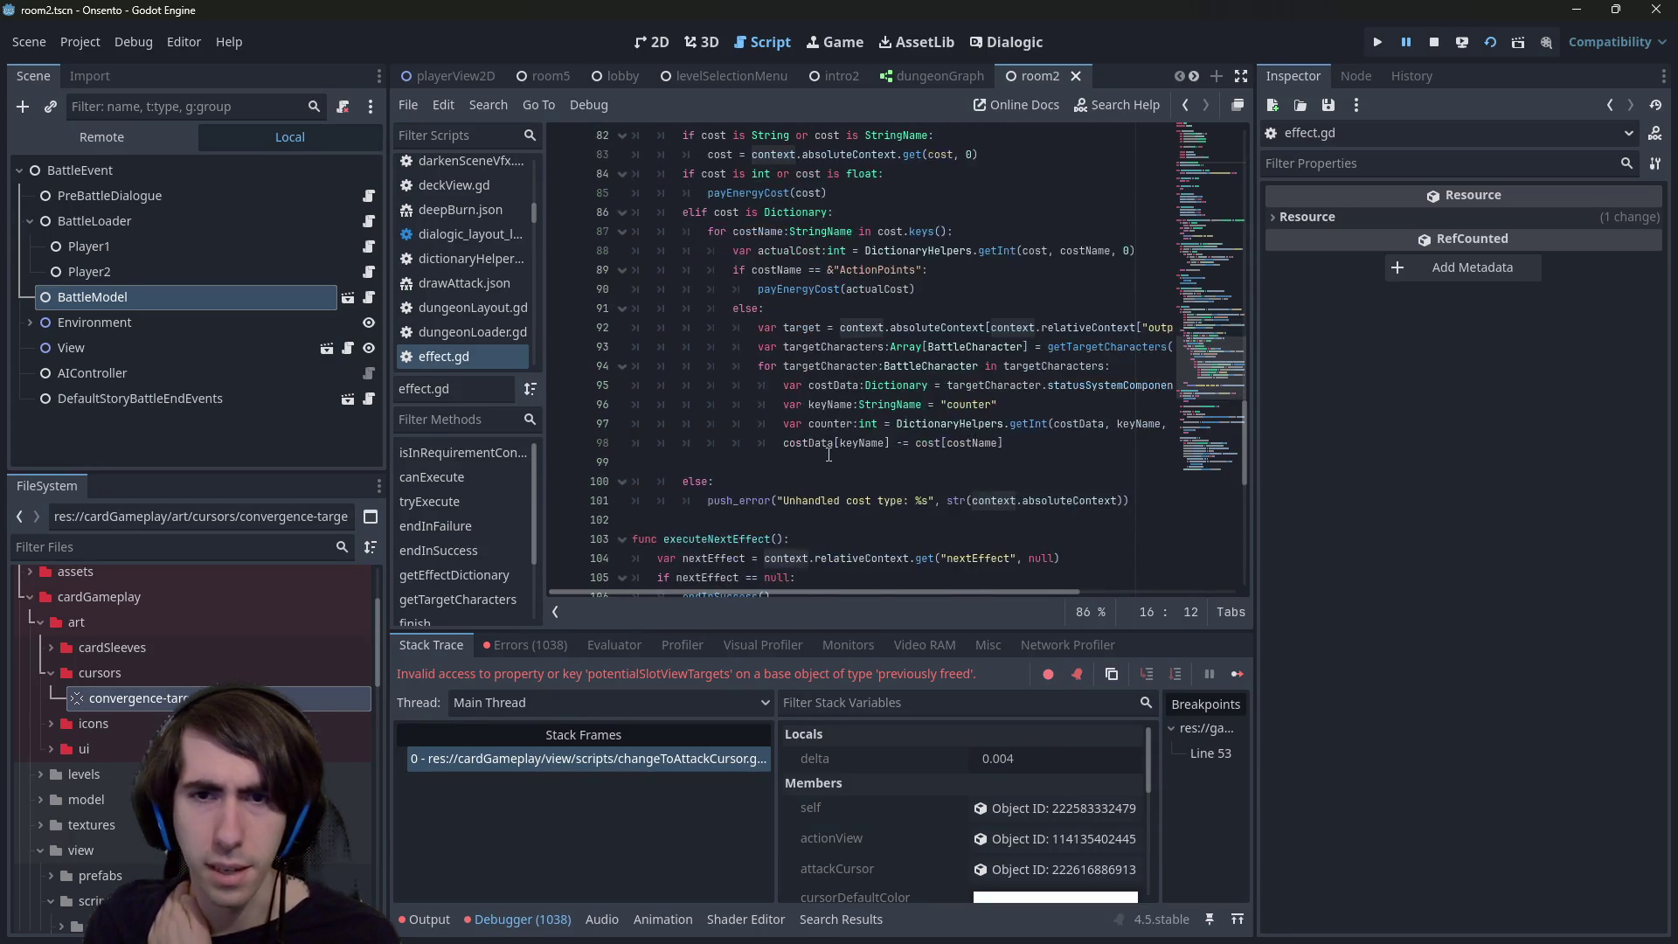
{"action": "scroll", "coordinate": [897, 458], "scroll_direction": "down", "scroll_amount": 4}
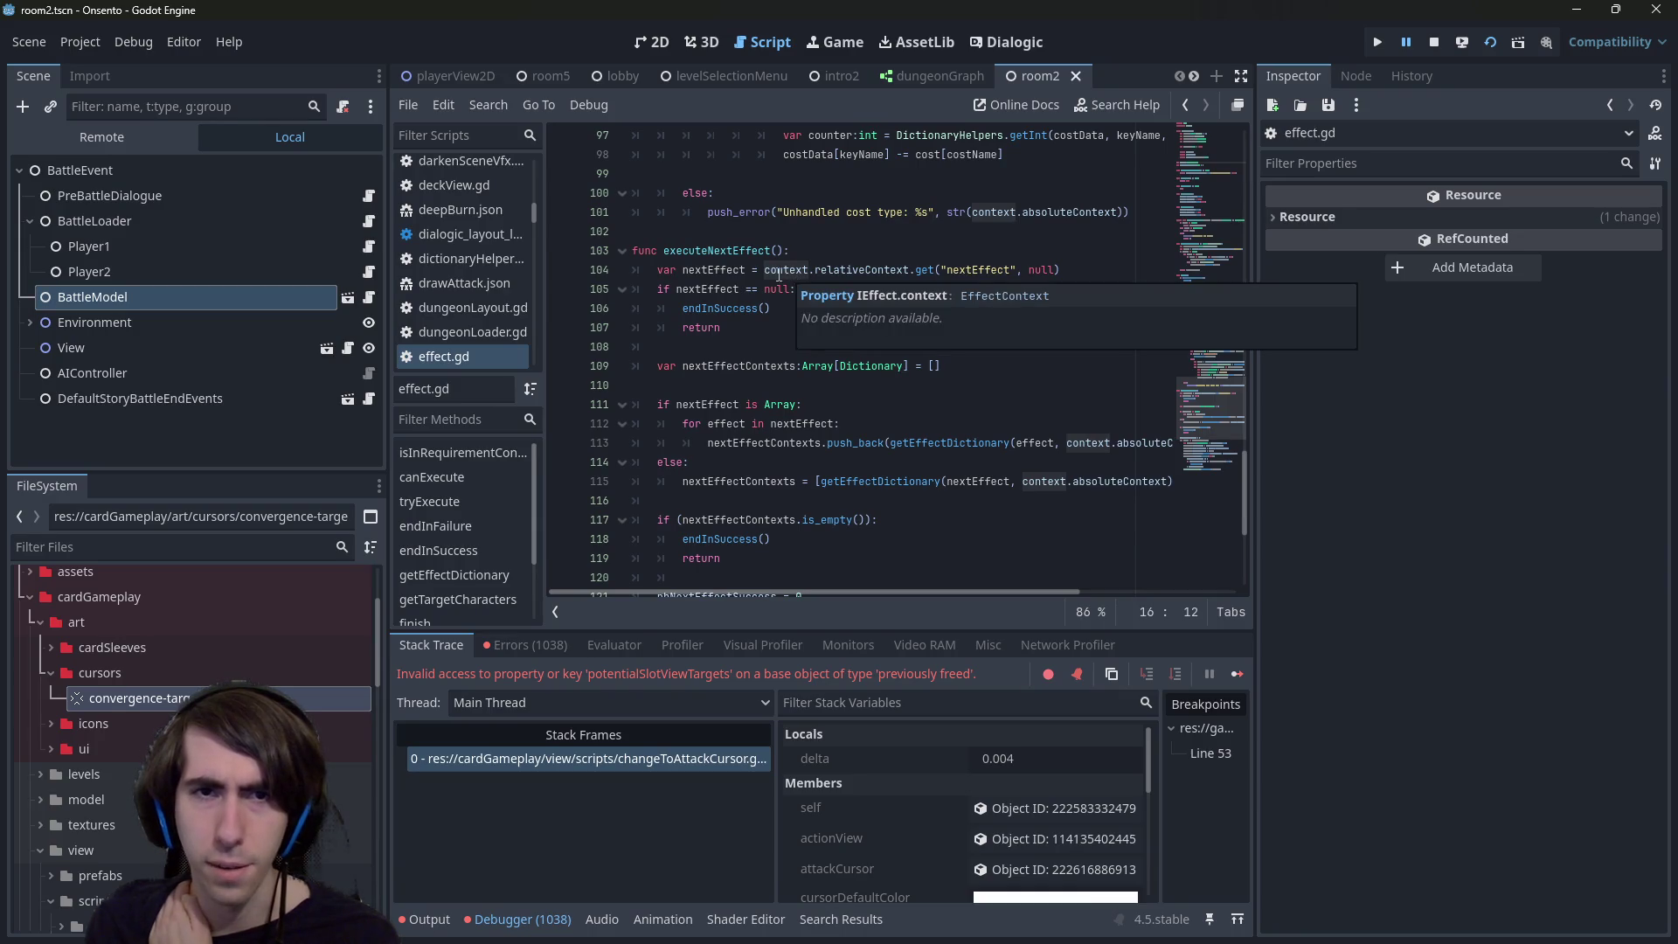
{"action": "left_click", "coordinate": [728, 271]}
{"action": "double_click", "coordinate": [728, 270]}
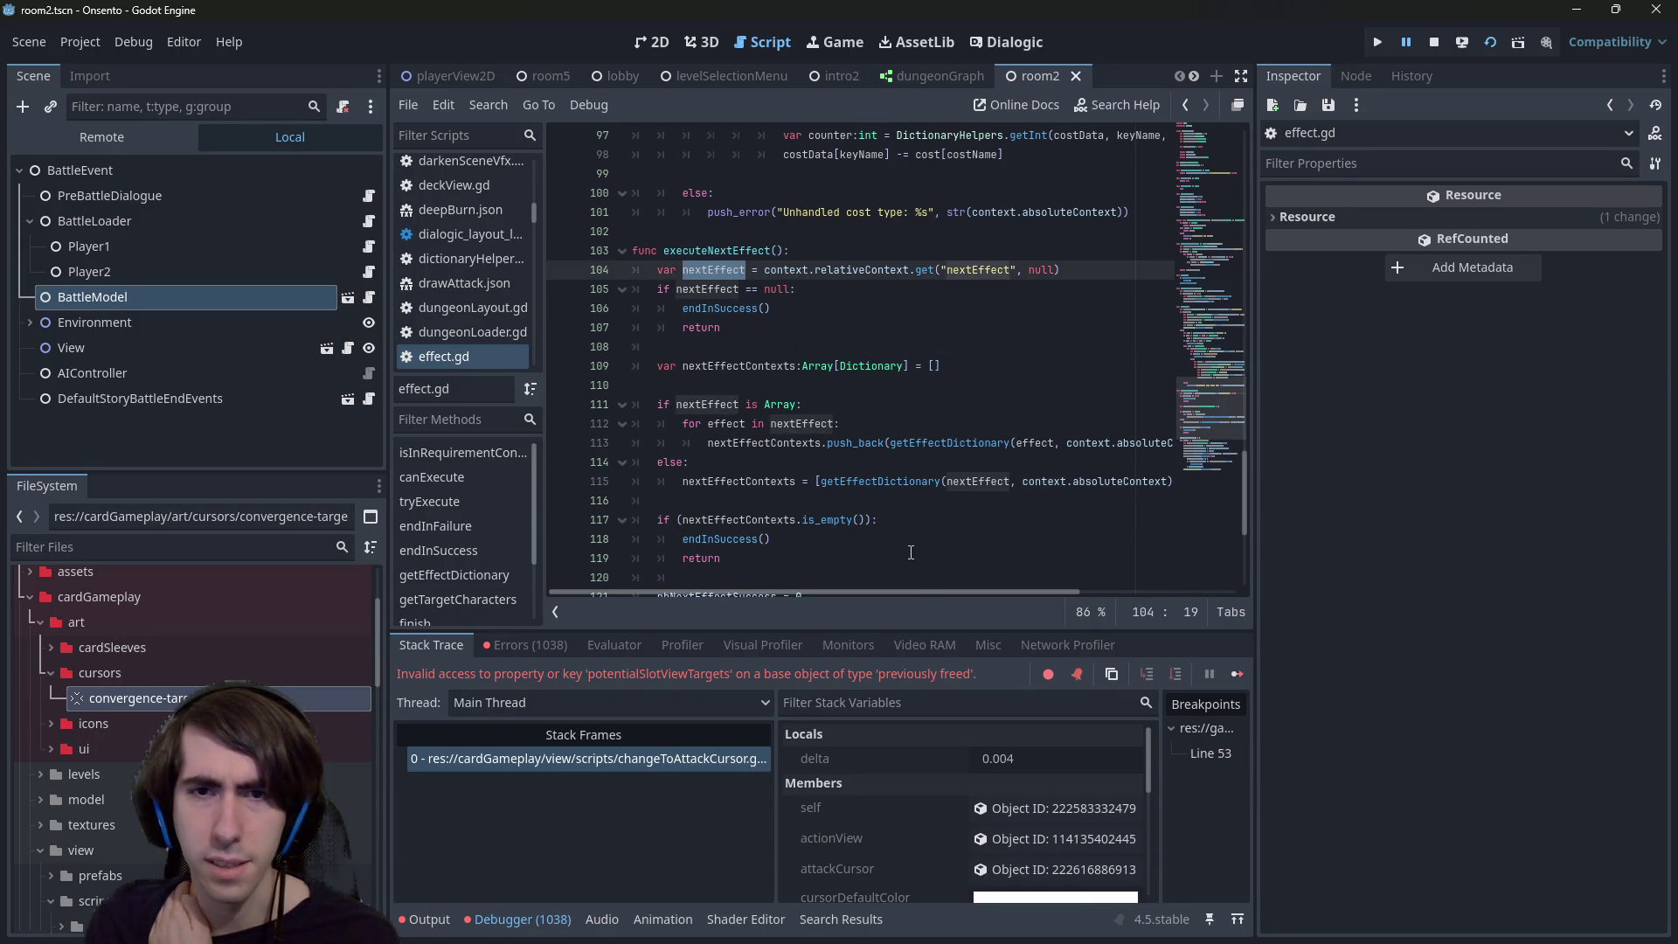
{"action": "mouse_move", "coordinate": [923, 591]}
{"action": "left_mouse_down"}
{"action": "mouse_move", "coordinate": [1010, 580]}
{"action": "mouse_move", "coordinate": [830, 574]}
{"action": "left_mouse_up"}
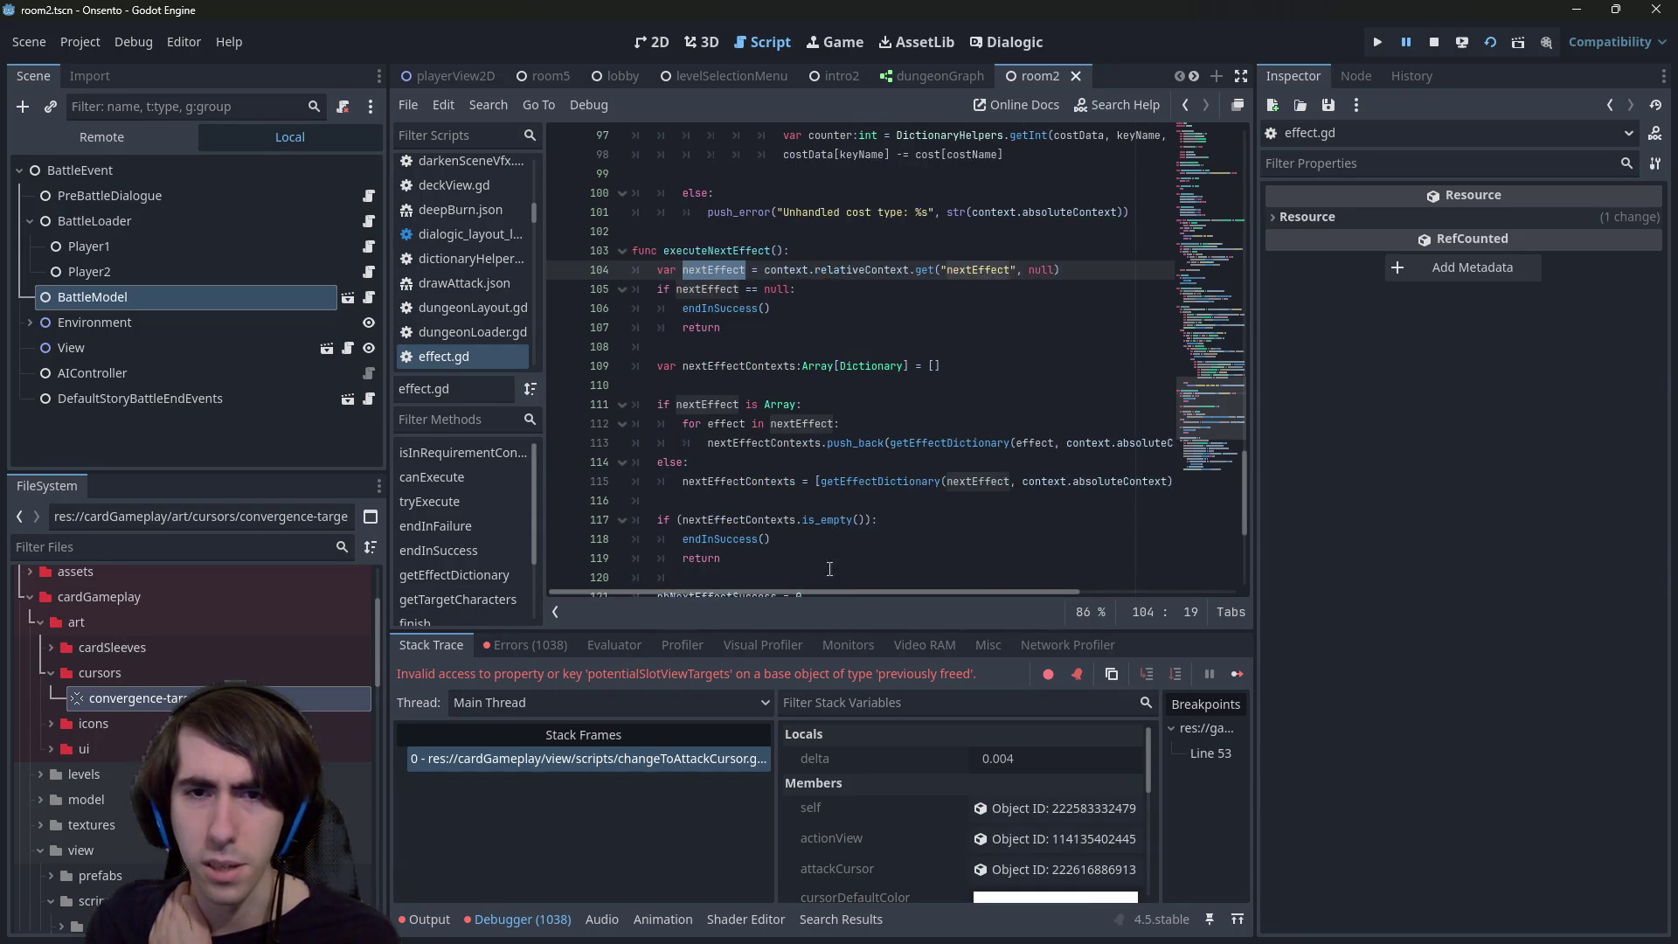
{"action": "scroll", "coordinate": [830, 574], "scroll_direction": "down", "scroll_amount": 2}
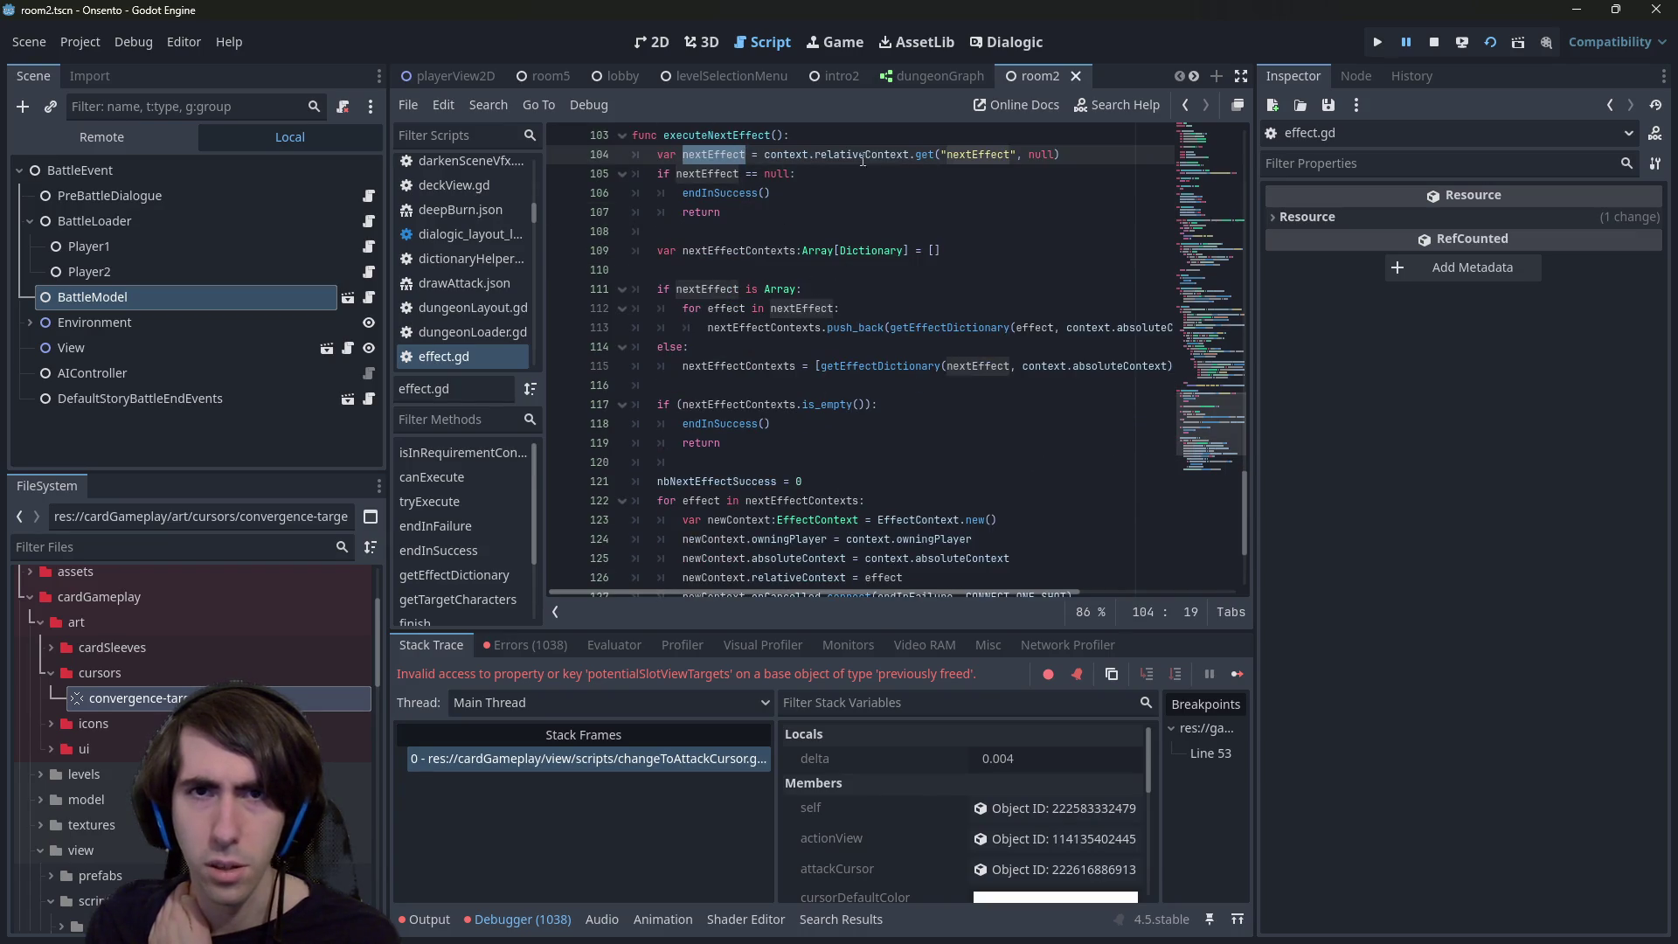
{"action": "double_click", "coordinate": [772, 153]}
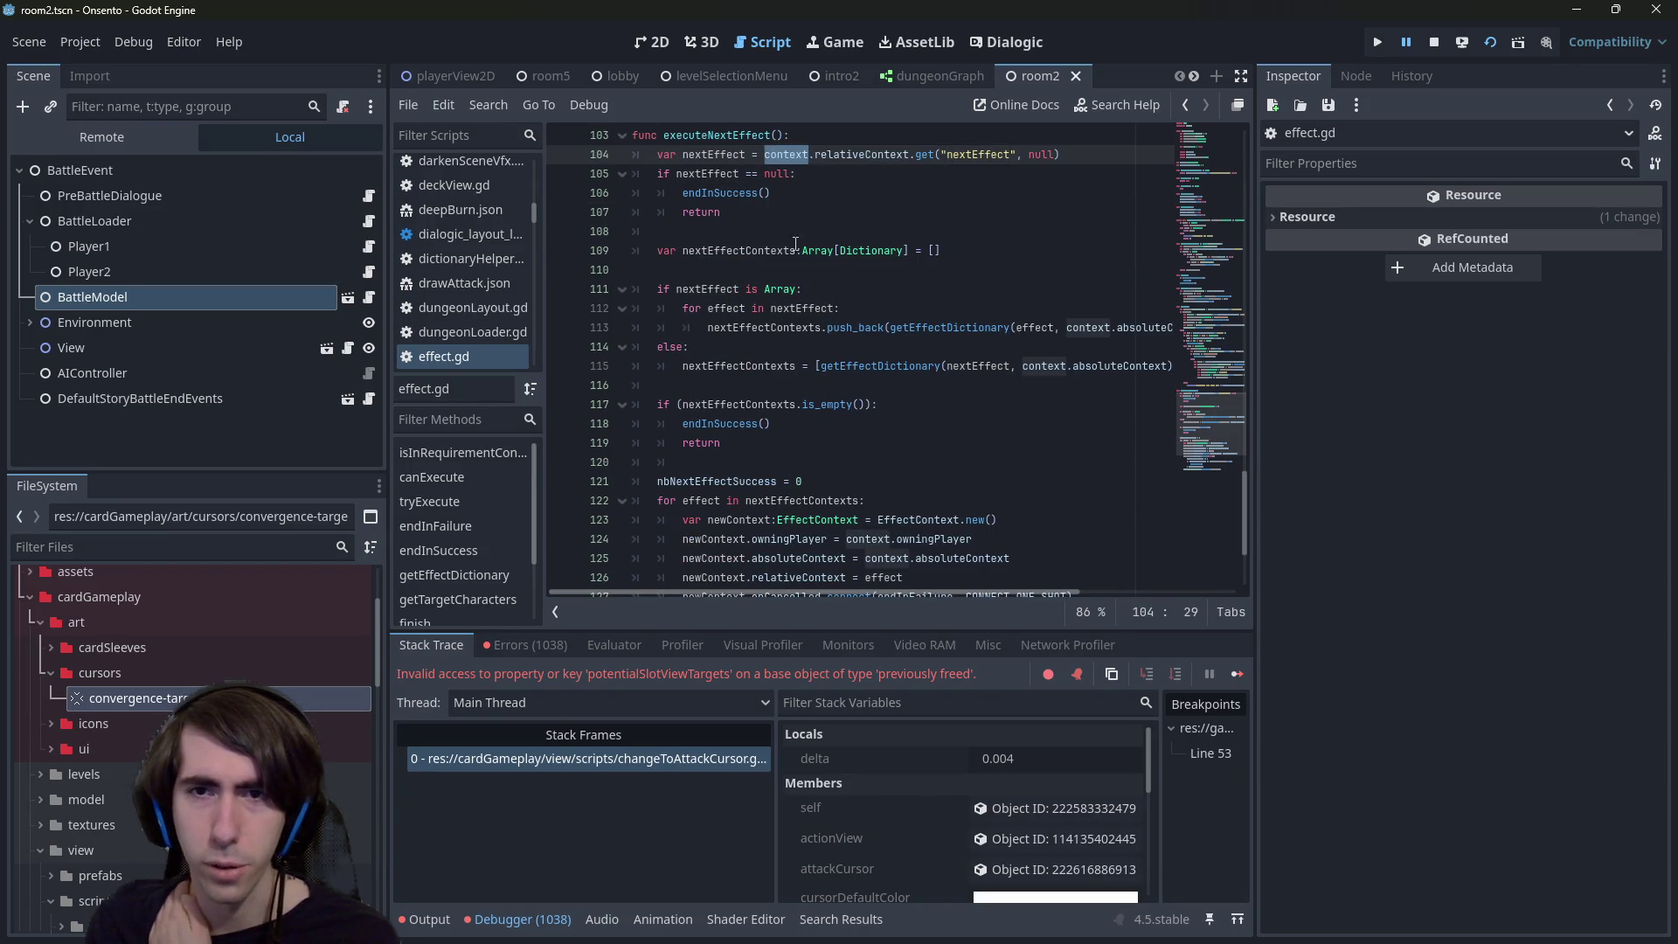
{"action": "scroll", "coordinate": [790, 229], "scroll_direction": "down", "scroll_amount": 3}
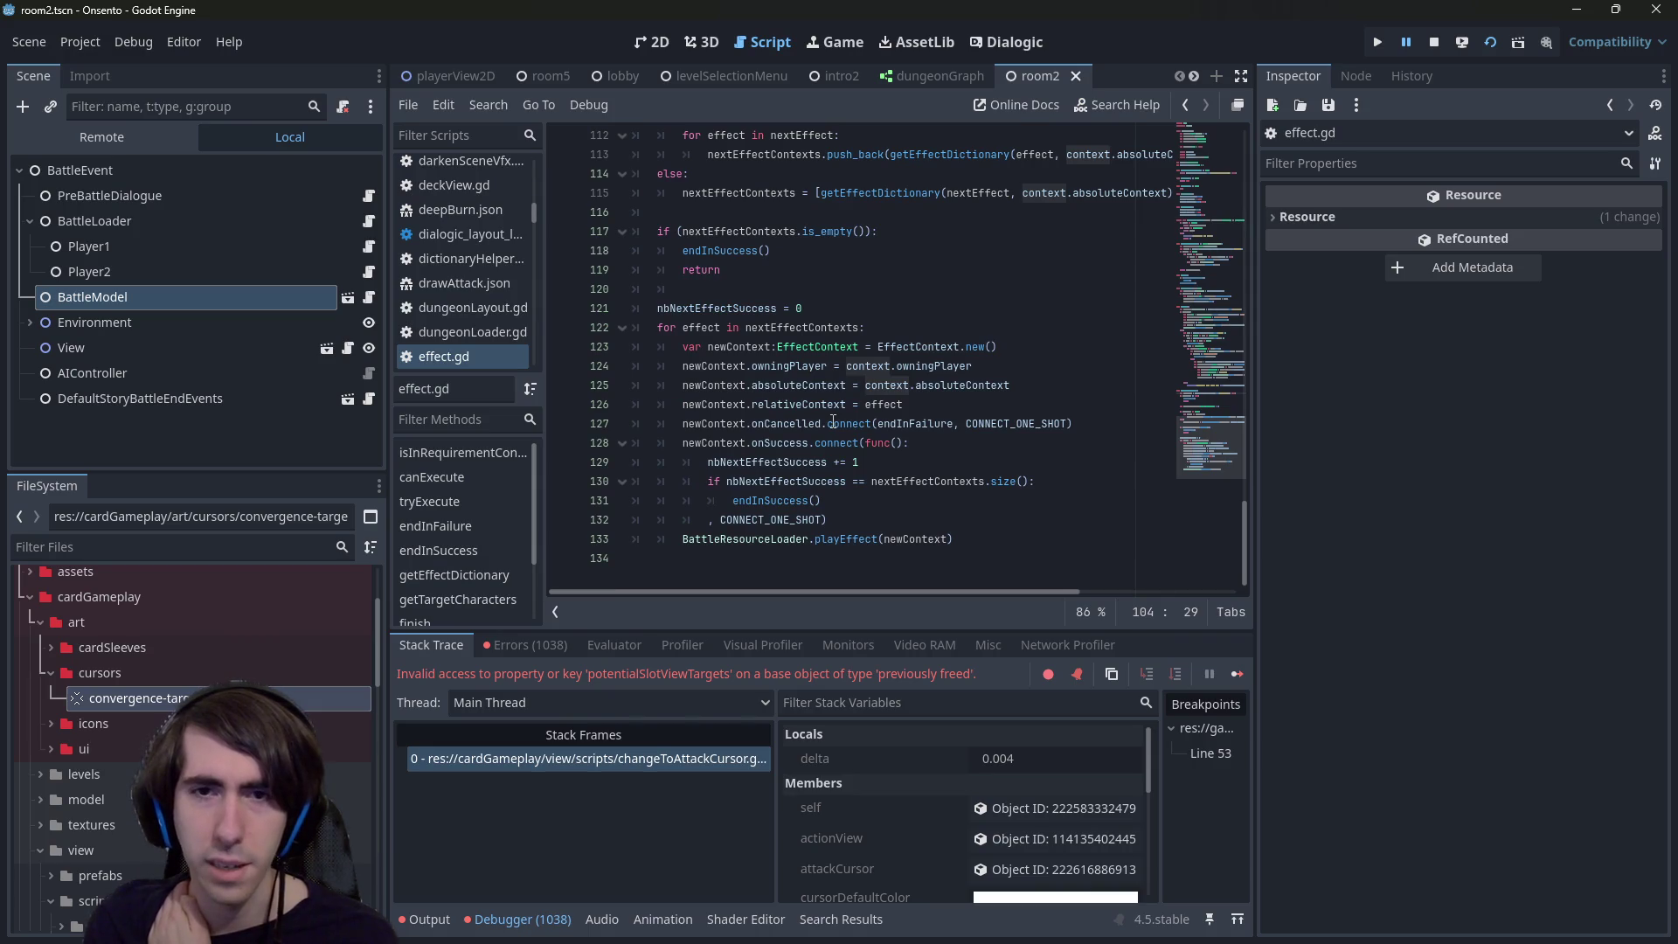
{"action": "mouse_move", "coordinate": [845, 363]}
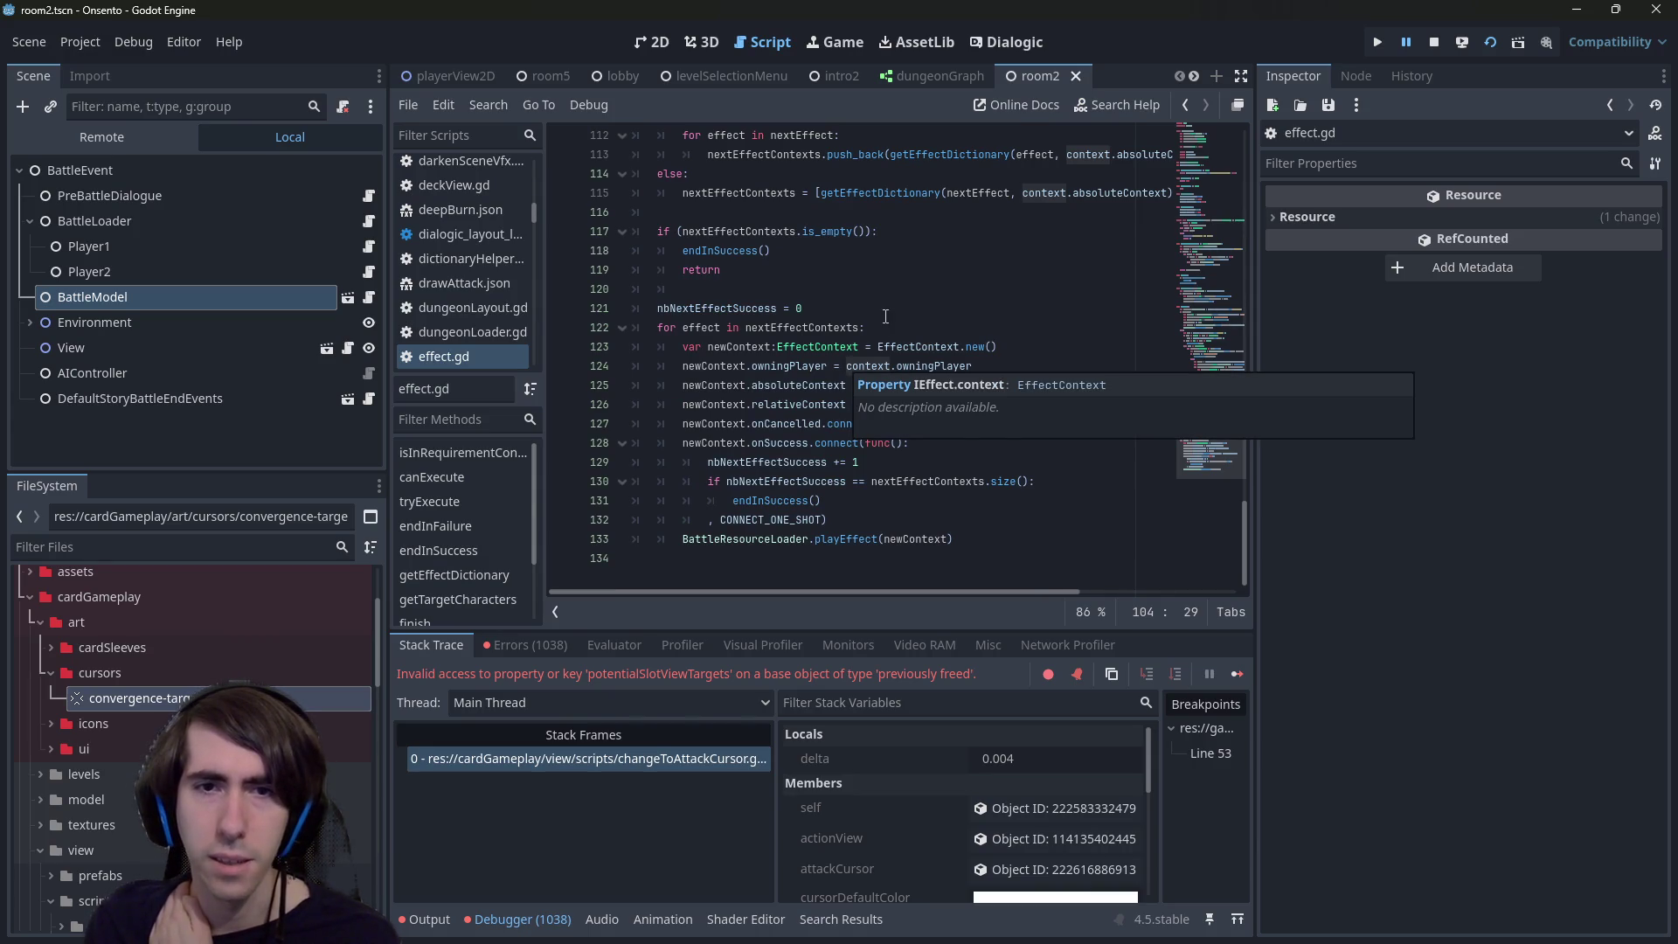
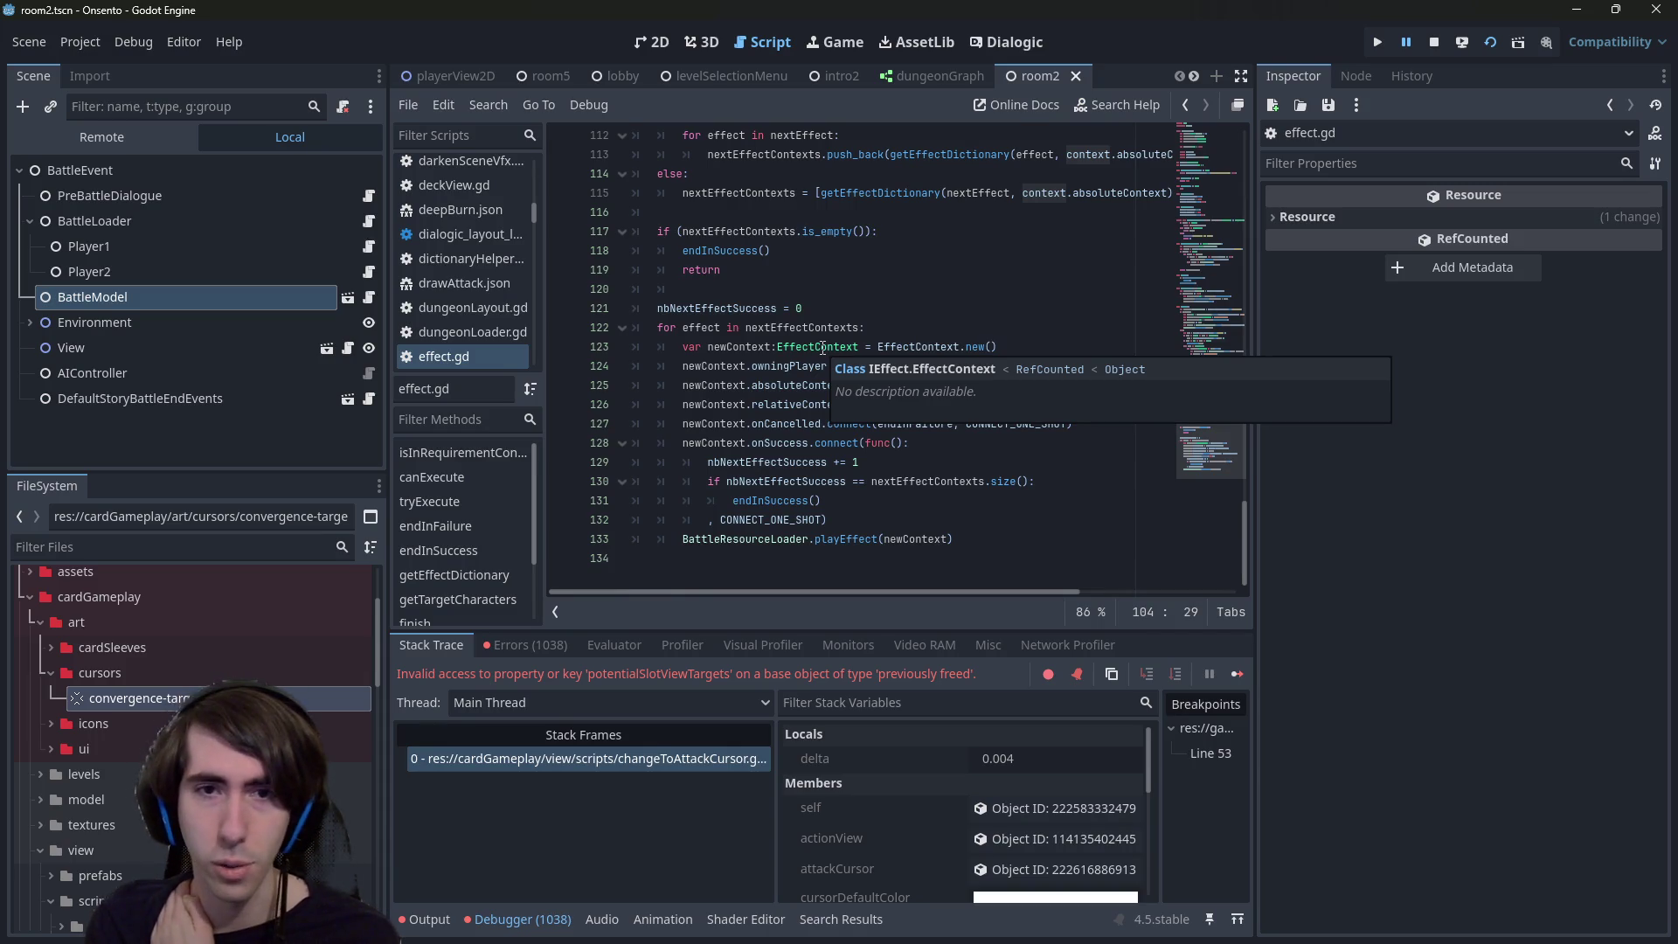
On line 5, rename the Array[IEffect] field effects to a single effect:IEffect field
{"action": "scroll", "coordinate": [721, 409], "scroll_direction": "up", "scroll_amount": 2}
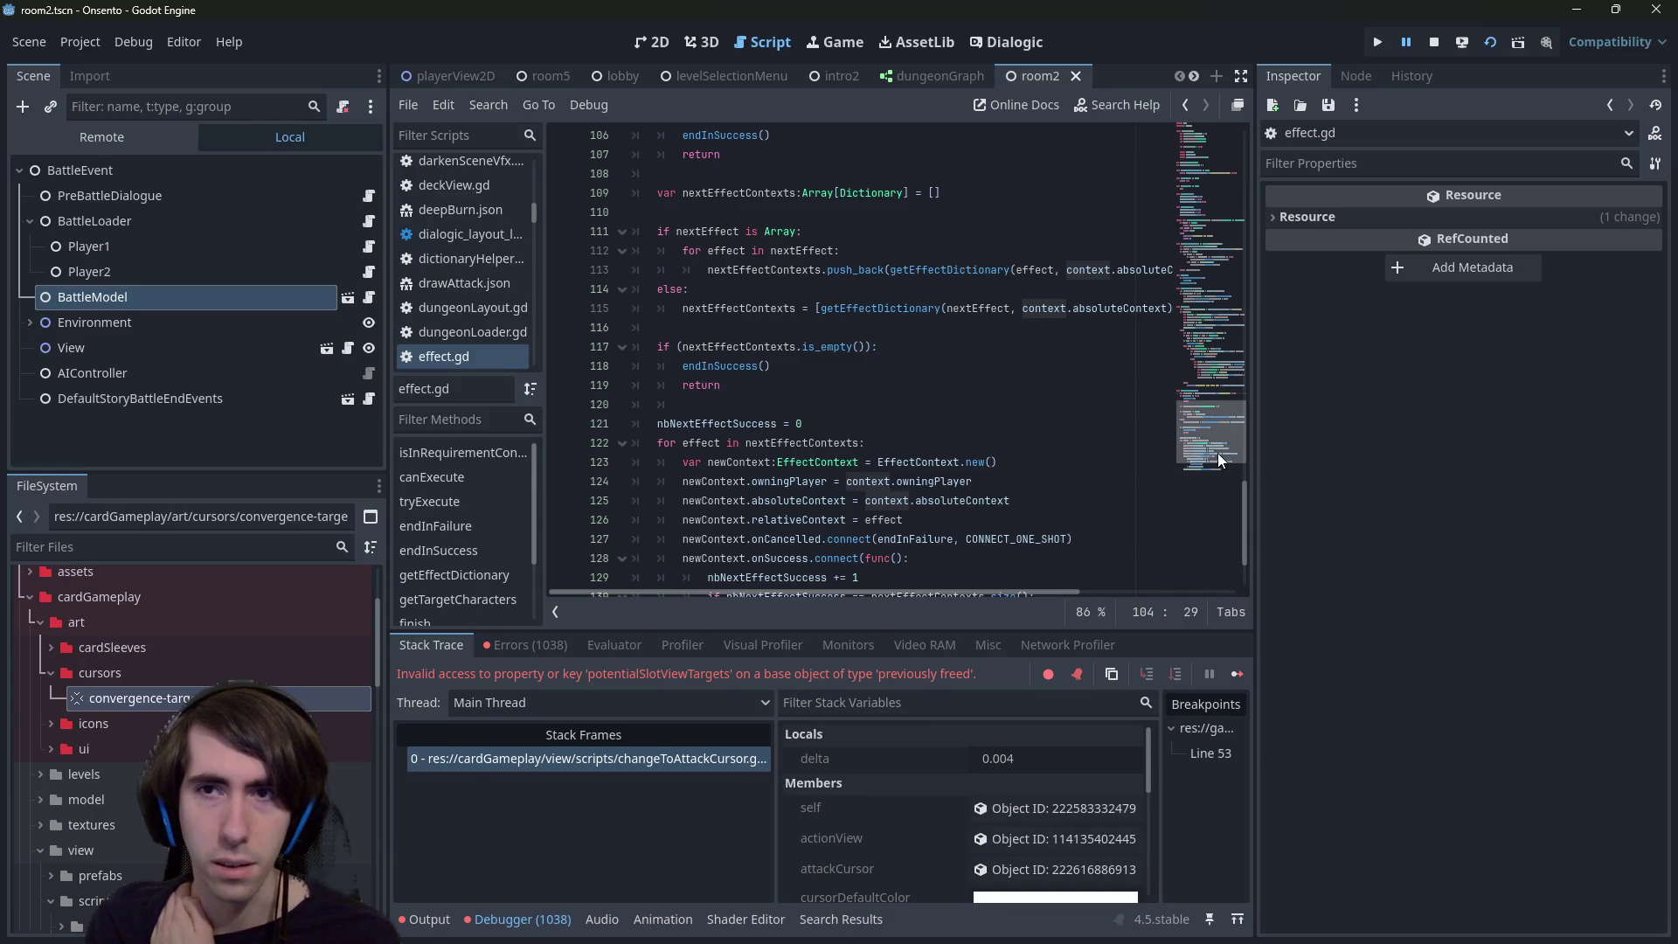
{"action": "left_click_drag", "start_coordinate": [1211, 454], "coordinate": [1202, 212]}
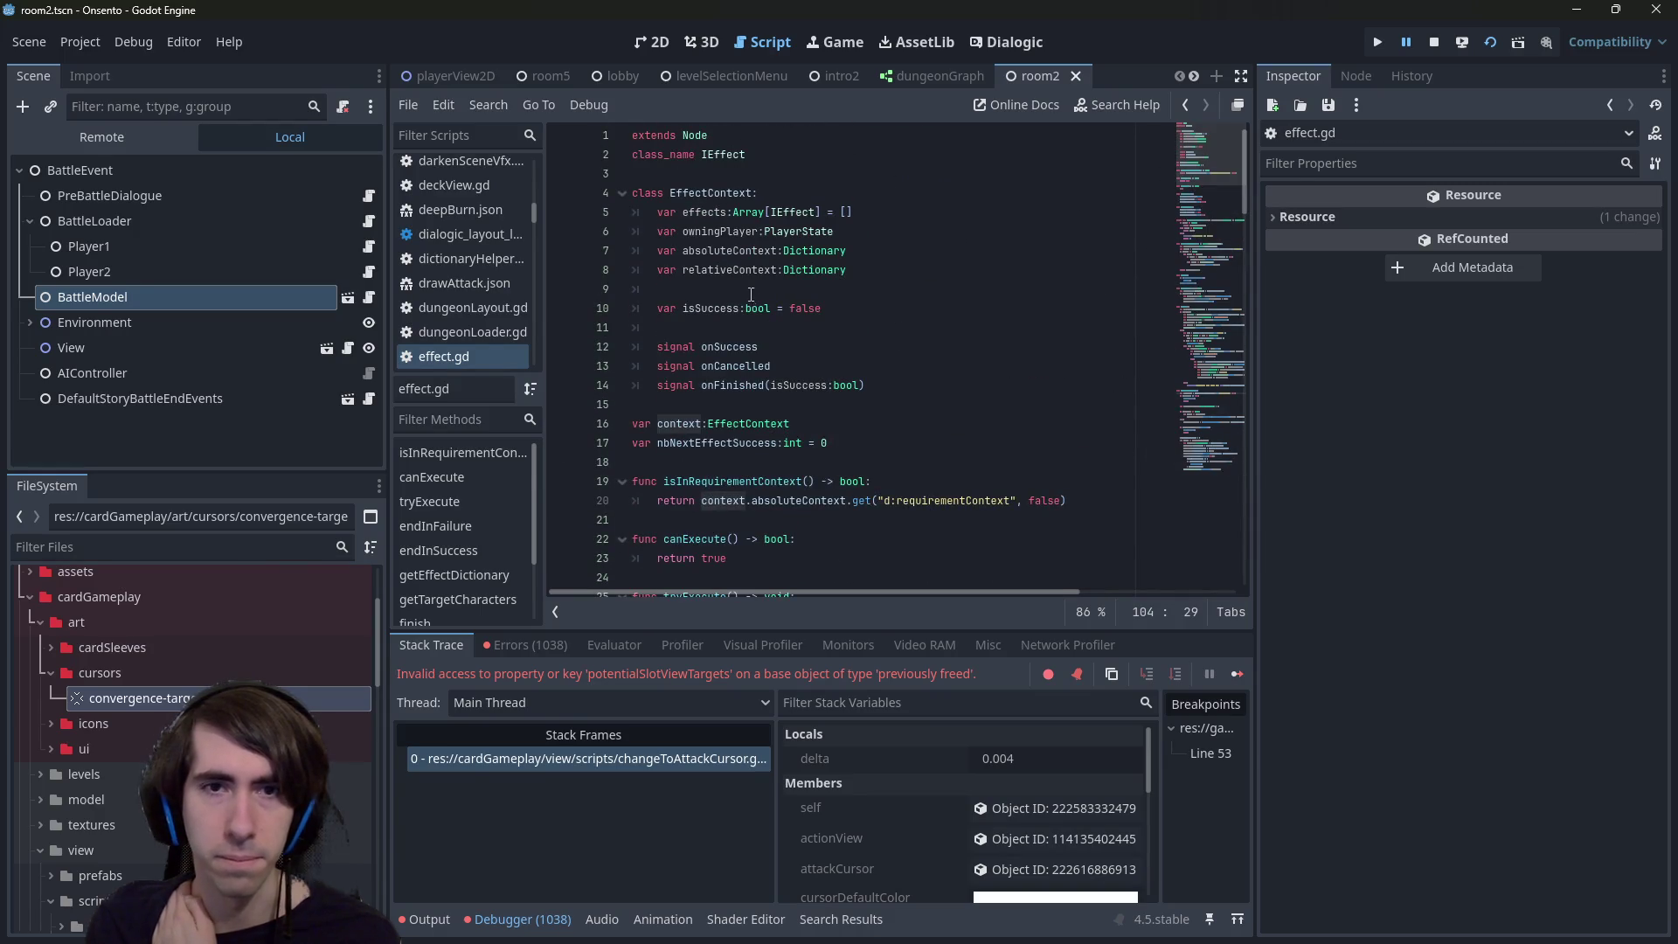
{"action": "left_click", "coordinate": [744, 427]}
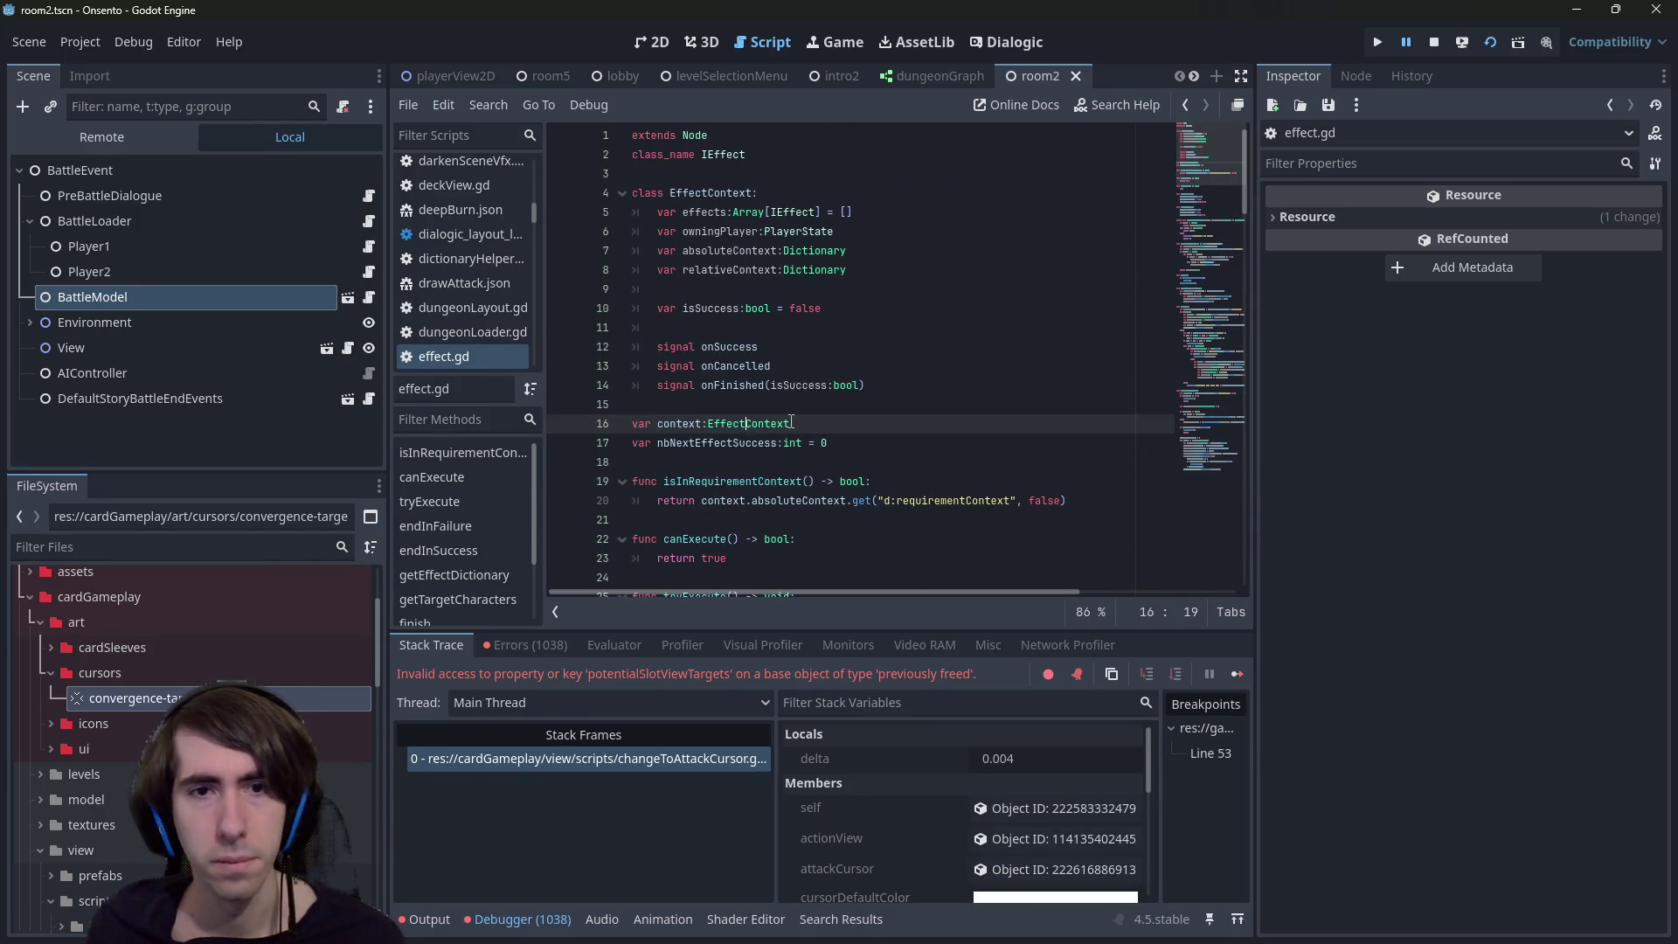
{"action": "double_click", "coordinate": [760, 423]}
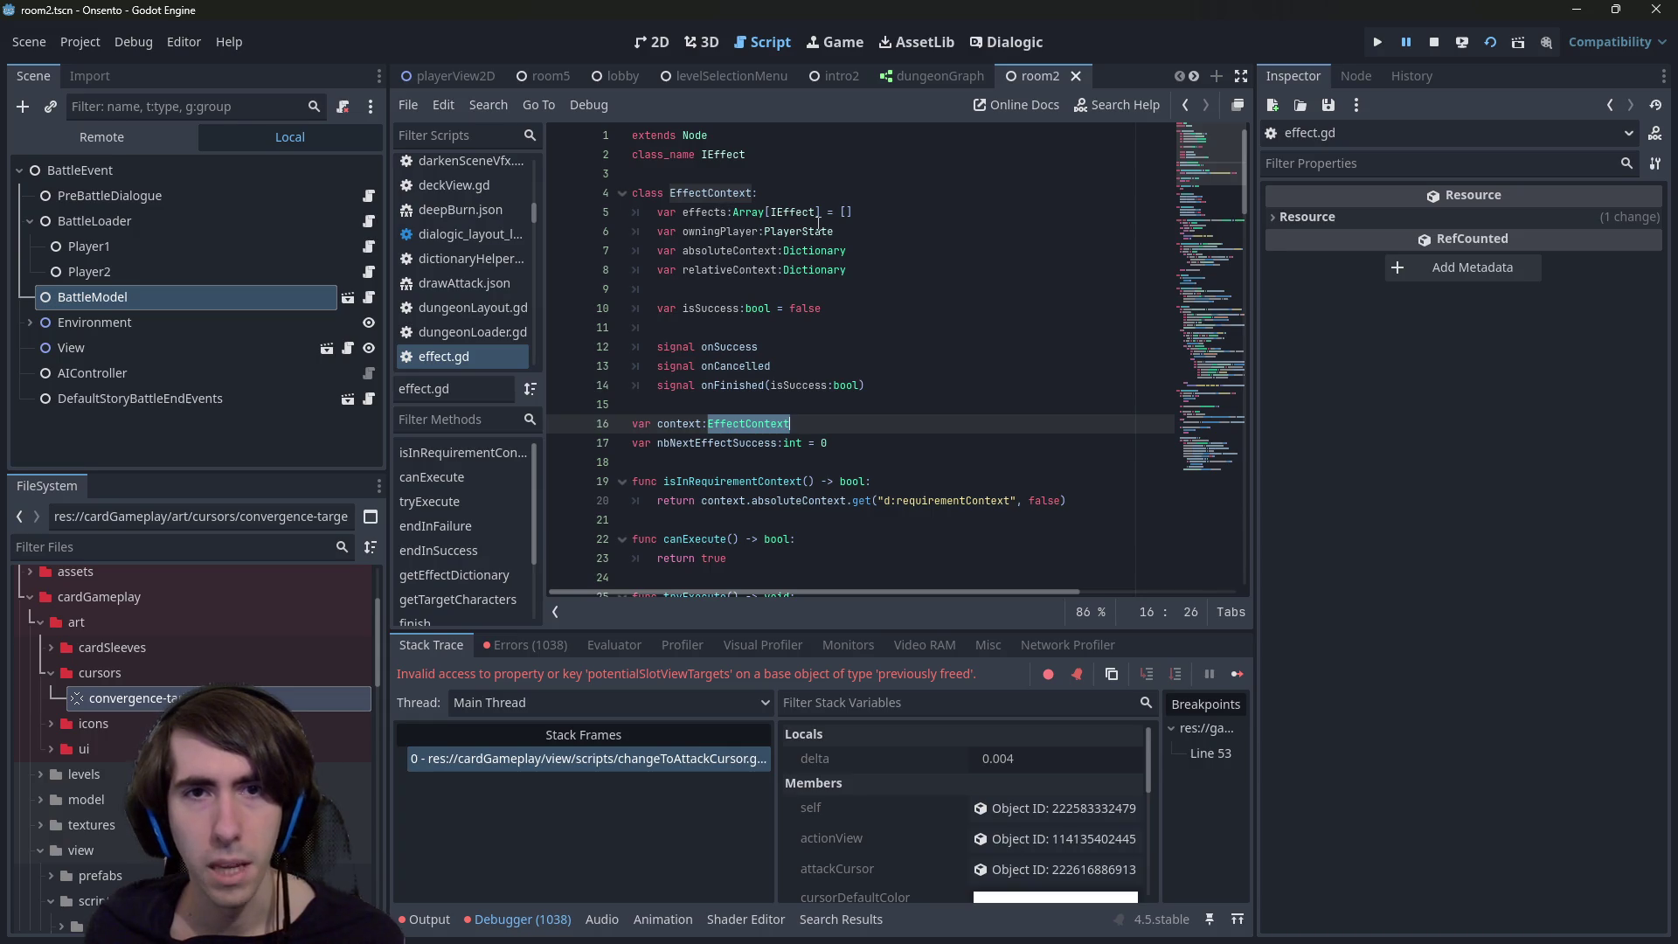
{"action": "double_click", "coordinate": [801, 212]}
{"action": "double_click", "coordinate": [749, 211]}
{"action": "left_click", "coordinate": [745, 211]}
{"action": "key", "text": "BackSpace"}
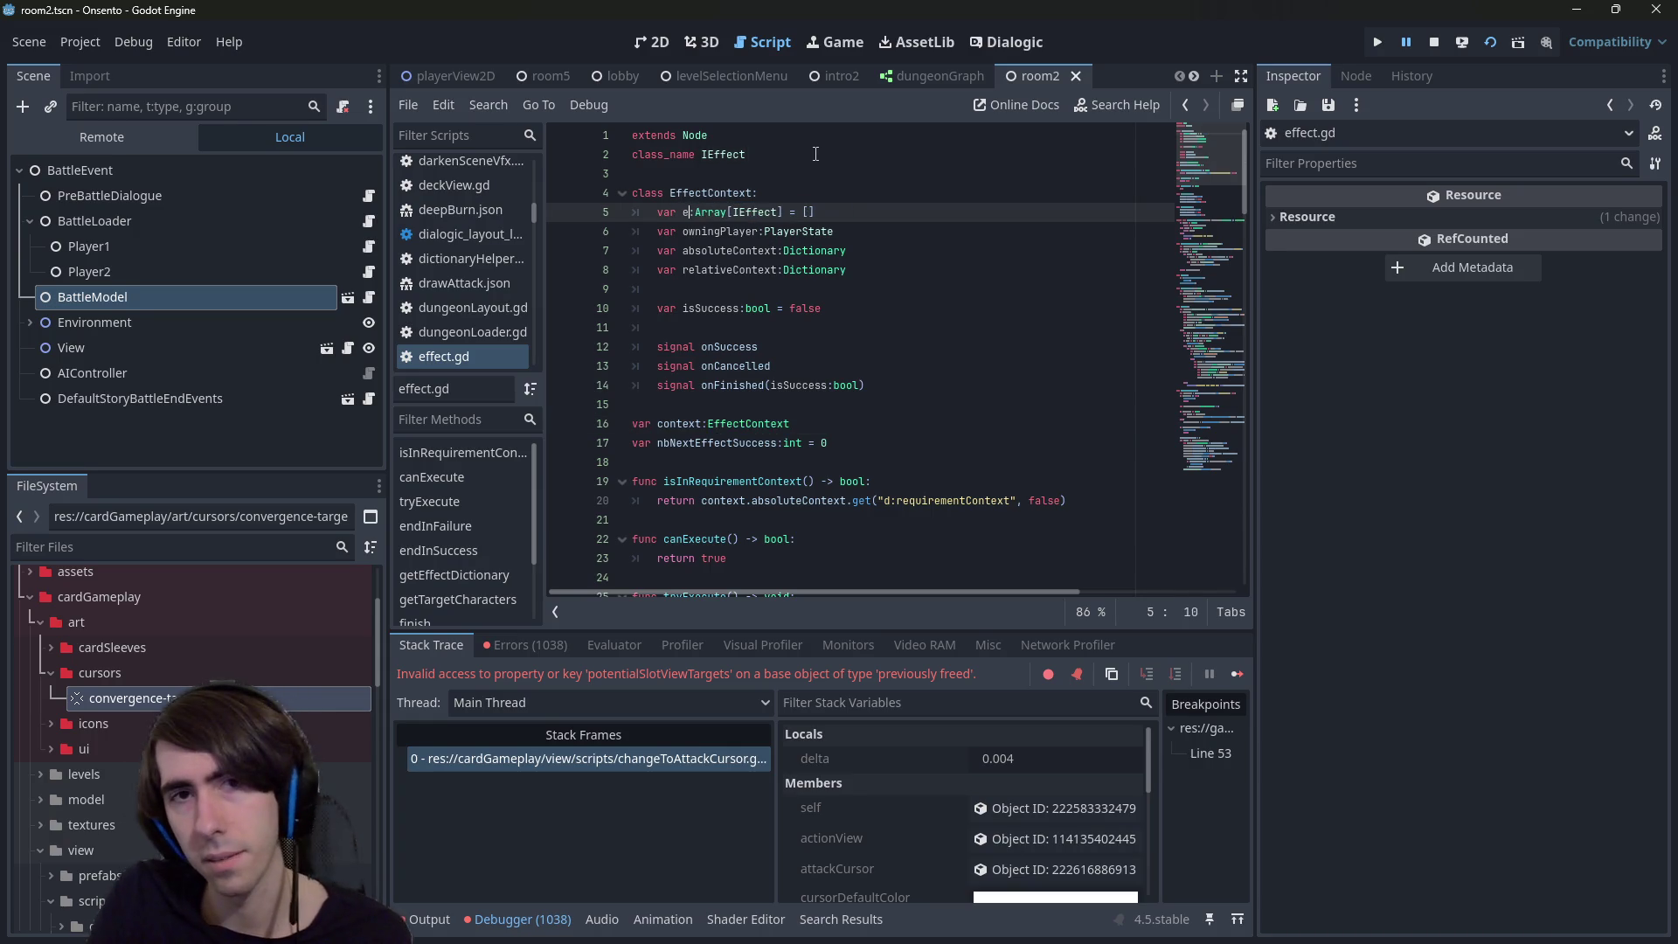
{"action": "key", "text": "ctrl+shift+Right"}
{"action": "key", "text": "Delete"}
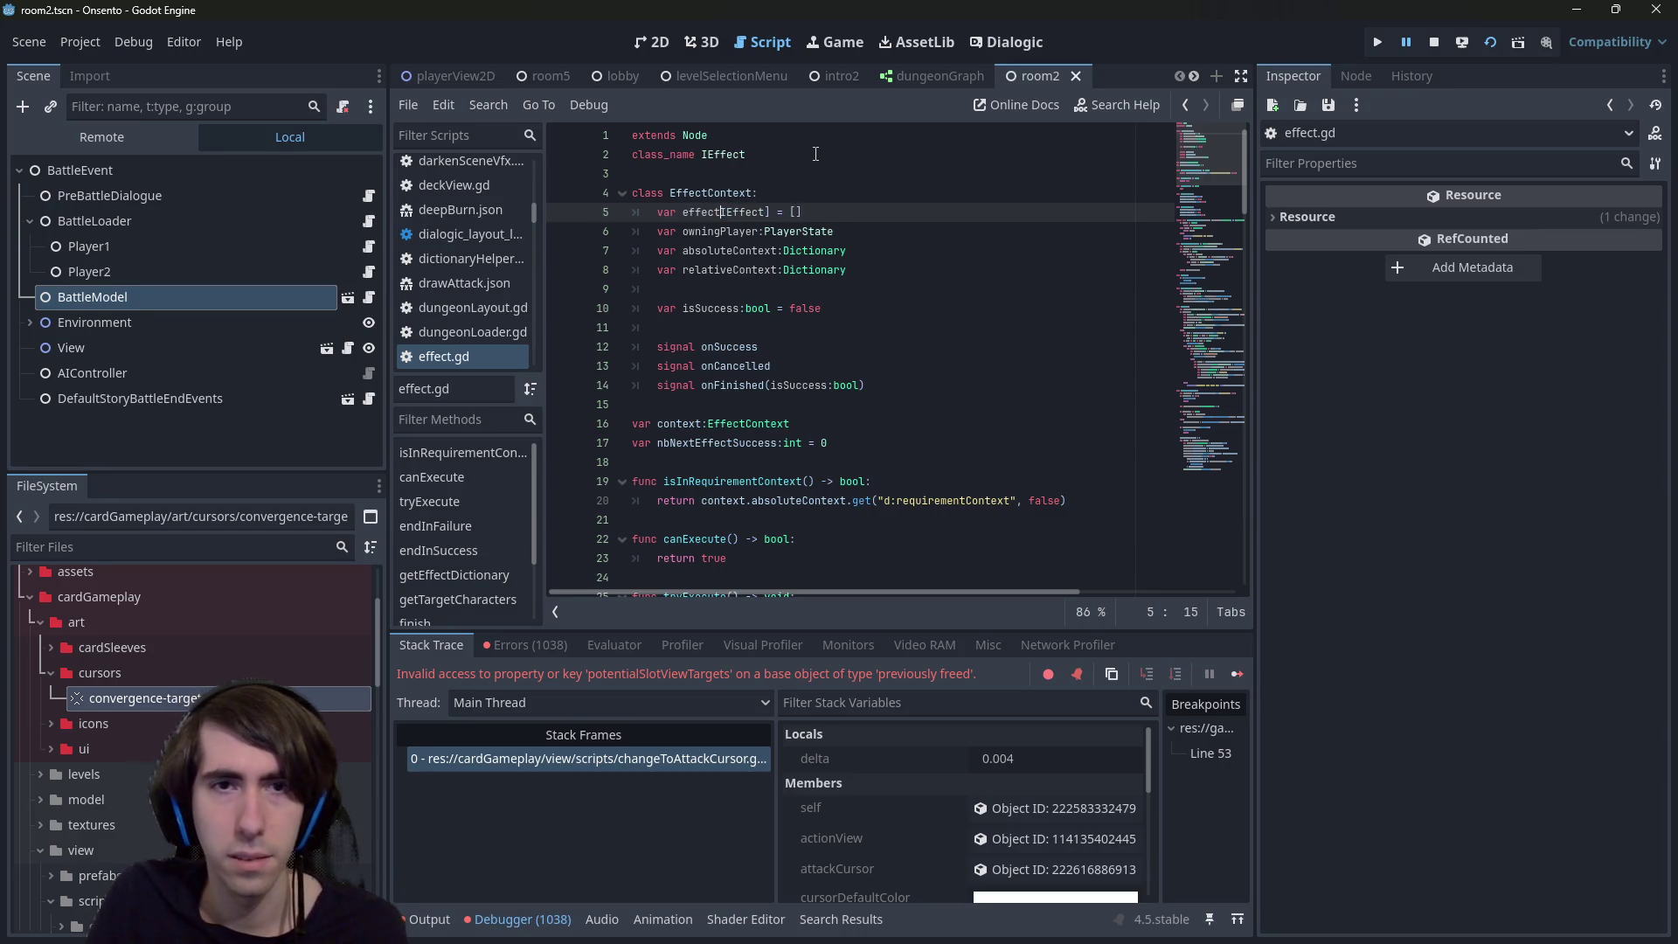
{"action": "key", "text": "Delete"}
{"action": "type", "text": ":"}
{"action": "key", "text": "ctrl+Right"}
{"action": "key", "text": "Delete"}
{"action": "key", "text": "End"}
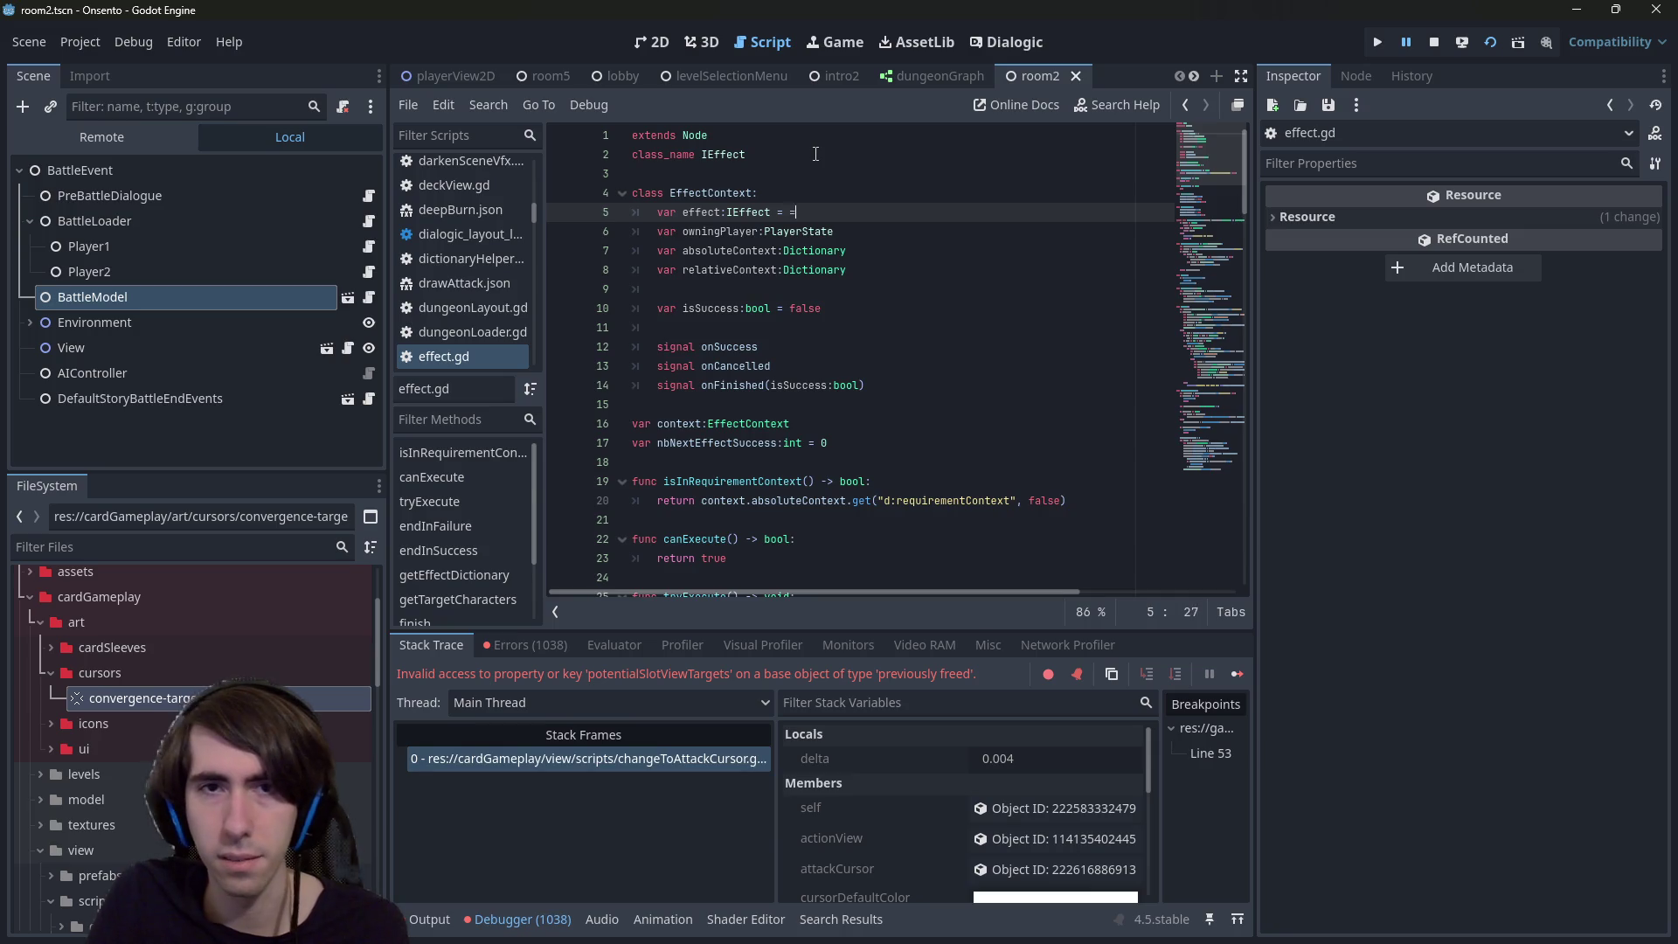
{"action": "type", "text": "nullptr"}
Make the effect field default to null instead of nullptr and save effect.gd
{"action": "key", "text": "ctrl+s"}
{"action": "key", "text": "ctrl+z"}
{"action": "key", "text": "ctrl+s"}
{"action": "key", "text": "BackSpace"}
{"action": "key", "text": "BackSpace"}
{"action": "type", "text": "null"}
{"action": "key", "text": "ctrl+s"}
Duplicate the effect declaration onto line 6 as nextEffectContext and save
{"action": "key", "text": "Return"}
{"action": "key", "text": "Return"}
{"action": "key", "text": "Up"}
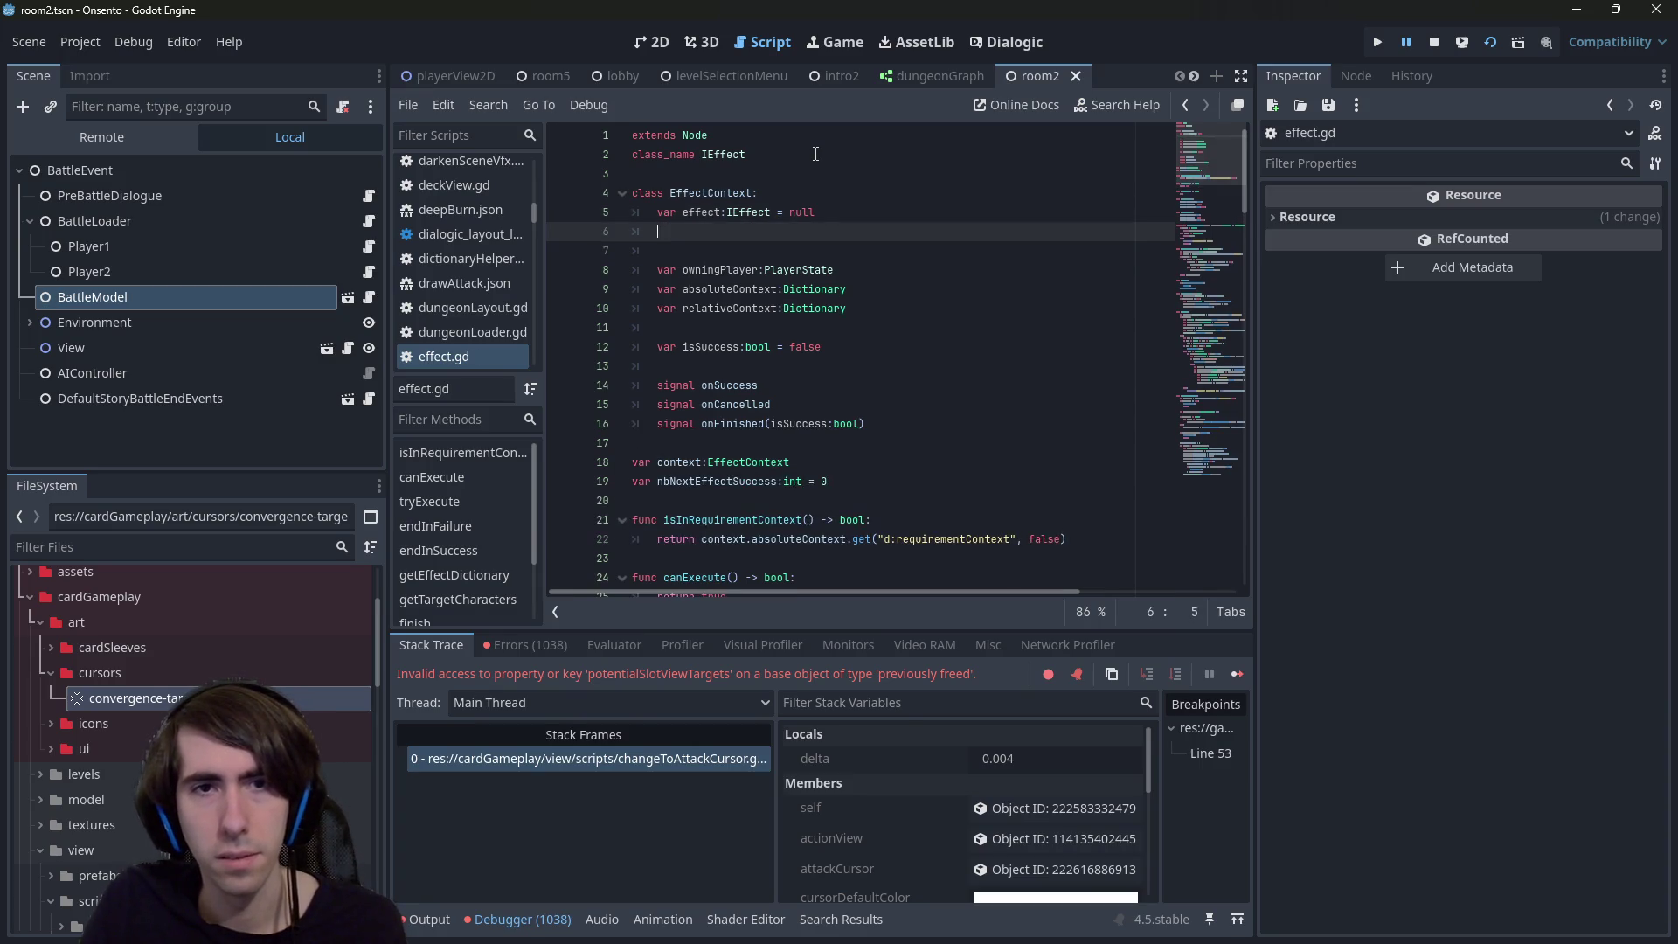
{"action": "key", "text": "Up"}
{"action": "key", "text": "shift+ctrl+Right"}
{"action": "key", "text": "shift+ctrl+Right"}
{"action": "key", "text": "shift+ctrl+Right"}
{"action": "key", "text": "ctrl+c"}
{"action": "key", "text": "Down"}
{"action": "key", "text": "ctrl+v"}
{"action": "key", "text": "ctrl+Left"}
{"action": "key", "text": "ctrl+Left"}
{"action": "key", "text": "ctrl+Left"}
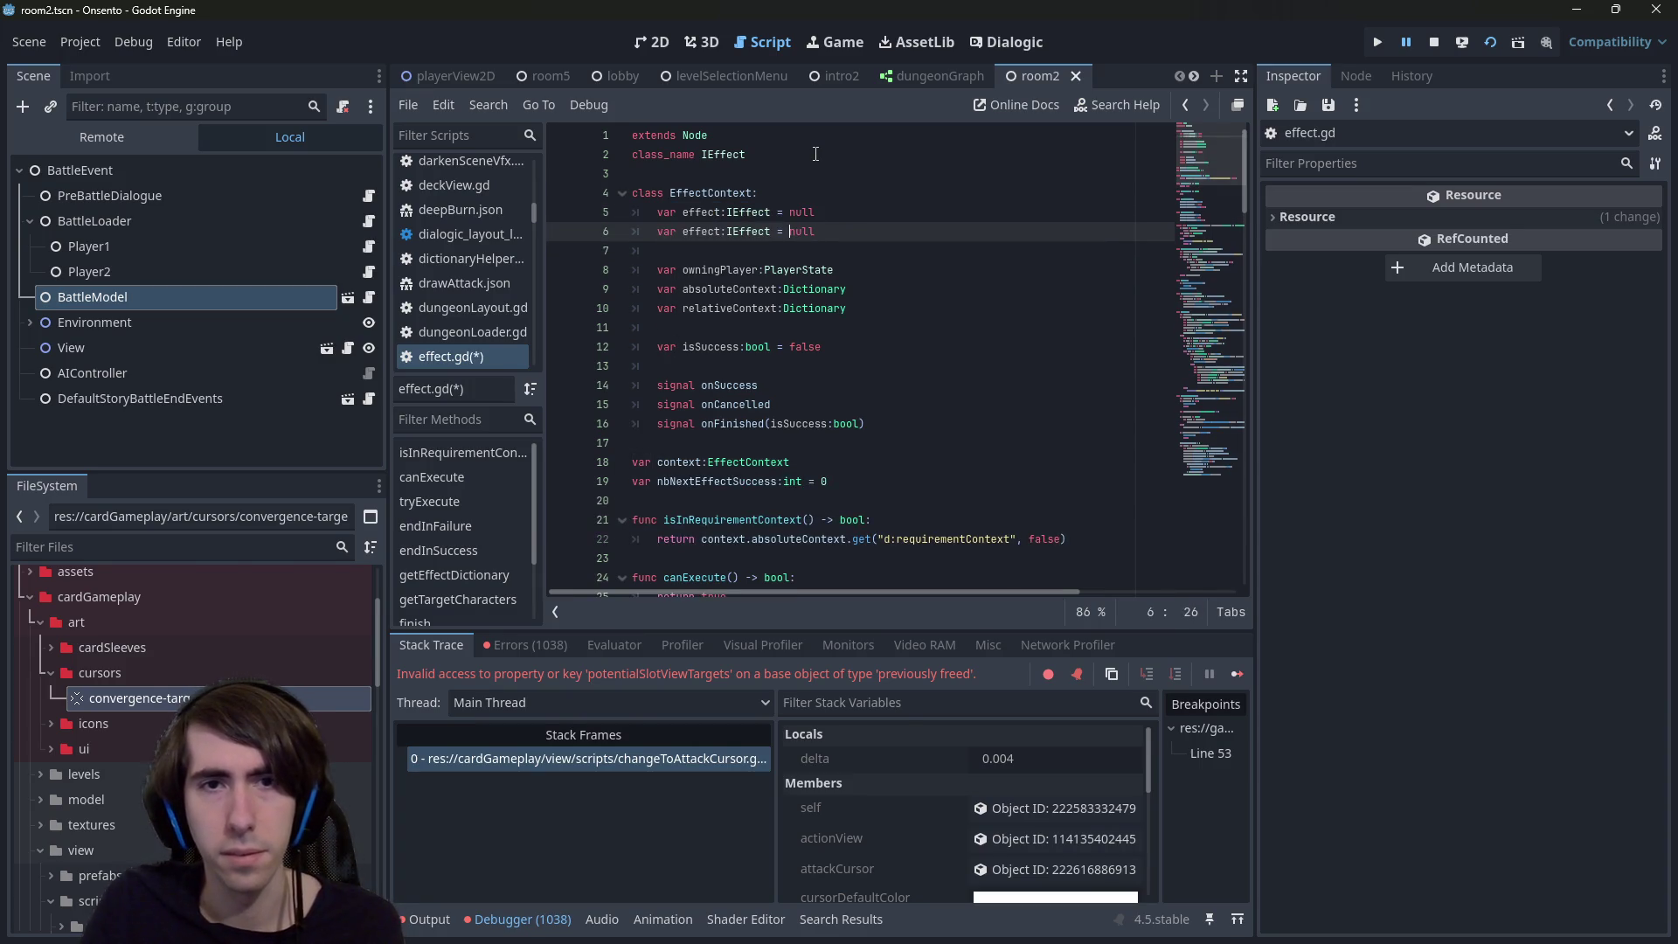
{"action": "type", "text": "nextE"}
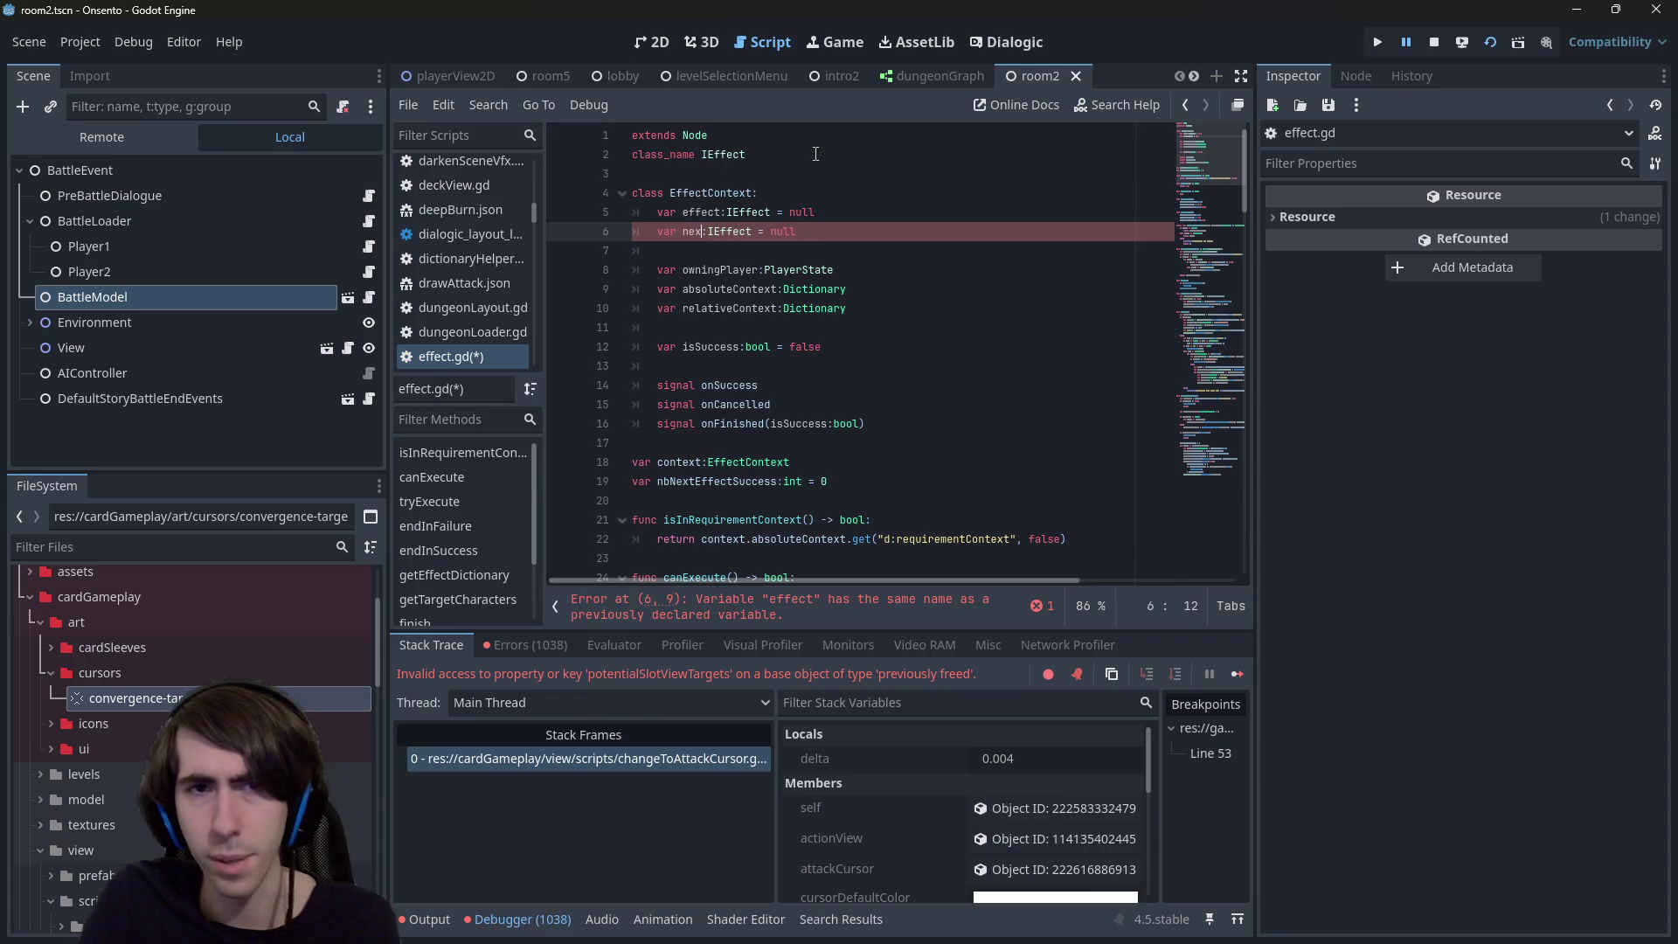
{"action": "key", "text": "Delete"}
{"action": "type", "text": "Context"}
{"action": "key", "text": "ctrl+s"}
Change nextEffectContext's type from IEffect to EffectContext
{"action": "key", "text": "Right"}
{"action": "double_click", "coordinate": [750, 191]}
{"action": "key", "text": "ctrl+c"}
{"action": "double_click", "coordinate": [817, 231]}
{"action": "key", "text": "ctrl+v"}
{"action": "left_click", "coordinate": [729, 229]}
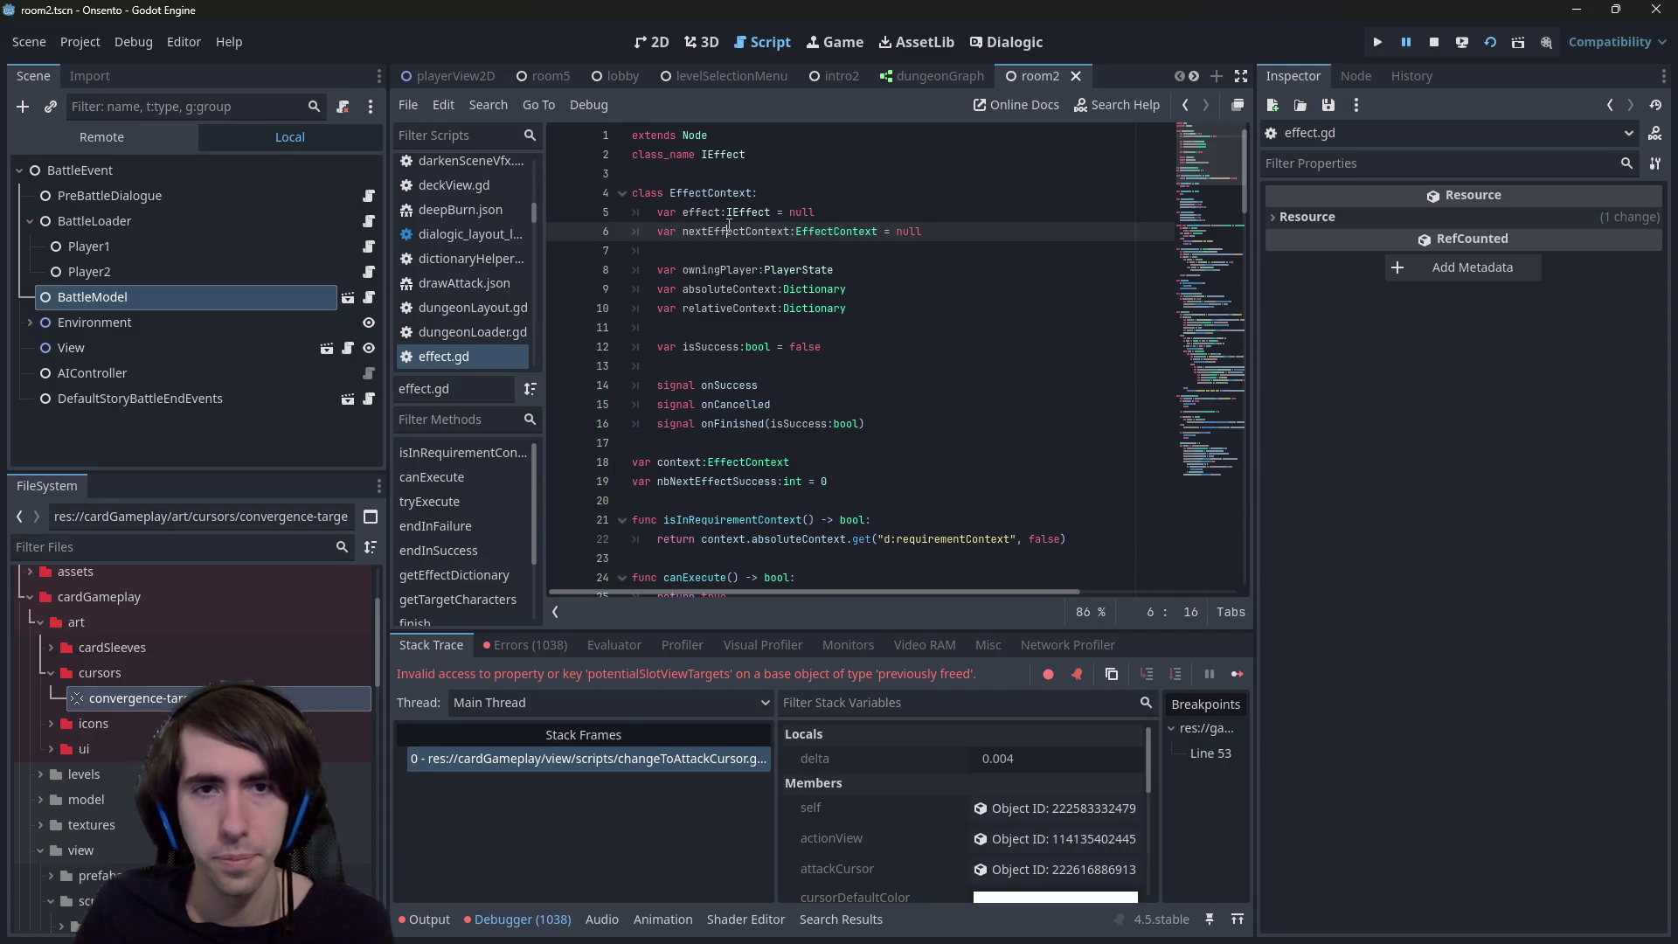
{"action": "double_click", "coordinate": [728, 229]}
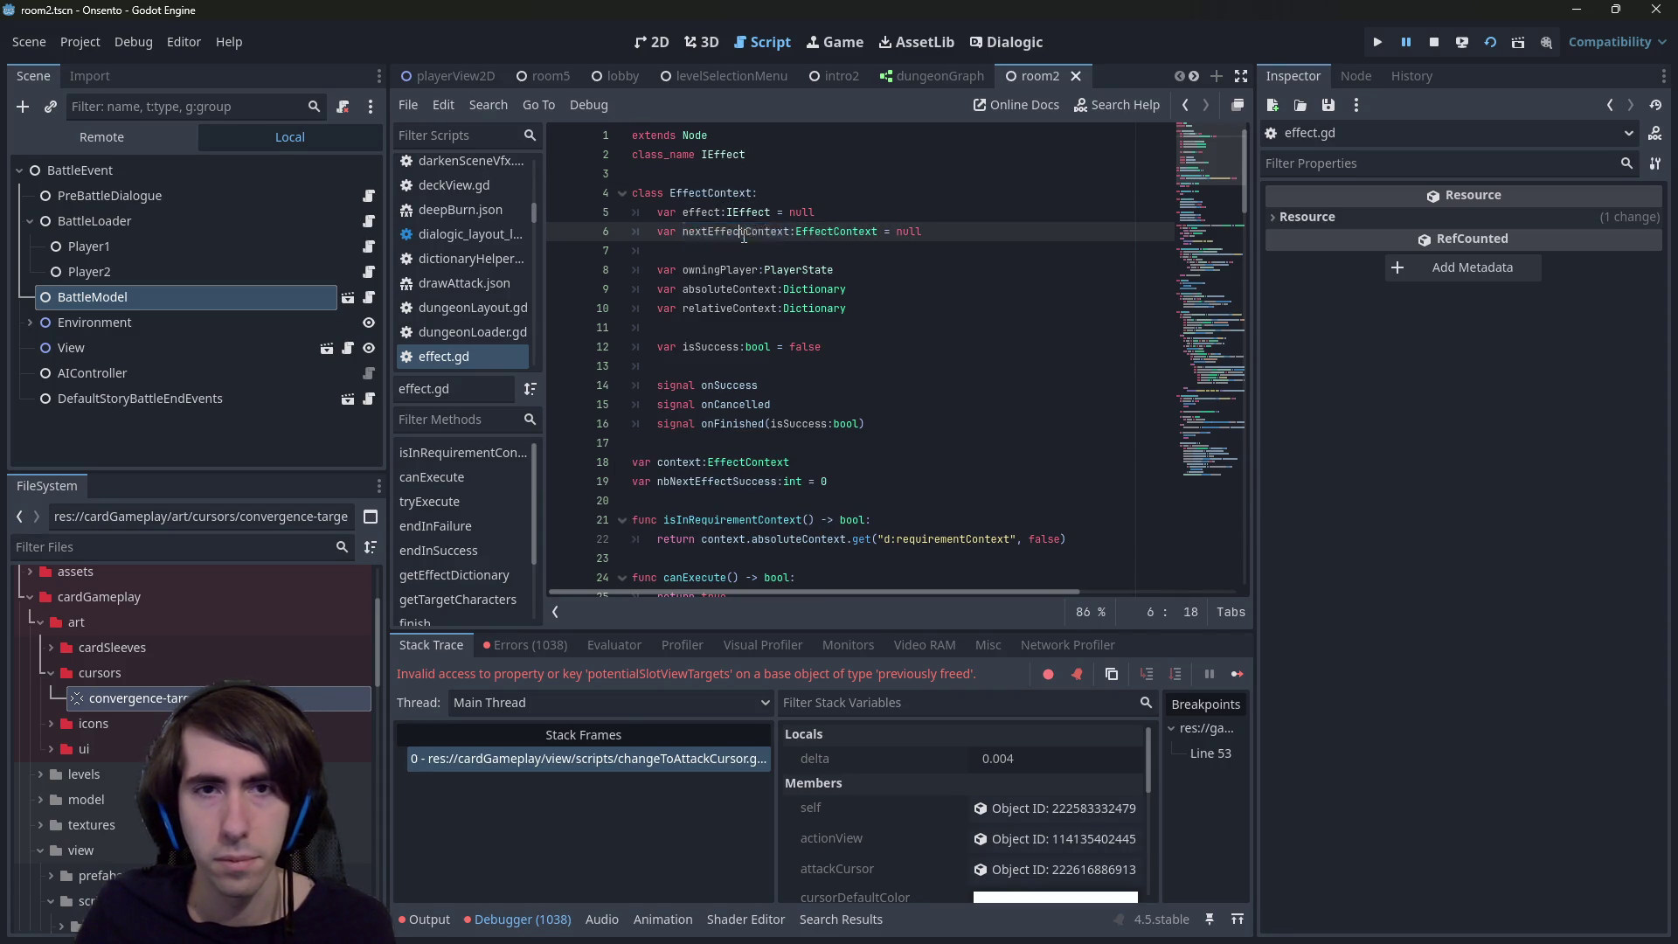
{"action": "scroll", "coordinate": [839, 262], "scroll_direction": "down", "scroll_amount": 20}
{"action": "scroll", "coordinate": [861, 313], "scroll_direction": "down", "scroll_amount": 10}
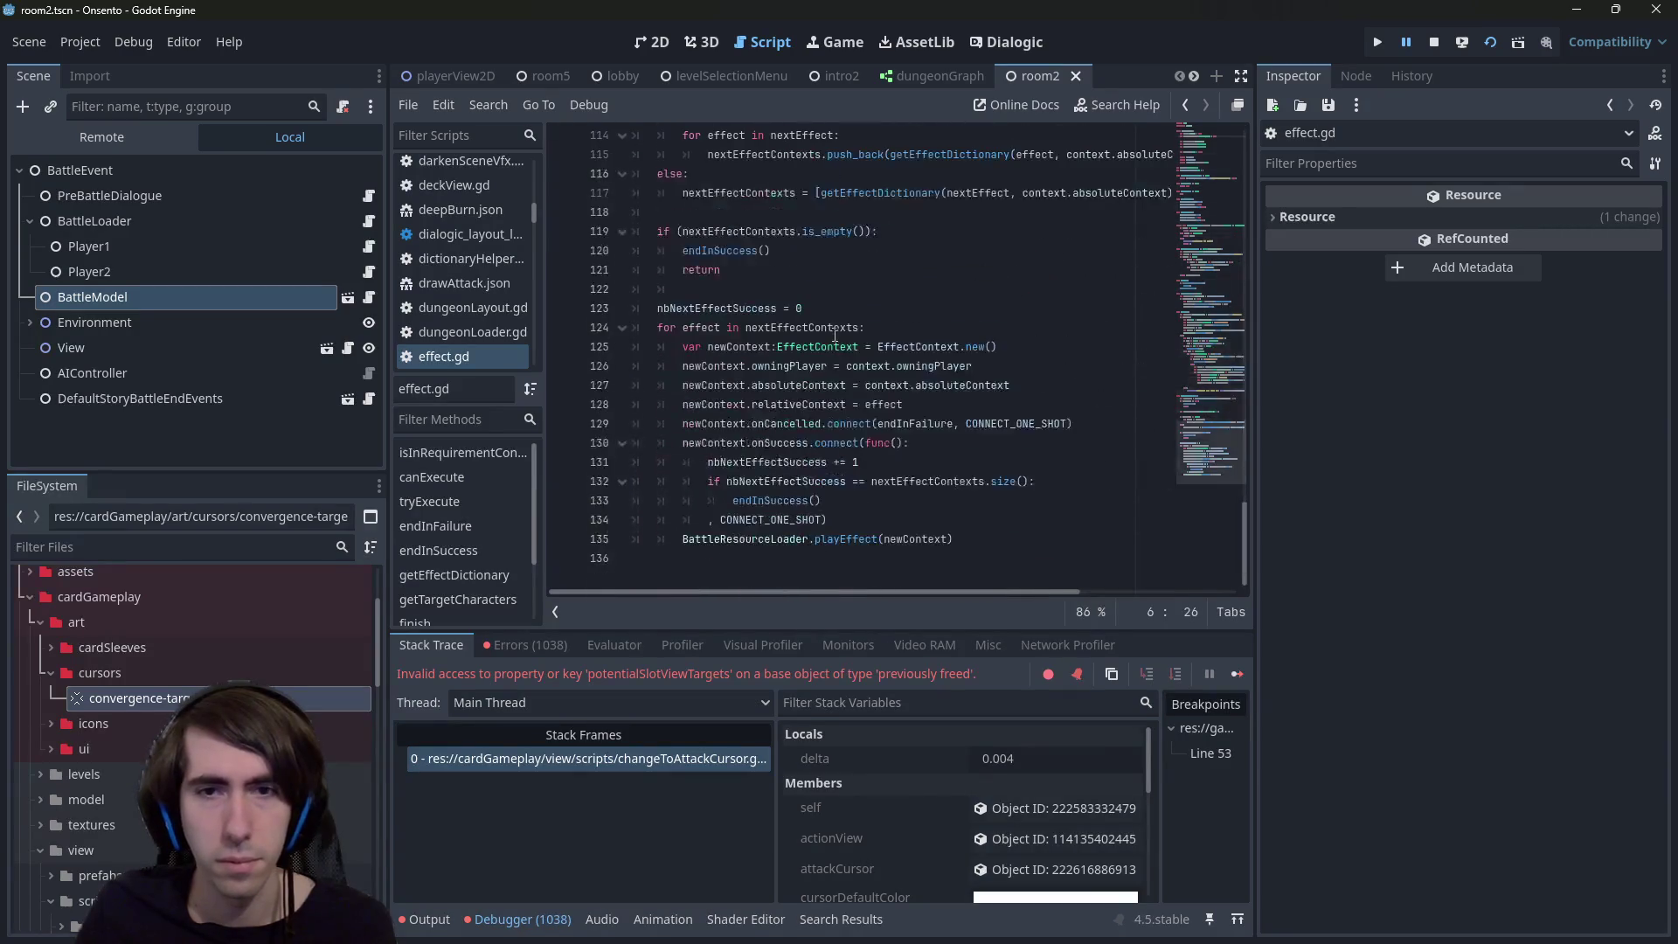
Add 'newContext.nextEffectContext = newContext' after line 125, save, and view the field's definition
{"action": "double_click", "coordinate": [739, 346]}
{"action": "key", "text": "End"}
{"action": "key", "text": "Return"}
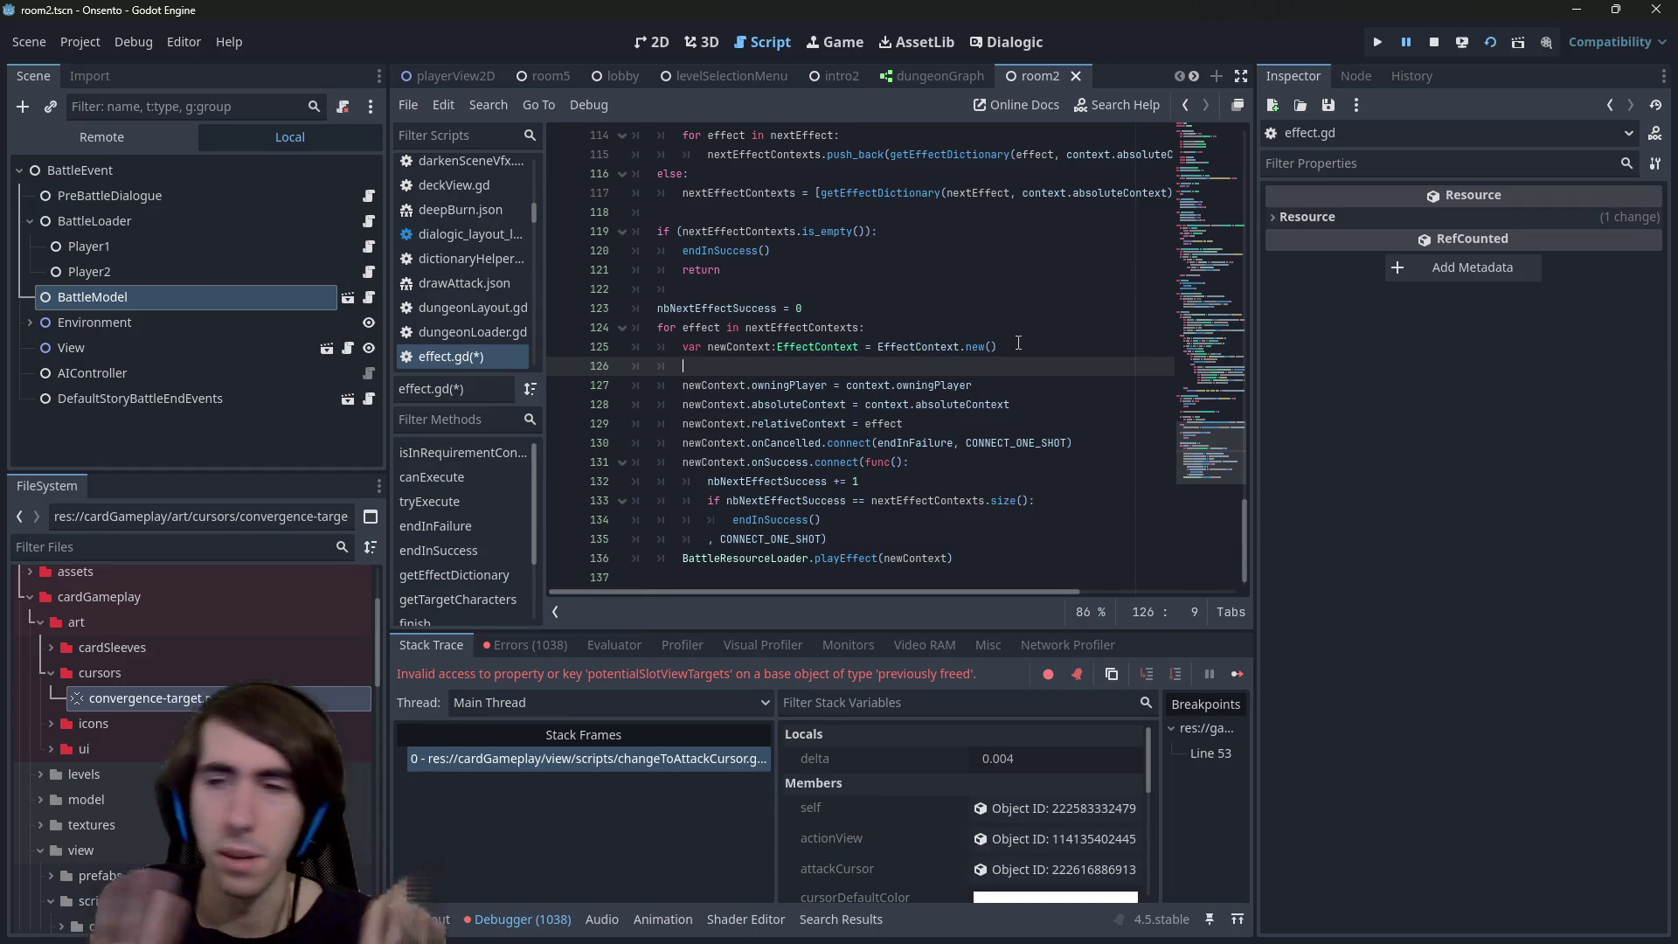
{"action": "type", "text": "newContext"}
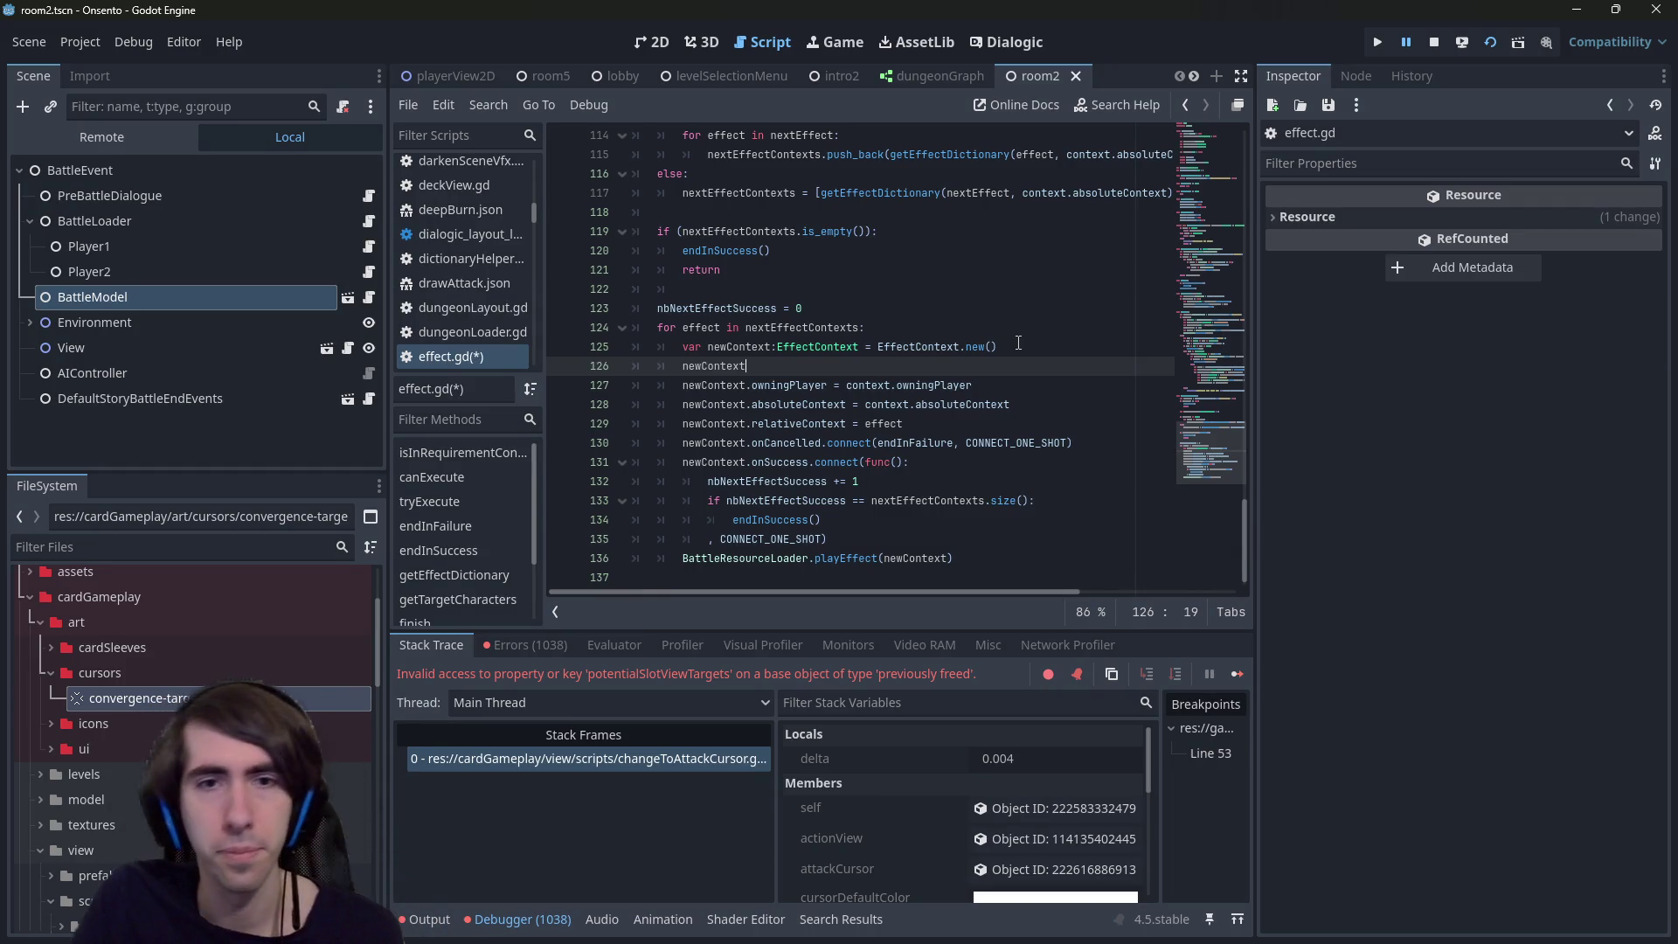
{"action": "key", "text": "ctrl+z"}
{"action": "key", "text": "ctrl+z"}
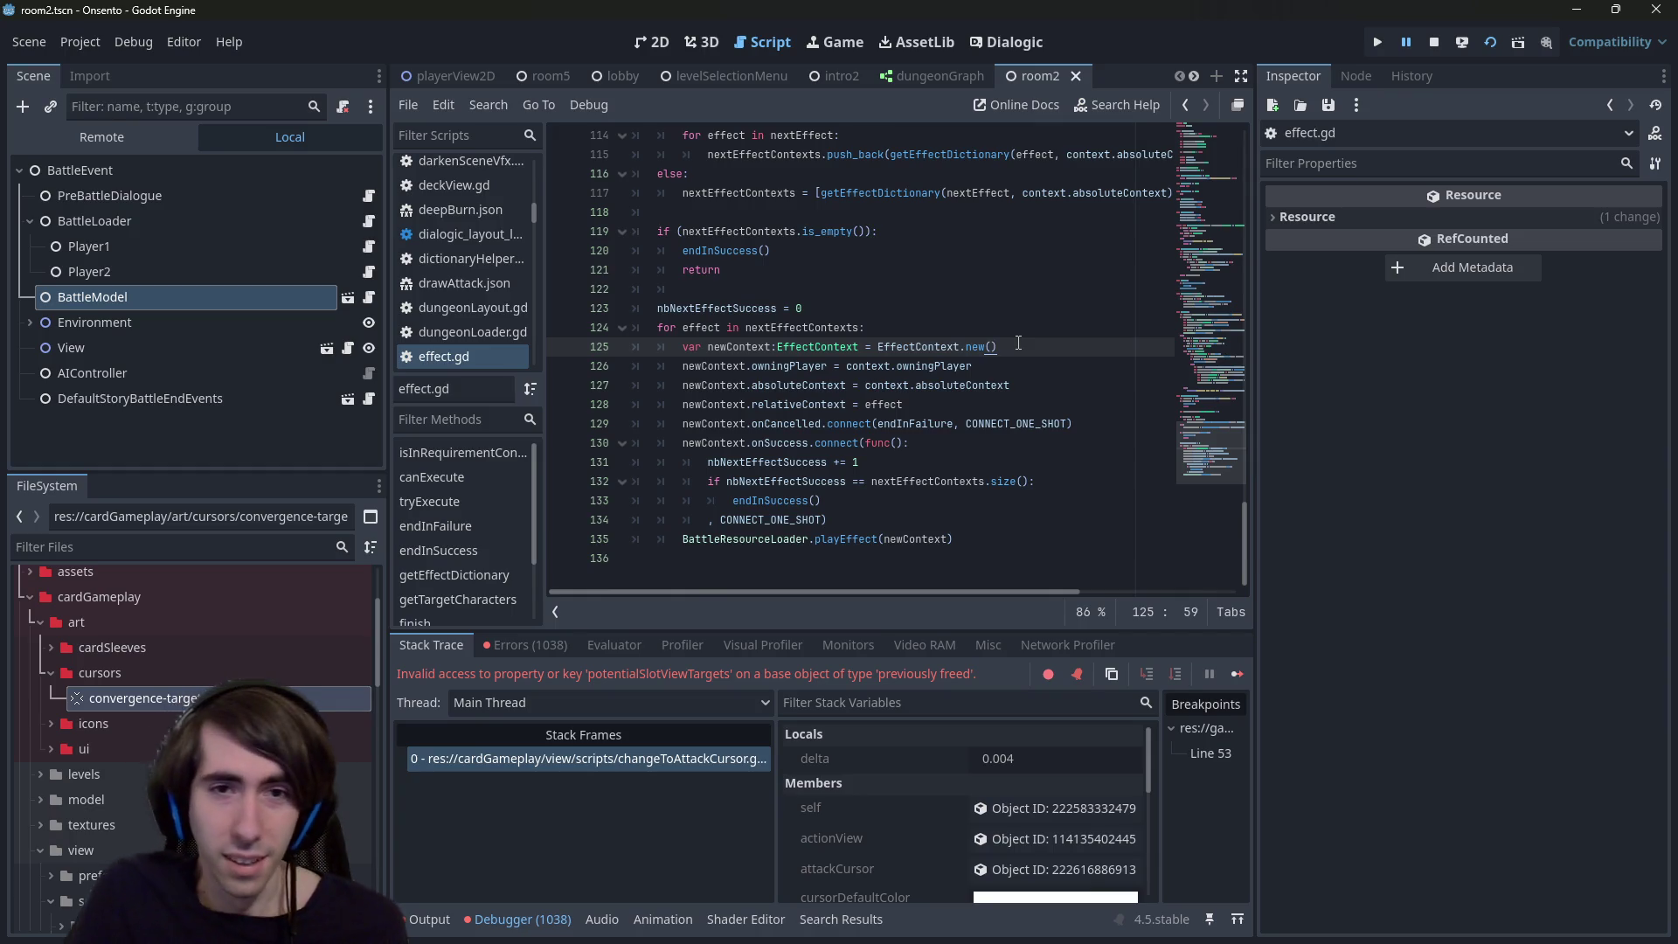
{"action": "key", "text": "Return"}
{"action": "type", "text": "newContext.next"}
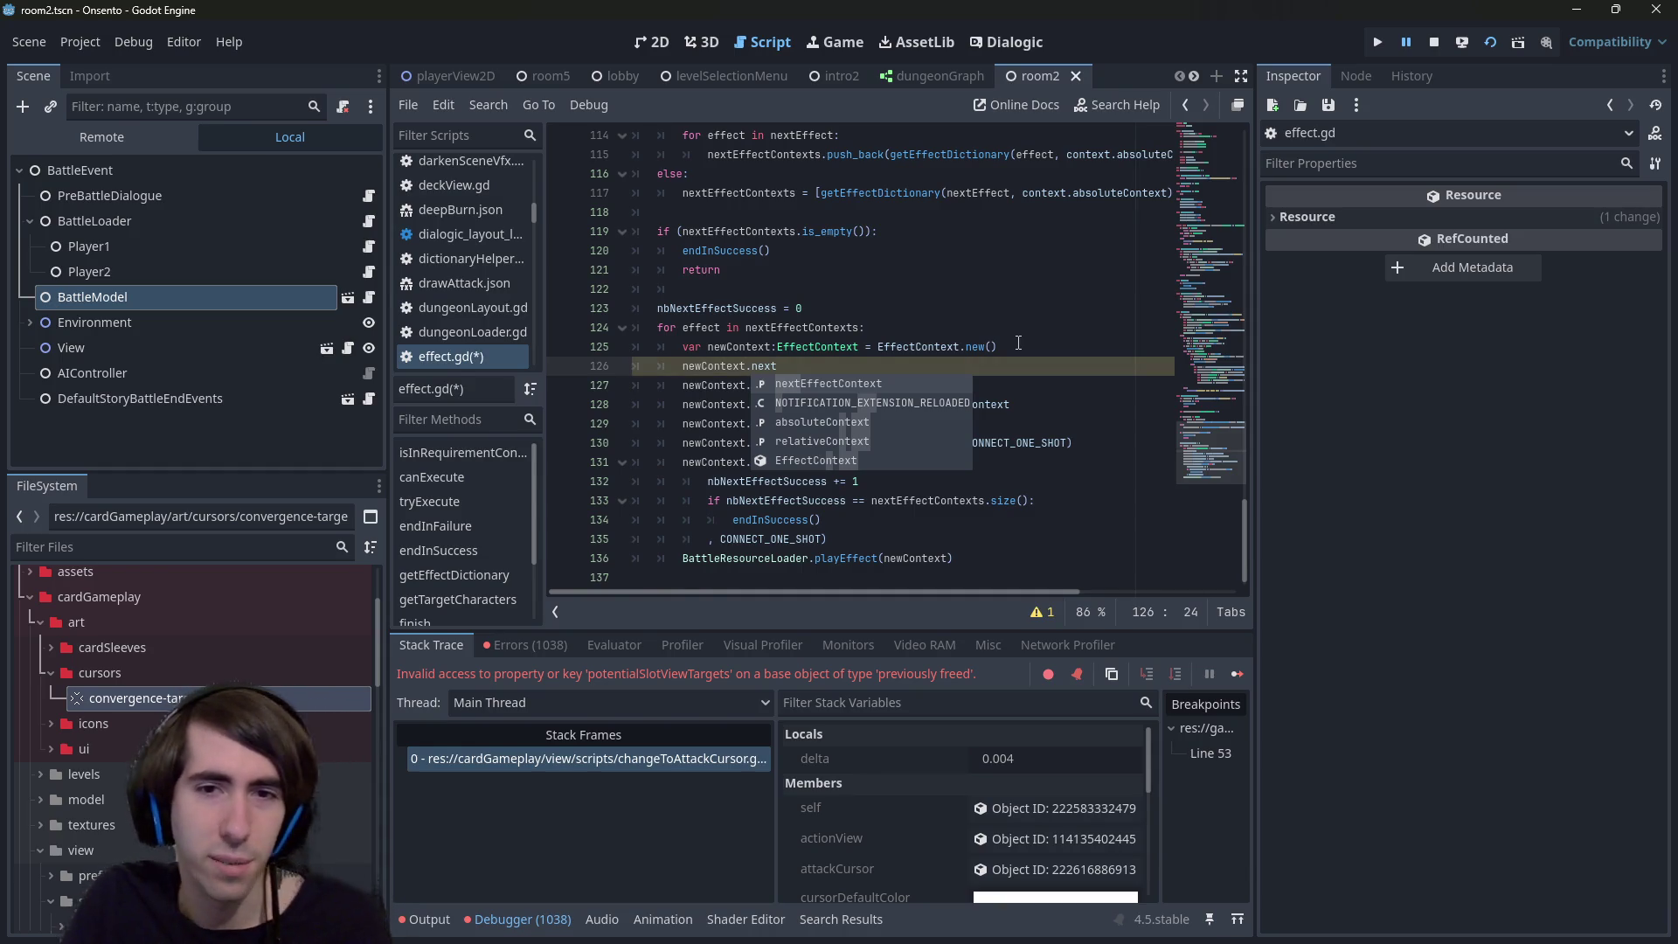
{"action": "key", "text": "Return"}
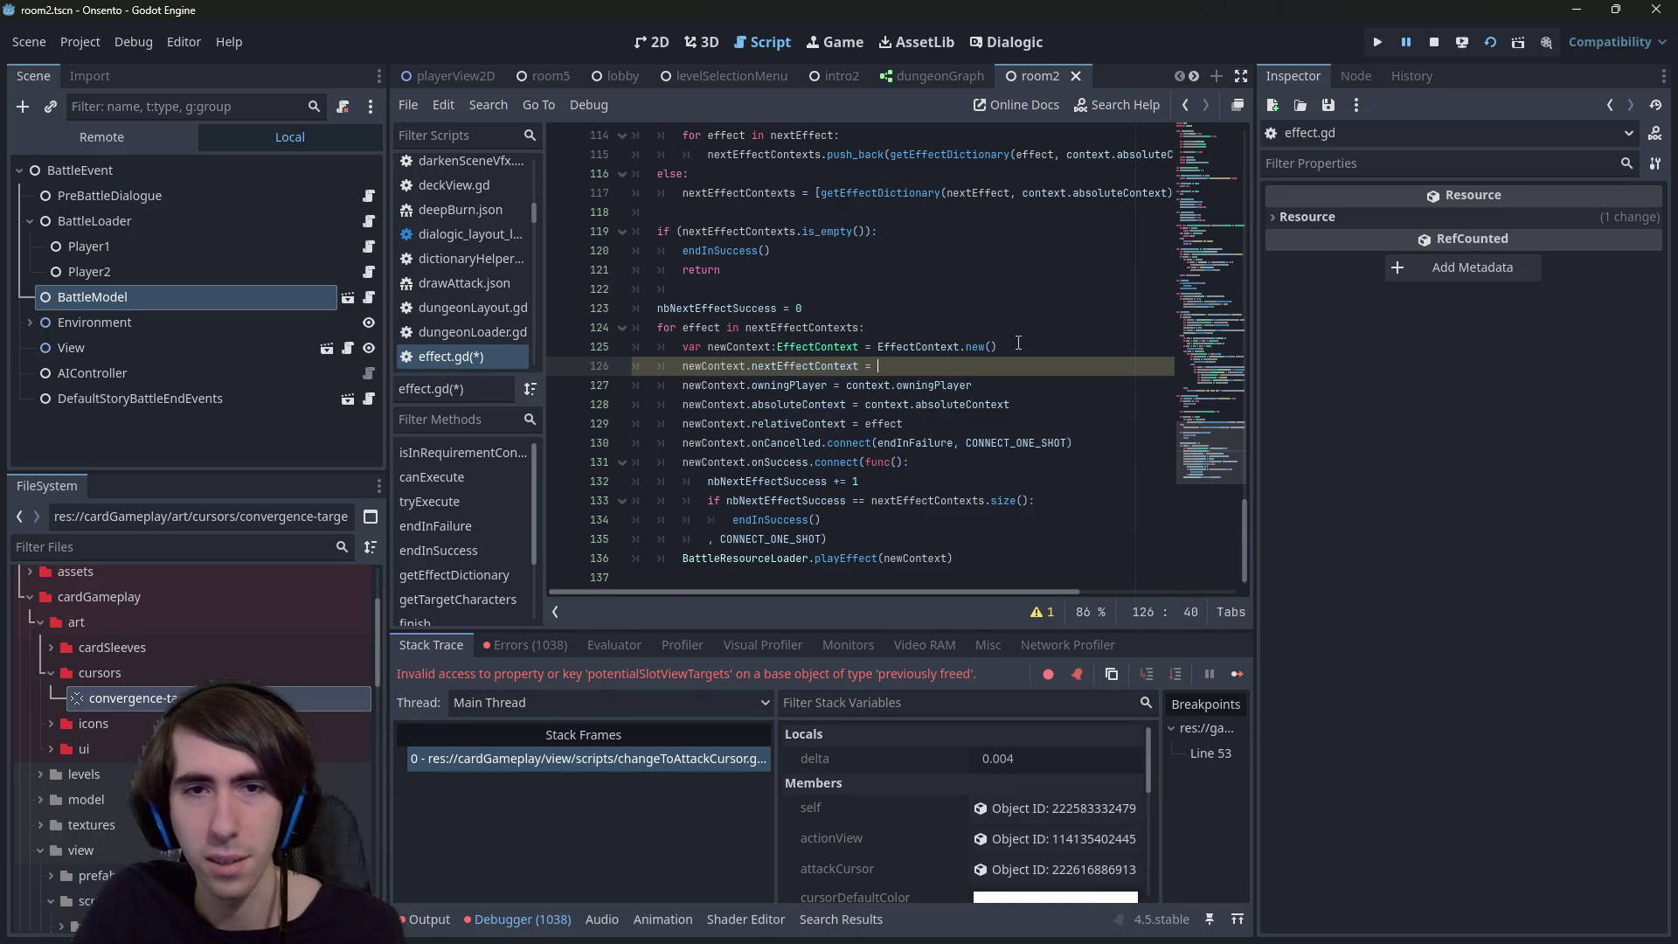
{"action": "type", "text": "nextConte"}
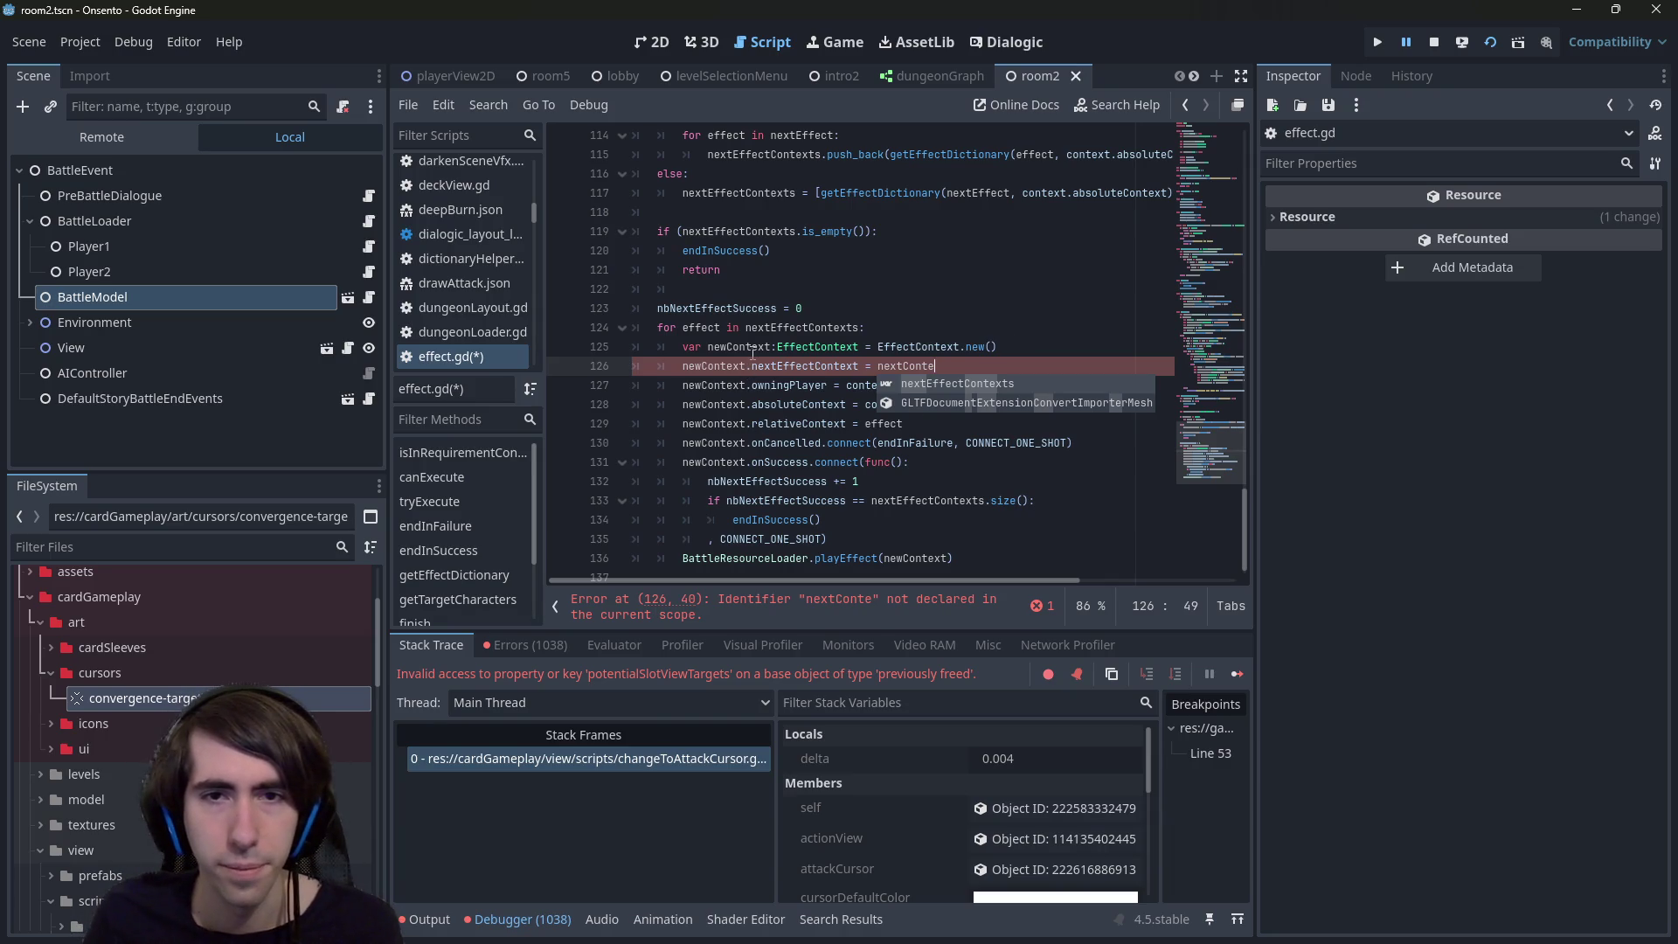
{"action": "key", "text": "BackSpace"}
{"action": "key", "text": "BackSpace"}
{"action": "key", "text": "BackSpace"}
{"action": "type", "text": "wContext"}
{"action": "key", "text": "ctrl+s"}
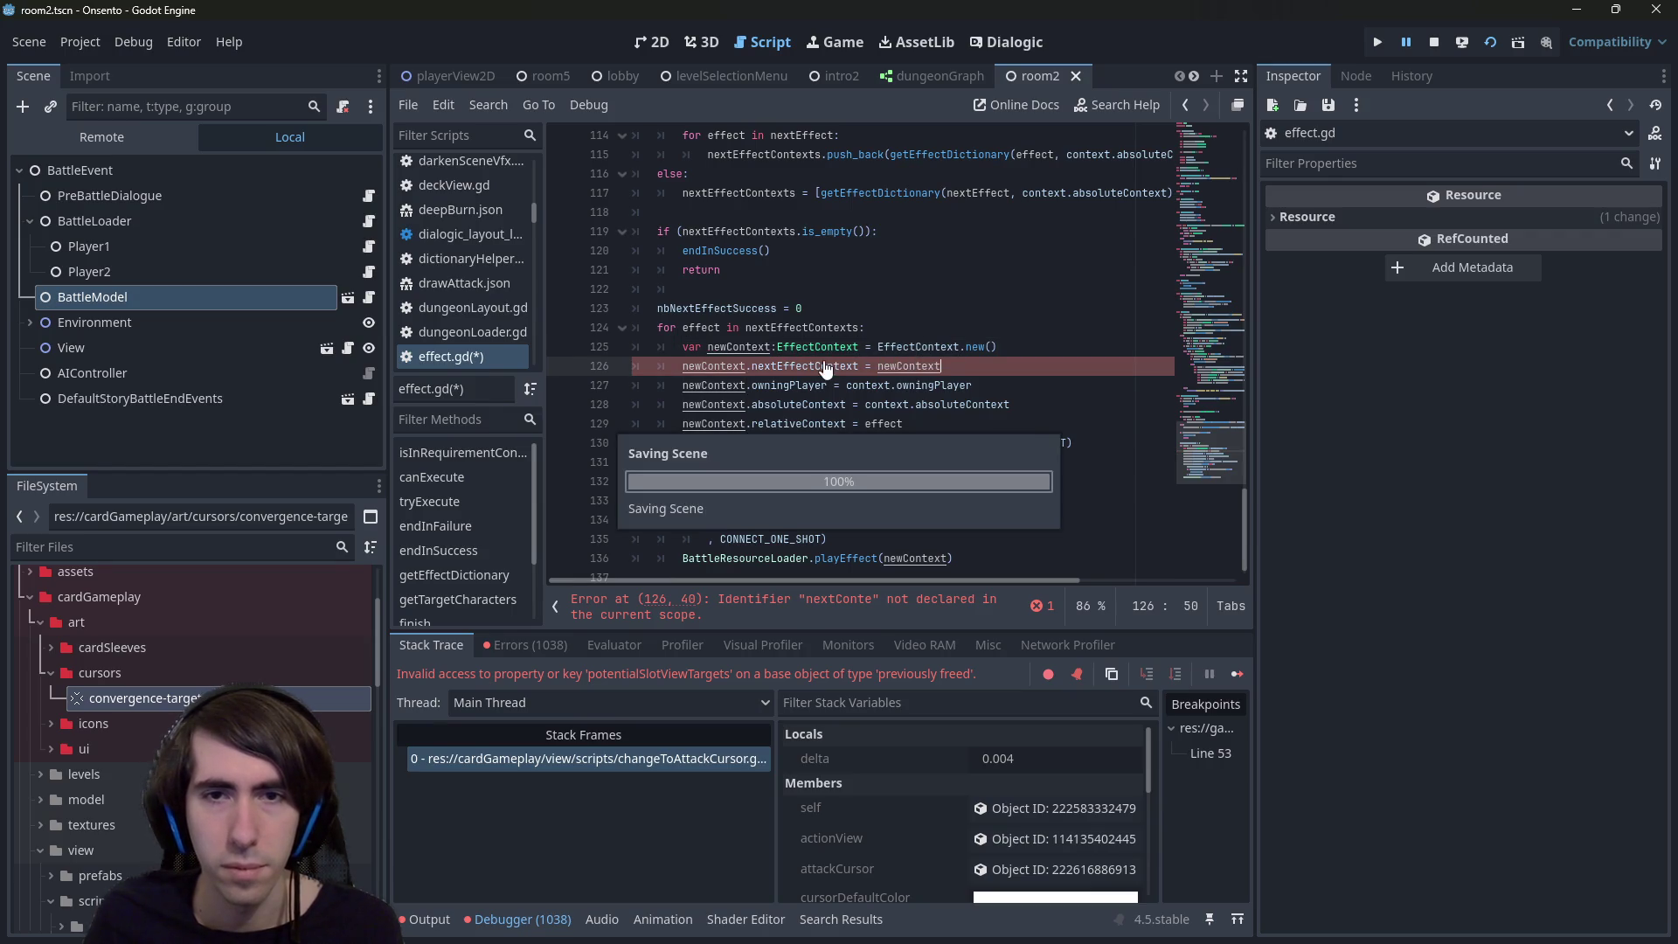
{"action": "left_click", "coordinate": [825, 367], "text": "ctrl"}
{"action": "left_click", "coordinate": [878, 231]}
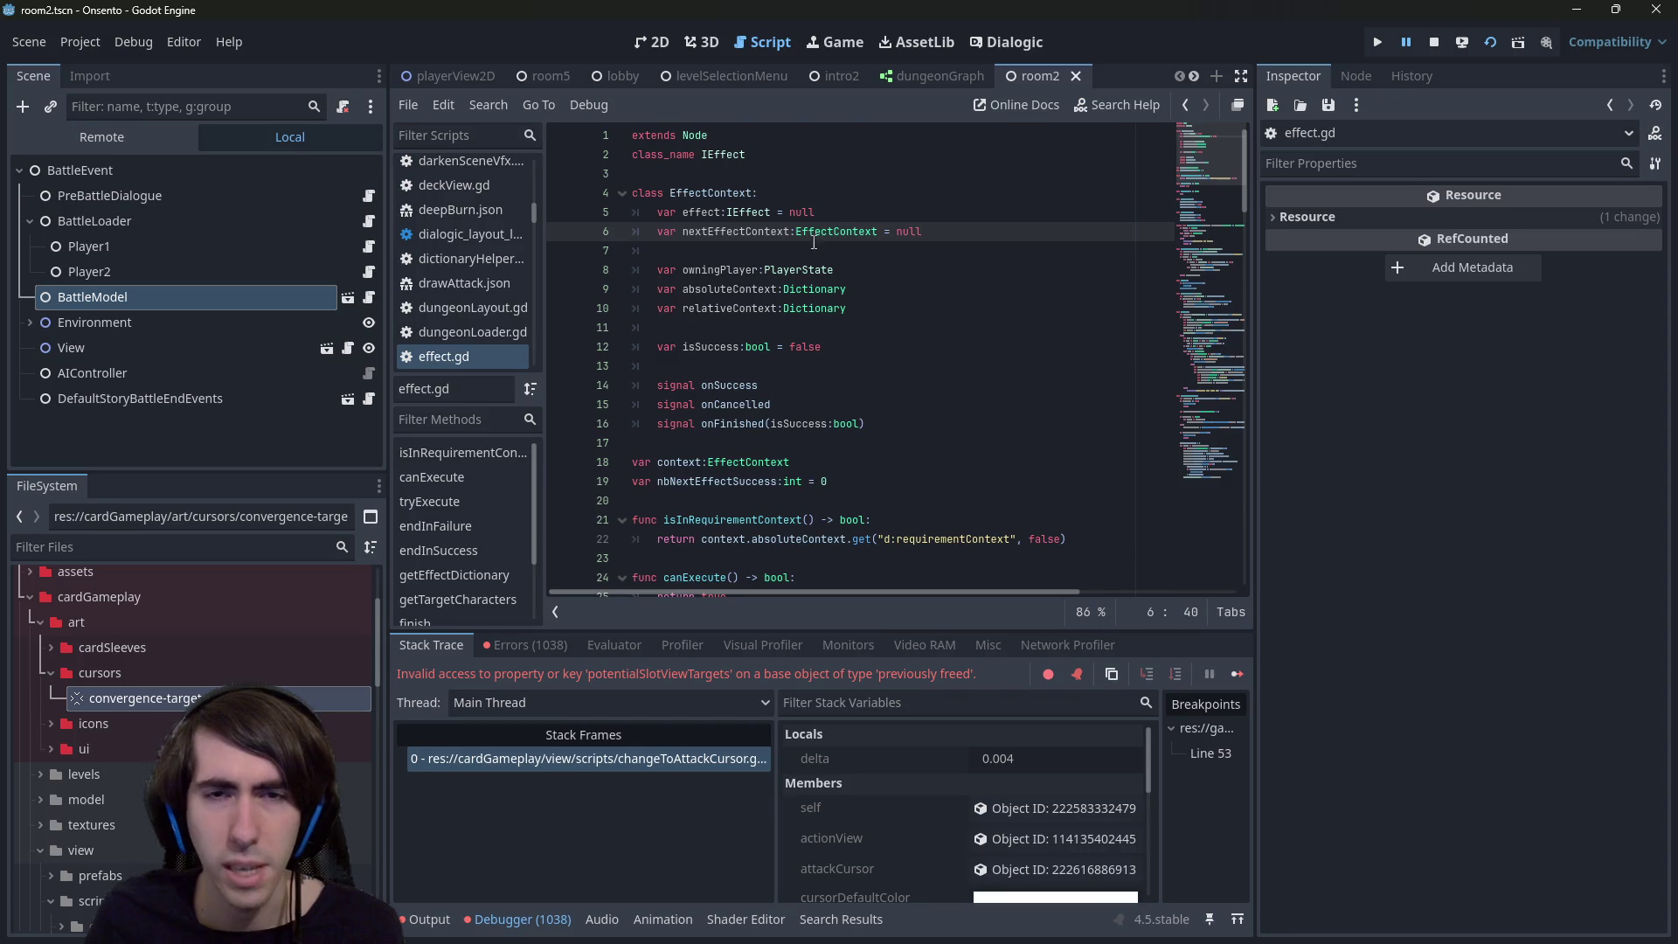
Change line 126 to assign context.nextEffectContext instead of newContext.nextEffectContext, and save
{"action": "double_click", "coordinate": [752, 232]}
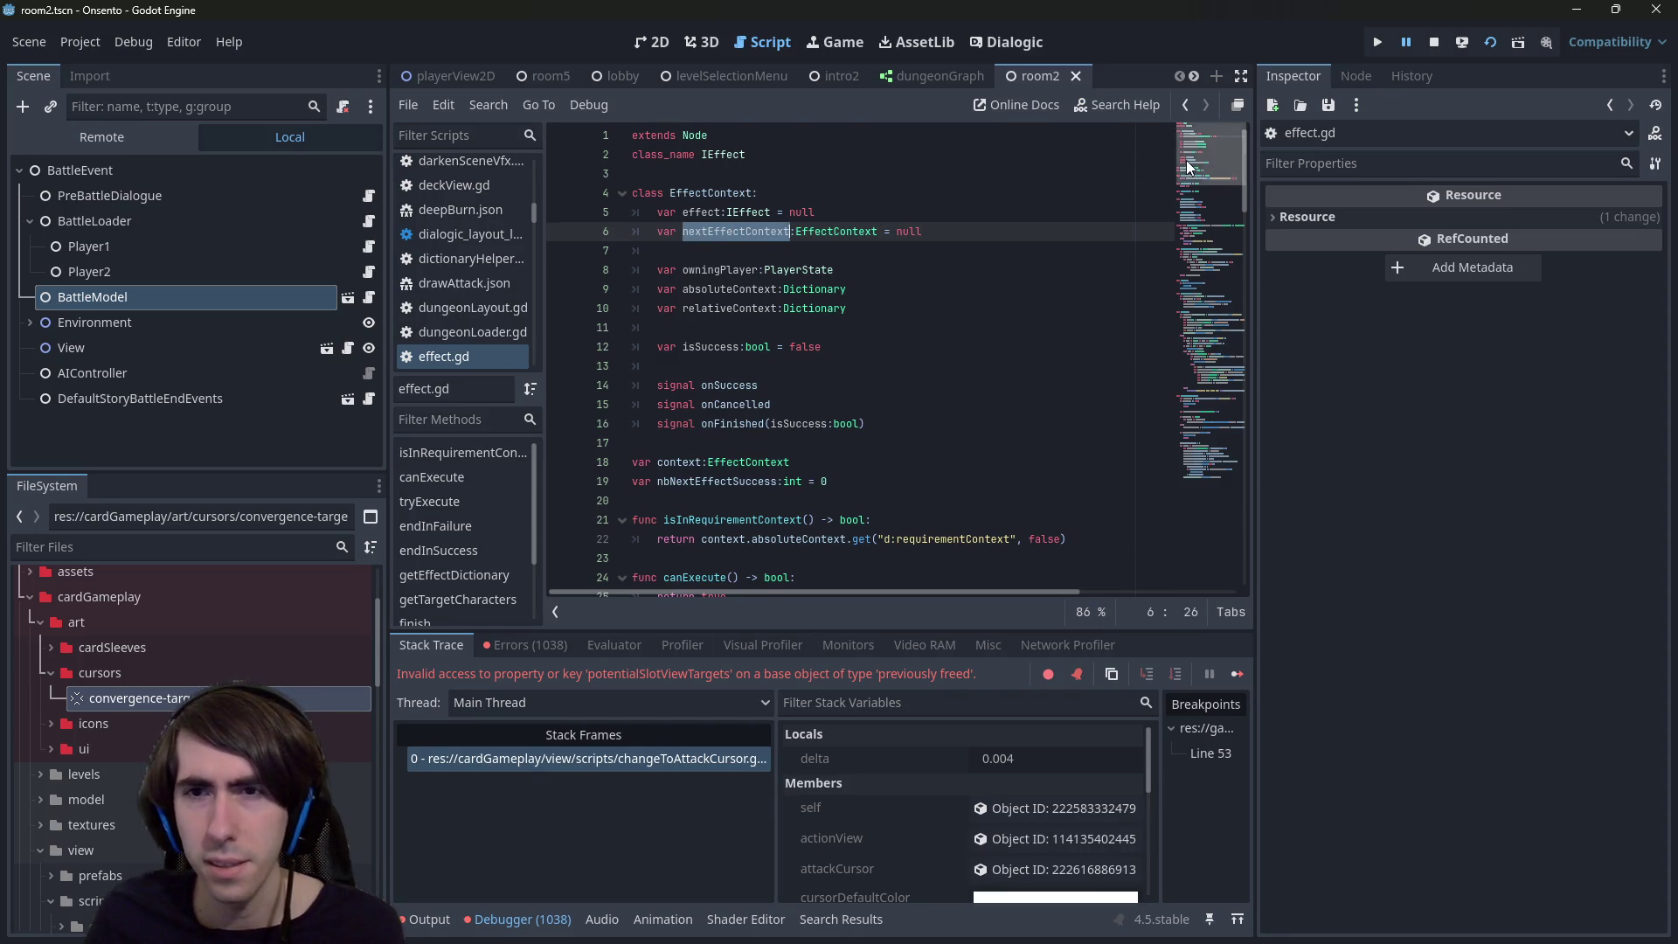
{"action": "left_click", "coordinate": [1222, 453]}
{"action": "scroll", "coordinate": [1222, 454], "scroll_direction": "down", "scroll_amount": 1}
{"action": "double_click", "coordinate": [714, 360]}
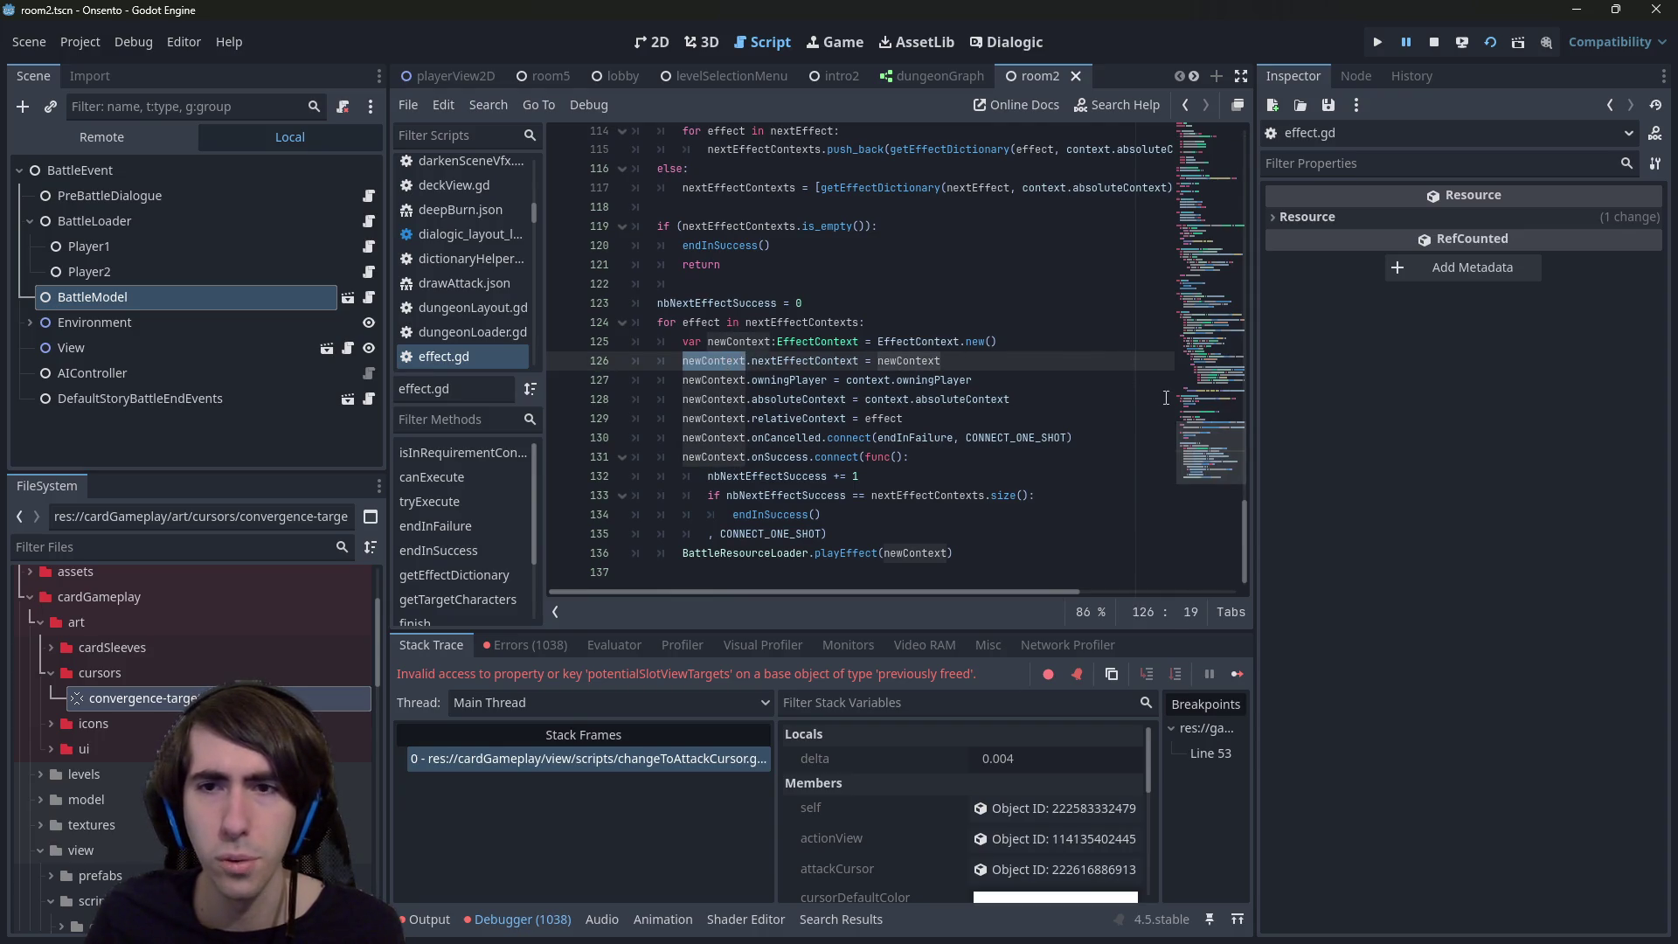
{"action": "scroll", "coordinate": [1166, 398], "scroll_direction": "up", "scroll_amount": 20}
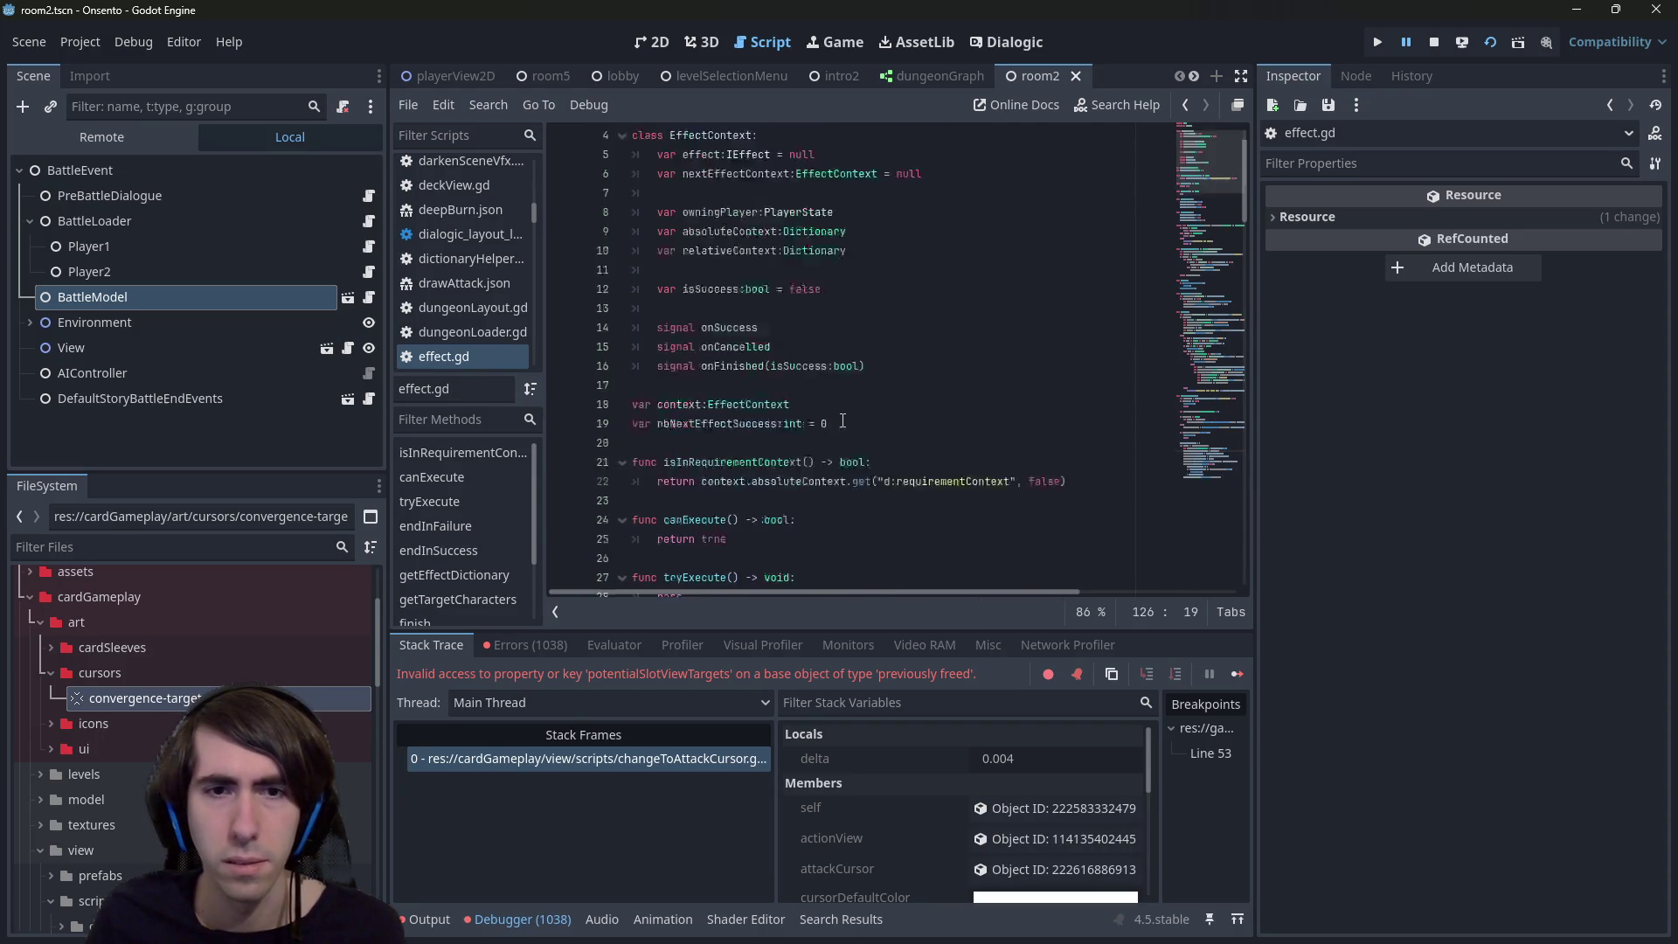
{"action": "scroll", "coordinate": [1221, 455], "scroll_direction": "down", "scroll_amount": 20}
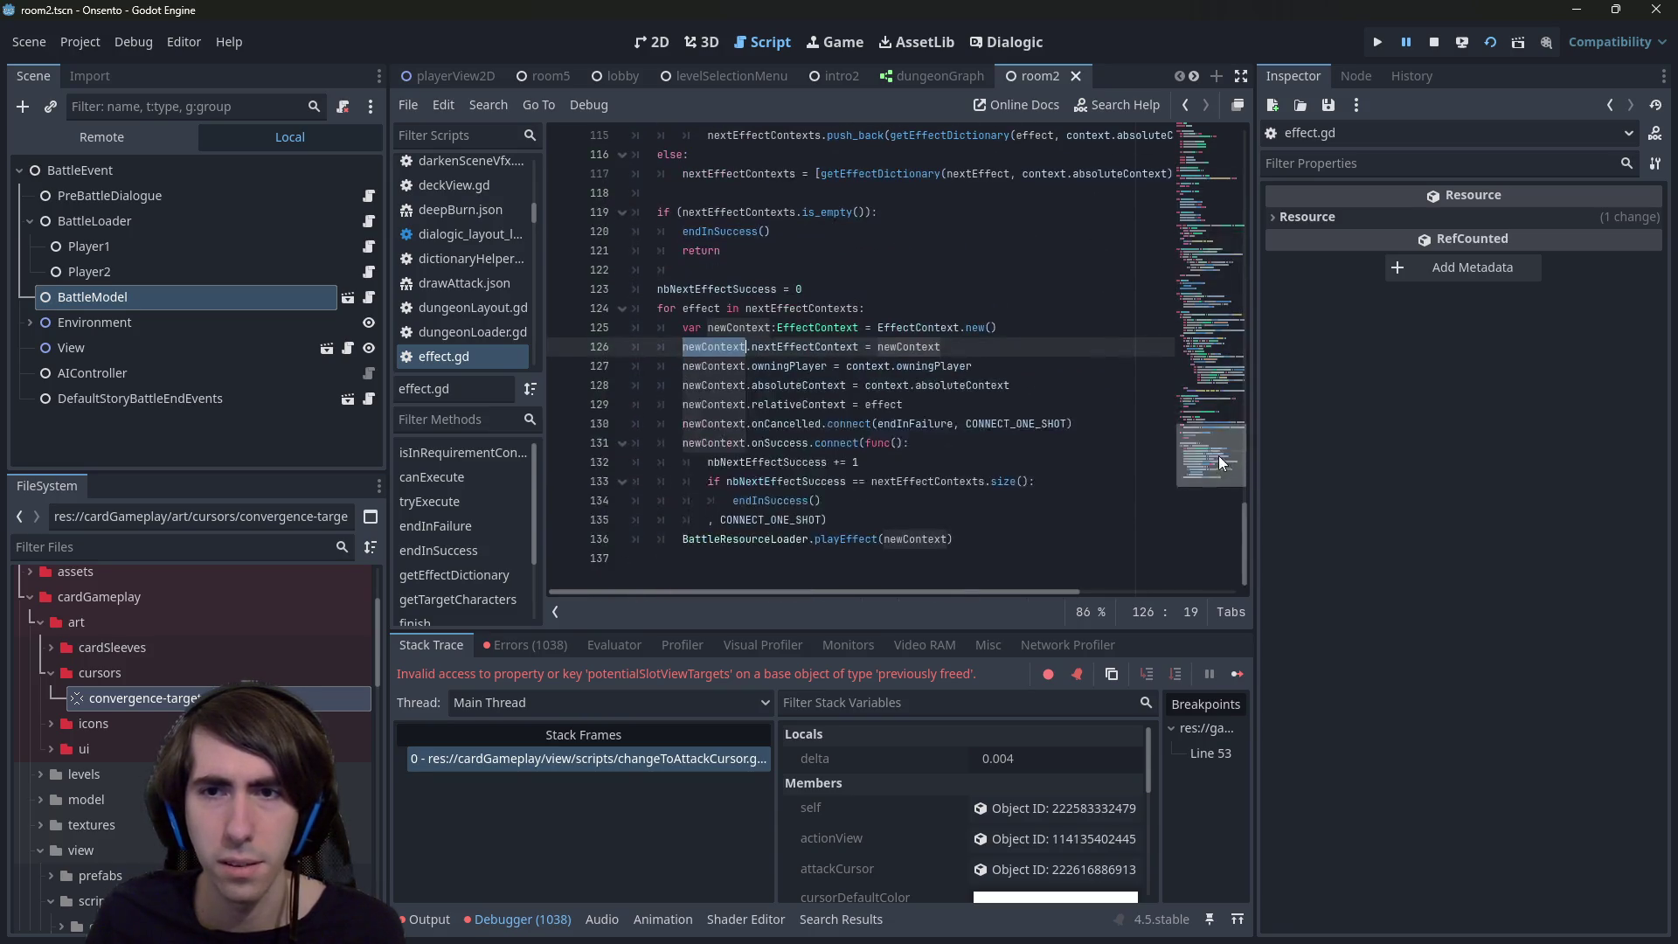
{"action": "type", "text": "context"}
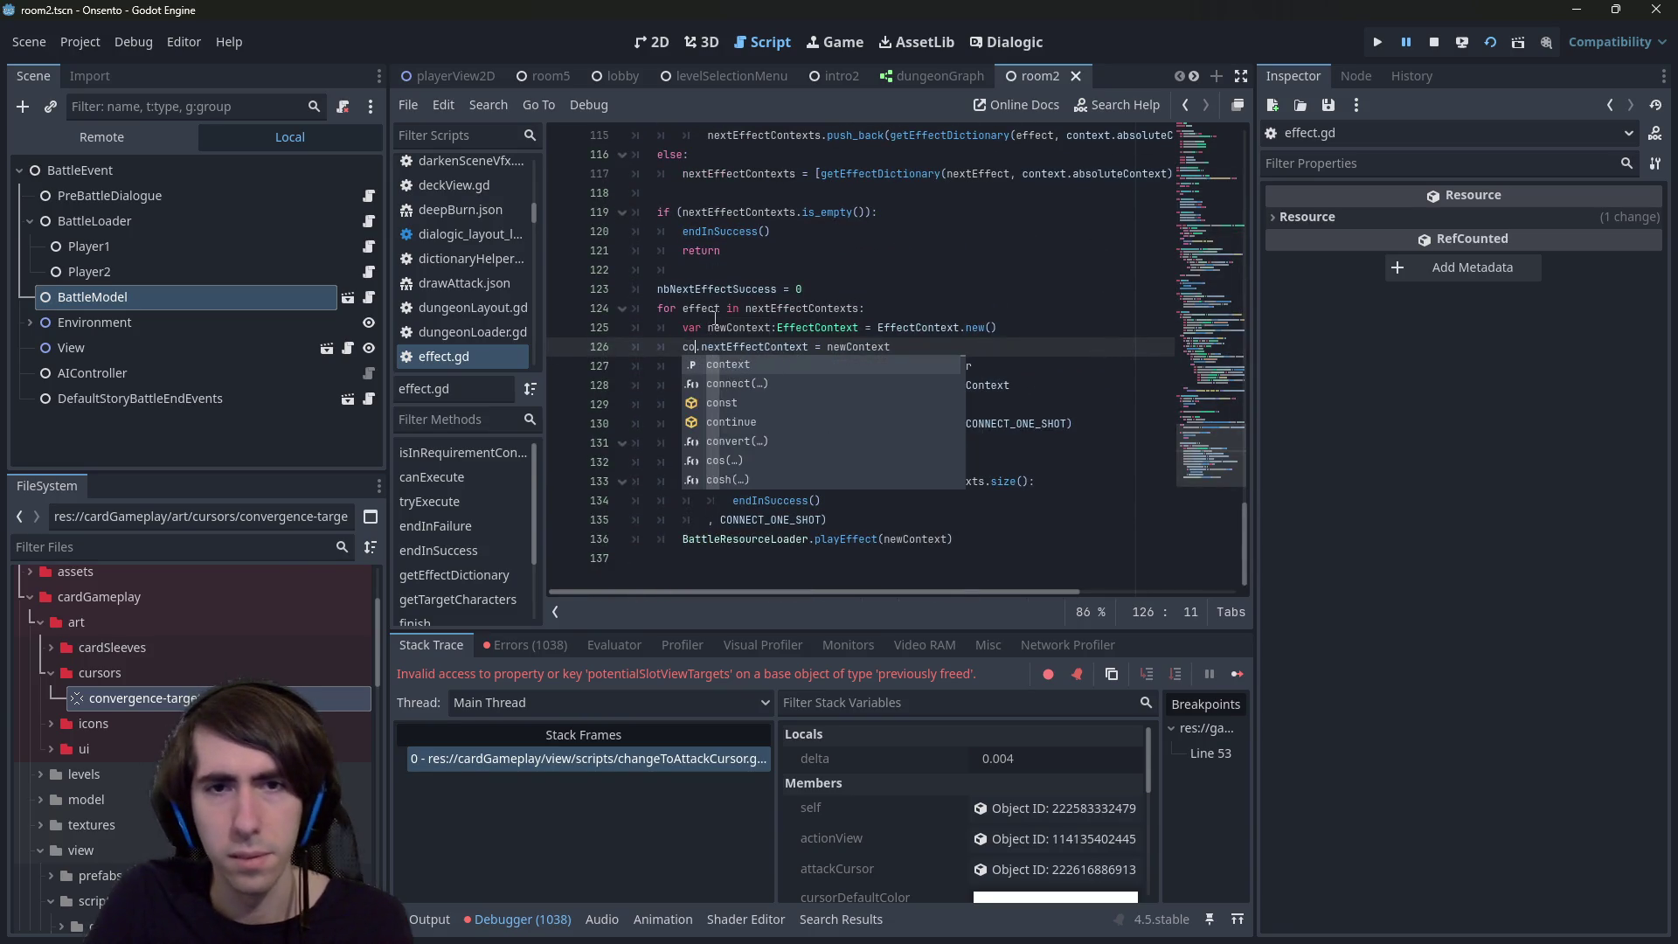
{"action": "key", "text": "End"}
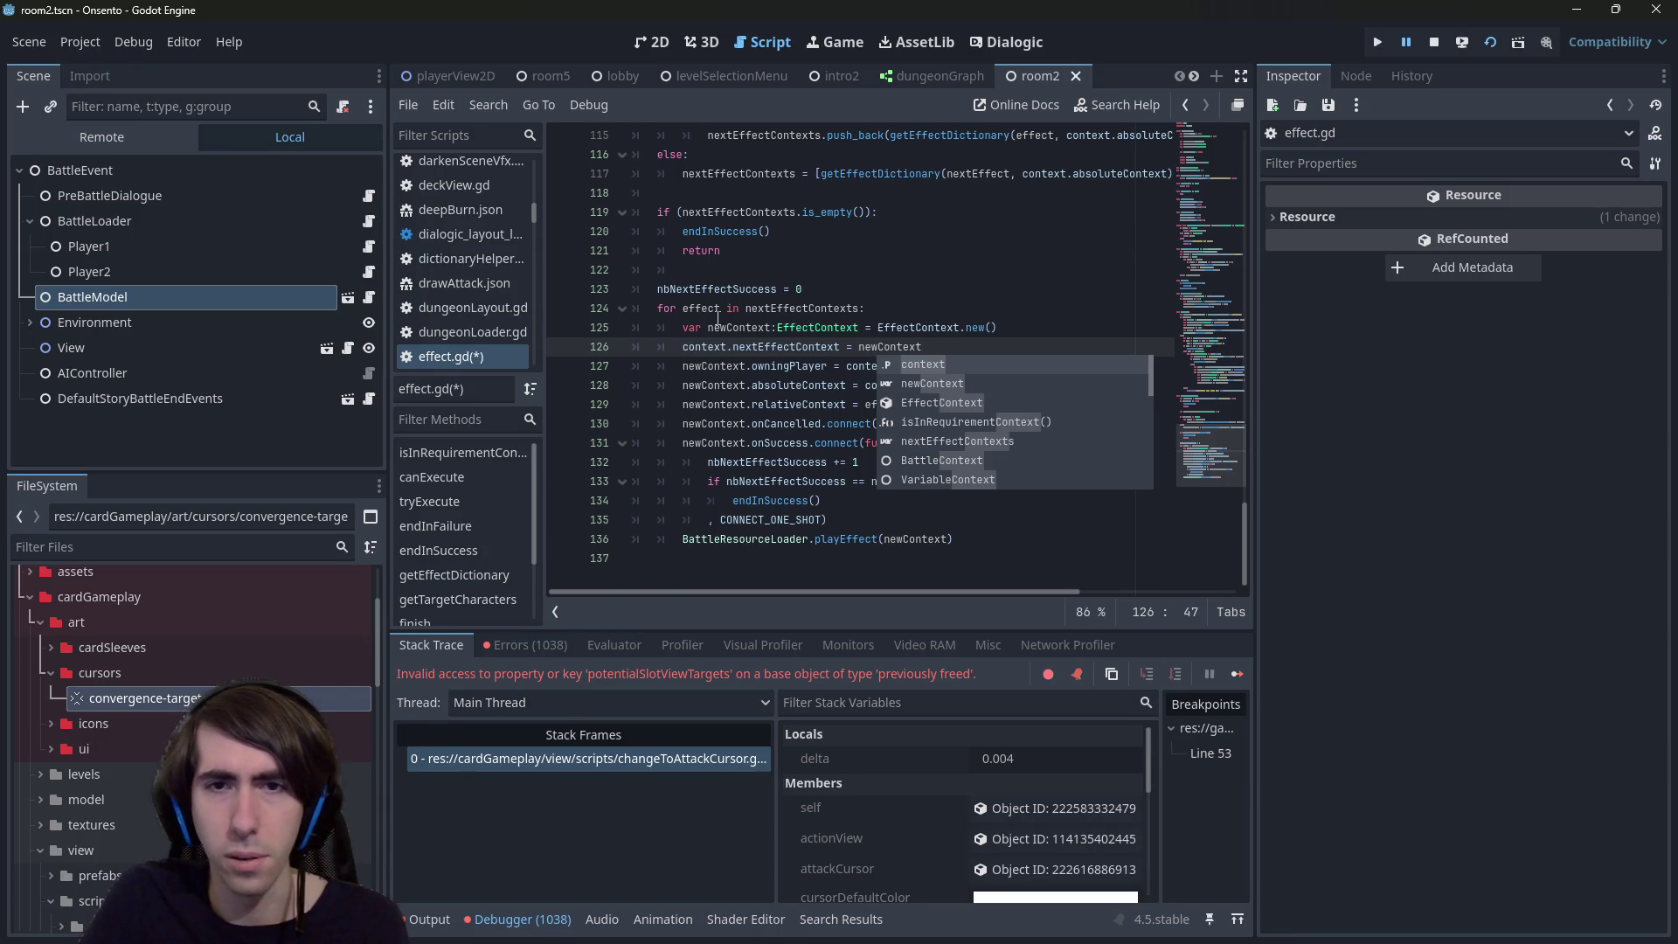
{"action": "key", "text": "Escape"}
{"action": "key", "text": "ctrl+s"}
Move the nextEffectContext assignment to just before BattleResourceLoader.playEffect(newContext)
{"action": "key", "text": "shift+Home"}
{"action": "key", "text": "shift+Home"}
{"action": "key", "text": "BackSpace"}
{"action": "key", "text": "BackSpace"}
{"action": "left_click", "coordinate": [839, 501]}
{"action": "key", "text": "Return"}
{"action": "key", "text": "shift+Home"}
{"action": "type", "text": "context.nextEffectContext = newContext"}
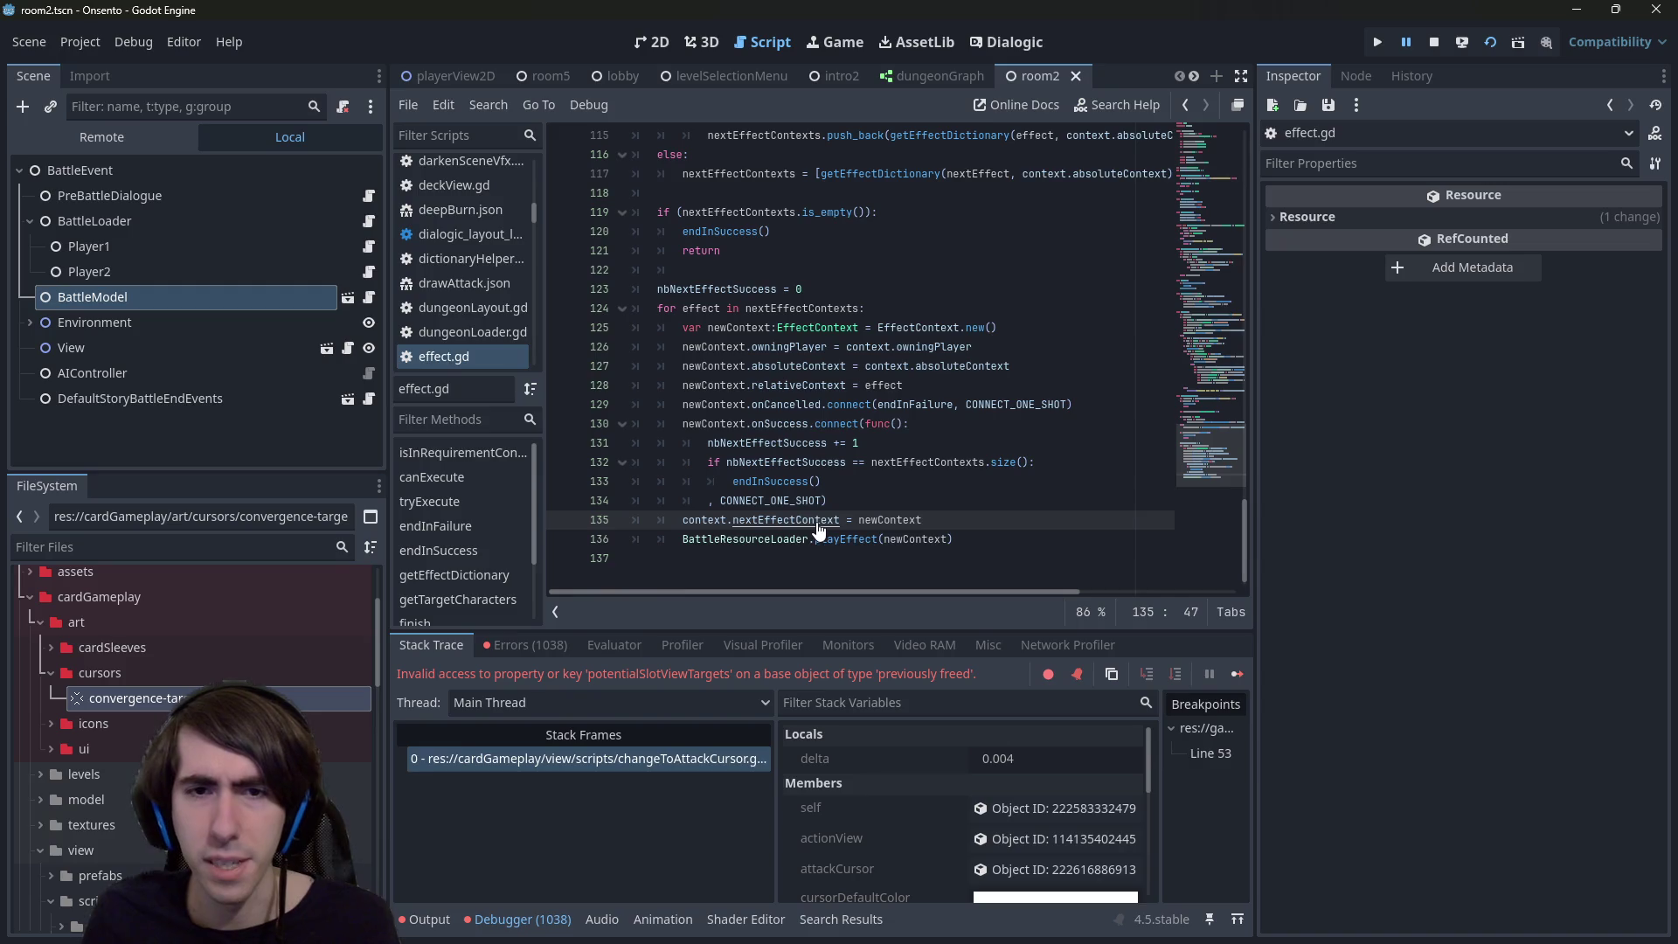
{"action": "left_click", "coordinate": [712, 521], "text": "ctrl"}
{"action": "left_click", "coordinate": [865, 347]}
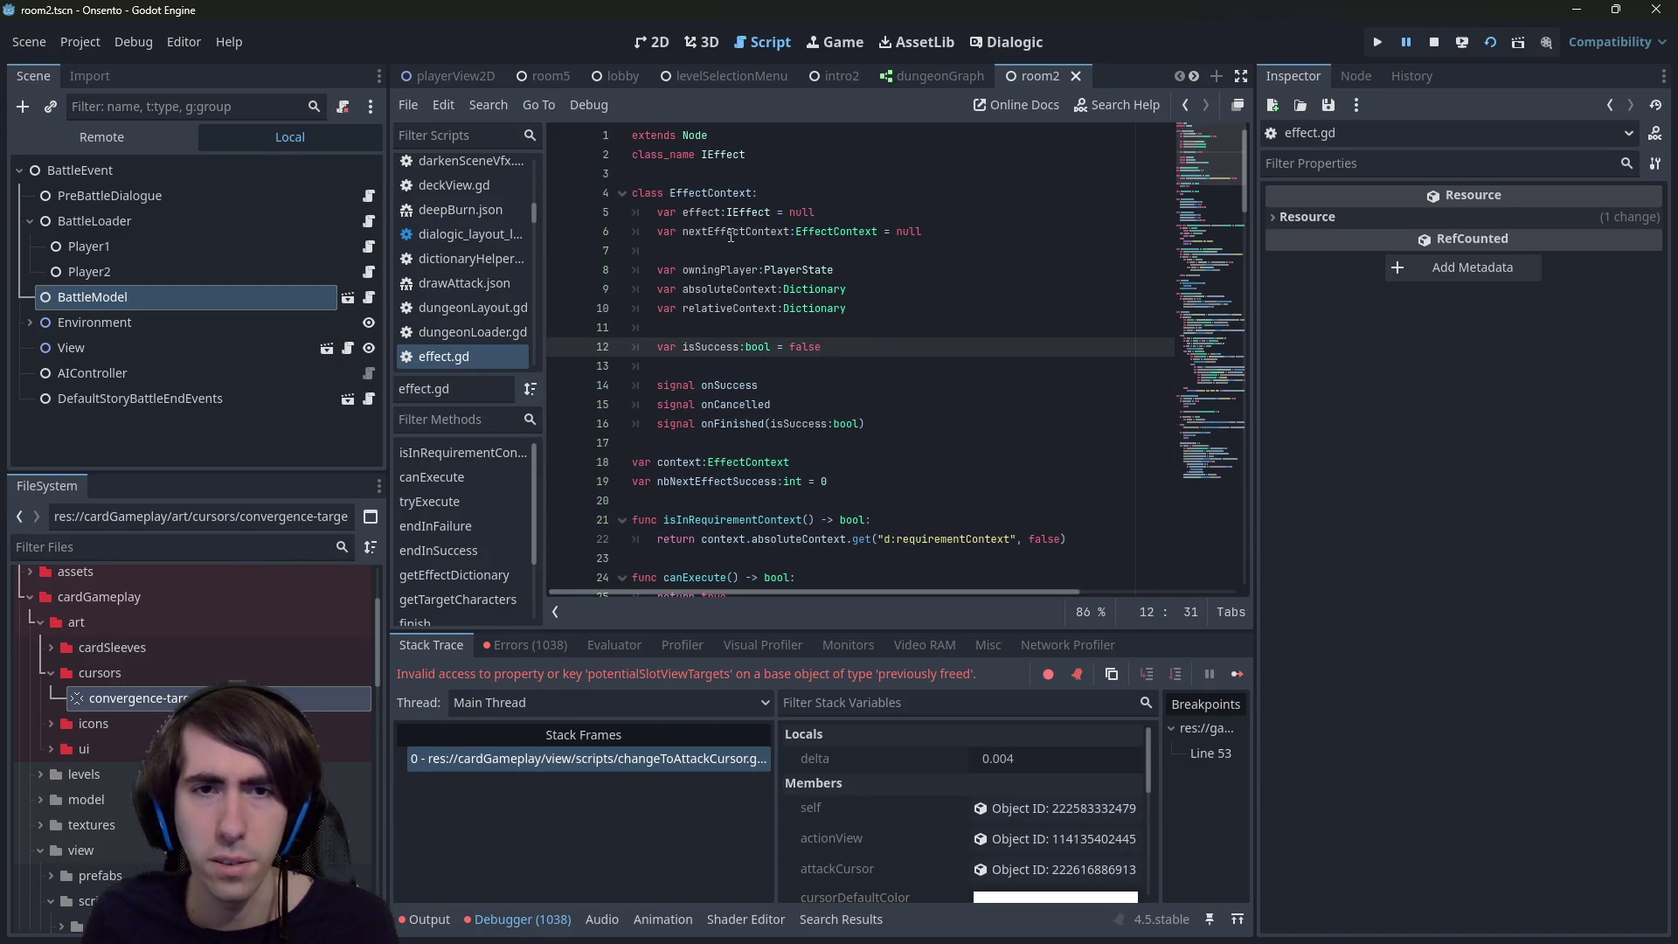
Declare 'signal onNextEffectStart(nextEffectContext:EffectContext)' on line 17 after onFinished
{"action": "left_click", "coordinate": [855, 233]}
{"action": "left_click", "coordinate": [909, 194]}
{"action": "key", "text": "Return"}
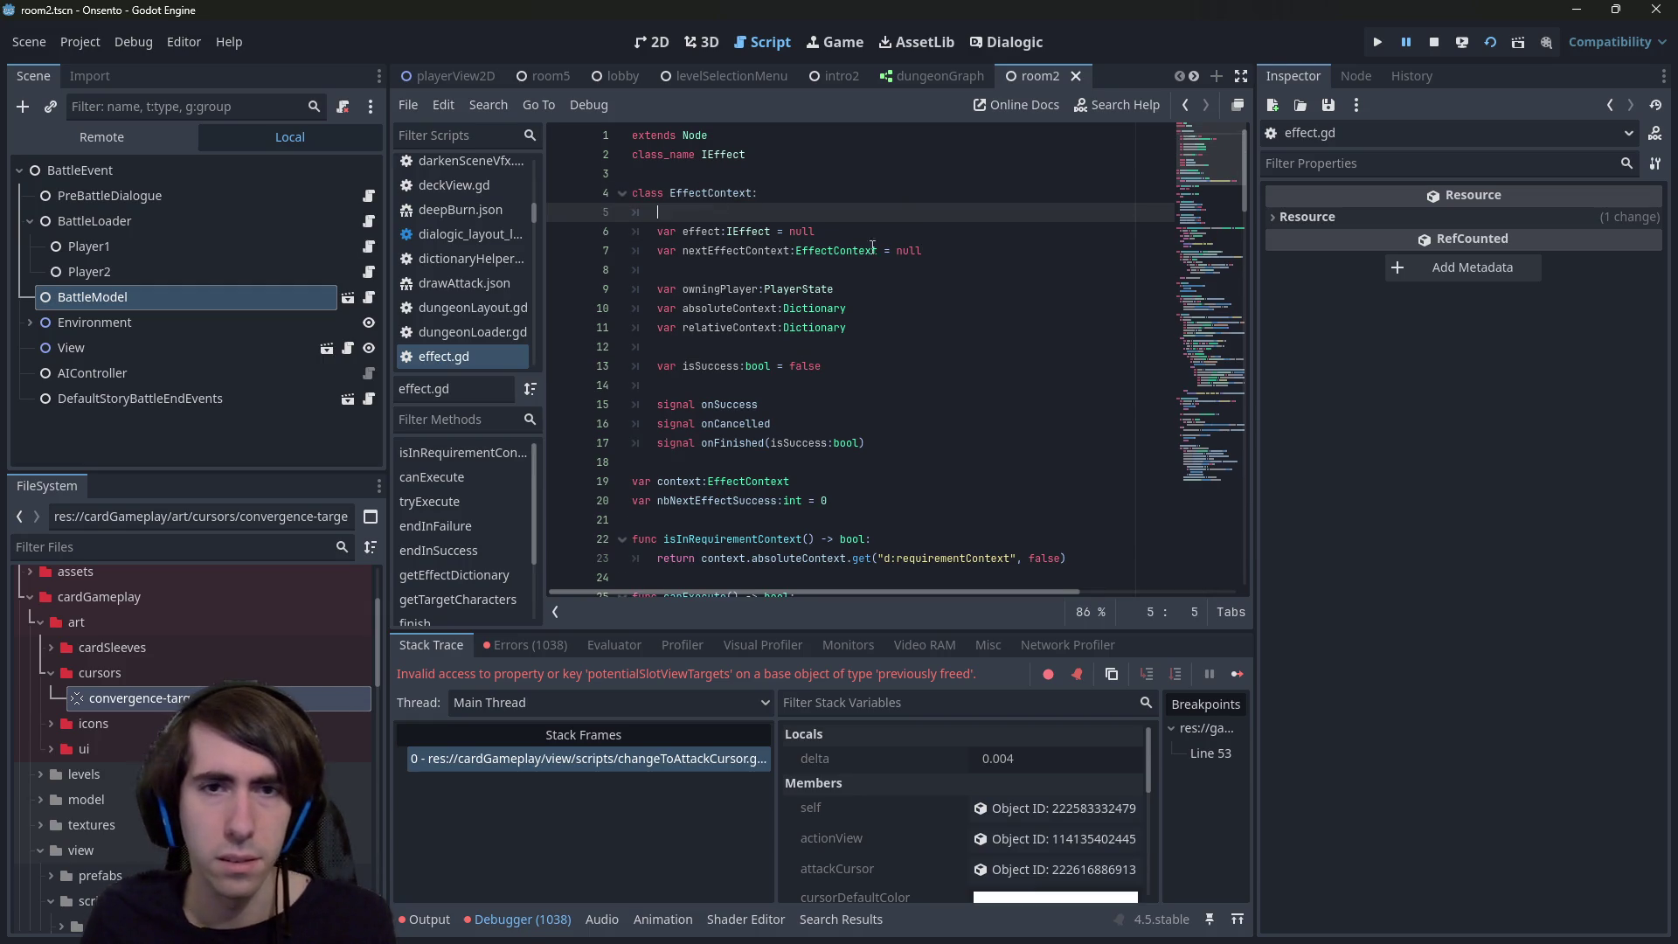
{"action": "key", "text": "ctrl+z"}
{"action": "left_click", "coordinate": [899, 424]}
{"action": "key", "text": "Return"}
{"action": "type", "text": "signal onNextEffect"}
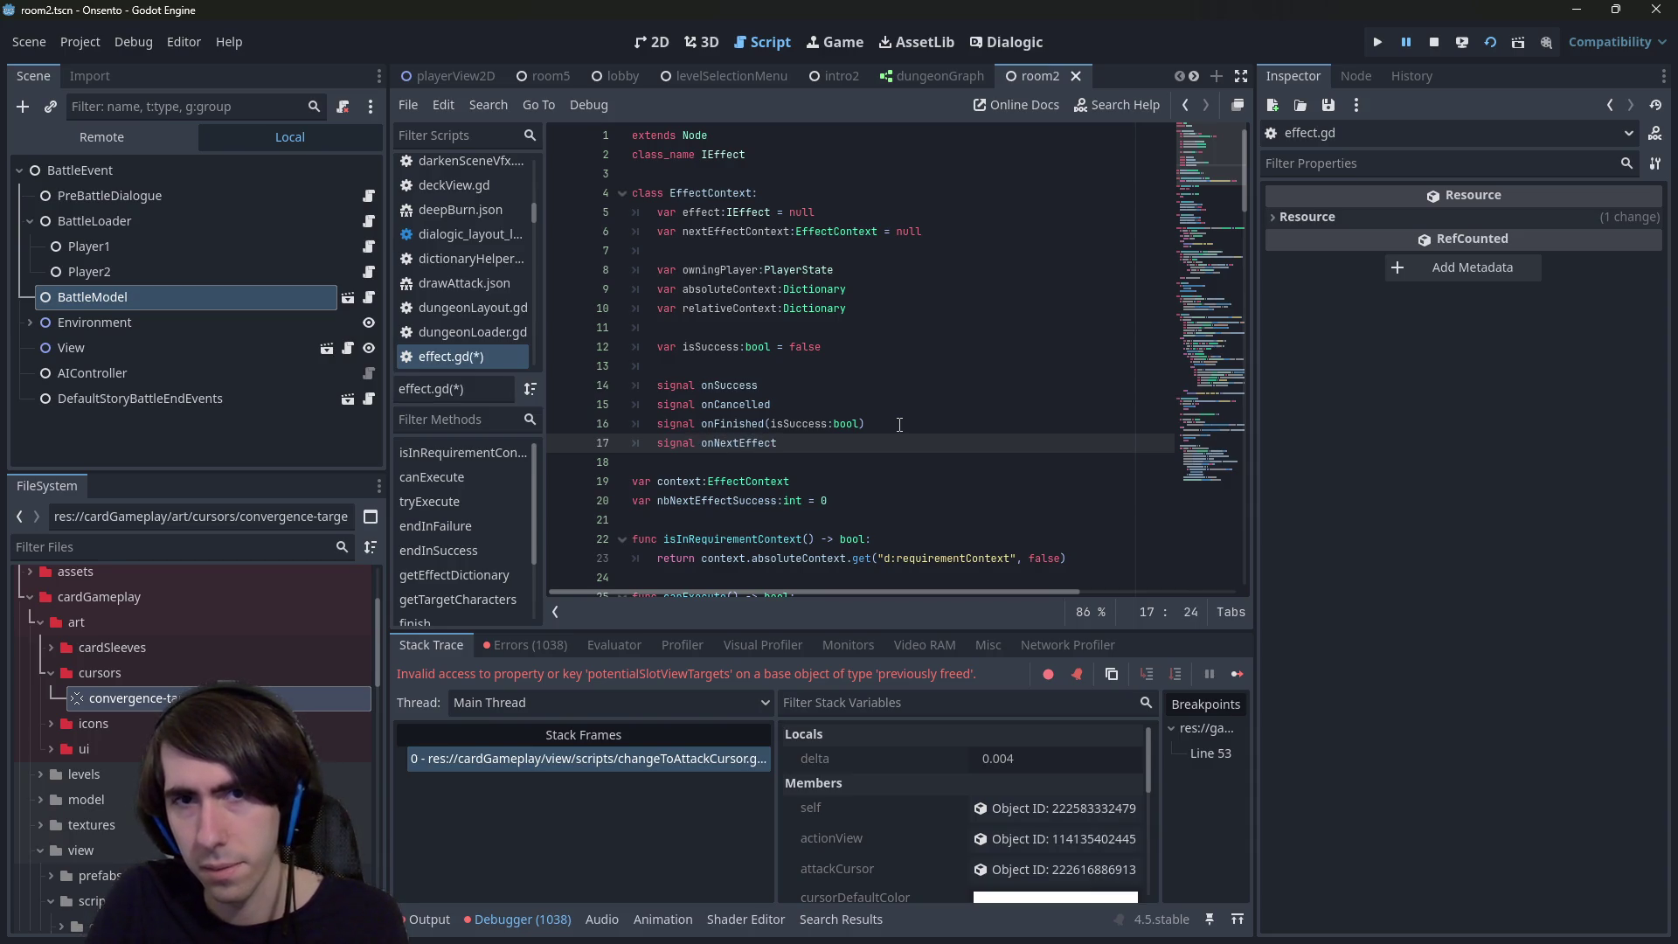
{"action": "type", "text": "()"}
{"action": "key", "text": "BackSpace"}
{"action": "key", "text": "BackSpace"}
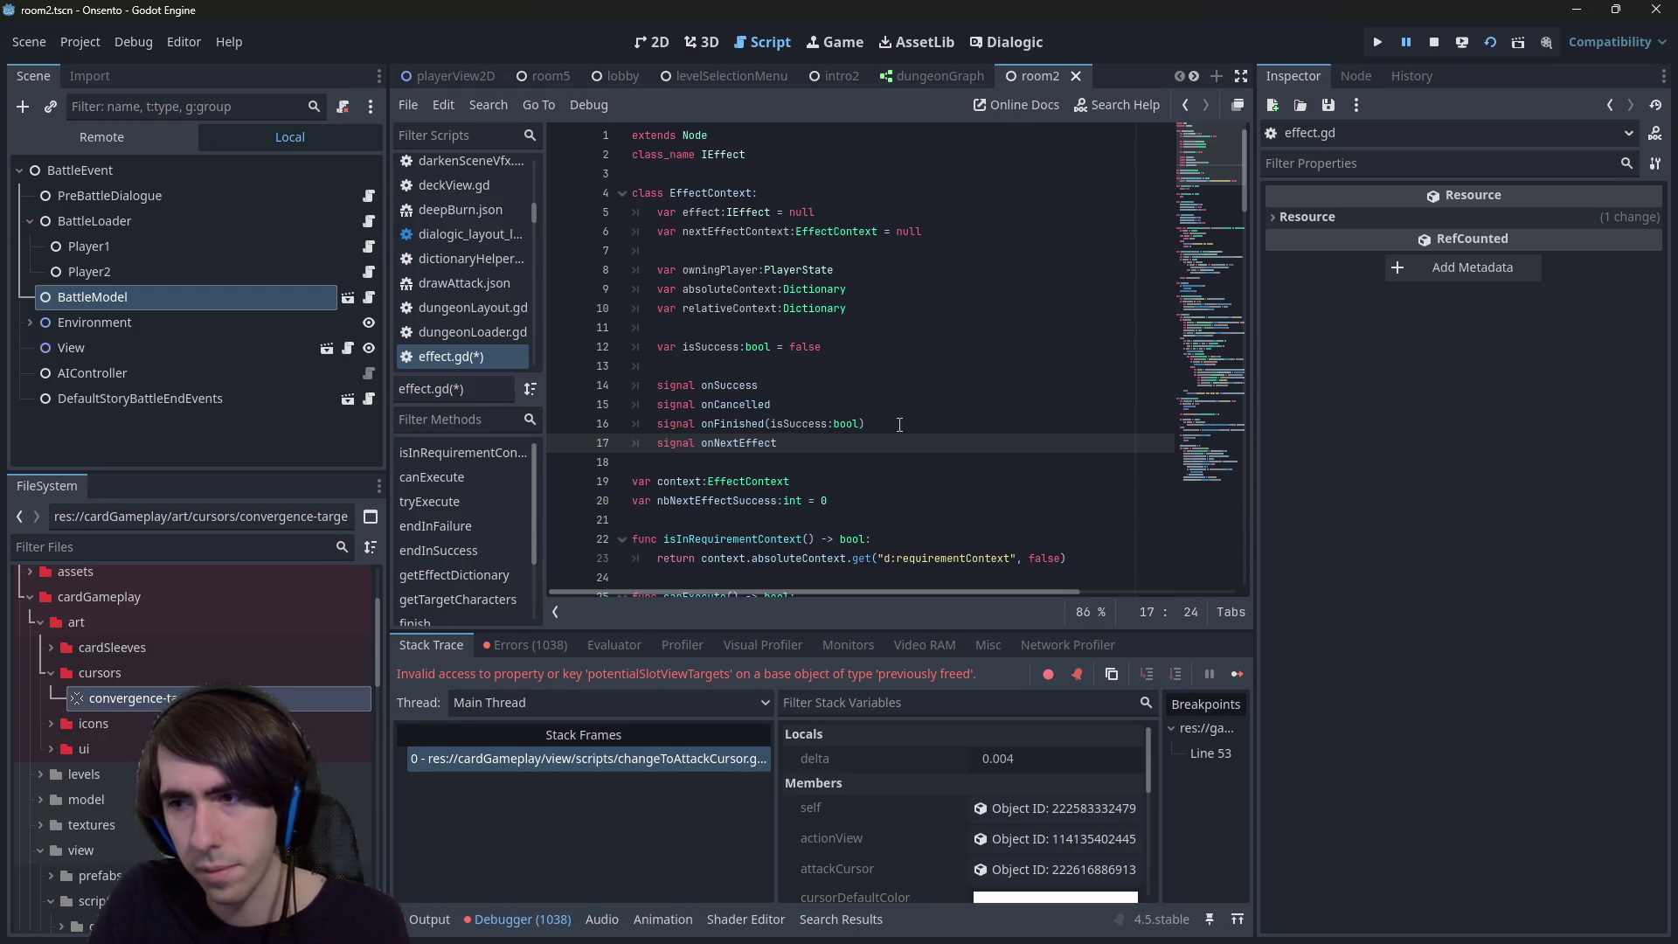
{"action": "type", "text": "tart"}
{"action": "key", "text": "ctrl+s"}
{"action": "type", "text": "()"}
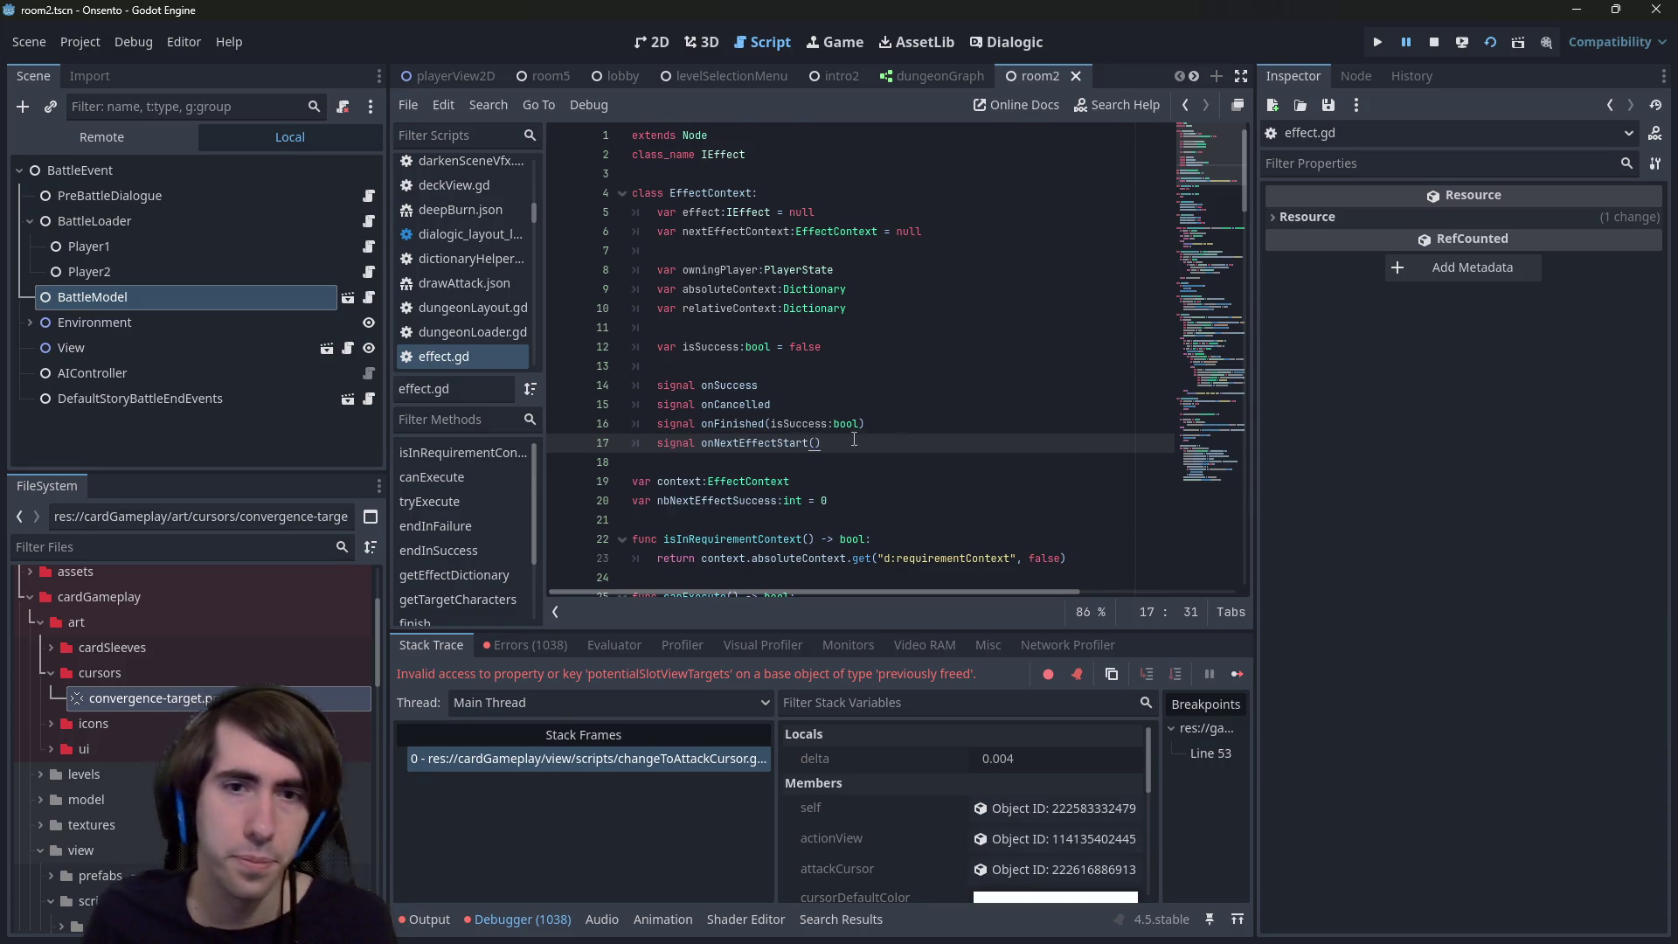
{"action": "left_click", "coordinate": [739, 231]}
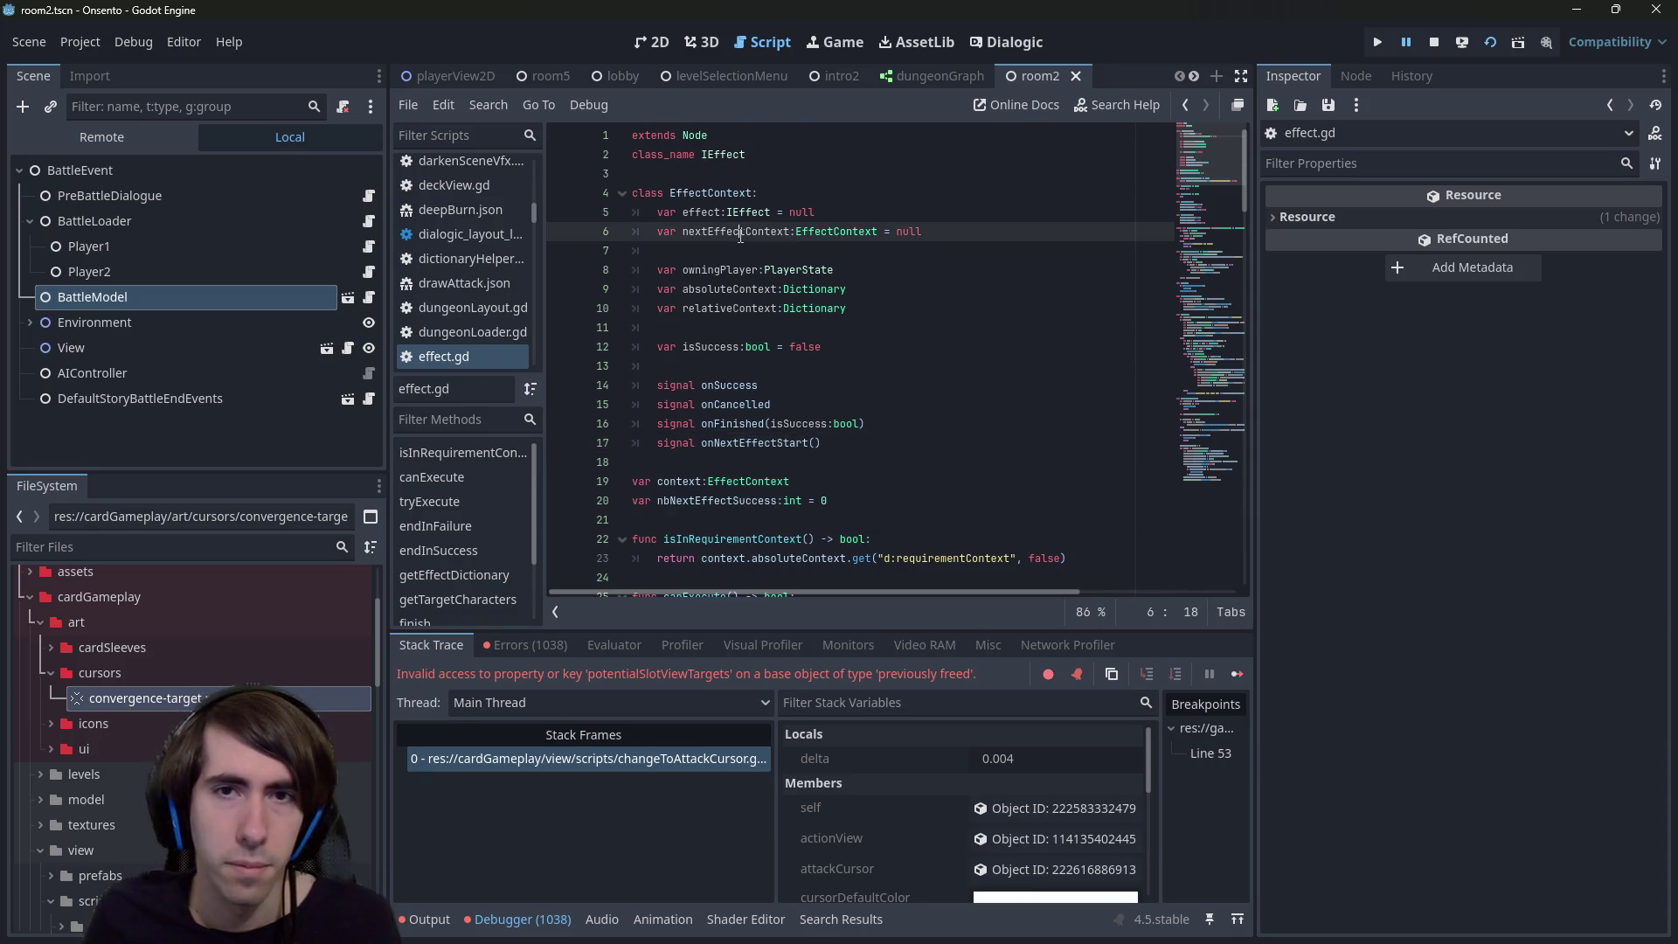
{"action": "double_click", "coordinate": [798, 229]}
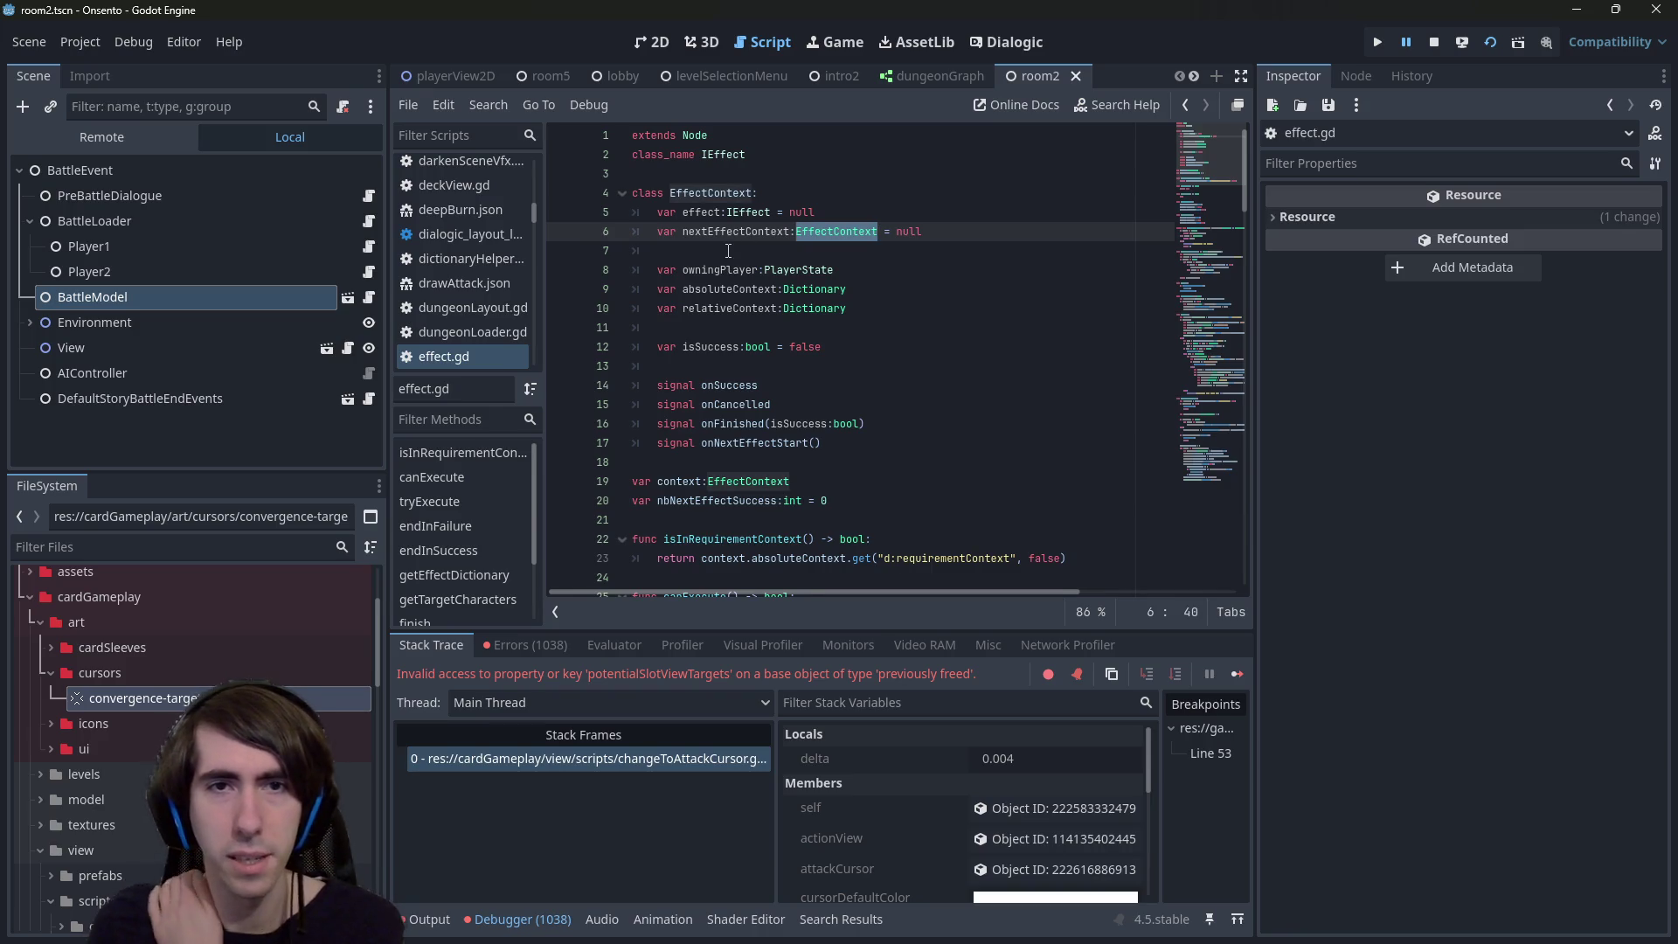
{"action": "left_click_drag", "start_coordinate": [683, 230], "coordinate": [880, 229]}
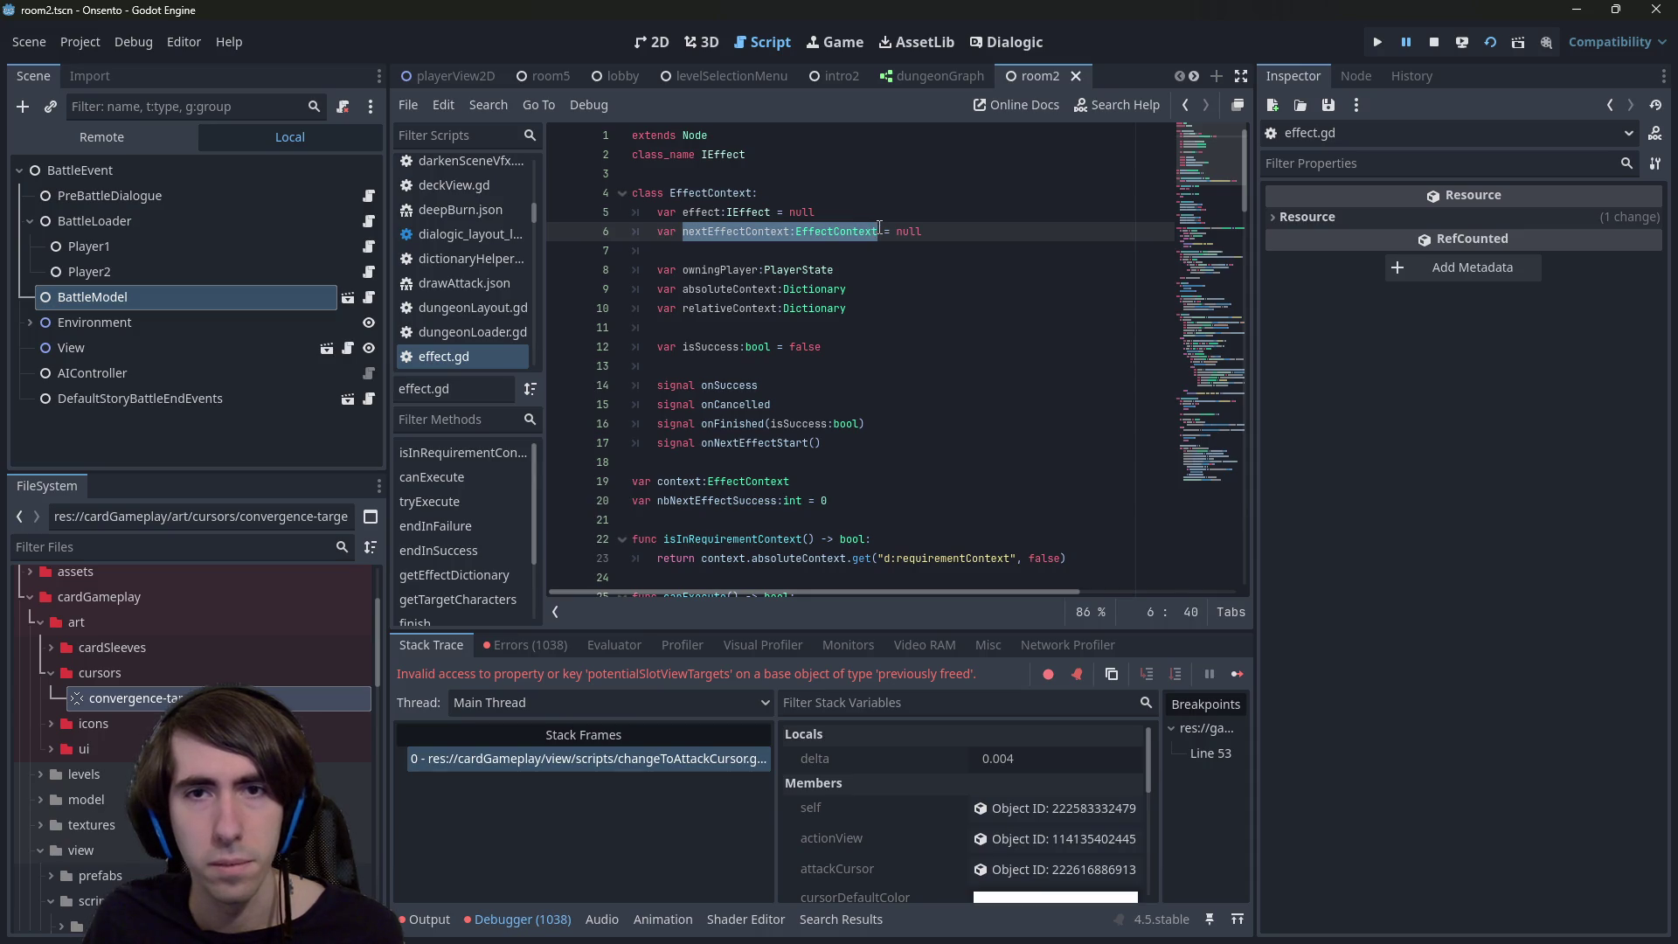
{"action": "left_click", "coordinate": [820, 443]}
{"action": "type", "text": "nextEffectContext:EffectContext"}
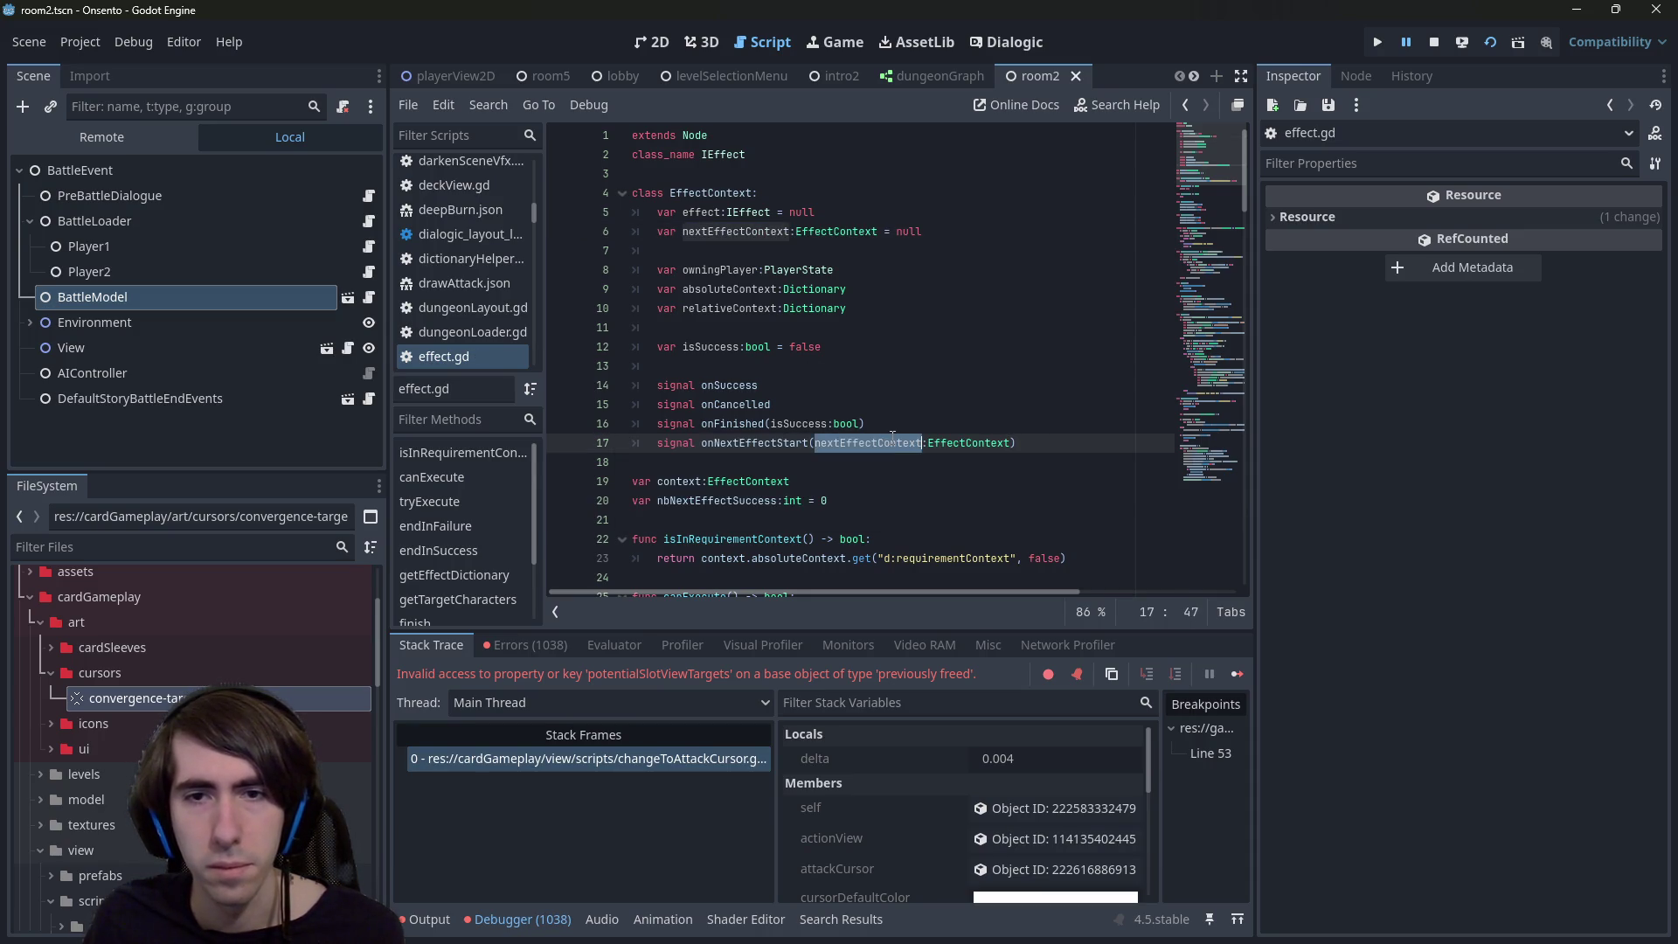
{"action": "left_click", "coordinate": [1049, 444]}
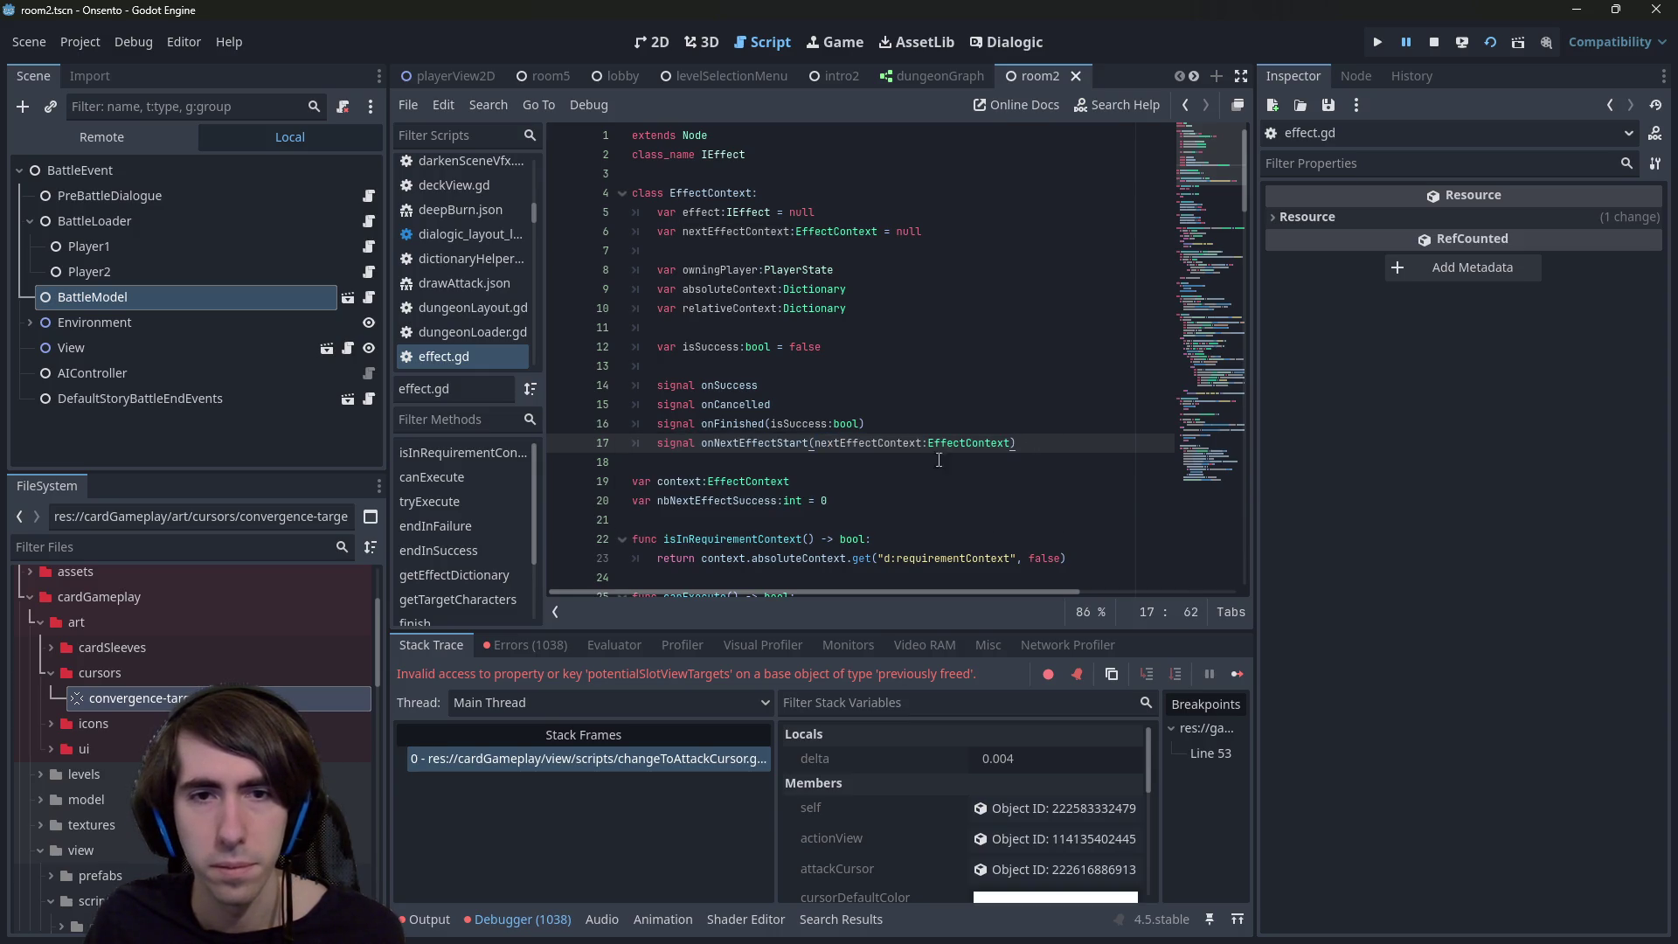
Add 'context.onNextEffectStart.emit(newContext)' after the nextEffectContext assignment and save effect.gd
{"action": "double_click", "coordinate": [765, 443]}
{"action": "key", "text": "ctrl+c"}
{"action": "scroll", "coordinate": [919, 494], "scroll_direction": "down", "scroll_amount": 20}
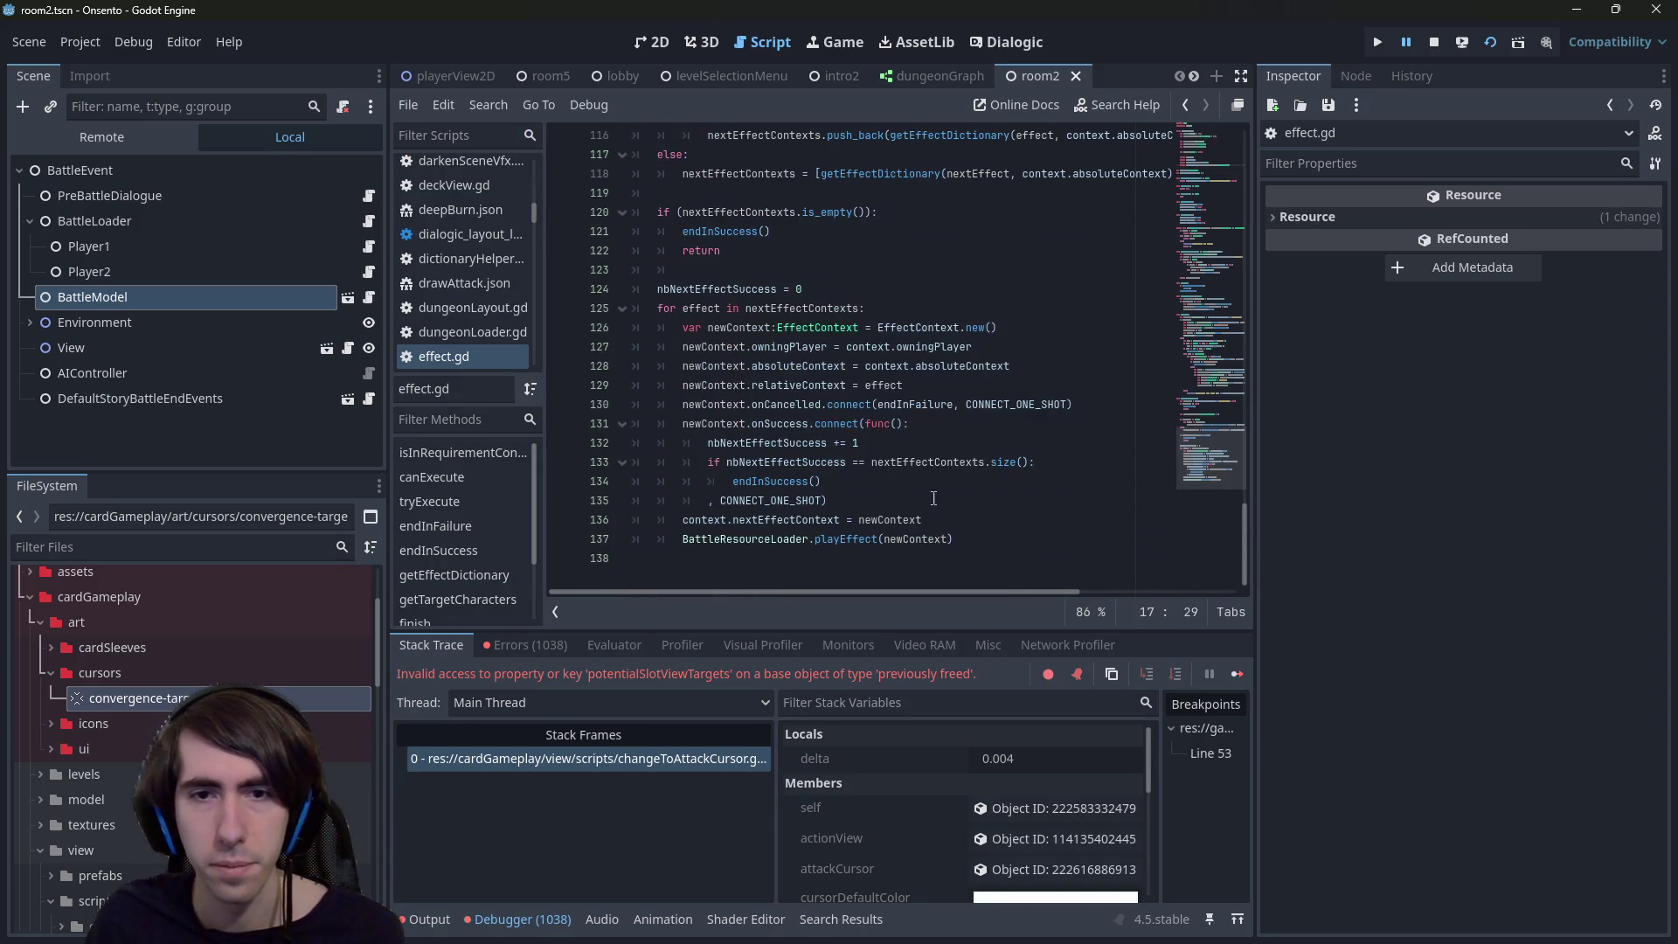
{"action": "left_click", "coordinate": [969, 519]}
{"action": "key", "text": "Return"}
{"action": "key", "text": "ctrl+v"}
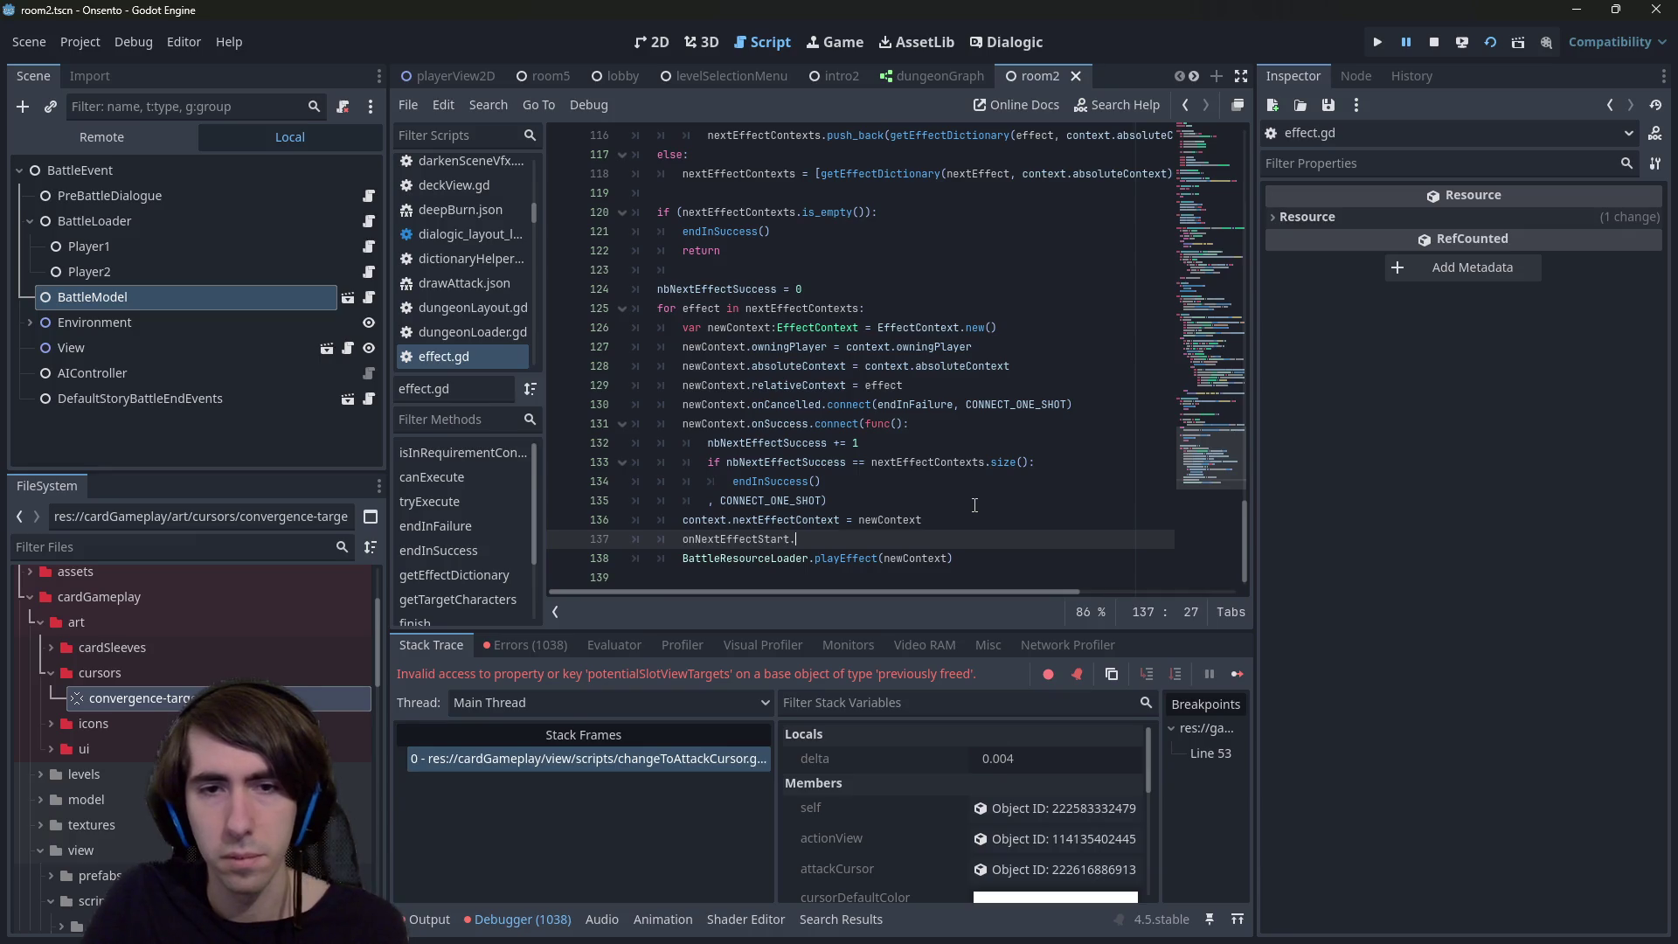
{"action": "key", "text": "ctrl+BackSpace"}
{"action": "key", "text": "ctrl+BackSpace"}
{"action": "type", "text": "contex"}
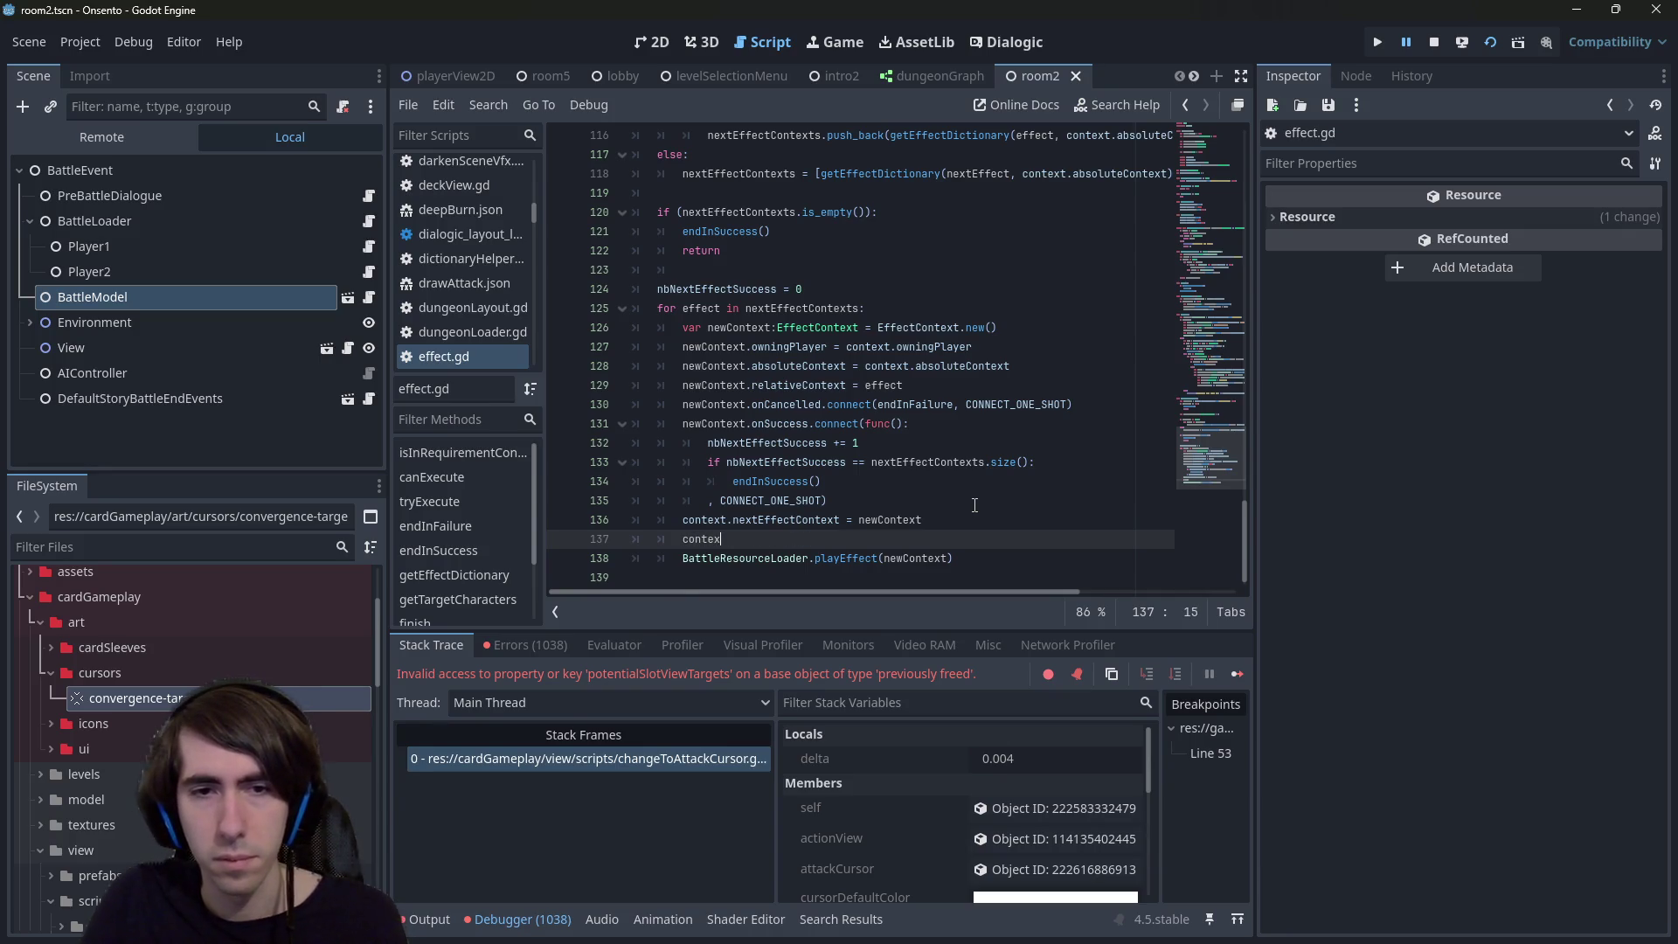
{"action": "type", "text": "t.onNextEffectStart.emit("}
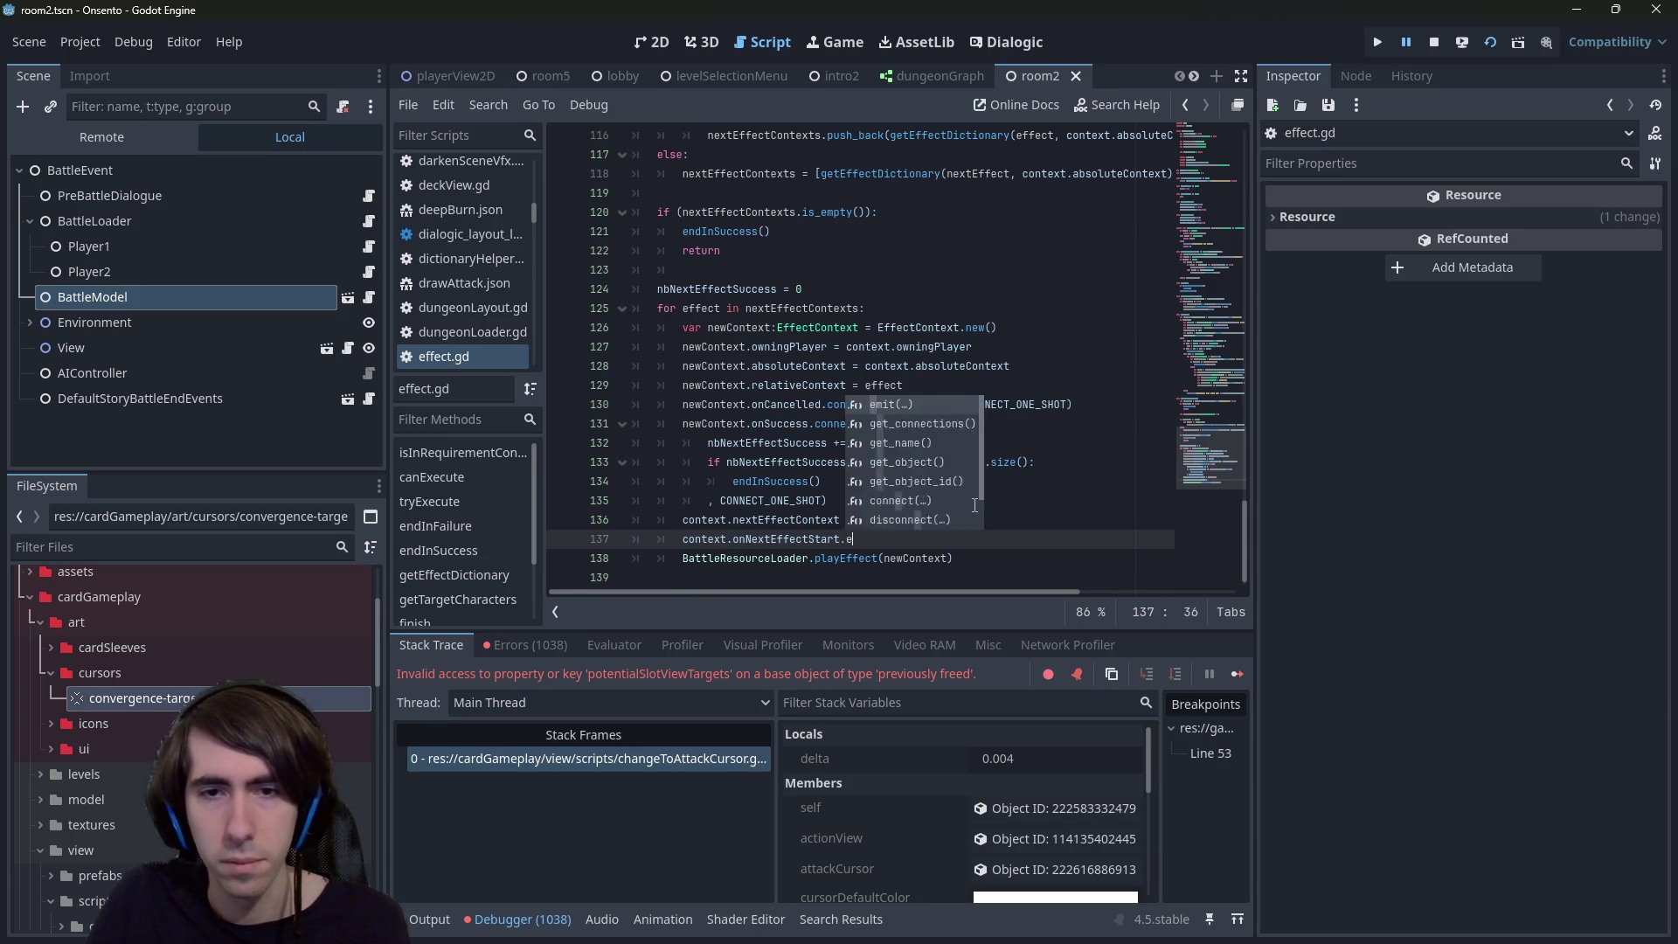
{"action": "type", "text": "newContext"}
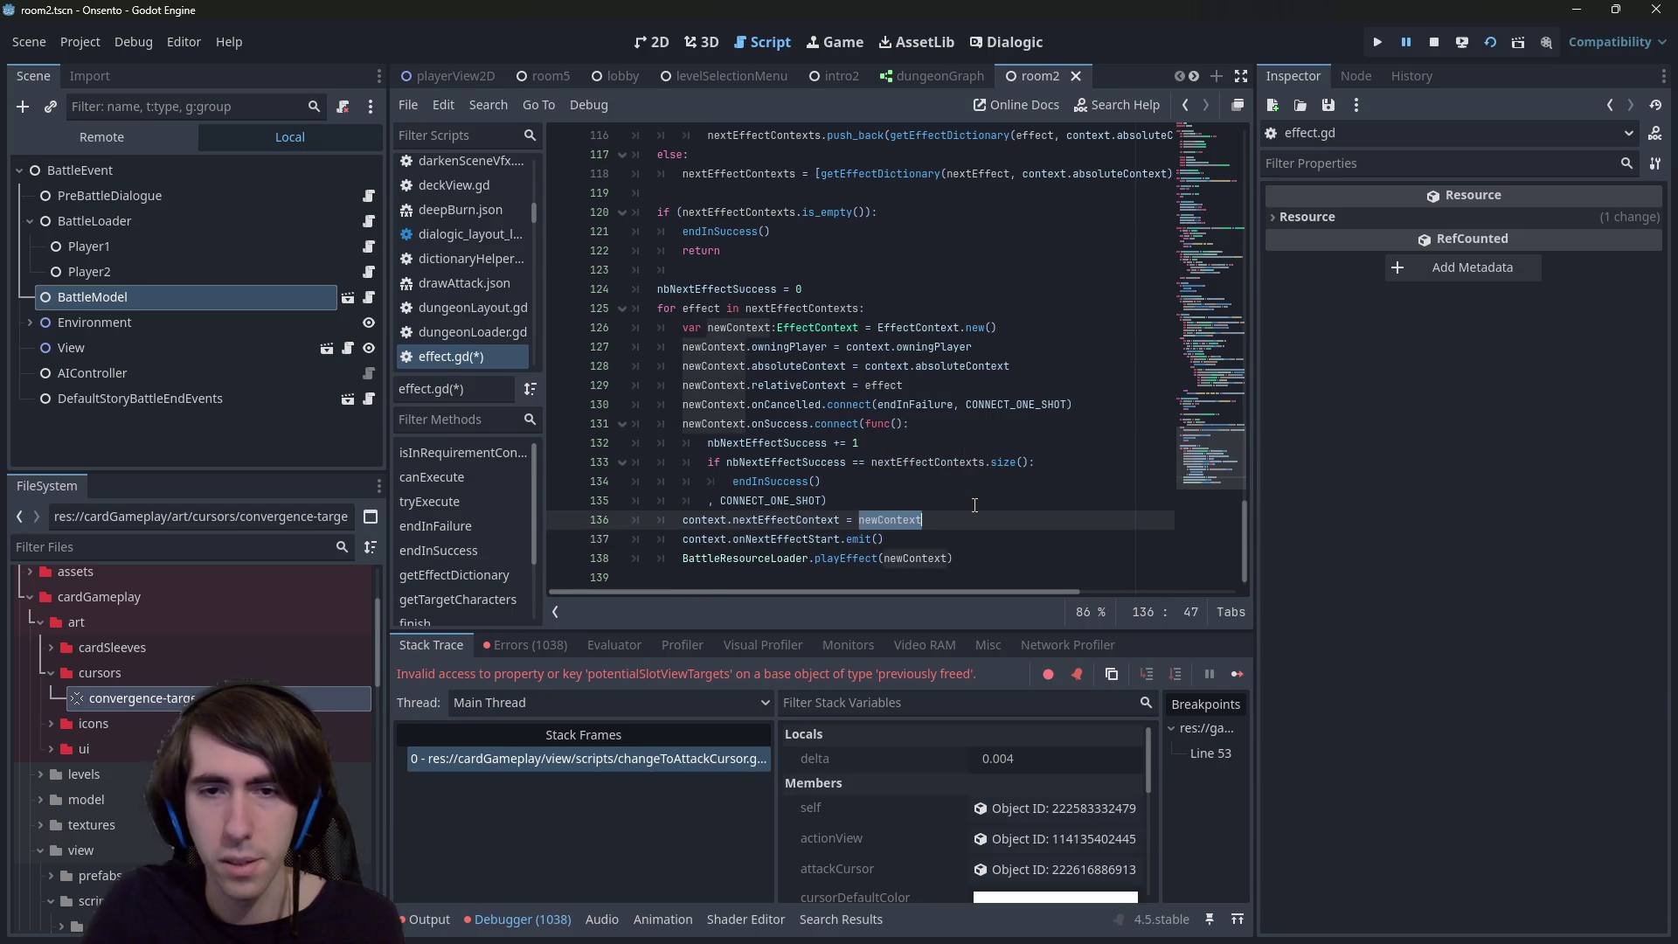
{"action": "key", "text": "ctrl+s"}
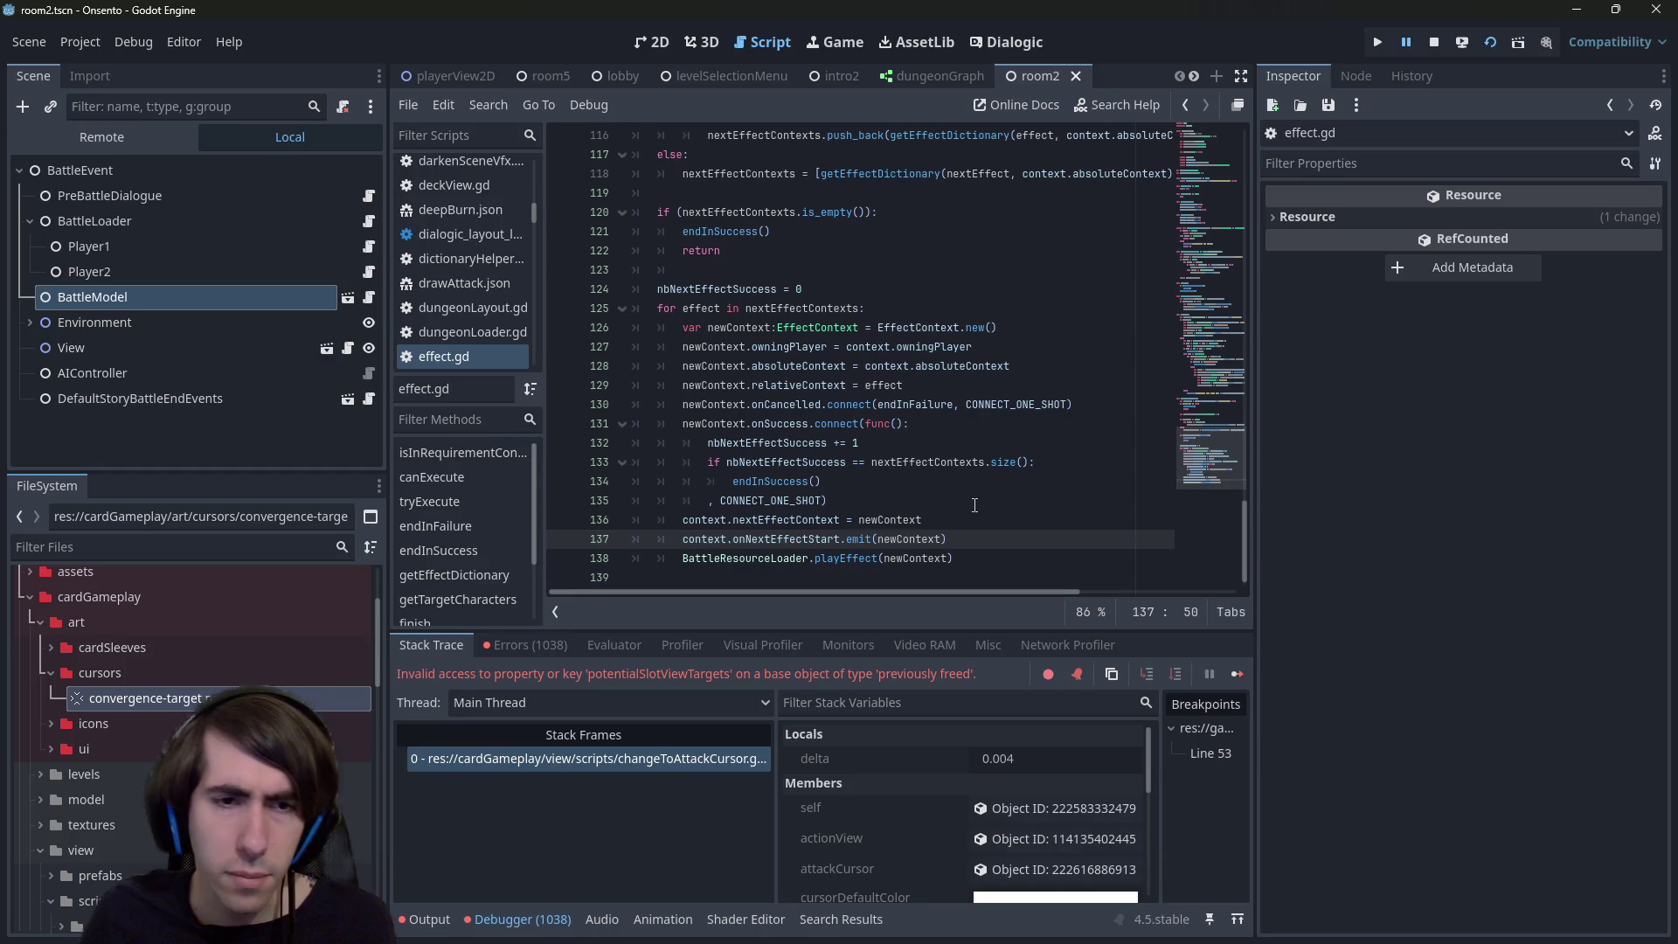
{"action": "left_click", "coordinate": [566, 645]}
Jump from the first 'onHover already connected' error to changeToAttackCursor.gd line 27, then follow actionView to its declaration
{"action": "left_click", "coordinate": [632, 704]}
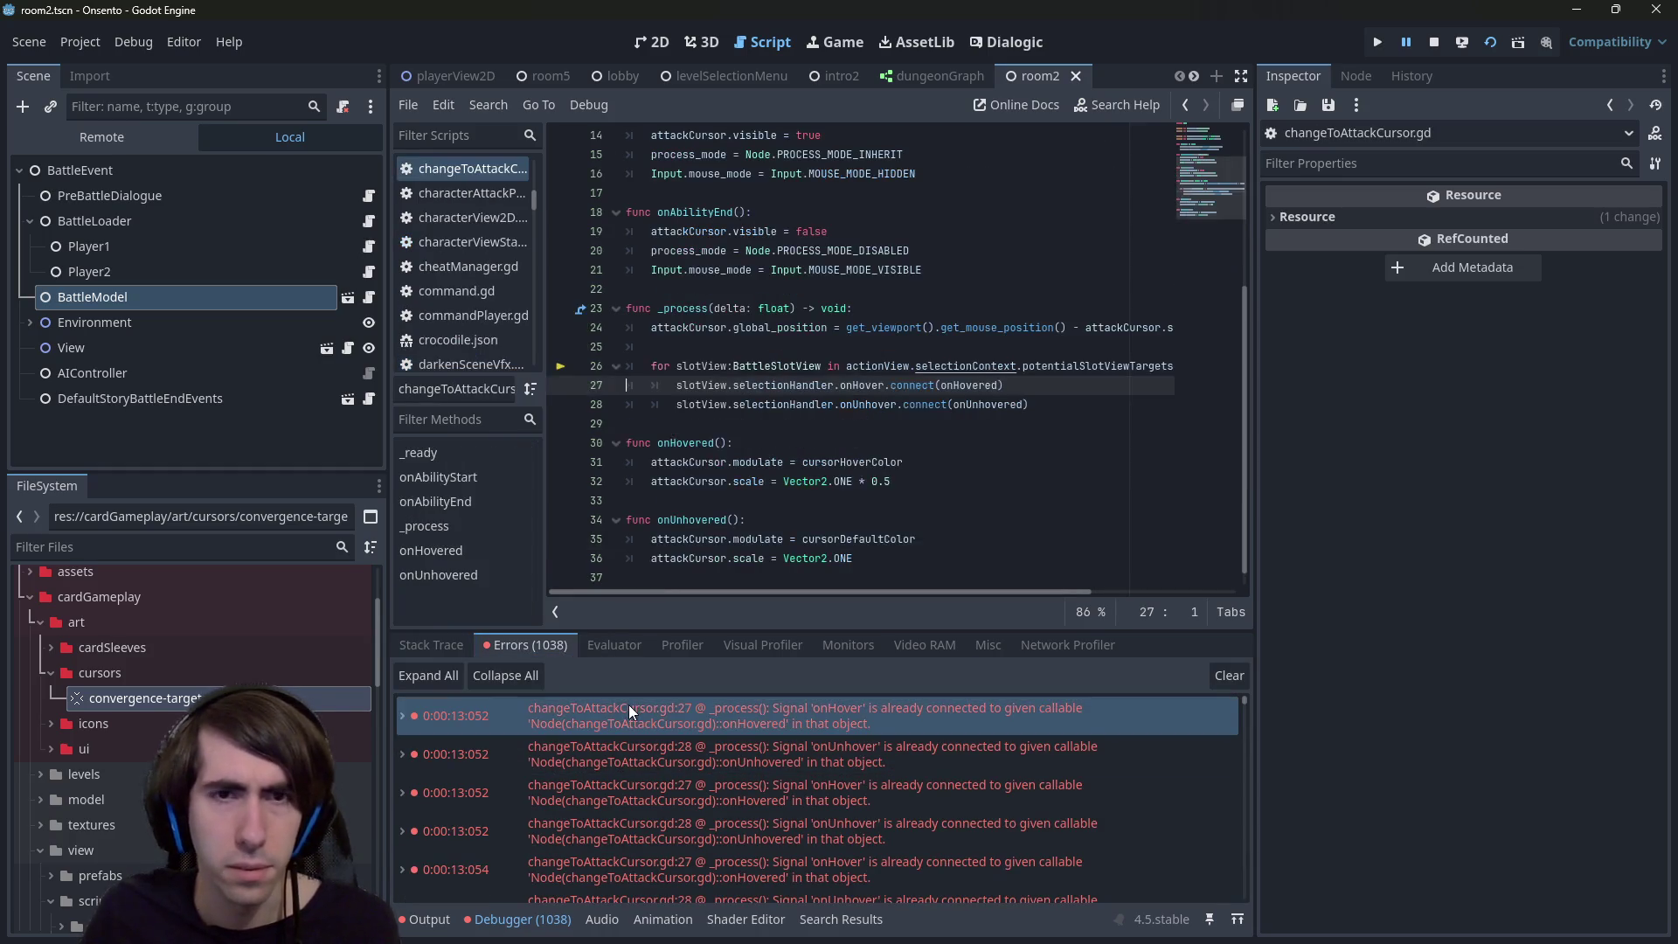
{"action": "double_click", "coordinate": [849, 385]}
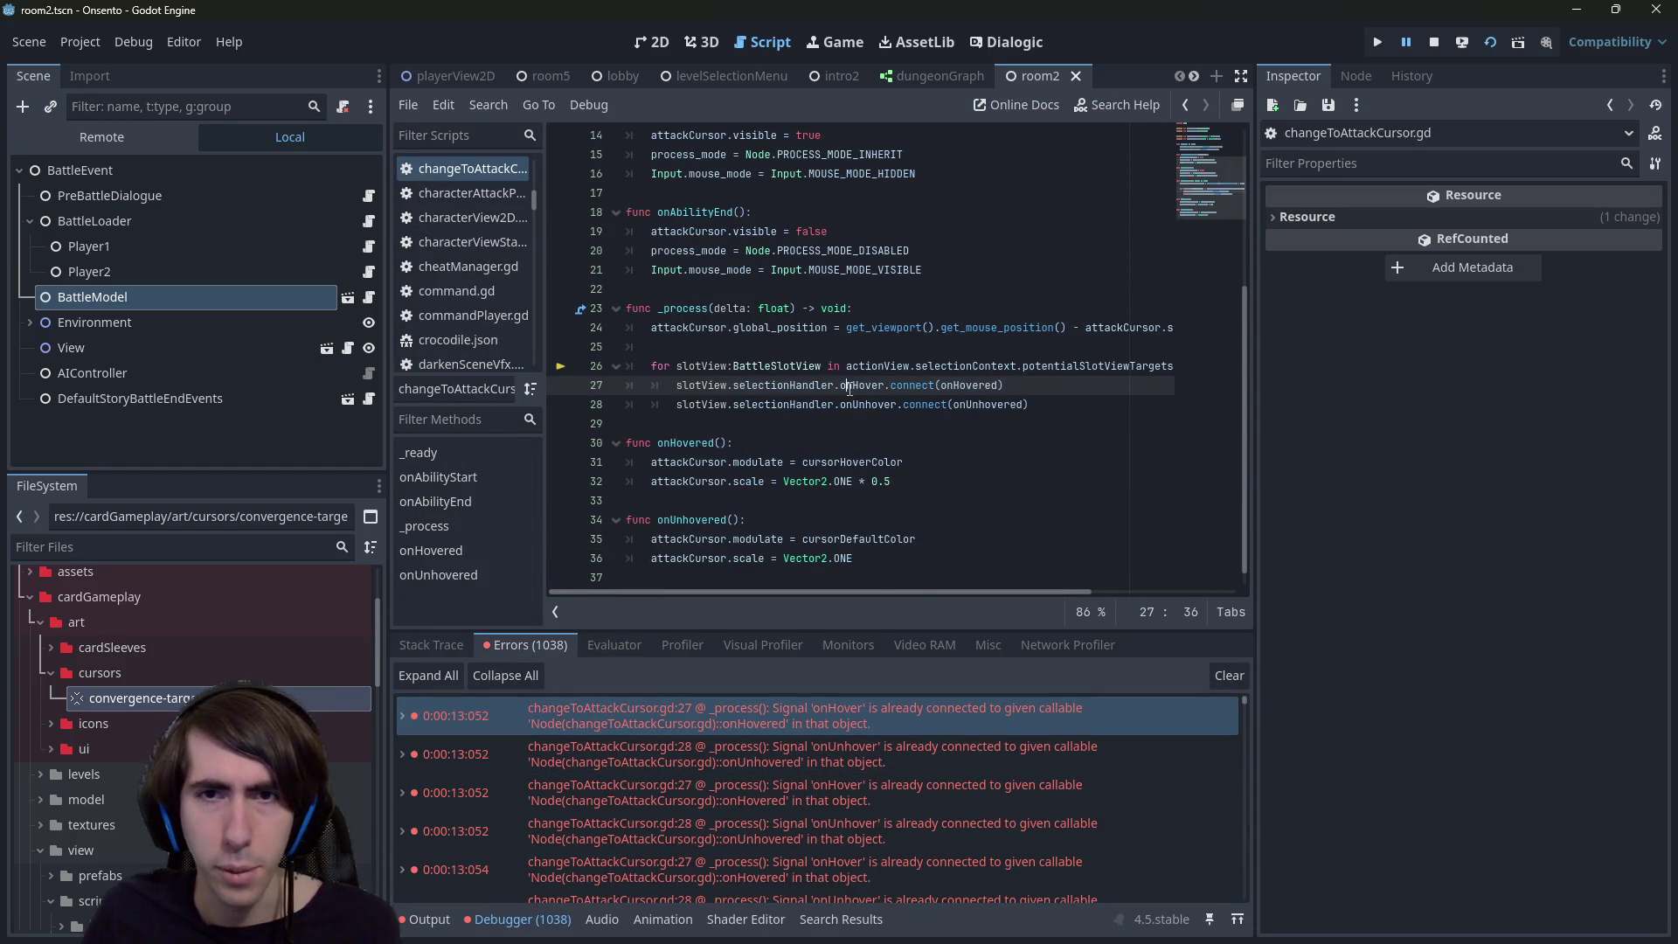
{"action": "scroll", "coordinate": [850, 390], "scroll_direction": "up", "scroll_amount": 2}
{"action": "scroll", "coordinate": [833, 455], "scroll_direction": "down", "scroll_amount": 1}
{"action": "left_click_drag", "start_coordinate": [847, 423], "coordinate": [1020, 423]}
{"action": "key", "text": "ctrl+c"}
{"action": "left_click", "coordinate": [991, 406]}
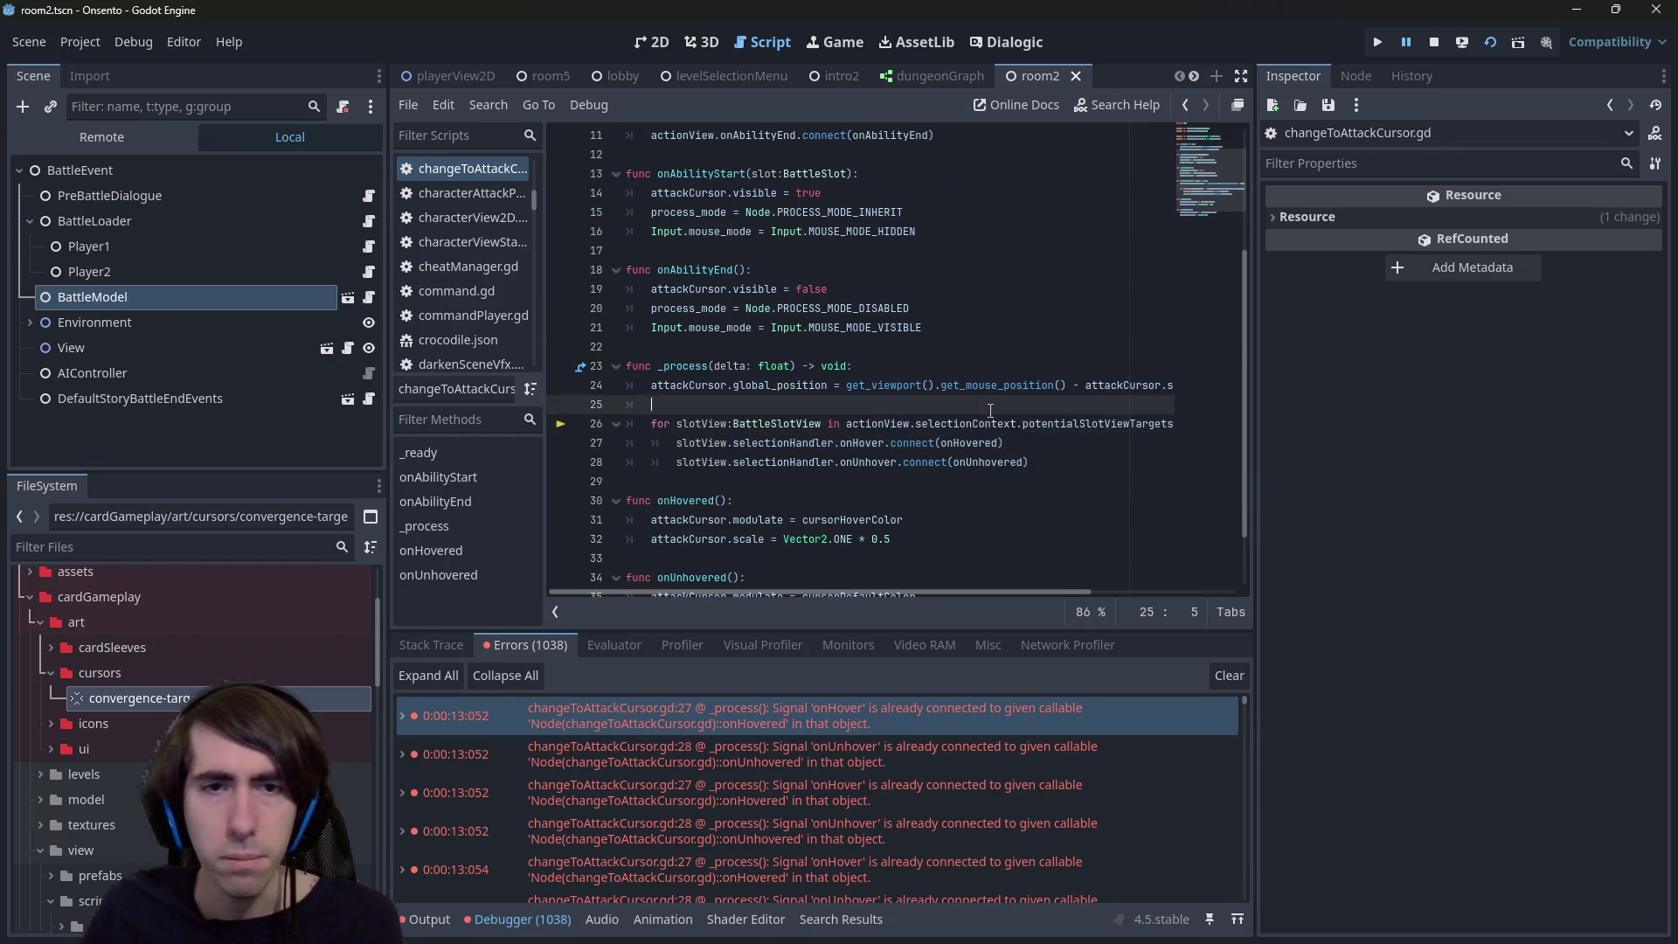
{"action": "key", "text": "Return"}
{"action": "key", "text": "Return"}
{"action": "key", "text": "Up"}
{"action": "key", "text": "ctrl+v"}
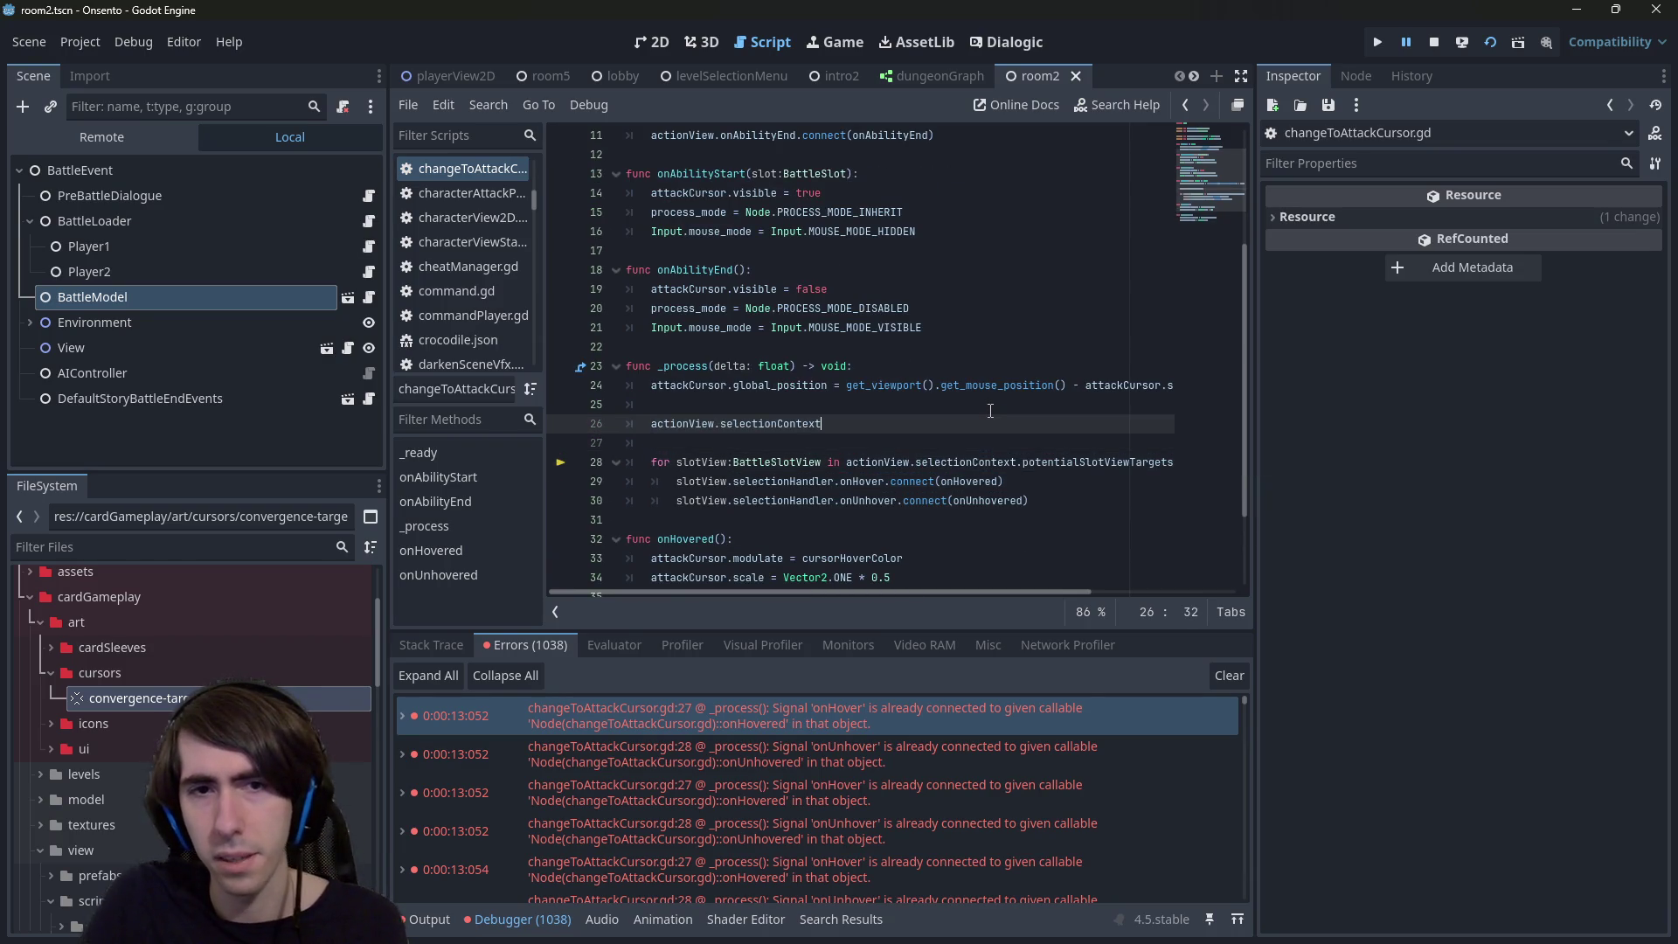
{"action": "key", "text": "ctrl+z"}
{"action": "key", "text": "ctrl+z"}
{"action": "key", "text": "ctrl+z"}
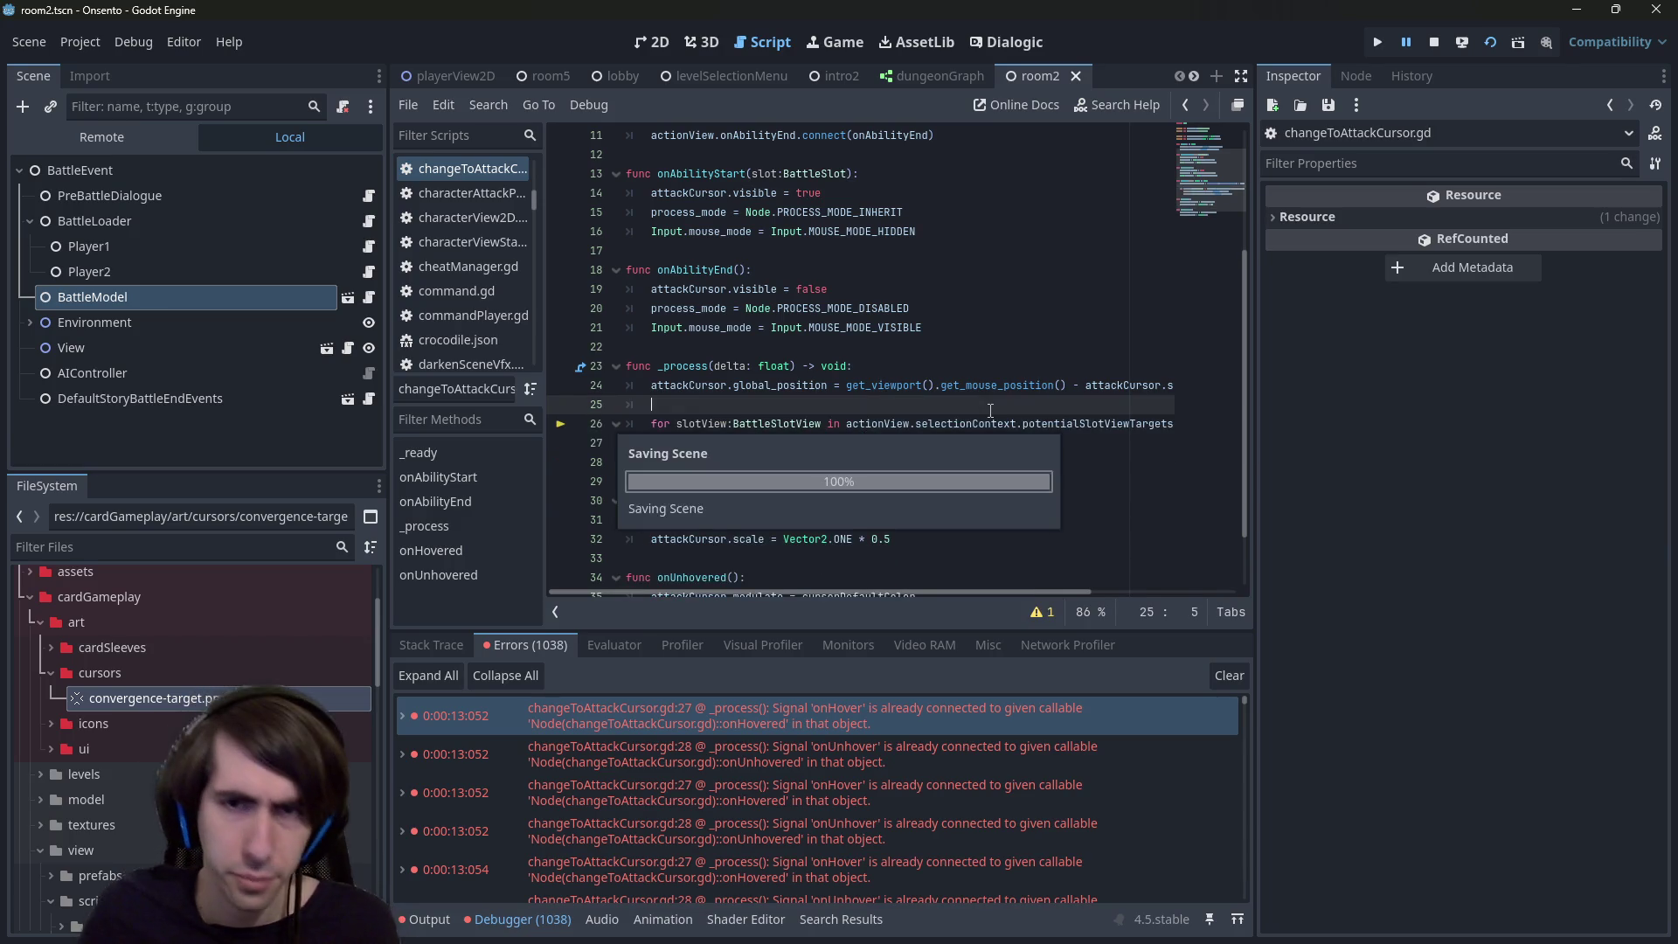
{"action": "left_click", "coordinate": [881, 428], "text": "ctrl"}
{"action": "left_click", "coordinate": [840, 183], "text": "ctrl"}
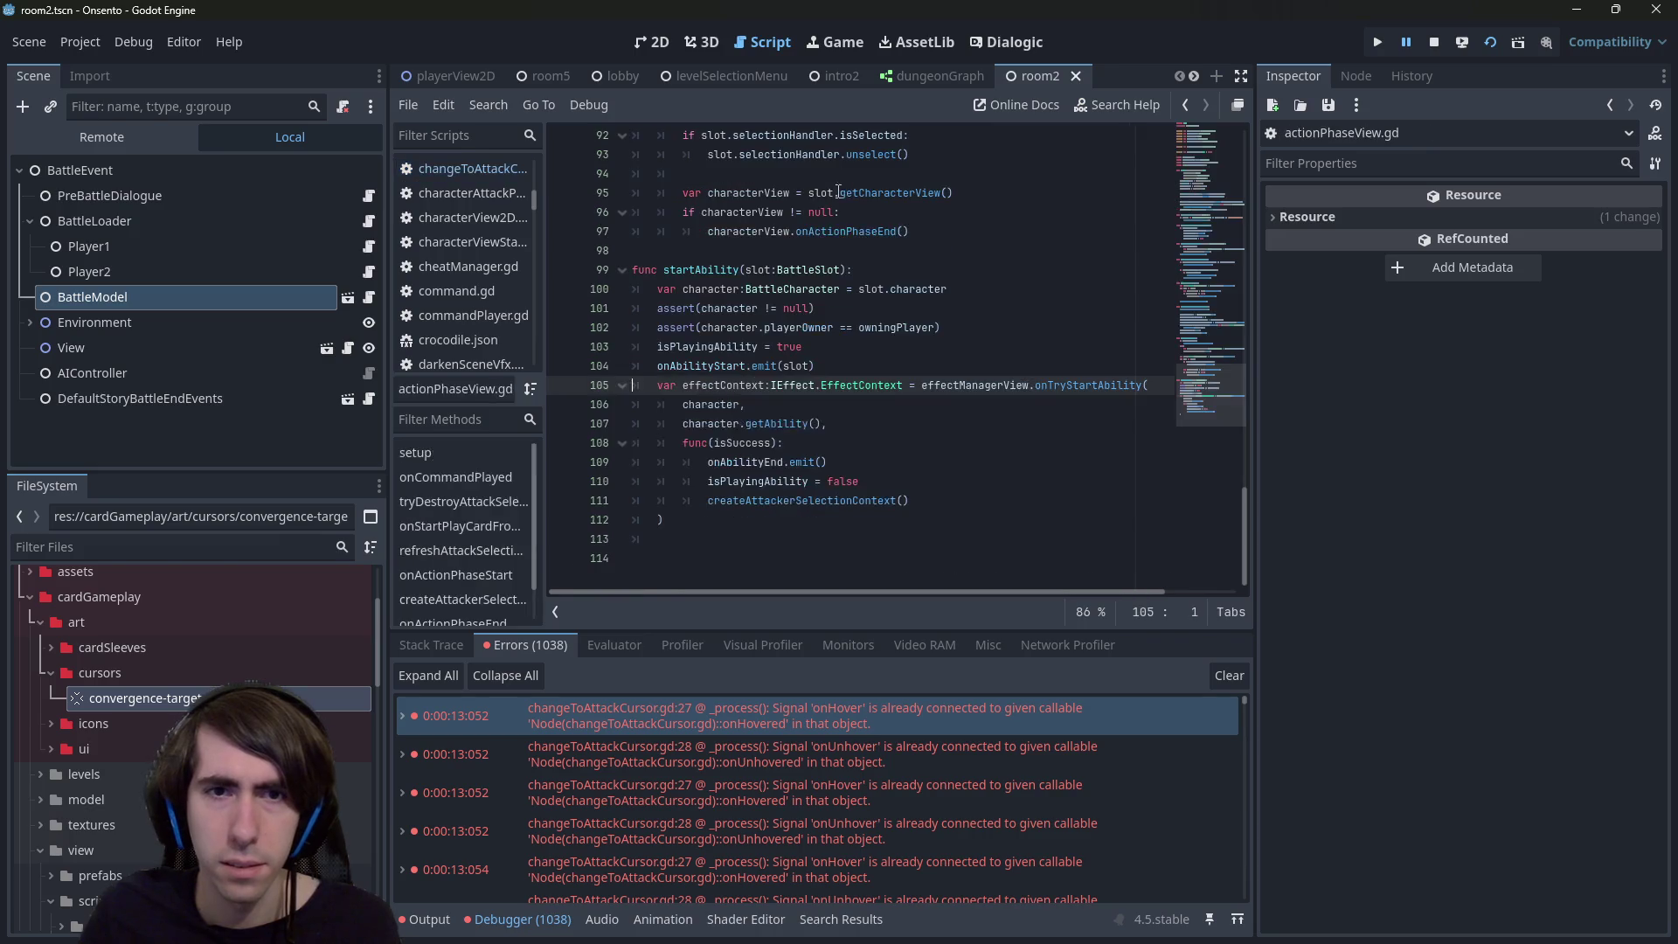
{"action": "double_click", "coordinate": [744, 386]}
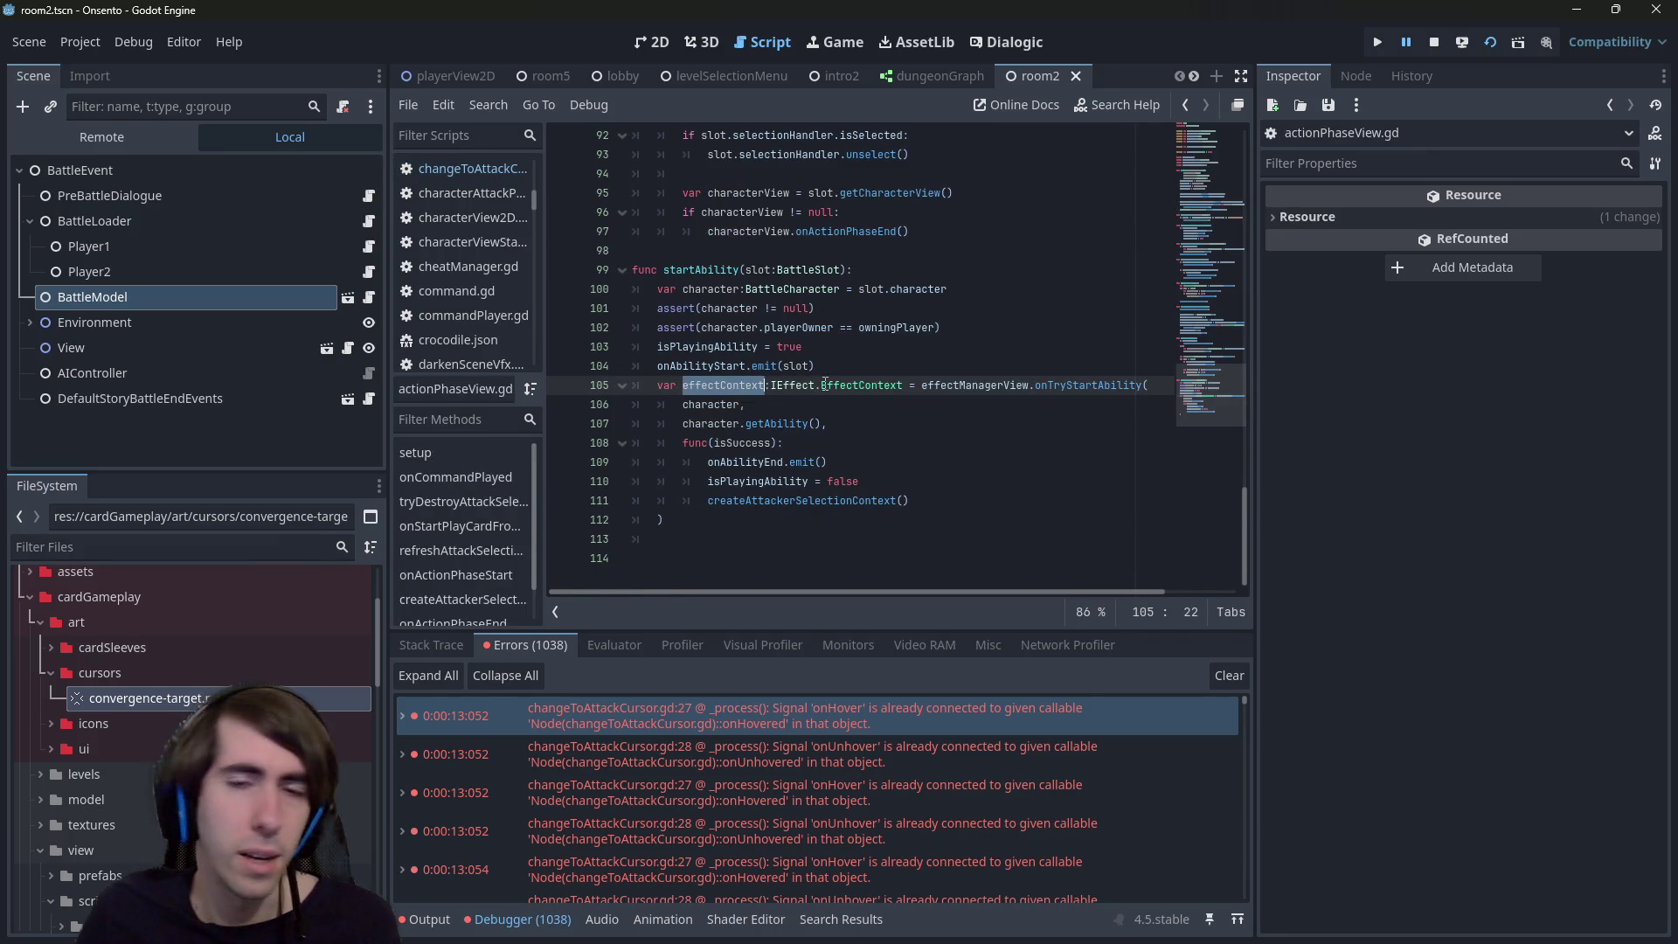
{"action": "key", "text": "Left"}
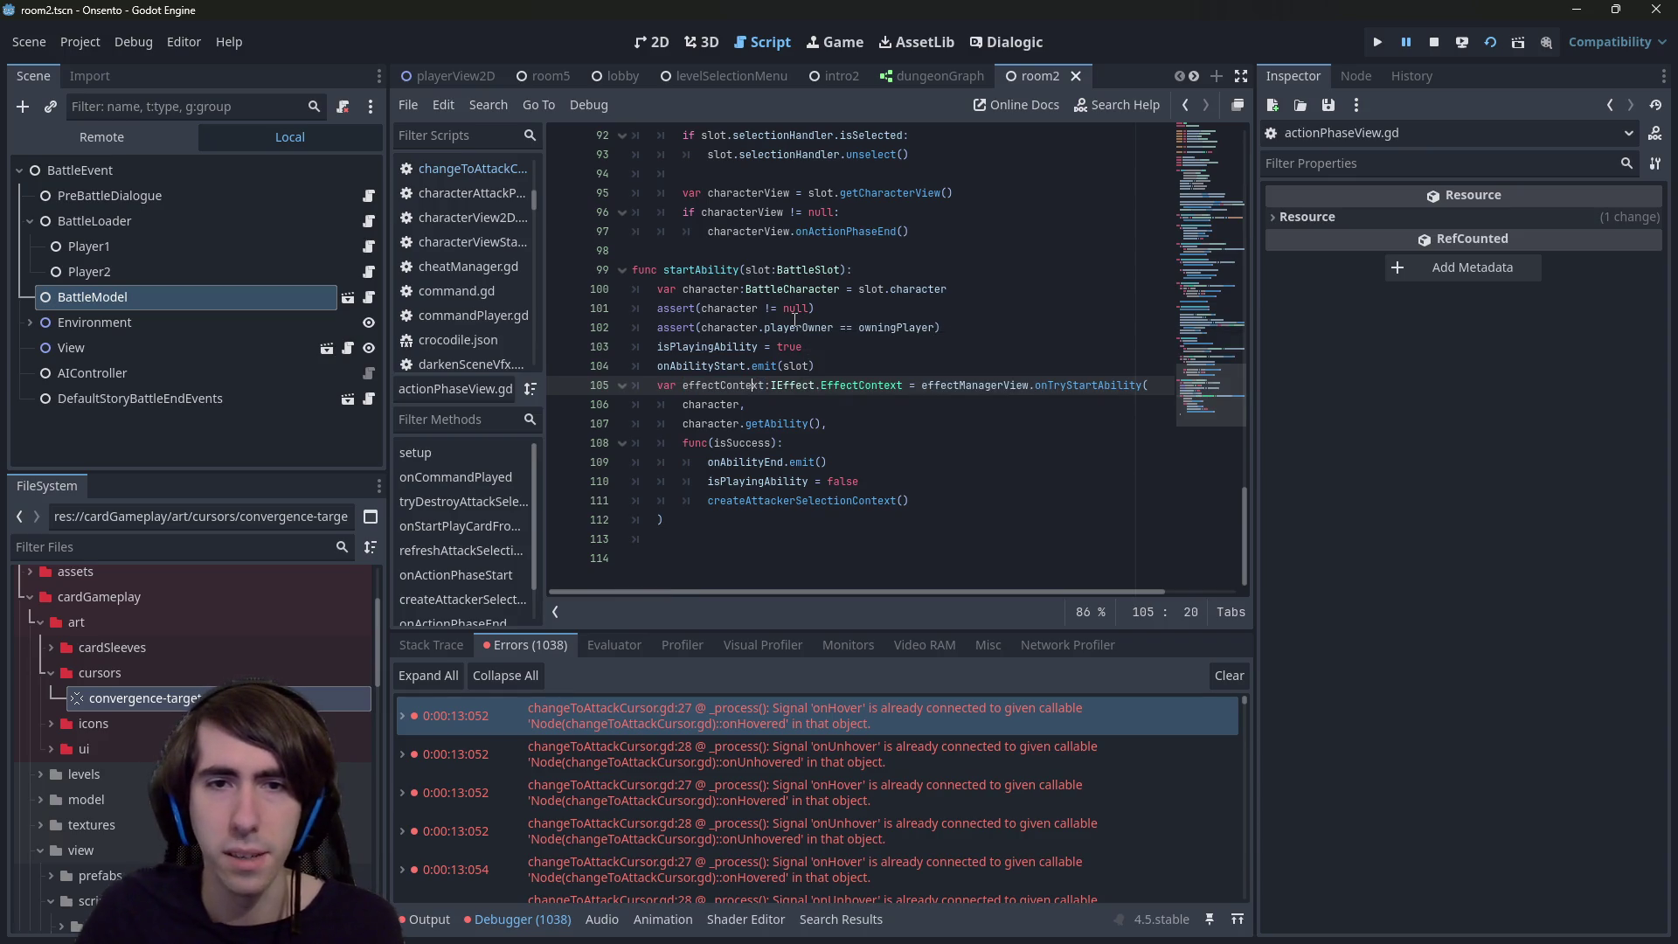
{"action": "key", "text": "ctrl+BackSpace"}
{"action": "key", "text": "ctrl+BackSpace"}
{"action": "type", "text": "abilityConte"}
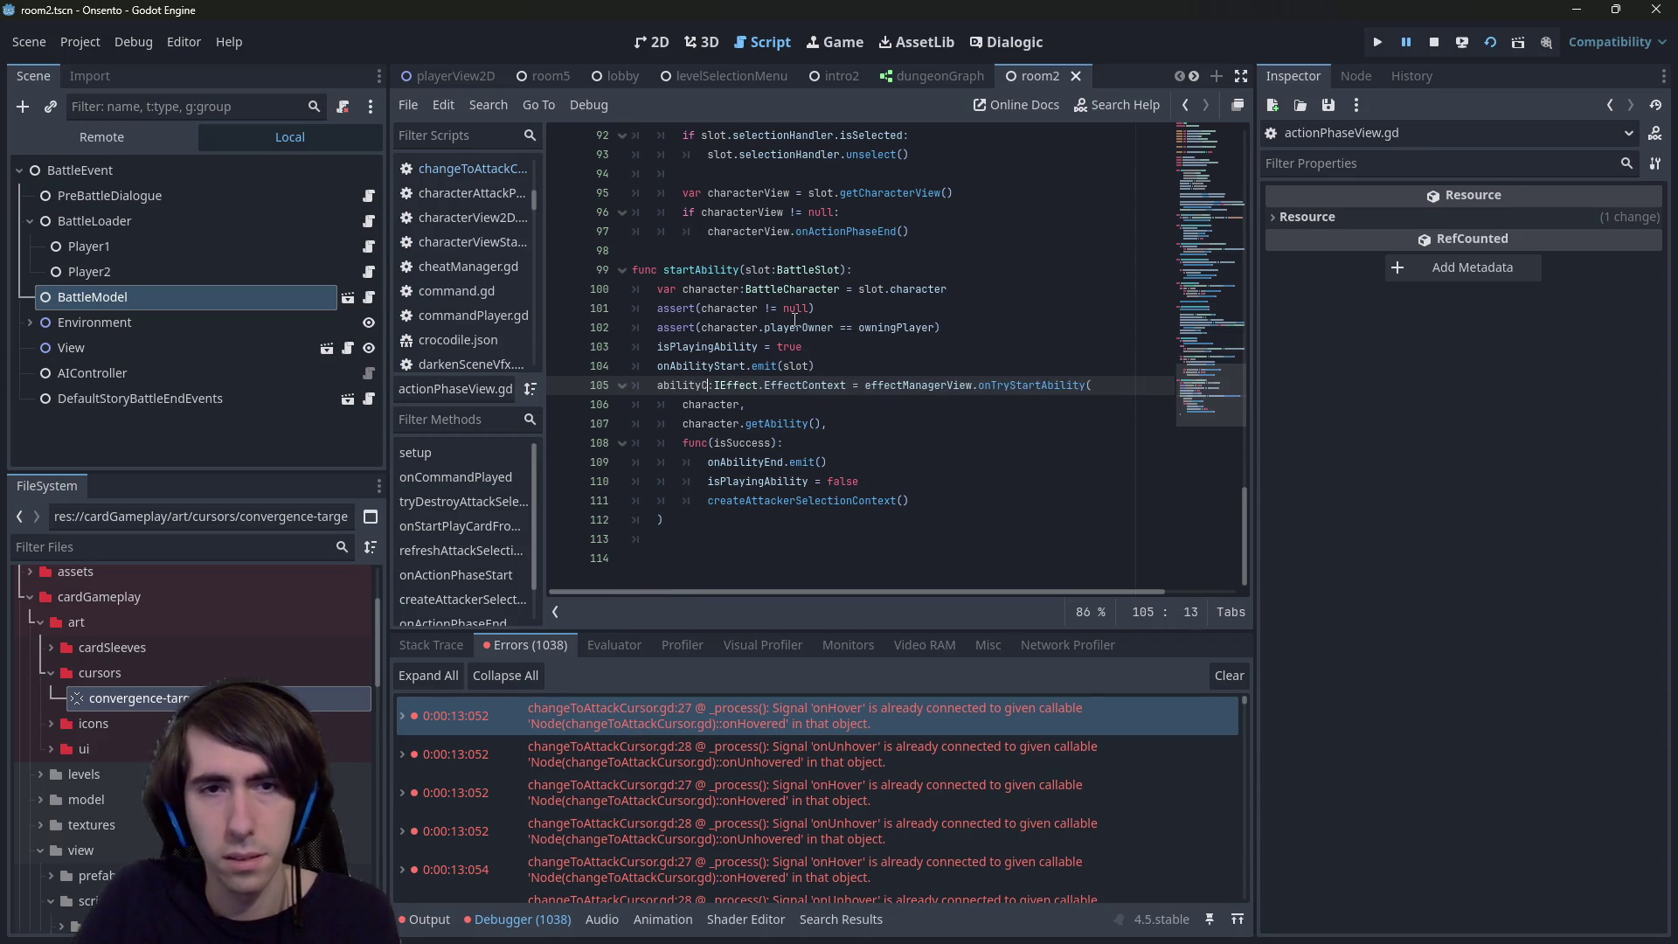
{"action": "type", "text": "xt"}
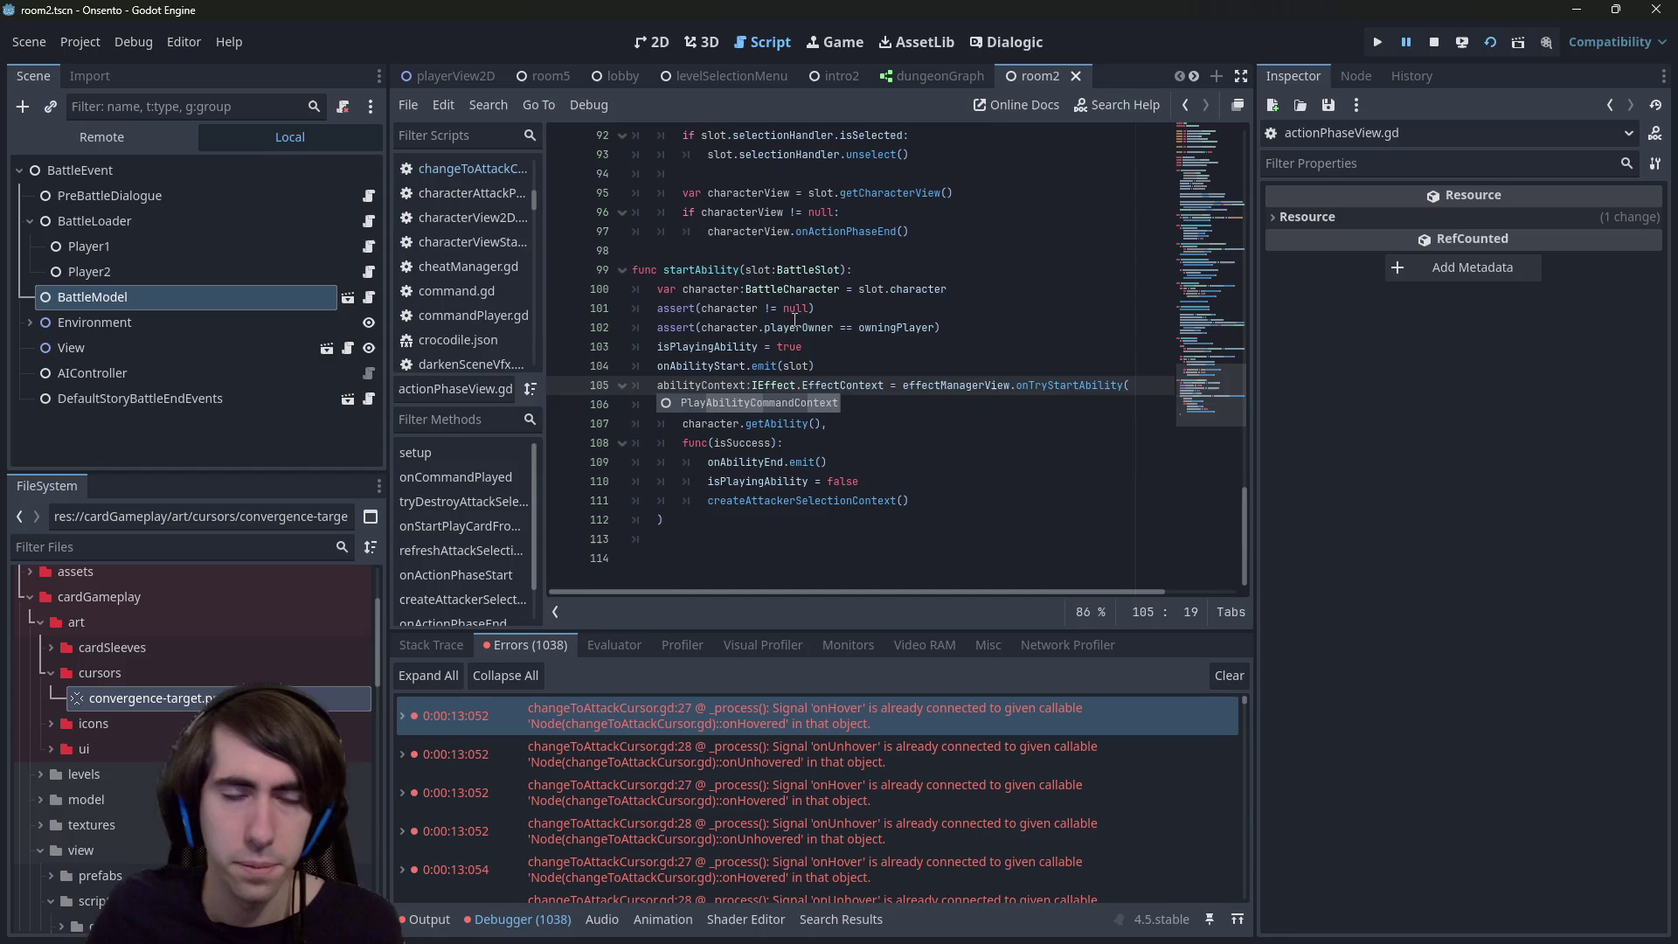
{"action": "scroll", "coordinate": [849, 410], "scroll_direction": "up", "scroll_amount": 2}
{"action": "mouse_move", "coordinate": [658, 500]}
{"action": "left_mouse_down"}
{"action": "mouse_move", "coordinate": [913, 500]}
{"action": "mouse_move", "coordinate": [885, 500]}
{"action": "left_mouse_up"}
{"action": "key", "text": "ctrl+c"}
{"action": "left_click_drag", "start_coordinate": [1243, 502], "coordinate": [1259, 106]}
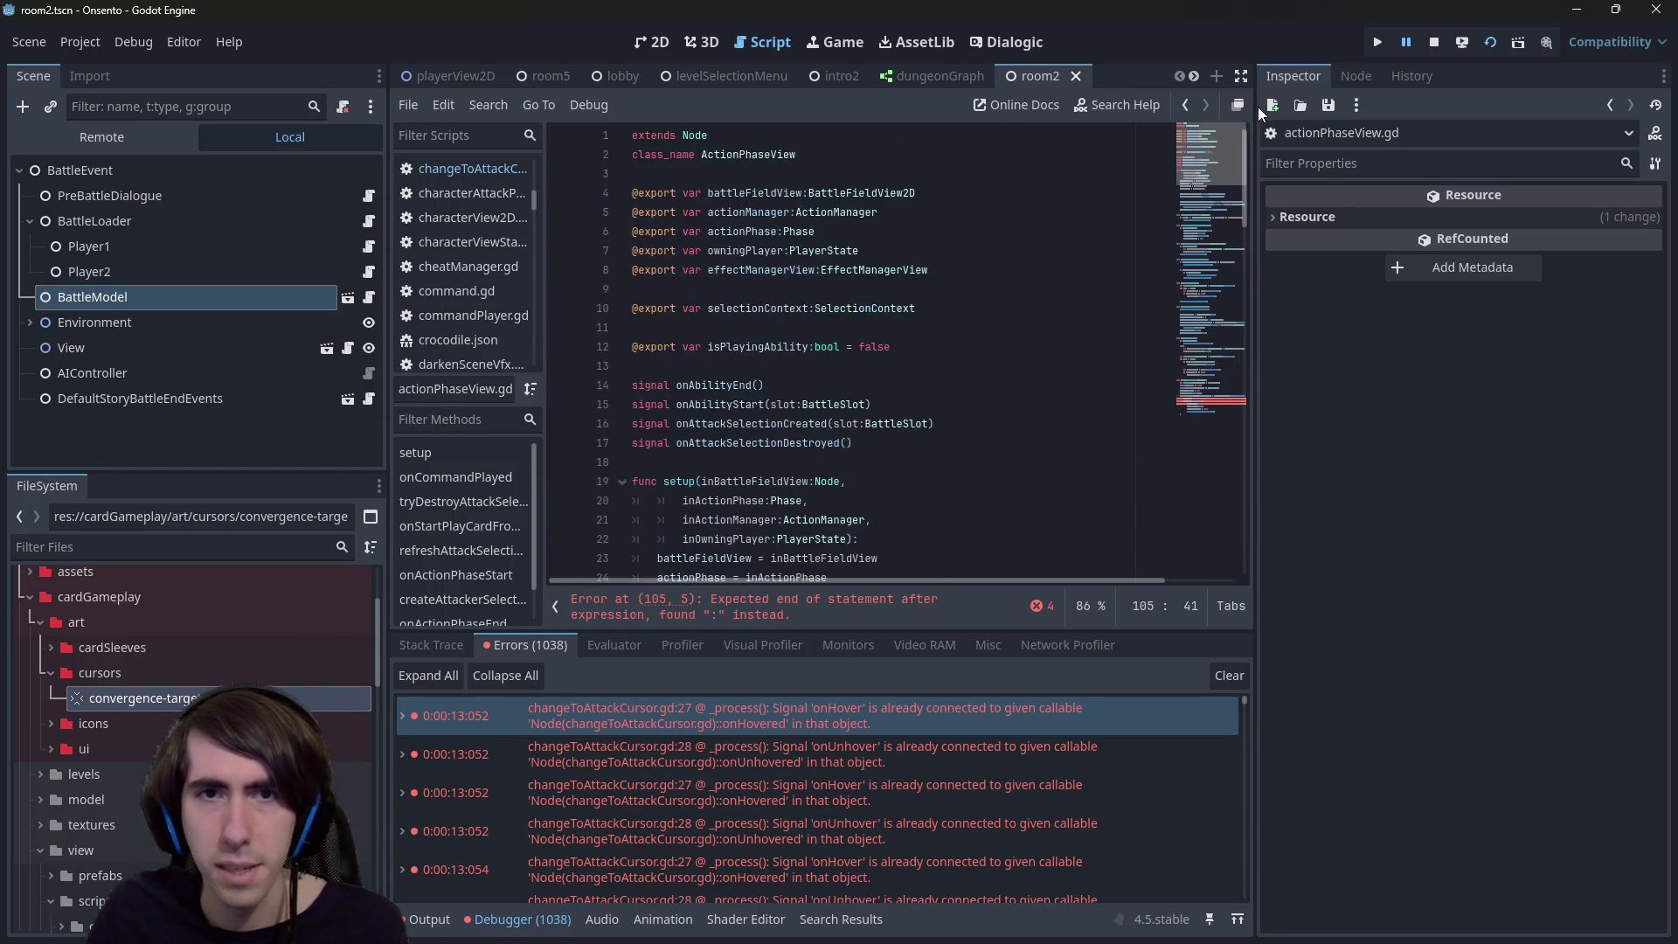
{"action": "left_click", "coordinate": [968, 363]}
{"action": "type", "text": "@export var"}
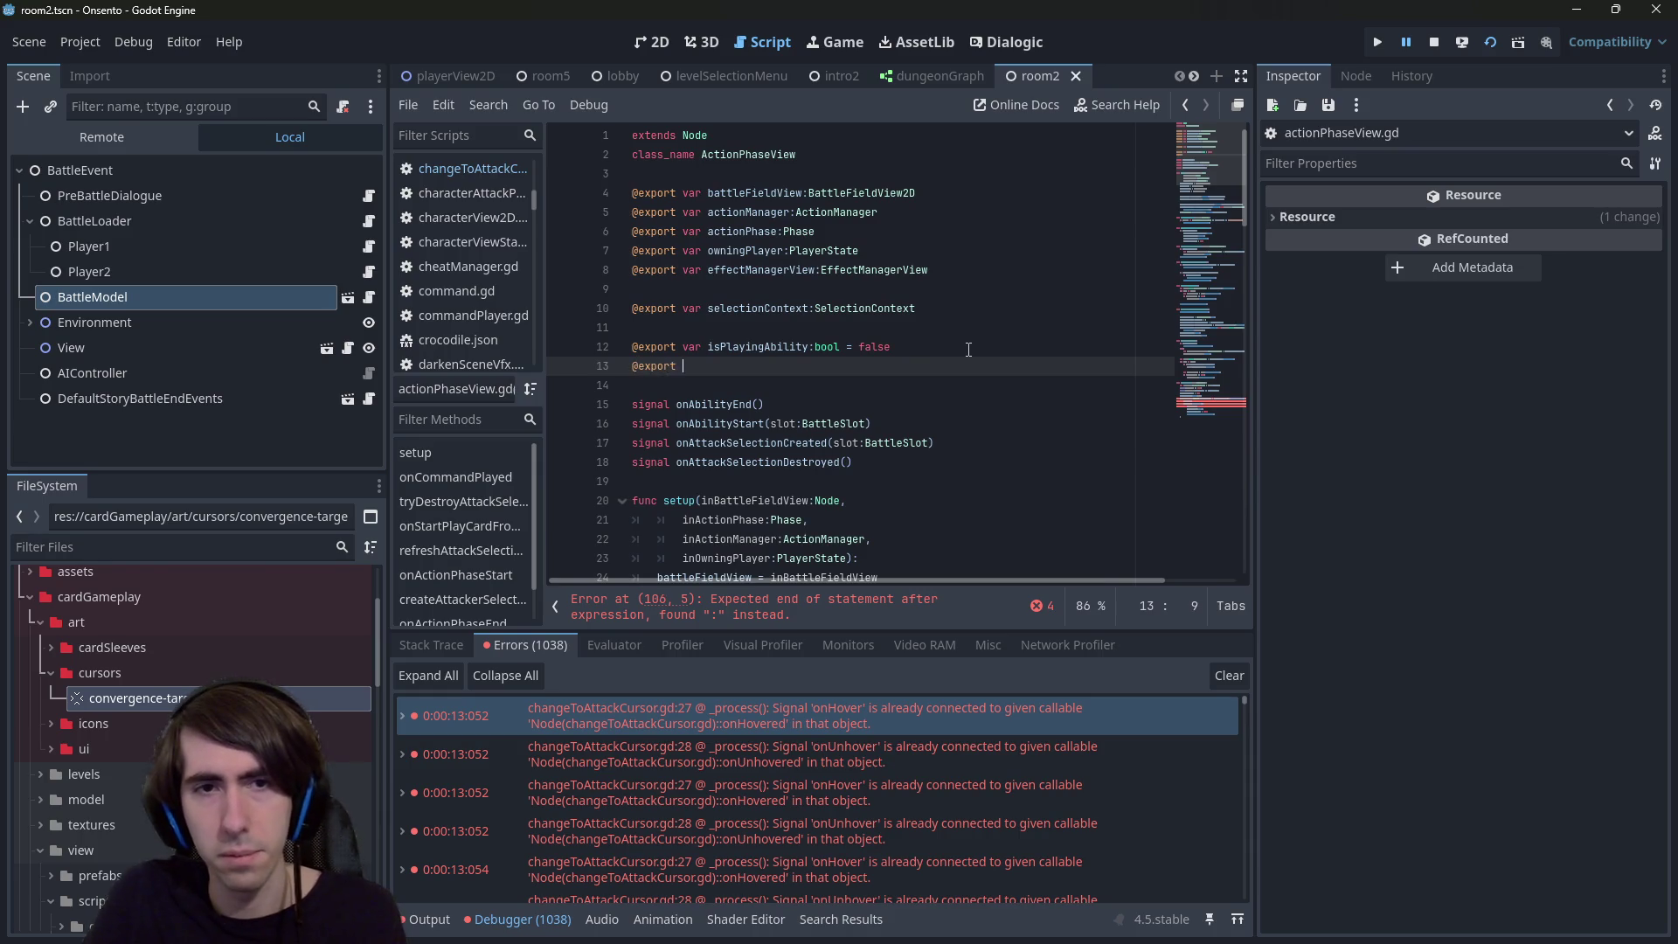
{"action": "key", "text": "ctrl+v"}
{"action": "type", "text": "= null"}
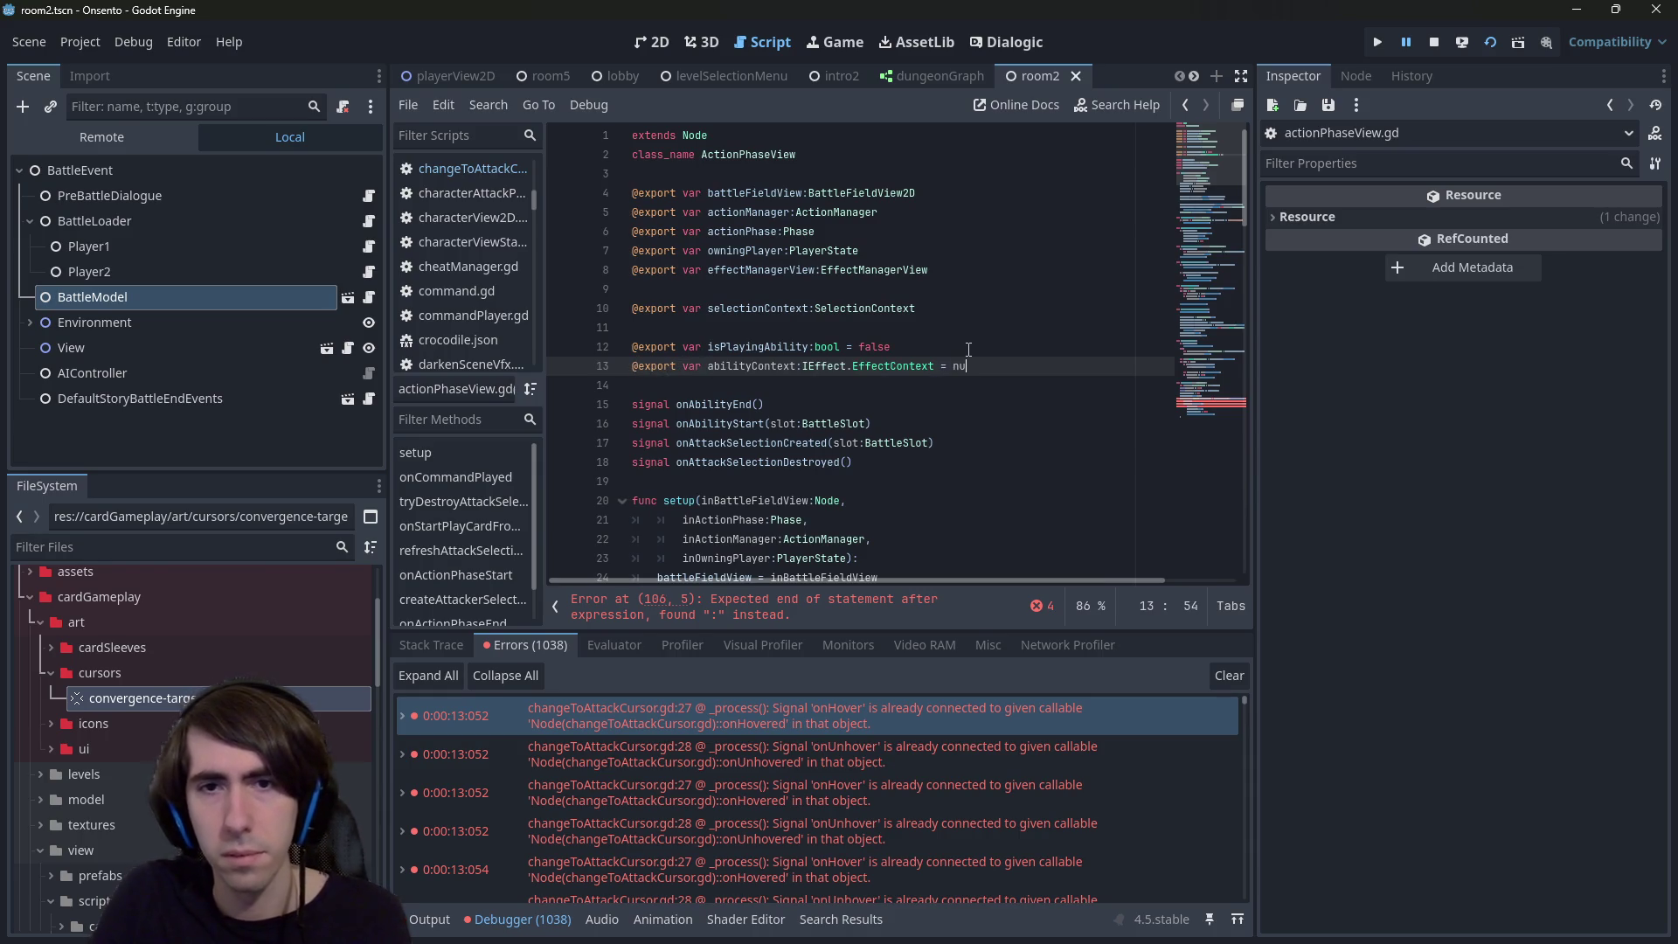
Make line 106 assign the abilityContext member instead of declaring a typed local variable
{"action": "scroll", "coordinate": [962, 262], "scroll_direction": "down", "scroll_amount": 1}
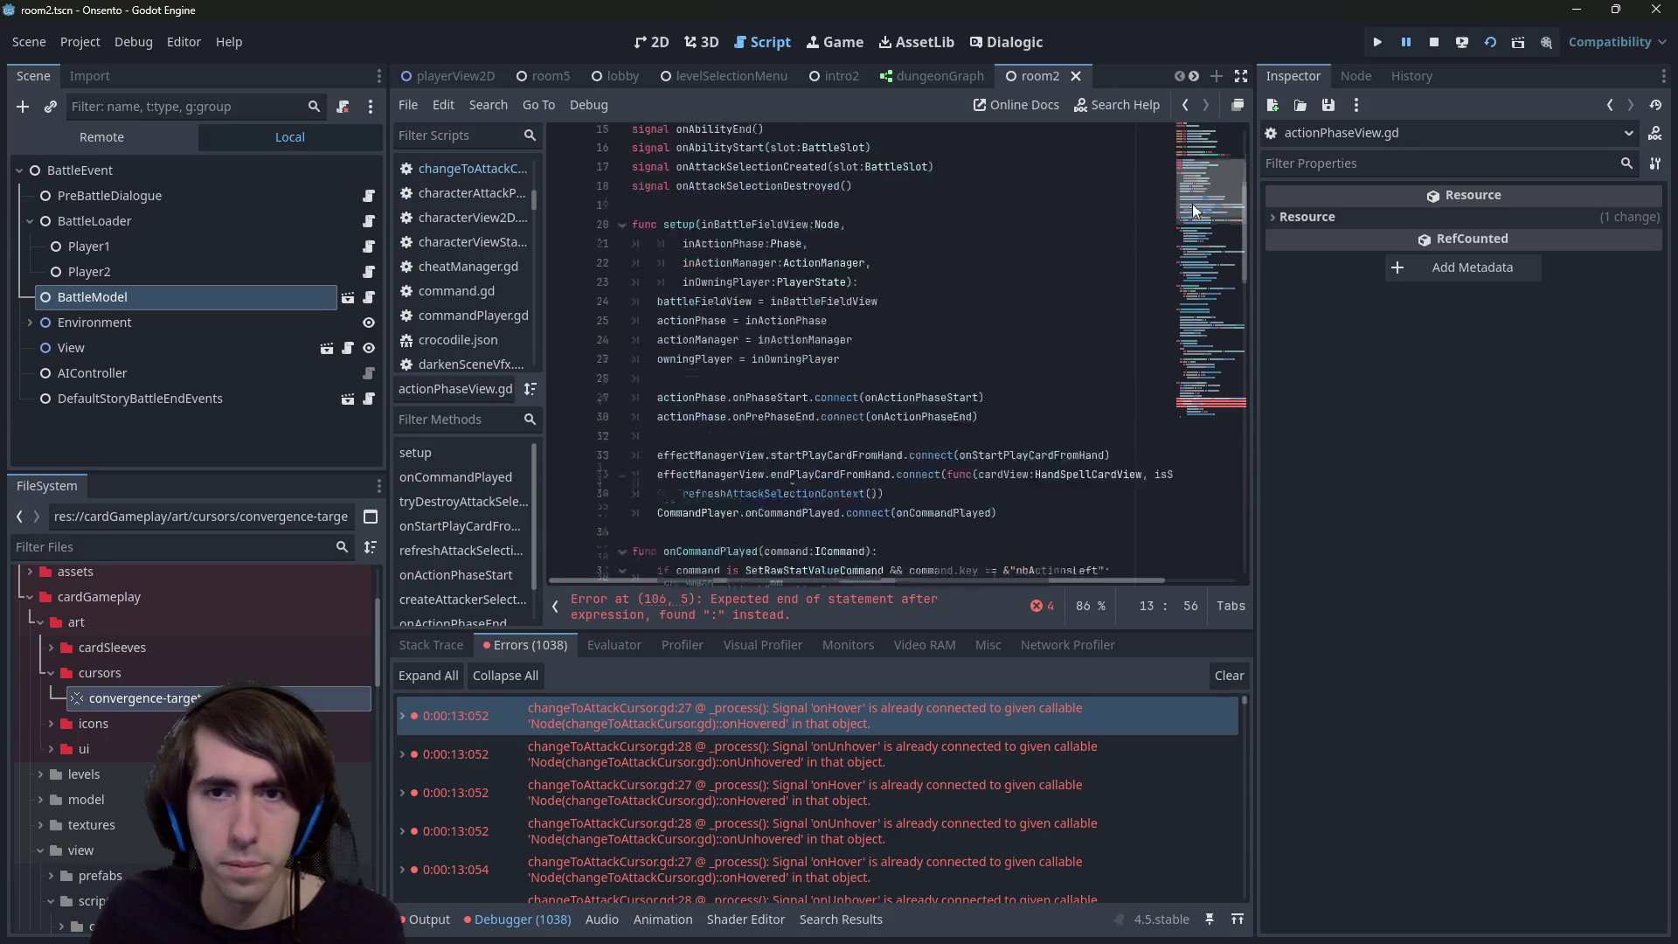
{"action": "double_click", "coordinate": [764, 321]}
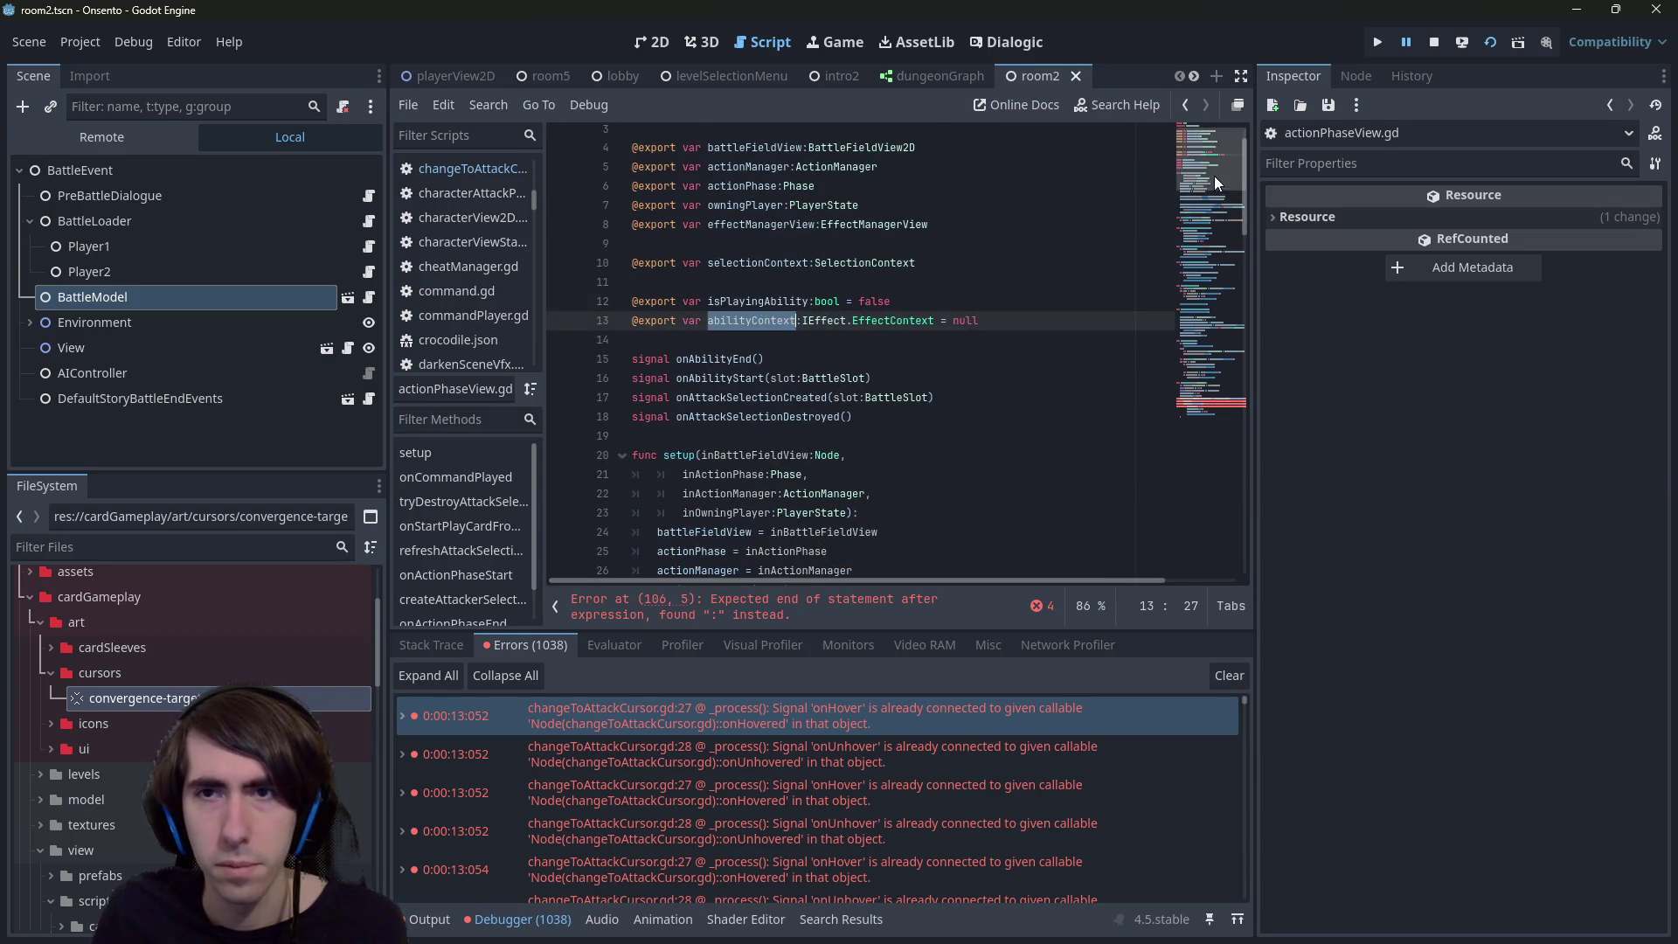
{"action": "left_click_drag", "start_coordinate": [1214, 181], "coordinate": [1211, 420]}
{"action": "double_click", "coordinate": [697, 386]}
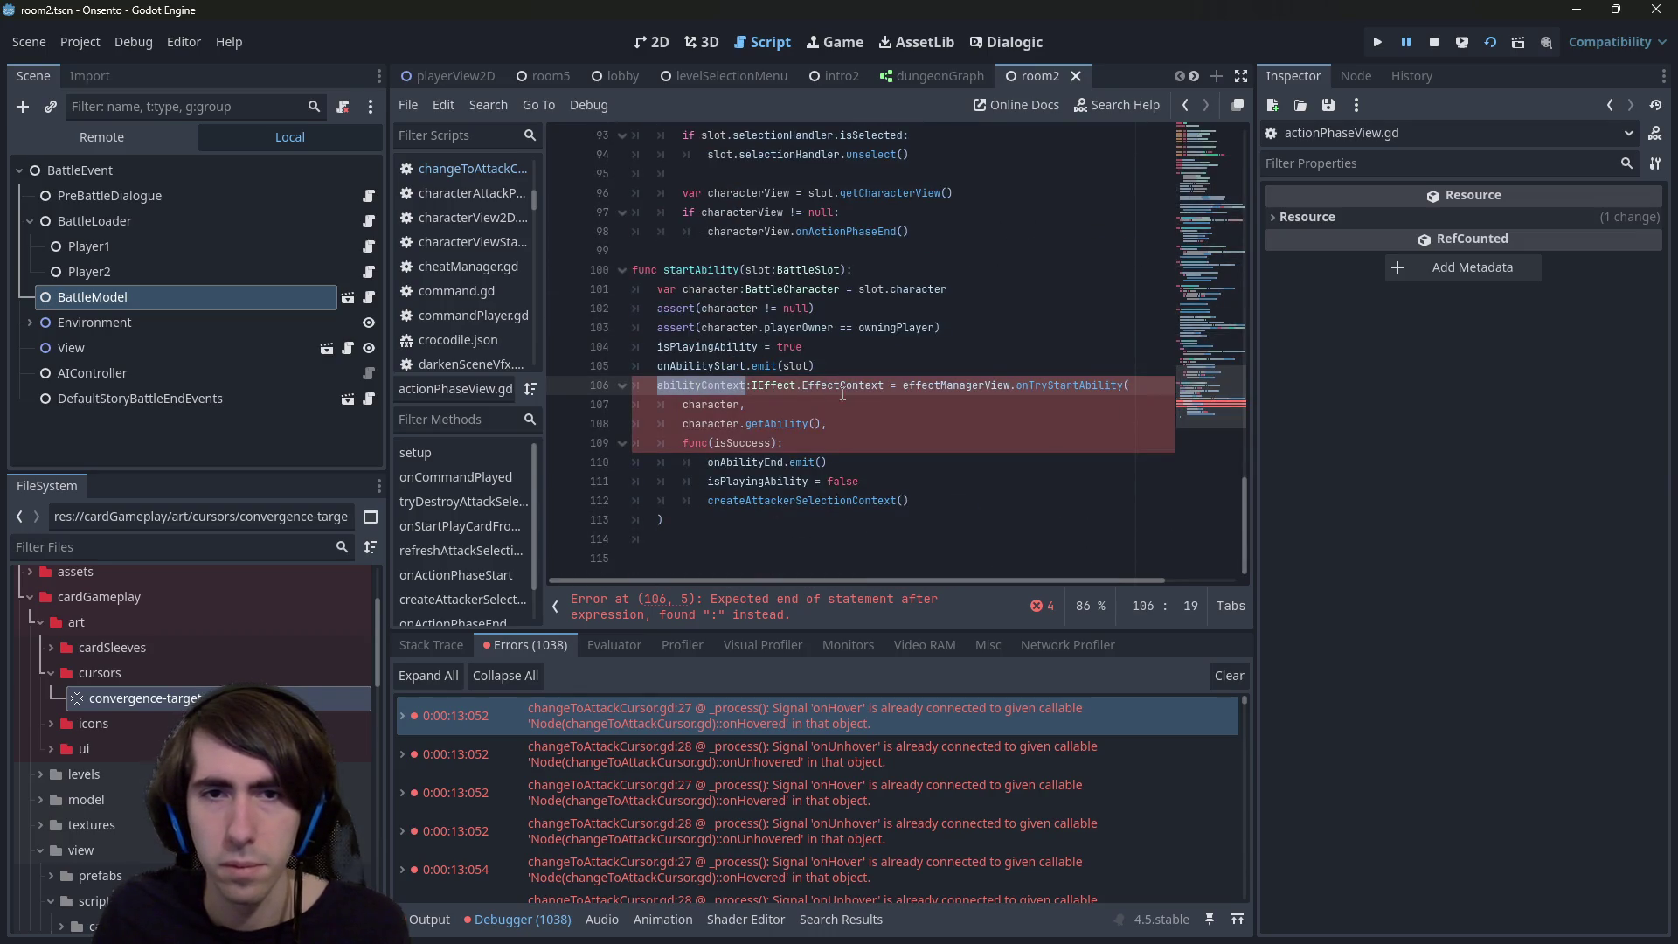
{"action": "left_click_drag", "start_coordinate": [885, 386], "coordinate": [750, 386]}
{"action": "key", "text": "BackSpace"}
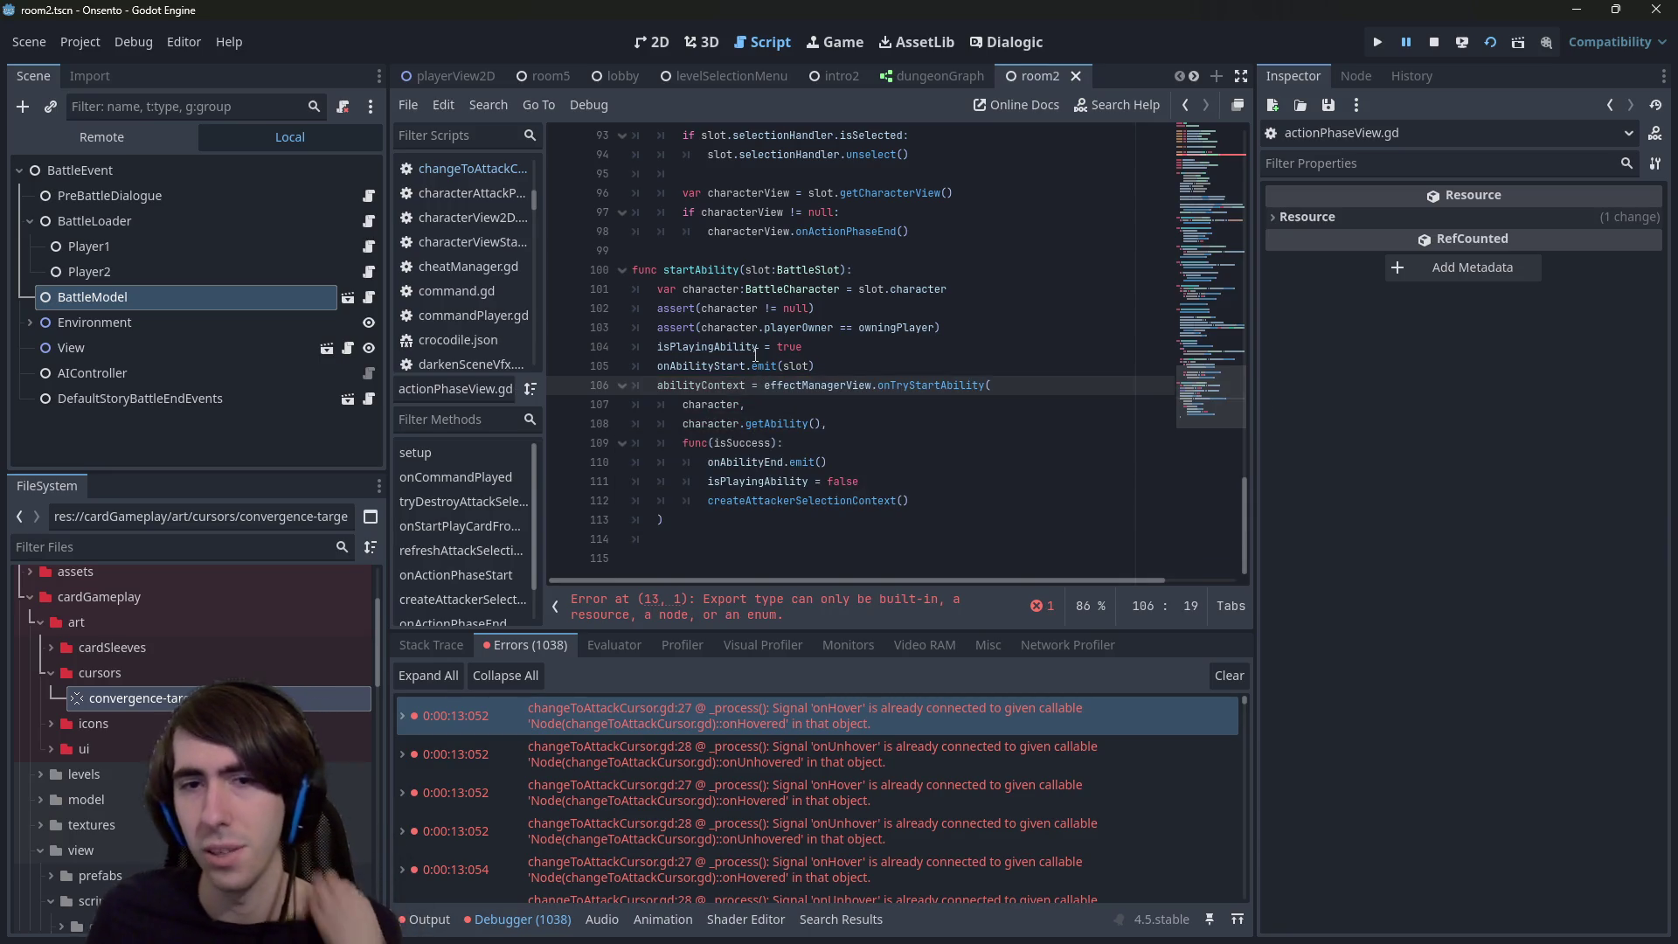
{"action": "mouse_move", "coordinate": [755, 354]}
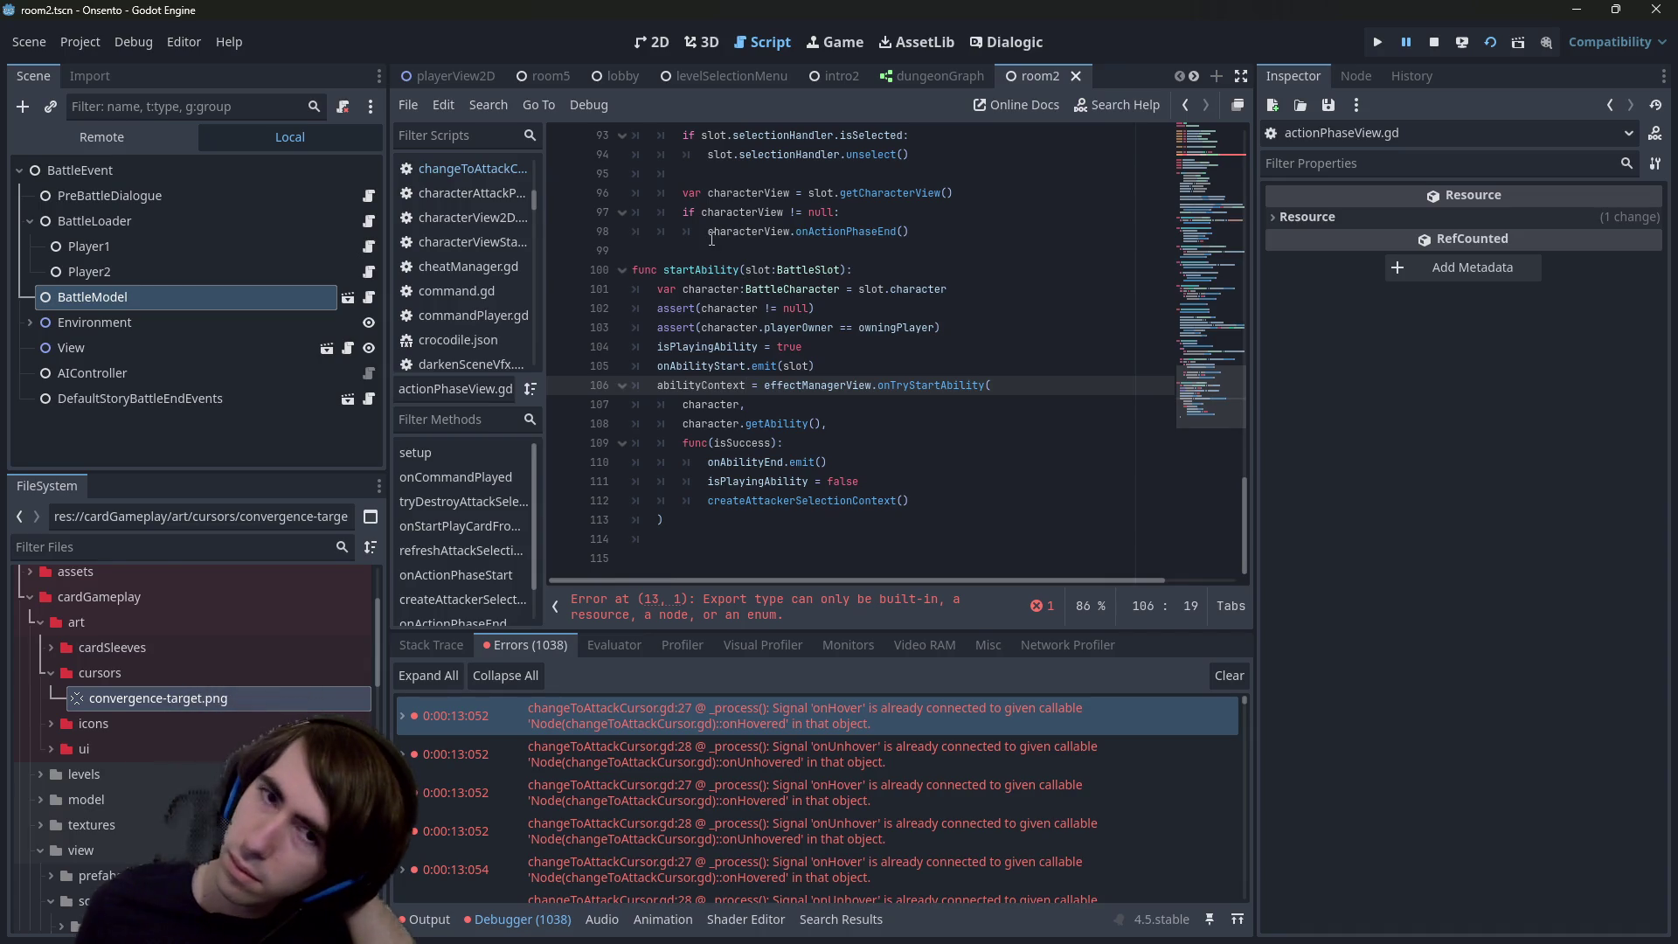
{"action": "mouse_move", "coordinate": [711, 237]}
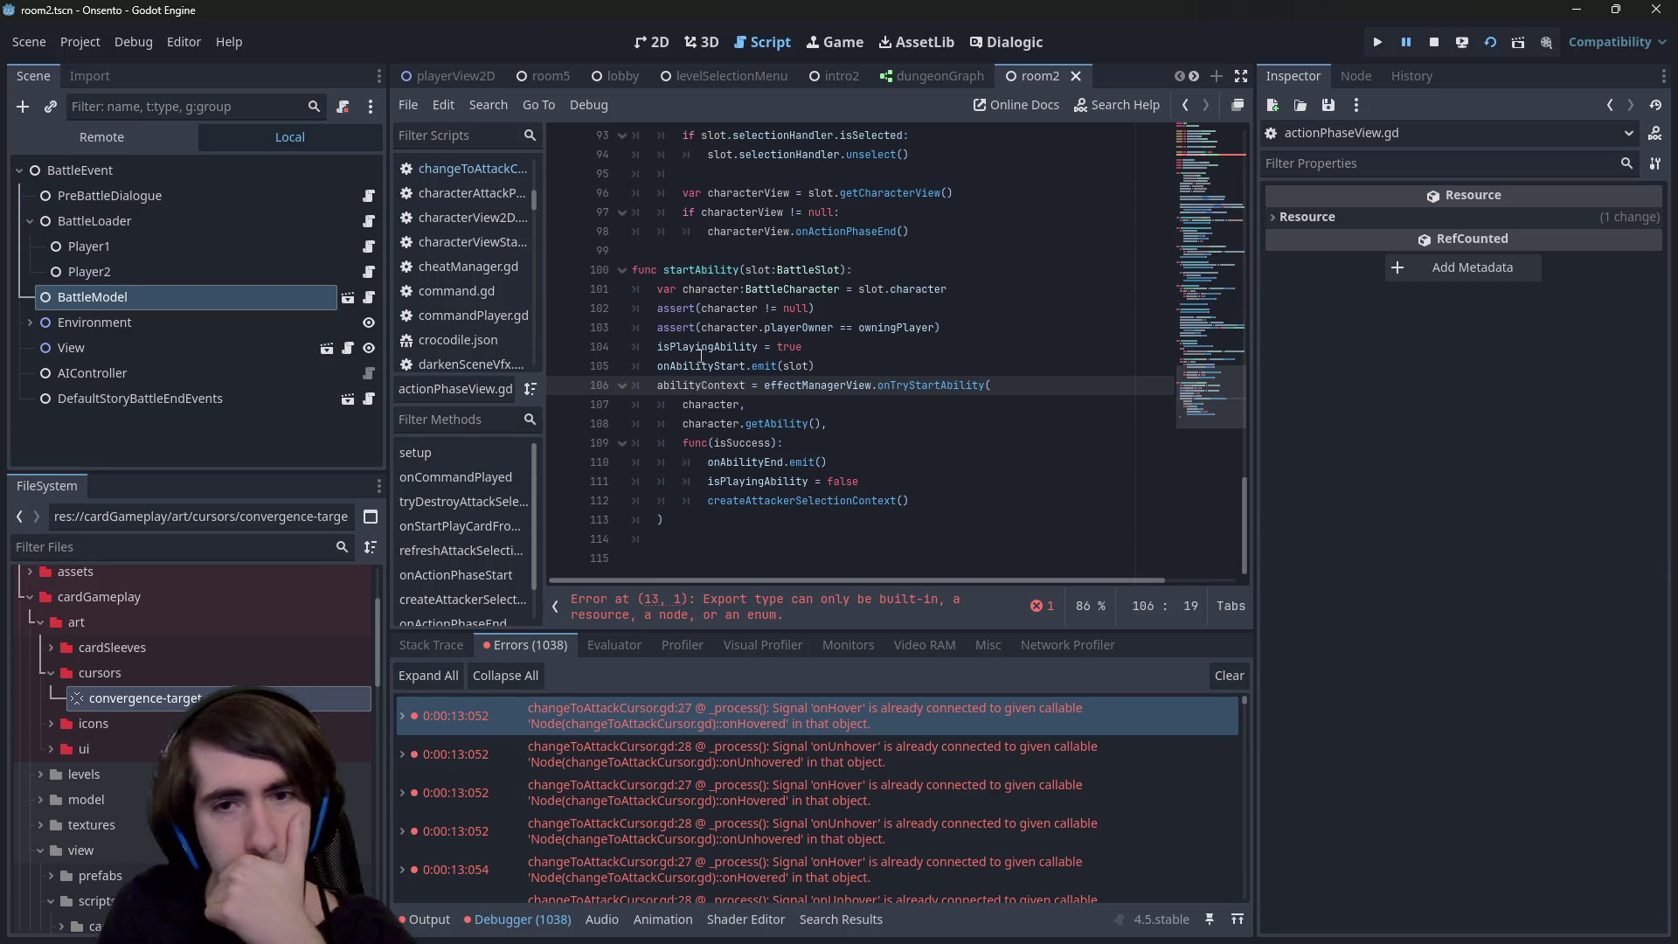
{"action": "mouse_move", "coordinate": [699, 348]}
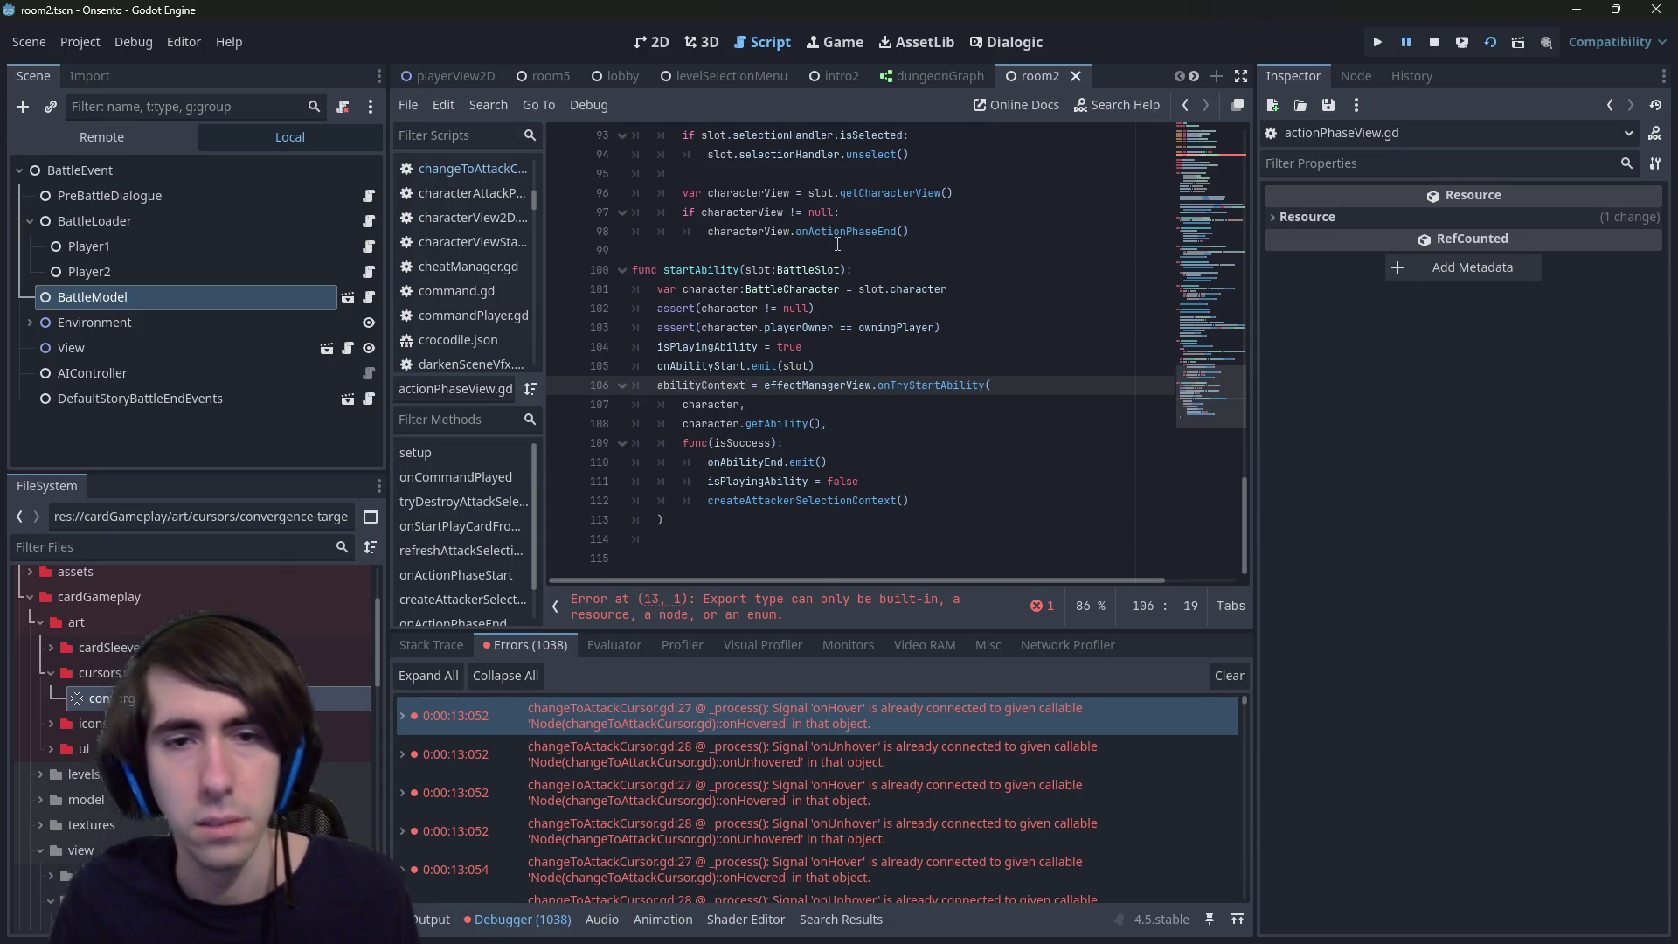
{"action": "key", "text": "ctrl+z"}
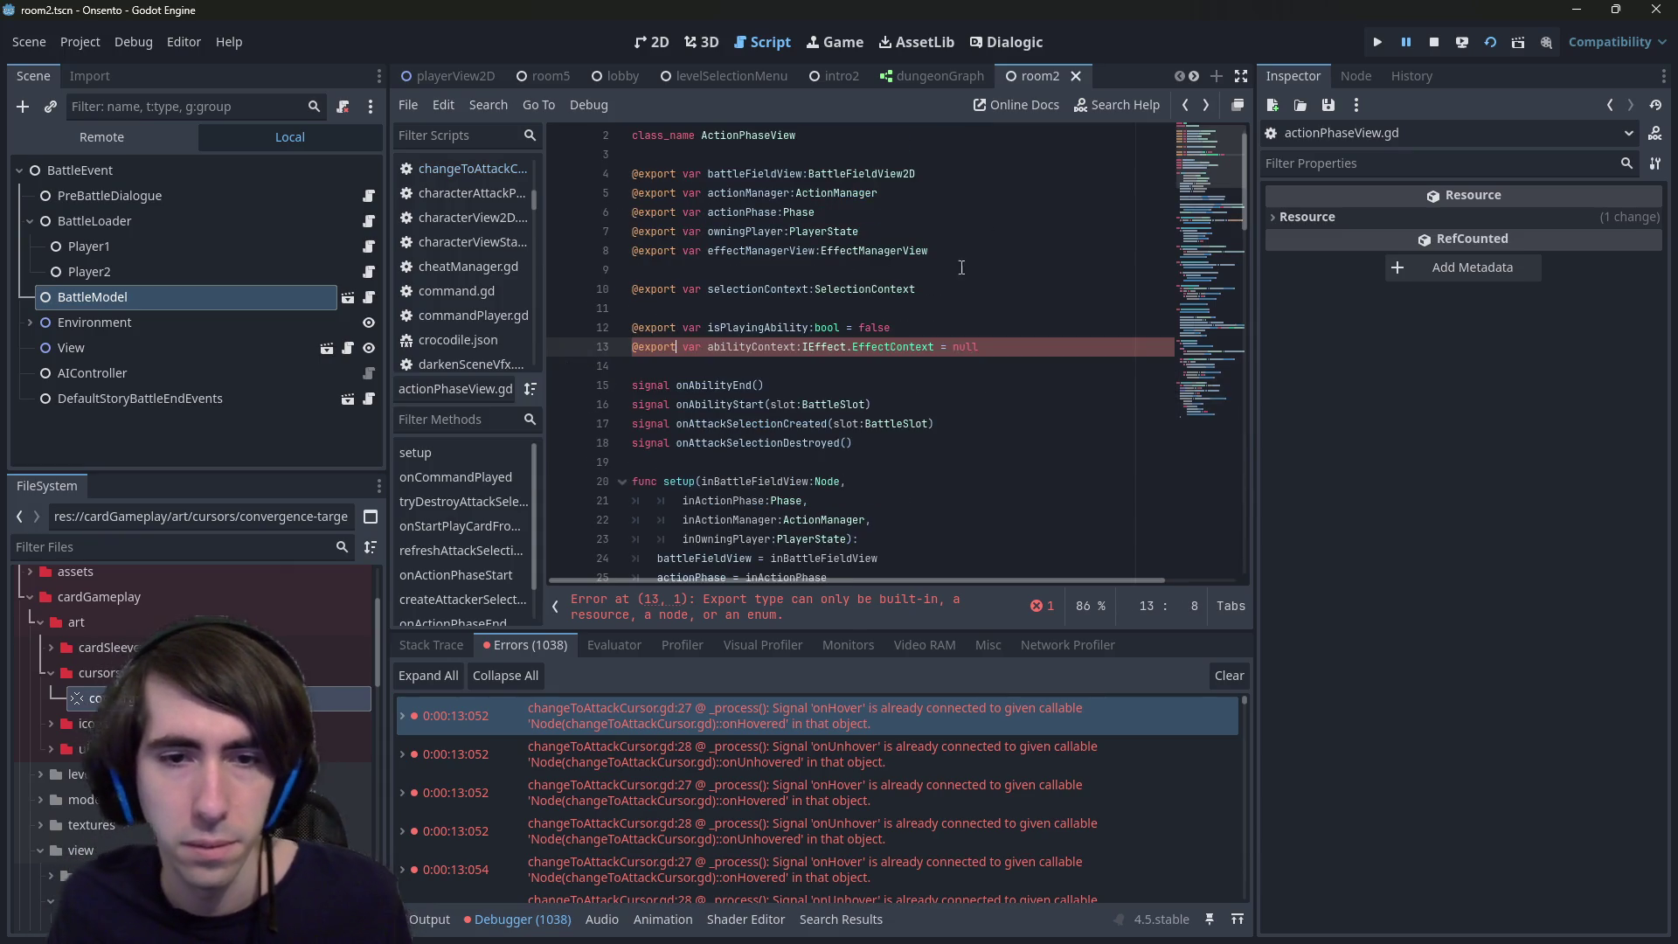
{"action": "key", "text": "Home"}
{"action": "key", "text": "ctrl+shift+Right"}
{"action": "key", "text": "Delete"}
{"action": "key", "text": "Delete"}
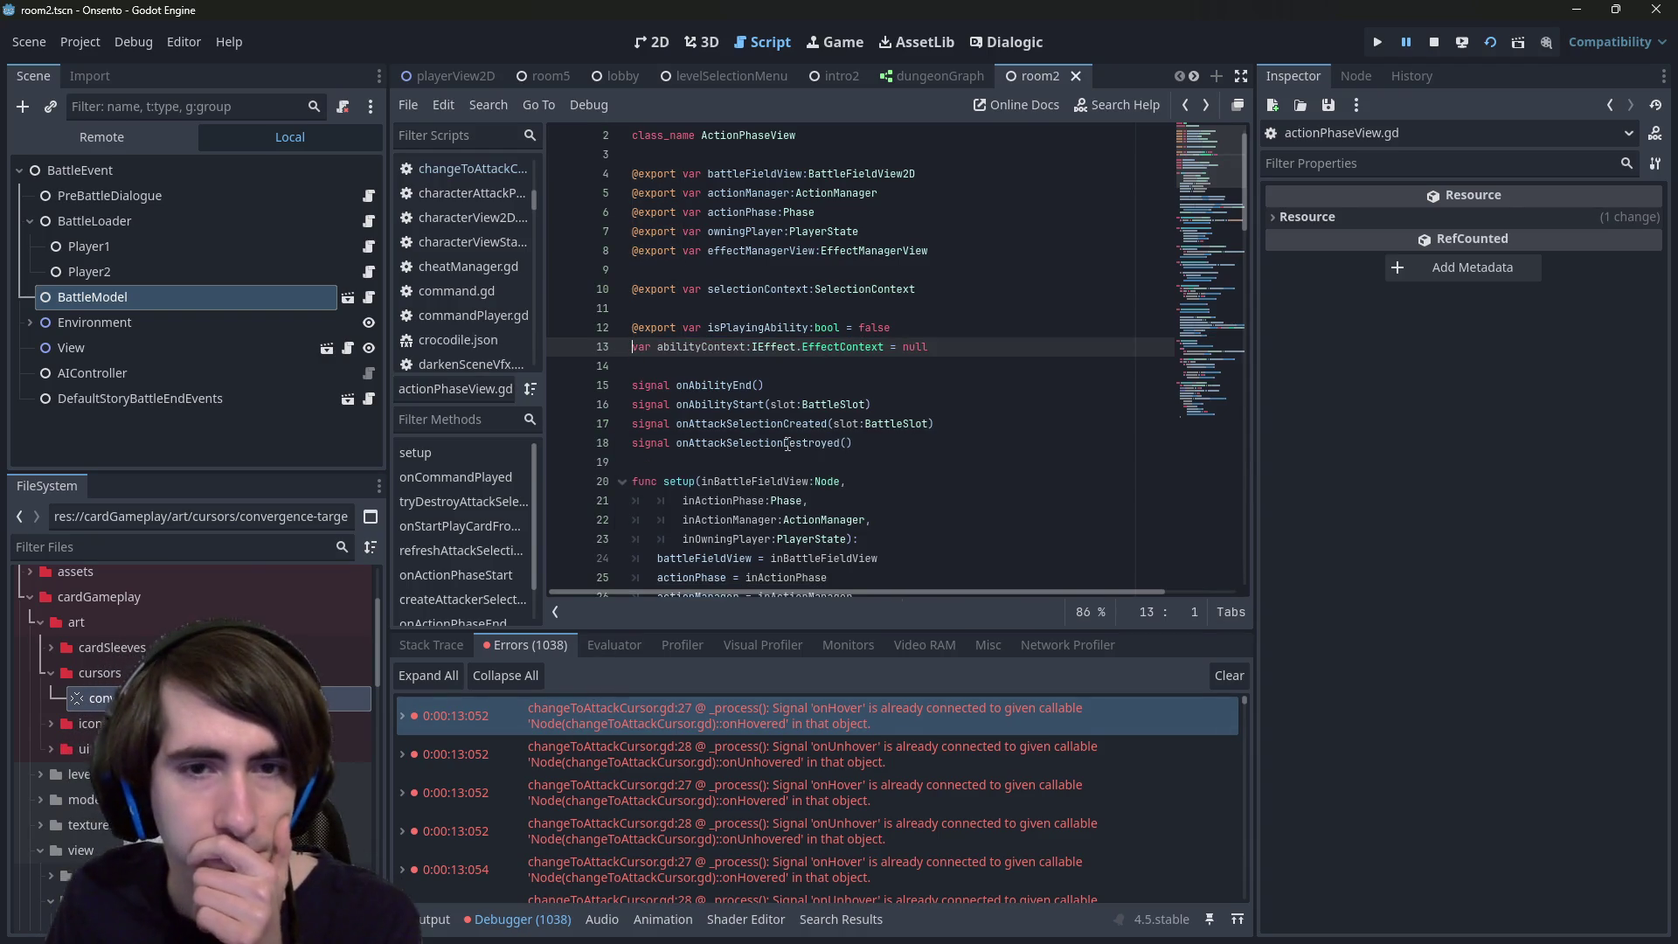
{"action": "left_click", "coordinate": [786, 444]}
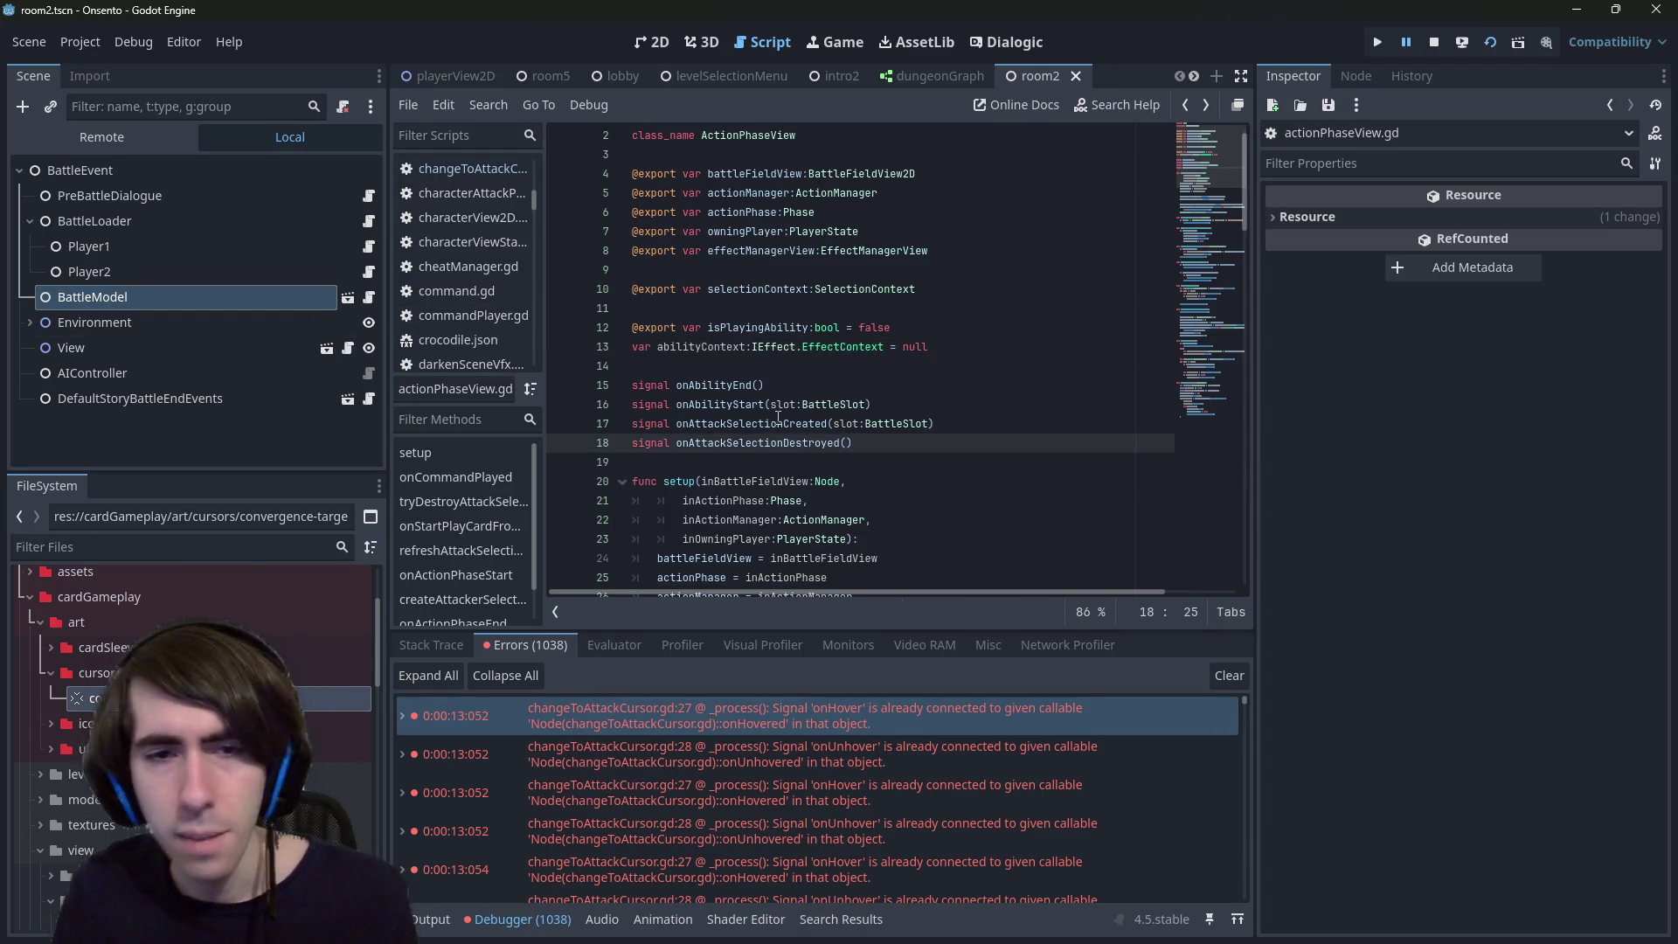
{"action": "key", "text": "alt+Left"}
{"action": "key", "text": "alt+Left"}
{"action": "key", "text": "alt+Left"}
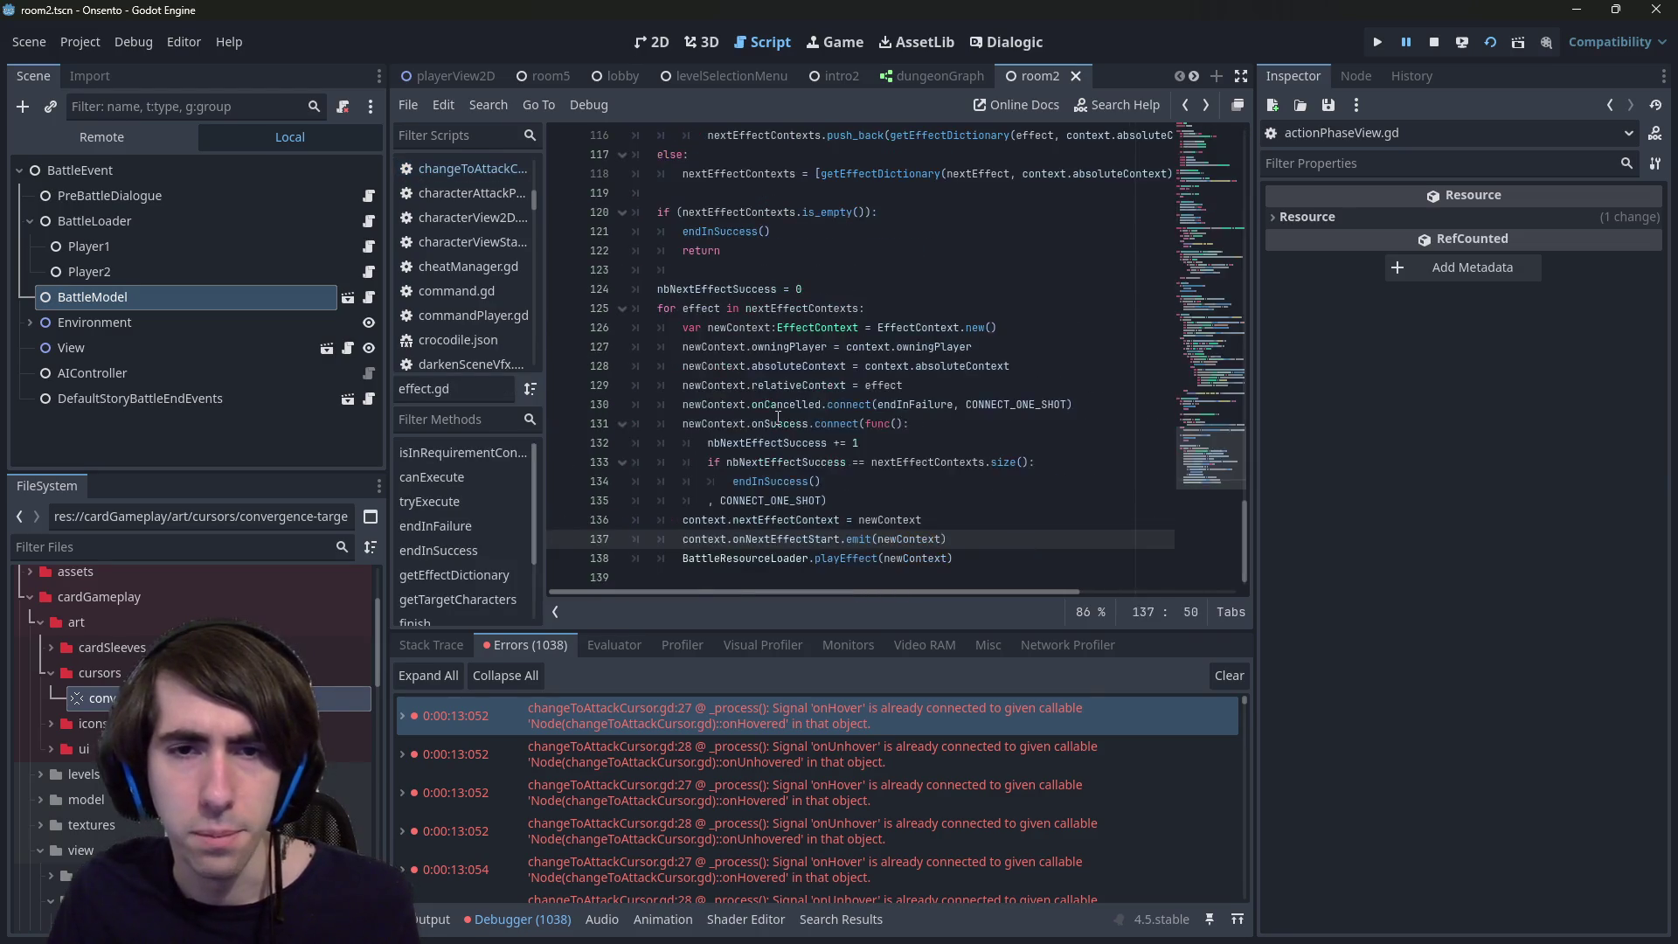
Add a '# TODO : remove?' comment above the newContext creation in the loop and save effect.gd
{"action": "key", "text": "alt+Left"}
{"action": "key", "text": "alt+Left"}
{"action": "key", "text": "alt+Left"}
{"action": "key", "text": "alt+Right"}
{"action": "key", "text": "alt+Right"}
{"action": "key", "text": "alt+Right"}
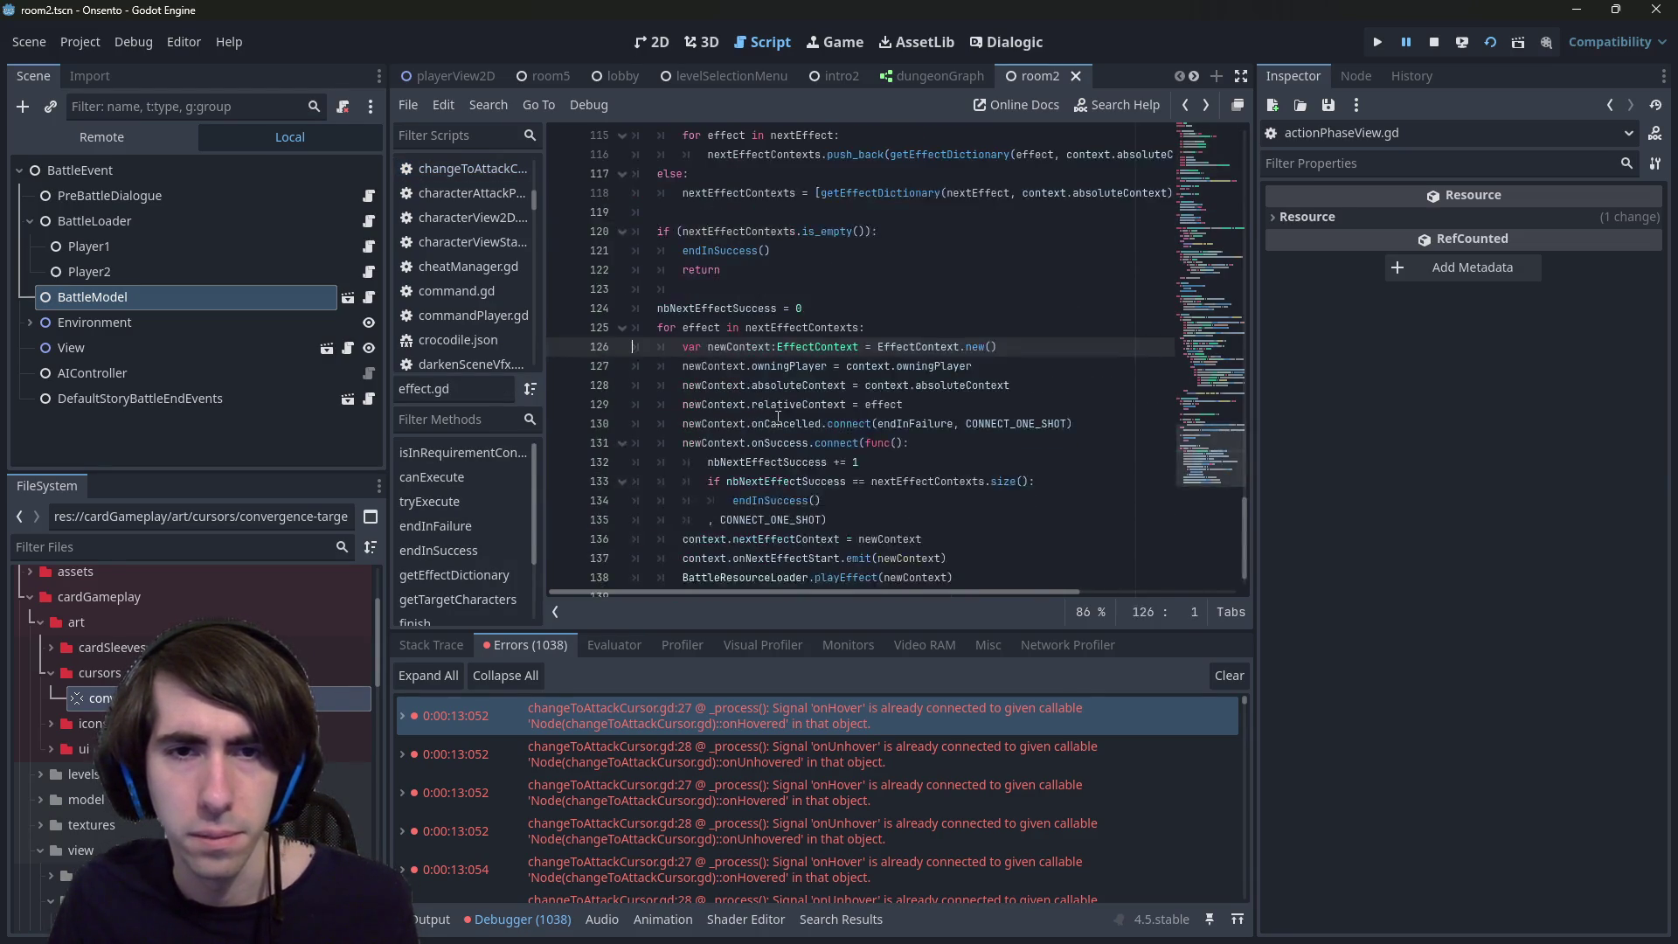
{"action": "key", "text": "alt+Left"}
{"action": "scroll", "coordinate": [778, 418], "scroll_direction": "down", "scroll_amount": 20}
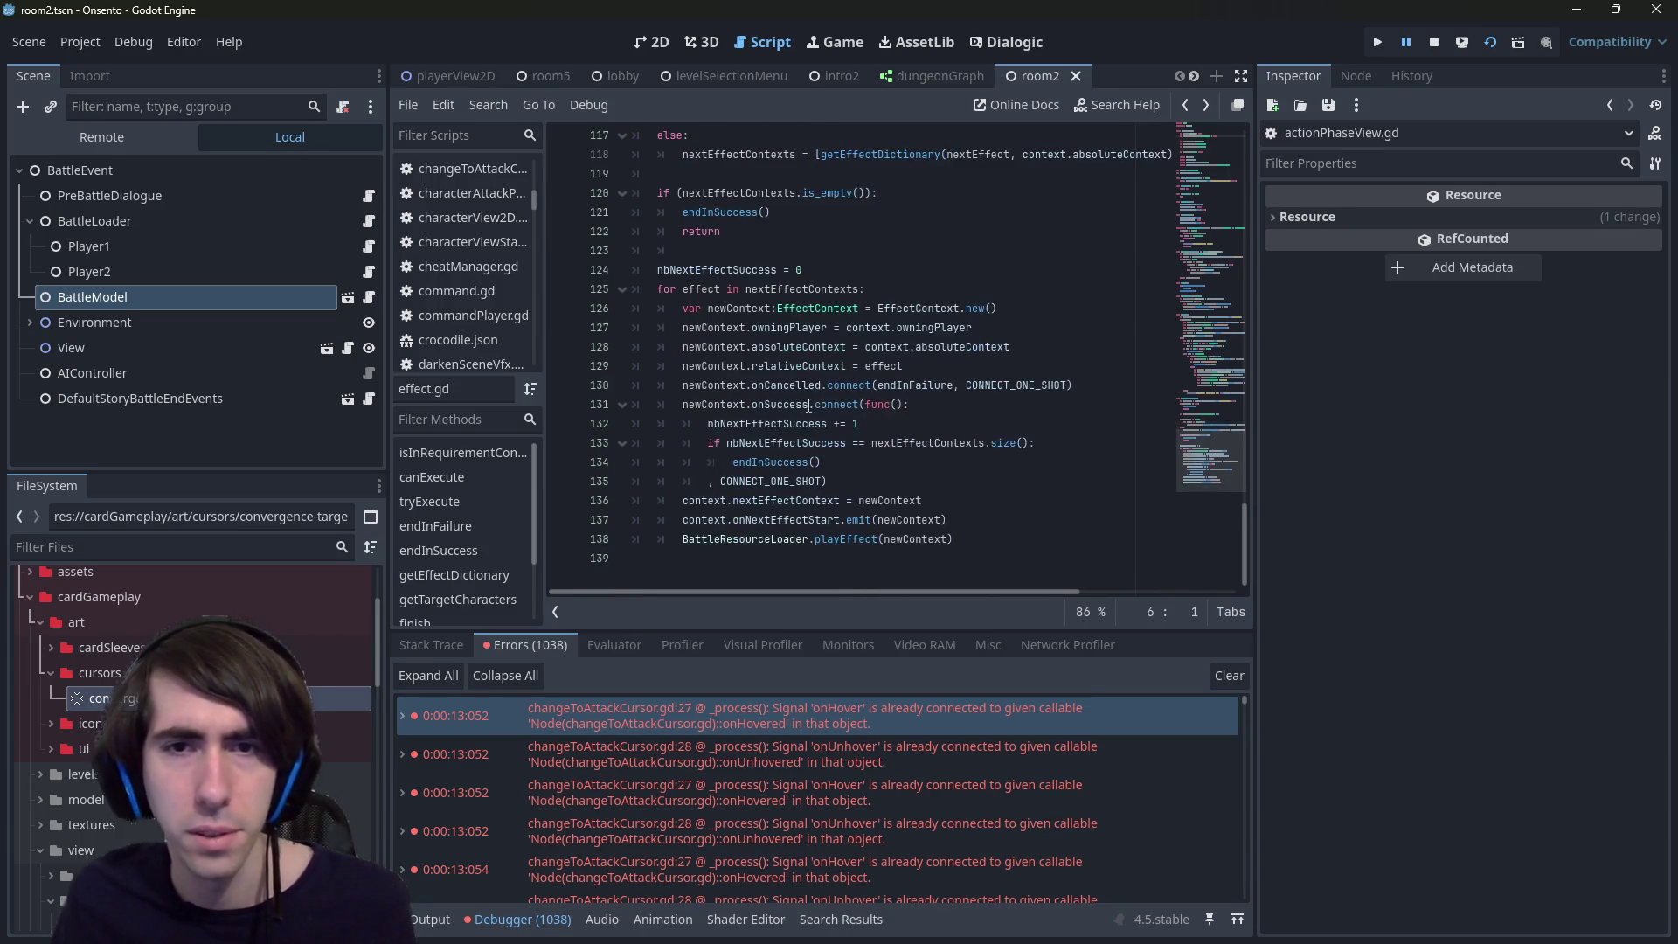
{"action": "left_click", "coordinate": [901, 291]}
{"action": "key", "text": "Return"}
{"action": "type", "text": "# T"}
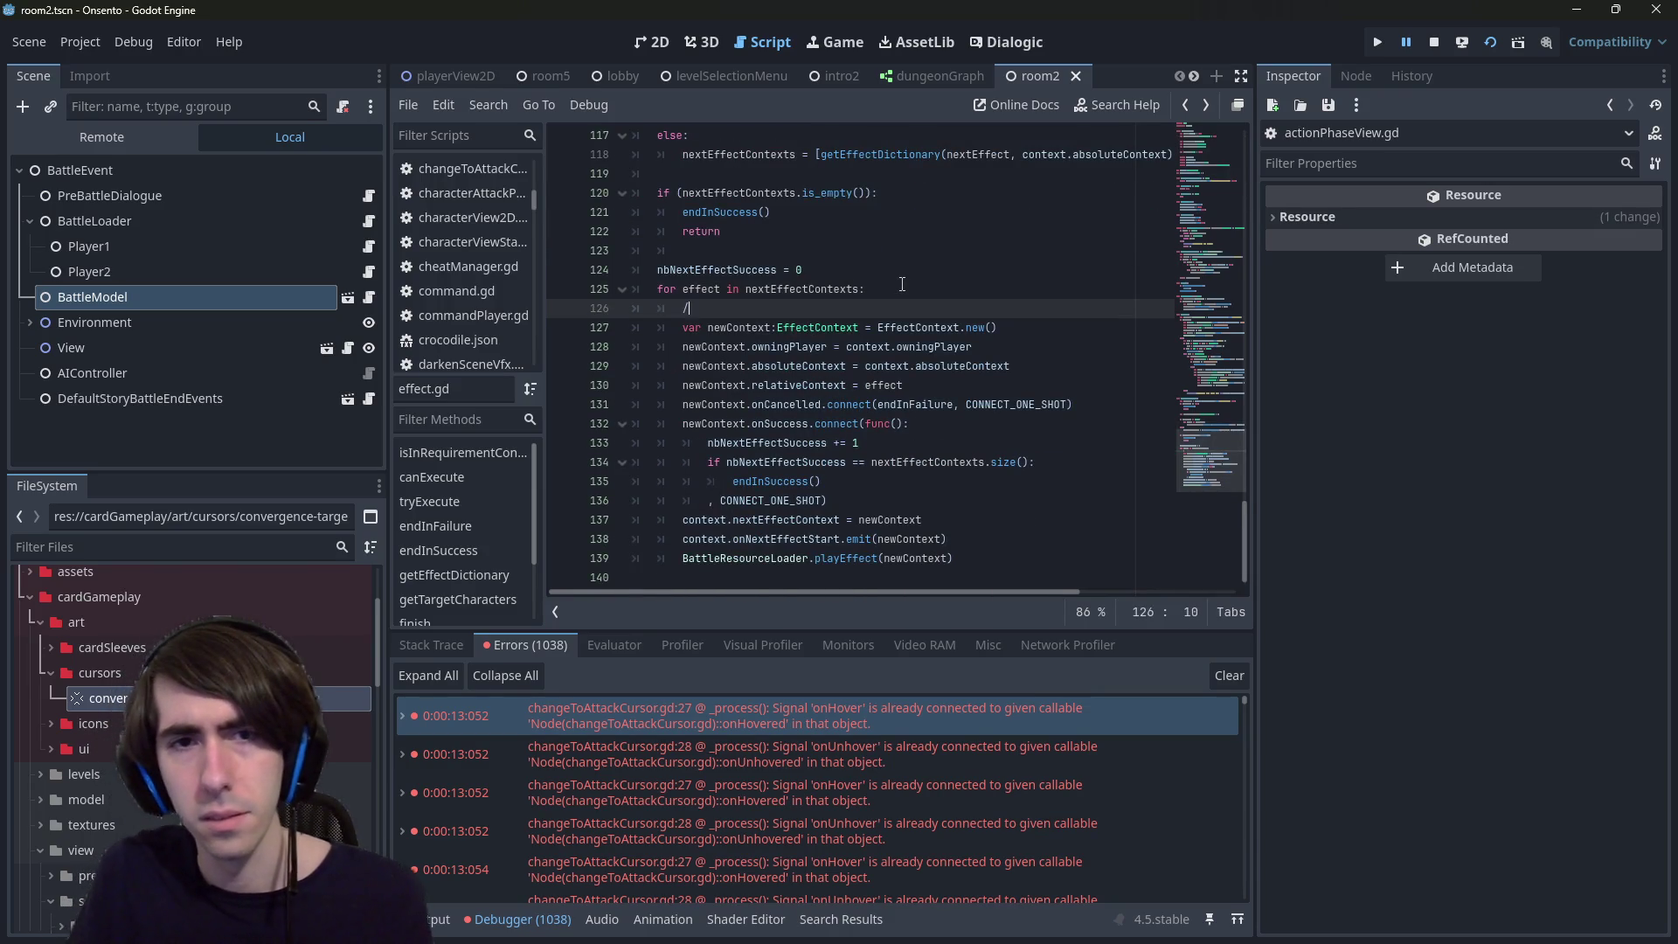
{"action": "type", "text": "ODO : remove?"}
{"action": "key", "text": "ctrl+s"}
Highlight the uses of EffectContext and newContext in effect.gd
{"action": "double_click", "coordinate": [917, 327]}
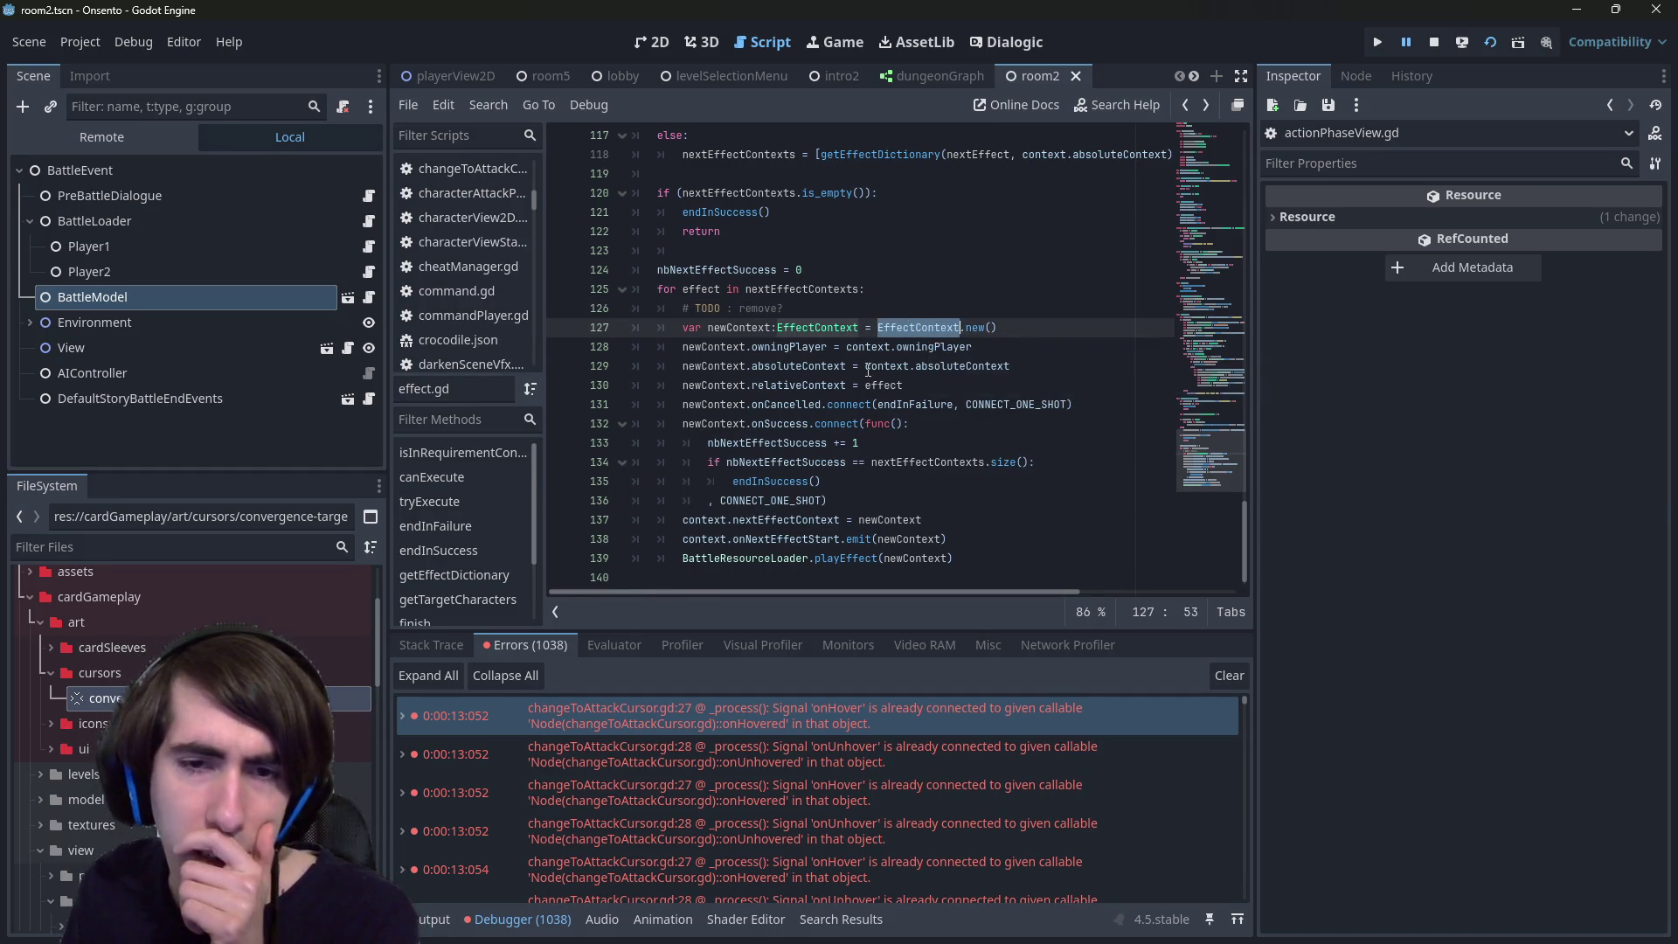
{"action": "left_click", "coordinate": [851, 564]}
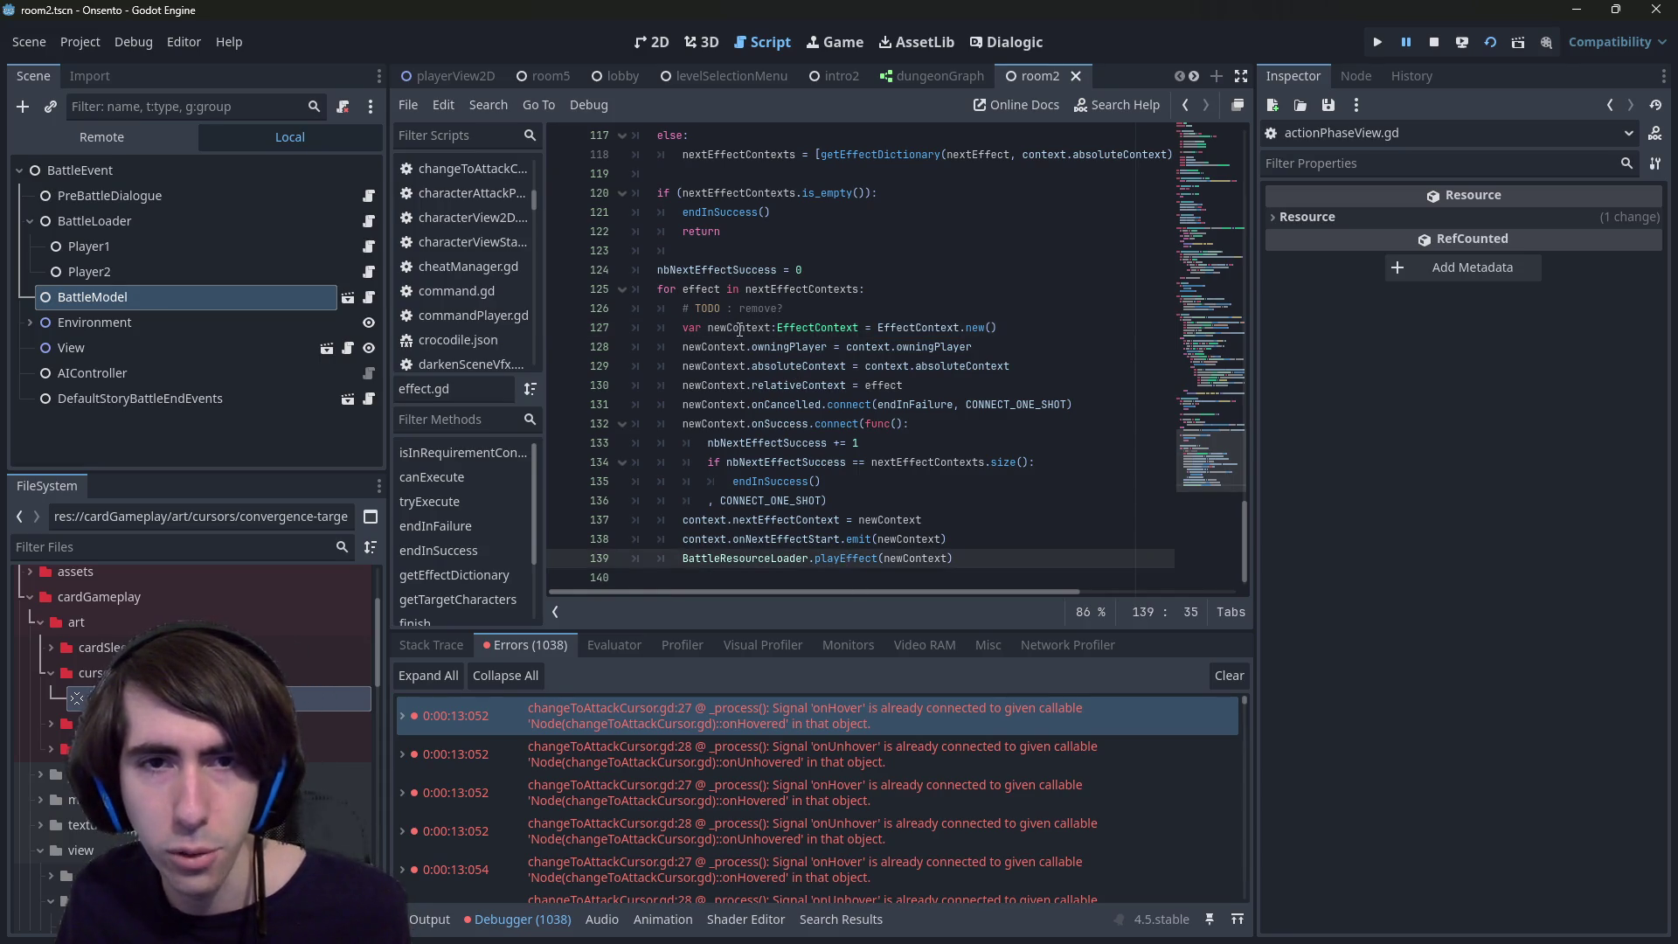
{"action": "double_click", "coordinate": [739, 329]}
Inspect playEffect and instantiateEffect in battleResourceLoader.gd, highlighting the effect and context variables
{"action": "left_click", "coordinate": [852, 564], "text": "ctrl"}
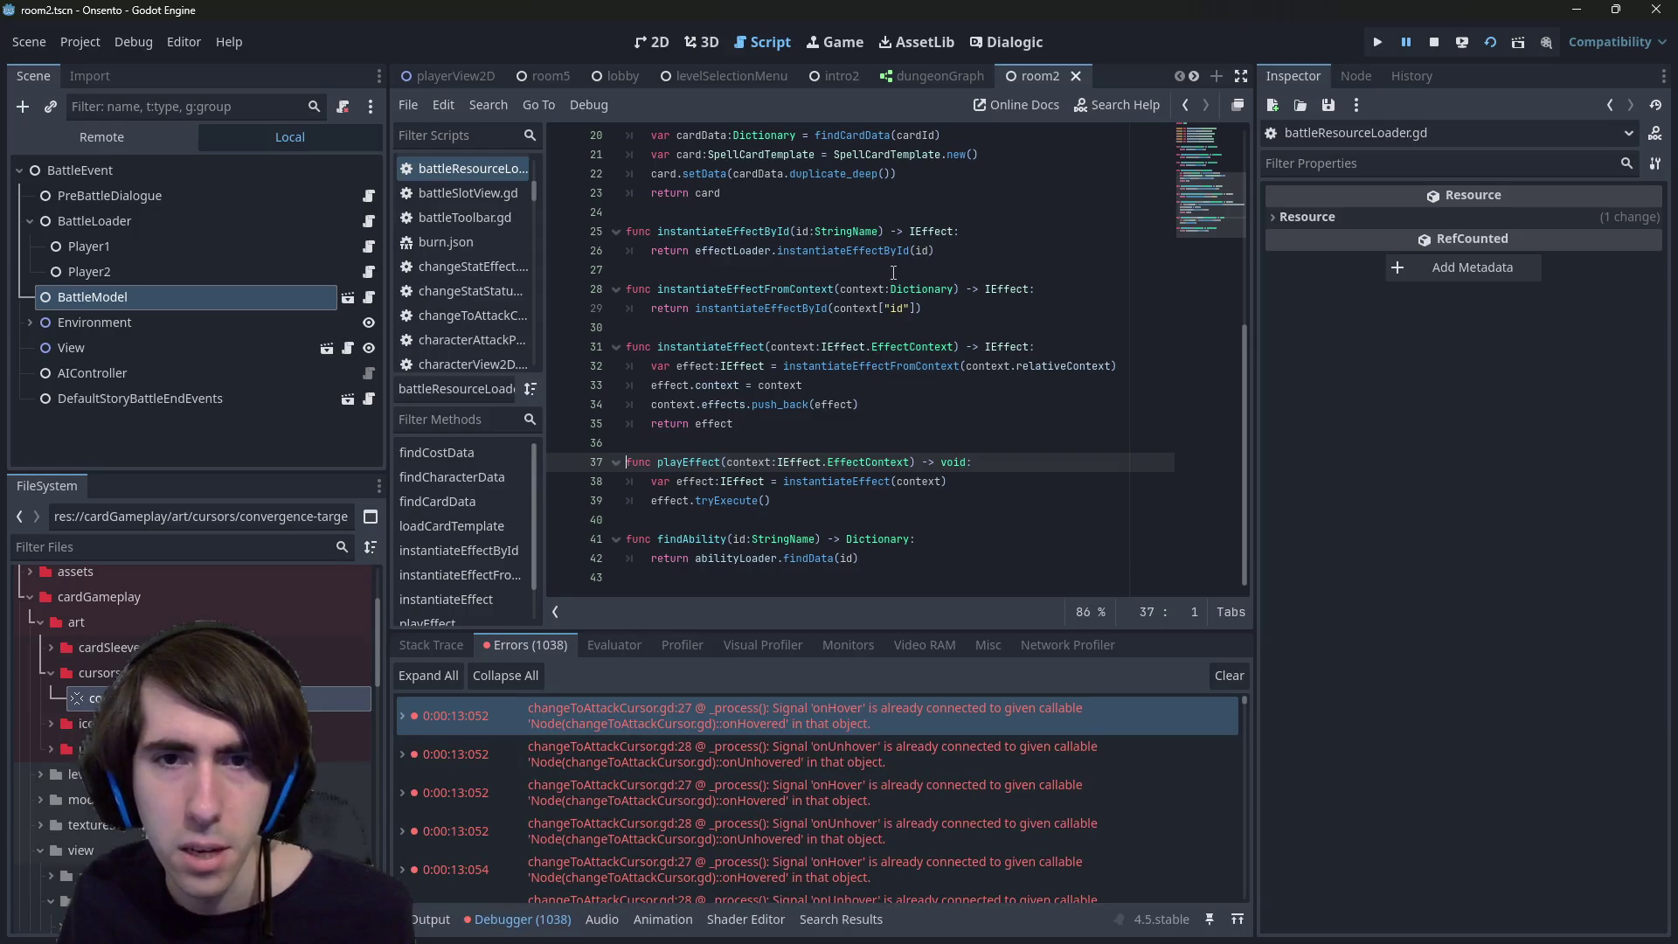
{"action": "double_click", "coordinate": [706, 482]}
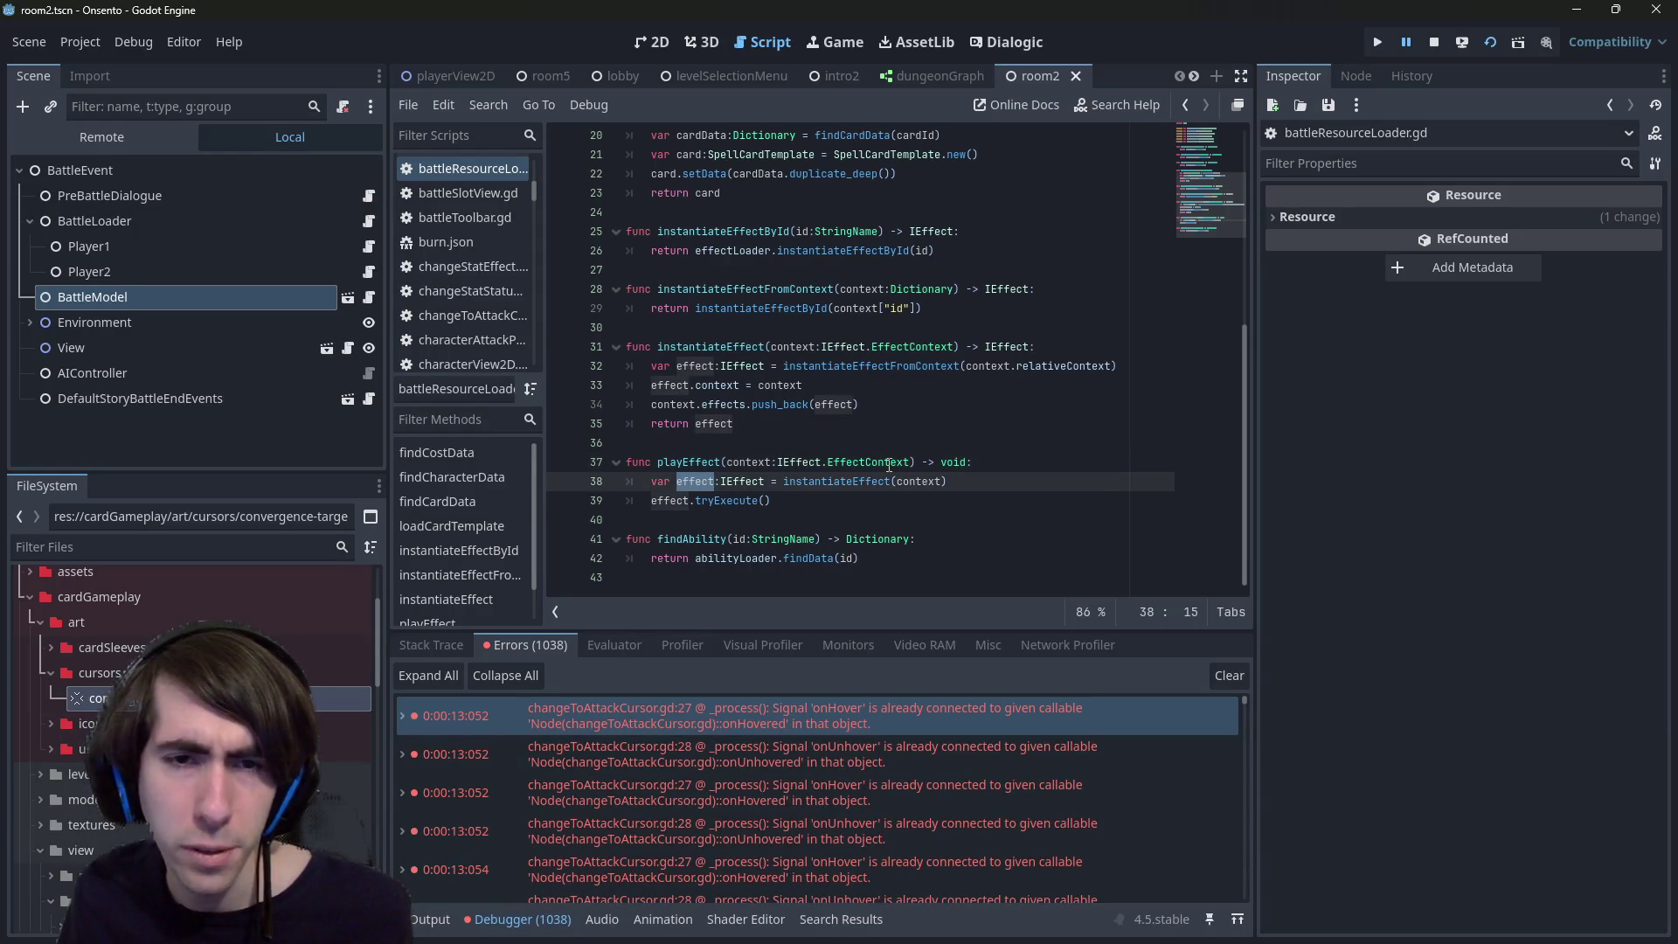
{"action": "double_click", "coordinate": [749, 462]}
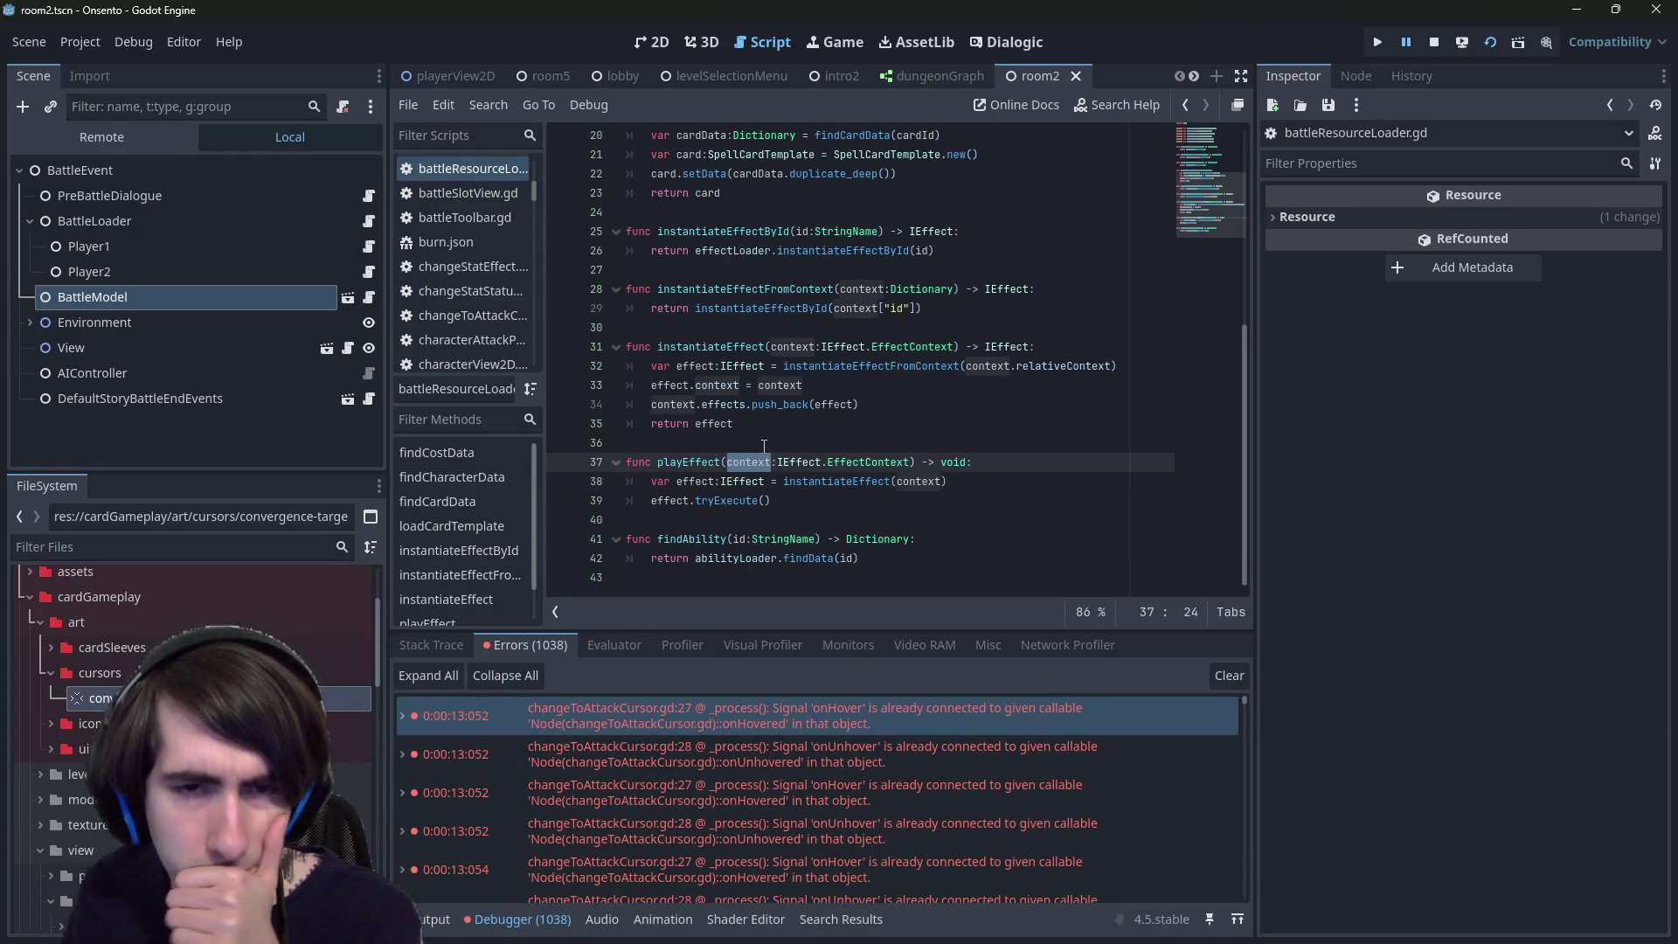
{"action": "left_click", "coordinate": [872, 481]}
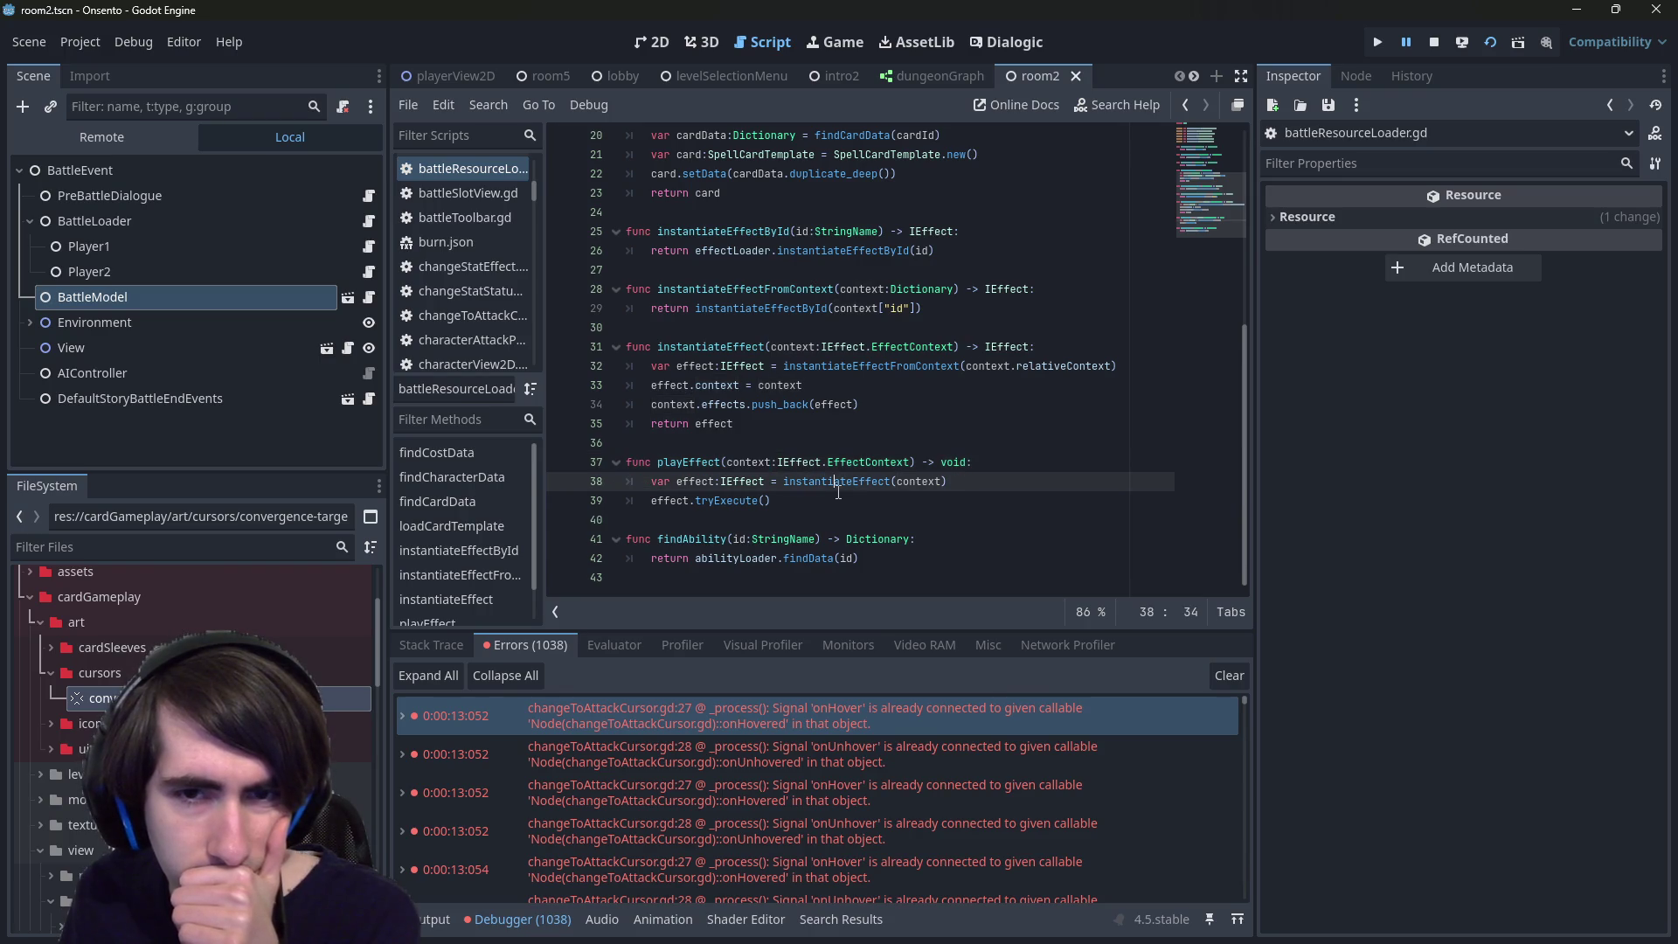
{"action": "left_click", "coordinate": [856, 481], "text": "ctrl"}
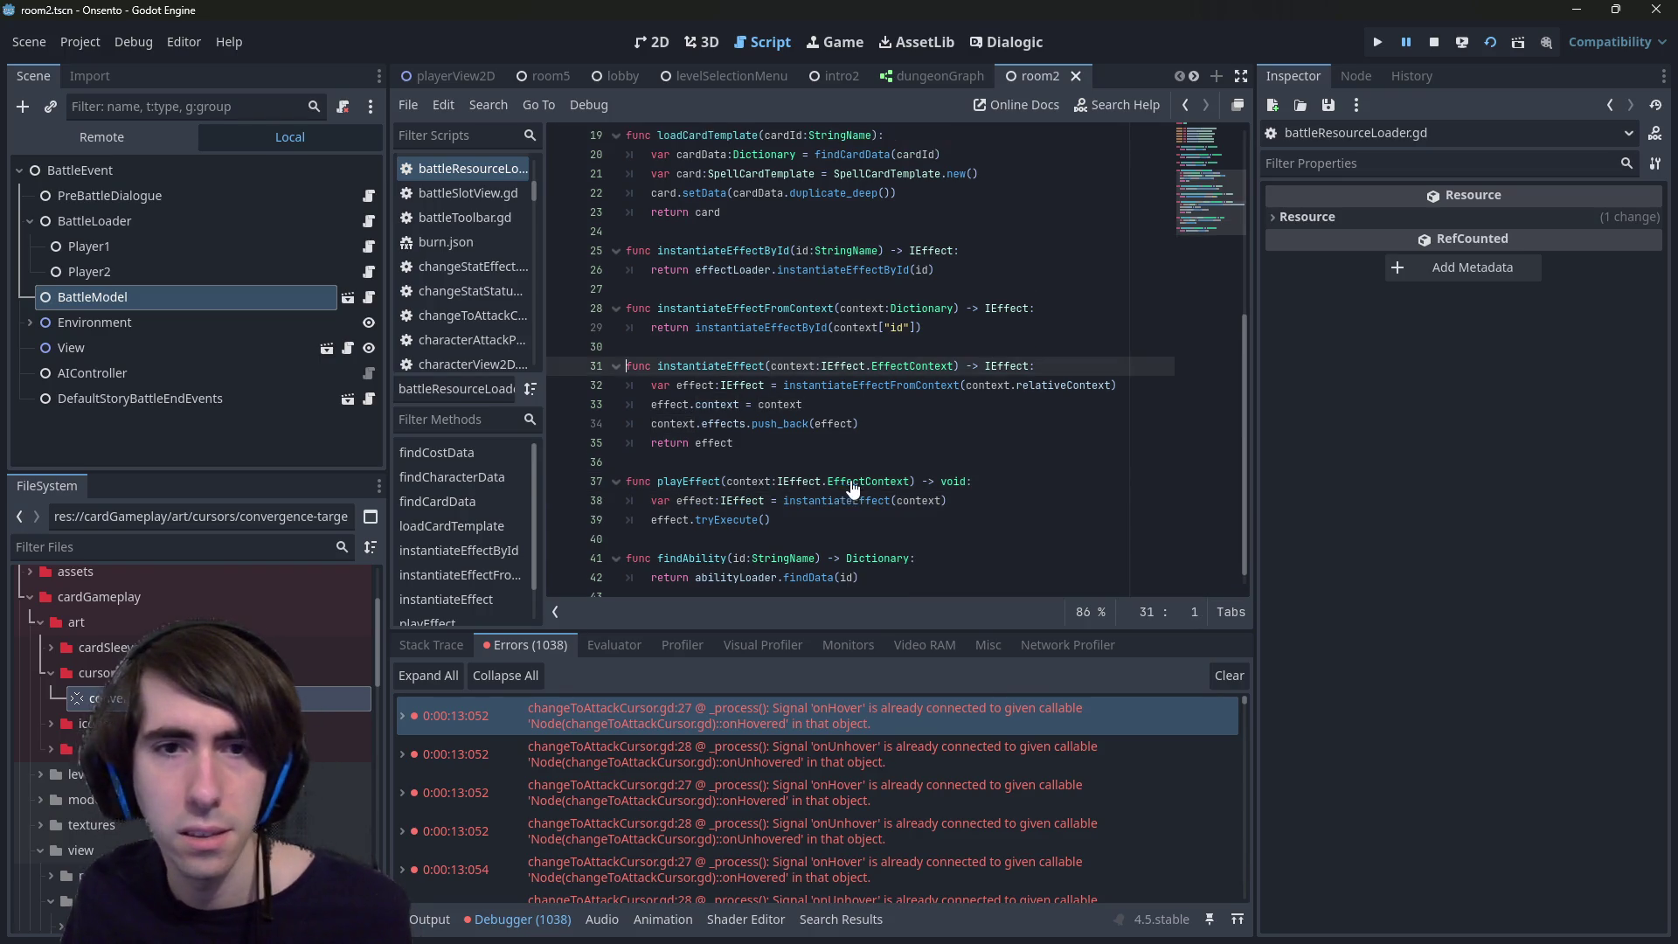
{"action": "left_click", "coordinate": [877, 427]}
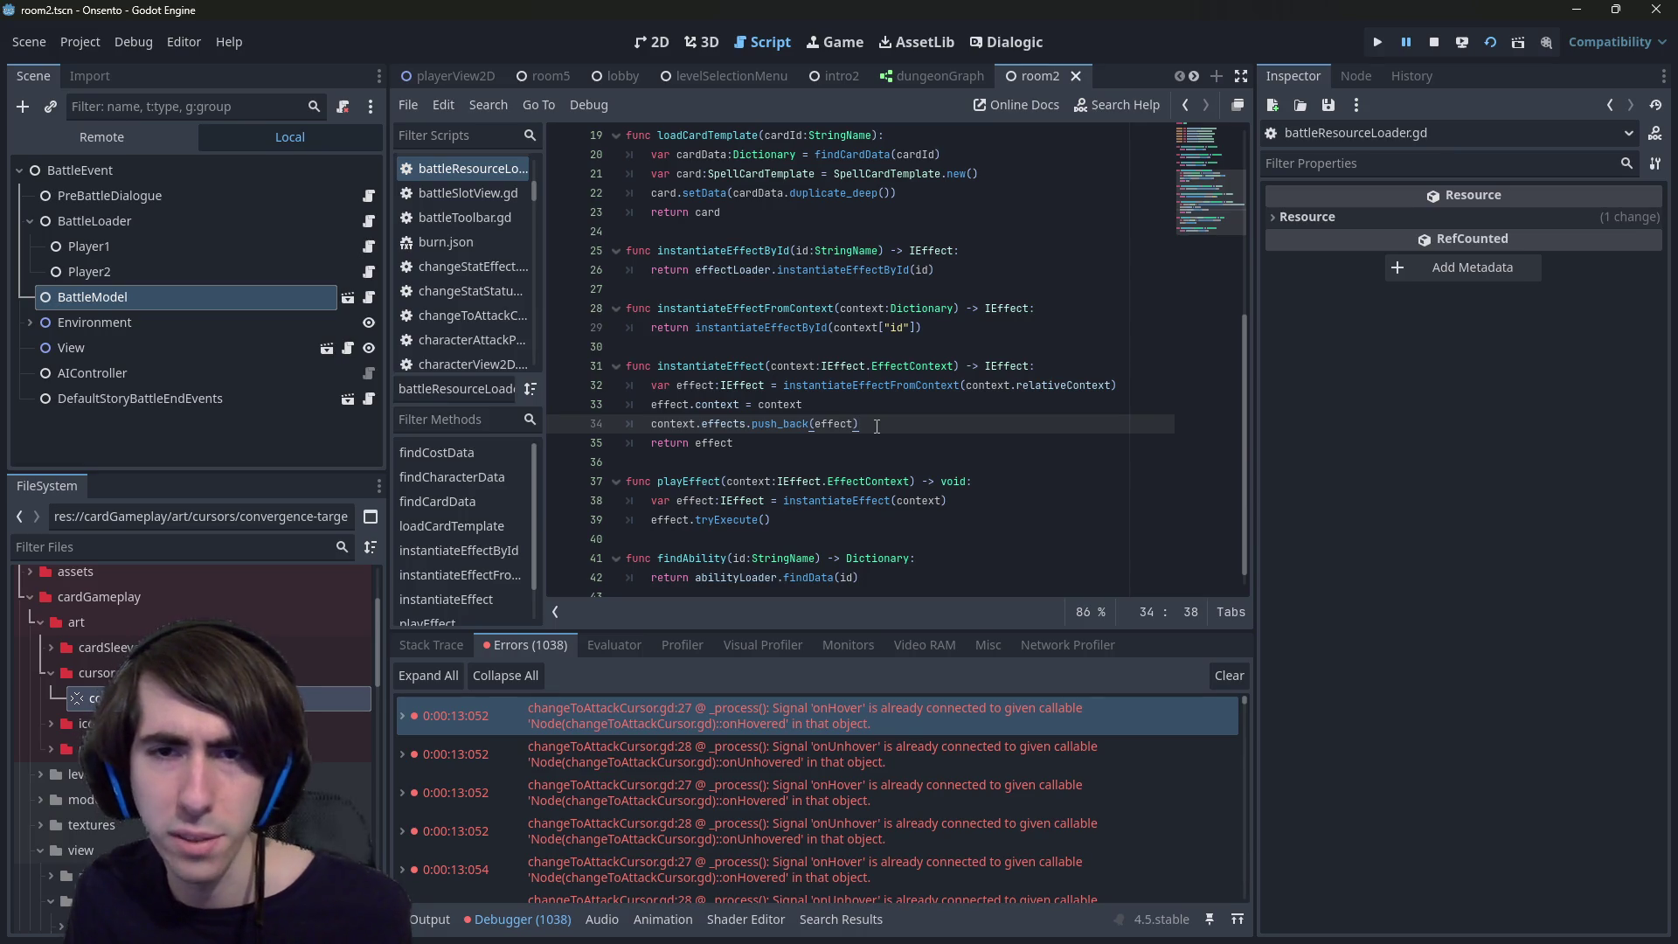
{"action": "key", "text": "alt+Left"}
{"action": "scroll", "coordinate": [876, 426], "scroll_direction": "up", "scroll_amount": 1}
Insert add_child(context) as the first line of playEffect and save
{"action": "left_click", "coordinate": [1021, 519]}
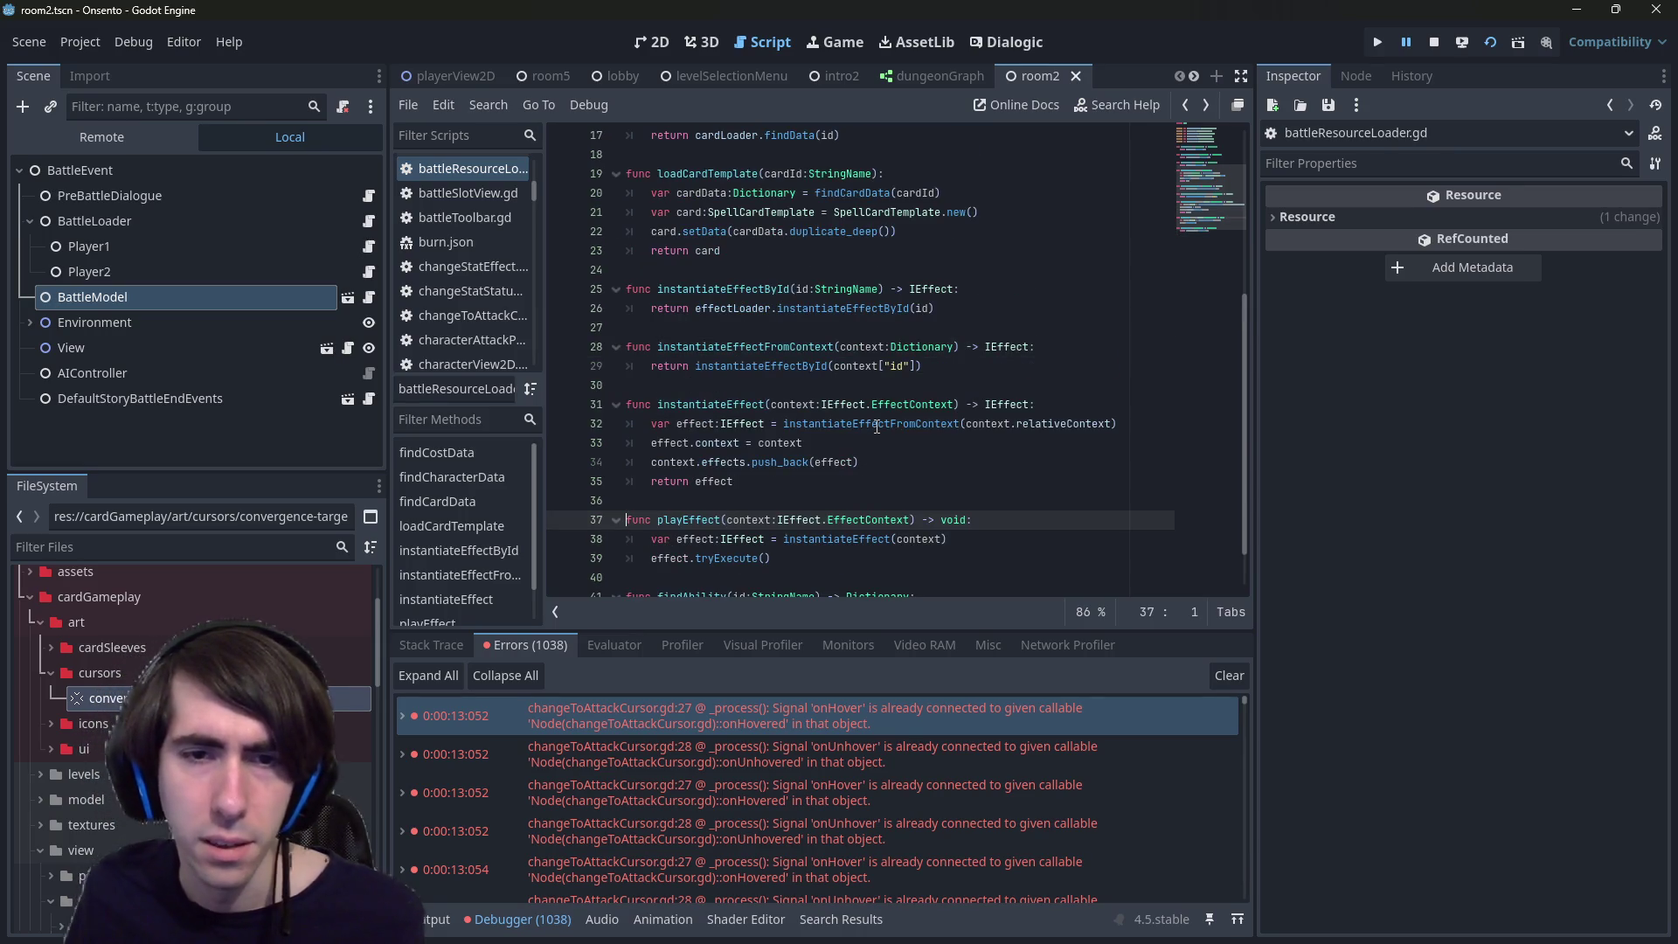
{"action": "key", "text": "Return"}
{"action": "type", "text": "add_child"}
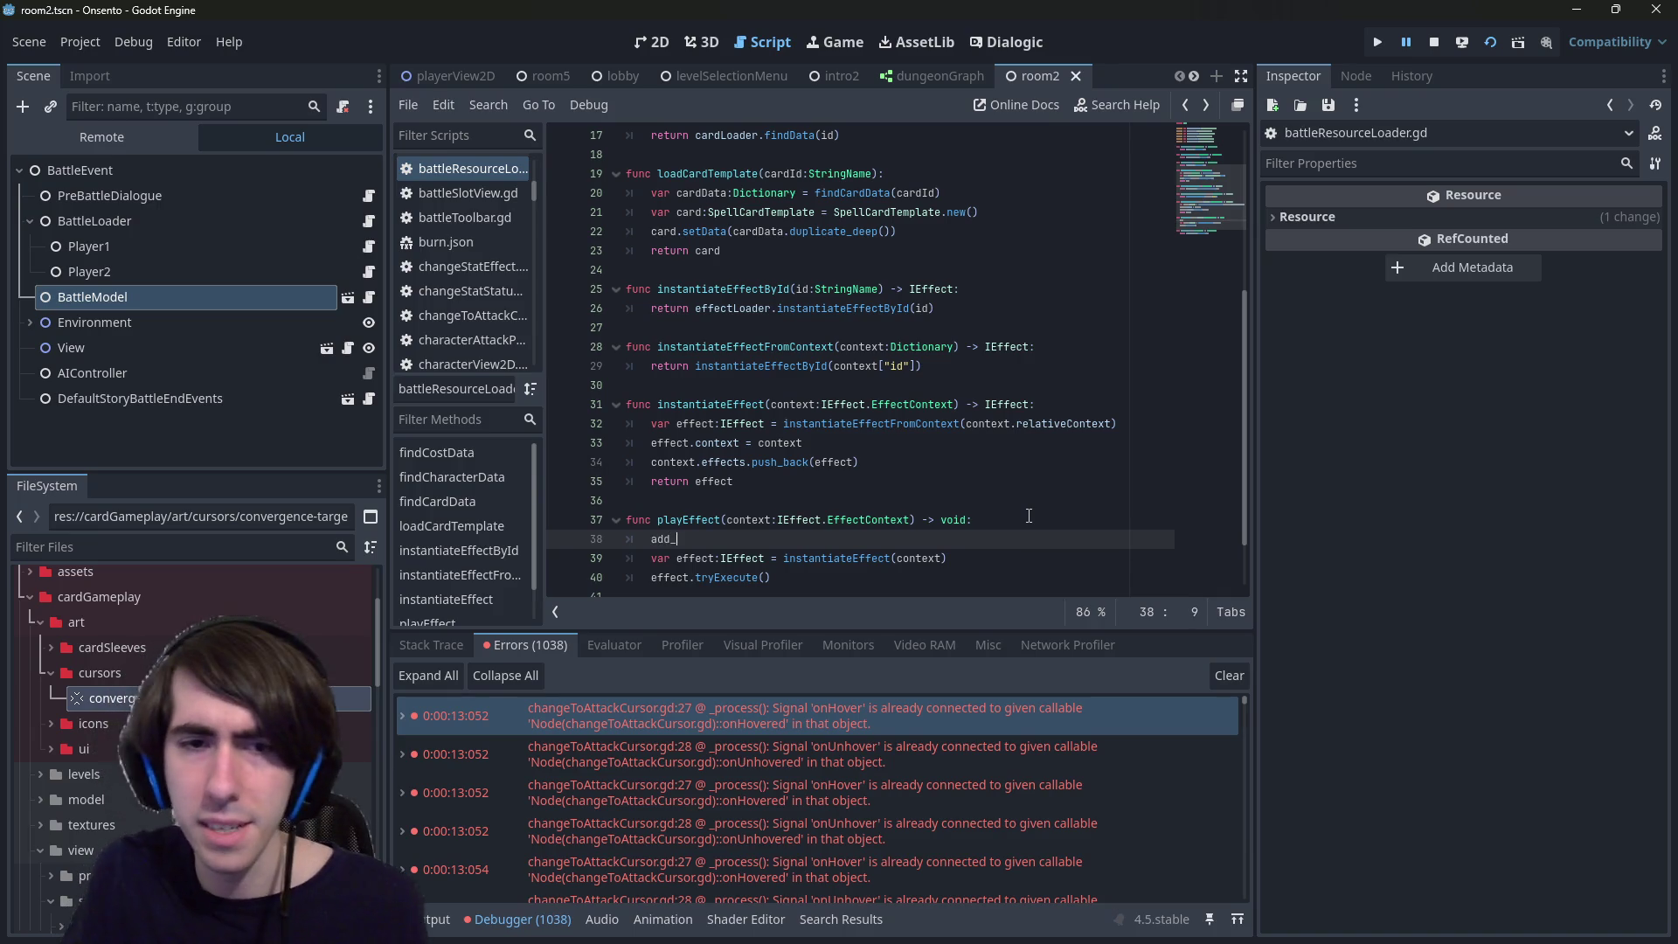
{"action": "type", "text": "("}
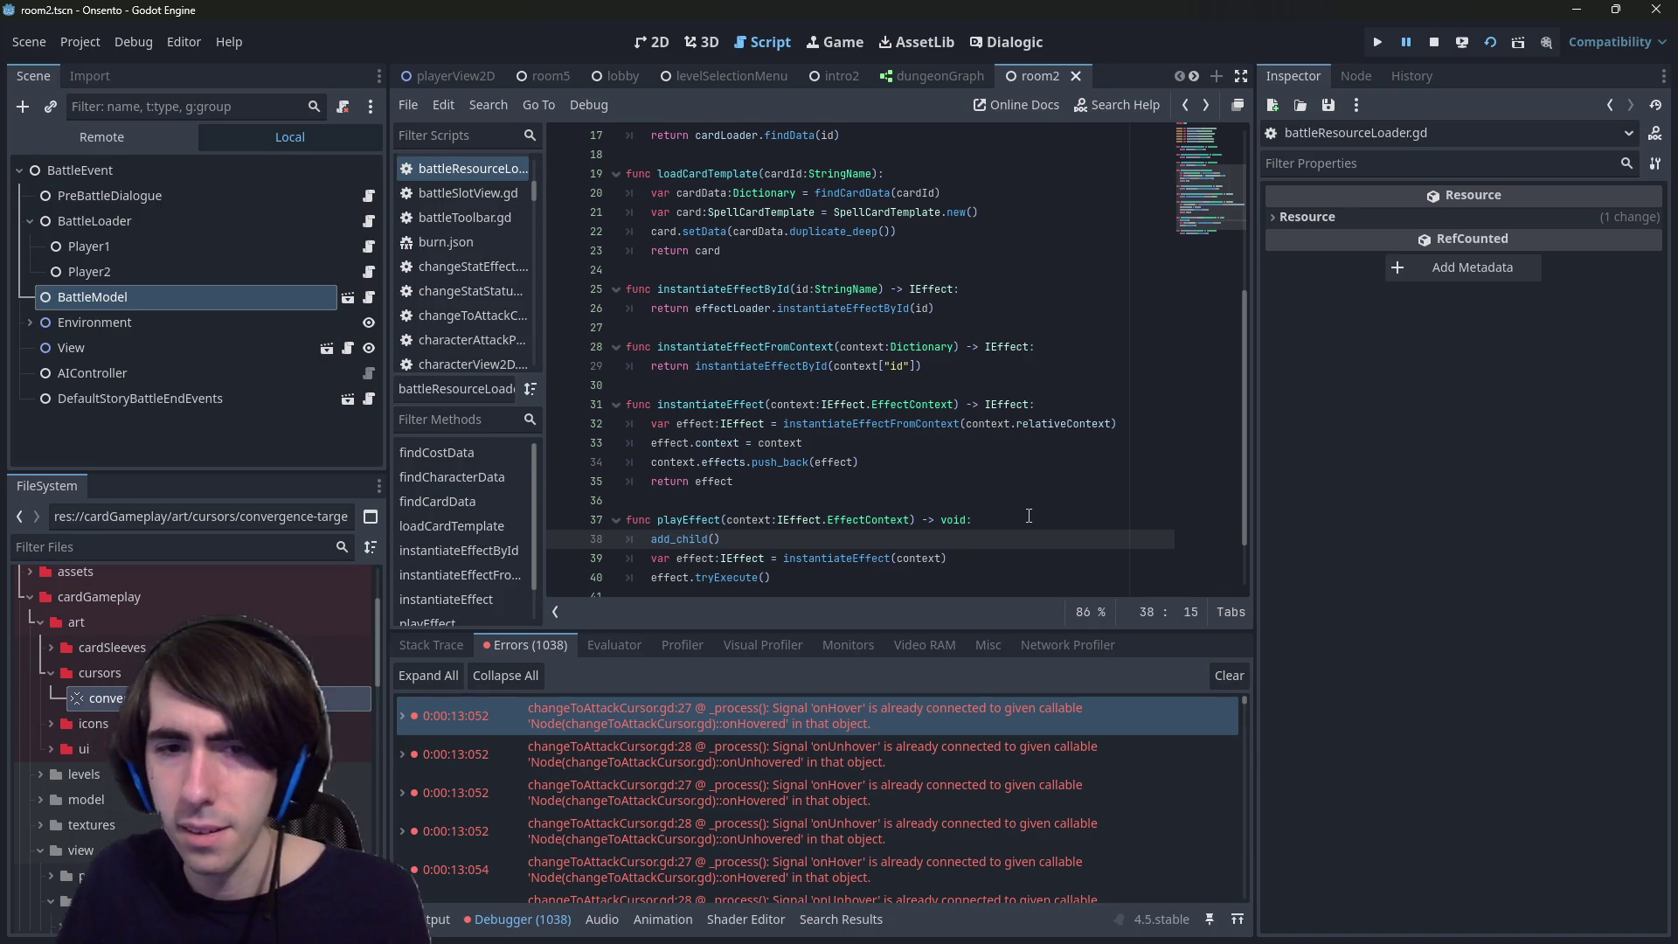
{"action": "key", "text": "Up"}
{"action": "key", "text": "Down"}
{"action": "key", "text": "Left"}
{"action": "type", "text": "context"}
{"action": "key", "text": "ctrl+s"}
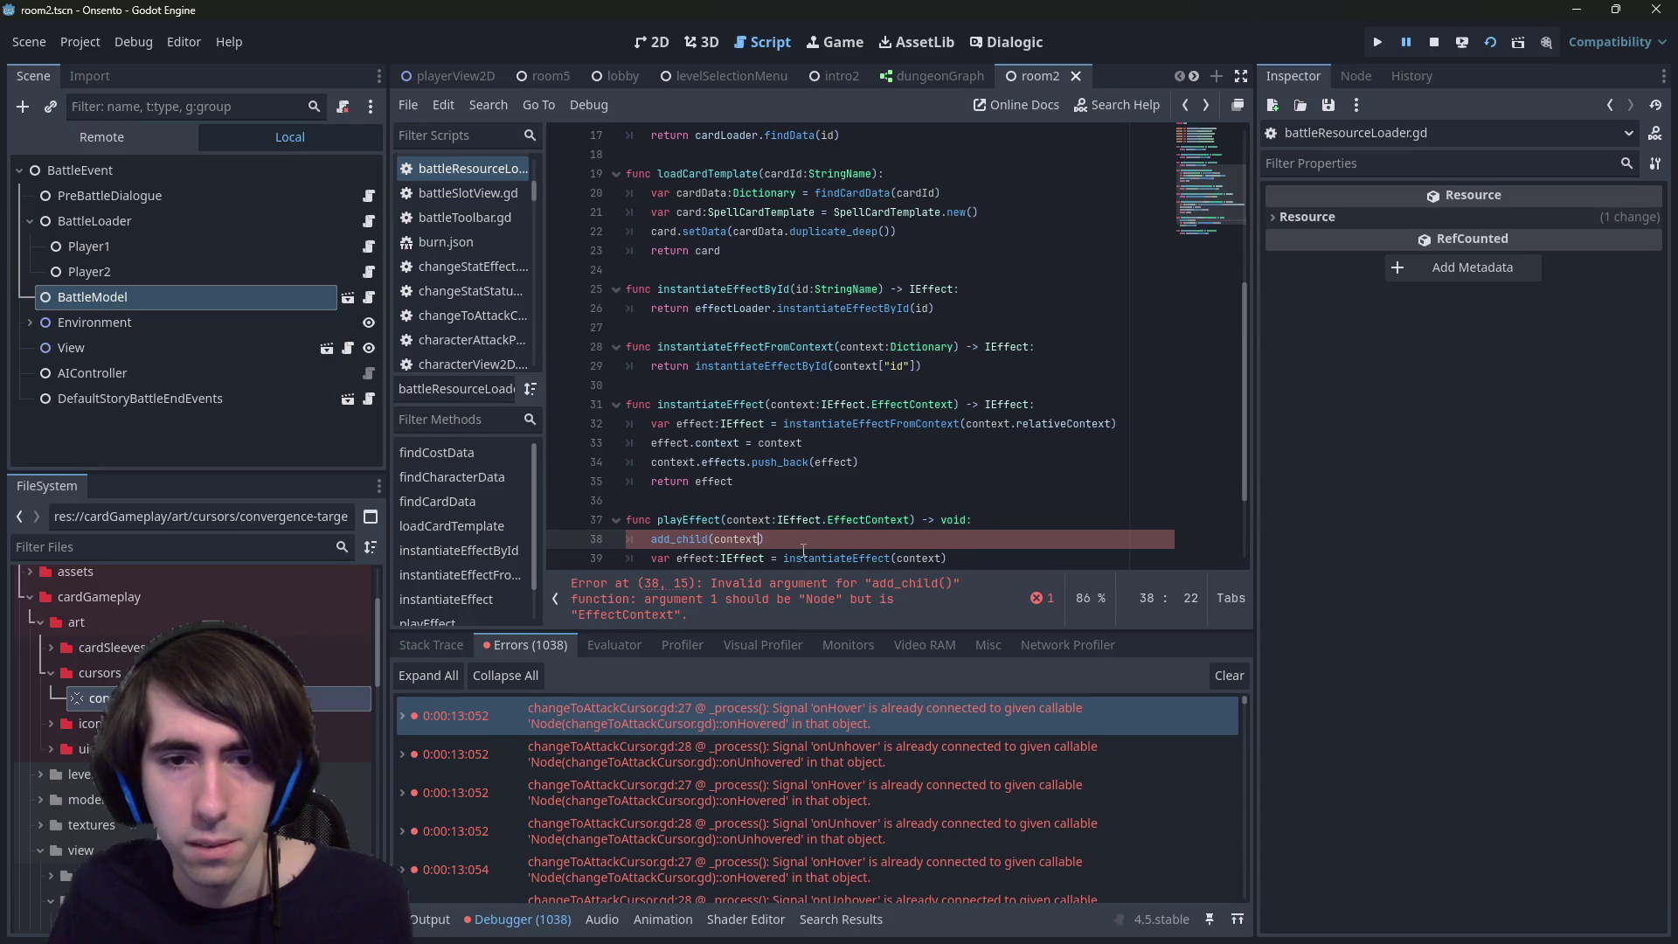
Select the add_child line and jump to the EffectContext class definition
{"action": "scroll", "coordinate": [802, 549], "scroll_direction": "down", "scroll_amount": 2}
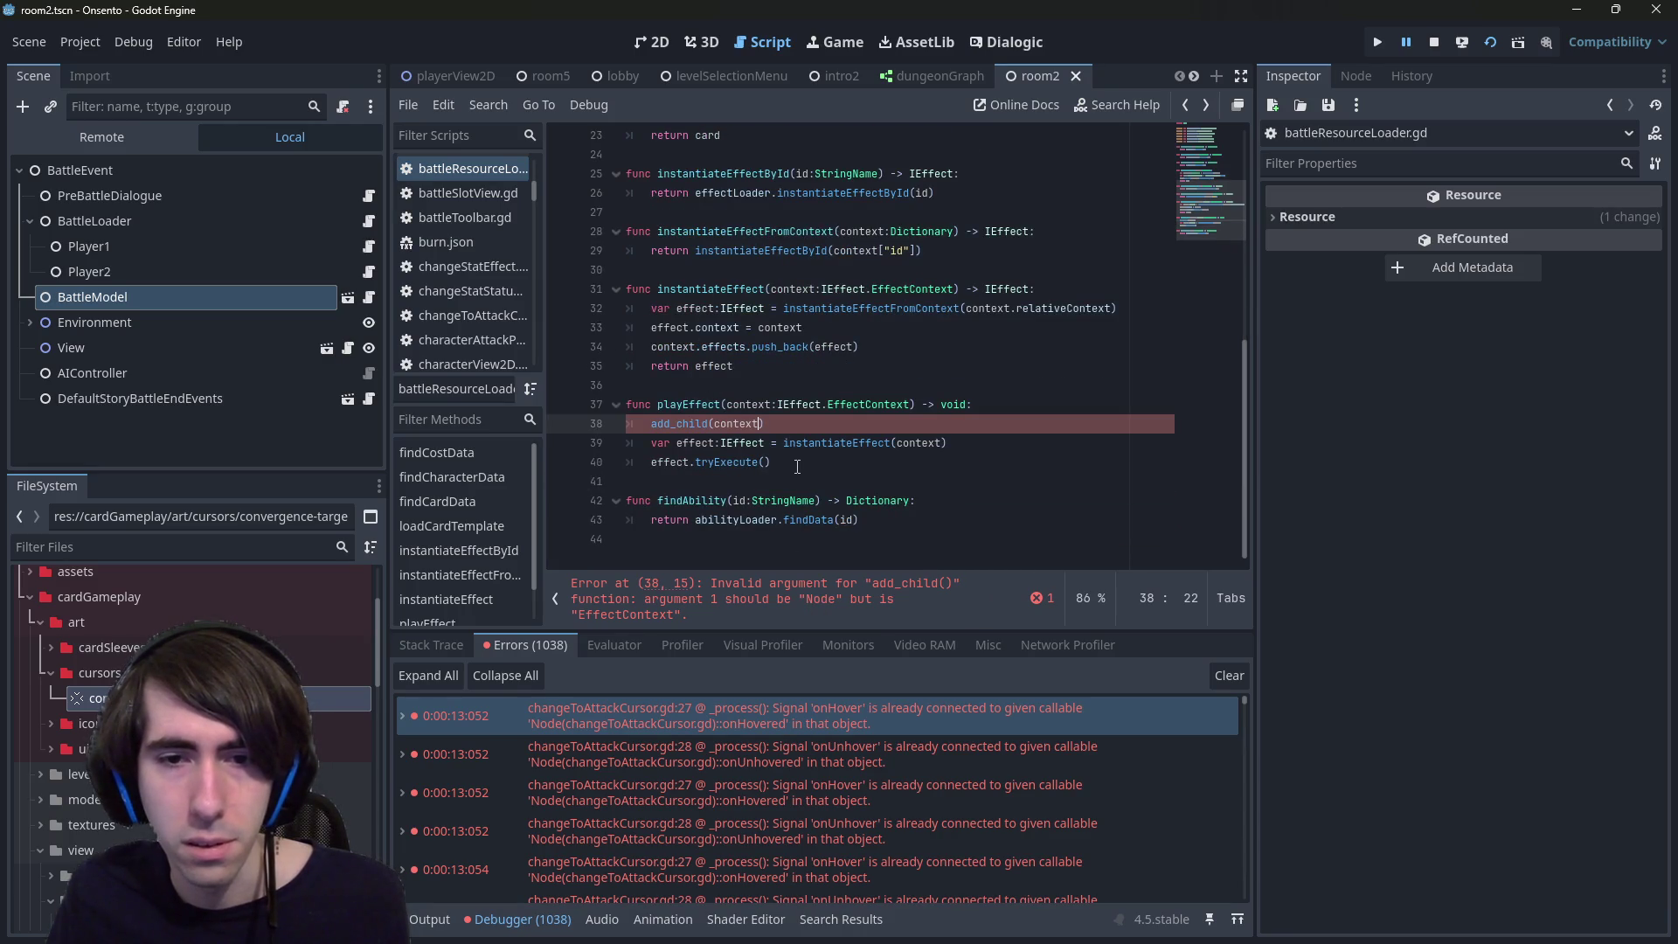
{"action": "key", "text": "shift+Home"}
{"action": "key", "text": "shift+Home"}
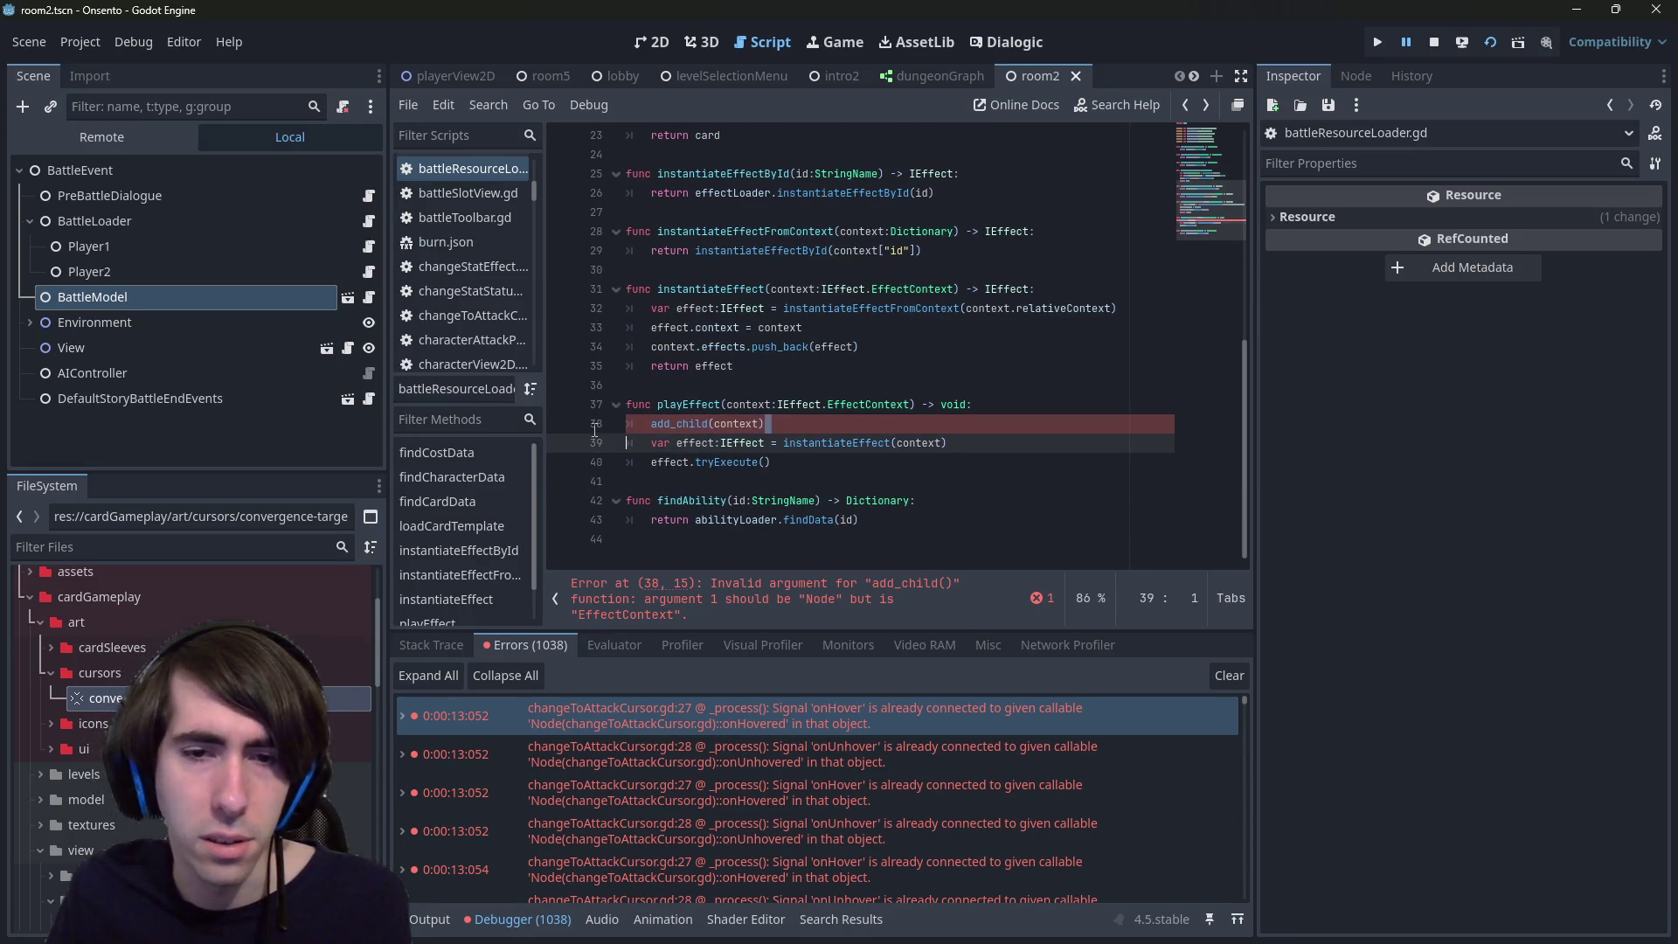
{"action": "left_click", "coordinate": [886, 407], "text": "ctrl"}
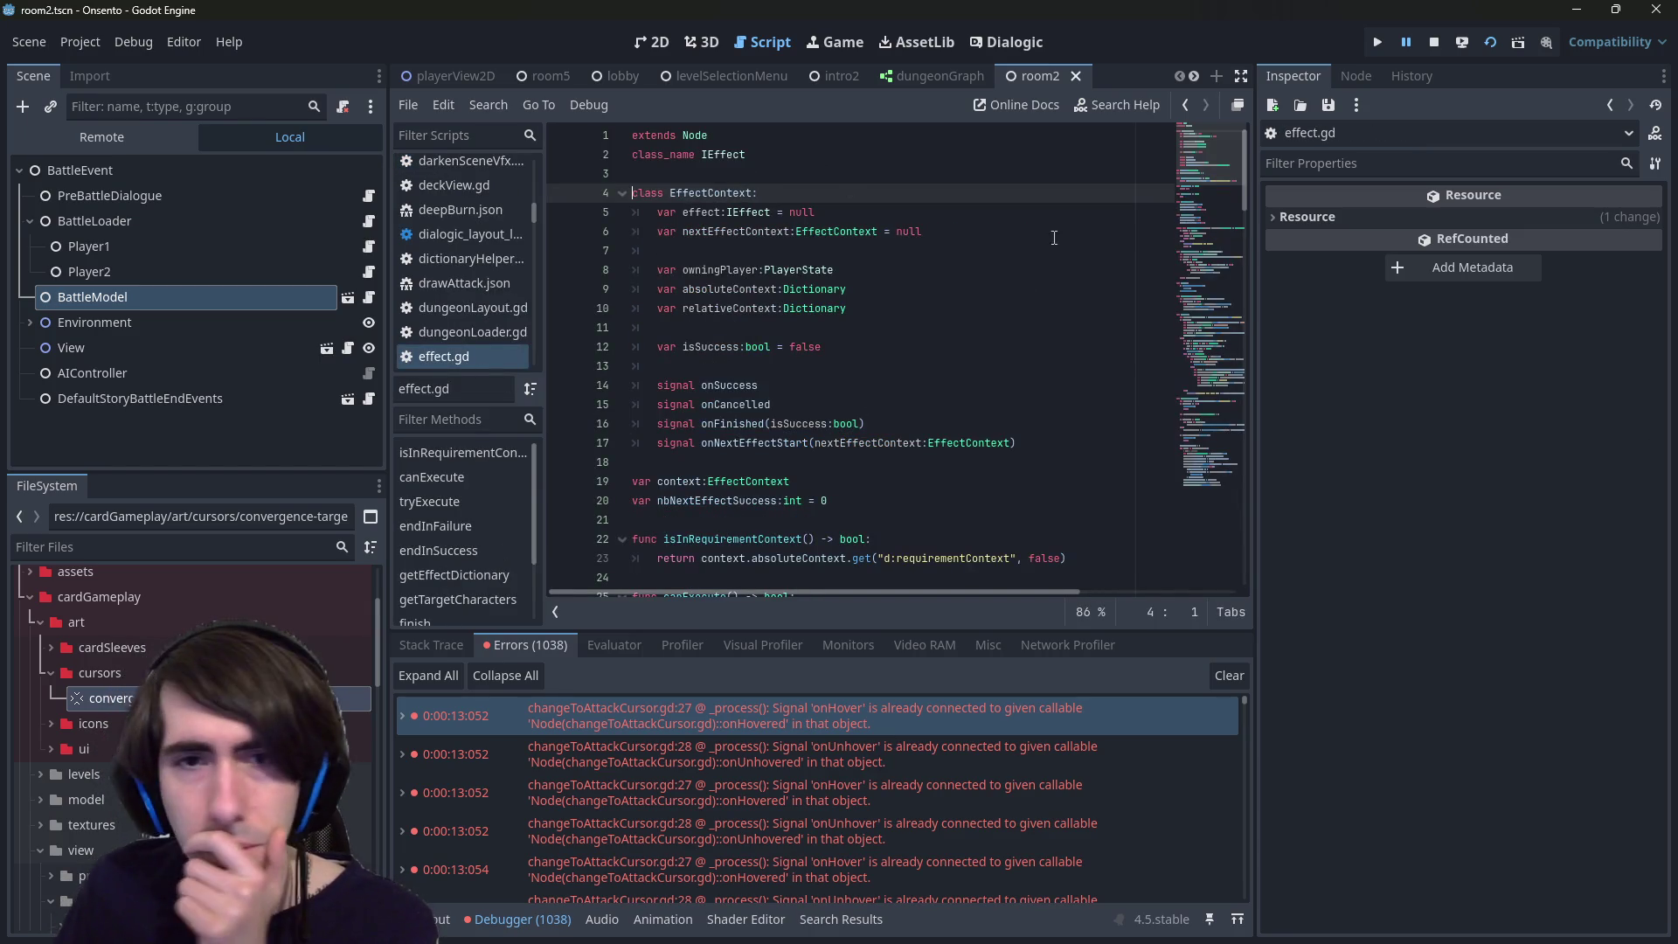
Scroll through the EffectContext class in effect.gd, then switch to the browser search results
{"action": "scroll", "coordinate": [1023, 261], "scroll_direction": "down", "scroll_amount": 2}
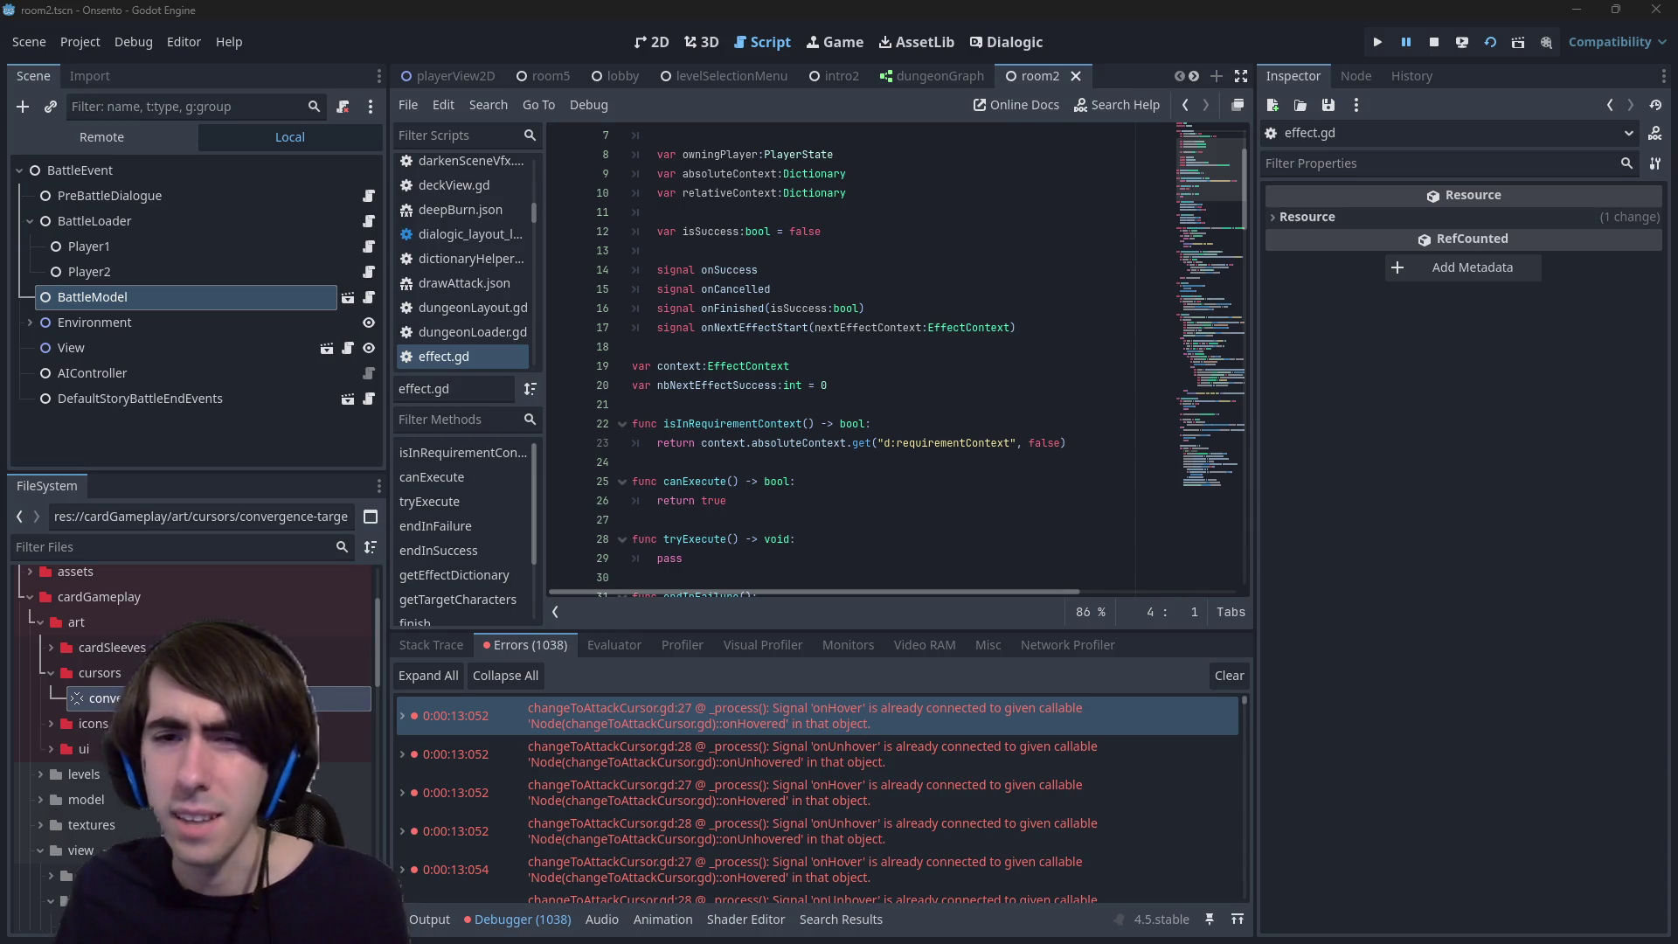
{"action": "scroll", "coordinate": [1017, 333], "scroll_direction": "up", "scroll_amount": 2}
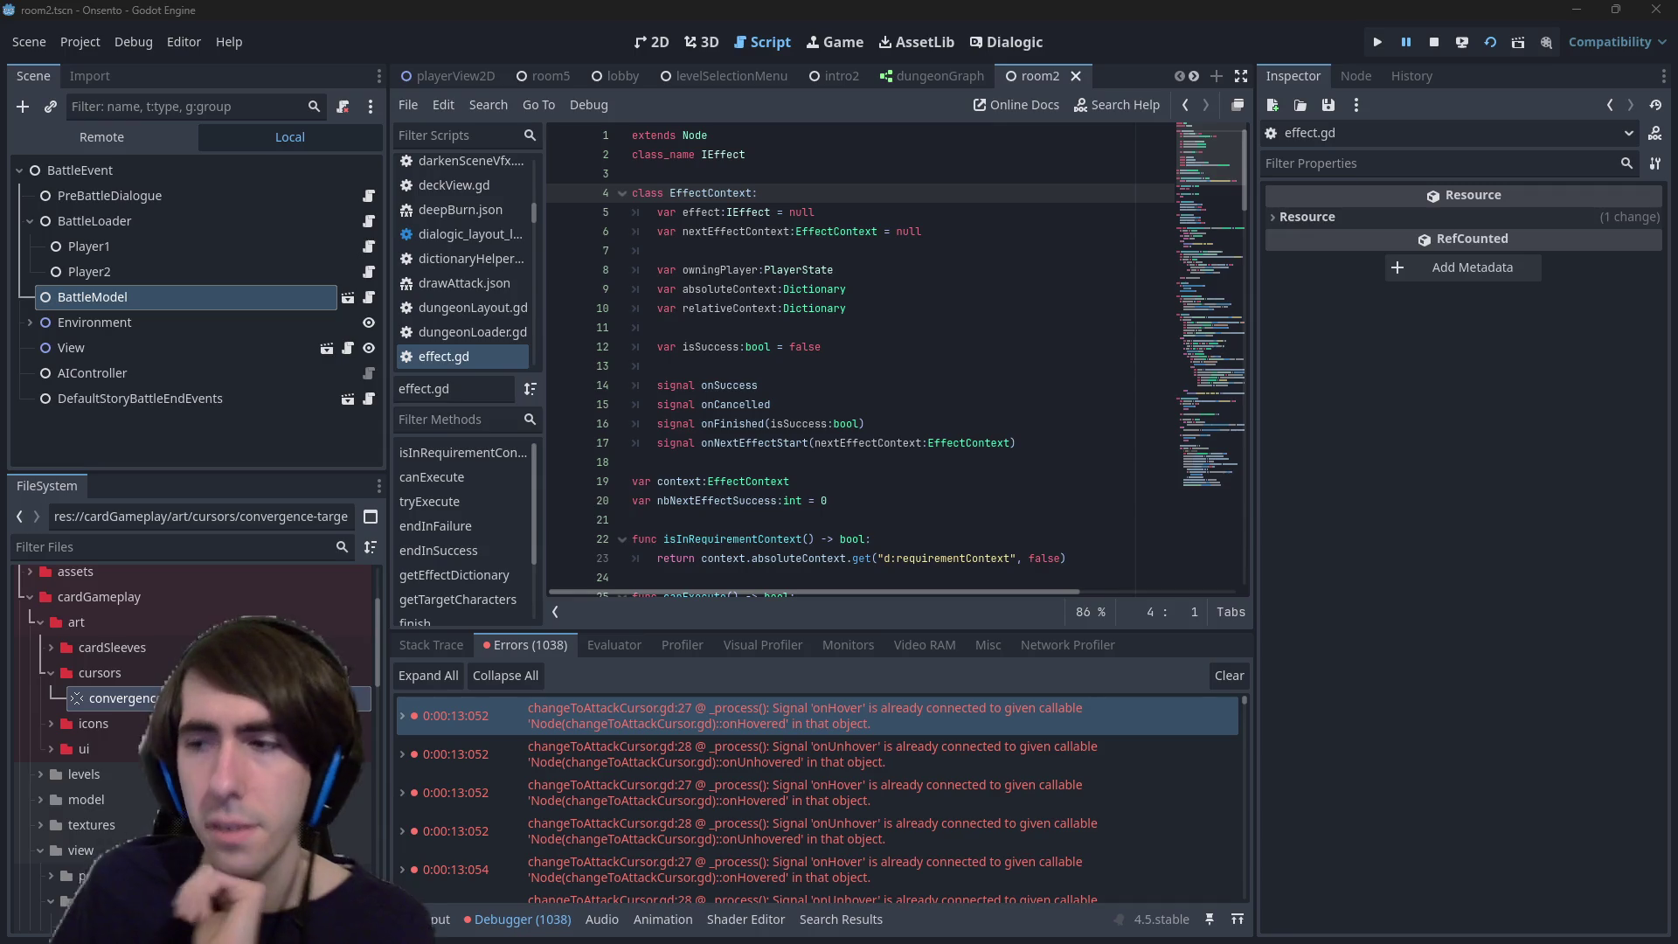
{"action": "key", "text": "alt+Tab"}
Read and expand the AI overview on RefCounted auto-freeing, then close the browser
{"action": "left_click_drag", "start_coordinate": [445, 287], "coordinate": [677, 288]}
{"action": "left_click", "coordinate": [397, 325]}
{"action": "left_click_drag", "start_coordinate": [436, 325], "coordinate": [567, 320]}
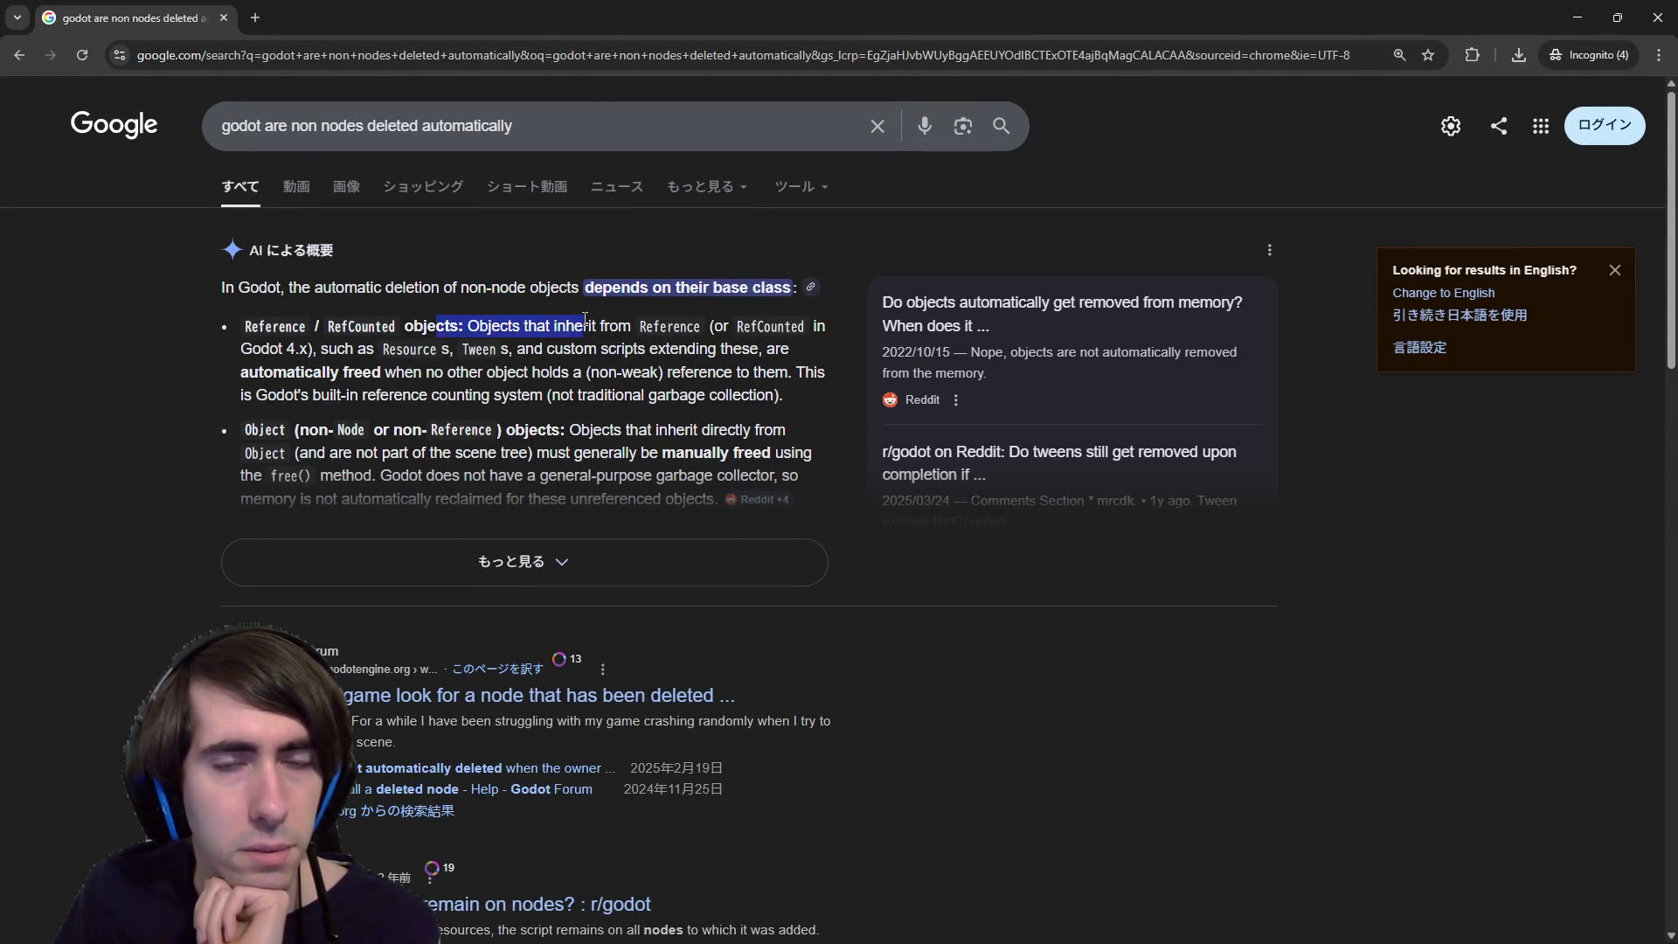
{"action": "mouse_move", "coordinate": [442, 351]}
{"action": "left_mouse_down"}
{"action": "mouse_move", "coordinate": [743, 365]}
{"action": "mouse_move", "coordinate": [797, 404]}
{"action": "left_mouse_up"}
{"action": "left_click", "coordinate": [666, 475]}
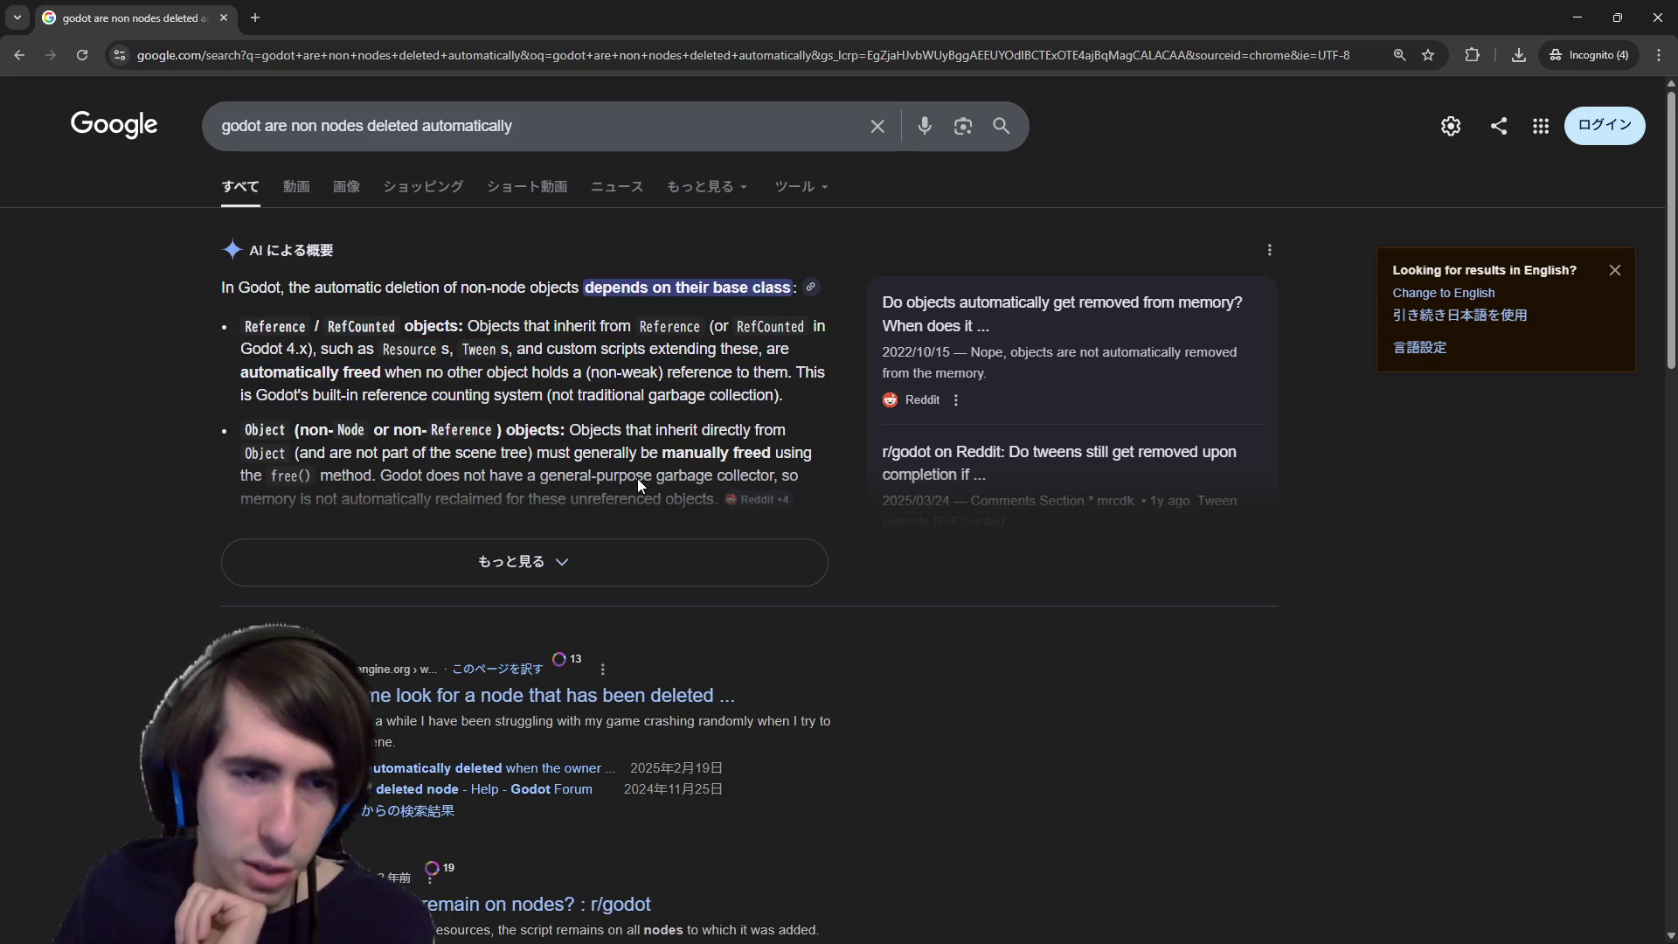
{"action": "left_click_drag", "start_coordinate": [331, 435], "coordinate": [588, 475]}
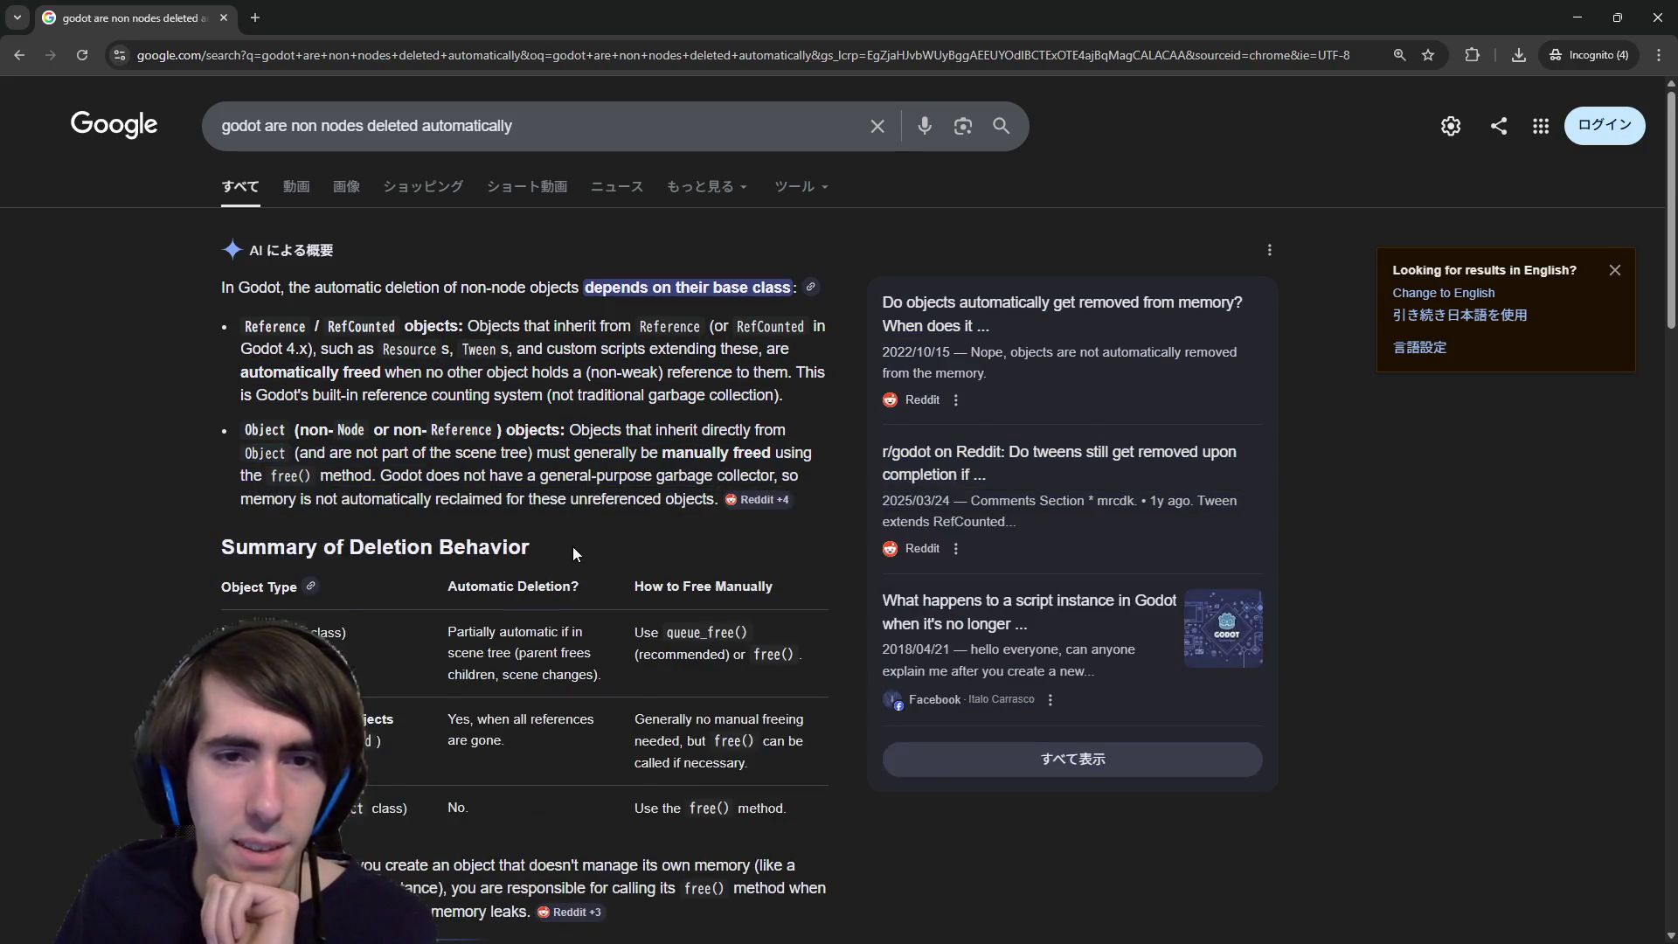
{"action": "left_click_drag", "start_coordinate": [421, 453], "coordinate": [704, 456]}
{"action": "left_click", "coordinate": [704, 456]}
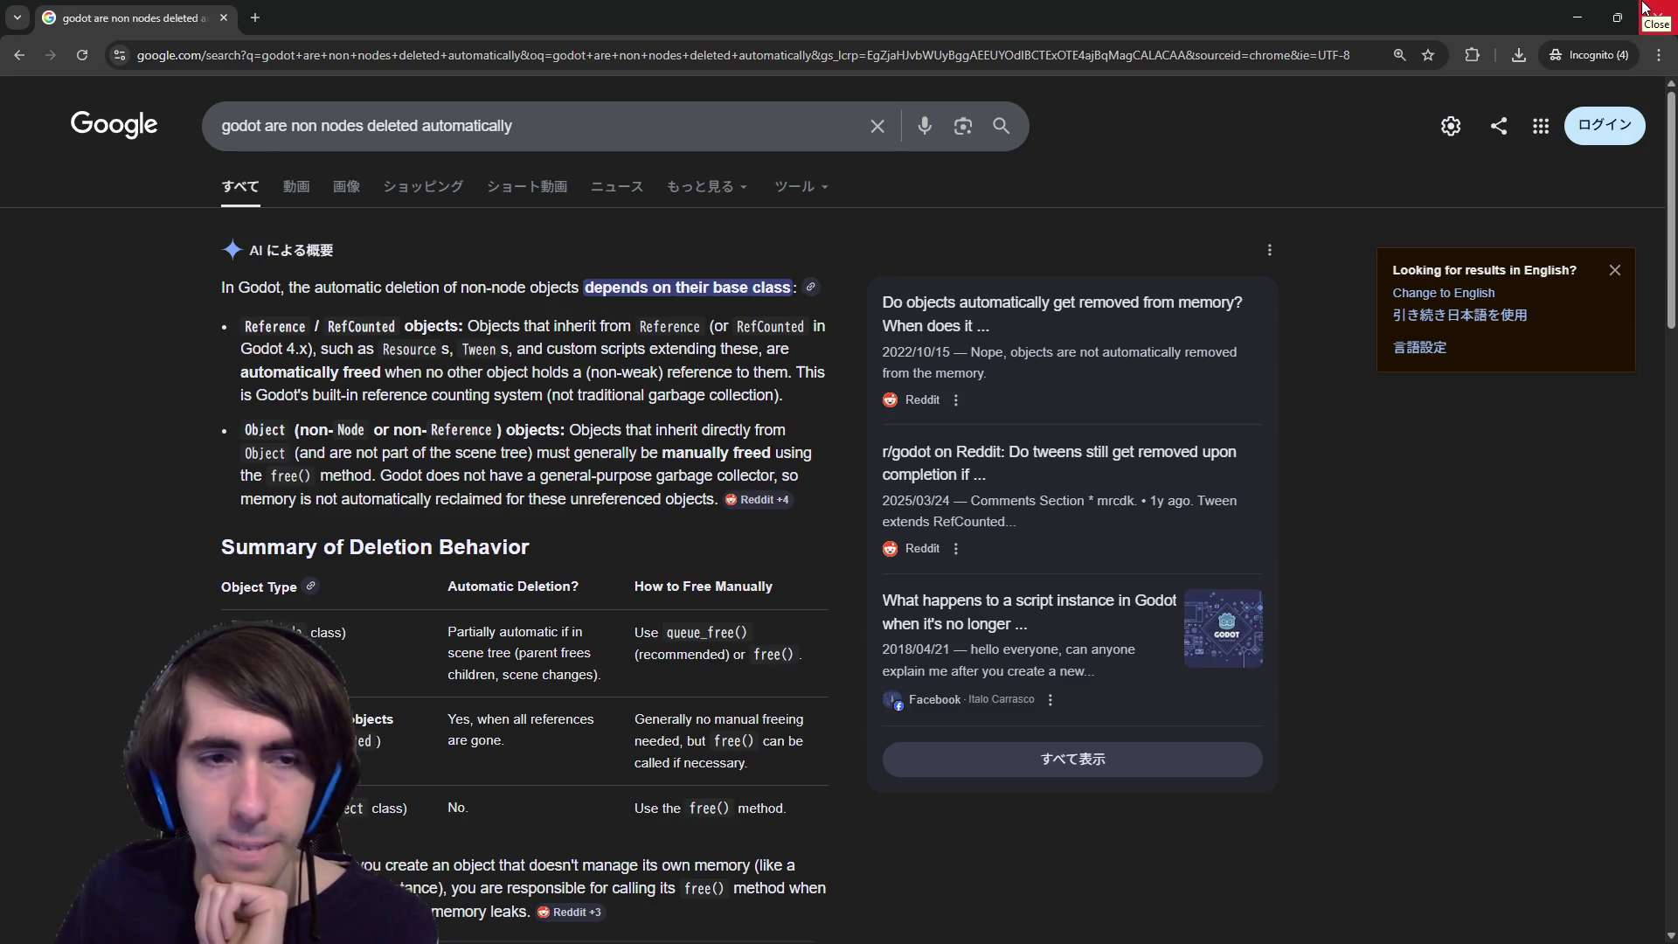
{"action": "left_click", "coordinate": [1644, 8]}
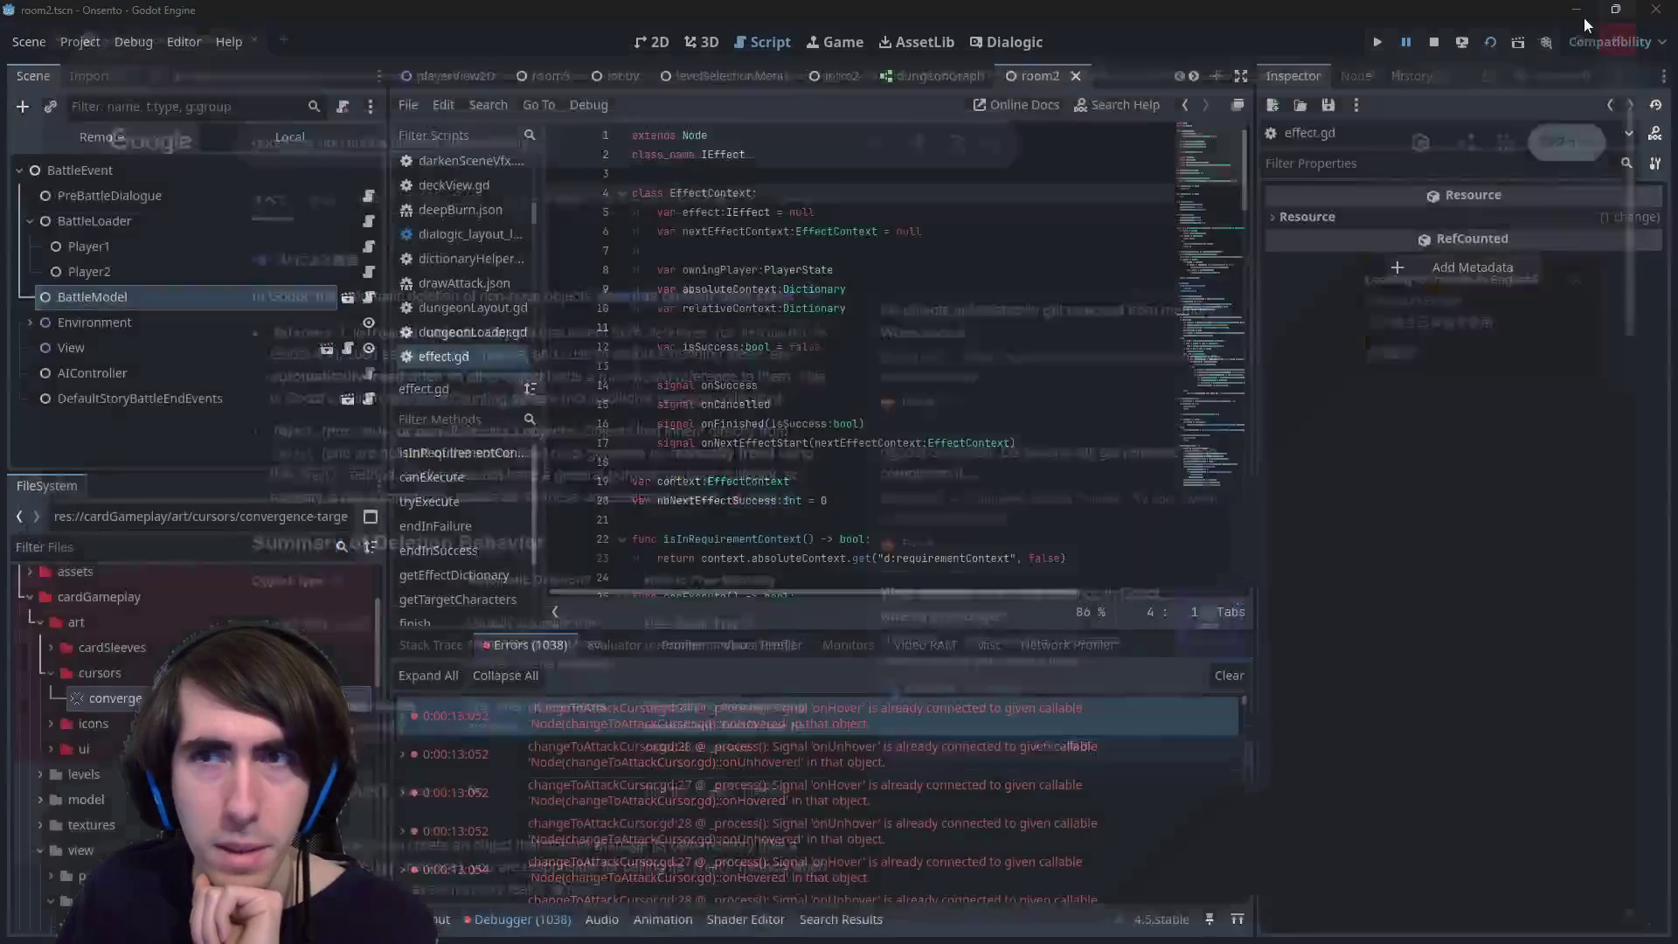
Change line 4 to 'class EffectContext extends Node:' and save
{"action": "key", "text": "BackSpace"}
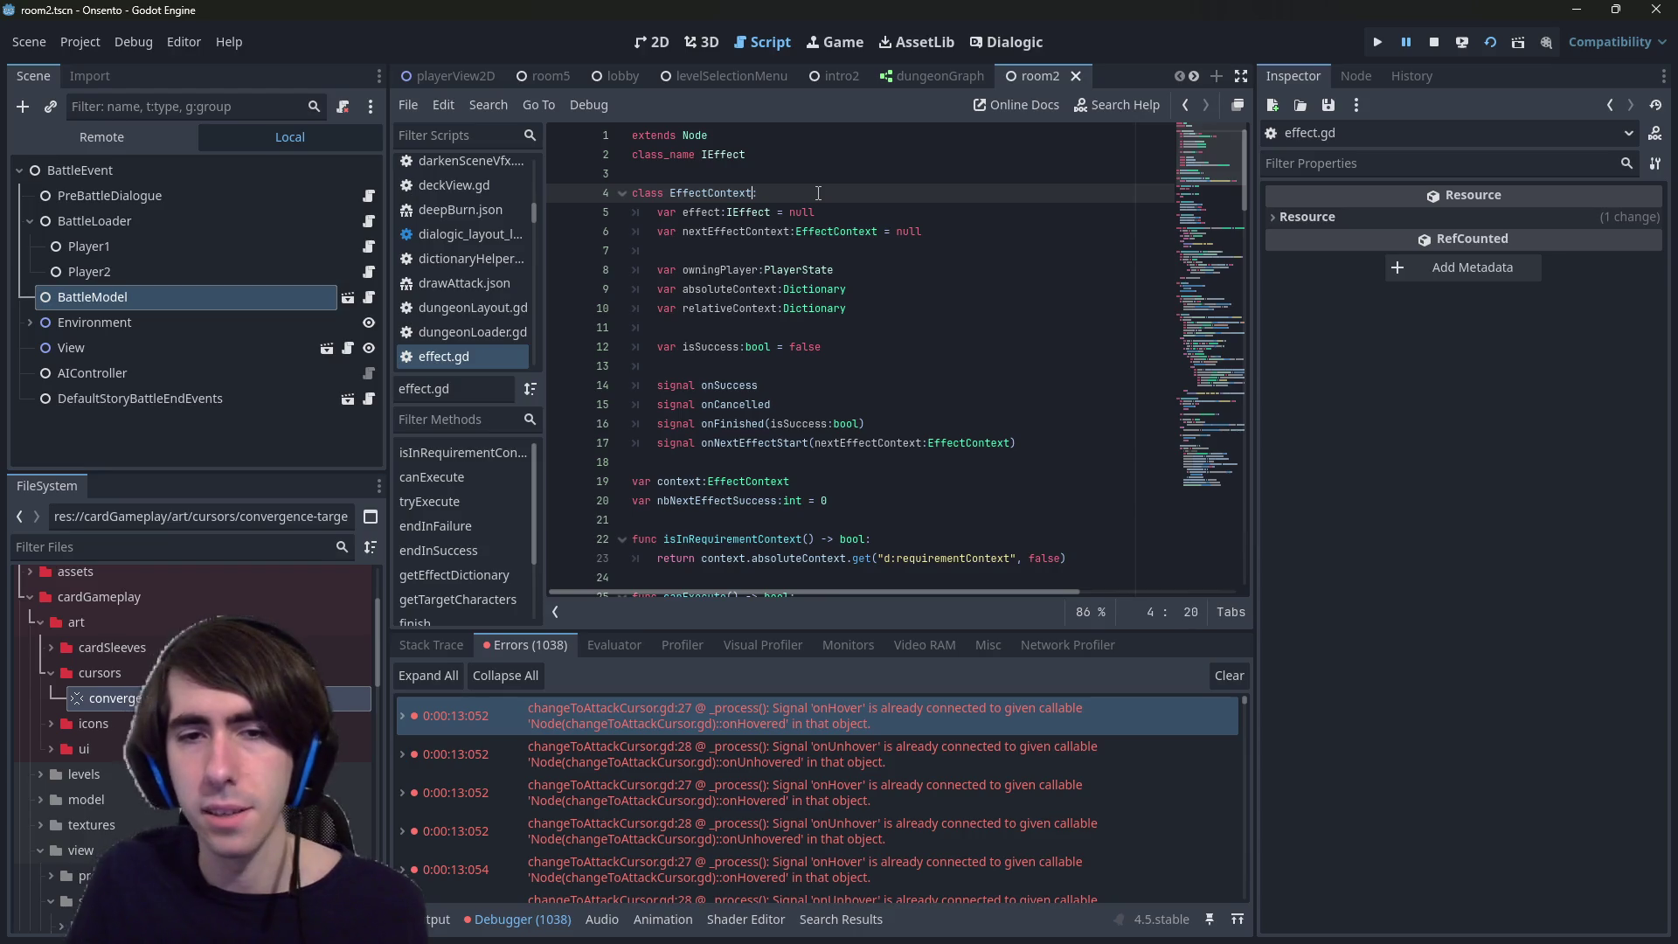
{"action": "type", "text": "extends Node"}
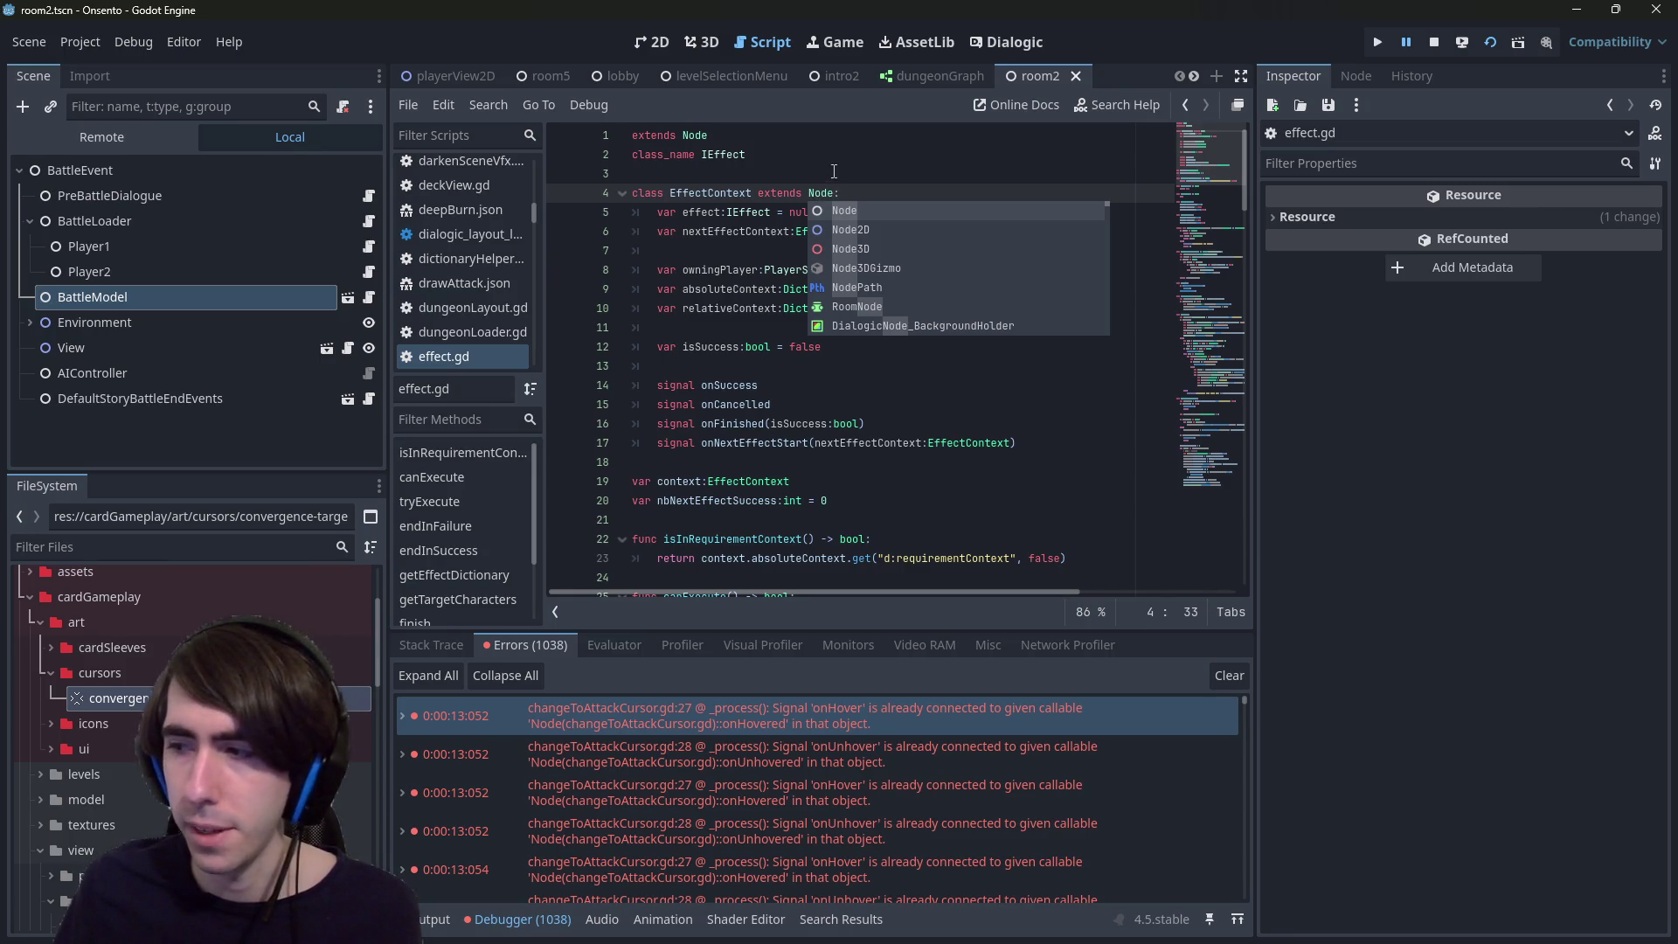
{"action": "left_click", "coordinate": [739, 312]}
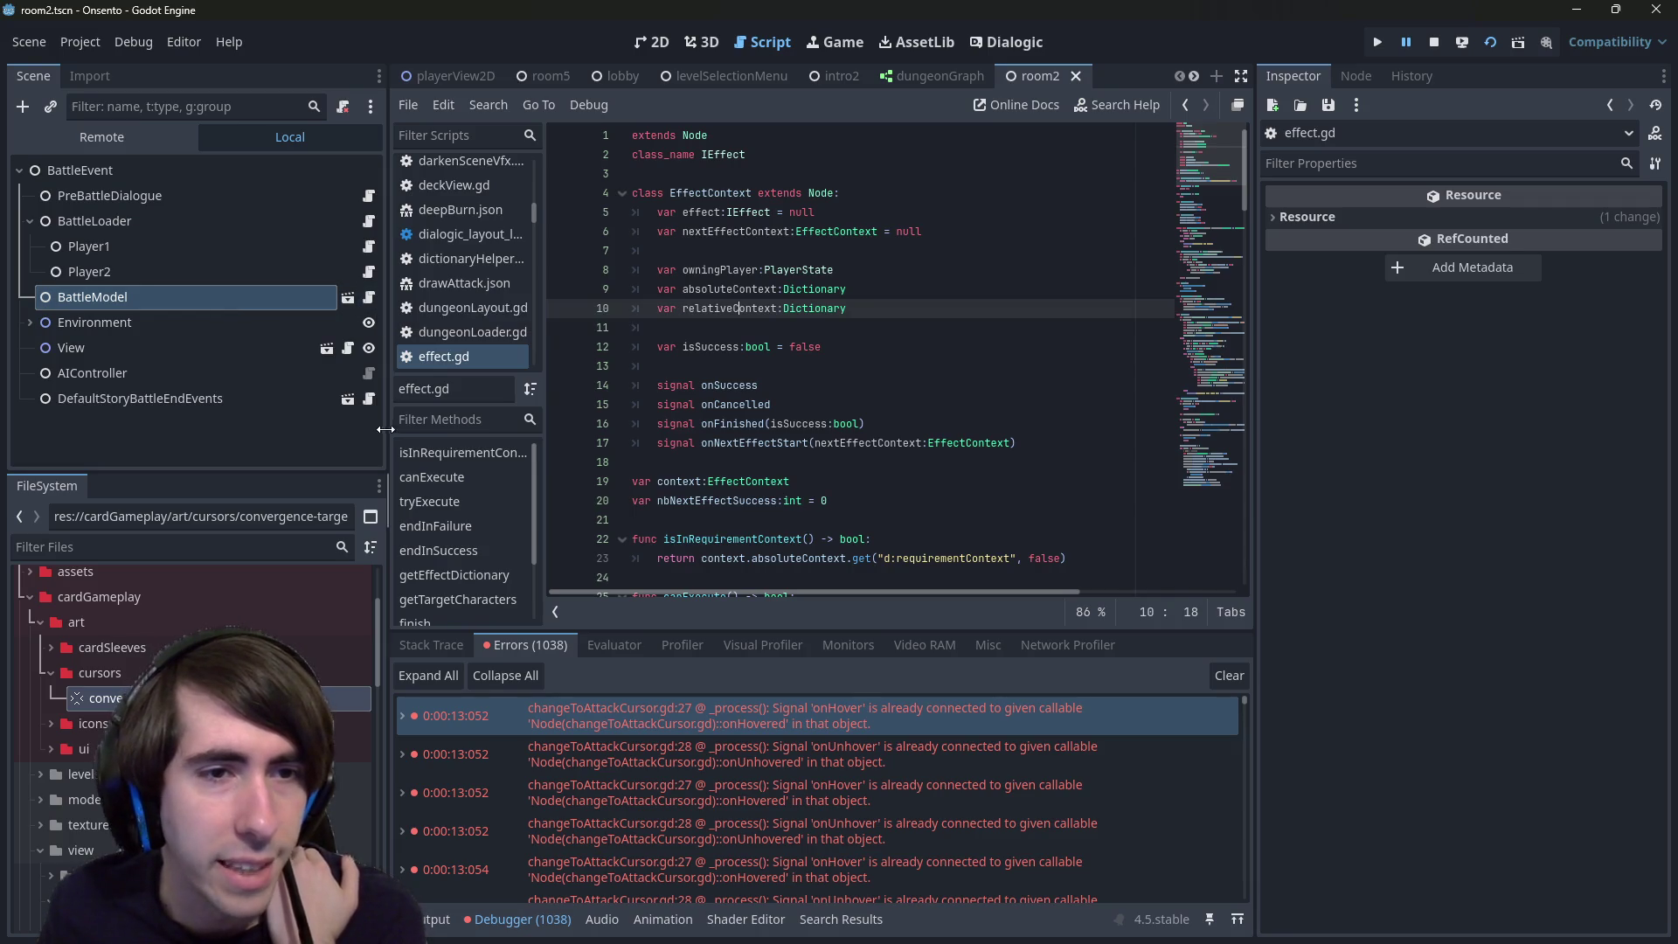
{"action": "left_click", "coordinate": [917, 399]}
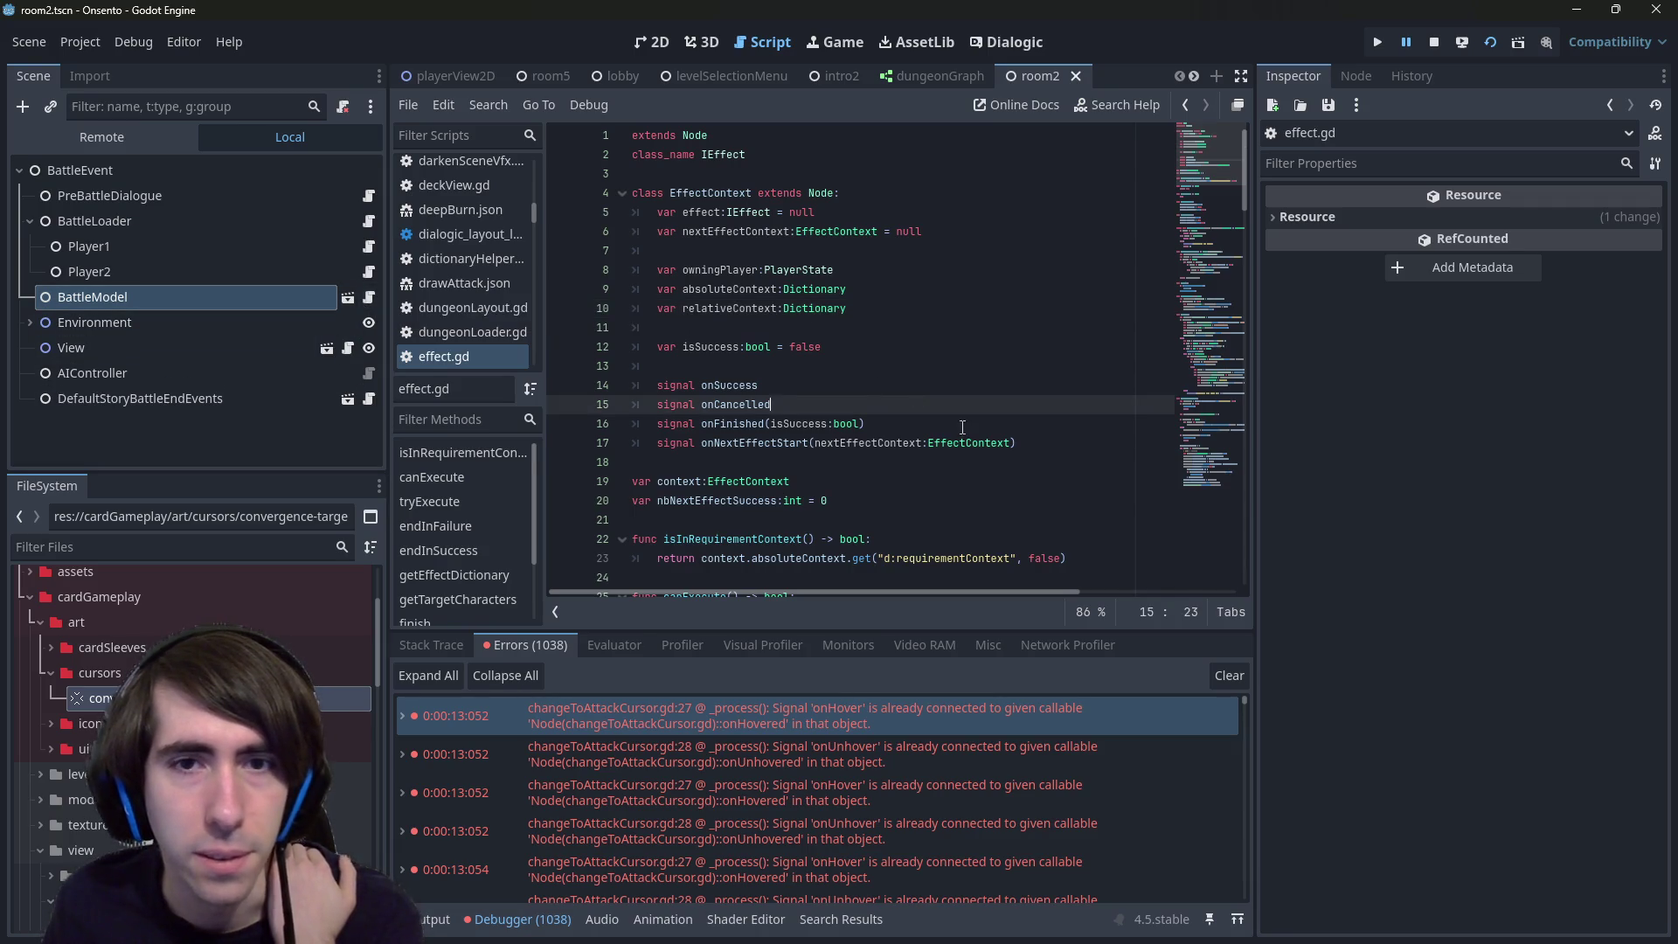
{"action": "left_click", "coordinate": [946, 417]}
{"action": "key", "text": "ctrl+s"}
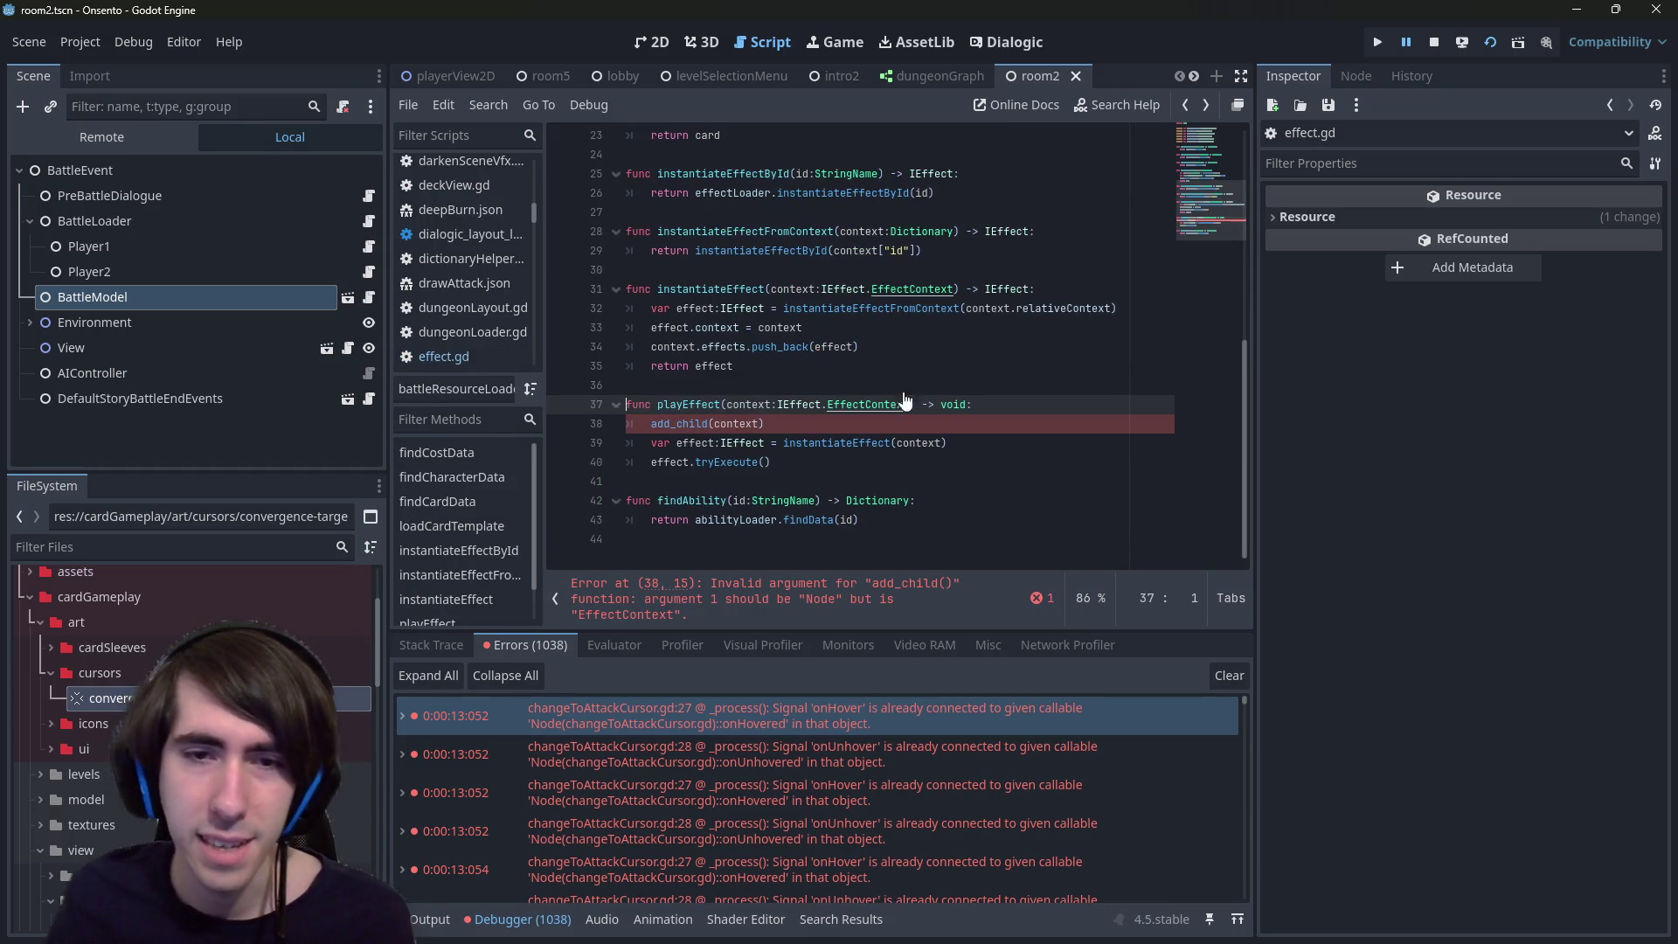
Remove the add_child(context) line from playEffect and save
{"action": "left_click", "coordinate": [759, 424]}
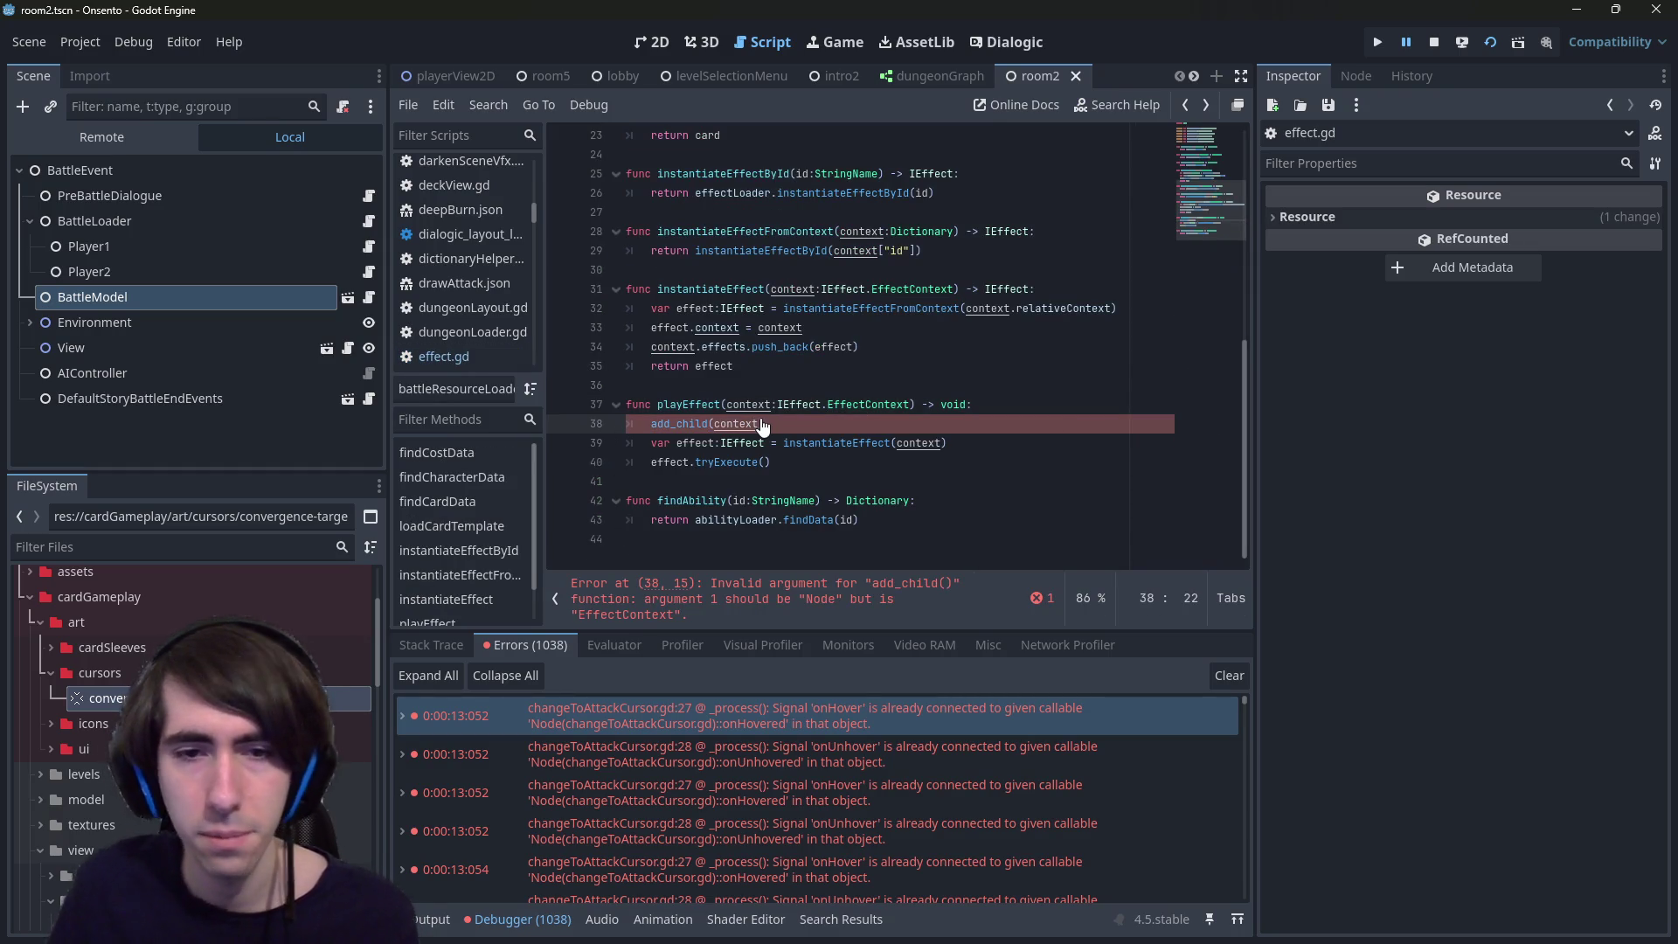
{"action": "key", "text": "BackSpace"}
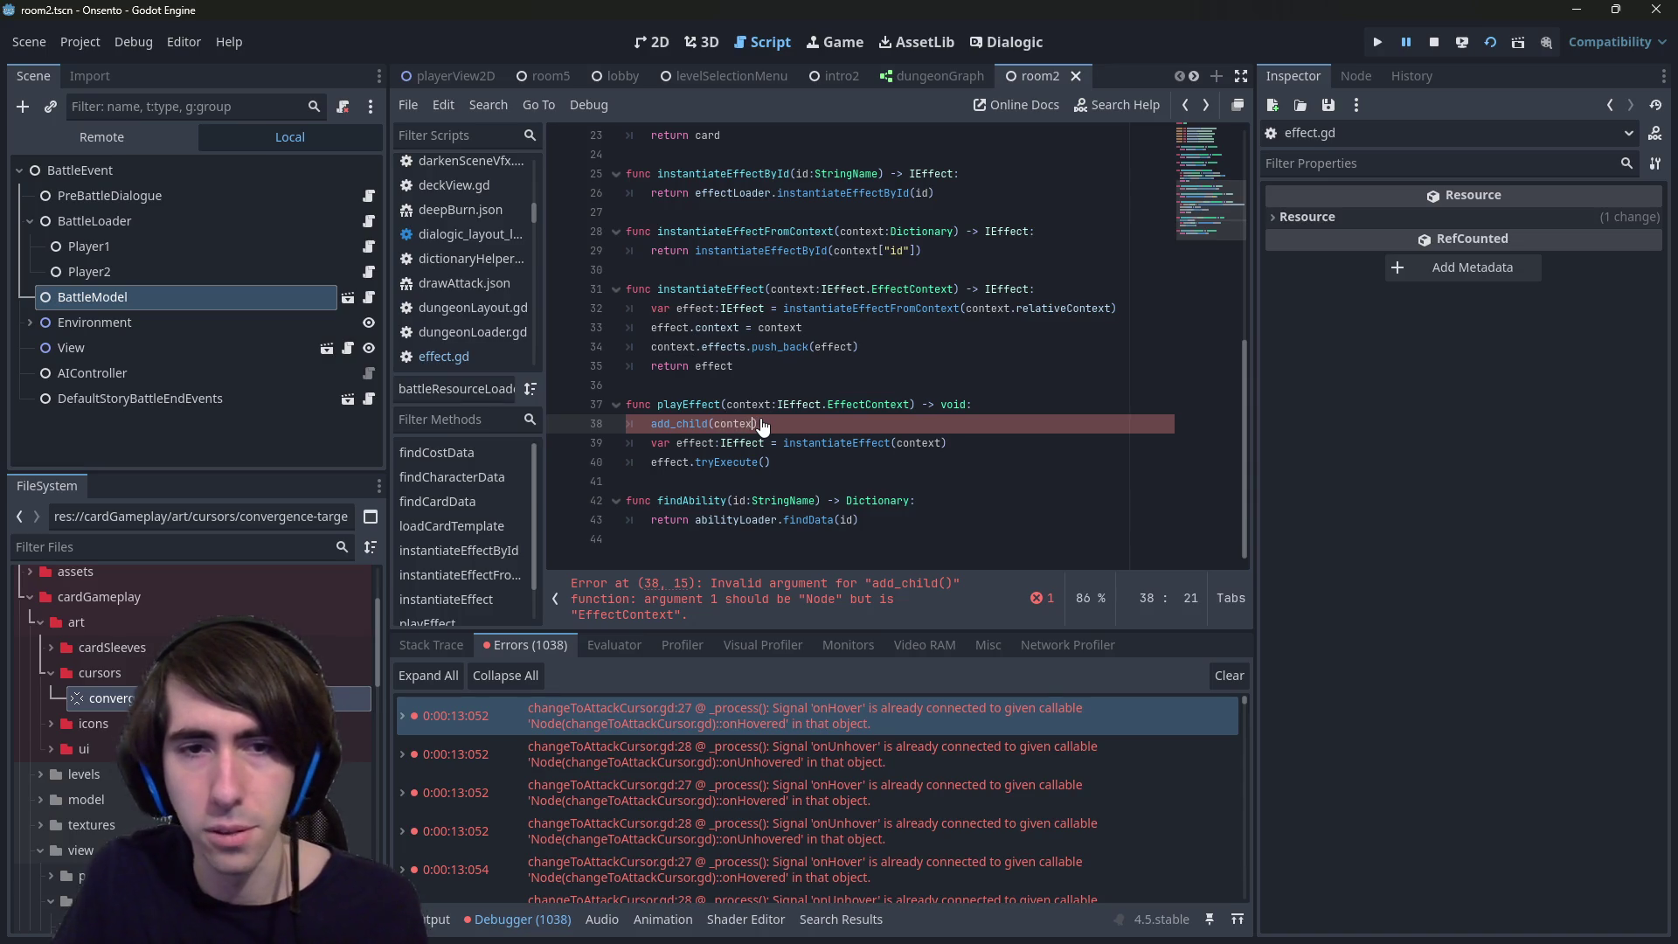
{"action": "type", "text": "t"}
{"action": "left_click", "coordinate": [786, 462]}
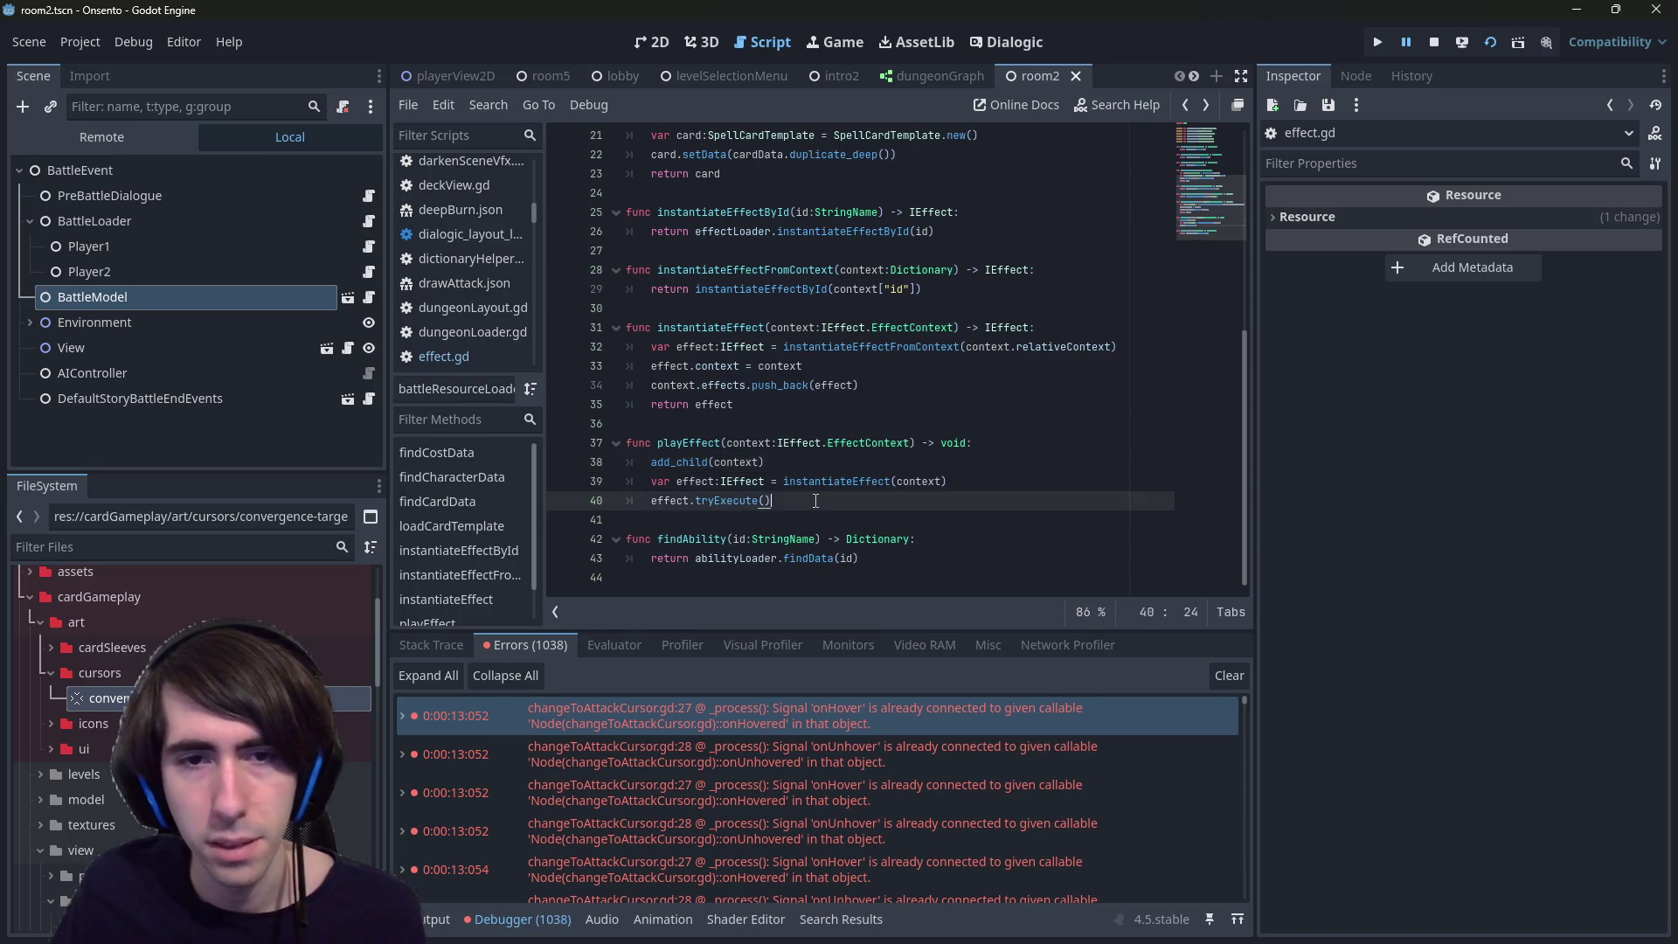
{"action": "left_click", "coordinate": [792, 456]}
{"action": "left_click_drag", "start_coordinate": [814, 458], "coordinate": [616, 462]}
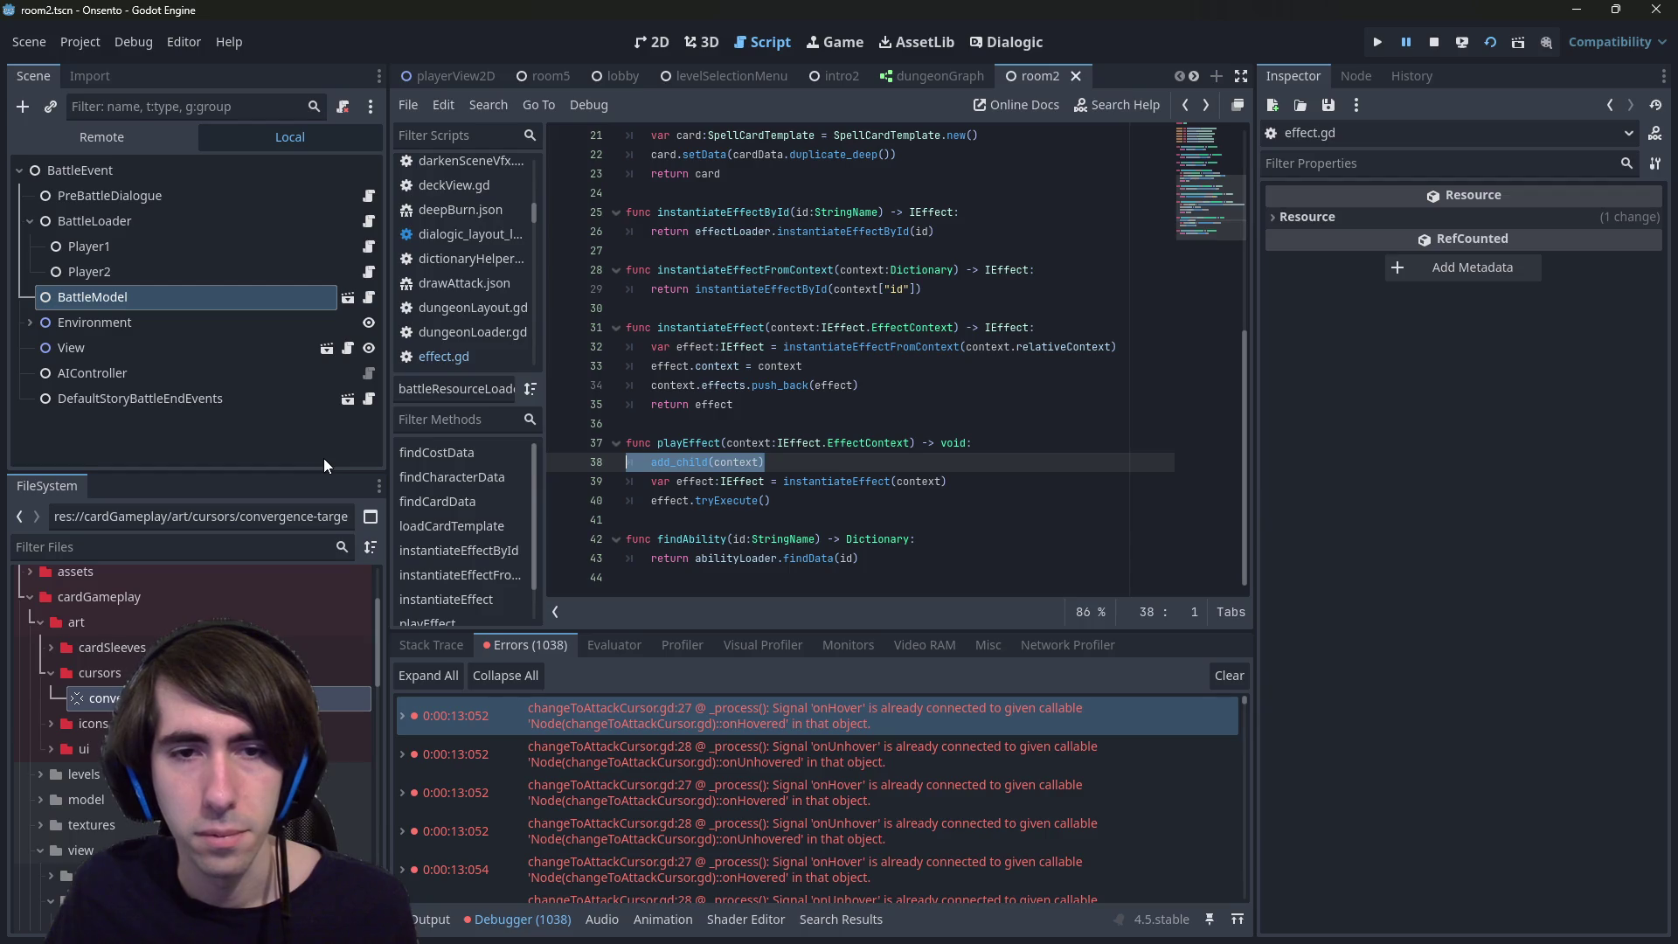
{"action": "key", "text": "BackSpace"}
{"action": "key", "text": "BackSpace"}
{"action": "key", "text": "ctrl+s"}
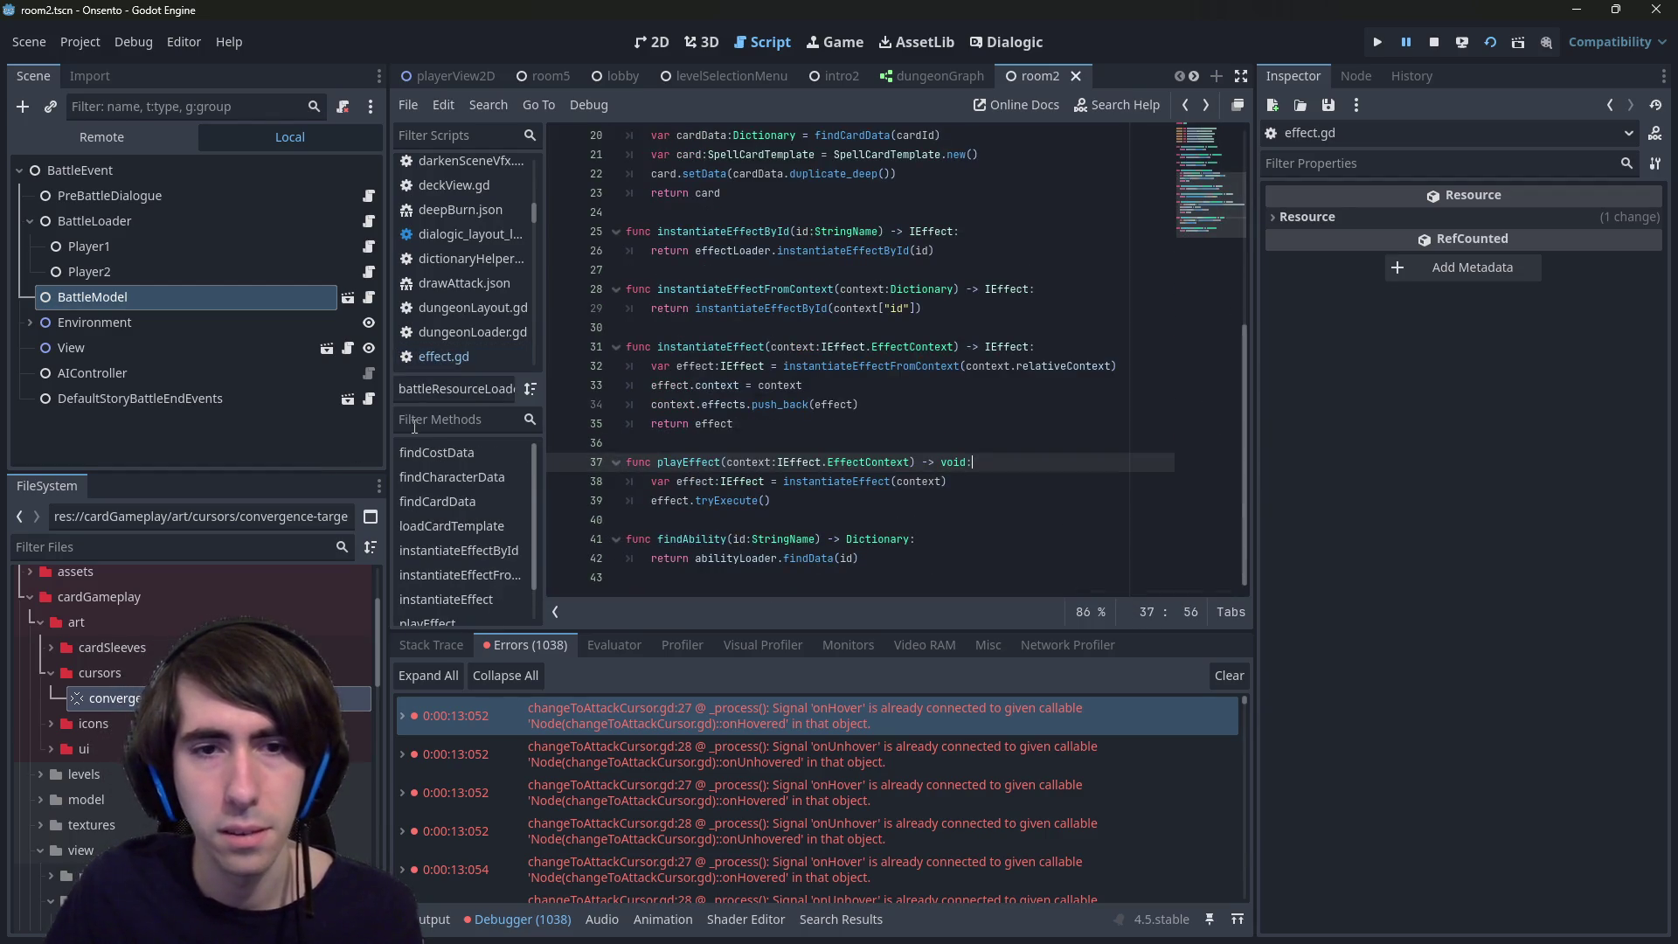
Search all files for 'playEffect(' and open the call in delayStatus.gd
{"action": "key", "text": "ctrl+shift+f"}
{"action": "type", "text": "playEffect("}
{"action": "key", "text": "Return"}
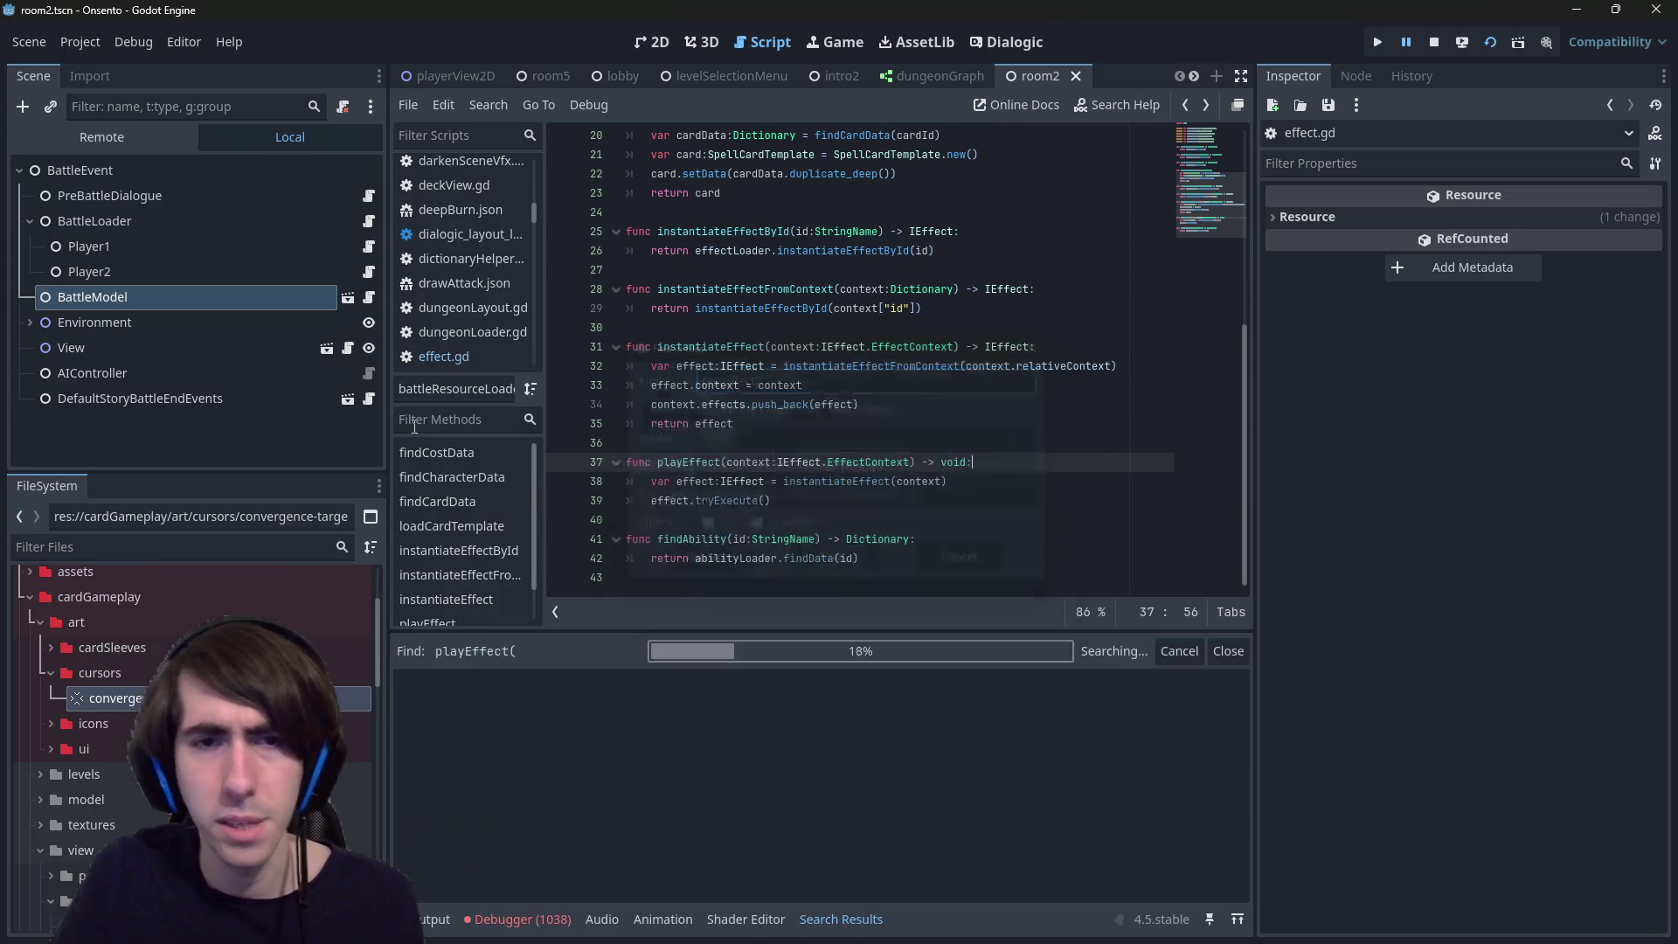
{"action": "scroll", "coordinate": [747, 858], "scroll_direction": "down", "scroll_amount": 2}
{"action": "scroll", "coordinate": [739, 774], "scroll_direction": "up", "scroll_amount": 2}
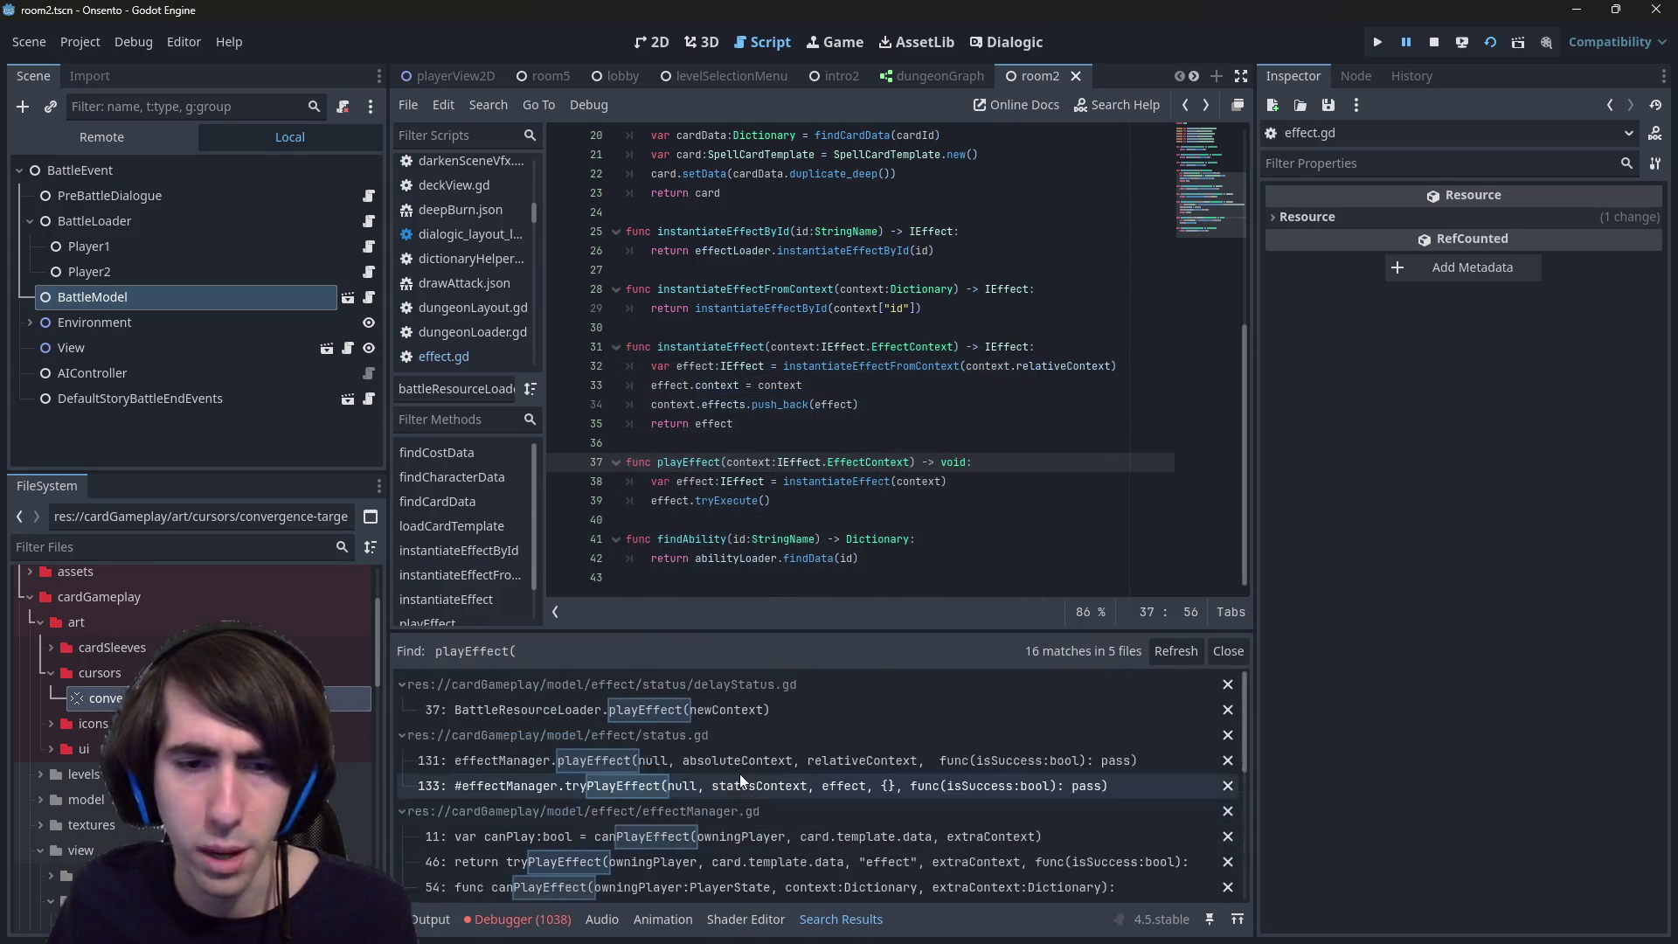
{"action": "left_click", "coordinate": [736, 704]}
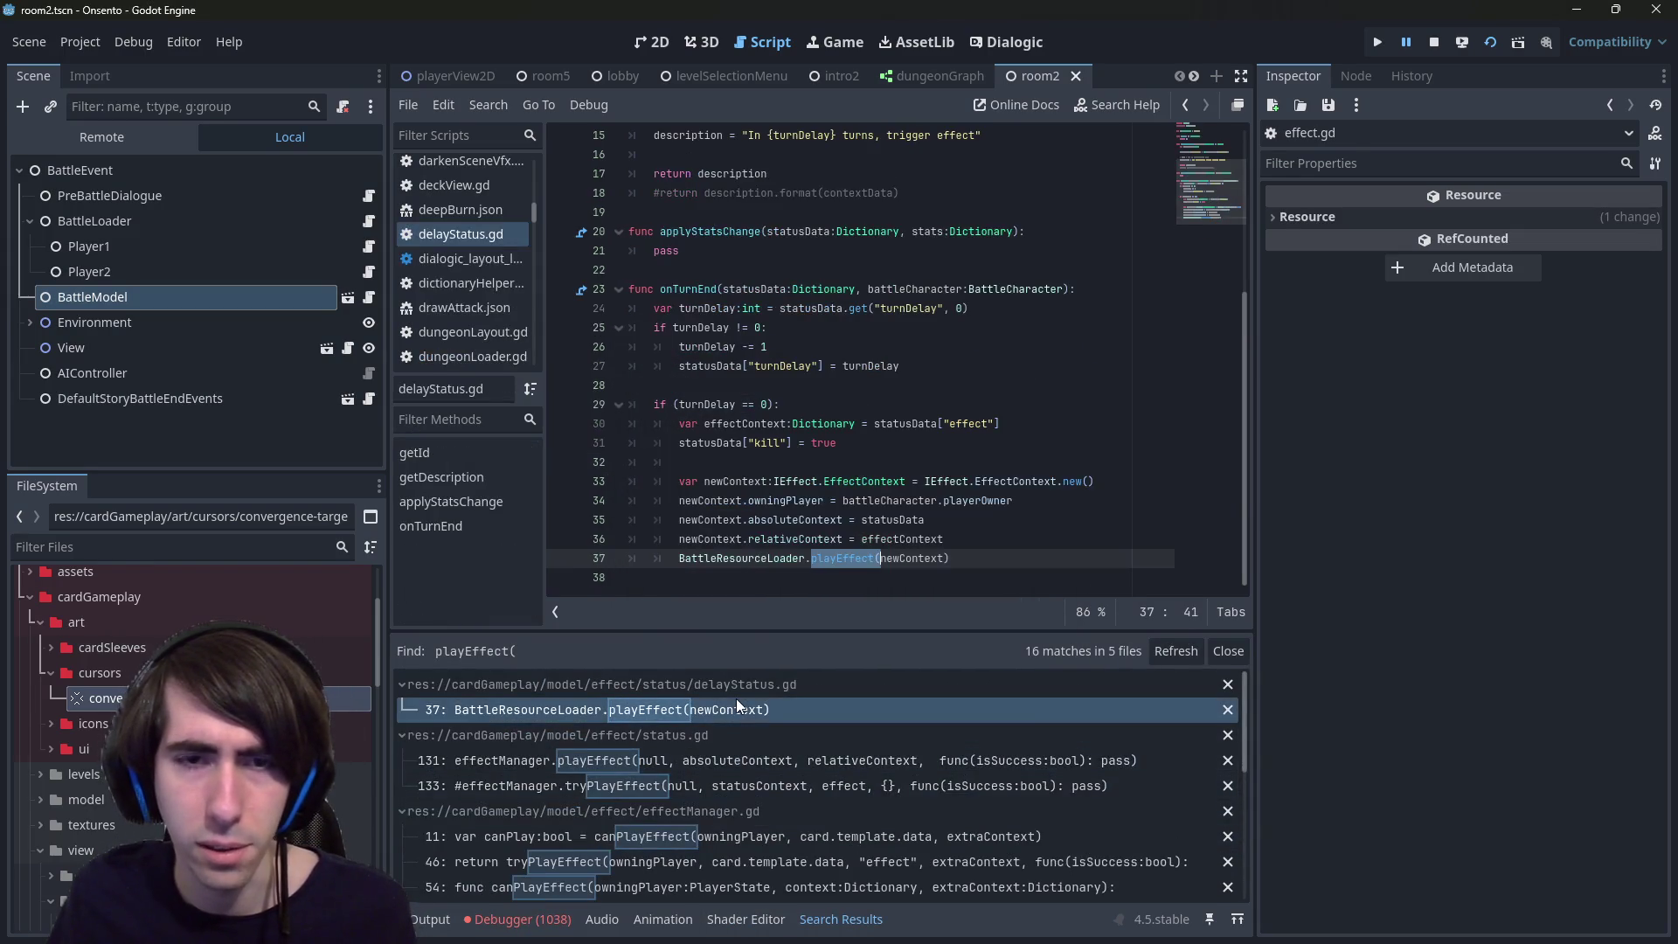
Put add_child(context) back at the top of playEffect, save, and run the current scene
{"action": "left_click", "coordinate": [842, 561], "text": "ctrl"}
{"action": "left_click", "coordinate": [974, 463]}
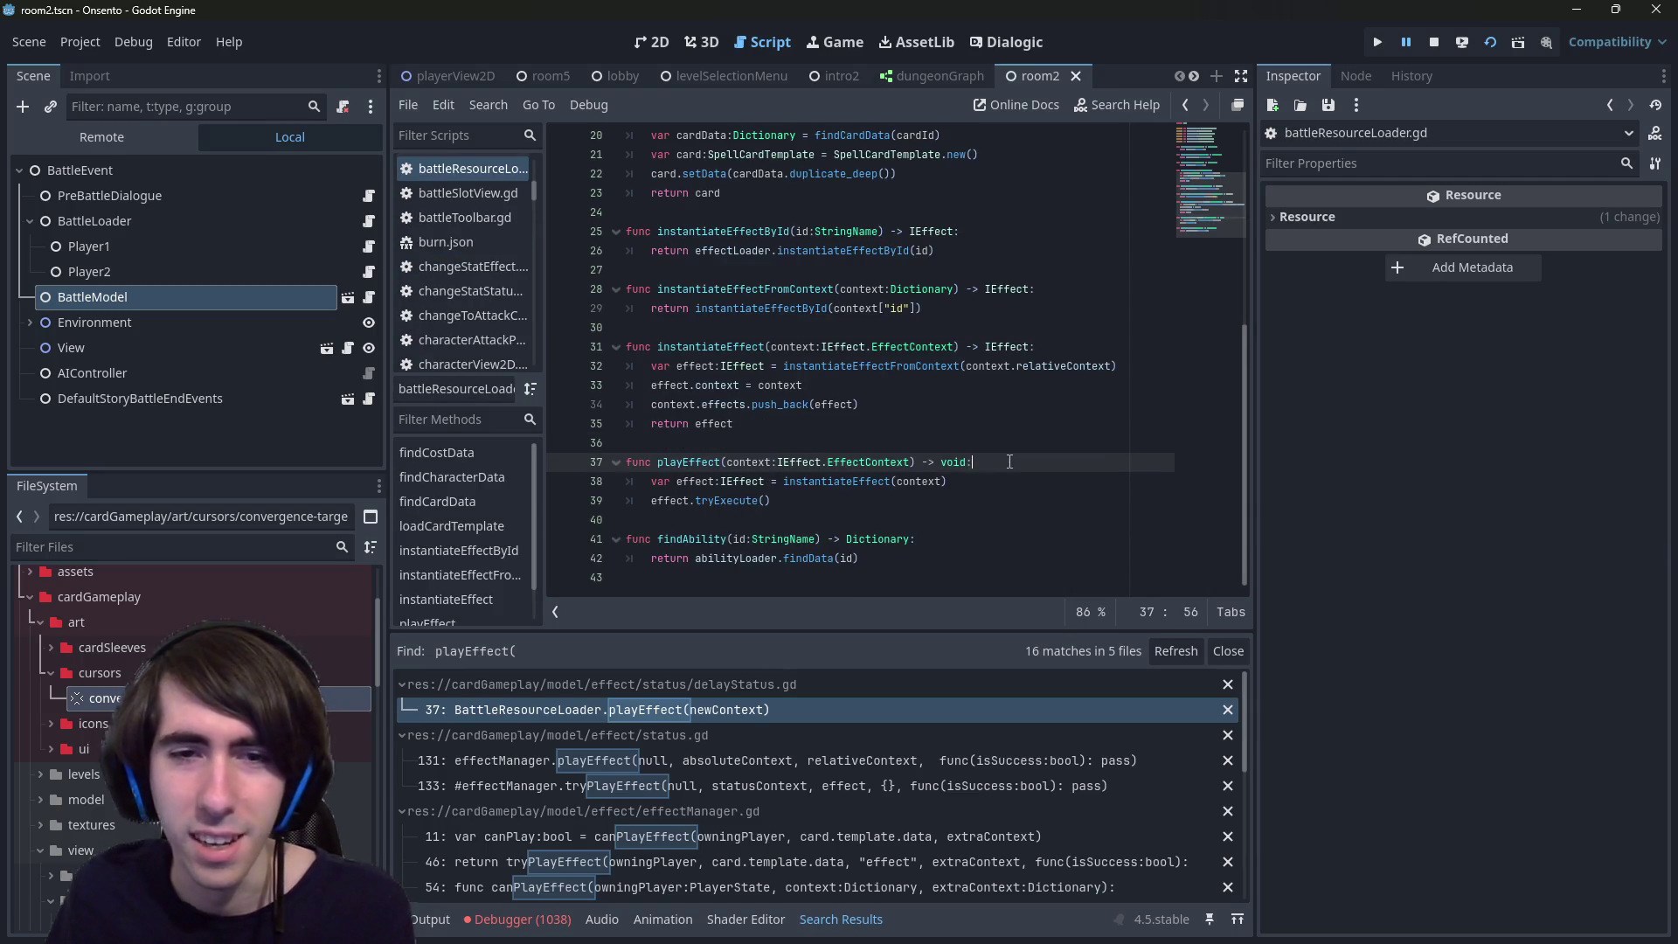
{"action": "key", "text": "Return"}
{"action": "type", "text": "add_child(context)"}
{"action": "key", "text": "ctrl+s"}
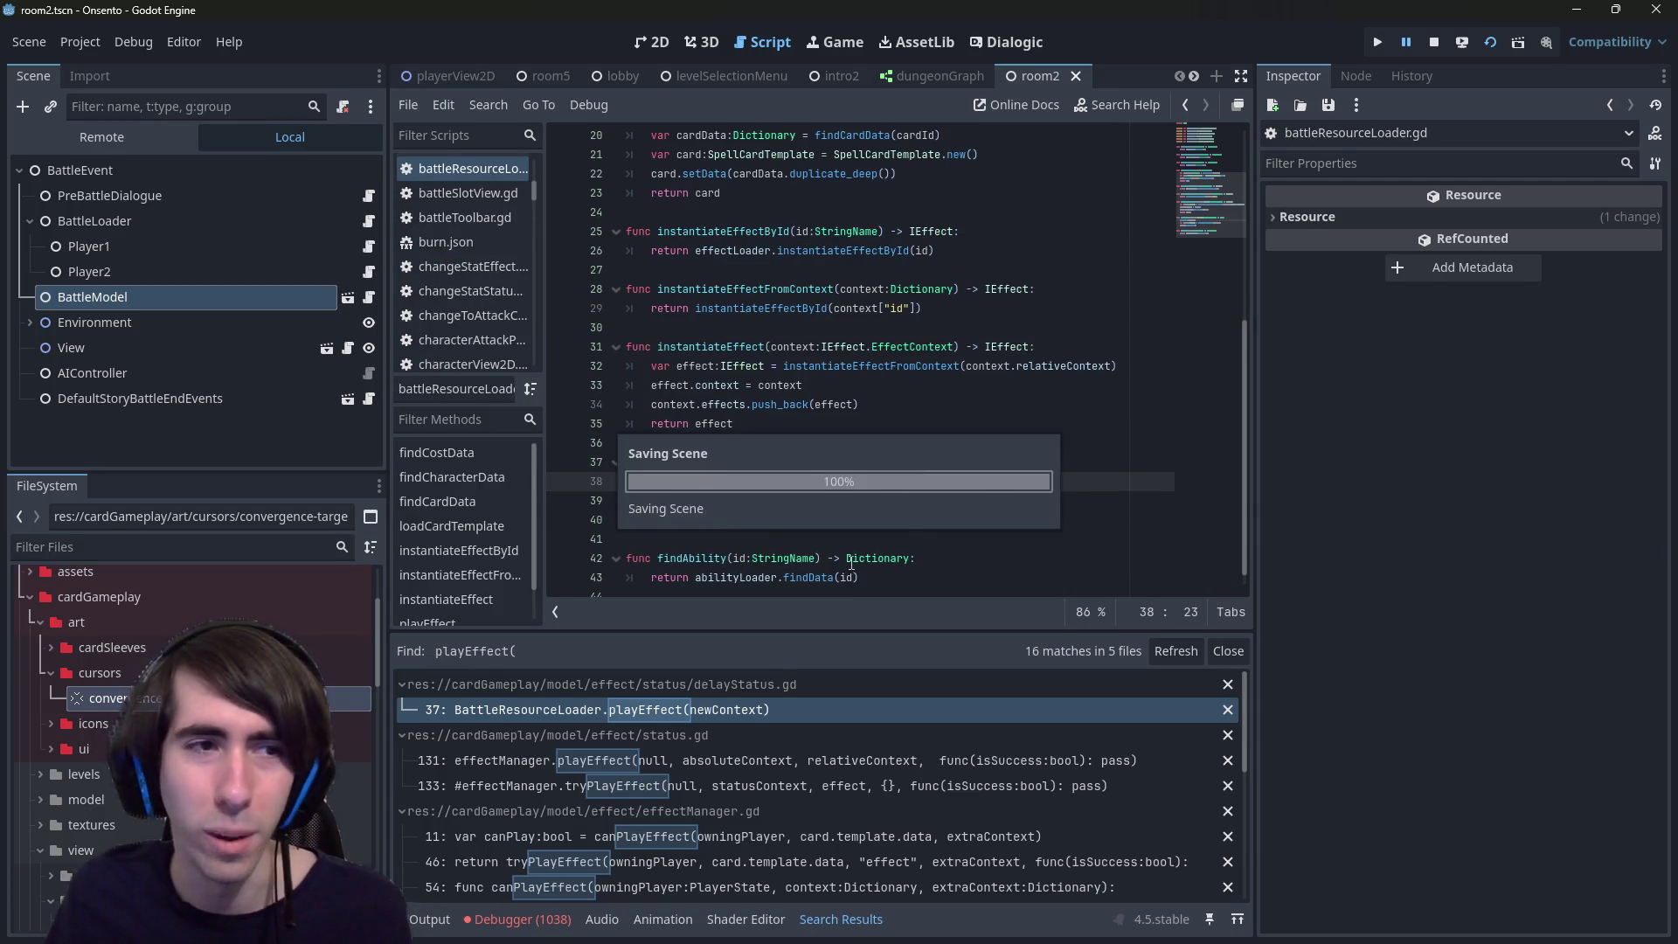
{"action": "left_click", "coordinate": [1460, 45]}
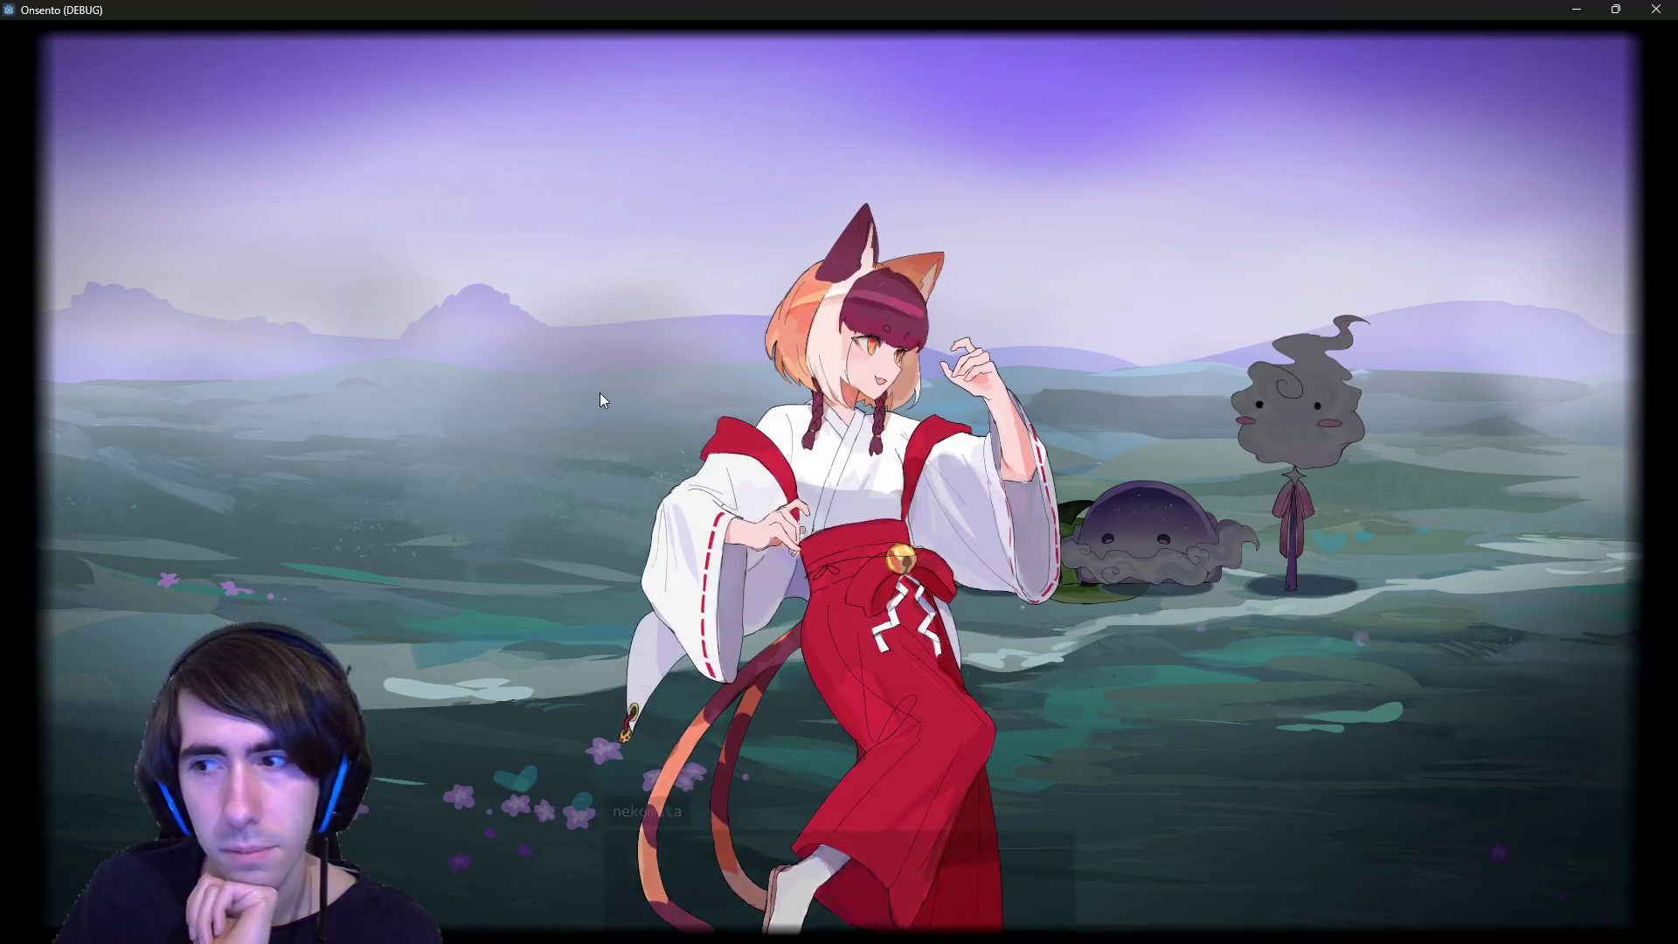
Advance the opening dialogue until the debugger breaks at line 34
{"action": "left_click", "coordinate": [785, 448]}
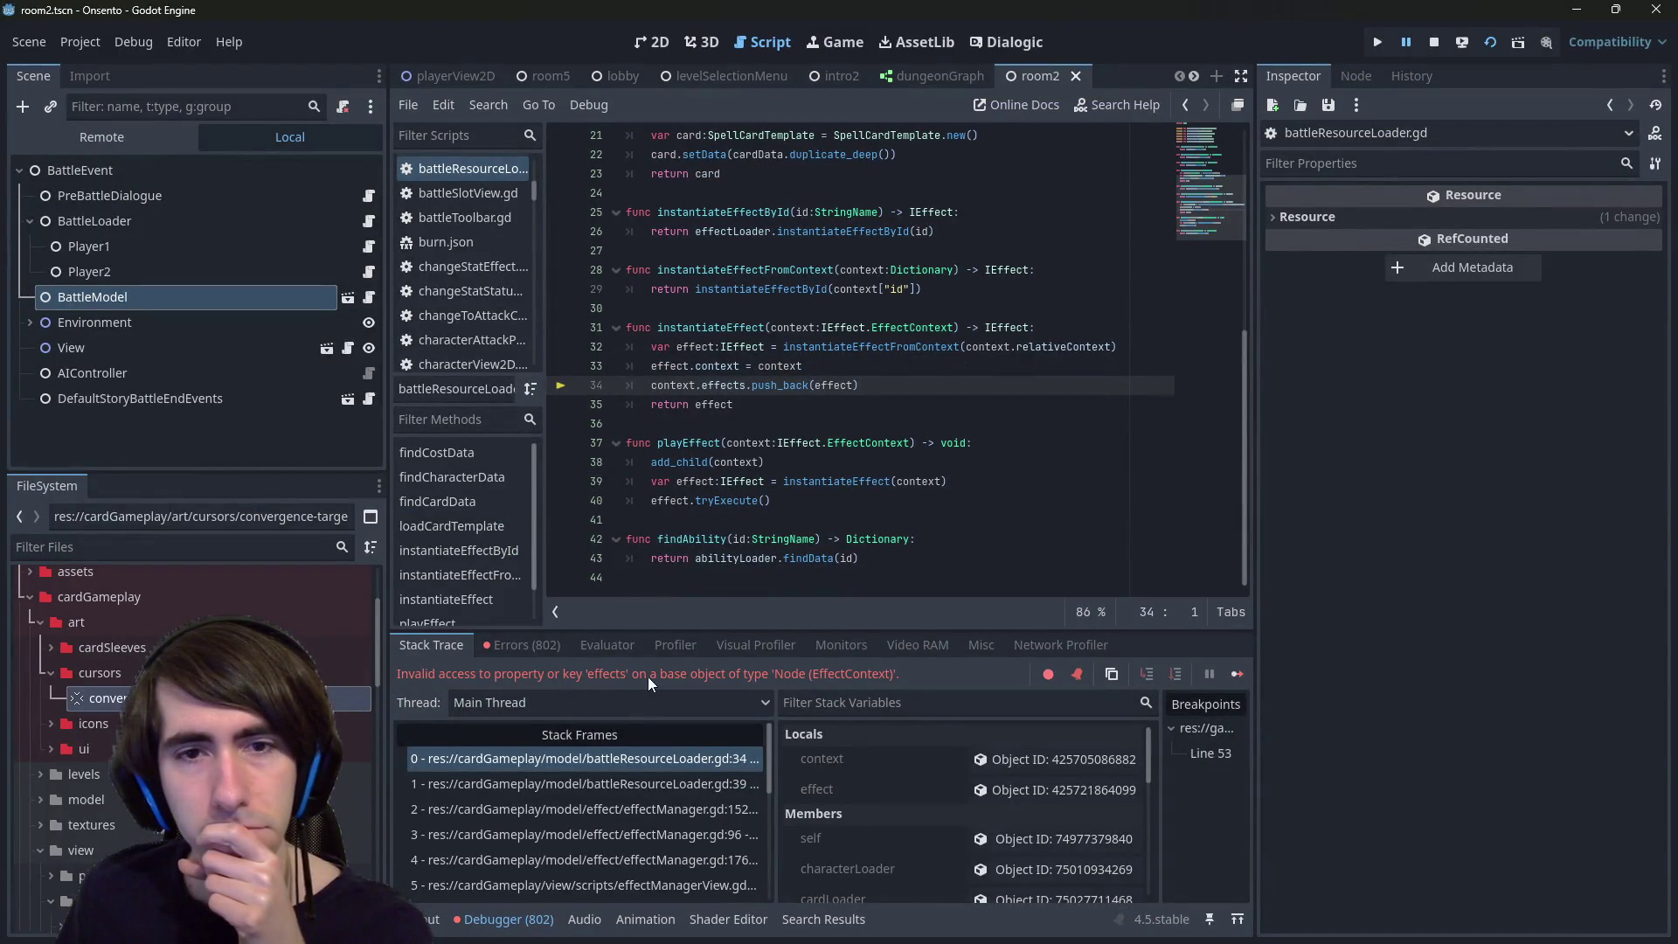
Change line 34 to 'context.effect = effect', save, and stop the game
{"action": "double_click", "coordinate": [724, 385]}
{"action": "type", "text": "ef"}
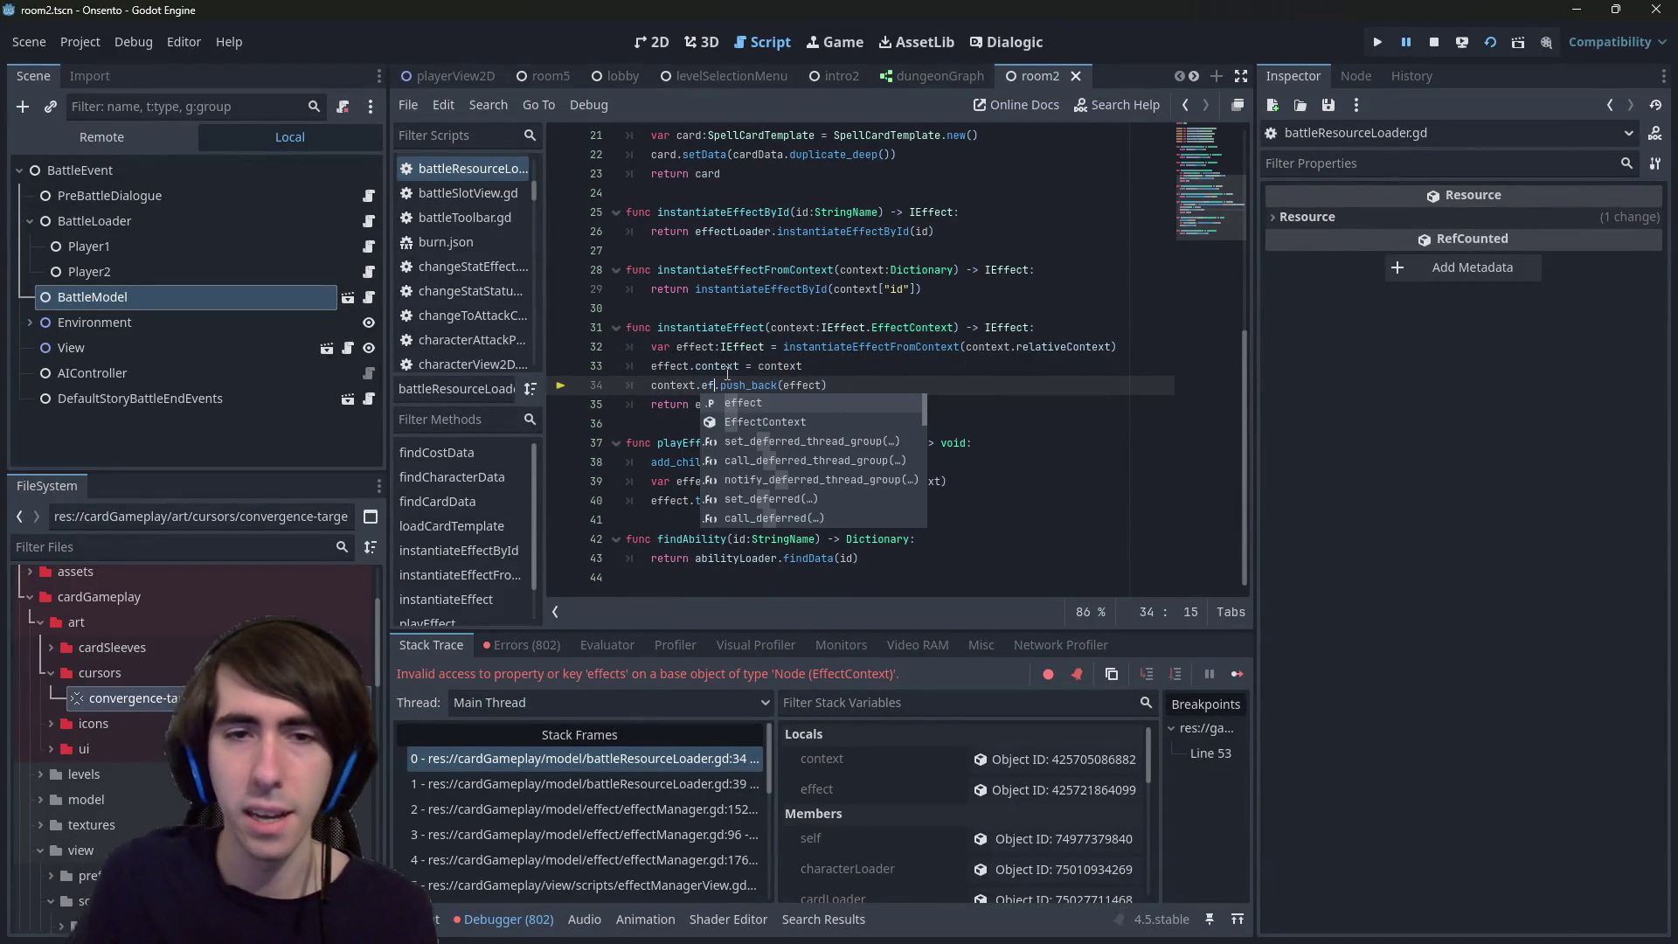
{"action": "key", "text": "Tab"}
{"action": "key", "text": "Delete"}
{"action": "key", "text": "Delete"}
{"action": "key", "text": "Delete"}
{"action": "type", "text": "= e"}
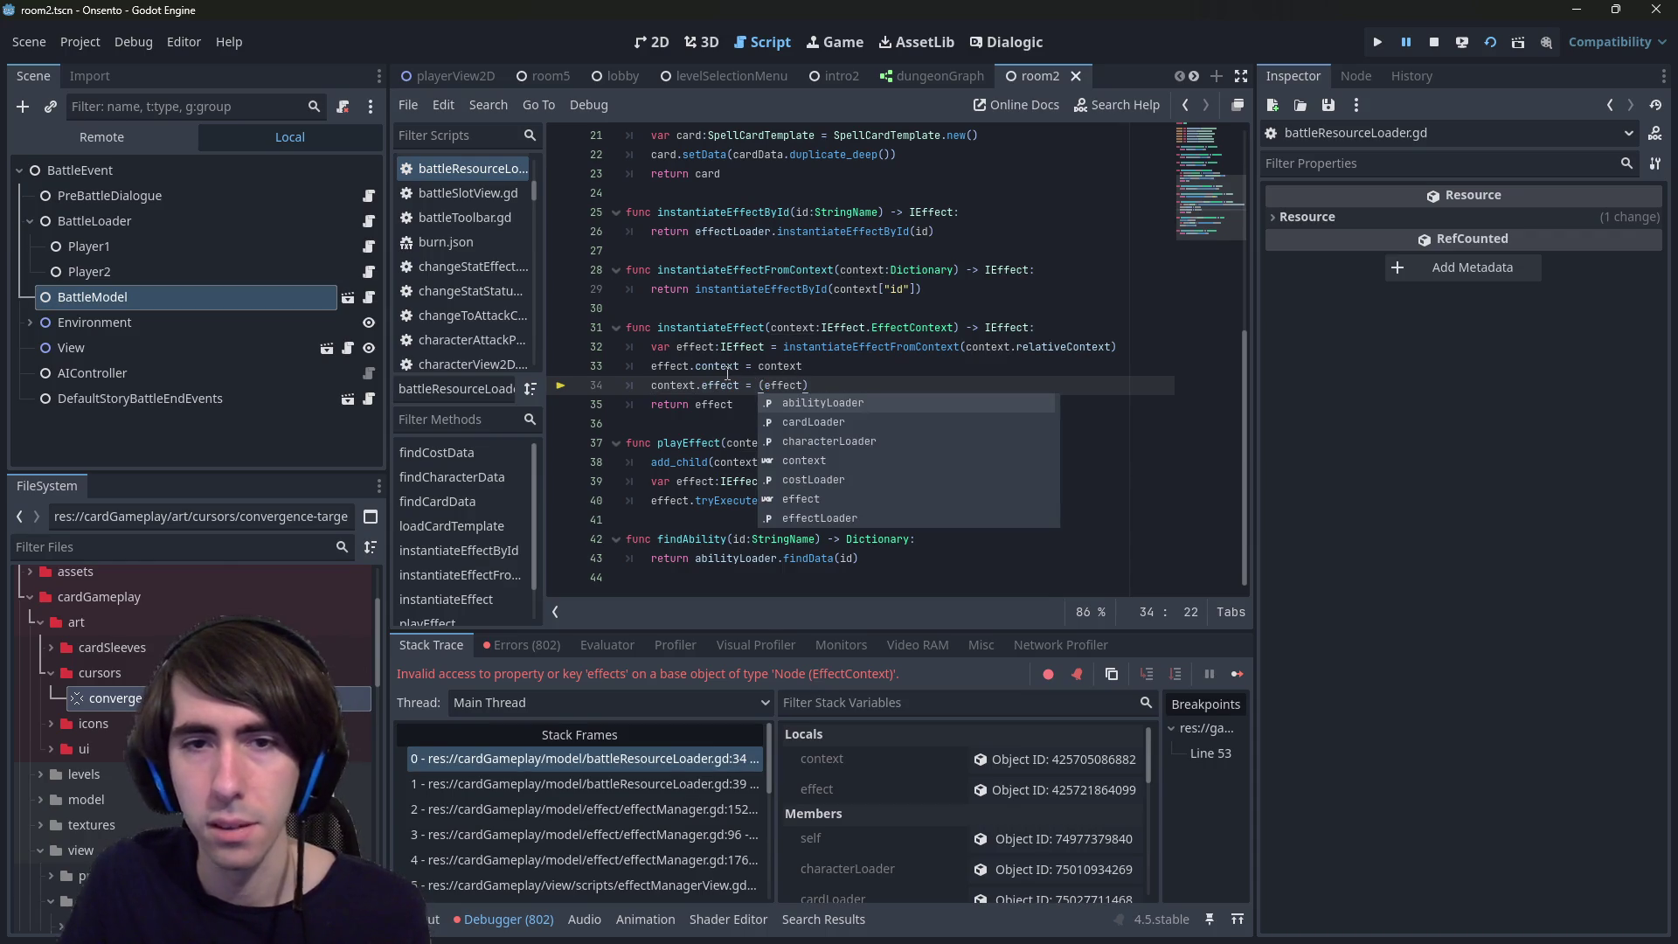
{"action": "key", "text": "Return"}
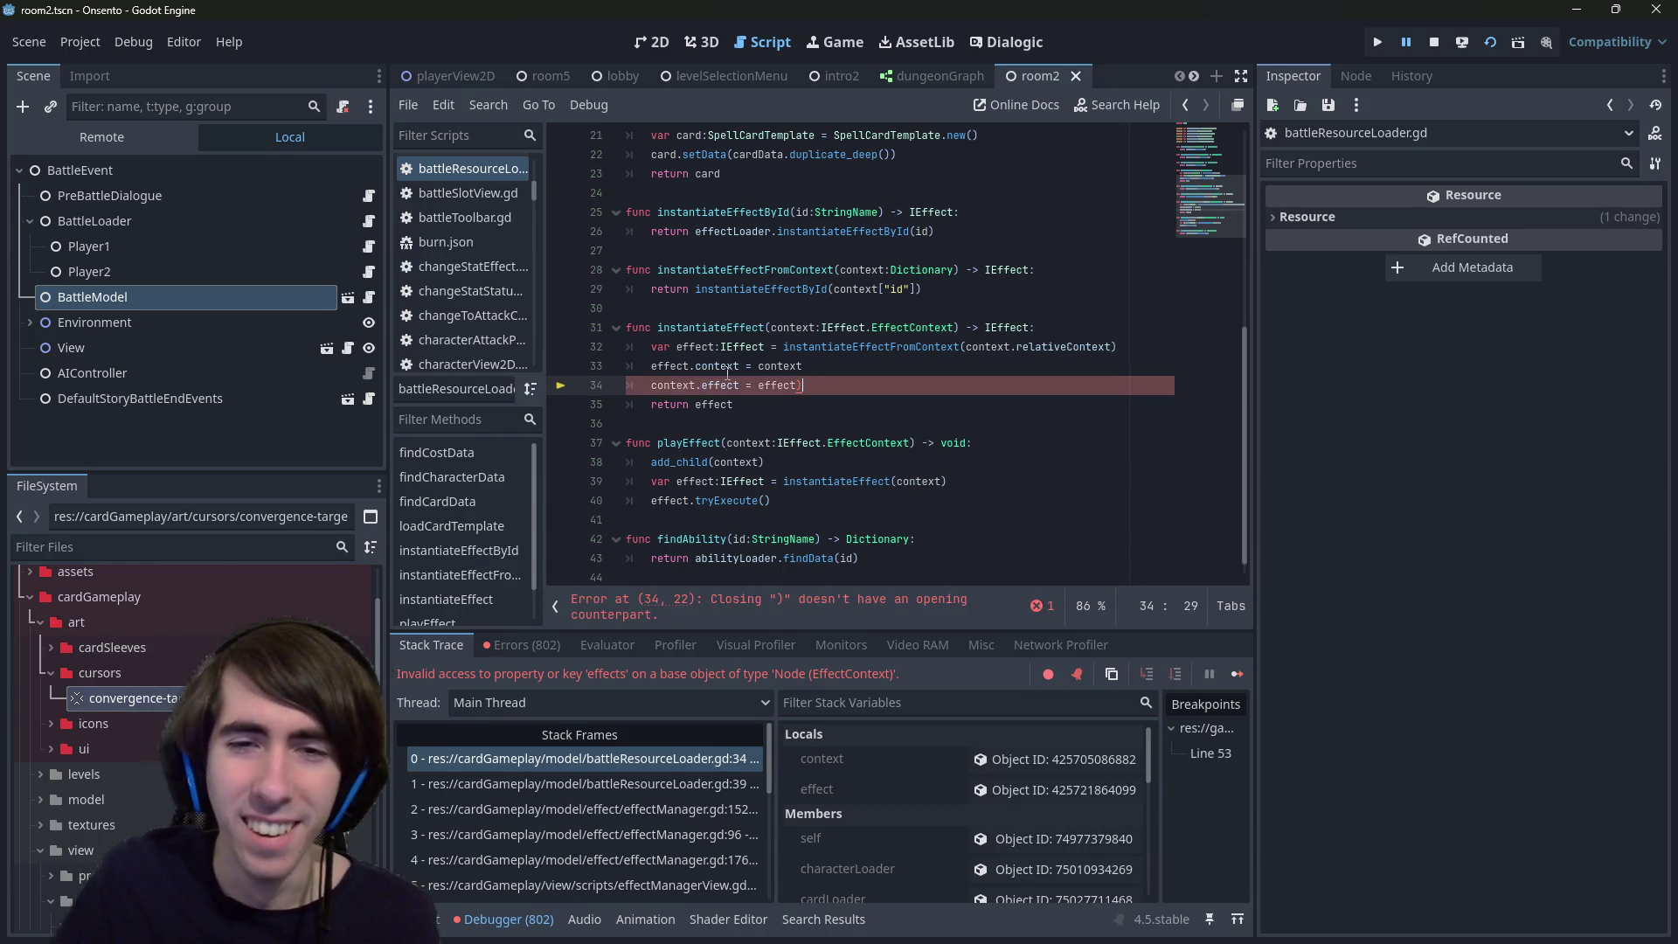
{"action": "key", "text": "ctrl+s"}
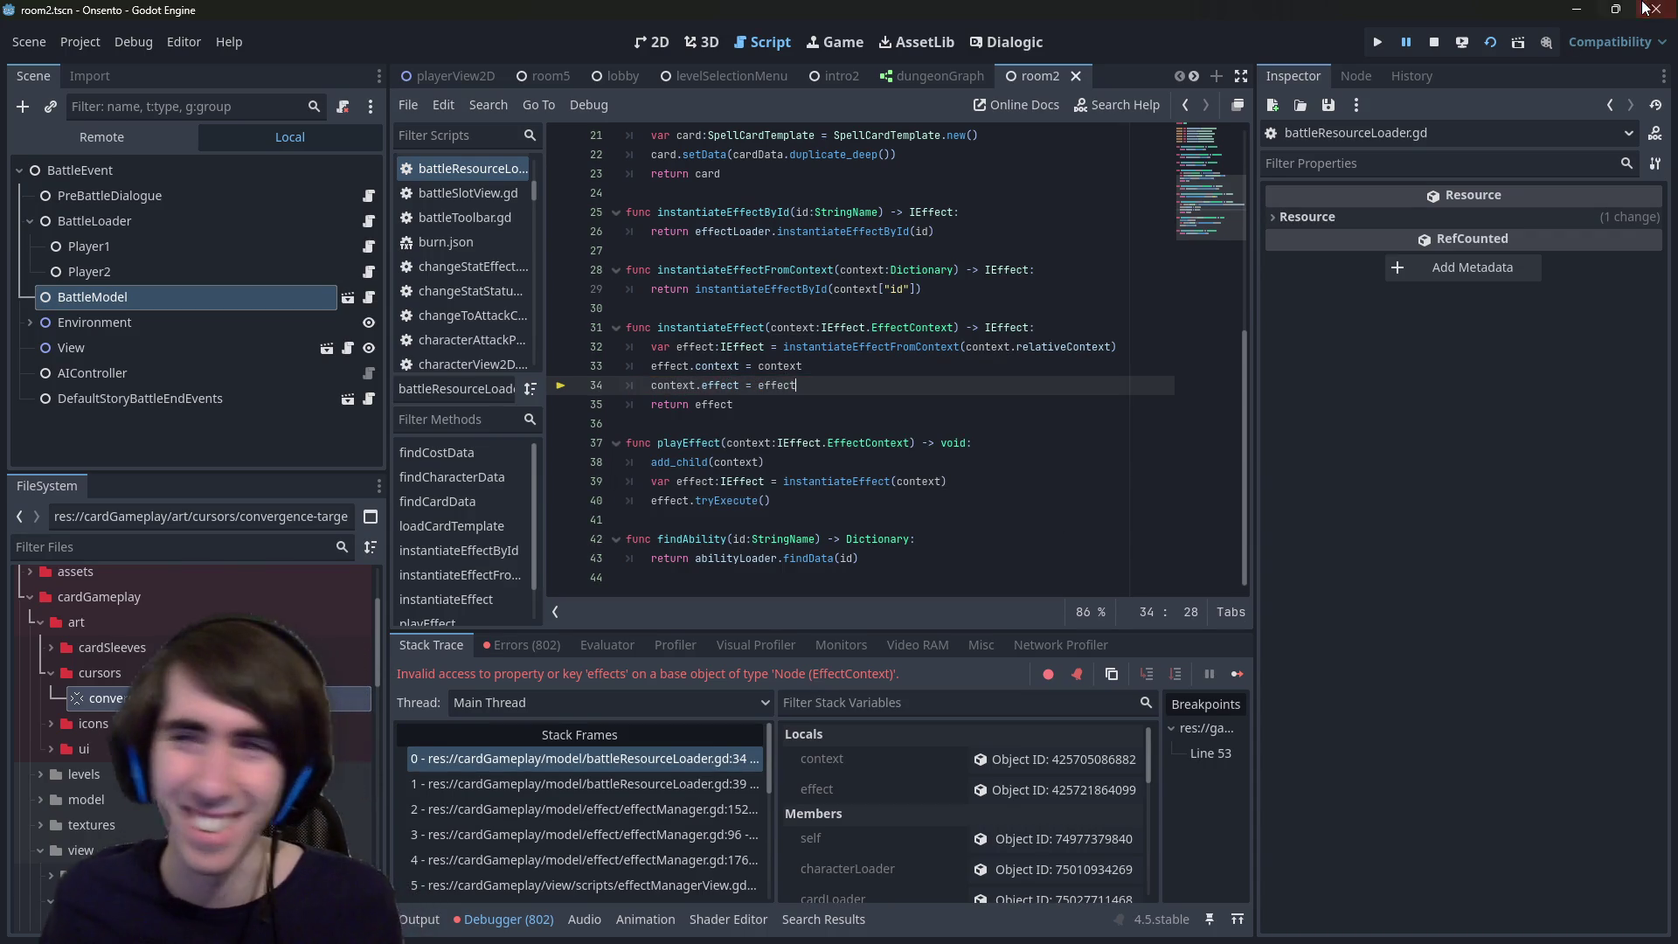
{"action": "left_click", "coordinate": [1444, 39]}
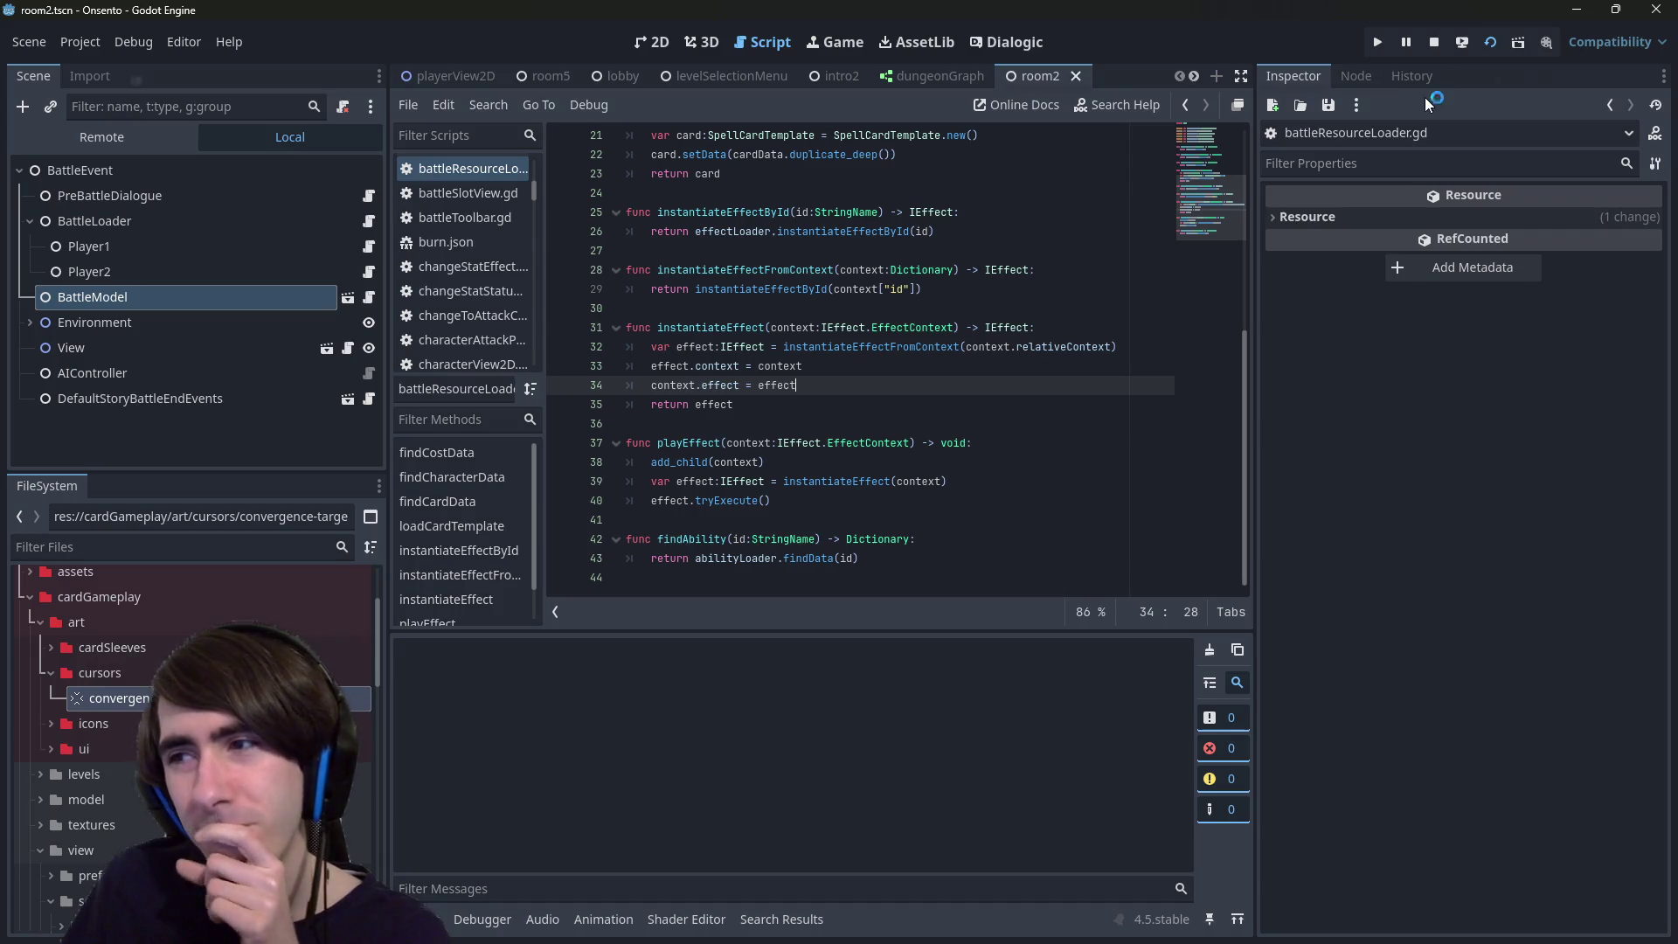
Run the game again, skip the dialogue, and drag both character cards onto the field
{"action": "key", "text": "F5"}
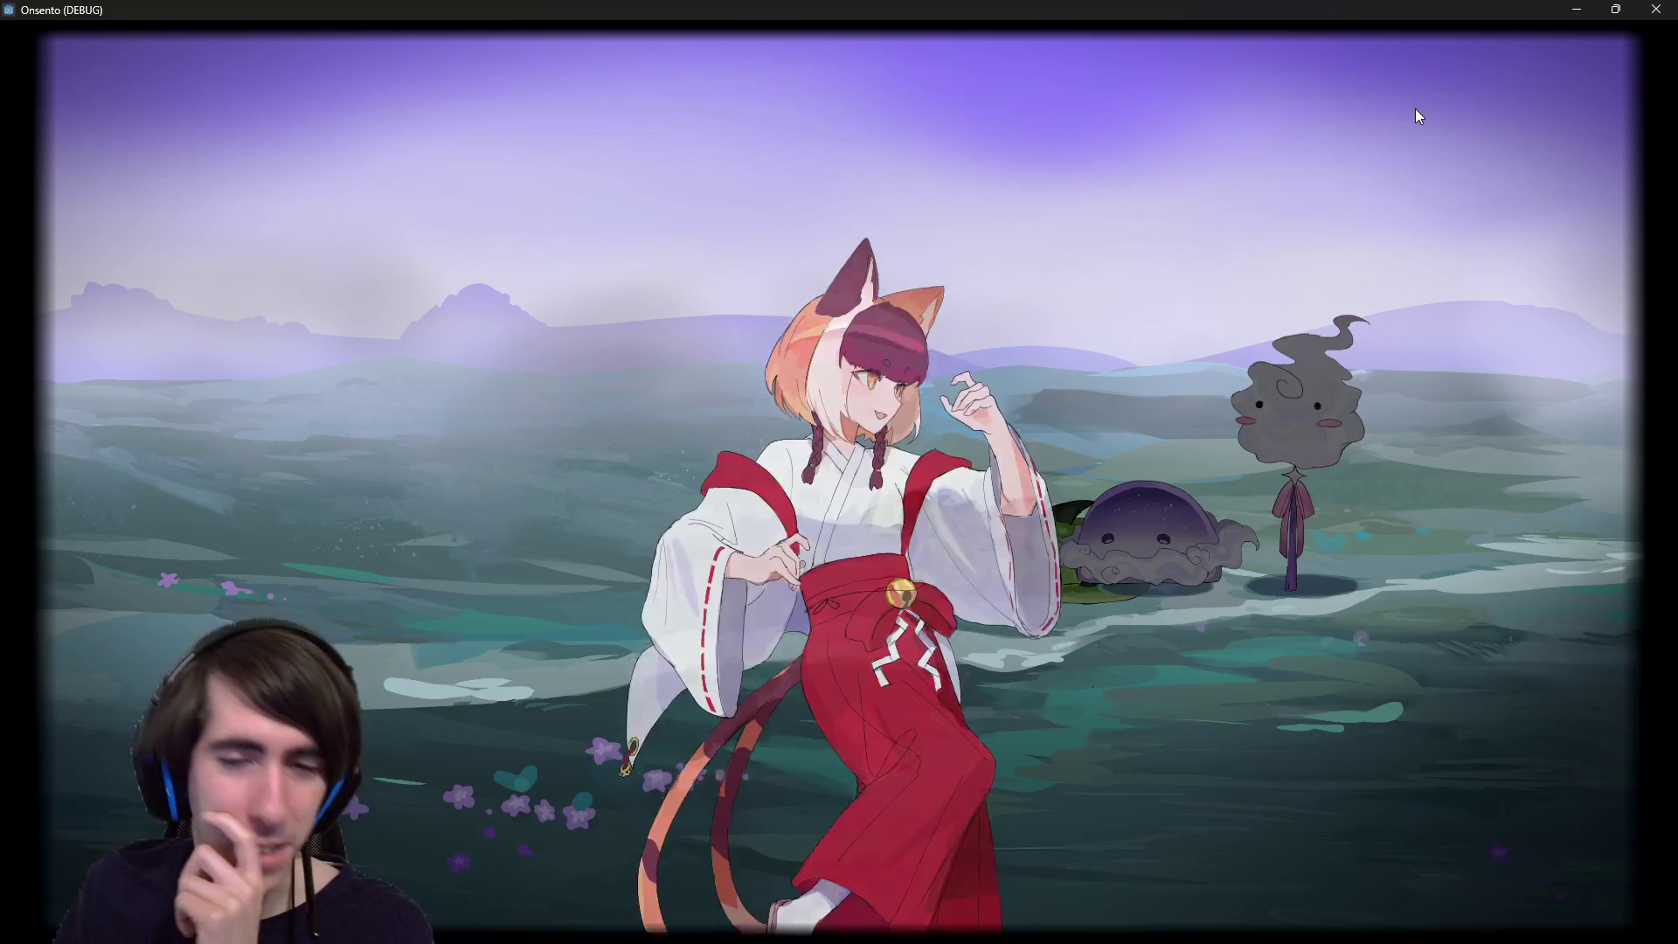
{"action": "left_click", "coordinate": [788, 361]}
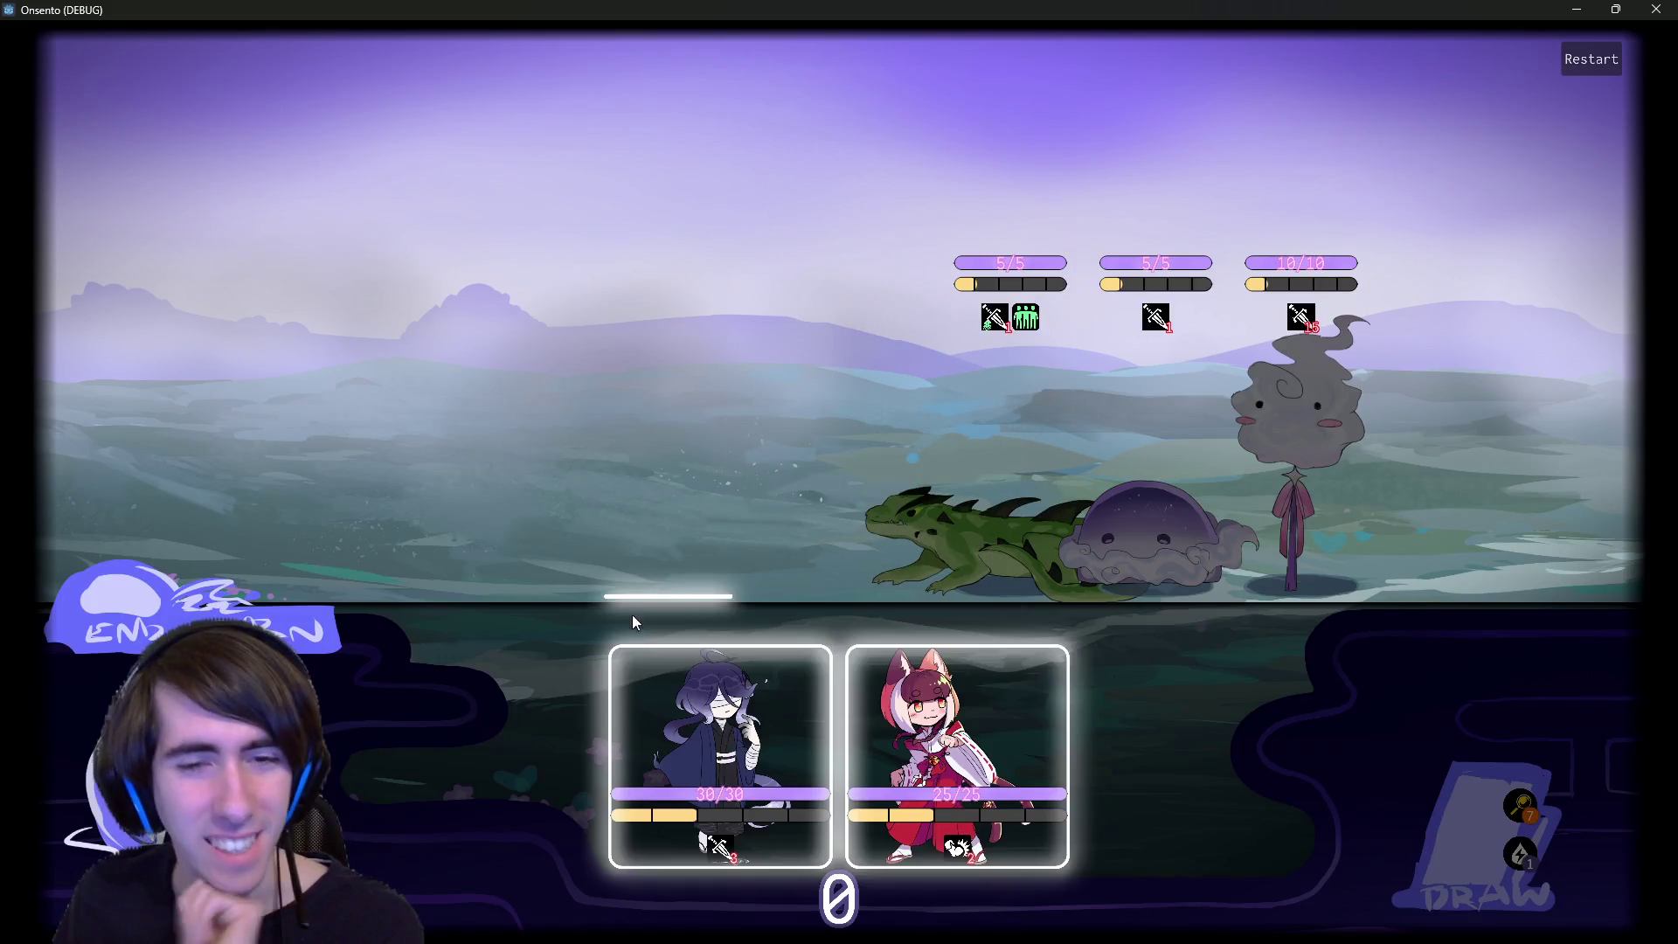
{"action": "left_click_drag", "start_coordinate": [719, 749], "coordinate": [668, 472]}
{"action": "left_click_drag", "start_coordinate": [542, 479], "coordinate": [533, 485]}
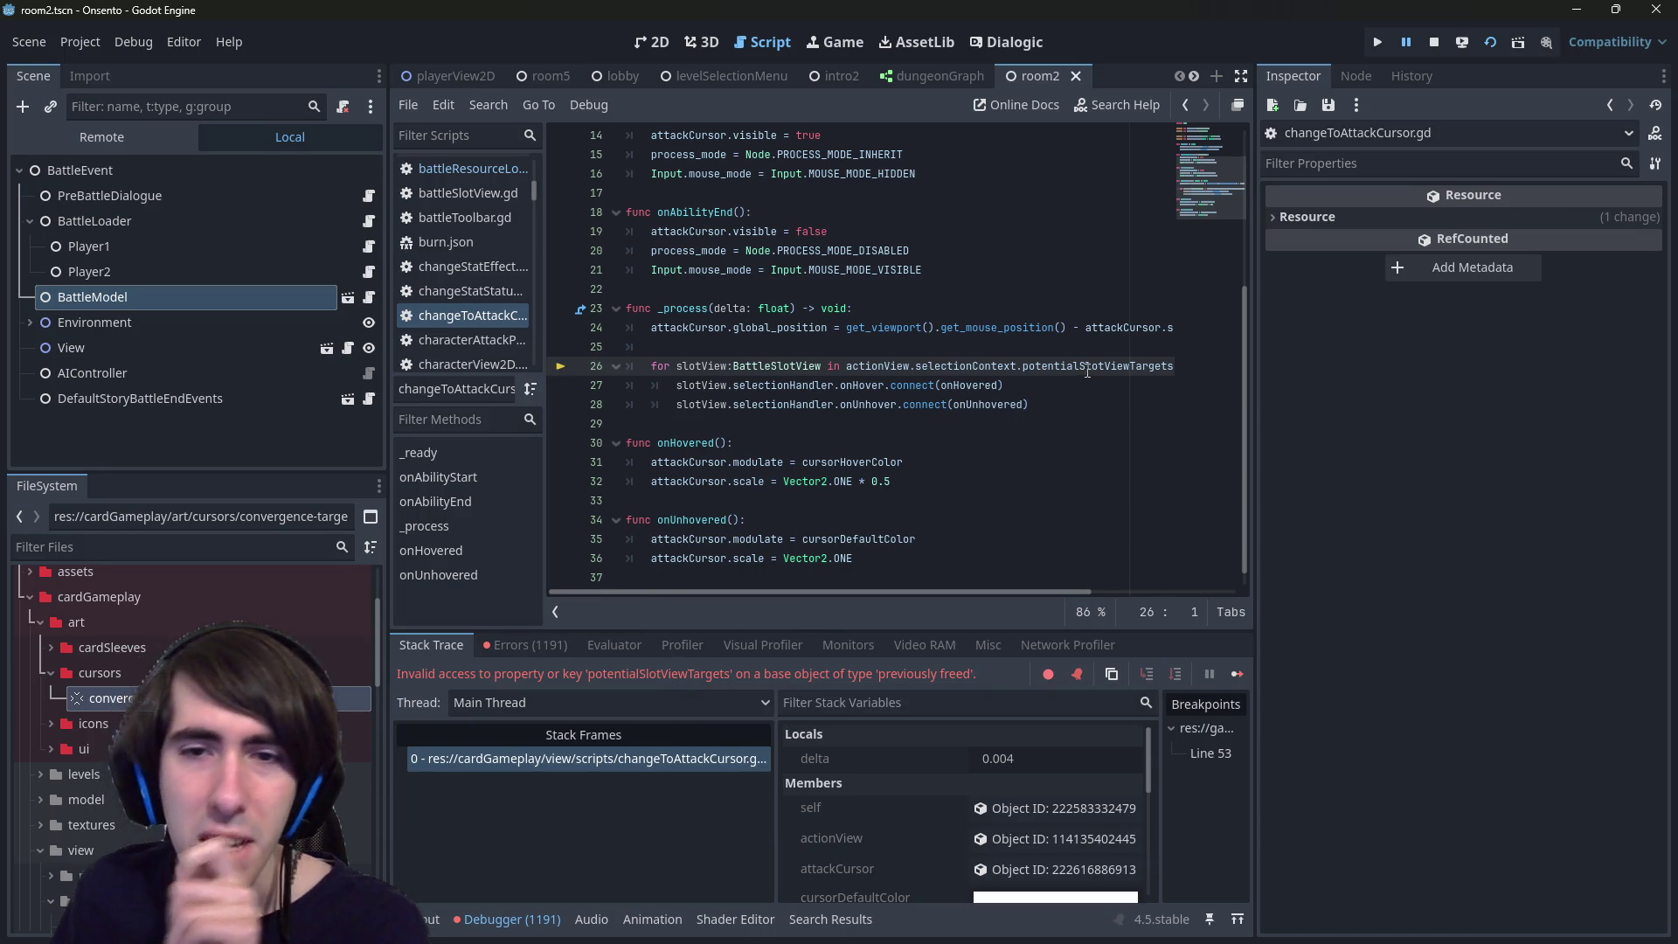
Replace selectionContext with actionView.abilityContext on line 26 of changeToAttackCursor.gd and save
{"action": "double_click", "coordinate": [878, 365]}
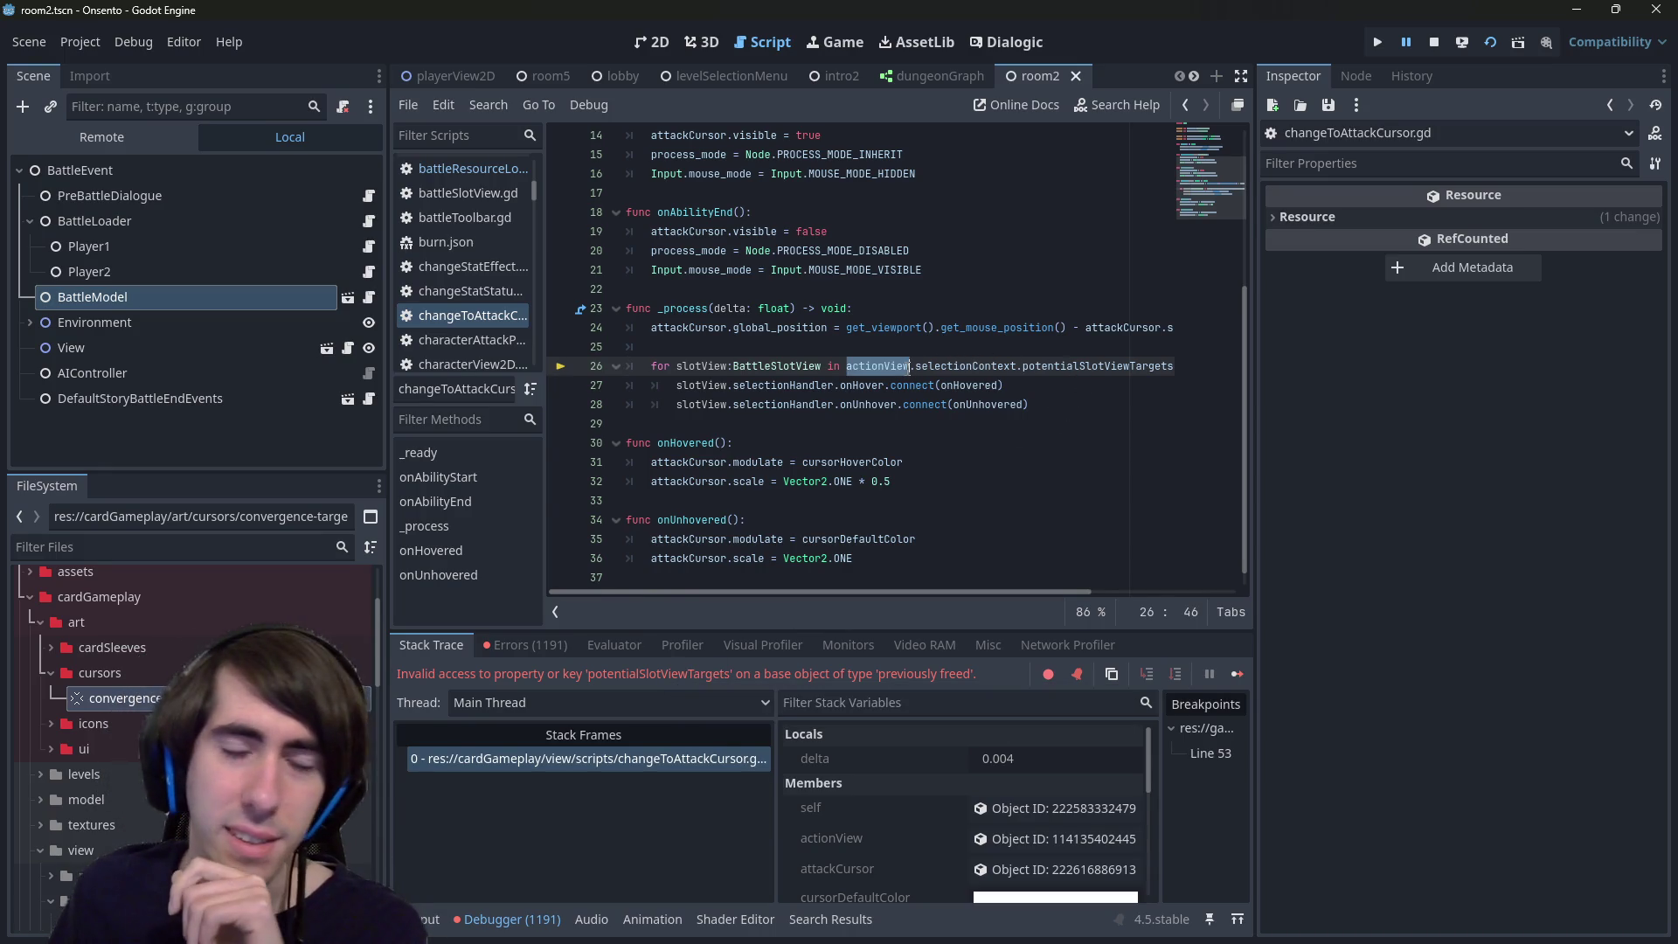
{"action": "mouse_move", "coordinate": [878, 365]}
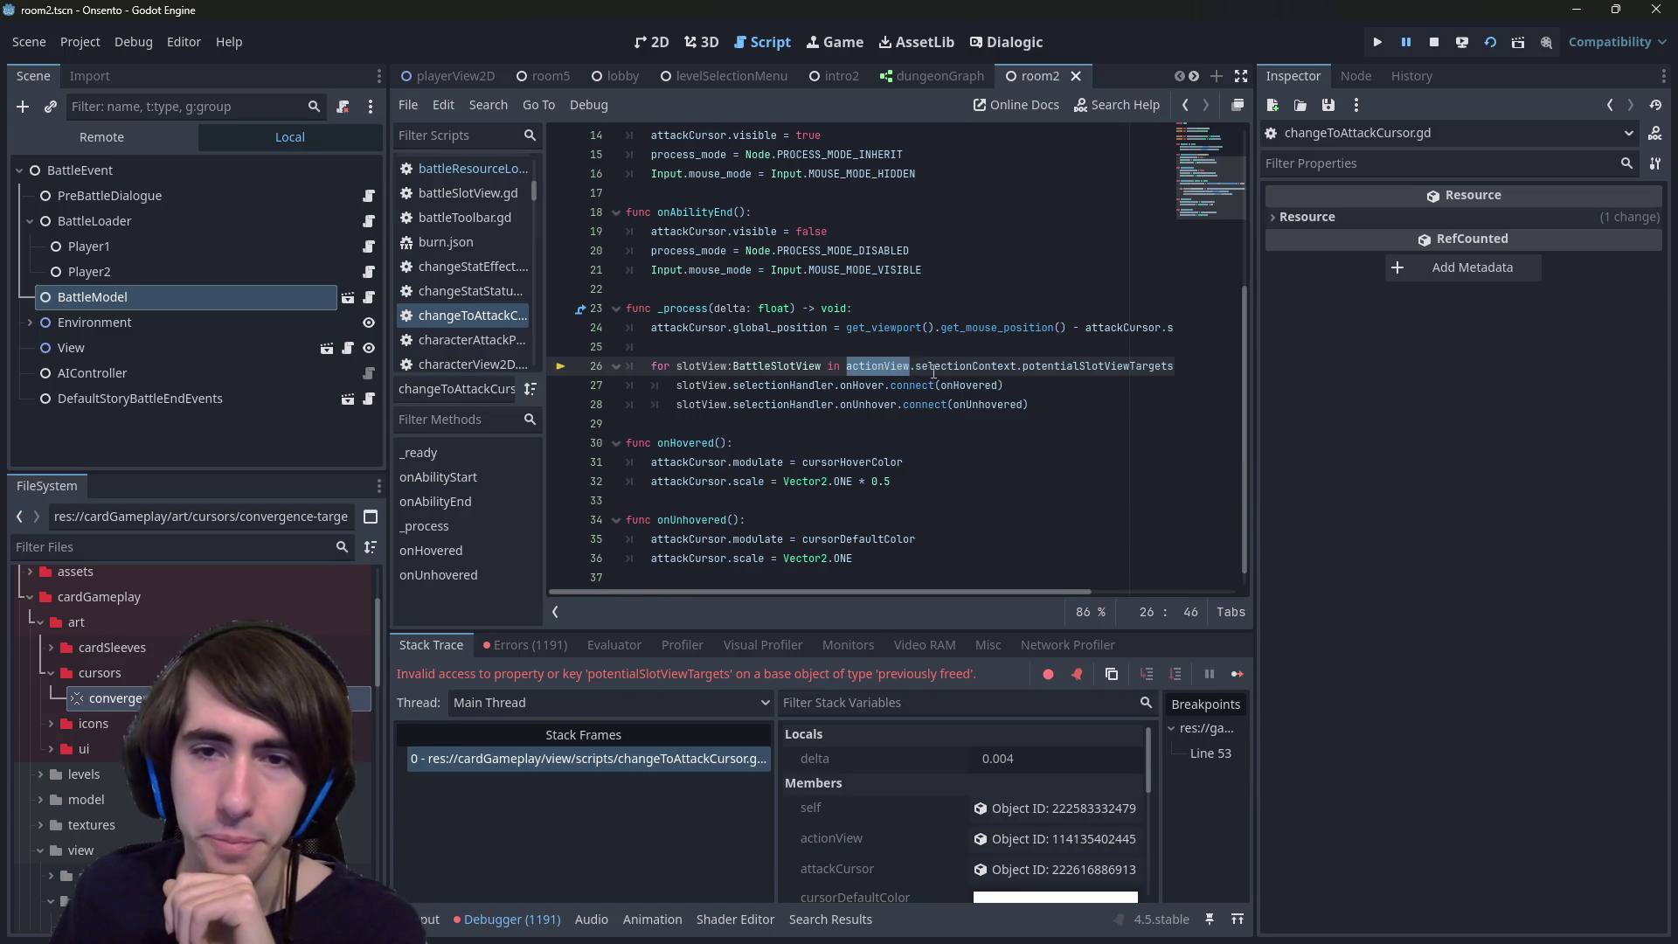
{"action": "key", "text": "Right"}
{"action": "type", "text": ".abilit"}
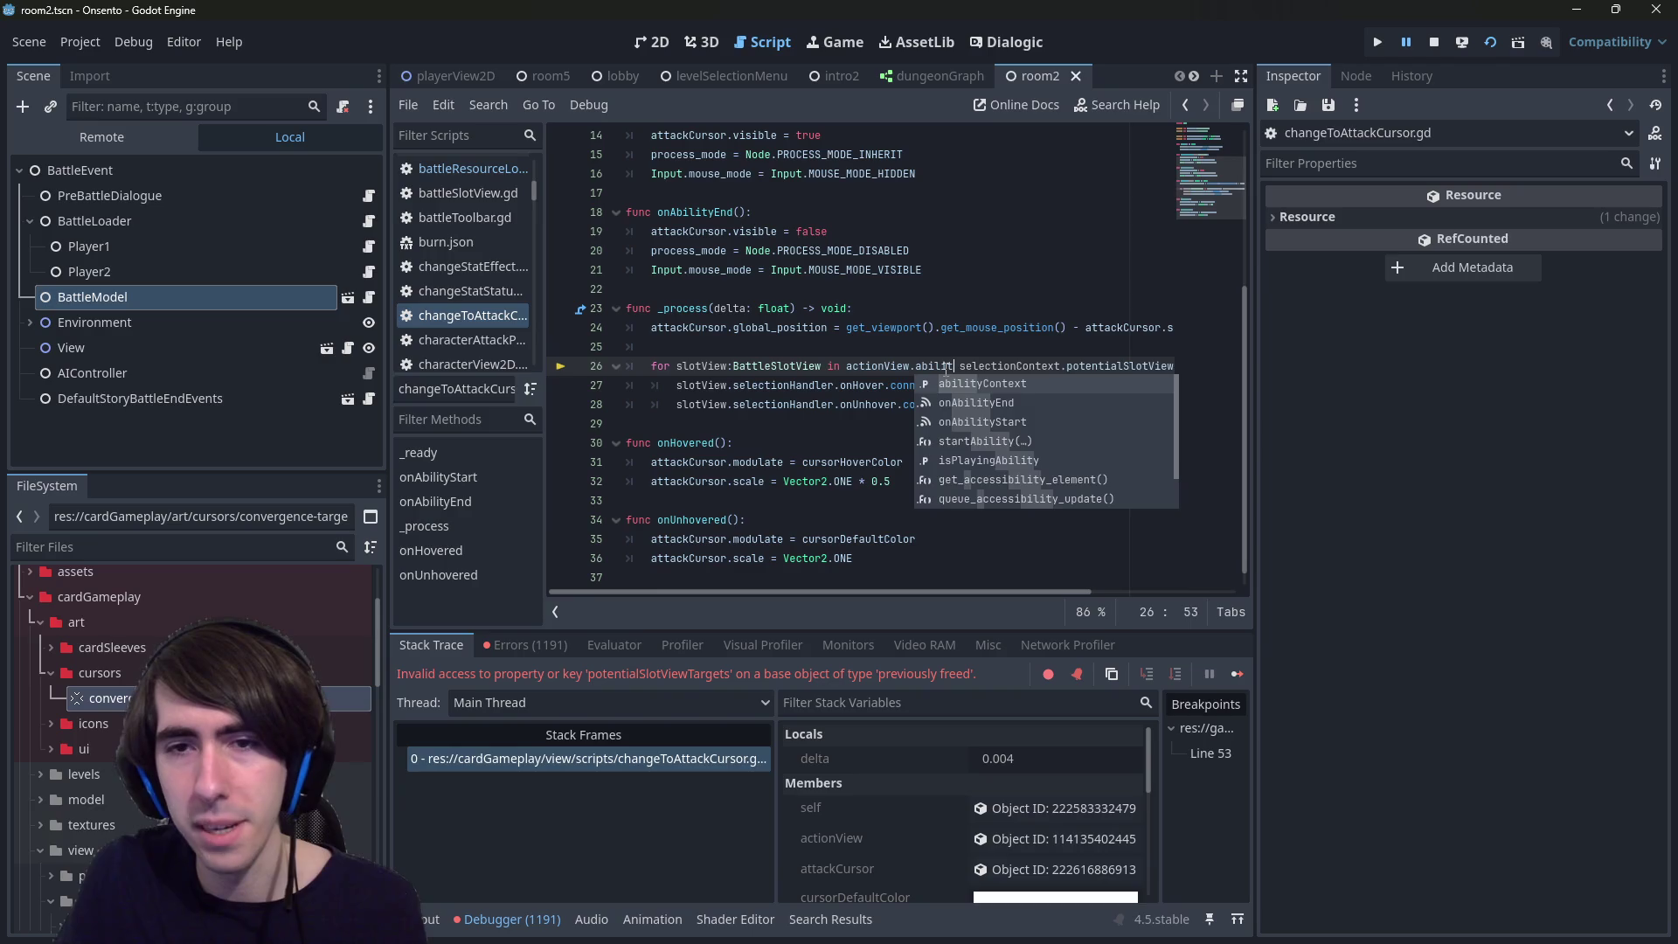
{"action": "key", "text": "Return"}
{"action": "key", "text": "ctrl+shift+Right"}
{"action": "key", "text": "Delete"}
{"action": "key", "text": "ctrl+s"}
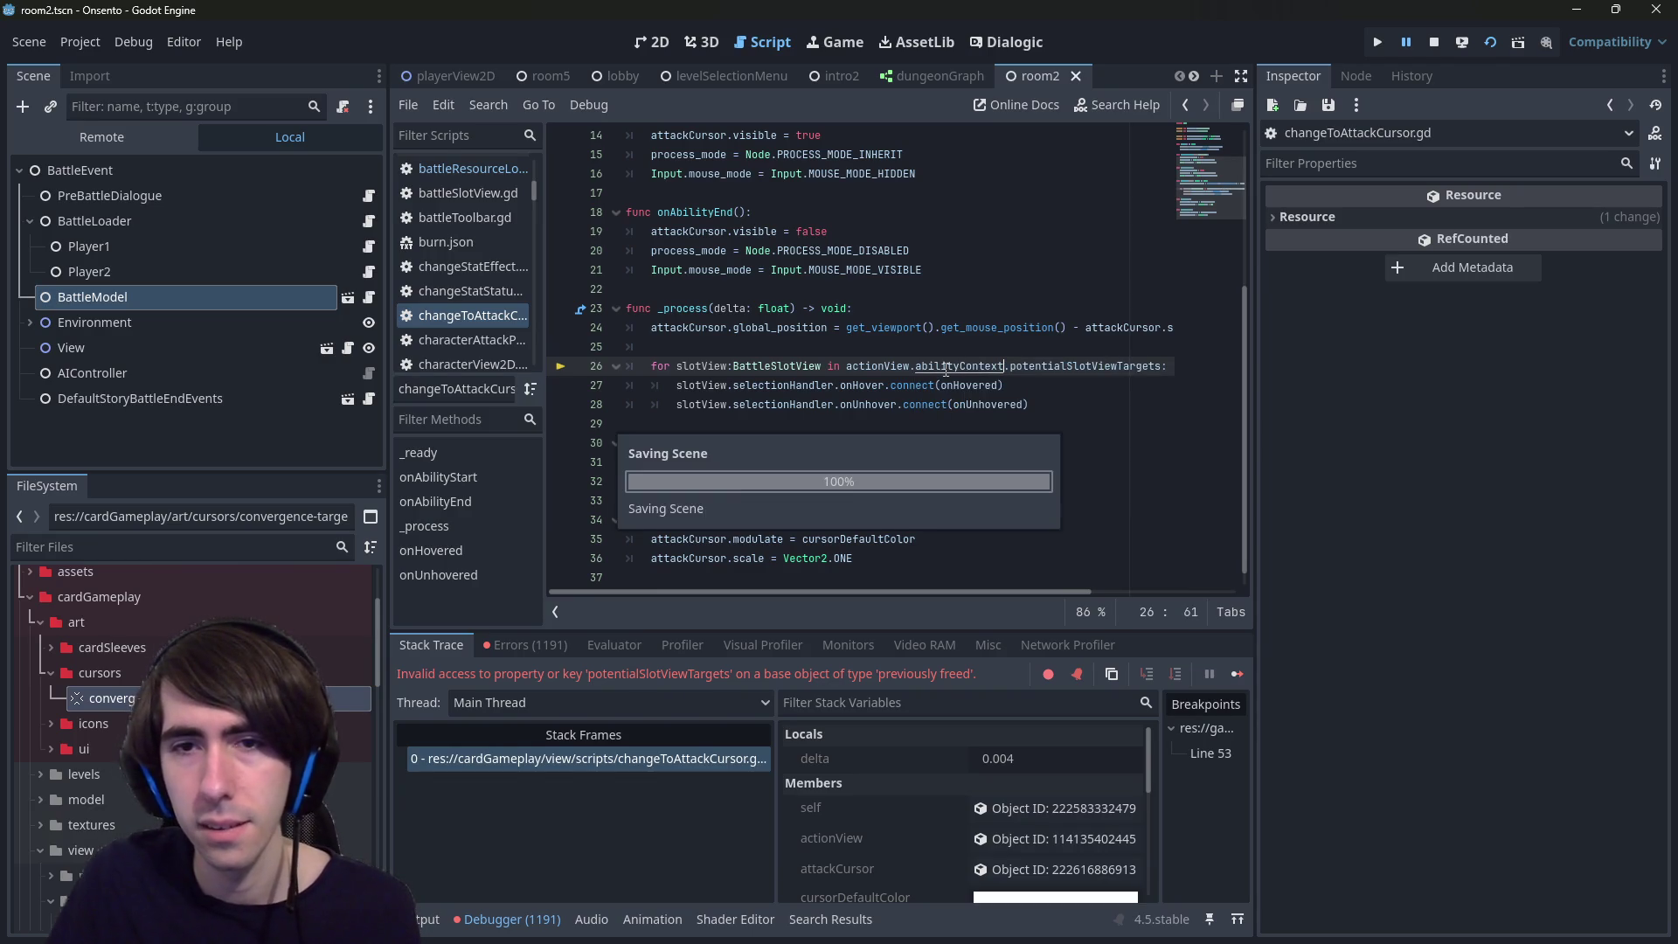
{"action": "key", "text": "ctrl+shift+Left"}
{"action": "key", "text": "ctrl+shift+Left"}
{"action": "key", "text": "ctrl+shift+Left"}
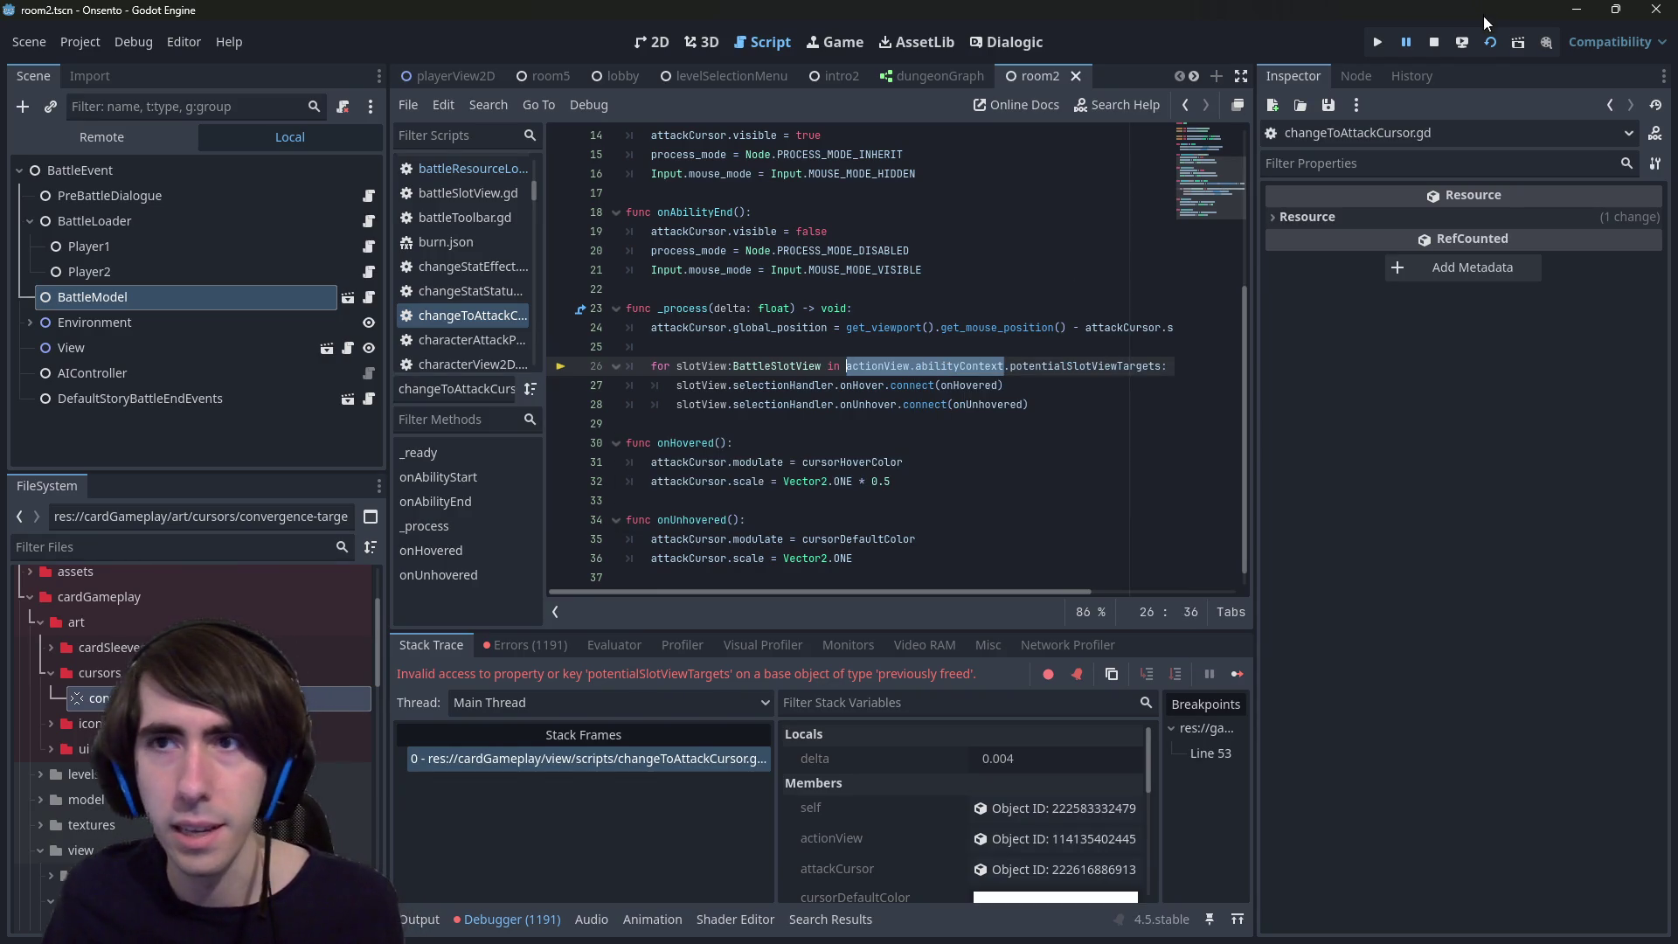
Restart the game, then jump from abilityContext to its declaration in actionPhaseView.gd
{"action": "left_click", "coordinate": [1432, 41]}
{"action": "left_click", "coordinate": [1486, 43]}
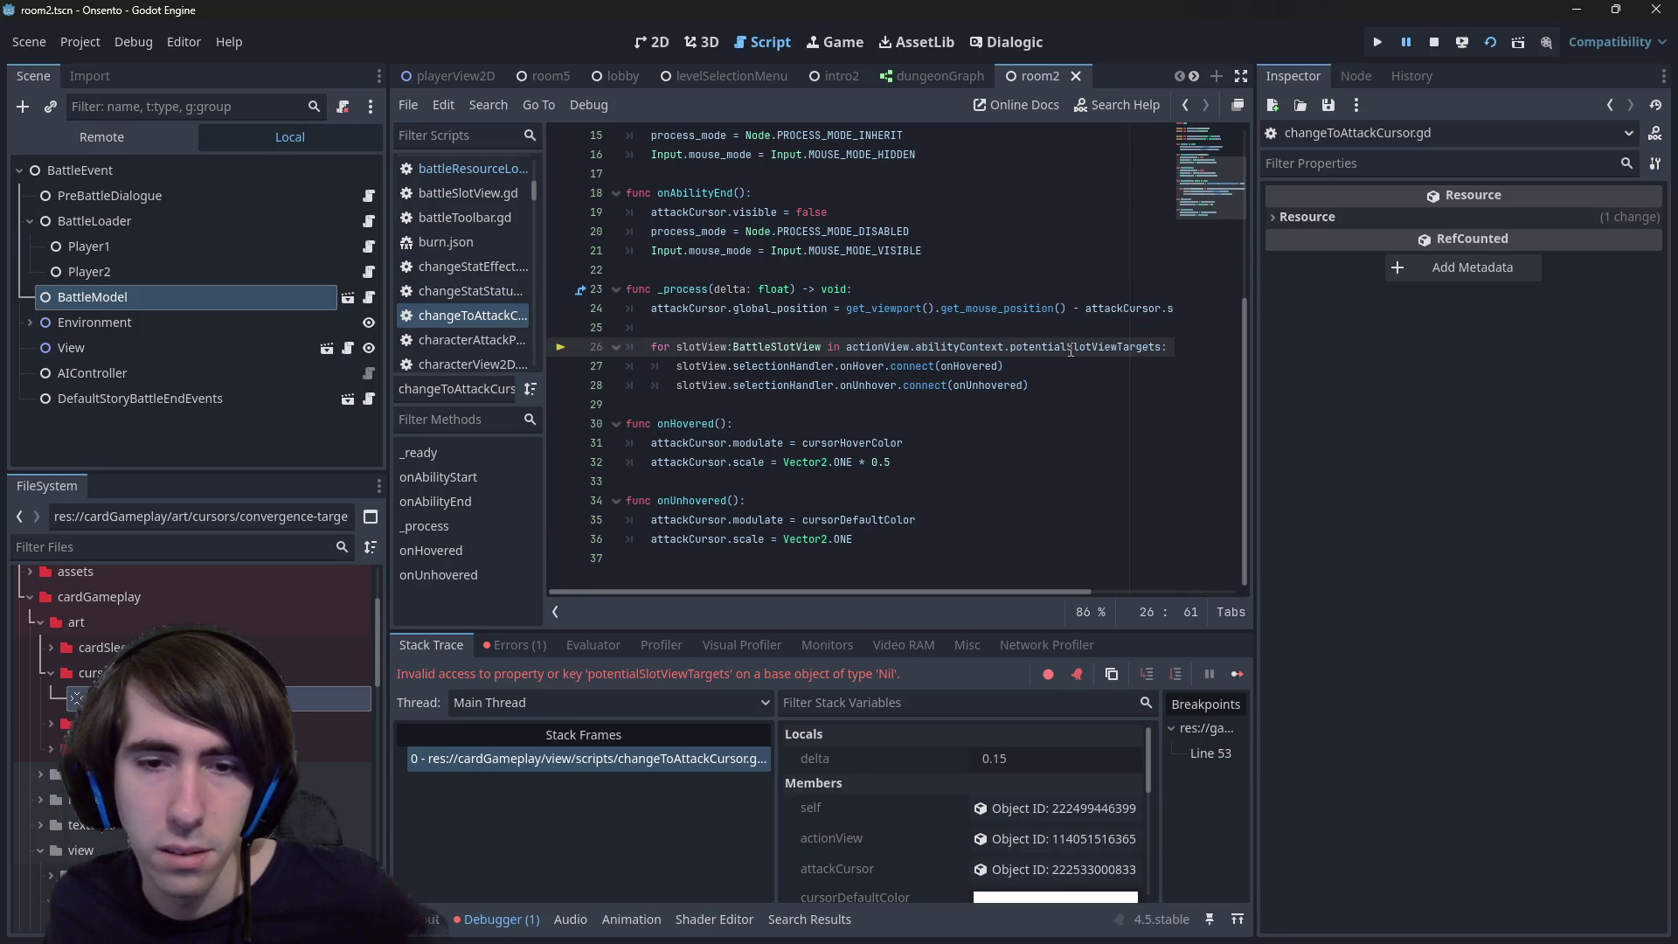
{"action": "left_click", "coordinate": [955, 347]}
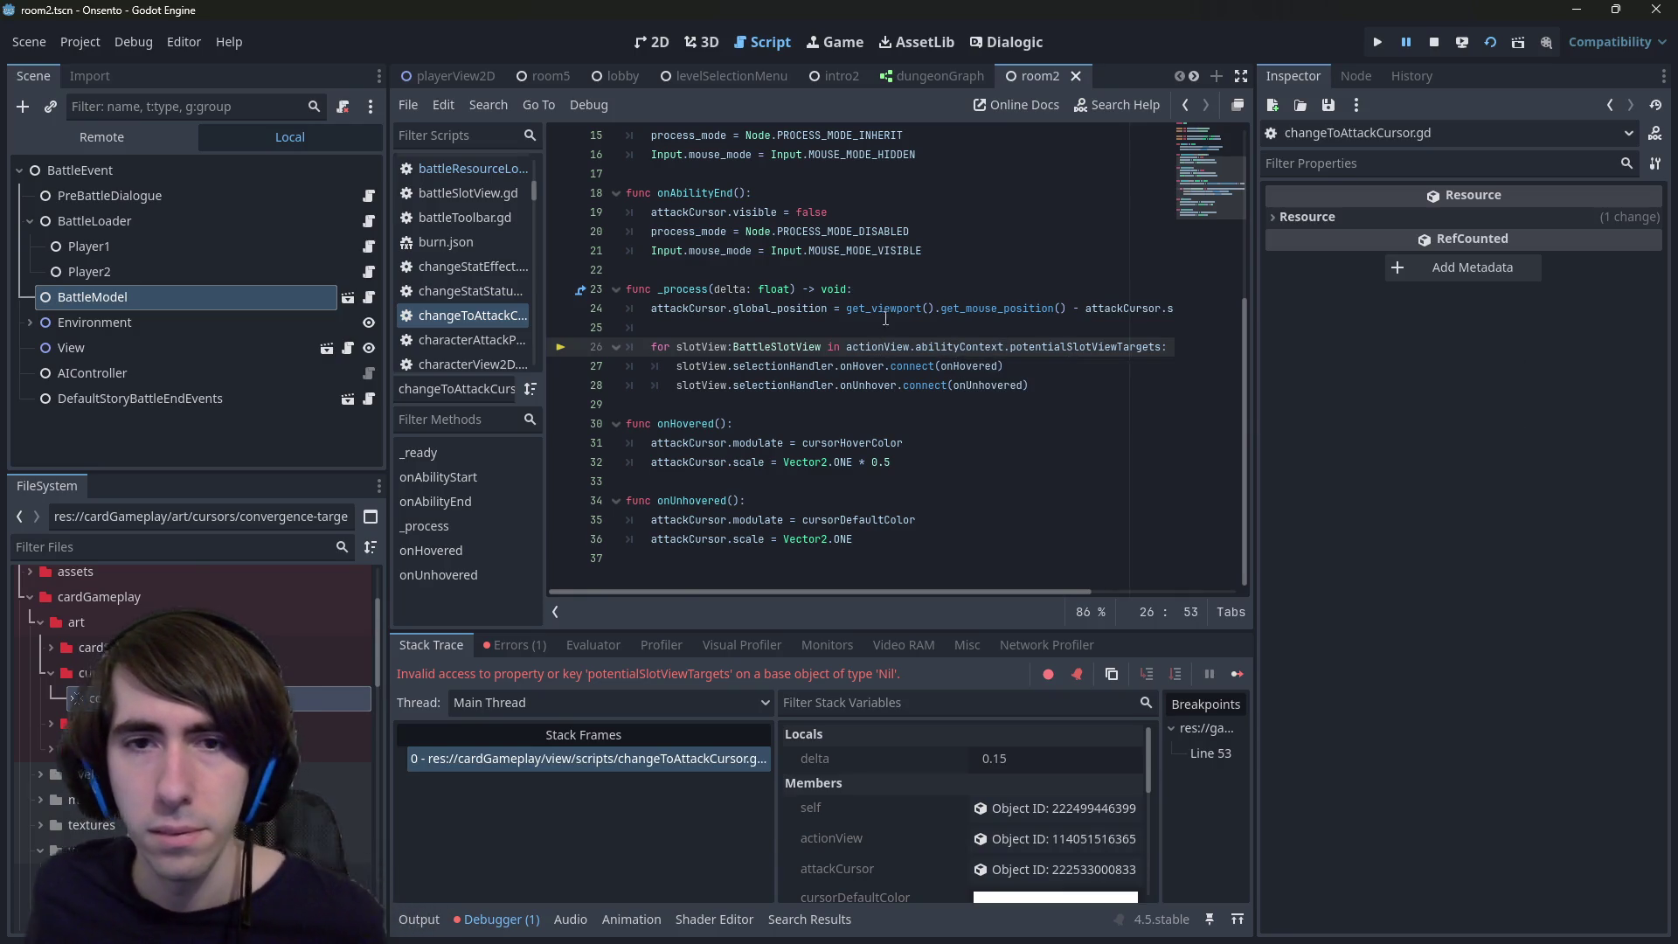
{"action": "left_click", "coordinate": [971, 348], "text": "ctrl"}
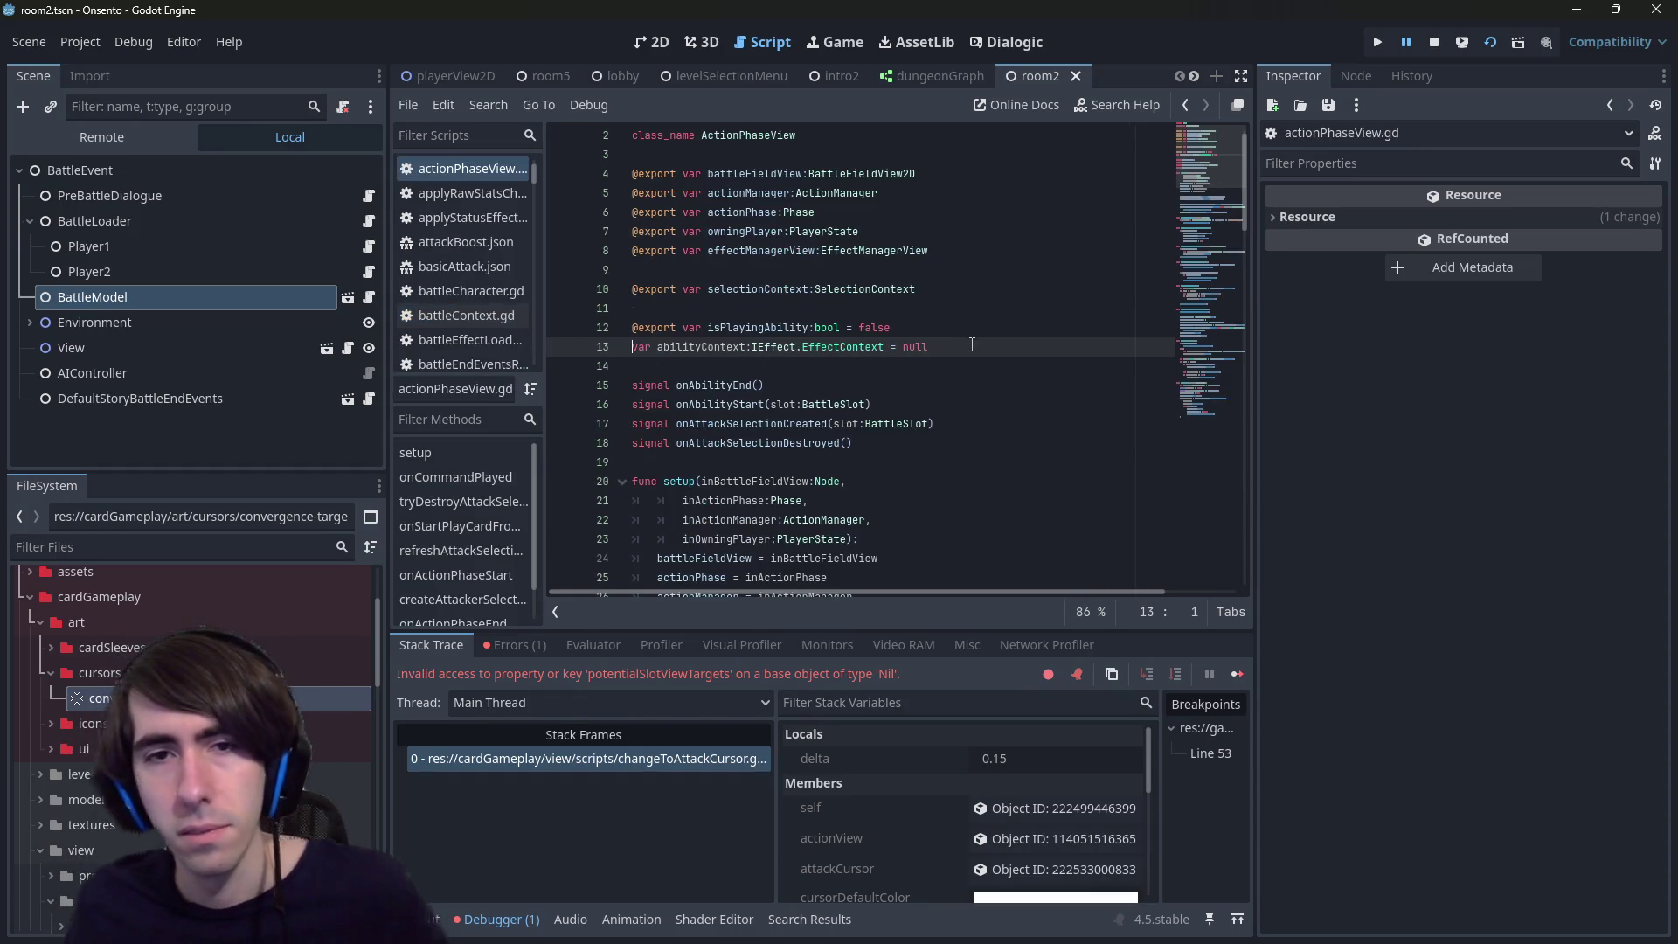
Search for abilityContext usages and select the onAbilityStart.emit(slot) statement on line 105
{"action": "double_click", "coordinate": [686, 347]}
{"action": "key", "text": "ctrl+f"}
{"action": "key", "text": "Return"}
{"action": "key", "text": "Return"}
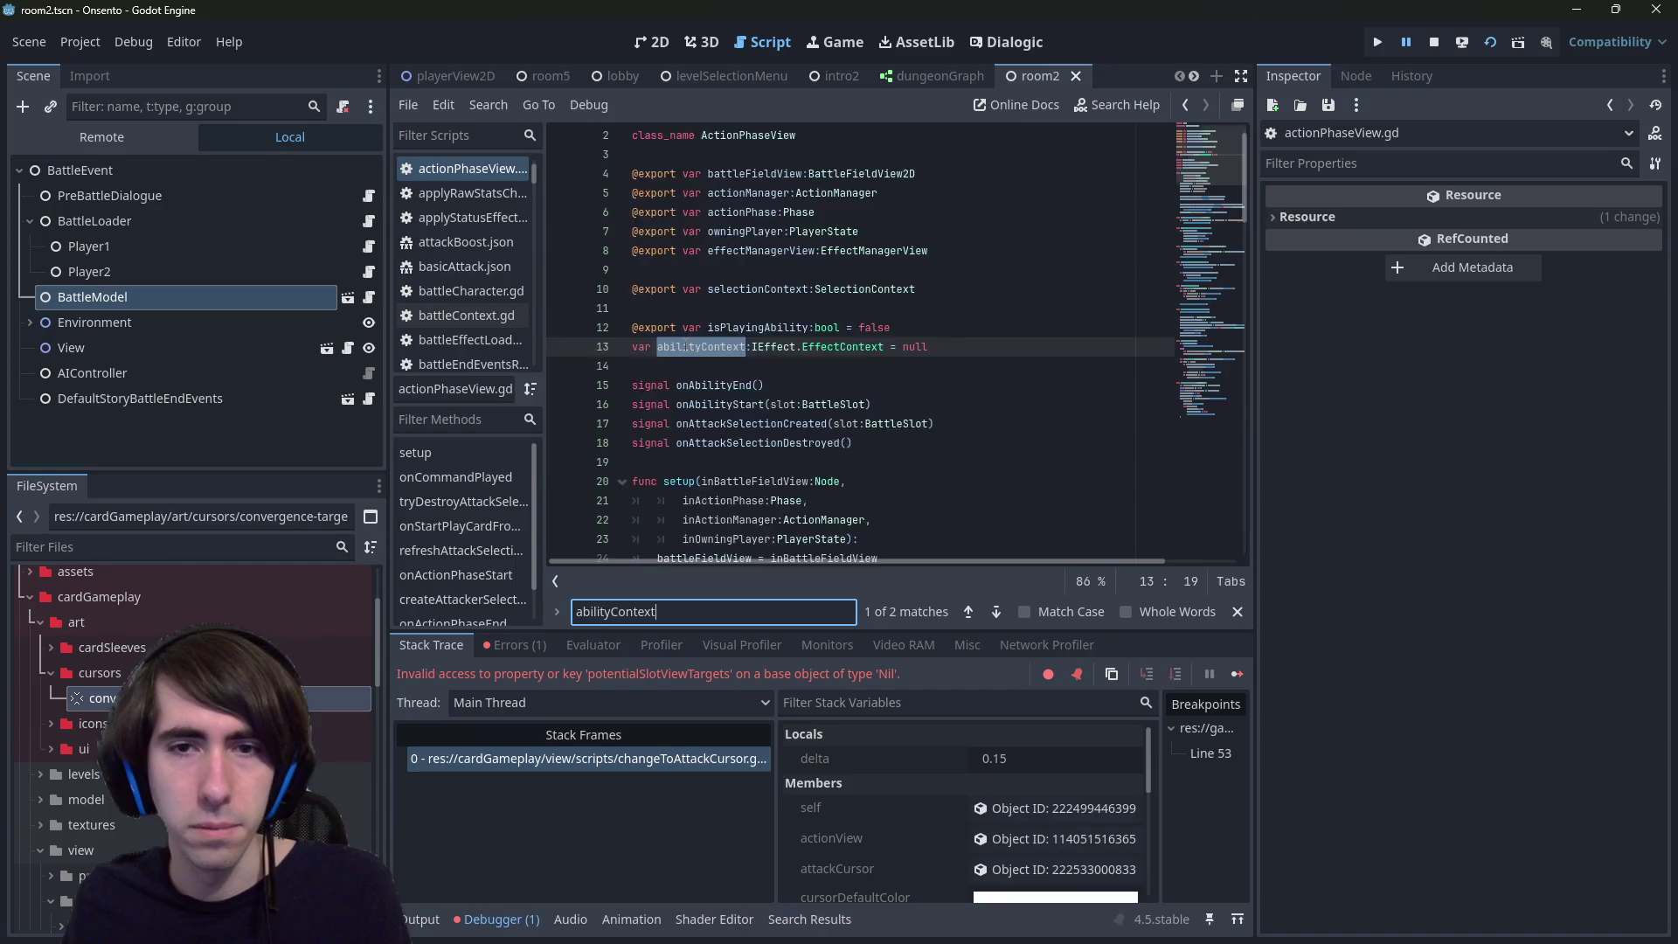
{"action": "key", "text": "Return"}
{"action": "double_click", "coordinate": [730, 346]}
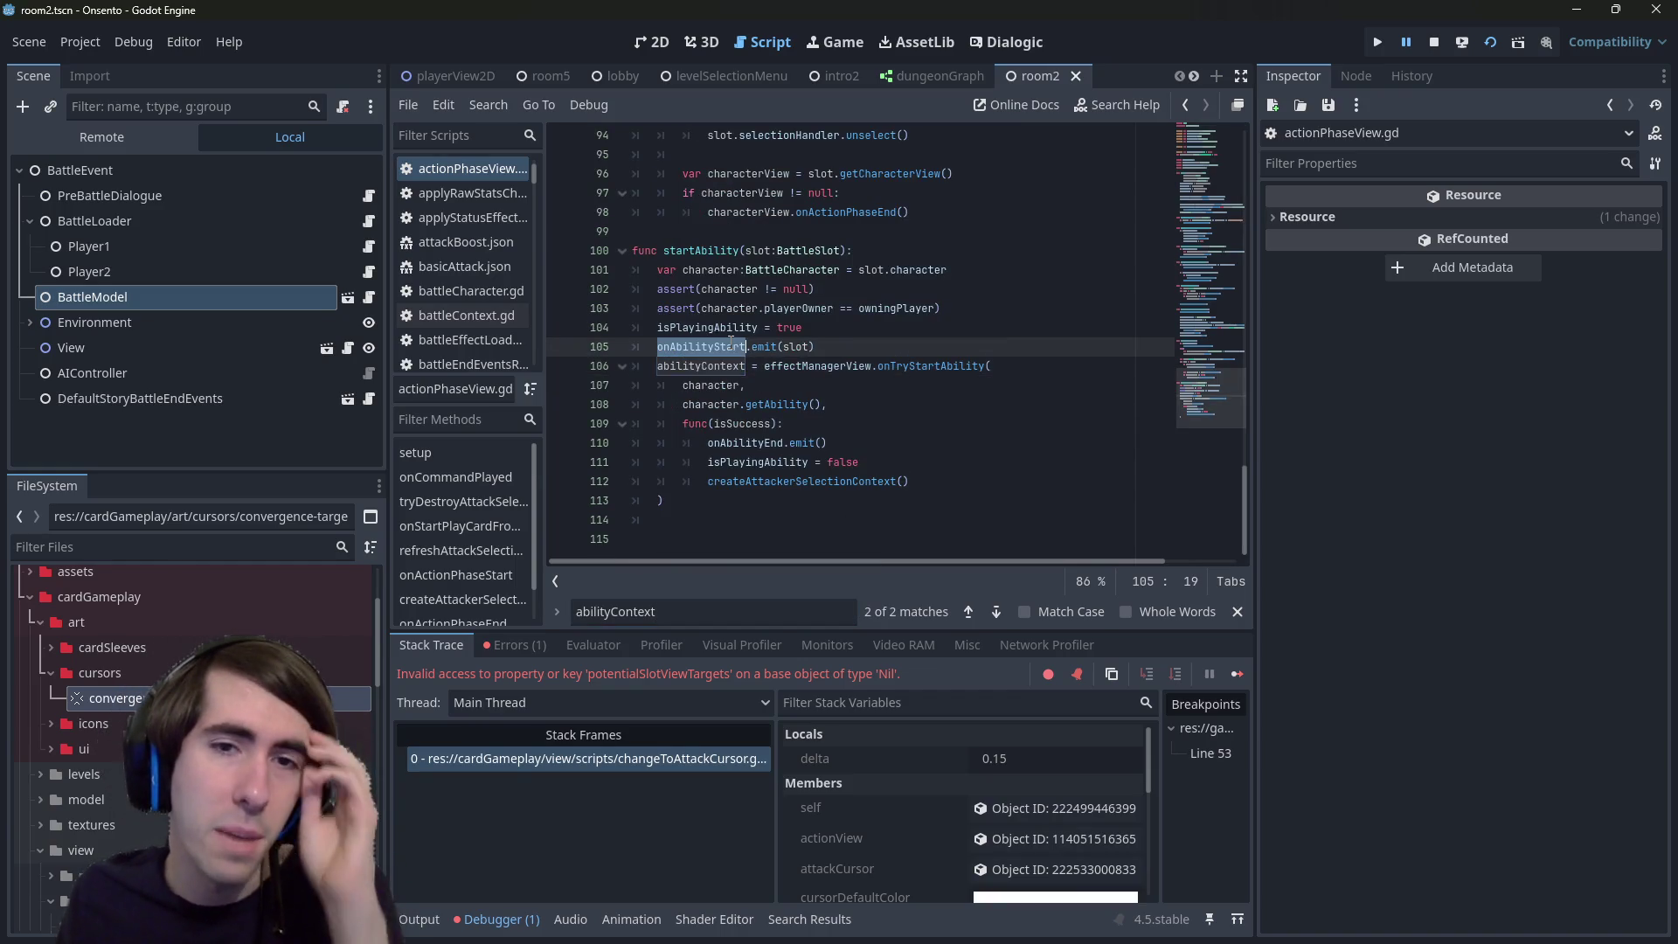
{"action": "left_click_drag", "start_coordinate": [815, 346], "coordinate": [659, 347]}
Move onAbilityStart.emit(slot) below the onTryStartAbility call and save the script
{"action": "mouse_move", "coordinate": [659, 347]}
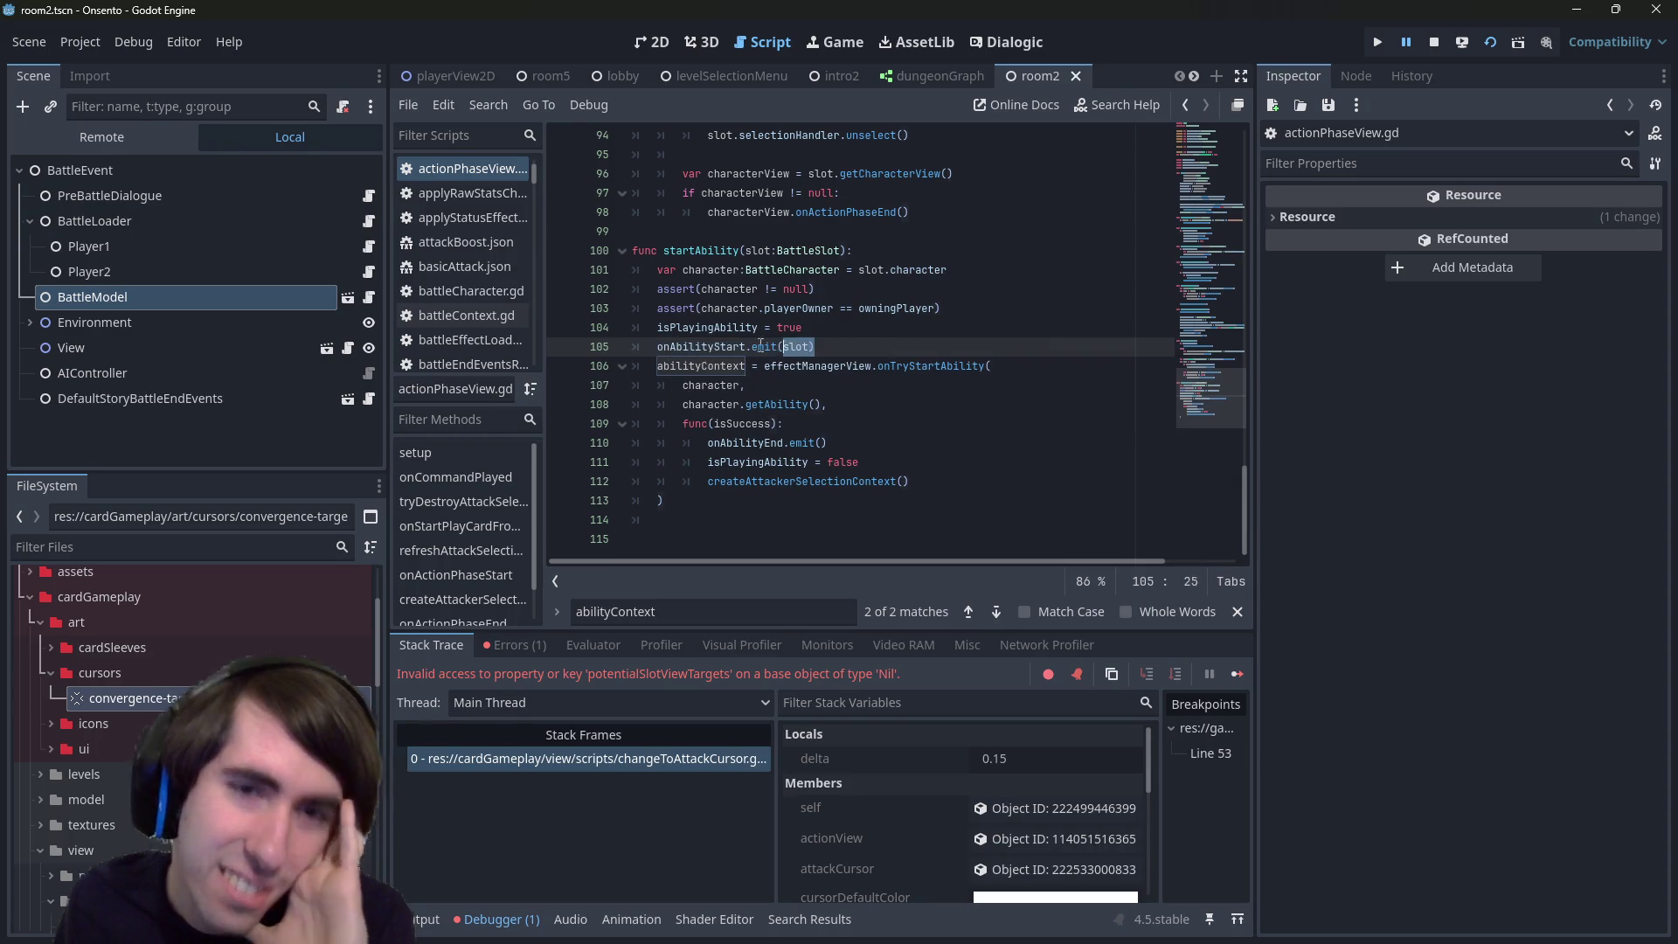
{"action": "key", "text": "ctrl+c"}
{"action": "left_click", "coordinate": [704, 520]}
{"action": "key", "text": "ctrl+v"}
{"action": "left_click", "coordinate": [837, 347]}
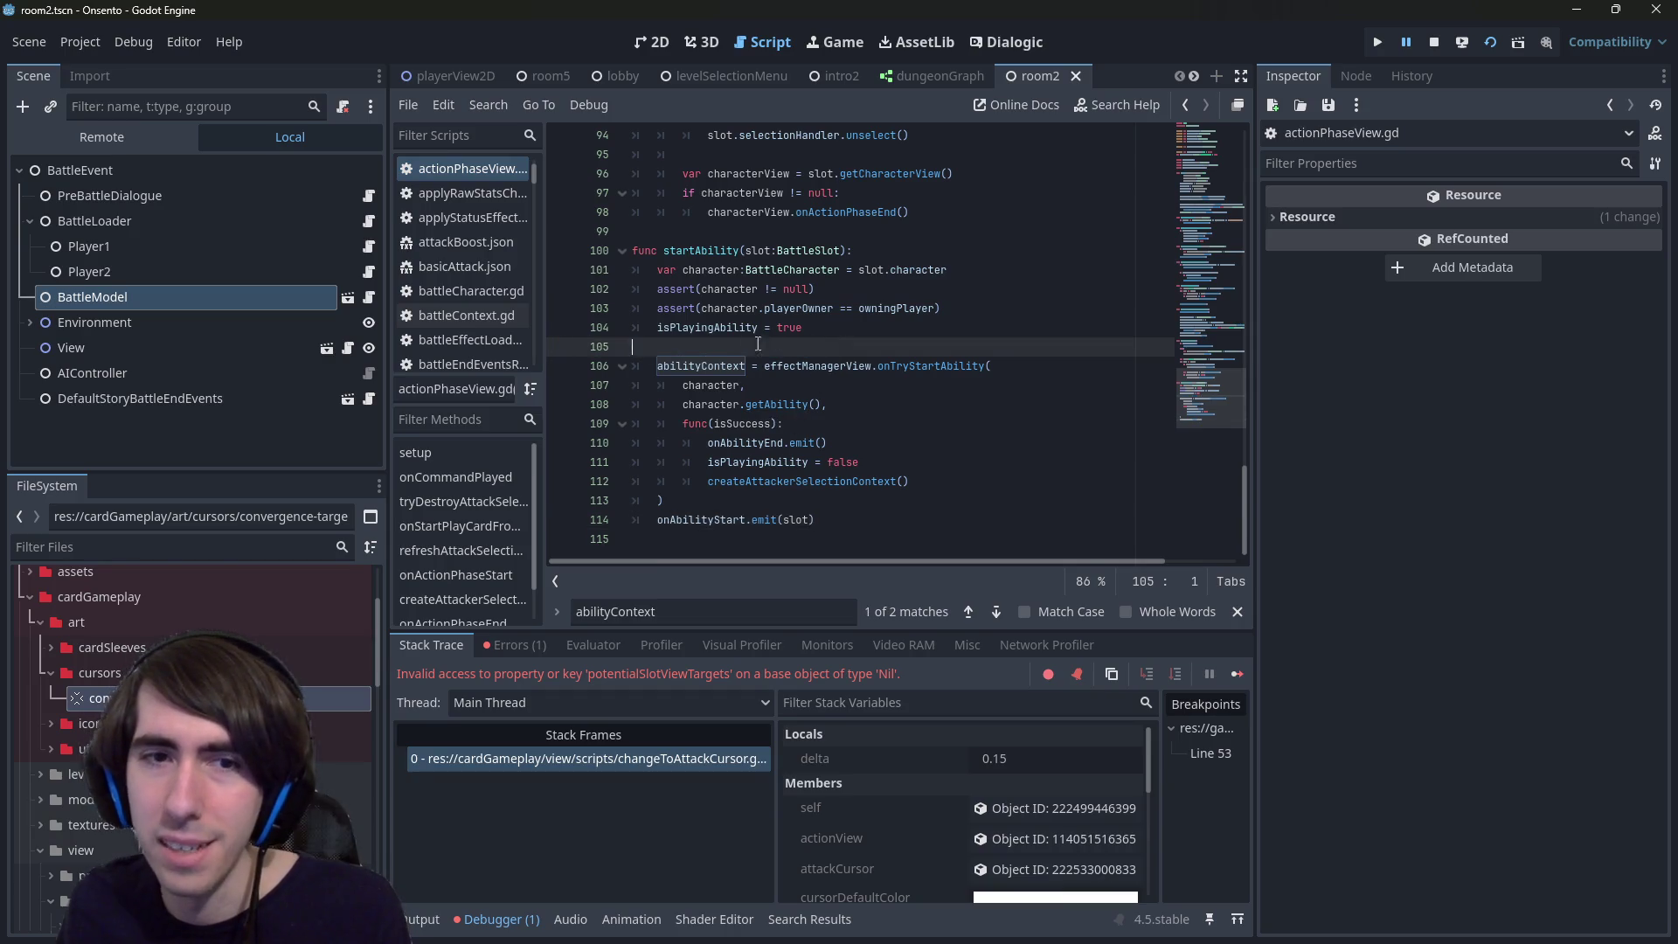
{"action": "key", "text": "ctrl+shift+k"}
{"action": "key", "text": "ctrl+s"}
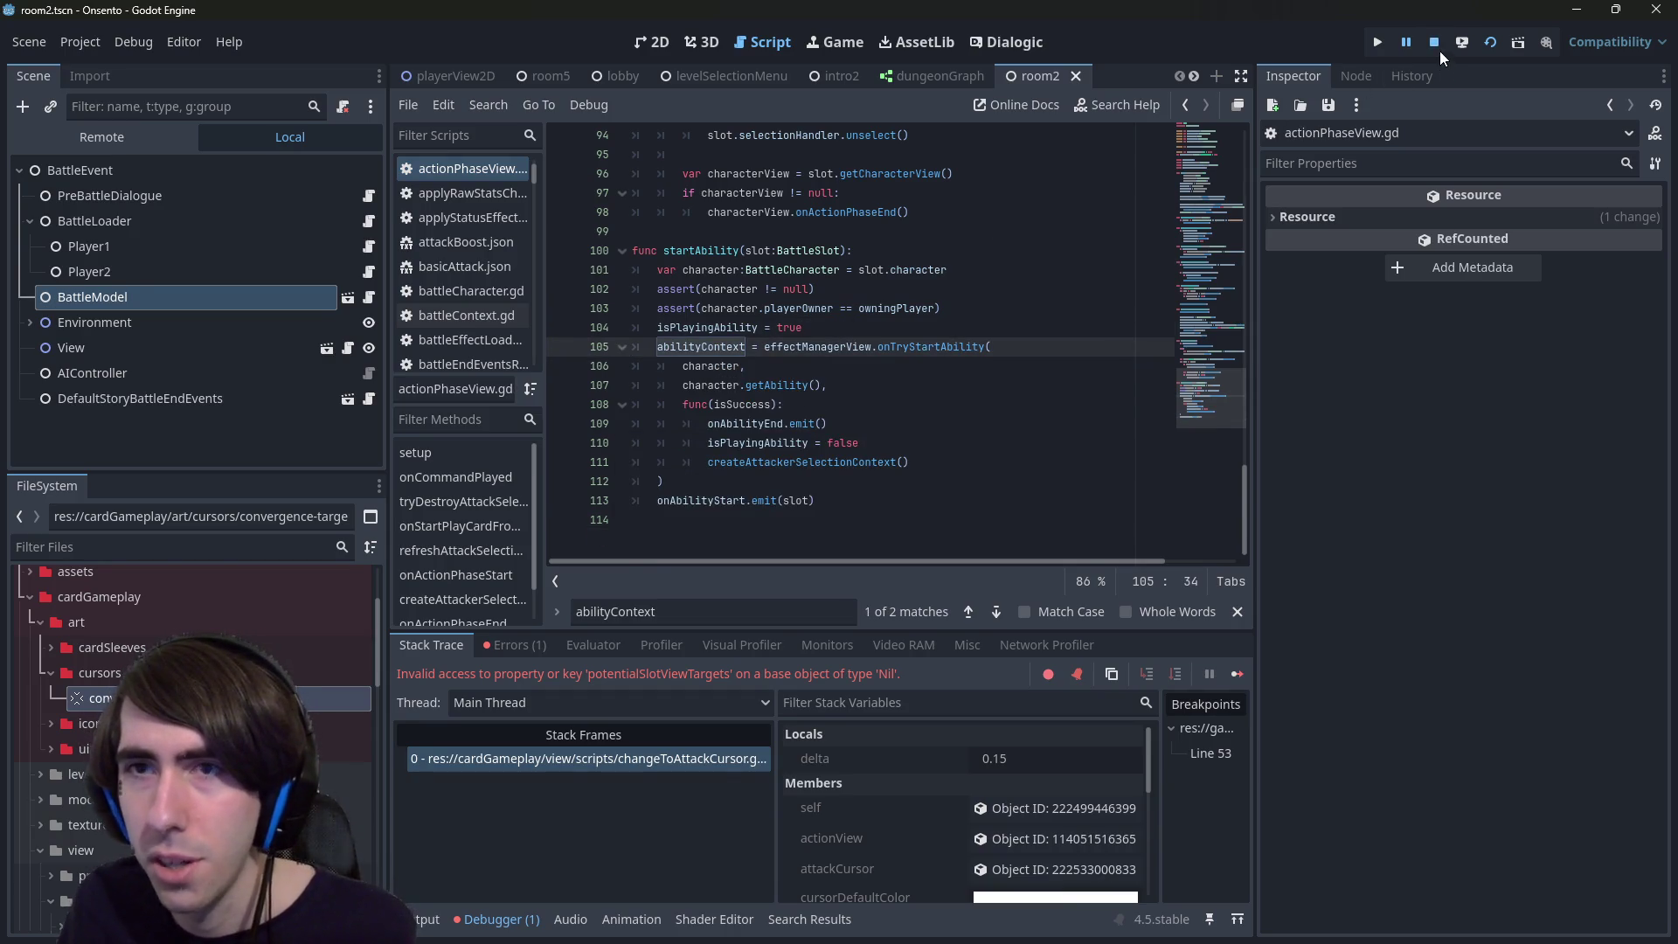
Restart the game and inspect the still-Nil actionView.abilityContext on the failing loop line
{"action": "left_click", "coordinate": [1436, 45]}
{"action": "left_click_drag", "start_coordinate": [785, 328], "coordinate": [845, 445]}
{"action": "left_click", "coordinate": [1489, 44]}
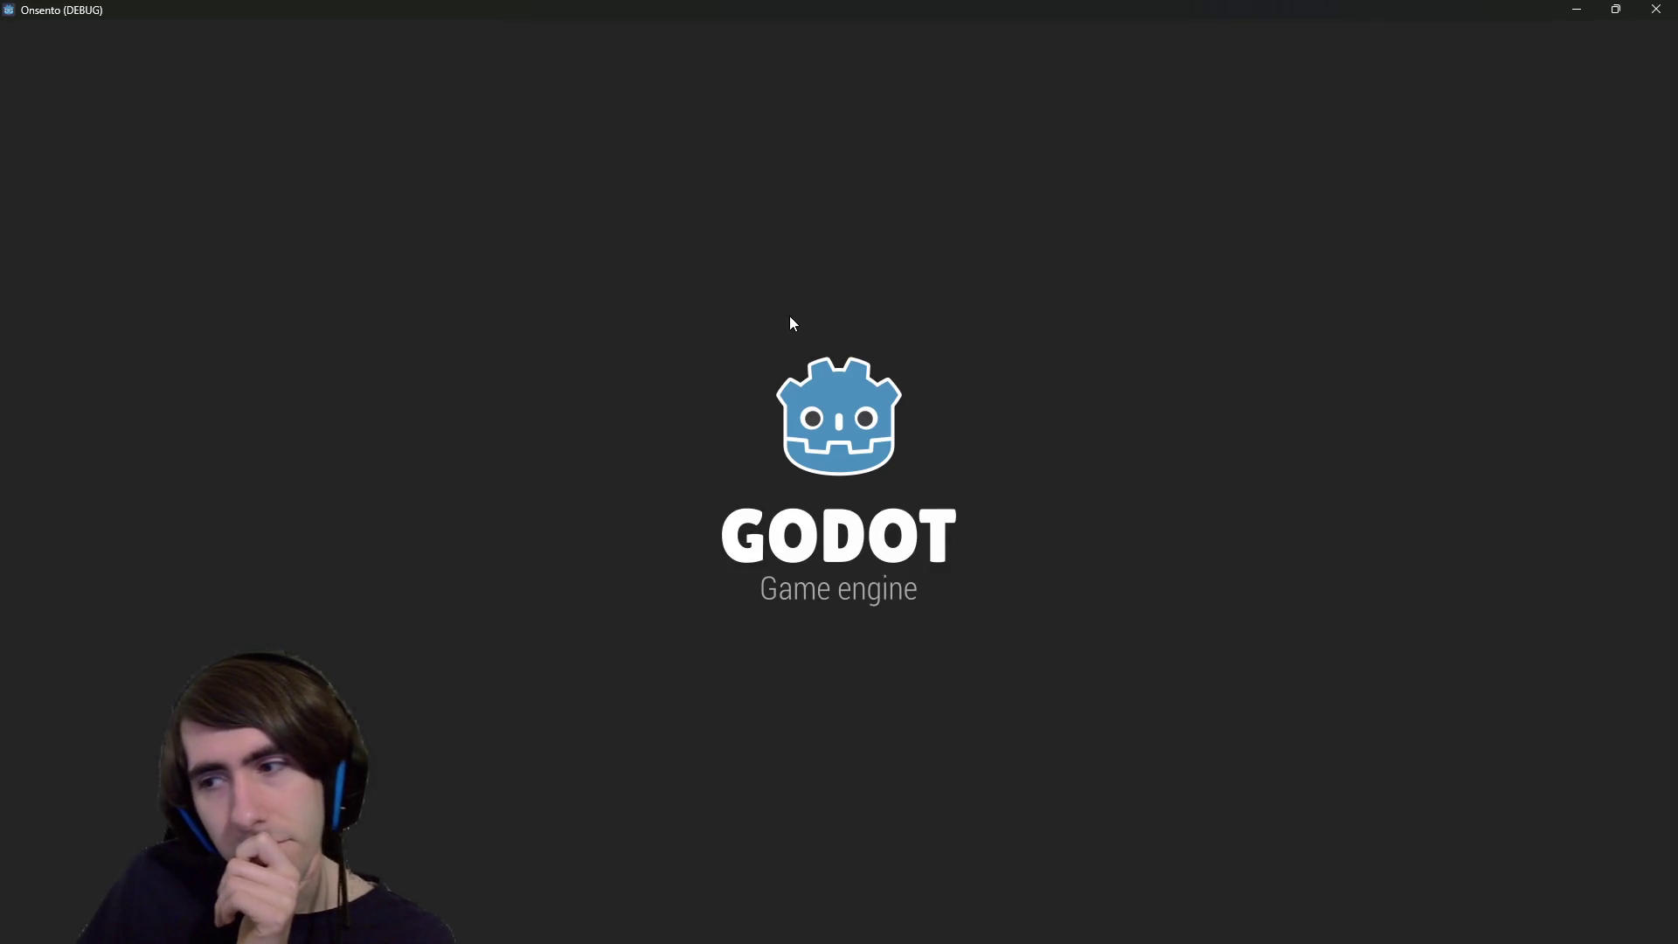
{"action": "mouse_move", "coordinate": [789, 316]}
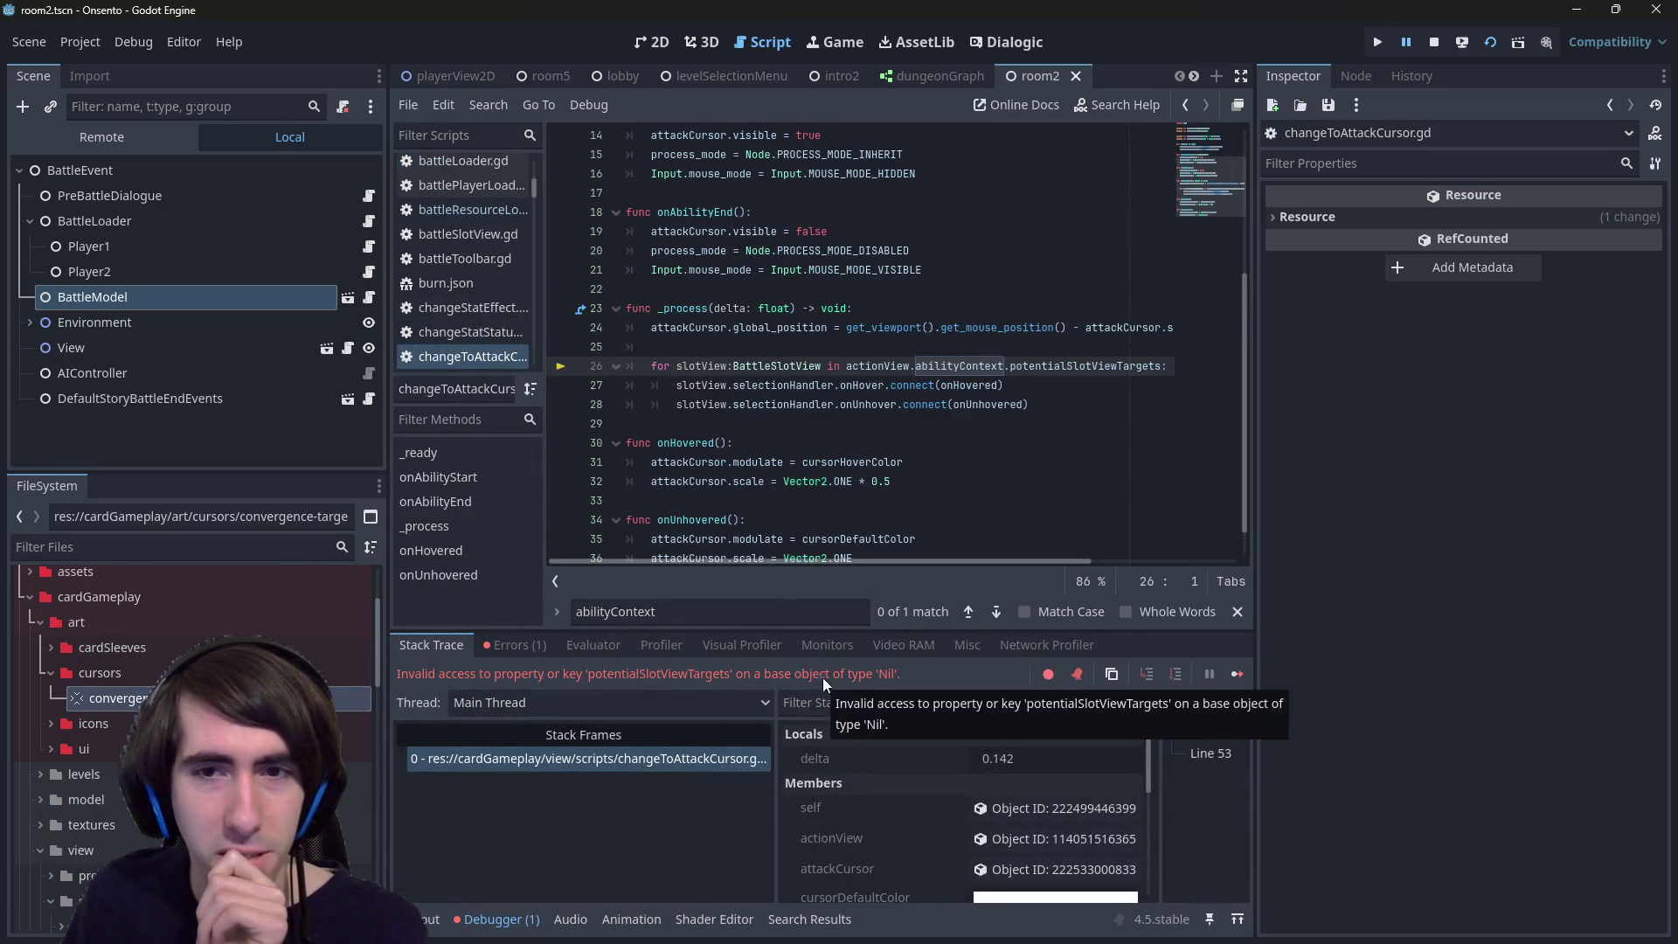
{"action": "left_click", "coordinate": [966, 367]}
{"action": "mouse_move", "coordinate": [967, 367]}
{"action": "left_click", "coordinate": [659, 758]}
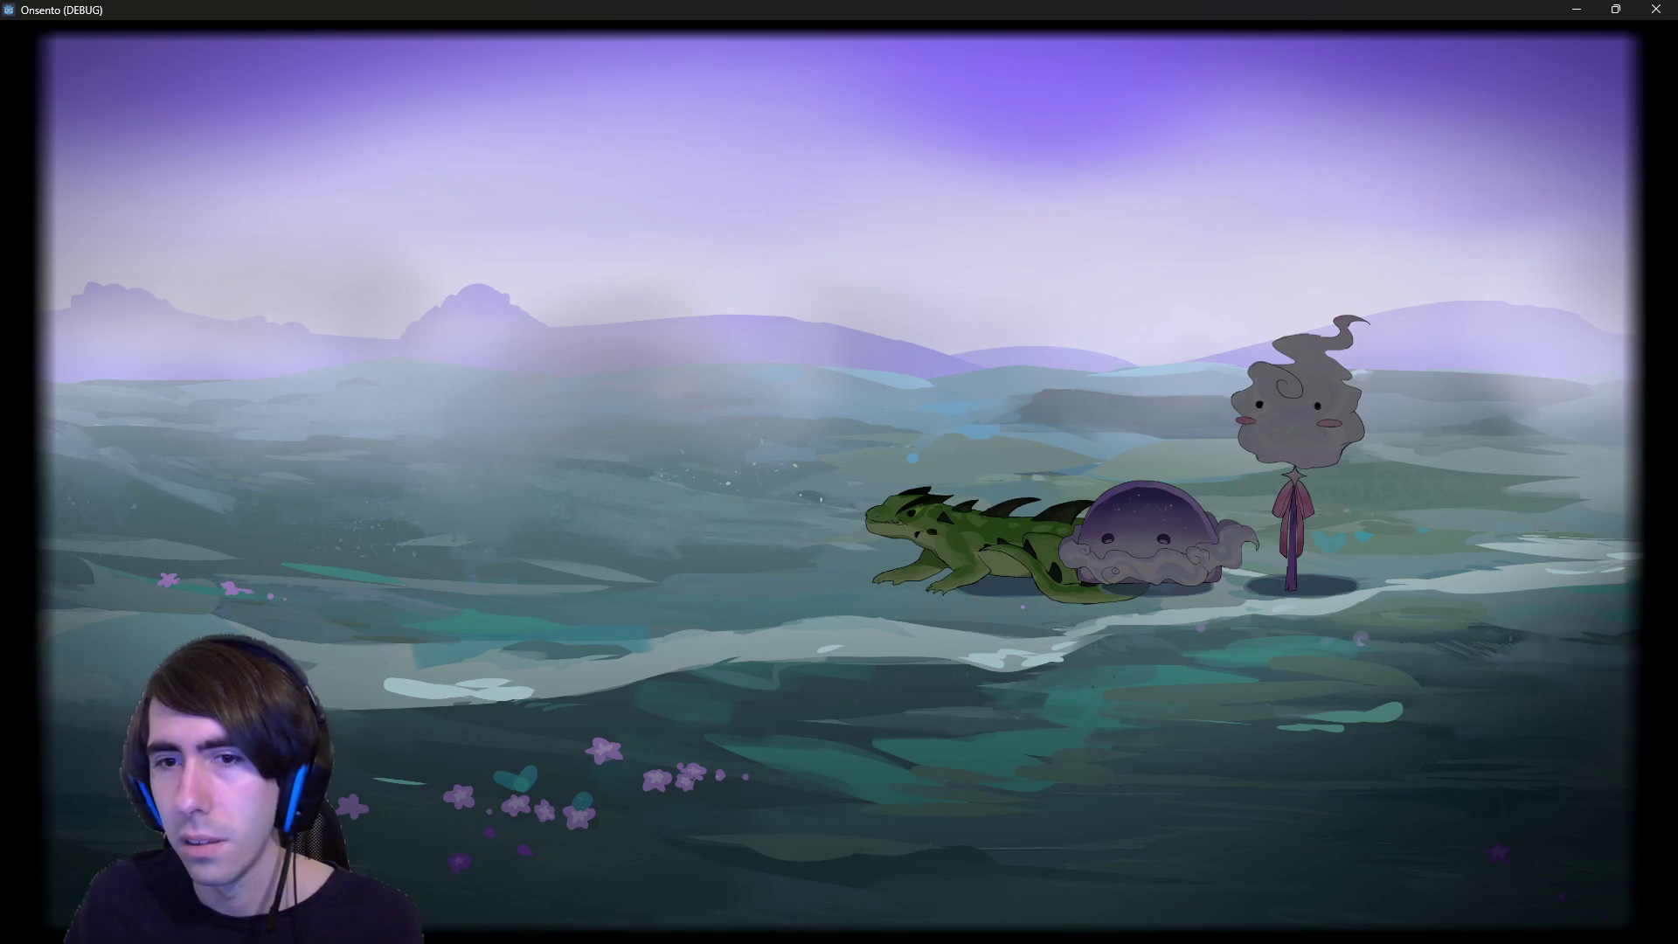
{"action": "left_click", "coordinate": [1655, 9]}
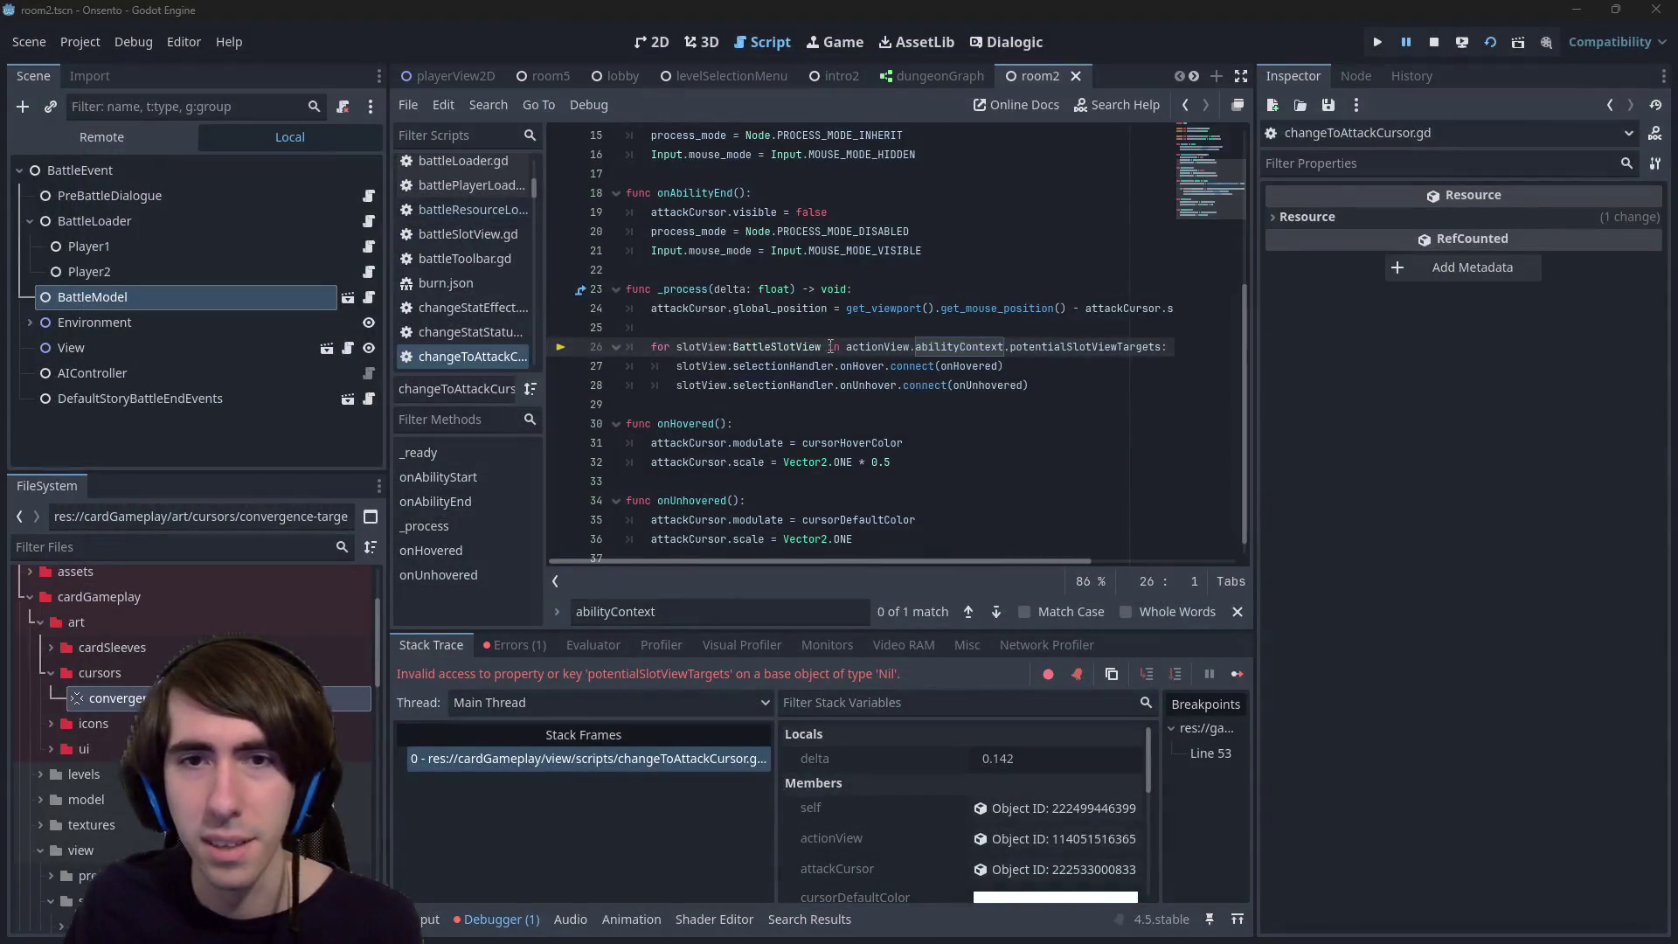
{"action": "left_click_drag", "start_coordinate": [847, 346], "coordinate": [1005, 346]}
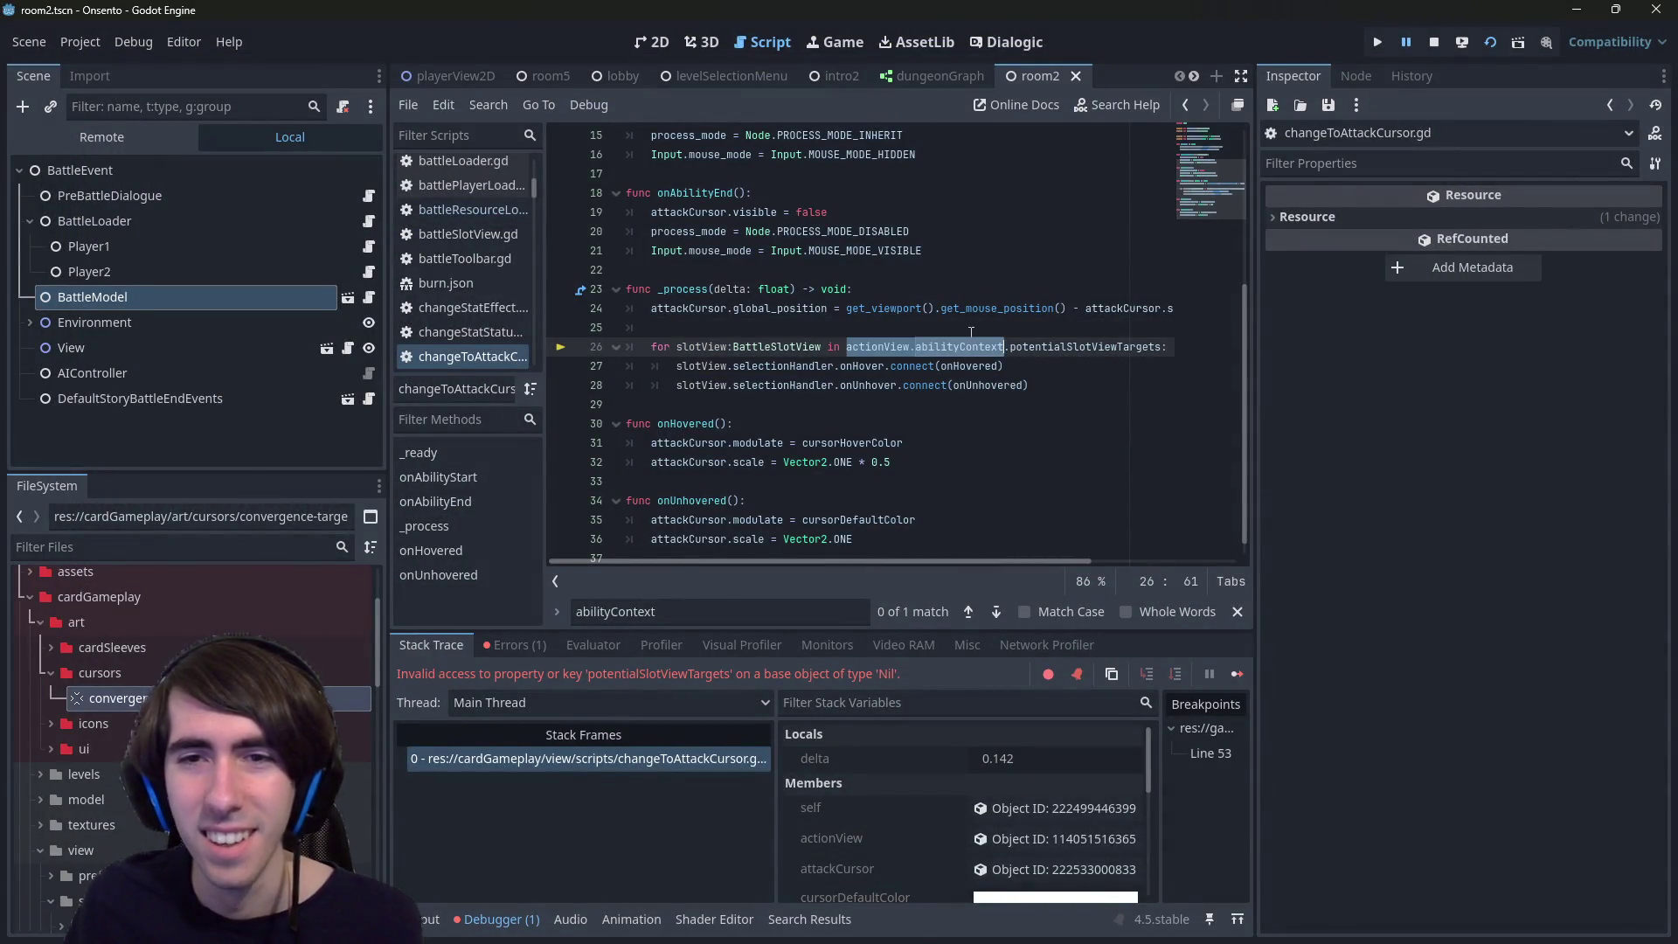
Insert an 'if actionView.abilityContext != null:' line above the slot-target loop
{"action": "key", "text": "ctrl+shift+Return"}
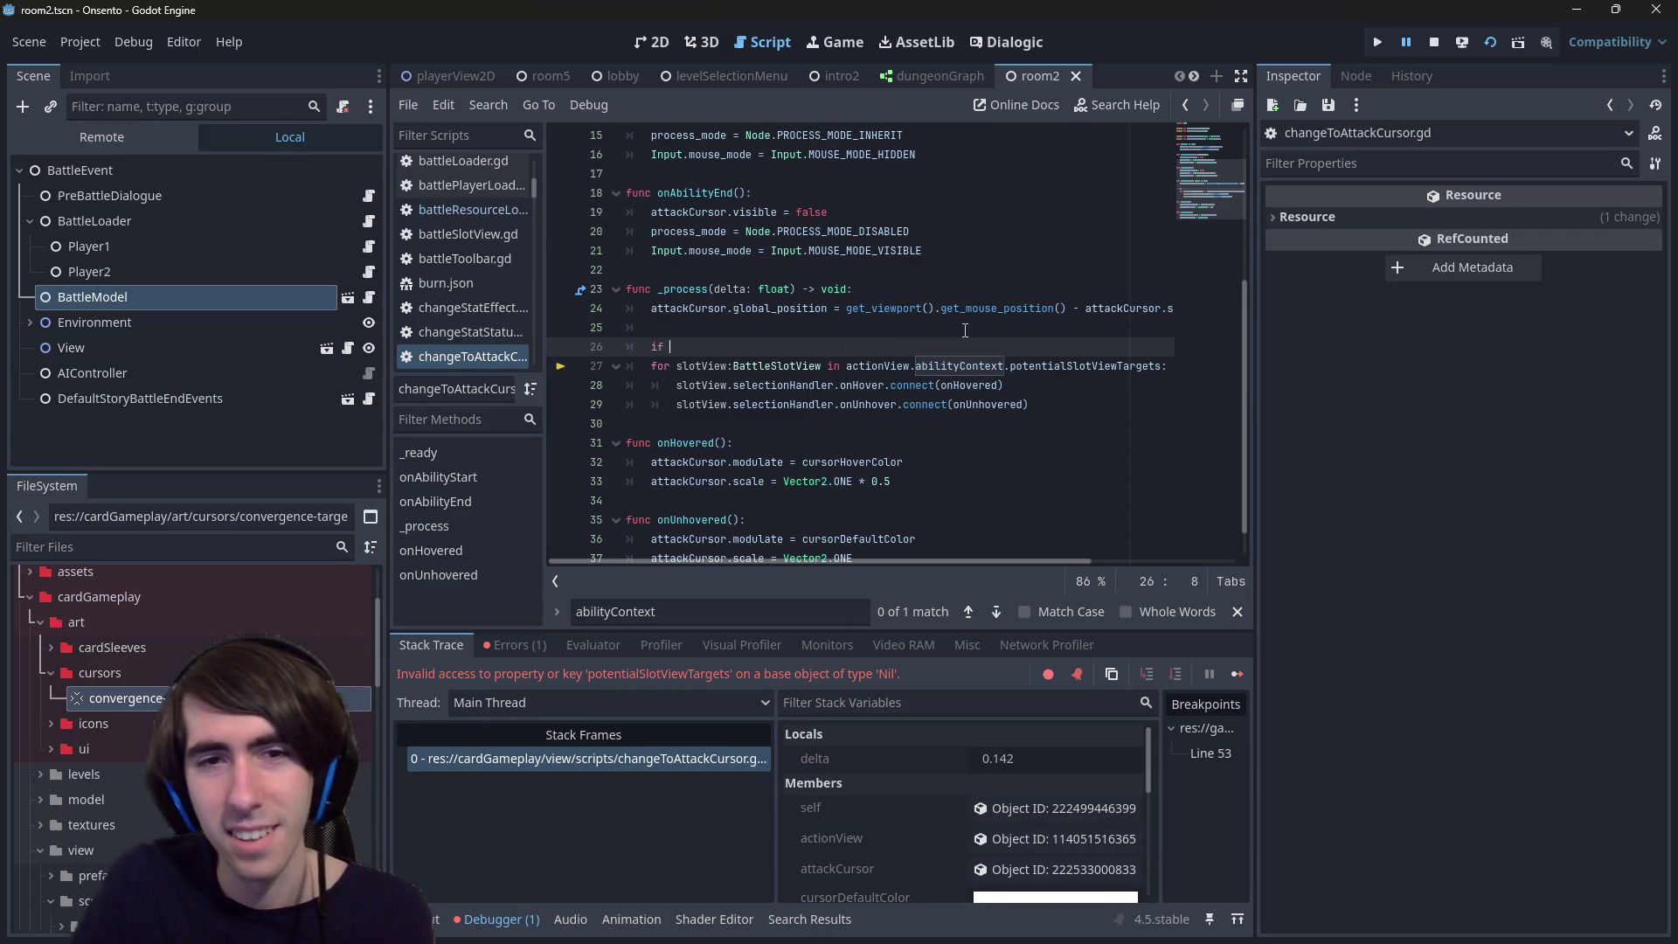
{"action": "type", "text": "actionView.abilityContext ="}
{"action": "type", "text": "="}
{"action": "key", "text": "Return"}
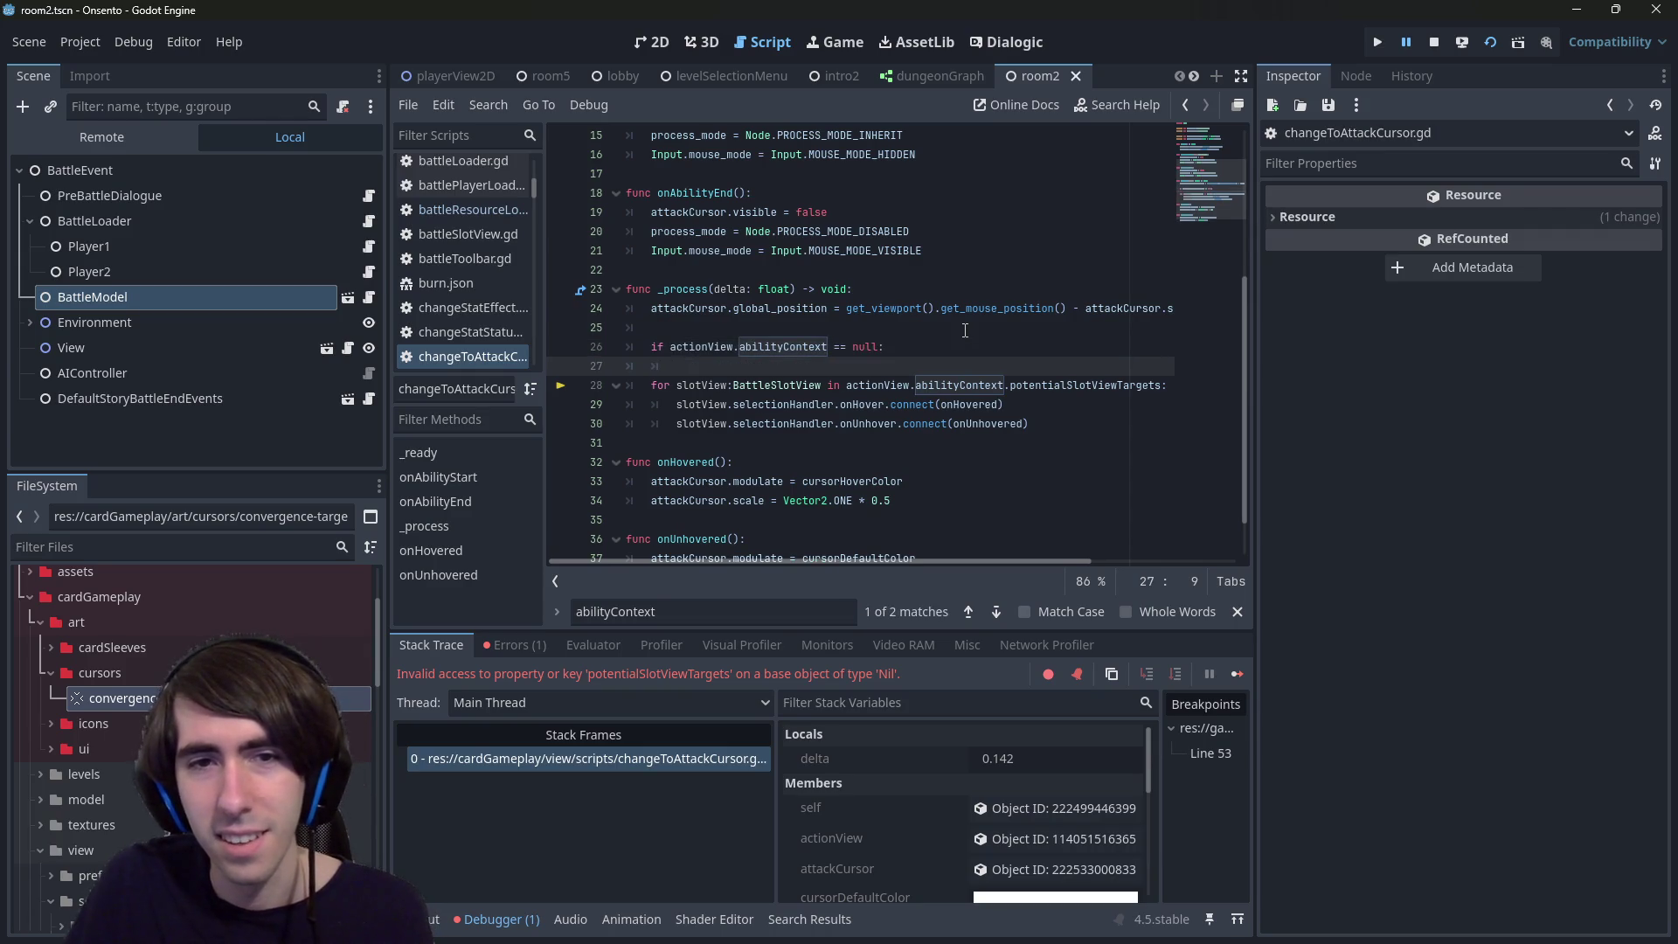
{"action": "type", "text": "return"}
{"action": "key", "text": "Escape"}
{"action": "key", "text": "ctrl+z"}
{"action": "key", "text": "ctrl+z"}
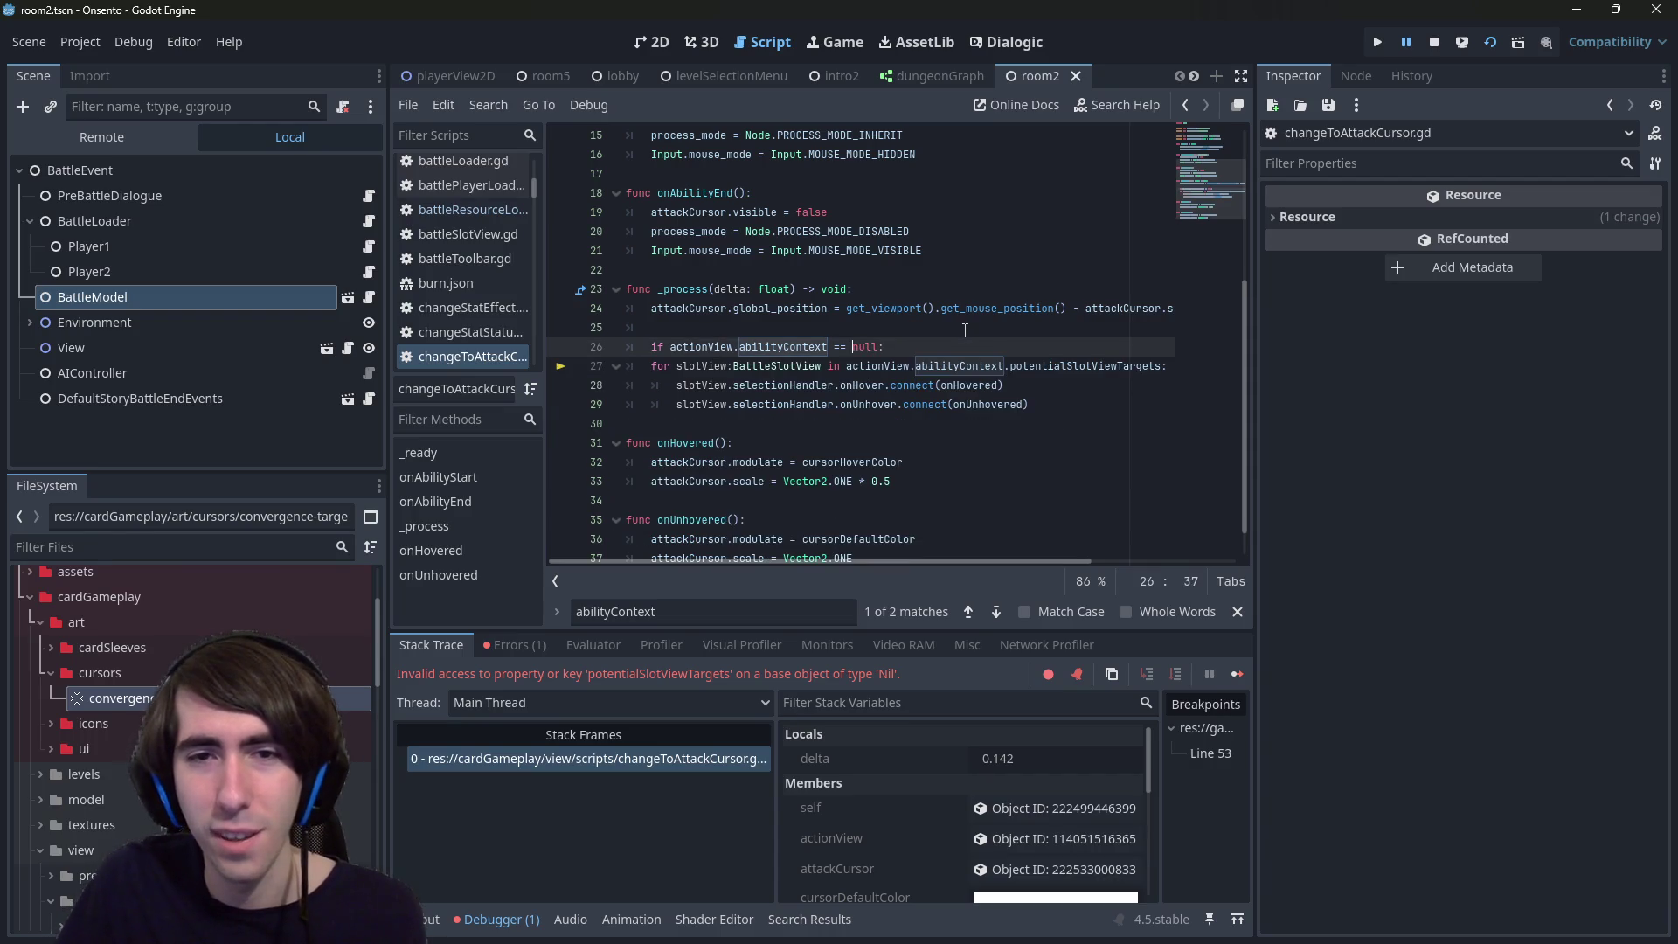
Indent the slot-target loop under the null check and stop the running game
{"action": "left_click_drag", "start_coordinate": [1062, 405], "coordinate": [626, 366]}
{"action": "key", "text": "Tab"}
{"action": "left_click", "coordinate": [827, 346]}
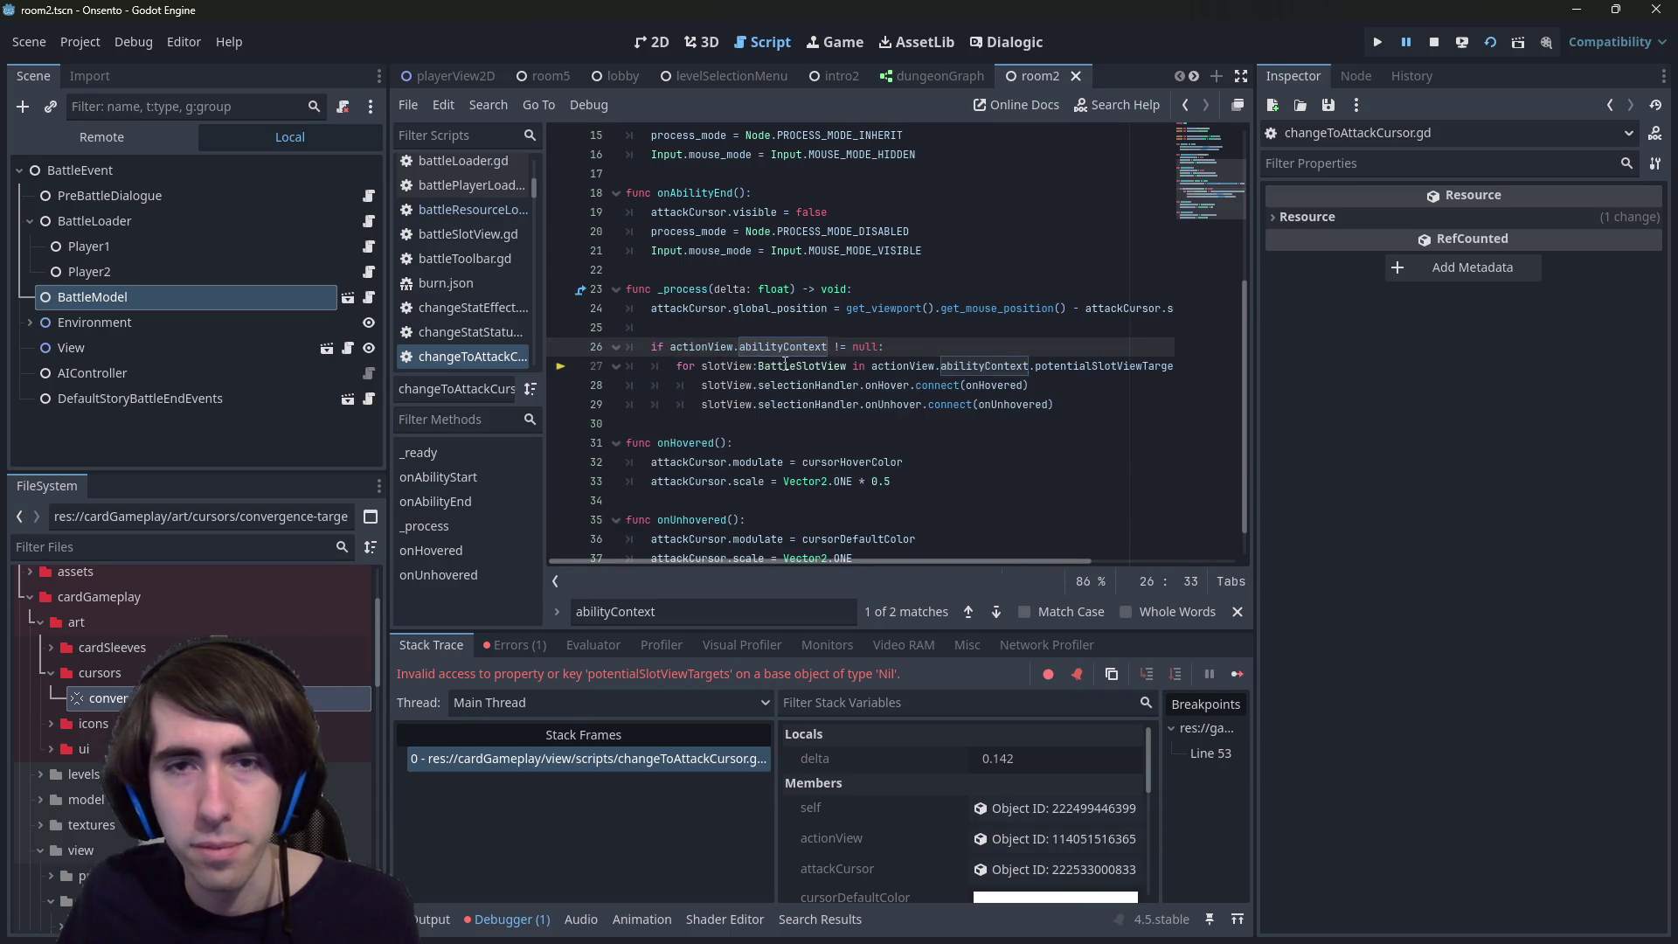
{"action": "scroll", "coordinate": [1049, 262], "scroll_direction": "up", "scroll_amount": 1}
{"action": "left_click", "coordinate": [1439, 35]}
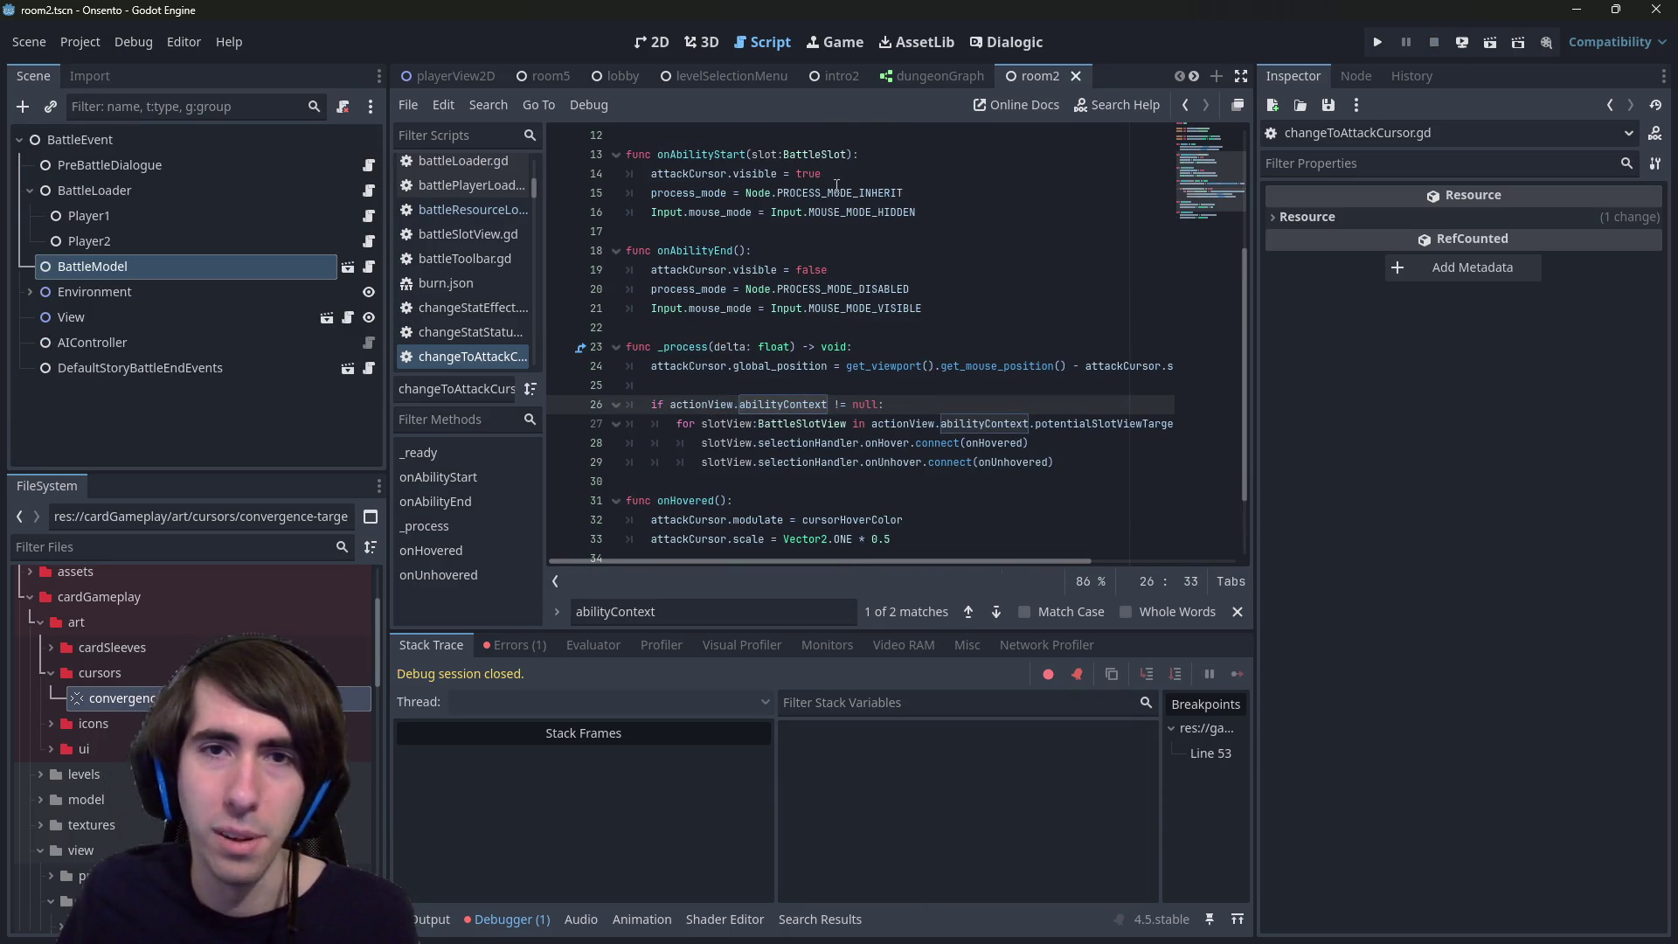
Try an 'if attackCursor.visible' early return at the top of _process, then delete it
{"action": "left_click", "coordinate": [707, 174]}
{"action": "left_click_drag", "start_coordinate": [650, 174], "coordinate": [784, 173]}
{"action": "left_click", "coordinate": [896, 339]}
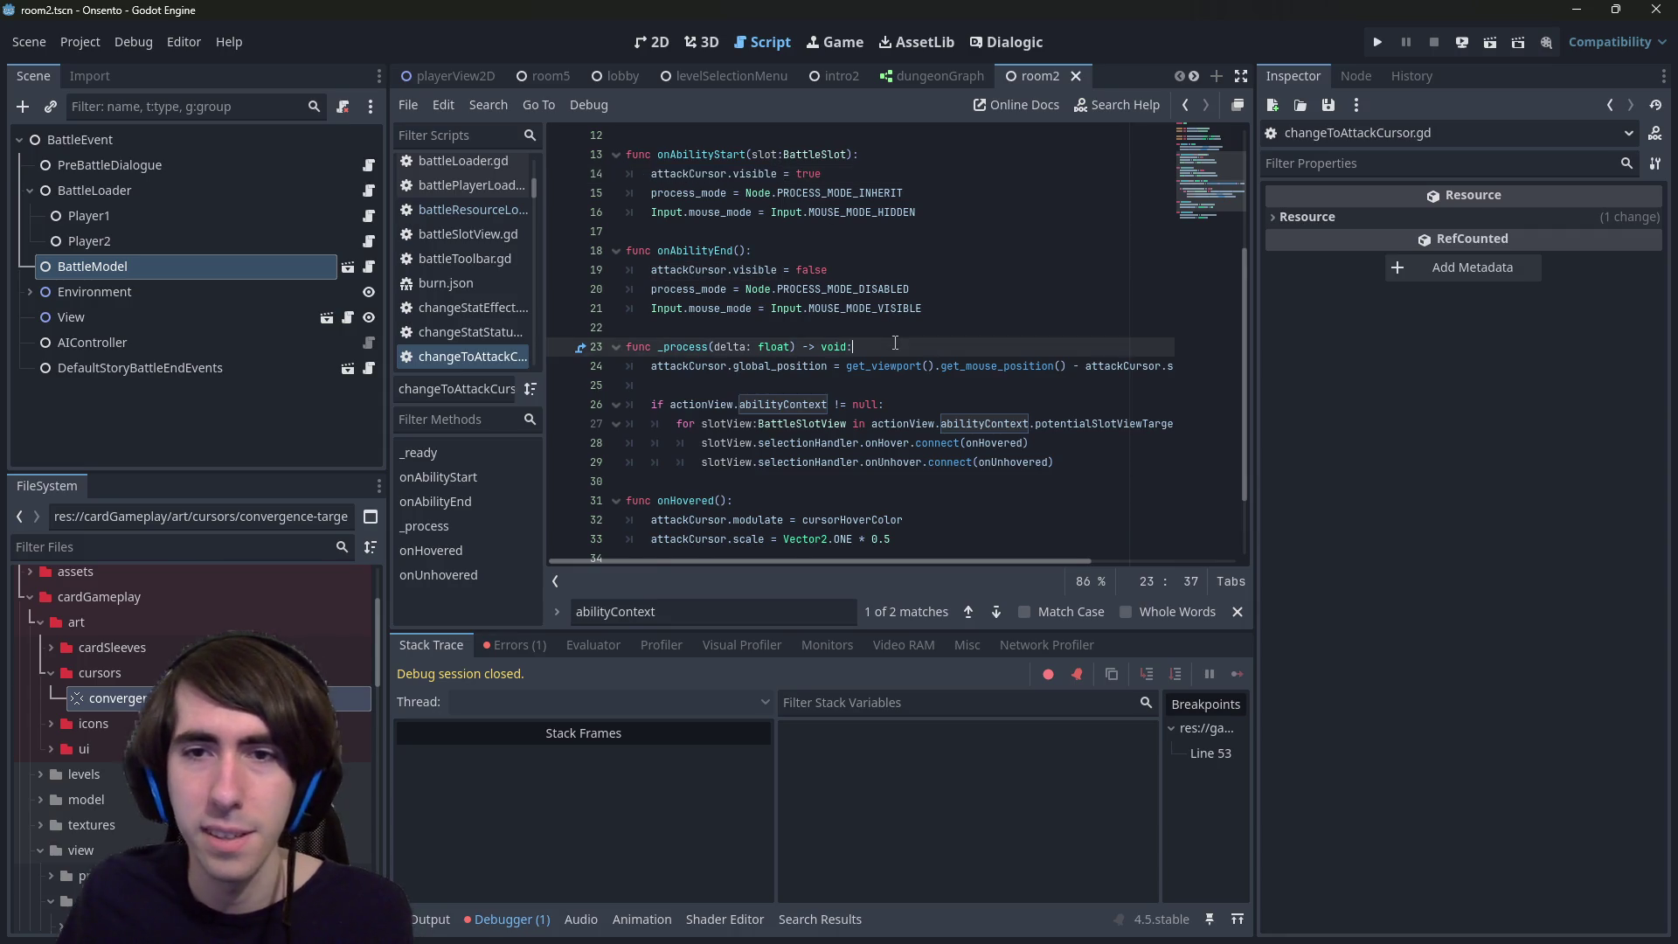
{"action": "key", "text": "Return"}
{"action": "key", "text": "Return"}
{"action": "key", "text": "Up"}
{"action": "type", "text": "if attackCursor.visible !"}
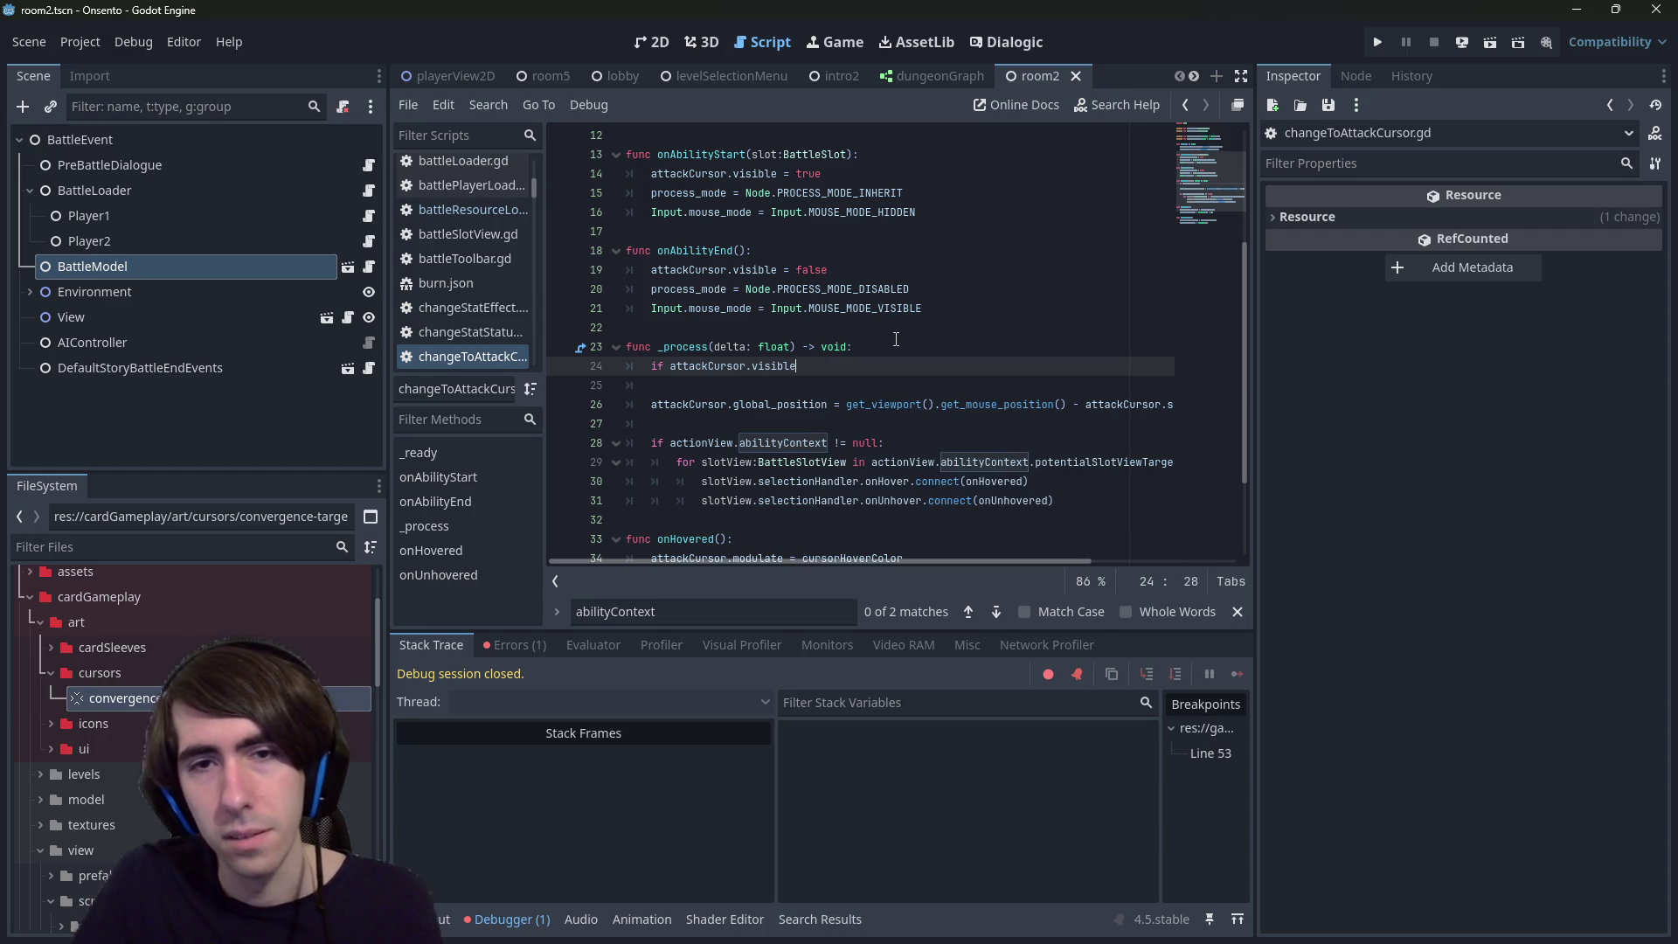
{"action": "type", "text": "!:"}
{"action": "key", "text": "Return"}
{"action": "type", "text": "return"}
{"action": "key", "text": "Escape"}
{"action": "left_click_drag", "start_coordinate": [909, 461], "coordinate": [540, 462]}
{"action": "left_click_drag", "start_coordinate": [753, 412], "coordinate": [562, 368]}
{"action": "key", "text": "BackSpace"}
{"action": "key", "text": "BackSpace"}
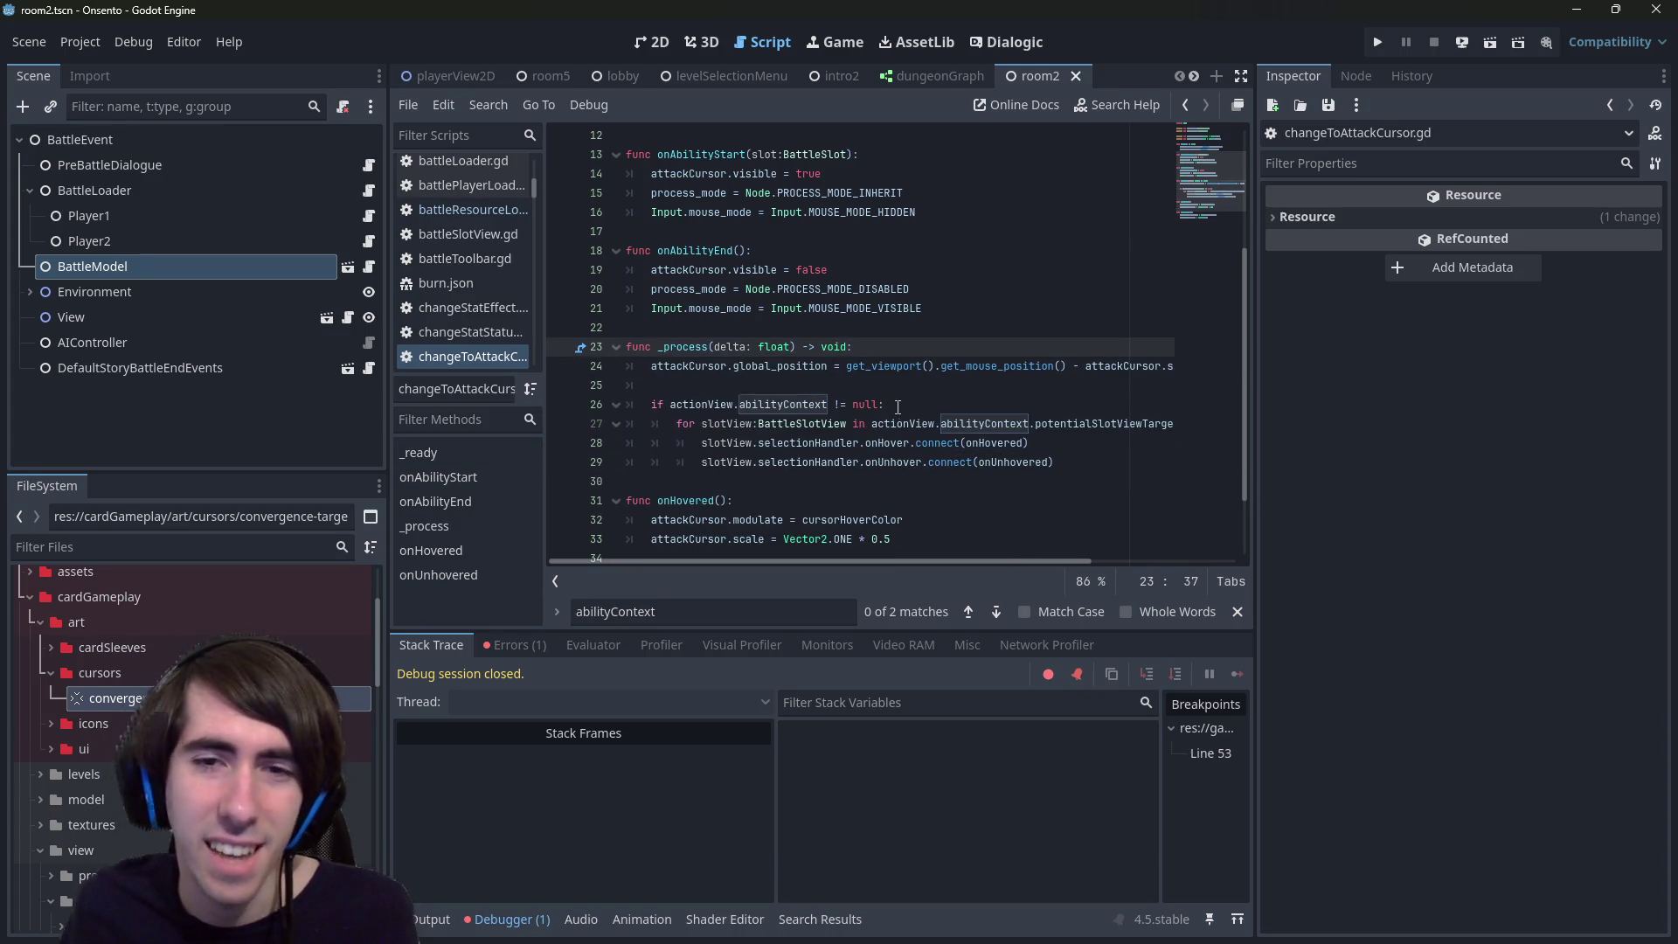
Move the null check above the cursor positioning, indent it, save, and run the scene
{"action": "left_click", "coordinate": [901, 405]}
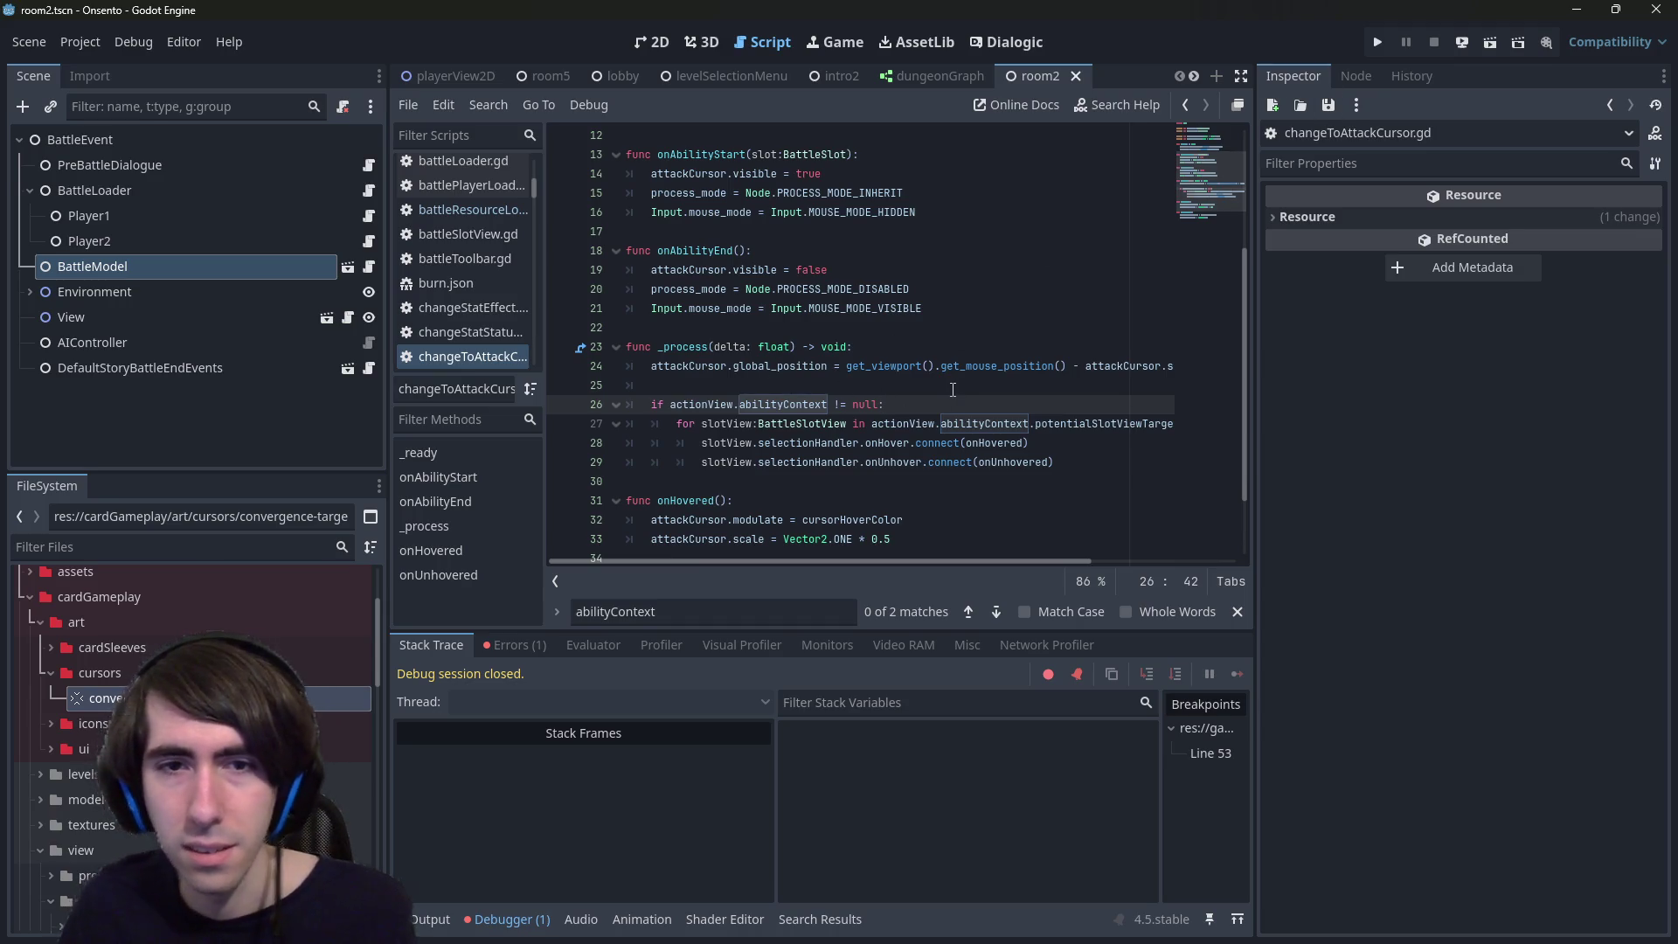
{"action": "key", "text": "alt+Up"}
{"action": "key", "text": "alt+Up"}
{"action": "key", "text": "Down"}
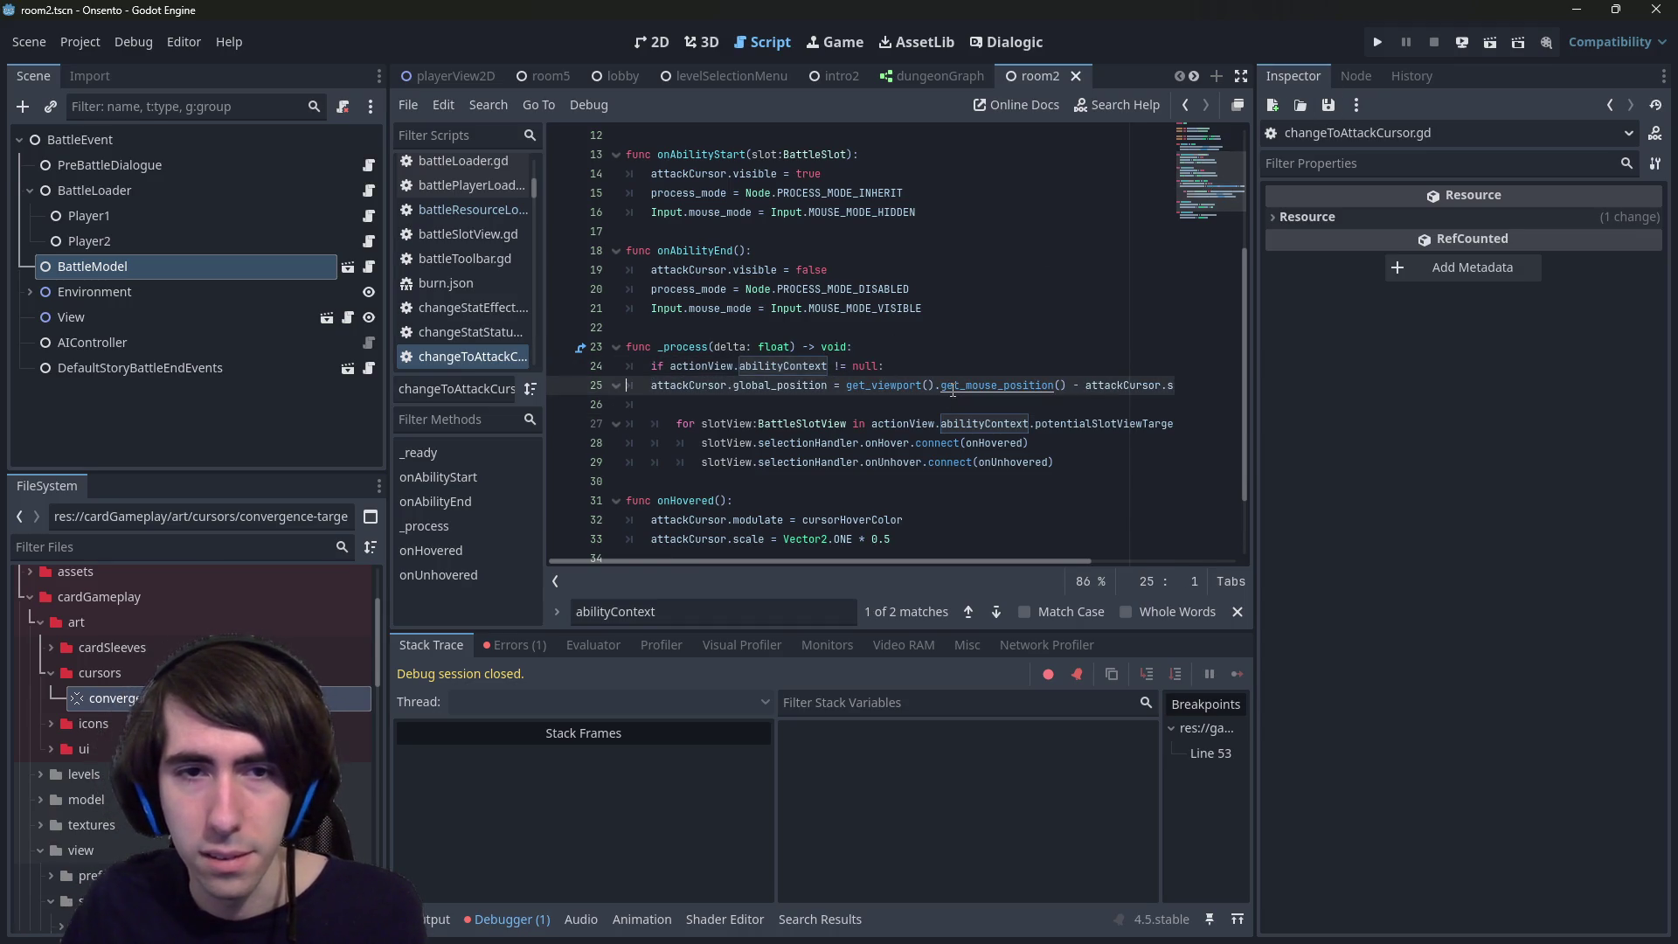
{"action": "key", "text": "Tab"}
{"action": "key", "text": "ctrl+s"}
{"action": "key", "text": "Down"}
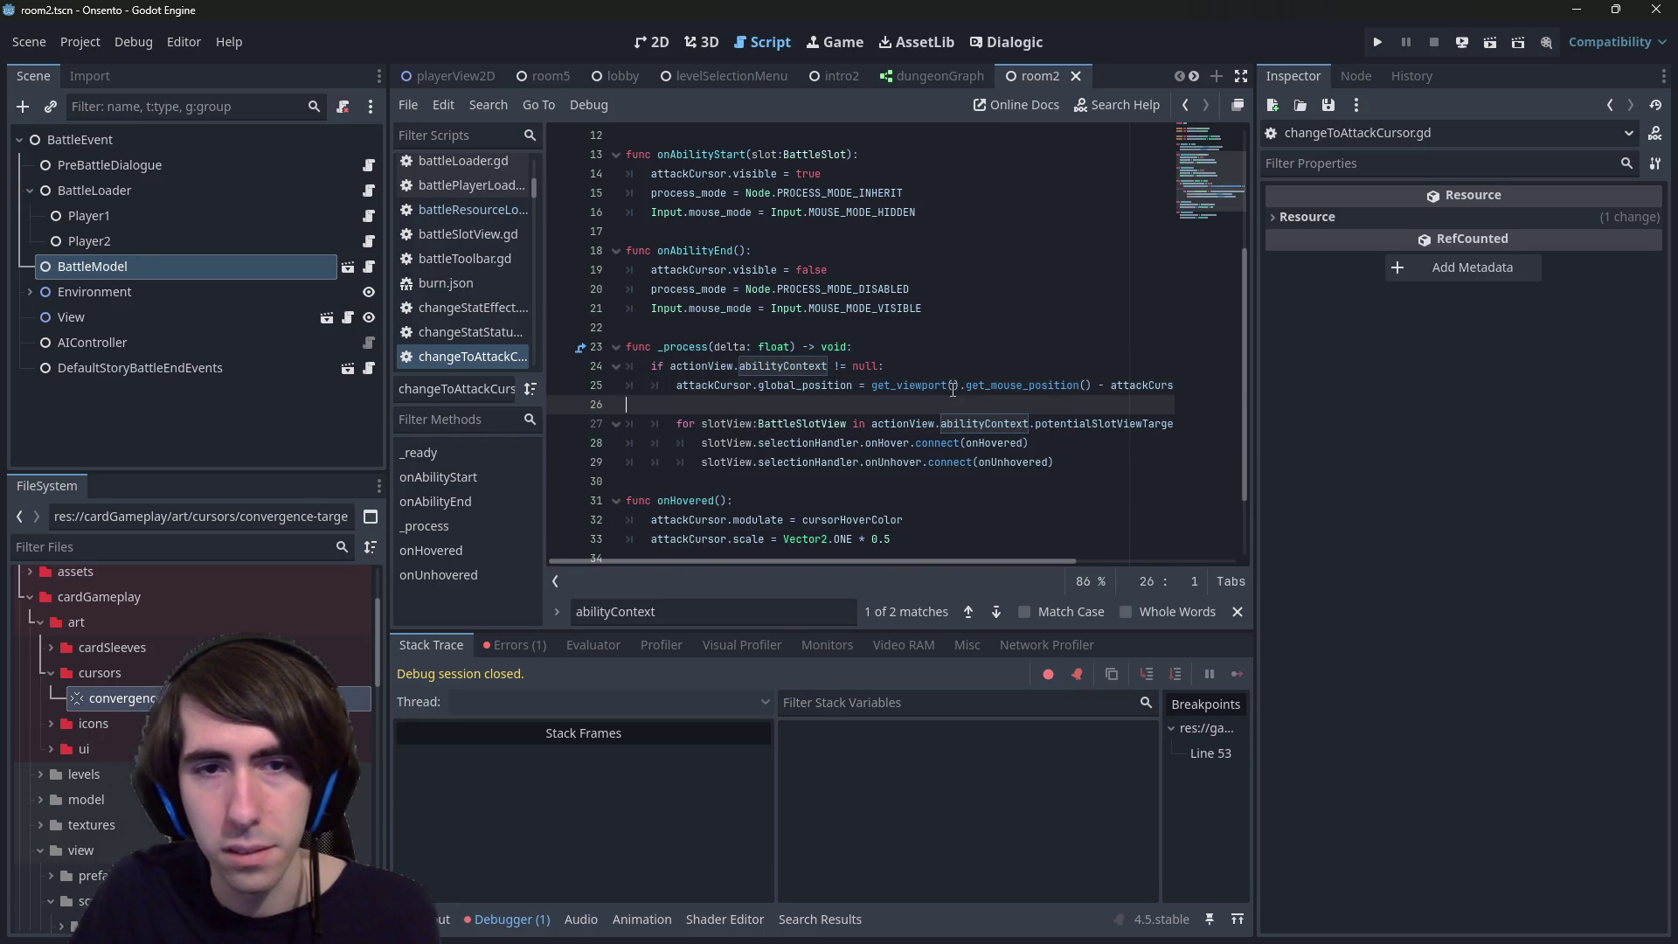
{"action": "key", "text": "BackSpace"}
{"action": "key", "text": "ctrl+s"}
{"action": "key", "text": "Down"}
{"action": "key", "text": "Down"}
{"action": "key", "text": "shift+Home"}
{"action": "key", "text": "shift+Home"}
{"action": "left_click", "coordinate": [907, 370]}
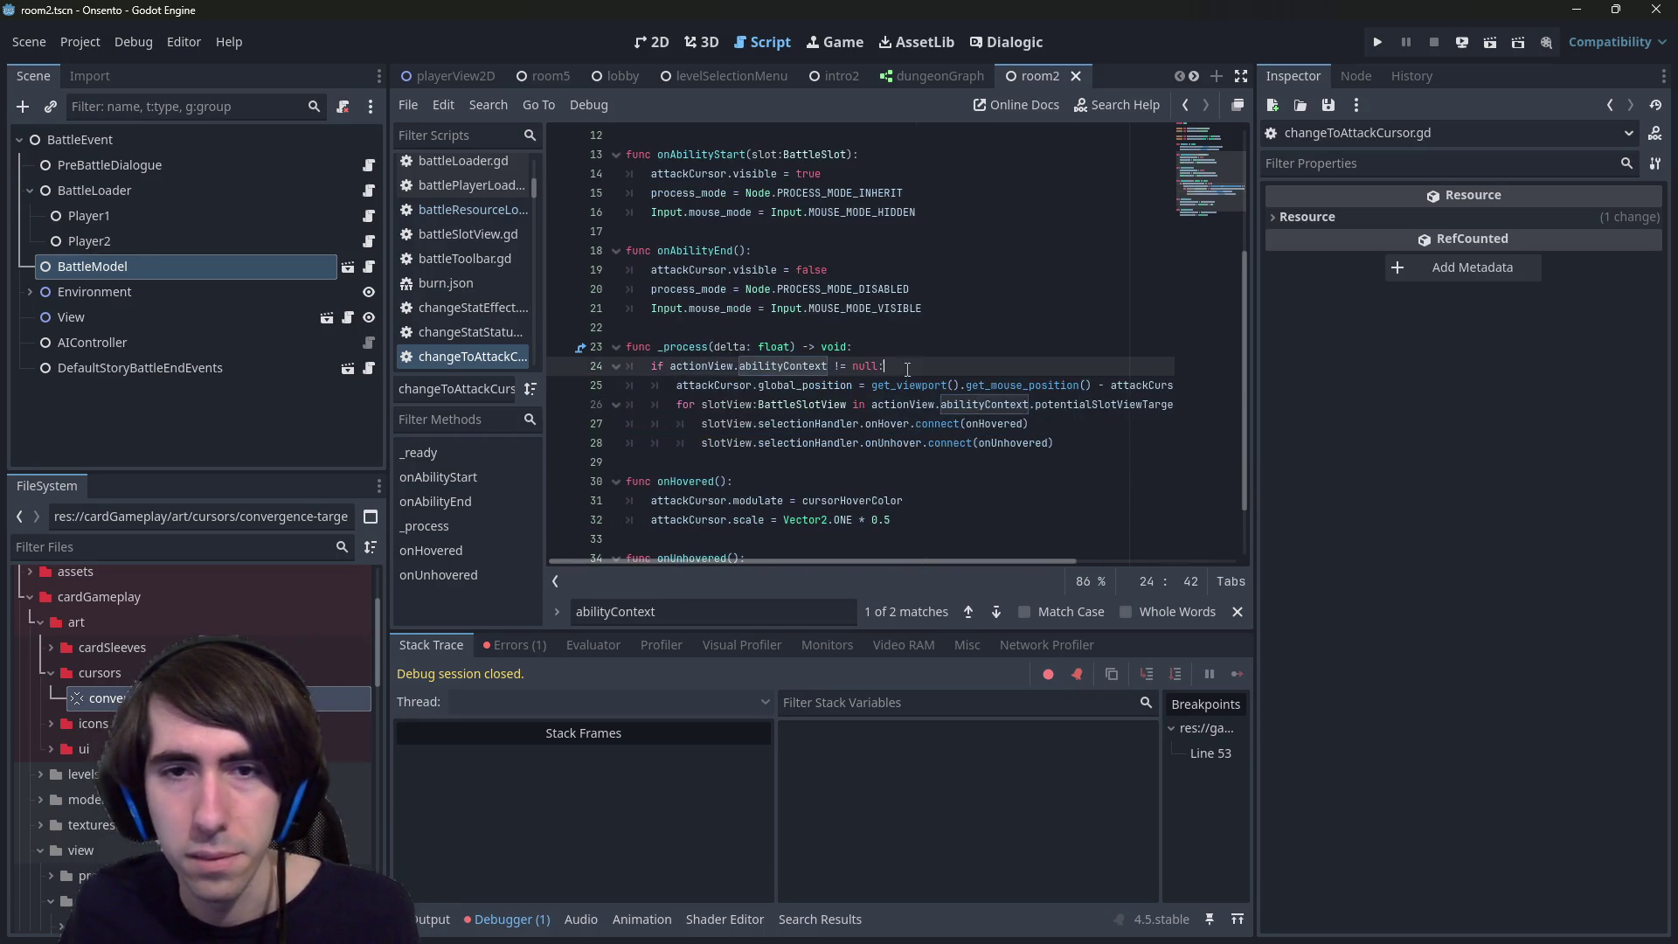
{"action": "left_click", "coordinate": [1490, 42]}
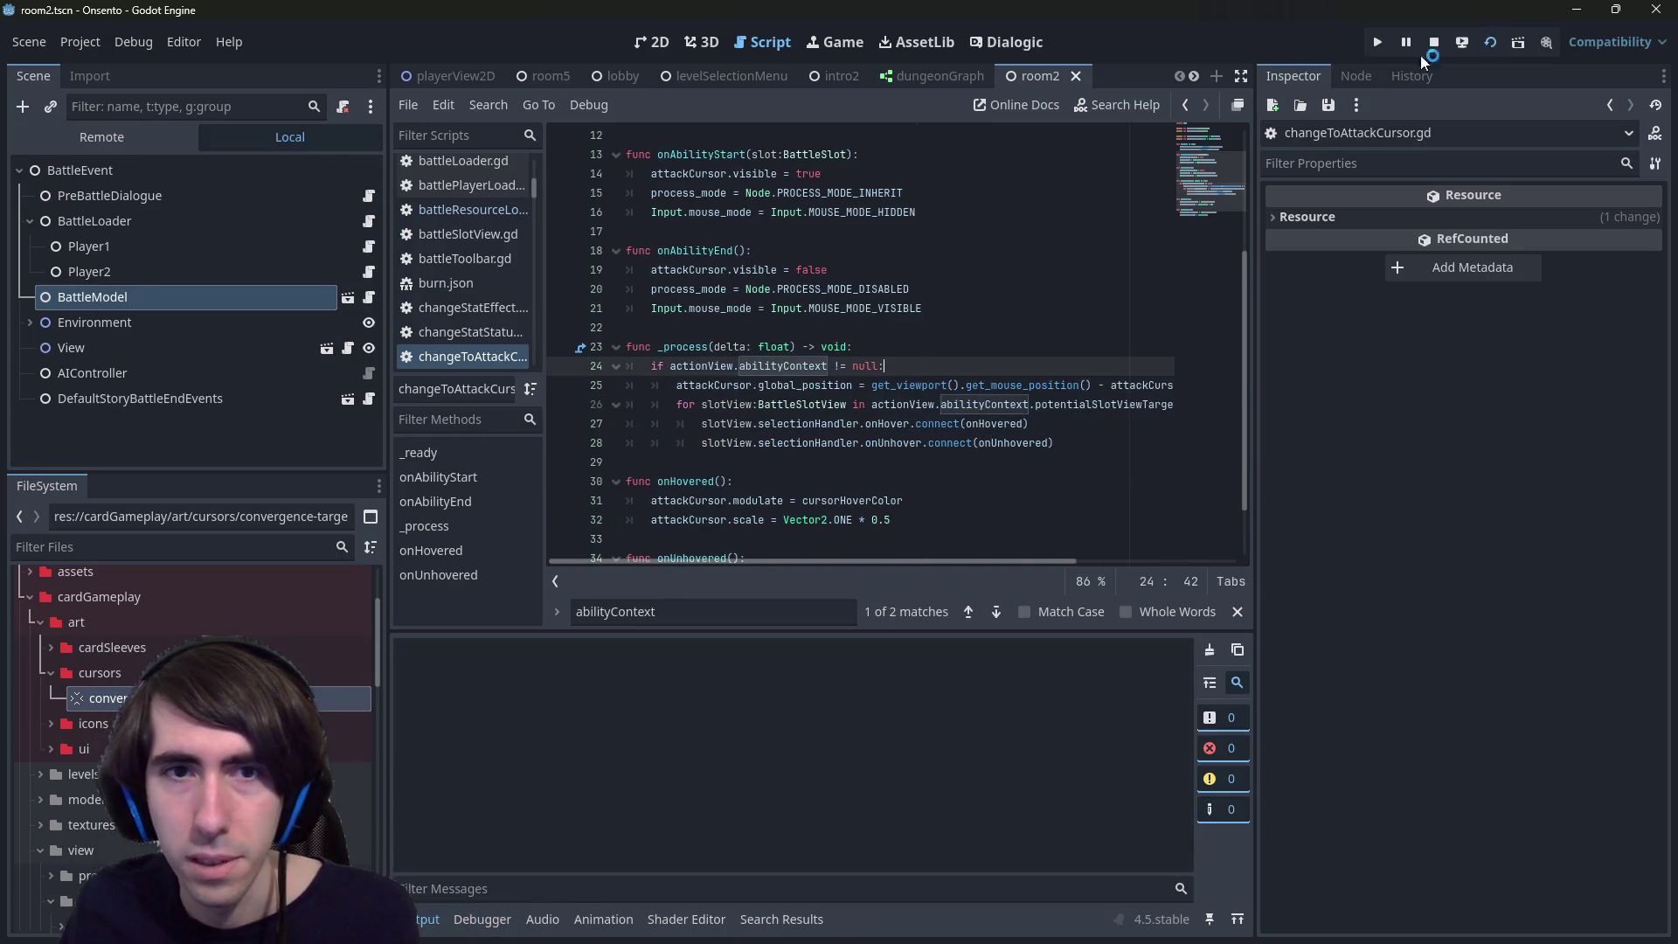
Review the PROCESS_MODE_INHERIT line in onAbilityStart and stop the running game
{"action": "double_click", "coordinate": [876, 307]}
{"action": "scroll", "coordinate": [865, 332], "scroll_direction": "up", "scroll_amount": 3}
{"action": "left_click", "coordinate": [855, 348]}
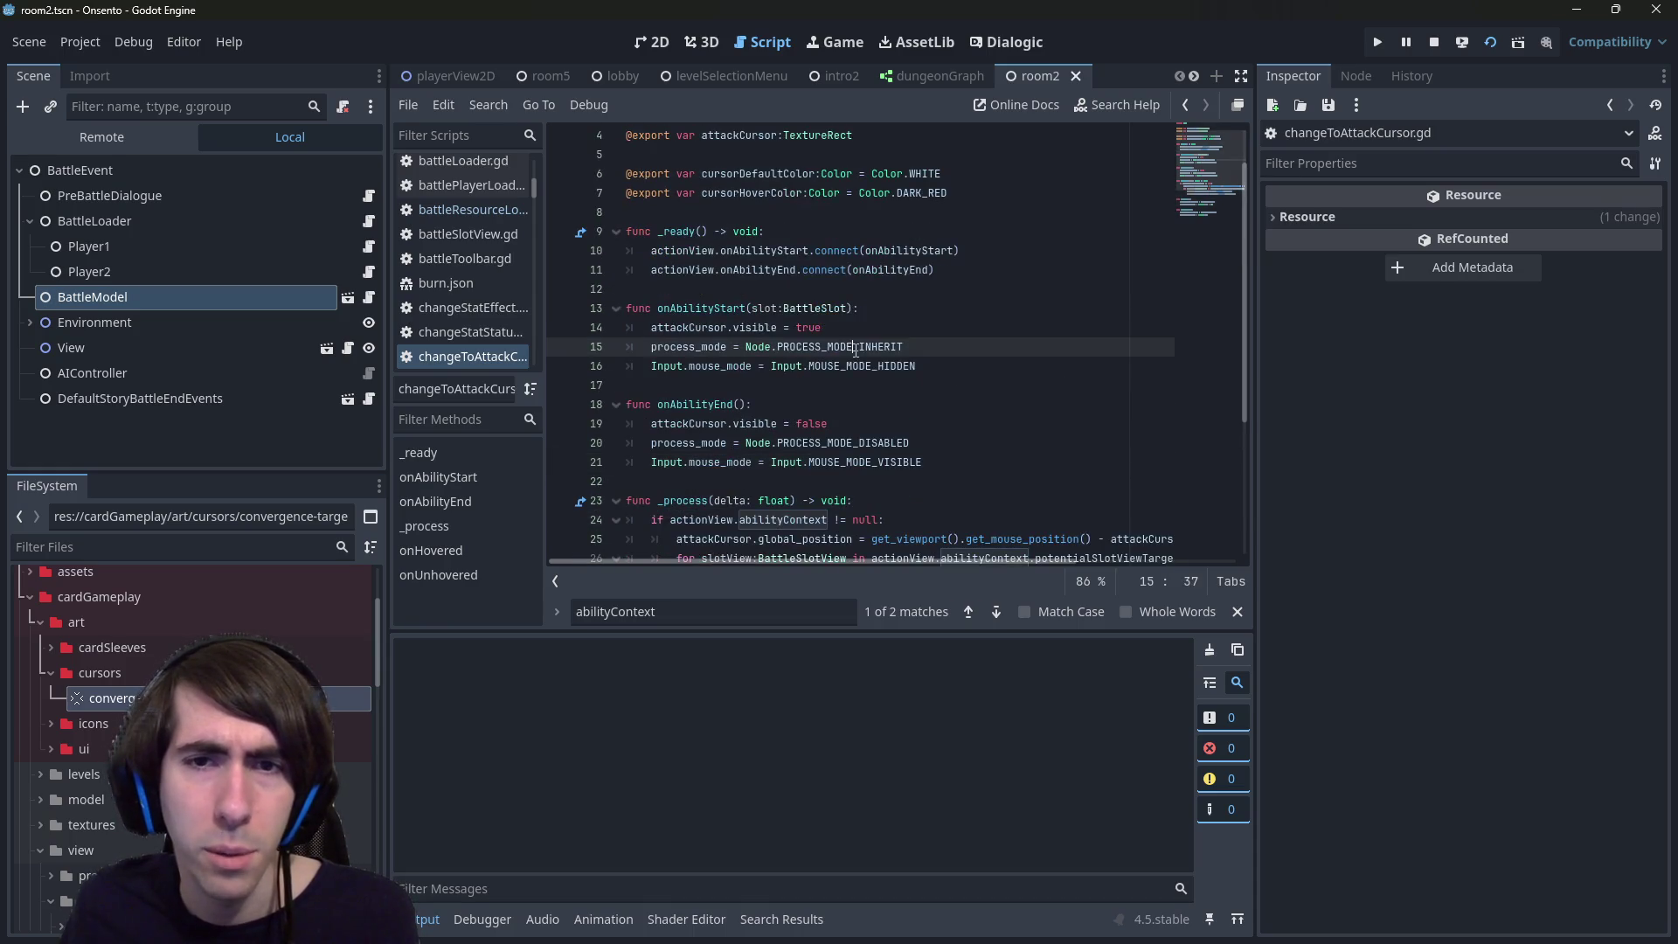
{"action": "double_click", "coordinate": [855, 348]}
{"action": "scroll", "coordinate": [855, 348], "scroll_direction": "down", "scroll_amount": 1}
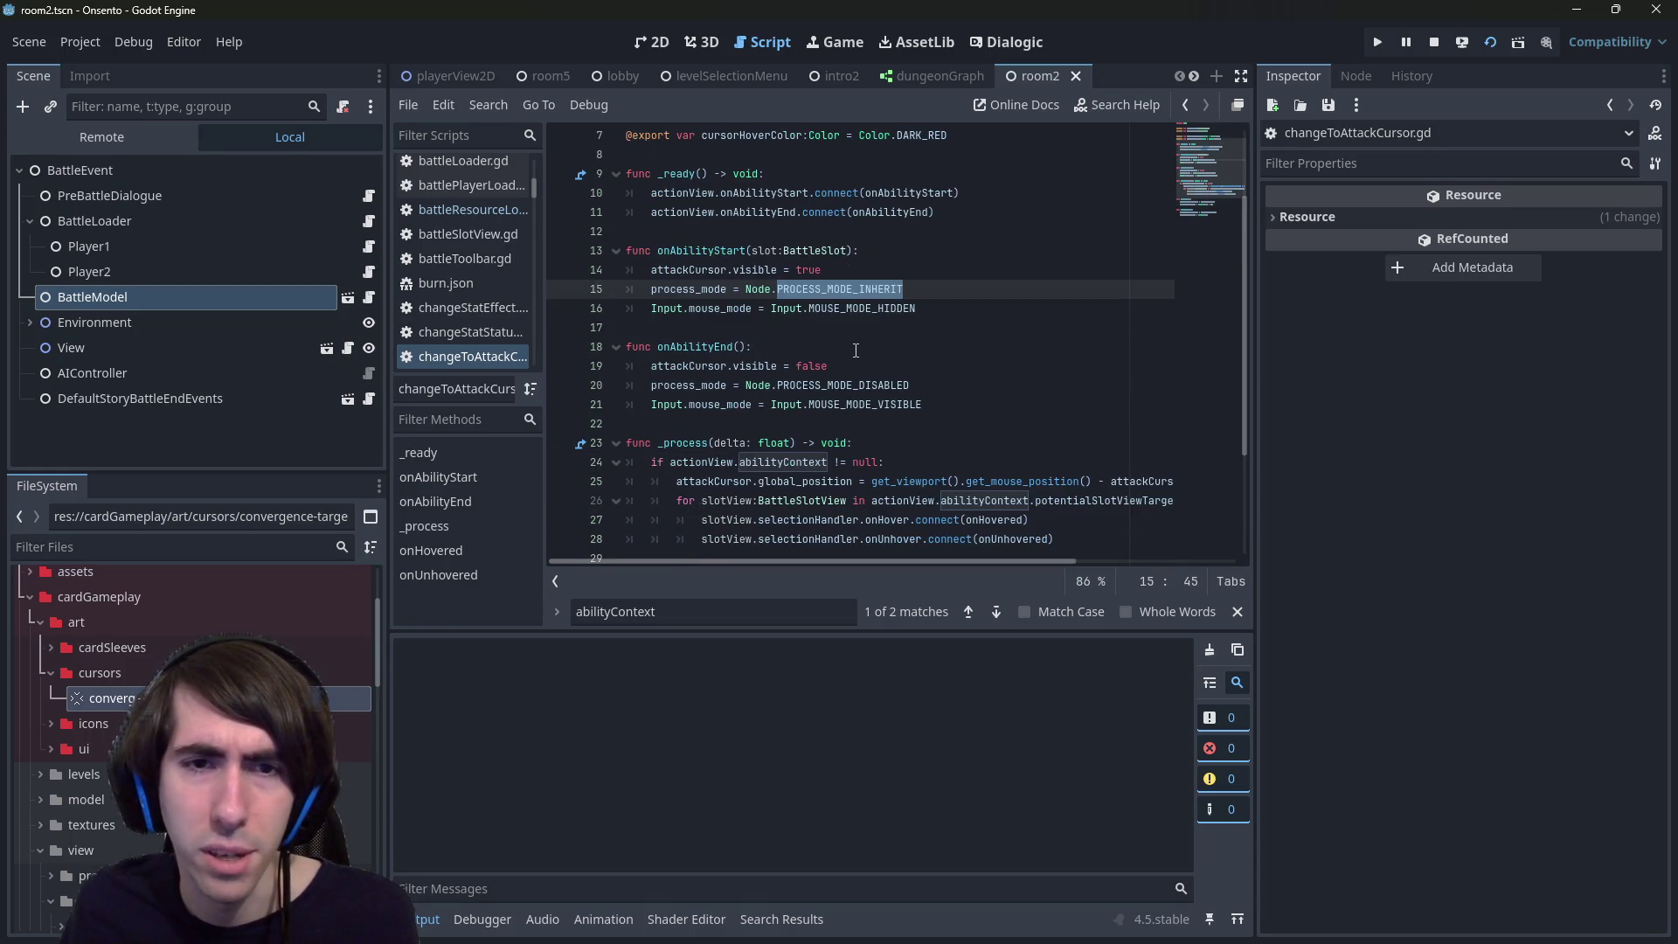
{"action": "left_click", "coordinate": [1436, 42]}
Copy the process_mode = Node.PROCESS_MODE_DISABLED statement into _ready() and save
{"action": "scroll", "coordinate": [865, 350], "scroll_direction": "up", "scroll_amount": 1}
{"action": "left_click_drag", "start_coordinate": [910, 443], "coordinate": [648, 443]}
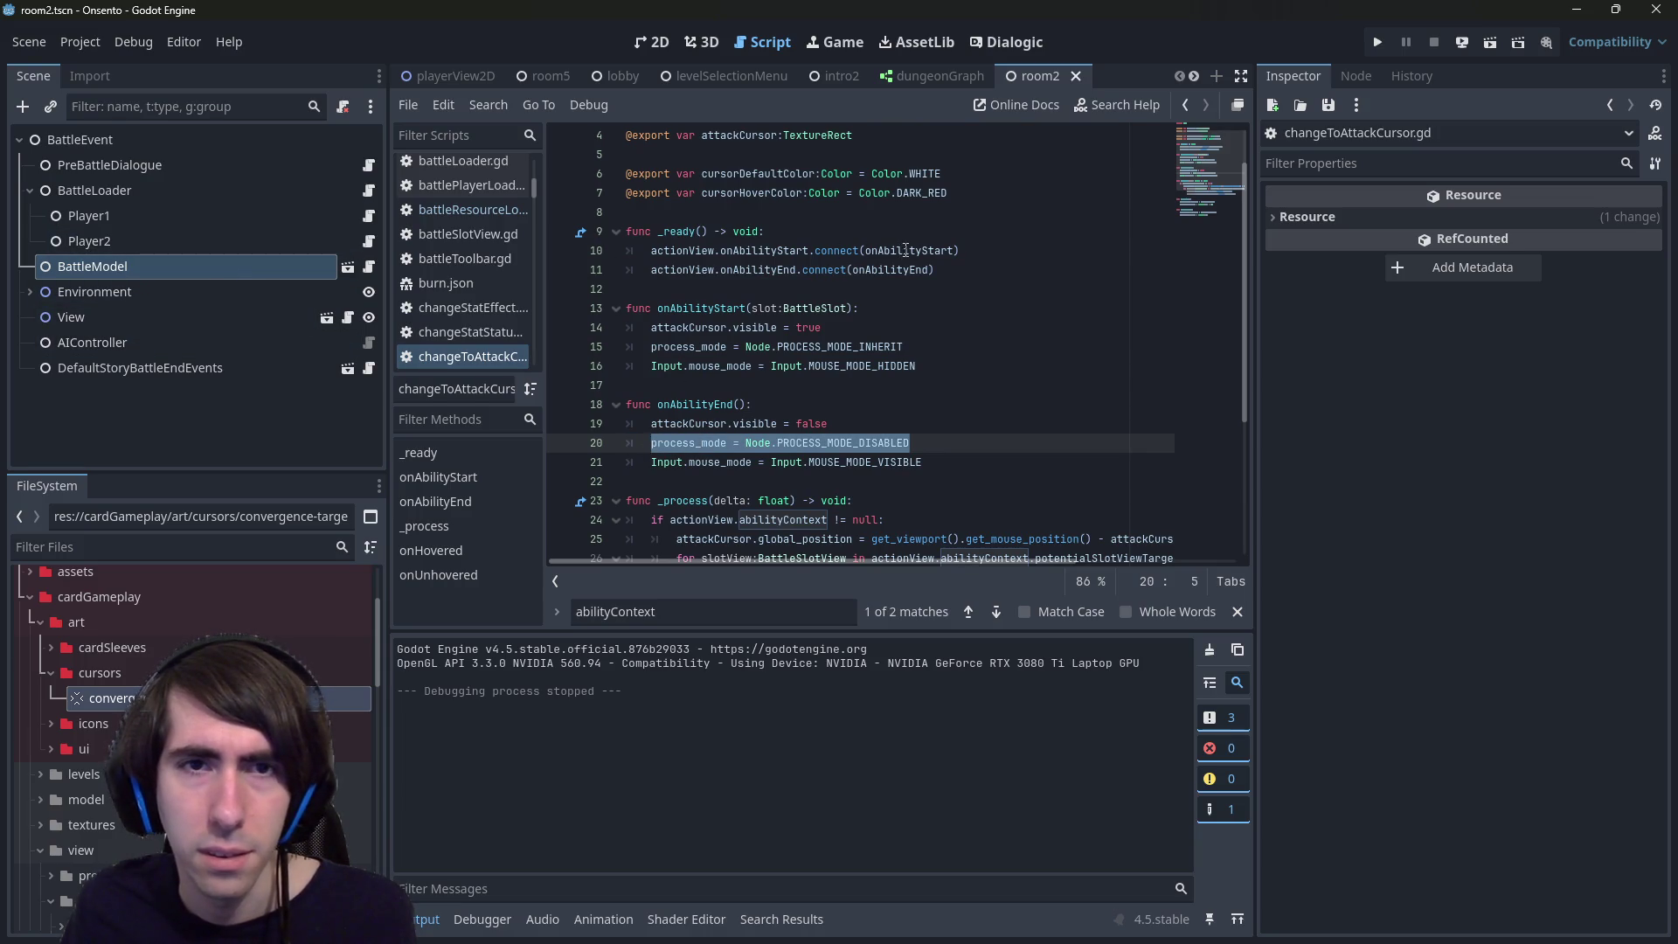
{"action": "key", "text": "ctrl+c"}
{"action": "left_click", "coordinate": [834, 231]}
{"action": "key", "text": "Return"}
{"action": "key", "text": "ctrl+v"}
{"action": "key", "text": "ctrl+s"}
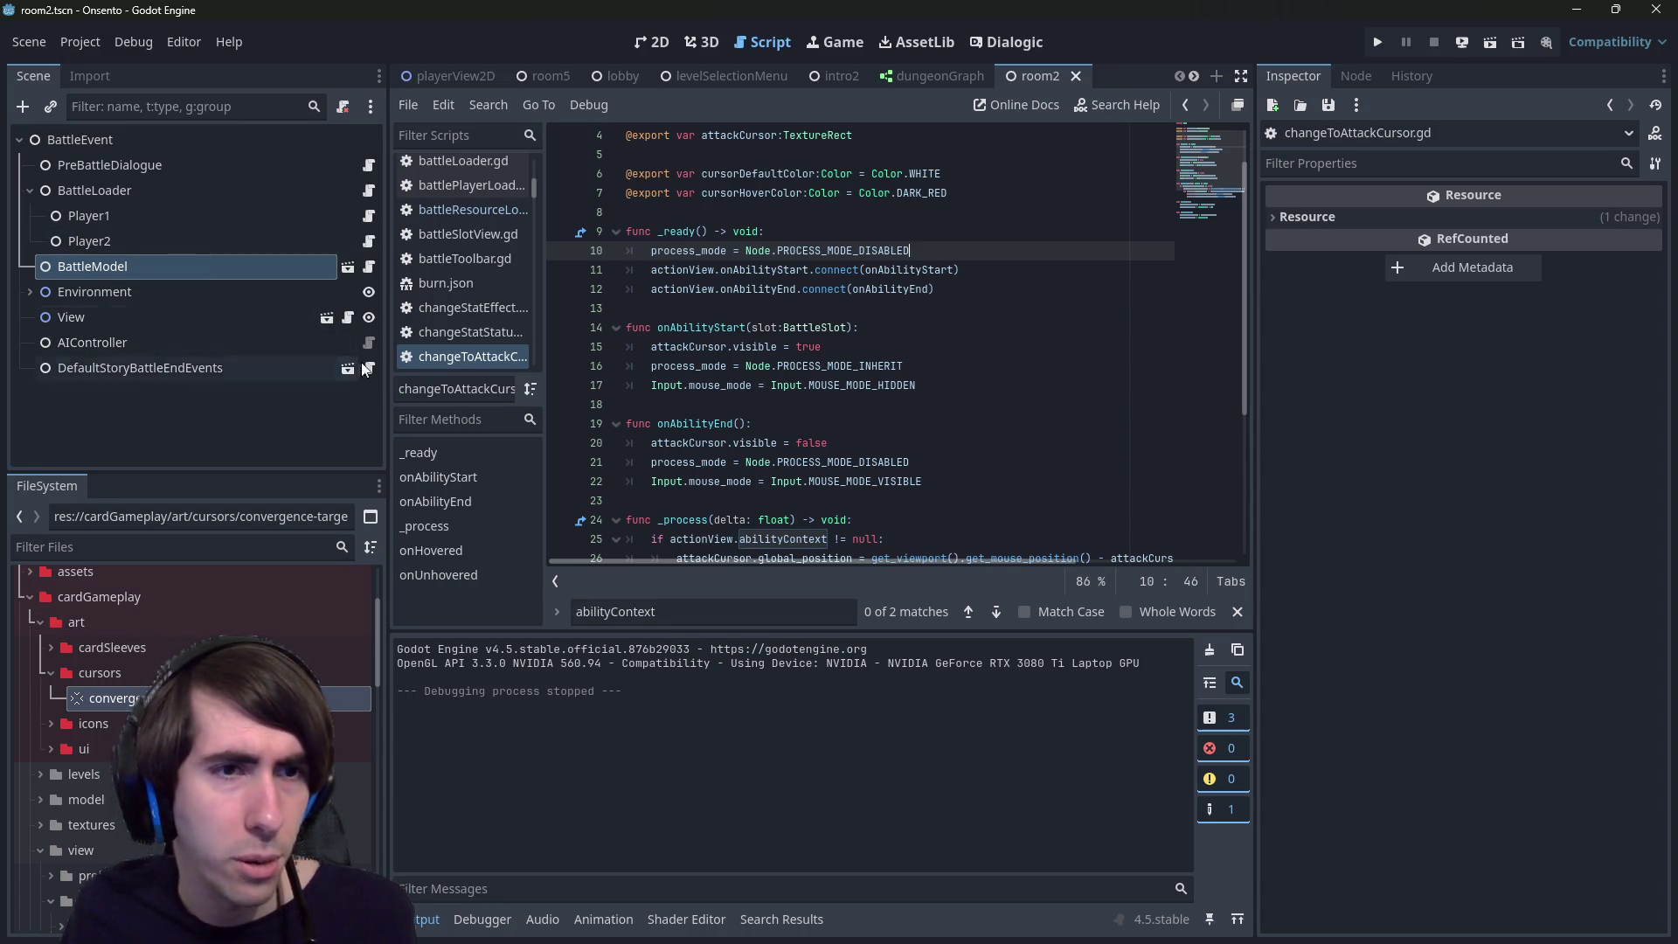
Add process_mode = Node.PROCESS_MODE_DISABLED to _ready() in handUpDownAnimation.gd
{"action": "left_click", "coordinate": [327, 318]}
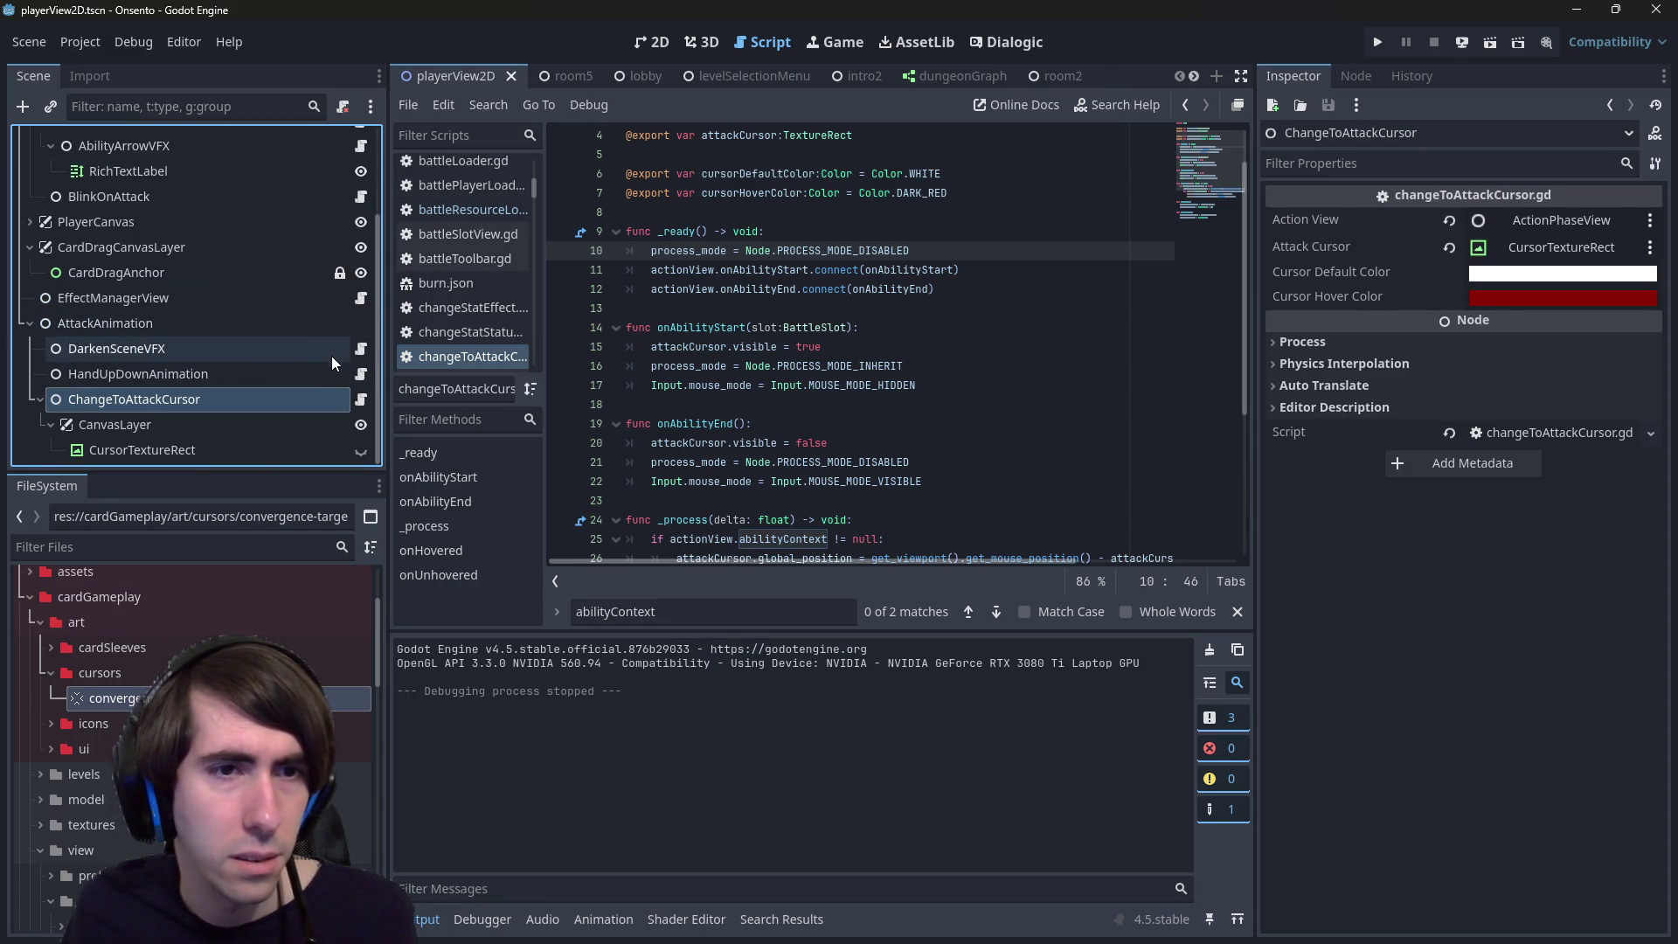
{"action": "left_click", "coordinate": [361, 349]}
{"action": "scroll", "coordinate": [786, 408], "scroll_direction": "up", "scroll_amount": 5}
{"action": "type", "text": "process_mode = Node.PROCESS_MODE_DISABLED"}
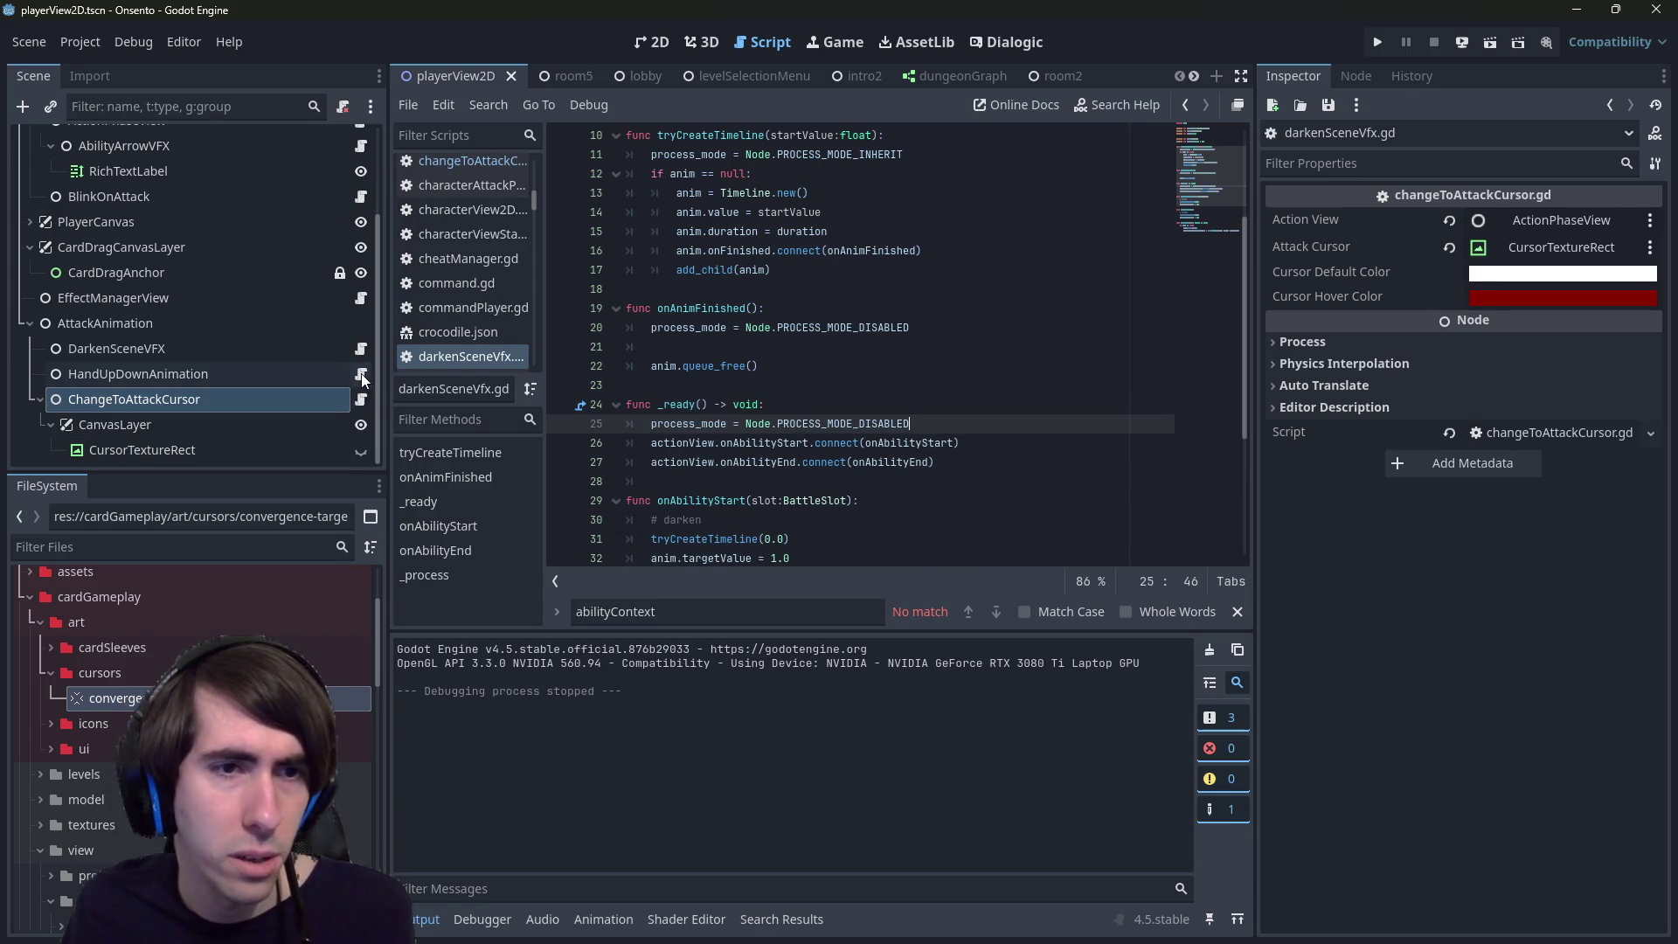
{"action": "left_click", "coordinate": [359, 402]}
{"action": "left_click", "coordinate": [364, 380]}
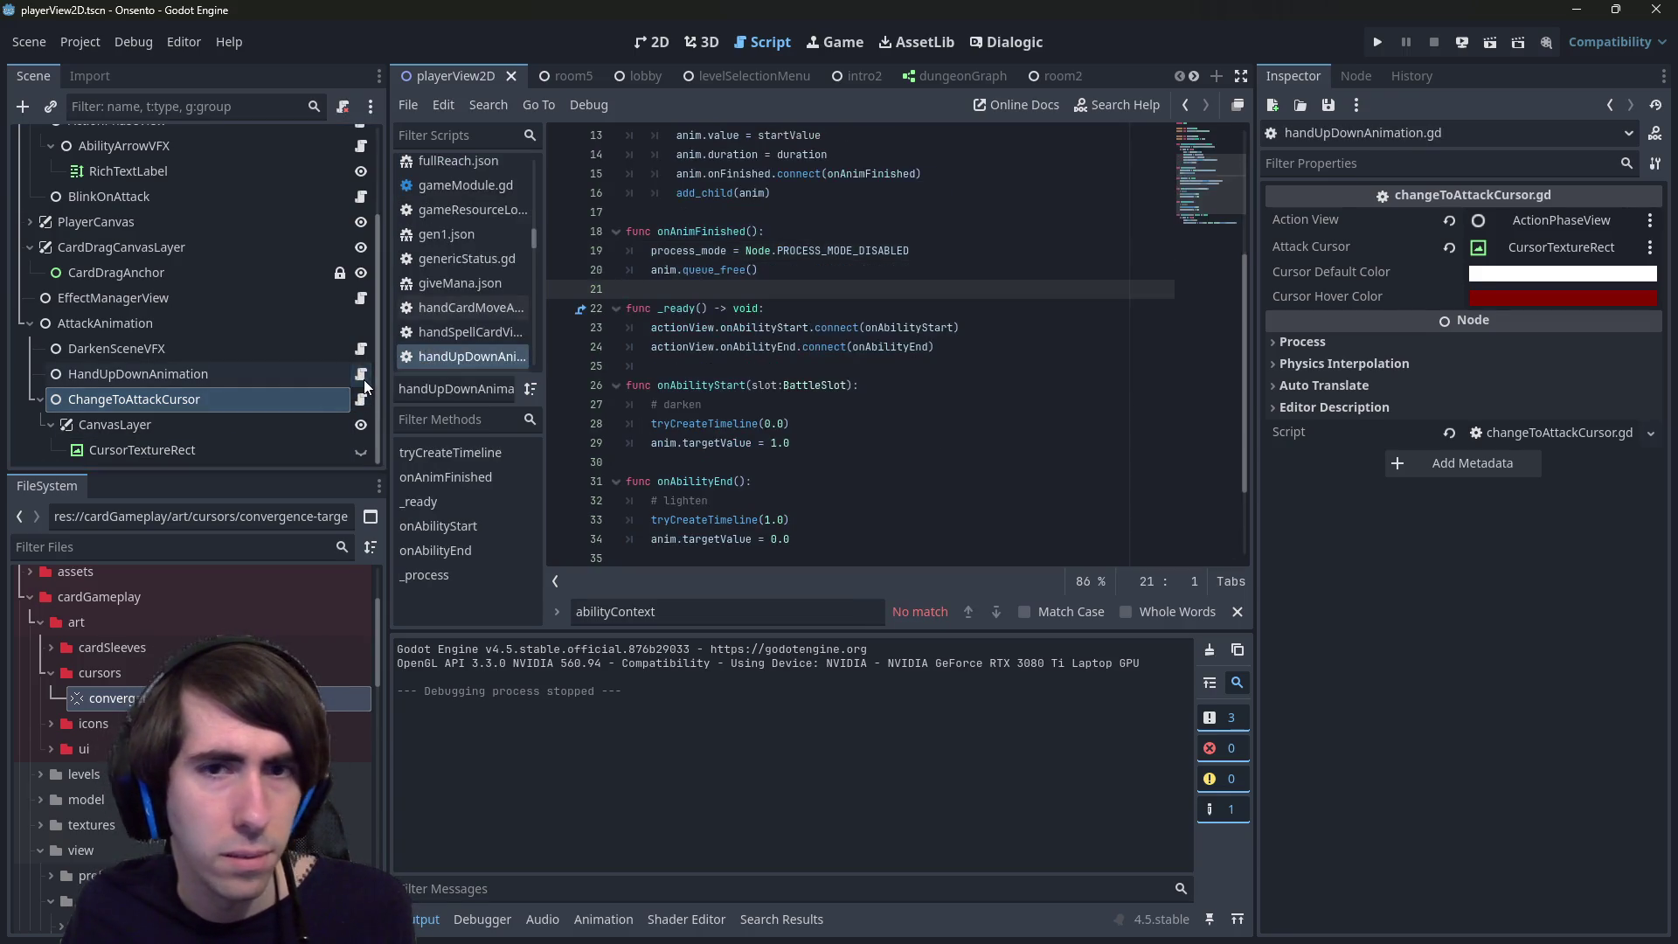
{"action": "left_click", "coordinate": [769, 308]}
{"action": "key", "text": "Return"}
{"action": "key", "text": "ctrl+v"}
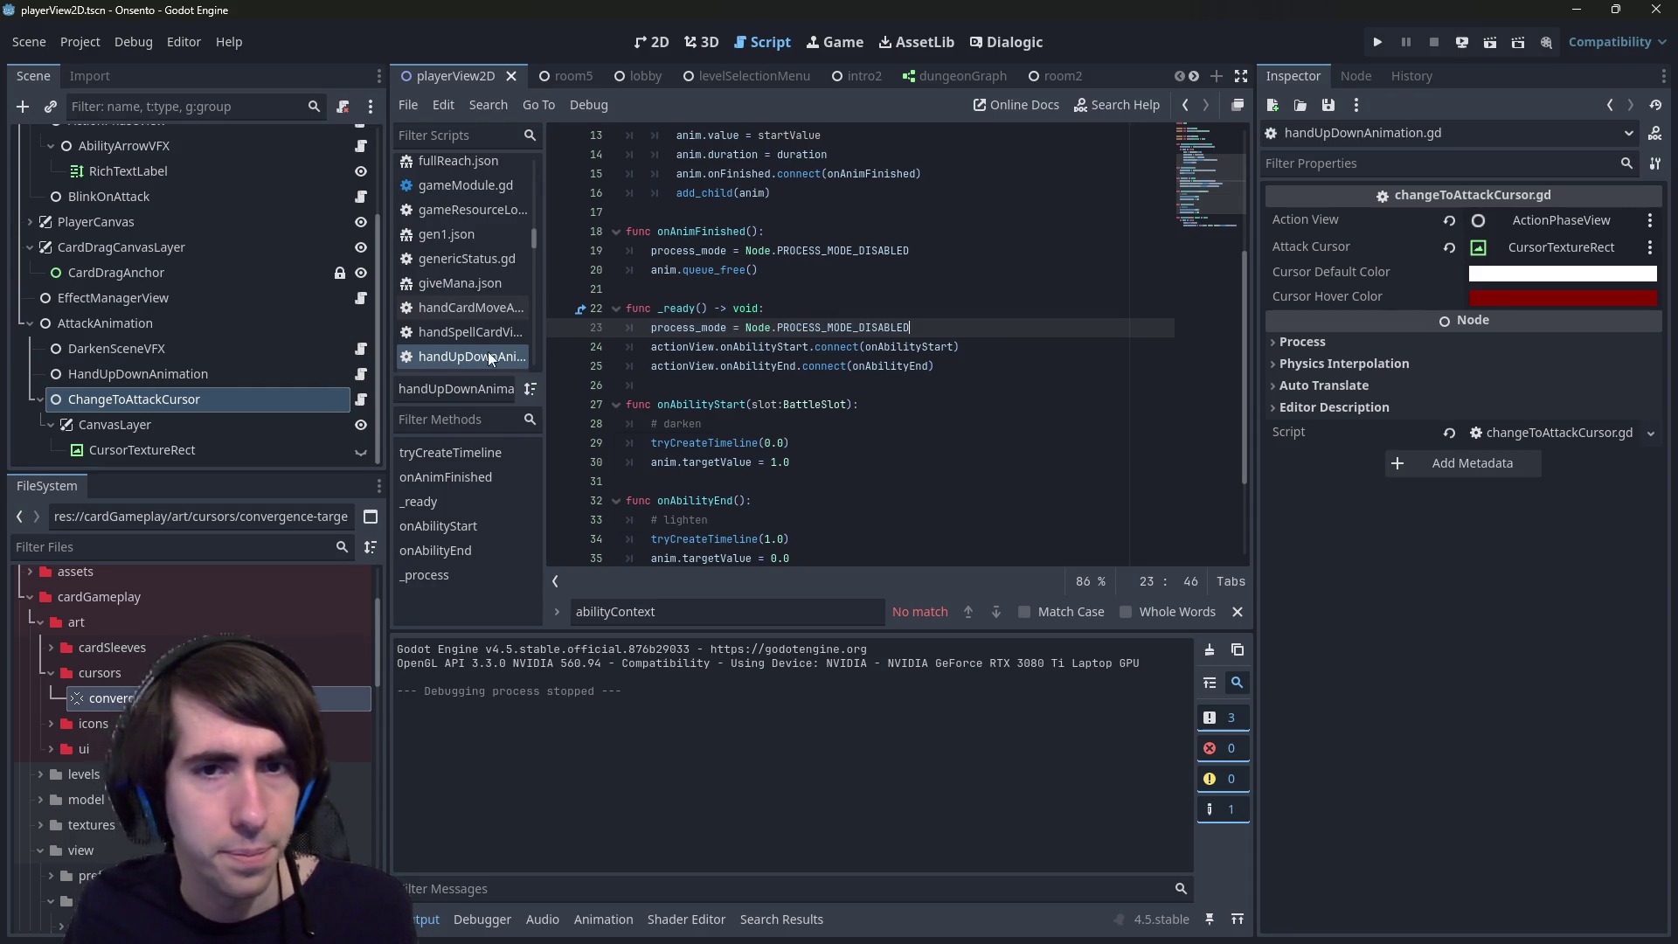
Add the same disable line after visible = false in characterAttackPortrait.gd's _ready(), then switch to room2
{"action": "left_click", "coordinate": [359, 349]}
{"action": "scroll", "coordinate": [340, 353], "scroll_direction": "up", "scroll_amount": 2}
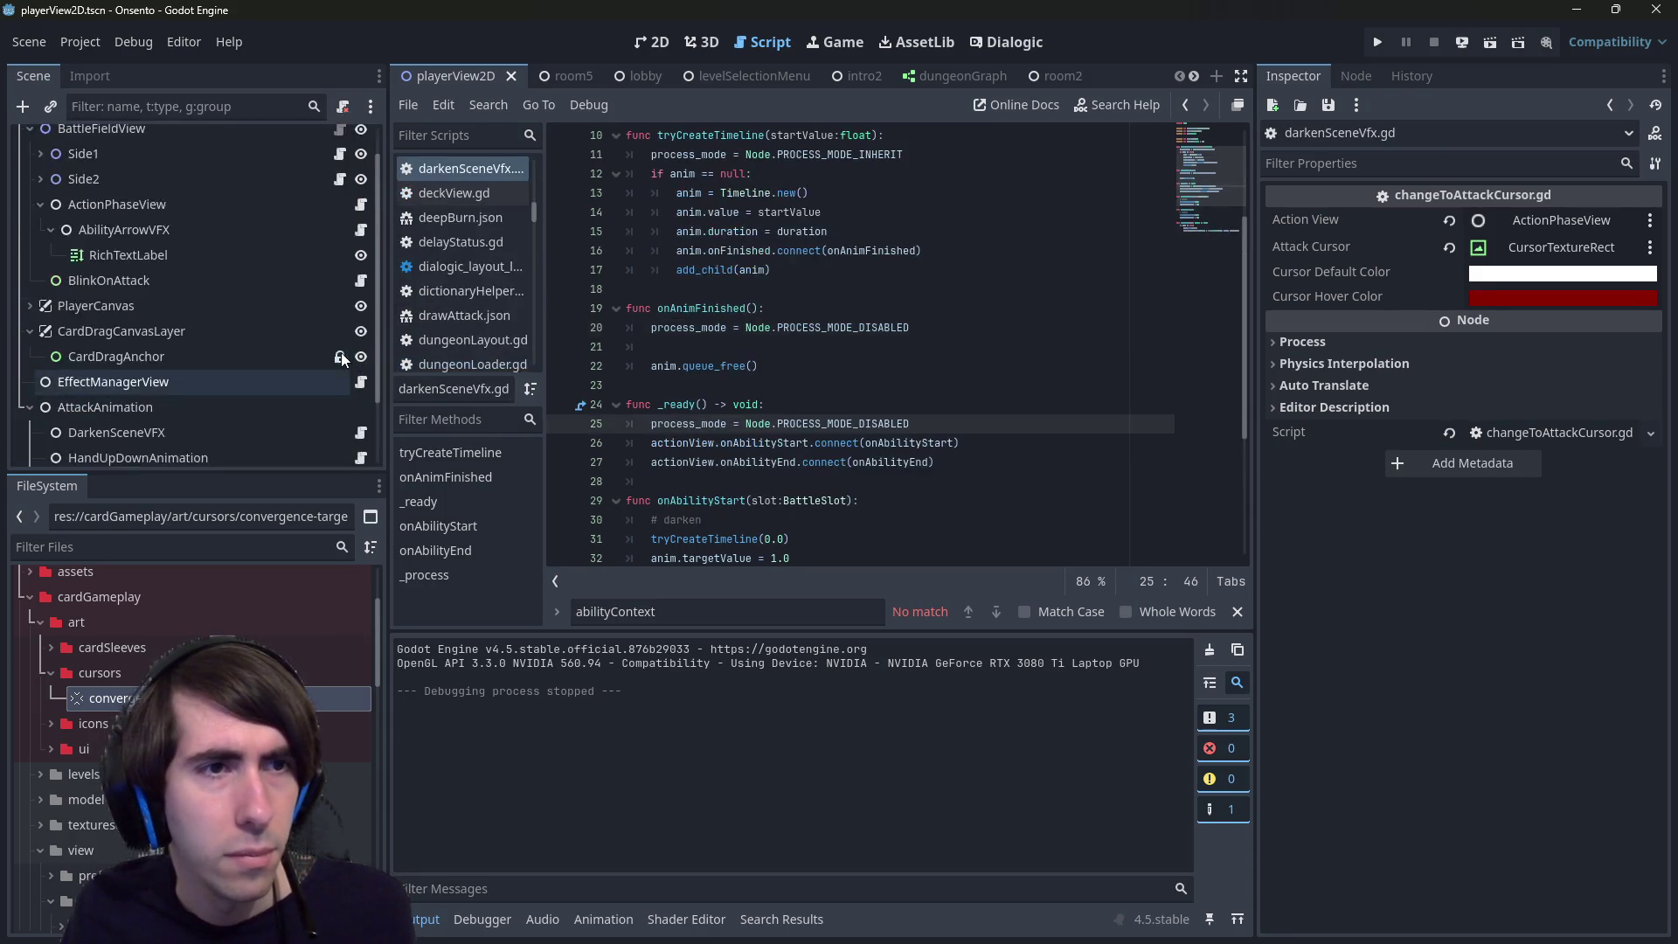
{"action": "scroll", "coordinate": [340, 354], "scroll_direction": "up", "scroll_amount": 1}
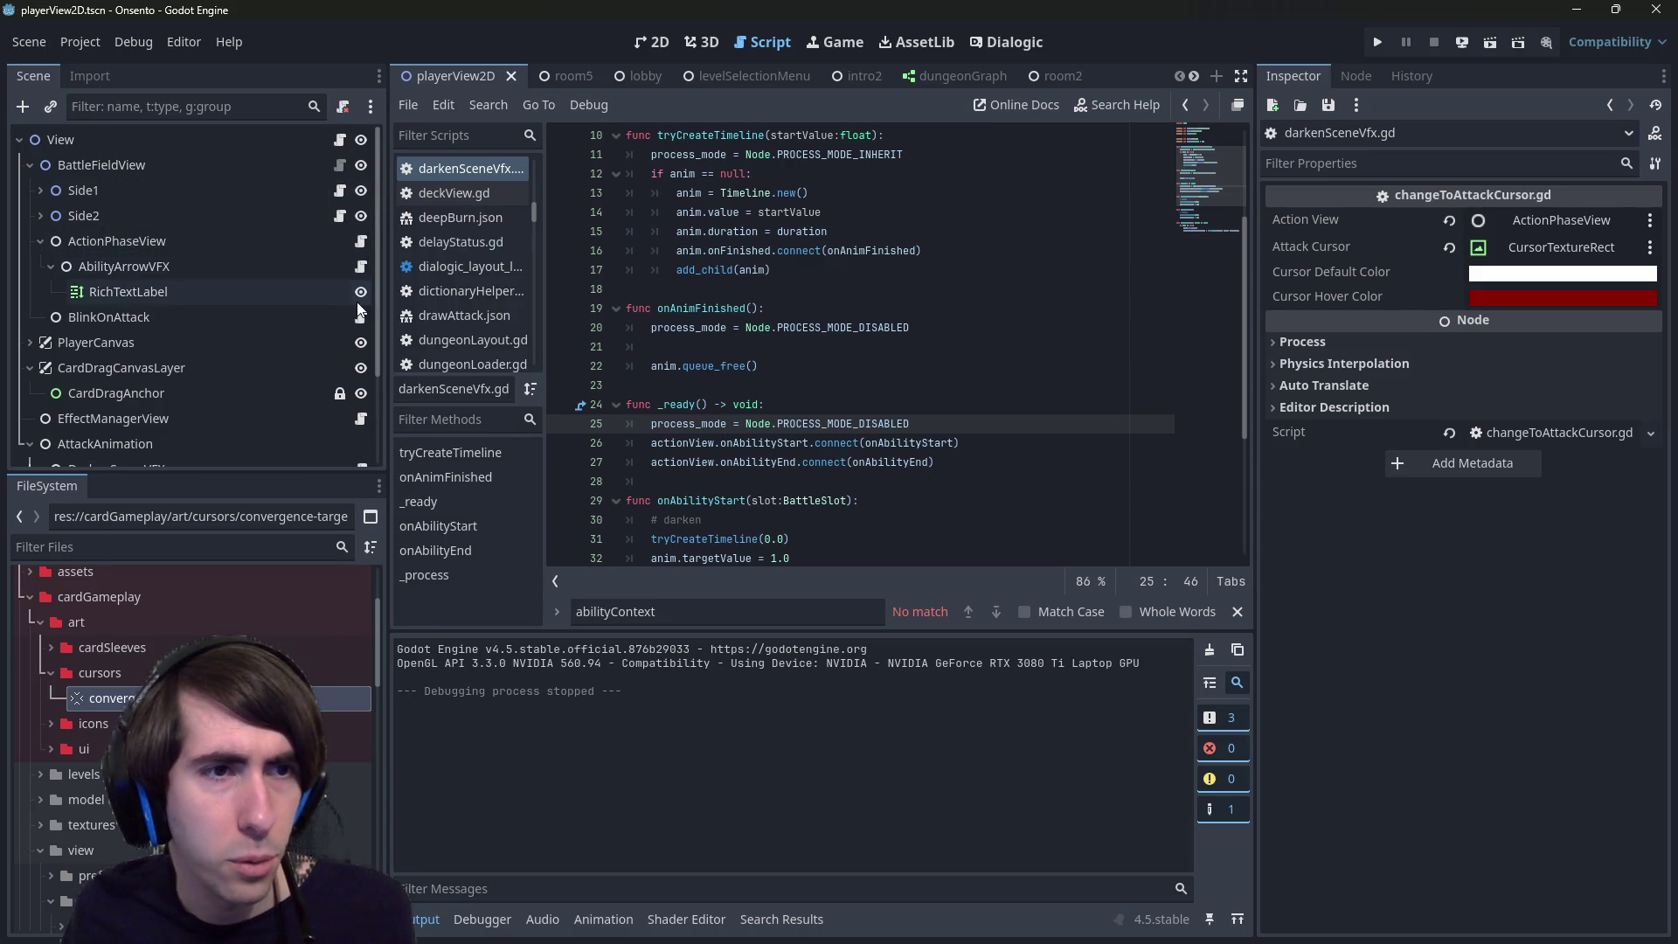
{"action": "left_click", "coordinate": [29, 343]}
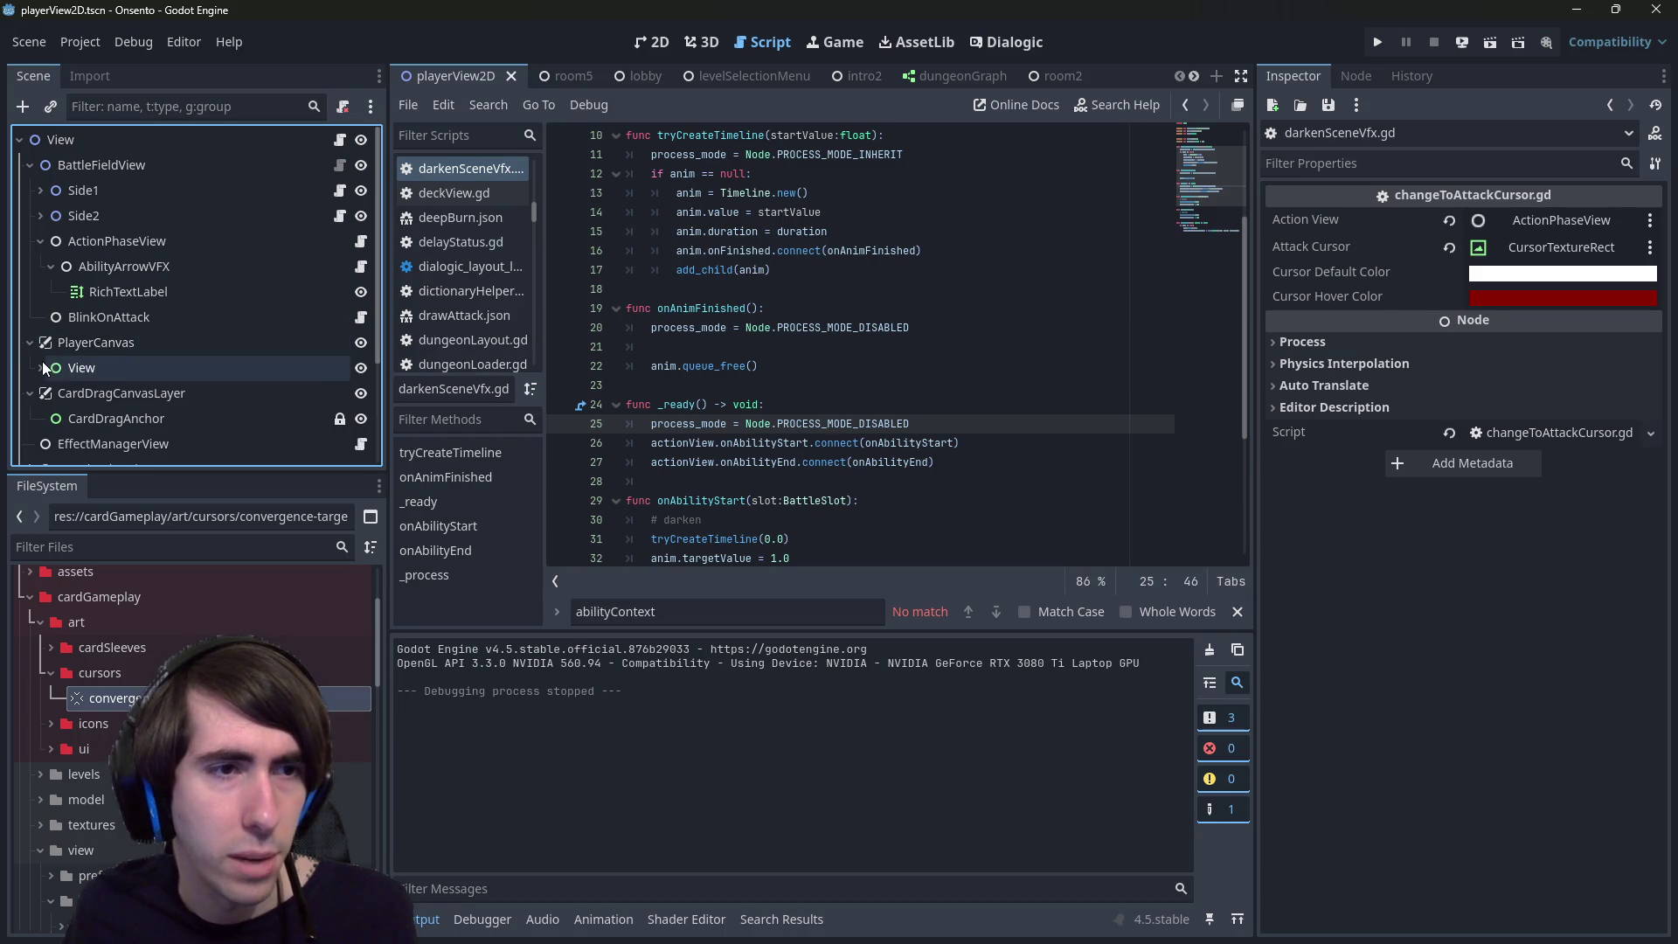
{"action": "left_click", "coordinate": [40, 368]}
{"action": "scroll", "coordinate": [262, 332], "scroll_direction": "down", "scroll_amount": 2}
{"action": "left_click", "coordinate": [340, 309]}
{"action": "scroll", "coordinate": [742, 389], "scroll_direction": "up", "scroll_amount": 4}
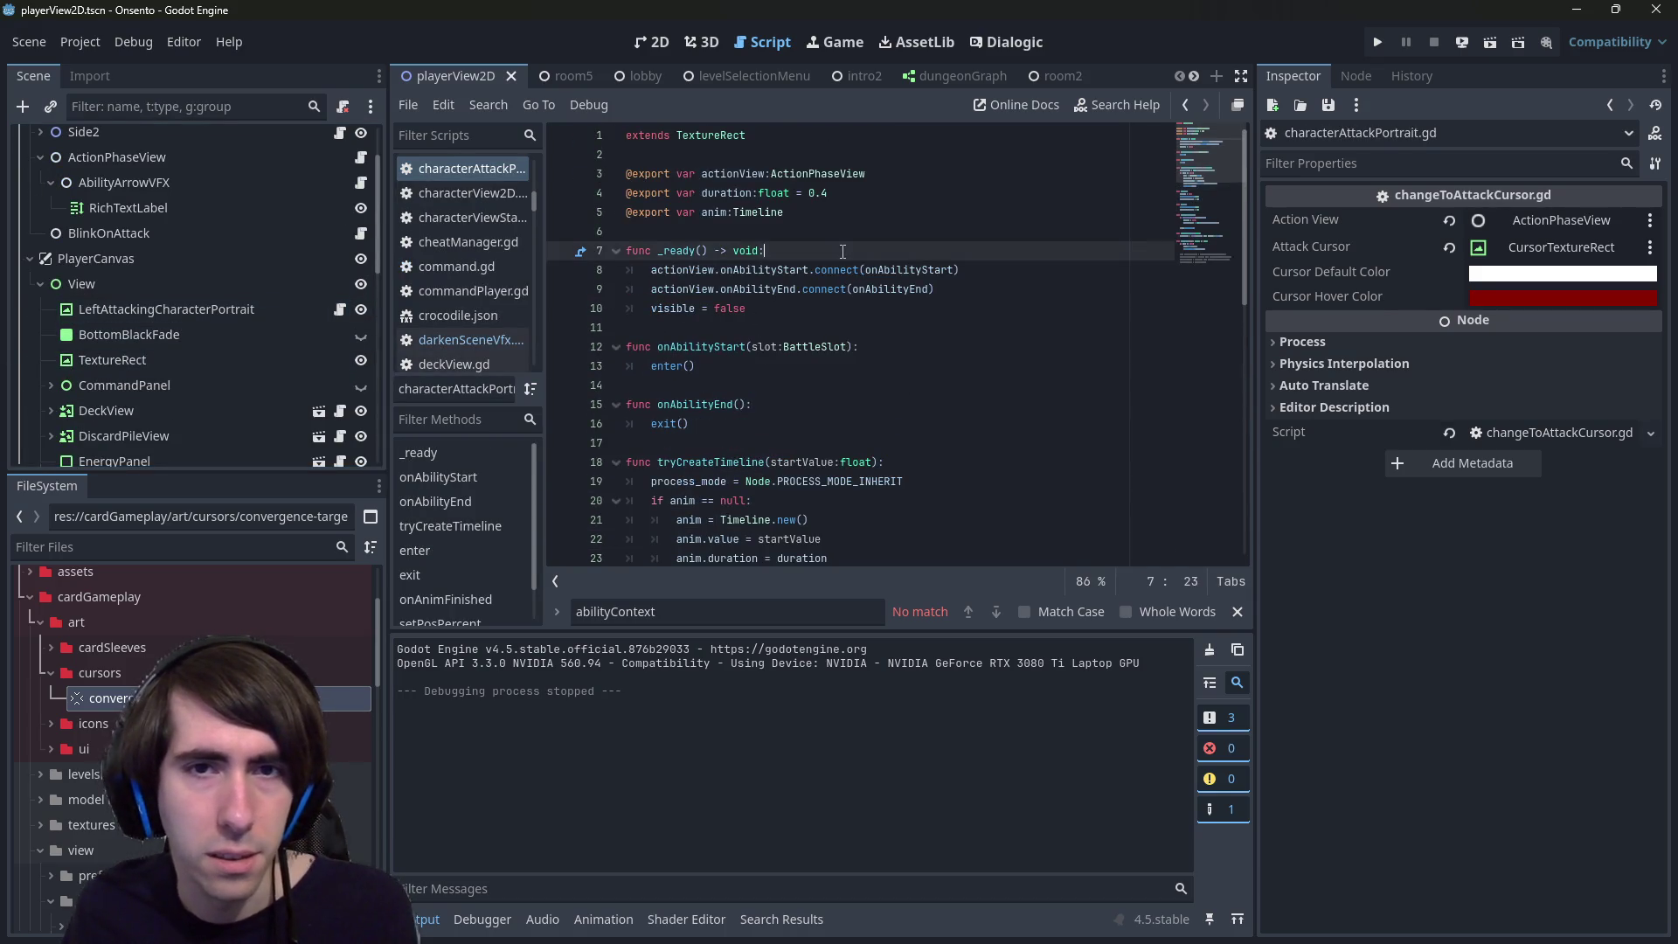
{"action": "left_click", "coordinate": [783, 310]}
{"action": "key", "text": "Return"}
{"action": "type", "text": "process_mode = Node.PROCESS_MODE_DISABLED"}
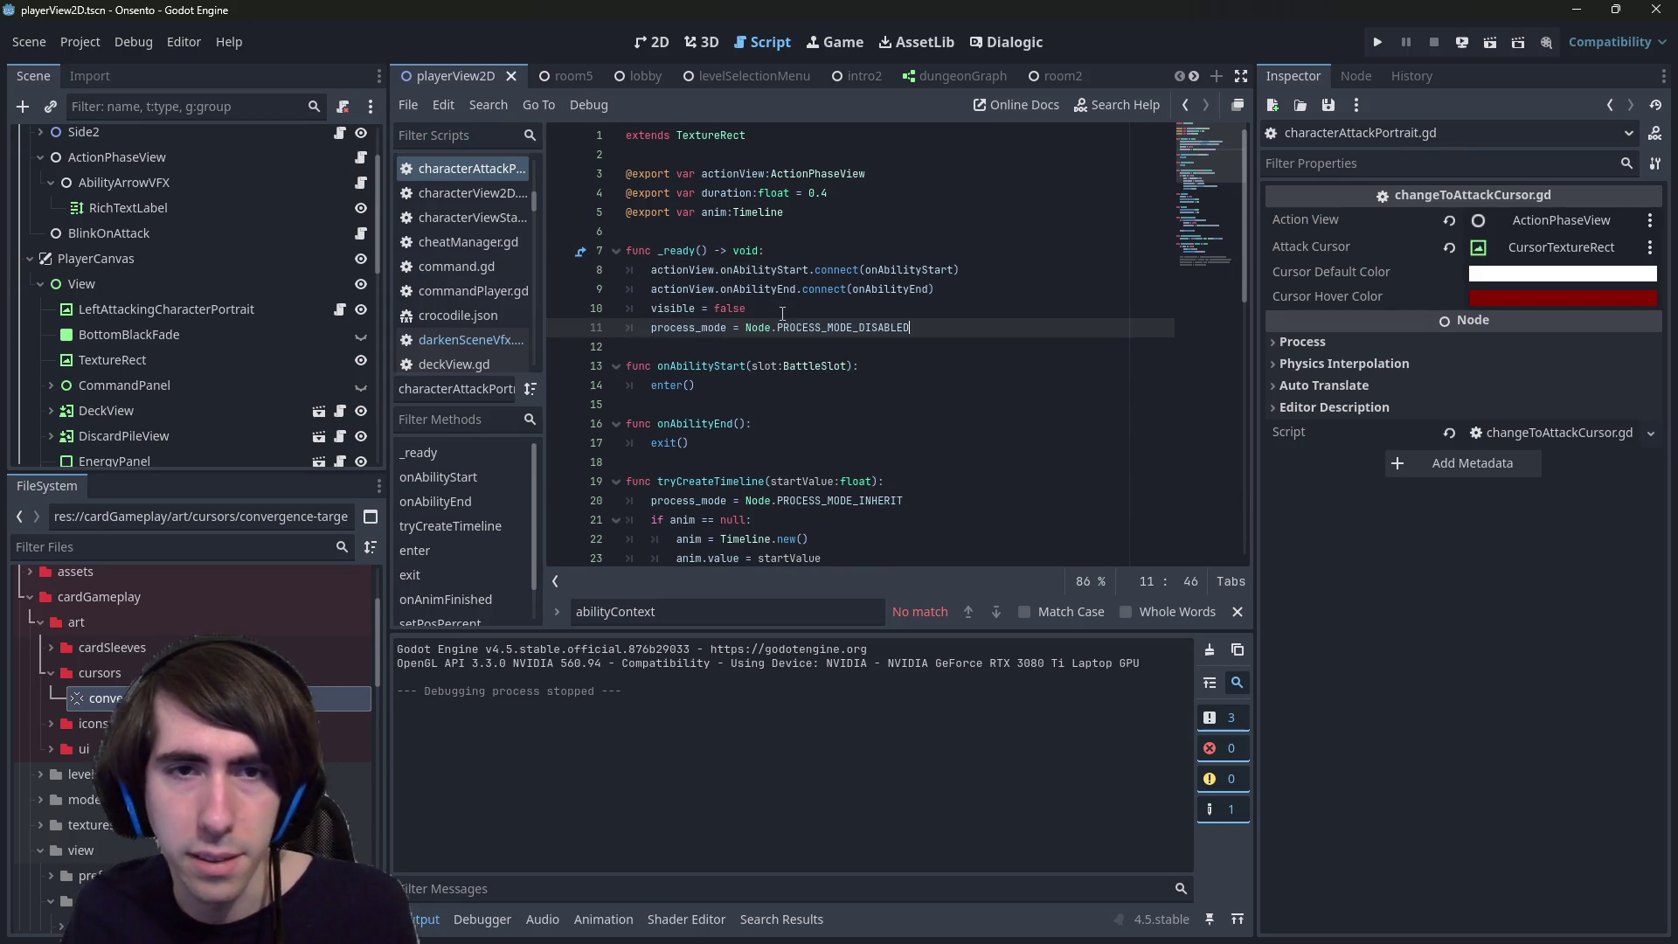
{"action": "left_click", "coordinate": [1045, 76]}
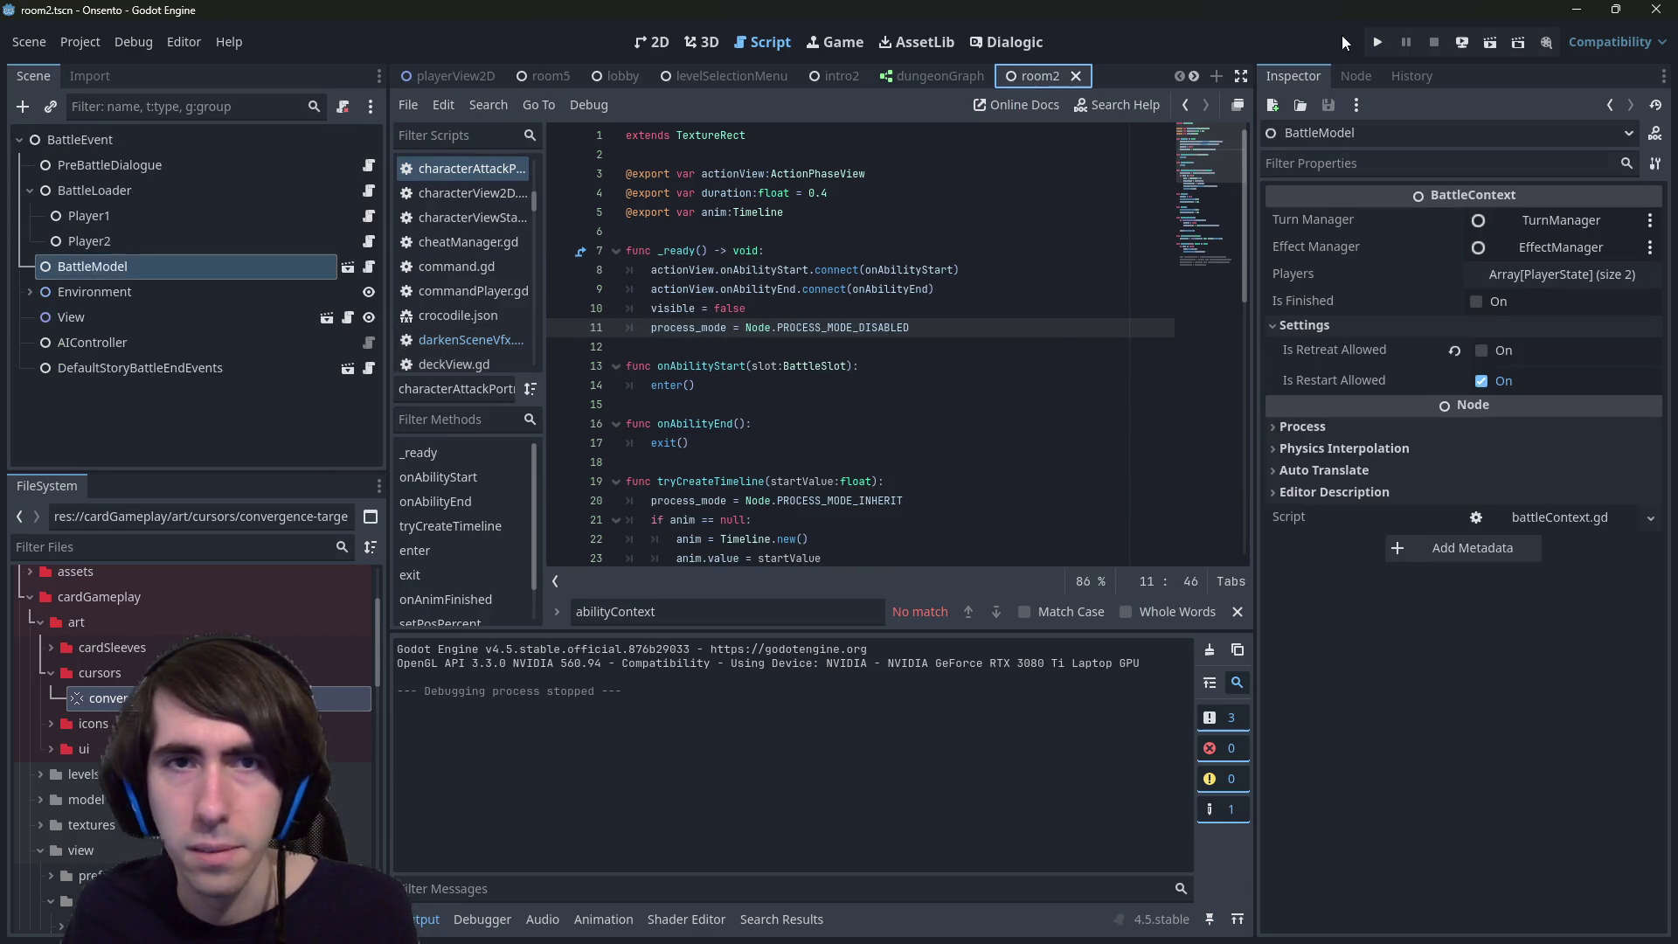
{"action": "scroll", "coordinate": [803, 399], "scroll_direction": "down", "scroll_amount": 10}
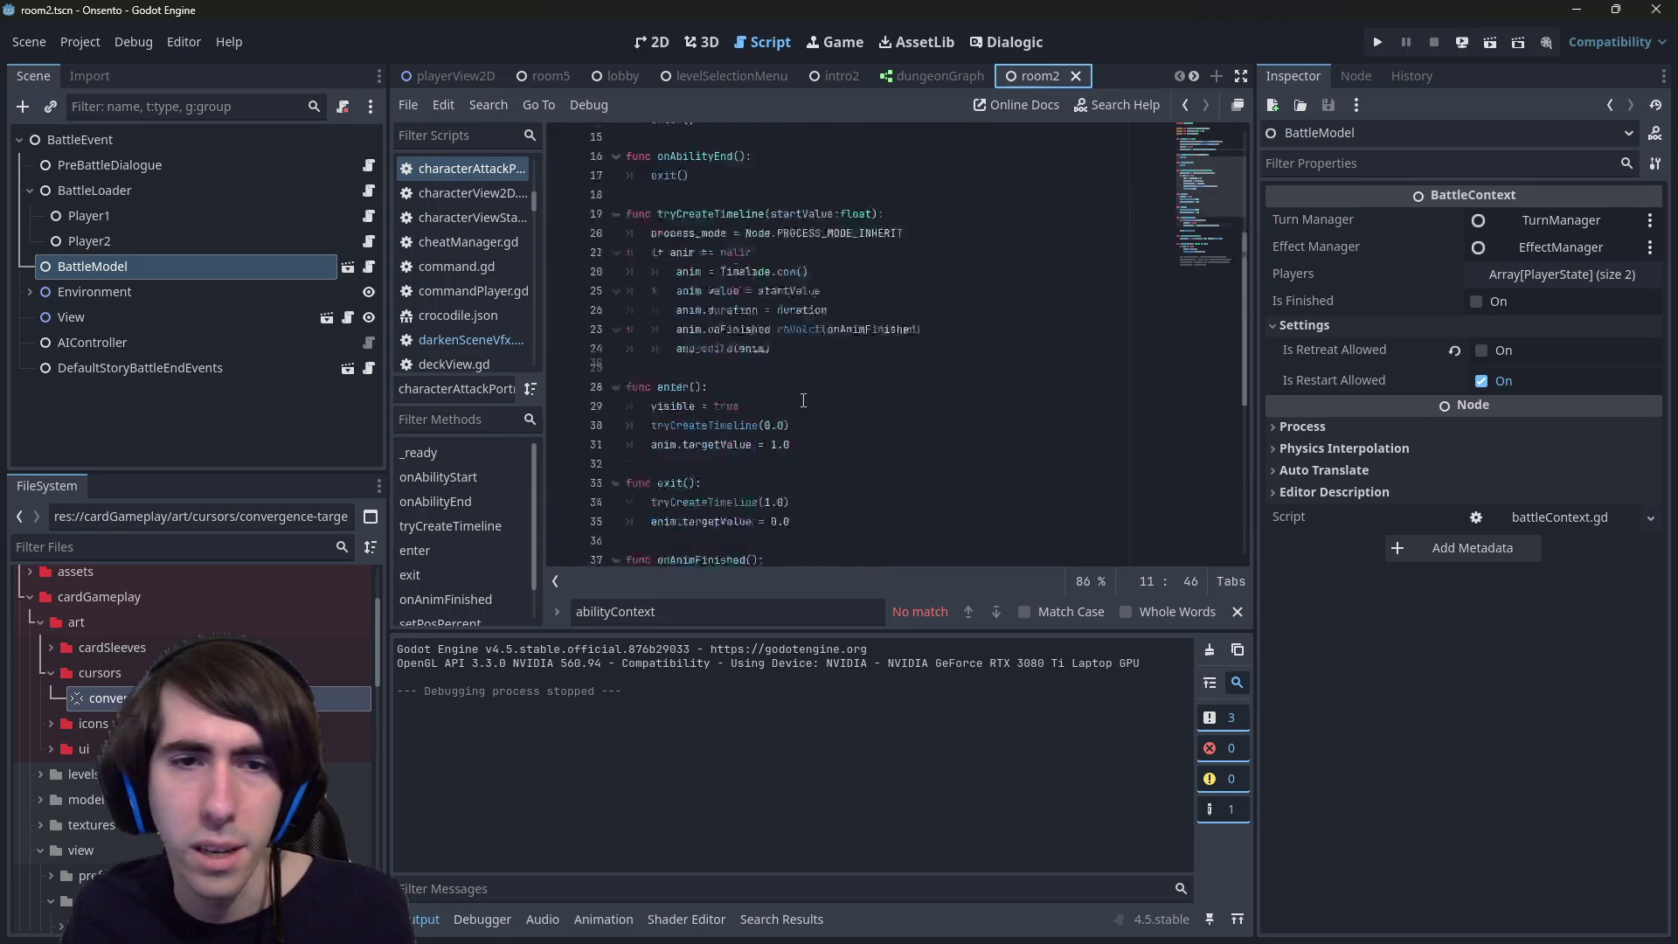
Run room2 and advance the dialogue until the line 27 potentialSlotViewTargets error appears
{"action": "left_click", "coordinate": [1490, 42]}
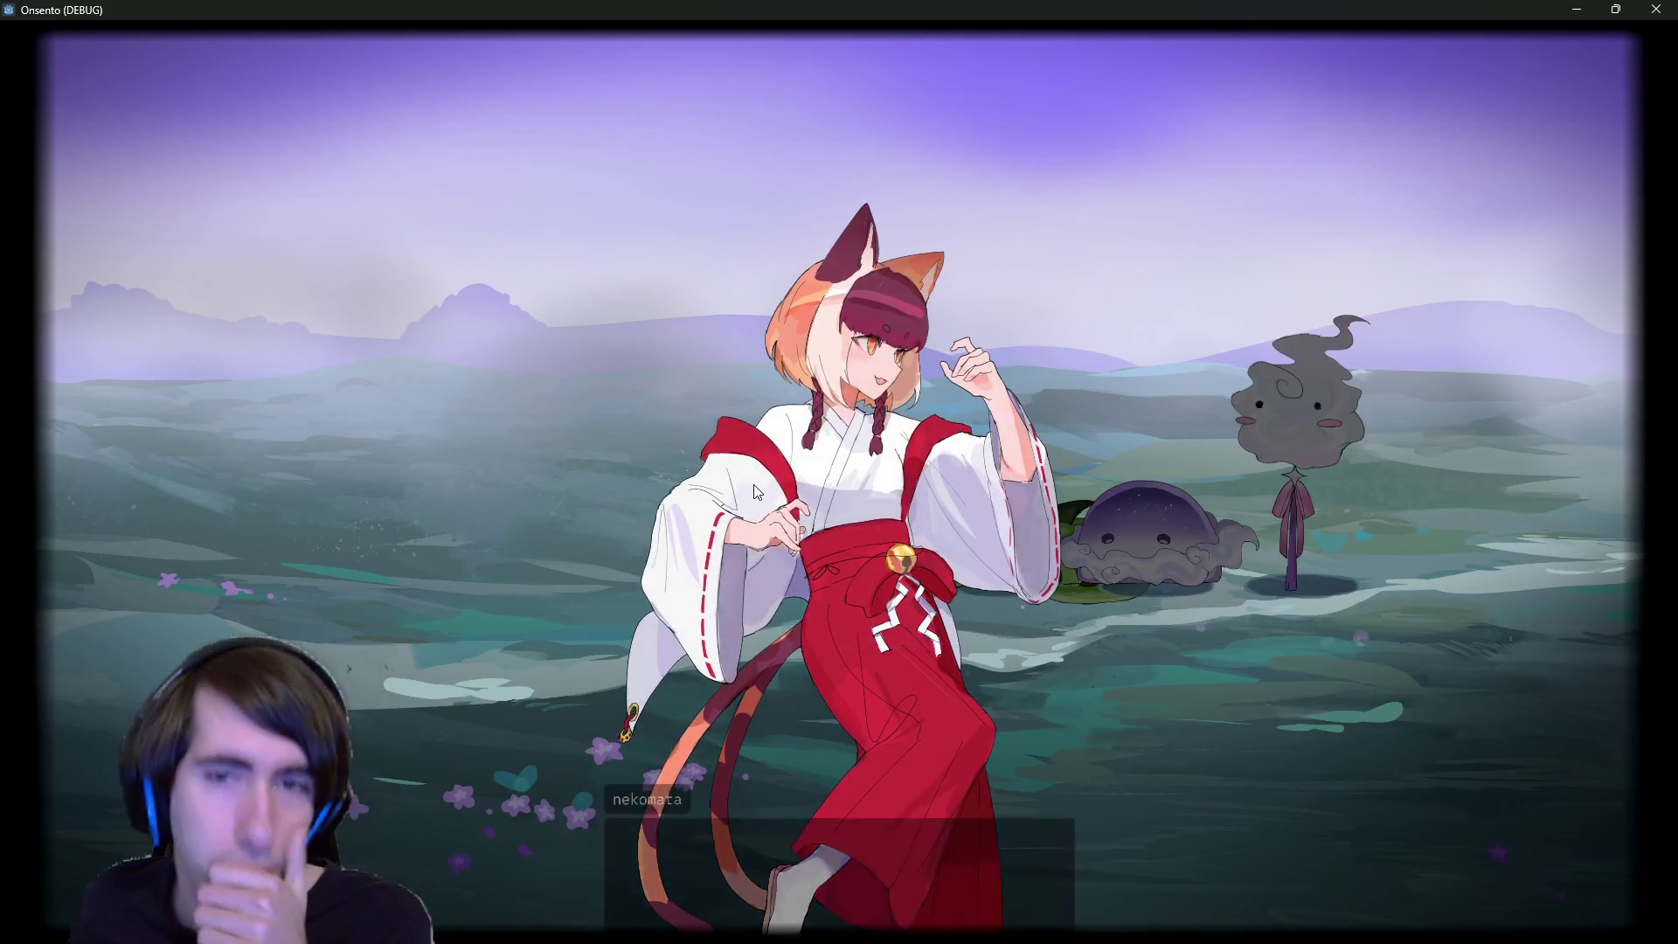
{"action": "left_click", "coordinate": [598, 492]}
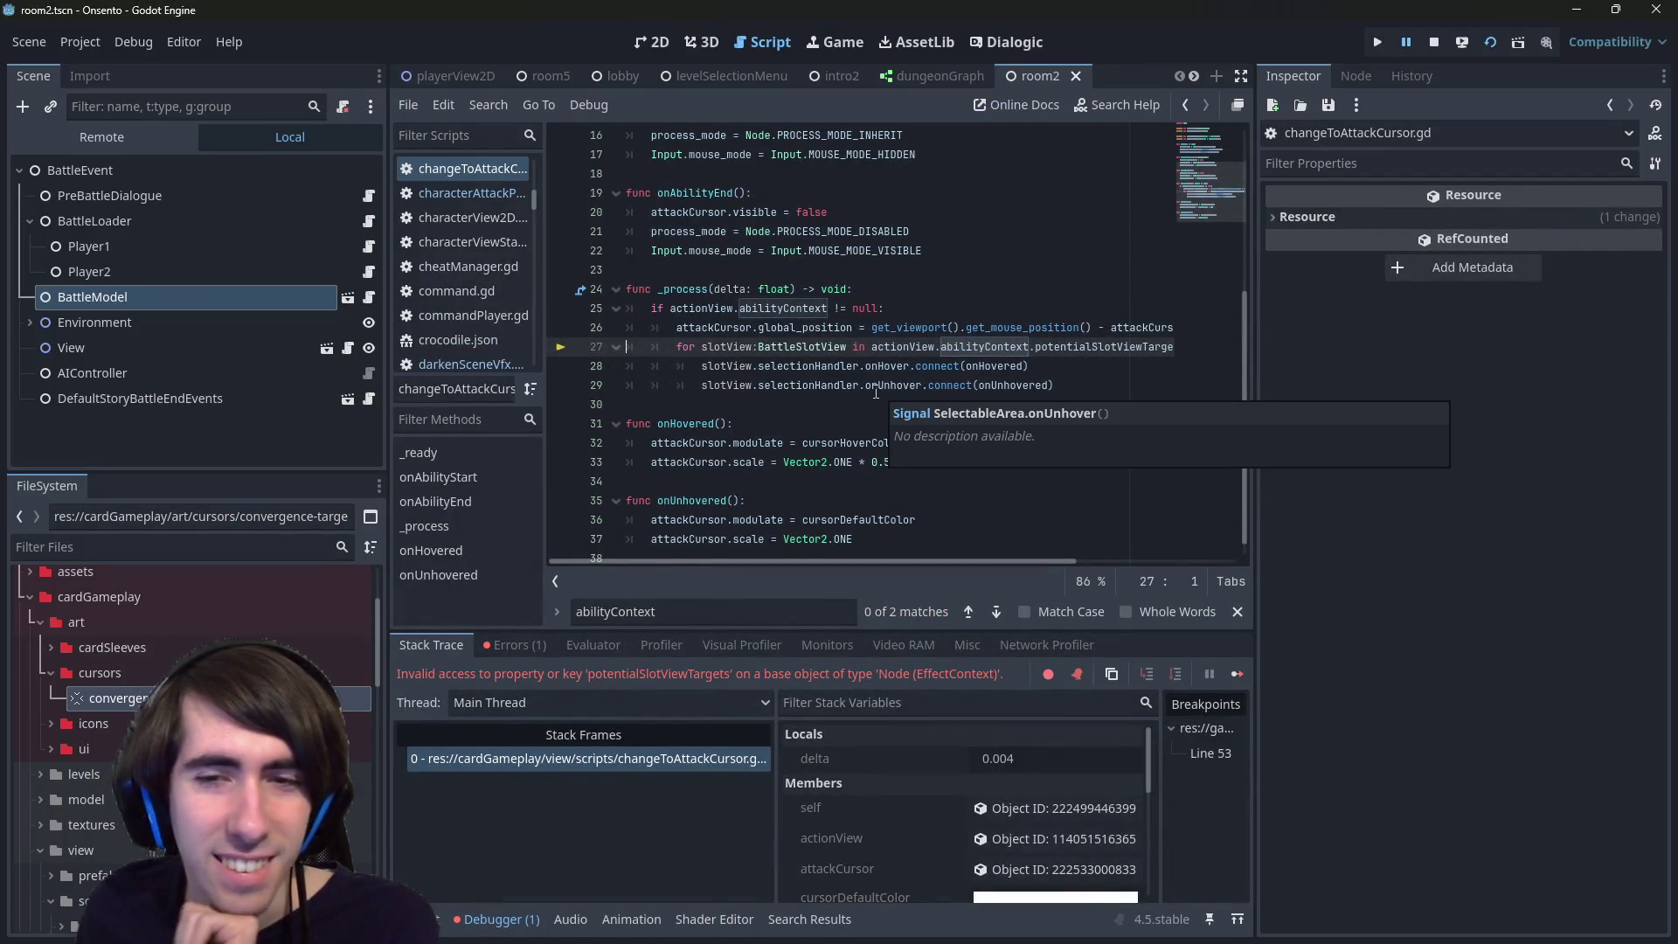
Review the potentialSlotViewTargets error in the debugger's Errors list and its stack trace
{"action": "left_click", "coordinate": [952, 251]}
{"action": "mouse_move", "coordinate": [976, 343]}
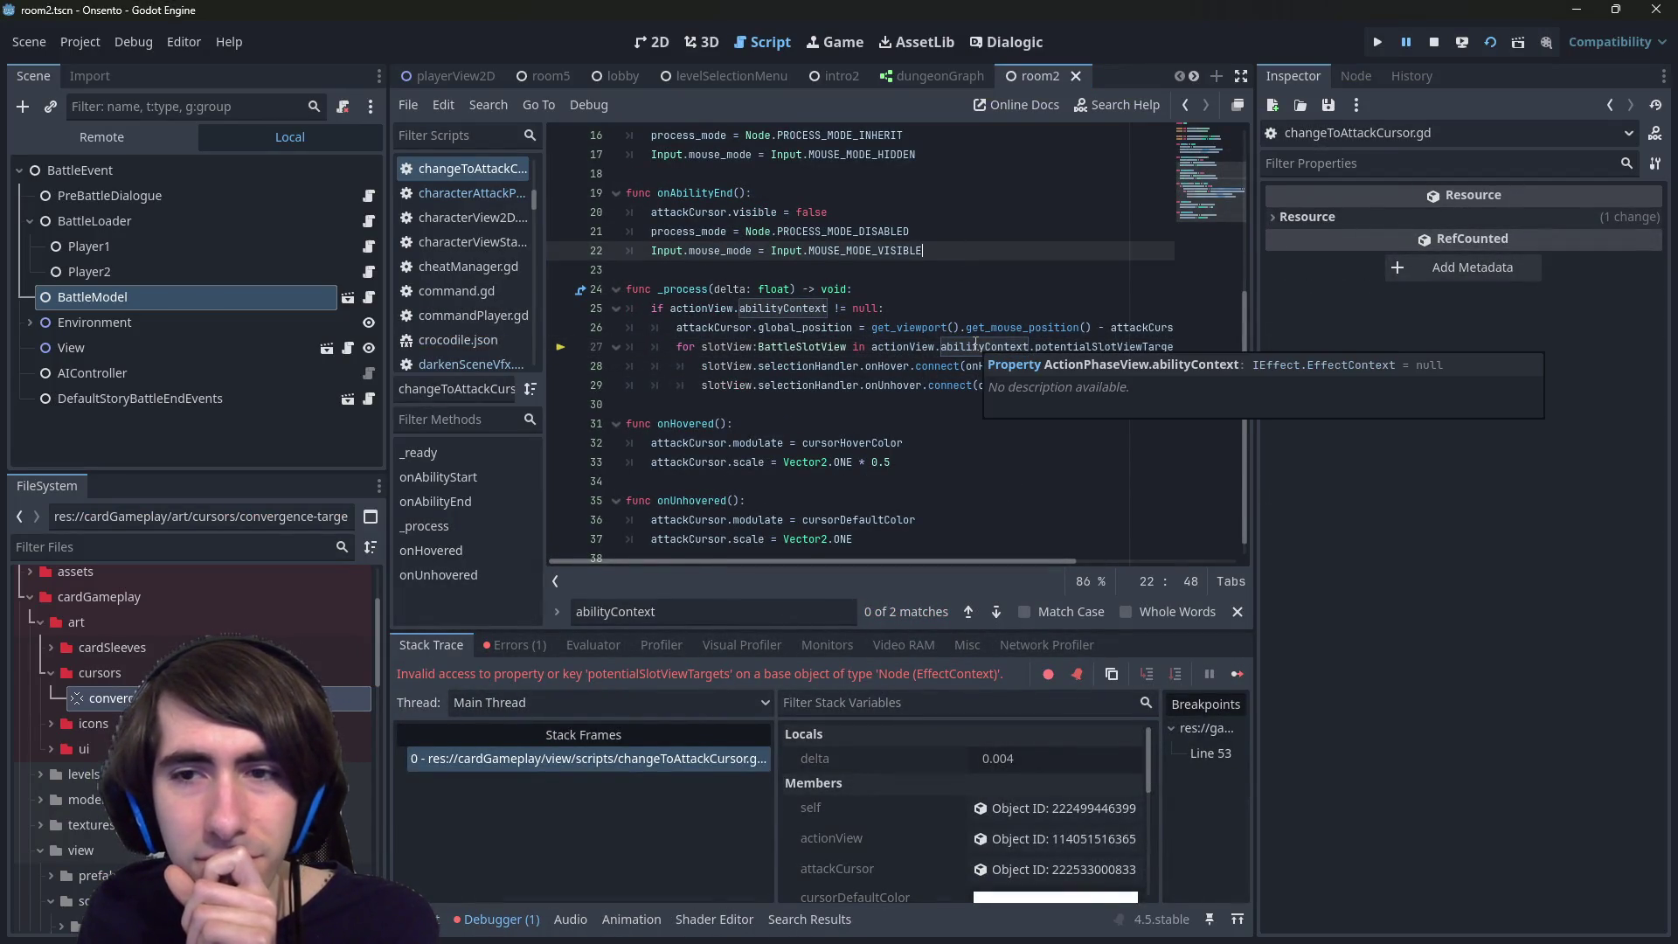
{"action": "left_click", "coordinate": [512, 645]}
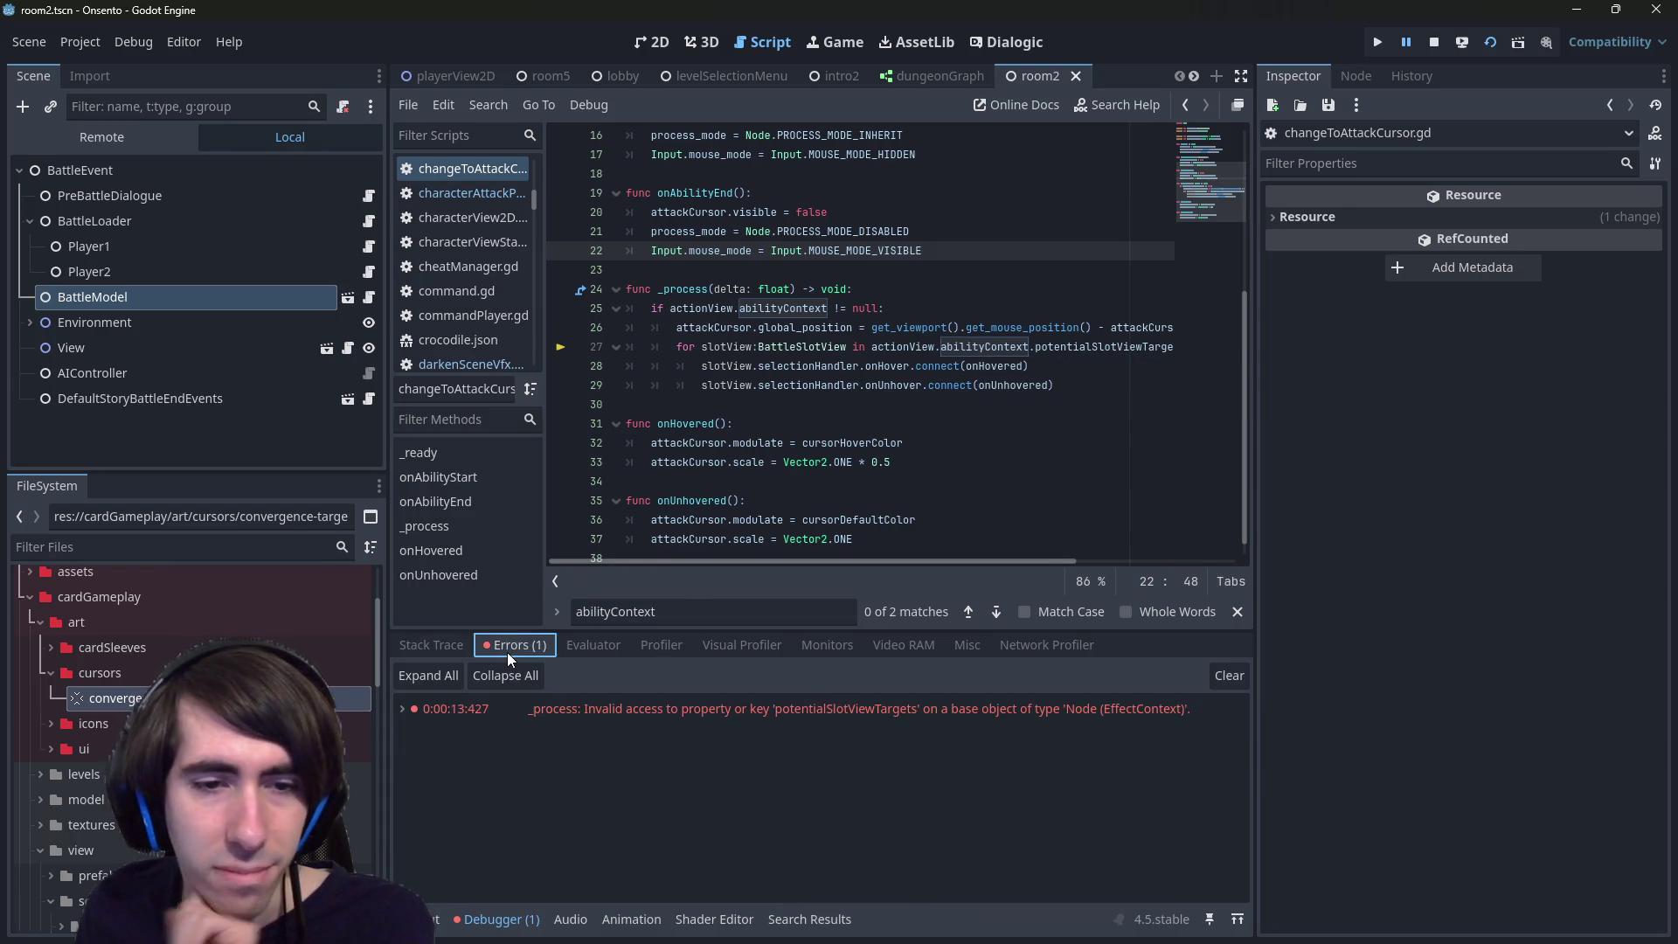
{"action": "left_click", "coordinate": [671, 708]}
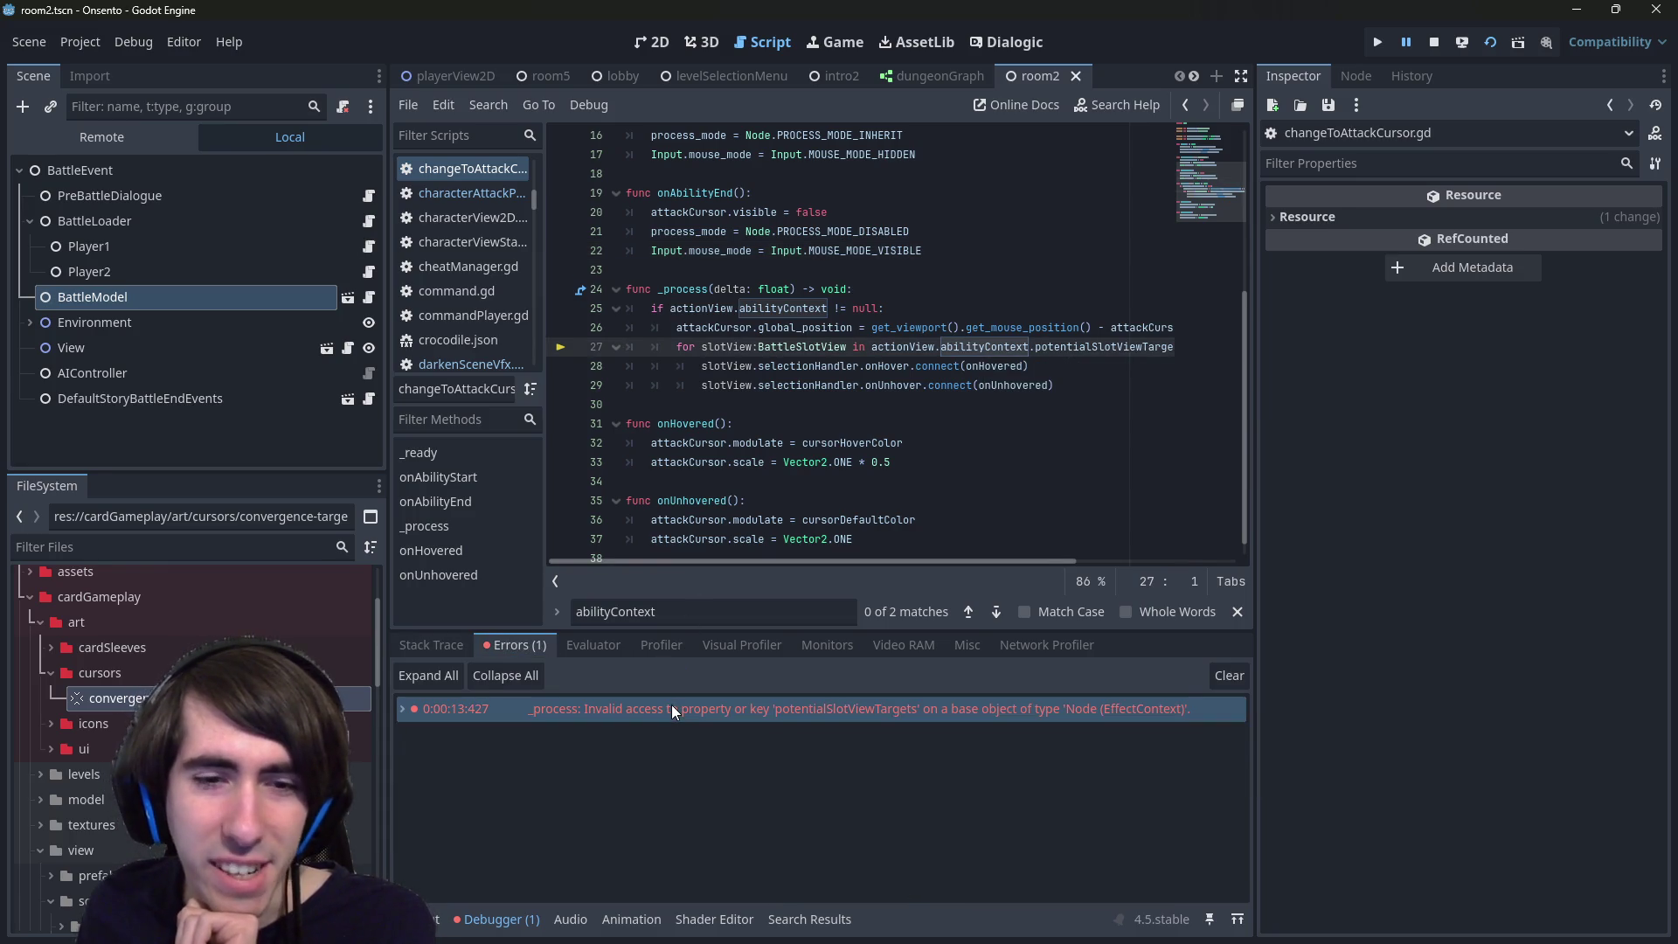
{"action": "double_click", "coordinate": [671, 706]}
{"action": "double_click", "coordinate": [662, 738]}
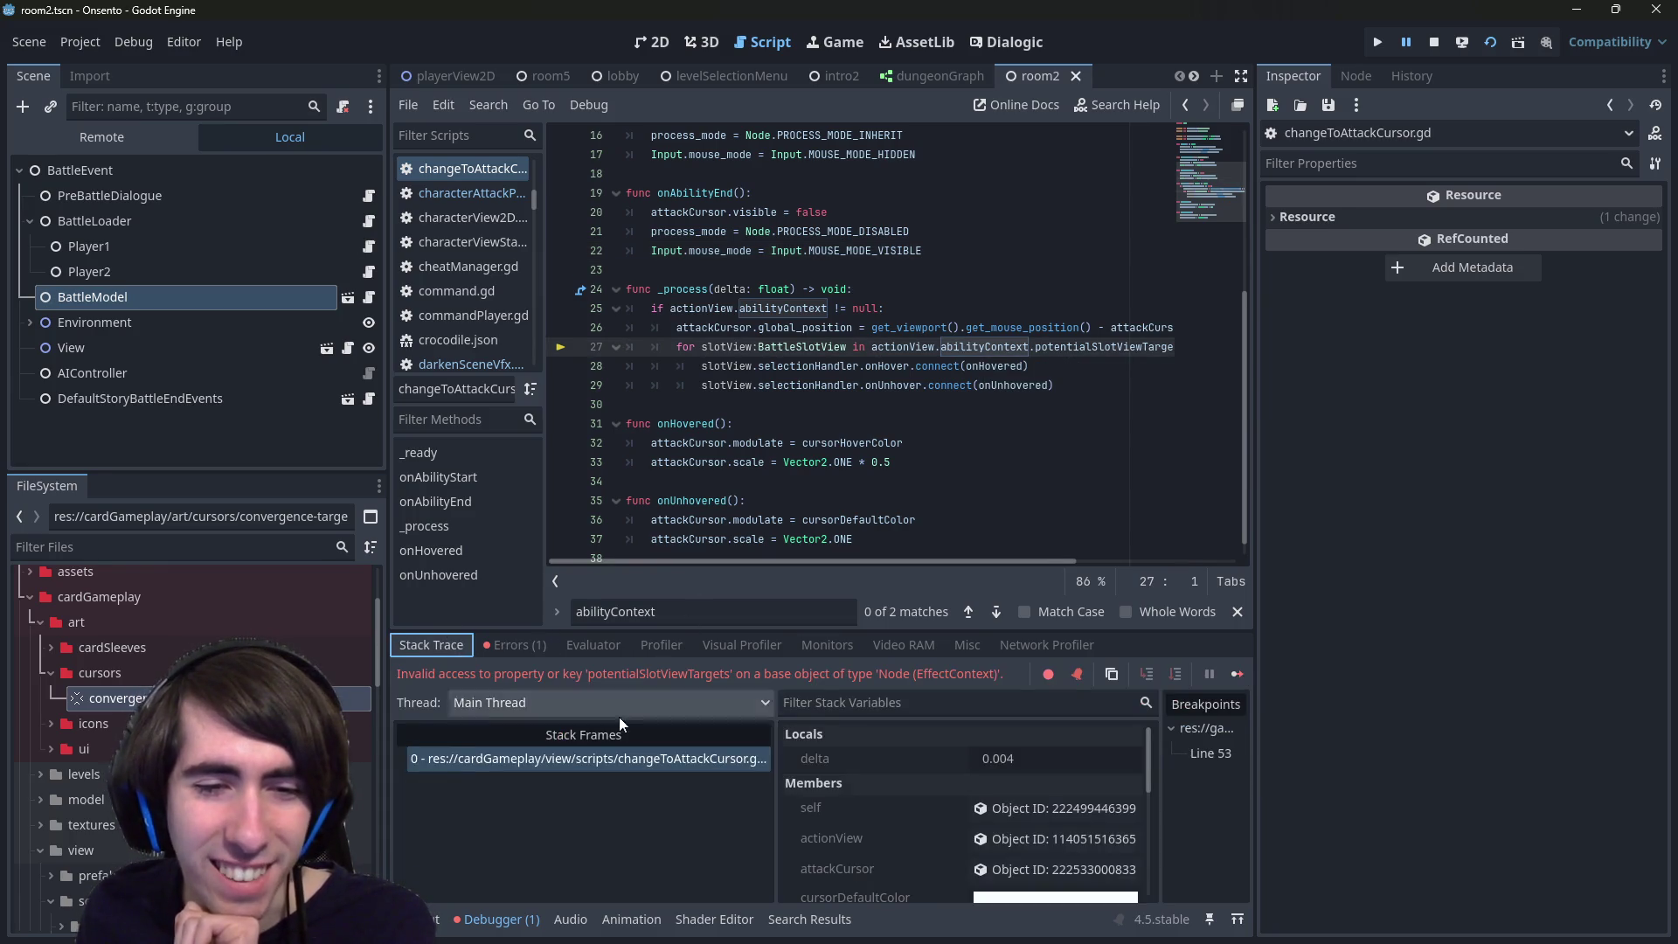
Set a breakpoint on line 16 of changeToAttackCursor.gd and inspect PROCESS_MODE_INHERIT
{"action": "scroll", "coordinate": [866, 461], "scroll_direction": "up", "scroll_amount": 2}
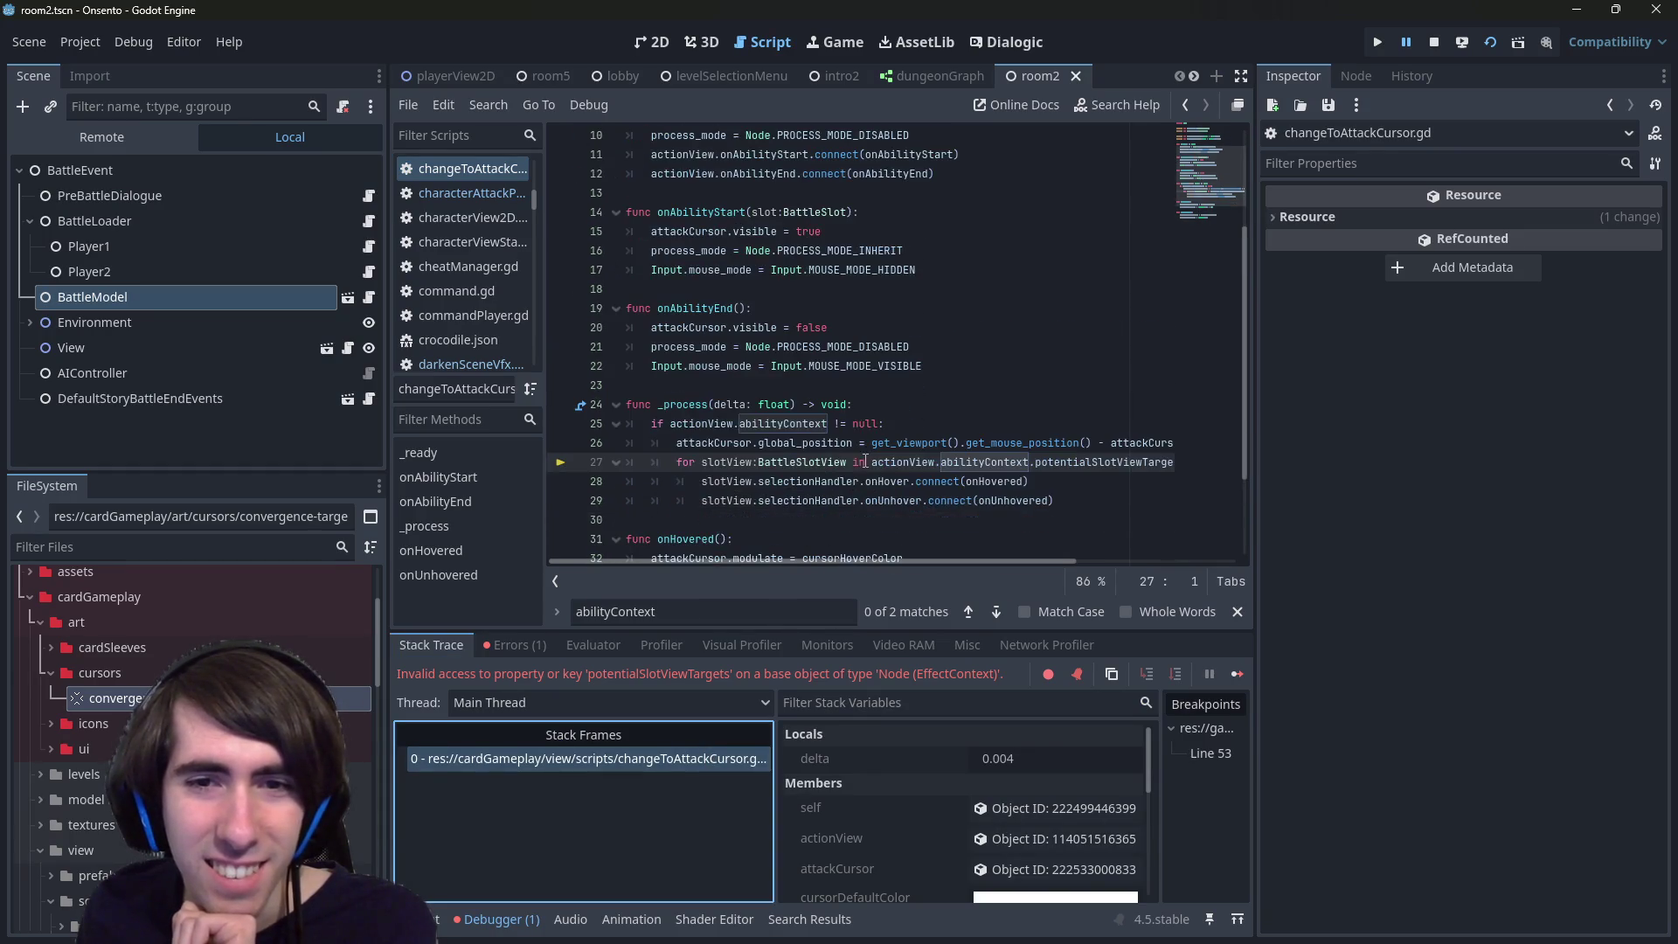
{"action": "left_click", "coordinate": [562, 254]}
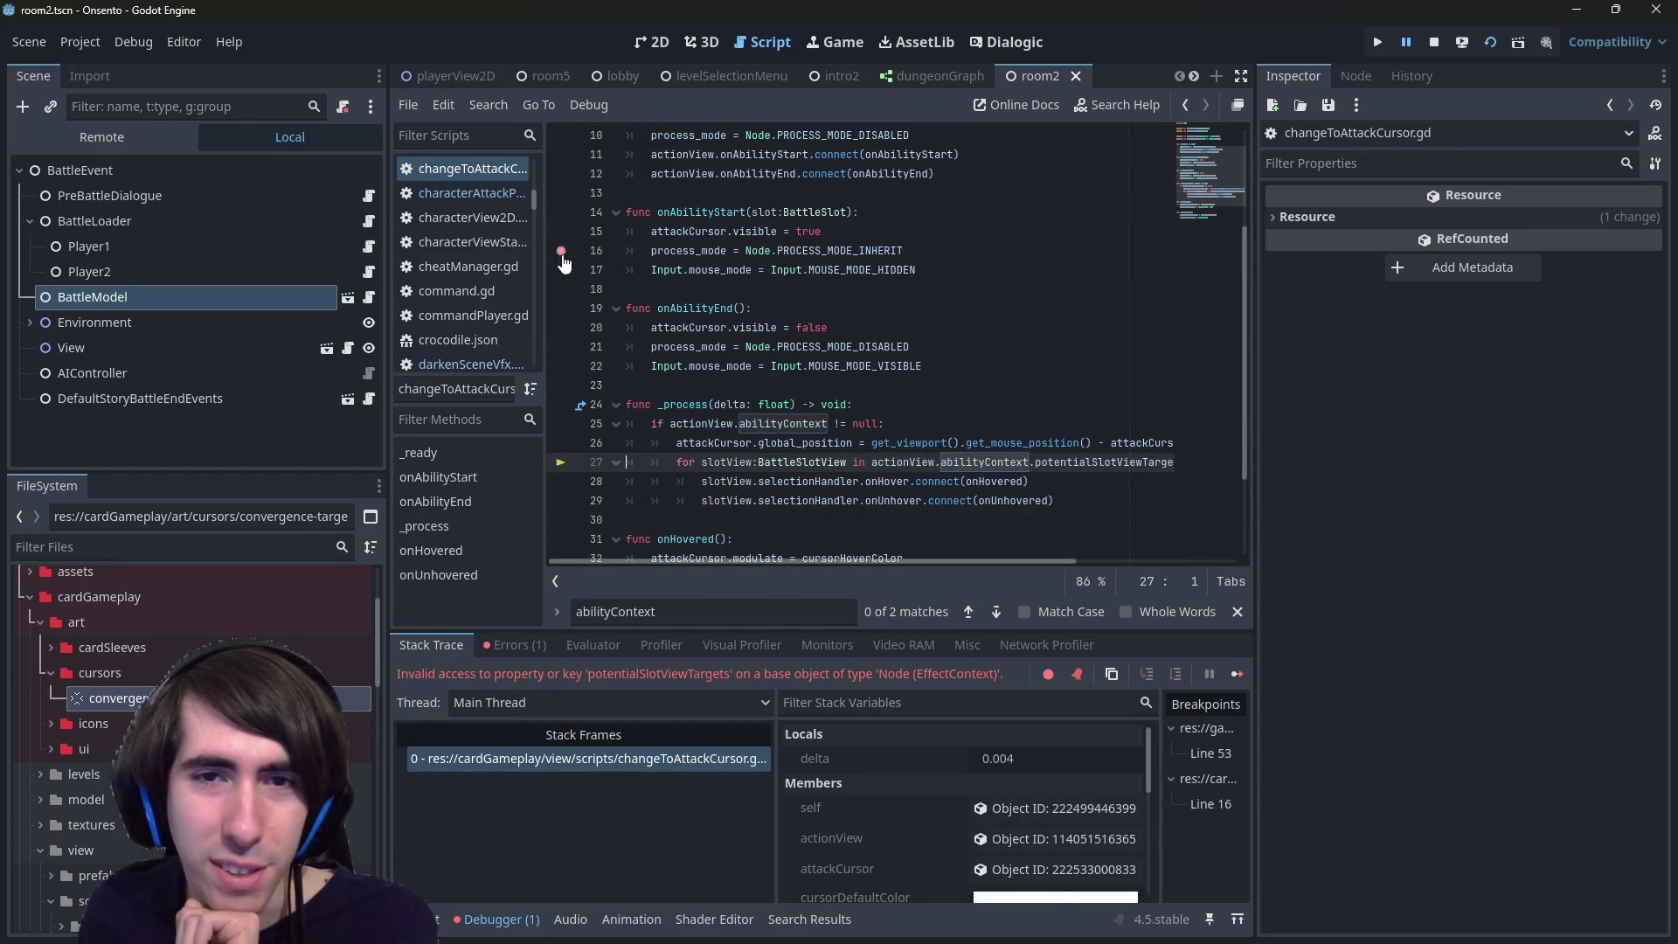
{"action": "double_click", "coordinate": [835, 269]}
{"action": "double_click", "coordinate": [837, 252]}
{"action": "mouse_move", "coordinate": [706, 425]}
{"action": "left_mouse_down"}
{"action": "mouse_move", "coordinate": [664, 406]}
{"action": "mouse_move", "coordinate": [1040, 500]}
{"action": "left_mouse_up"}
{"action": "left_click", "coordinate": [874, 480]}
{"action": "left_click", "coordinate": [792, 251]}
{"action": "double_click", "coordinate": [792, 251]}
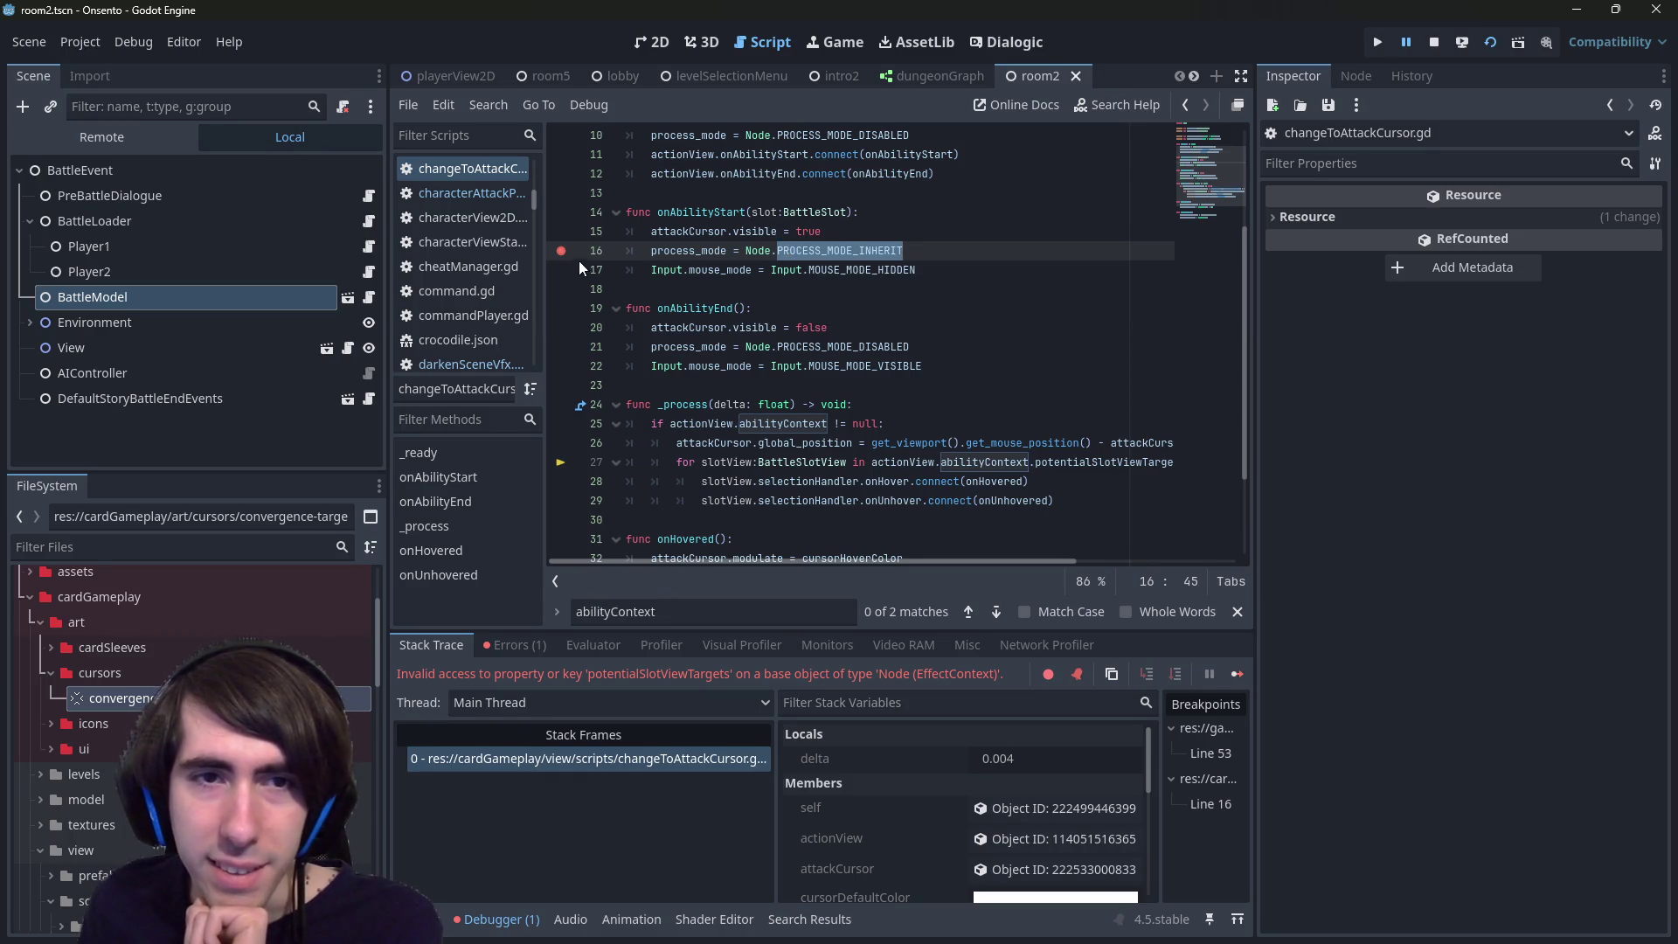
Reload the scene, skip the dialogue, and pick an ally to hit the line 16 breakpoint
{"action": "left_click", "coordinate": [1491, 38]}
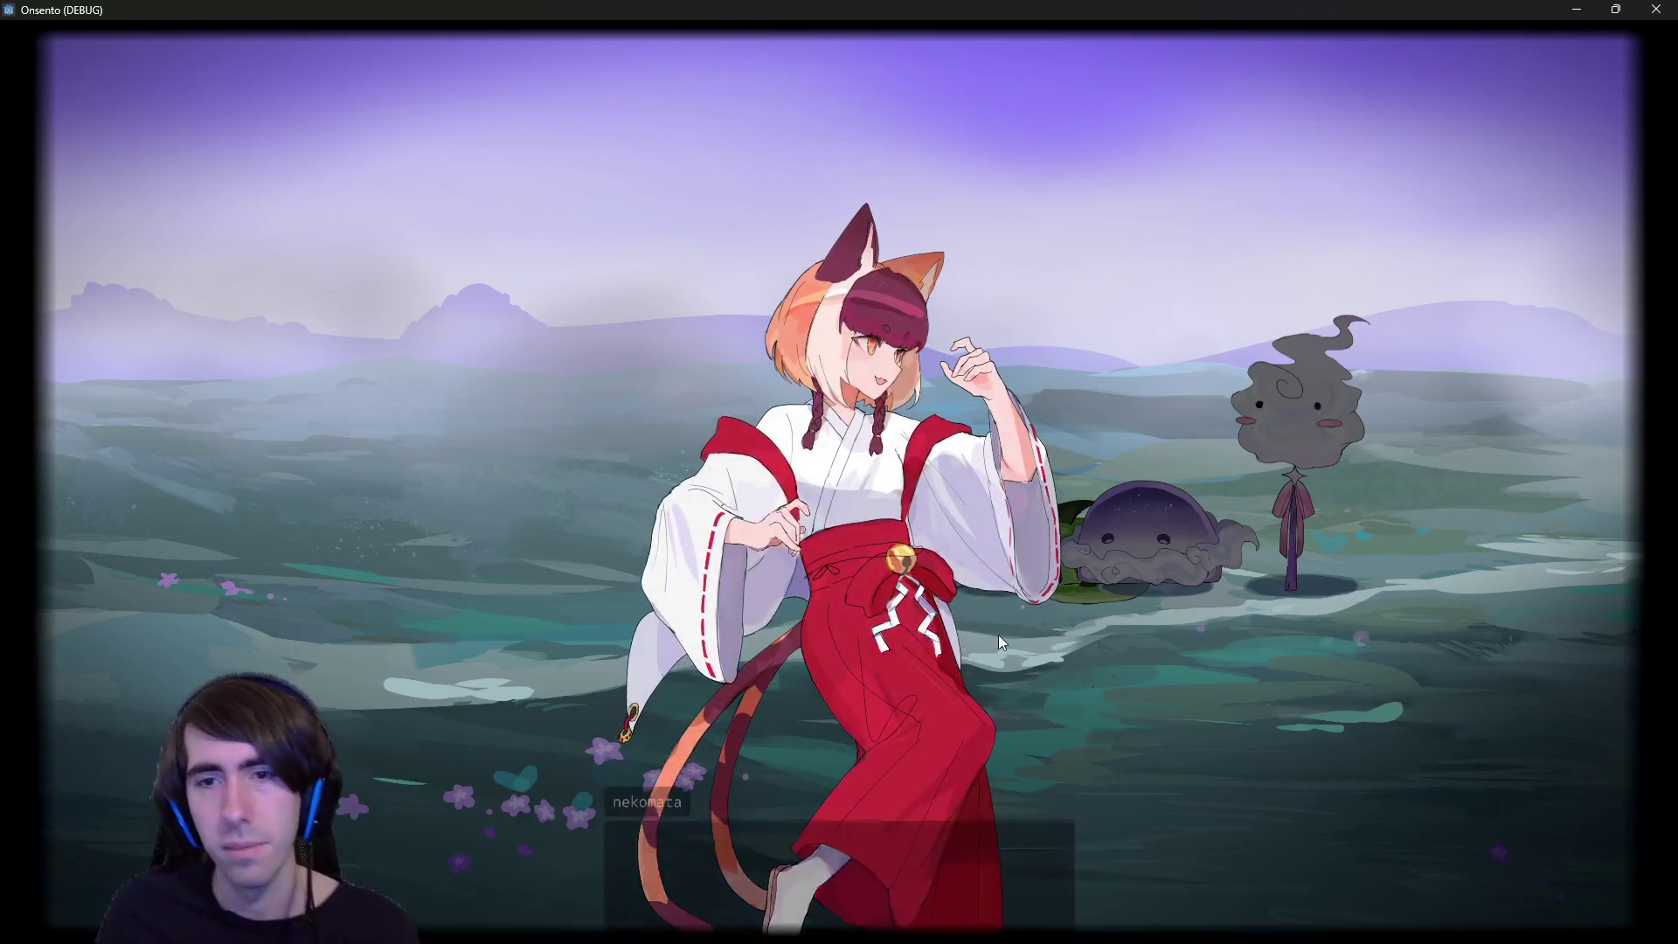
{"action": "left_click", "coordinate": [1014, 542]}
{"action": "left_click", "coordinate": [1109, 512]}
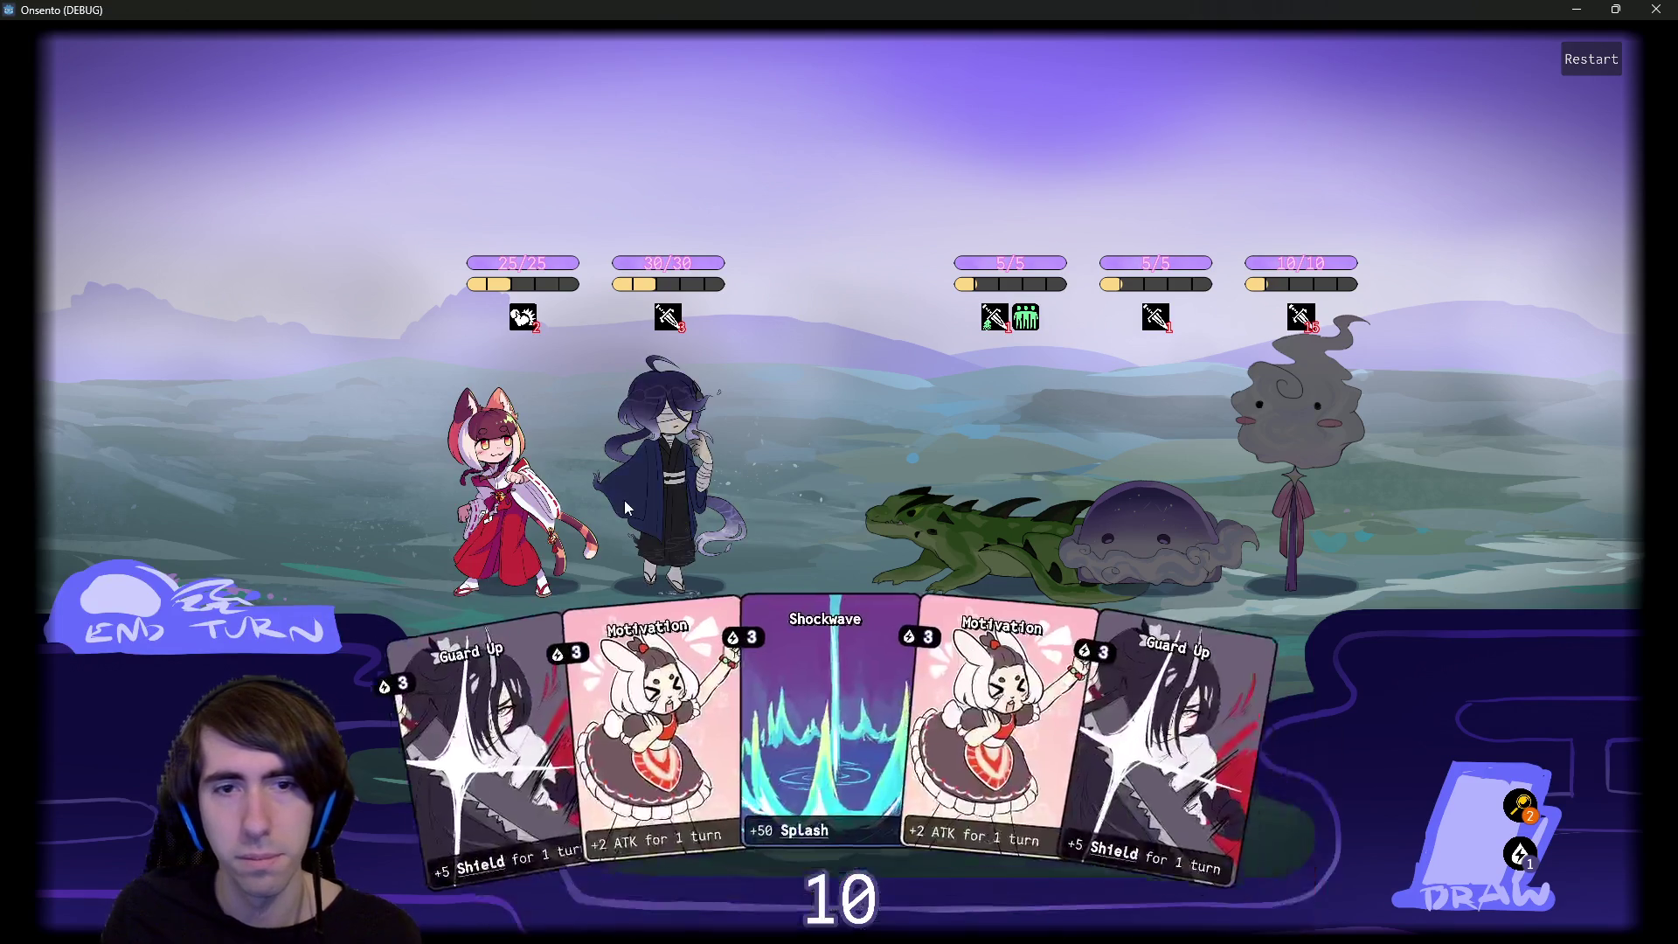
{"action": "left_click", "coordinate": [691, 743]}
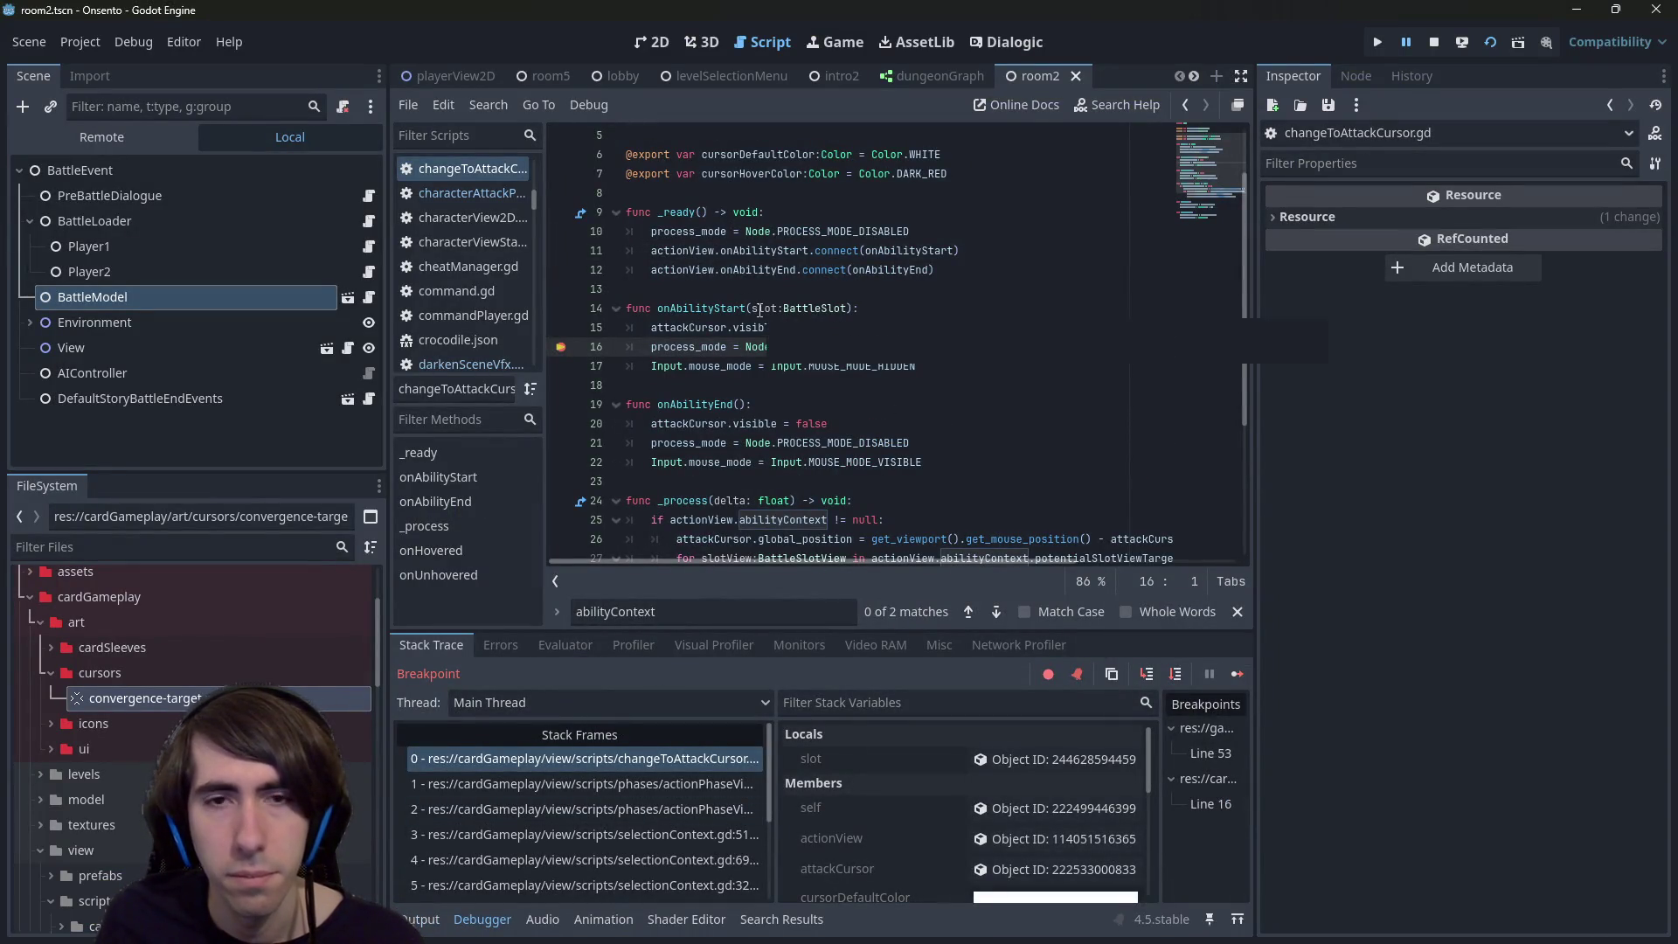
Switch between the changeToAttackCursor and actionPhaseView stack frames and check abilityContext's value
{"action": "left_click", "coordinate": [514, 794]}
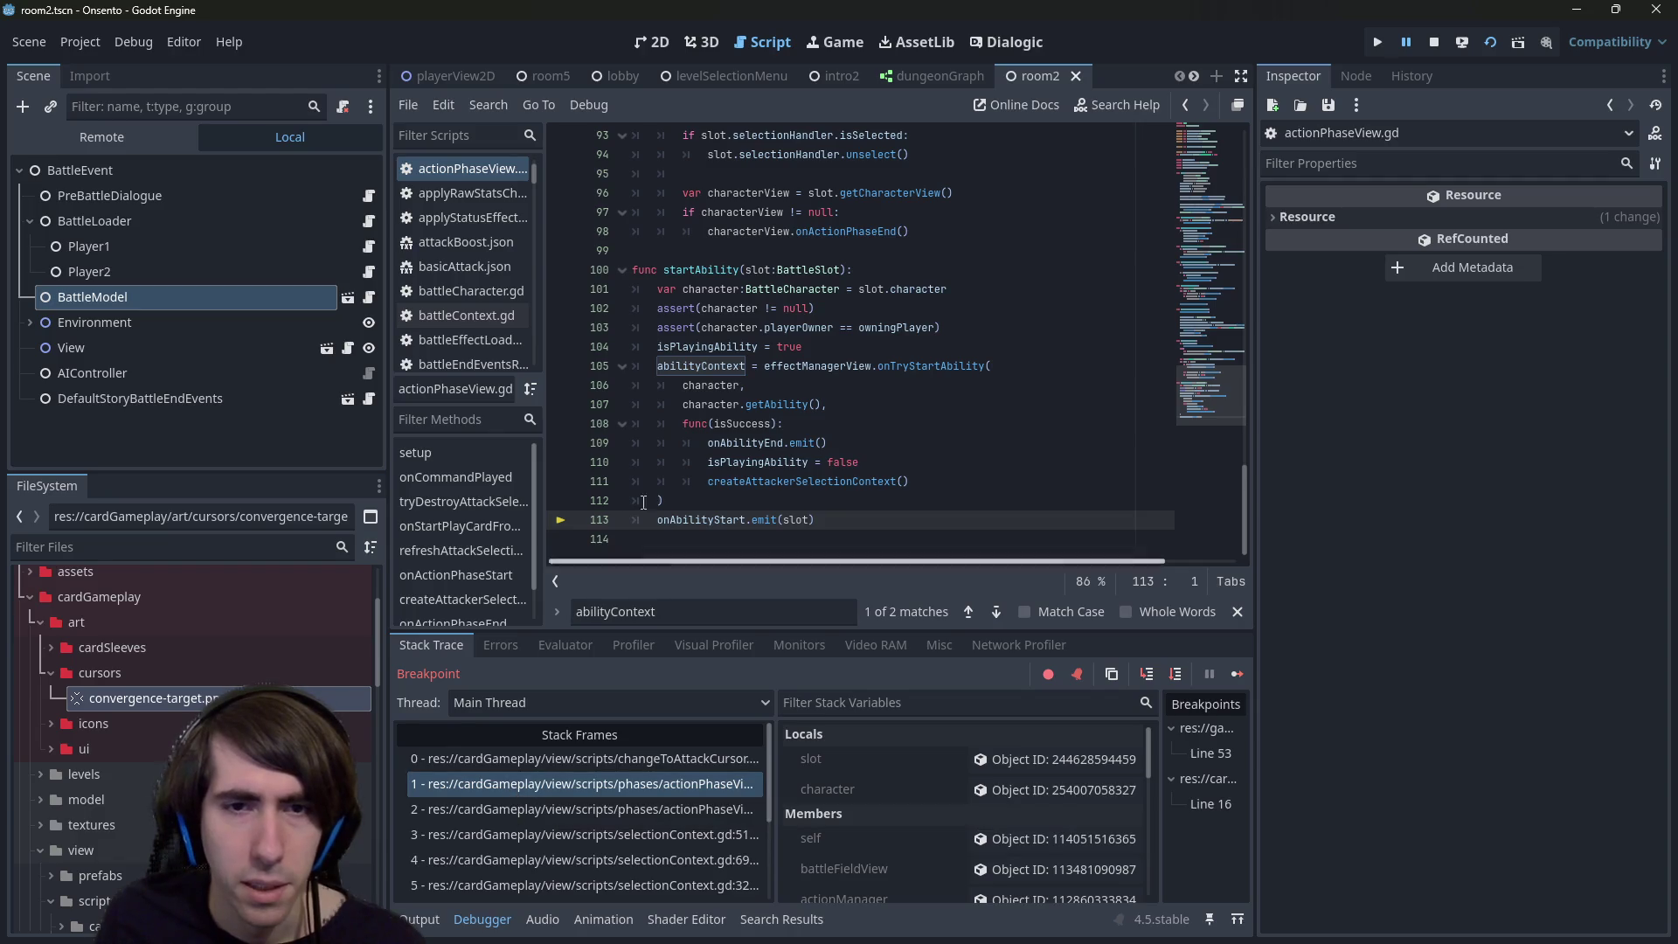
{"action": "left_click", "coordinate": [585, 757]}
{"action": "left_click", "coordinate": [642, 776]}
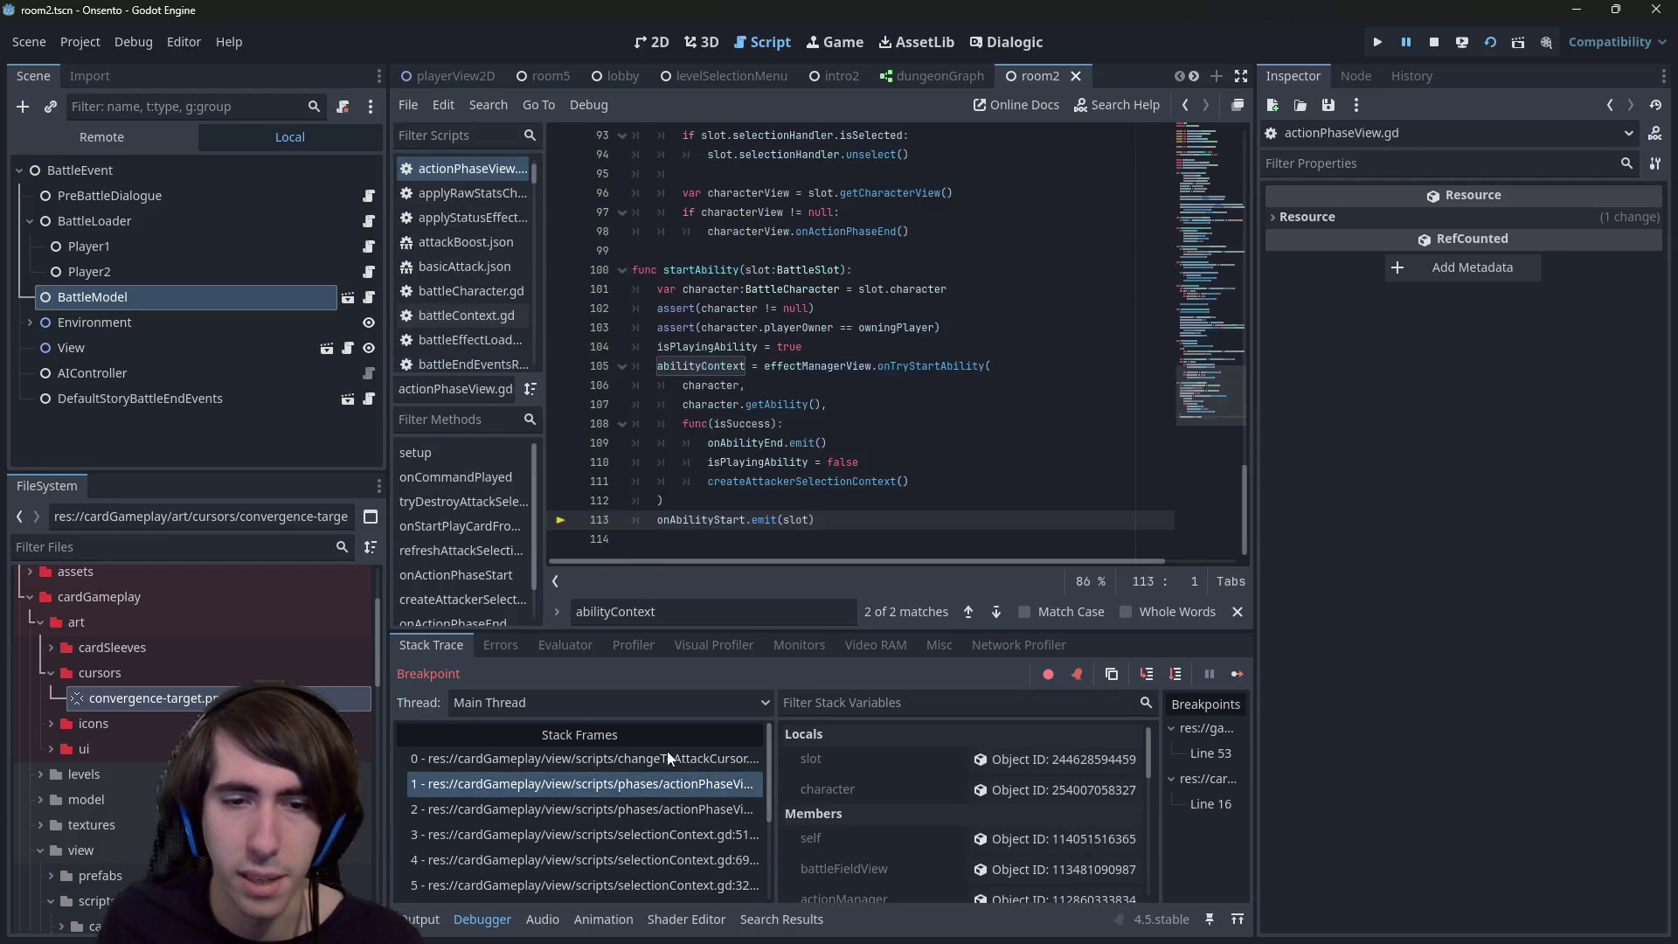
{"action": "key", "text": "F12"}
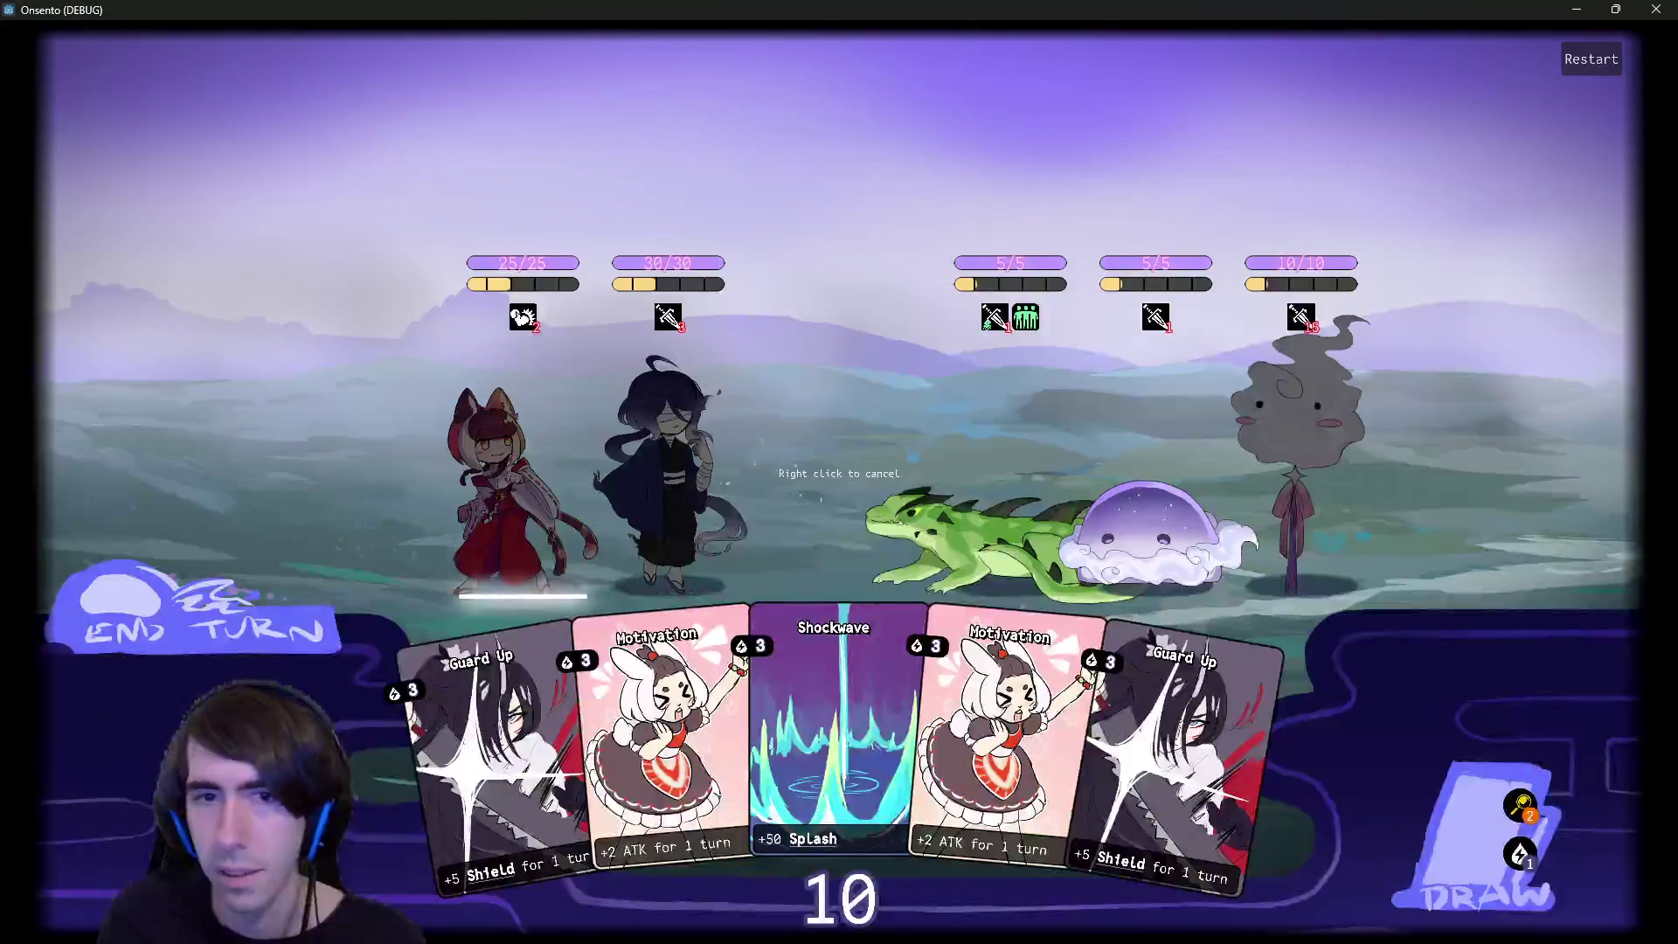
{"action": "key", "text": "alt+Tab"}
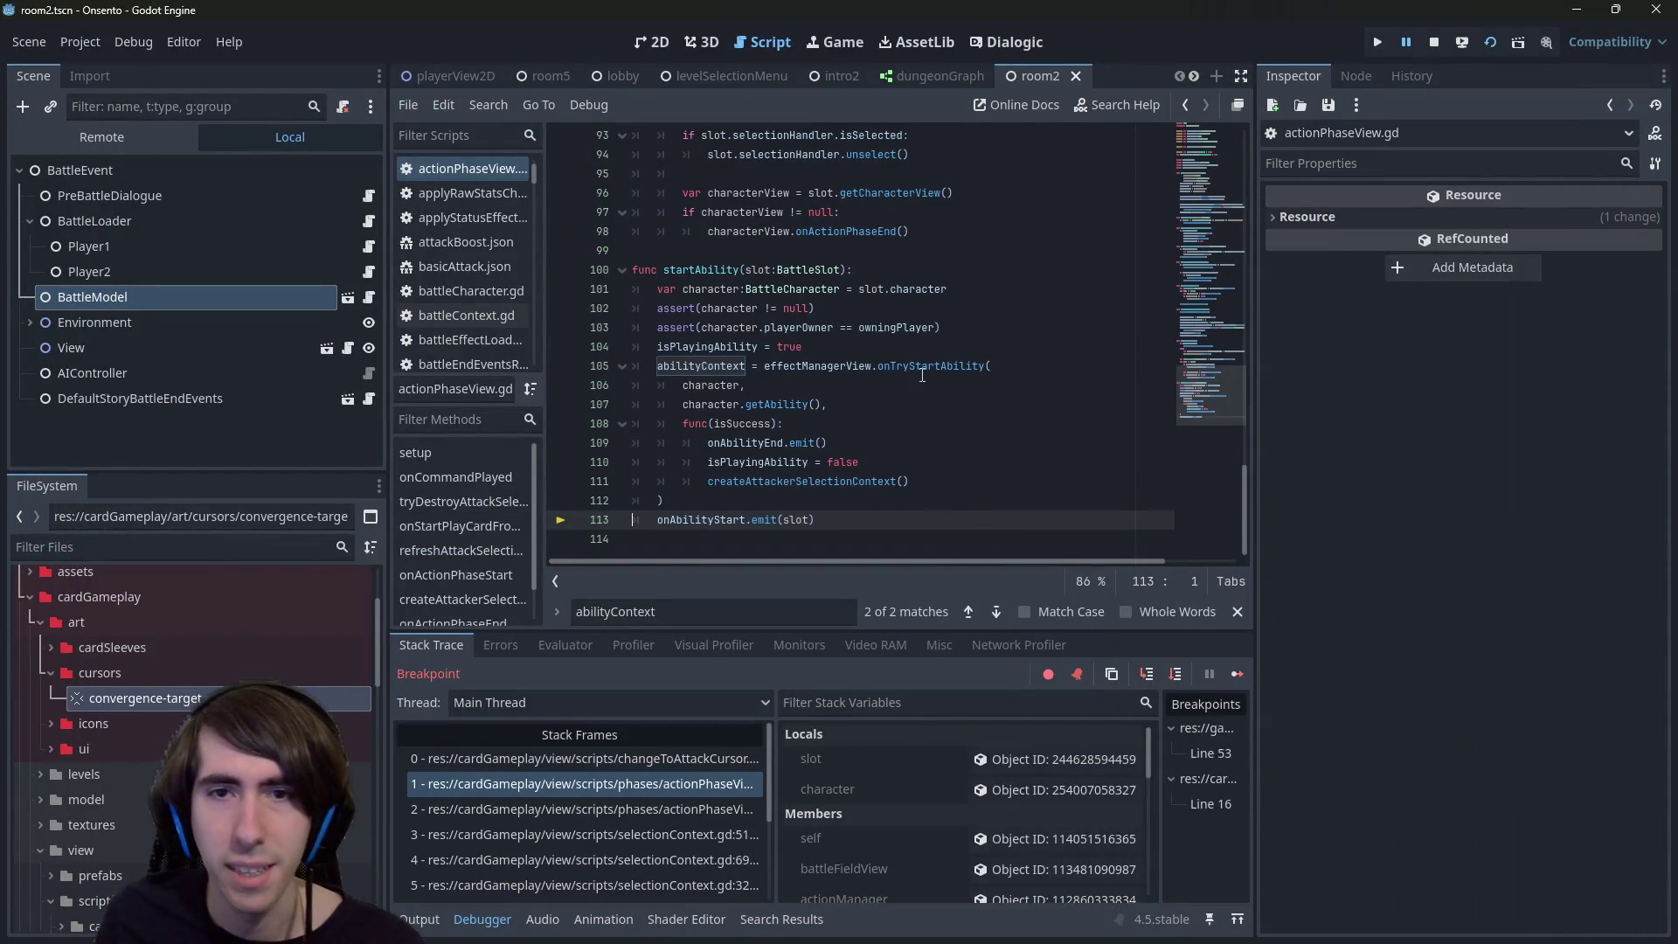
{"action": "mouse_move", "coordinate": [911, 366]}
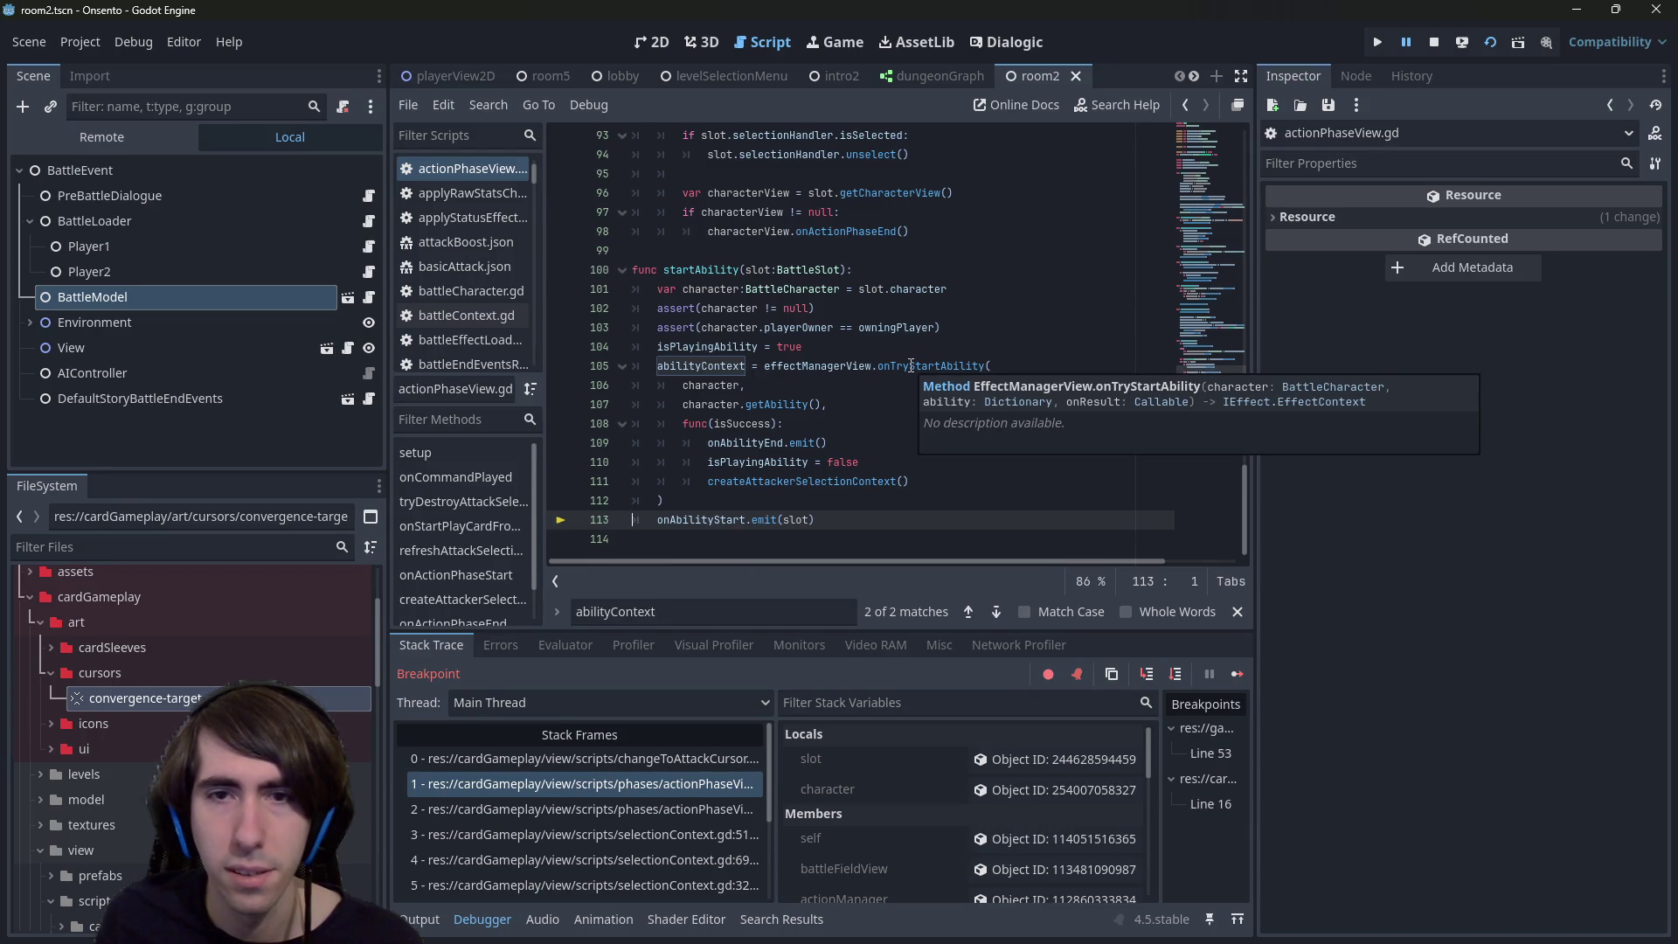
{"action": "double_click", "coordinate": [699, 366]}
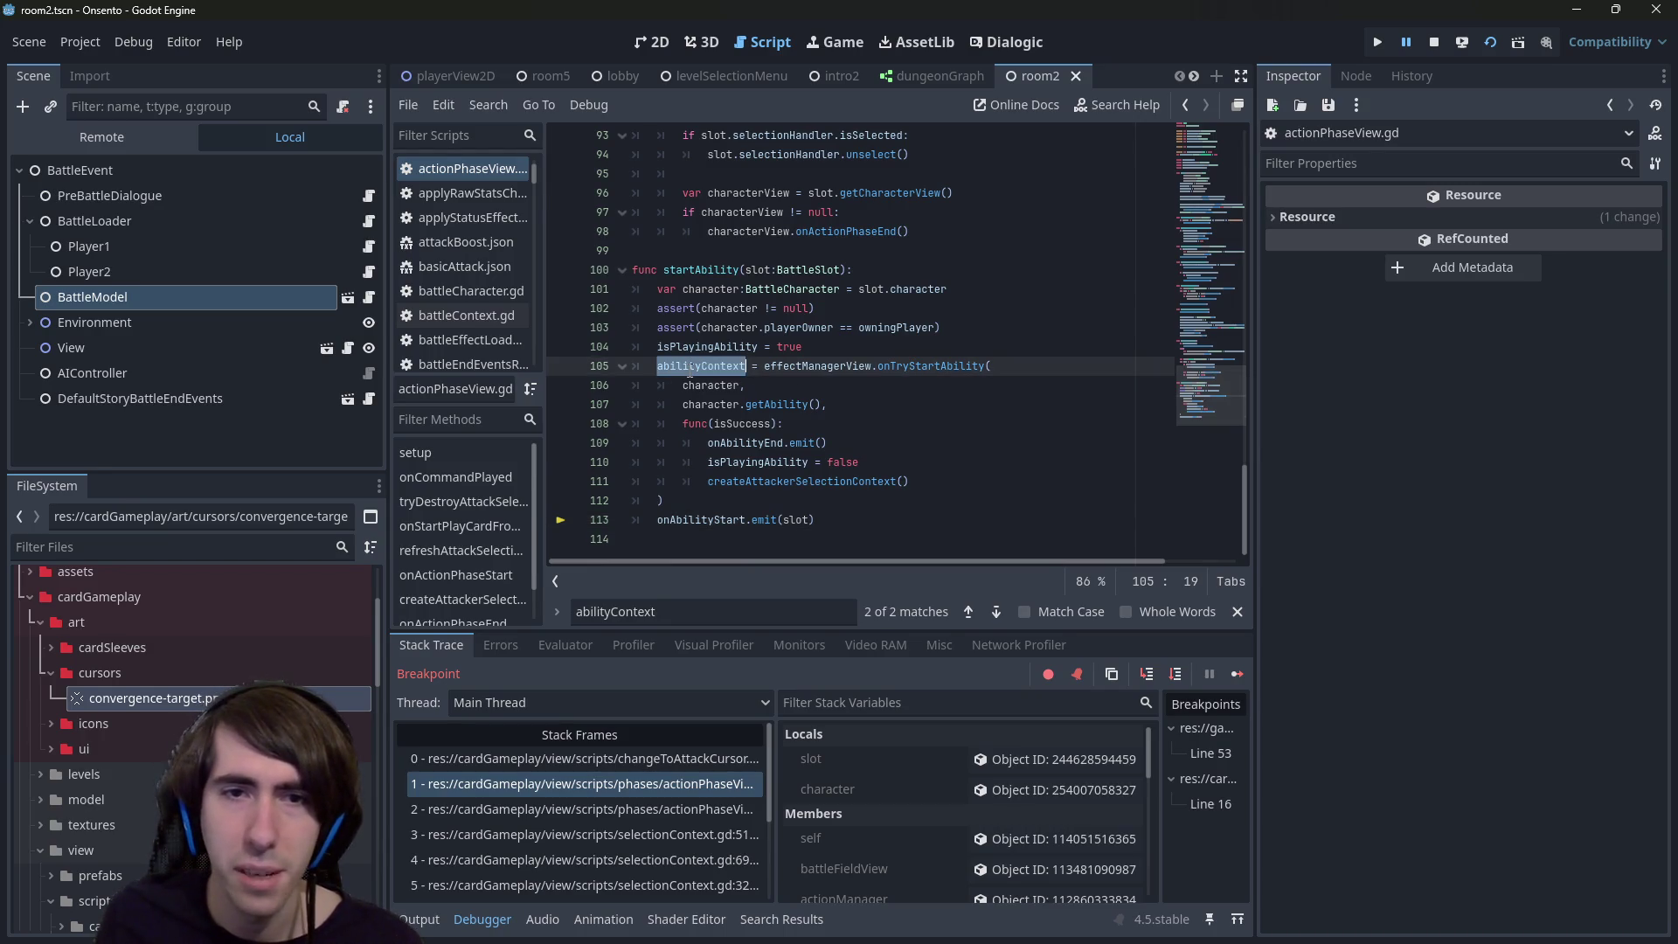
Inspect abilityContext in the changeToAttackCursor null check and slot loop
{"action": "left_click", "coordinate": [570, 757]}
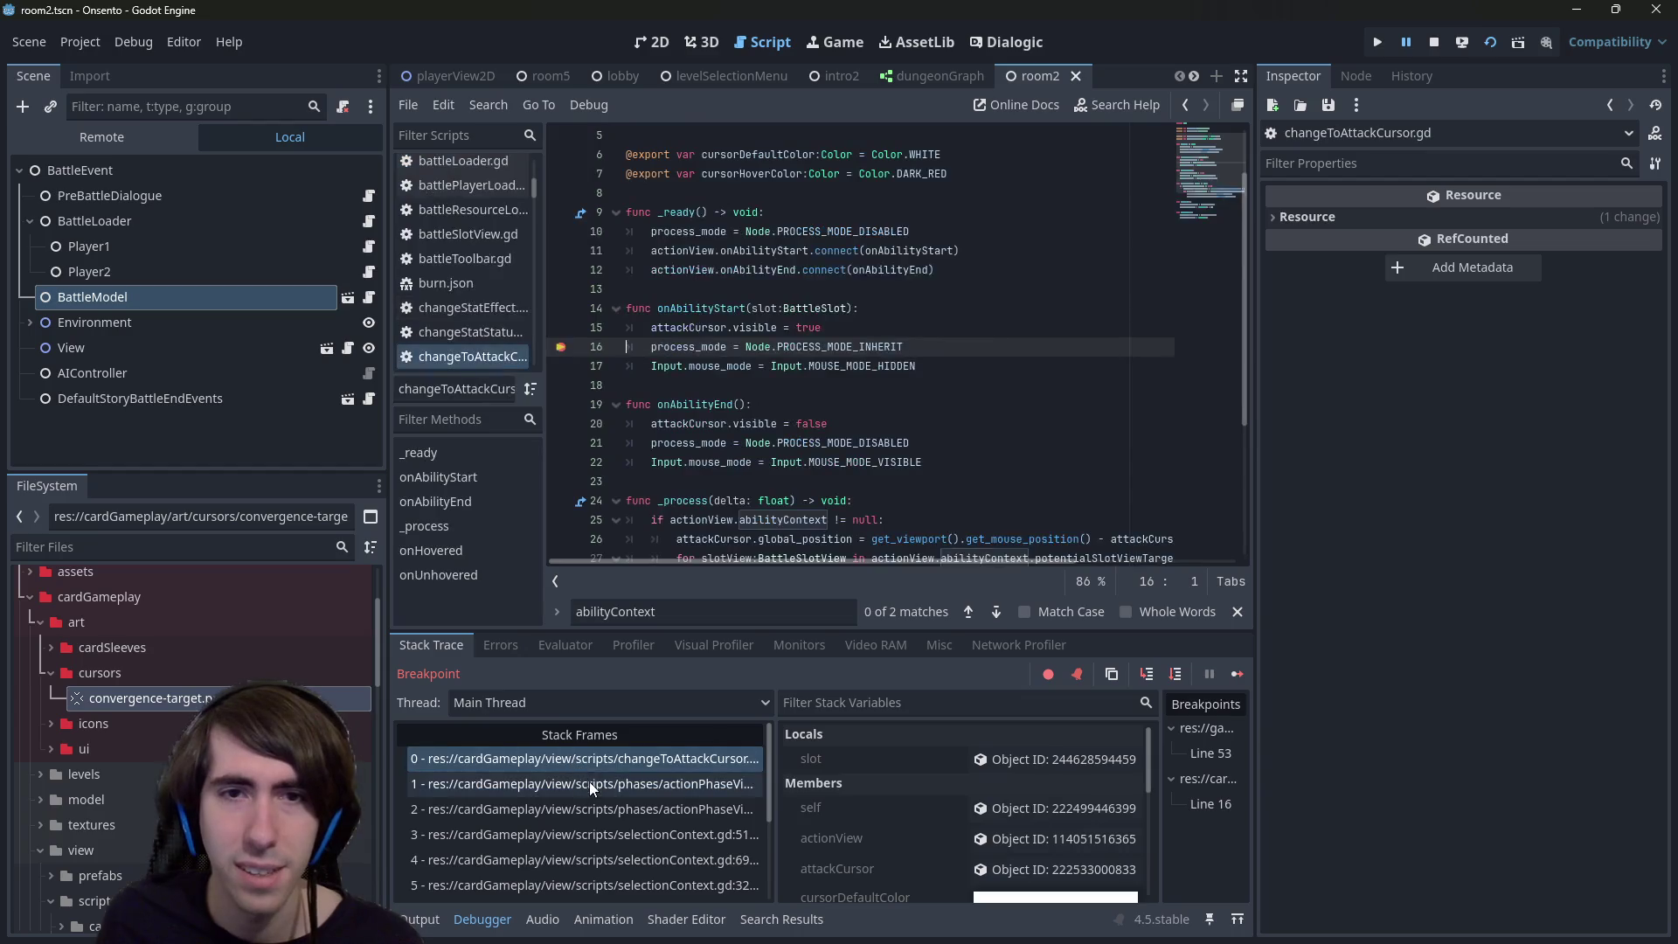
{"action": "scroll", "coordinate": [824, 481], "scroll_direction": "down", "scroll_amount": 2}
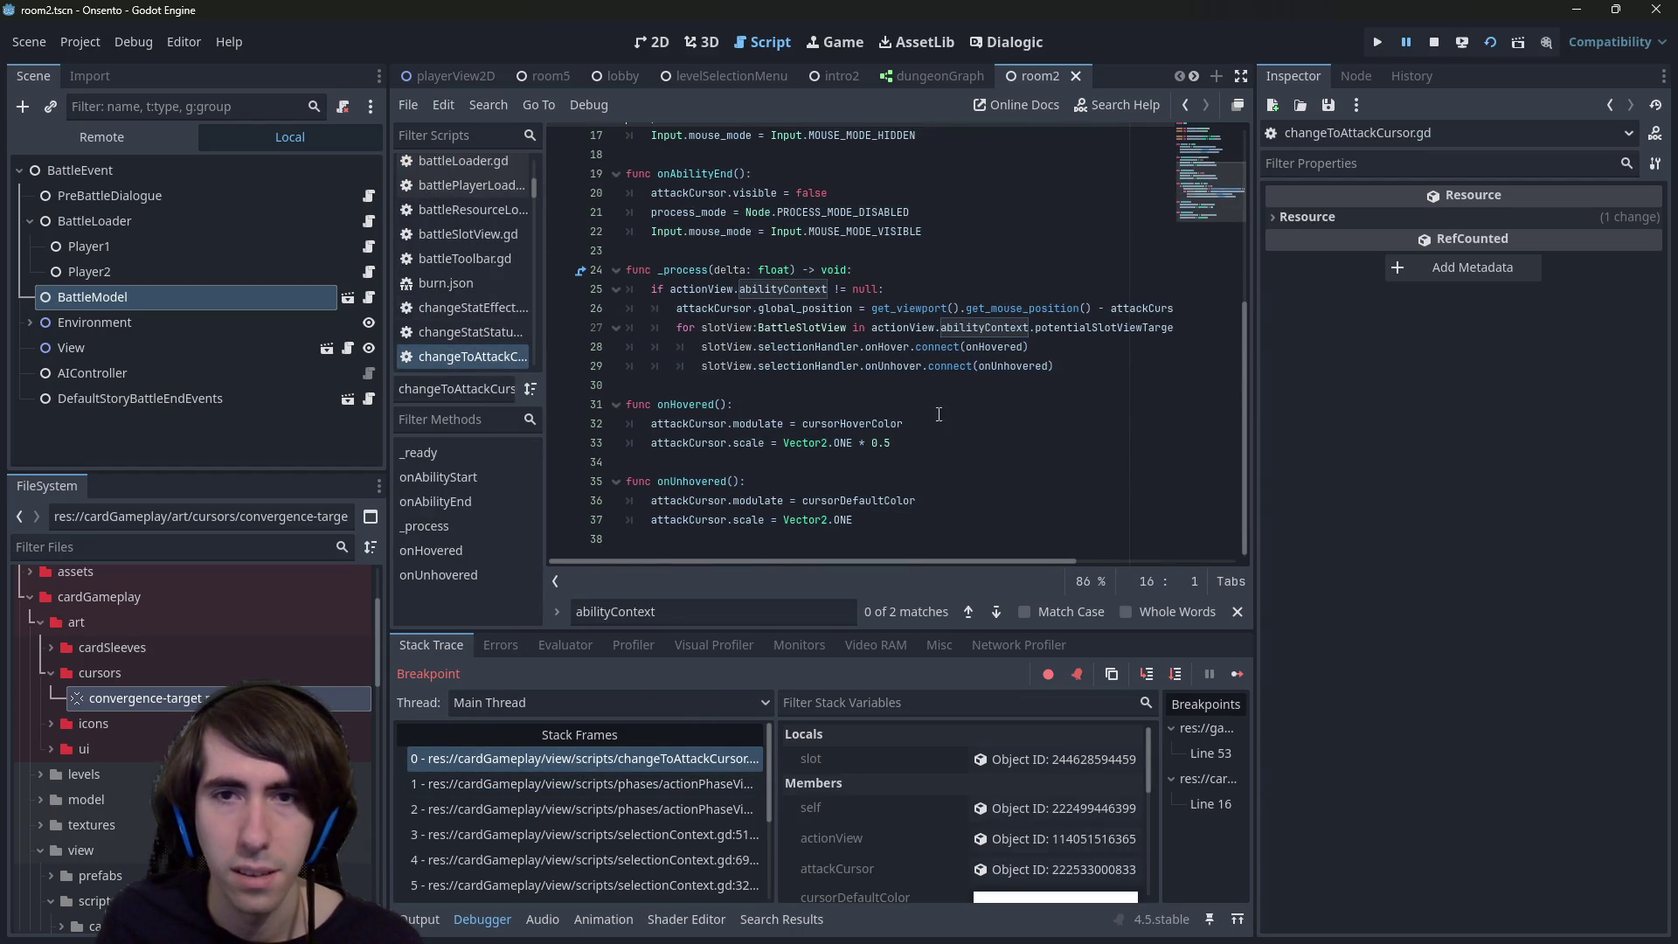
{"action": "scroll", "coordinate": [931, 404], "scroll_direction": "up", "scroll_amount": 2}
{"action": "double_click", "coordinate": [965, 444]}
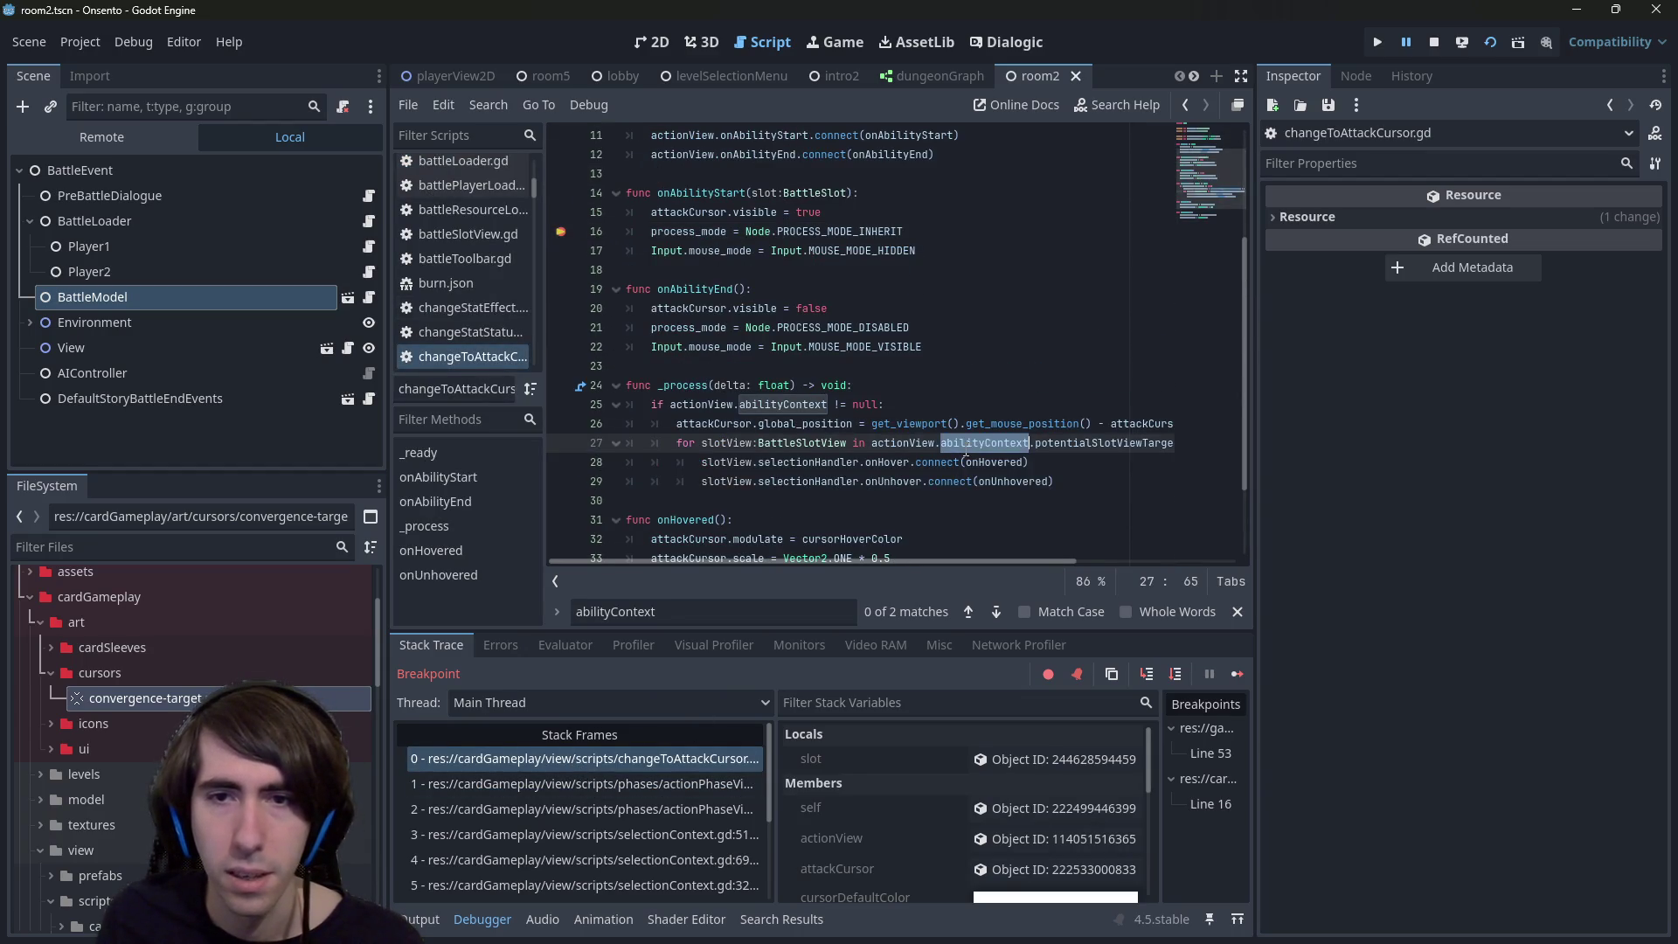
{"action": "mouse_move", "coordinate": [965, 453]}
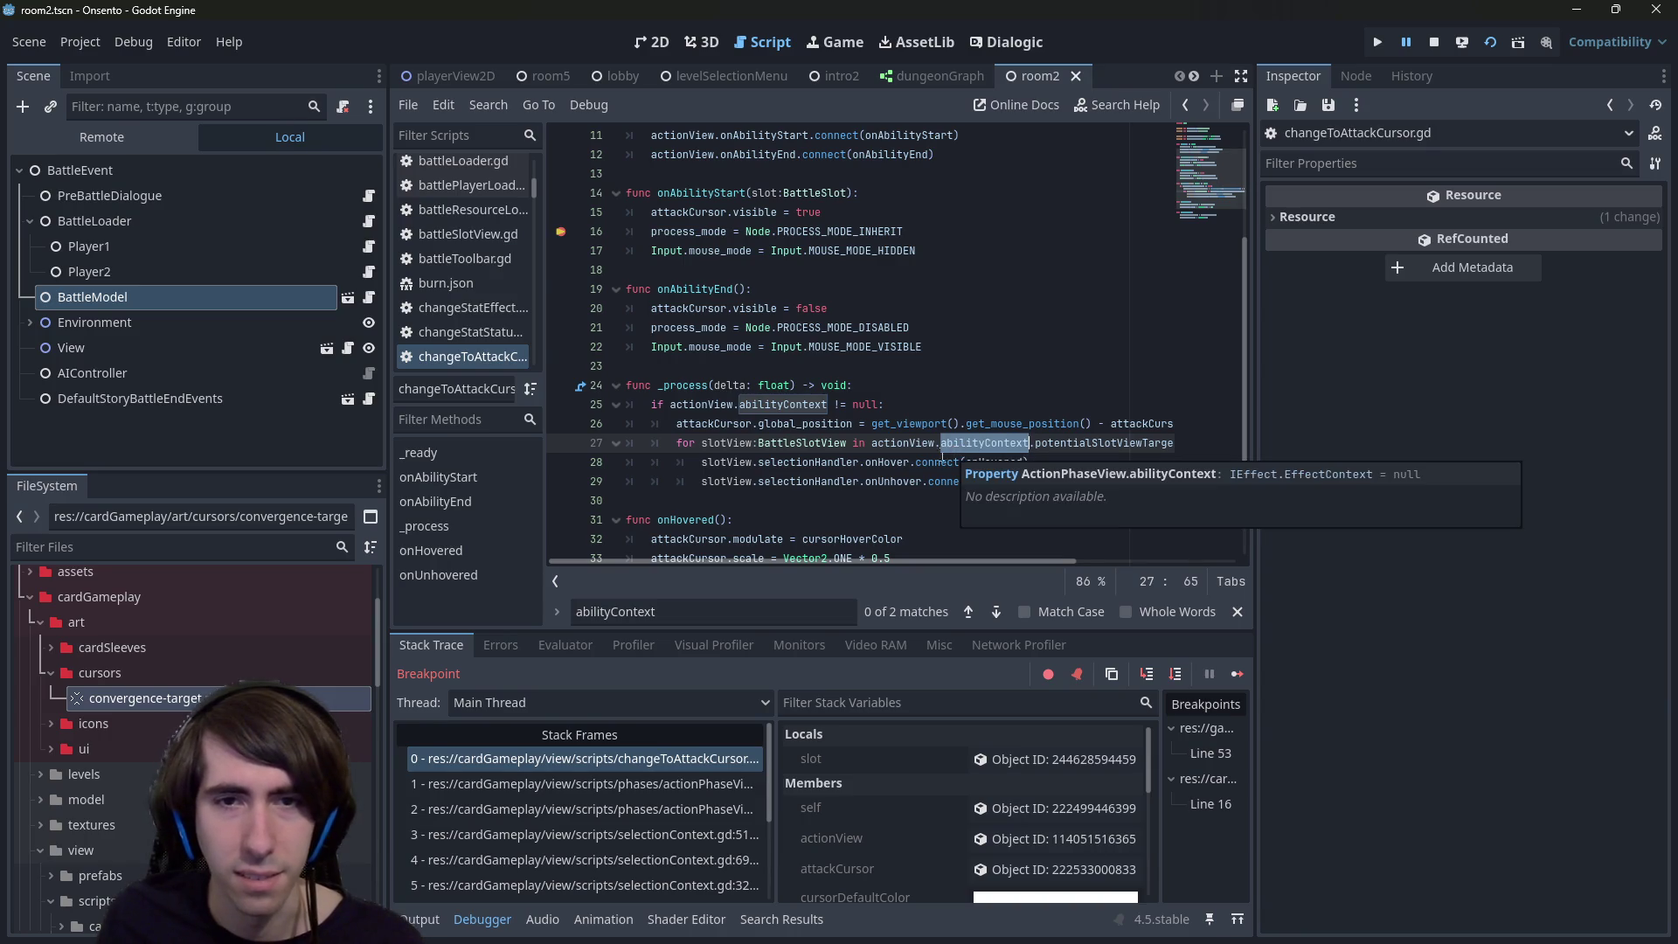
{"action": "double_click", "coordinate": [809, 424]}
{"action": "double_click", "coordinate": [782, 404]}
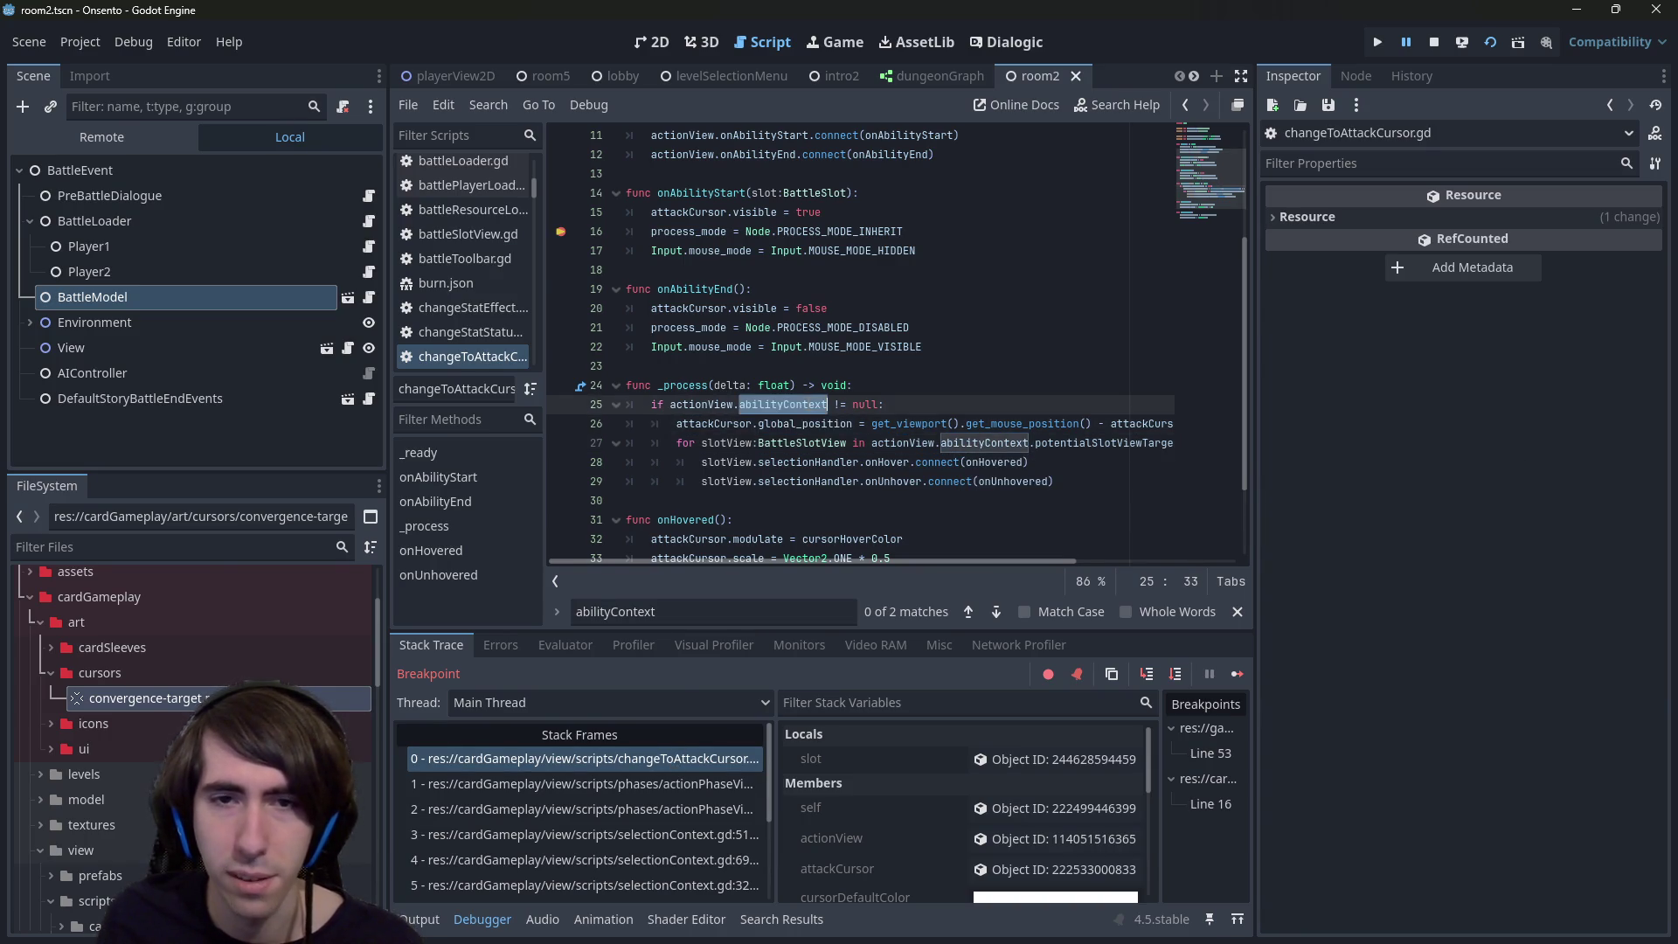
Go to the actionPhaseView frame and jump to the onTryStartAbility definition
{"action": "left_click", "coordinate": [652, 785]}
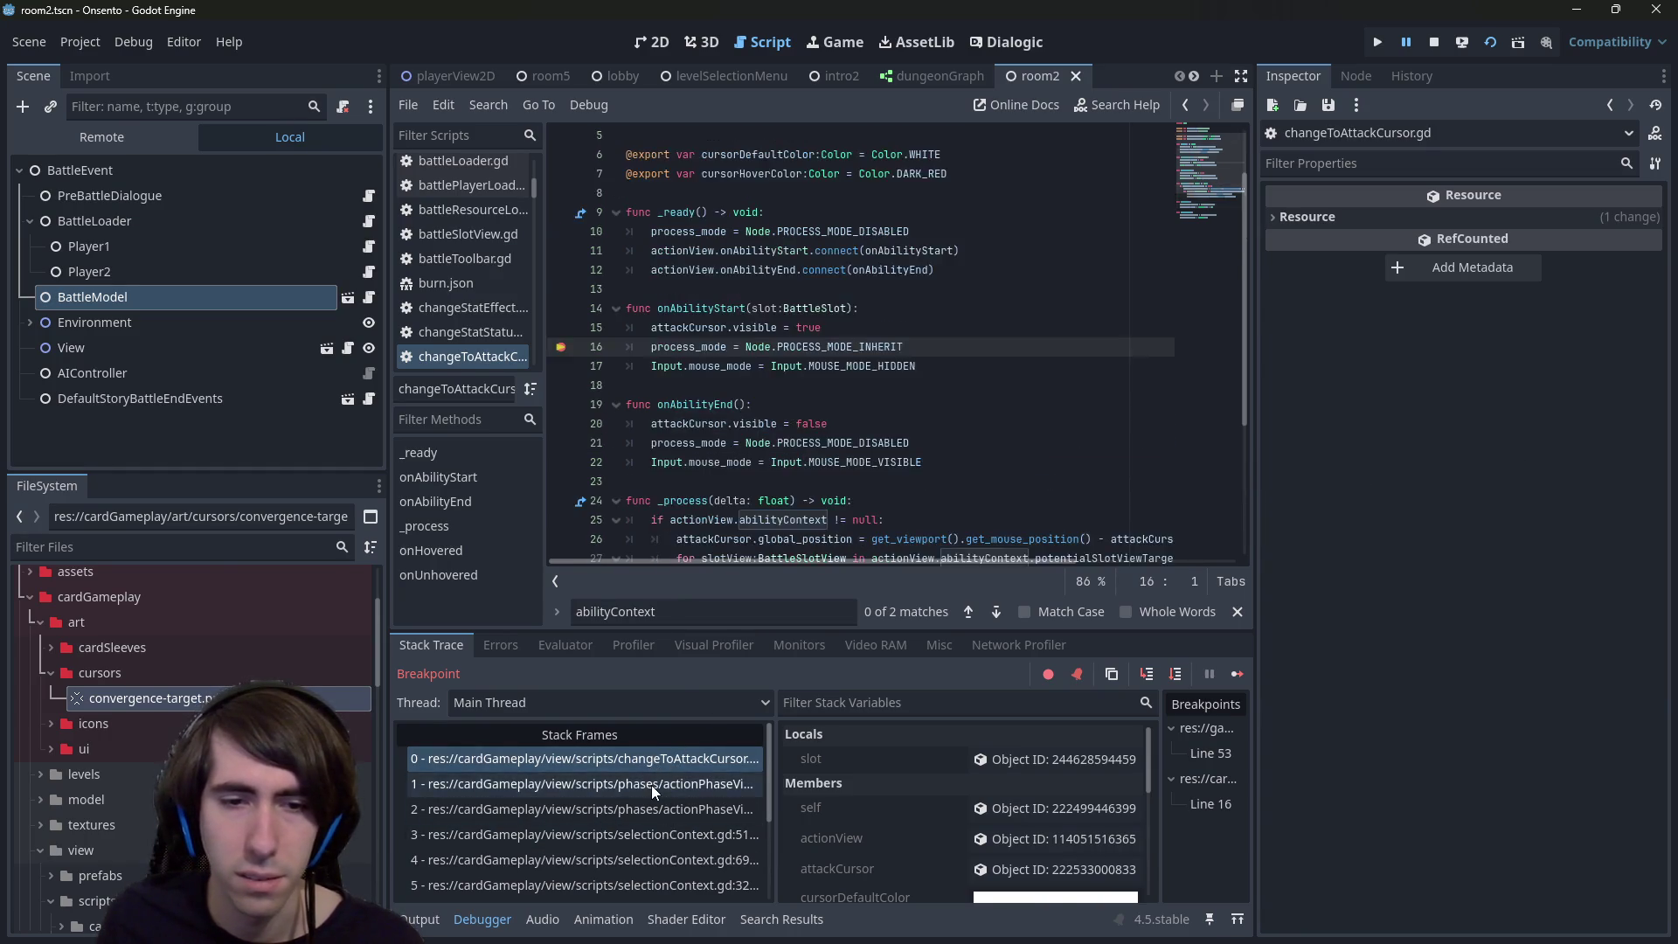
{"action": "left_click", "coordinate": [650, 761]}
{"action": "left_click", "coordinate": [659, 774]}
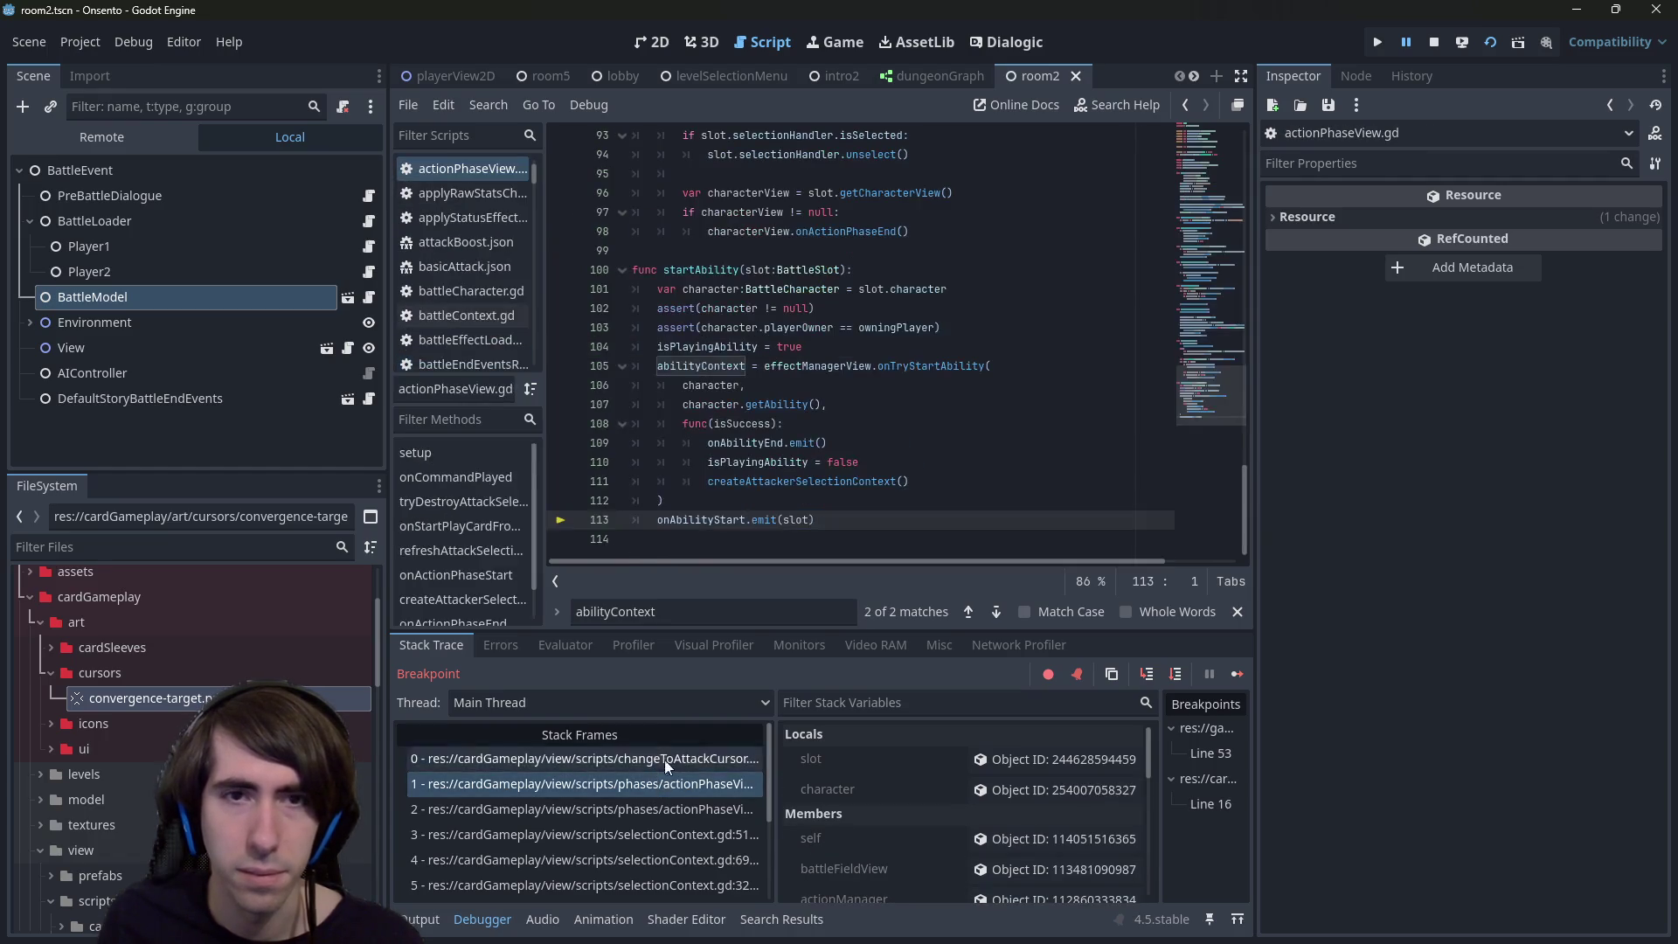
{"action": "left_click", "coordinate": [932, 367]}
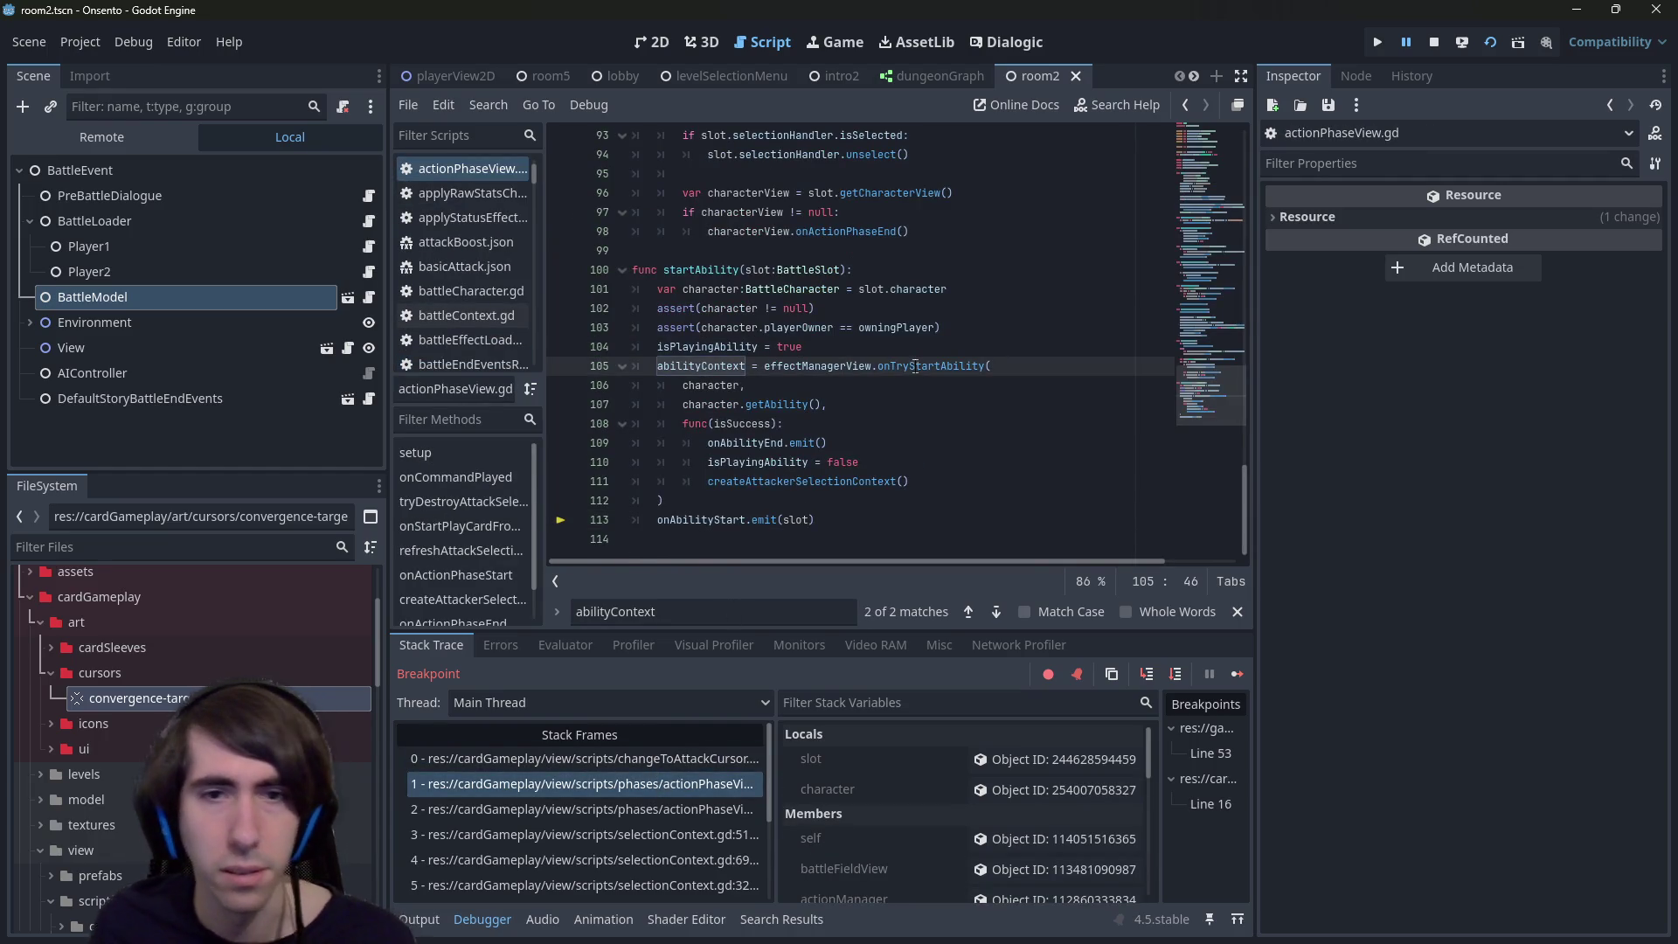
{"action": "left_click", "coordinate": [915, 374], "text": "ctrl"}
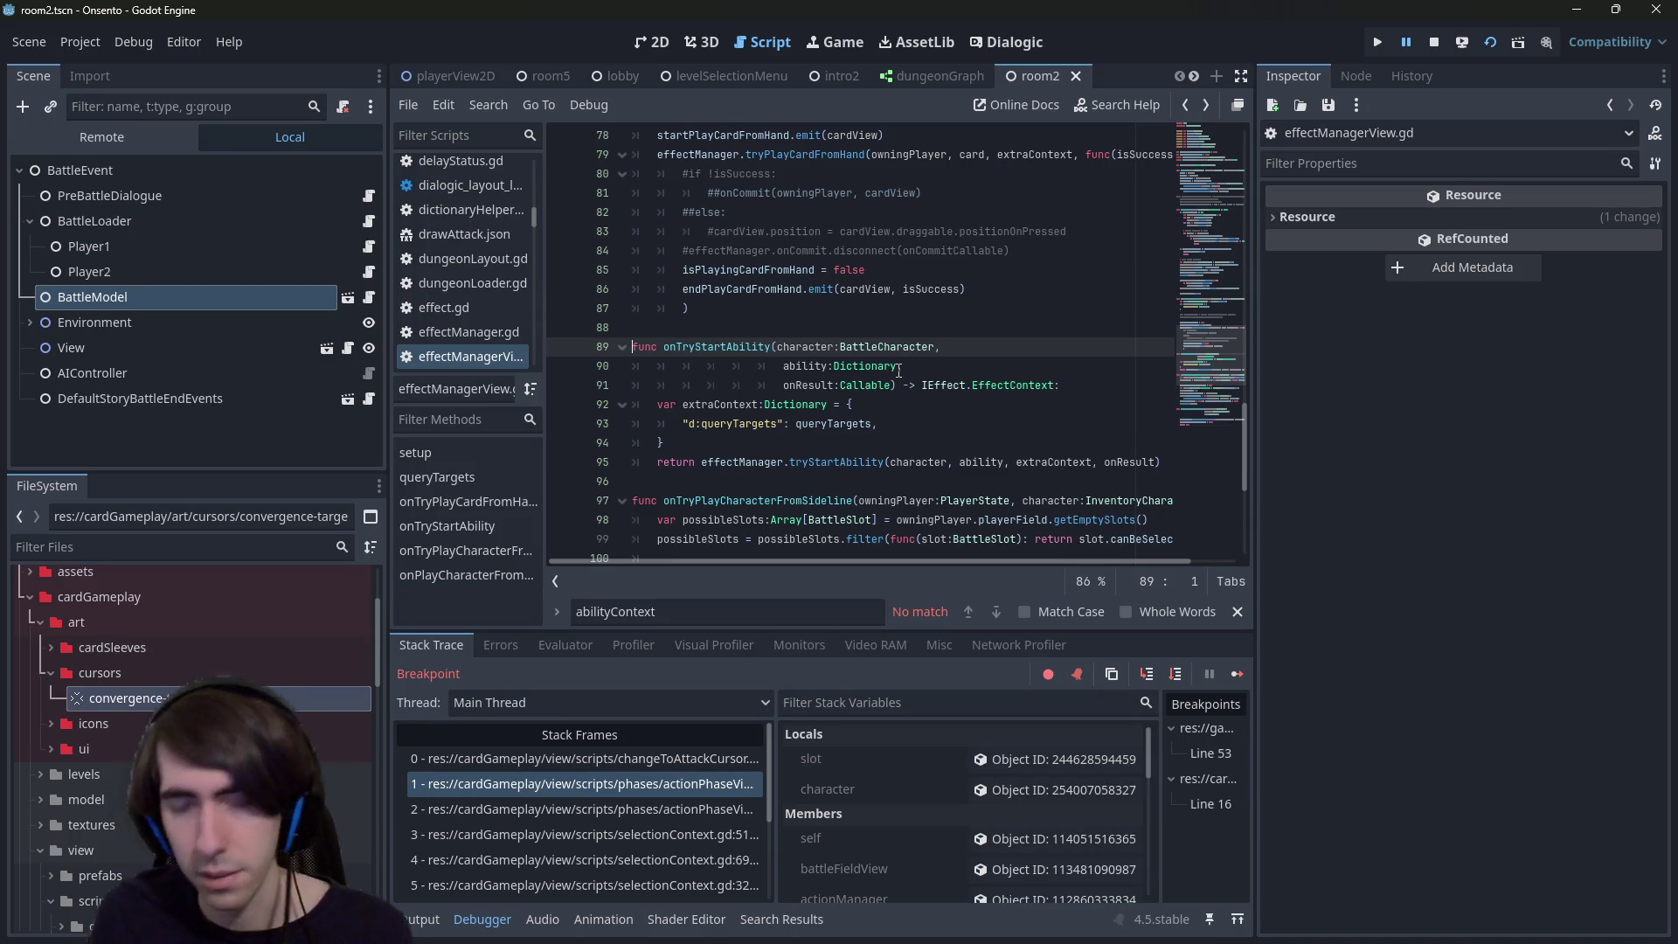
Follow onTryStartAbility through tryStartAbility and tryPlayEffect to playEffect in effectManager.gd
{"action": "key", "text": "alt+Left"}
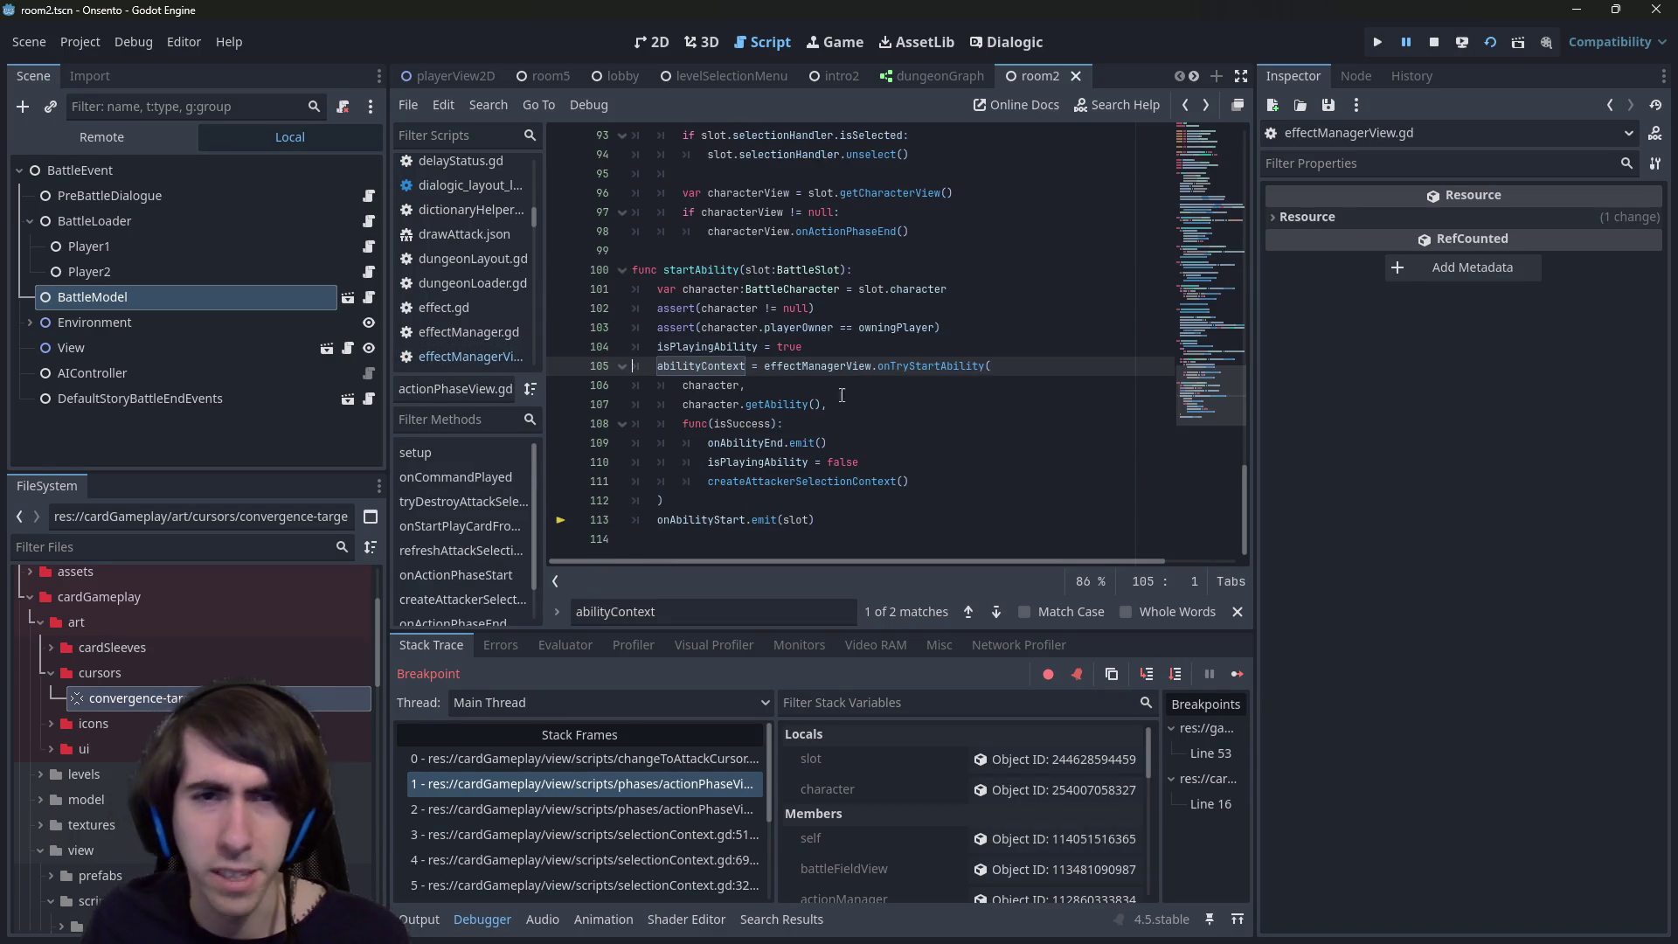
{"action": "mouse_move", "coordinate": [693, 371]}
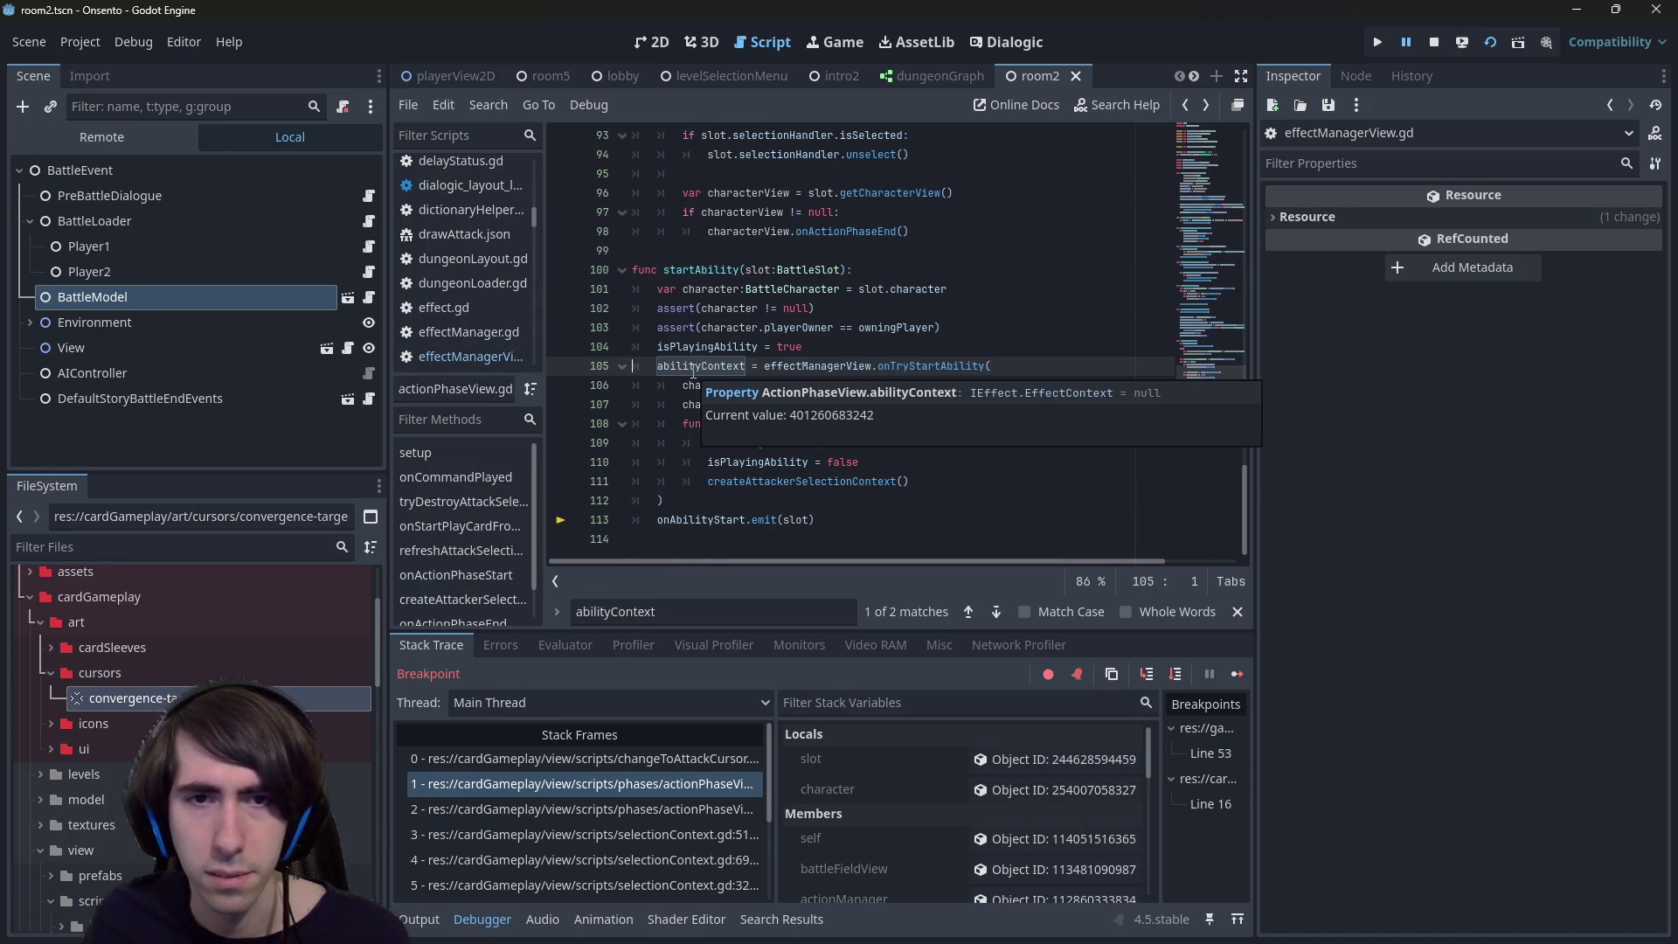
{"action": "left_click", "coordinate": [937, 365], "text": "ctrl"}
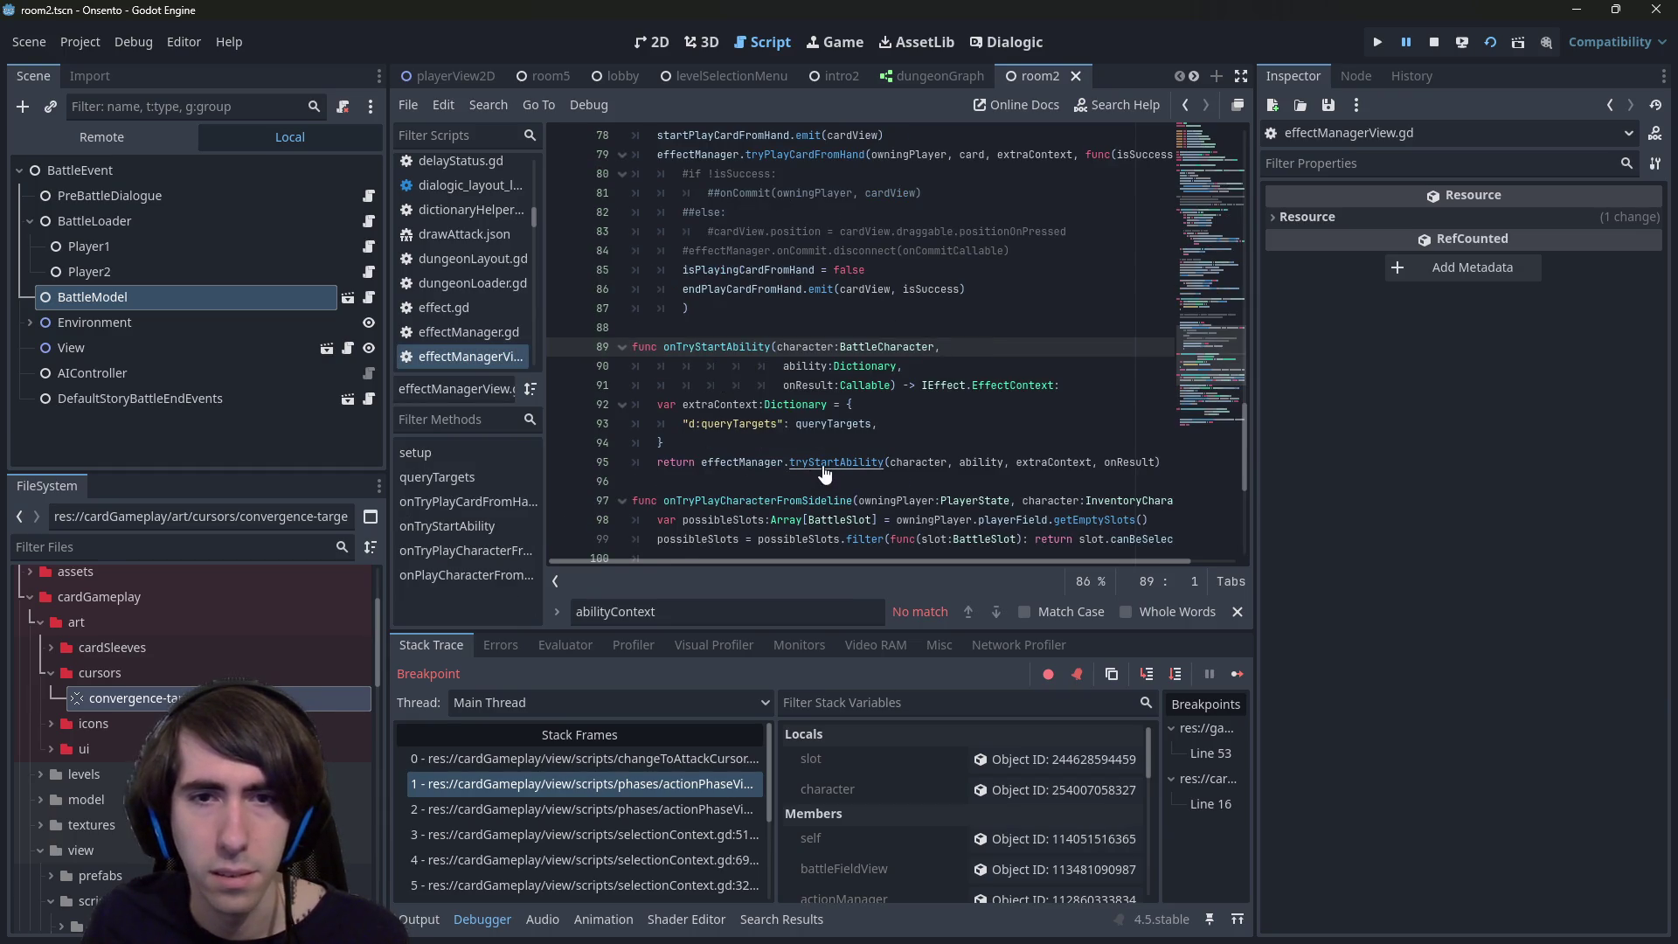
{"action": "left_click", "coordinate": [812, 462], "text": "ctrl"}
{"action": "scroll", "coordinate": [830, 437], "scroll_direction": "down", "scroll_amount": 2}
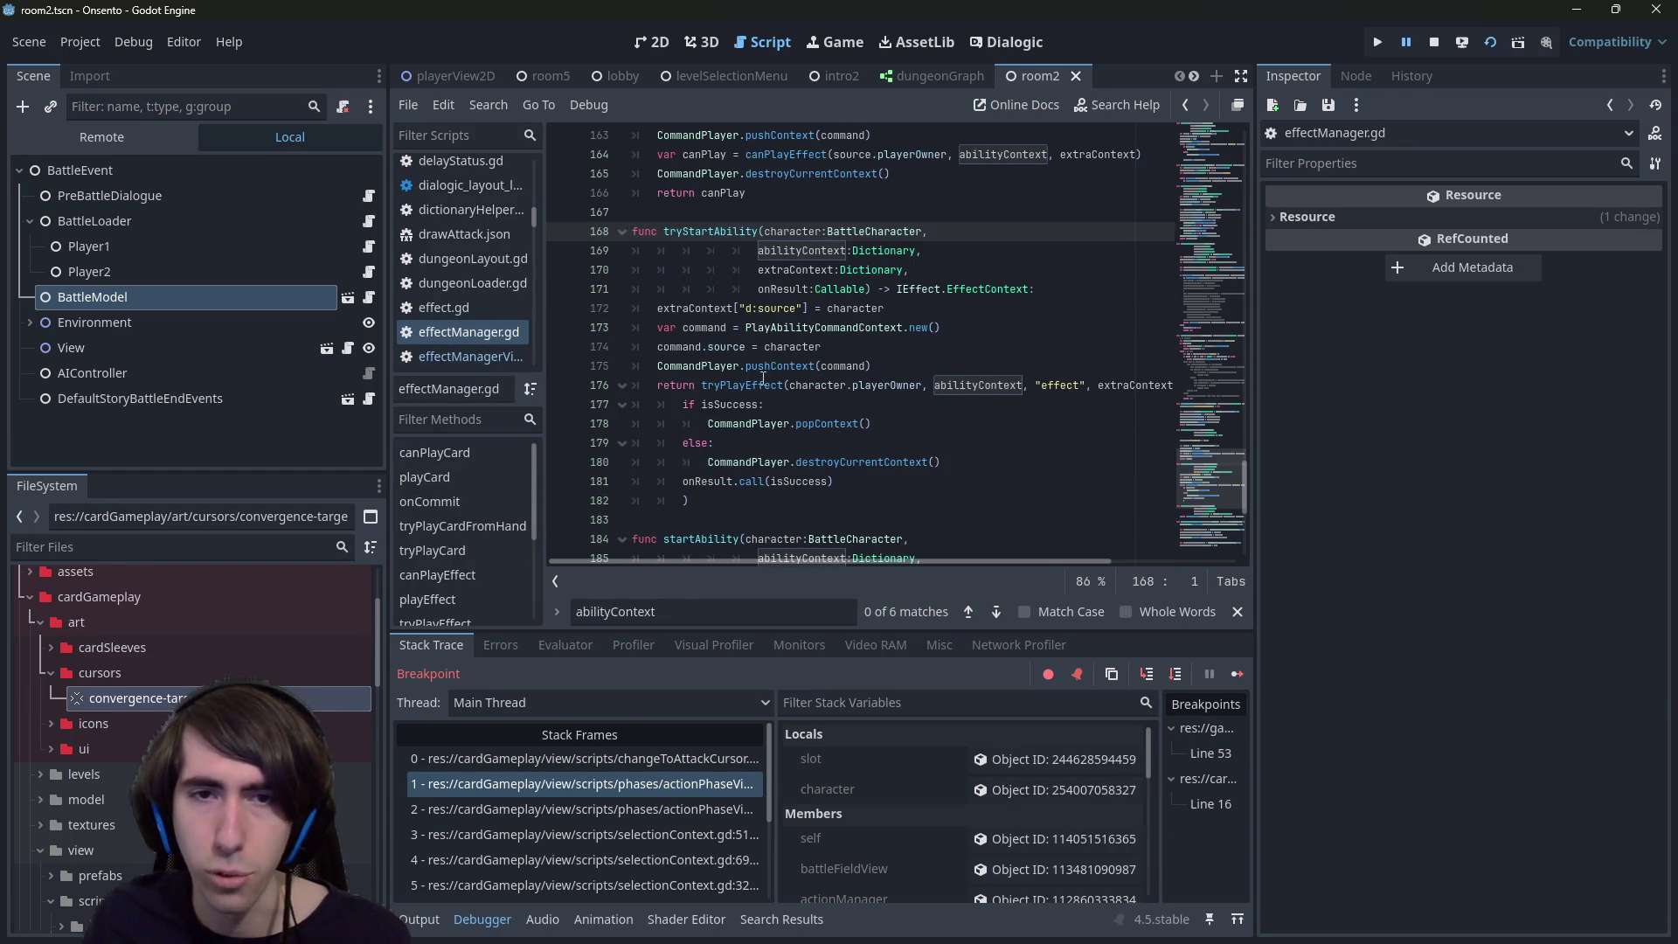
{"action": "left_click", "coordinate": [760, 389], "text": "ctrl"}
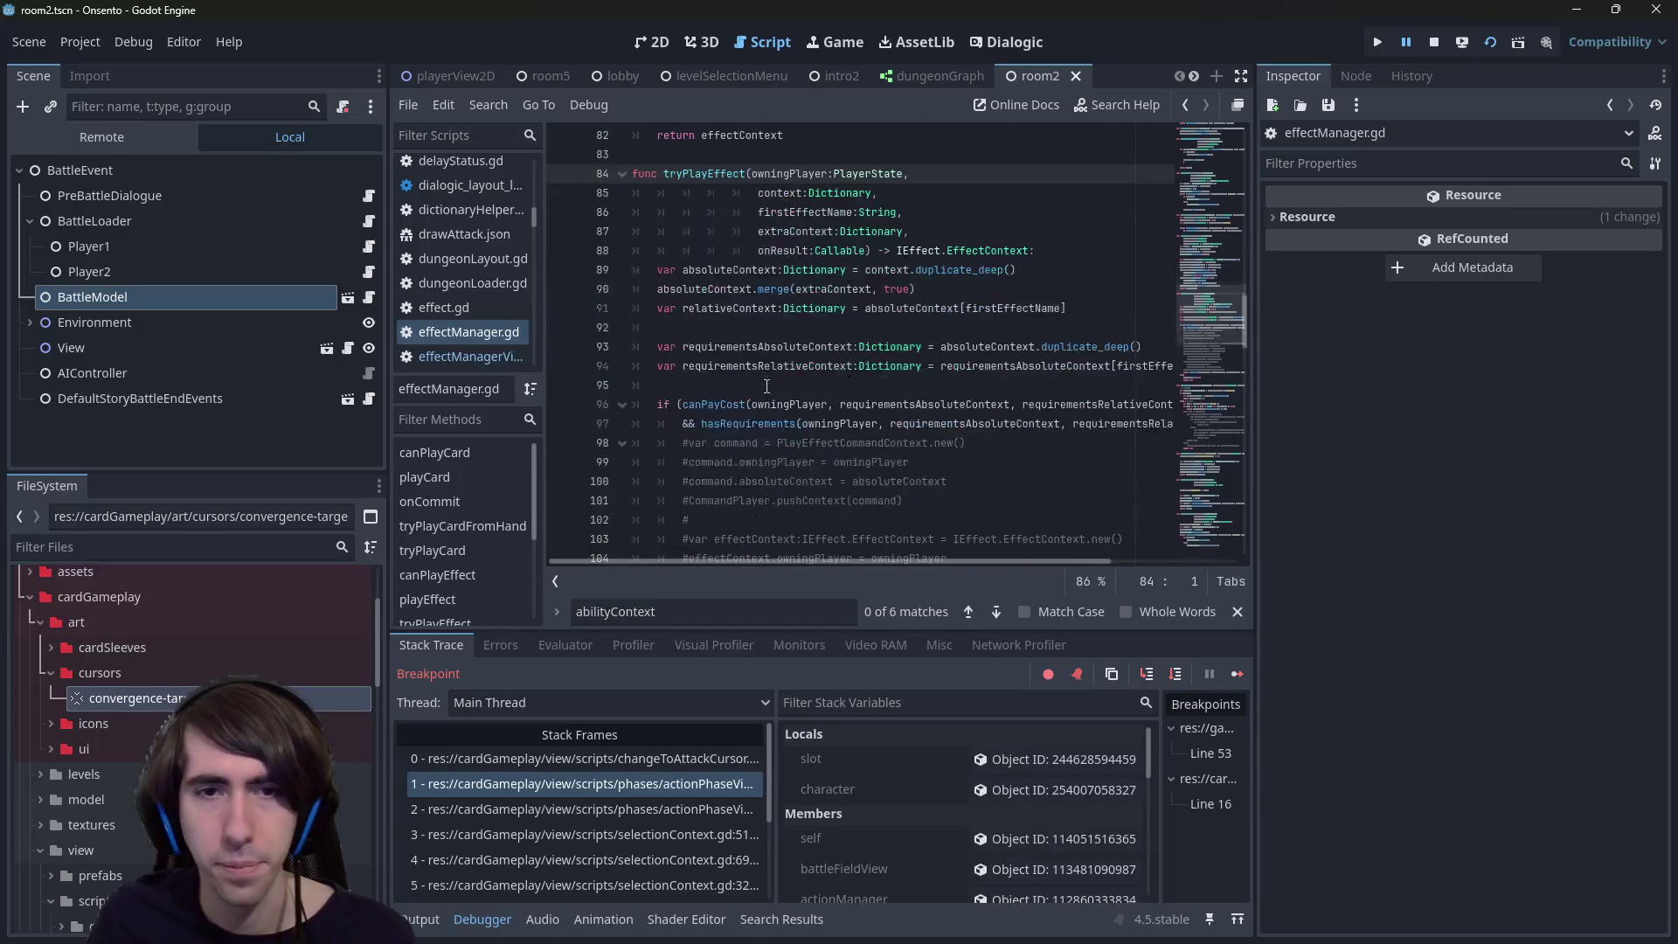
{"action": "scroll", "coordinate": [804, 279], "scroll_direction": "down", "scroll_amount": 8}
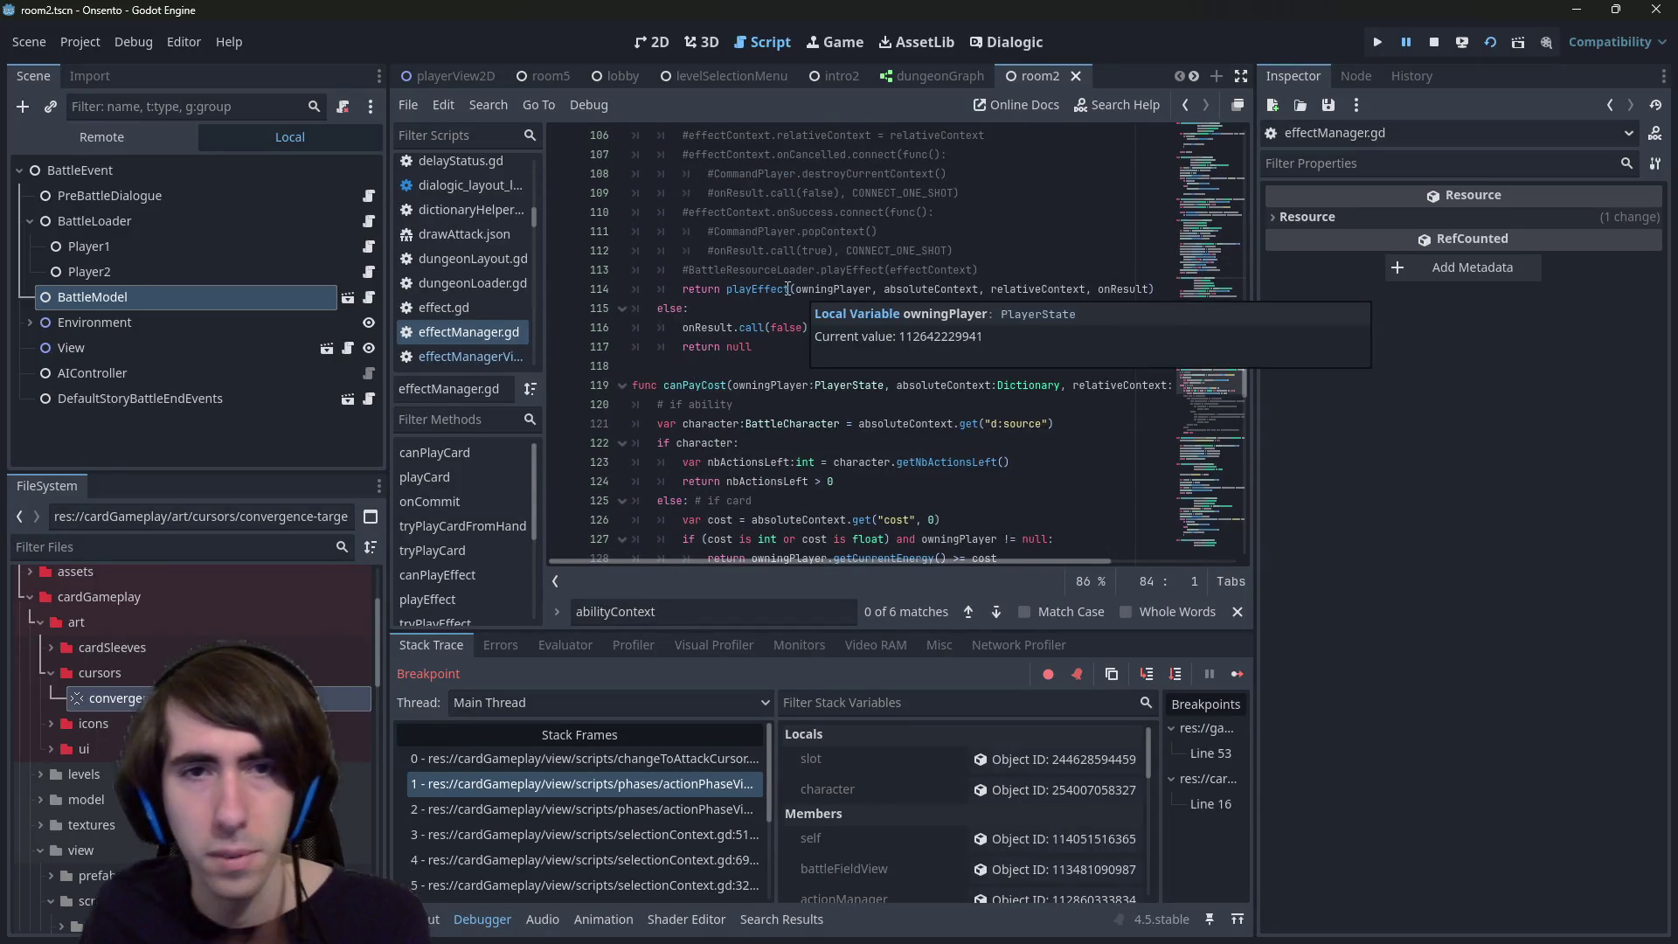
{"action": "left_click", "coordinate": [775, 298]}
{"action": "left_click", "coordinate": [775, 298], "text": "ctrl"}
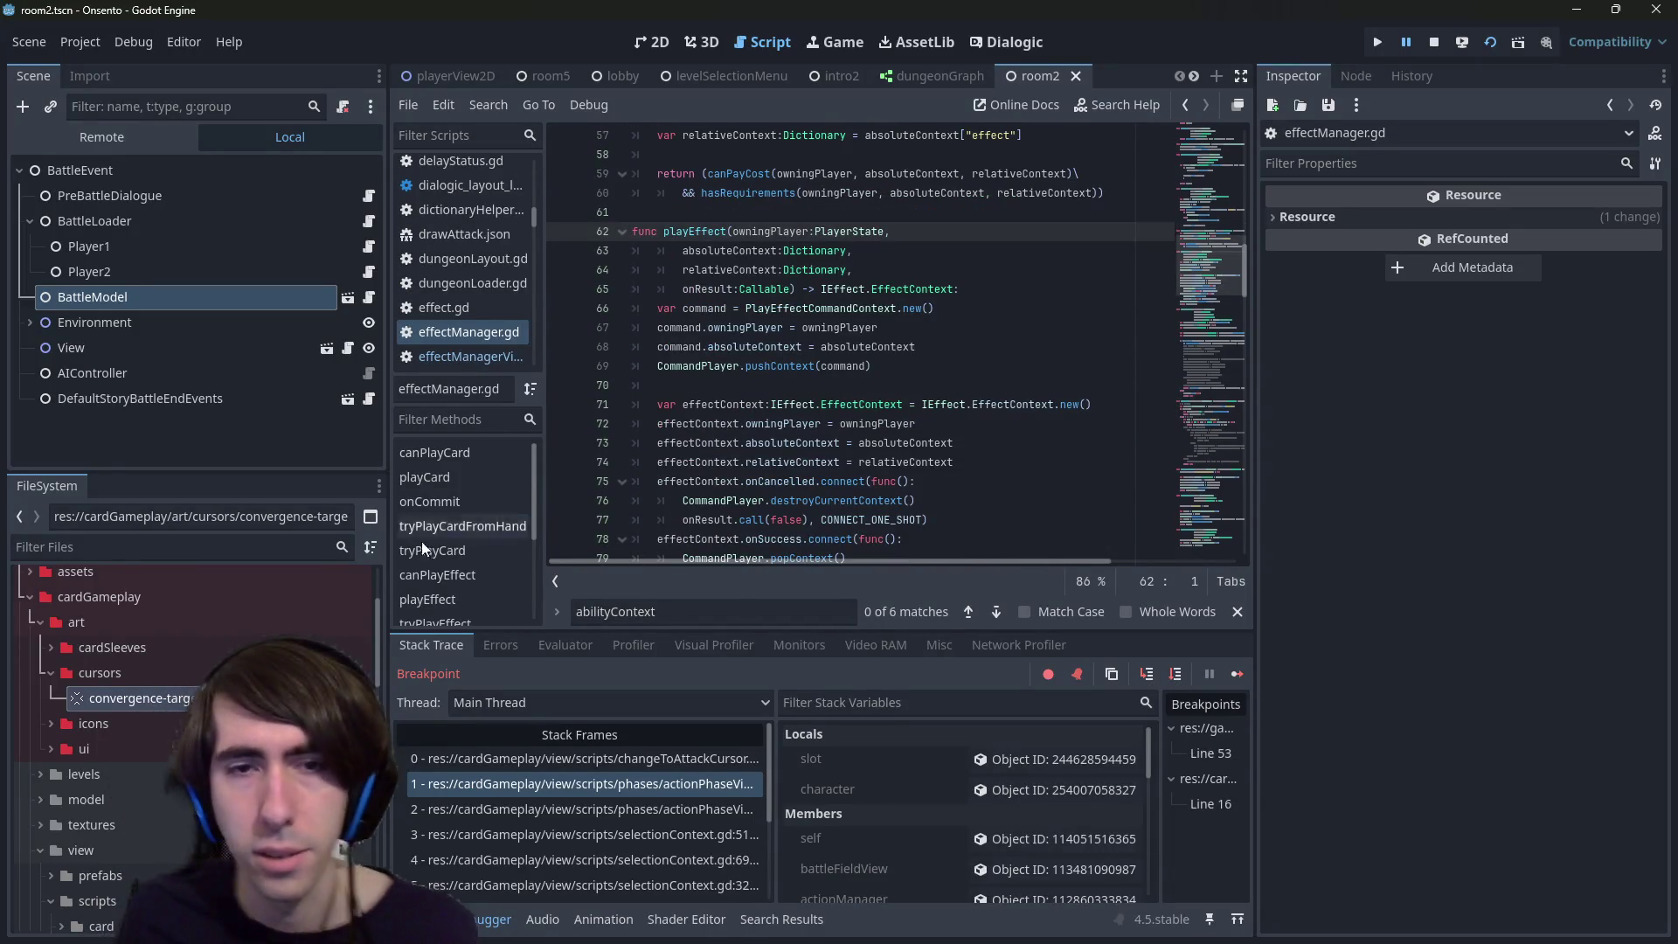
Highlight effectContext's uses in playEffect, then open battleResourceLoader.gd's playEffect definition
{"action": "scroll", "coordinate": [702, 333], "scroll_direction": "down", "scroll_amount": 2}
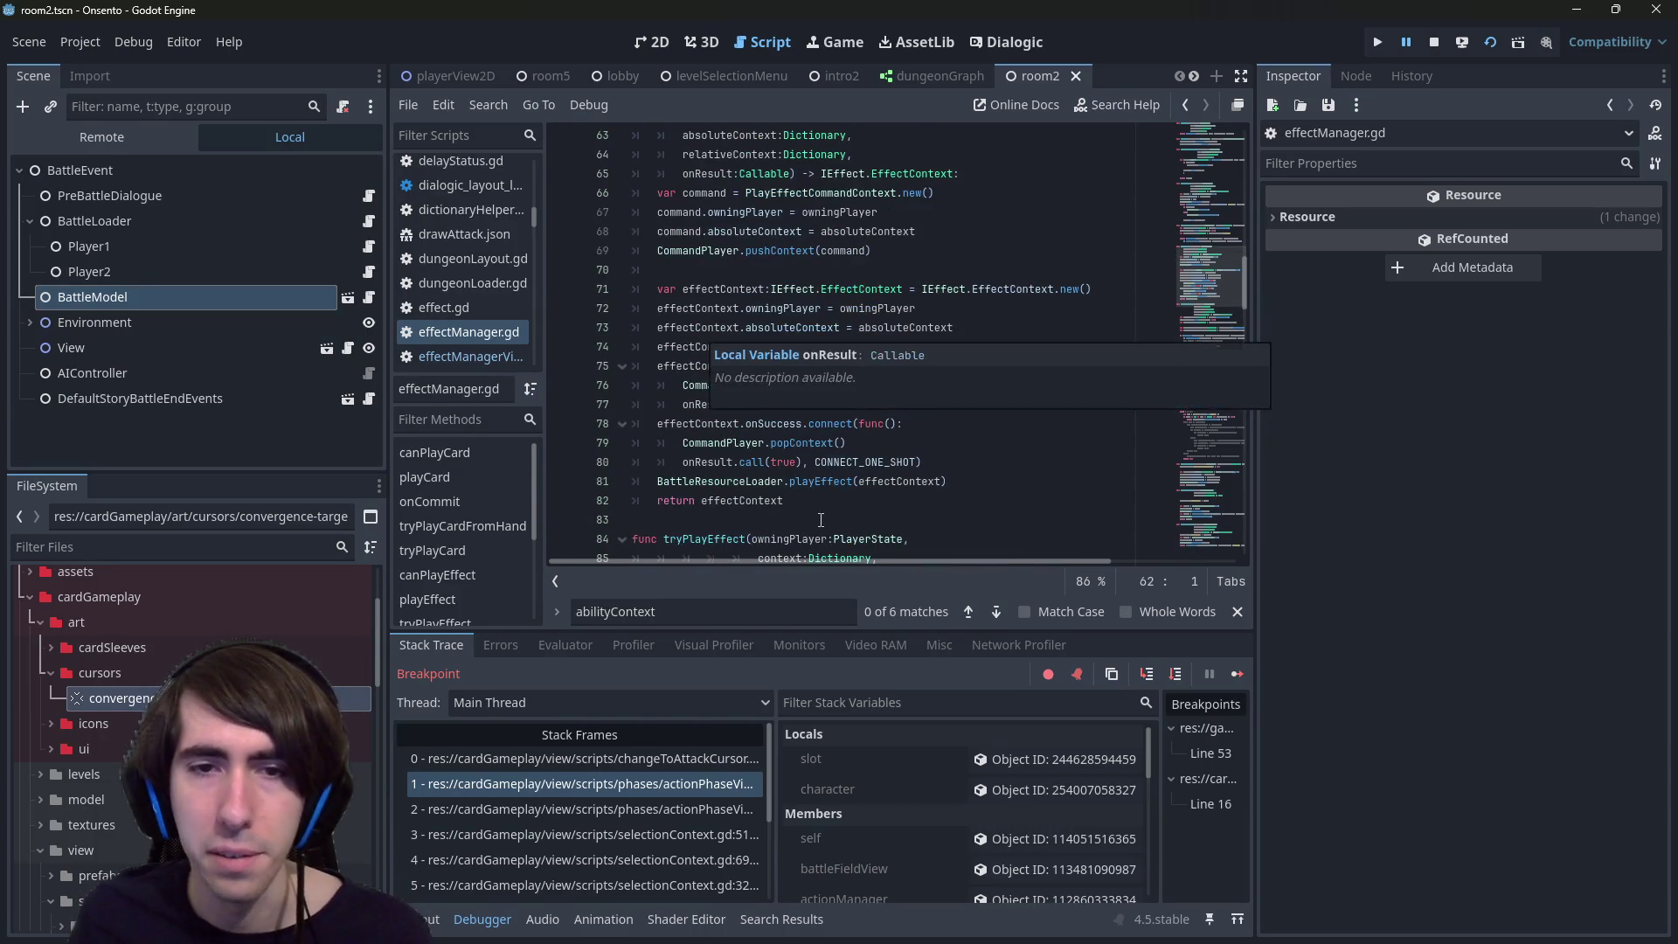
{"action": "scroll", "coordinate": [838, 513], "scroll_direction": "up", "scroll_amount": 1}
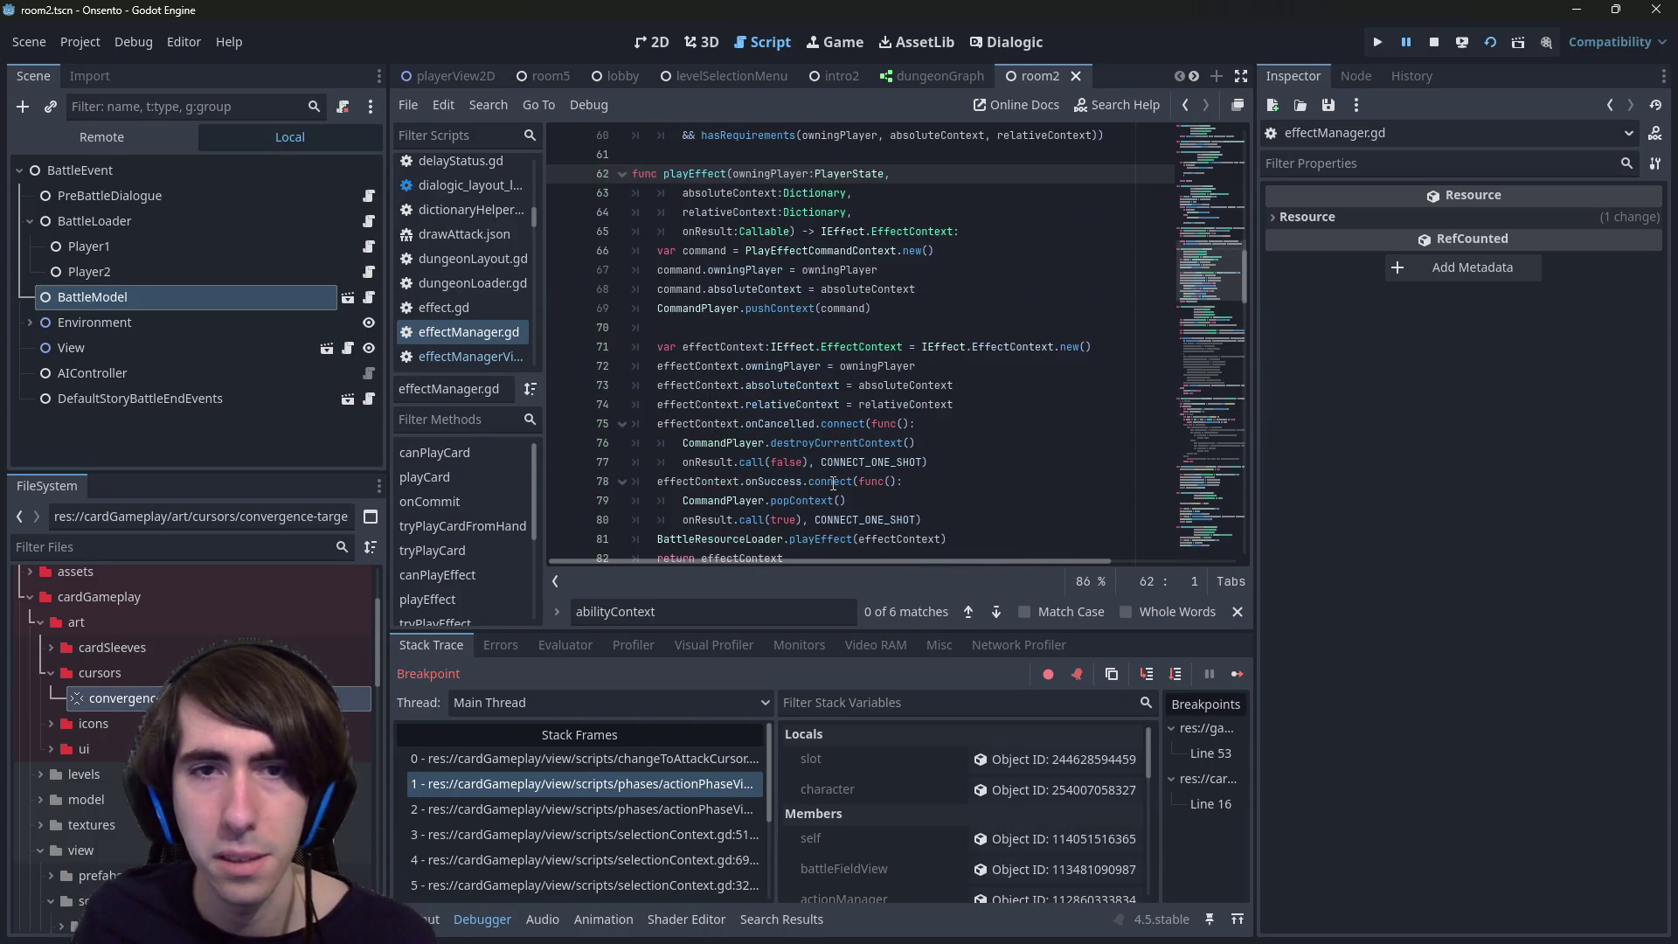
{"action": "double_click", "coordinate": [724, 347]}
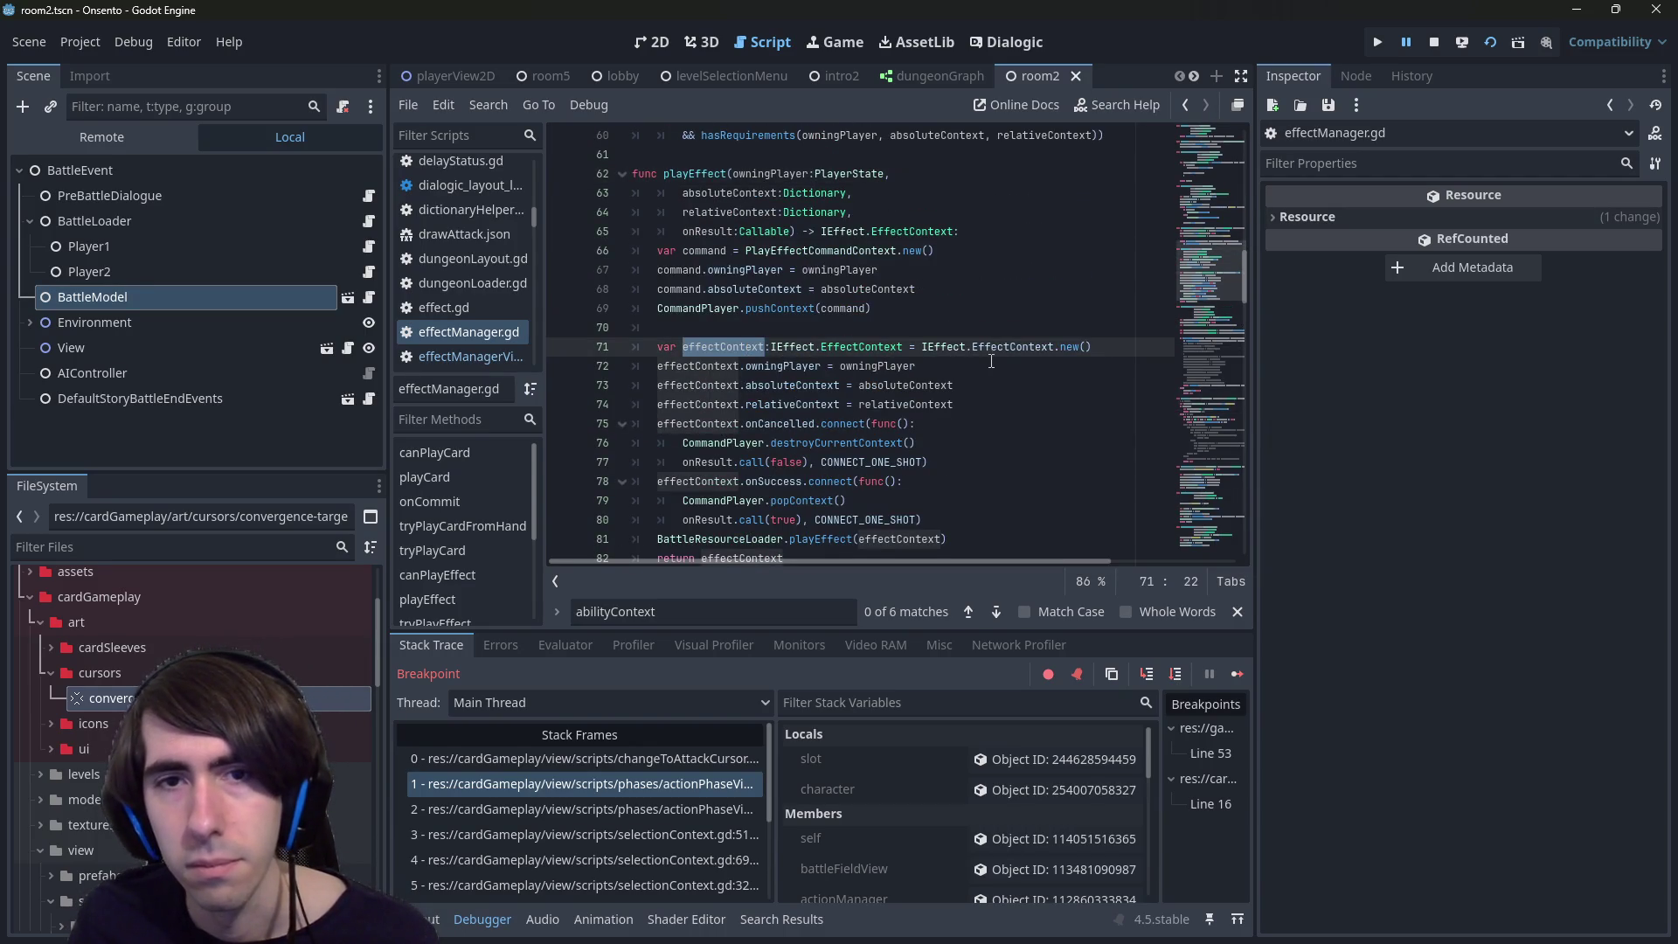
{"action": "scroll", "coordinate": [988, 353], "scroll_direction": "down", "scroll_amount": 6}
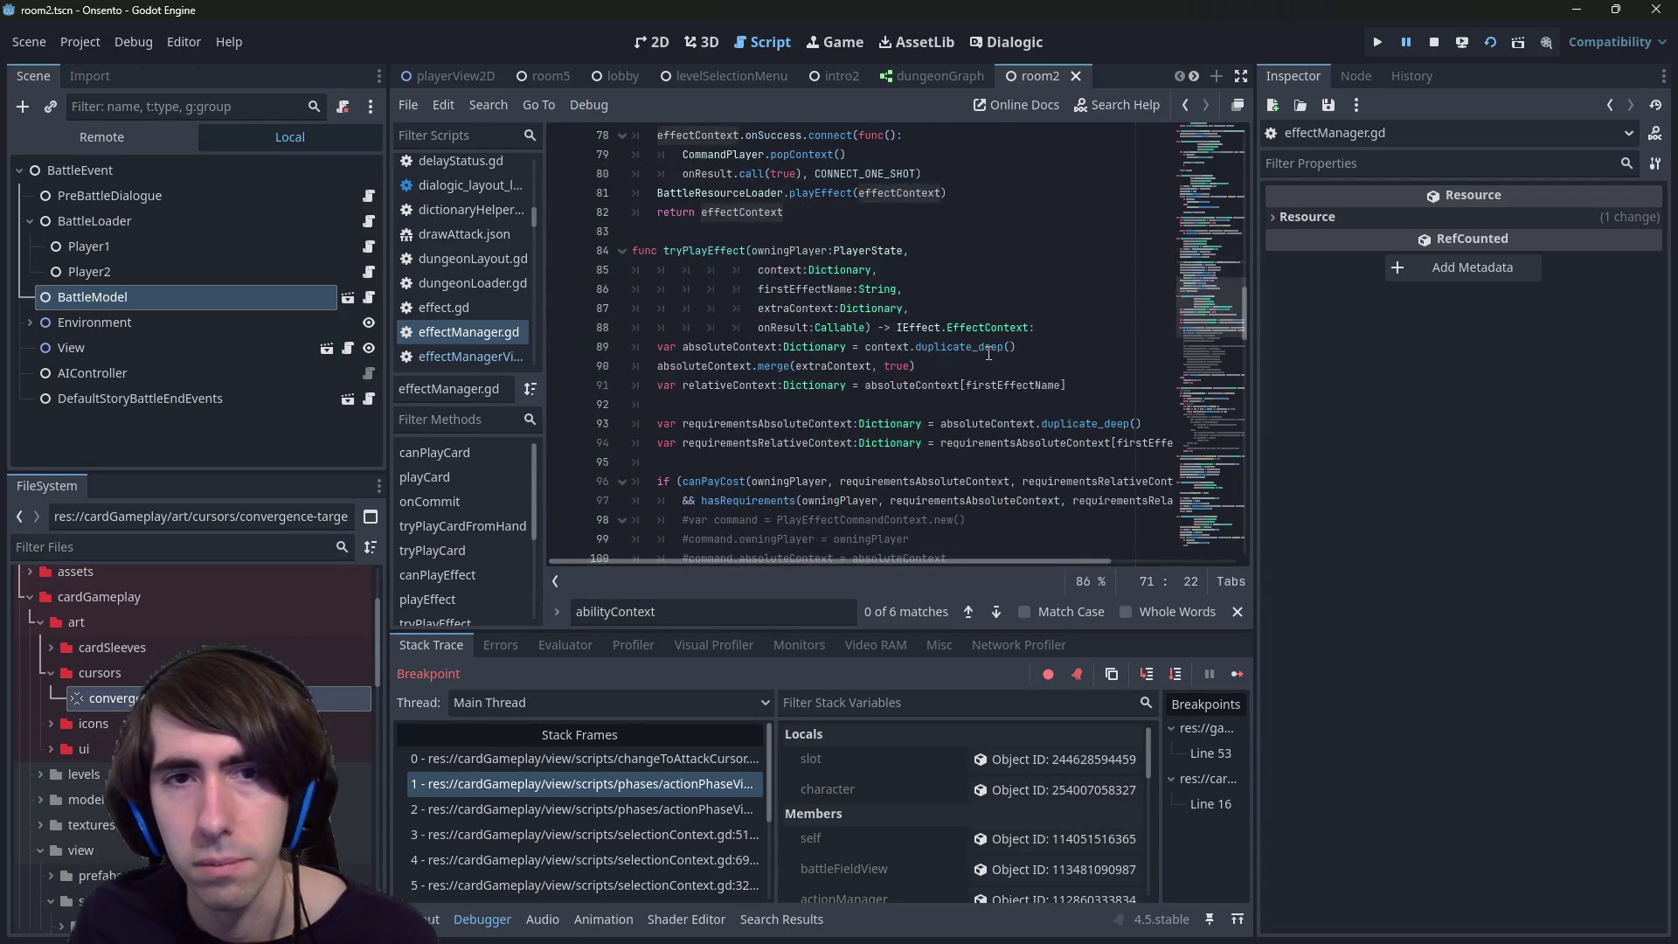
{"action": "scroll", "coordinate": [745, 277], "scroll_direction": "down", "scroll_amount": 18}
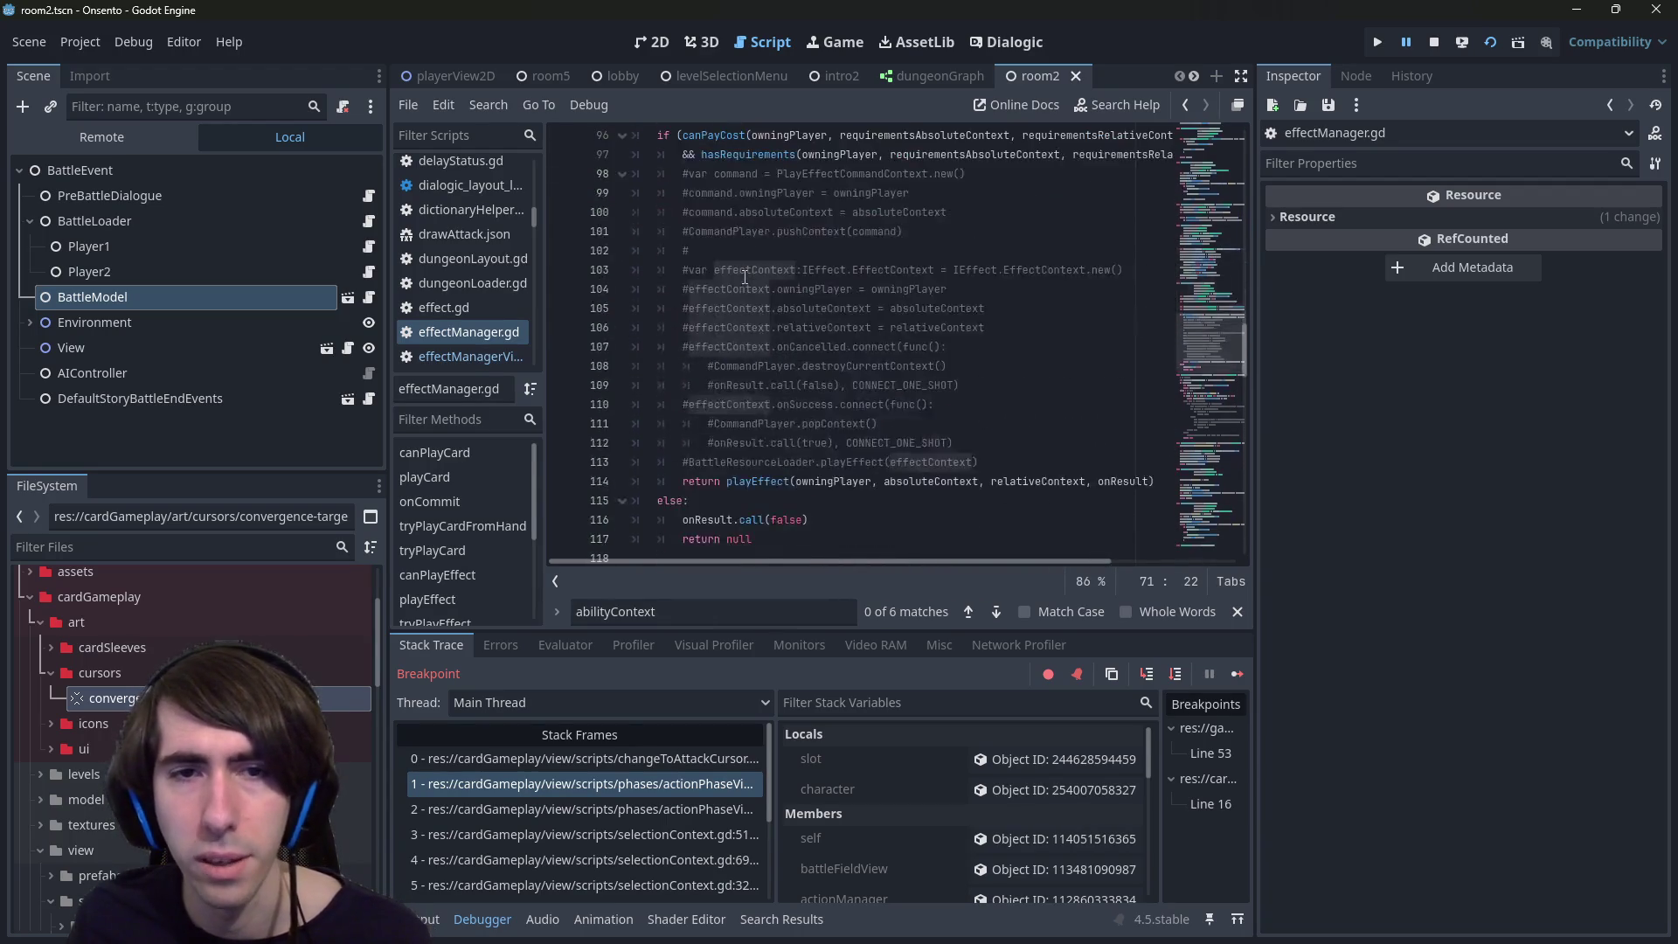
{"action": "scroll", "coordinate": [745, 277], "scroll_direction": "down", "scroll_amount": 6}
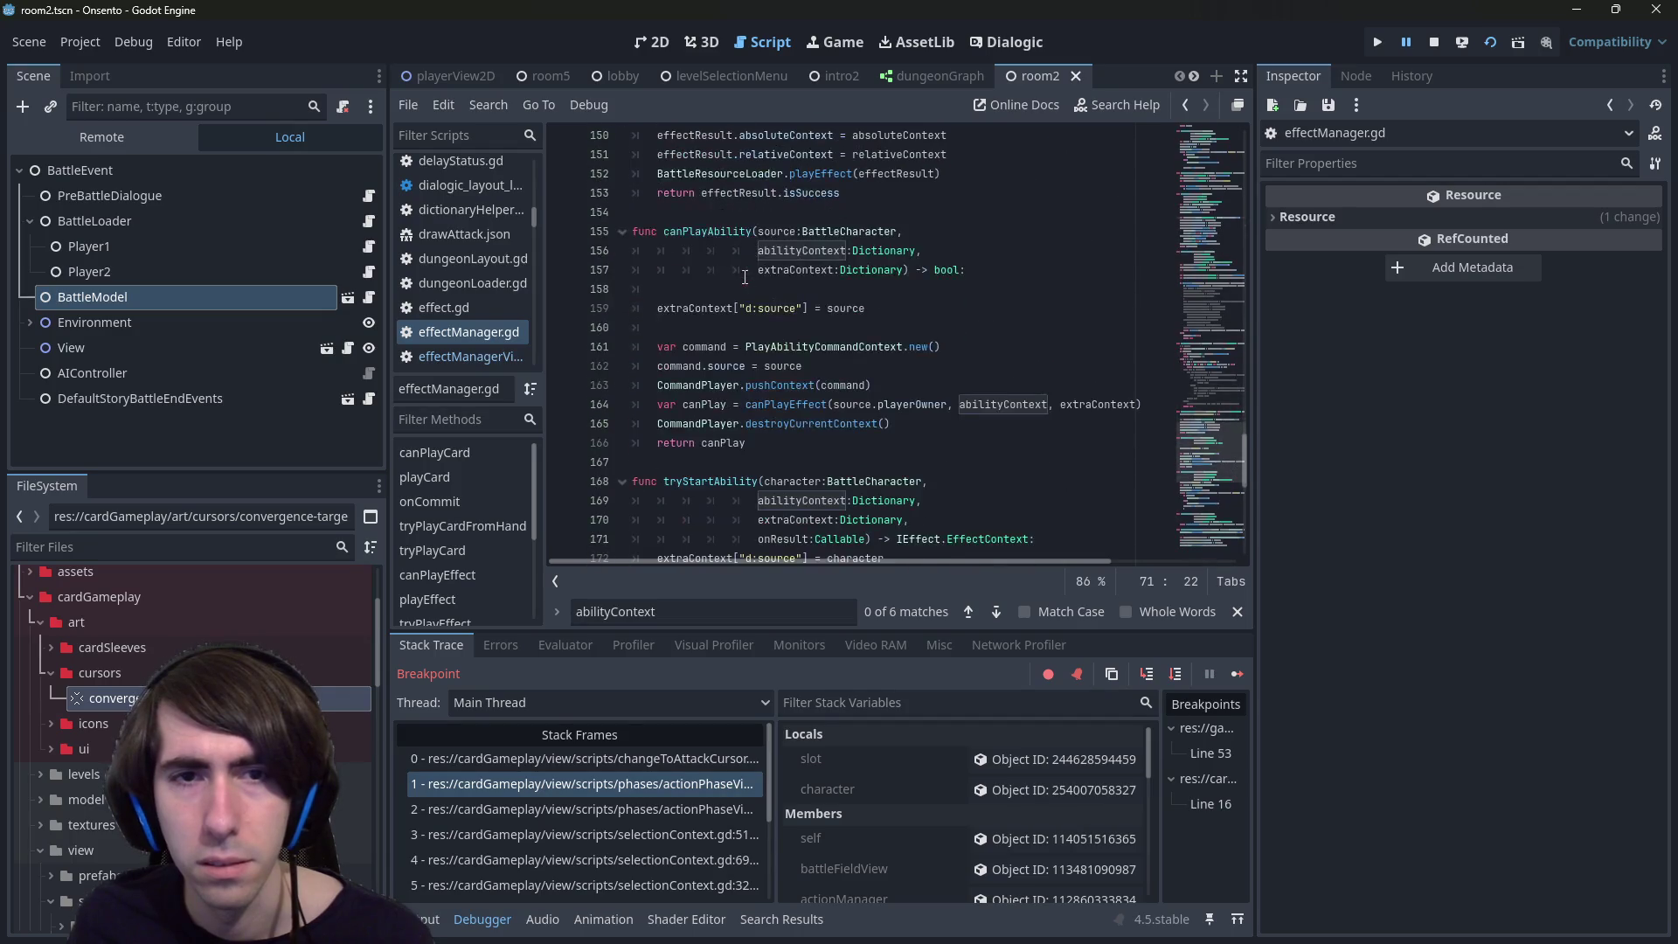
{"action": "scroll", "coordinate": [745, 277], "scroll_direction": "down", "scroll_amount": 4}
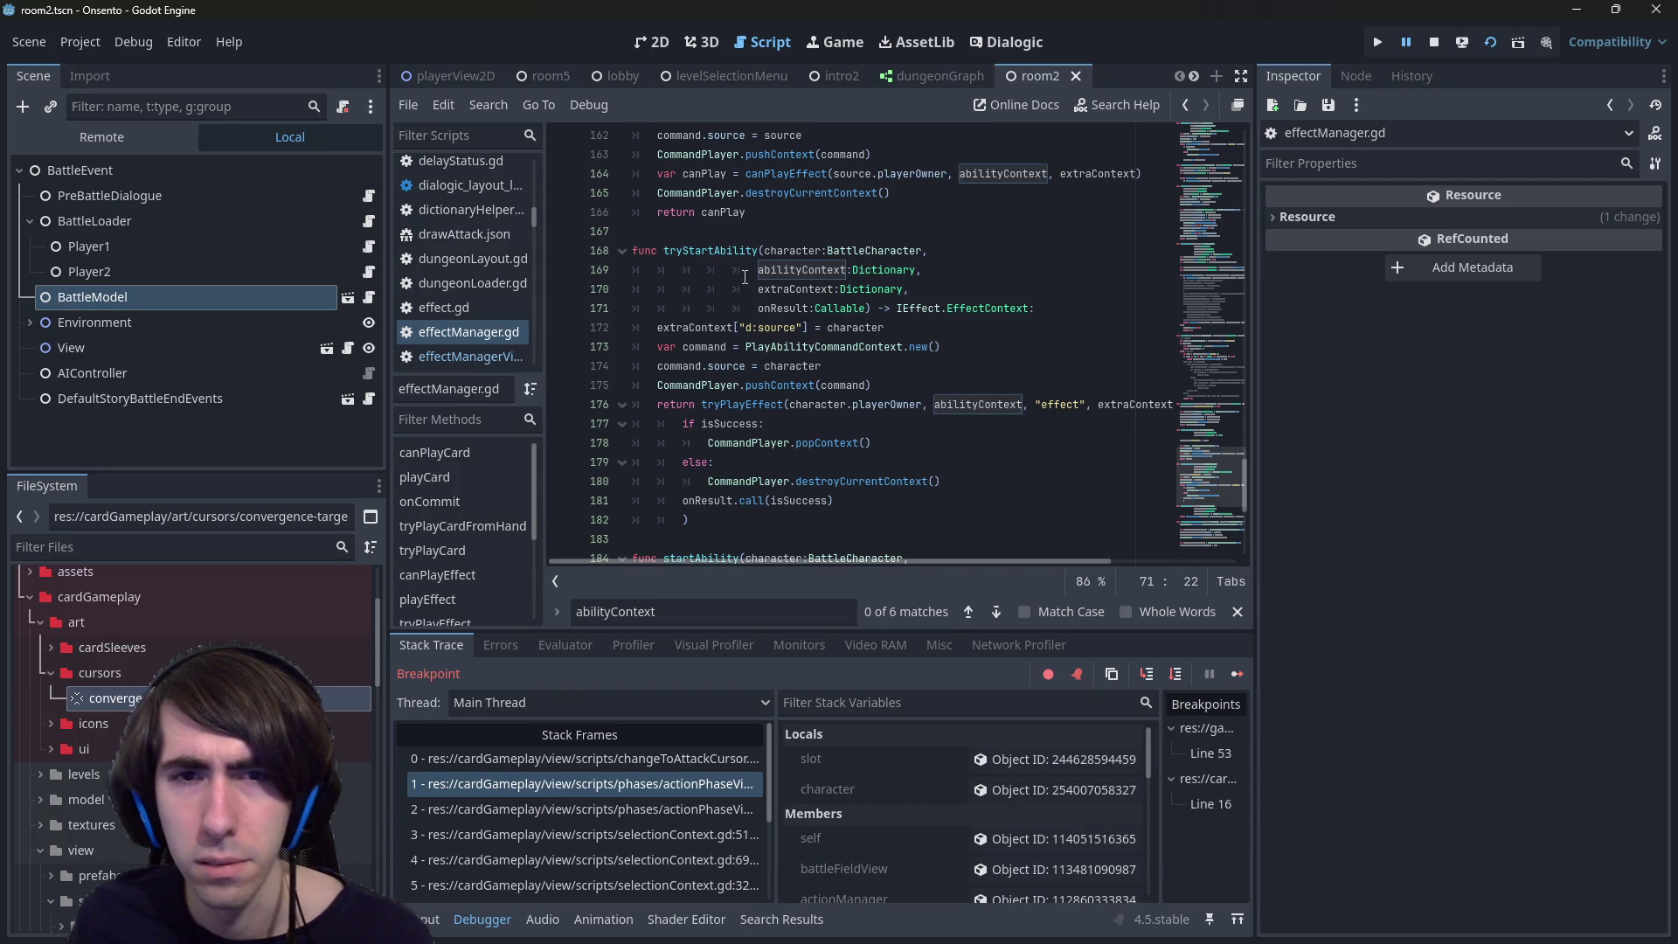
{"action": "scroll", "coordinate": [745, 277], "scroll_direction": "down", "scroll_amount": 7}
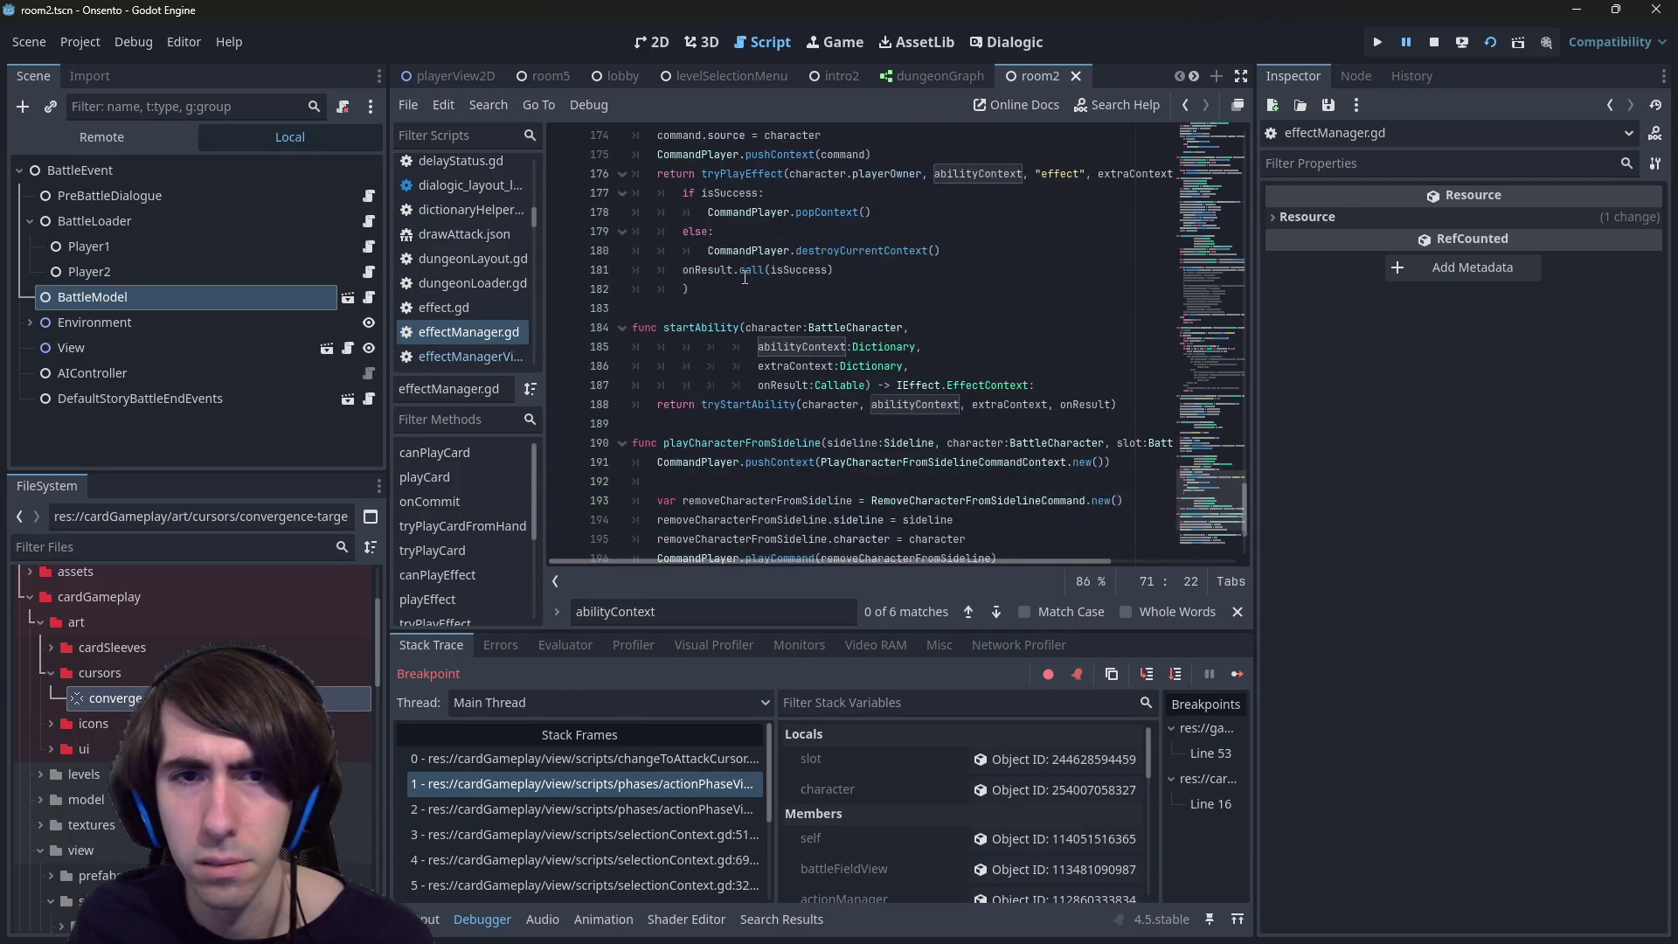
{"action": "scroll", "coordinate": [745, 277], "scroll_direction": "up", "scroll_amount": 20}
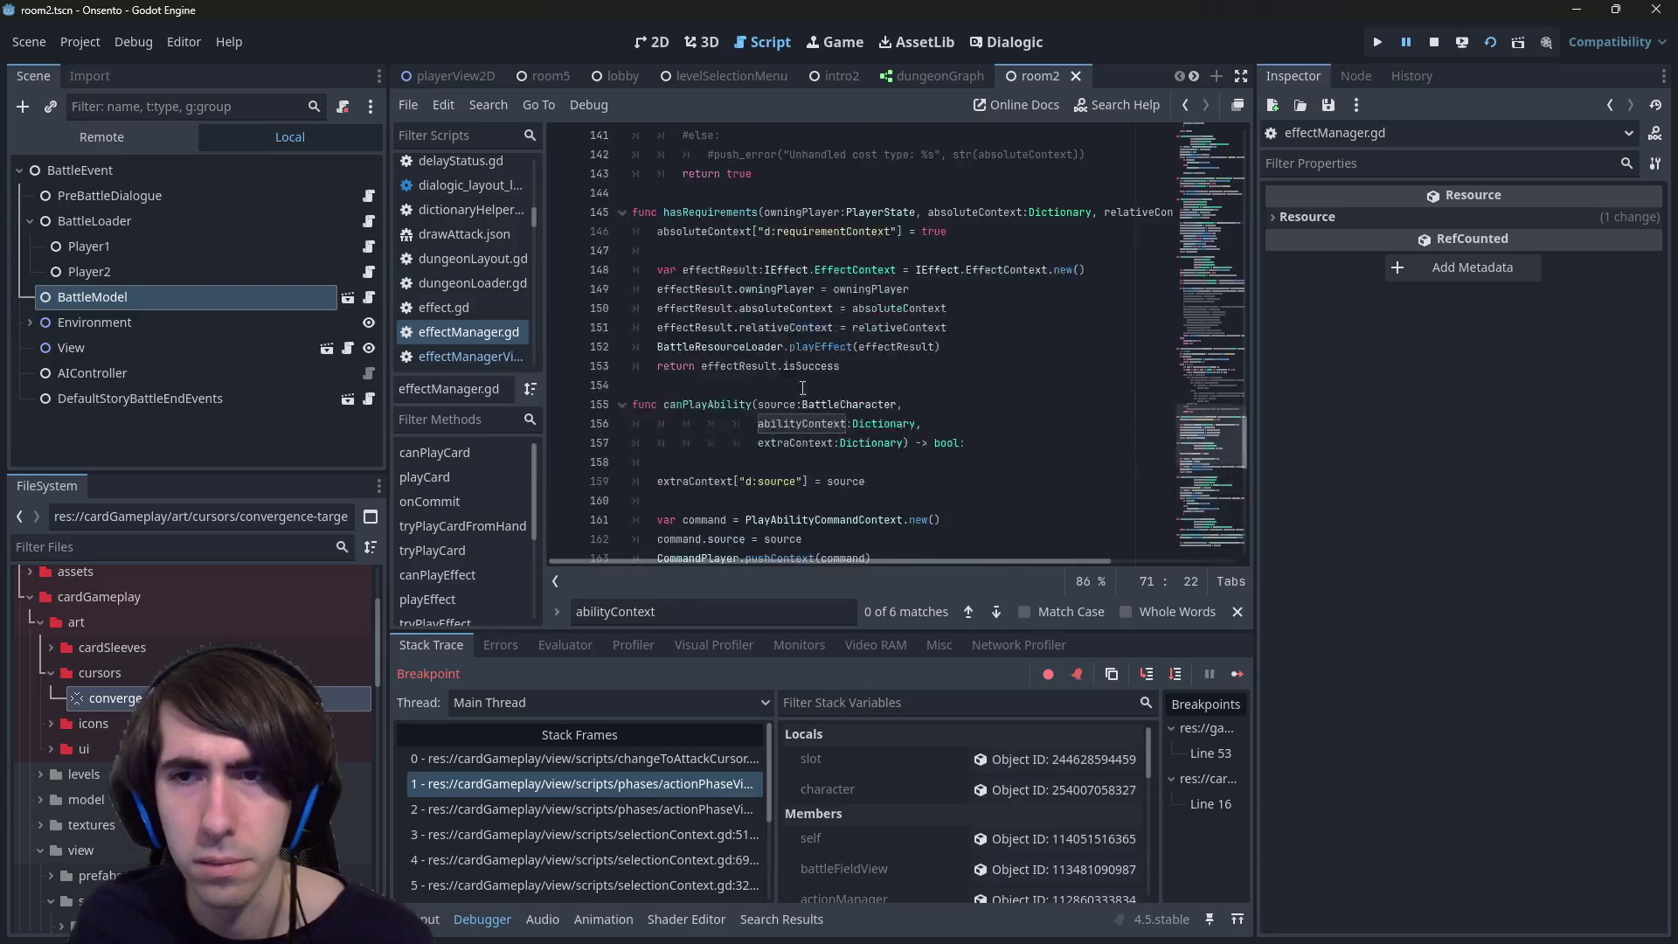
{"action": "scroll", "coordinate": [831, 371], "scroll_direction": "up", "scroll_amount": 9}
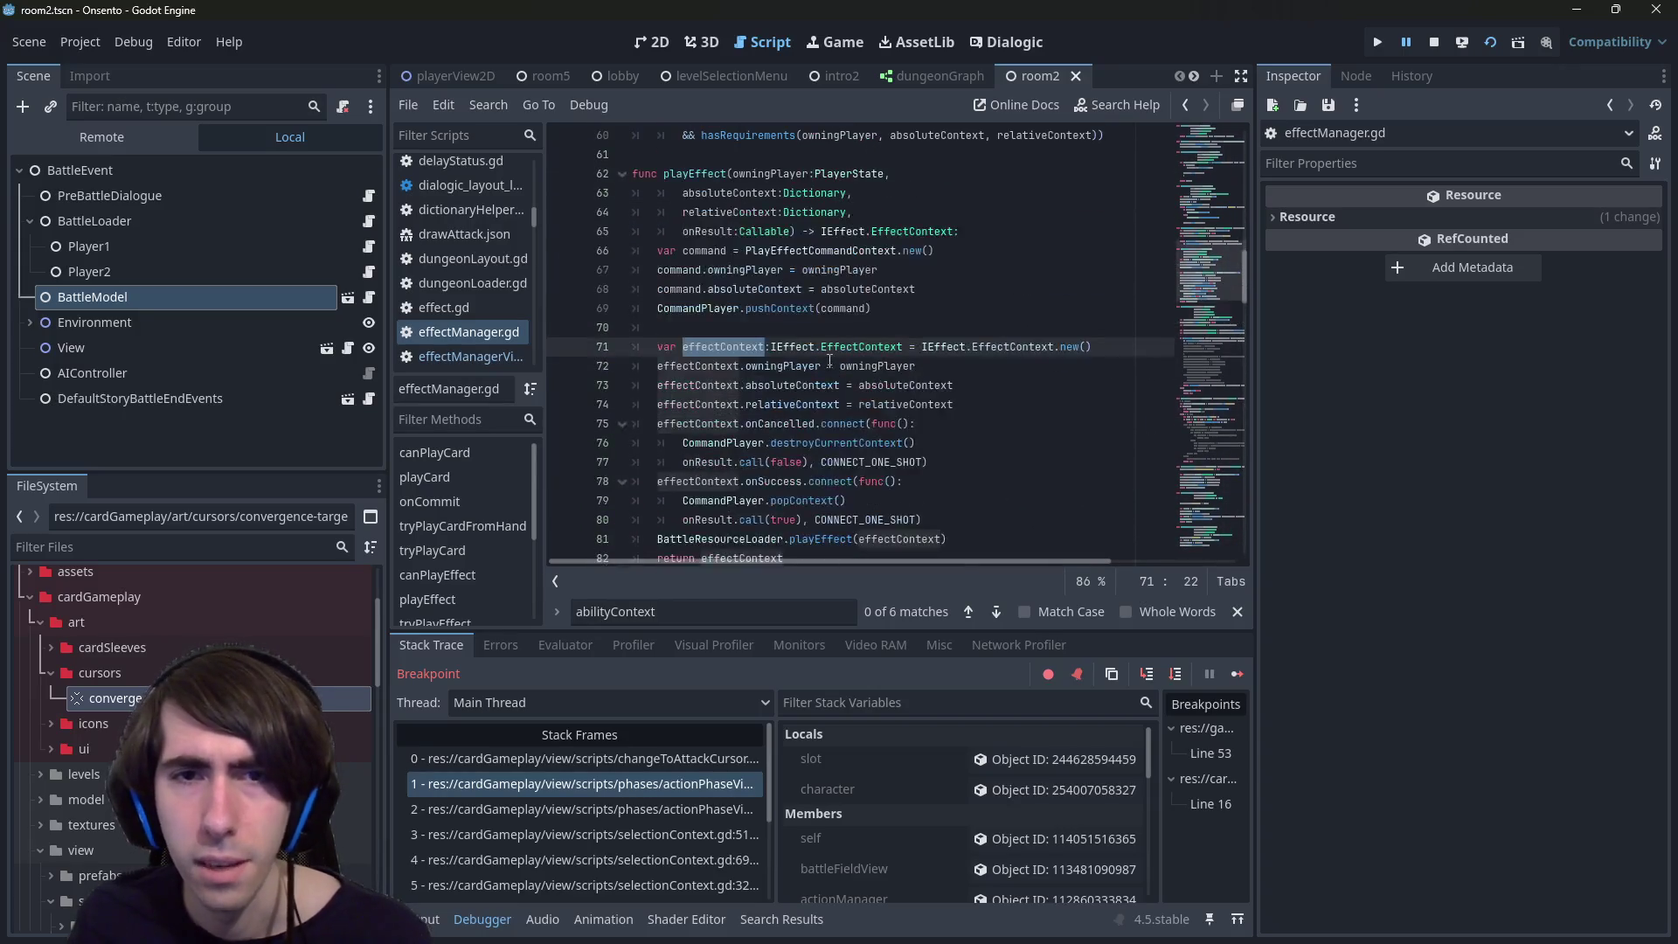
{"action": "scroll", "coordinate": [829, 361], "scroll_direction": "up", "scroll_amount": 4}
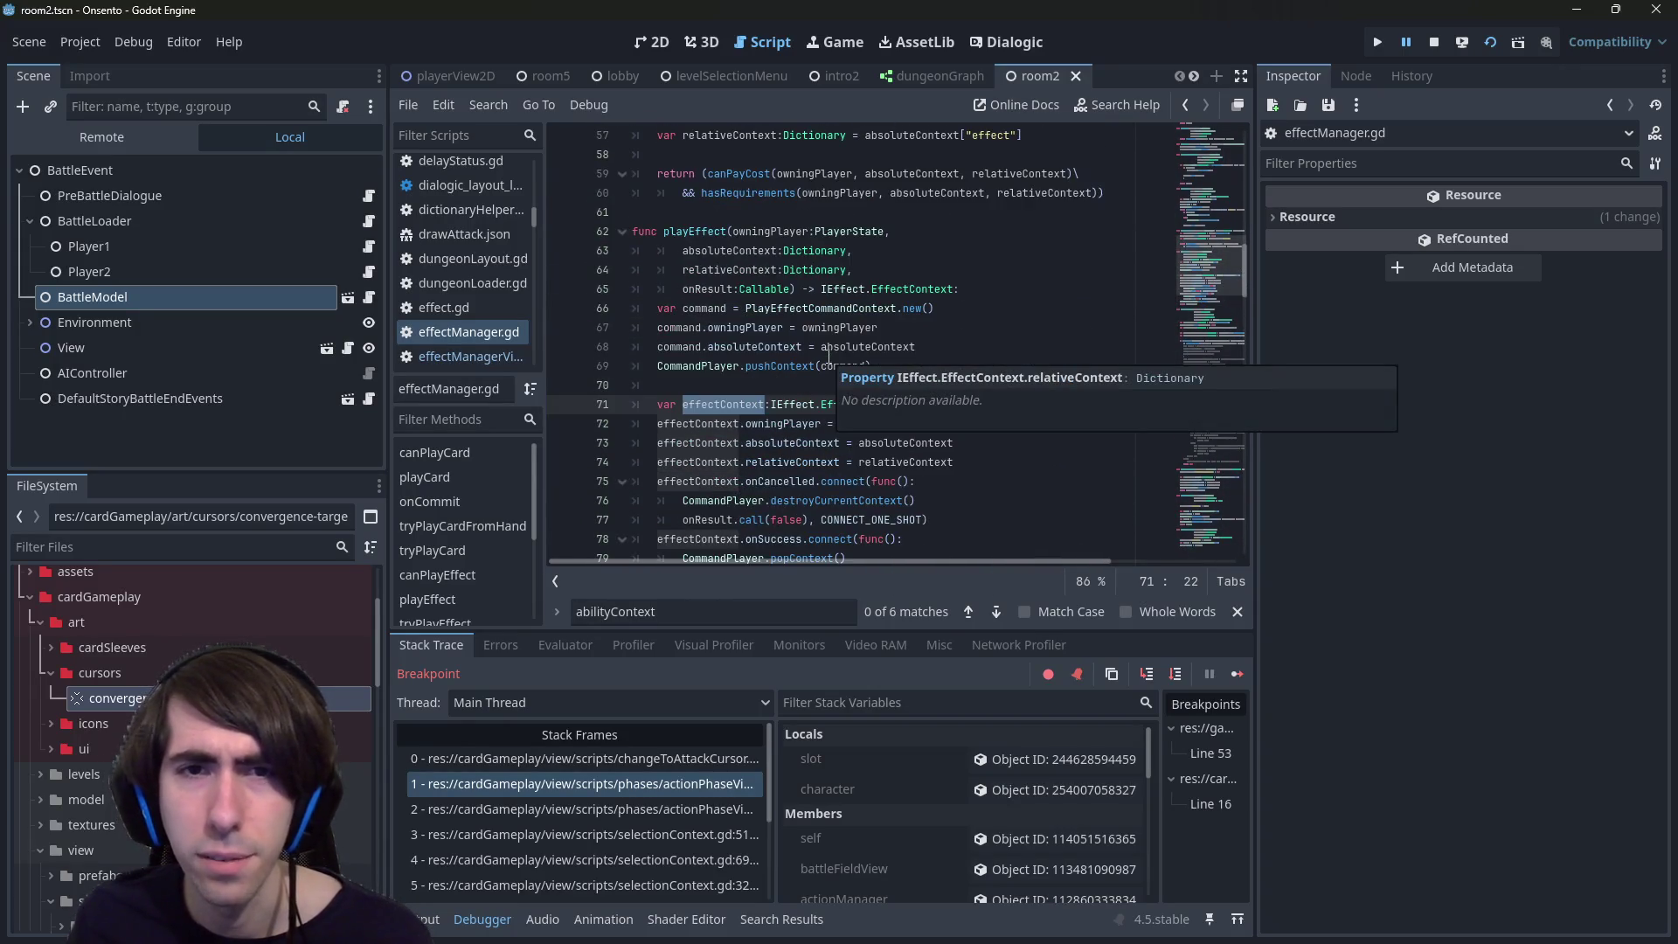
{"action": "scroll", "coordinate": [829, 358], "scroll_direction": "up", "scroll_amount": 11}
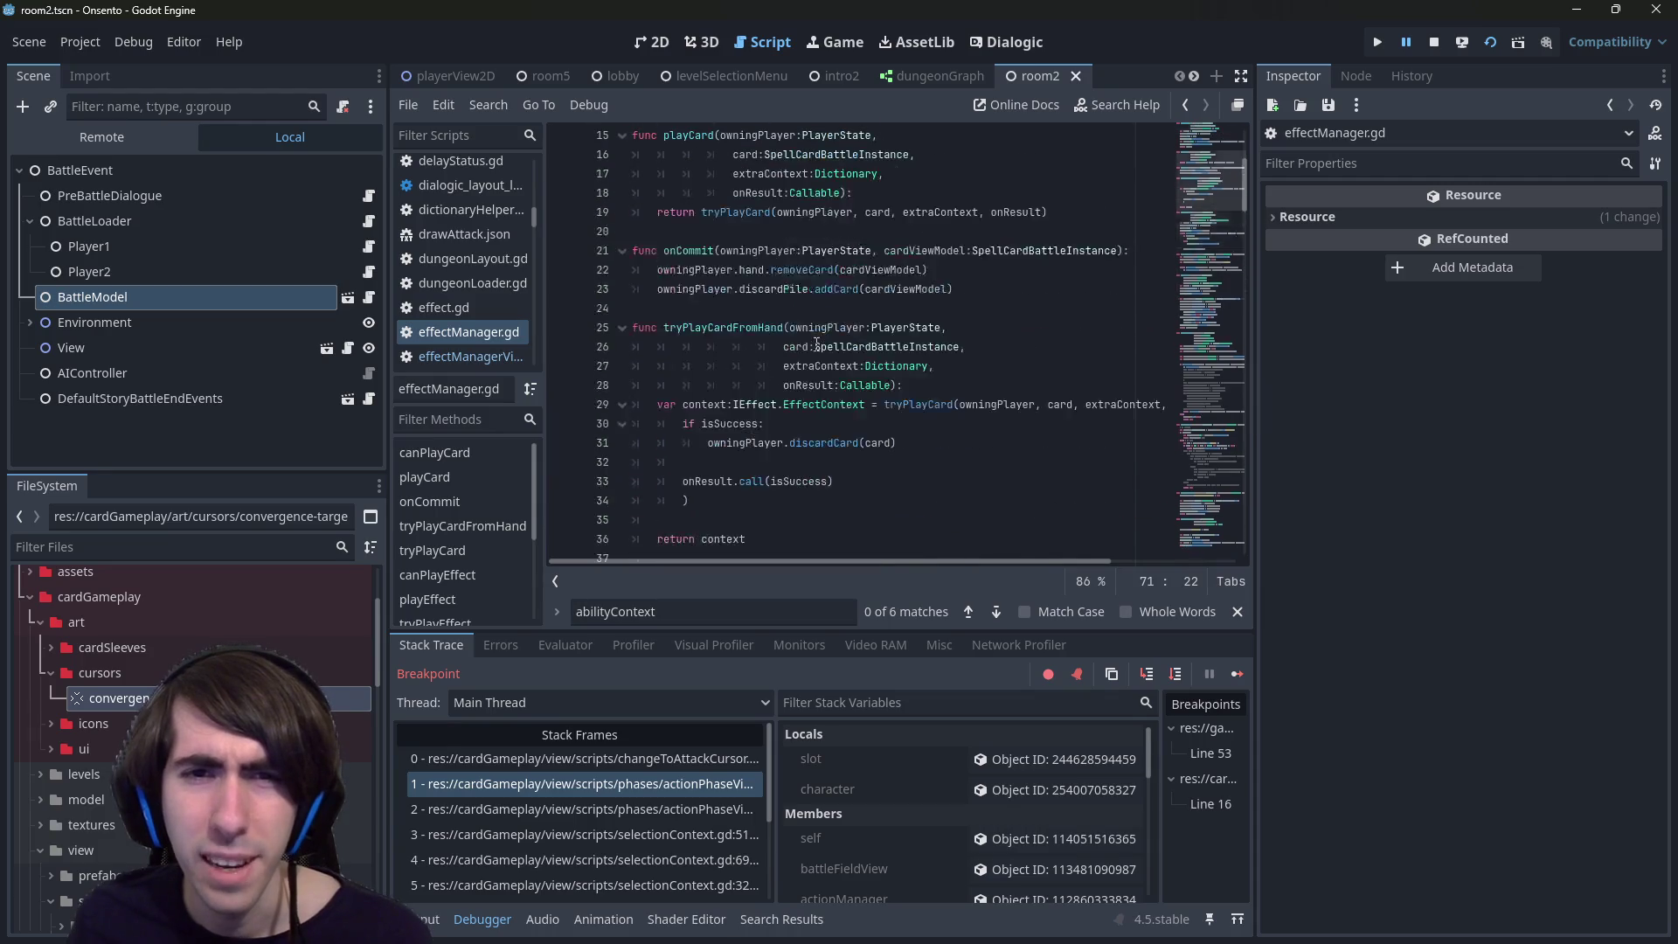
{"action": "scroll", "coordinate": [816, 345], "scroll_direction": "up", "scroll_amount": 1}
{"action": "scroll", "coordinate": [816, 344], "scroll_direction": "down", "scroll_amount": 11}
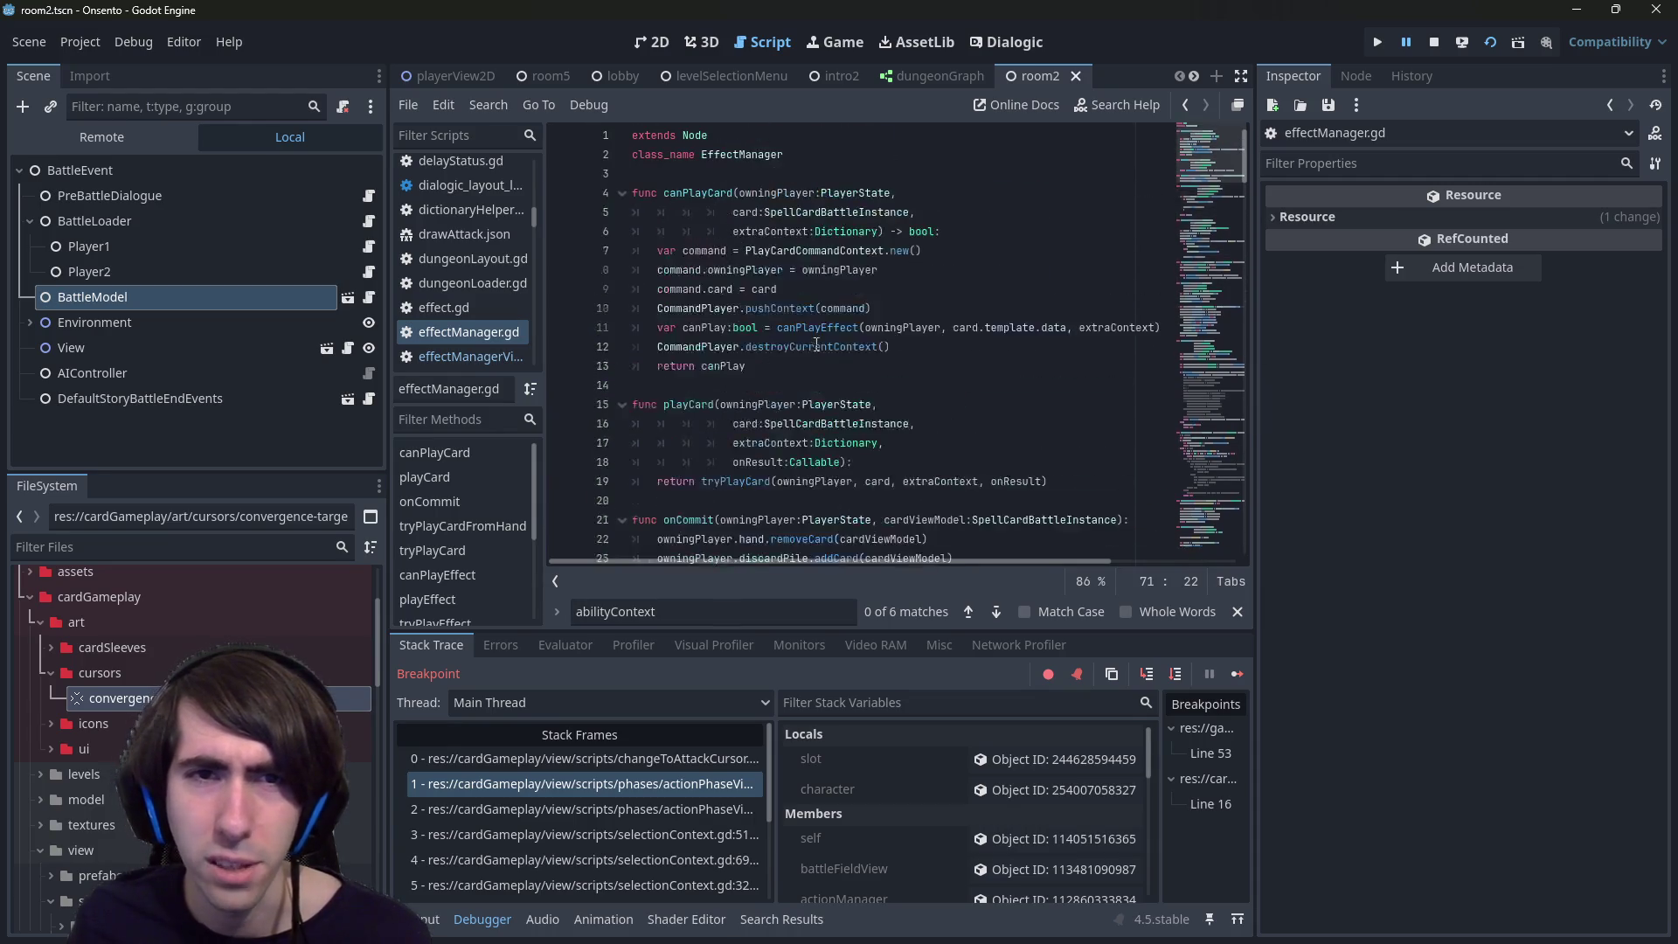
{"action": "scroll", "coordinate": [811, 354], "scroll_direction": "down", "scroll_amount": 7}
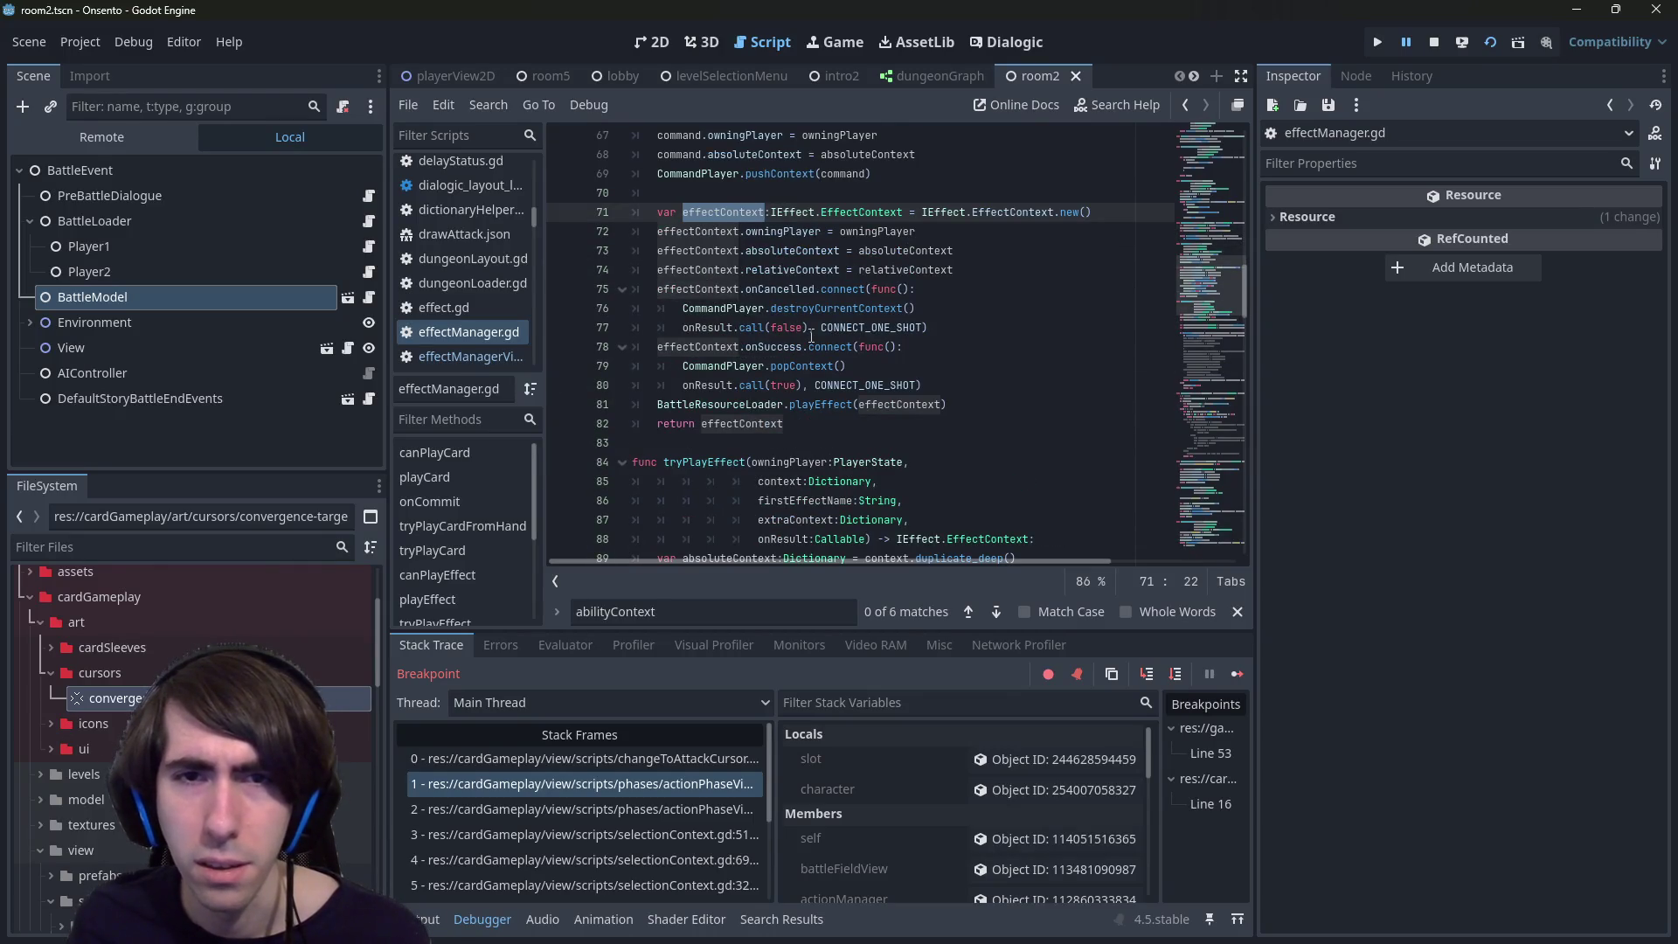
{"action": "left_click", "coordinate": [833, 406], "text": "ctrl"}
Review the add_child and tryExecute calls in battleResourceLoader.gd, then continue past the breakpoint
{"action": "scroll", "coordinate": [835, 403], "scroll_direction": "down", "scroll_amount": 1}
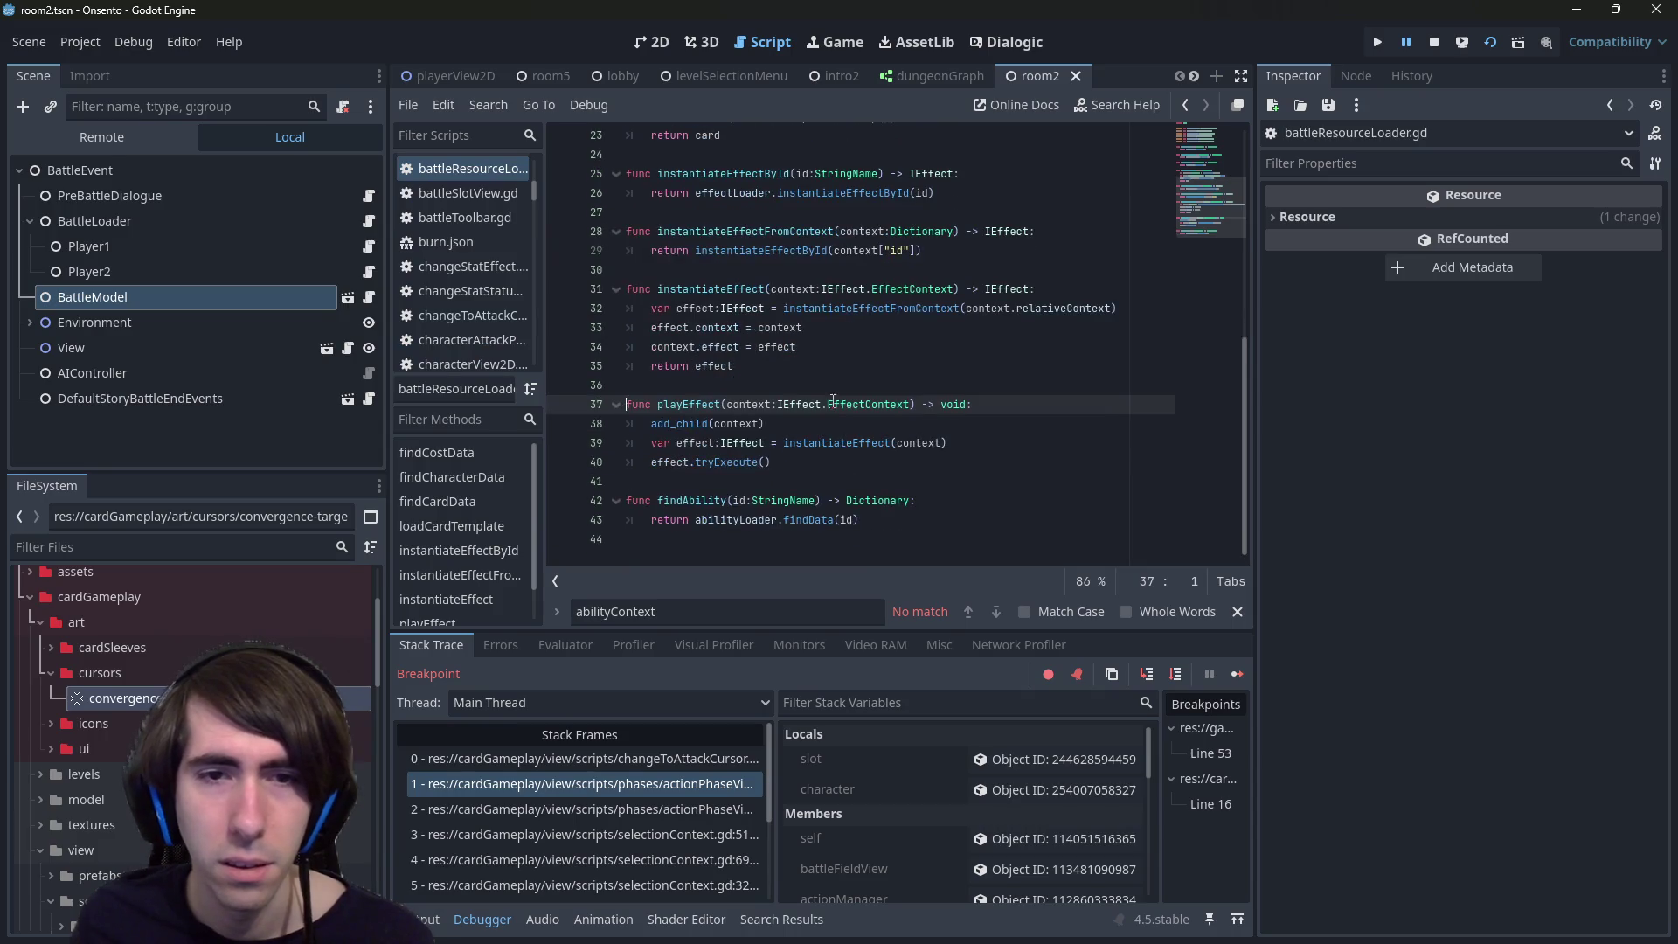
{"action": "left_click", "coordinate": [787, 470]}
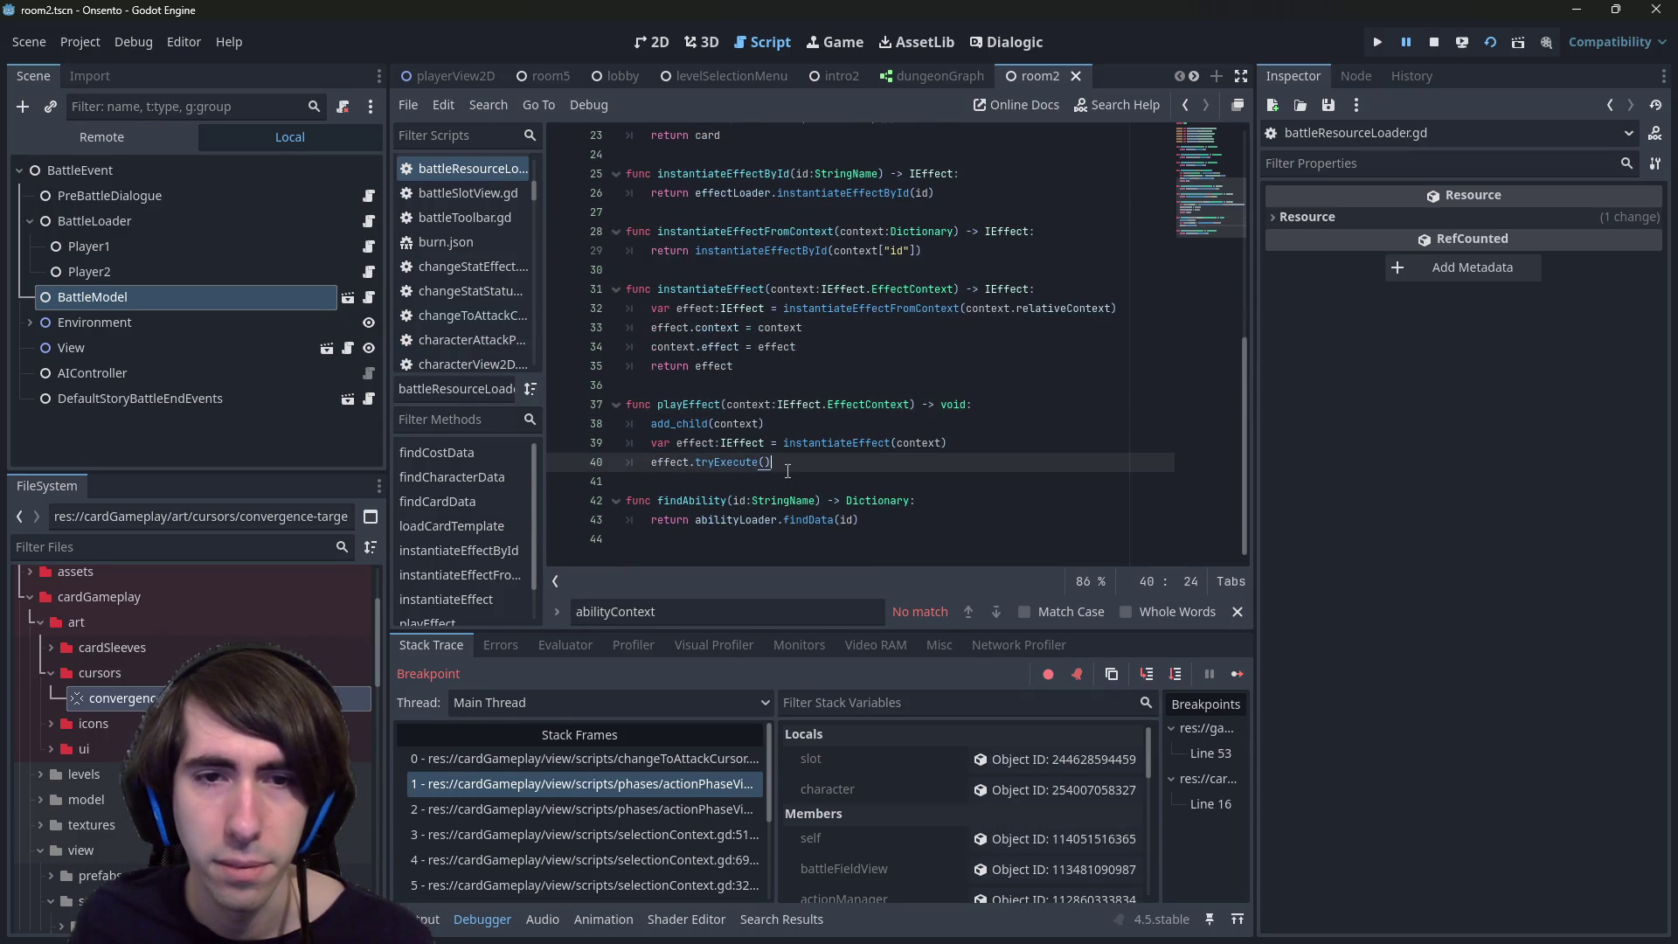
{"action": "left_click", "coordinate": [789, 428]}
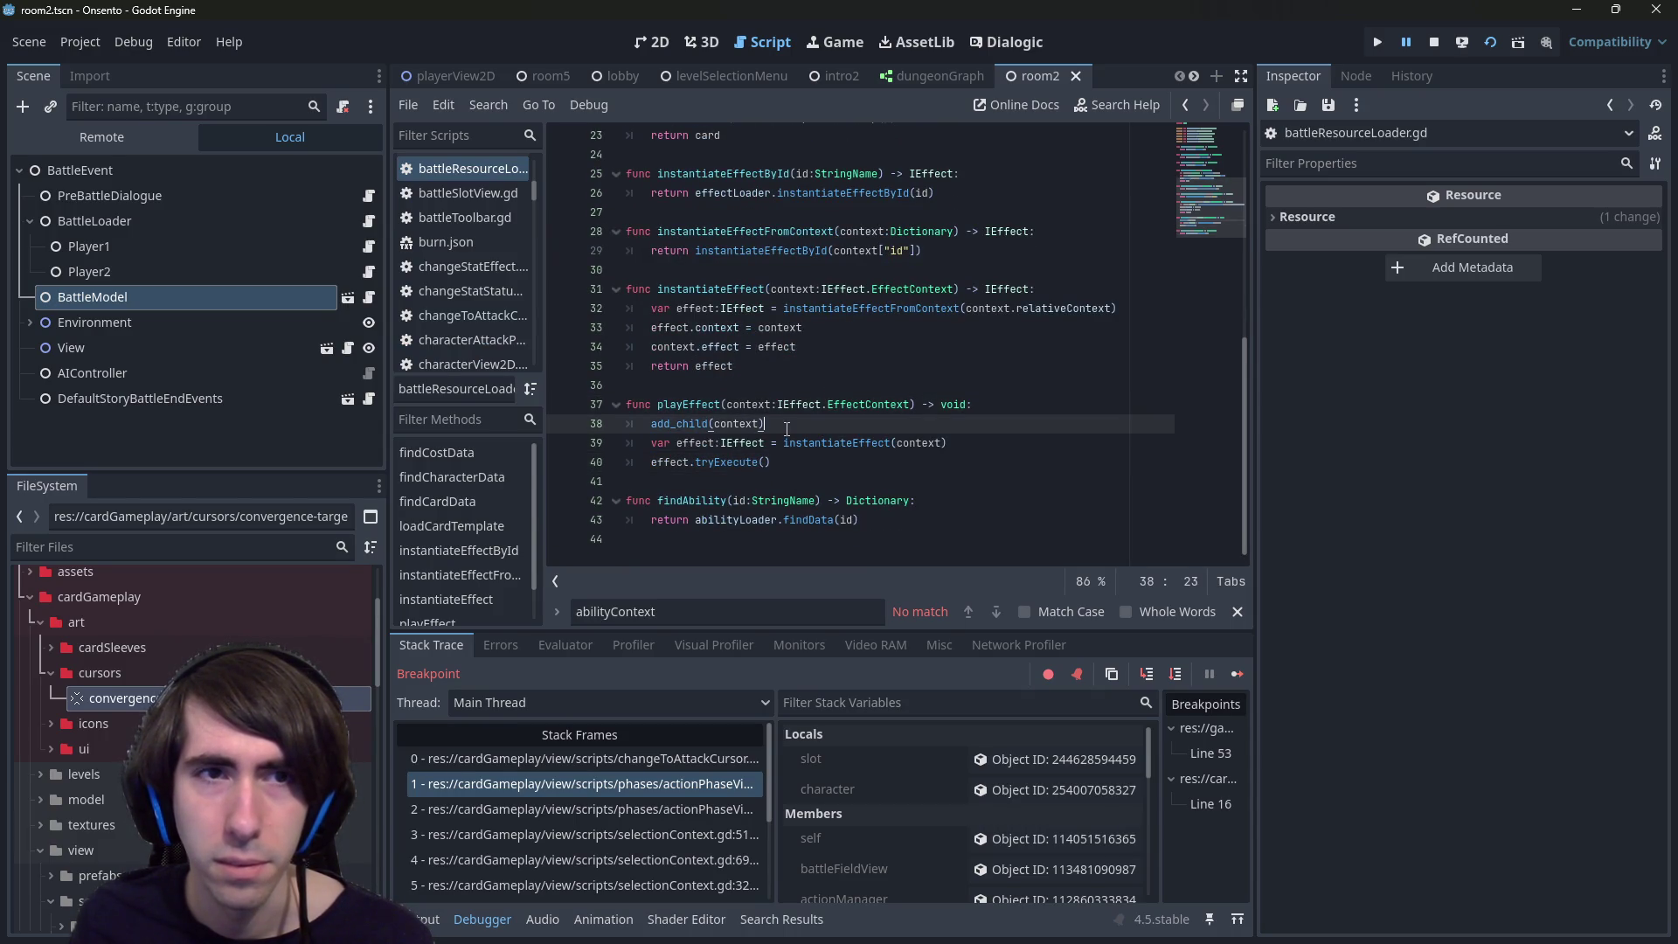
{"action": "mouse_move", "coordinate": [540, 214]}
{"action": "left_mouse_down"}
{"action": "mouse_move", "coordinate": [692, 218]}
{"action": "mouse_move", "coordinate": [518, 218]}
{"action": "left_mouse_up"}
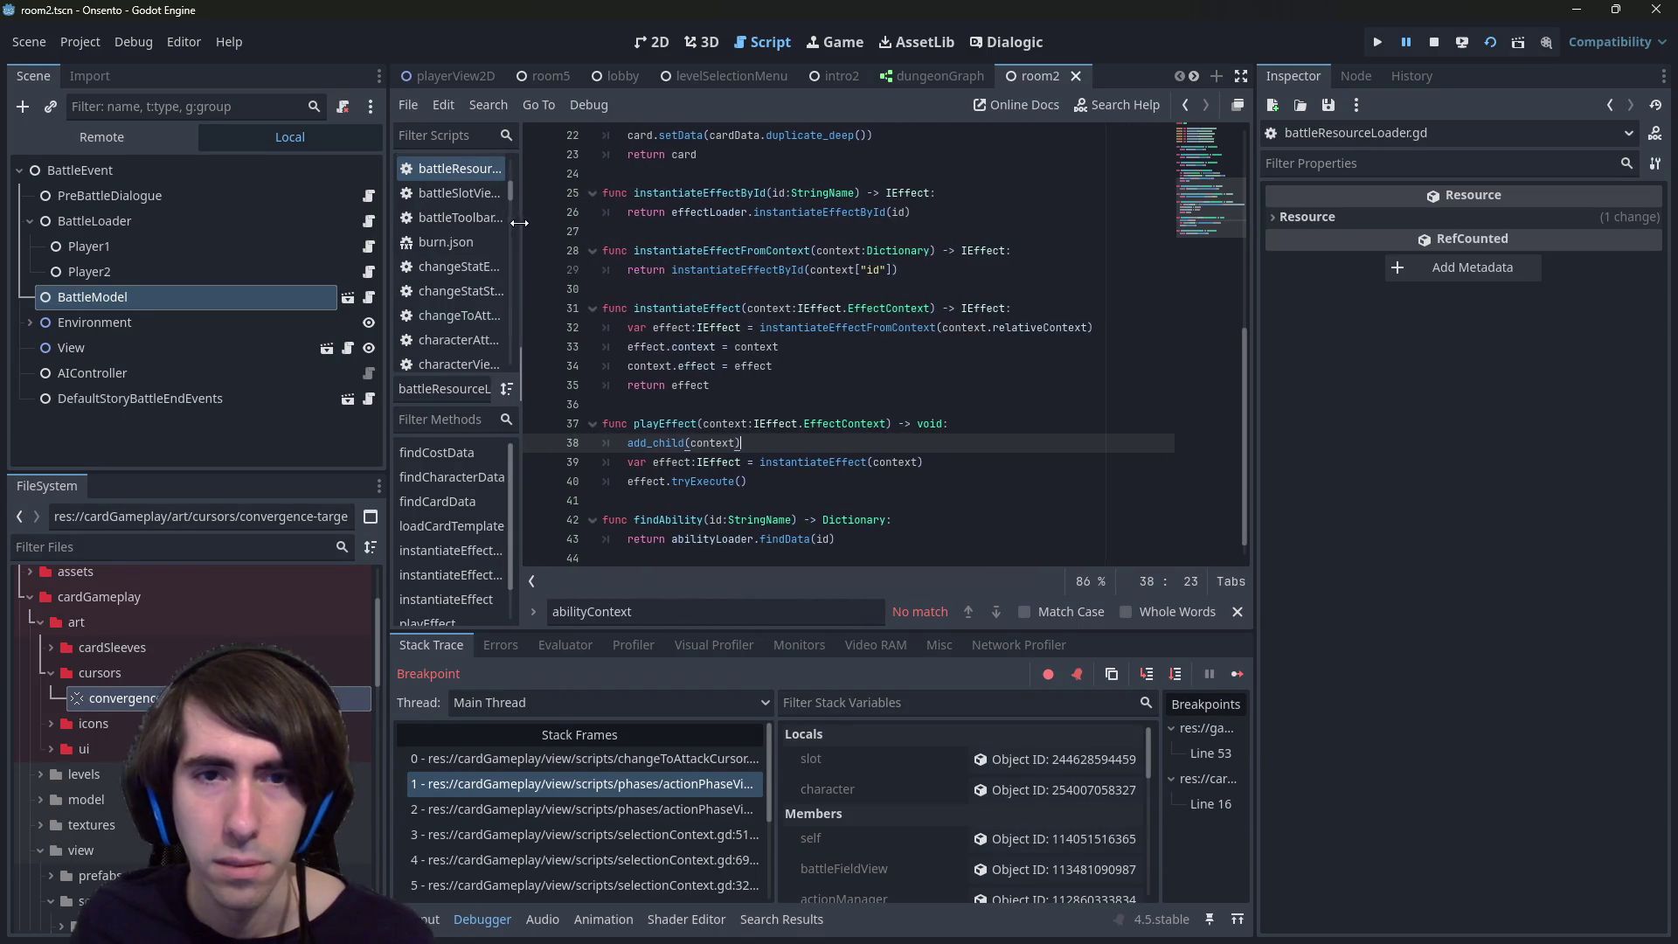
{"action": "double_click", "coordinate": [667, 444]}
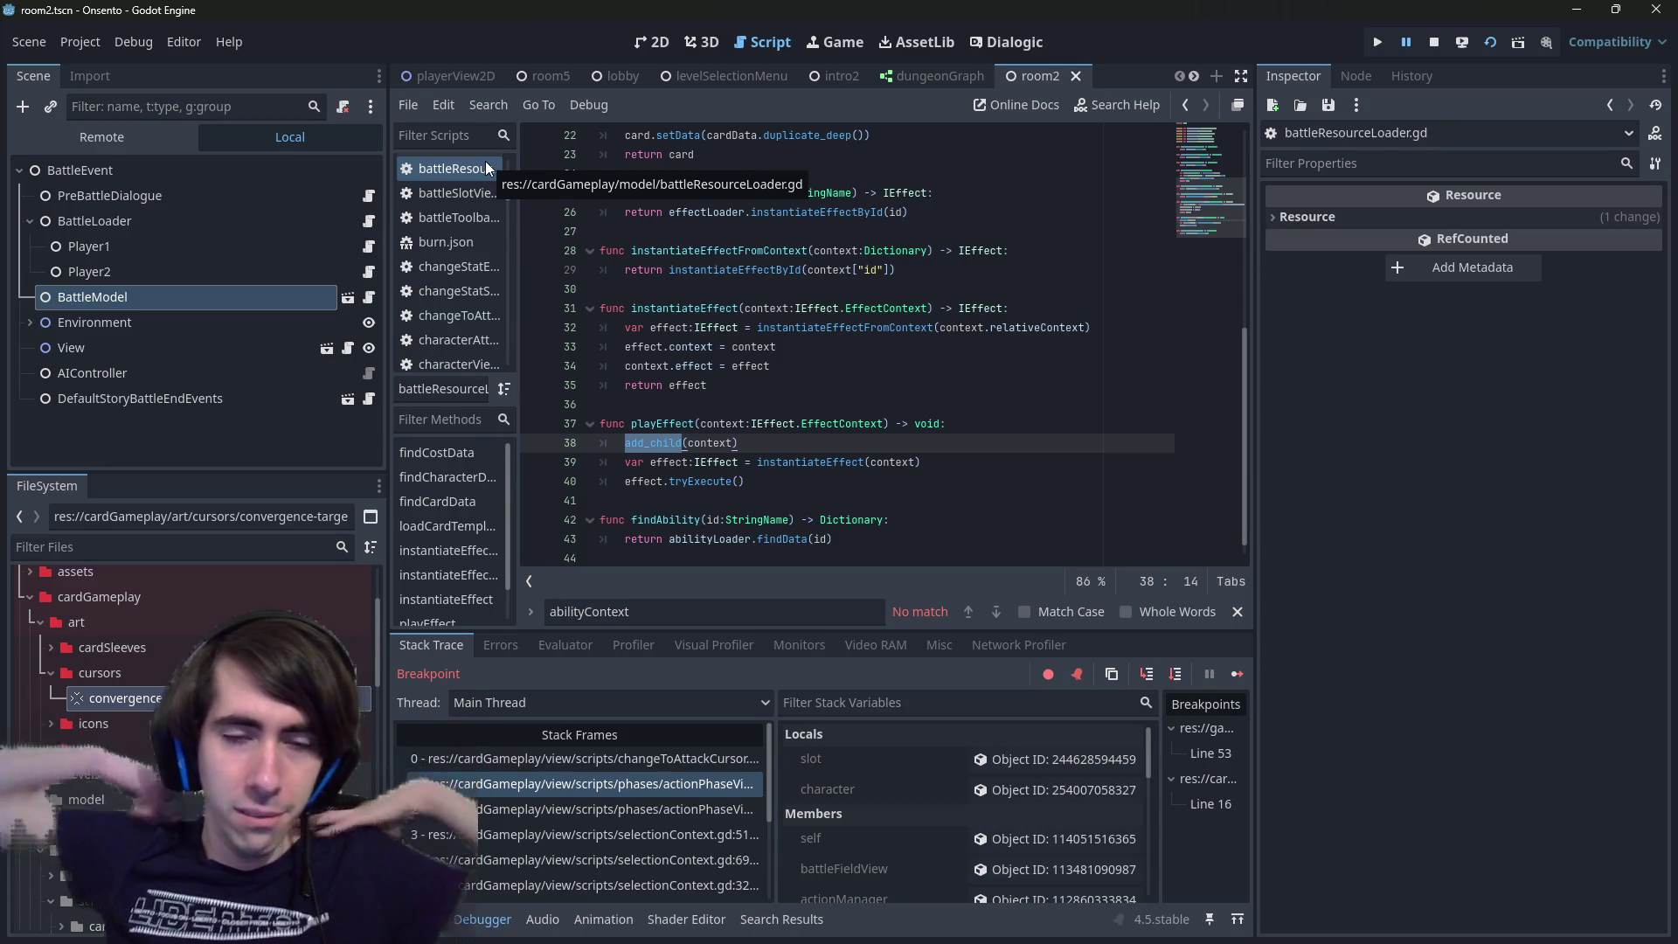
{"action": "left_click", "coordinate": [1233, 675]}
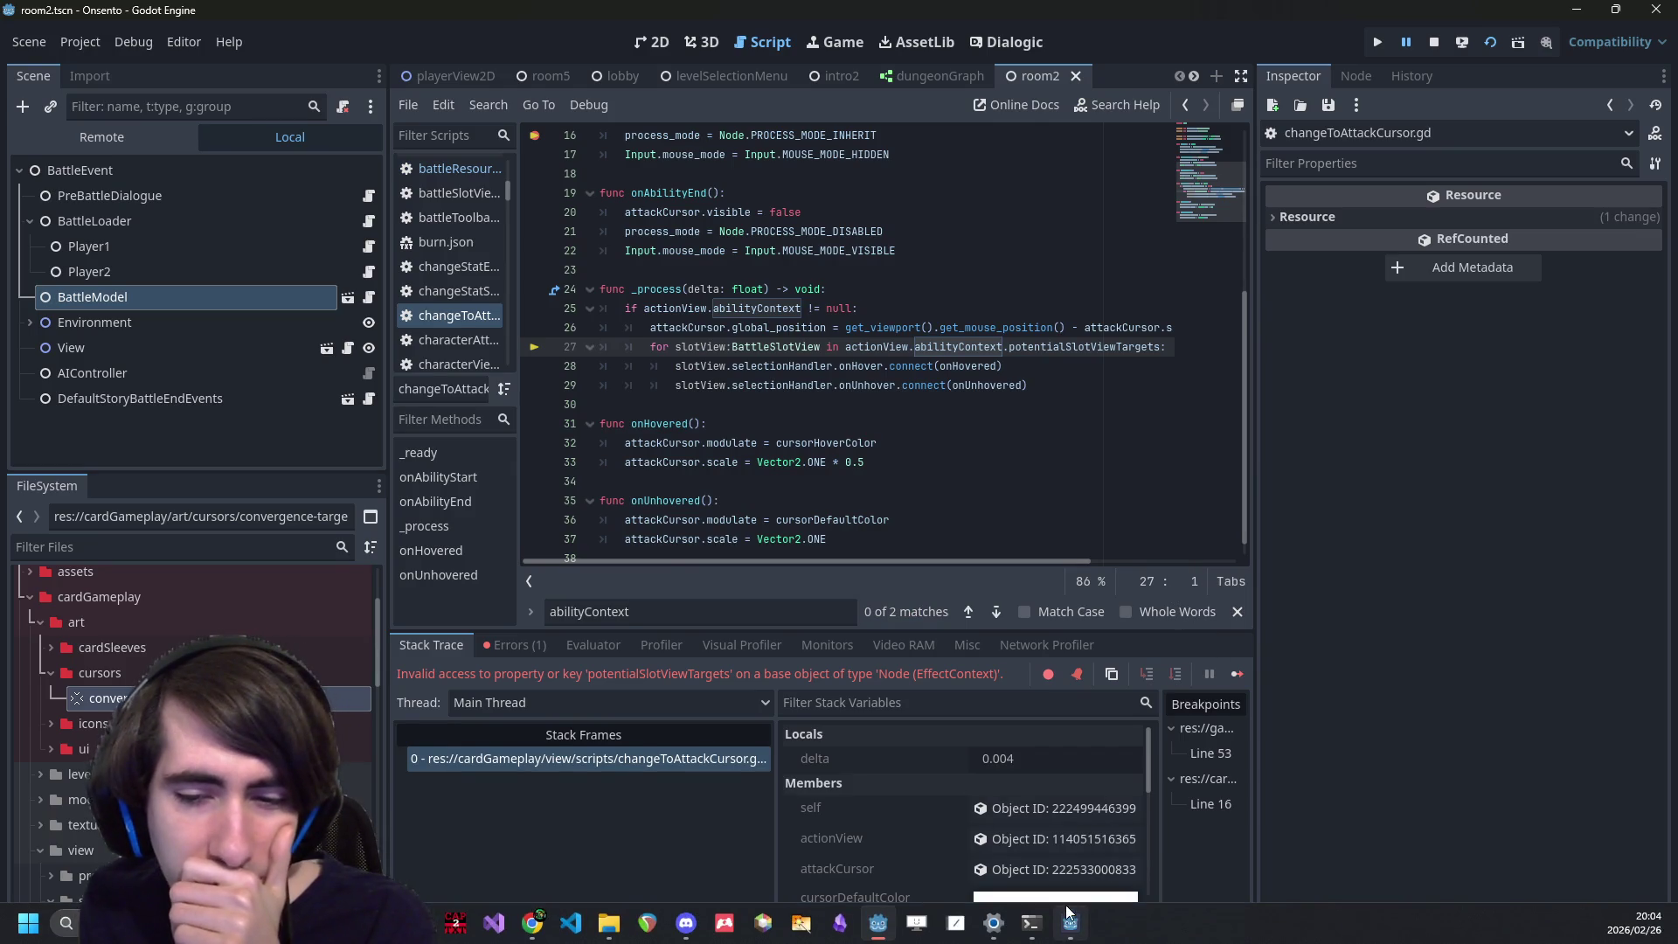
Insert a blank line above the potentialSlotViewTargets for loop on line 27 of changeToAttackCursor.gd
{"action": "mouse_move", "coordinate": [1071, 922]}
{"action": "left_click", "coordinate": [1072, 856]}
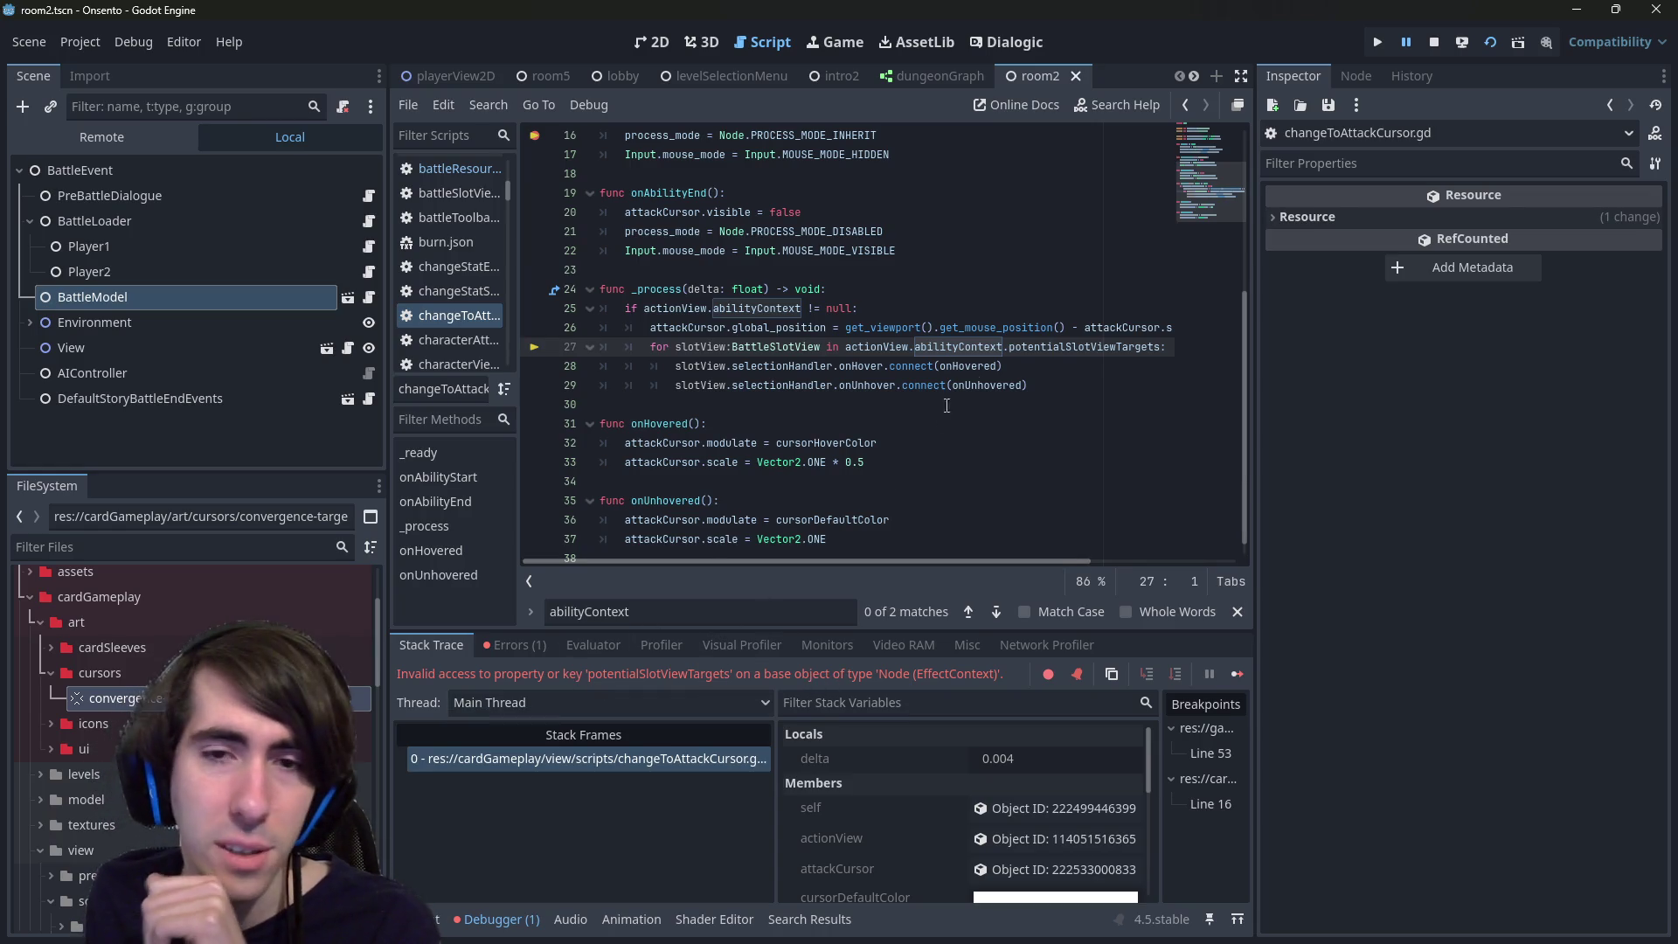
{"action": "double_click", "coordinate": [1055, 347]}
{"action": "key", "text": "Left"}
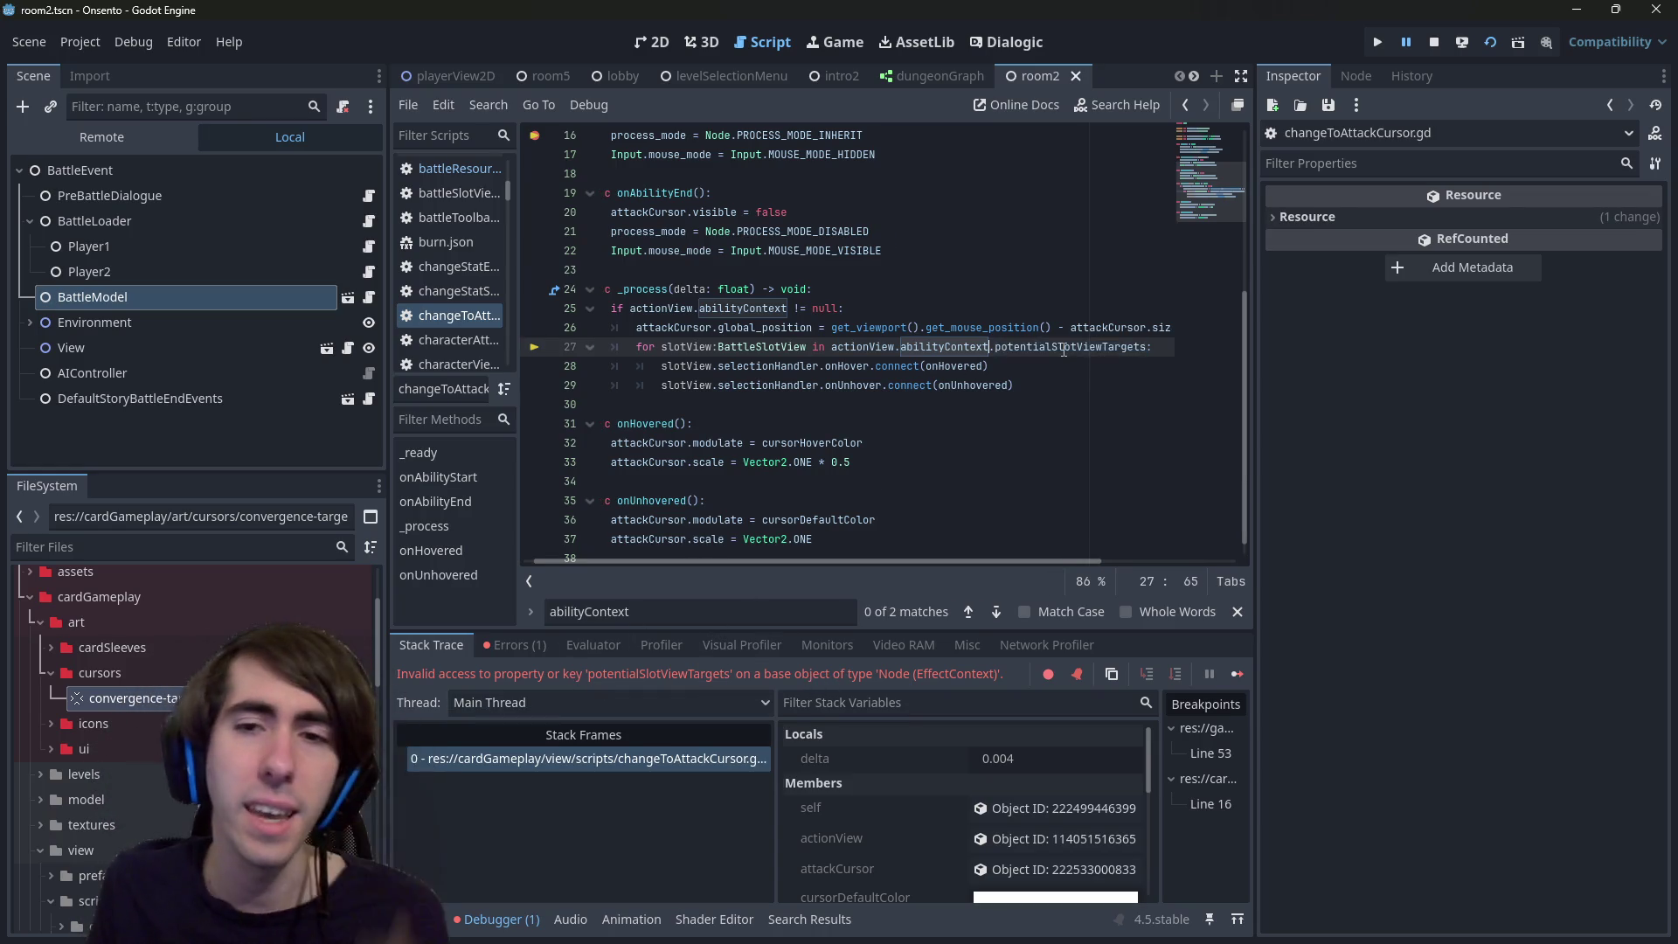
{"action": "key", "text": "ctrl+Left"}
{"action": "key", "text": "ctrl+Left"}
{"action": "key", "text": "ctrl+Left"}
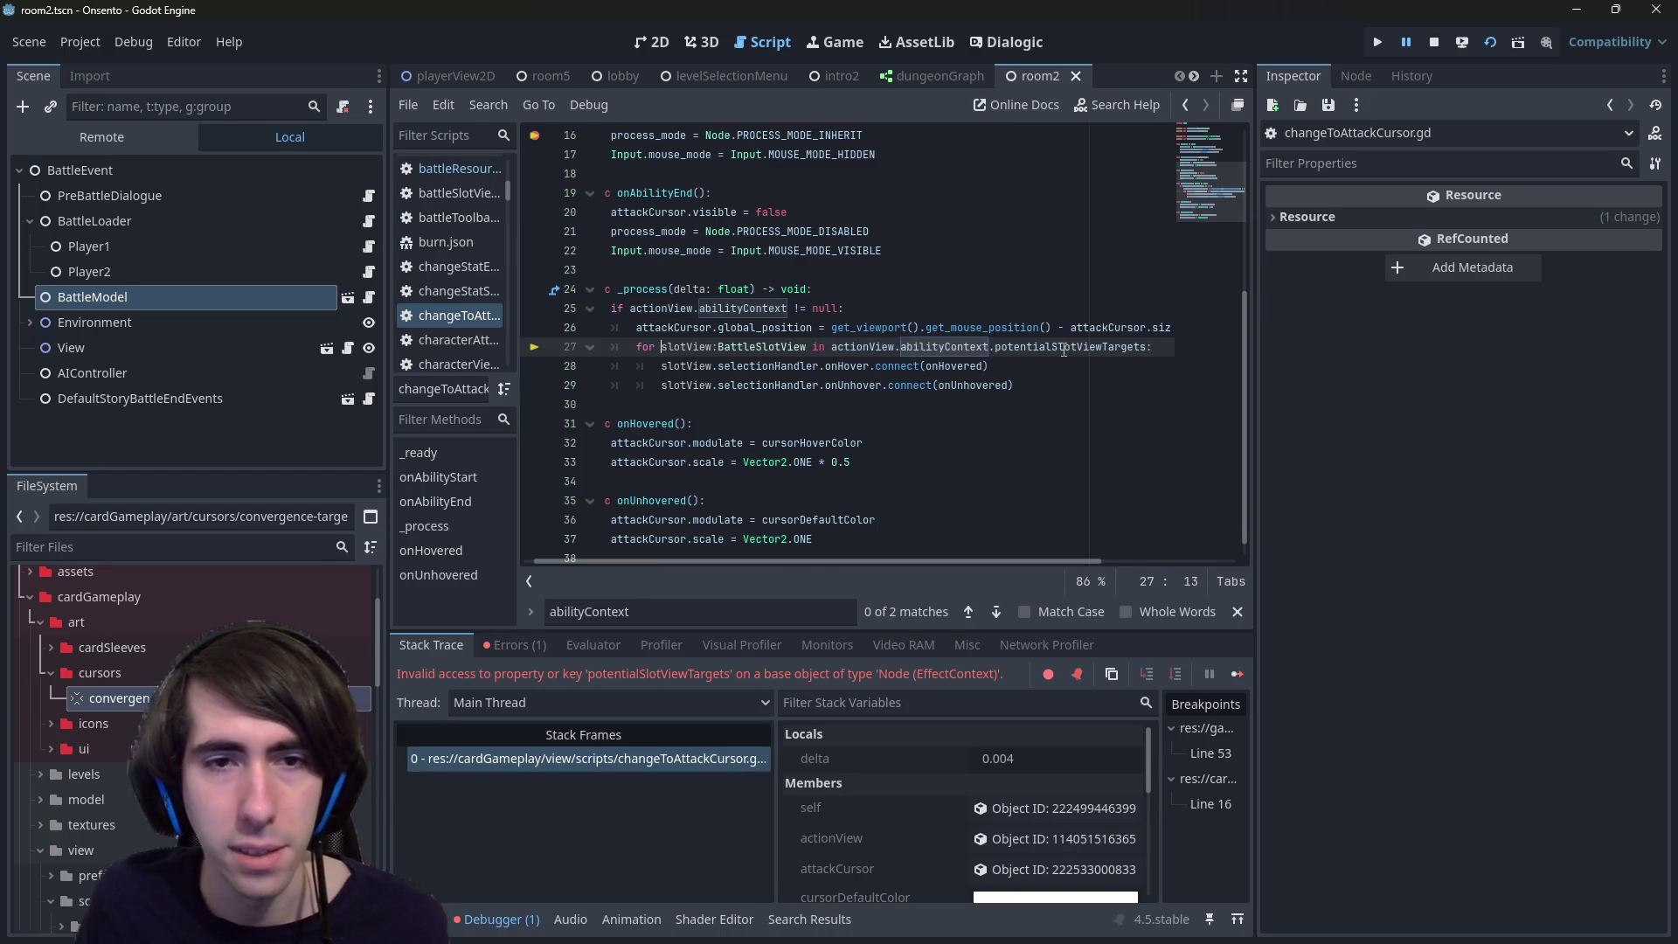
{"action": "key", "text": "Return"}
{"action": "key", "text": "Up"}
Write 'var selection = actionView.abilityContext.effect' on the new line 27
{"action": "type", "text": "actionView.abilityContext."}
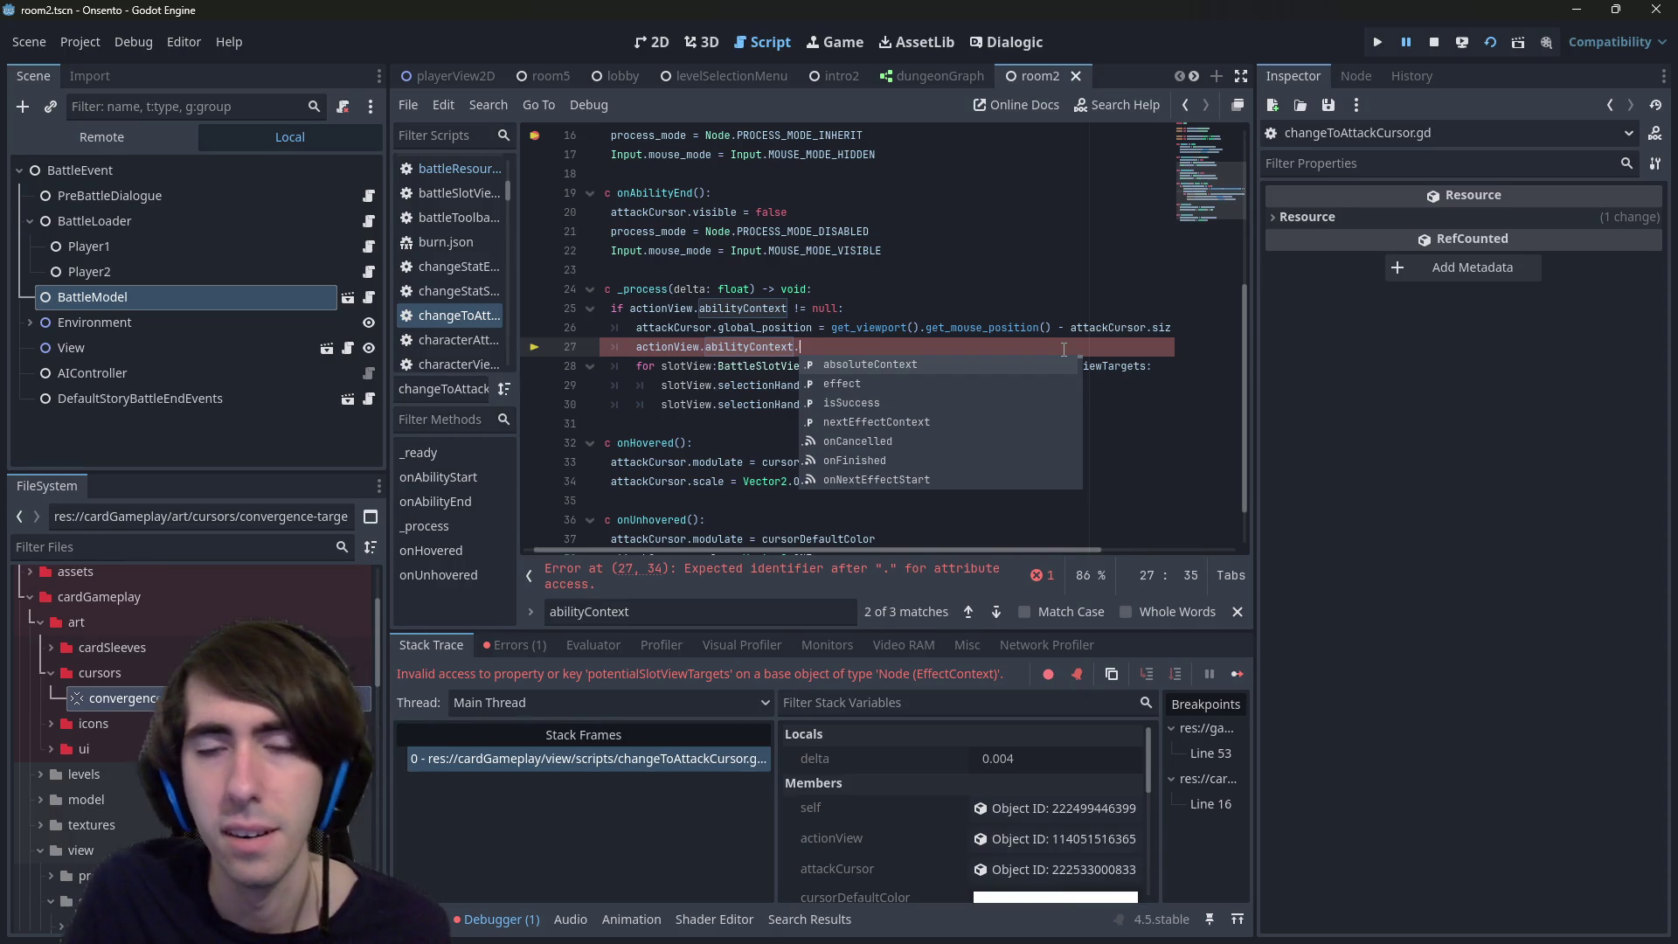
{"action": "key", "text": "Down"}
{"action": "key", "text": "Return"}
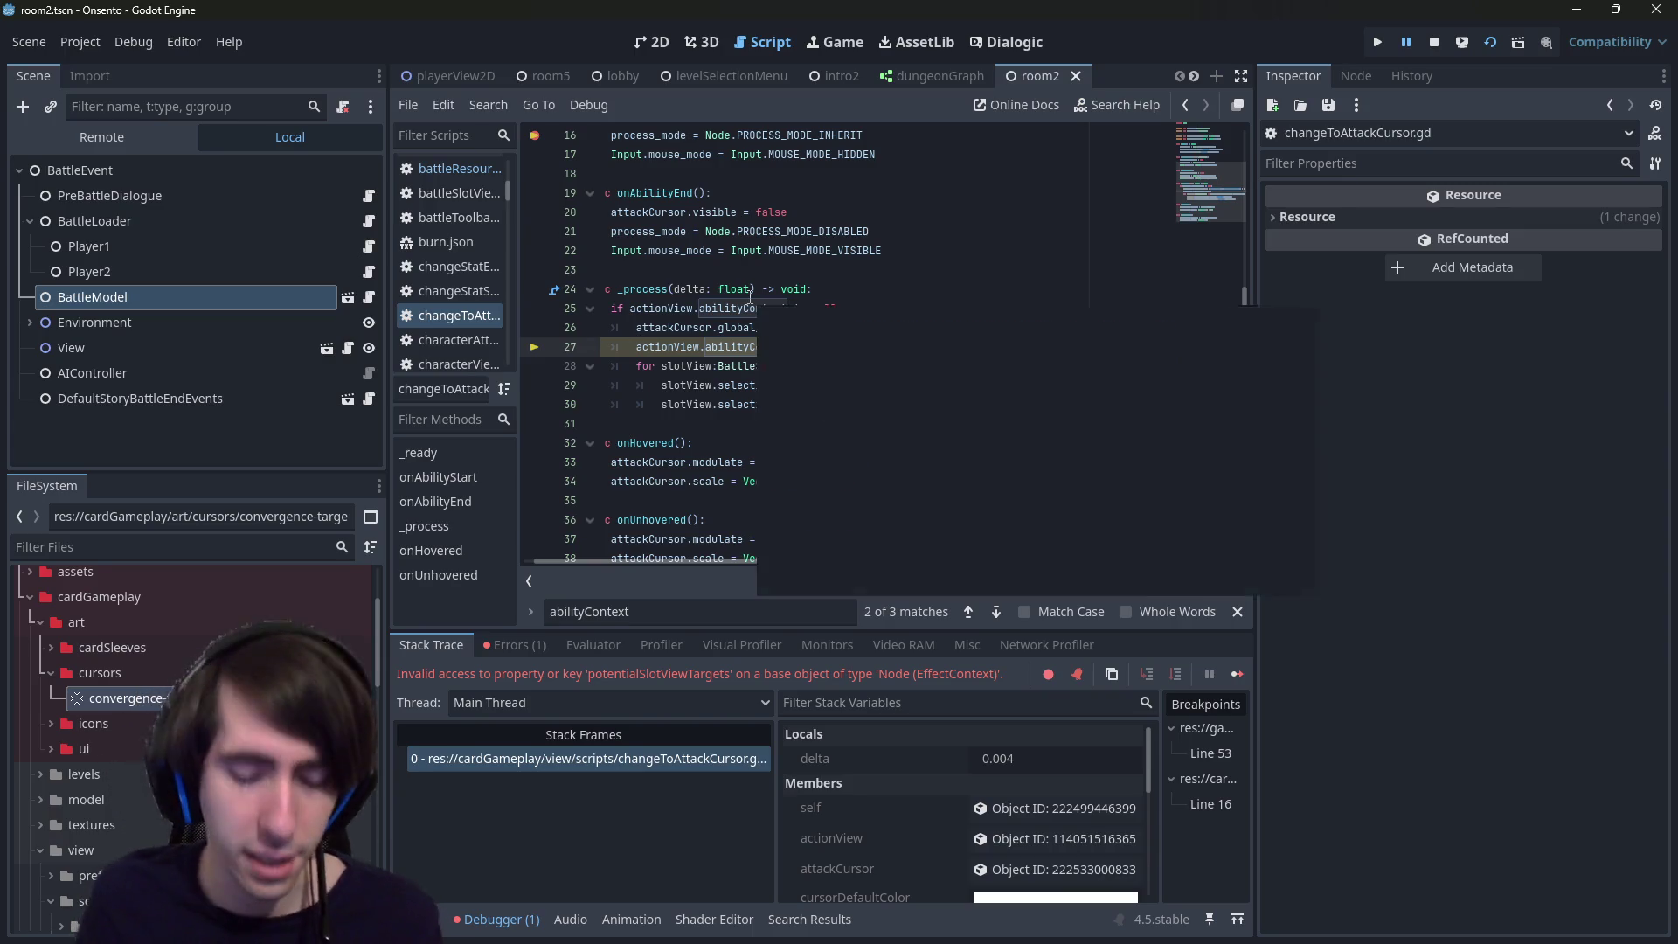
{"action": "type", "text": "if"}
{"action": "key", "text": "End"}
{"action": "type", "text": "i"}
{"action": "key", "text": "BackSpace"}
{"action": "key", "text": "BackSpace"}
{"action": "key", "text": "Home"}
{"action": "key", "text": "Right"}
{"action": "key", "text": "Right"}
{"action": "key", "text": "BackSpace"}
{"action": "key", "text": "BackSpace"}
{"action": "type", "text": "var cur"}
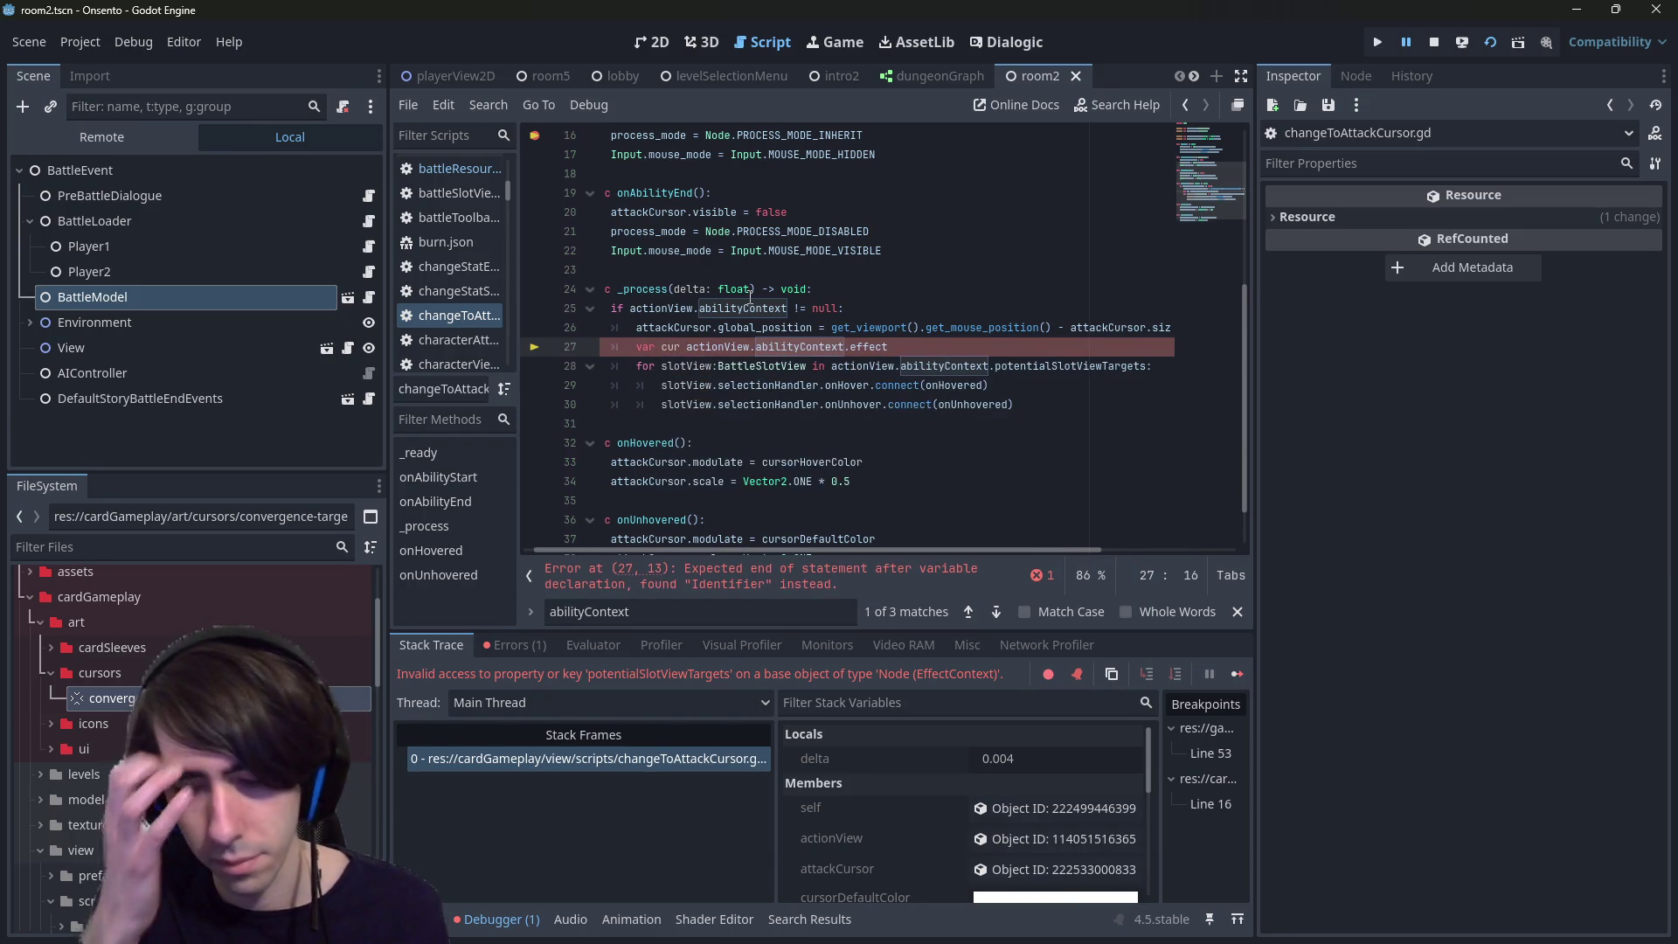
{"action": "key", "text": "BackSpace"}
{"action": "key", "text": "BackSpace"}
{"action": "key", "text": "BackSpace"}
{"action": "type", "text": "selection"}
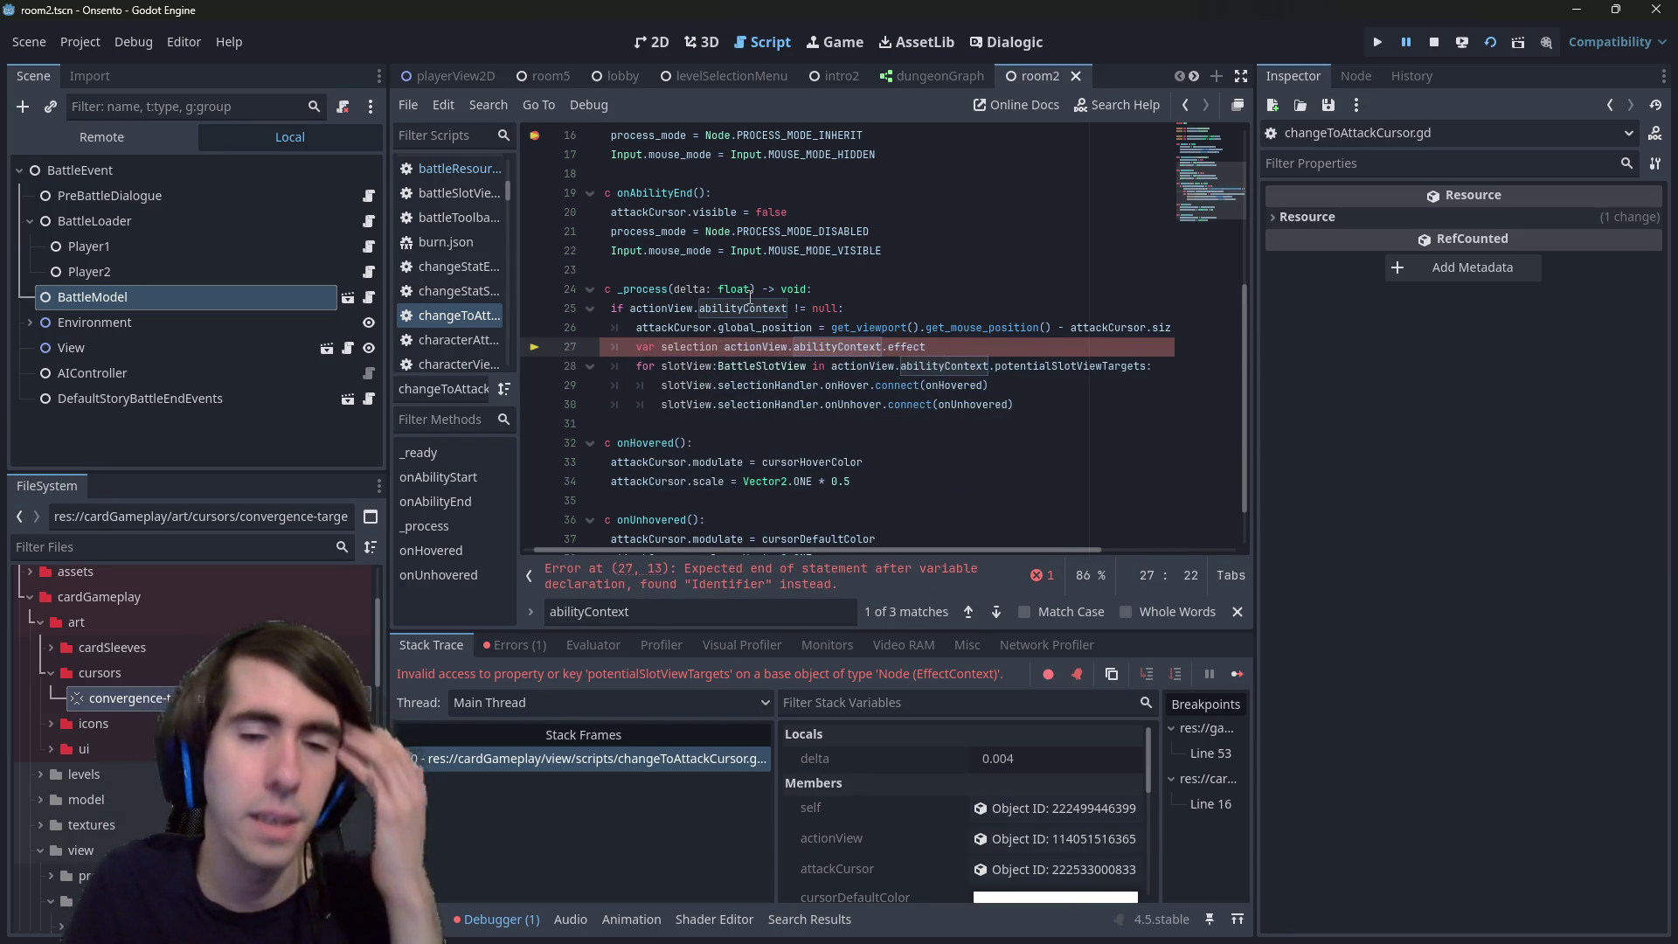
{"action": "type", "text": " ="}
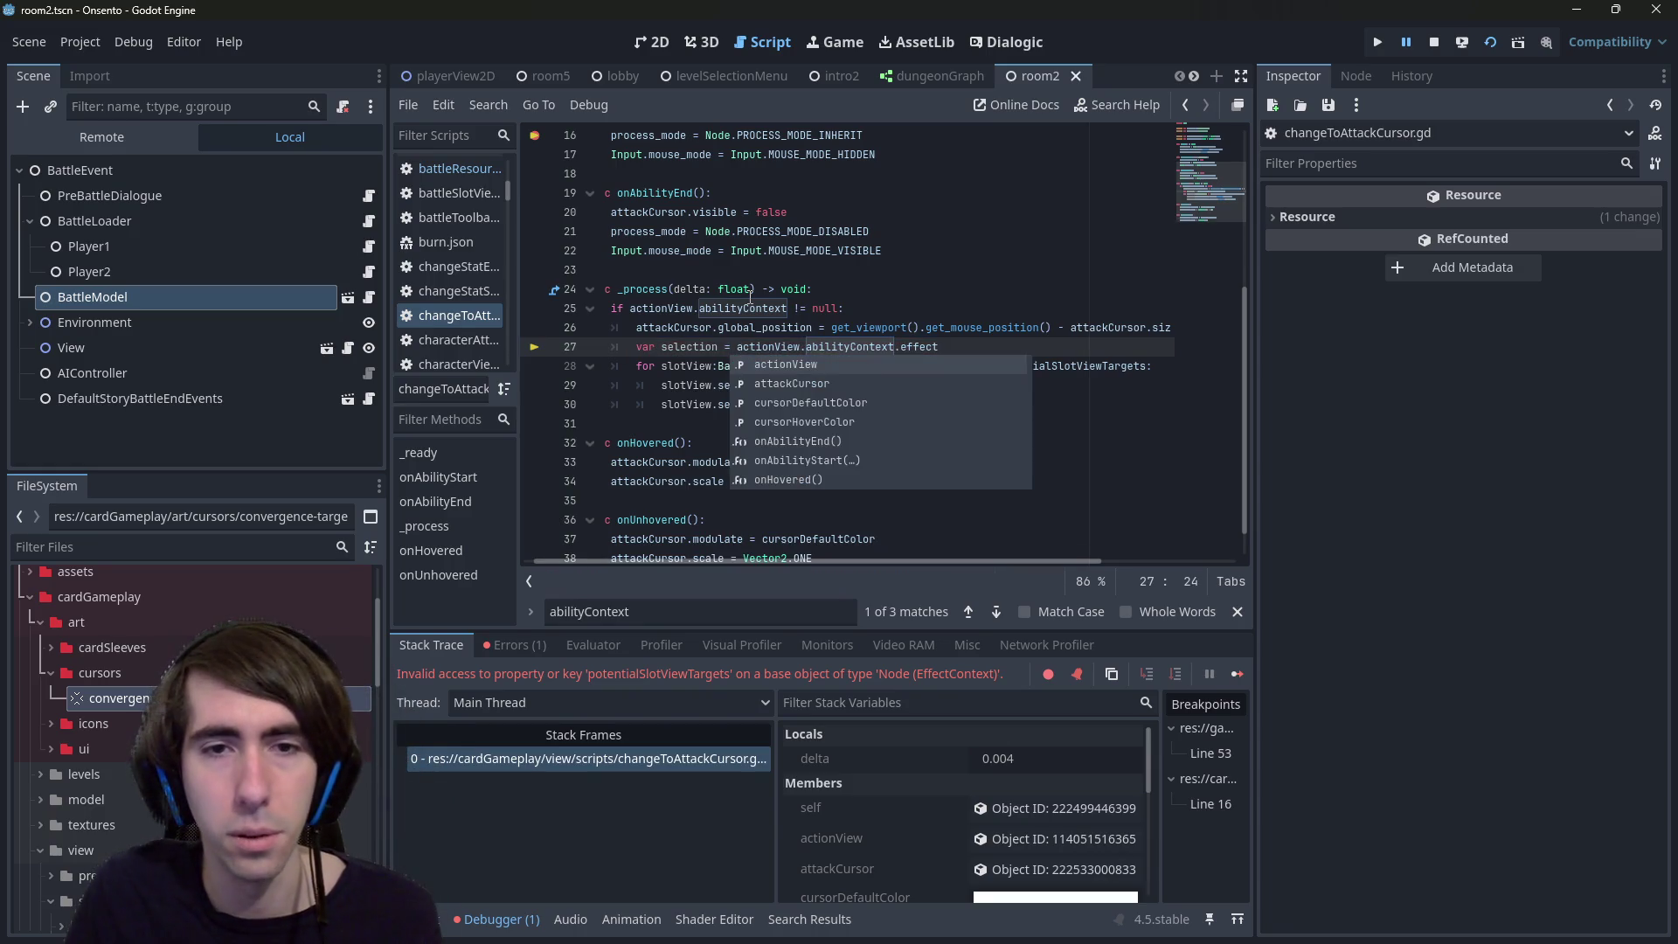
Rename the variable to currentEffect, delete the unfinished check line, and save the script
{"action": "key", "text": "End"}
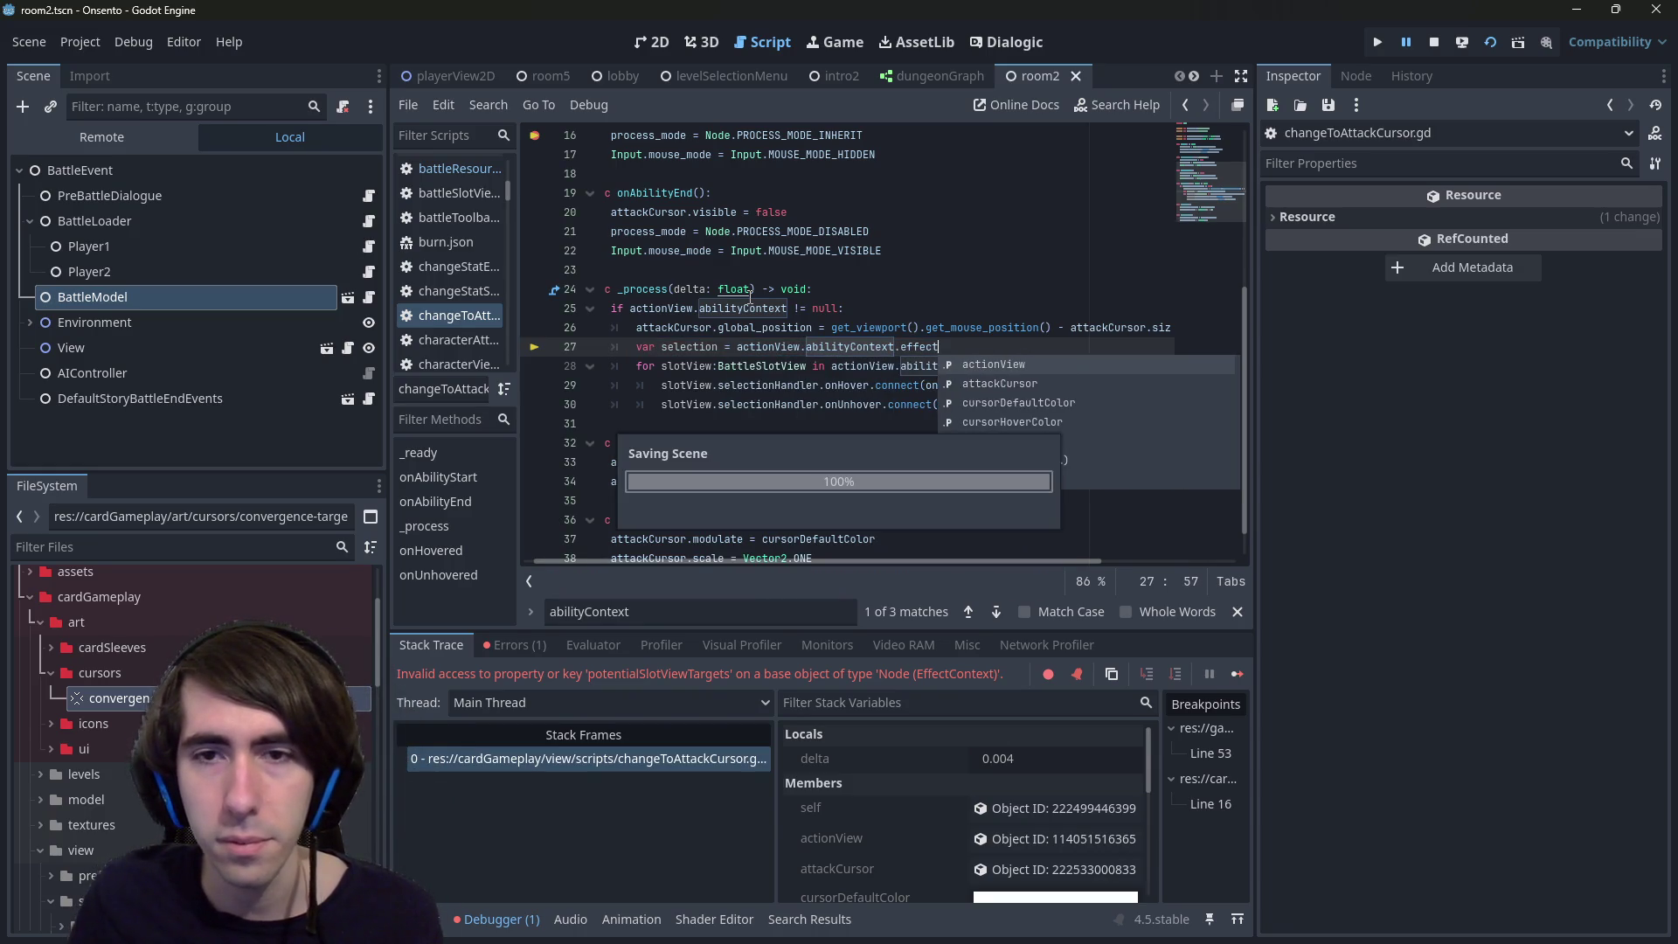
{"action": "key", "text": "Escape"}
{"action": "key", "text": "Return"}
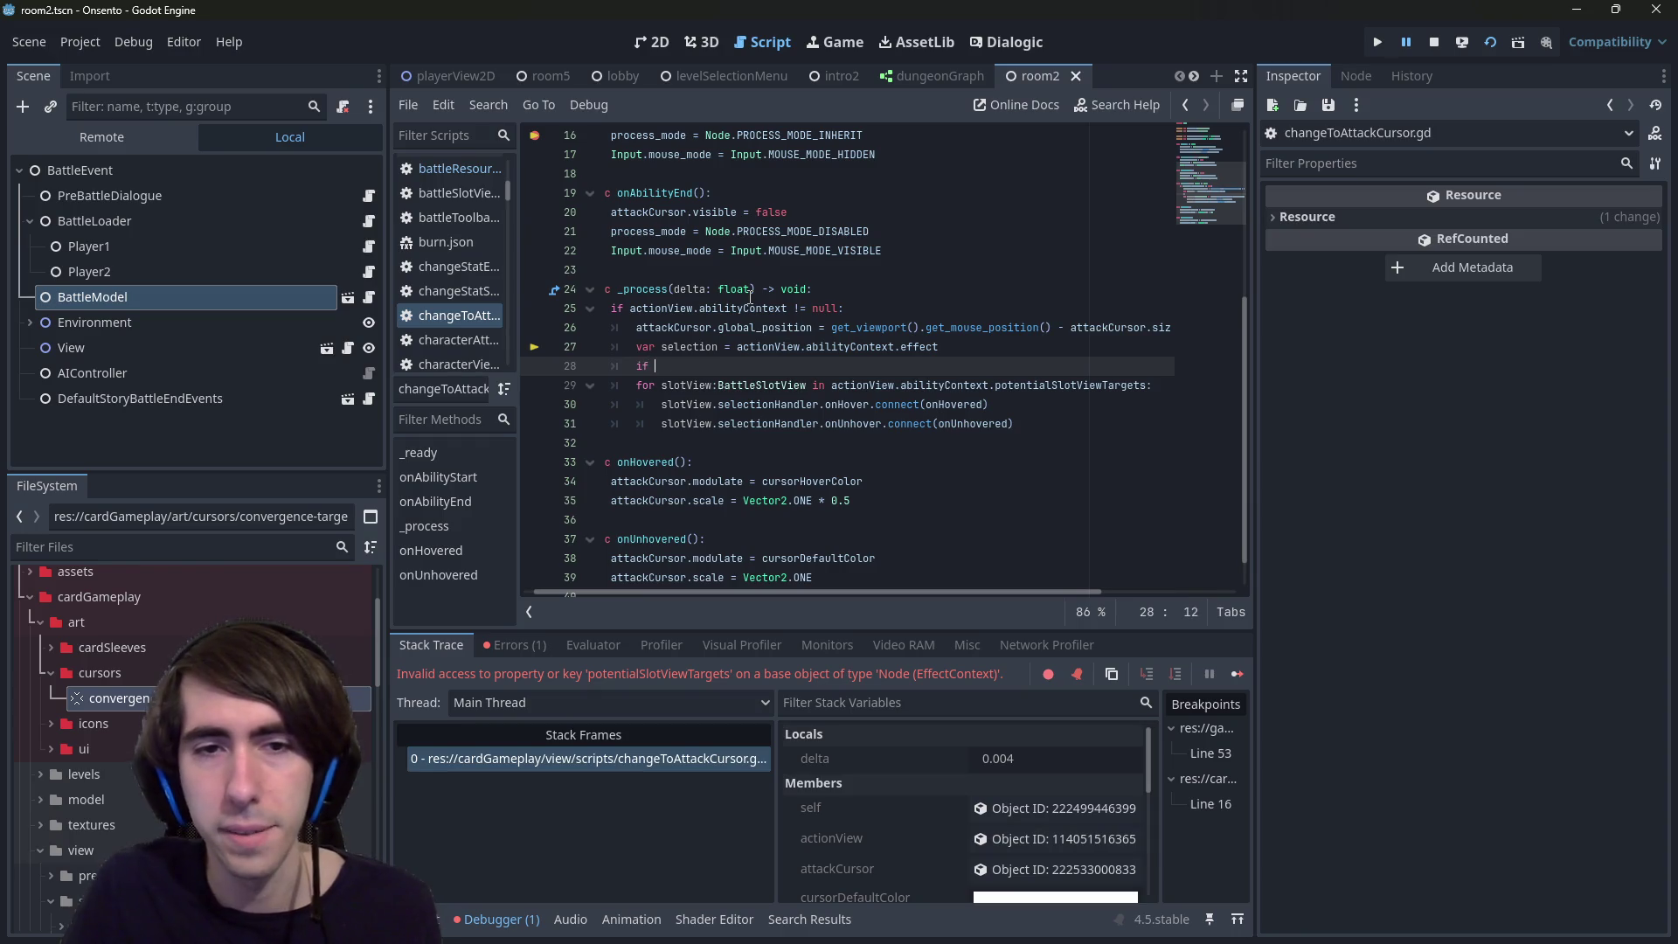
{"action": "type", "text": "selection is"}
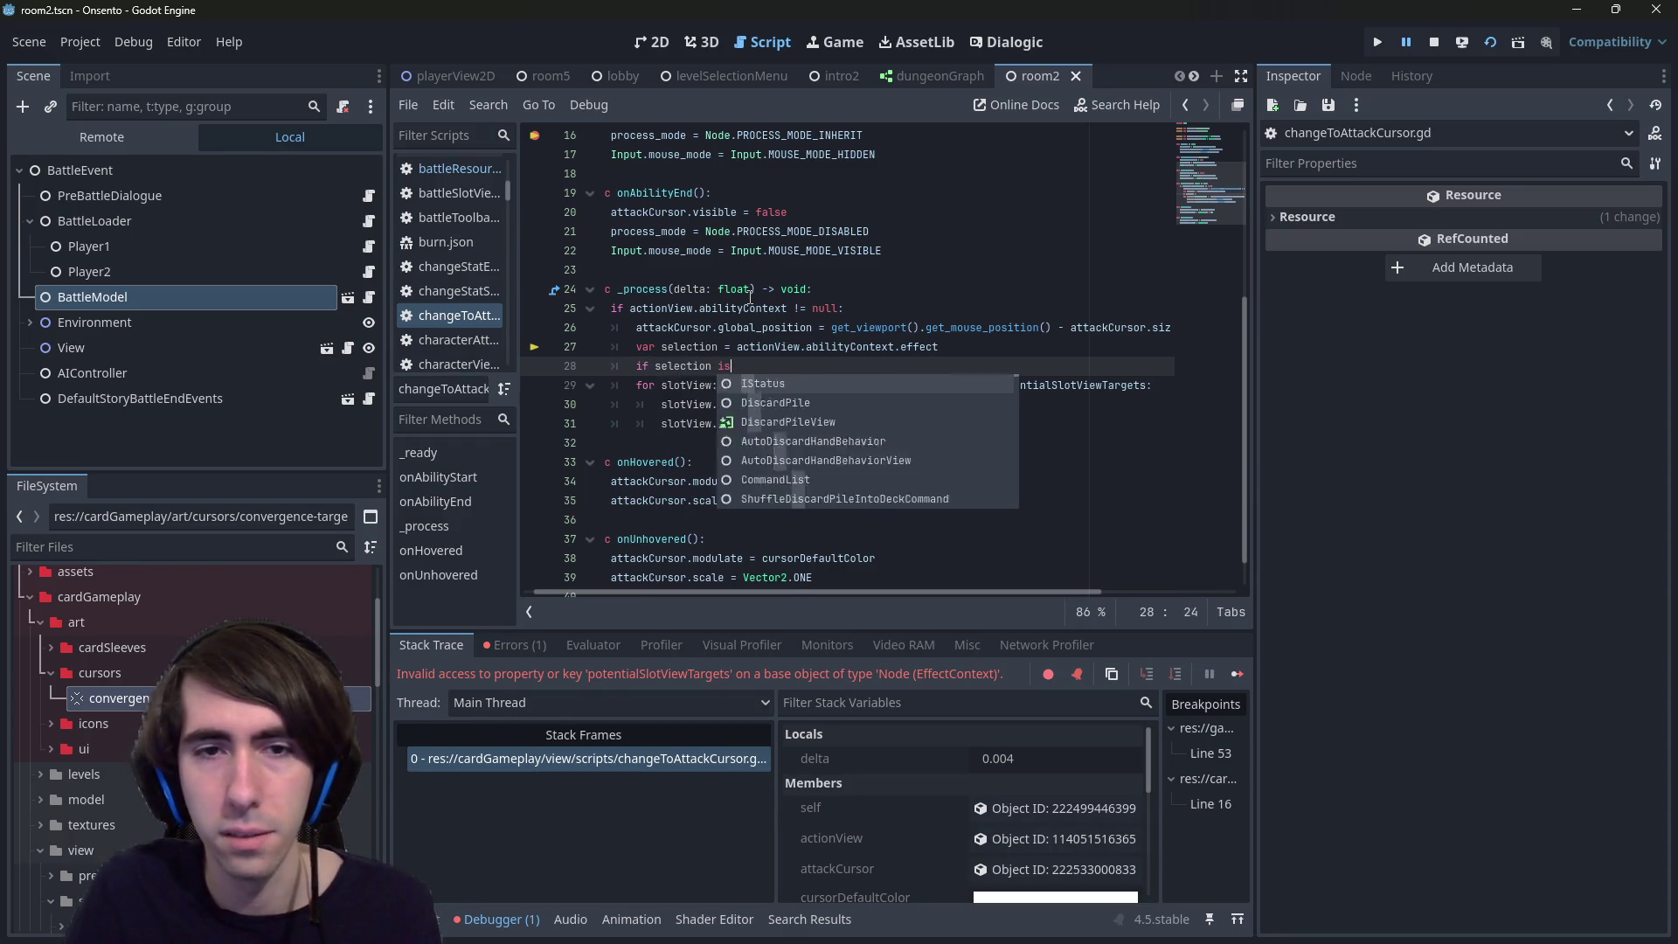
{"action": "key", "text": "Escape"}
{"action": "key", "text": "Up"}
{"action": "key", "text": "ctrl+d"}
{"action": "key", "text": "ctrl+d"}
{"action": "type", "text": "currentEff"}
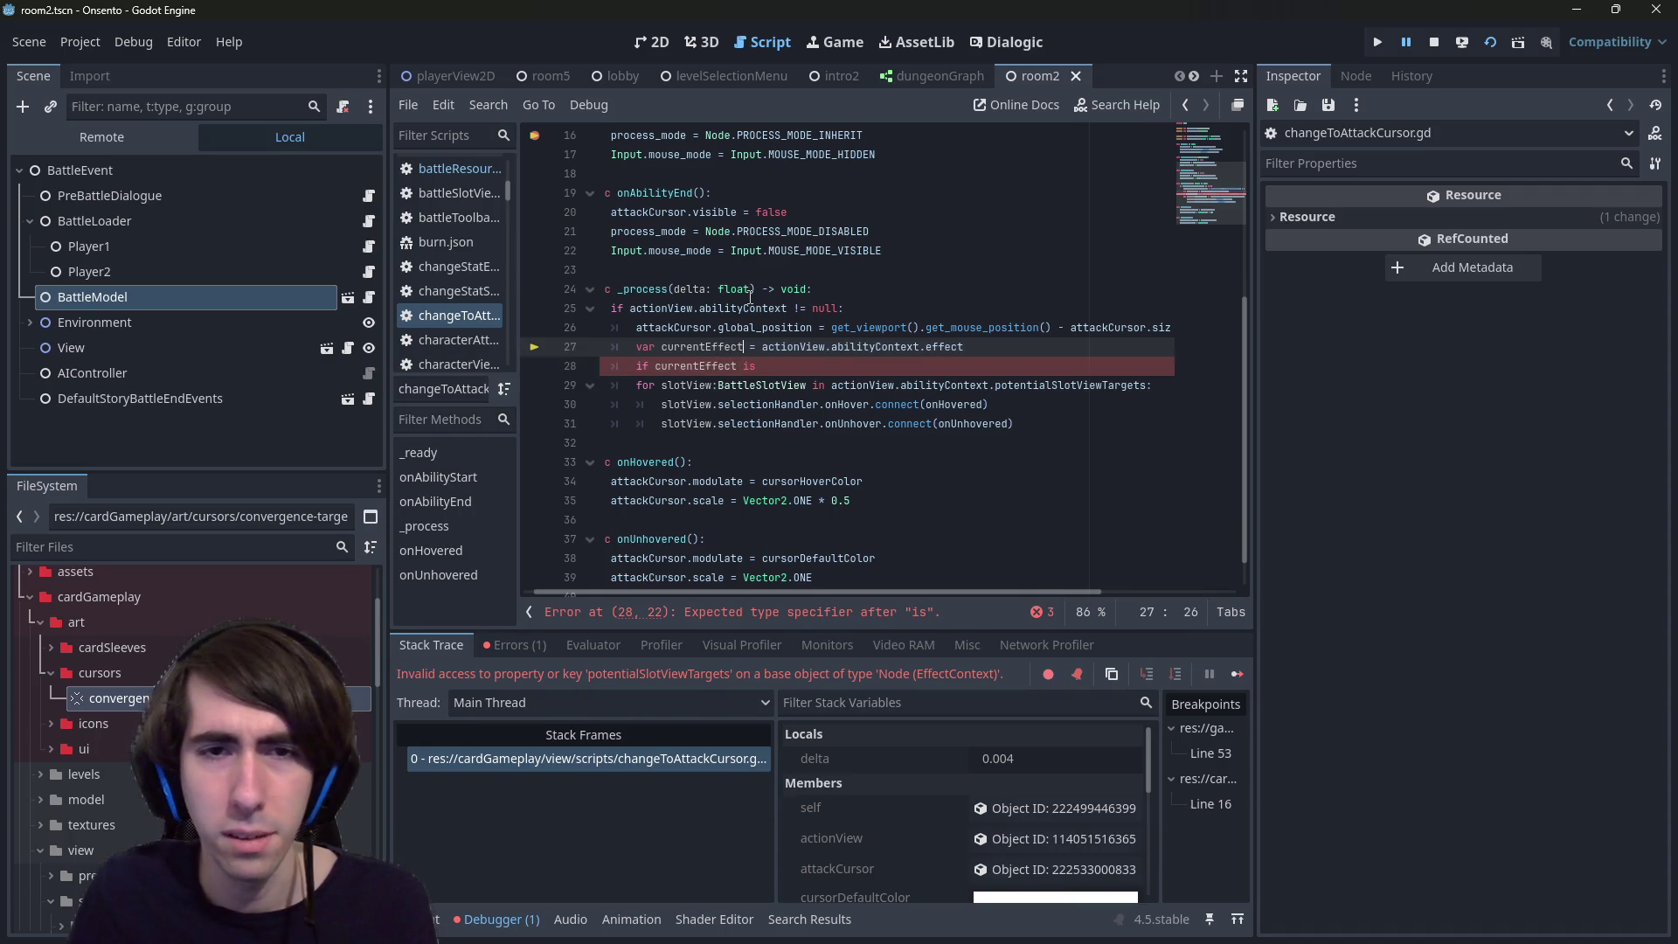
{"action": "key", "text": "Down"}
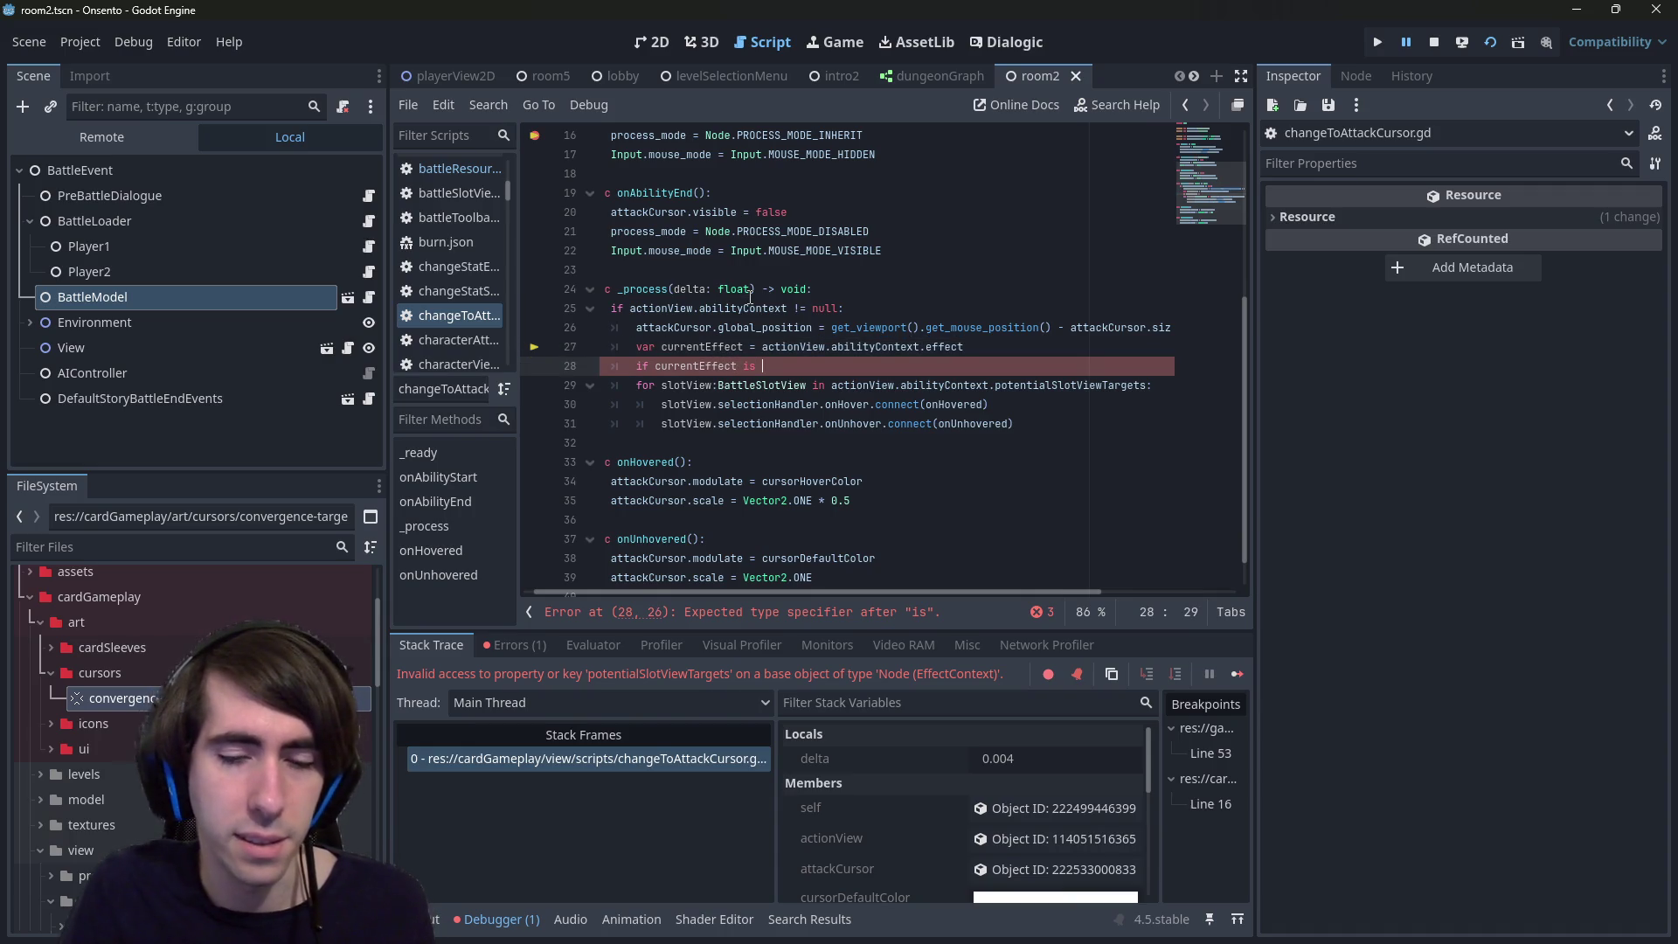
{"action": "key", "text": "ctrl+BackSpace"}
{"action": "key", "text": "ctrl+BackSpace"}
{"action": "key", "text": "ctrl+BackSpace"}
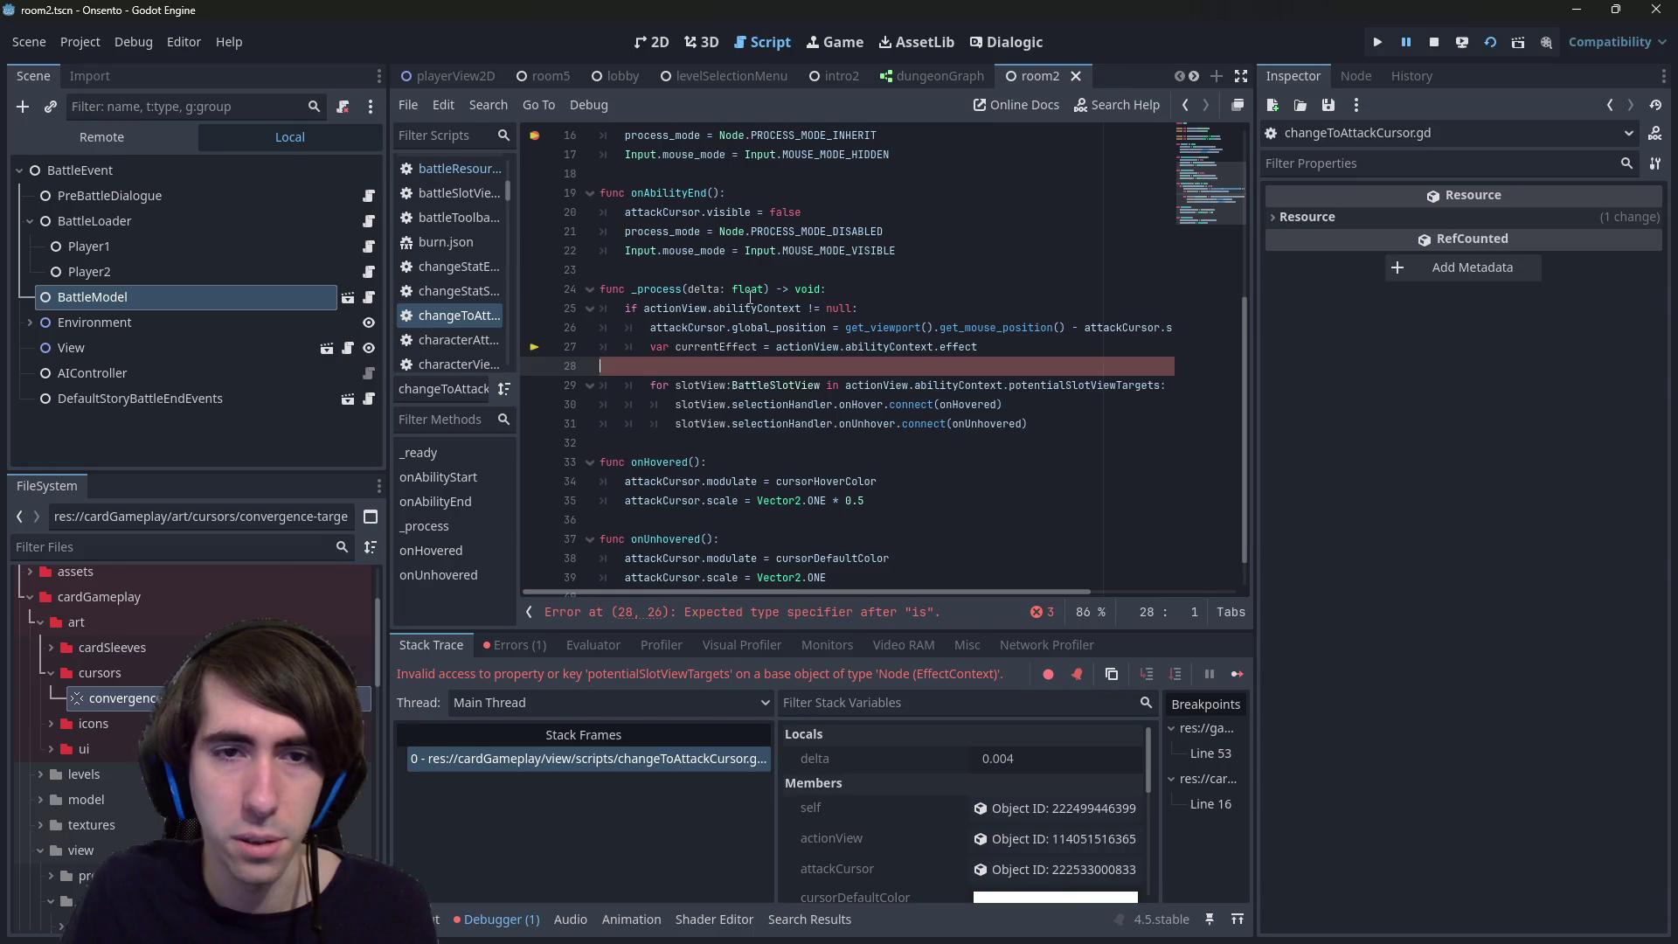
{"action": "key", "text": "ctrl+s"}
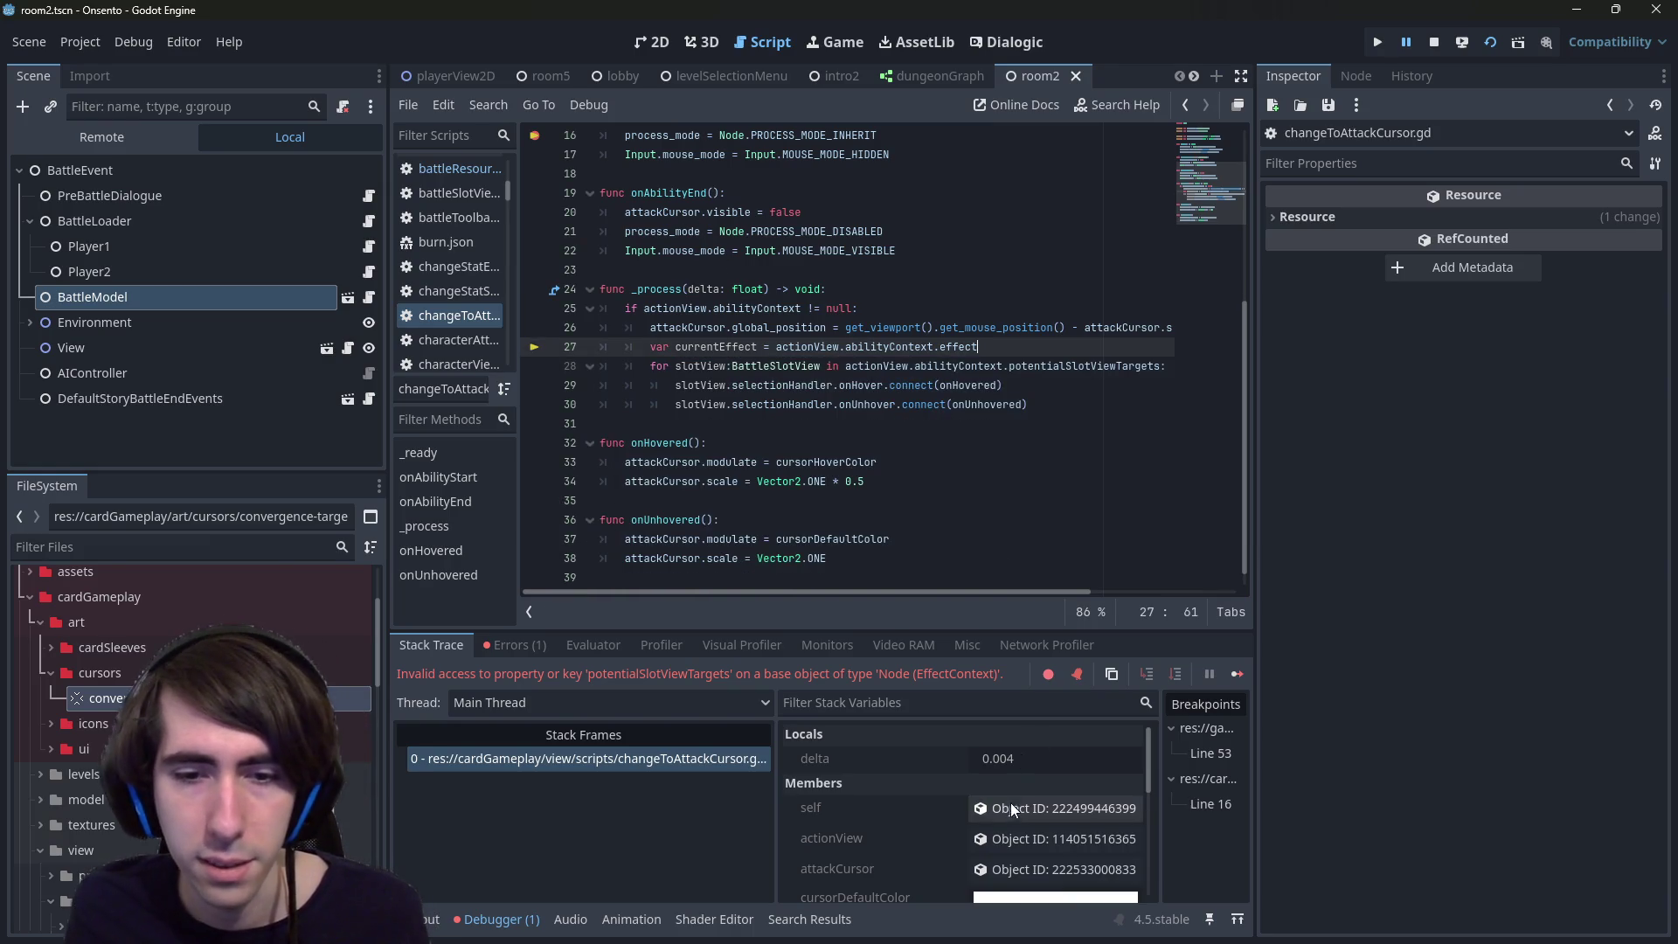
{"action": "scroll", "coordinate": [1010, 803], "scroll_direction": "down", "scroll_amount": 1}
{"action": "left_click", "coordinate": [1005, 814]}
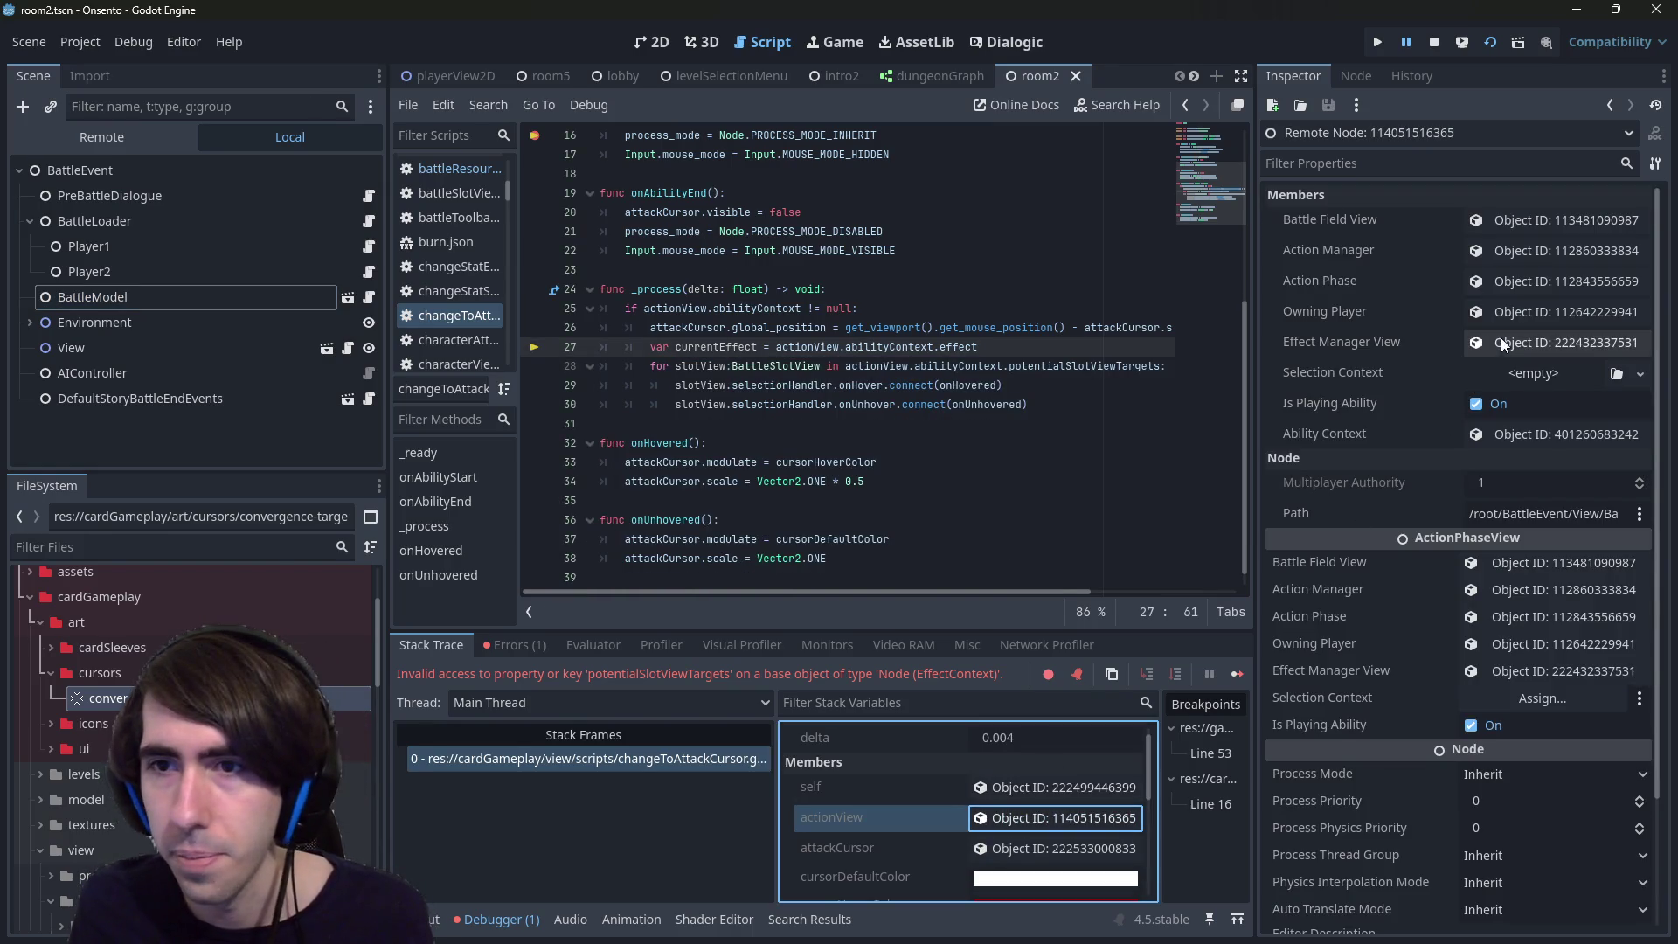
Inspect actionView's Ability Context > Effect in the remote Inspector and begin an if line below
{"action": "left_click", "coordinate": [1512, 439]}
{"action": "left_click", "coordinate": [1543, 222]}
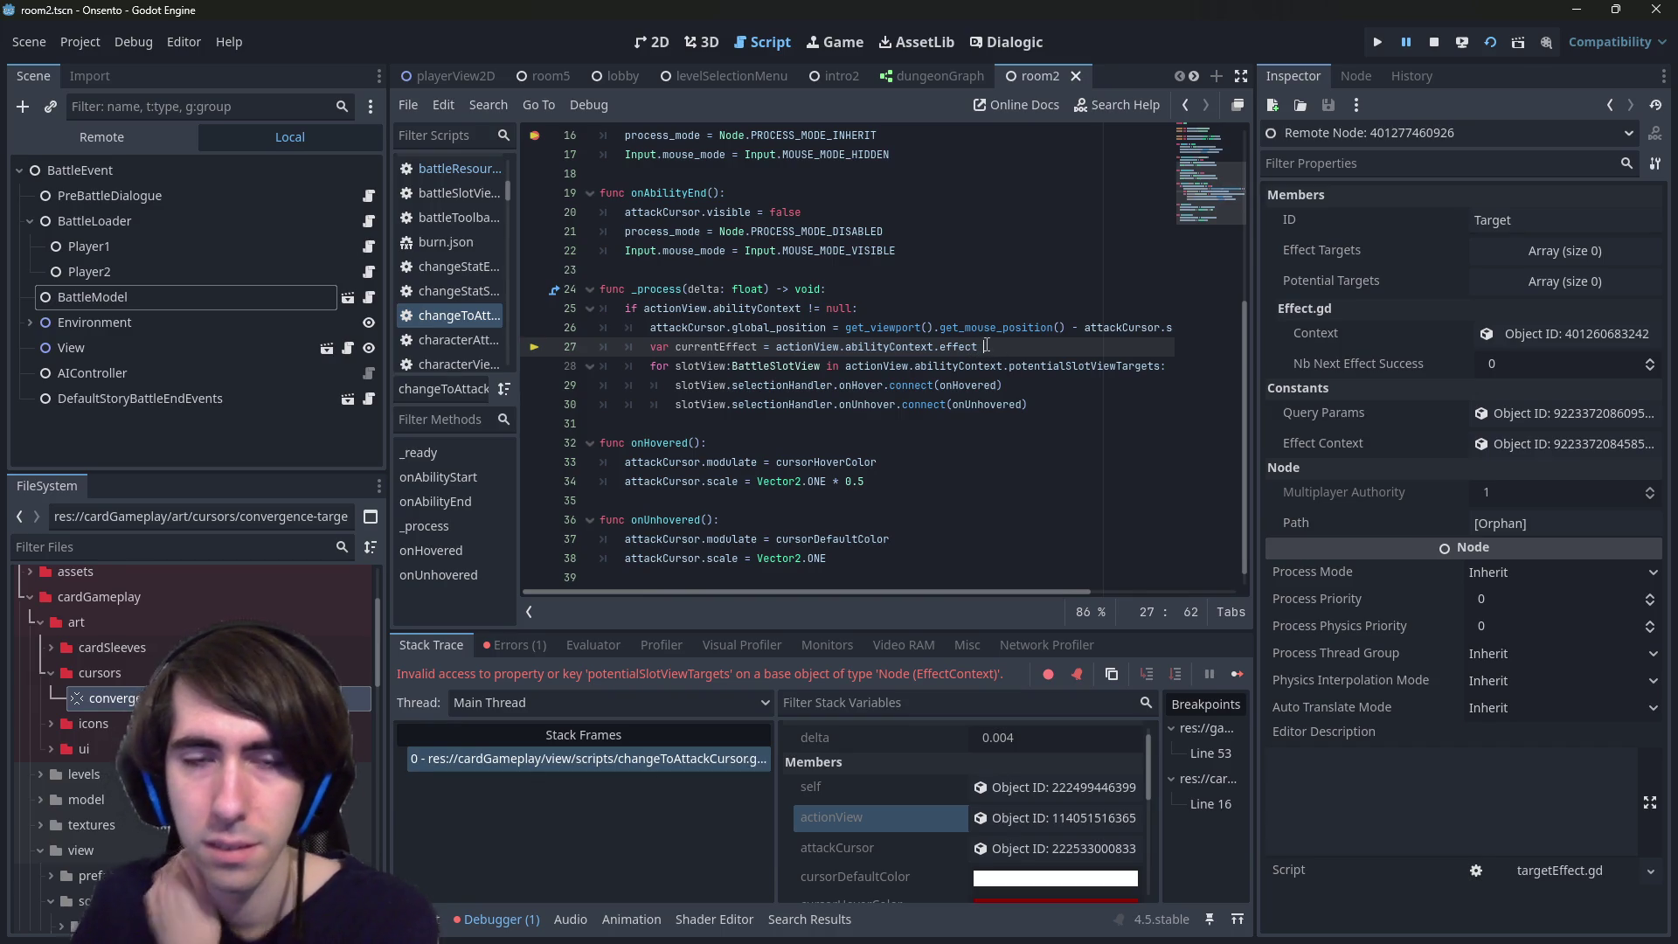
{"action": "key", "text": "Return"}
{"action": "type", "text": "if"}
{"action": "key", "text": "Up"}
{"action": "key", "text": "ctrl+Right"}
{"action": "key", "text": "Down"}
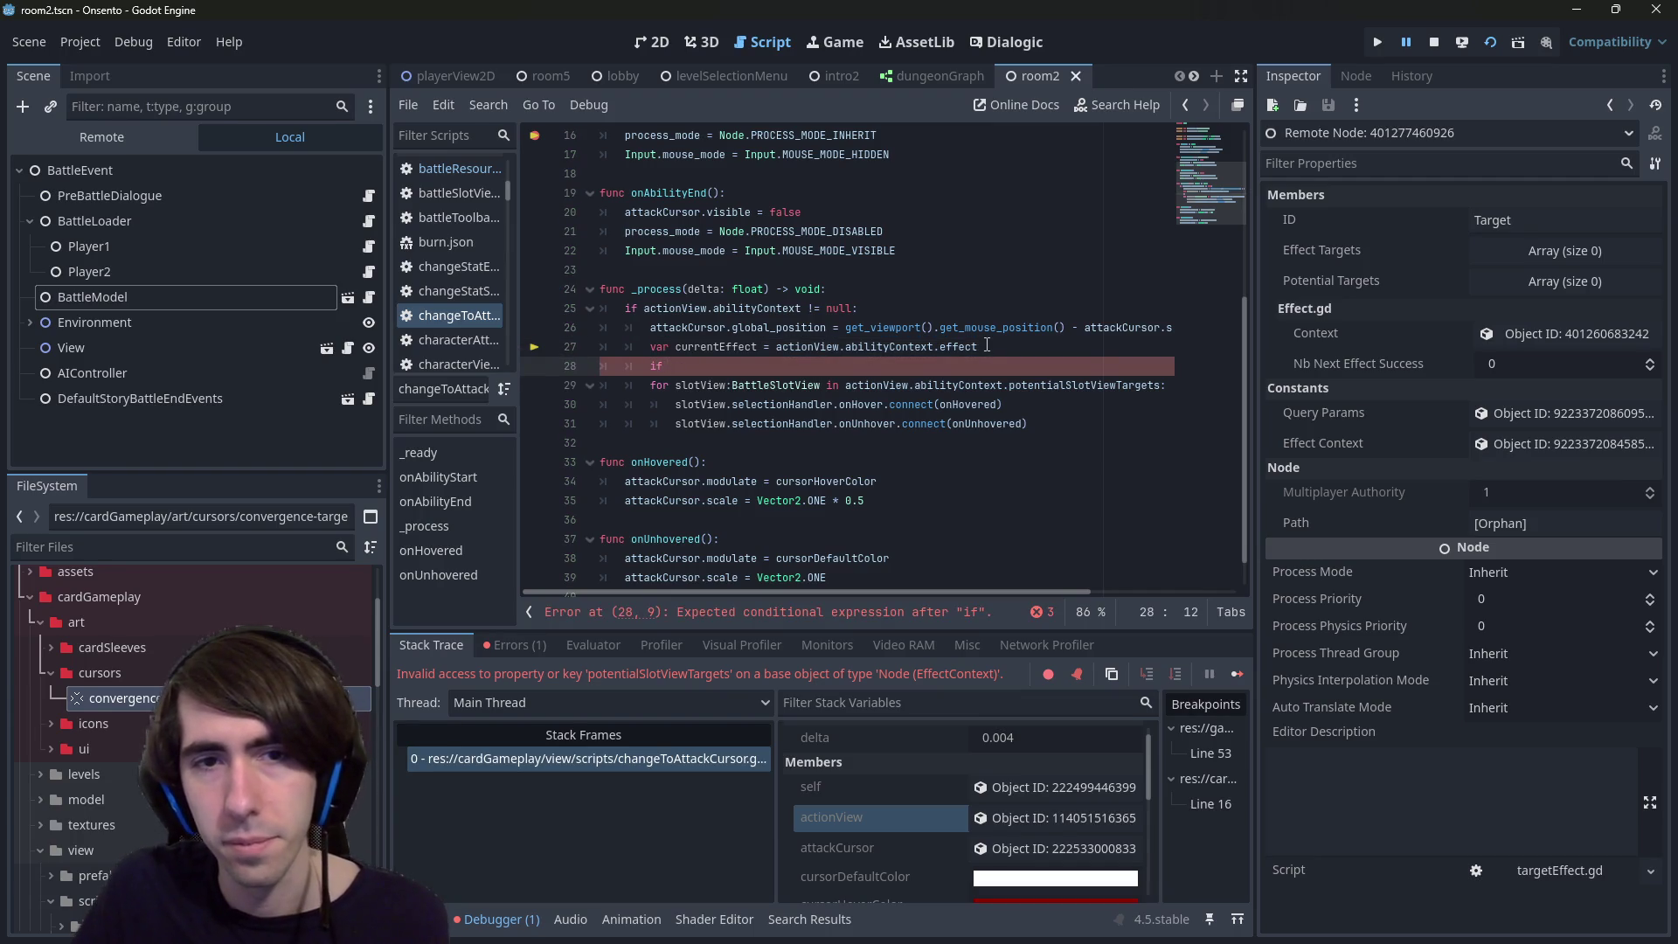
Declare currentEffect as IEffect, add 'if currentEffect is TargetEffect:', and open targetEffect.gd
{"action": "key", "text": "Up"}
{"action": "key", "text": "ctrl+Right"}
{"action": "type", "text": ":IEf"}
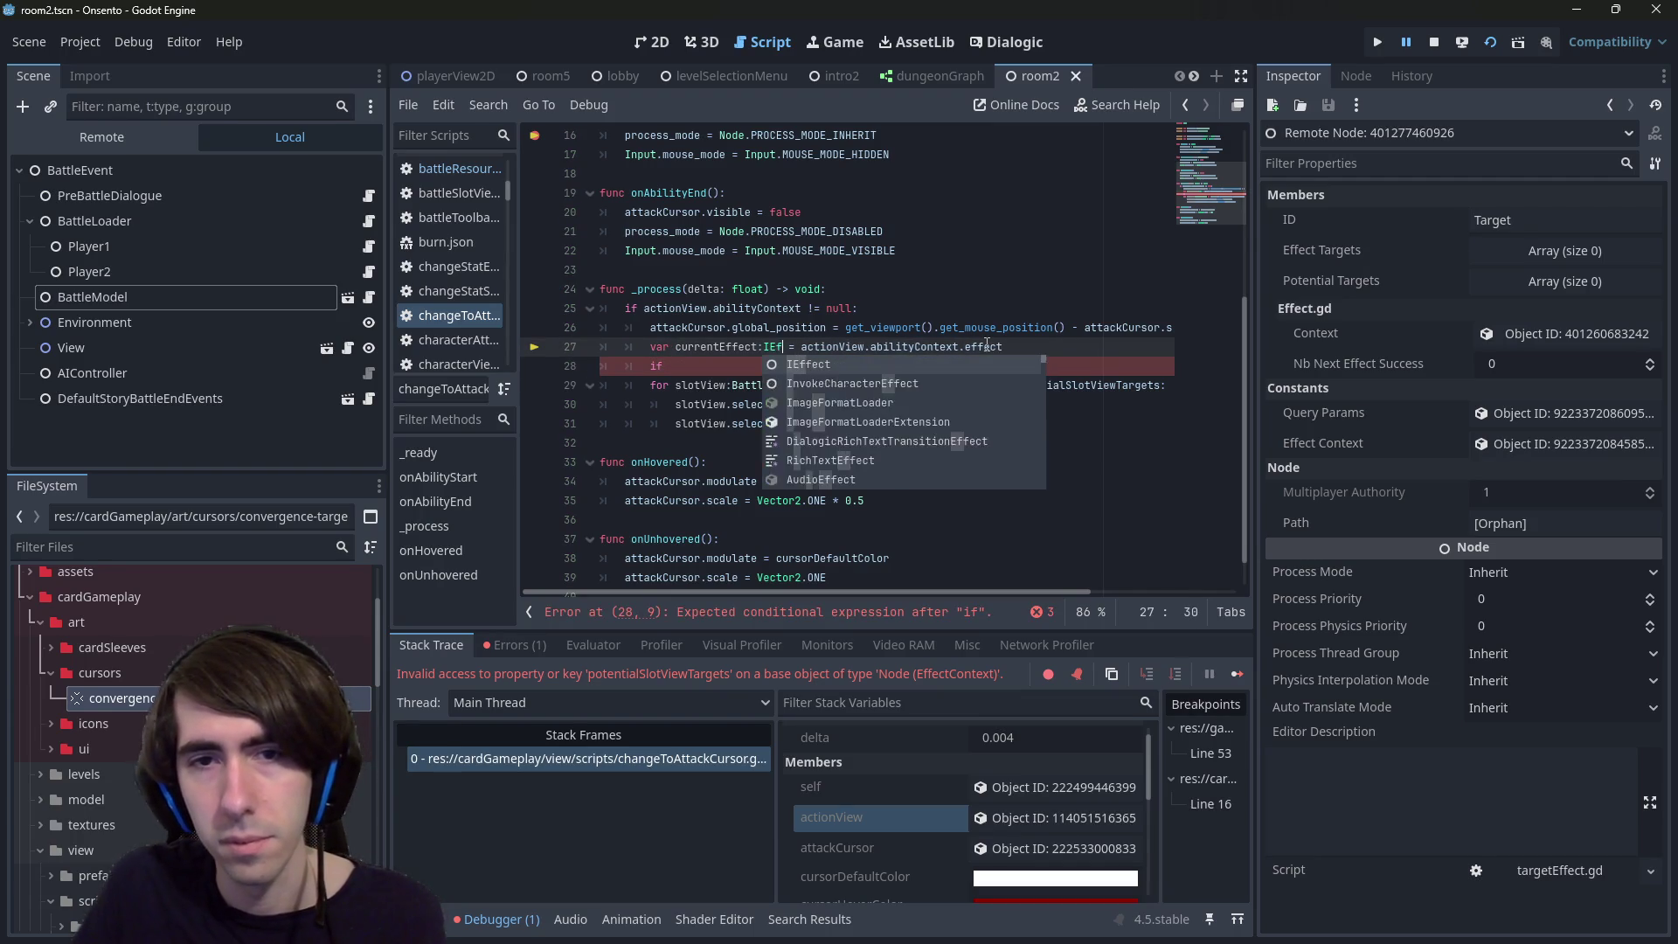
{"action": "key", "text": "Return"}
{"action": "key", "text": "Down"}
{"action": "type", "text": "currentEffect "}
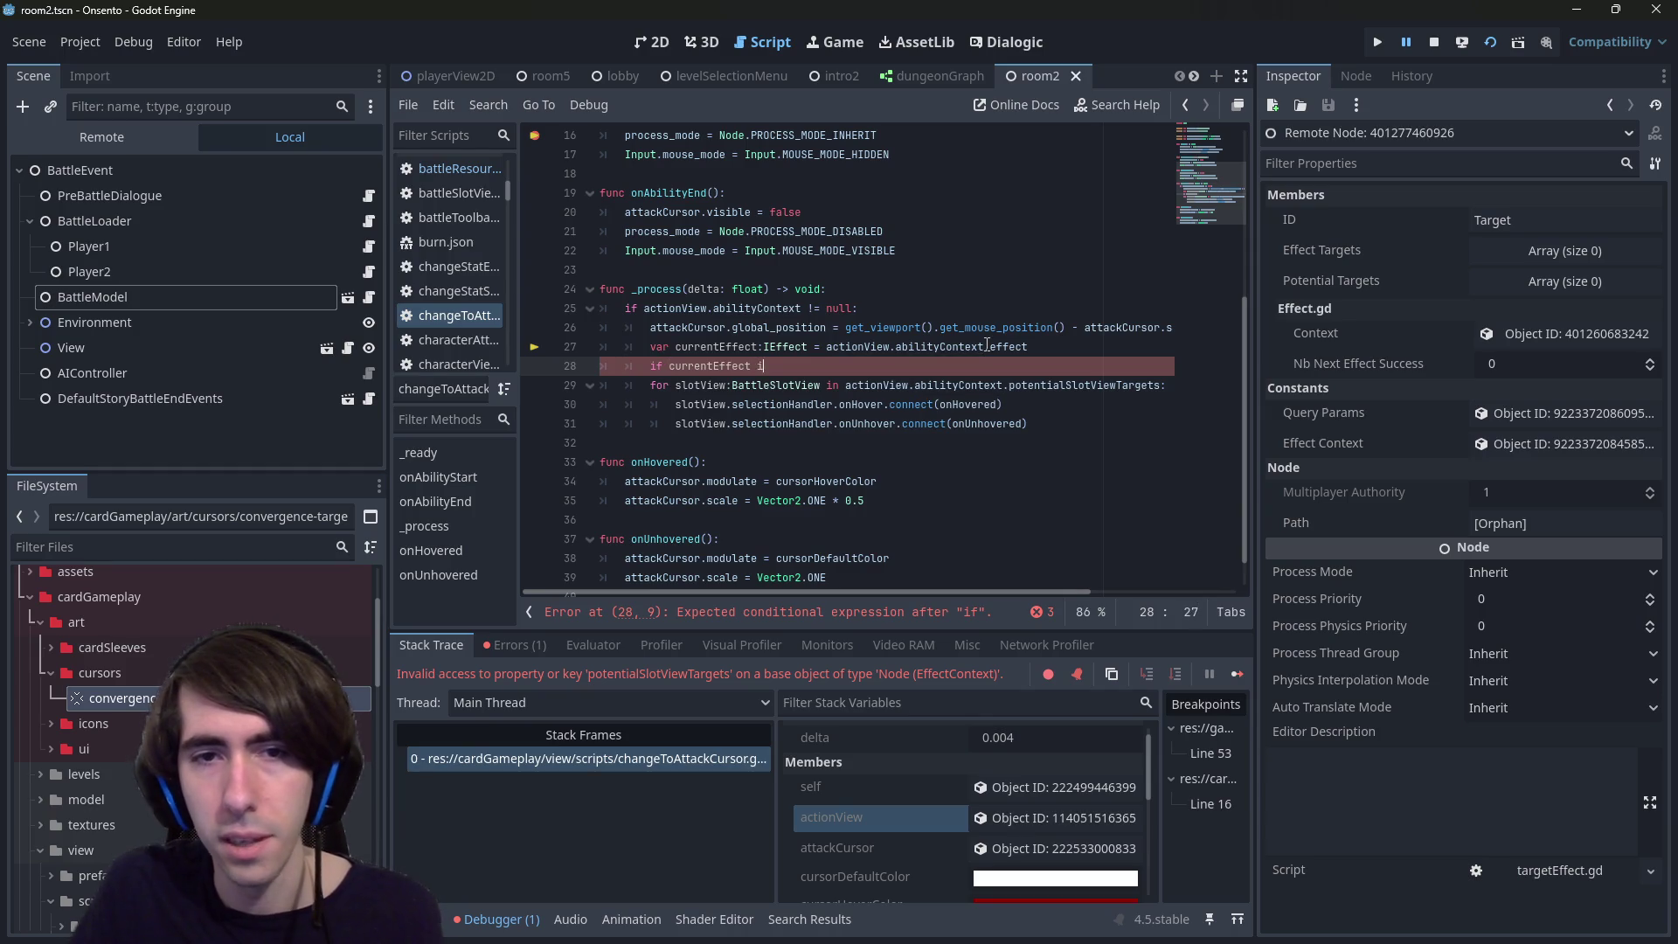
{"action": "type", "text": "is Target"}
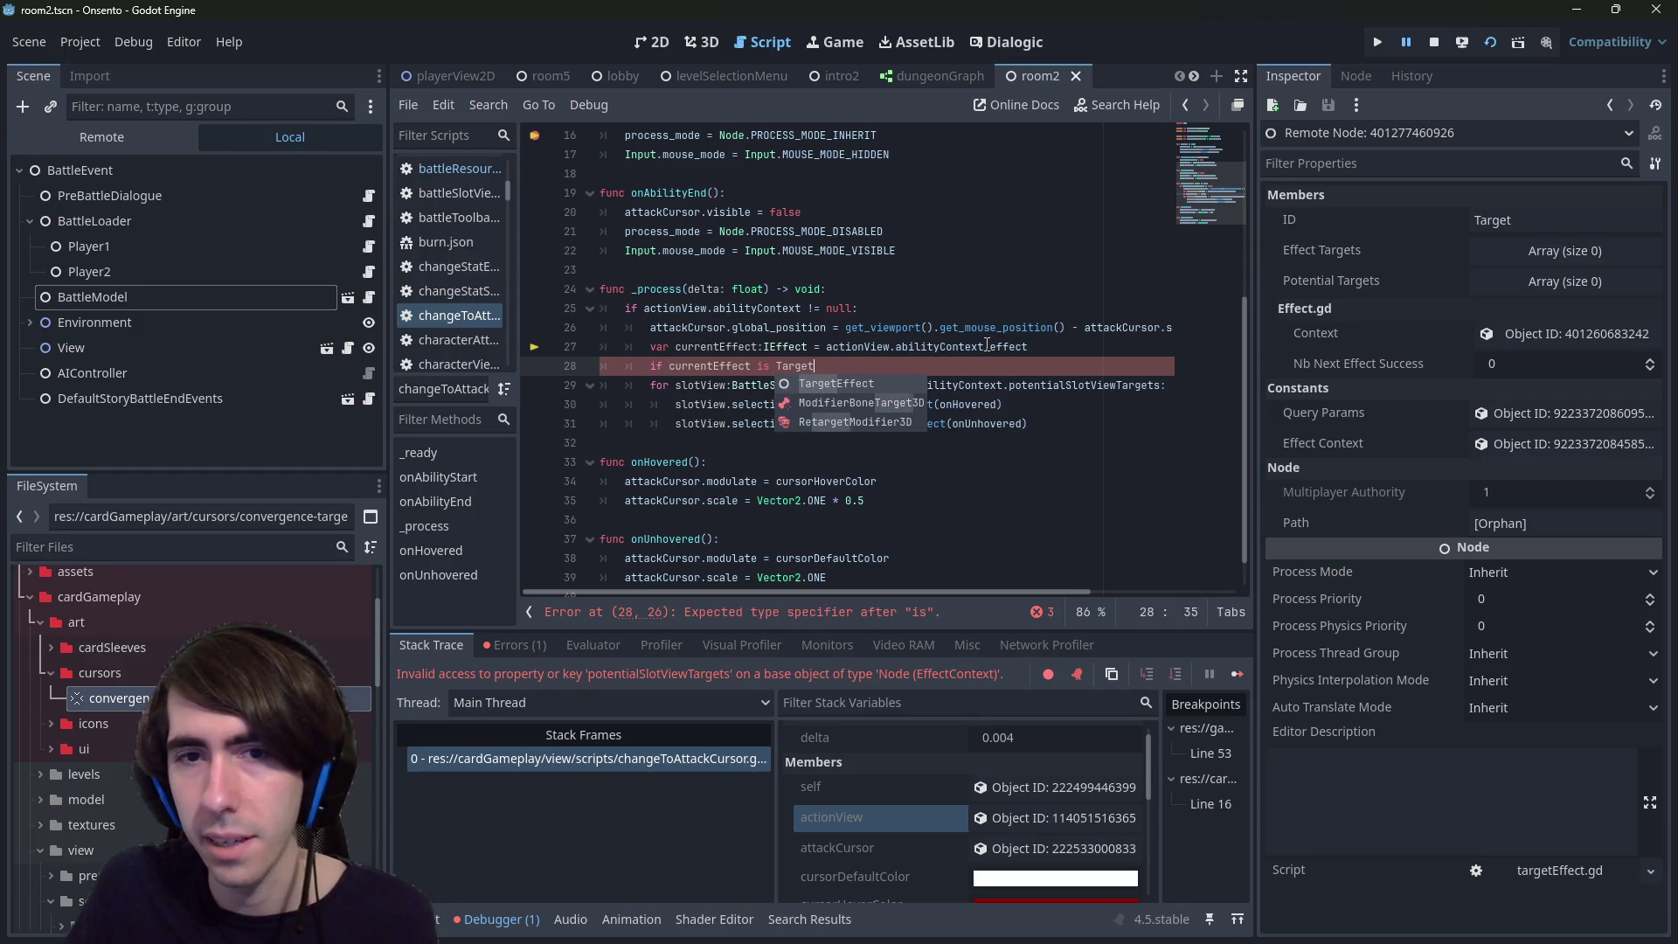
{"action": "key", "text": "Return"}
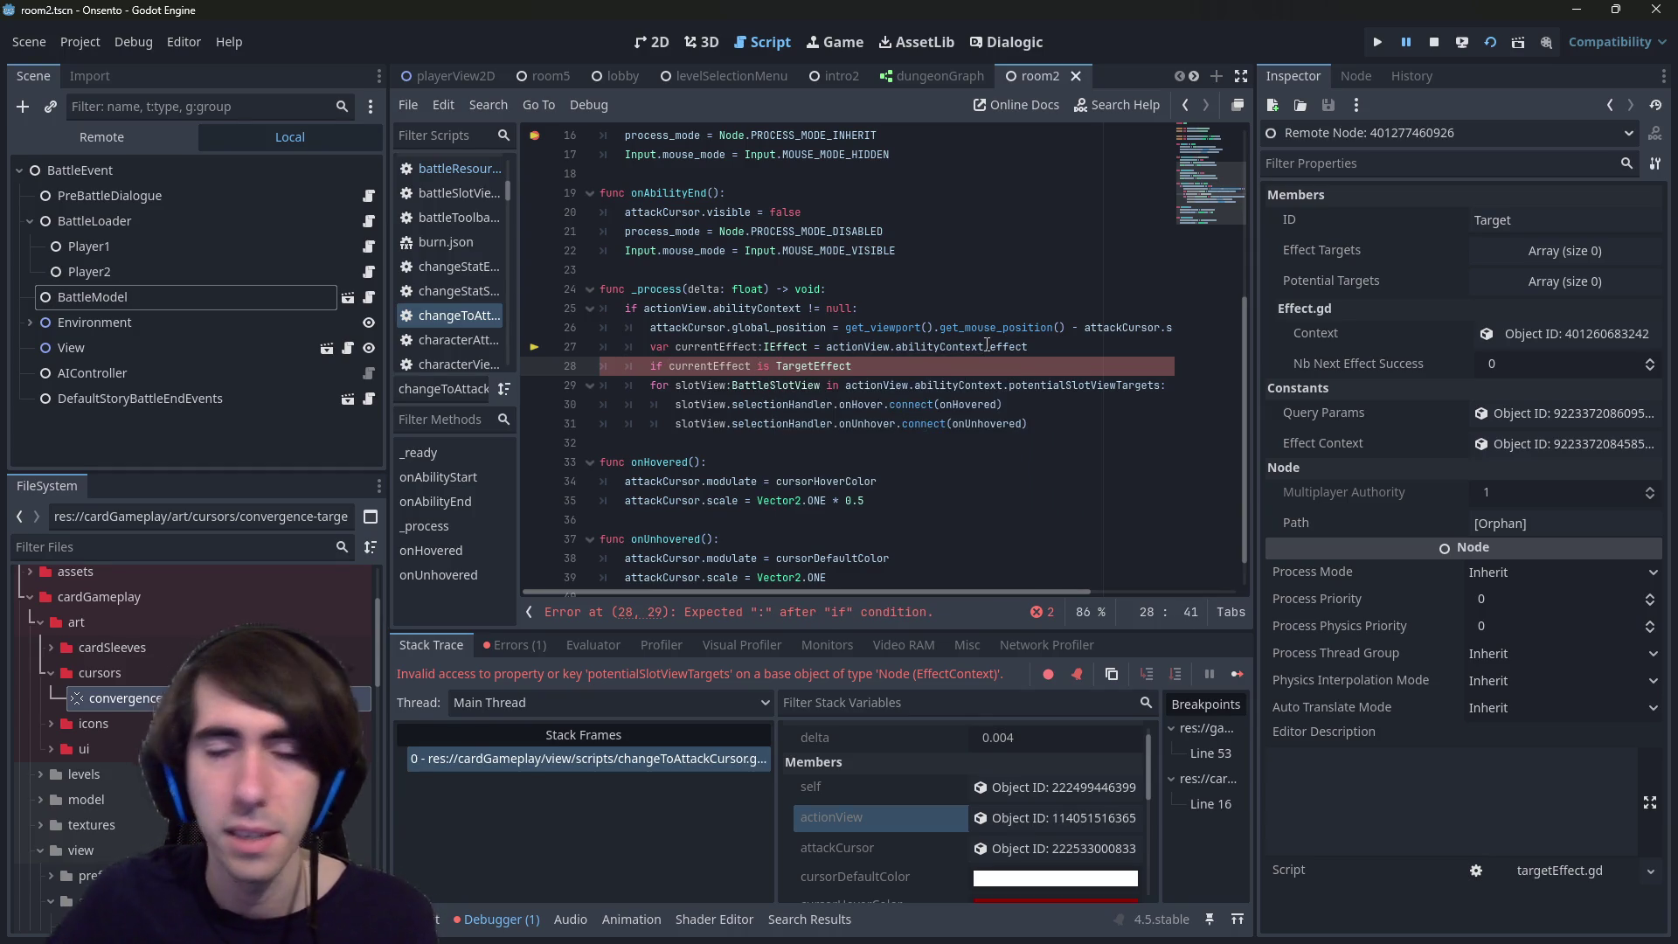
{"action": "type", "text": ":"}
{"action": "key", "text": "Return"}
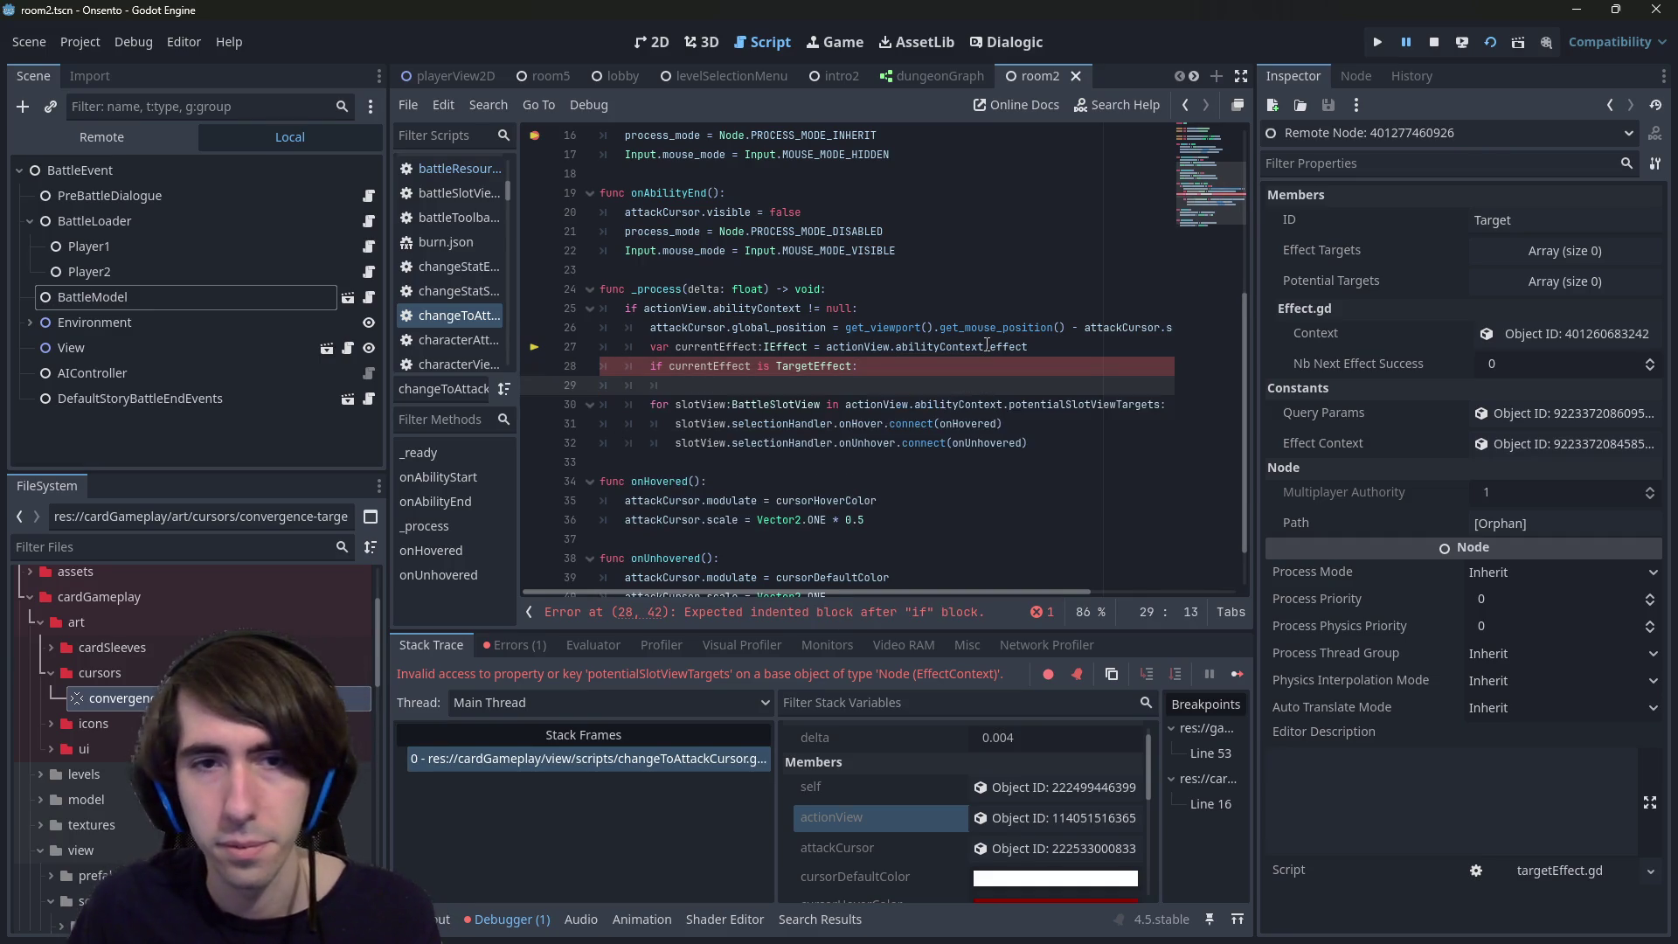
{"action": "left_click", "coordinate": [813, 366], "text": "ctrl"}
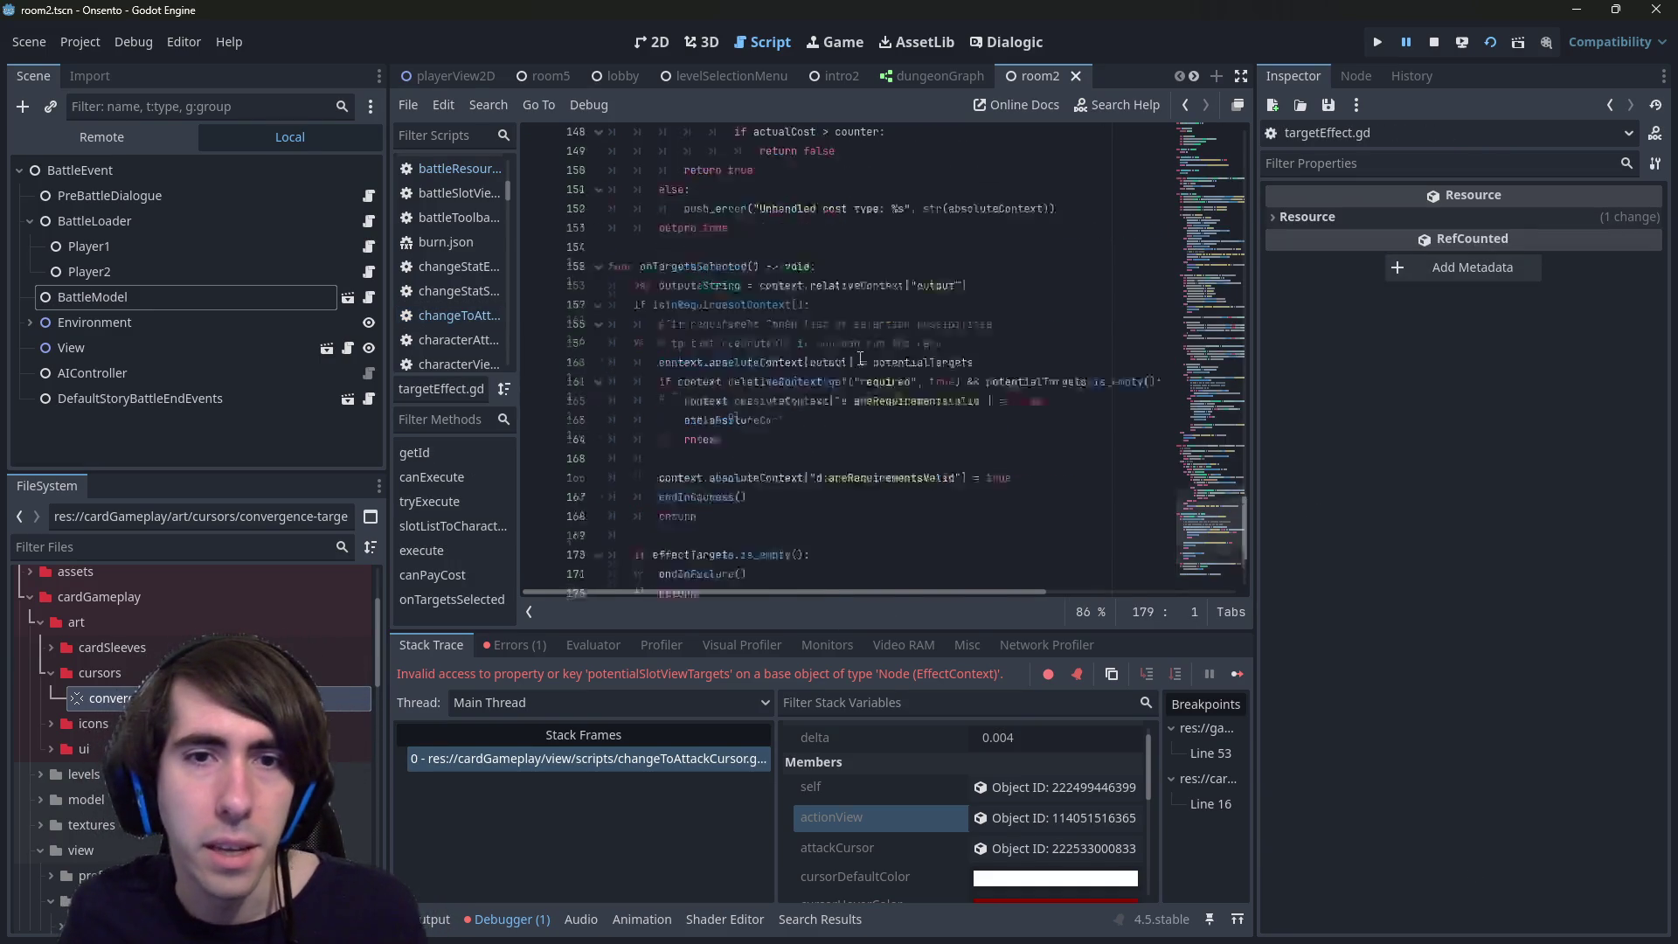
{"action": "mouse_move", "coordinate": [1236, 372]}
{"action": "left_mouse_down"}
{"action": "mouse_move", "coordinate": [1214, 176]}
{"action": "mouse_move", "coordinate": [1220, 598]}
{"action": "left_mouse_up"}
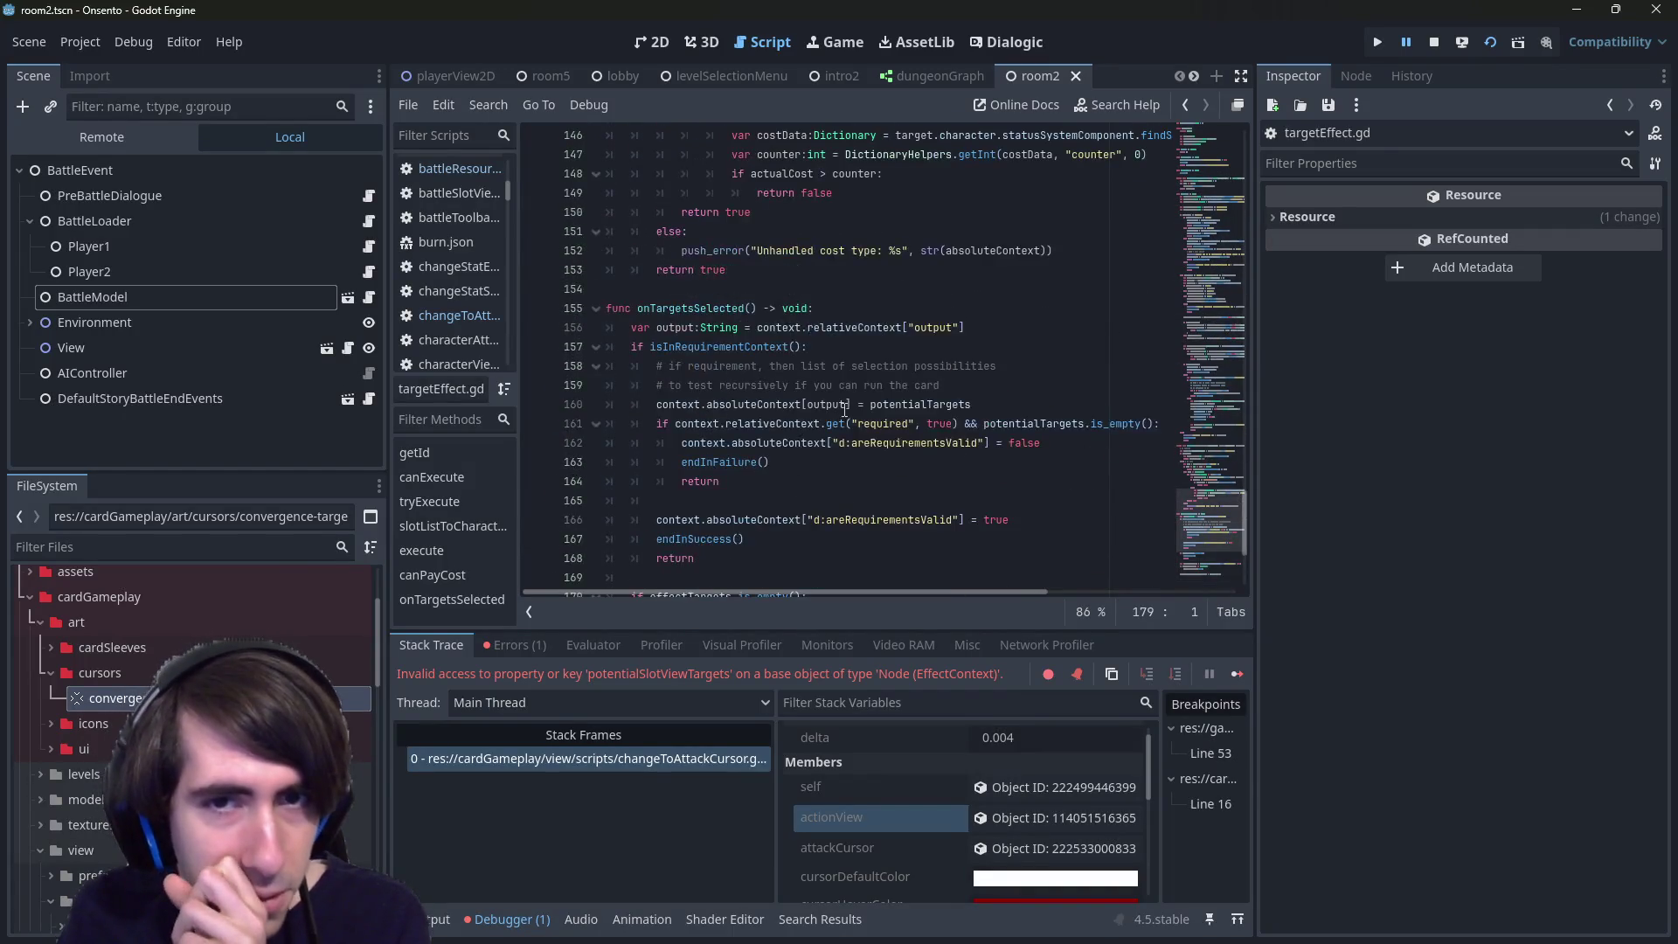
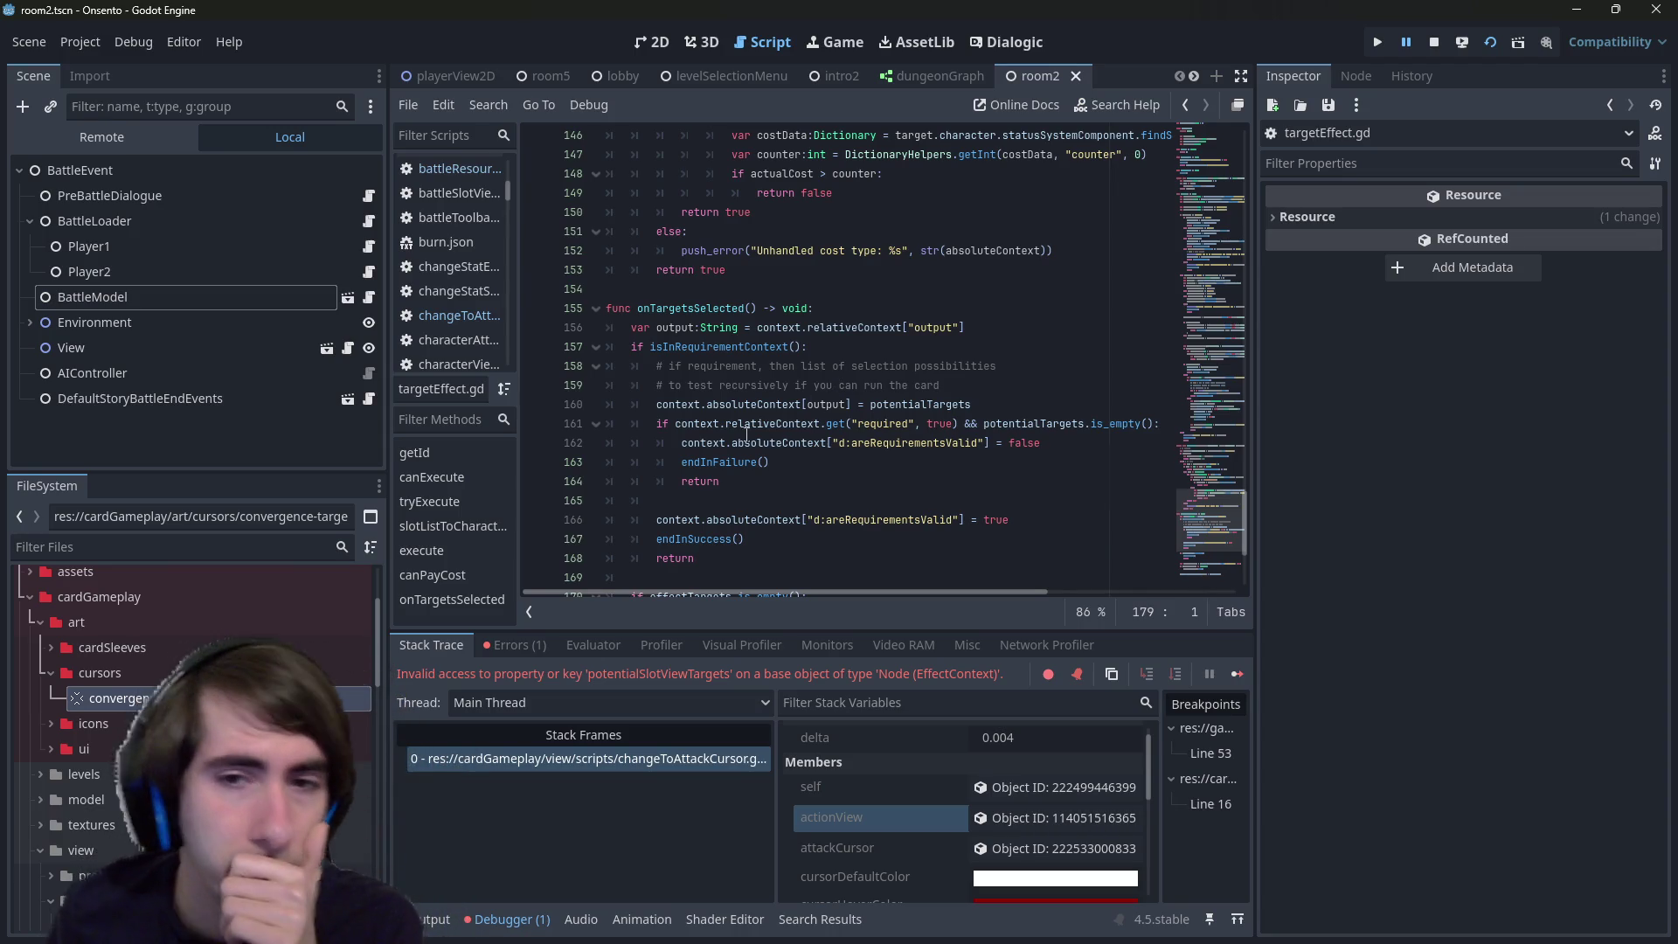
Select the d:queryTargets key on line 121 of targetEffect.gd and search all project scripts for it
{"action": "scroll", "coordinate": [746, 434], "scroll_direction": "up", "scroll_amount": 2}
{"action": "scroll", "coordinate": [895, 381], "scroll_direction": "down", "scroll_amount": 3}
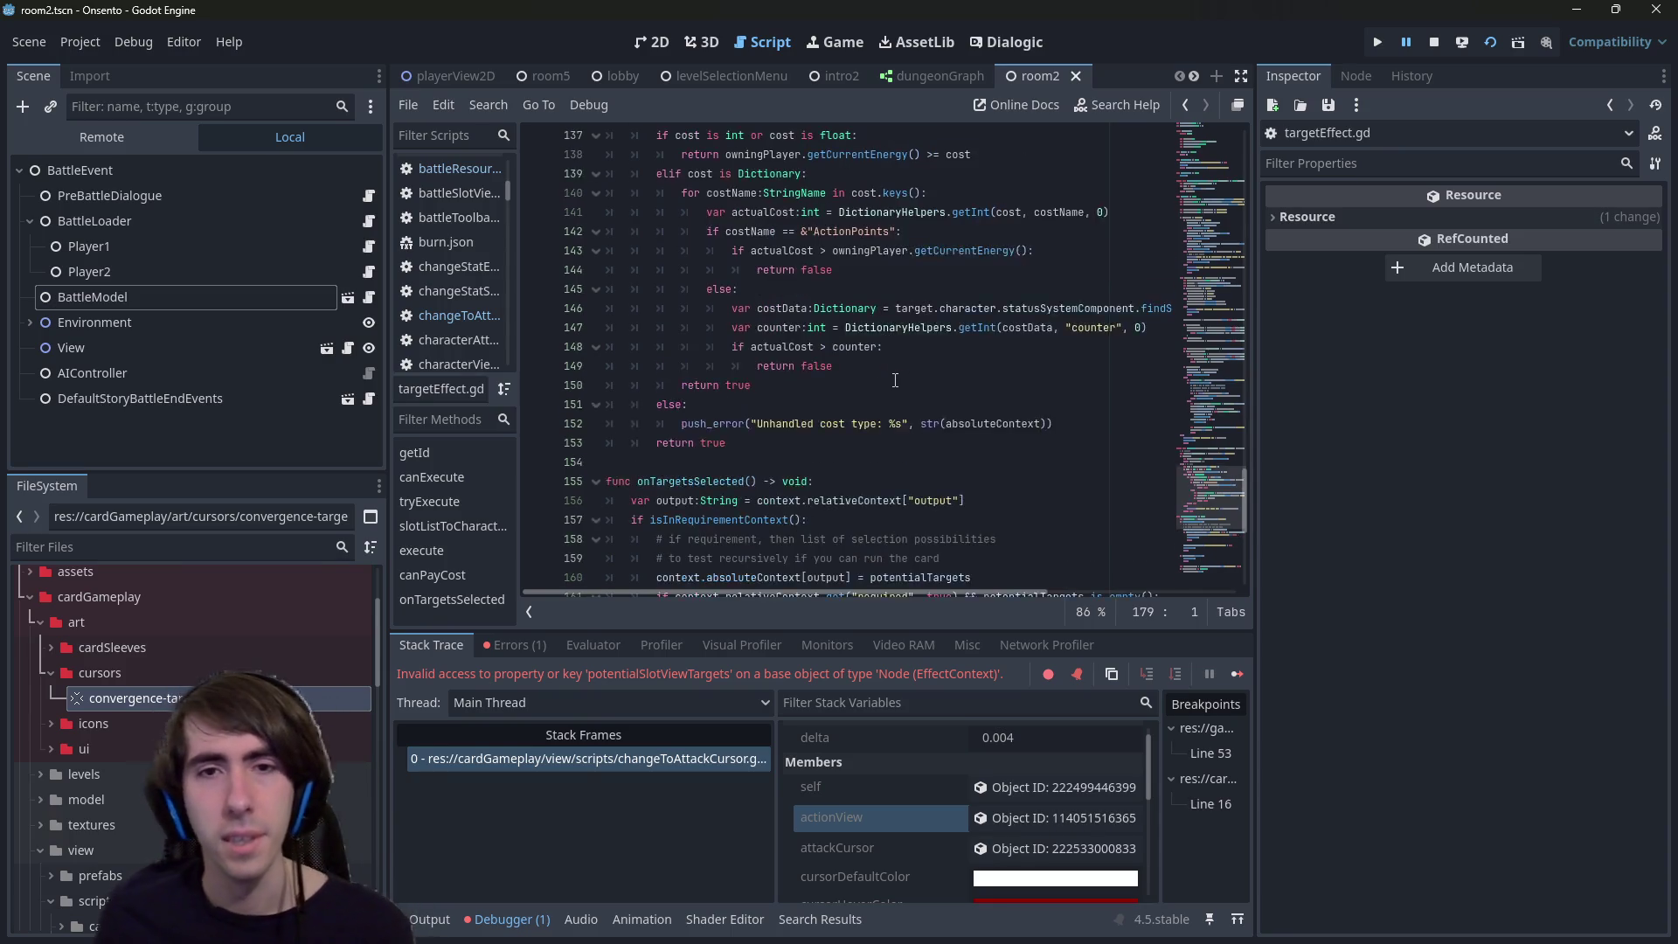
{"action": "scroll", "coordinate": [868, 342], "scroll_direction": "down", "scroll_amount": 1}
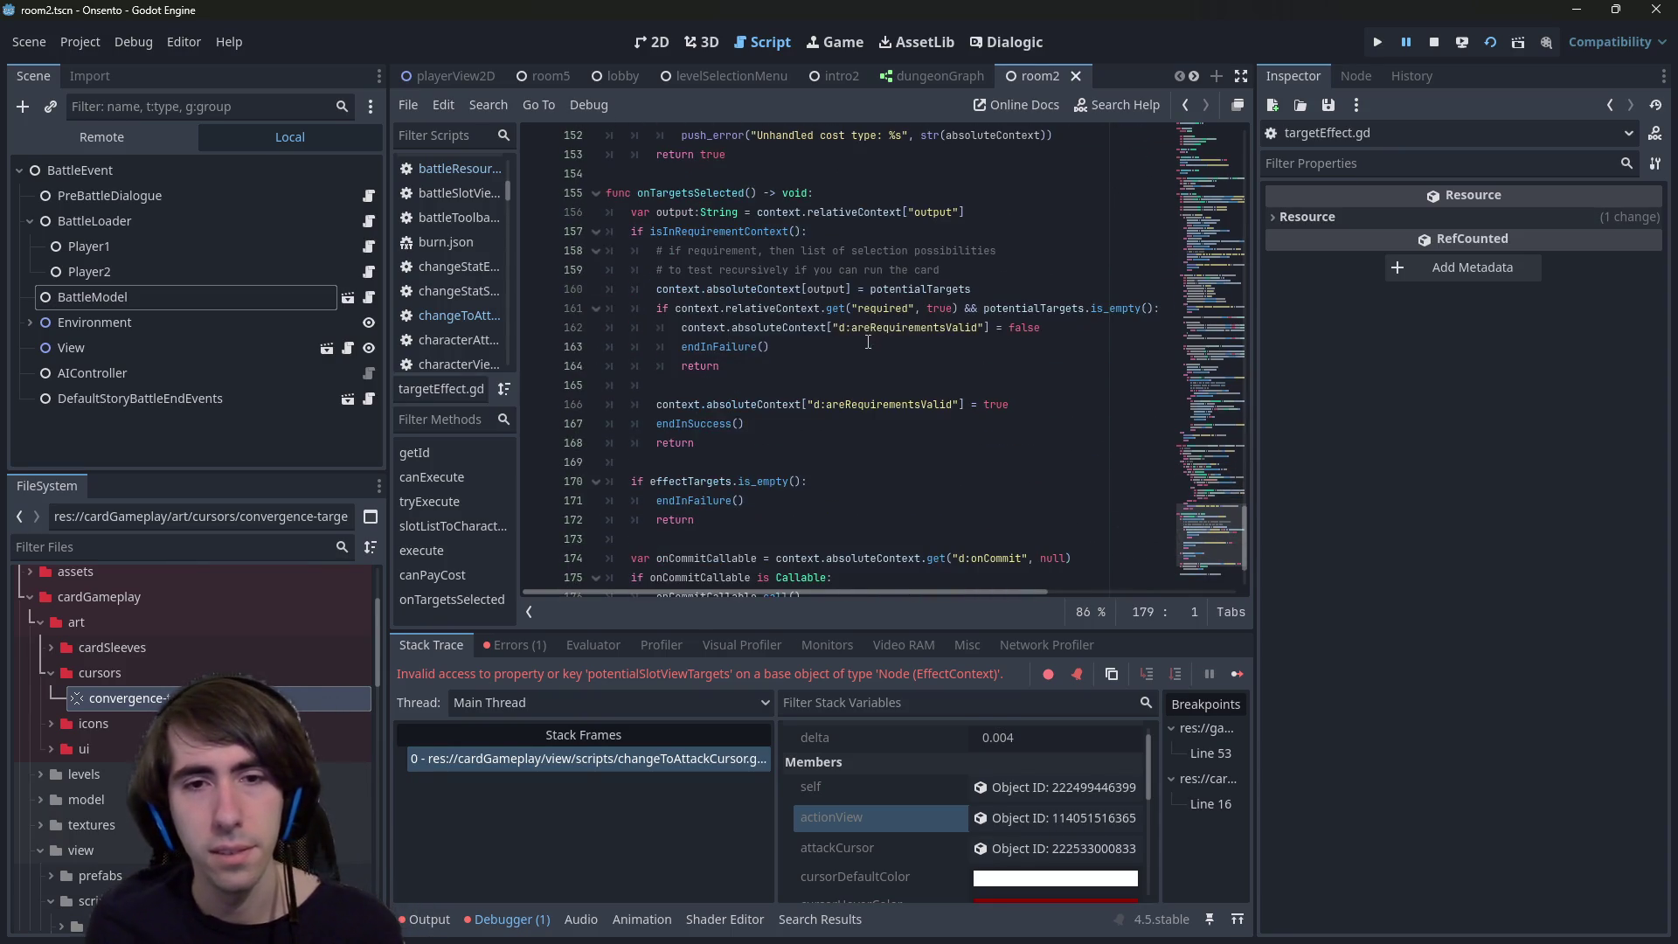
{"action": "scroll", "coordinate": [868, 341], "scroll_direction": "up", "scroll_amount": 8}
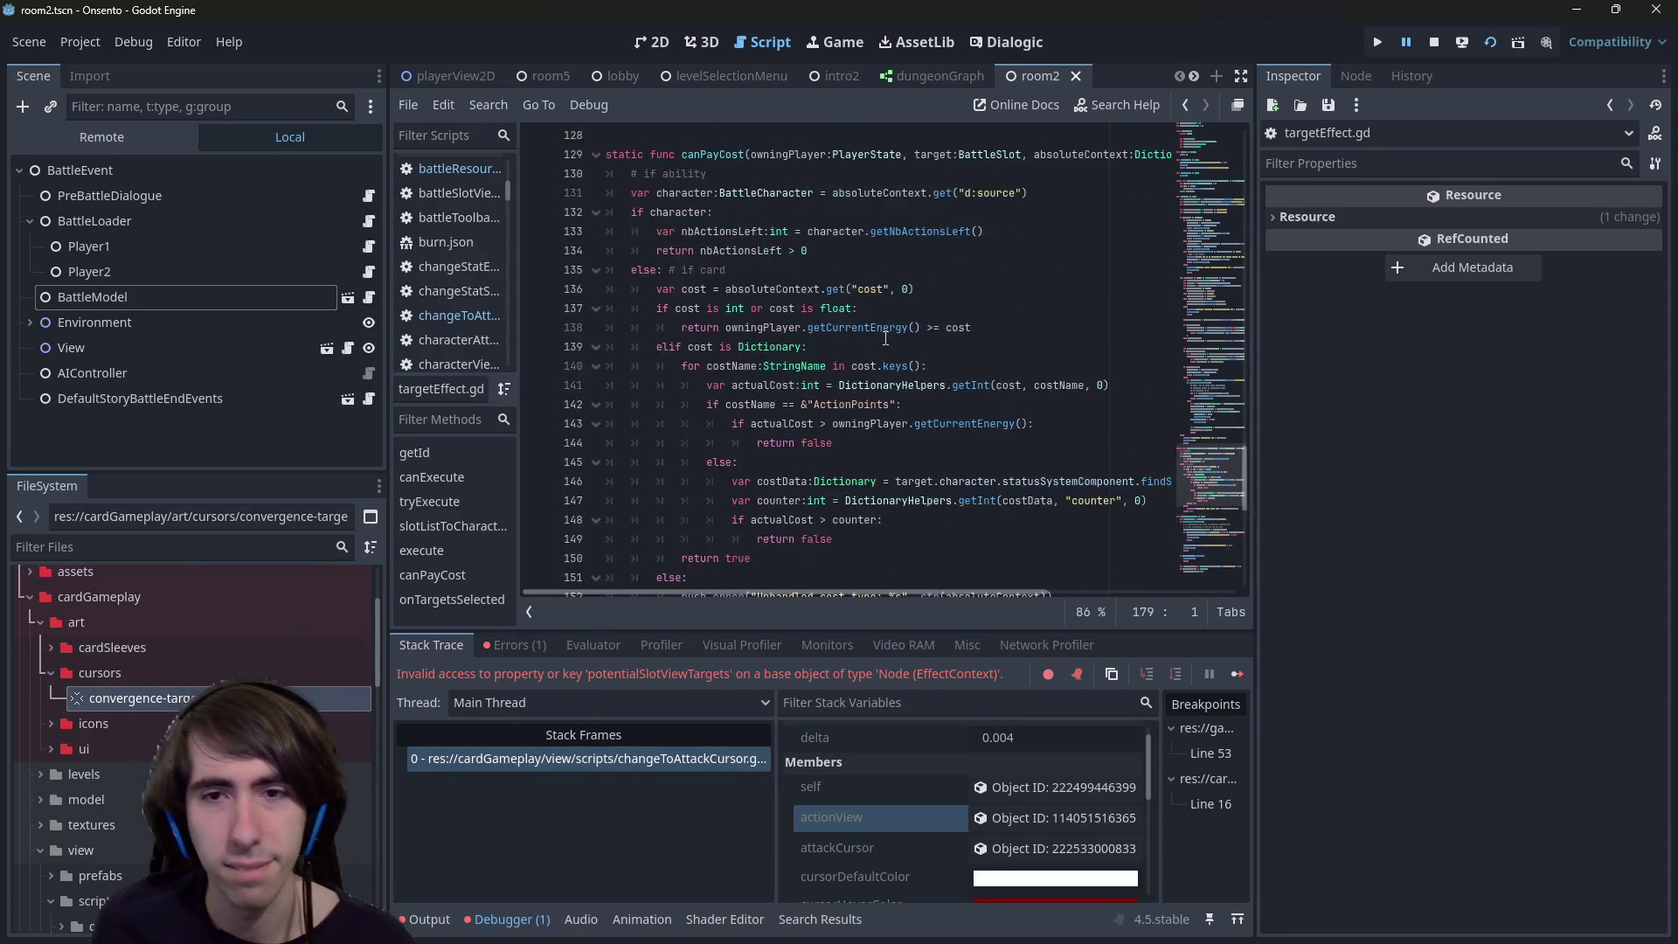
{"action": "scroll", "coordinate": [886, 339], "scroll_direction": "up", "scroll_amount": 4}
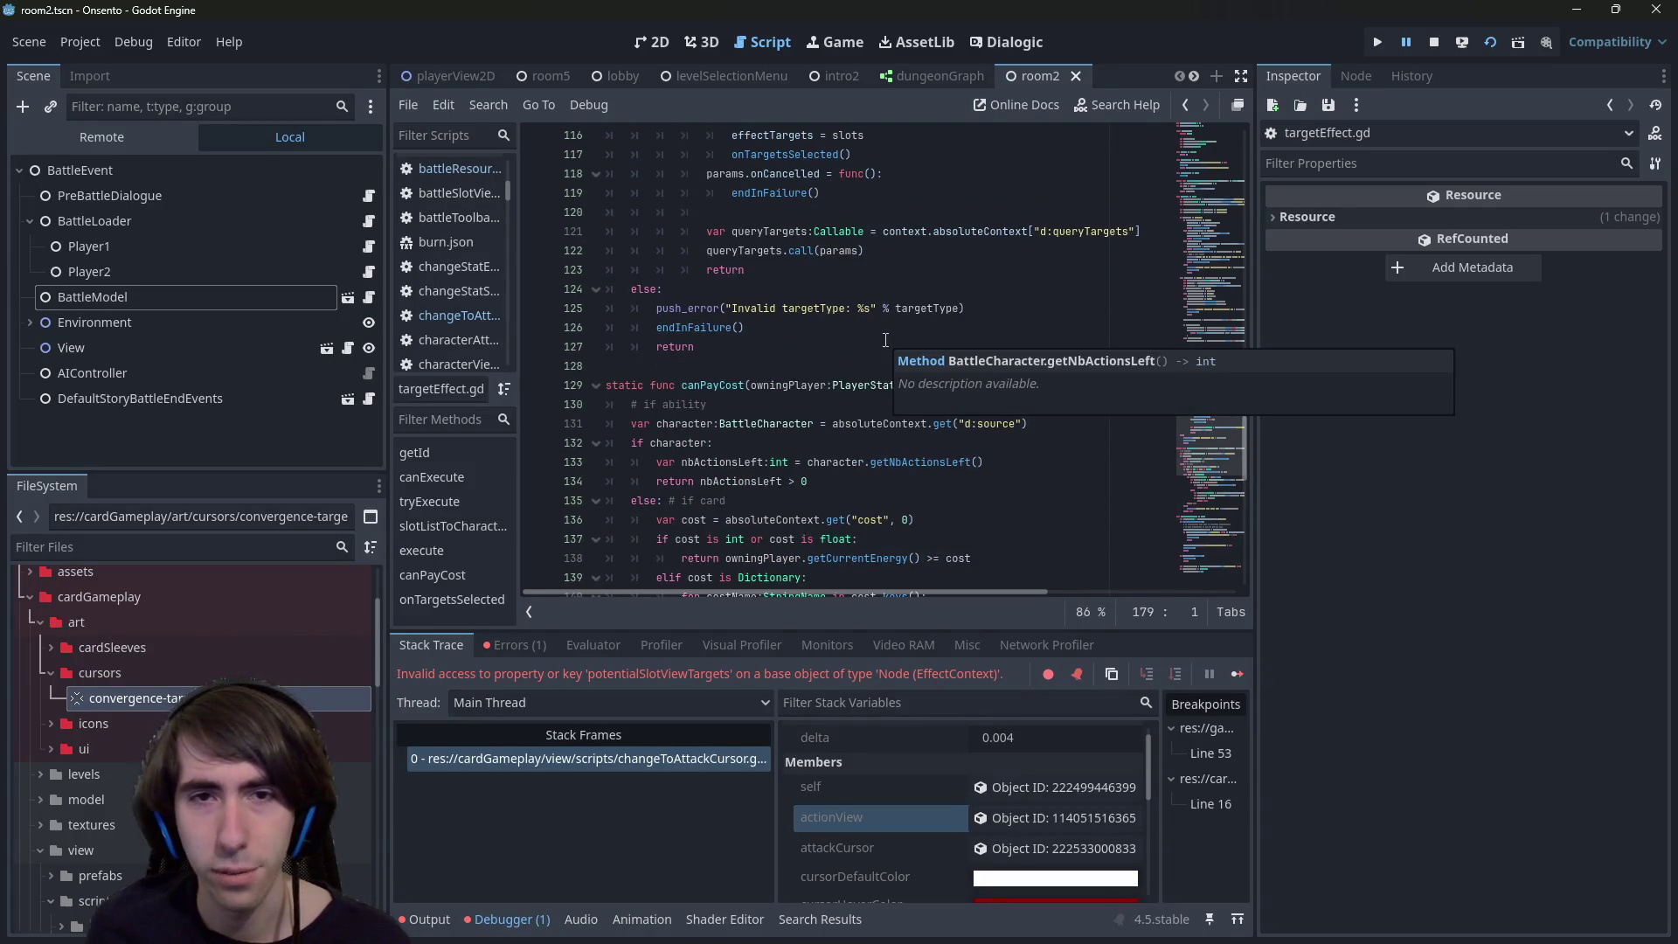
{"action": "scroll", "coordinate": [886, 340], "scroll_direction": "up", "scroll_amount": 3}
{"action": "double_click", "coordinate": [767, 423]}
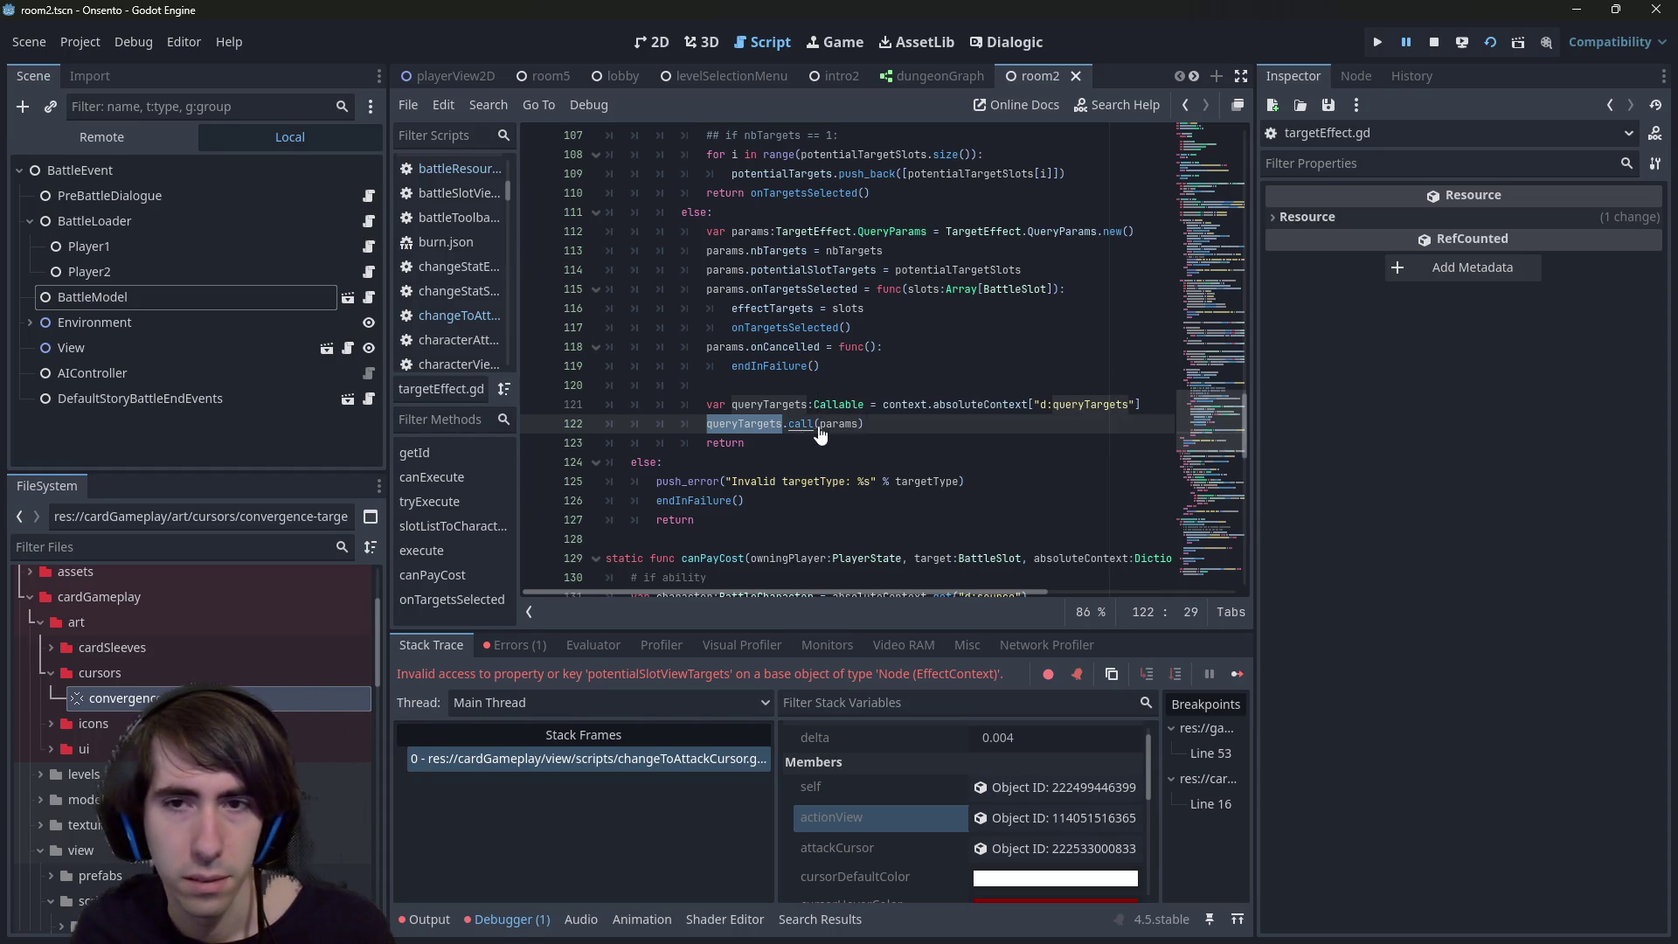
{"action": "double_click", "coordinate": [1087, 406]}
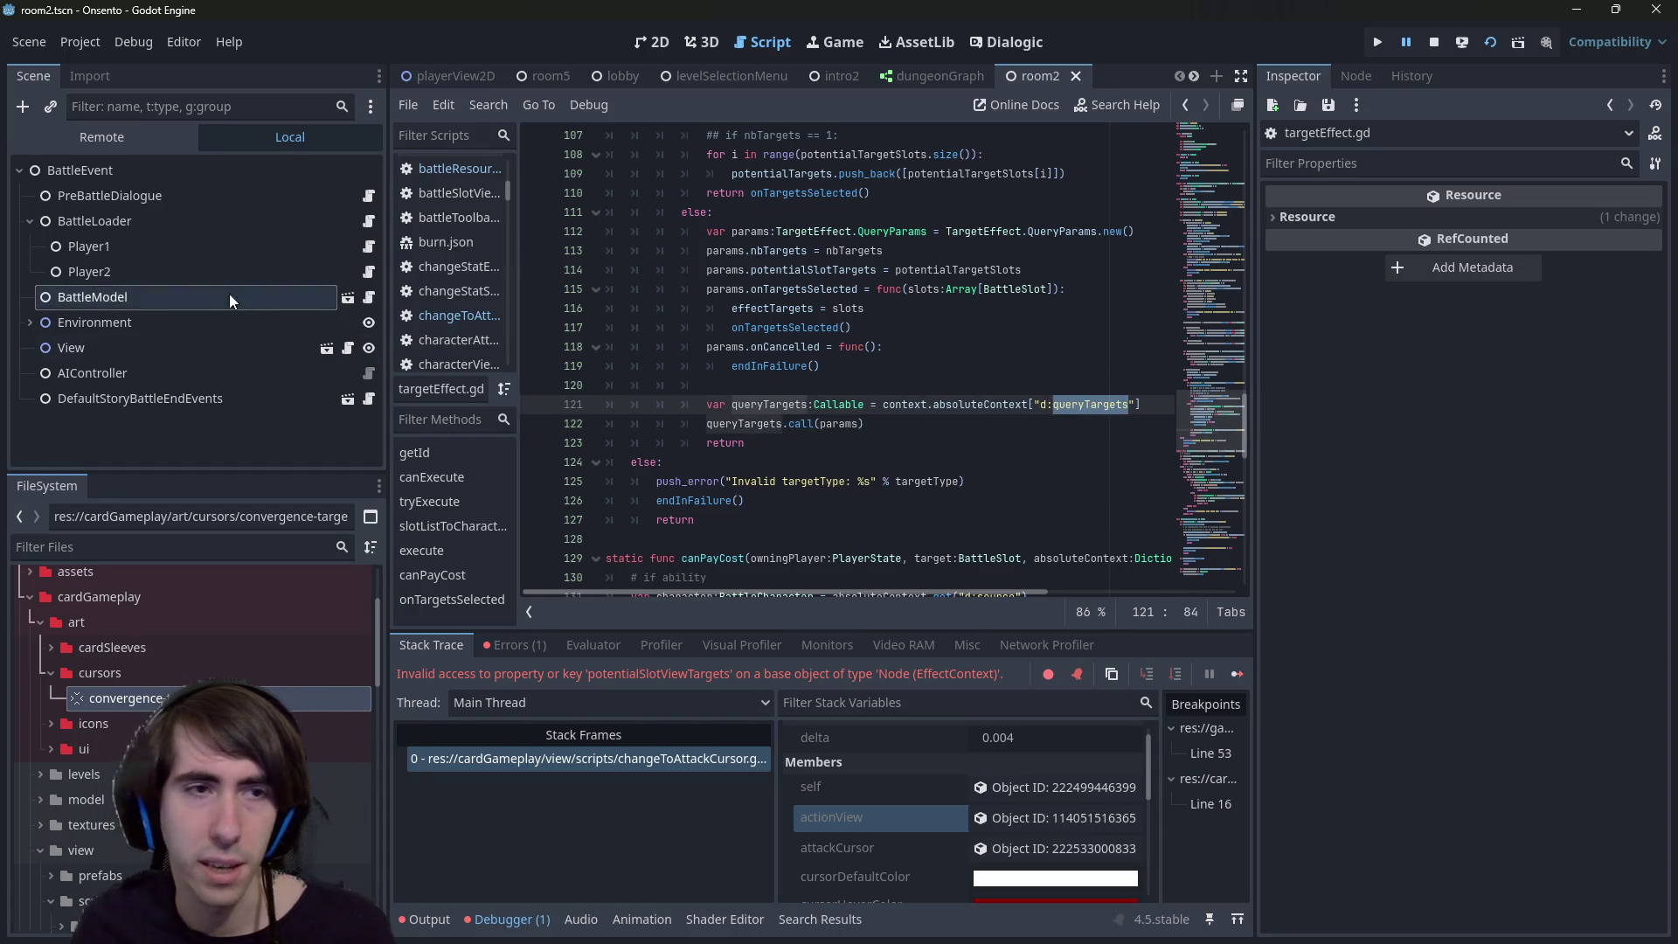
{"action": "left_click_drag", "start_coordinate": [1040, 407], "coordinate": [1133, 408]}
{"action": "key", "text": "ctrl+shift+f"}
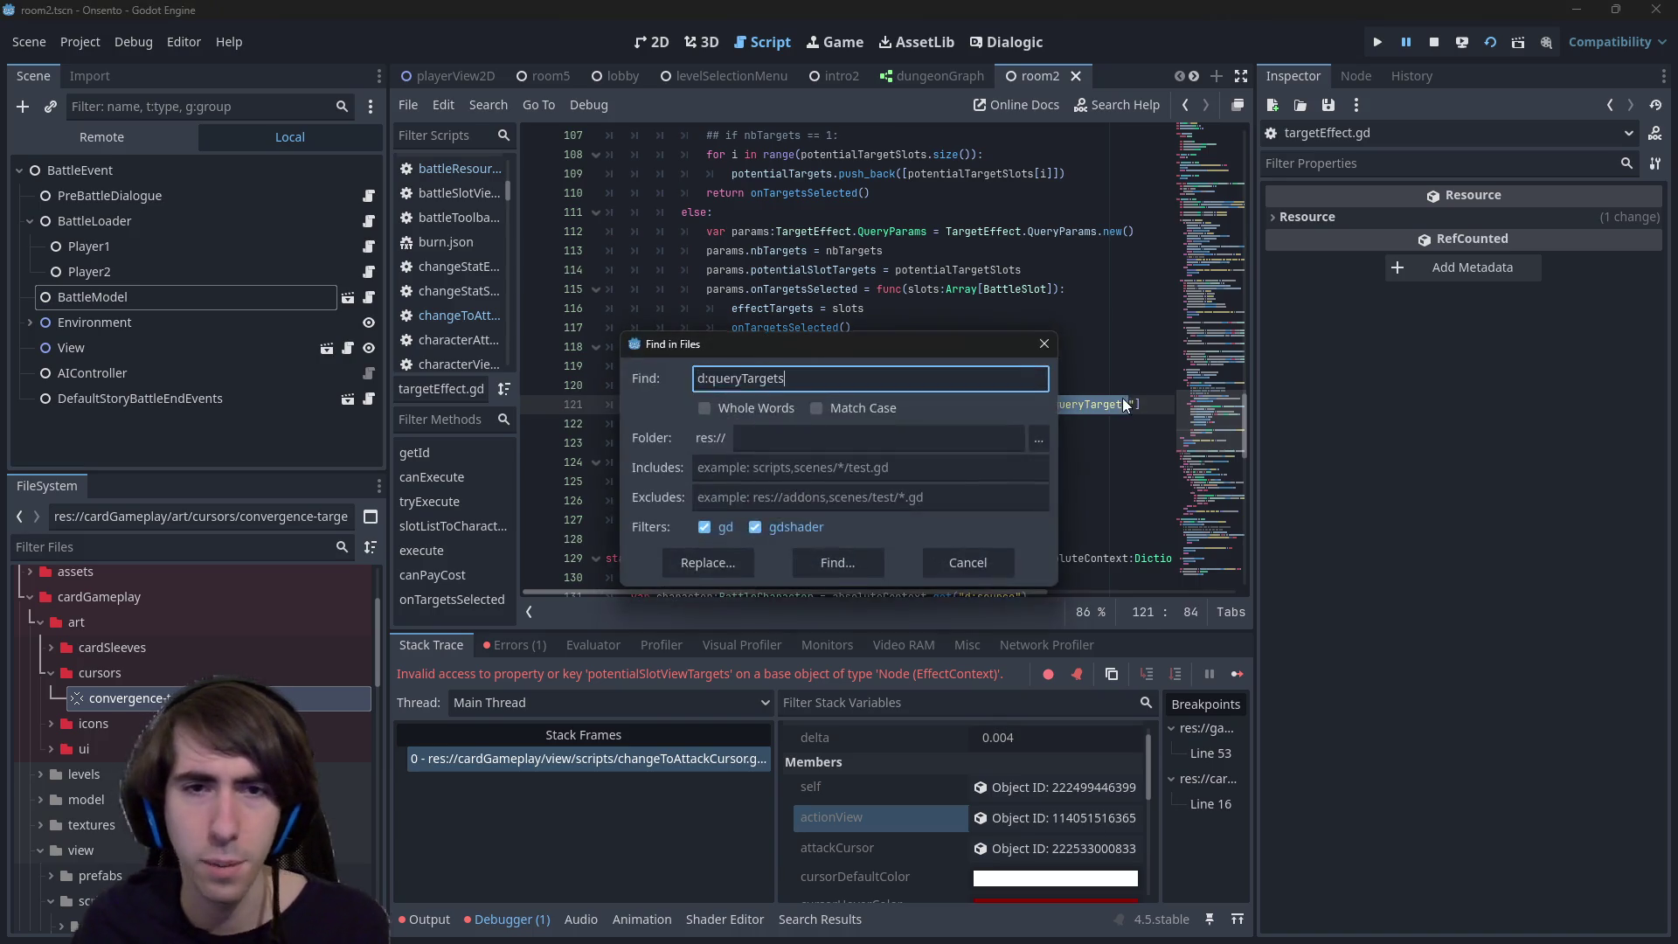
Run the d:queryTargets search and review the randomAIController.gd matches on lines 79, 99 and 122
{"action": "key", "text": "Return"}
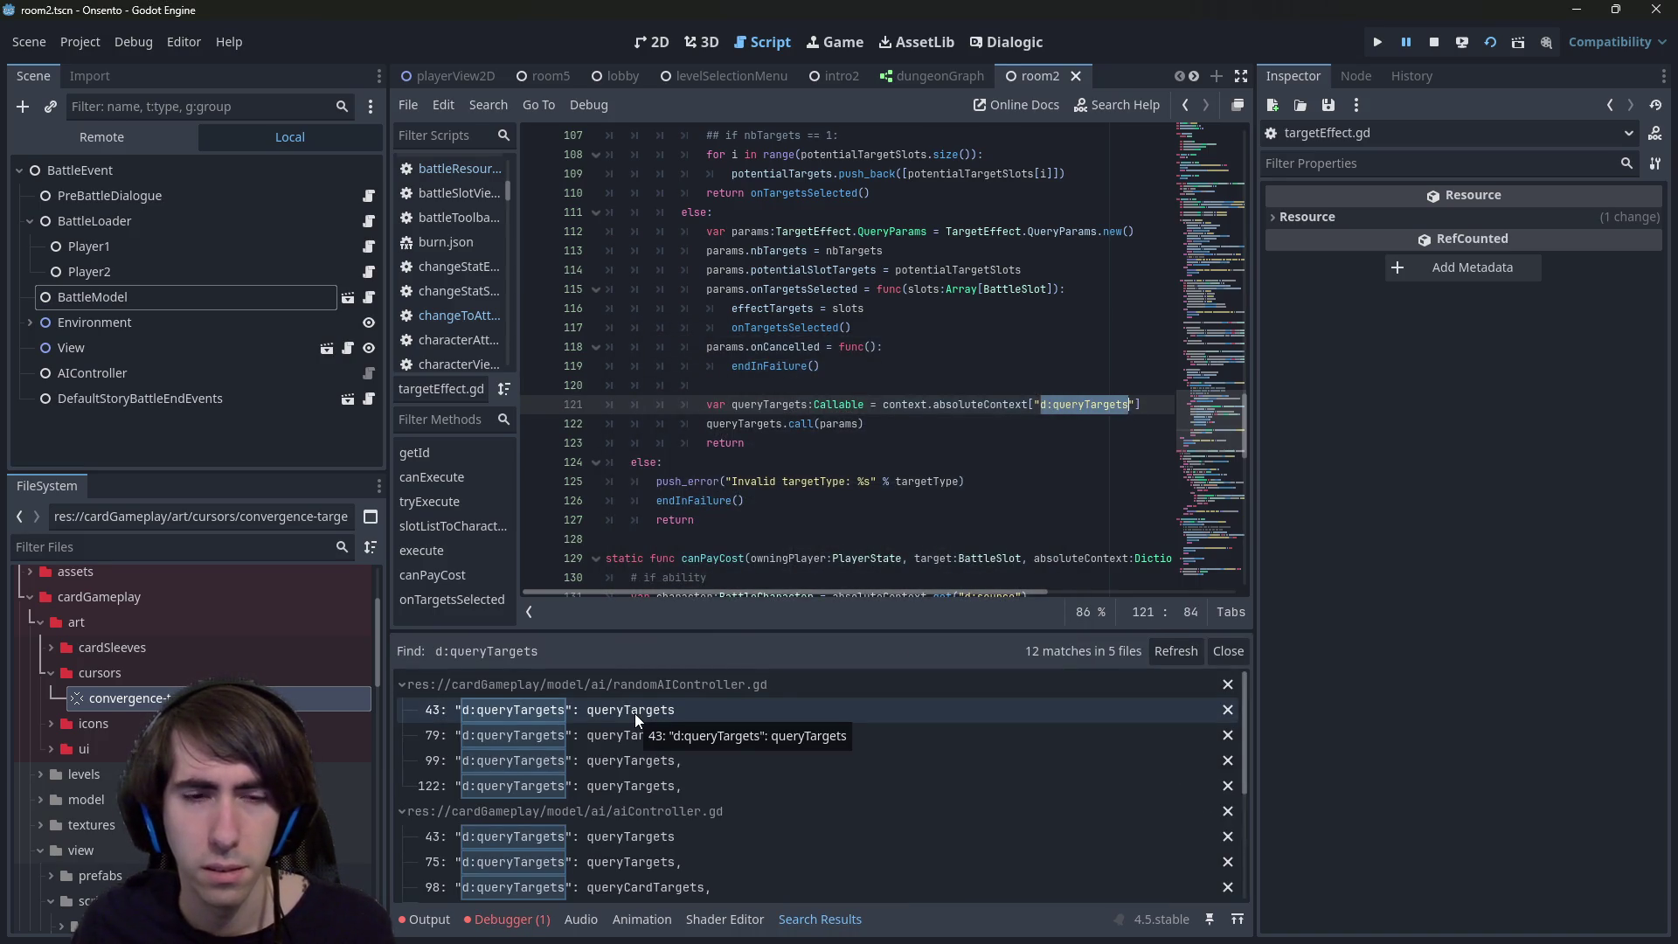
{"action": "left_click", "coordinate": [634, 713]}
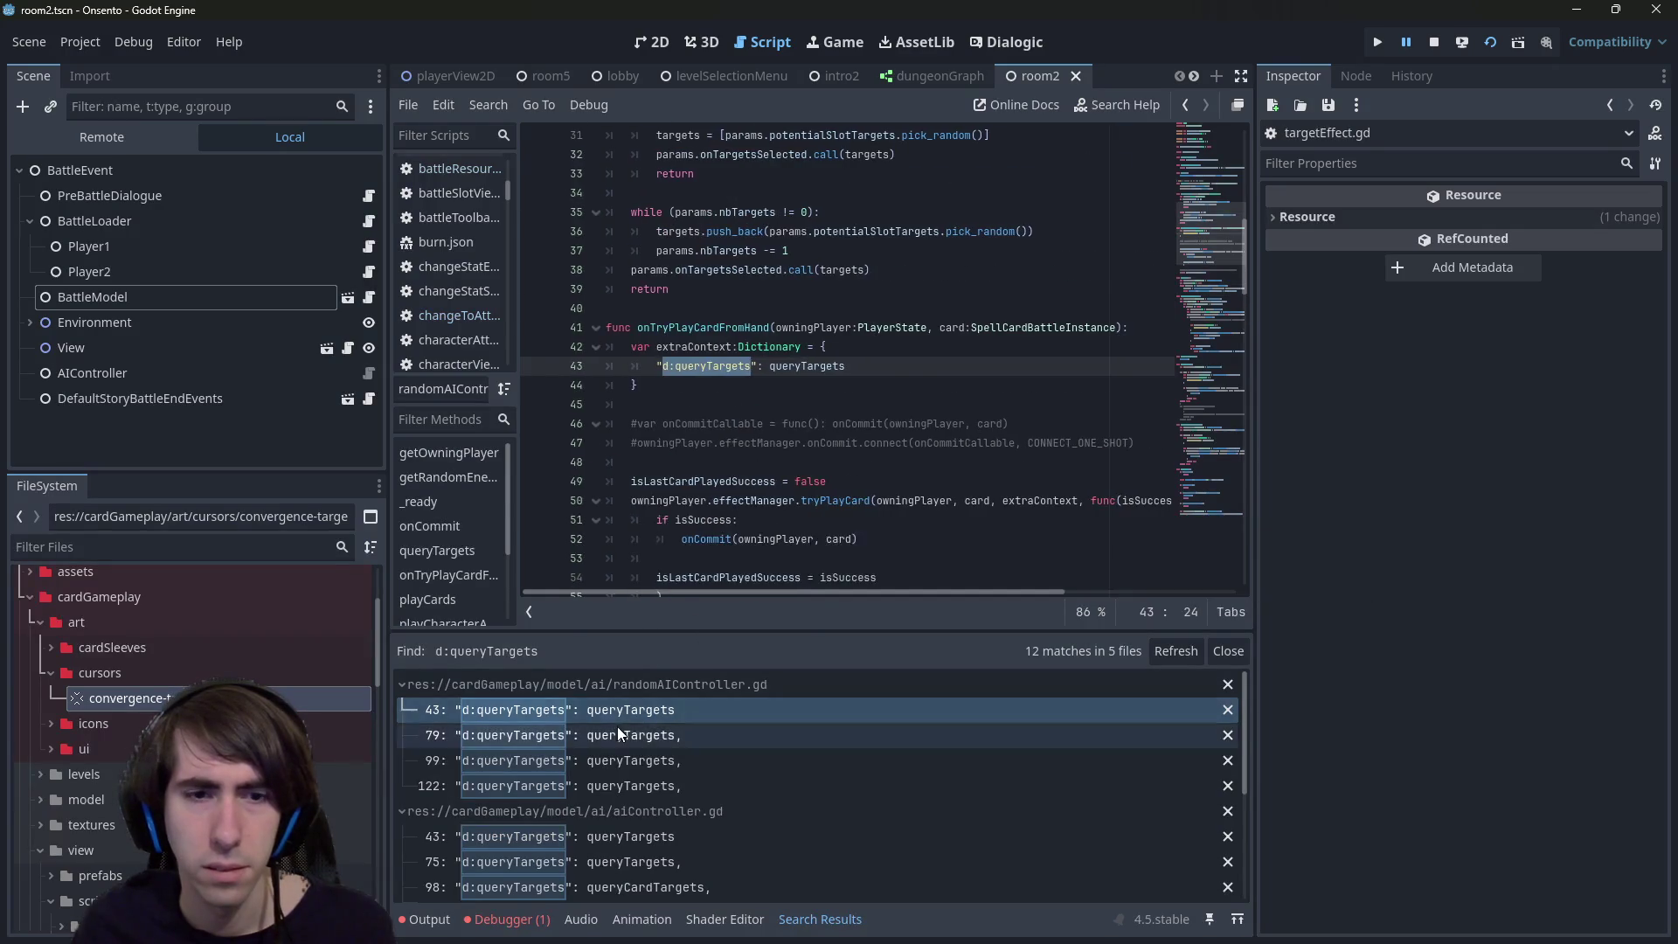
{"action": "left_click", "coordinate": [617, 729]}
{"action": "left_click", "coordinate": [621, 758]}
{"action": "left_click", "coordinate": [621, 783]}
Review the aiController.gd matches, including line 117, and the targetEffect.gd match on line 121
{"action": "scroll", "coordinate": [624, 754], "scroll_direction": "down", "scroll_amount": 2}
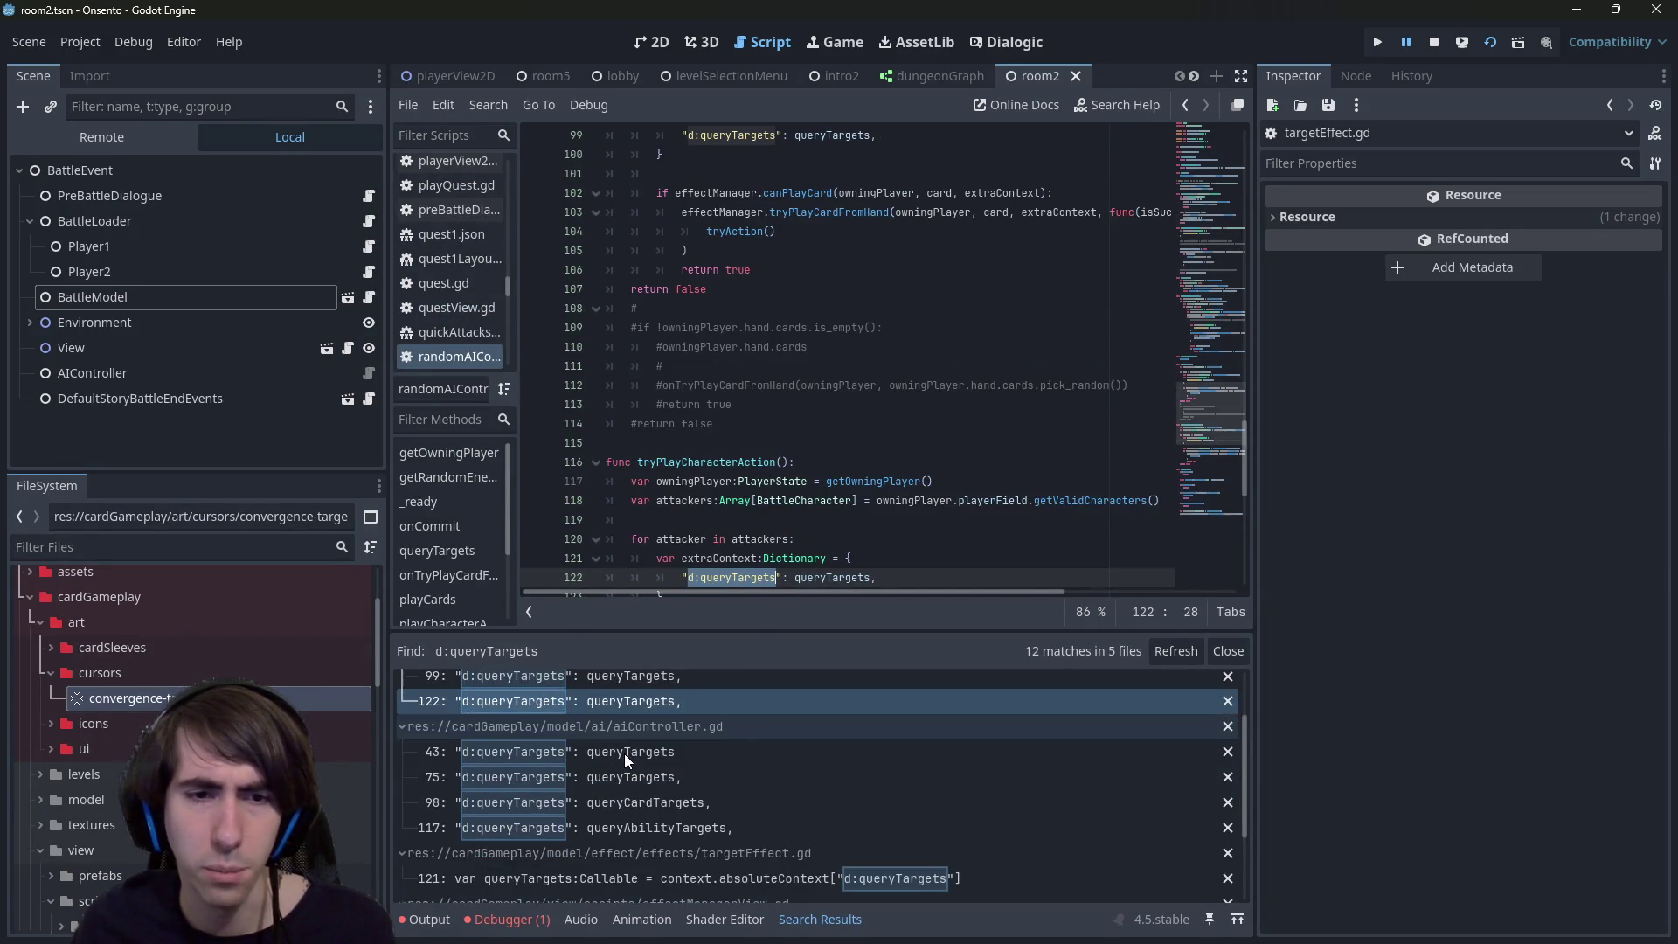
{"action": "left_click", "coordinate": [624, 754]}
{"action": "left_click", "coordinate": [624, 776]}
{"action": "left_click", "coordinate": [627, 827]}
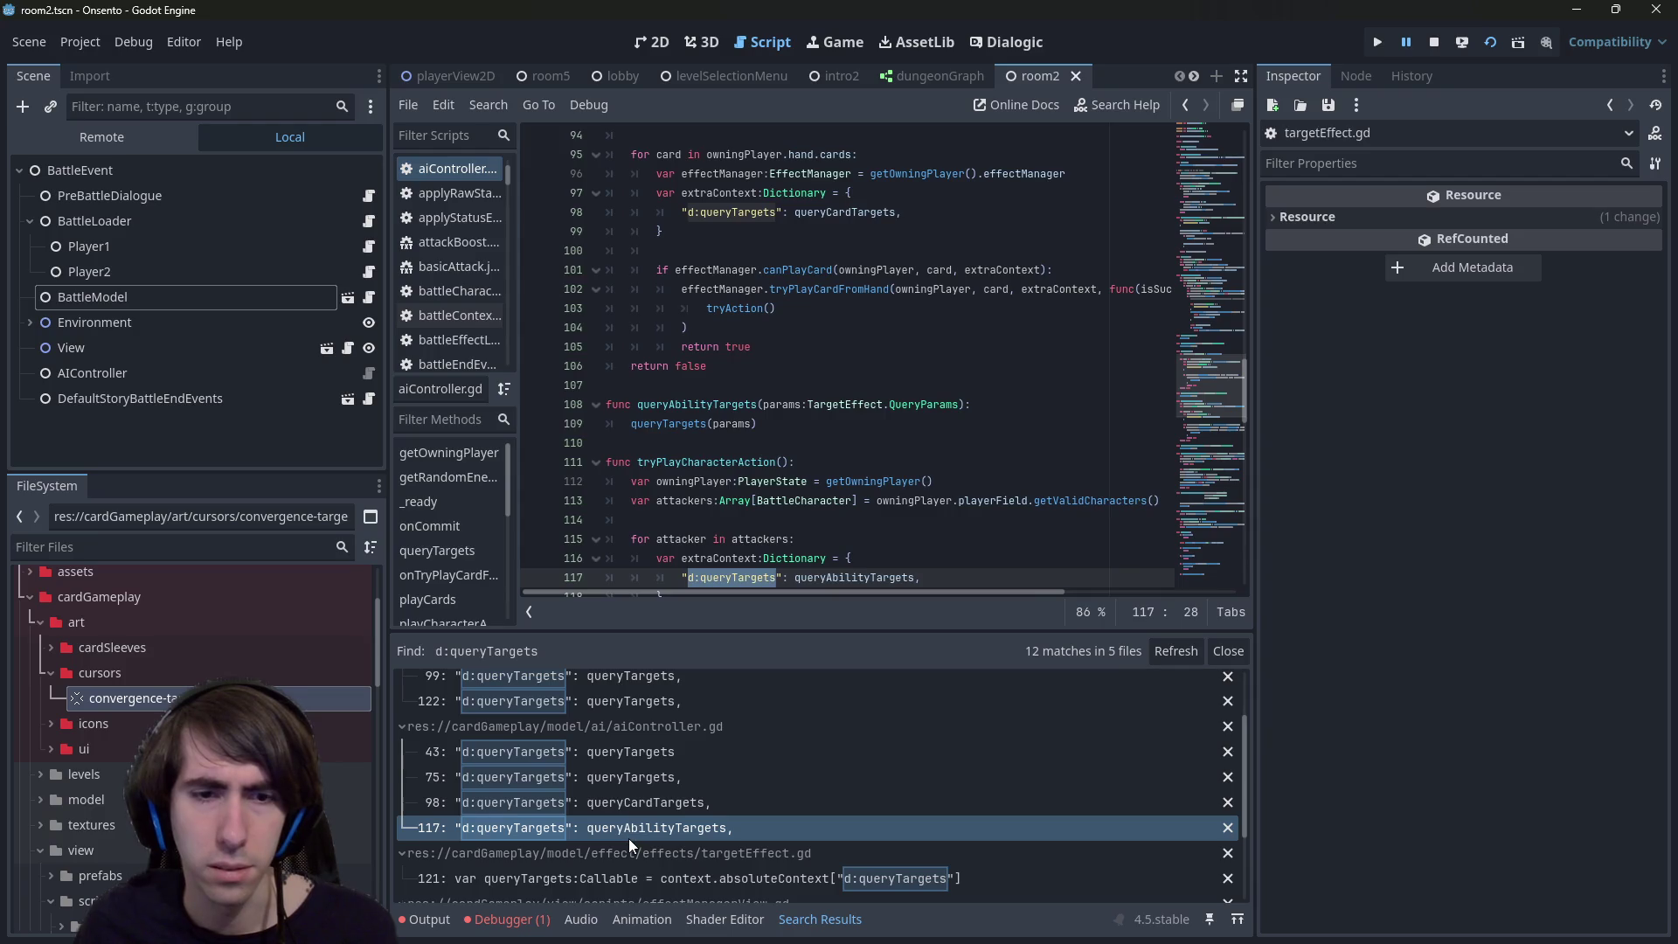
{"action": "scroll", "coordinate": [629, 830], "scroll_direction": "down", "scroll_amount": 2}
{"action": "left_click", "coordinate": [664, 754]}
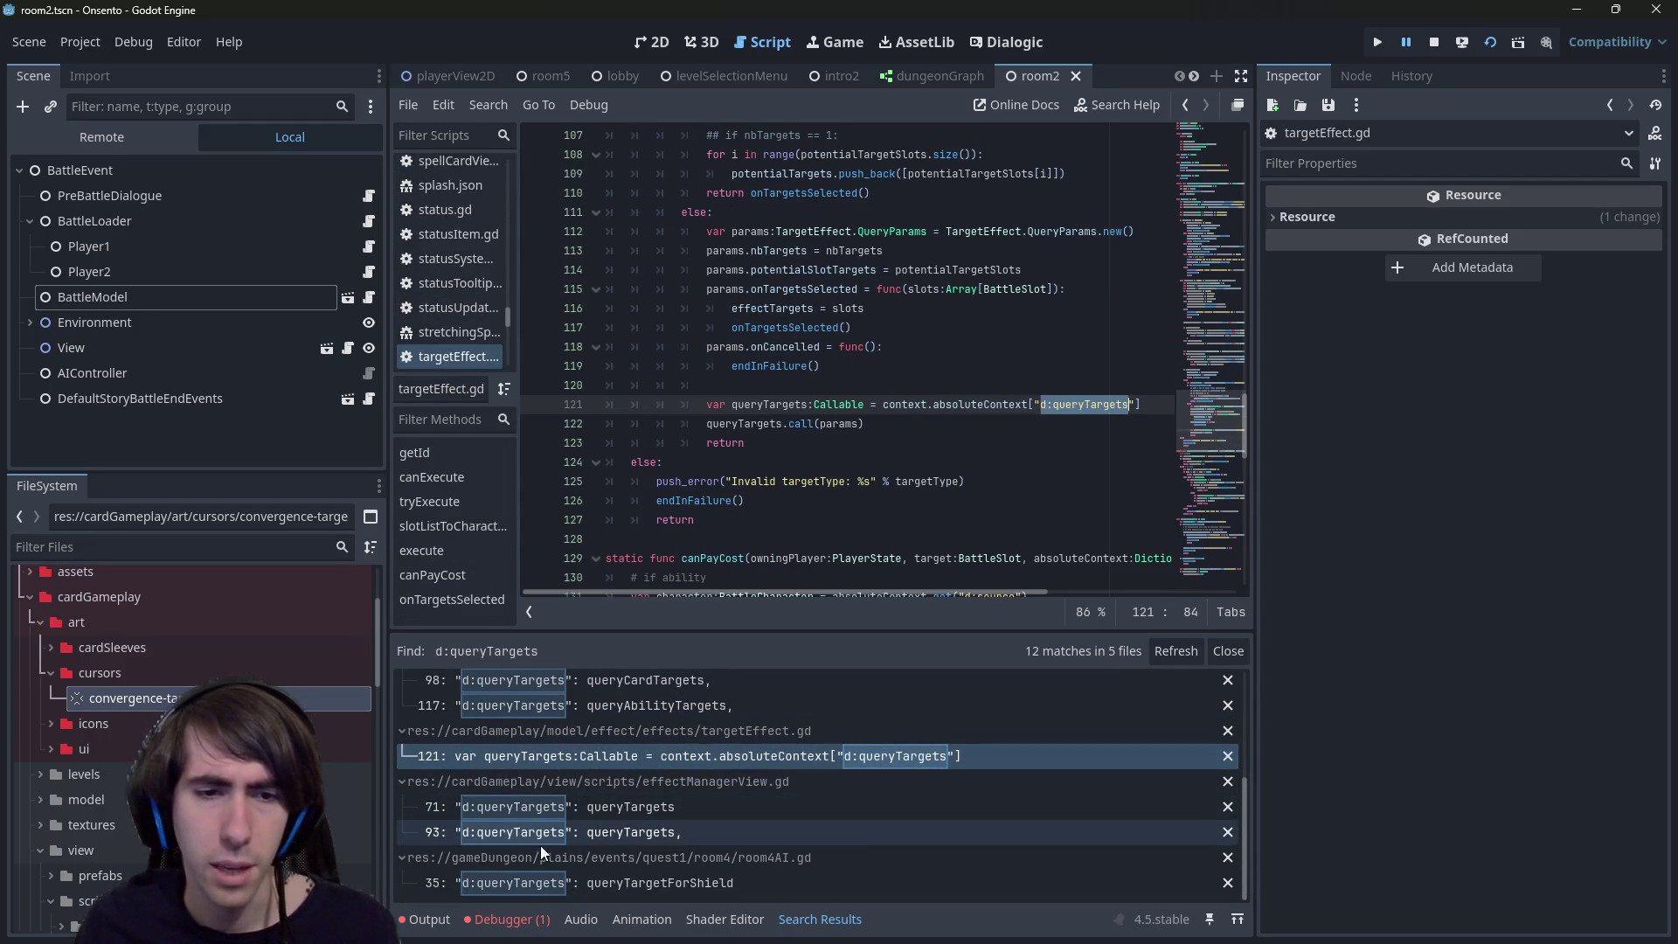
Prefix the d:queryTargets keys on lines 99 and 122 of randomAIController.gd with & as StringNames
{"action": "left_click", "coordinate": [1034, 405]}
{"action": "scroll", "coordinate": [705, 784], "scroll_direction": "up", "scroll_amount": 3}
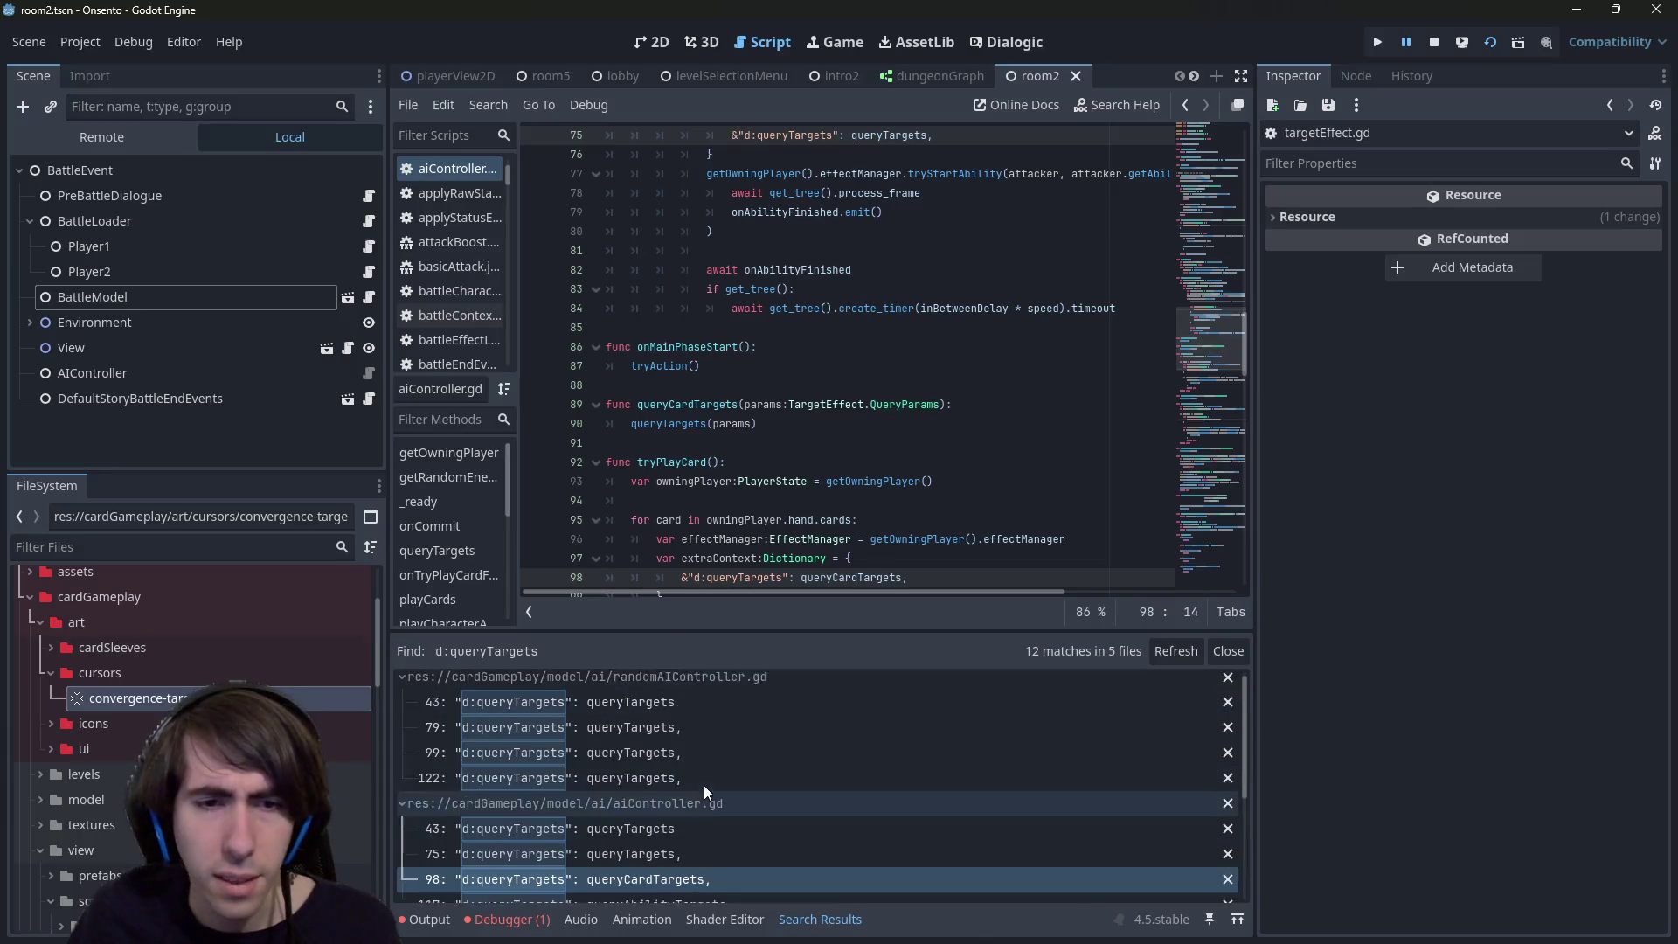
{"action": "left_click", "coordinate": [684, 784]}
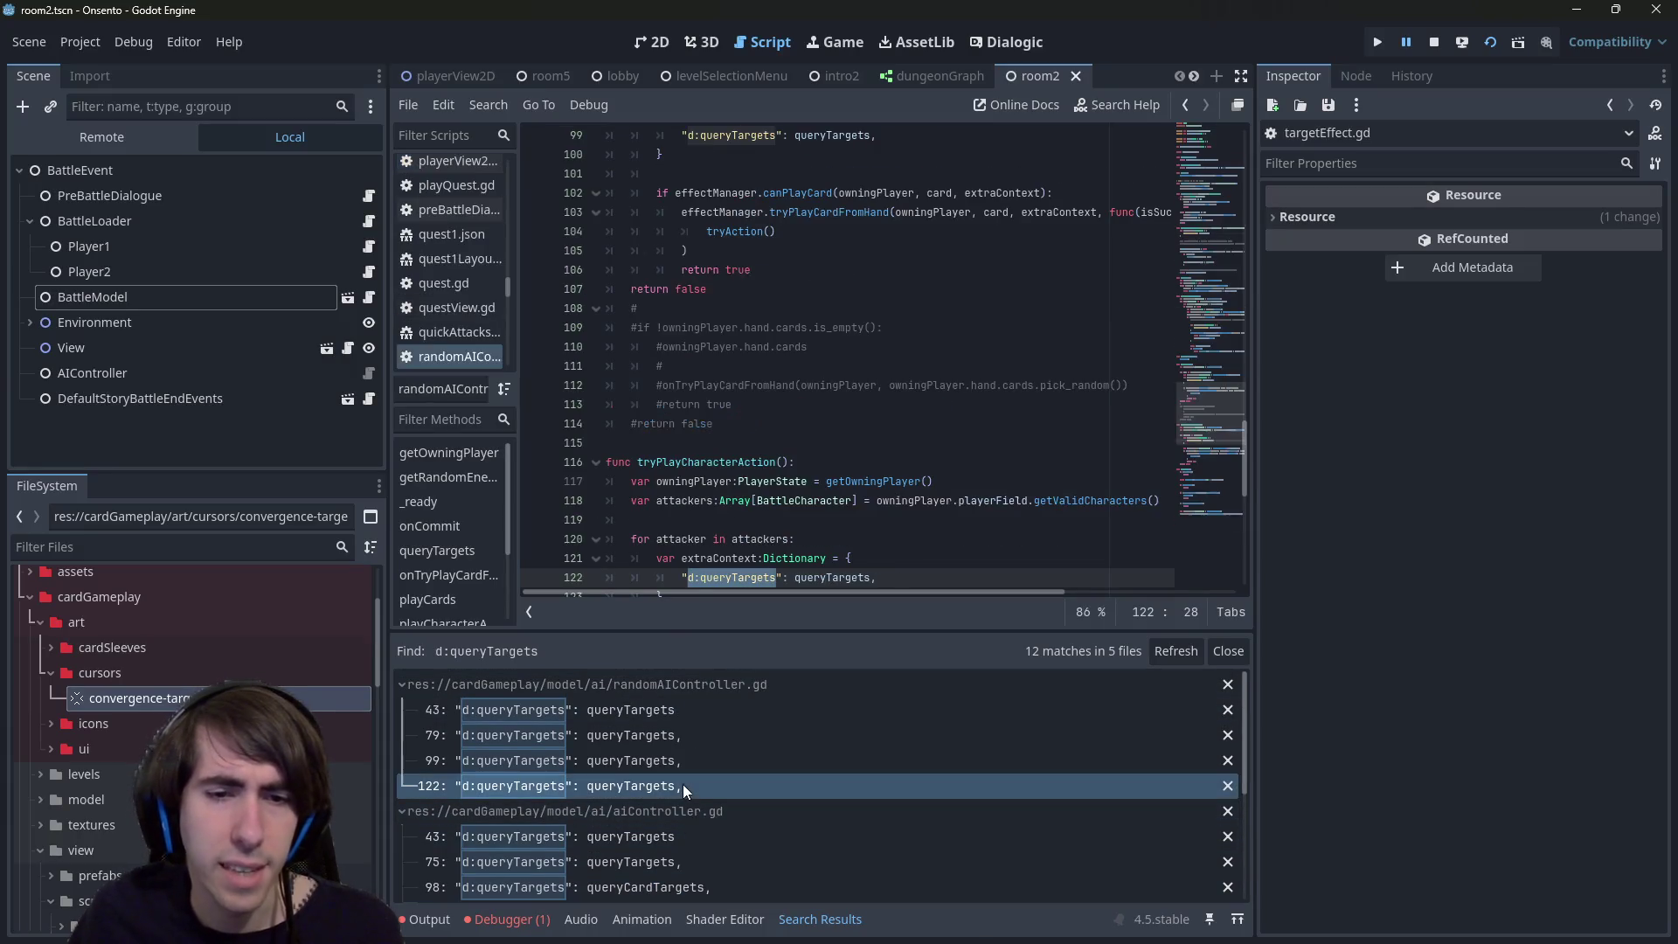
{"action": "double_click", "coordinate": [699, 577]}
{"action": "scroll", "coordinate": [807, 568], "scroll_direction": "up", "scroll_amount": 10}
{"action": "scroll", "coordinate": [807, 568], "scroll_direction": "down", "scroll_amount": 7}
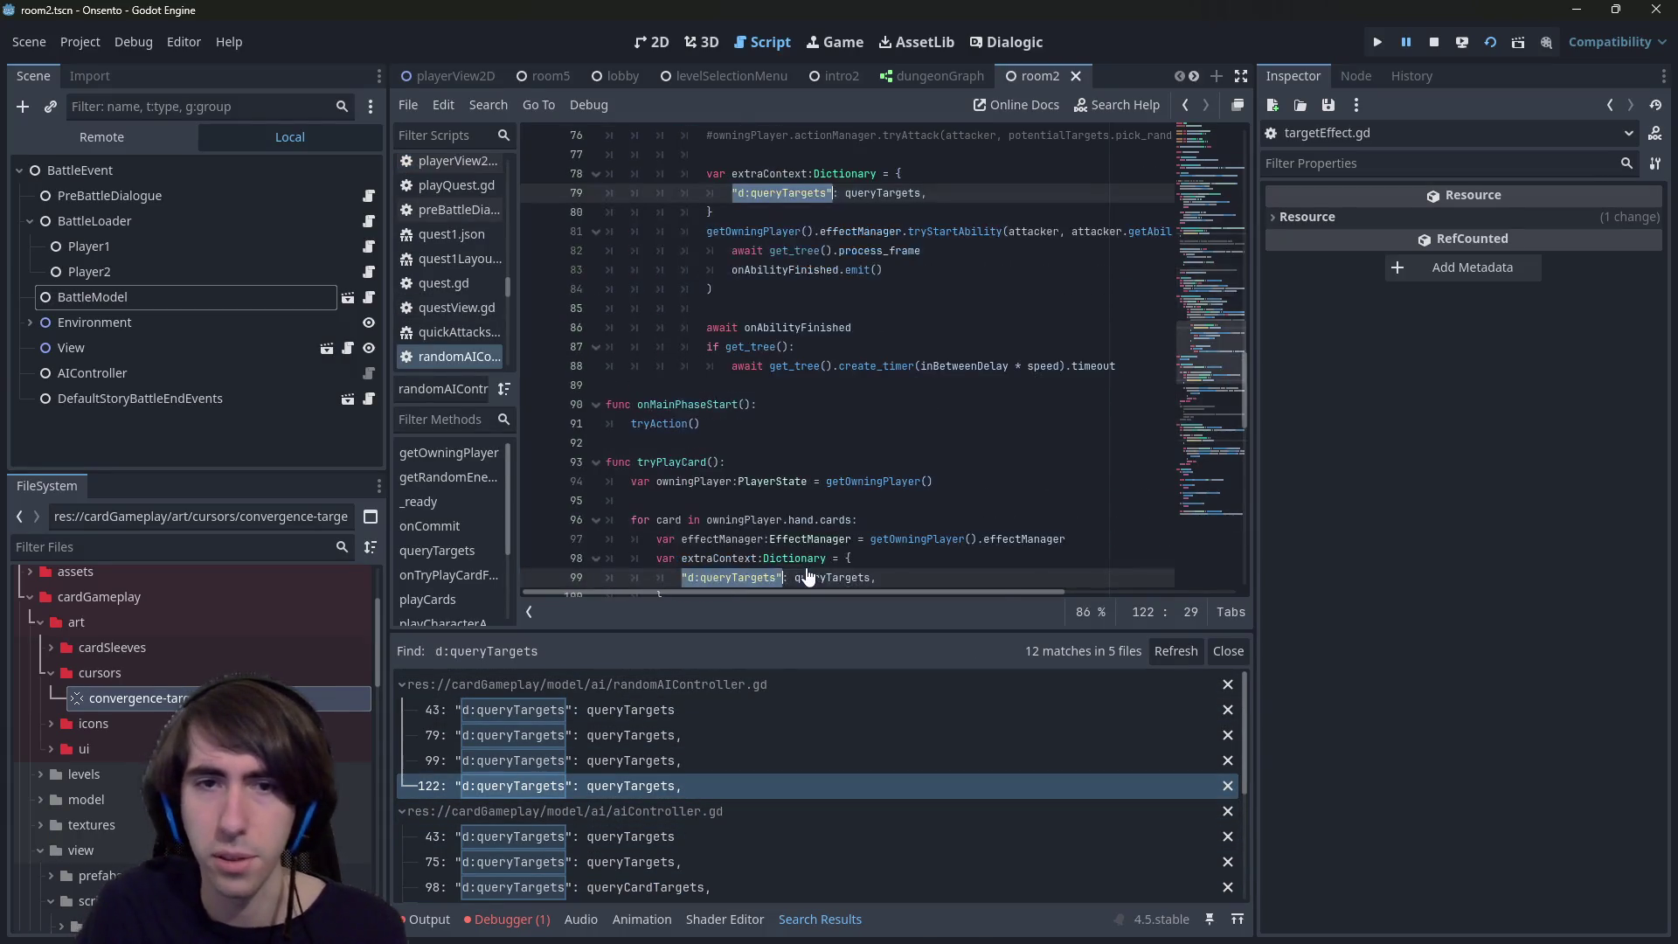
{"action": "key", "text": "Left"}
{"action": "type", "text": "&"}
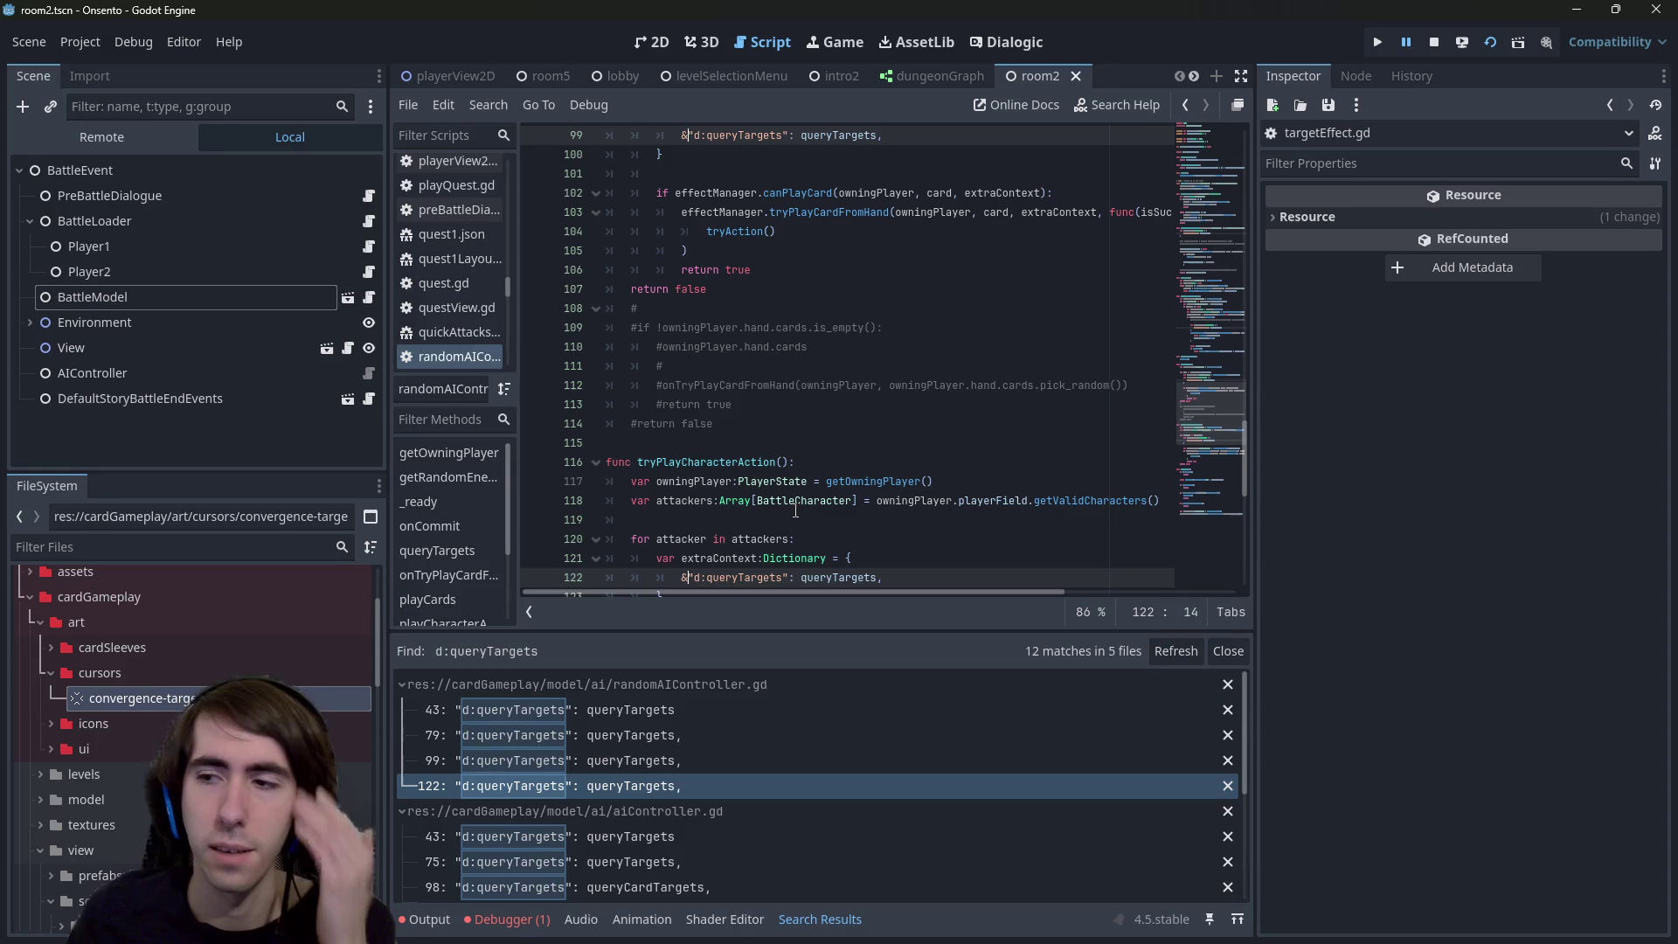
{"action": "mouse_move", "coordinate": [765, 542]}
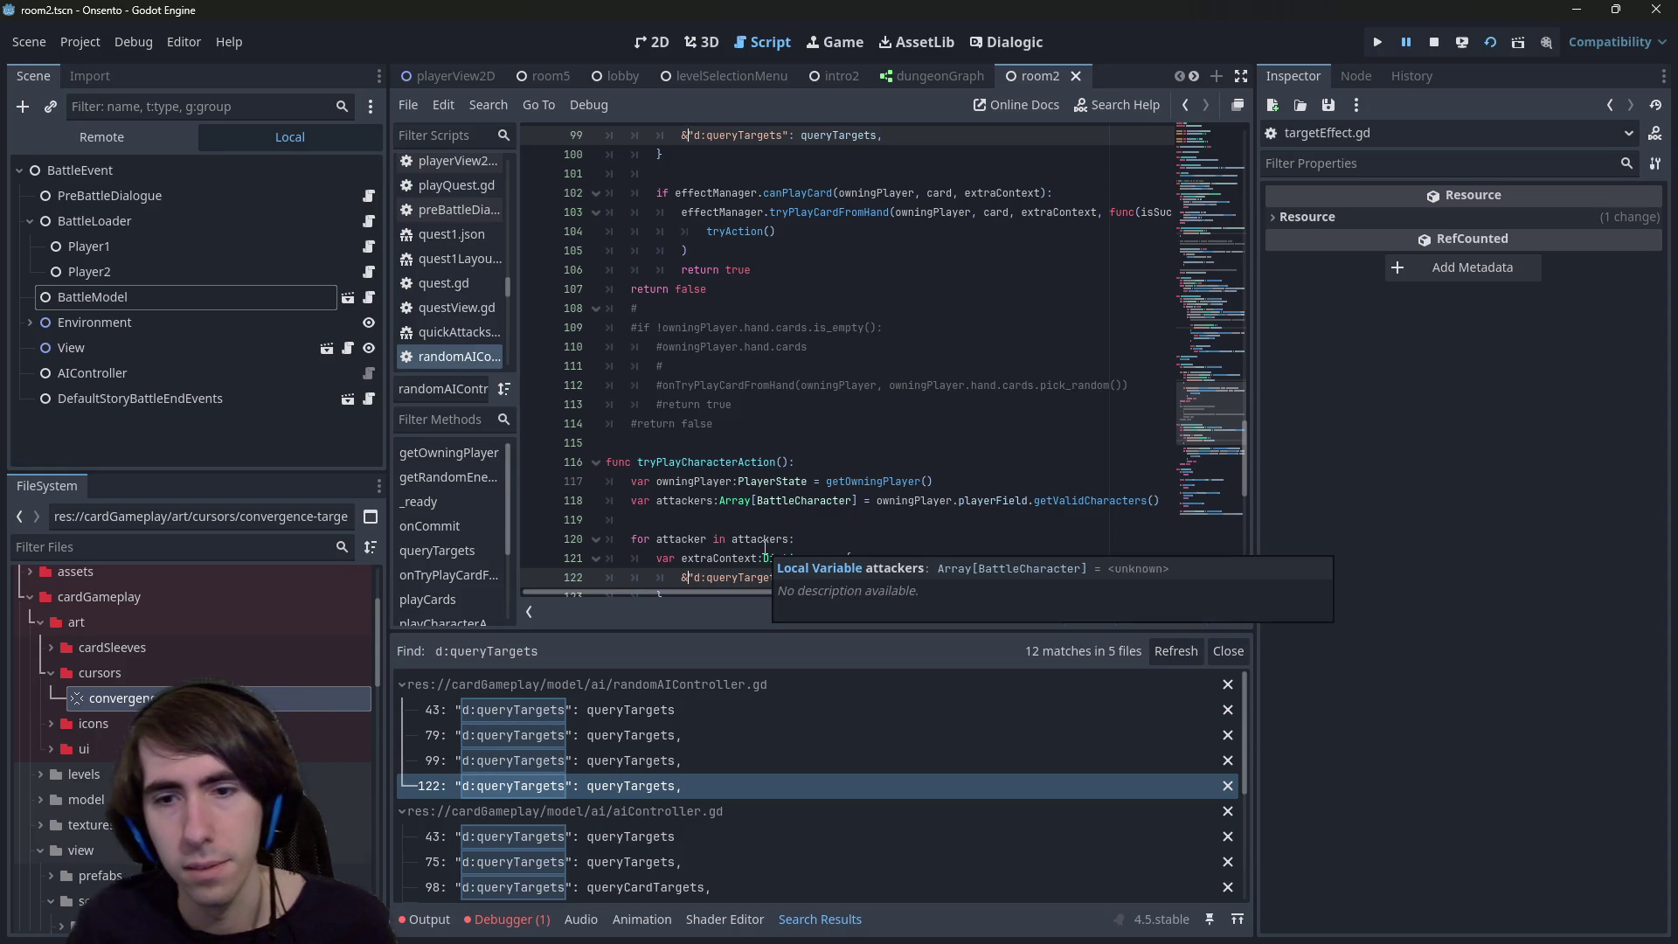
Check the remaining matches in aiController.gd, effectManagerView.gd, room4AI.gd and targetEffect.gd
{"action": "left_click", "coordinate": [623, 732]}
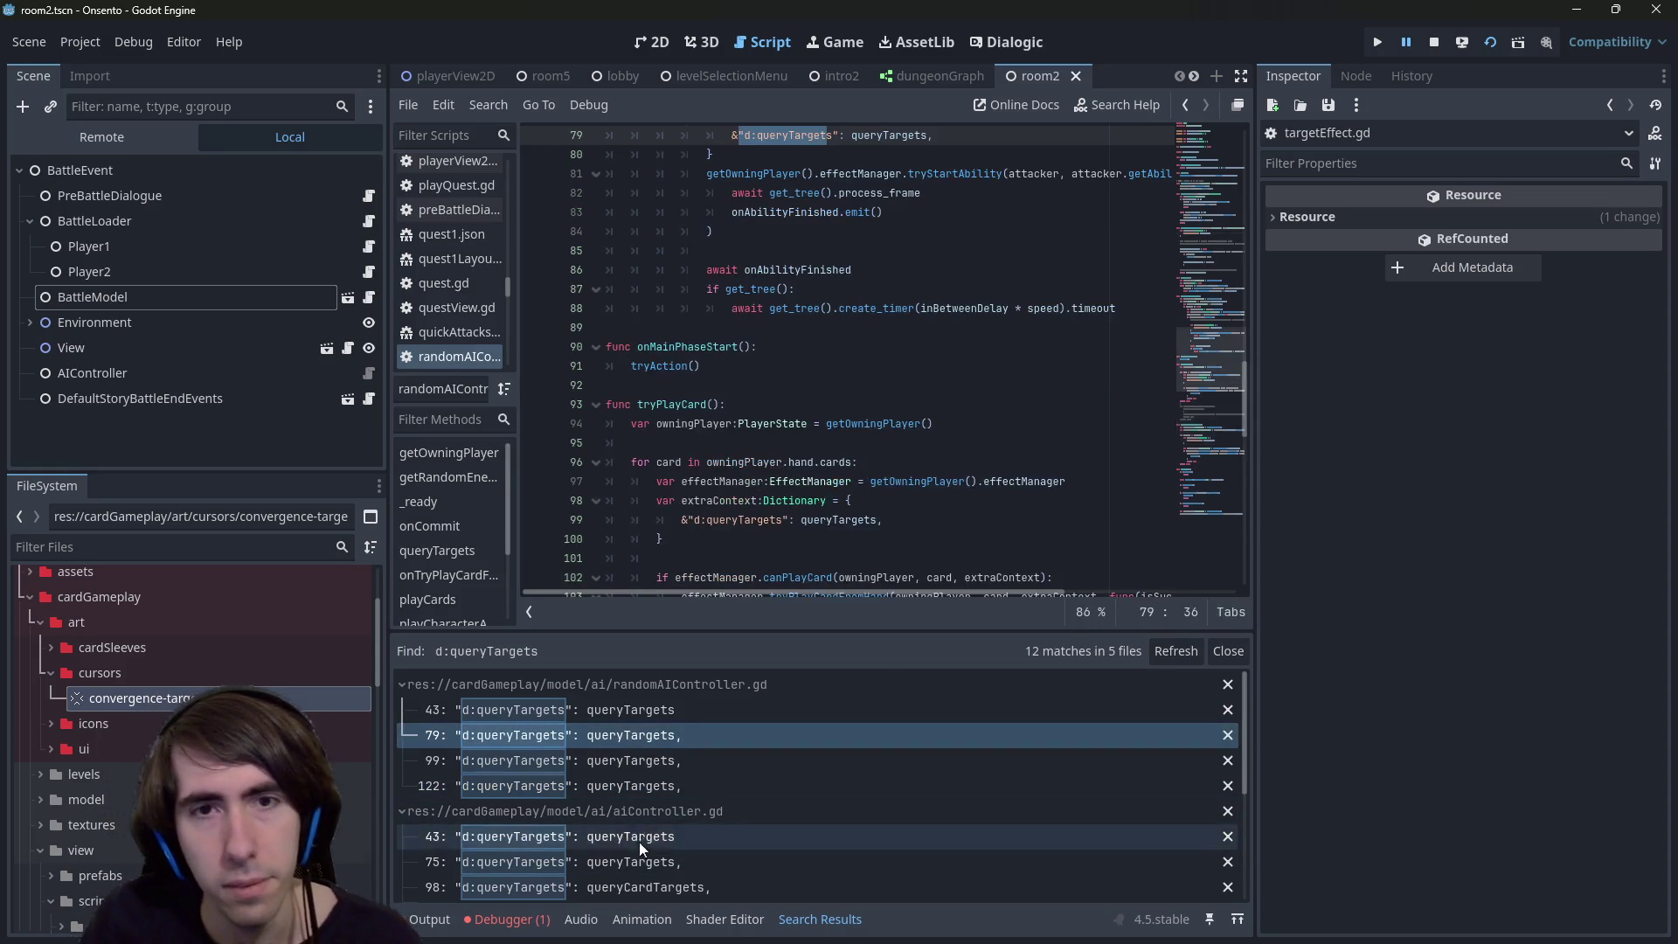
{"action": "left_click", "coordinate": [641, 863]}
{"action": "scroll", "coordinate": [641, 868], "scroll_direction": "down", "scroll_amount": 2}
{"action": "left_click", "coordinate": [652, 869]}
{"action": "scroll", "coordinate": [652, 867], "scroll_direction": "down", "scroll_amount": 1}
{"action": "left_click", "coordinate": [645, 883]}
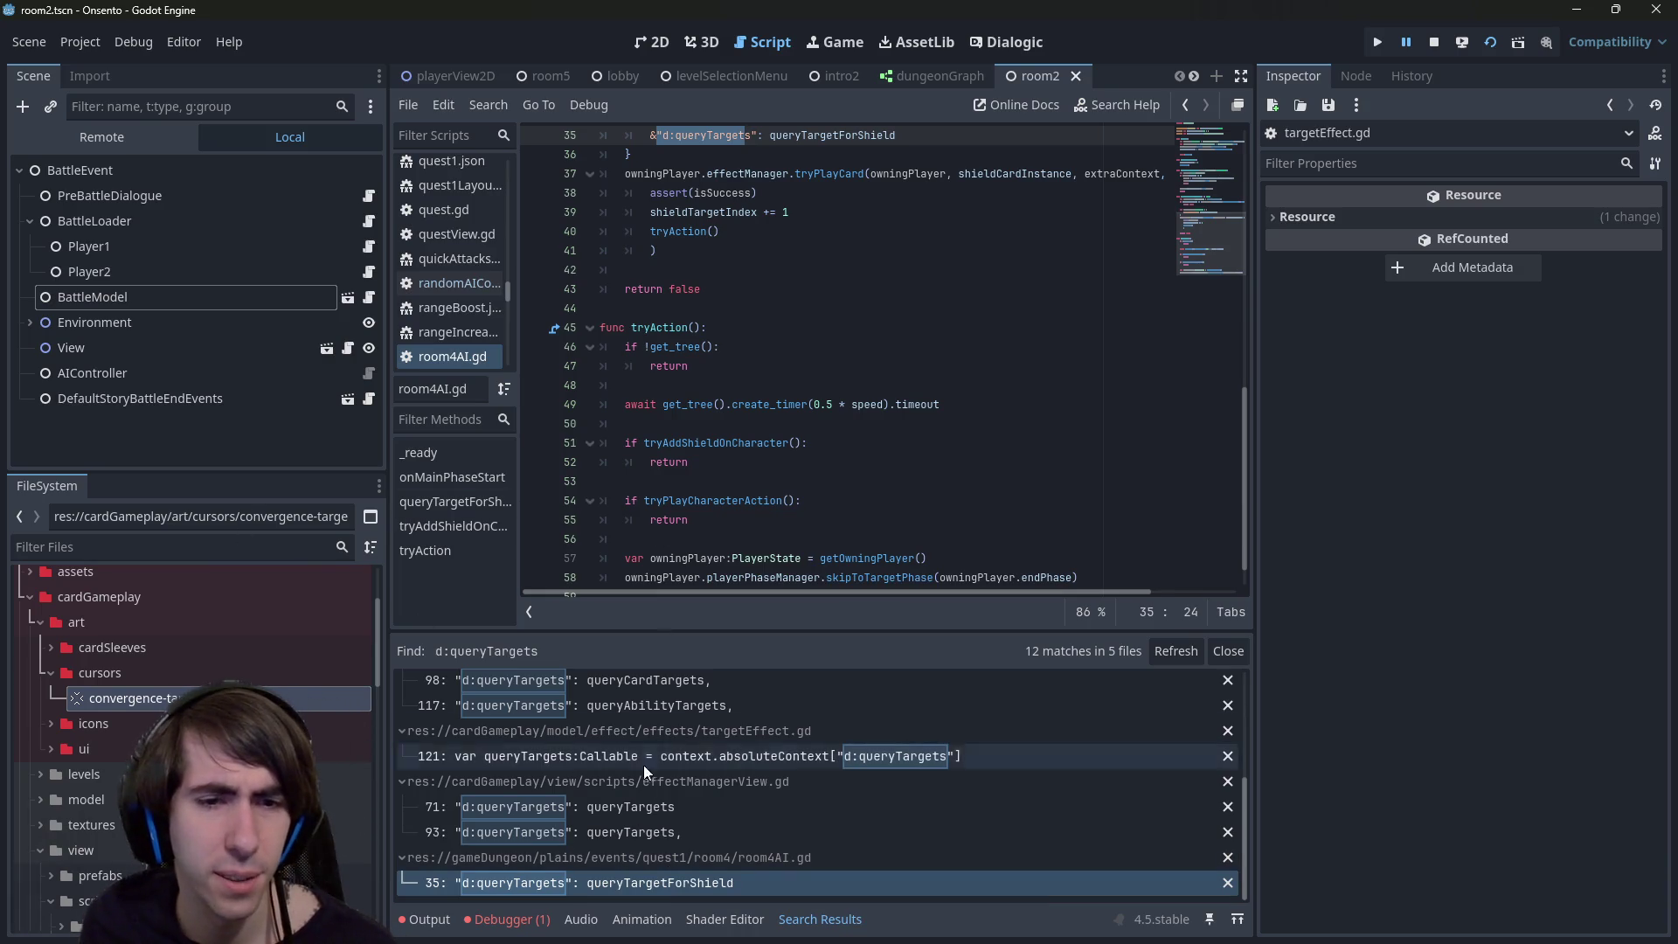
{"action": "left_click", "coordinate": [811, 754]}
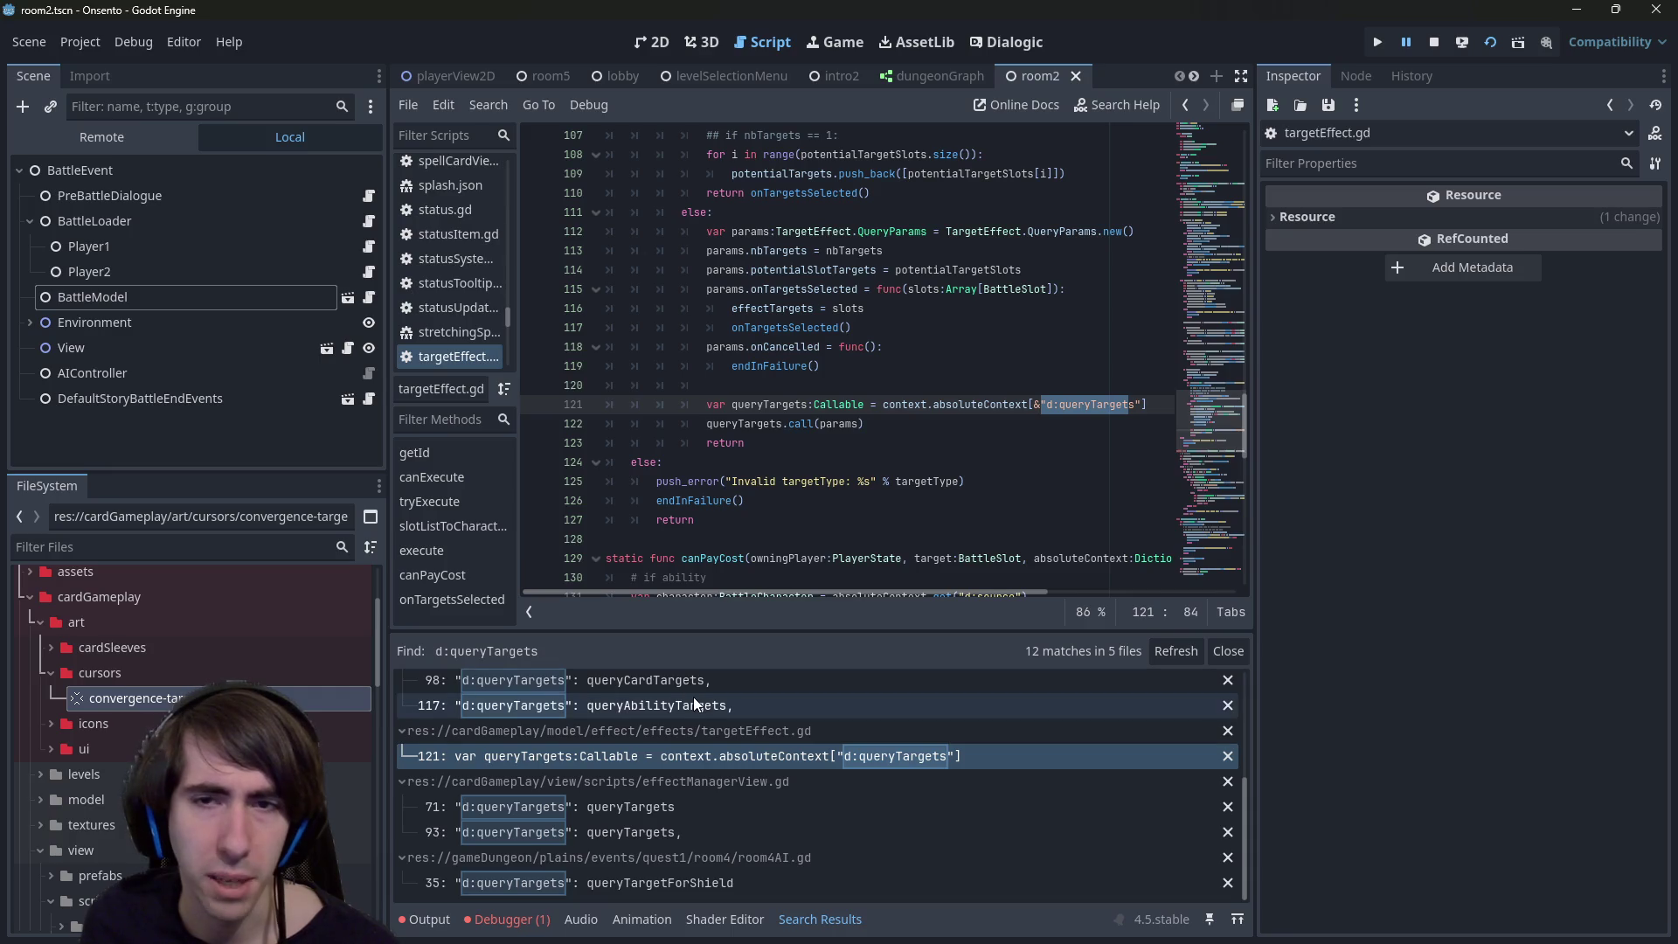
{"action": "left_click", "coordinate": [599, 812]}
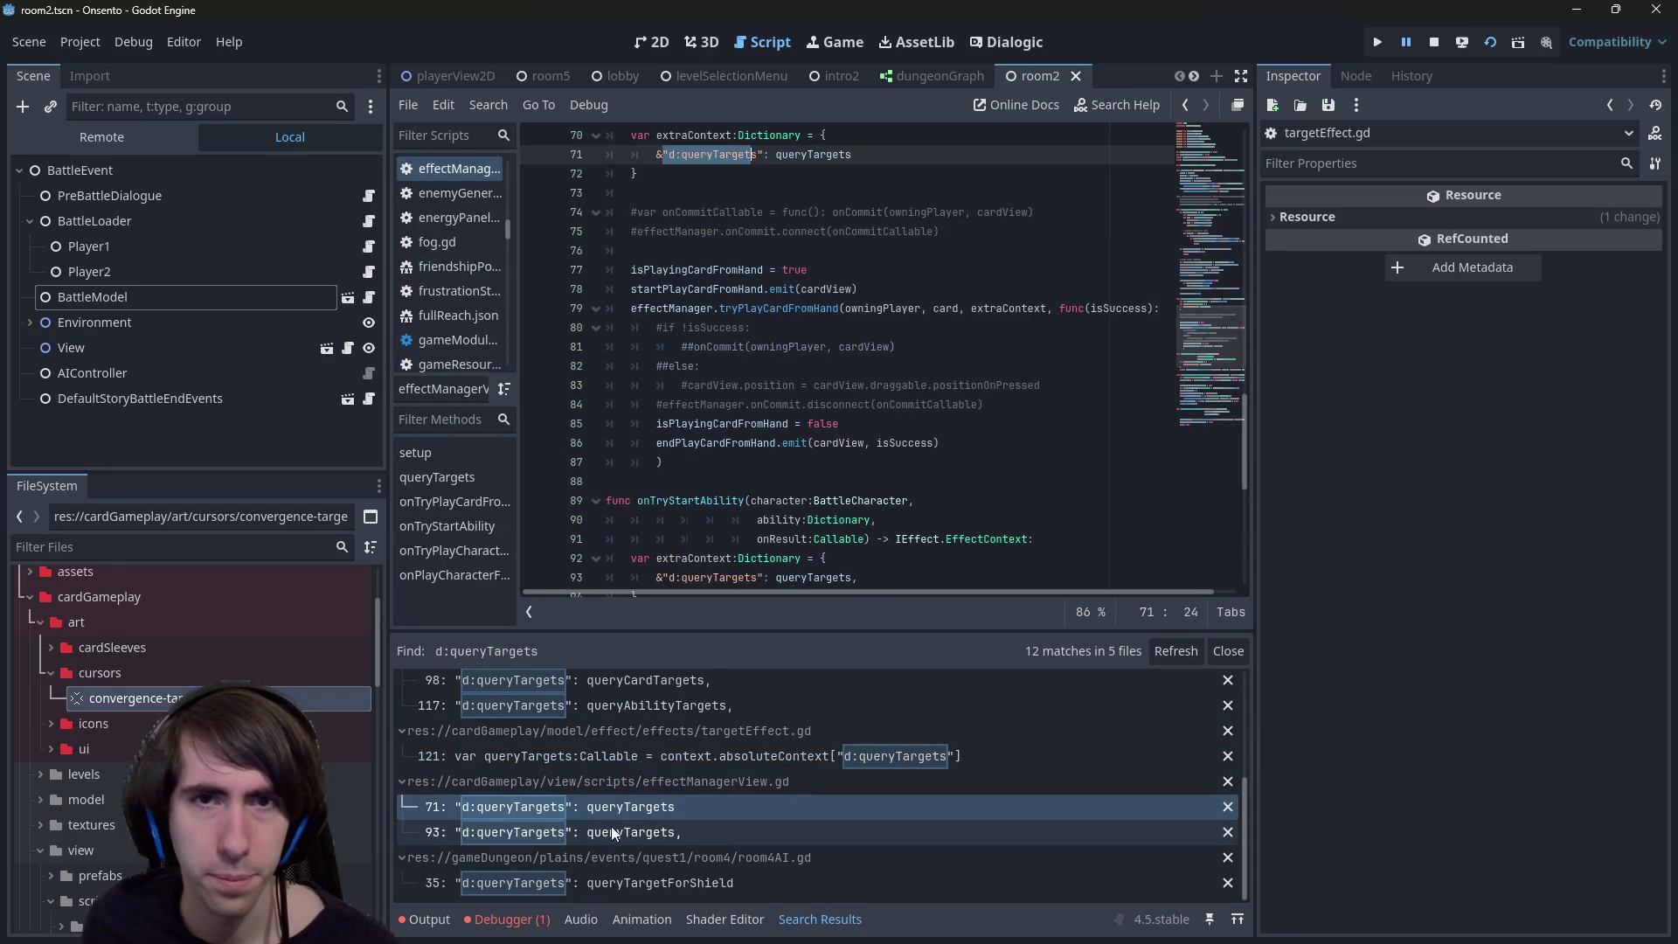
Trace the queryTargets value on effectManagerView.gd line 71 to its function definition and params argument
{"action": "double_click", "coordinate": [842, 276]}
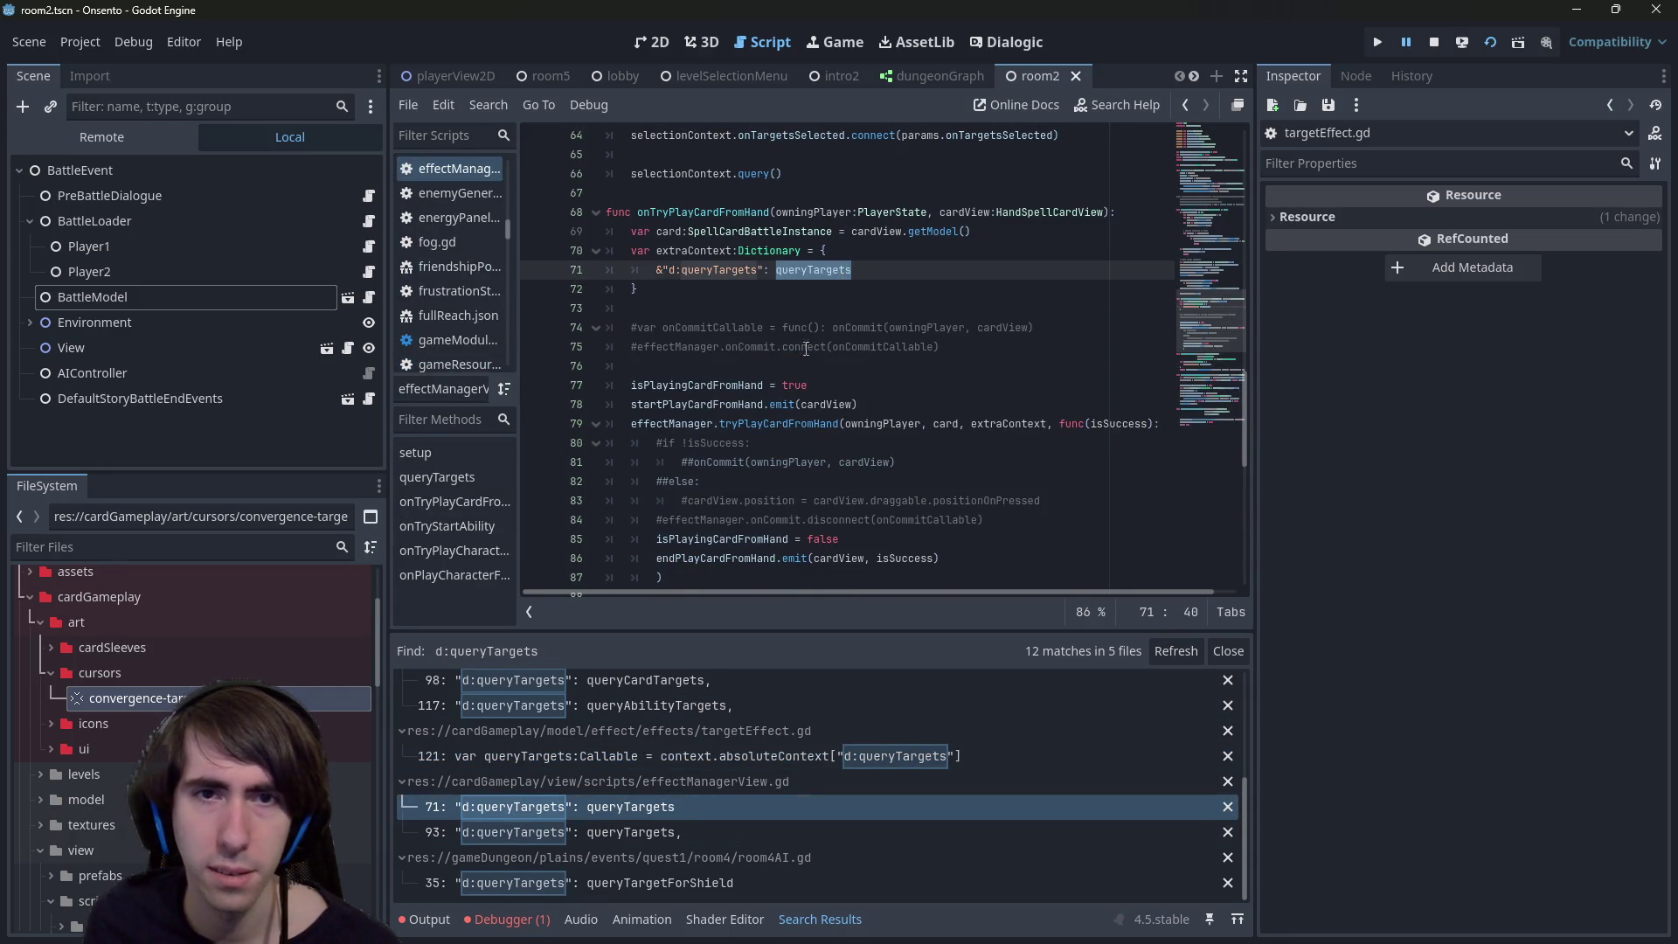
{"action": "scroll", "coordinate": [810, 336], "scroll_direction": "down", "scroll_amount": 5}
{"action": "scroll", "coordinate": [781, 435], "scroll_direction": "down", "scroll_amount": 4}
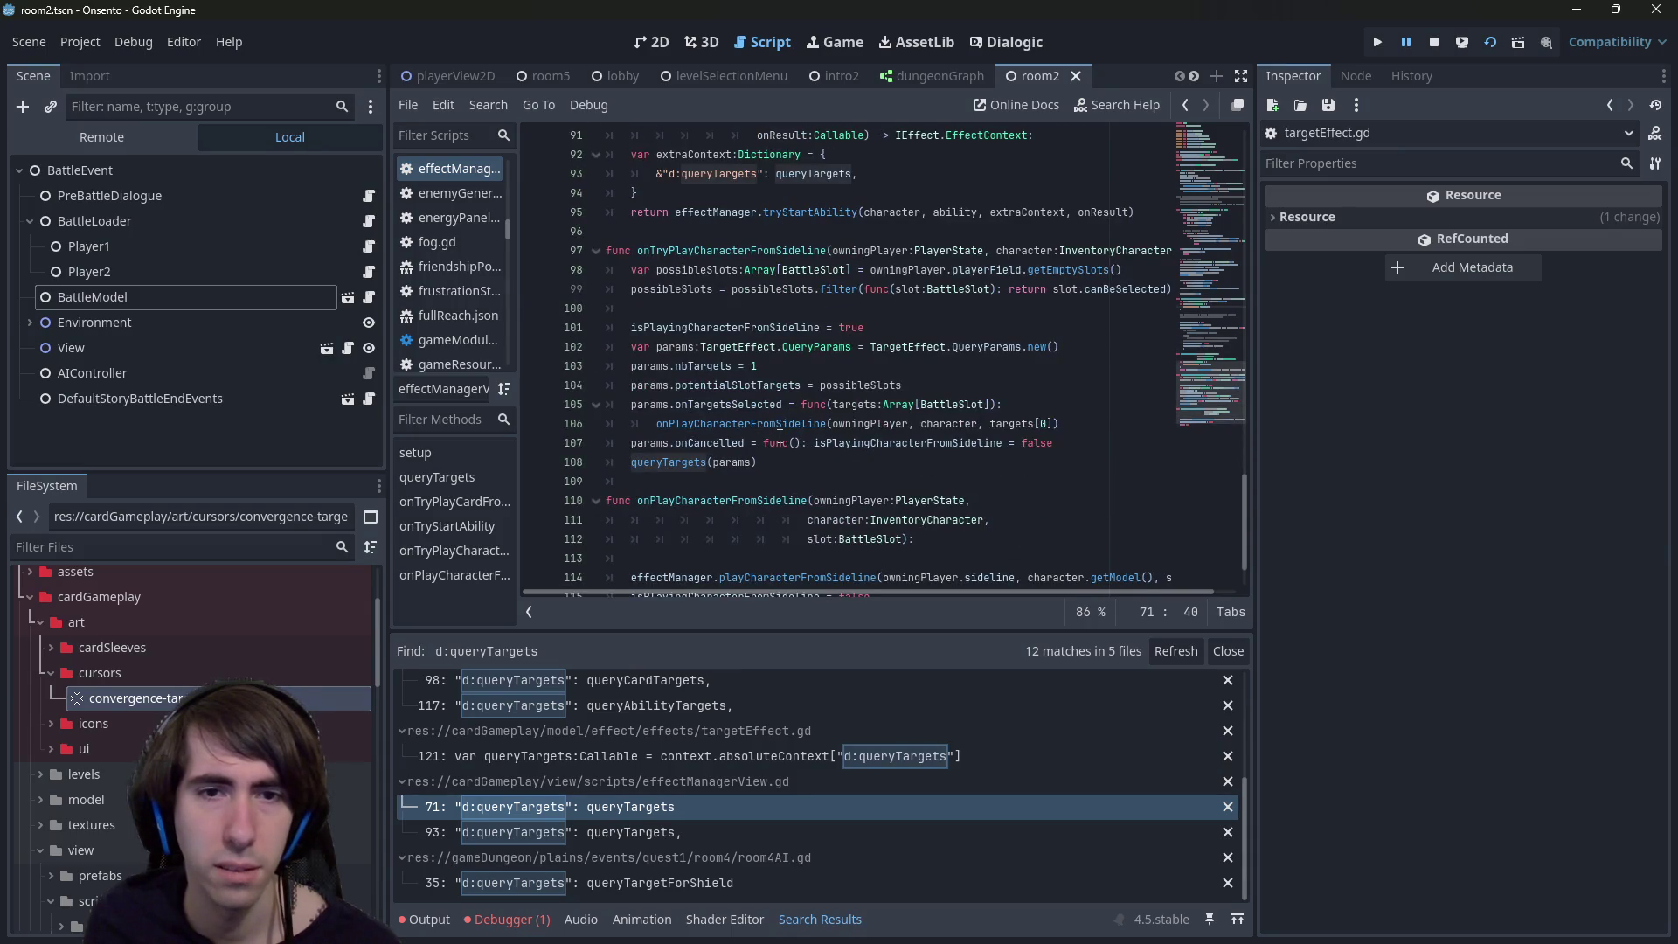
{"action": "scroll", "coordinate": [781, 434], "scroll_direction": "down", "scroll_amount": 1}
{"action": "left_click", "coordinate": [692, 405]}
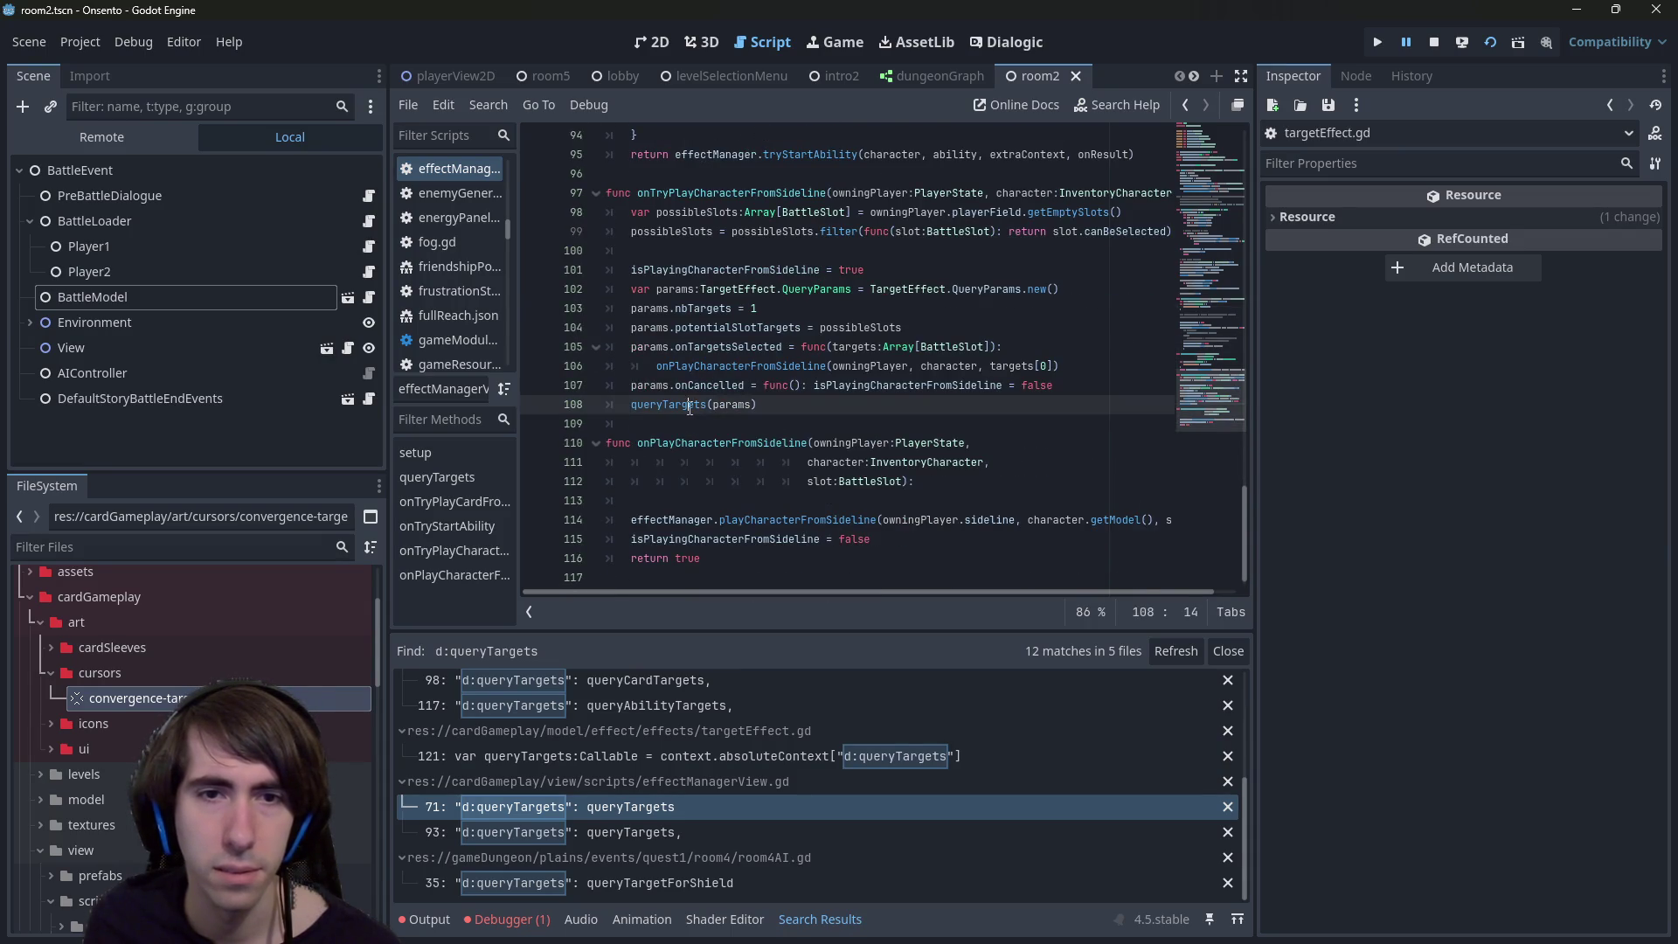
{"action": "left_click", "coordinate": [692, 405], "text": "ctrl"}
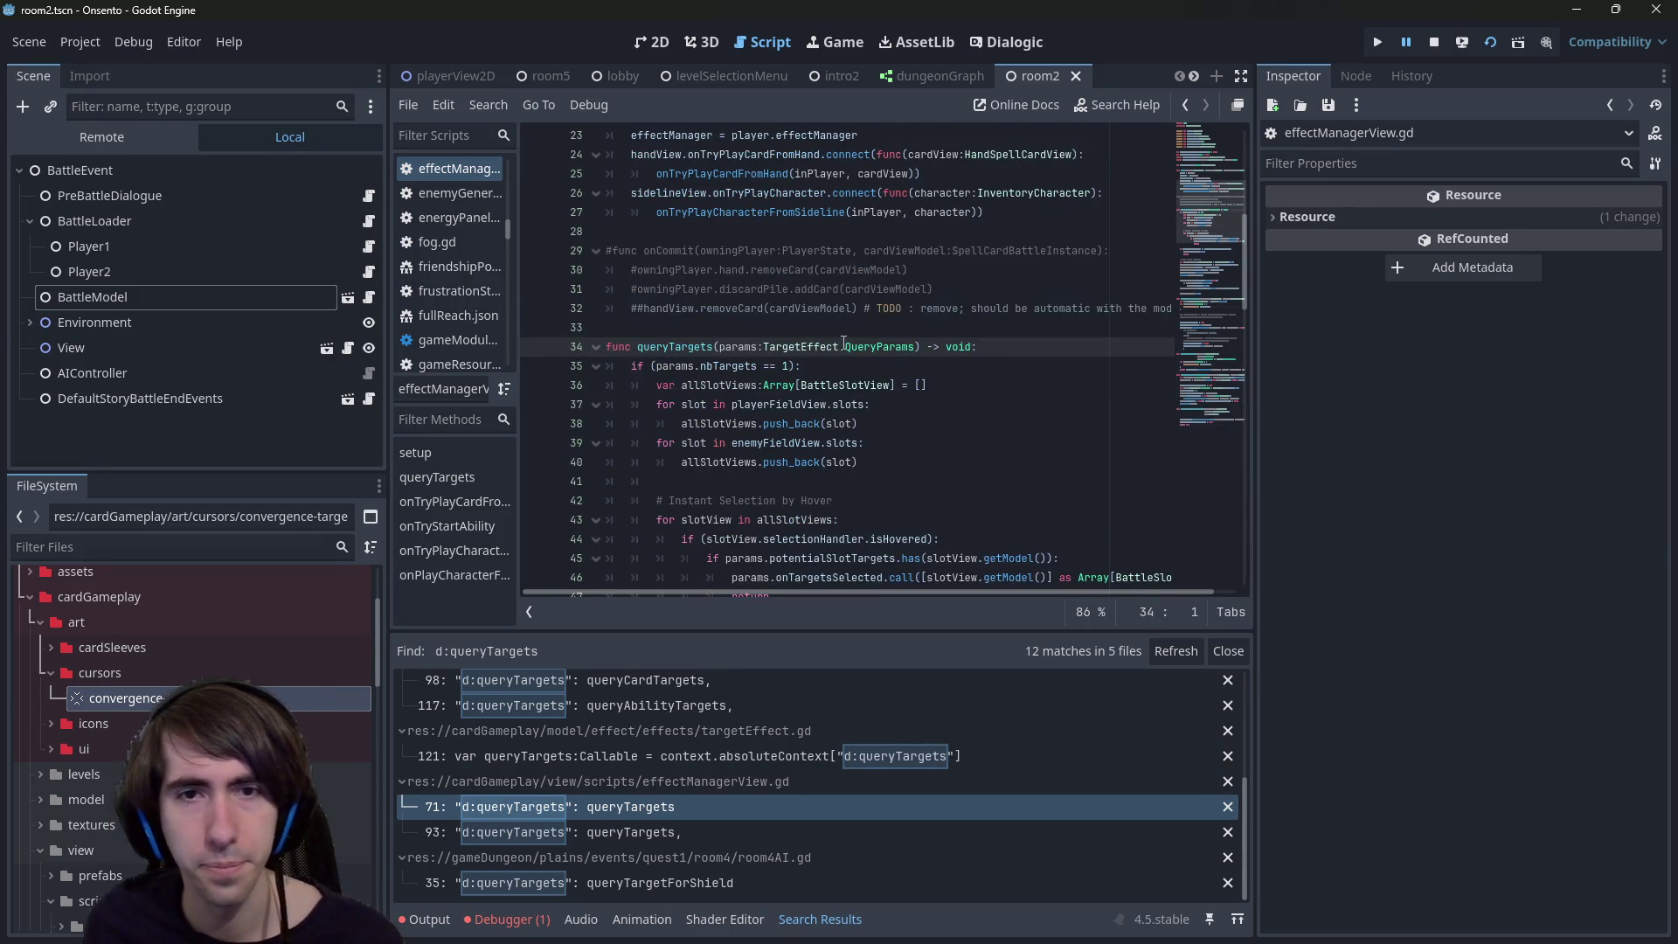
{"action": "double_click", "coordinate": [737, 347]}
{"action": "scroll", "coordinate": [861, 394], "scroll_direction": "down", "scroll_amount": 2}
{"action": "left_click", "coordinate": [689, 230]}
{"action": "double_click", "coordinate": [689, 231]}
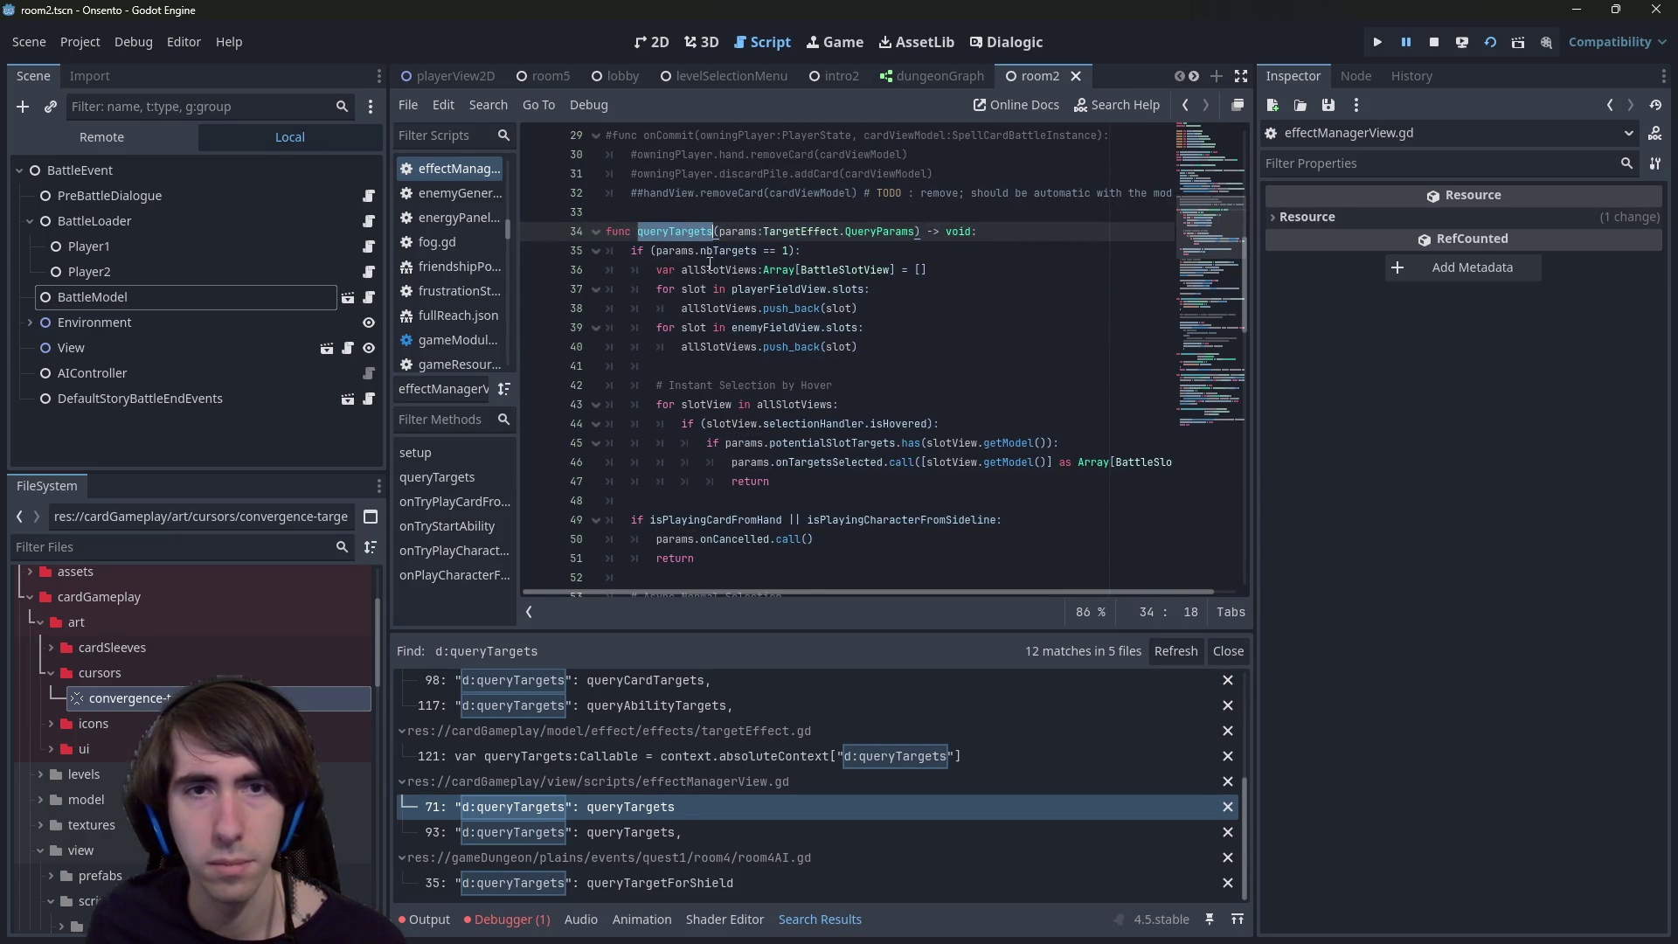
{"action": "scroll", "coordinate": [612, 229], "scroll_direction": "up", "scroll_amount": 1}
{"action": "scroll", "coordinate": [512, 215], "scroll_direction": "up", "scroll_amount": 2}
{"action": "scroll", "coordinate": [645, 325], "scroll_direction": "down", "scroll_amount": 1}
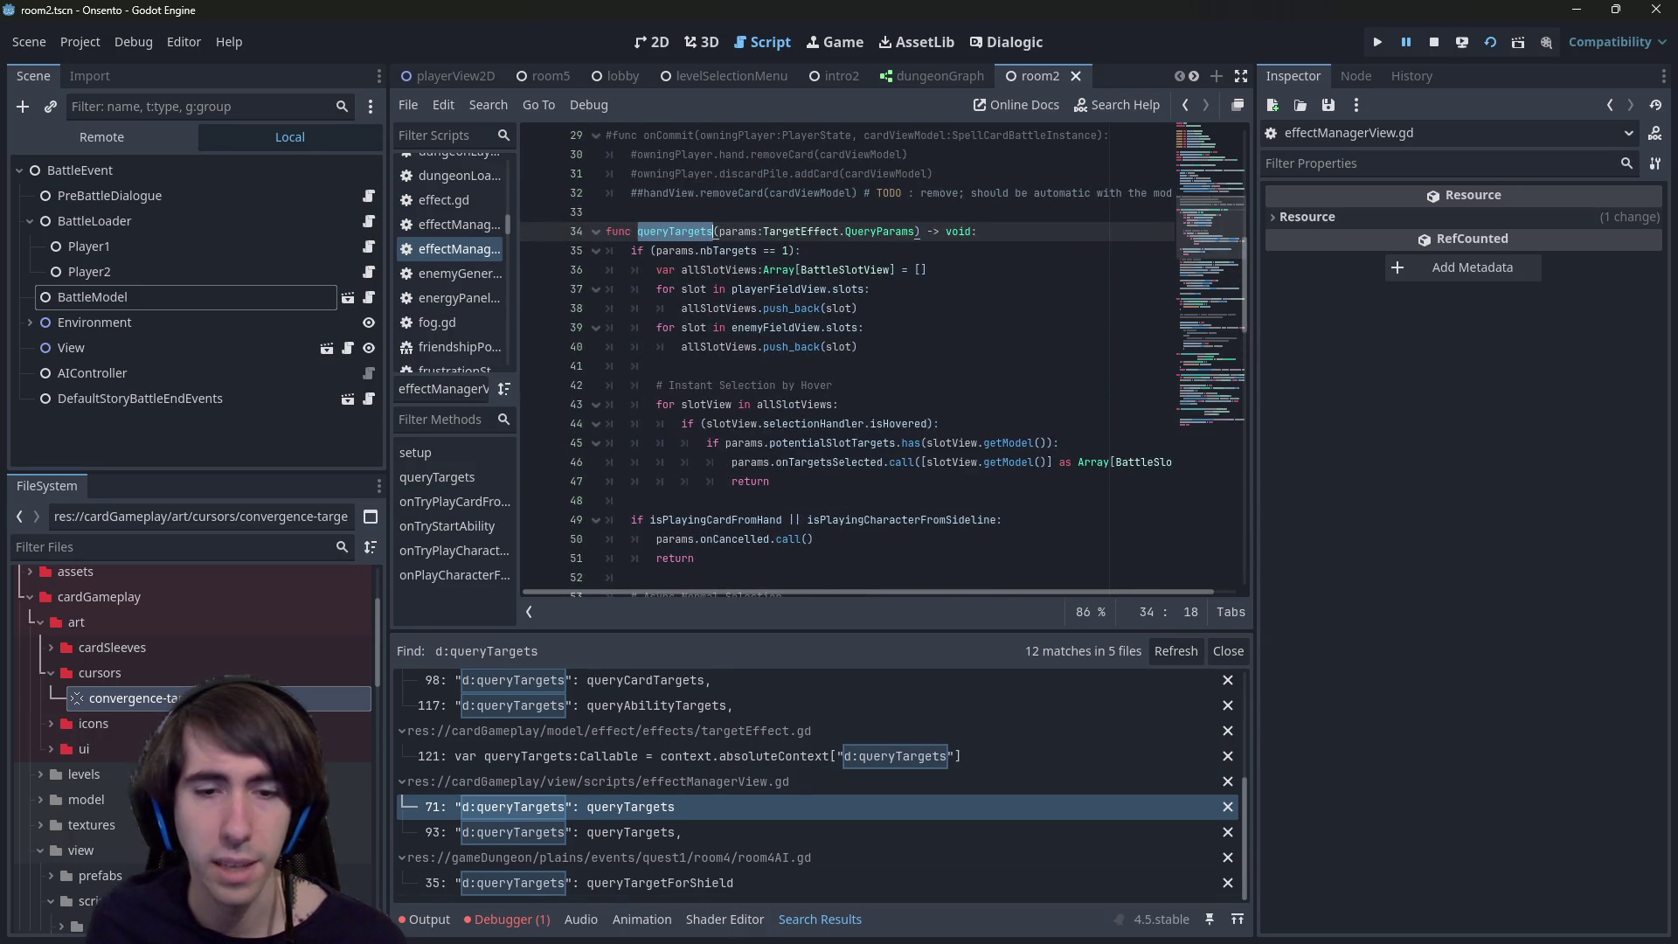
Inspect room4AI.gd's queryTargetForShield and onTargetsSelected code, then return to effectManagerView.gd line 71
{"action": "left_click", "coordinate": [674, 877]}
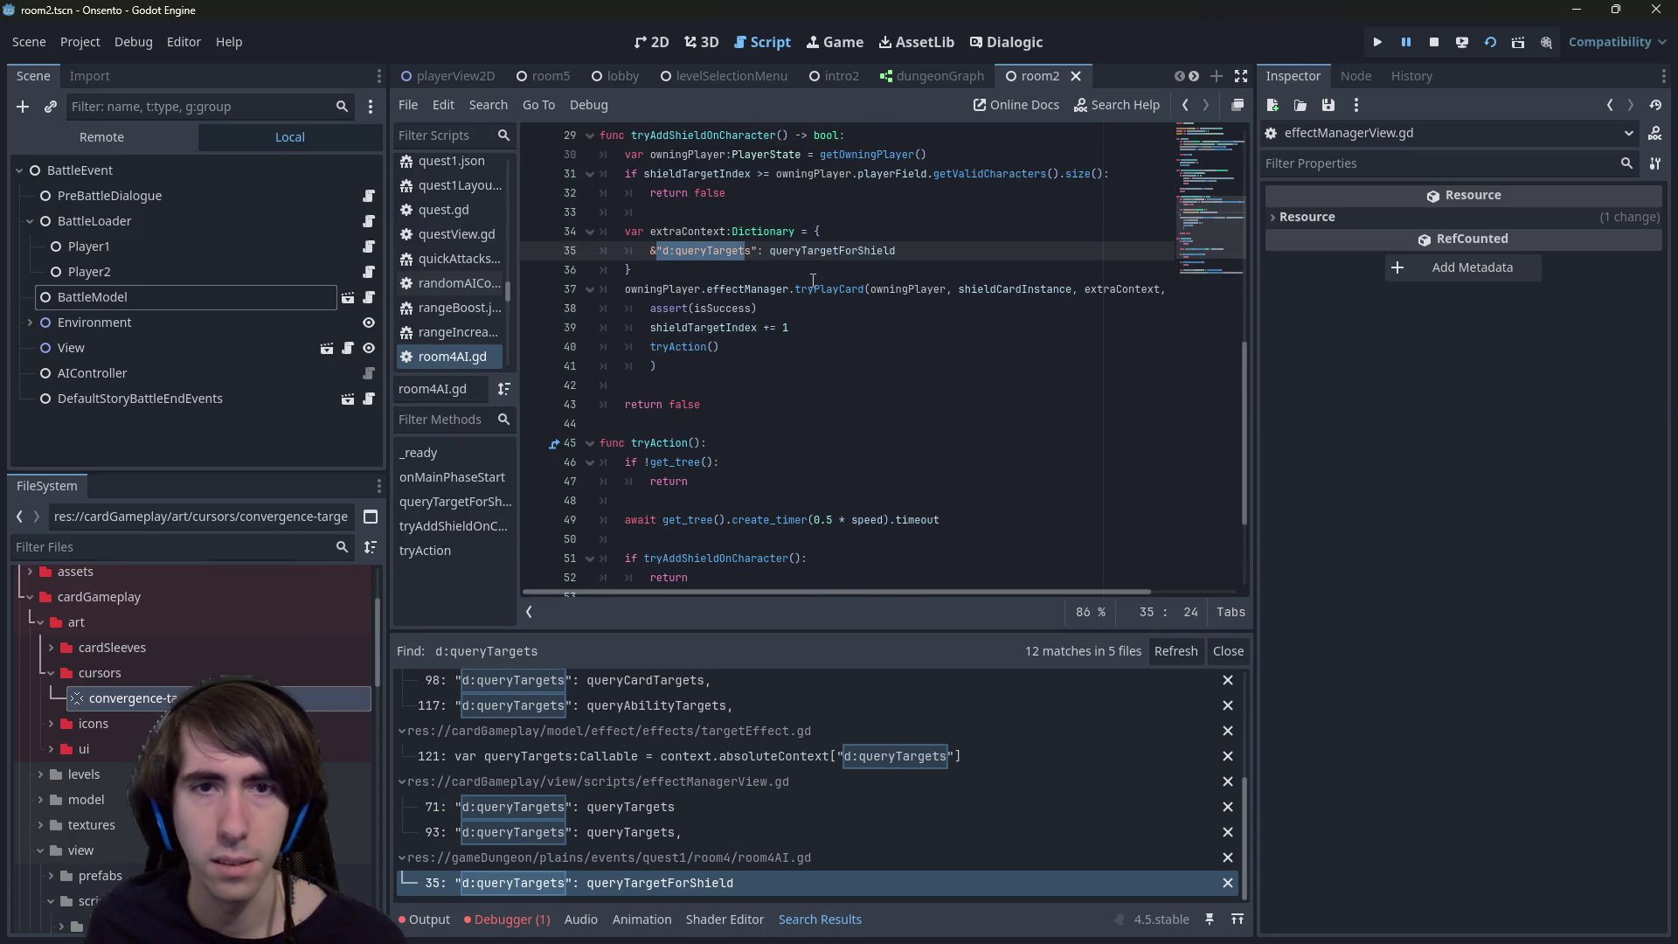
{"action": "scroll", "coordinate": [786, 281], "scroll_direction": "up", "scroll_amount": 1}
{"action": "double_click", "coordinate": [716, 290]}
{"action": "double_click", "coordinate": [844, 309]}
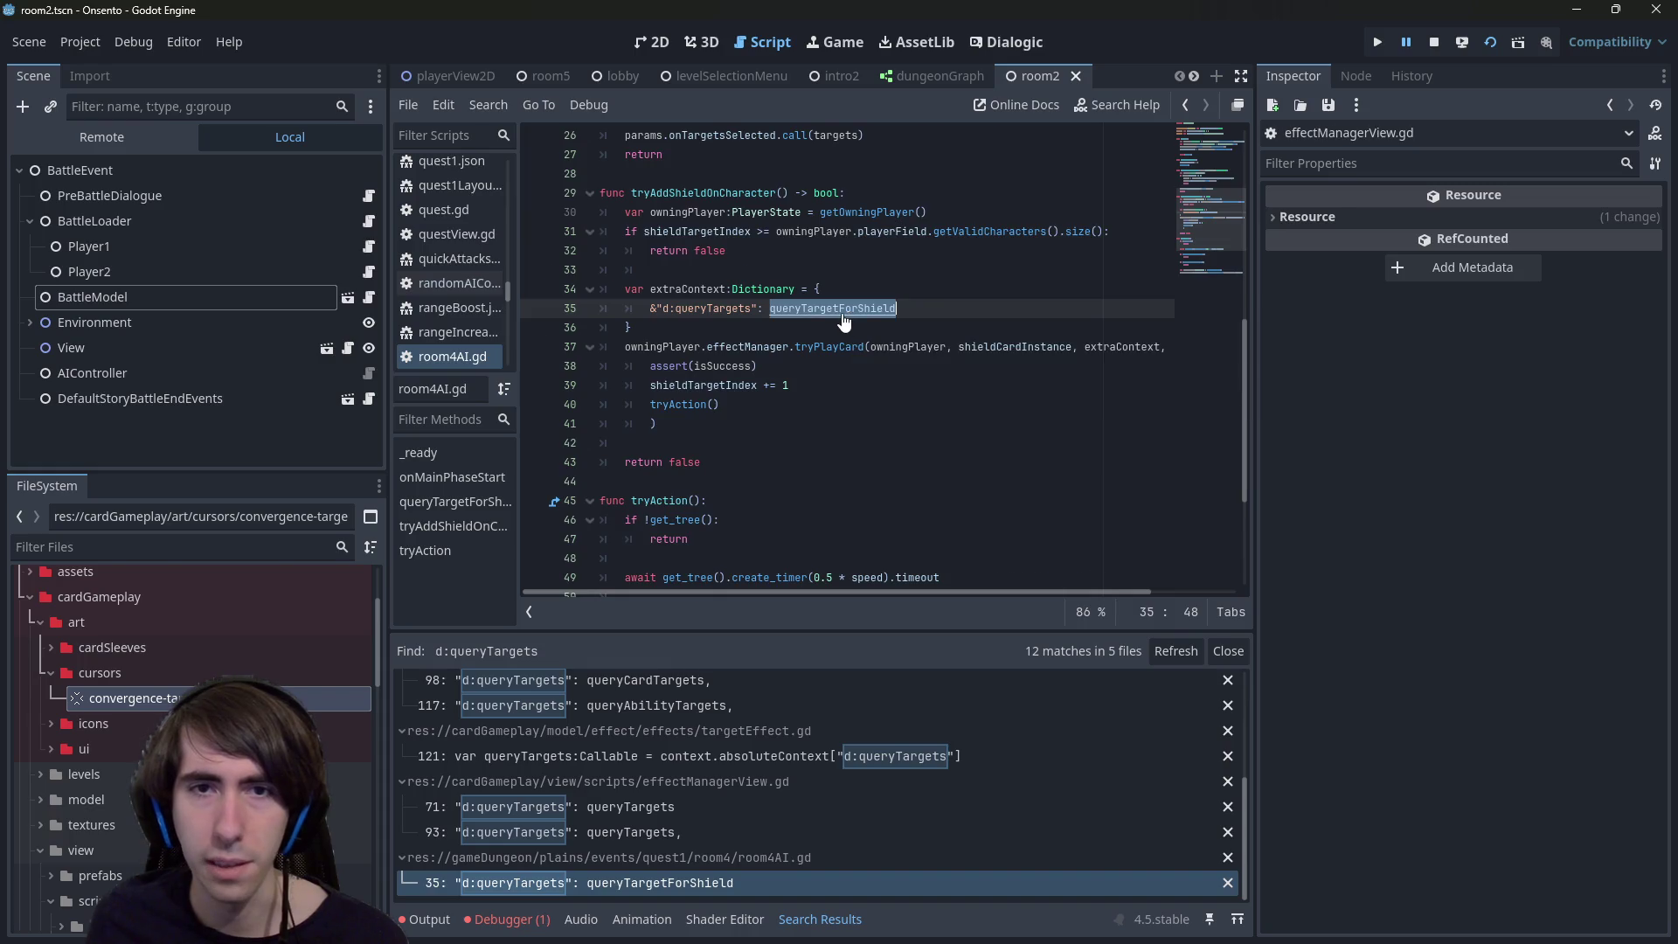
{"action": "left_click", "coordinate": [841, 312], "text": "ctrl"}
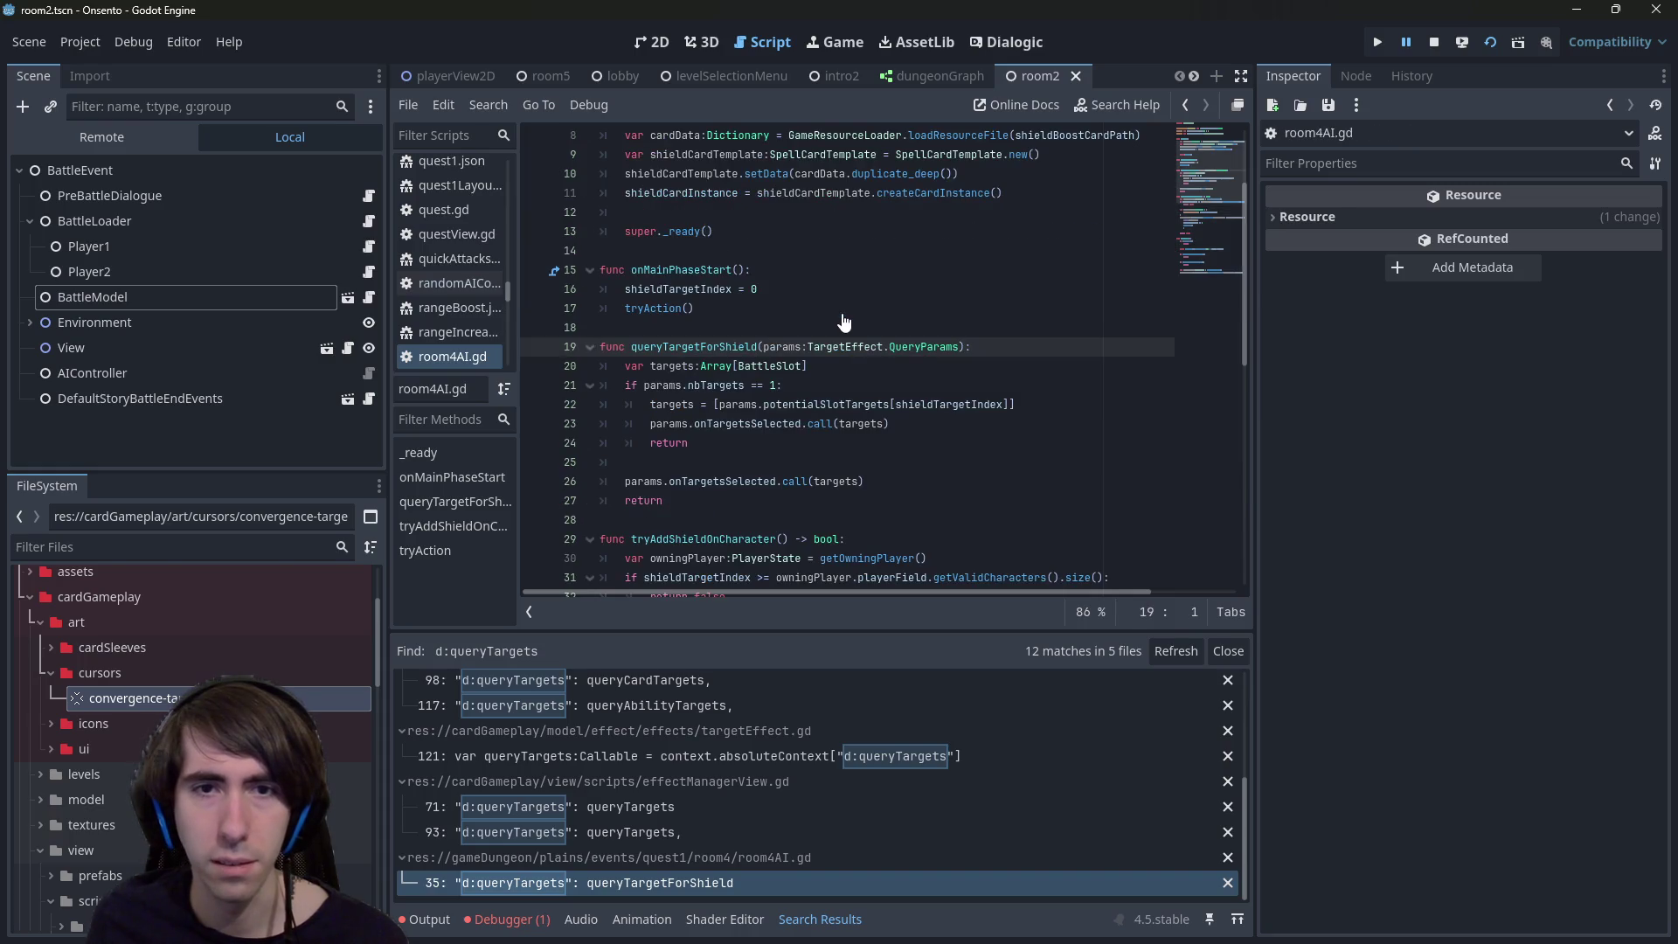
{"action": "double_click", "coordinate": [762, 424]}
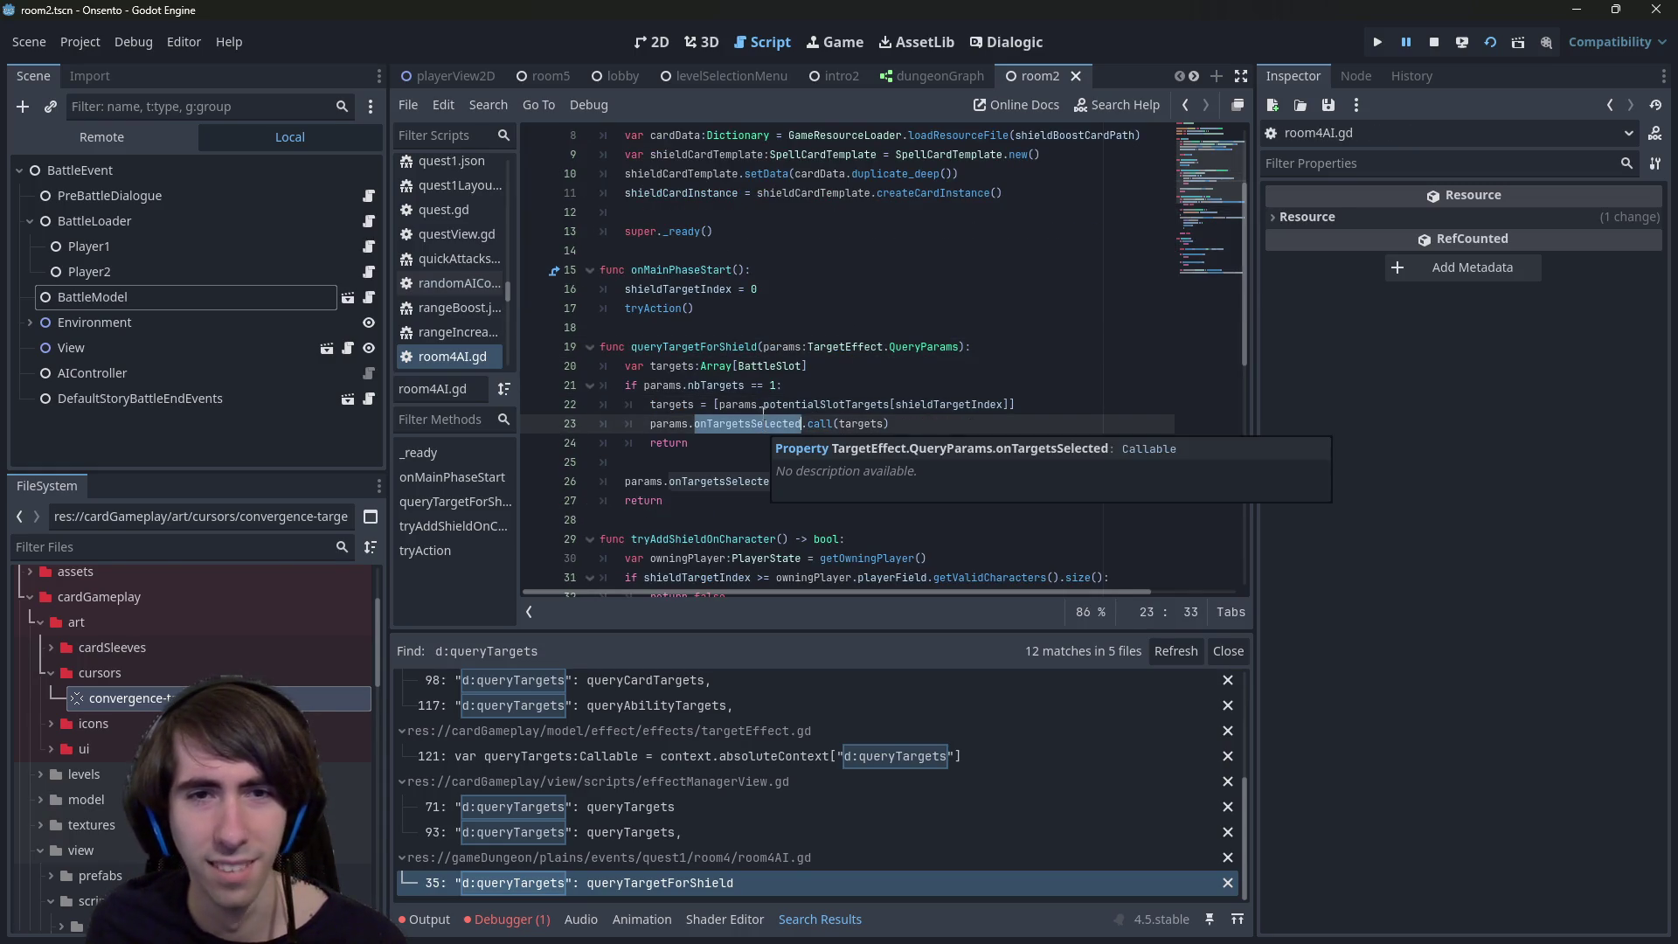
{"action": "key", "text": "alt+Left"}
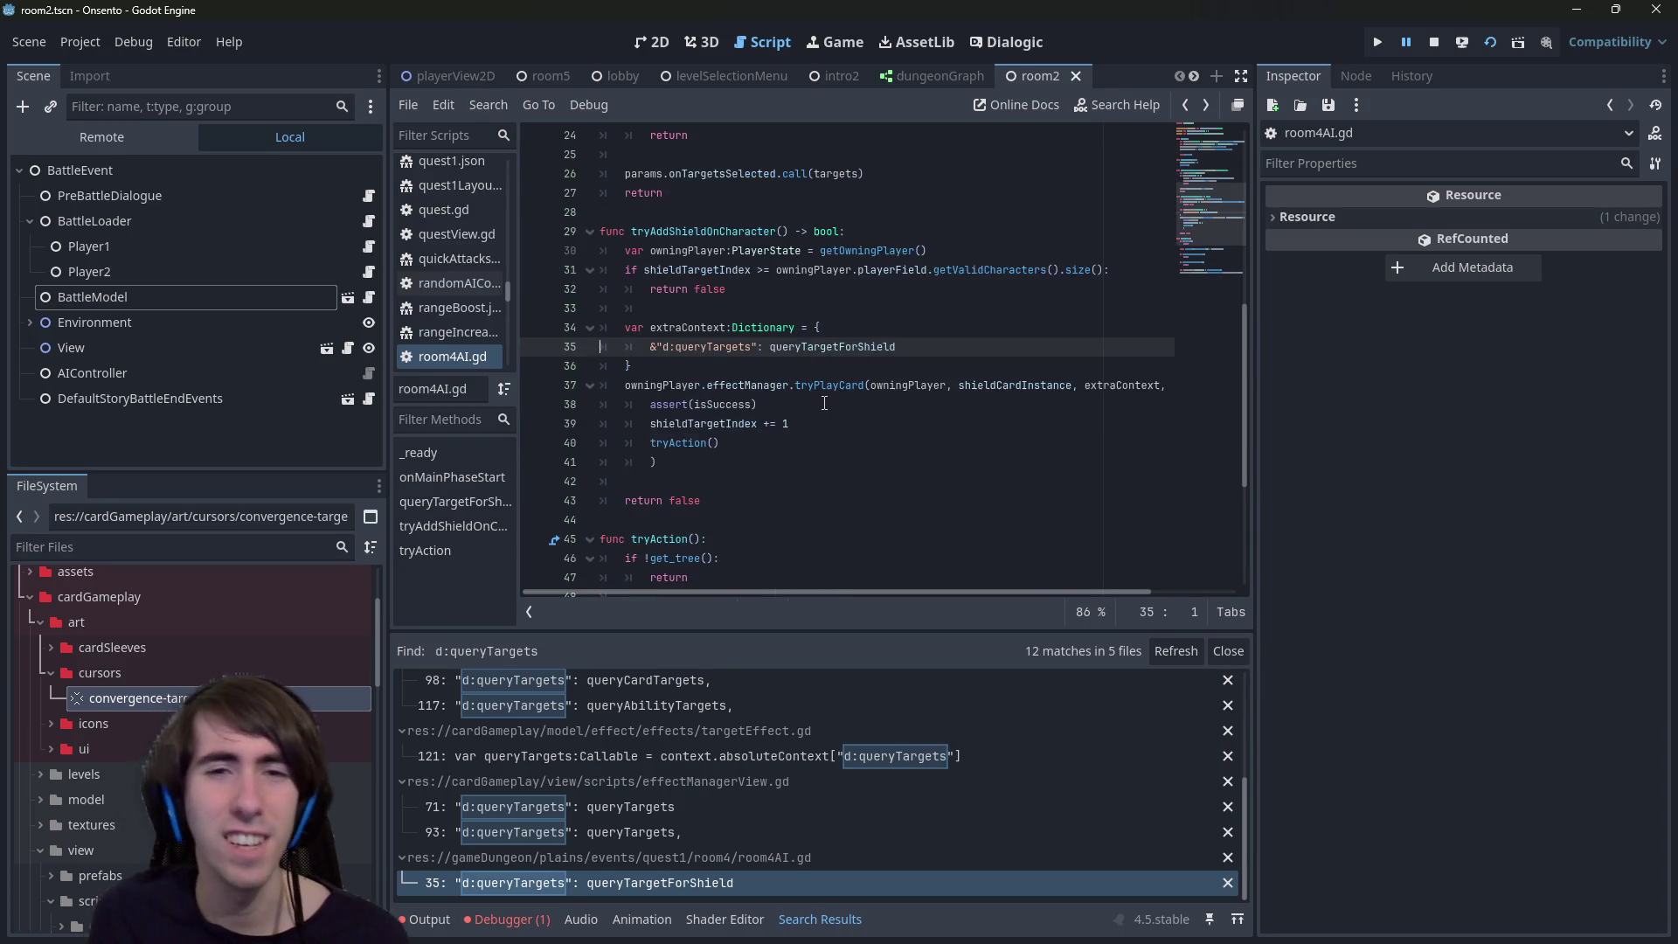
{"action": "key", "text": "alt+Left"}
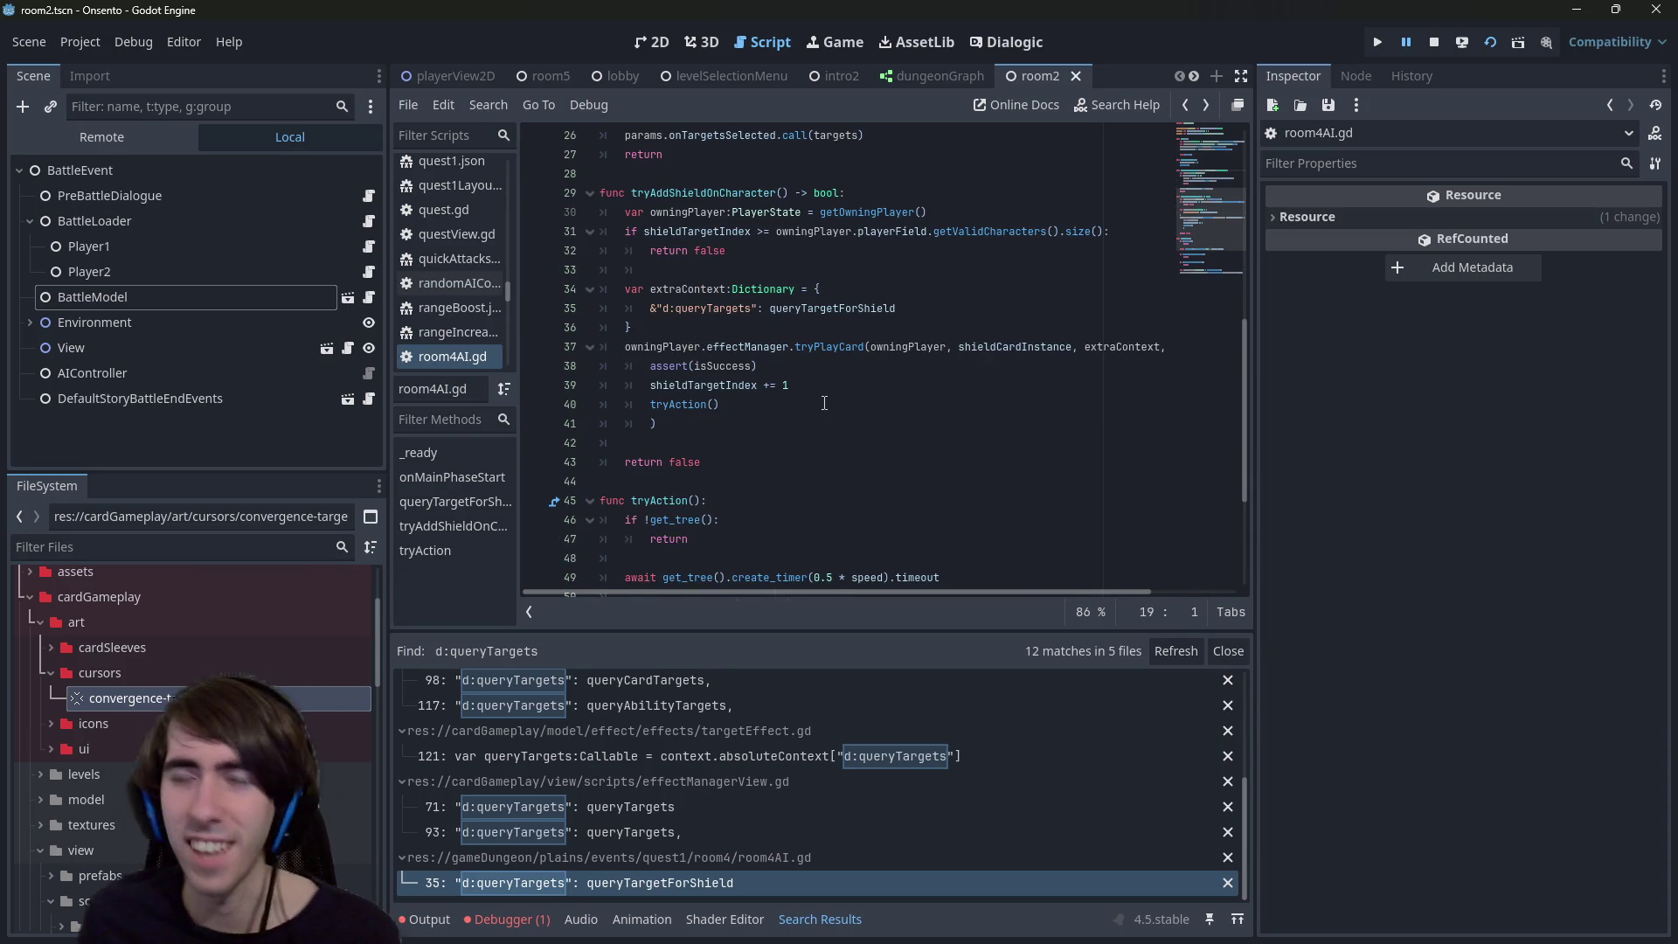
{"action": "left_click", "coordinate": [716, 808]}
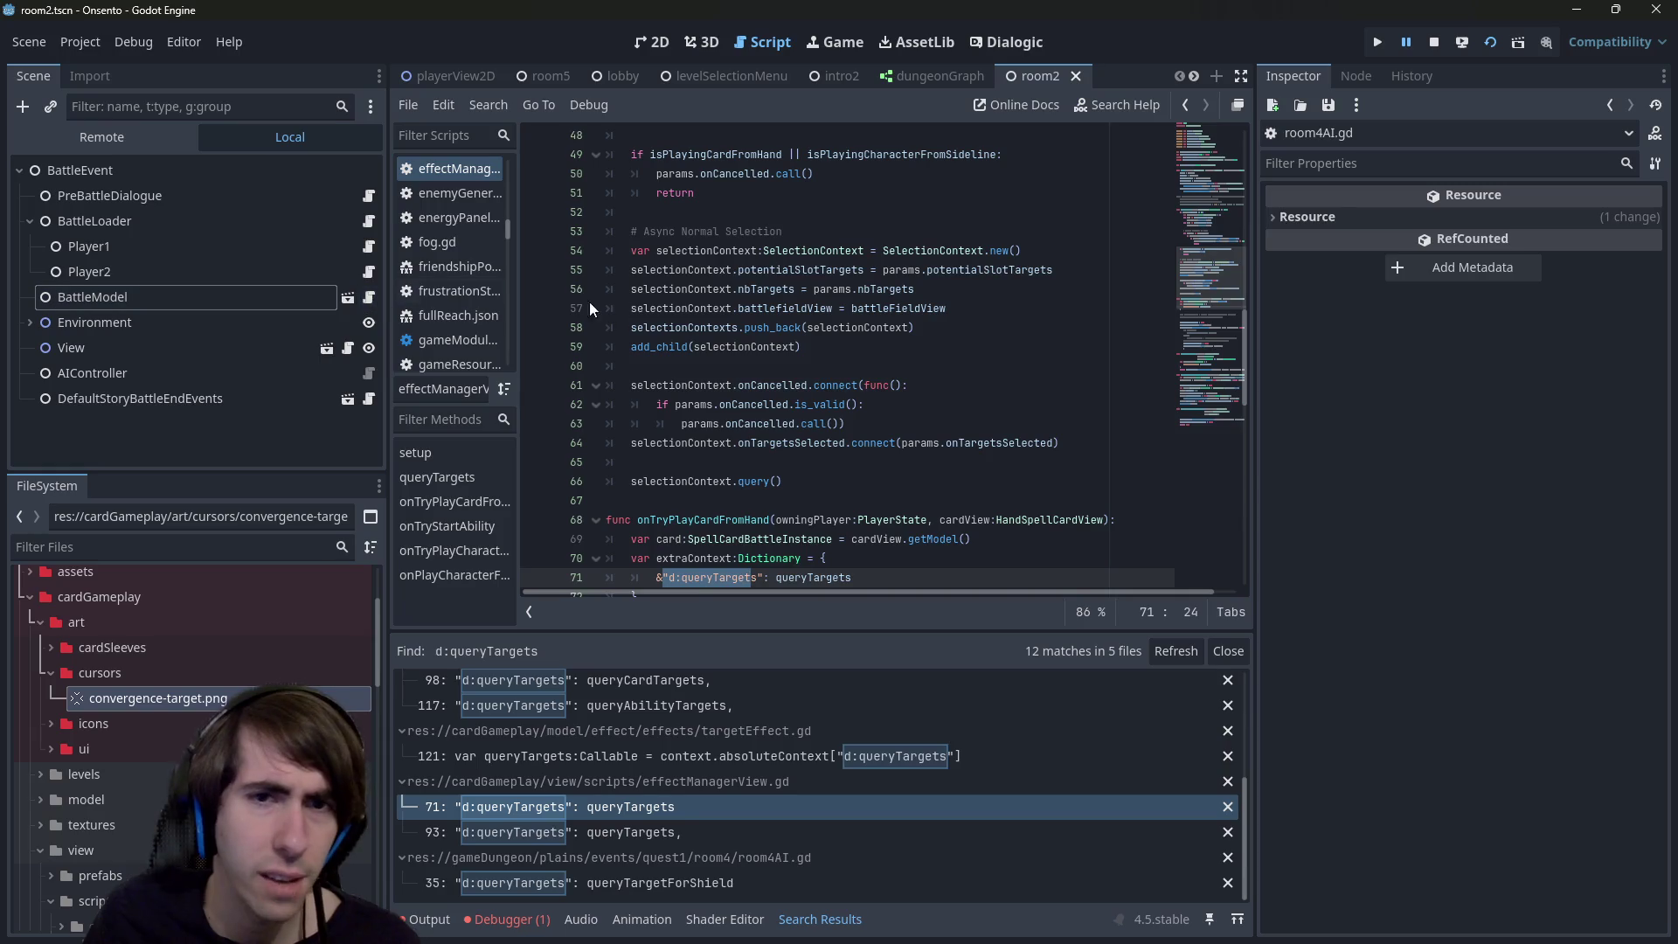
Quick-open targetEffect.gd to check the potentialTargets declaration on line 6, then switch to playerView2D
{"action": "left_click", "coordinate": [664, 366]}
{"action": "key", "text": "shift+alt+o"}
{"action": "type", "text": "targeteffect"}
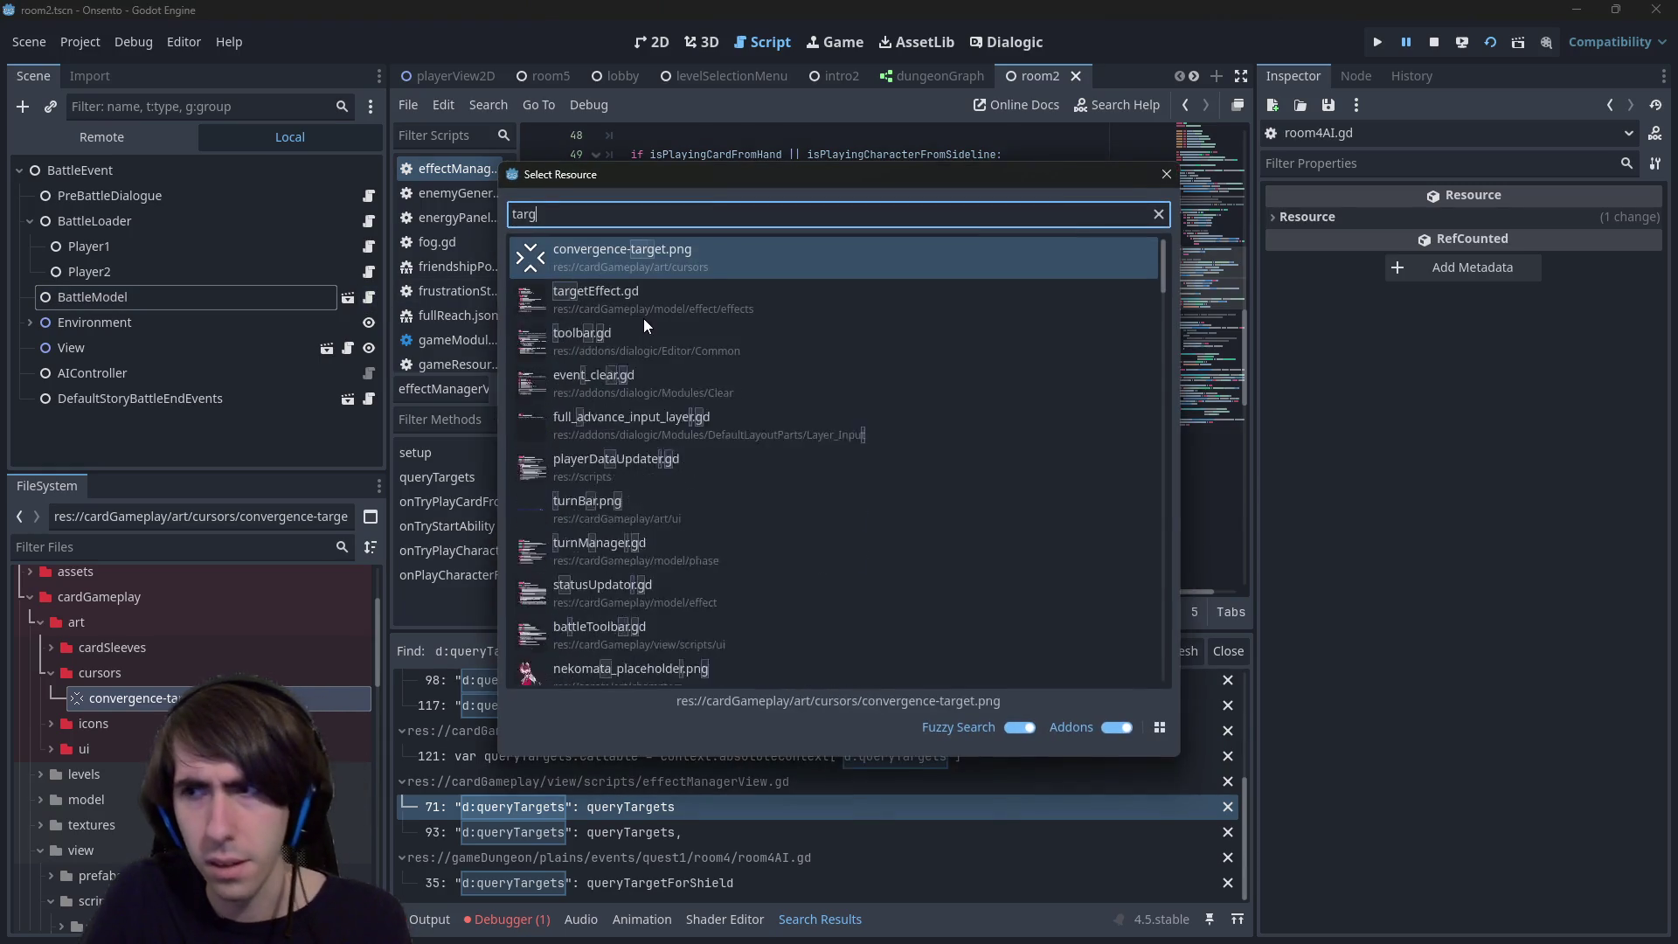
{"action": "key", "text": "Return"}
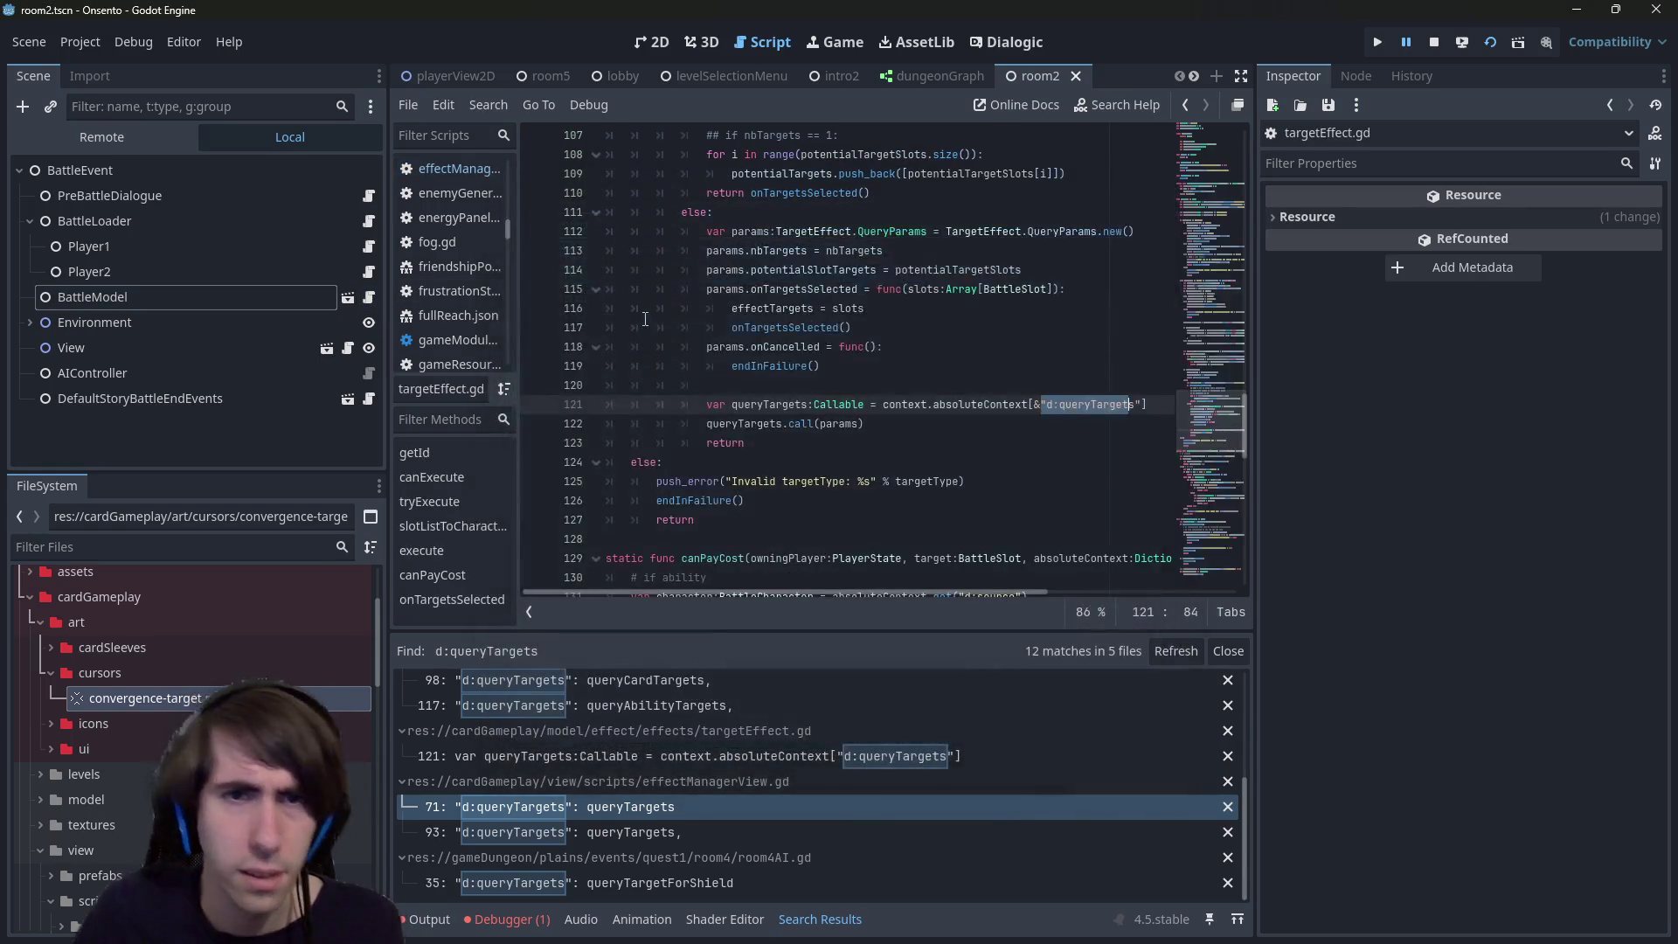
{"action": "scroll", "coordinate": [1019, 331], "scroll_direction": "up", "scroll_amount": 15}
{"action": "scroll", "coordinate": [979, 326], "scroll_direction": "up", "scroll_amount": 8}
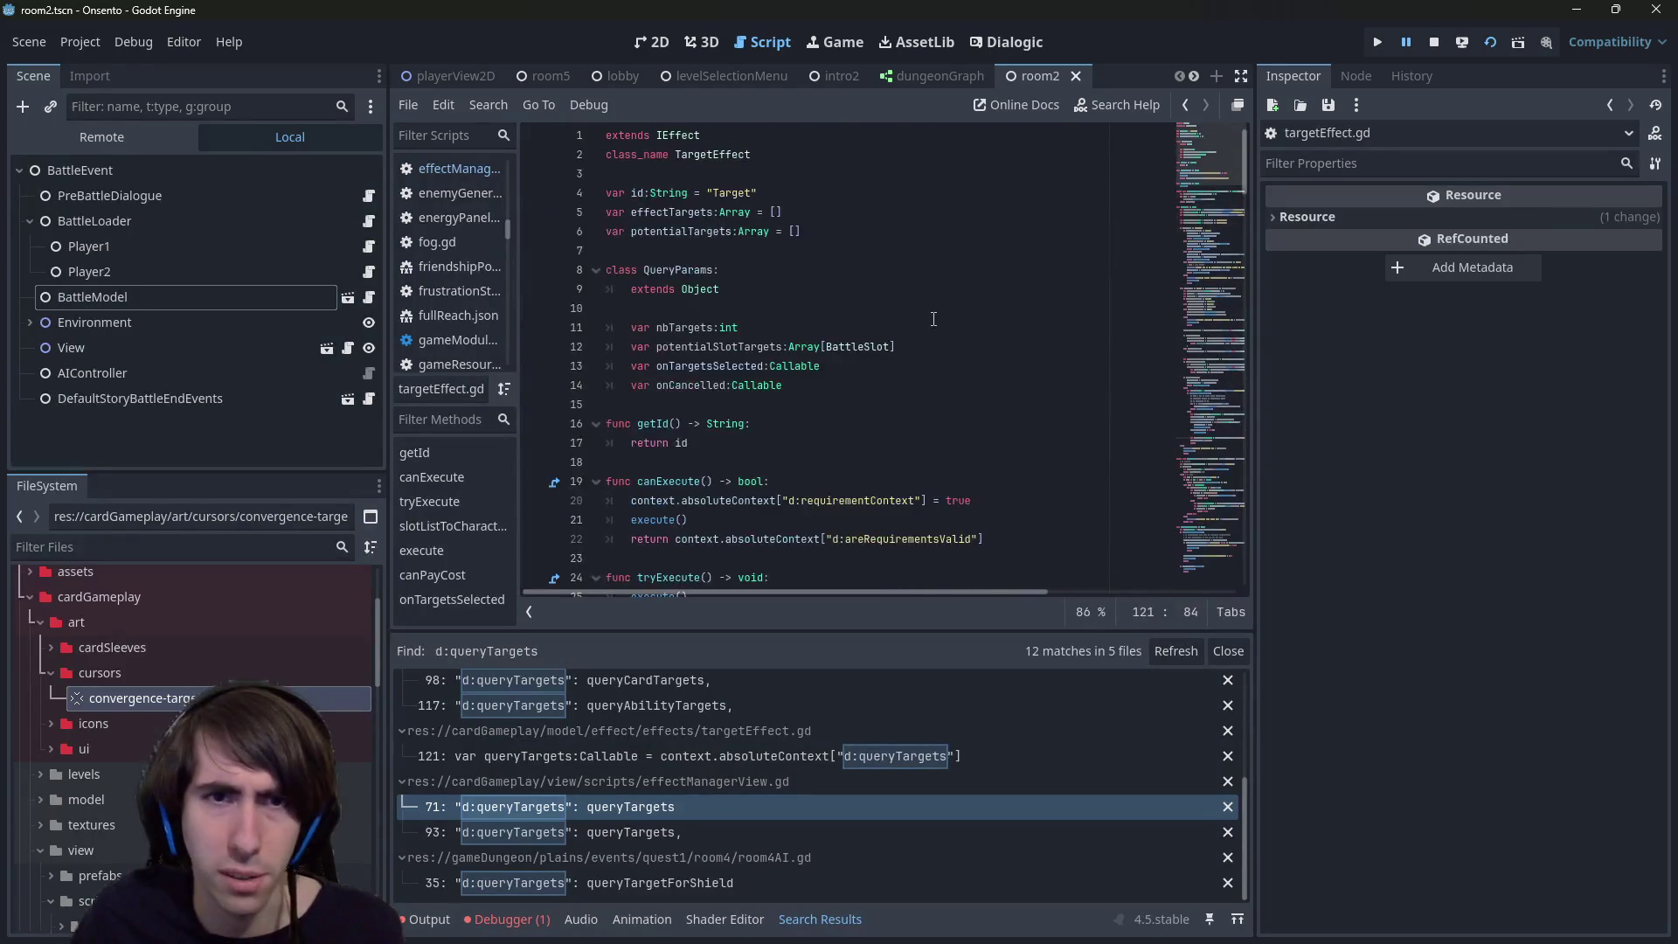
{"action": "double_click", "coordinate": [704, 232]}
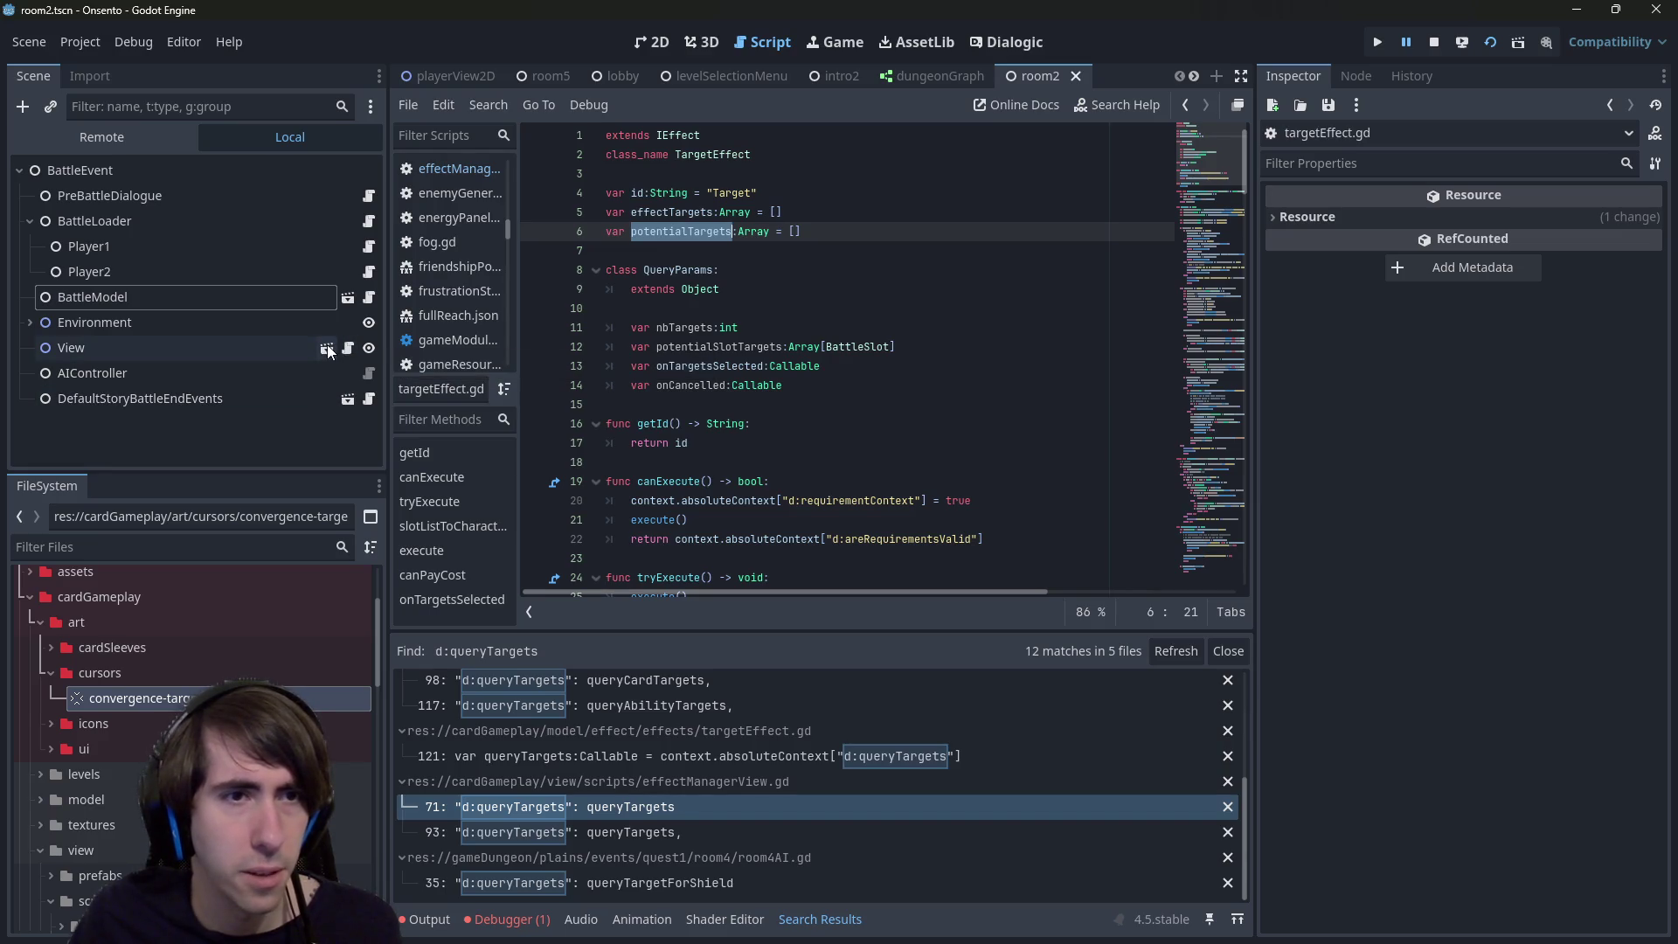
{"action": "scroll", "coordinate": [464, 228], "scroll_direction": "down", "scroll_amount": 10}
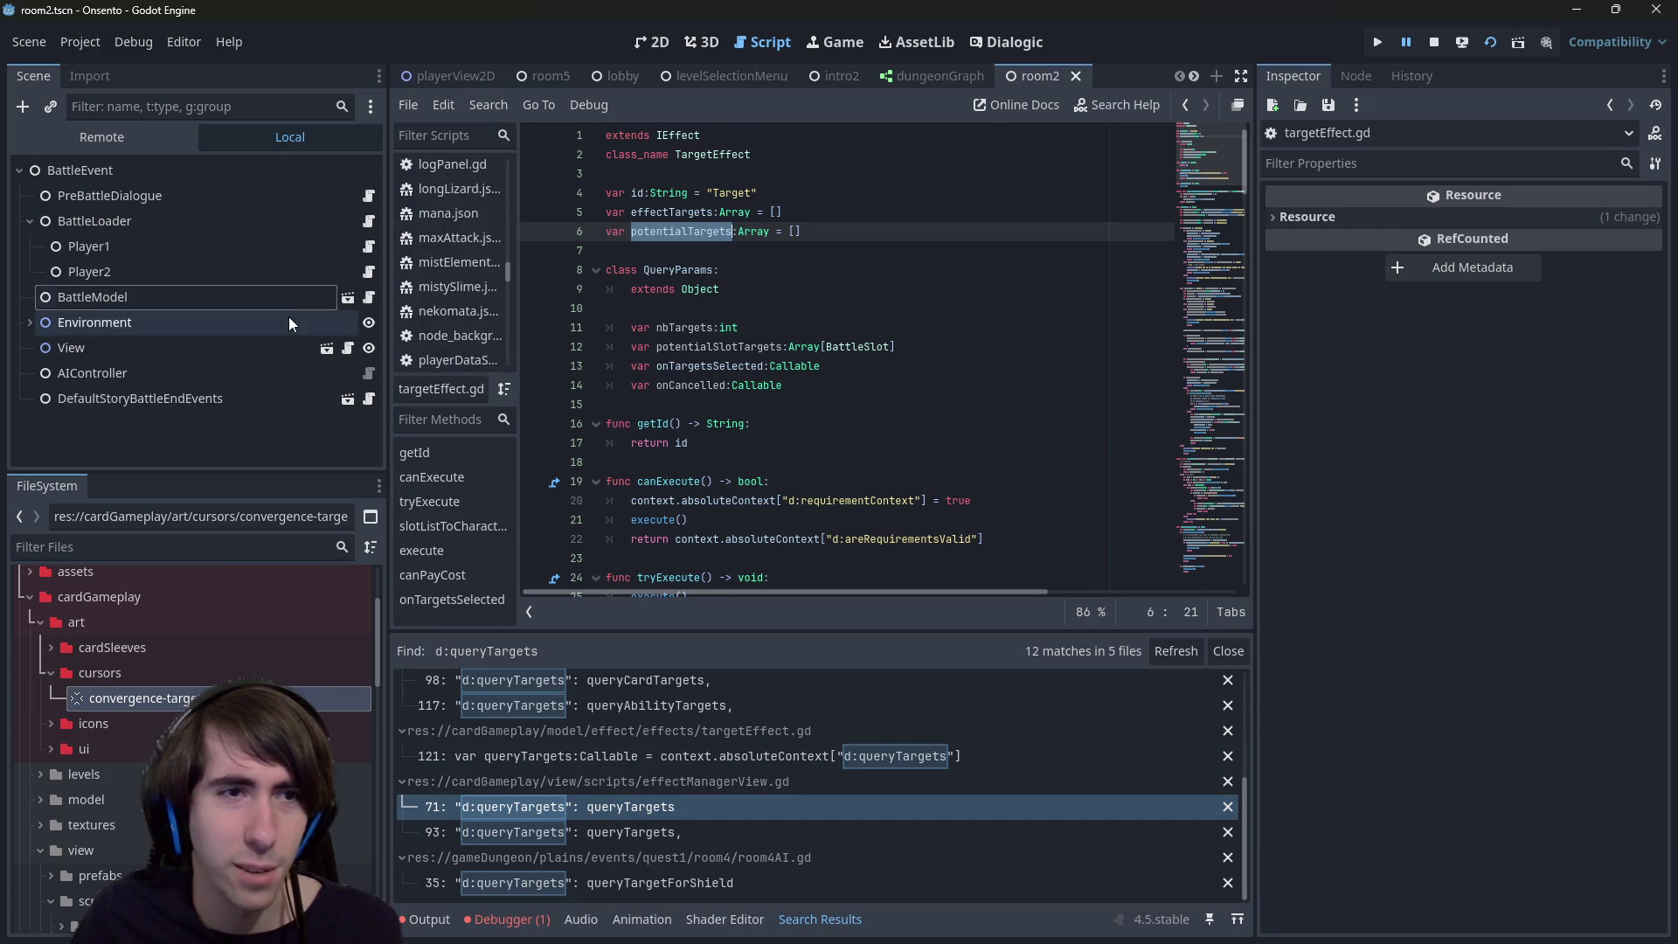
{"action": "left_click", "coordinate": [326, 348]}
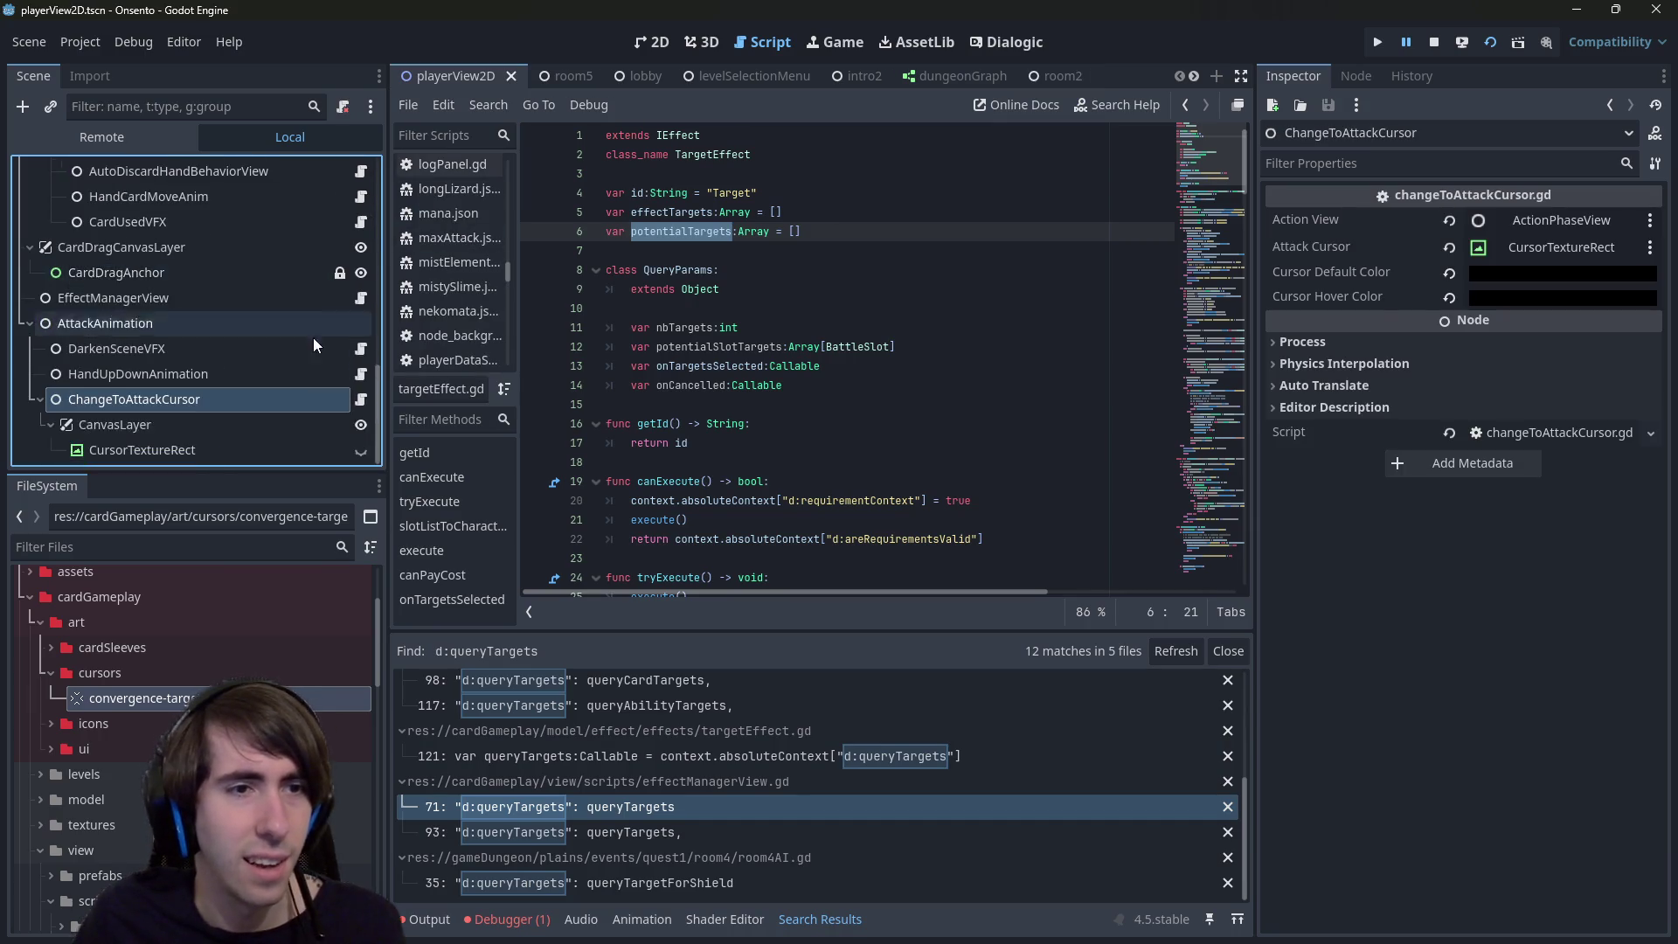
In changeToAttackCursor.gd, add currentEffect.potentialTargets under the TargetEffect check and inspect its declaration
{"action": "left_click", "coordinate": [361, 399]}
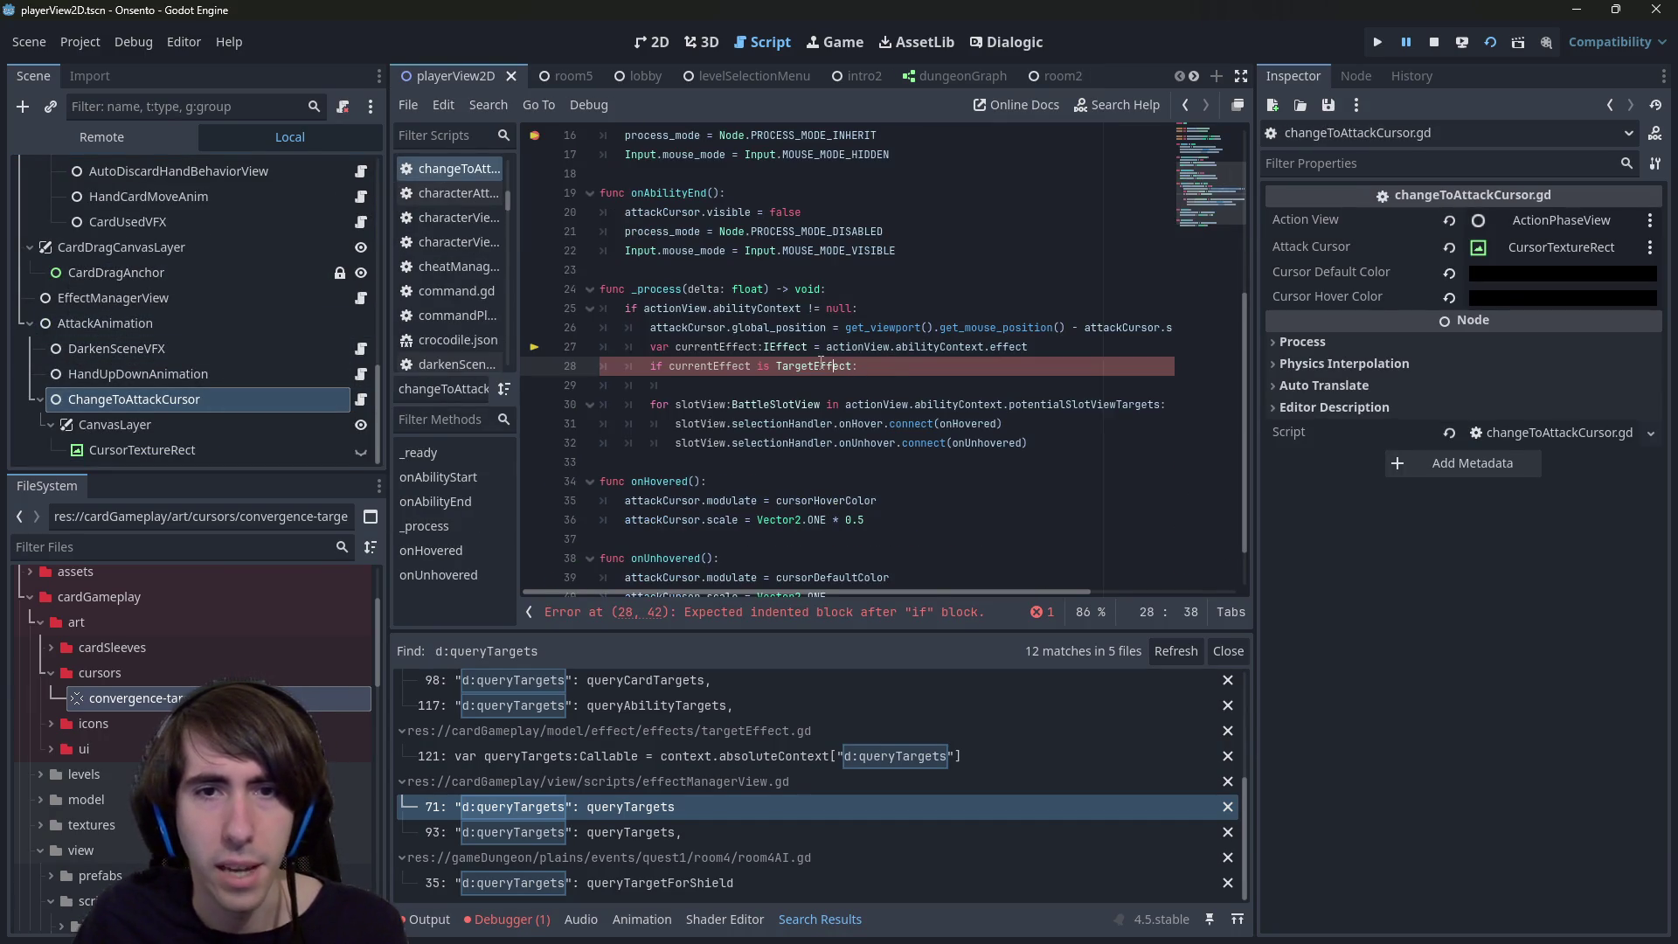
{"action": "key", "text": "Return"}
{"action": "type", "text": "currentEffect."}
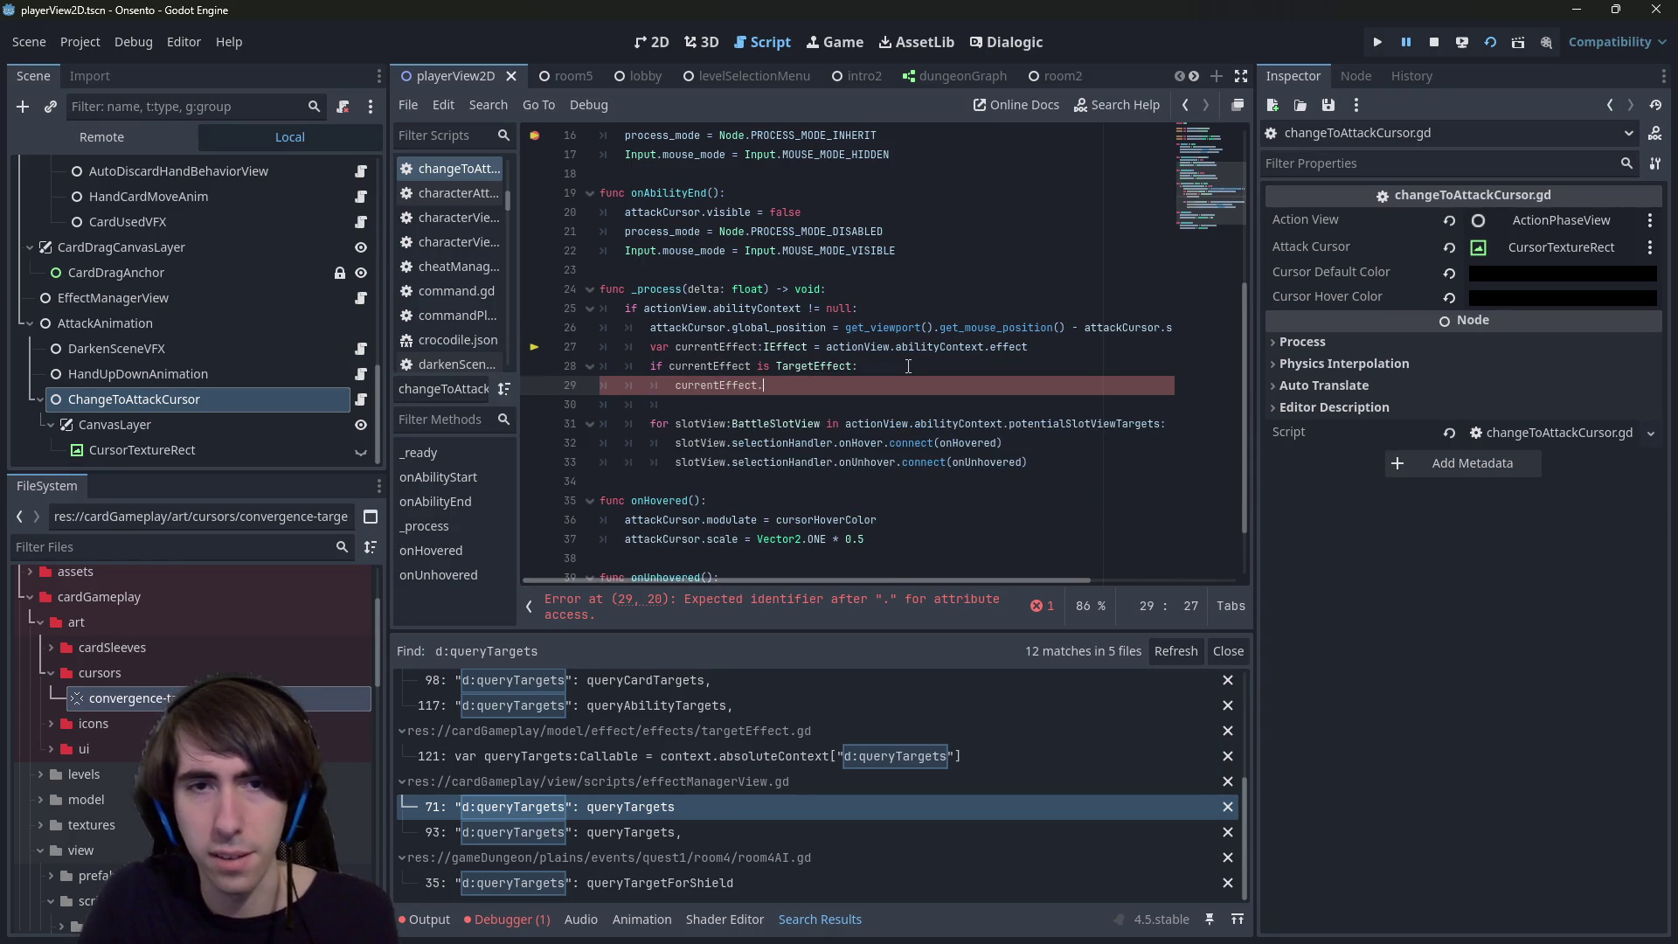
{"action": "type", "text": "potenti"}
{"action": "key", "text": "Return"}
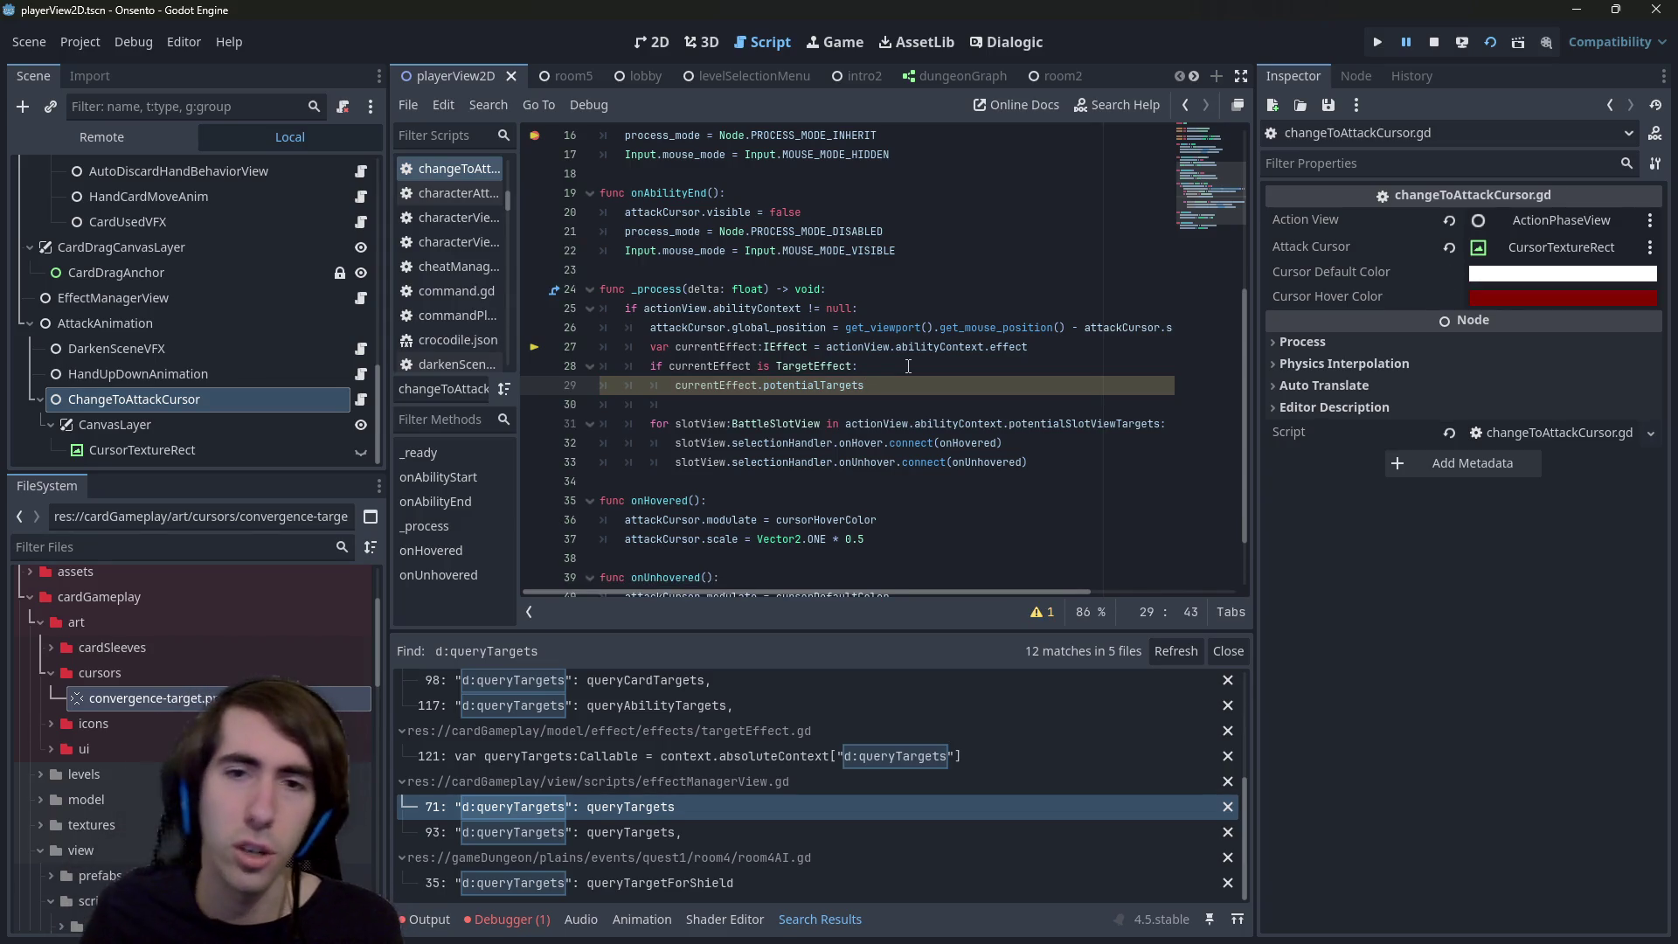
{"action": "left_click", "coordinate": [808, 387], "text": "ctrl"}
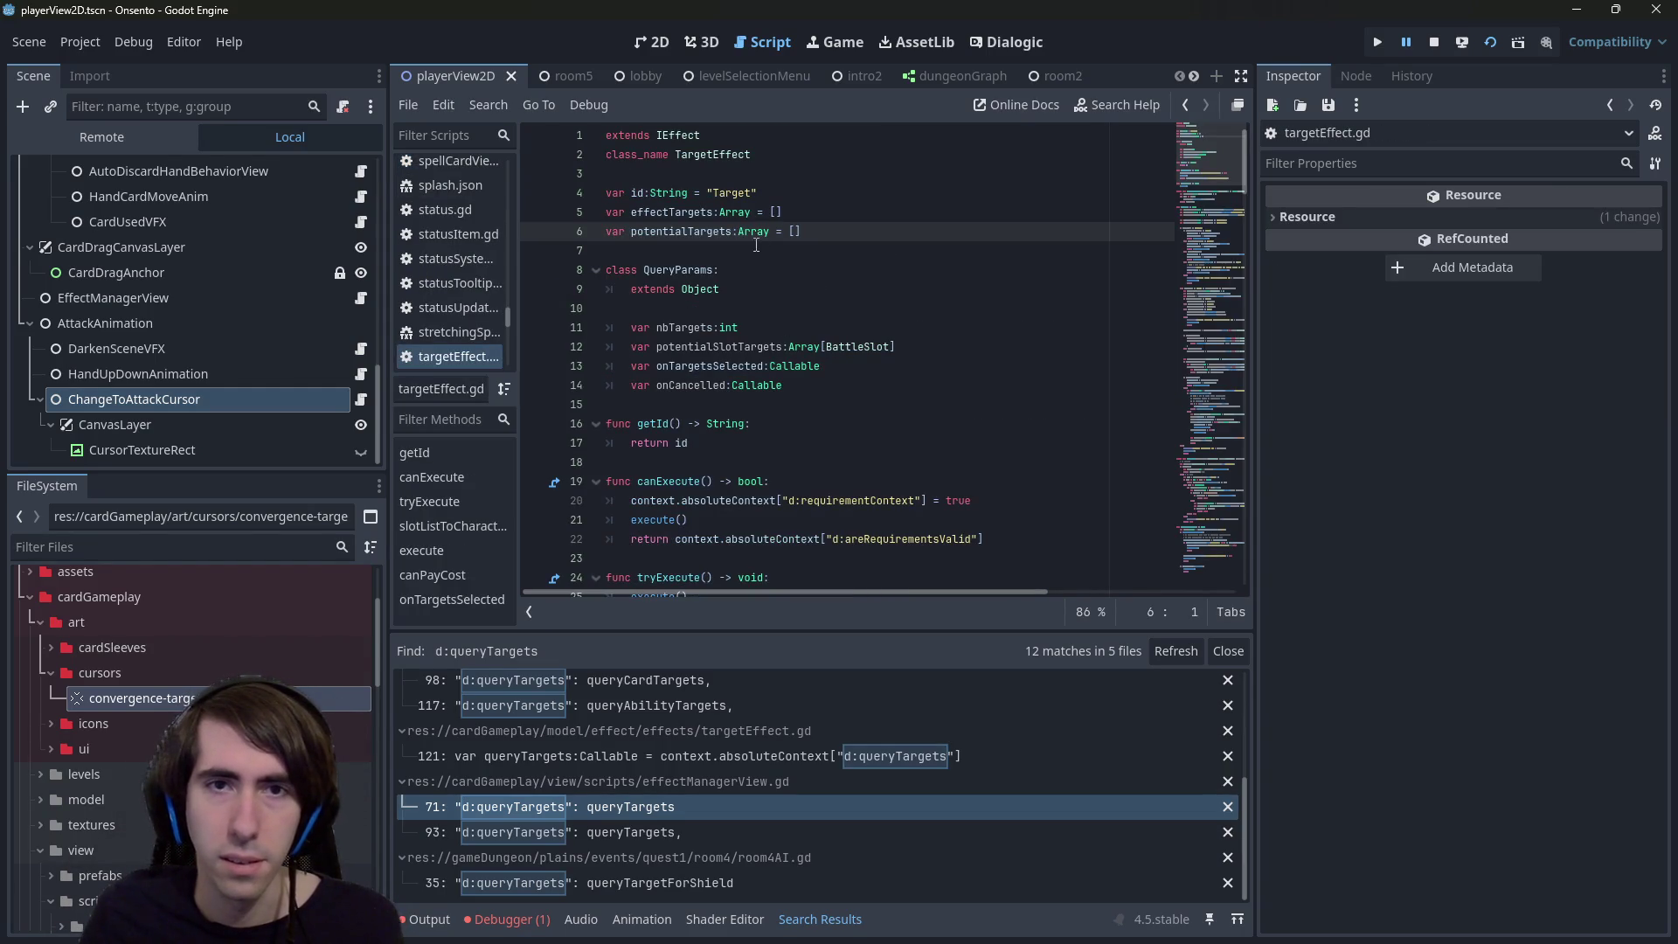
{"action": "left_click", "coordinate": [866, 218]}
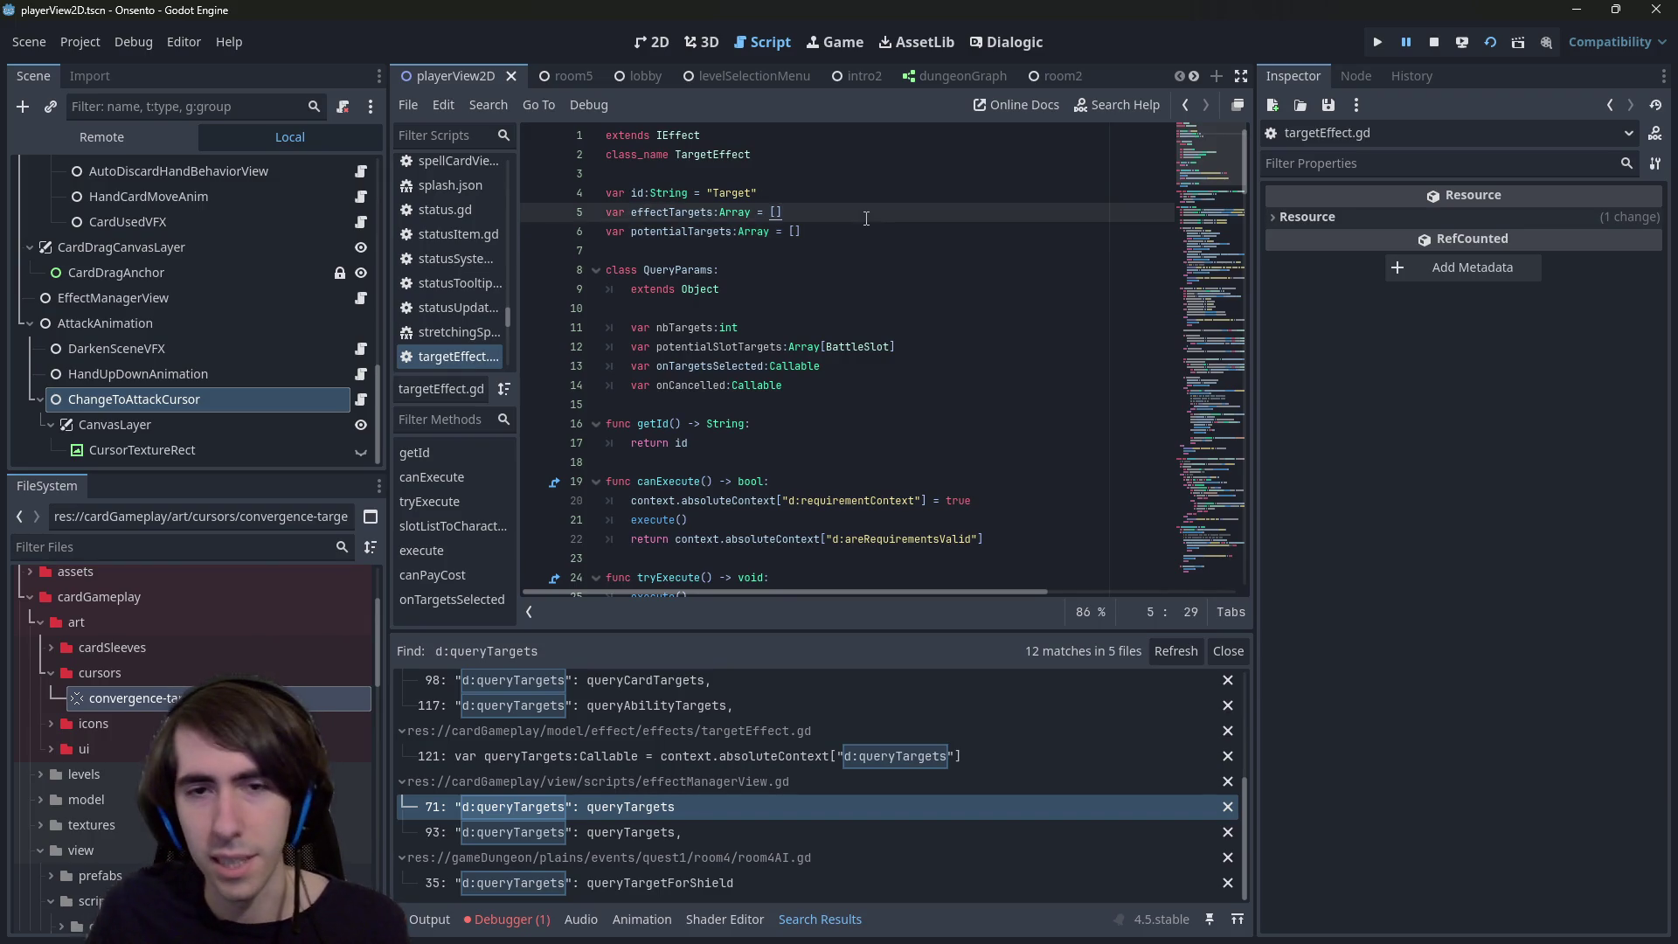
{"action": "key", "text": "alt+Left"}
{"action": "key", "text": "alt+Left"}
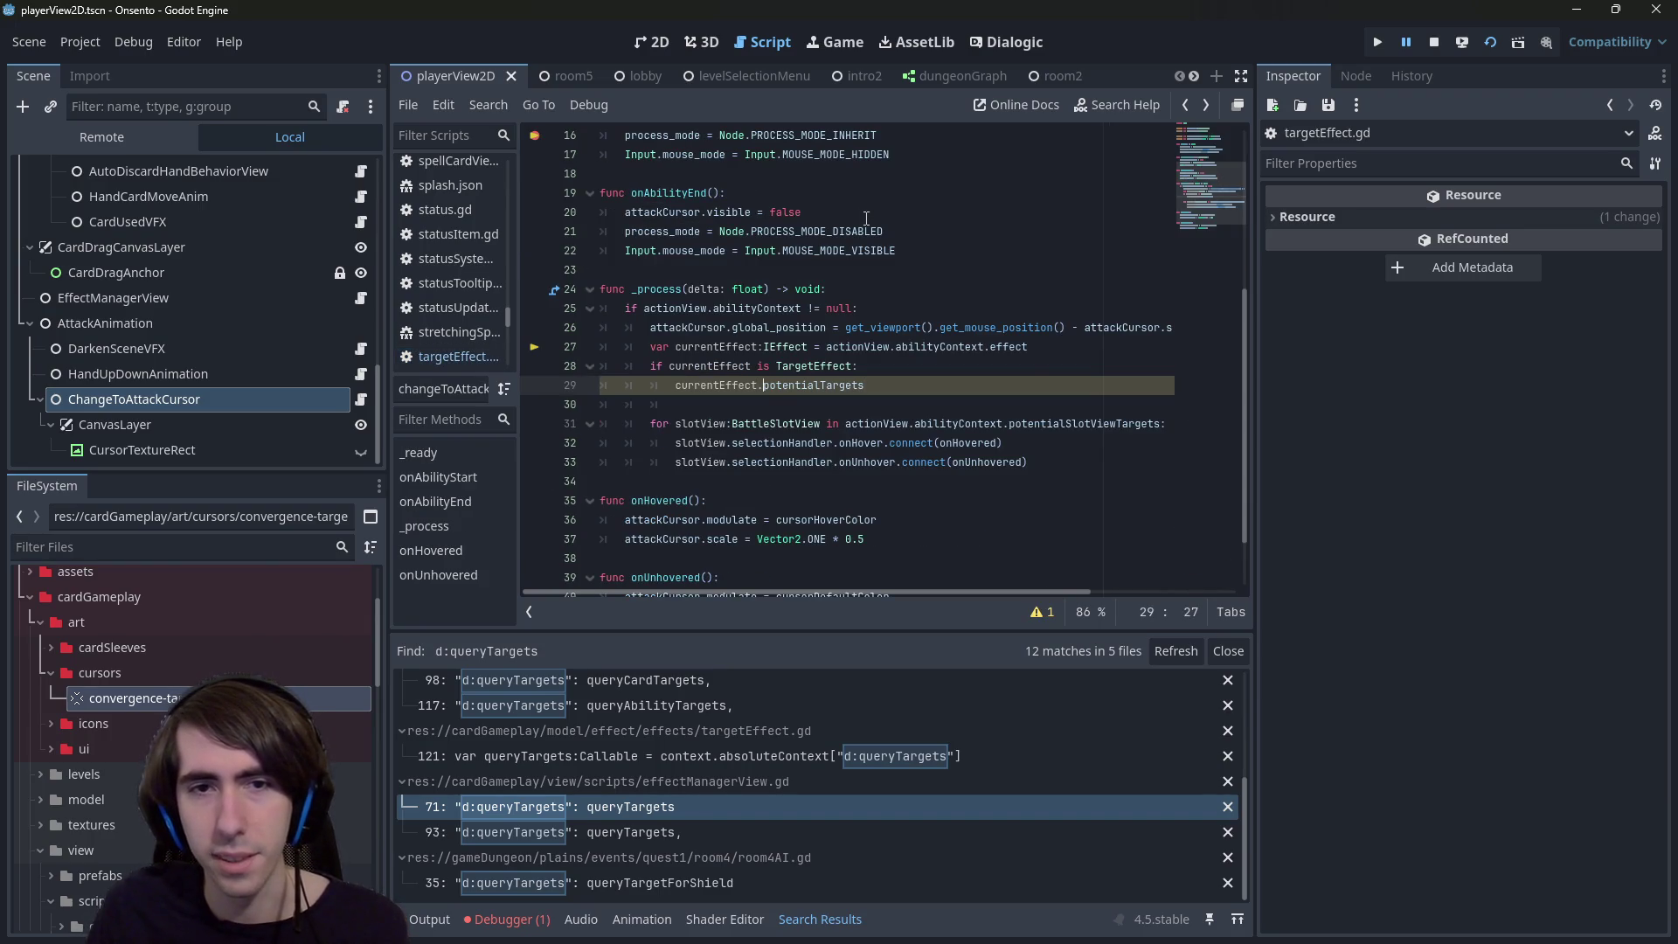
Start line 29 with a 'for slot:BattleSlotView' loop header and save the script
{"action": "key", "text": "ctrl+Right"}
{"action": "key", "text": "ctrl+Right"}
{"action": "key", "text": "ctrl+Right"}
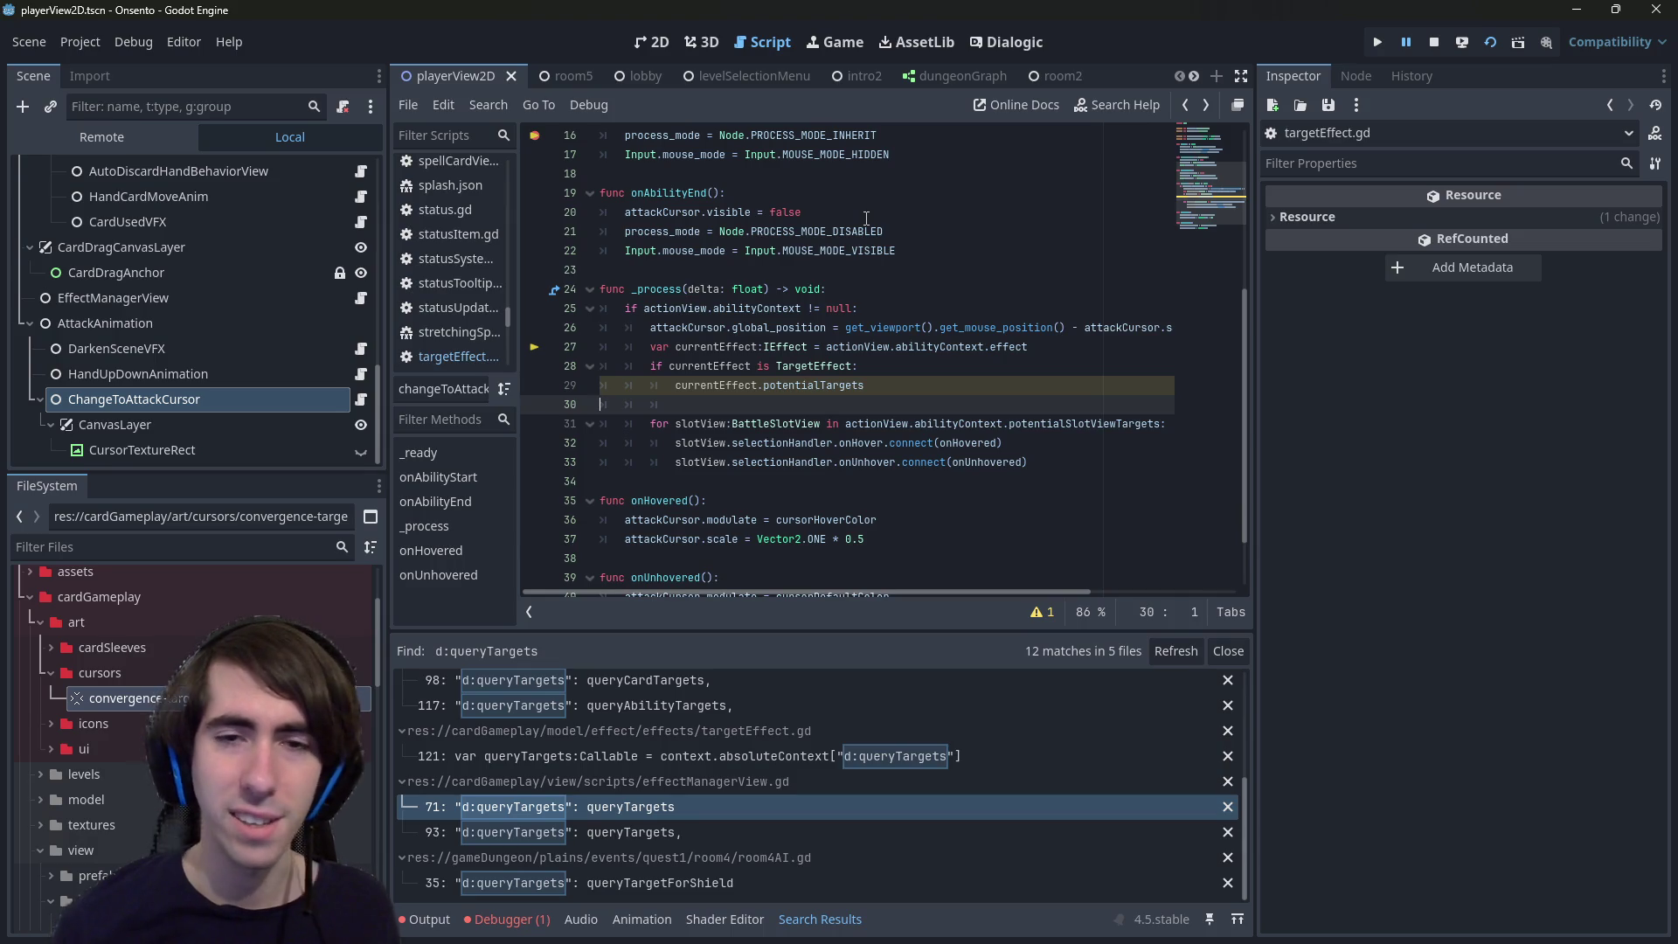
{"action": "key", "text": "Up"}
{"action": "key", "text": "Home"}
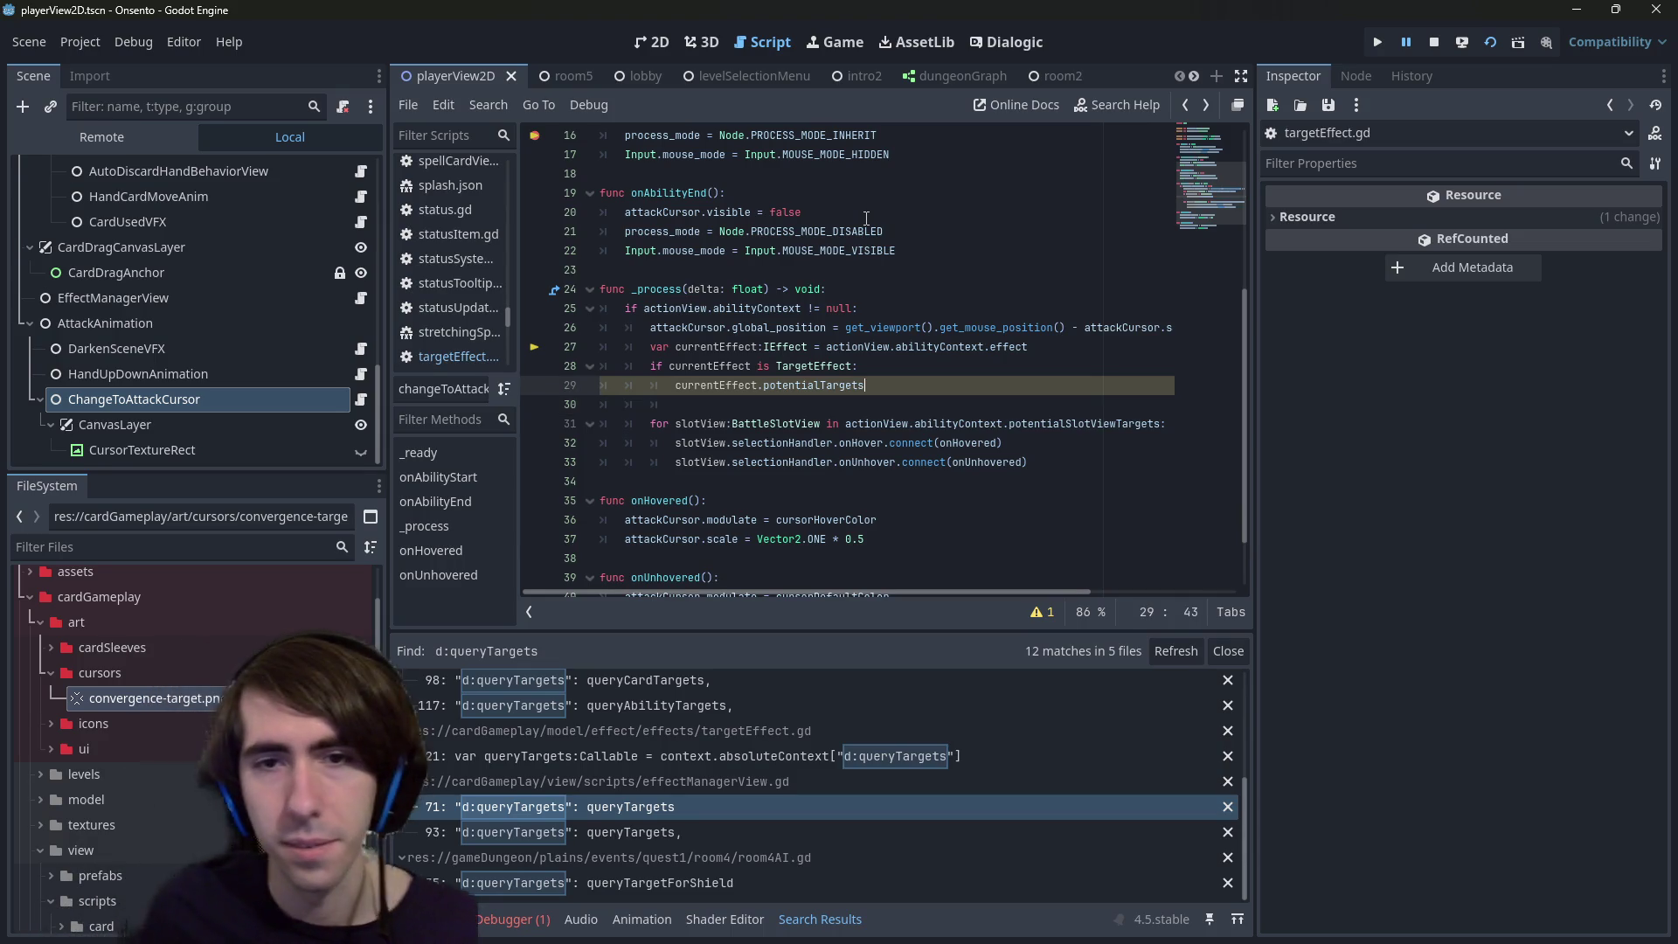
{"action": "type", "text": "for t"}
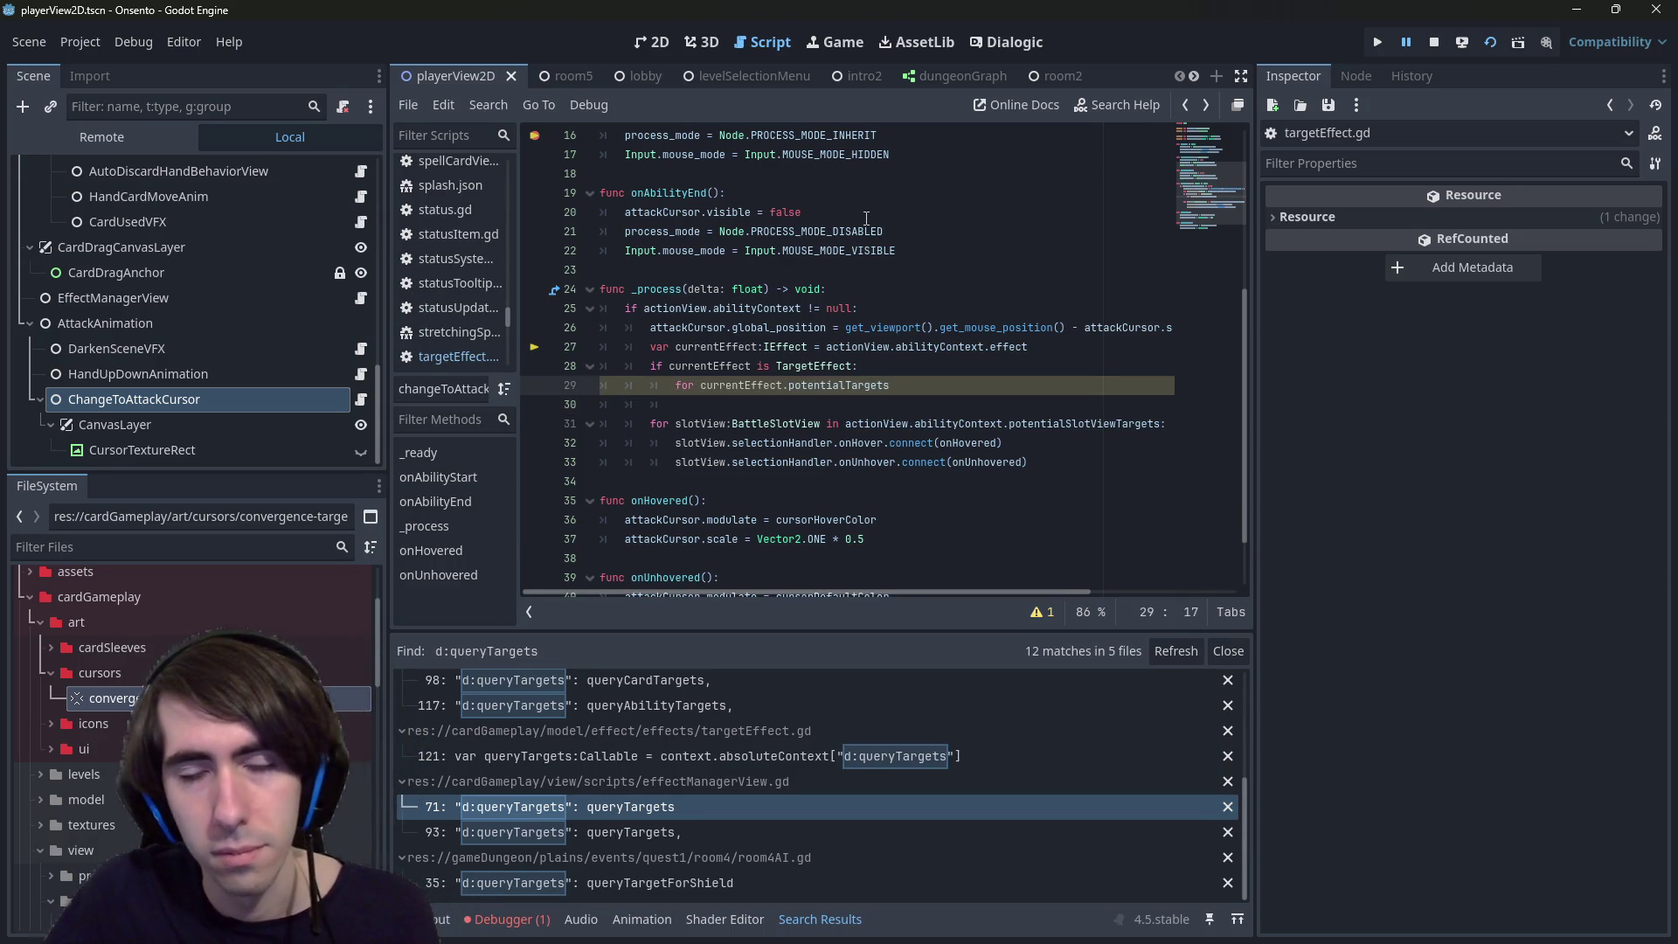
{"action": "type", "text": "haracter"}
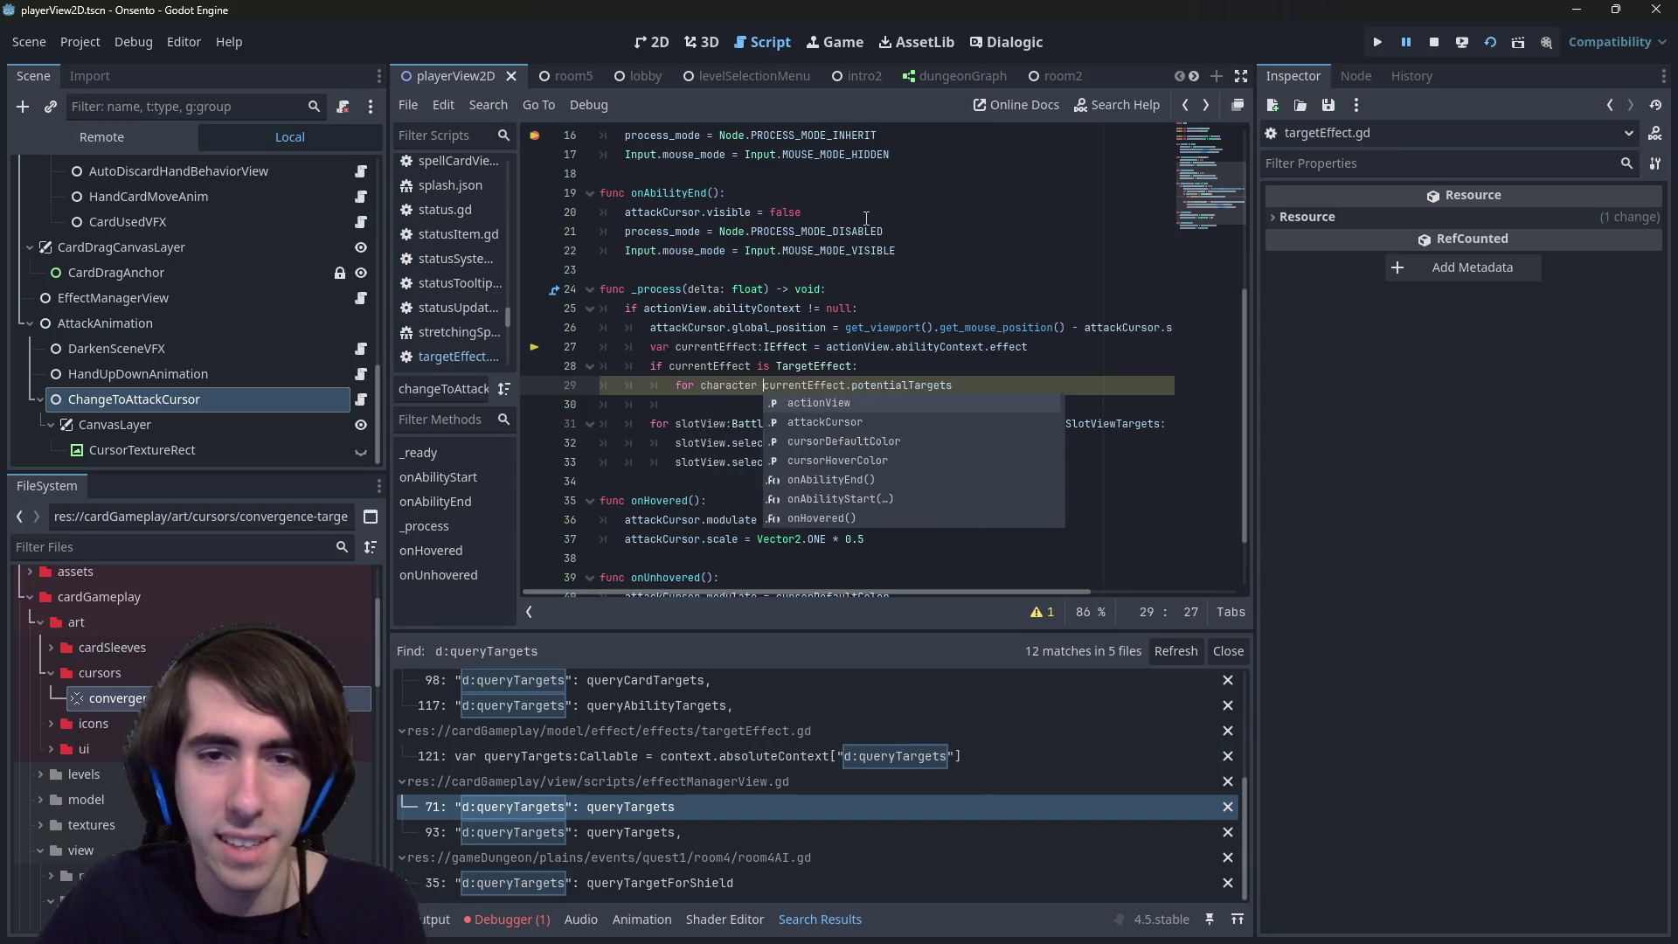
{"action": "type", "text": ":"}
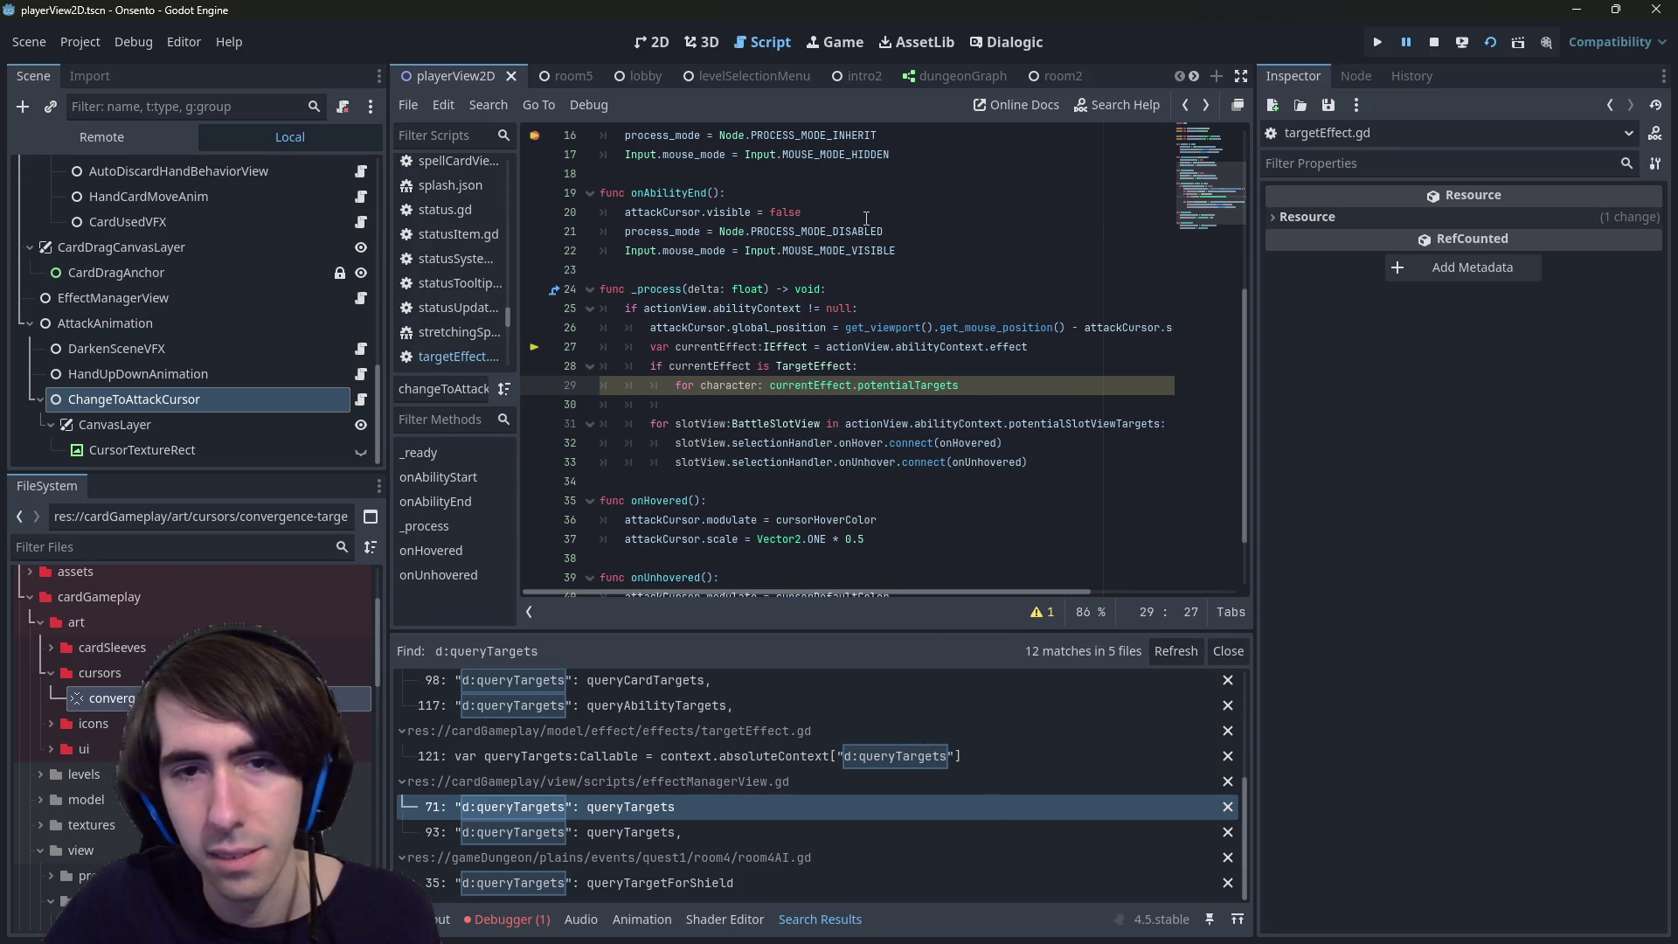
{"action": "key", "text": "BackSpace"}
{"action": "key", "text": "BackSpace"}
{"action": "key", "text": "BackSpace"}
{"action": "type", "text": "slot:SlotView"}
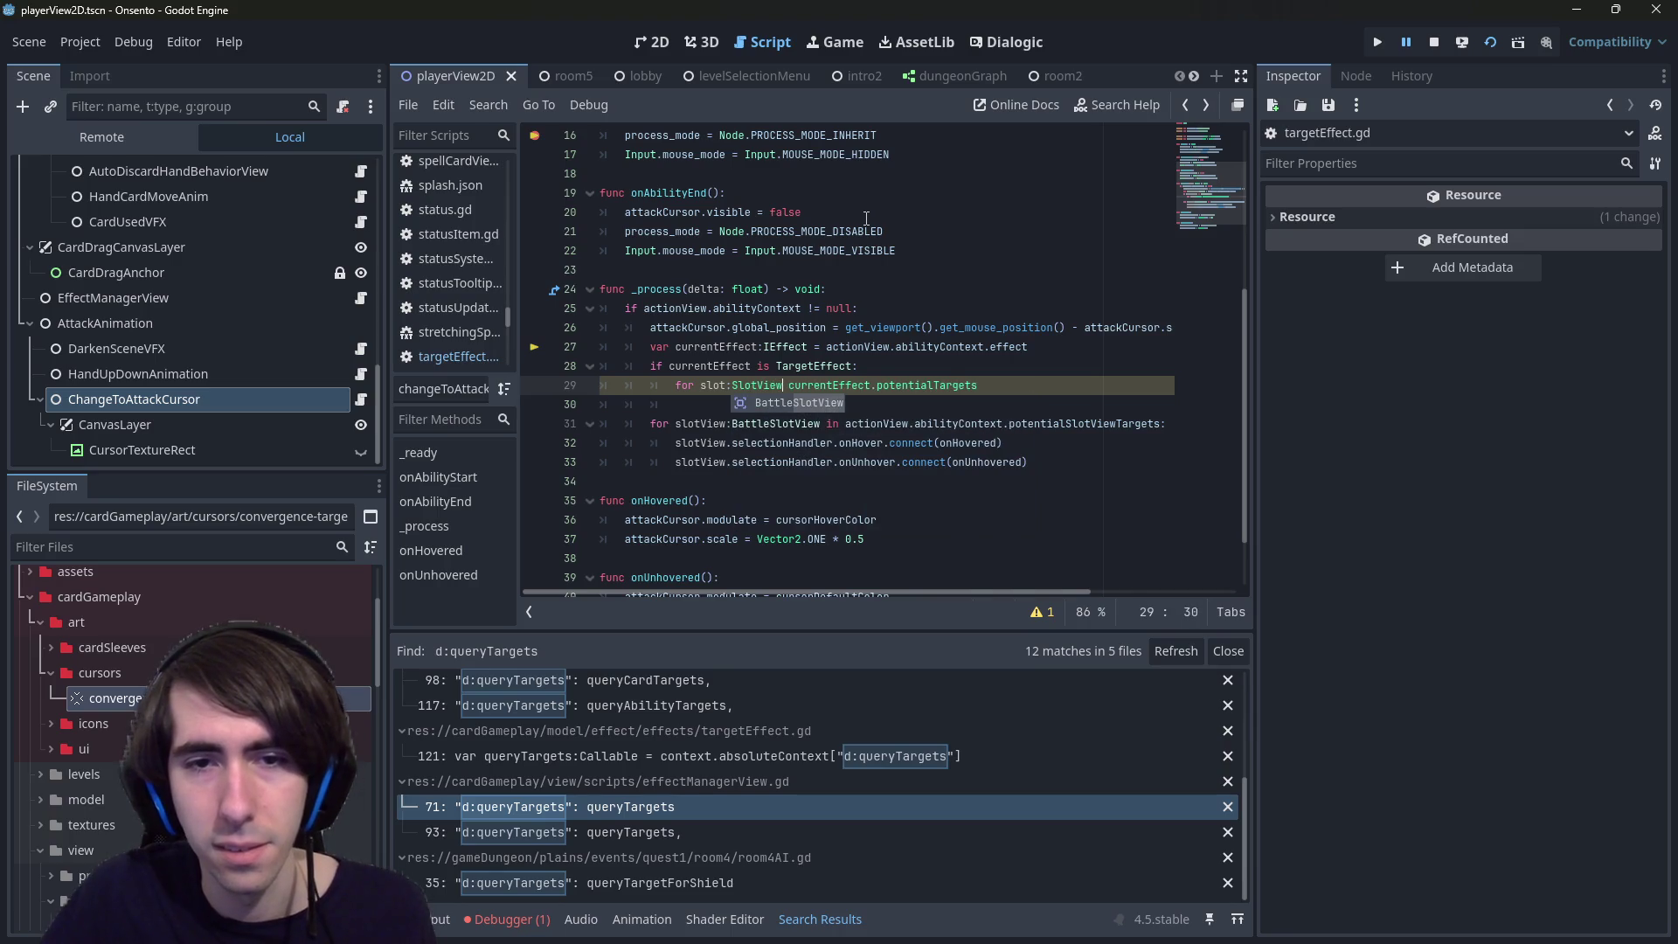
{"action": "key", "text": "Down"}
{"action": "key", "text": "Return"}
{"action": "key", "text": "ctrl+s"}
{"action": "type", "text": ":"}
{"action": "key", "text": "ctrl+s"}
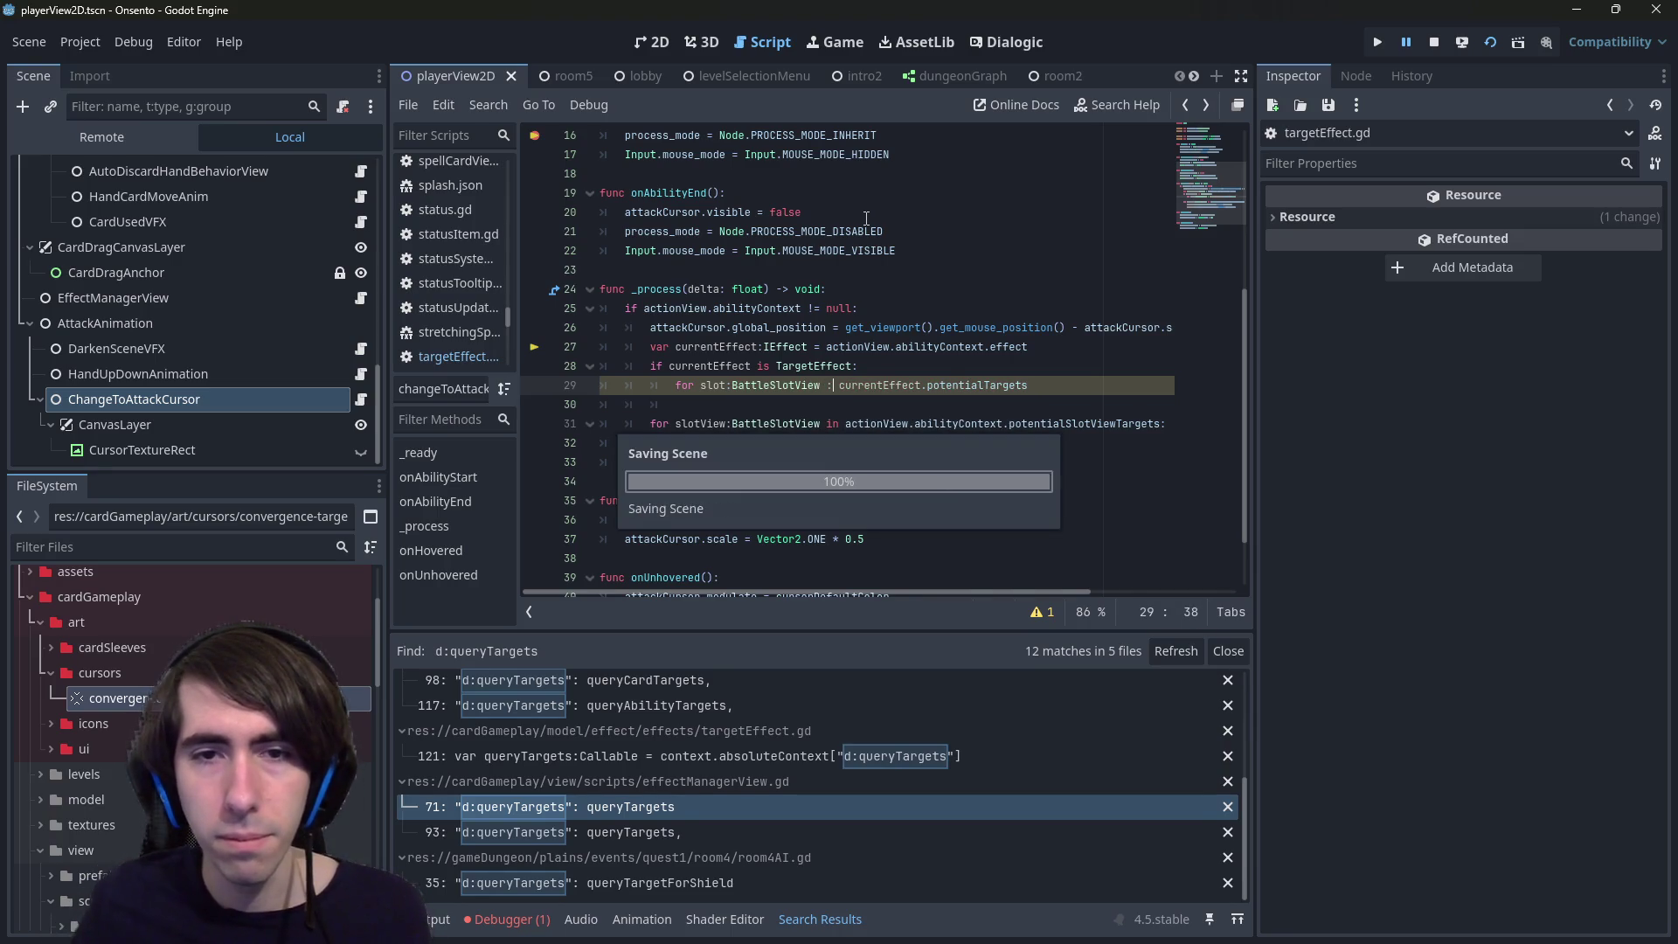
Change the loop variable type to BattleSlot and revisit potentialTargets' declaration in targetEffect.gd
{"action": "double_click", "coordinate": [767, 385]}
{"action": "type", "text": "BattleS"}
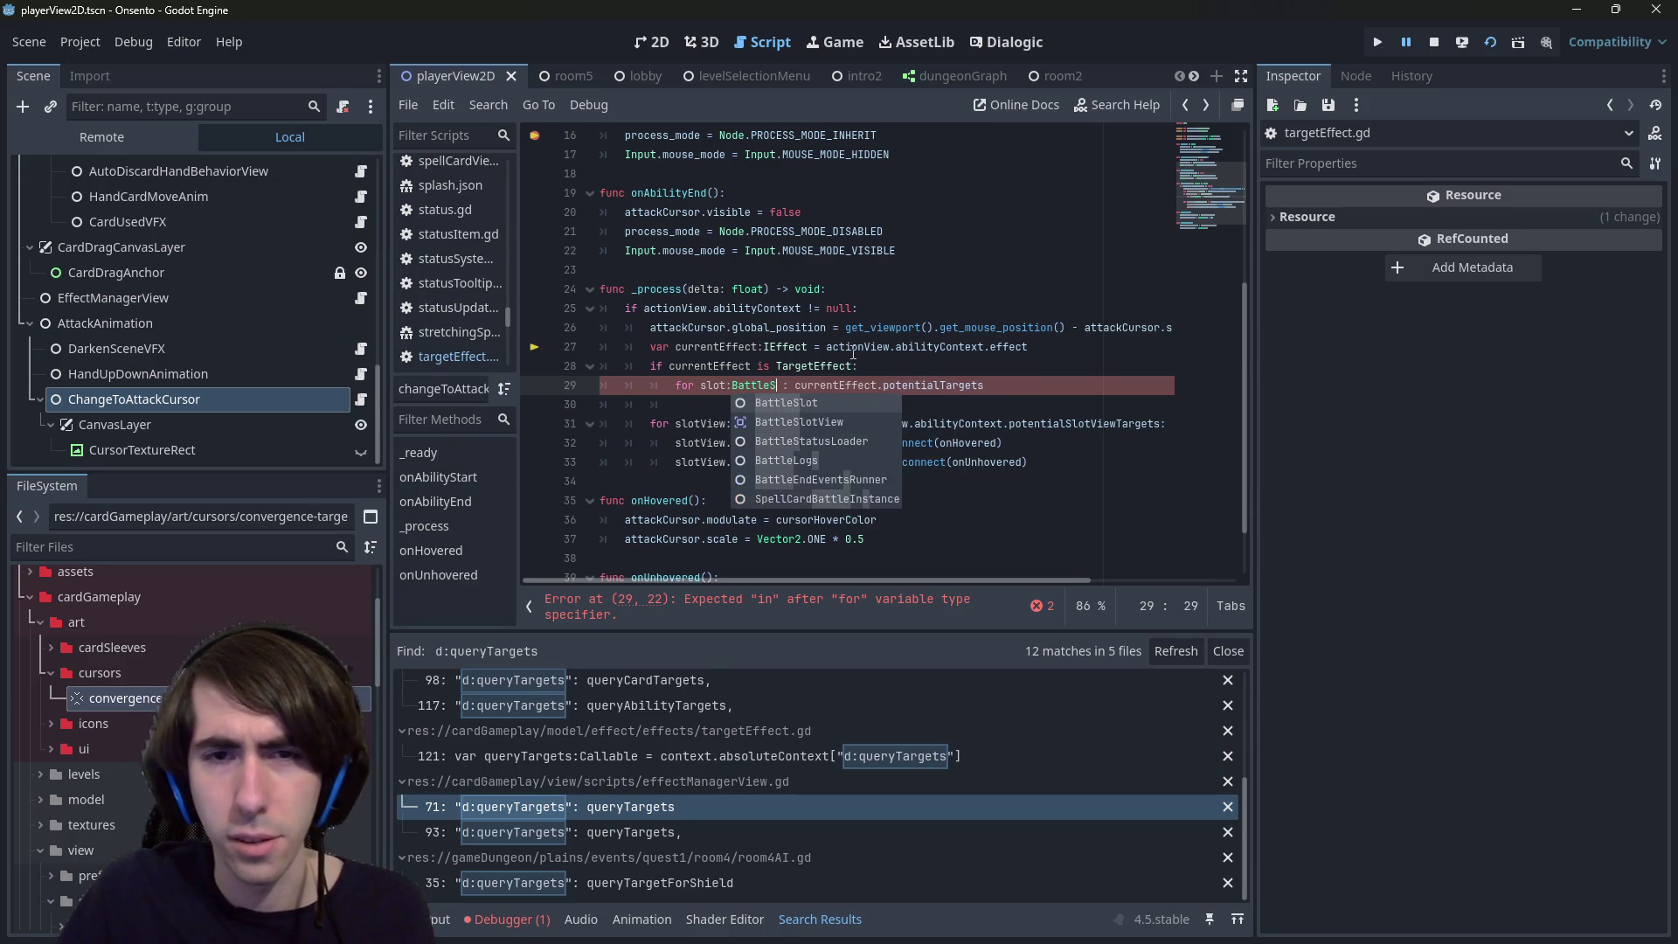
{"action": "type", "text": "lot"}
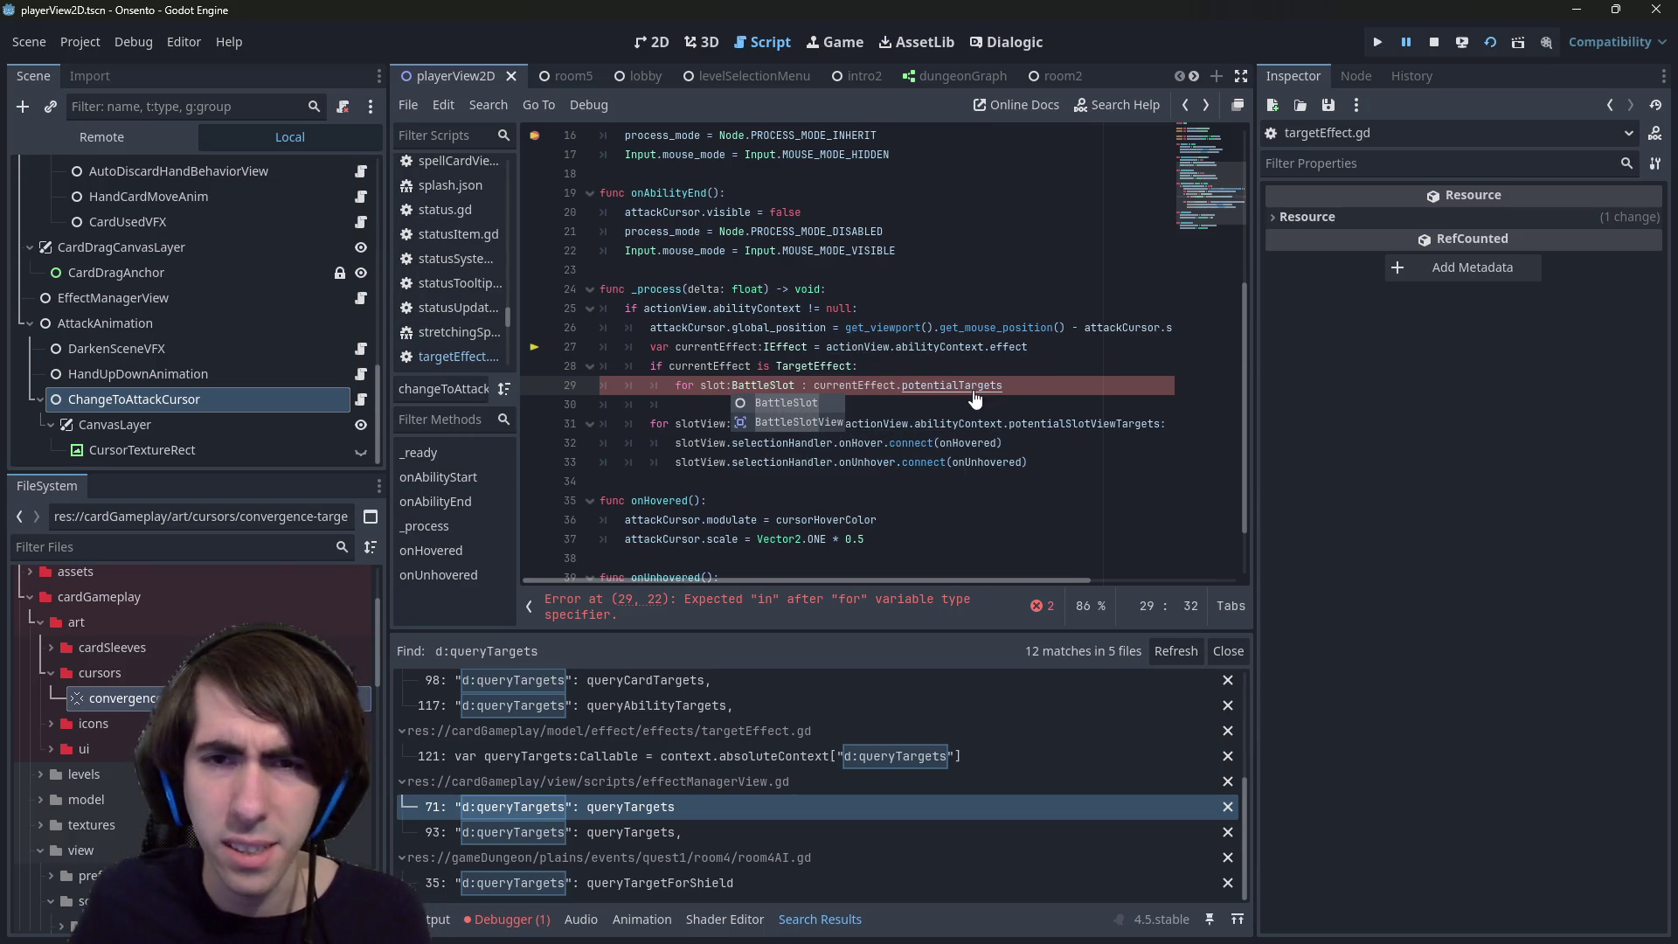
{"action": "left_click", "coordinate": [974, 385], "text": "ctrl"}
{"action": "double_click", "coordinate": [673, 229]}
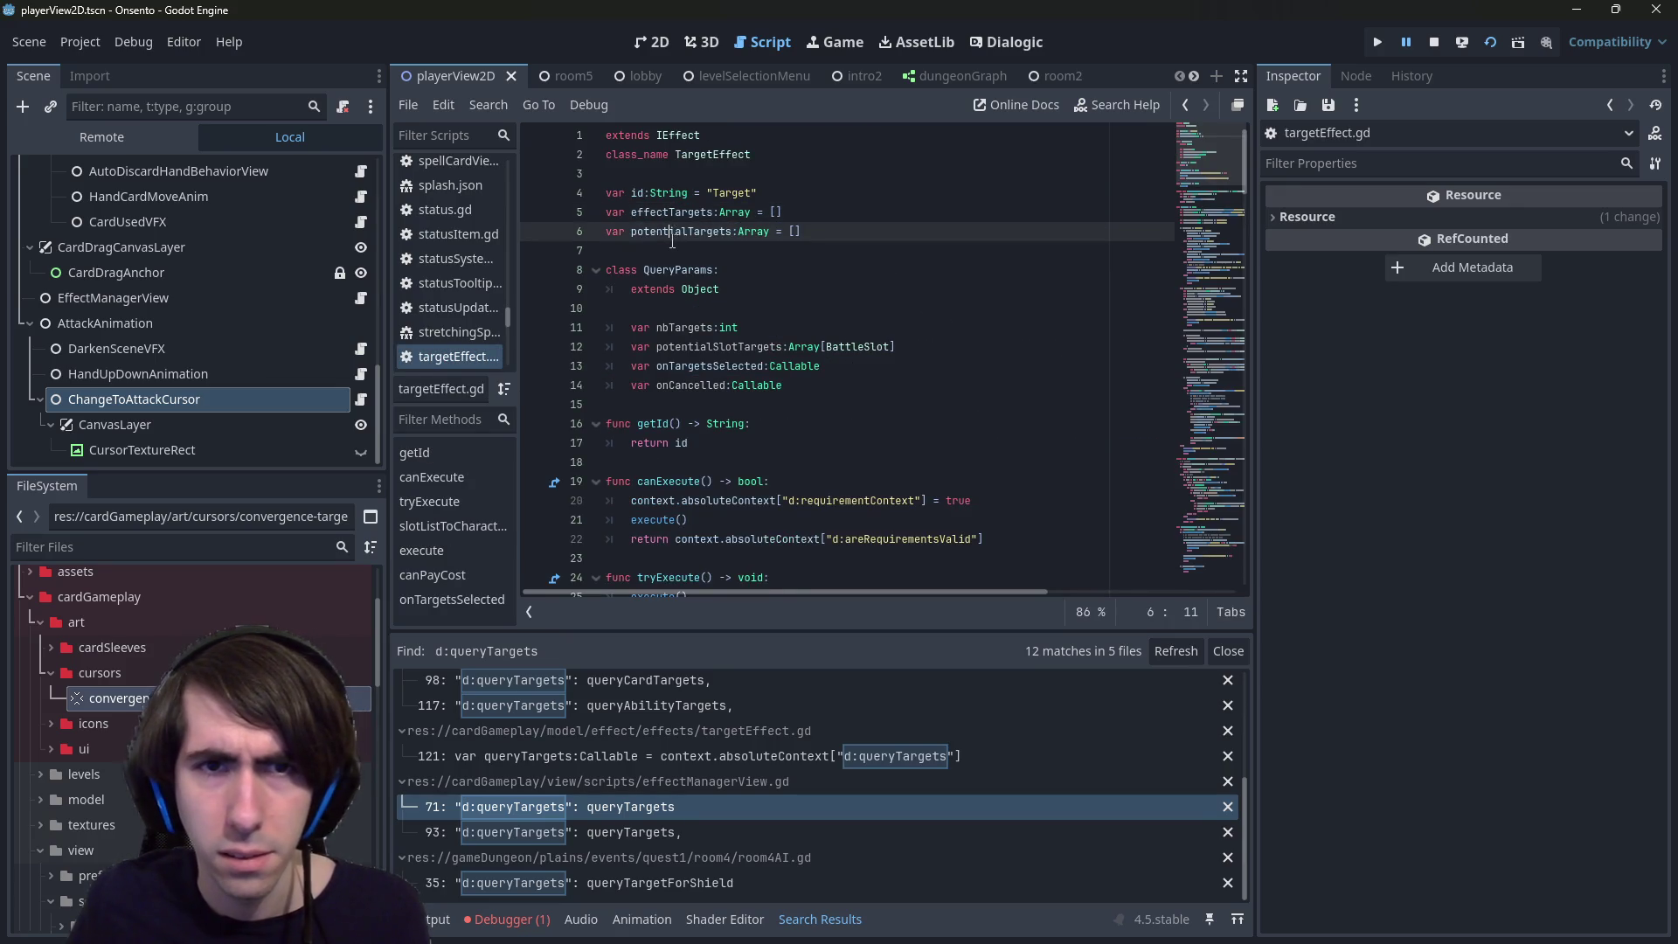
Find potentialTargets uses in targetEffect.gd, including onTargetsSelected on line 45, then return to loop line 29
{"action": "key", "text": "ctrl+f"}
{"action": "key", "text": "Return"}
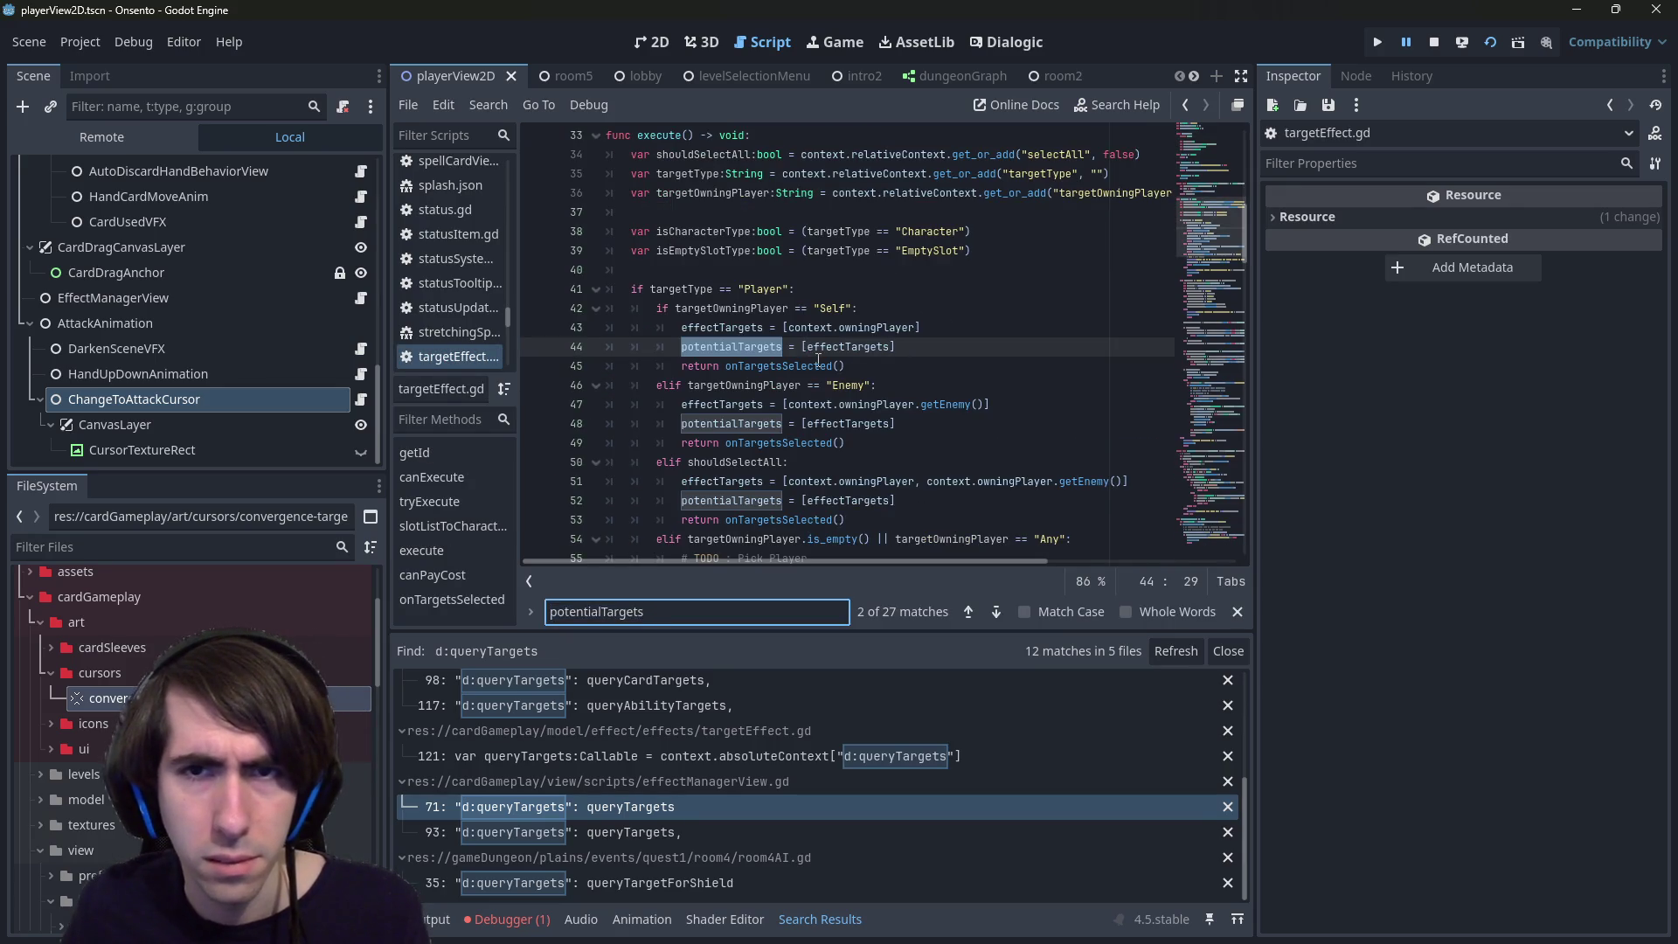
{"action": "double_click", "coordinate": [818, 363]}
{"action": "scroll", "coordinate": [817, 360], "scroll_direction": "up", "scroll_amount": 1}
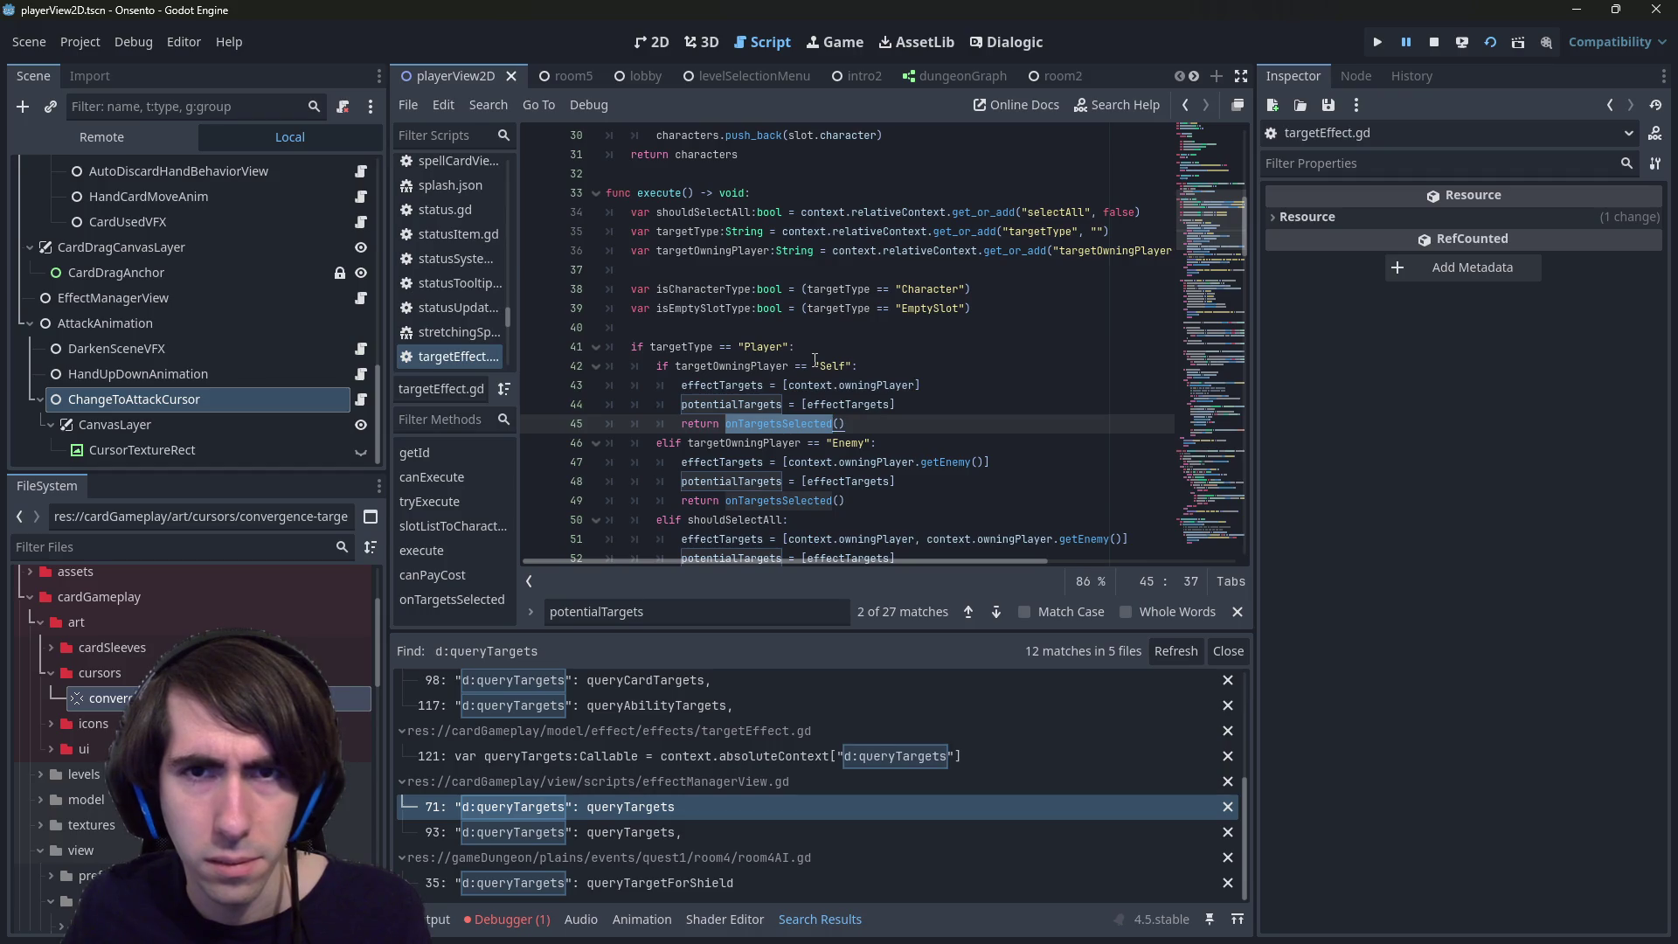
{"action": "scroll", "coordinate": [842, 218], "scroll_direction": "down", "scroll_amount": 8}
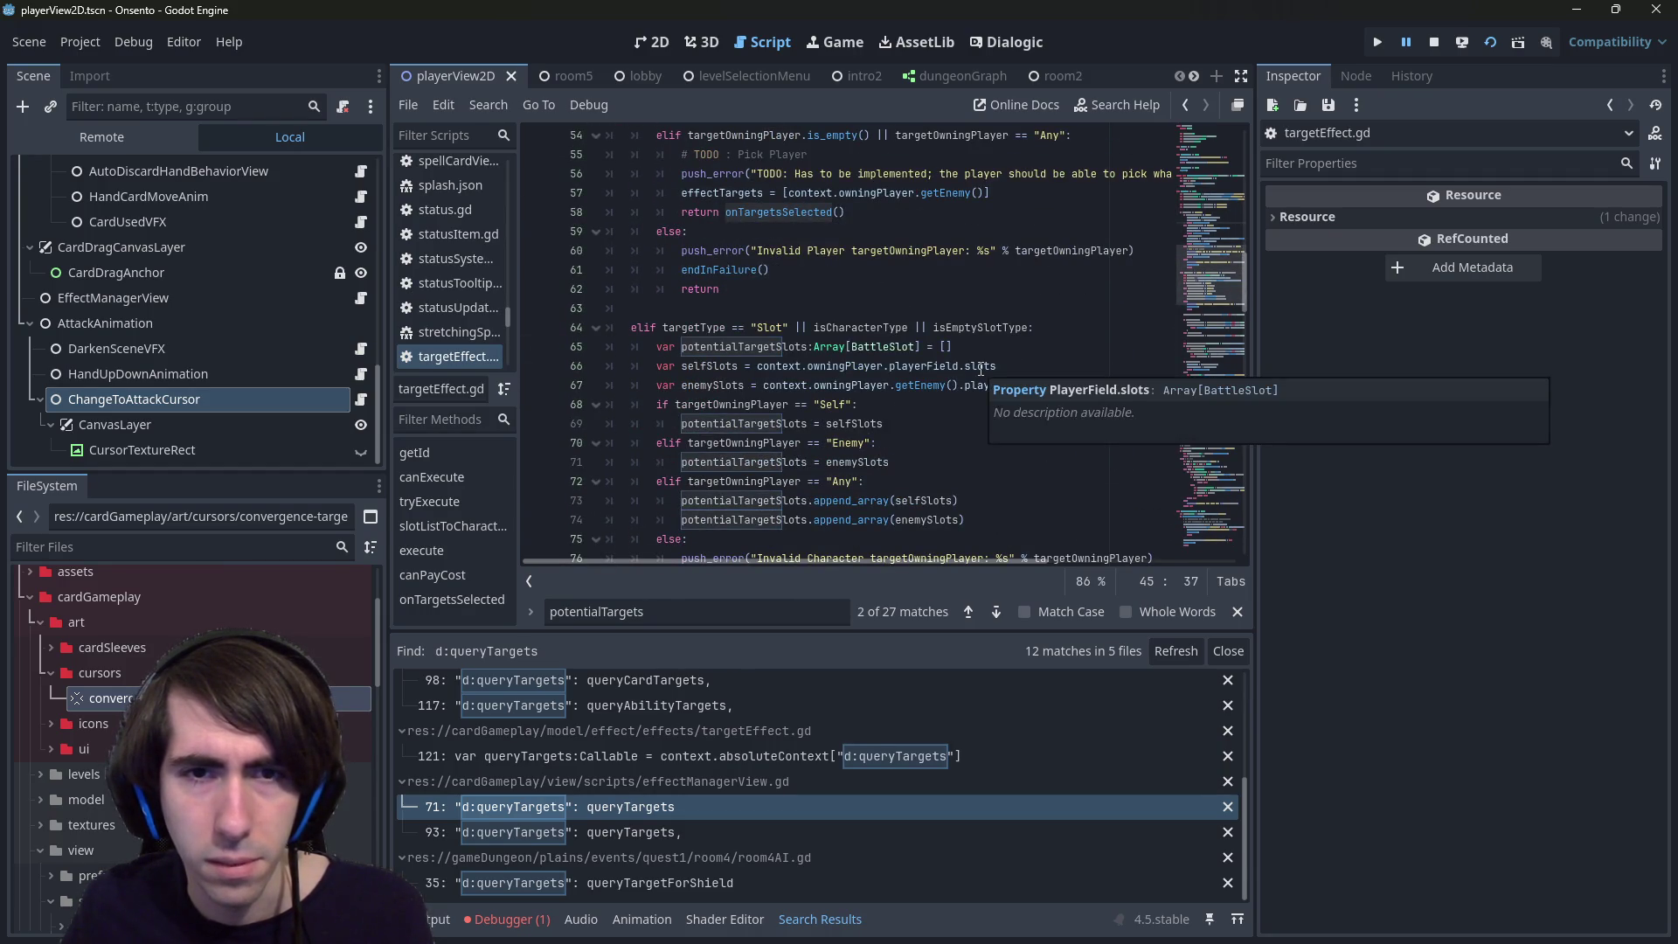
{"action": "scroll", "coordinate": [980, 369], "scroll_direction": "down", "scroll_amount": 2}
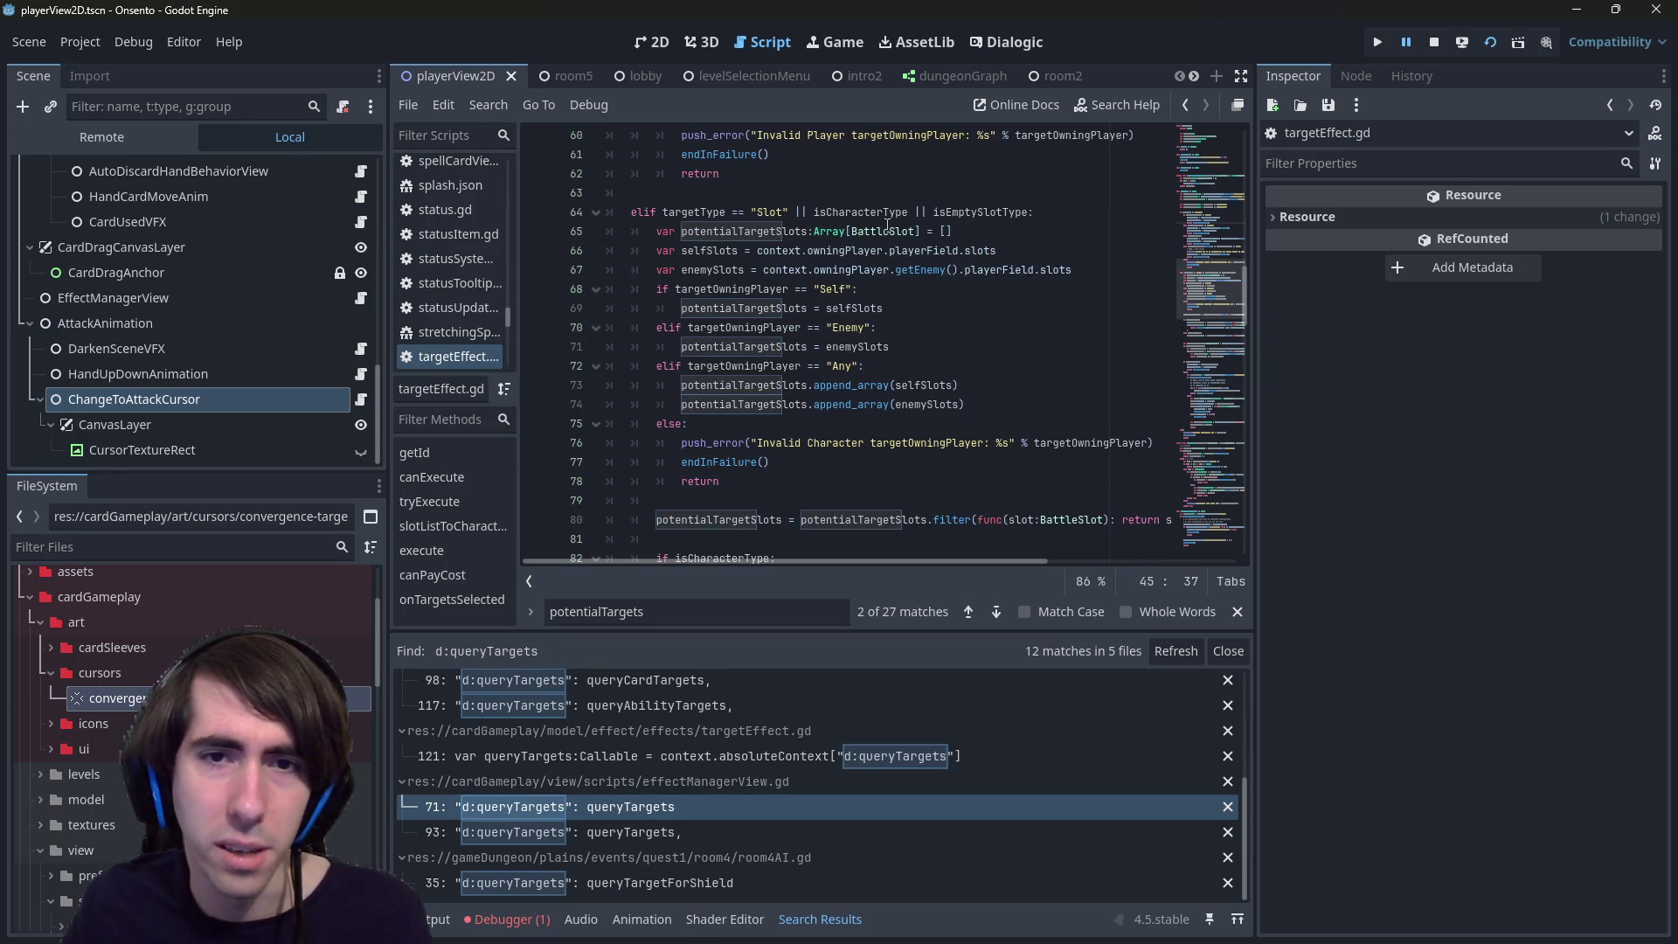
{"action": "scroll", "coordinate": [890, 288], "scroll_direction": "down", "scroll_amount": 4}
{"action": "scroll", "coordinate": [891, 298], "scroll_direction": "down", "scroll_amount": 3}
{"action": "scroll", "coordinate": [890, 298], "scroll_direction": "down", "scroll_amount": 2}
{"action": "scroll", "coordinate": [893, 301], "scroll_direction": "down", "scroll_amount": 3}
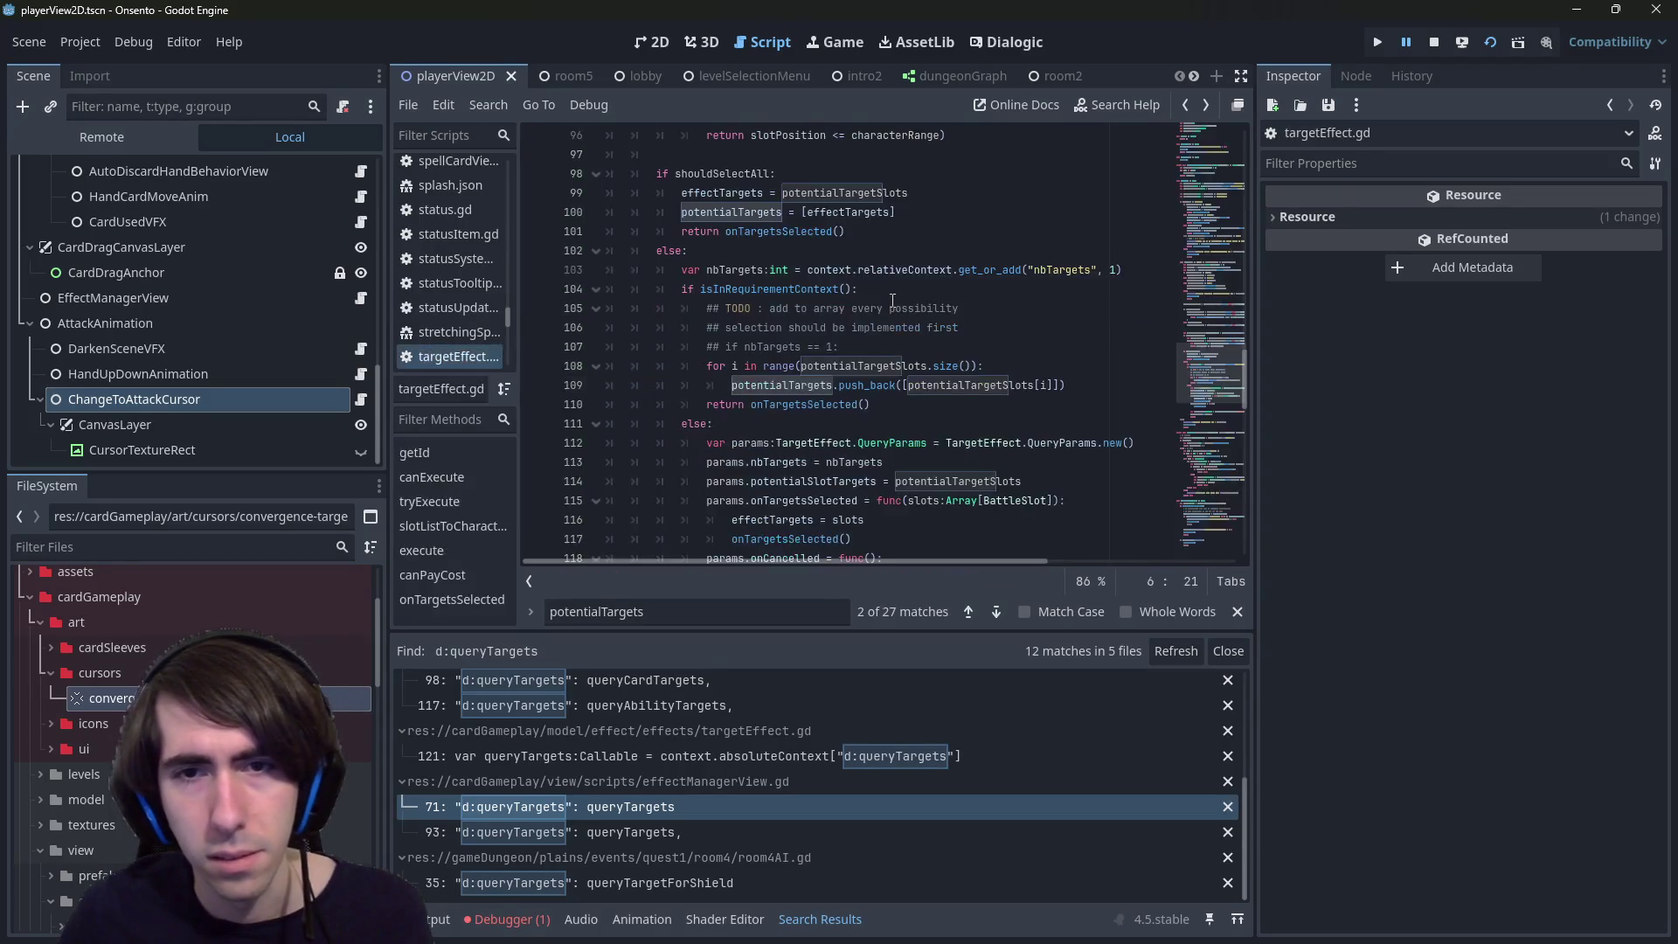
{"action": "left_click", "coordinate": [1090, 393]}
Append a colon to the loop header on line 29 and start an indented body line
{"action": "type", "text": ":"}
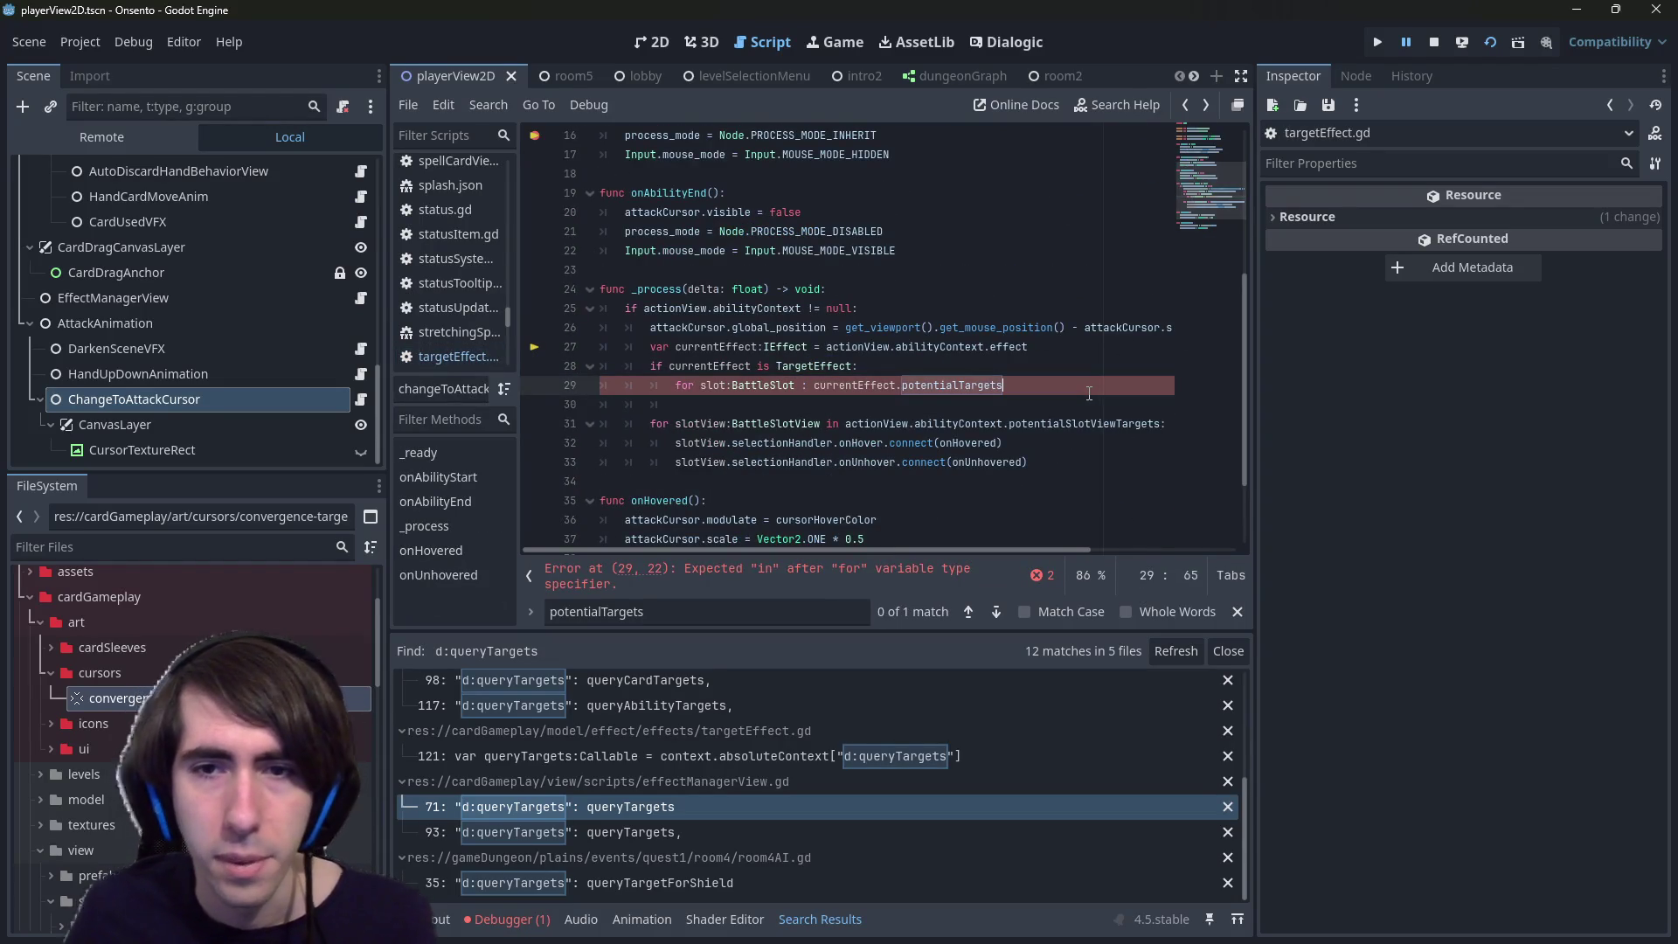
{"action": "key", "text": "Return"}
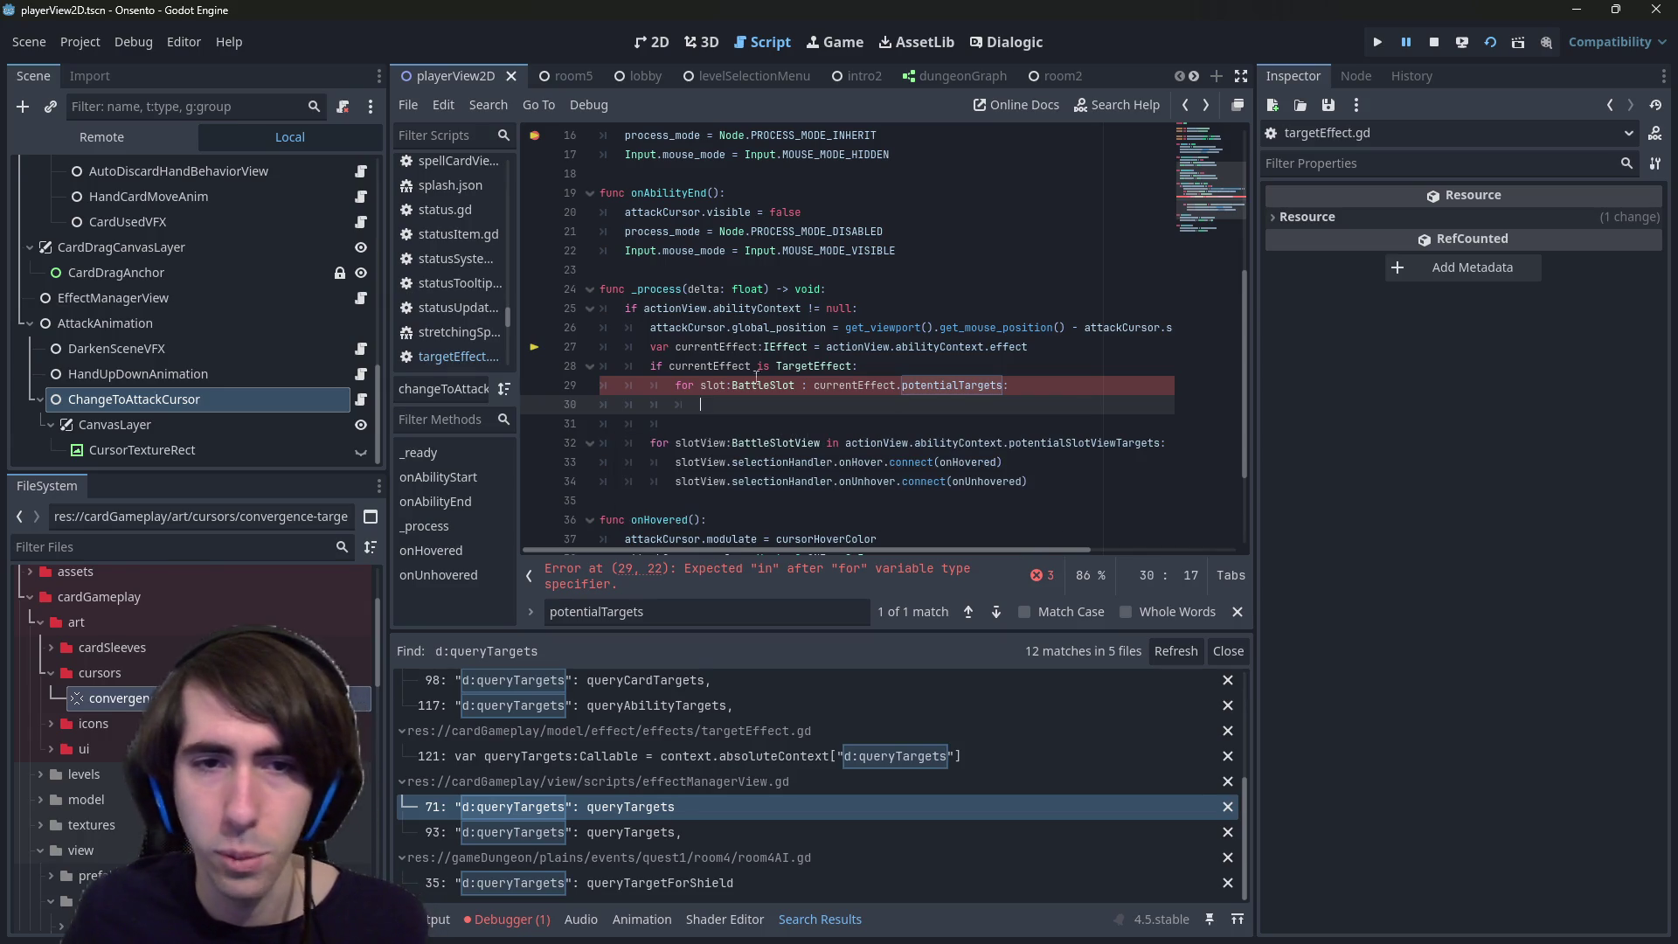
{"action": "double_click", "coordinate": [722, 388]}
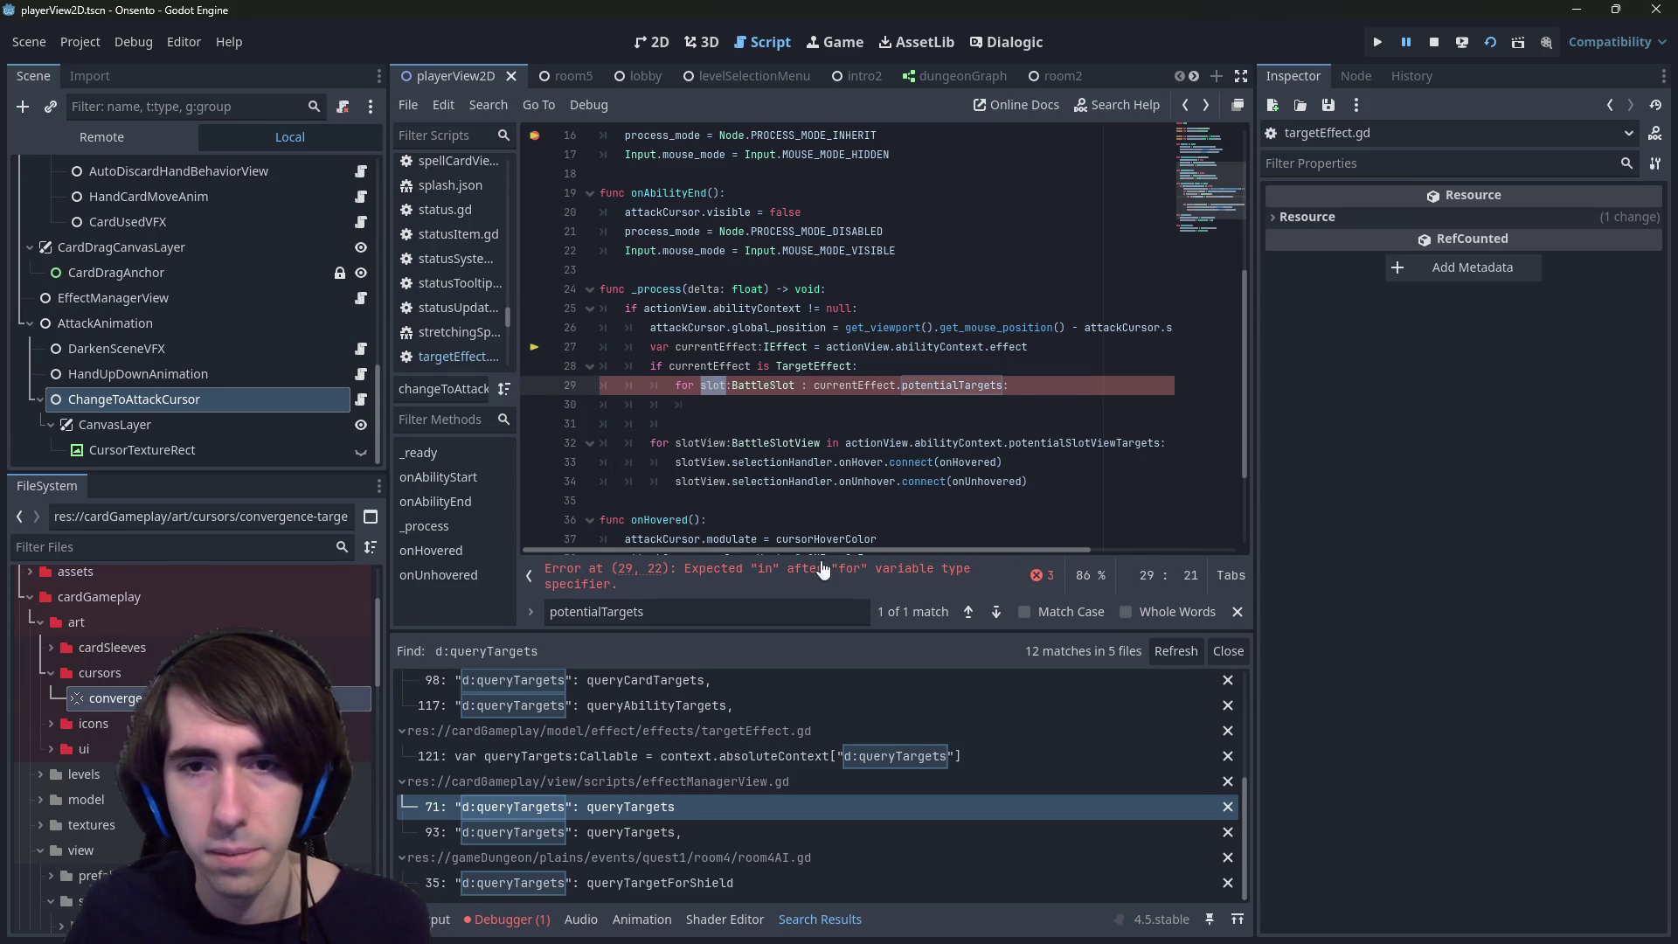
{"action": "key", "text": "Right"}
{"action": "scroll", "coordinate": [813, 542], "scroll_direction": "down", "scroll_amount": 1}
{"action": "left_click", "coordinate": [790, 347]}
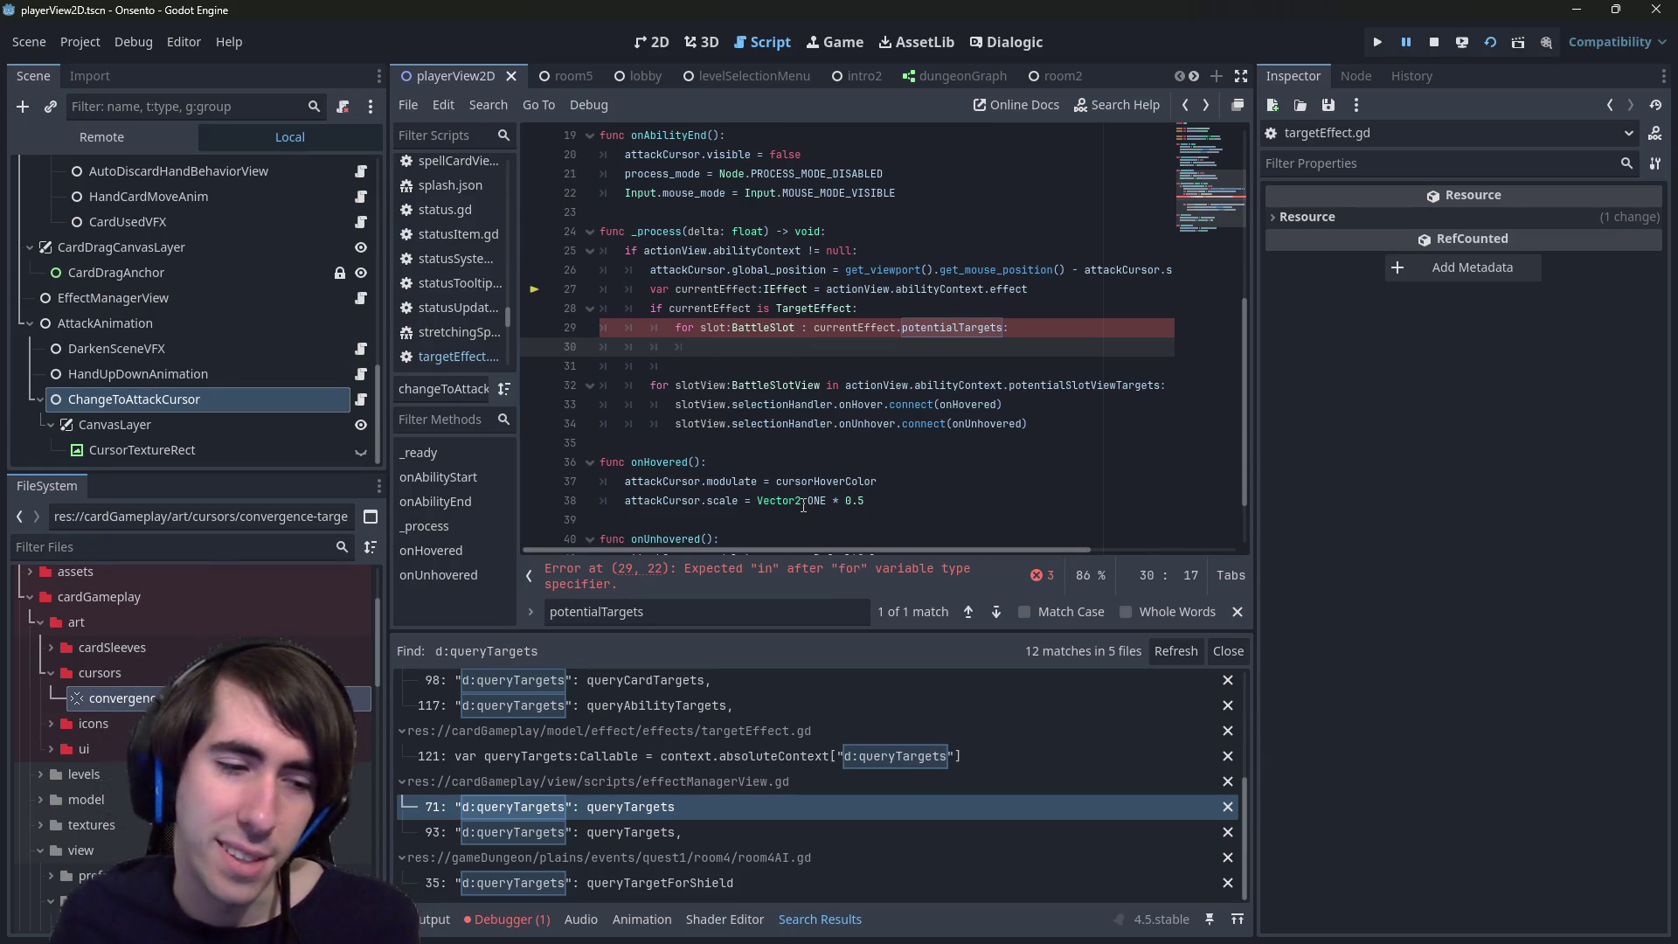
{"action": "mouse_move", "coordinate": [803, 505]}
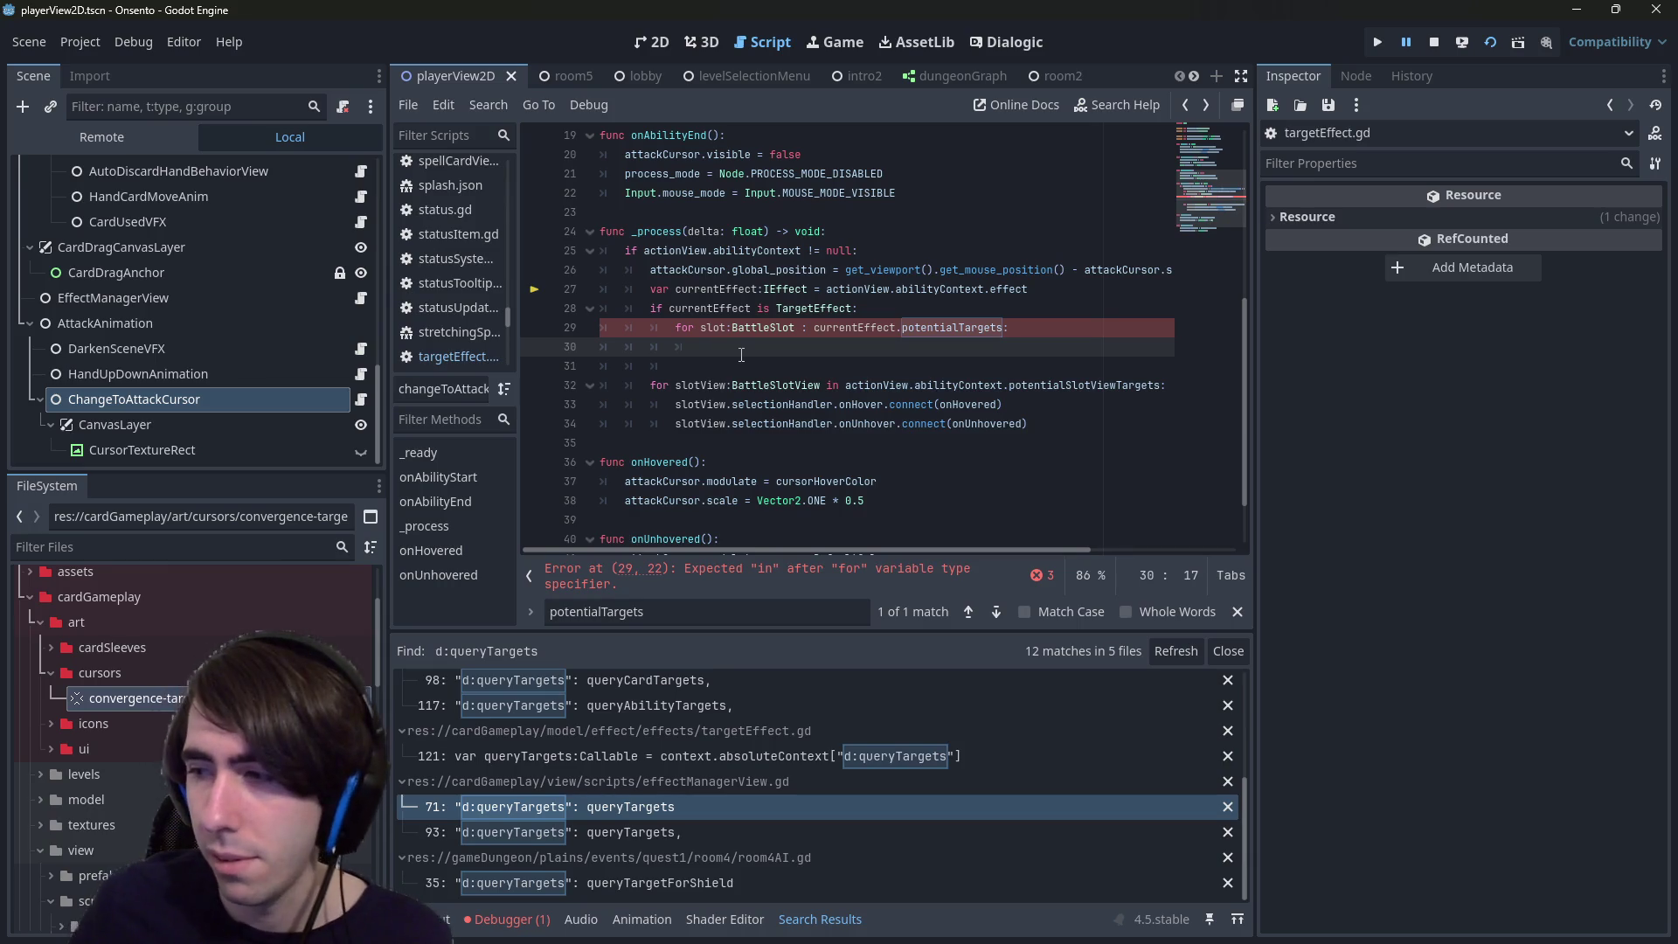
Replace the stray colon in the loop header with 'in'
{"action": "left_click", "coordinate": [863, 569]}
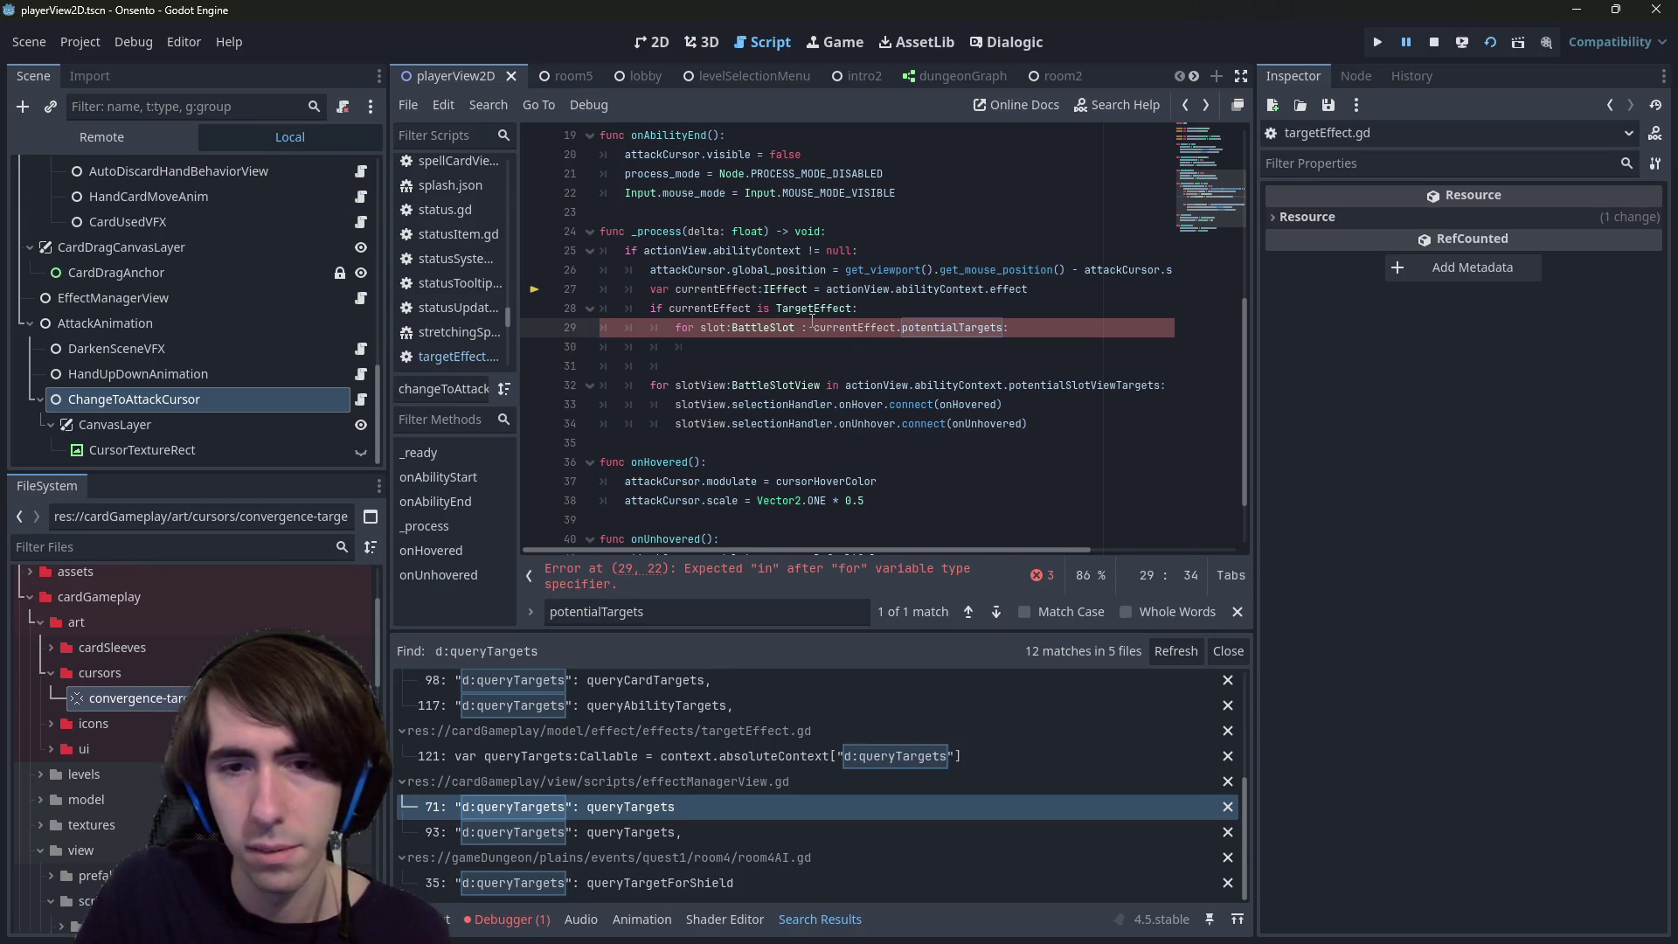
{"action": "key", "text": "BackSpace"}
{"action": "type", "text": "in"}
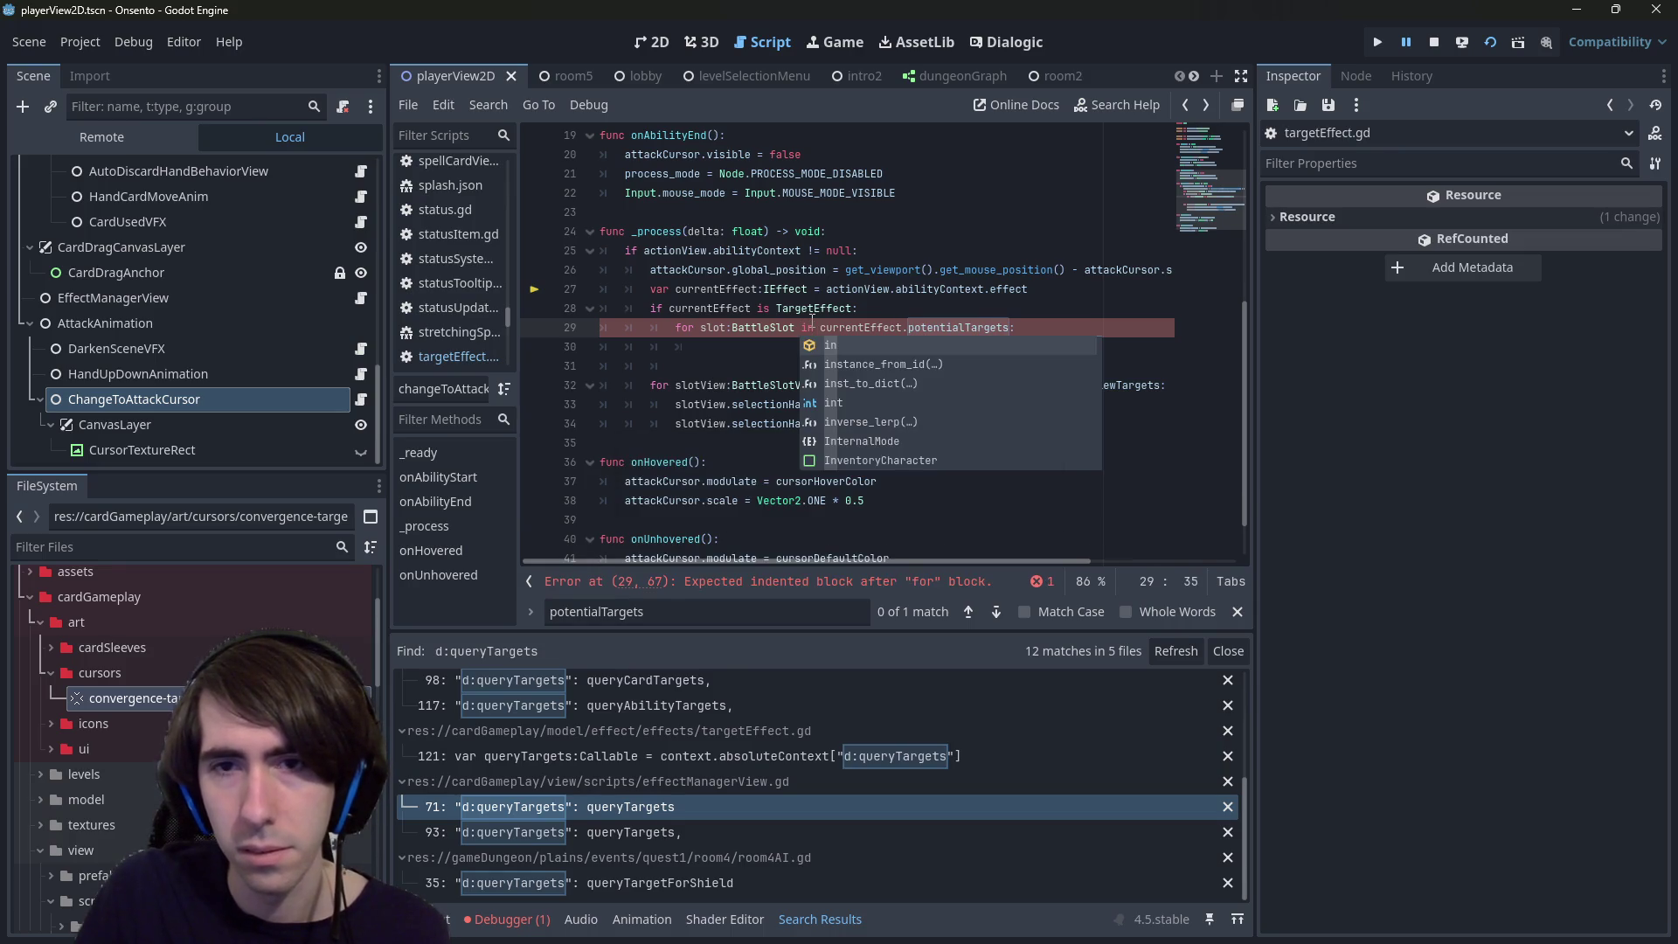
{"action": "key", "text": "ctrl+Right"}
{"action": "key", "text": "Escape"}
{"action": "key", "text": "Escape"}
Type slot in the empty loop body, then delete it again
{"action": "left_click", "coordinate": [829, 343]}
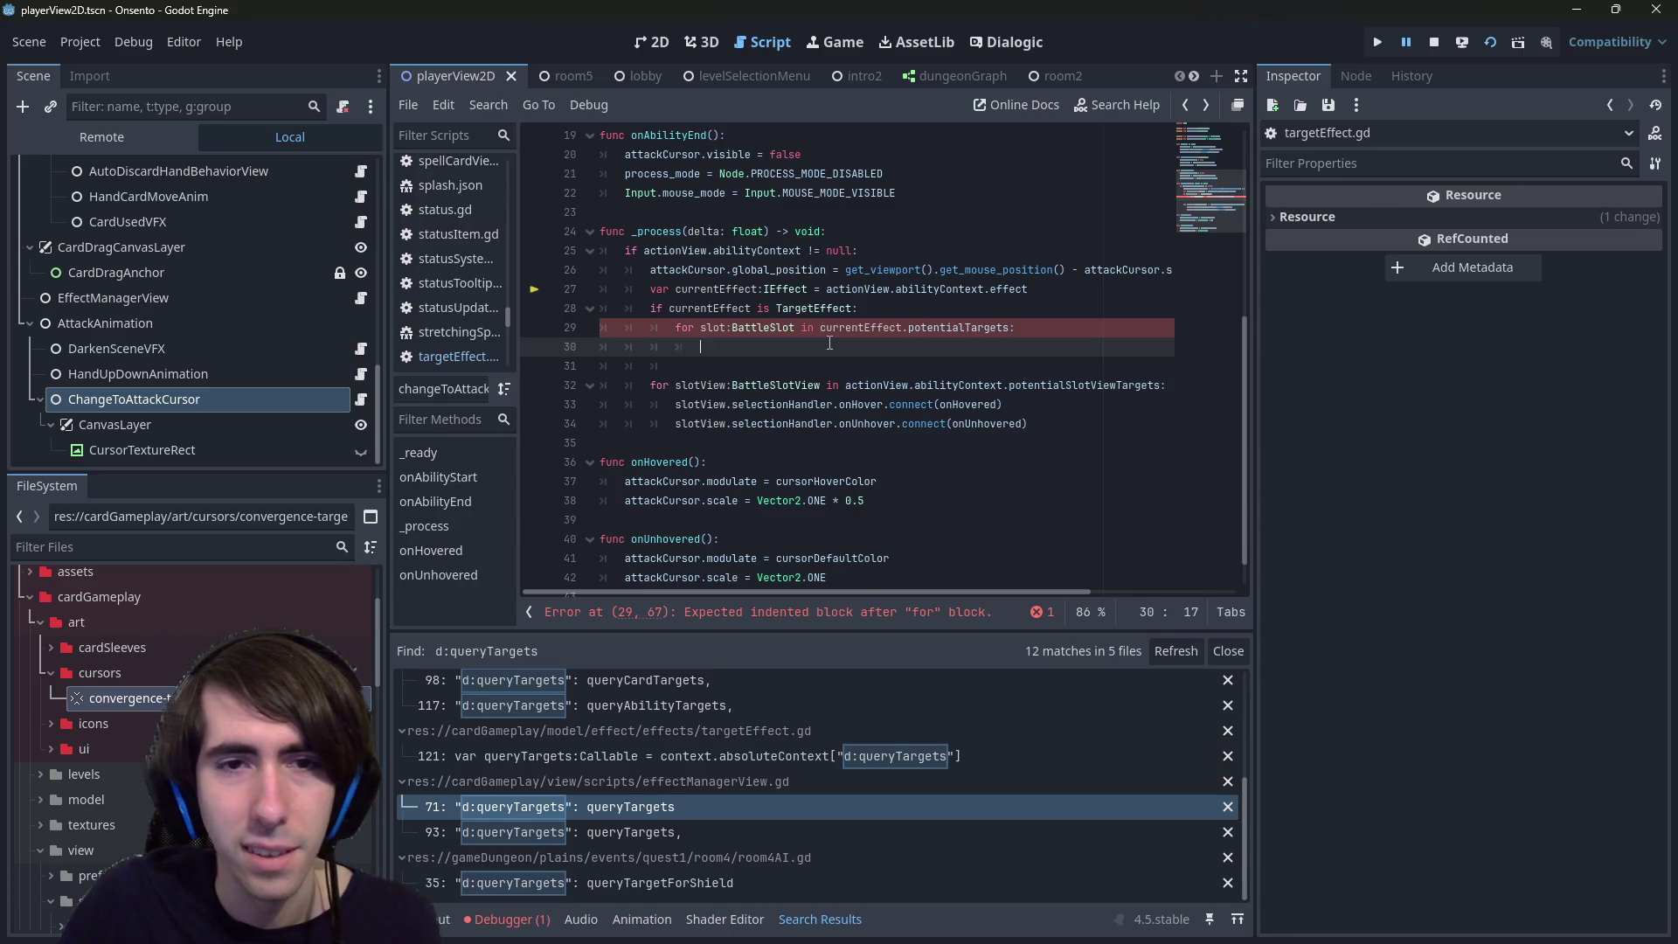
{"action": "key", "text": "Up"}
{"action": "key", "text": "Down"}
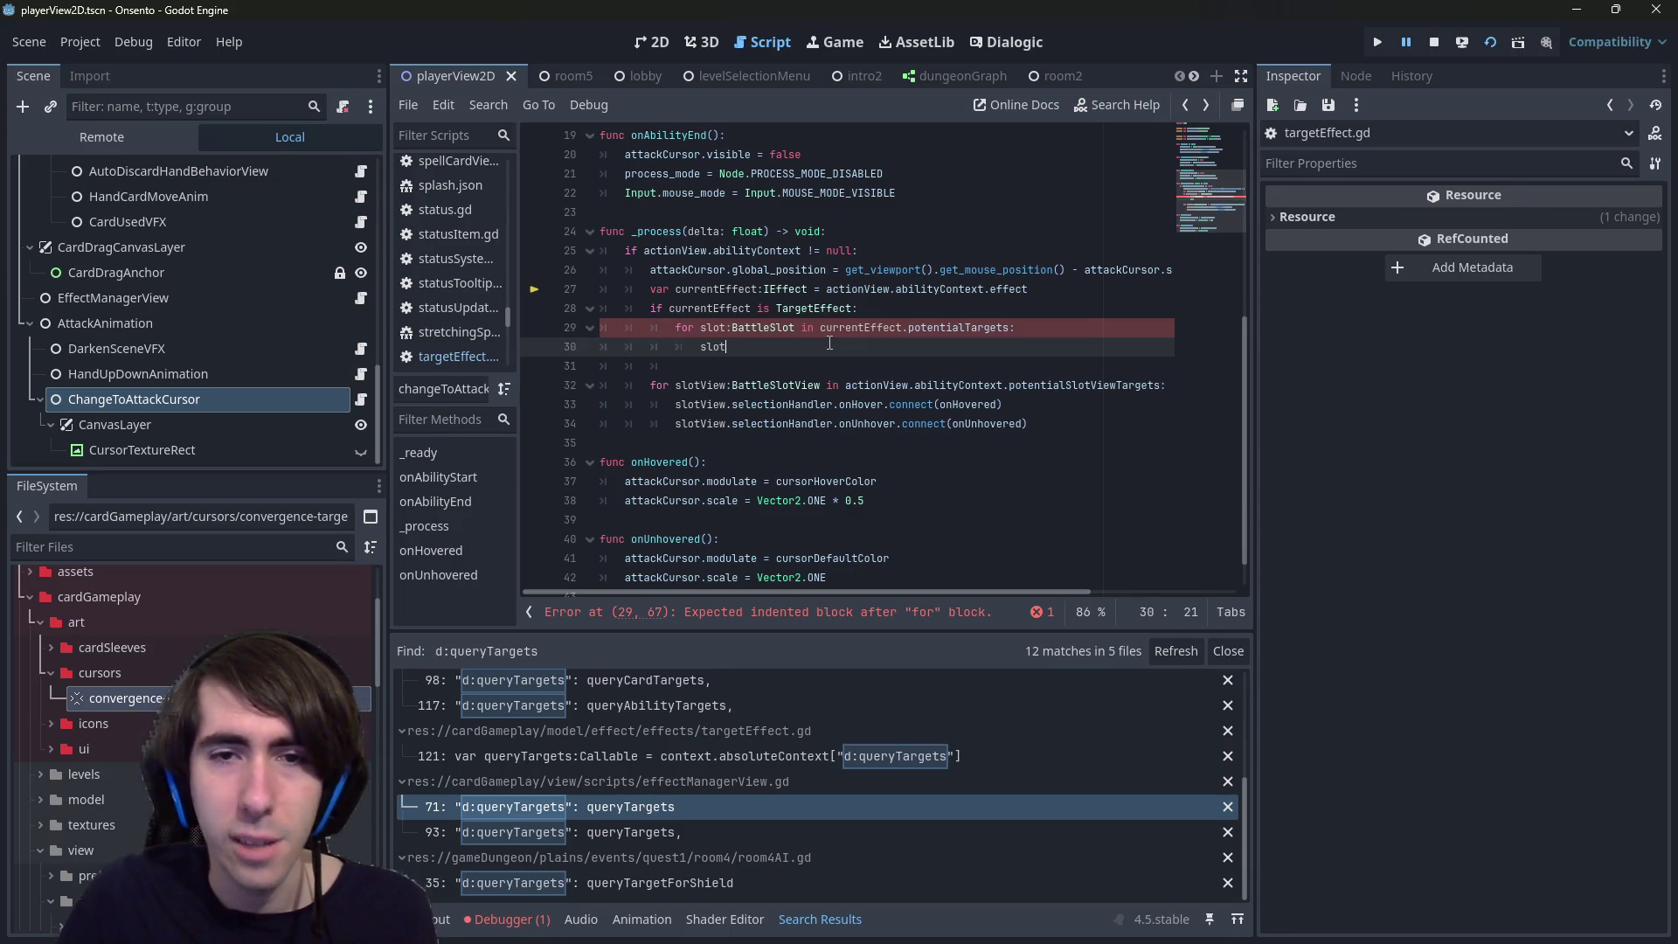
{"action": "type", "text": "slot"}
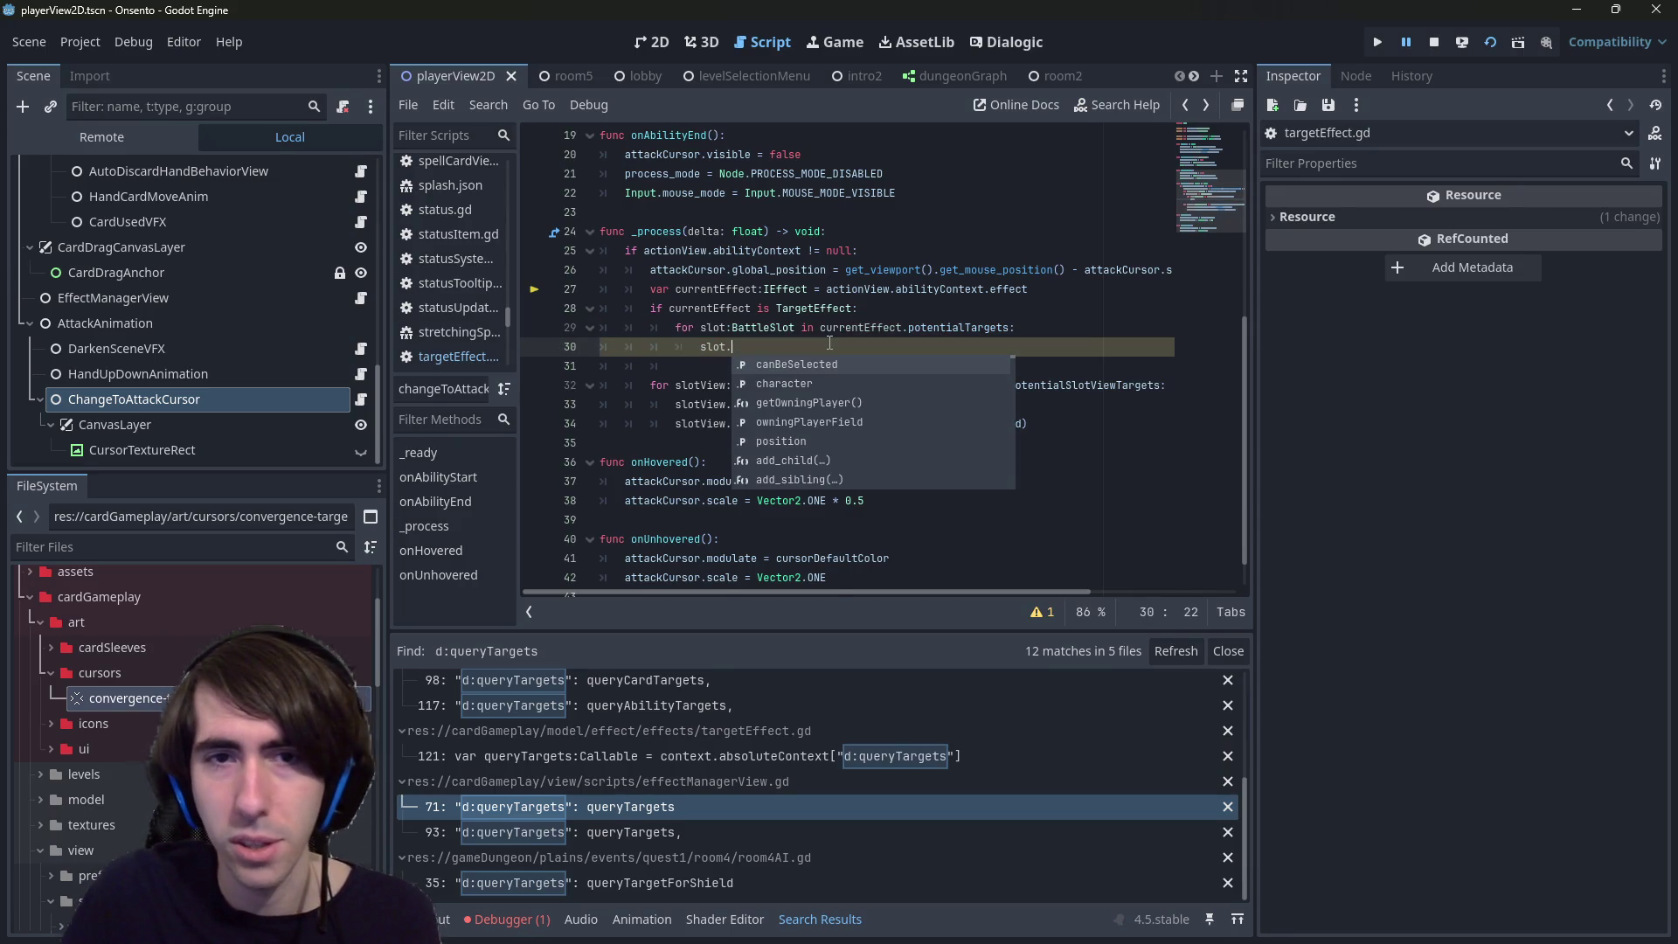
{"action": "key", "text": "BackSpace"}
{"action": "key", "text": "BackSpace"}
{"action": "key", "text": "BackSpace"}
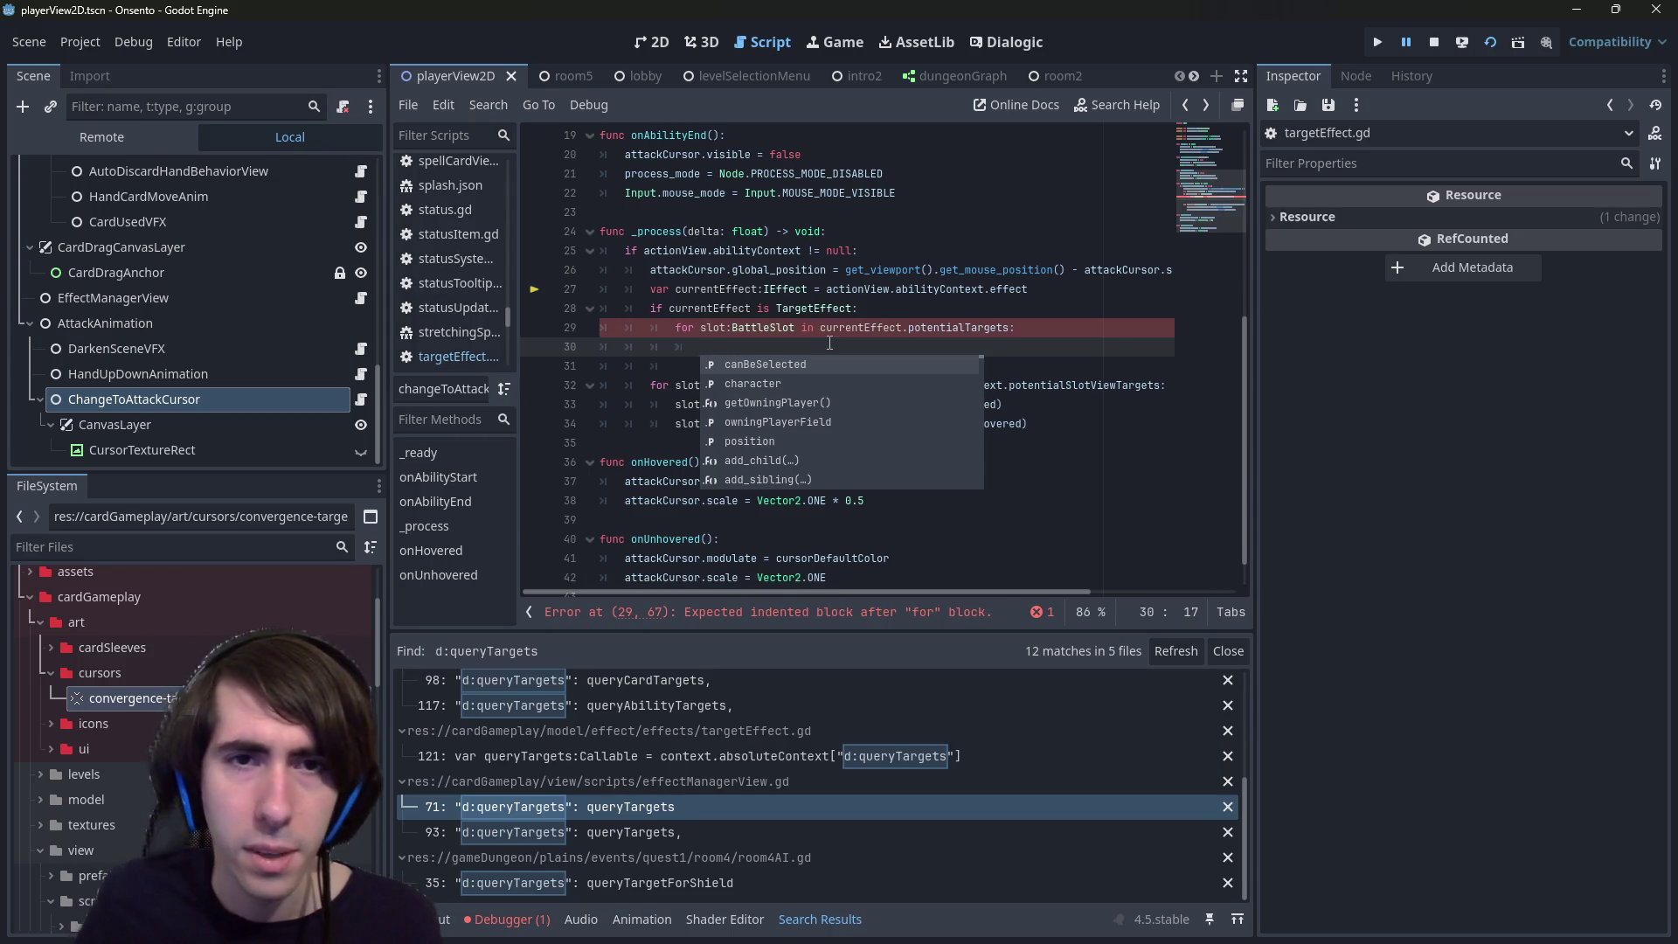
{"action": "scroll", "coordinate": [848, 324], "scroll_direction": "up", "scroll_amount": 6}
{"action": "left_click", "coordinate": [875, 155]}
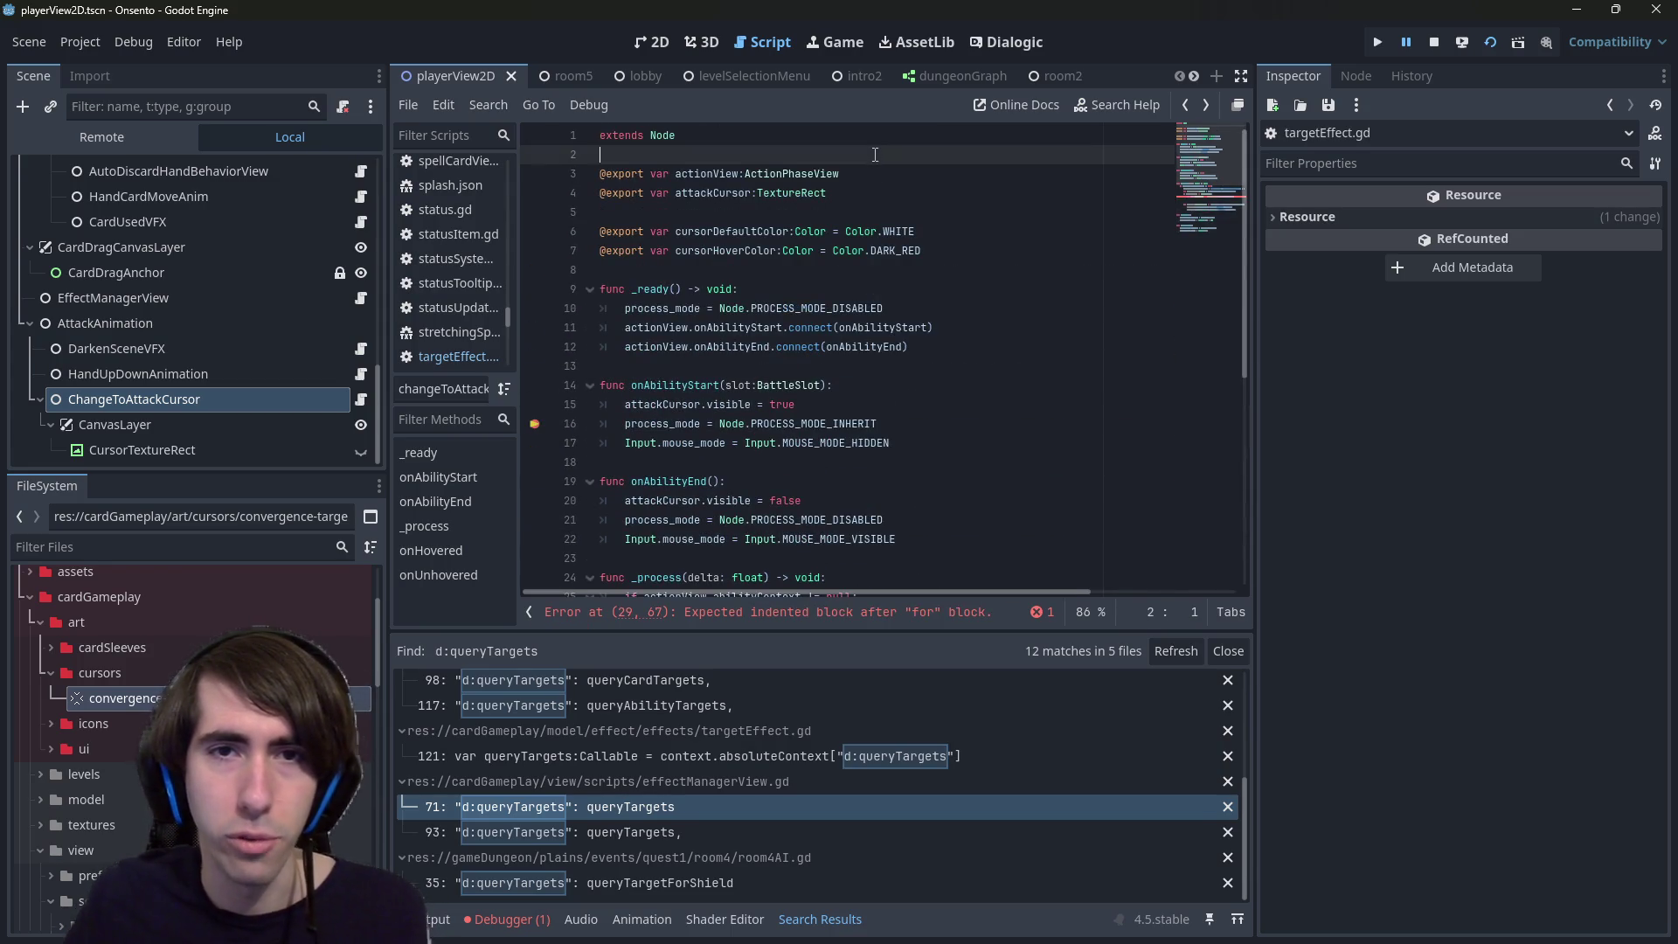
{"action": "key", "text": "Return"}
{"action": "type", "text": "@export var ba"}
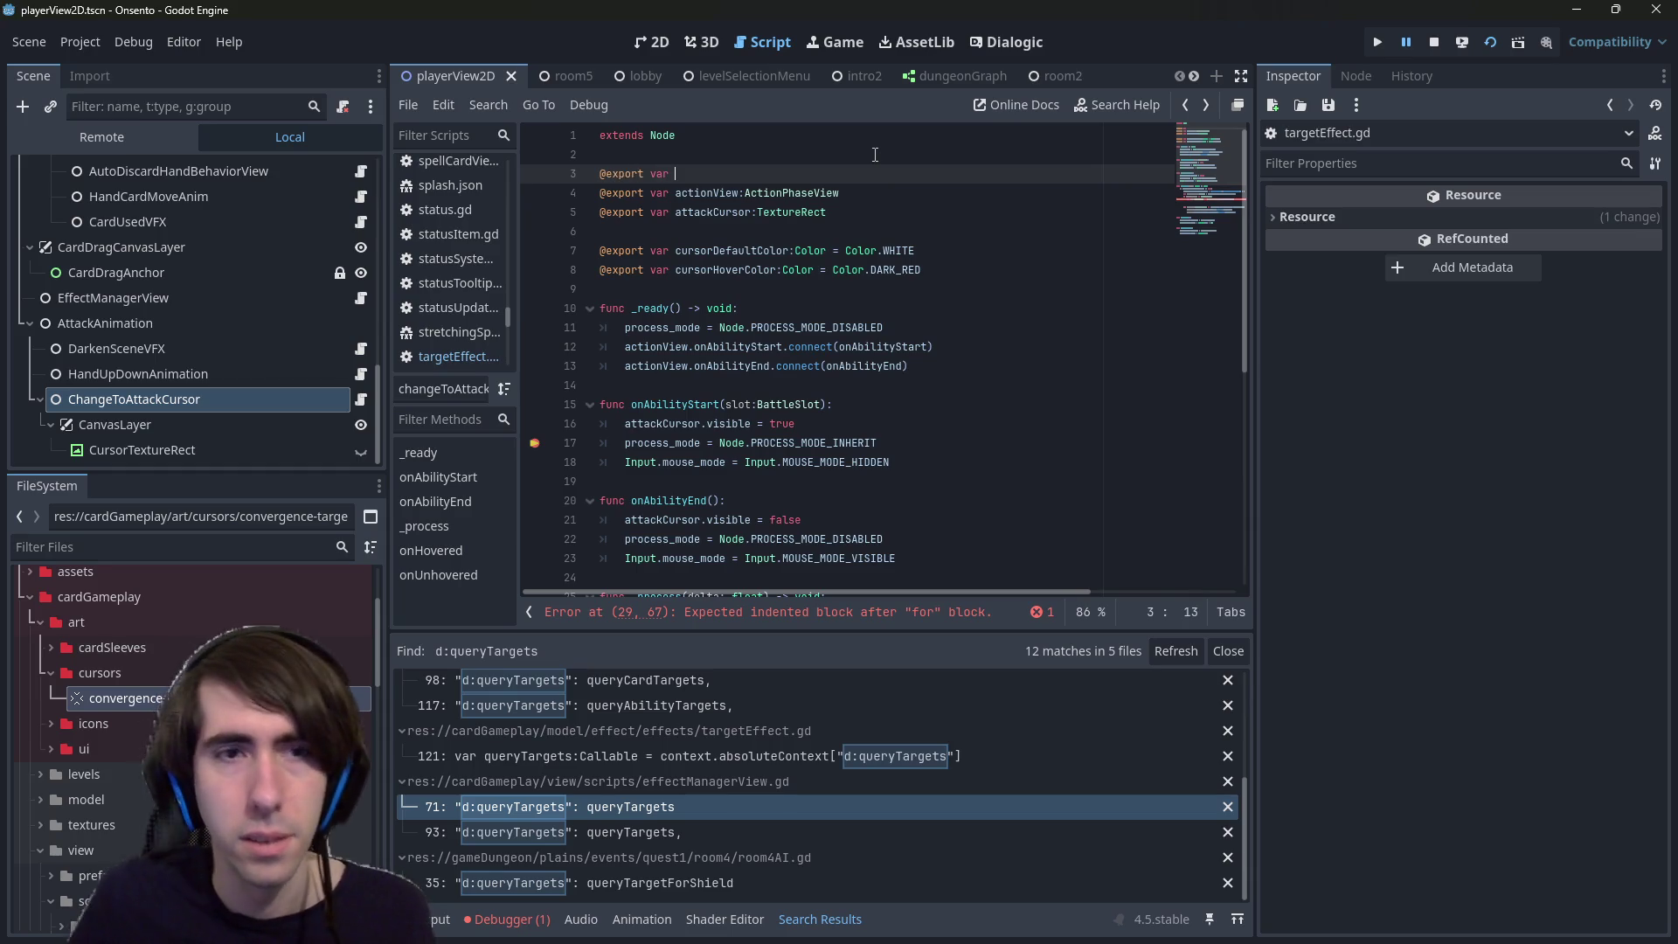
{"action": "type", "text": "ttlefield"}
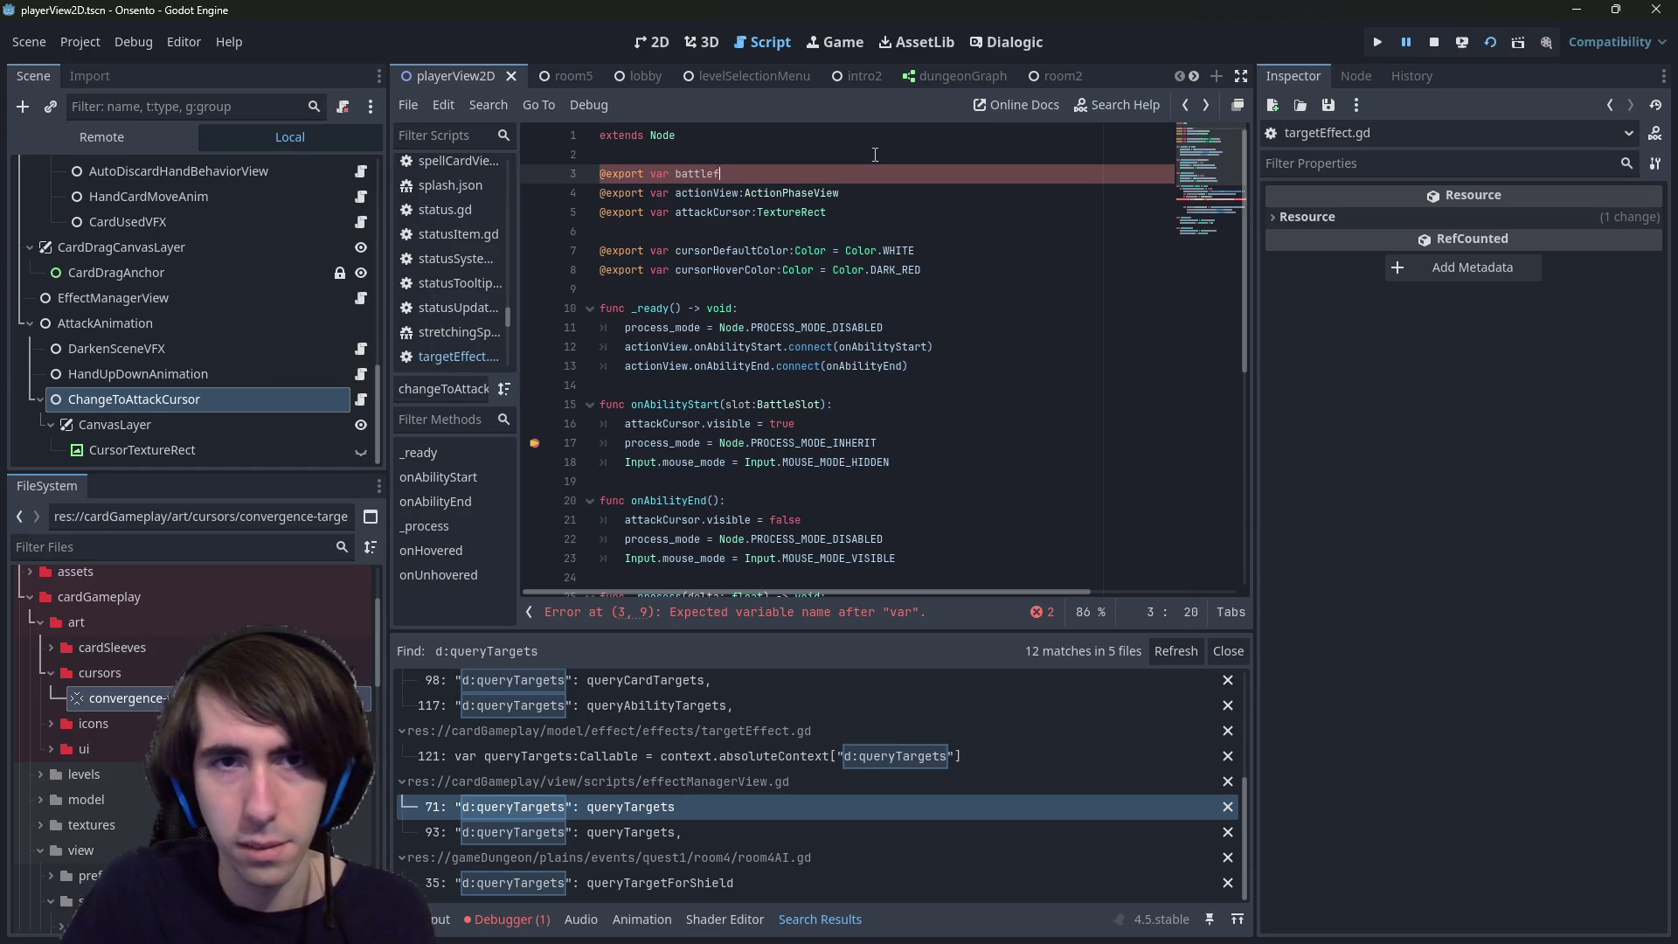
{"action": "type", "text": ":BattleFi"}
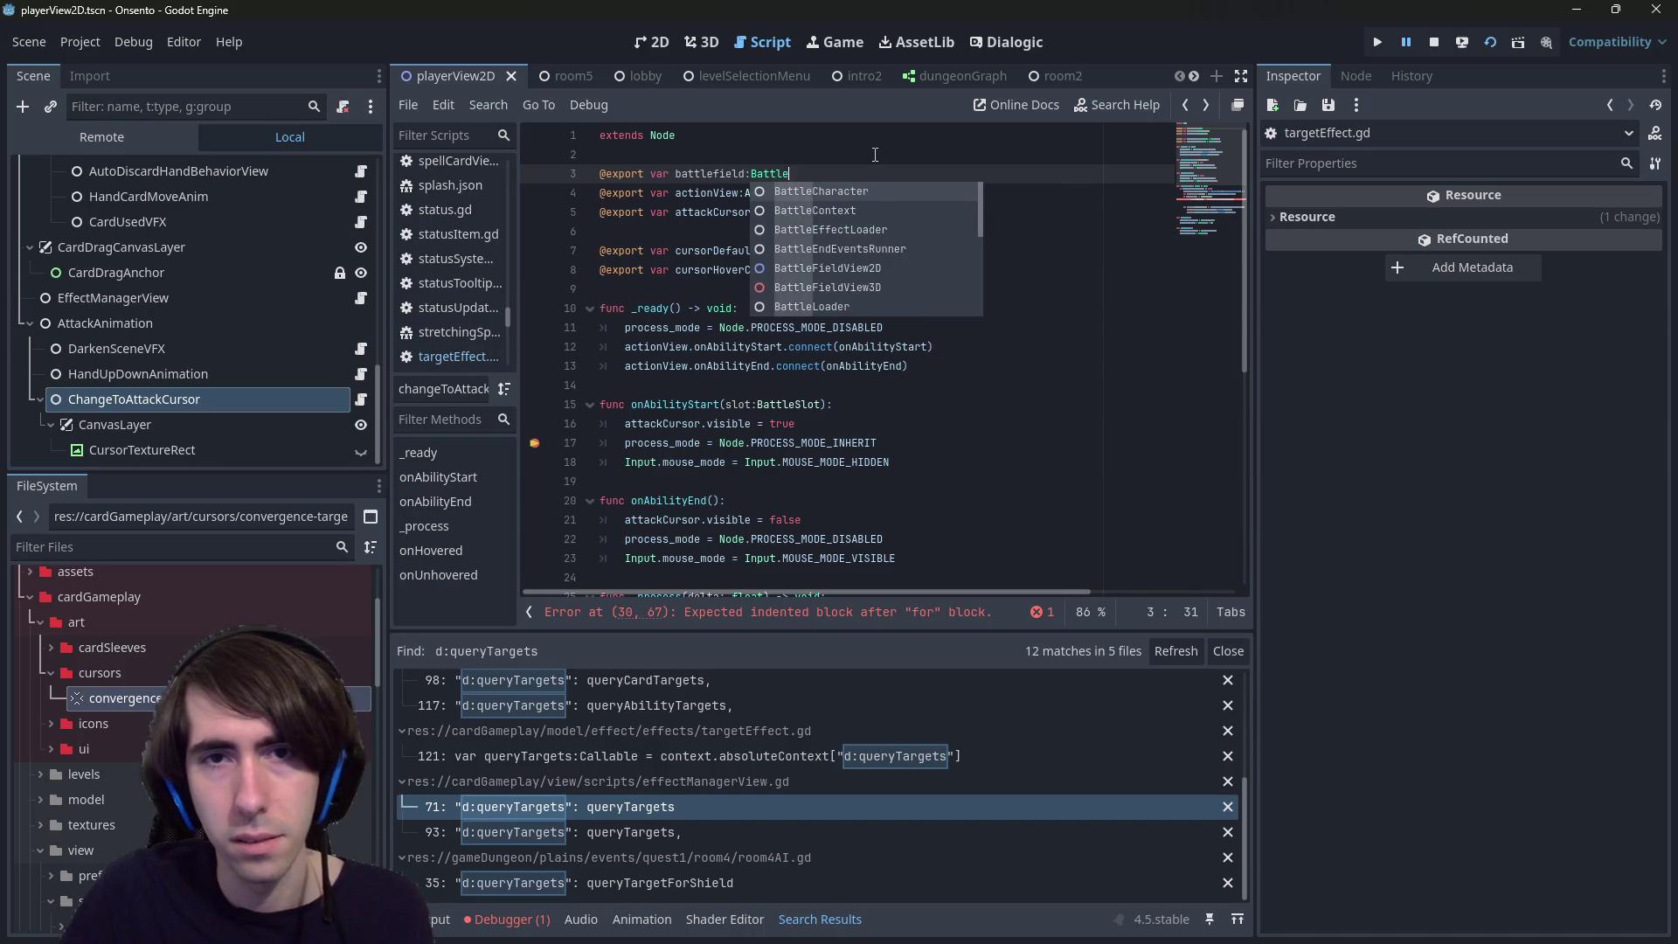
{"action": "key", "text": "Return"}
{"action": "key", "text": "ctrl+s"}
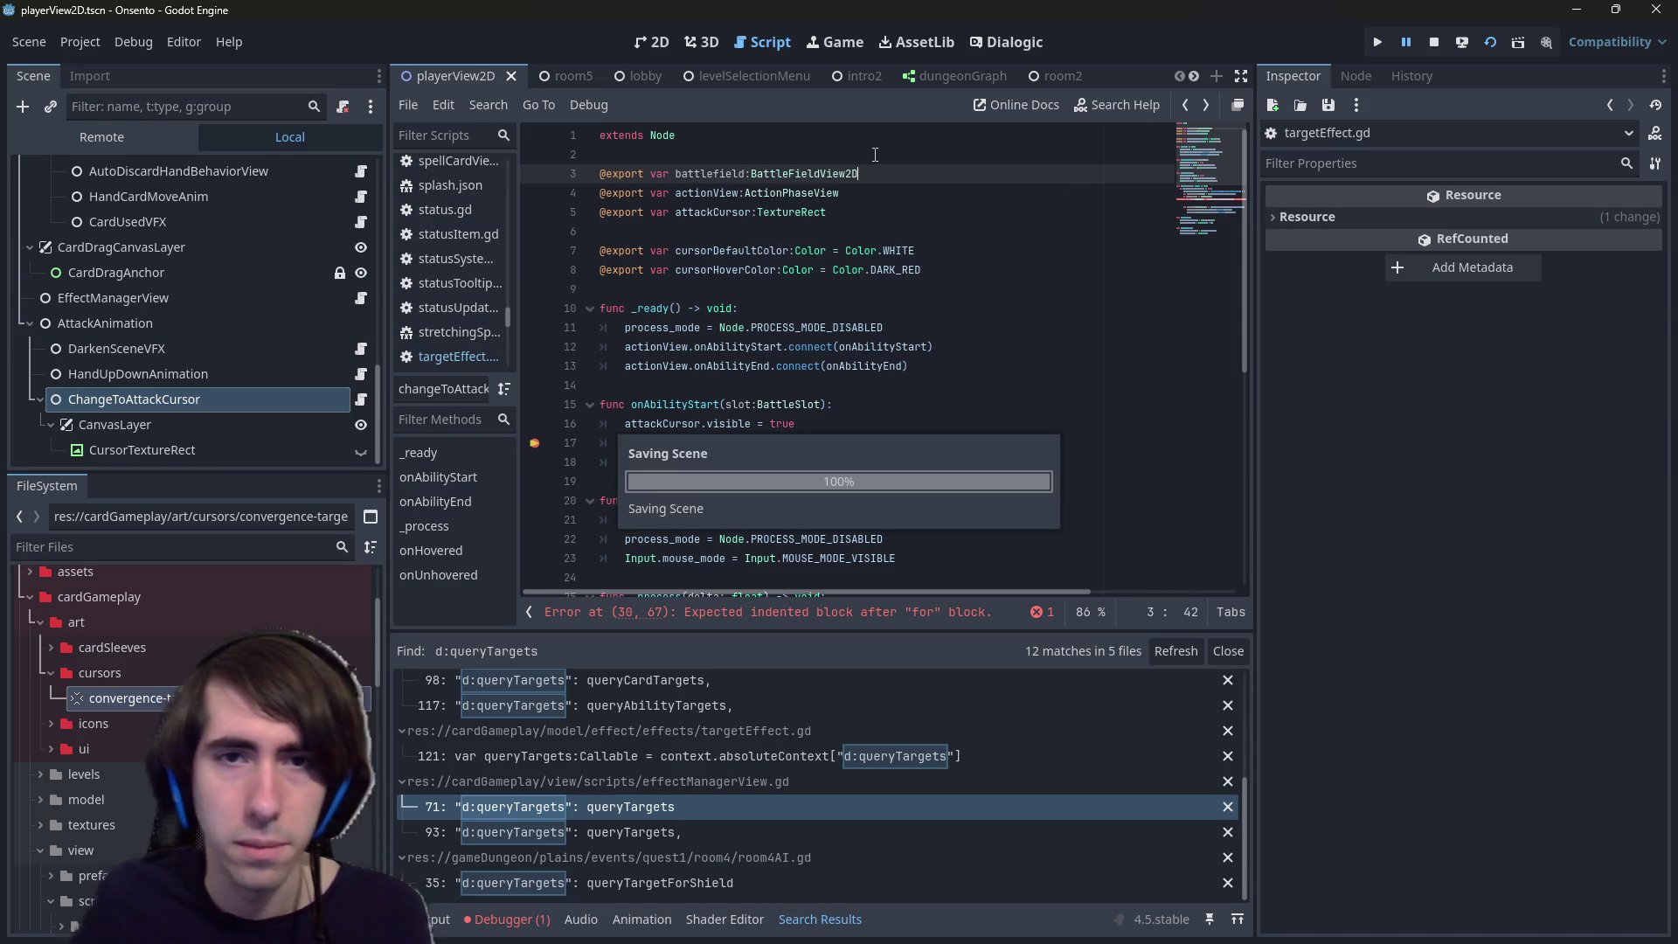
{"action": "double_click", "coordinate": [703, 174]}
{"action": "key", "text": "ctrl+c"}
{"action": "scroll", "coordinate": [711, 366], "scroll_direction": "down", "scroll_amount": 7}
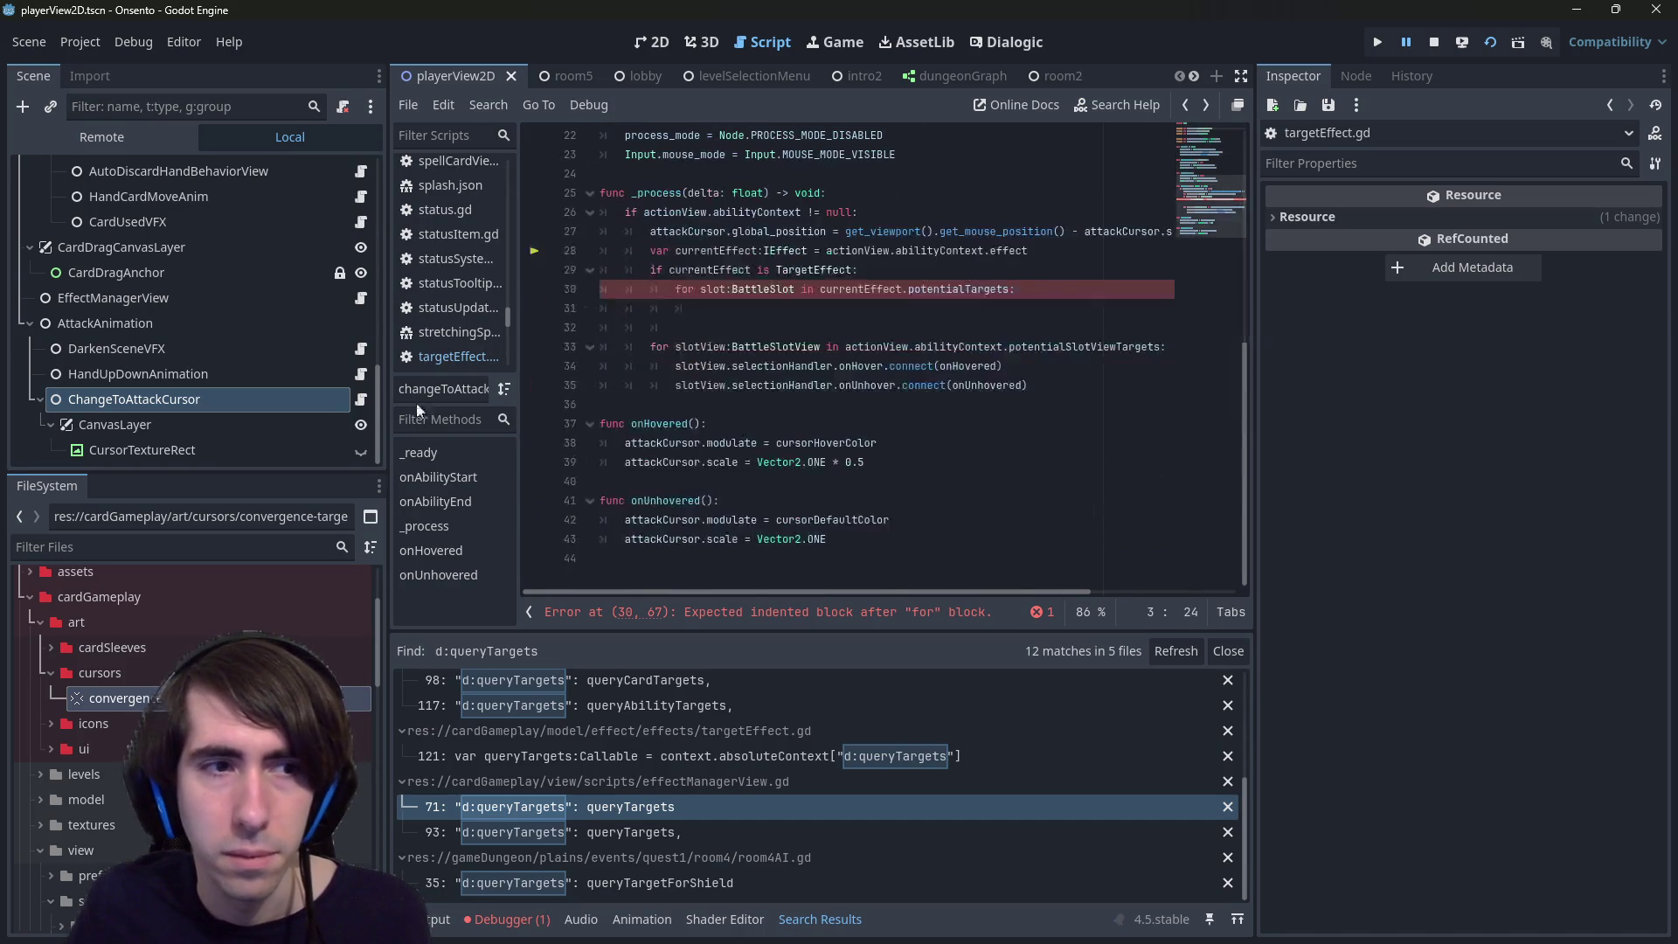
{"action": "left_click", "coordinate": [262, 376]}
{"action": "left_click", "coordinate": [262, 398]}
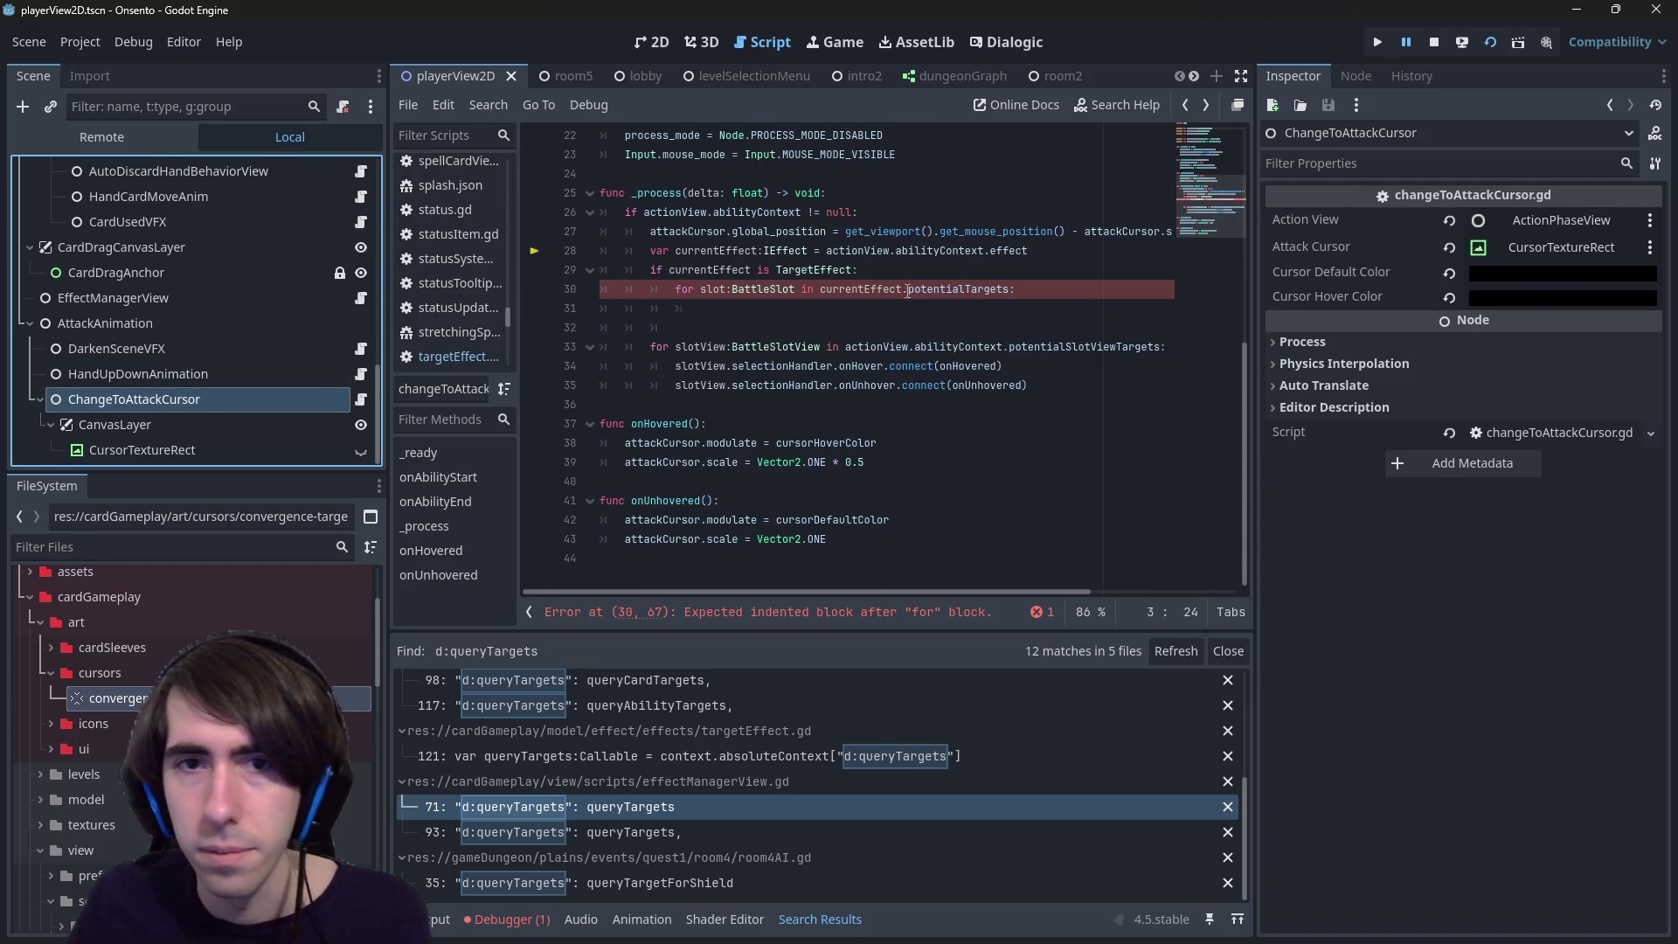
Write battlefield.findSlotView(slot) in the loop body and jump to findSlotView's definition
{"action": "left_click", "coordinate": [868, 308]}
{"action": "key", "text": "ctrl+v"}
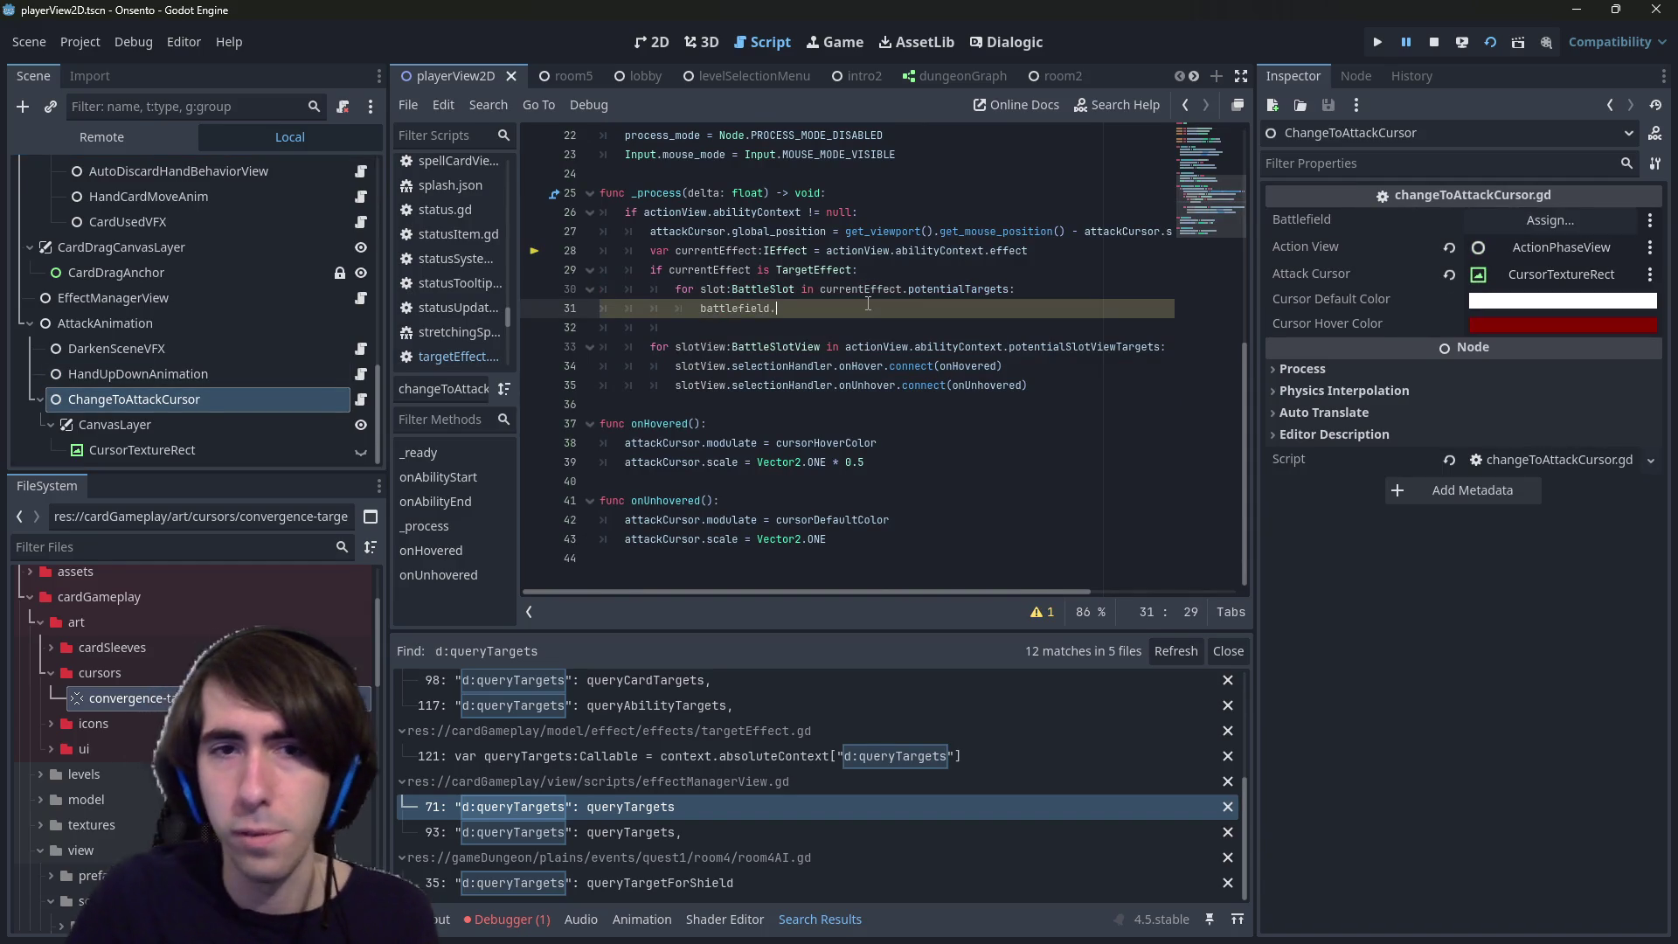
{"action": "type", "text": ".find"}
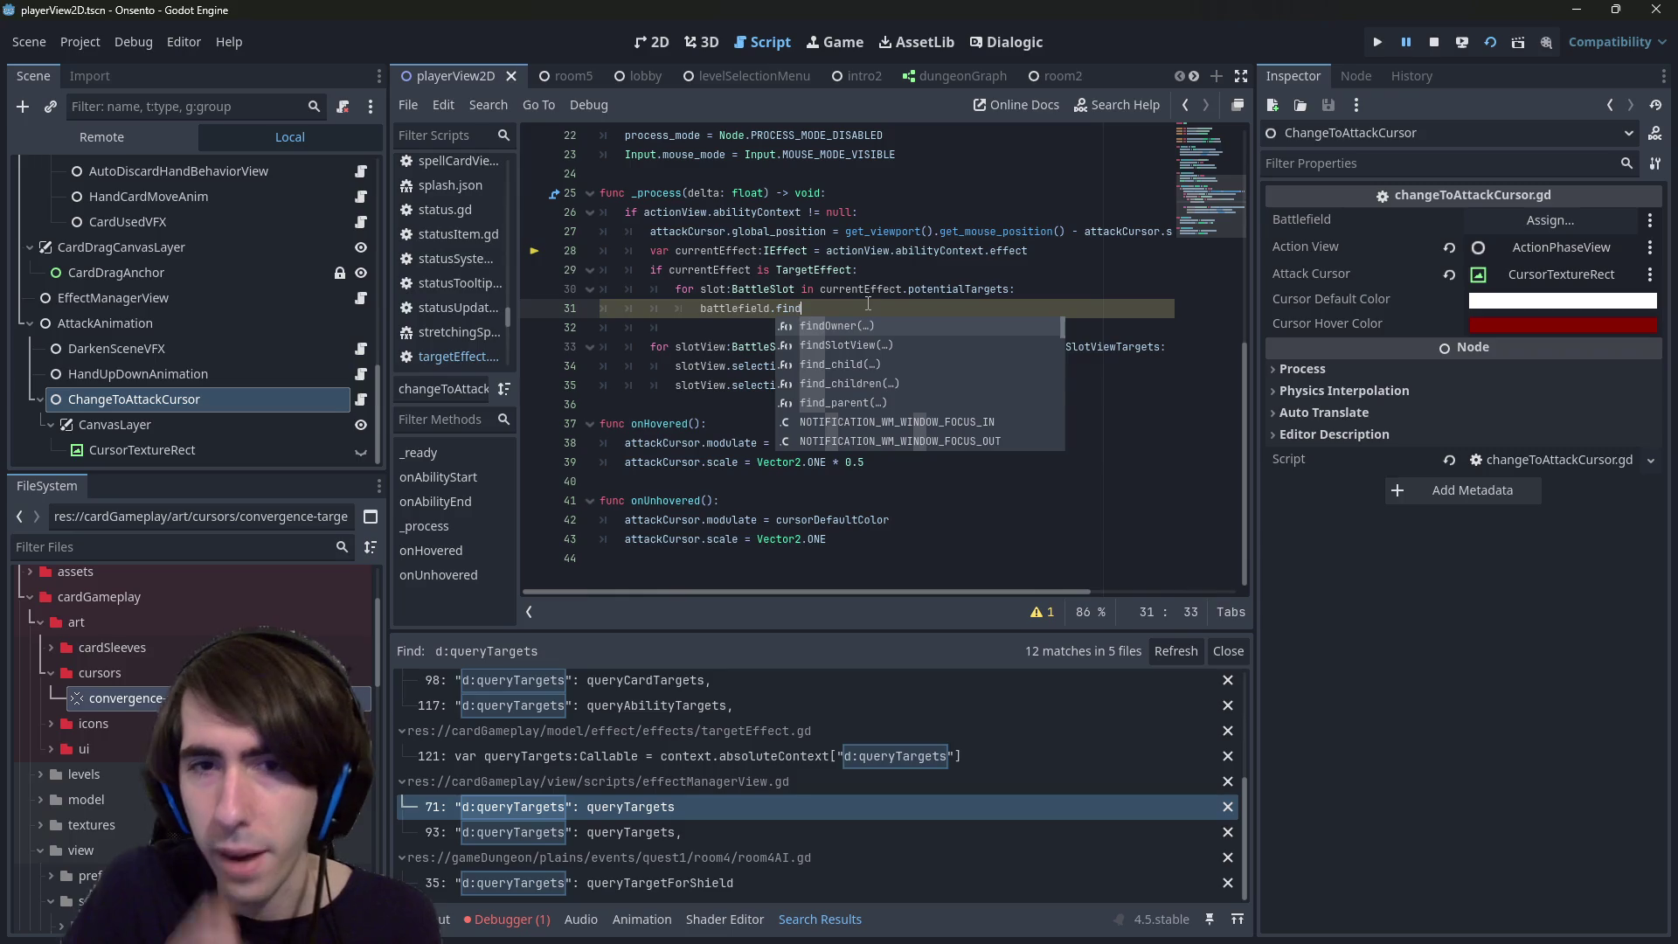
{"action": "key", "text": "Down"}
{"action": "key", "text": "Return"}
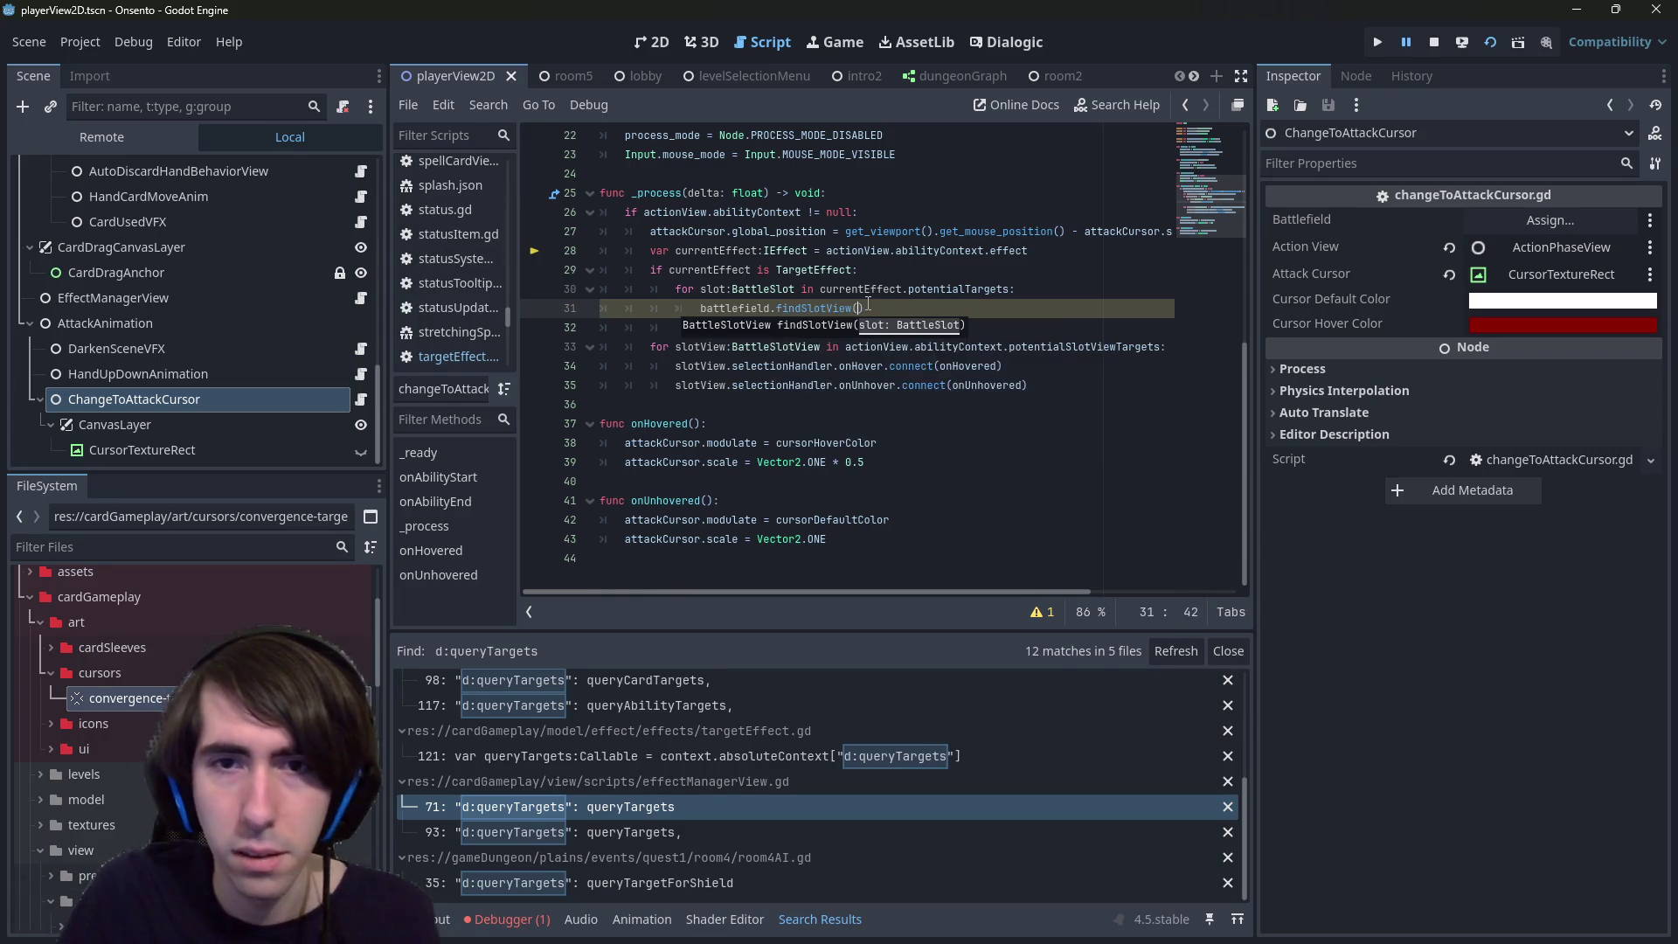
{"action": "type", "text": "slot"}
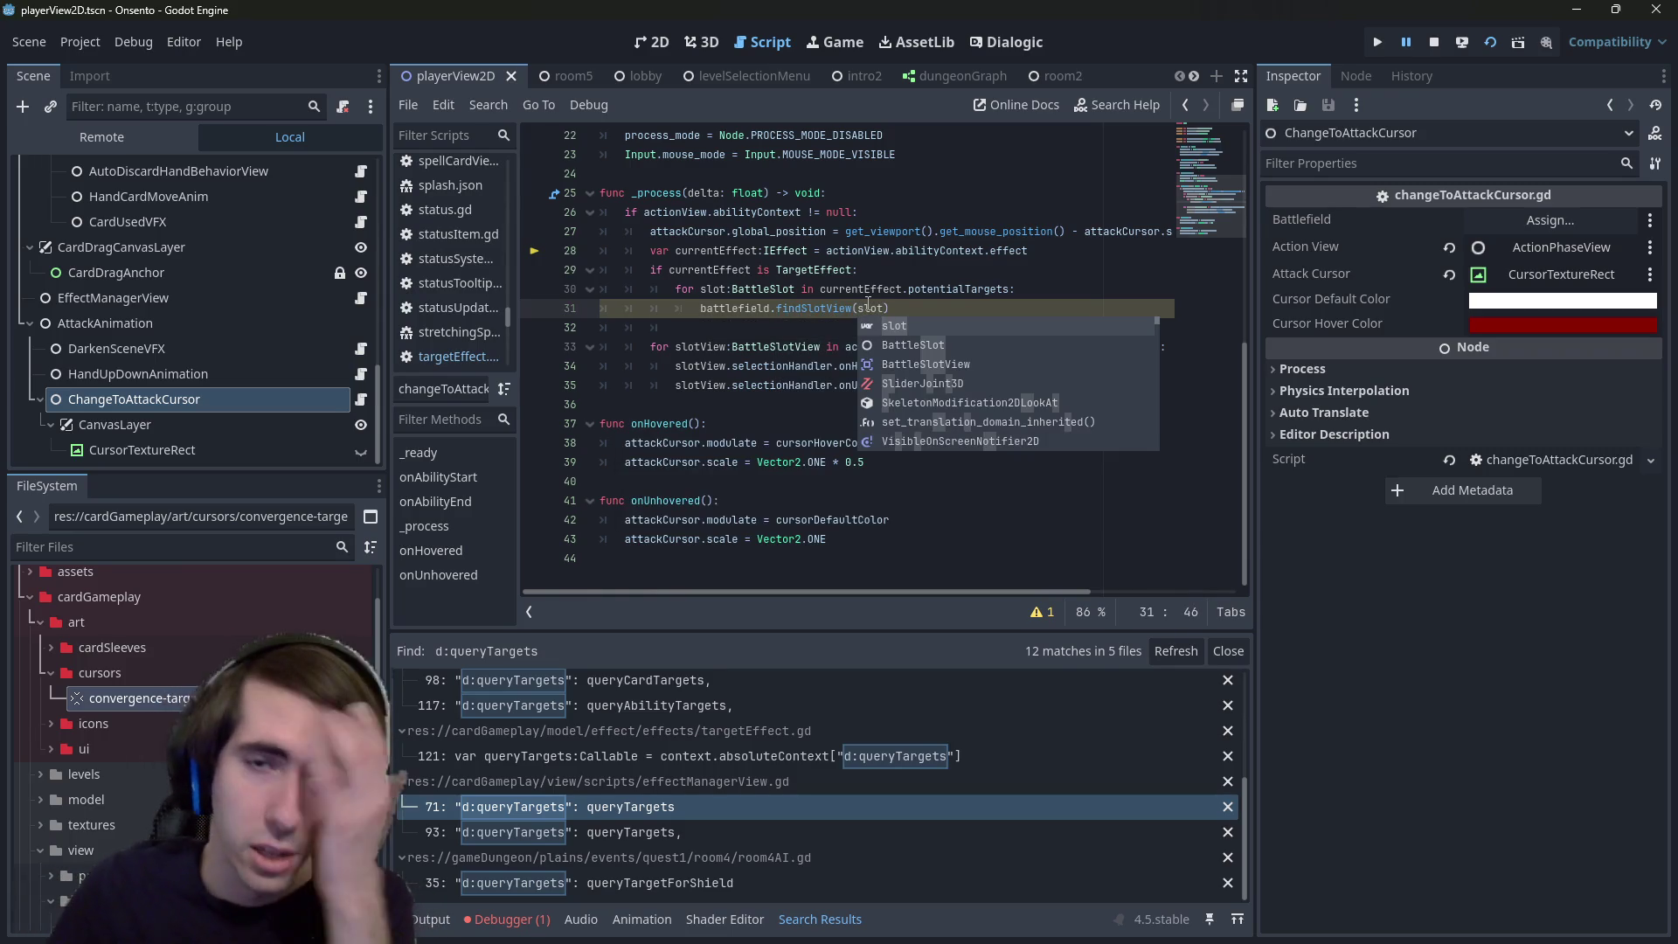
{"action": "left_click", "coordinate": [783, 303]}
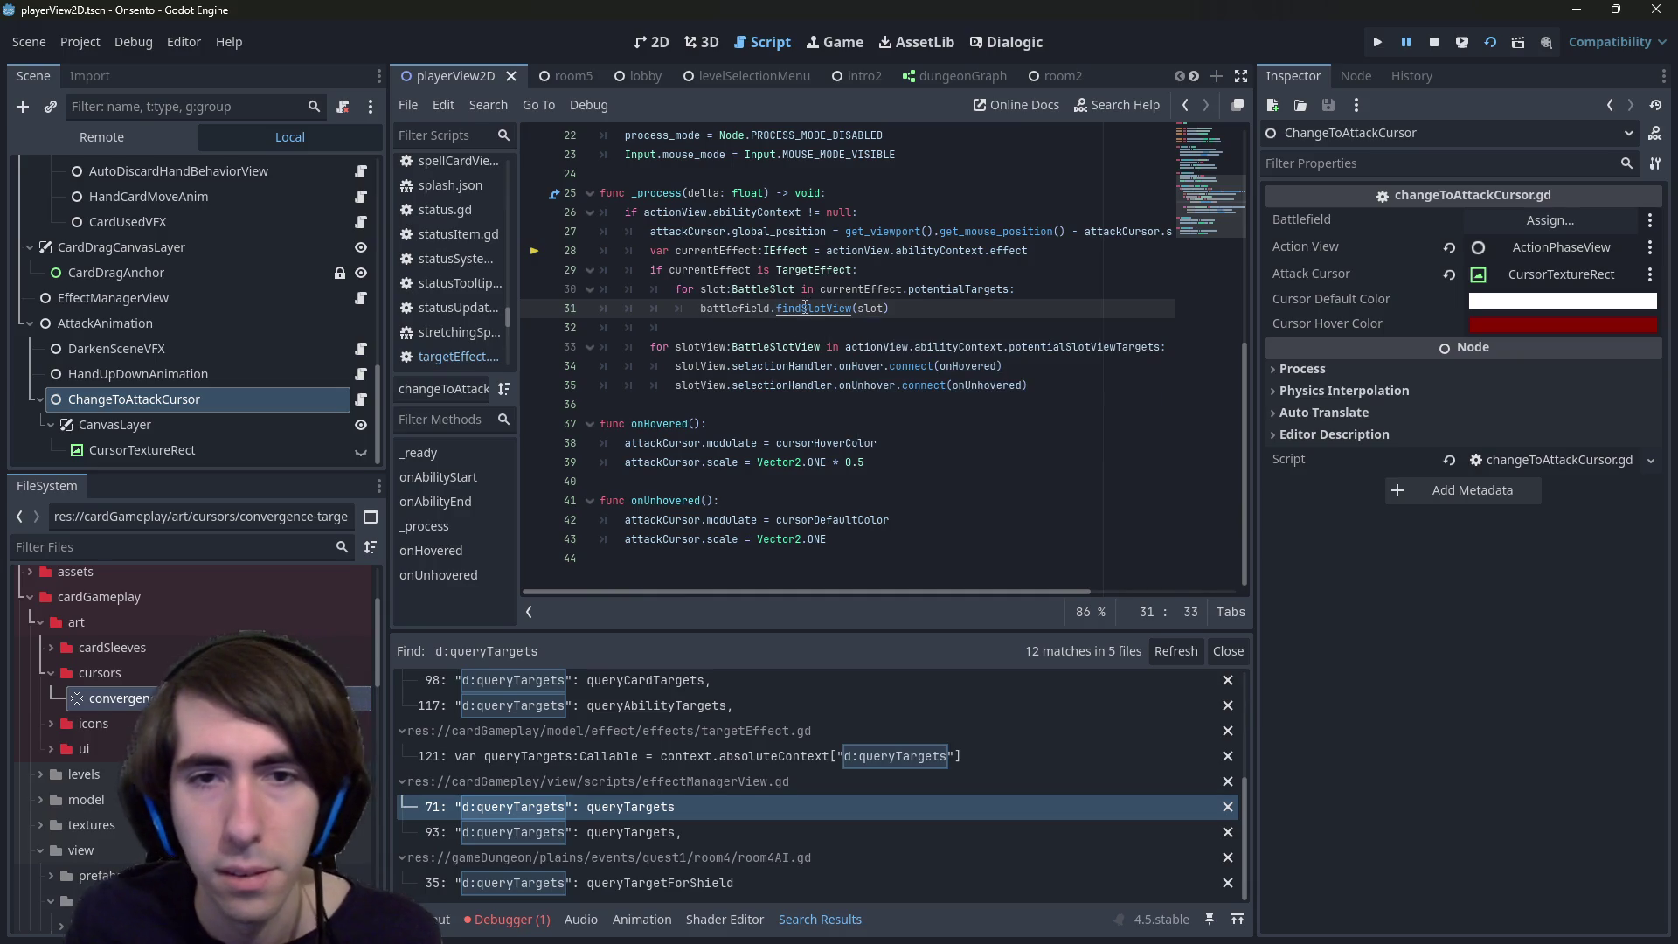
{"action": "left_click", "coordinate": [806, 309], "text": "ctrl"}
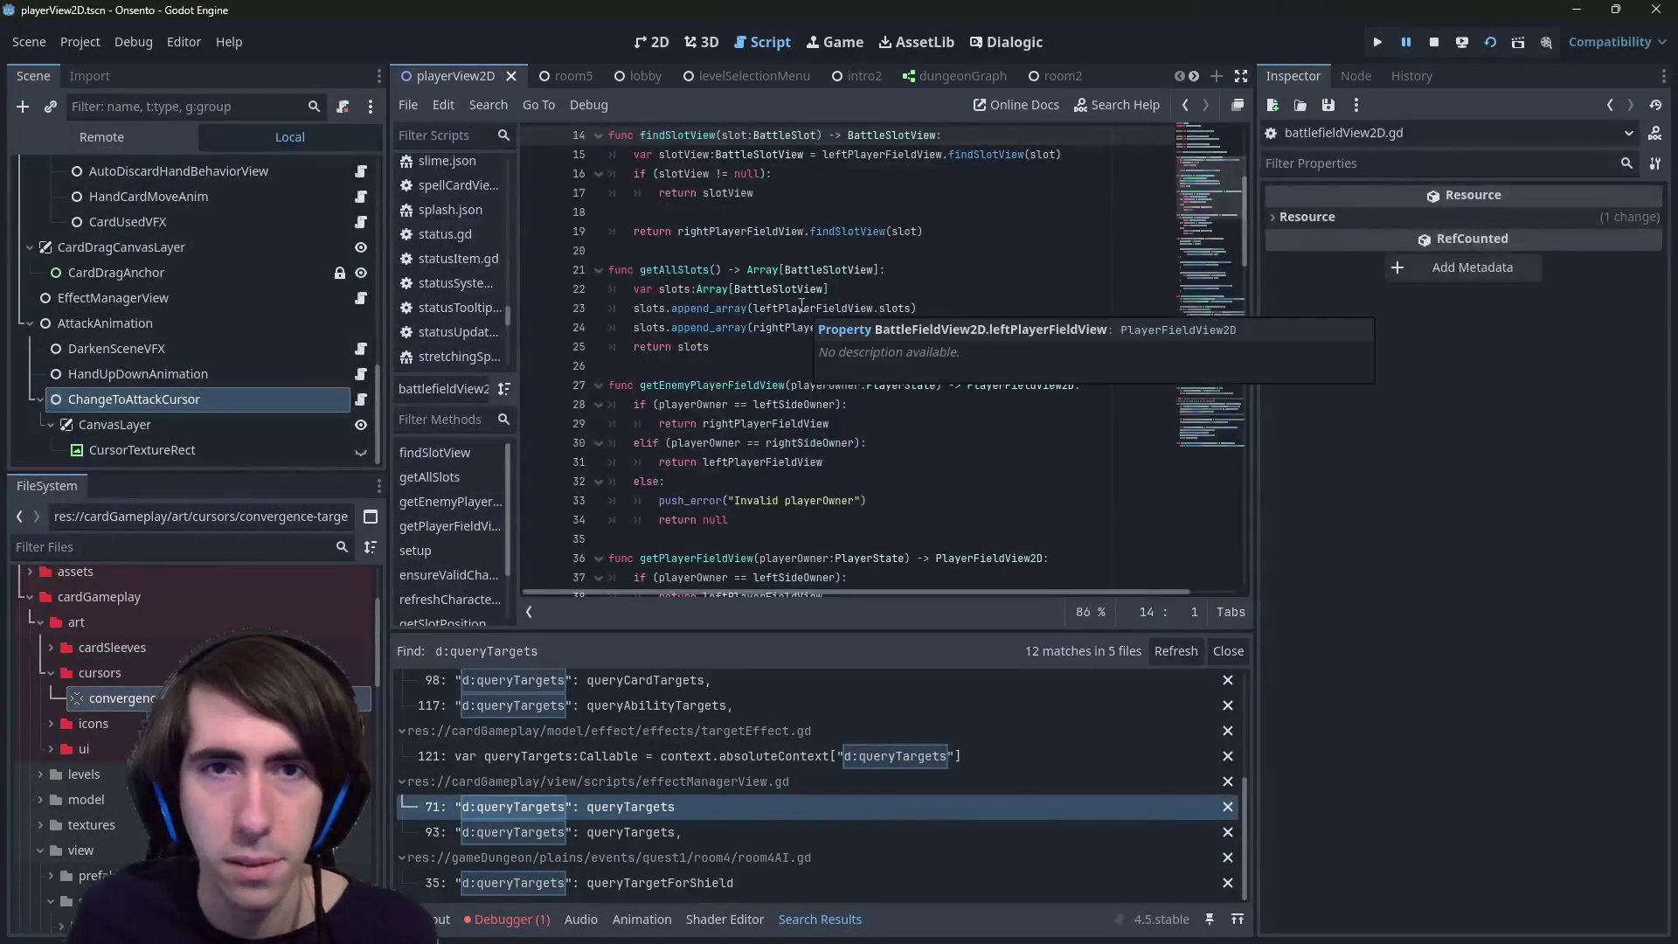
Store findSlotView's result in a new slotView:BattleSlotView variable inside the potentialTargets loop
{"action": "double_click", "coordinate": [885, 135]}
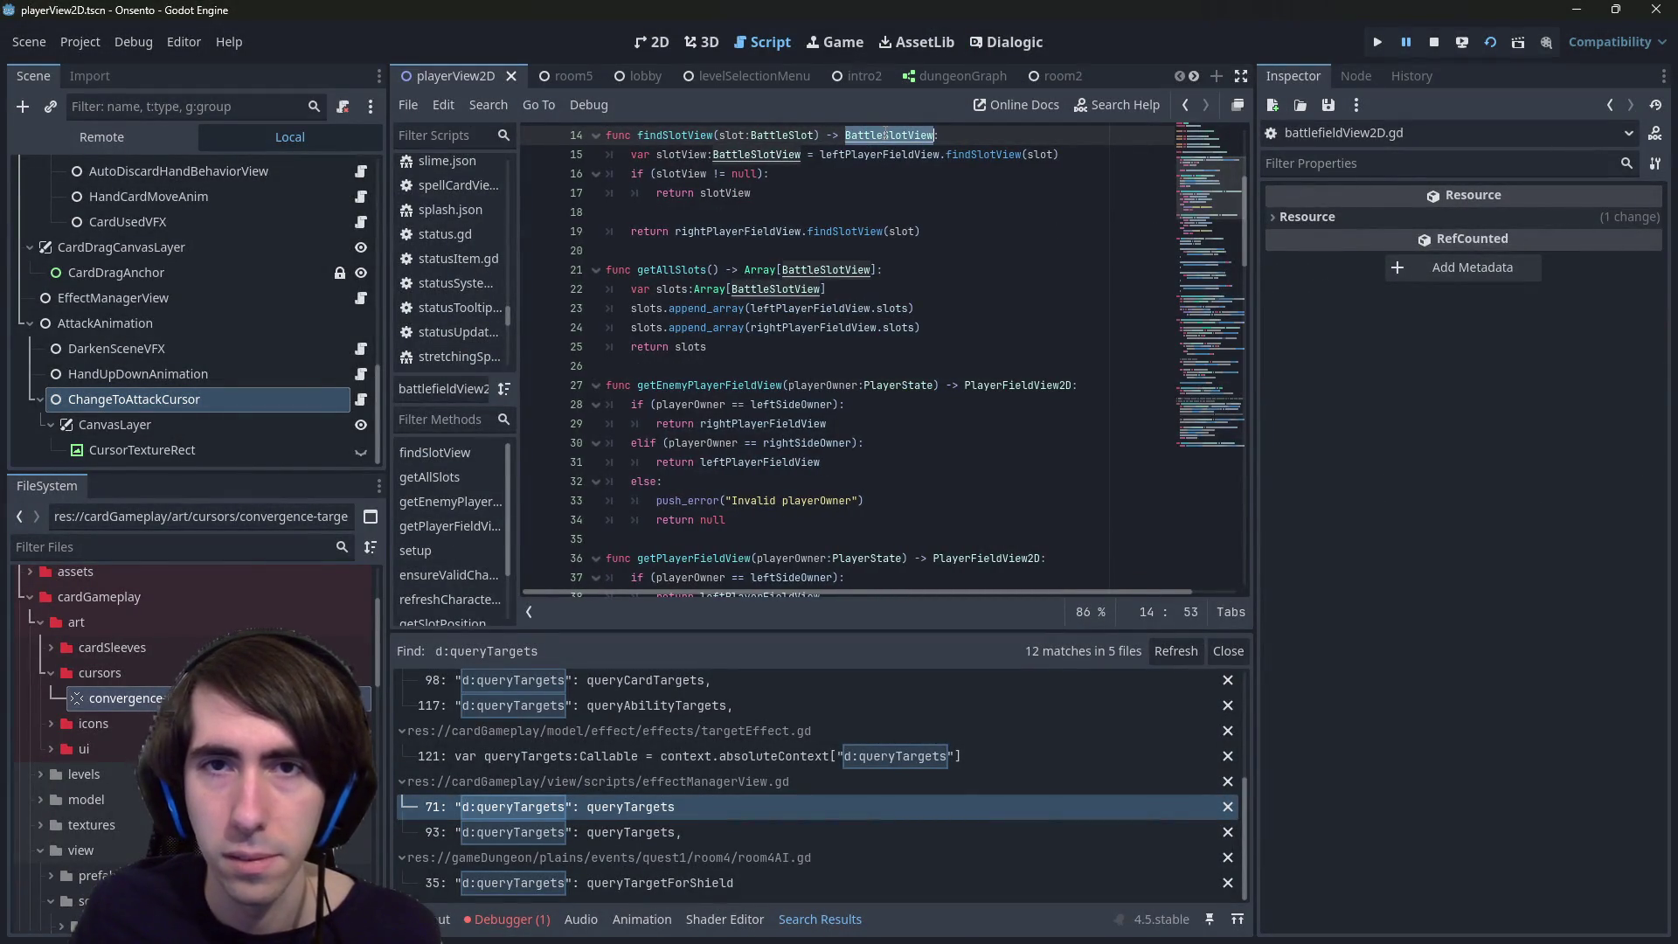
{"action": "key", "text": "alt+Left"}
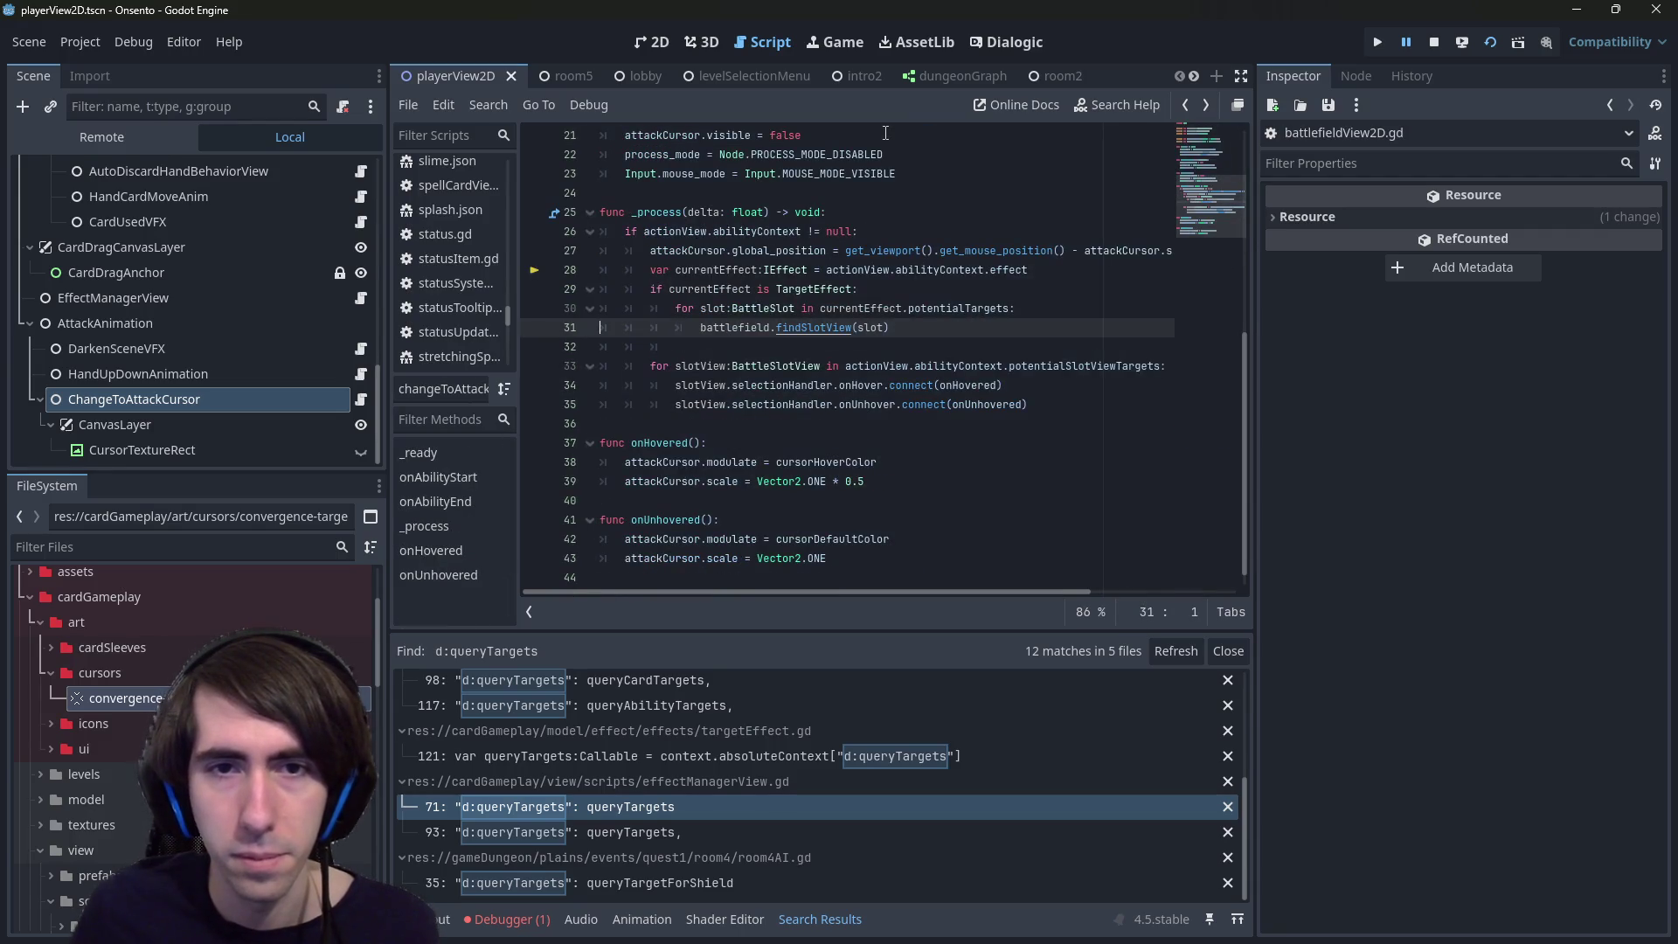
{"action": "key", "text": "Home"}
{"action": "type", "text": "var "}
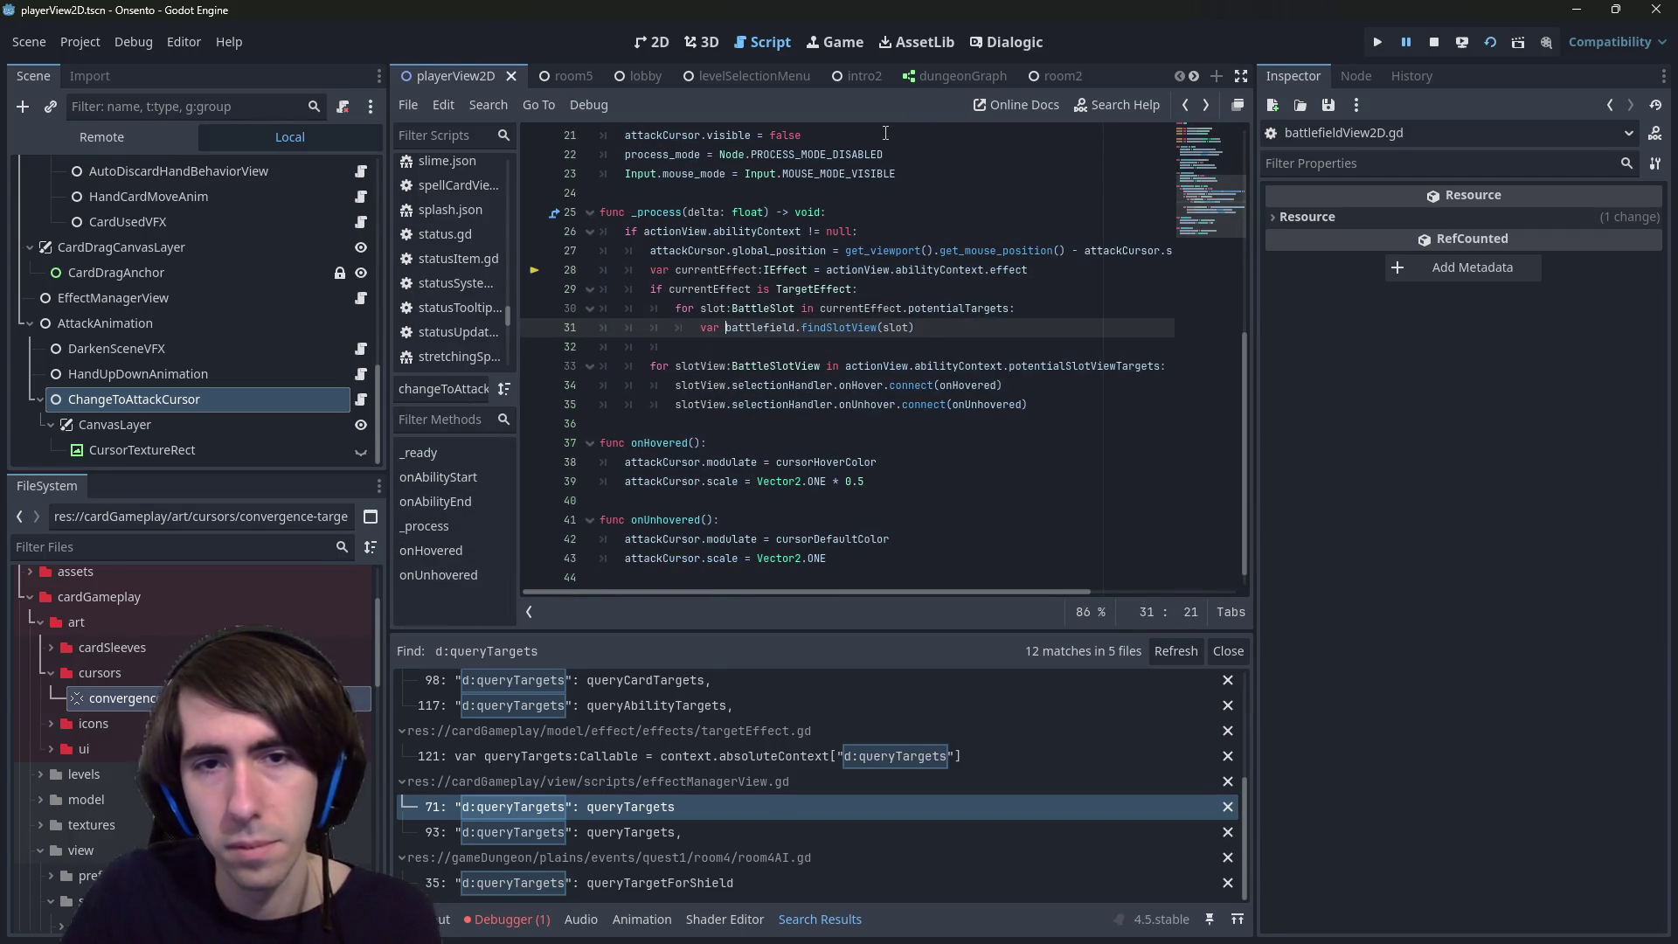
{"action": "type", "text": "slotView:BattleSlotView ="}
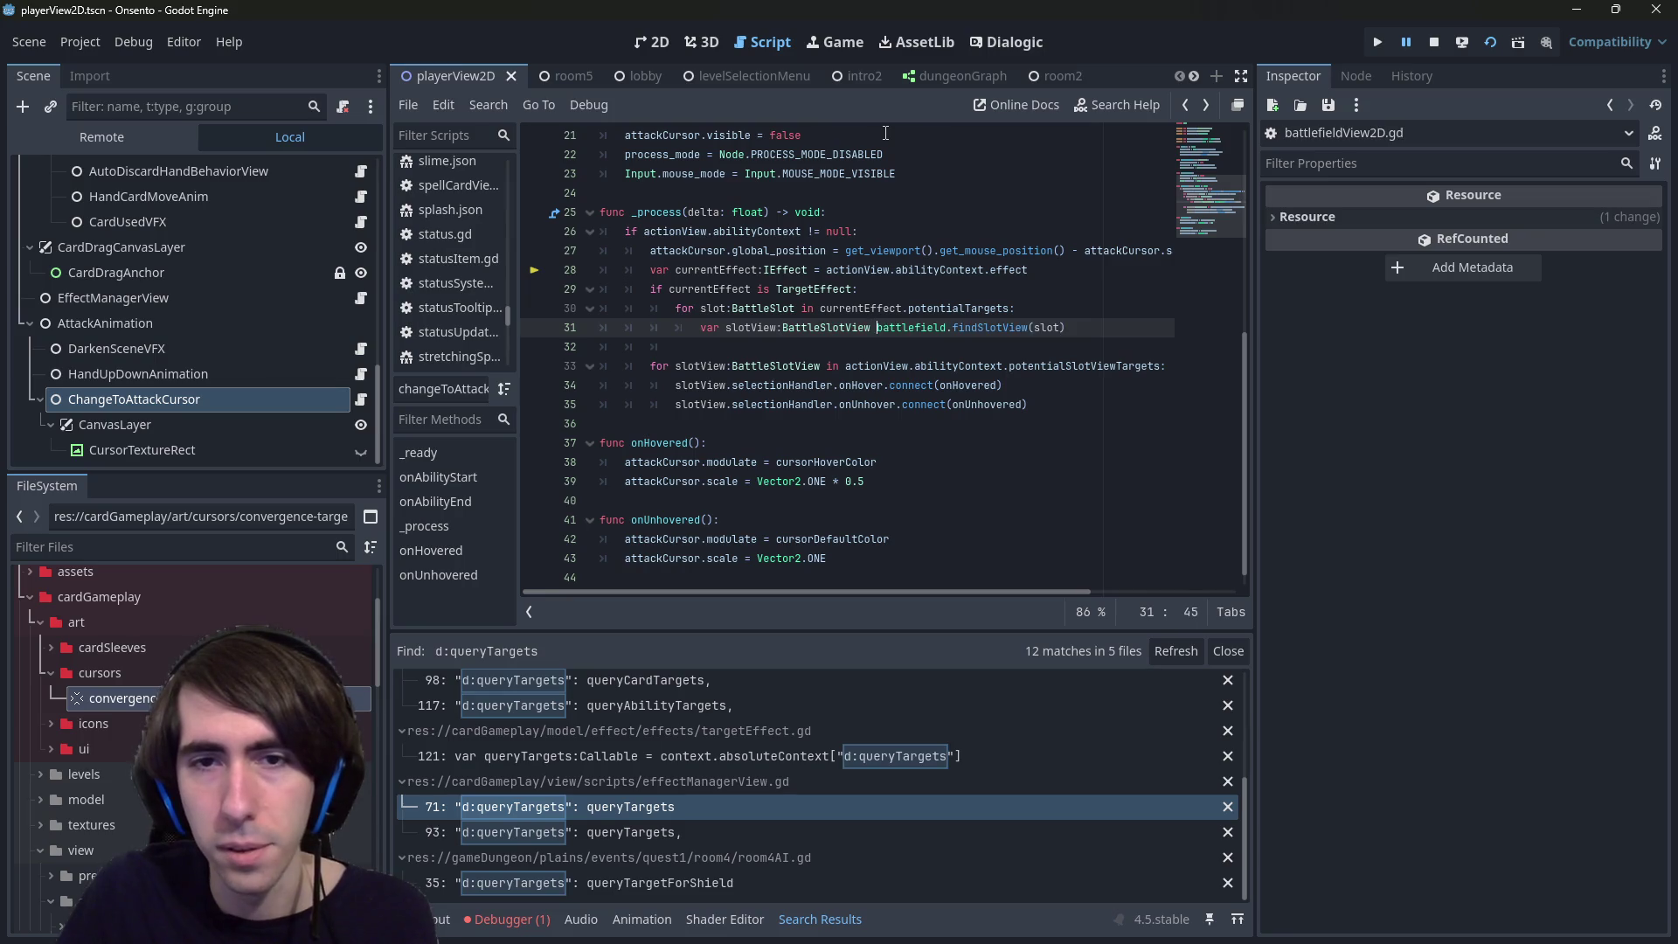
{"action": "double_click", "coordinate": [749, 327]}
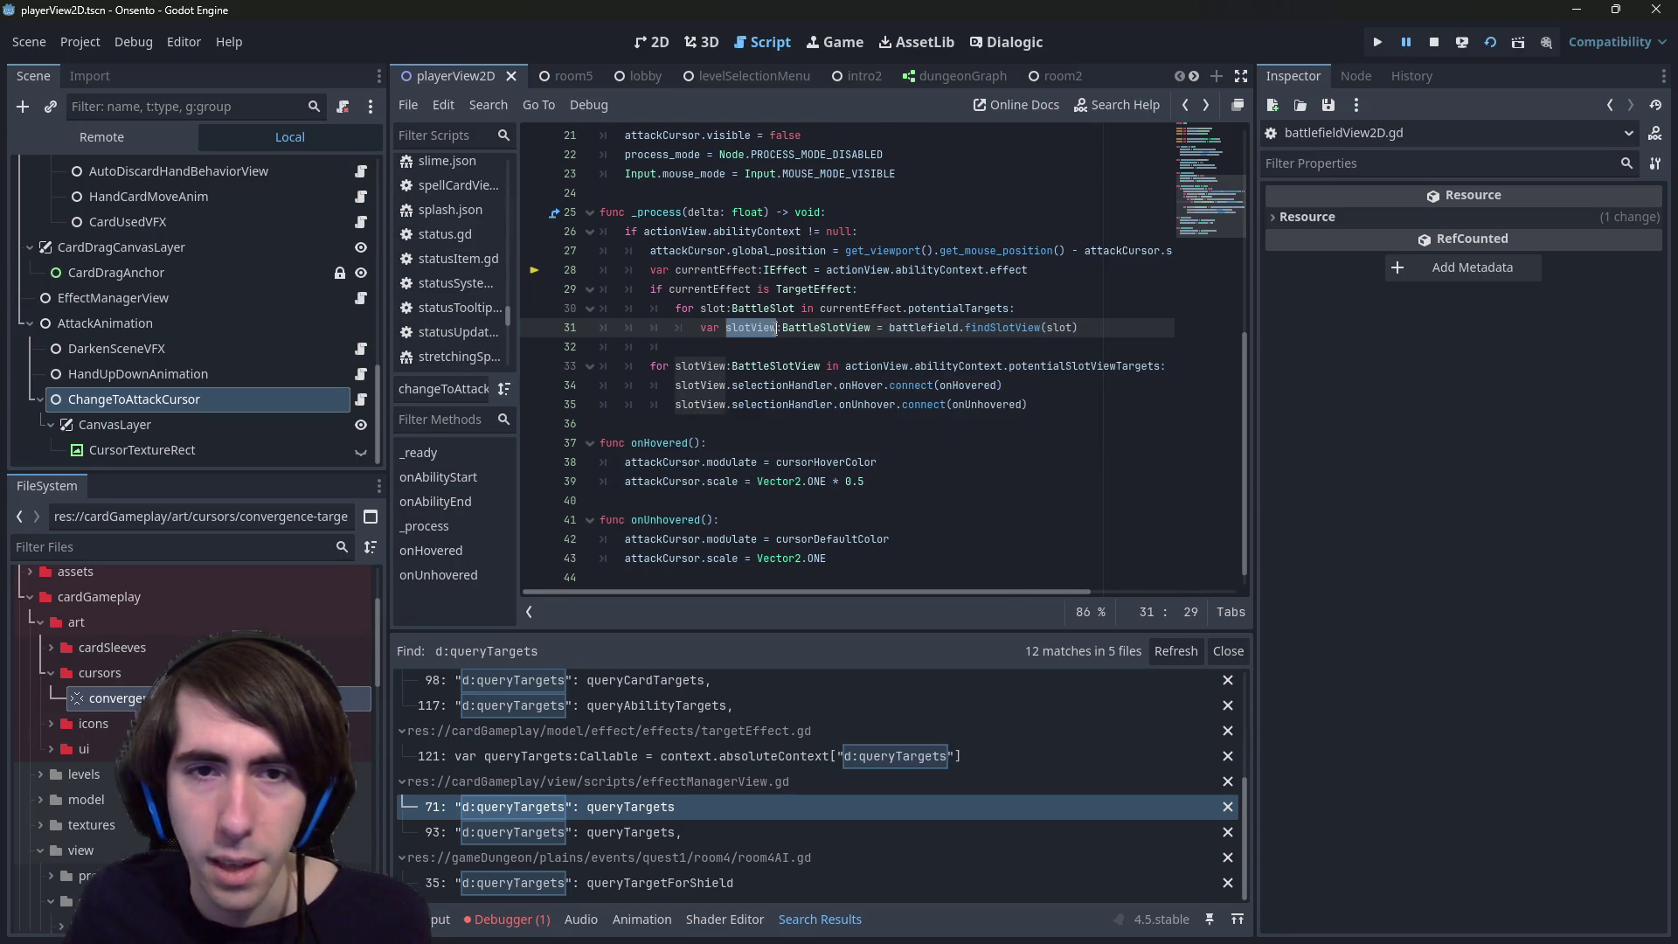
{"action": "left_click", "coordinate": [1074, 332]}
{"action": "key", "text": "Return"}
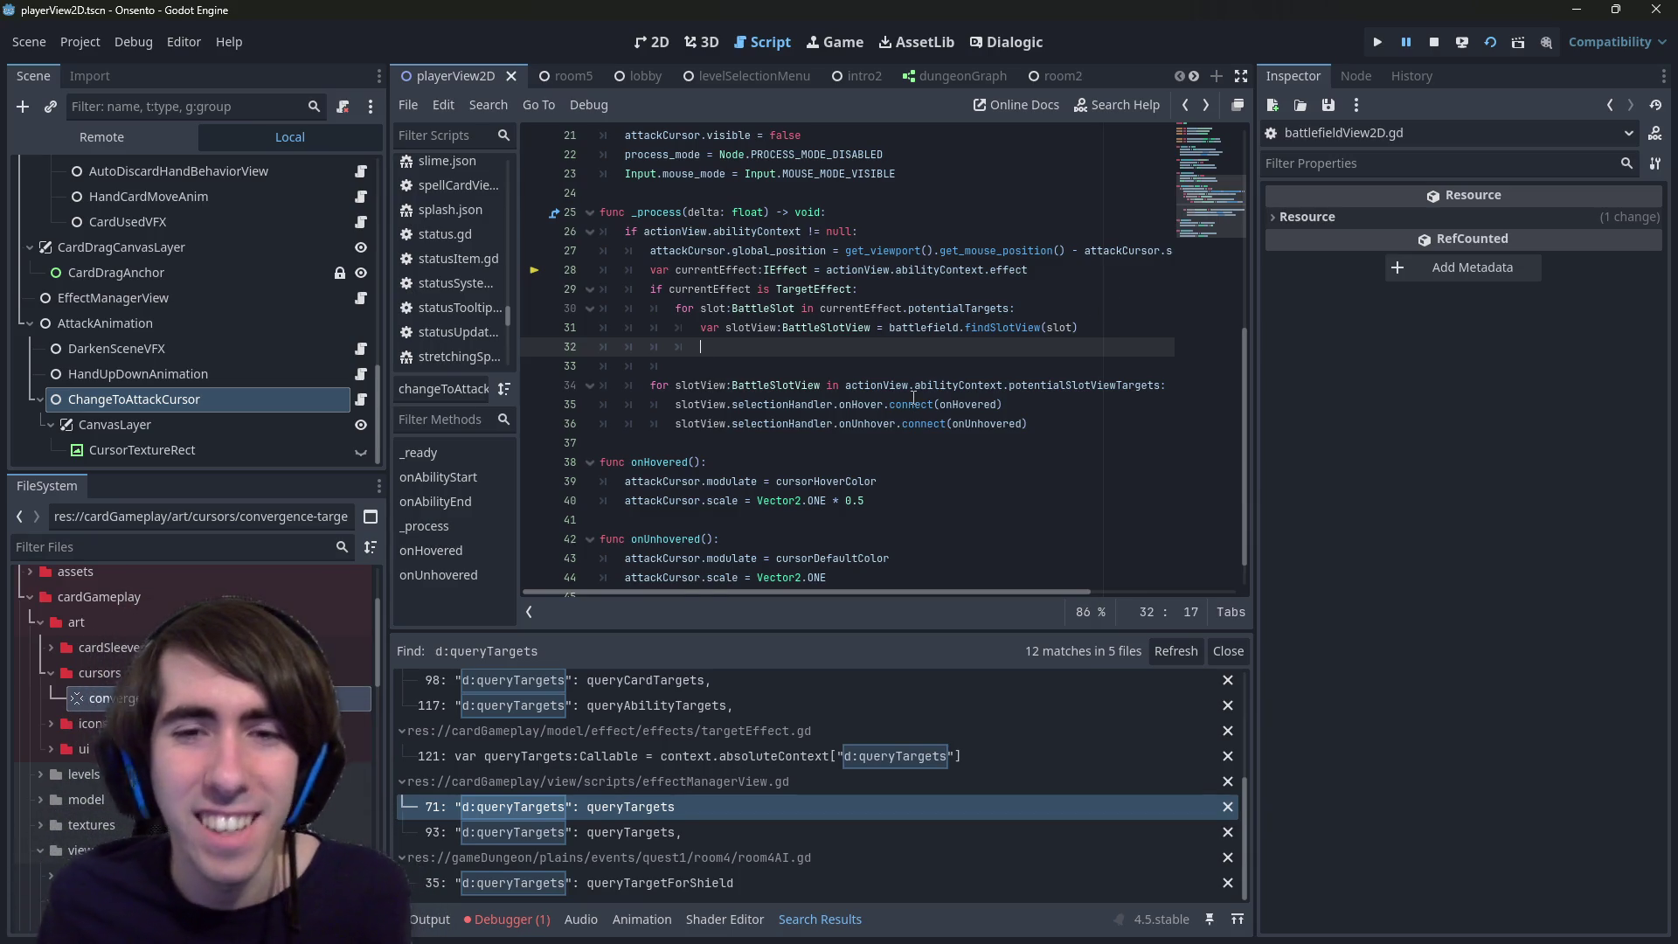
Remove the old slot-view loop, indent the onHover/onUnhover connects into the targets loop, and save
{"action": "double_click", "coordinate": [864, 404]}
{"action": "left_click", "coordinate": [748, 312]}
{"action": "left_click", "coordinate": [742, 391]}
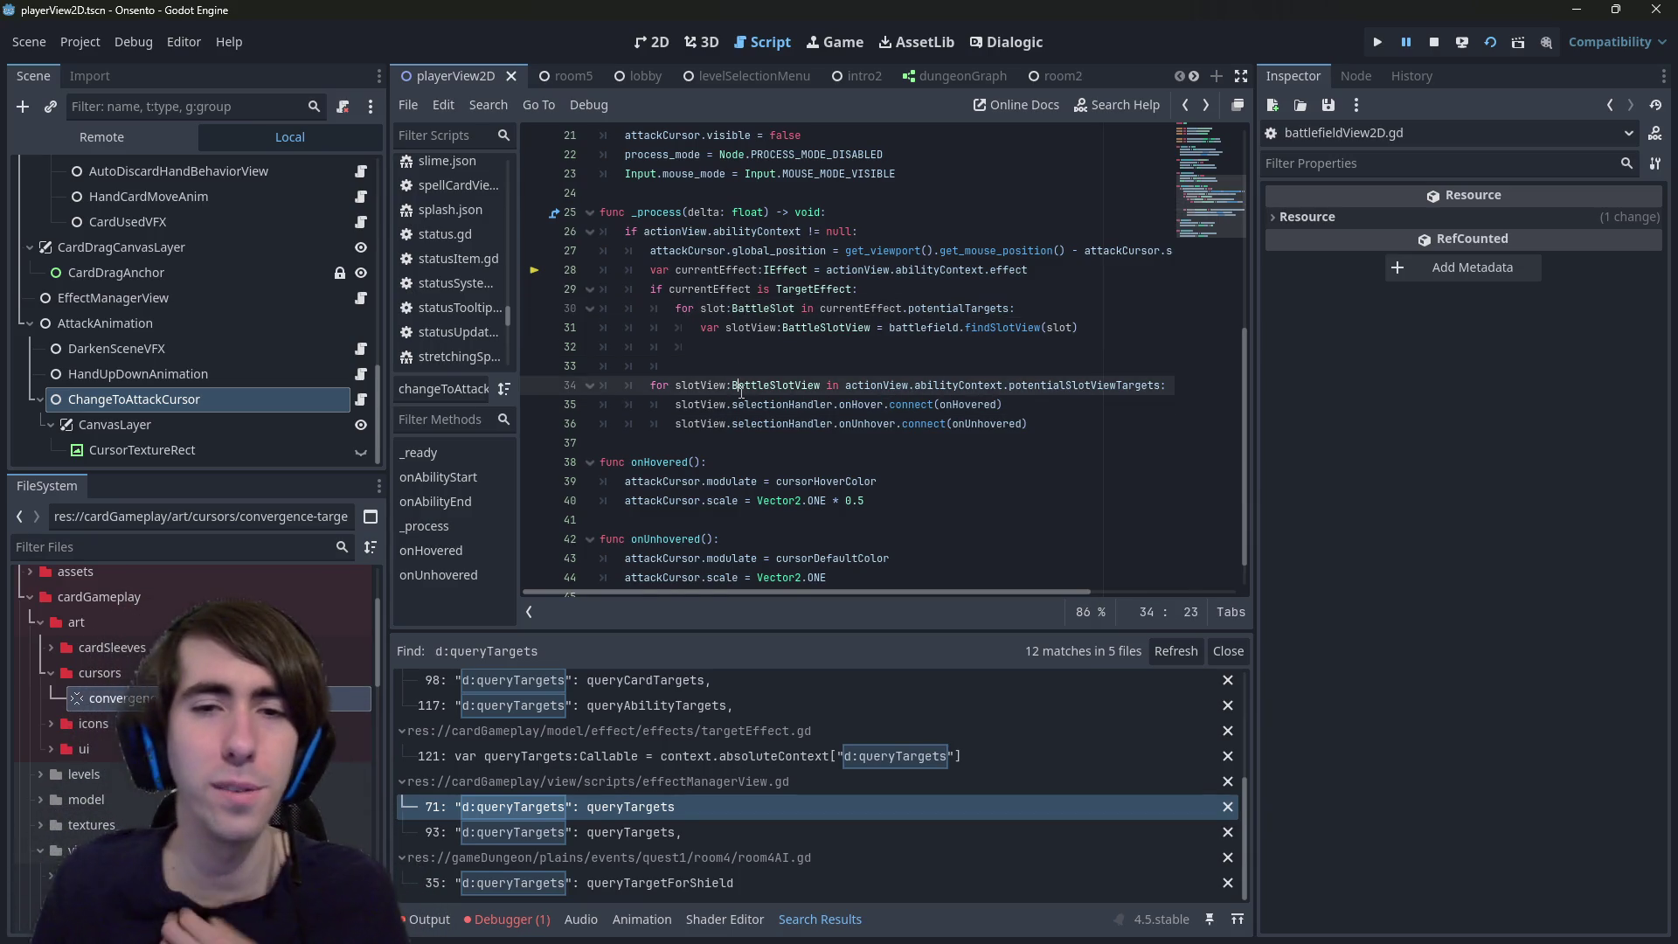
{"action": "left_click_drag", "start_coordinate": [1147, 374], "coordinate": [601, 346]}
{"action": "key", "text": "BackSpace"}
{"action": "key", "text": "Delete"}
{"action": "left_click_drag", "start_coordinate": [1053, 347], "coordinate": [601, 328]}
{"action": "key", "text": "Tab"}
{"action": "key", "text": "ctrl+s"}
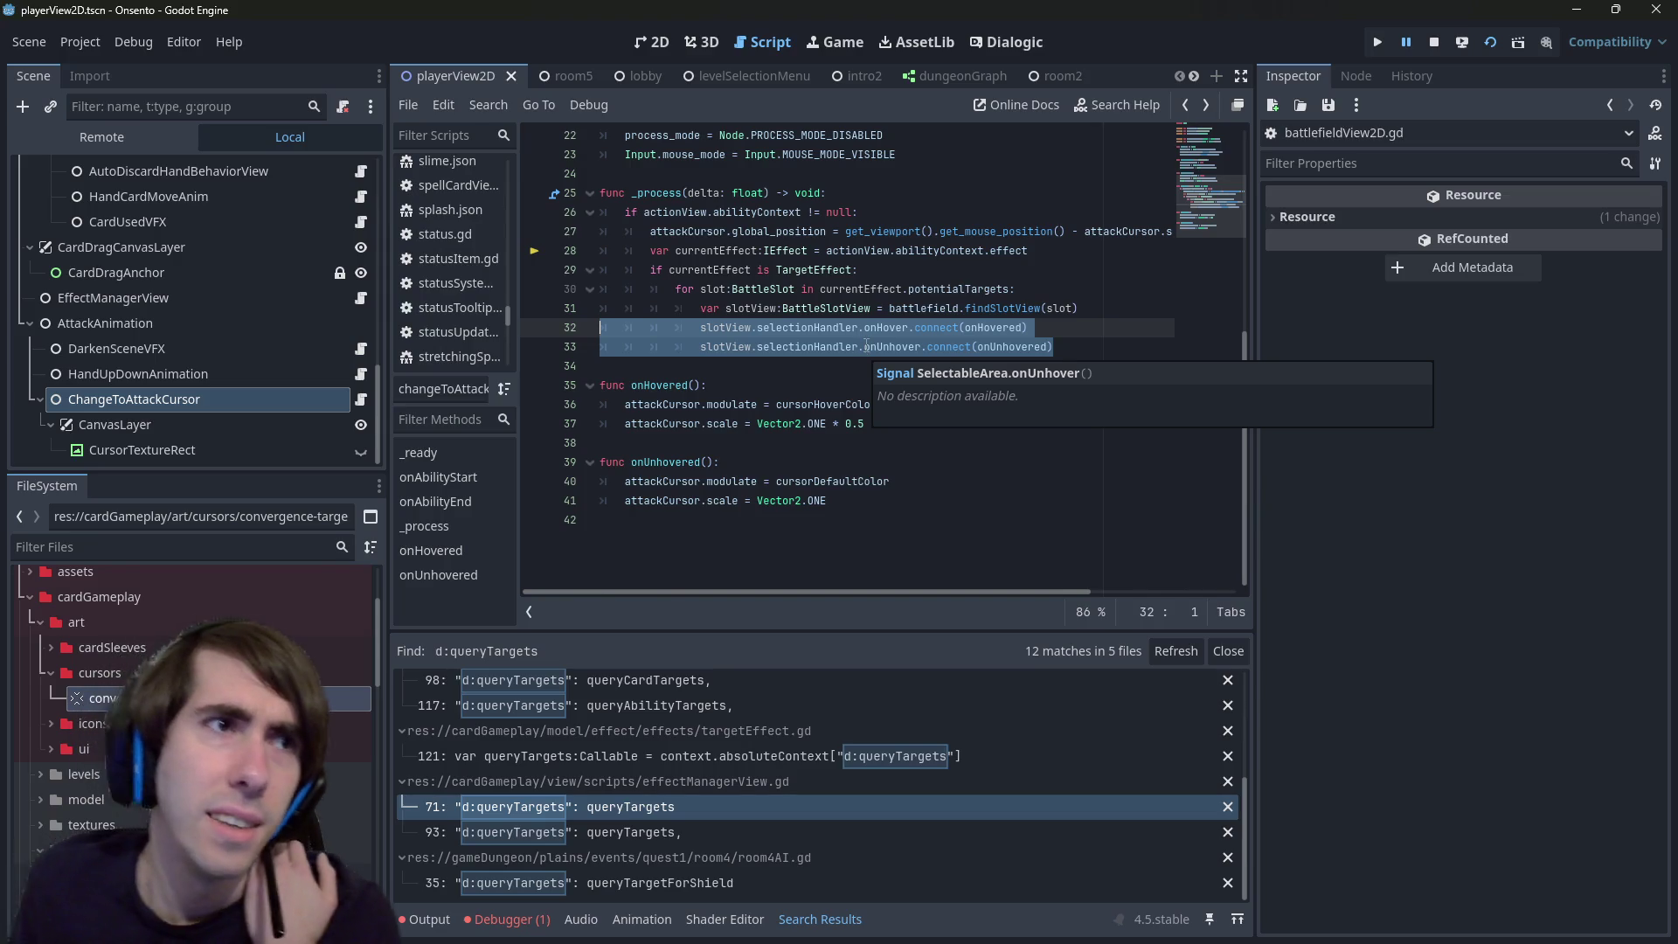
Stop the running game and return the caret to the potential-targets loop
{"action": "left_click", "coordinate": [1068, 347]}
{"action": "scroll", "coordinate": [787, 297], "scroll_direction": "up", "scroll_amount": 2}
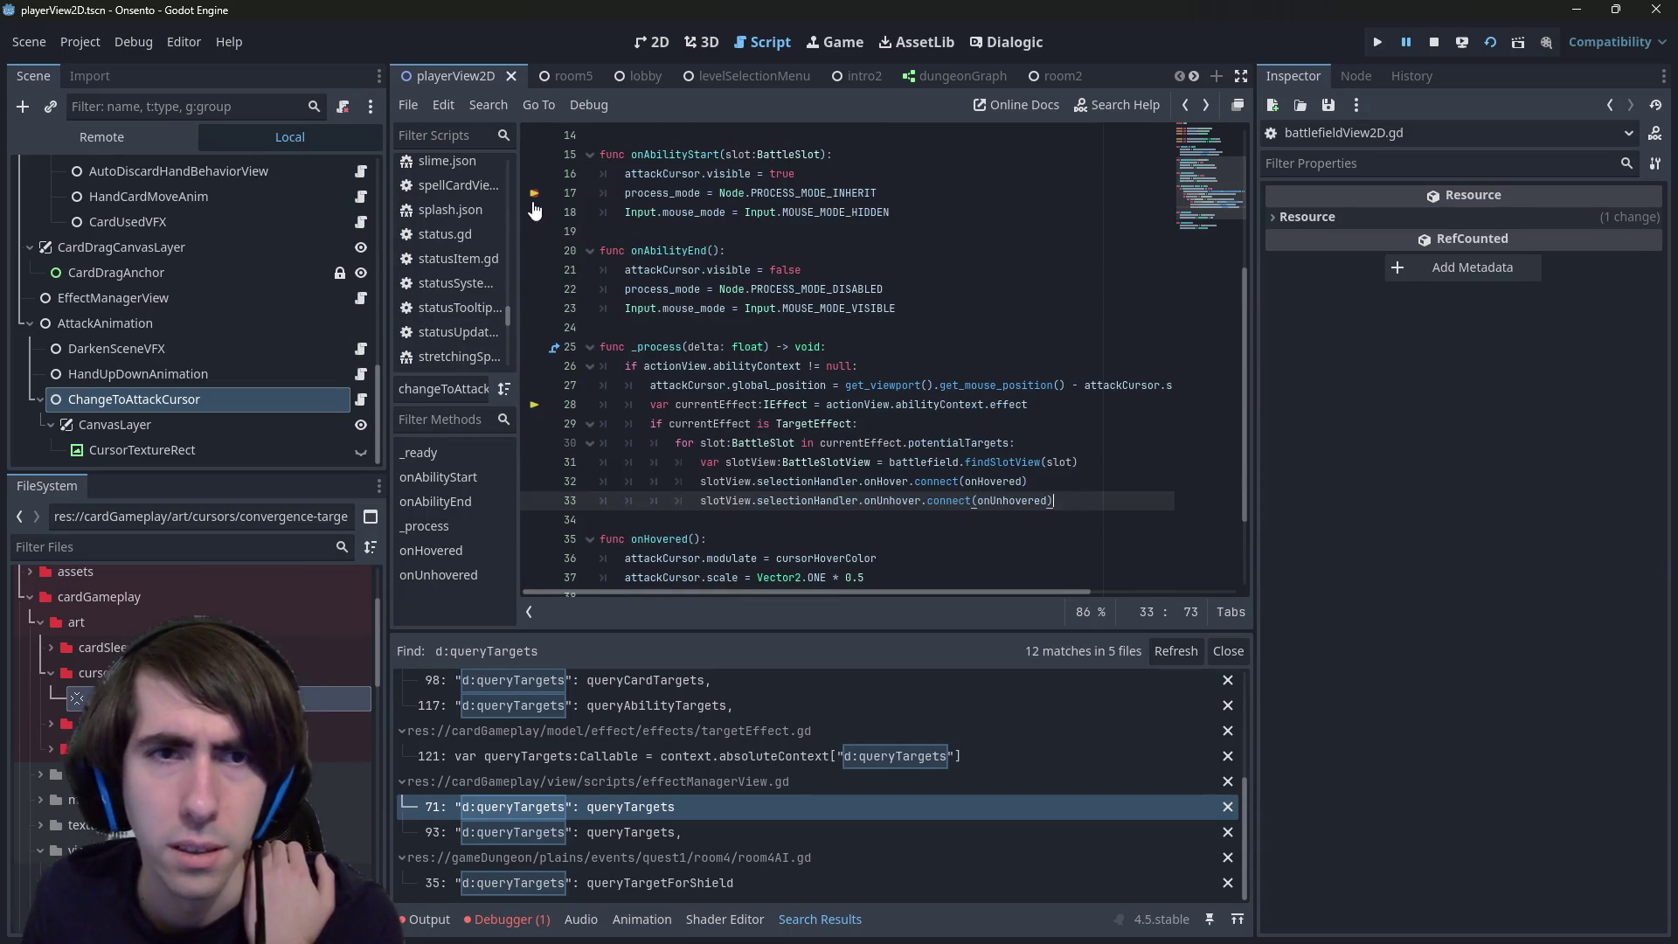
{"action": "left_click", "coordinate": [1433, 44]}
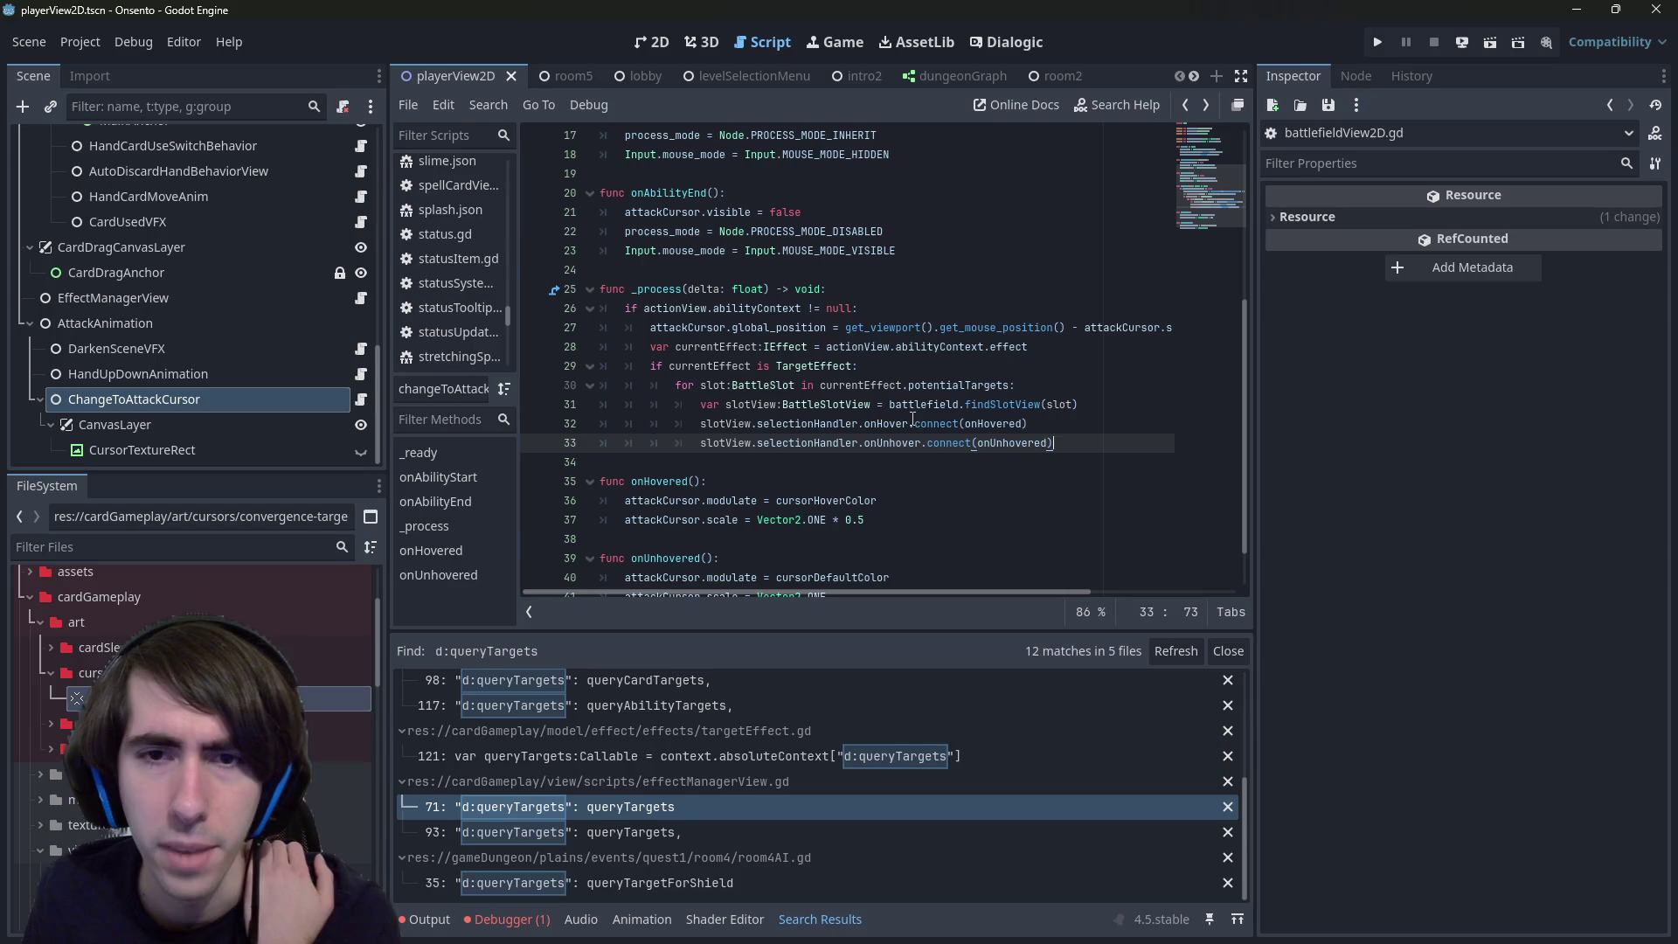
{"action": "left_click", "coordinate": [844, 385]}
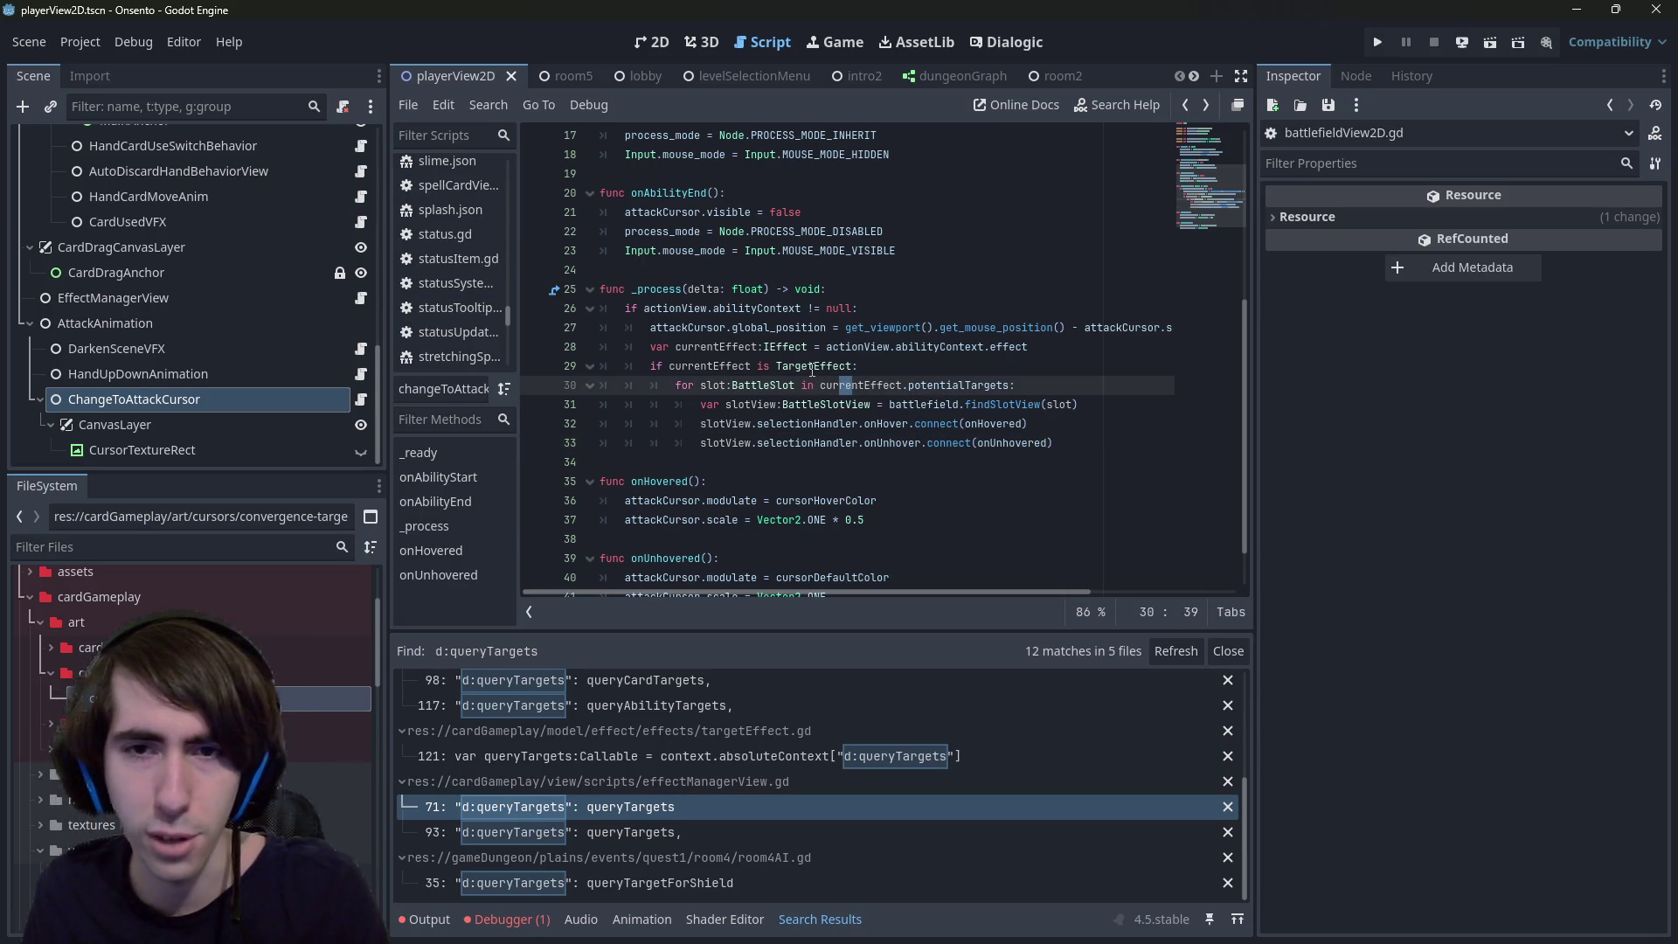
{"action": "left_click", "coordinate": [803, 423]}
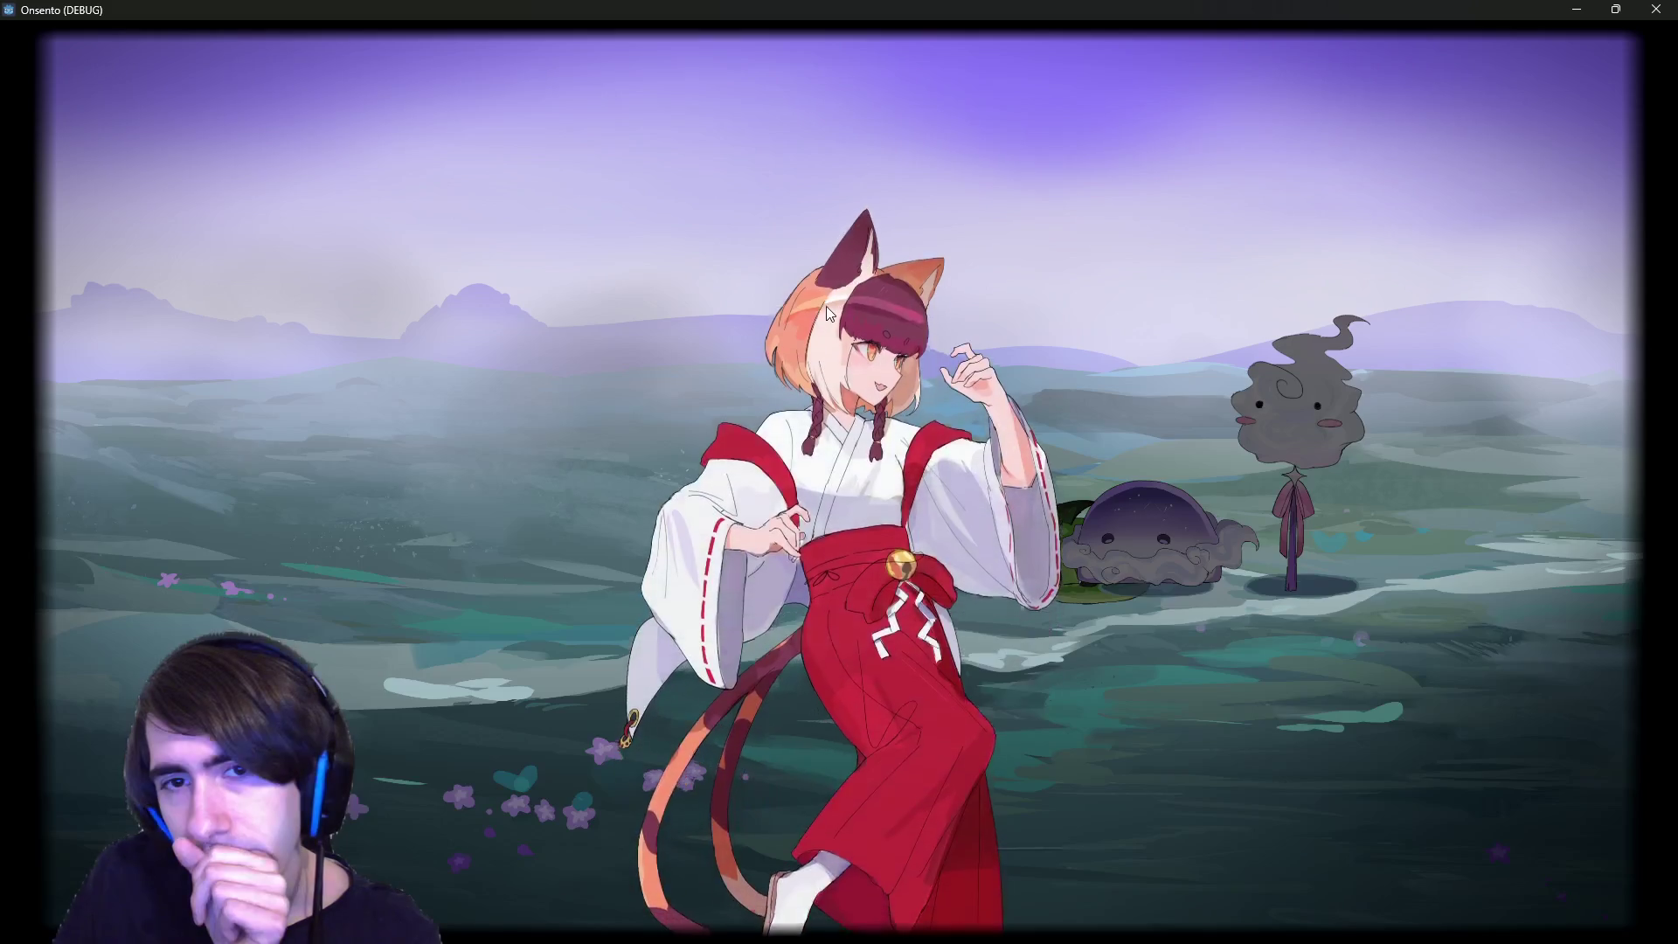
Skip the opening dialogue, play a card into targeting mode, then return to onHovered in the editor
{"action": "left_click", "coordinate": [818, 310]}
{"action": "left_click", "coordinate": [818, 313]}
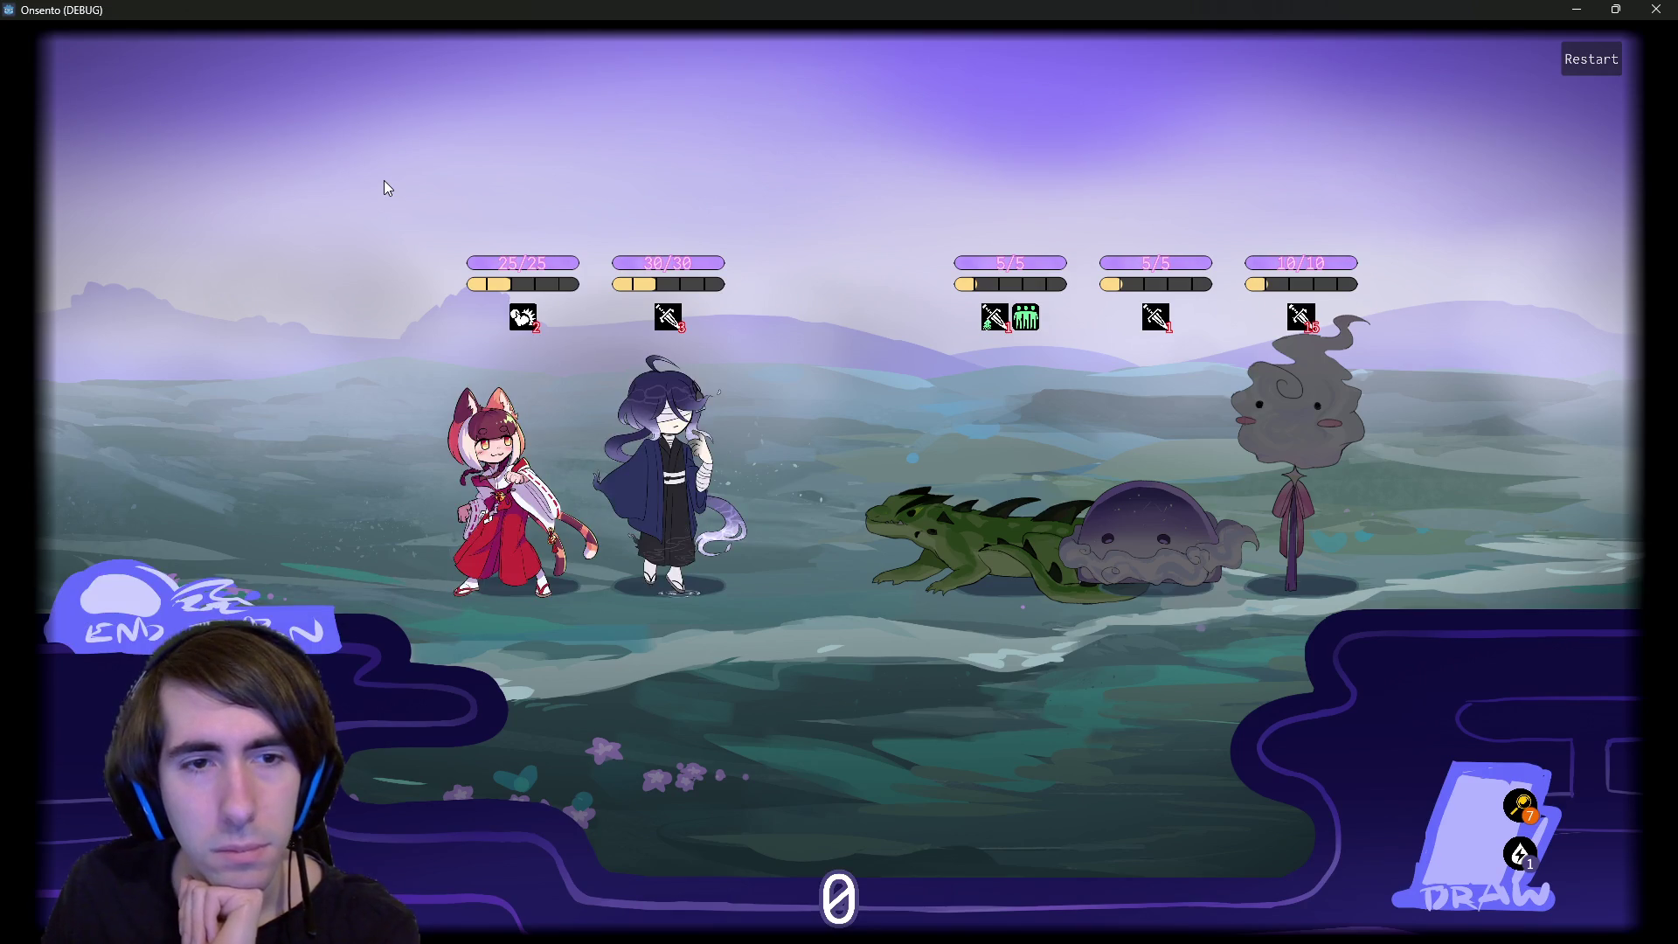
{"action": "left_click", "coordinate": [507, 472]}
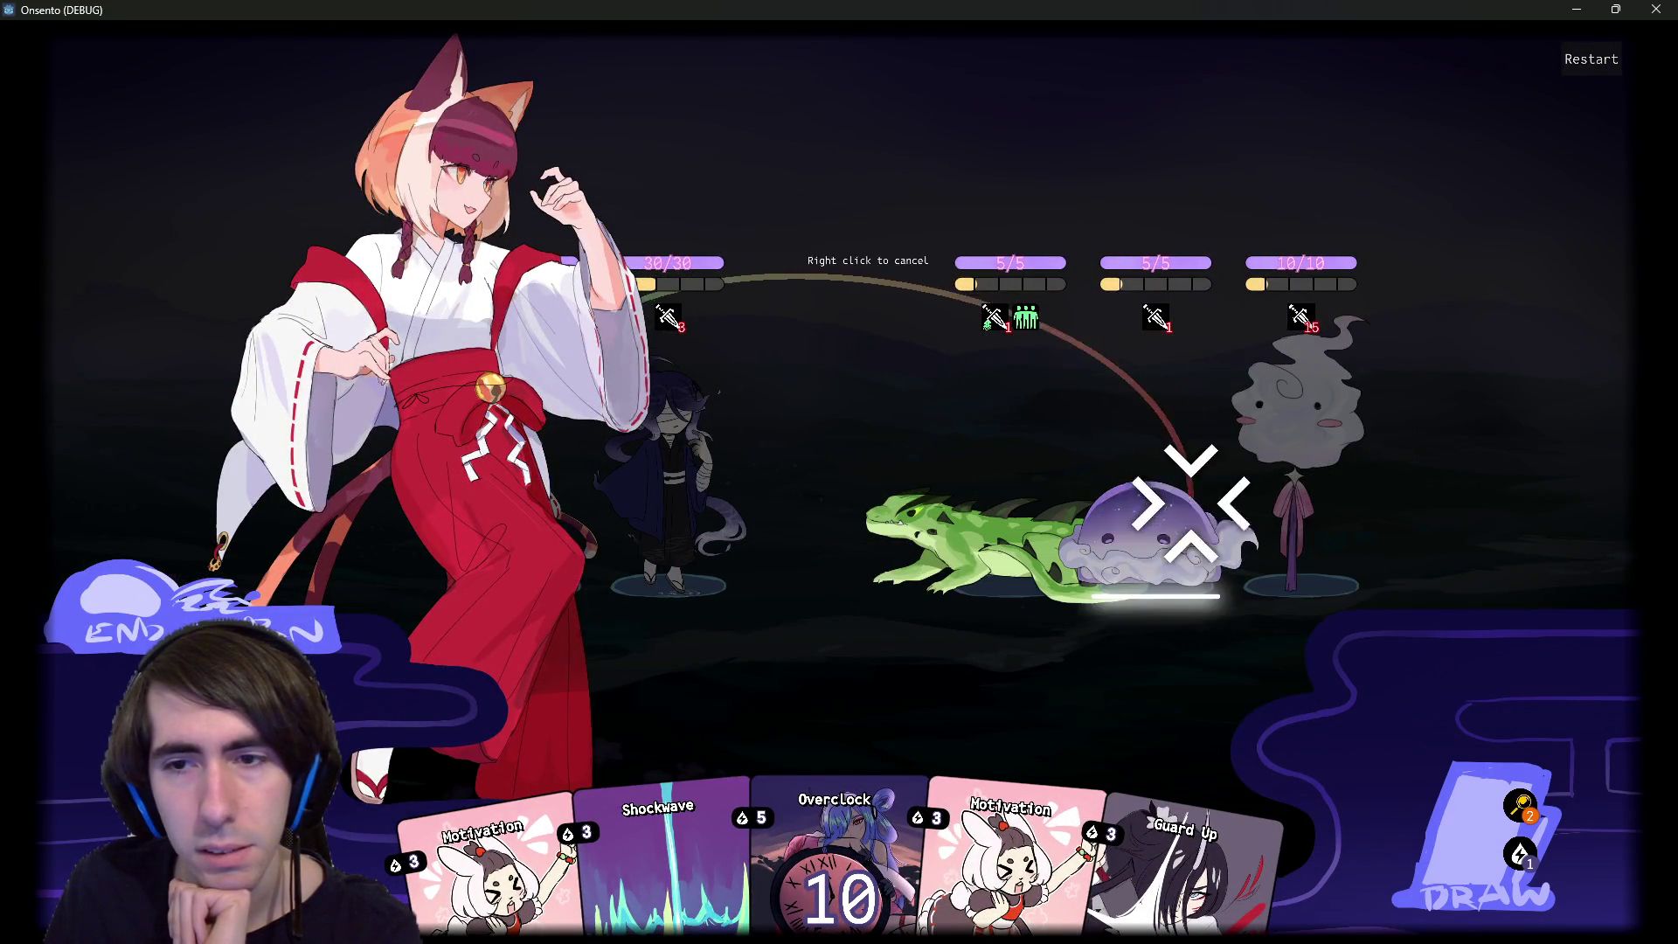
{"action": "left_click", "coordinate": [1577, 10]}
{"action": "scroll", "coordinate": [845, 520], "scroll_direction": "down", "scroll_amount": 1}
{"action": "double_click", "coordinate": [985, 368]}
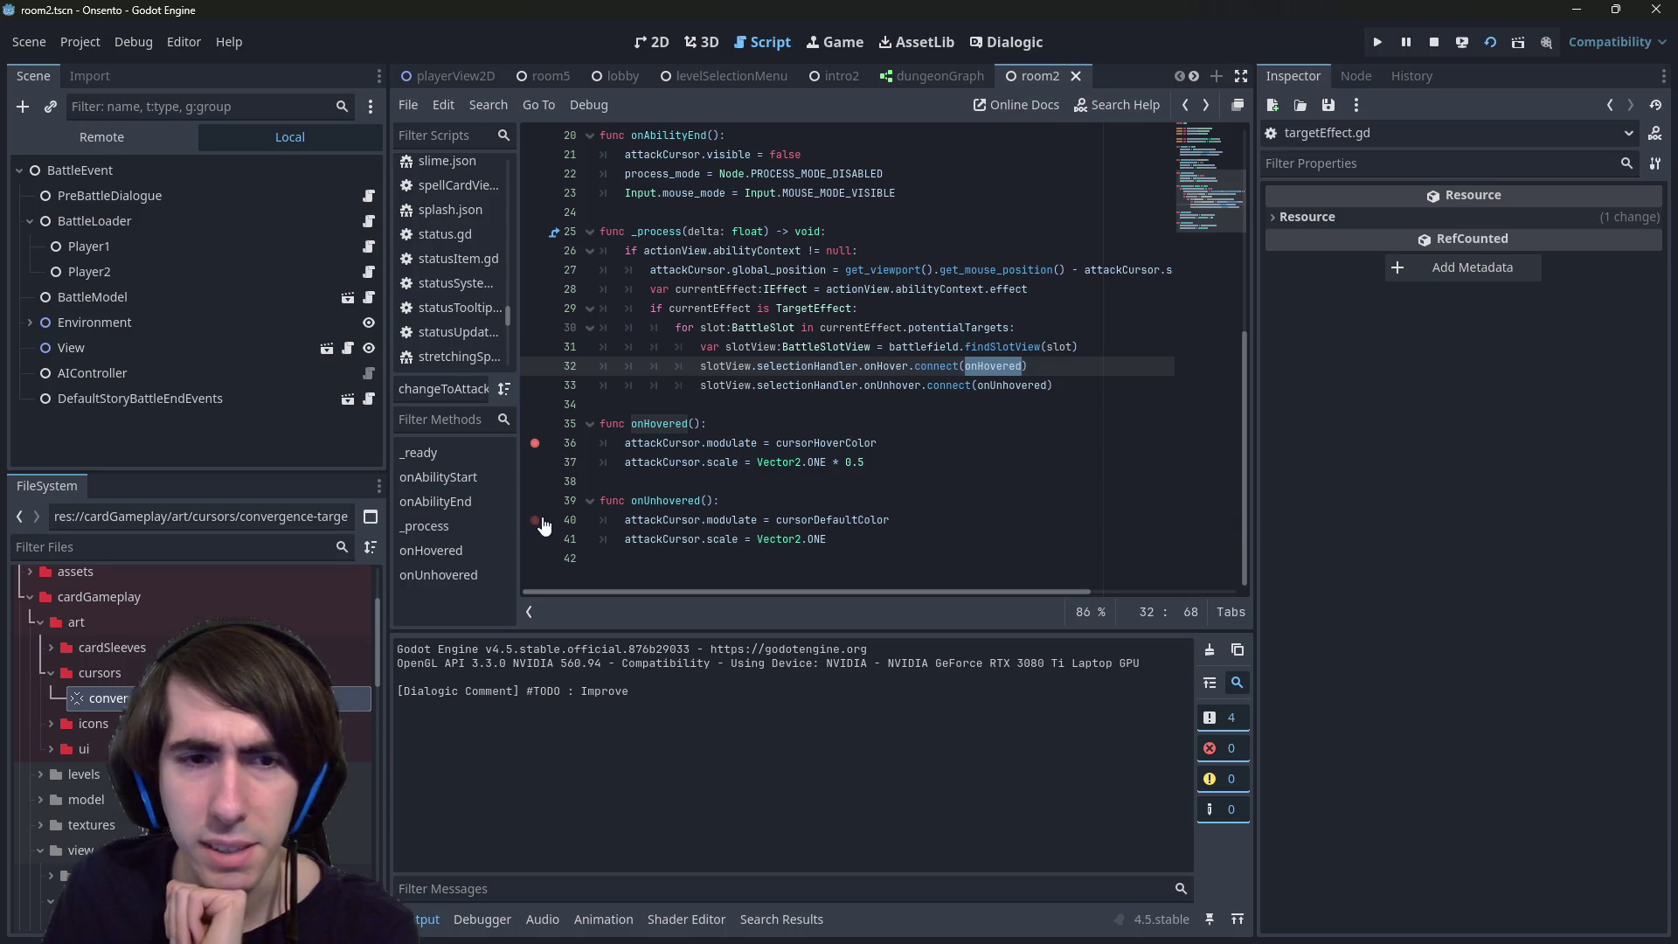
Set a breakpoint on line 29, the target-effect check in _process
{"action": "left_click", "coordinate": [532, 308]}
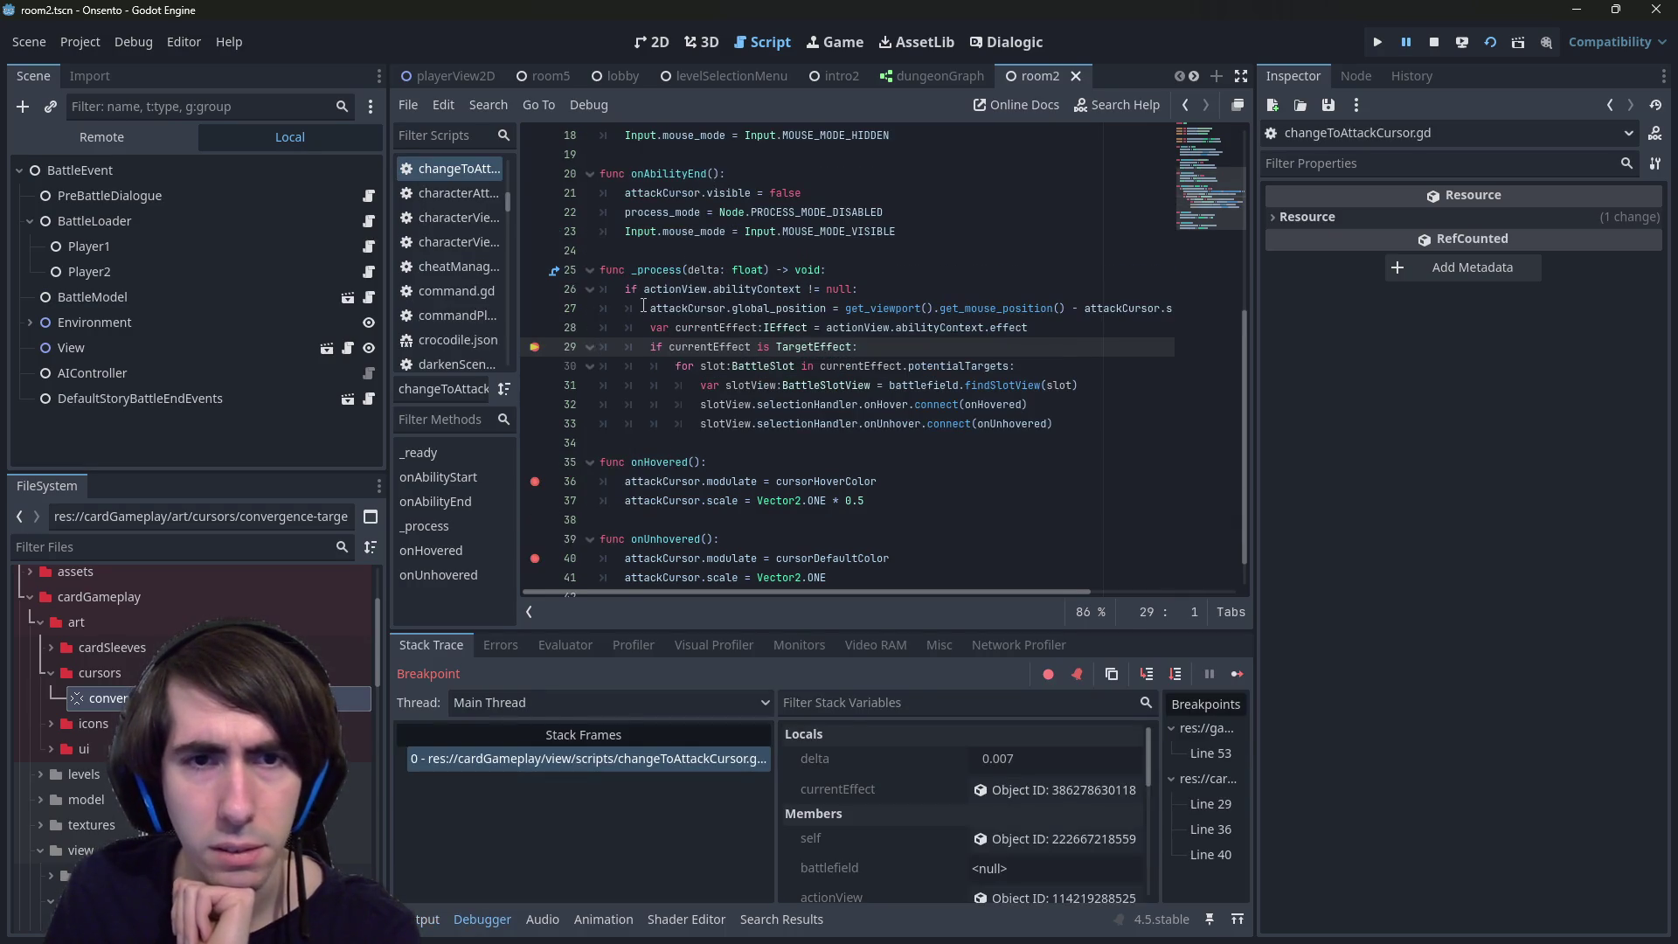
{"action": "mouse_move", "coordinate": [646, 306]}
{"action": "left_click", "coordinate": [794, 270]}
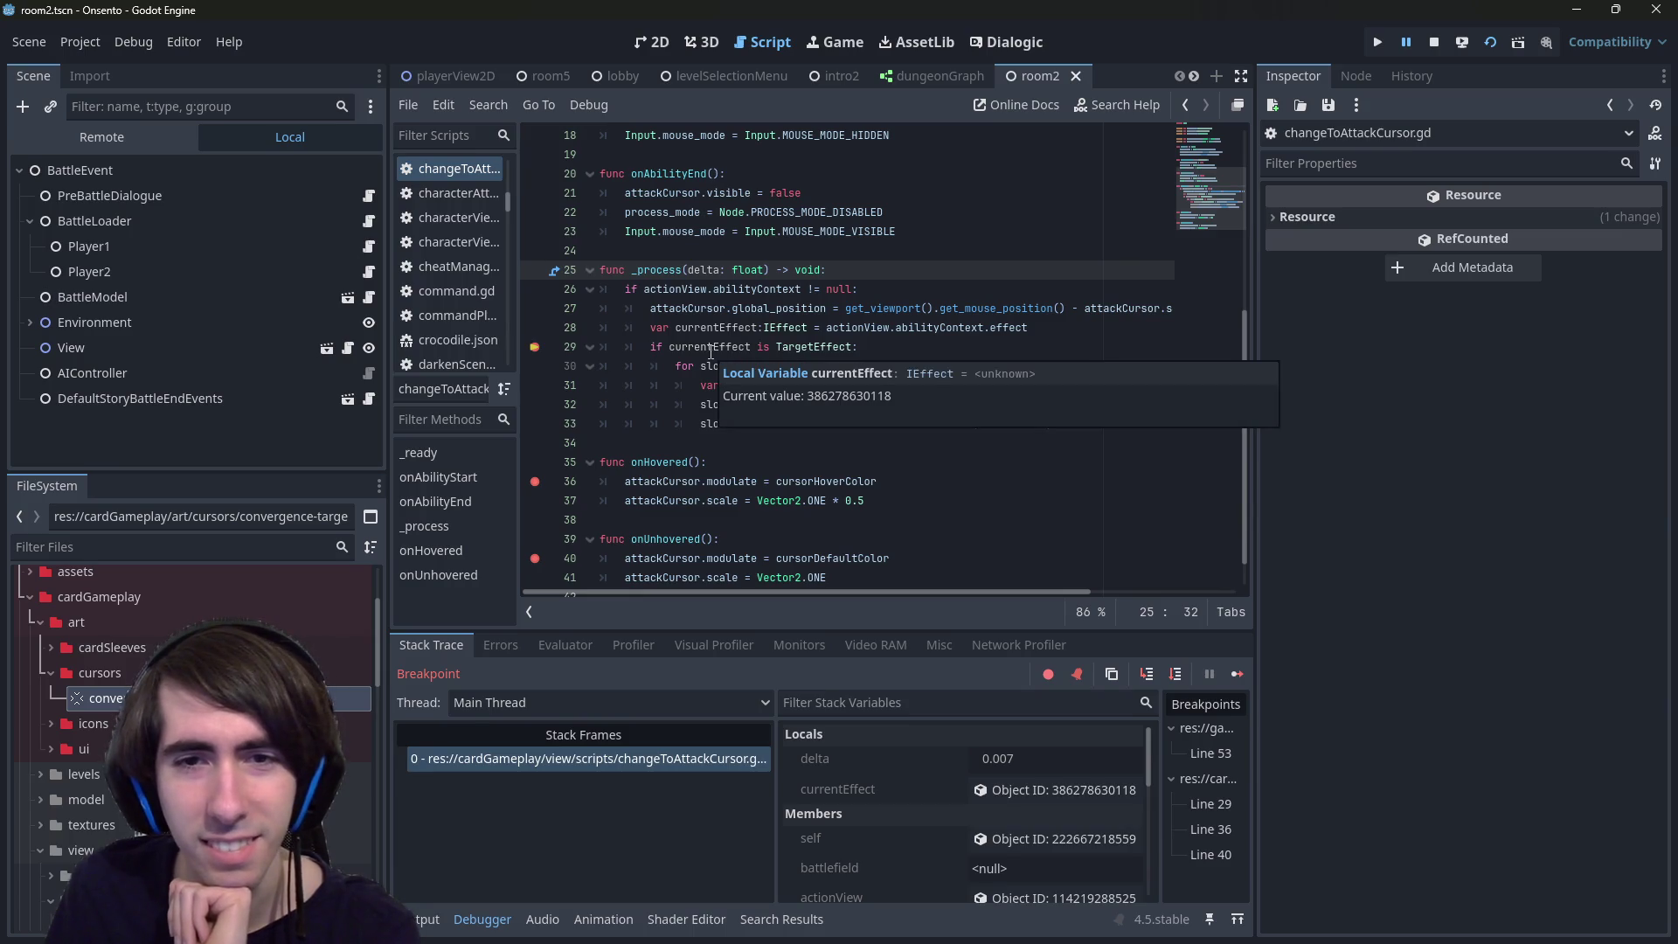
Step over to the targets loop on line 30 and jump to potentialTargets' declaration in targetEffect.gd
{"action": "left_click", "coordinate": [1175, 674]}
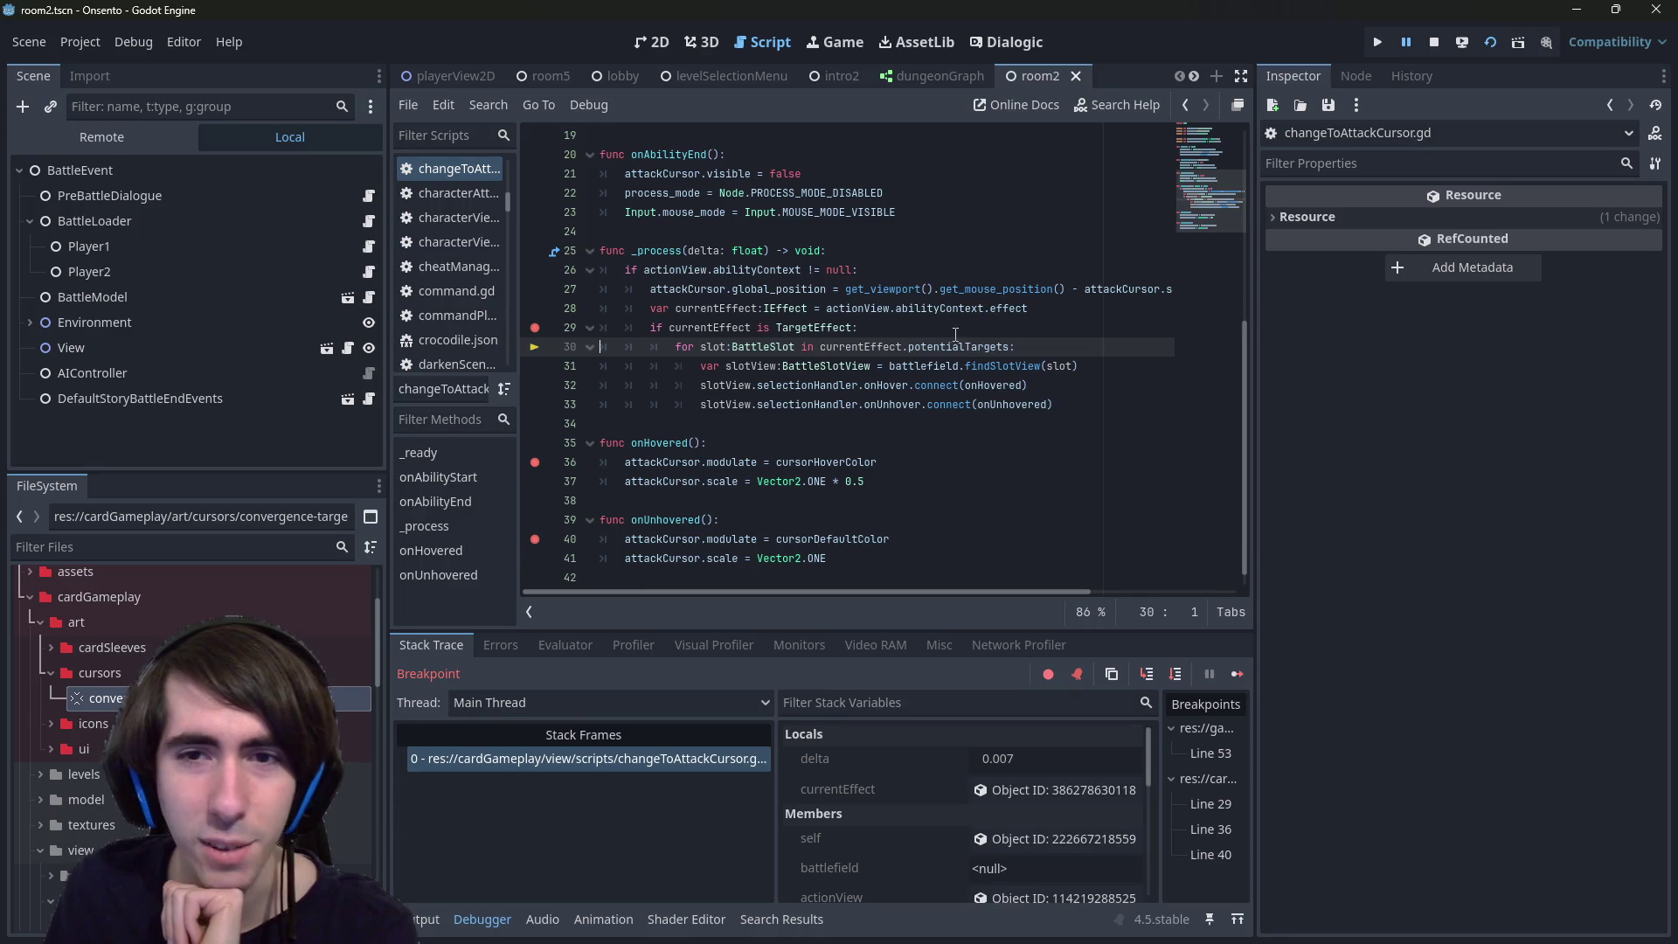
{"action": "mouse_move", "coordinate": [968, 341]}
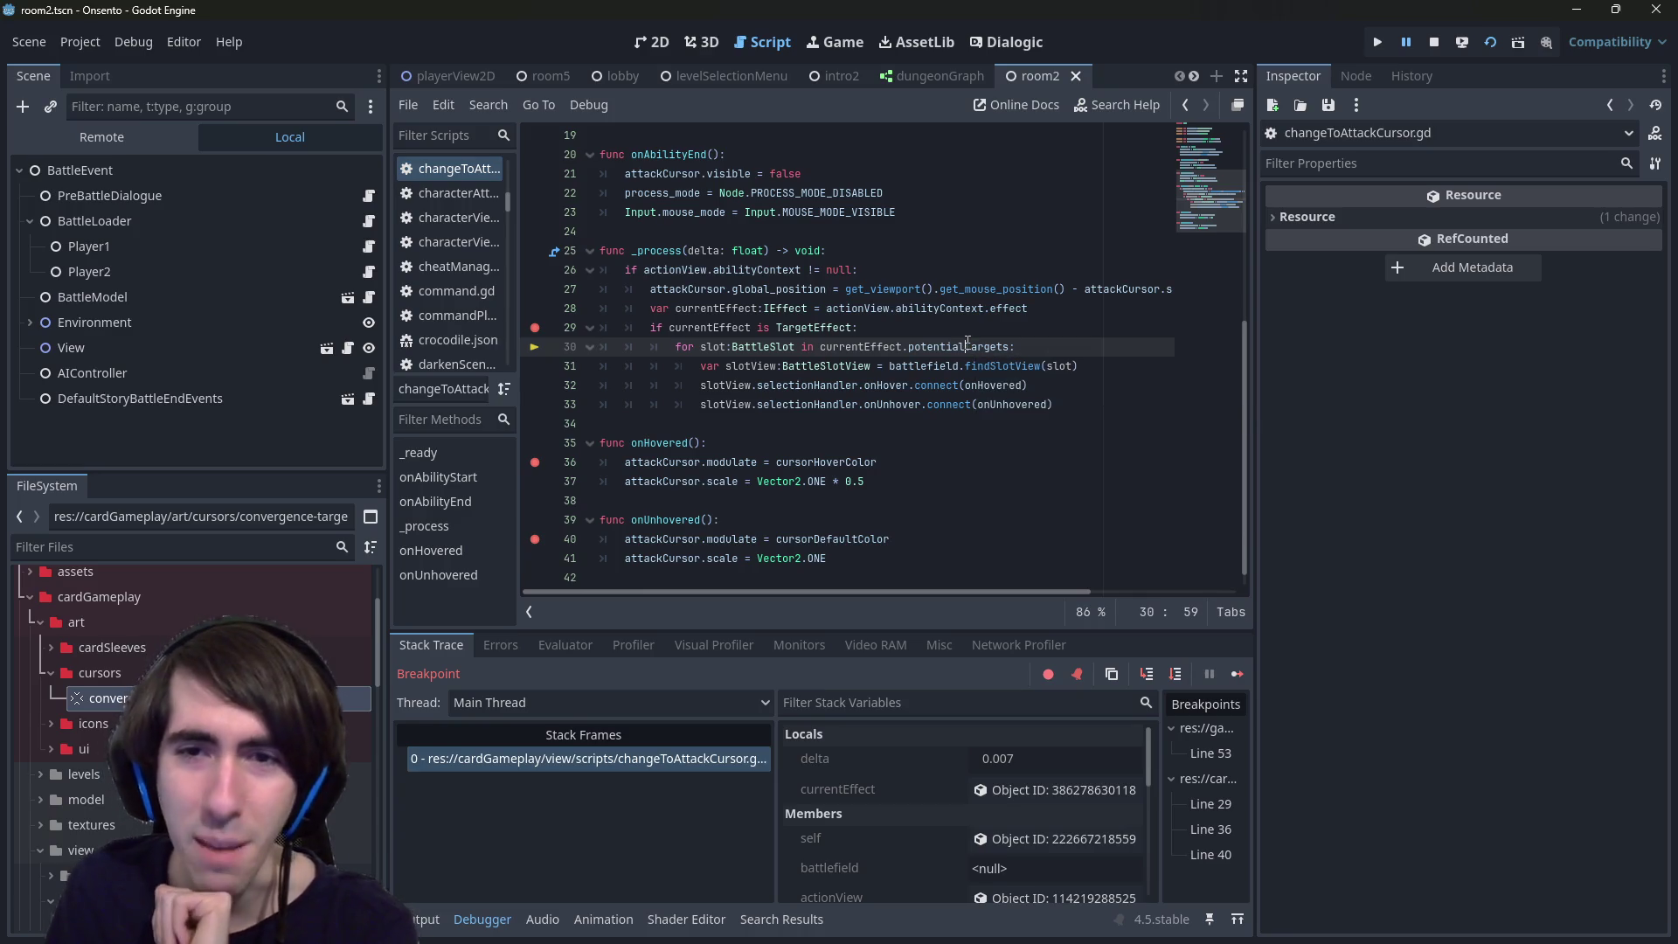
{"action": "left_click", "coordinate": [966, 347], "text": "ctrl"}
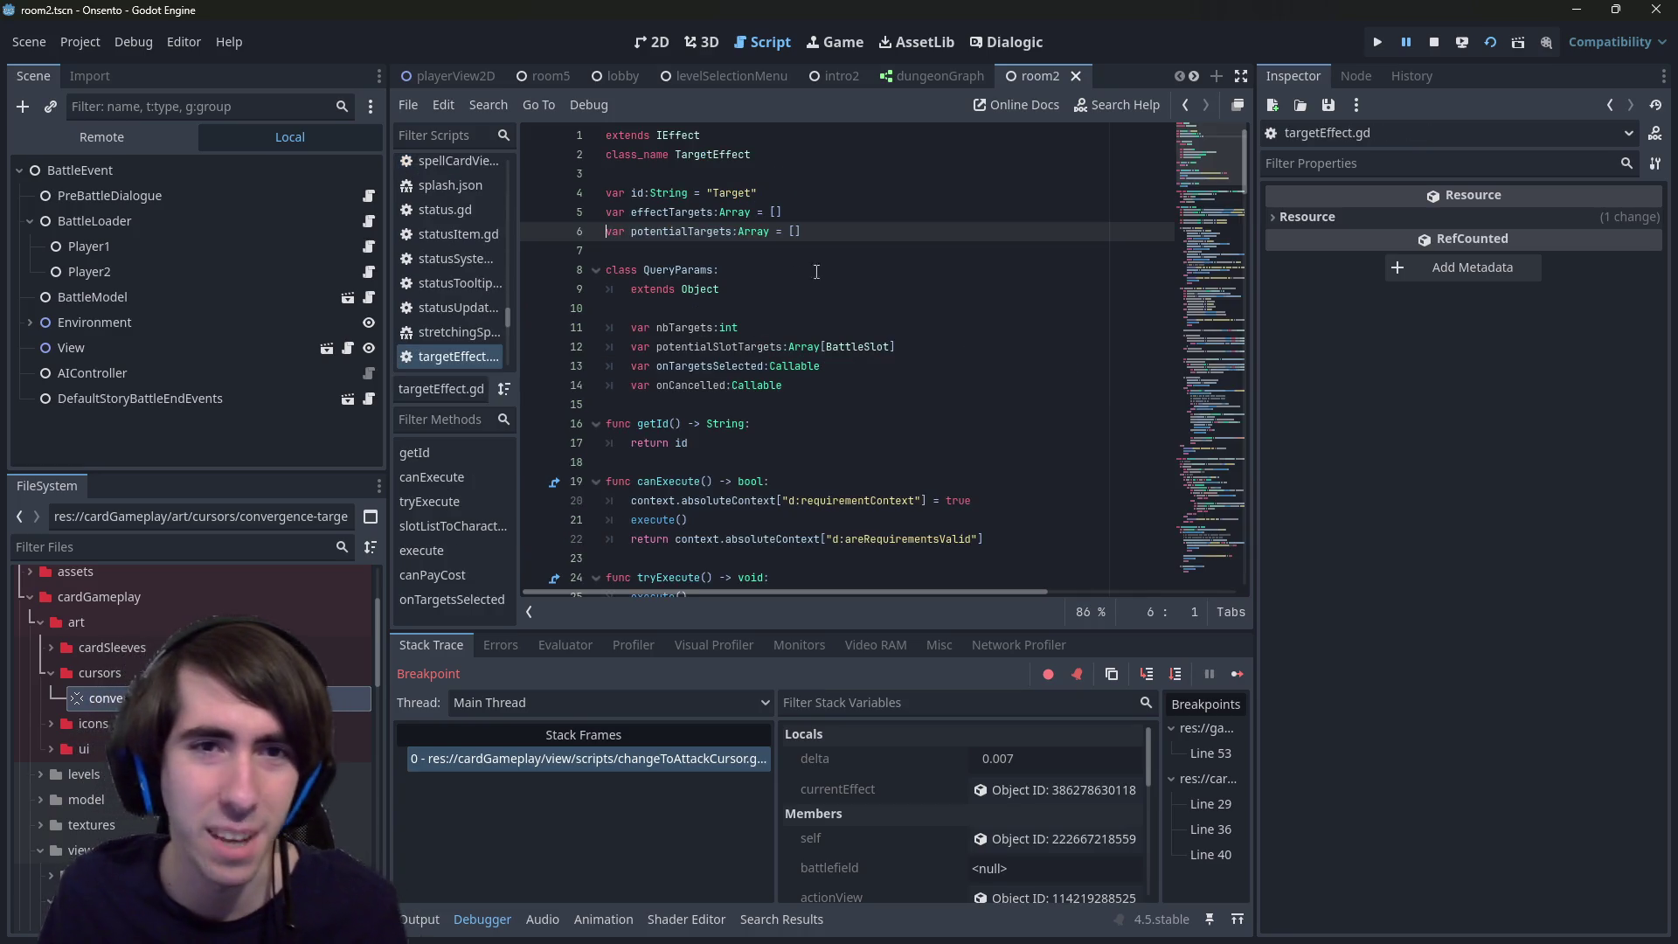
{"action": "double_click", "coordinate": [712, 231]}
{"action": "scroll", "coordinate": [874, 394], "scroll_direction": "down", "scroll_amount": 6}
{"action": "scroll", "coordinate": [874, 393], "scroll_direction": "up", "scroll_amount": 5}
{"action": "key", "text": "ctrl+f"}
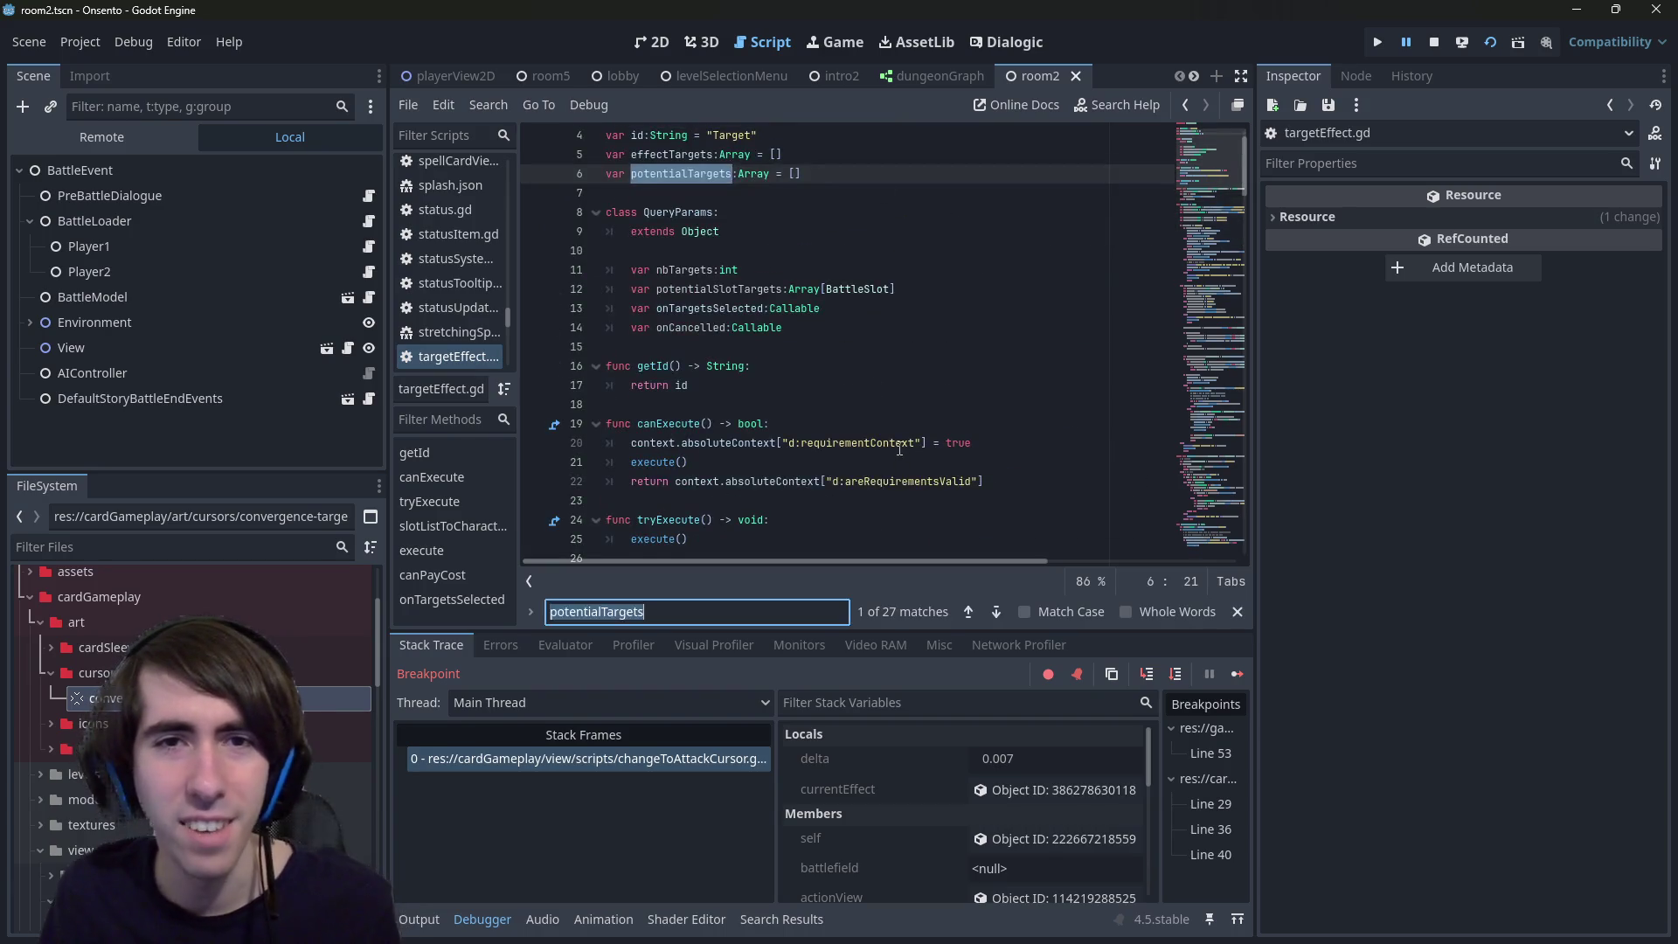
{"action": "key", "text": "Return"}
{"action": "key", "text": "Return"}
{"action": "key", "text": "Return"}
{"action": "key", "text": "Return"}
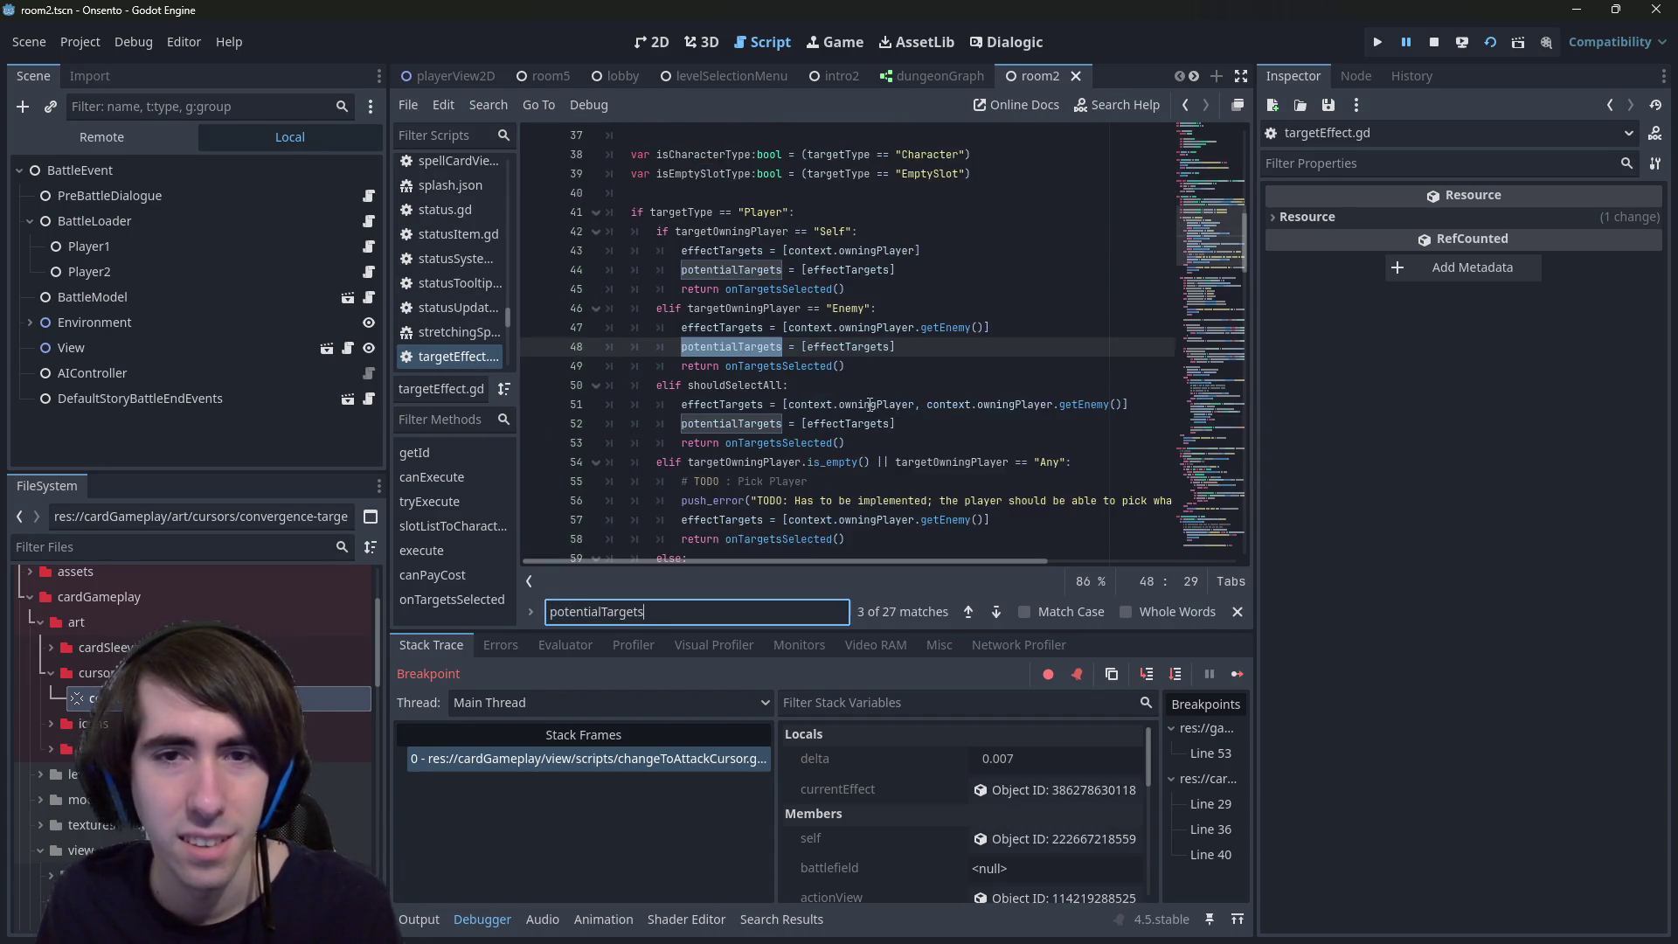
{"action": "scroll", "coordinate": [870, 404], "scroll_direction": "up", "scroll_amount": 4}
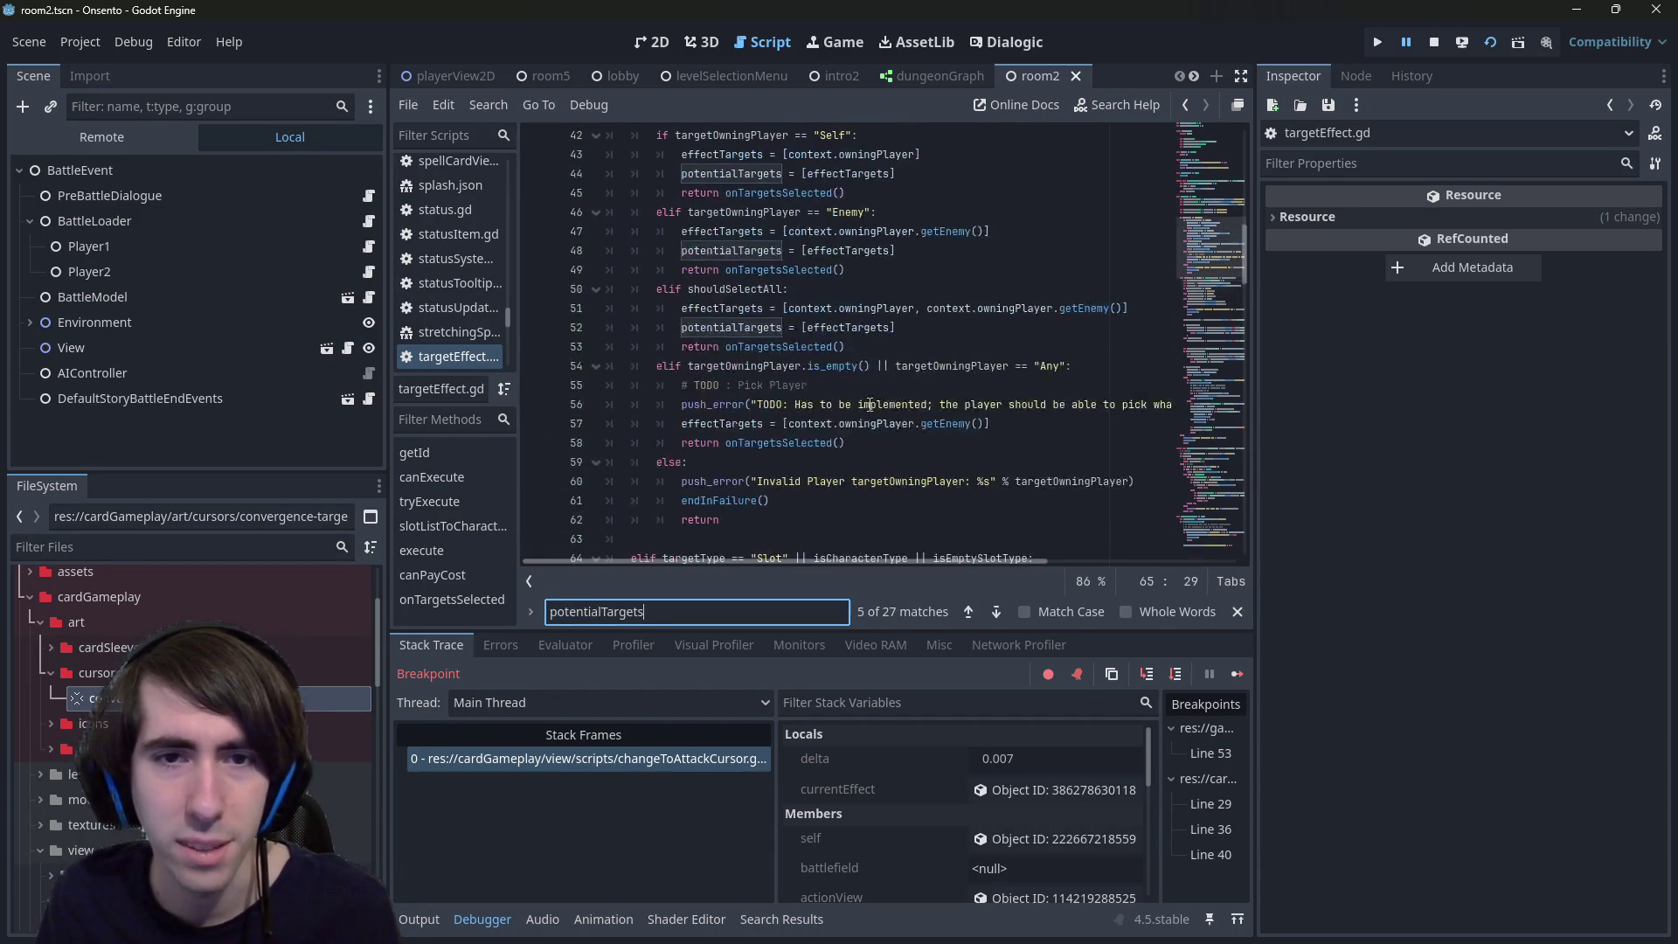
{"action": "double_click", "coordinate": [821, 442]}
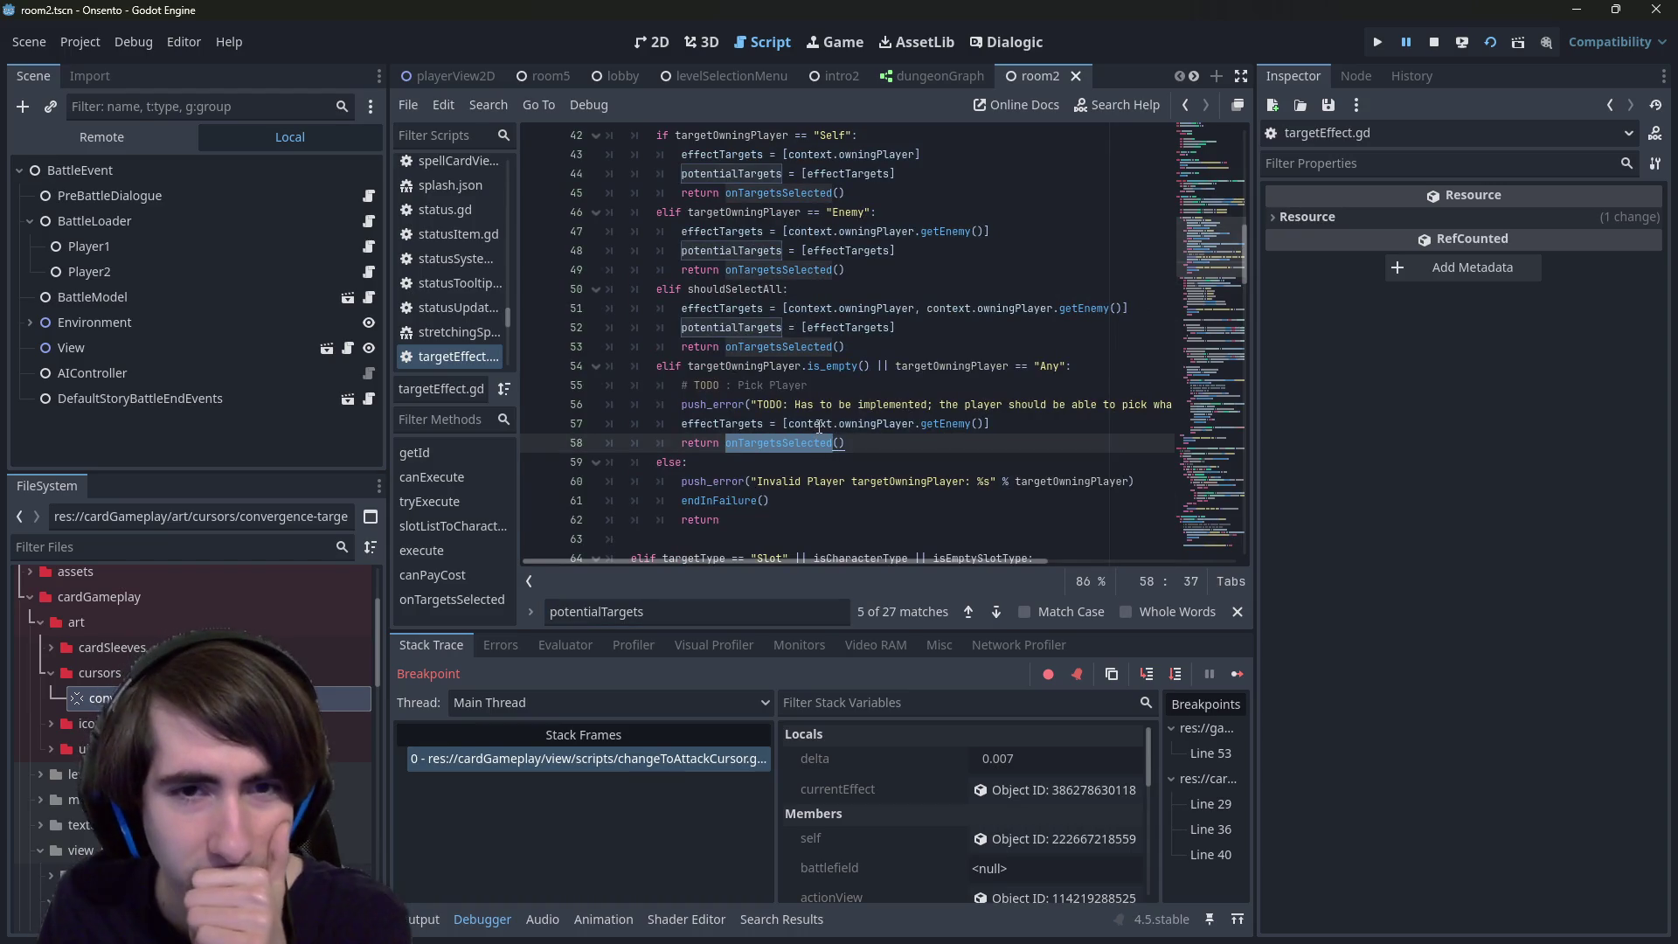
{"action": "double_click", "coordinate": [743, 423]}
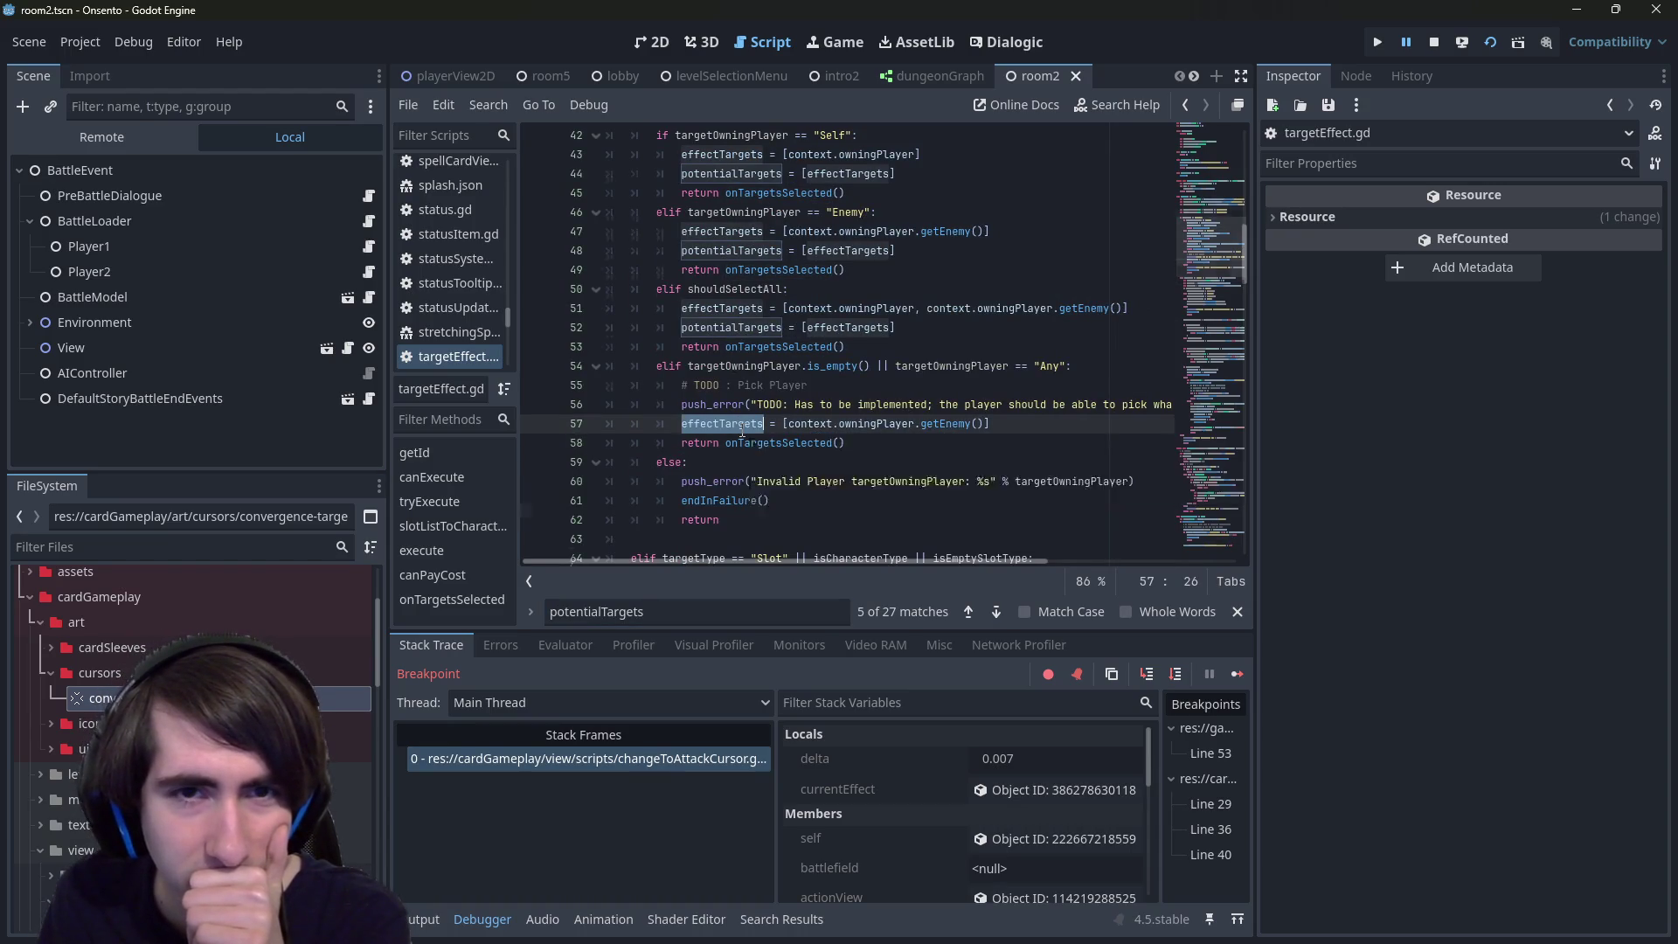
{"action": "scroll", "coordinate": [743, 428], "scroll_direction": "up", "scroll_amount": 5}
{"action": "double_click", "coordinate": [686, 403]}
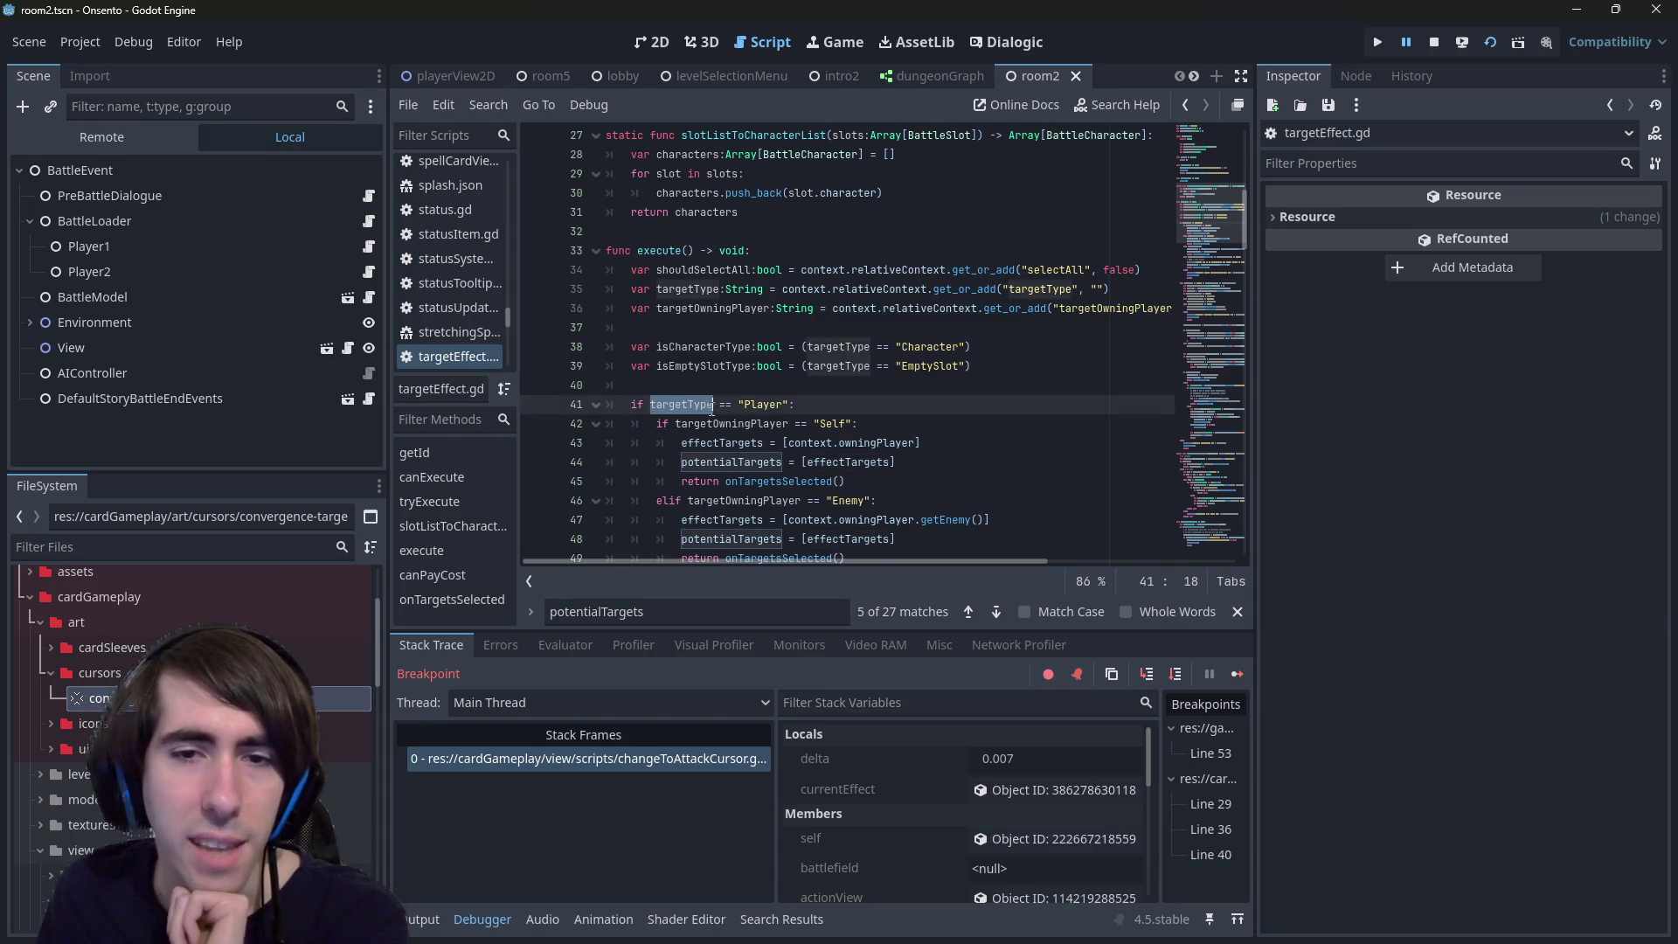
{"action": "scroll", "coordinate": [714, 418], "scroll_direction": "down", "scroll_amount": 4}
{"action": "scroll", "coordinate": [714, 418], "scroll_direction": "down", "scroll_amount": 3}
{"action": "scroll", "coordinate": [714, 419], "scroll_direction": "down", "scroll_amount": 3}
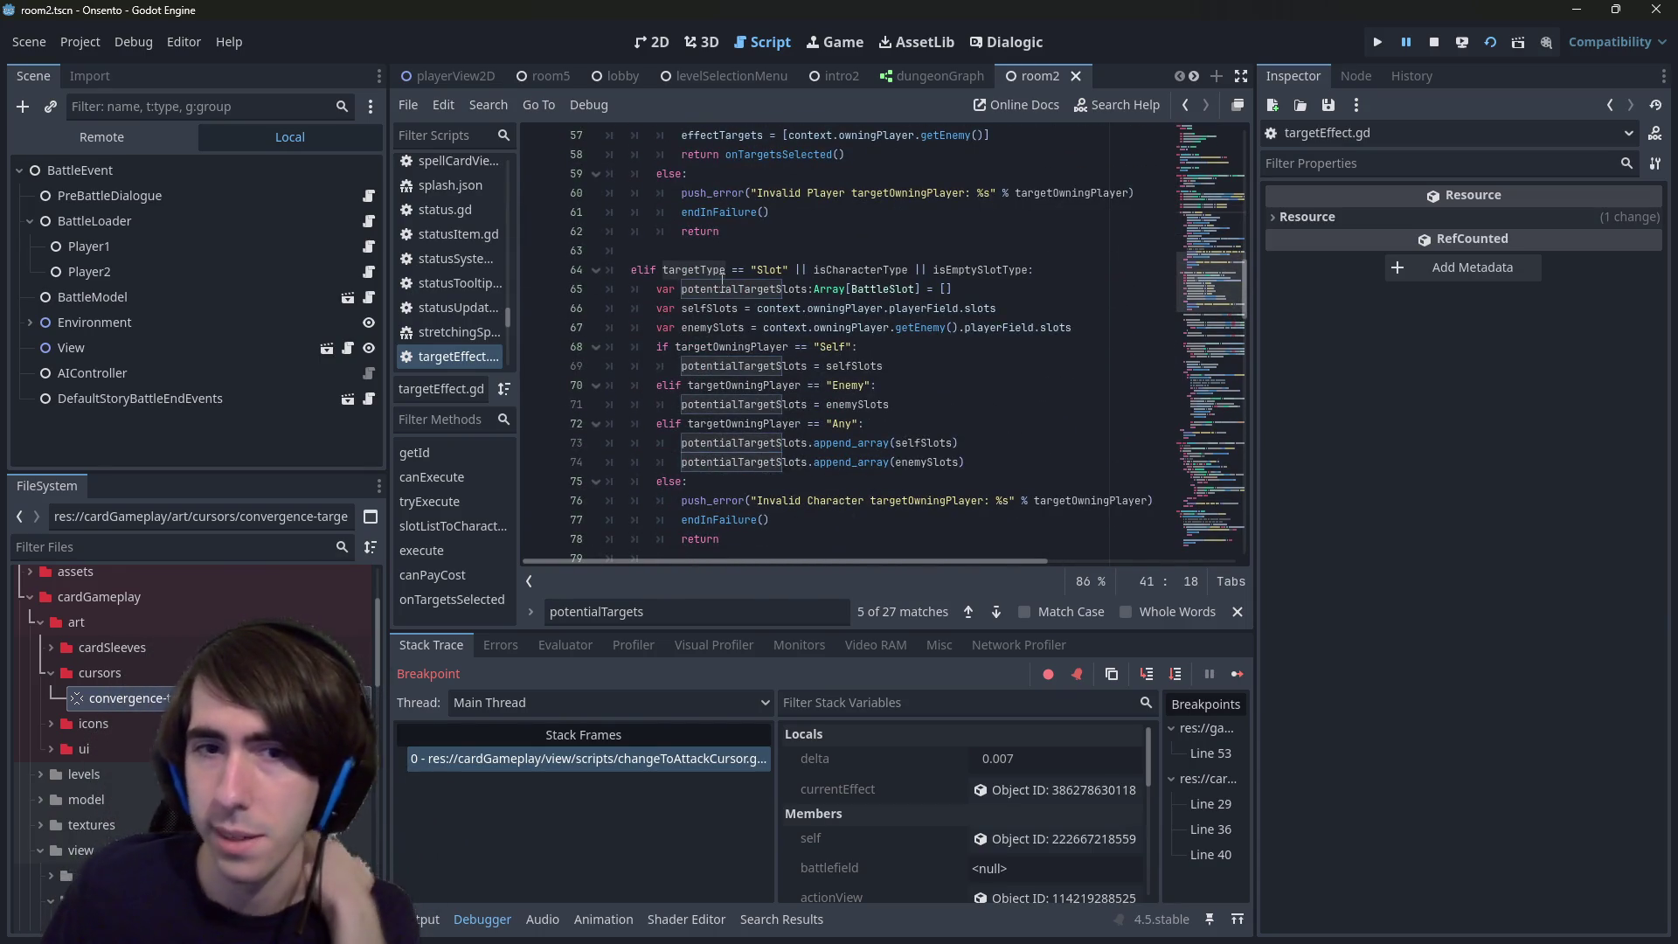
{"action": "scroll", "coordinate": [774, 455], "scroll_direction": "down", "scroll_amount": 2}
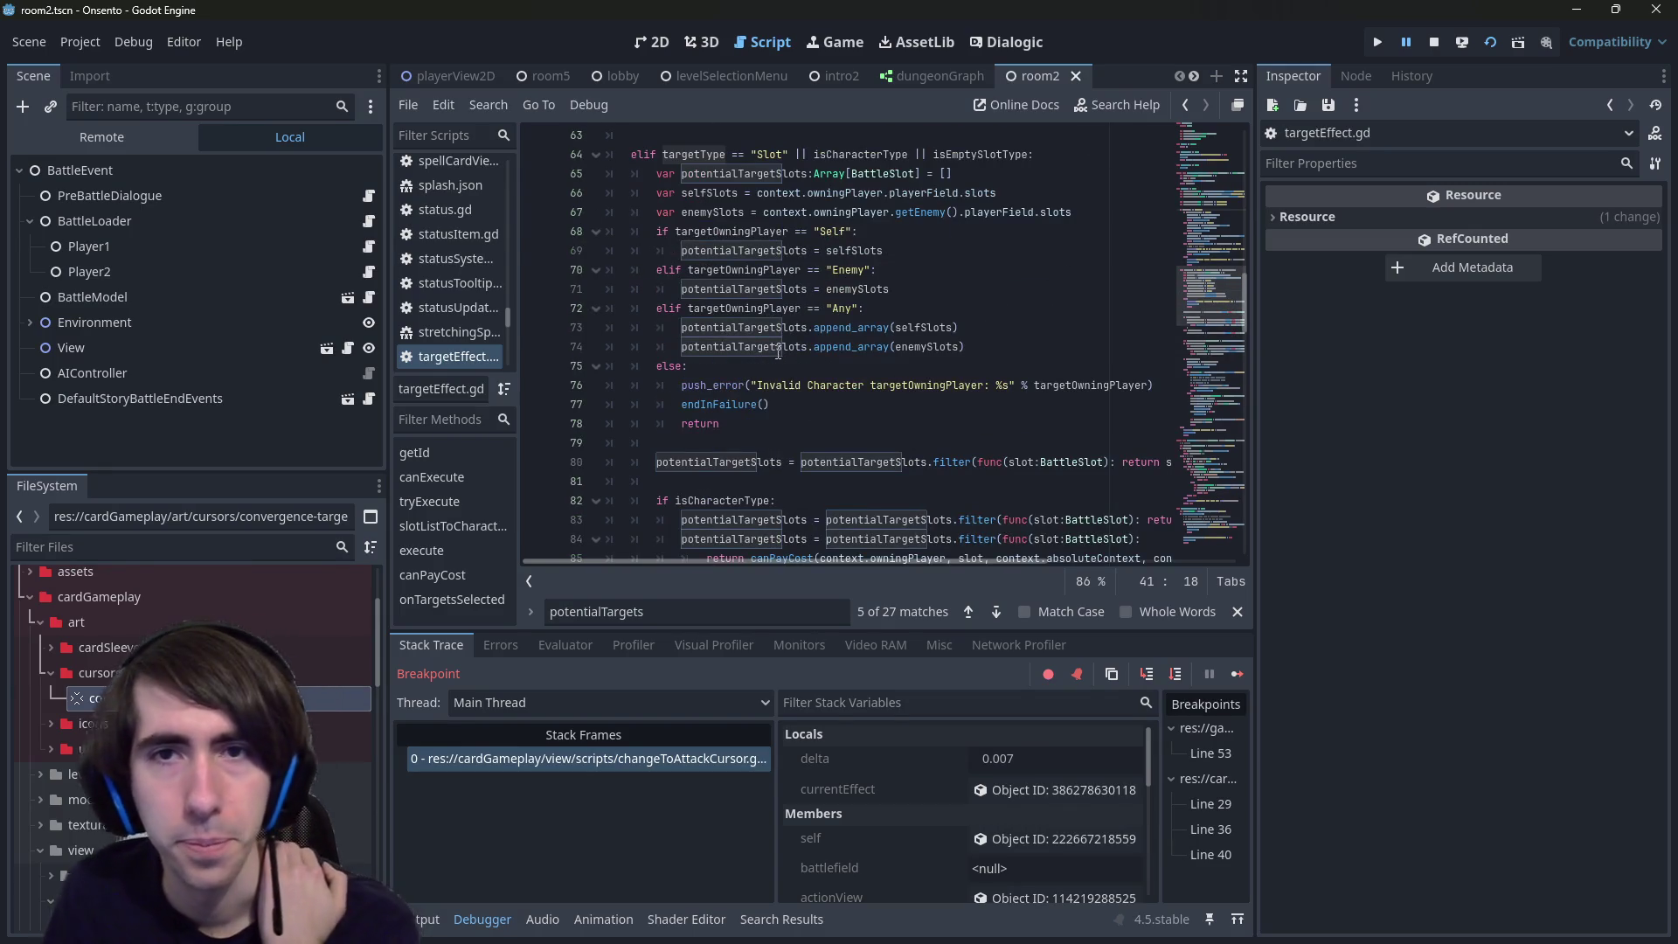
{"action": "scroll", "coordinate": [775, 455], "scroll_direction": "down", "scroll_amount": 1}
{"action": "scroll", "coordinate": [786, 323], "scroll_direction": "up", "scroll_amount": 2}
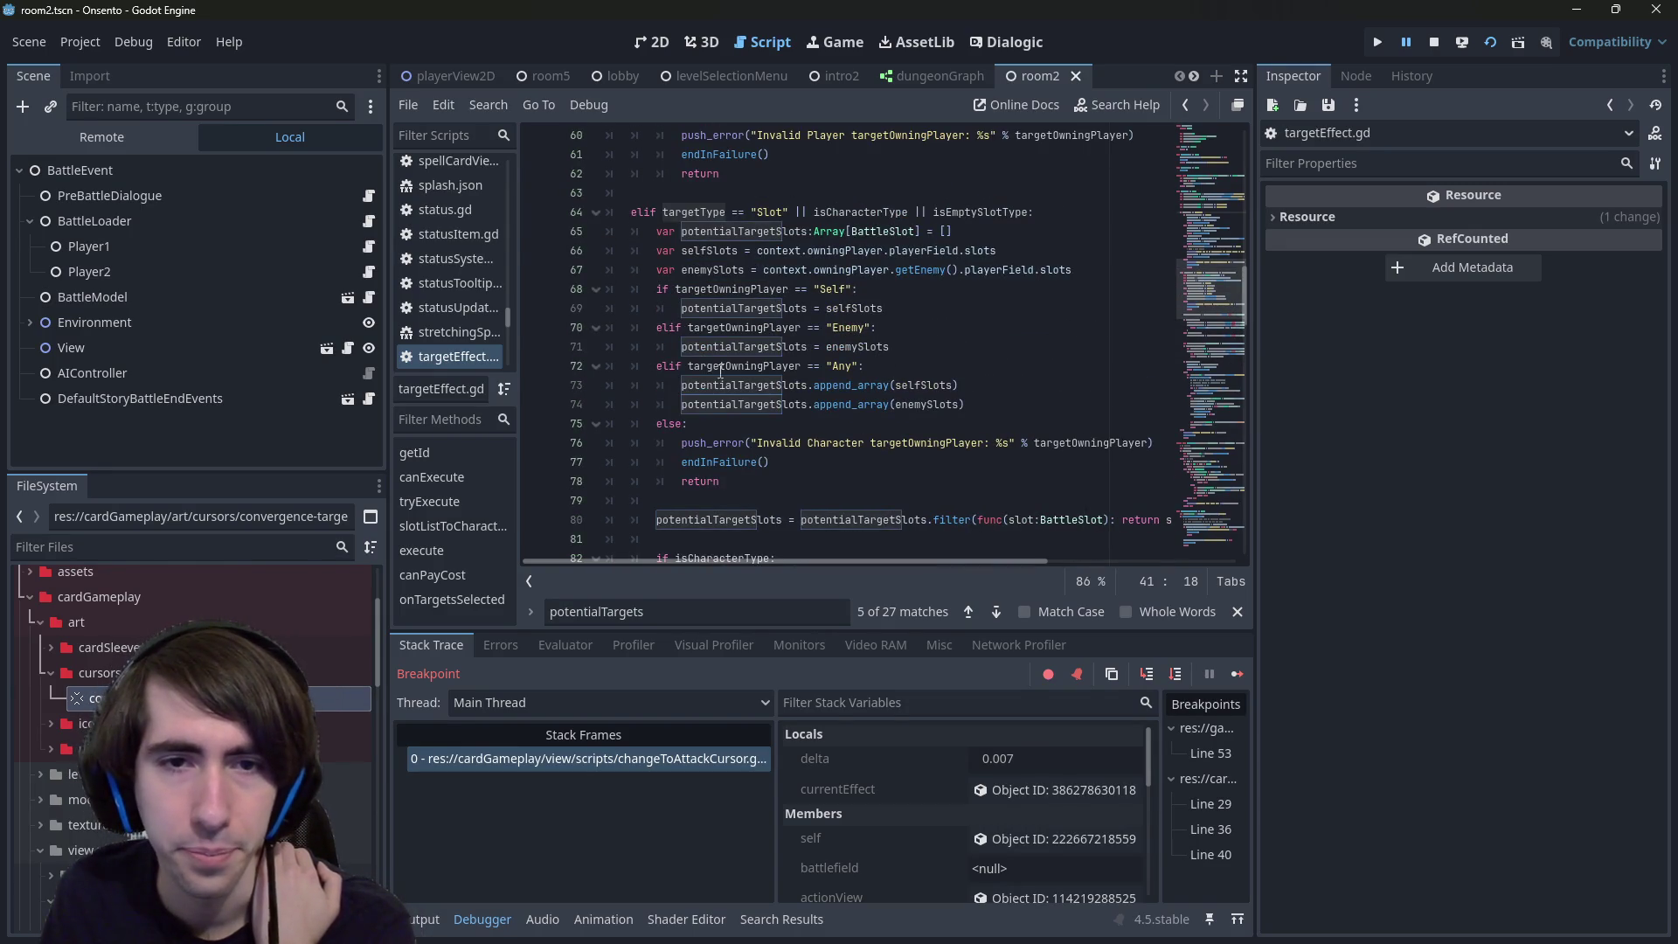
{"action": "double_click", "coordinate": [795, 346]}
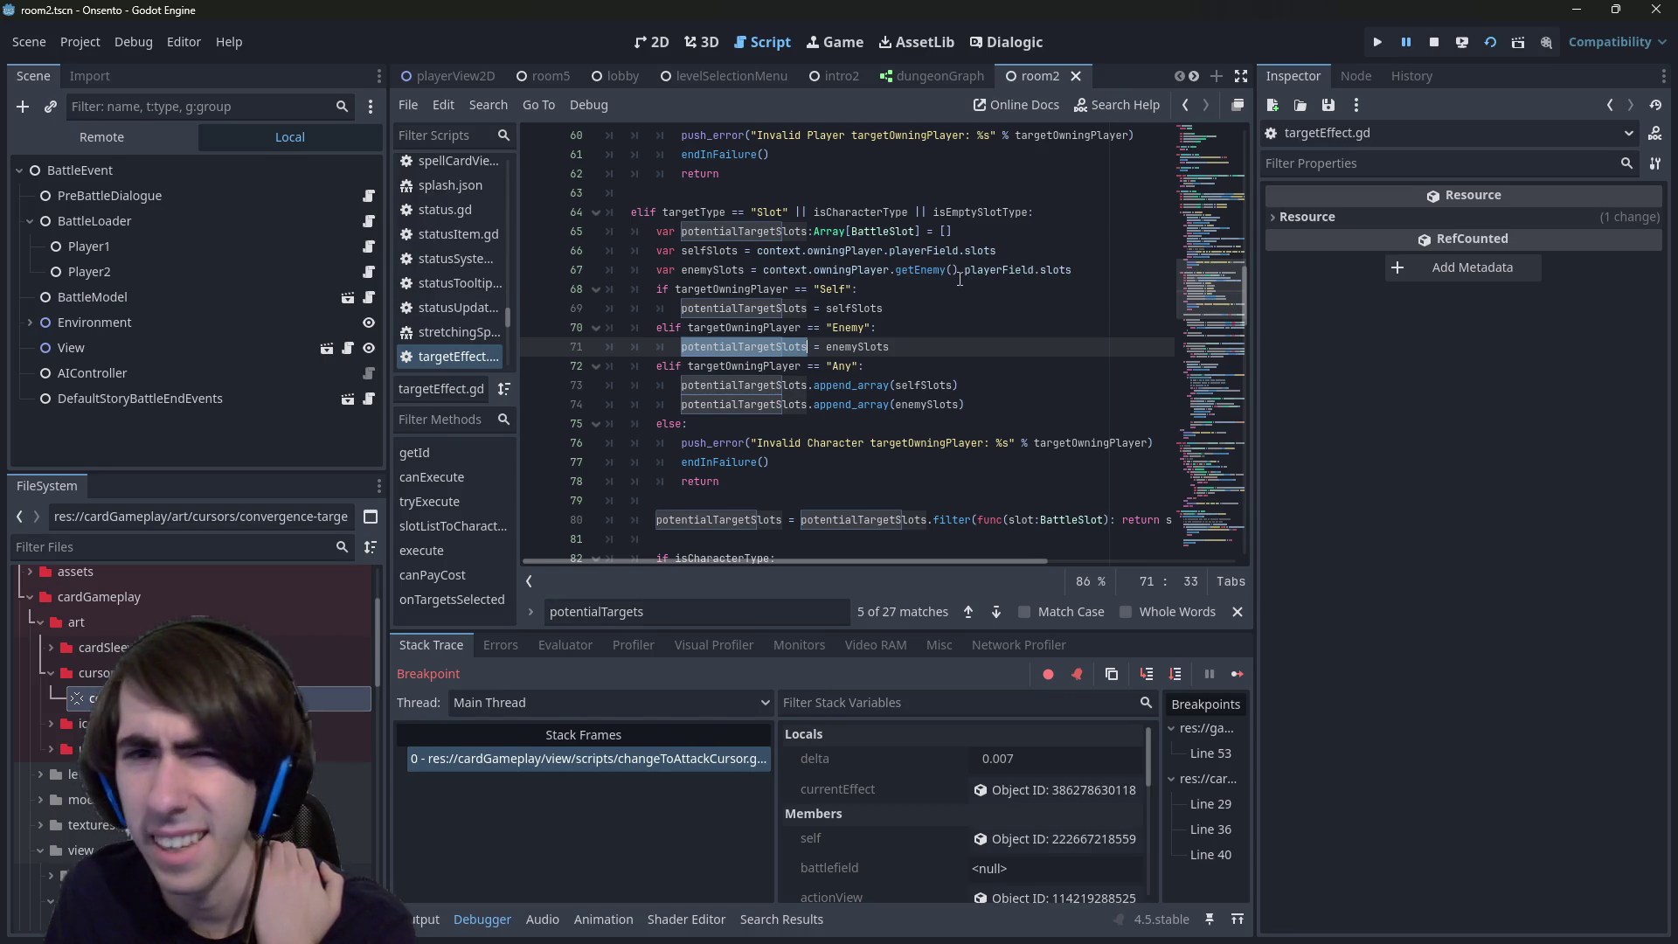
{"action": "scroll", "coordinate": [949, 279], "scroll_direction": "down", "scroll_amount": 8}
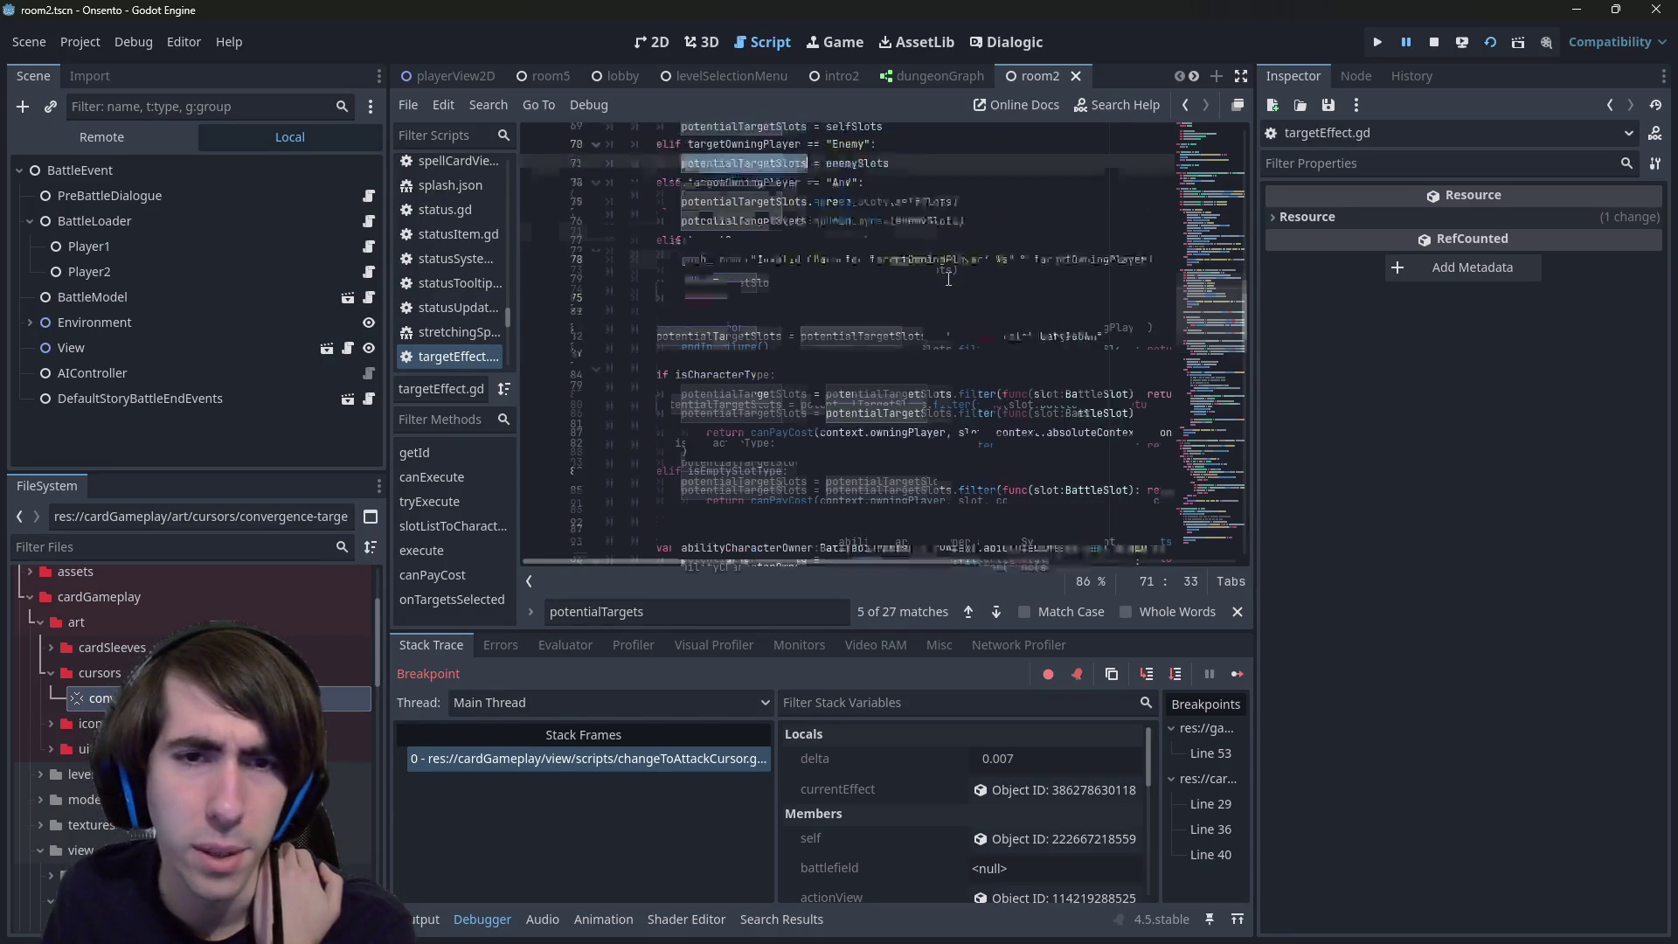
{"action": "scroll", "coordinate": [948, 280], "scroll_direction": "down", "scroll_amount": 2}
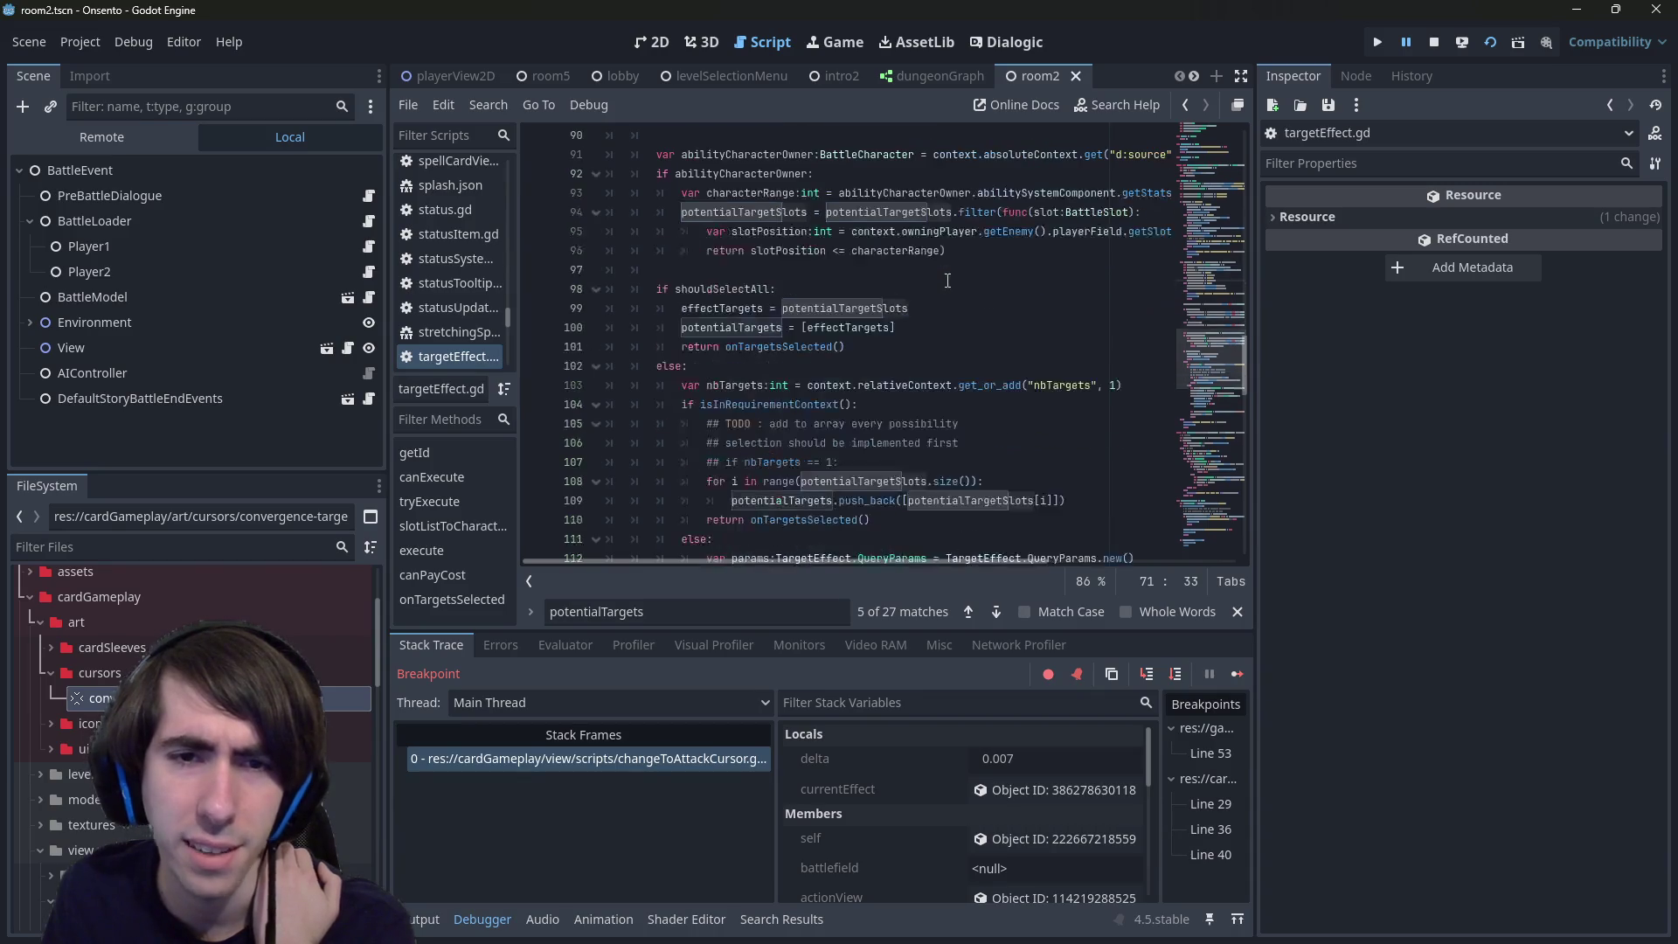
{"action": "mouse_move", "coordinate": [1214, 353]}
{"action": "left_mouse_down"}
{"action": "mouse_move", "coordinate": [1219, 136]}
{"action": "mouse_move", "coordinate": [1232, 295]}
{"action": "mouse_move", "coordinate": [1219, 357]}
{"action": "left_mouse_up"}
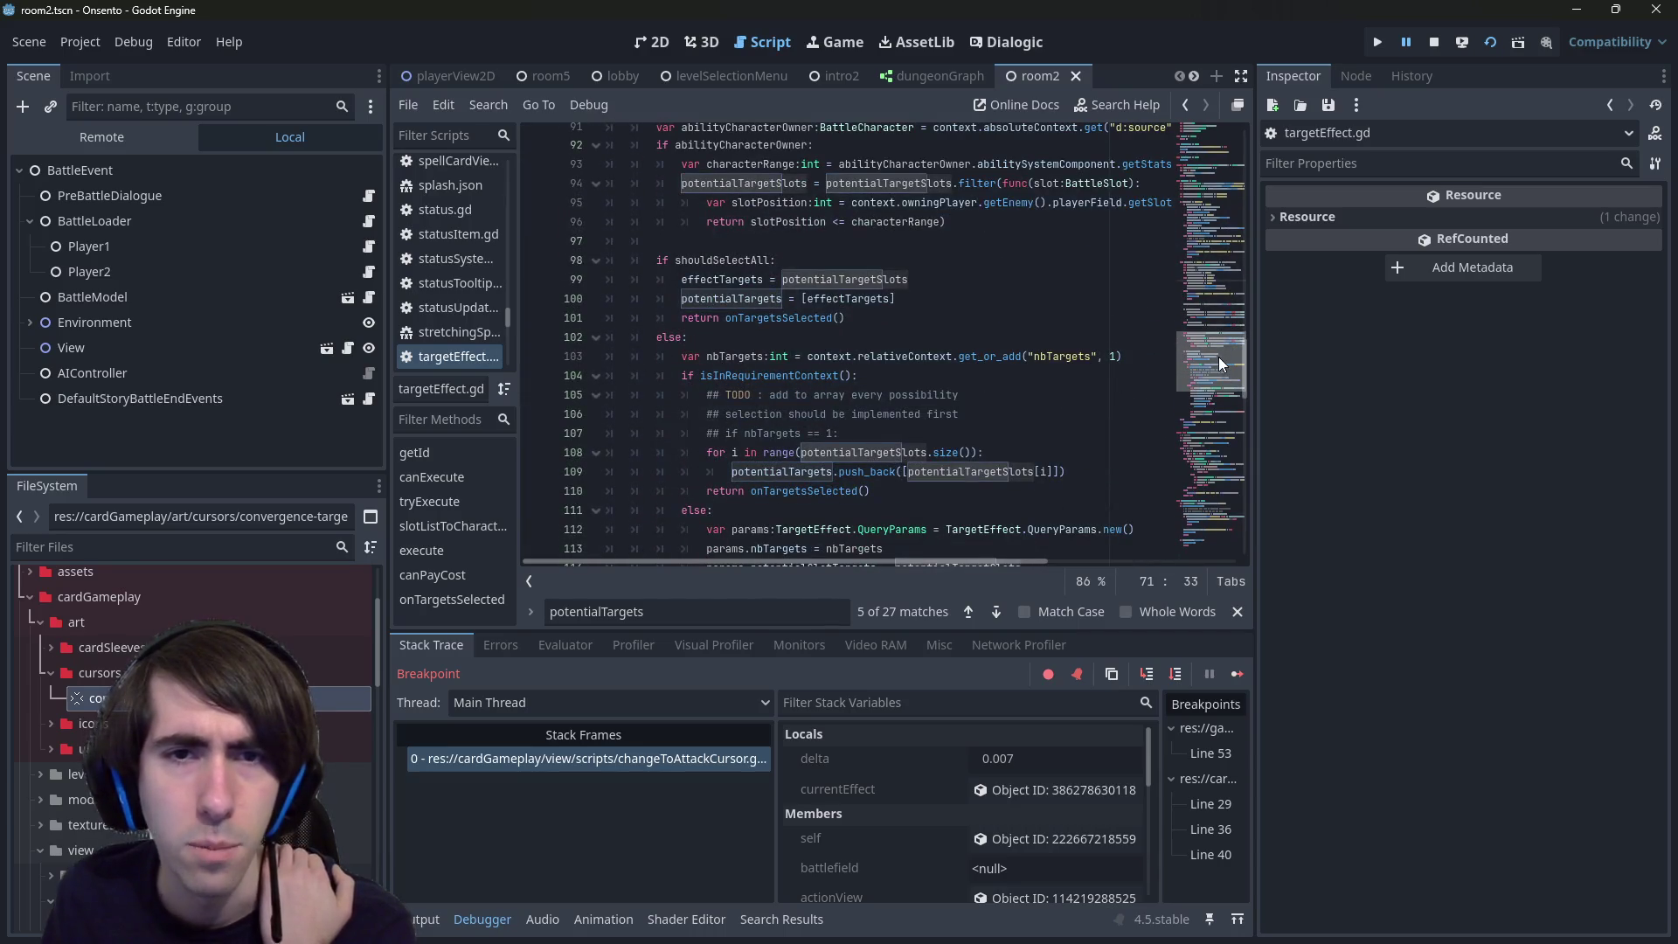
{"action": "double_click", "coordinate": [731, 298]}
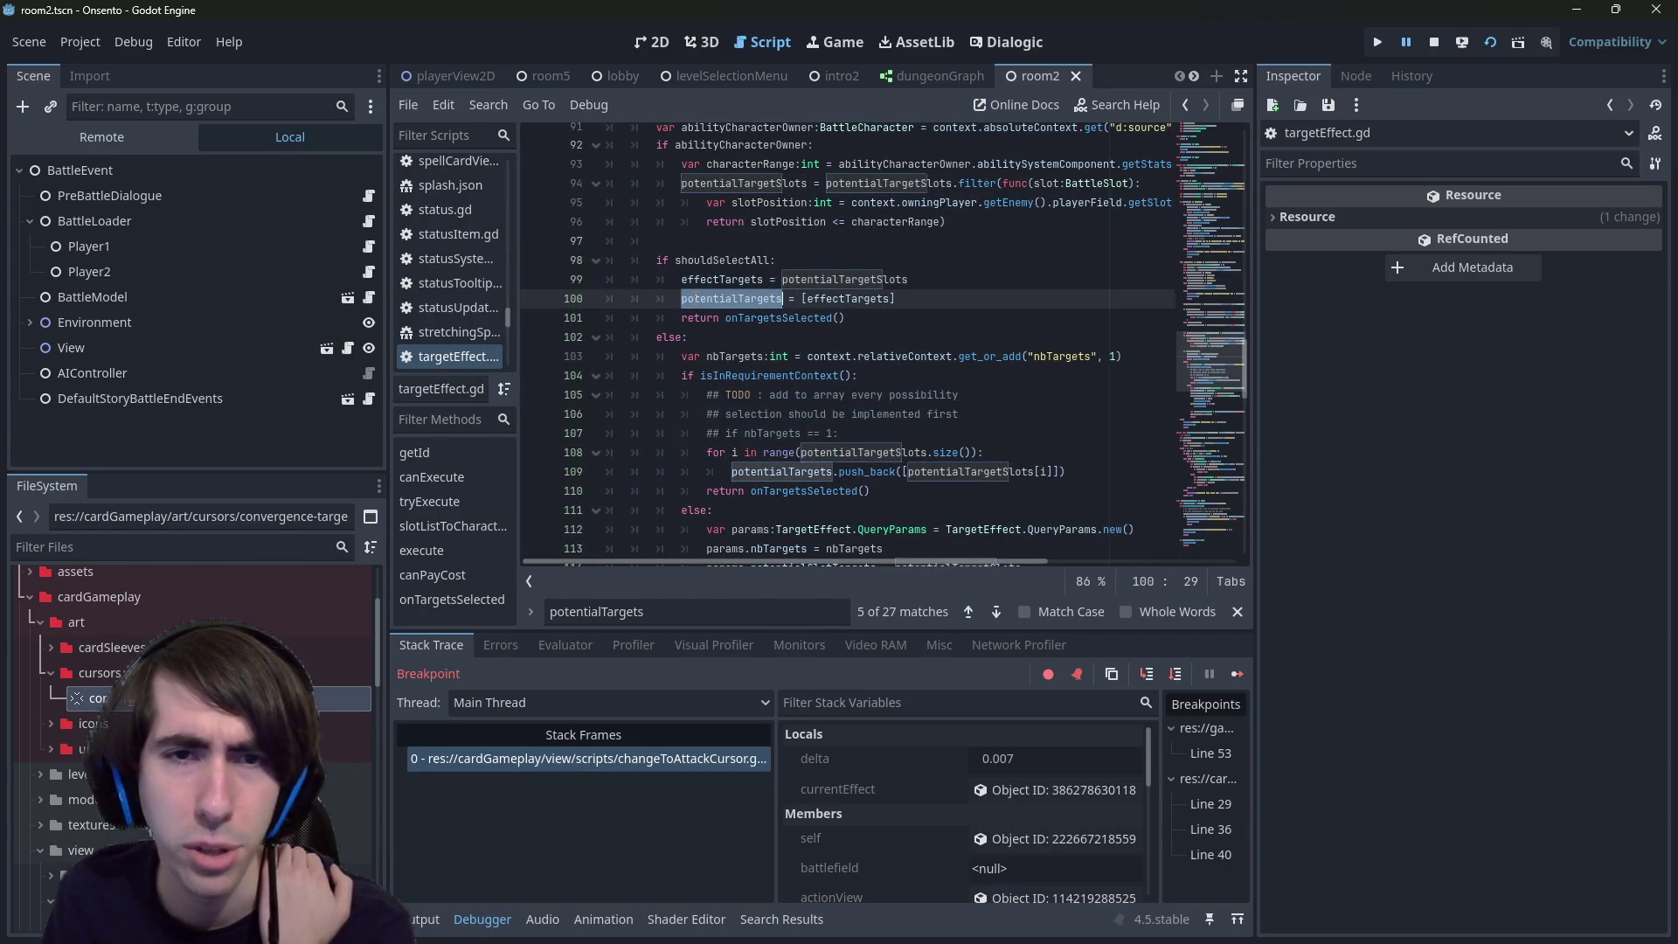
{"action": "mouse_move", "coordinate": [731, 298]}
{"action": "scroll", "coordinate": [961, 420], "scroll_direction": "down", "scroll_amount": 2}
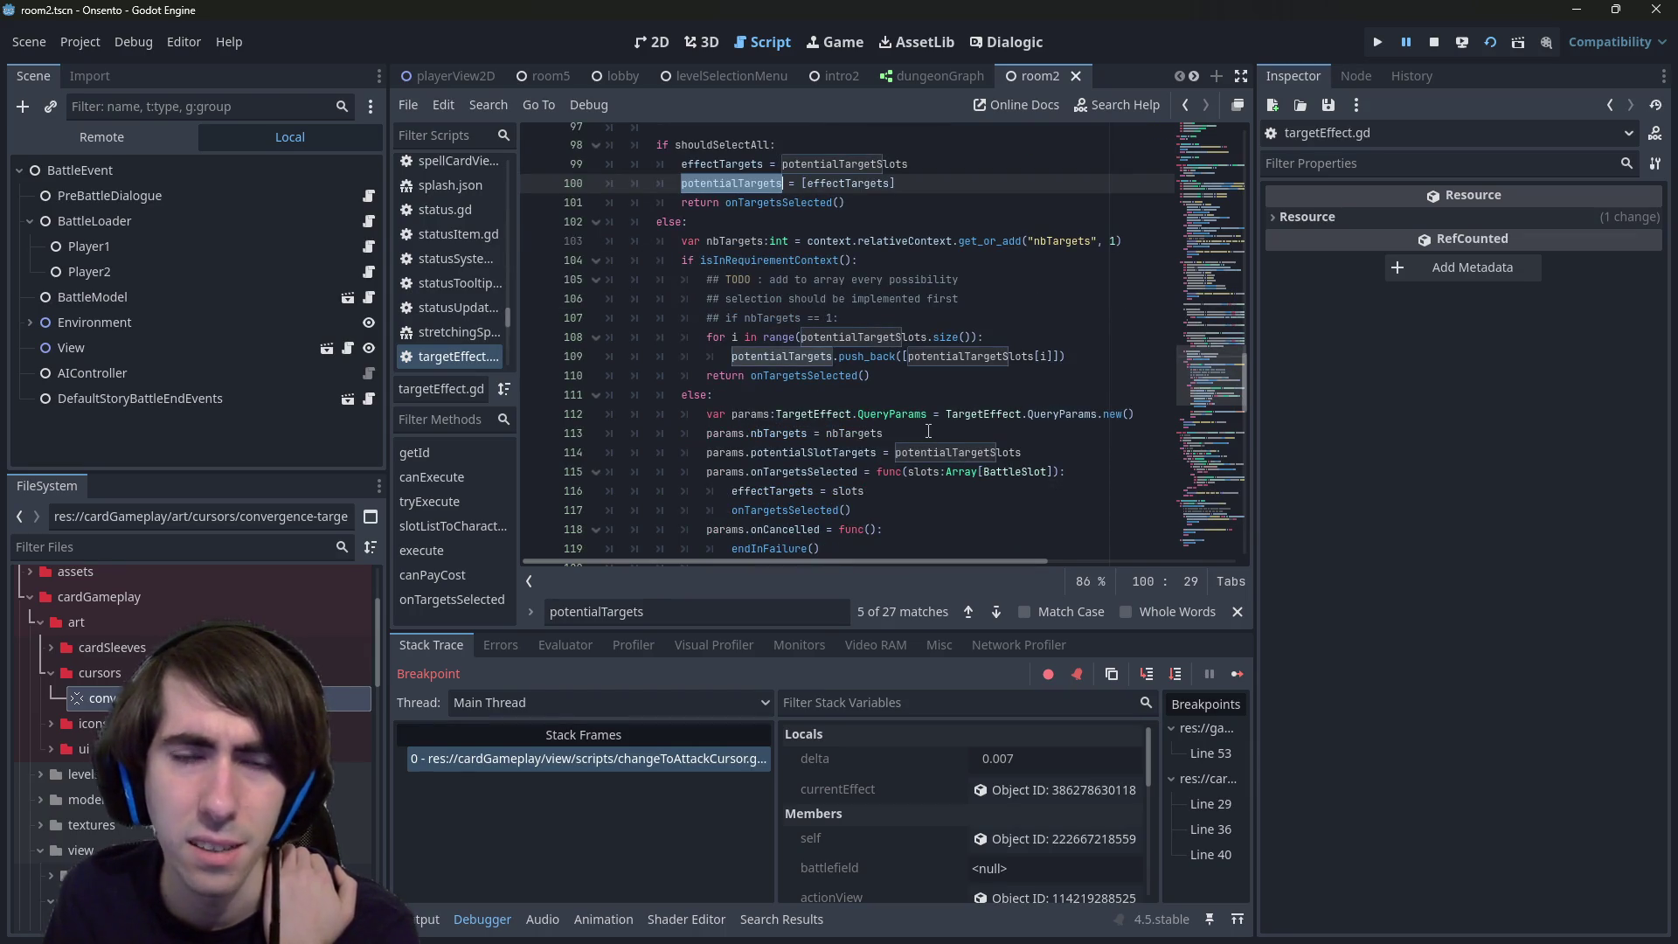
{"action": "scroll", "coordinate": [929, 431], "scroll_direction": "down", "scroll_amount": 2}
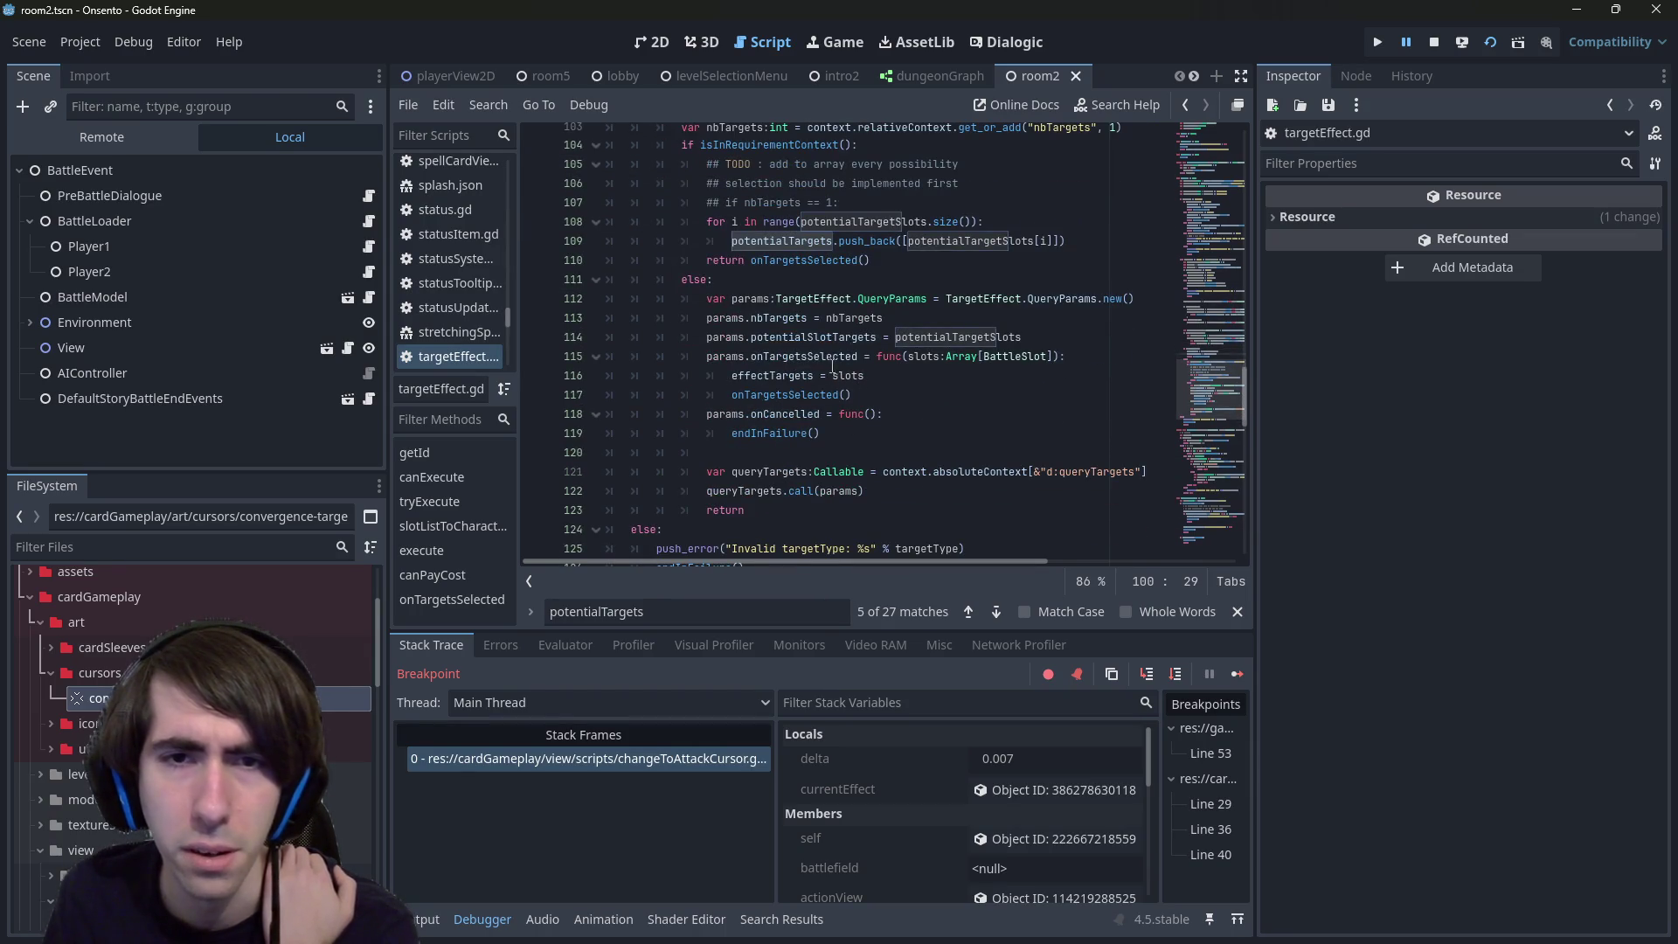
Inspect the uses of params, QueryParams, potentialTargetSlots and onTargetsSelected in targetEffect.gd
{"action": "left_click", "coordinate": [824, 341]}
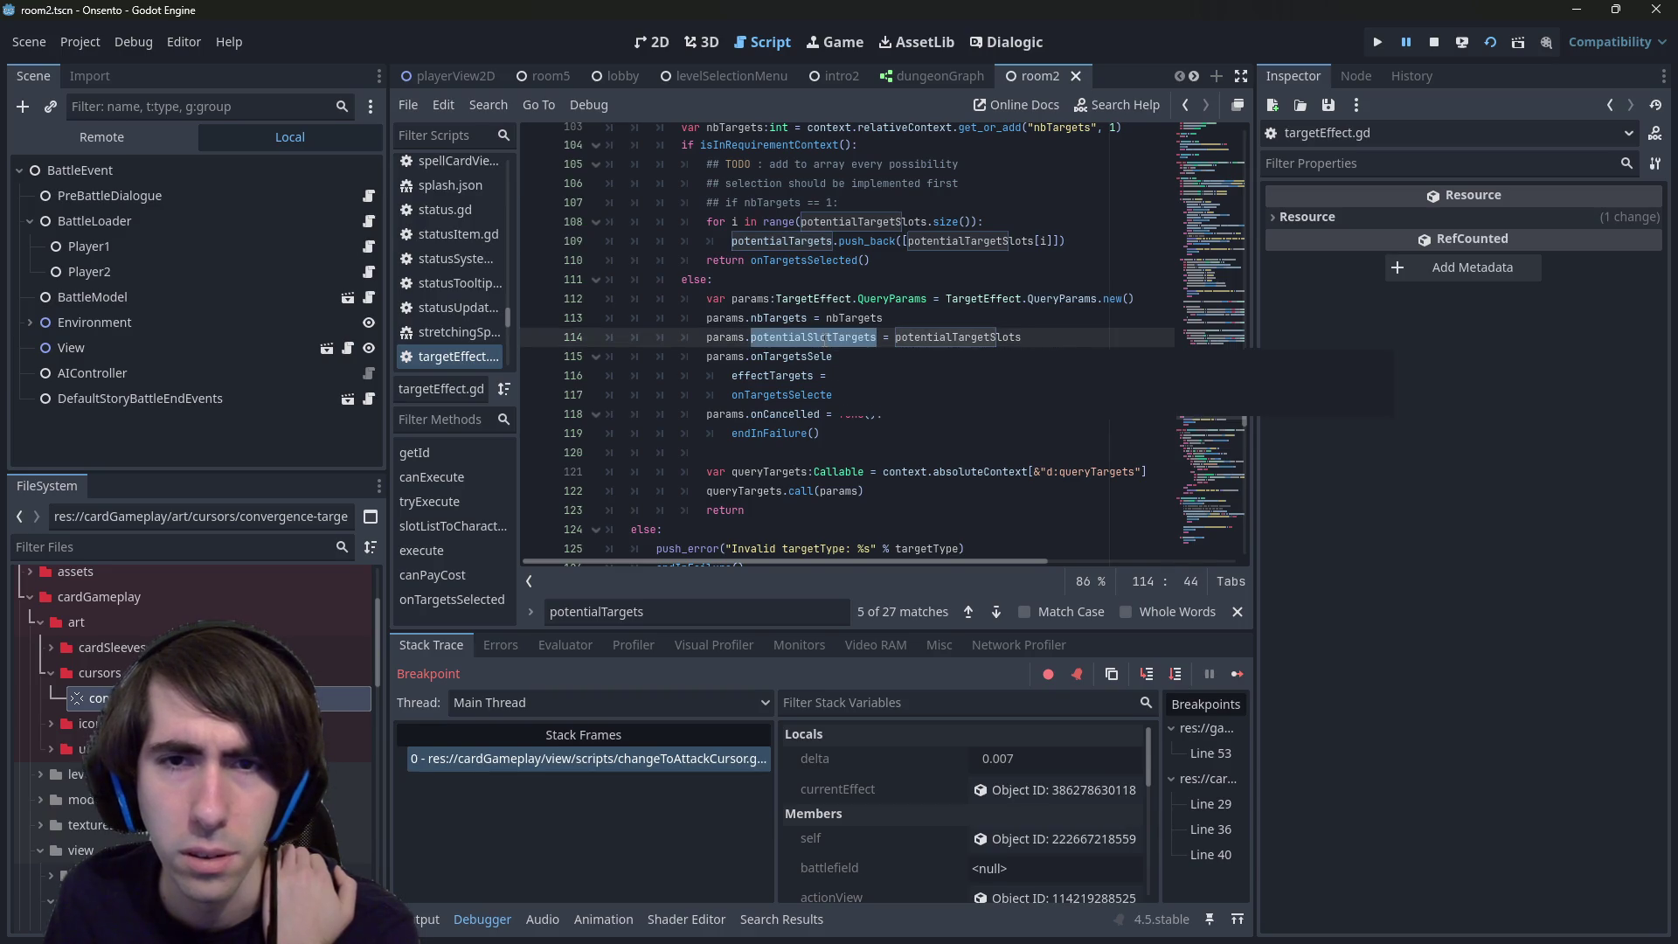
{"action": "left_click", "coordinate": [854, 298]}
{"action": "double_click", "coordinate": [899, 299]}
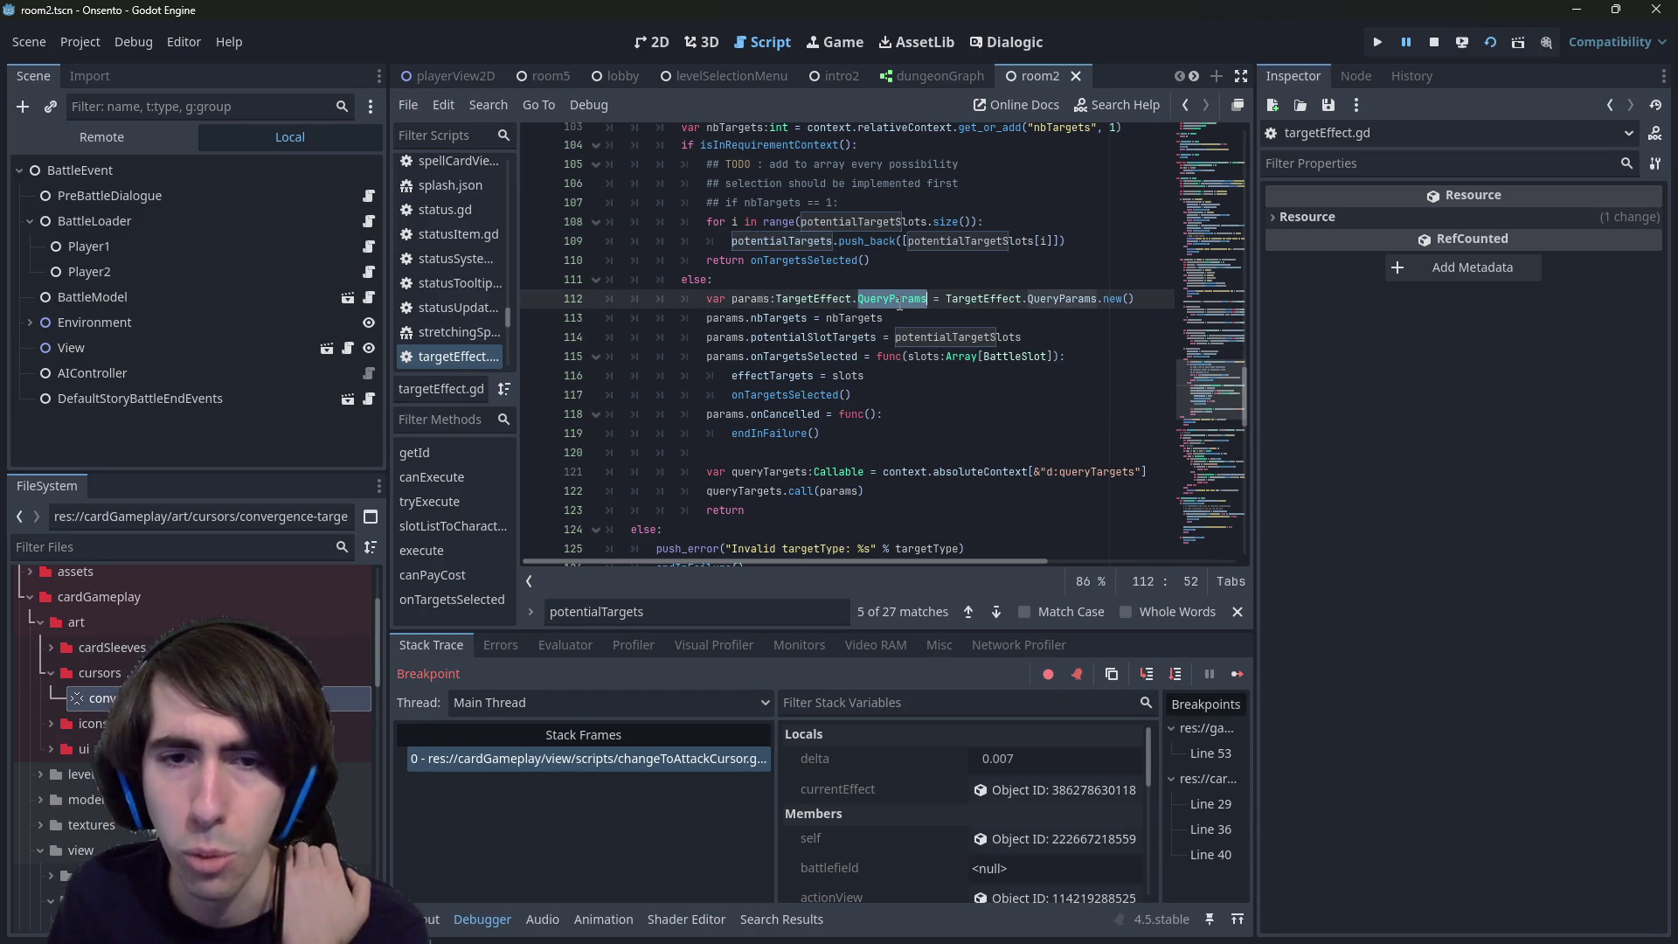
{"action": "double_click", "coordinate": [751, 299]}
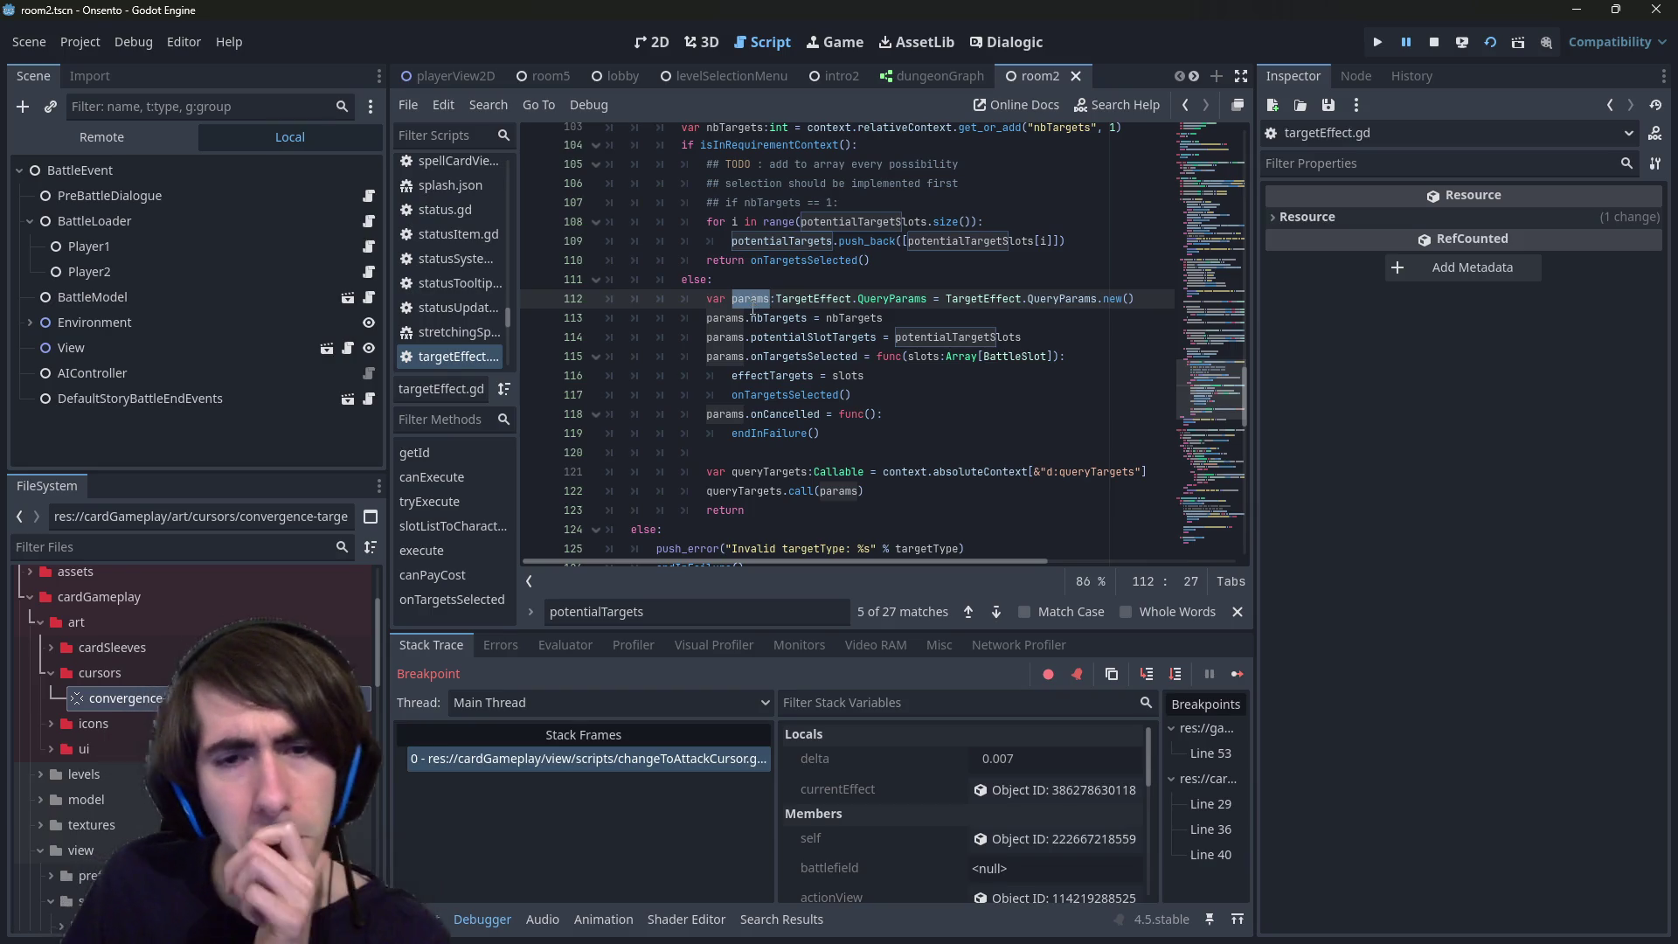
{"action": "double_click", "coordinate": [919, 338]}
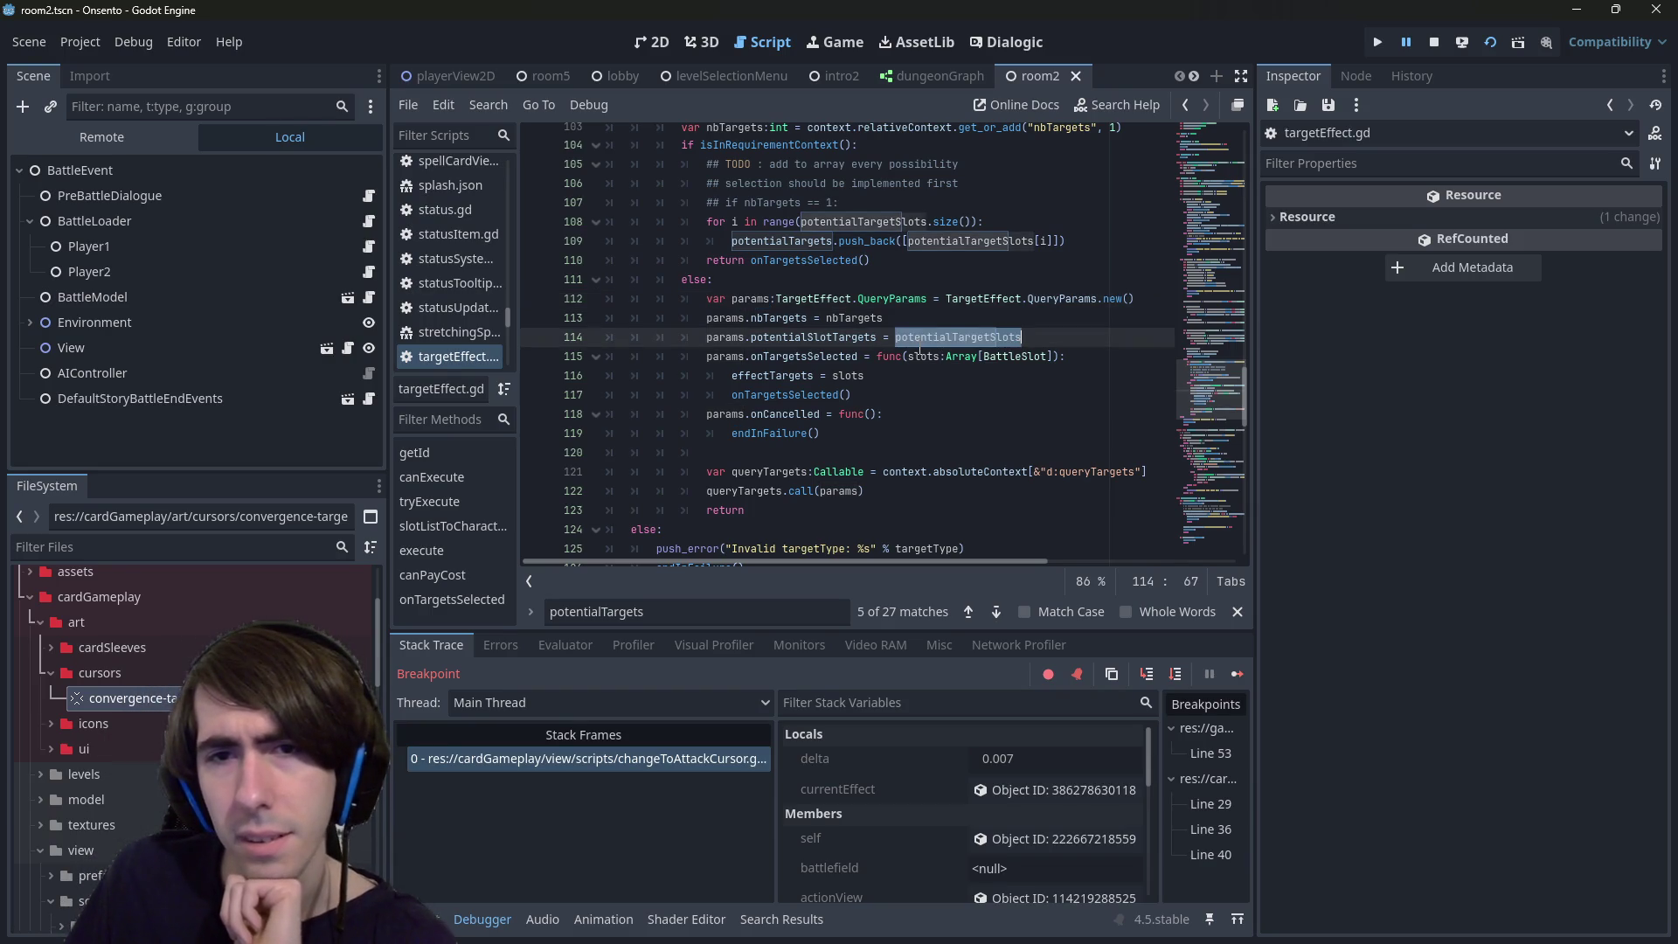
{"action": "mouse_move", "coordinate": [919, 350]}
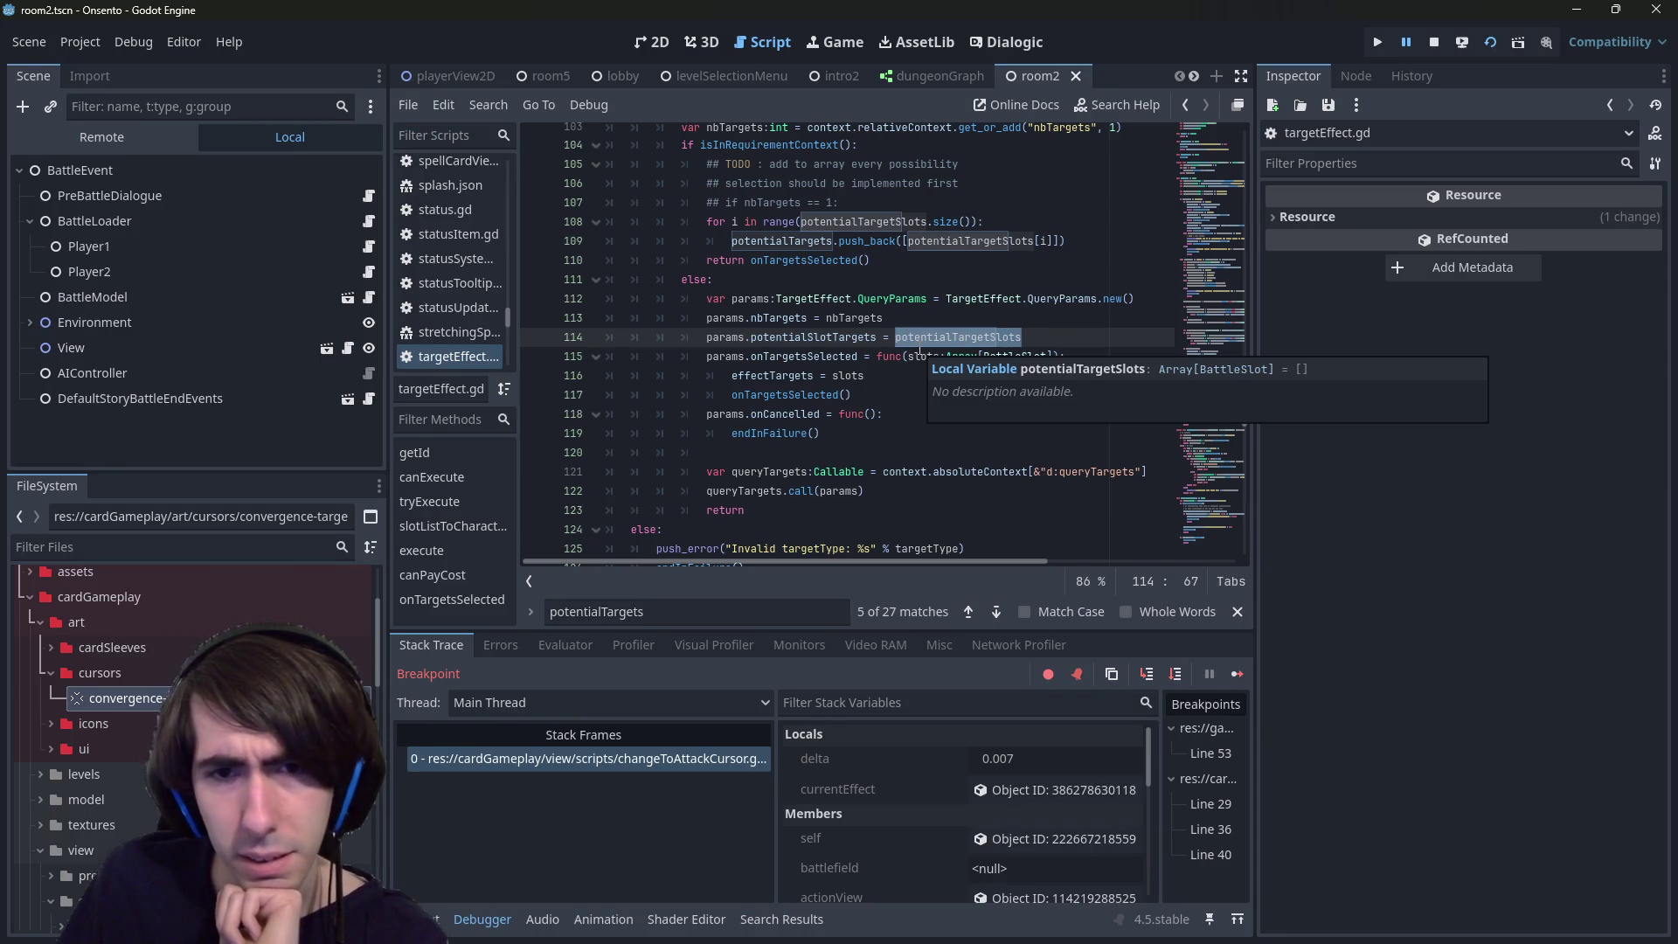
{"action": "scroll", "coordinate": [920, 352], "scroll_direction": "up", "scroll_amount": 2}
{"action": "mouse_move", "coordinate": [956, 449]}
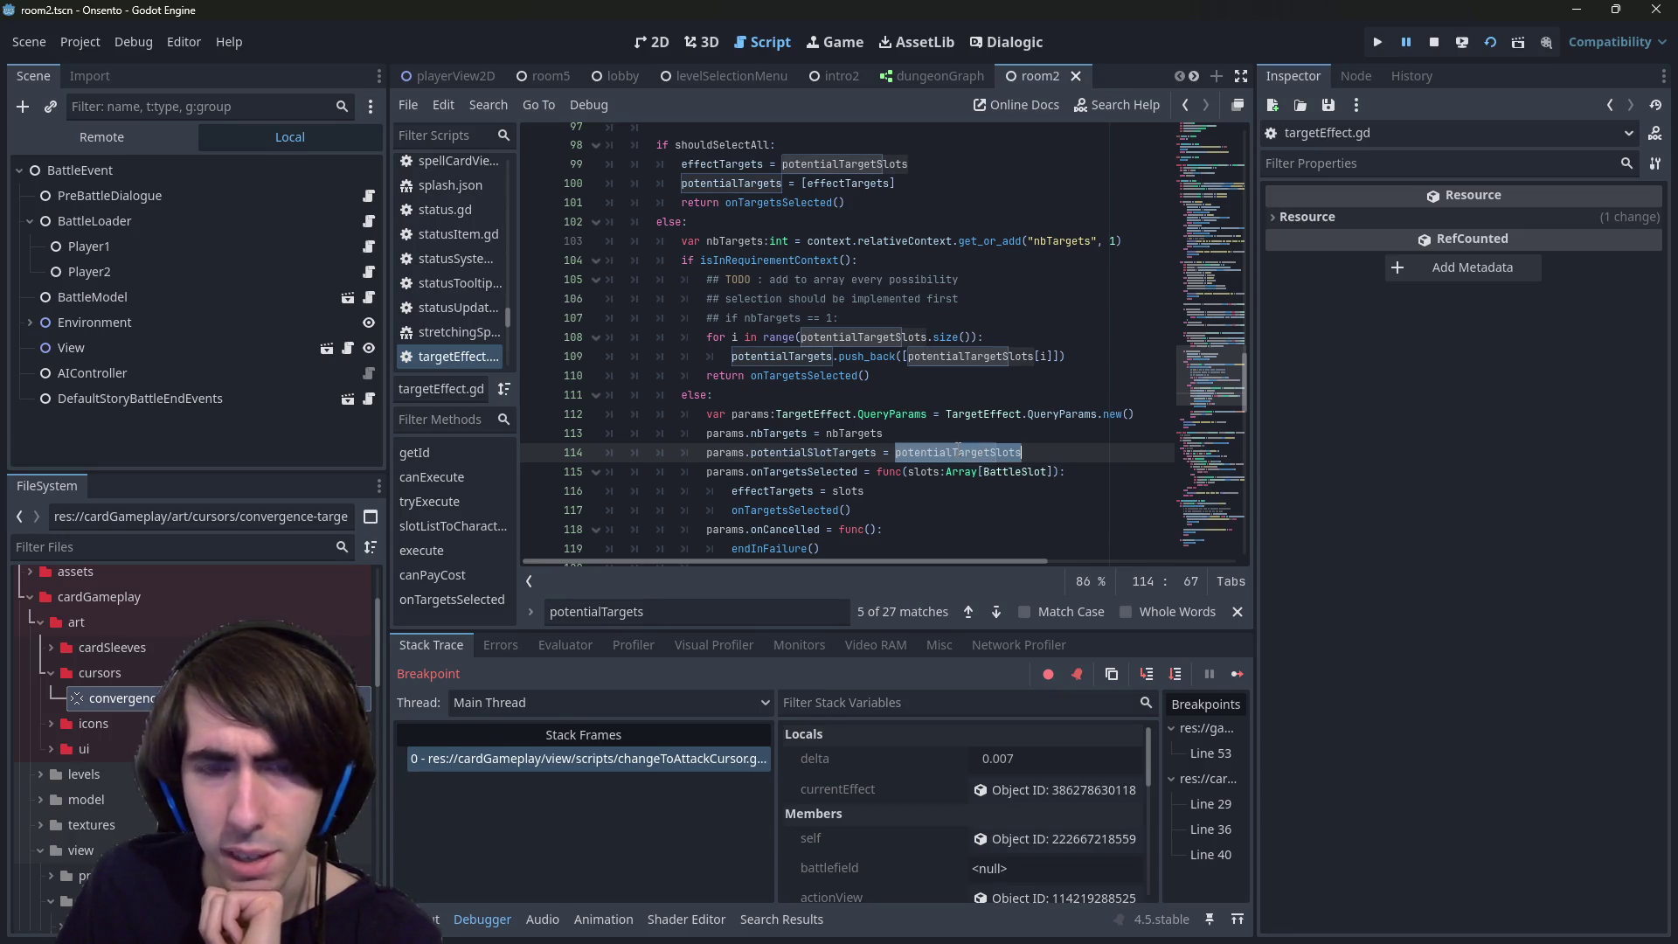
{"action": "double_click", "coordinate": [854, 472]}
{"action": "scroll", "coordinate": [948, 422], "scroll_direction": "down", "scroll_amount": 1}
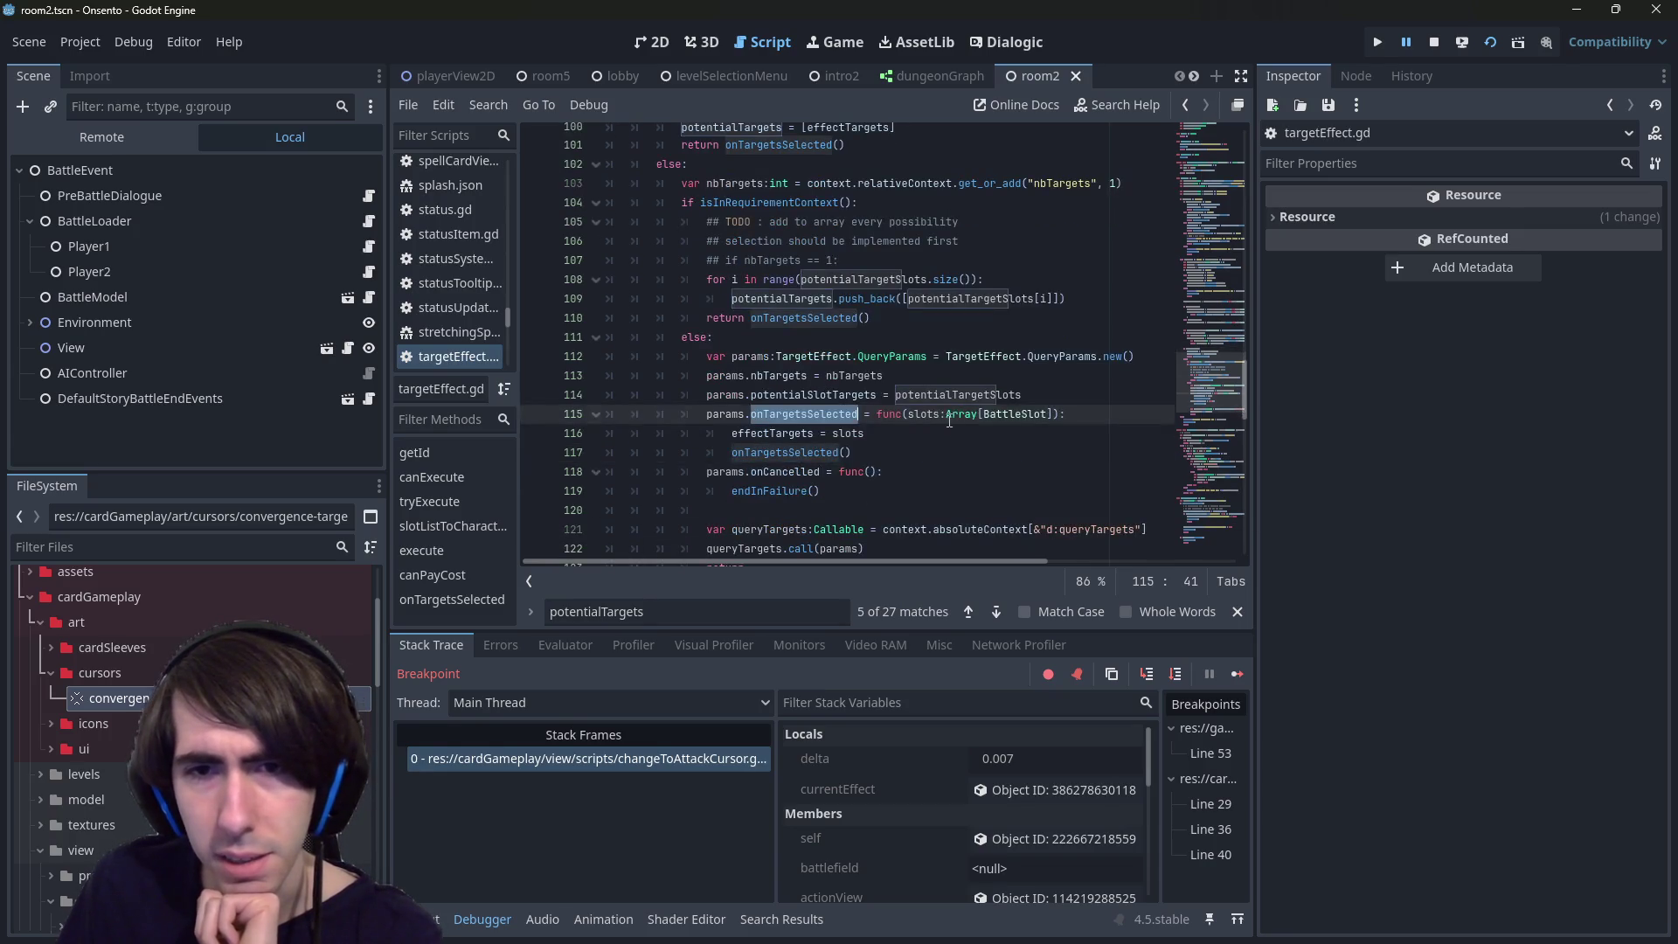
Check the potentialTargets property definition and select line 65's local potentialTargetSlots declaration
{"action": "double_click", "coordinate": [949, 400]}
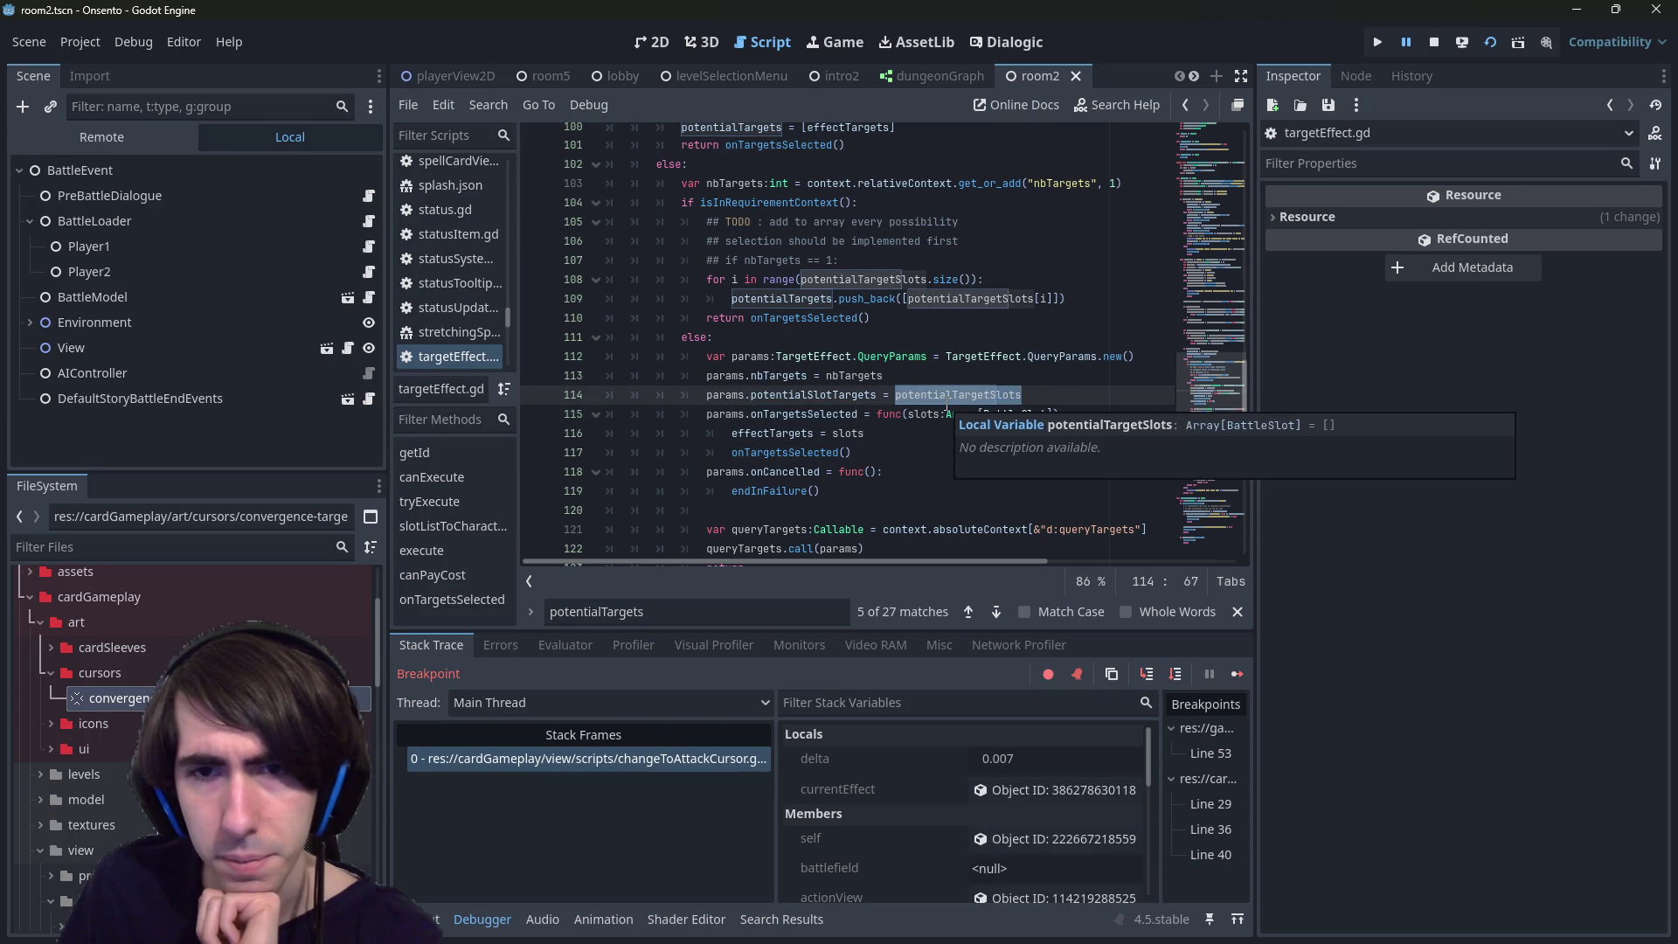
{"action": "scroll", "coordinate": [942, 402], "scroll_direction": "up", "scroll_amount": 7}
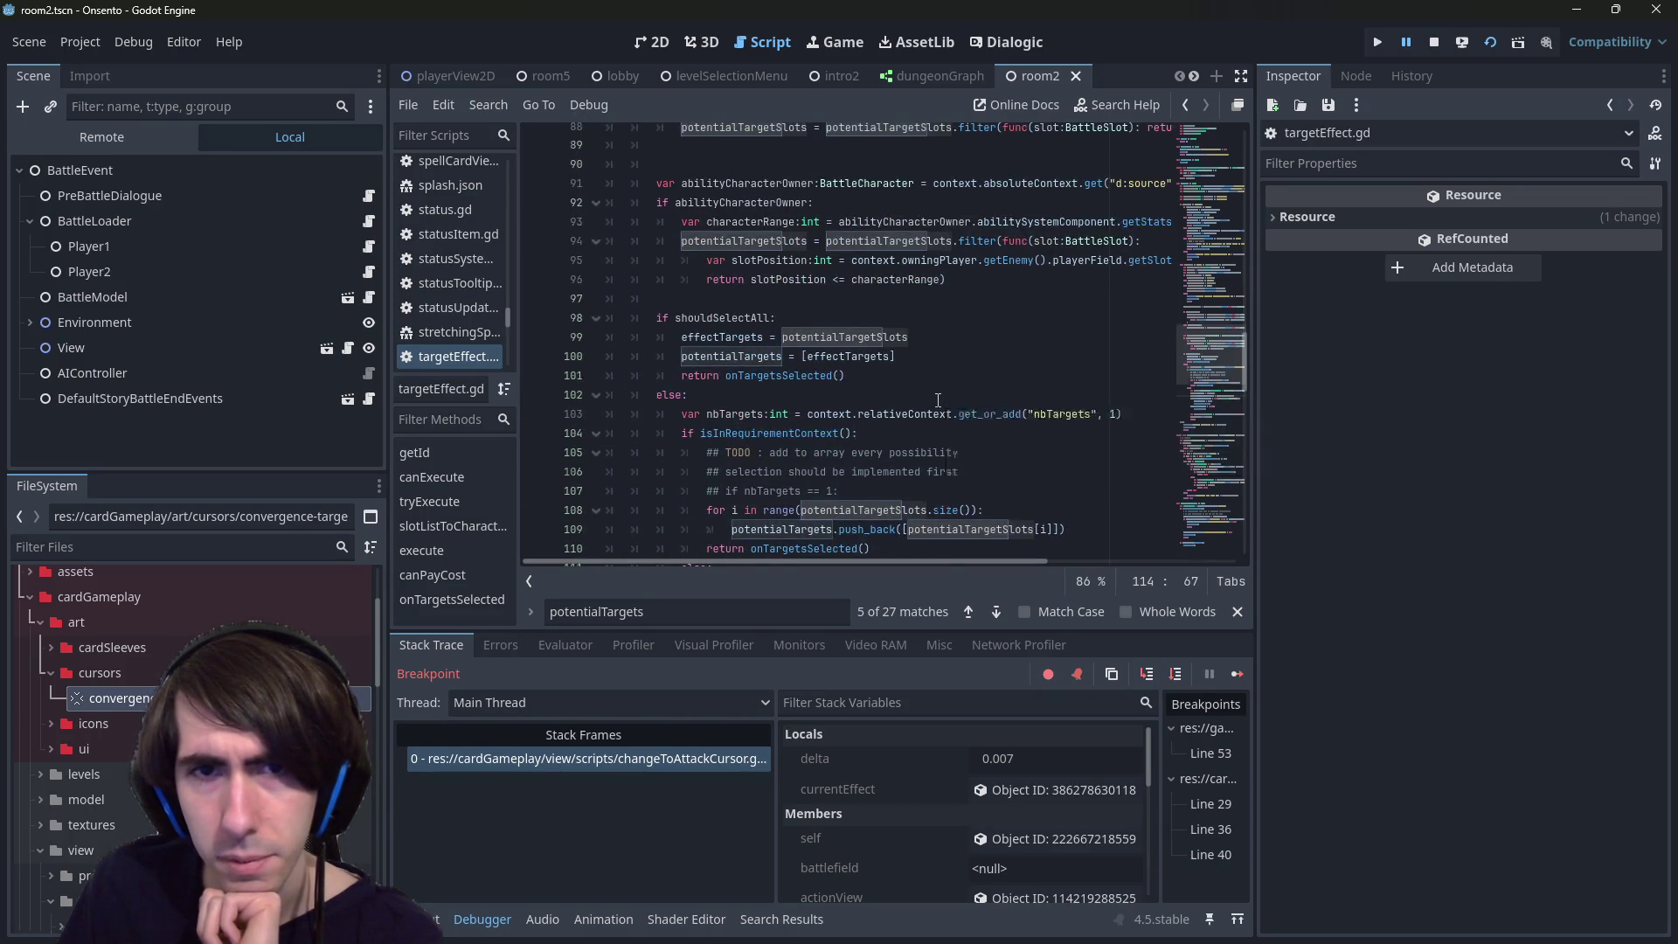
{"action": "scroll", "coordinate": [938, 400], "scroll_direction": "up", "scroll_amount": 10}
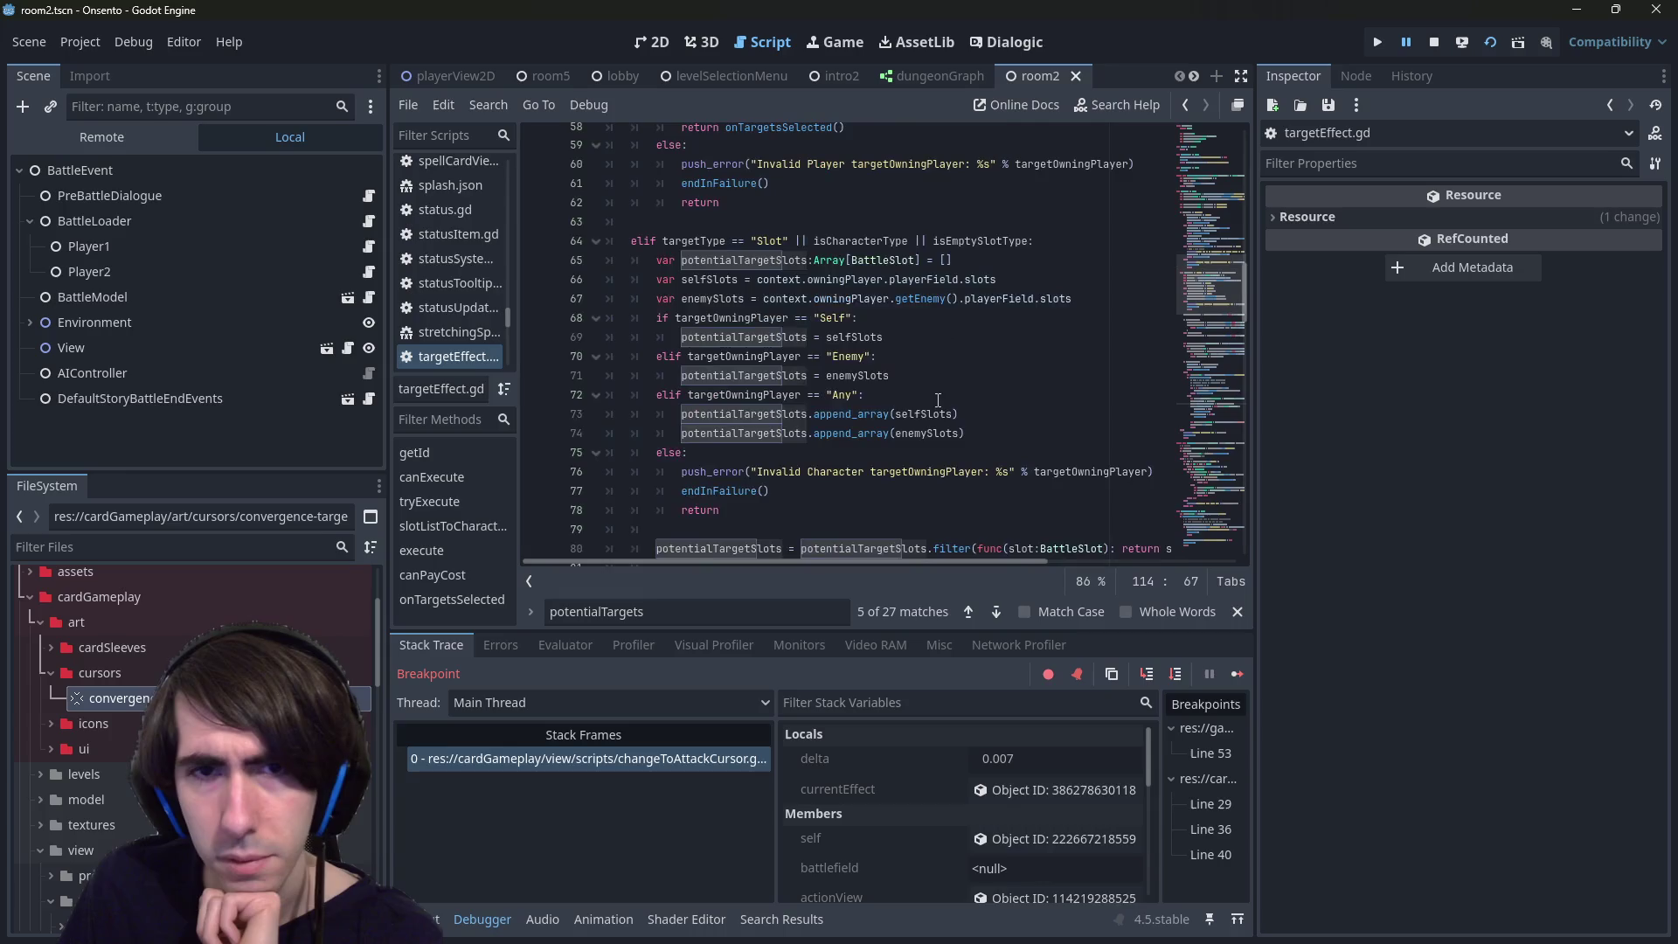
{"action": "scroll", "coordinate": [938, 401], "scroll_direction": "up", "scroll_amount": 3}
{"action": "scroll", "coordinate": [938, 401], "scroll_direction": "up", "scroll_amount": 1}
{"action": "double_click", "coordinate": [751, 259]}
{"action": "scroll", "coordinate": [801, 362], "scroll_direction": "up", "scroll_amount": 2}
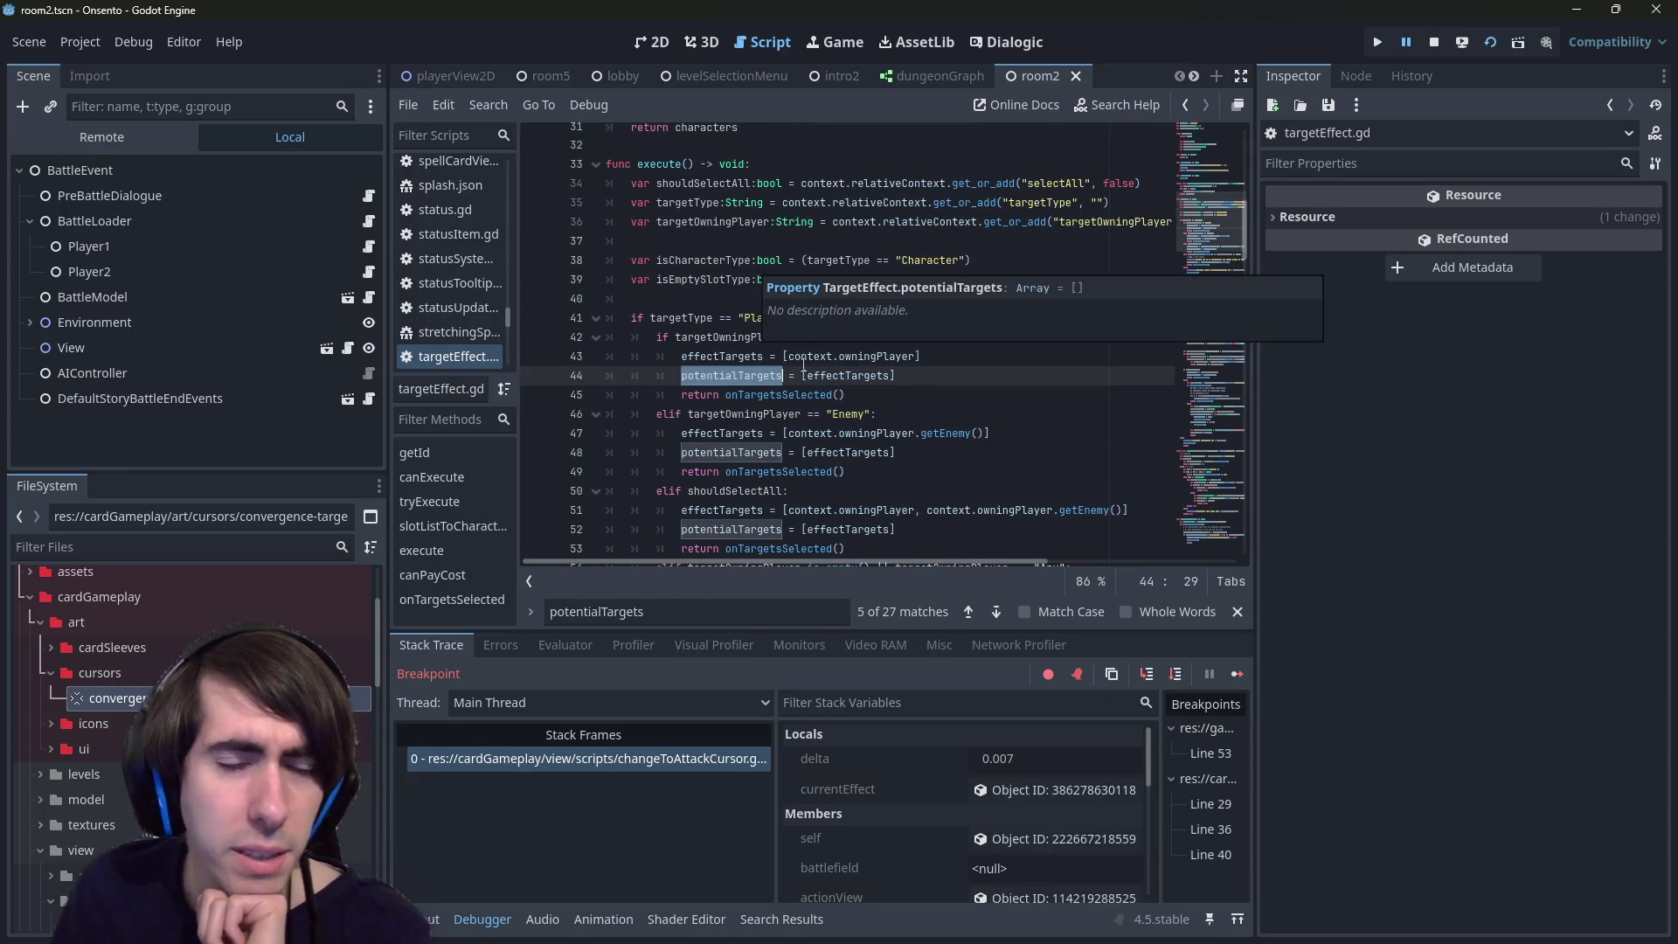
{"action": "mouse_move", "coordinate": [843, 377]}
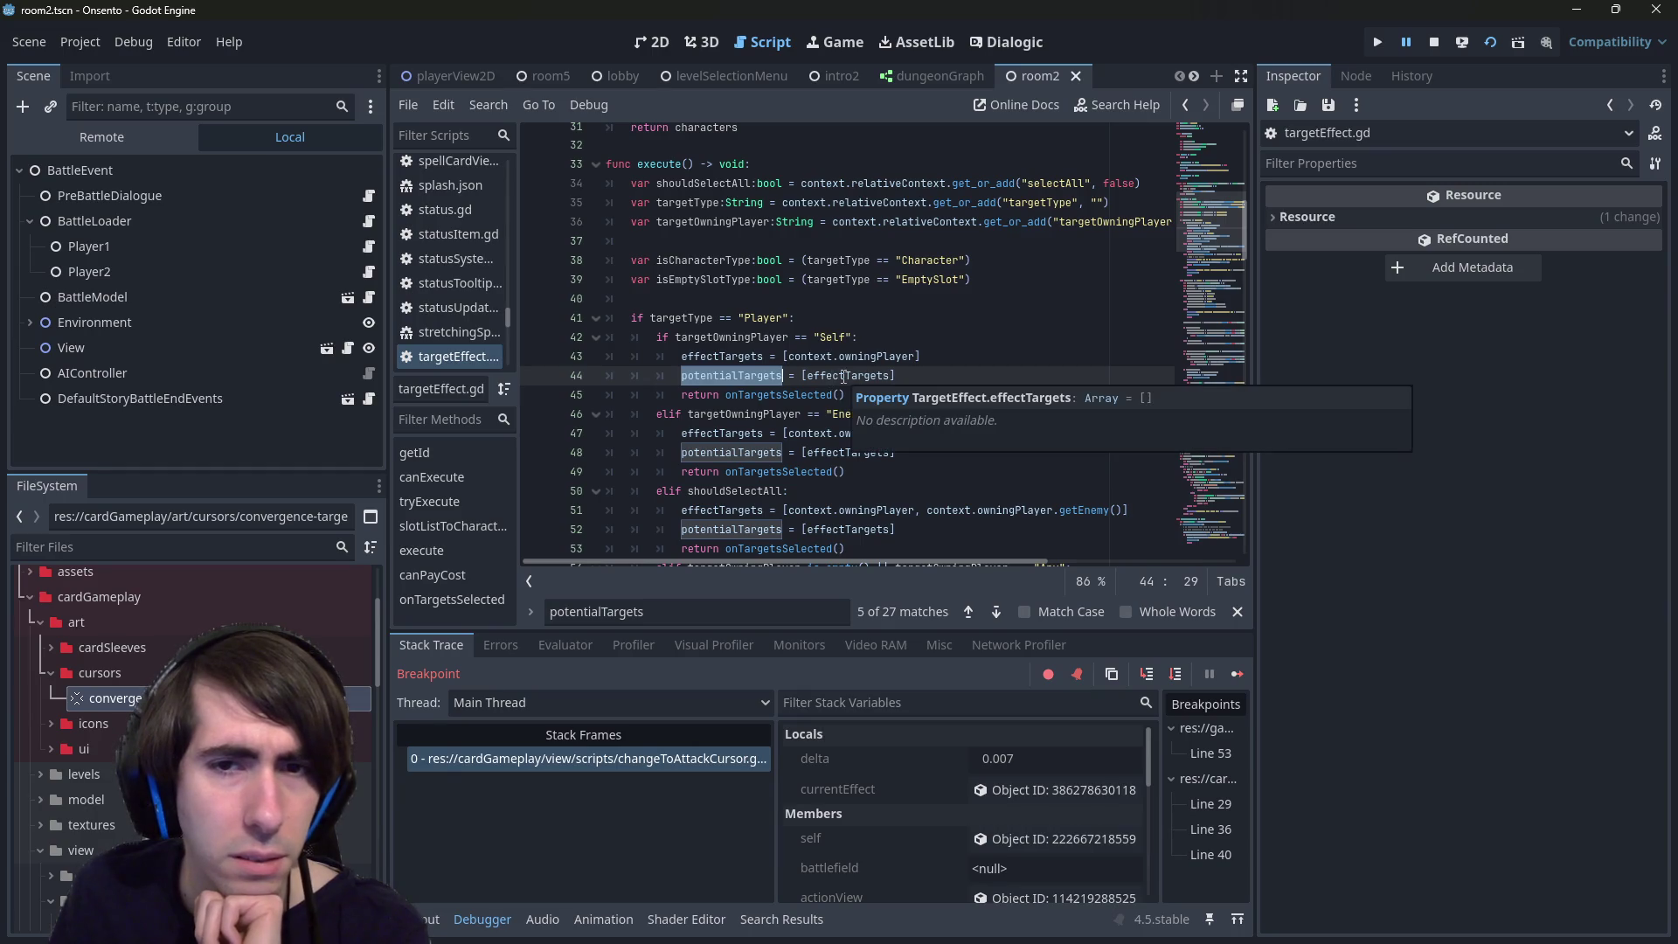
{"action": "scroll", "coordinate": [843, 377], "scroll_direction": "up", "scroll_amount": 10}
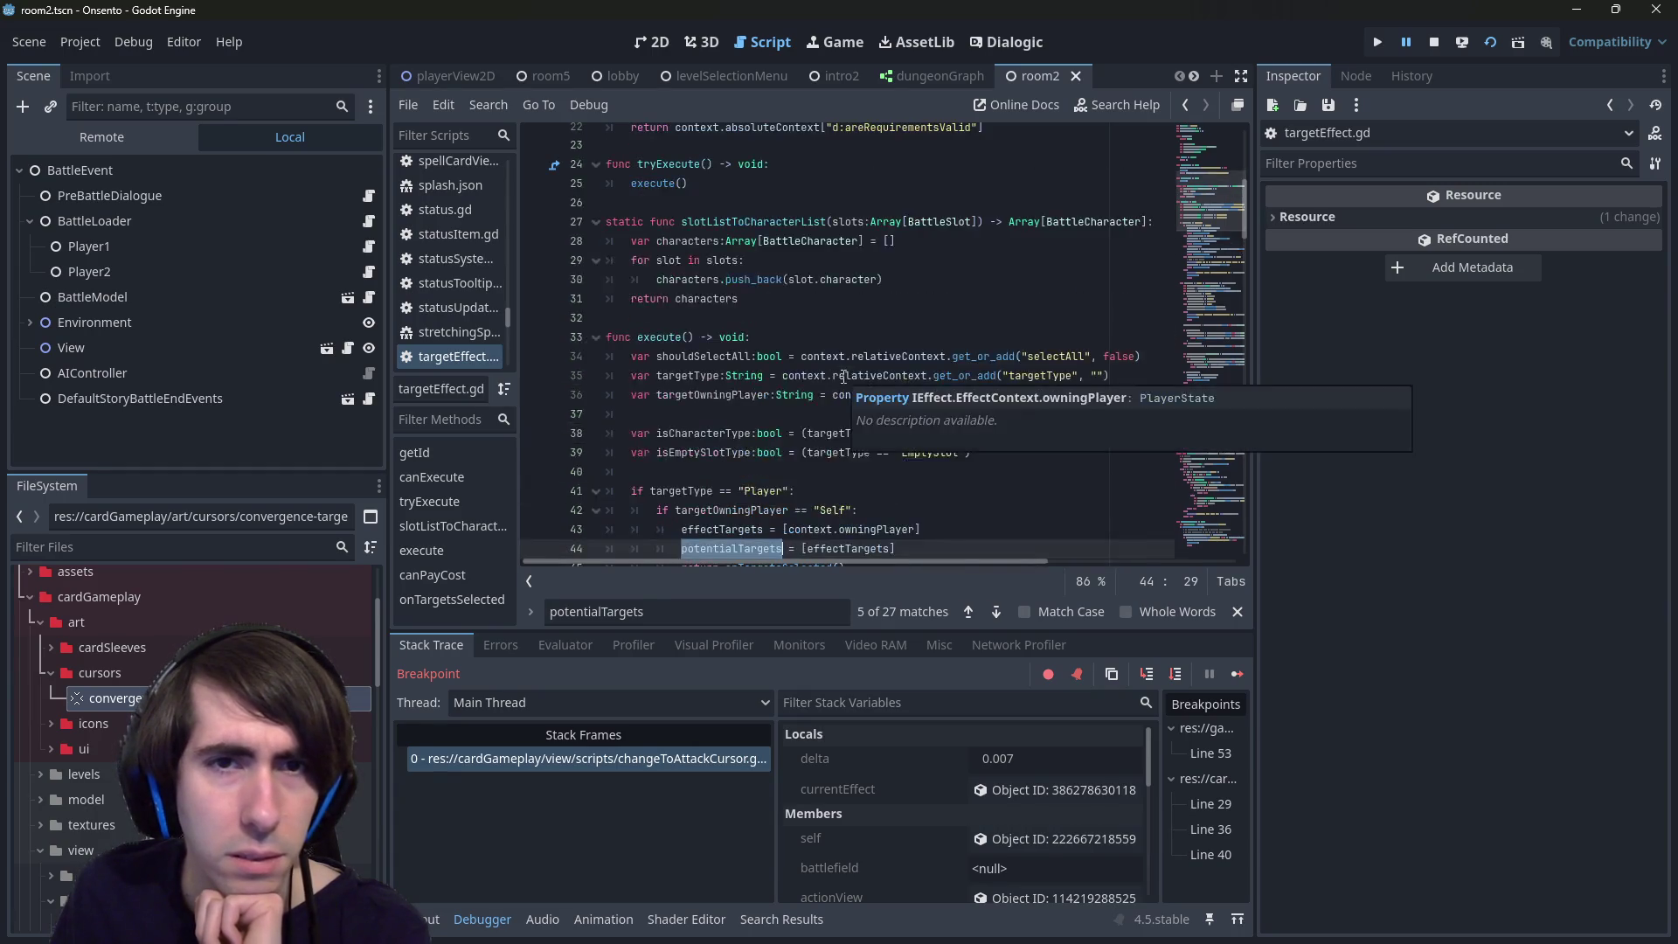
{"action": "scroll", "coordinate": [836, 369], "scroll_direction": "down", "scroll_amount": 18}
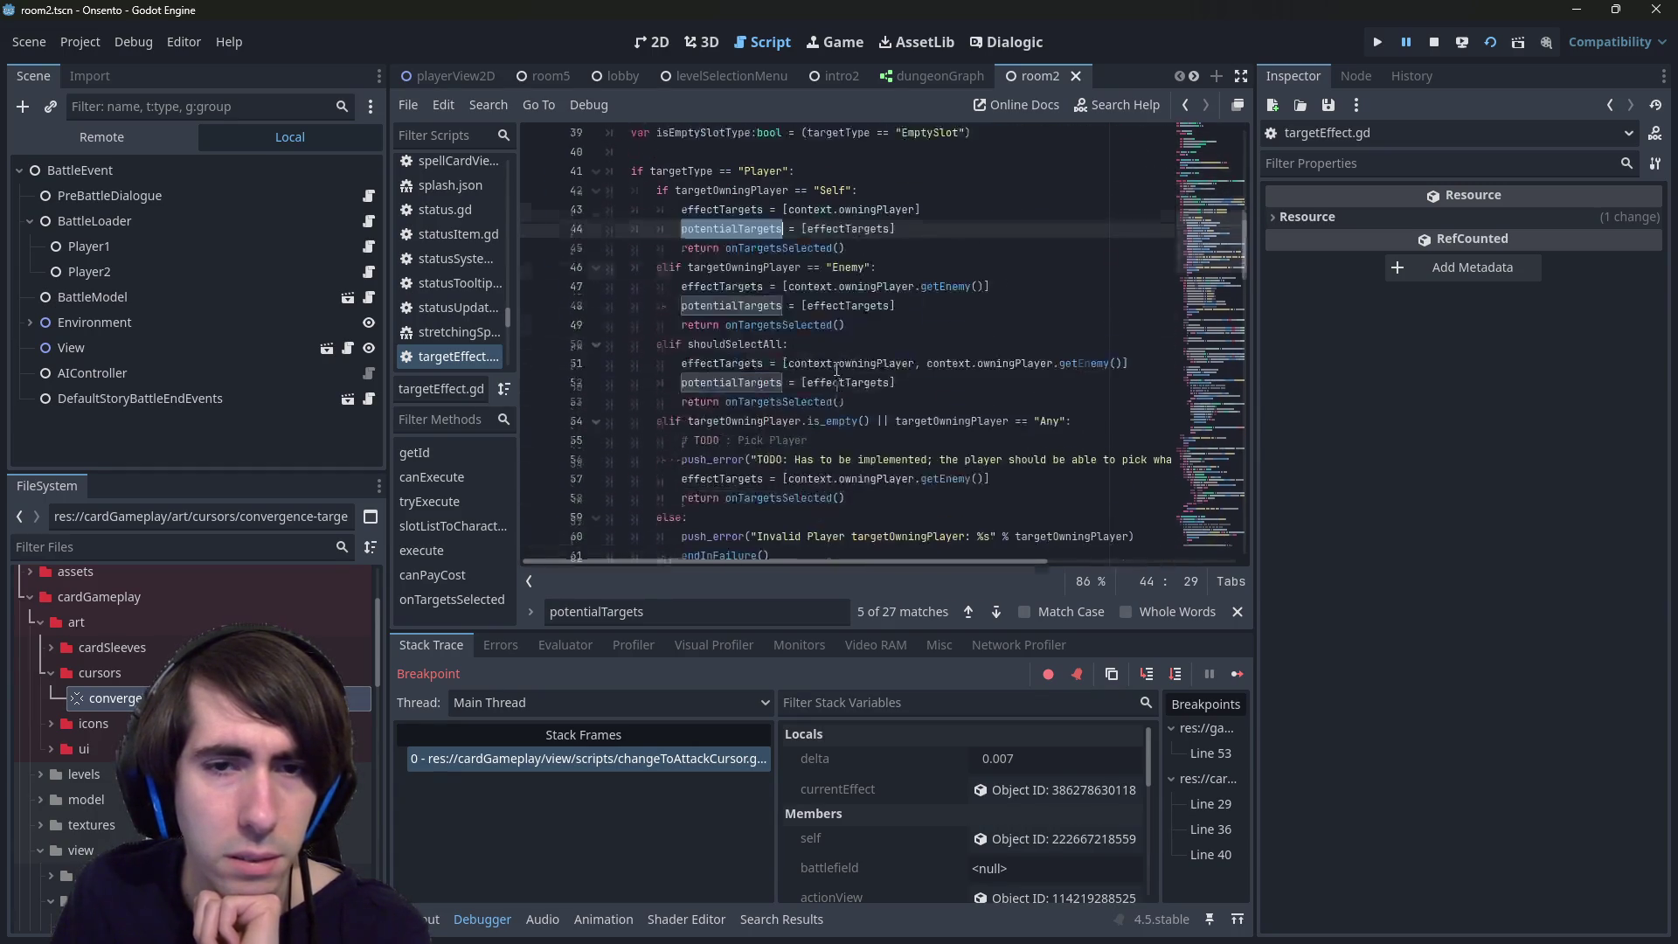
{"action": "scroll", "coordinate": [914, 337], "scroll_direction": "up", "scroll_amount": 1}
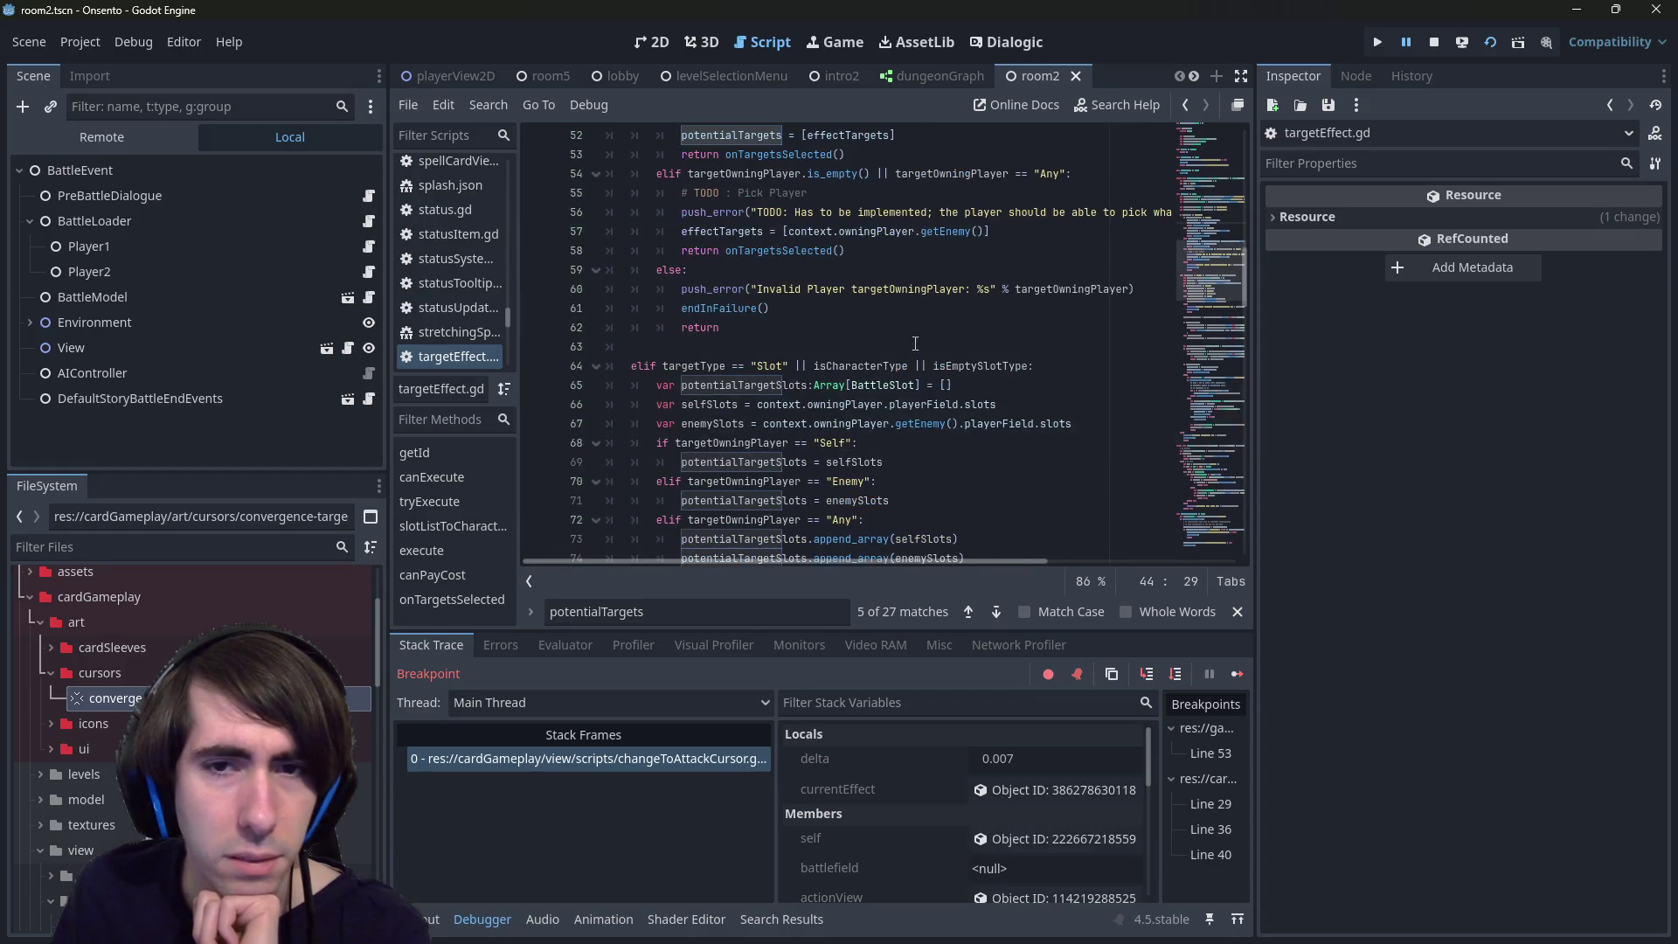
{"action": "left_click_drag", "start_coordinate": [976, 389], "coordinate": [657, 386]}
{"action": "key", "text": "ctrl+c"}
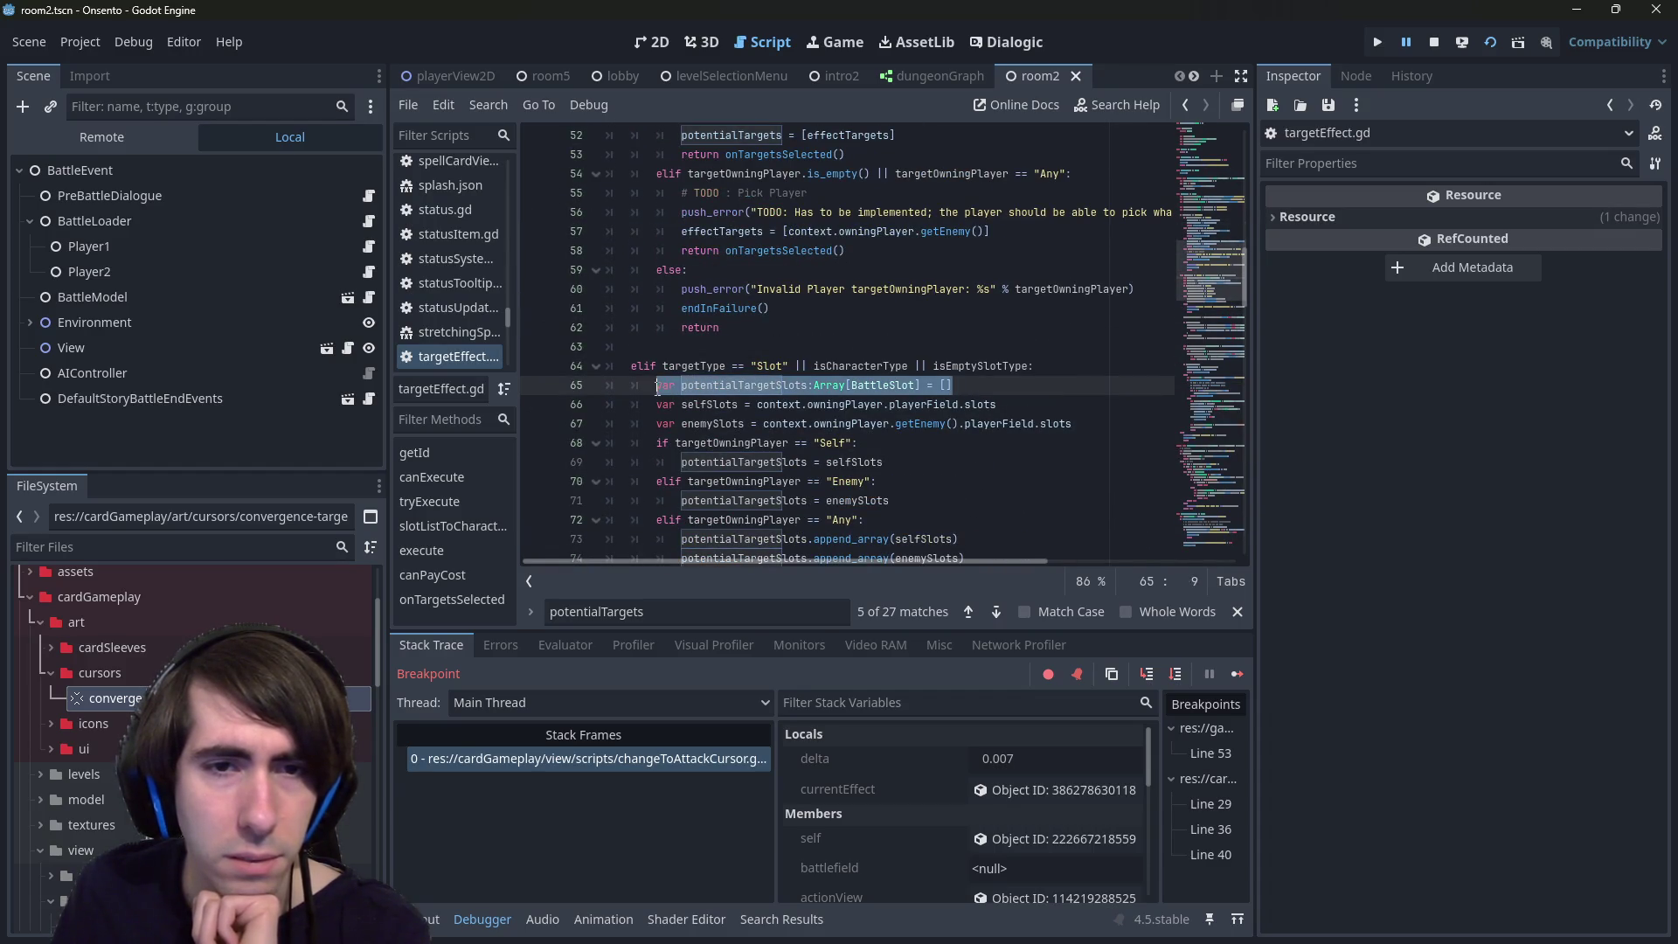
{"action": "left_click_drag", "start_coordinate": [1169, 287], "coordinate": [1190, 100]}
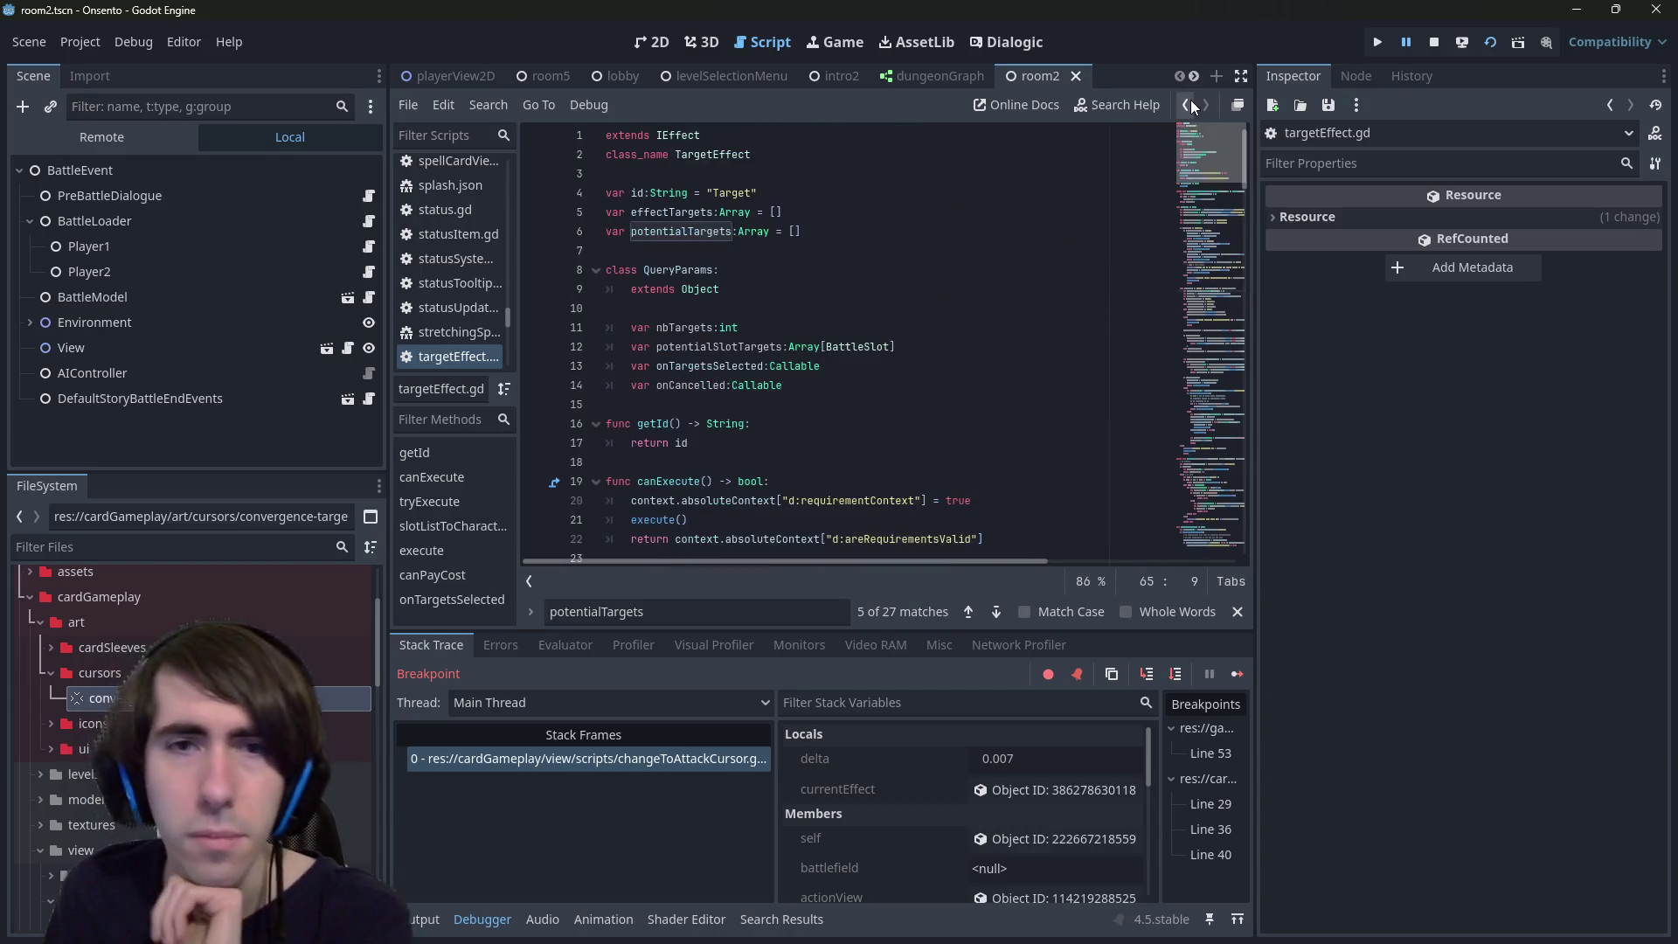
Paste potentialTargetSlots:Array[BattleSlot] as a member declaration at line 7
{"action": "left_click", "coordinate": [884, 244]}
{"action": "key", "text": "ctrl+v"}
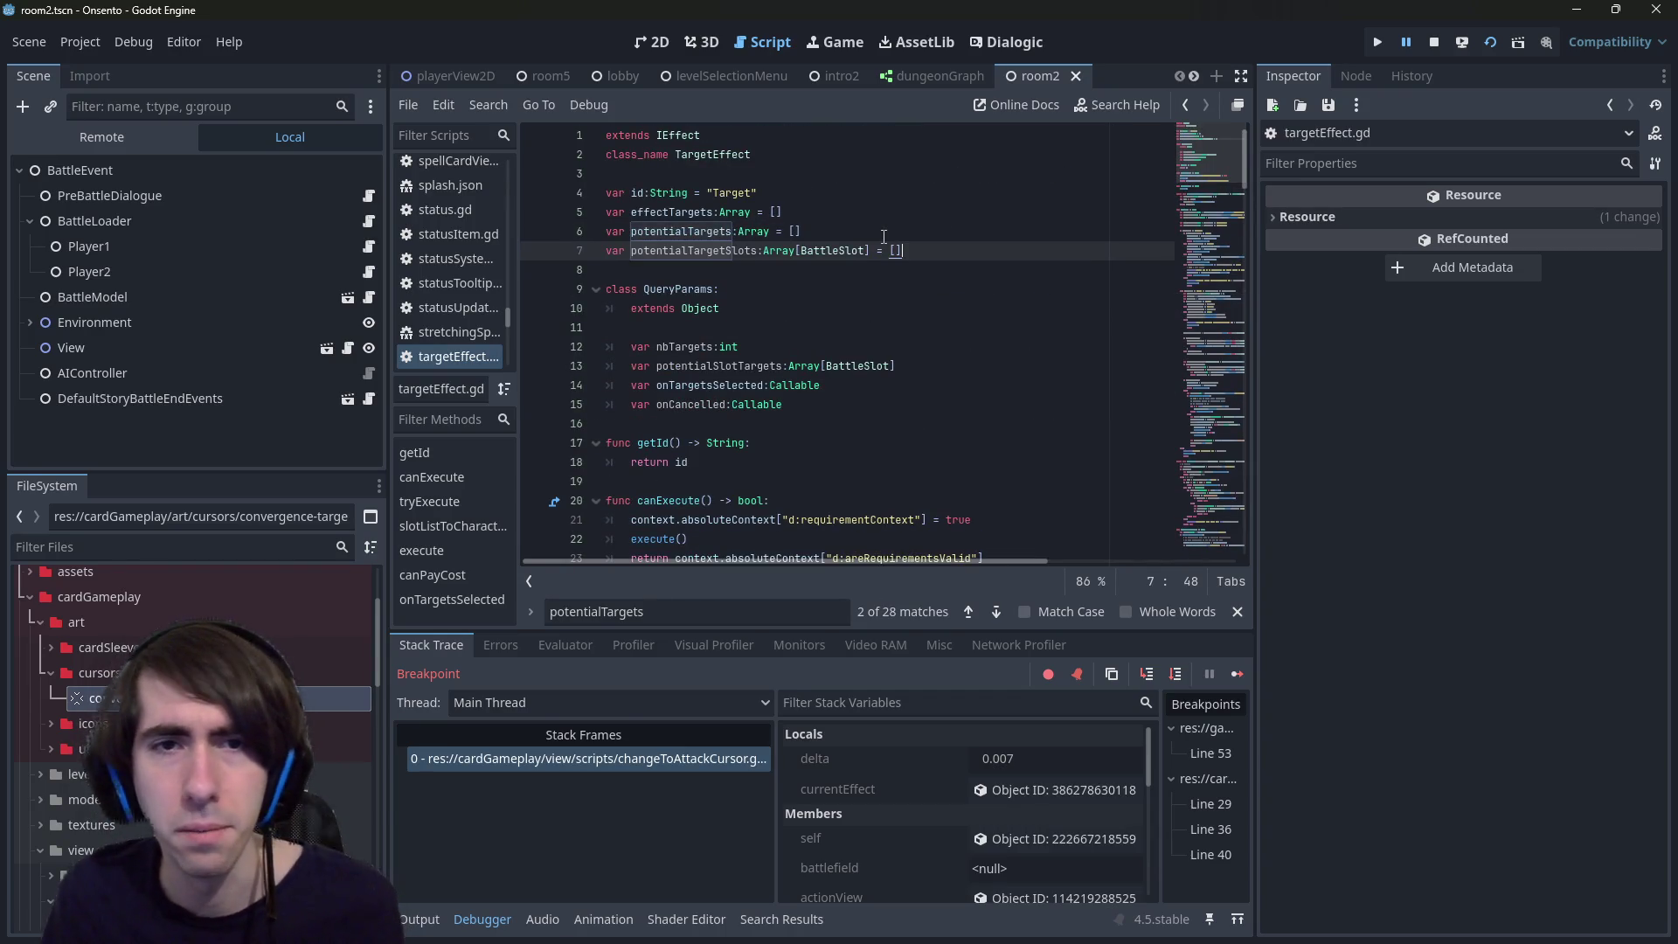
{"action": "left_click_drag", "start_coordinate": [1212, 159], "coordinate": [1204, 283]}
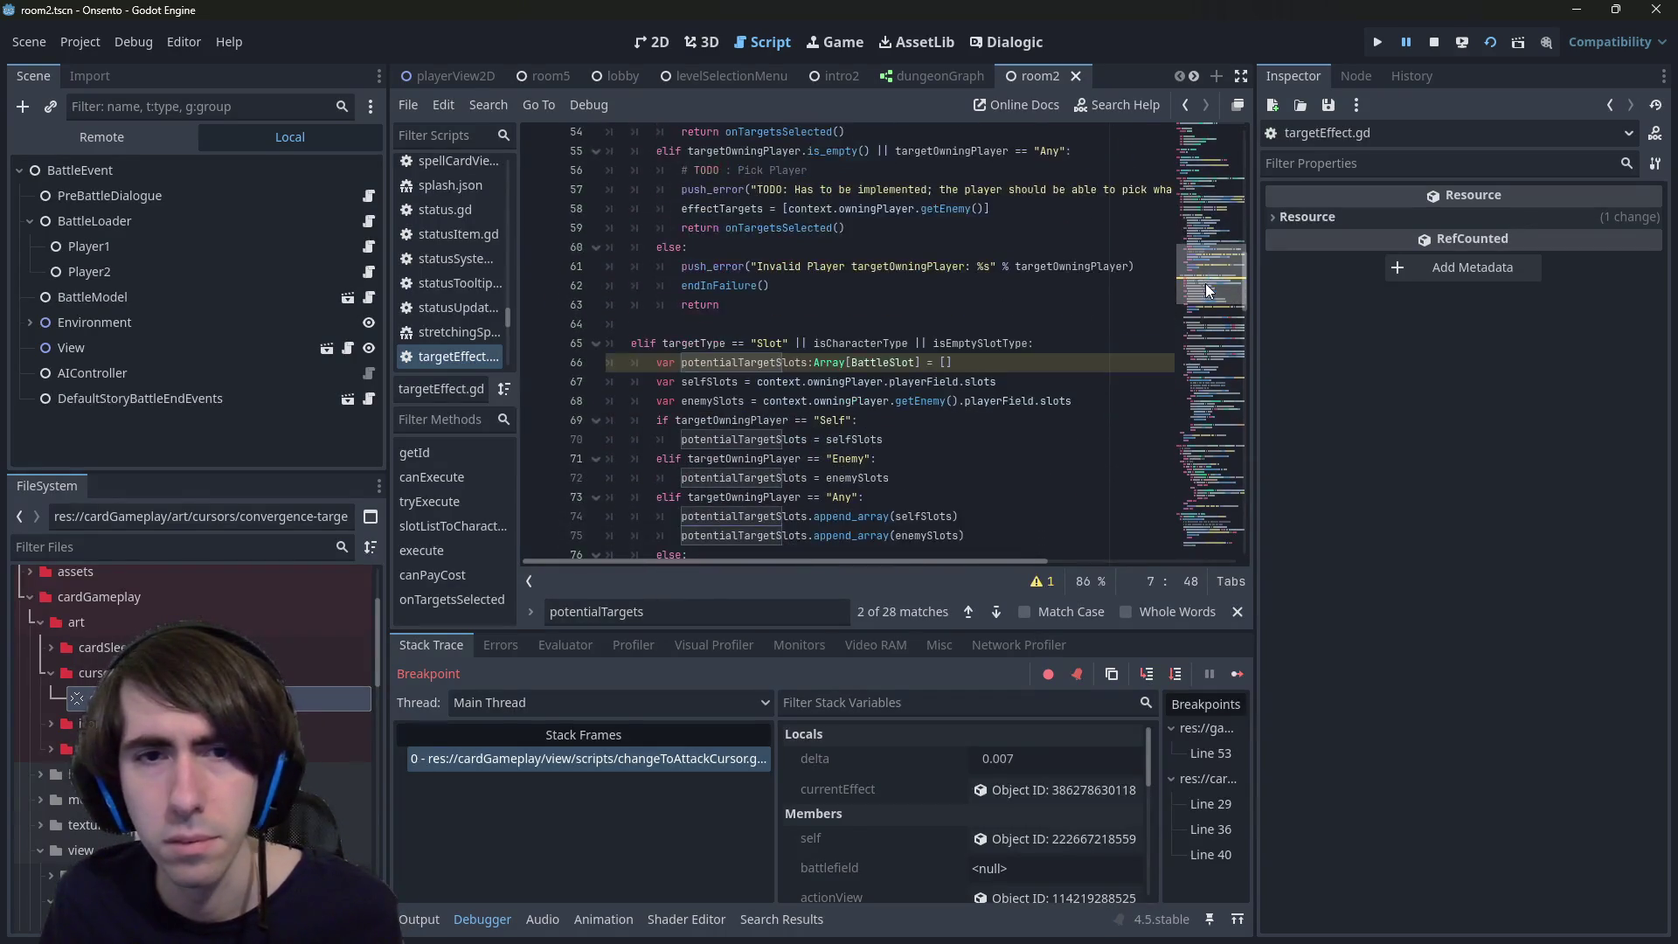
Strip the var keyword and :Array[BattleSlot] type from line 66 so it just resets the member
{"action": "double_click", "coordinate": [662, 363]}
{"action": "key", "text": "Delete"}
{"action": "key", "text": "Delete"}
{"action": "left_click_drag", "start_coordinate": [894, 360], "coordinate": [784, 361]}
{"action": "key", "text": "Delete"}
{"action": "key", "text": "Delete"}
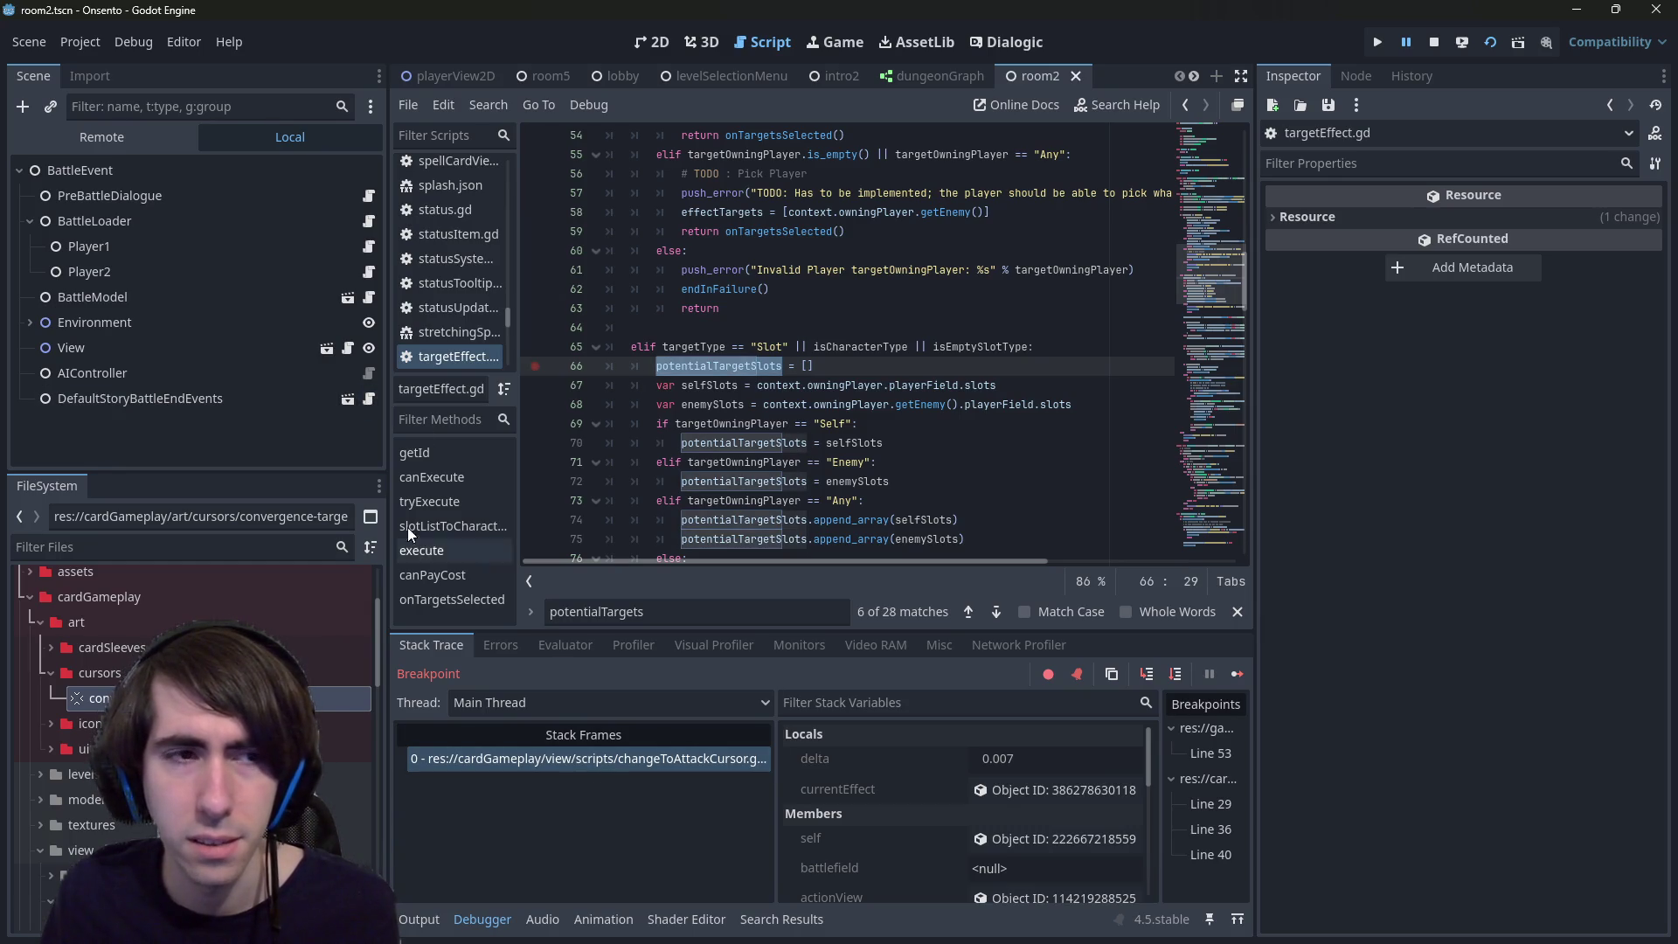
In the attack cursor script, make line 30's loop iterate potentialTargetSlots instead of potentialTargets
{"action": "left_click", "coordinate": [326, 355]}
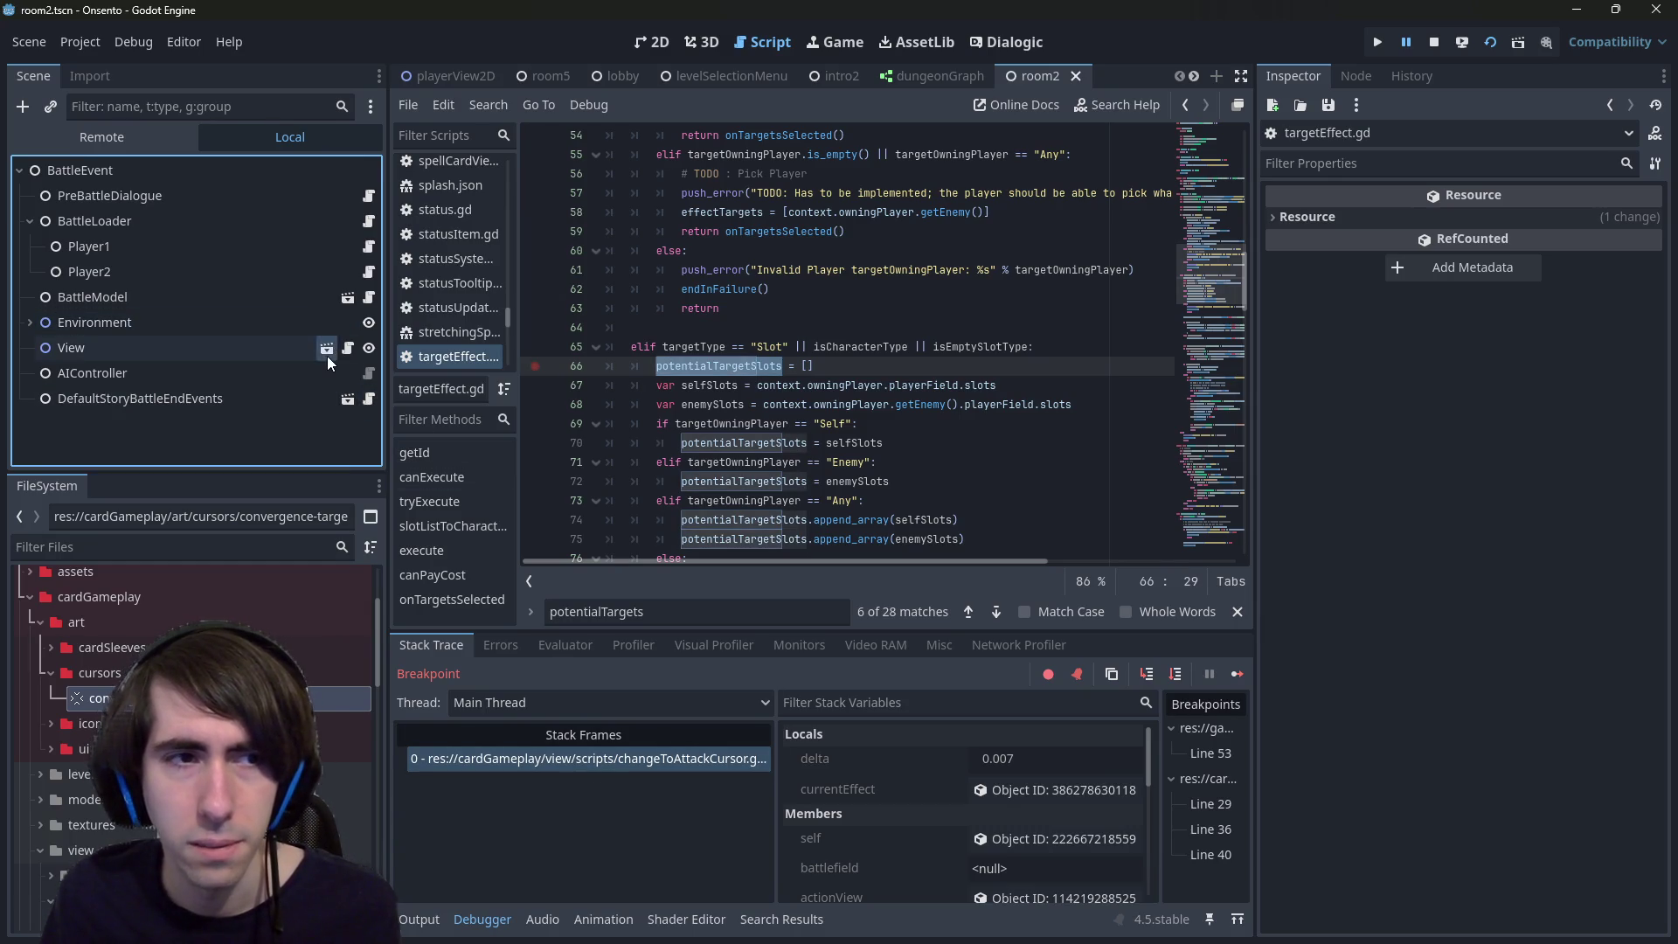
{"action": "left_click", "coordinate": [360, 399]}
{"action": "double_click", "coordinate": [913, 346]}
{"action": "type", "text": "potentialTargetSlots"}
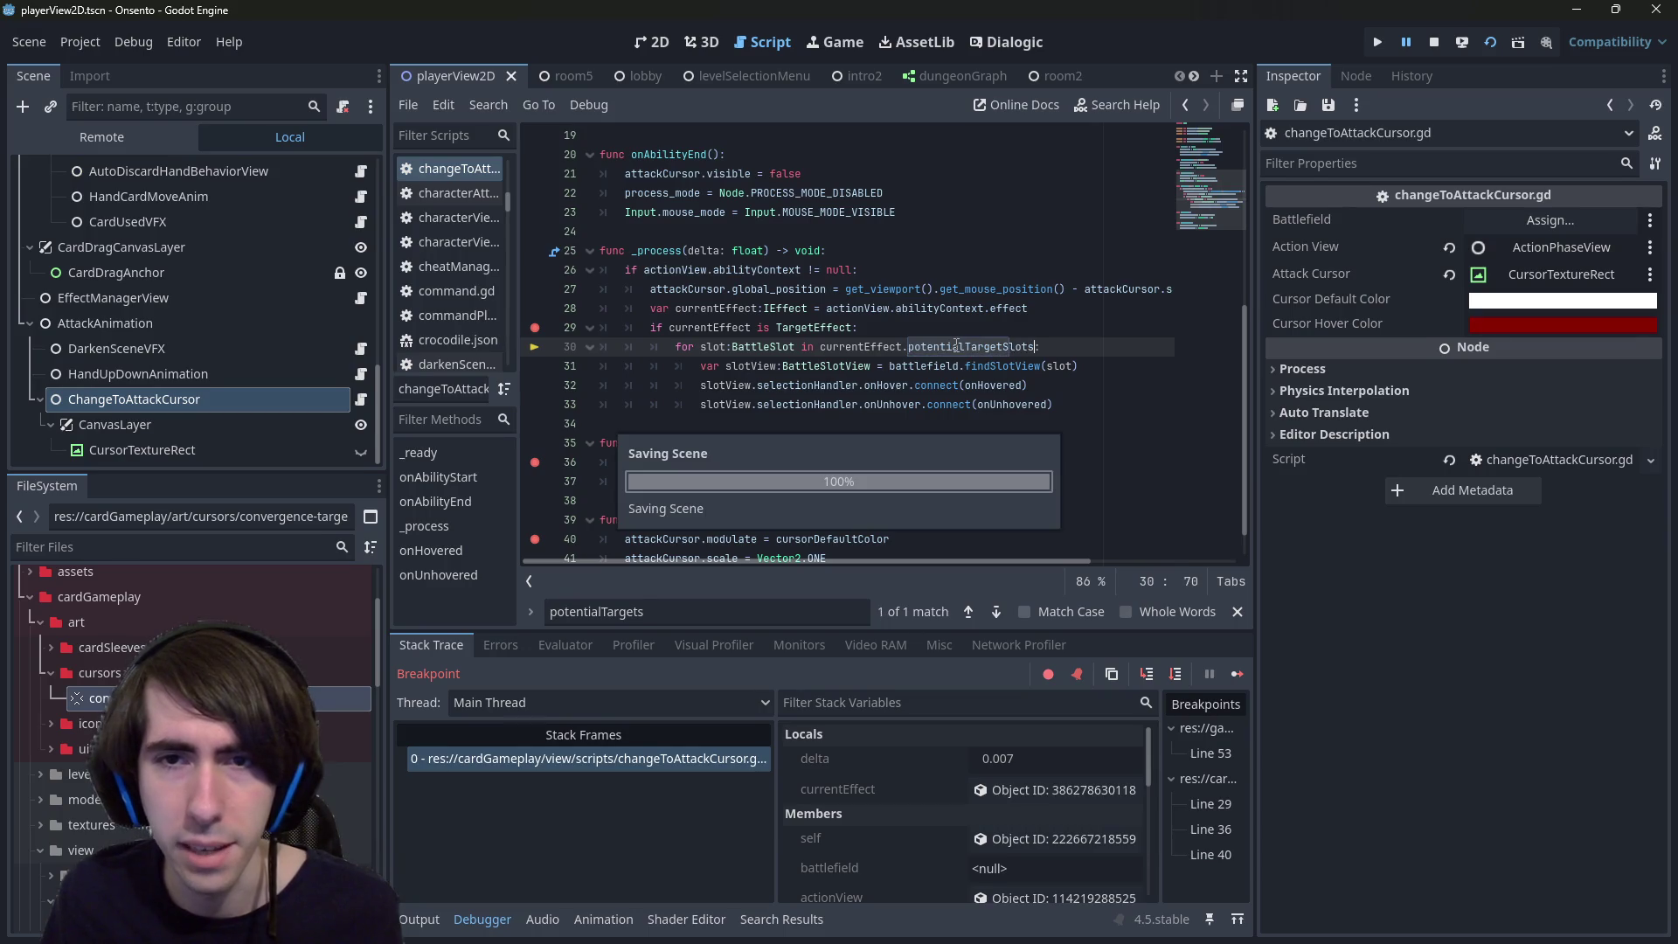
Restart and stop the debug session, then remove the breakpoint on line 36
{"action": "left_click", "coordinate": [1431, 42]}
{"action": "left_click", "coordinate": [1496, 43]}
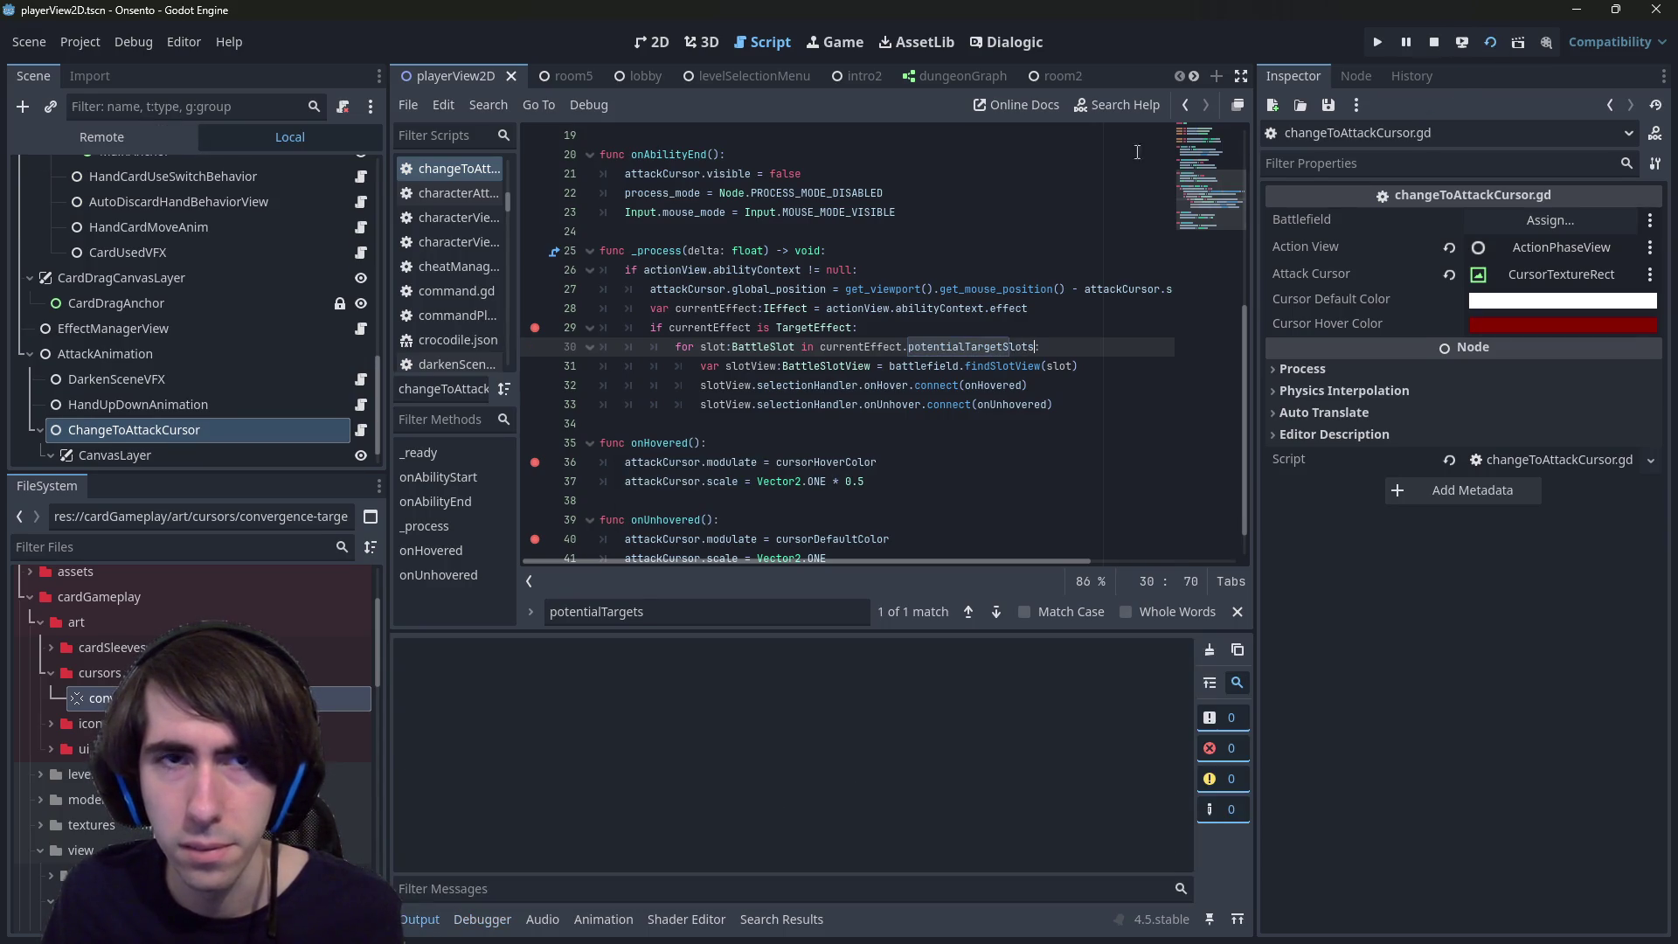
{"action": "left_click", "coordinate": [1461, 44]}
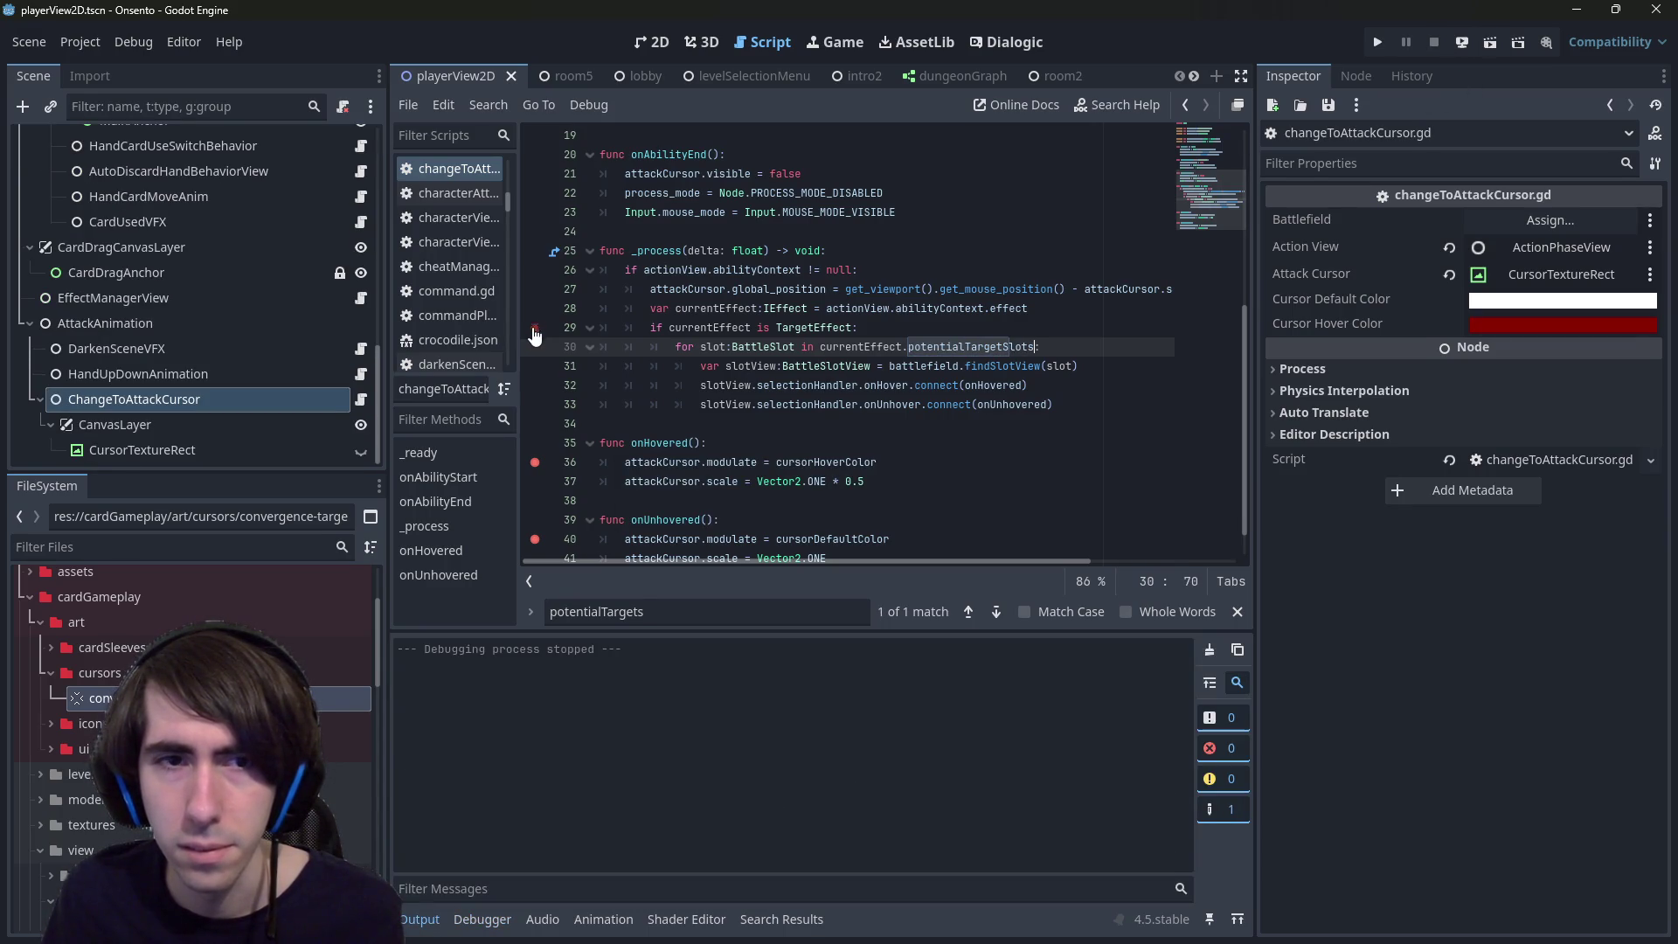
{"action": "left_click", "coordinate": [535, 462]}
Run the game, skip the intro dialogue, and drag the dark-haired character and cat girl onto the field
{"action": "left_click", "coordinate": [1490, 42]}
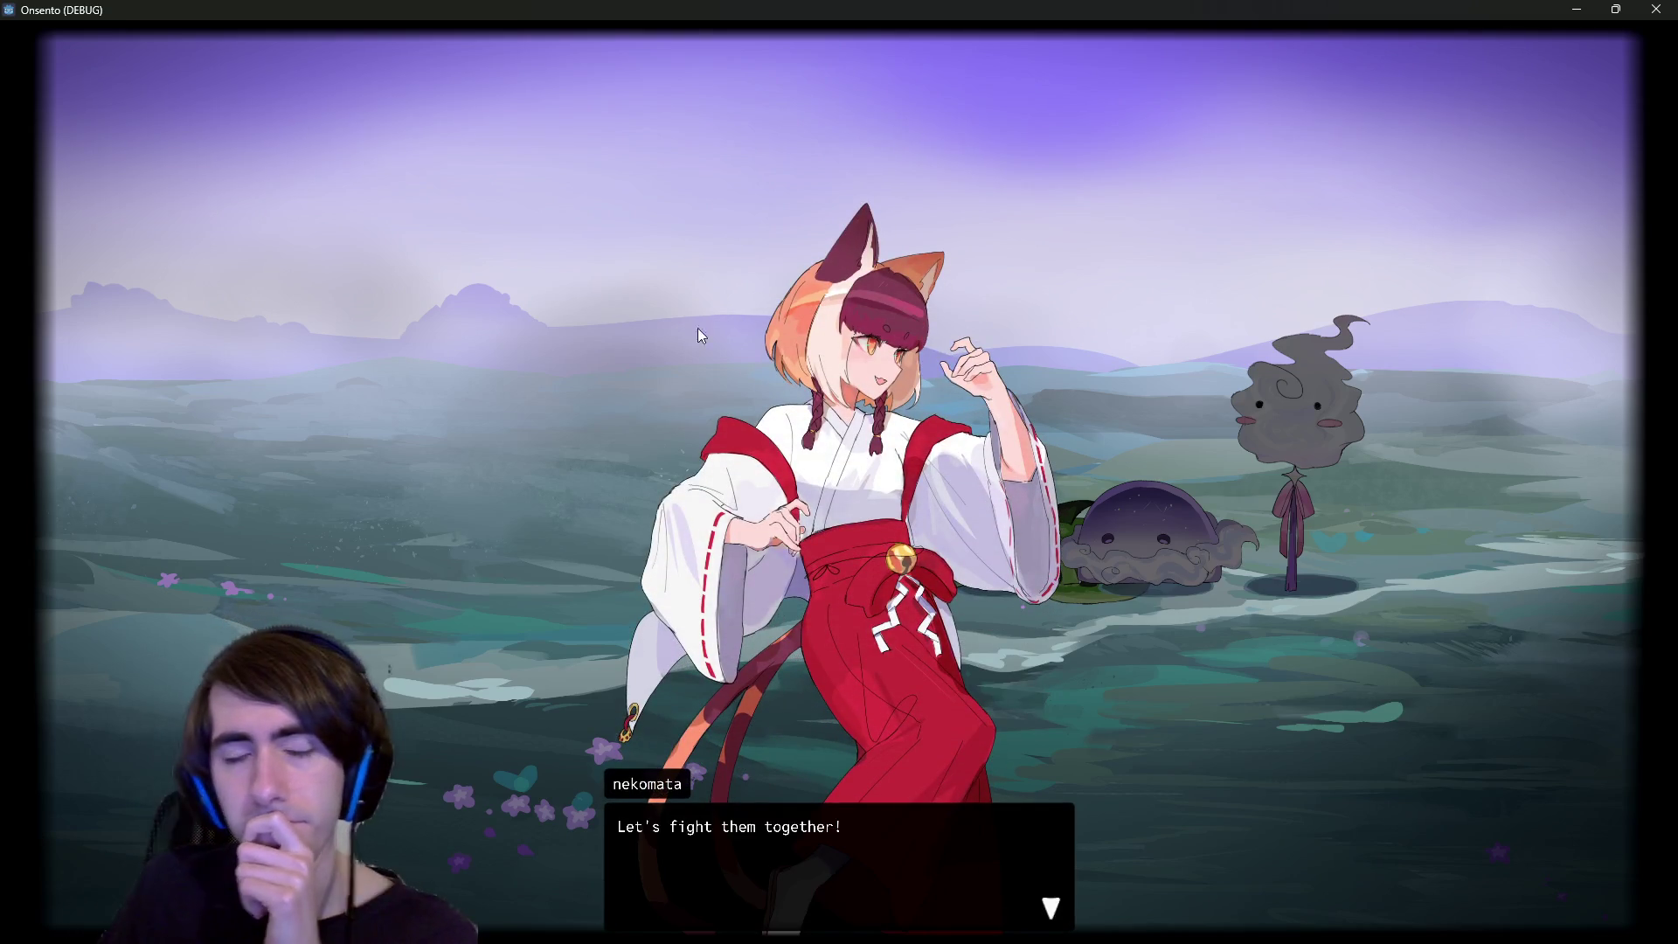
{"action": "left_click", "coordinate": [722, 317]}
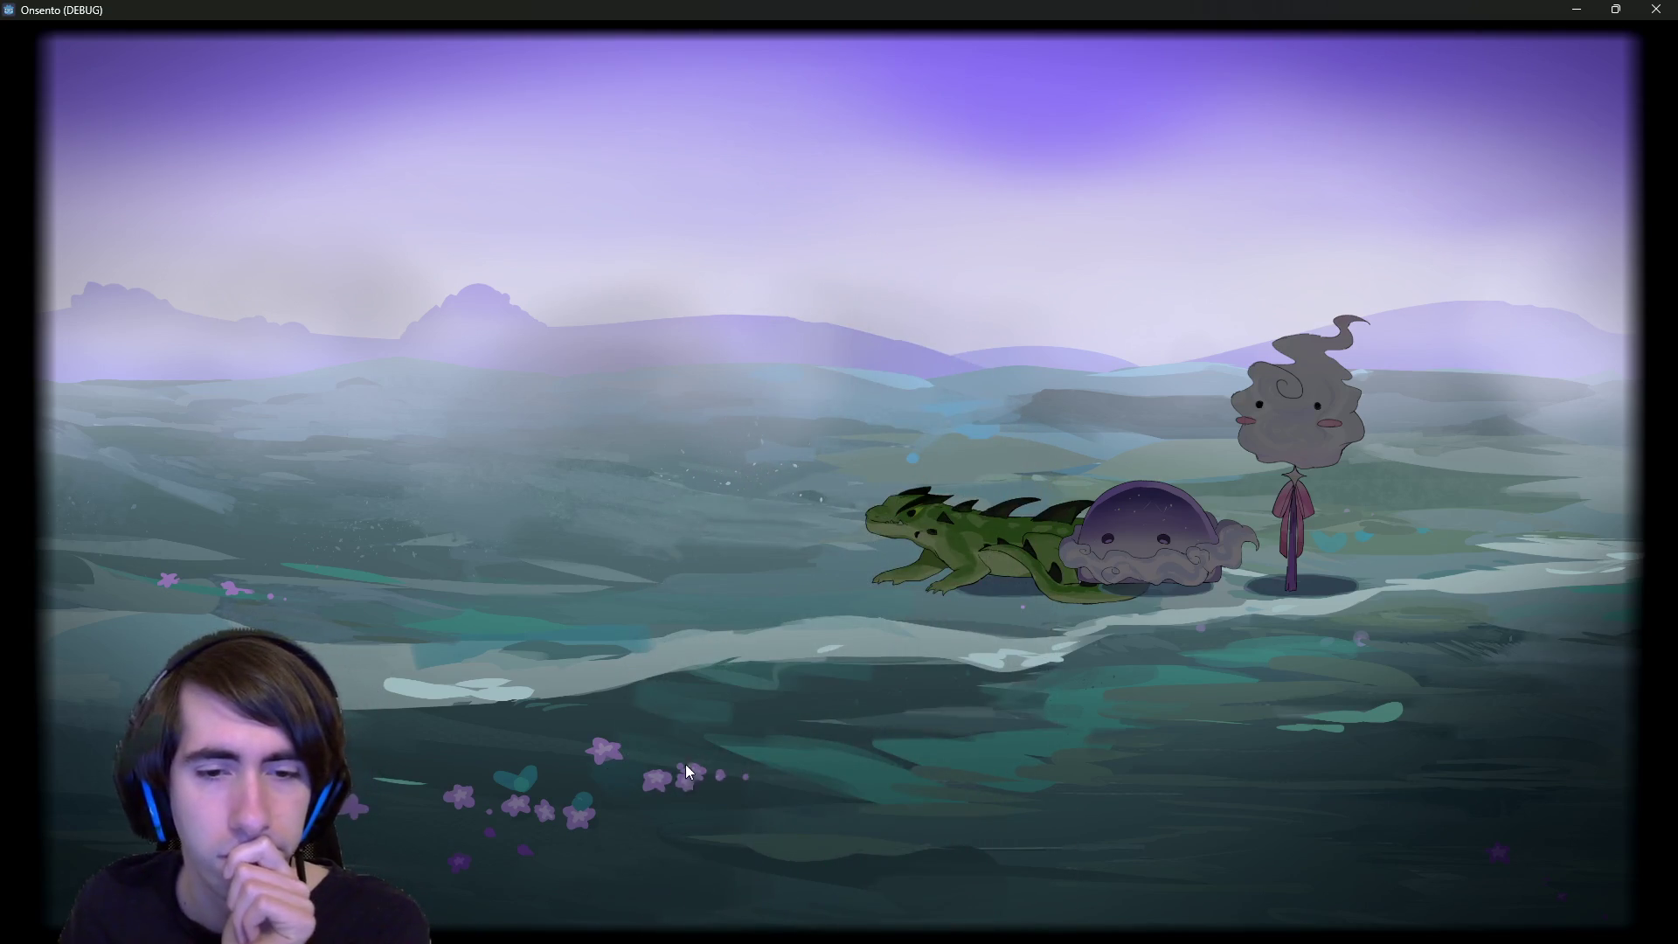
{"action": "left_click_drag", "start_coordinate": [685, 768], "coordinate": [648, 532]}
{"action": "left_click_drag", "start_coordinate": [732, 666], "coordinate": [502, 503]}
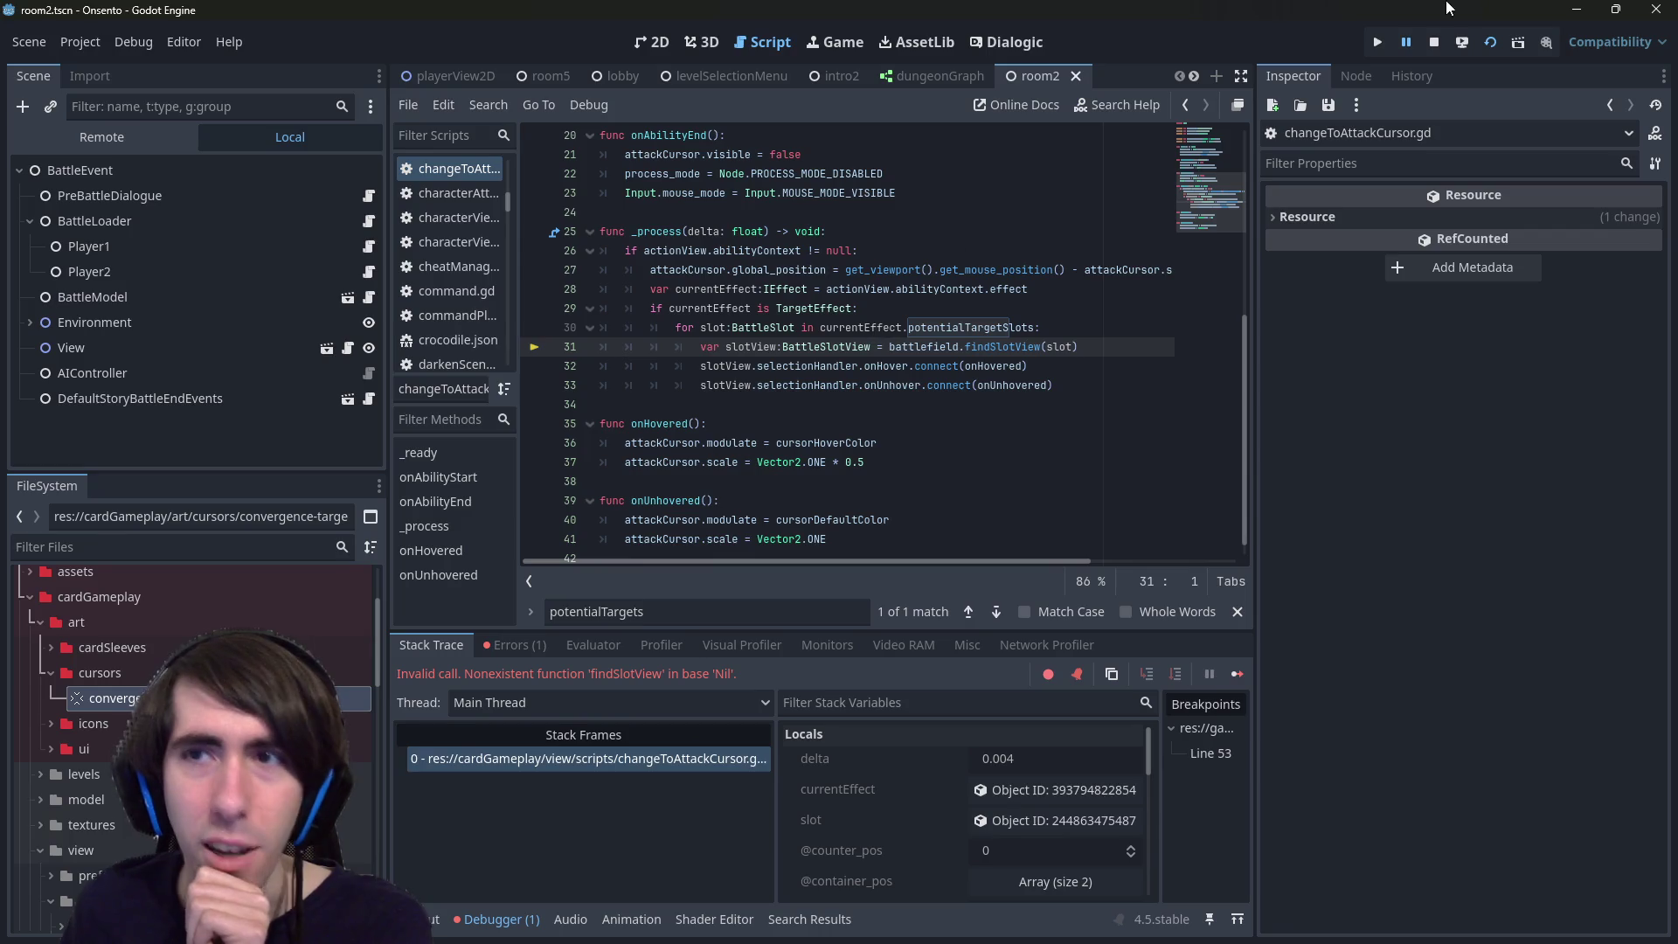
Stop the crashed session, assign BattleFieldView as the cursor's Battlefield, save, and run room2
{"action": "left_click", "coordinate": [1432, 42]}
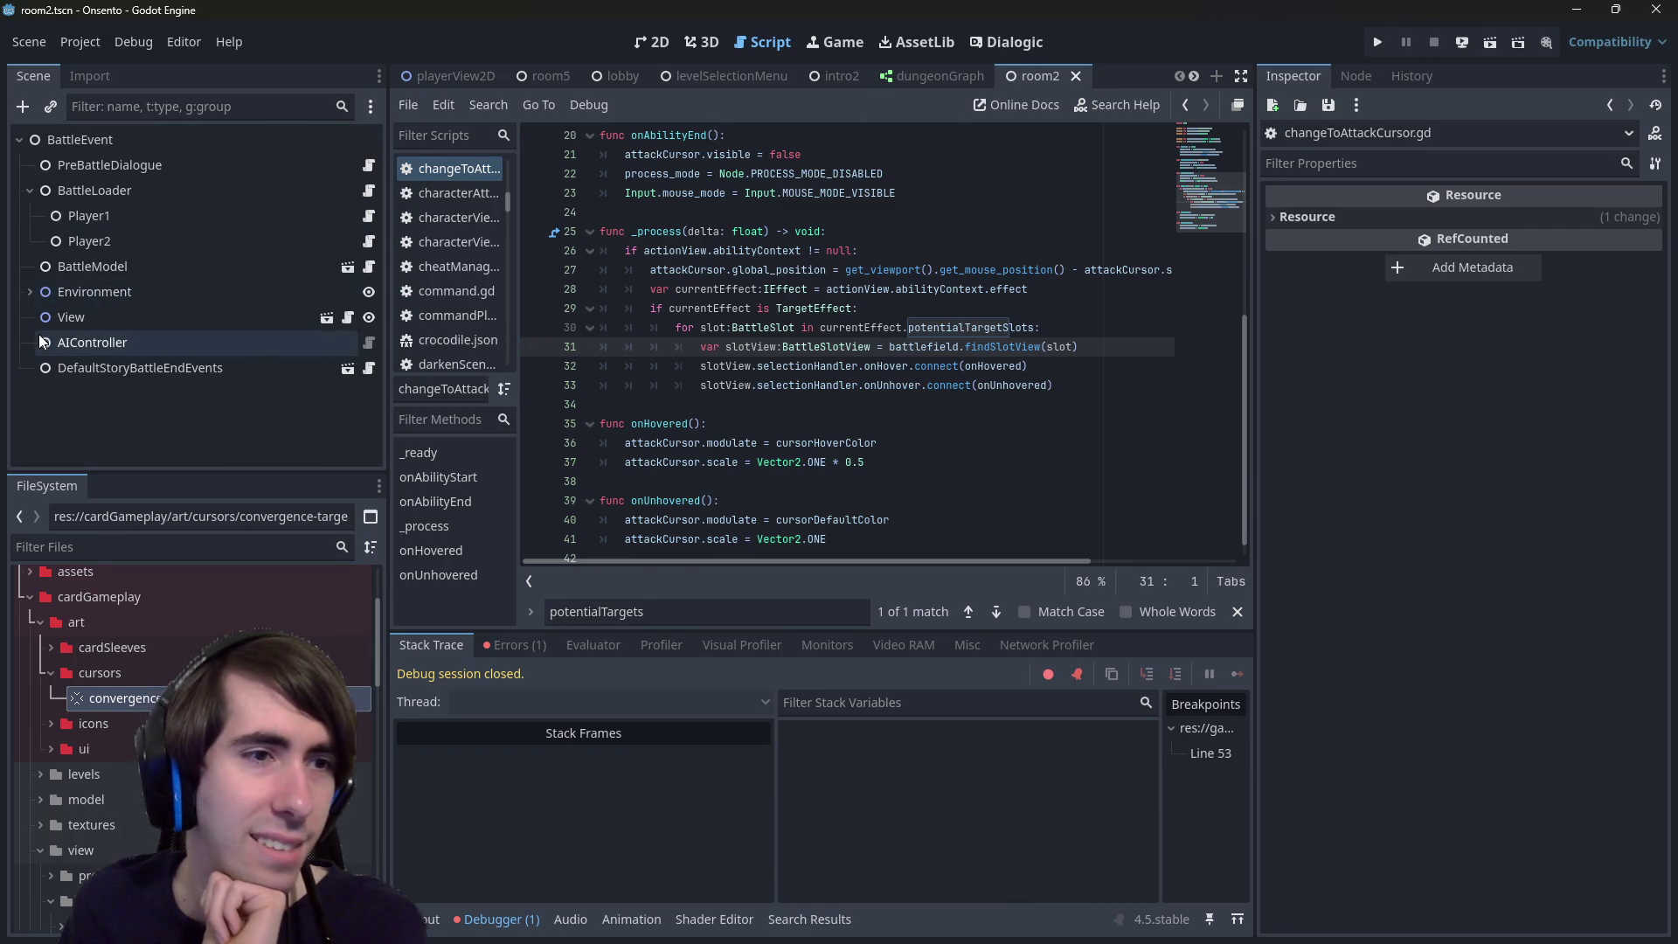
{"action": "left_click", "coordinate": [326, 319]}
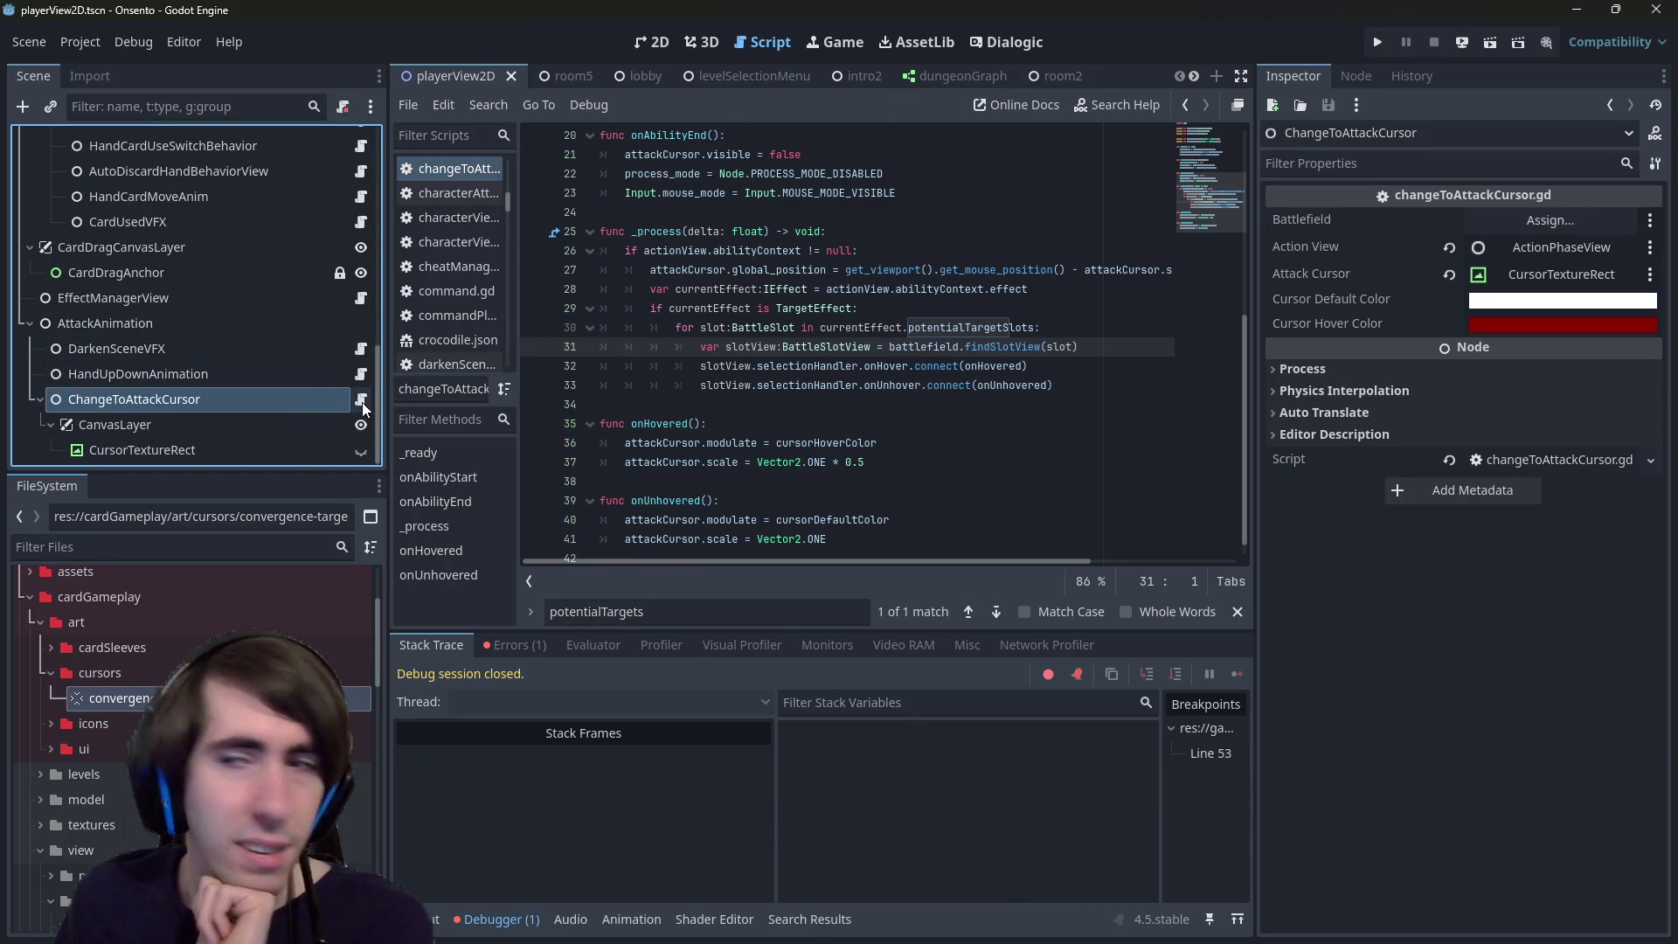
{"action": "left_click", "coordinate": [1550, 219]}
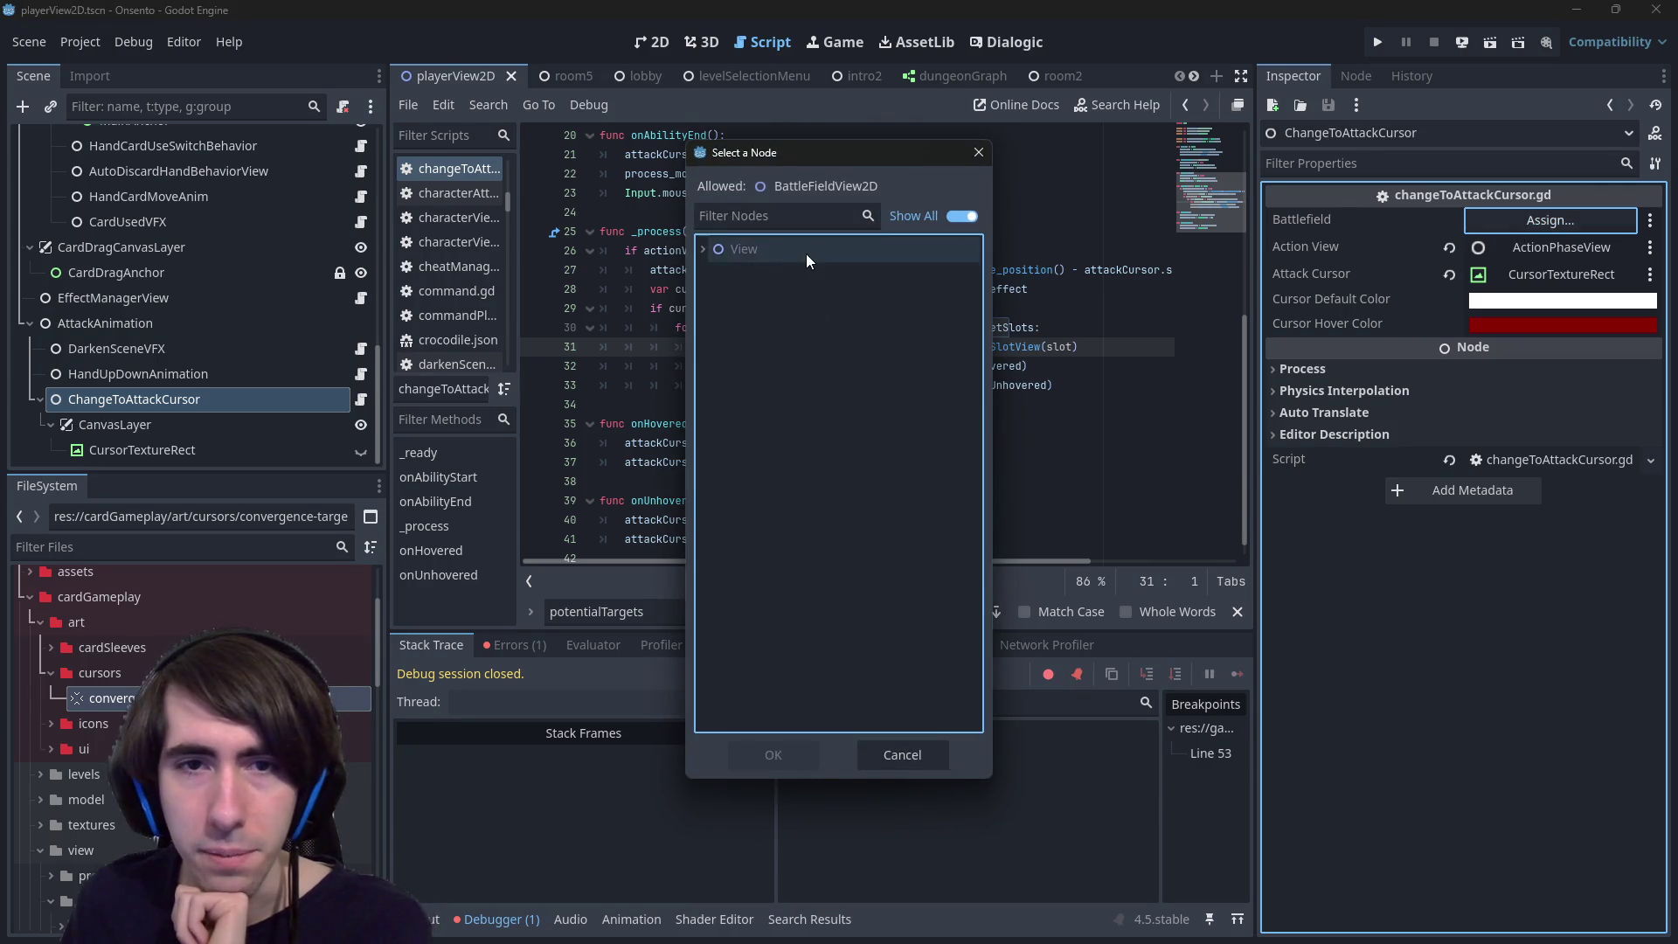
{"action": "double_click", "coordinate": [811, 271]}
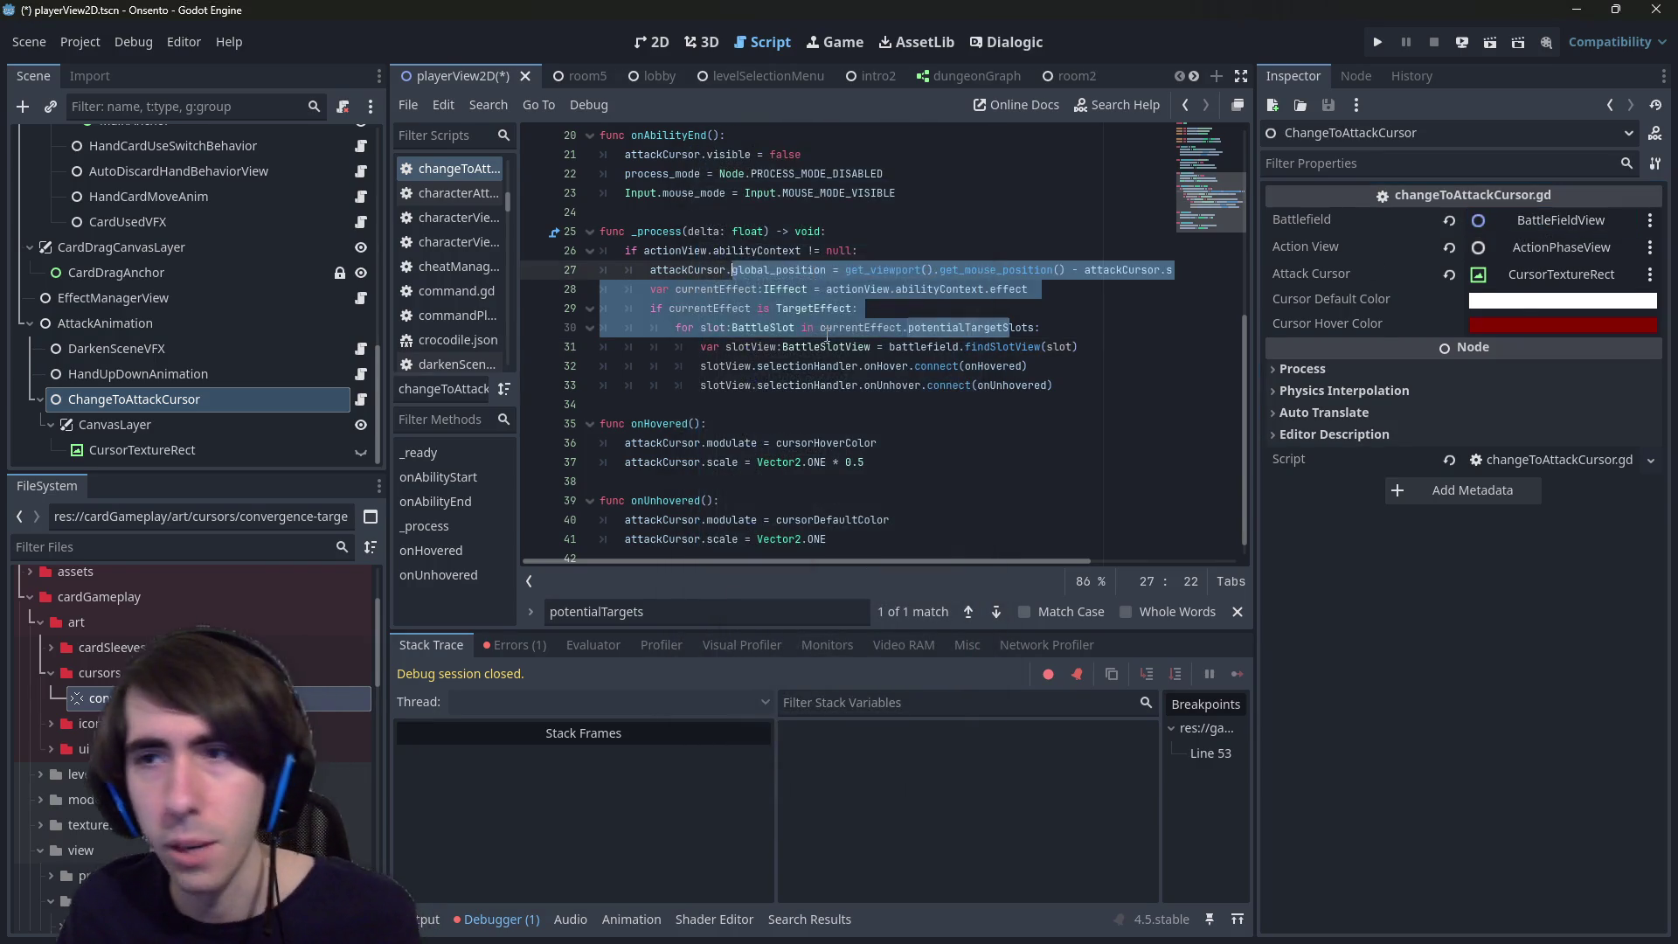
{"action": "key", "text": "ctrl+s"}
{"action": "left_click", "coordinate": [1061, 77]}
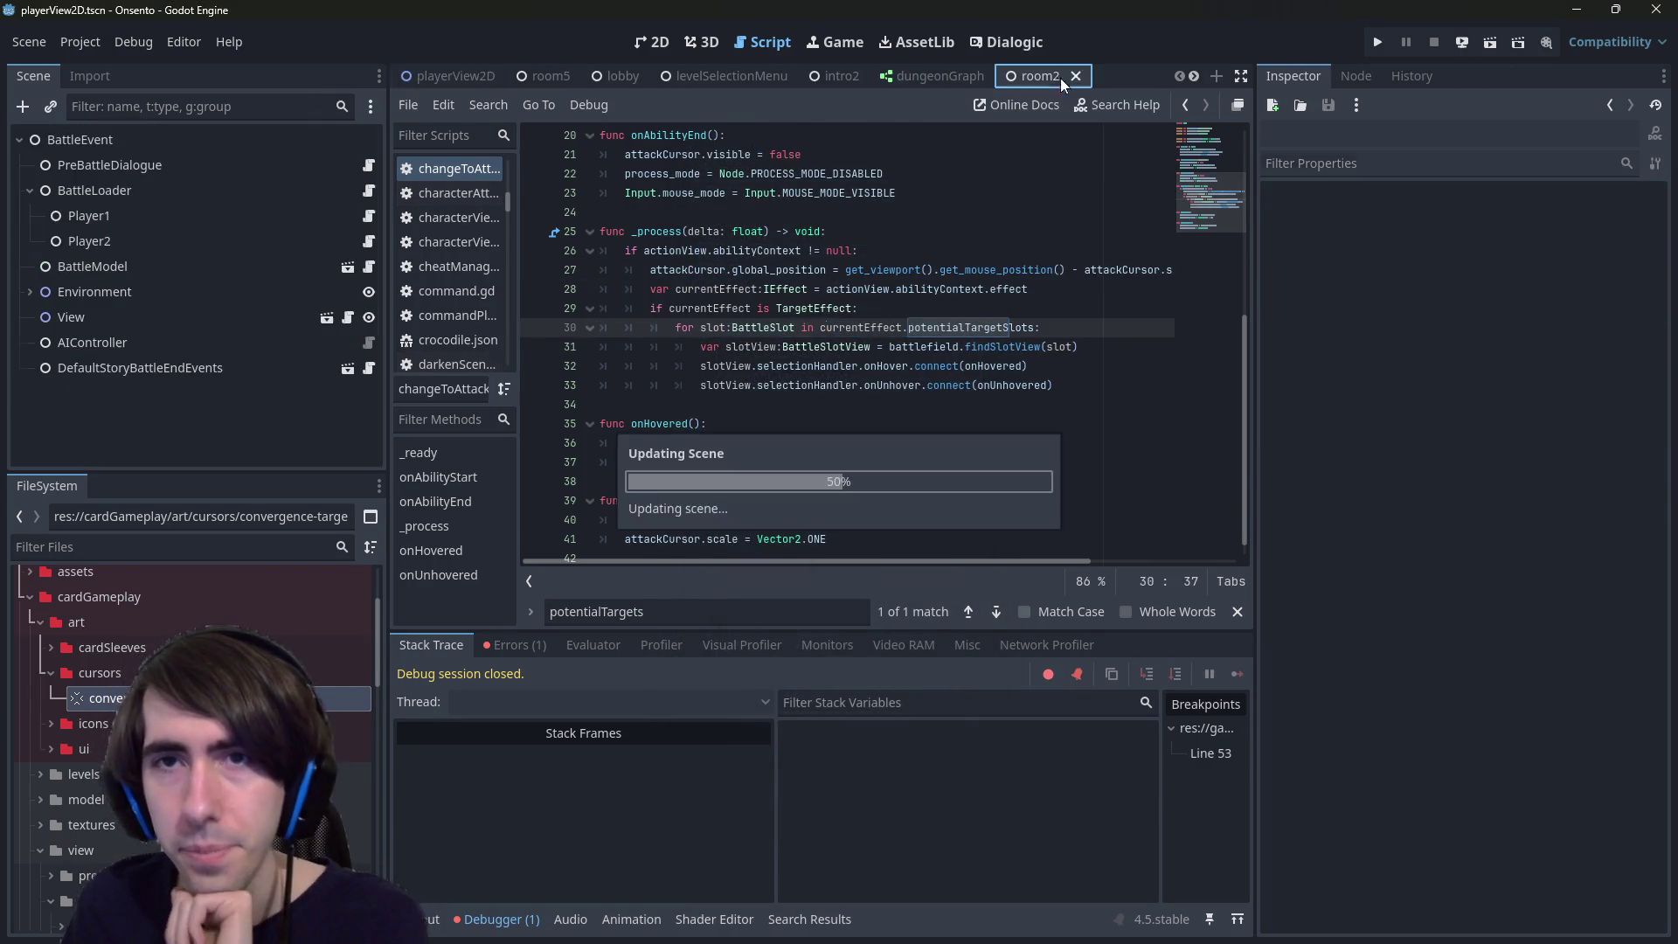
{"action": "left_click", "coordinate": [1491, 41]}
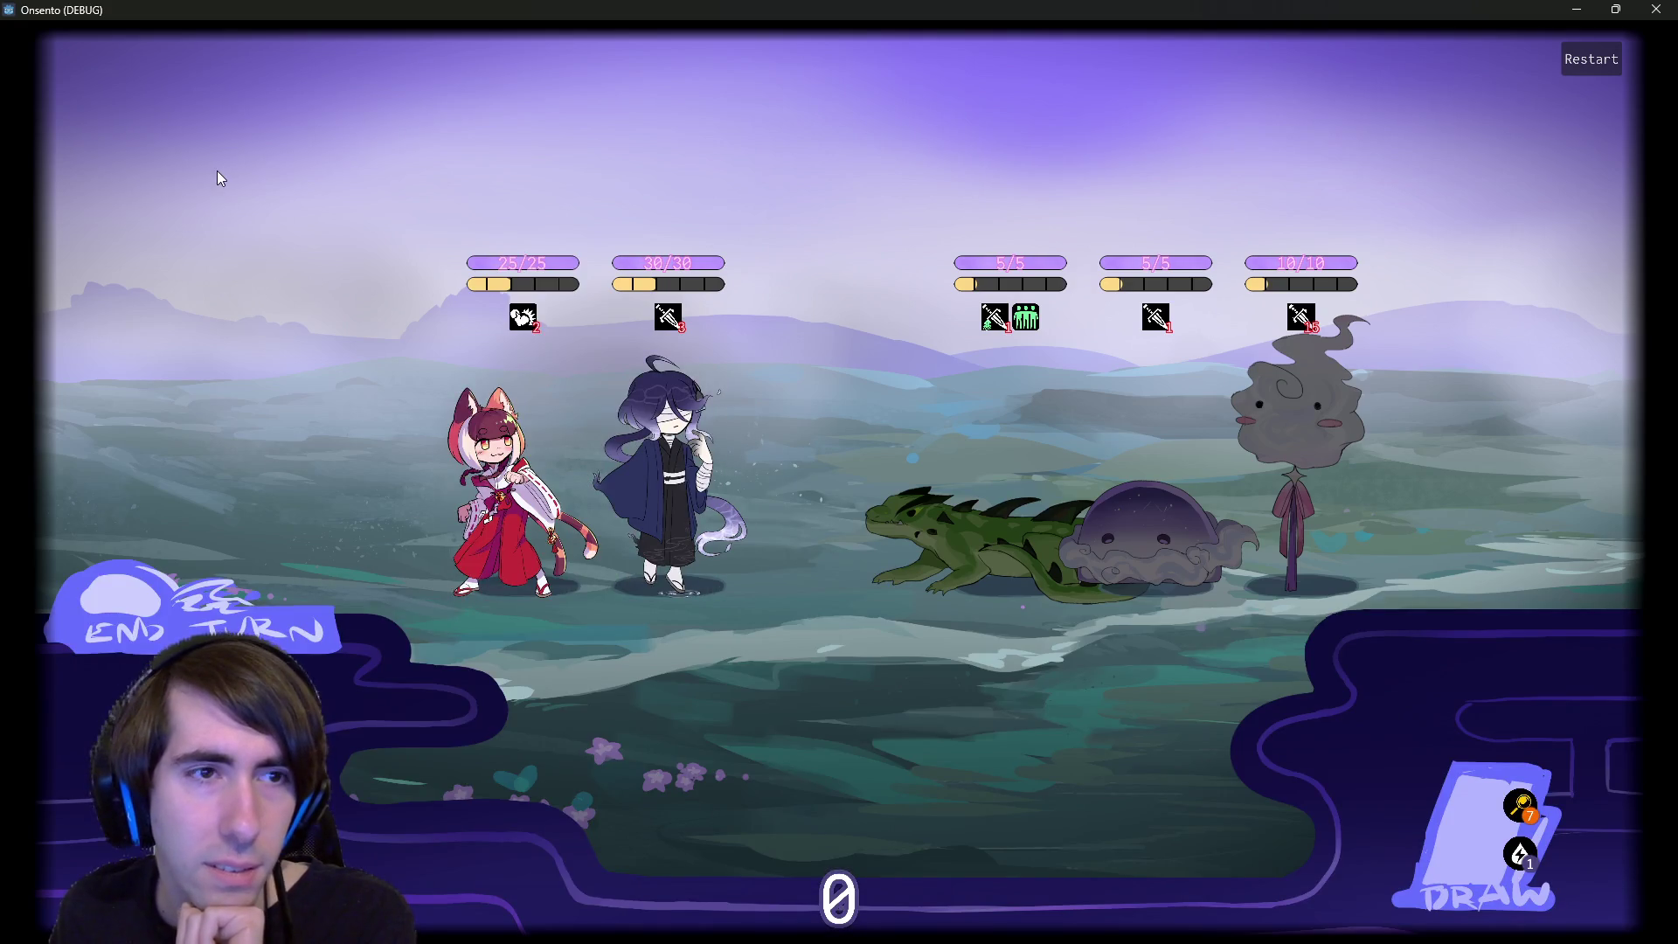
Begin the fox girl's attack so its targeting arc can be aimed at the lizard enemy
{"action": "left_click", "coordinate": [511, 463]}
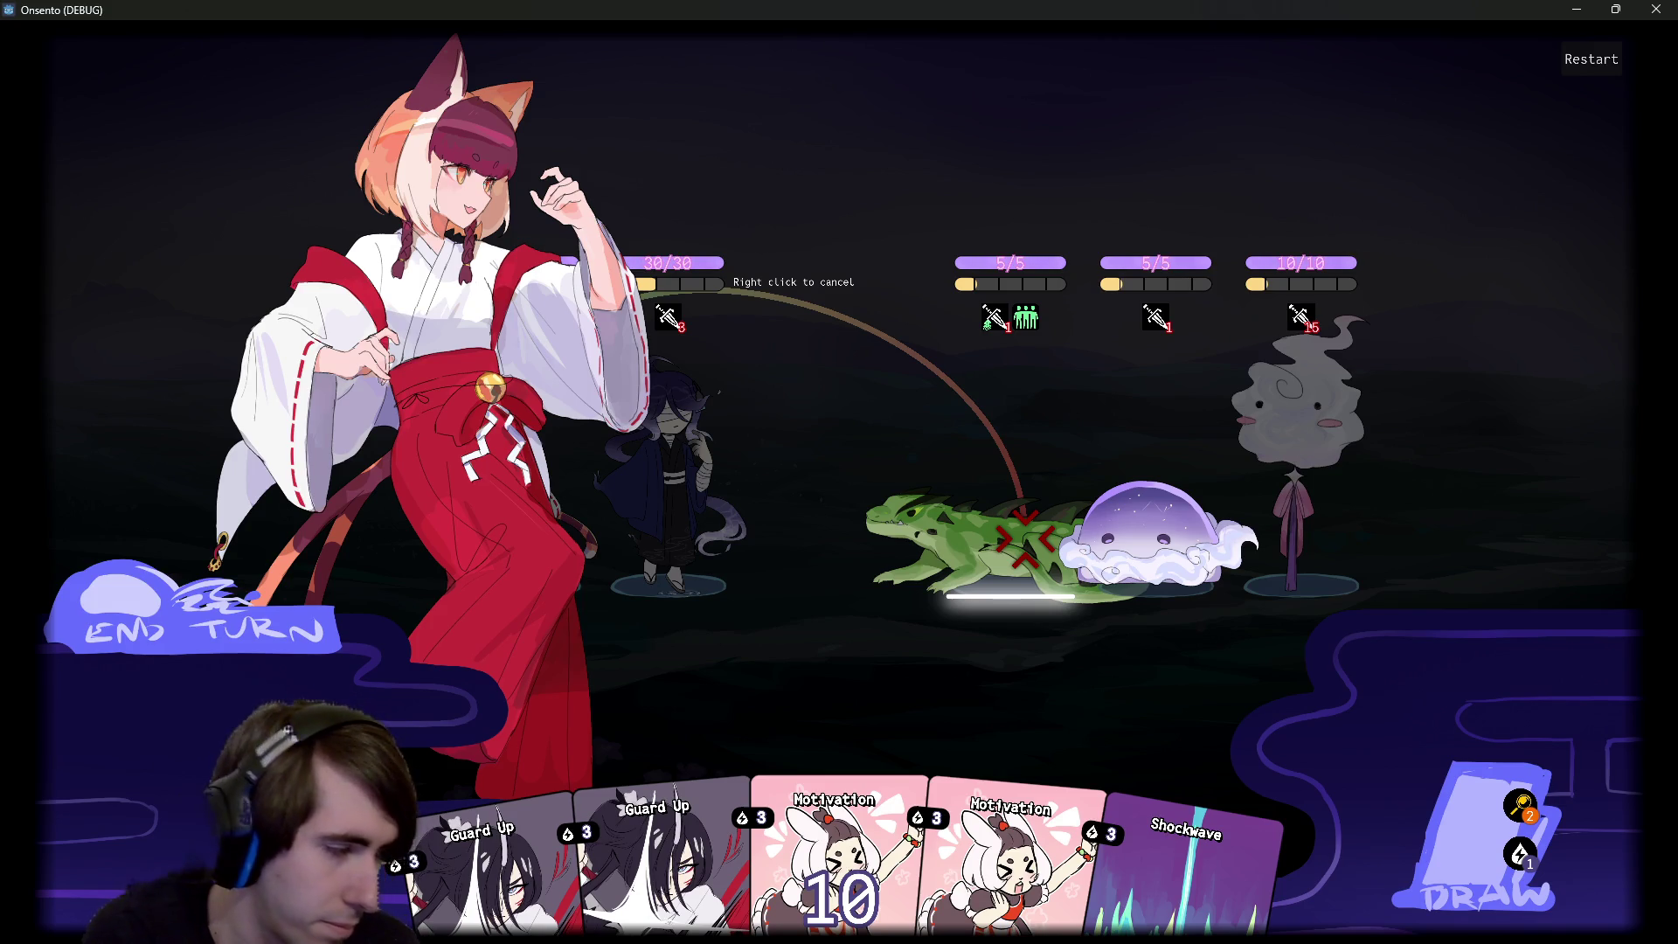
Write line 30 setting global_position = currentlyHoveredSlotView under the null check
{"action": "key", "text": "Return"}
{"action": "type", "text": "="}
{"action": "key", "text": "Up"}
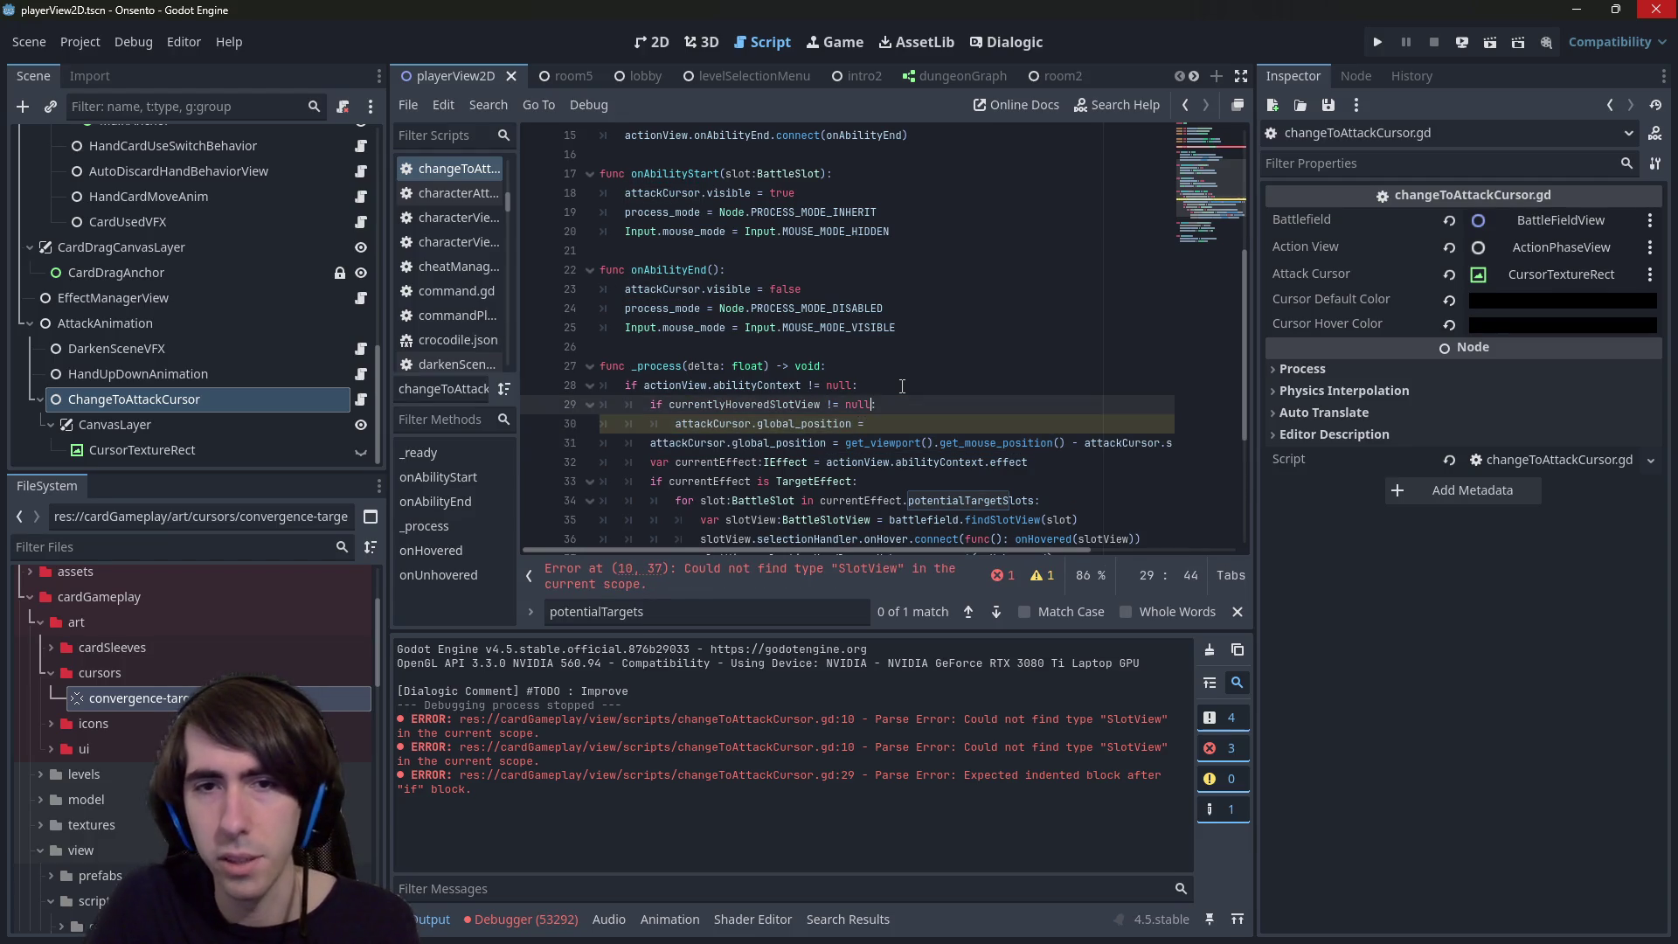
{"action": "key", "text": "ctrl+d"}
{"action": "key", "text": "Down"}
{"action": "key", "text": "ctrl+Right"}
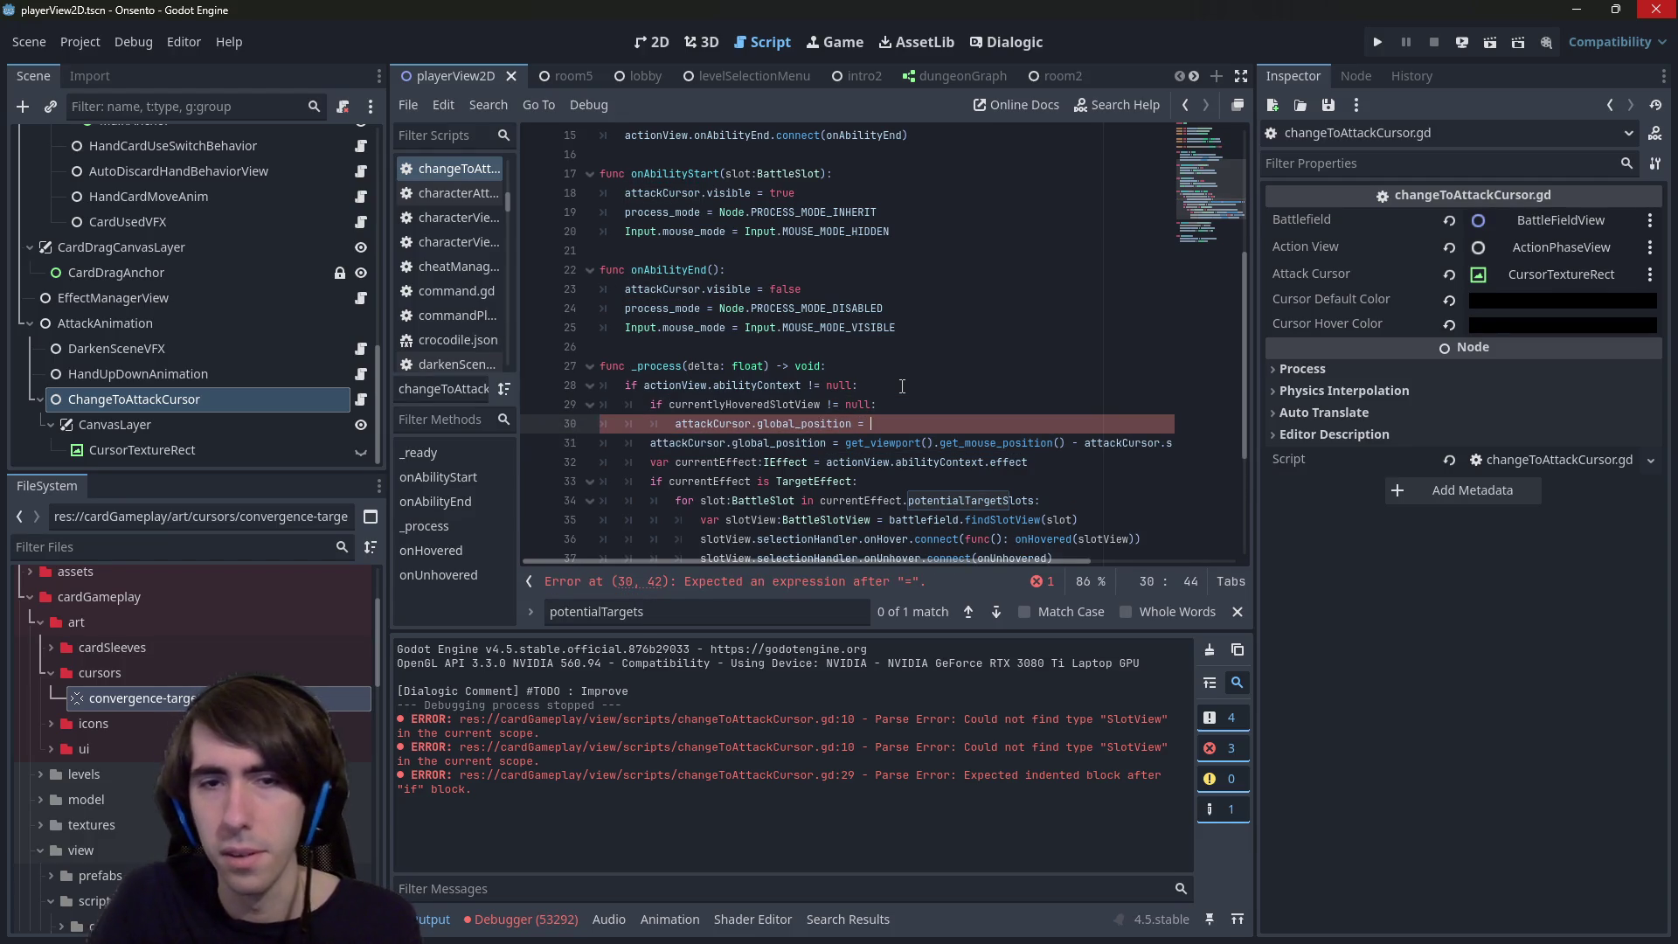
{"action": "type", "text": "currentlyHoveredSlotView"}
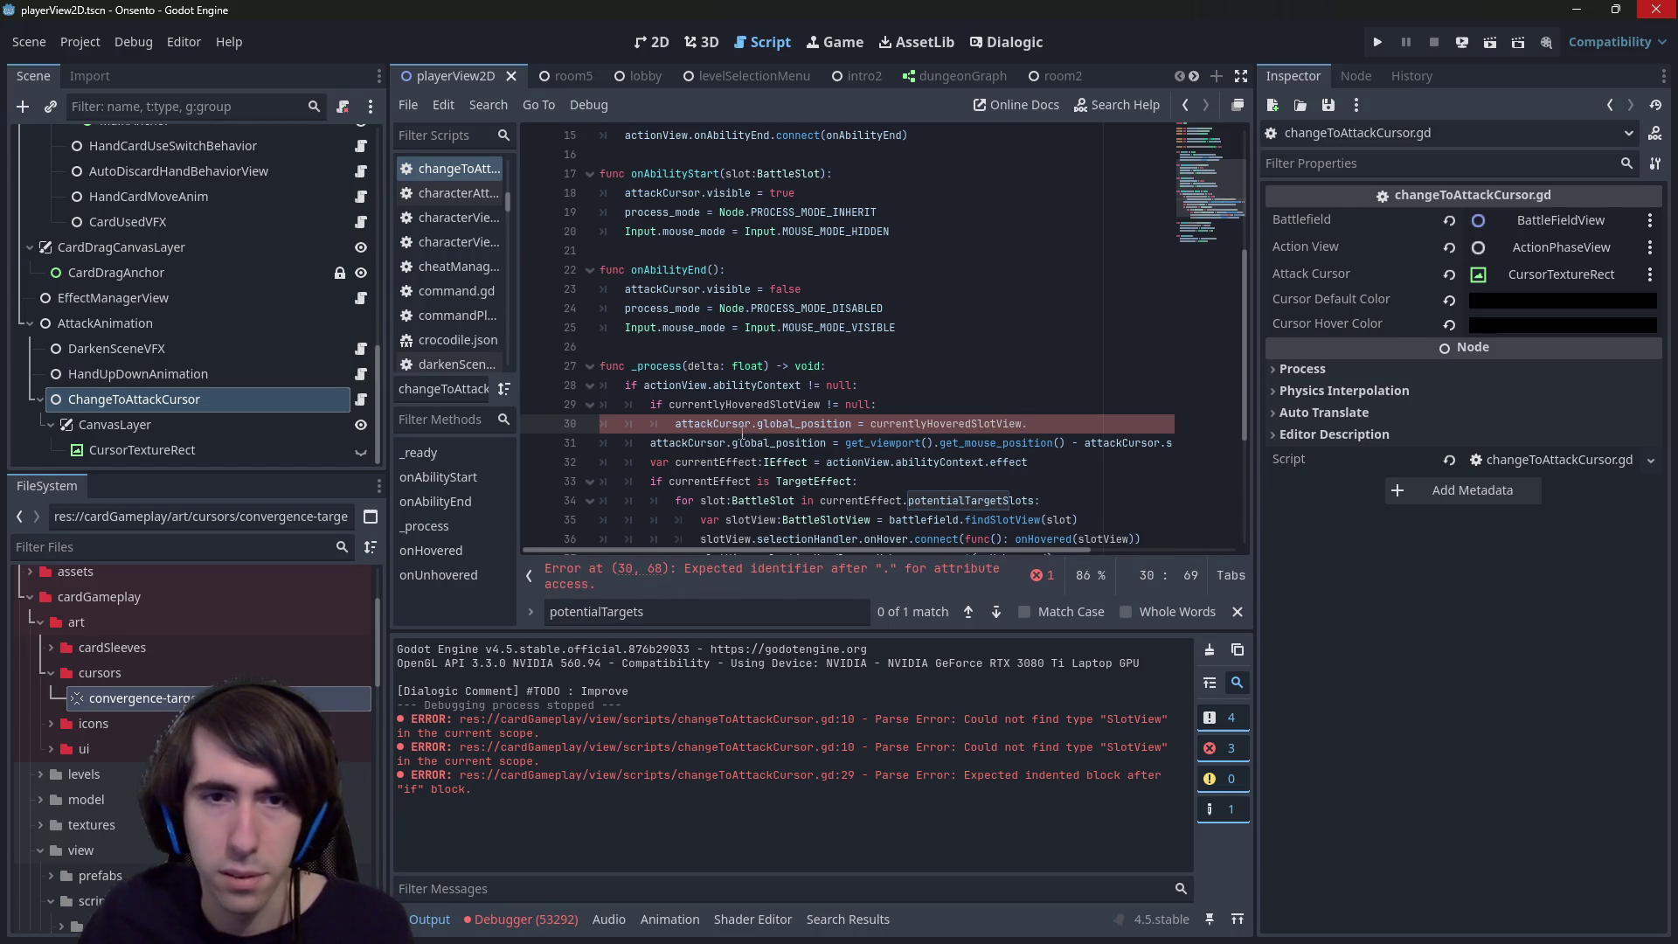
Trace the parse error to currentlyHoveredSlotView's SlotView type on line 10
{"action": "double_click", "coordinate": [745, 404]}
{"action": "scroll", "coordinate": [747, 349], "scroll_direction": "up", "scroll_amount": 5}
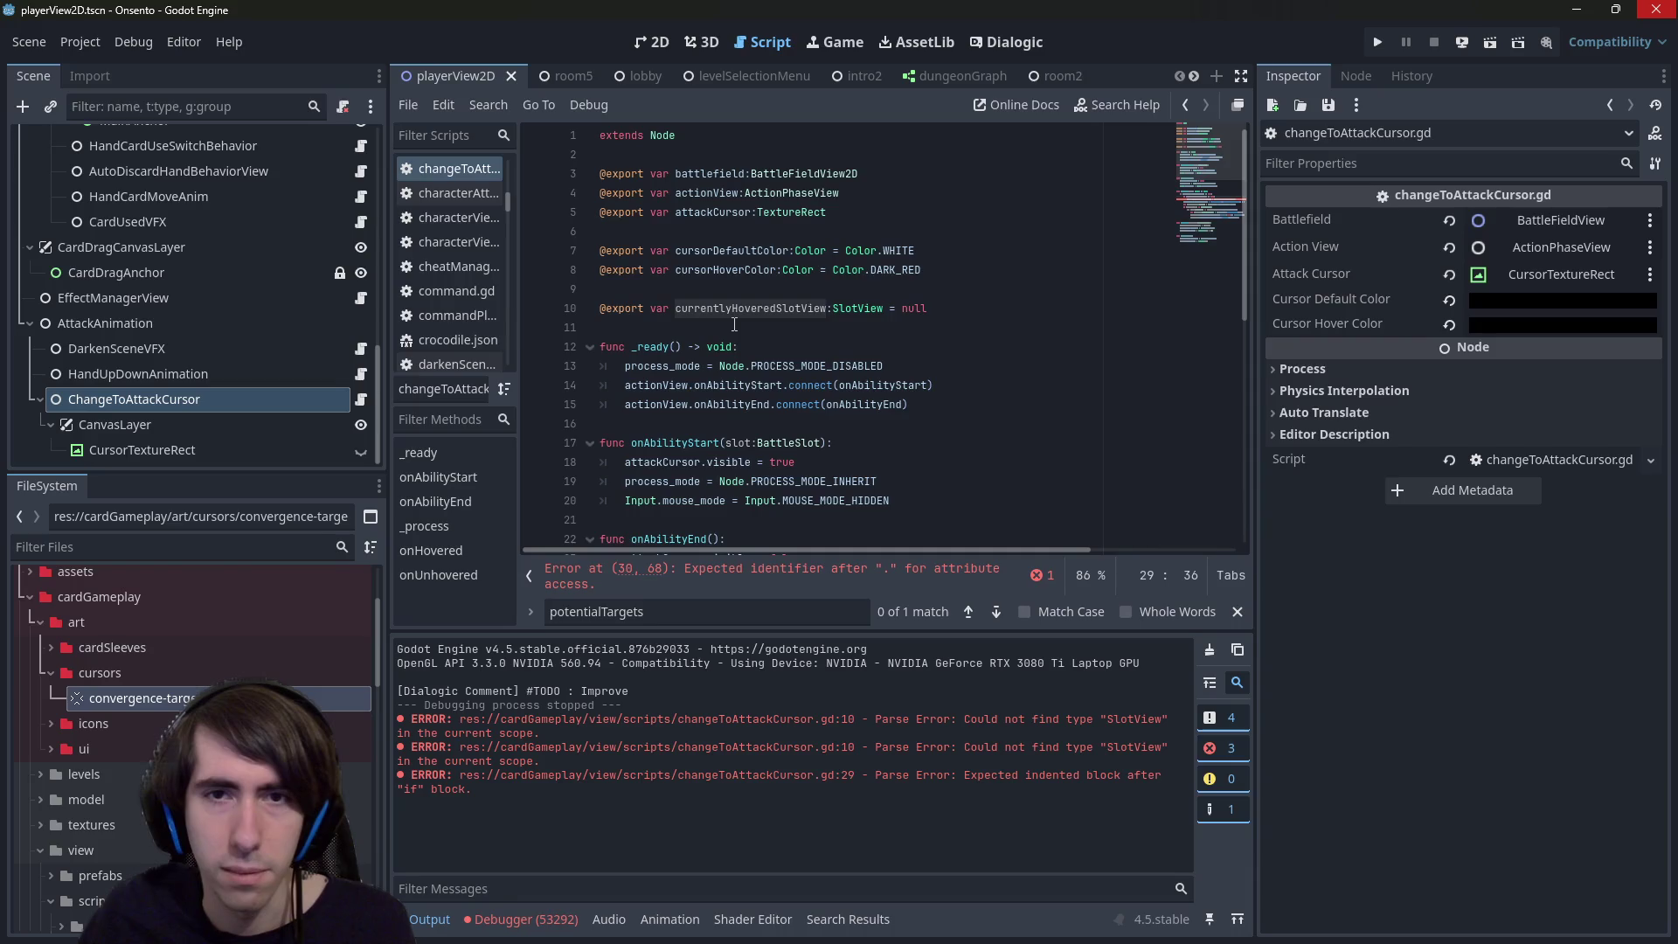
{"action": "scroll", "coordinate": [734, 324], "scroll_direction": "down", "scroll_amount": 8}
{"action": "left_click", "coordinate": [726, 579]}
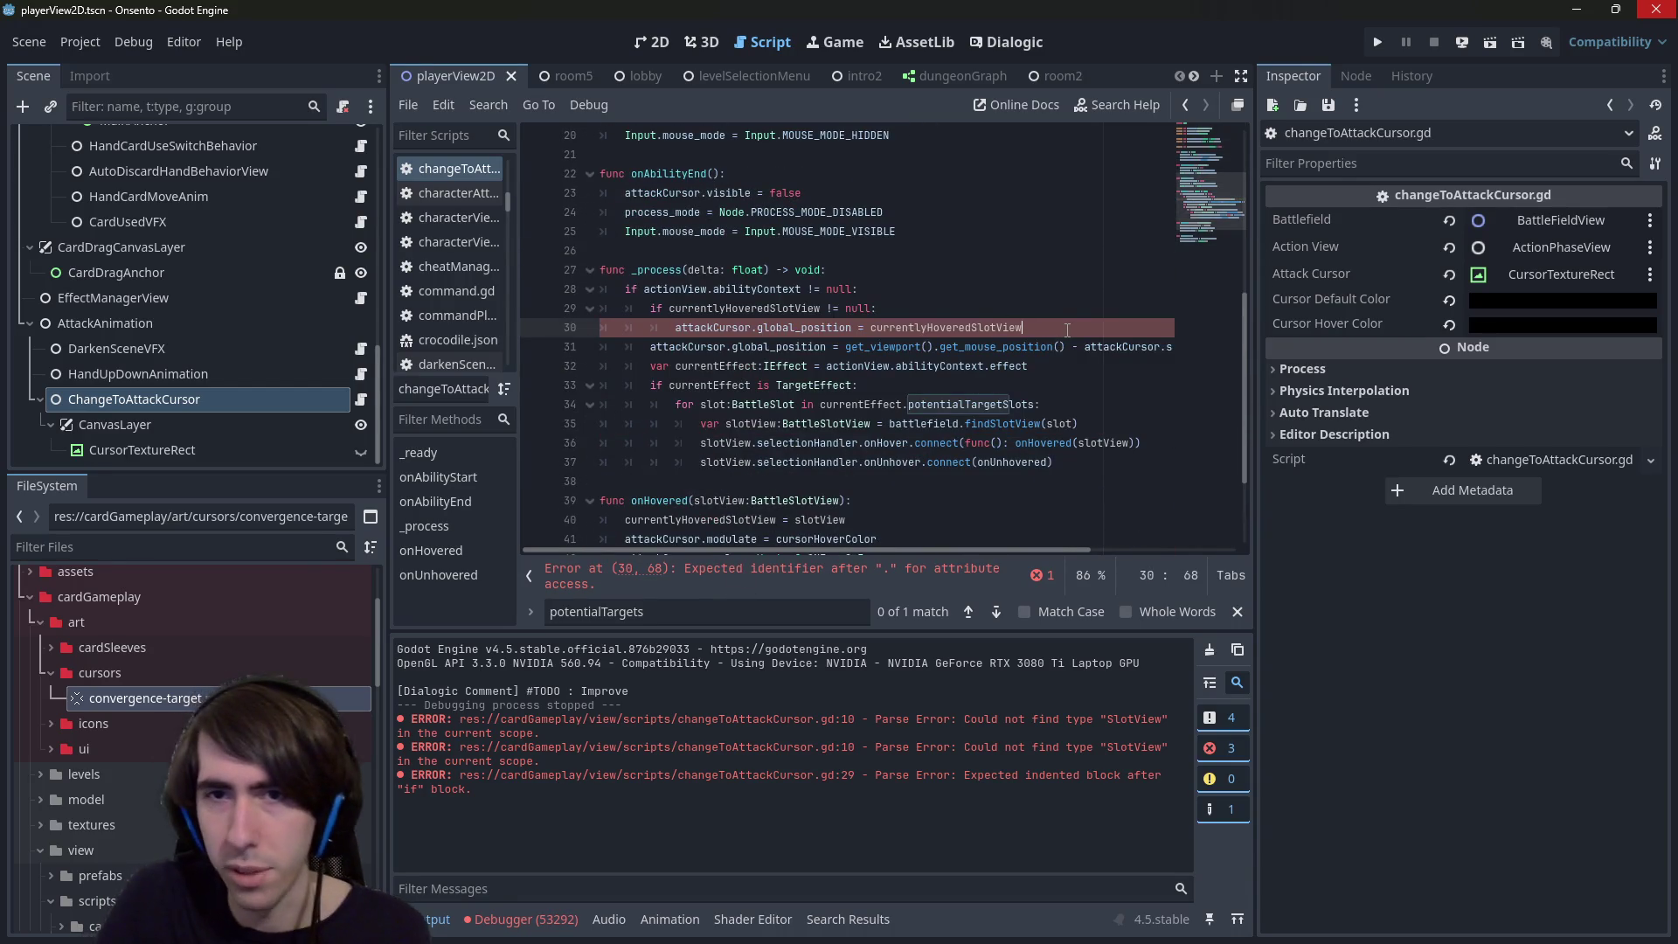
{"action": "scroll", "coordinate": [979, 292], "scroll_direction": "up", "scroll_amount": 6}
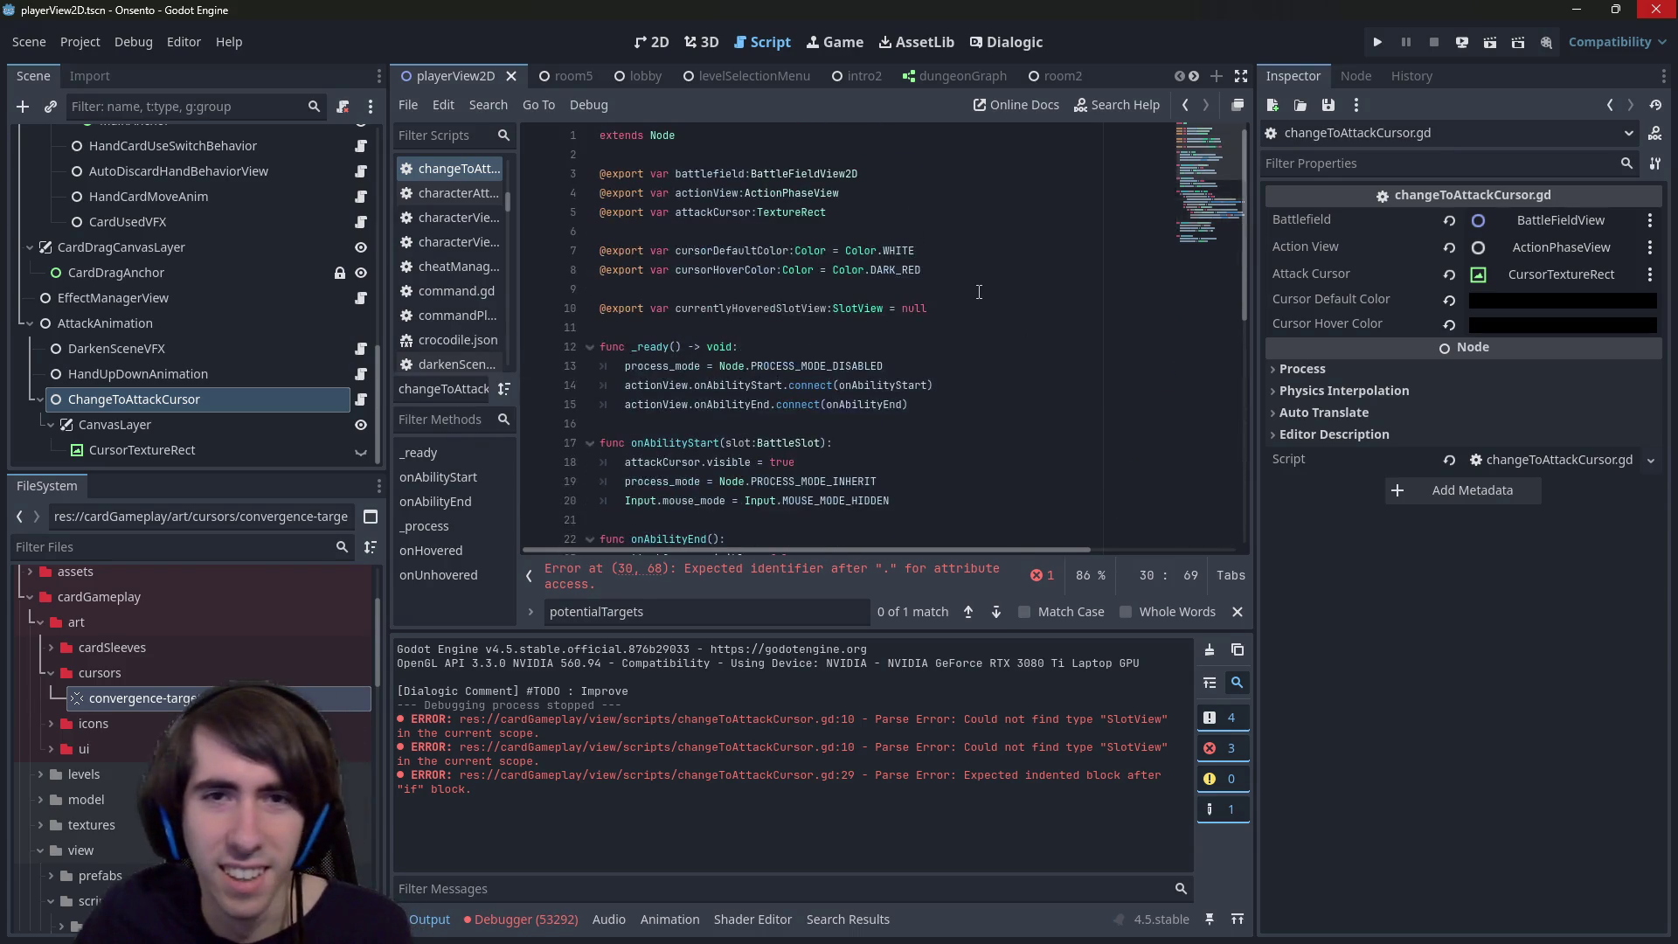
{"action": "left_click", "coordinate": [868, 308]}
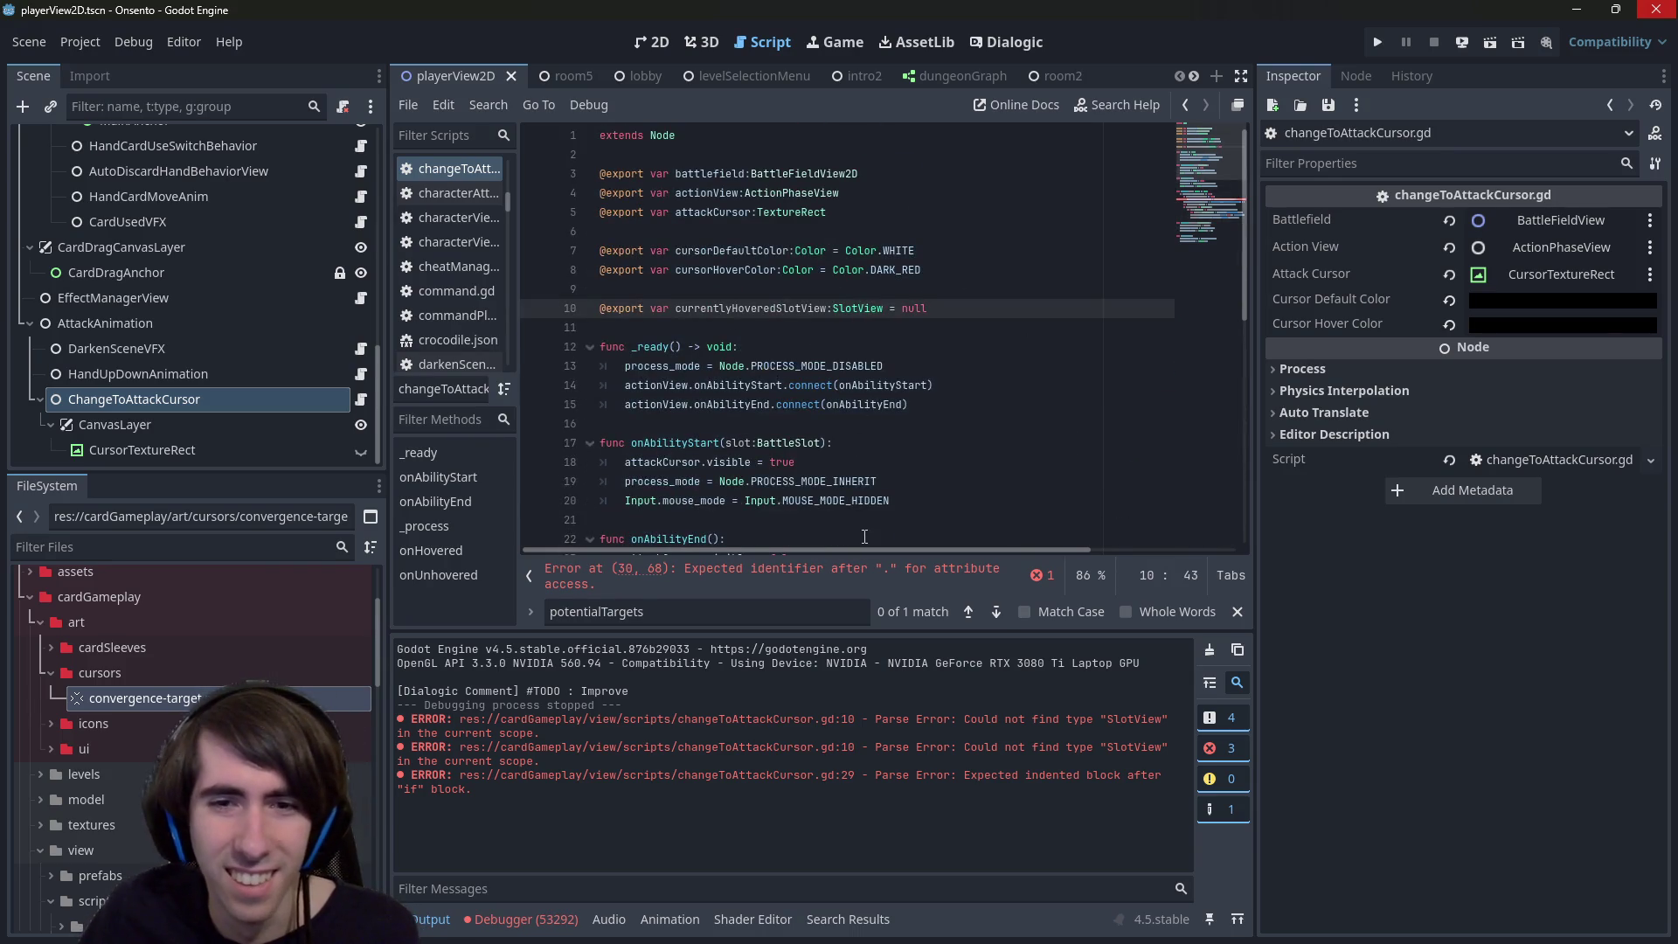
{"action": "scroll", "coordinate": [864, 537], "scroll_direction": "down", "scroll_amount": 8}
Comment out the two snapping lines with Ctrl+K, save, and revisit the line 10 type error
{"action": "left_click", "coordinate": [1053, 192]}
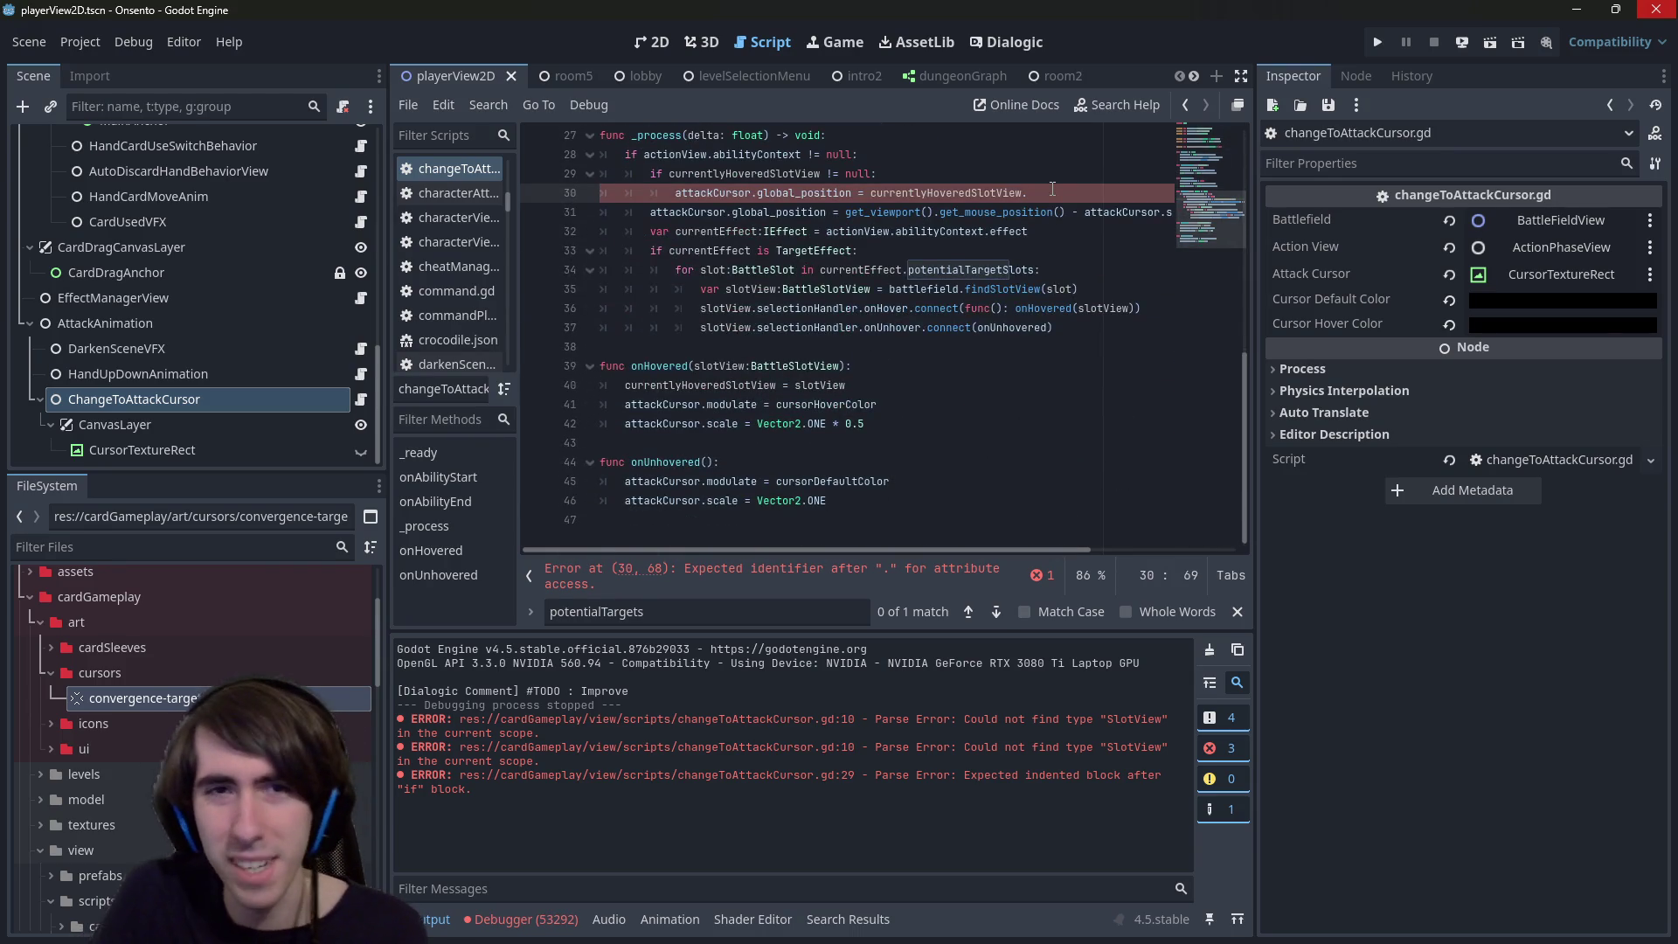
{"action": "key", "text": "ctrl+k"}
{"action": "key", "text": "Up"}
{"action": "key", "text": "ctrl+k"}
{"action": "key", "text": "ctrl+s"}
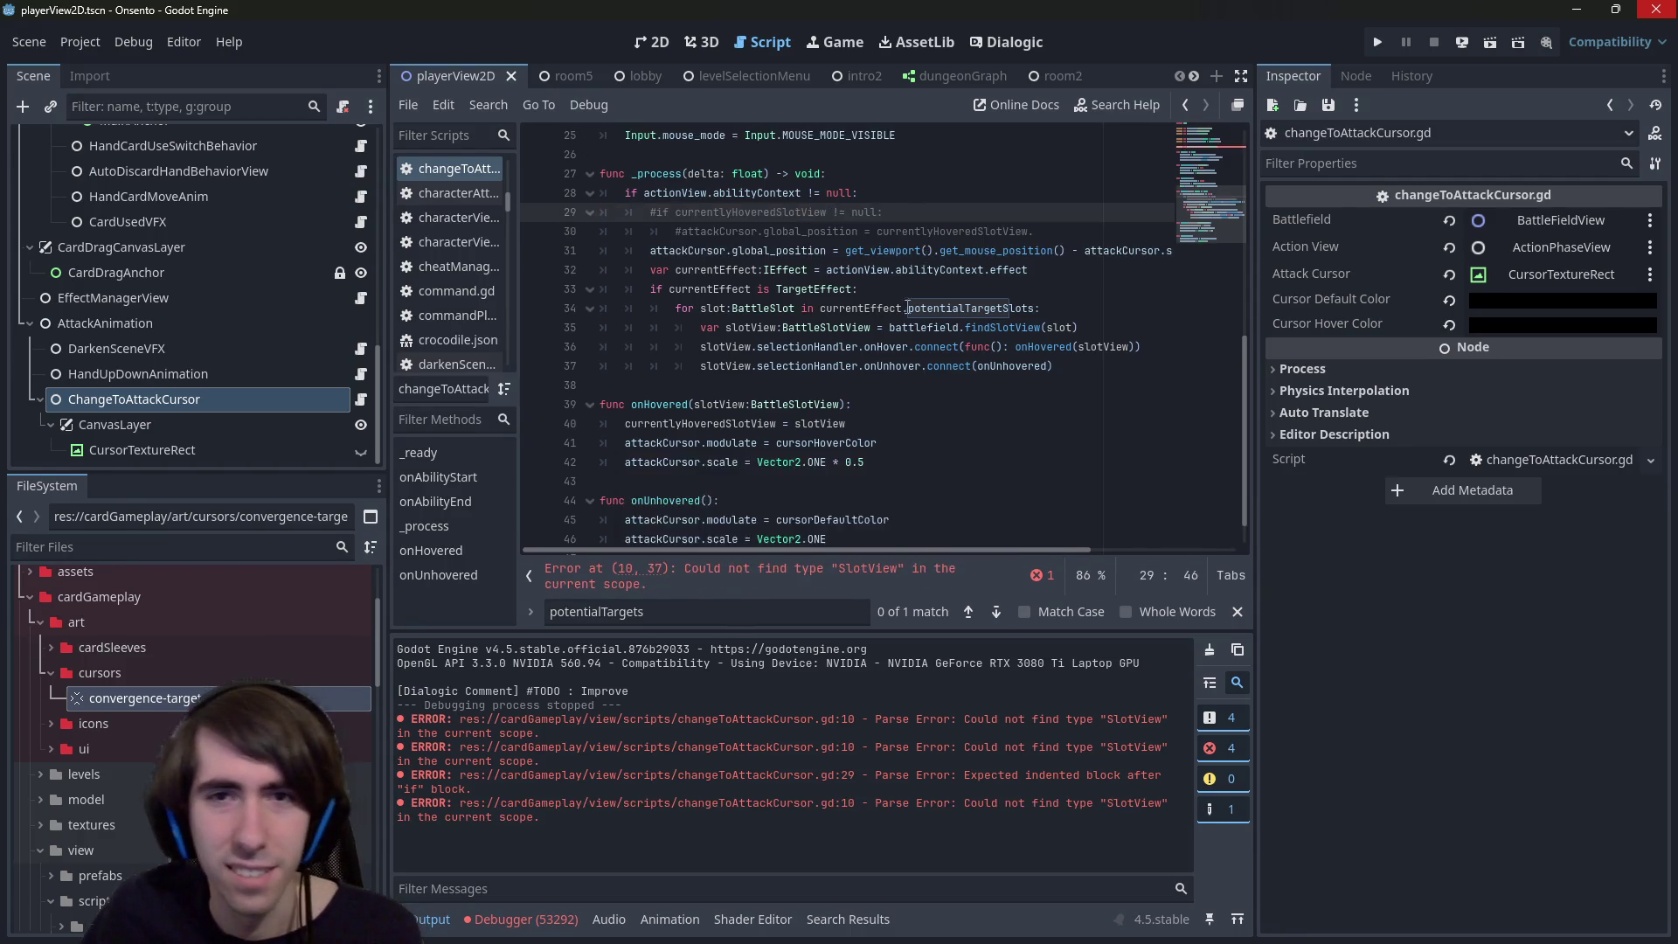
{"action": "scroll", "coordinate": [908, 409], "scroll_direction": "up", "scroll_amount": 3}
{"action": "left_click", "coordinate": [898, 568]}
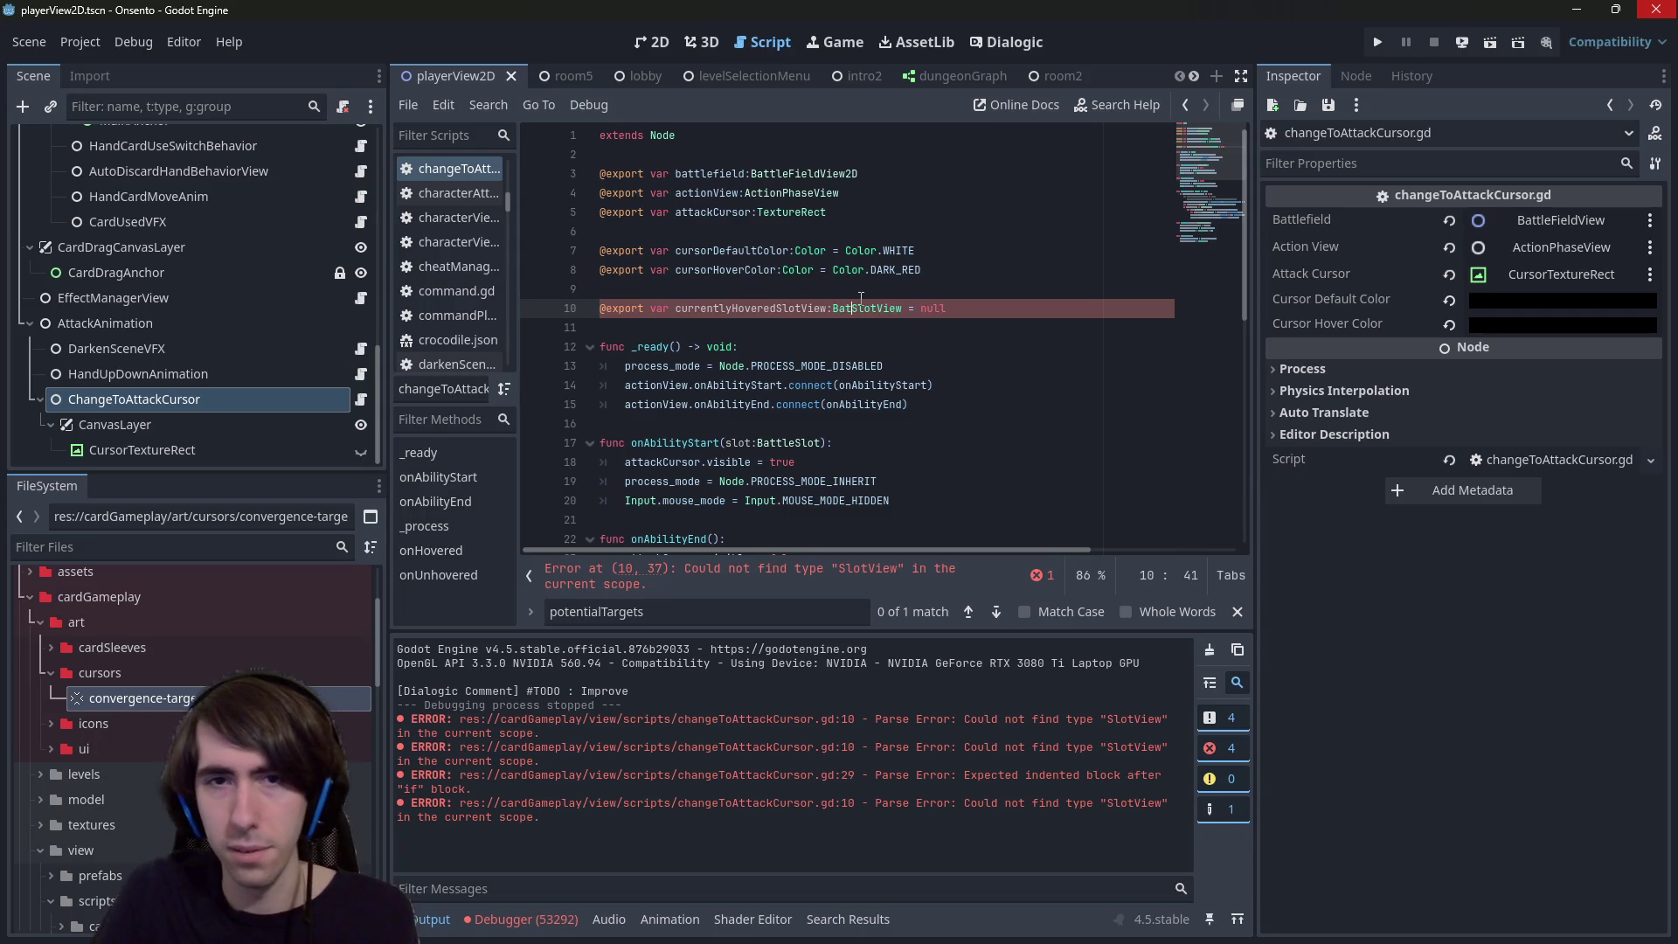
{"action": "scroll", "coordinate": [1067, 333], "scroll_direction": "down", "scroll_amount": 6}
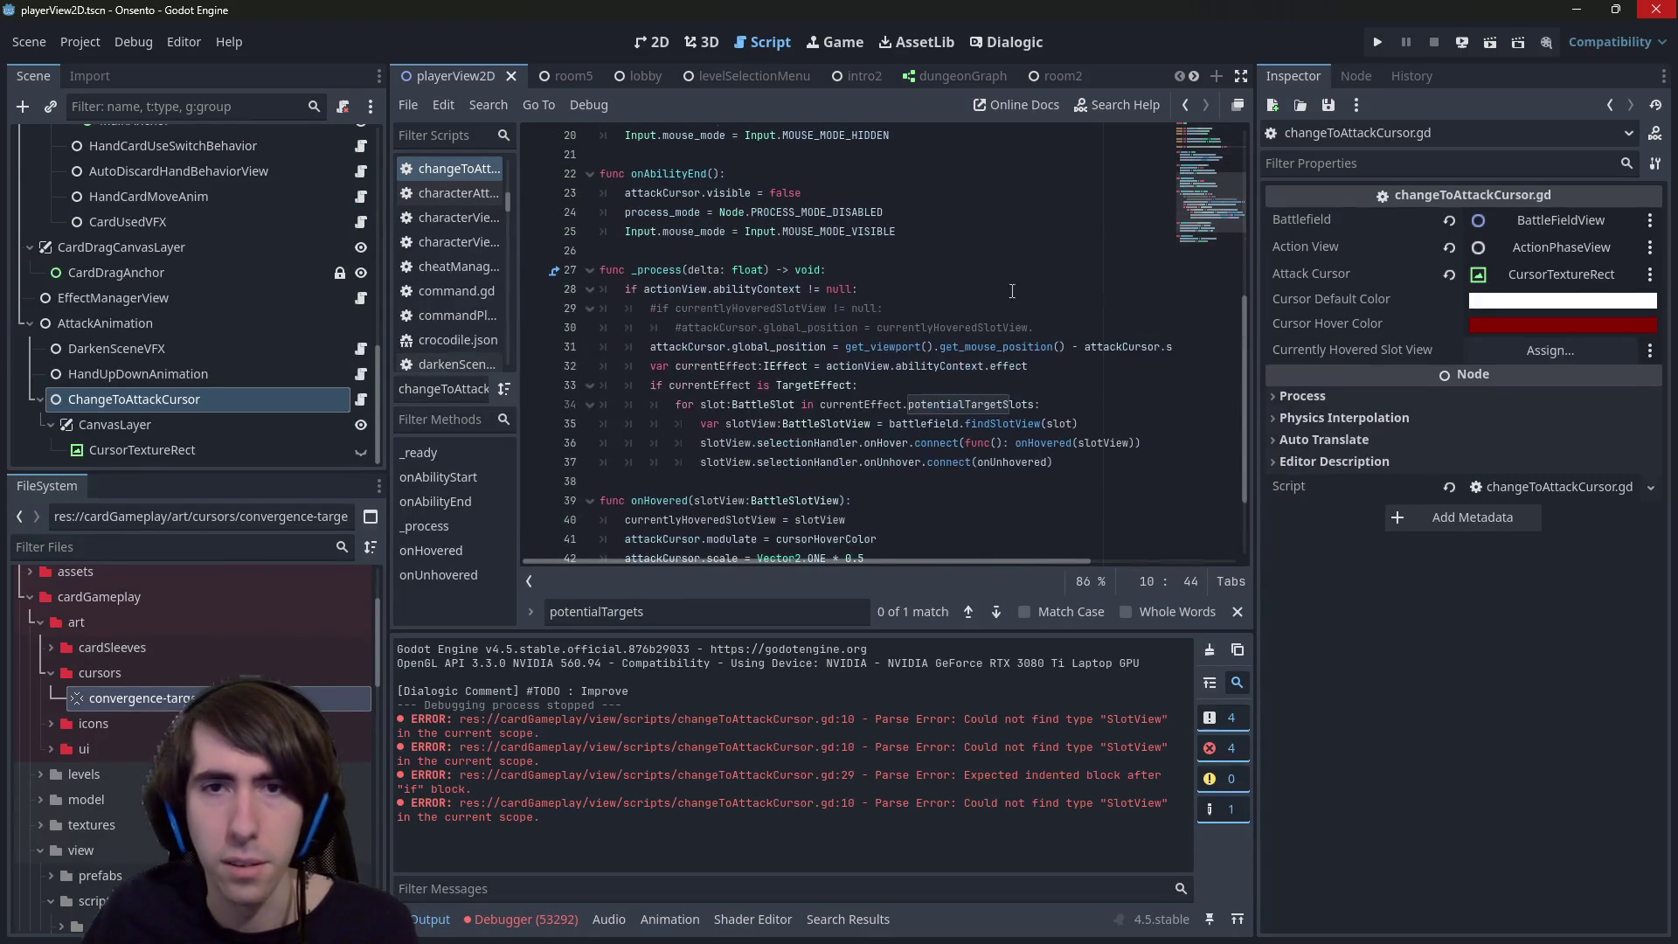
Uncomment the cursor-position line 30 and extend it with getCharacterView() and sprite
{"action": "left_click", "coordinate": [1067, 333]}
{"action": "key", "text": "ctrl+k"}
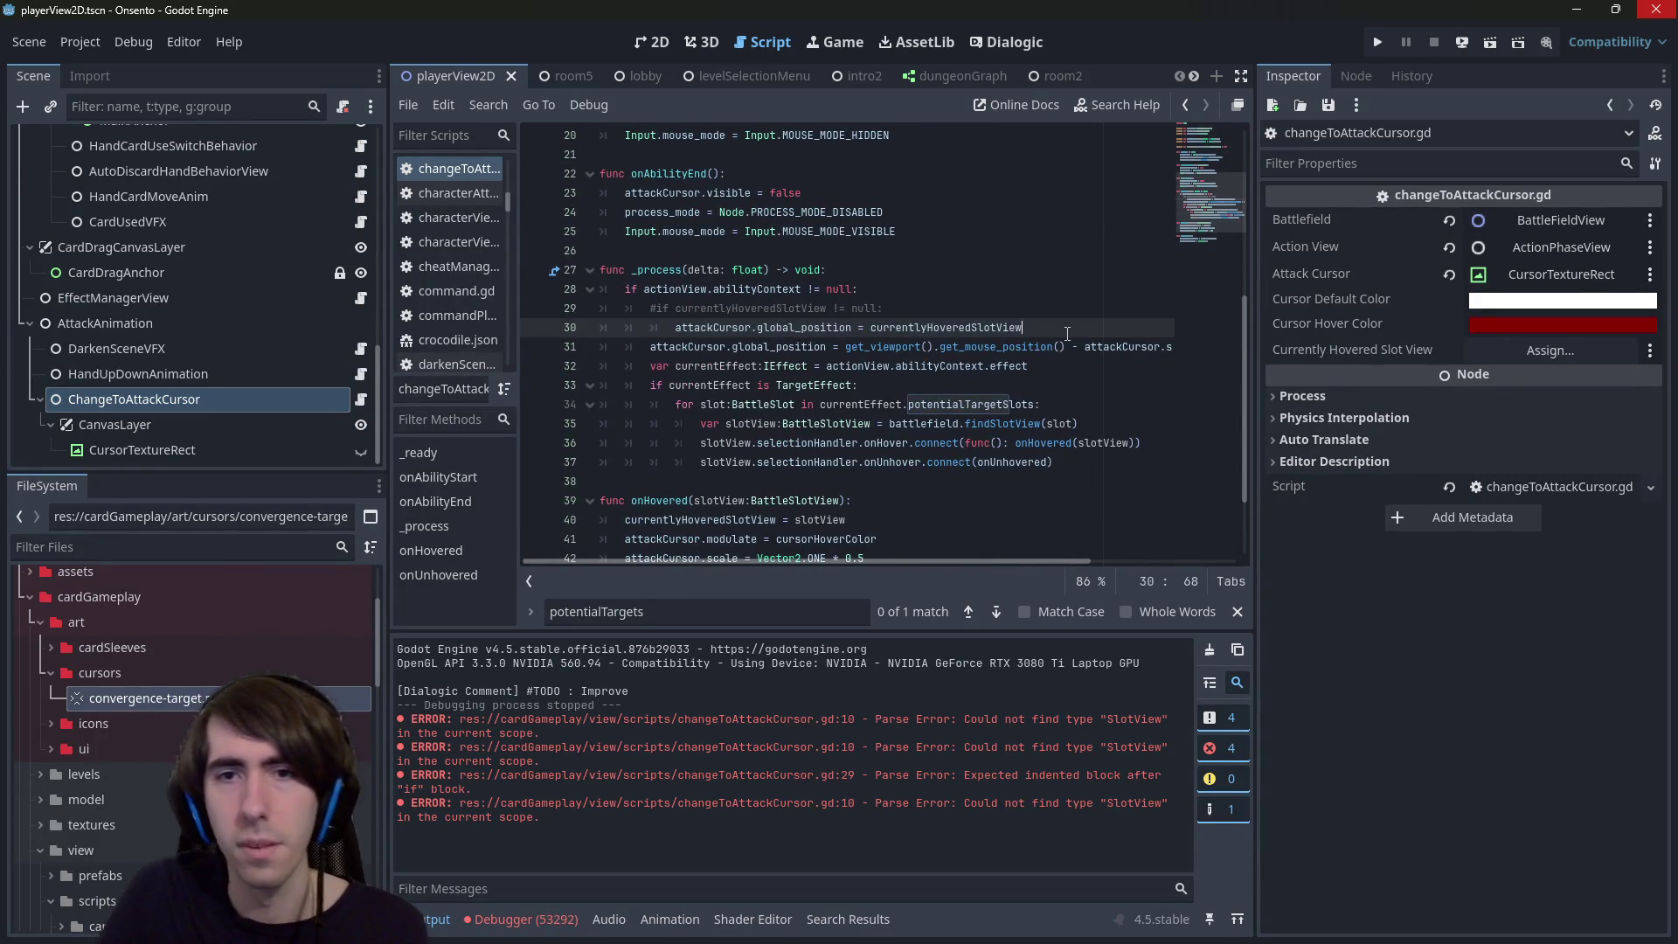
{"action": "type", "text": "."}
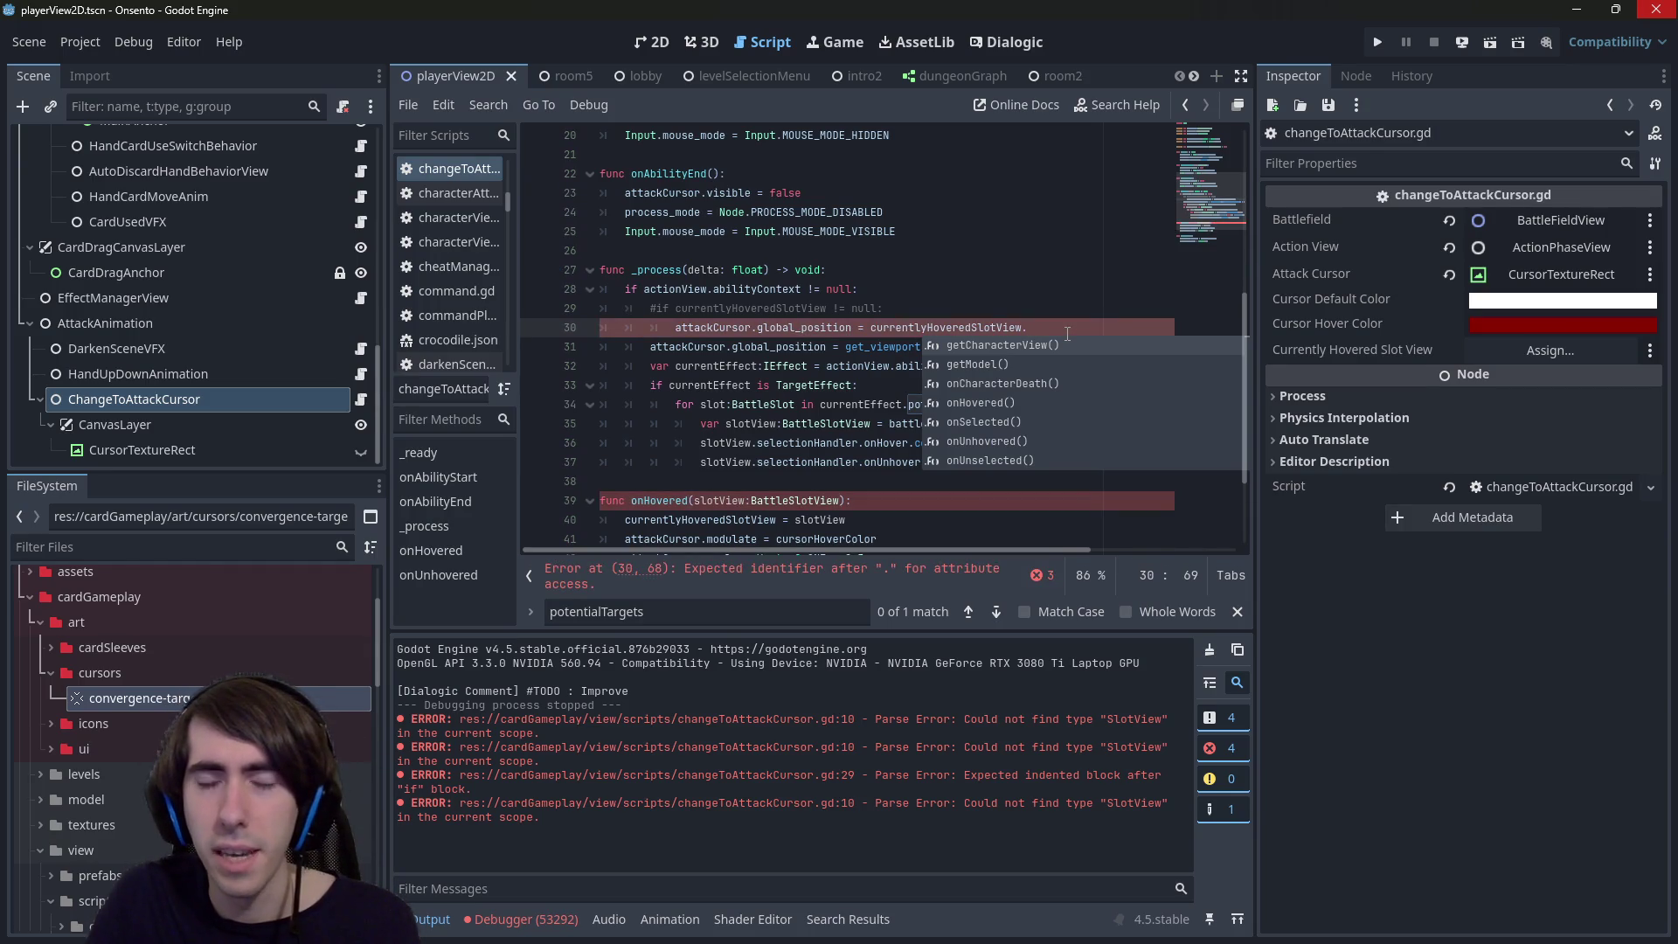
{"action": "key", "text": "Return"}
{"action": "type", "text": "sprite"}
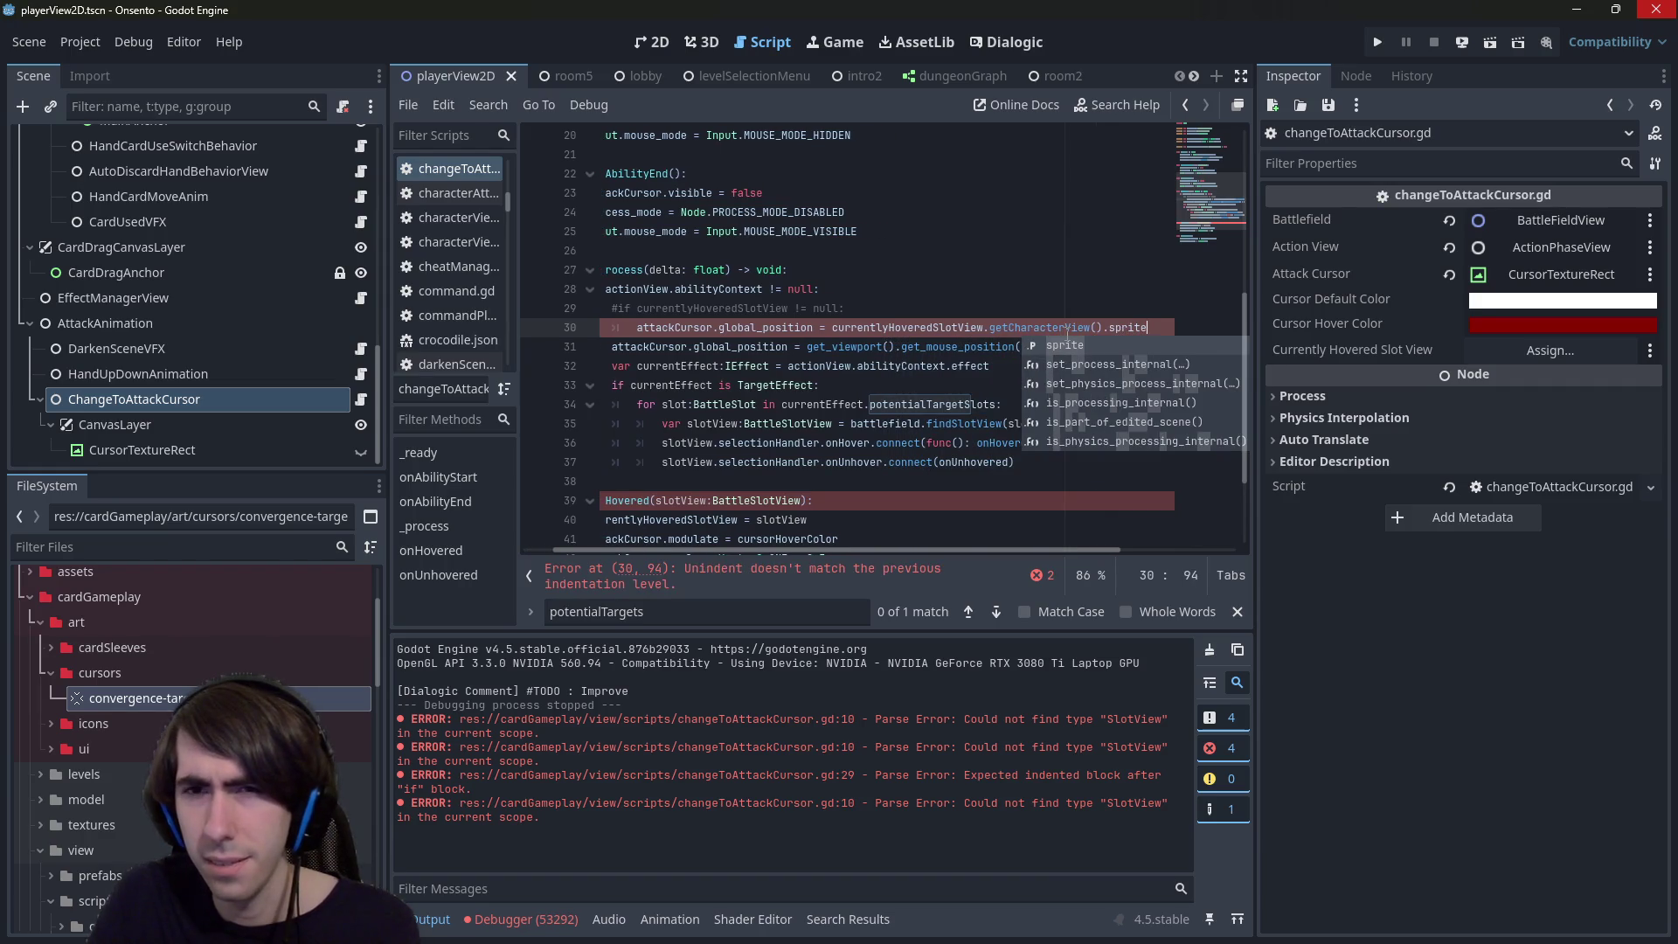
{"action": "key", "text": "Escape"}
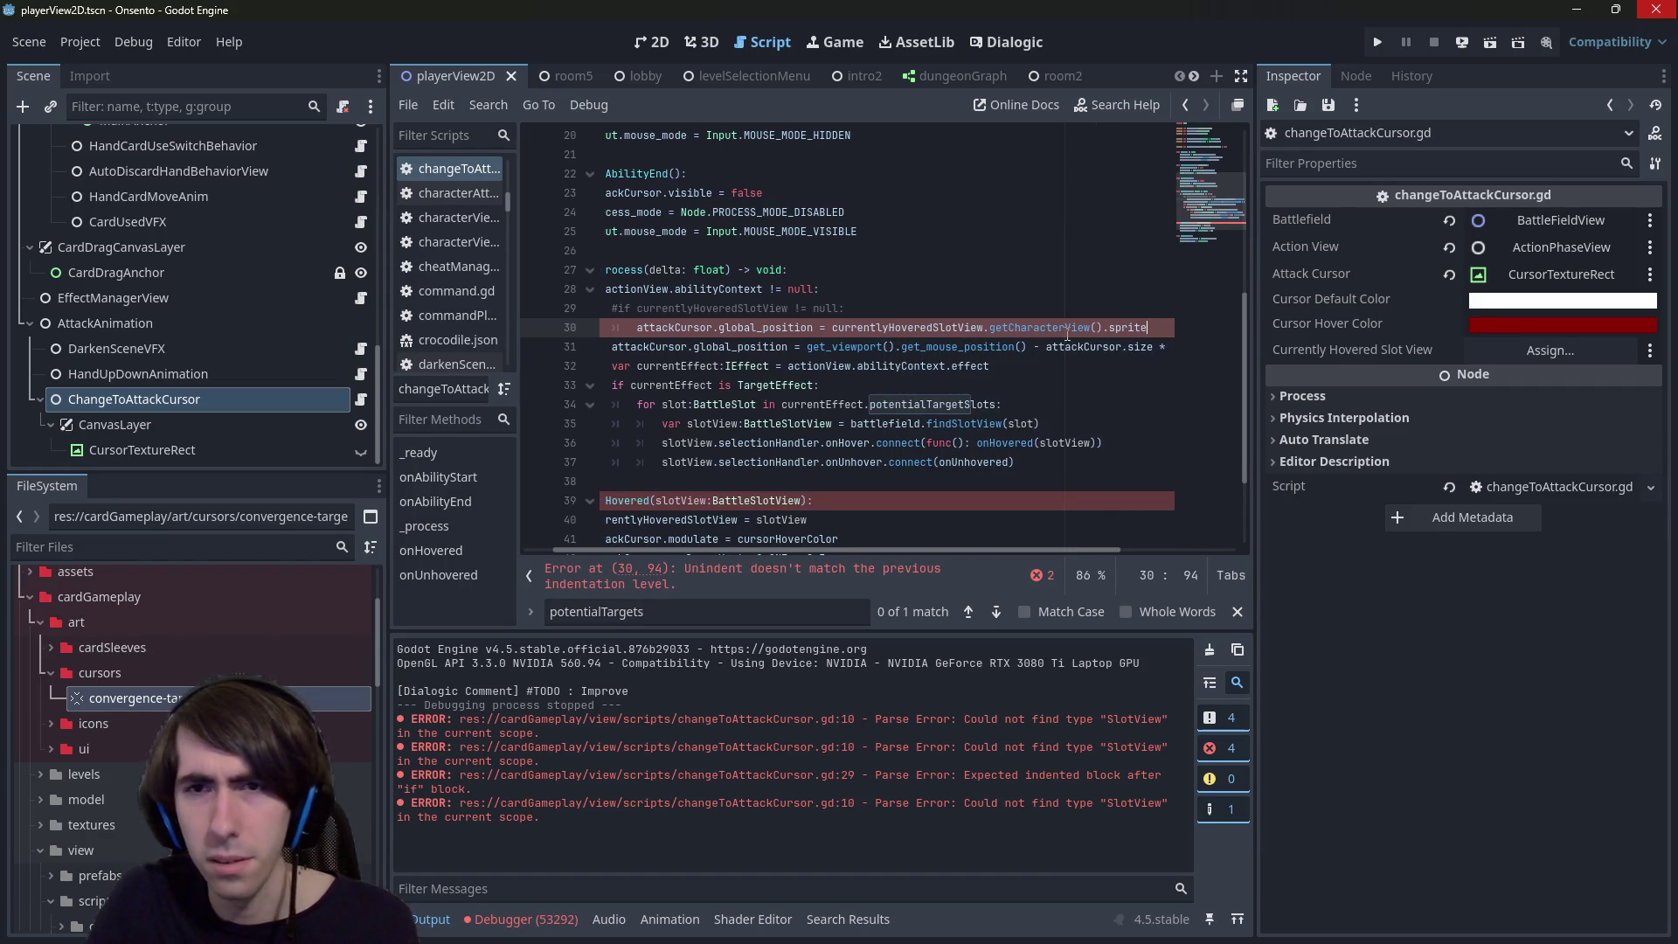
{"action": "key", "text": "BackSpace"}
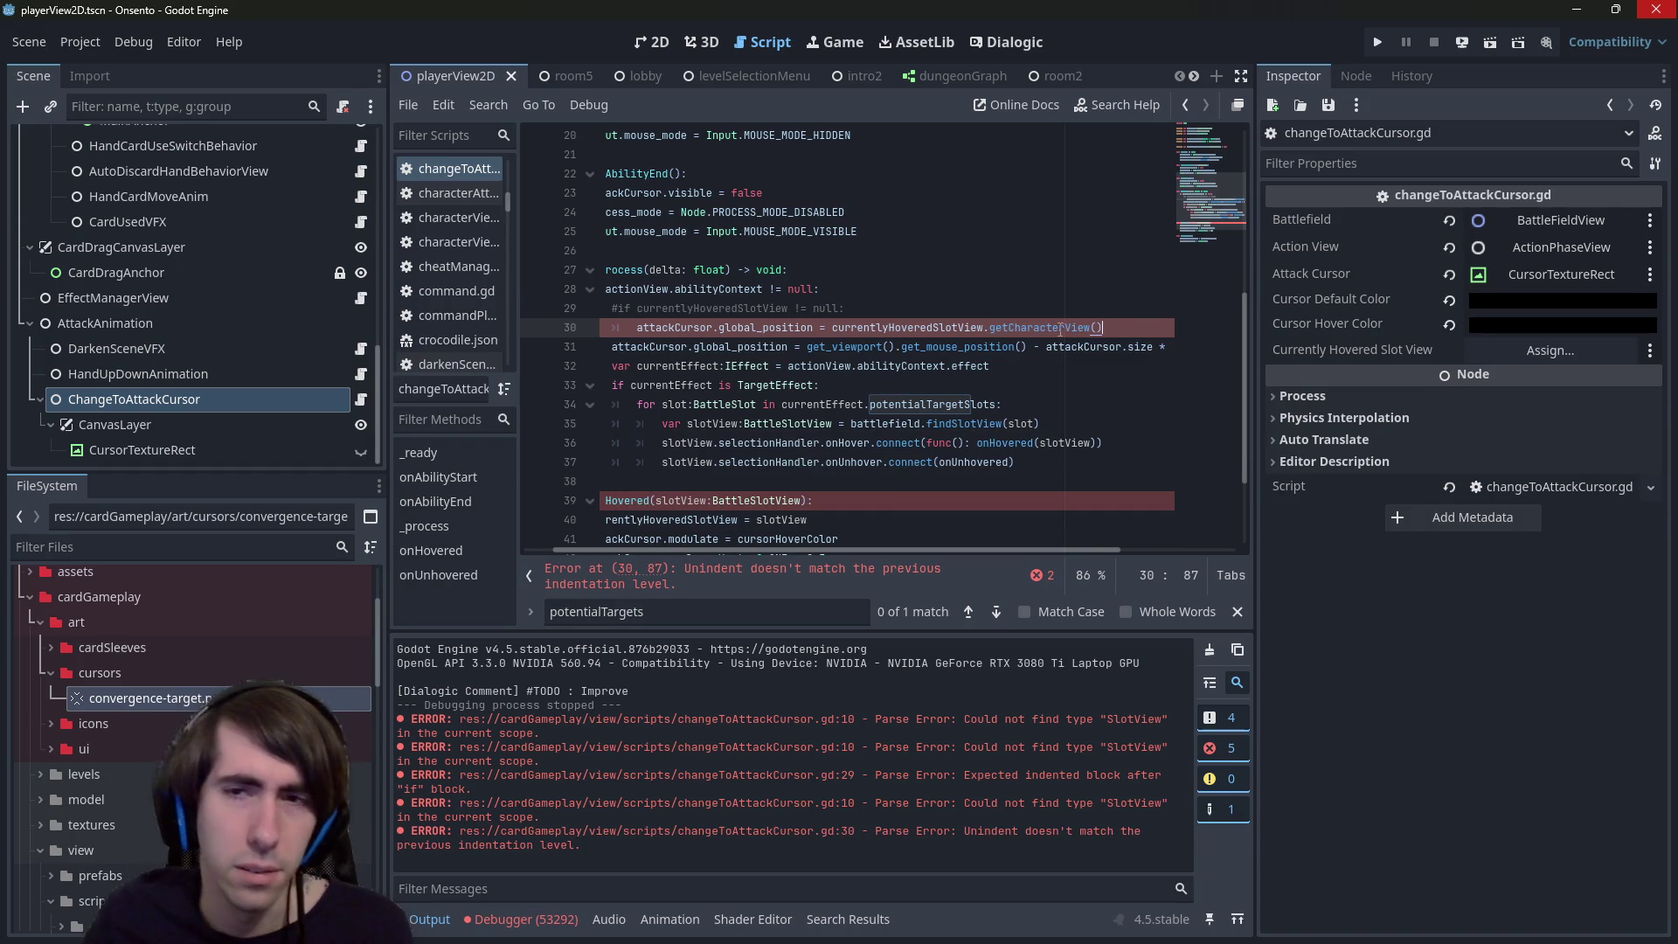
{"action": "key", "text": "ctrl+alt+o"}
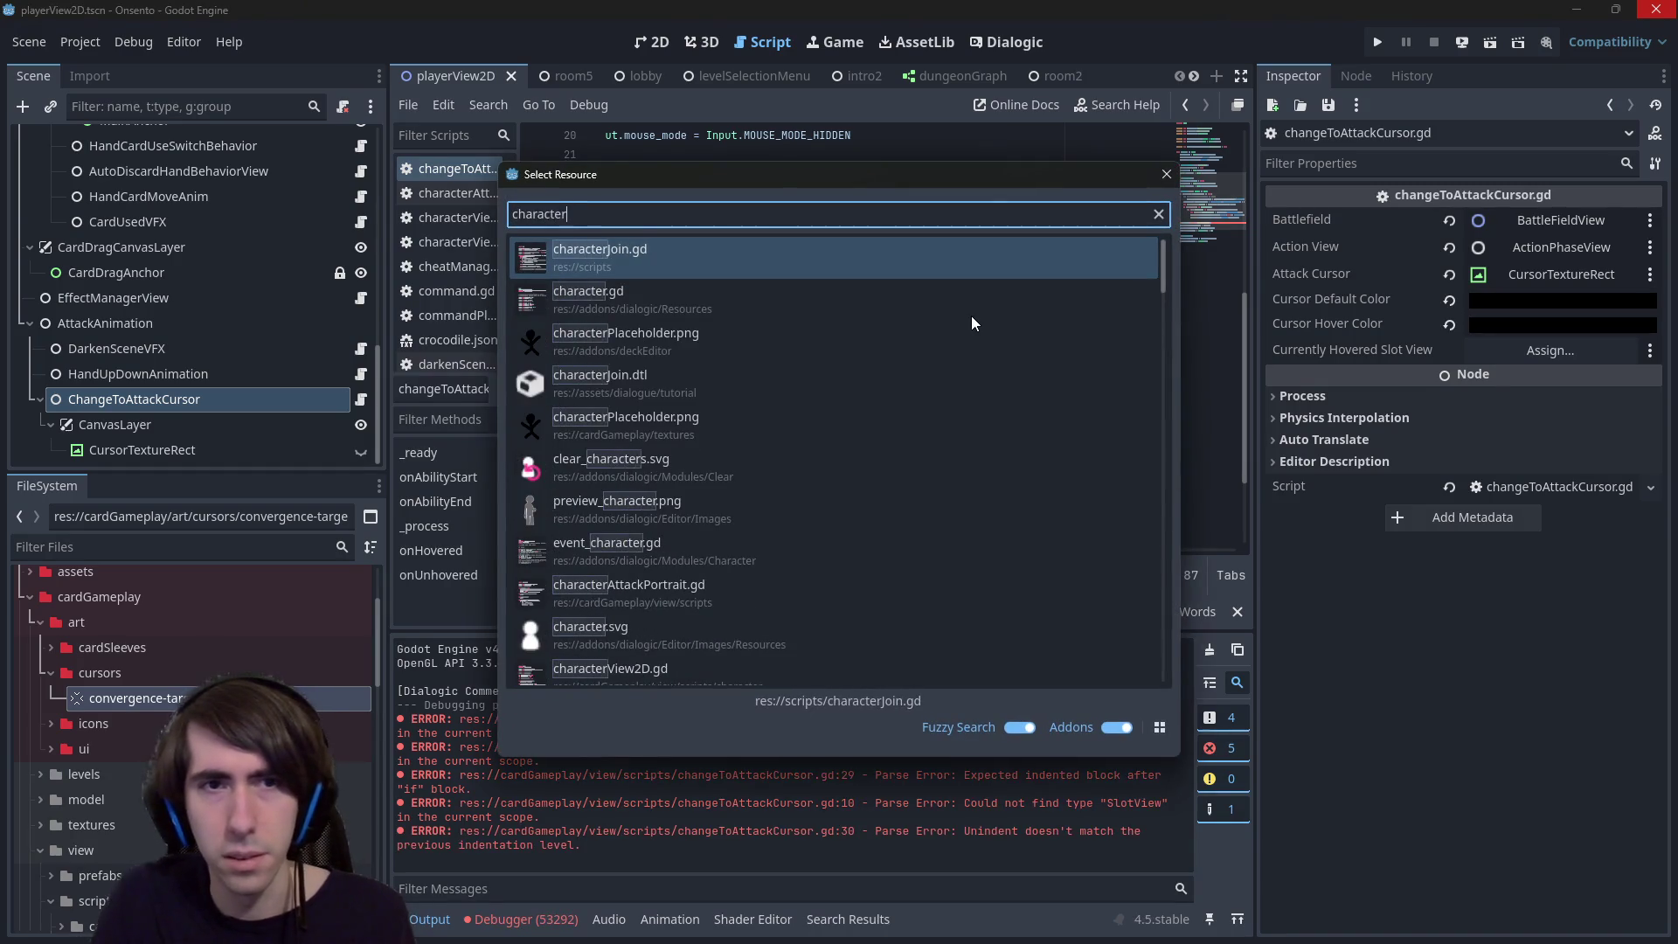
{"action": "key", "text": "Escape"}
{"action": "type", "text": "sprite"}
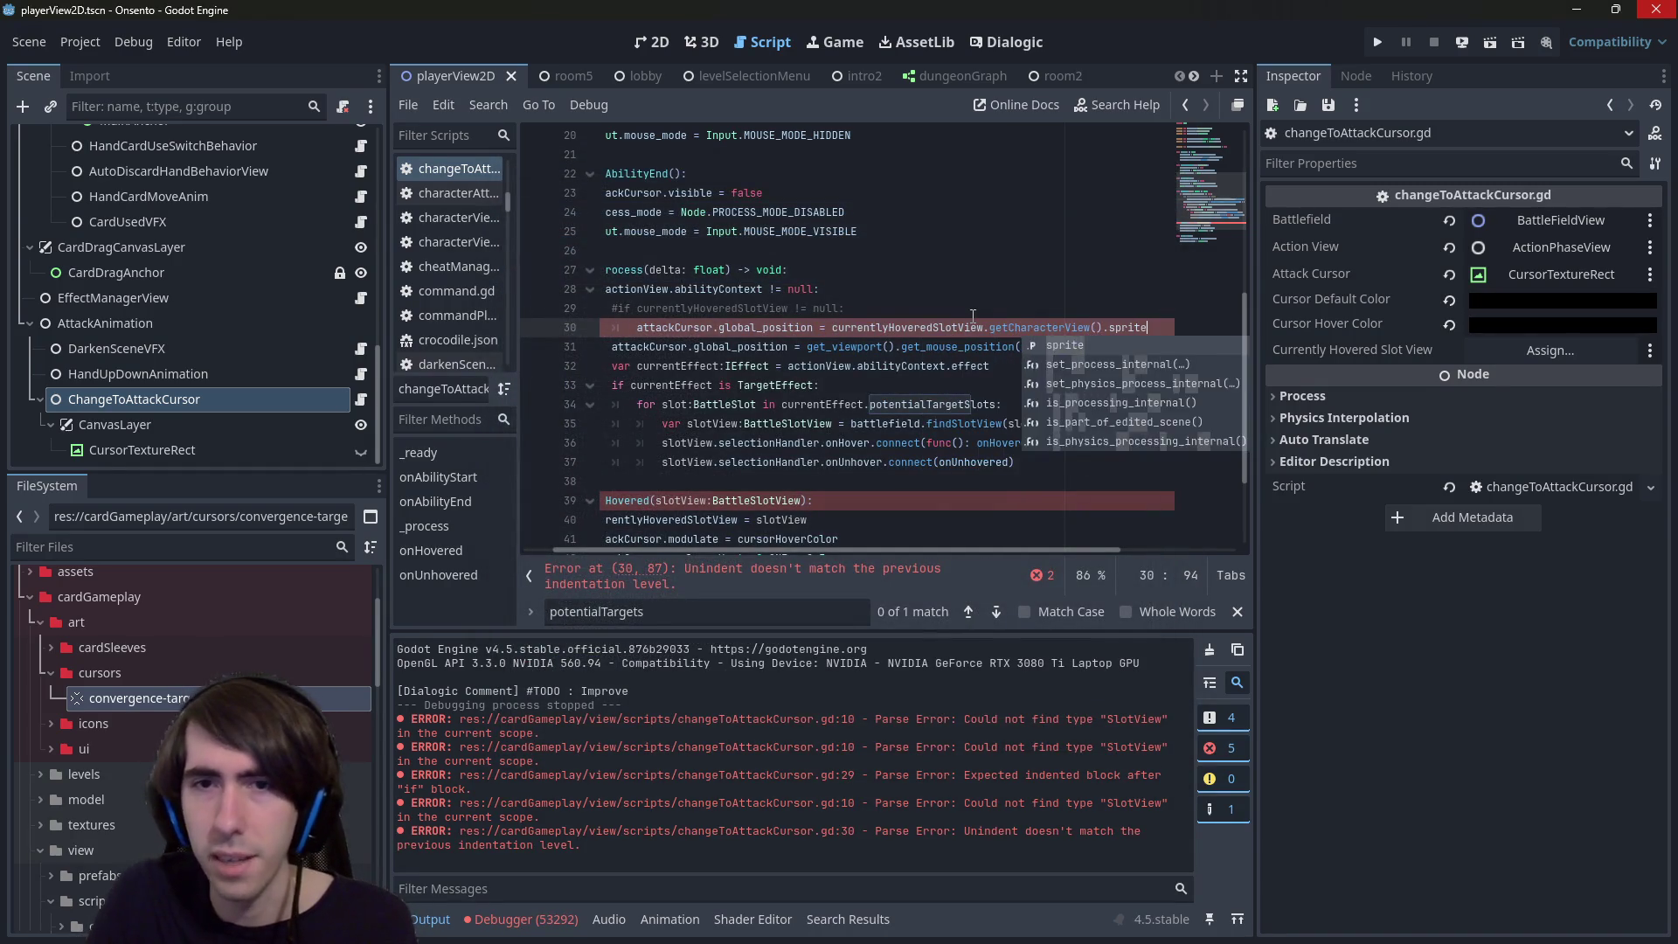
Uncomment the hovered-slot null check on line 29, append global_position to line 30, and enlarge the script view
{"action": "left_click", "coordinate": [908, 346]}
{"action": "scroll", "coordinate": [909, 524], "scroll_direction": "up", "scroll_amount": 1}
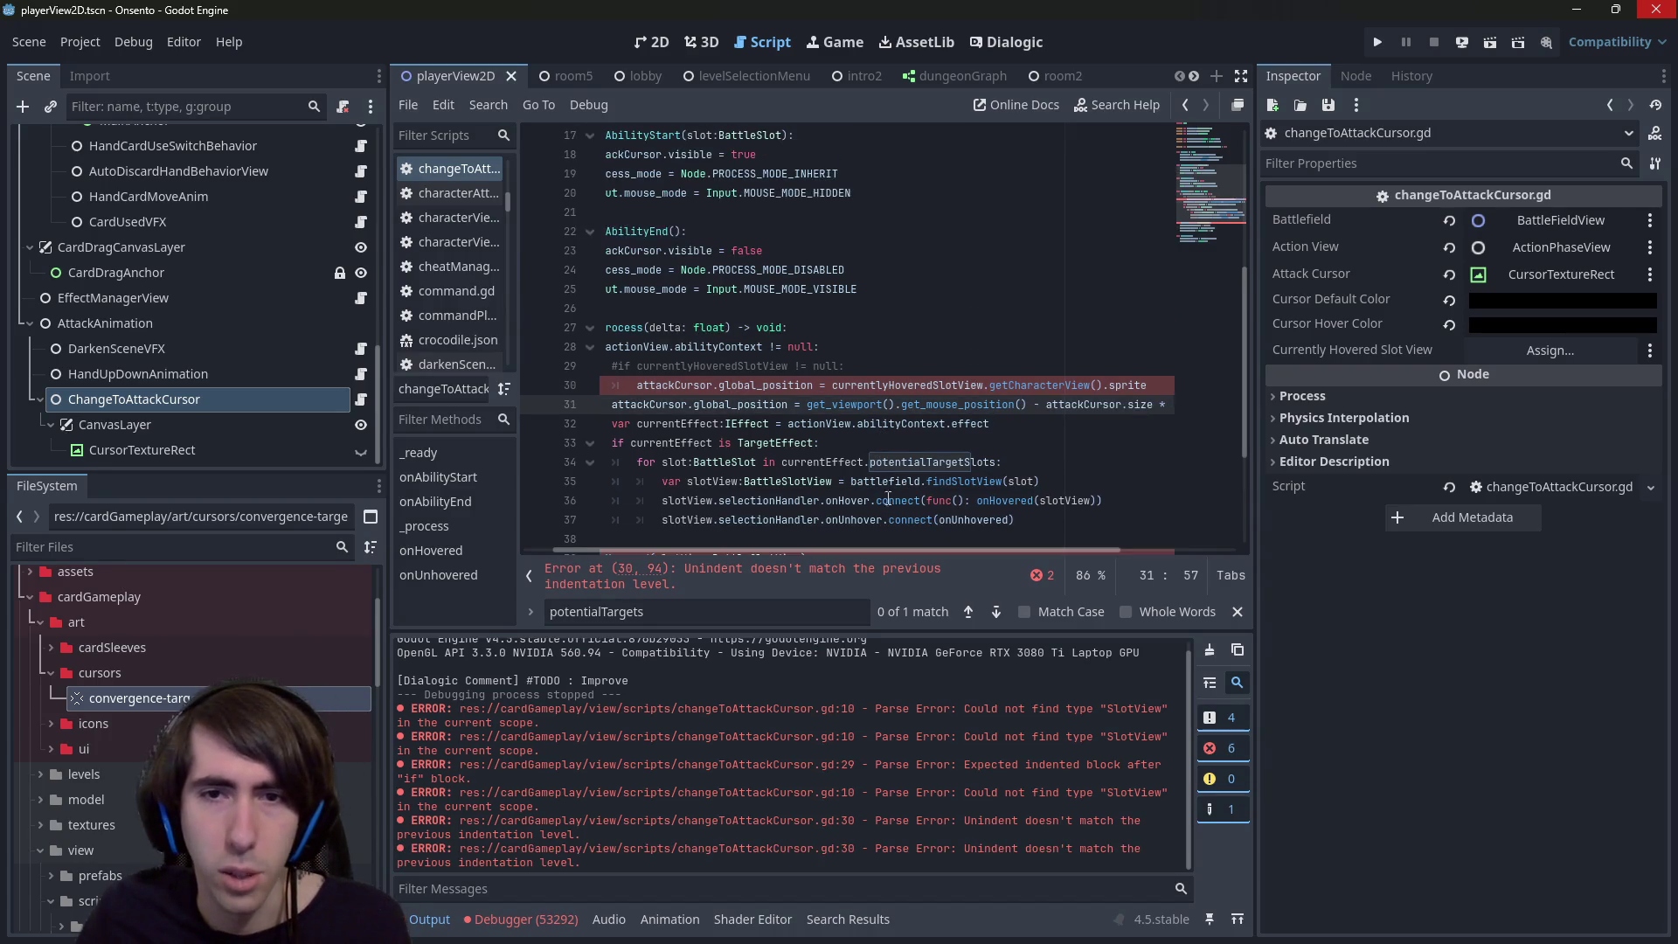
{"action": "scroll", "coordinate": [908, 550], "scroll_direction": "left", "scroll_amount": 1}
{"action": "scroll", "coordinate": [831, 542], "scroll_direction": "down", "scroll_amount": 1}
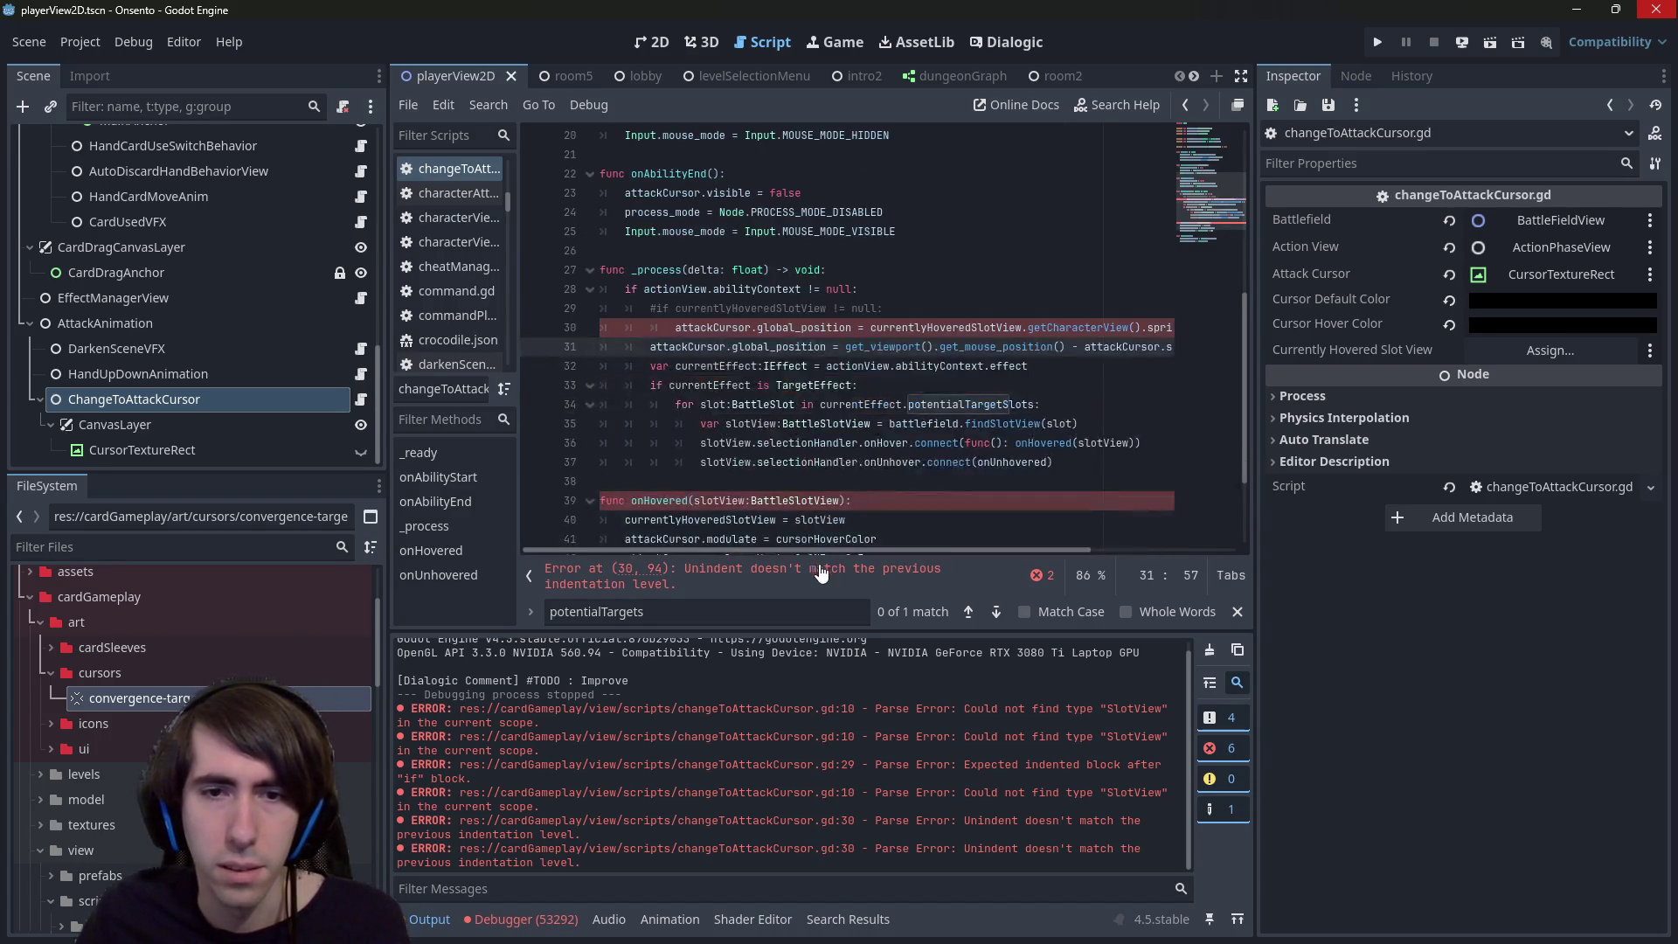
{"action": "left_click", "coordinate": [656, 308]}
{"action": "key", "text": "BackSpace"}
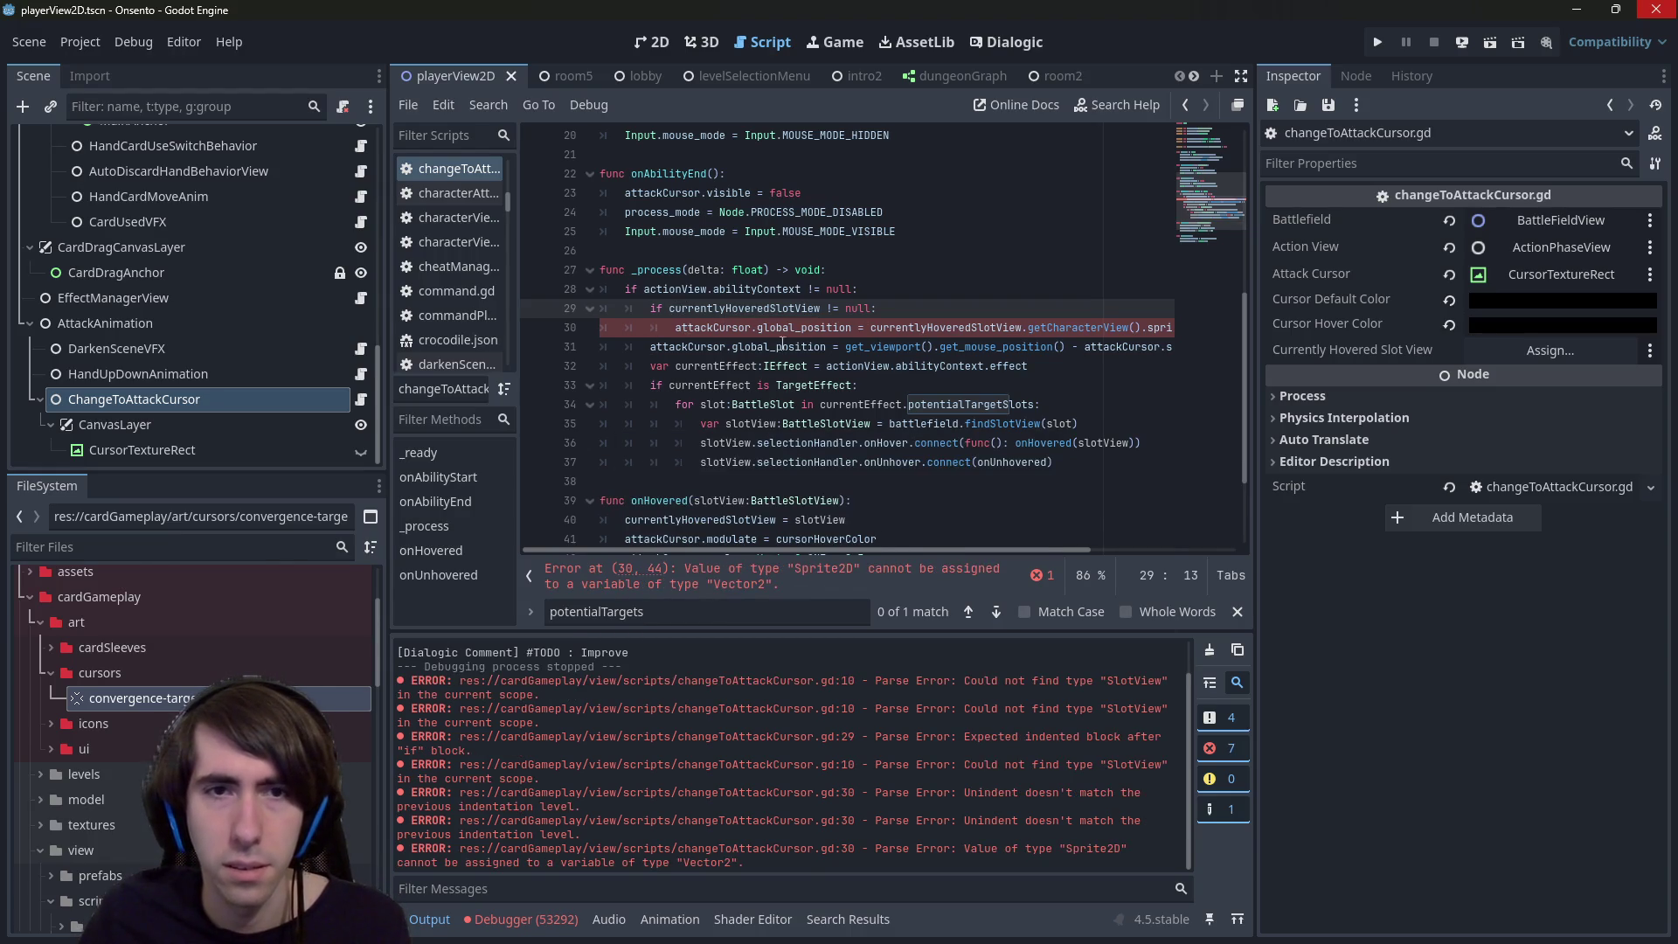
{"action": "key", "text": "Down"}
{"action": "mouse_move", "coordinate": [709, 302]}
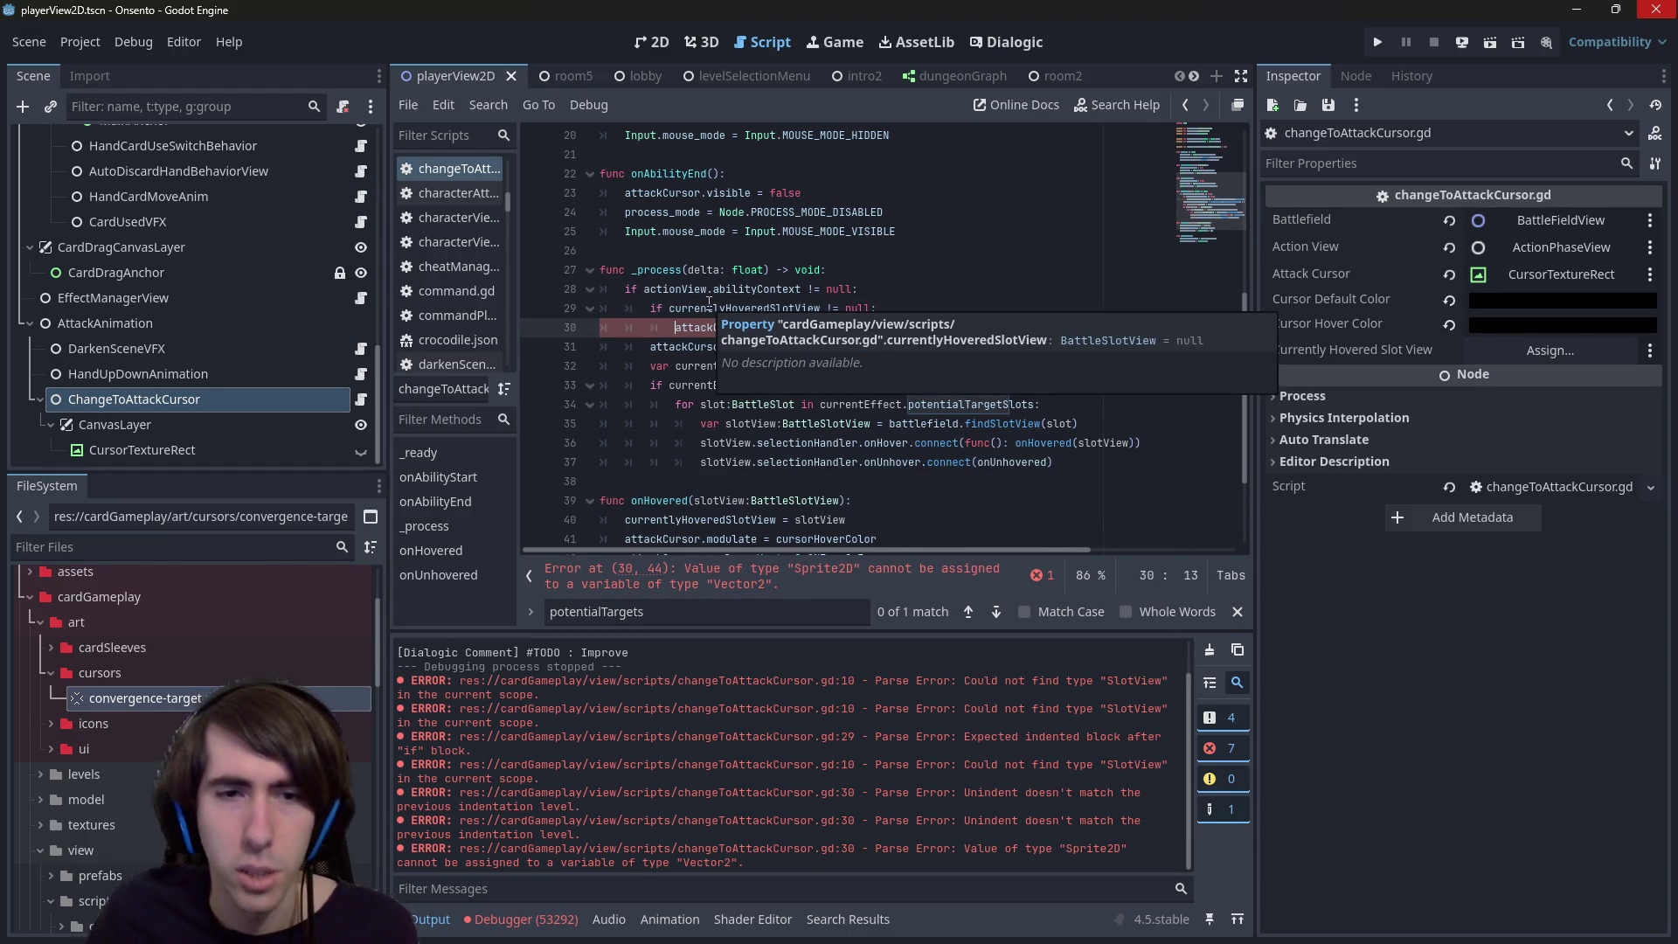
{"action": "key", "text": "End"}
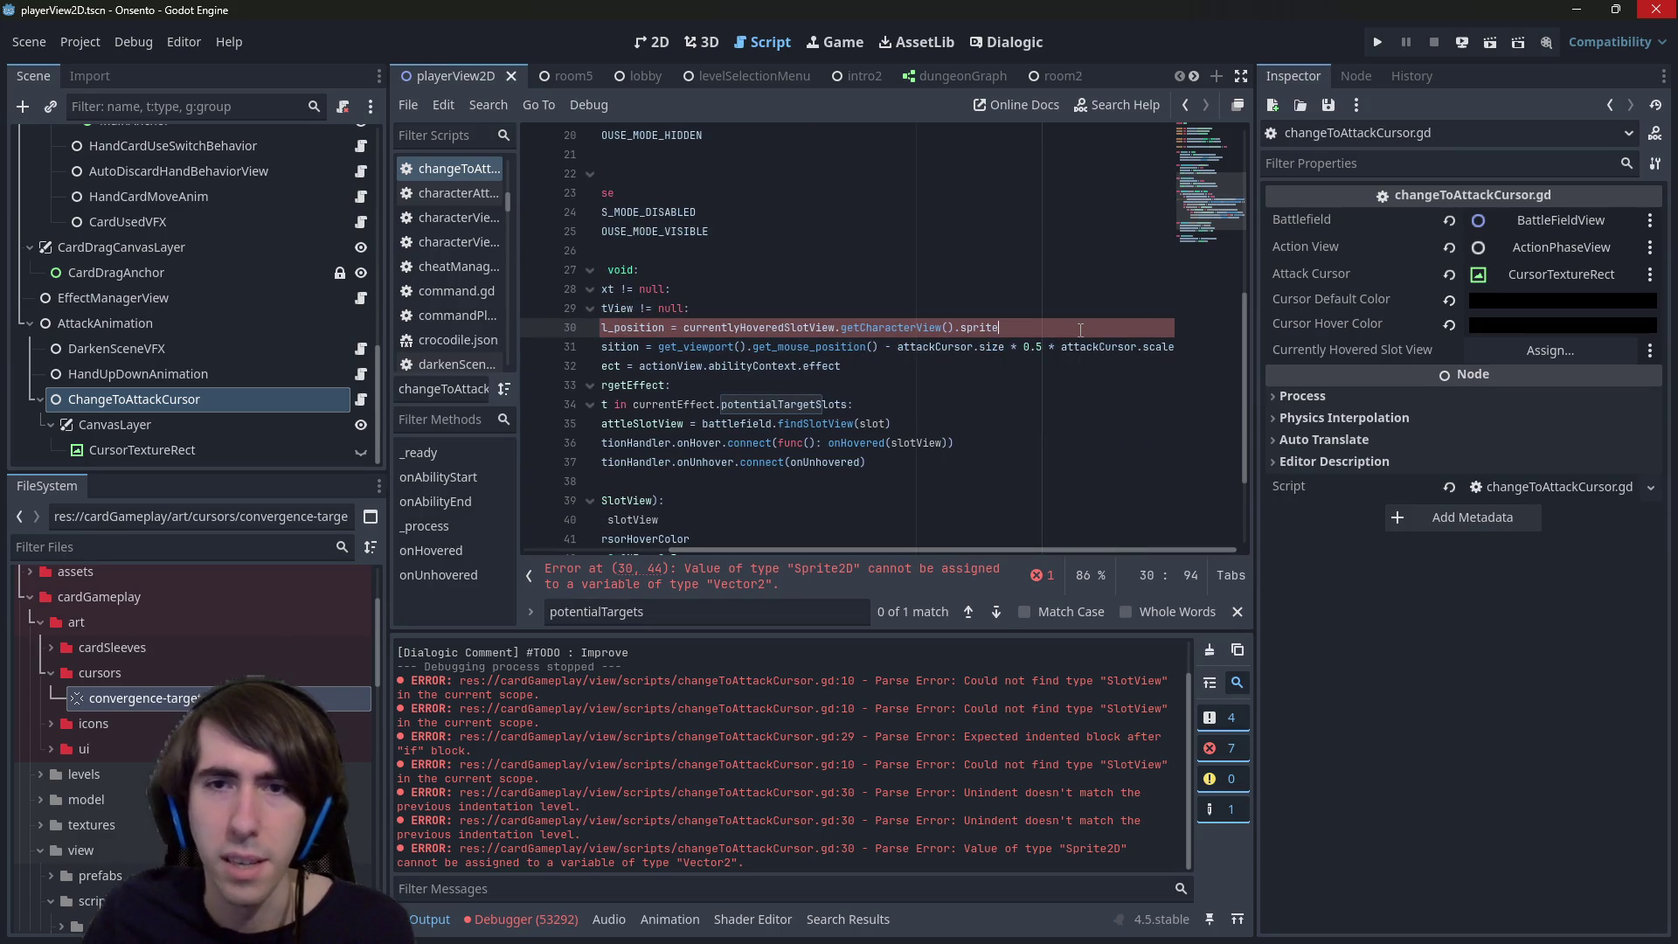
{"action": "type", "text": "global_position"}
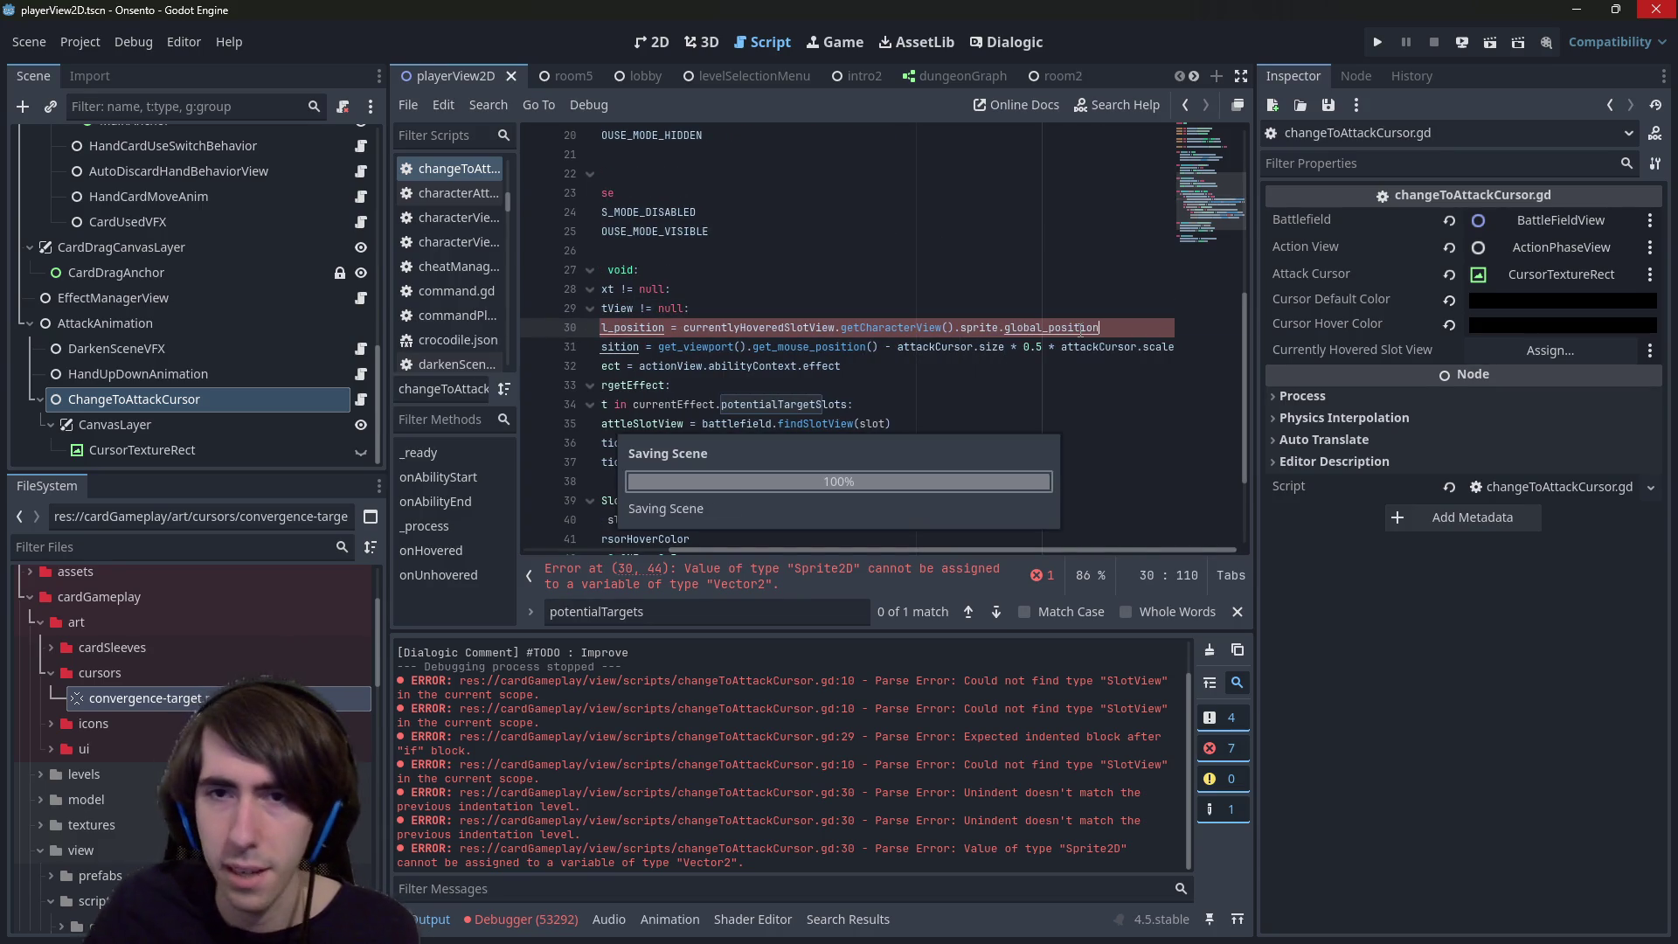
{"action": "left_click", "coordinate": [814, 327]}
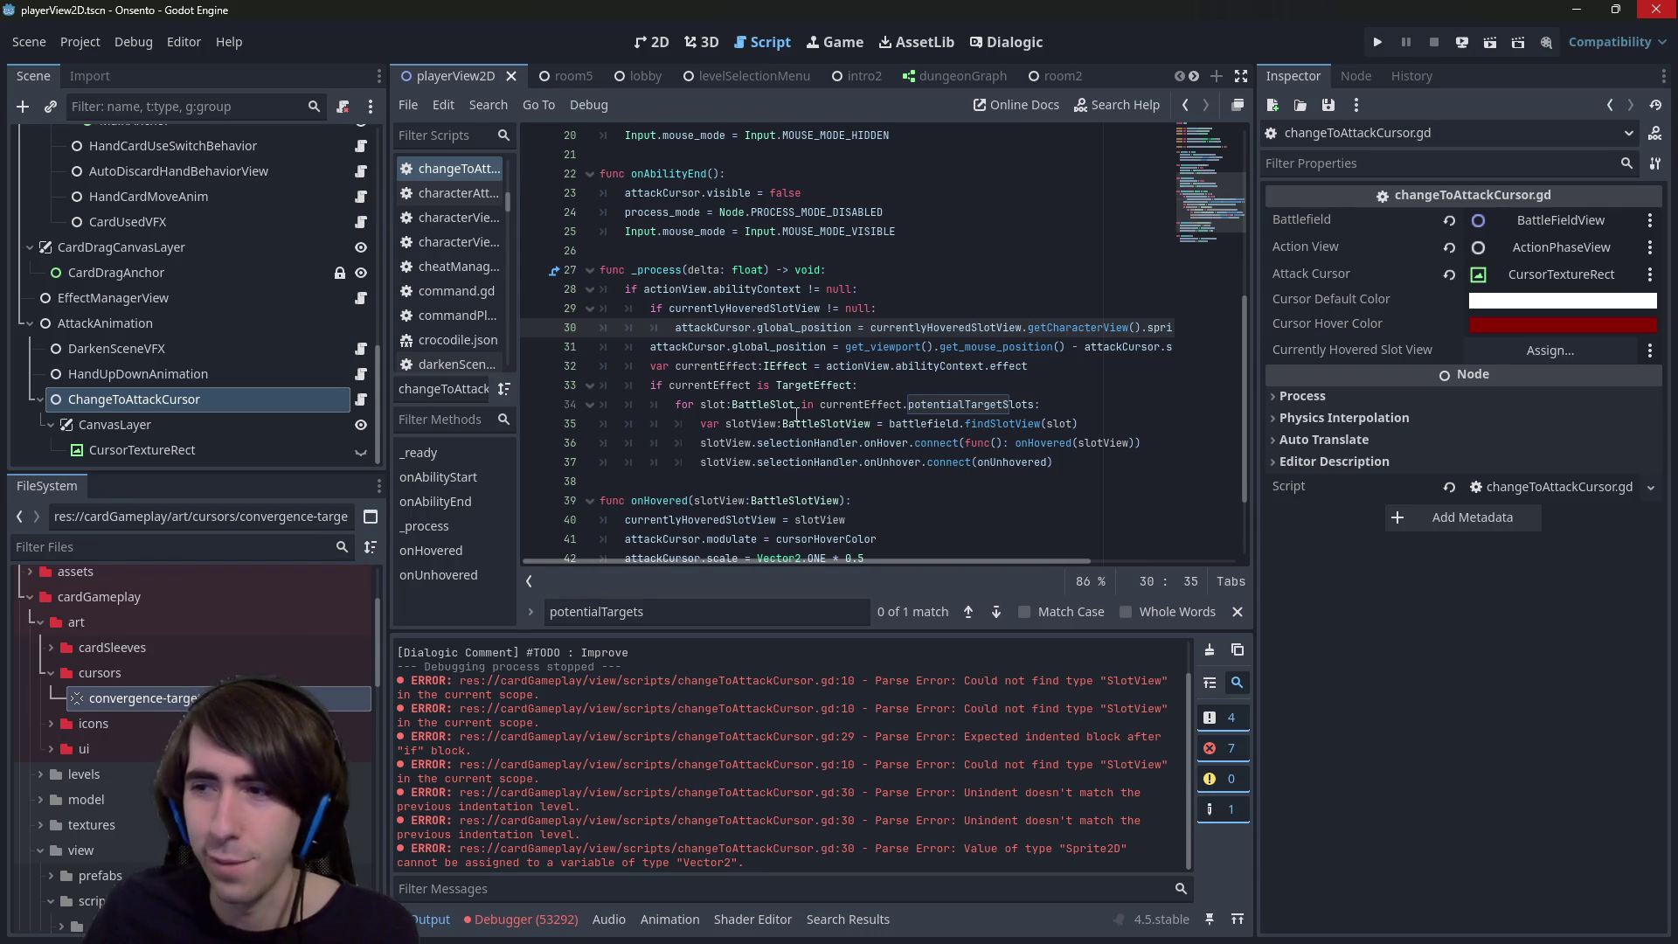
{"action": "left_click_drag", "start_coordinate": [742, 631], "coordinate": [742, 657]}
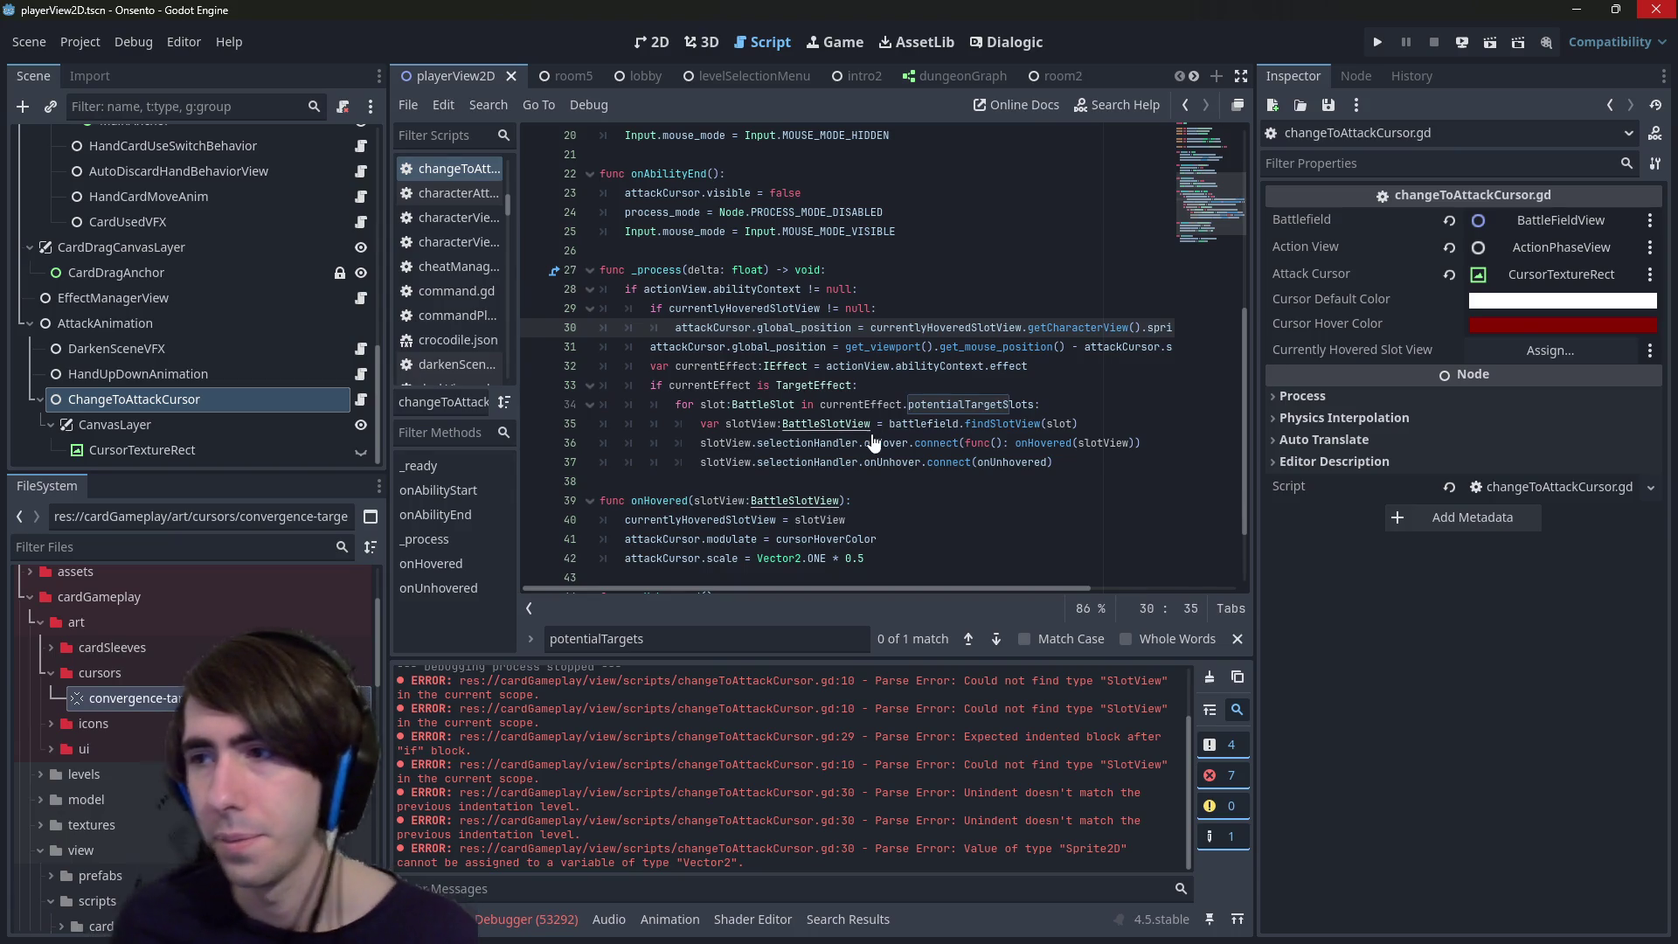
Save the script and select attackCursor and global_position on line 31
{"action": "scroll", "coordinate": [872, 444], "scroll_direction": "up", "scroll_amount": 1, "text": "ctrl"}
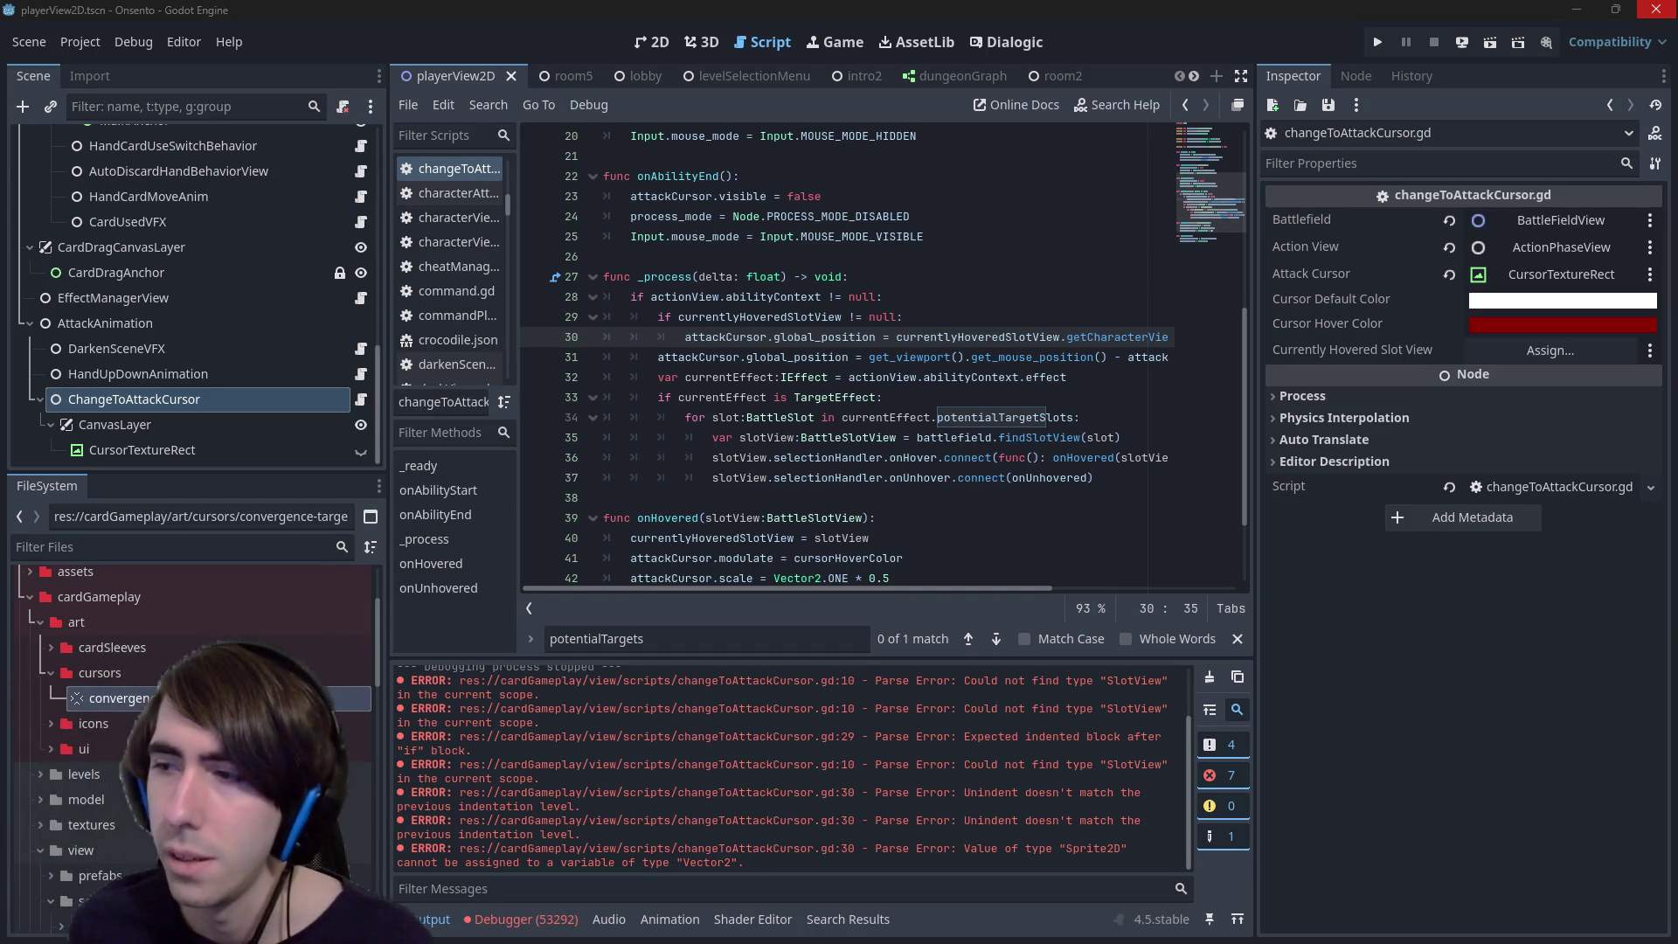
{"action": "left_click", "coordinate": [958, 357]}
{"action": "key", "text": "ctrl+s"}
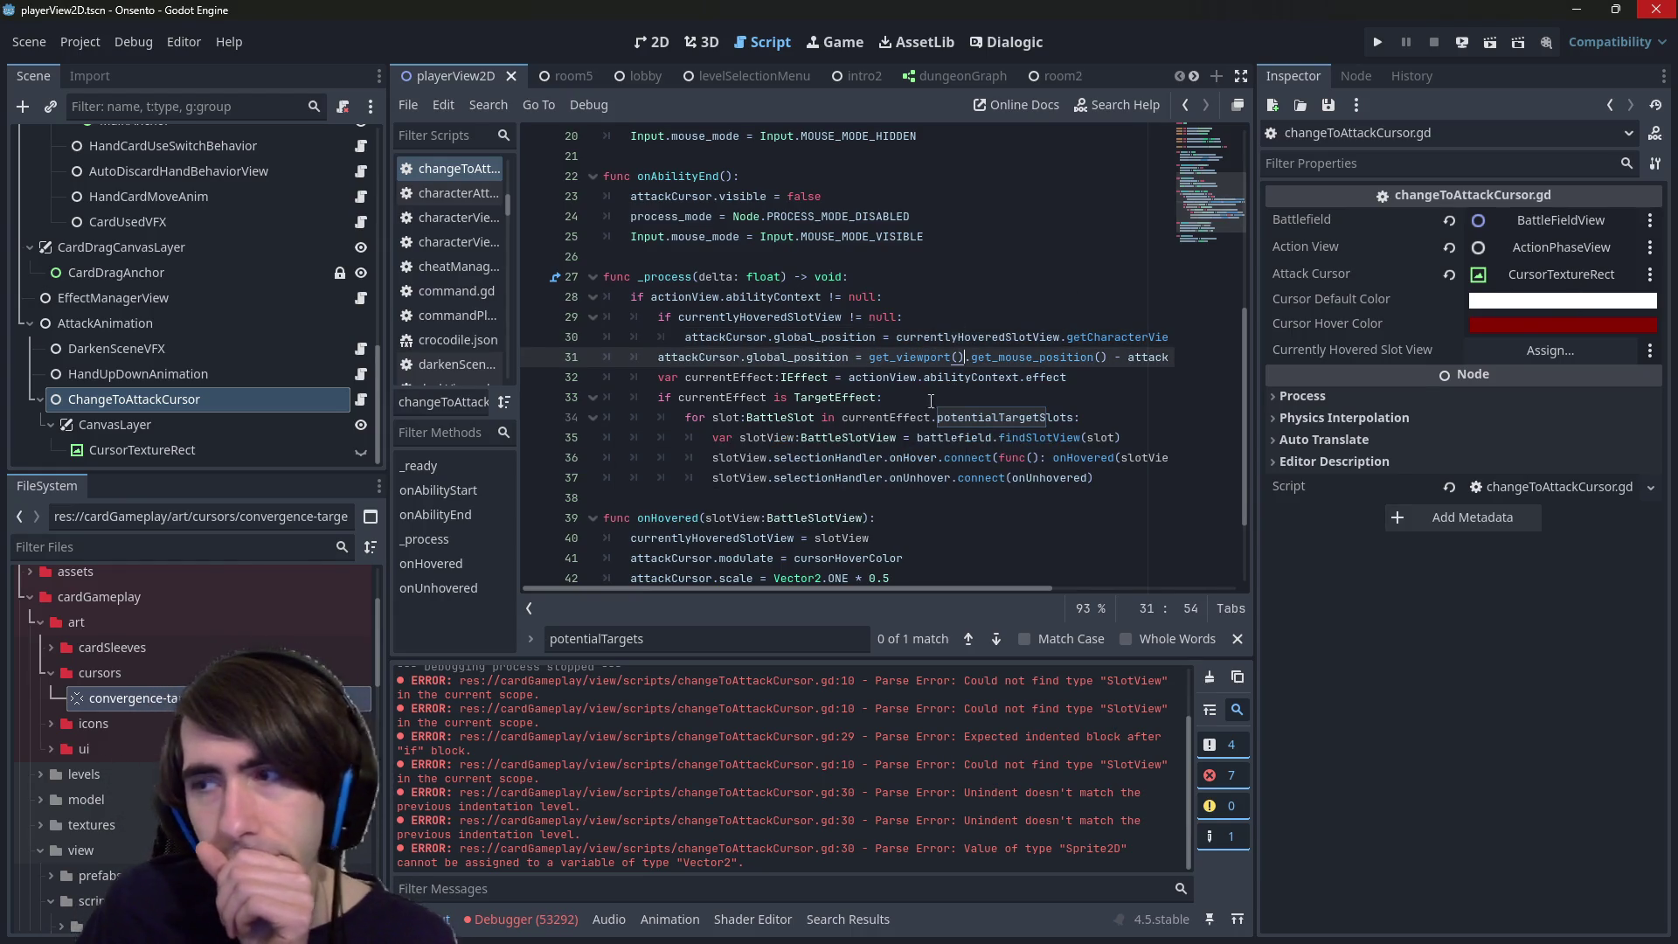
{"action": "double_click", "coordinate": [715, 357]}
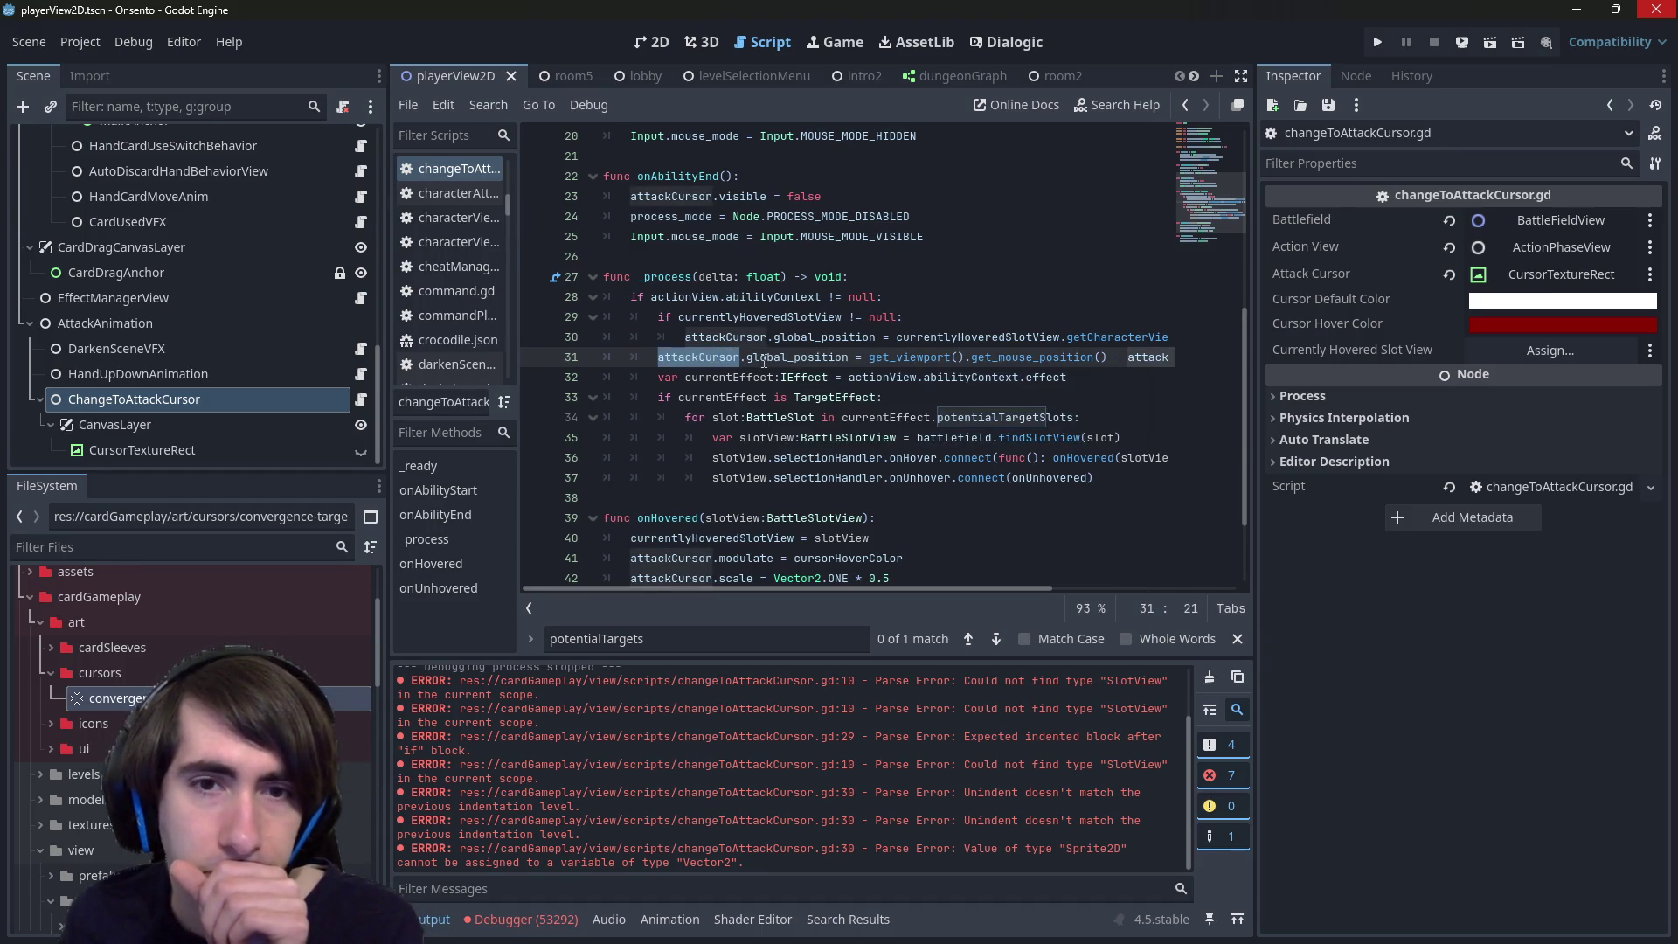
{"action": "double_click", "coordinate": [764, 360]}
{"action": "mouse_move", "coordinate": [858, 589]}
{"action": "left_mouse_down"}
{"action": "mouse_move", "coordinate": [1096, 591]}
{"action": "mouse_move", "coordinate": [775, 563]}
{"action": "left_mouse_up"}
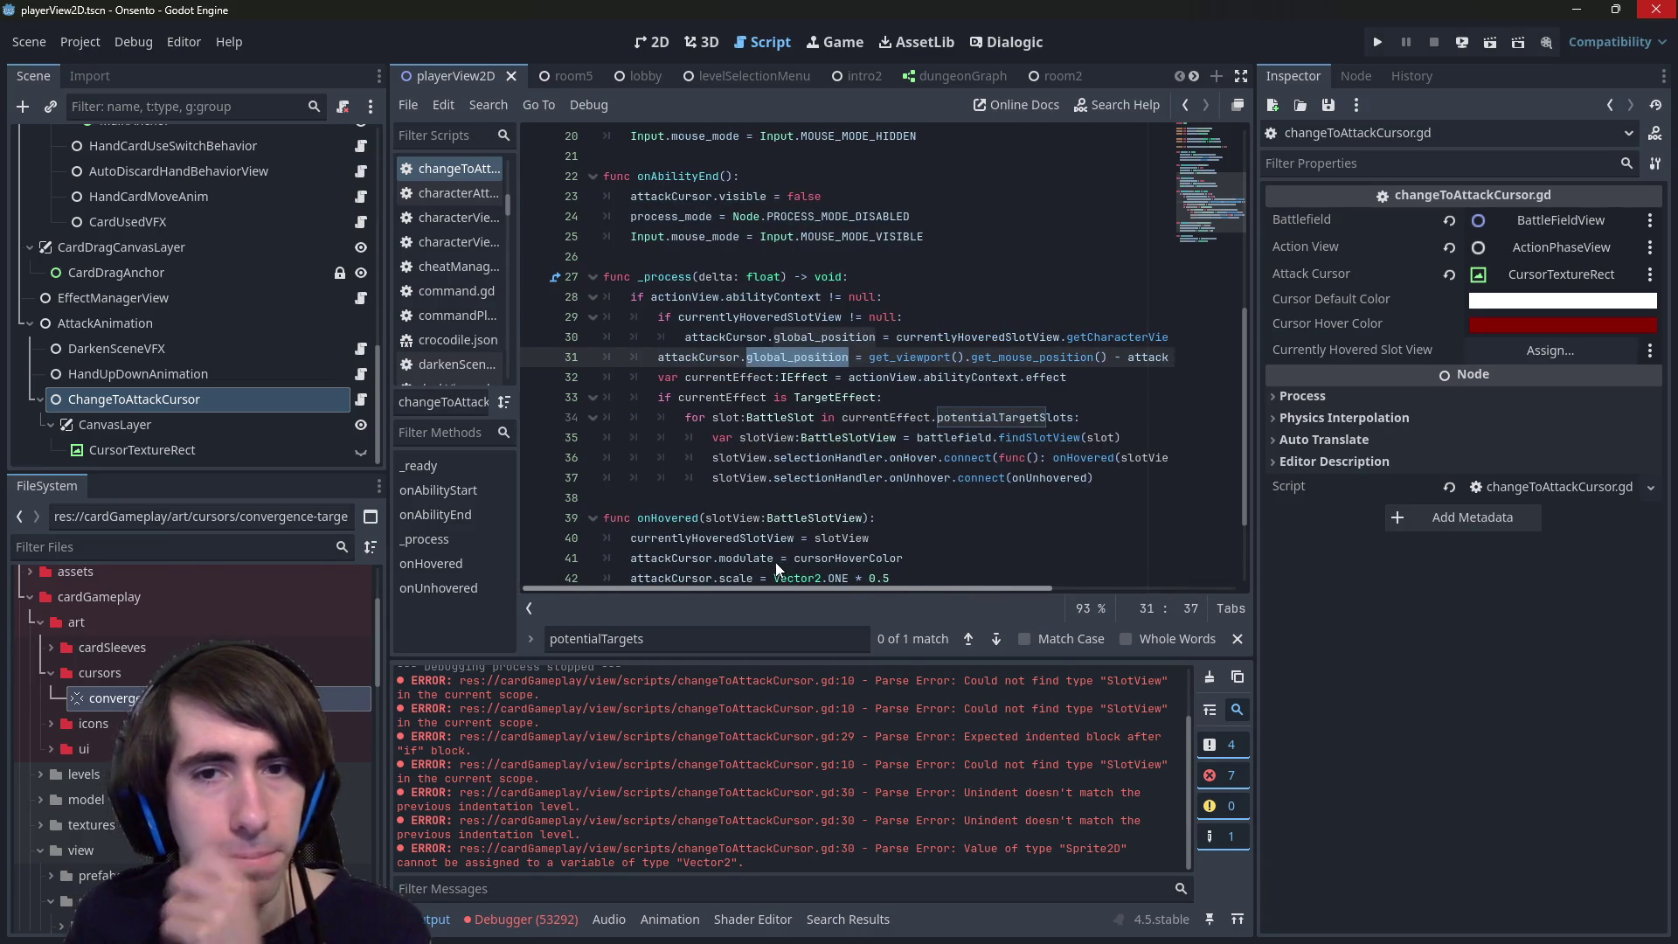
Review the ability-context and hovered-slot checks on lines 28–29, selecting currentlyHoveredSlotView
{"action": "left_click", "coordinate": [751, 299]}
{"action": "left_click", "coordinate": [842, 316]}
{"action": "mouse_move", "coordinate": [927, 589]}
{"action": "left_mouse_down"}
{"action": "mouse_move", "coordinate": [1109, 609]}
{"action": "mouse_move", "coordinate": [782, 606]}
{"action": "left_mouse_up"}
{"action": "scroll", "coordinate": [783, 534], "scroll_direction": "down", "scroll_amount": 1}
{"action": "scroll", "coordinate": [783, 534], "scroll_direction": "up", "scroll_amount": 1}
{"action": "scroll", "coordinate": [783, 534], "scroll_direction": "down", "scroll_amount": 1}
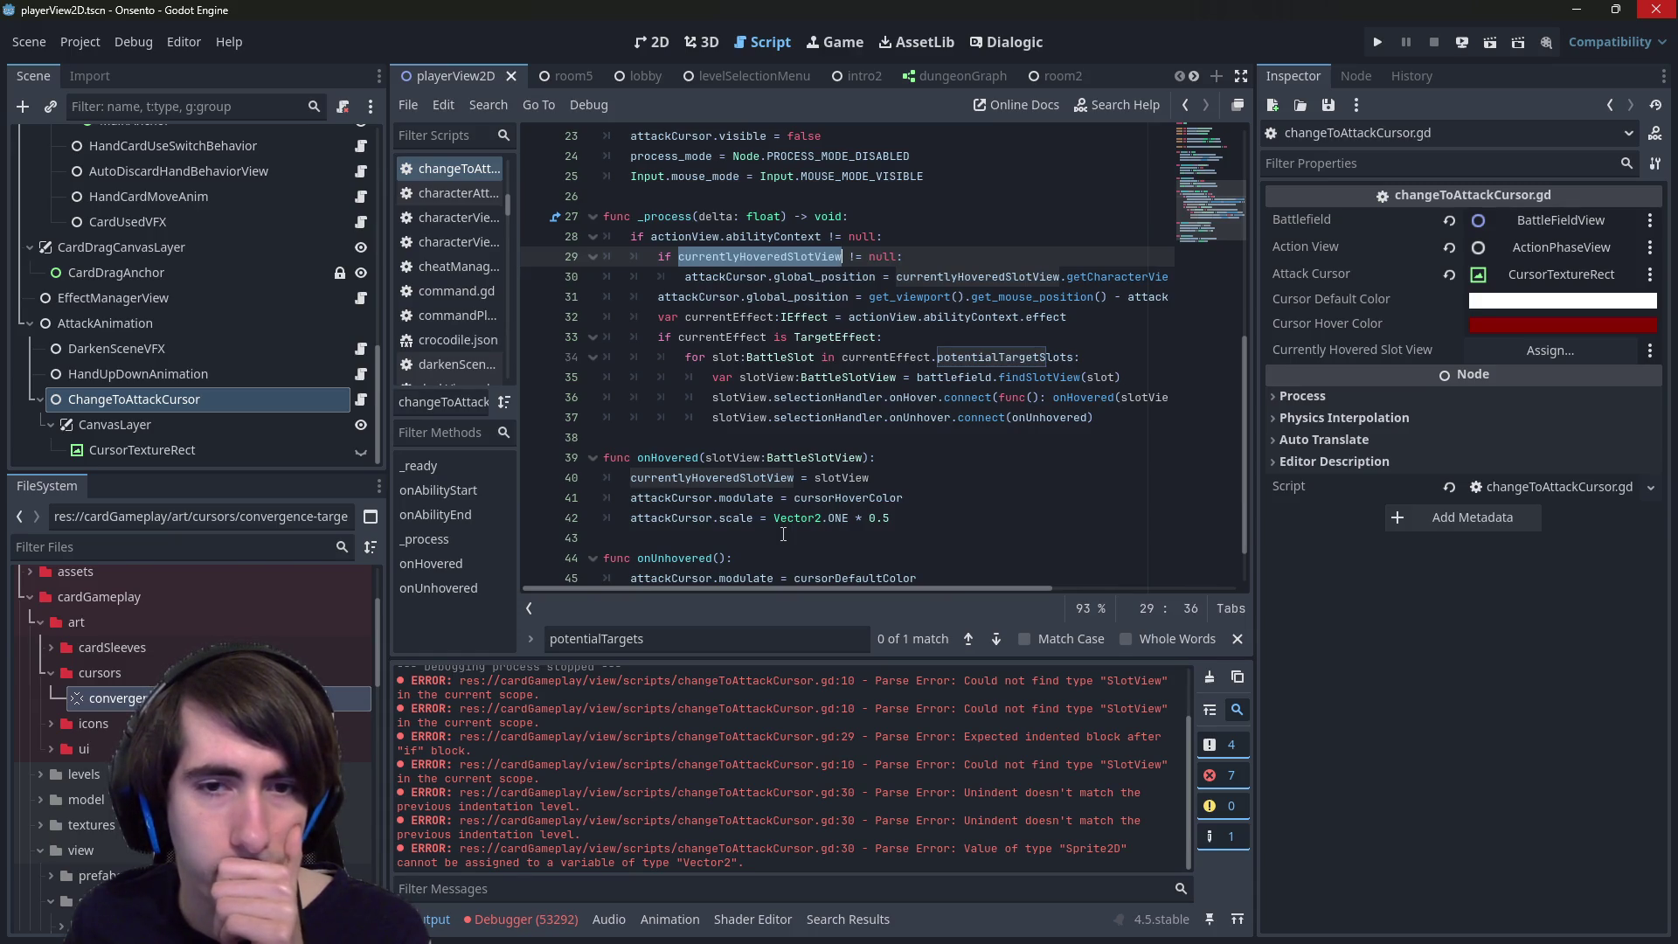
{"action": "mouse_move", "coordinate": [780, 523]}
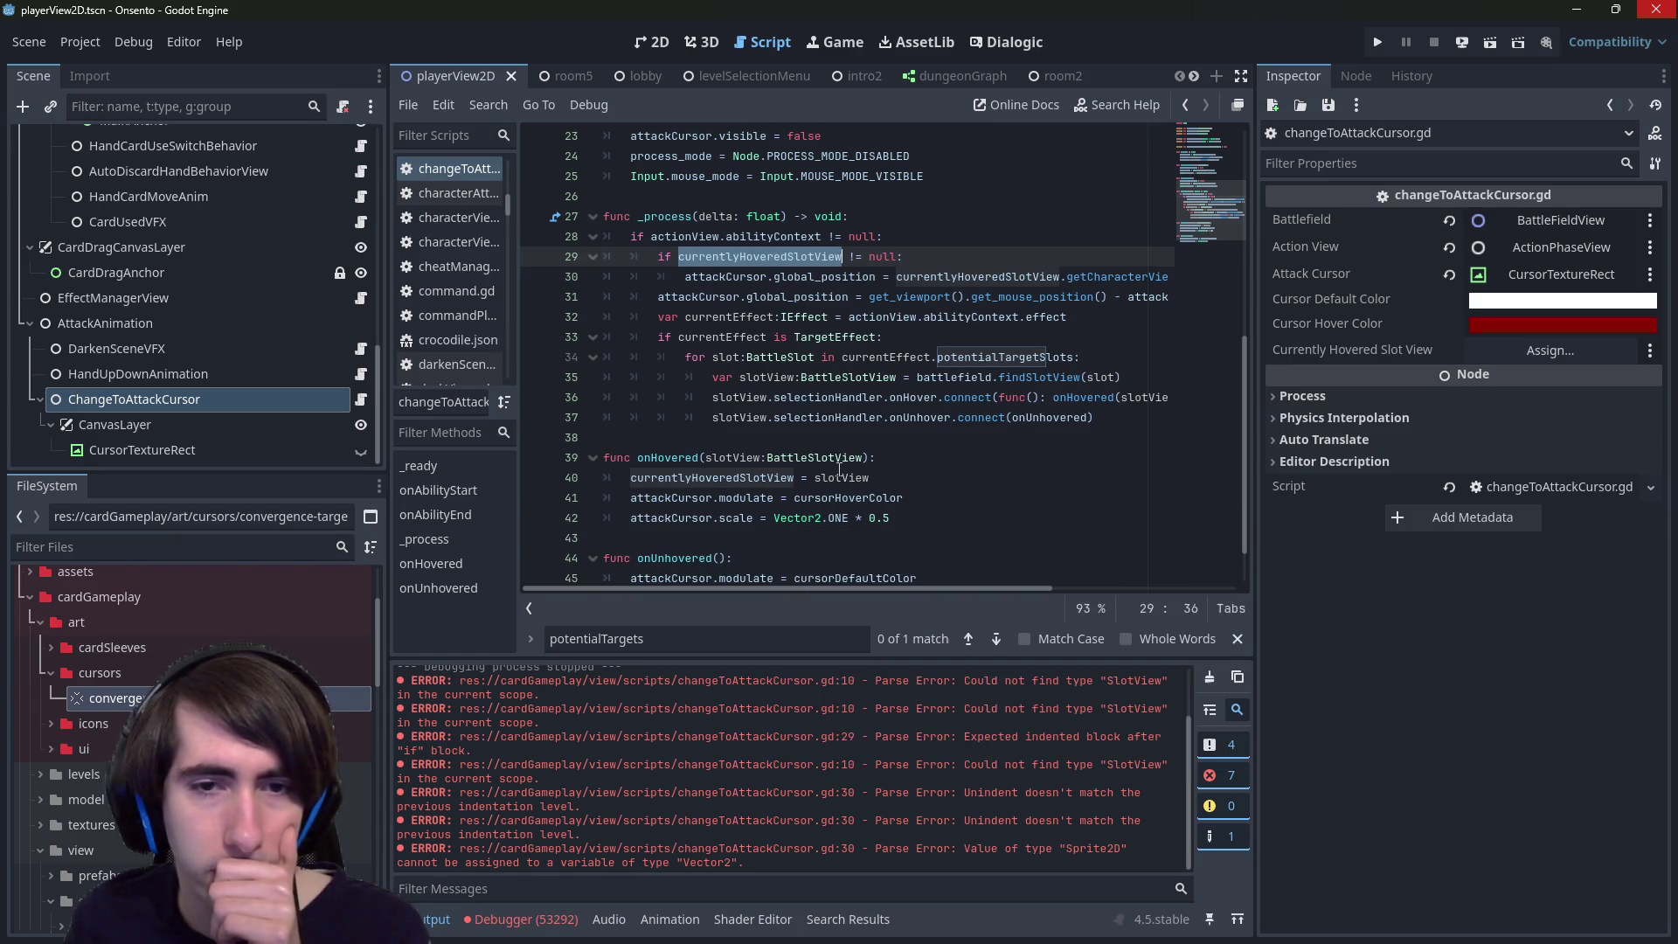
{"action": "right_click", "coordinate": [849, 434]}
{"action": "key", "text": "Escape"}
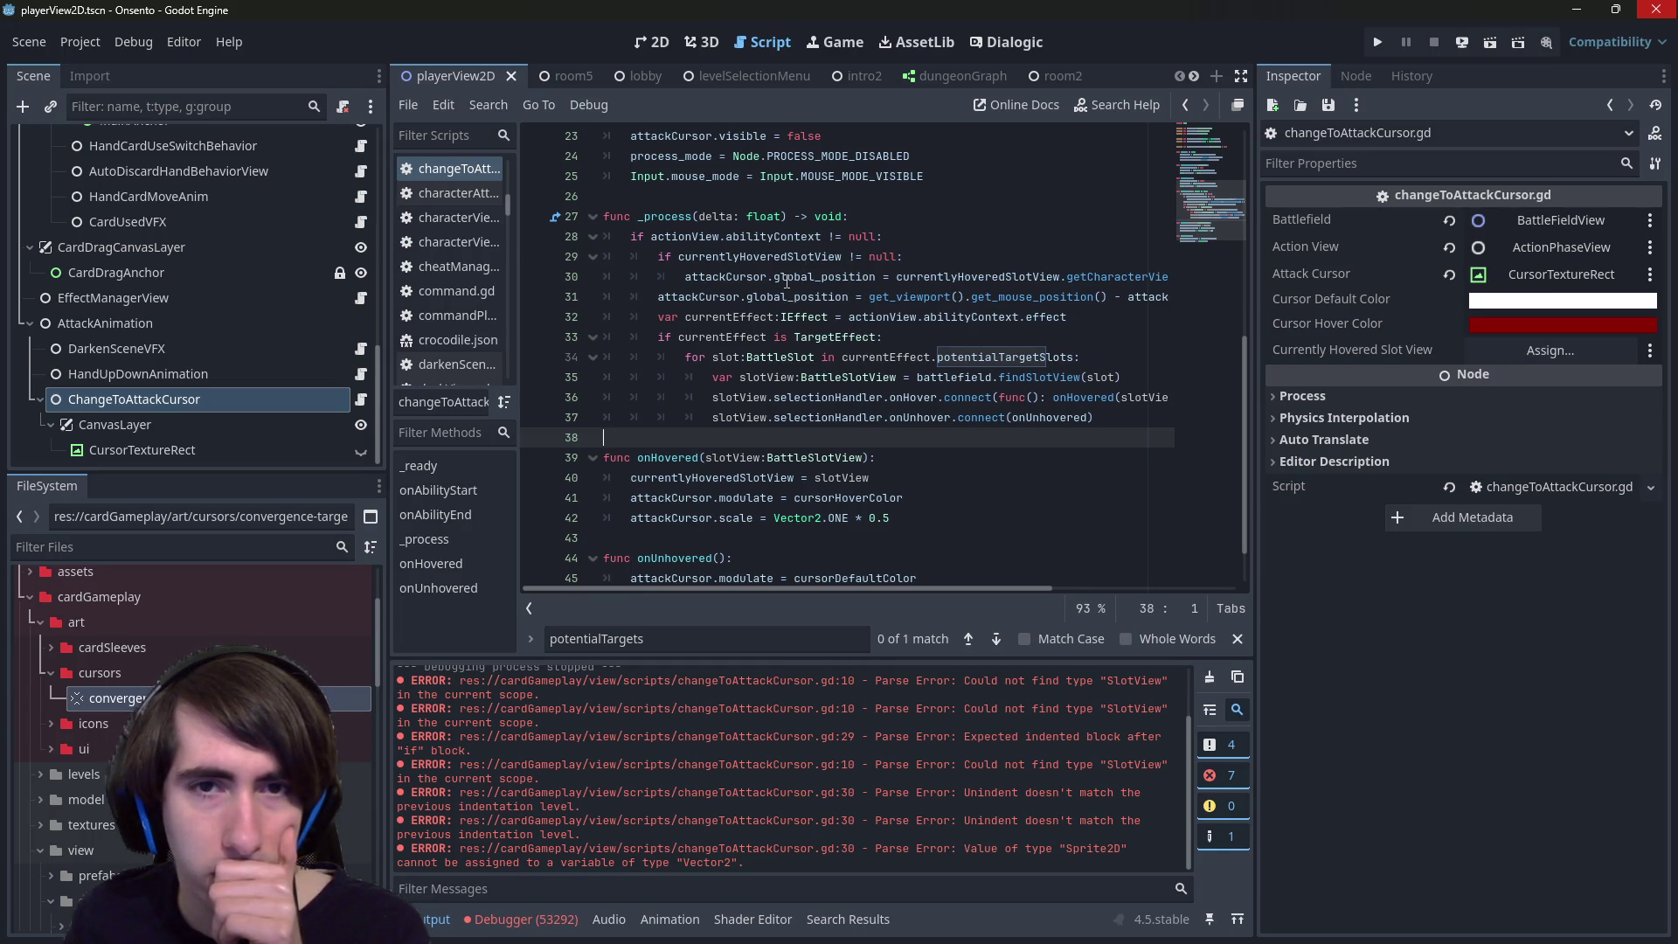
{"action": "double_click", "coordinate": [773, 256]}
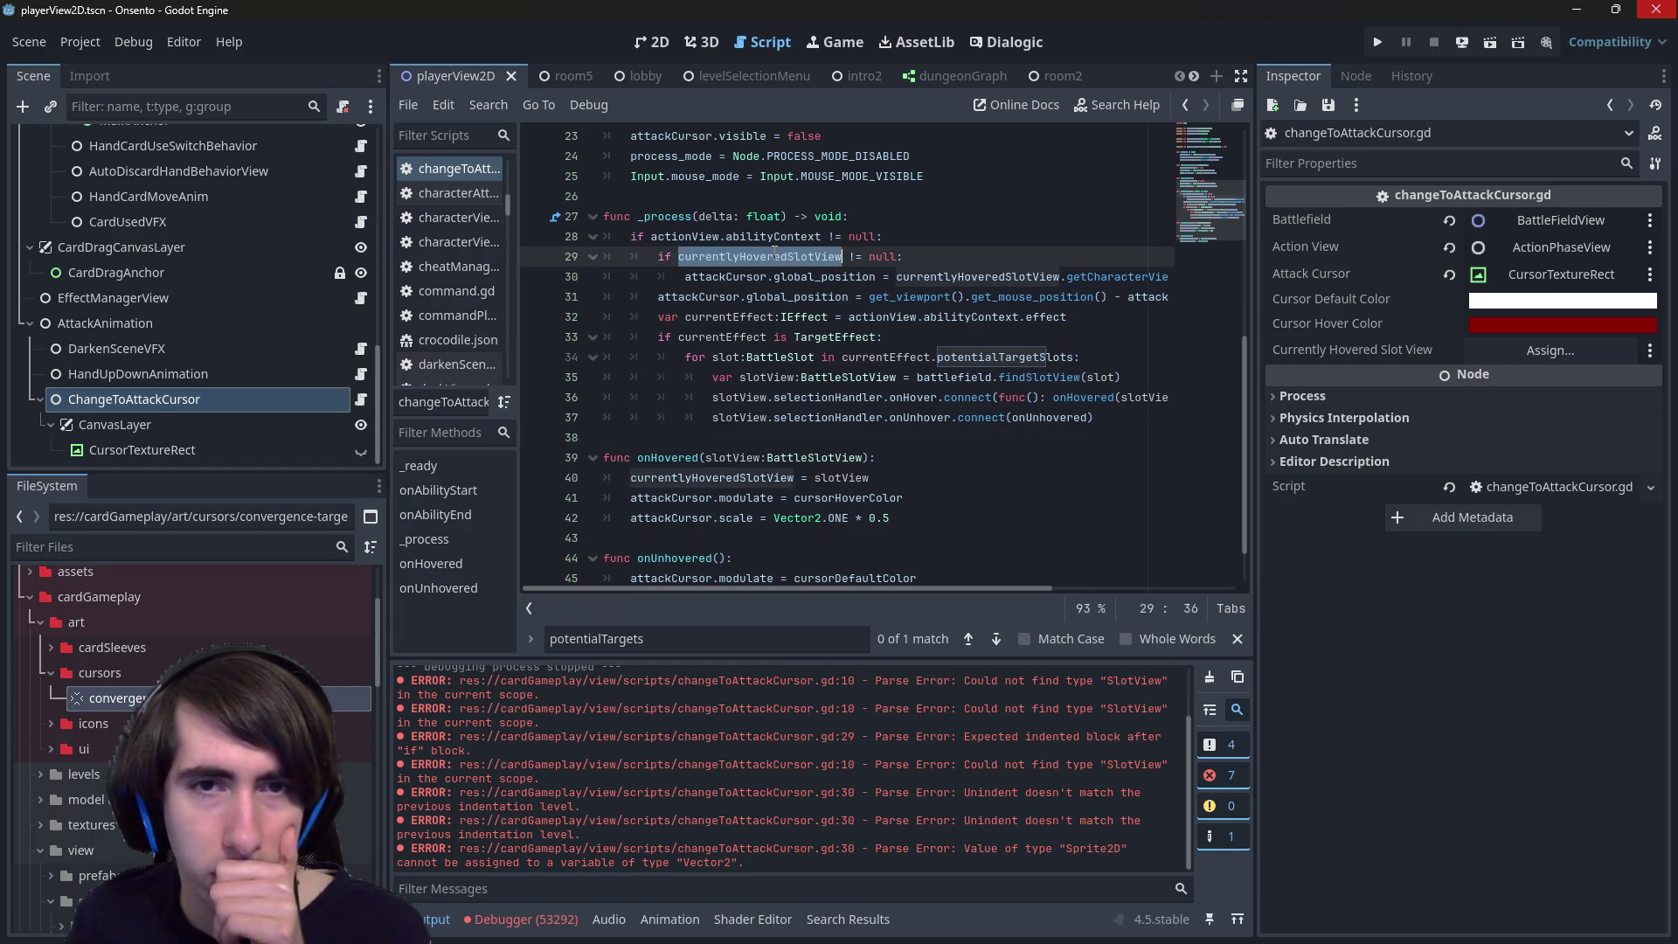
Put the mouse-follow line under an else: branch, then run the room2 scene
{"action": "left_click", "coordinate": [656, 296]}
{"action": "key", "text": "Return"}
{"action": "key", "text": "Up"}
{"action": "type", "text": "else"}
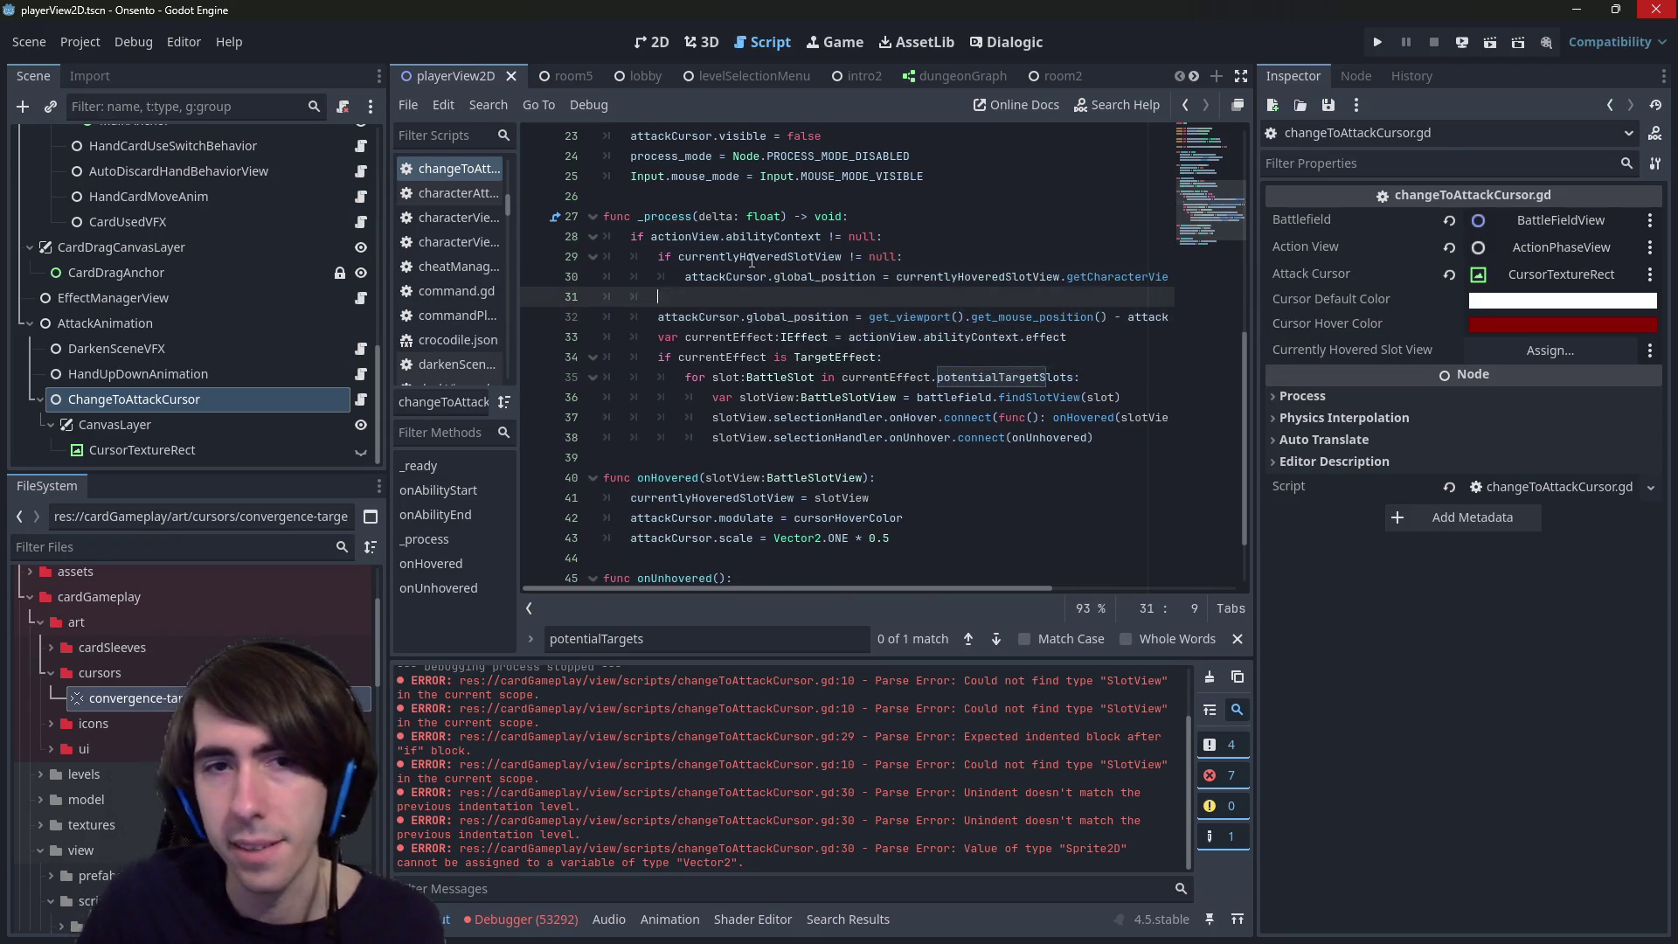
{"action": "type", "text": ":"}
{"action": "key", "text": "Down"}
{"action": "key", "text": "Home"}
{"action": "key", "text": "Tab"}
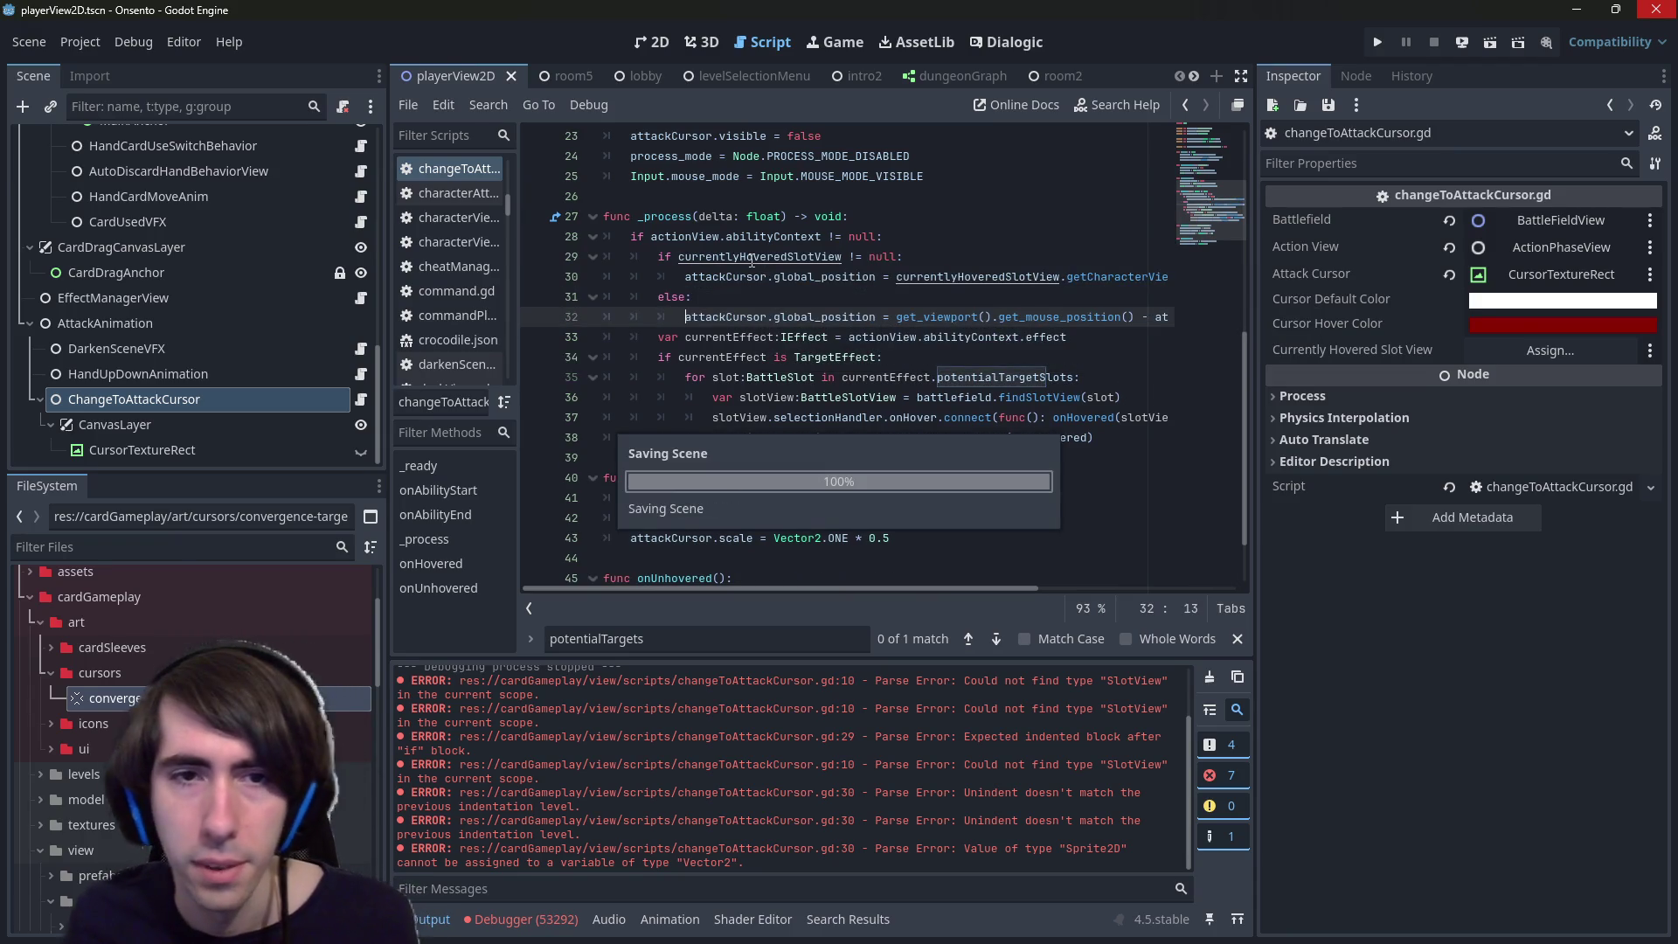
{"action": "left_click", "coordinate": [658, 336]}
{"action": "key", "text": "Return"}
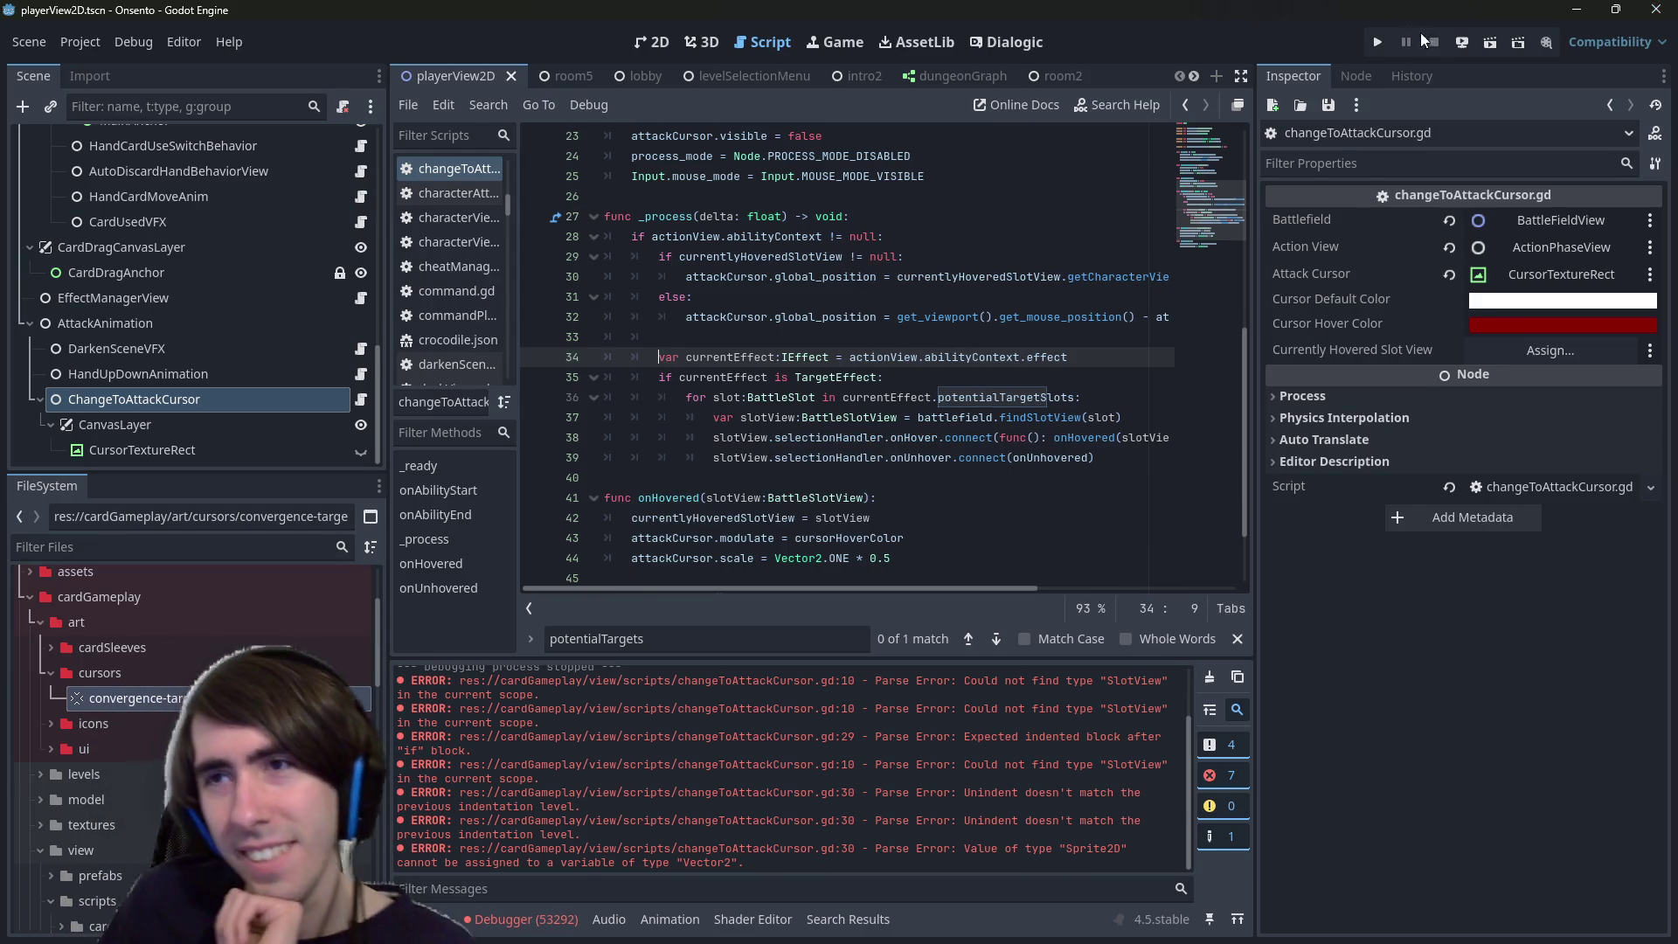
{"action": "left_click", "coordinate": [1055, 80]}
{"action": "left_click", "coordinate": [1498, 50]}
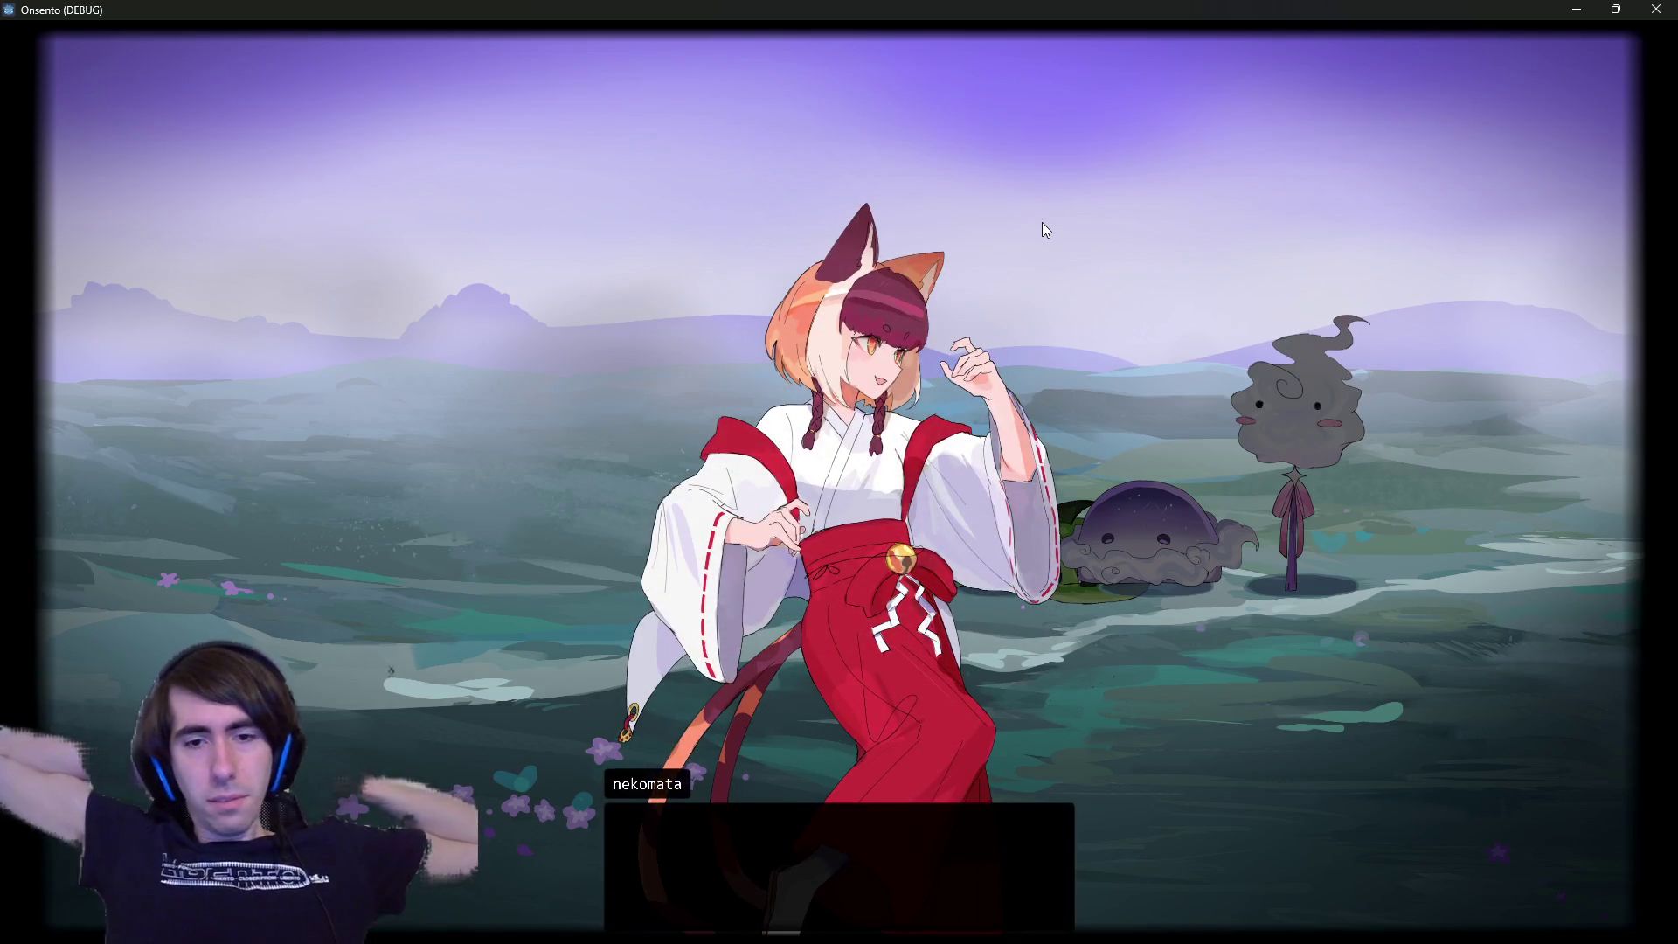
Play an attack card, cycle targets to the jelly, scarecrow ghost and back, then close the game
{"action": "left_click", "coordinate": [971, 244]}
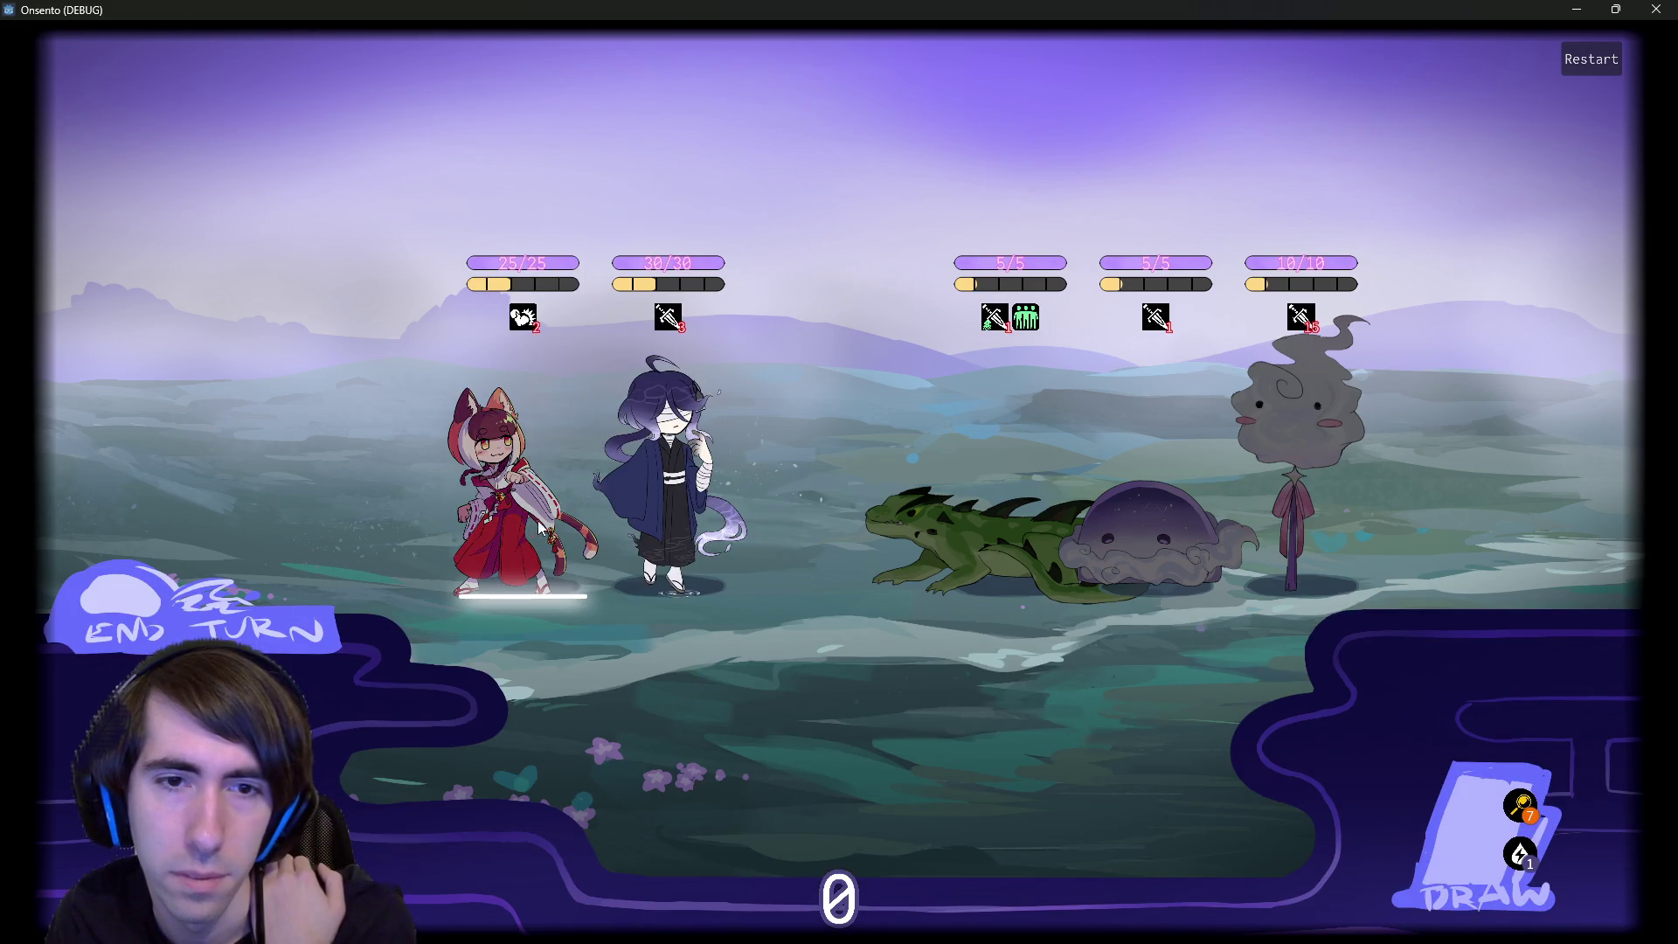
{"action": "left_click", "coordinate": [482, 545]}
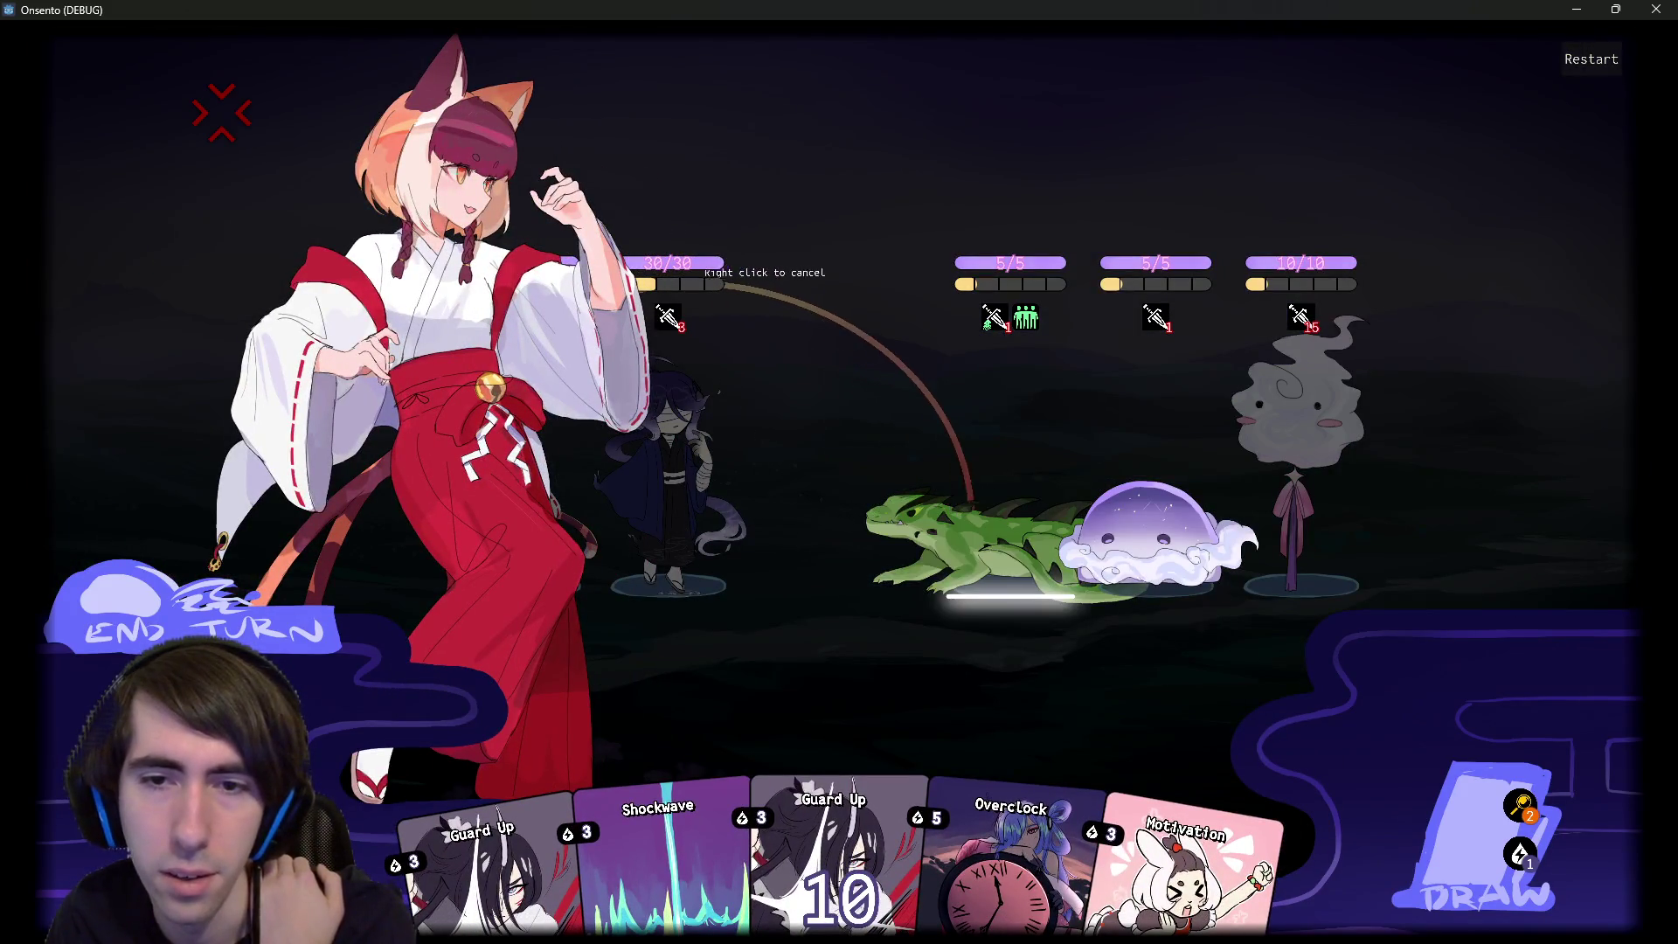
{"action": "key", "text": "Right"}
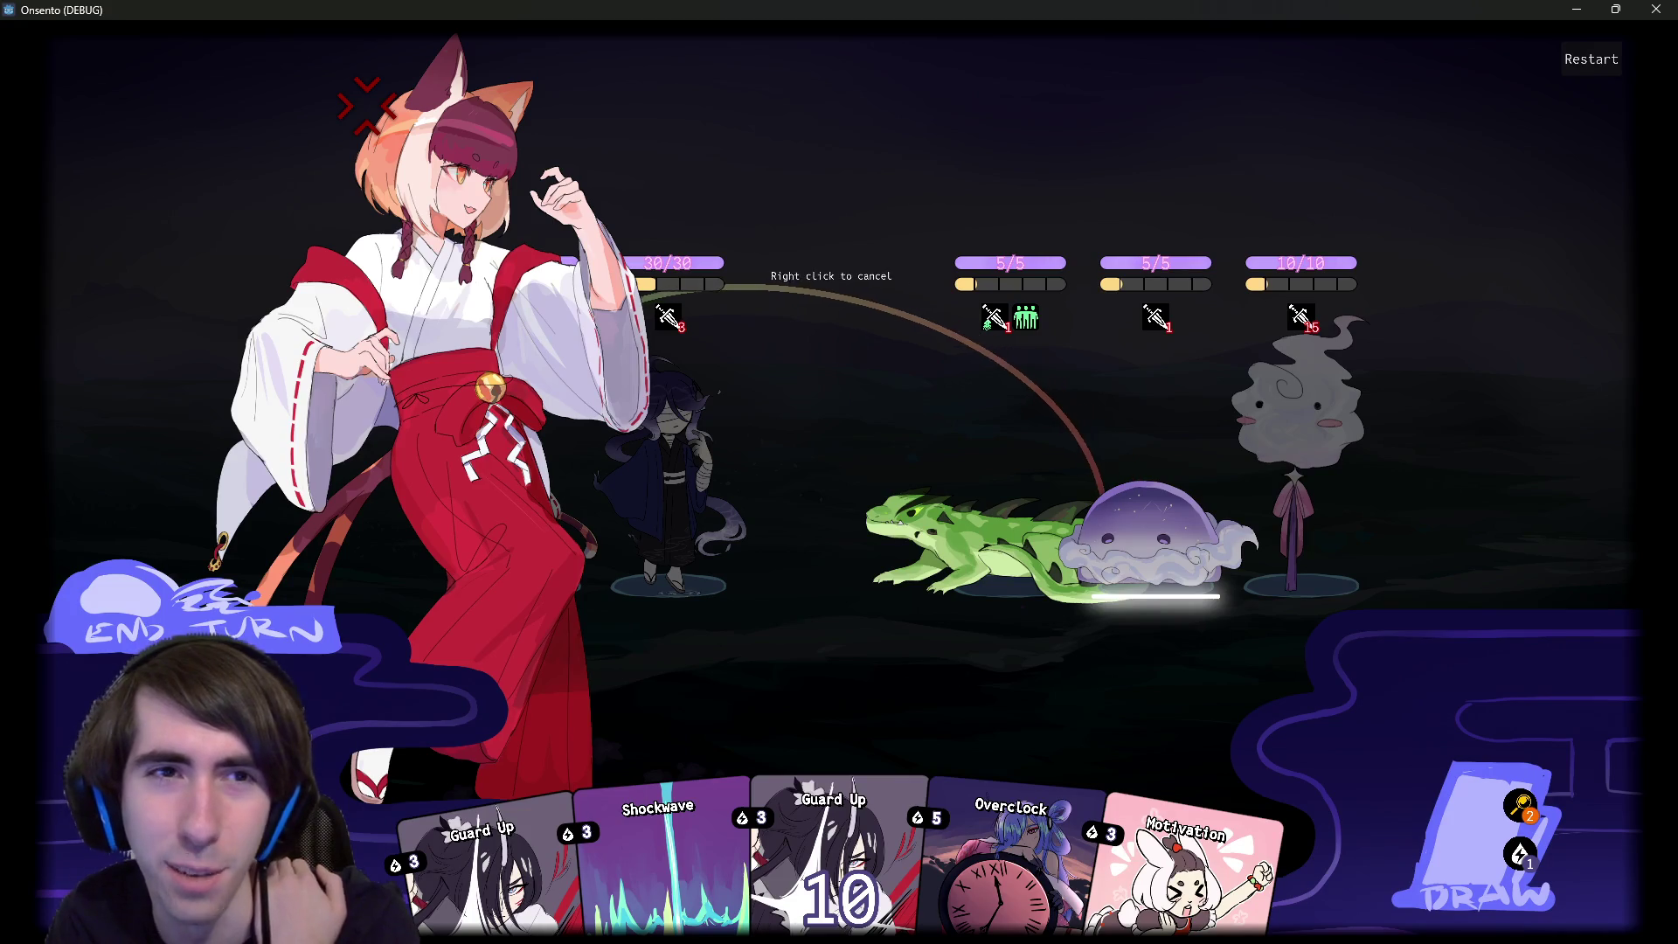
{"action": "key", "text": "Right"}
{"action": "key", "text": "Left"}
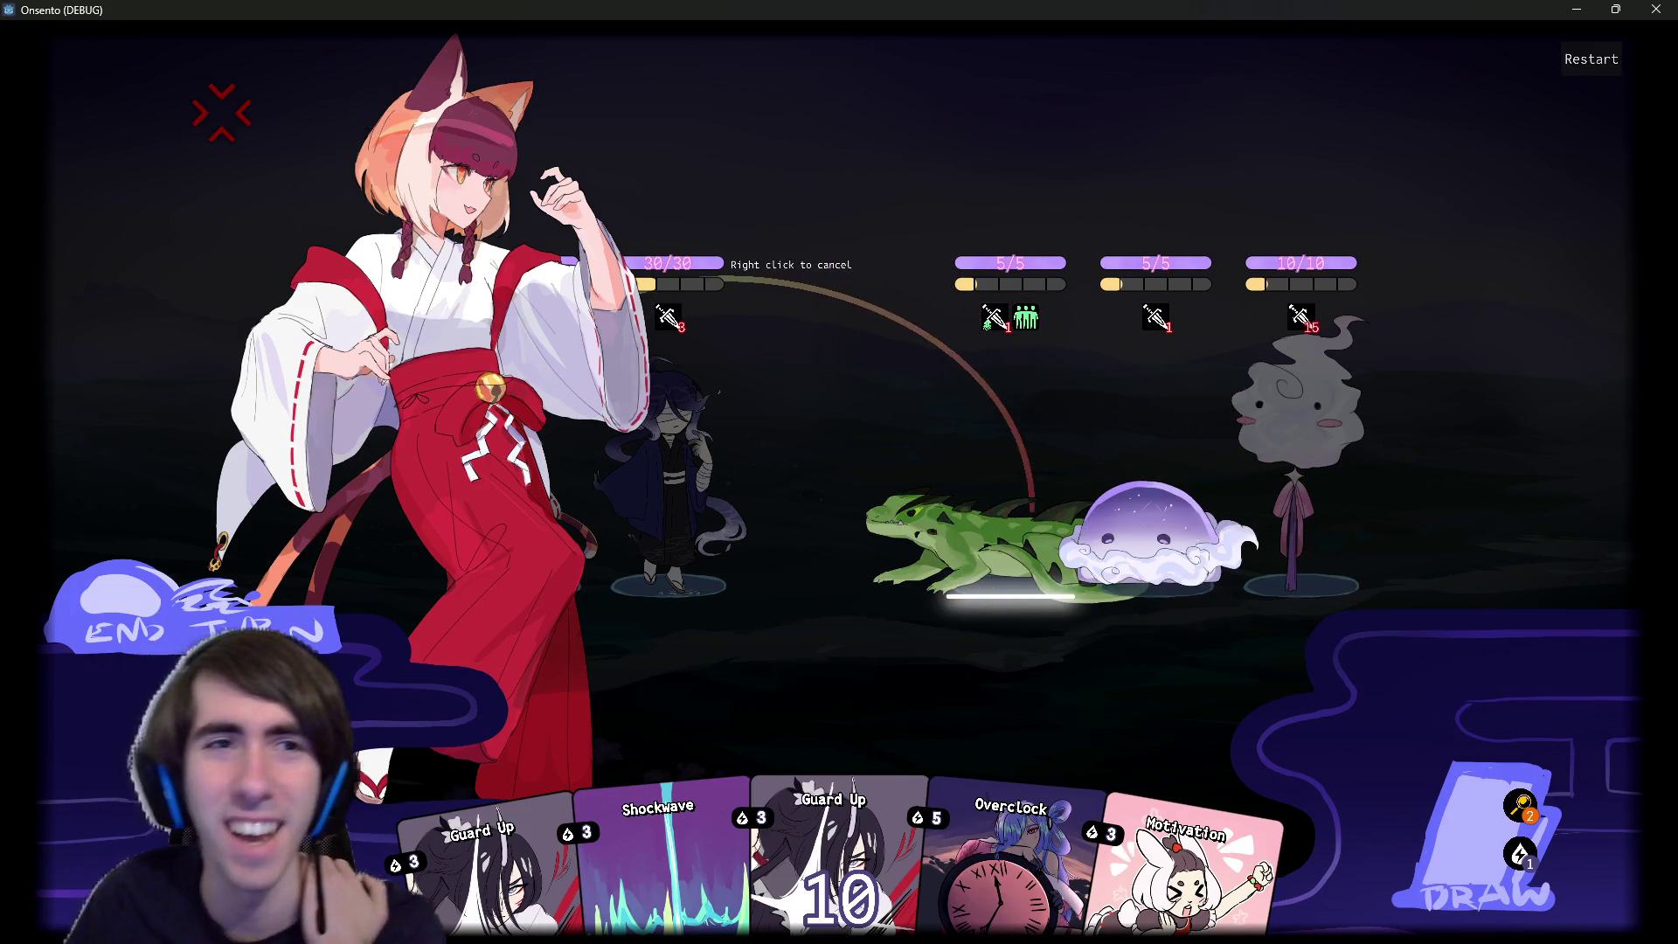
{"action": "mouse_move", "coordinate": [1145, 310]}
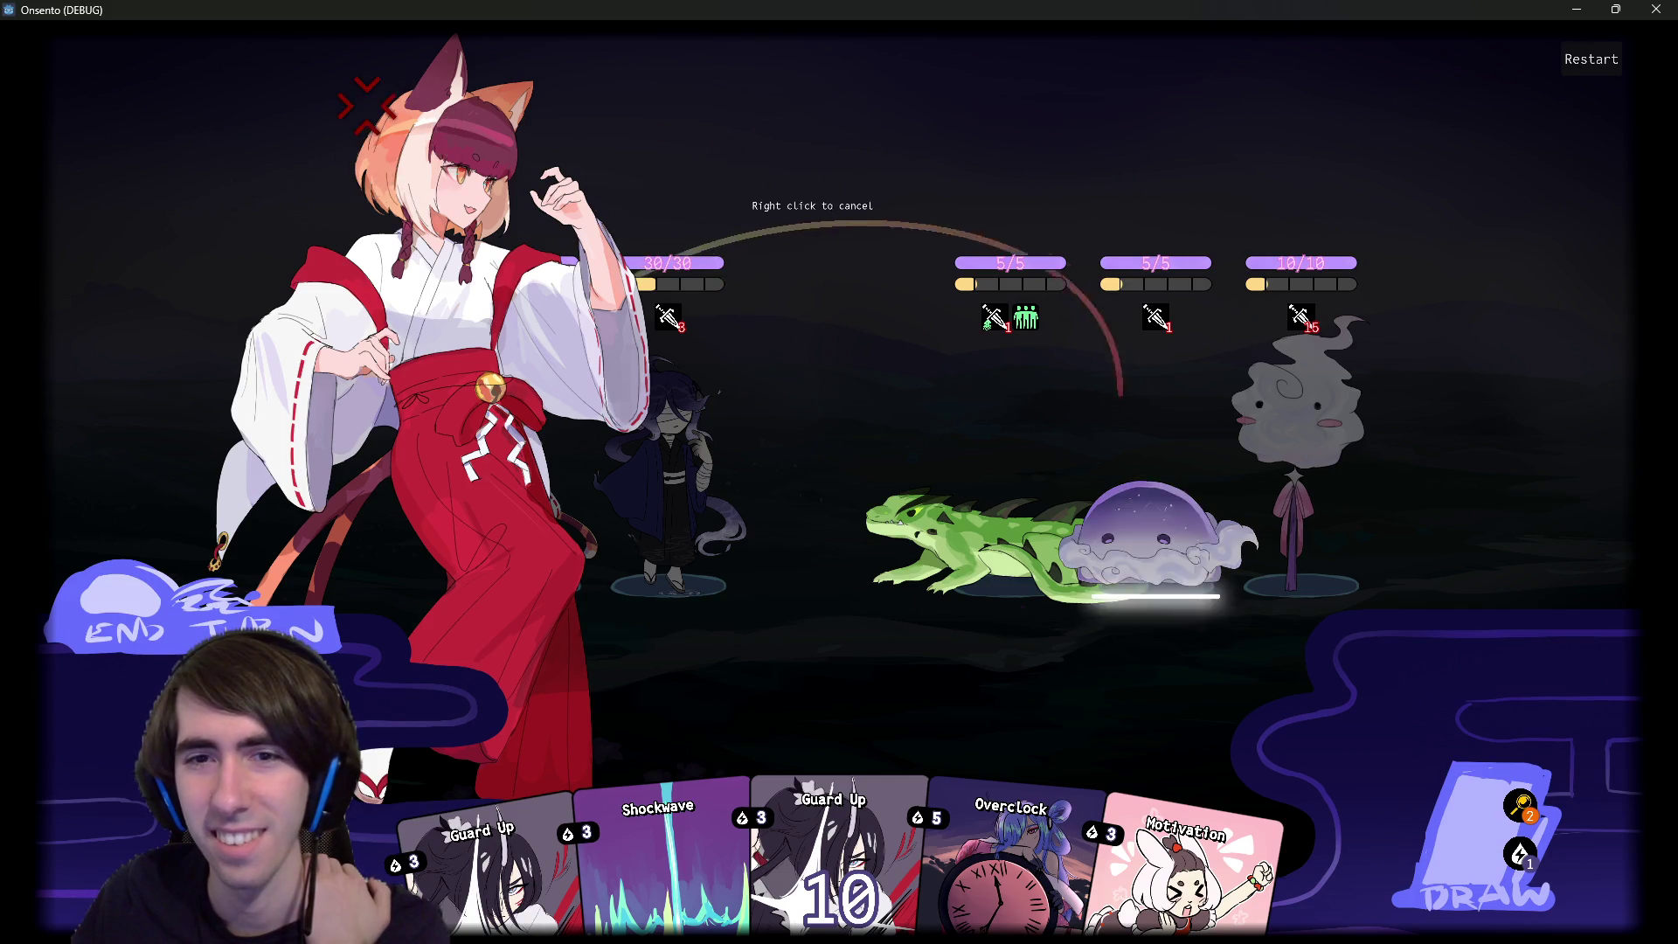
{"action": "left_click", "coordinate": [1657, 9]}
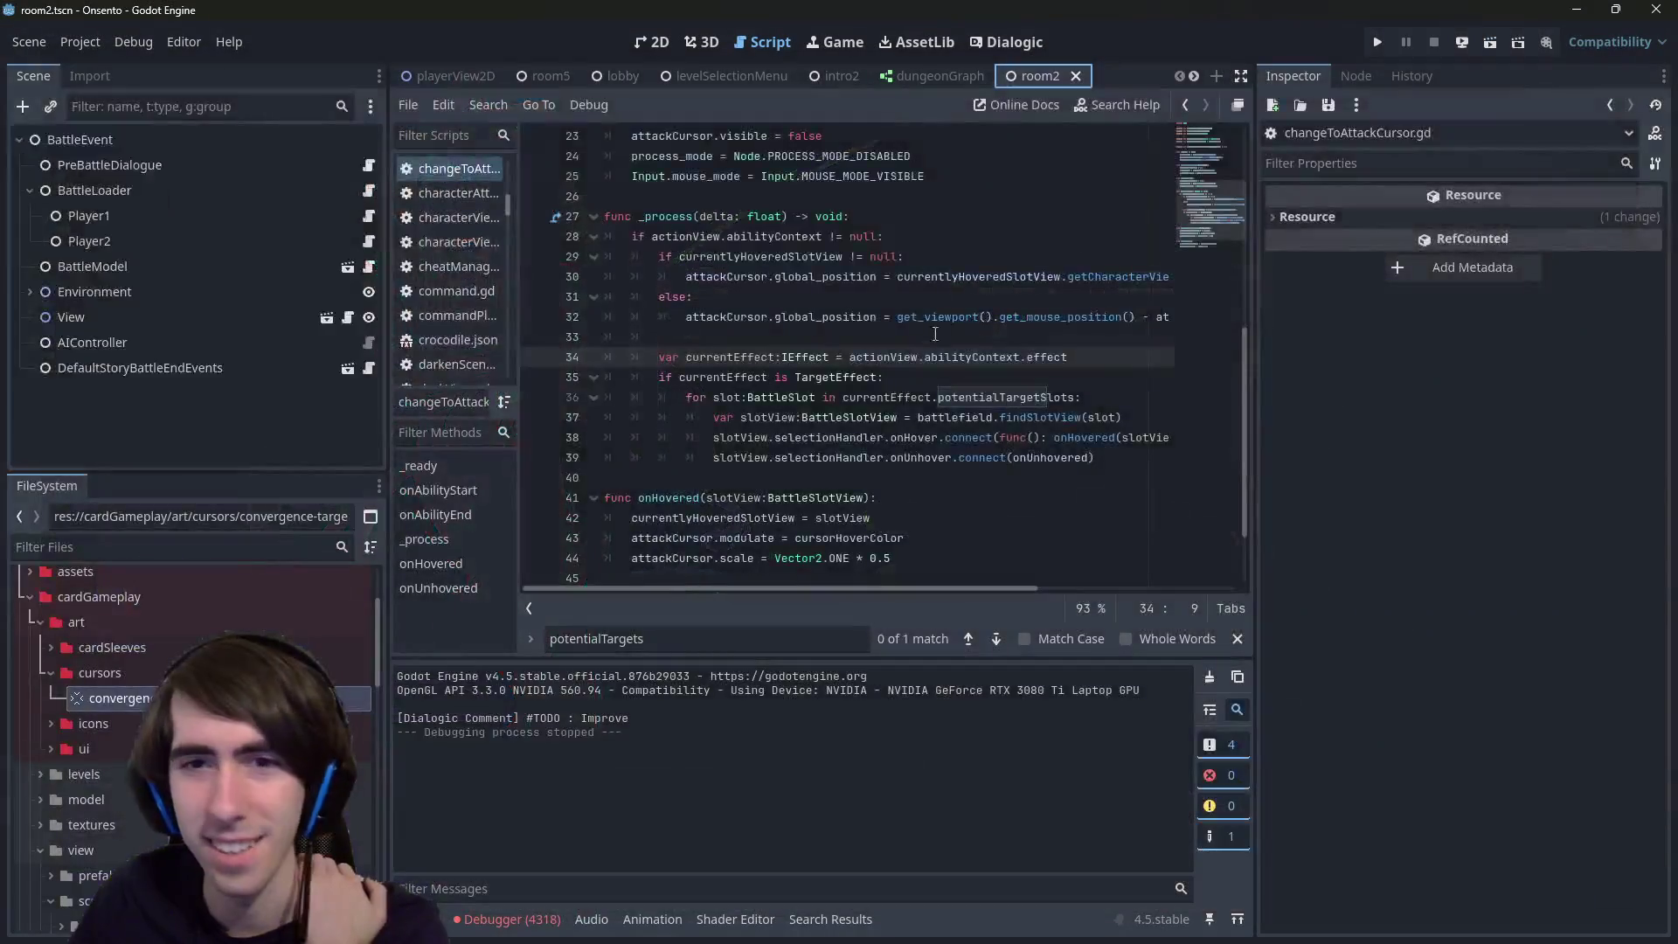
Open the debugger errors saying onUnhover is already connected and jump to the offending line
{"action": "double_click", "coordinate": [764, 358]}
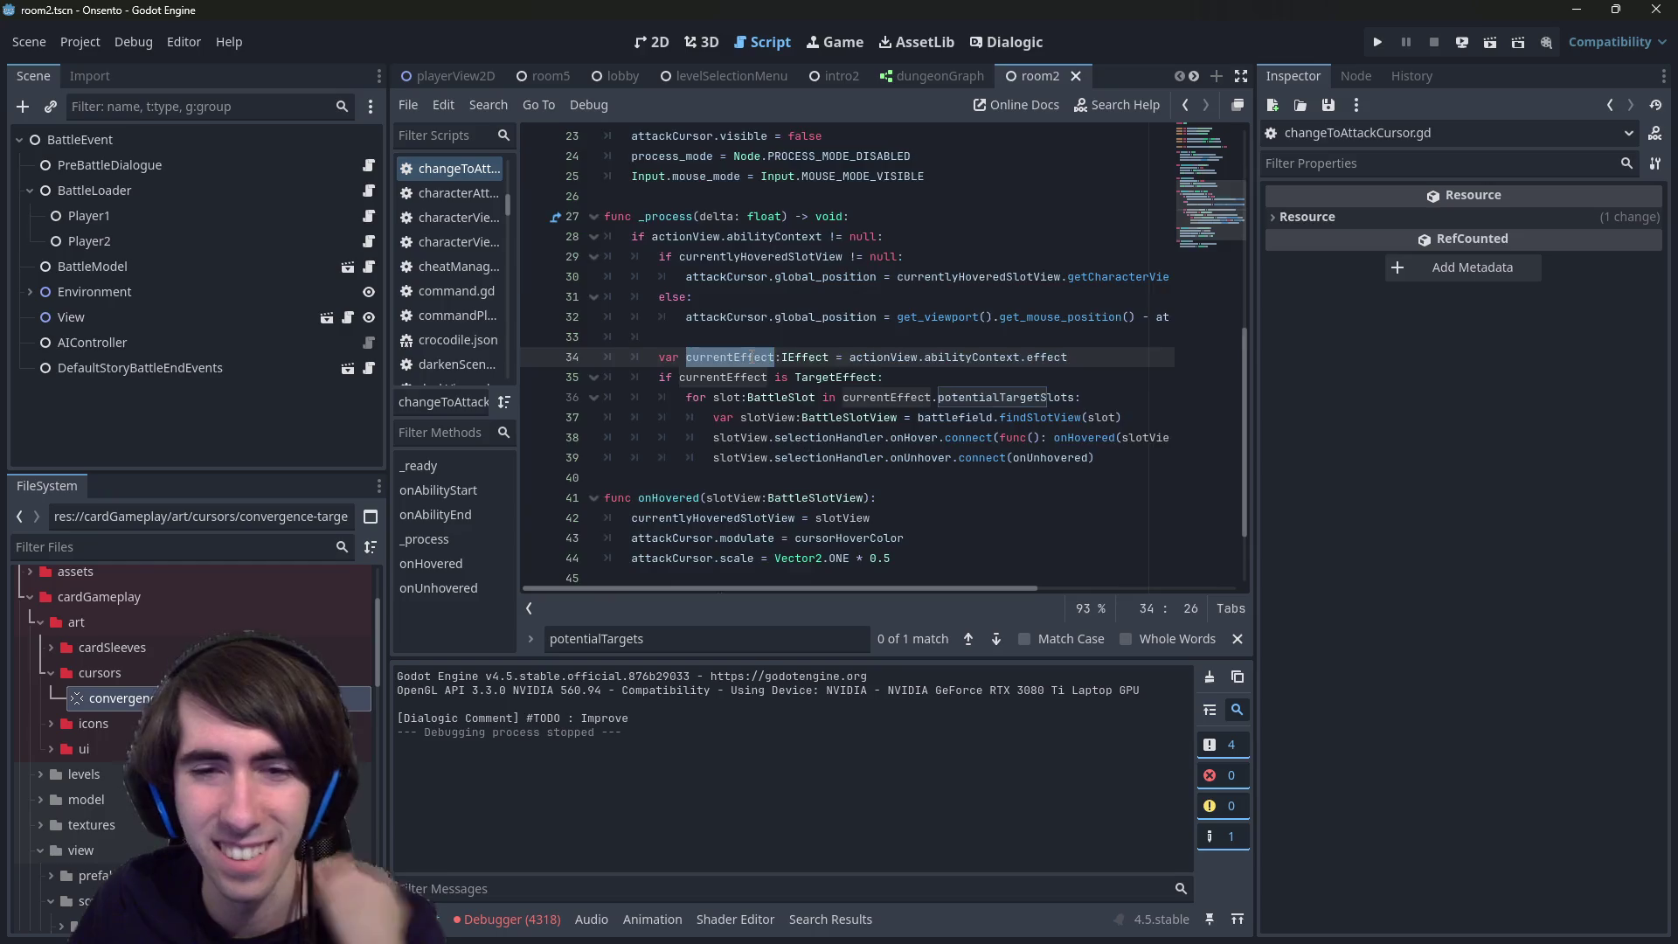
{"action": "scroll", "coordinate": [764, 358], "scroll_direction": "down", "scroll_amount": 1}
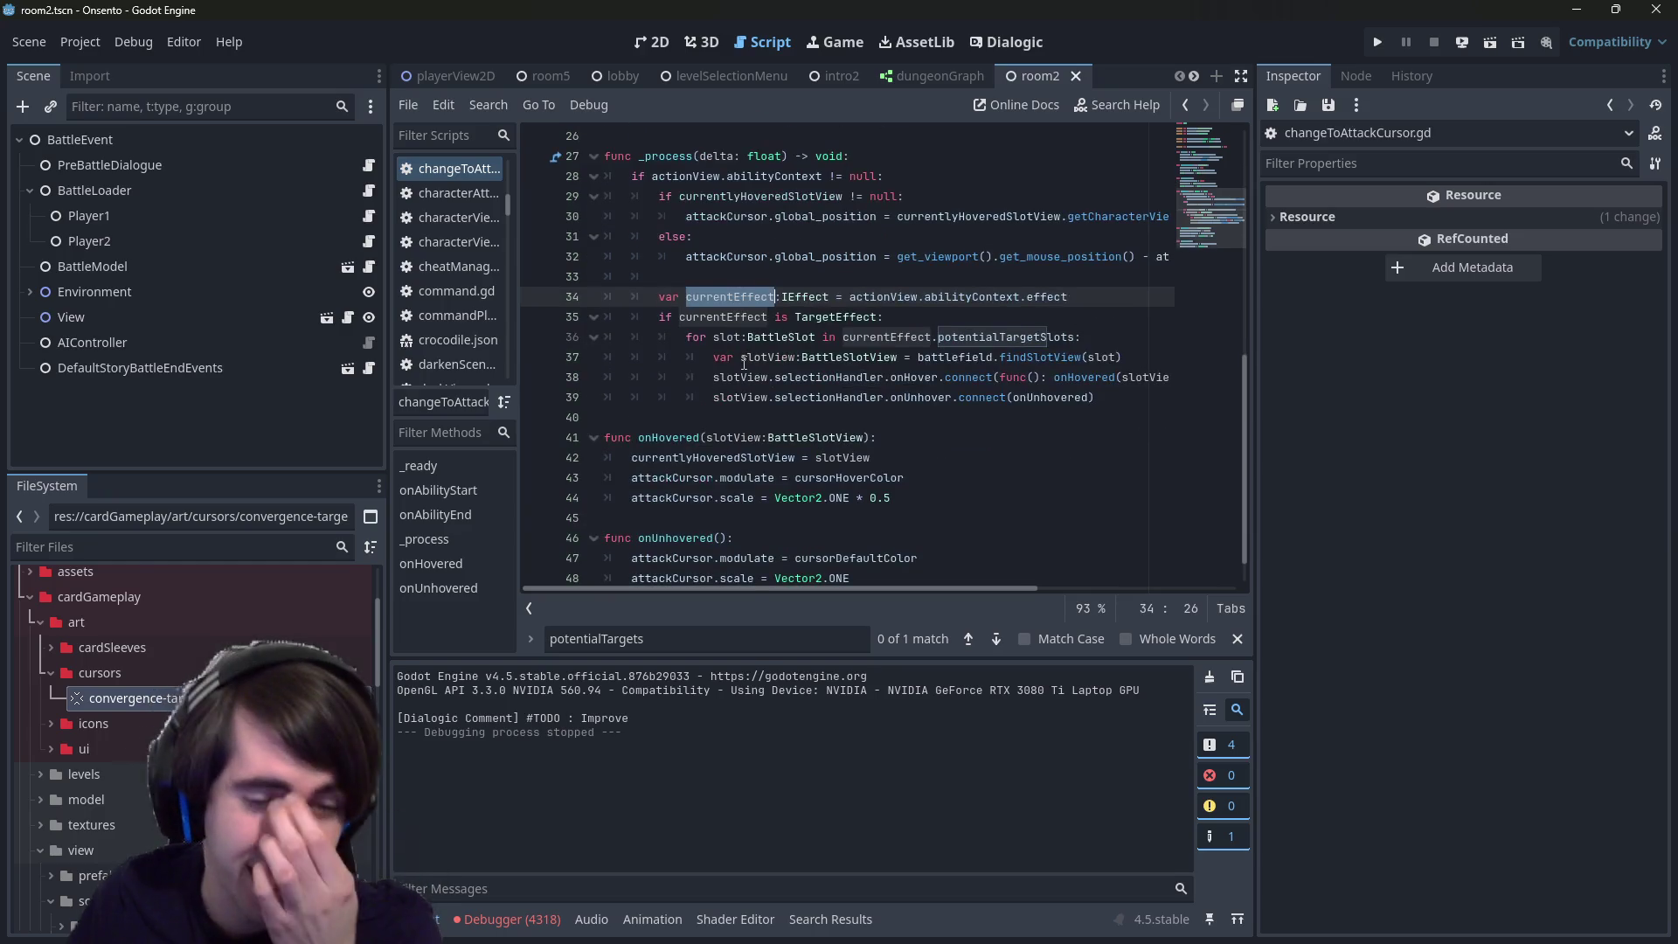
{"action": "left_click", "coordinate": [513, 918]}
{"action": "left_click", "coordinate": [558, 678]}
{"action": "double_click", "coordinate": [648, 747]}
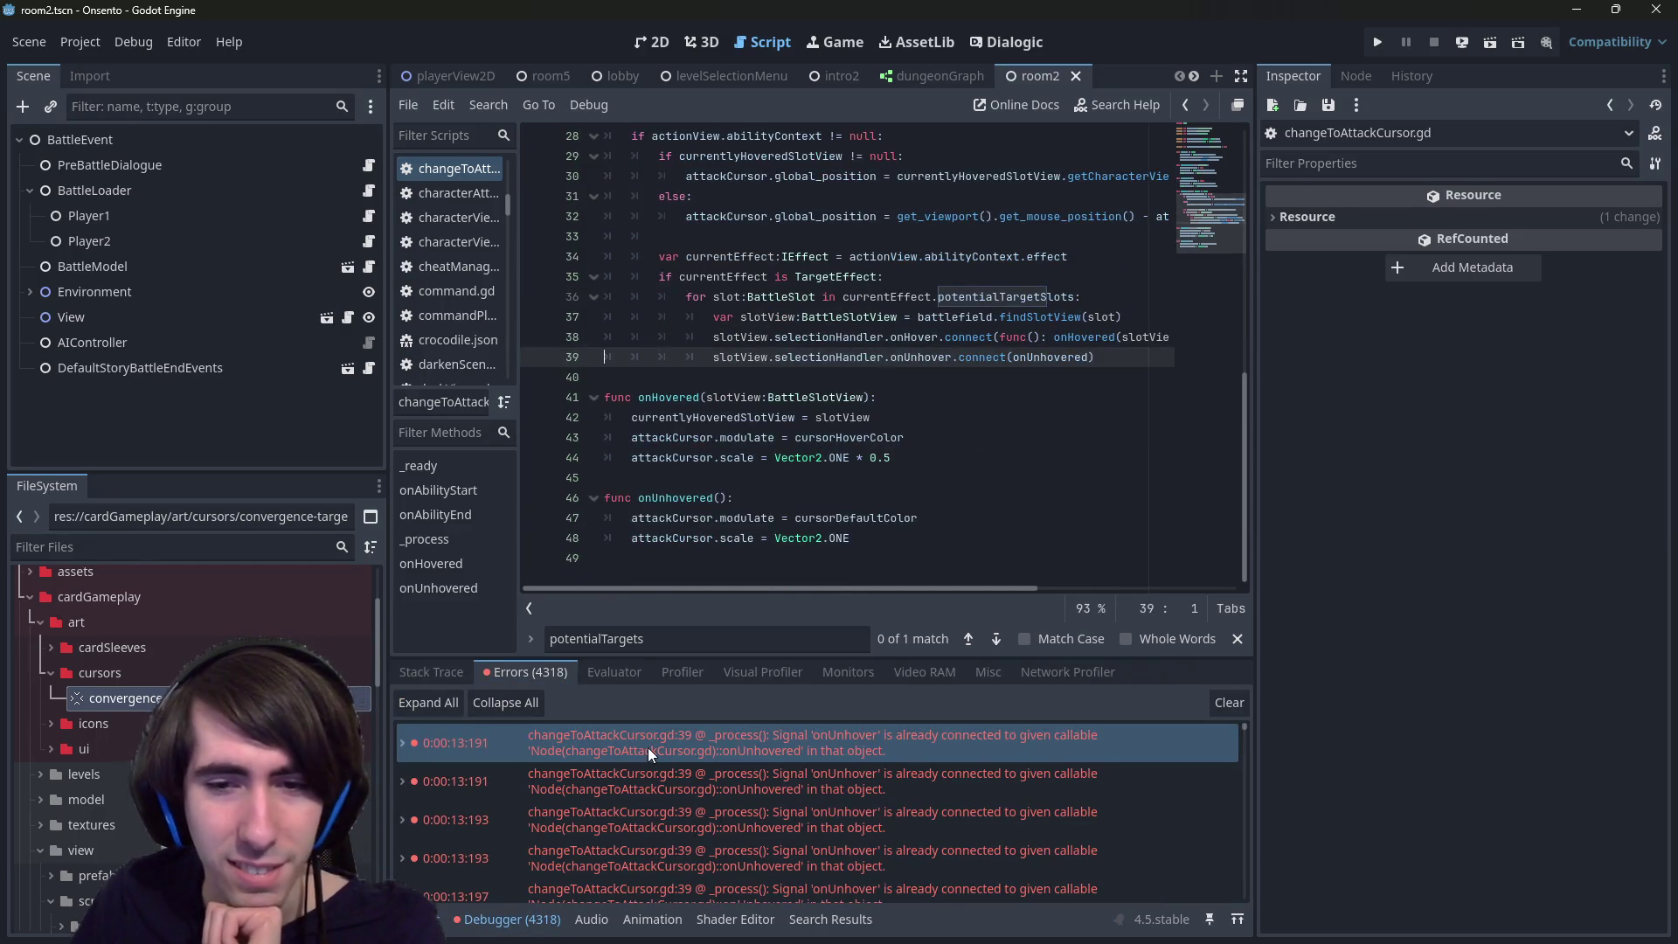
Examine the onUnhovered connection on line 39 and currentEffect on line 34, then go to blank line 33
{"action": "double_click", "coordinate": [1036, 360]}
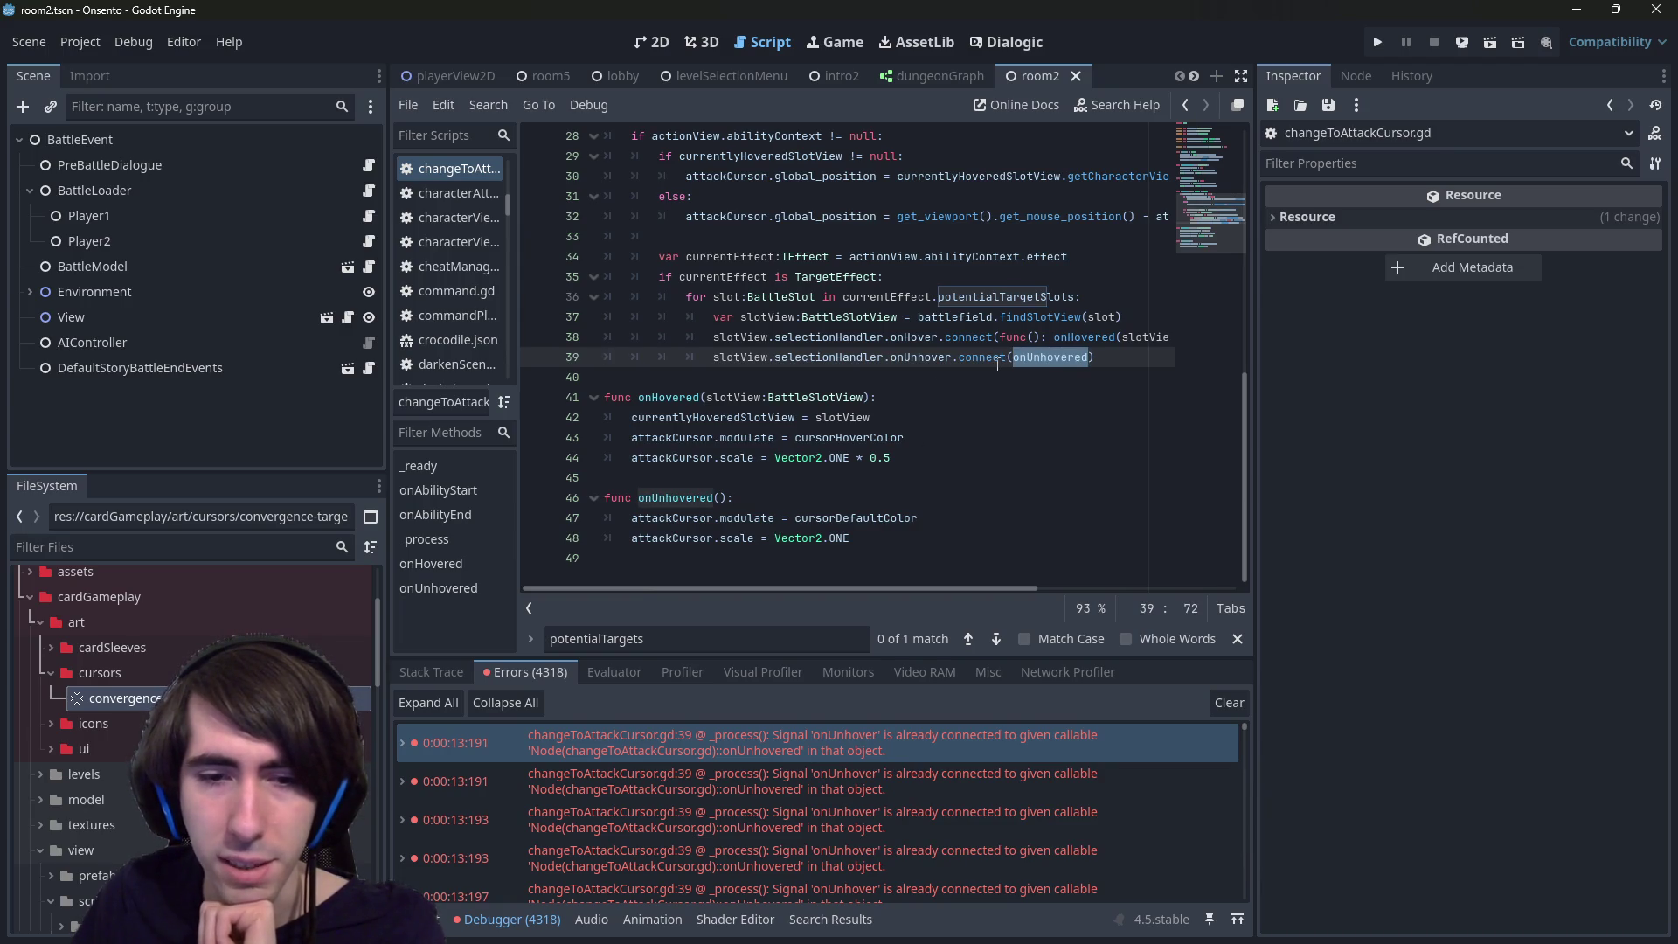
{"action": "mouse_move", "coordinate": [998, 365]}
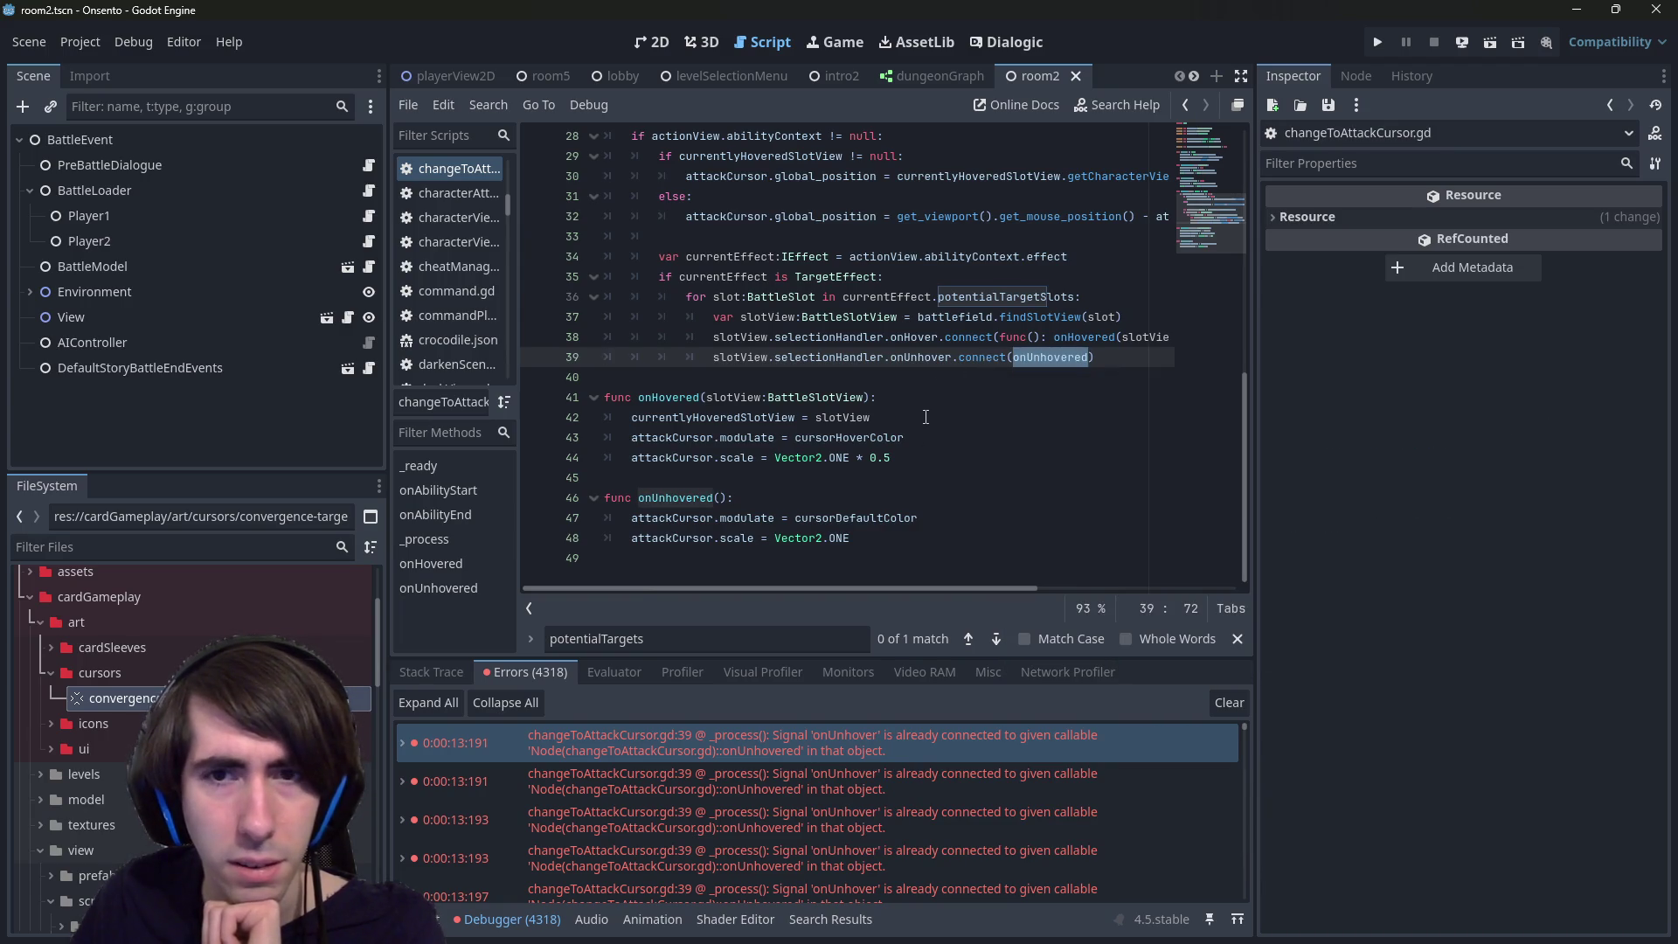
{"action": "left_click", "coordinate": [1084, 359]}
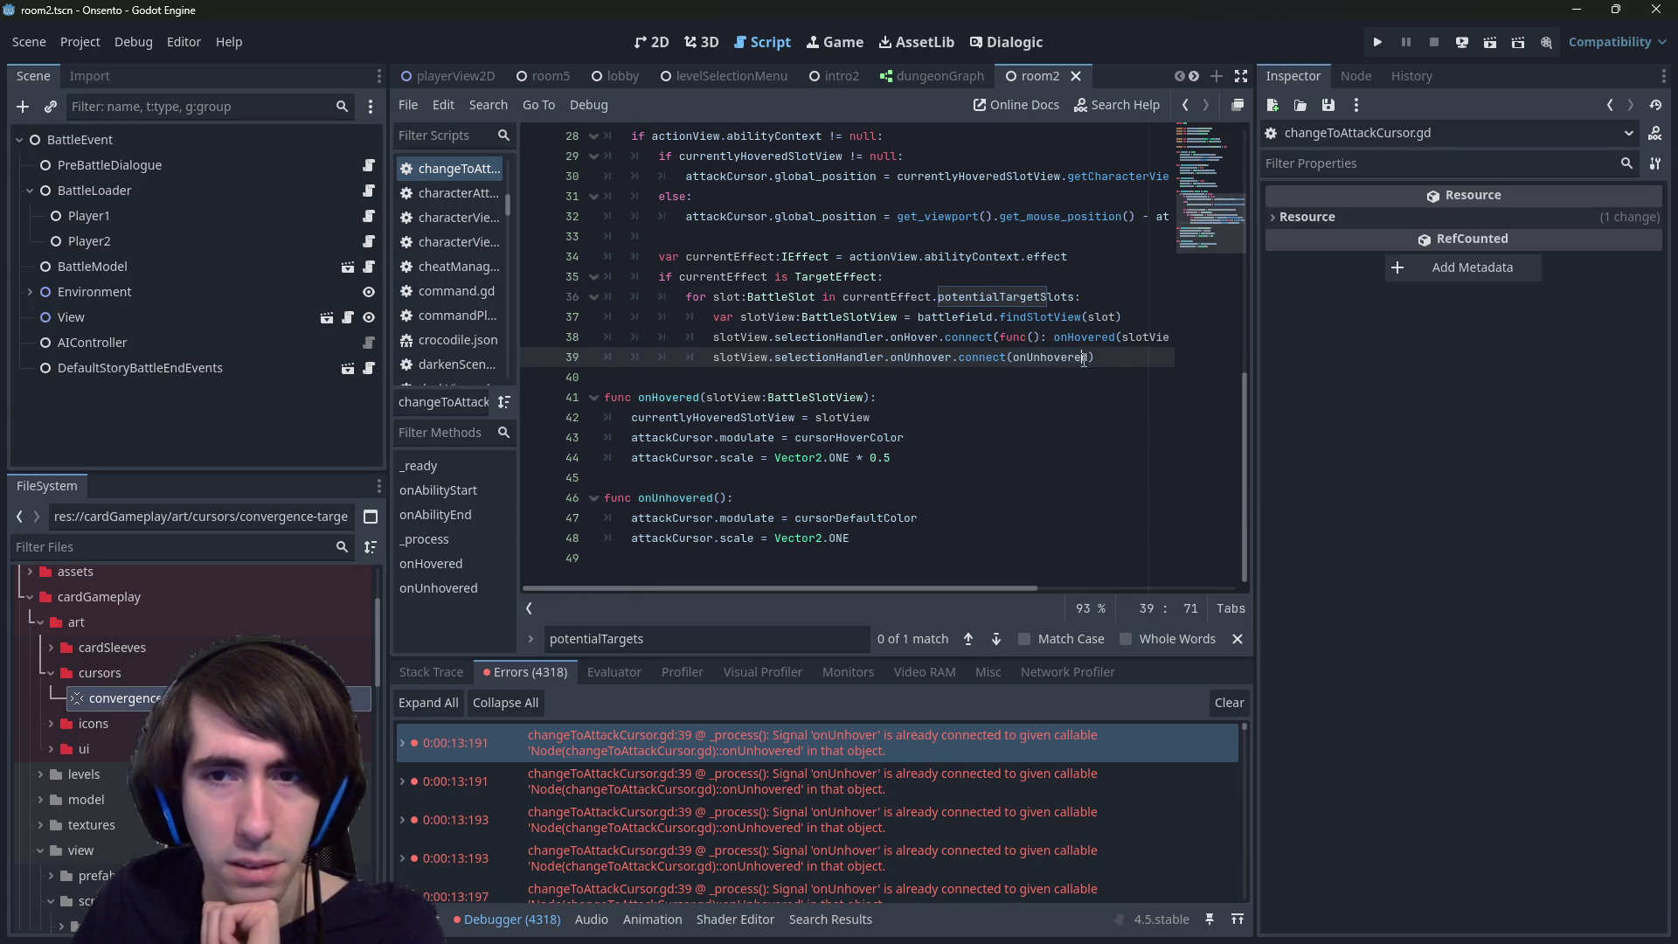
{"action": "scroll", "coordinate": [1062, 371], "scroll_direction": "up", "scroll_amount": 2}
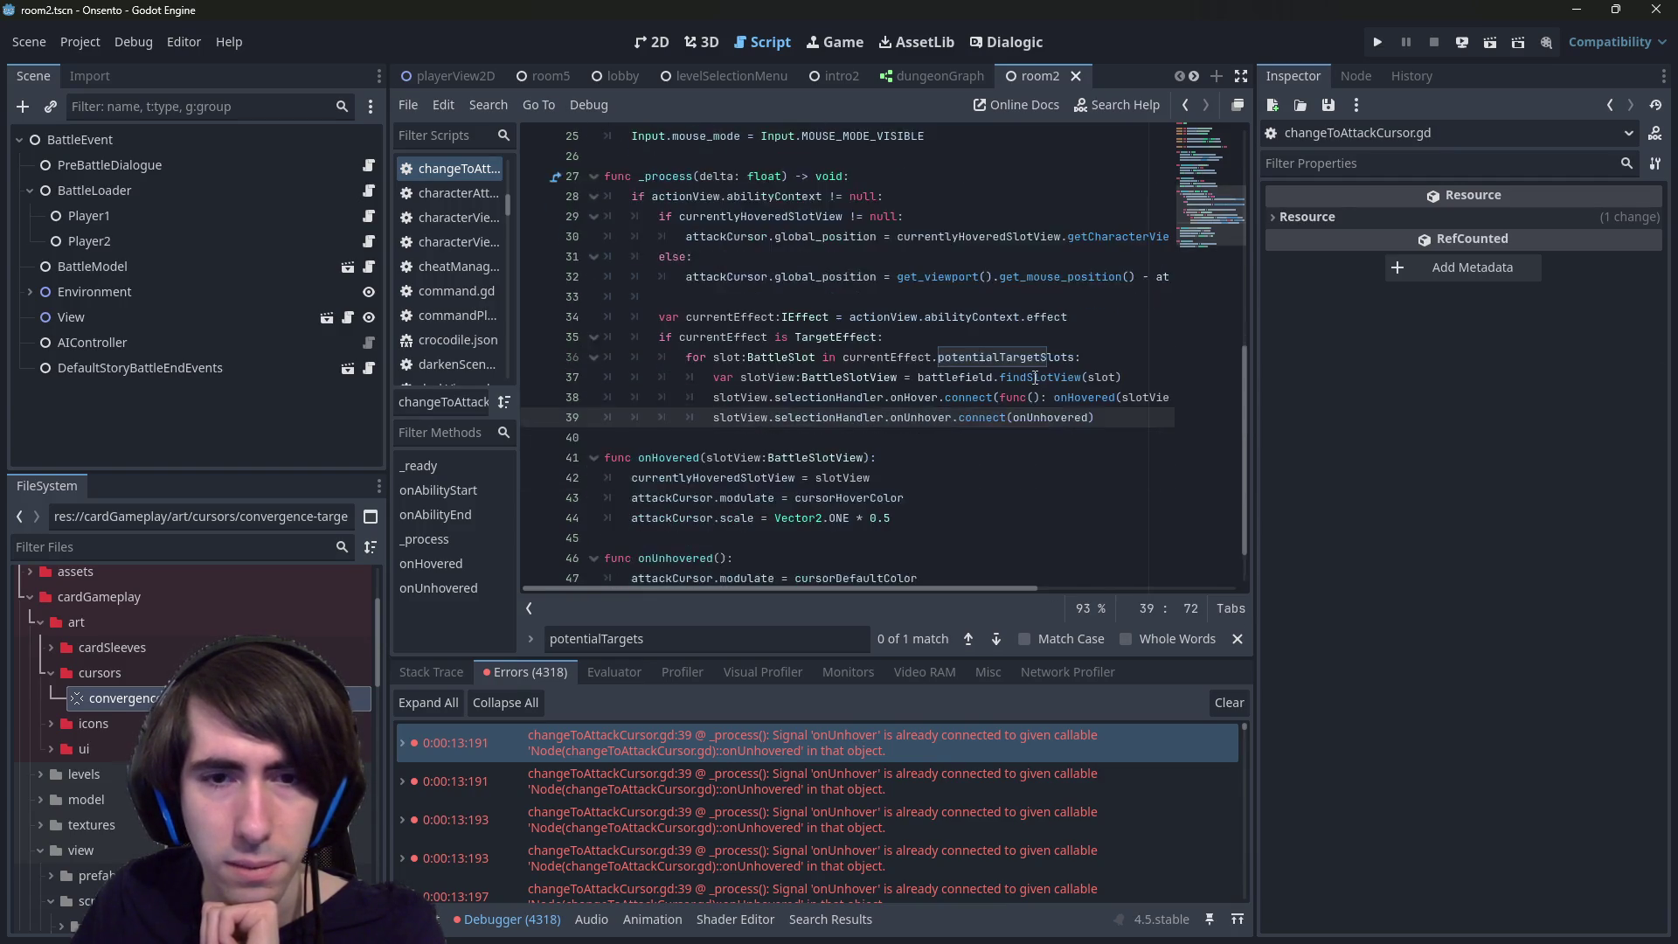
{"action": "scroll", "coordinate": [1031, 381], "scroll_direction": "down", "scroll_amount": 2}
{"action": "scroll", "coordinate": [728, 287], "scroll_direction": "up", "scroll_amount": 2}
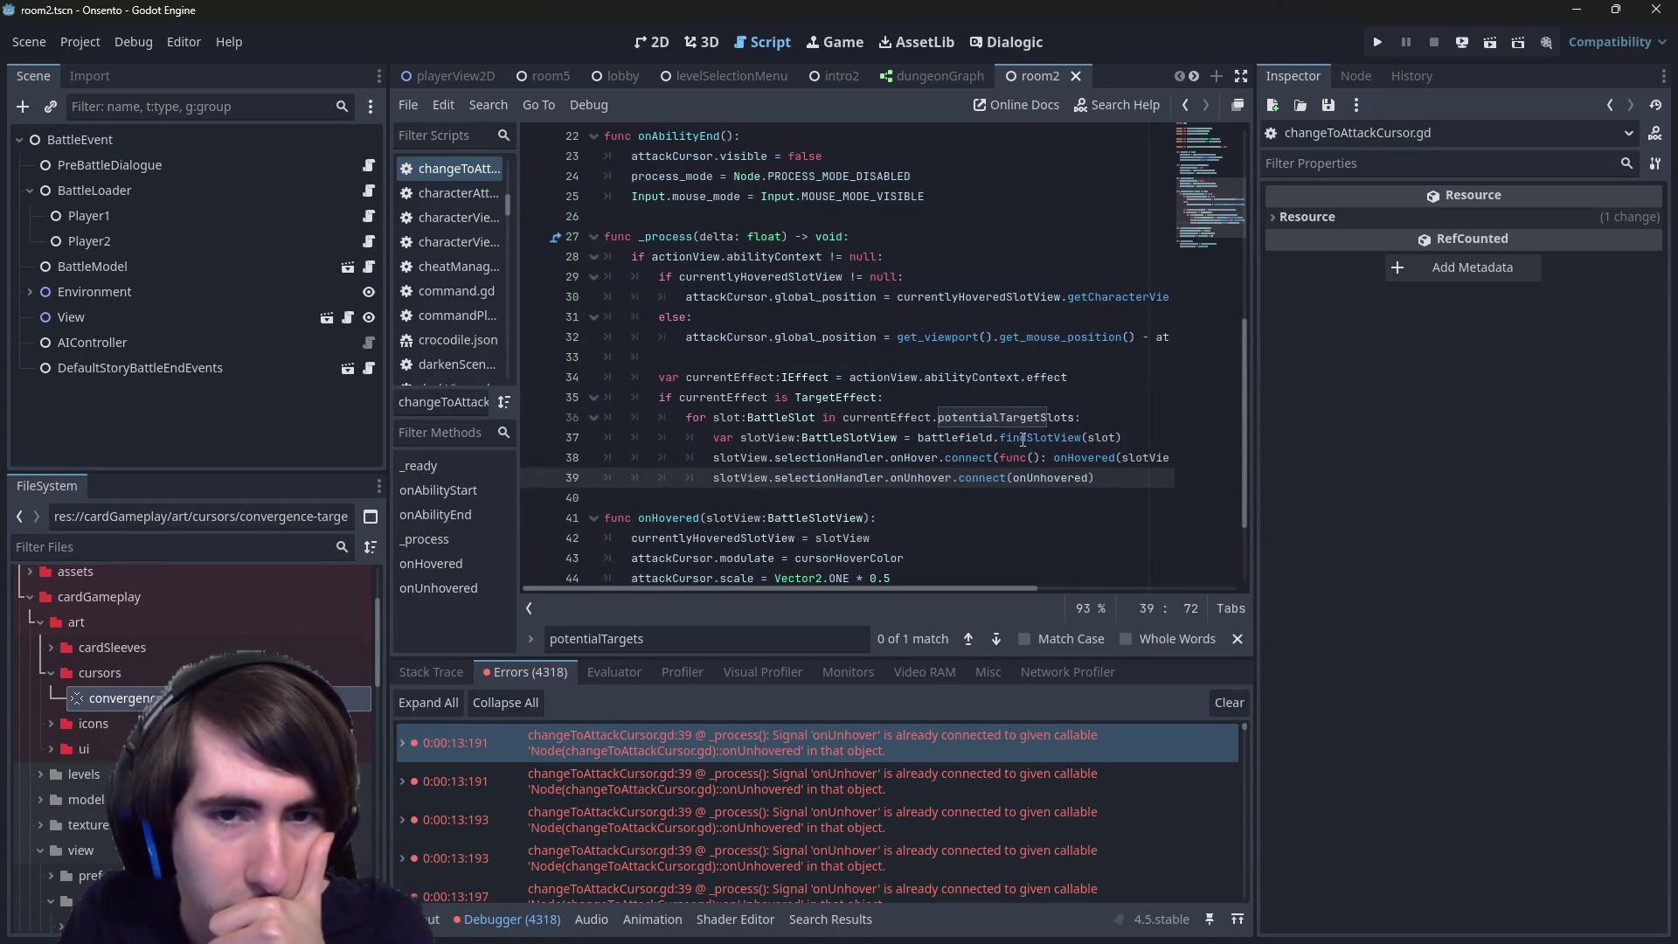
{"action": "mouse_move", "coordinate": [1024, 440]}
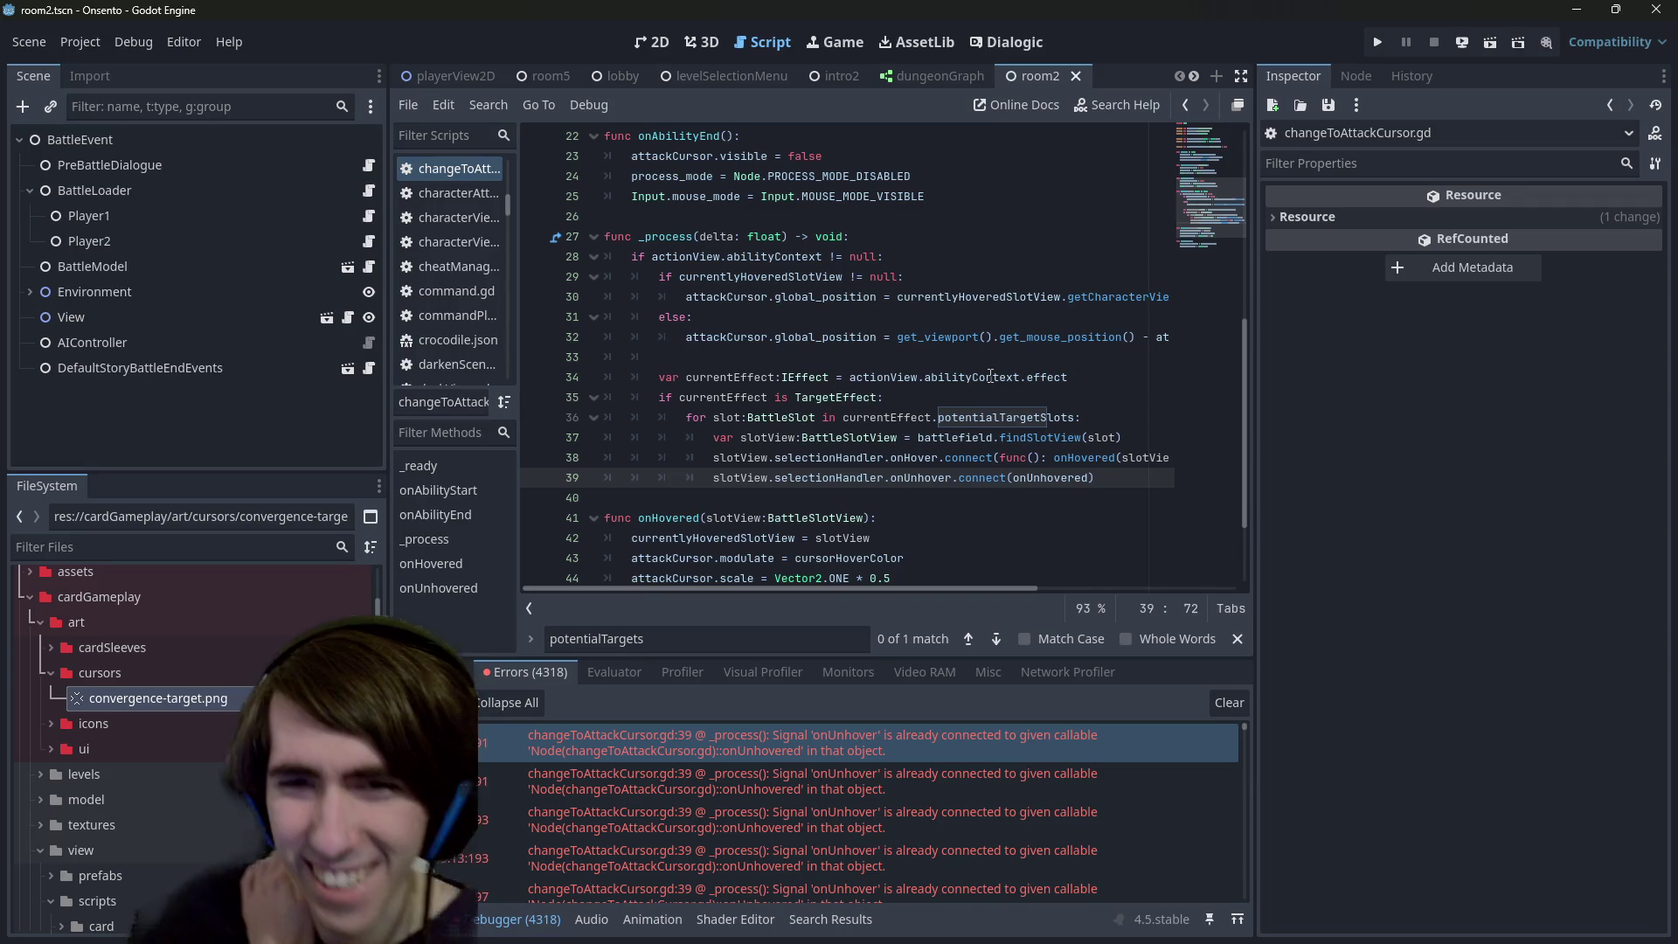
{"action": "mouse_move", "coordinate": [990, 375]}
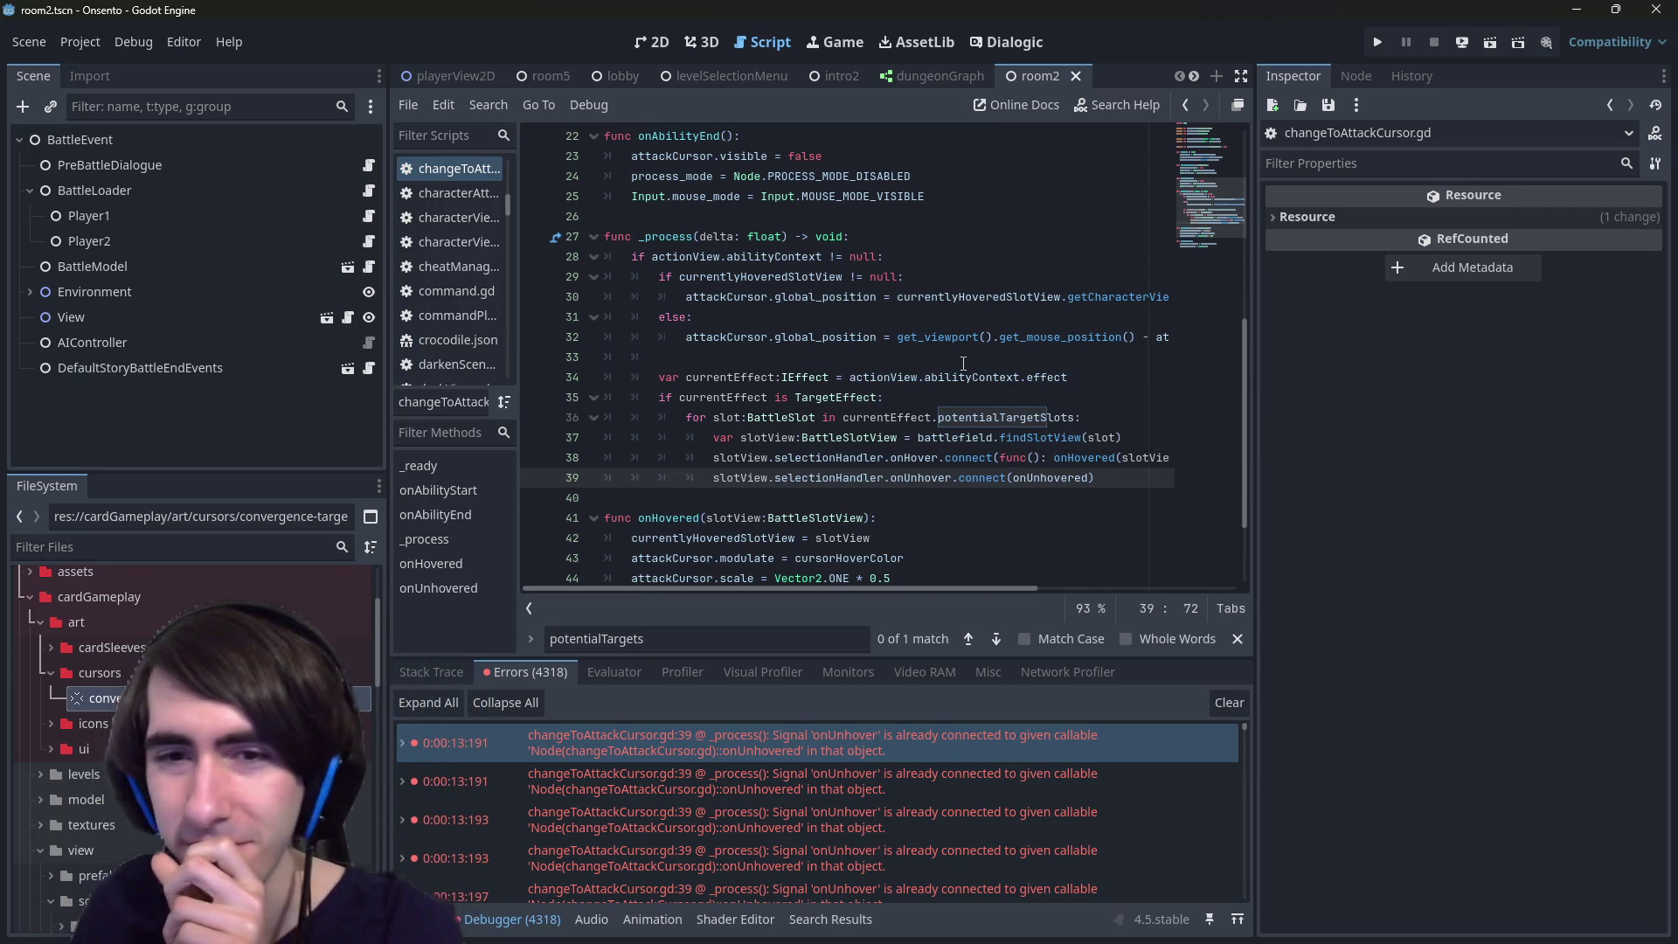
{"action": "double_click", "coordinate": [737, 377]}
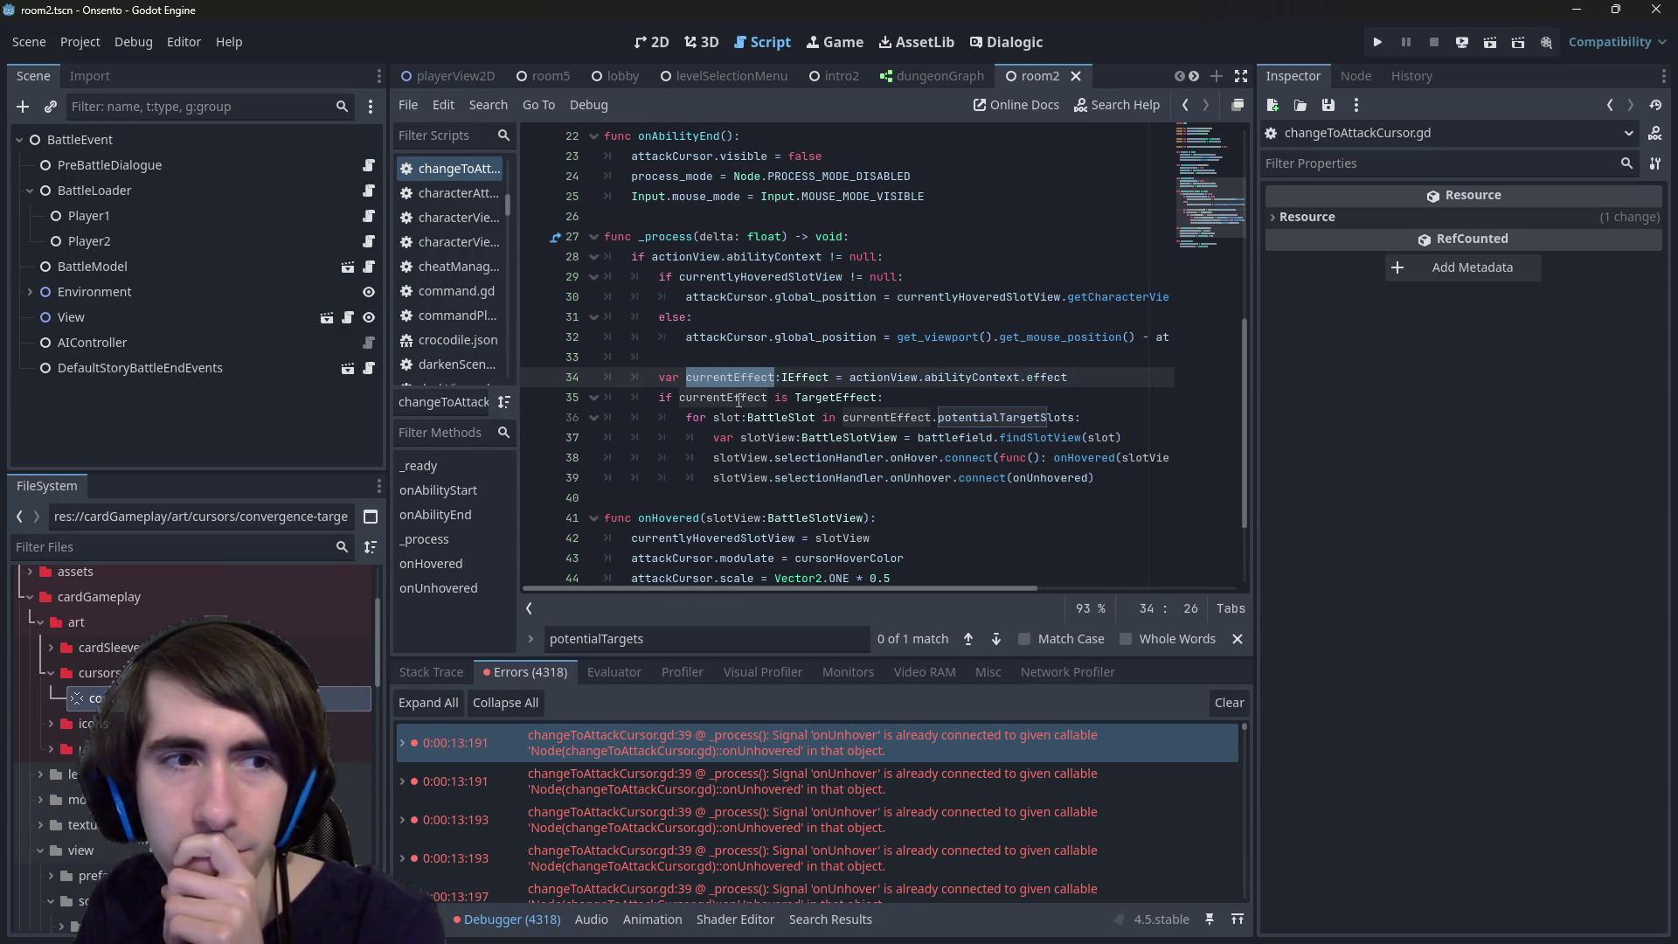
{"action": "mouse_move", "coordinate": [739, 401]}
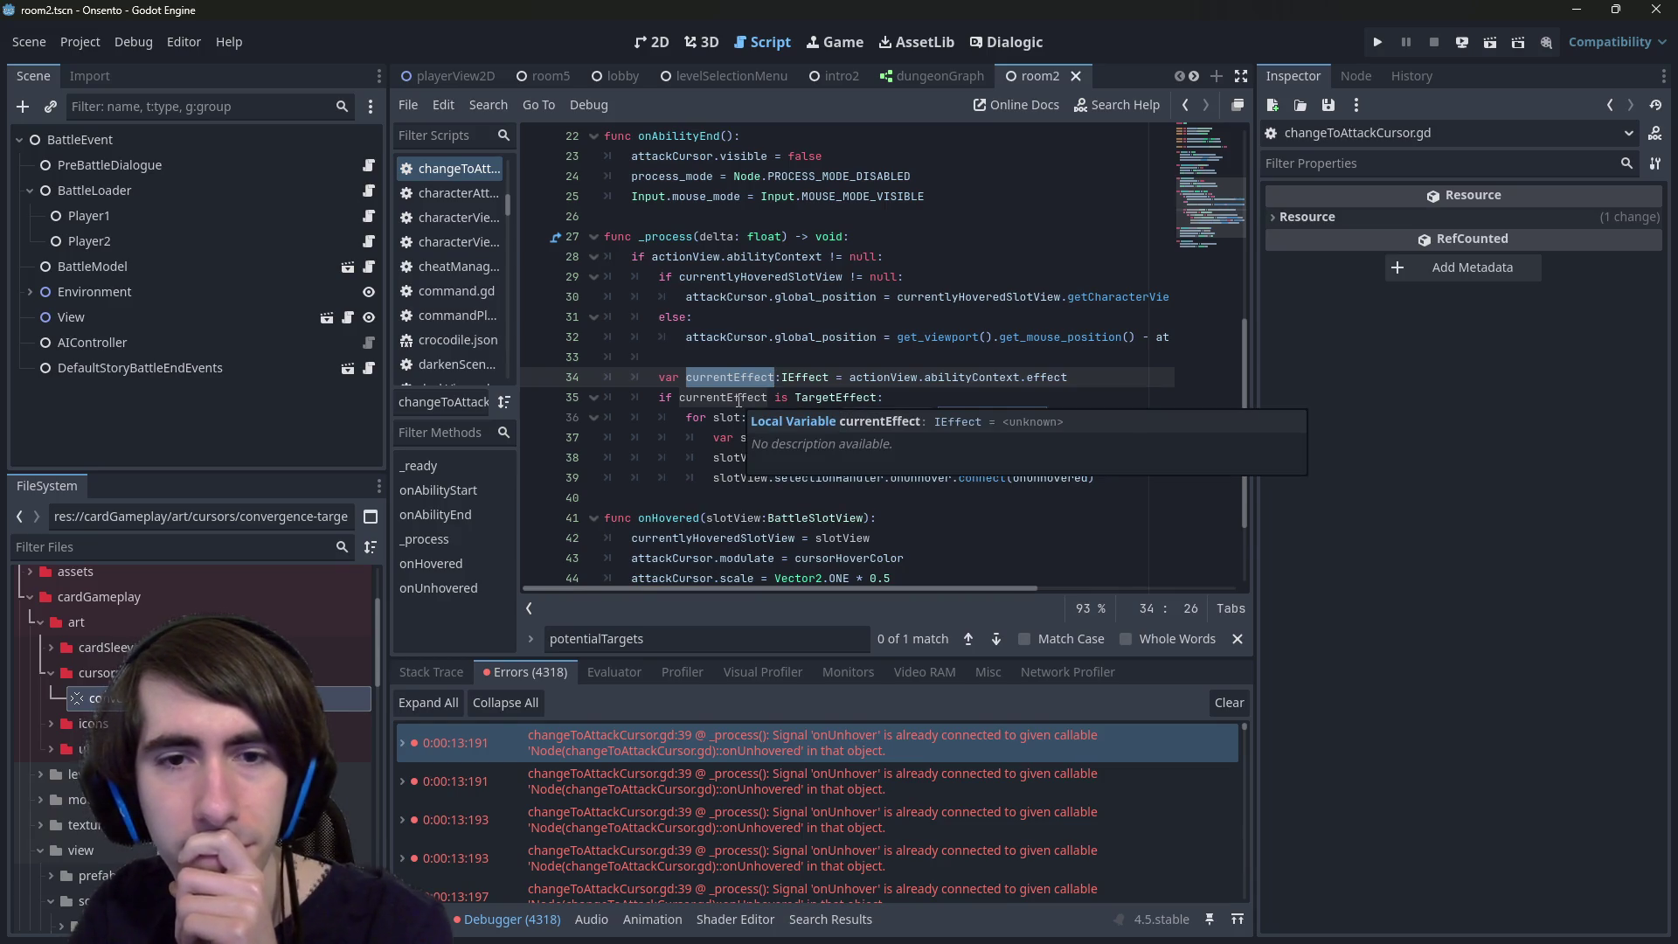
{"action": "left_click", "coordinate": [781, 353]}
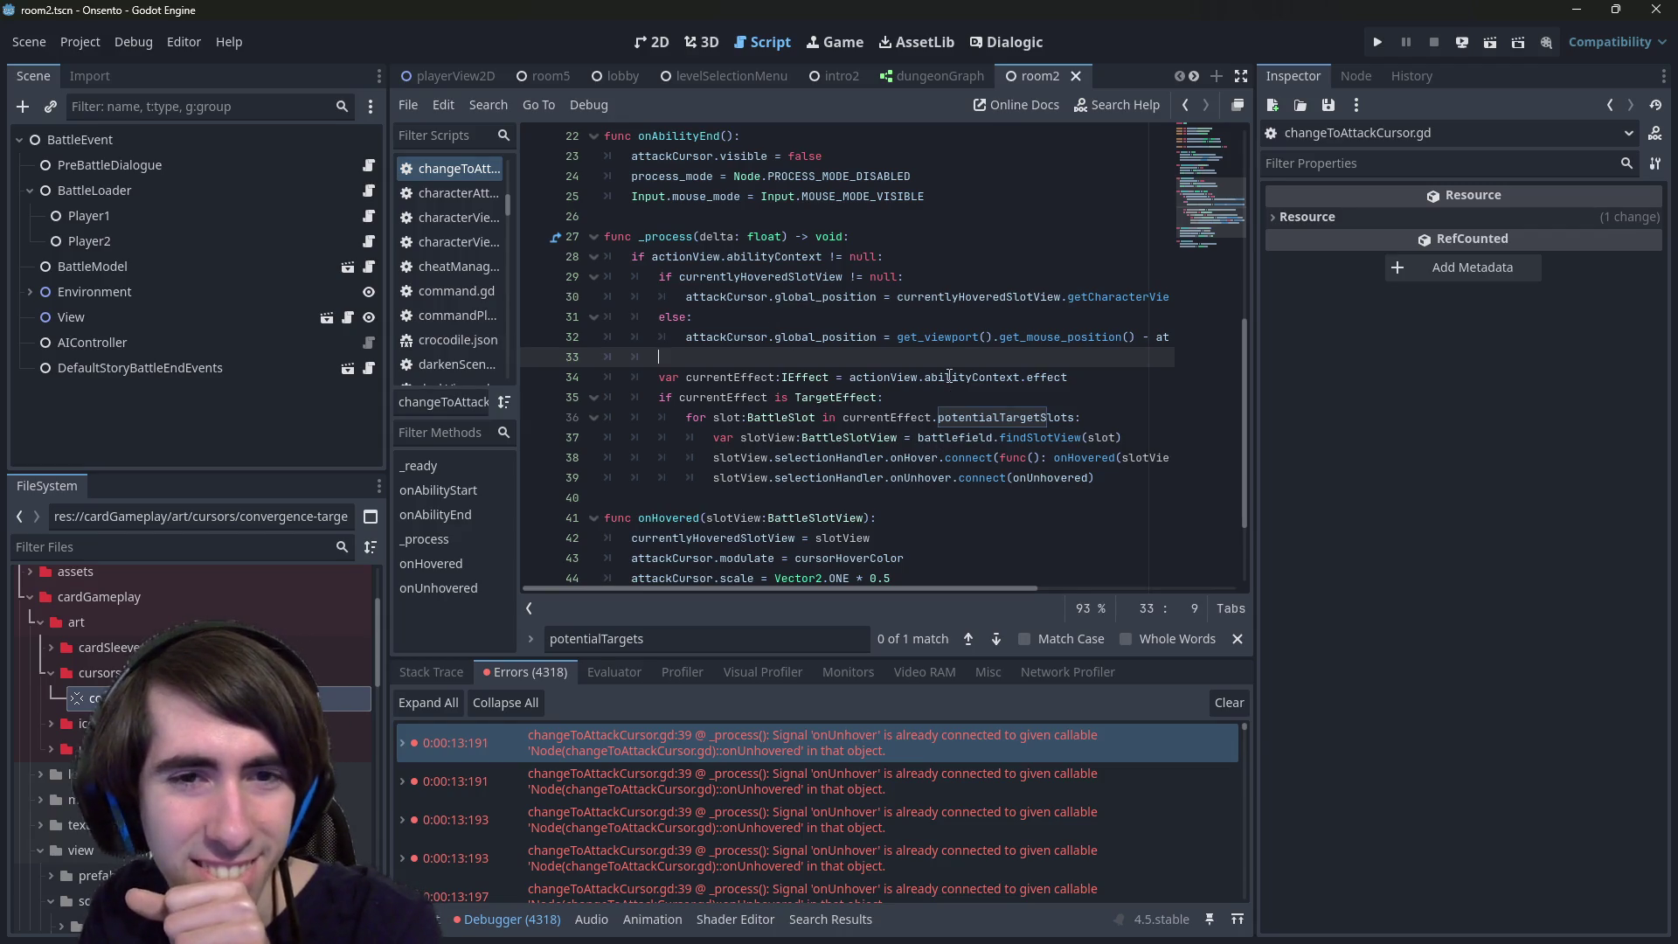
Start writing a new onAbility function header, then delete it
{"action": "key", "text": "BackSpace"}
{"action": "key", "text": "BackSpace"}
{"action": "key", "text": "Return"}
{"action": "type", "text": "func on"}
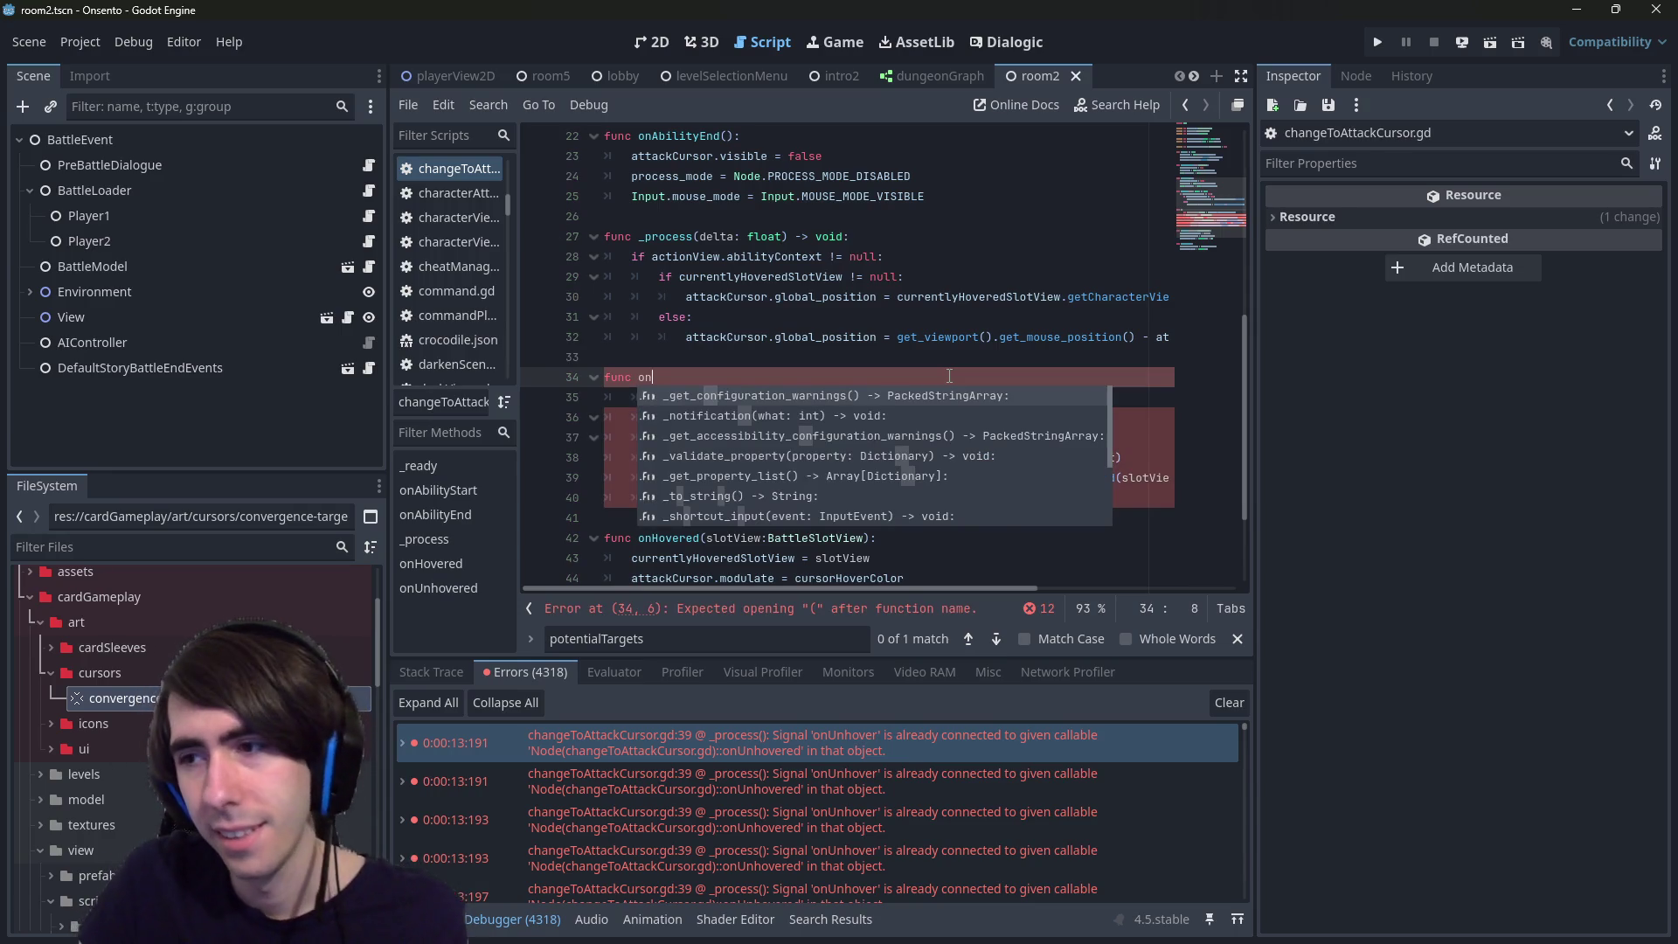
{"action": "type", "text": "Ability"}
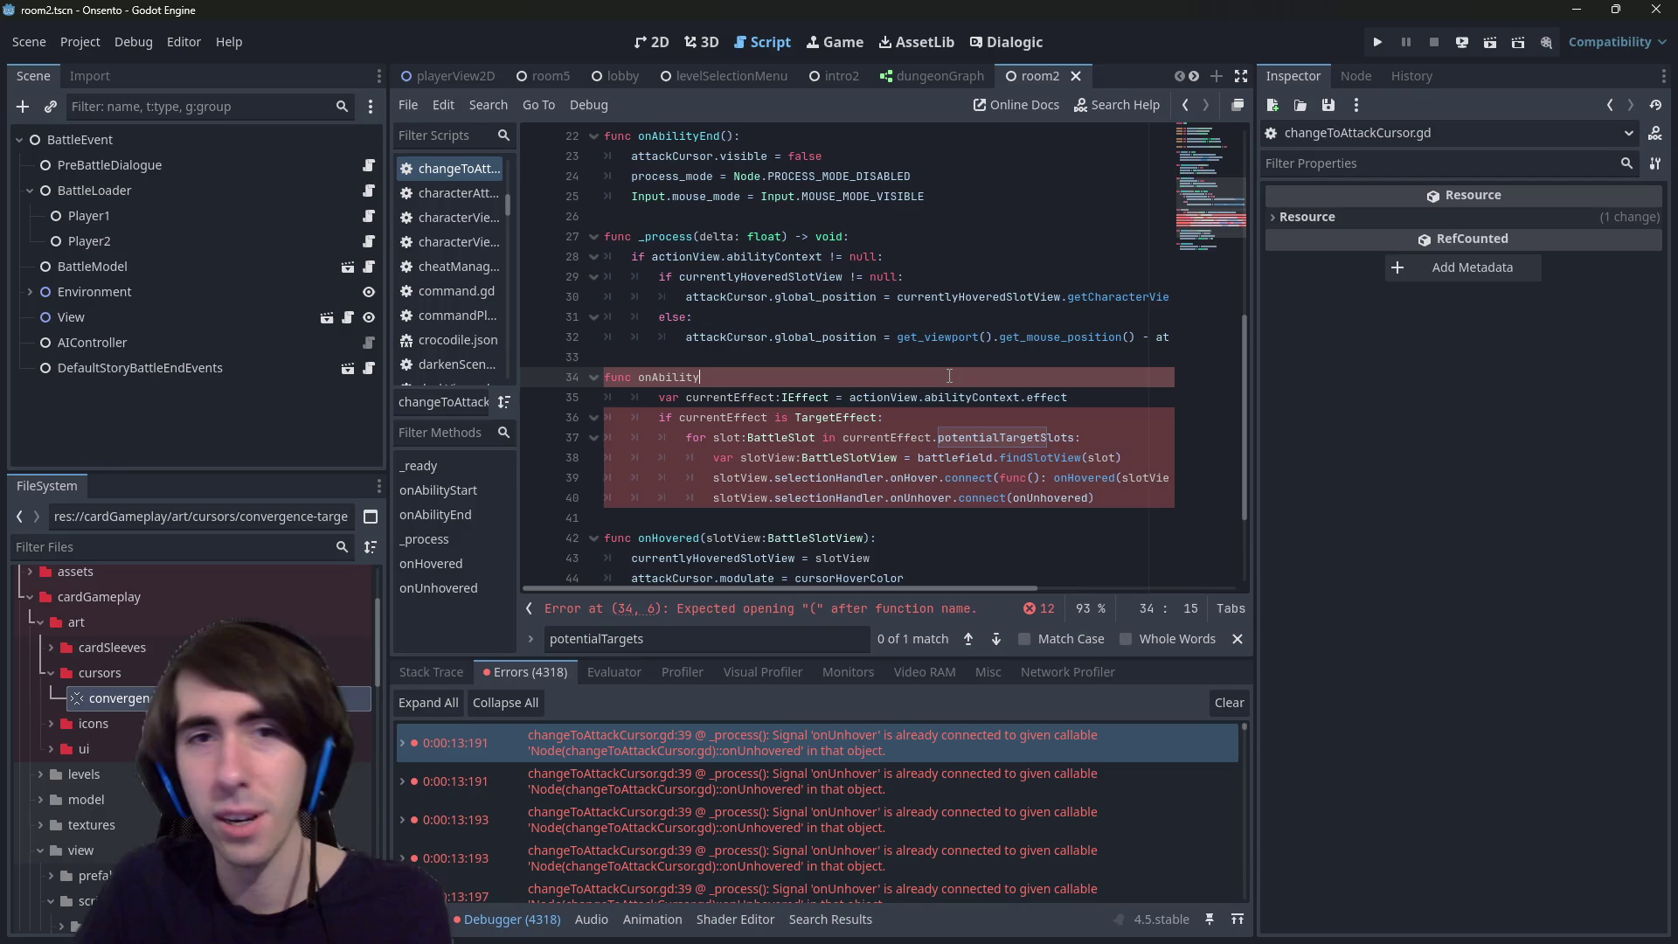
{"action": "scroll", "coordinate": [693, 426], "scroll_direction": "up", "scroll_amount": 2}
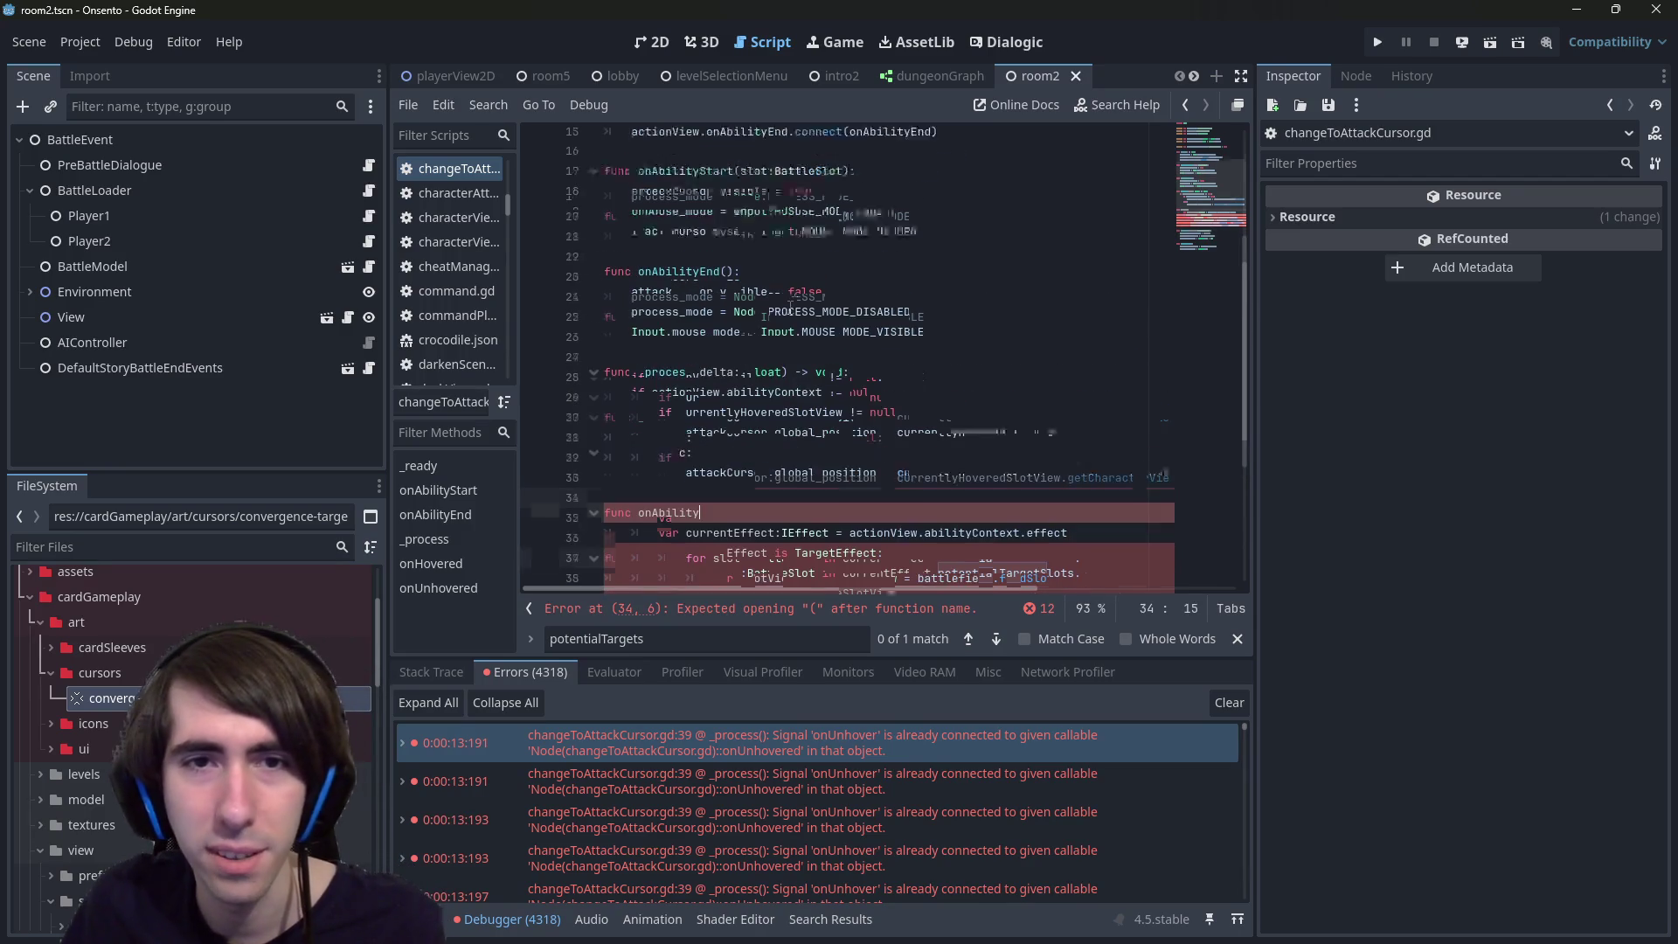
{"action": "left_click_drag", "start_coordinate": [737, 506], "coordinate": [535, 507]}
{"action": "key", "text": "BackSpace"}
{"action": "key", "text": "BackSpace"}
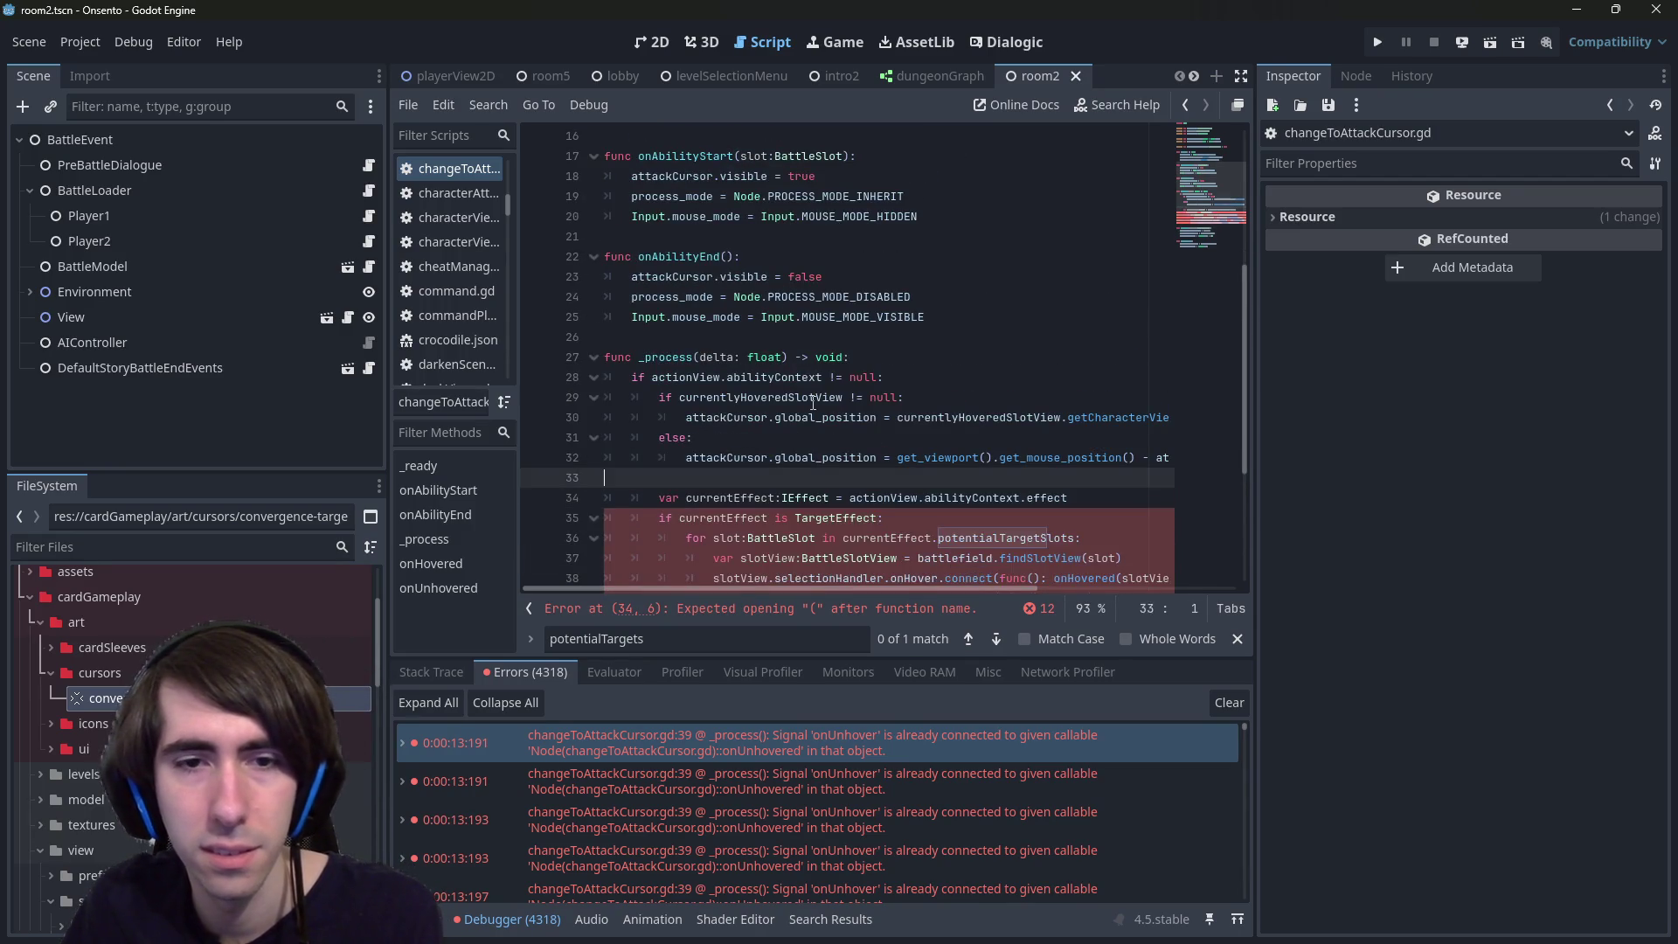
{"action": "scroll", "coordinate": [863, 483], "scroll_direction": "down", "scroll_amount": 1}
Move the target-slot connection block from _process into onAbilityStart and unindent it one level
{"action": "left_click_drag", "start_coordinate": [1105, 544], "coordinate": [531, 437]}
{"action": "key", "text": "ctrl+c"}
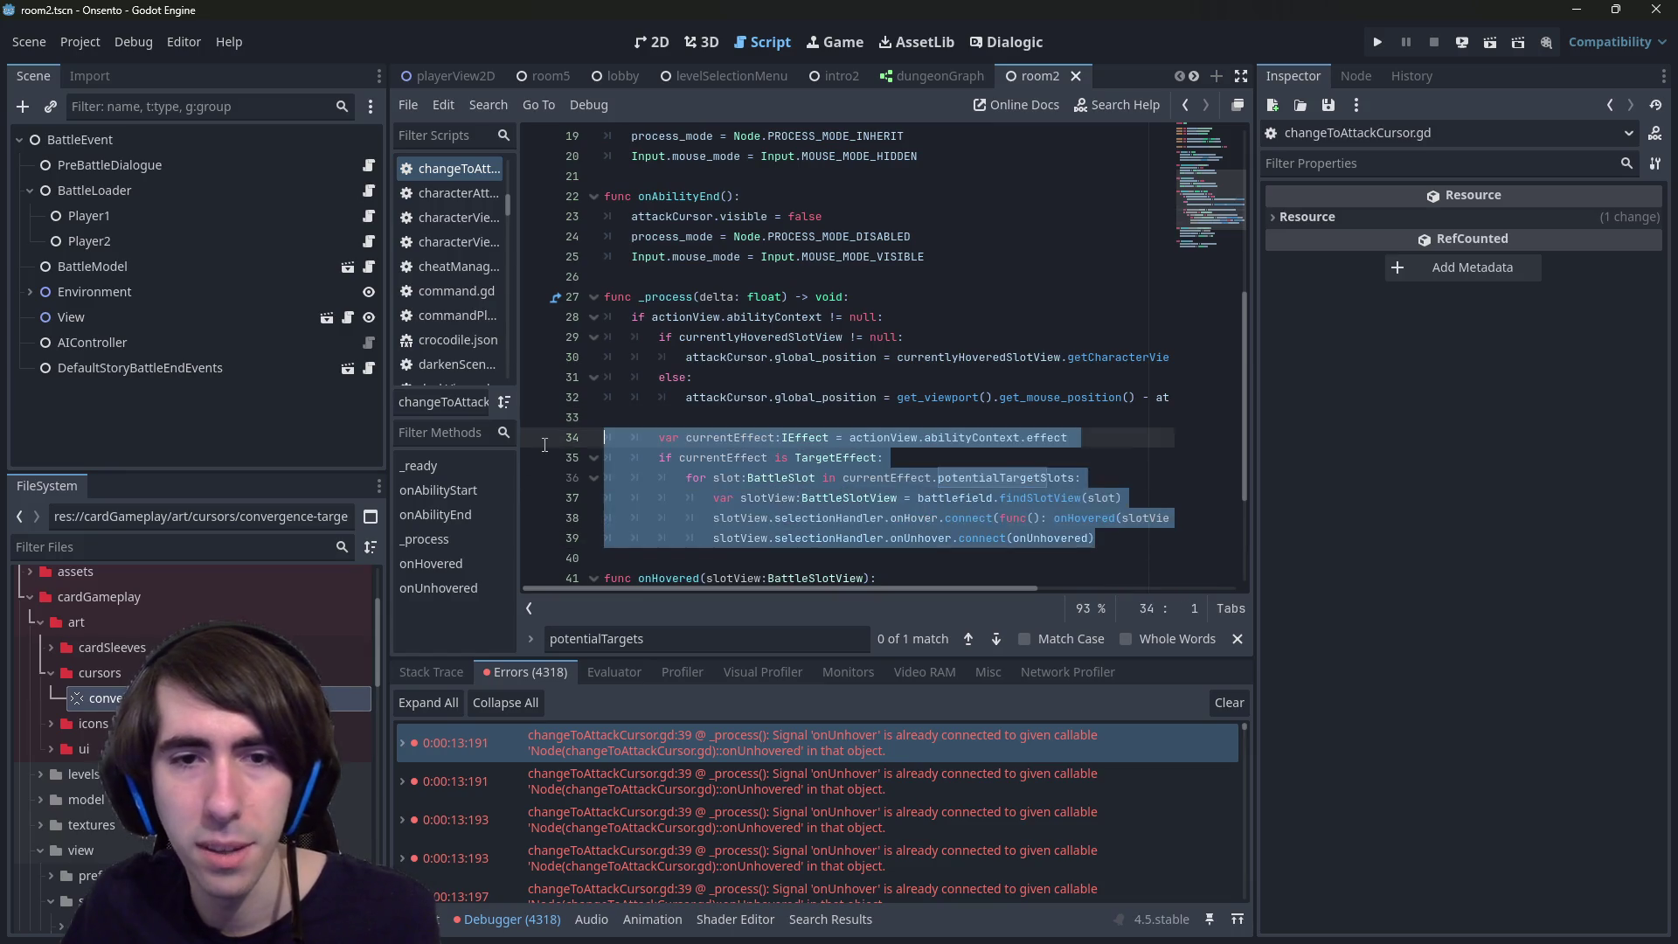
{"action": "key", "text": "BackSpace"}
{"action": "key", "text": "BackSpace"}
{"action": "key", "text": "BackSpace"}
{"action": "scroll", "coordinate": [531, 450], "scroll_direction": "up", "scroll_amount": 3}
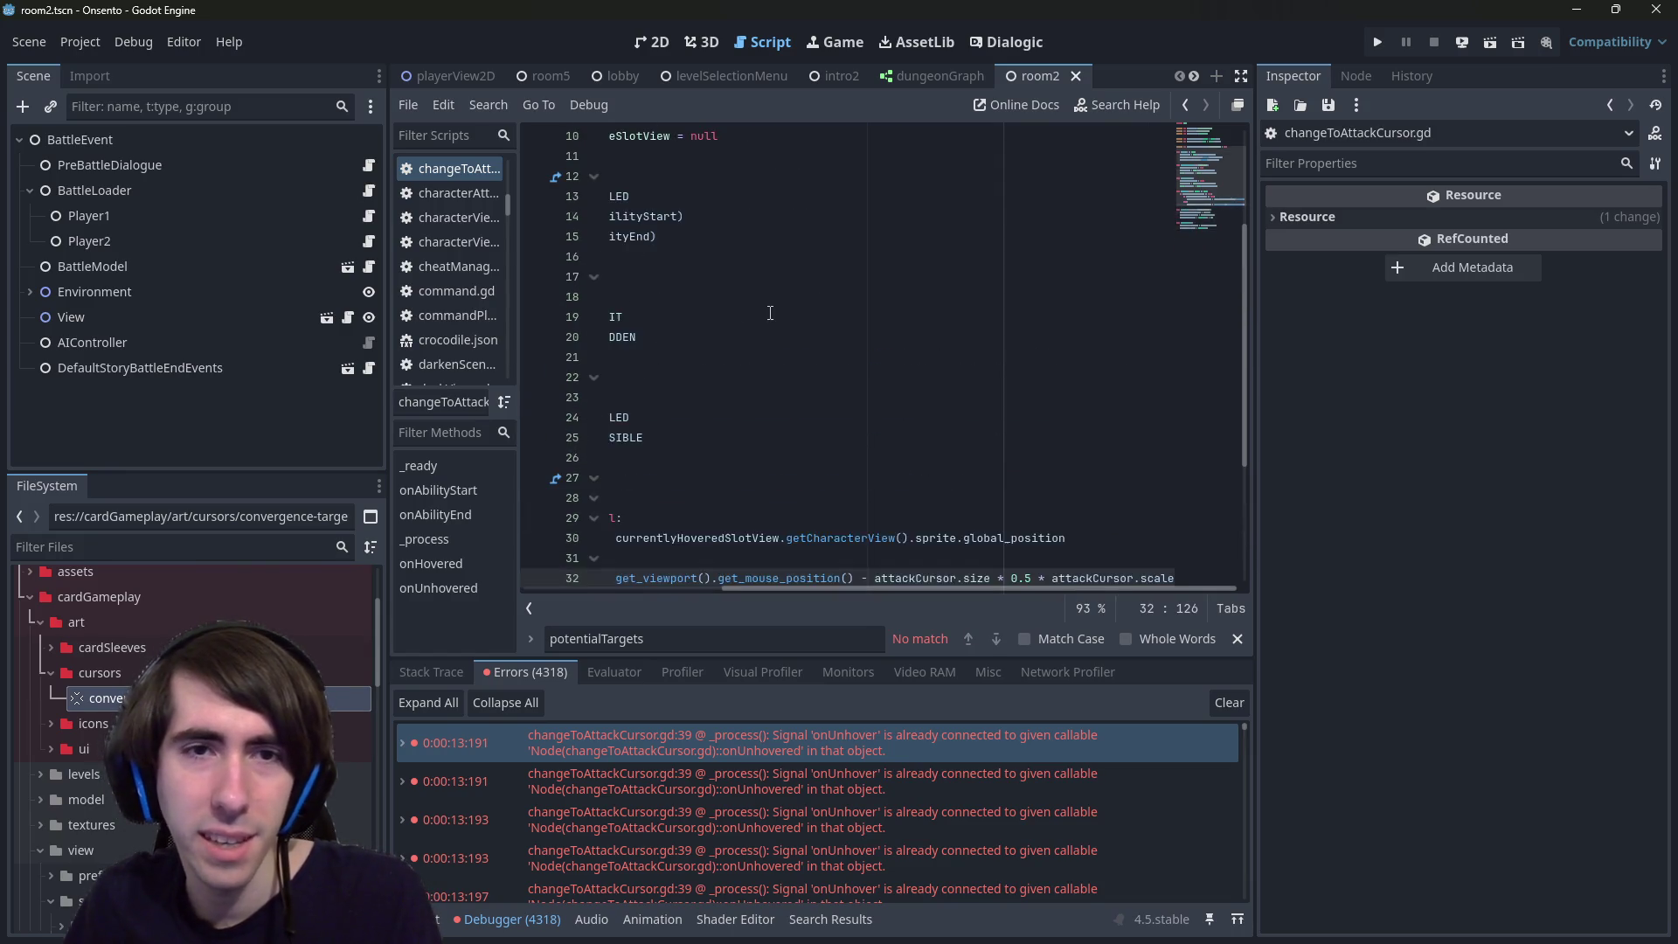
{"action": "left_click", "coordinate": [926, 337]}
{"action": "key", "text": "Return"}
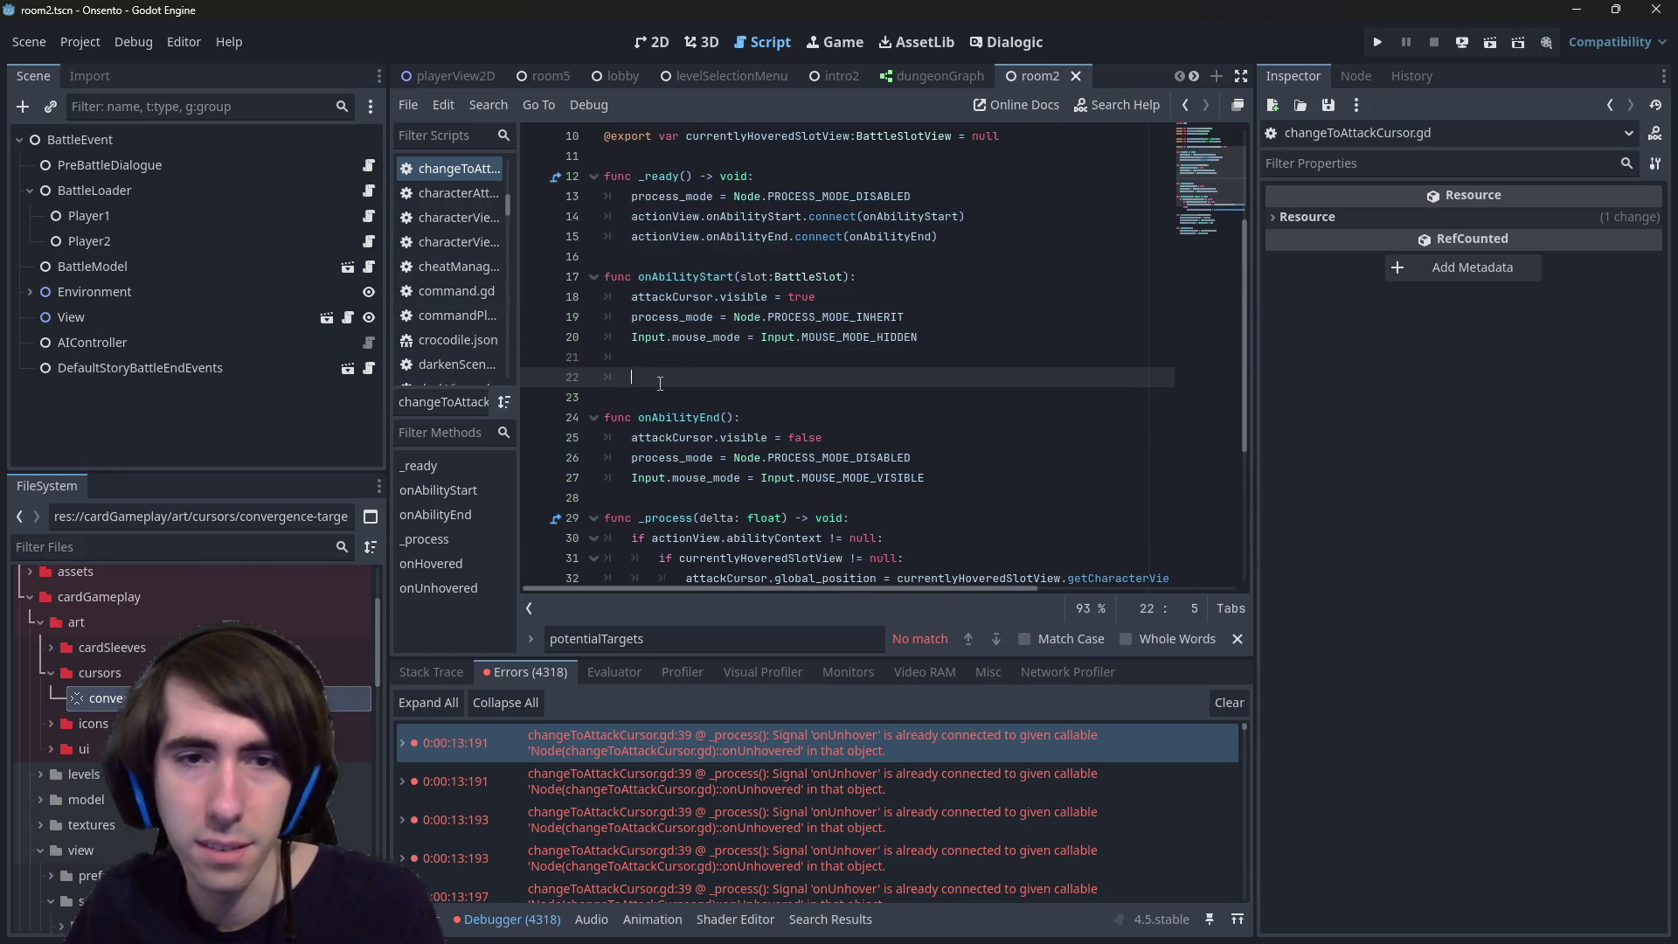
{"action": "key", "text": "ctrl+v"}
{"action": "left_click_drag", "start_coordinate": [1135, 477], "coordinate": [612, 377]}
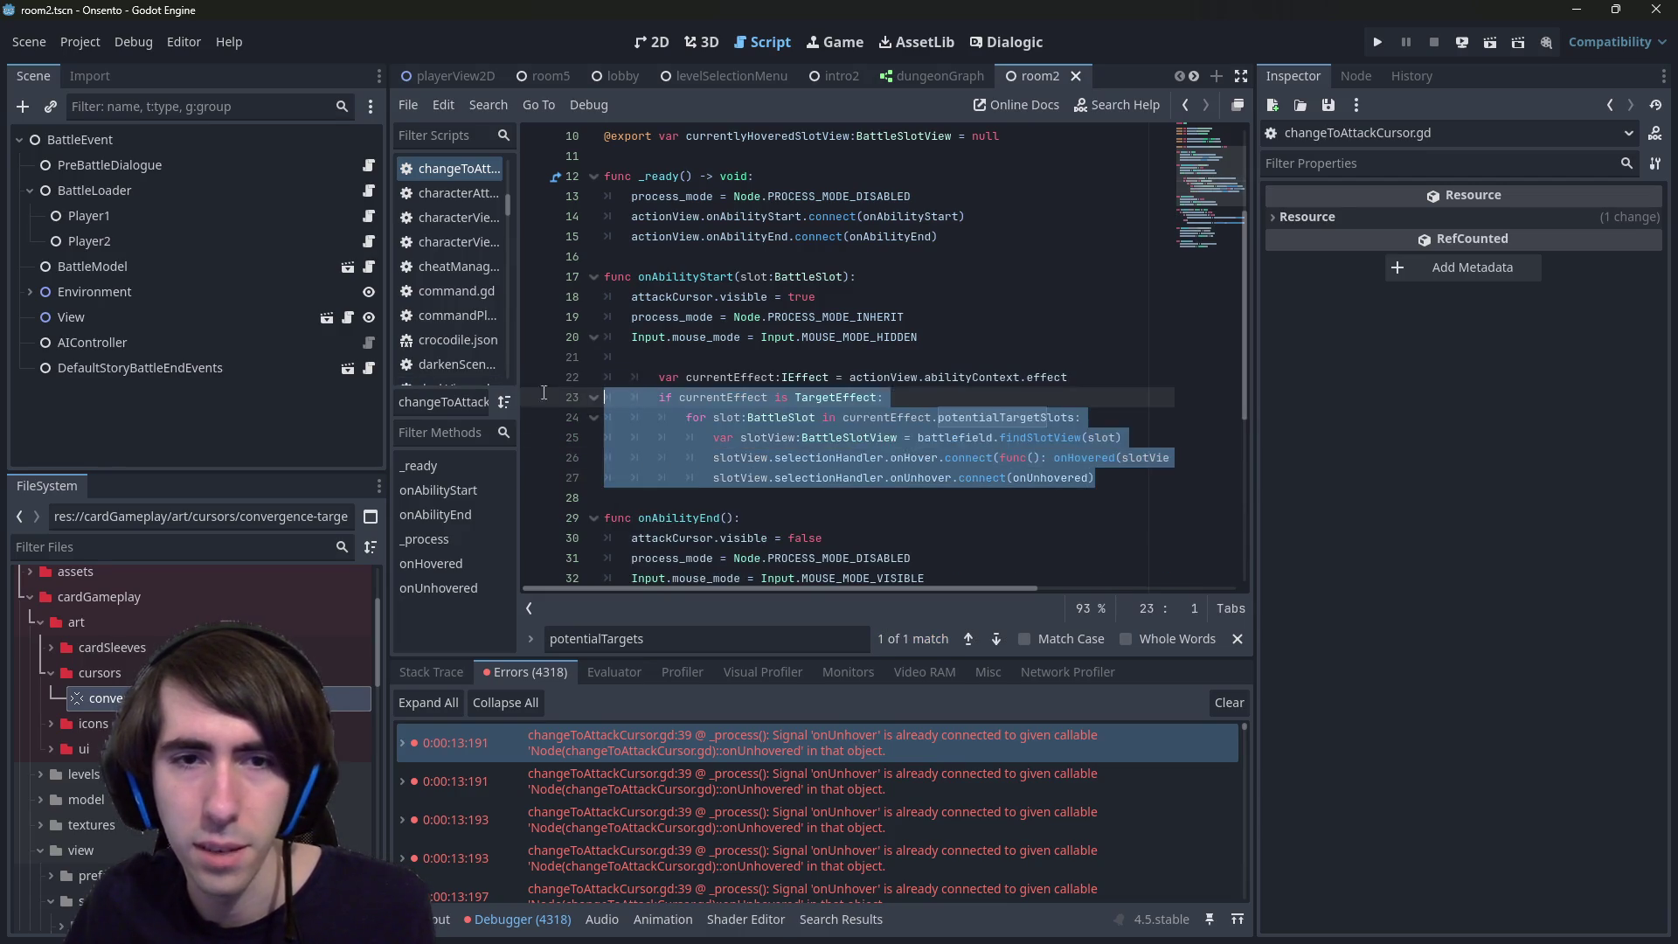
{"action": "key", "text": "shift+Tab"}
{"action": "left_click", "coordinate": [874, 357]}
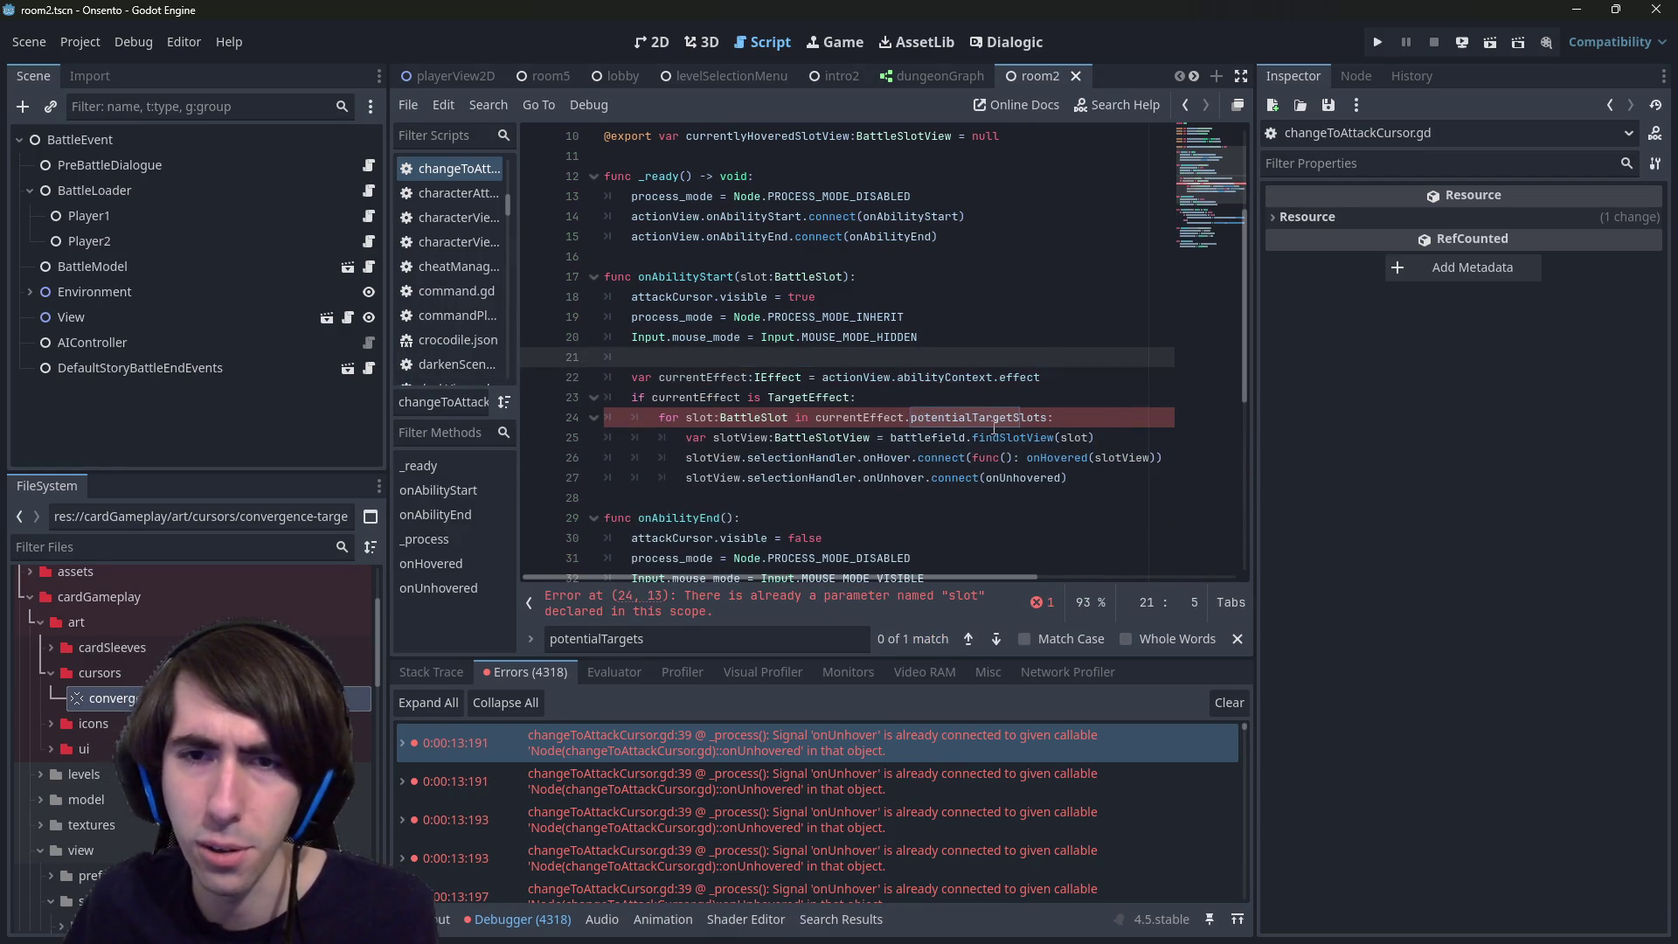
Check the line 24 error where loop variable slot clashes with the slot parameter on line 17
{"action": "double_click", "coordinate": [876, 417]}
{"action": "left_click", "coordinate": [856, 608]}
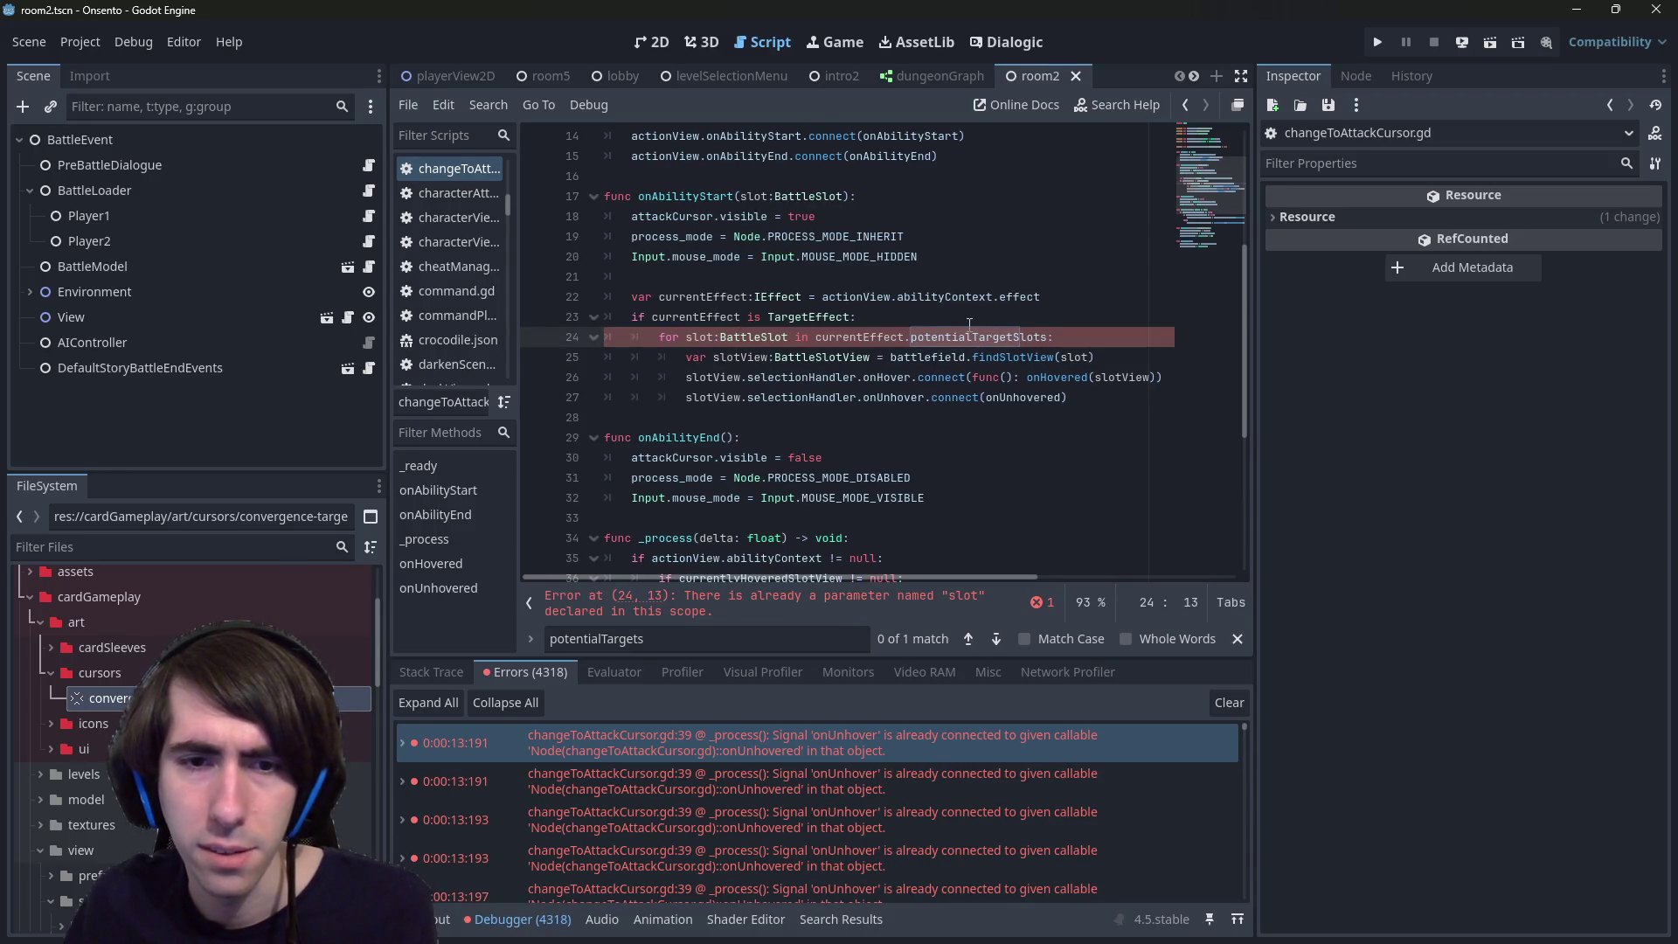
{"action": "scroll", "coordinate": [803, 343], "scroll_direction": "up", "scroll_amount": 1}
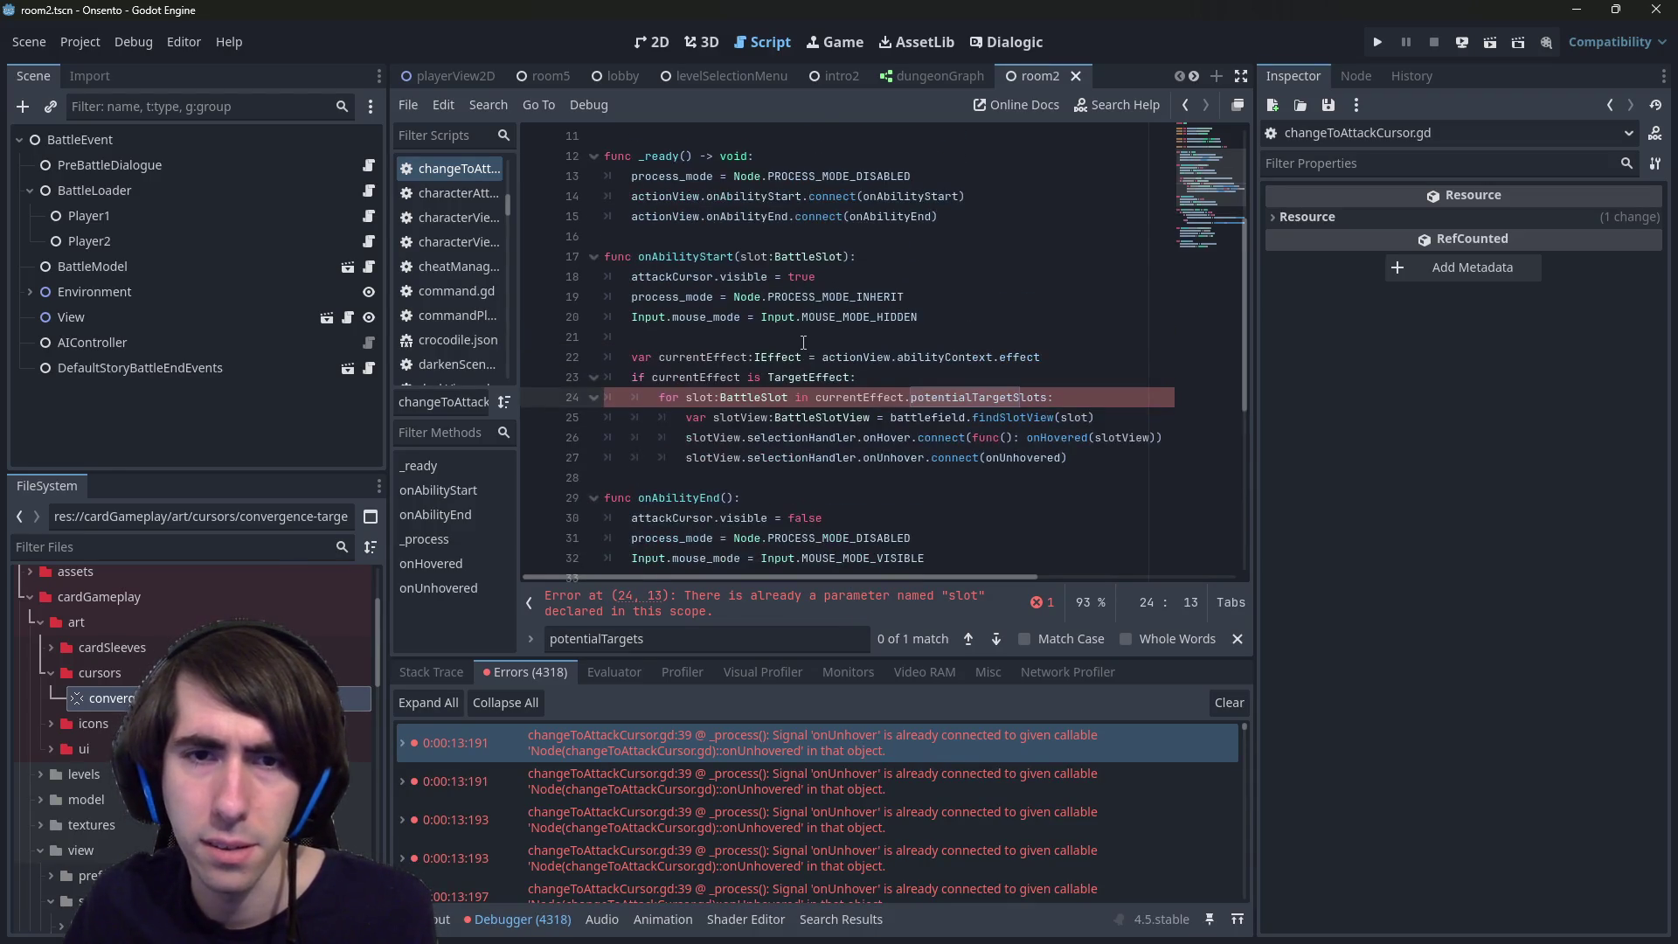
{"action": "double_click", "coordinate": [699, 398]}
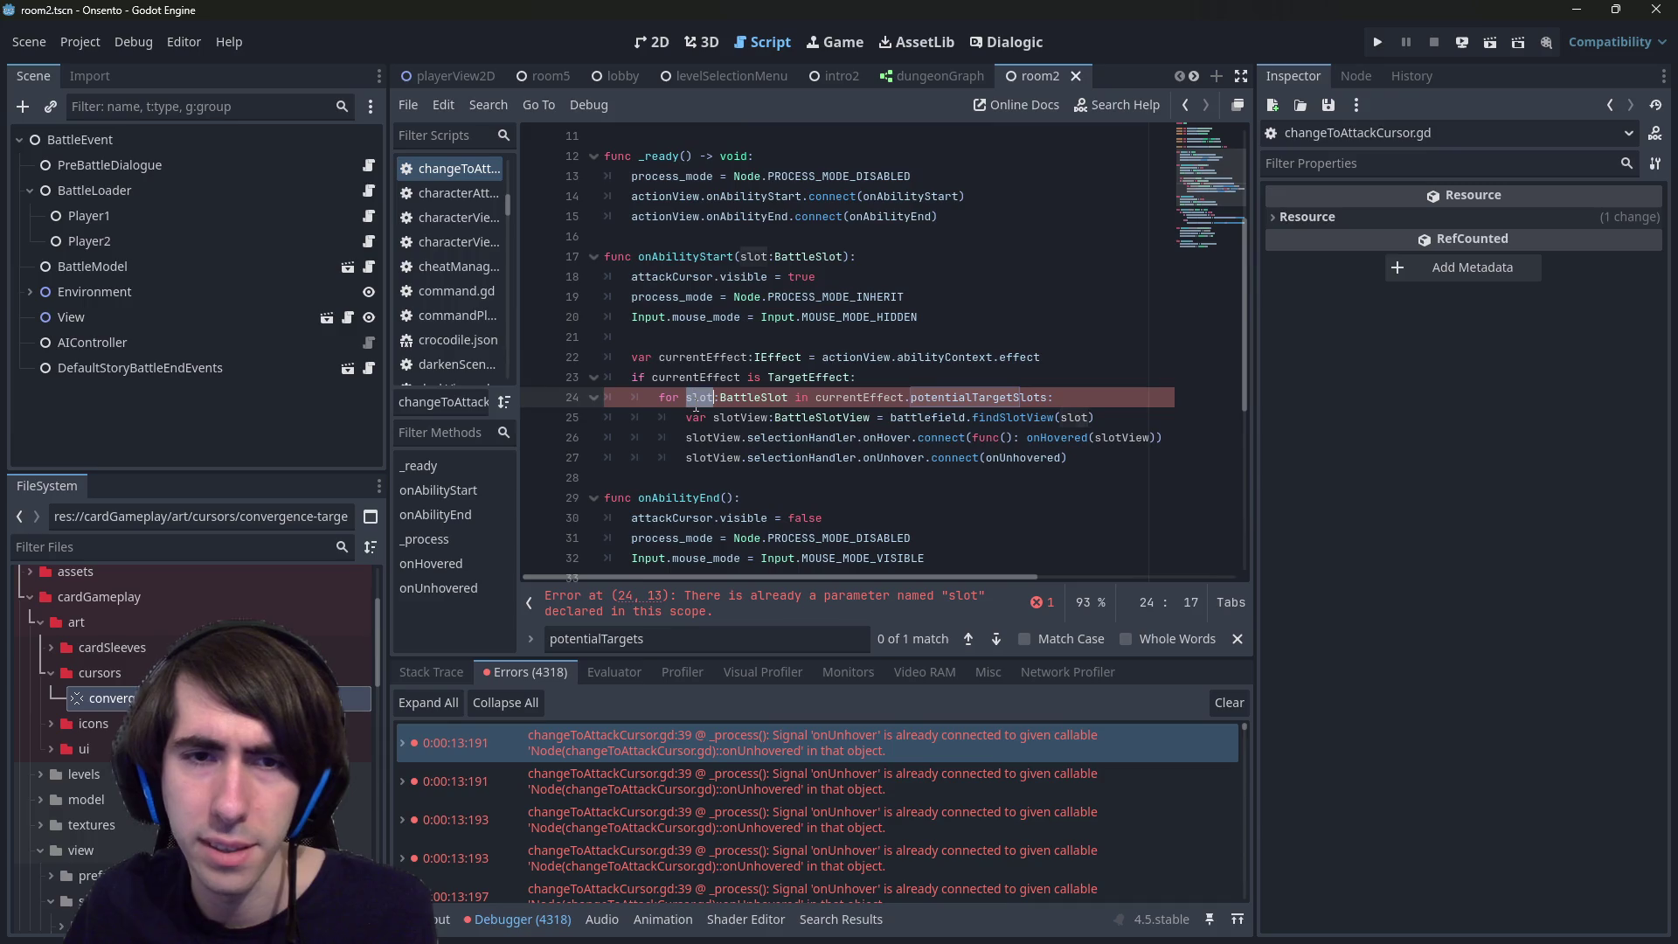
{"action": "double_click", "coordinate": [753, 256]}
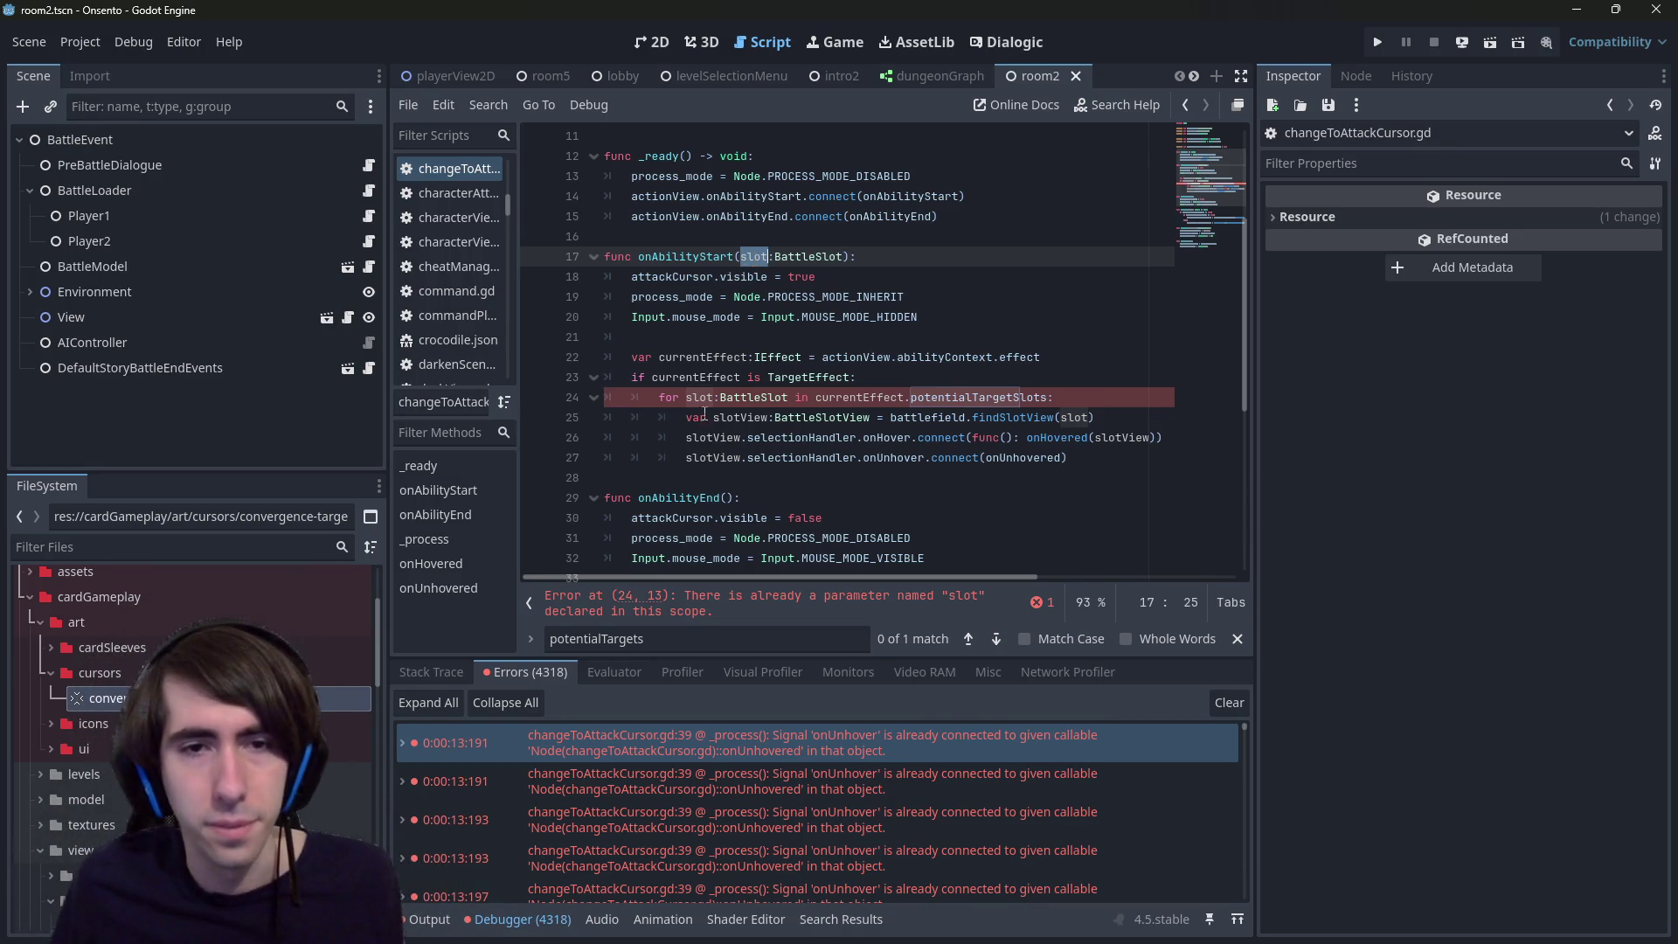
{"action": "left_click", "coordinate": [690, 378]}
{"action": "double_click", "coordinate": [699, 398]}
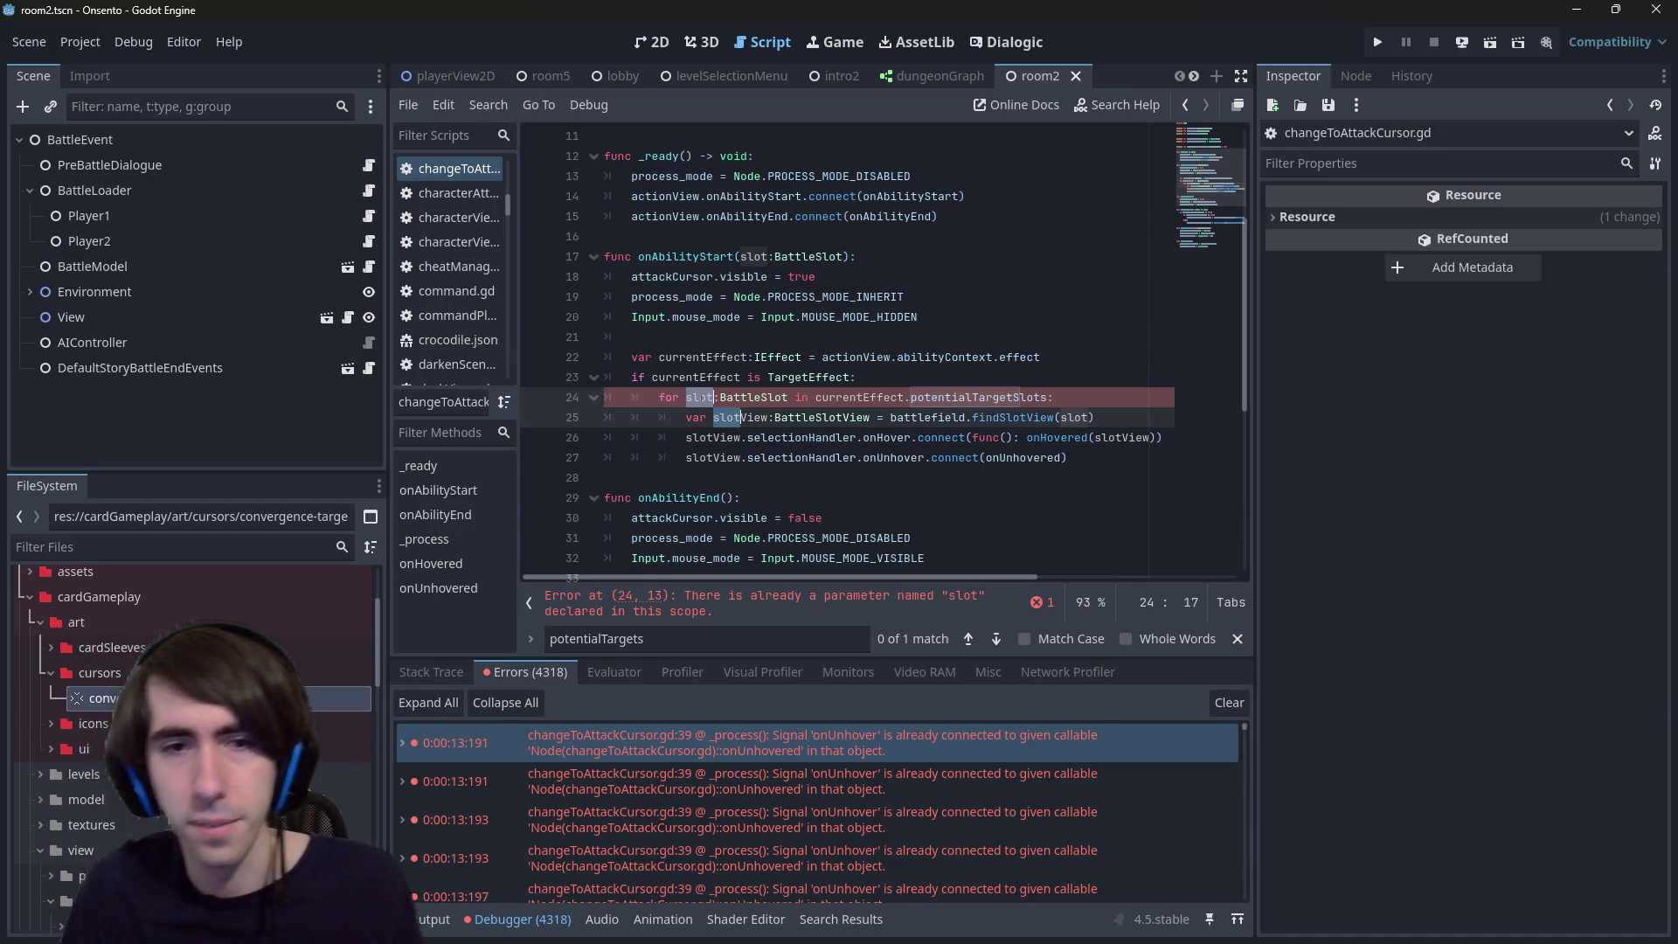
{"action": "key", "text": "Escape"}
Rename the loop variable slot to targetSlot at every occurrence using multi-caret editing
{"action": "key", "text": "ctrl+d"}
{"action": "key", "text": "Left"}
{"action": "type", "text": "targ"}
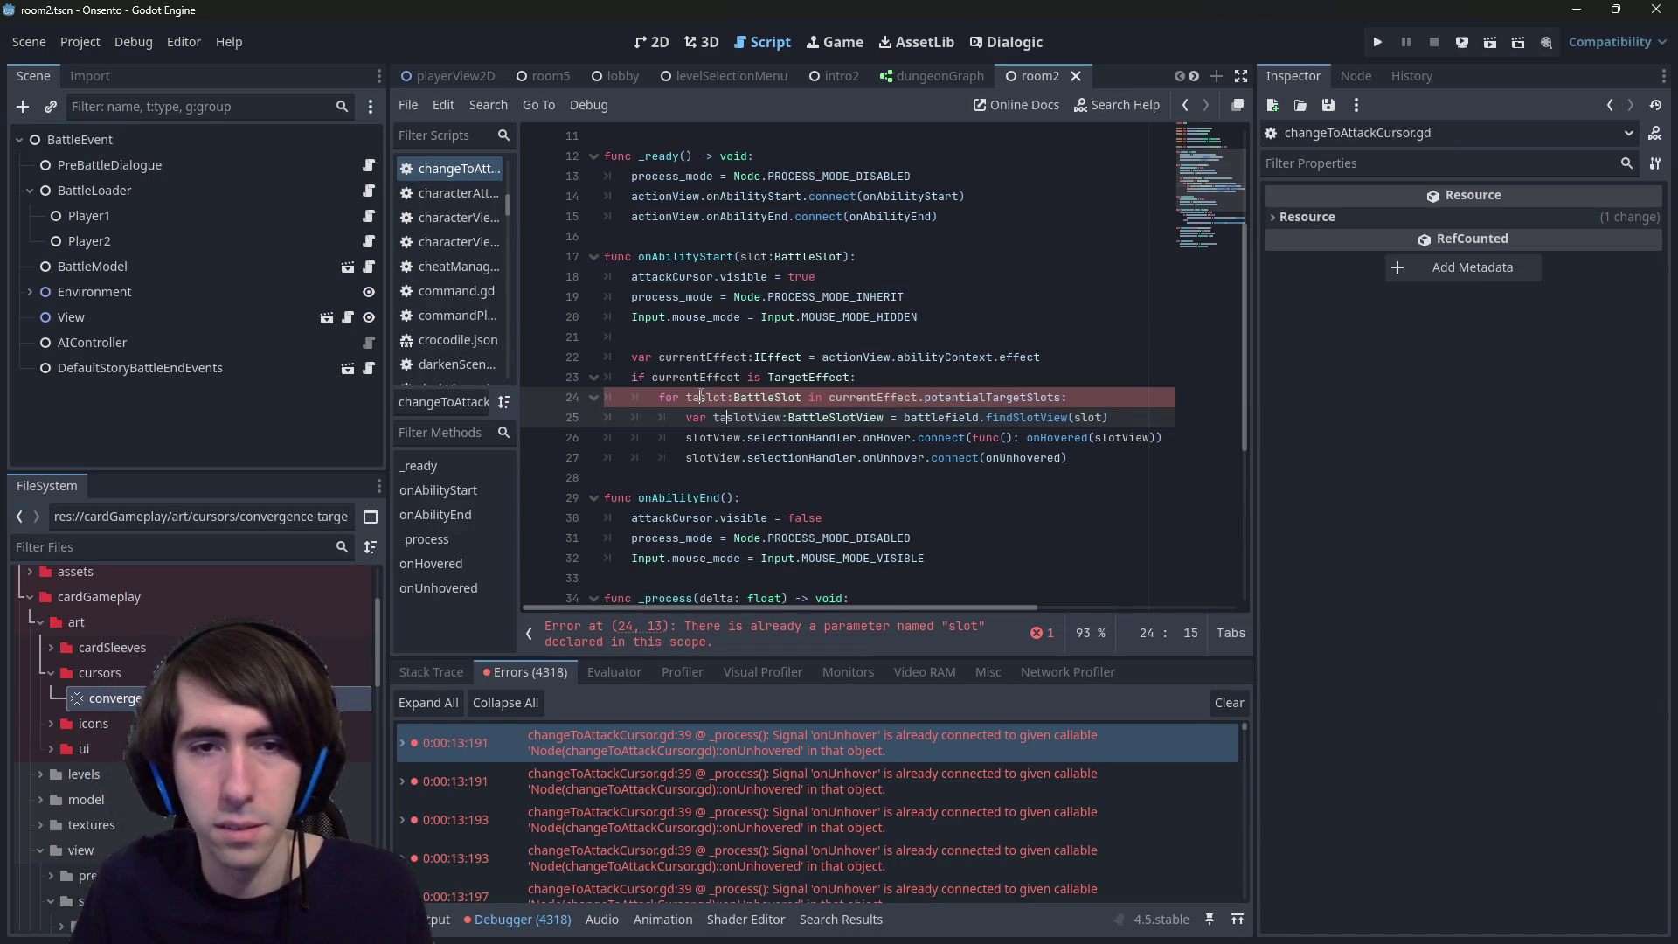
{"action": "key", "text": "BackSpace"}
{"action": "key", "text": "BackSpace"}
{"action": "key", "text": "BackSpace"}
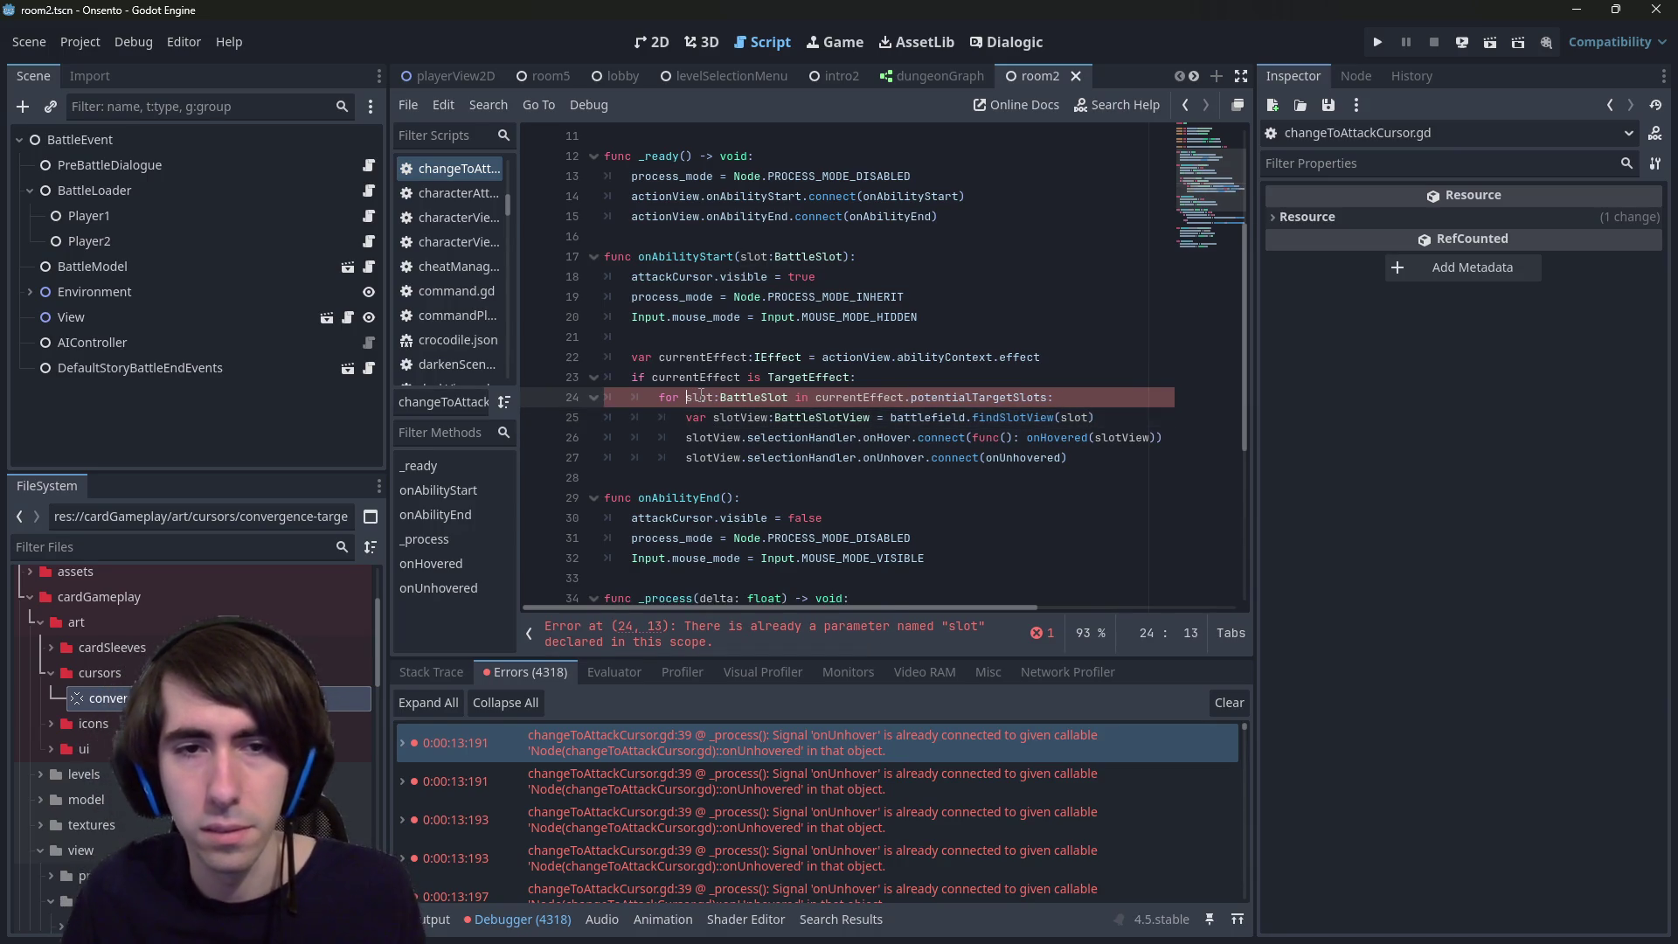
{"action": "key", "text": "ctrl+d"}
{"action": "type", "text": "tag"}
{"action": "key", "text": "BackSpace"}
{"action": "type", "text": "rgetS"}
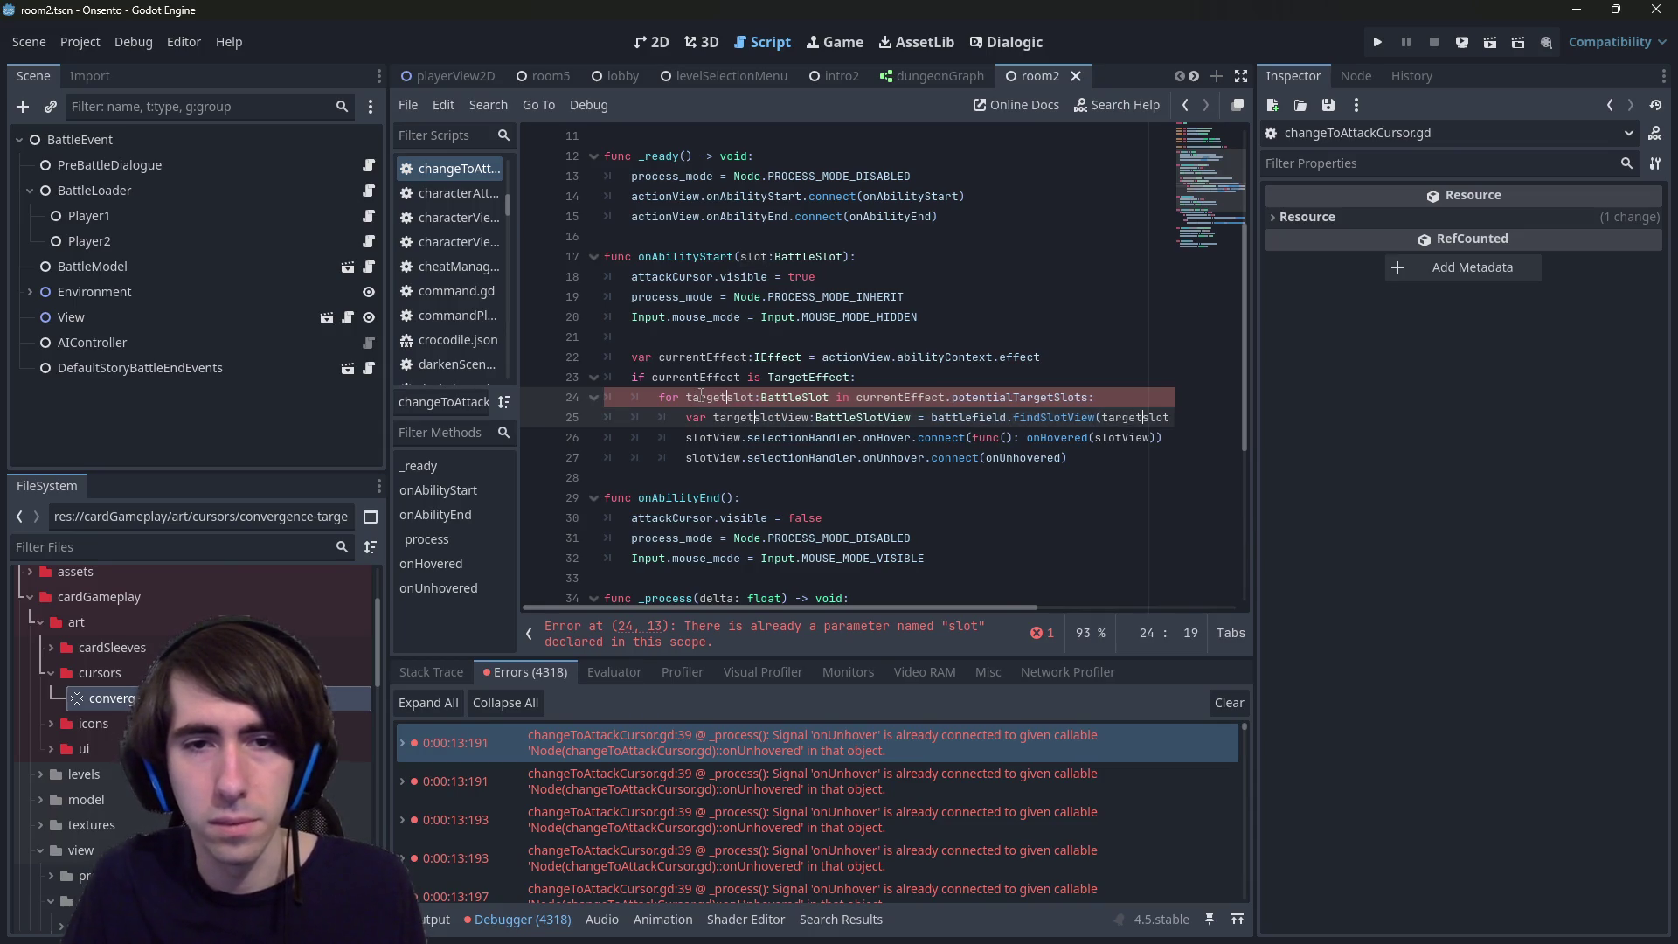
{"action": "key", "text": "Delete"}
{"action": "type", "text": "S"}
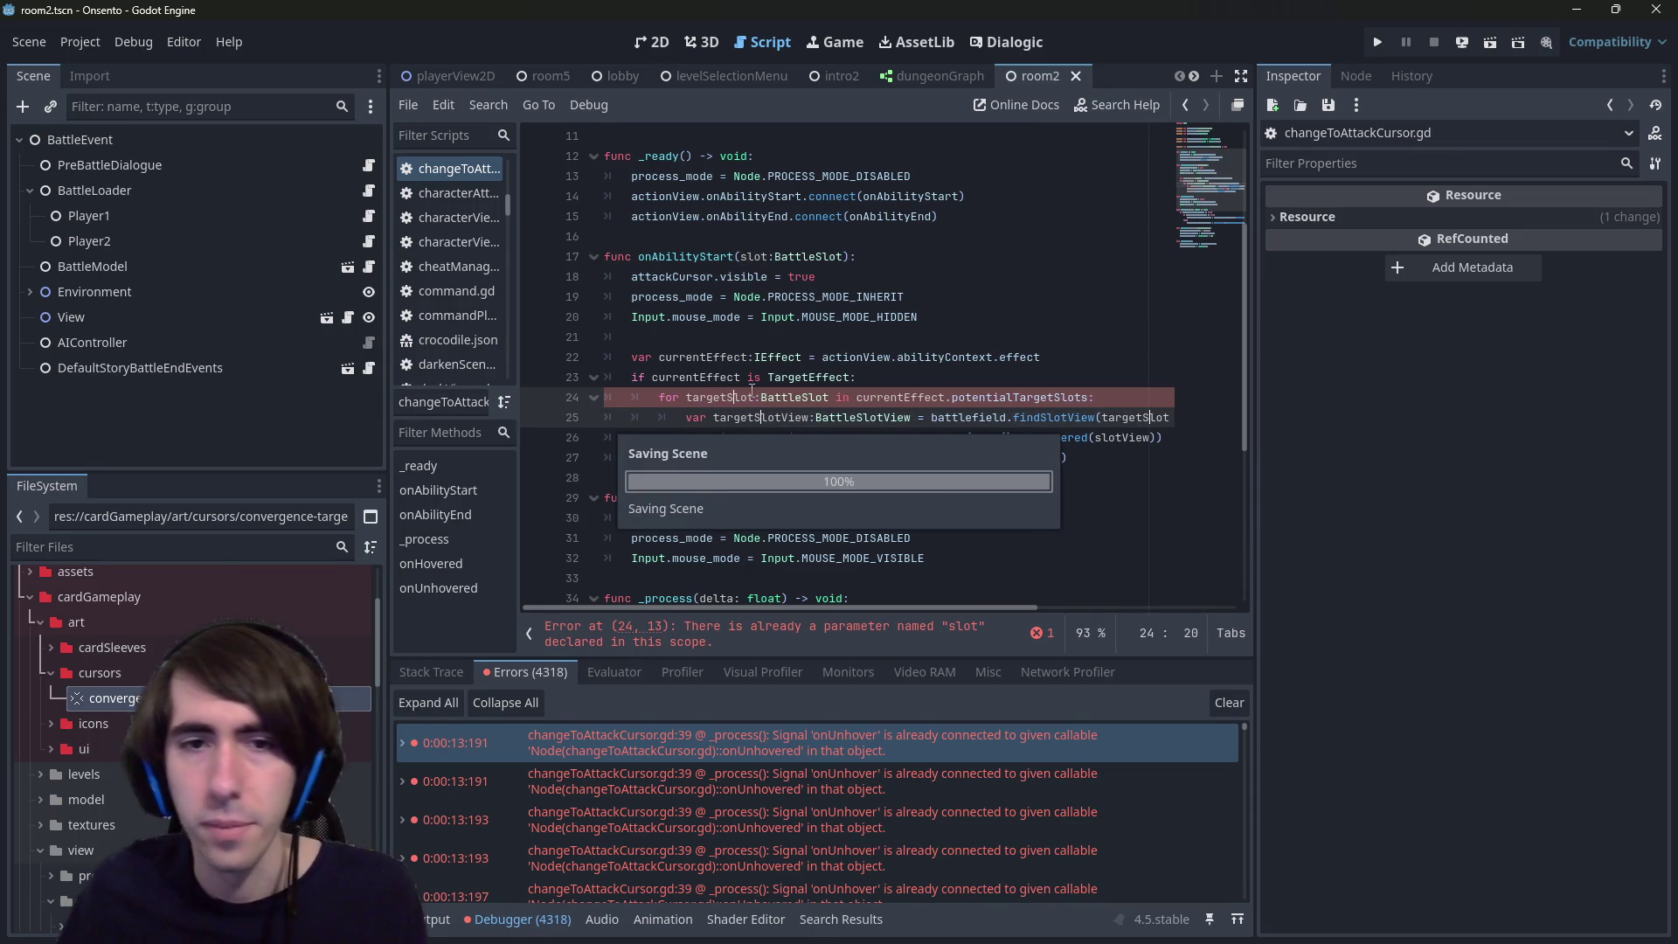
{"action": "left_click", "coordinate": [913, 437]}
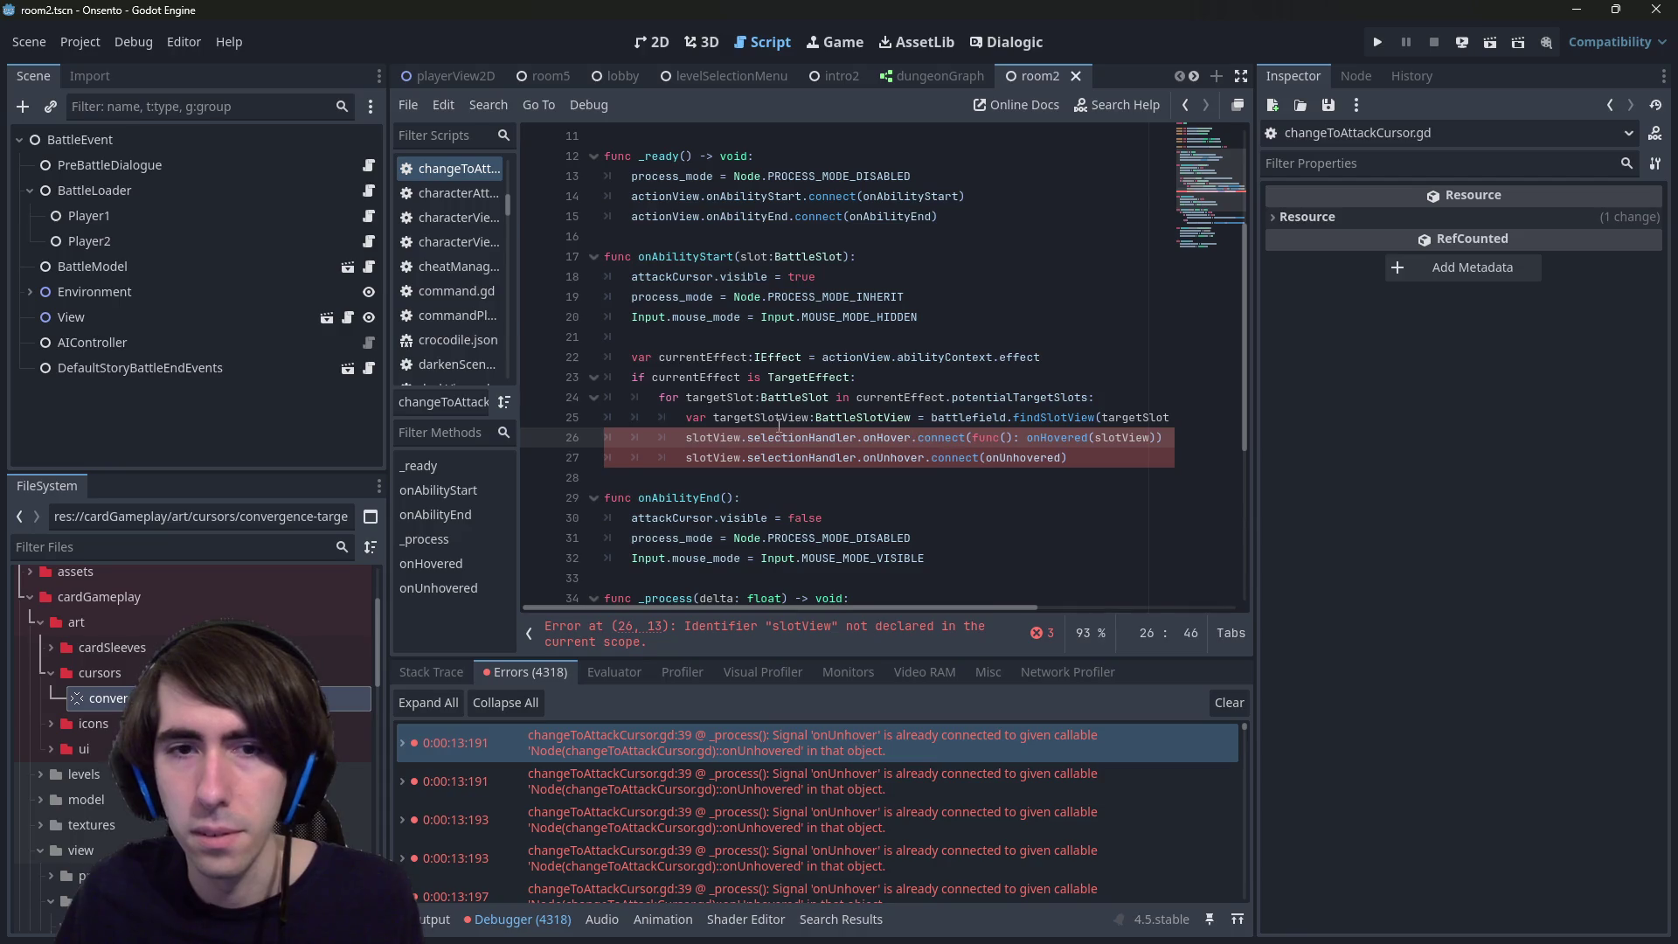
Rename slotView to targetSlotView everywhere, save the script, and run the scene
{"action": "double_click", "coordinate": [1118, 437]}
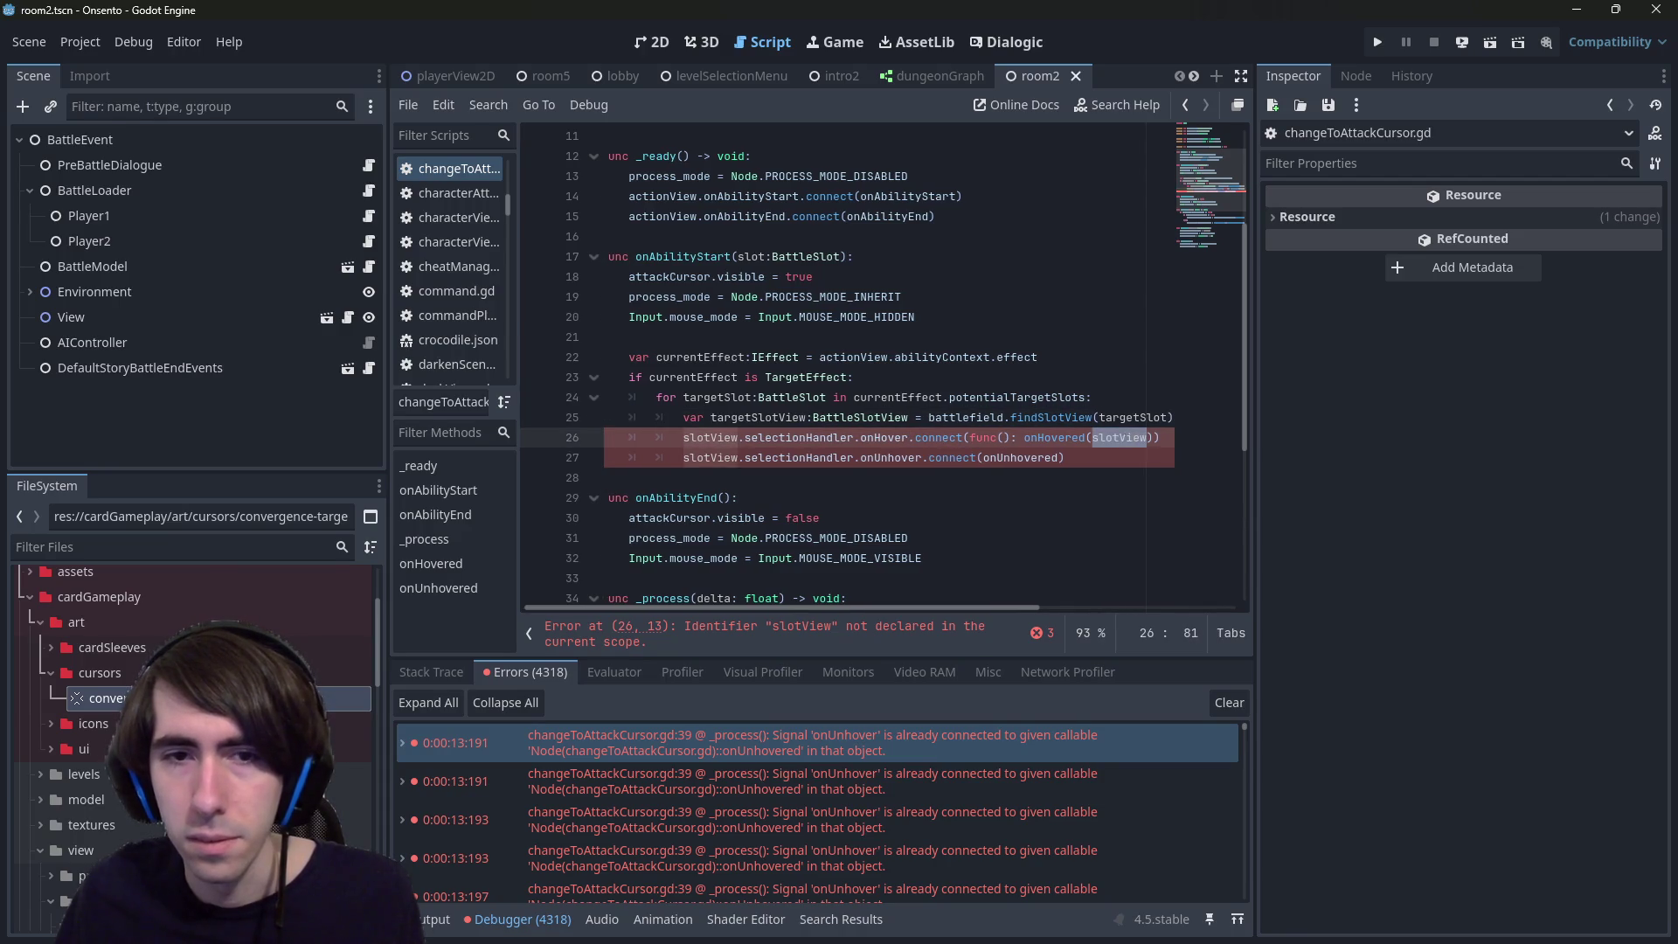
{"action": "scroll", "coordinate": [1116, 439], "scroll_direction": "down", "scroll_amount": 3}
{"action": "key", "text": "ctrl+d"}
{"action": "key", "text": "ctrl+d"}
{"action": "type", "text": "targetSlotView"}
{"action": "key", "text": "ctrl+s"}
{"action": "left_click", "coordinate": [1487, 47]}
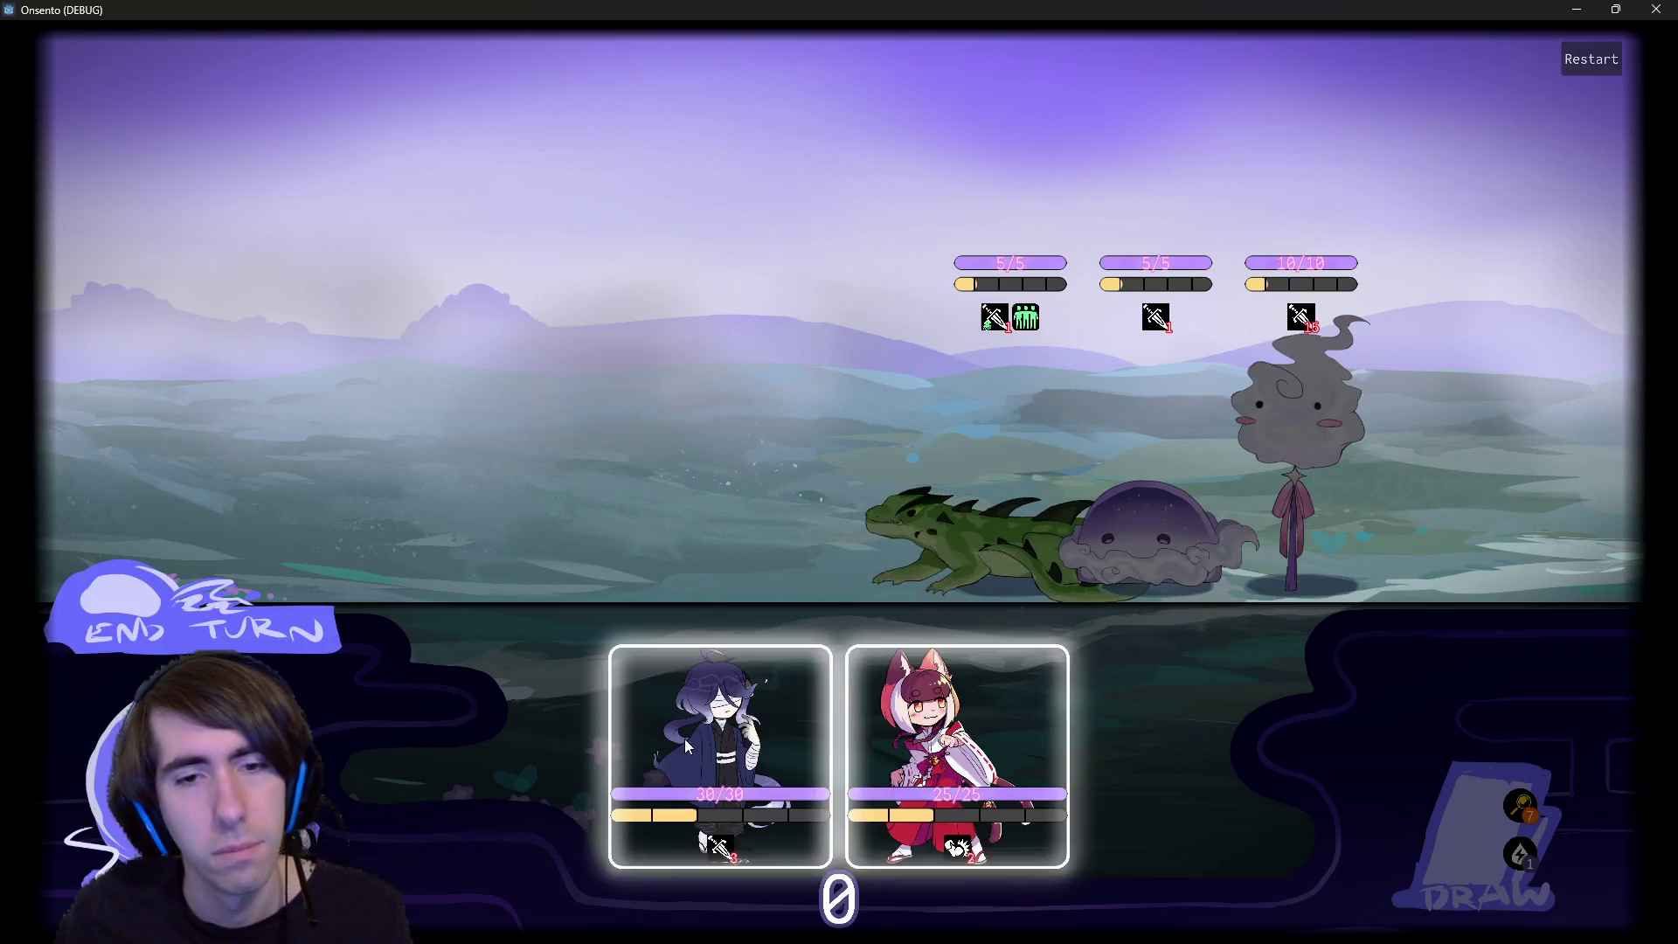
Drag both character cards from the hand onto the battlefield
{"action": "left_click_drag", "start_coordinate": [684, 738], "coordinate": [685, 442]}
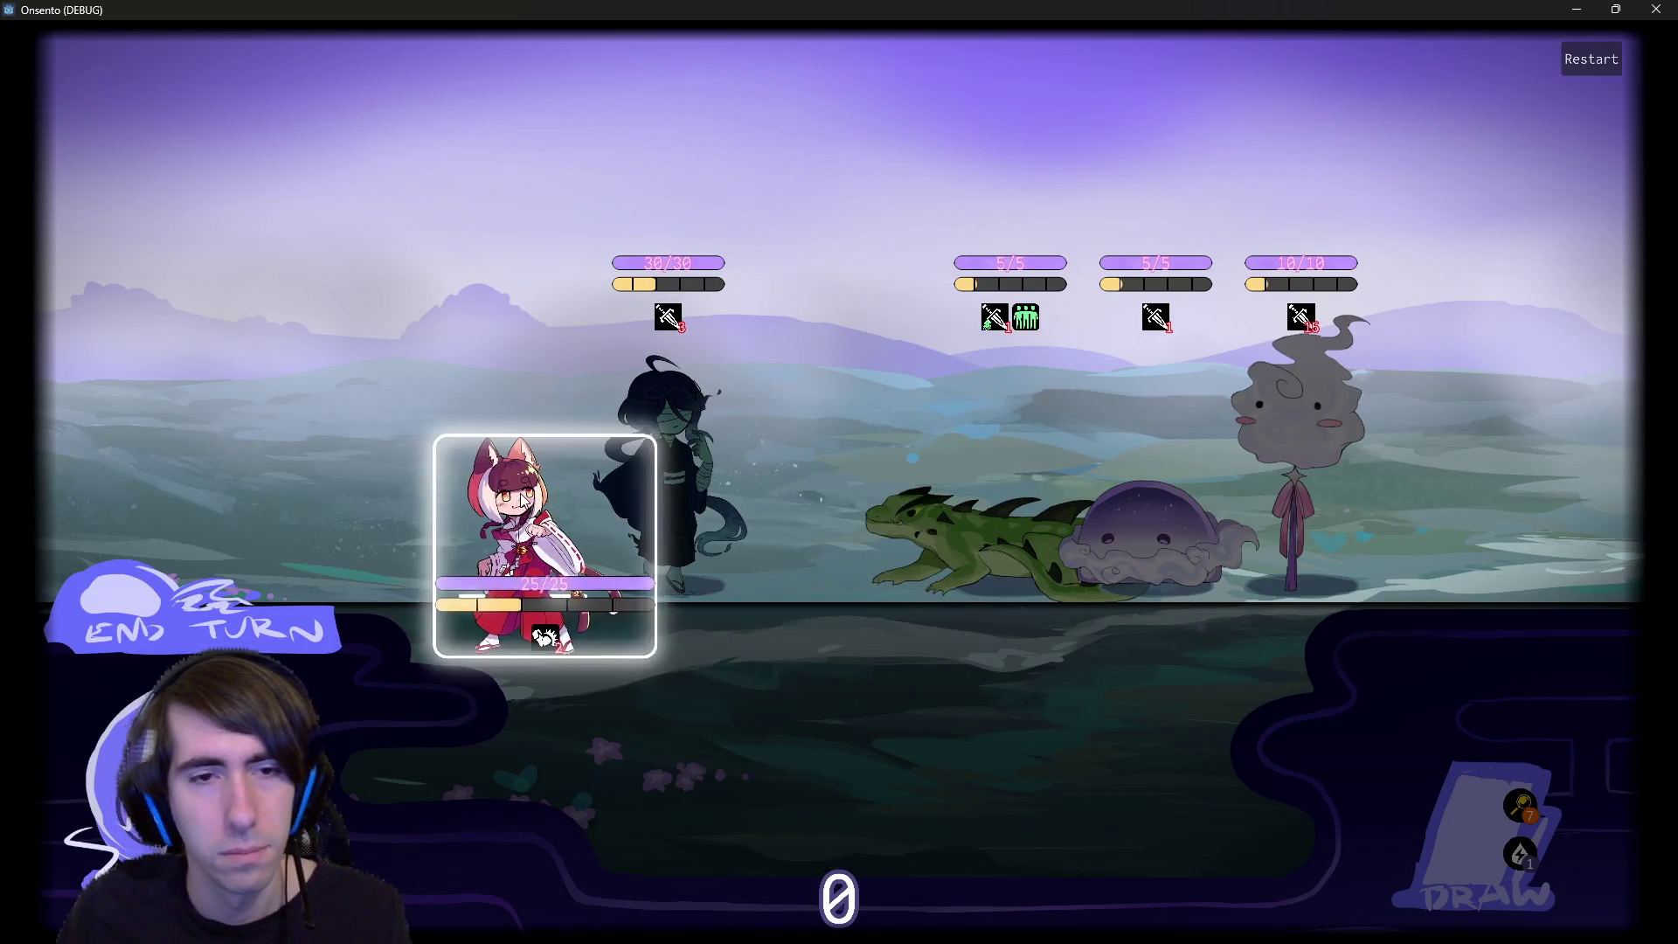